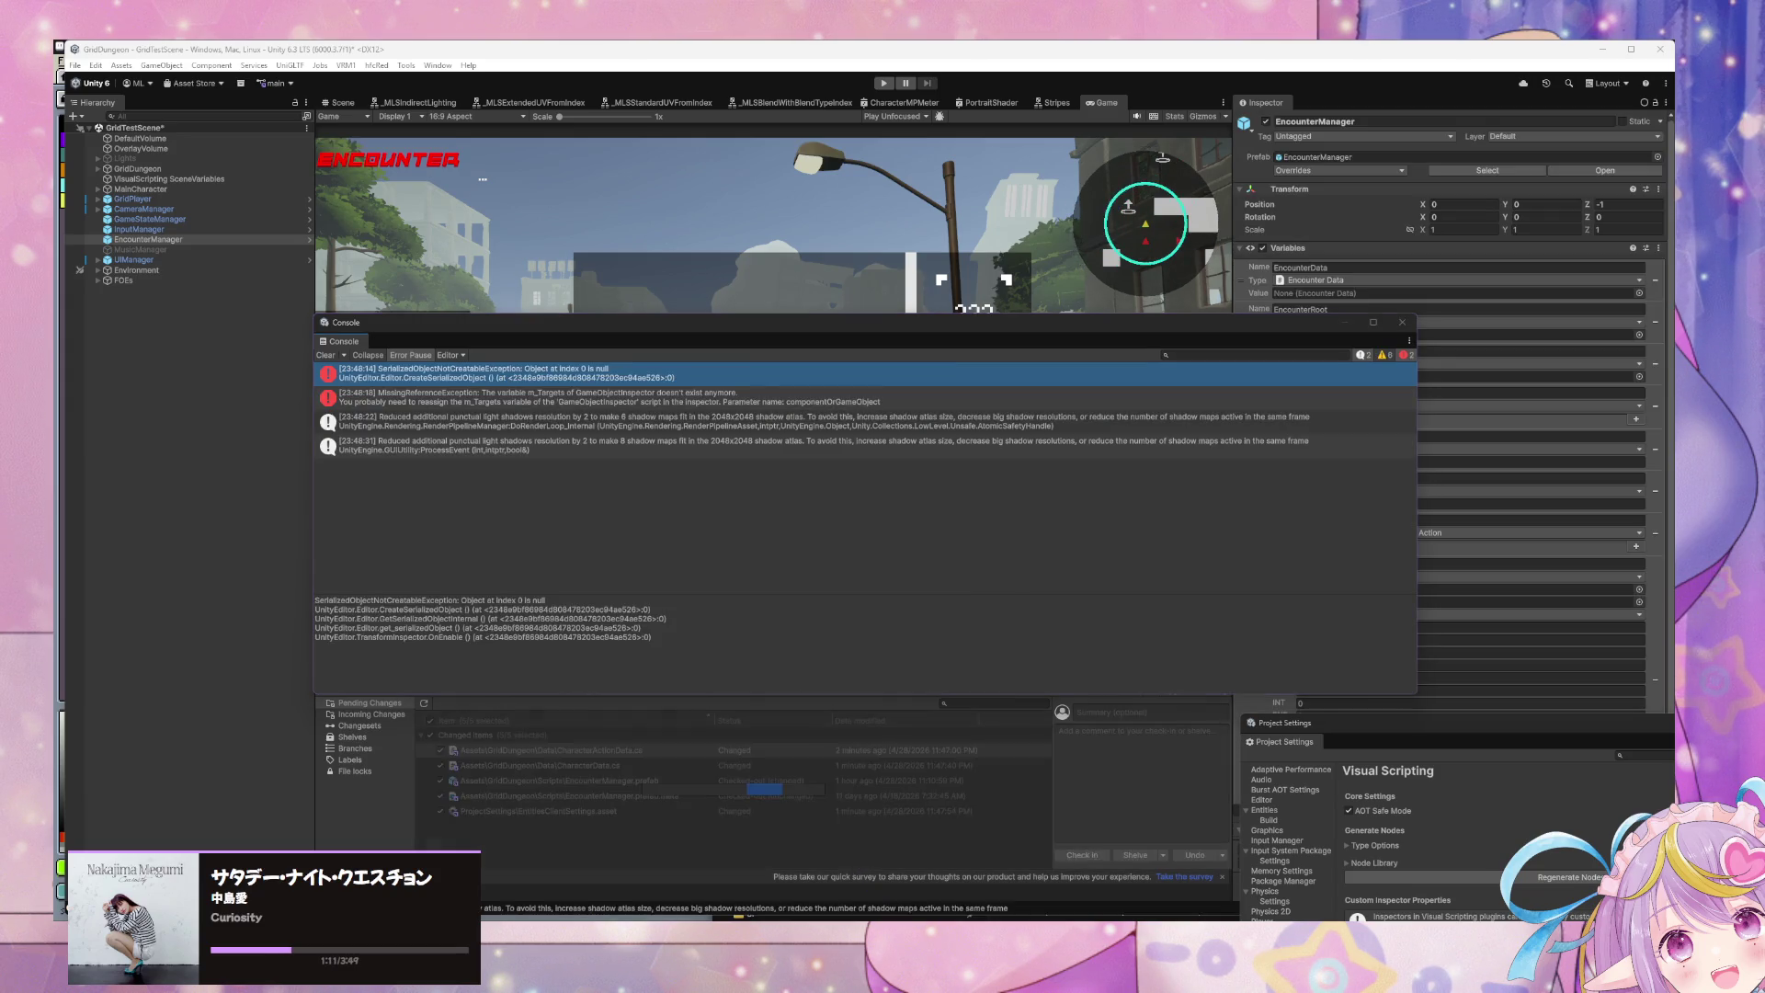
Step: Close the Firefox preview, read the two Console errors and shadow-atlas warning, then go to VS Code
mouse_move(894, 919)
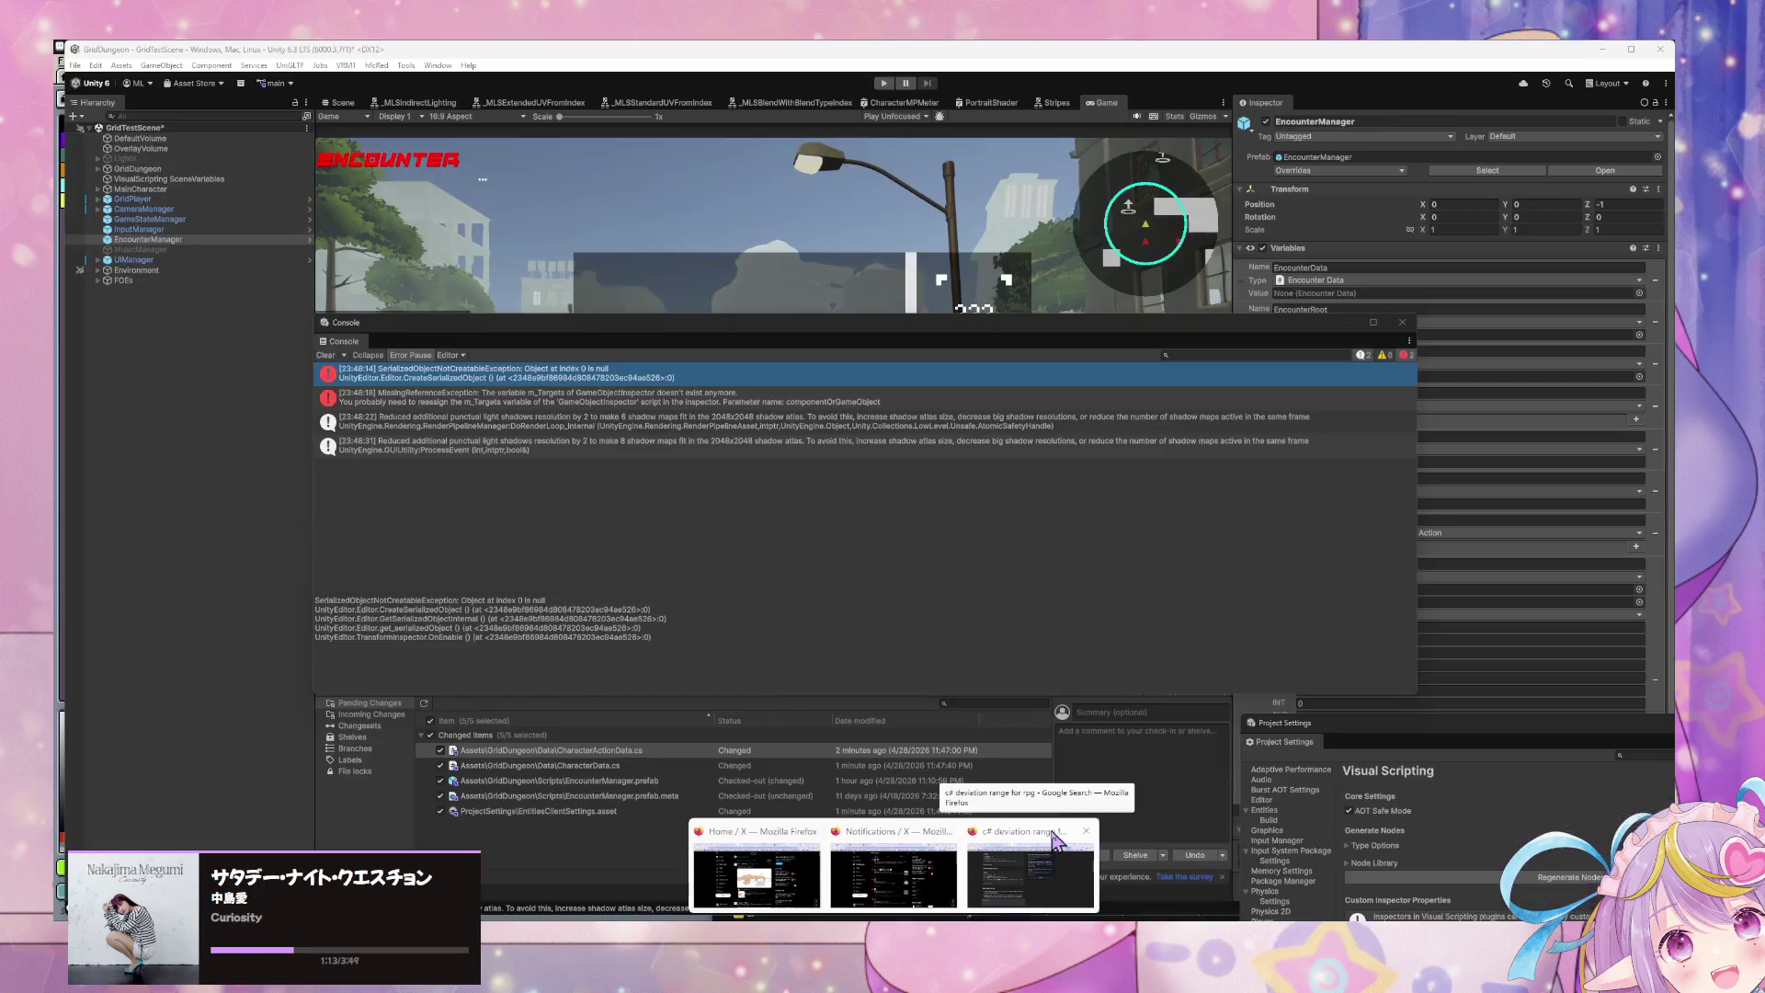
click(1085, 832)
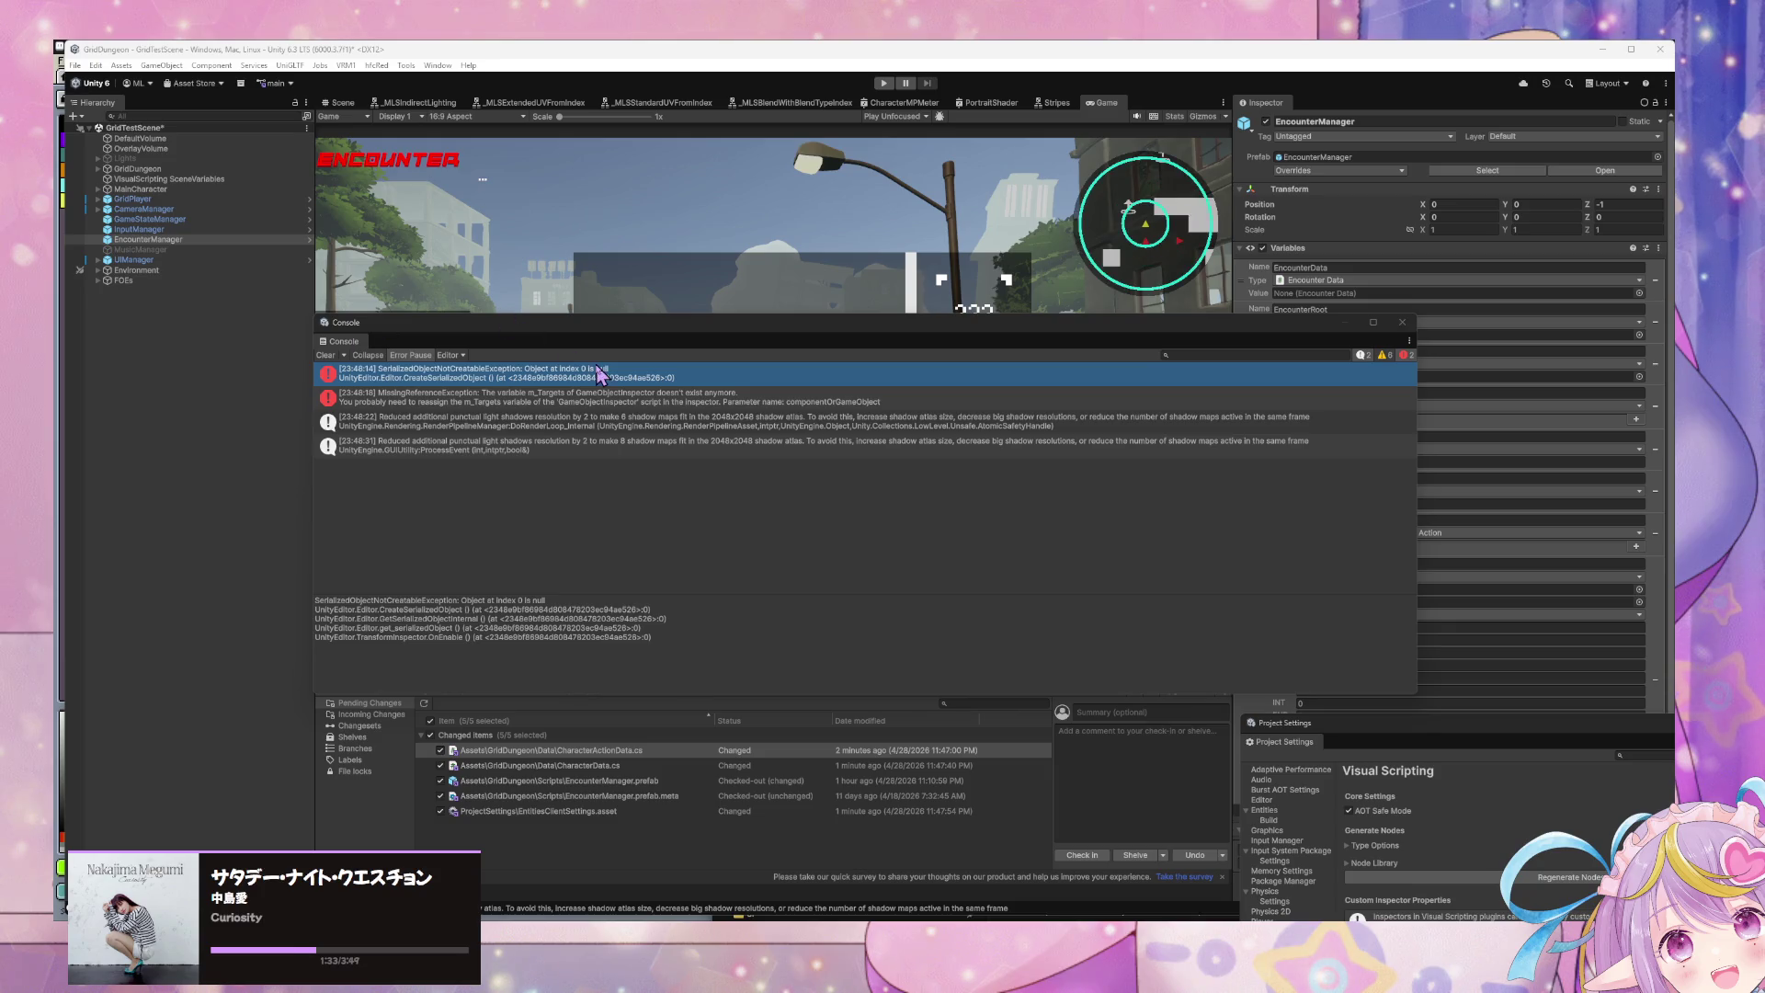
click(627, 397)
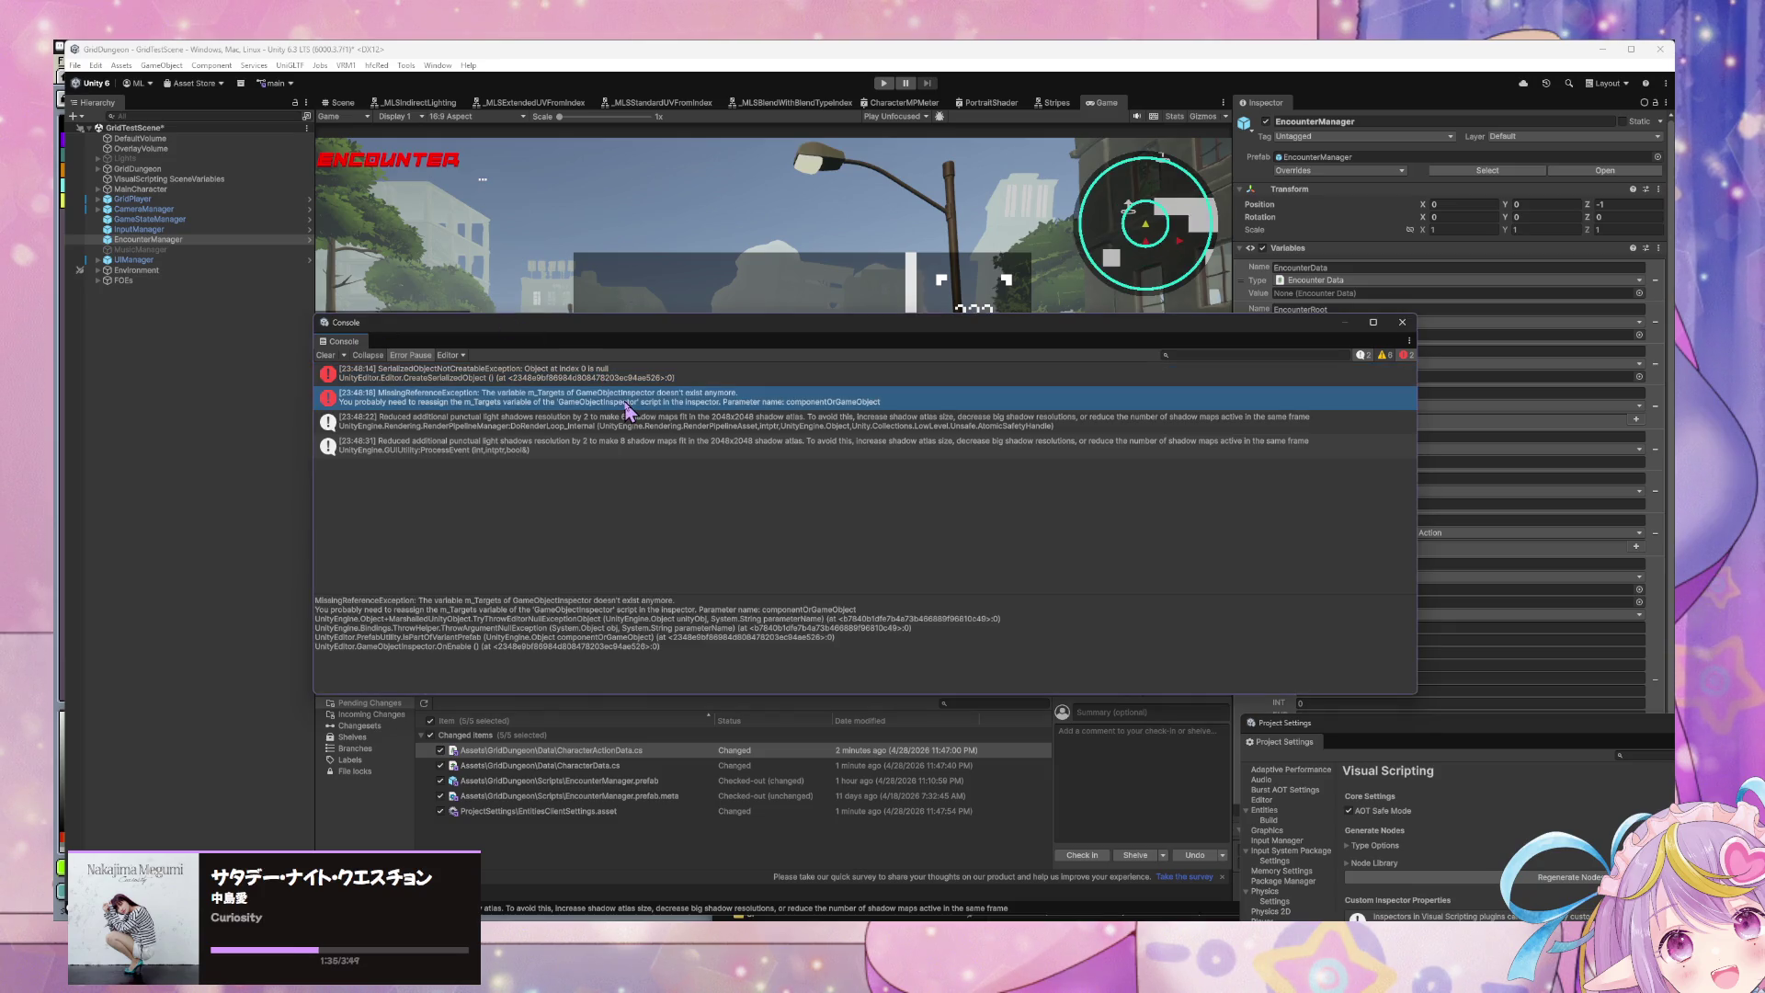
click(536, 373)
click(528, 448)
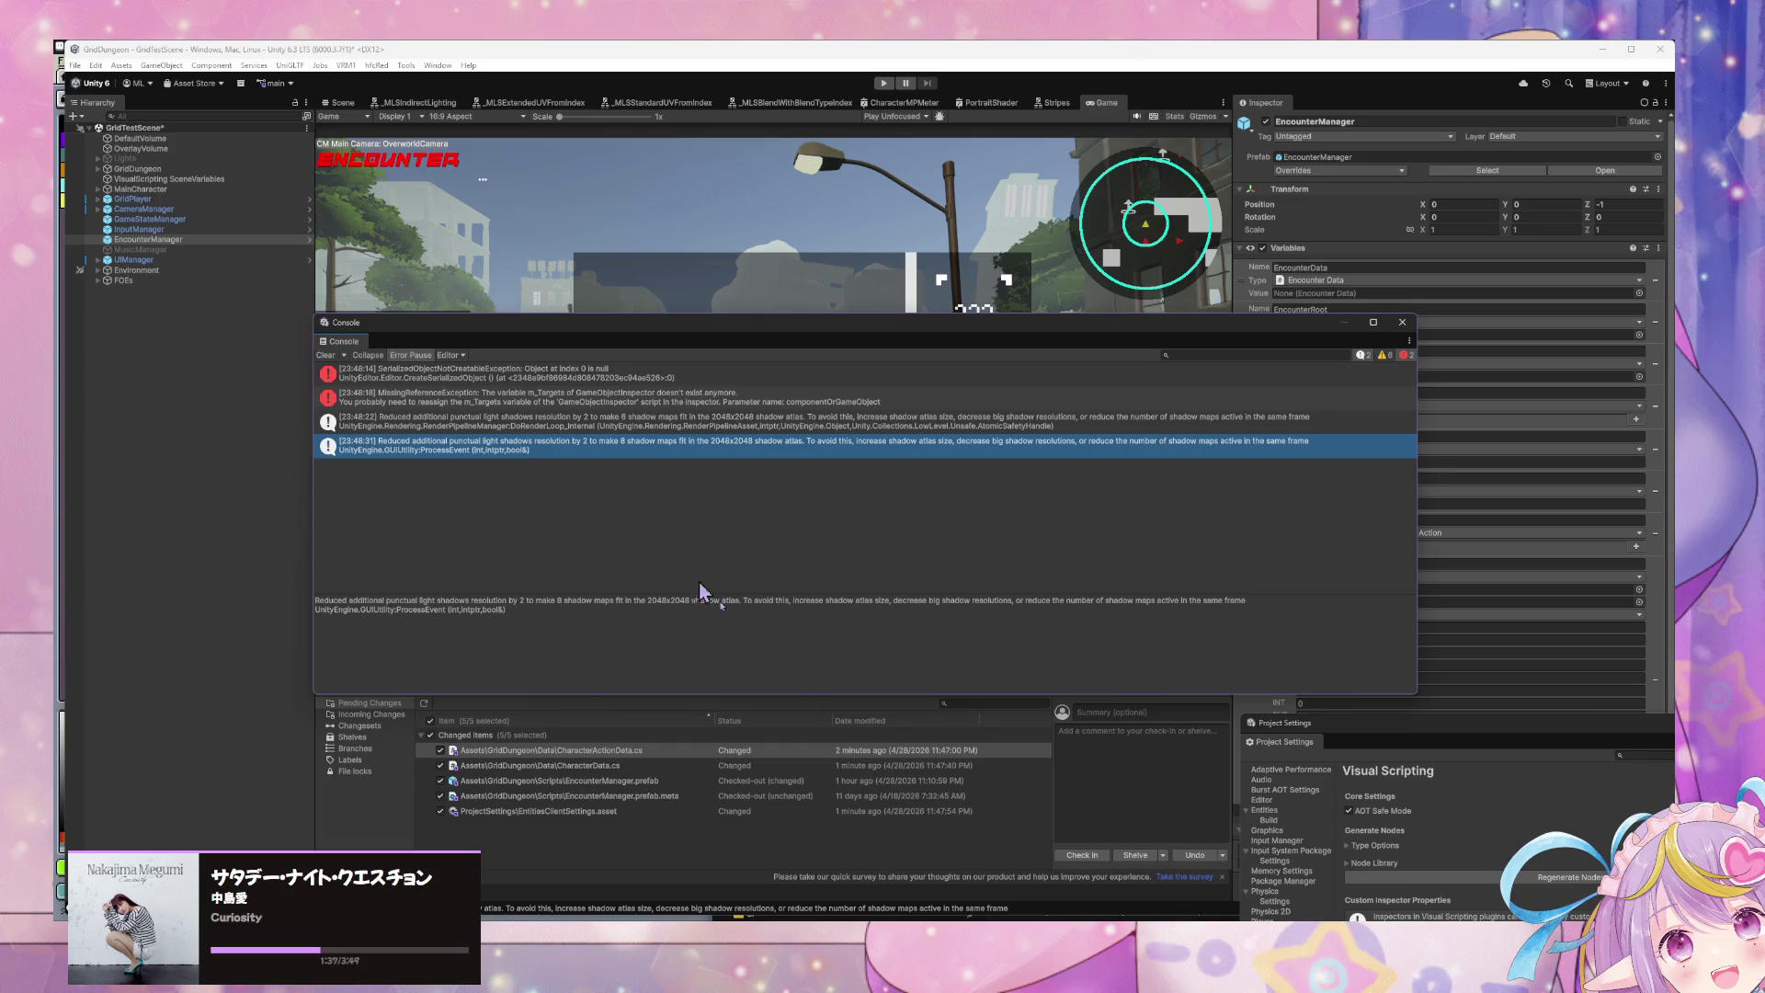
key(alt+Tab)
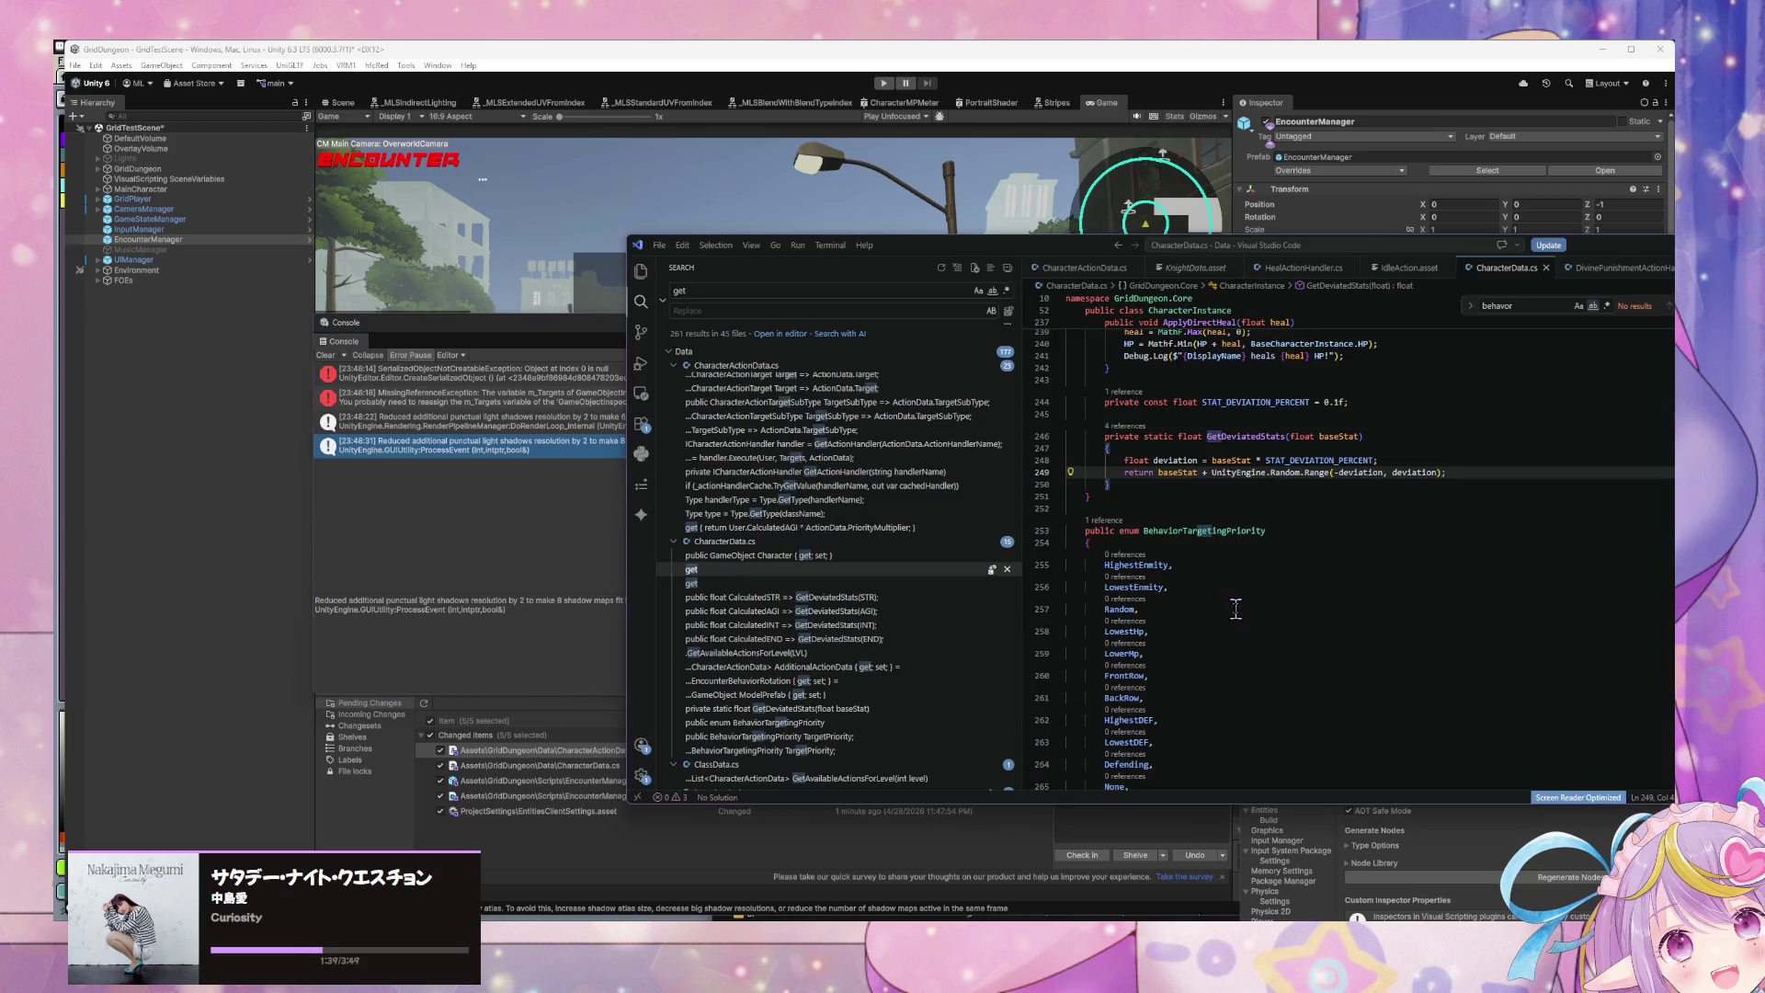
Step: Scroll up through CharacterData.cs and switch to the CharacterActionData.cs file
scroll(1240, 609, up, 5)
scroll(1240, 610, up, 10)
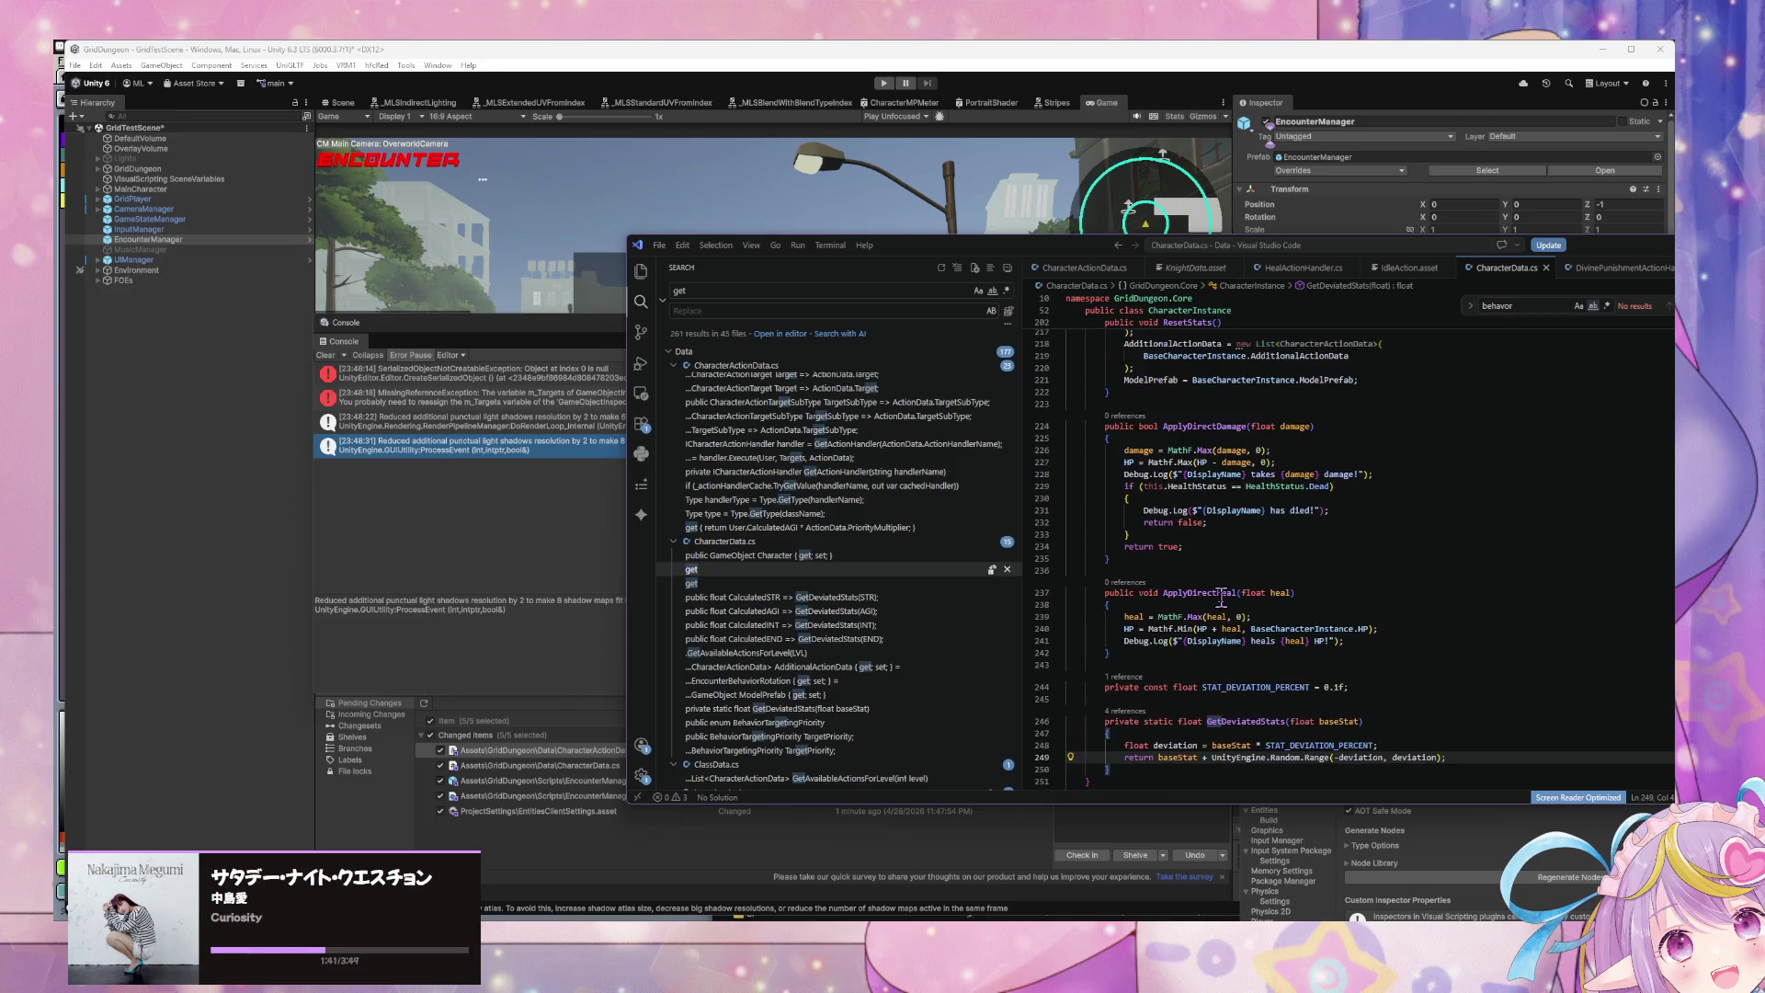
scroll(1221, 600, up, 10)
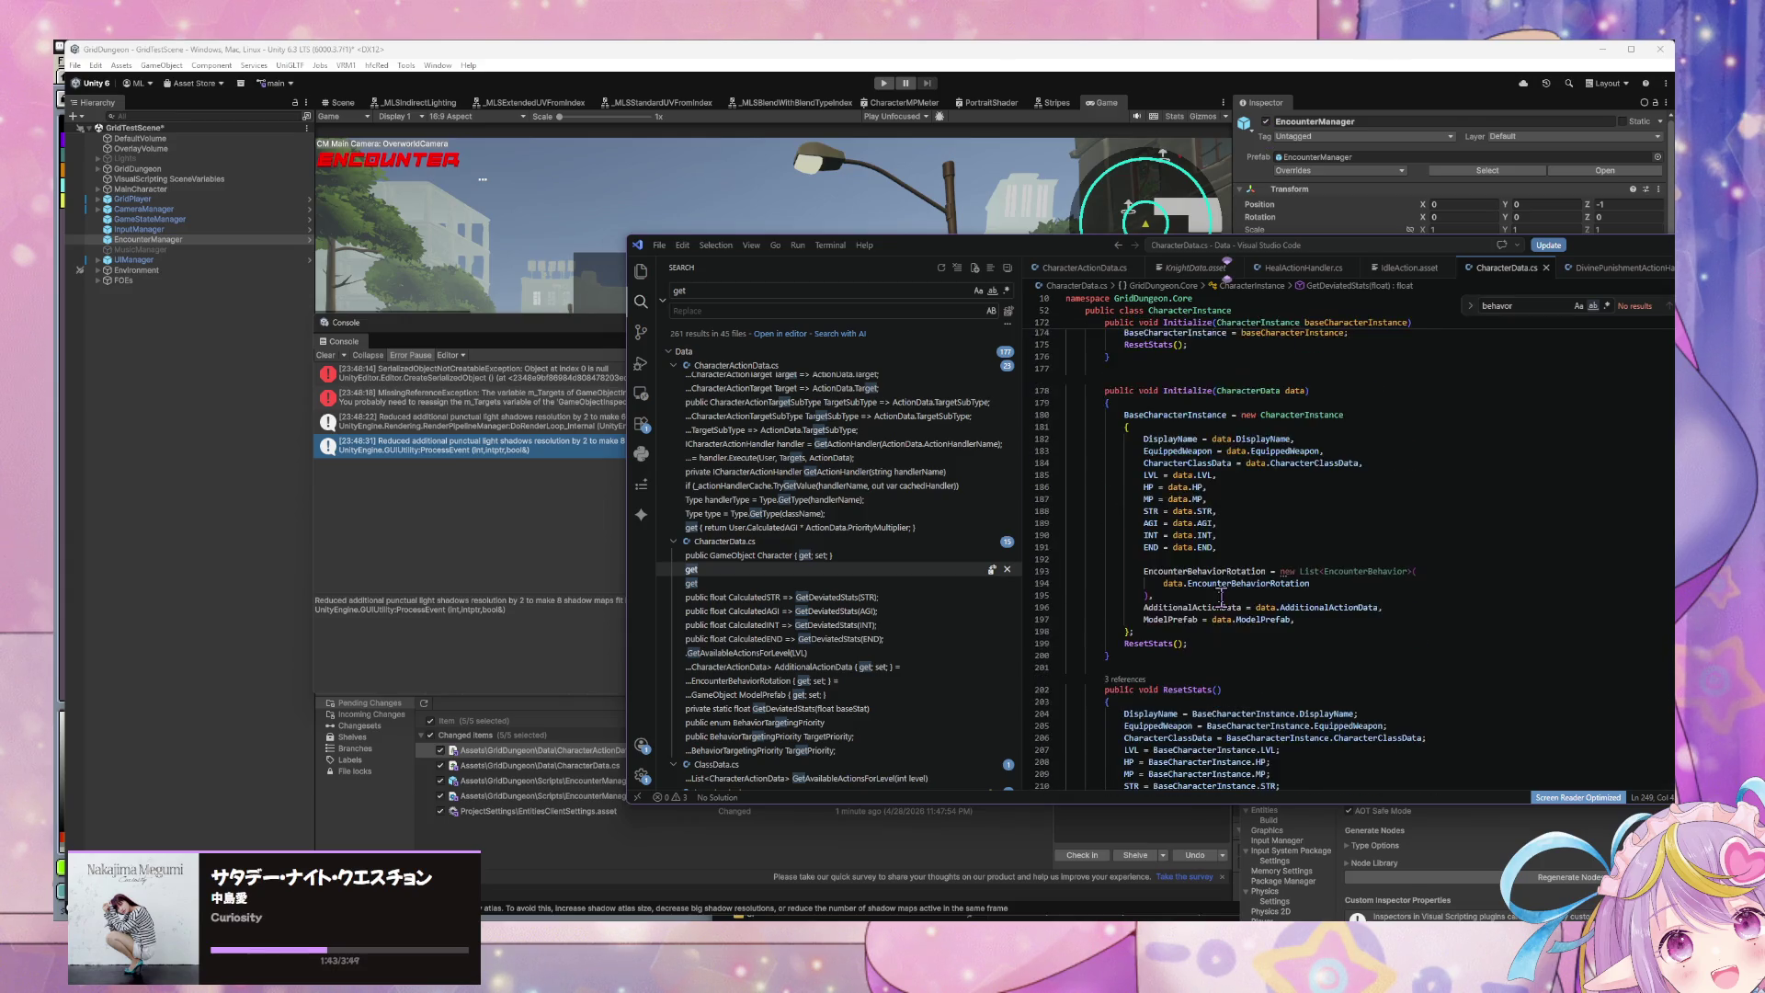
scroll(1221, 599, up, 5)
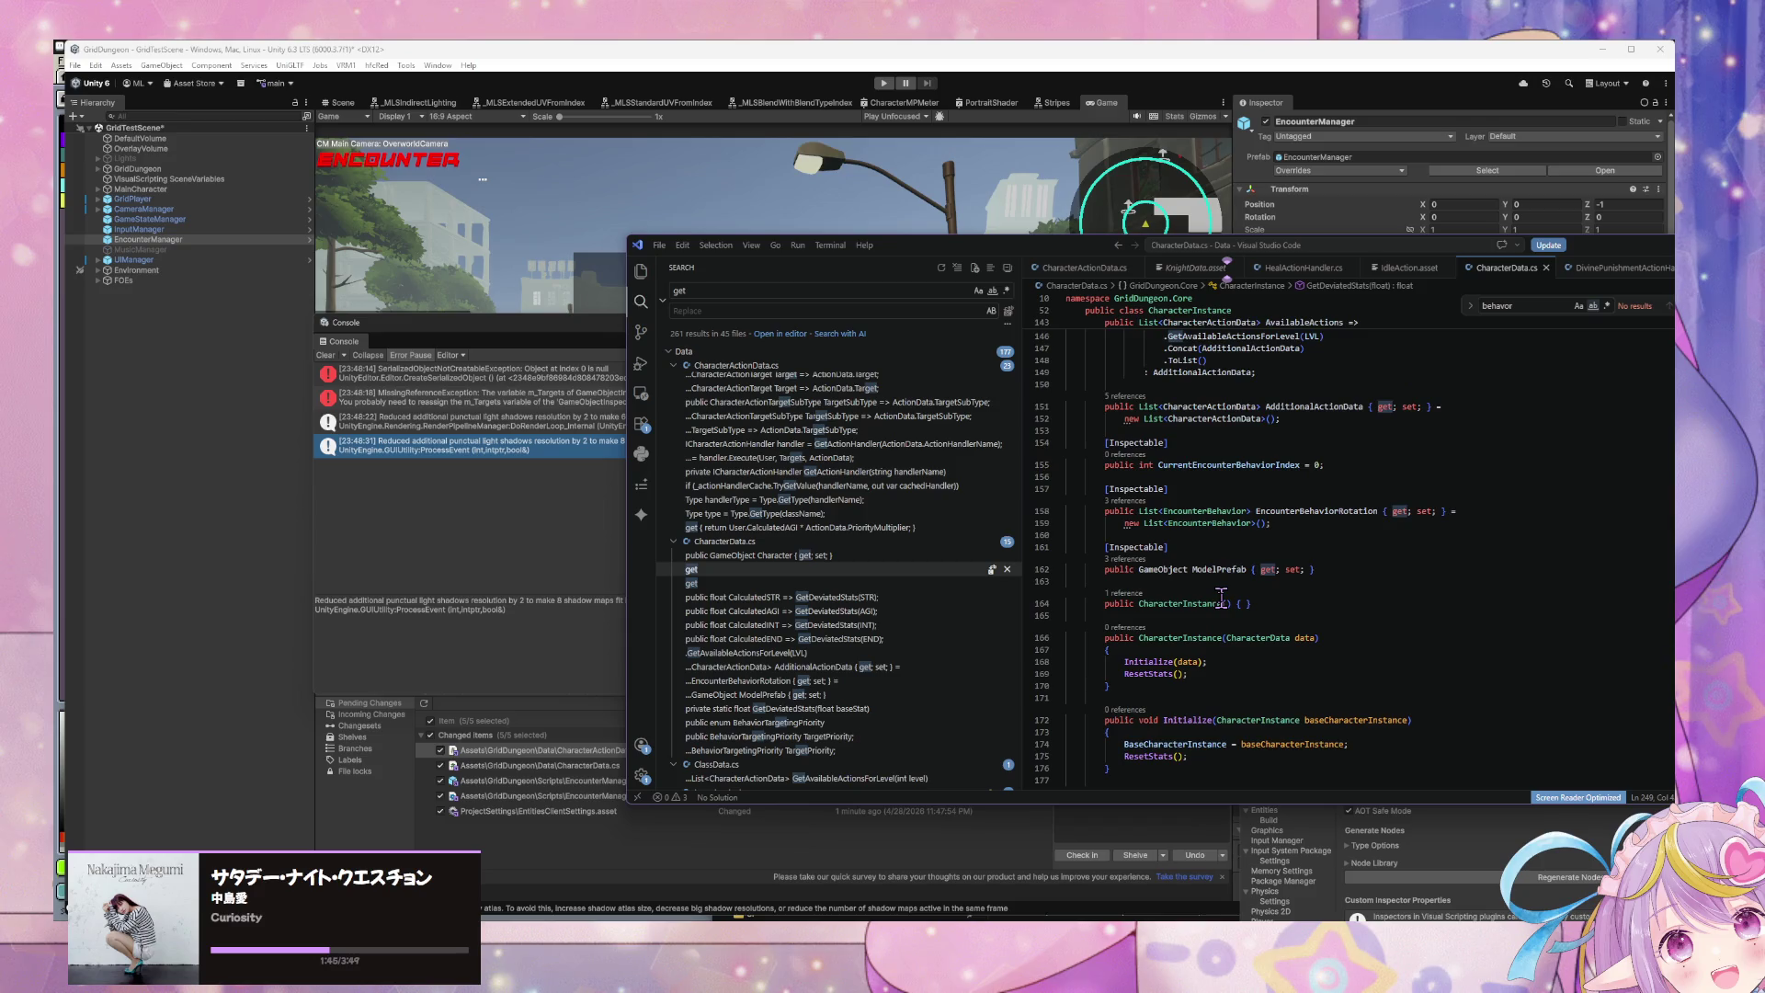
click(1086, 269)
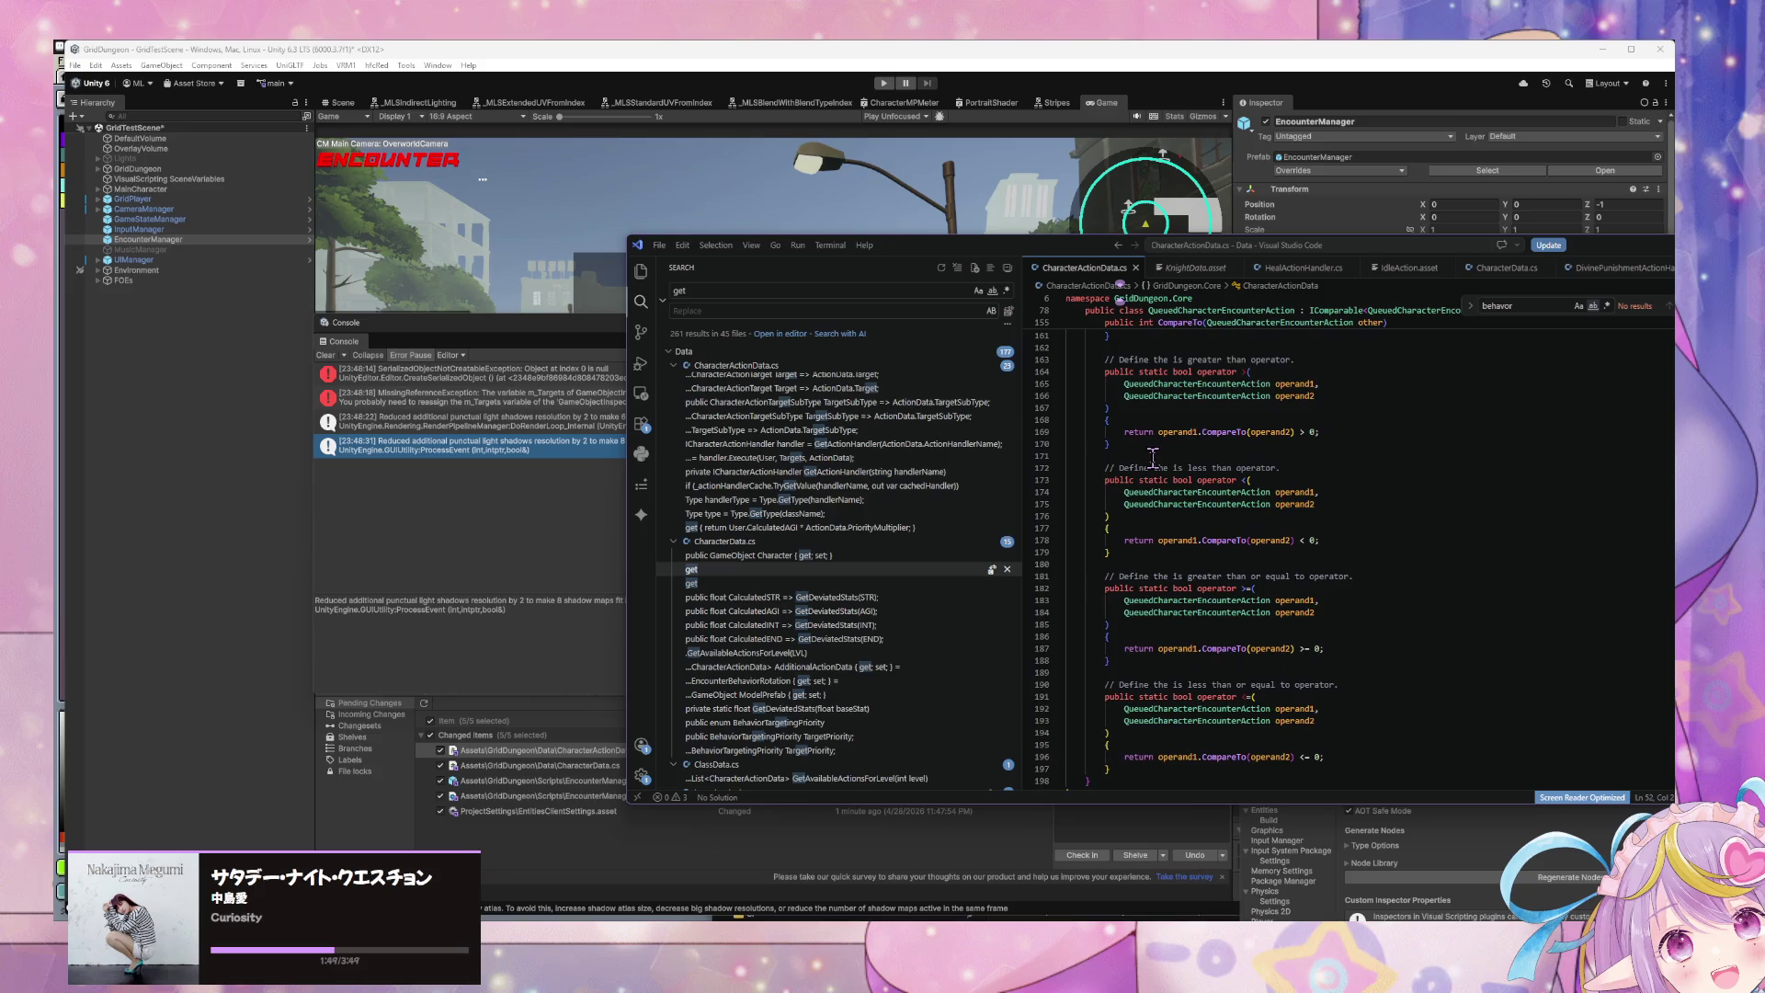
Step: Scroll to the ActionPriority getter, move VS Code aside, and return to Unity's Console
scroll(1153, 456, up, 1)
scroll(1153, 456, up, 7)
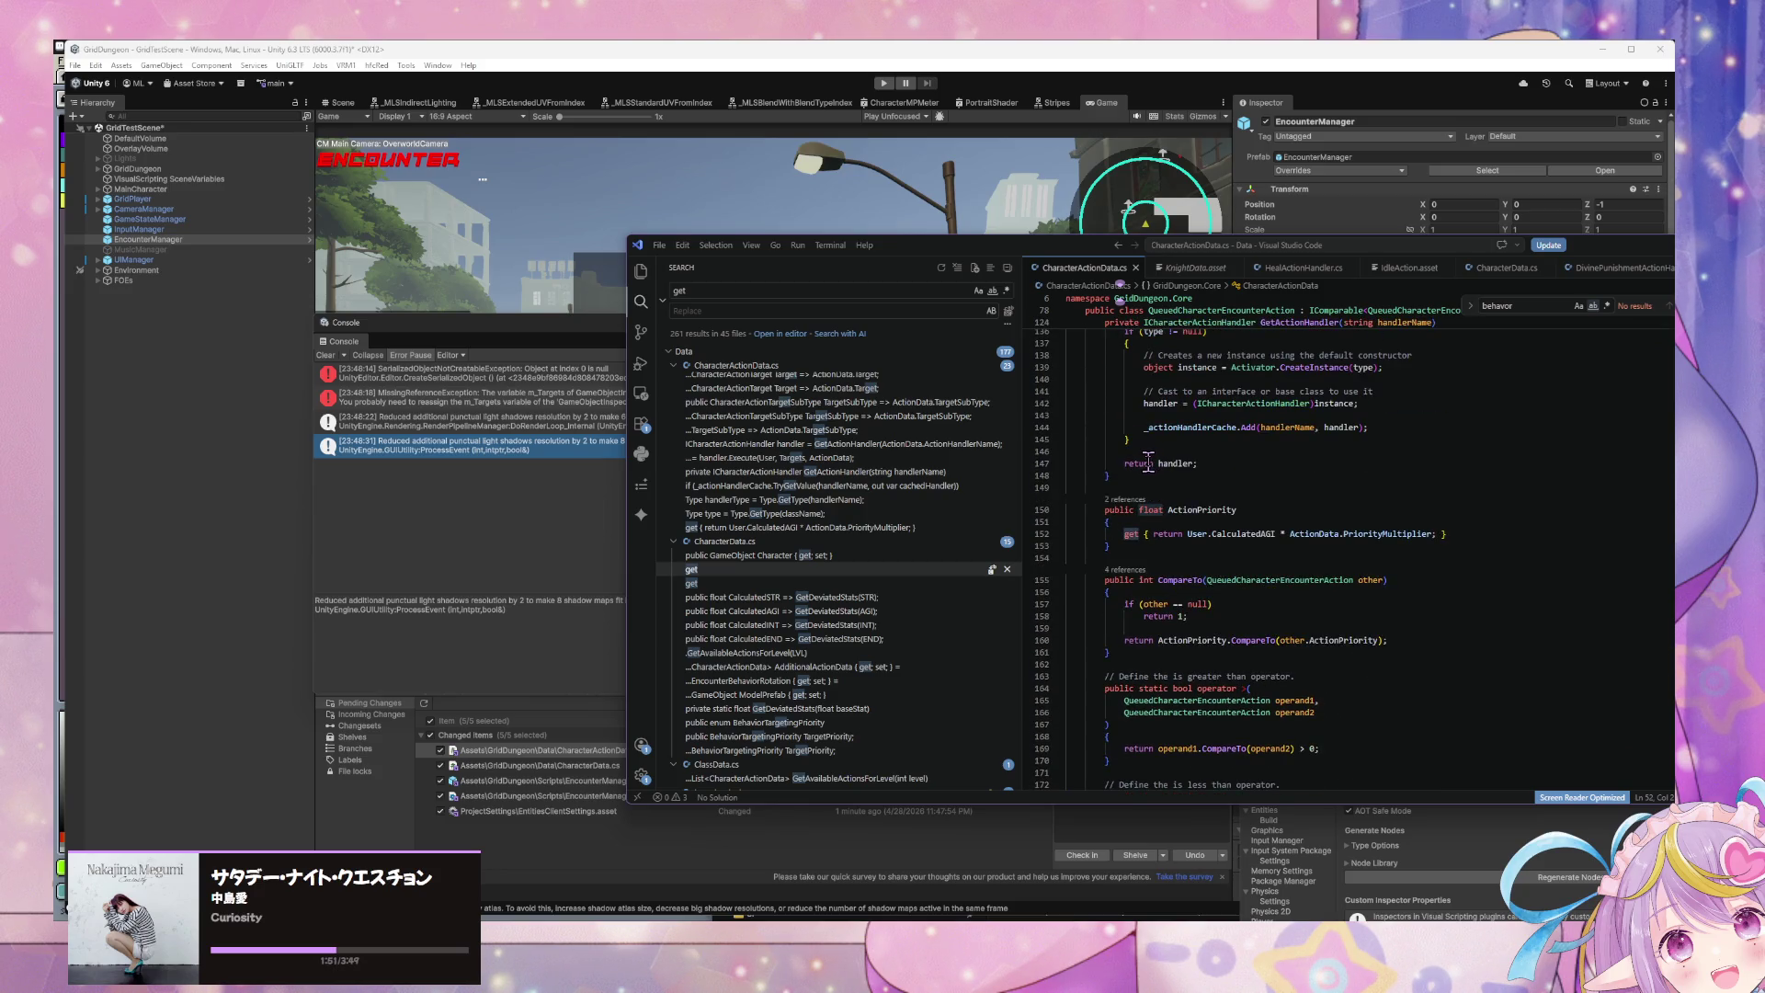
scroll(1053, 414, up, 2)
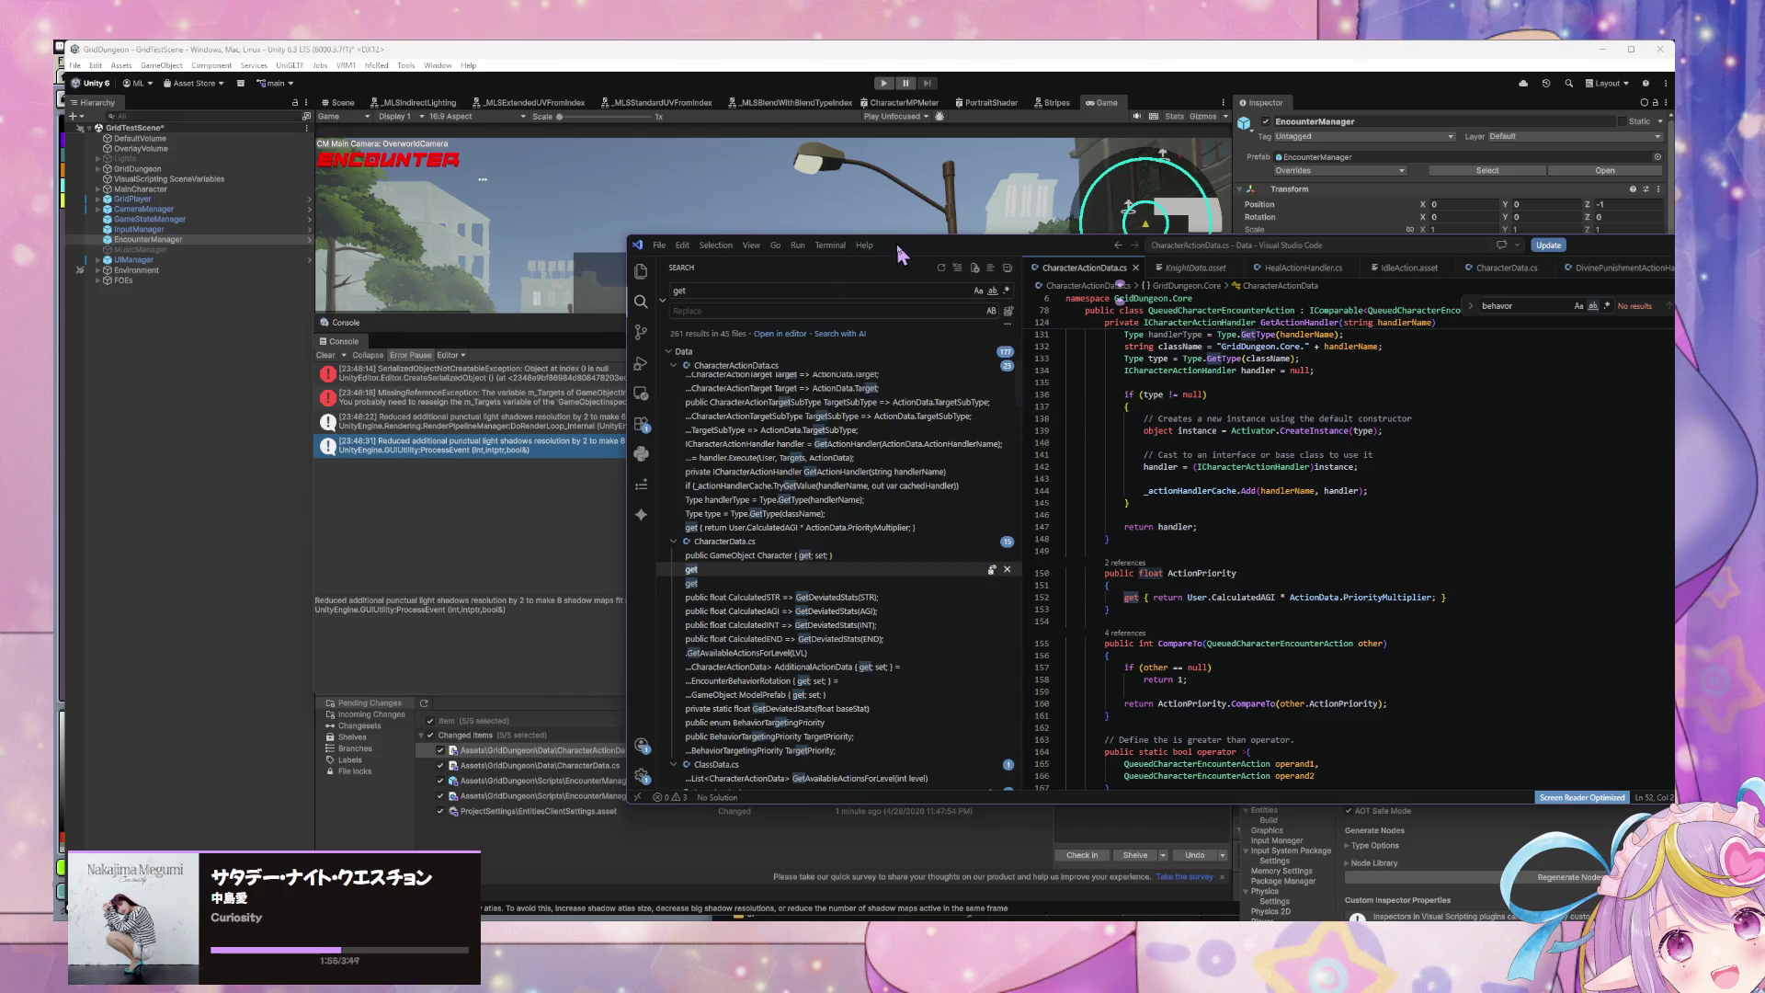
drag(900, 249, 731, 236)
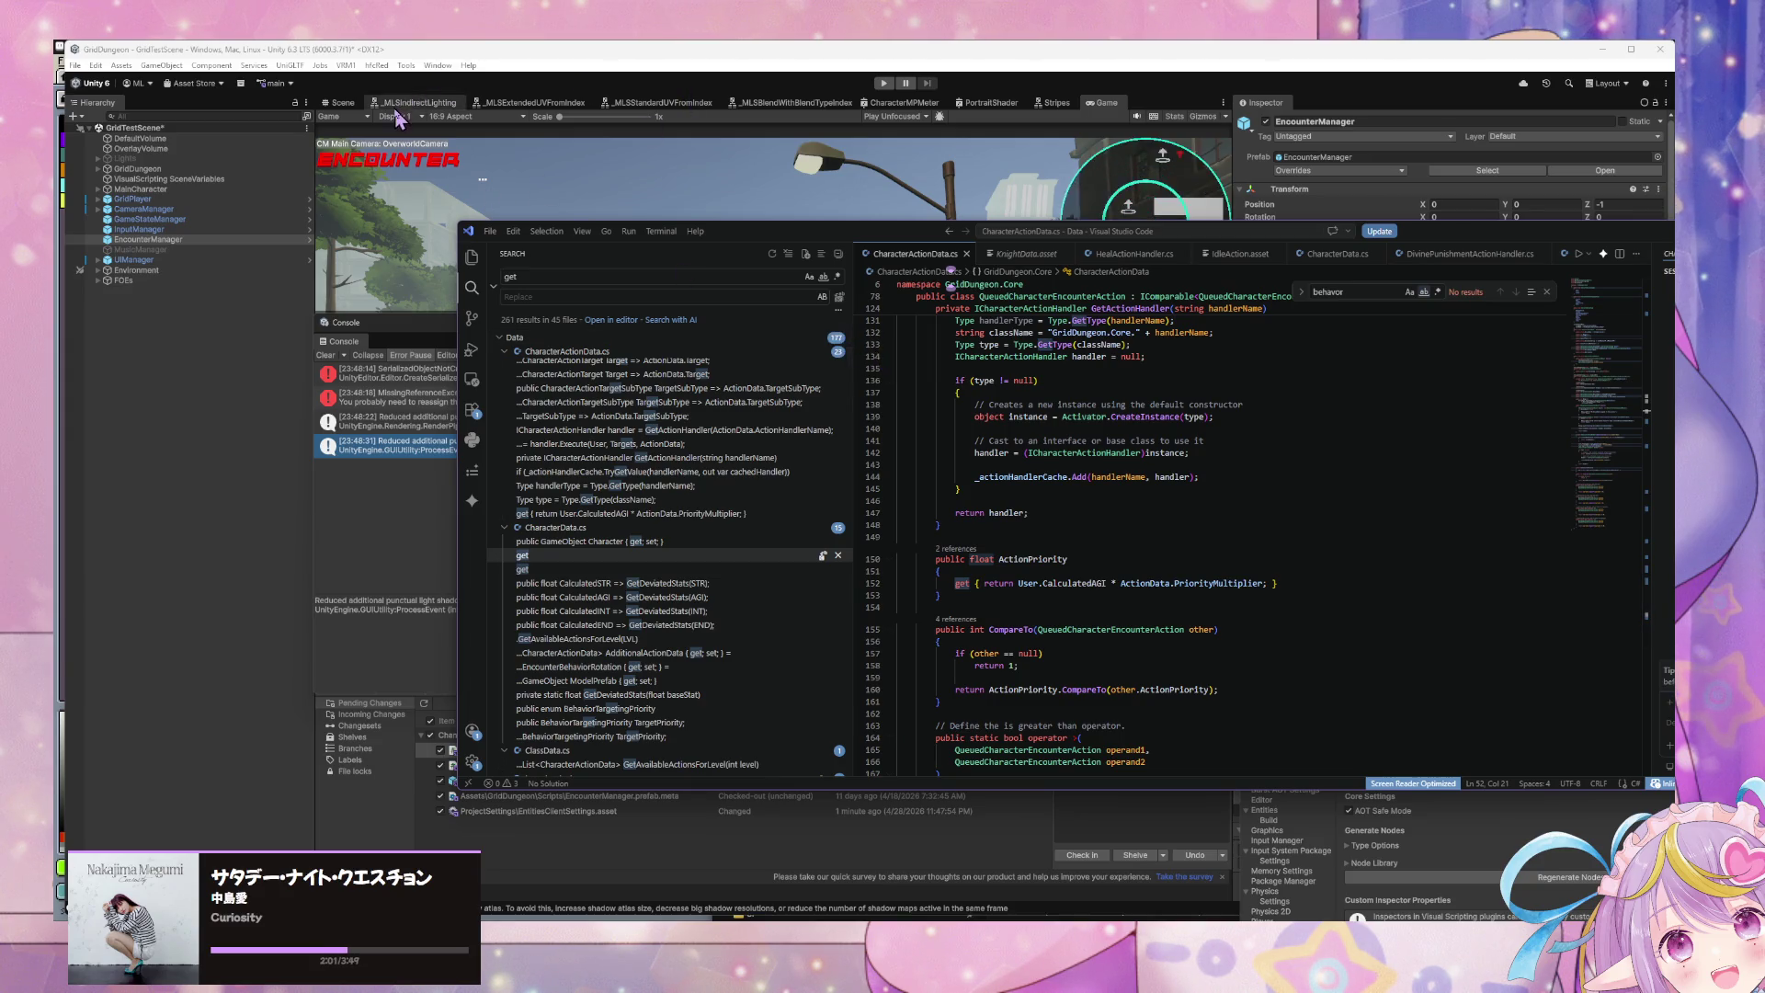
click(168, 241)
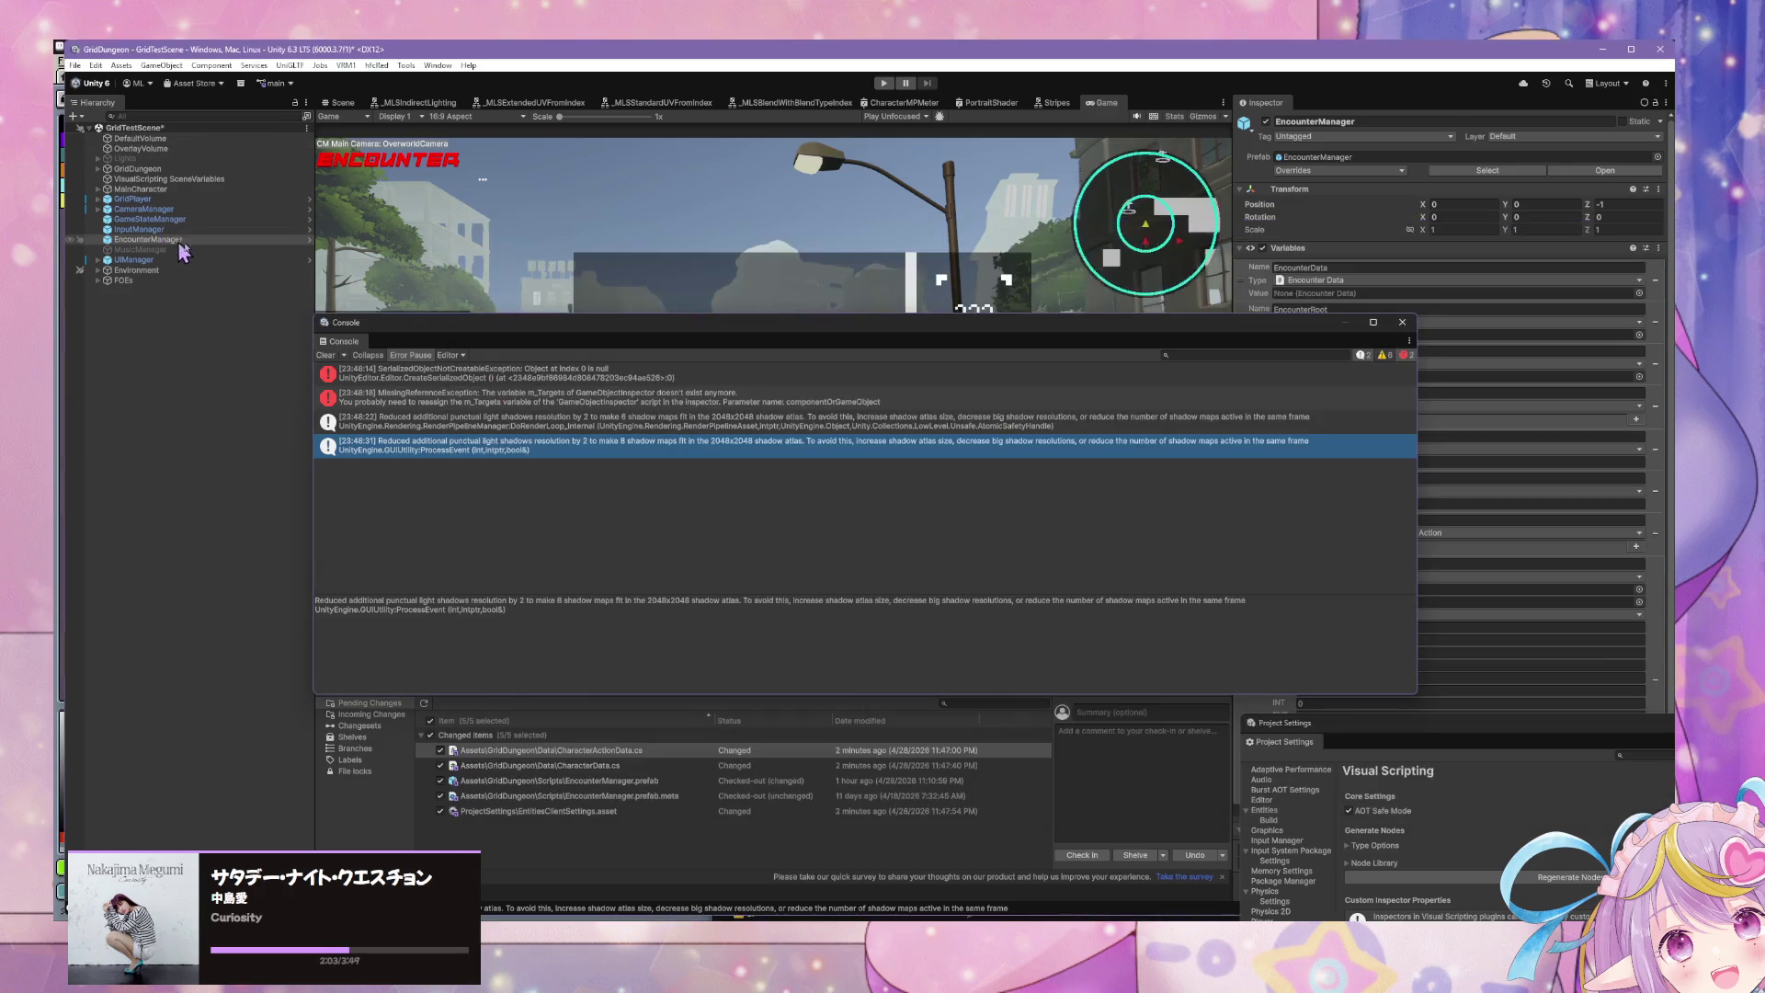
Step: Clear the Console log and rearrange the Console and Project Settings windows
click(326, 355)
mouse_move(1111, 336)
mouse_down()
mouse_move(689, 485)
mouse_move(889, 583)
mouse_up()
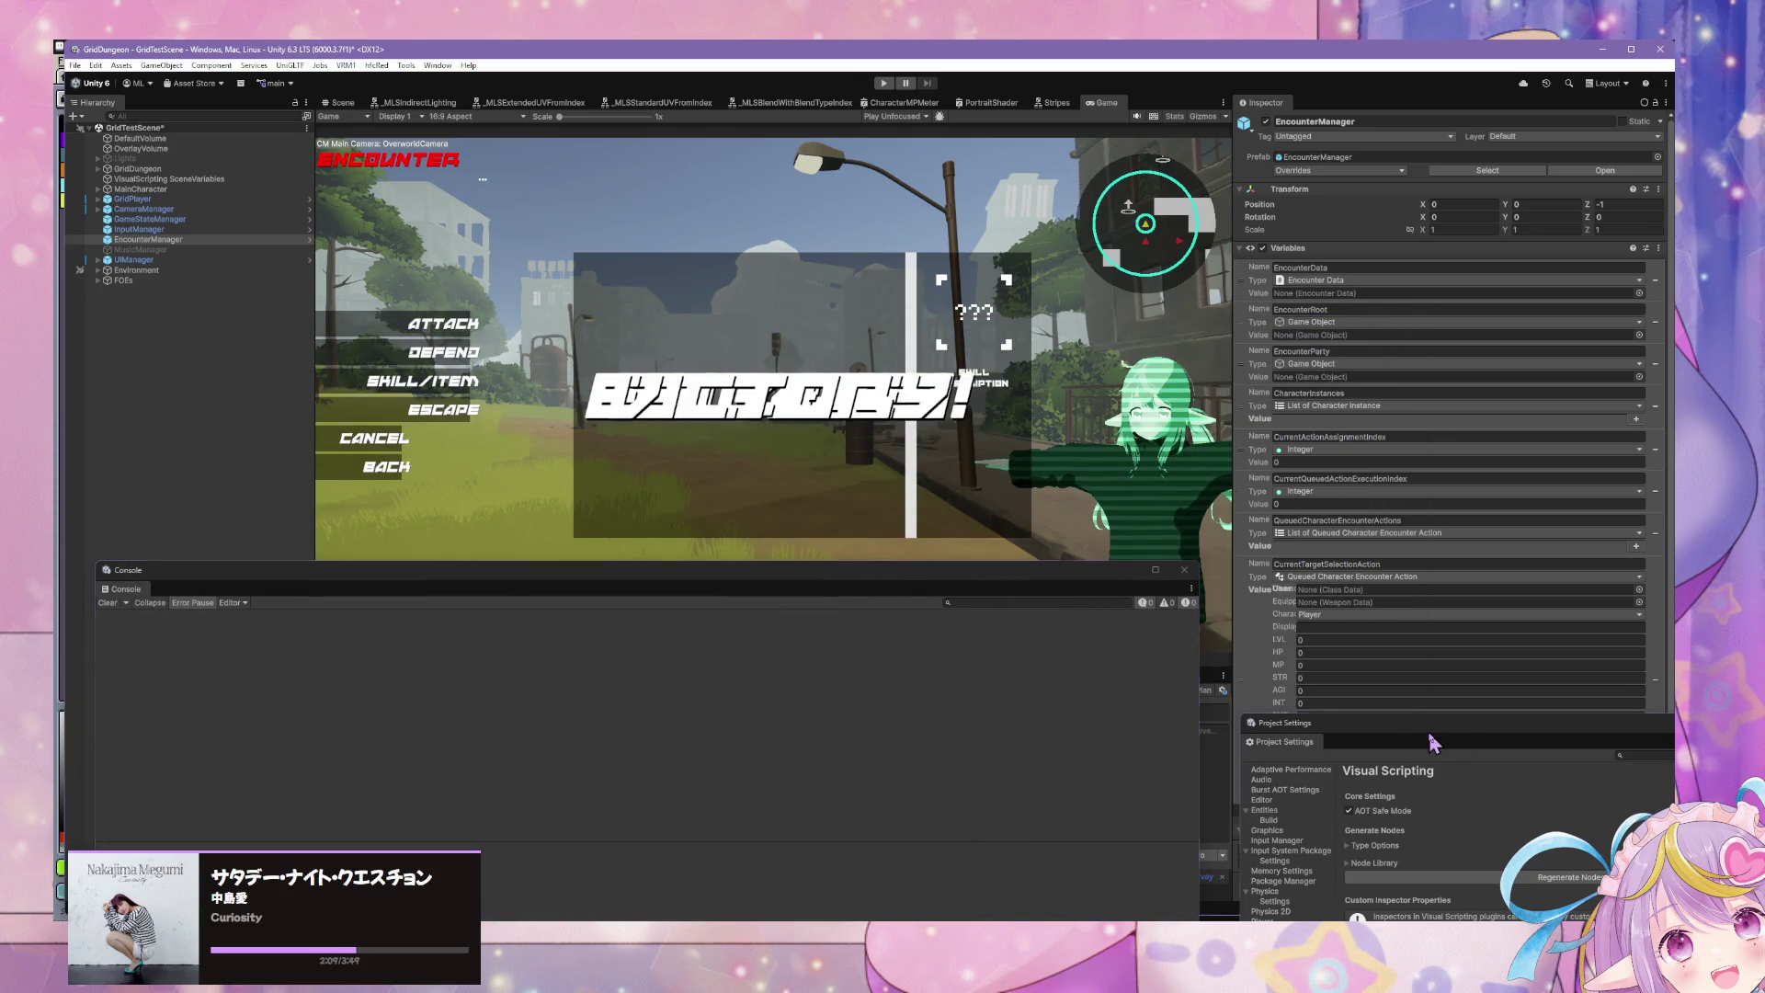
mouse_move(1437, 735)
mouse_down()
mouse_move(827, 518)
mouse_move(1378, 636)
mouse_up()
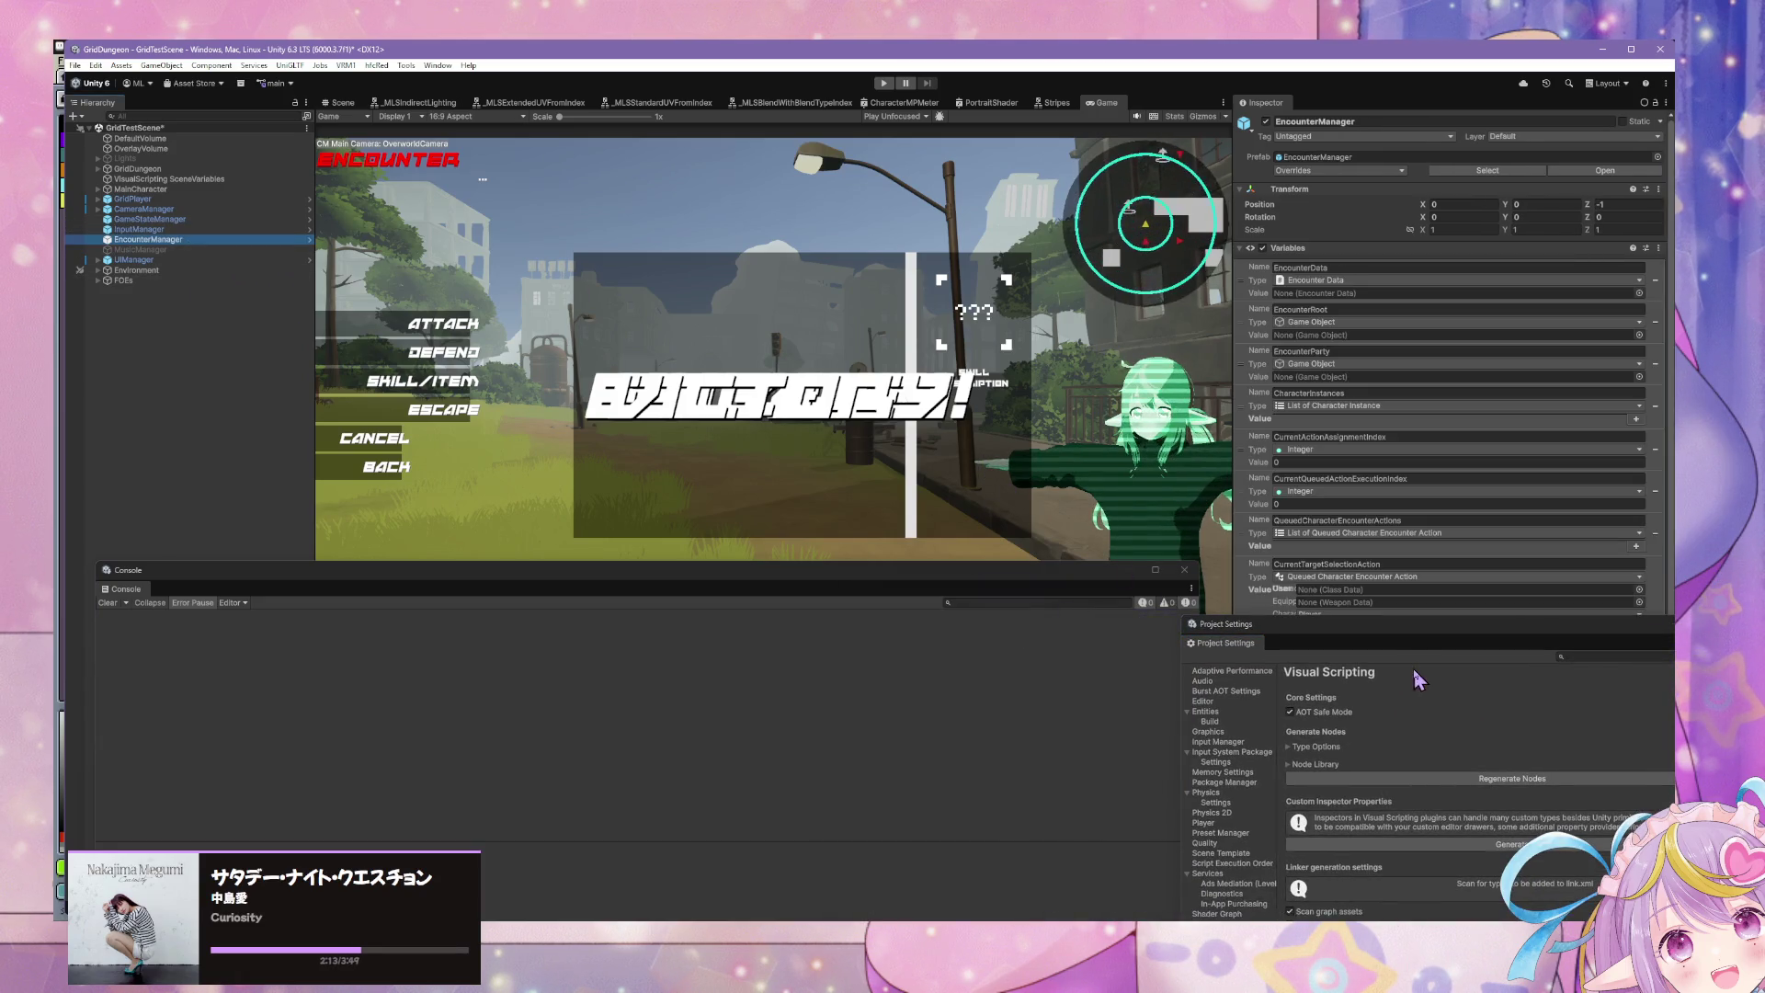
drag(1417, 625, 659, 691)
scroll(1501, 828, down, 2)
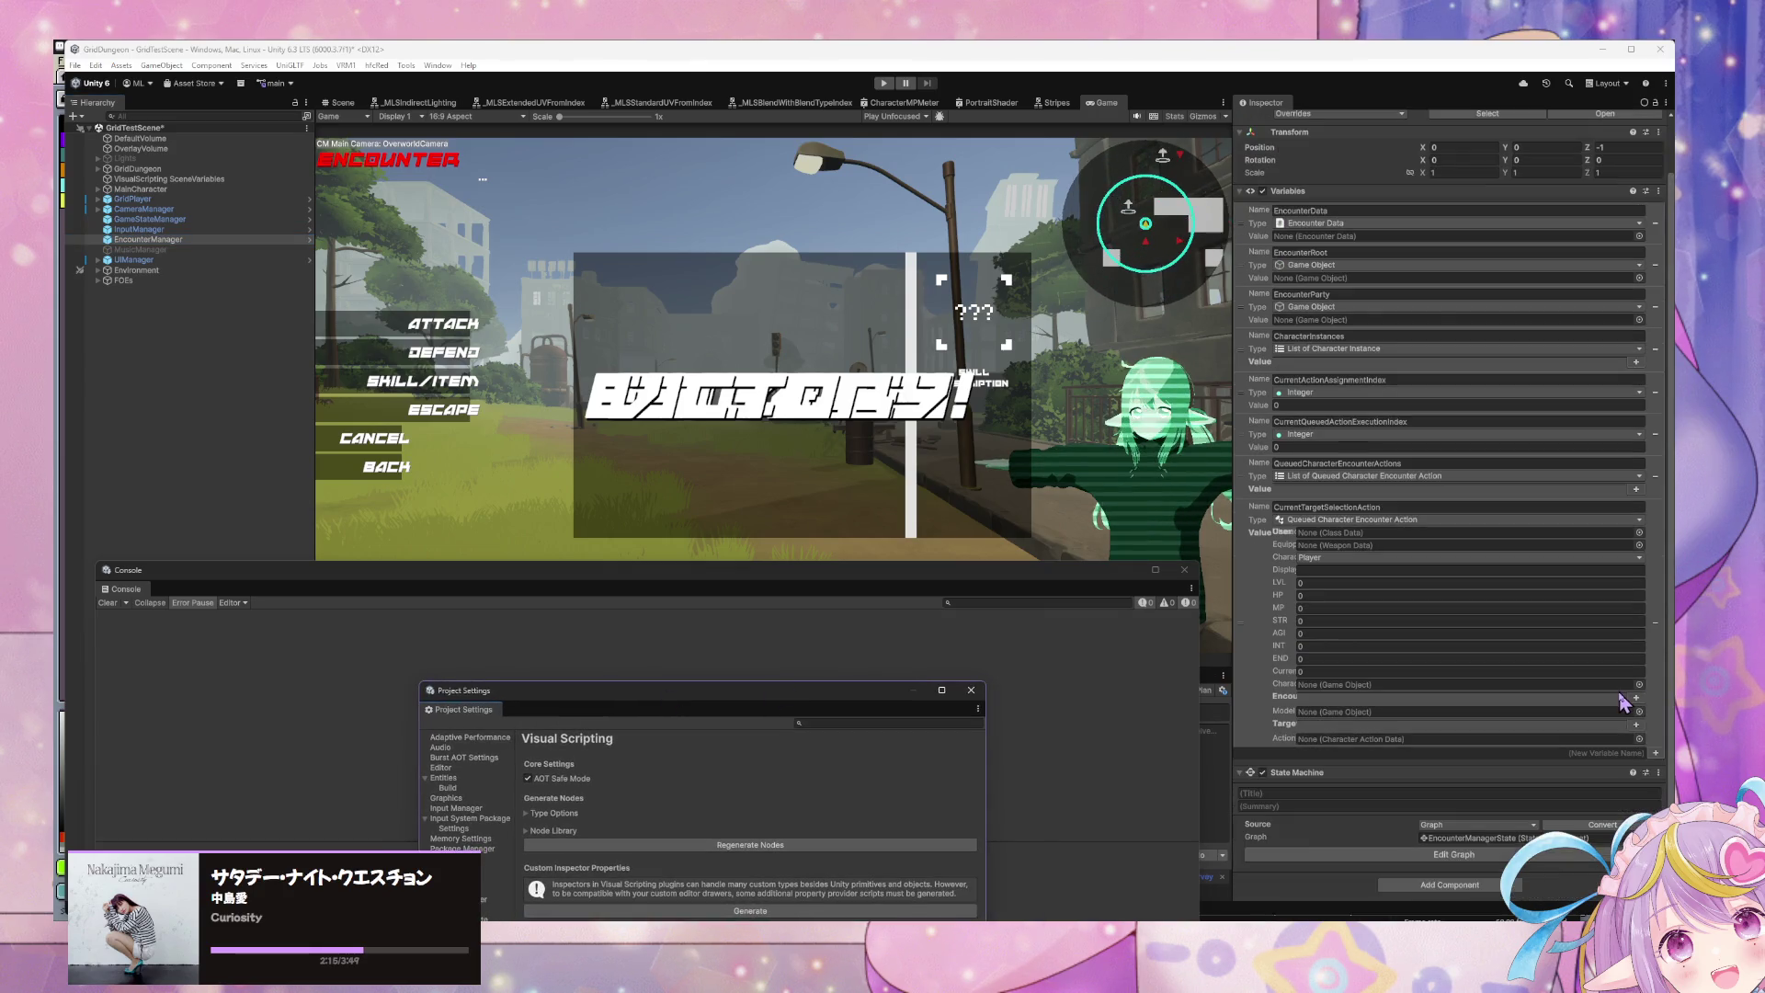
Step: Open the encounter state graph down to the Determine Action Order from Speed script graph
click(1501, 850)
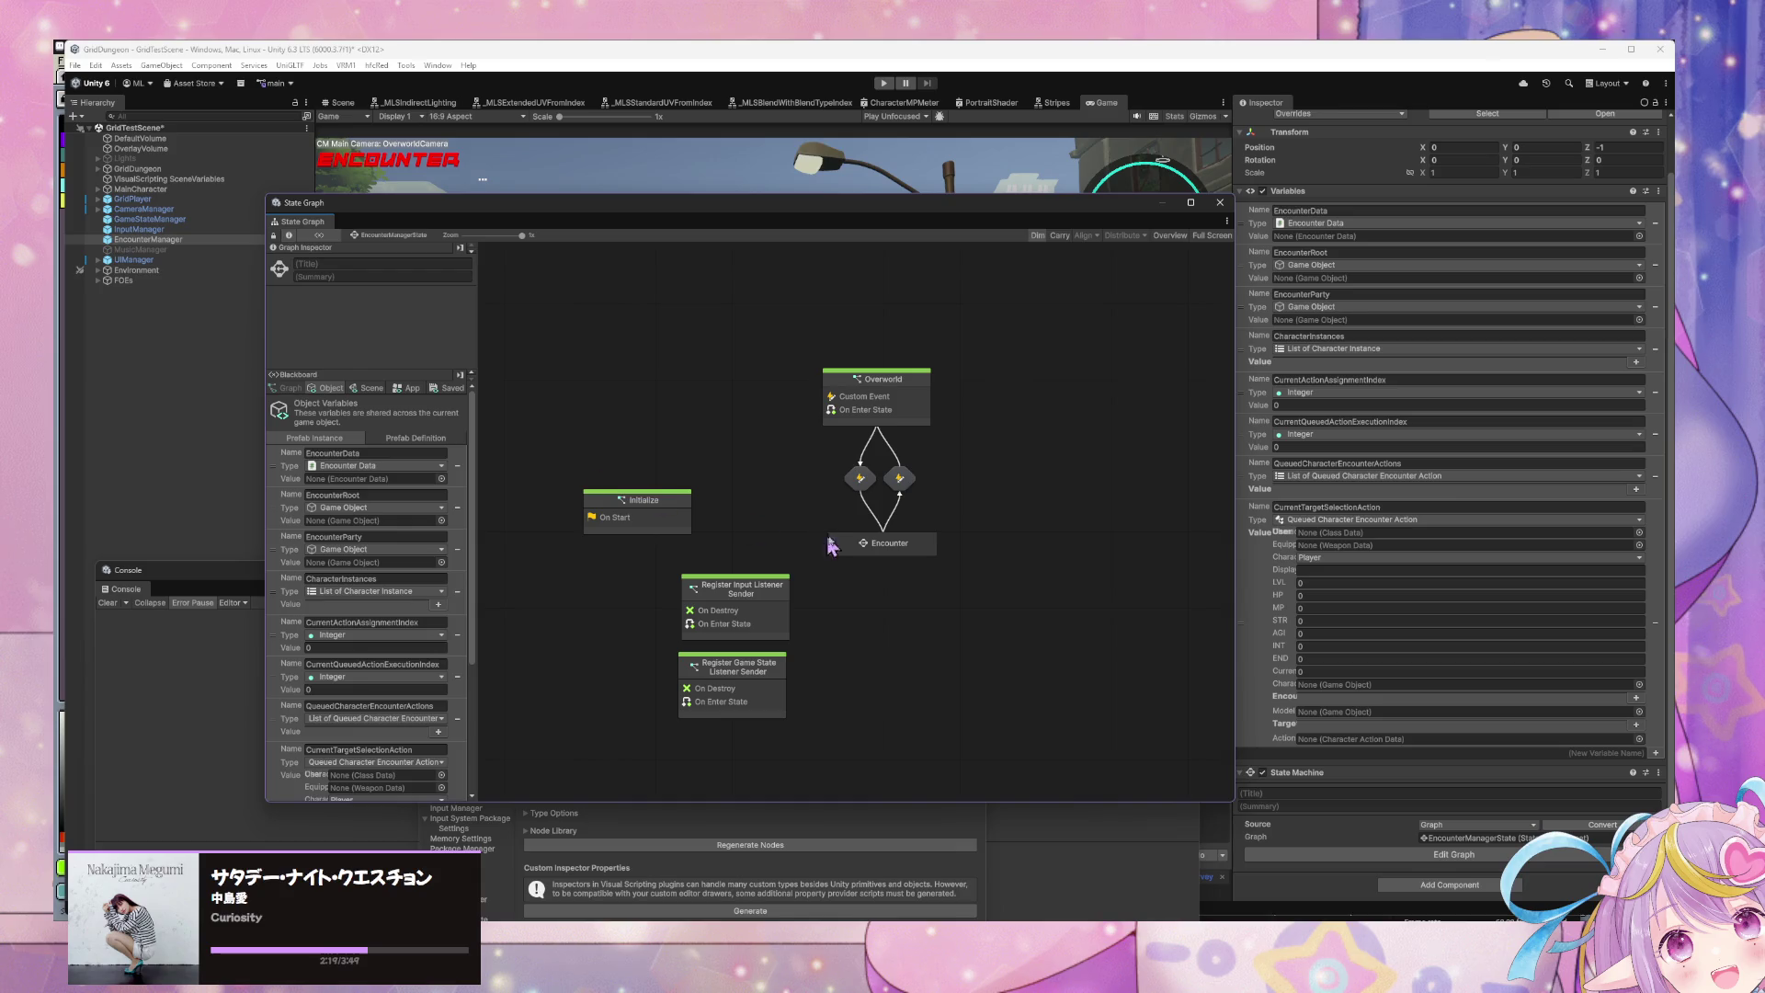
double_click(882, 543)
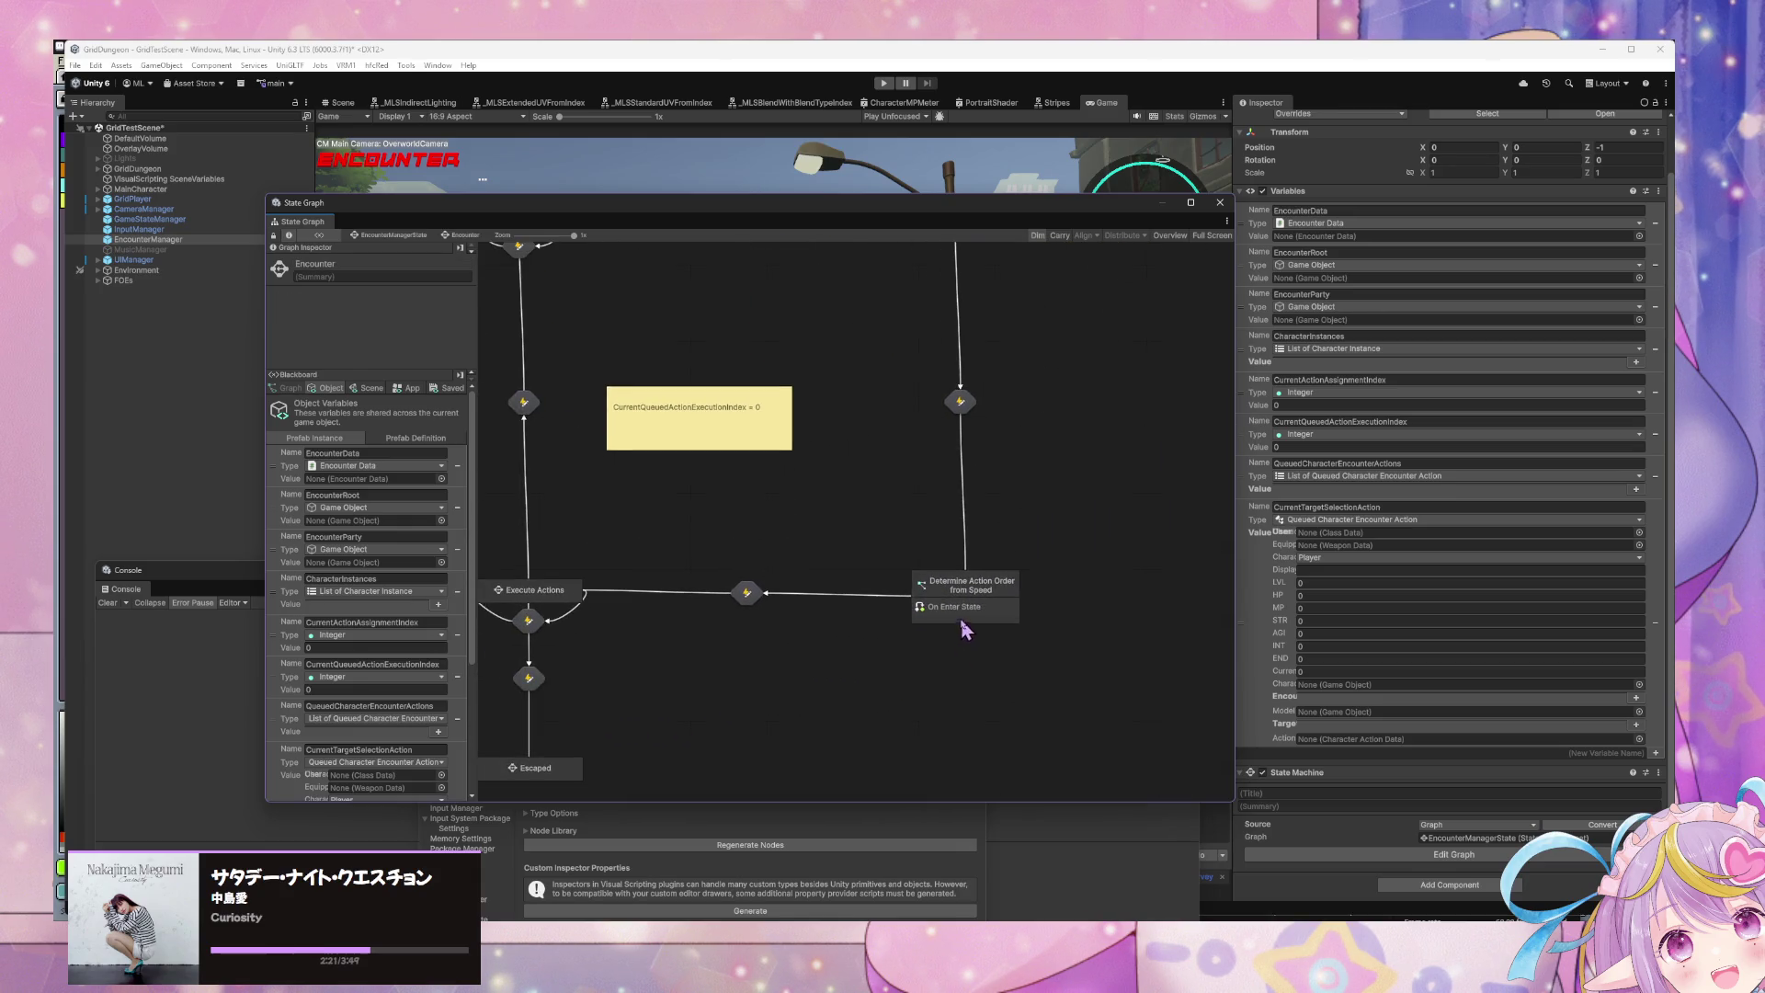
double_click(947, 606)
mouse_move(975, 488)
mouse_down()
mouse_move(1022, 527)
mouse_move(512, 536)
mouse_move(907, 583)
mouse_move(889, 579)
mouse_up()
click(331, 388)
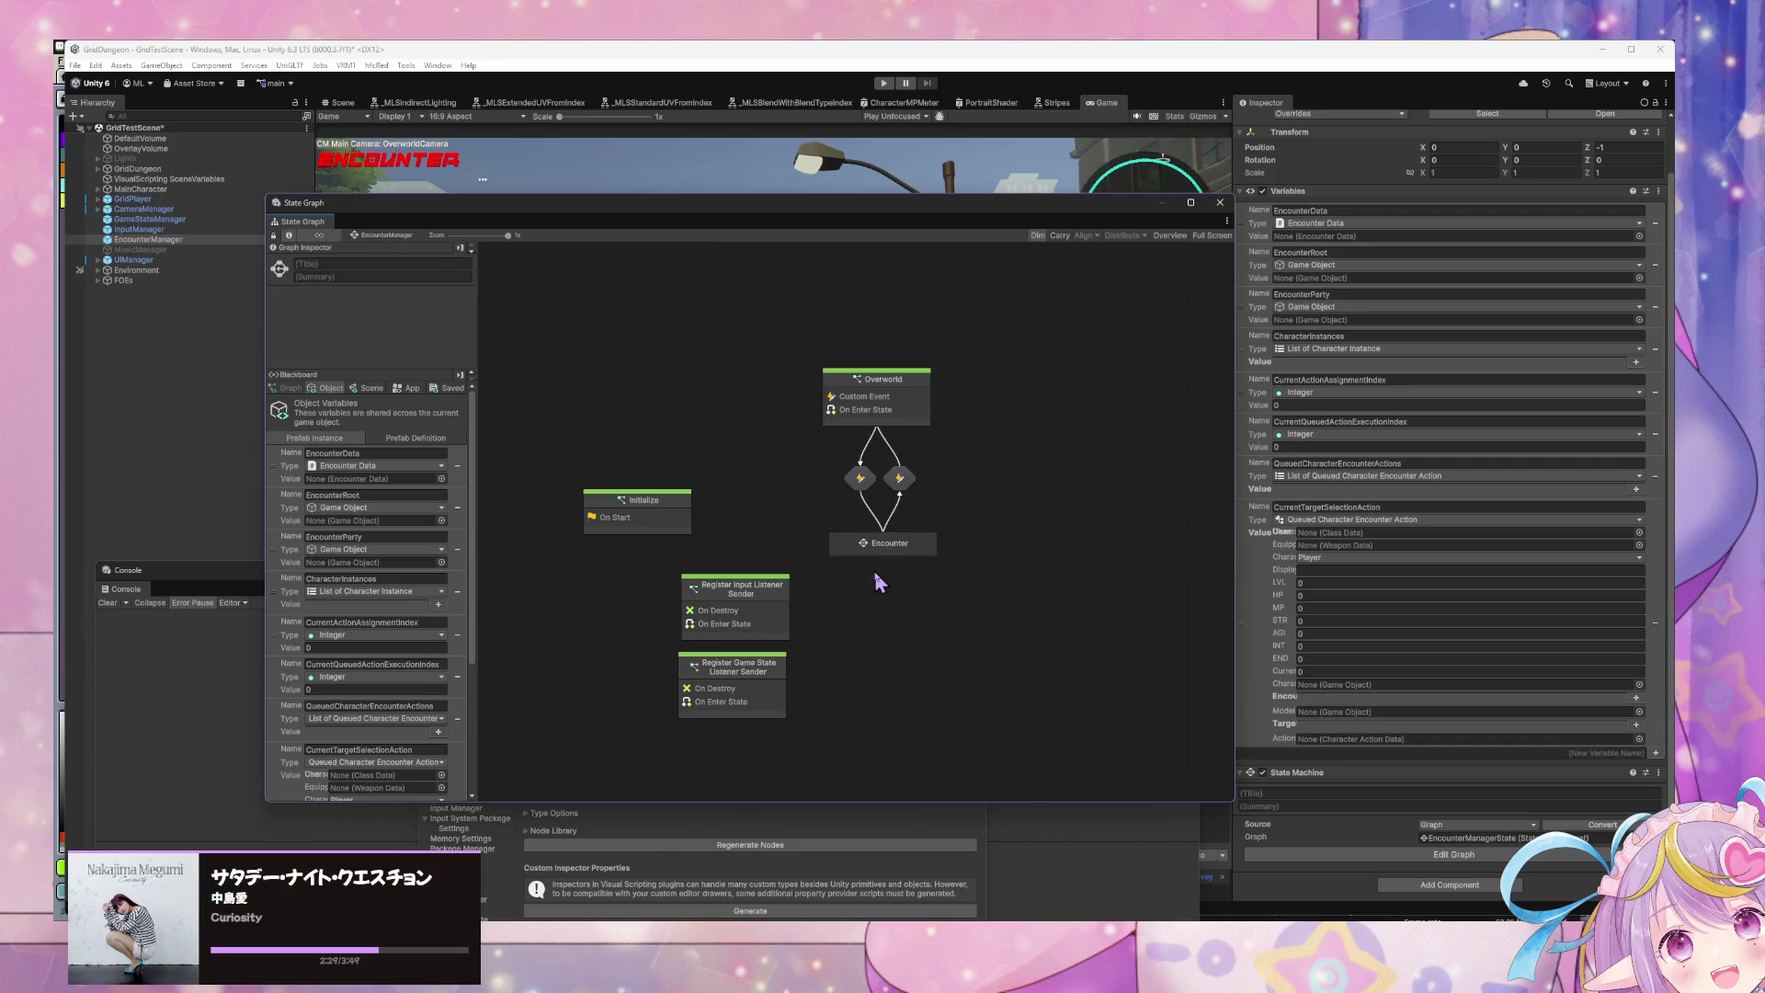
double_click(886, 540)
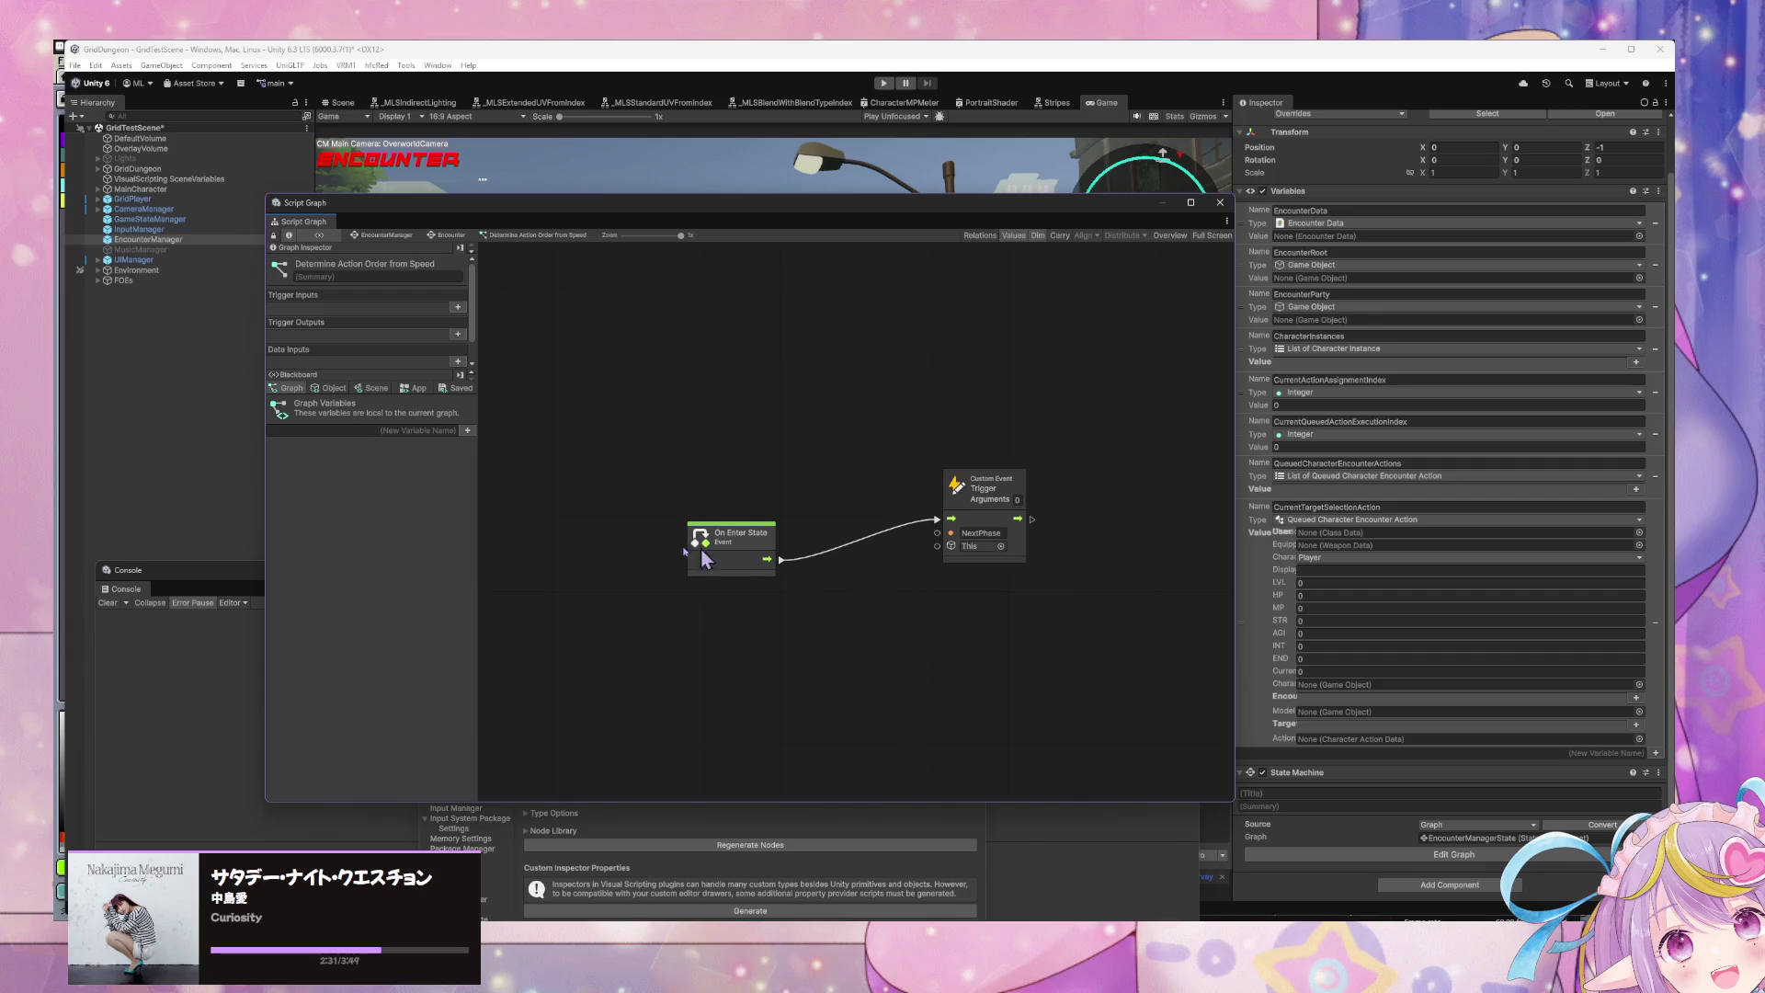
Step: Drag the QueuedCharacterEncounterActions object variable into the graph as a Get Variable node
click(331, 388)
scroll(404, 579, down, 2)
scroll(408, 584, down, 2)
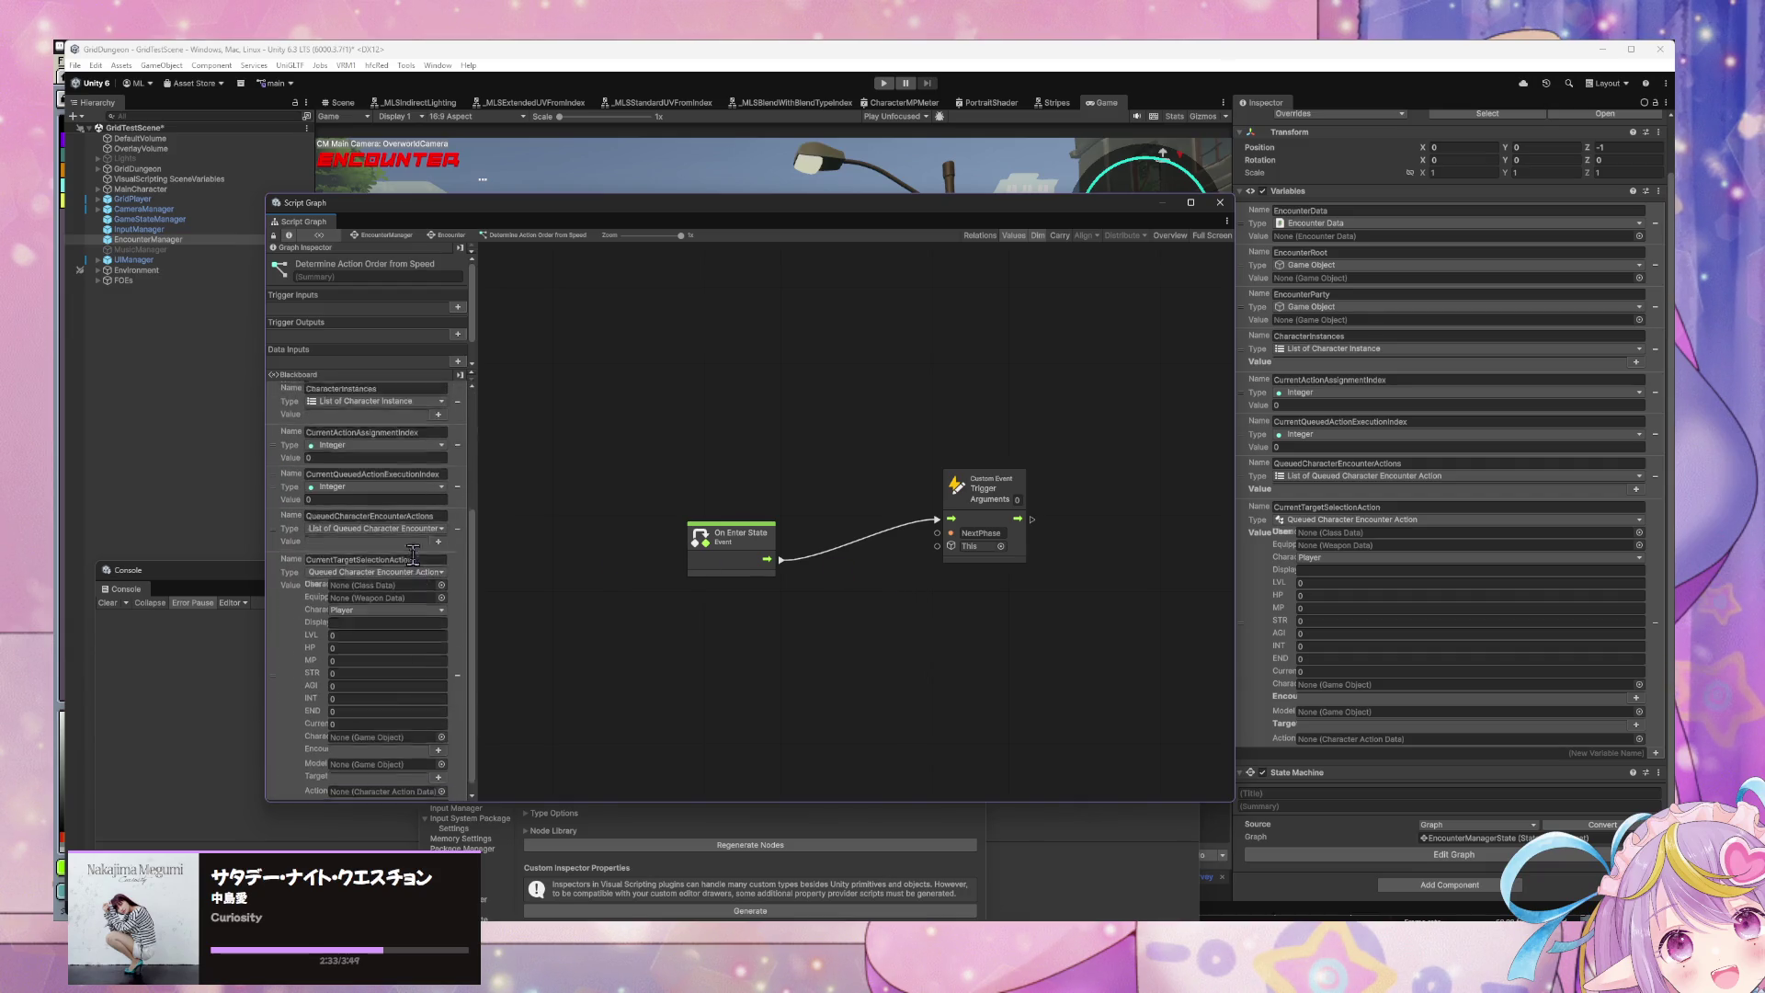
drag(454, 532, 890, 649)
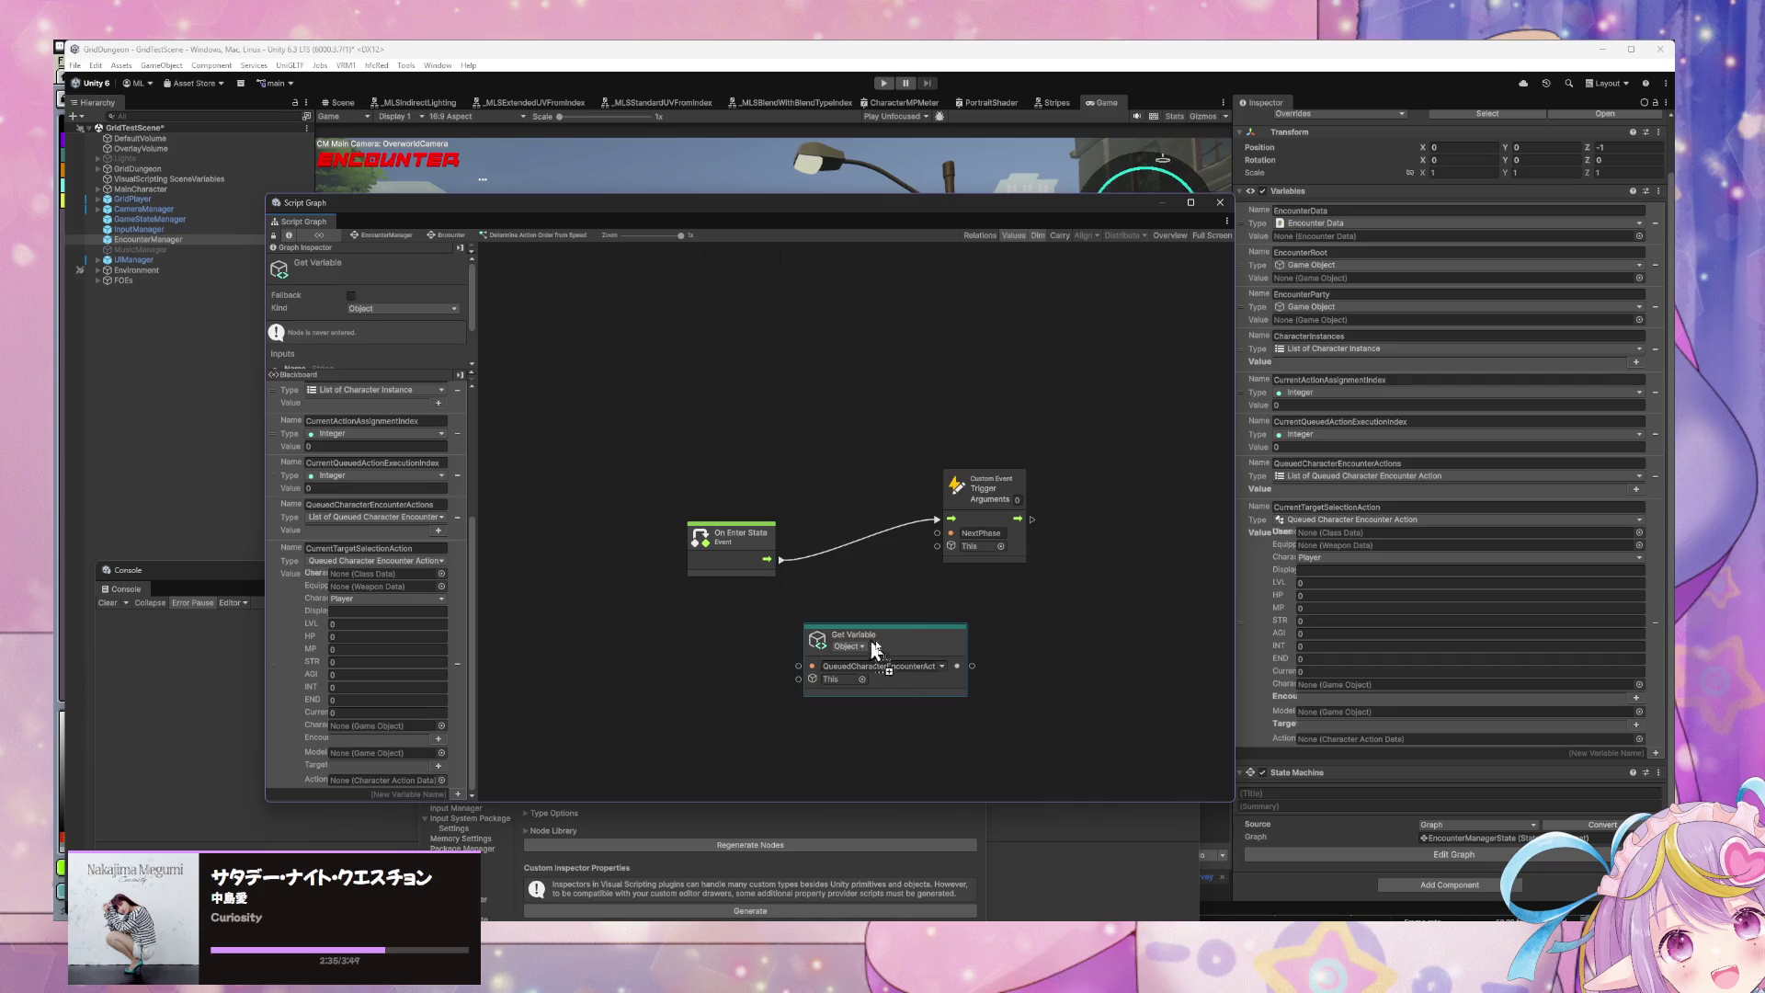
Step: Search the node finder for 'list of queue', then for 'sort'
right_click(885, 644)
click(924, 648)
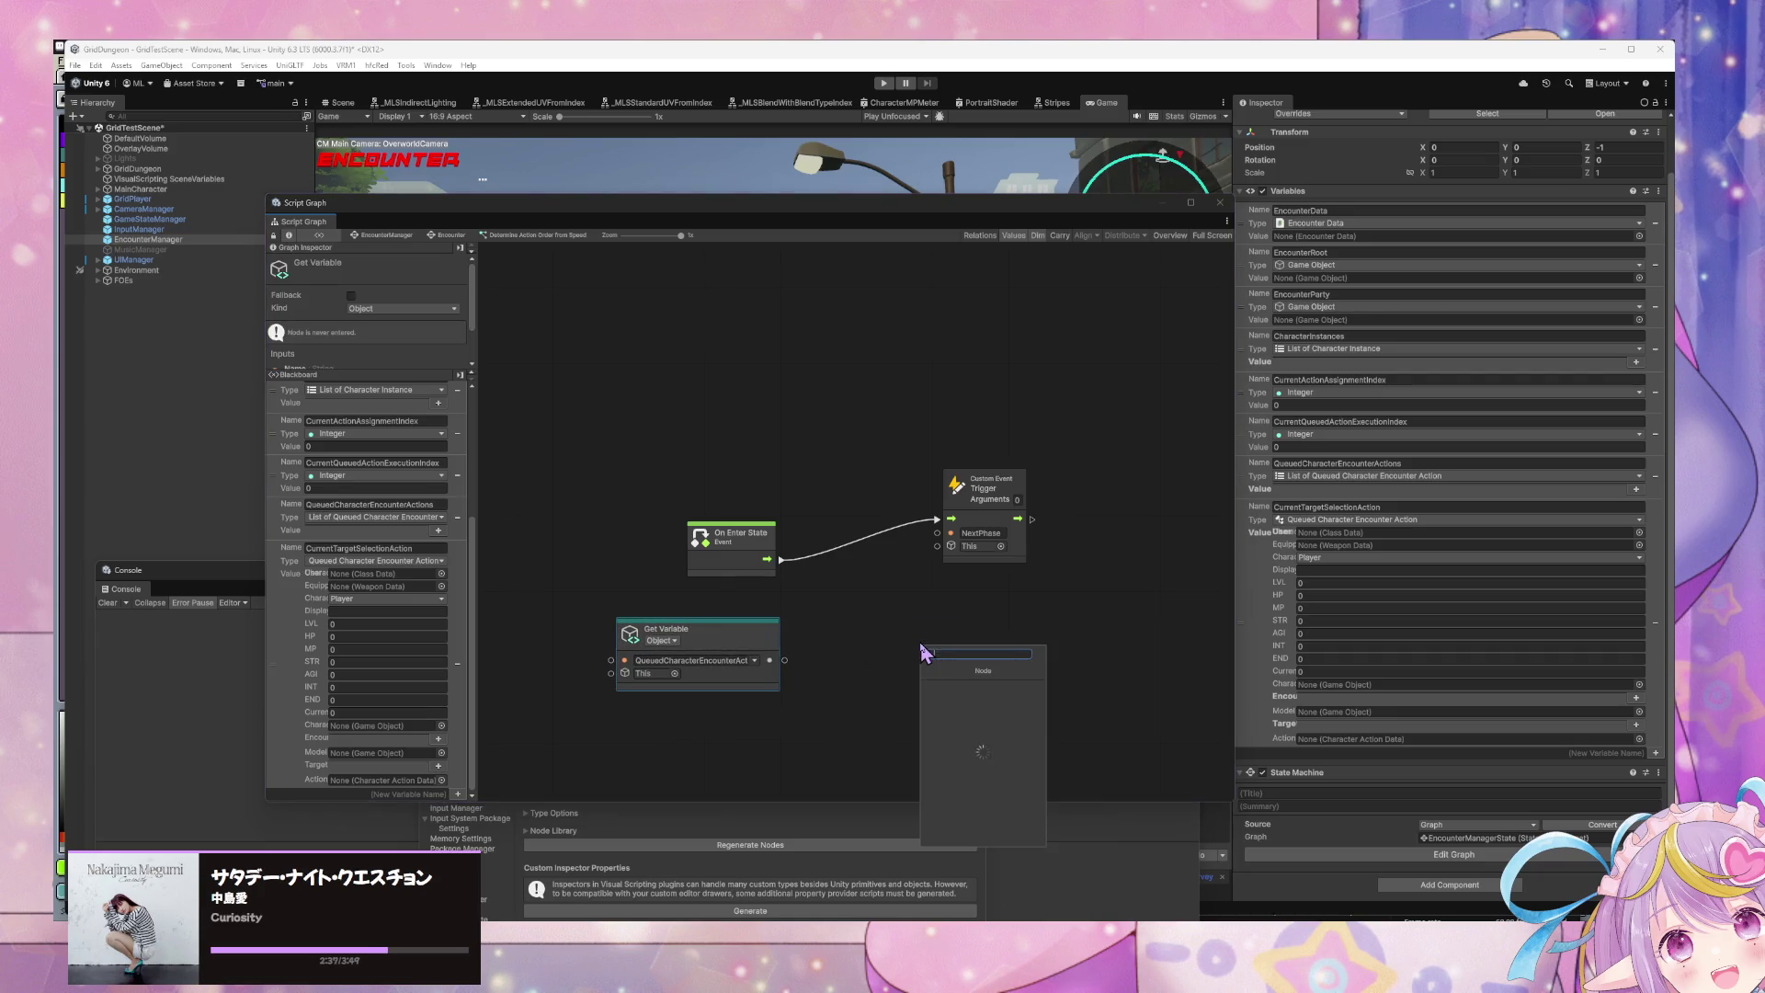
text(list of q)
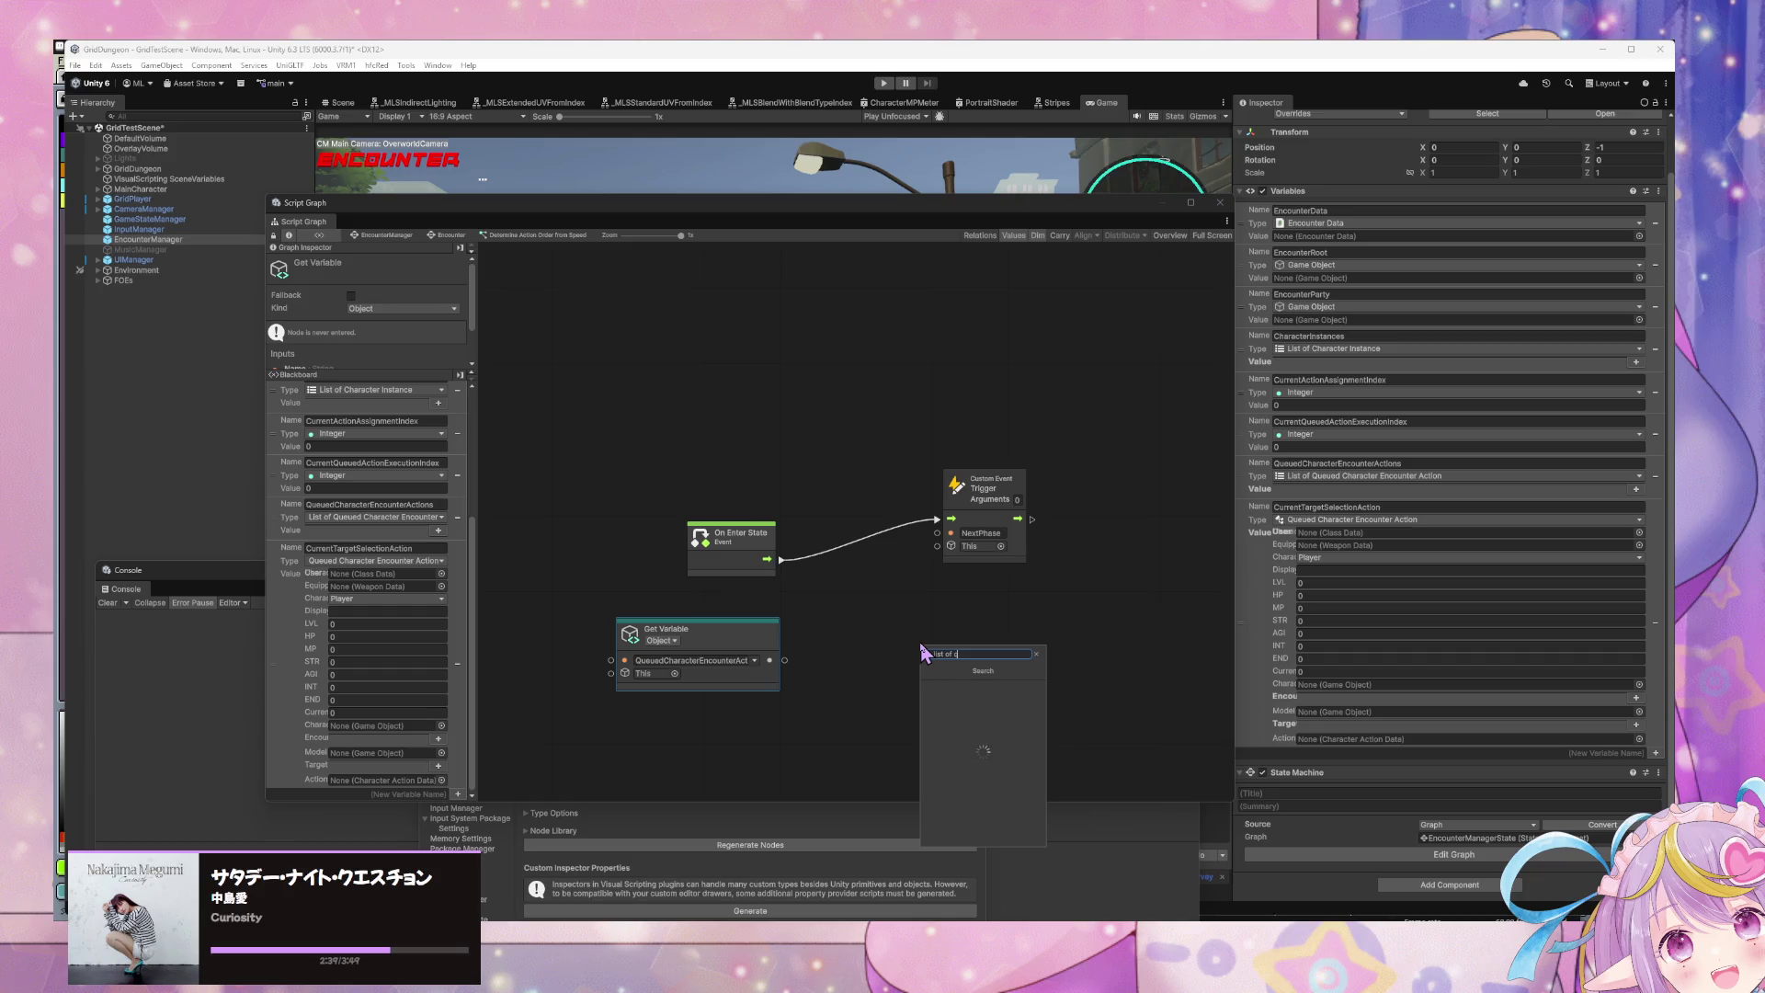
text(ueue)
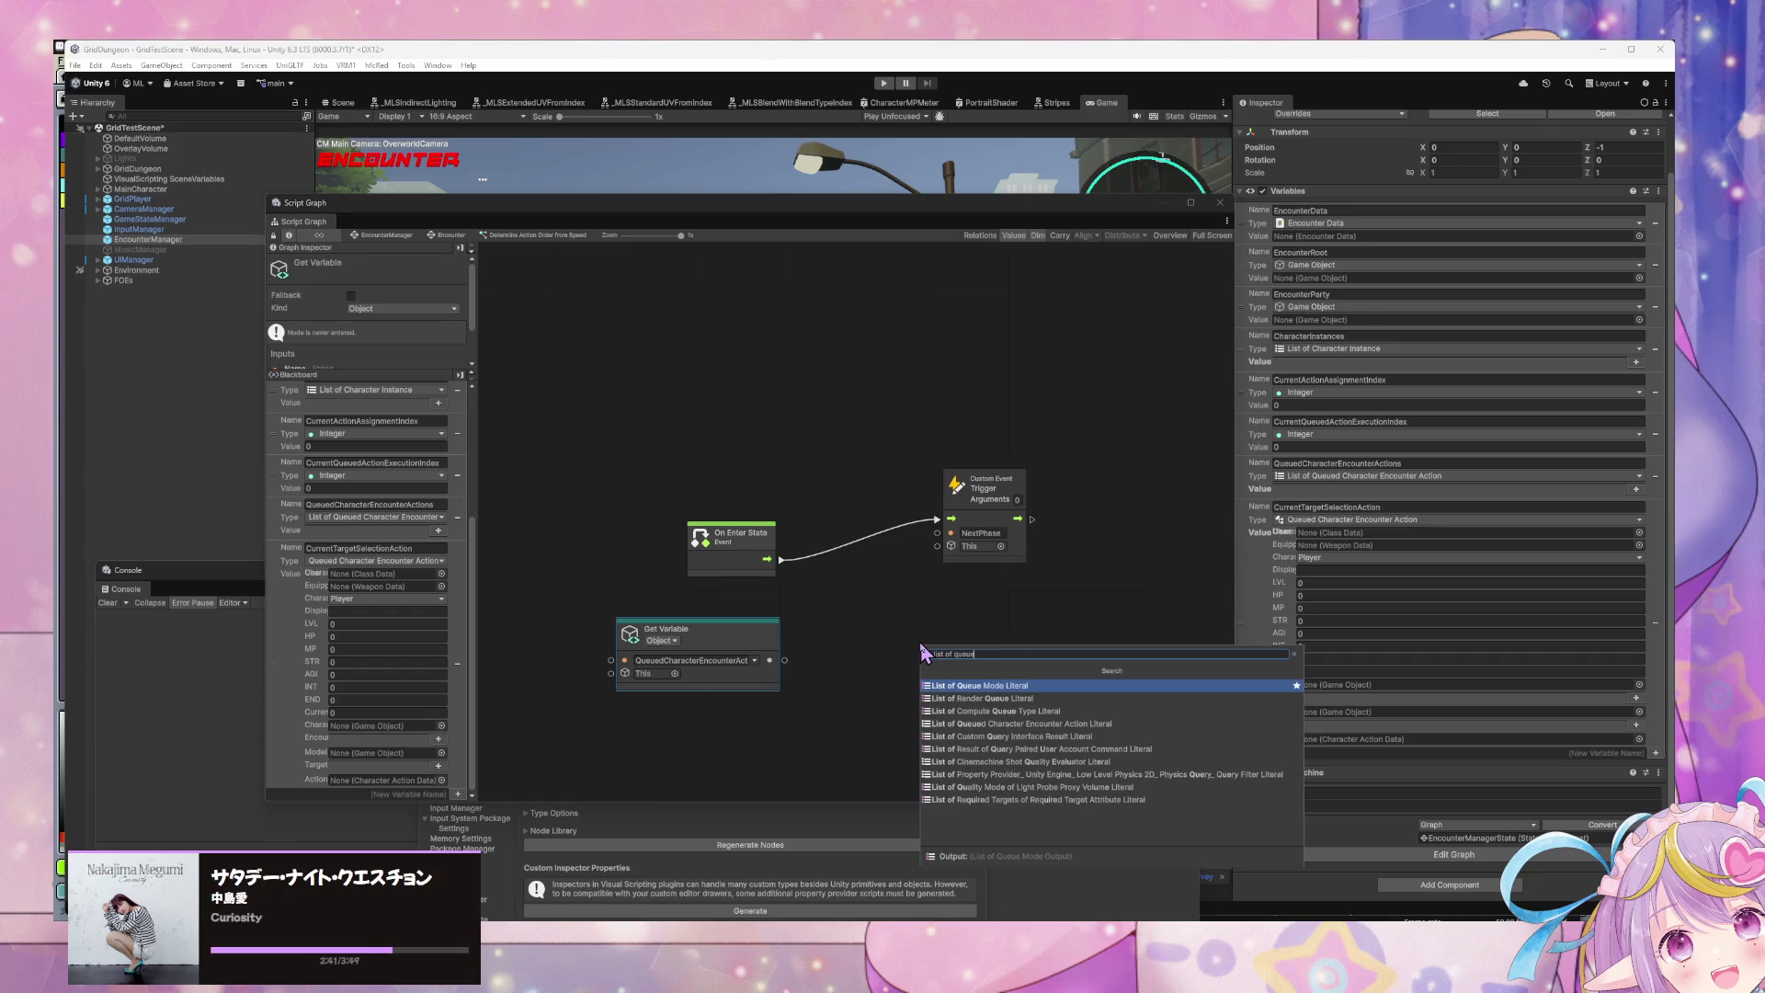
key(Down)
key(Down)
key(Down)
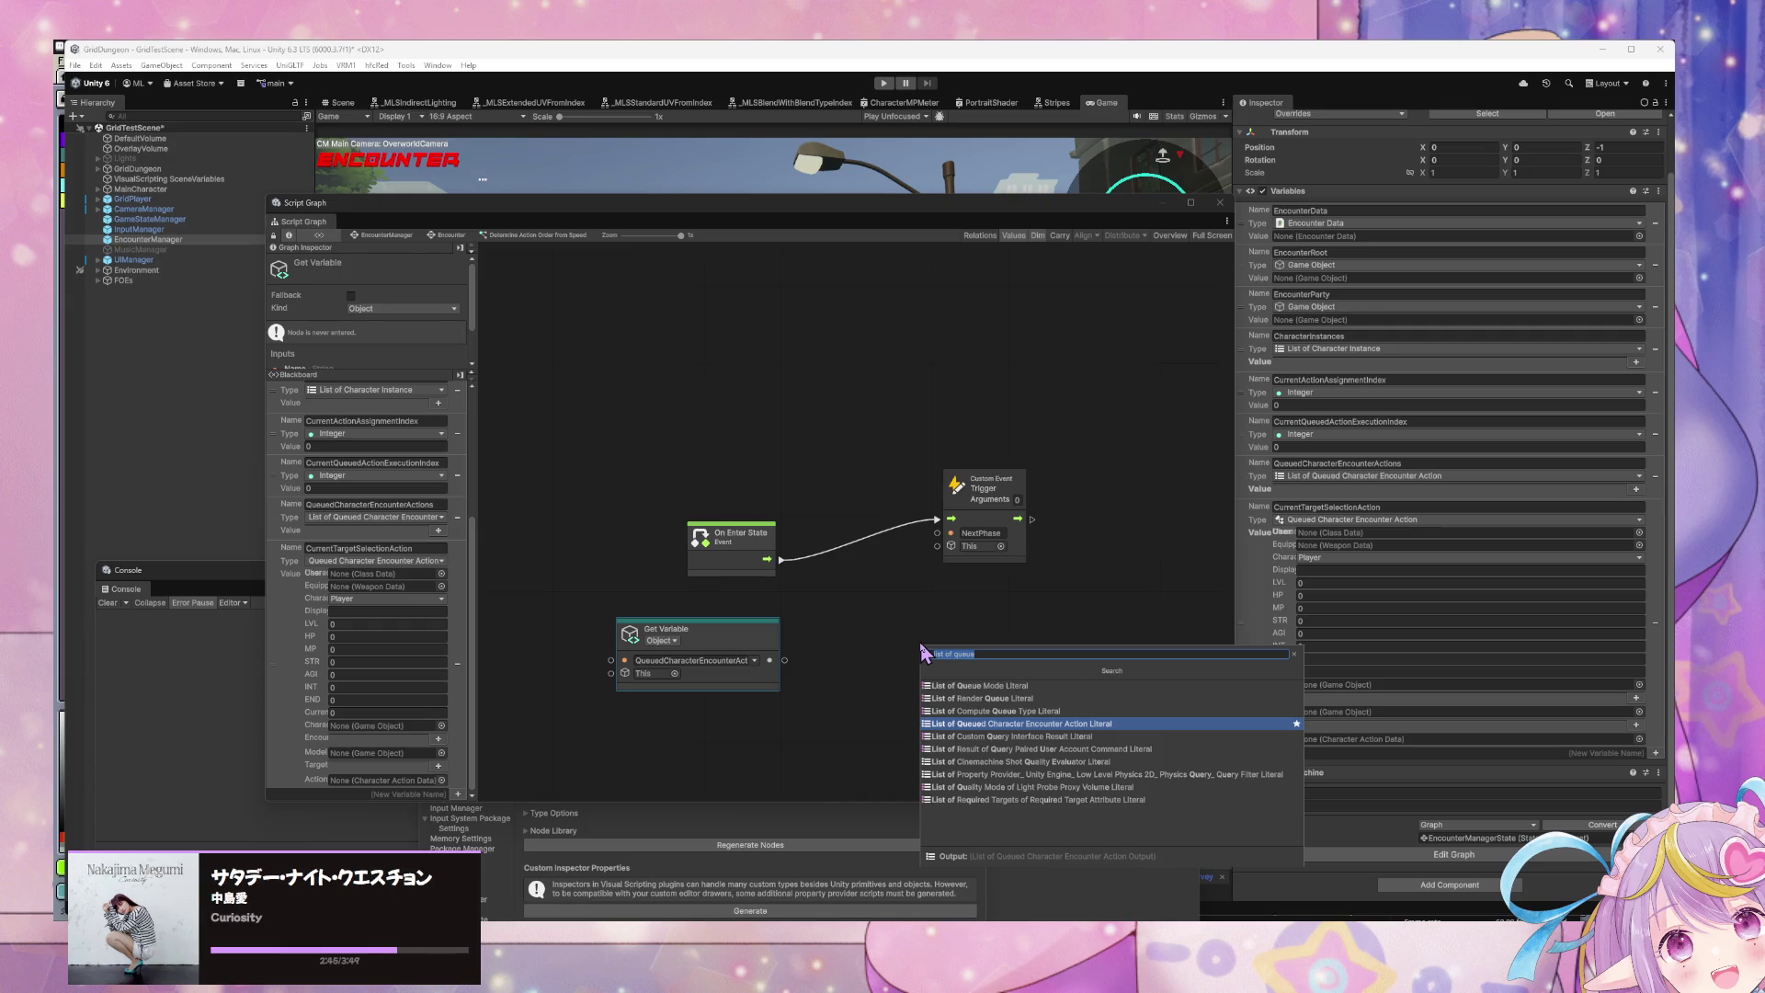
key(Down)
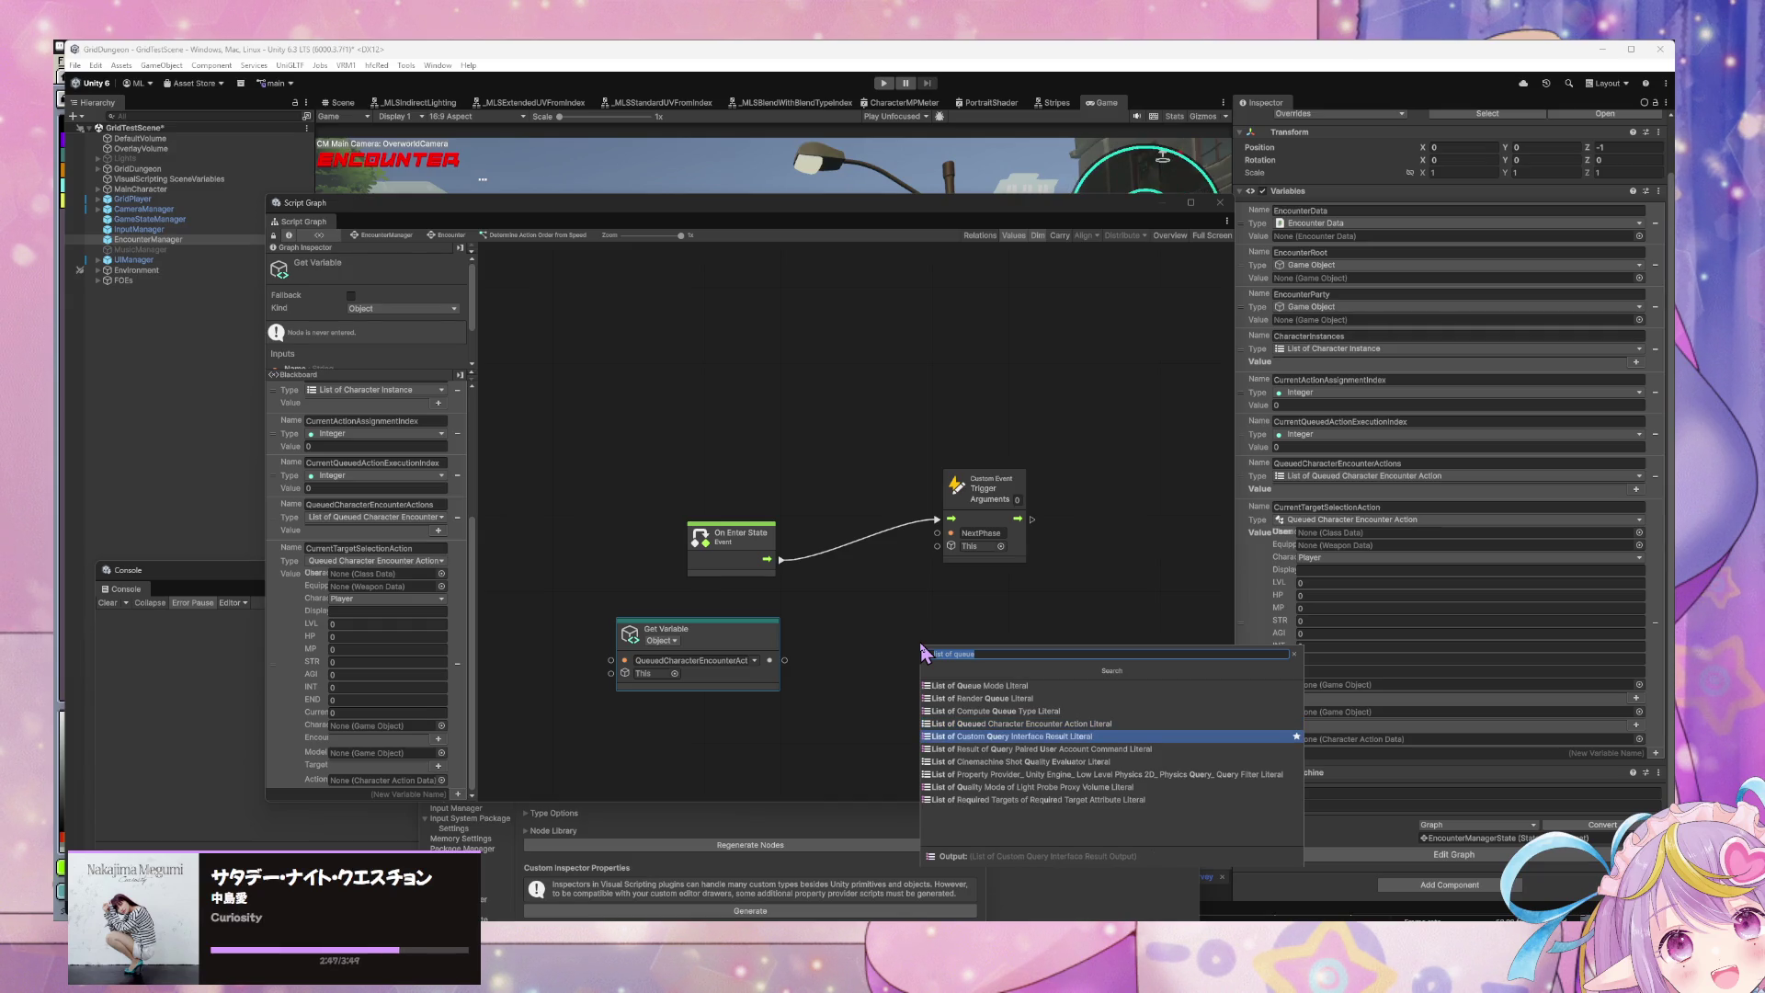
text(sort)
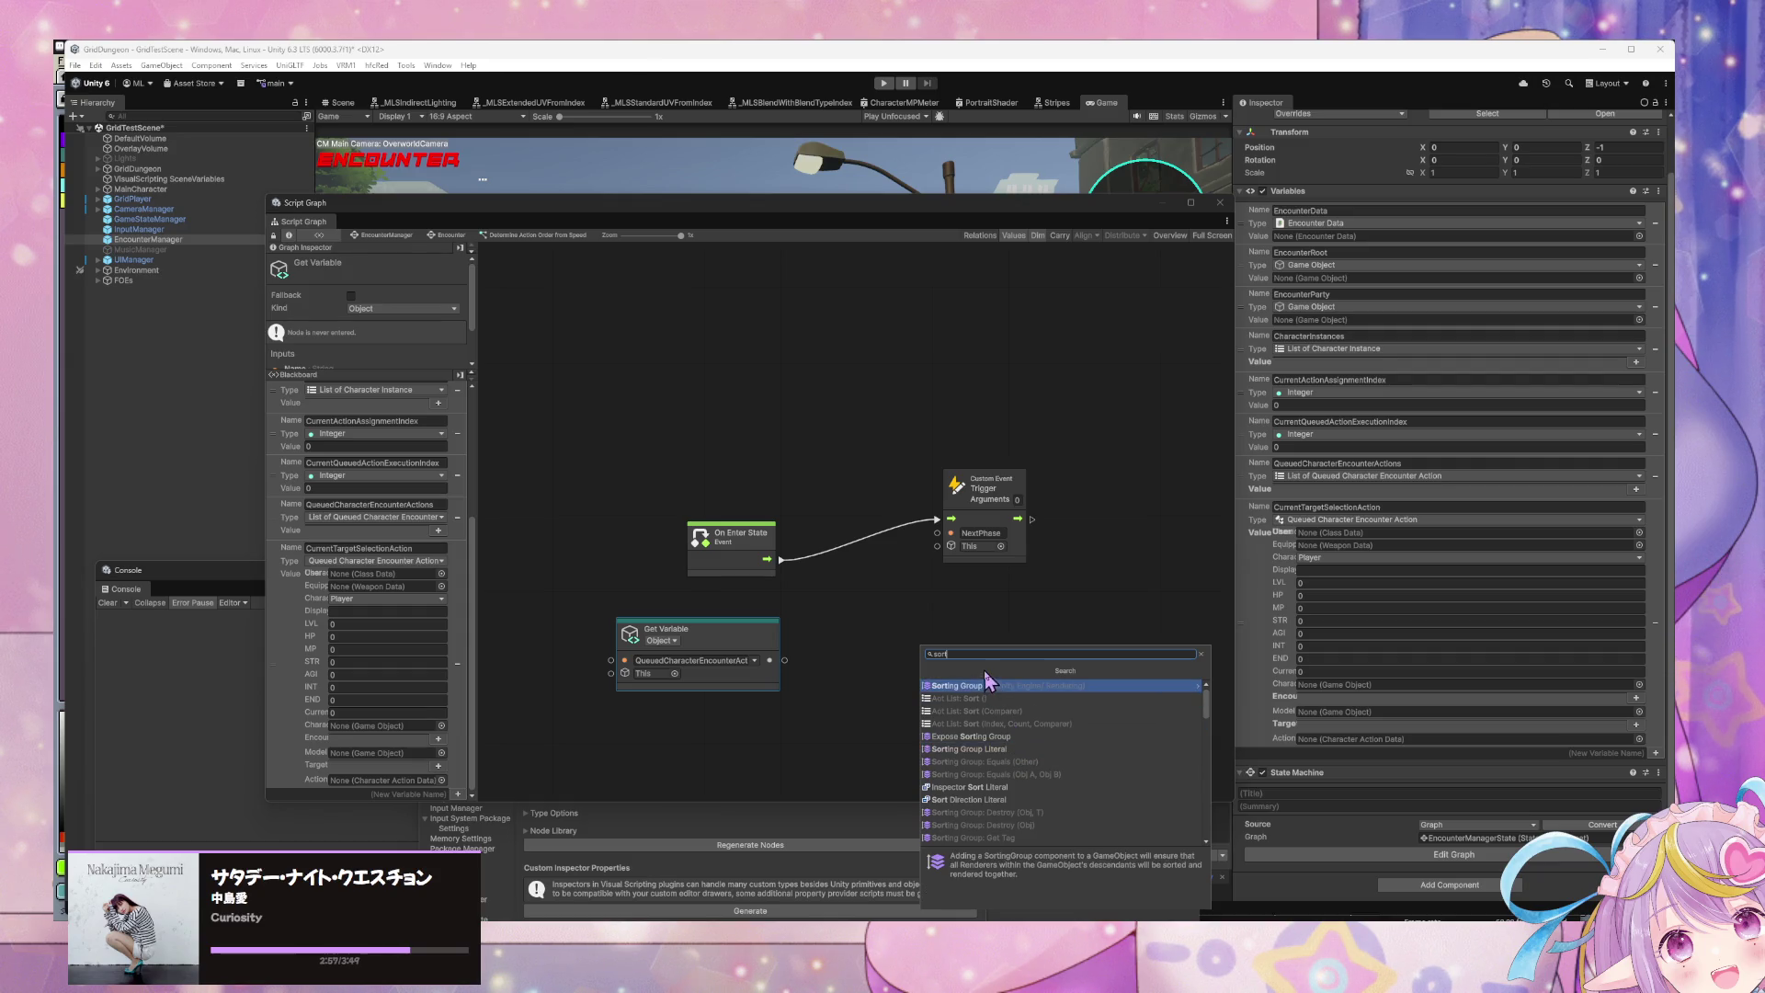
Step: Clear the search and browse Collections > Lists down to List Contains Item, then go back
drag(970, 654, 911, 651)
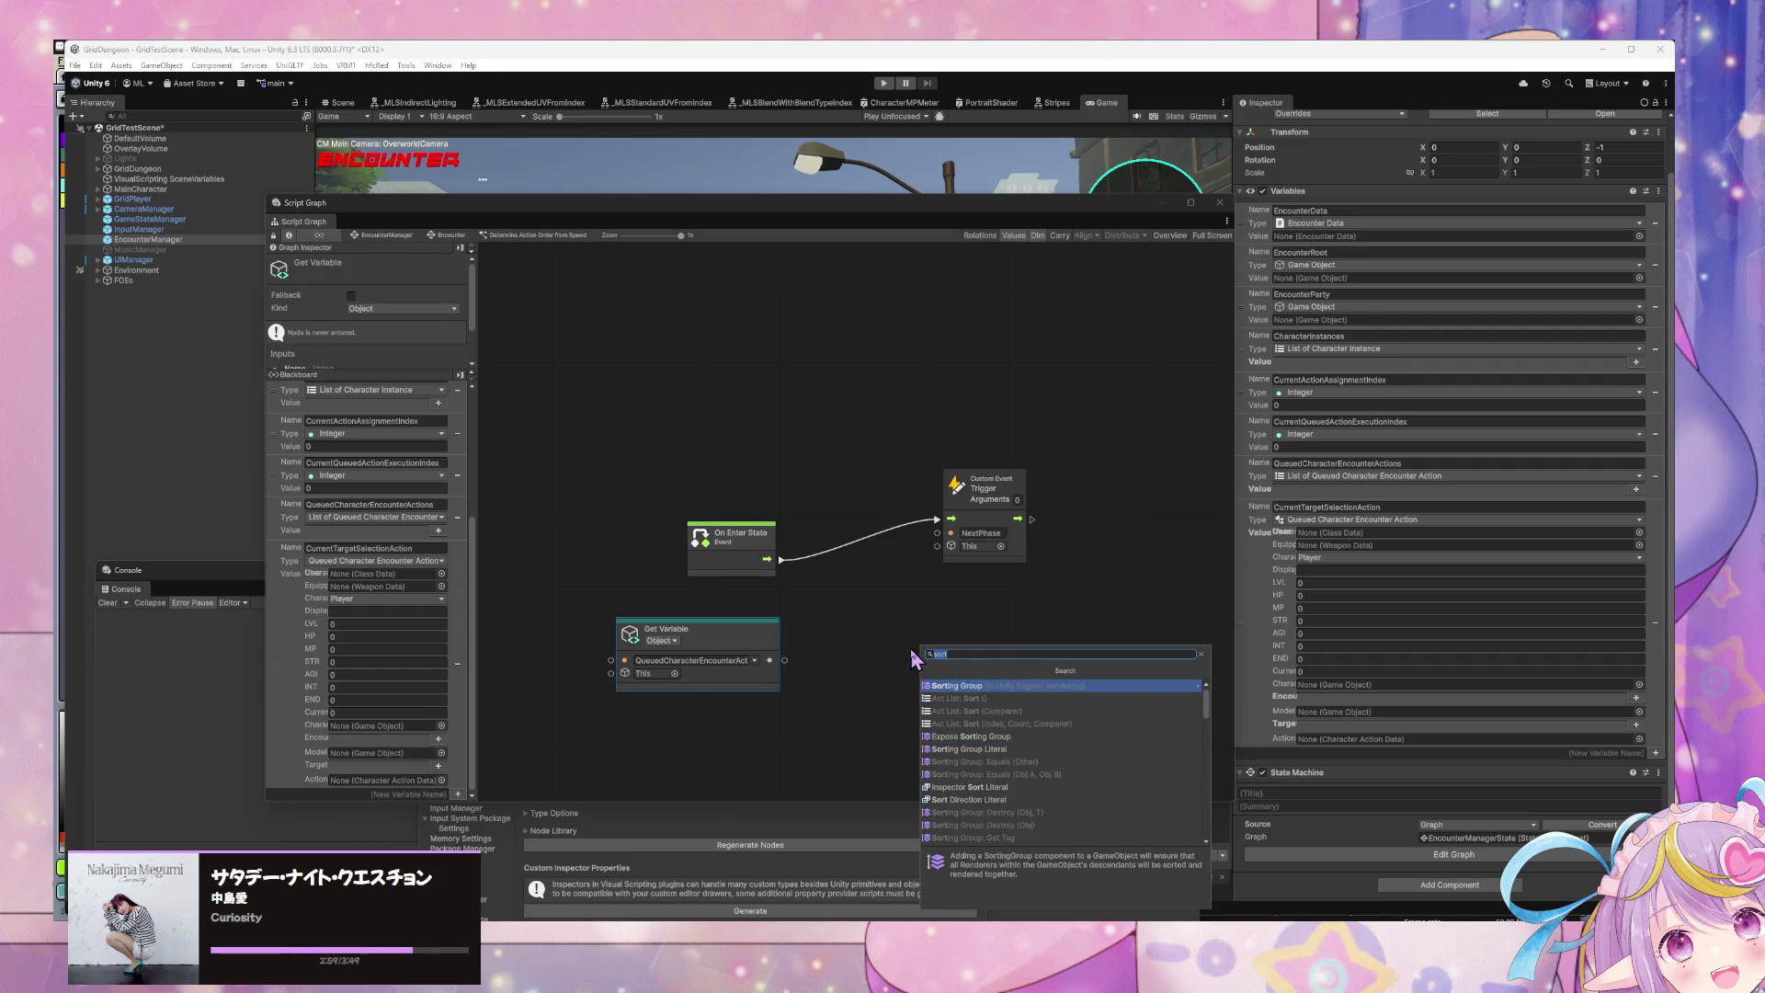
key(BackSpace)
key(Down)
key(Return)
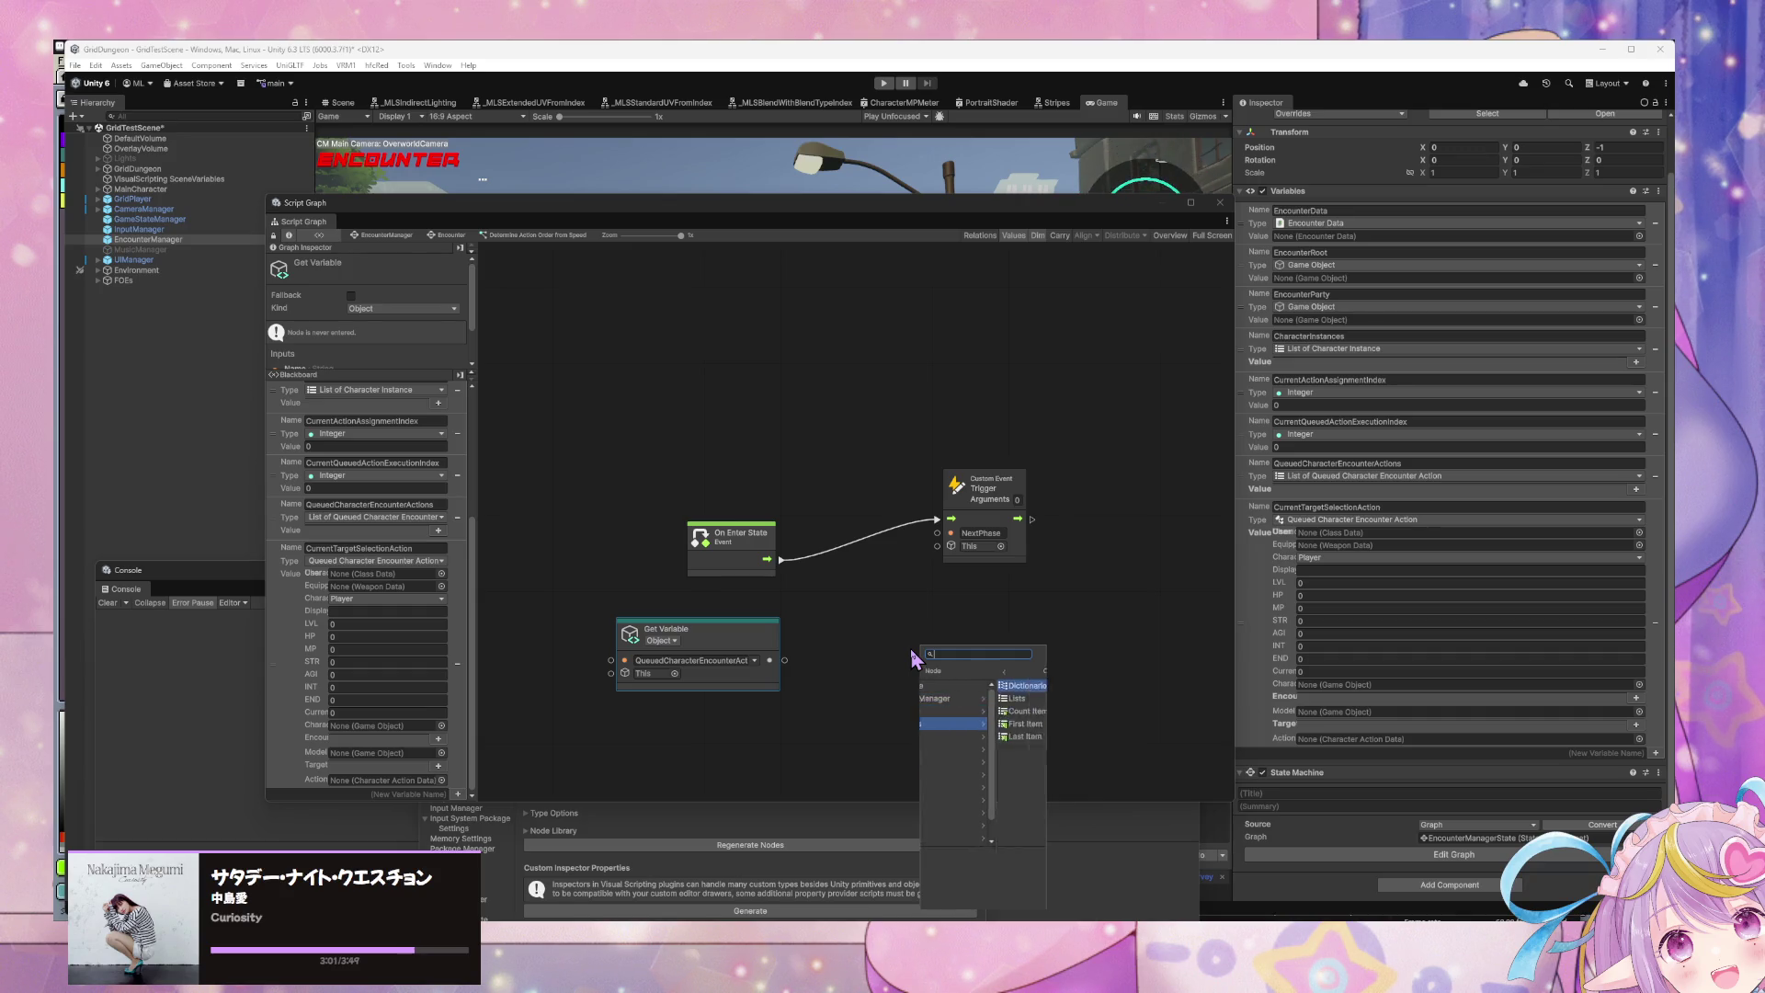
key(Down)
key(Return)
key(Down)
key(Down)
key(Down)
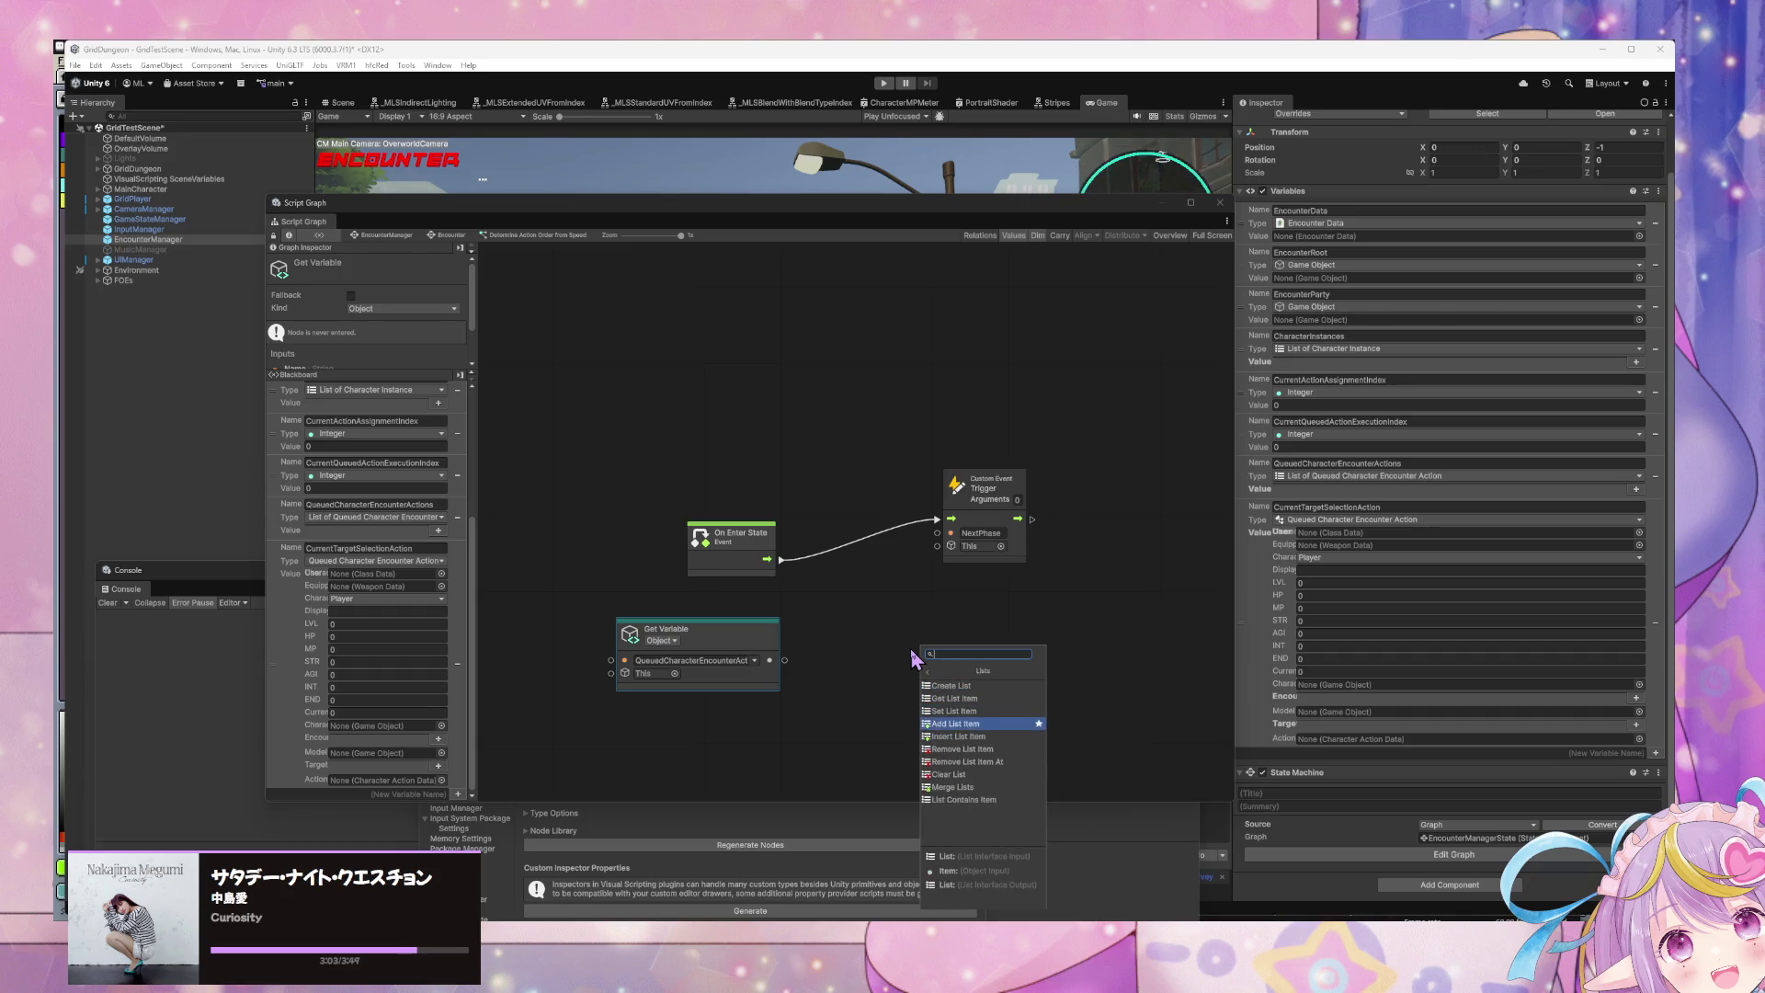
key(Down)
key(Down)
key(Down)
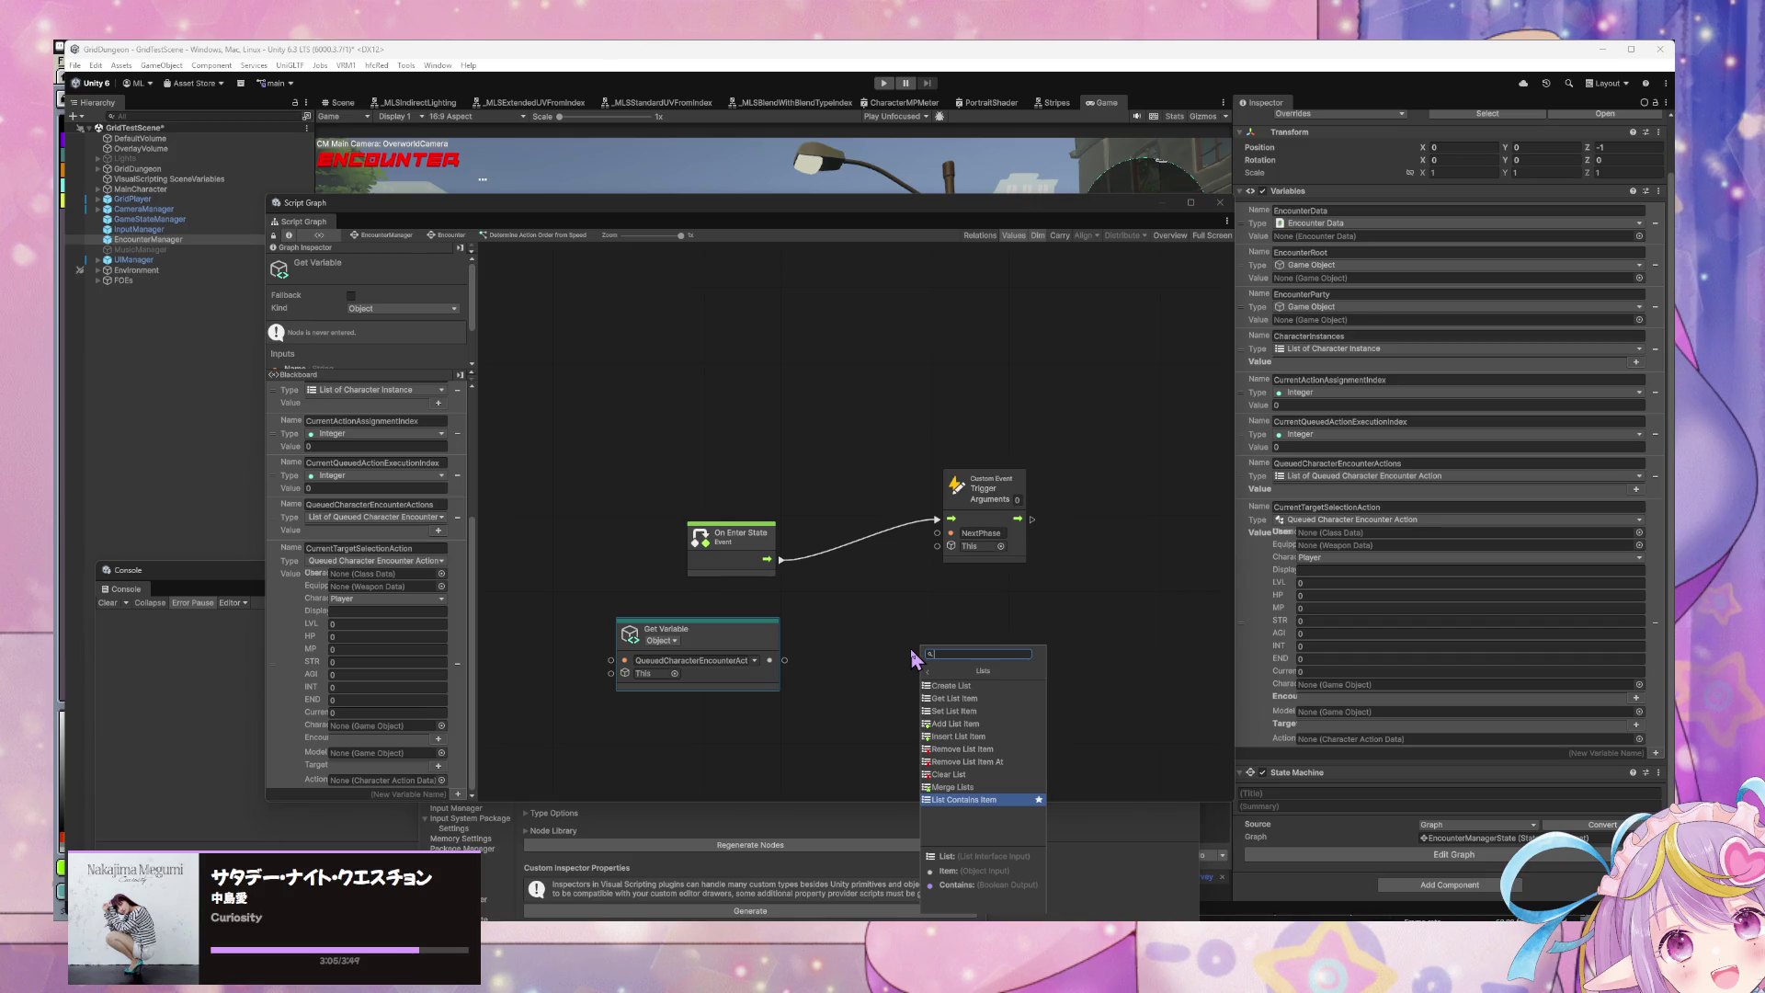
key(Left)
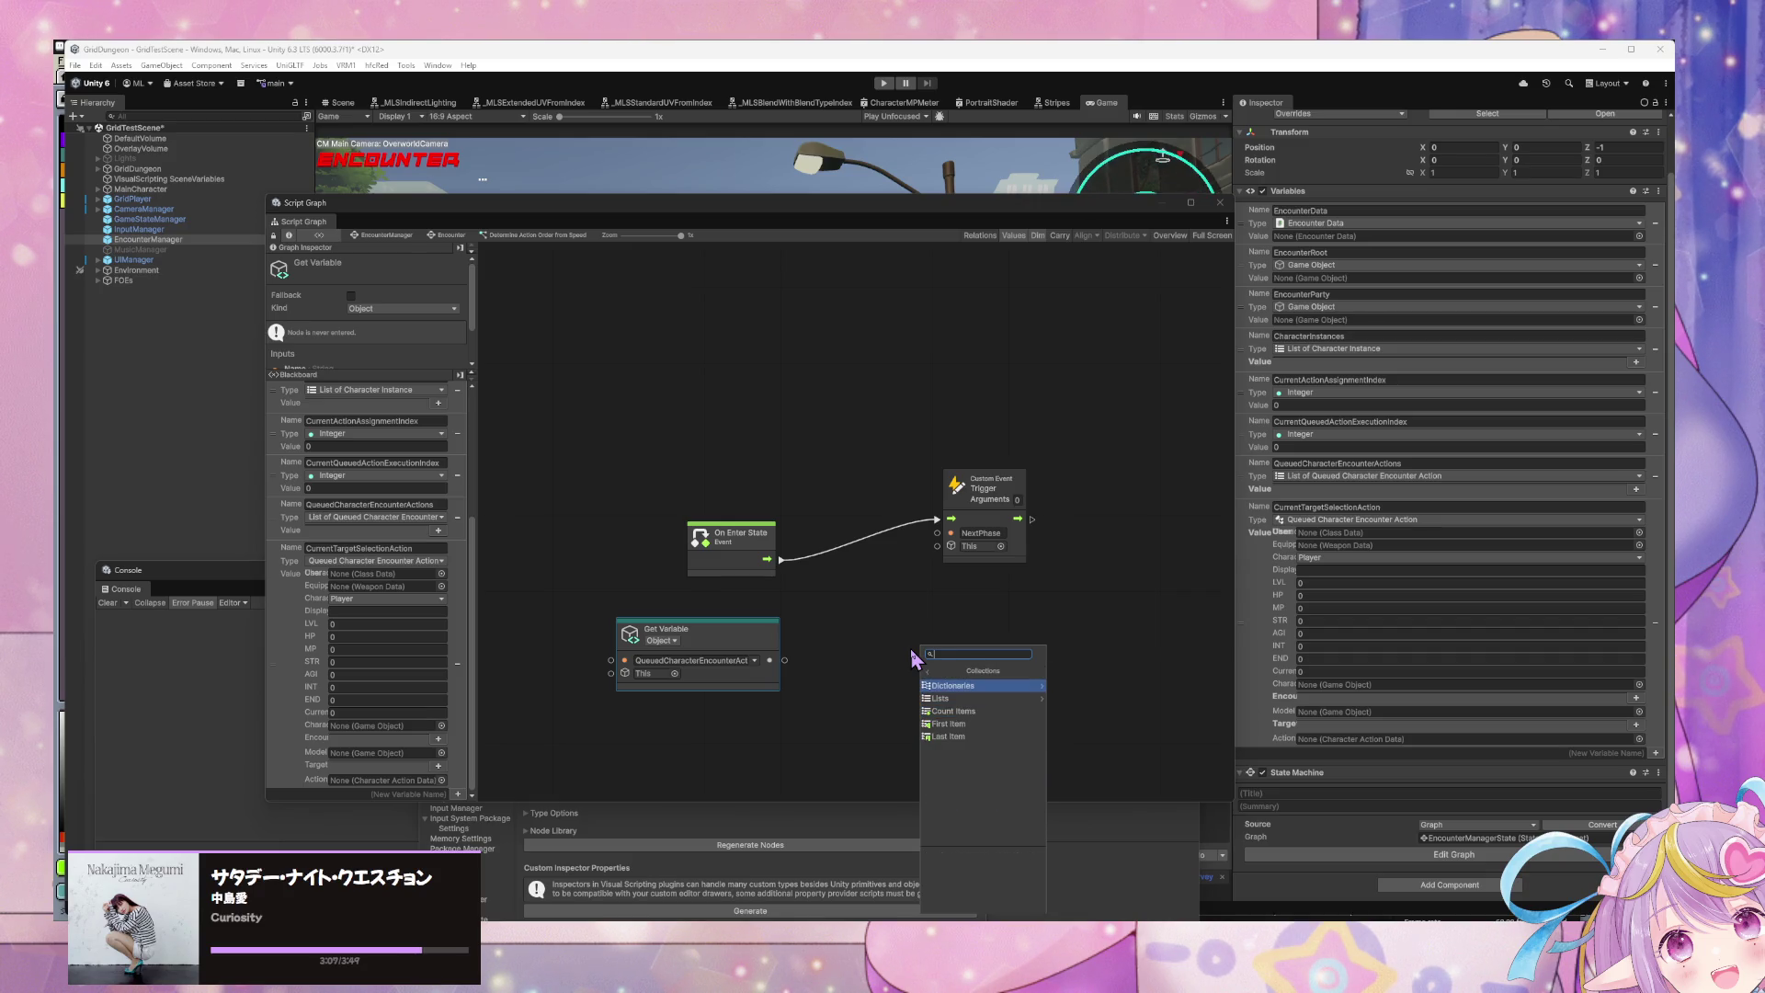
Step: Search 'sort' again, scan the Sorting Group results, and dismiss the finder without adding anything
text(sort)
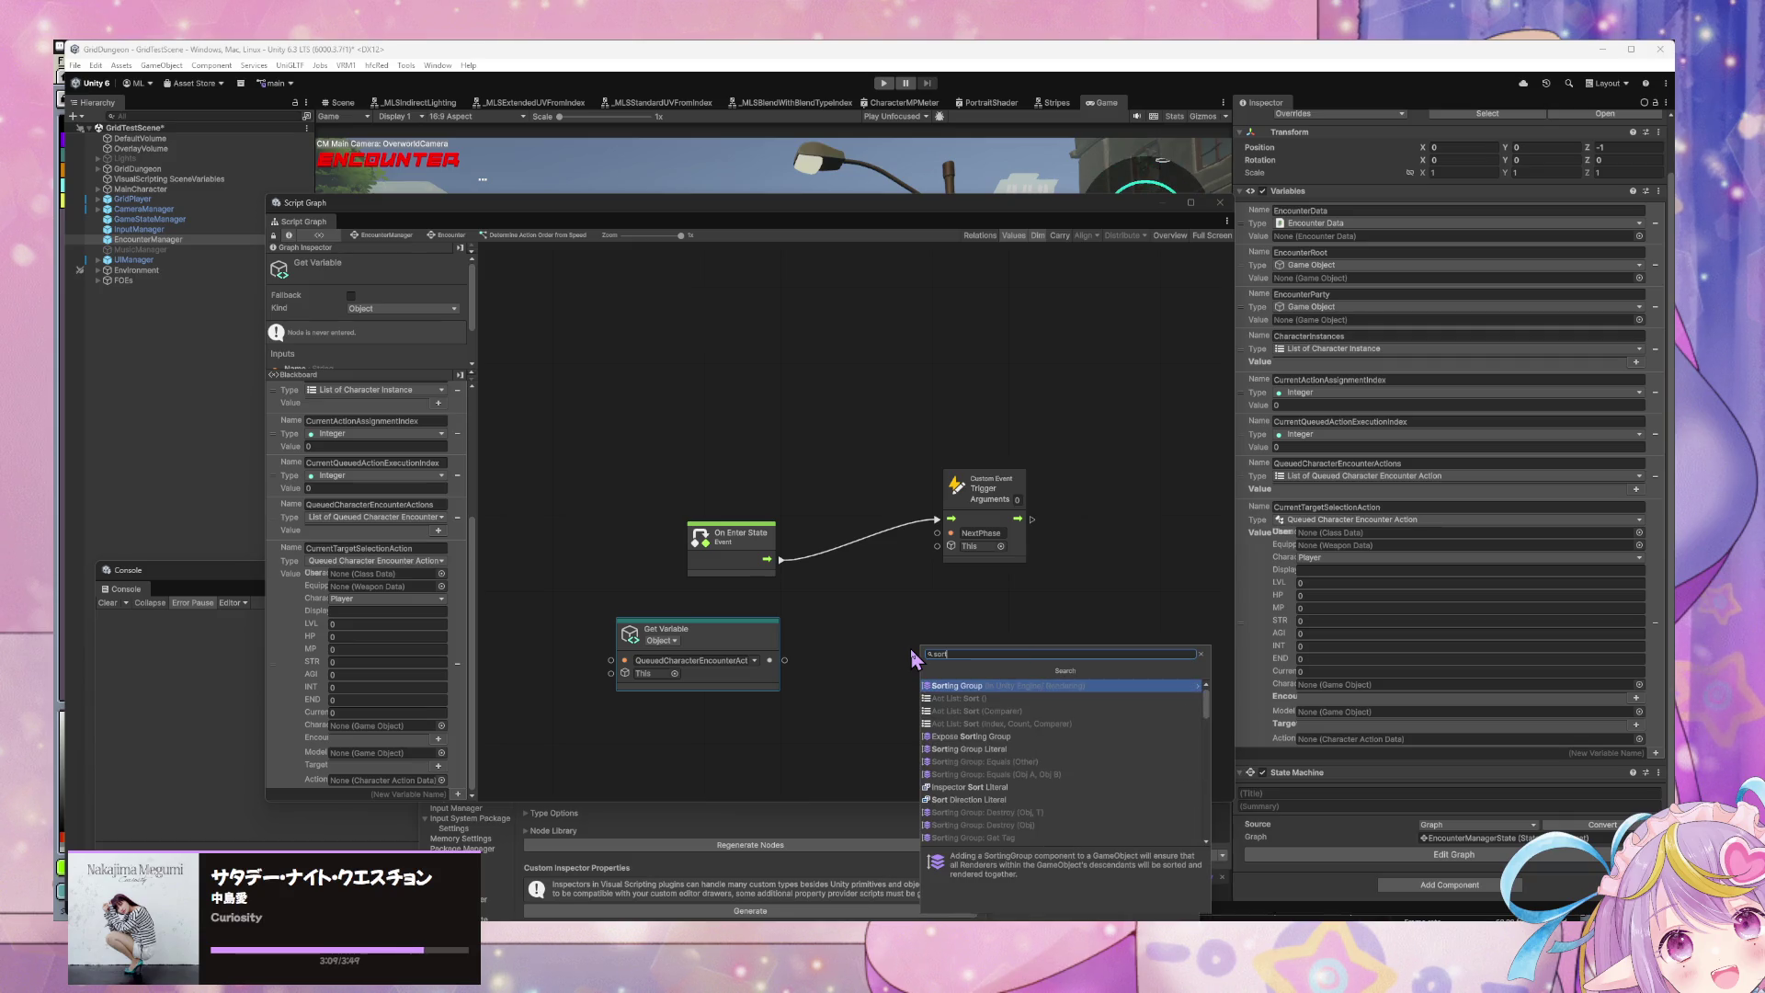
scroll(1029, 709, down, 5)
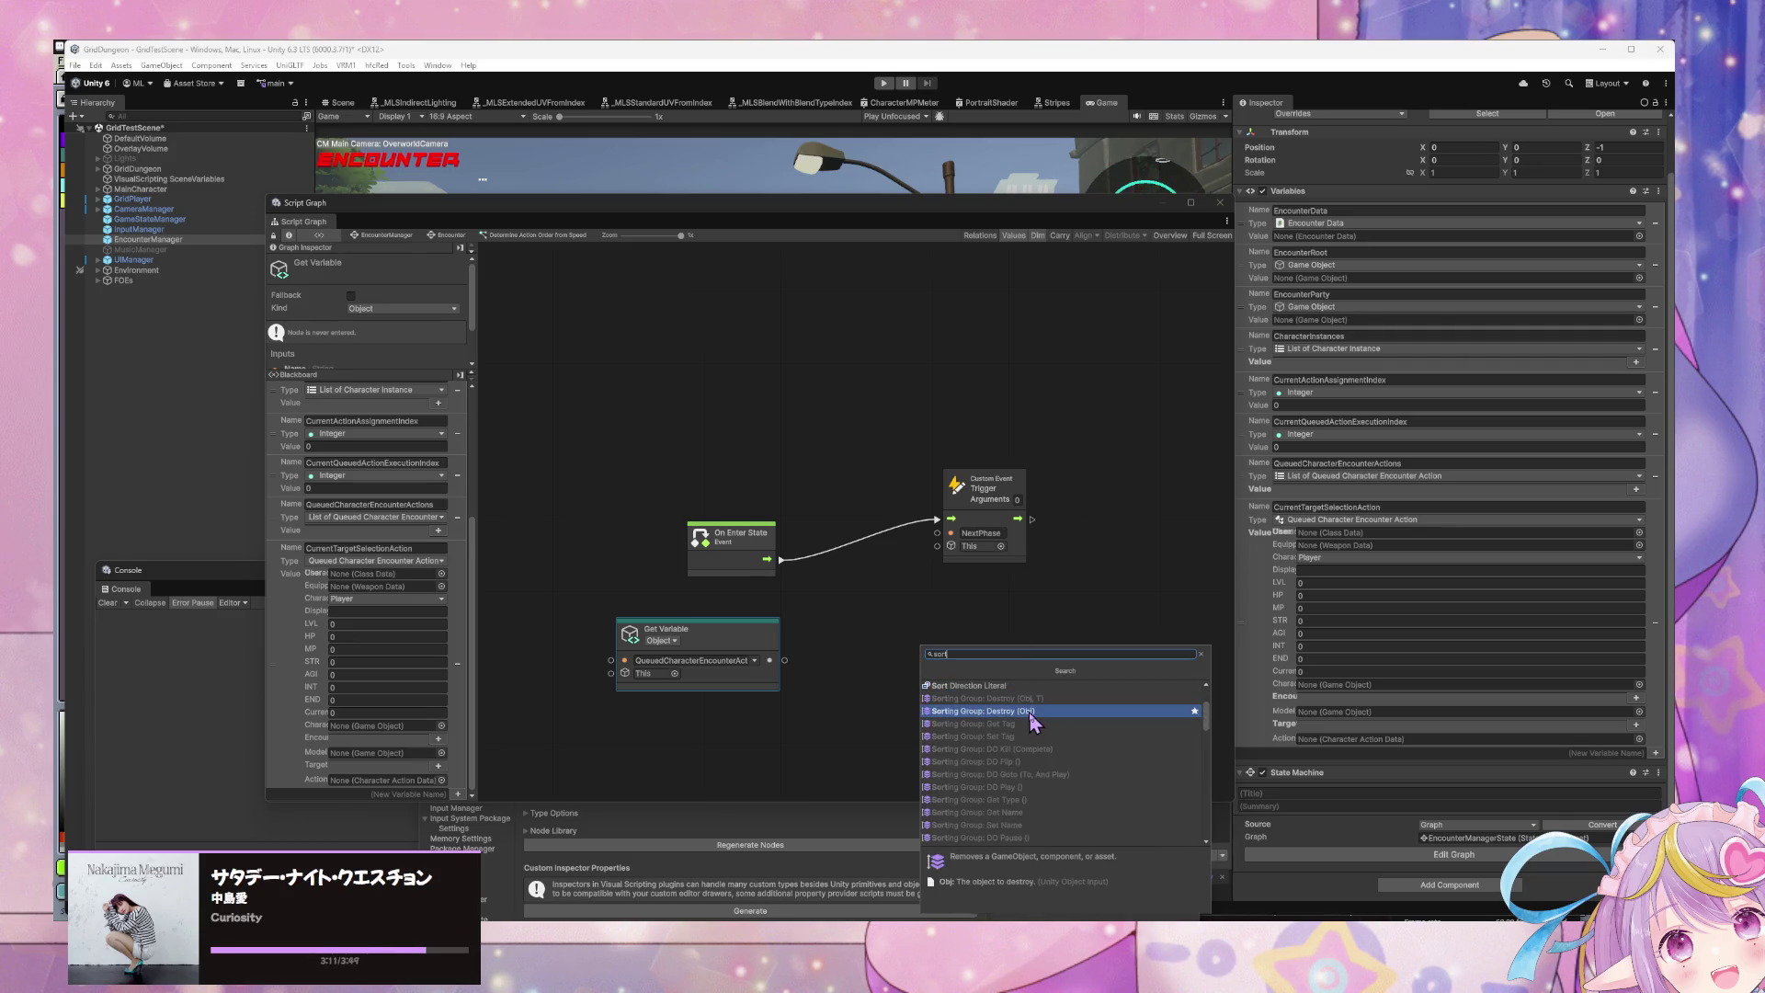
scroll(1029, 708, up, 2)
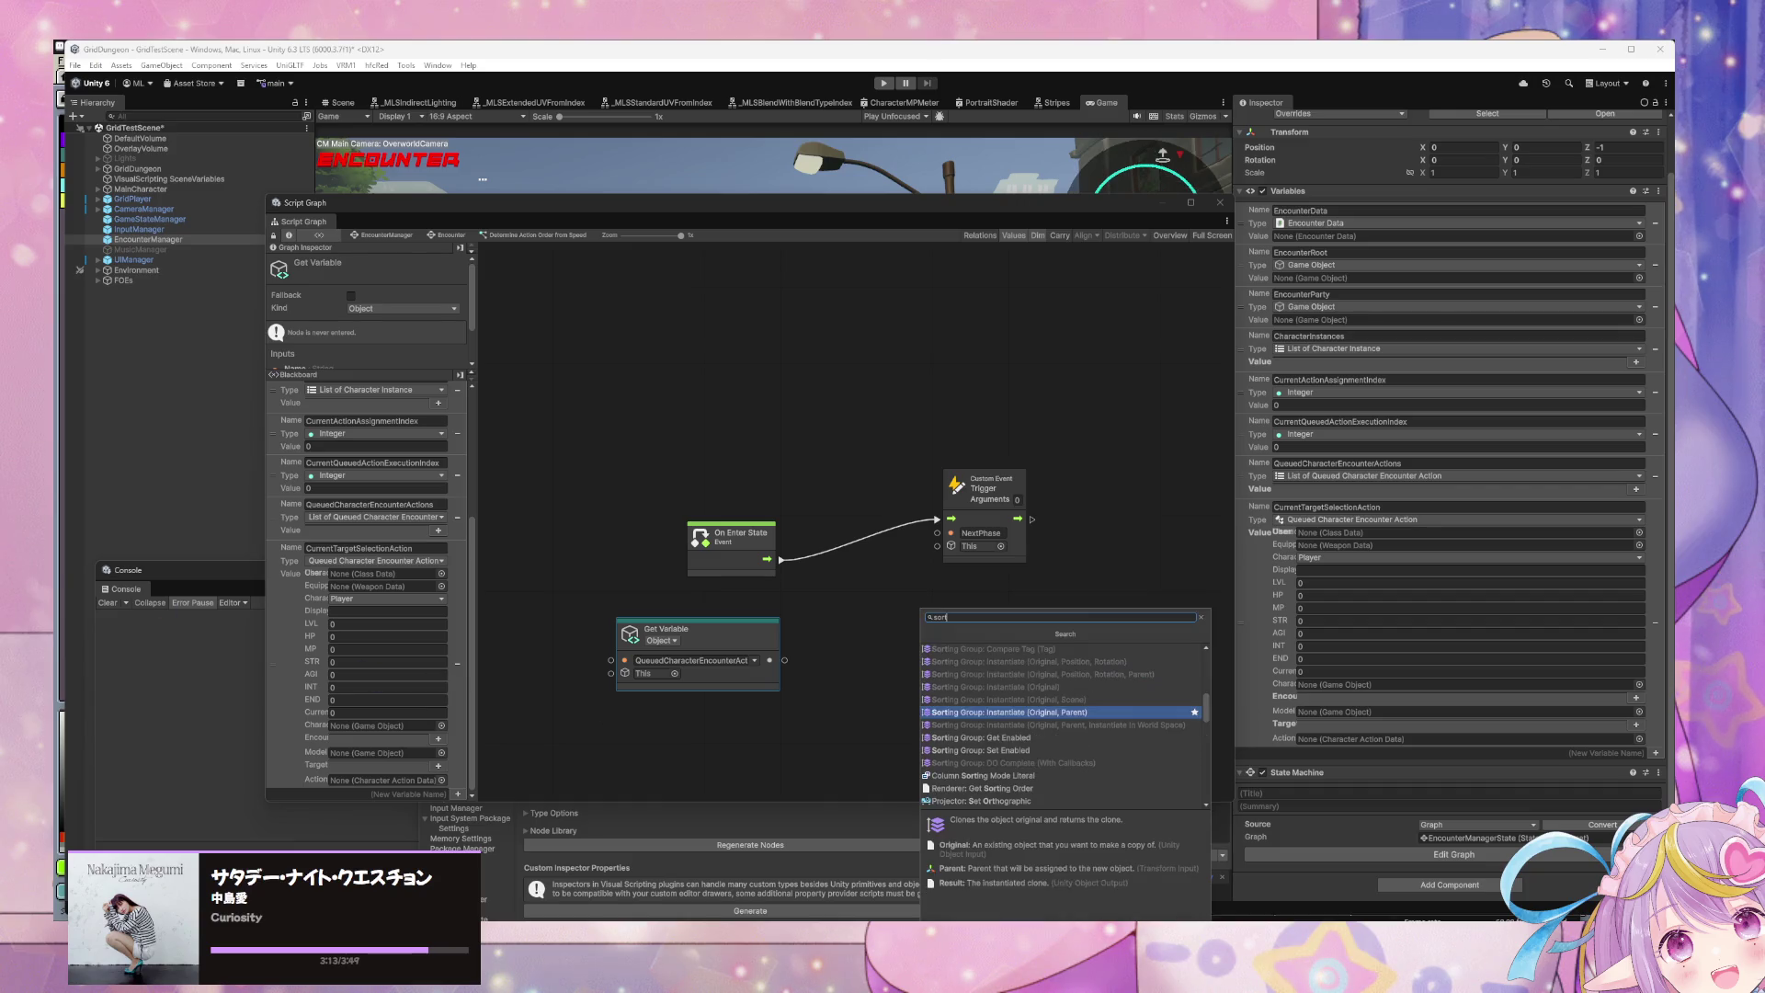
key(Escape)
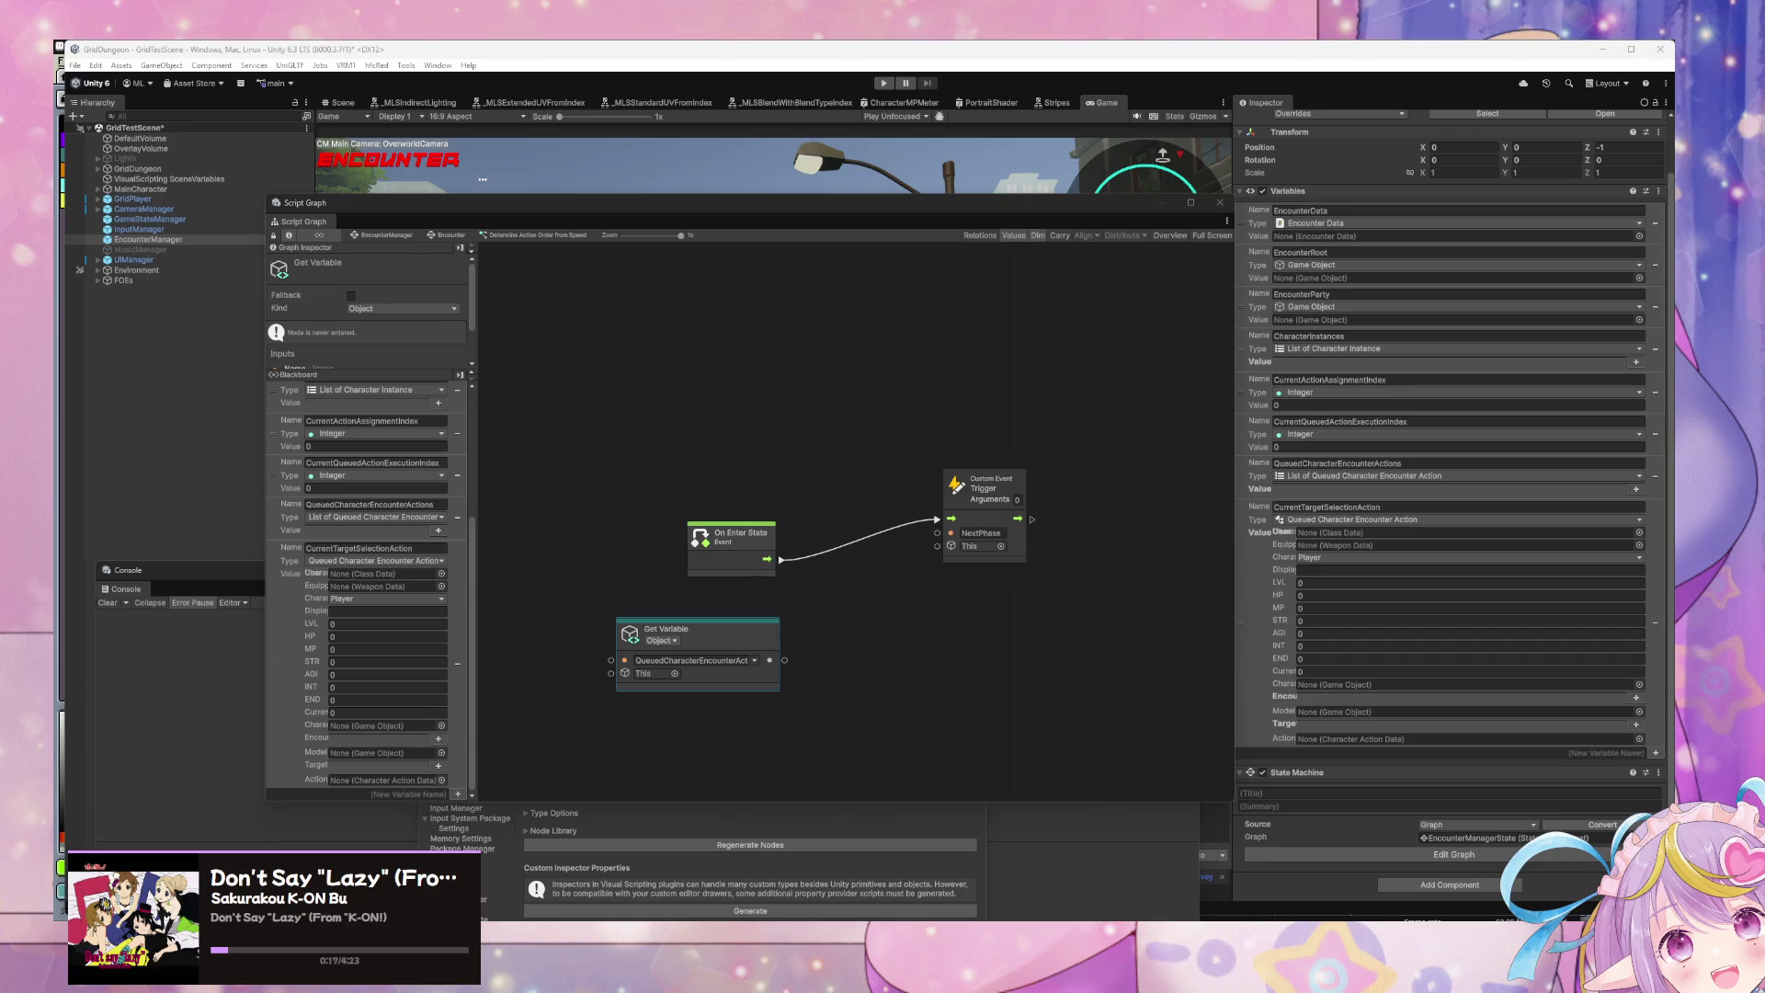
Step: Switch to VS Code, showing CharacterActionData.cs at its GetActionHandler method
key(alt+Tab)
Step: Review the code around line 148 and the handler cache declaration in CharacterActionData.cs
scroll(1030, 575, up, 3)
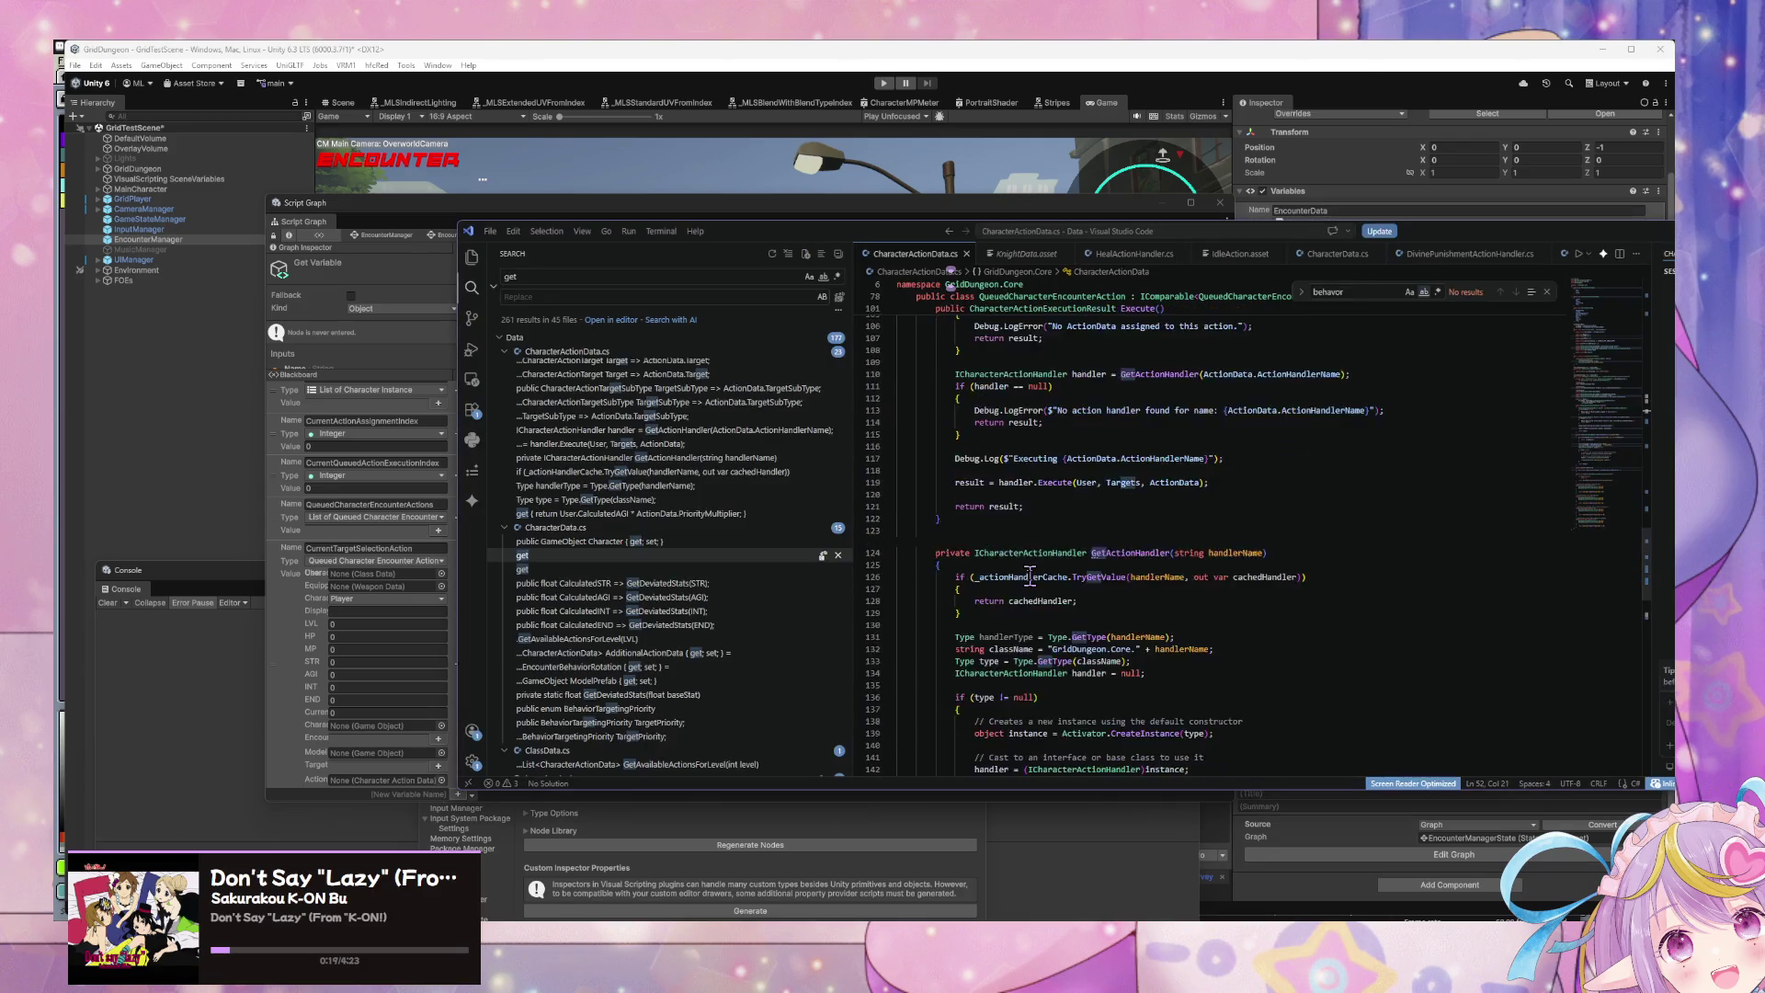
scroll(1029, 575, up, 10)
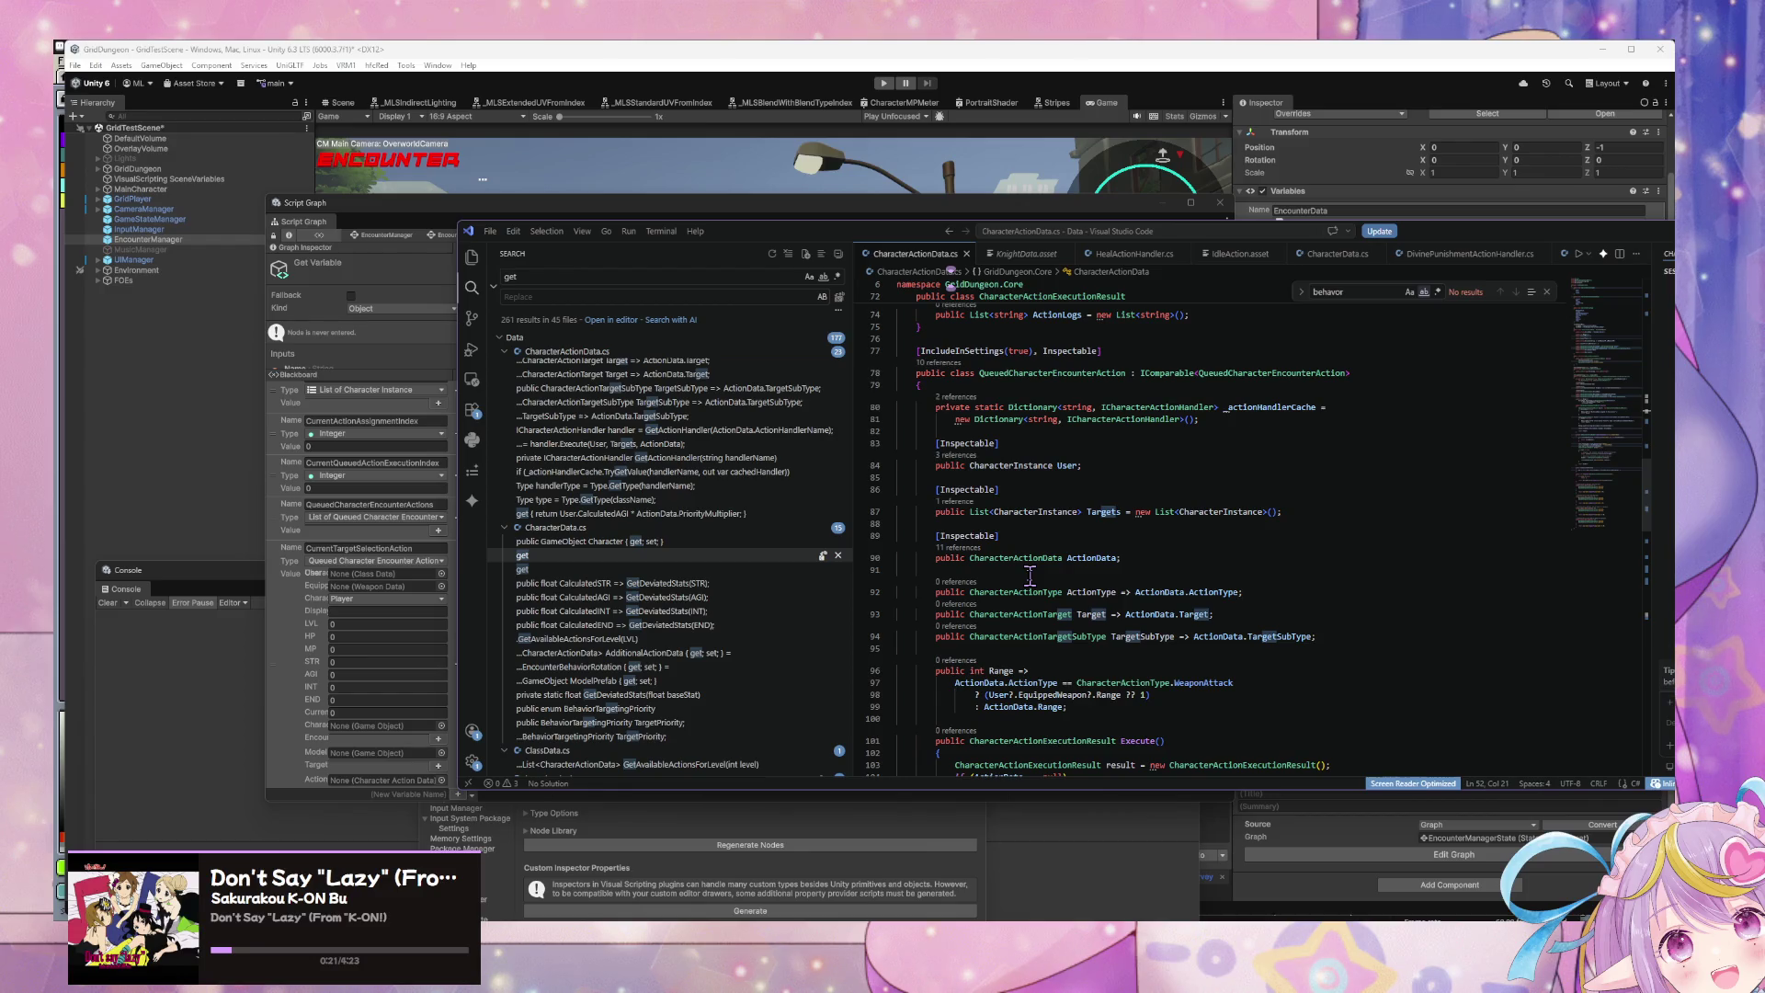
scroll(1030, 574, down, 15)
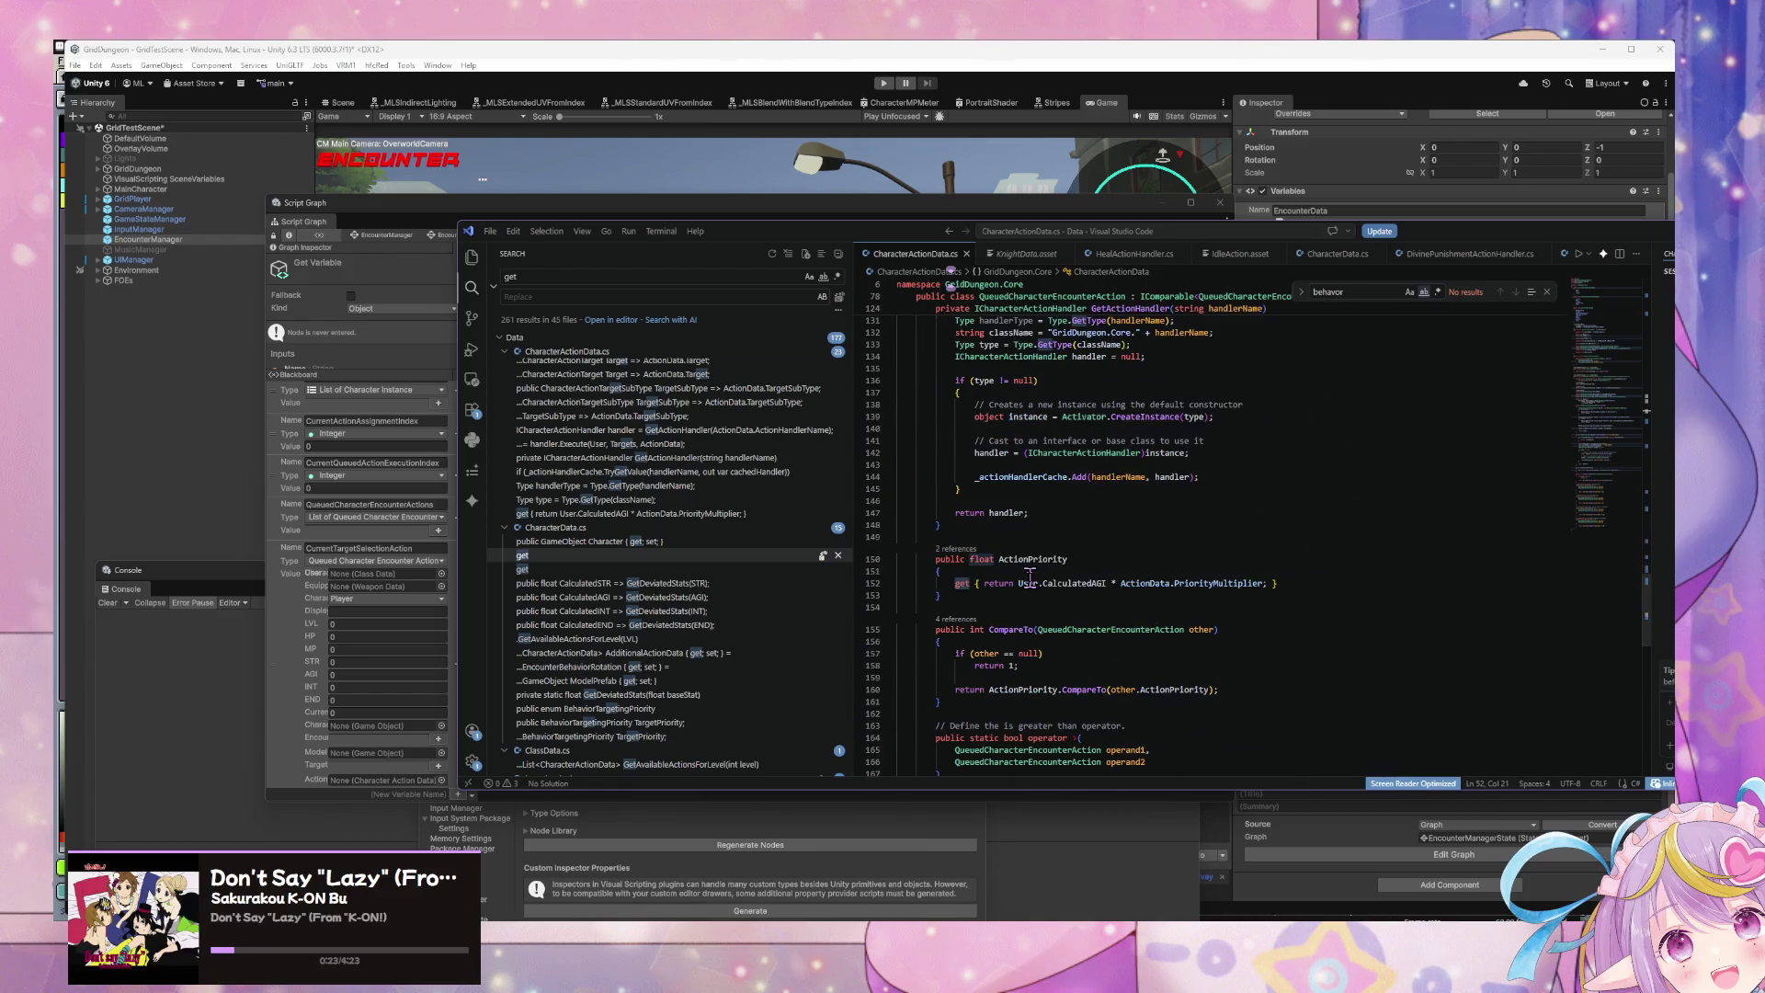
scroll(1030, 575, down, 2)
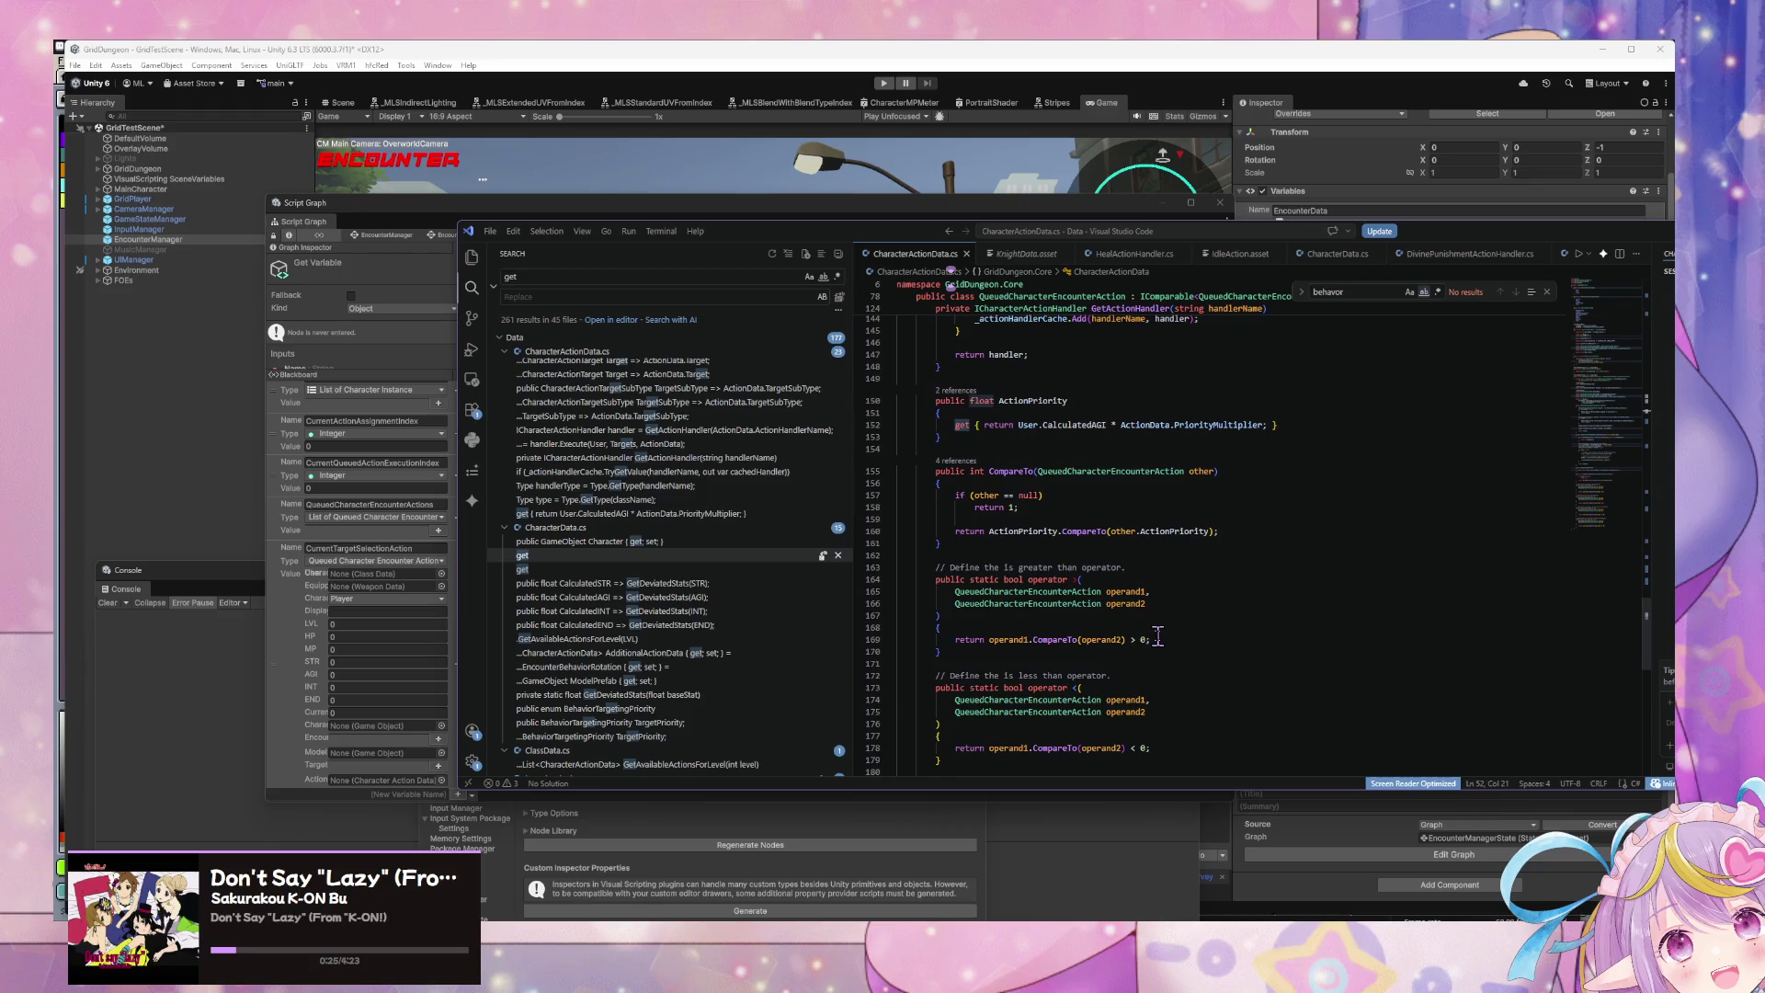
scroll(1157, 636, up, 1)
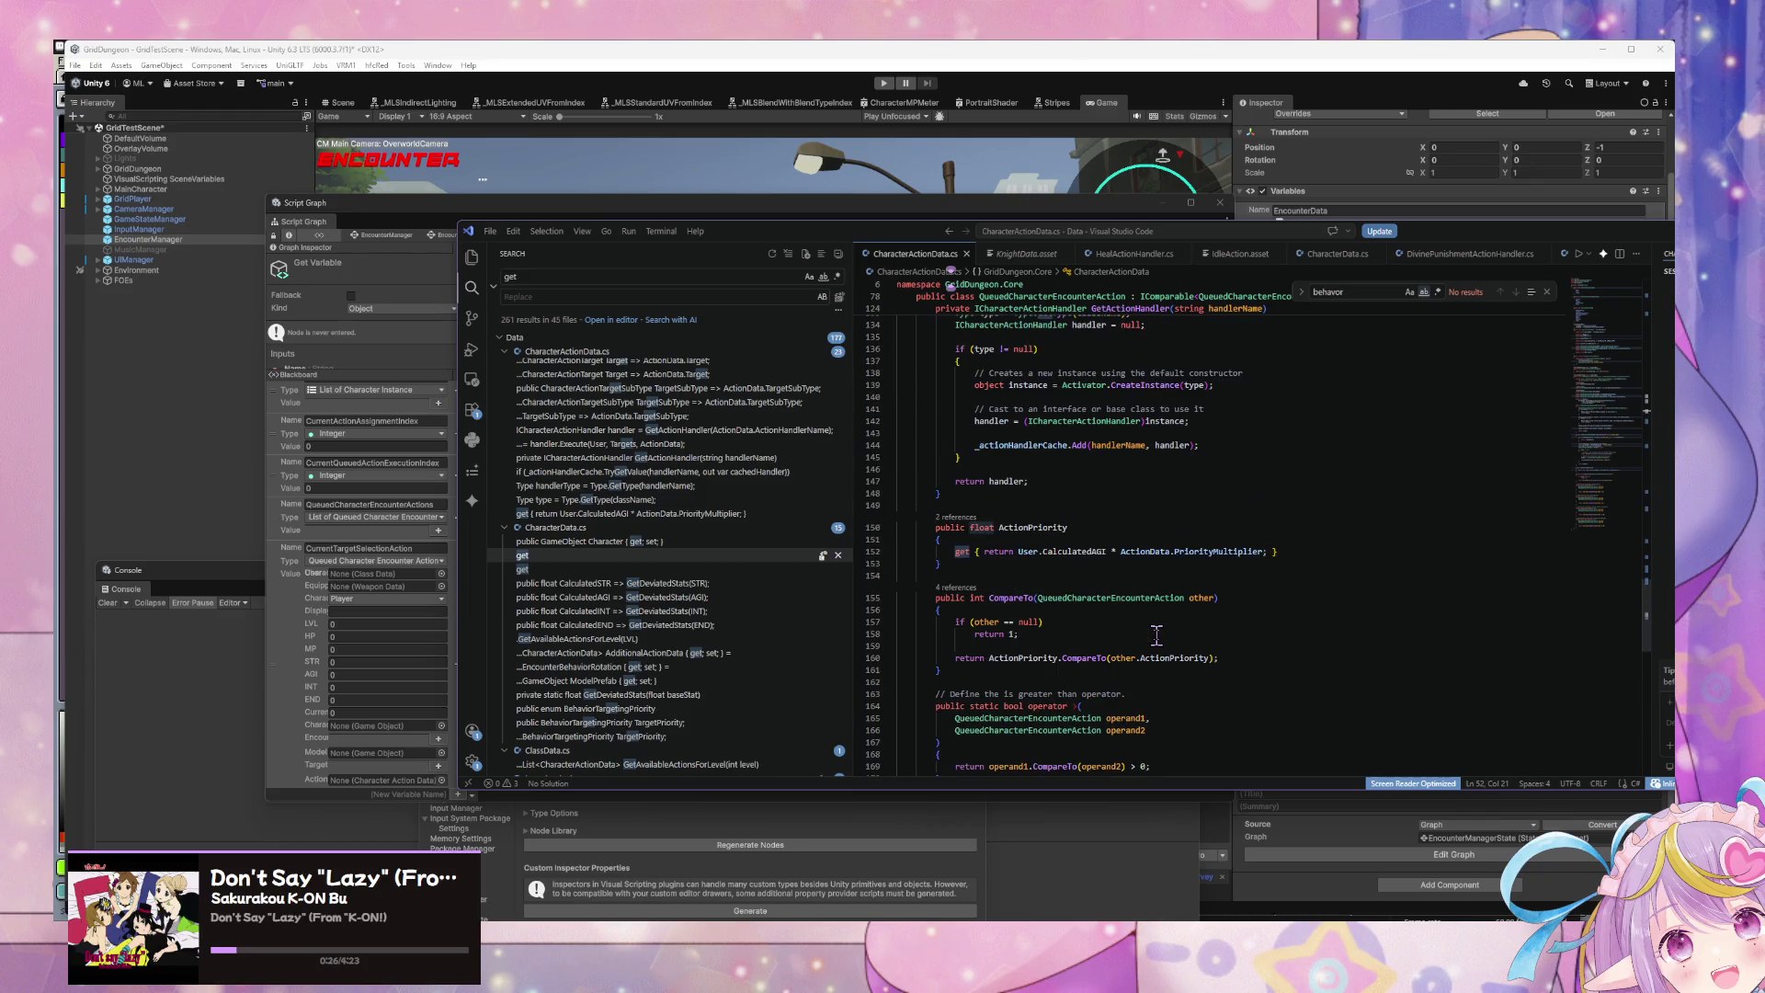
click(990, 496)
scroll(1069, 546, up, 15)
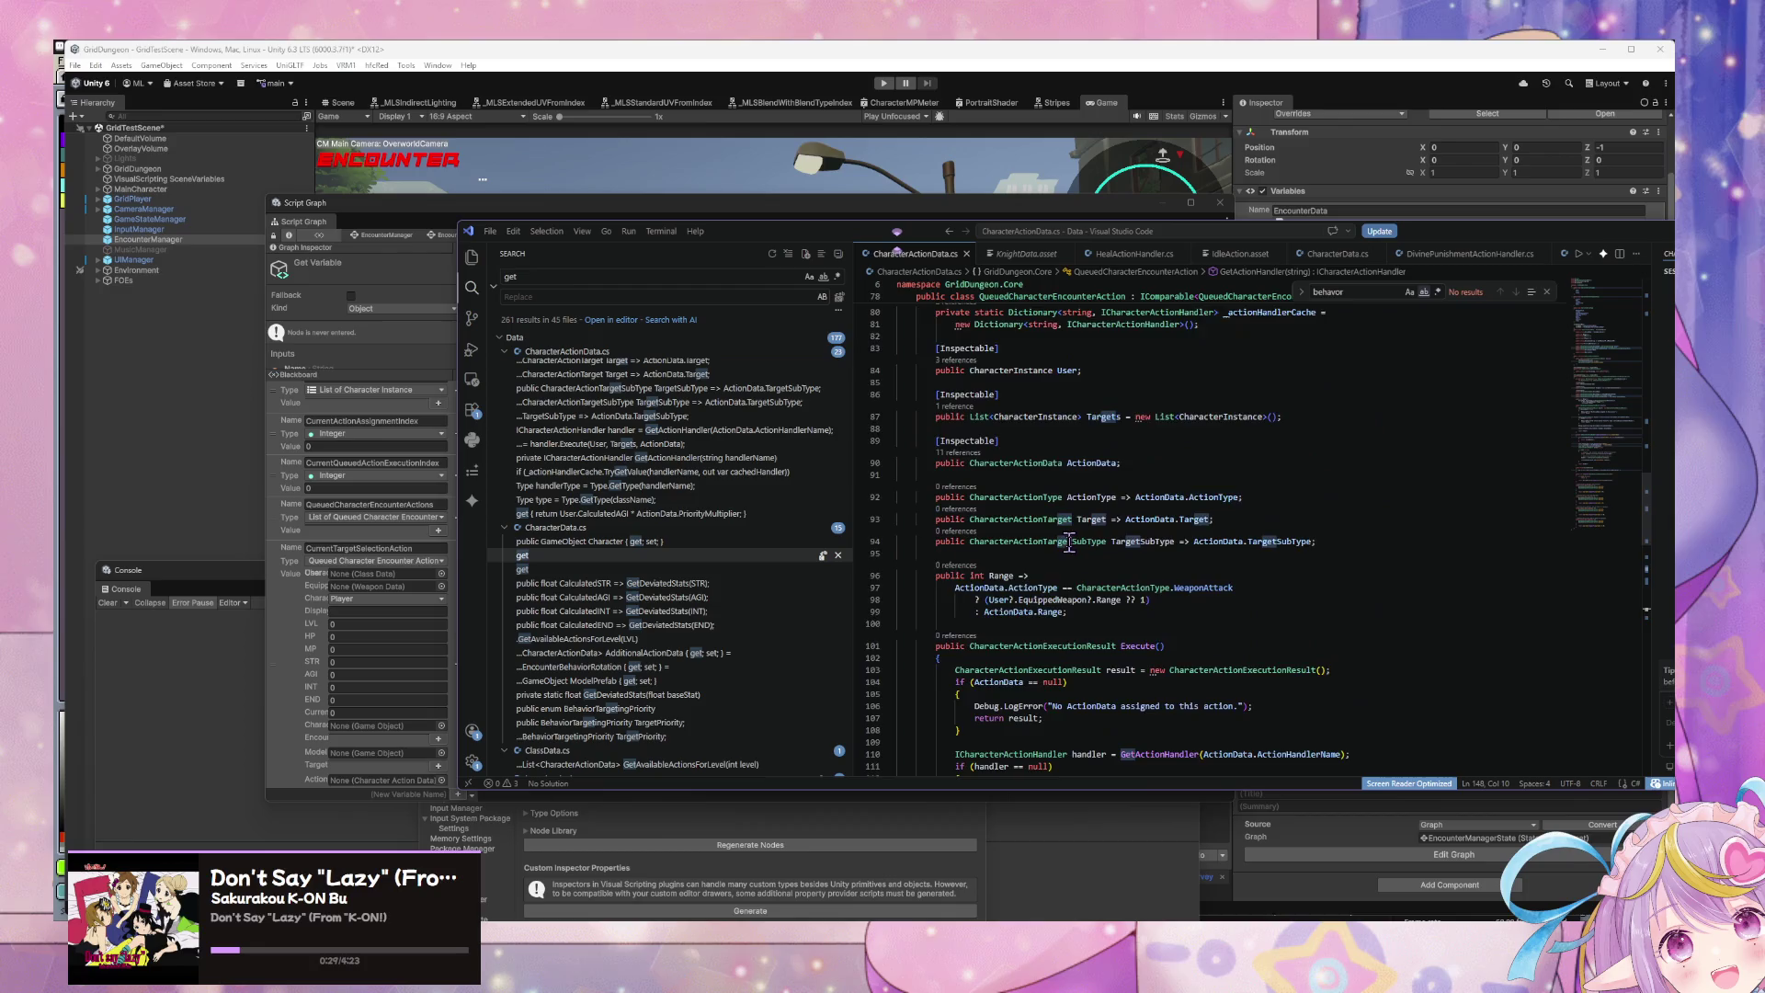
click(1204, 420)
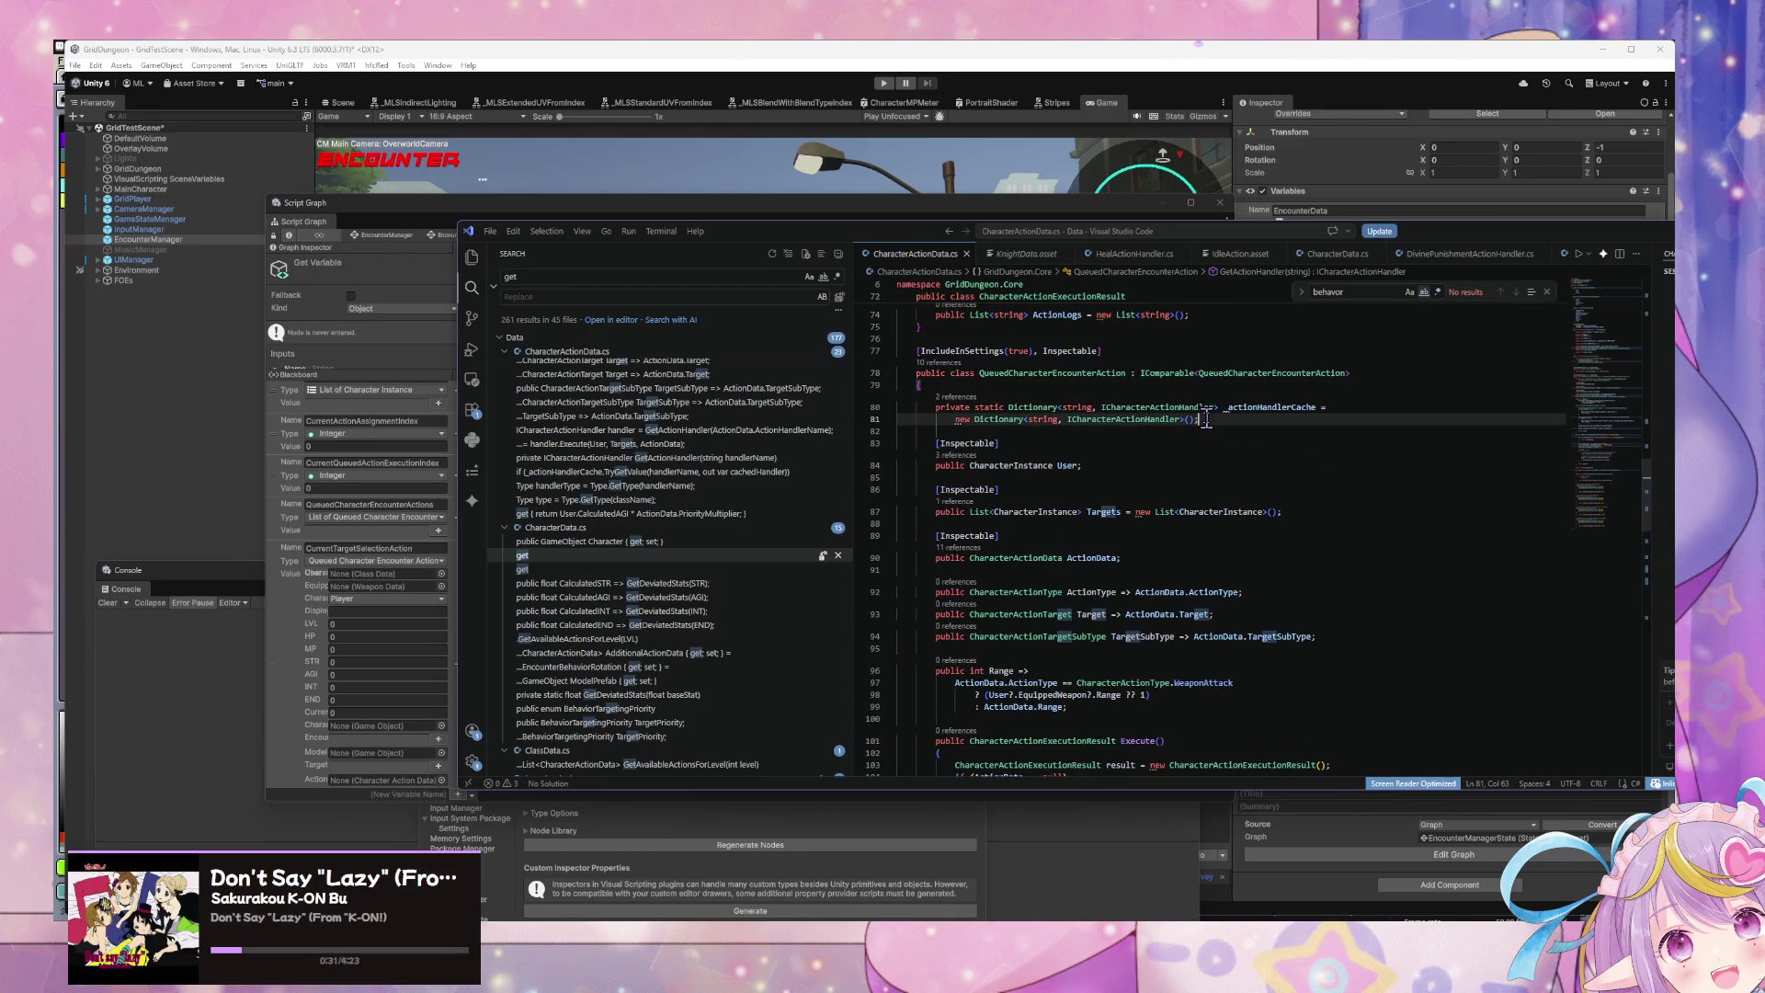
Step: Insert a blank line below the ActionPriority getter for new code
scroll(1273, 444, down, 15)
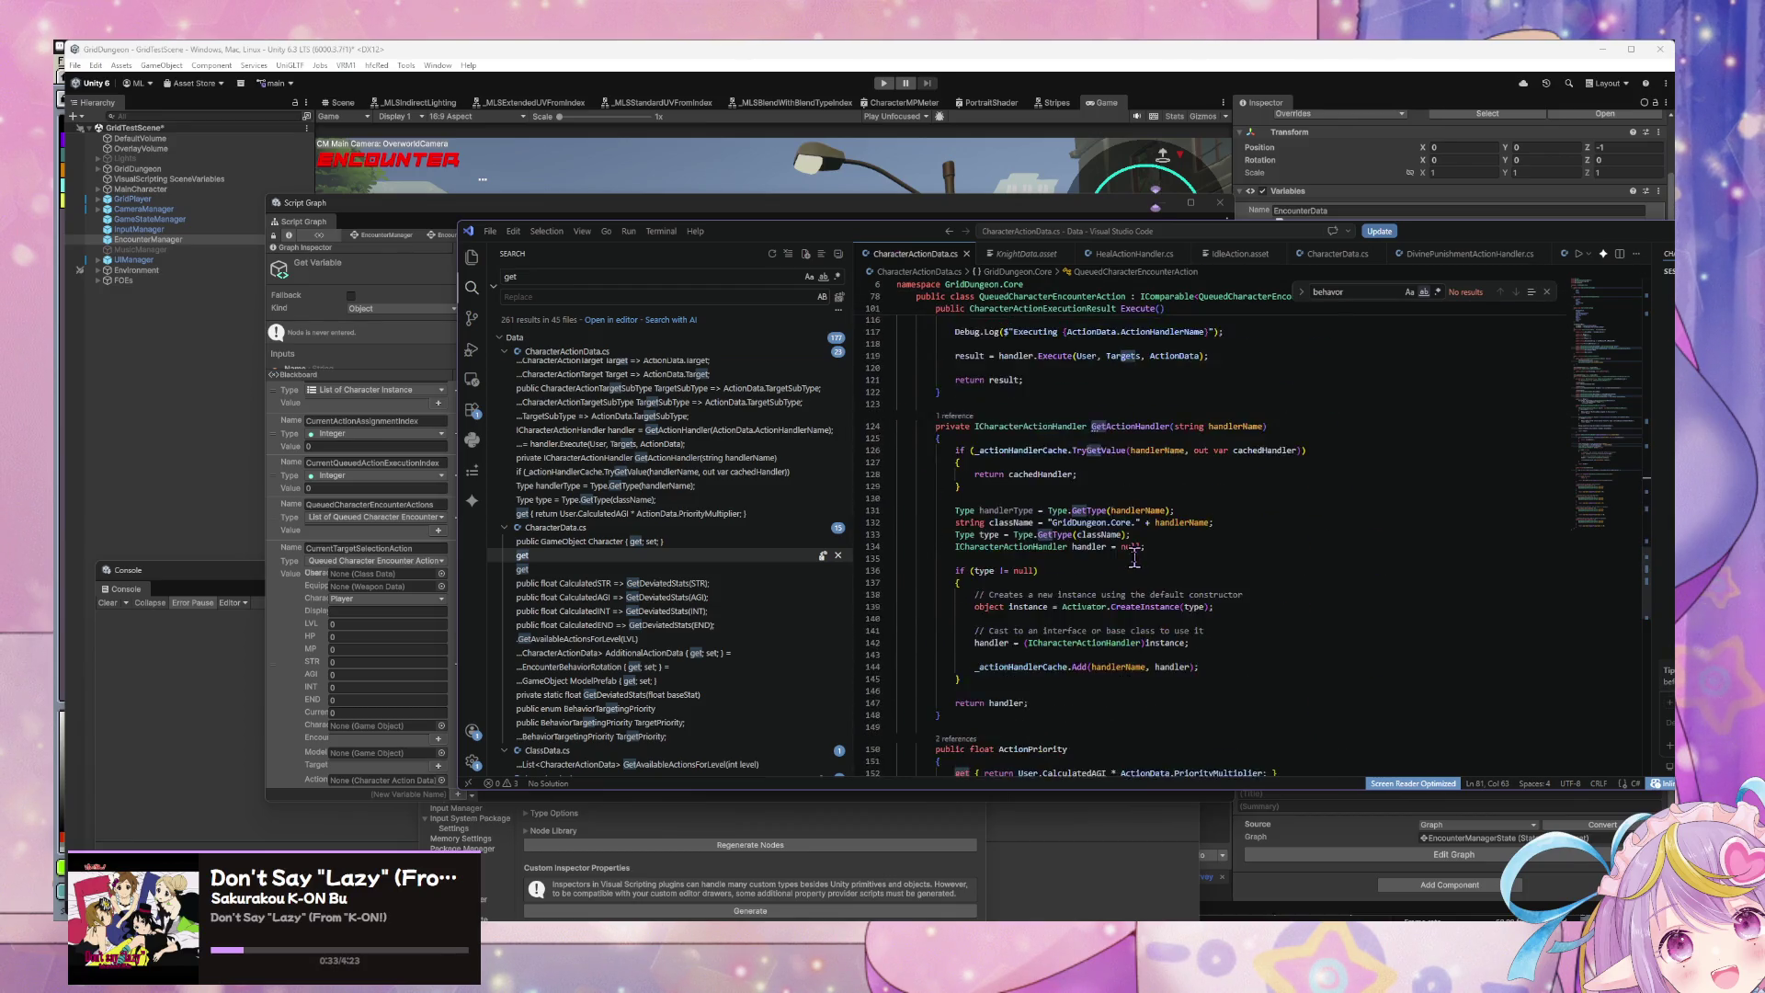
scroll(1005, 552, down, 1)
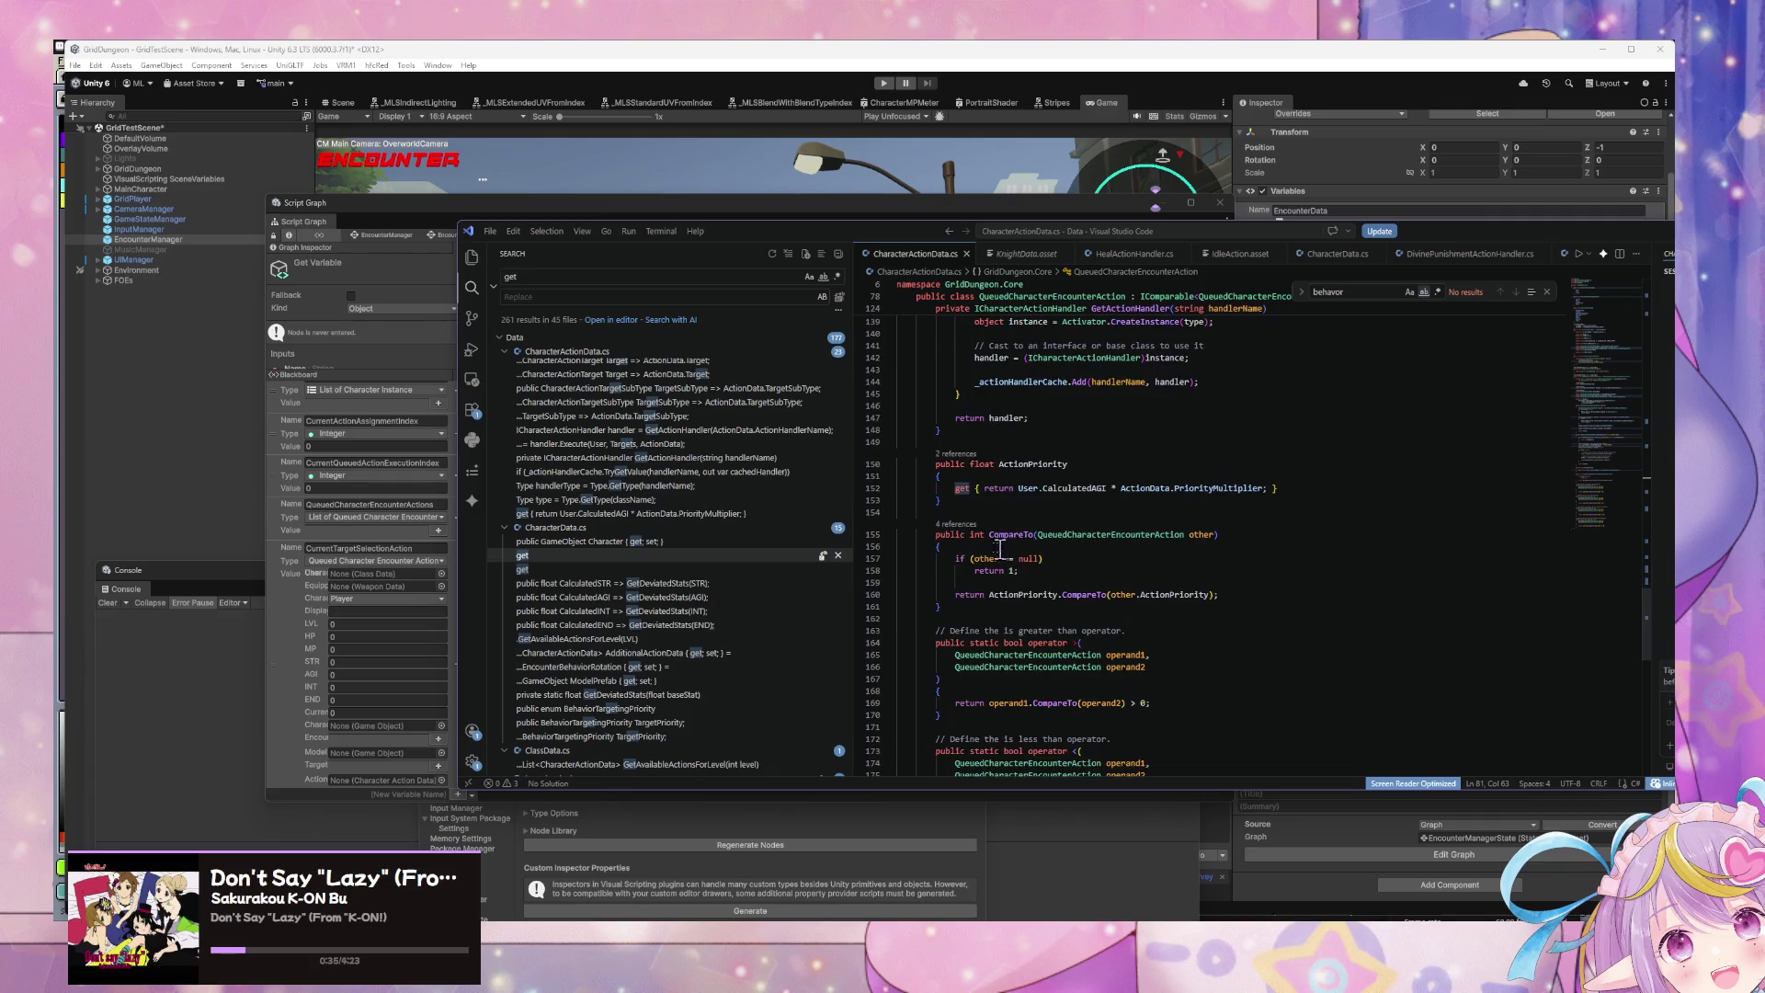
click(1007, 441)
click(1000, 511)
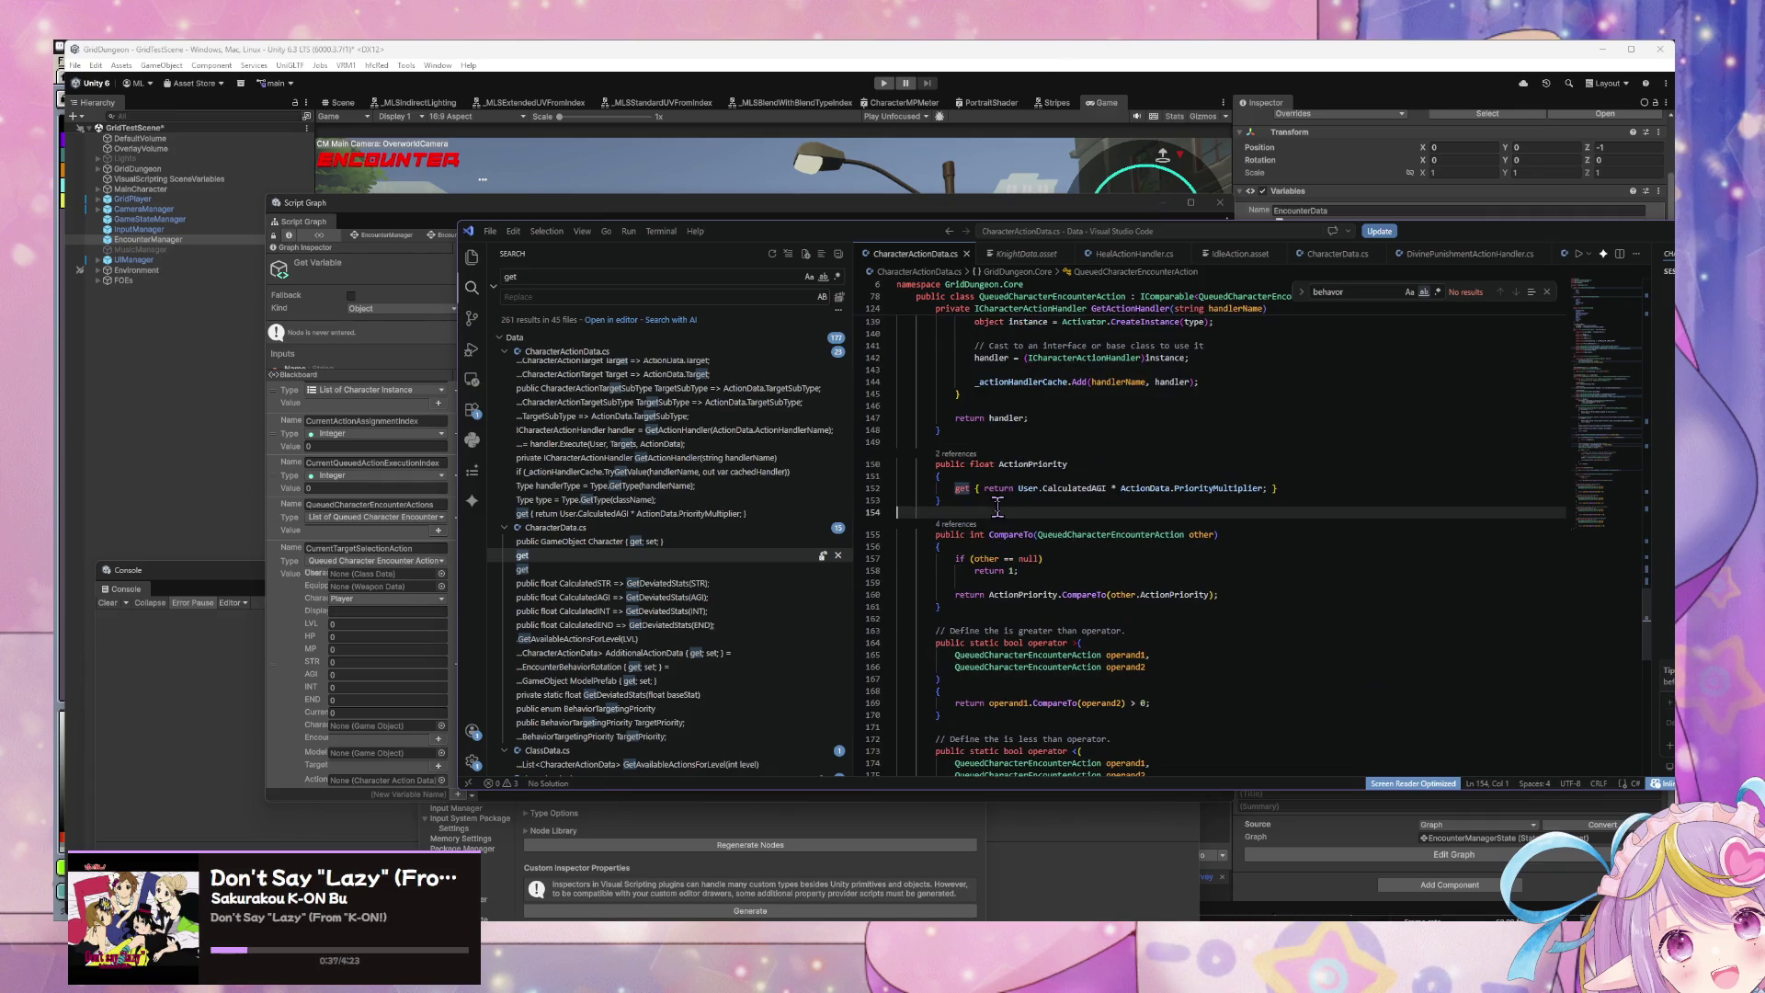
key(Return)
key(Return)
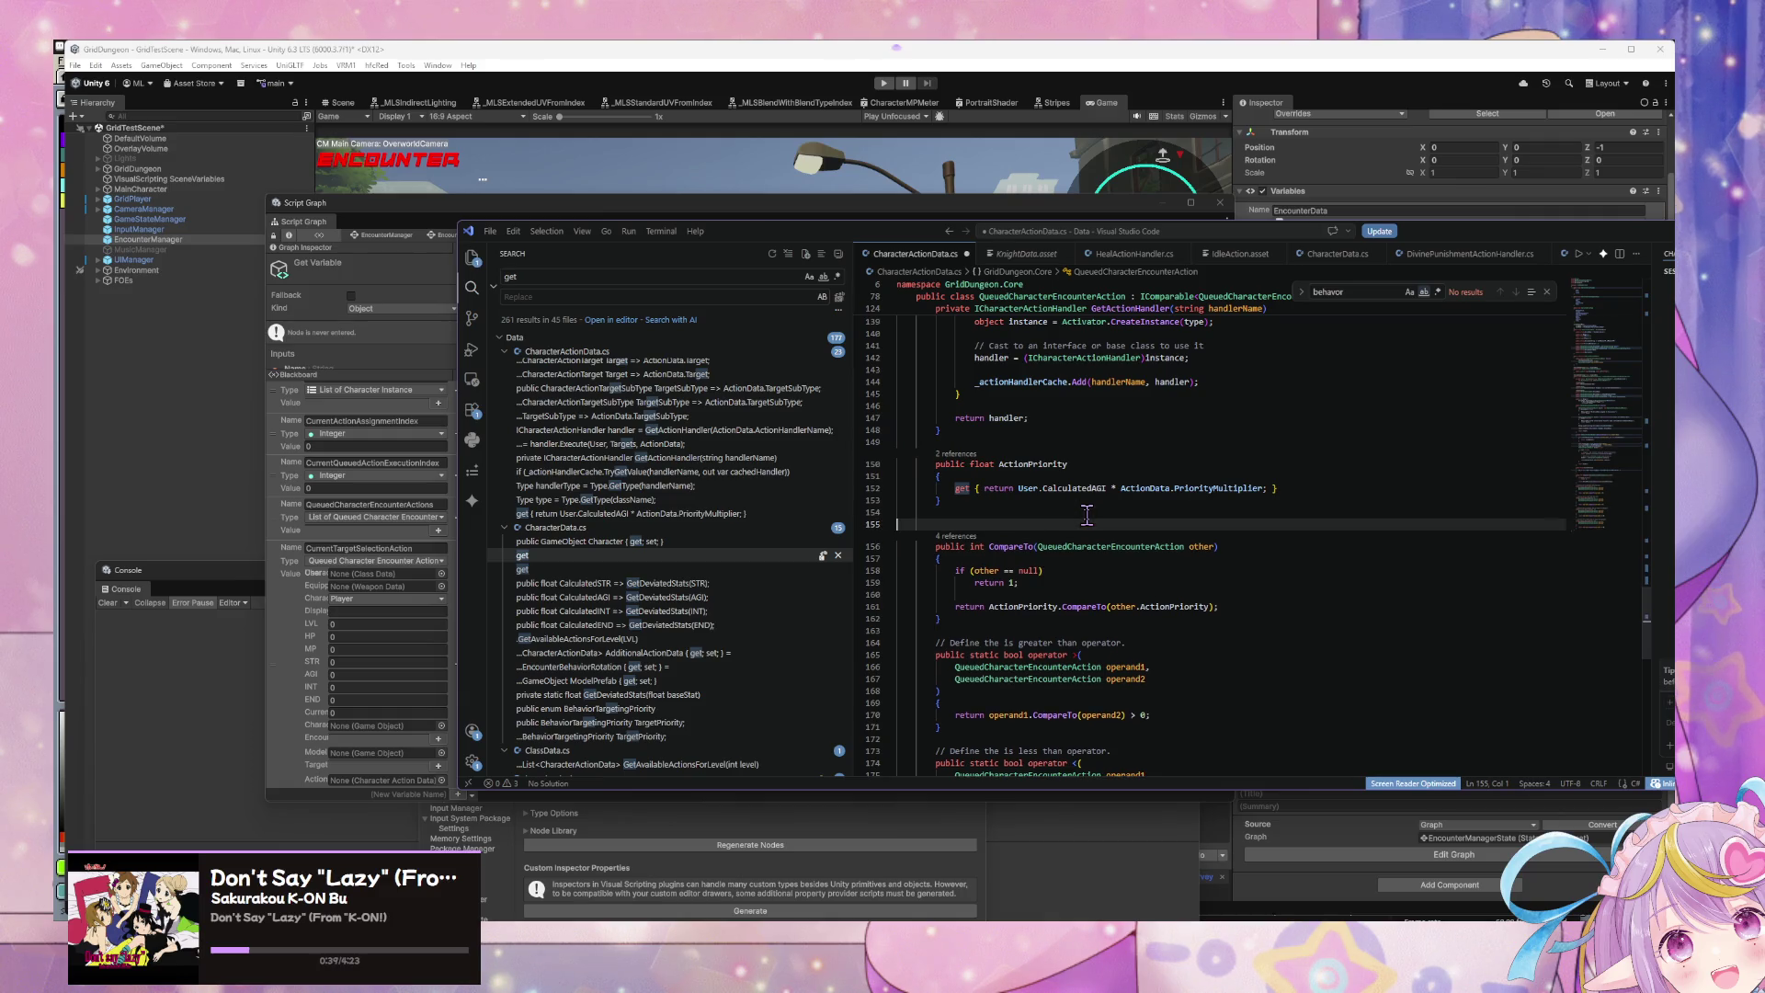
key(Up)
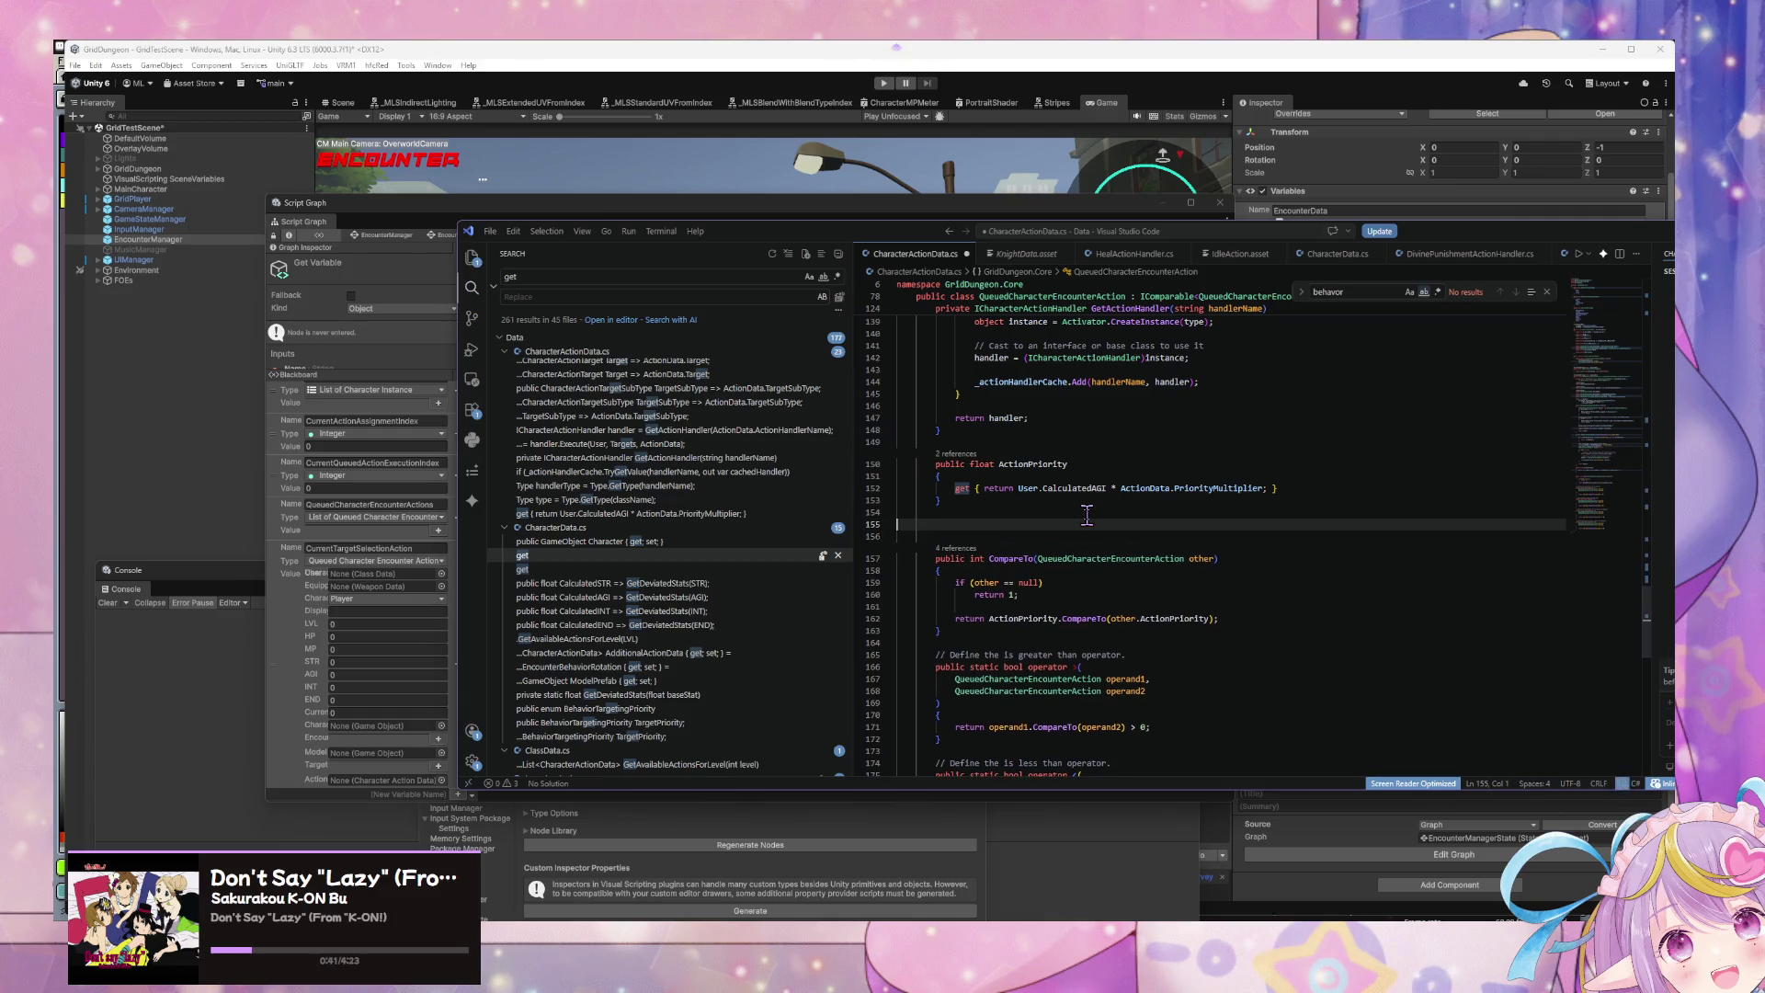
Step: Write a static Sort method returning List<QueuedCharacterEncounterAction> and save the file
text(public )
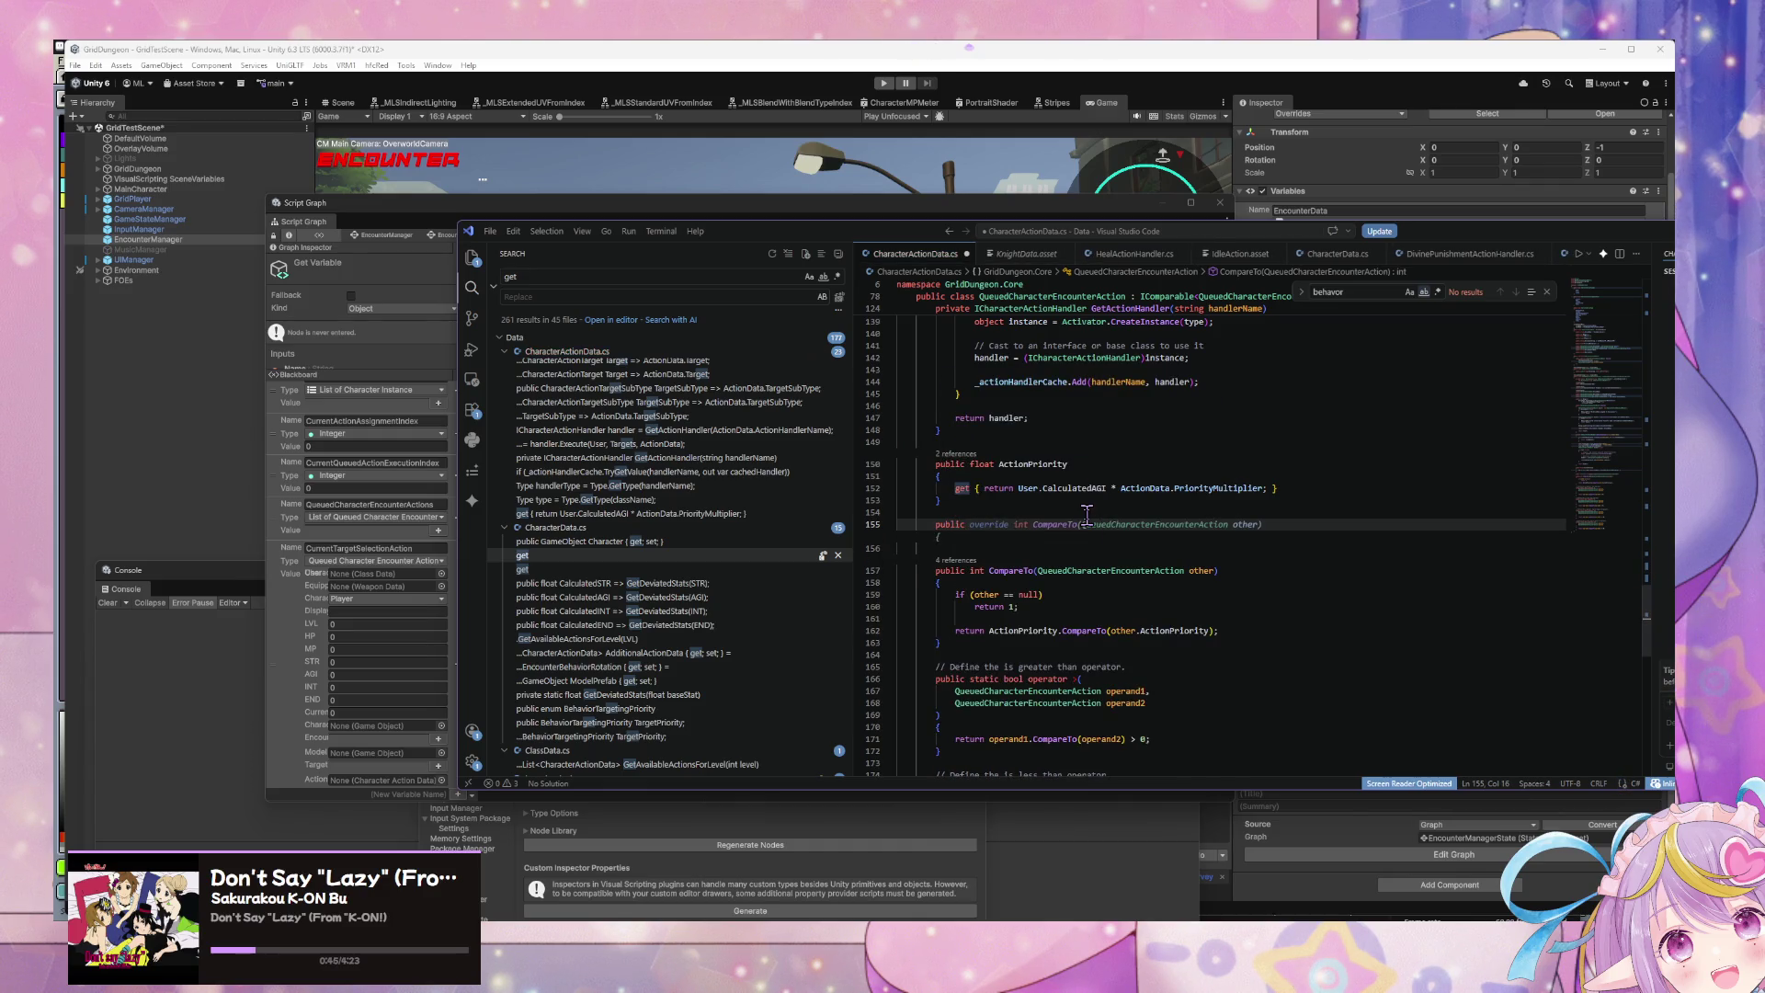
text(static )
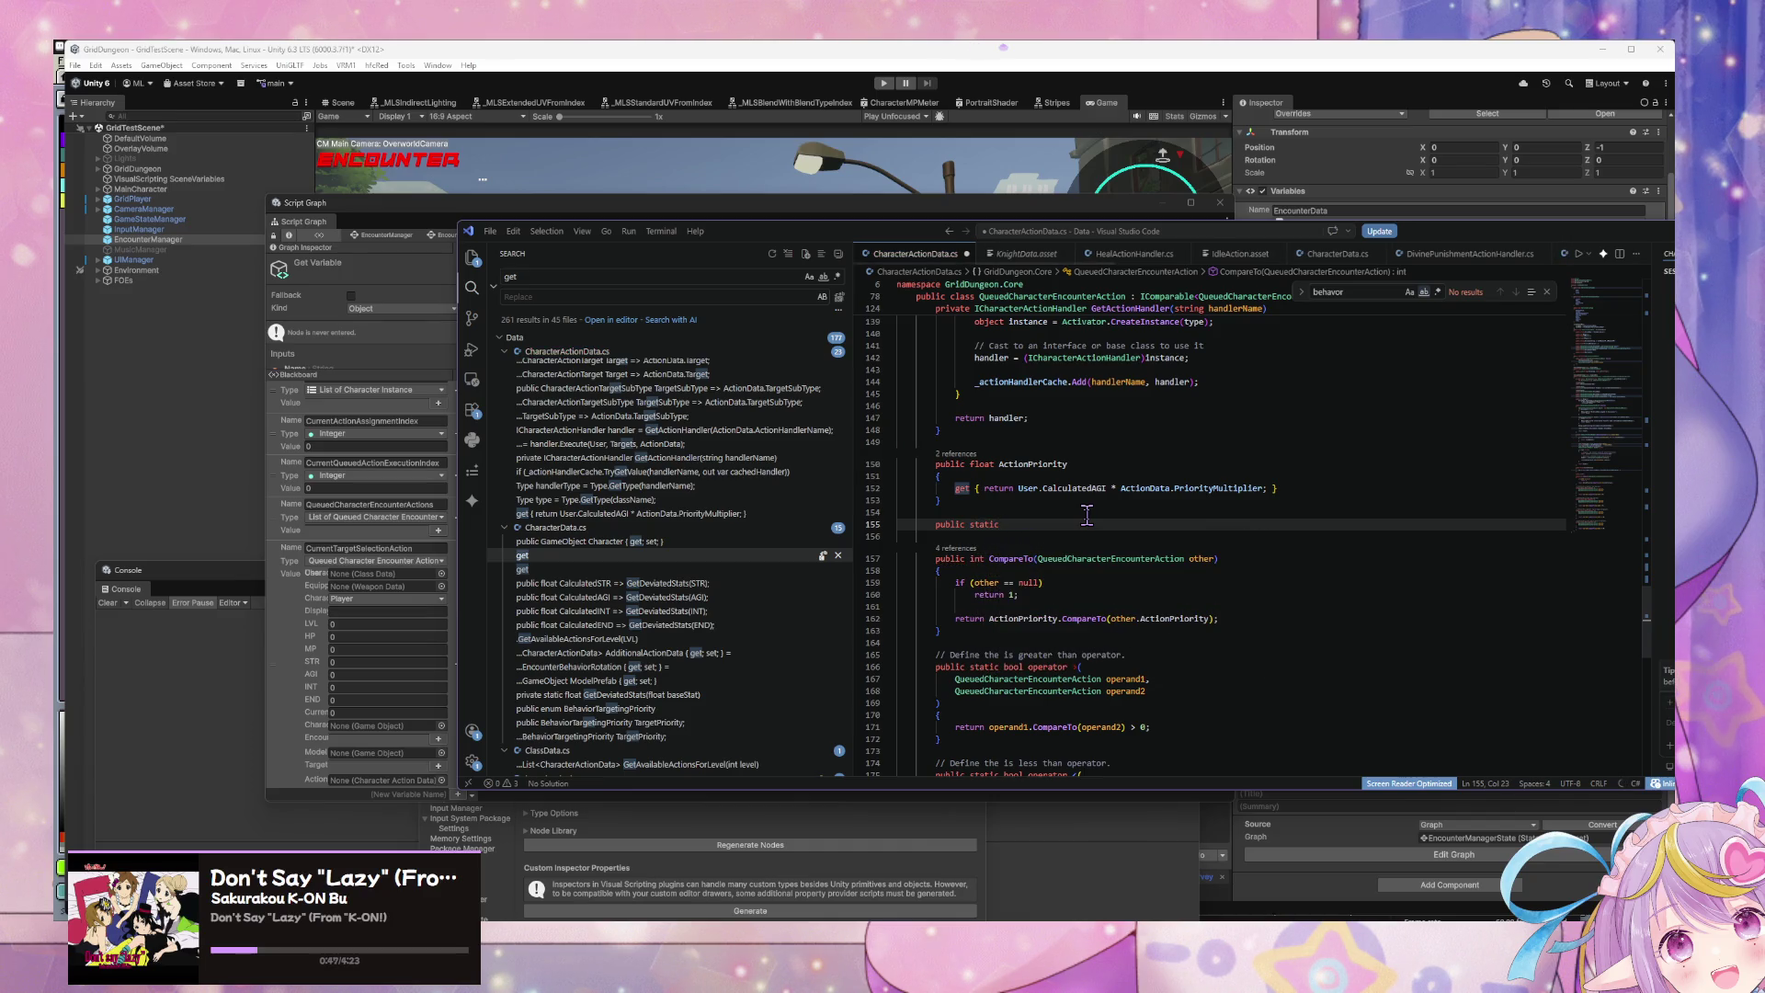
text(List<)
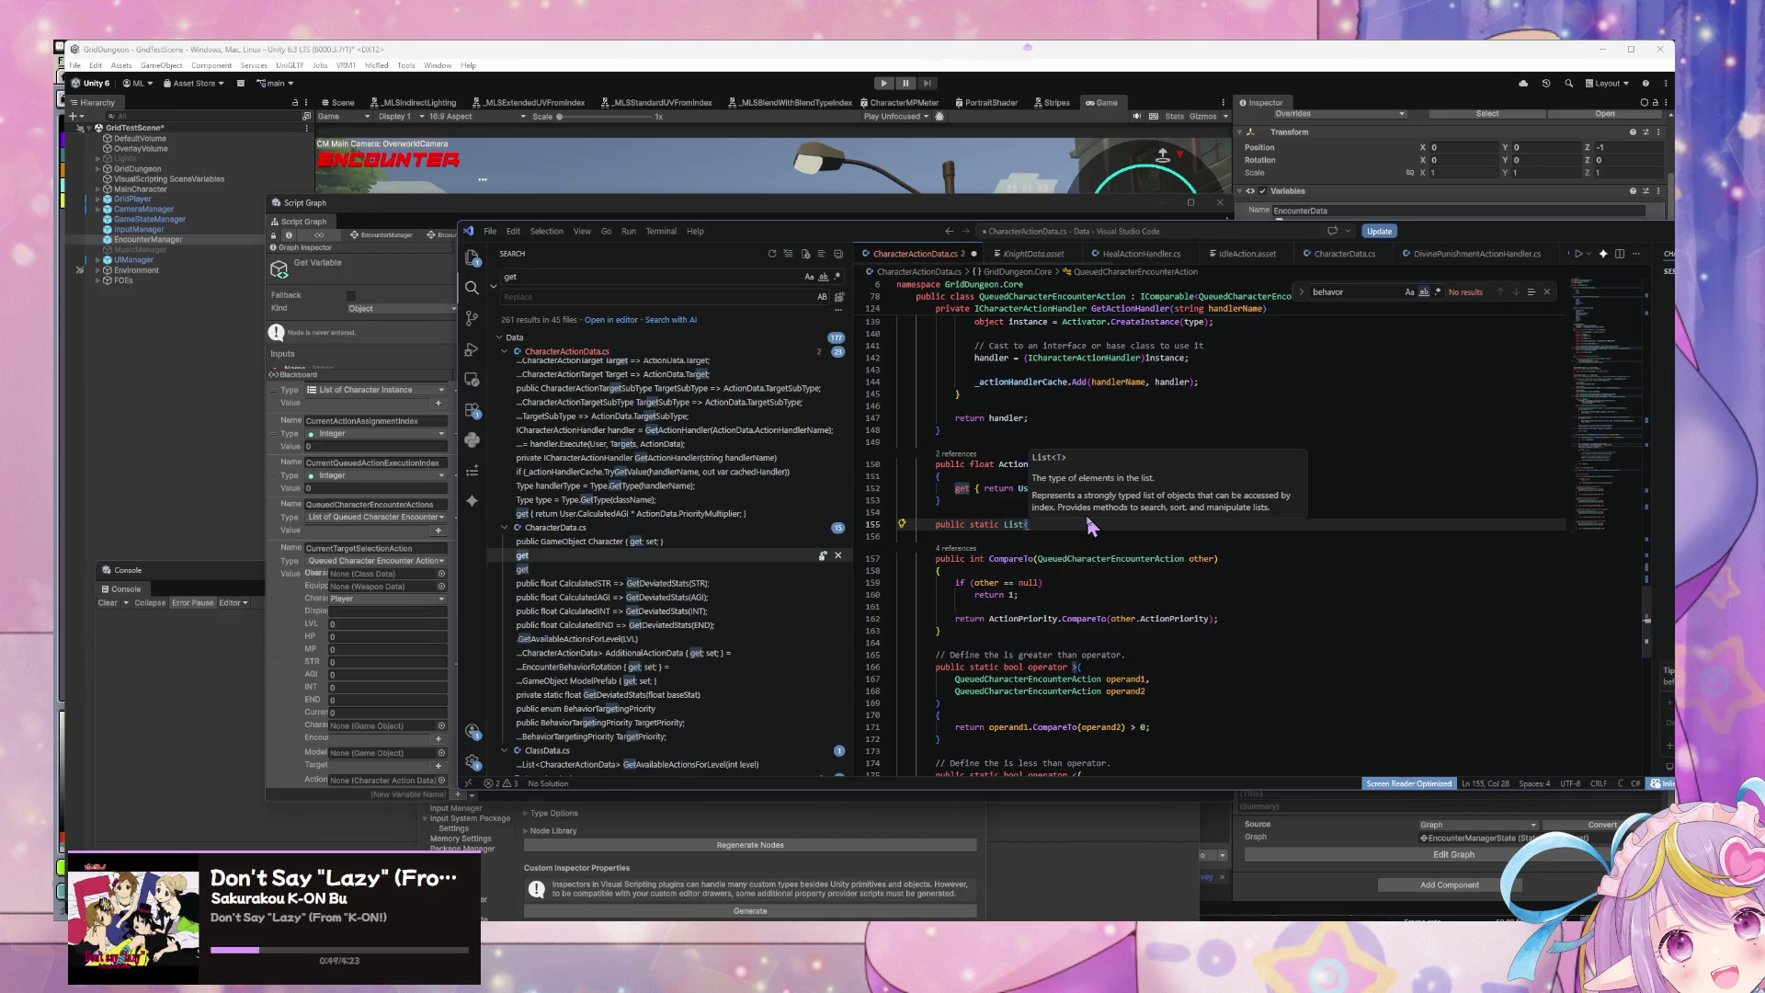
text(Qu)
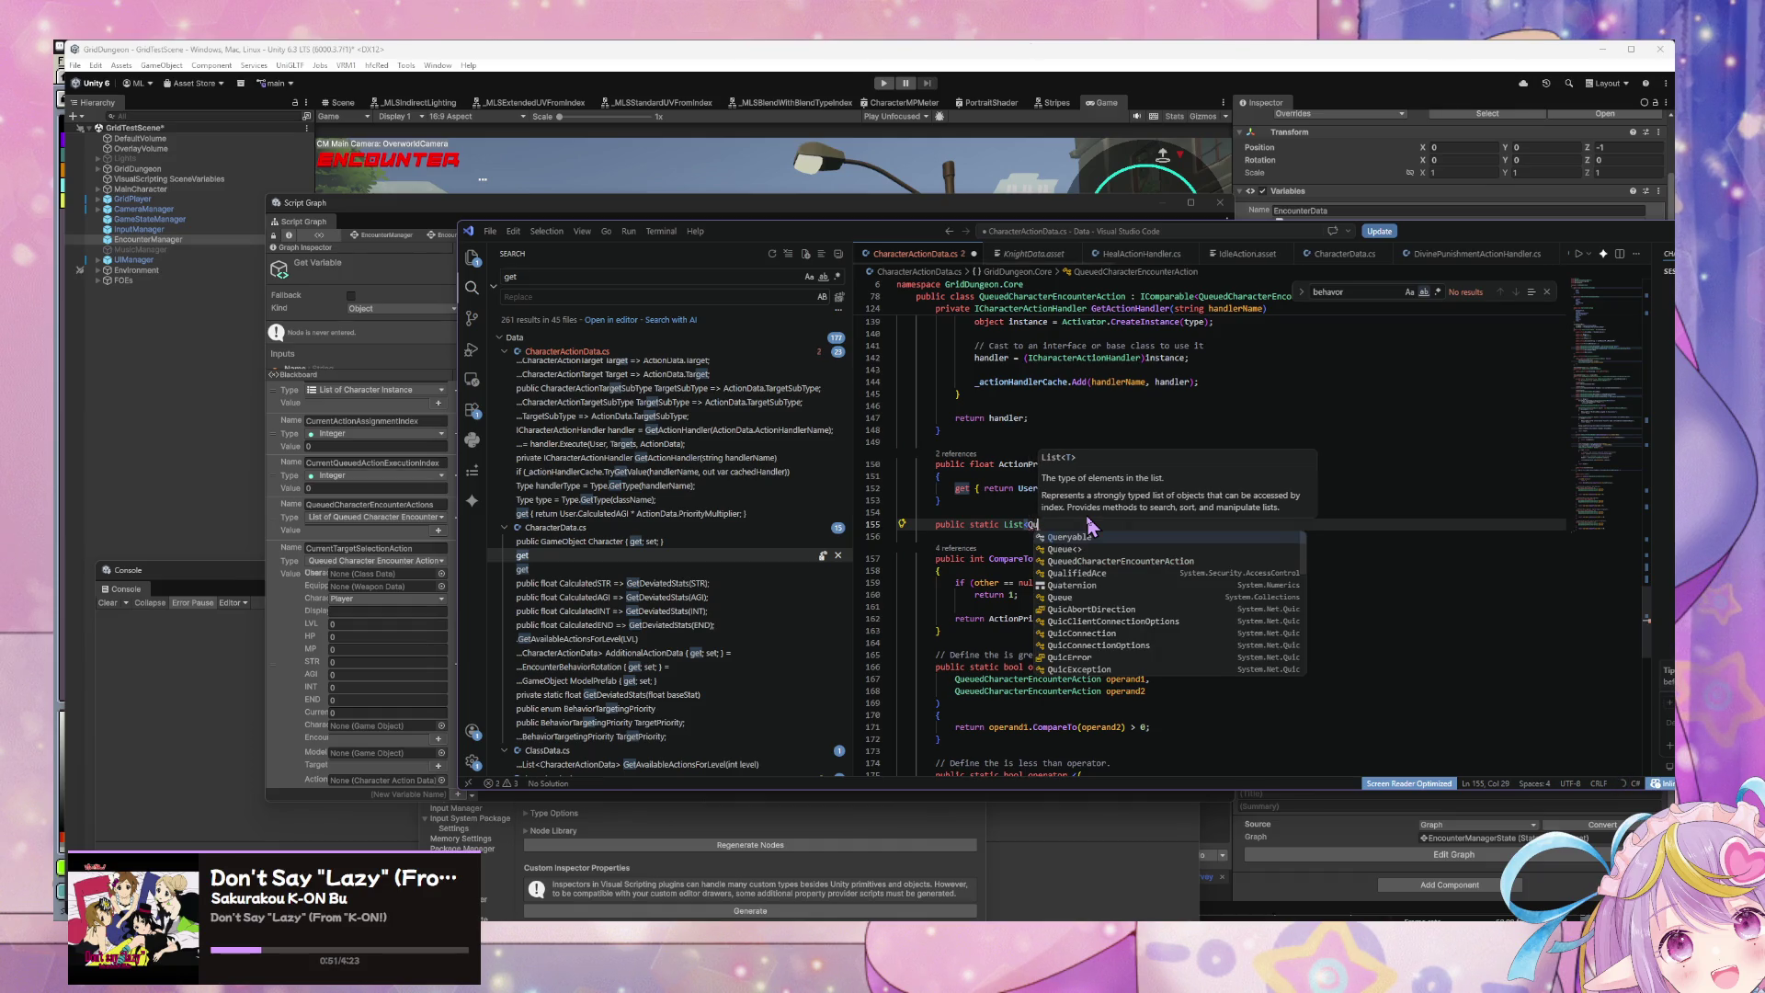
key(Tab)
text(> )
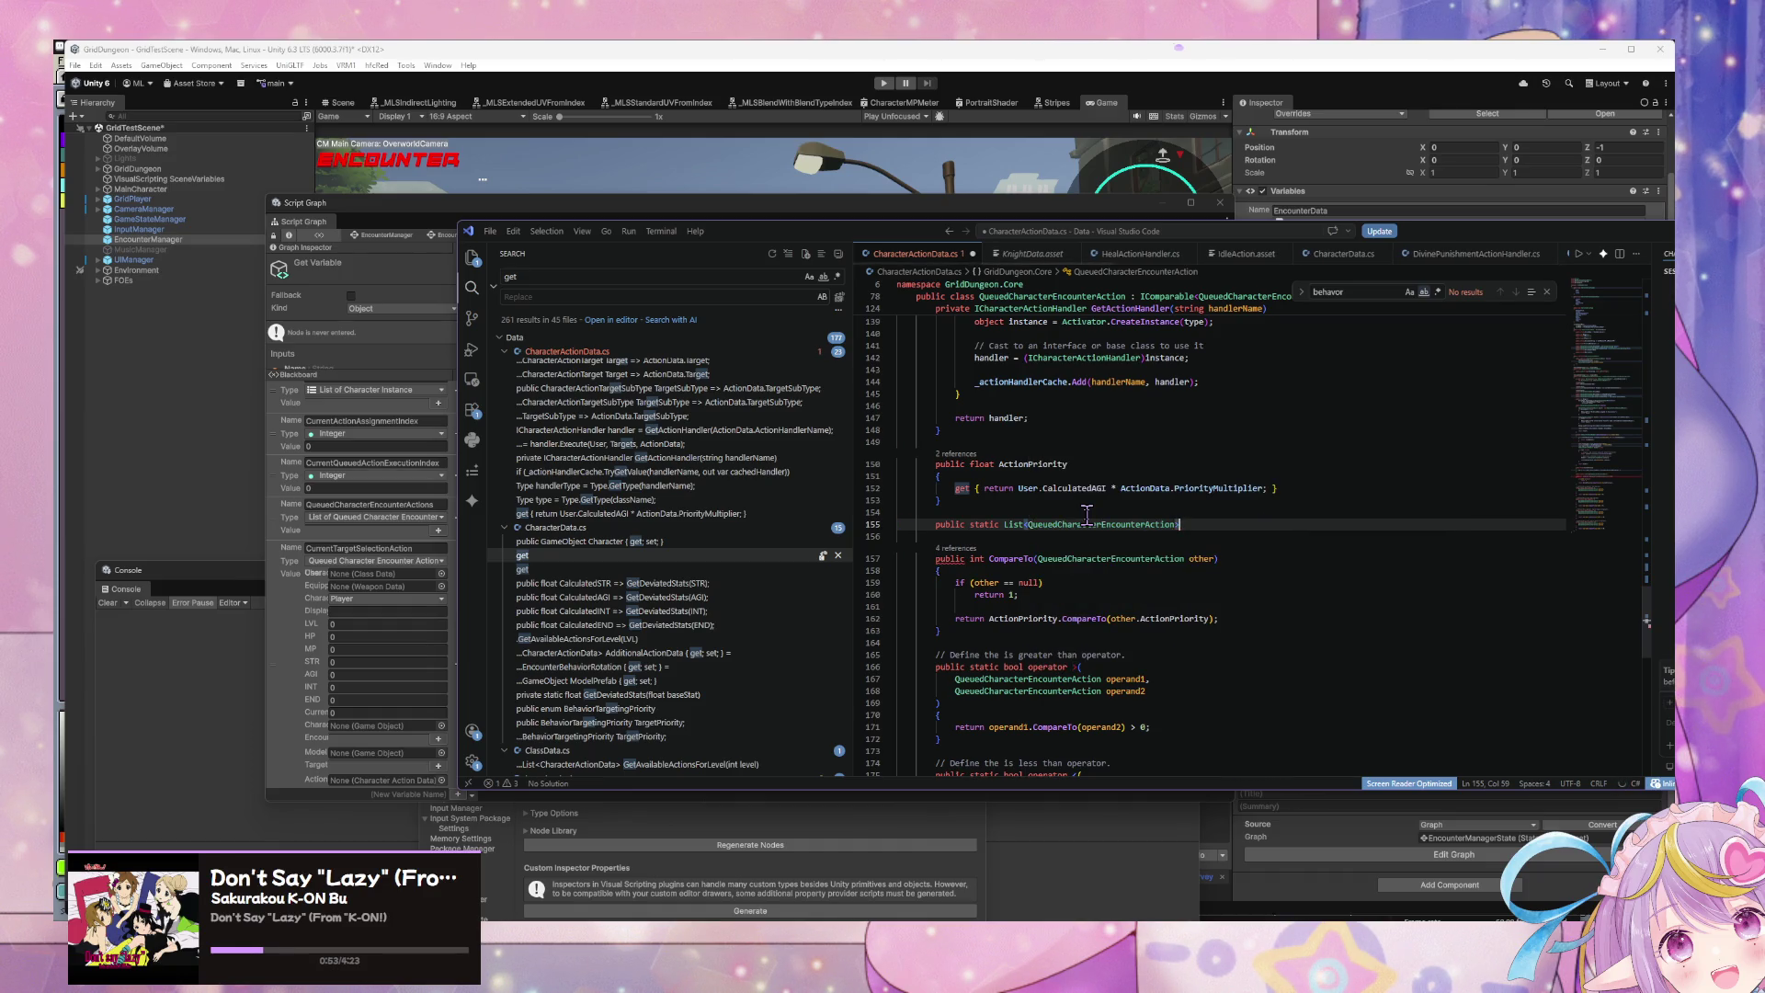
text(Sort)
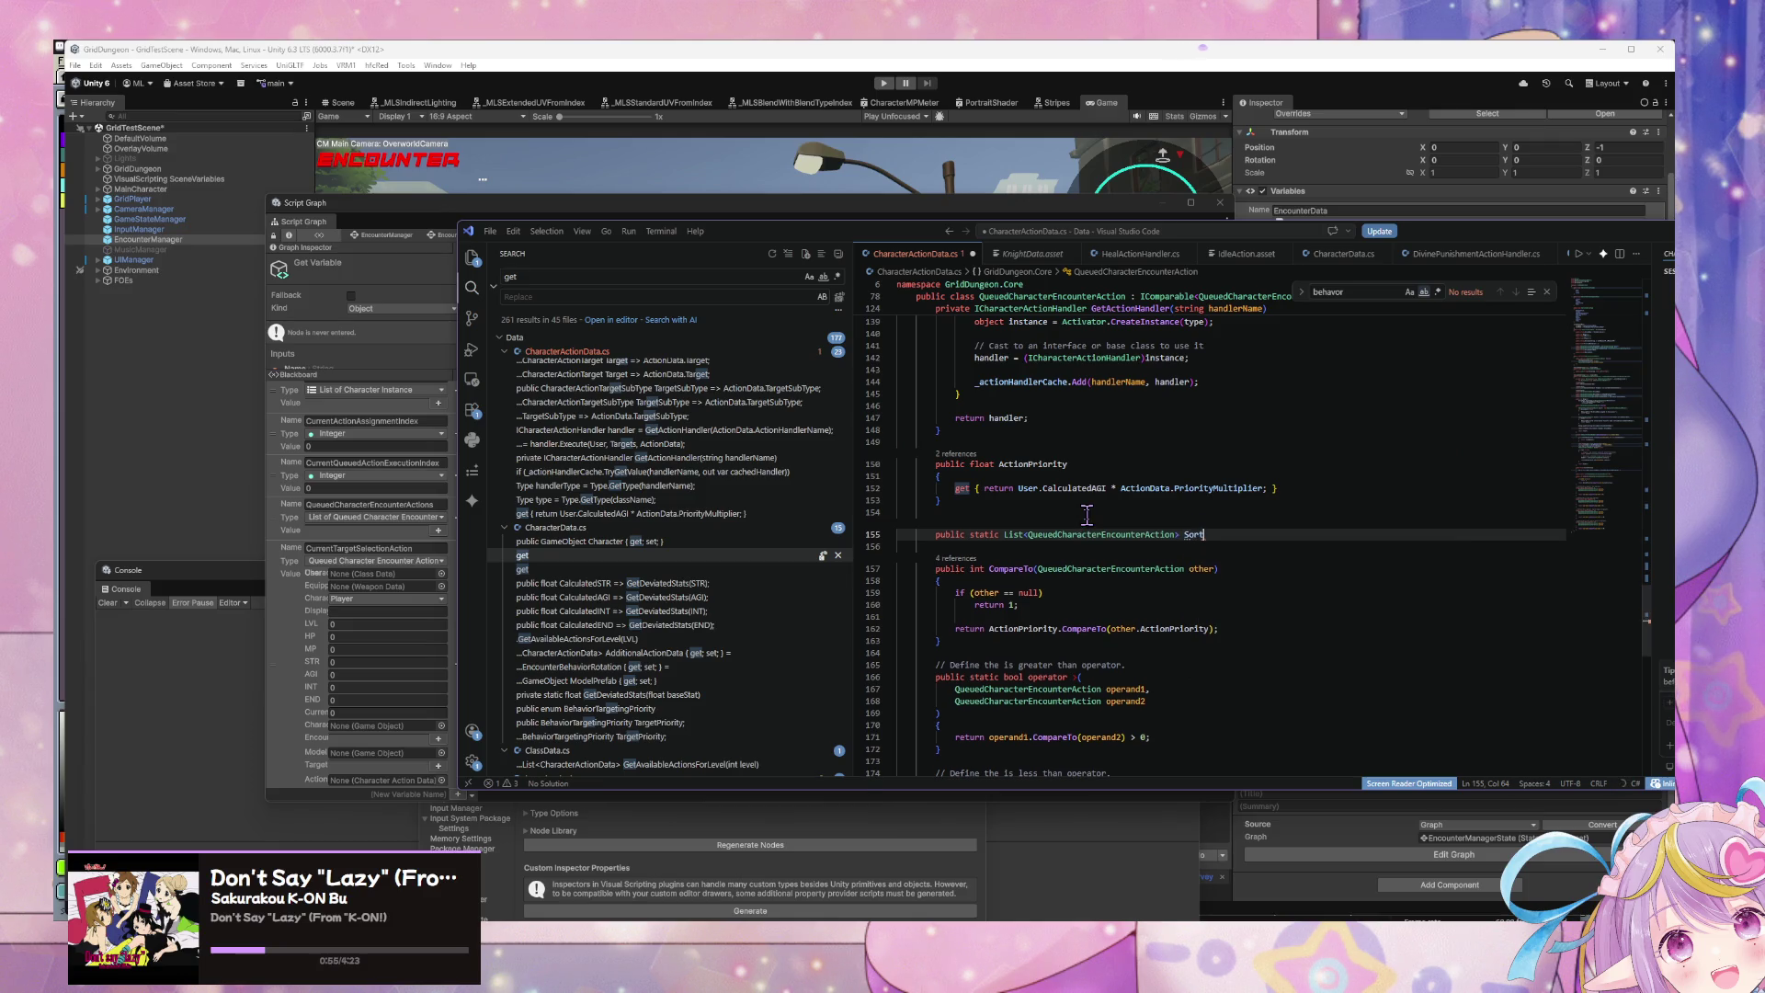
text(()
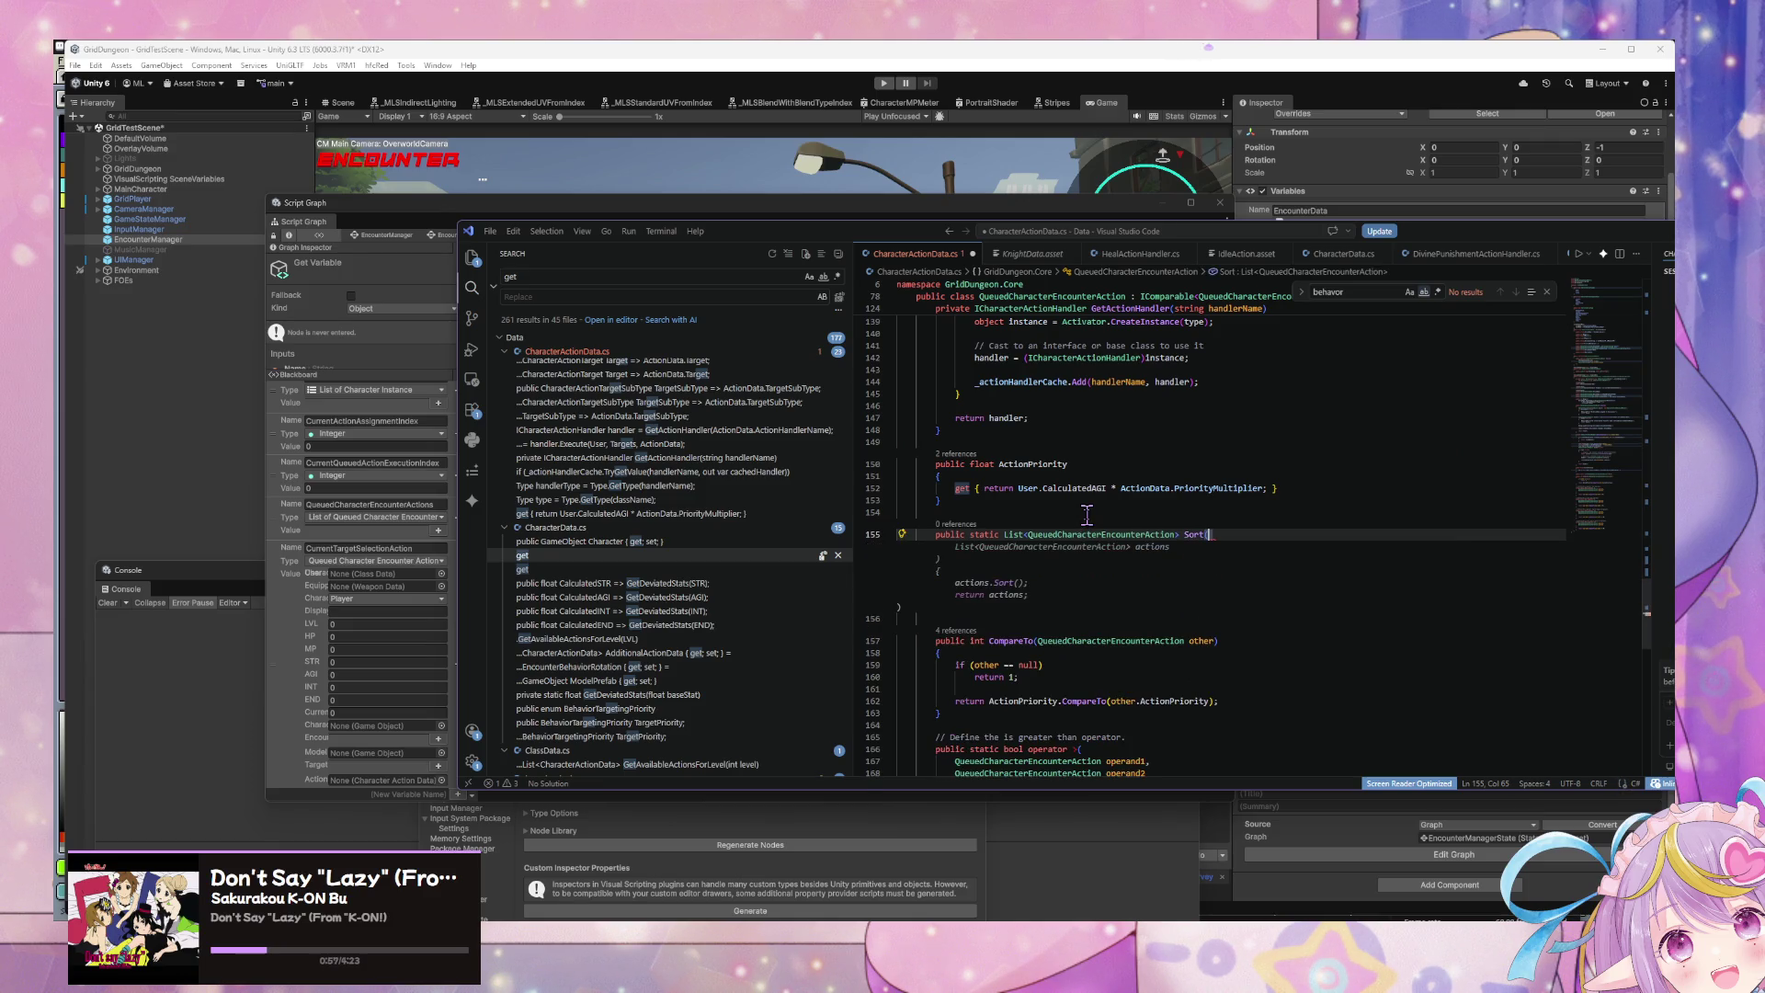
key(Tab)
key(Tab)
key(Tab)
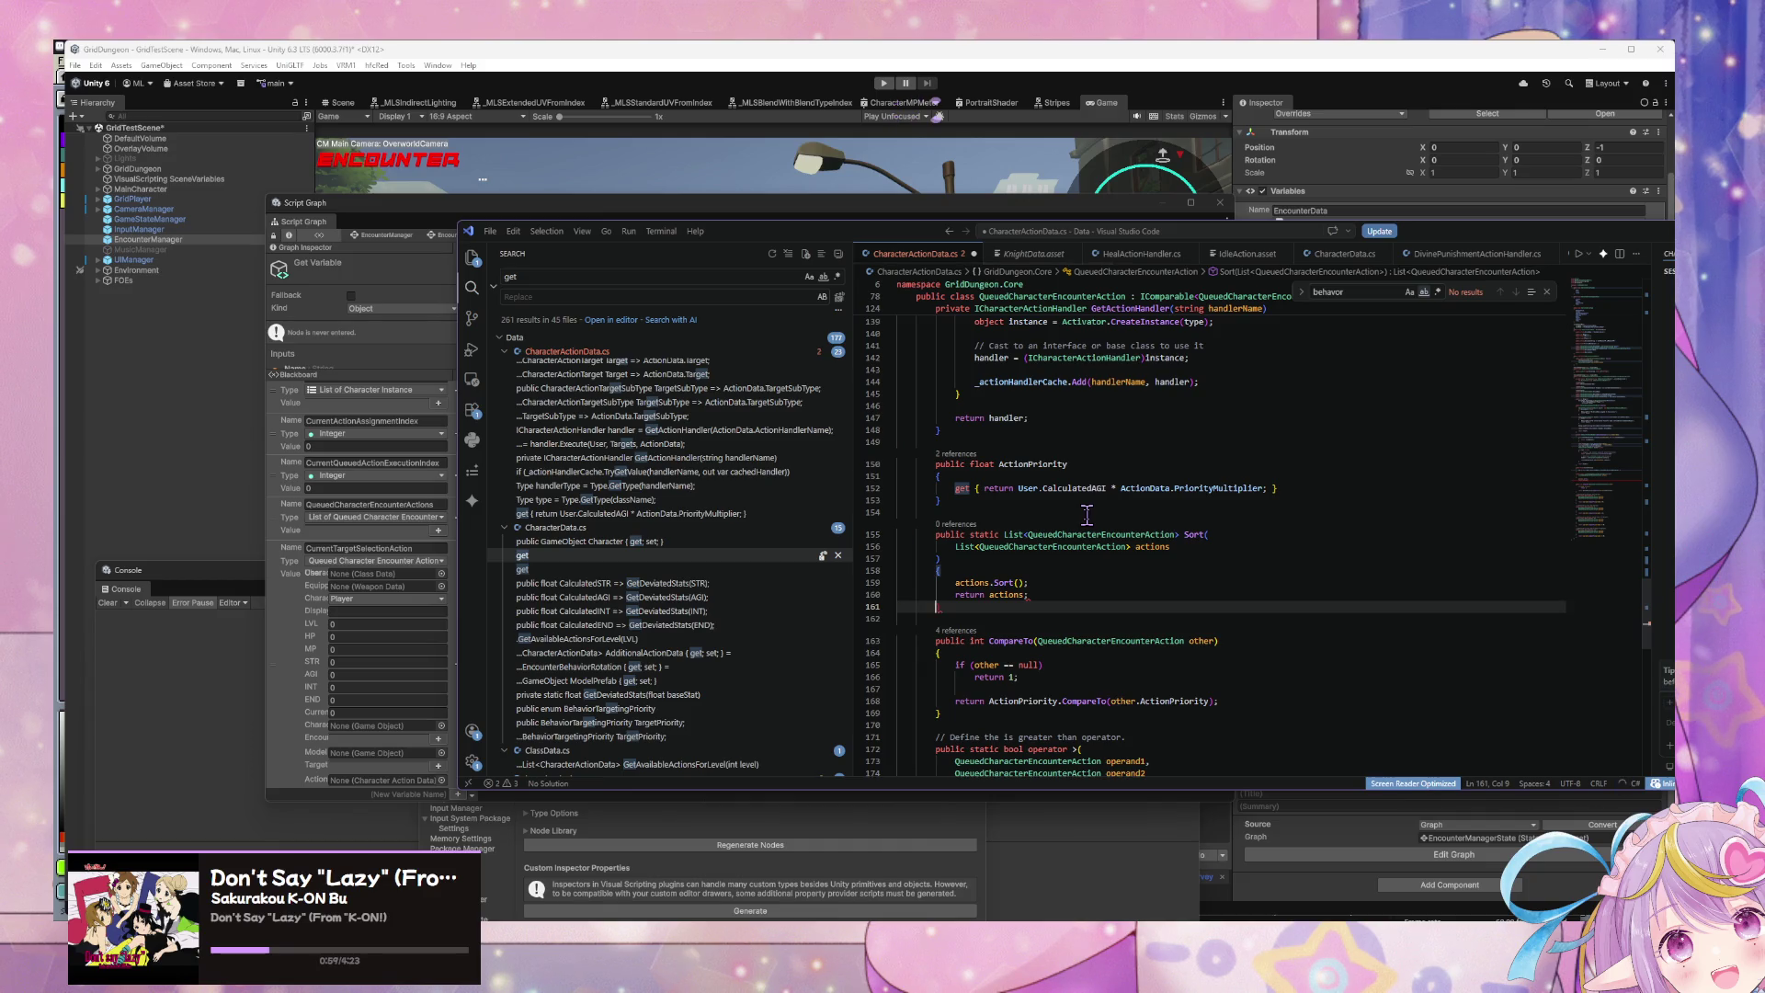
text(})
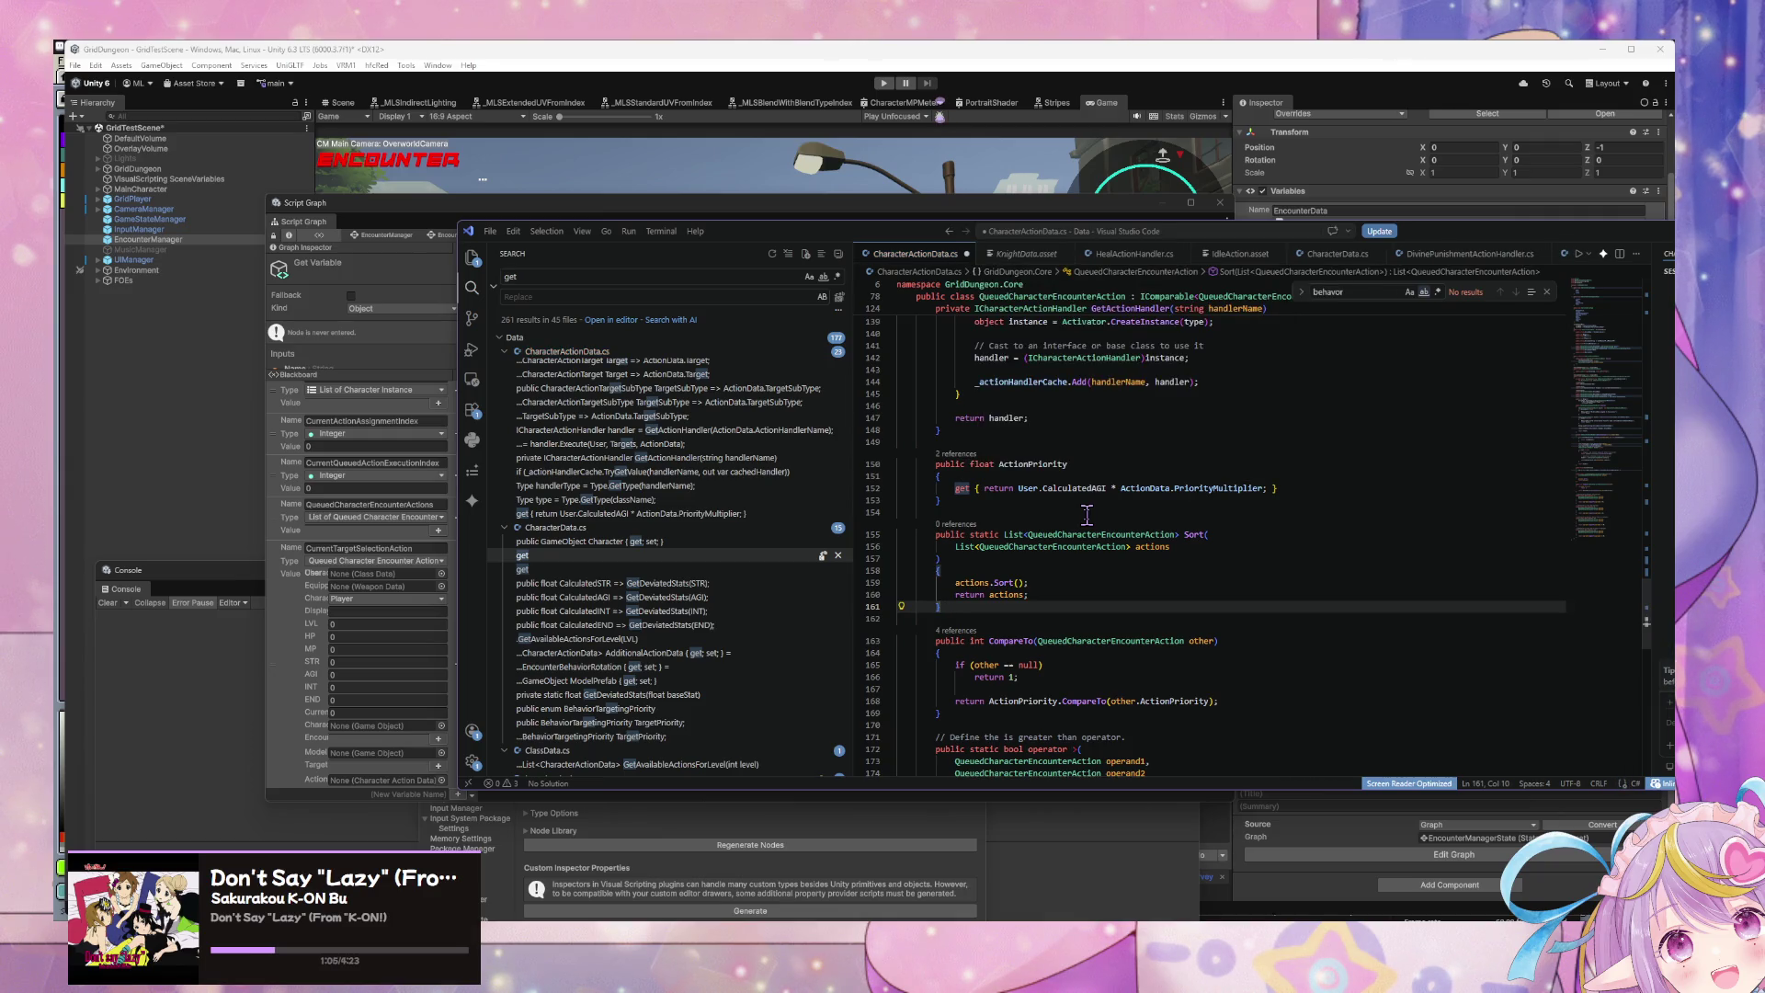
key(ctrl+s)
Step: Check the CompareTo signature, then switch to Unity so the scripts recompile
click(1130, 640)
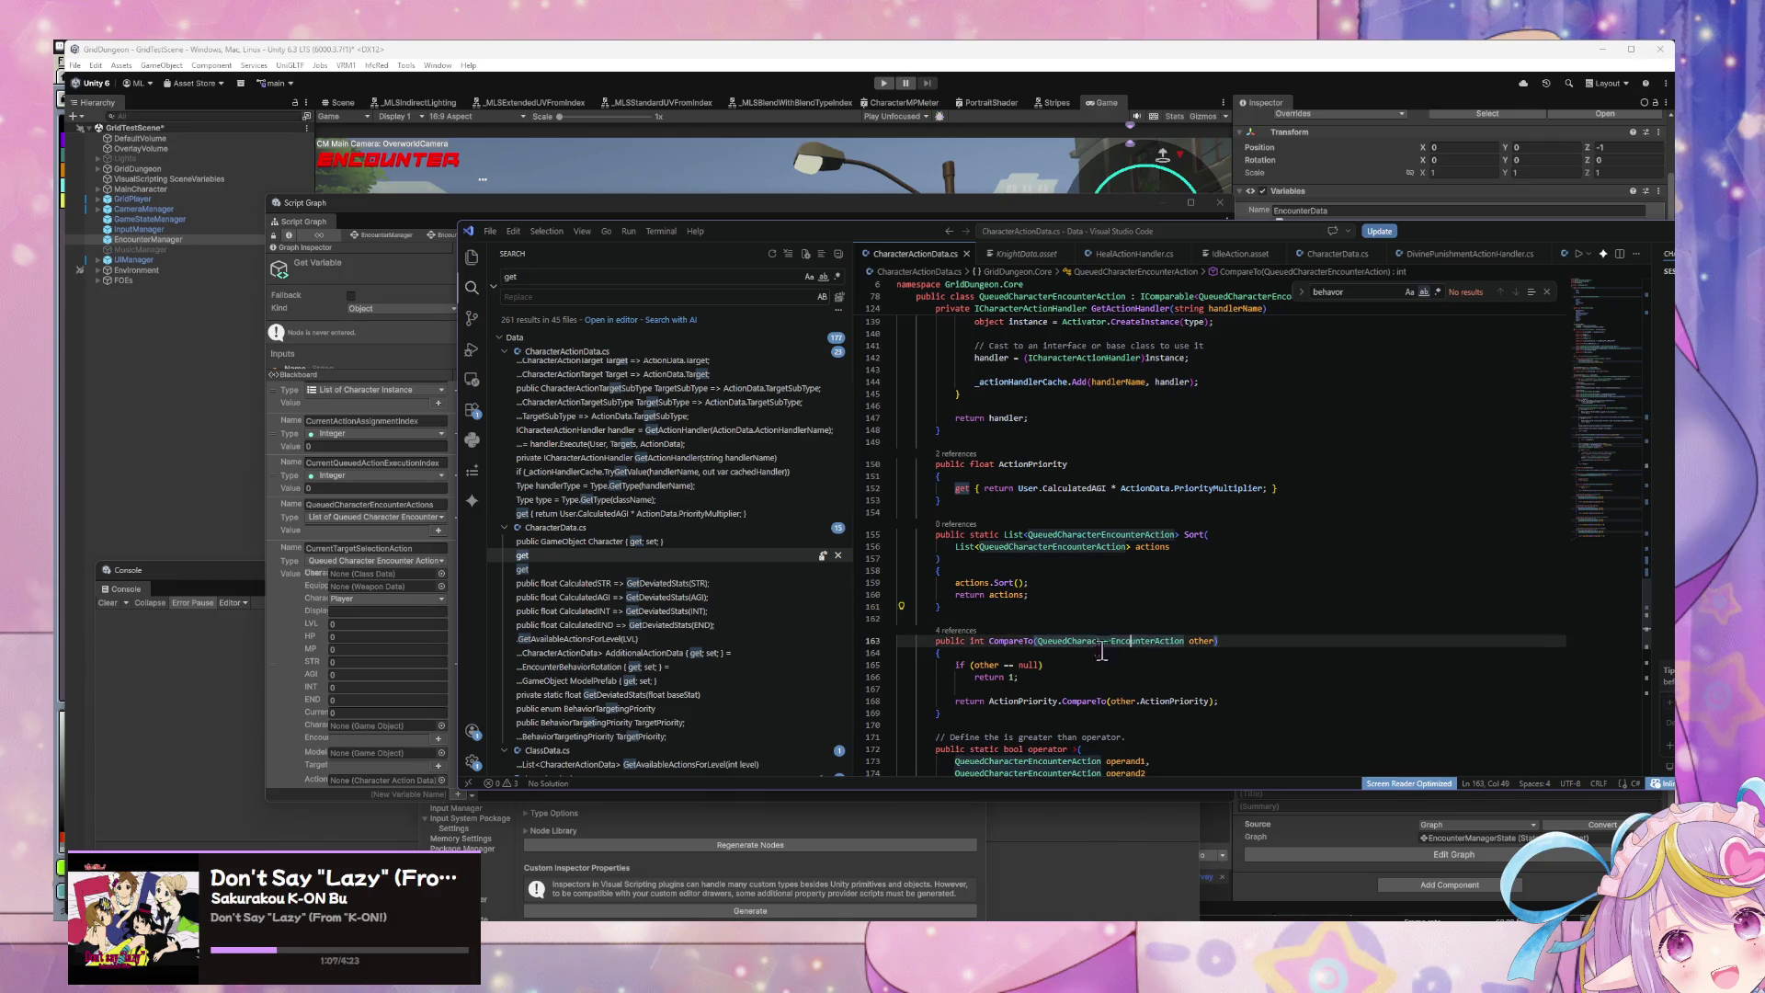
scroll(1073, 616, down, 3)
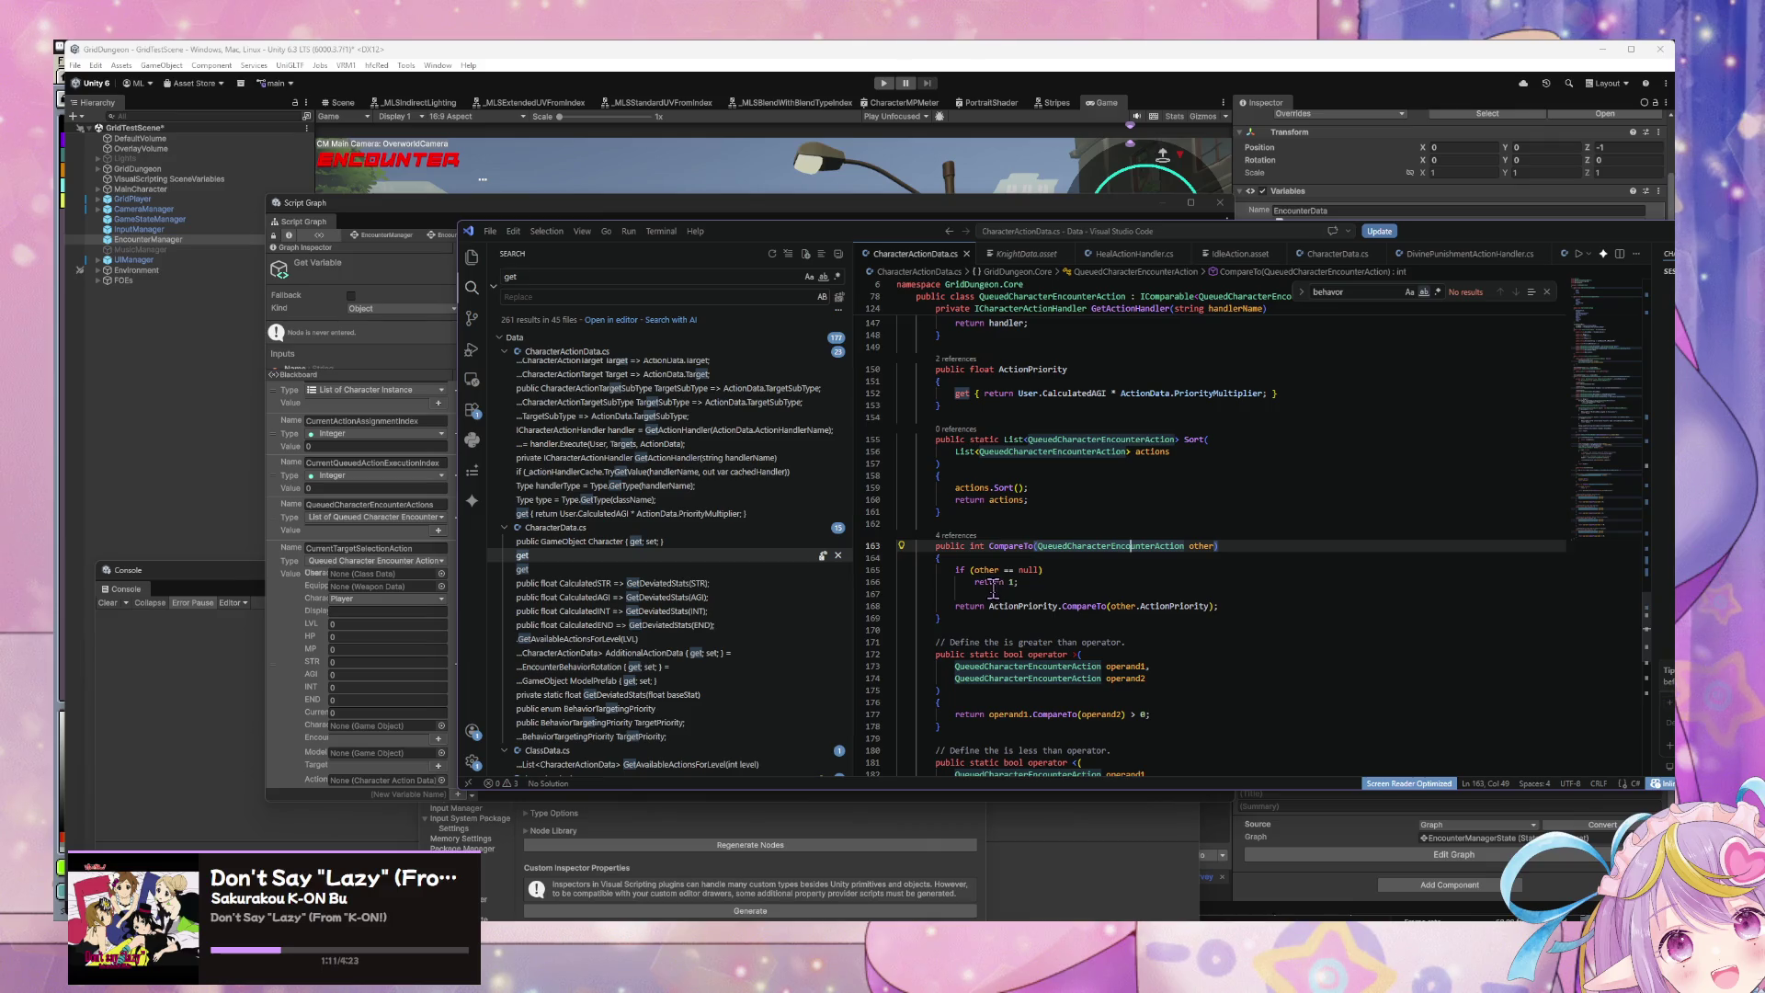
click(469, 220)
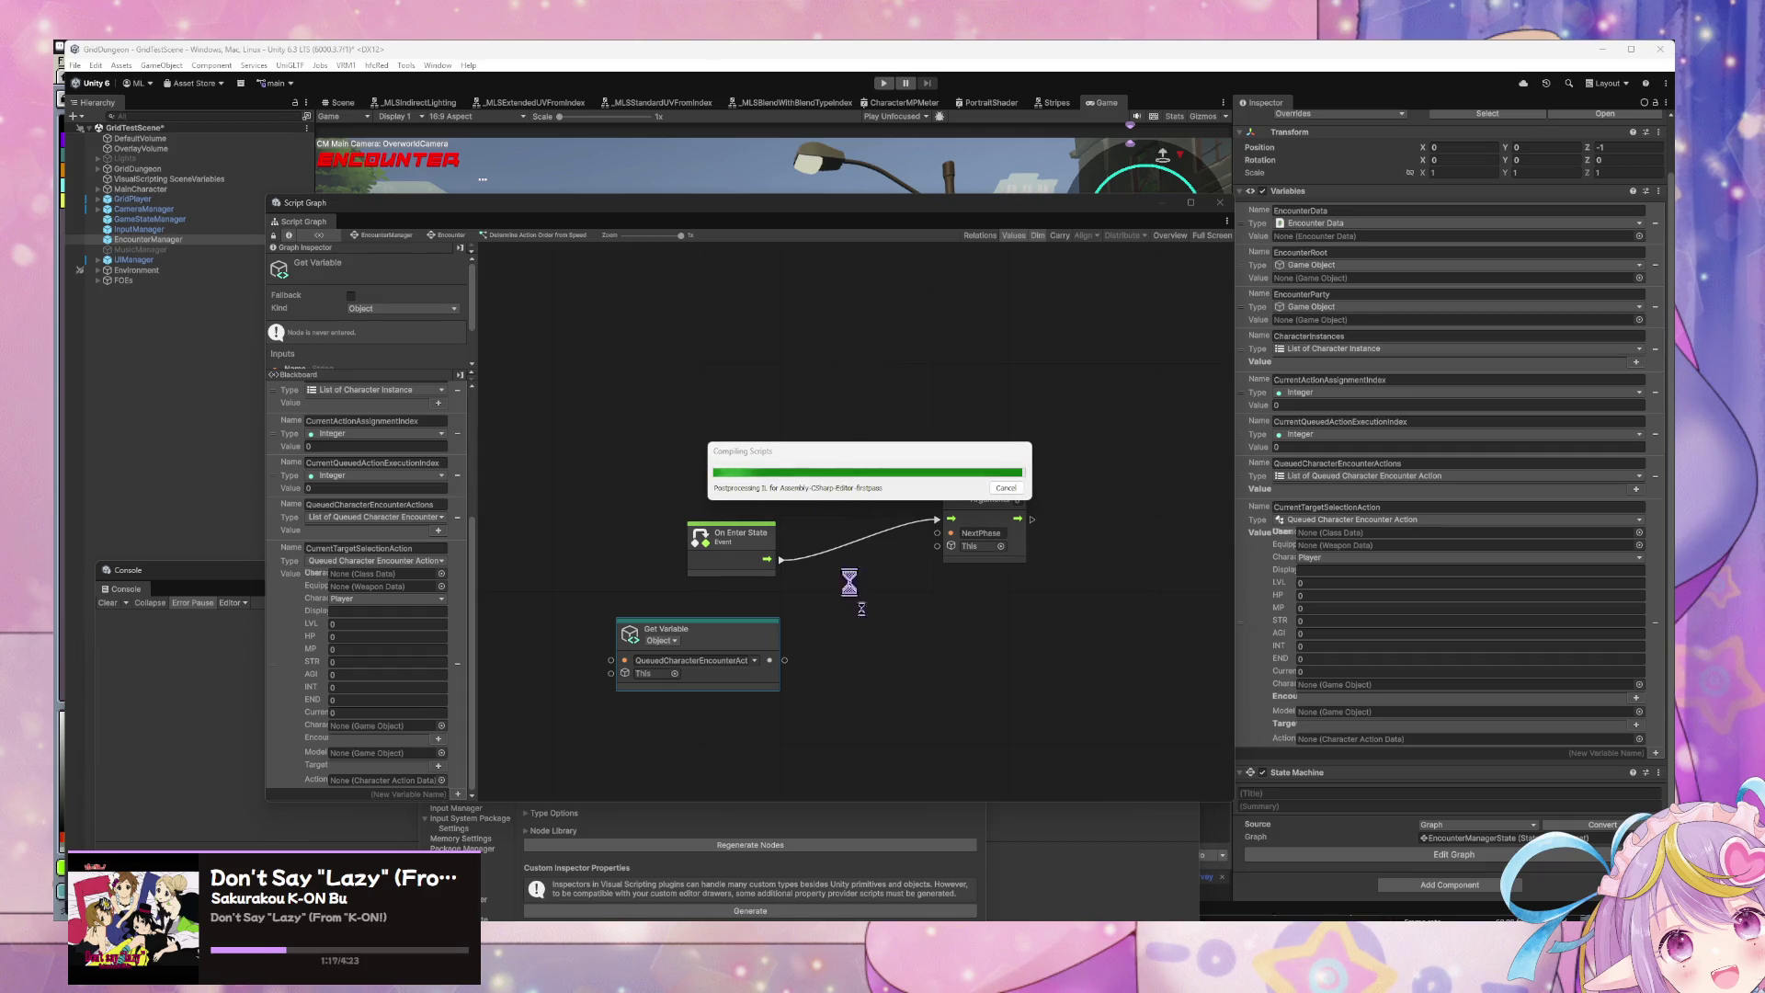
Step: Let Unity finish recompiling and reloading the domain, then return to VS Code
mouse_move(978, 917)
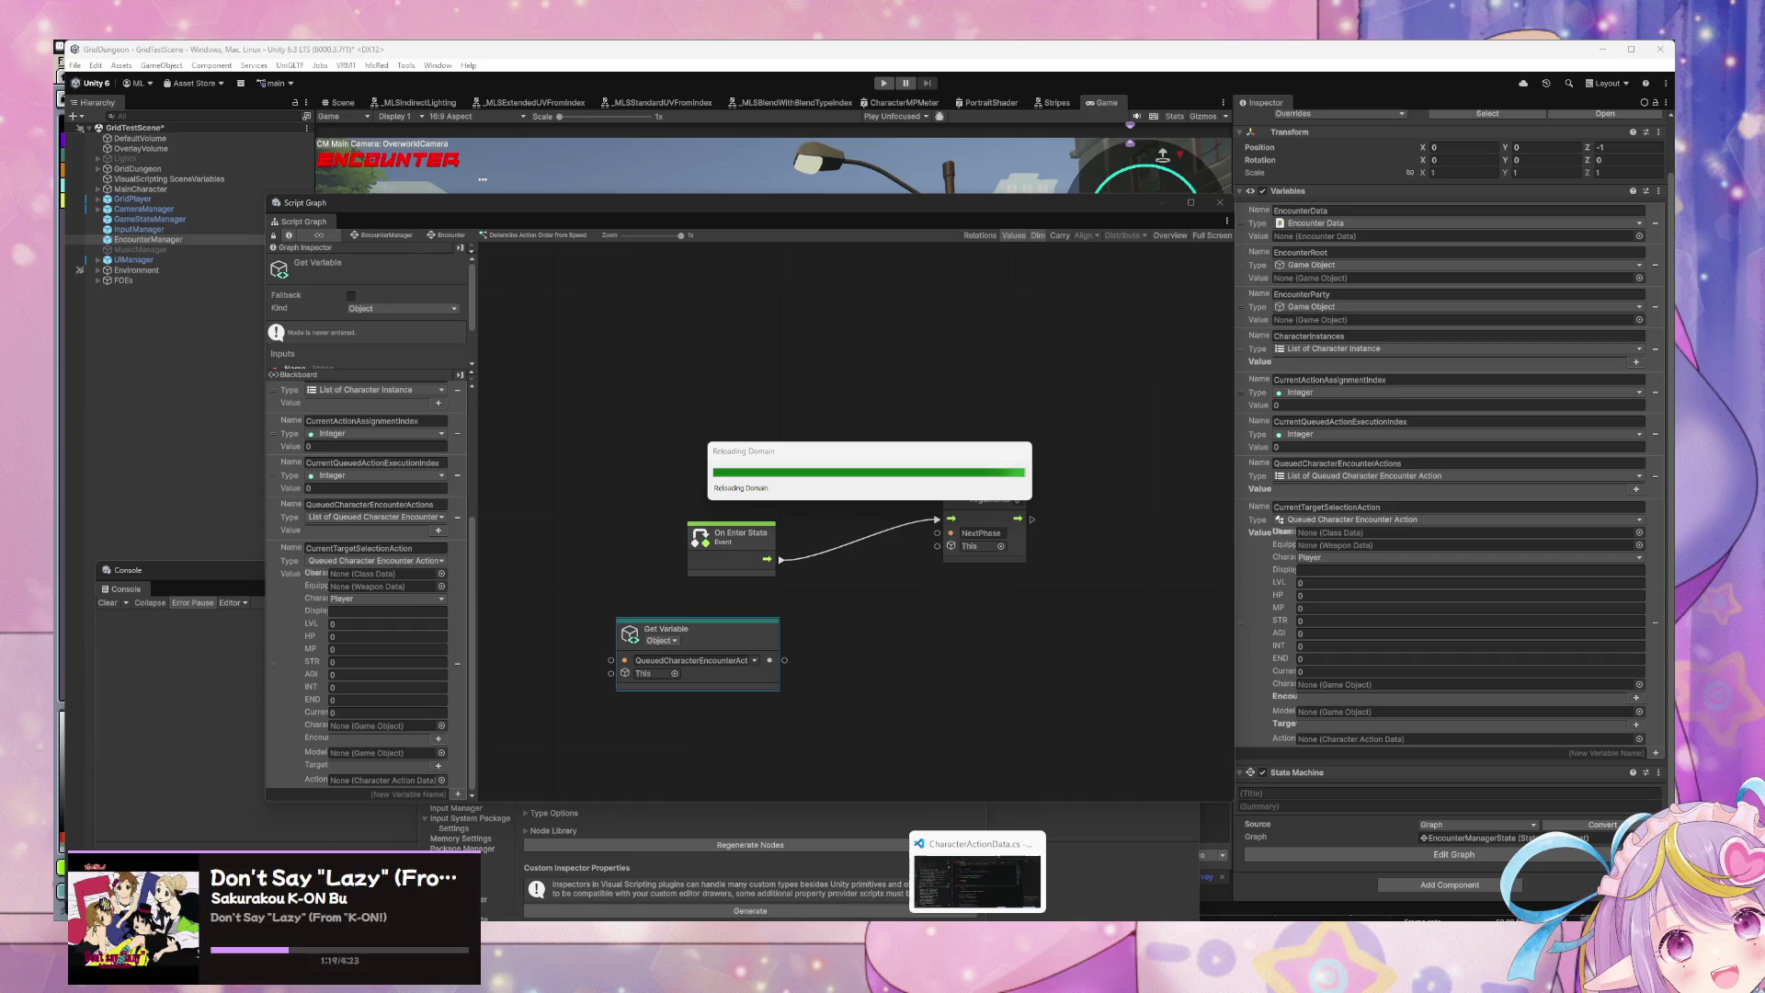
mouse_move(986, 782)
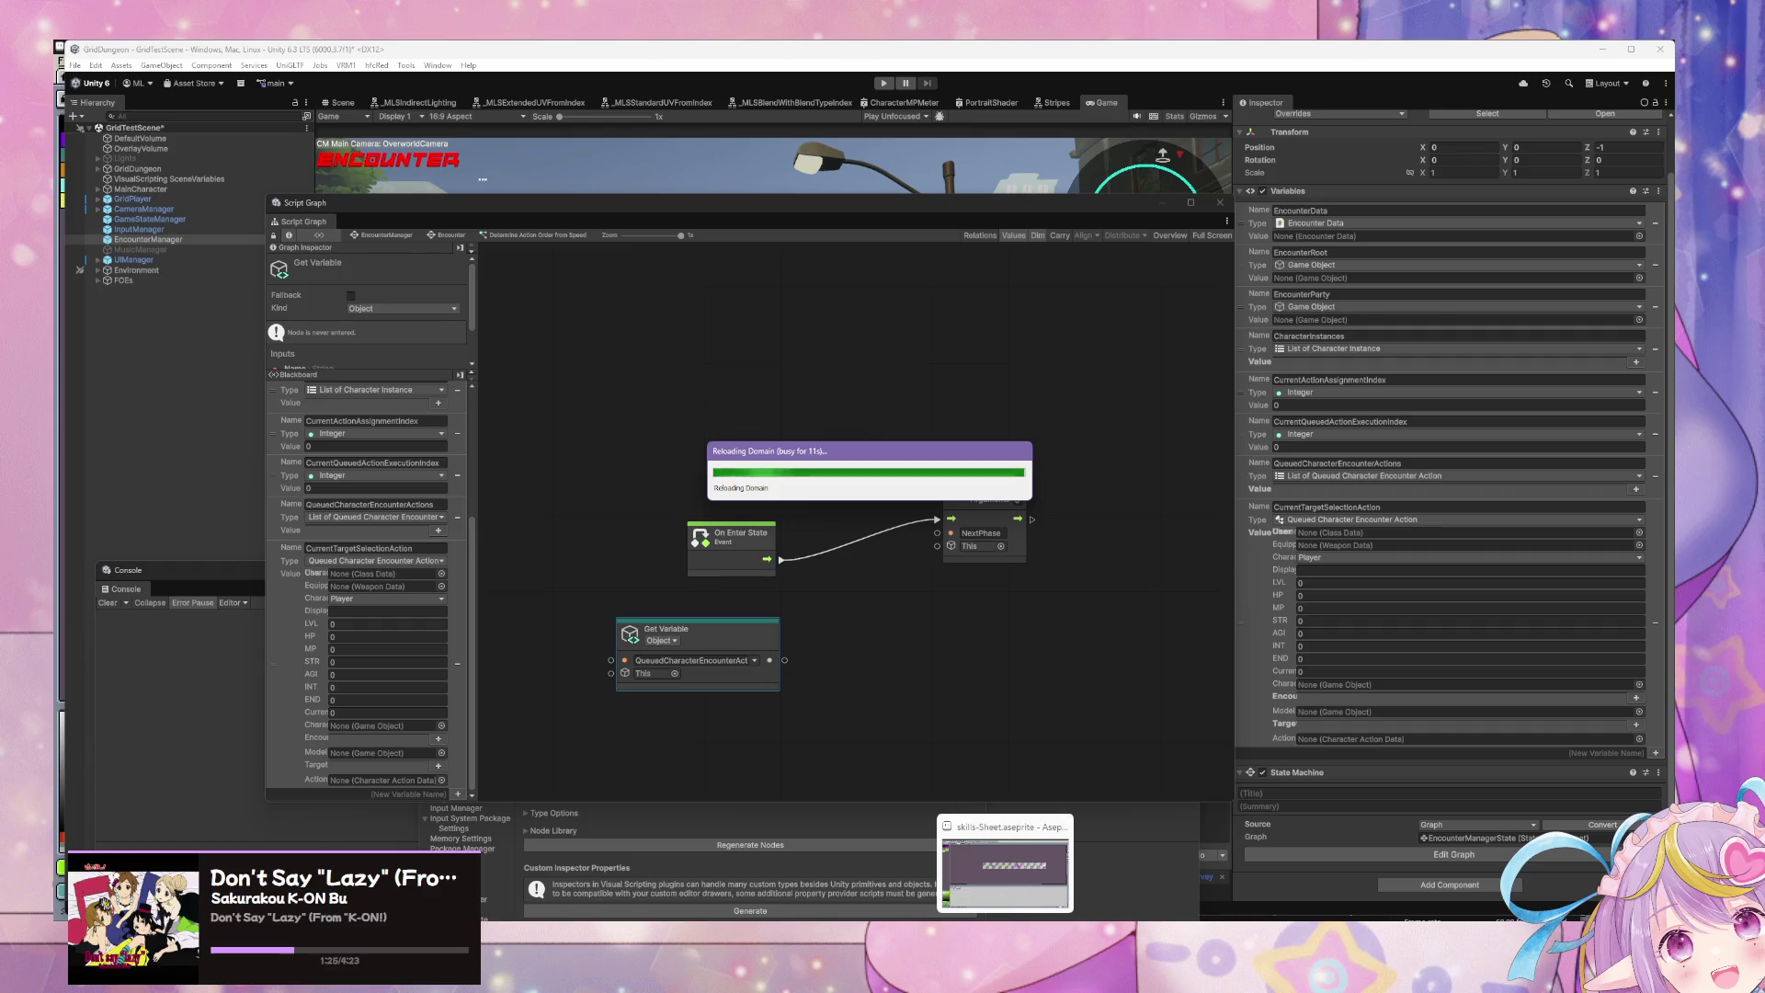
key(alt+Tab)
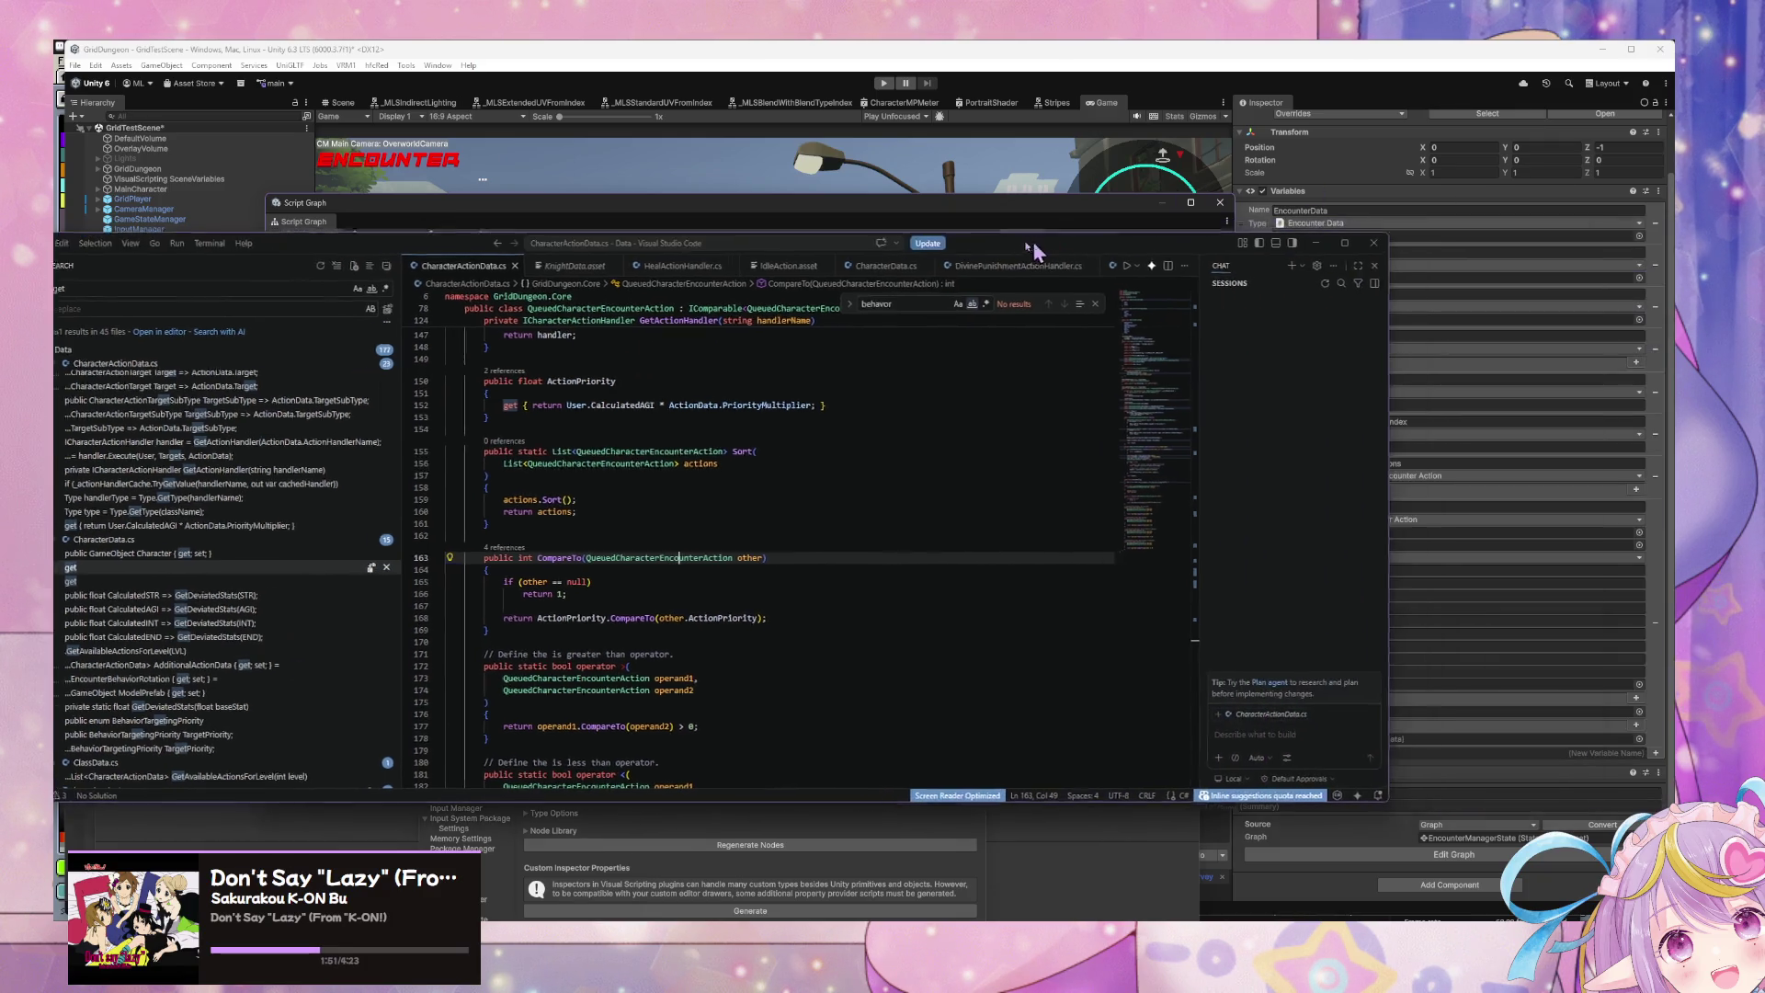
Step: Regenerate the Visual Scripting nodes in Unity and dismiss the completion message
click(1282, 280)
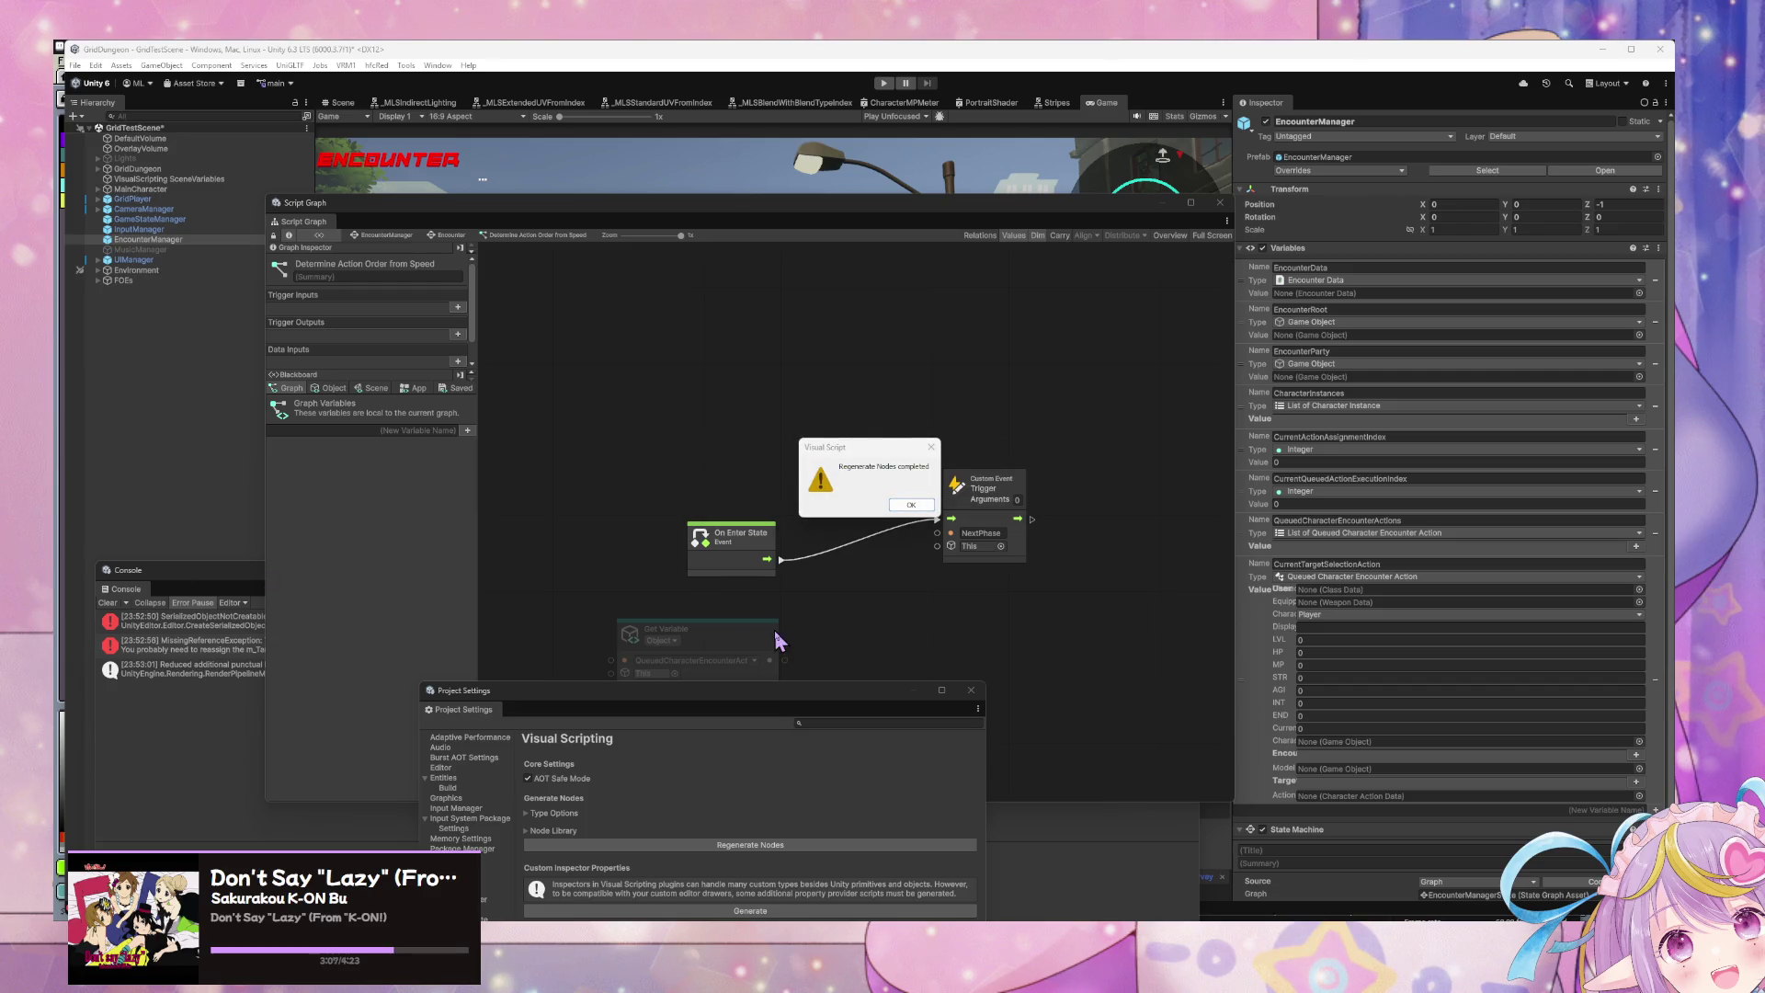
click(900, 508)
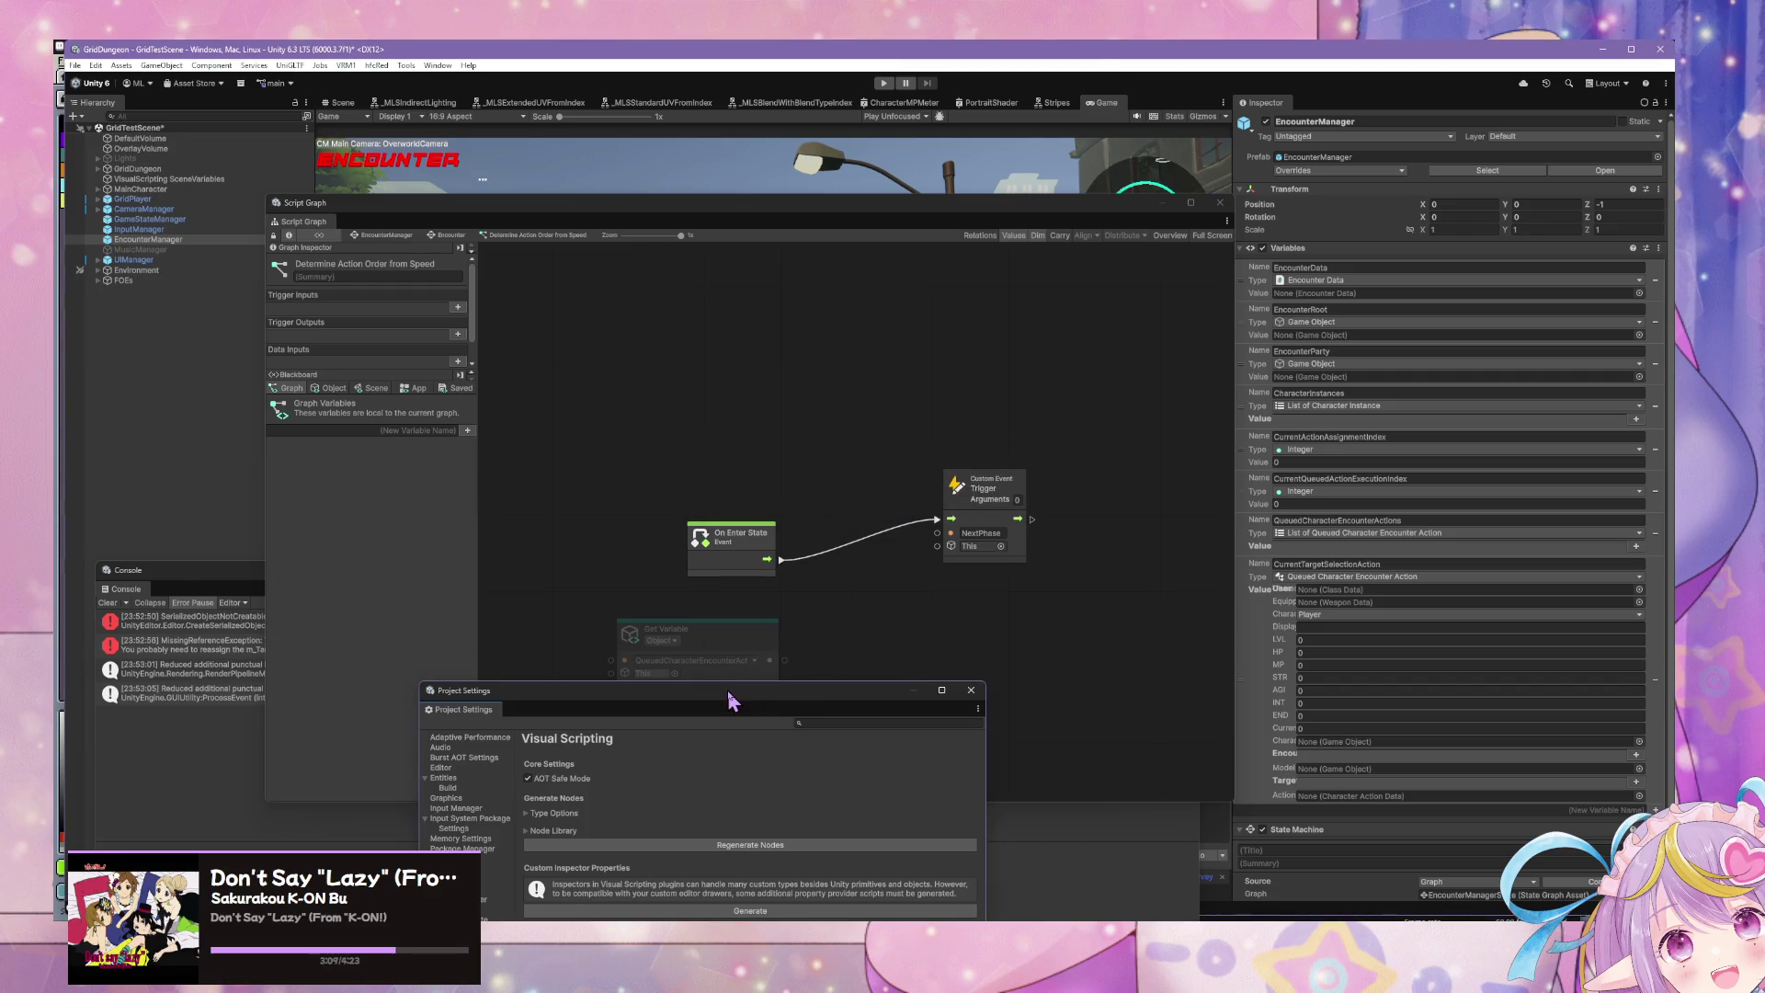
Step: Run Regenerate Nodes again in Project Settings > Visual Scripting, then close Project Settings
drag(724, 696, 821, 521)
click(821, 670)
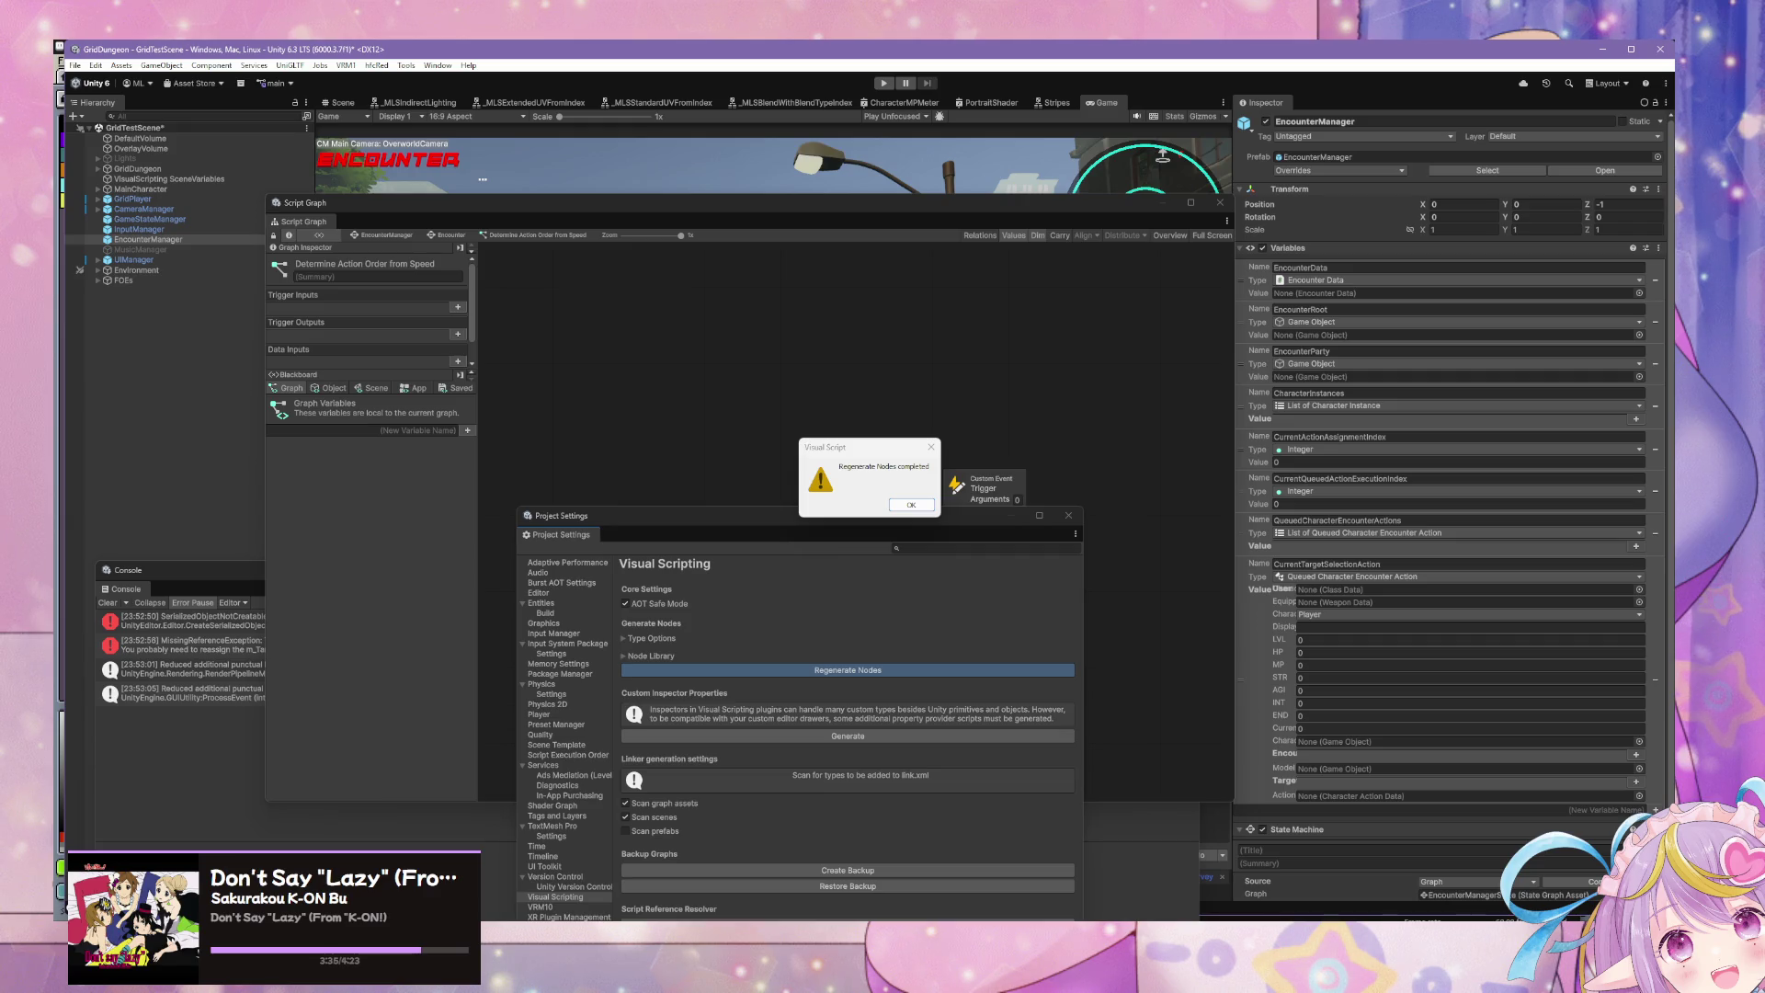
click(910, 506)
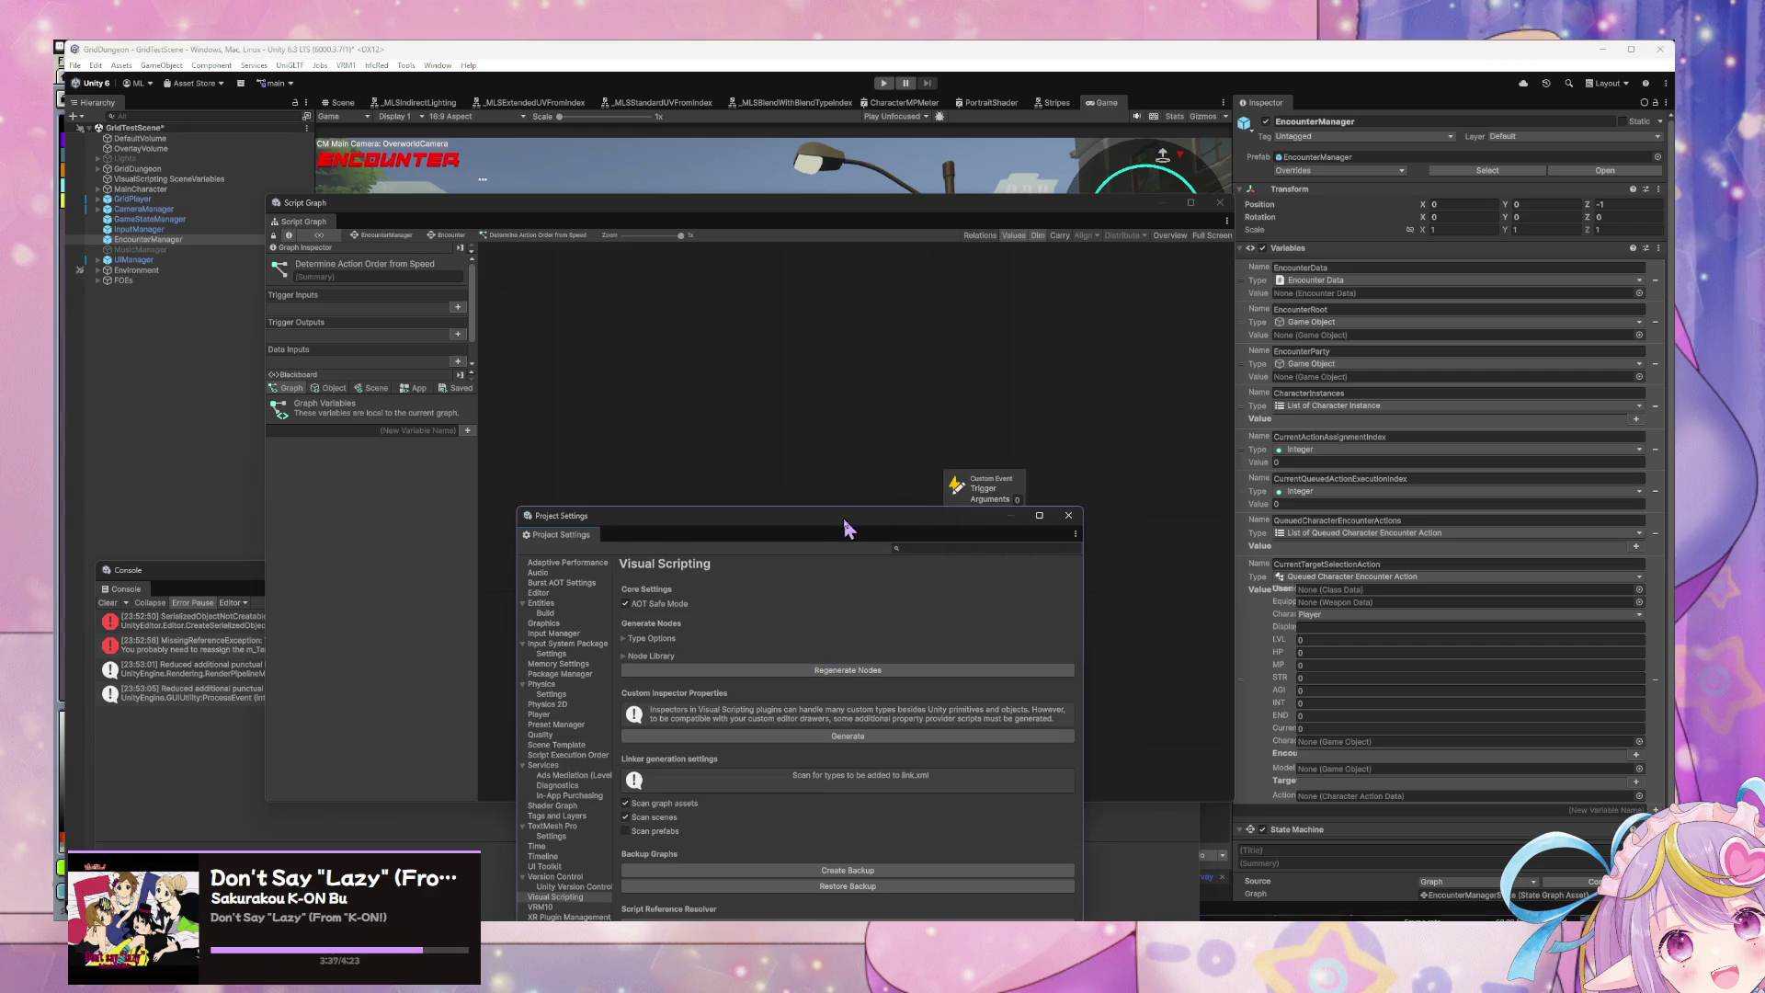
drag(846, 528, 480, 426)
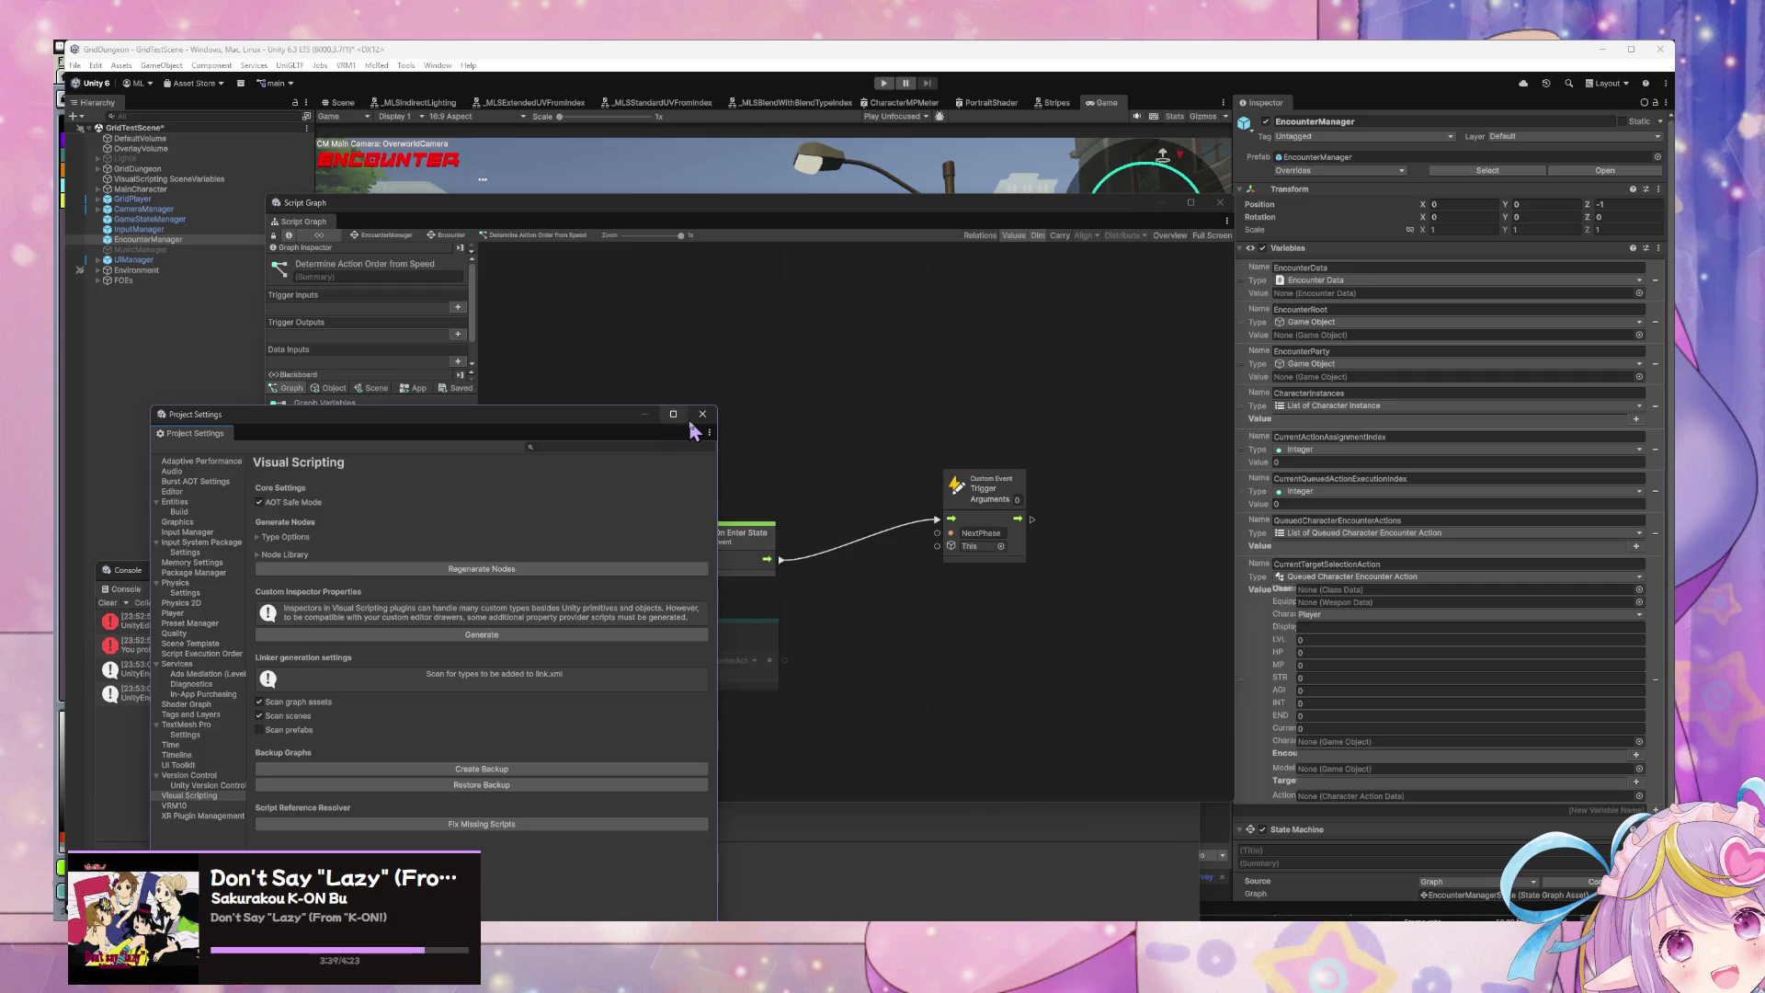
click(702, 414)
Step: Add a Queued Character Encounter Action Sort (Actions) node via a 'queuedcharacter' search
right_click(821, 612)
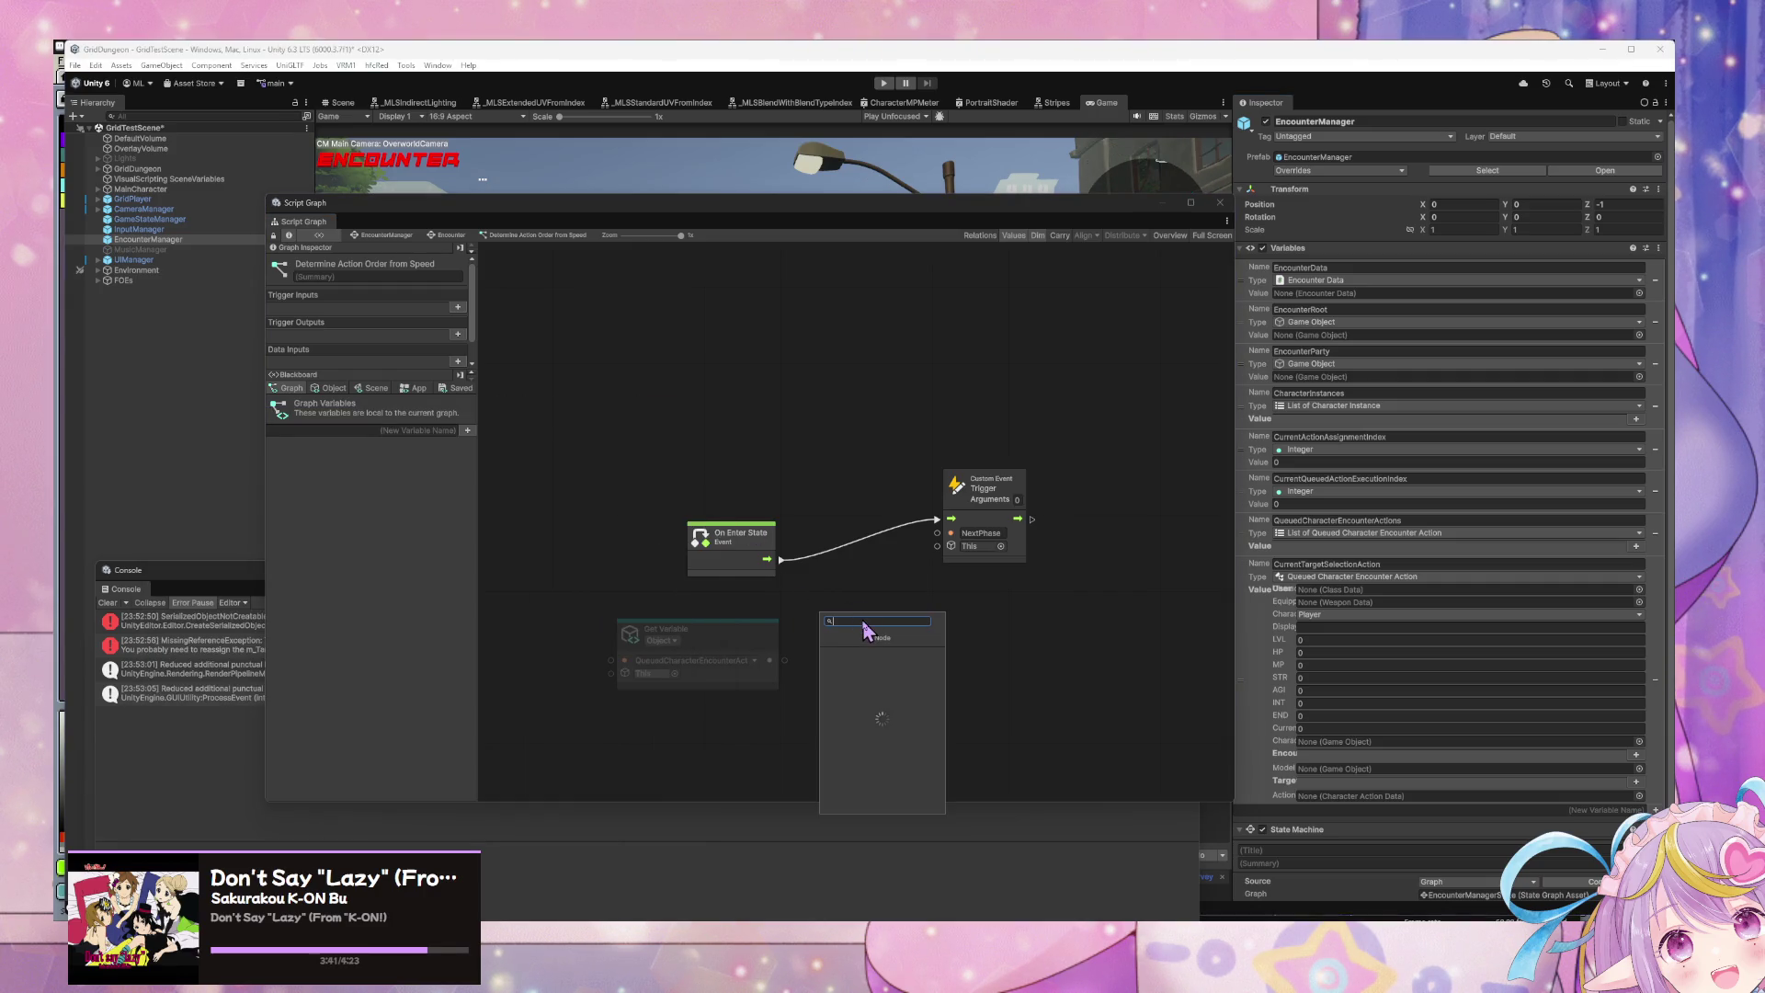
text(queued)
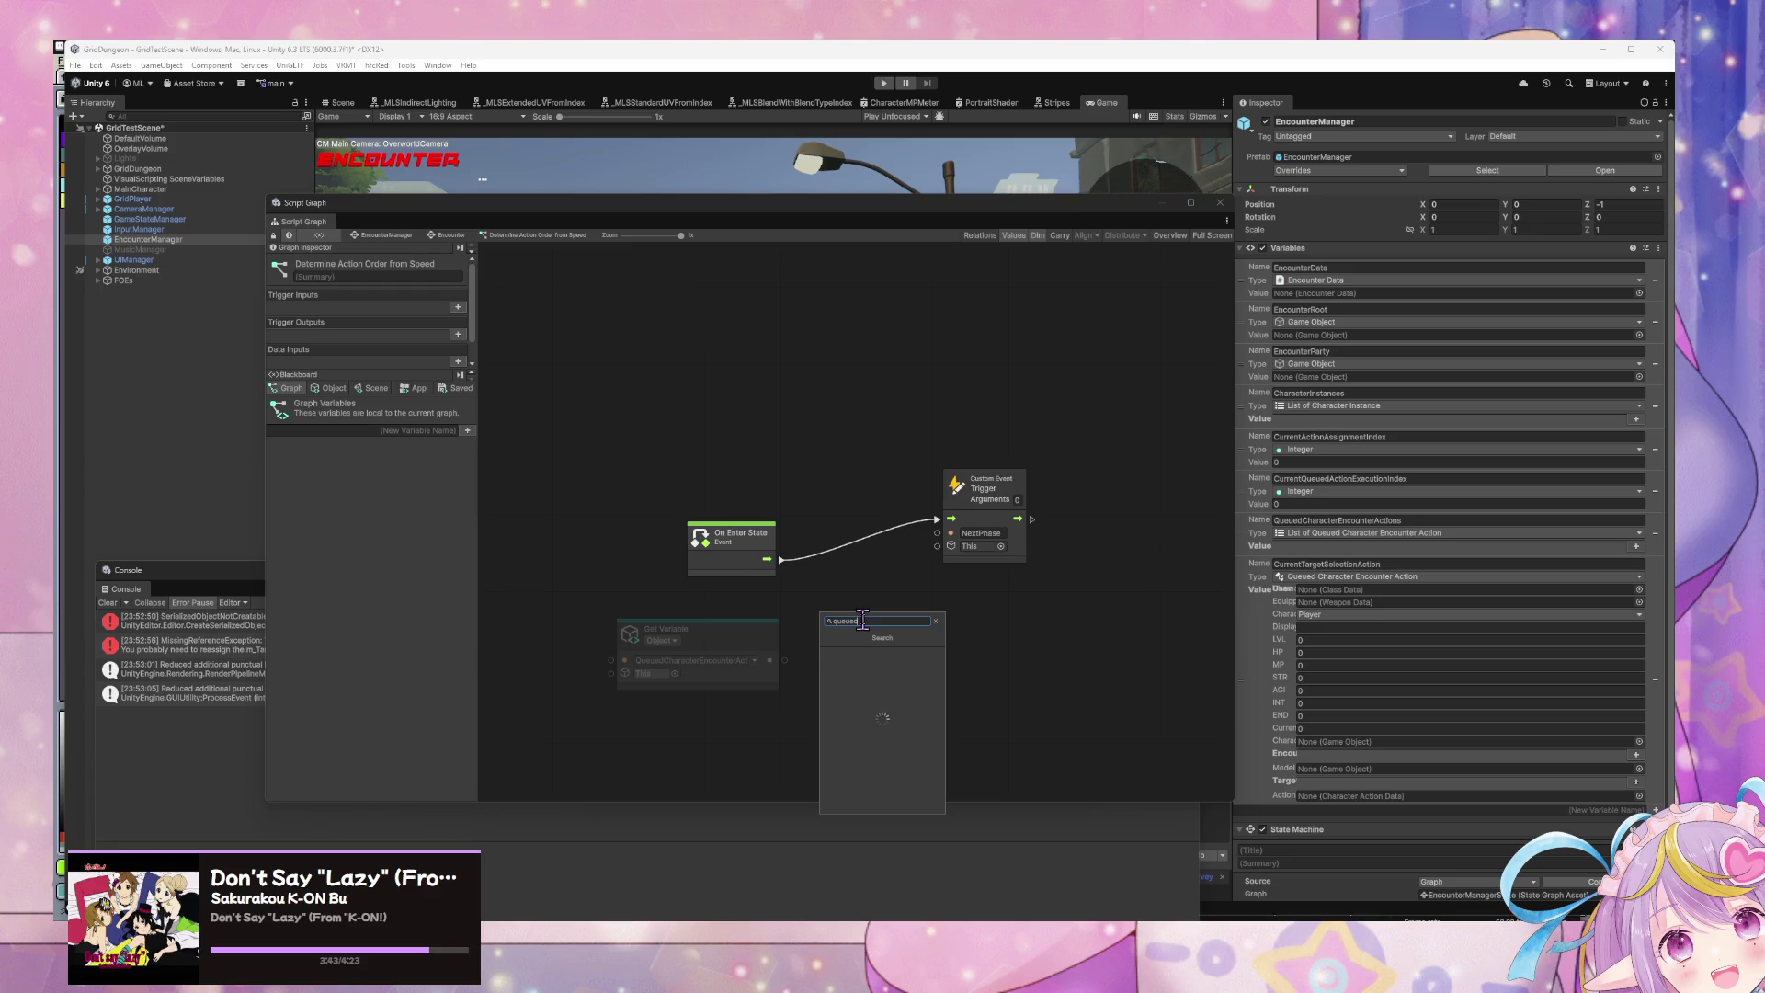
text(cha)
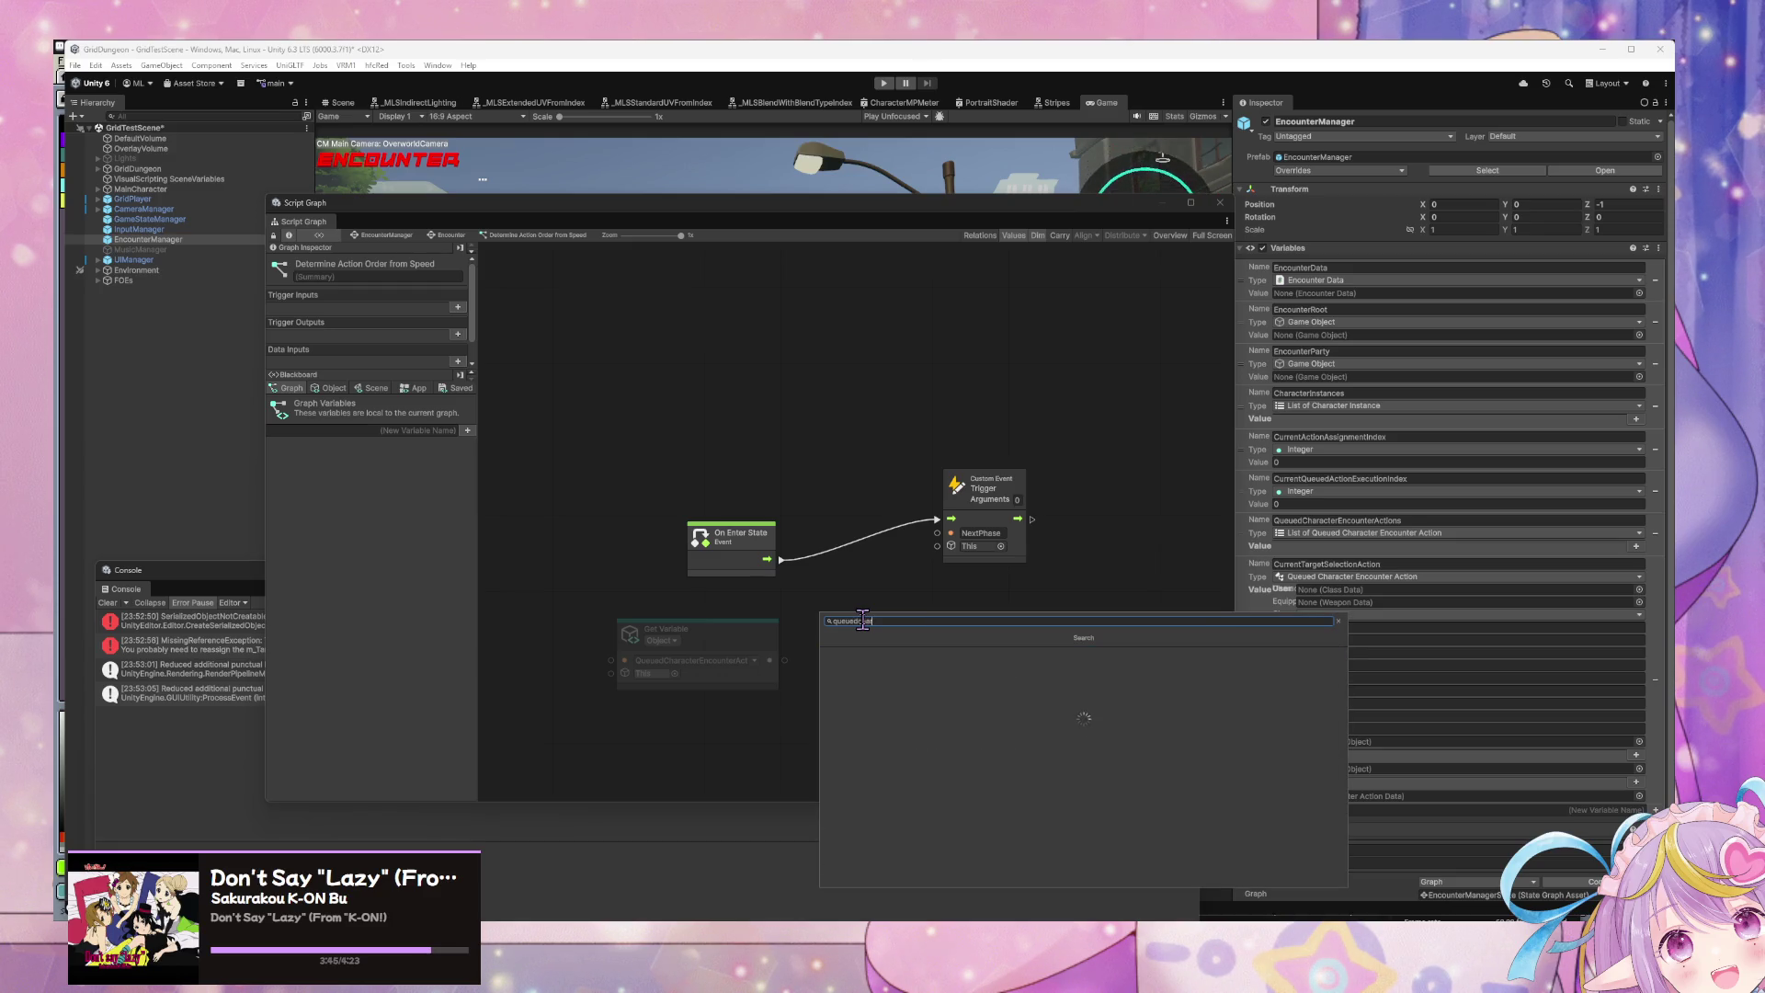
text(racter)
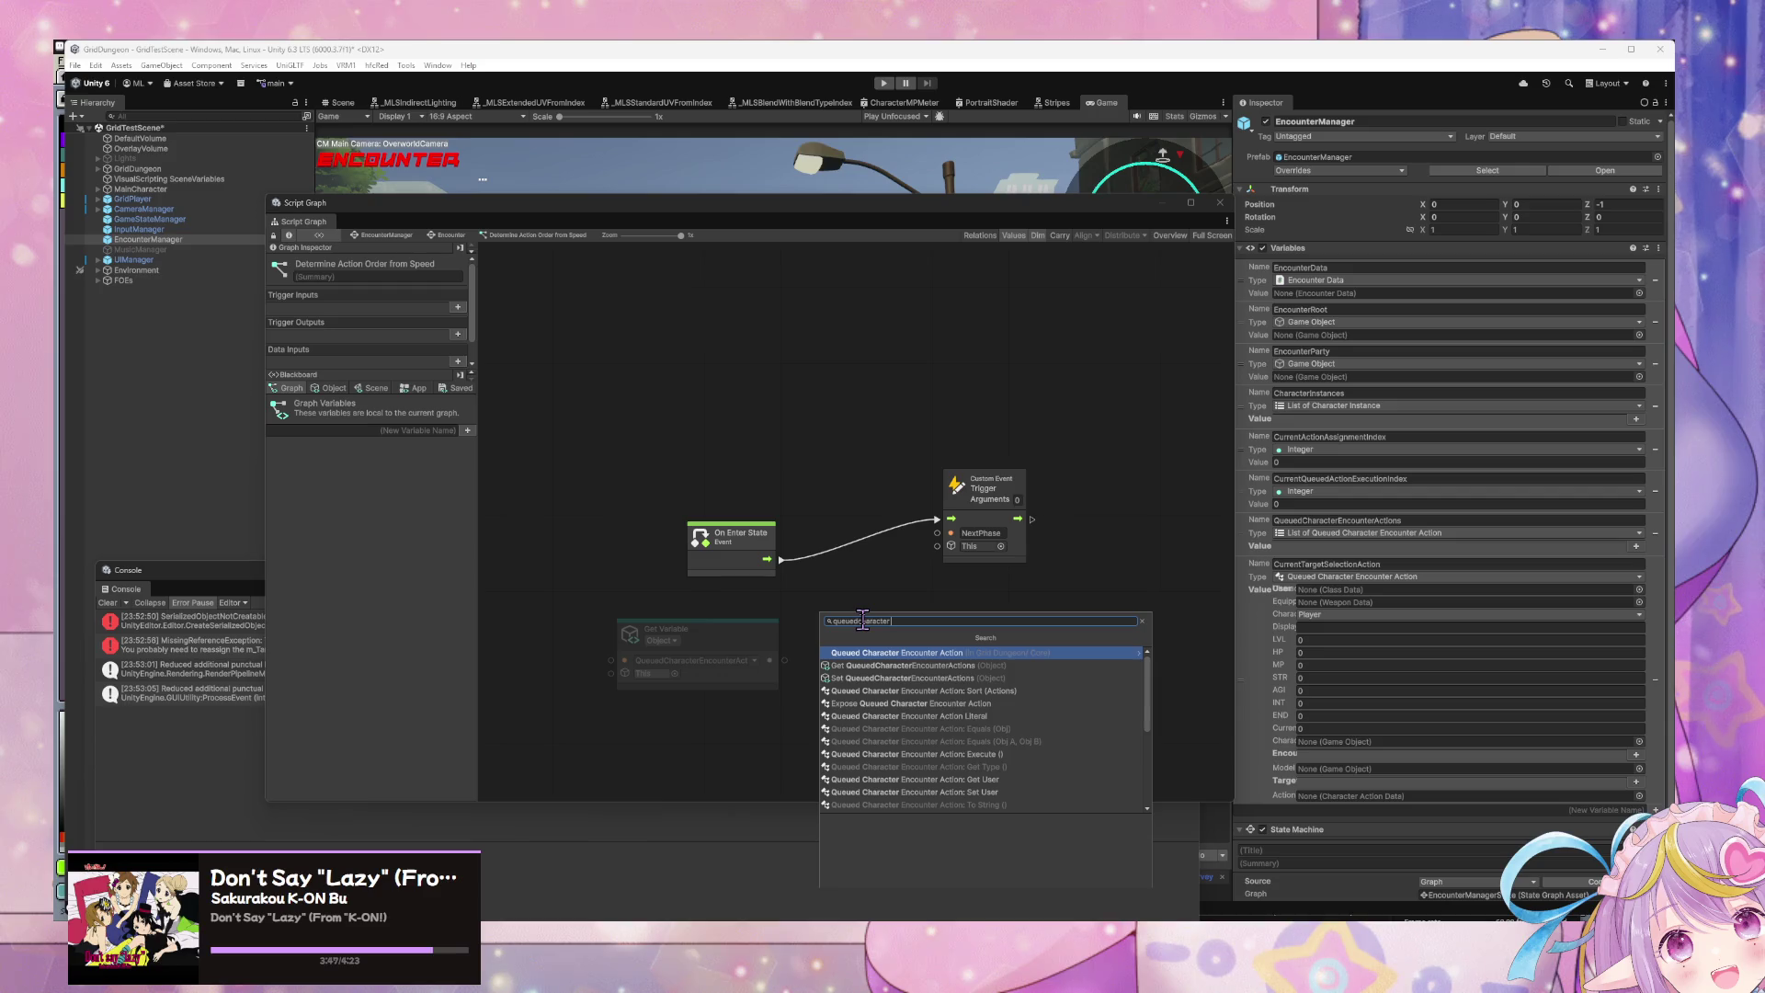
key(Down)
key(Down)
key(Down)
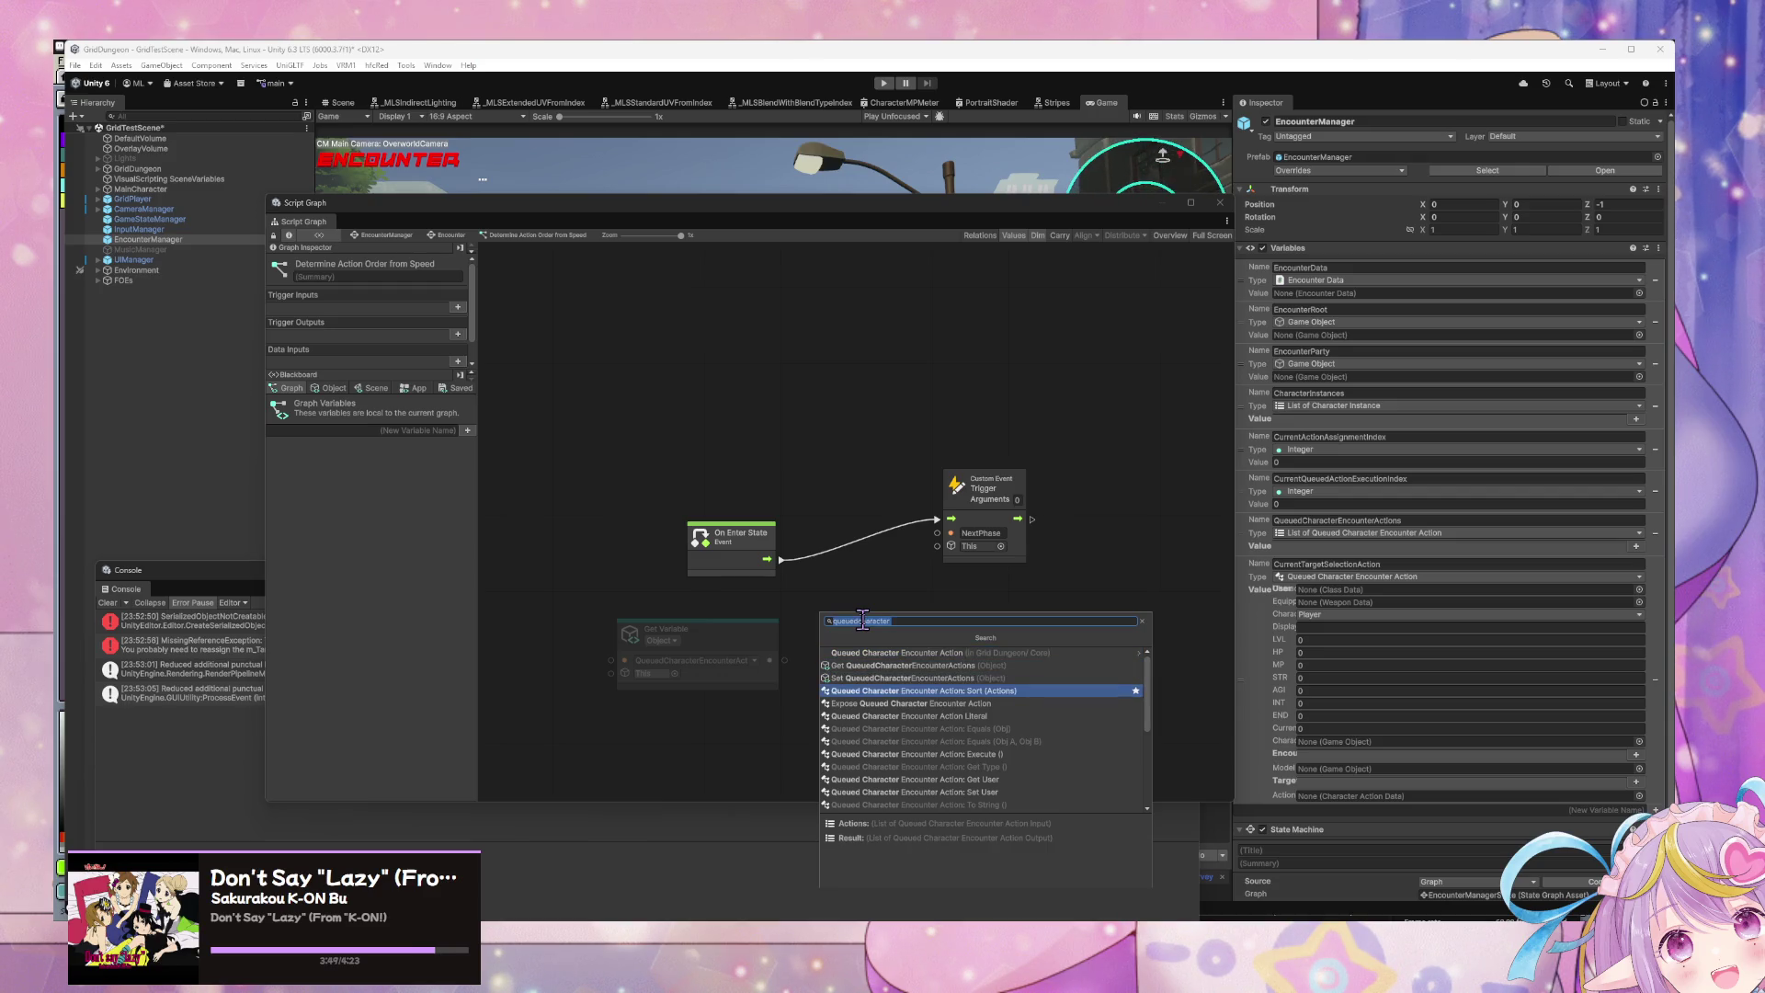
key(Return)
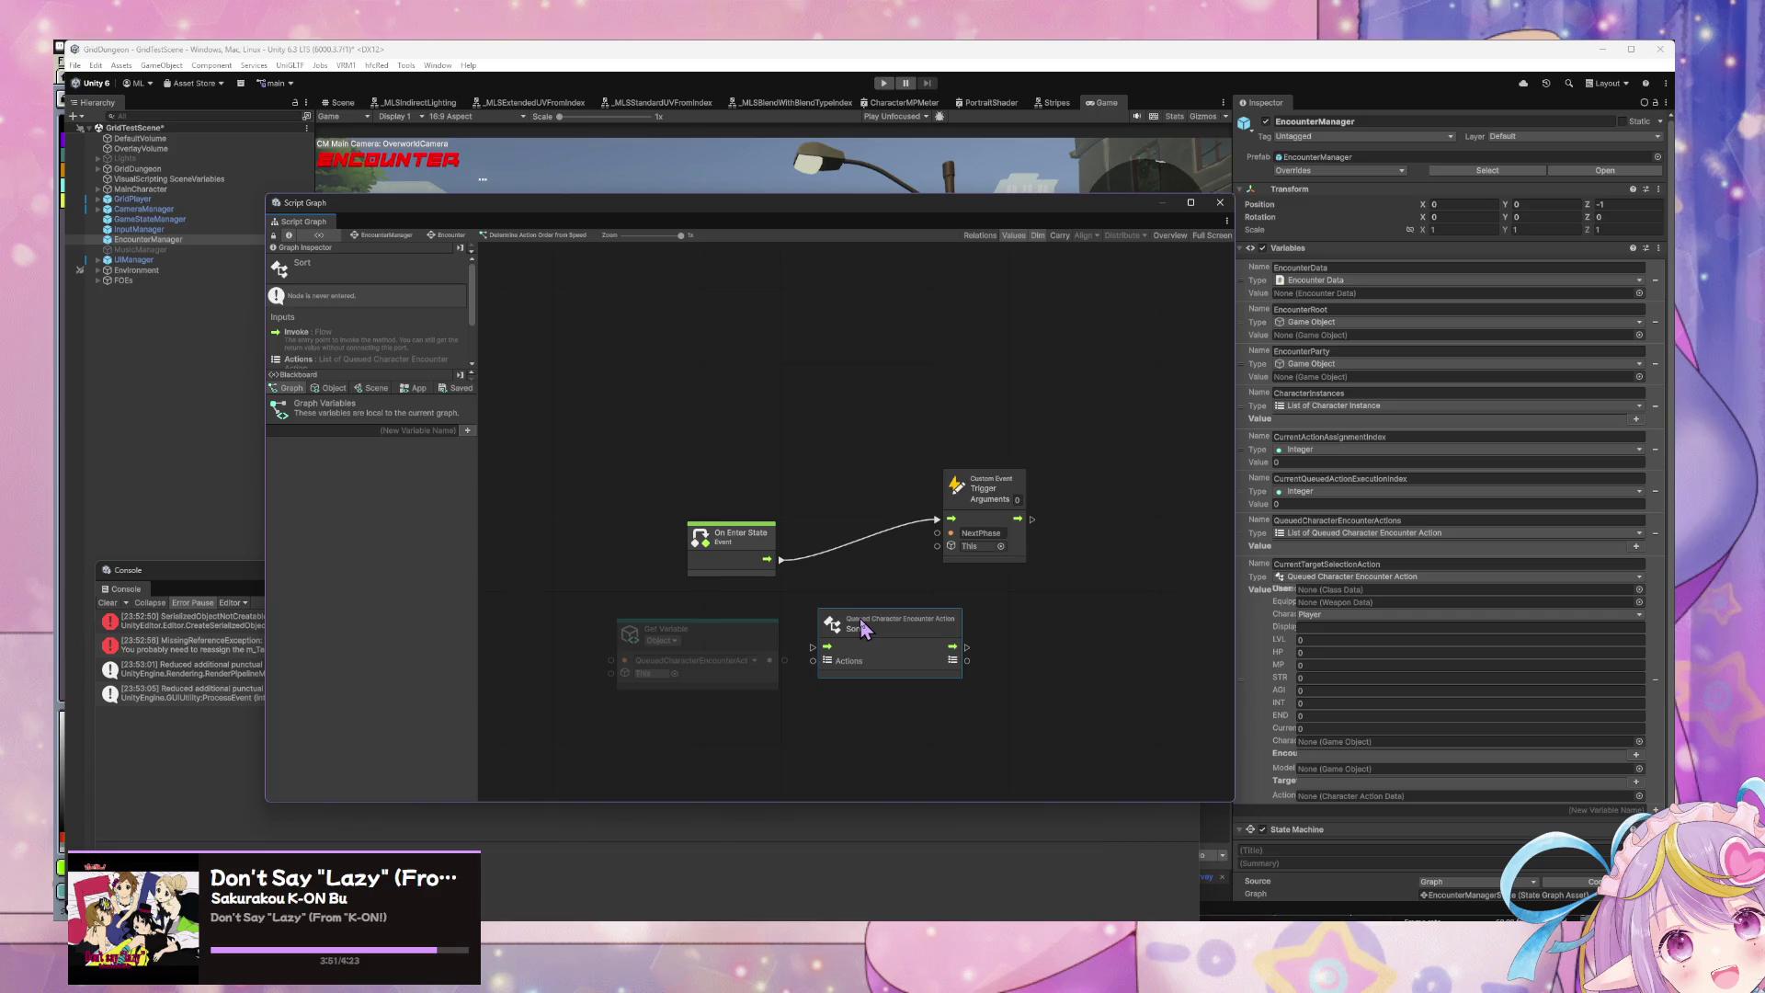
drag(862, 625, 845, 592)
Step: Wire On Enter State through Sort to Custom Event, feeding Get Variable into Actions
mouse_move(754, 534)
mouse_down()
mouse_move(663, 522)
mouse_move(713, 574)
mouse_up()
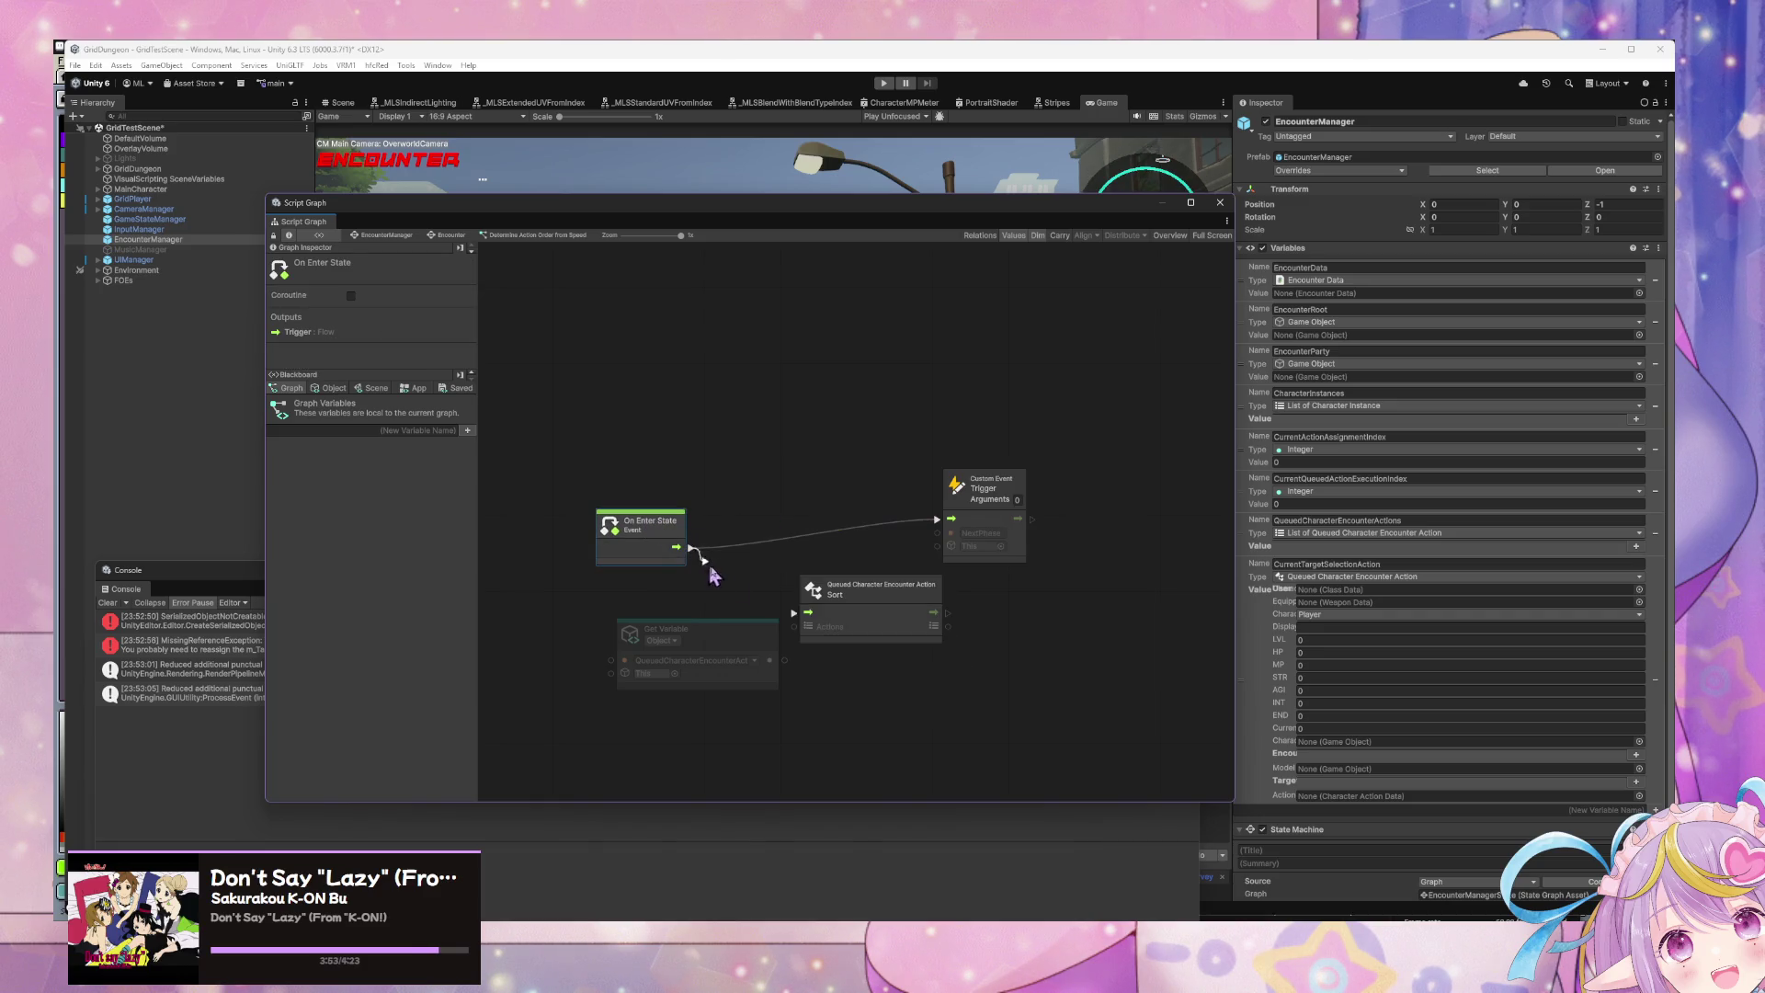
drag(811, 628, 809, 614)
drag(934, 614, 937, 519)
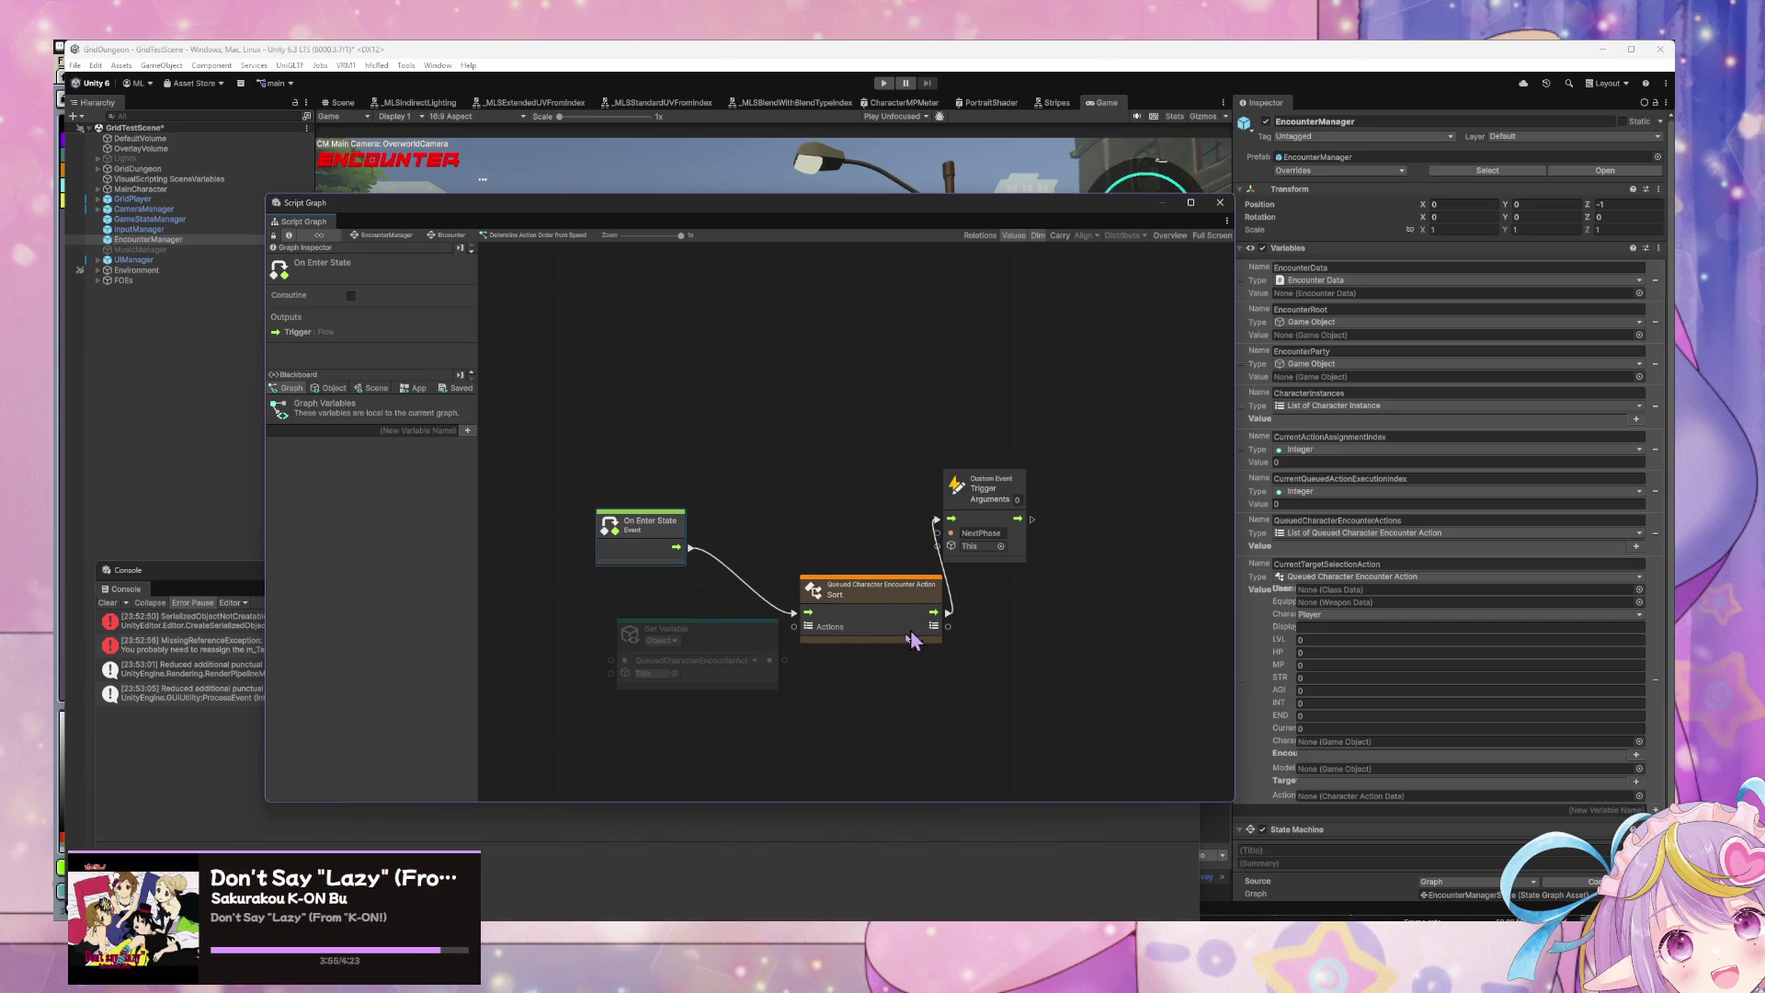
drag(784, 660, 813, 513)
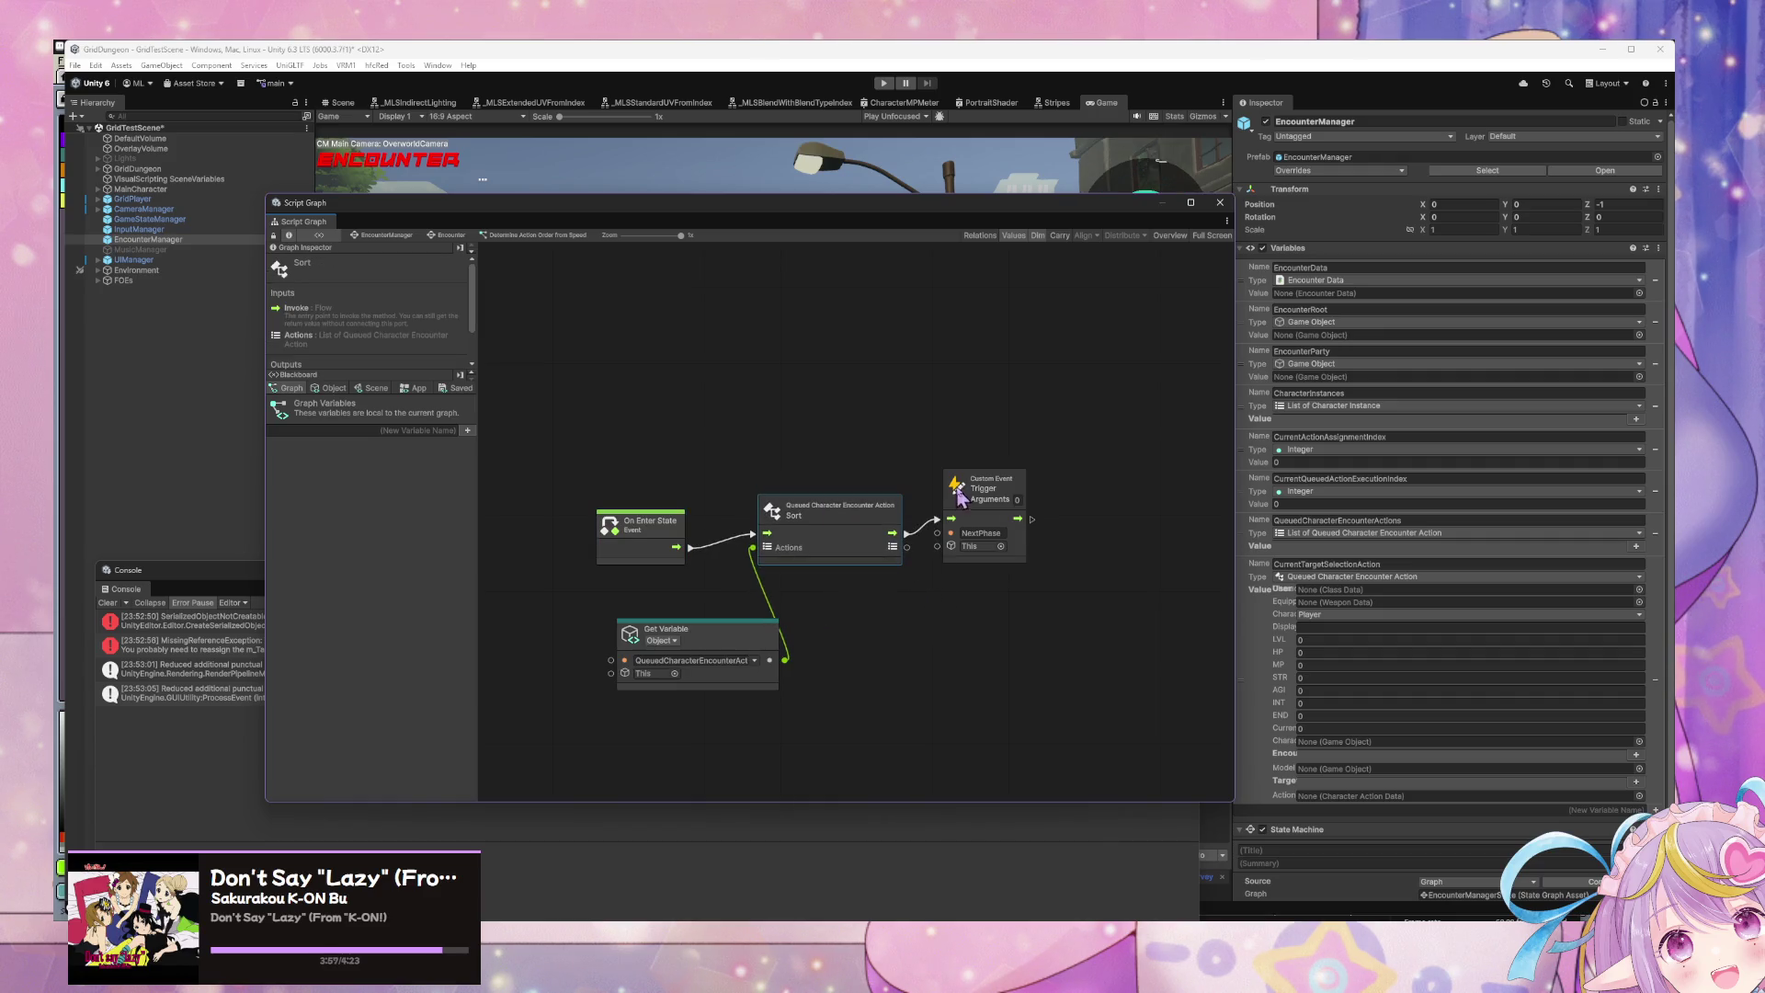
drag(969, 492, 1019, 508)
drag(635, 521, 636, 504)
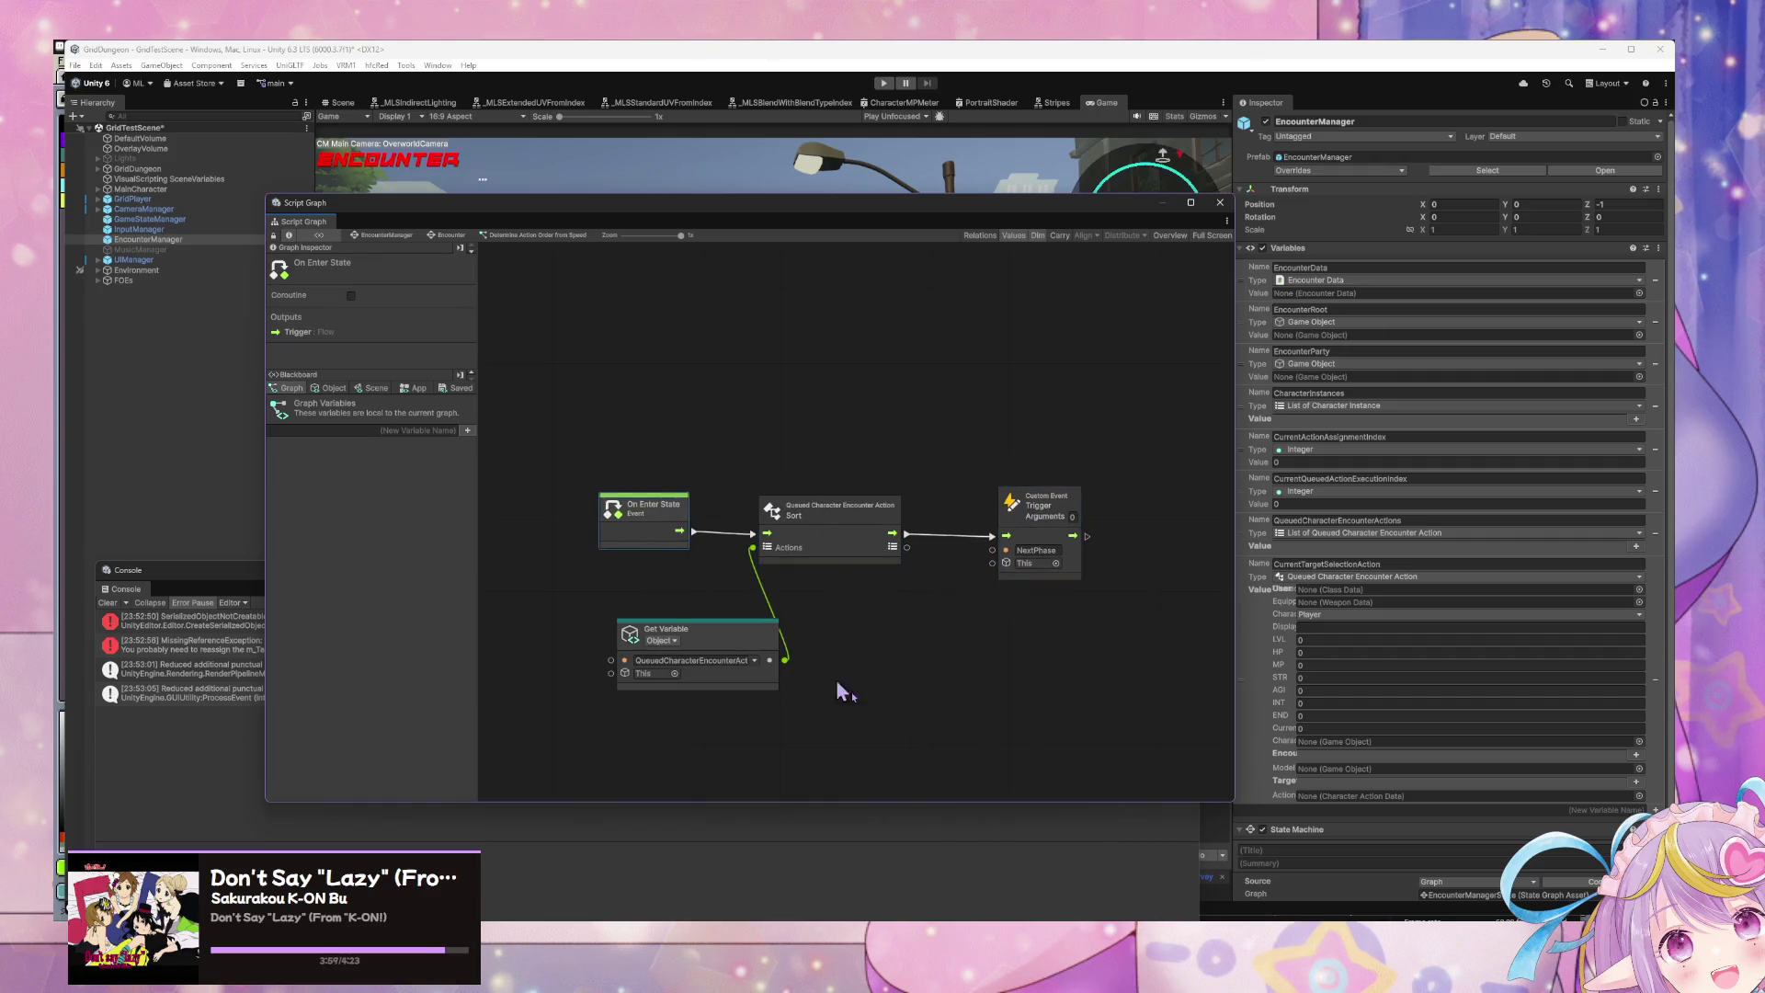
drag(637, 215, 1236, 415)
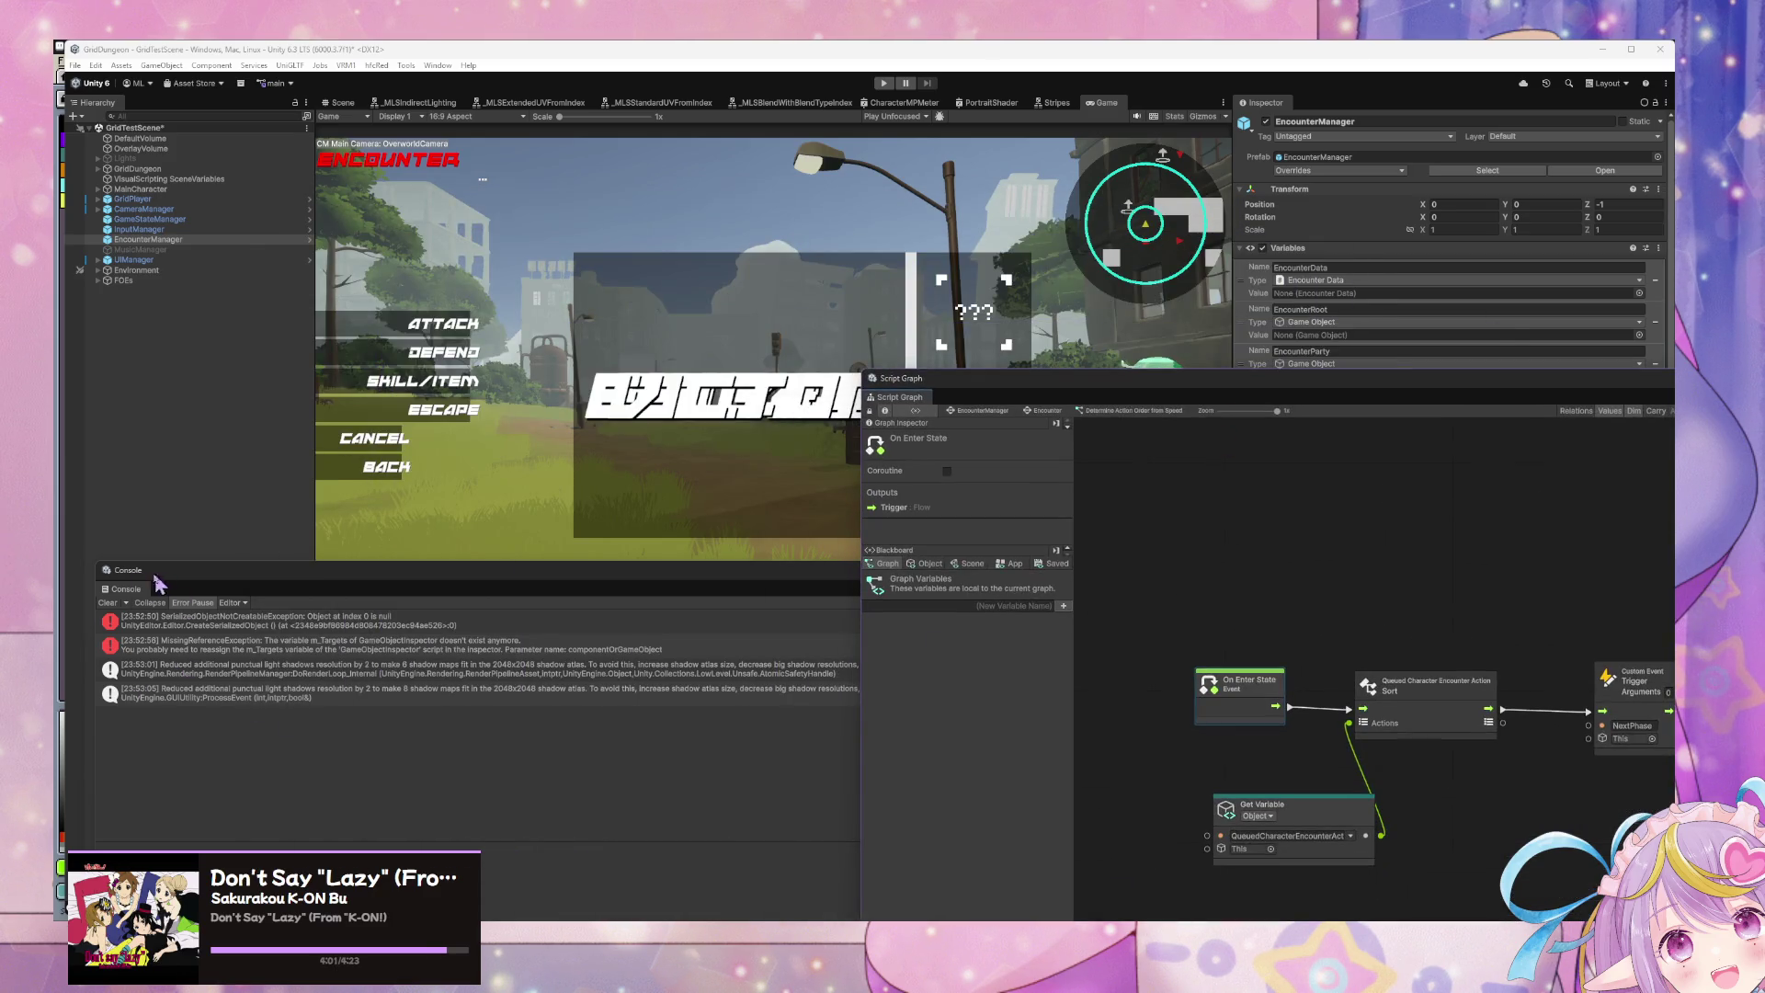
click(145, 609)
Step: Clear the Console and inspect the ProvokeAction asset in the ClassActions > Knight folder
click(116, 603)
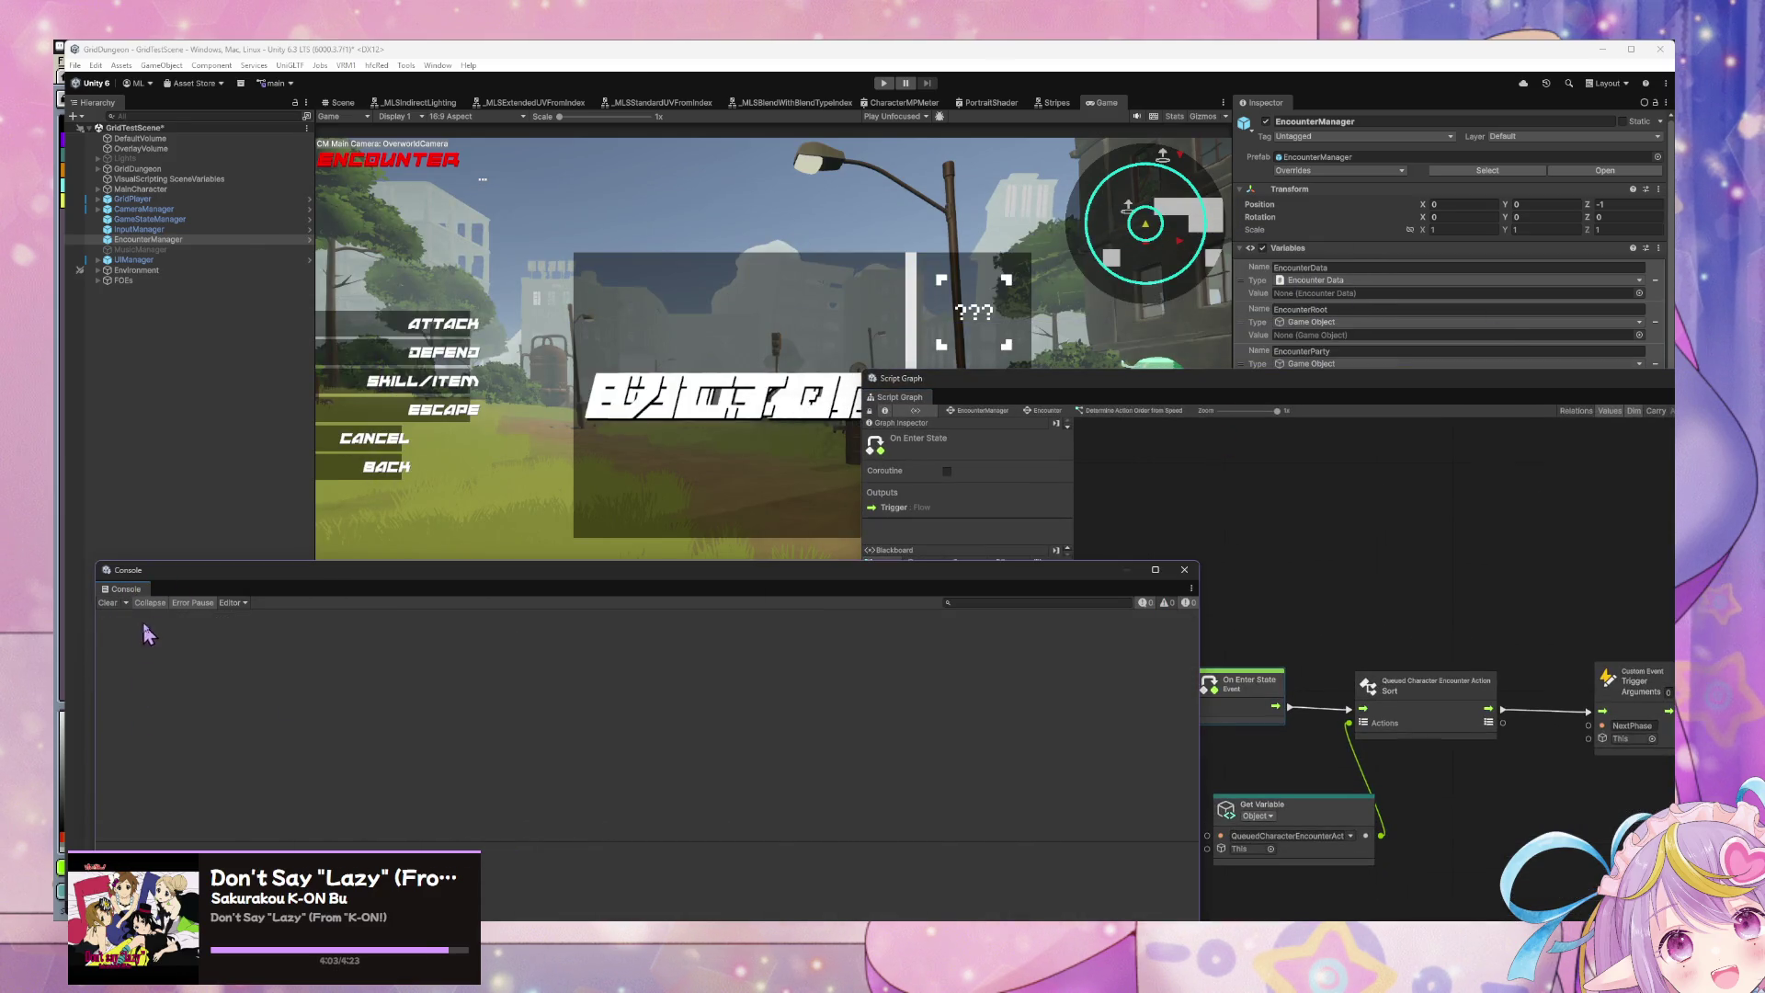
click(1184, 570)
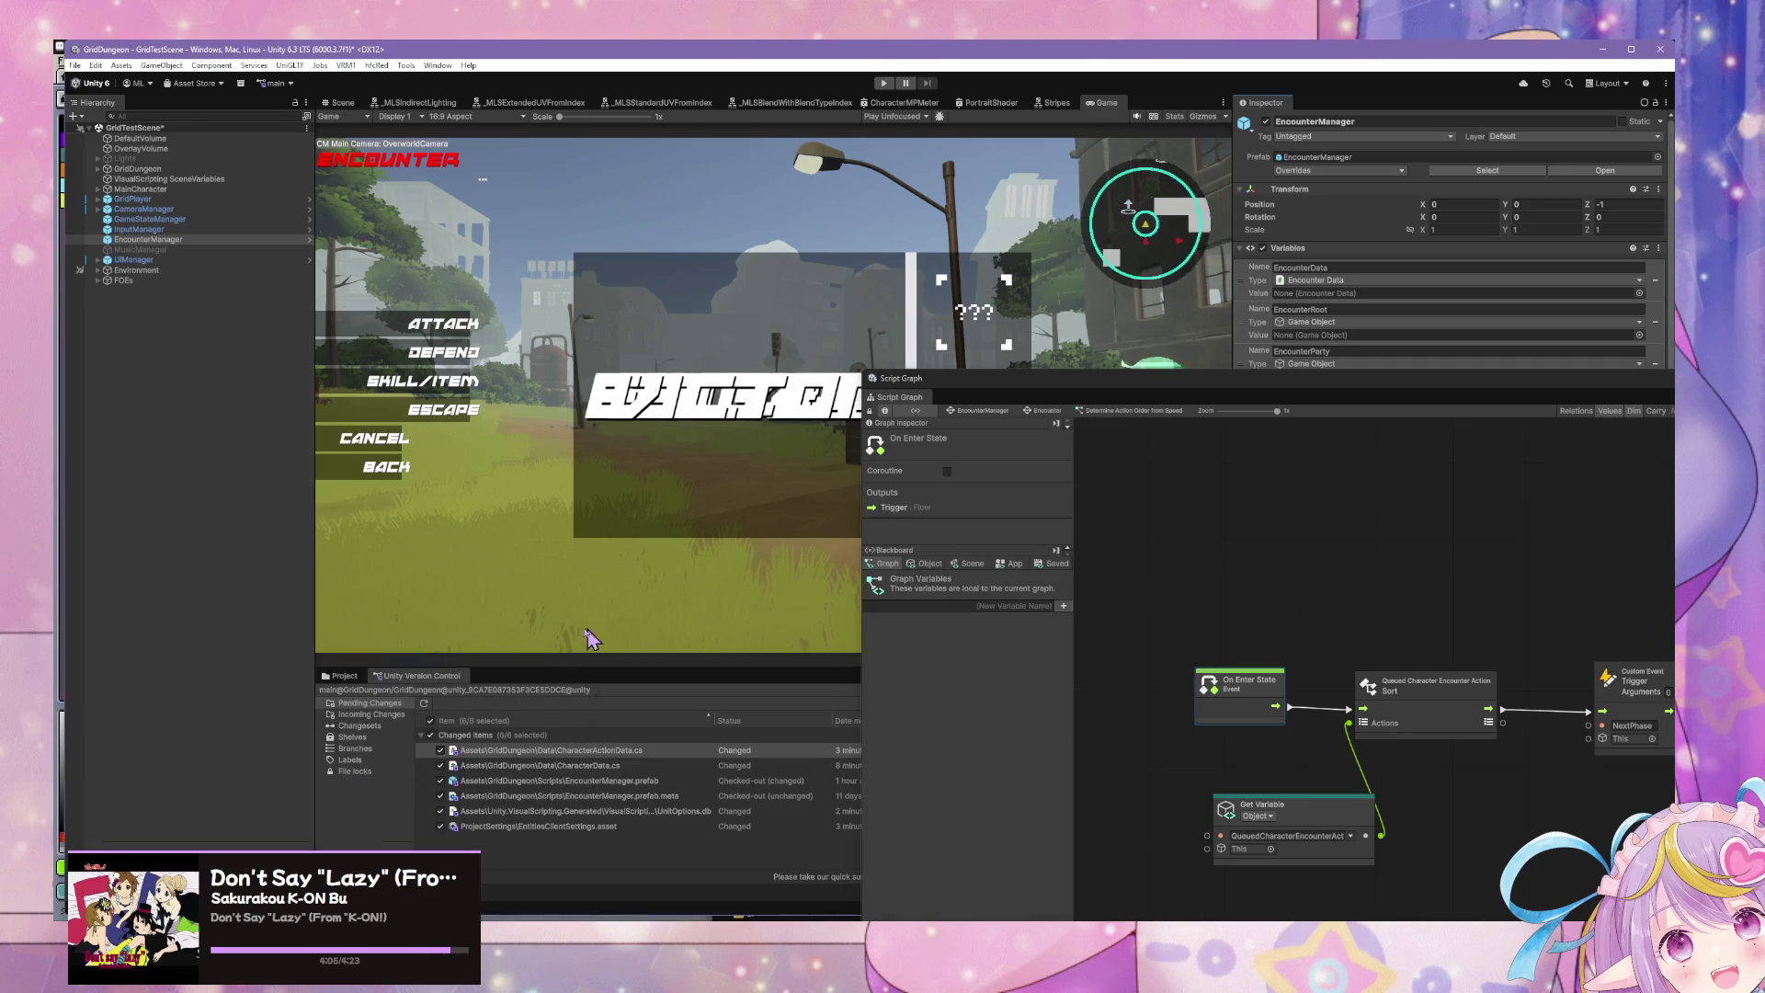
click(343, 676)
click(409, 755)
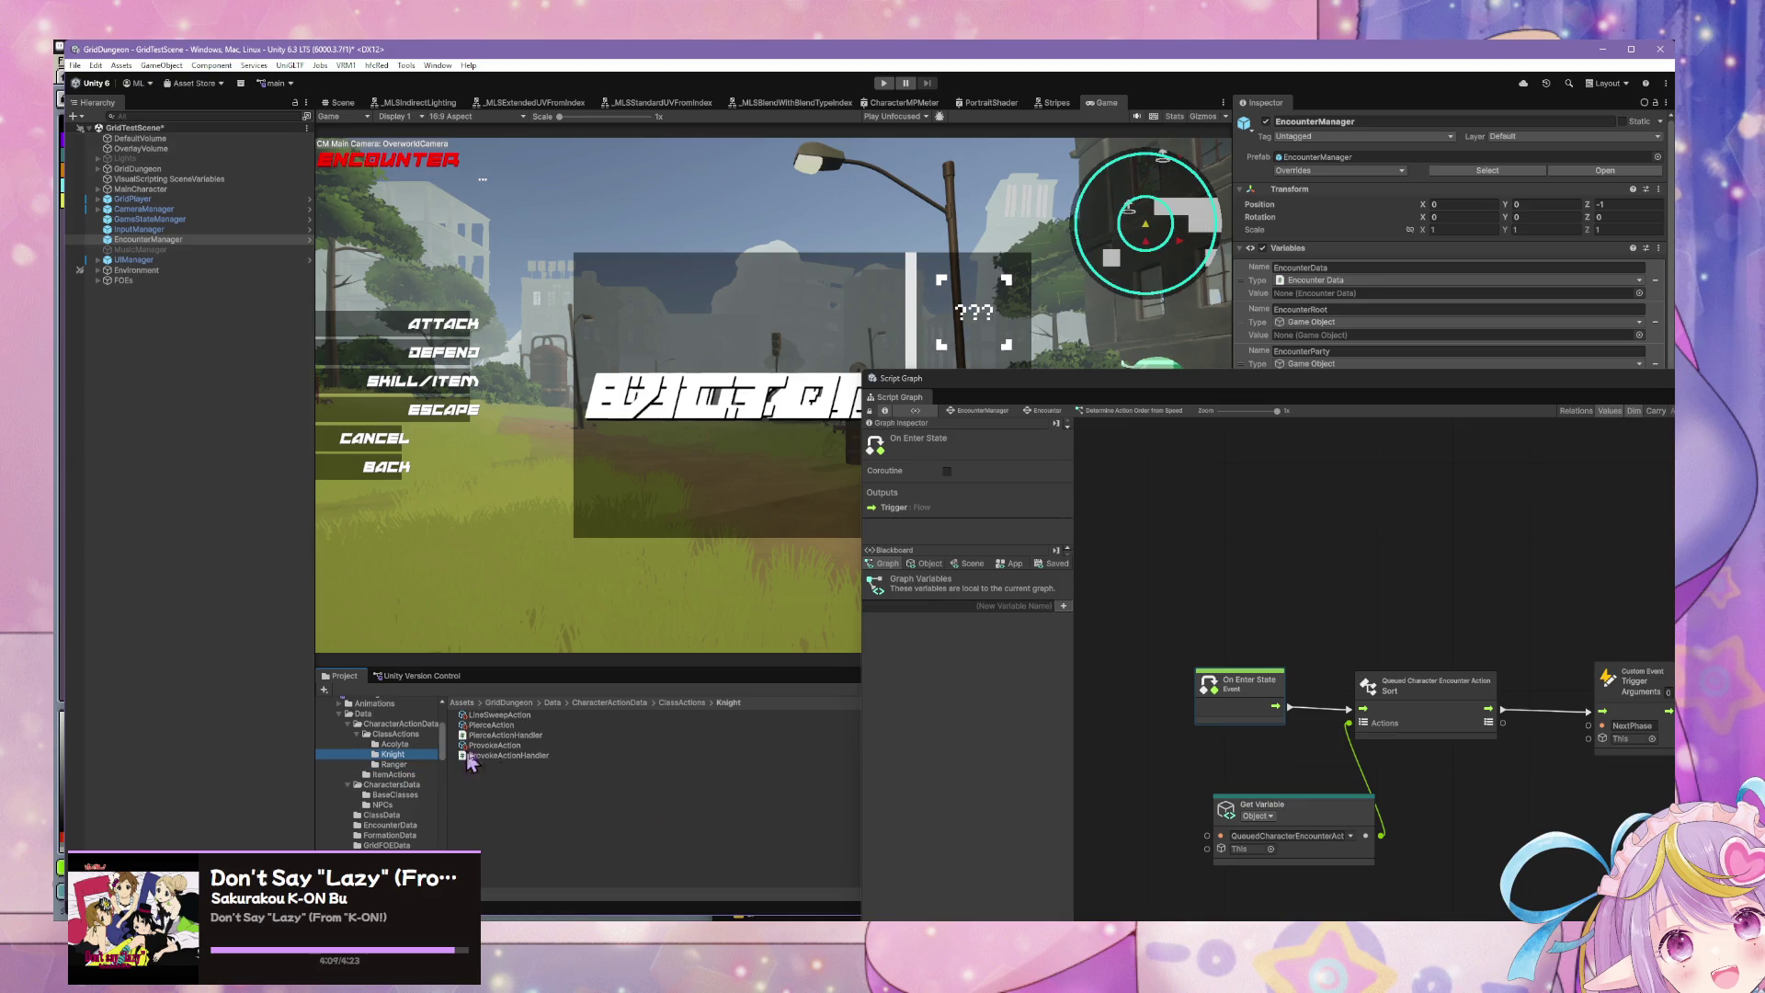
click(488, 745)
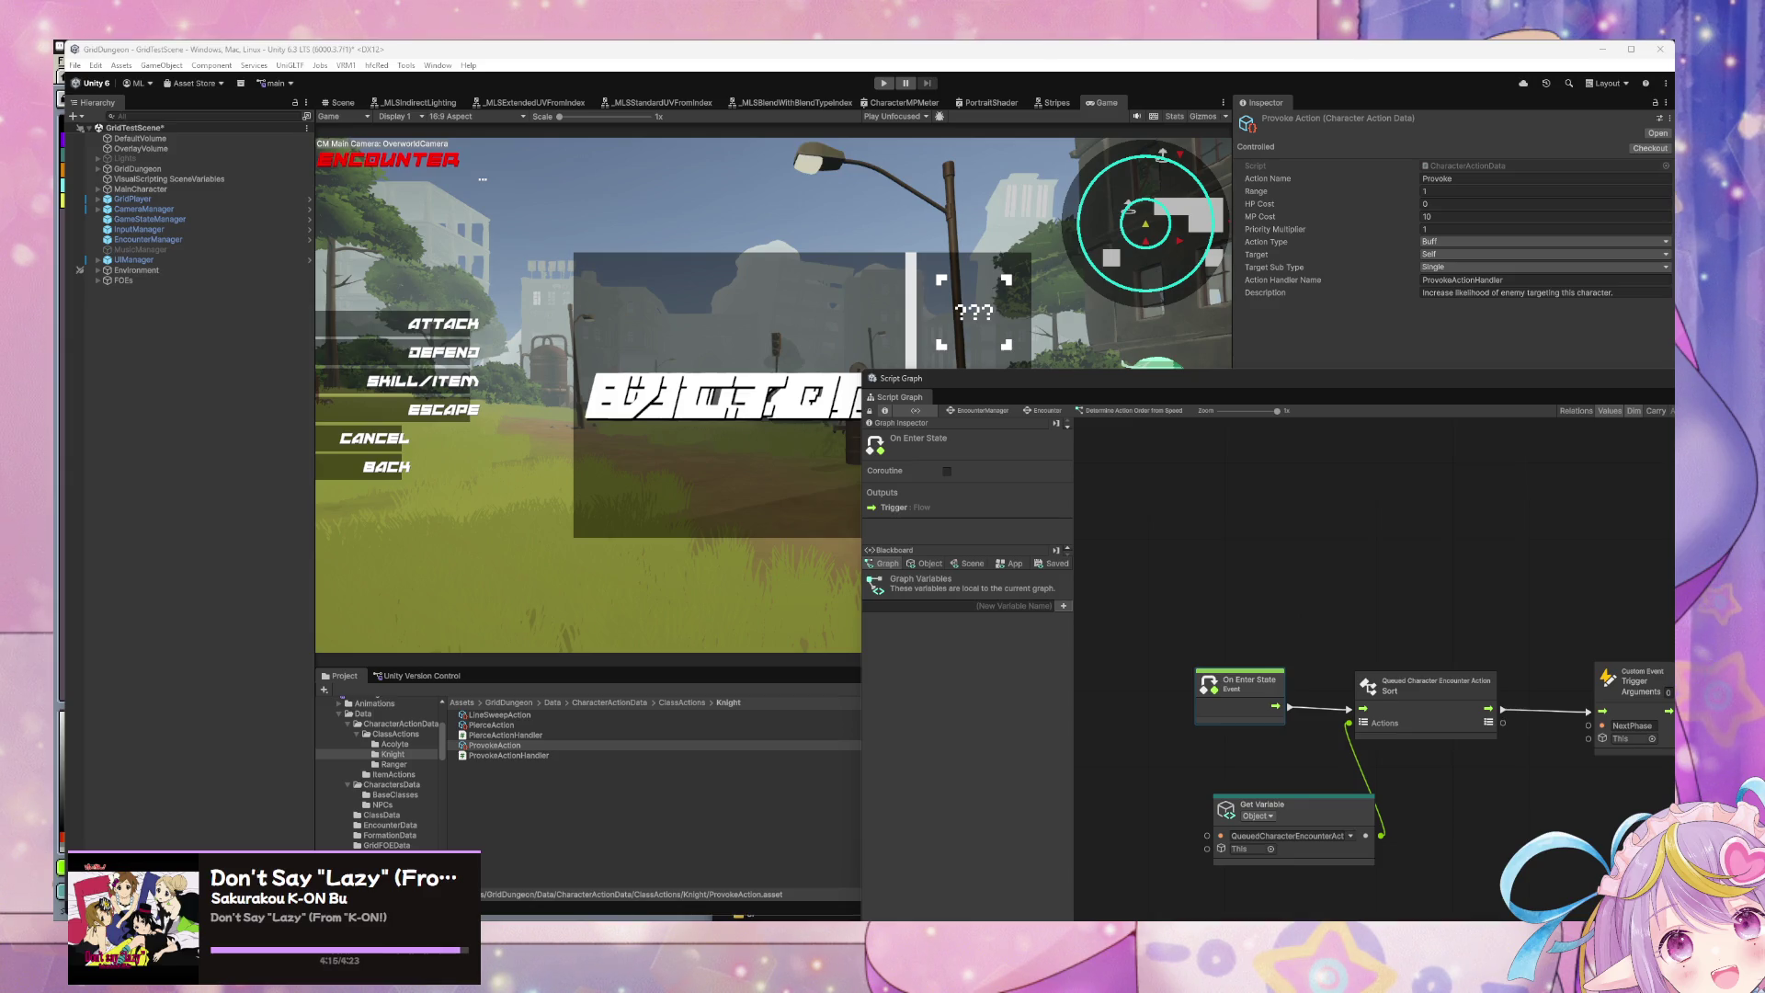
click(530, 745)
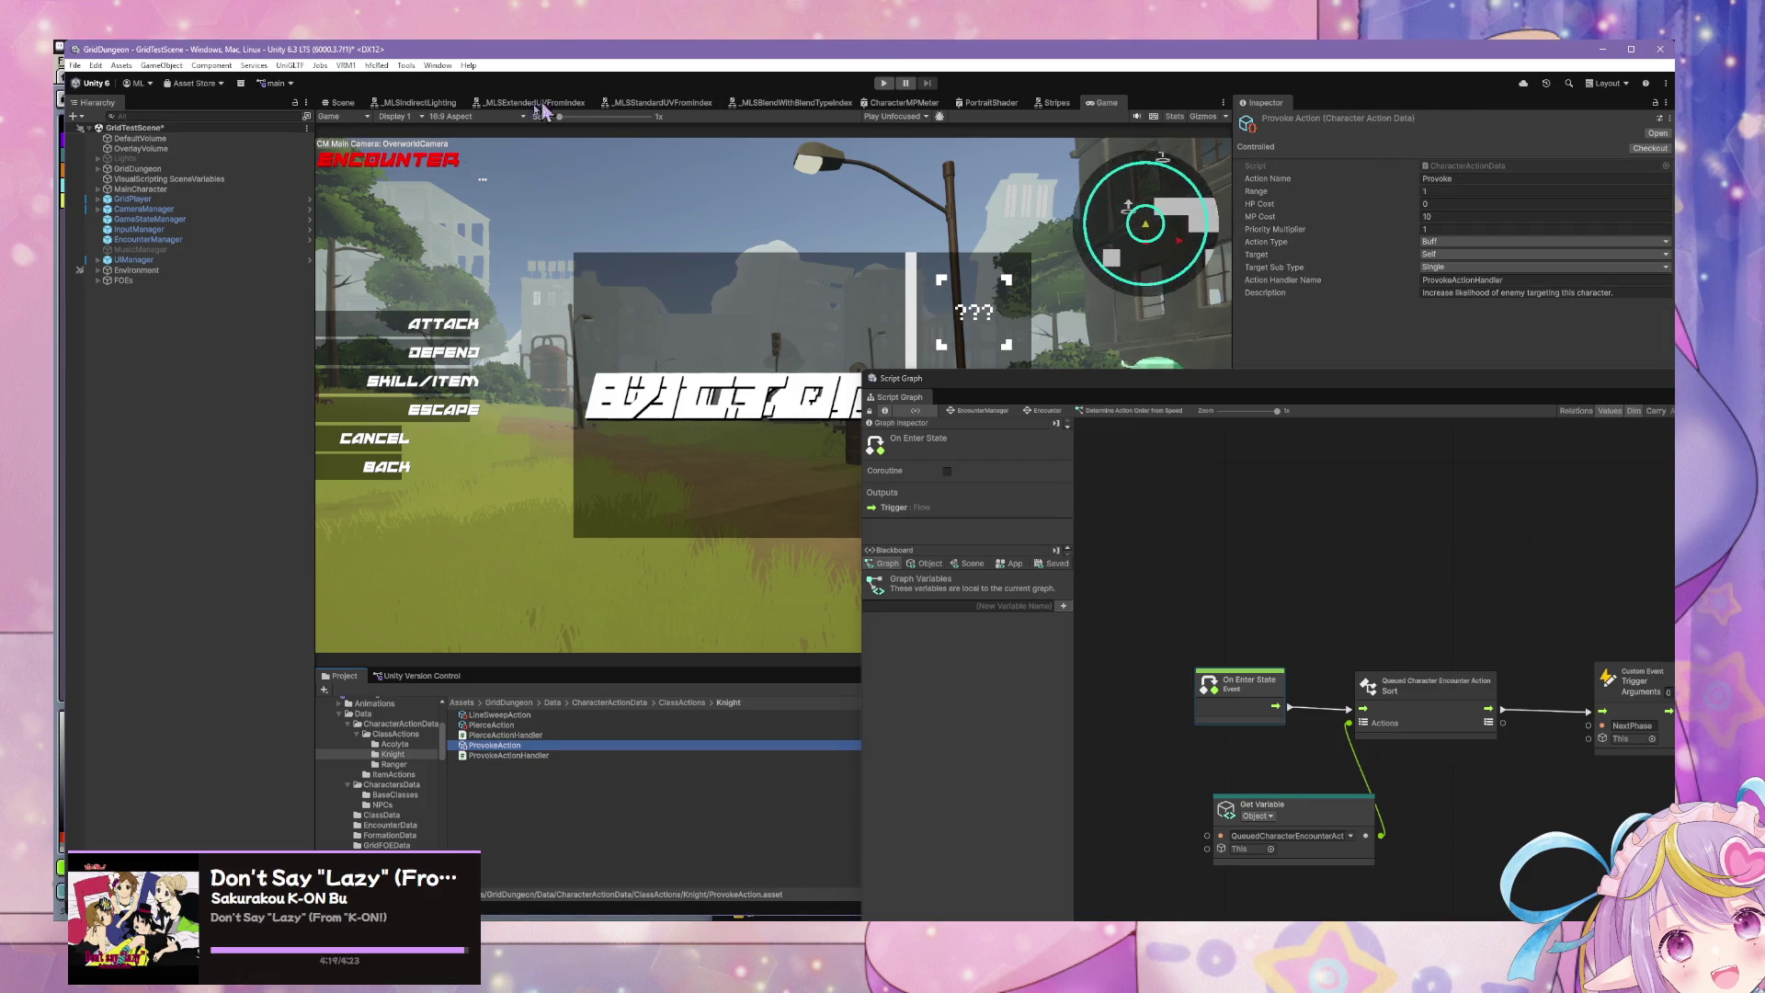
key(alt+Tab)
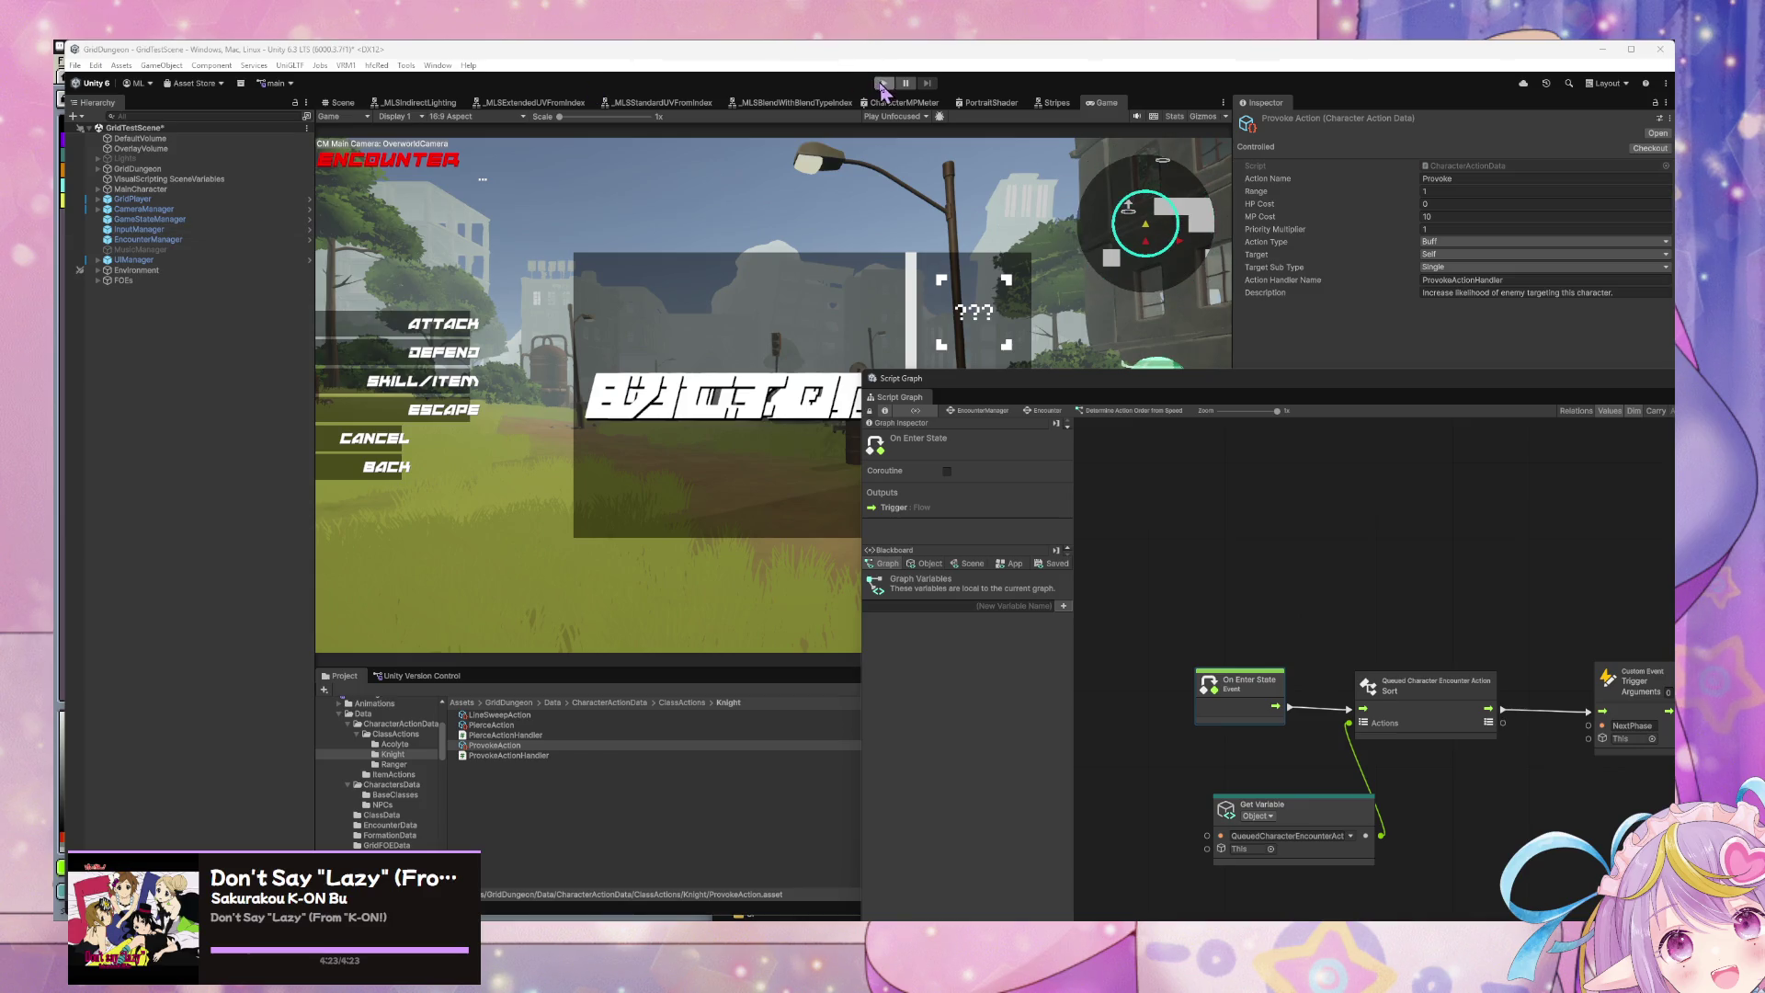
Step: Select the ProvokeActionHandler script, enter Play mode, and switch to Spotify
click(504, 755)
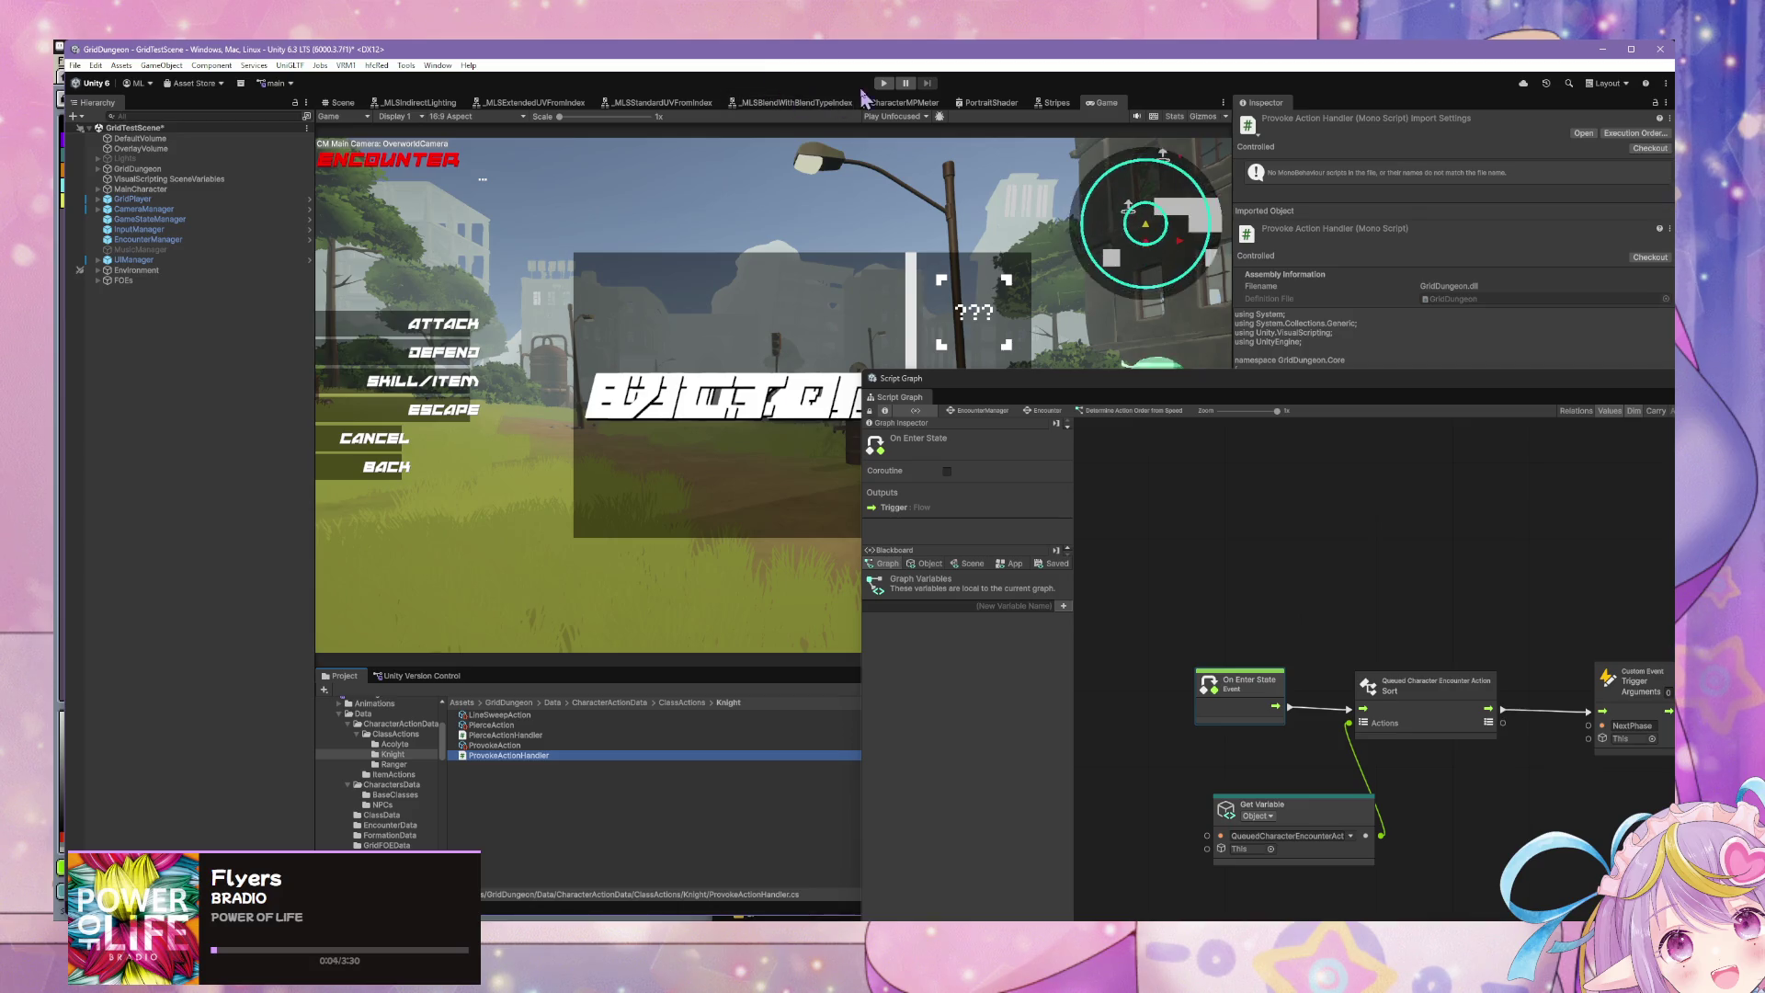
key(ctrl+p)
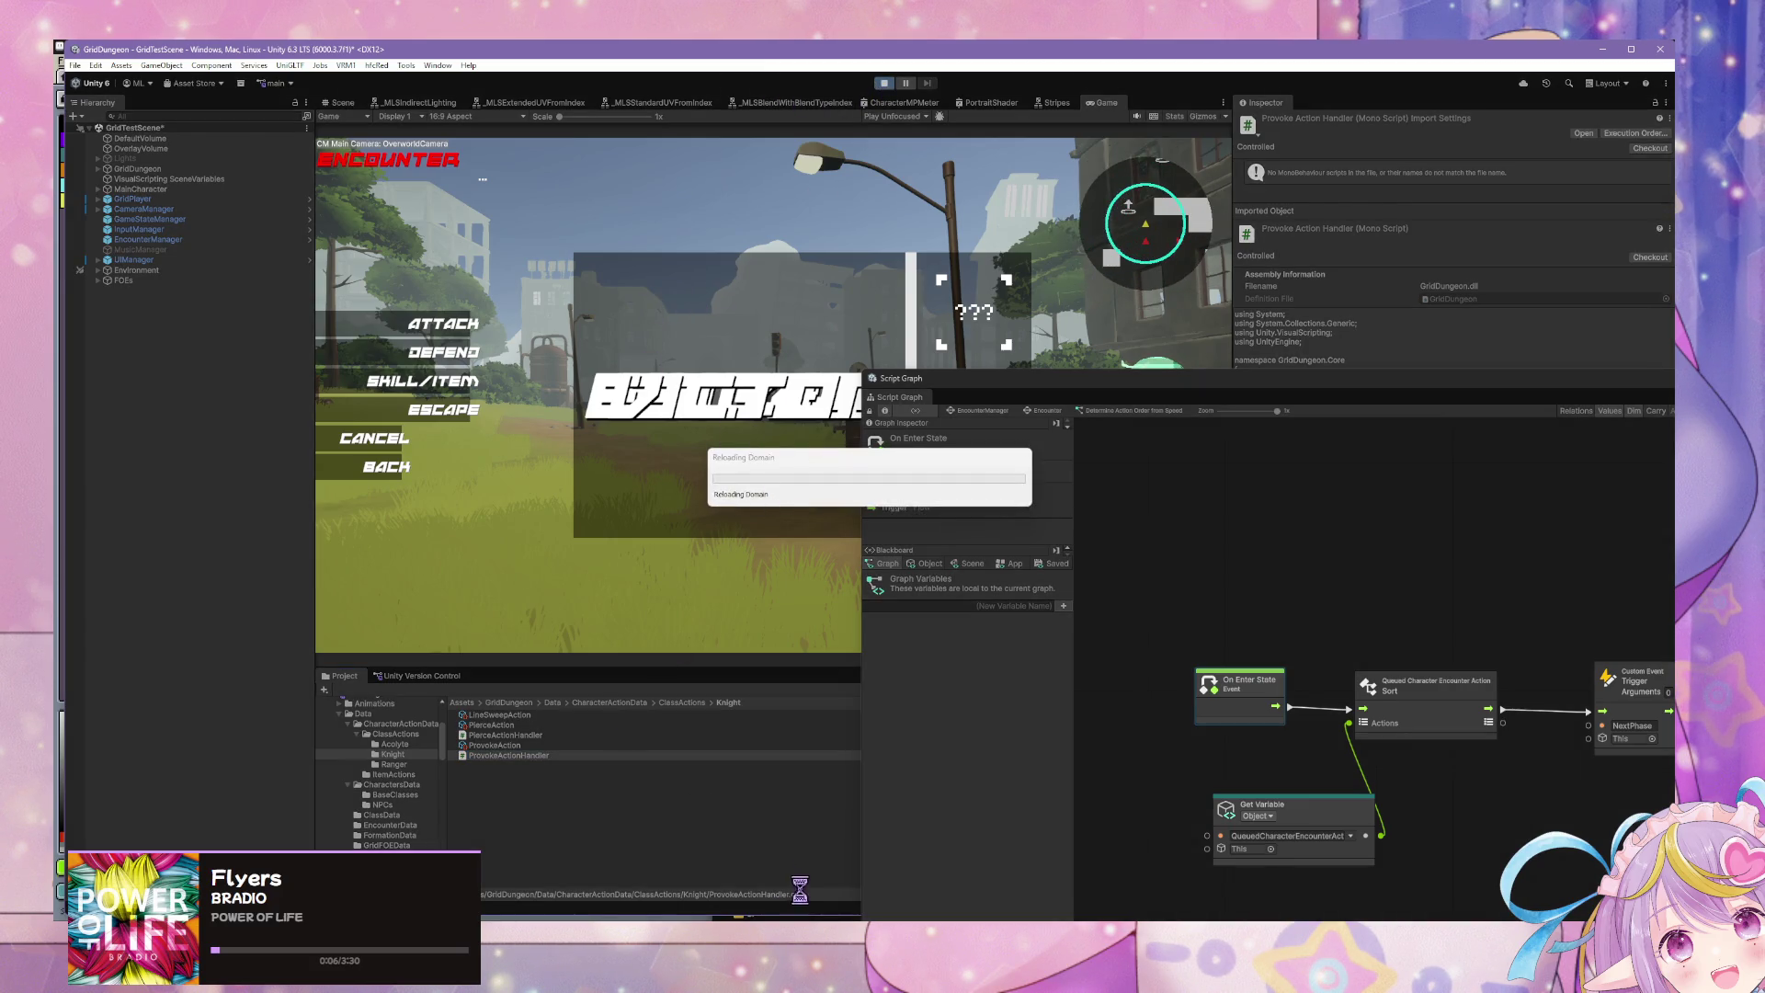
key(alt+Tab)
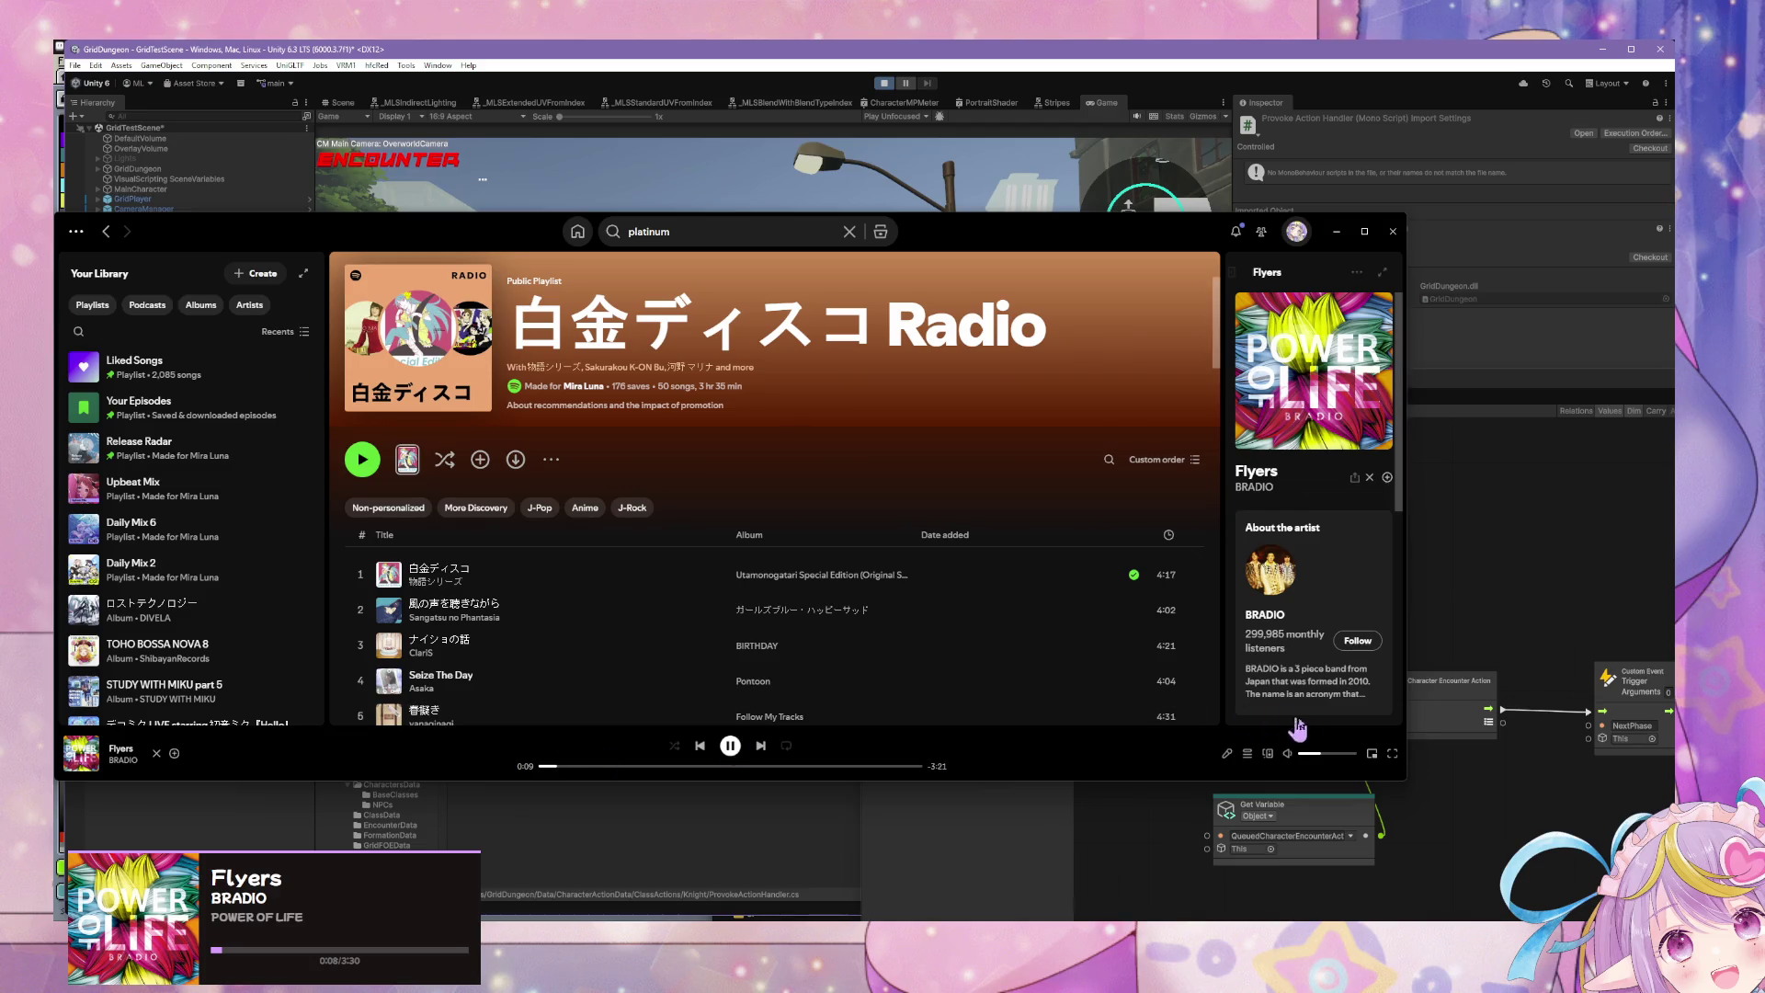
Step: Set Spotify's volume to 90, nudge the system volume, and minimize Spotify
click(1332, 762)
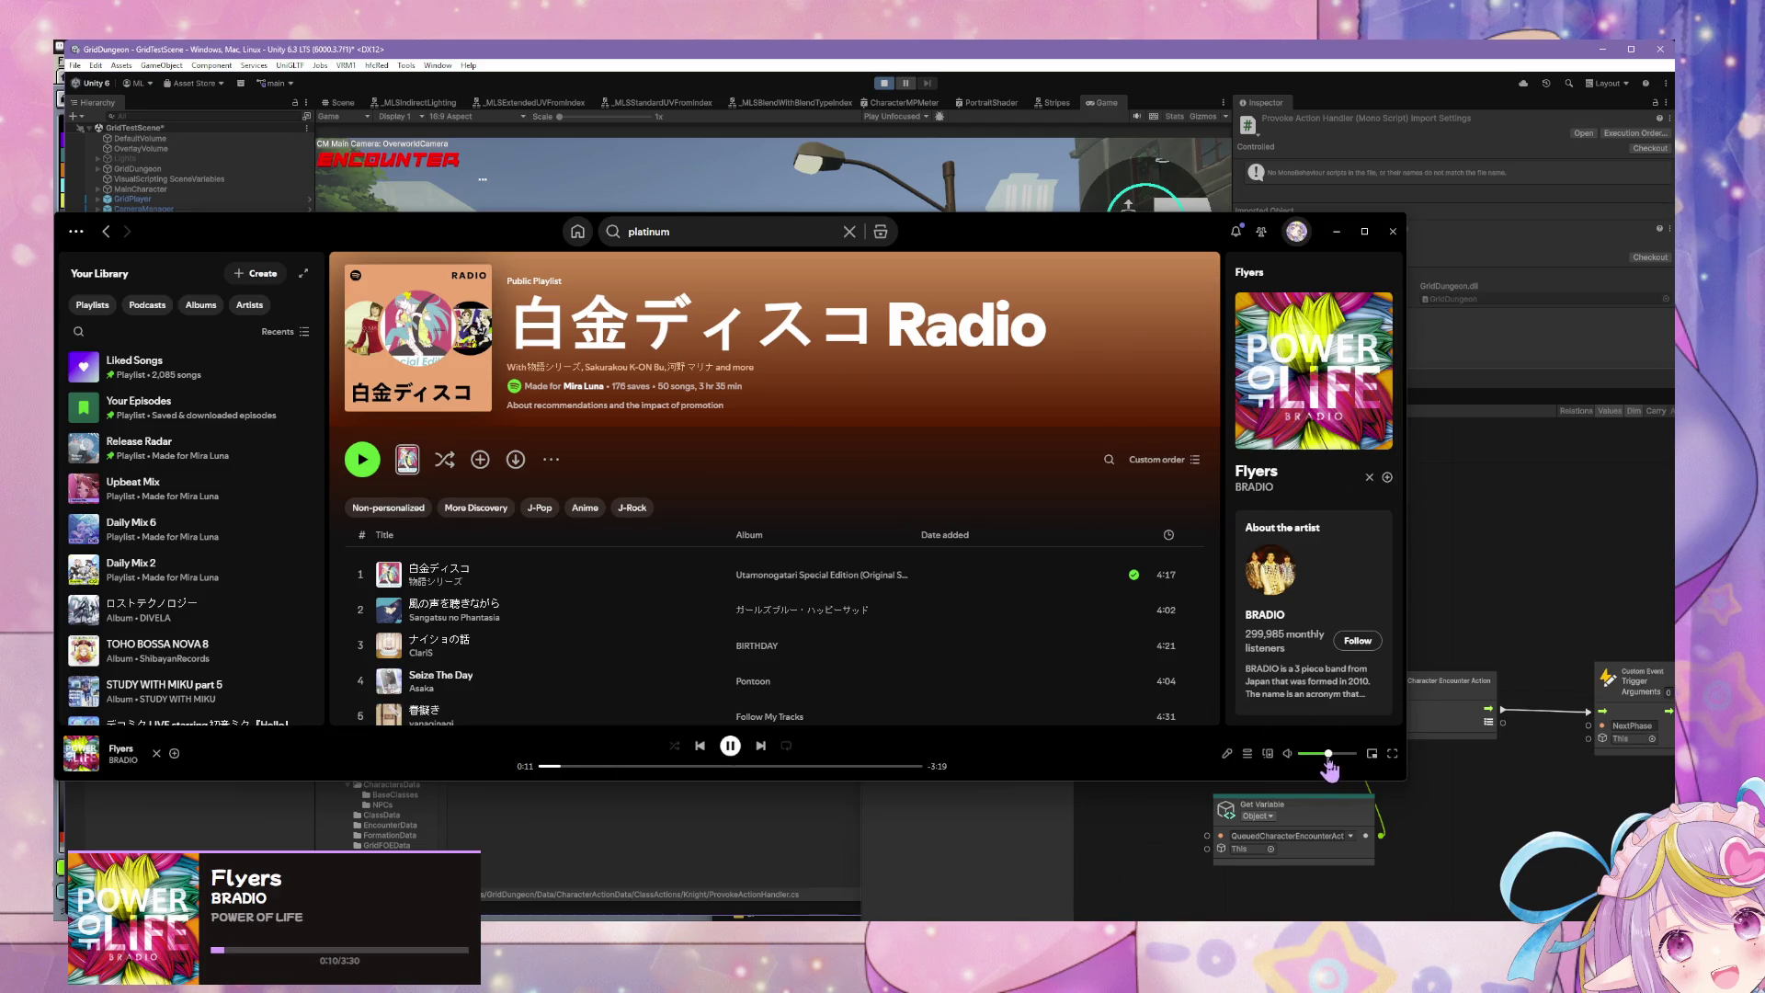
key(XF86AudioRaiseVolume)
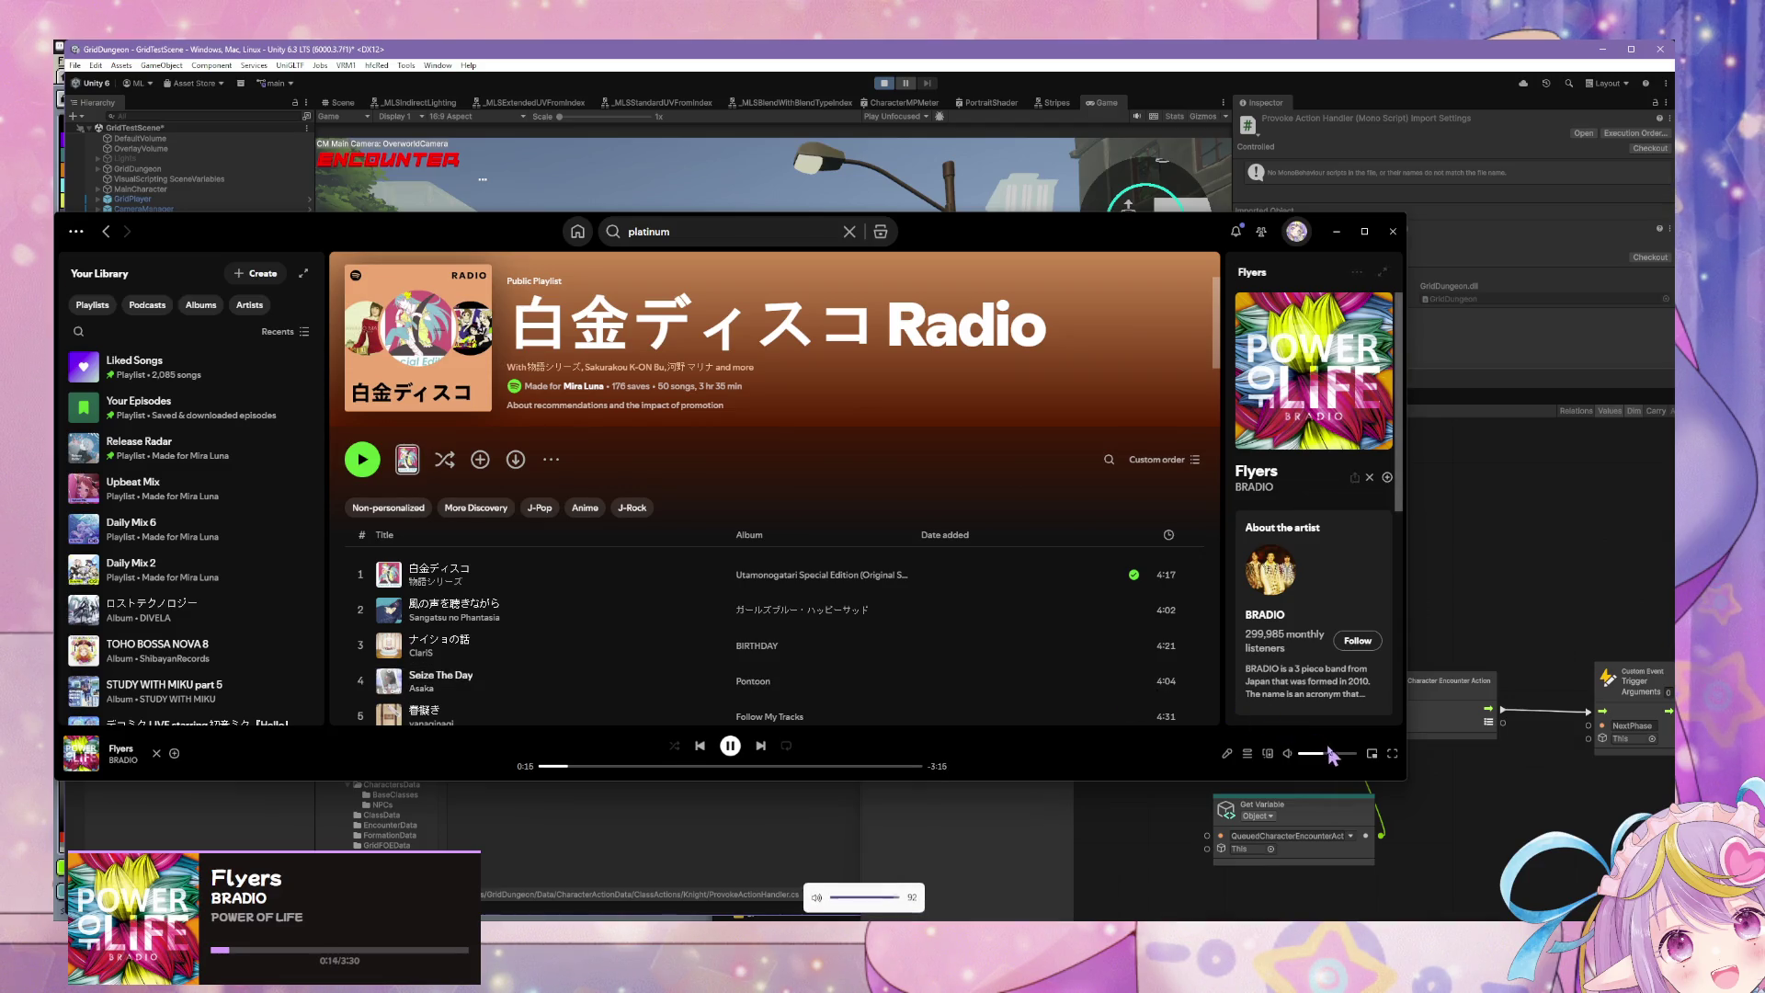
key(XF86AudioLowerVolume)
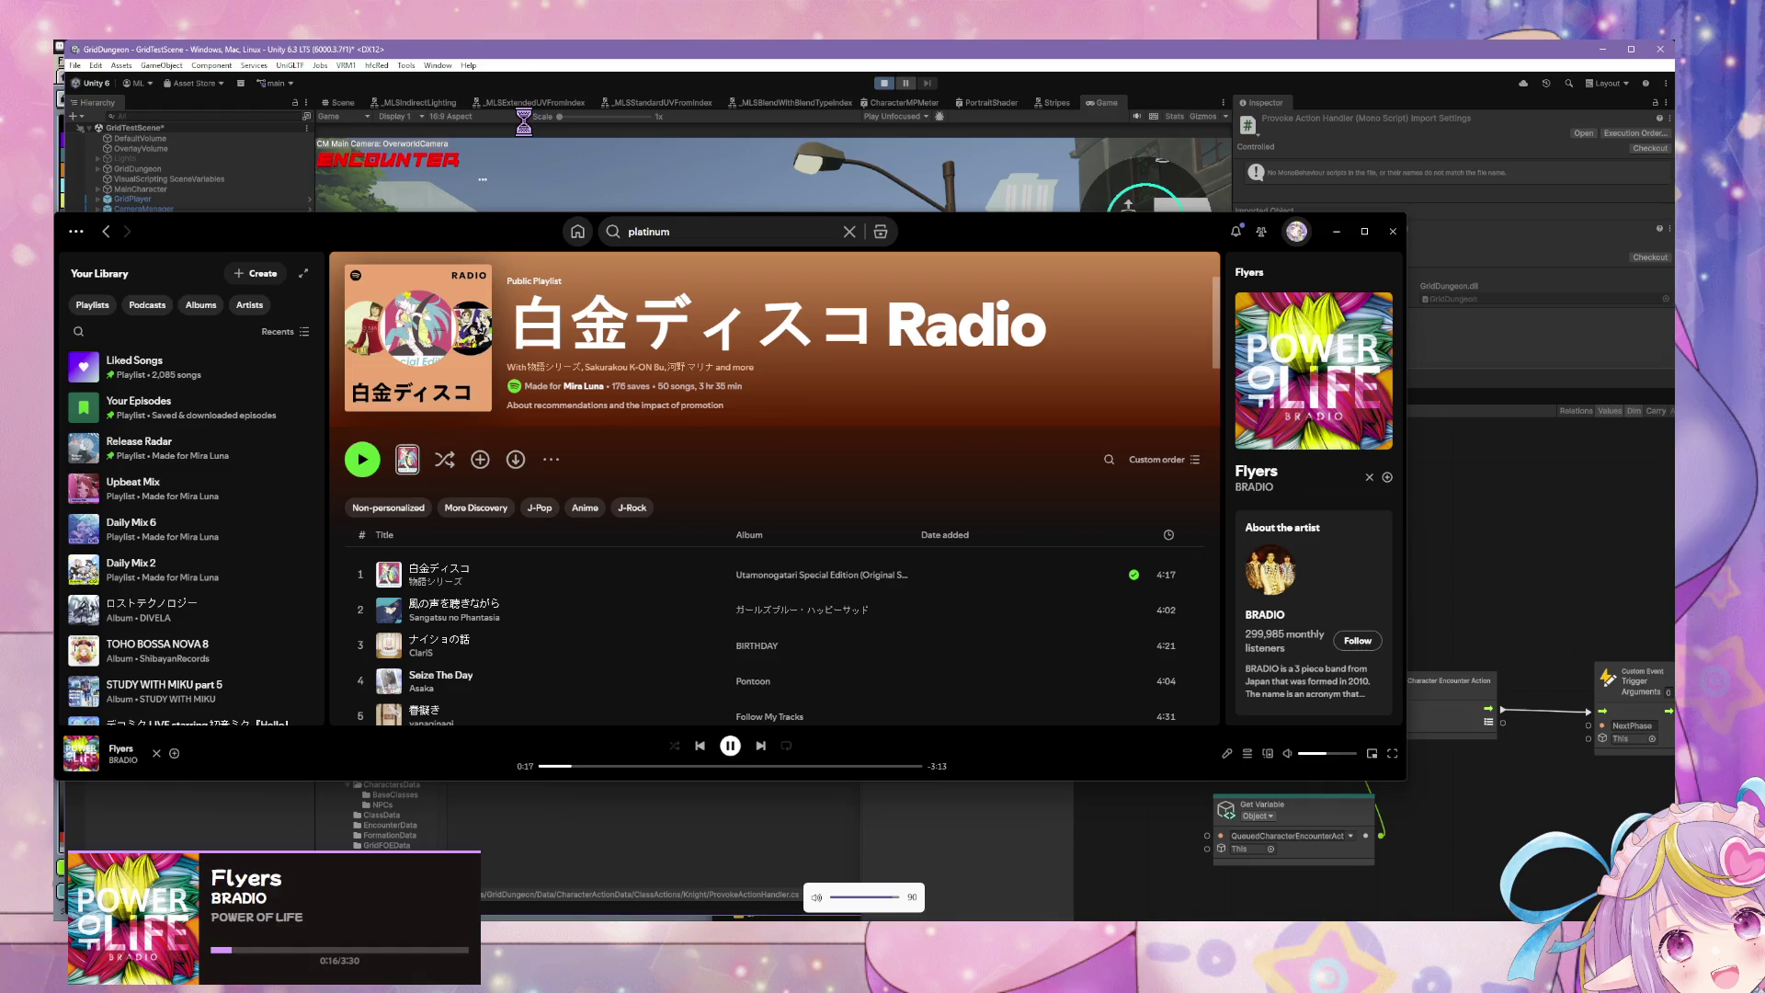
click(1338, 232)
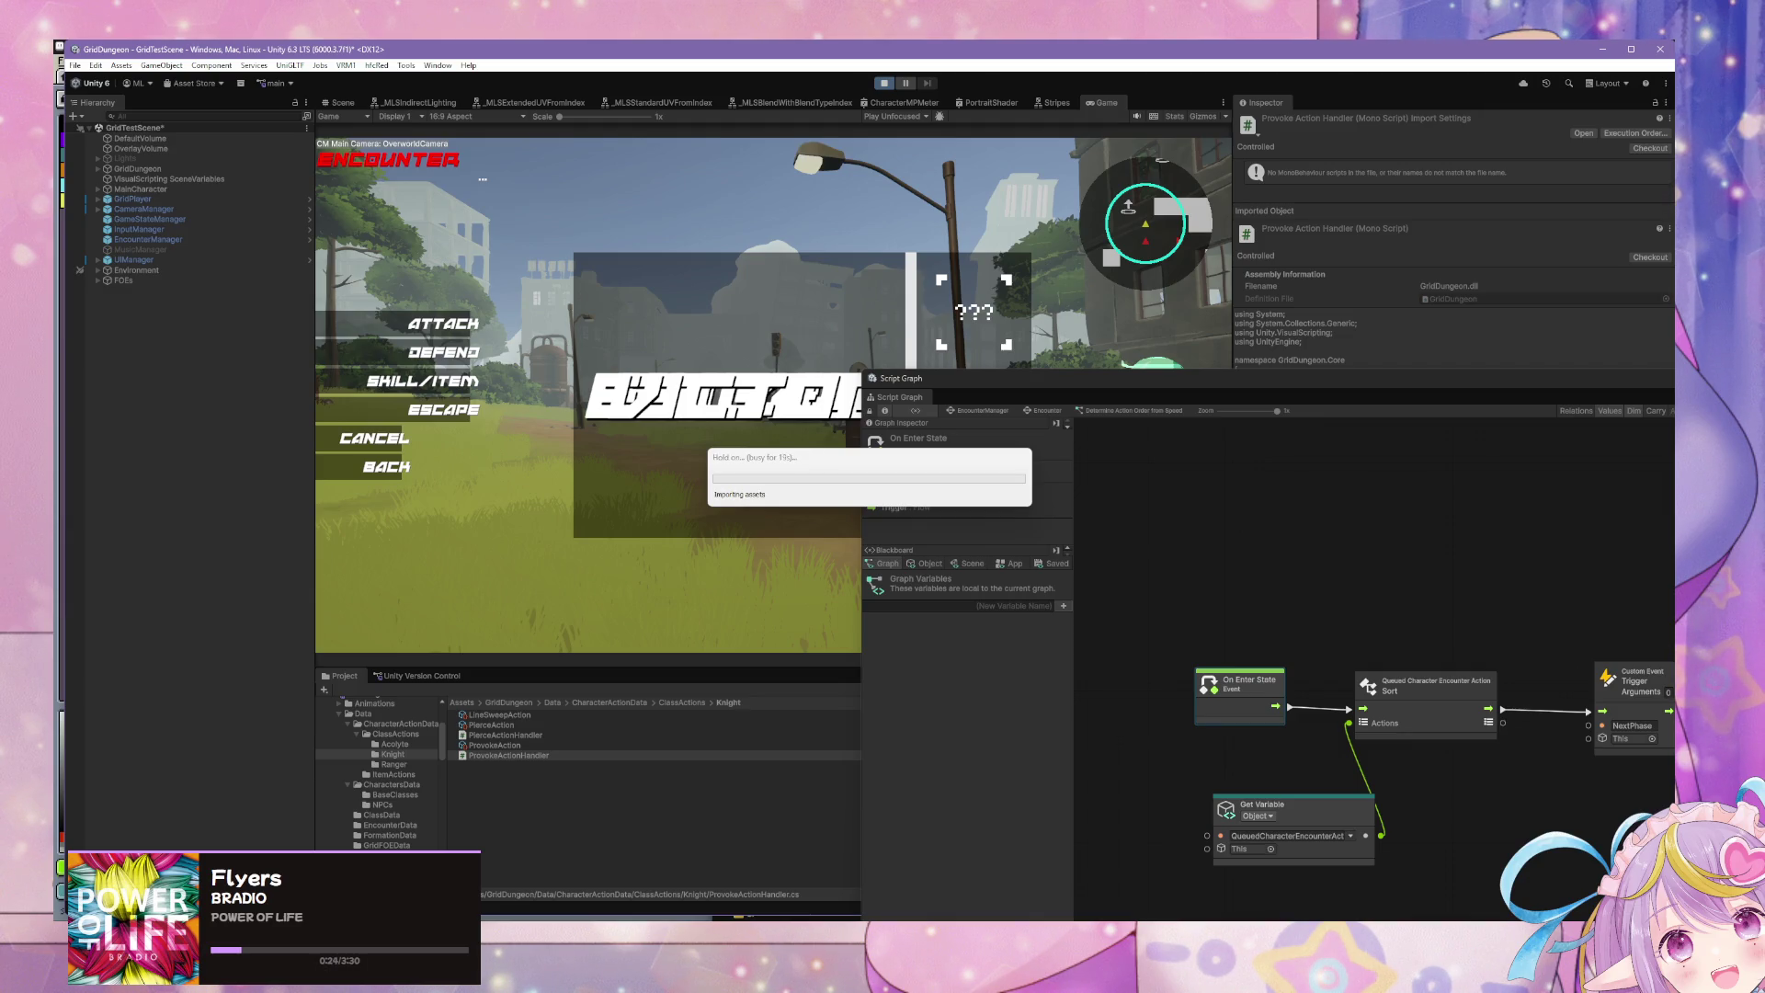
Step: Wait for the domain reload to finish and the battle encounter to appear
click(741, 471)
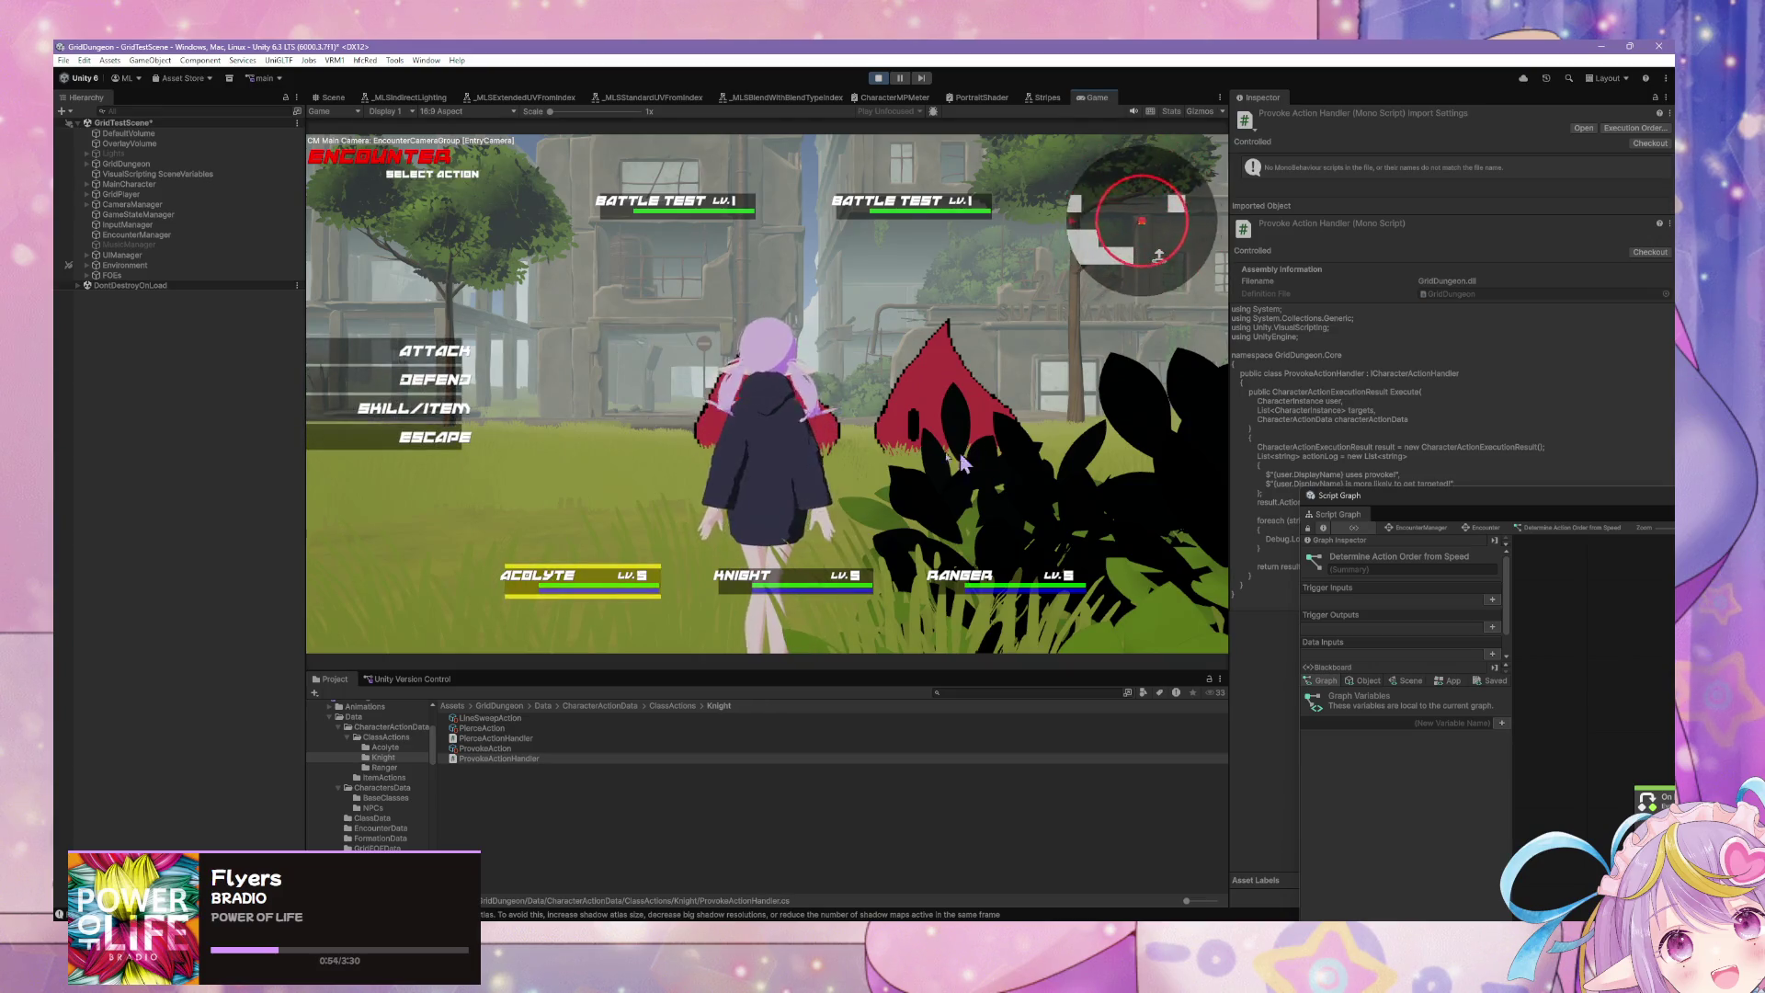
Step: Play the first round: Acolyte attacks, Knight uses Pierce, Ranger uses Lineshot
click(423, 419)
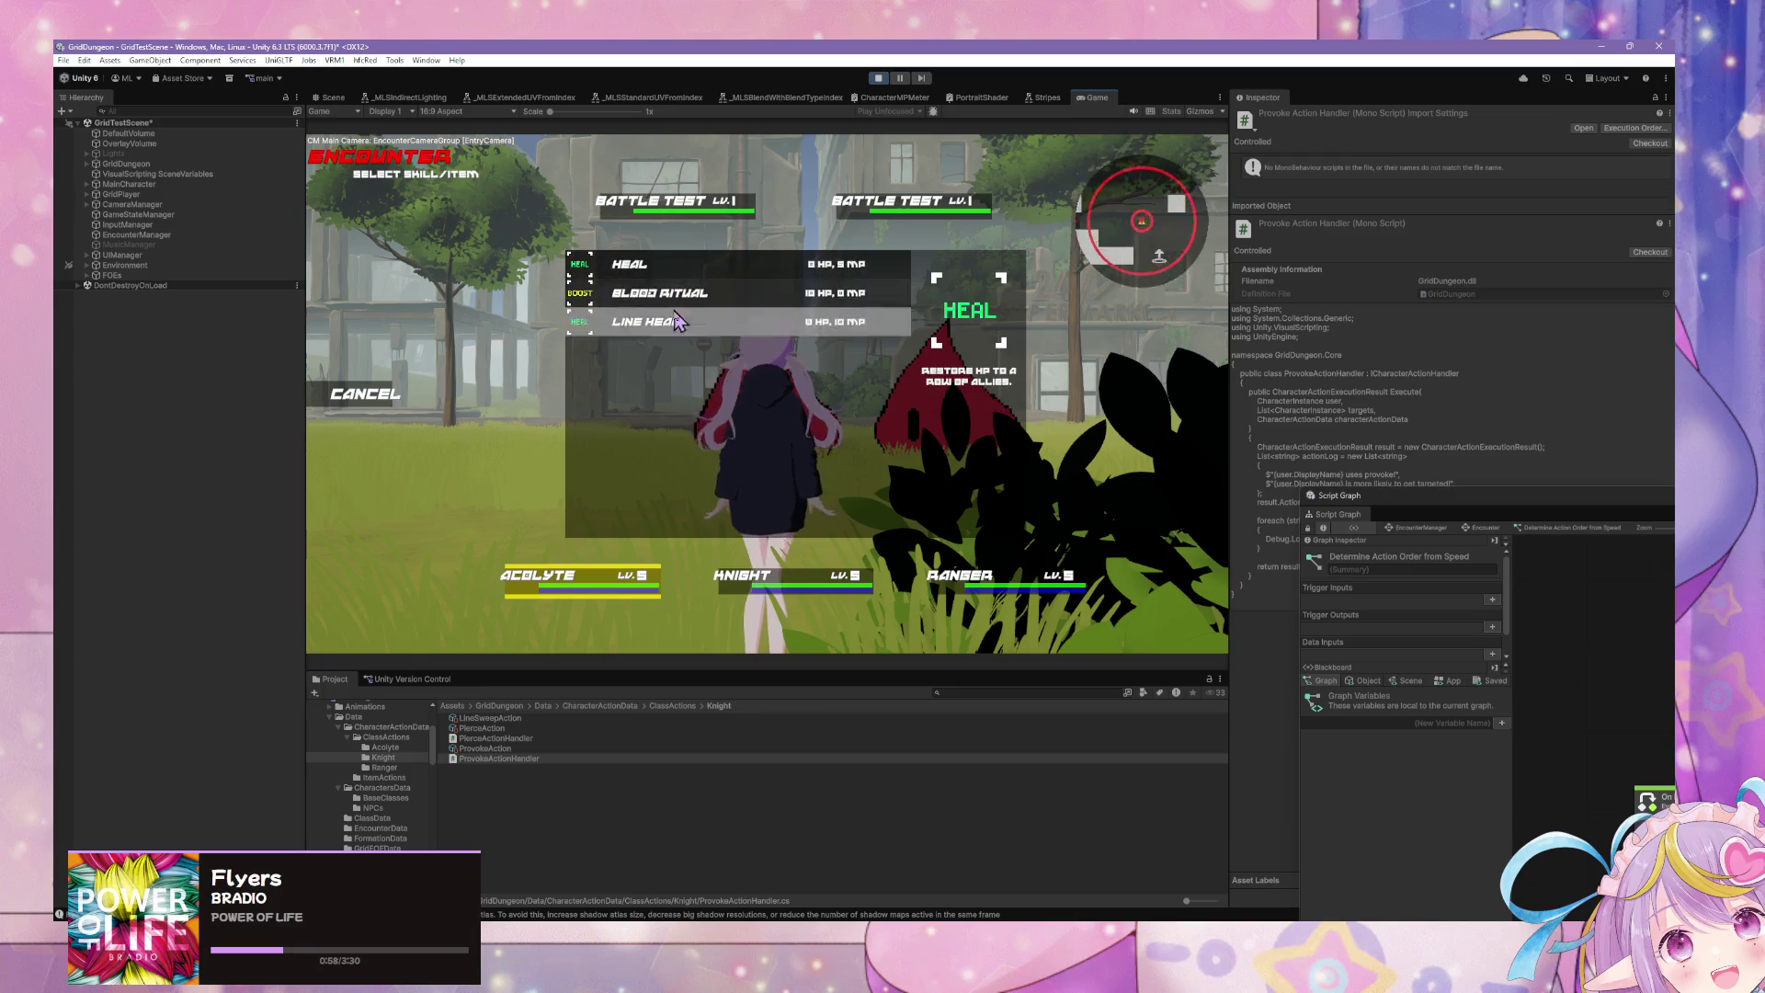
click(426, 419)
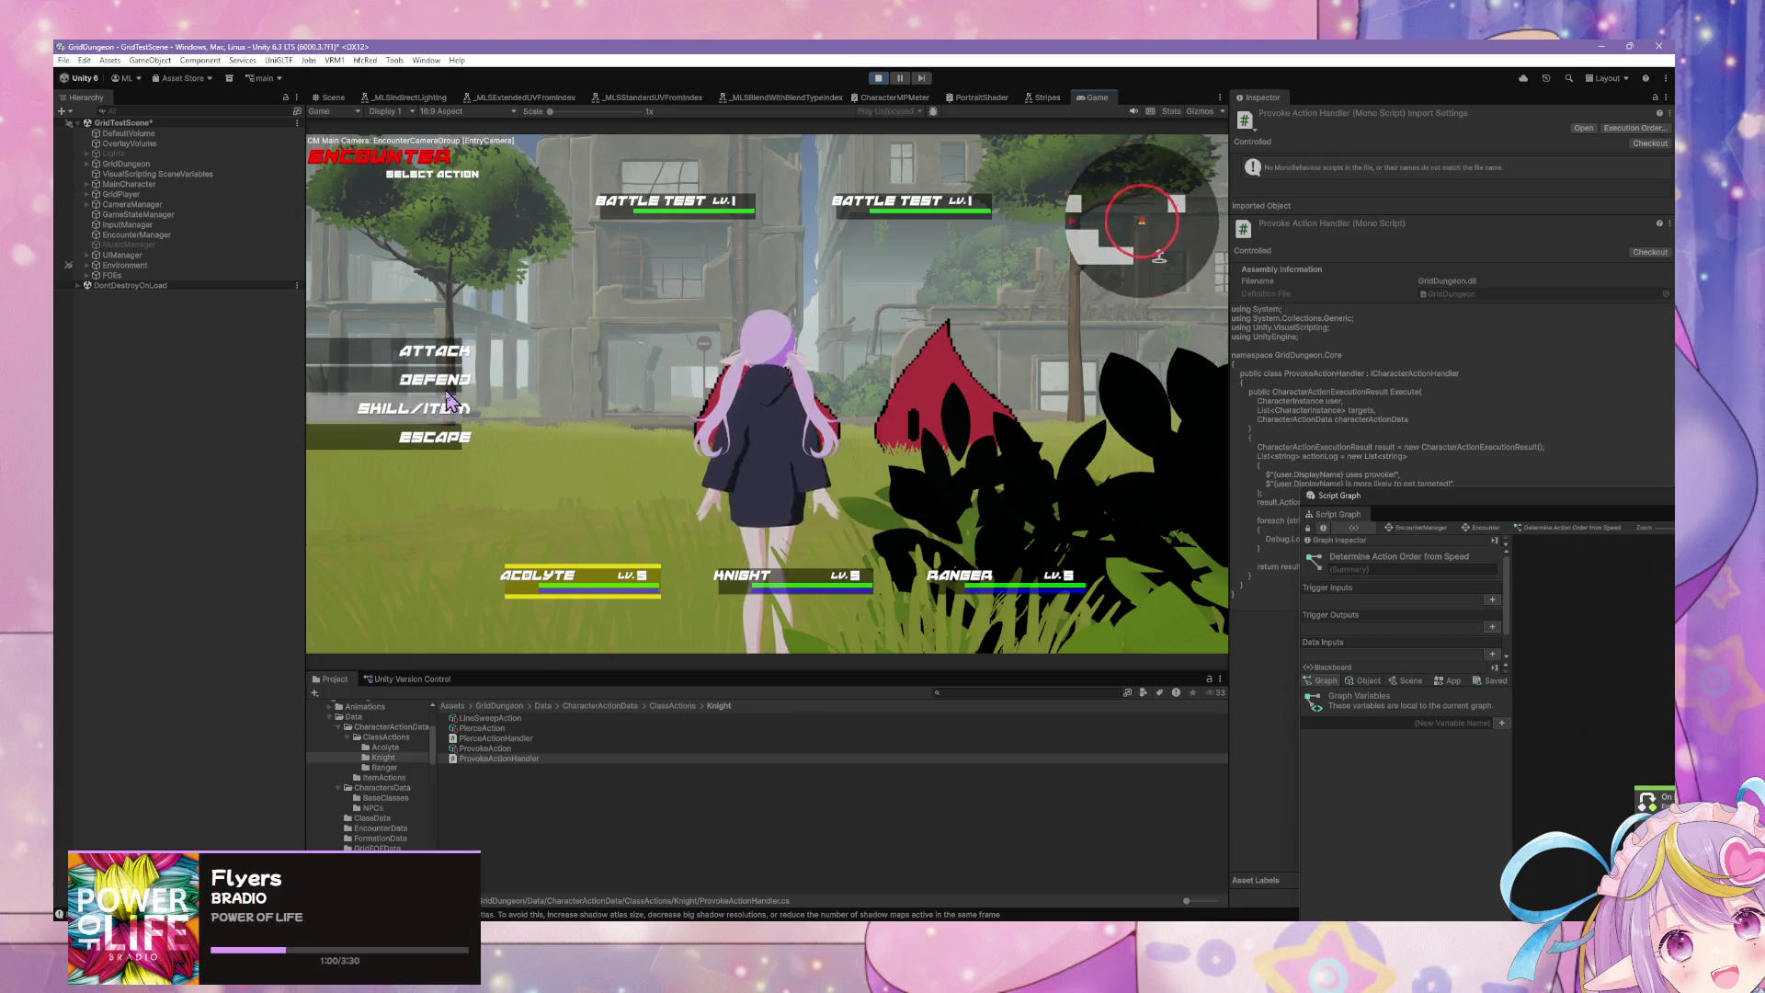
click(473, 341)
click(616, 241)
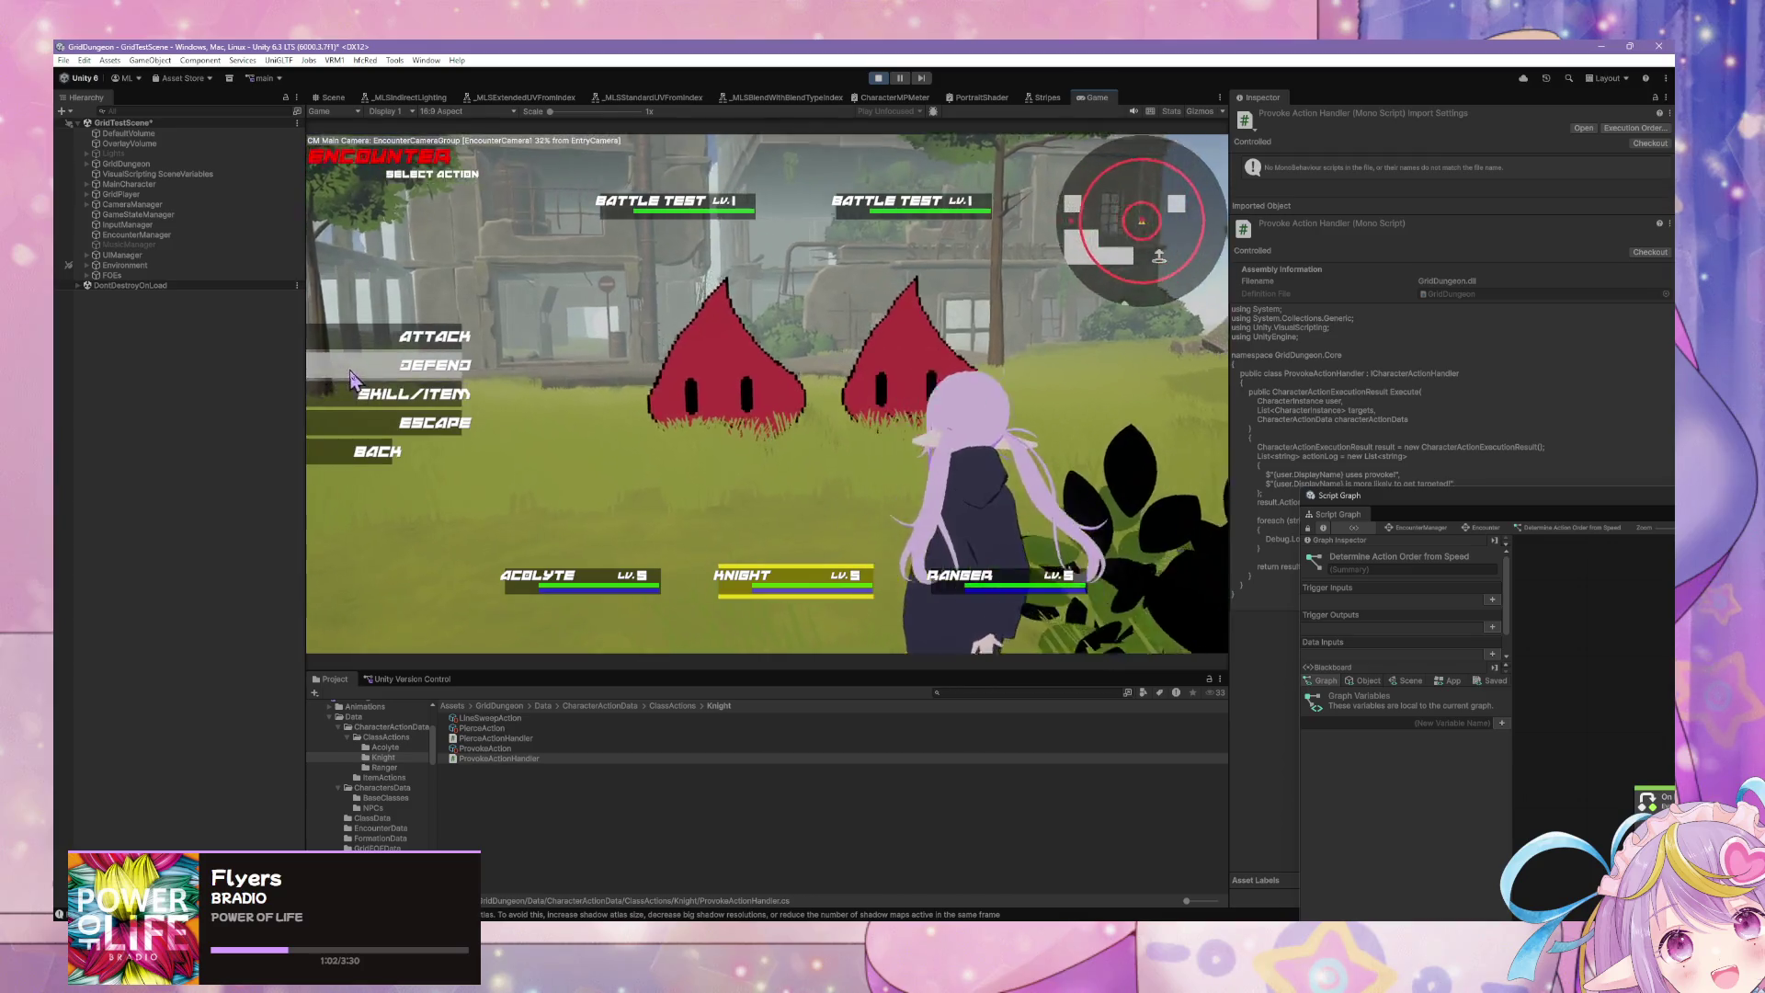
click(410, 390)
click(616, 261)
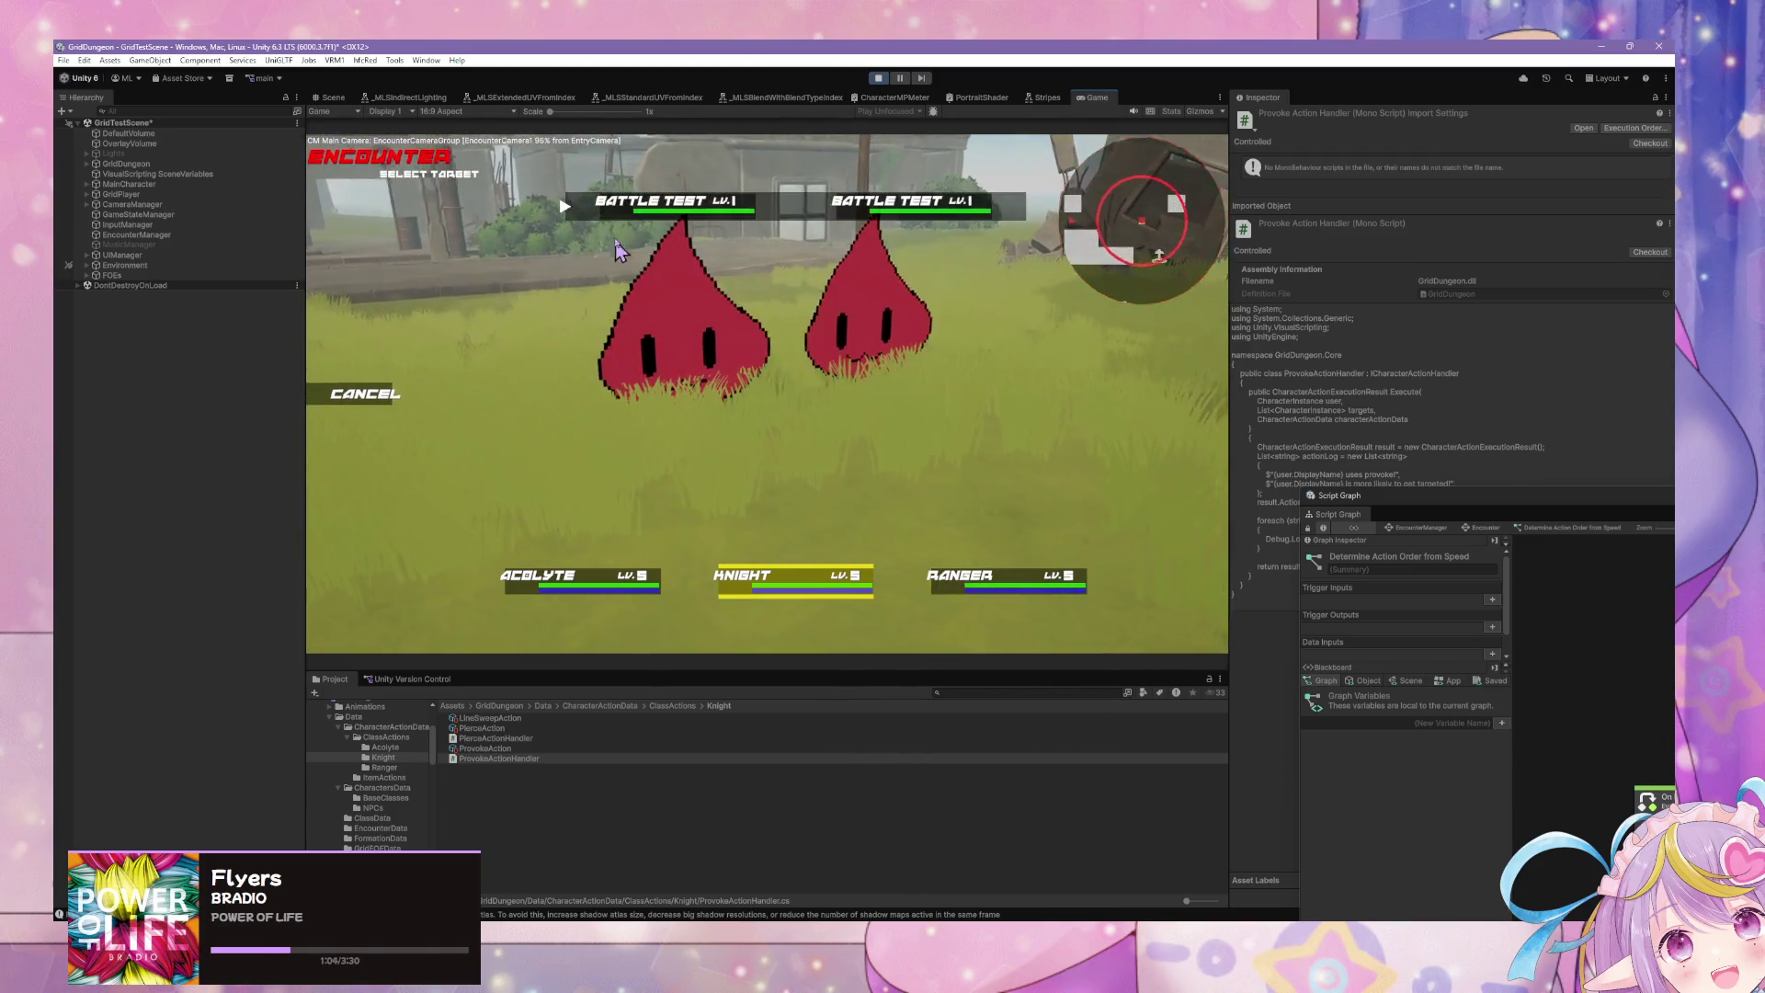
click(582, 216)
click(404, 391)
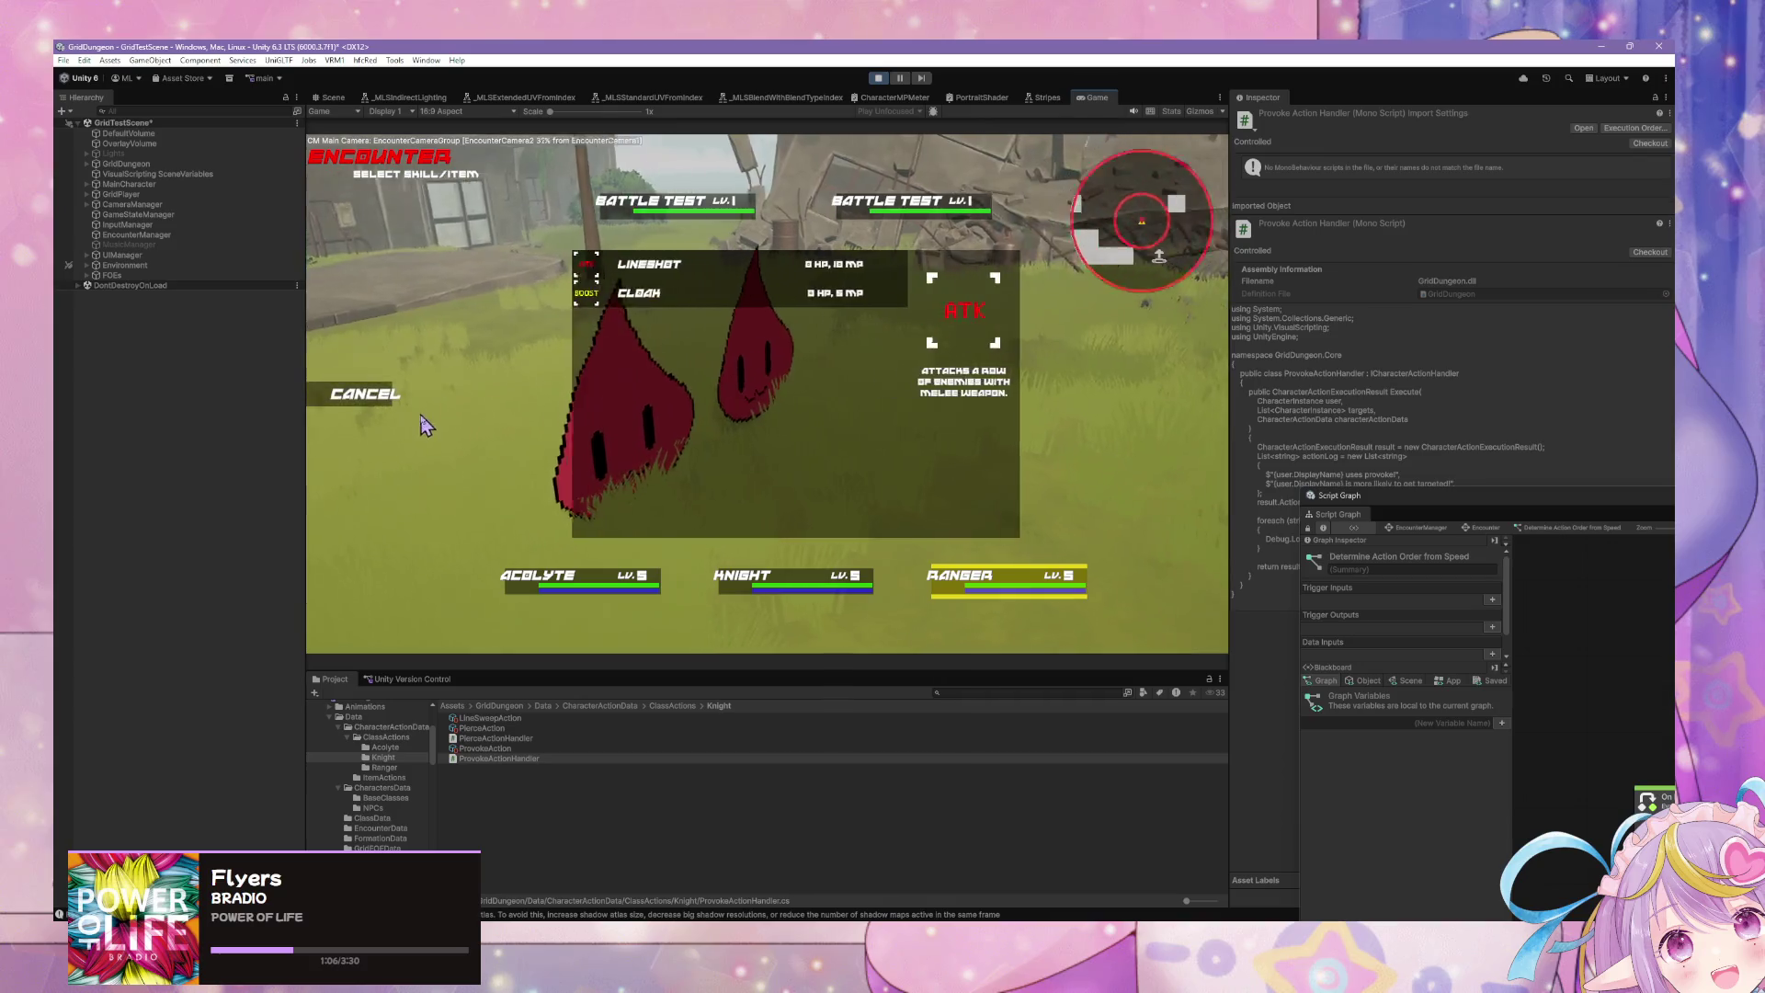
click(614, 263)
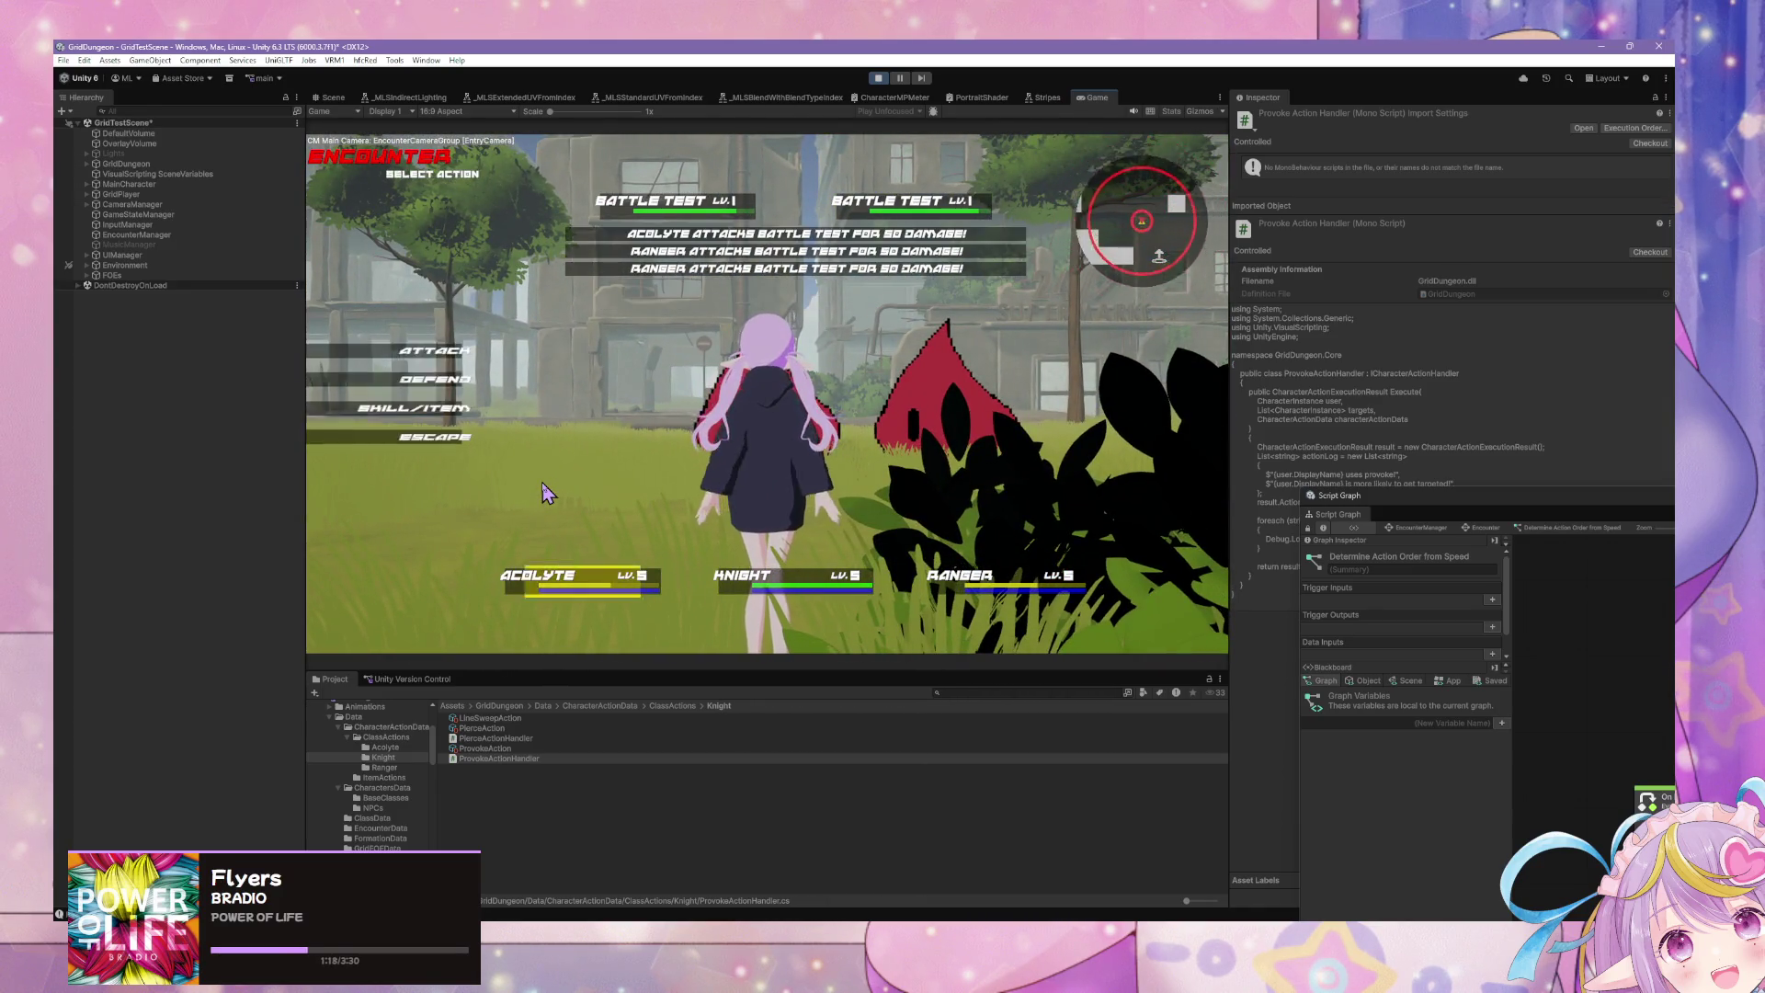
Step: Play the second round: Acolyte attacks, Knight uses Linesweep, Ranger uses Lineshot
click(372, 412)
click(662, 296)
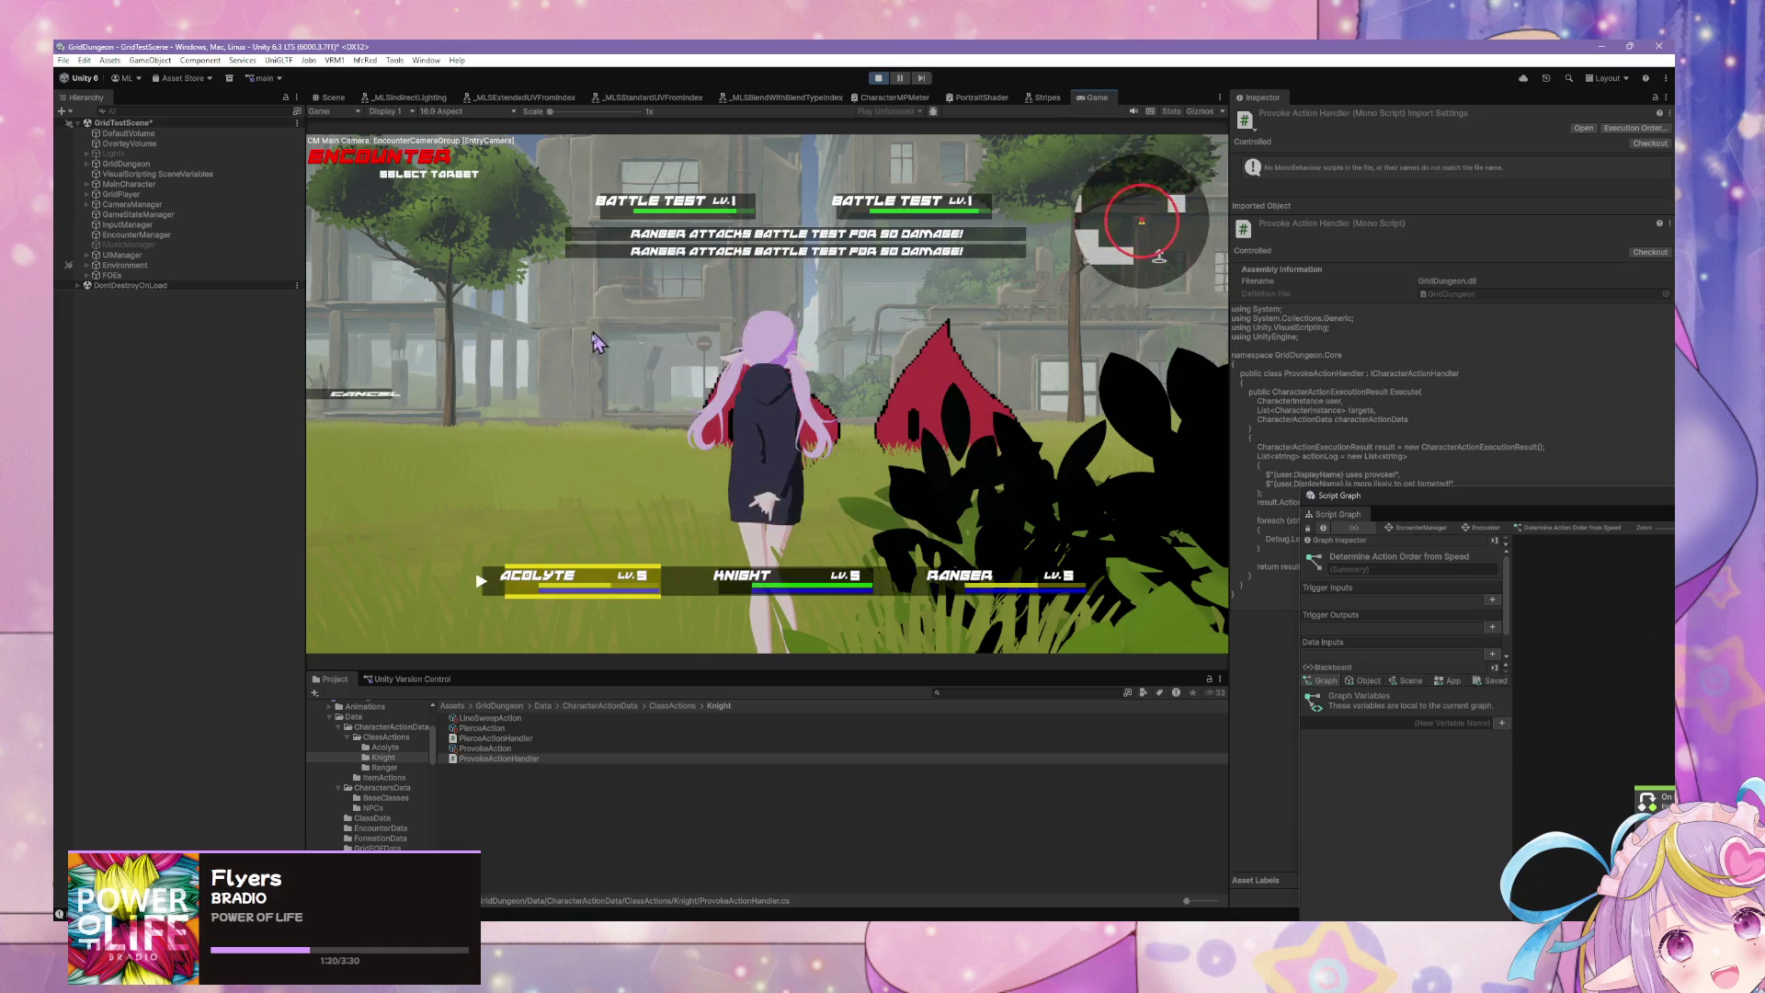
click(414, 393)
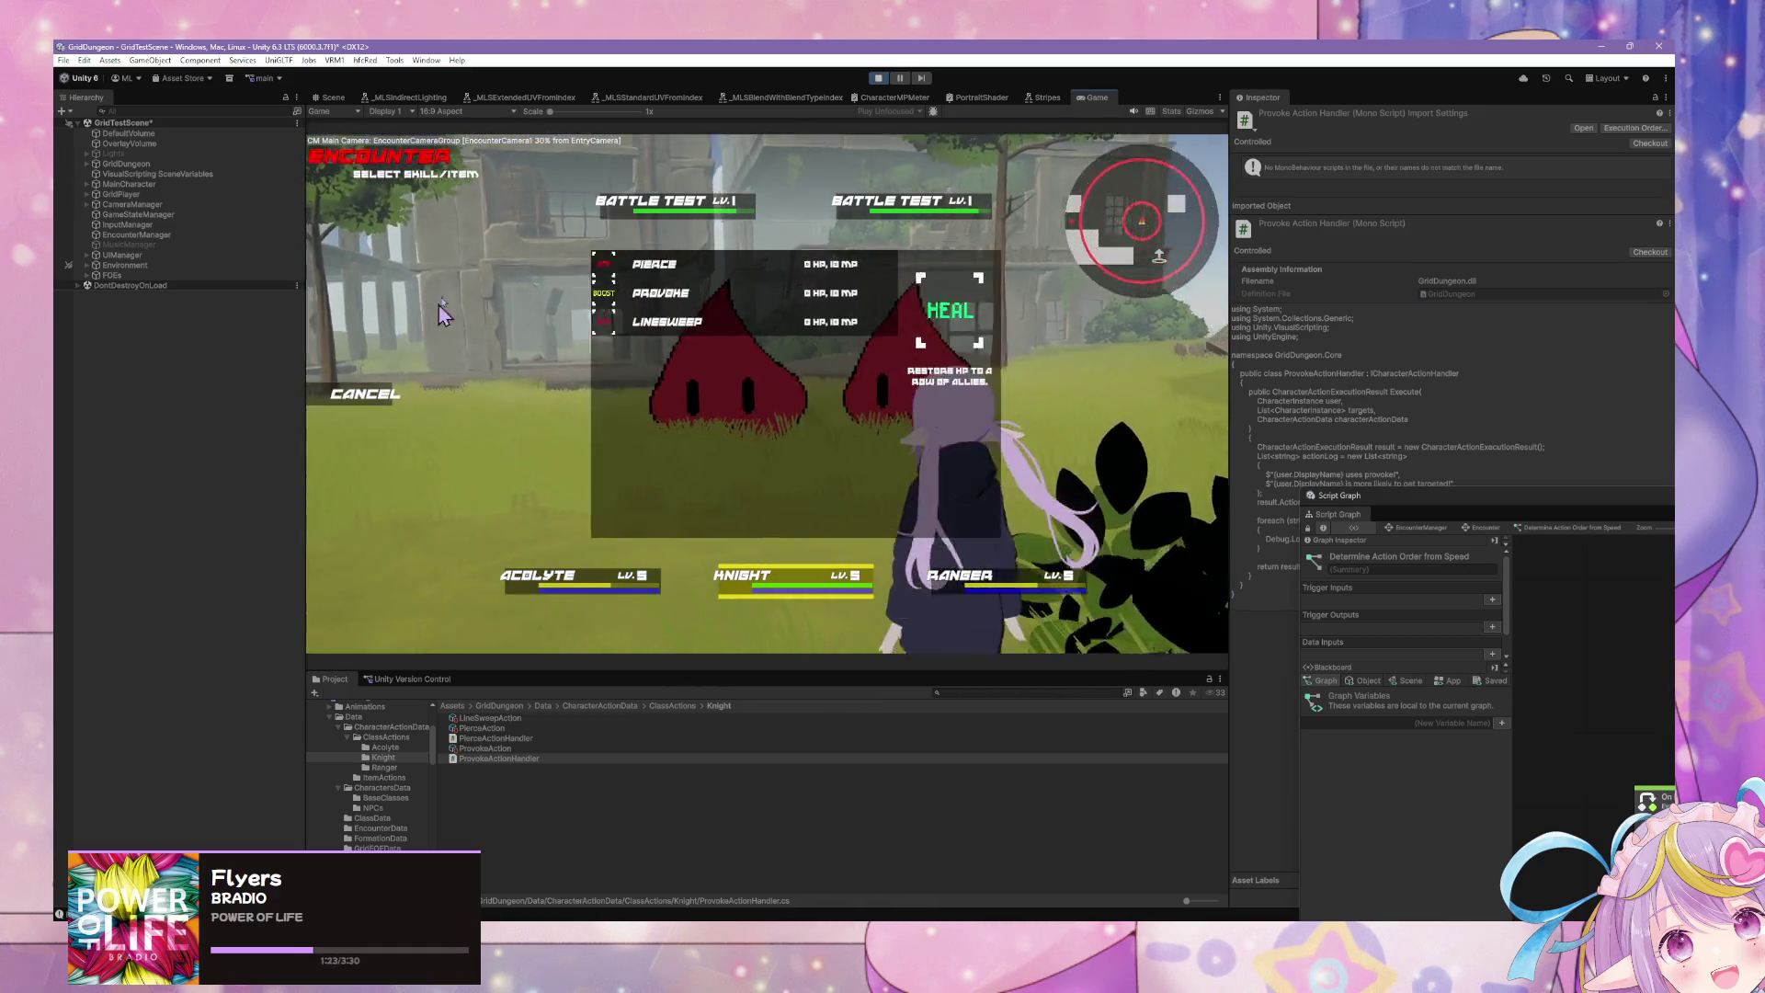
click(662, 330)
click(579, 213)
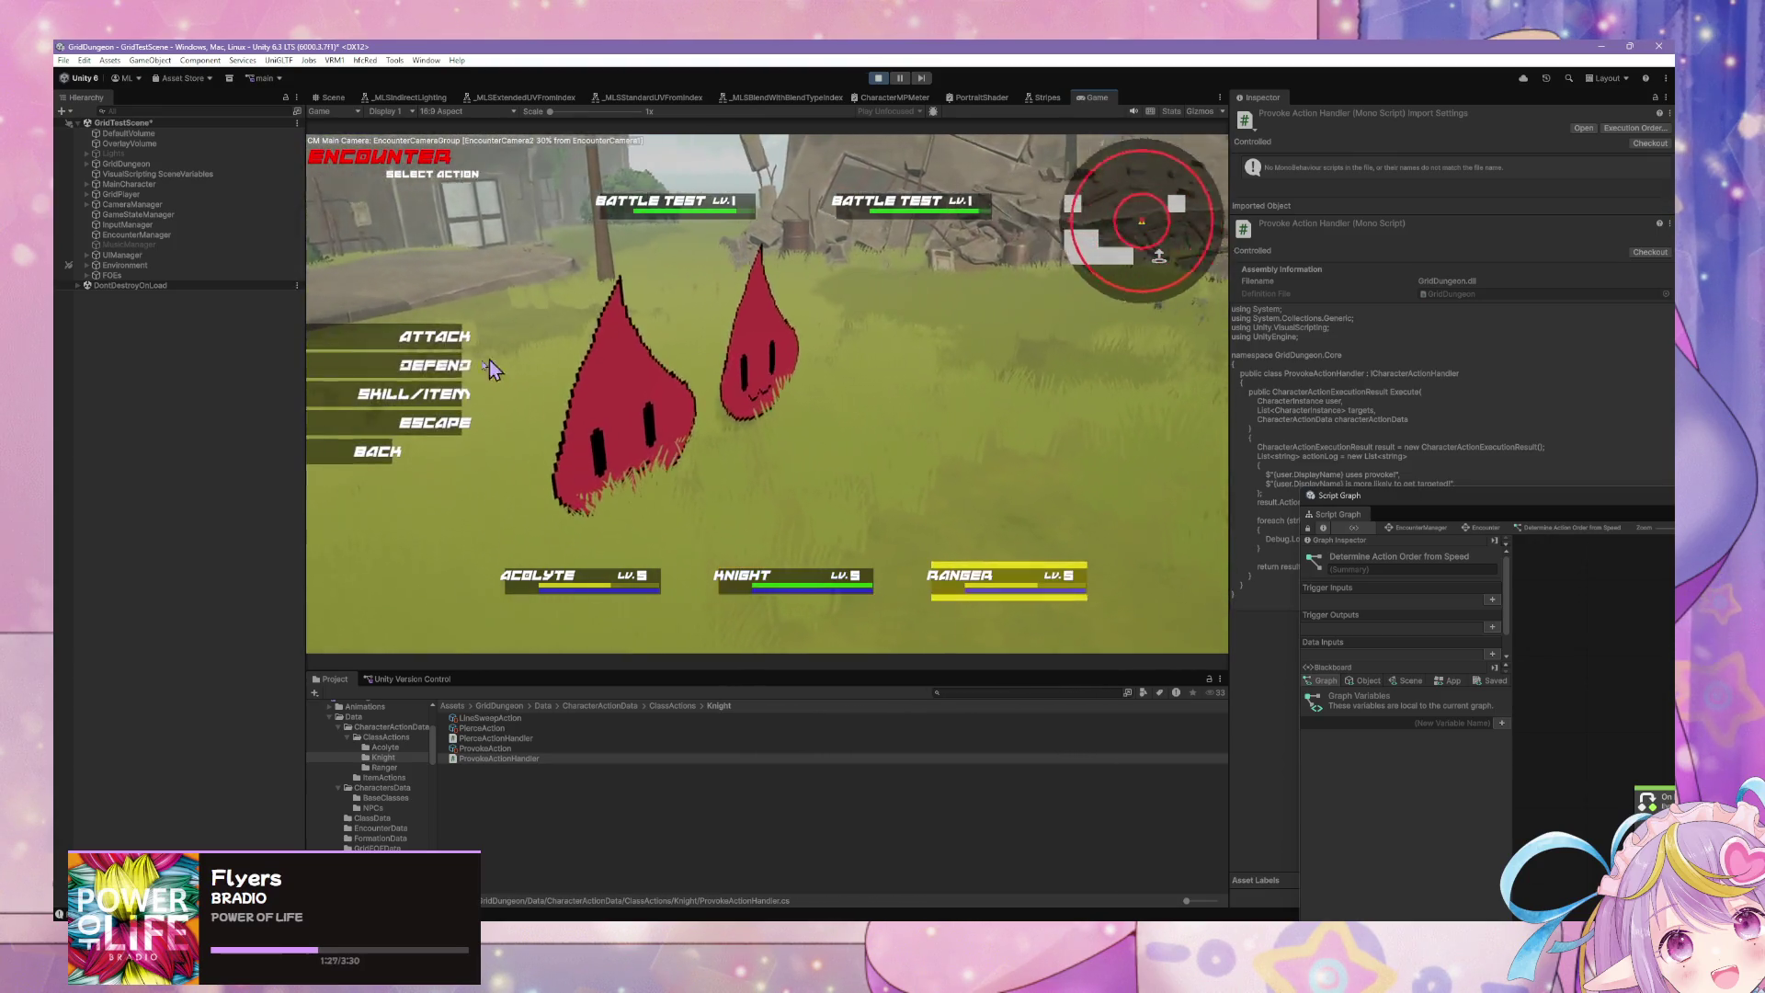
click(414, 389)
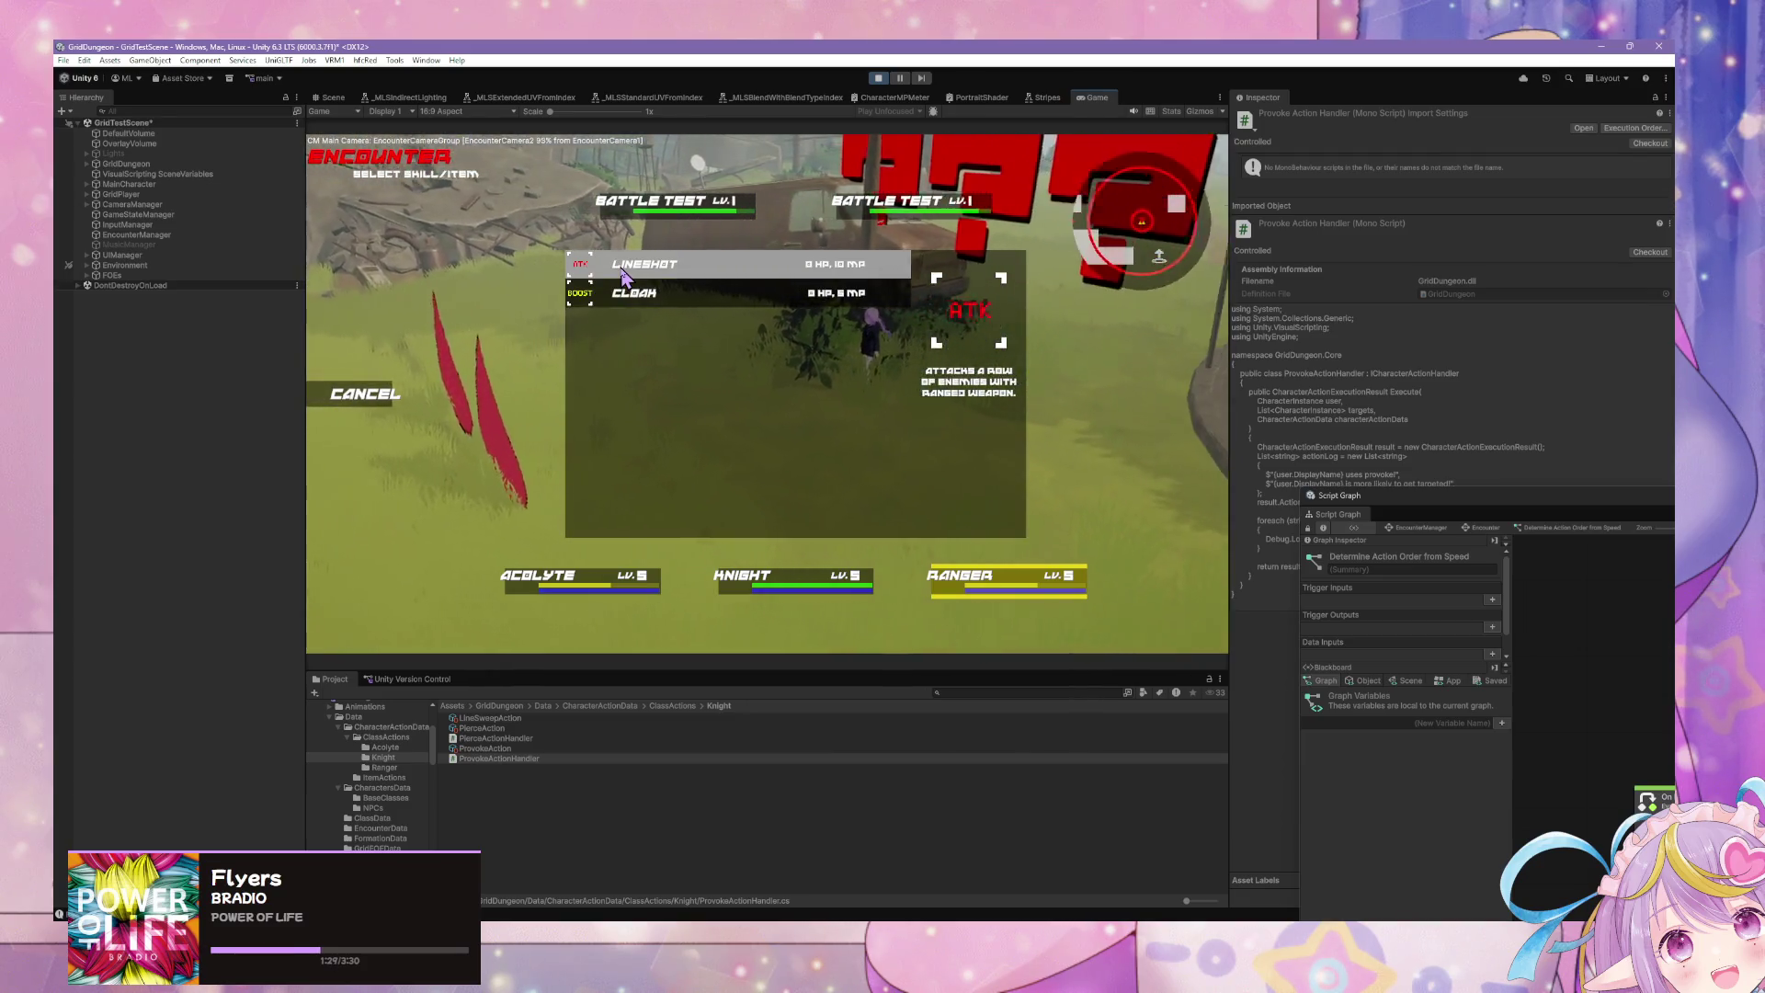
click(607, 267)
click(586, 219)
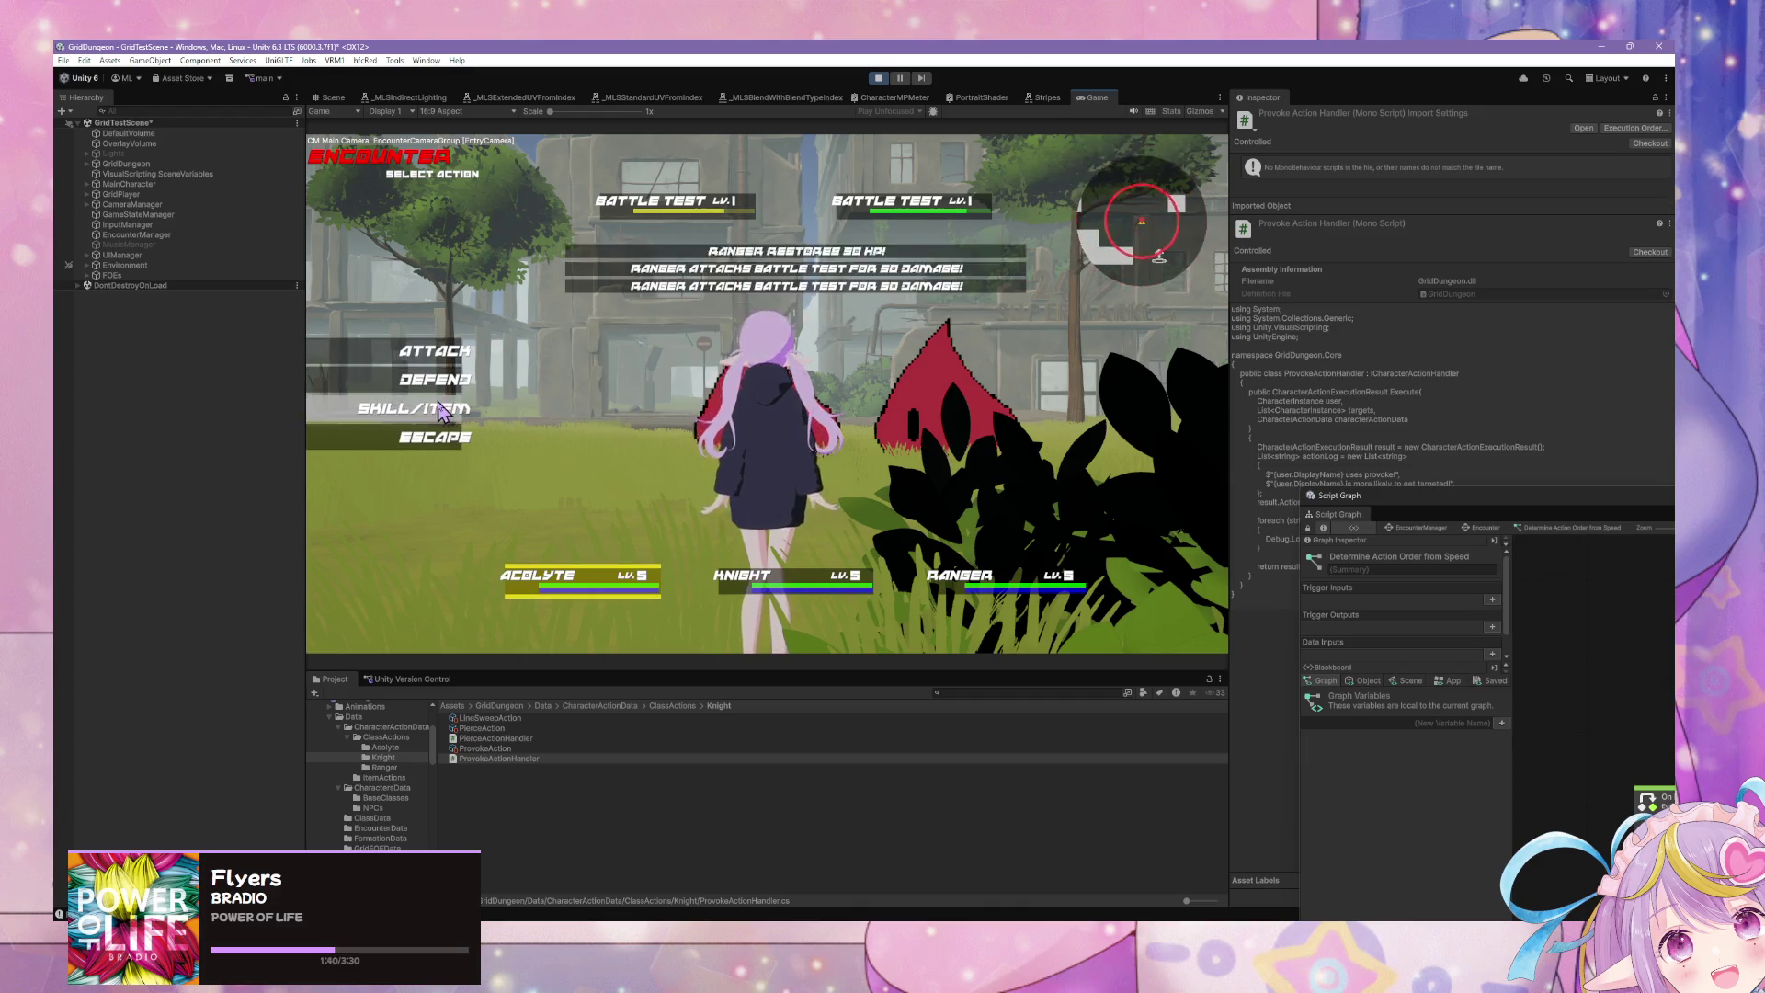
Step: Play a round with Acolyte Heal, Knight Provoke and Ranger Lineshot, then escape the battle
click(414, 426)
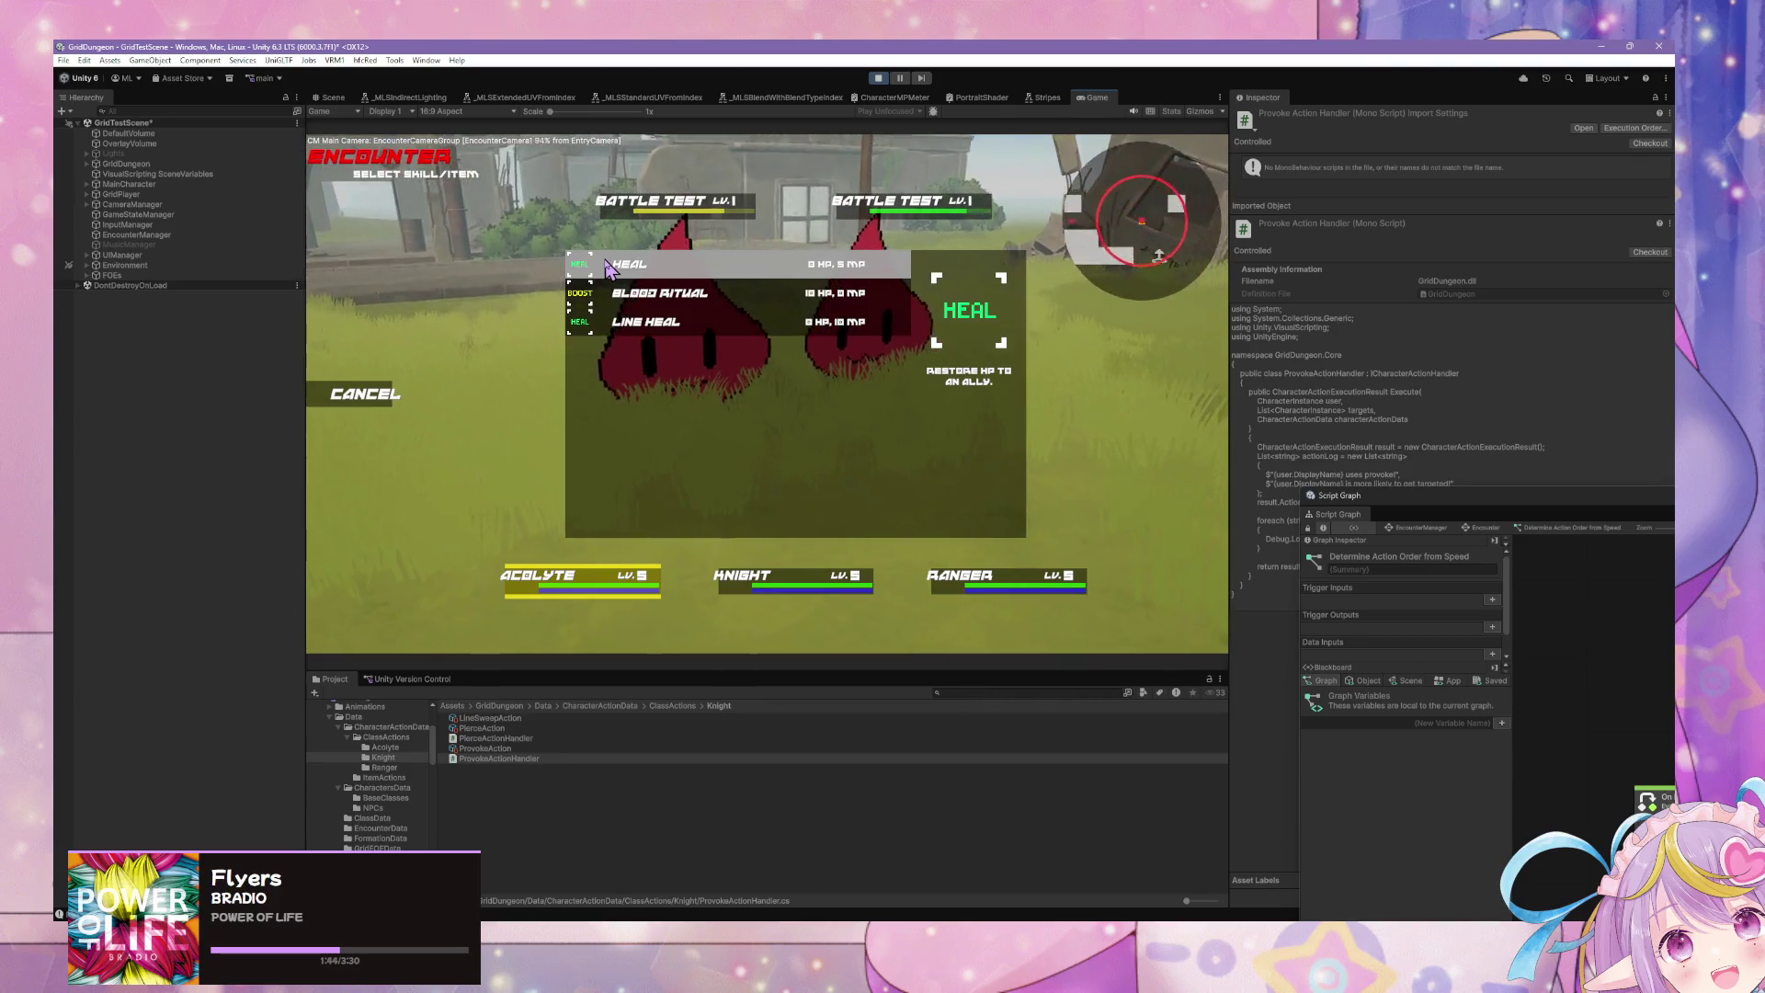
click(386, 396)
click(368, 365)
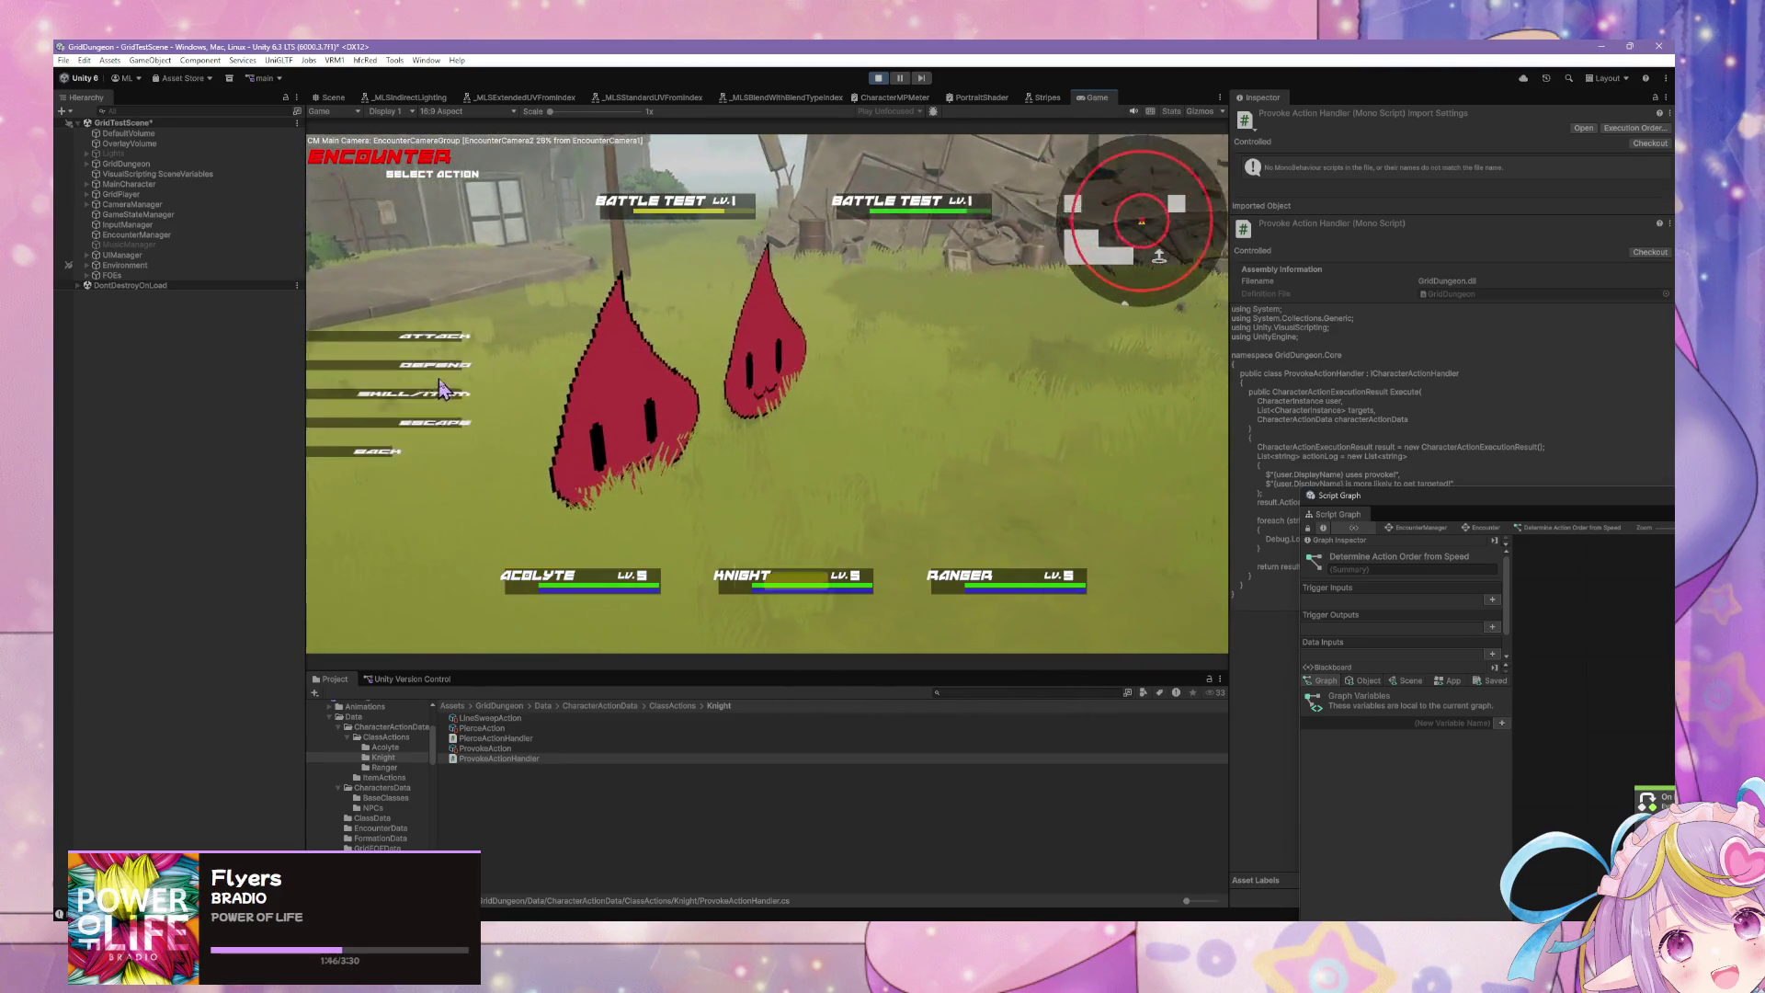
click(368, 390)
click(621, 290)
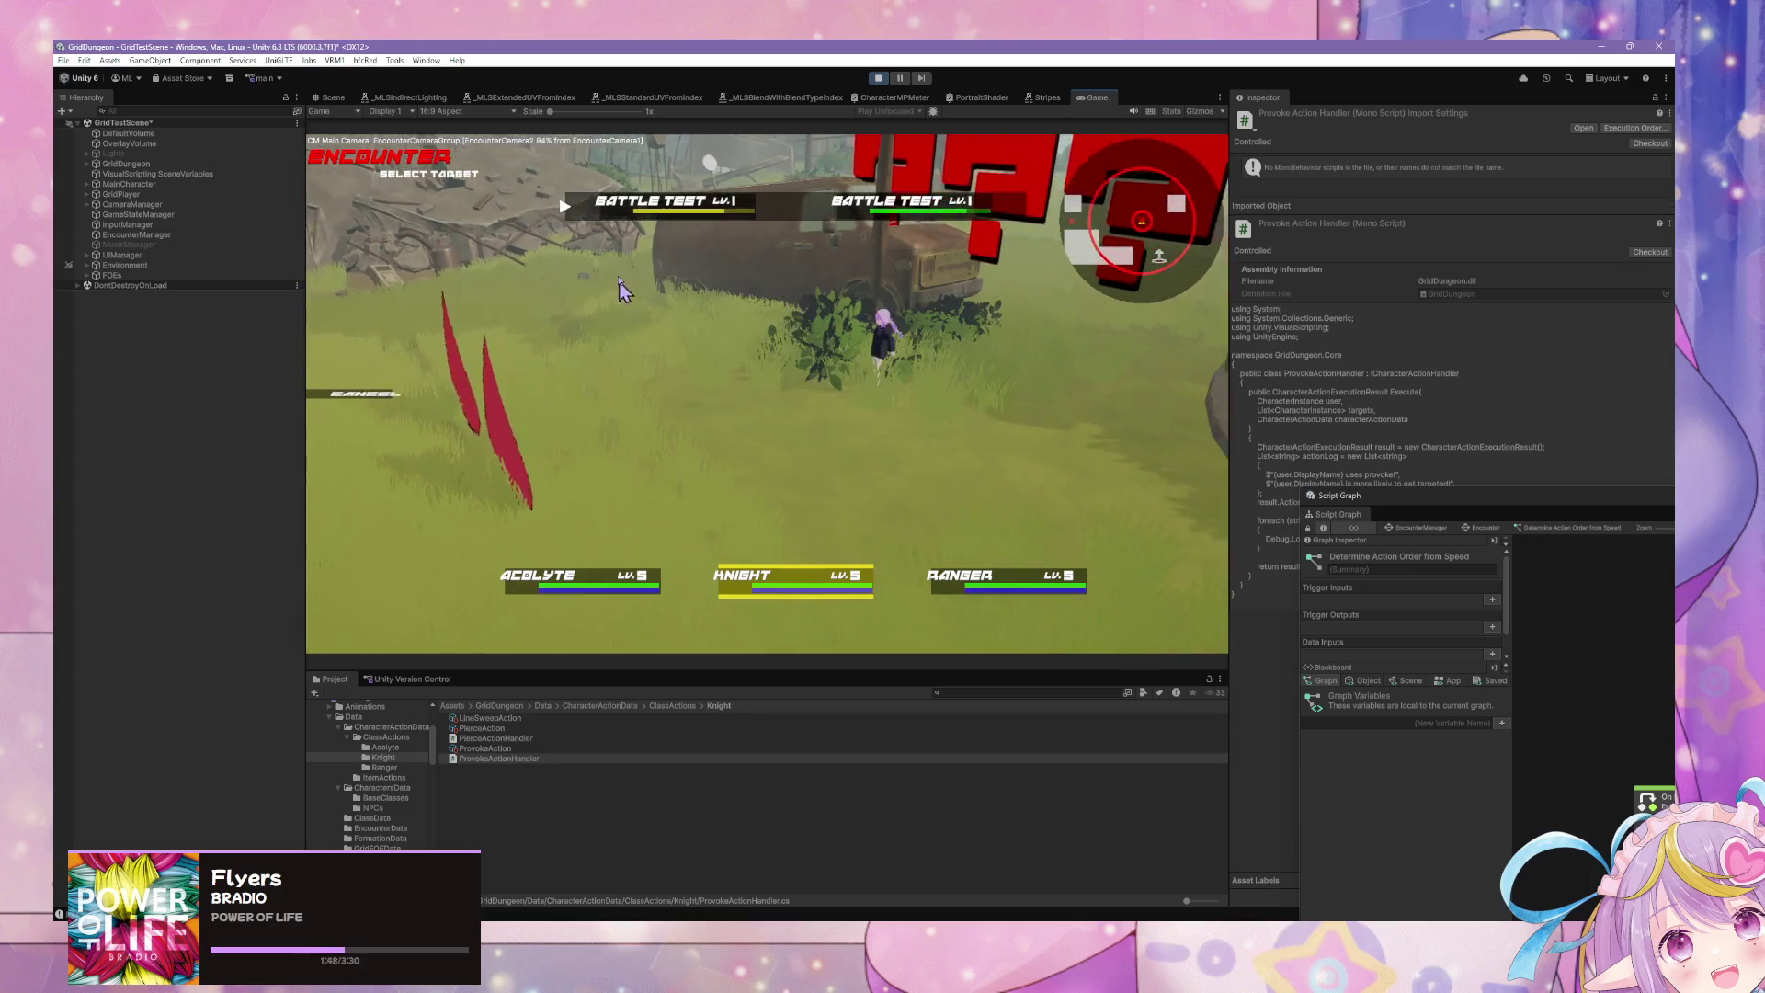
click(572, 212)
click(368, 390)
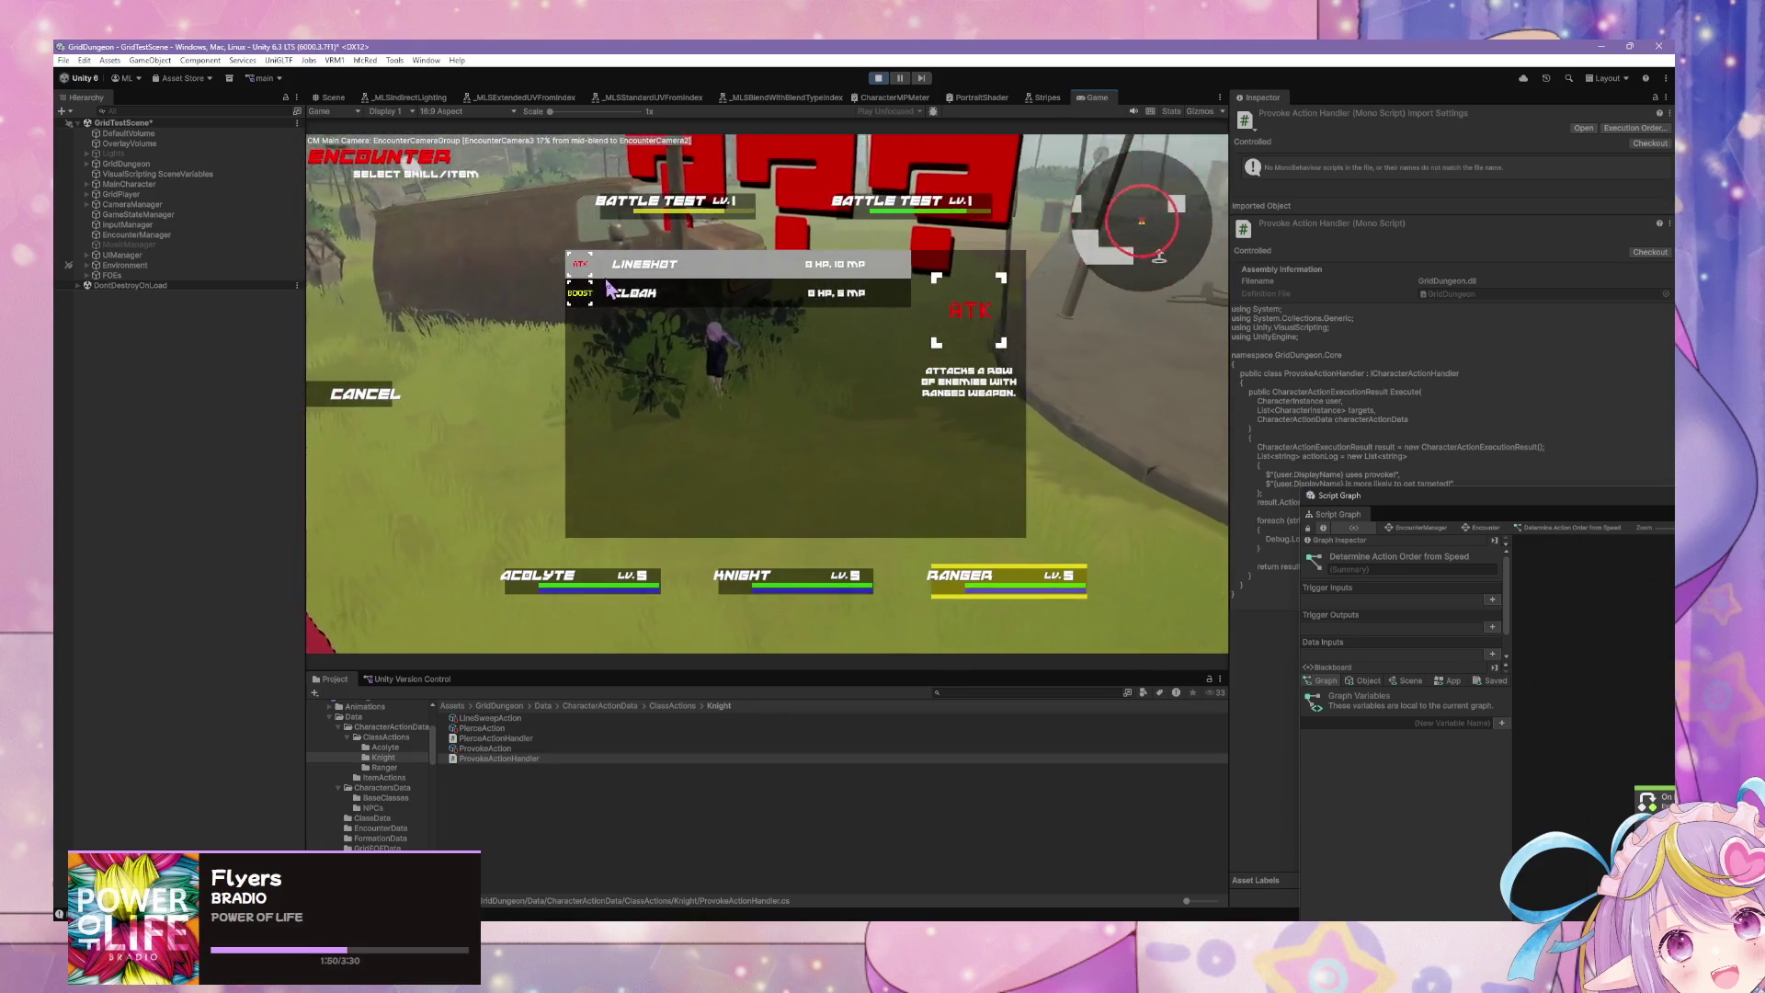
click(607, 268)
click(598, 230)
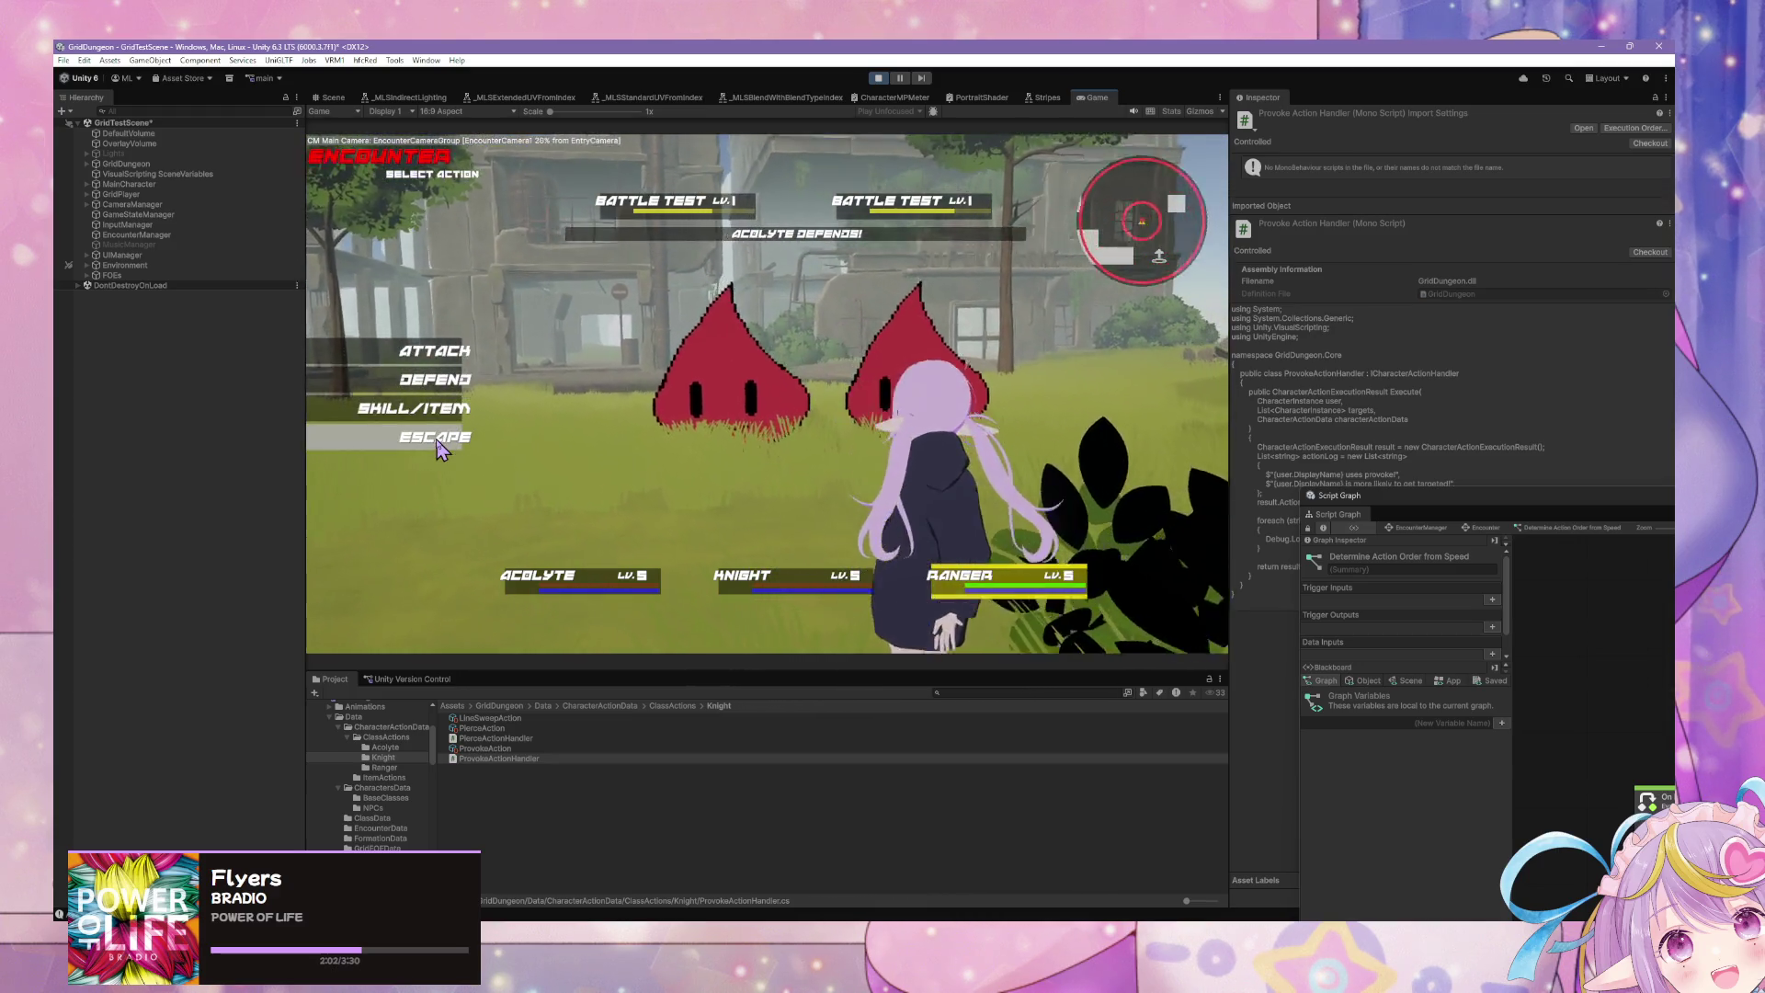
click(472, 446)
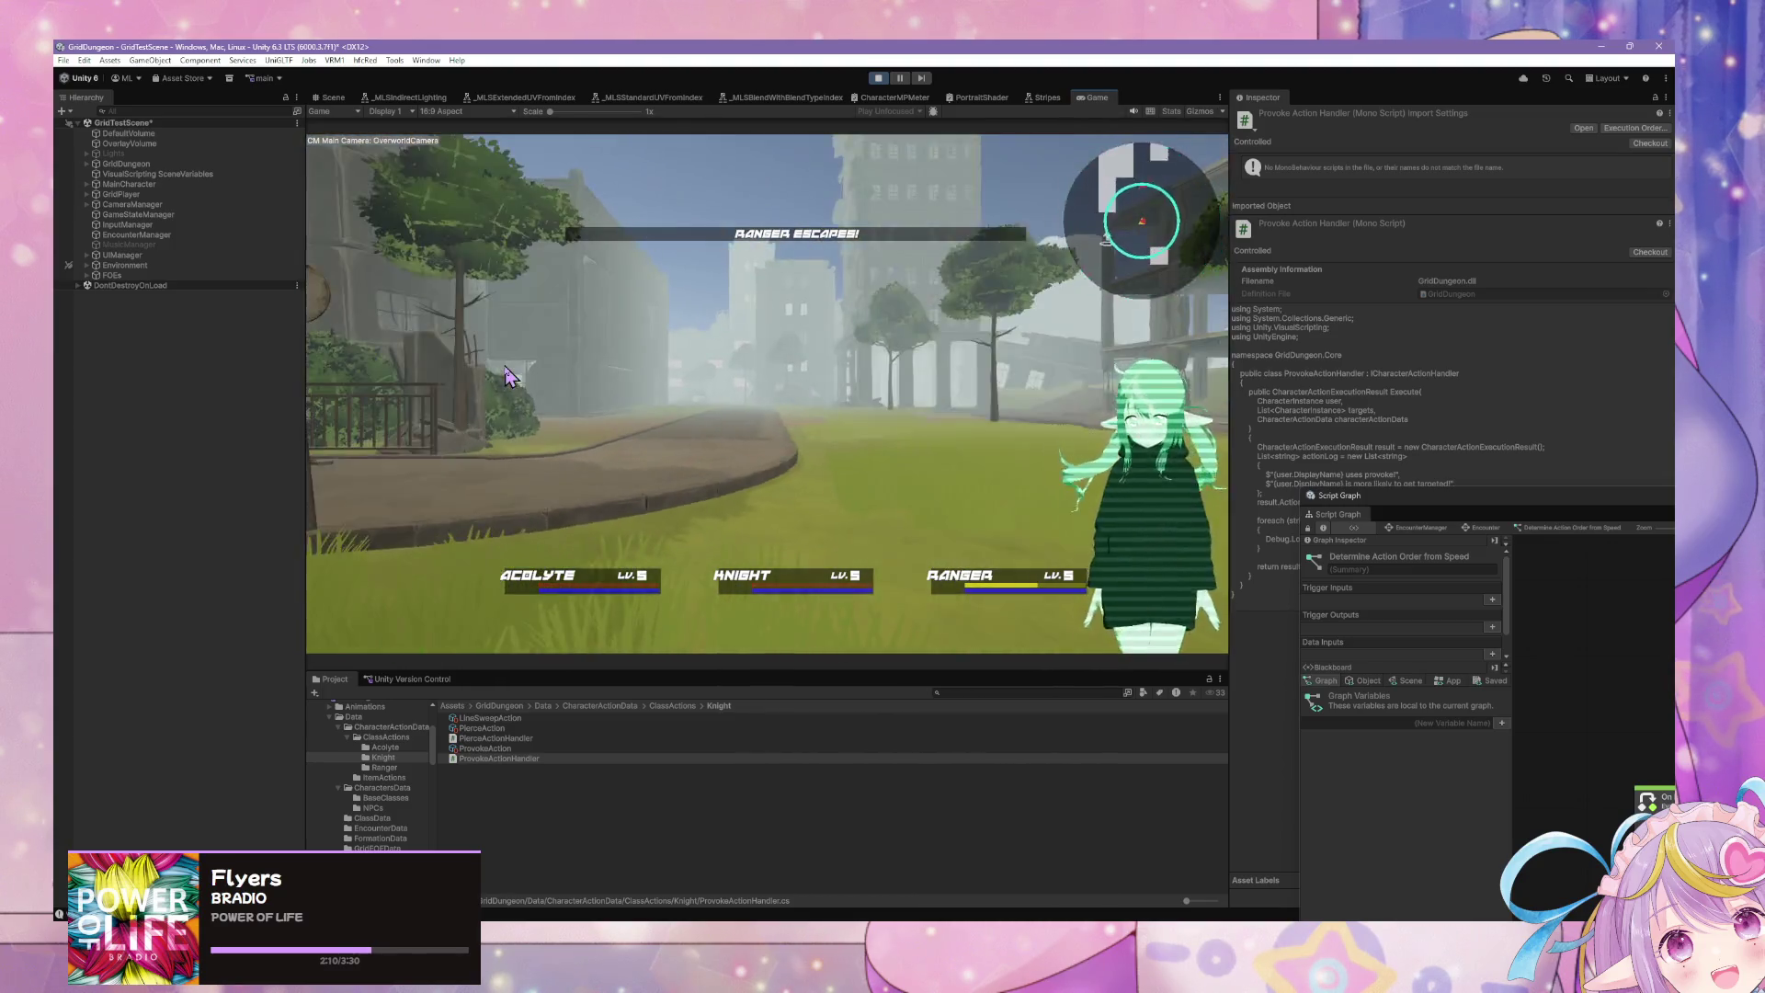
Step: Turn the camera twice and walk down the street until a five-enemy encounter starts
key(q)
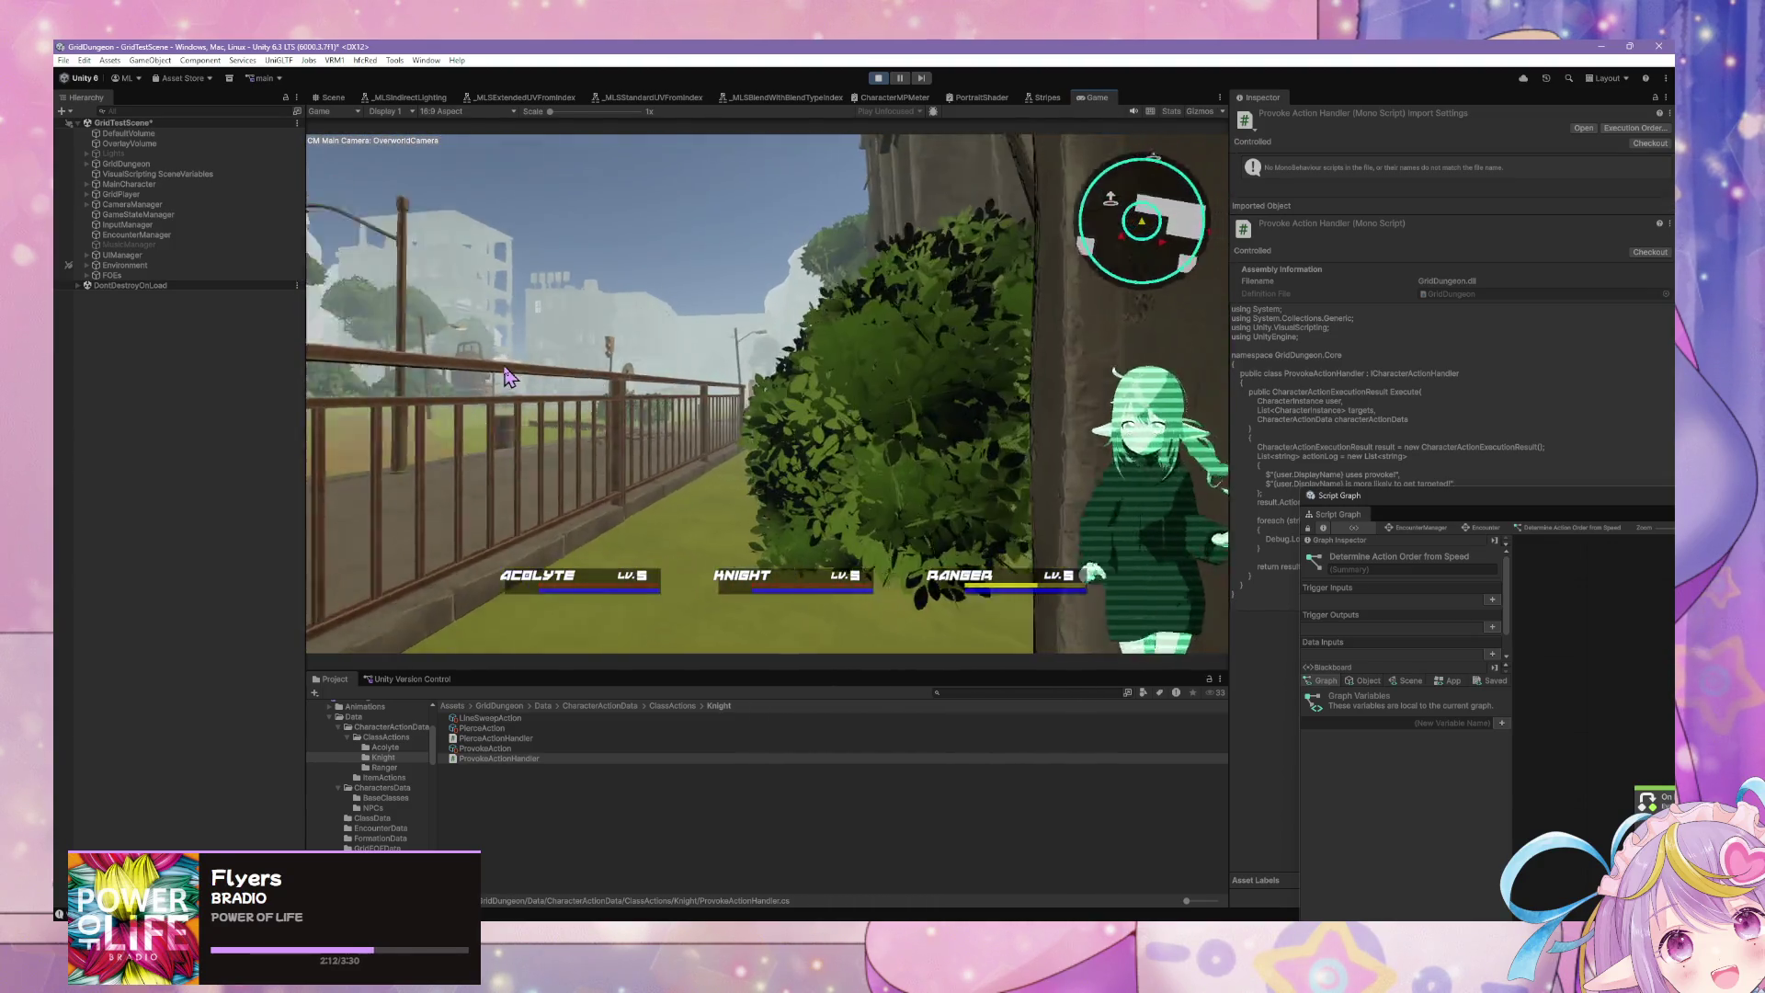
key(q)
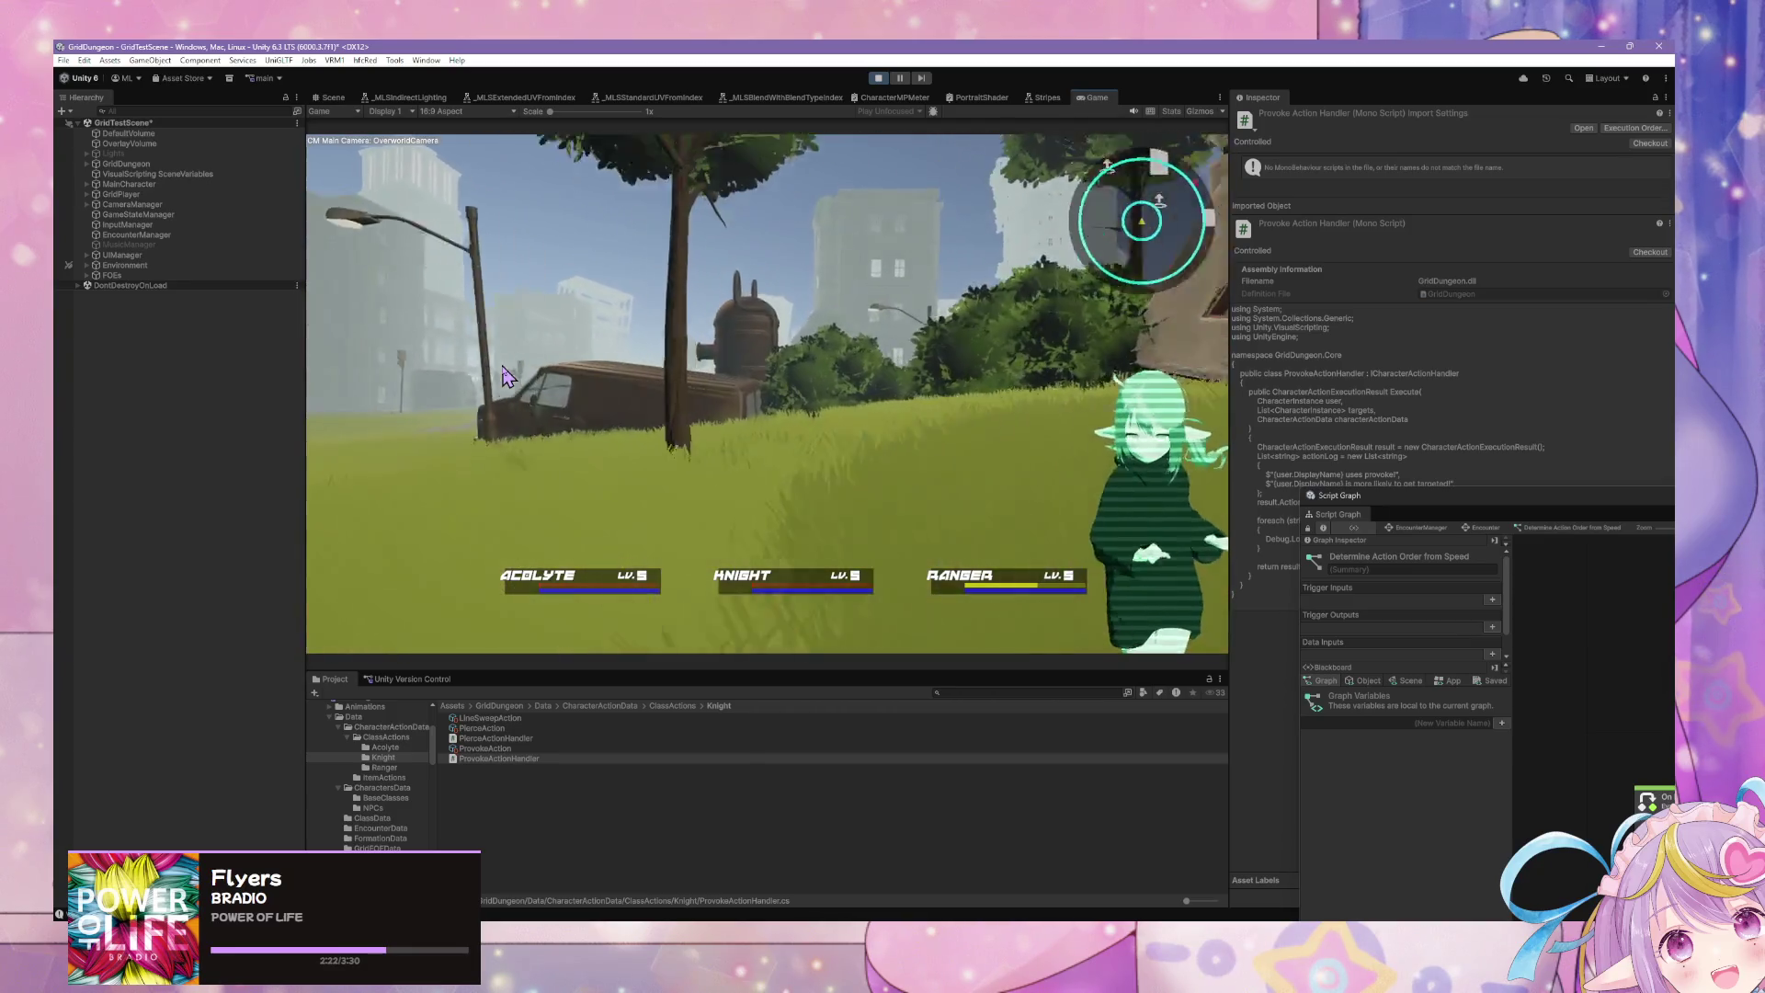
key(w)
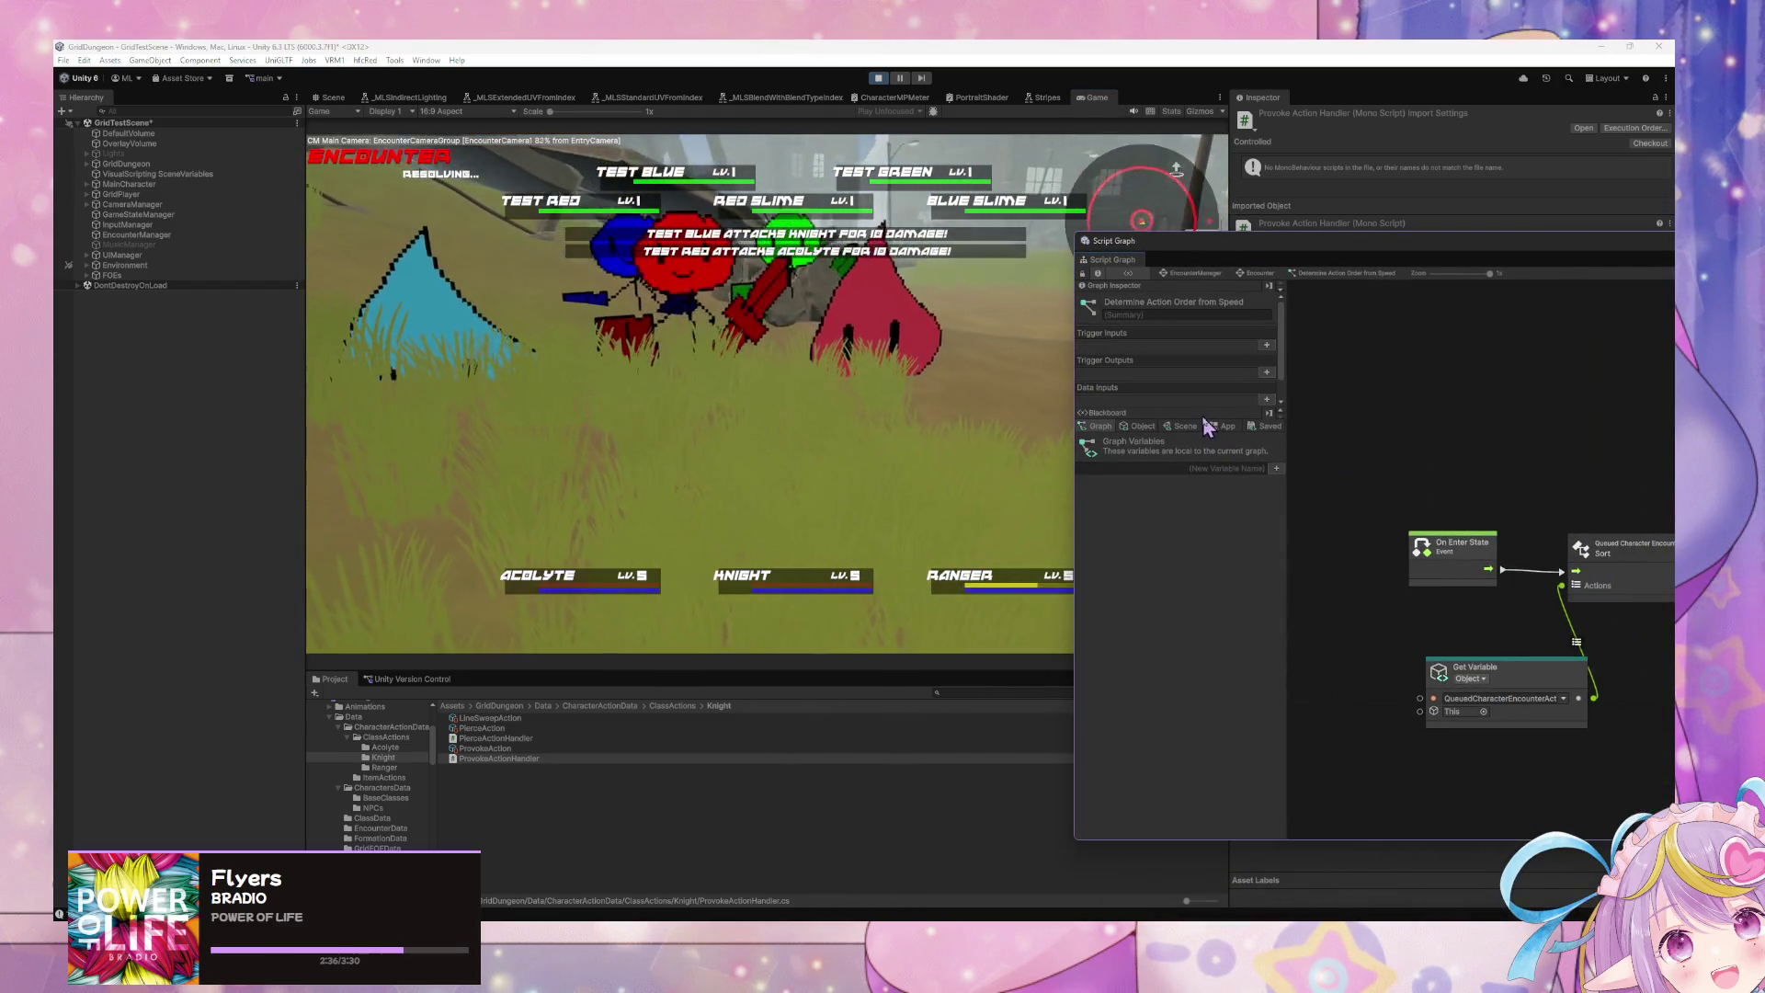
Step: Show the Scene then App variables in the Blackboard and scroll to PlayerCharacterInstances
click(1181, 426)
click(1219, 427)
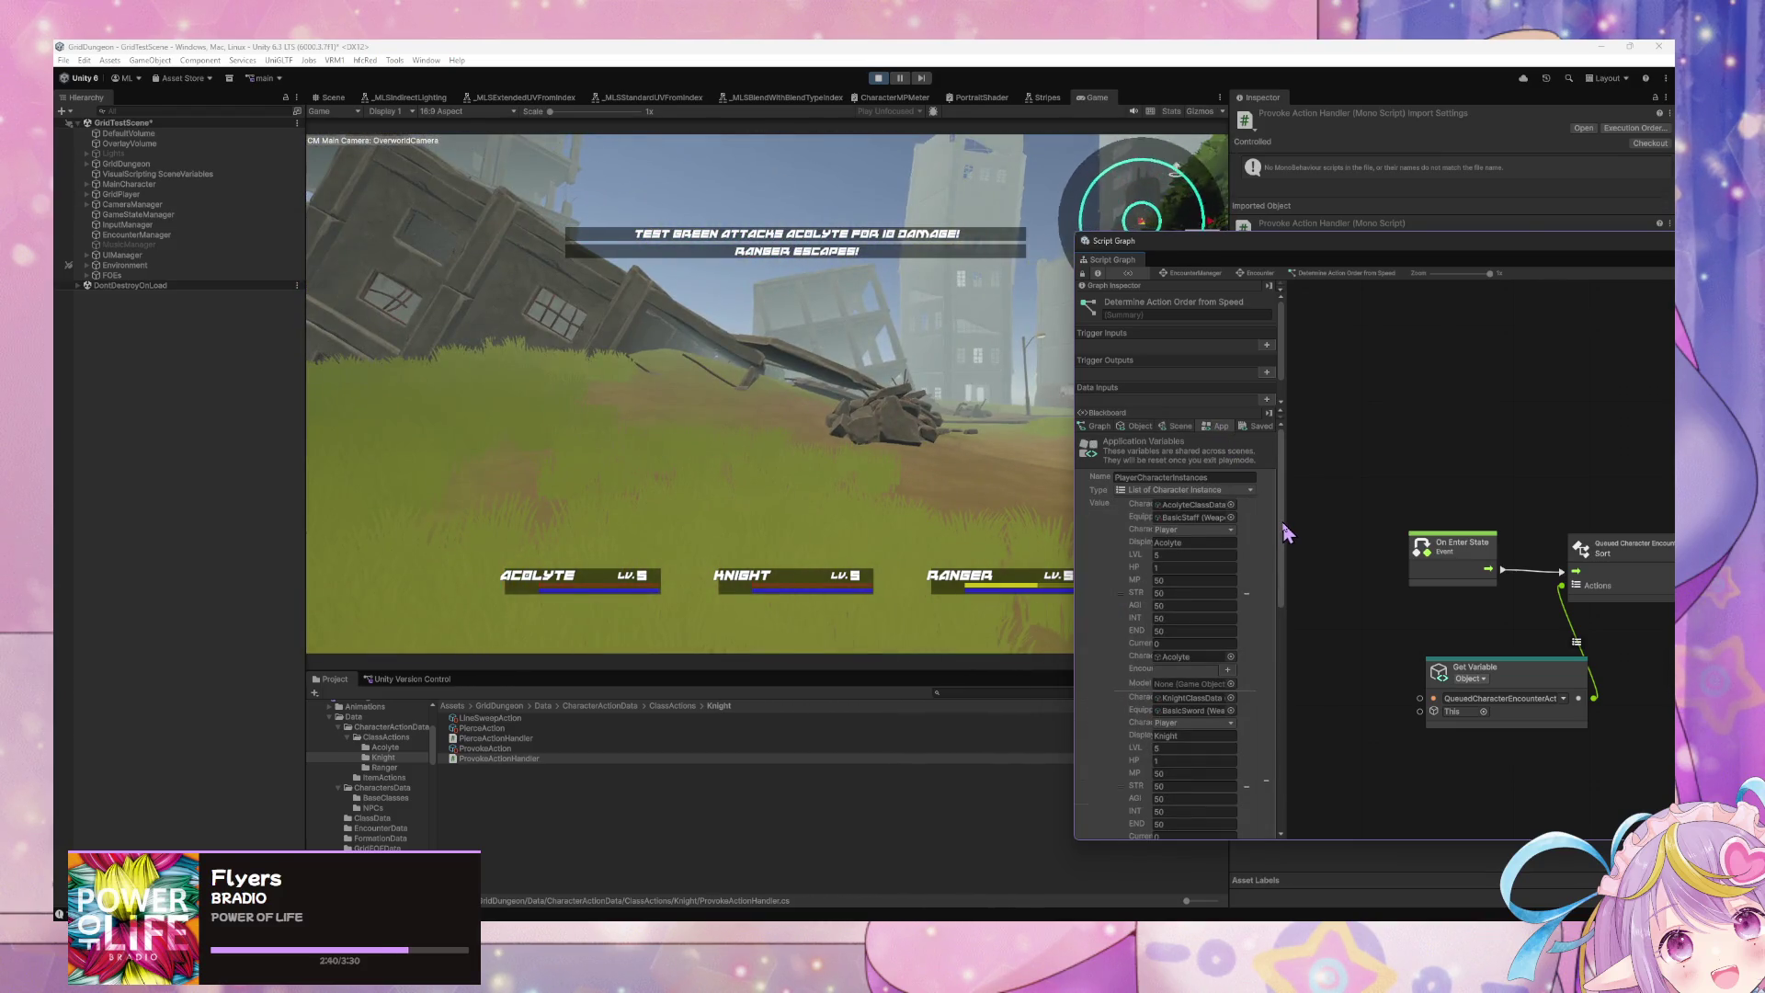
scroll(1283, 549, down, 10)
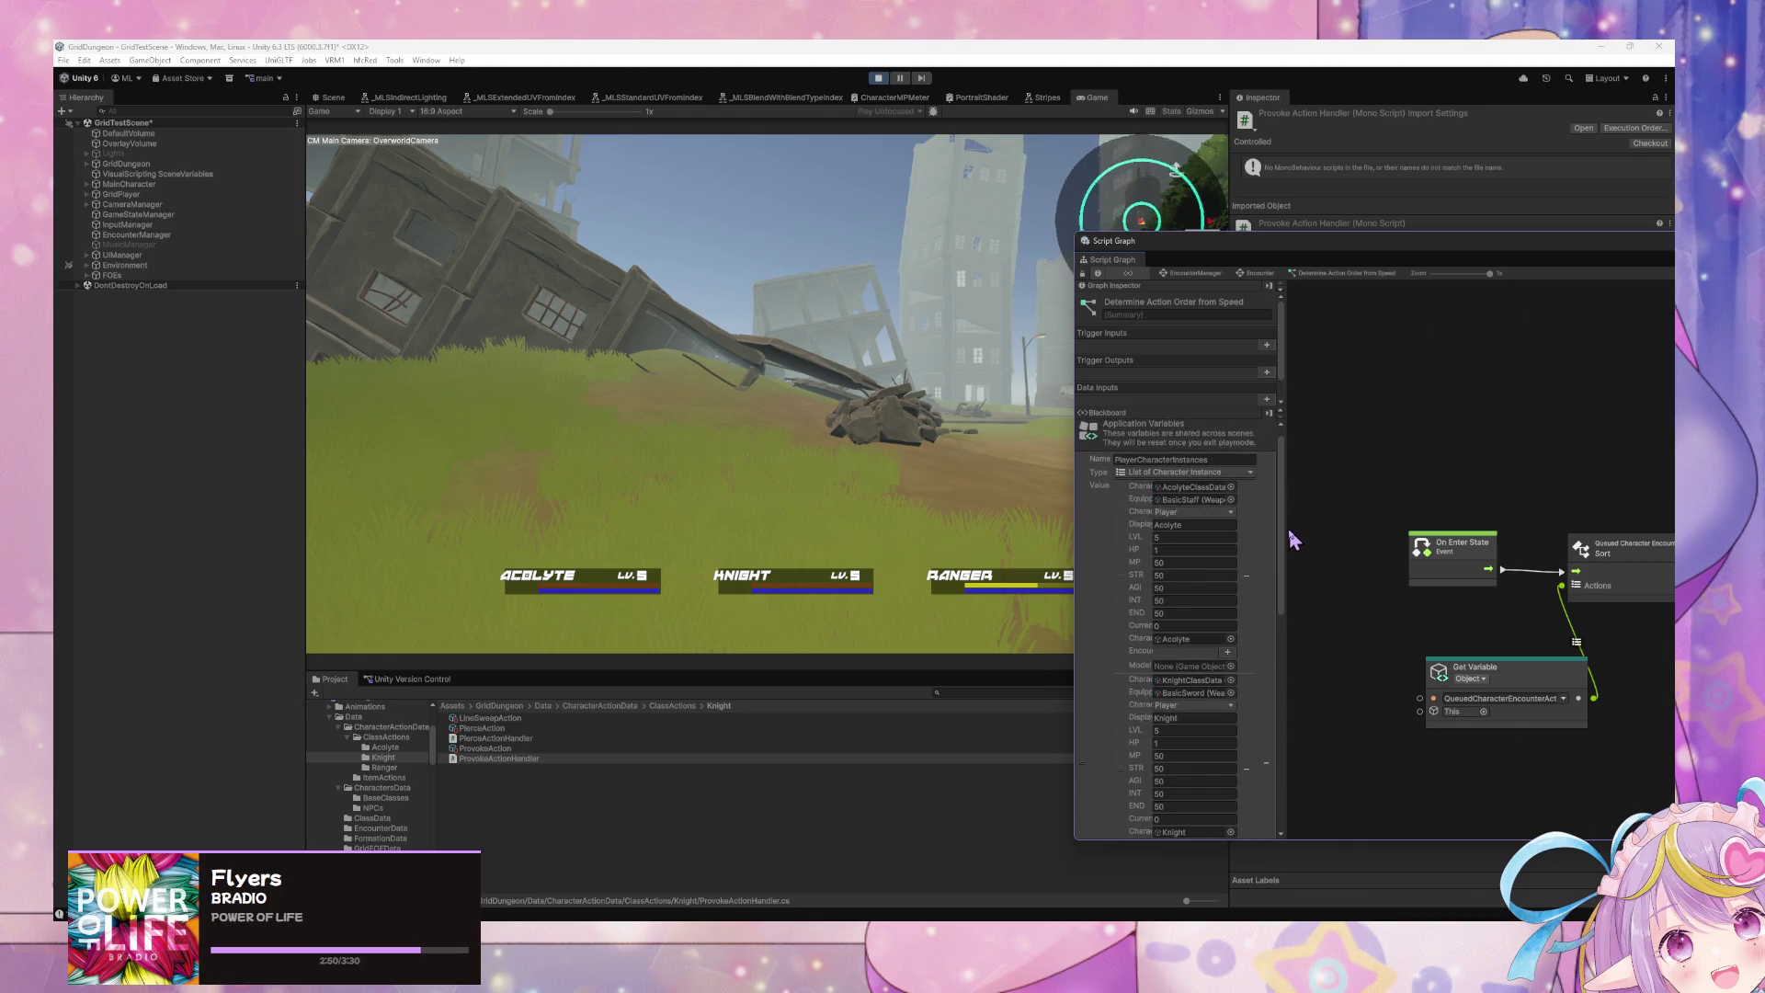
drag(1287, 526, 1289, 680)
key(alt+Tab)
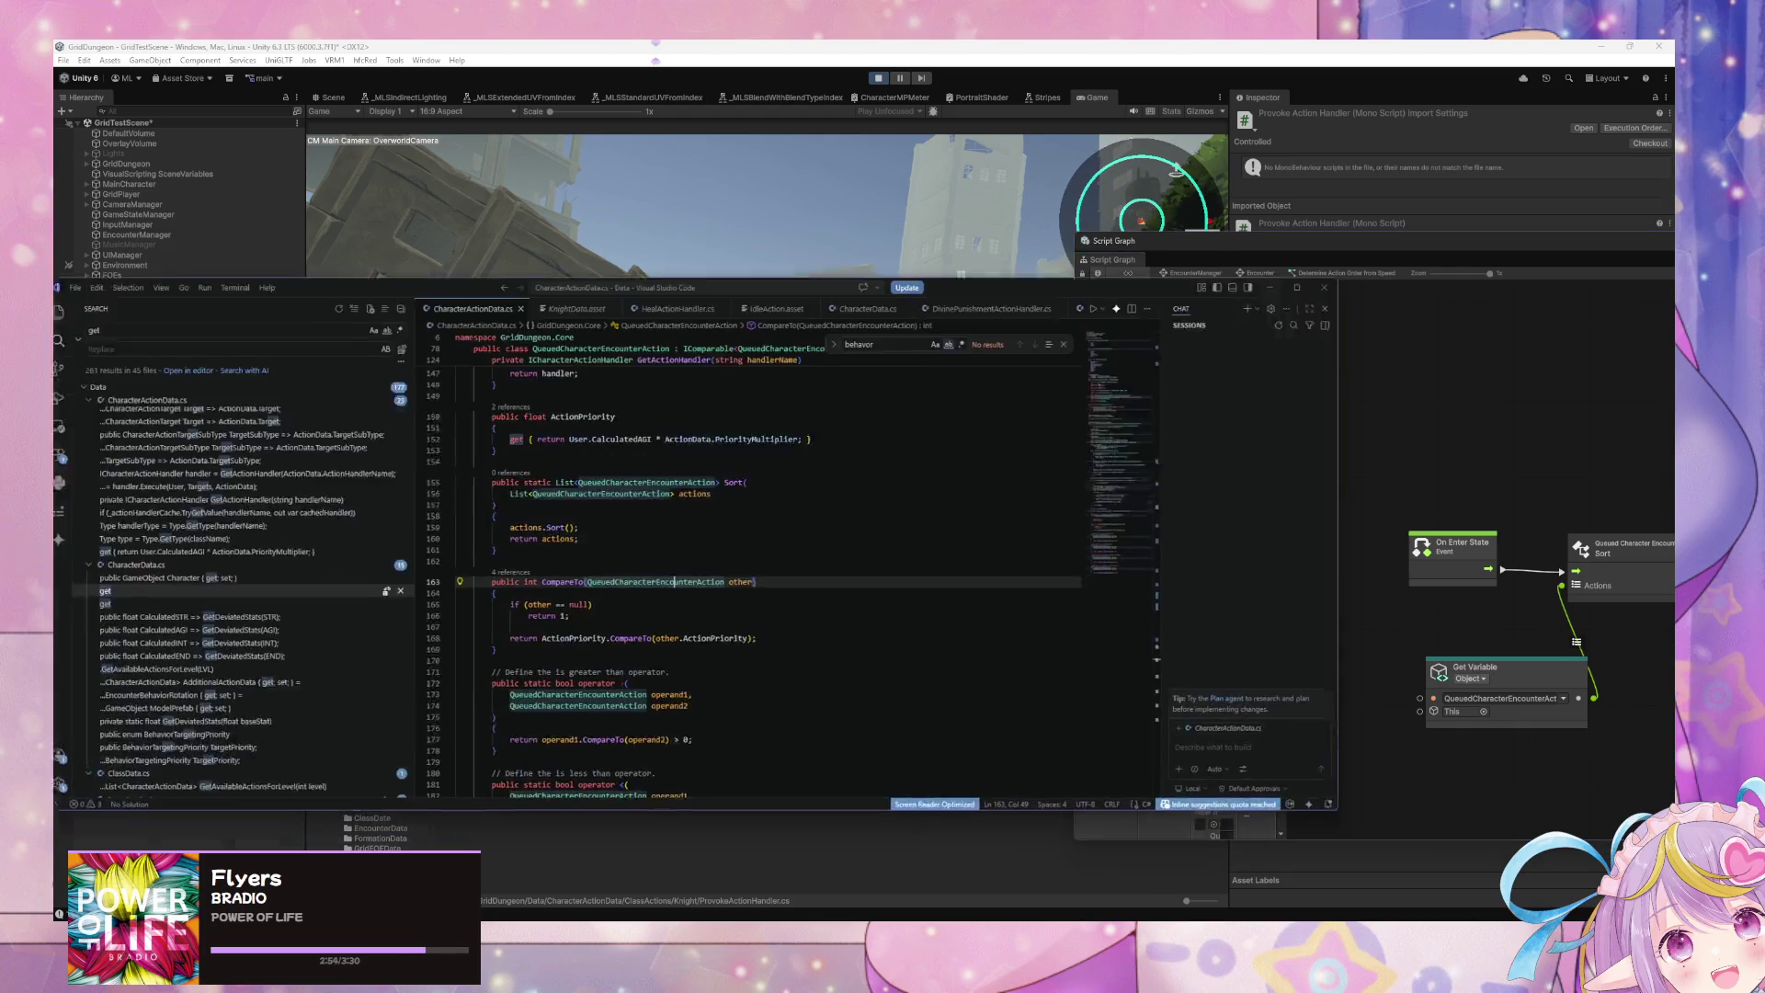
Step: Change the comparison operator on line 172 from > to <
scroll(761, 693, down, 3)
scroll(762, 693, up, 4)
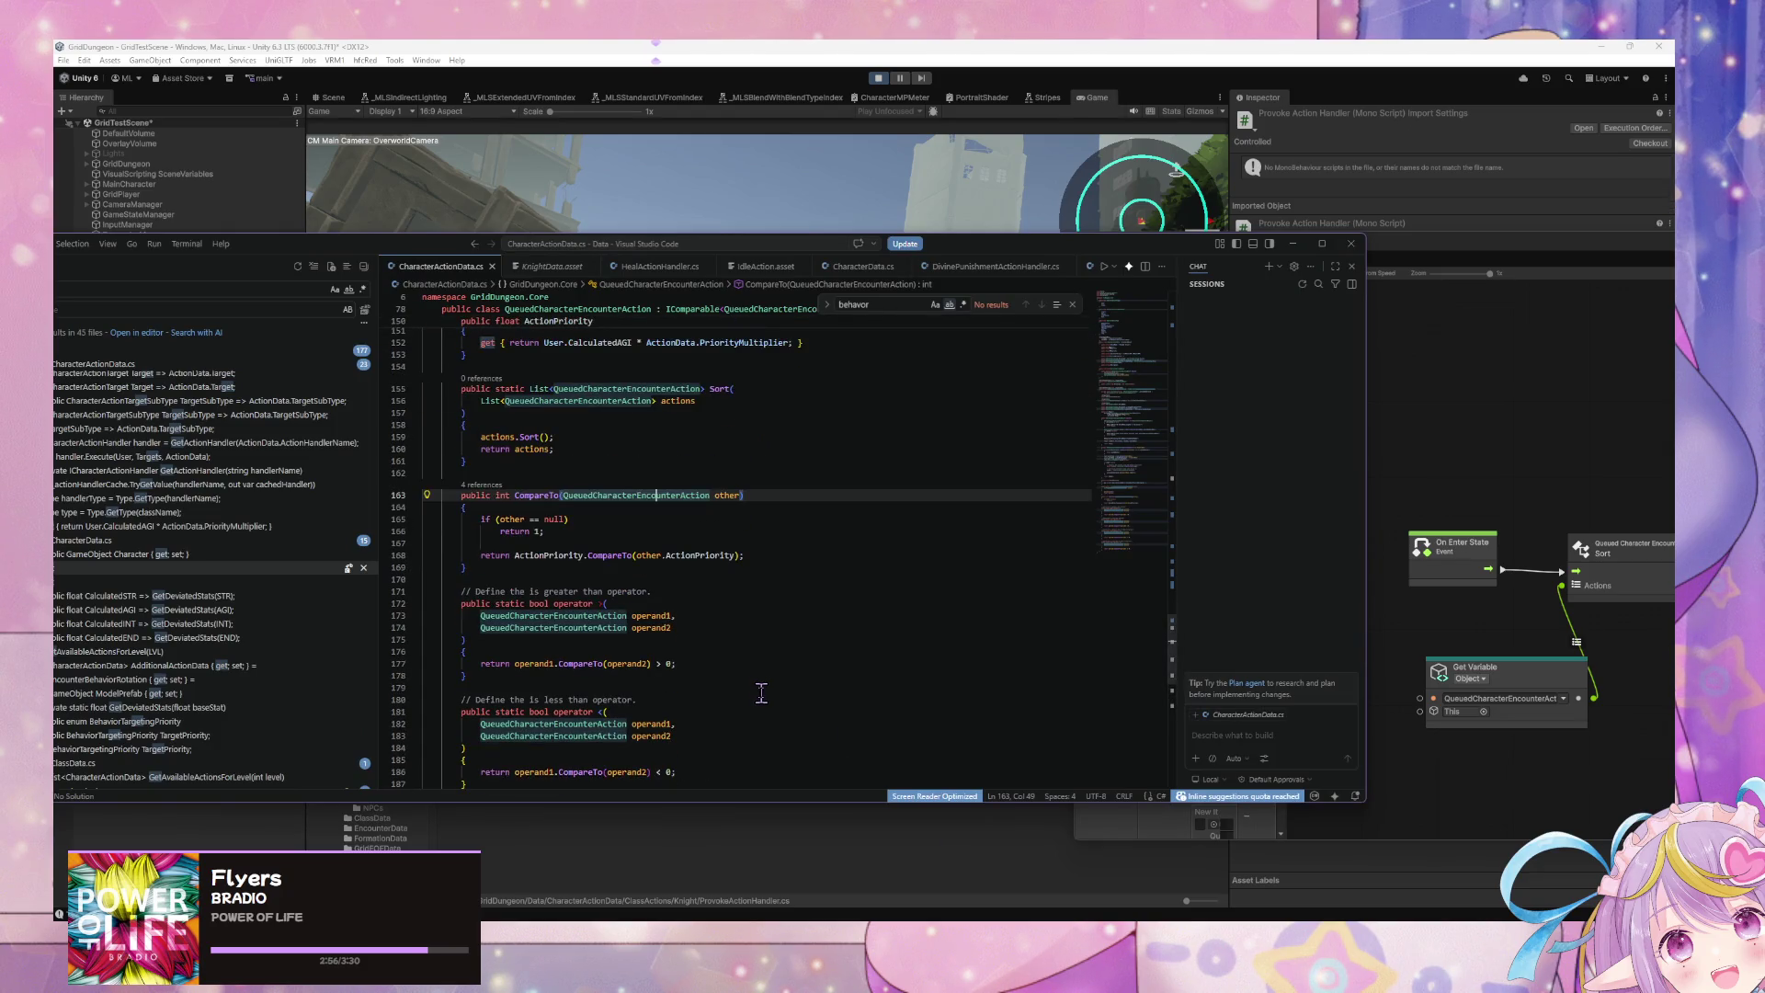
scroll(762, 693, down, 1)
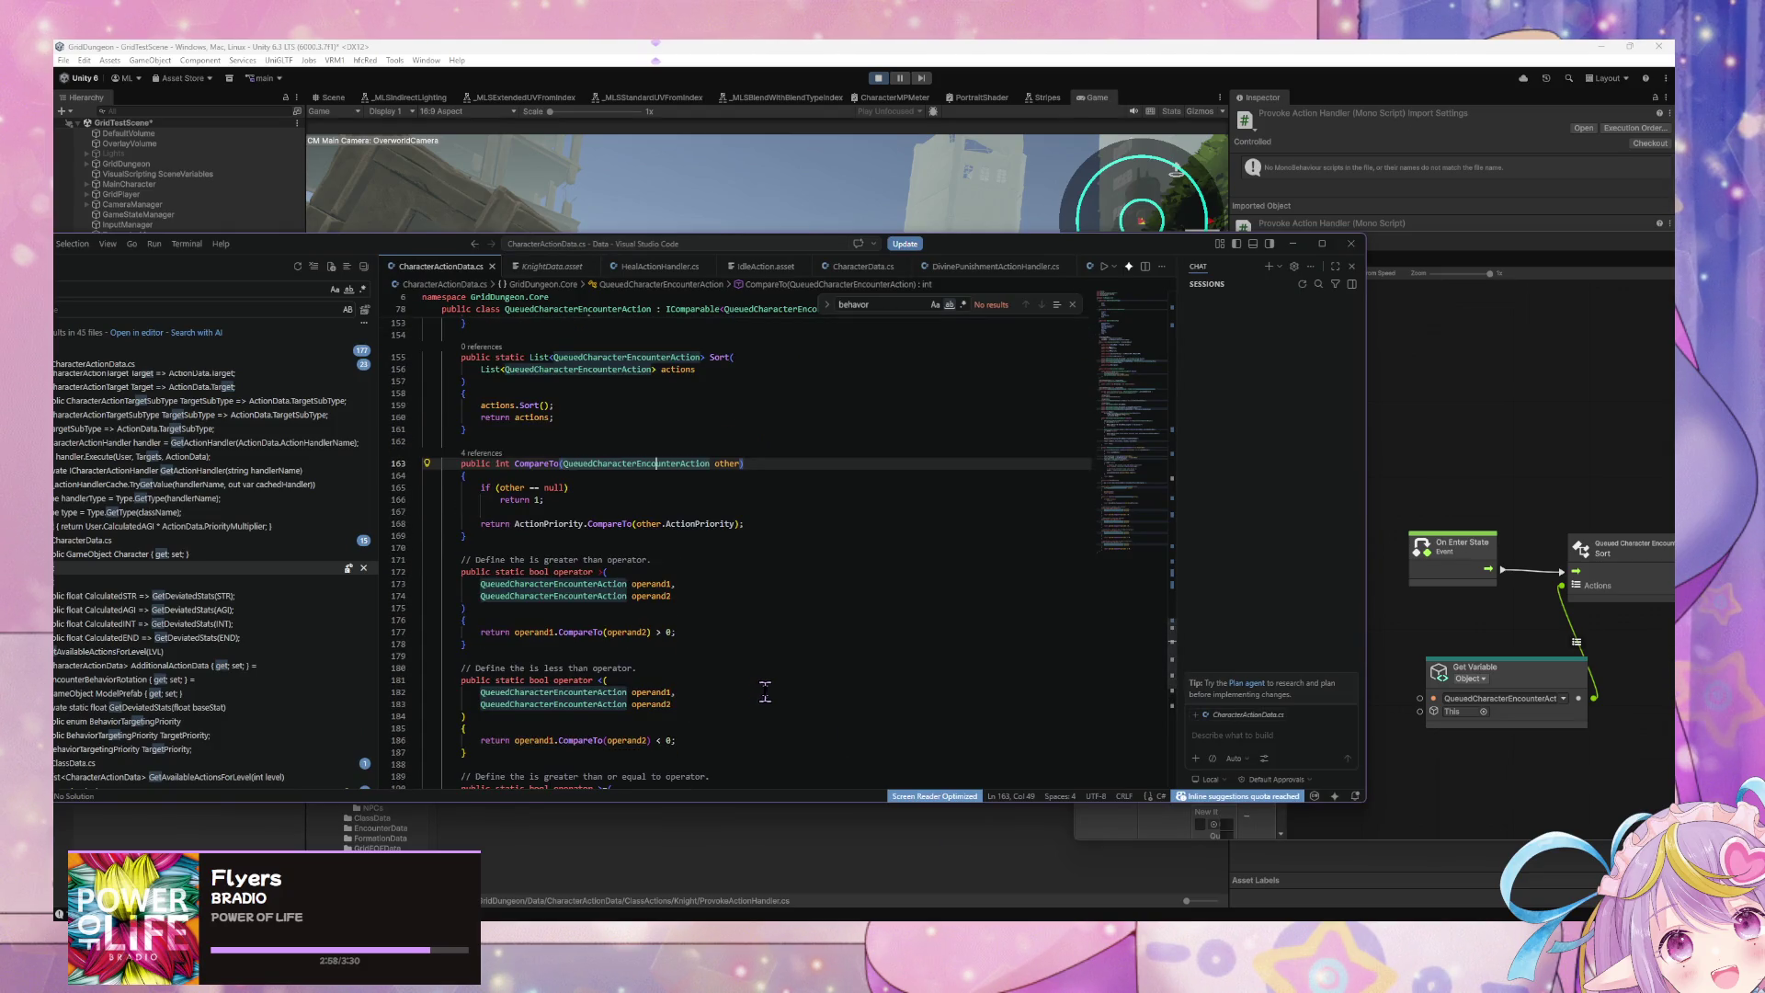
scroll(764, 692, up, 1)
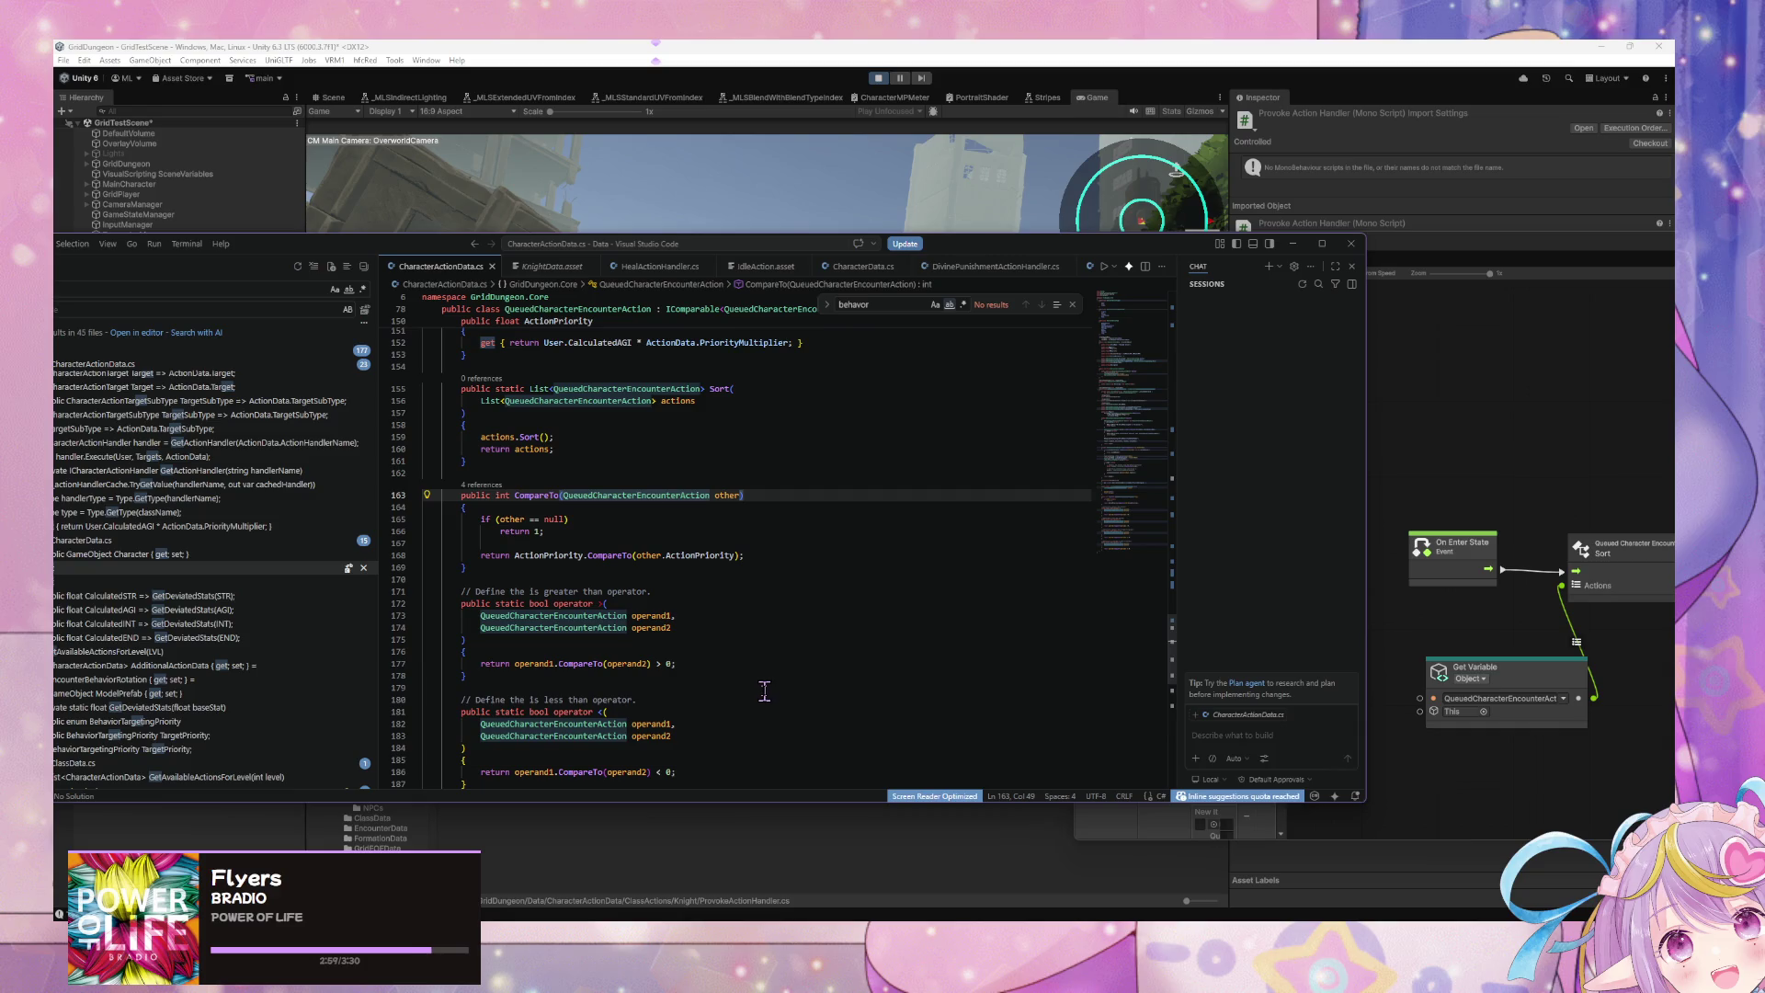
click(604, 604)
key(BackSpace)
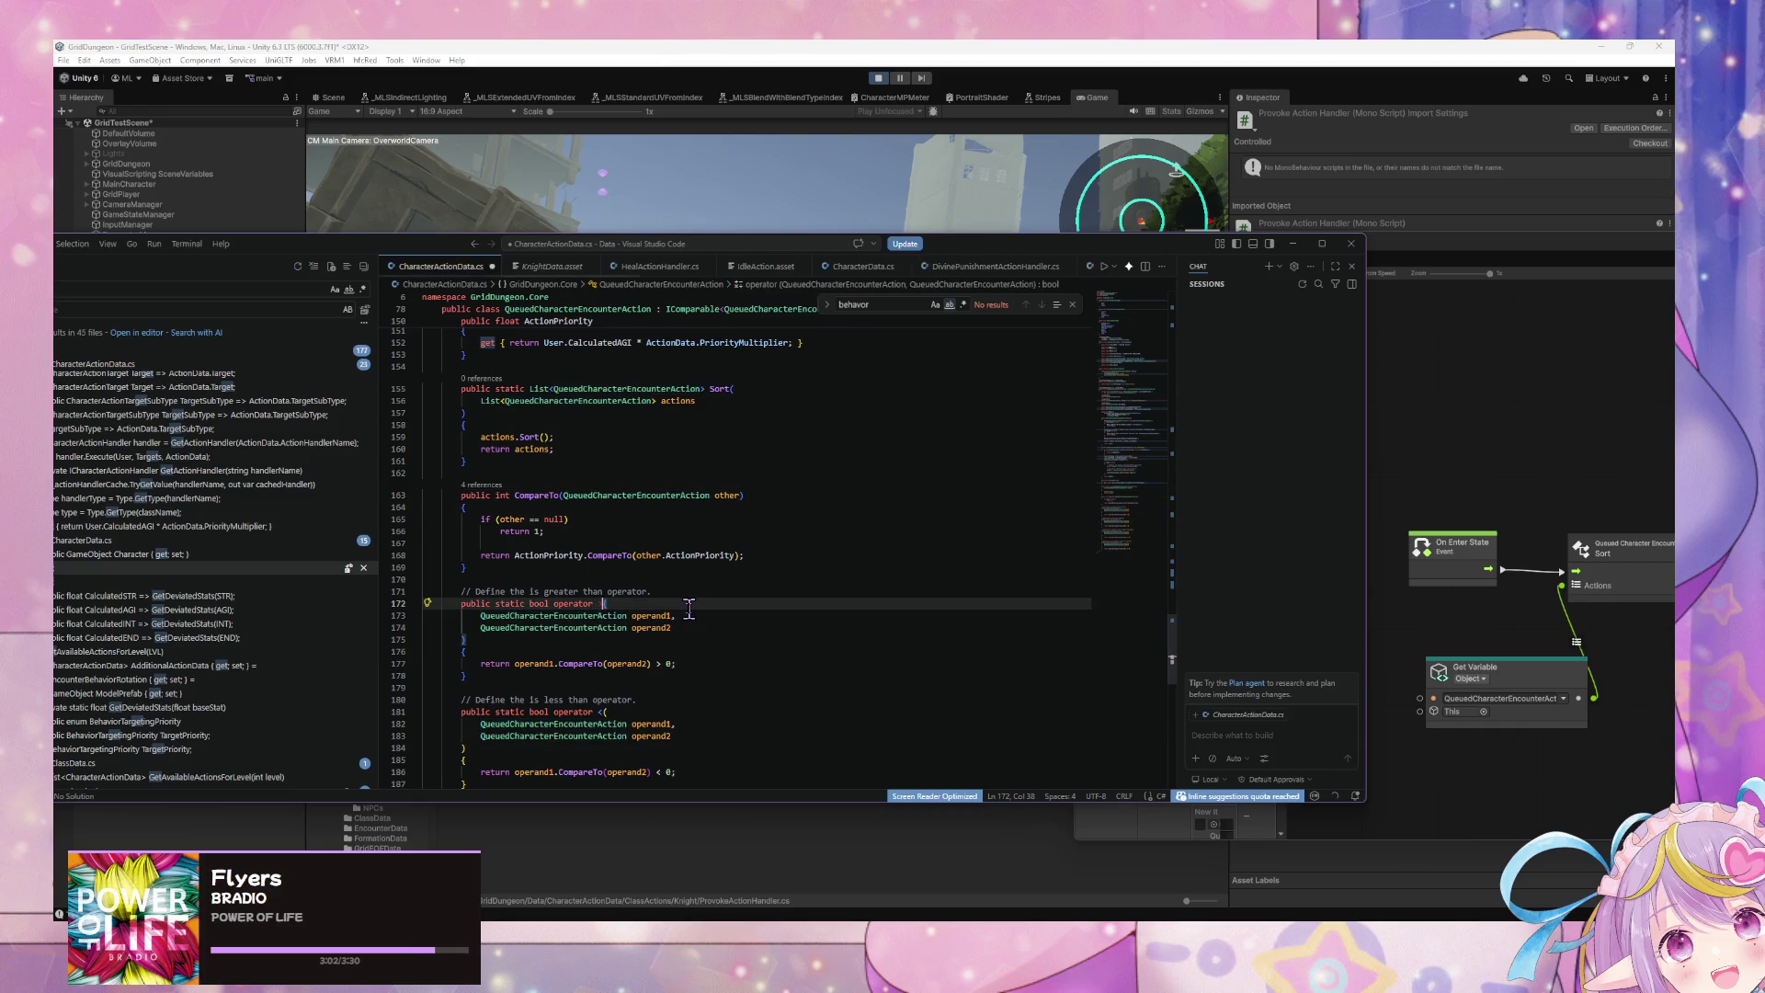
text(>)
key(BackSpace)
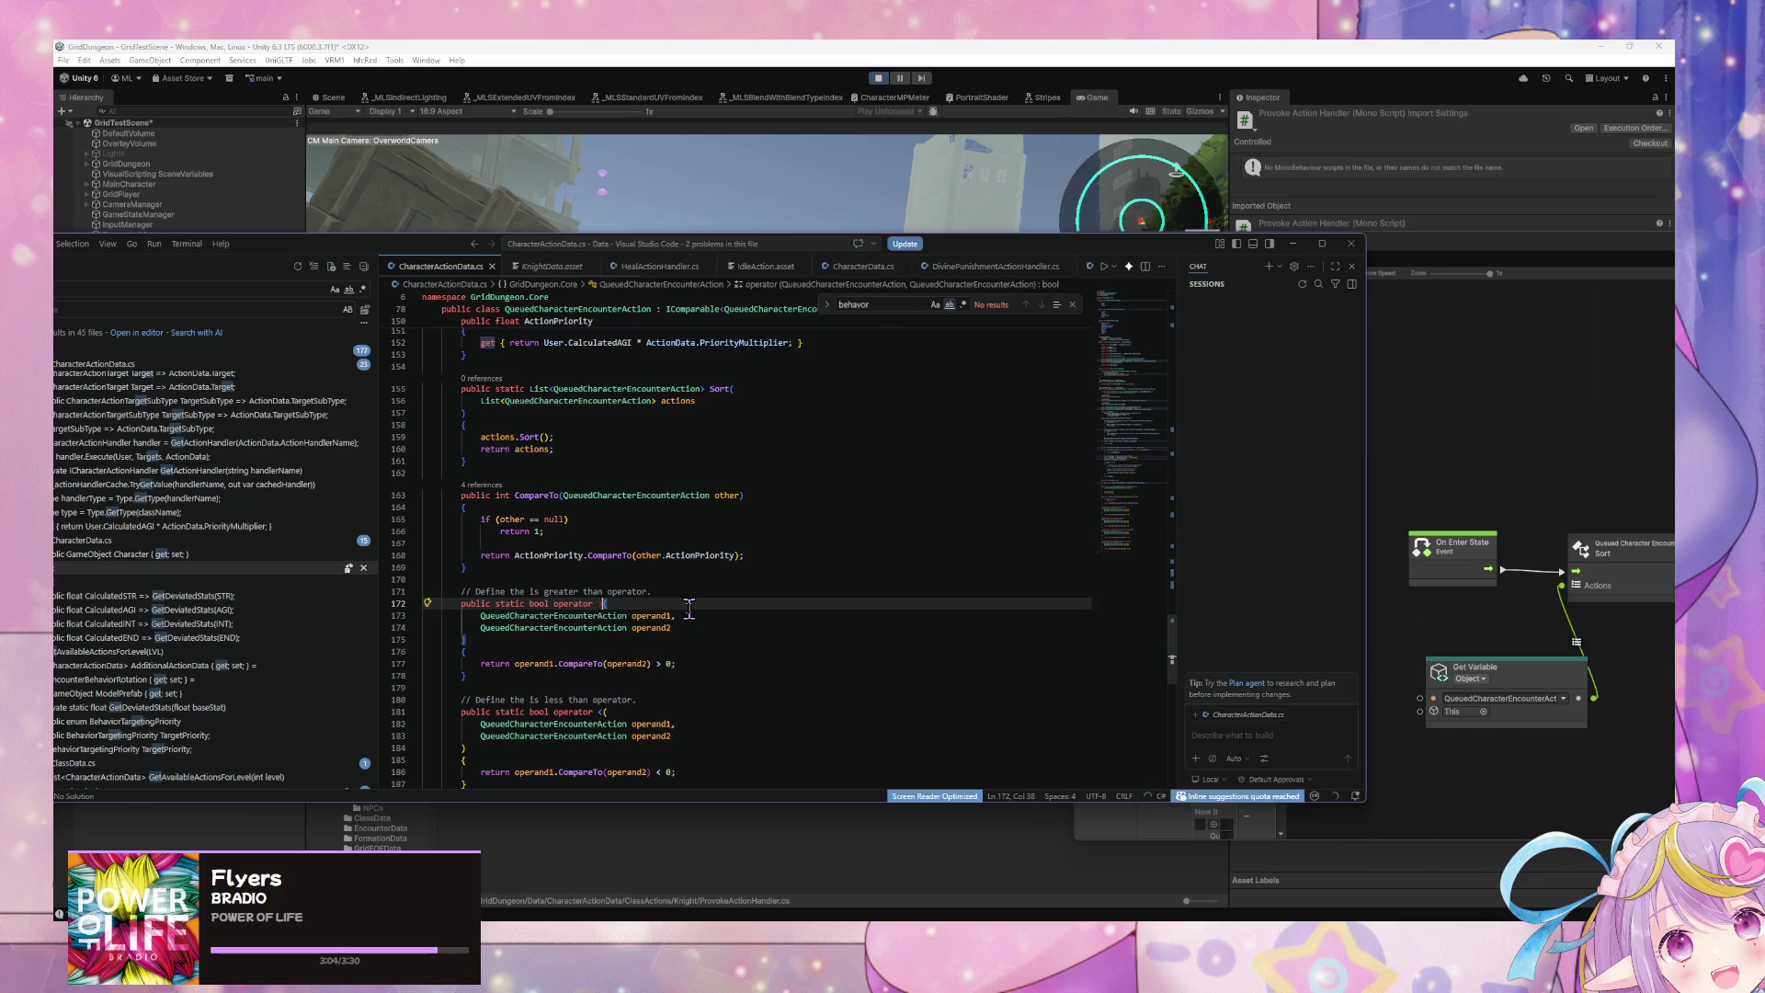
text(<)
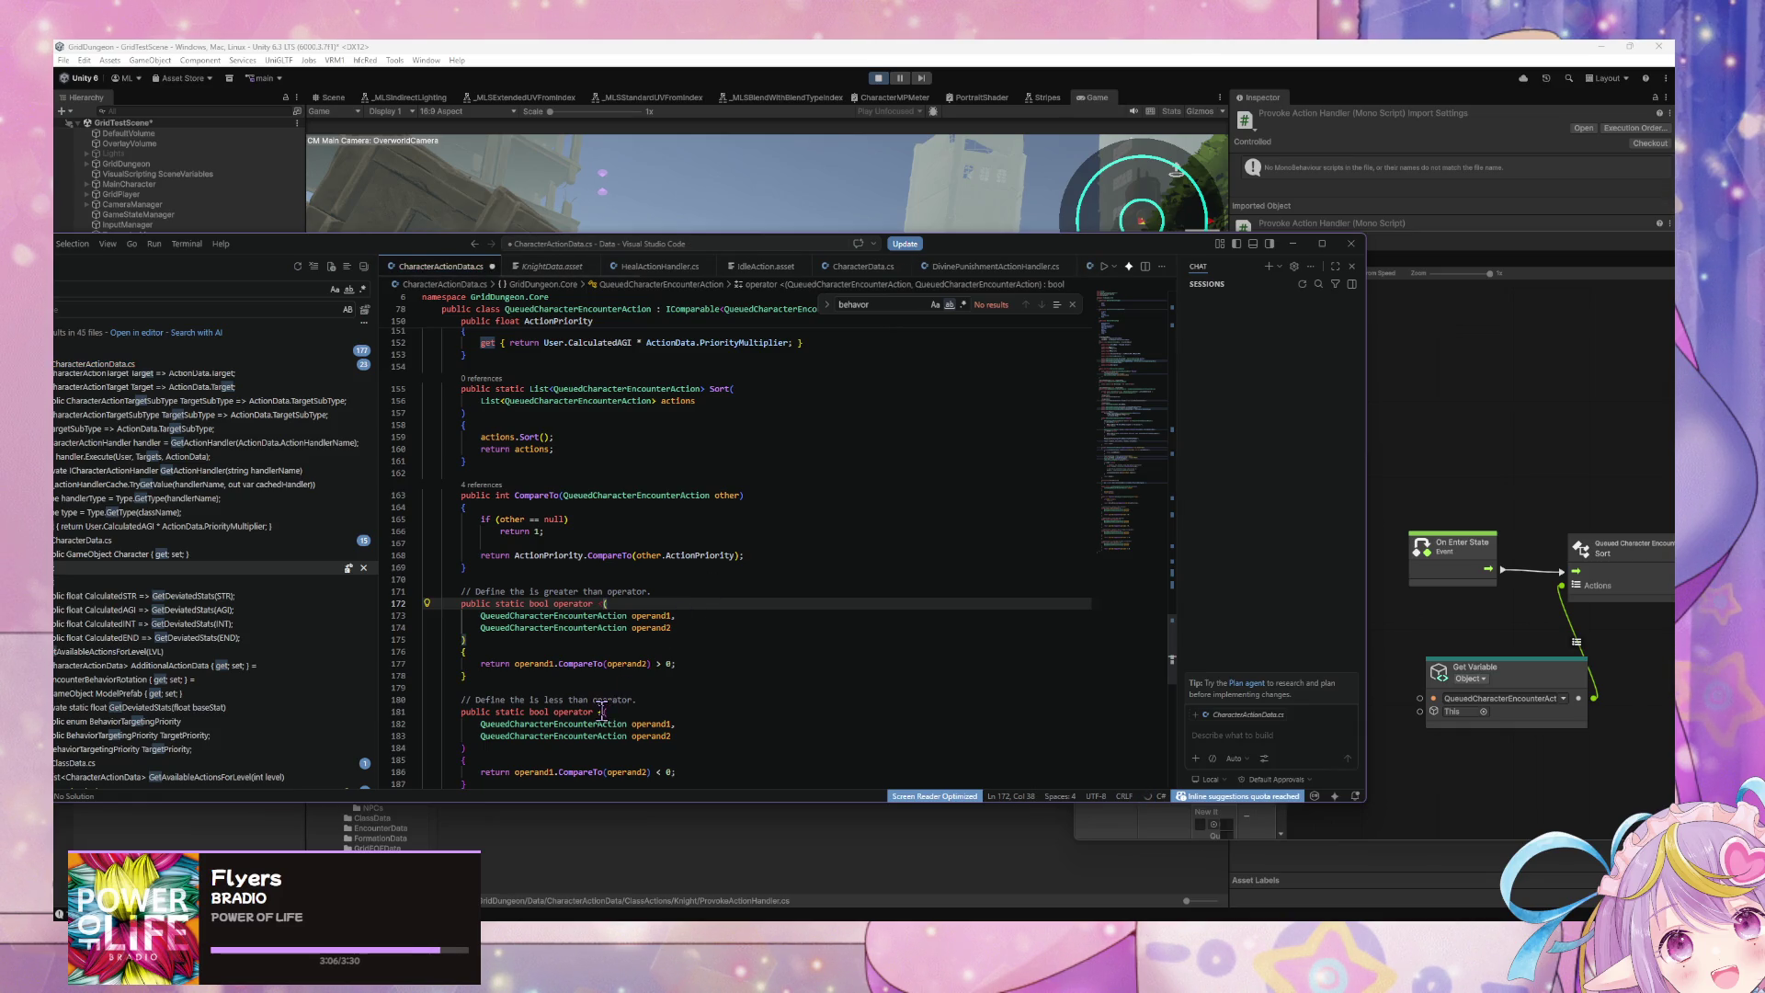
Step: Try > in place of < on line 181, restore <, and save CharacterActionData.cs
click(603, 712)
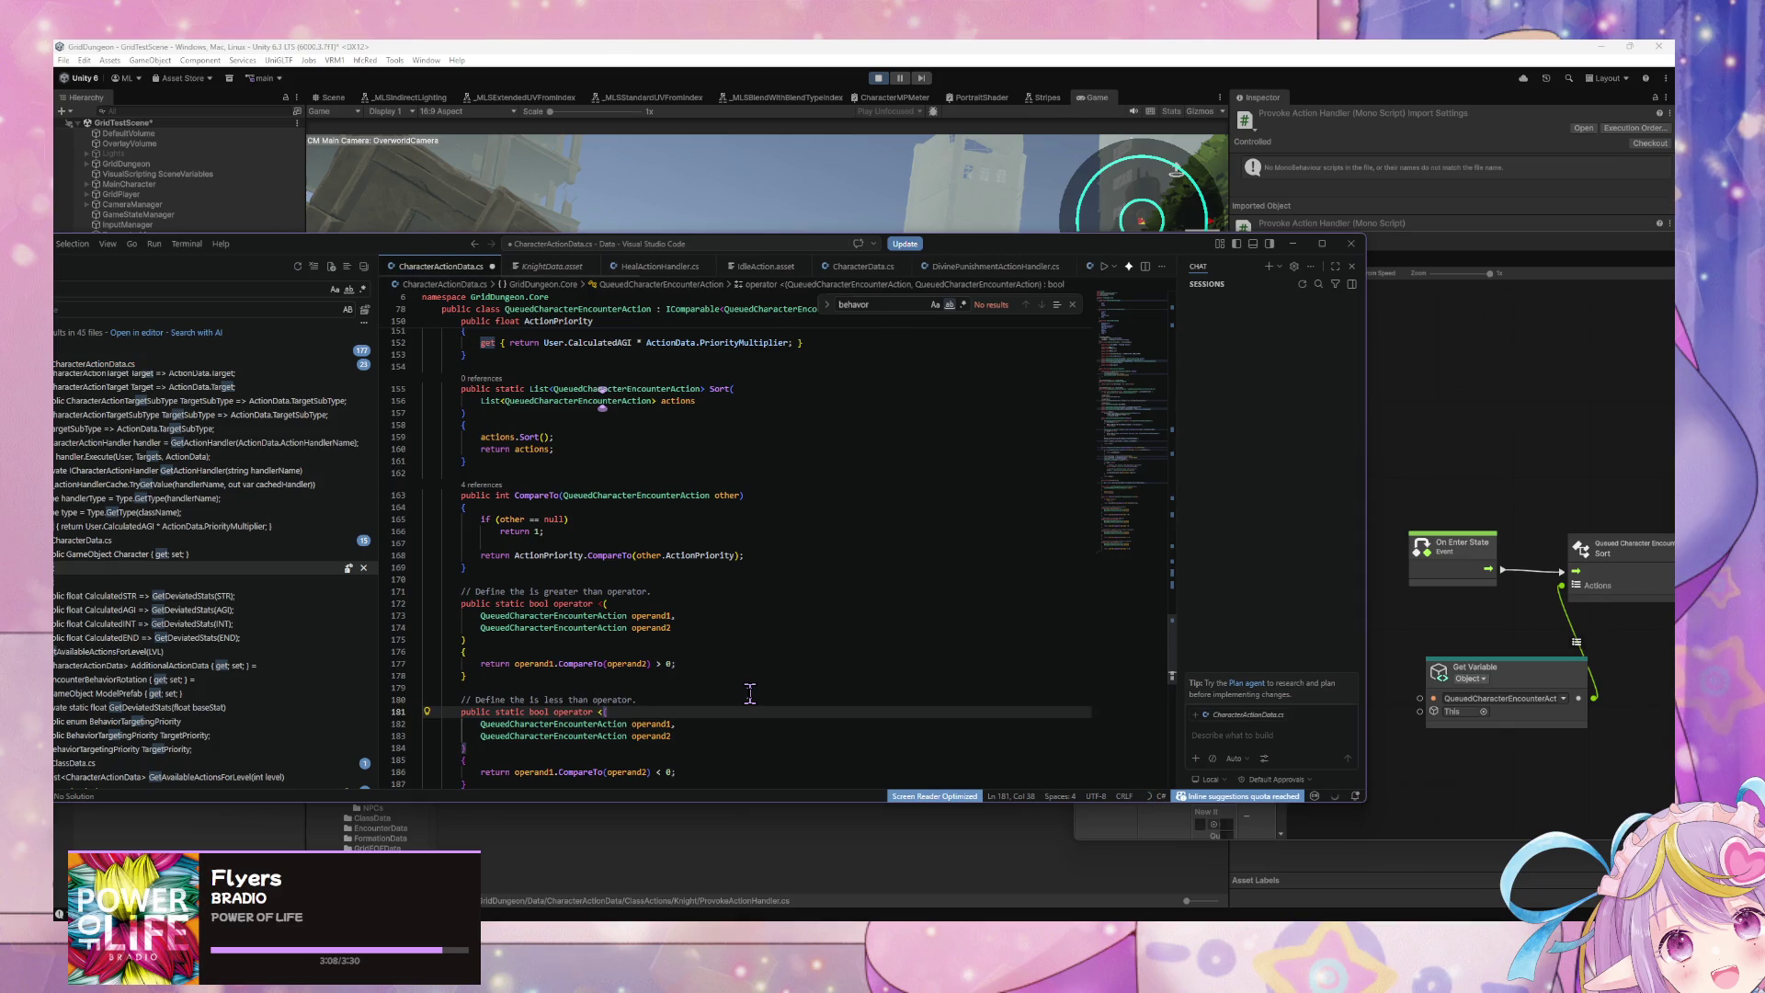
key(BackSpace)
text(>)
scroll(756, 658, down, 1)
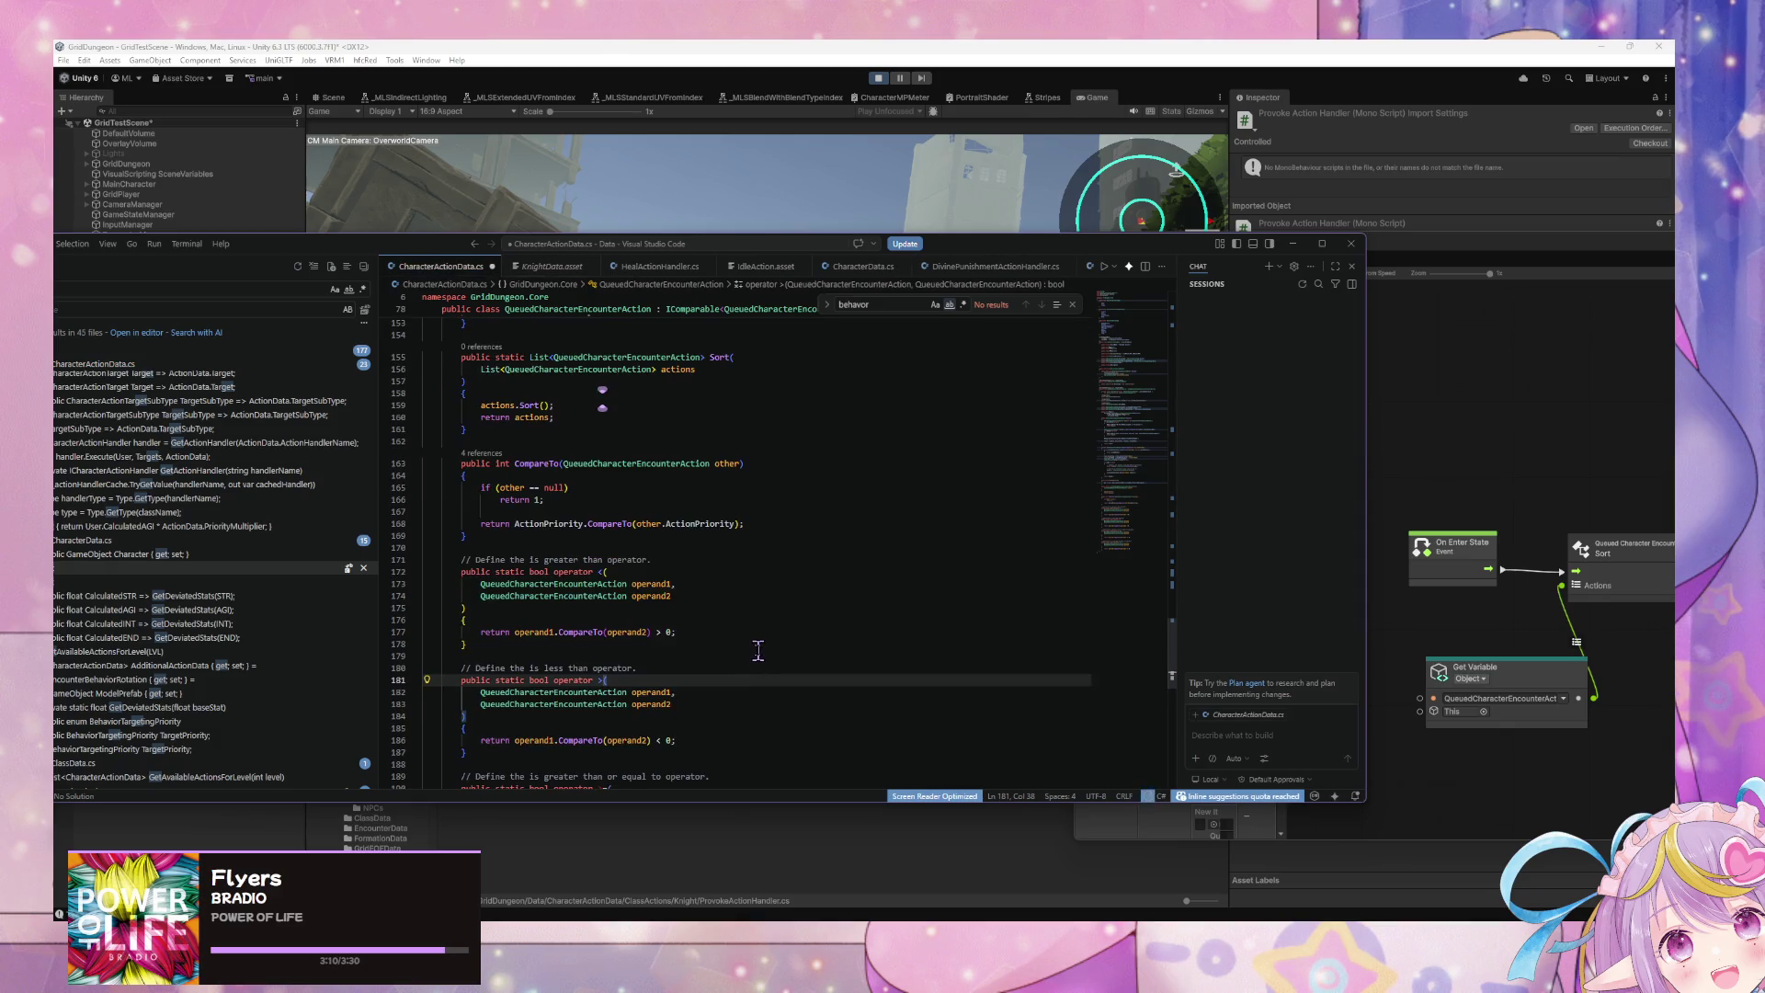
scroll(757, 650, down, 3)
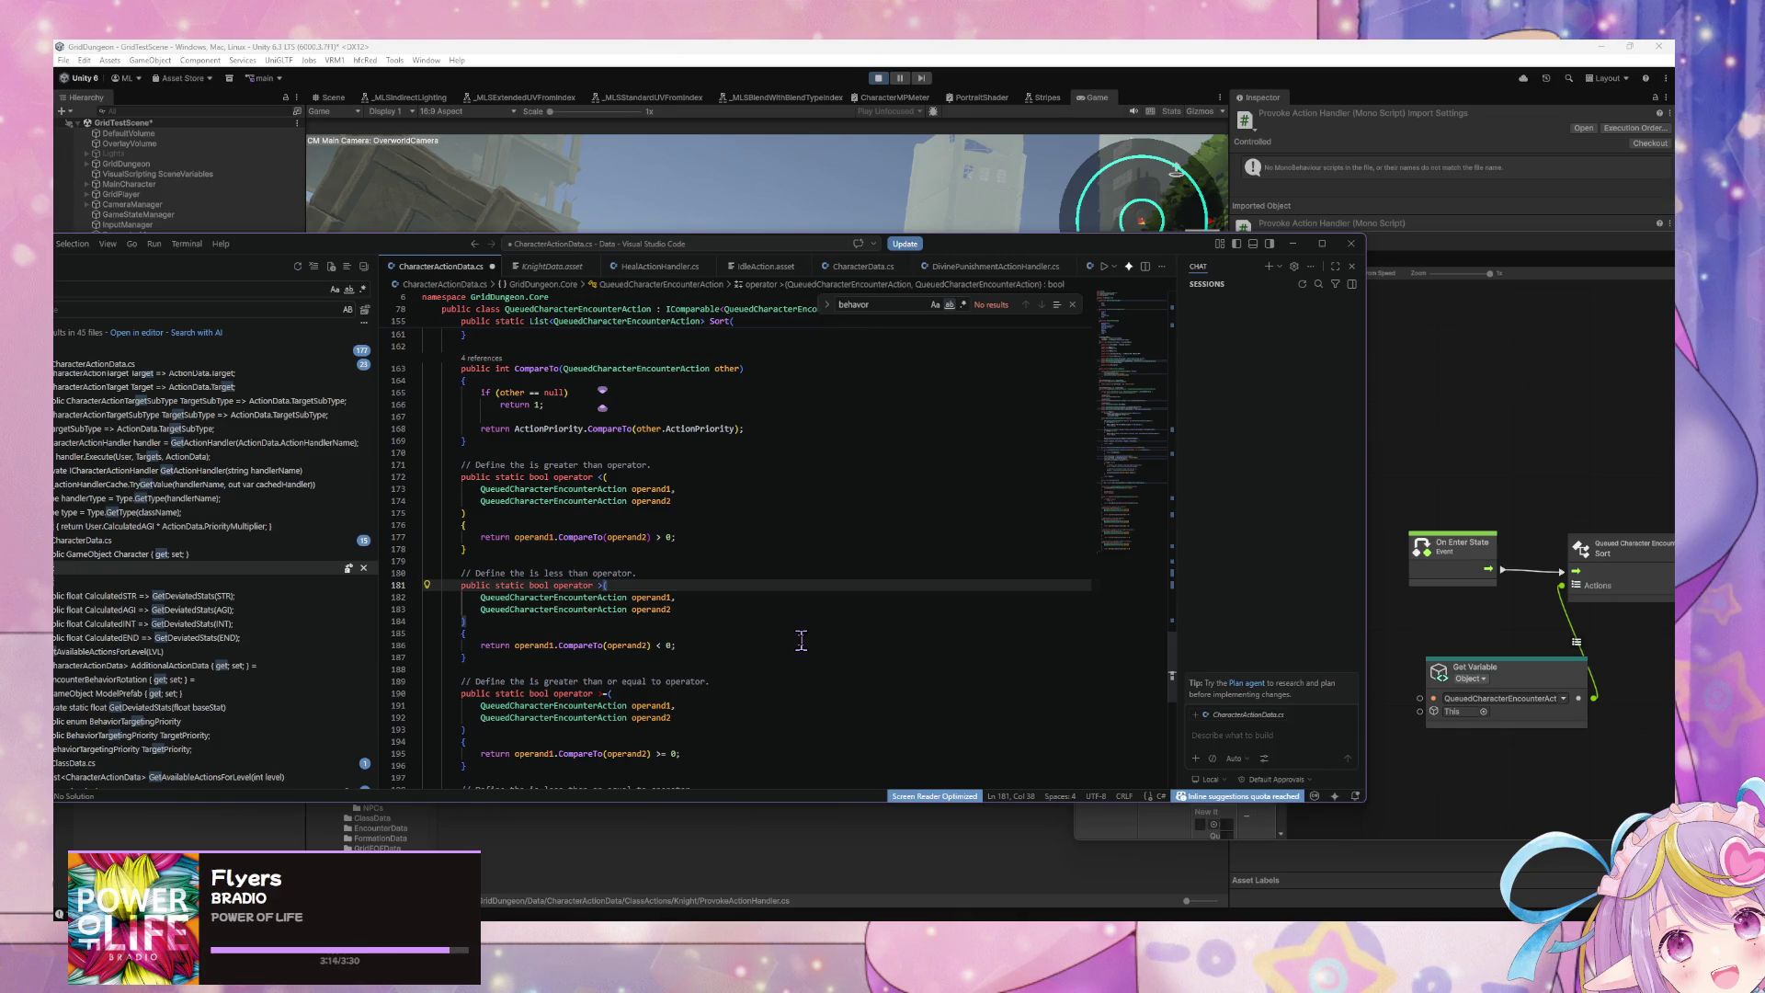
key(BackSpace)
text(<)
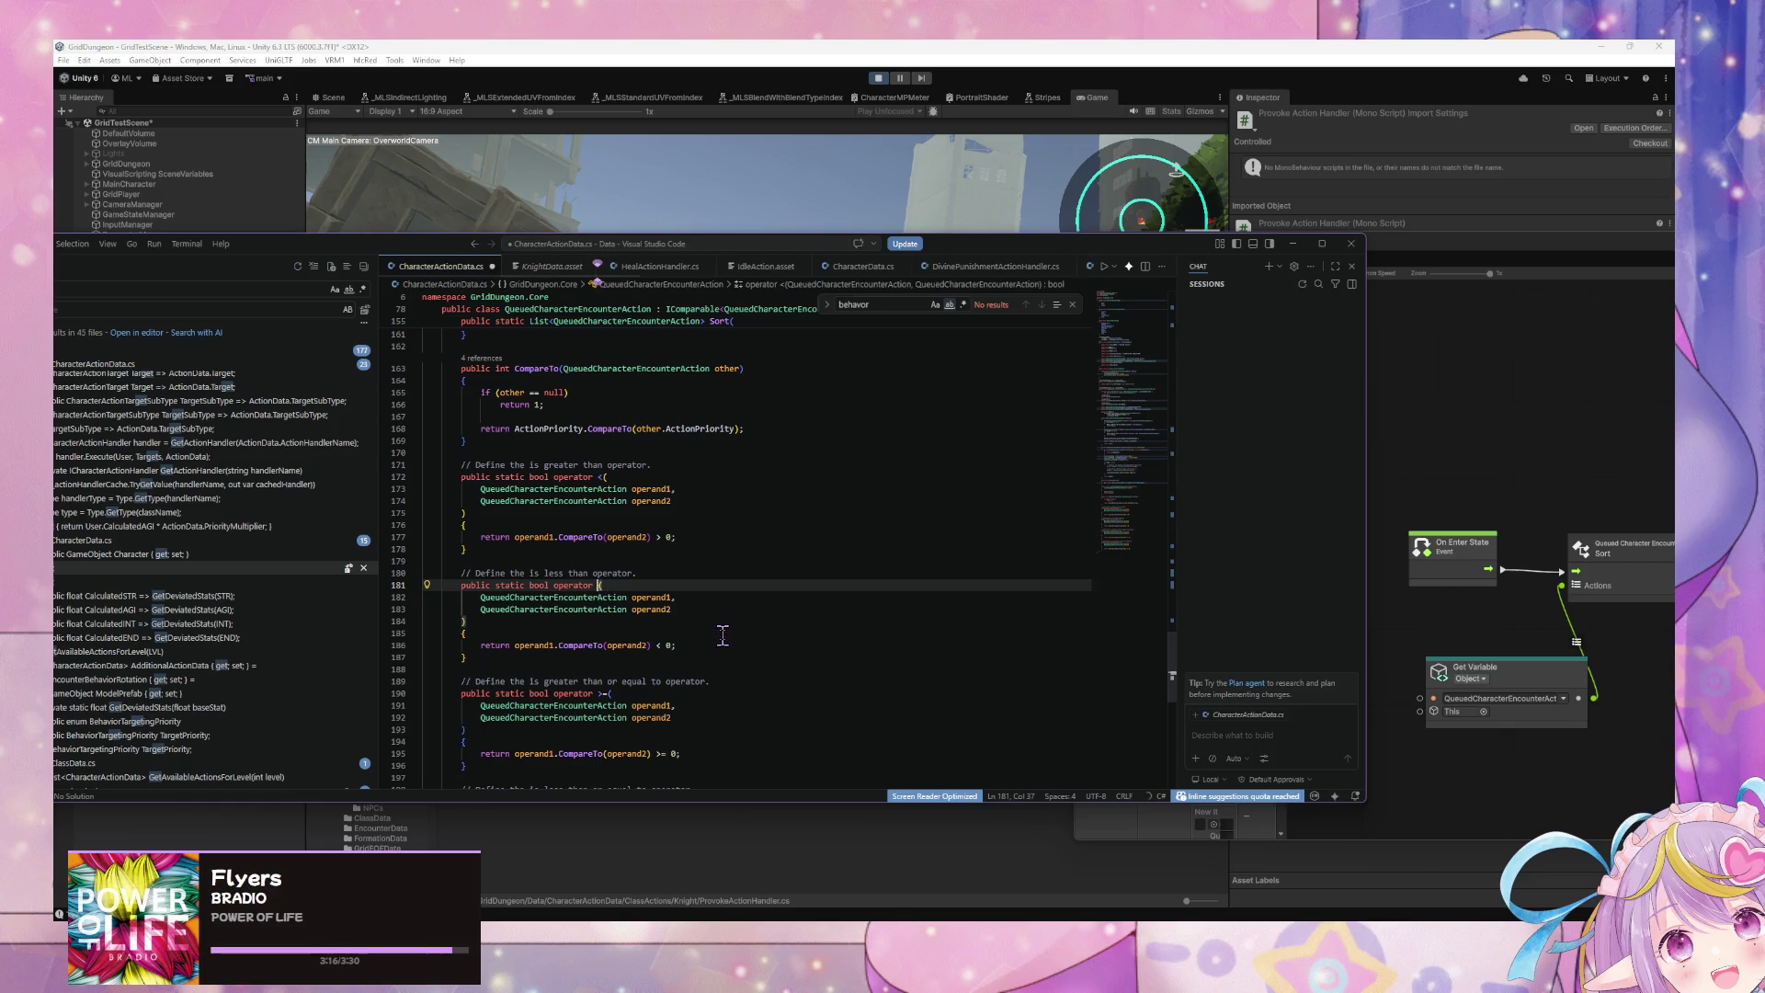
key(ctrl+s)
Step: Scroll back up to review the operator code around line 172
key(Up)
key(Up)
key(Up)
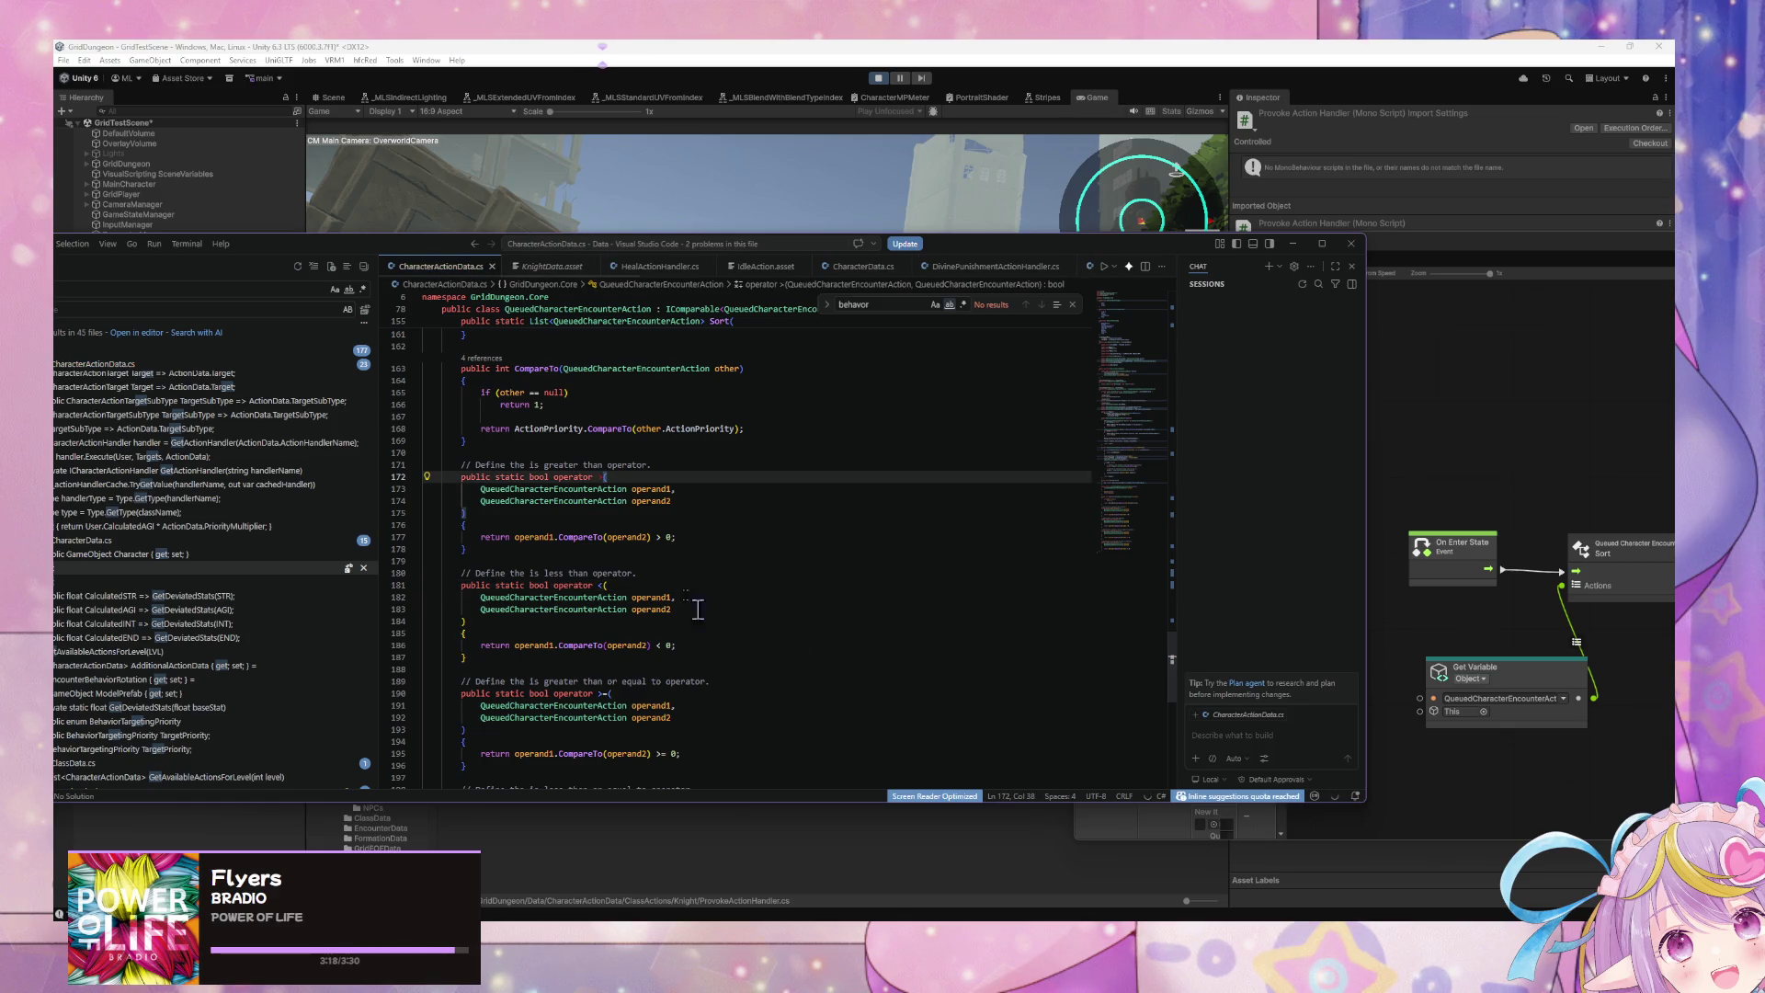
scroll(597, 486, up, 3)
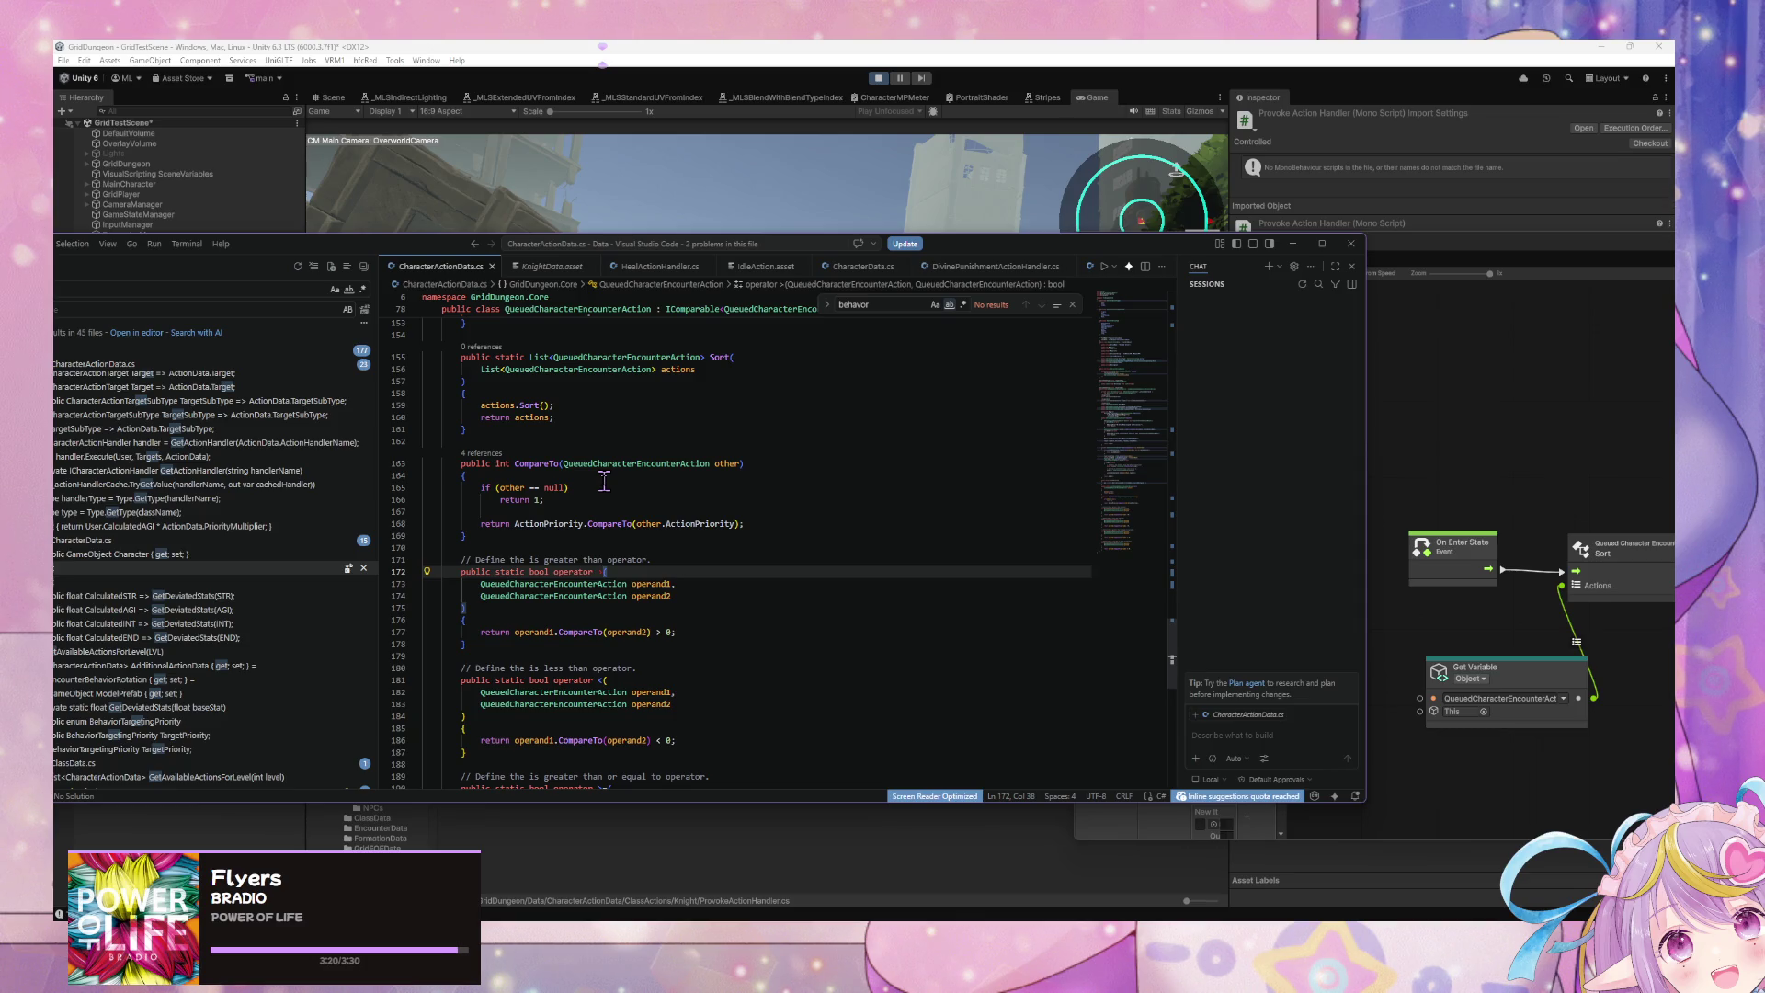
scroll(604, 479, down, 9)
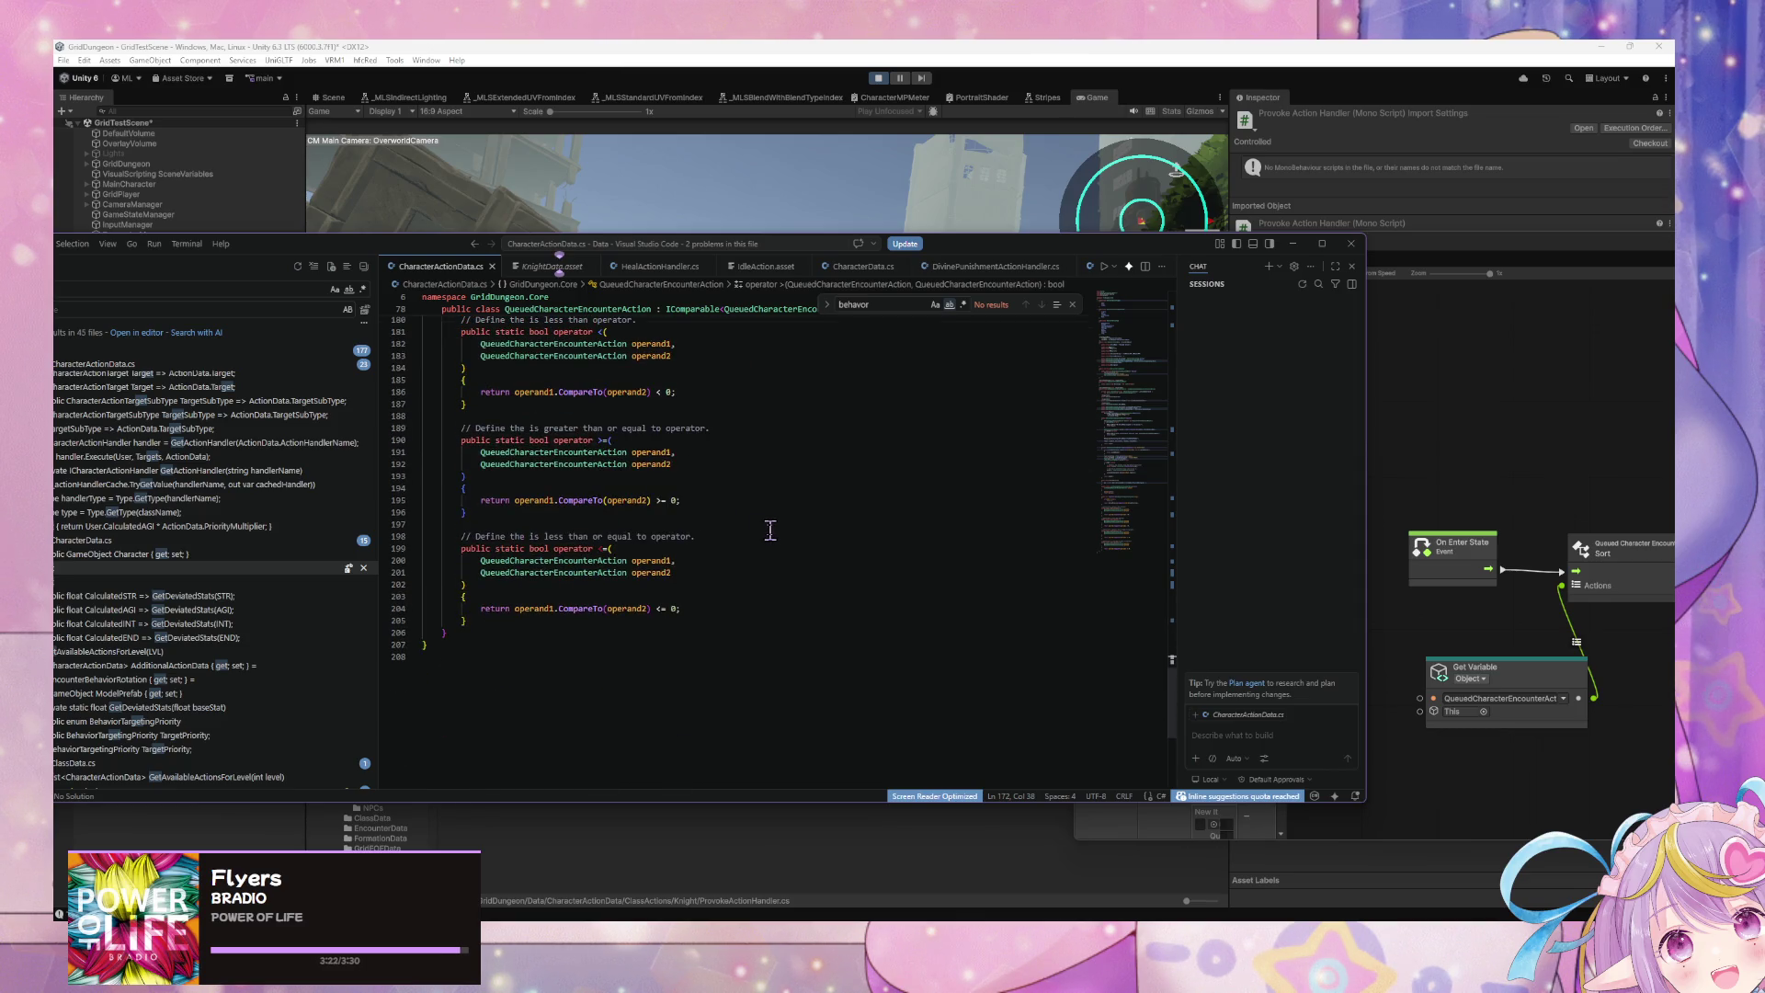
scroll(770, 531, up, 9)
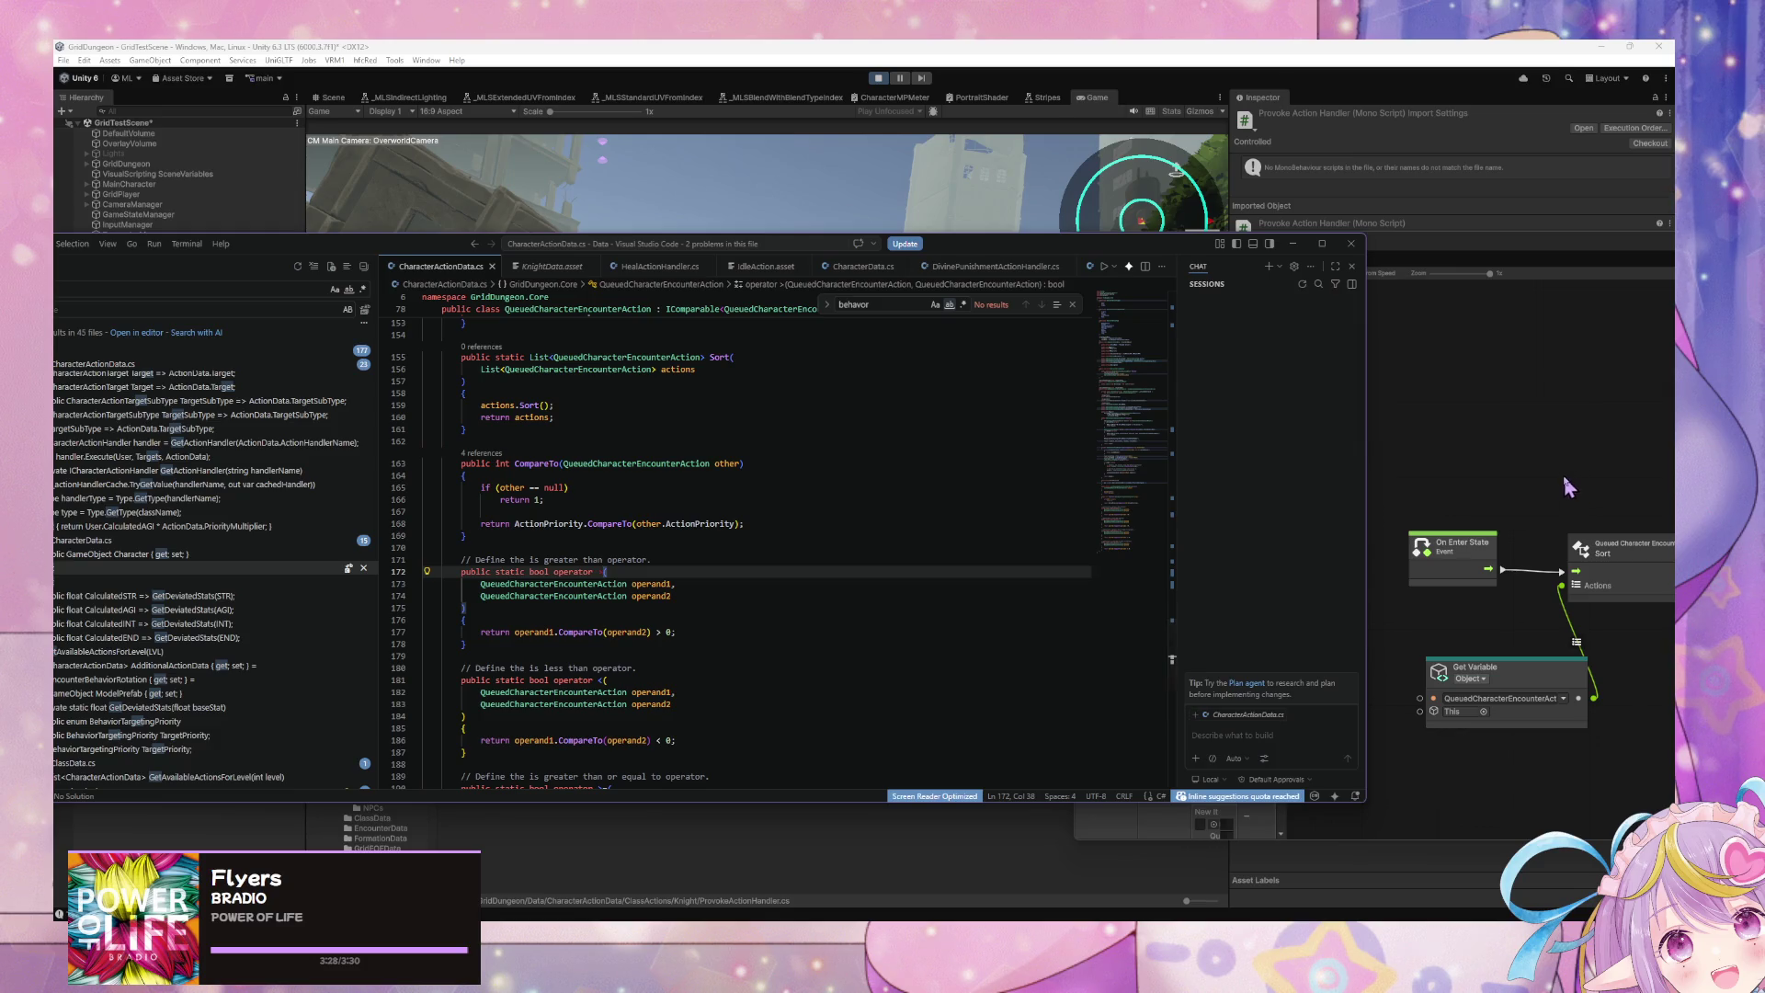
scroll(812, 512, up, 1)
scroll(813, 512, up, 6)
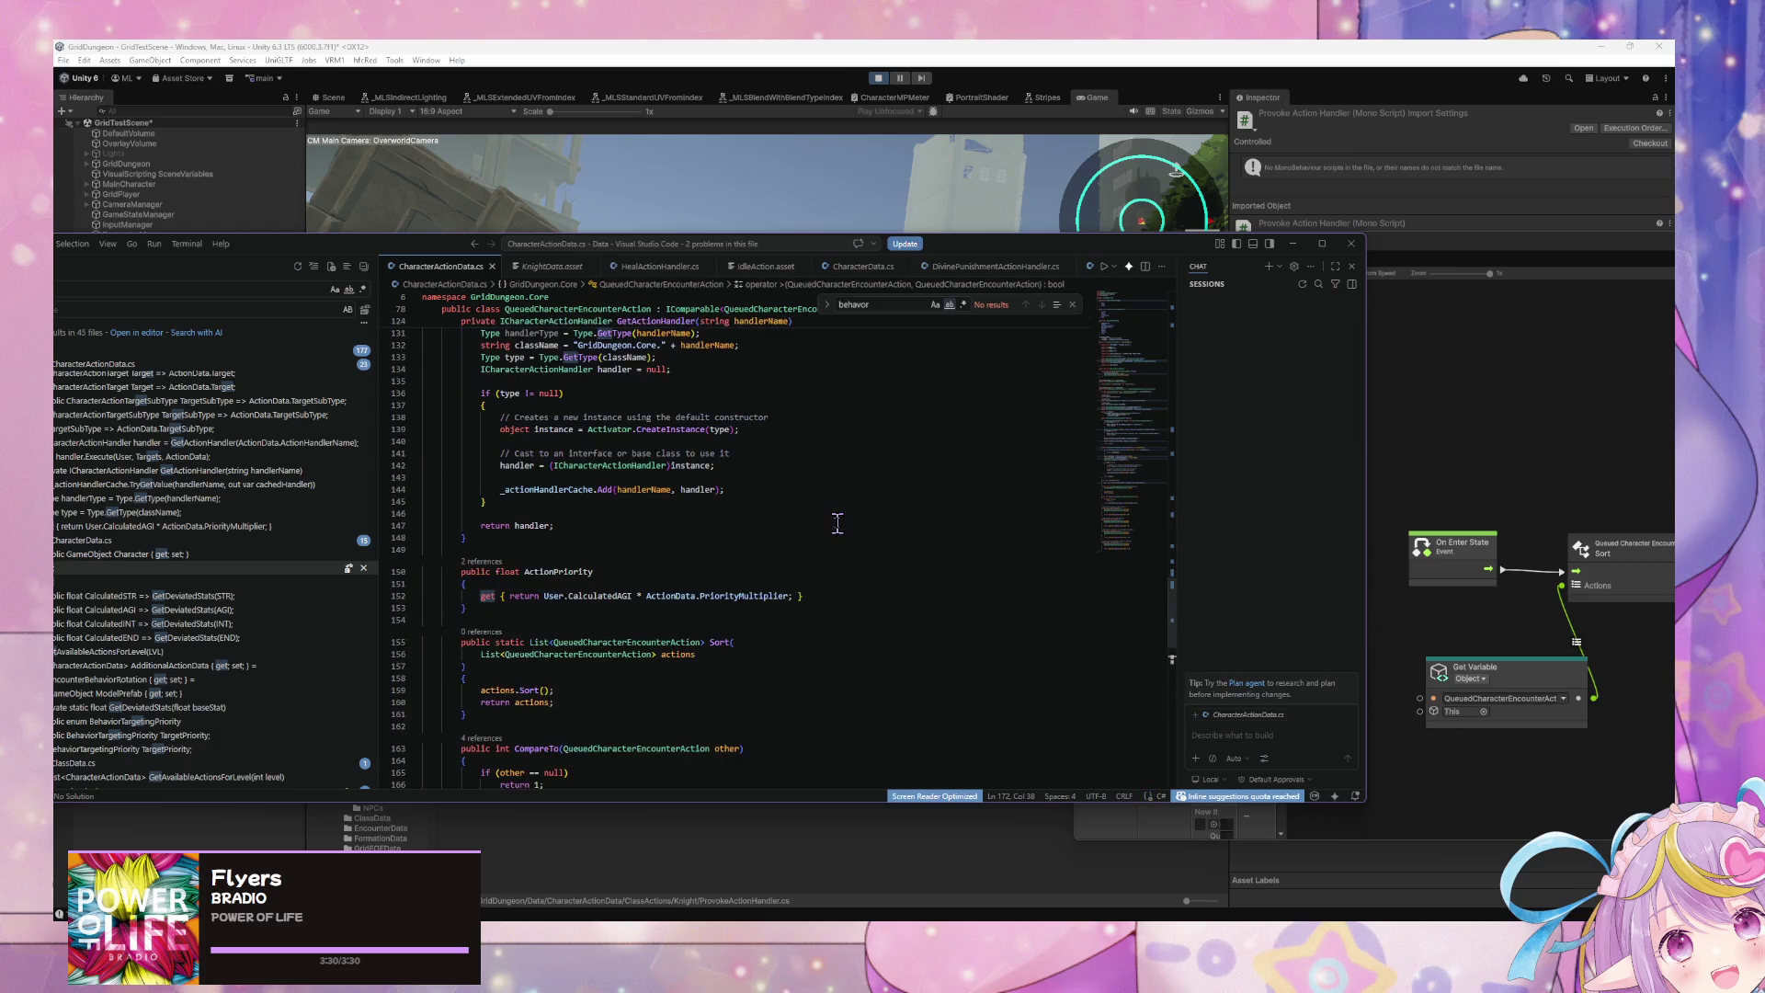
mouse_move(892, 919)
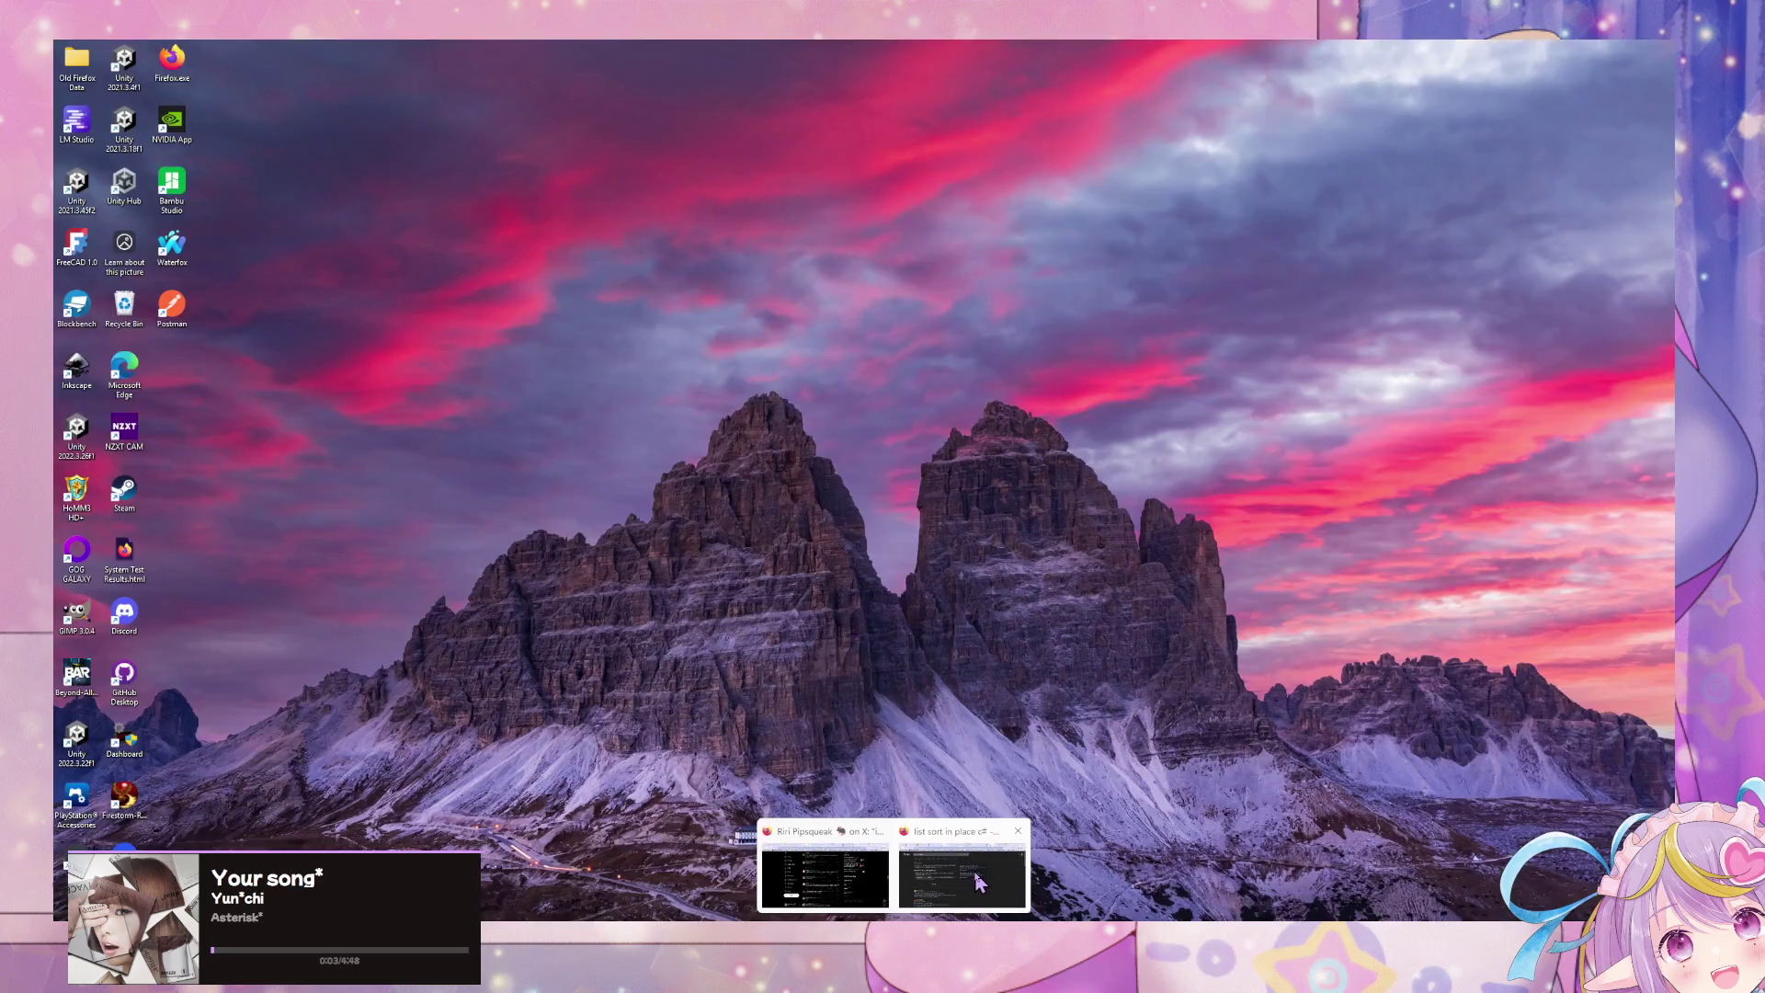
click(979, 882)
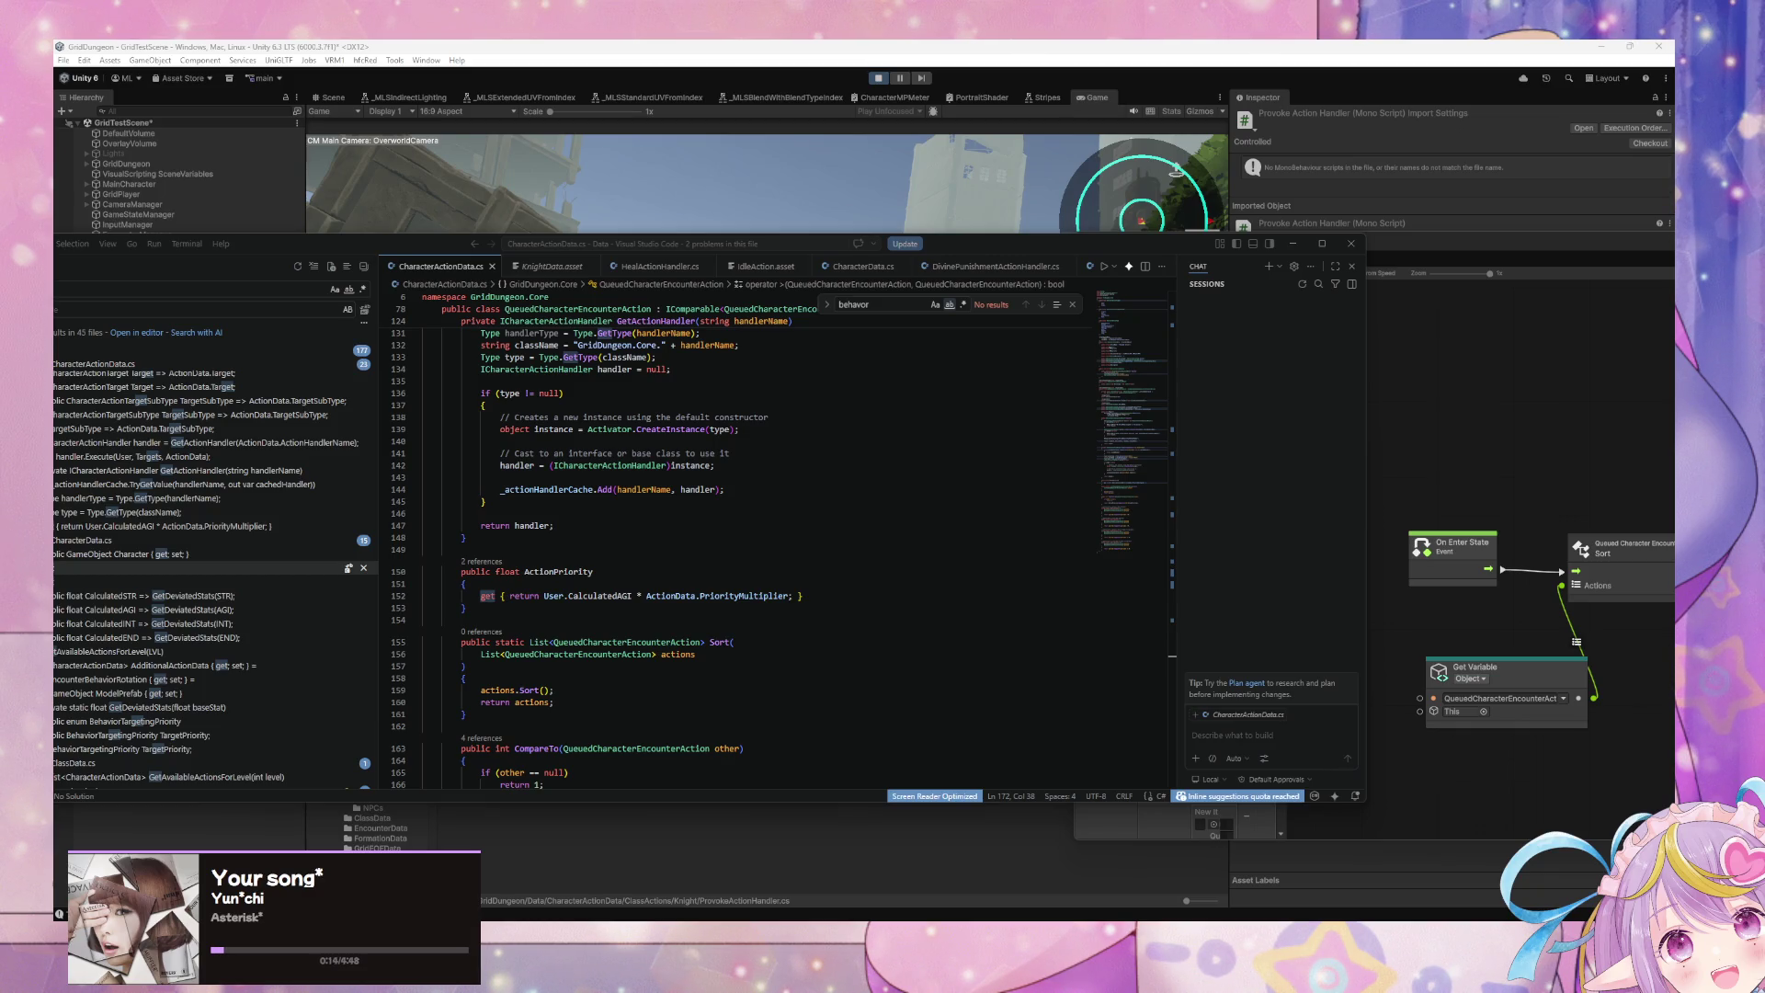
Step: Add actions.Reverse(); on a new line after actions.Sort() in the Sort method
click(699, 489)
scroll(434, 522, down, 5)
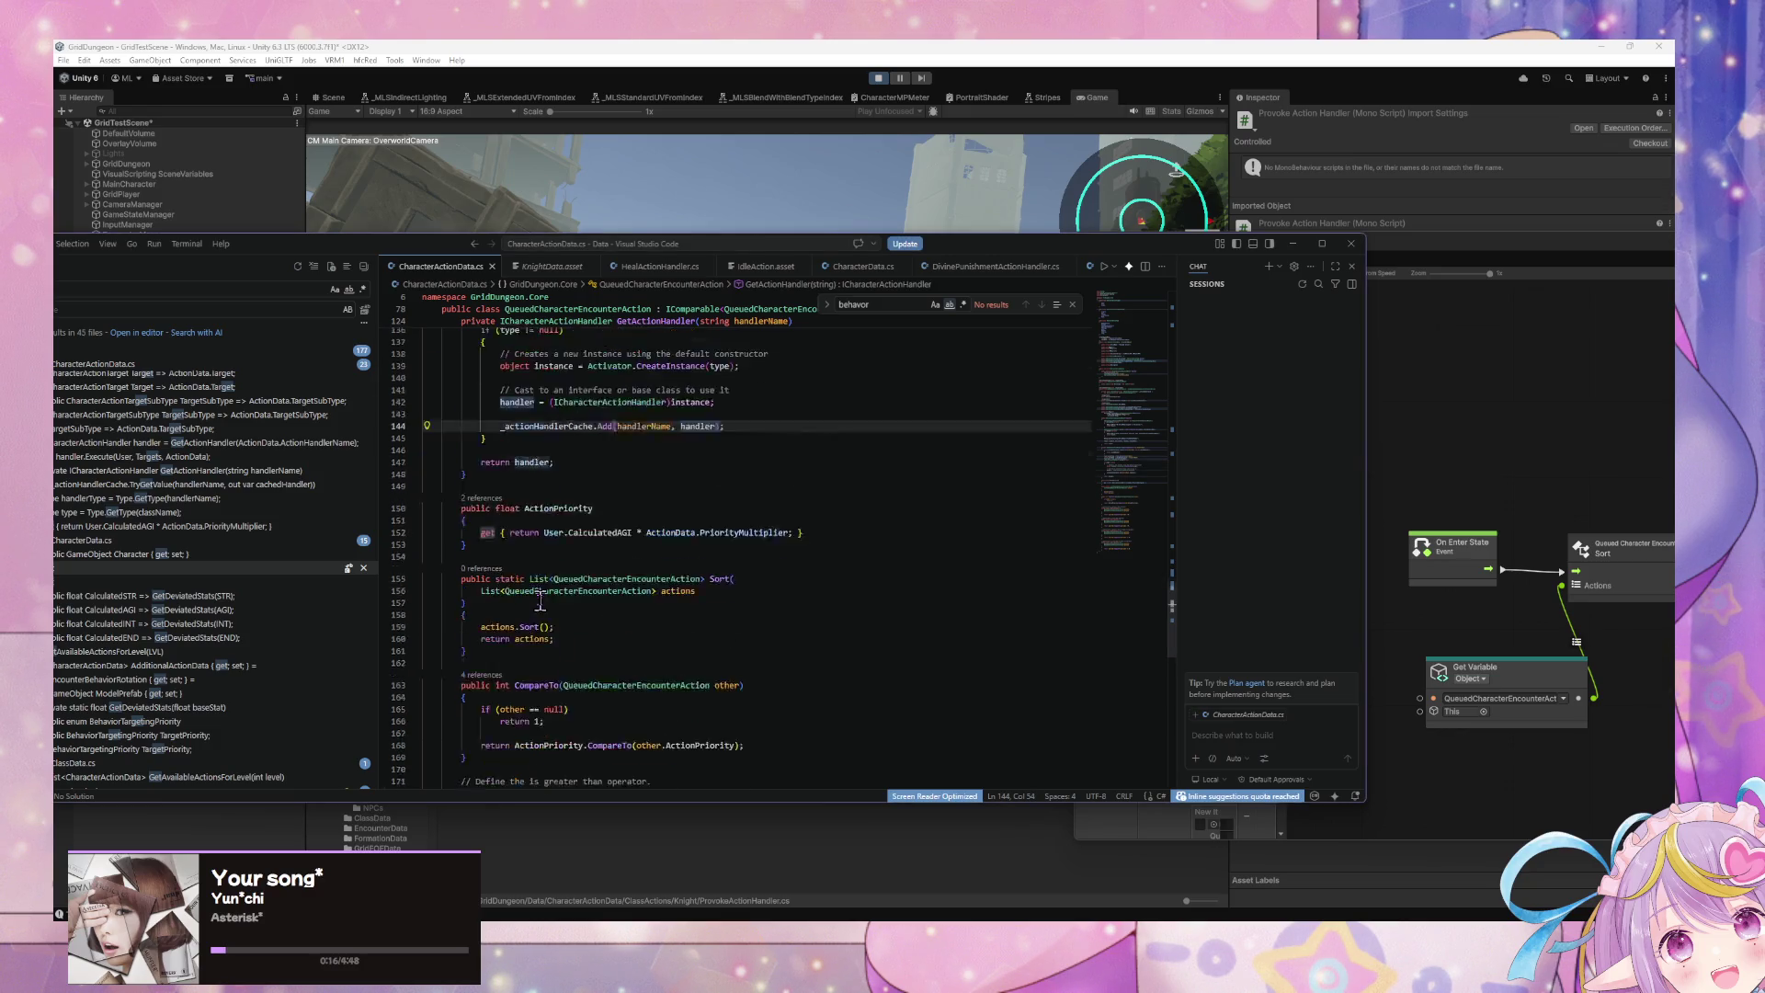
click(600, 499)
key(Return)
text(actiuon)
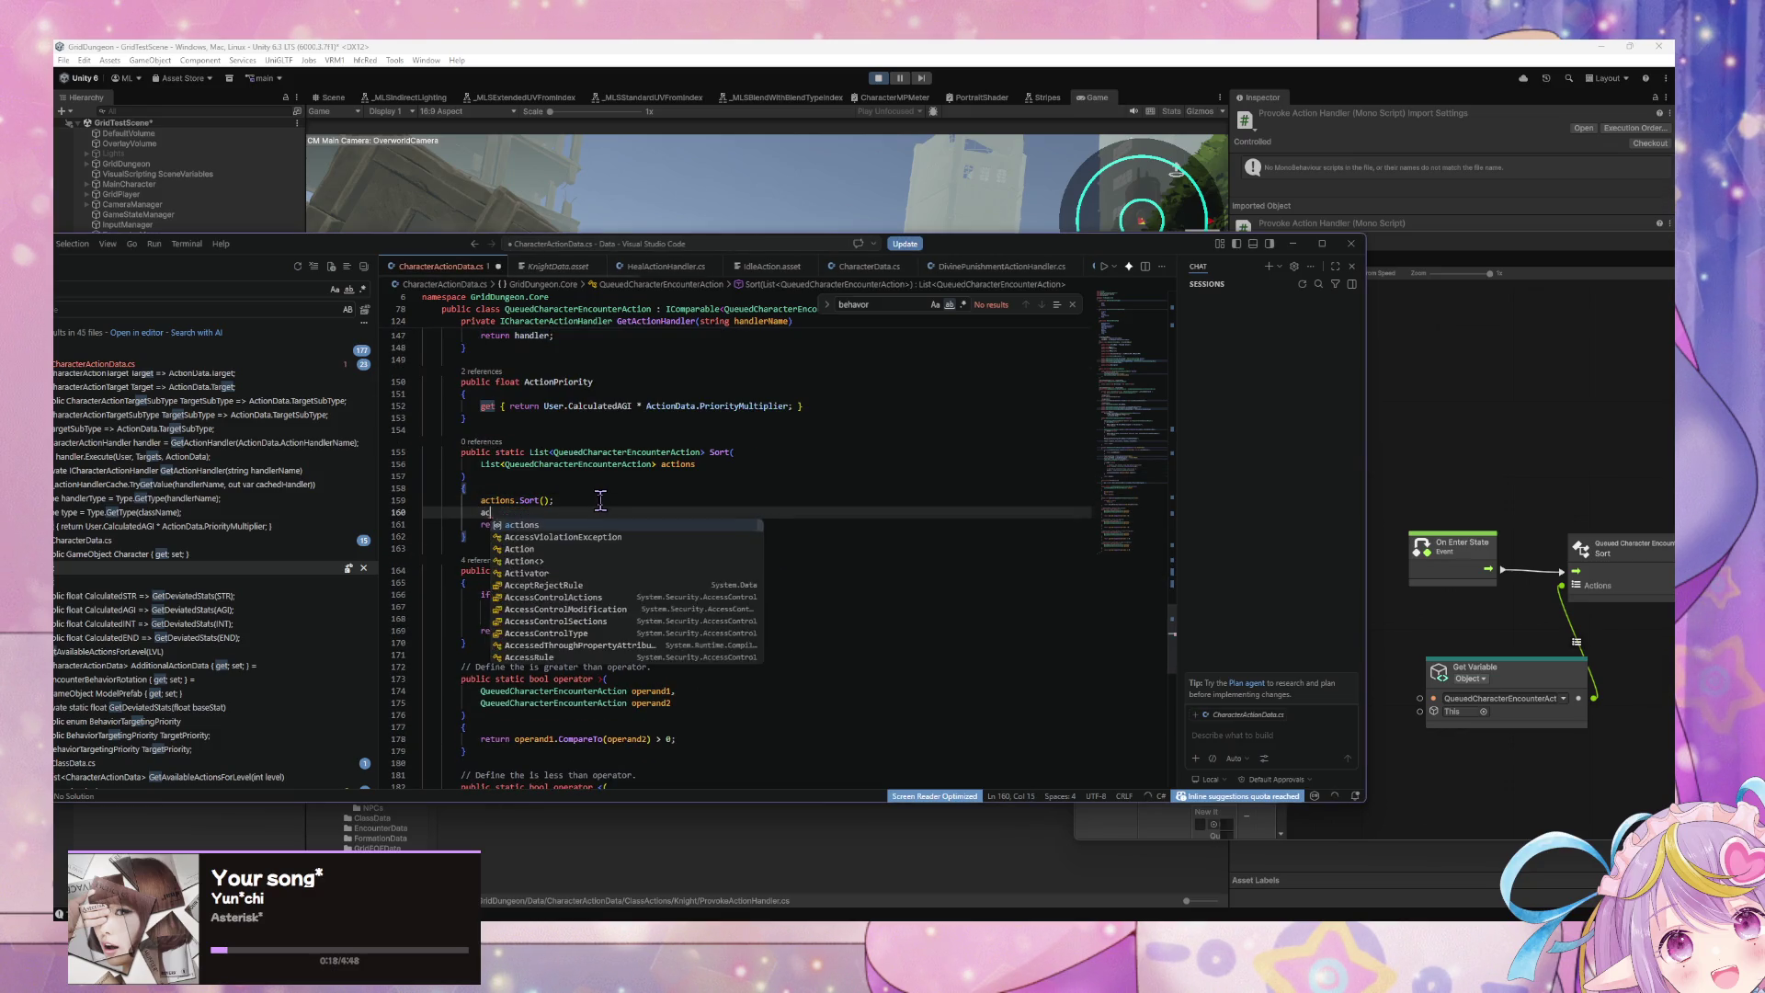
key(BackSpace)
key(BackSpace)
key(BackSpace)
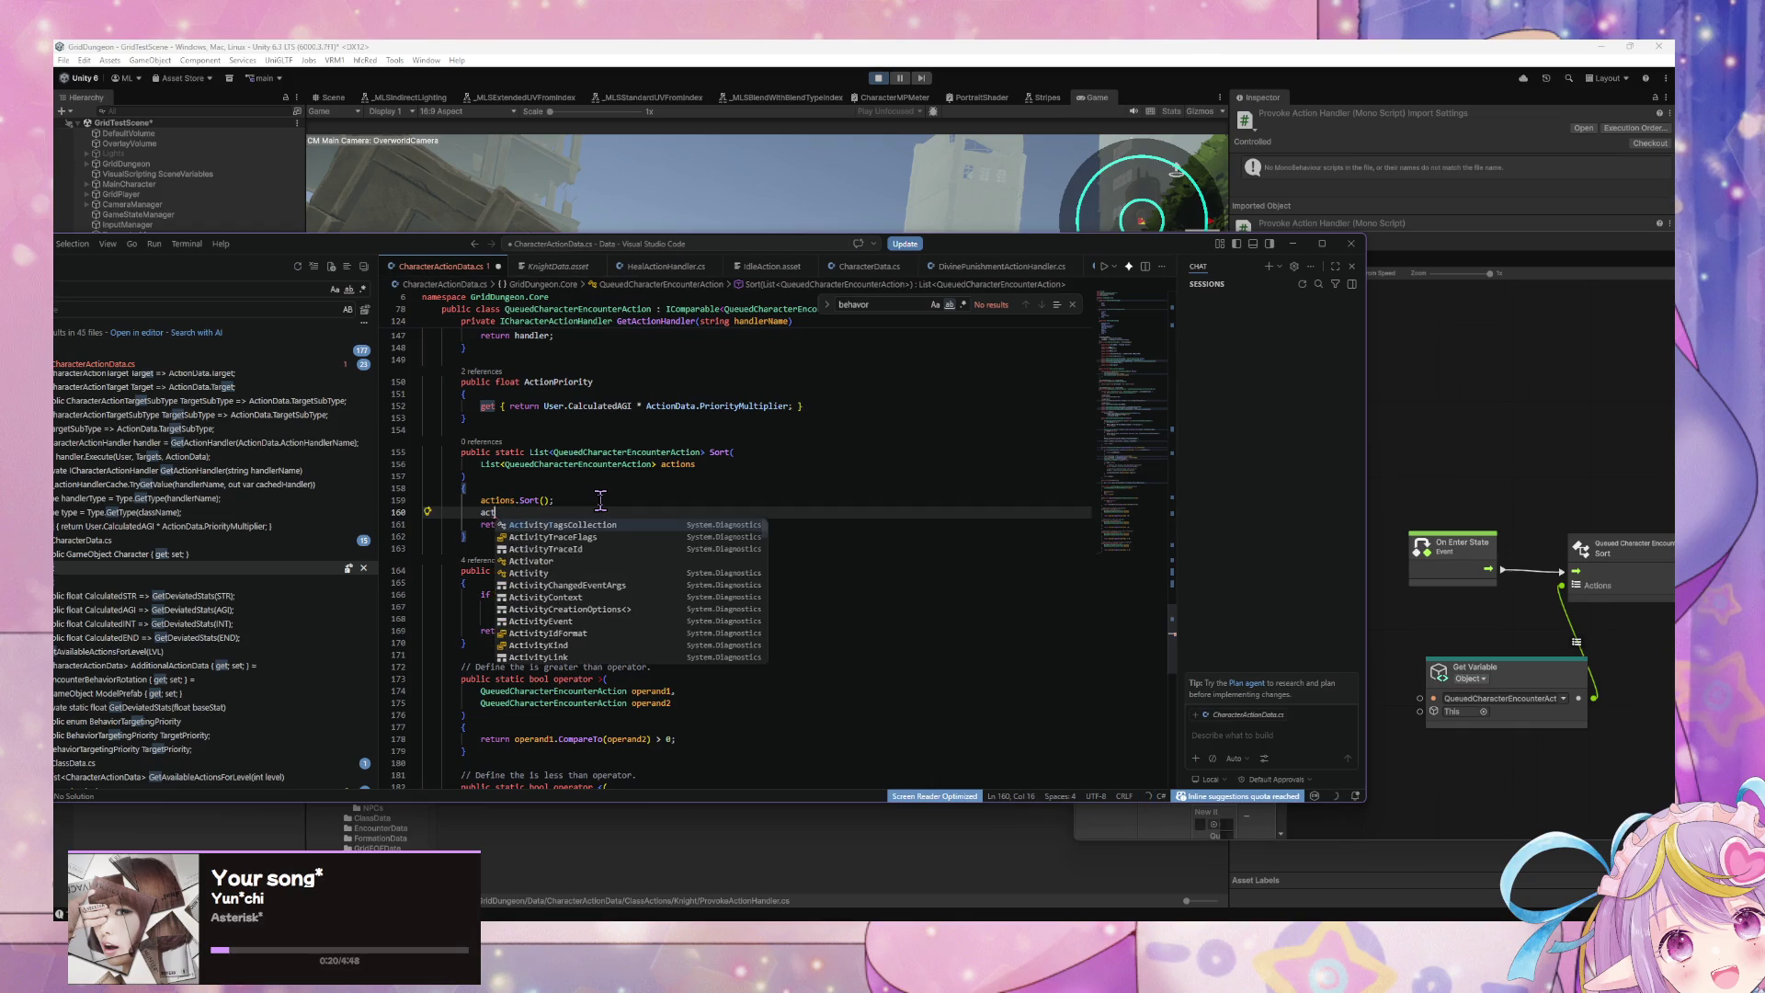
text(ions.Rever)
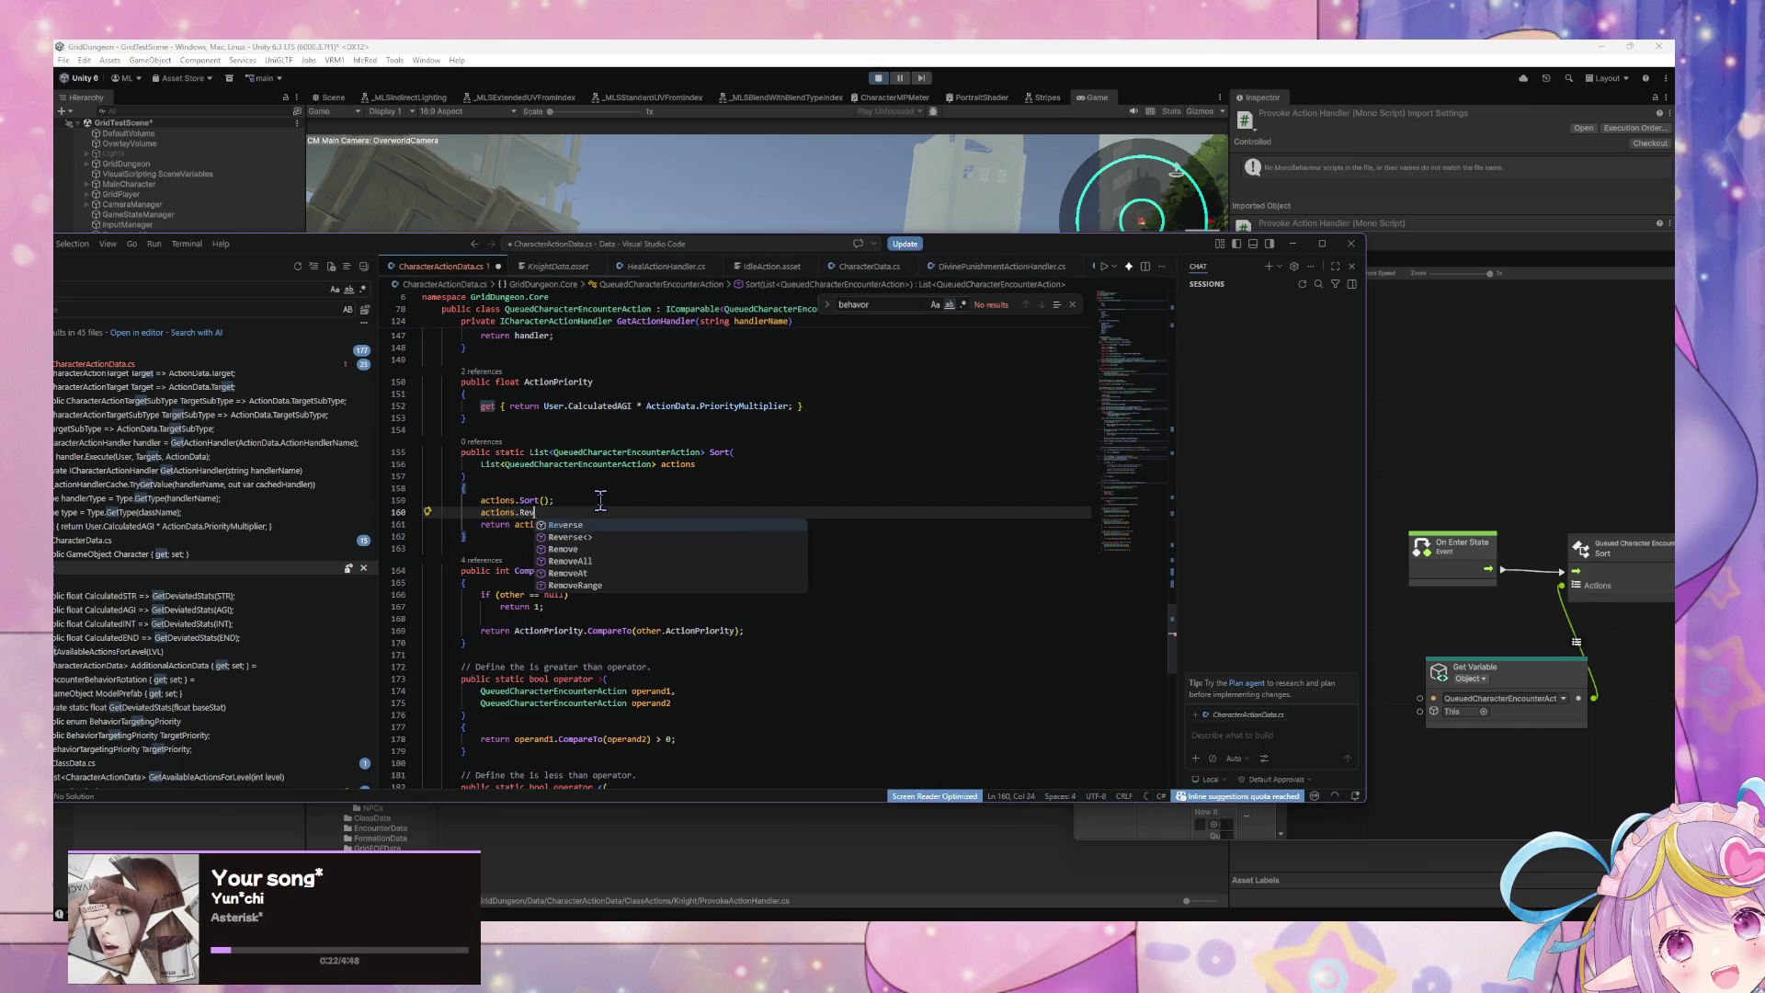
key(Tab)
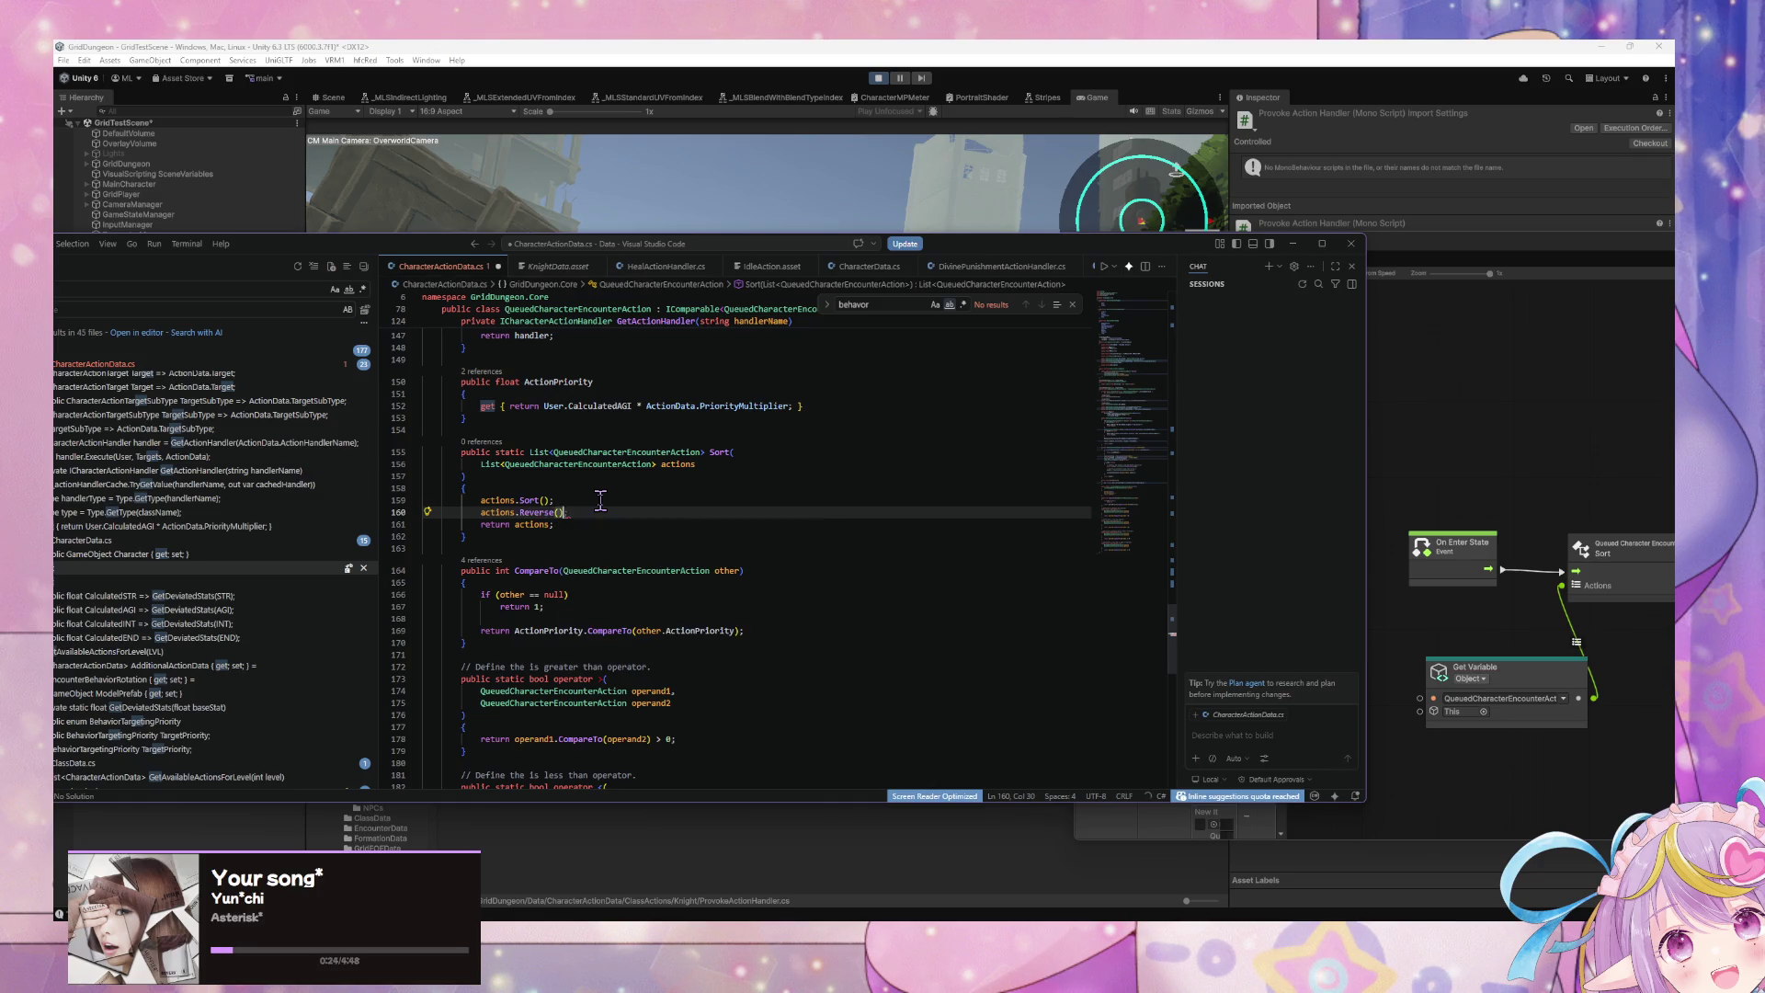
text(;)
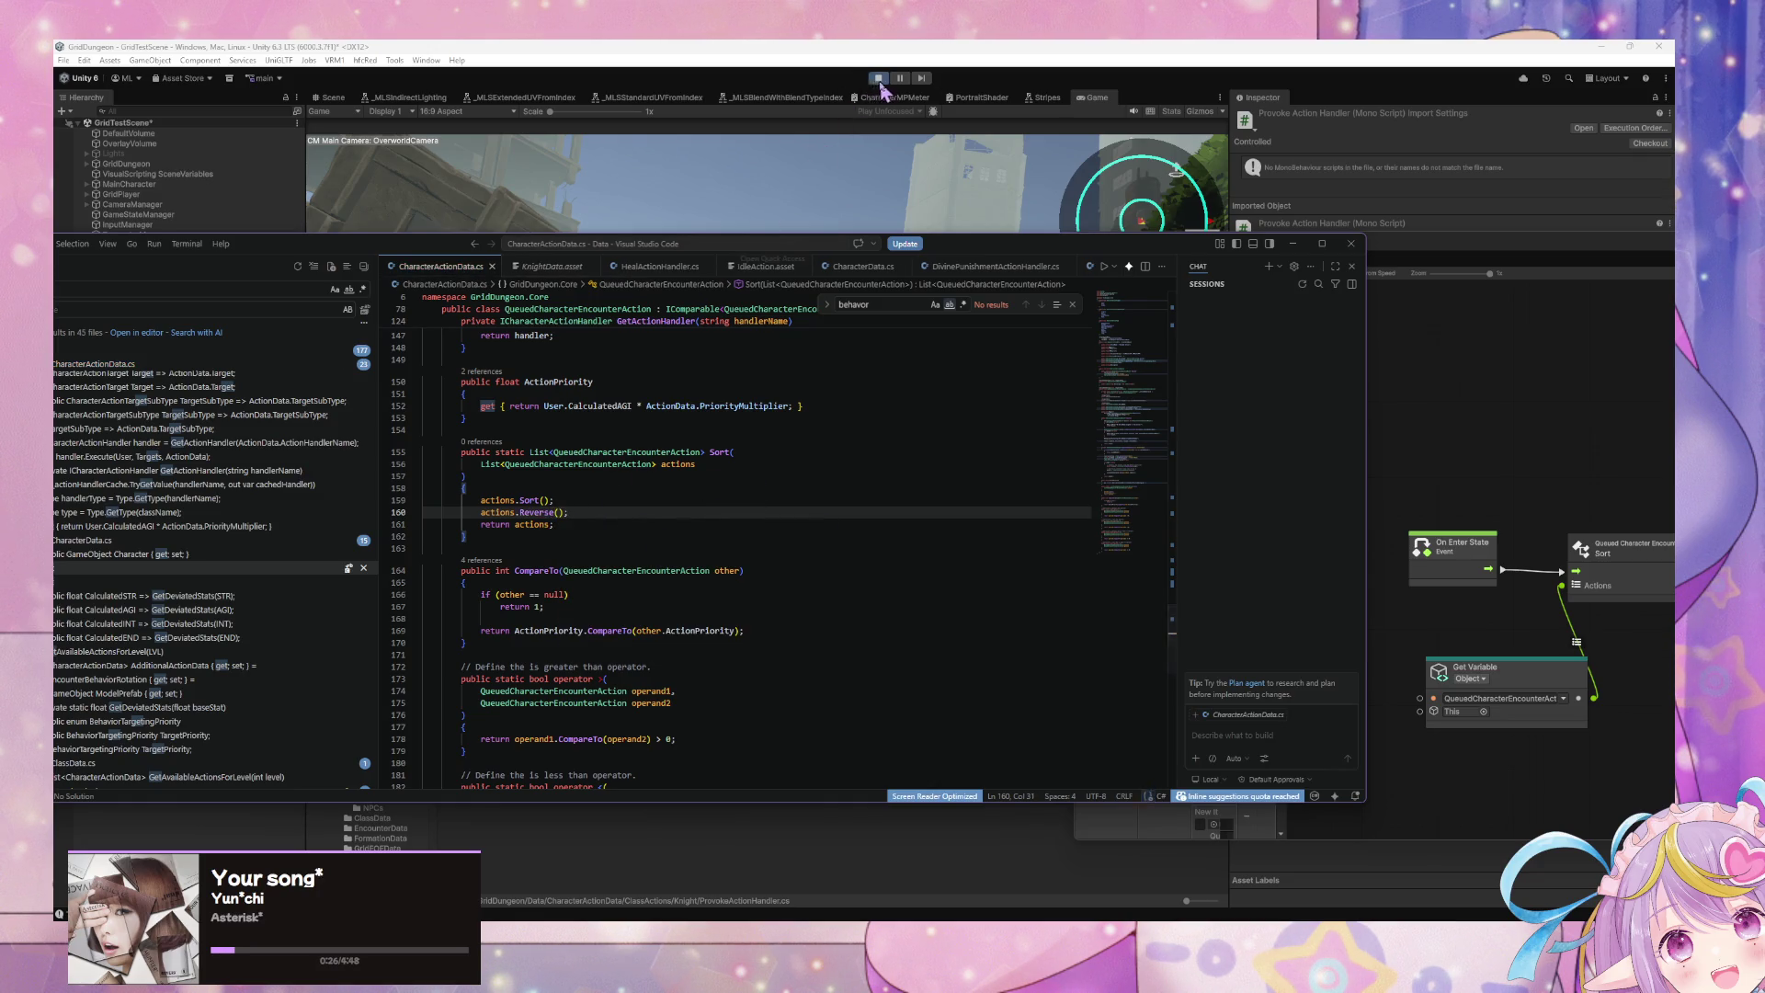
click(802, 170)
Step: Restart Play mode so Unity recompiles the scripts with the reversed Sort
key(ctrl+p)
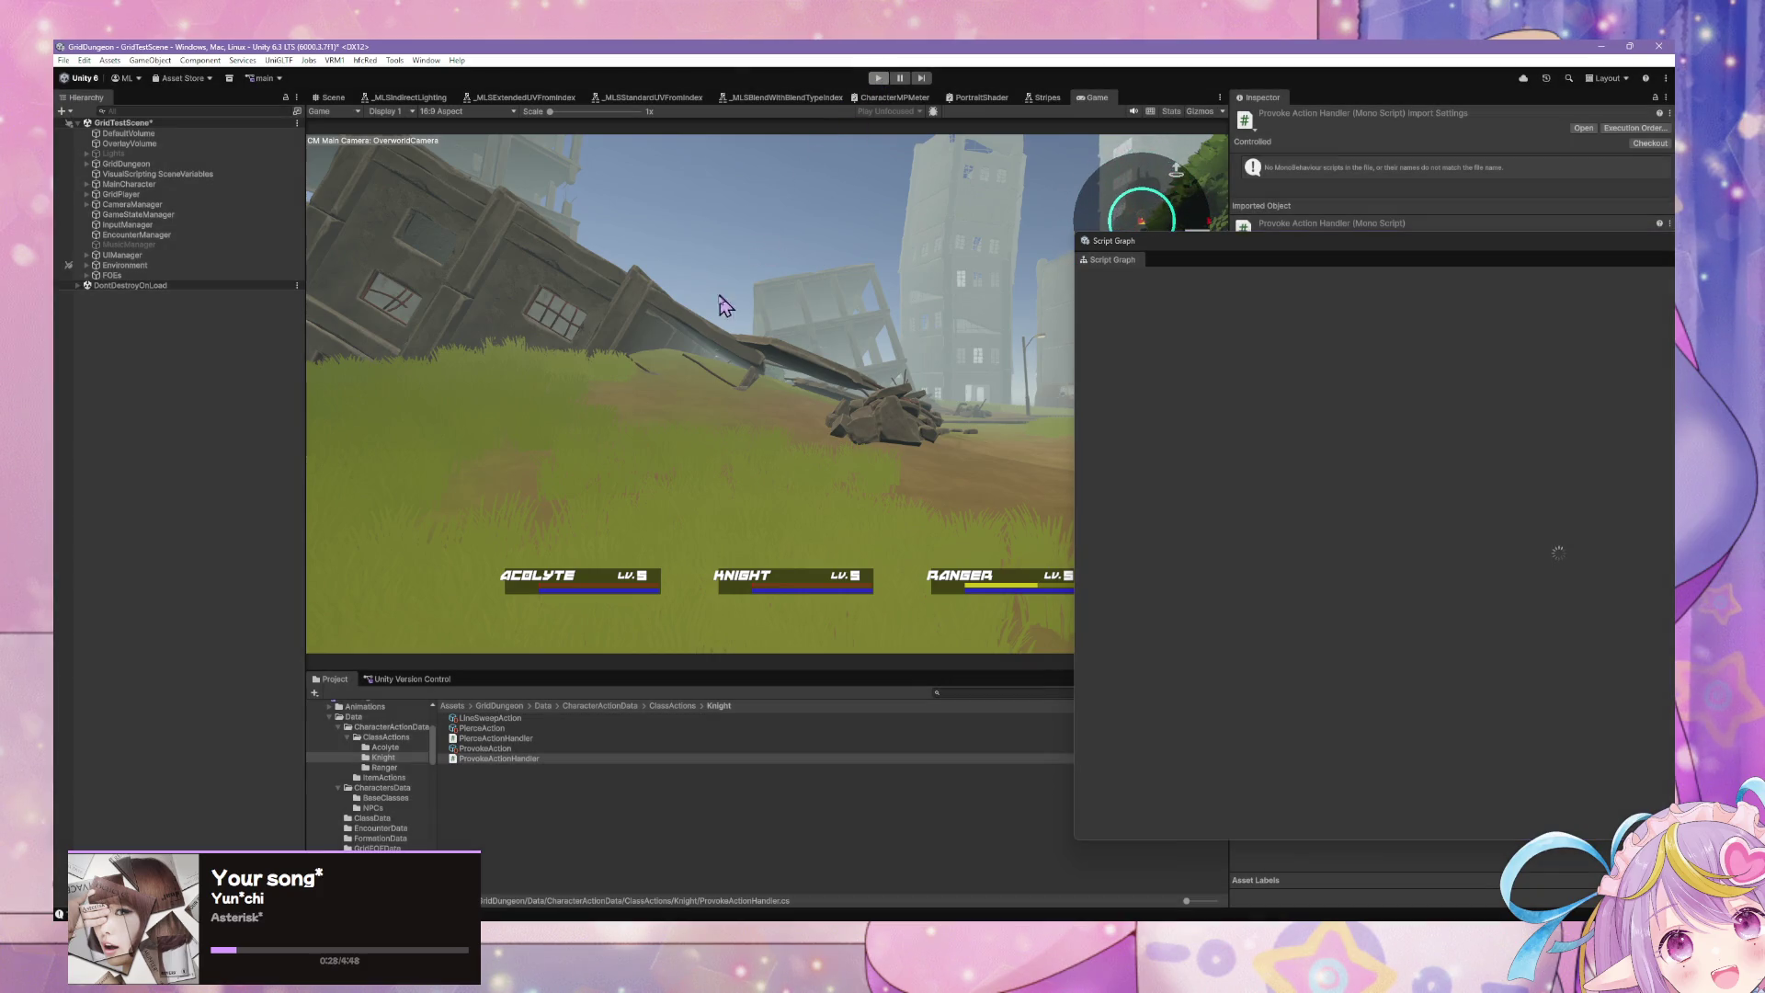
key(ctrl+p)
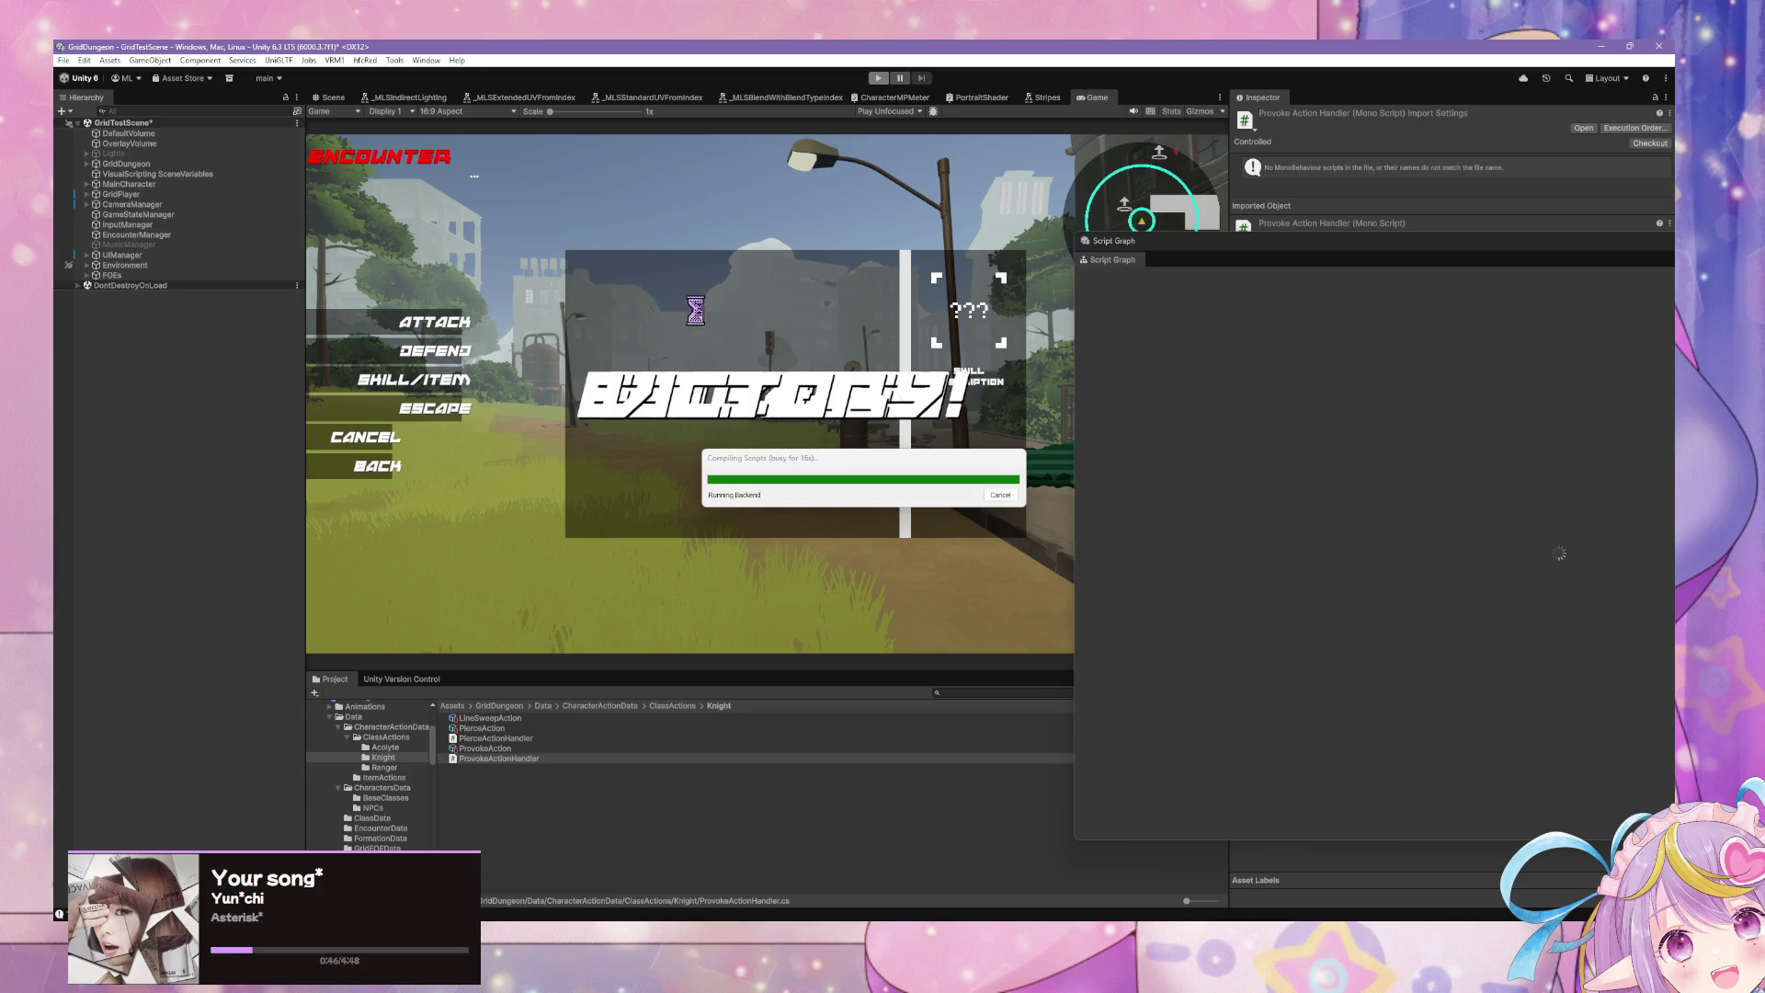
drag(852, 458, 735, 260)
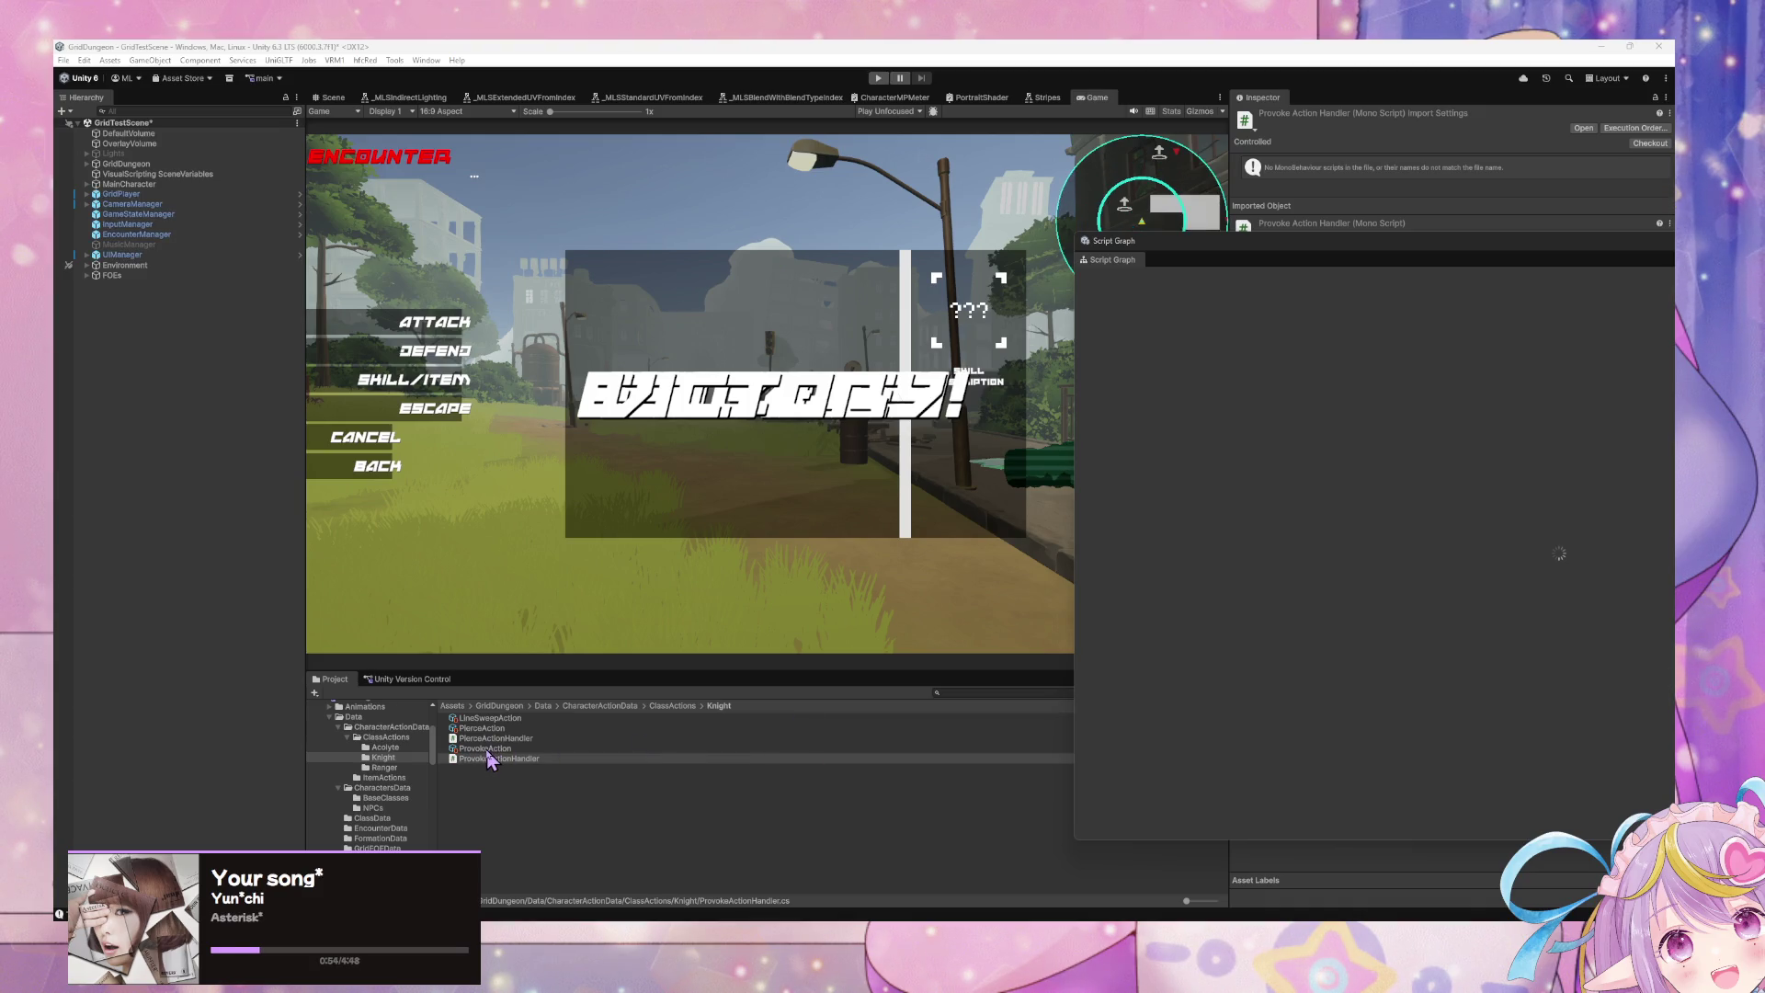
Step: Dock the Script Graph window beside the Inspector and check the LineSweepAction and LineShotAction names
key(Up)
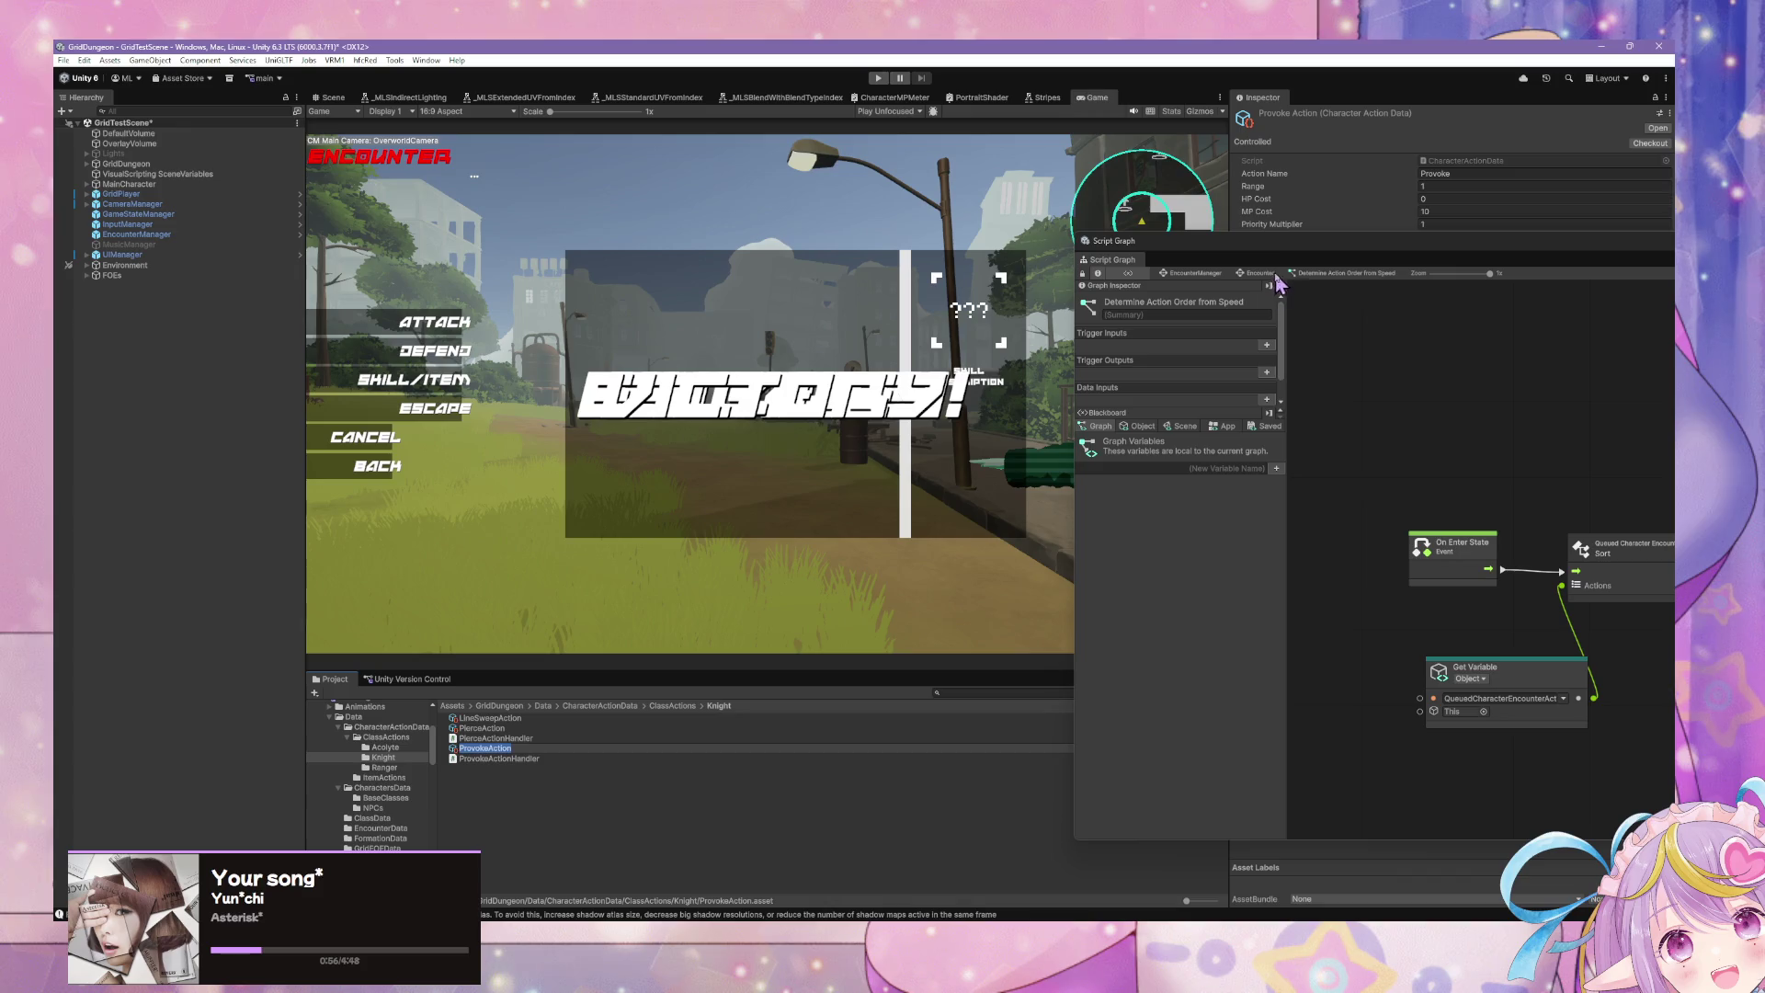
drag(1262, 254, 1305, 583)
click(534, 722)
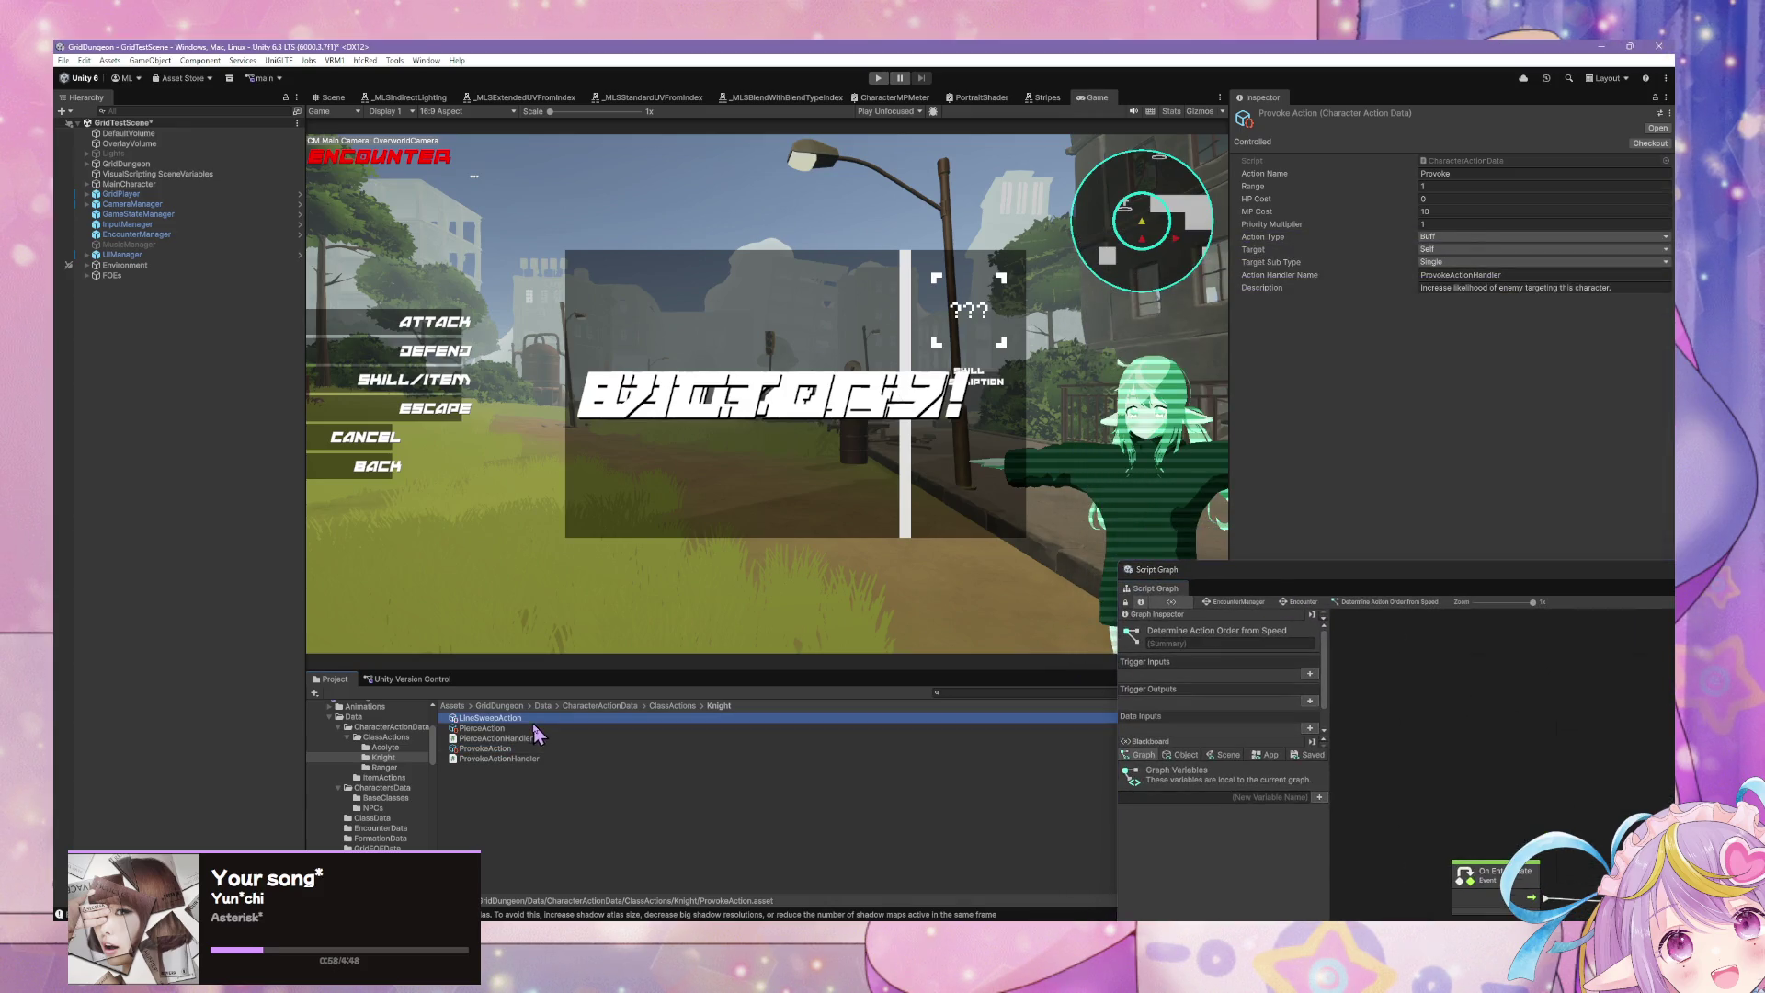
click(1498, 174)
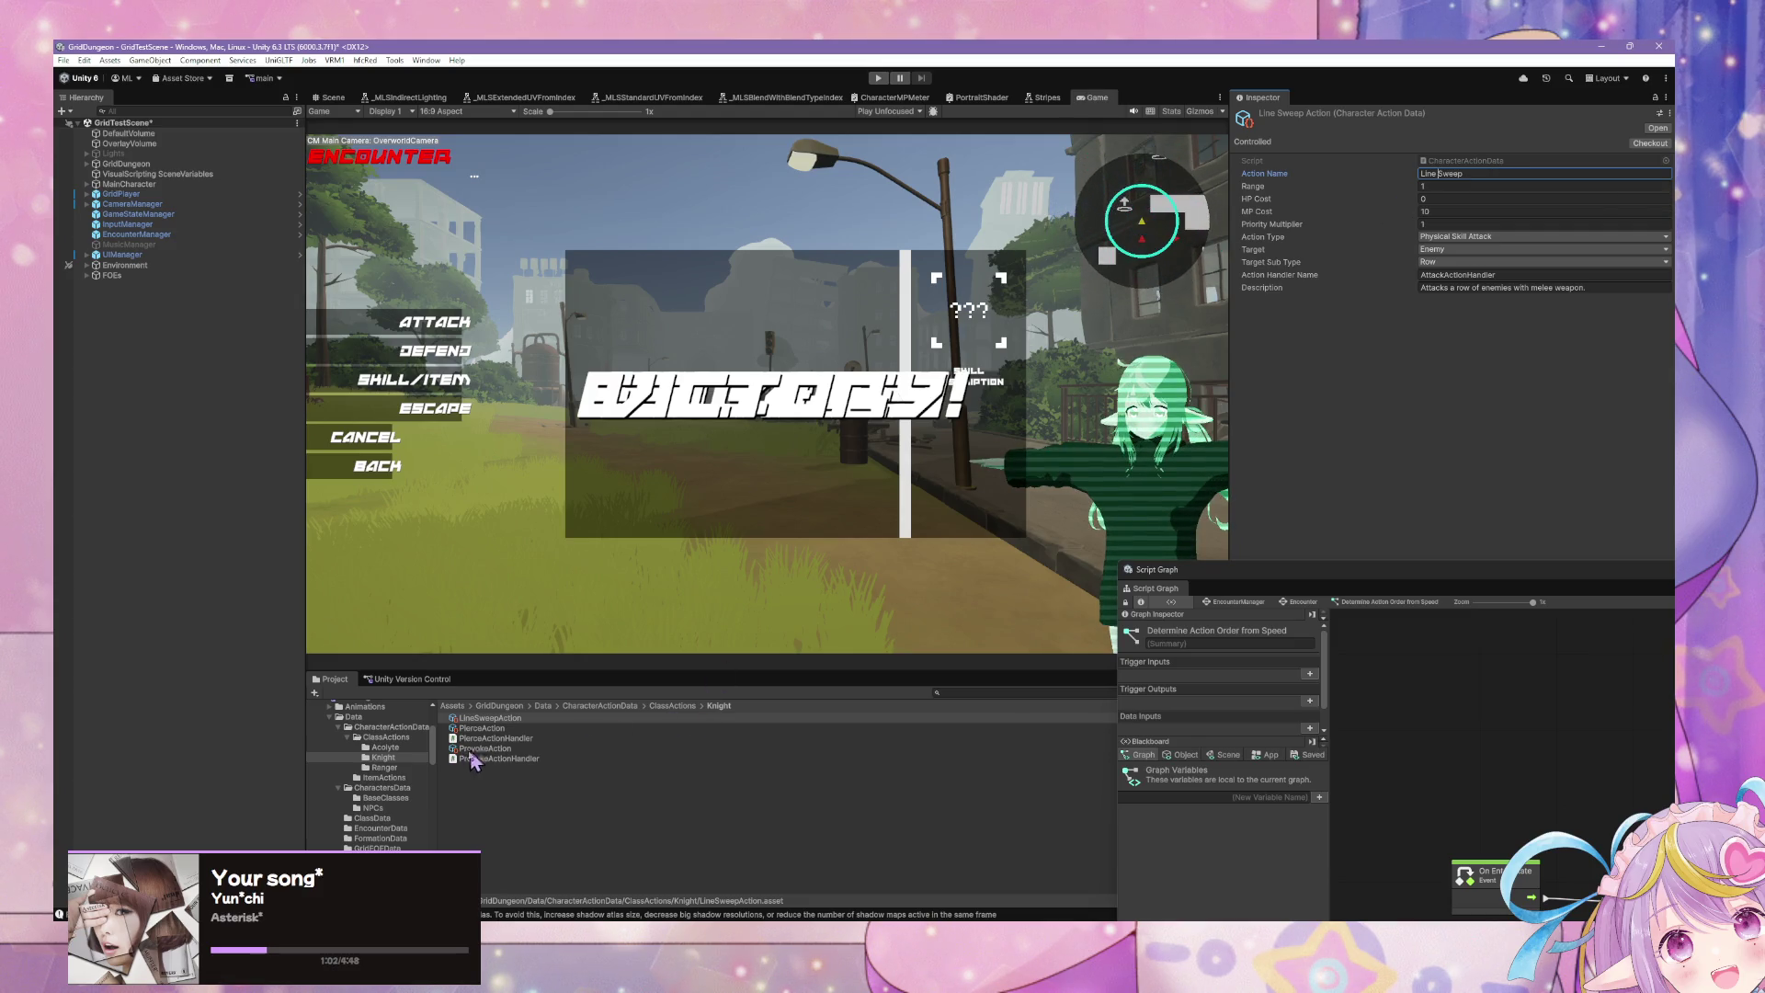
click(403, 769)
click(504, 738)
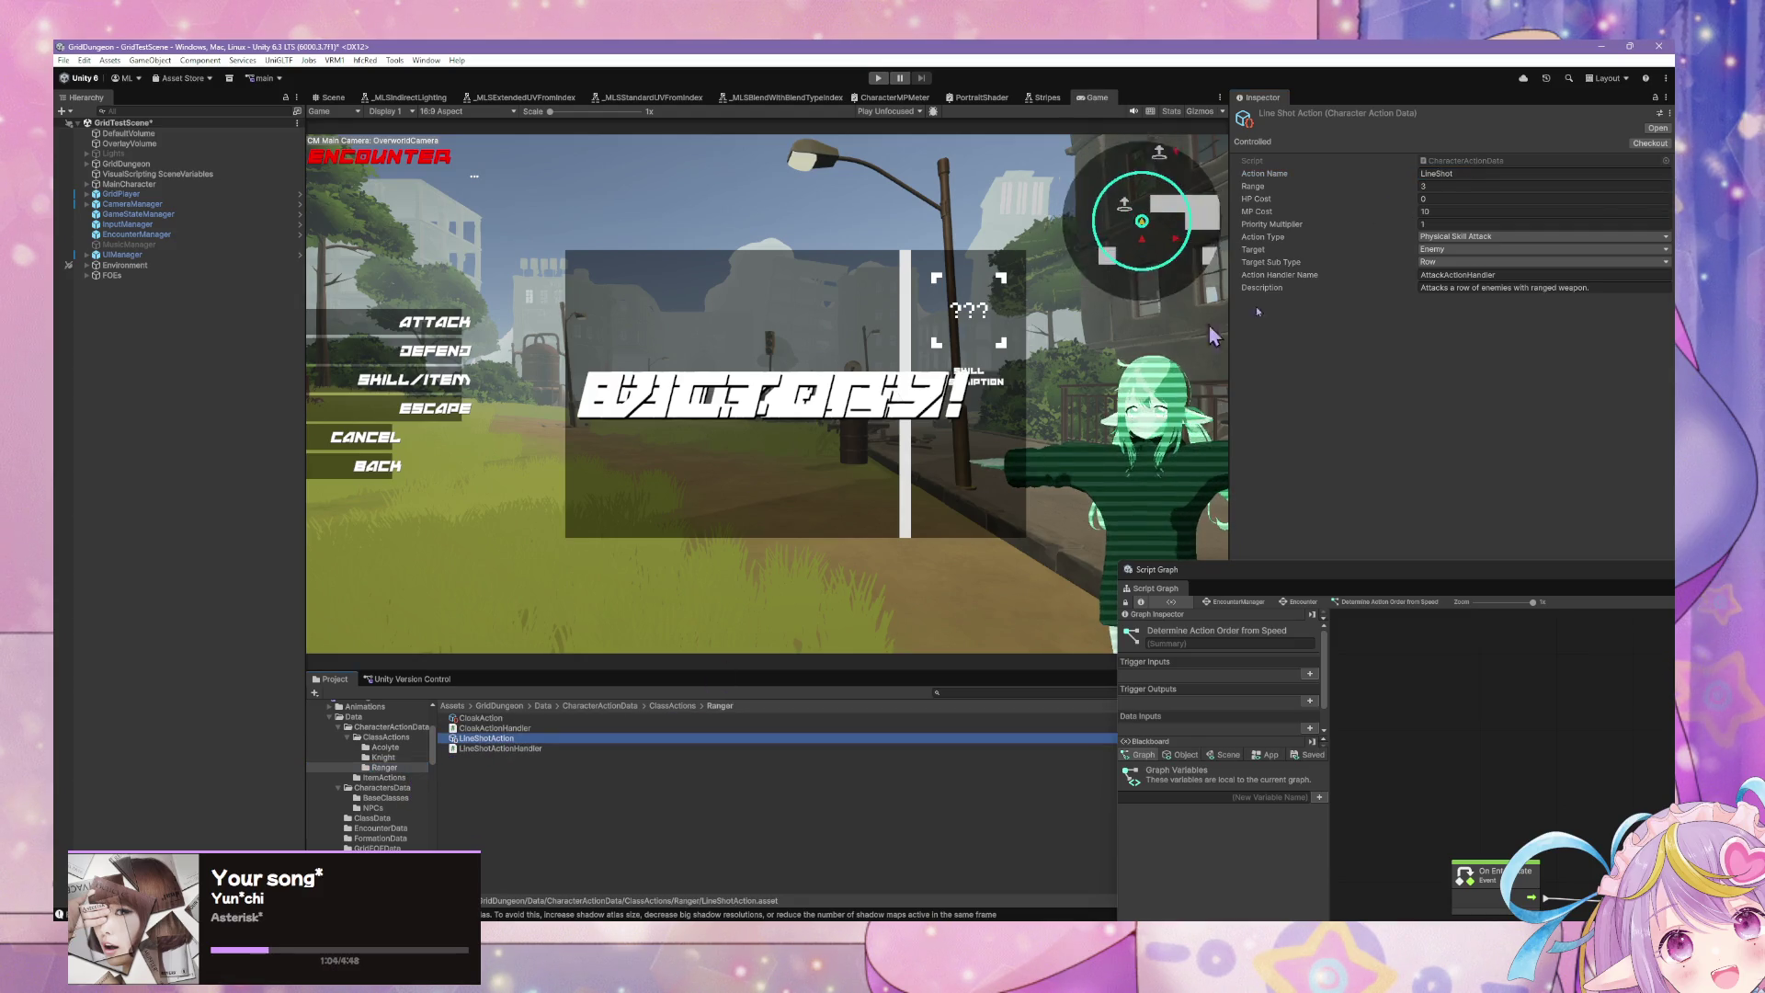
click(1437, 173)
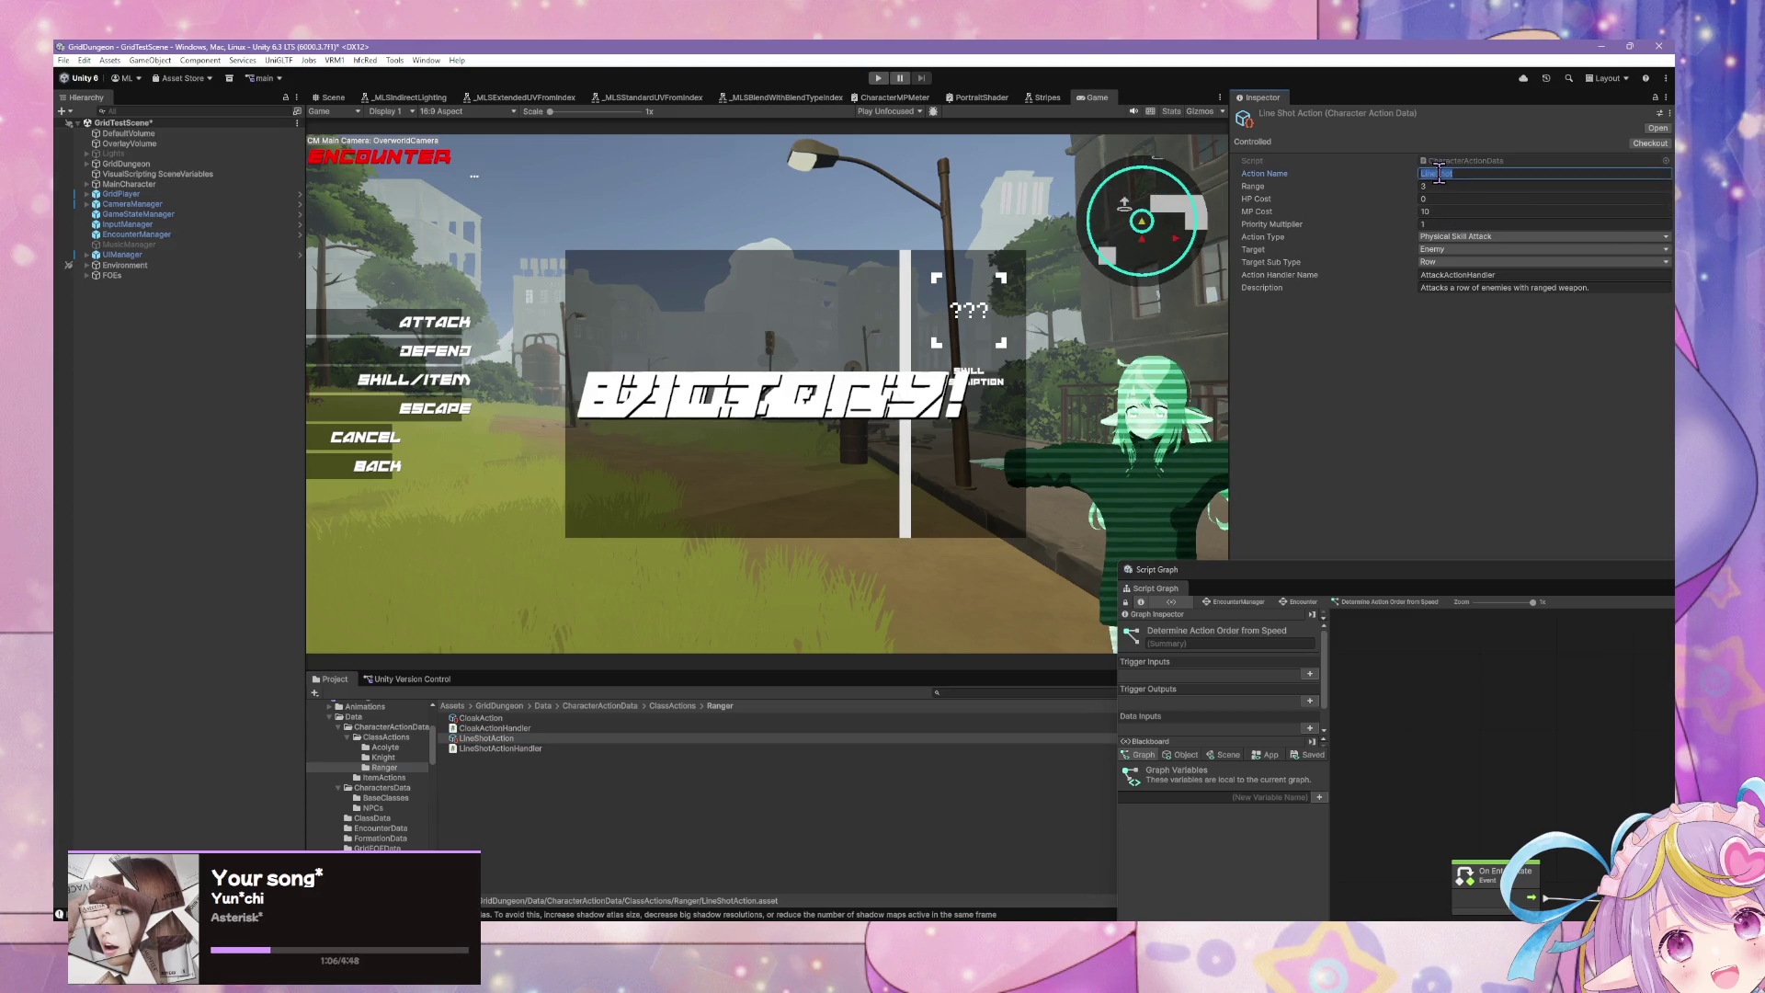
click(1438, 173)
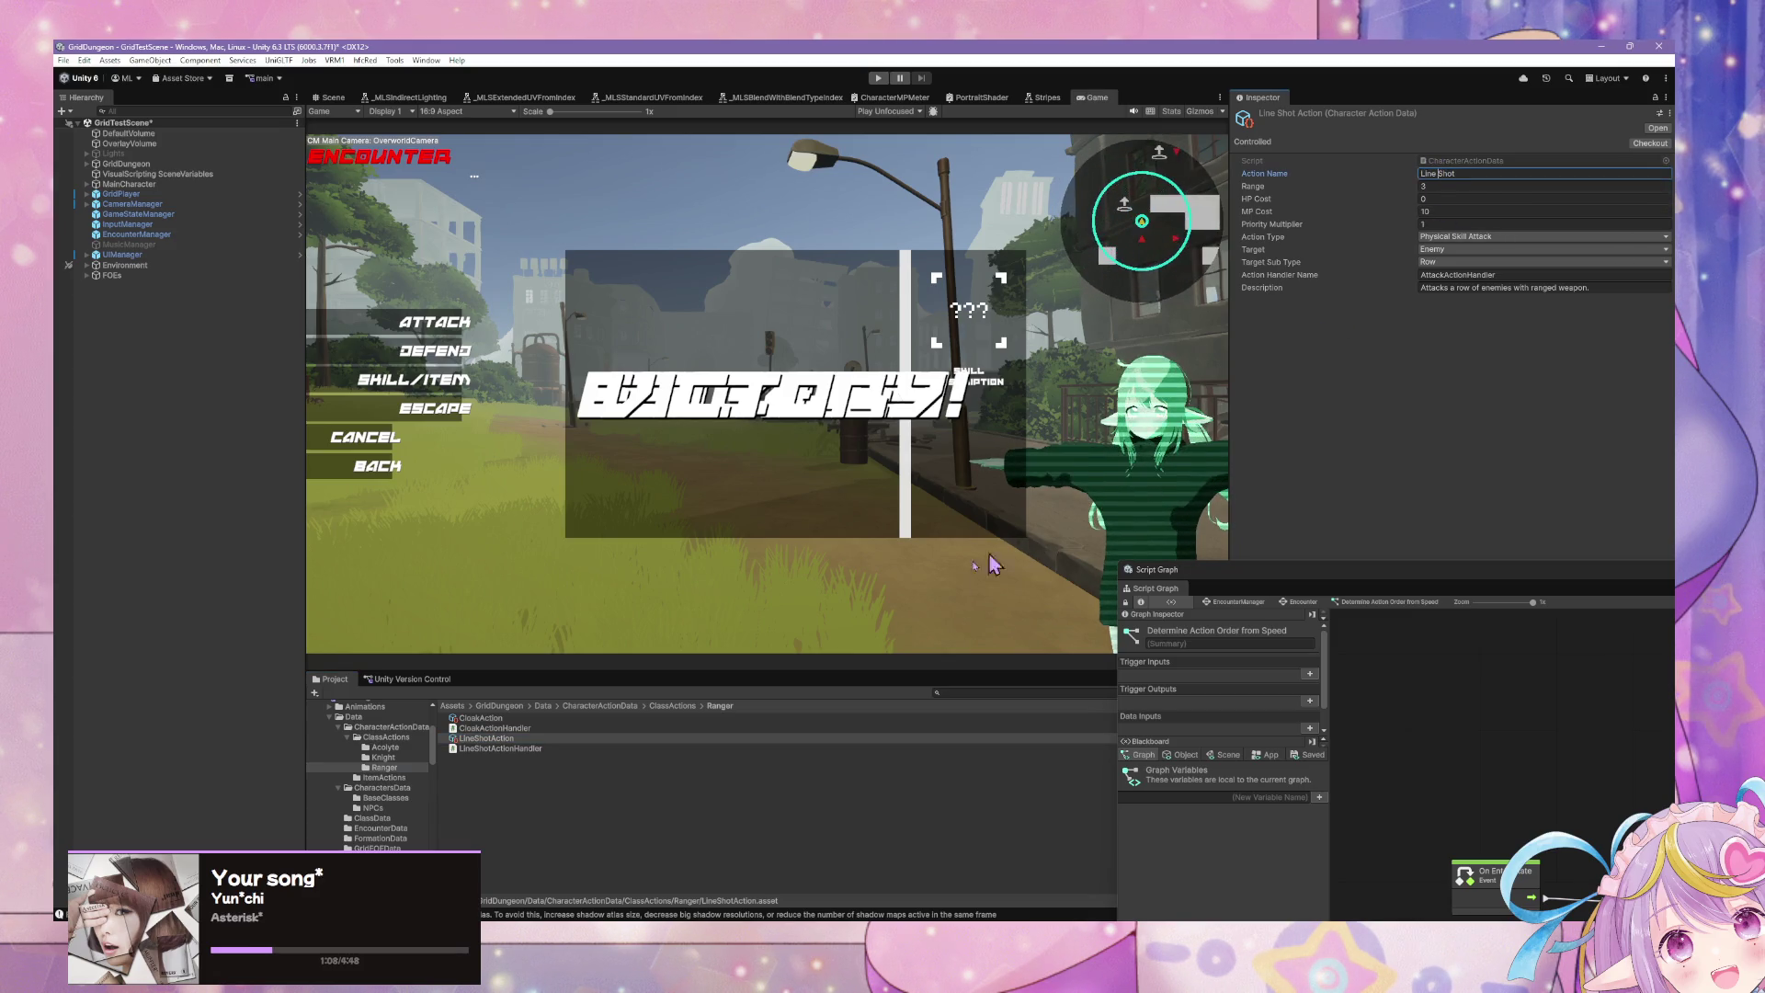
Step: In the Knight actions folder, duplicate LineSweepAction with Ctrl+D and start renaming the copy
click(385, 758)
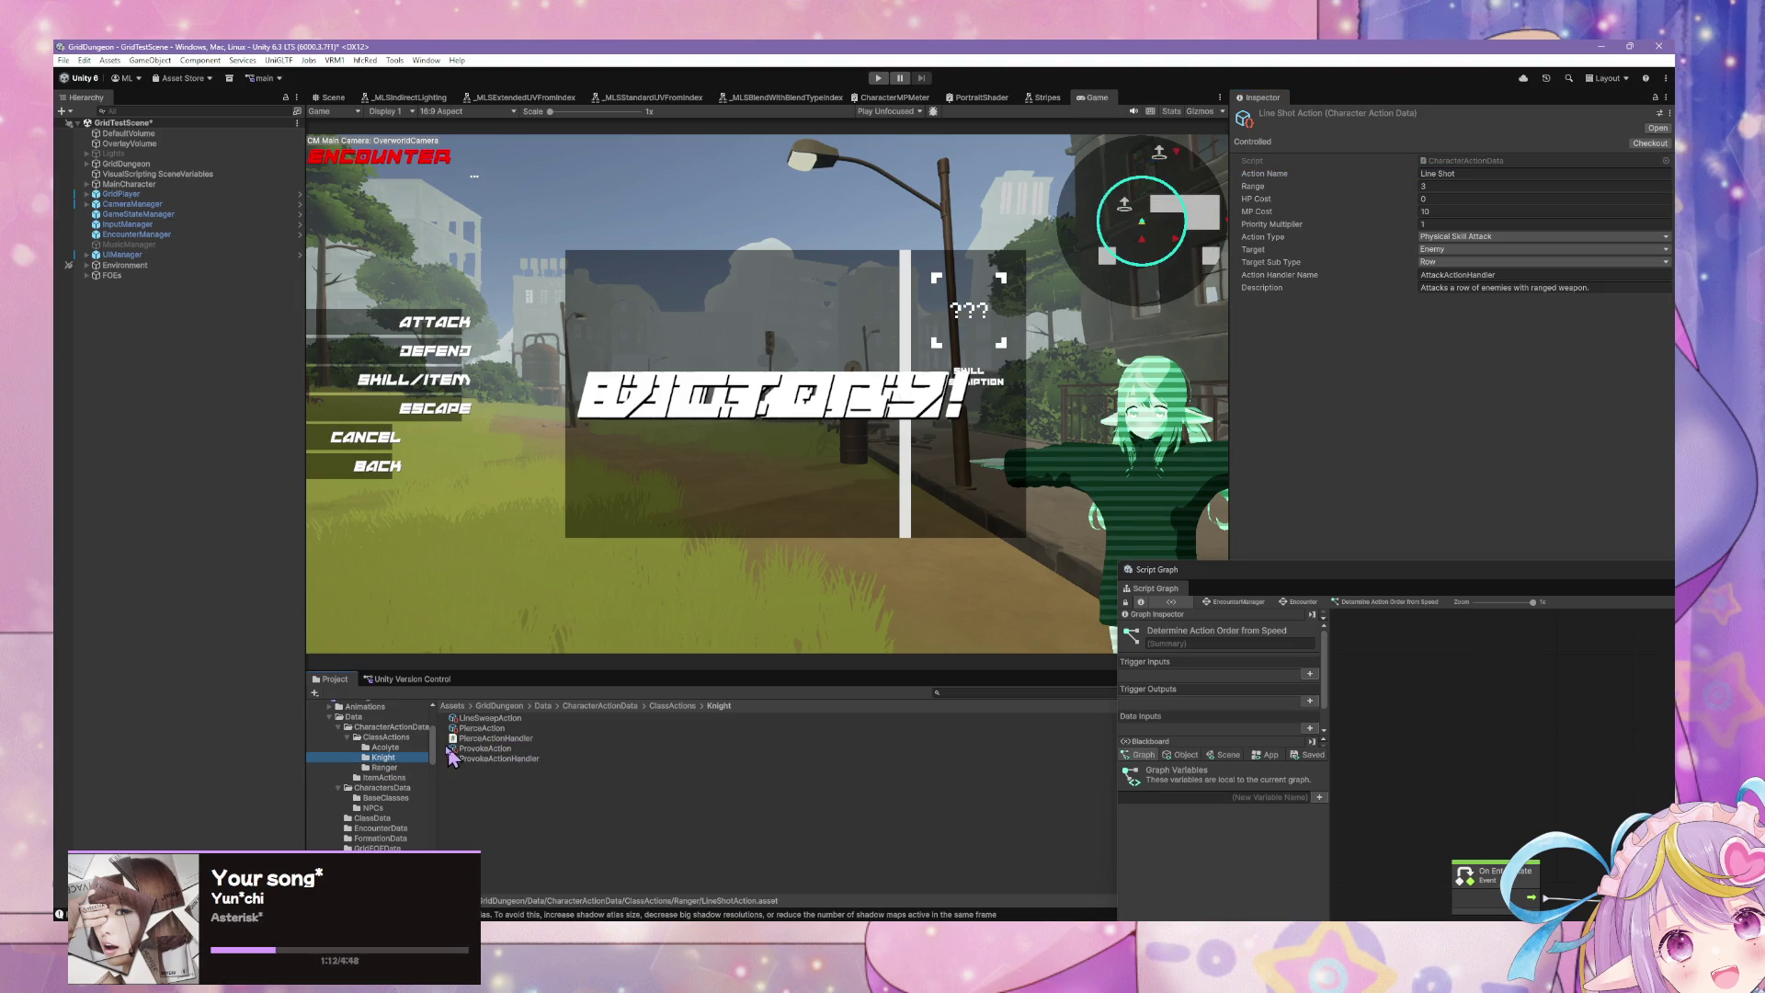
click(501, 729)
key(Up)
click(517, 729)
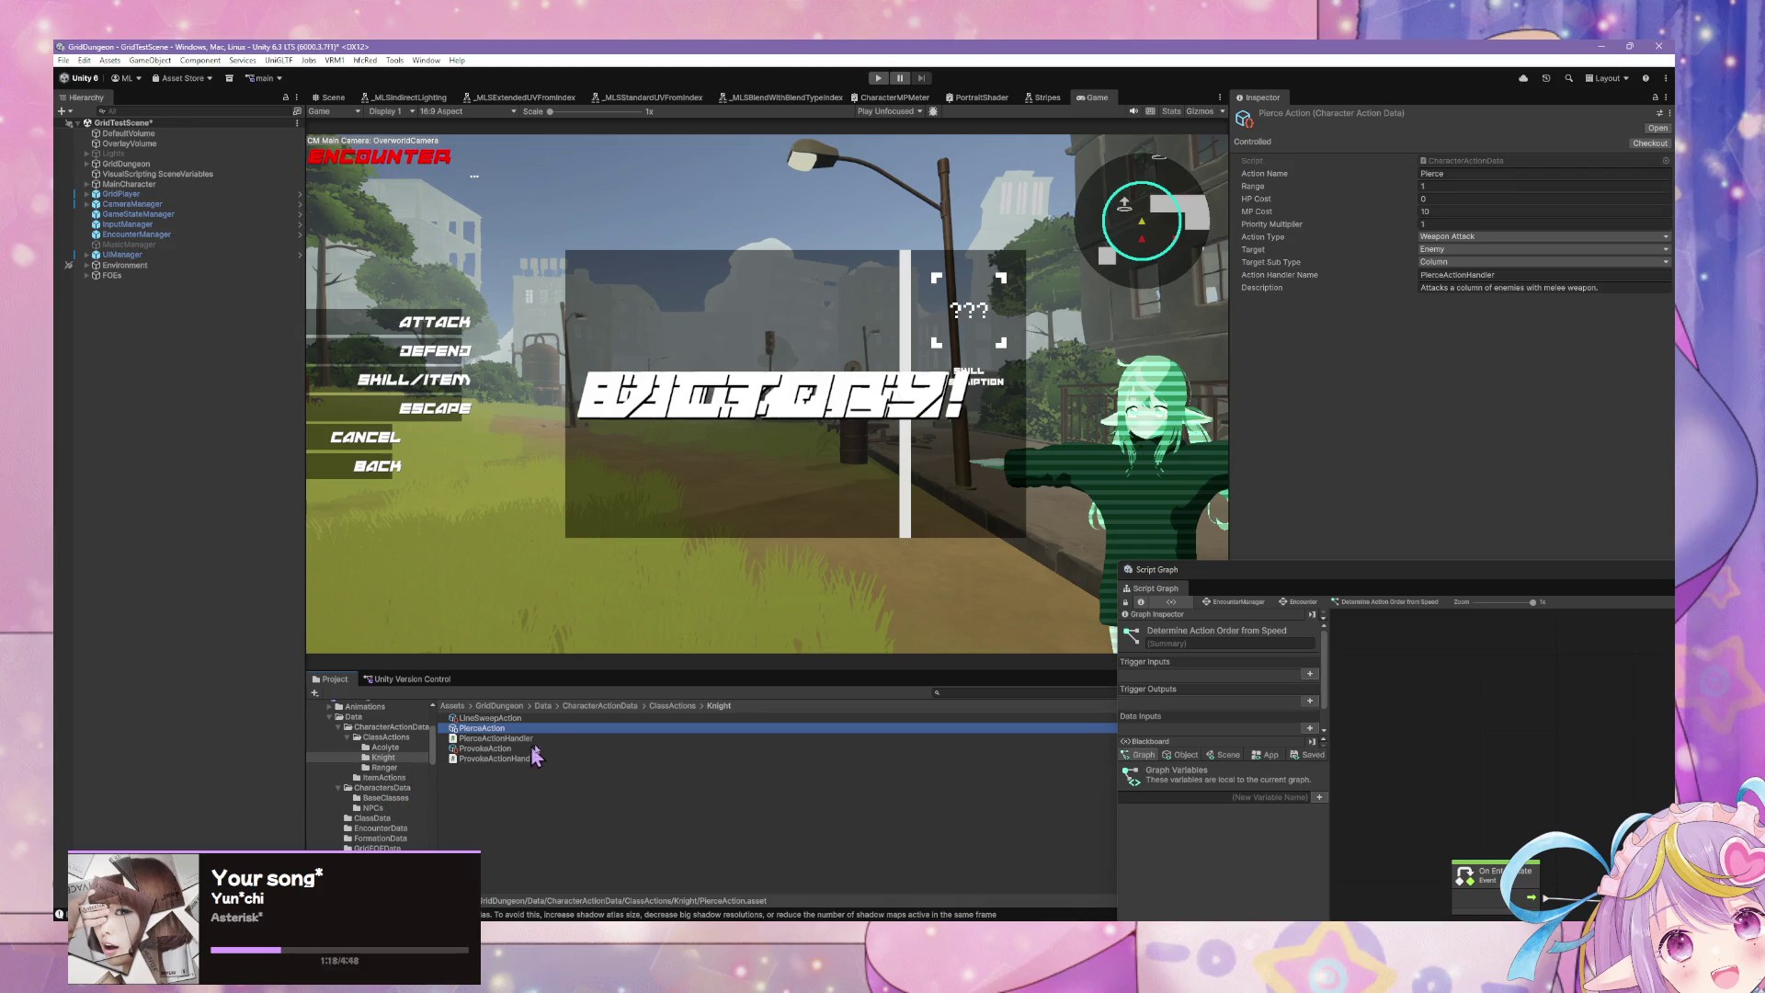
click(536, 749)
click(547, 759)
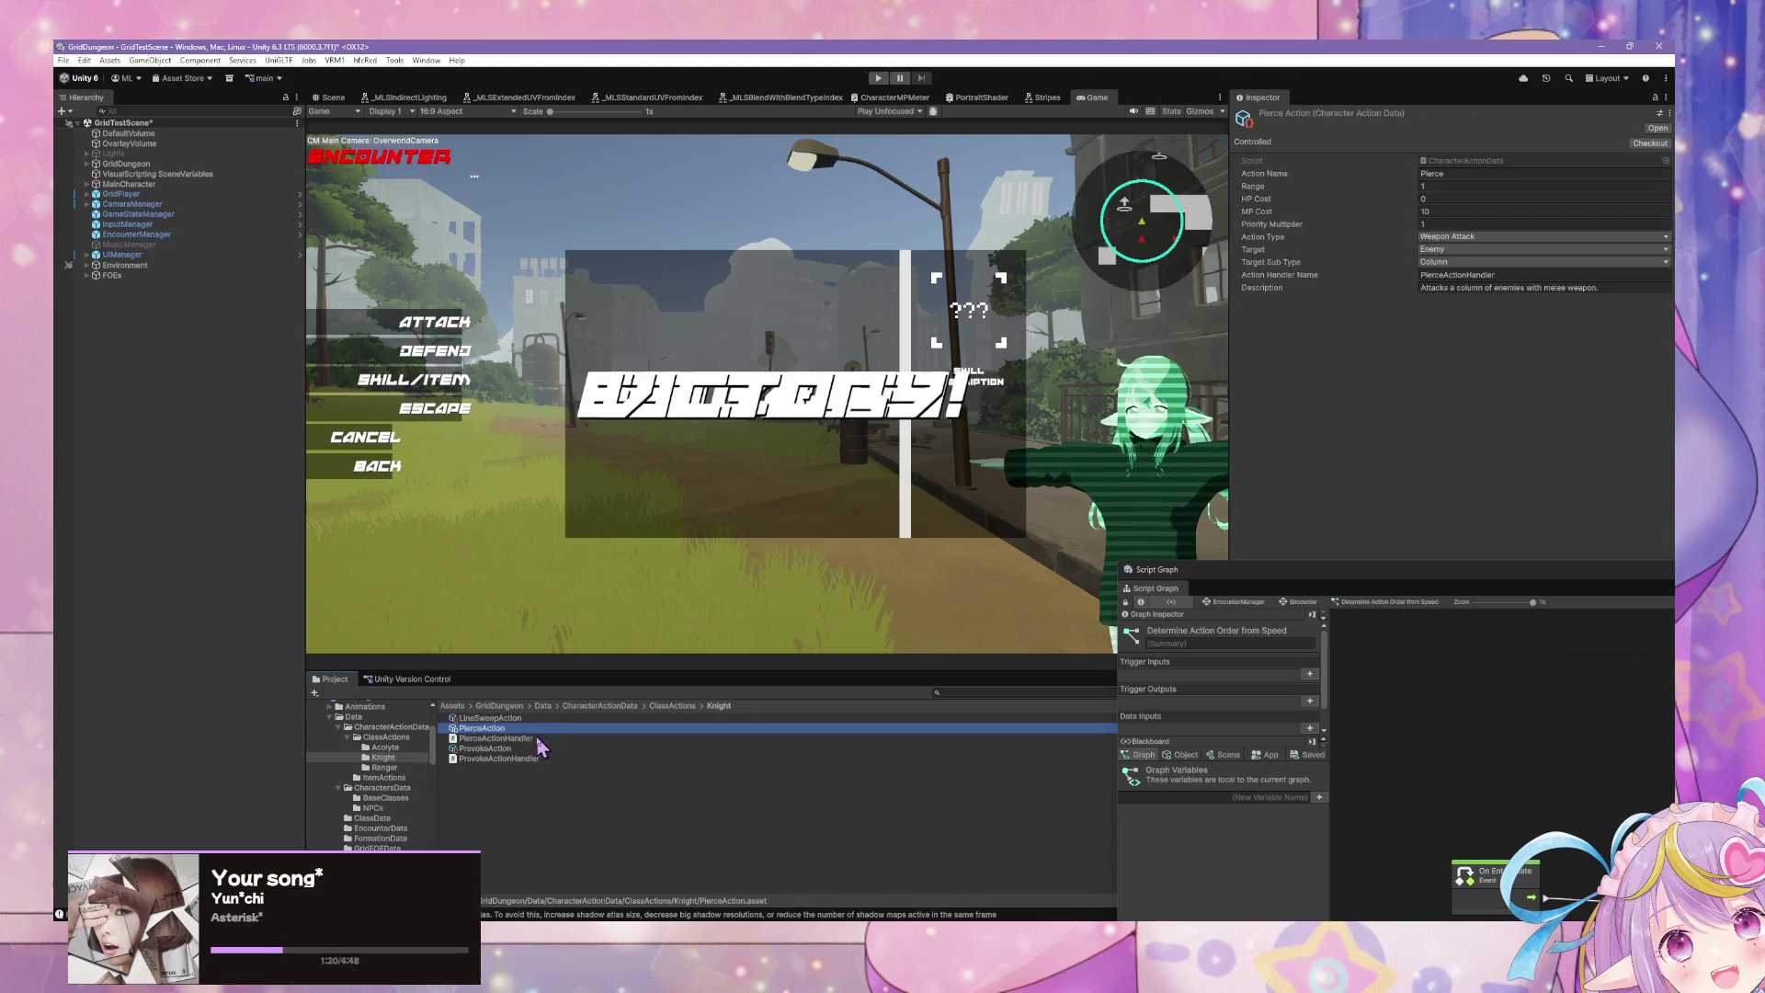
key(Home)
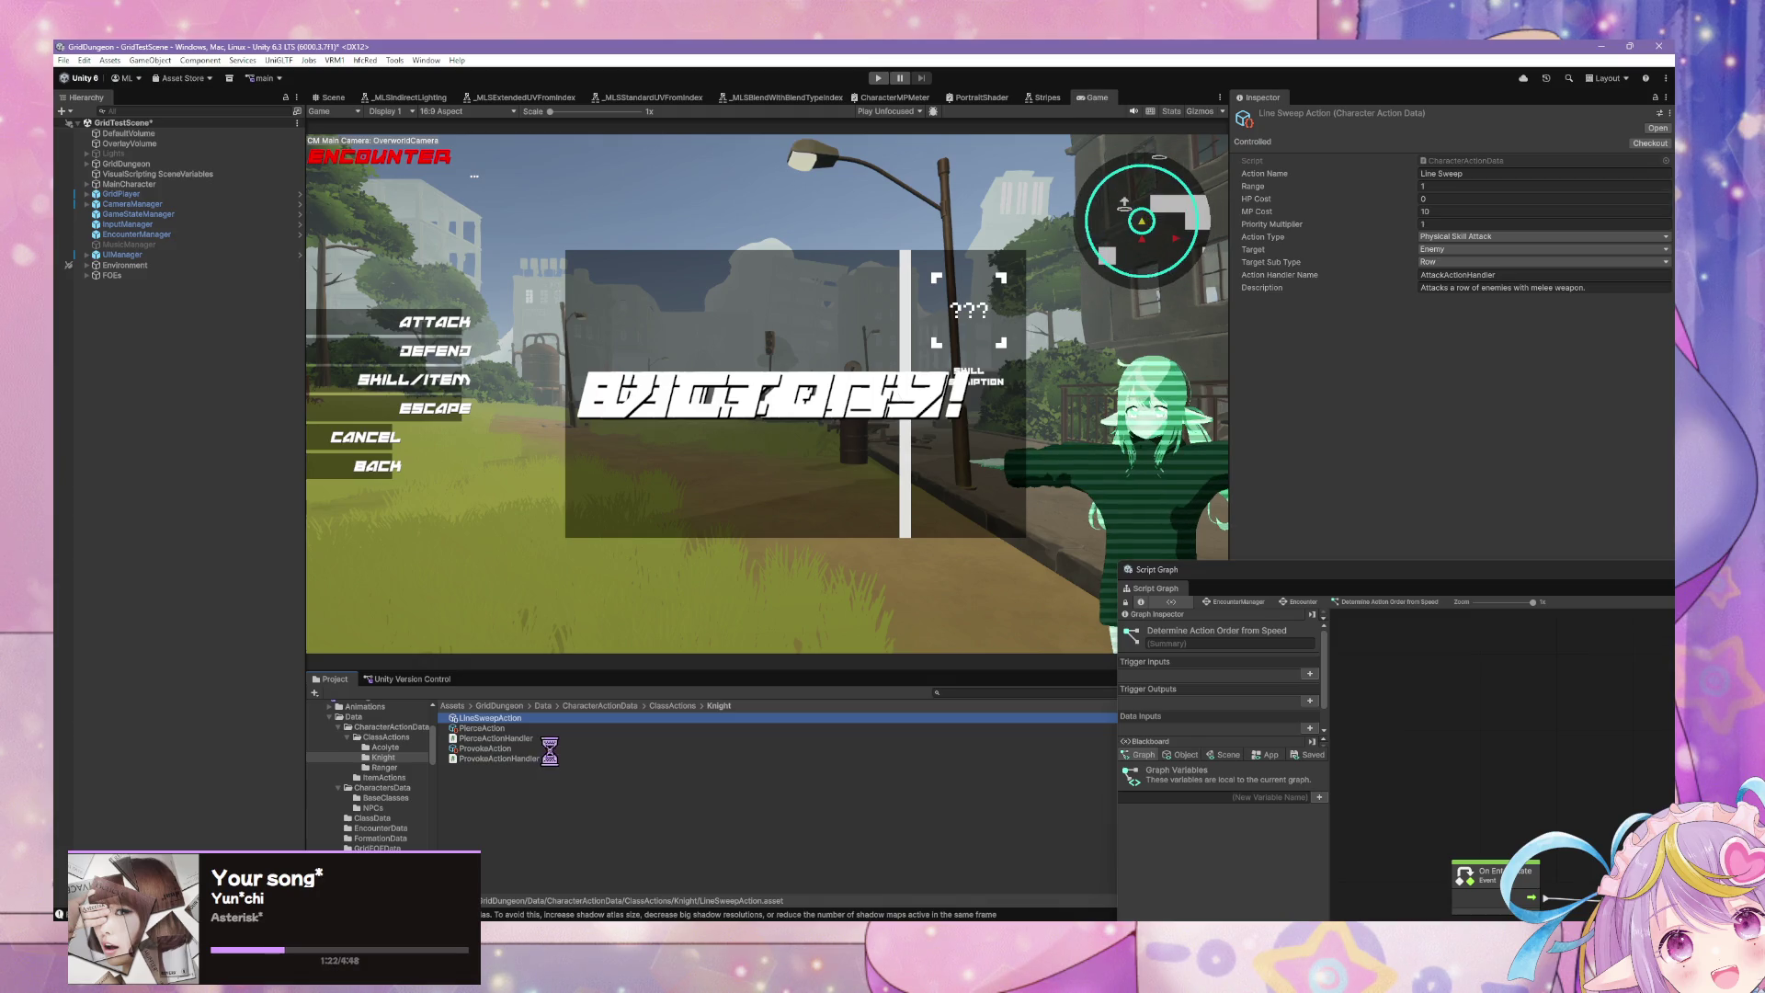
key(ctrl+d)
key(F2)
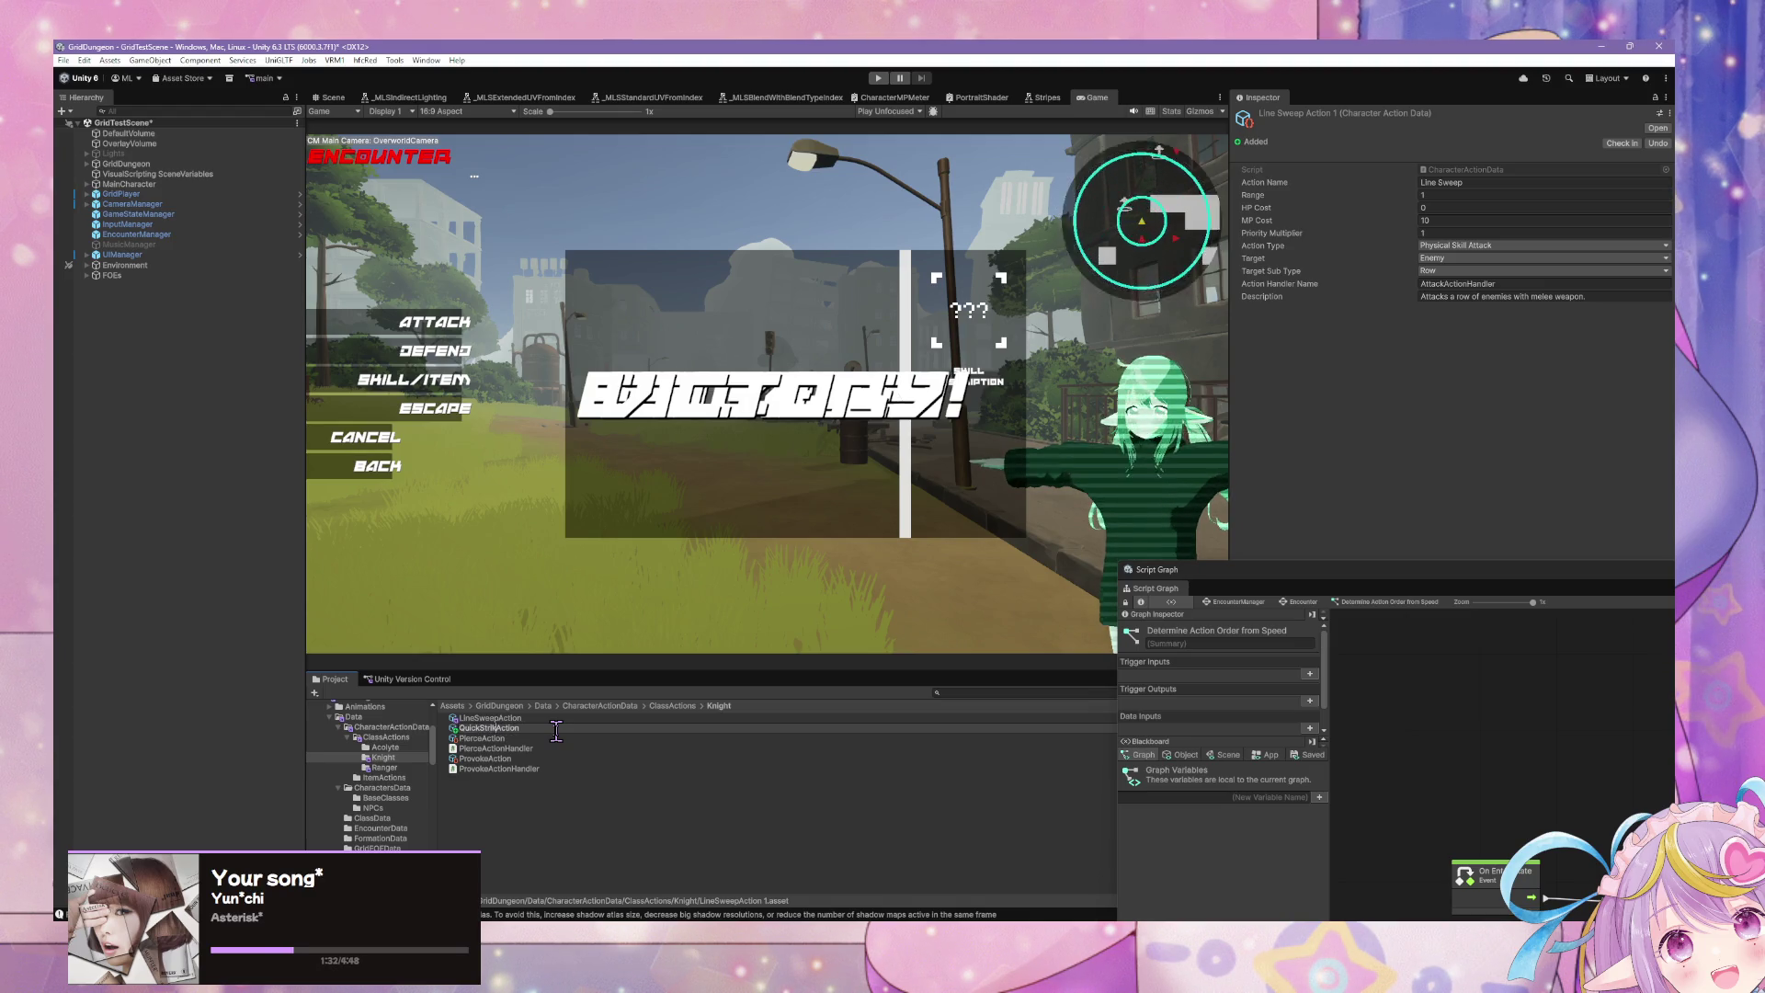
Step: Name the copied asset QuickStrikeAction and set its Action Name to Quick Strike
text(e)
key(Return)
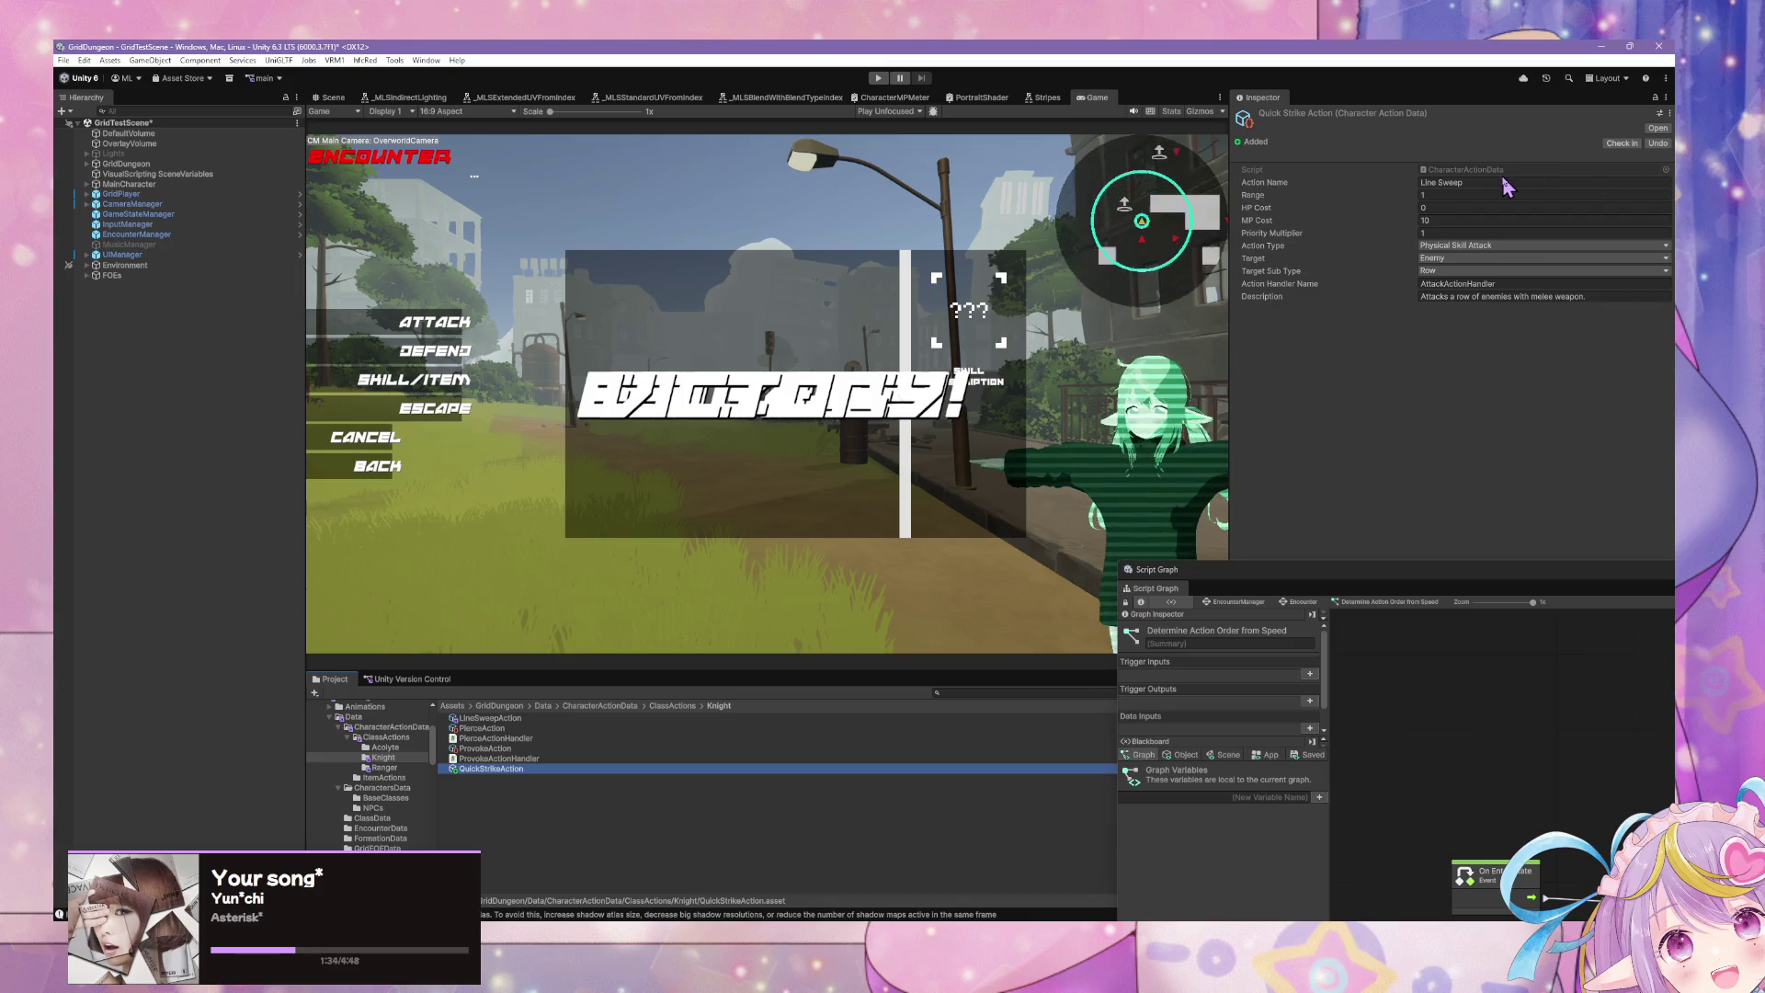
click(1499, 182)
text(Quick Strike)
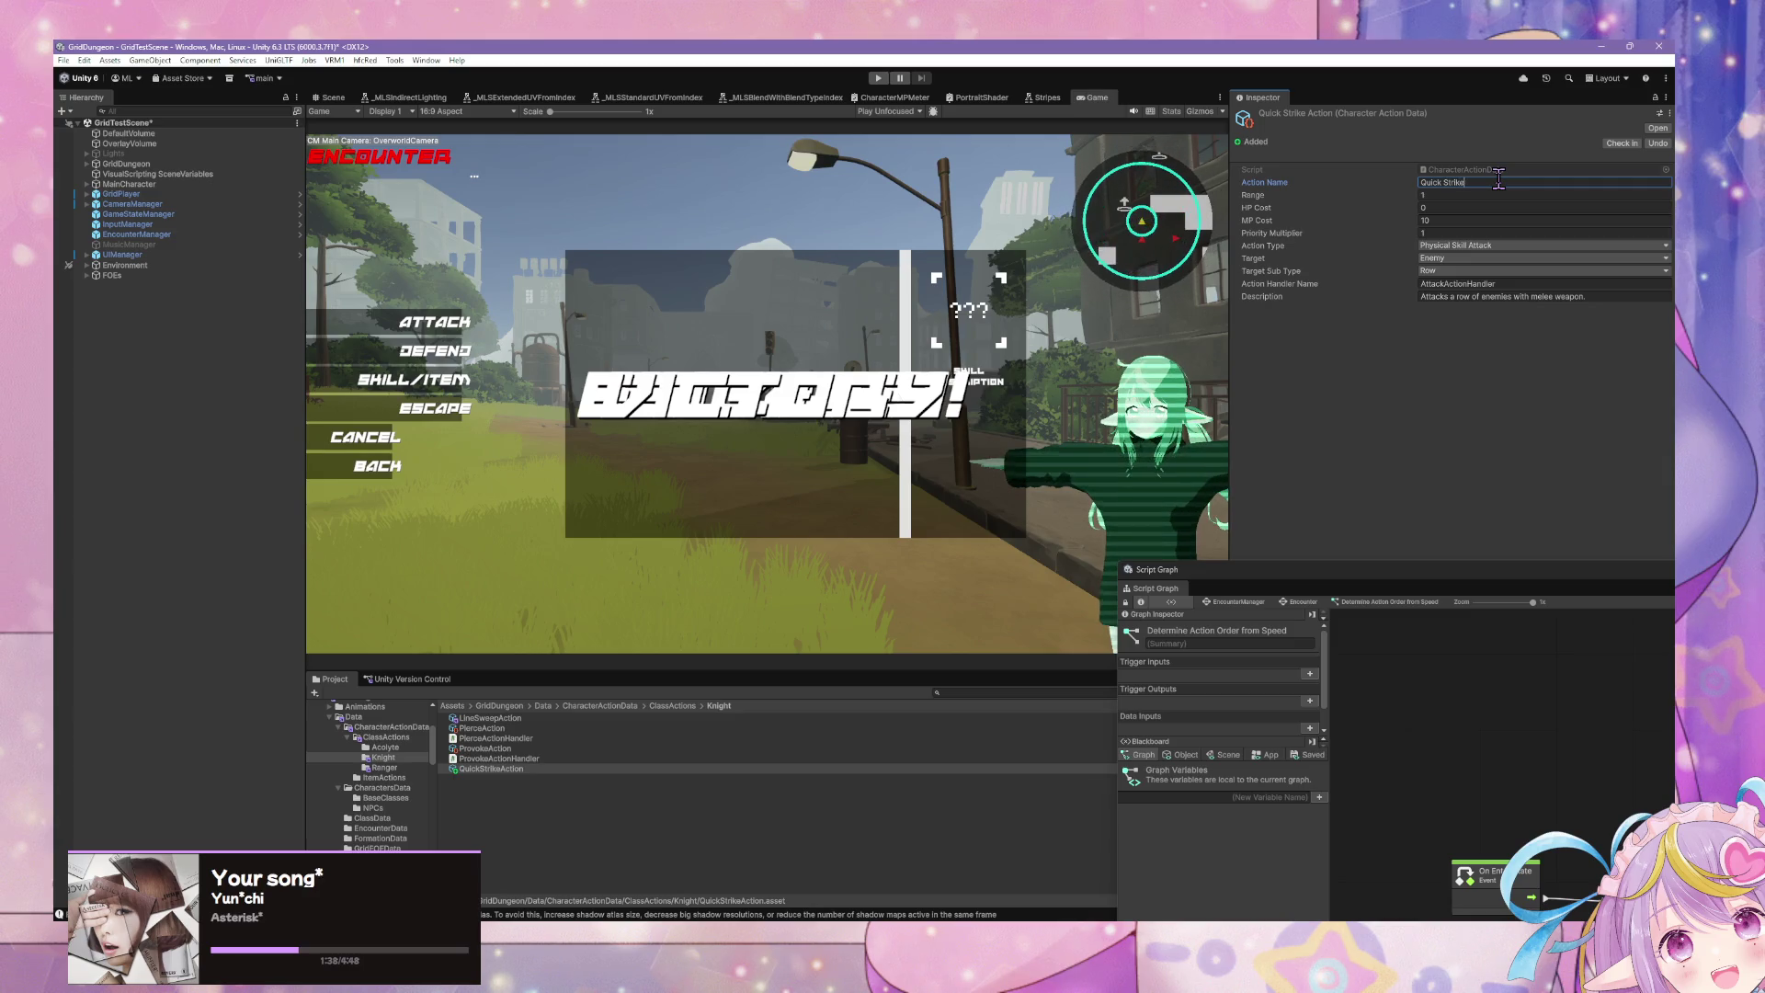
Step: Set Priority Multiplier 4, description 'Rush and attacks an enemy with increased speed', and Target Sub Type Single
click(1479, 195)
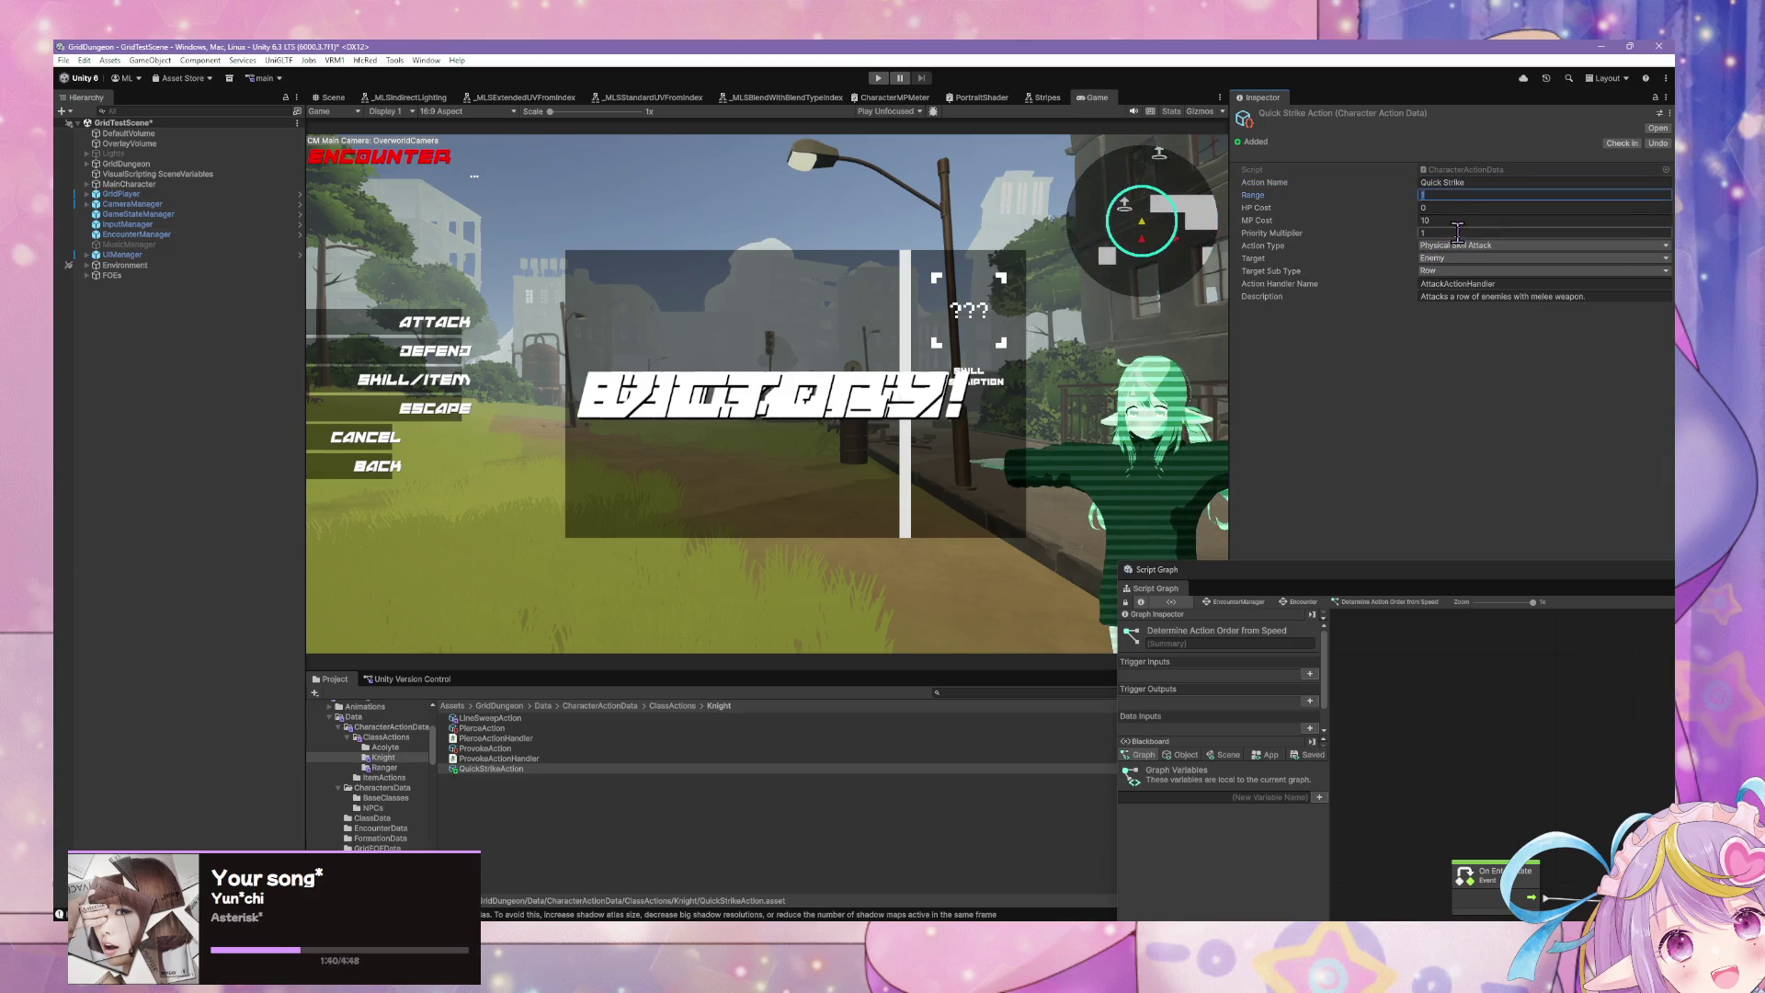
click(1458, 232)
text(4)
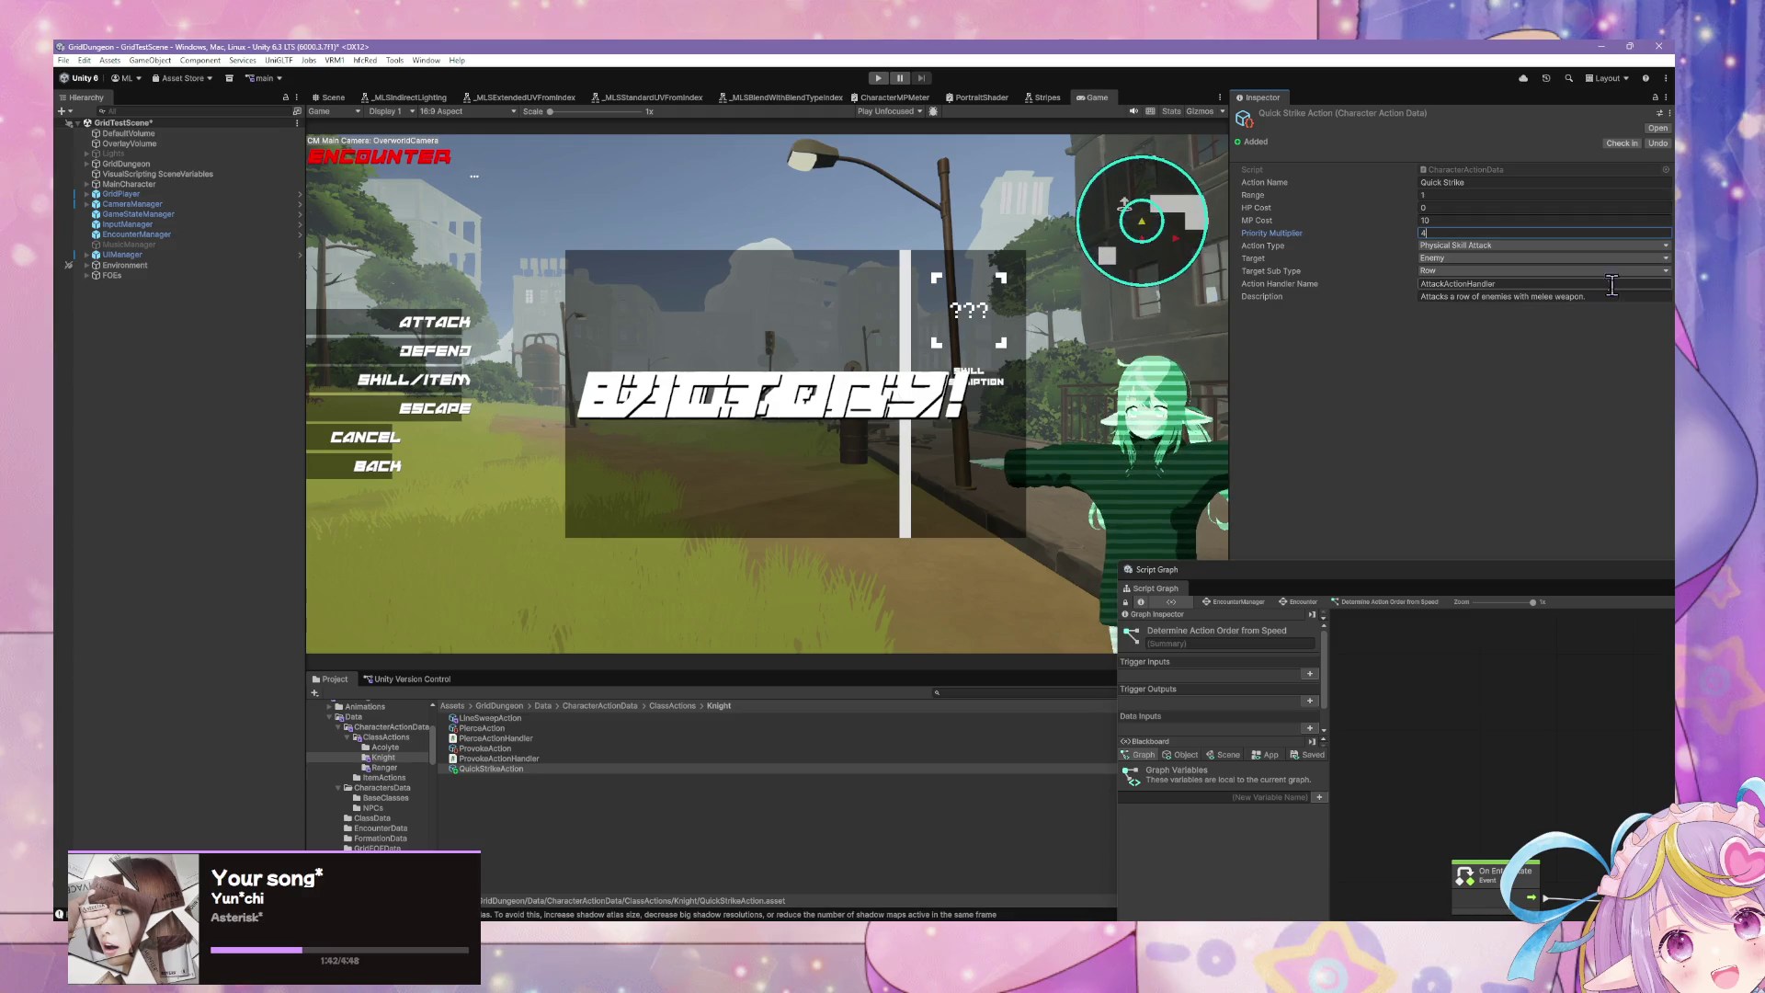
click(1609, 296)
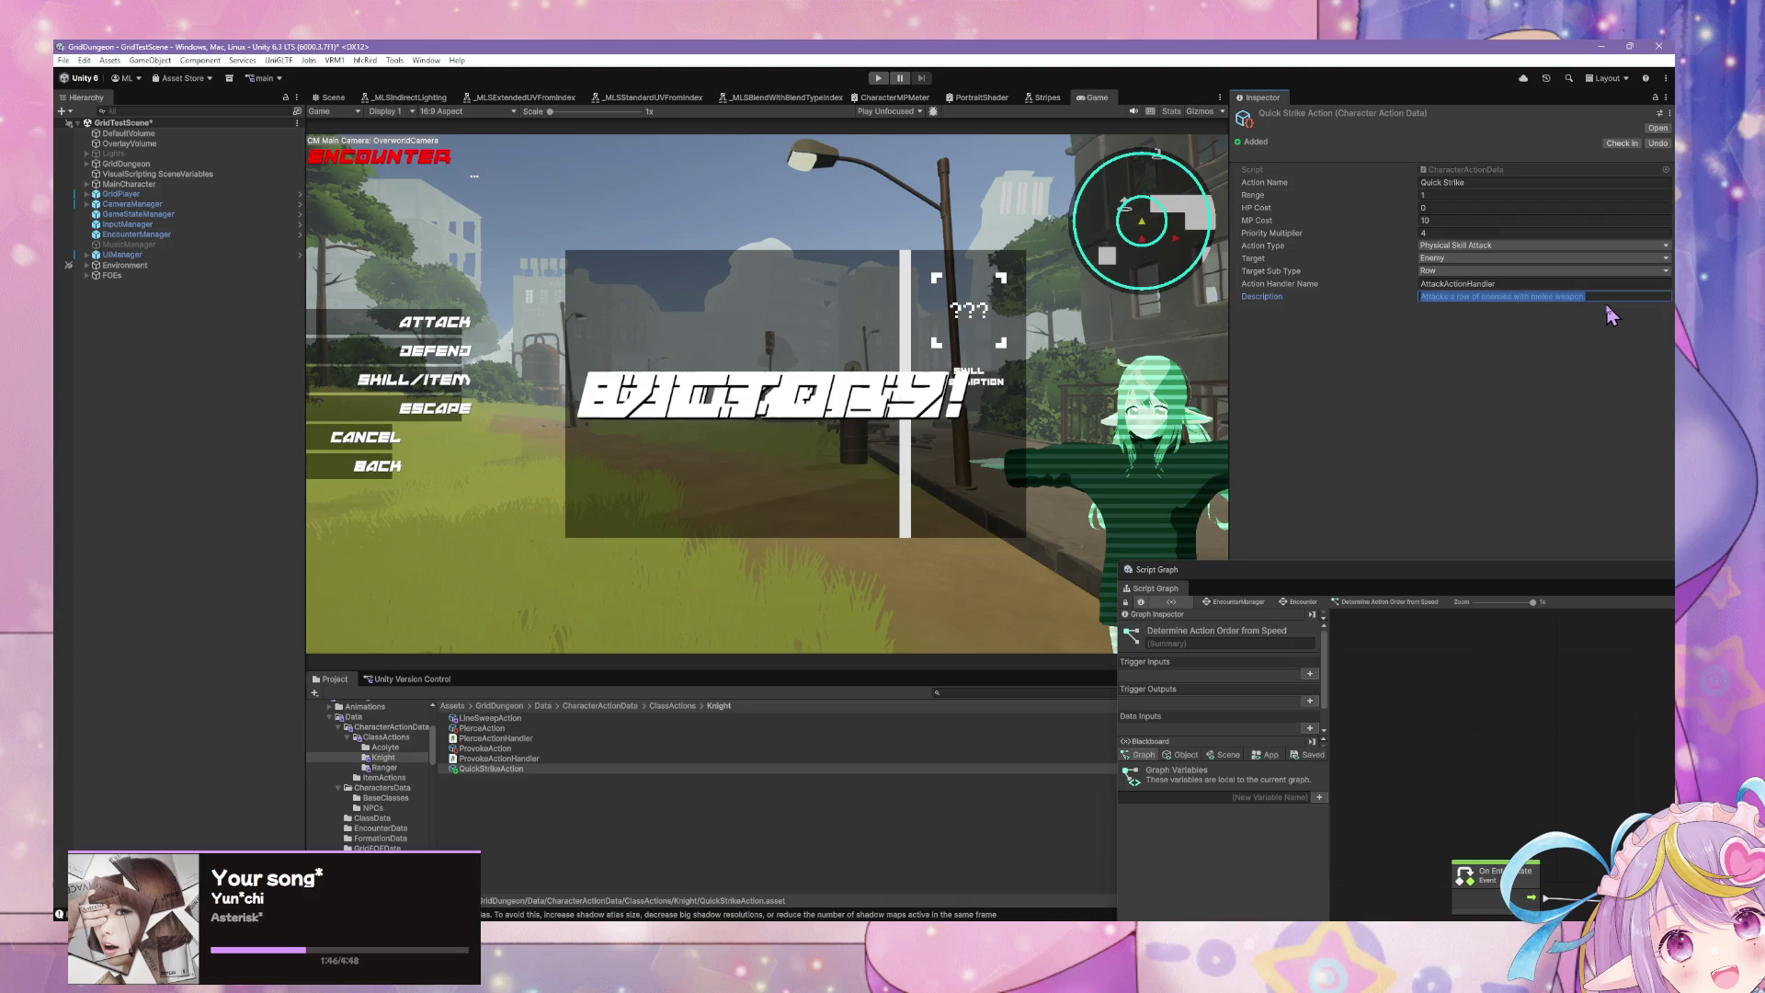
text(Rush a)
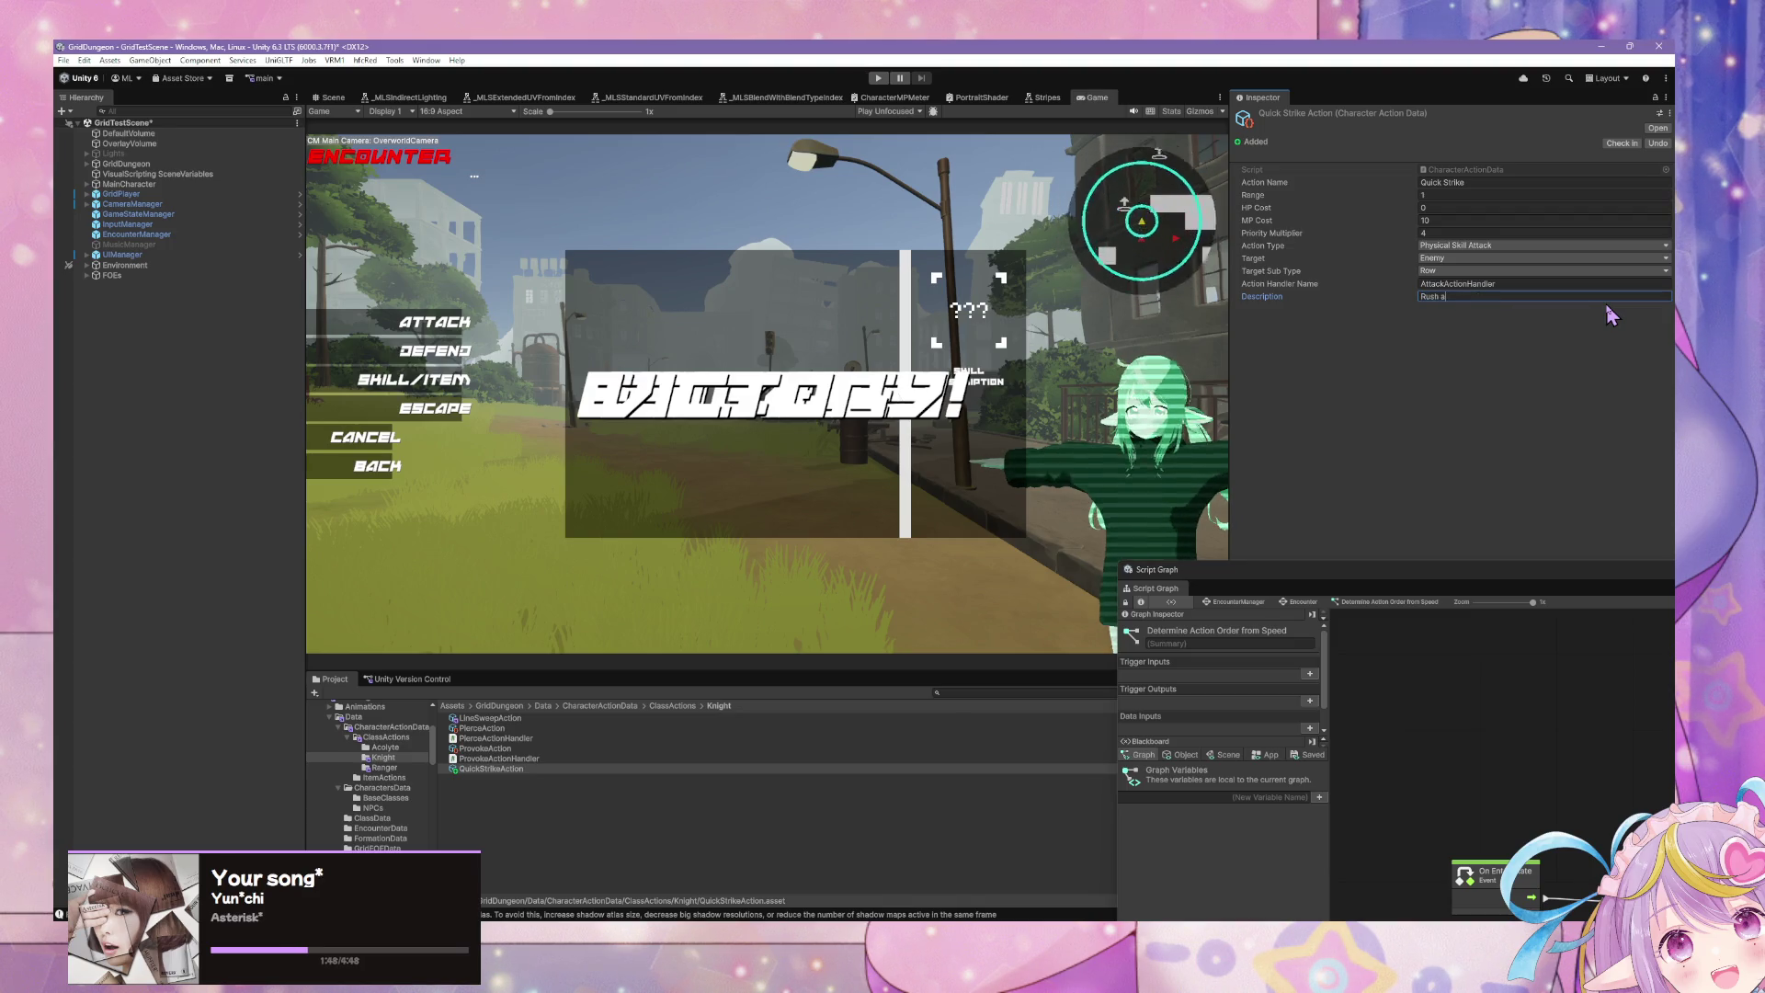
text(nd attac)
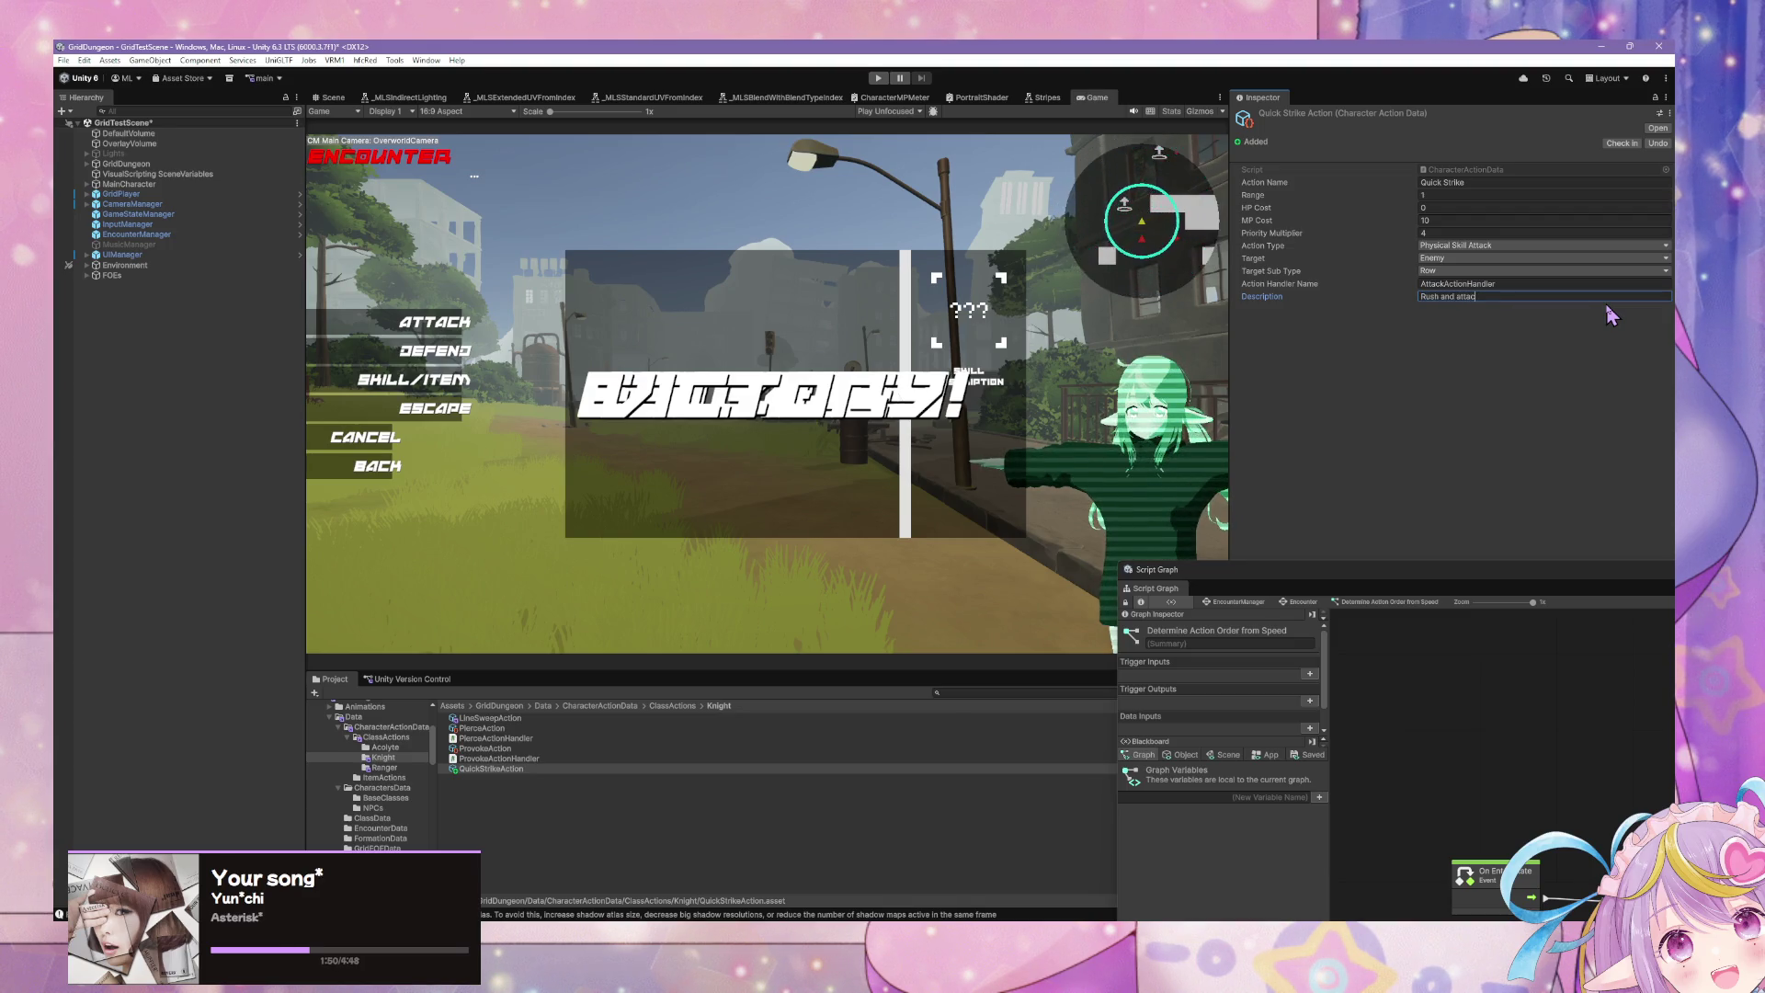
text(k)
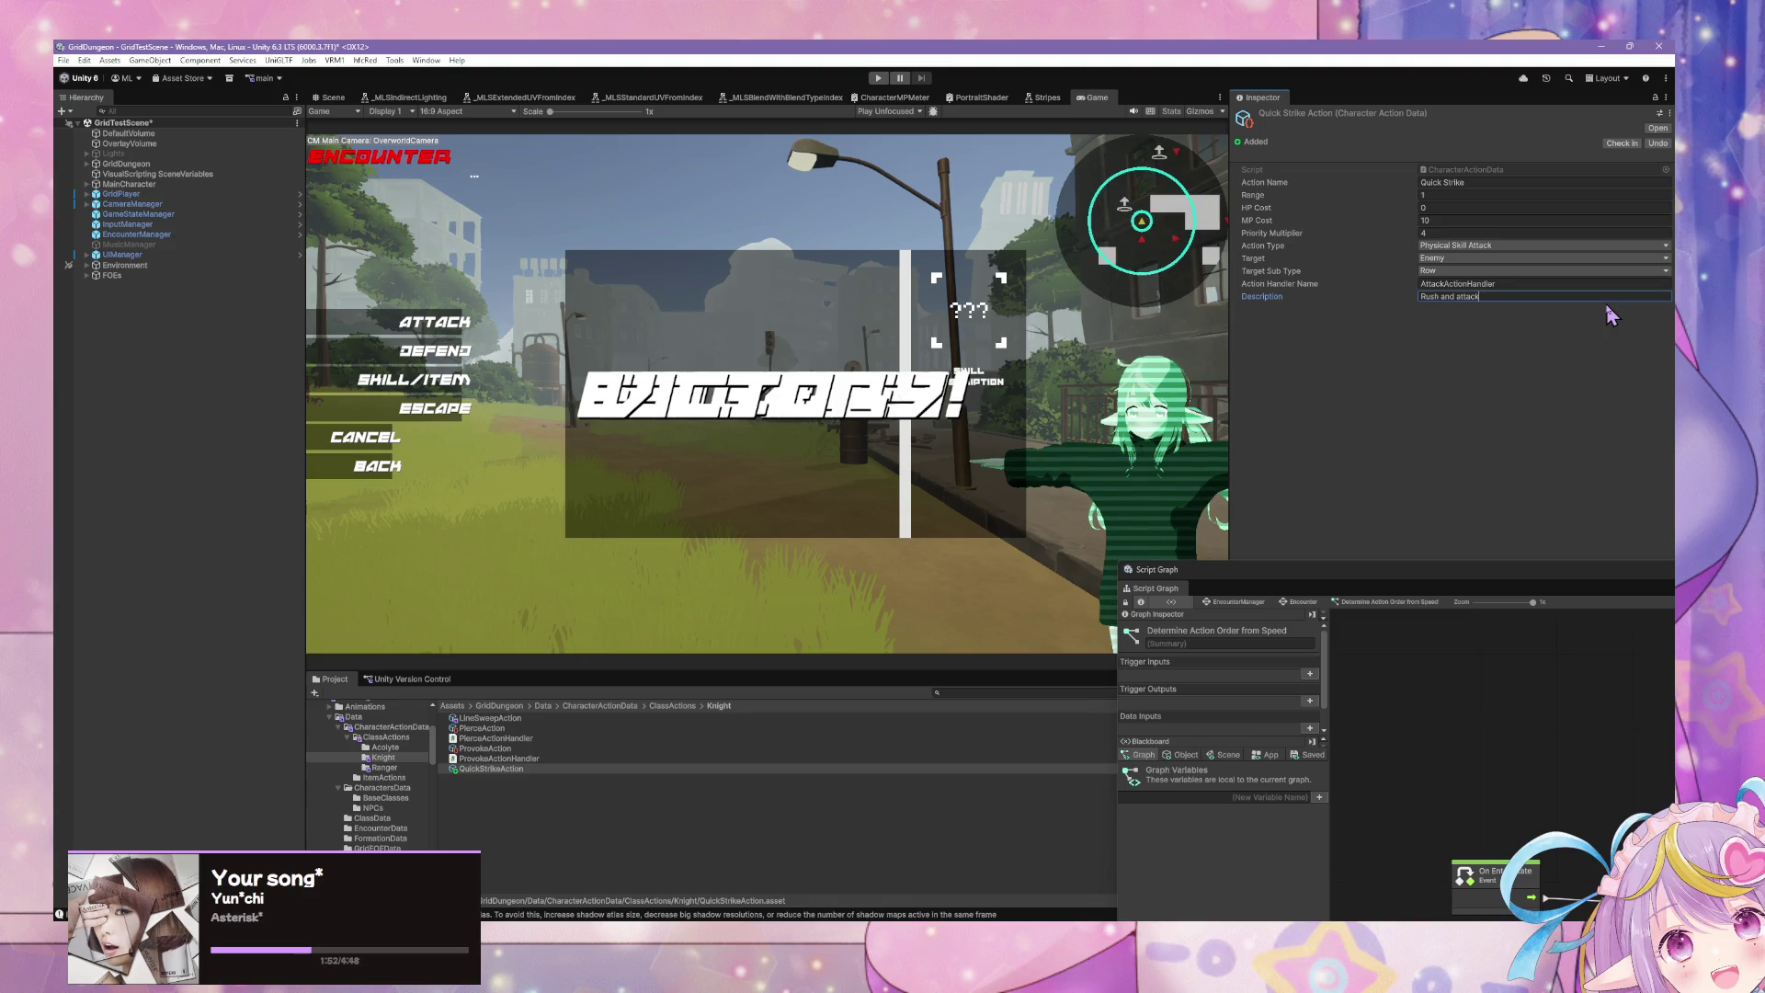
text(s an enemy wit)
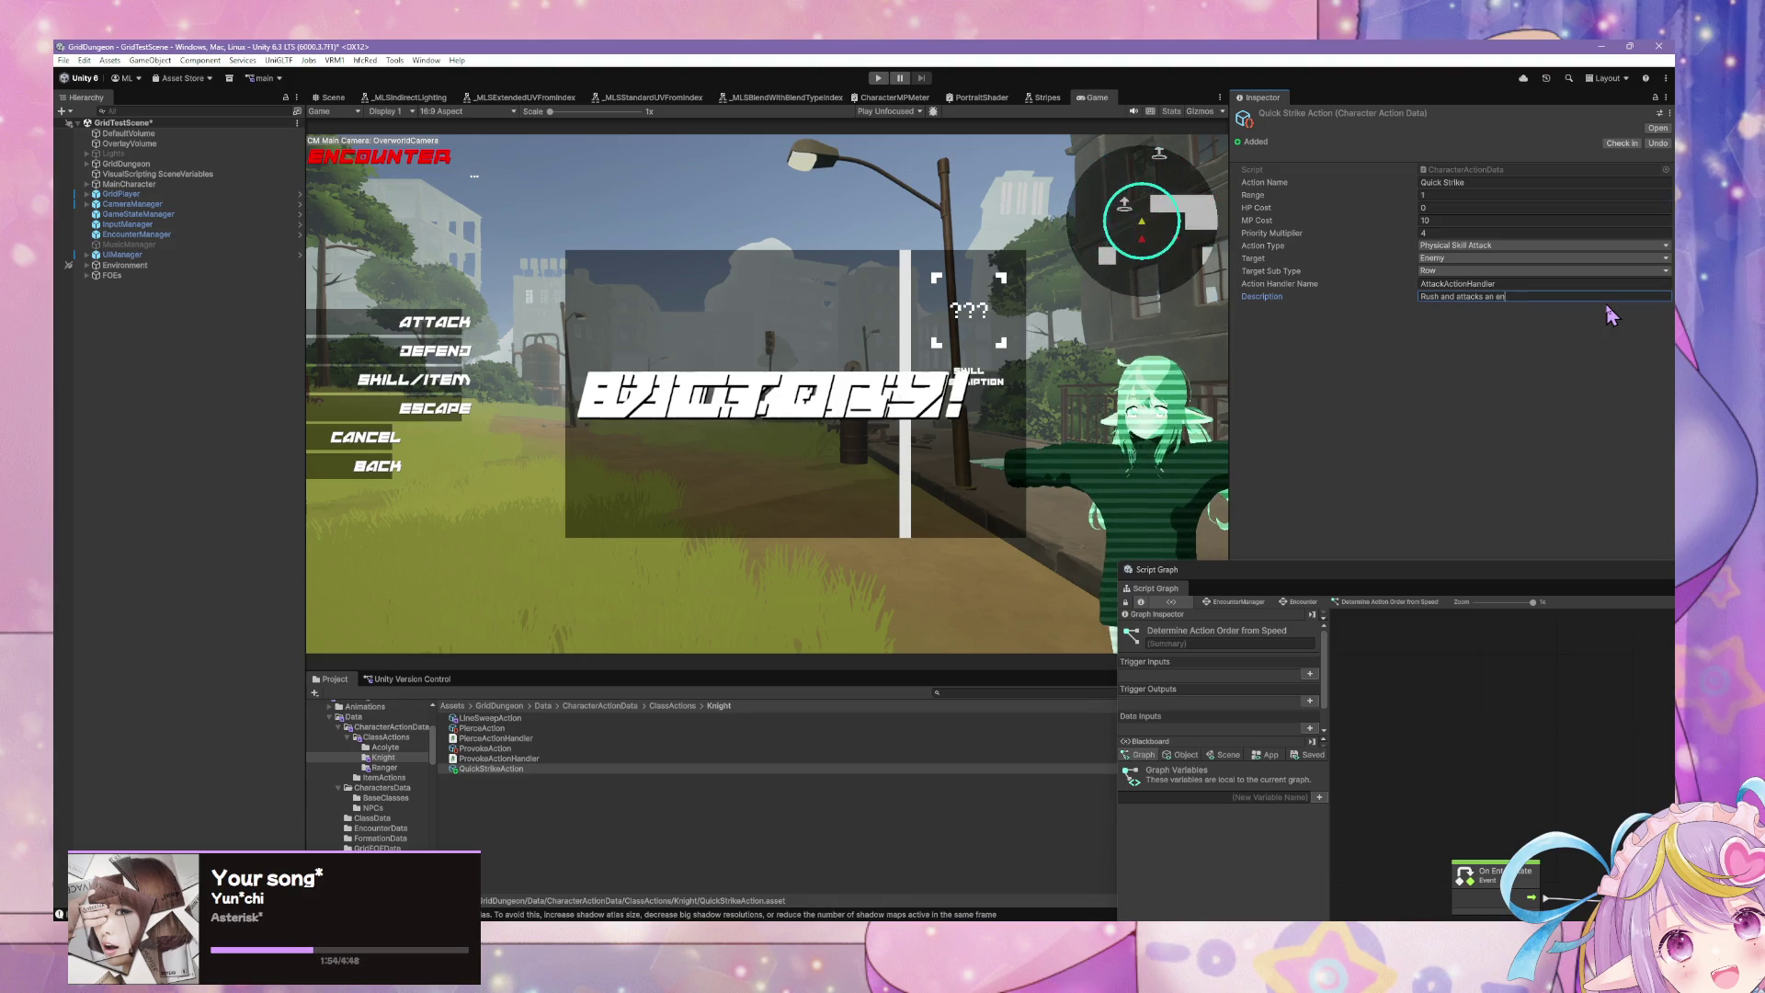
text(h increas)
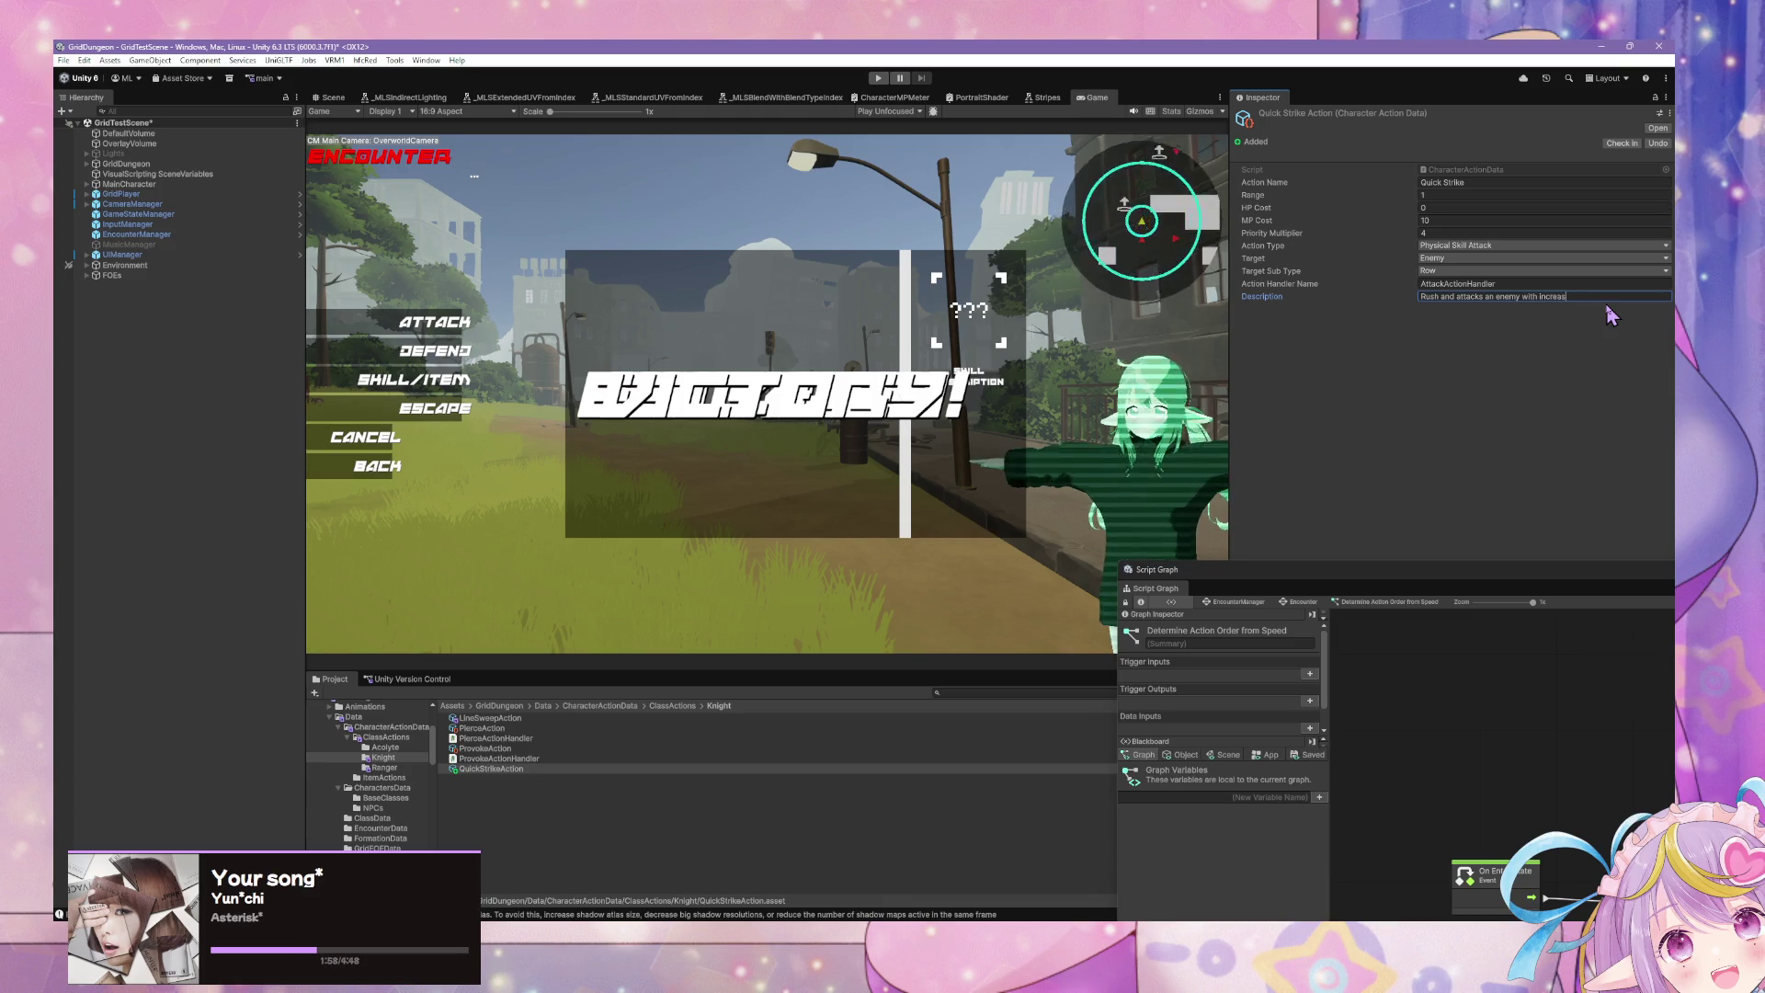
text(ed speed.)
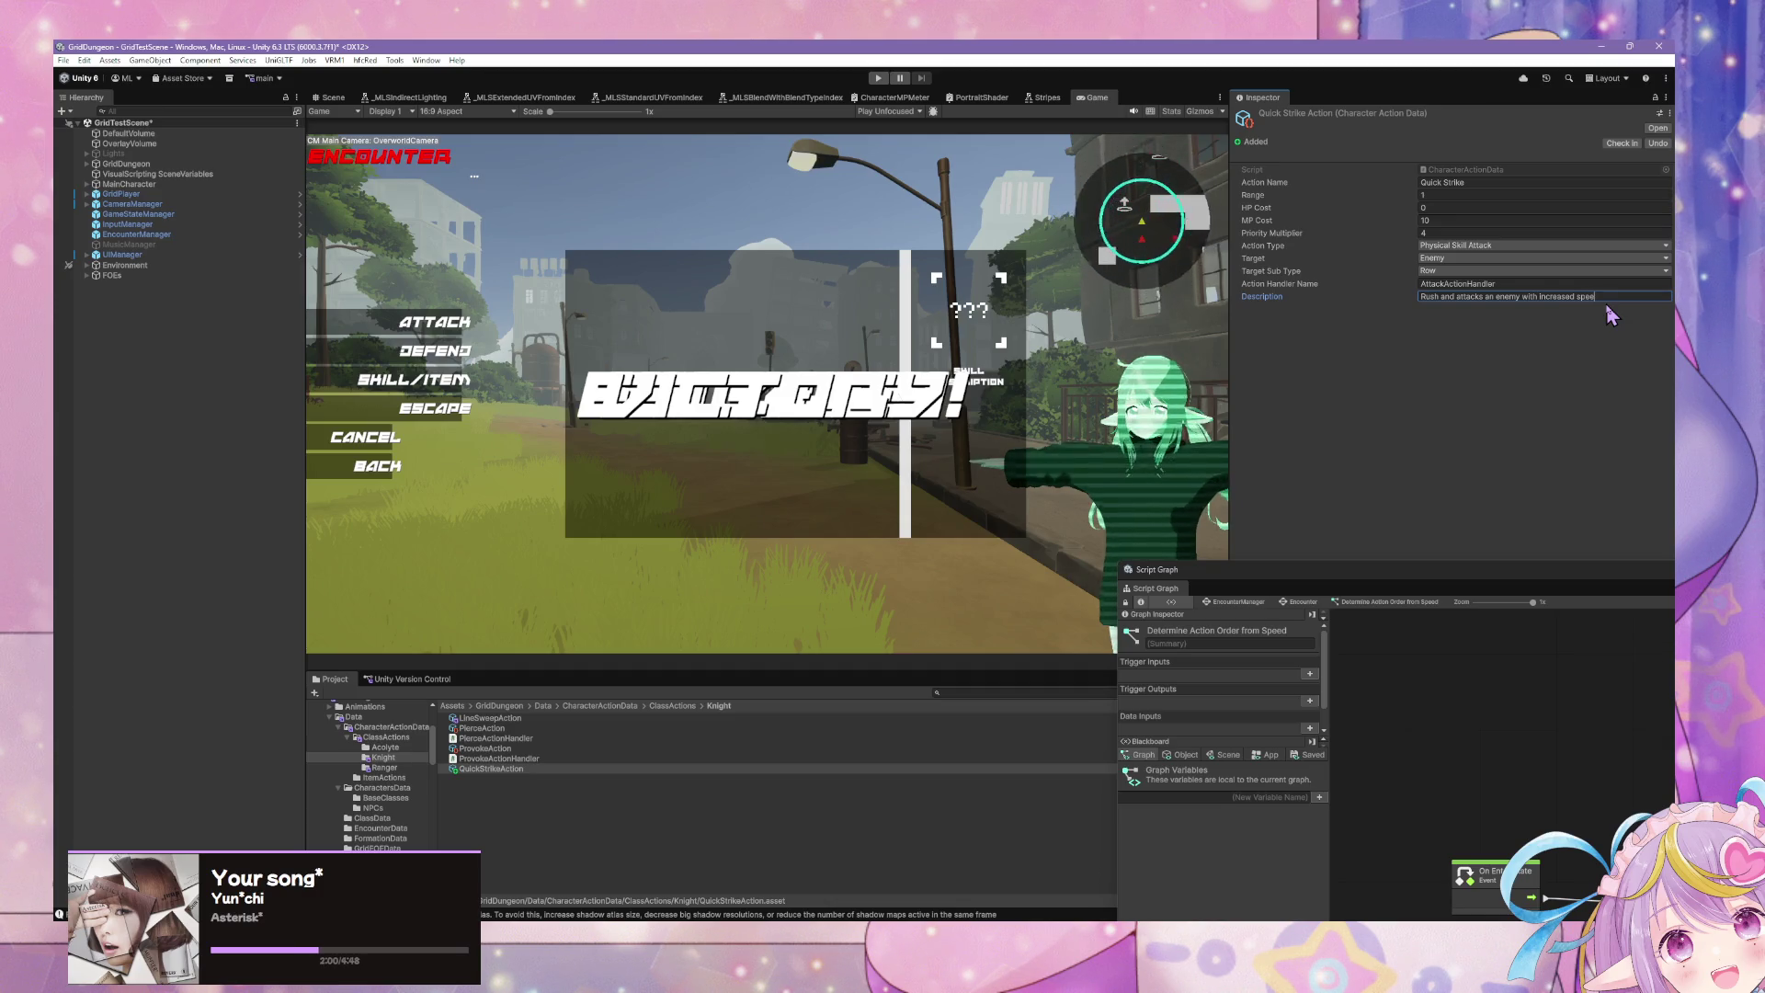
click(1453, 272)
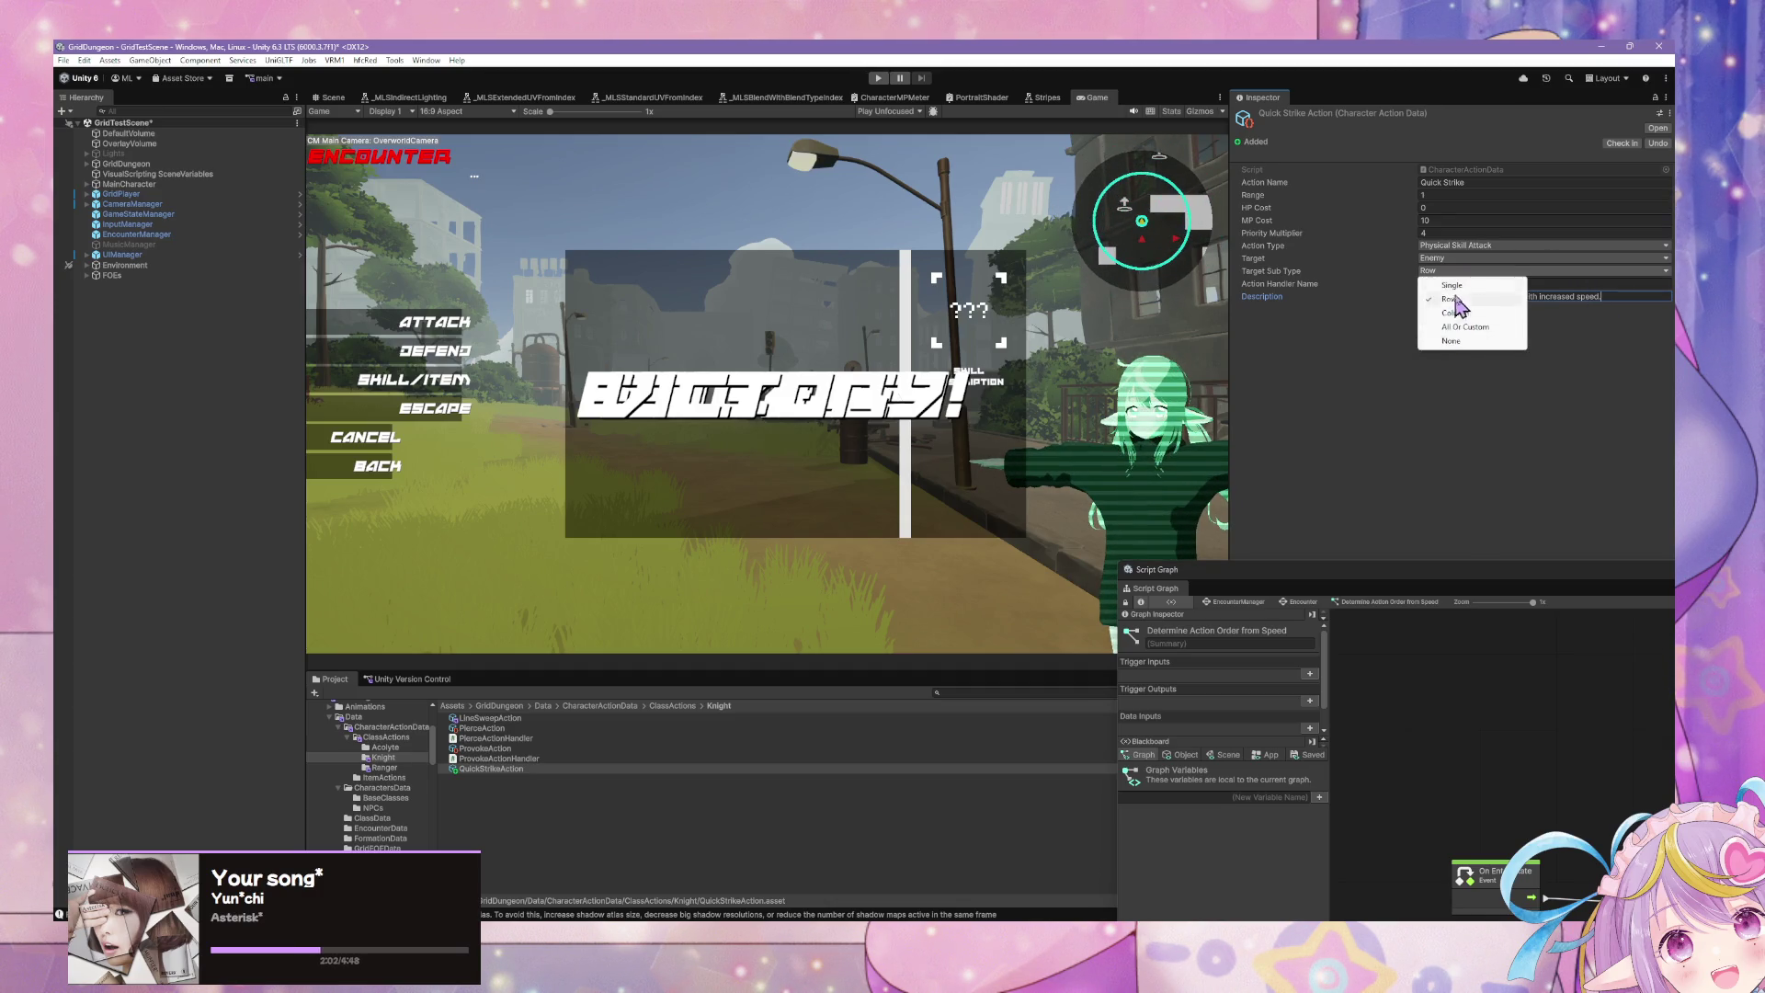
click(1452, 287)
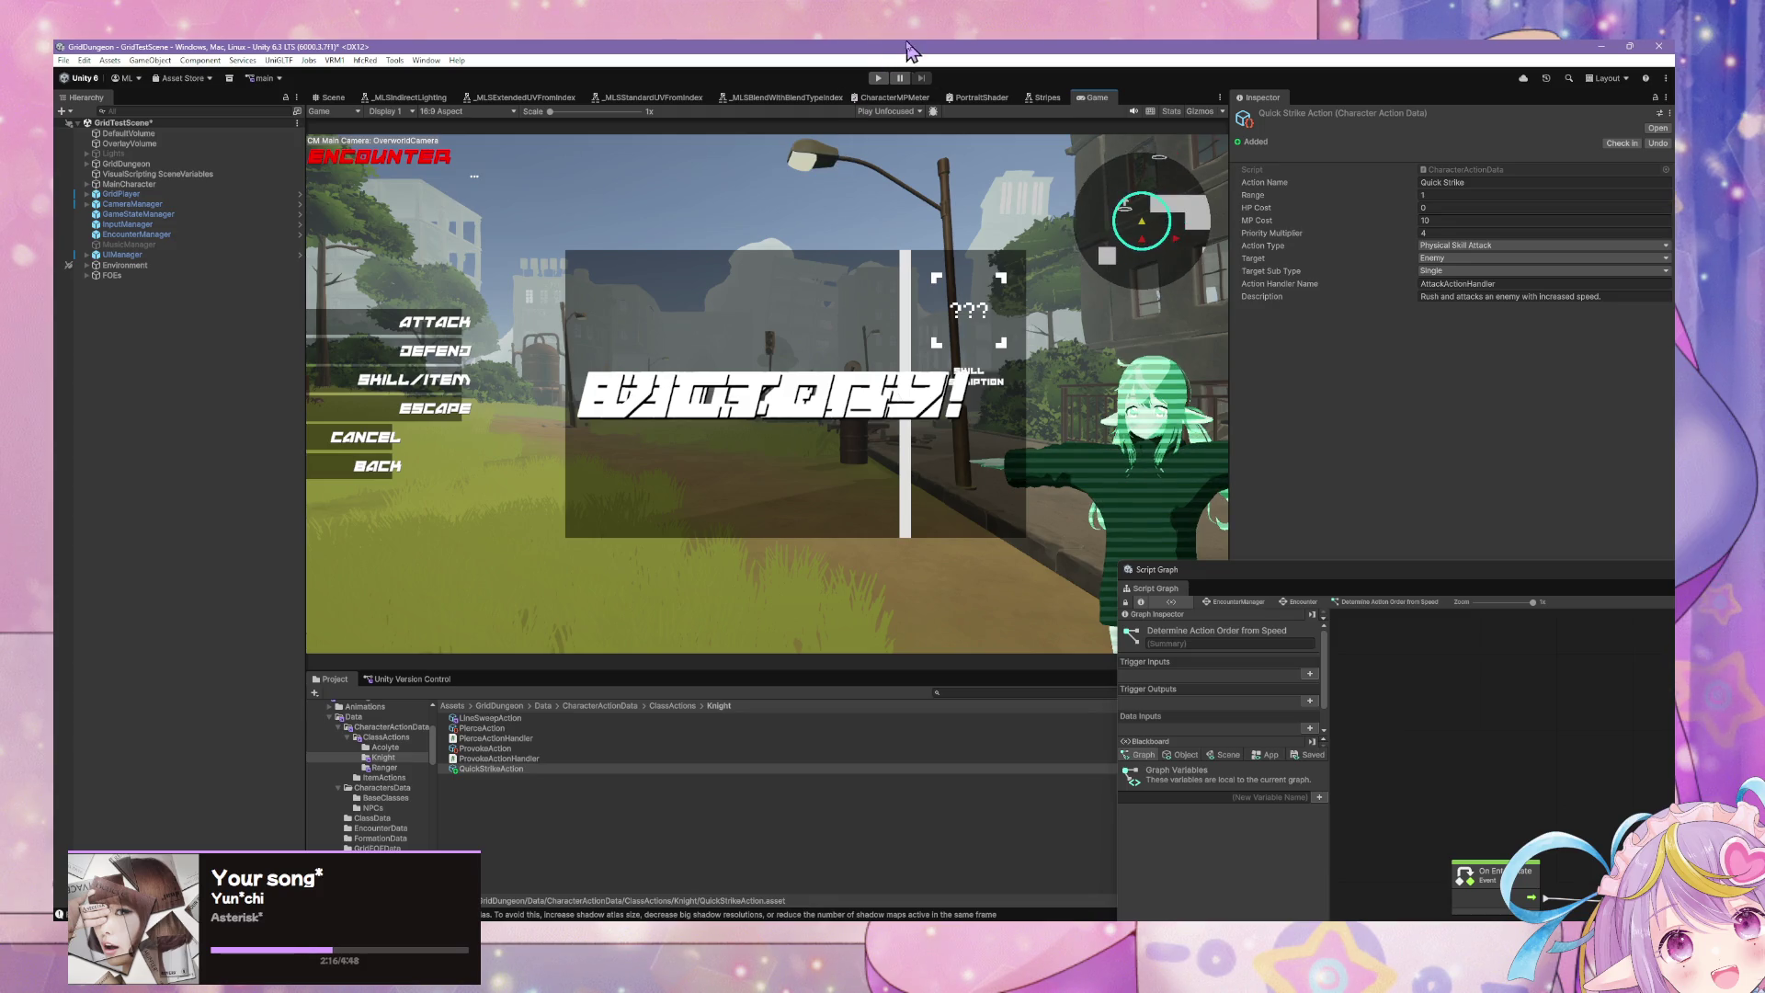
Step: Add a fourth Actions slot to KnightClassData and assign QuickStrikeAction to it
click(394, 767)
click(391, 788)
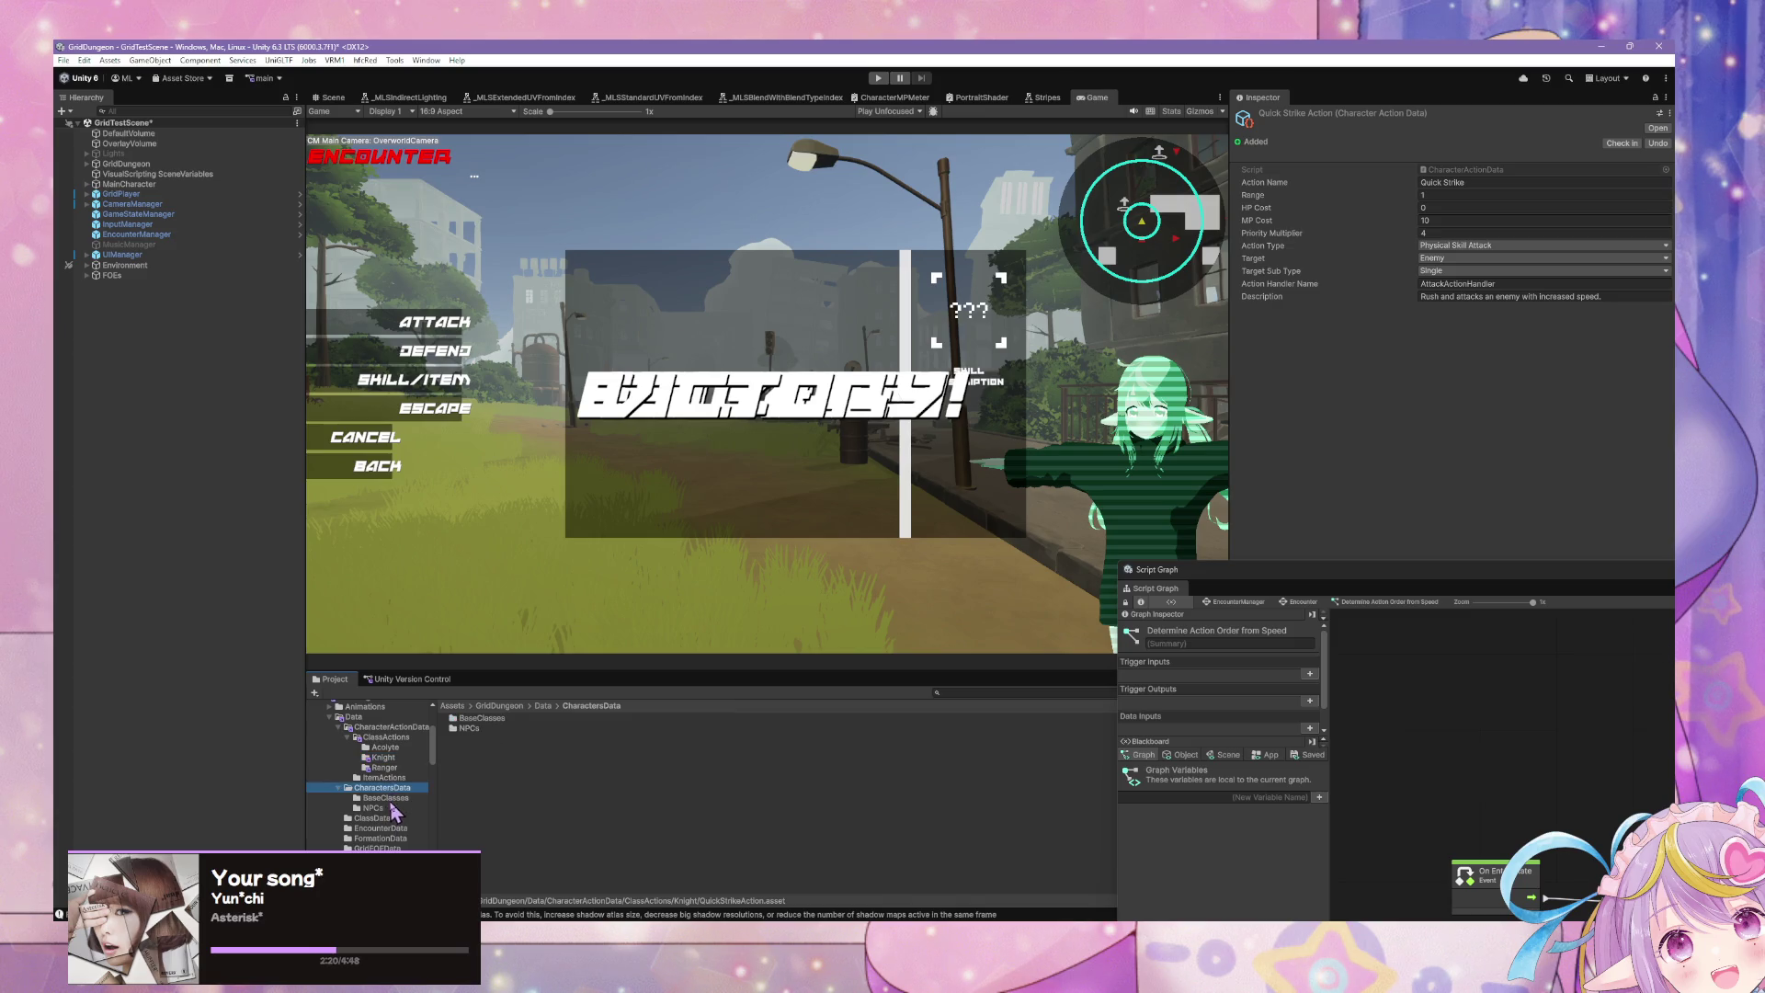
click(478, 728)
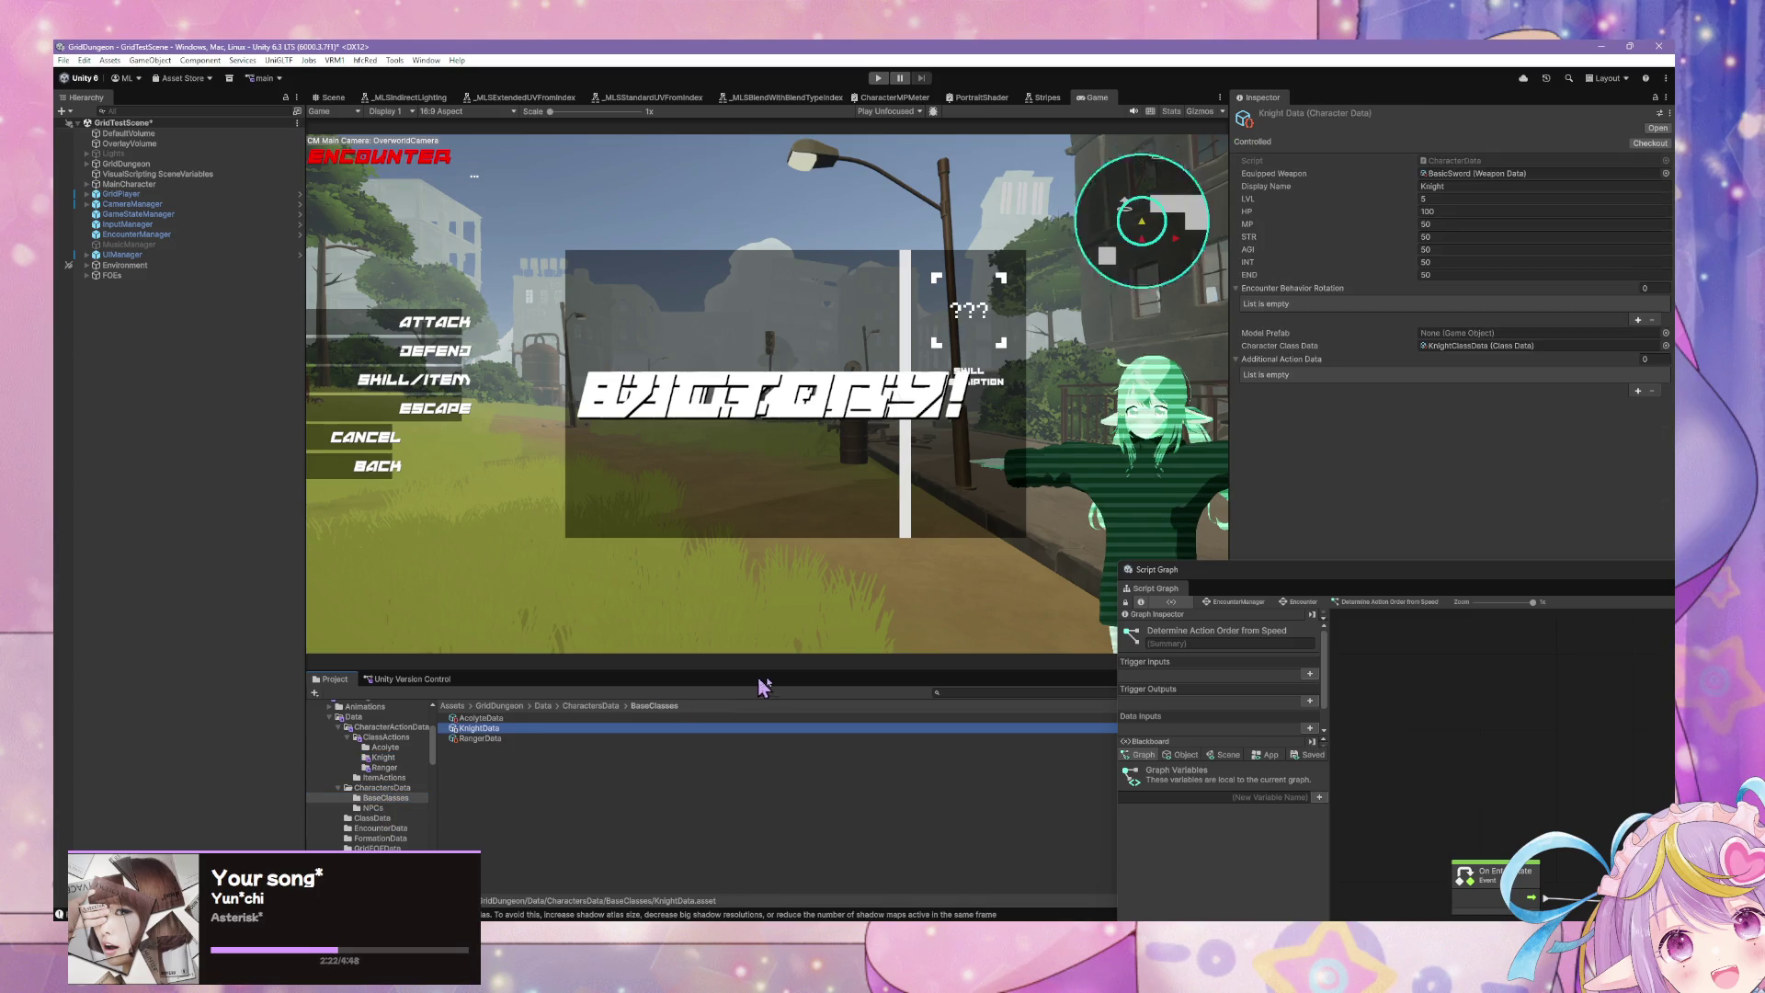
click(1471, 346)
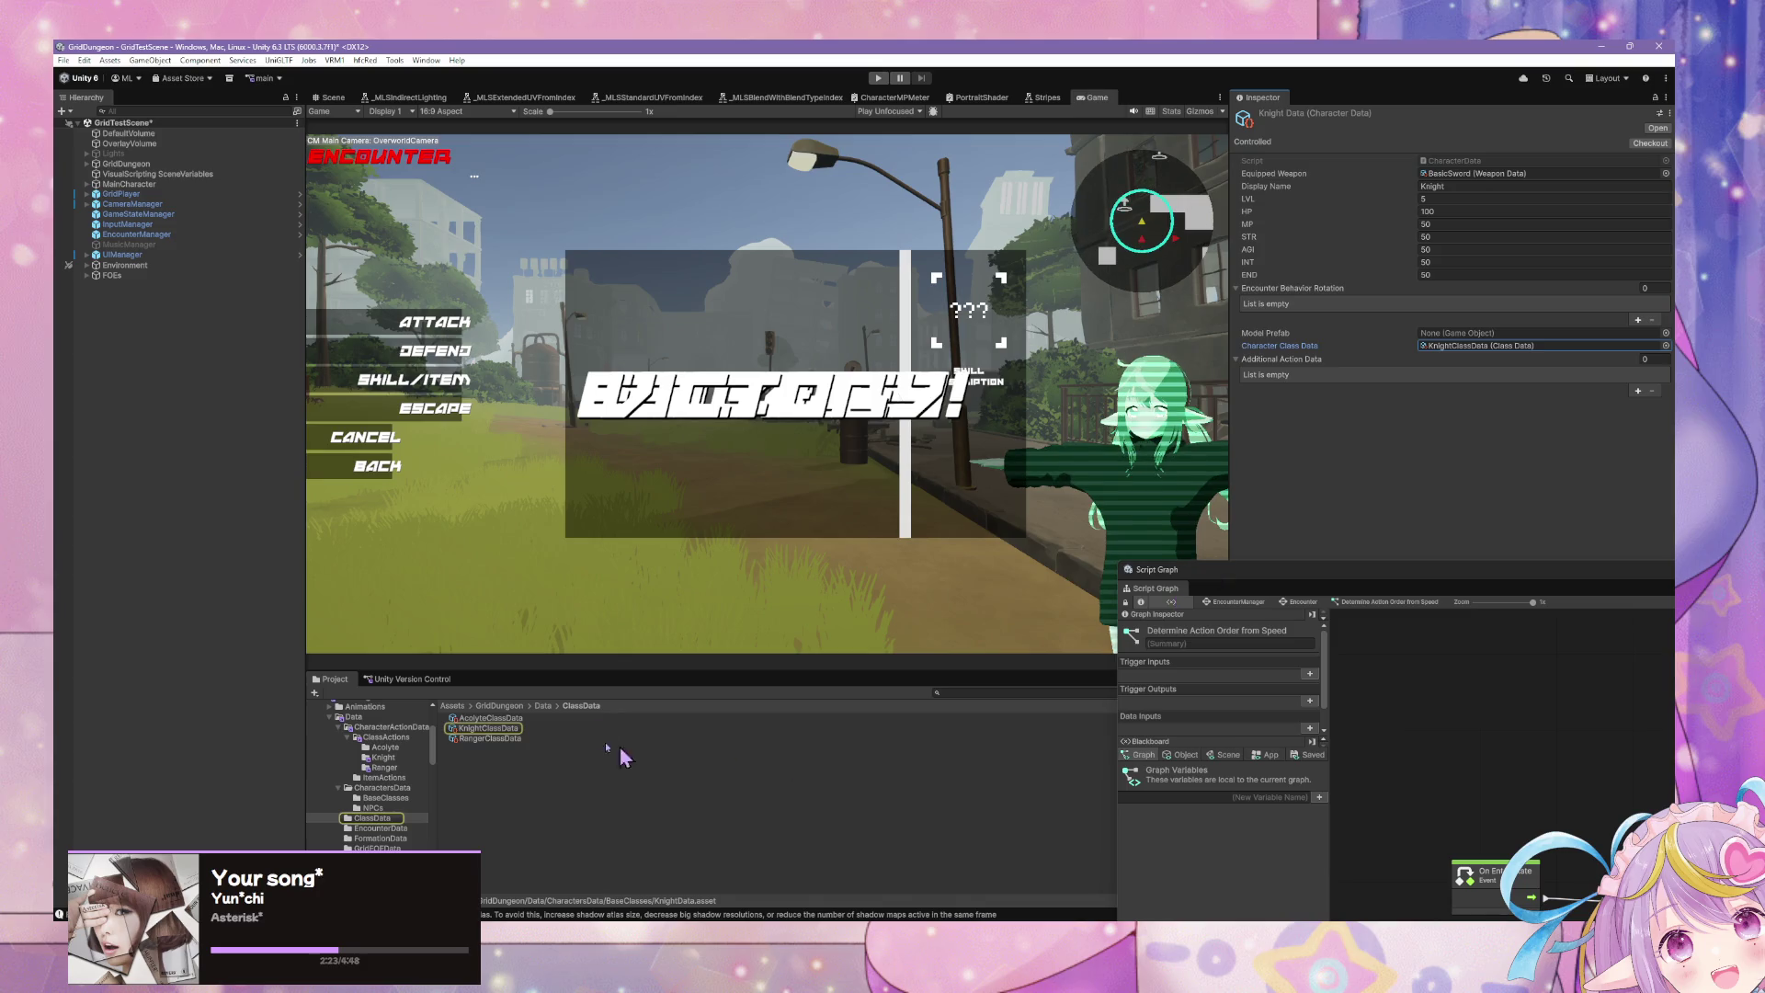
click(487, 728)
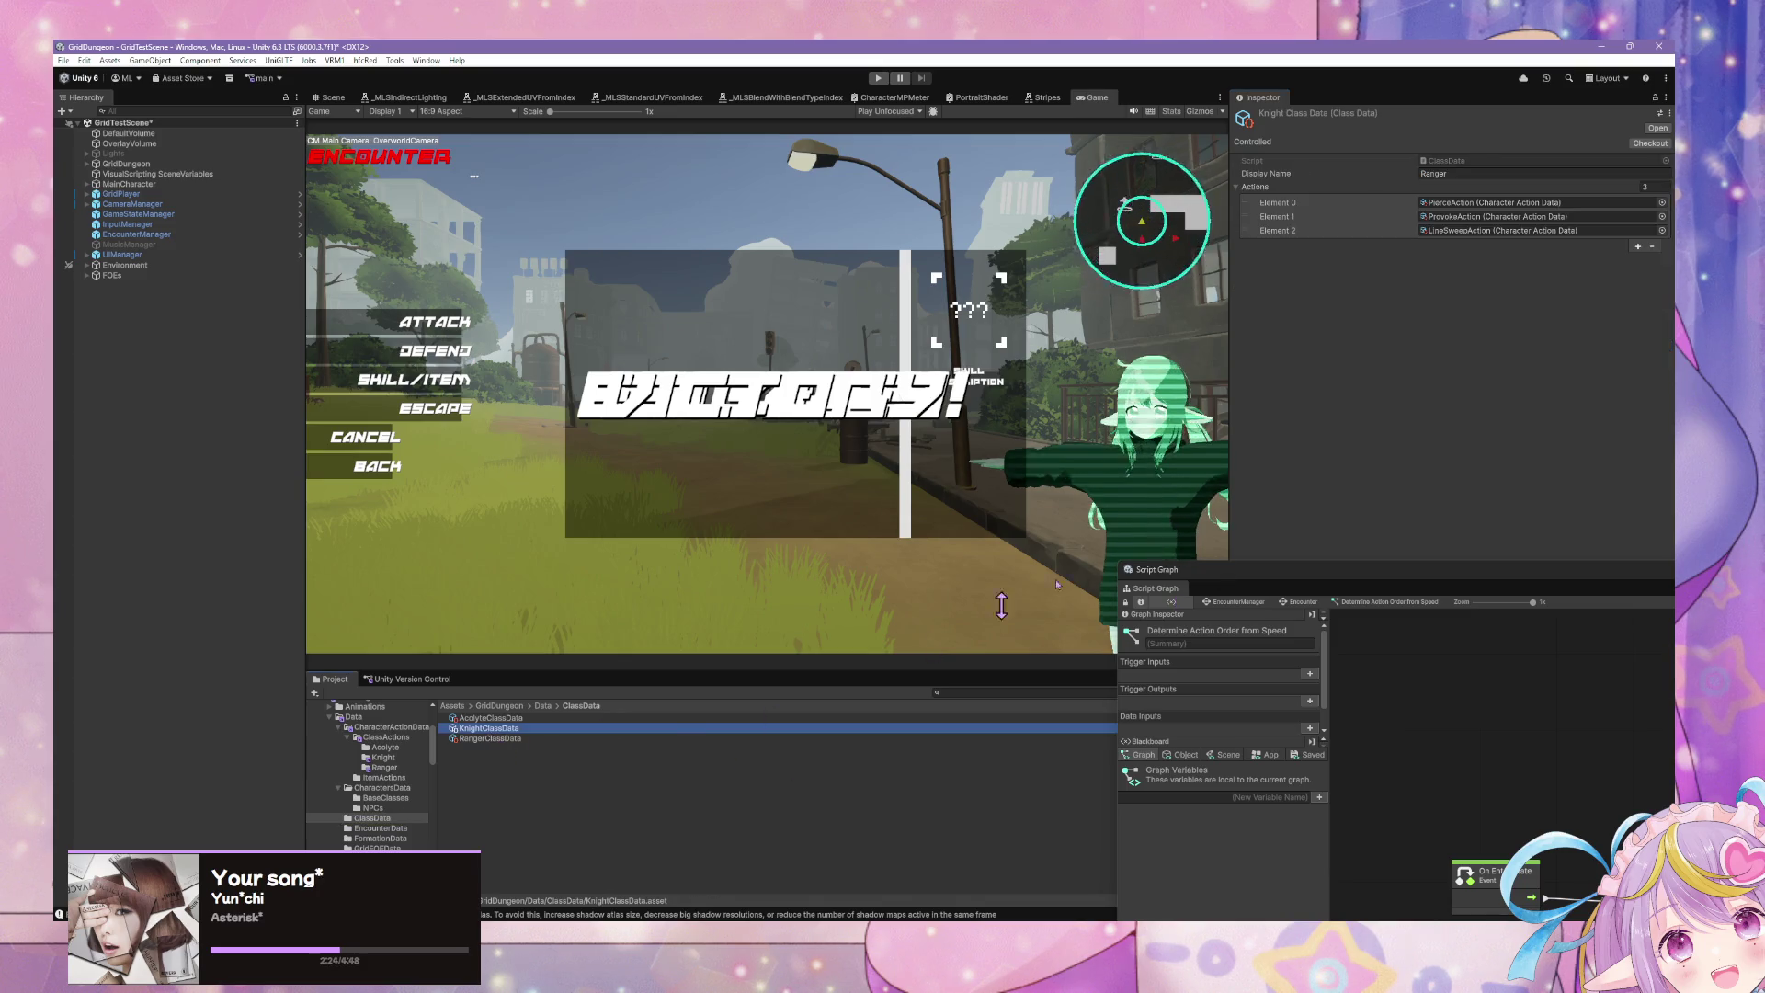
click(1638, 247)
click(1662, 244)
text(quick)
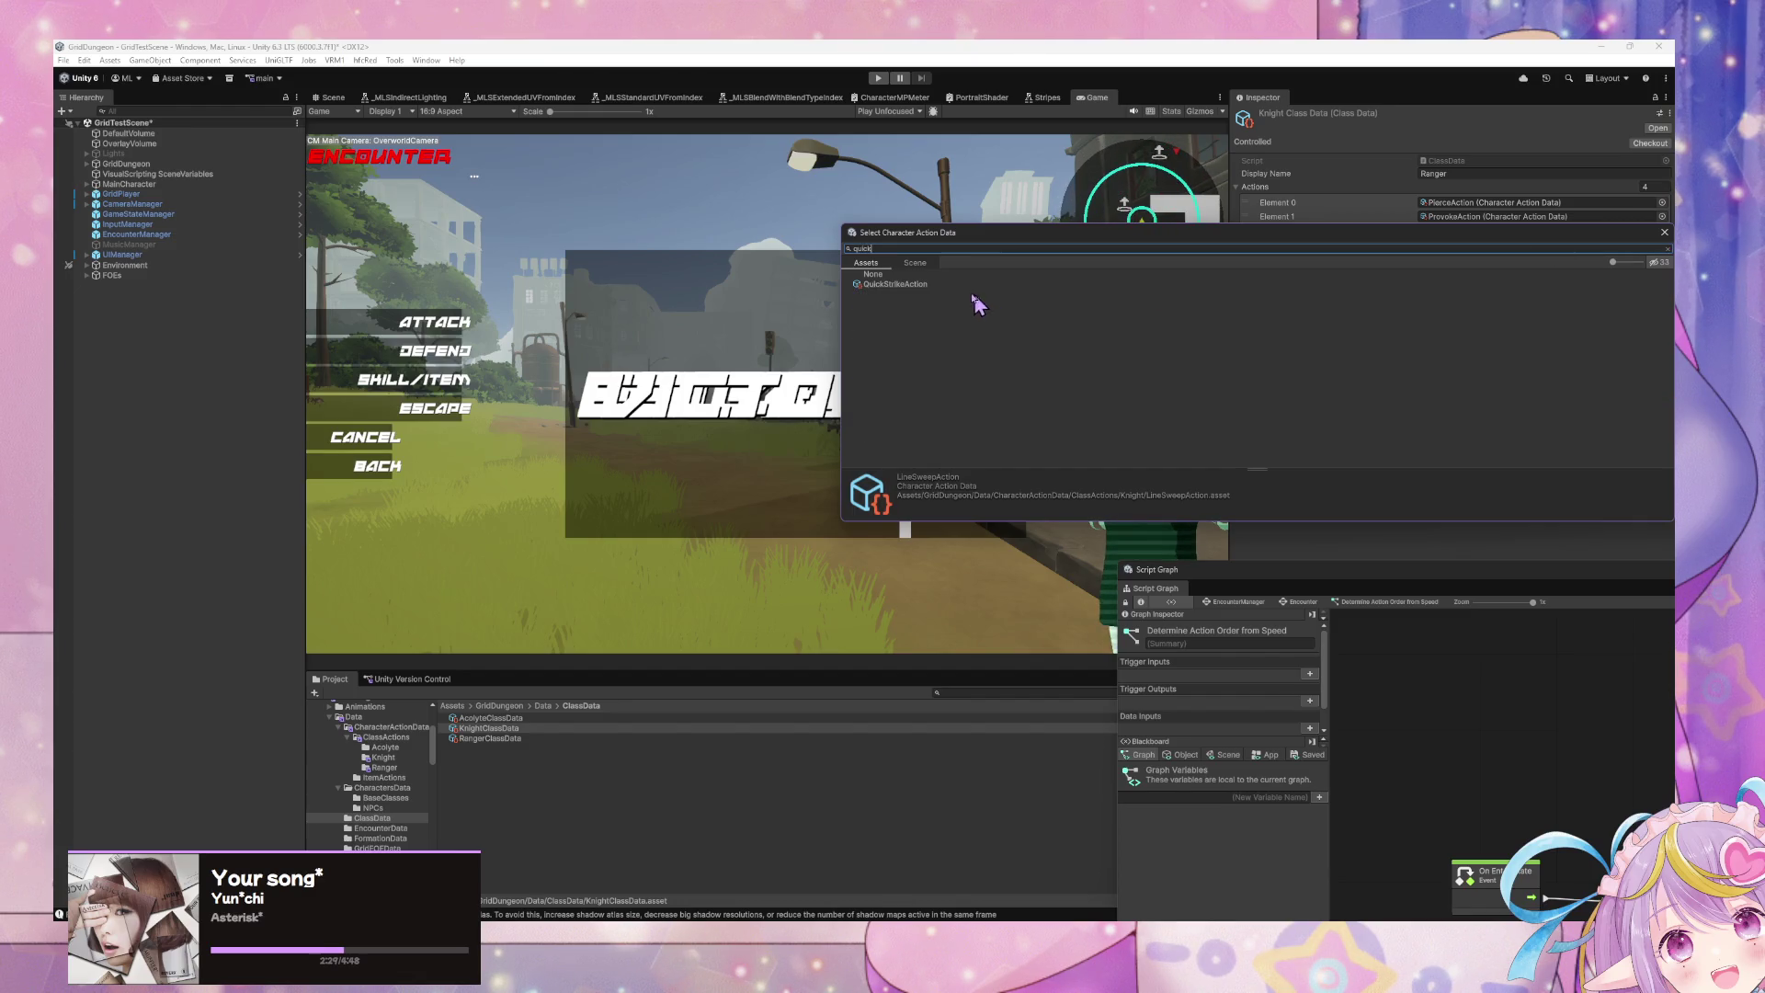
double_click(894, 284)
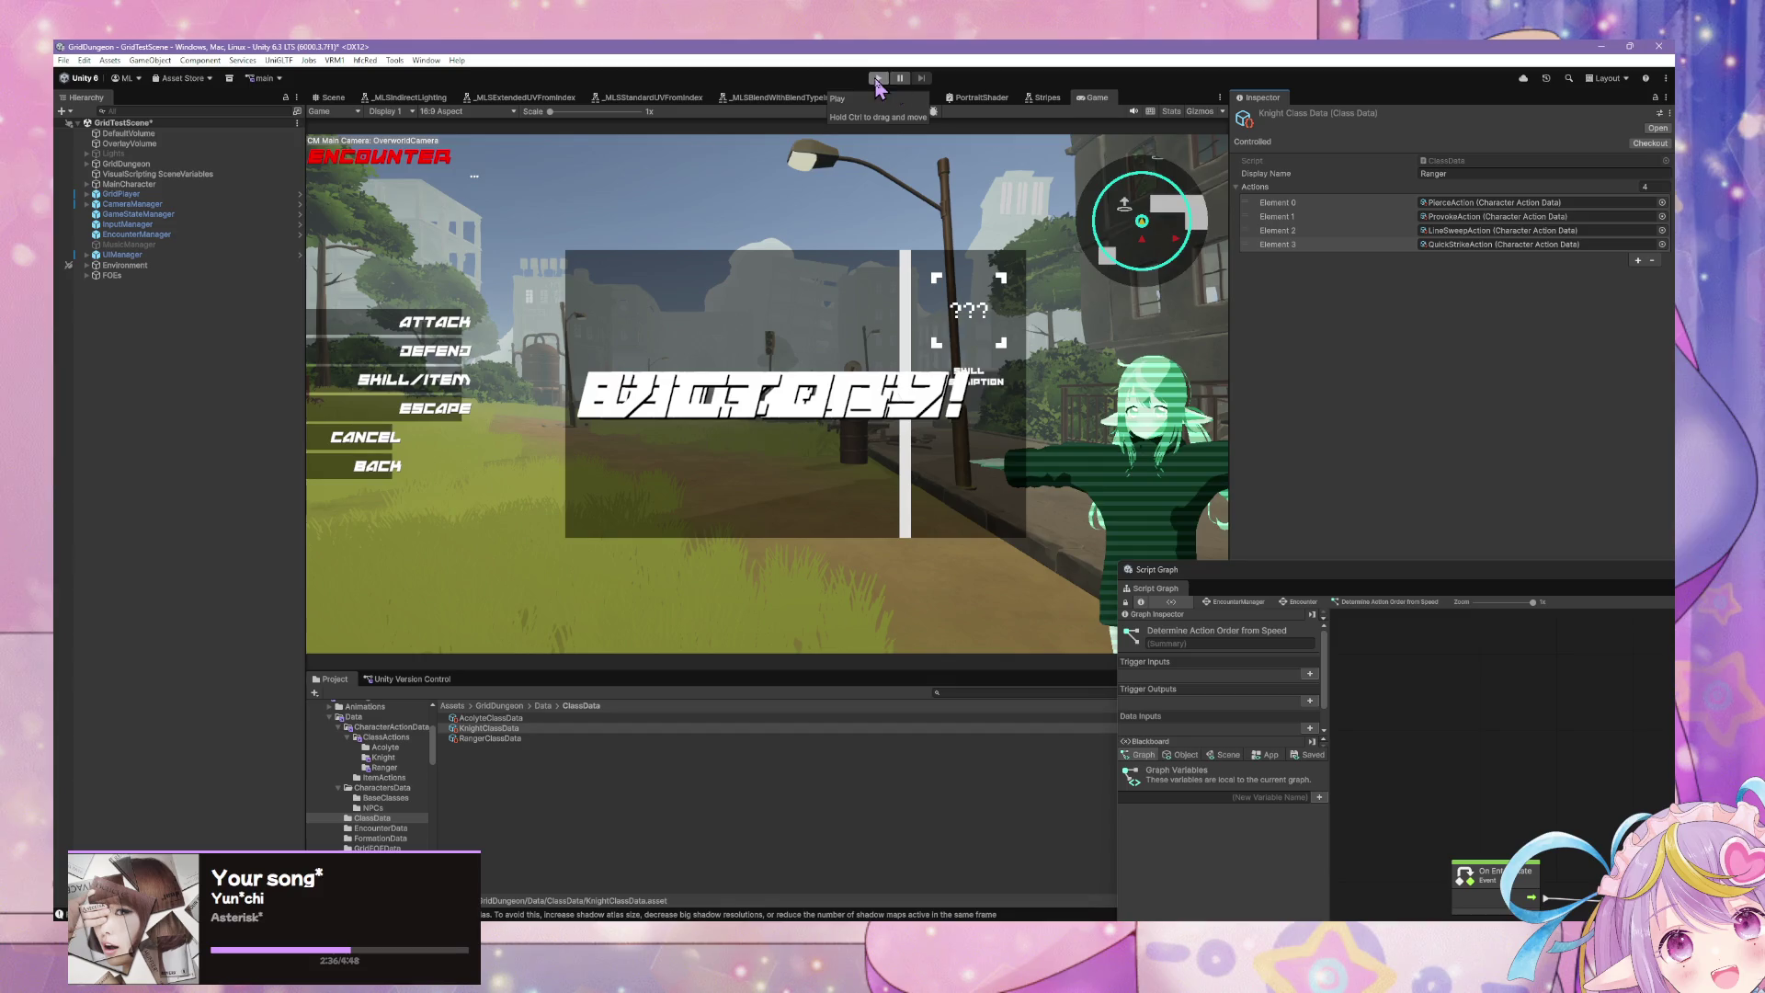
Step: Change the KnightClassData display name from Ranger to Knight
click(1469, 175)
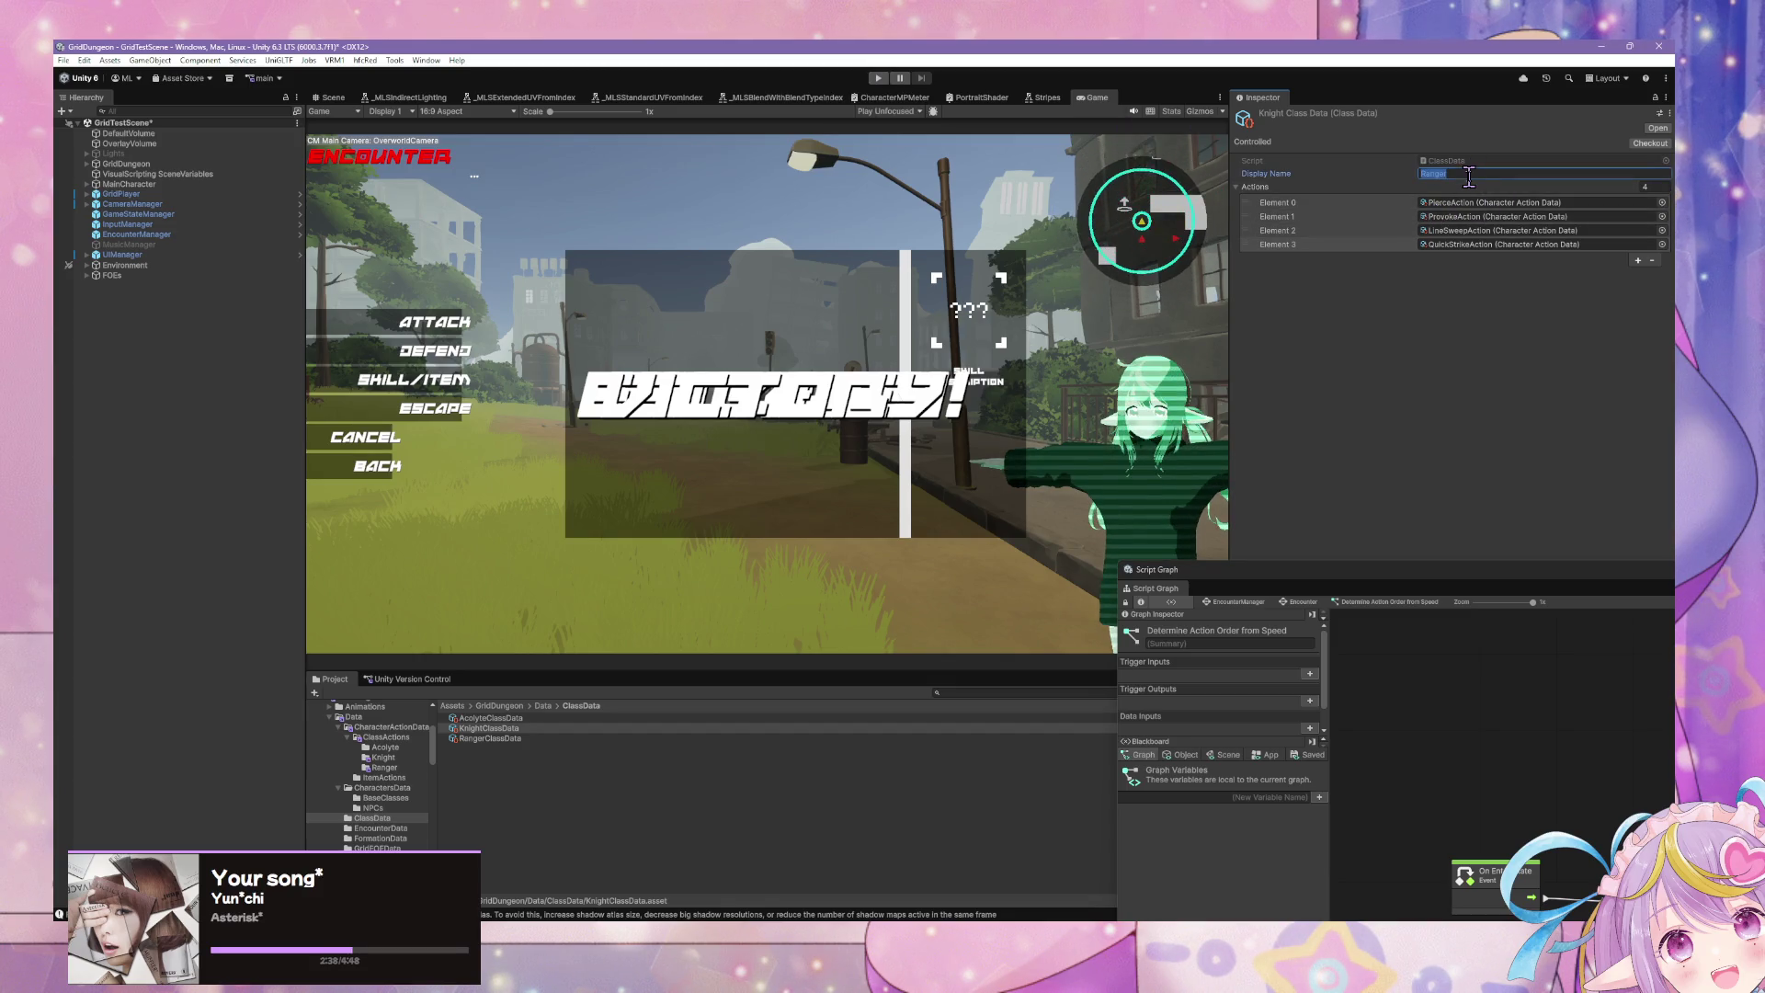
text(Knight)
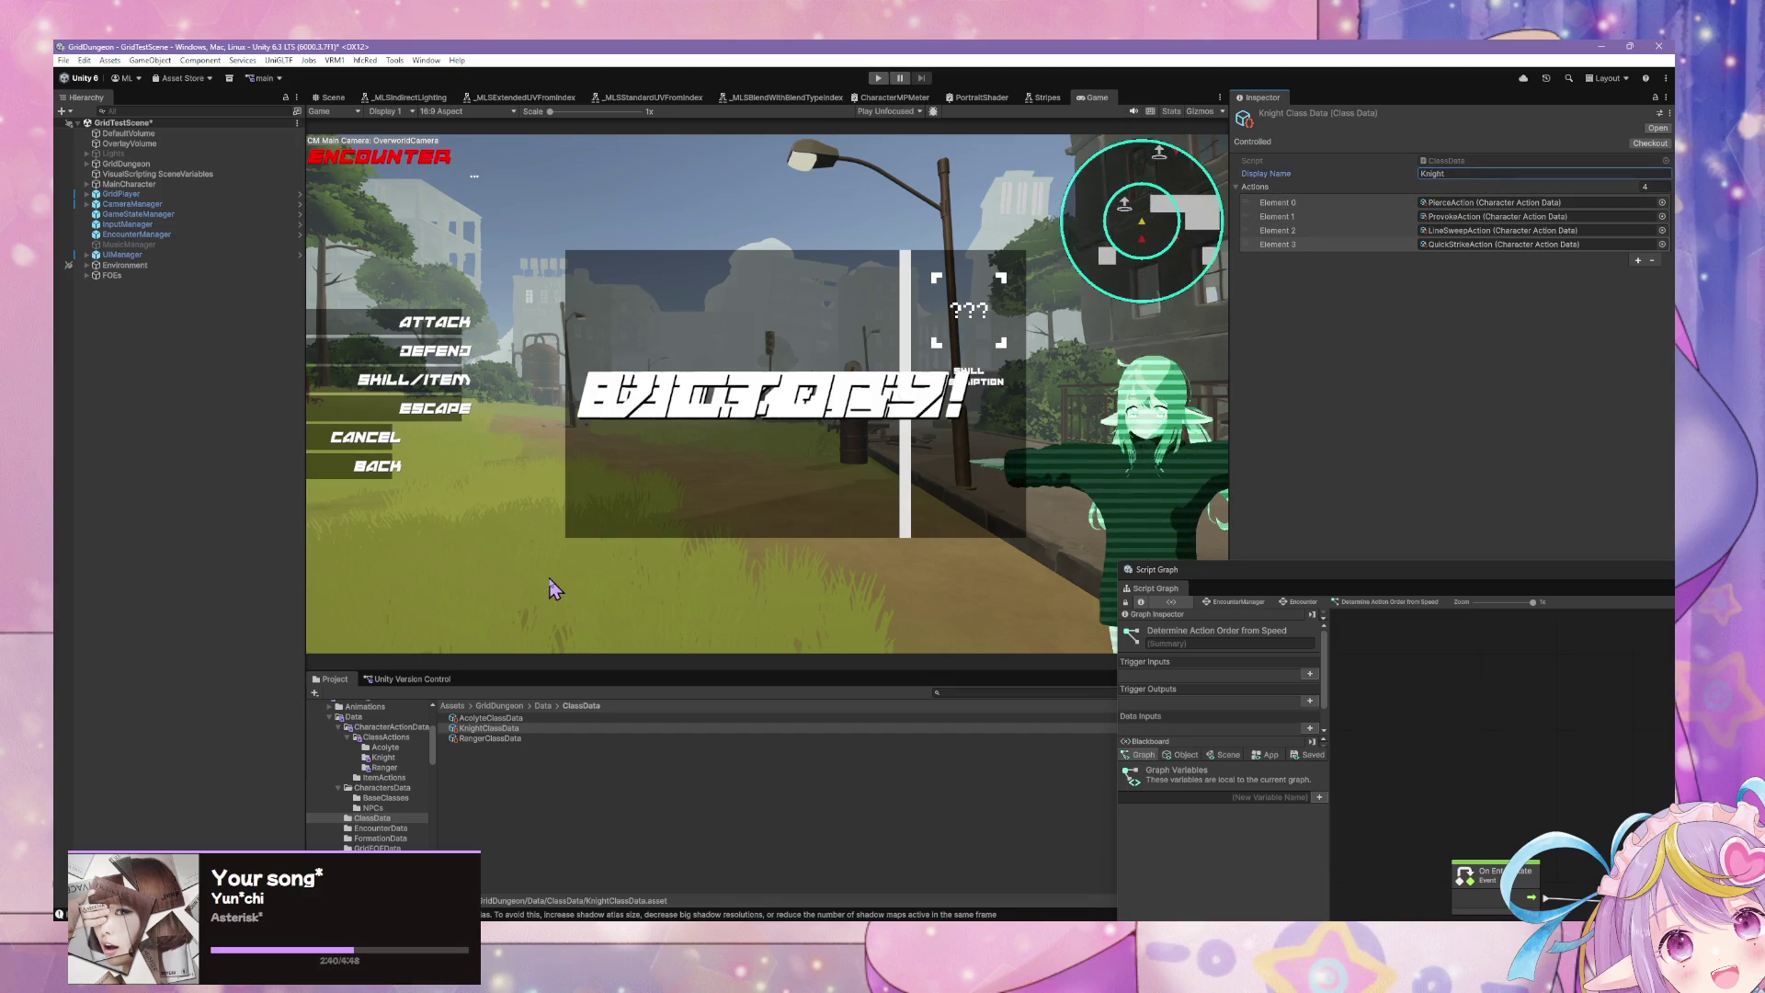
click(491, 718)
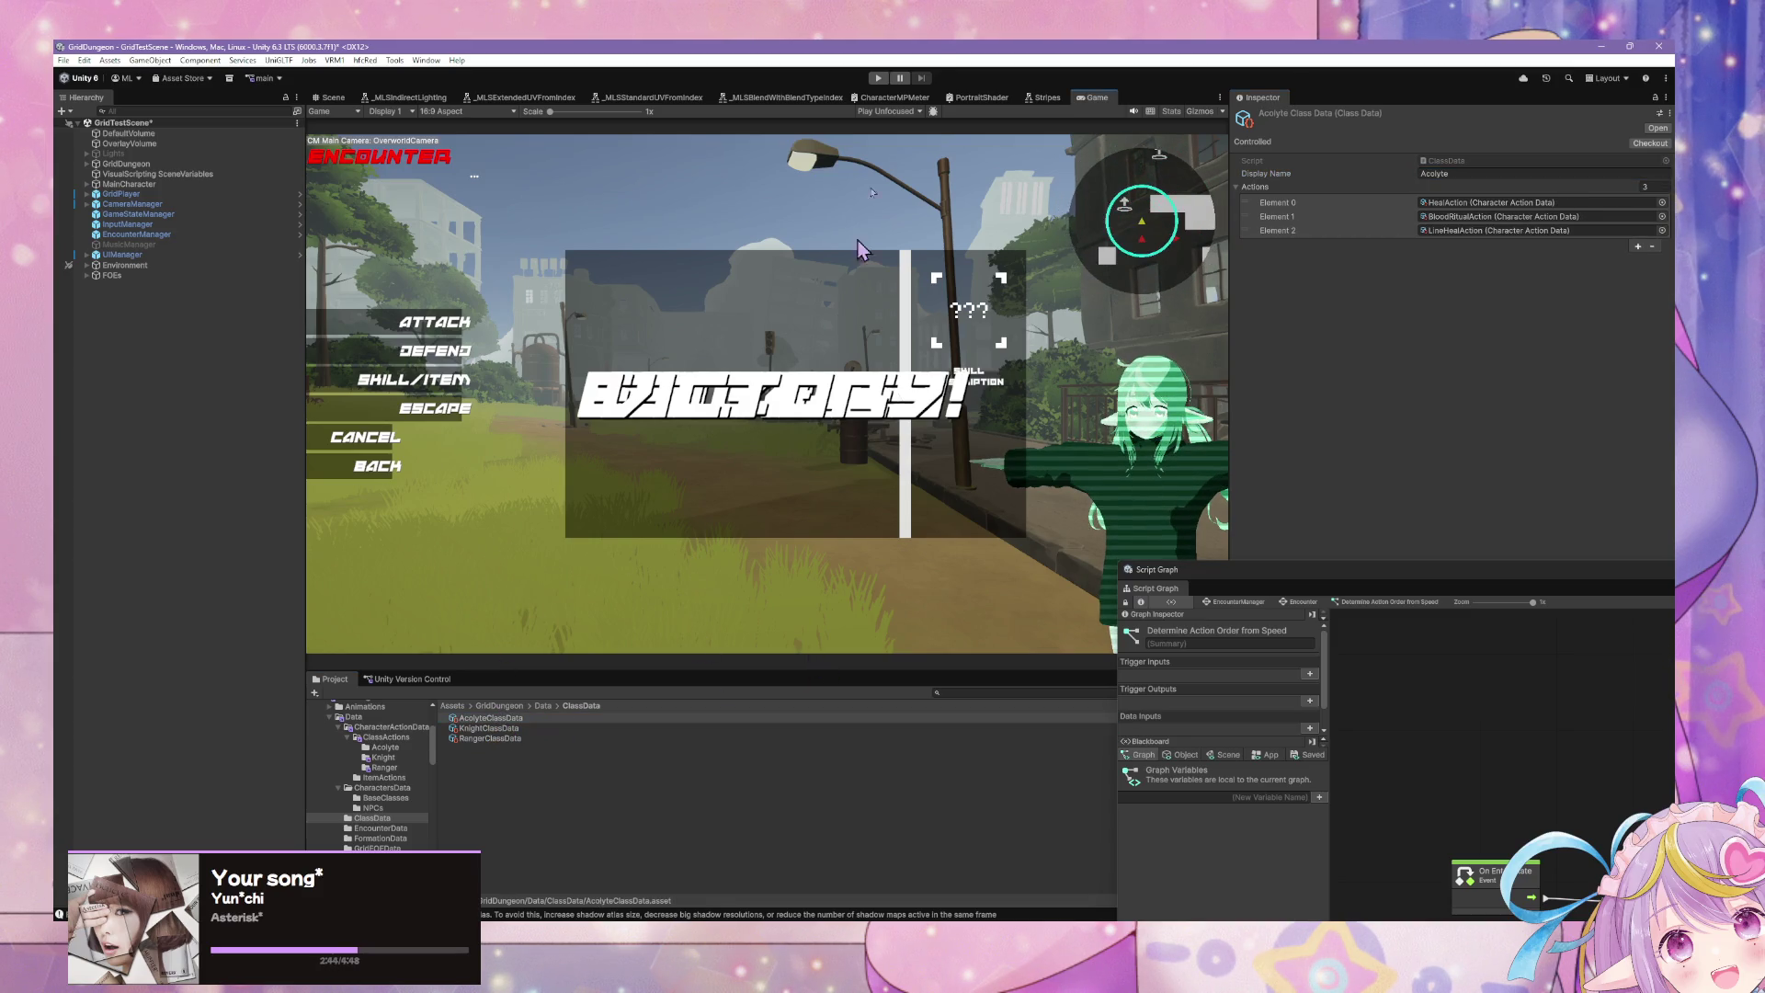
Step: Enter Play mode and walk the character with D until a Battle Test encounter starts
key(ctrl+p)
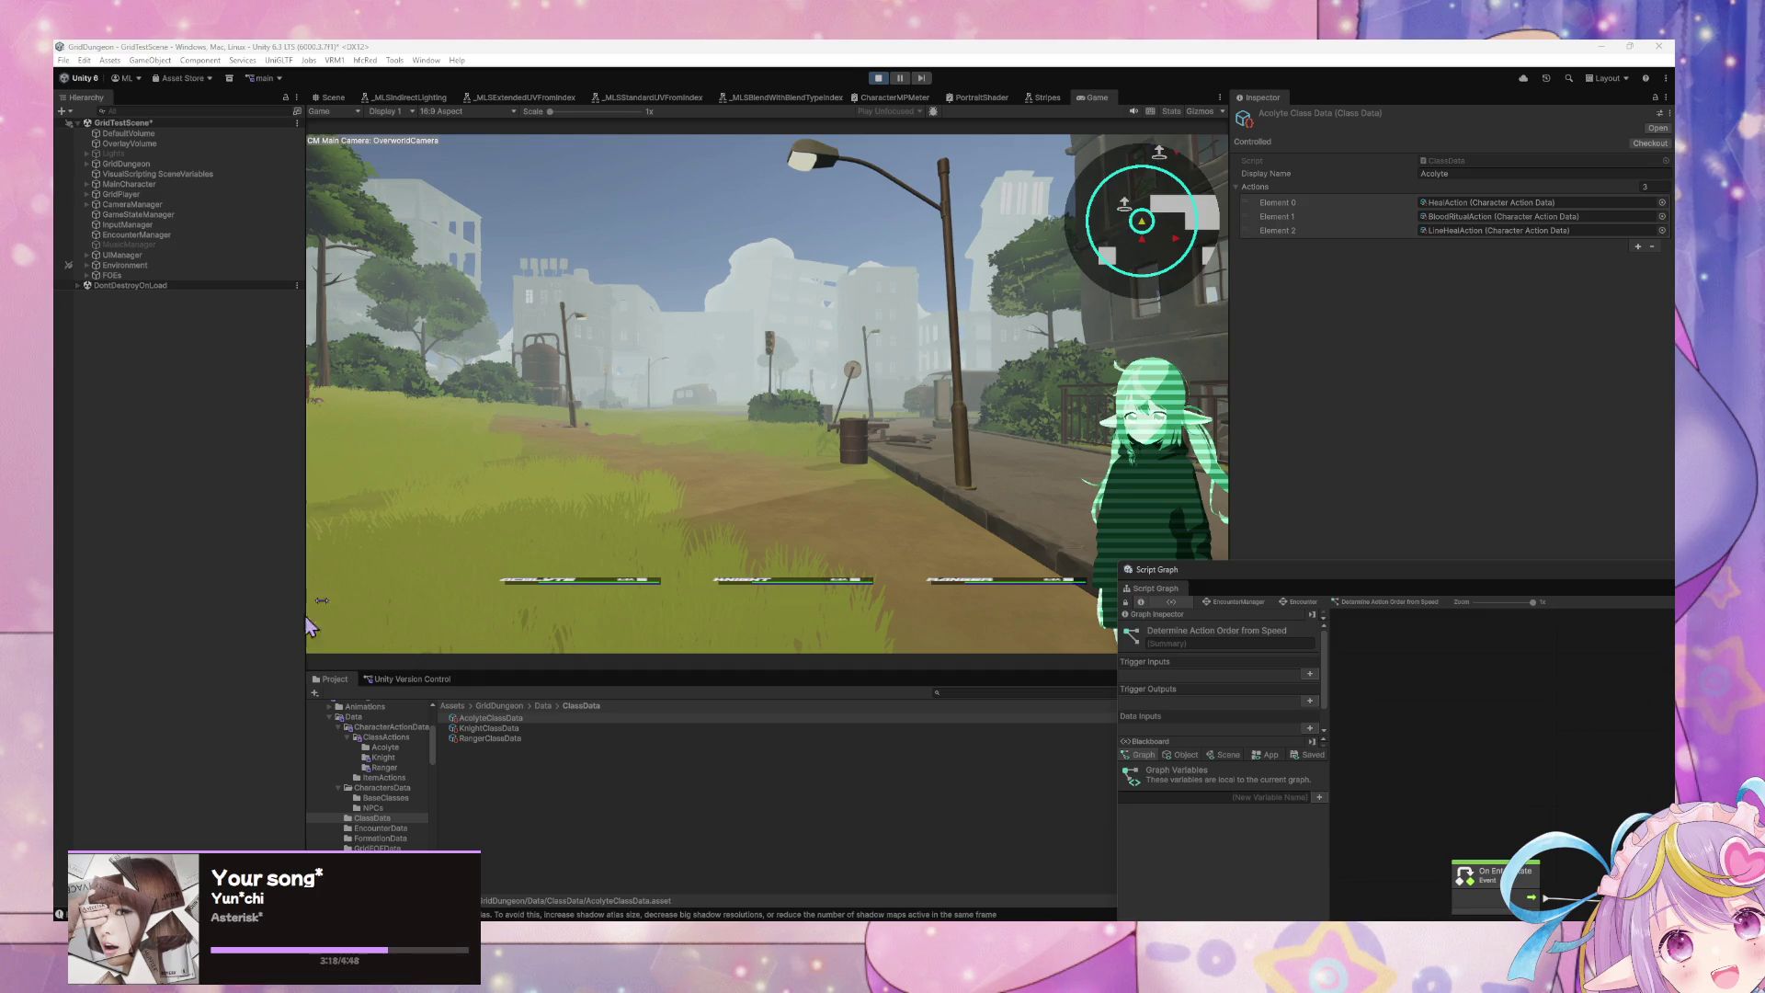
click(624, 543)
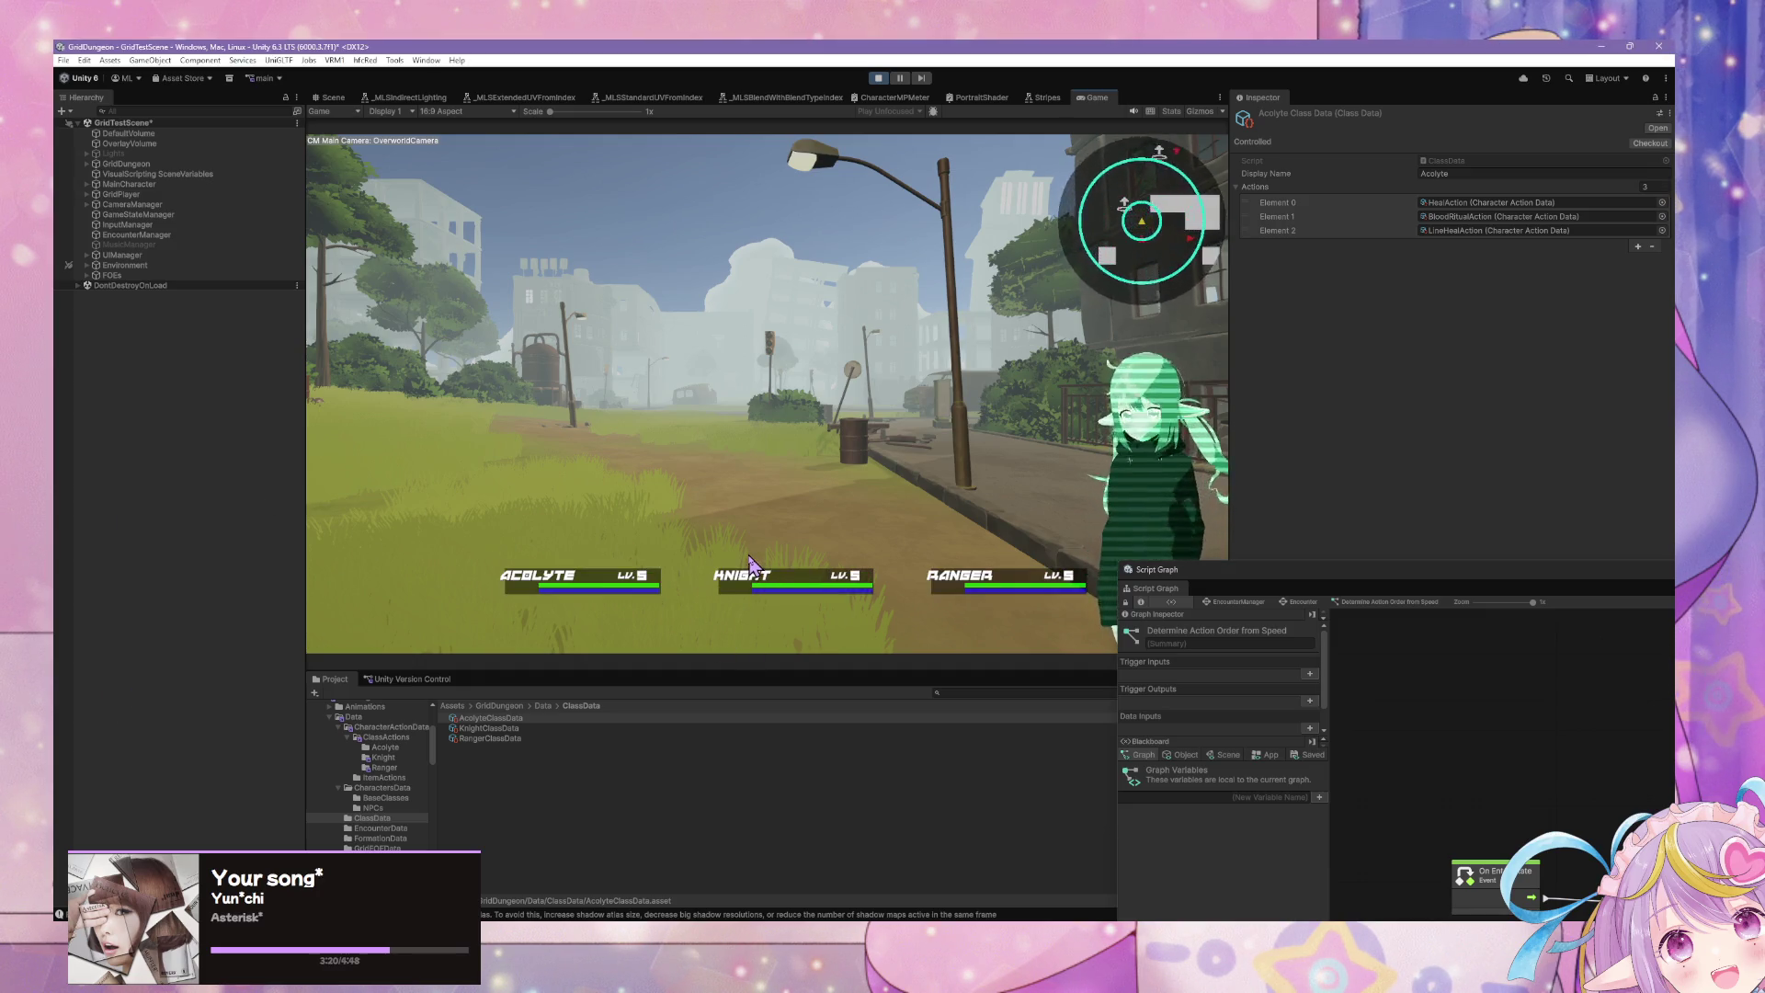
key(d)
key(d)
key(d)
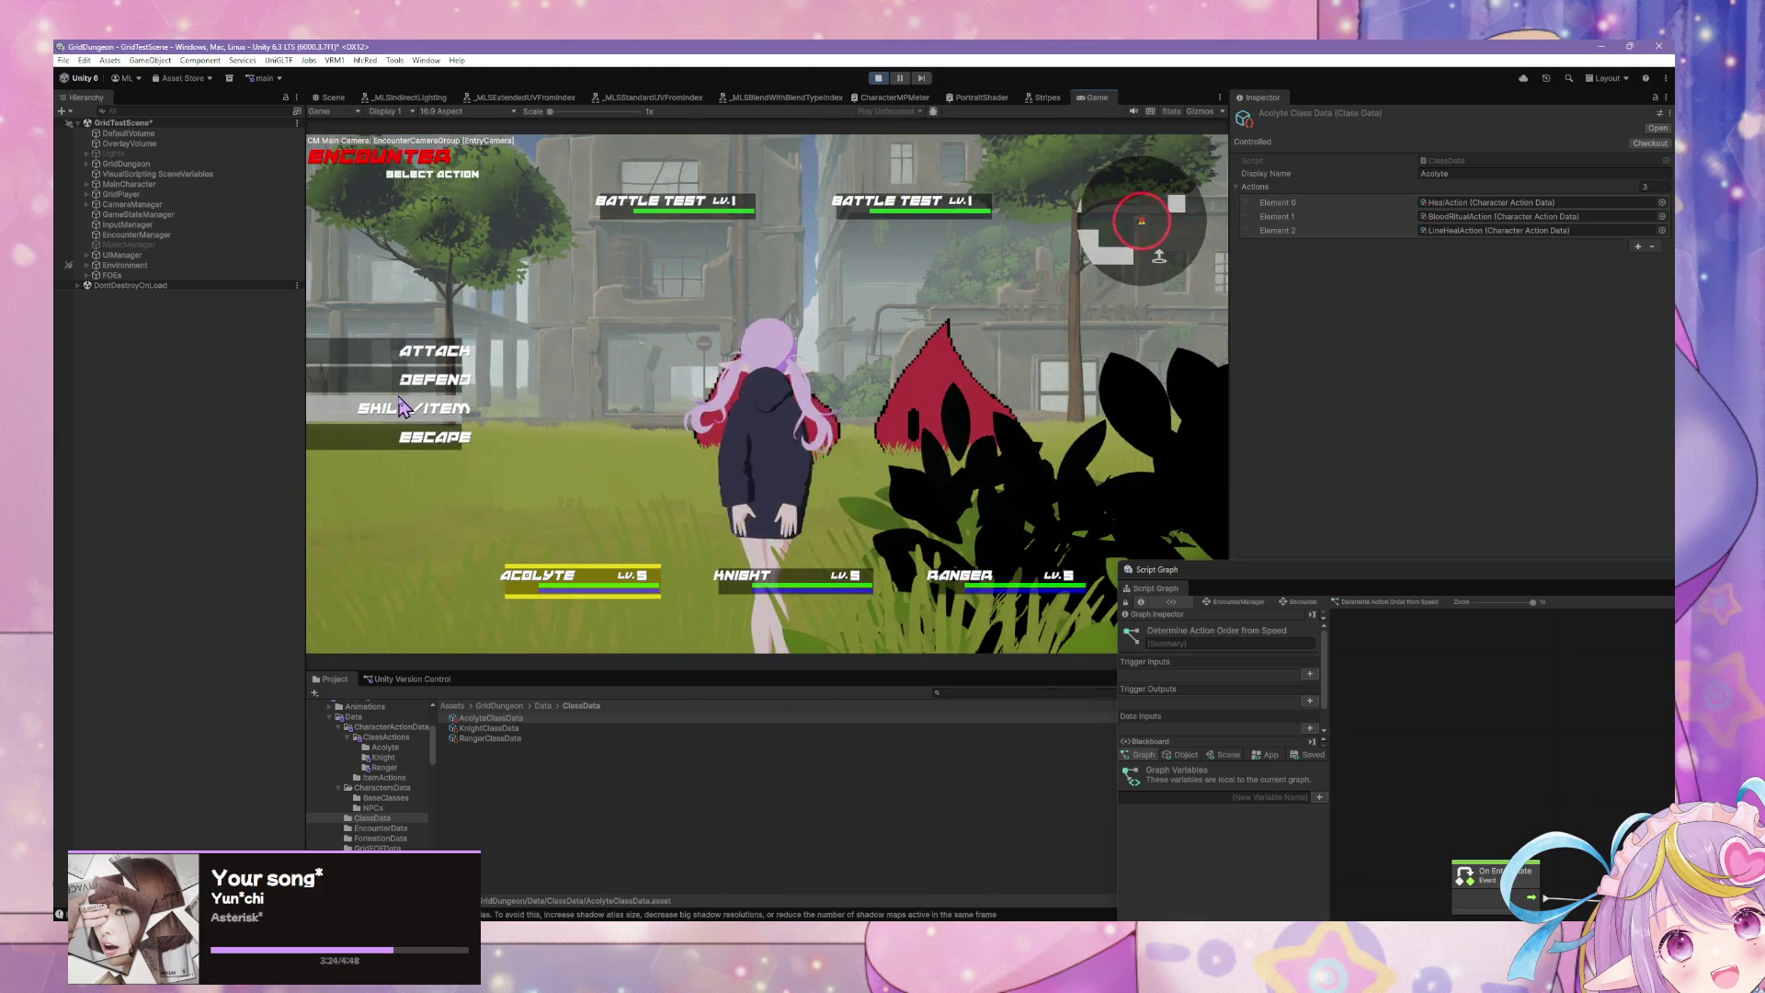
Step: Play round one: Line Heal for the Acolyte, Quick Strike for the Knight, and a Ranger skill
click(425, 412)
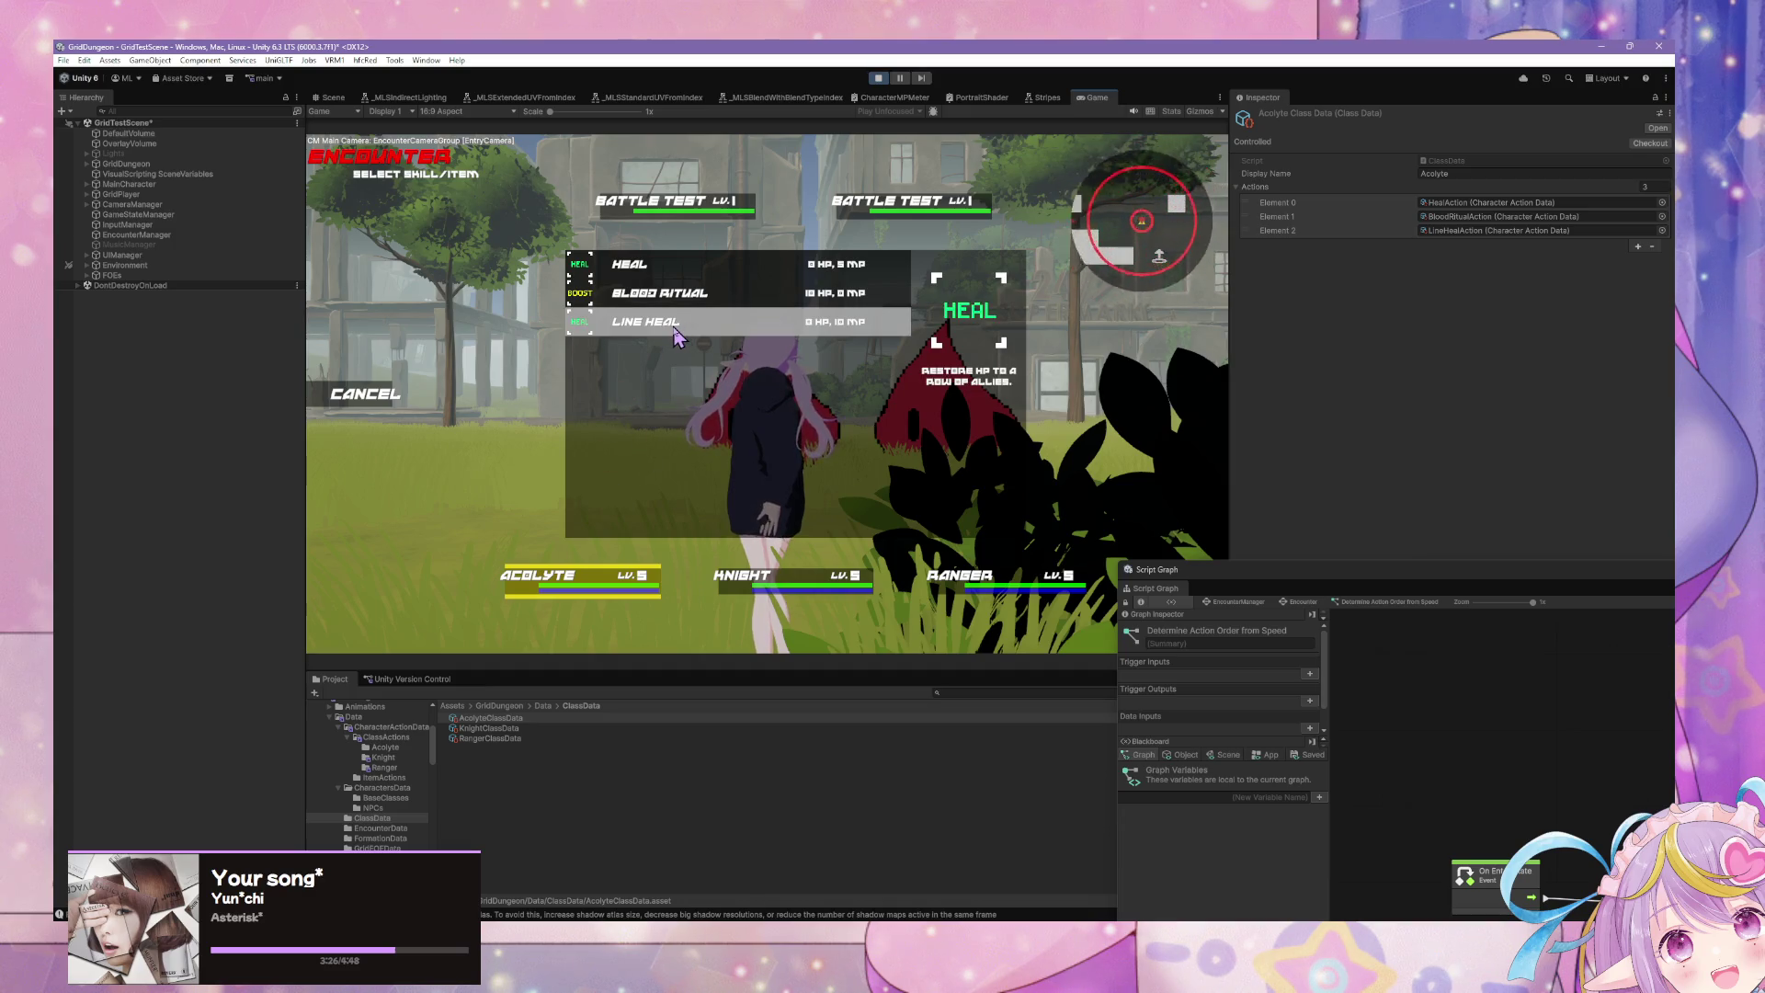
click(671, 326)
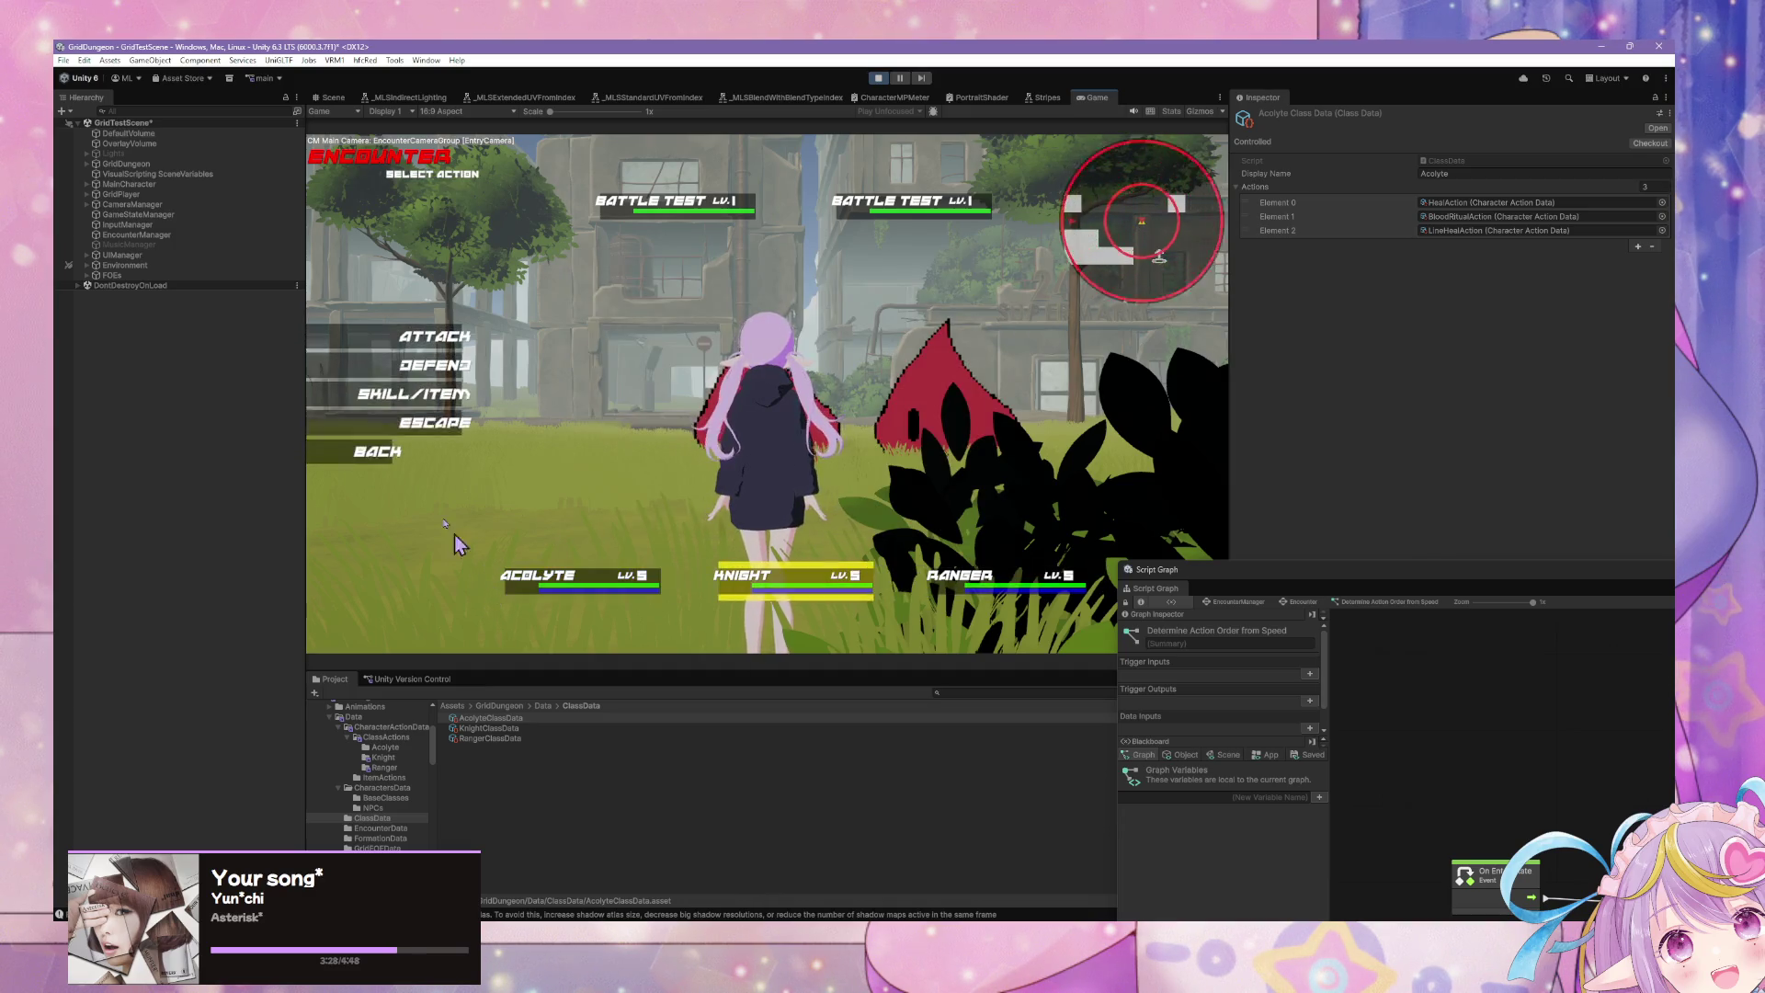
click(386, 395)
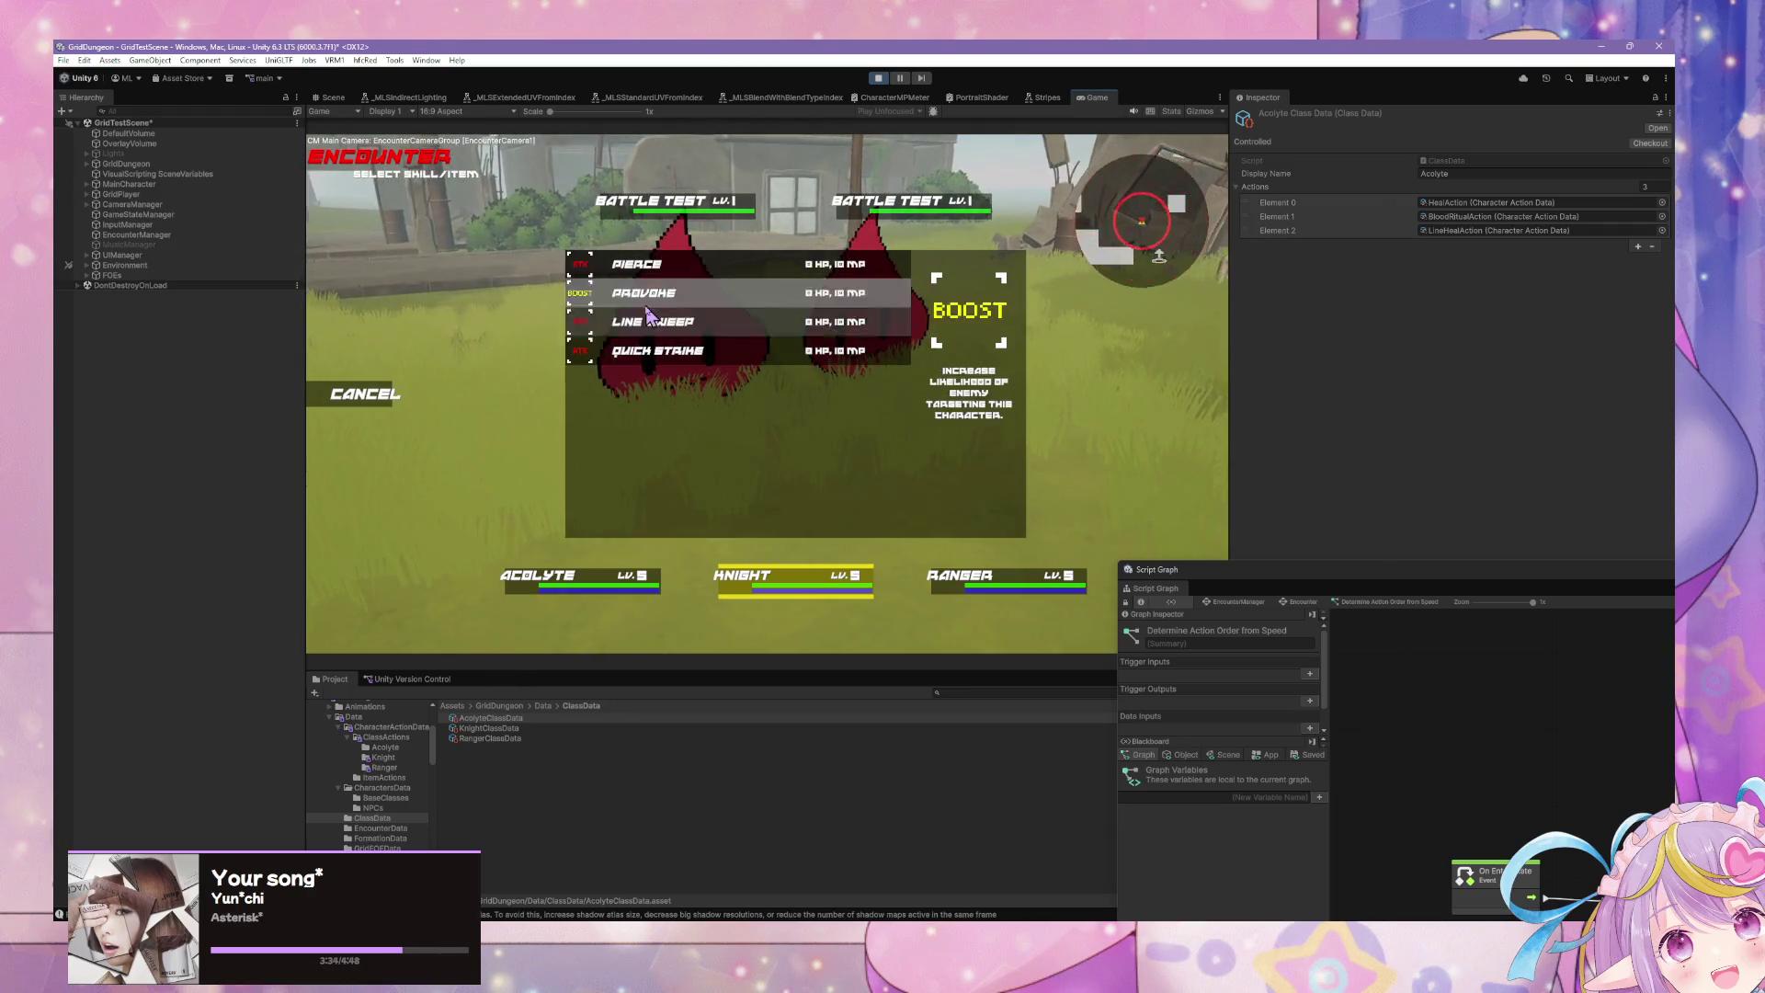
click(644, 347)
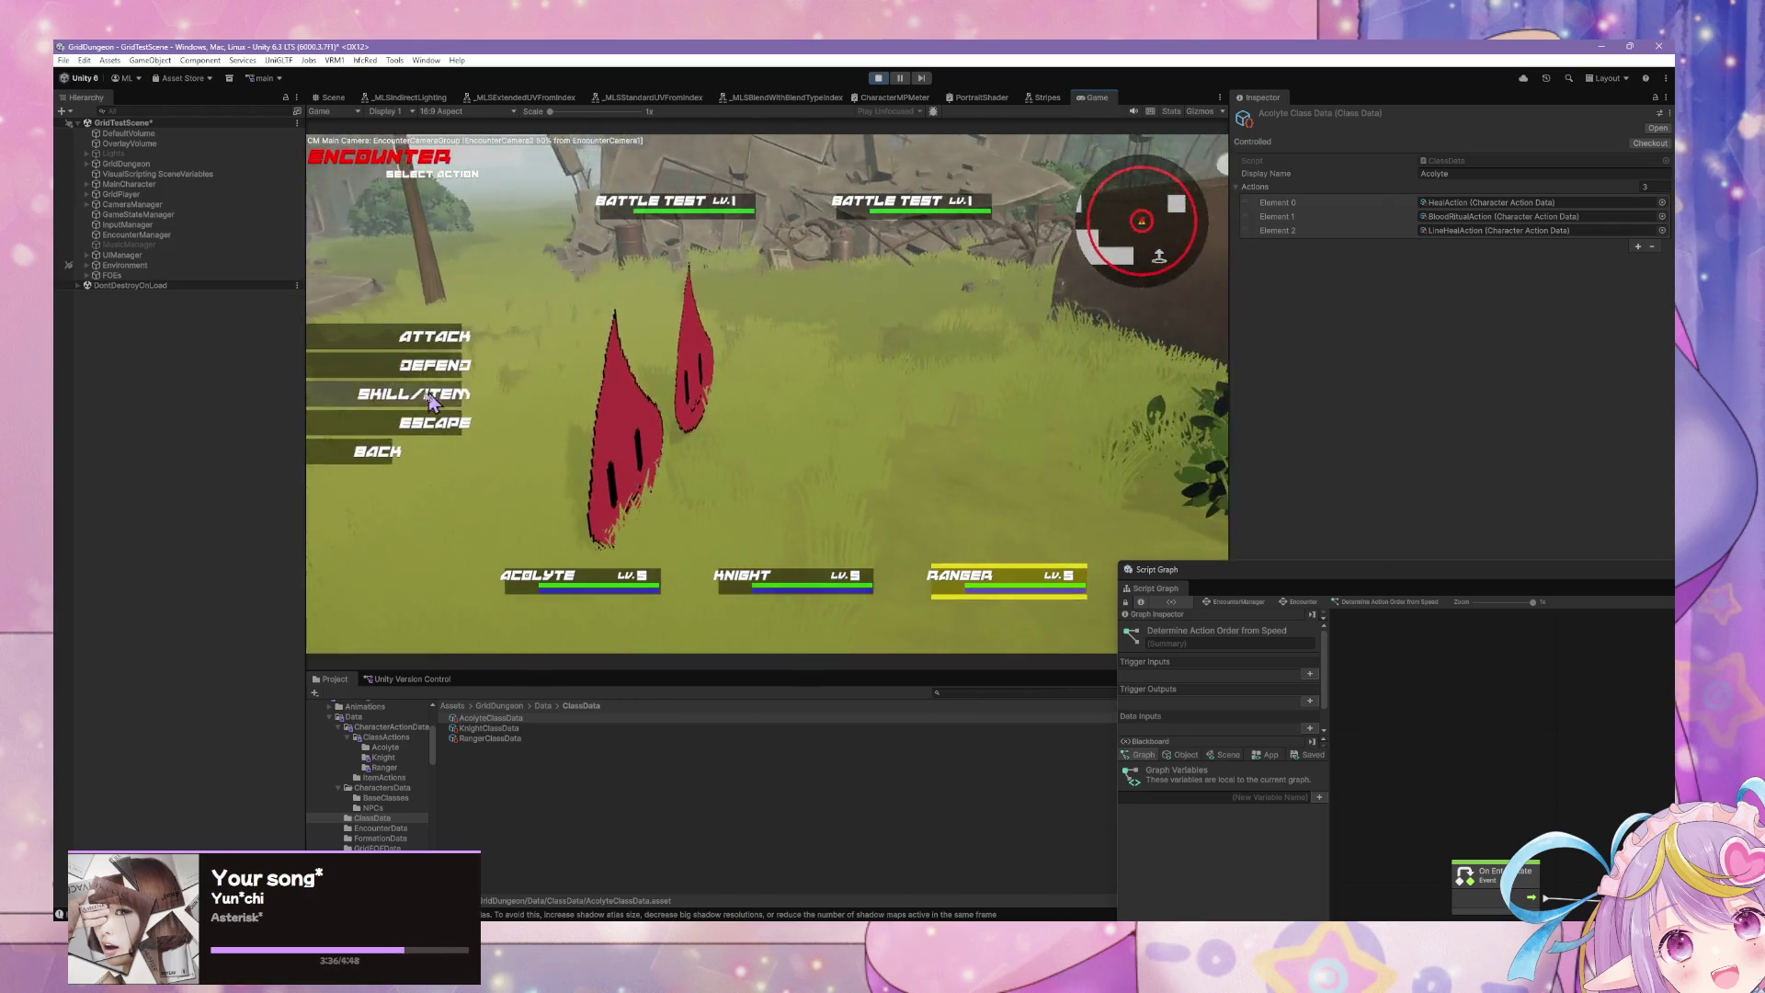
click(486, 384)
click(809, 292)
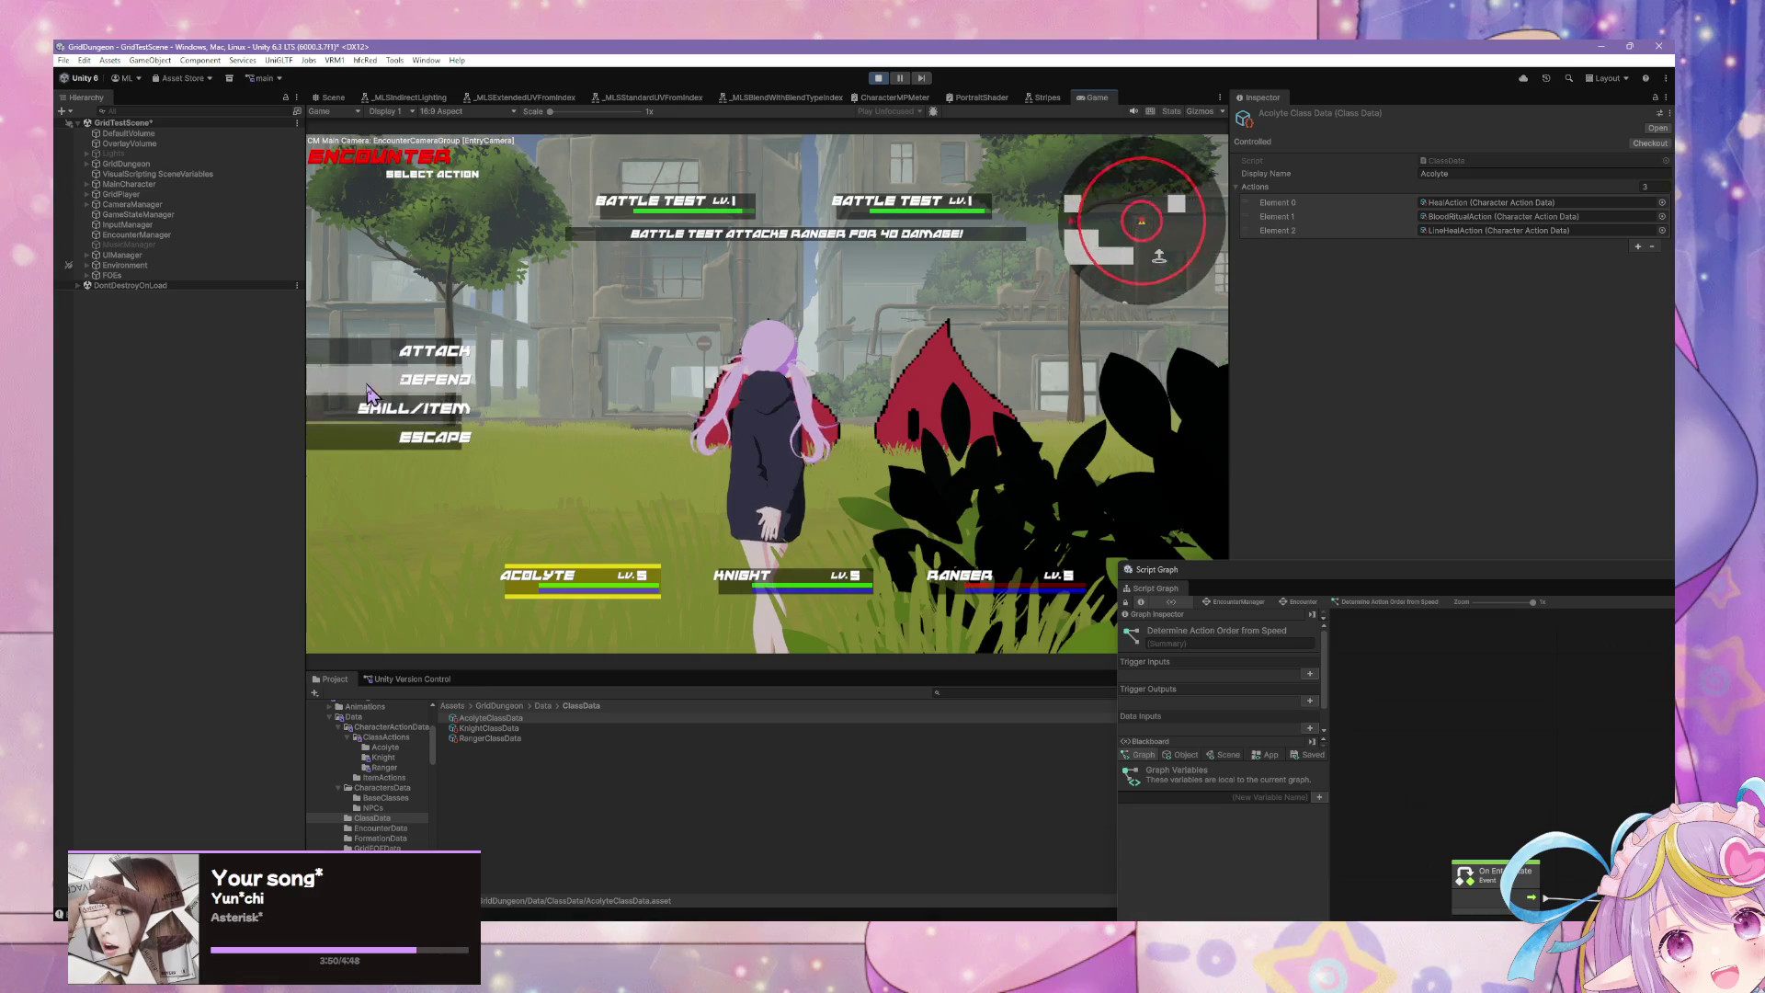
Step: Play round two: Acolyte heals herself, Knight Line Sweep, Ranger Cloak, then escape
click(369, 397)
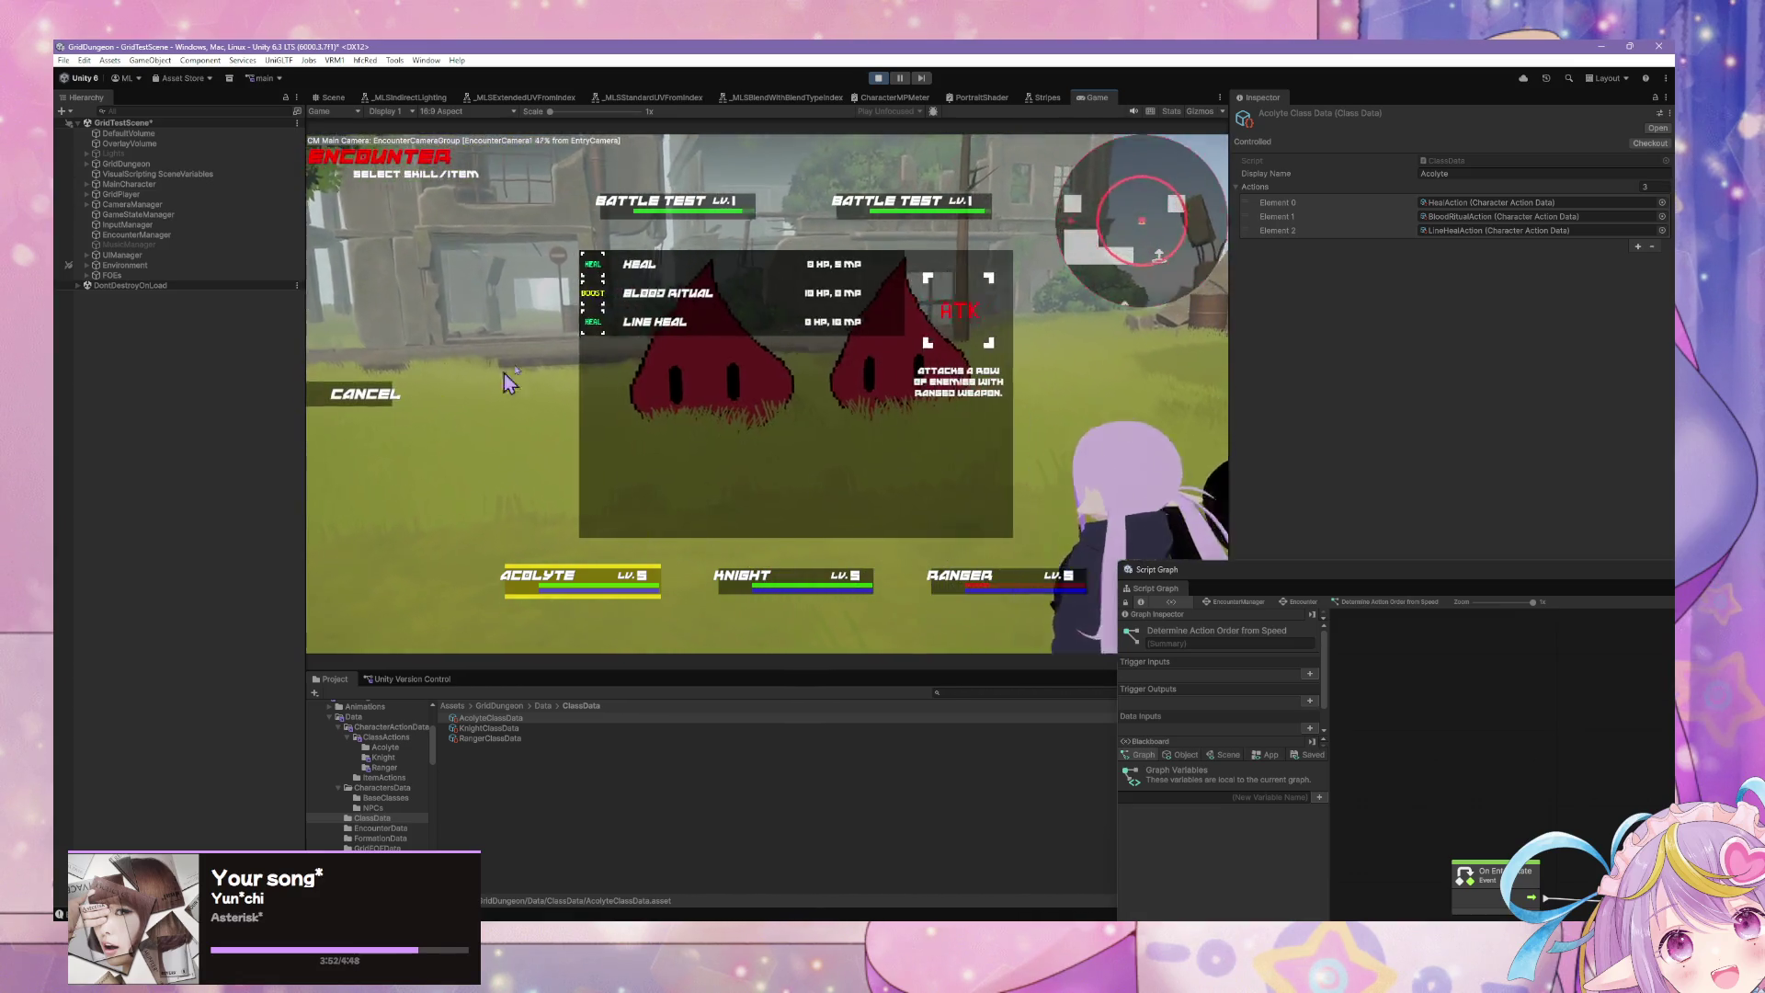
click(639, 264)
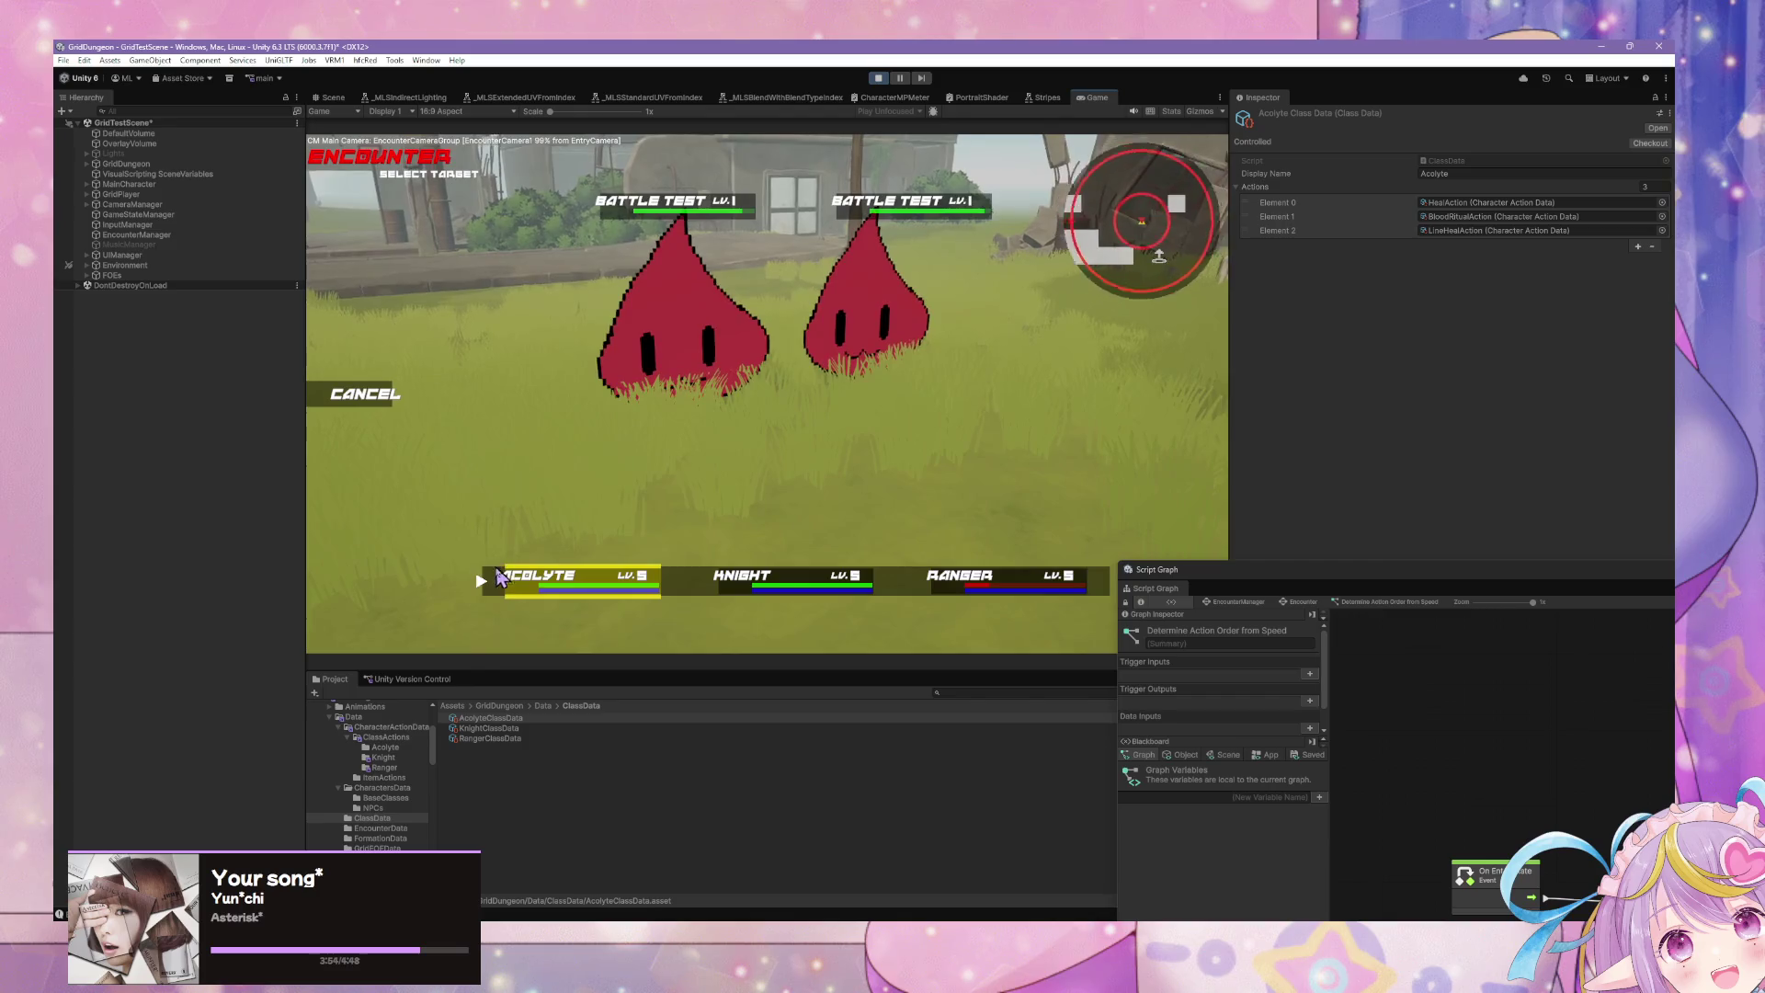
click(499, 578)
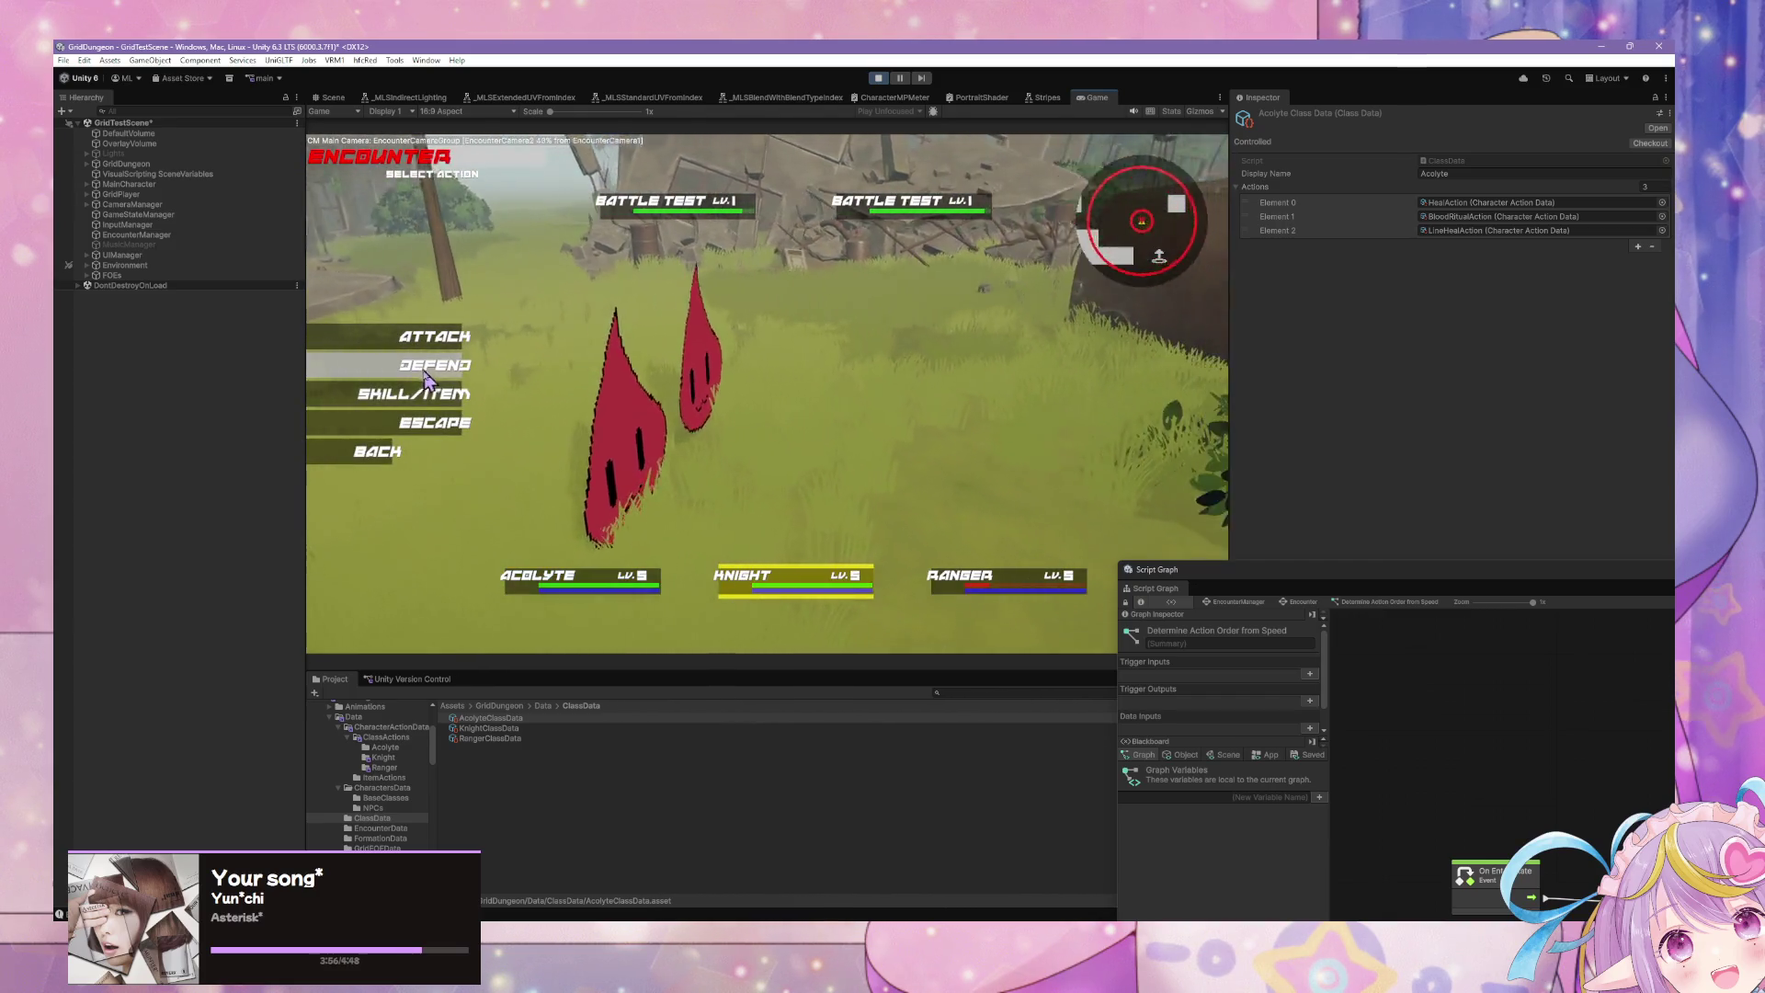
click(423, 394)
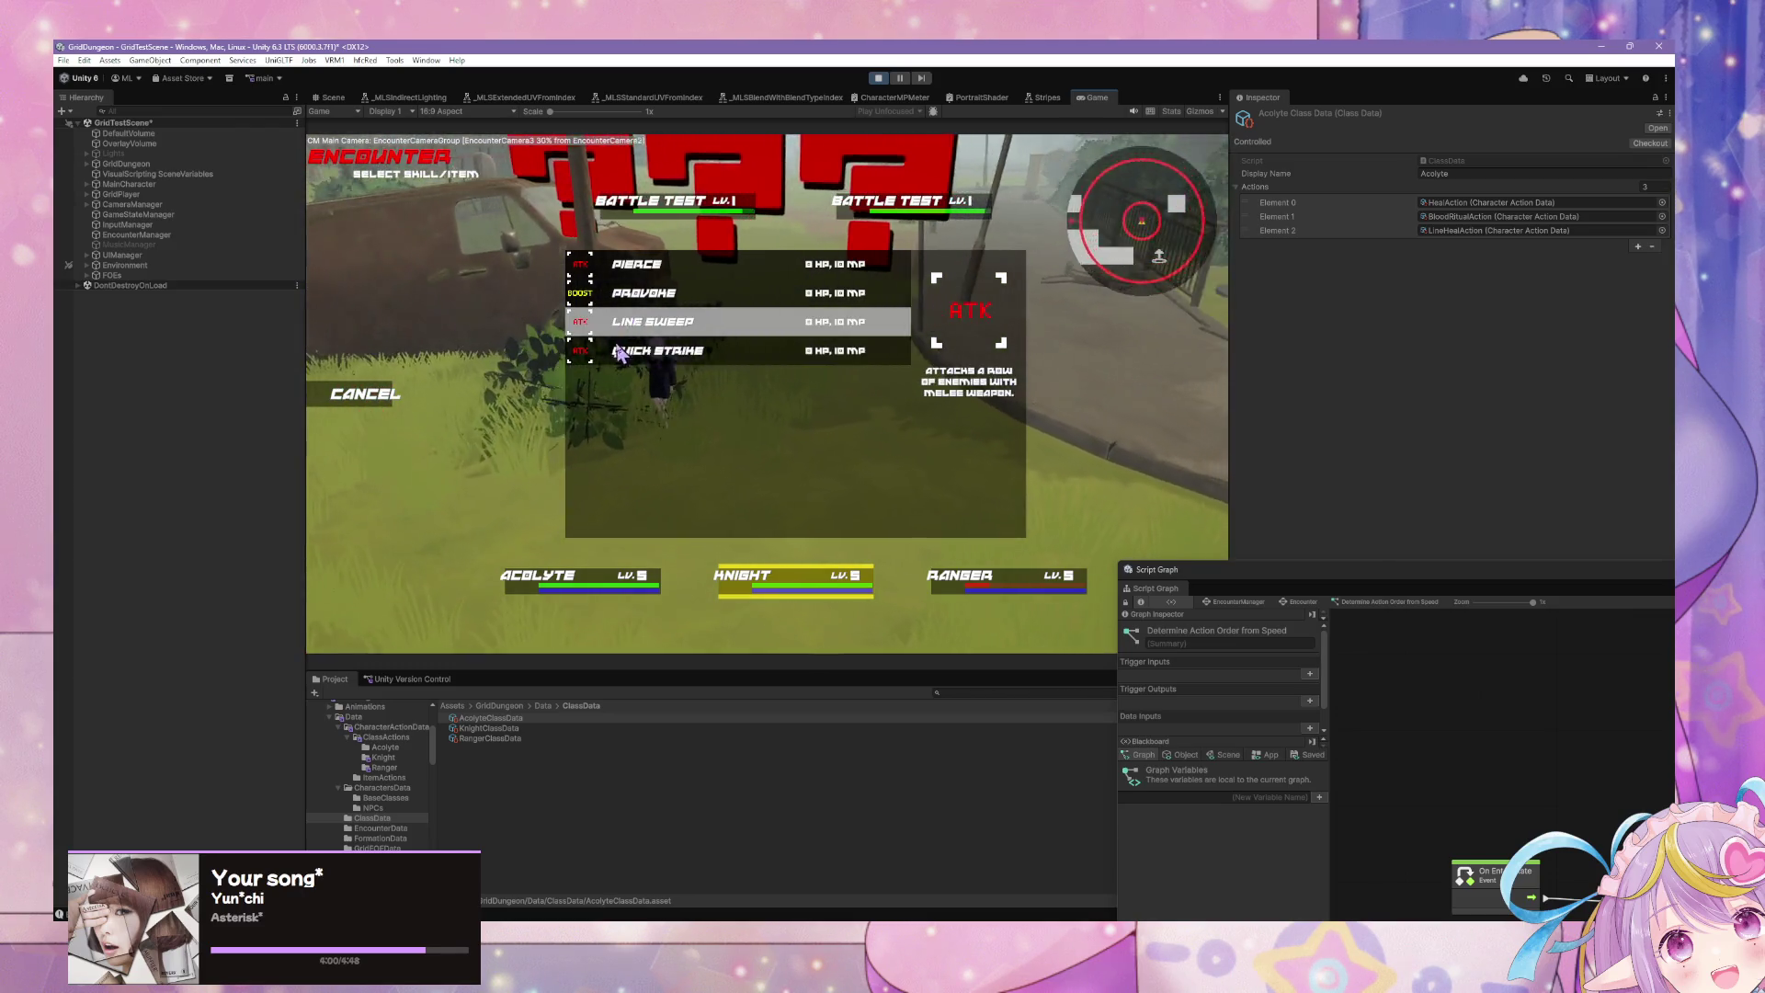
click(619, 352)
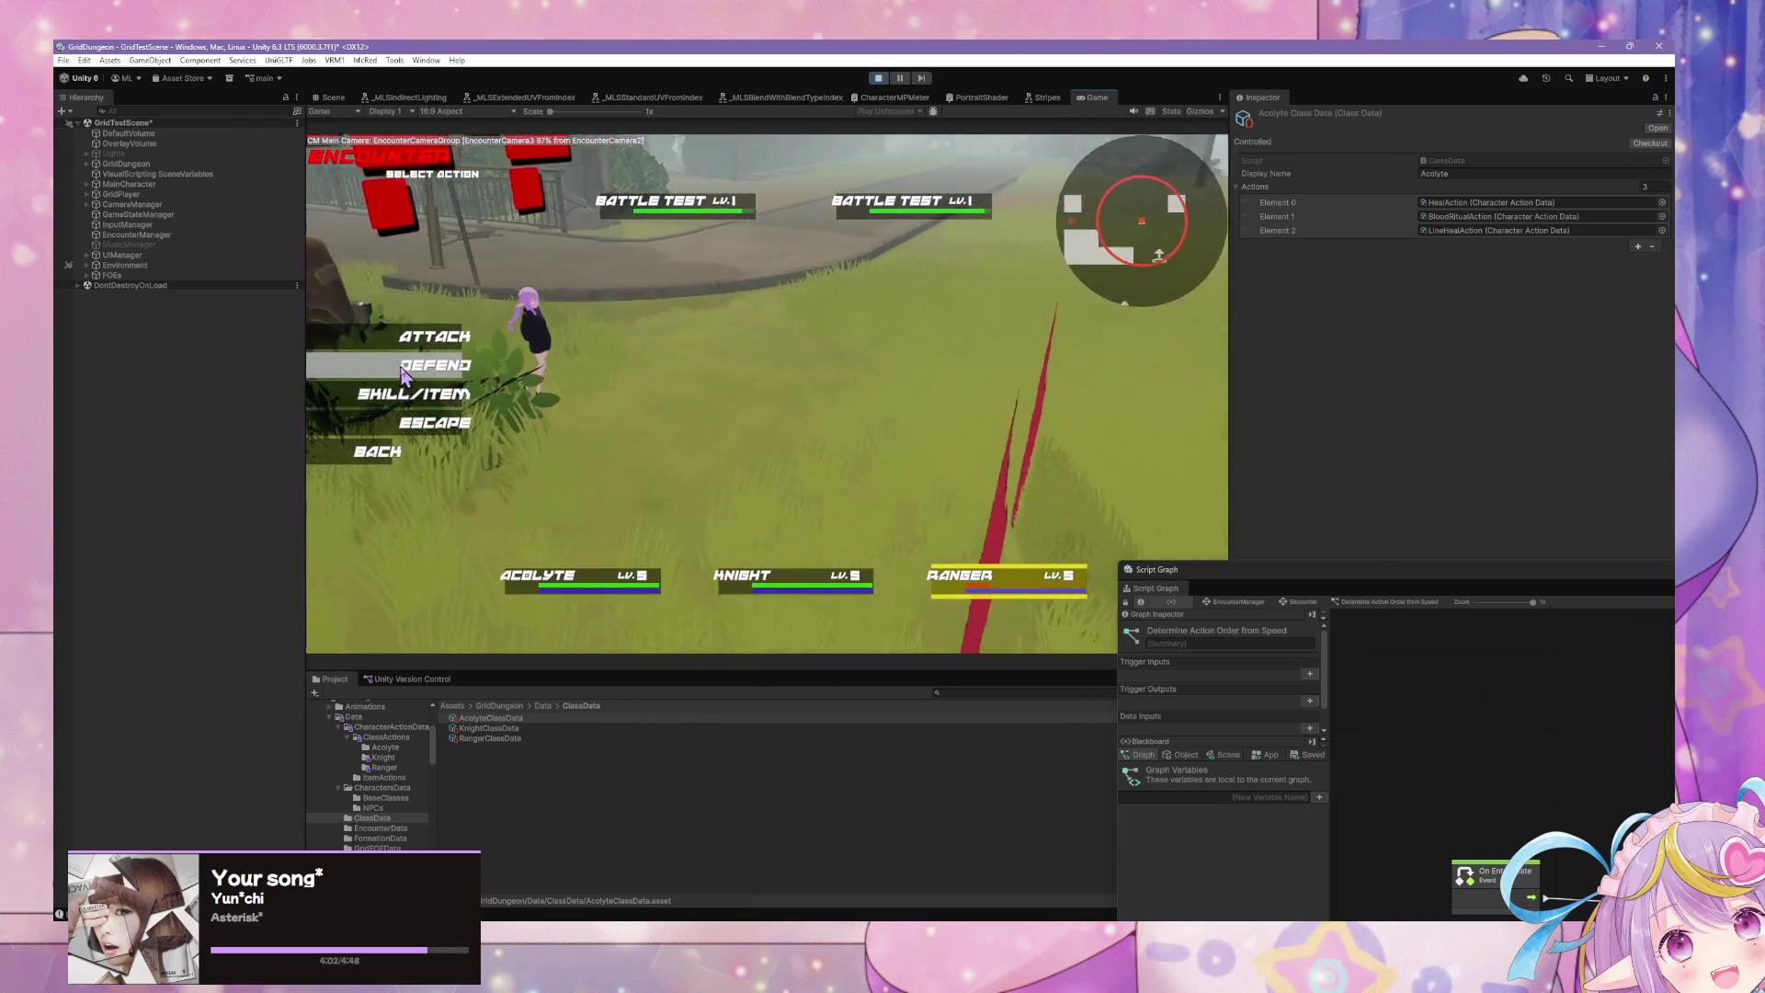
click(411, 394)
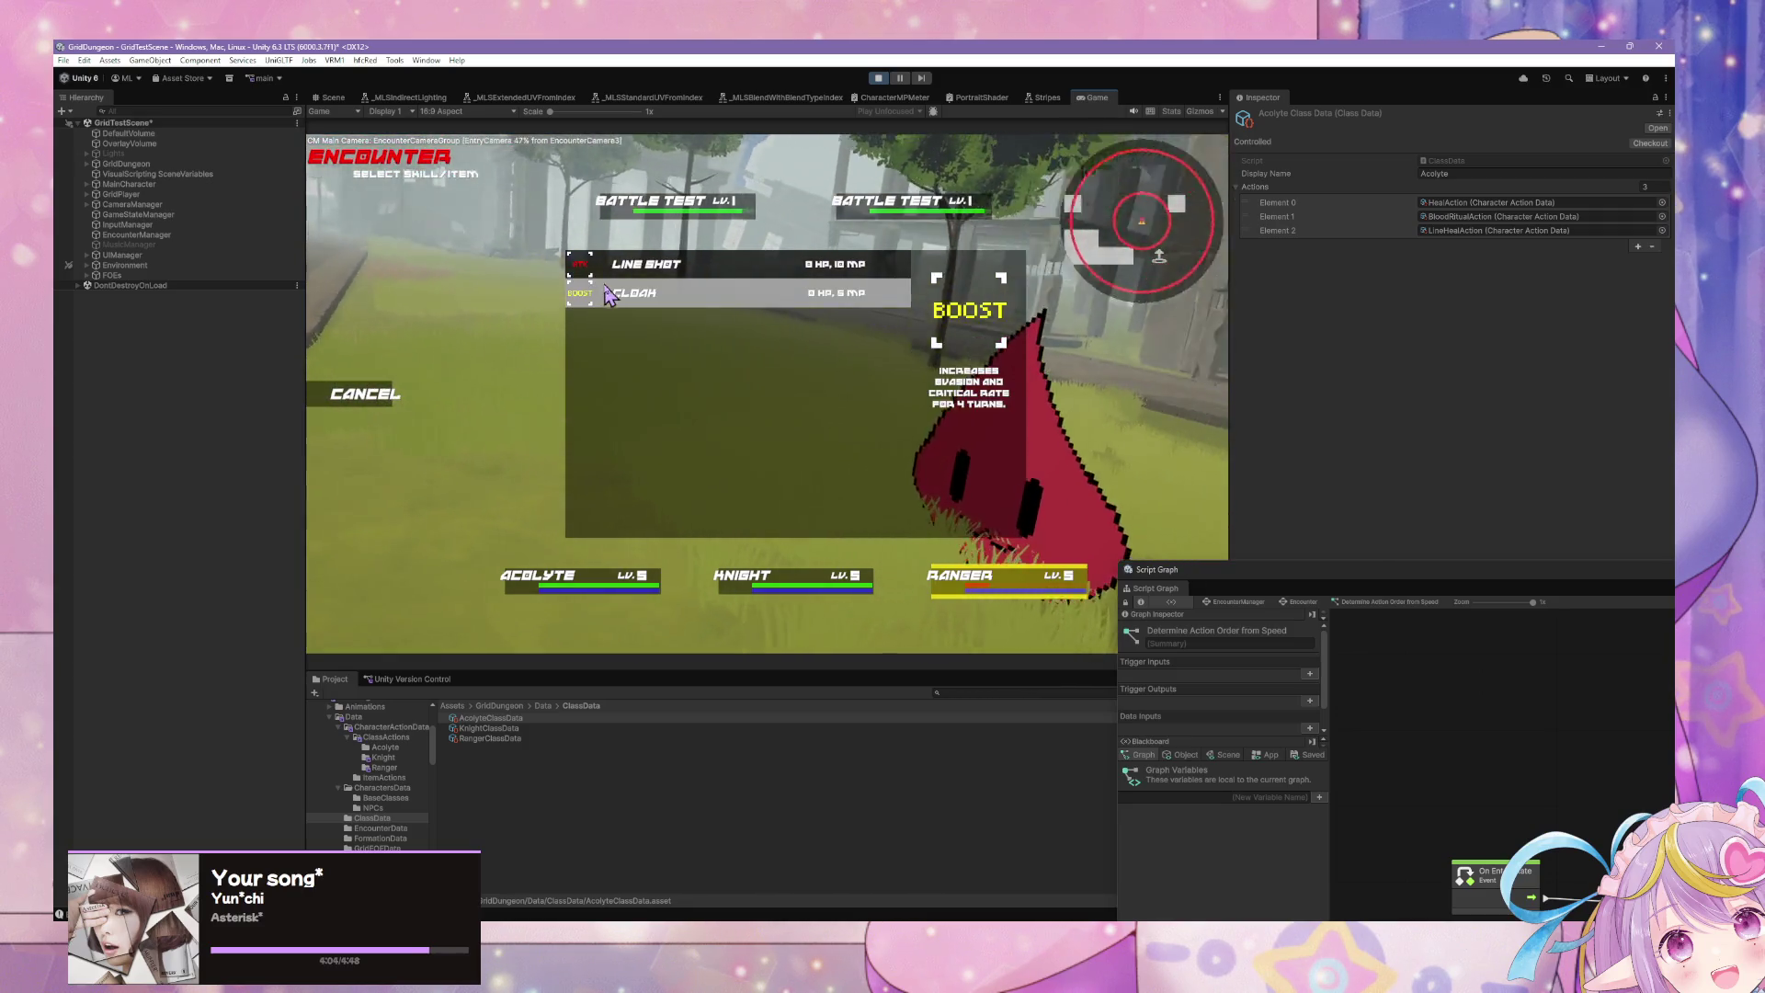
click(608, 294)
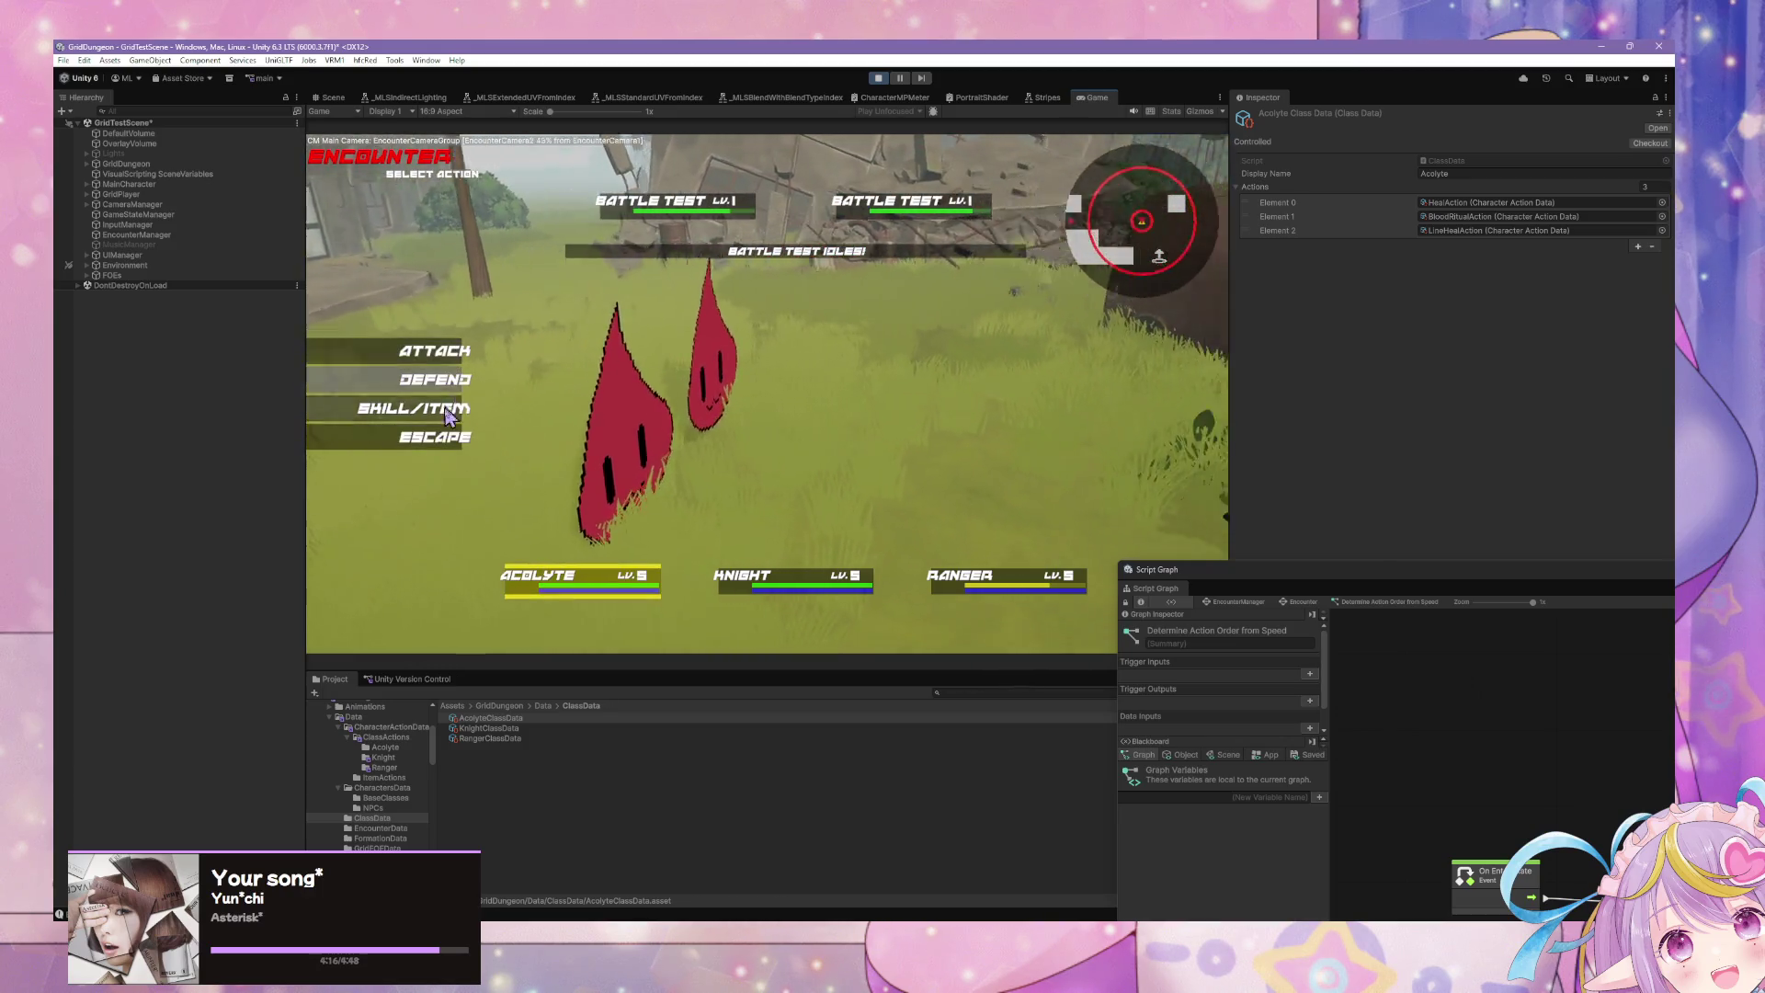
click(435, 437)
click(432, 425)
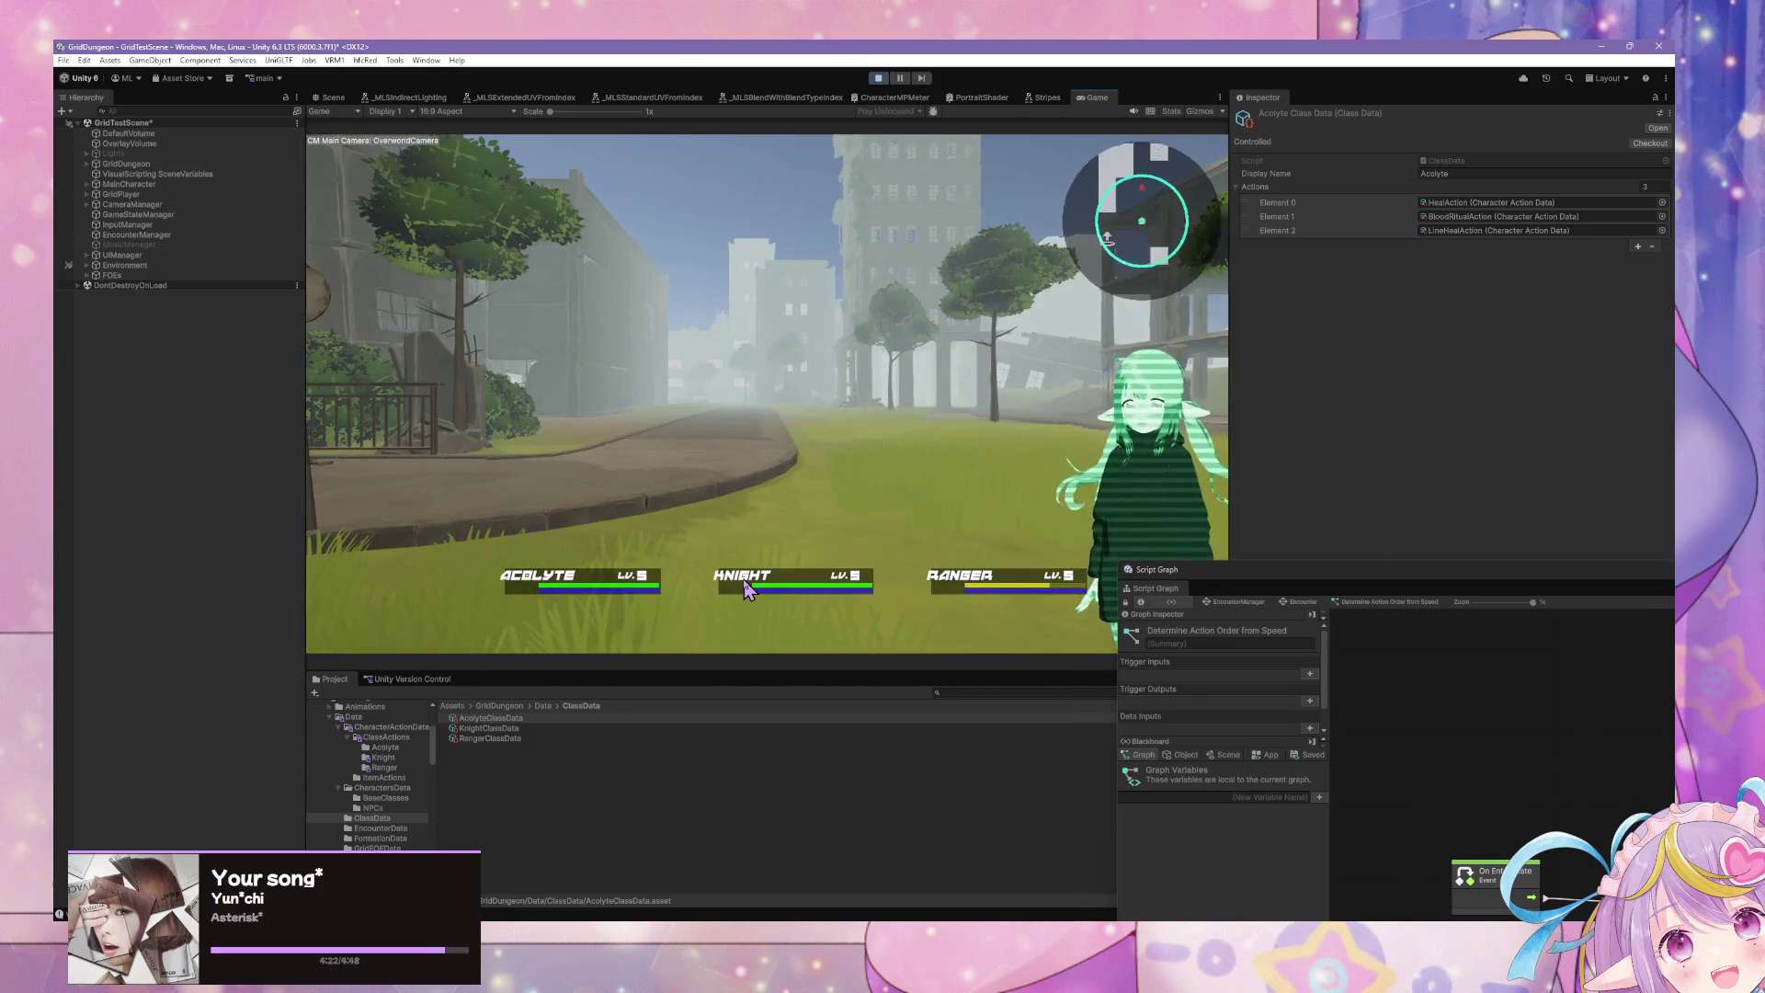
Step: Move the Get Variable node, show the Blackboard's Object variables, and move the Script Graph lower right
key(q)
mouse_move(1254, 562)
mouse_down()
mouse_move(1234, 512)
mouse_move(1287, 496)
mouse_move(615, 294)
mouse_up()
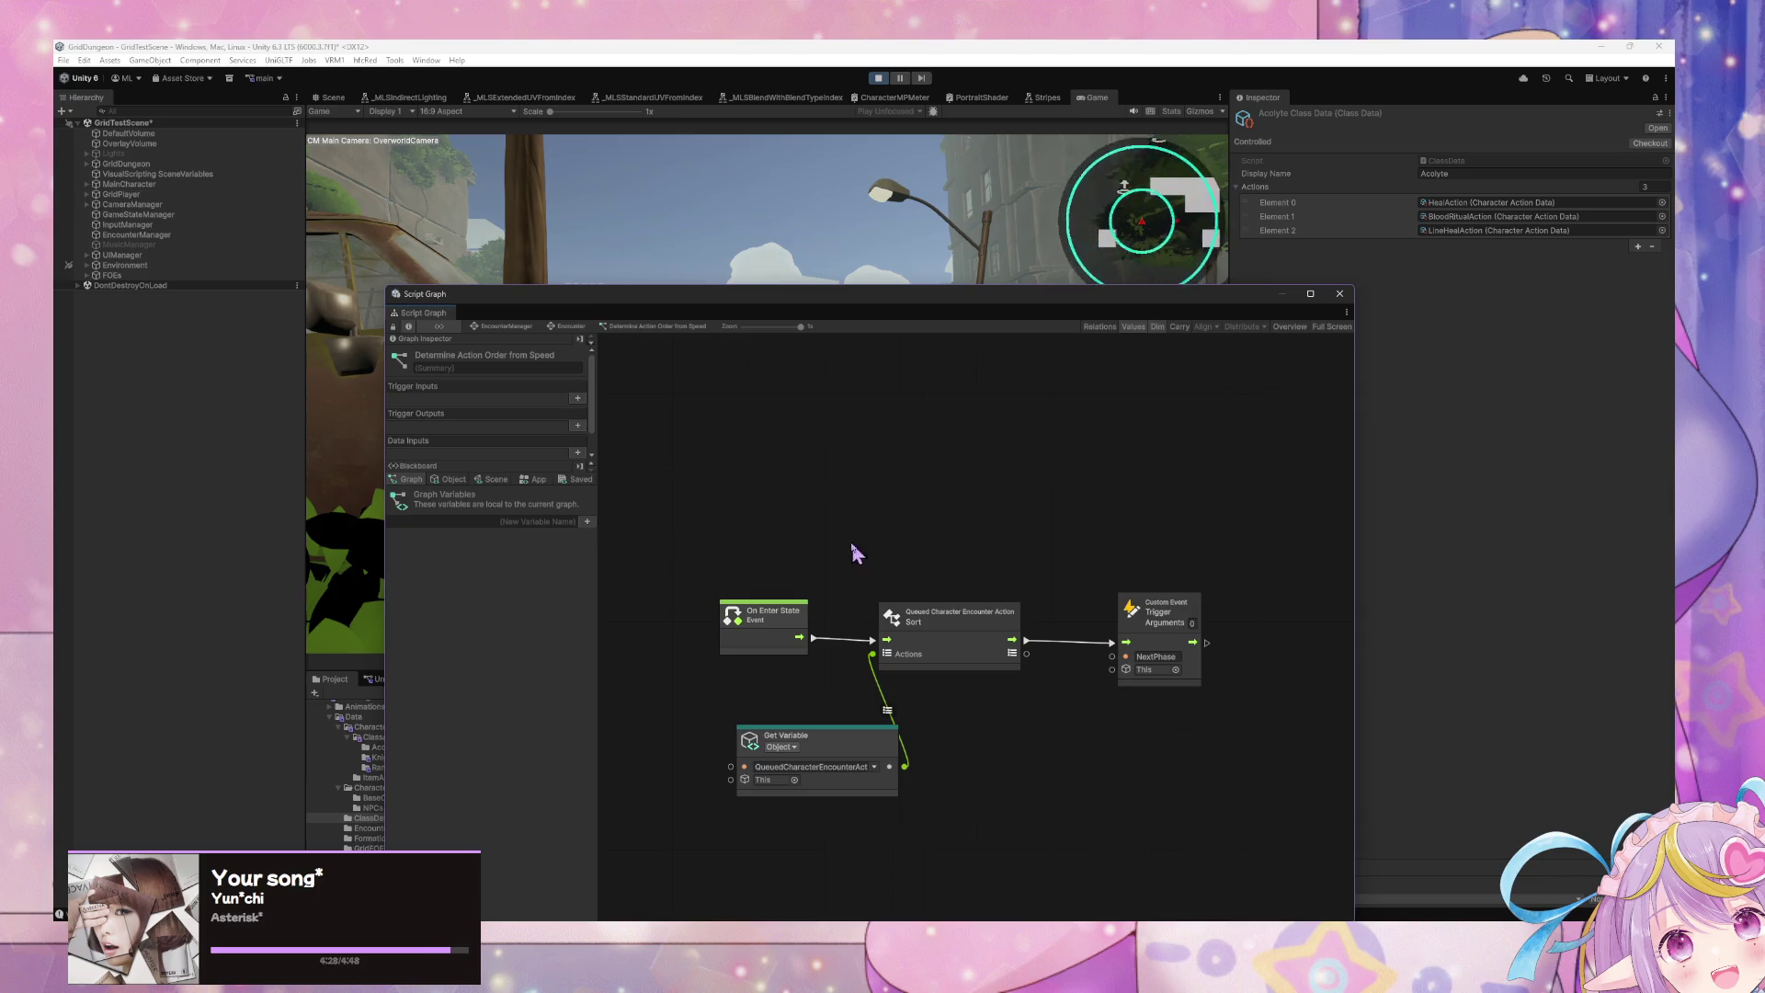
drag(863, 740, 794, 695)
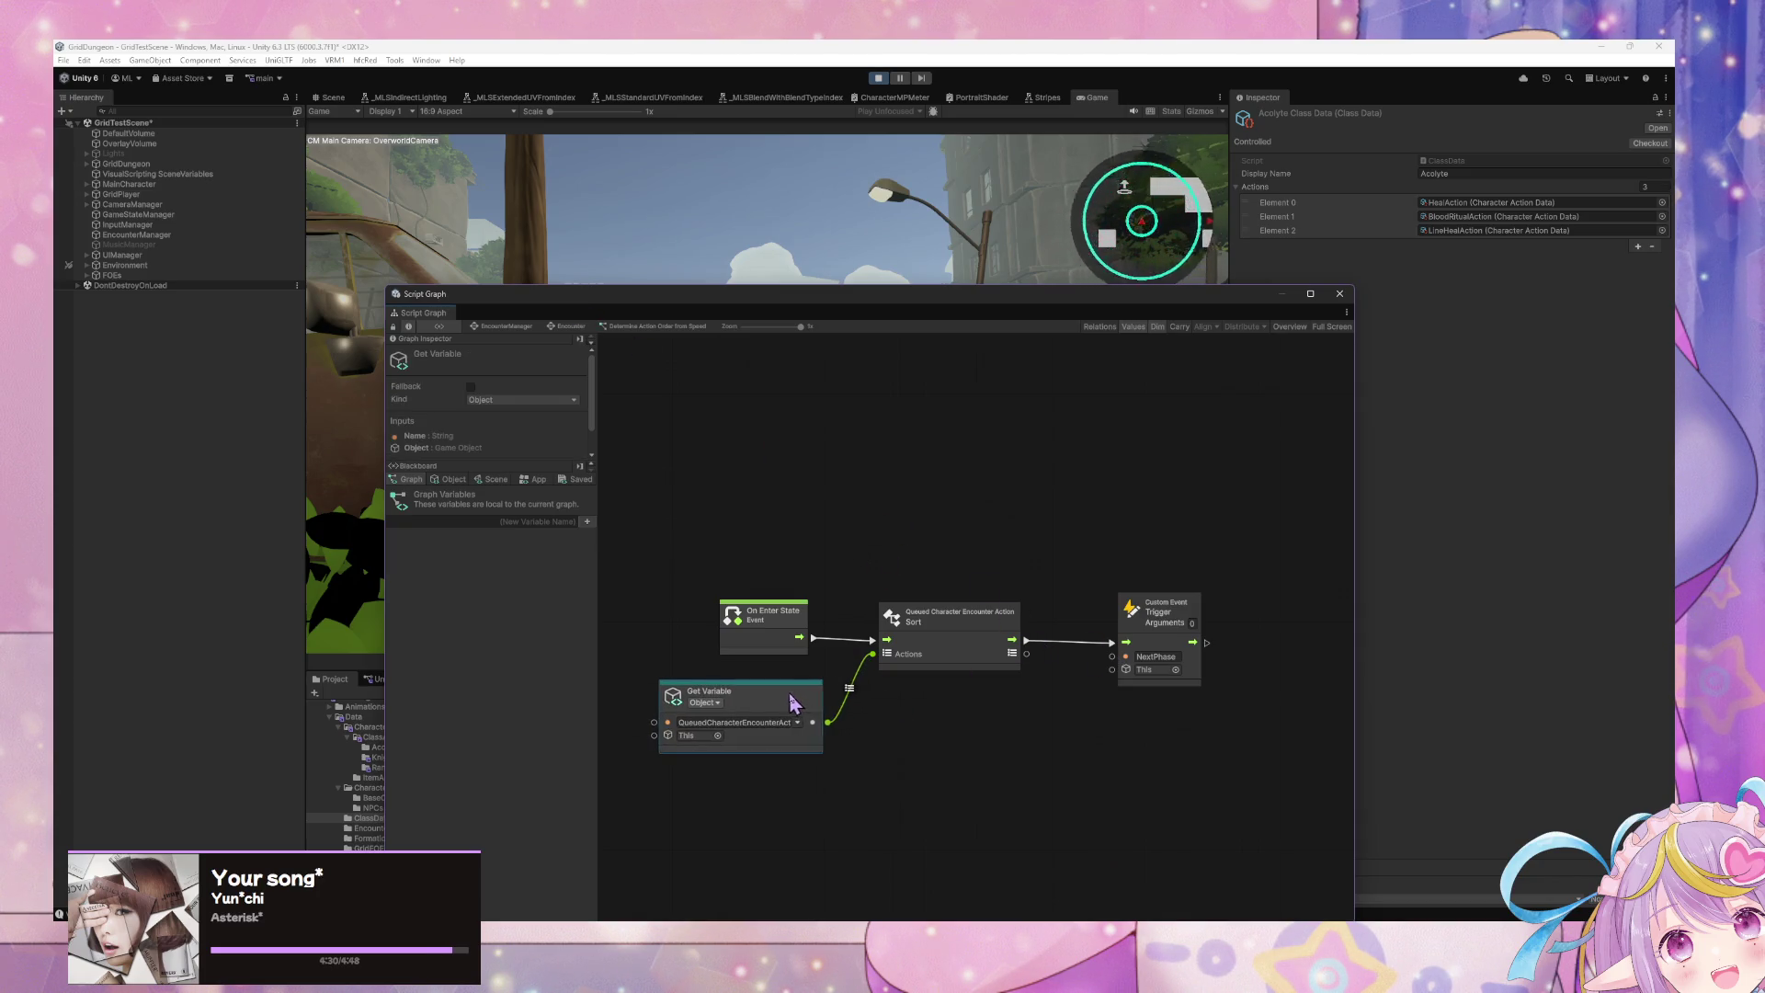
click(454, 480)
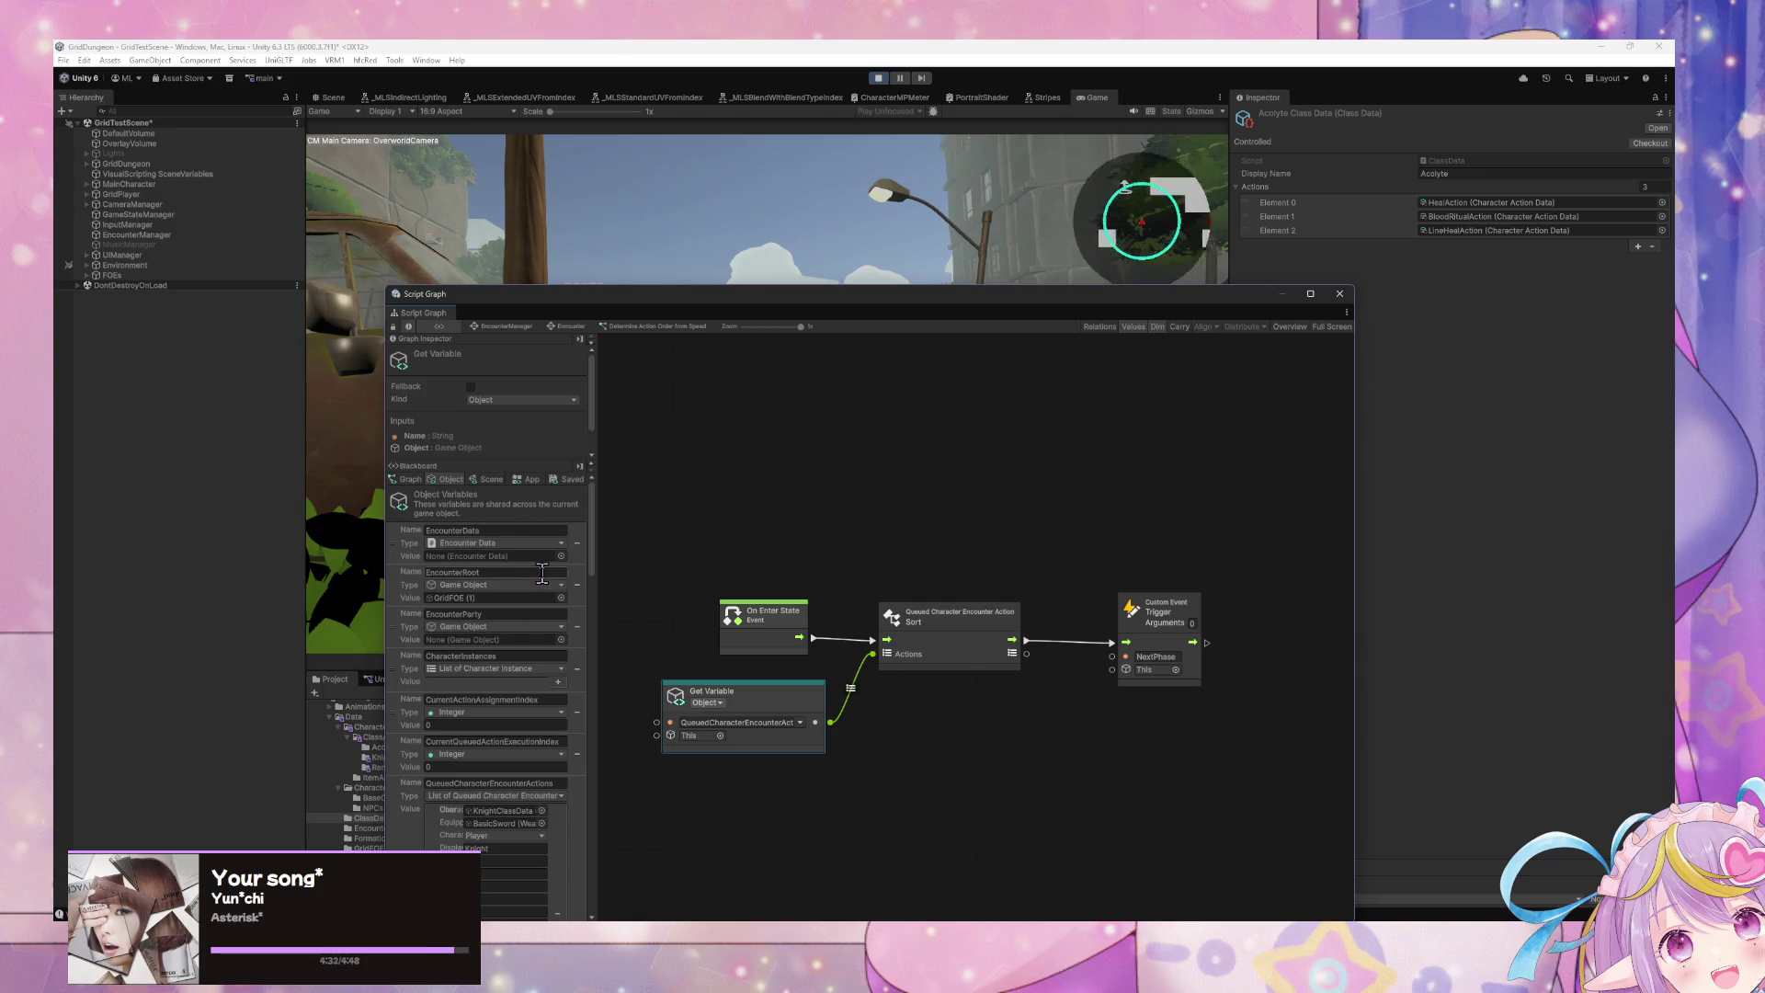
scroll(547, 572, down, 2)
scroll(593, 572, up, 3)
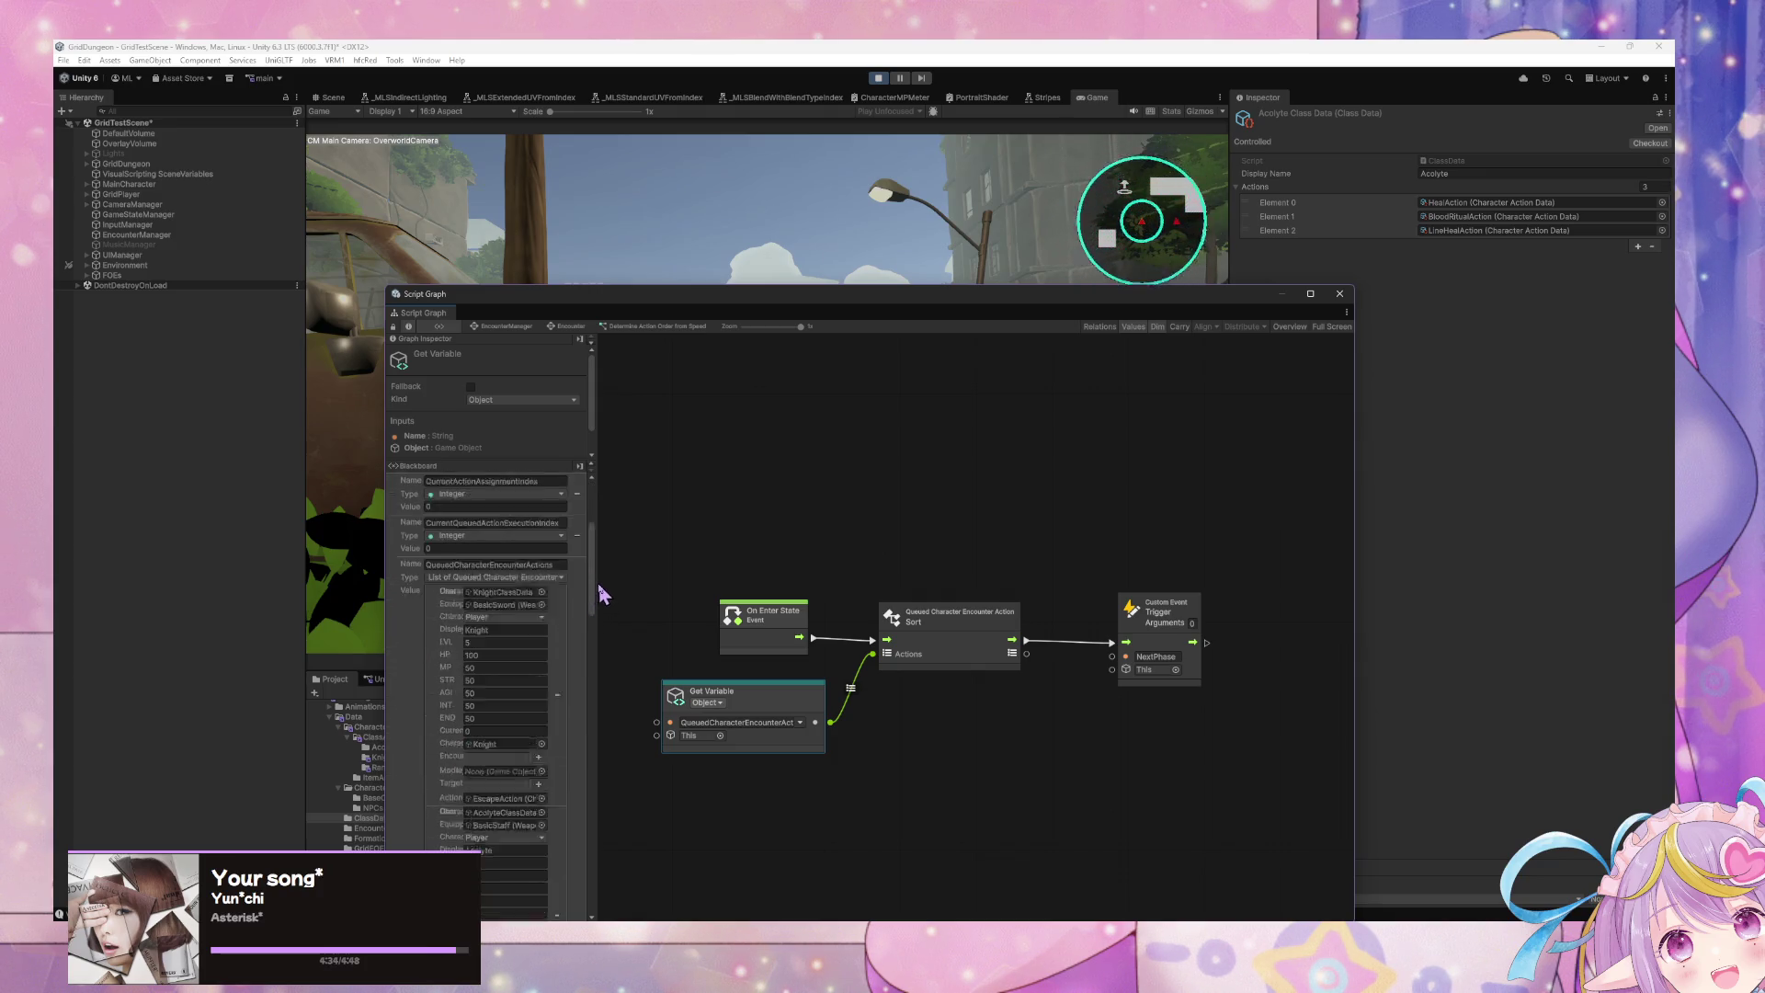
drag(598, 563, 627, 797)
drag(699, 311, 1255, 385)
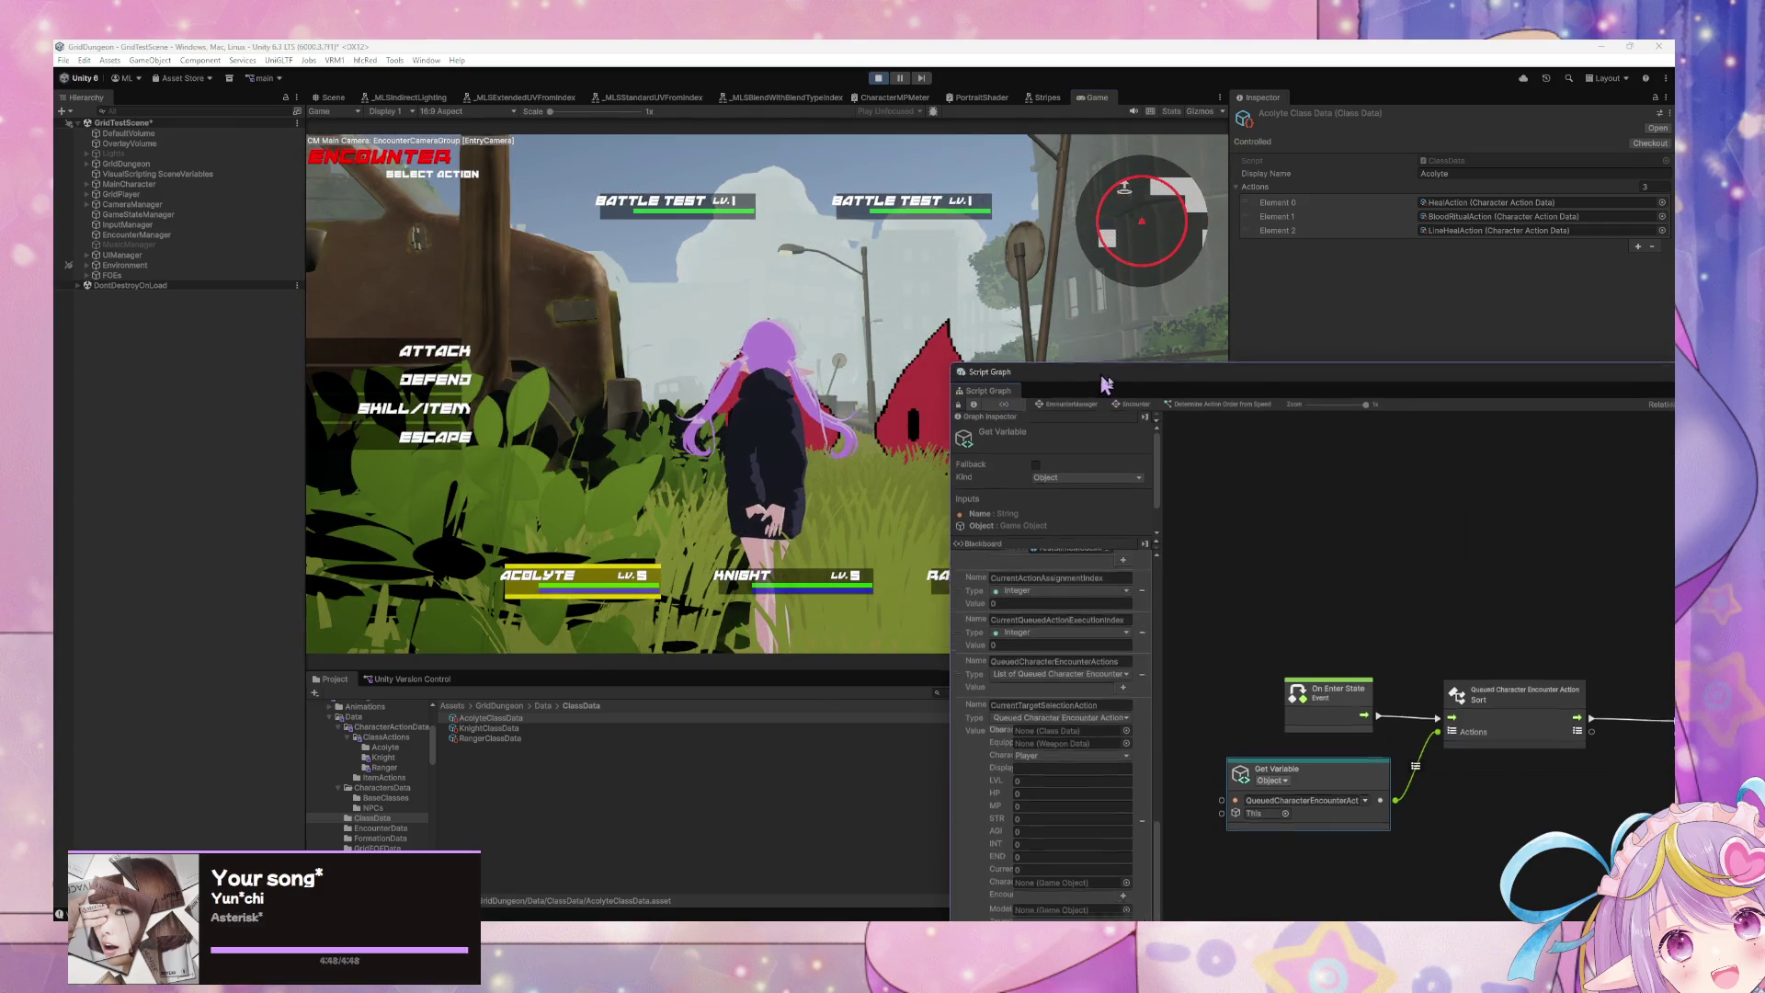
Step: Shrink the Script Graph window, queue an Acolyte skill, then back out to the Acolyte's turn
drag(943, 359, 1092, 399)
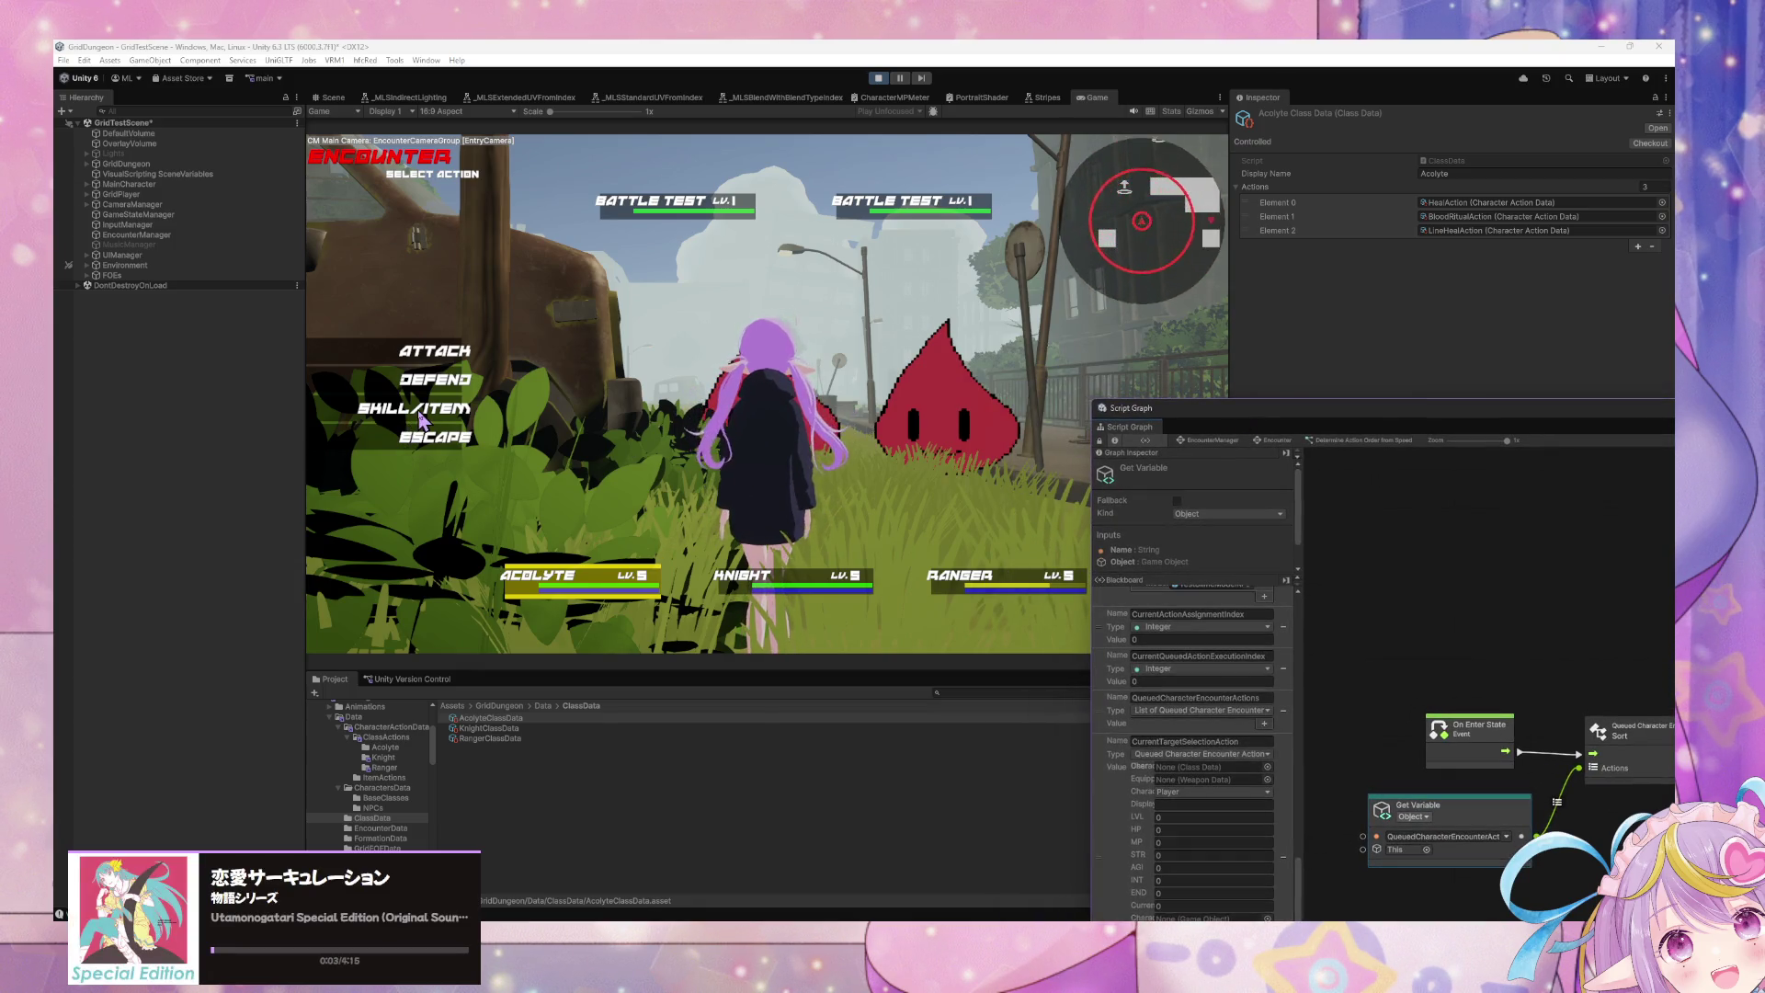
click(419, 411)
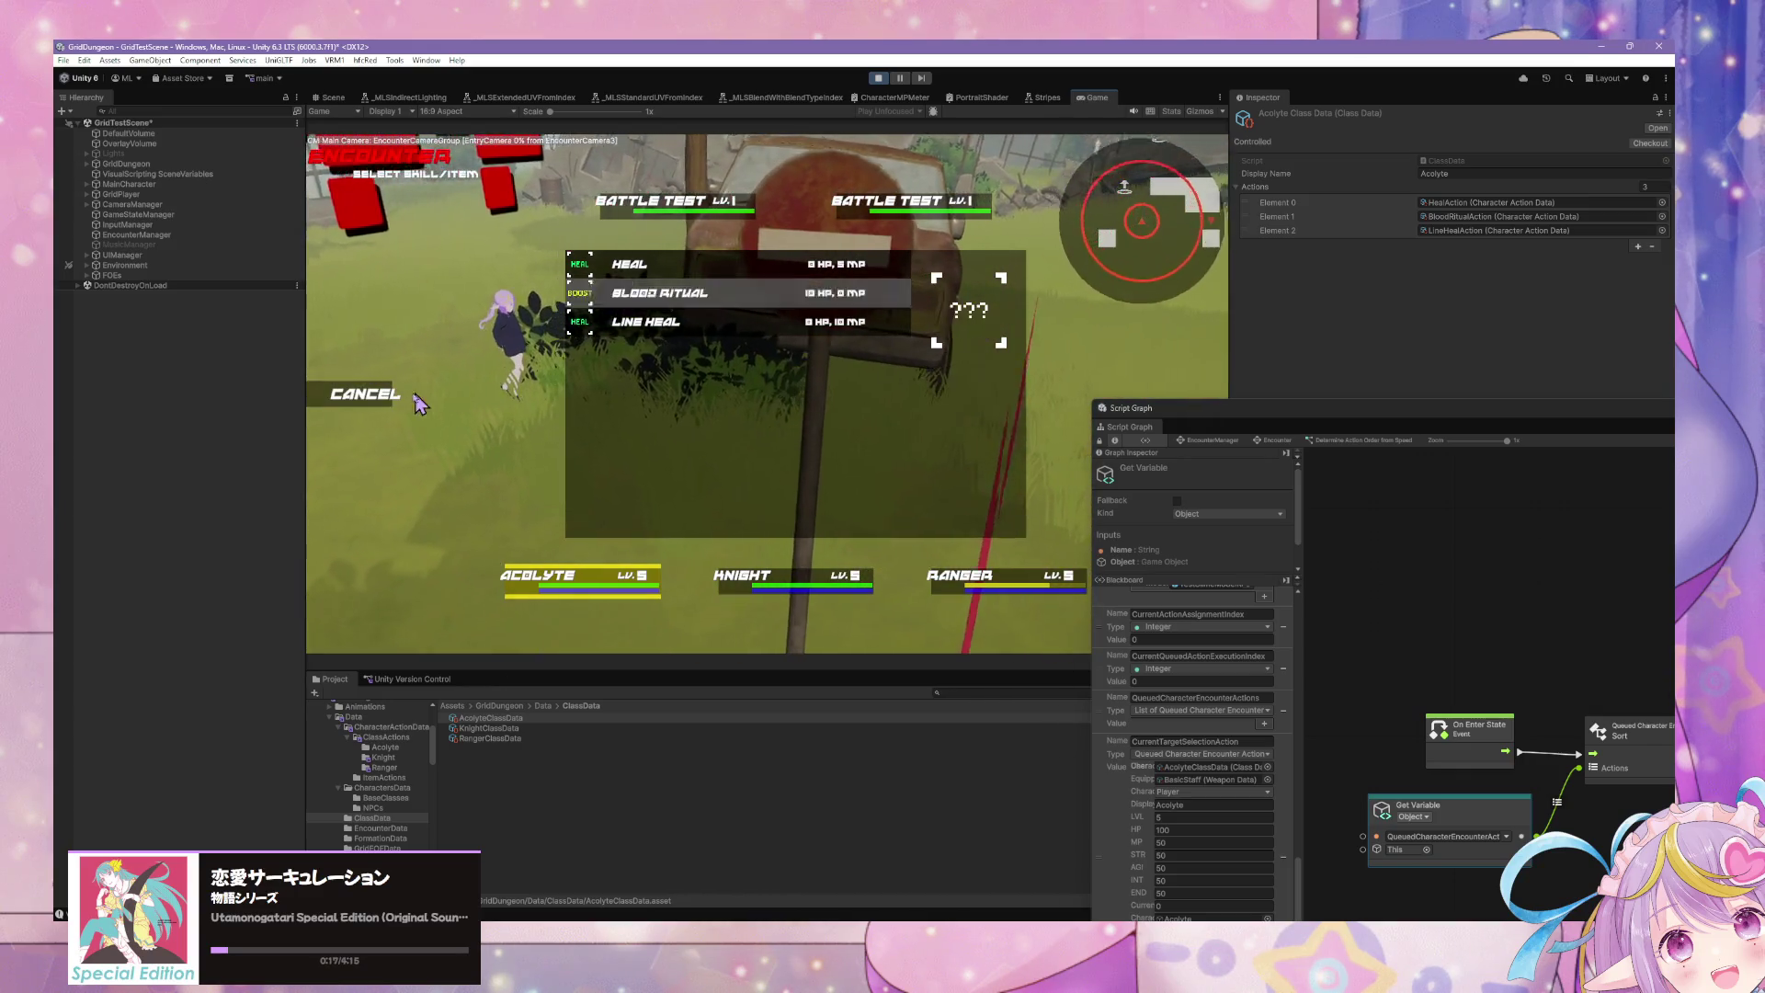
key(Return)
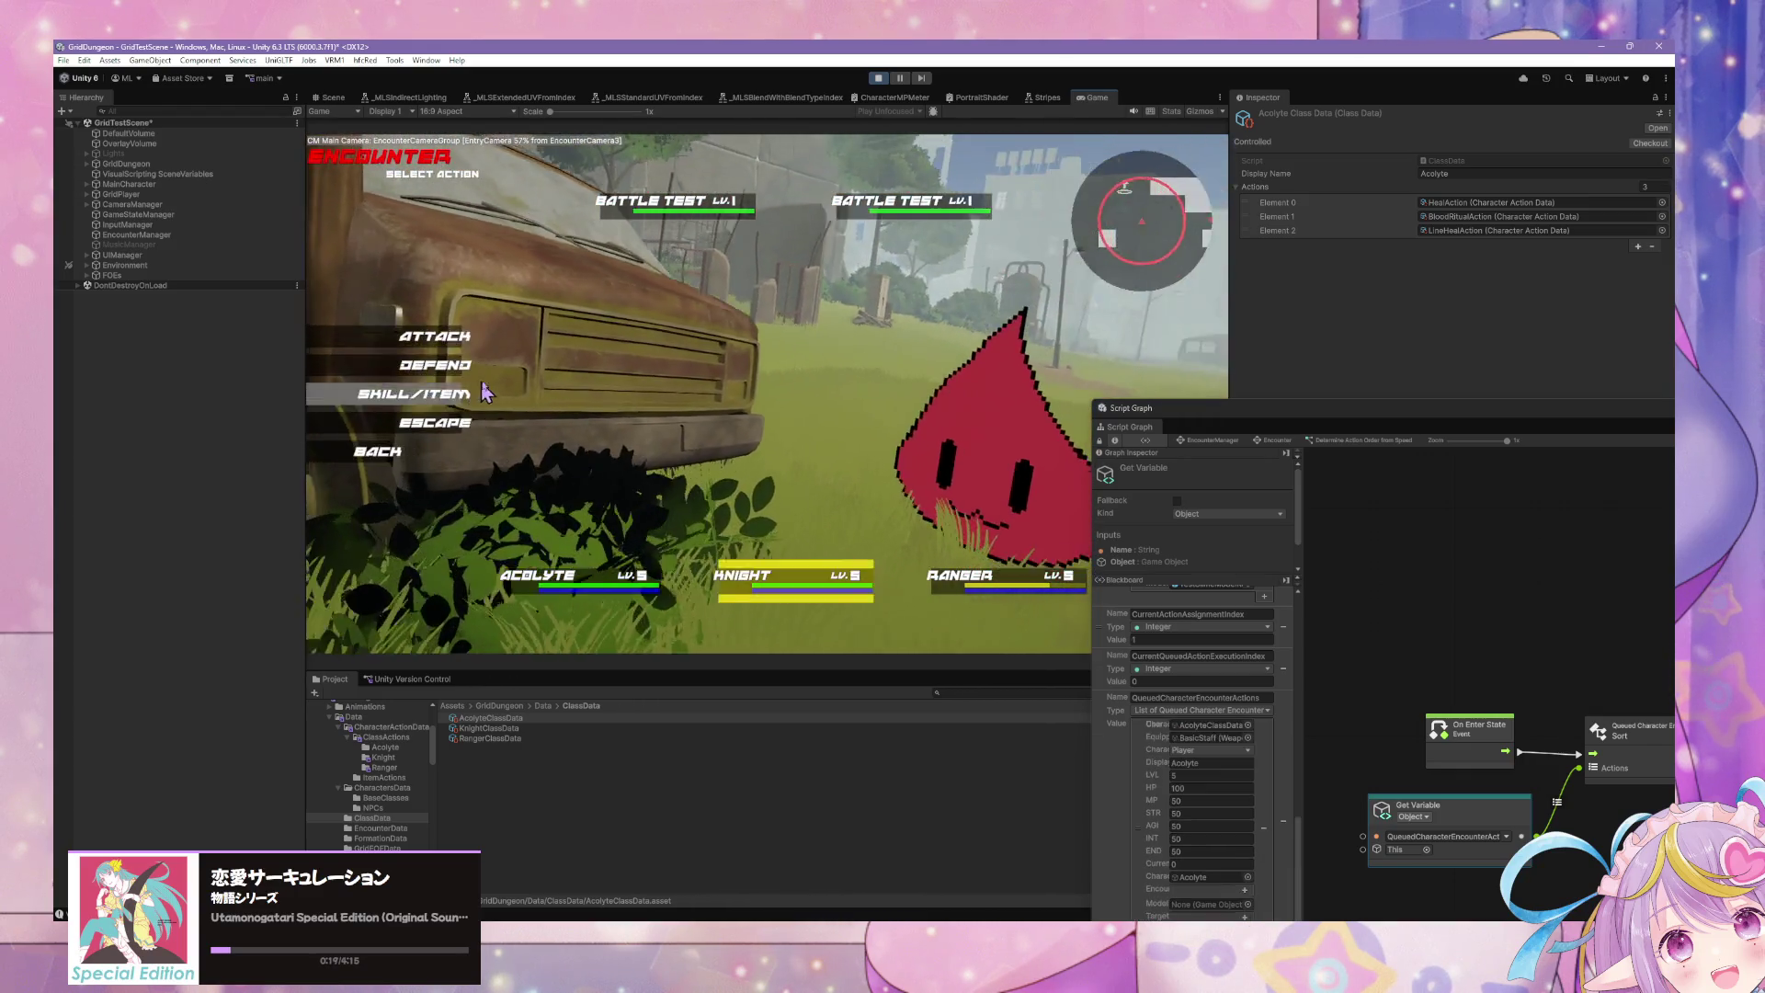
click(485, 393)
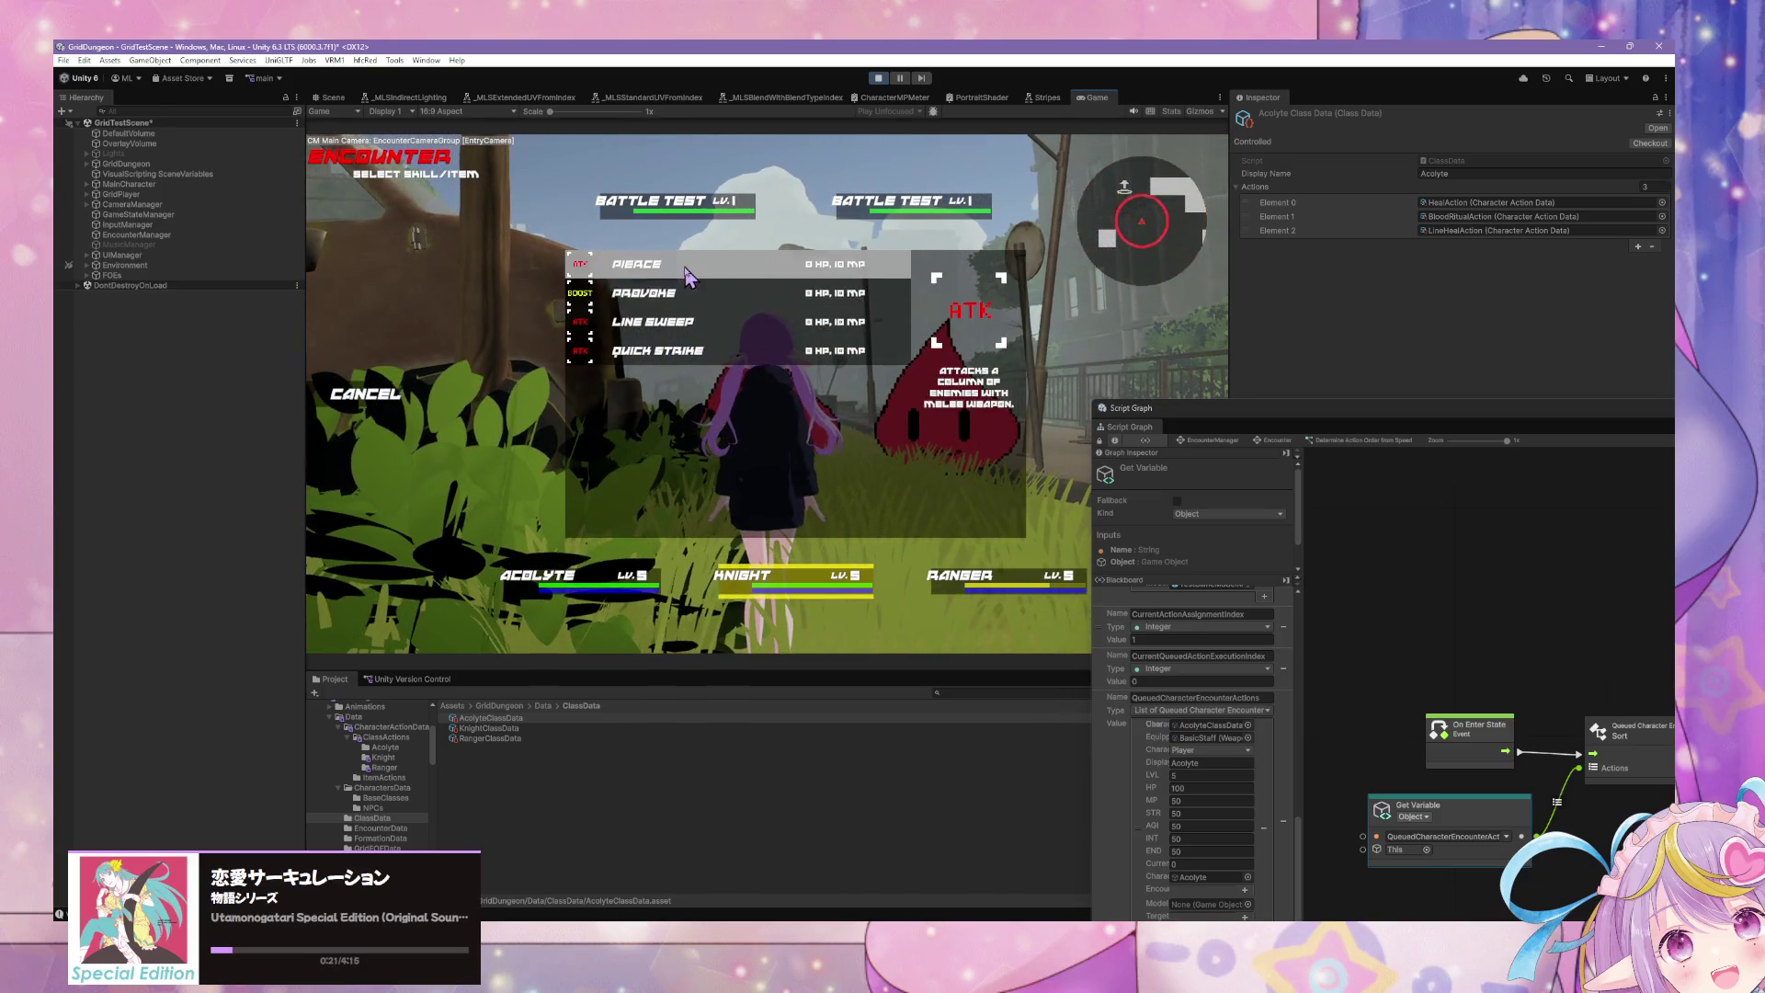
click(365, 396)
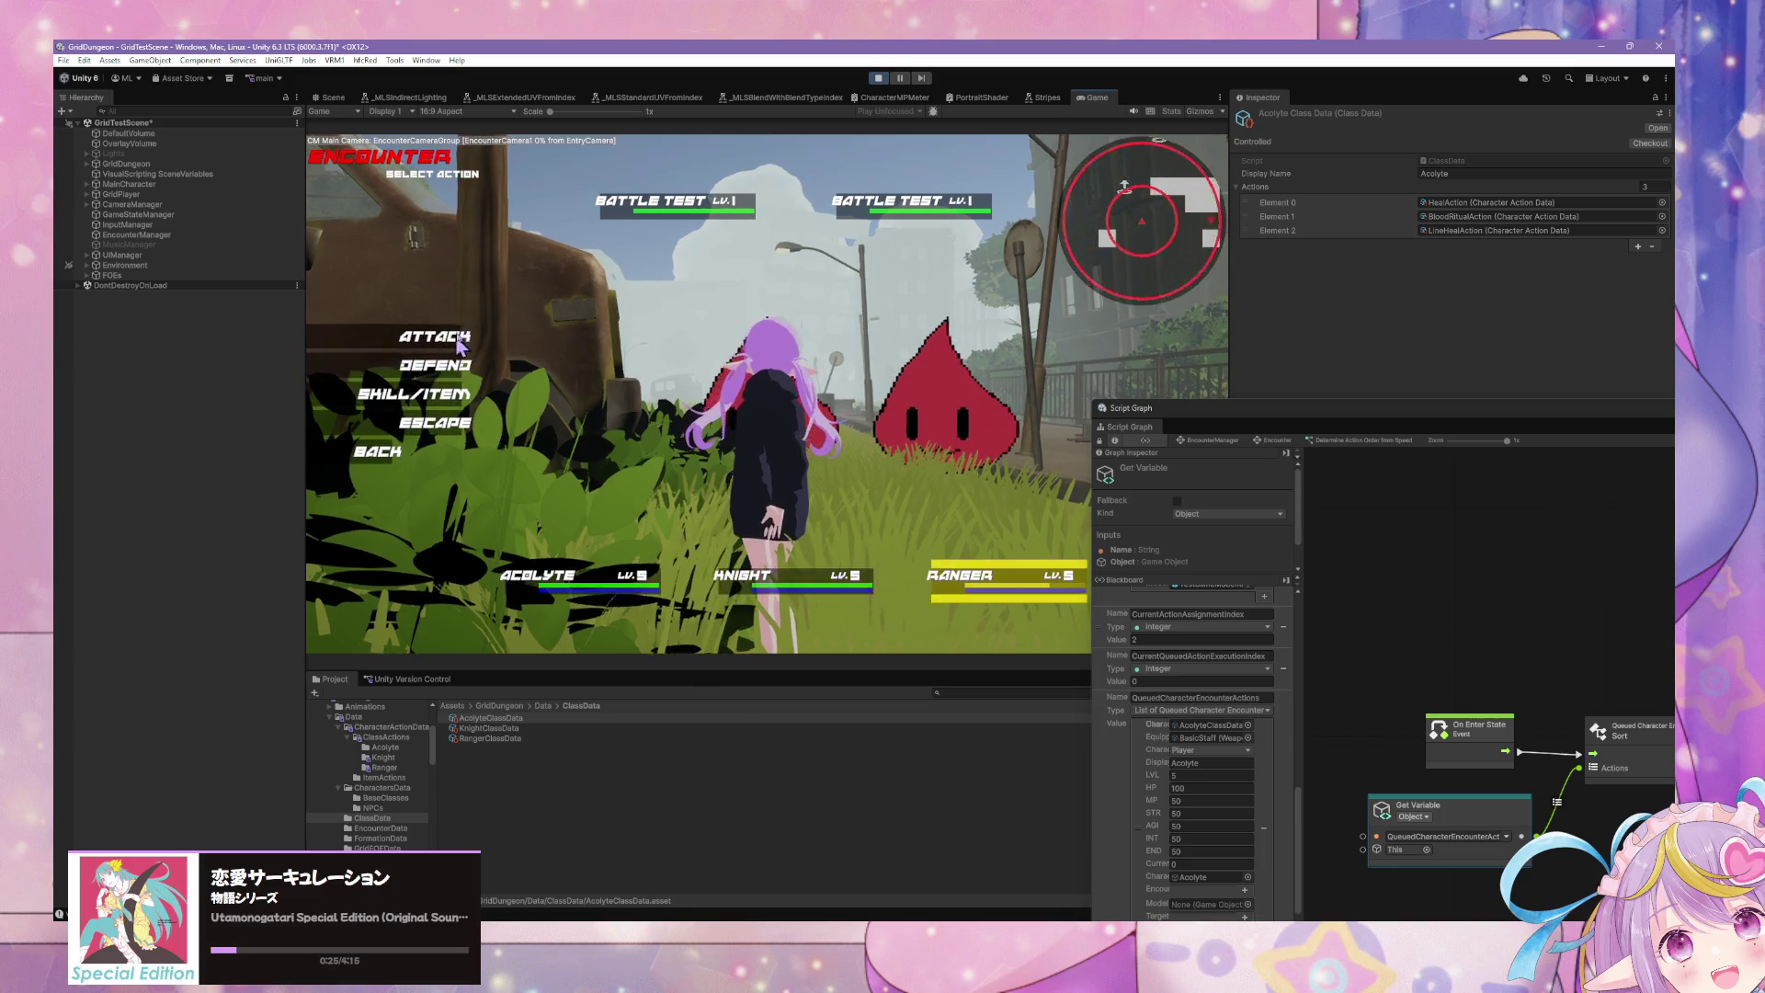
click(459, 345)
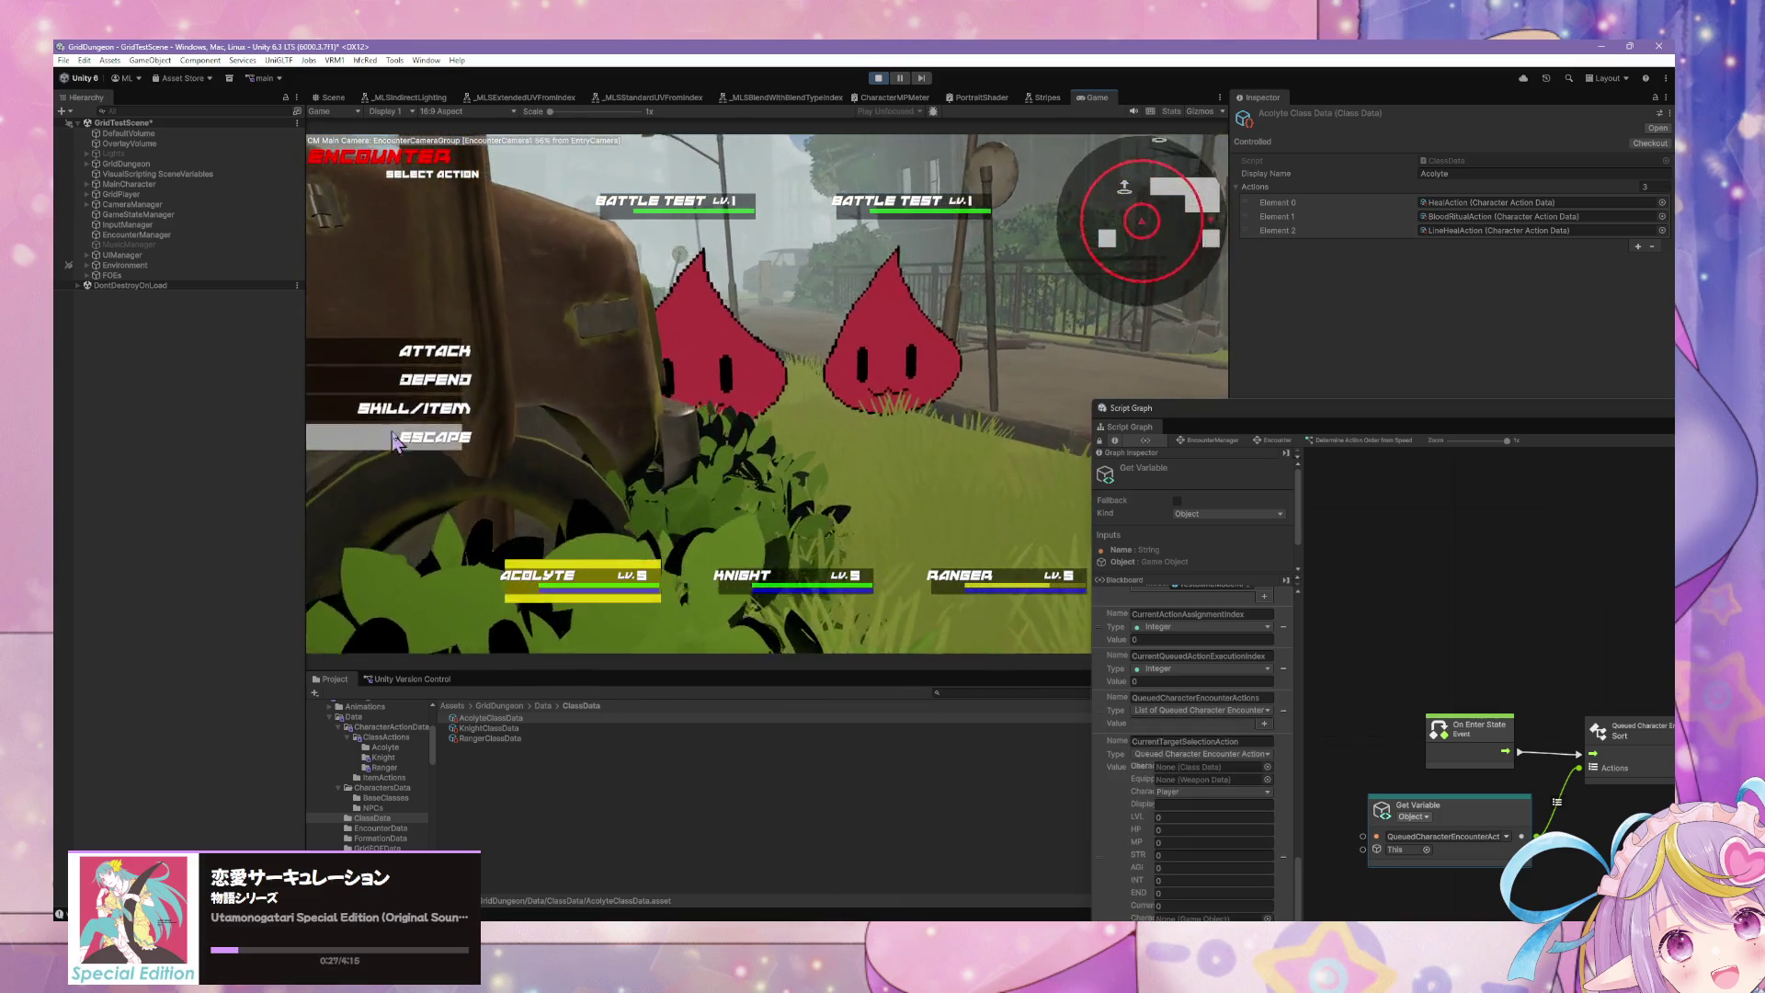
Step: Choose Line Heal for the Acolyte, Quick Strike for the Knight, and Line Shot for the Ranger
click(419, 408)
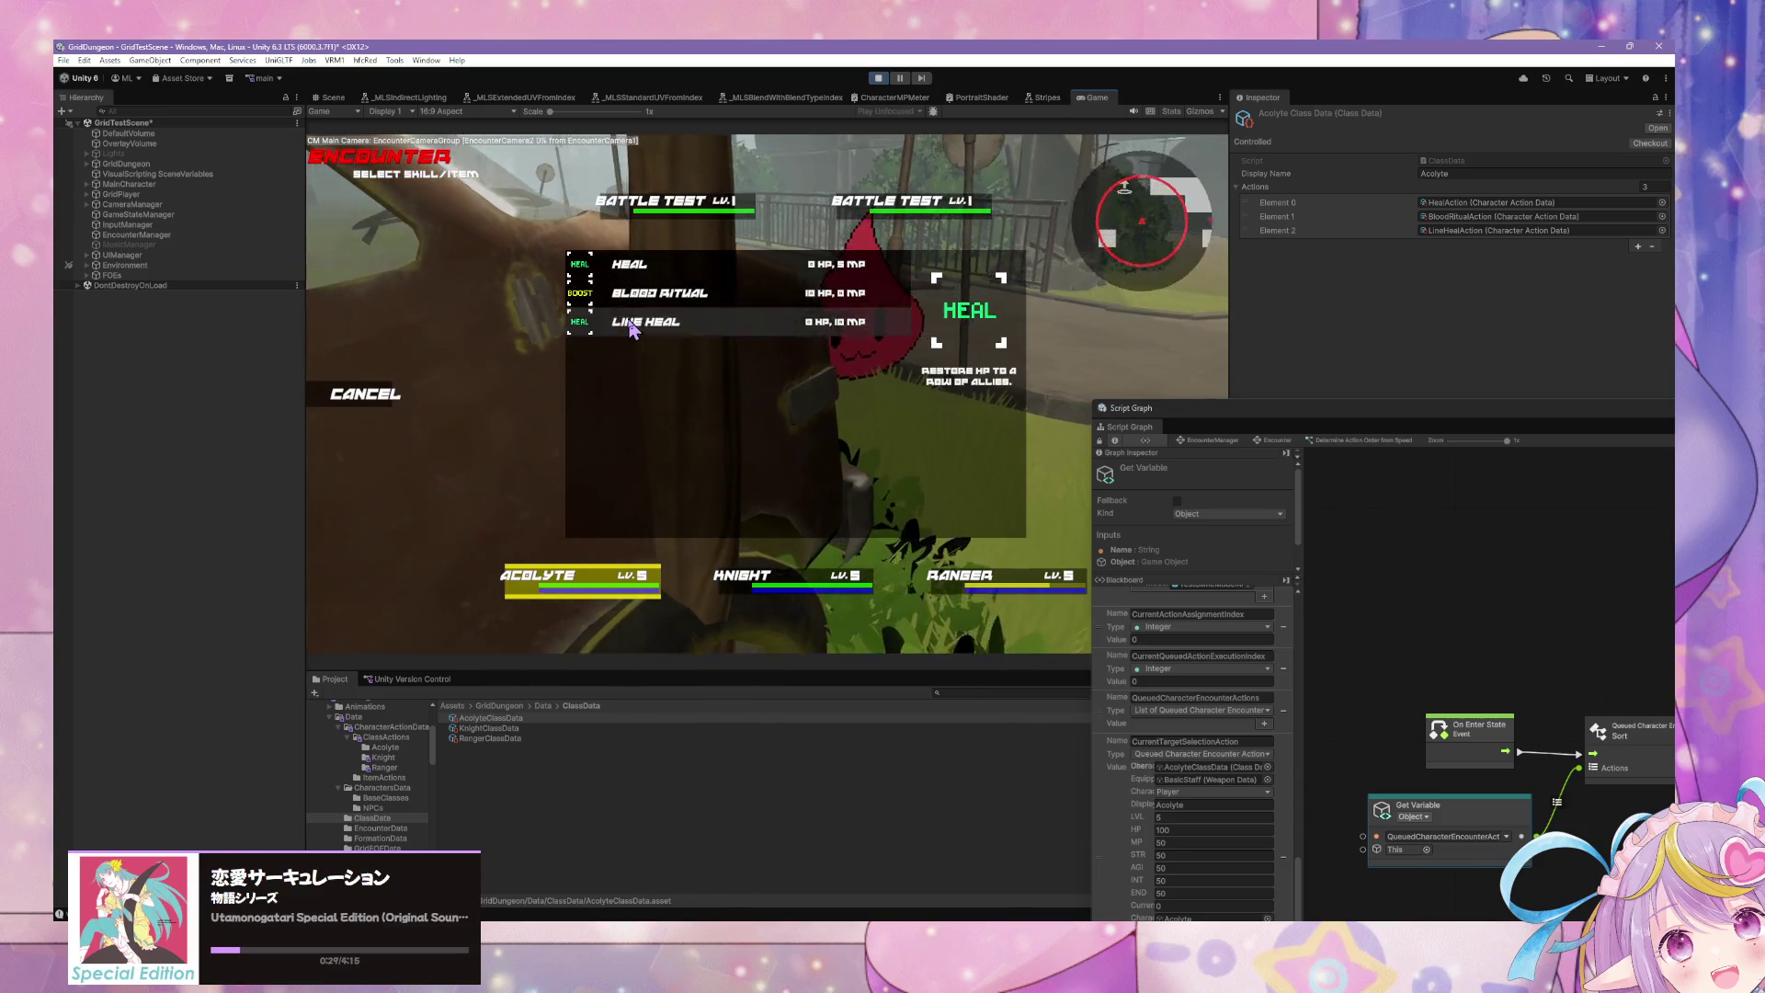
click(632, 330)
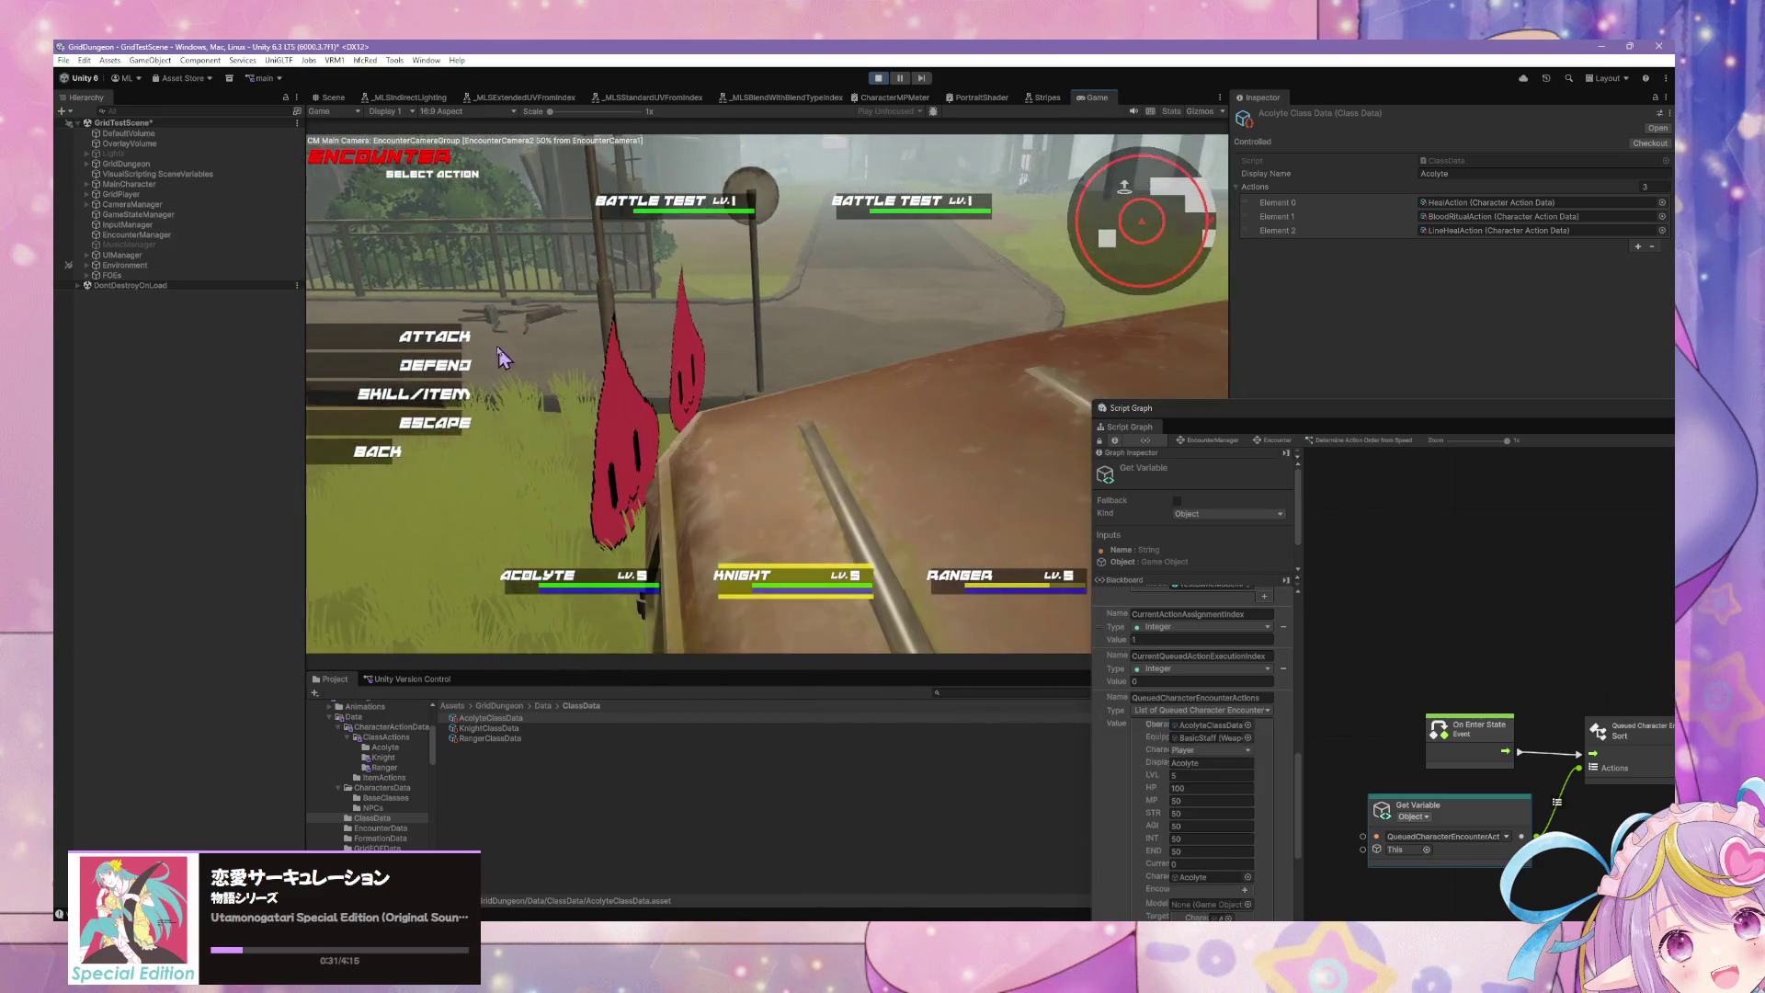
click(423, 393)
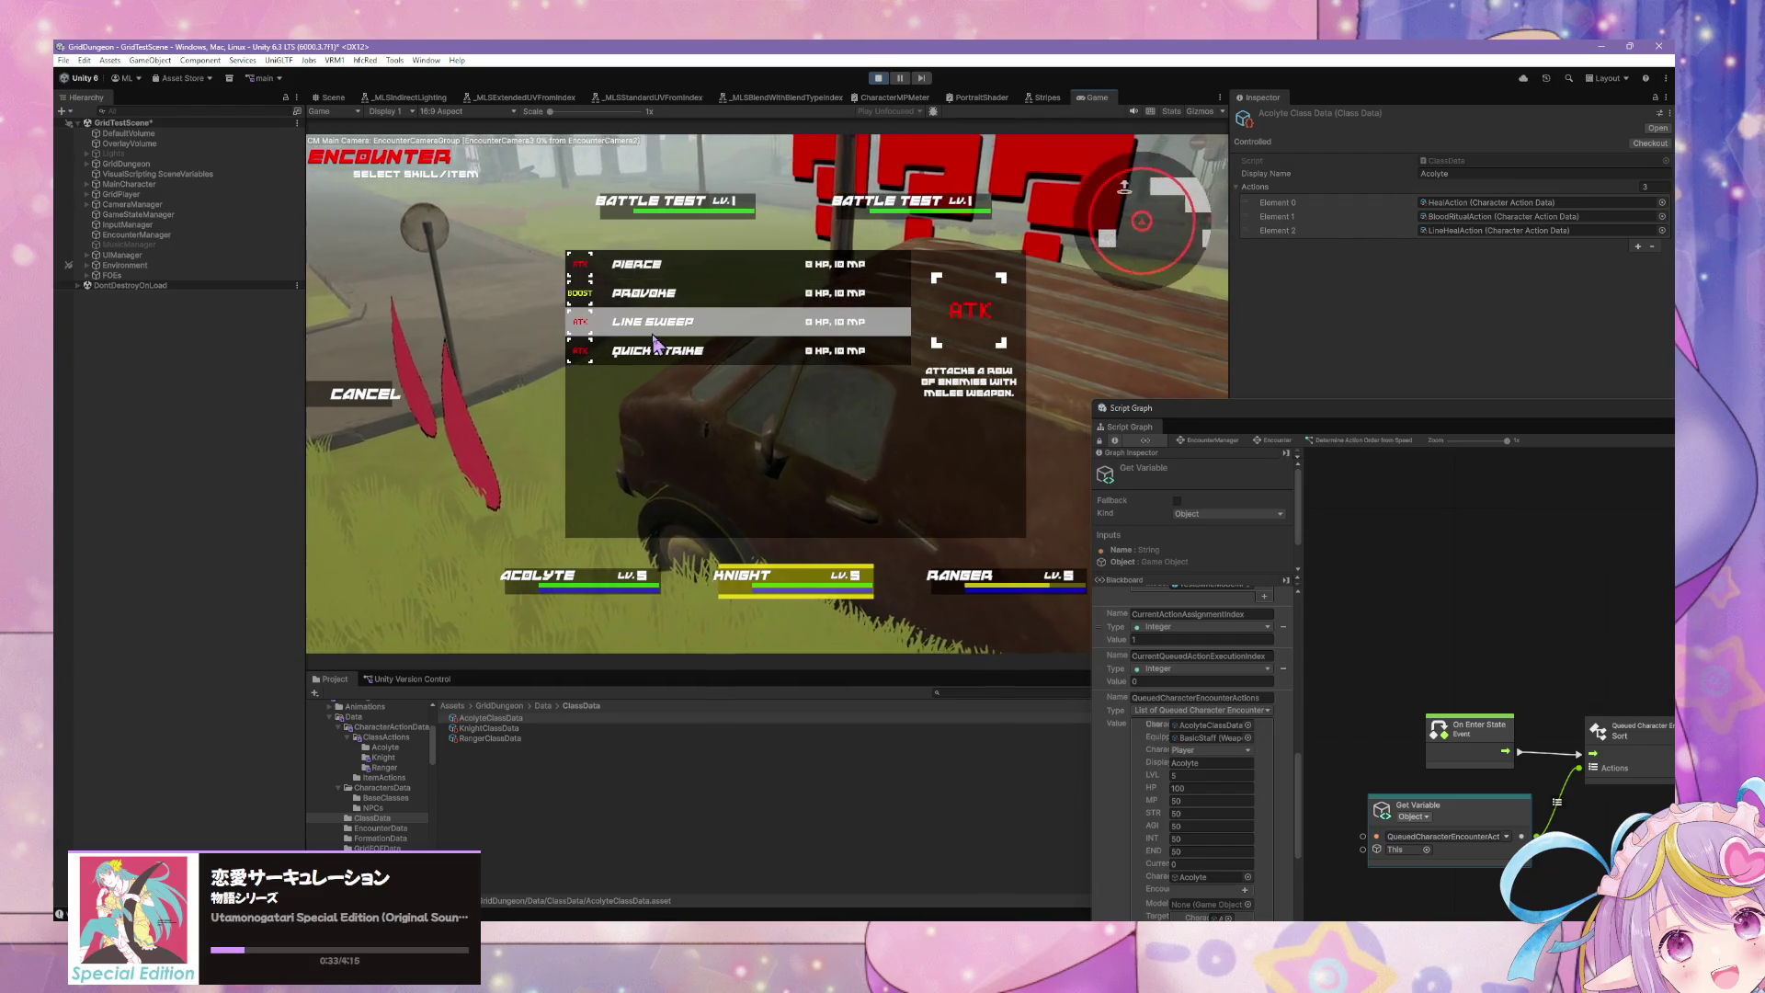
key(Down)
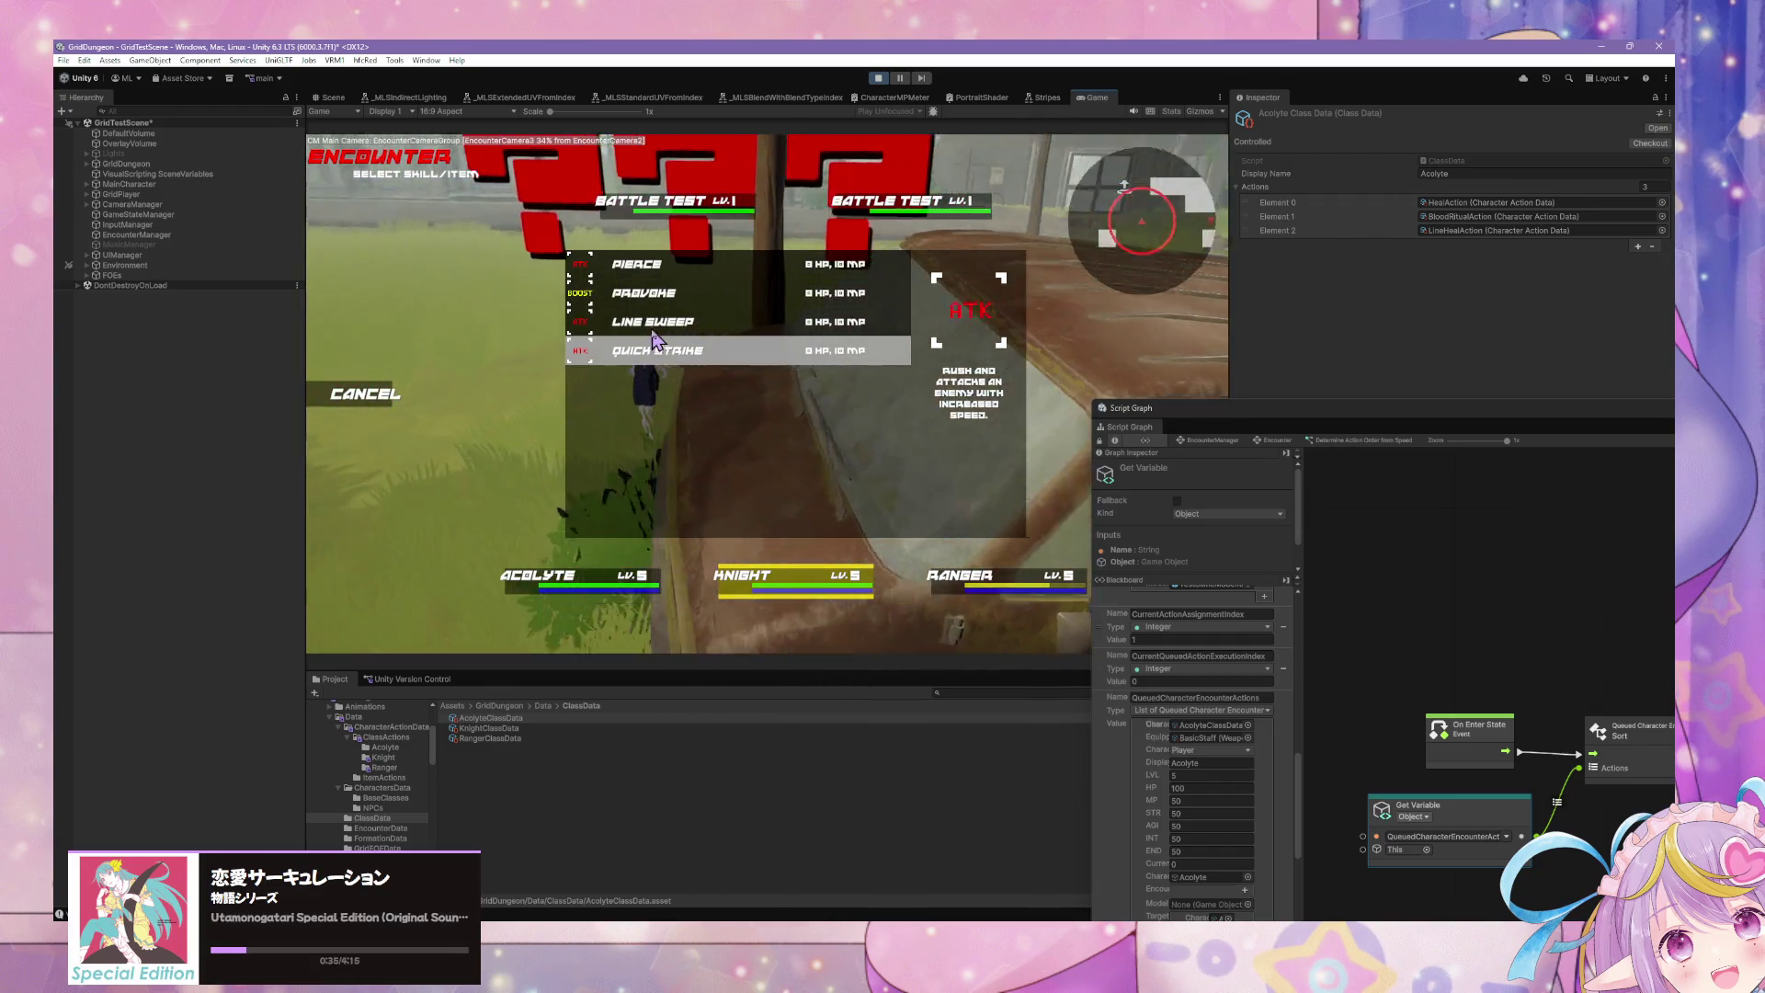
key(Return)
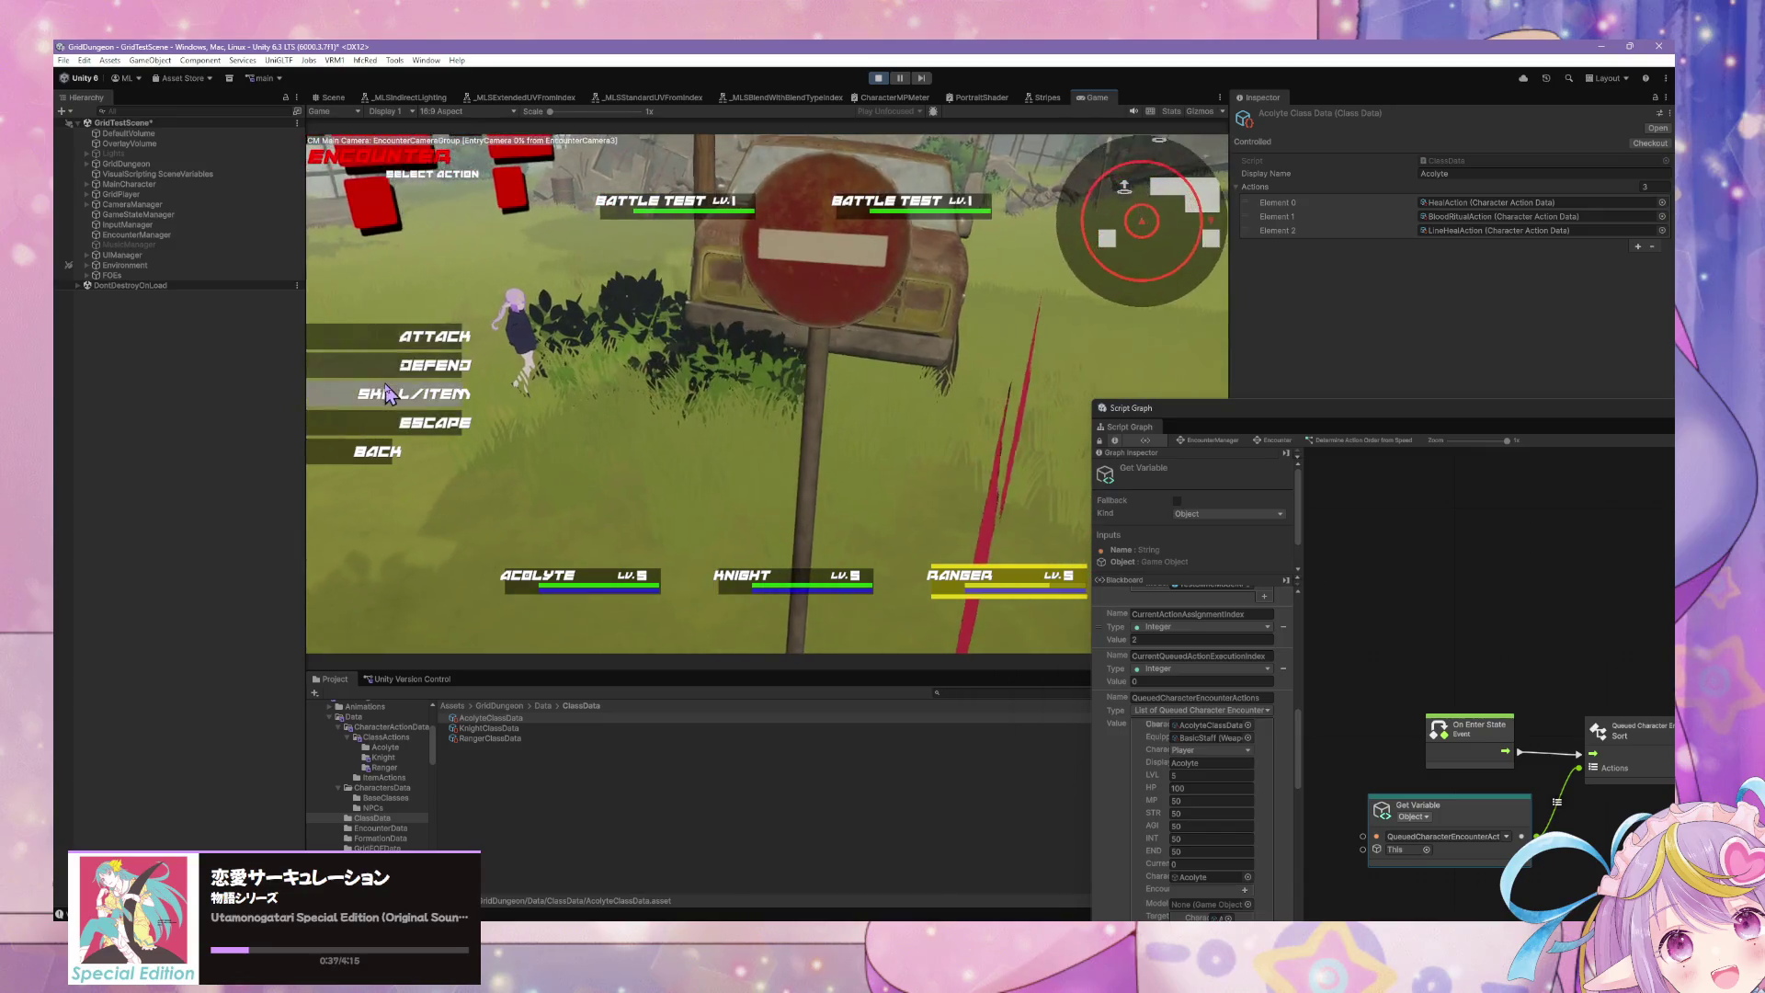
click(388, 394)
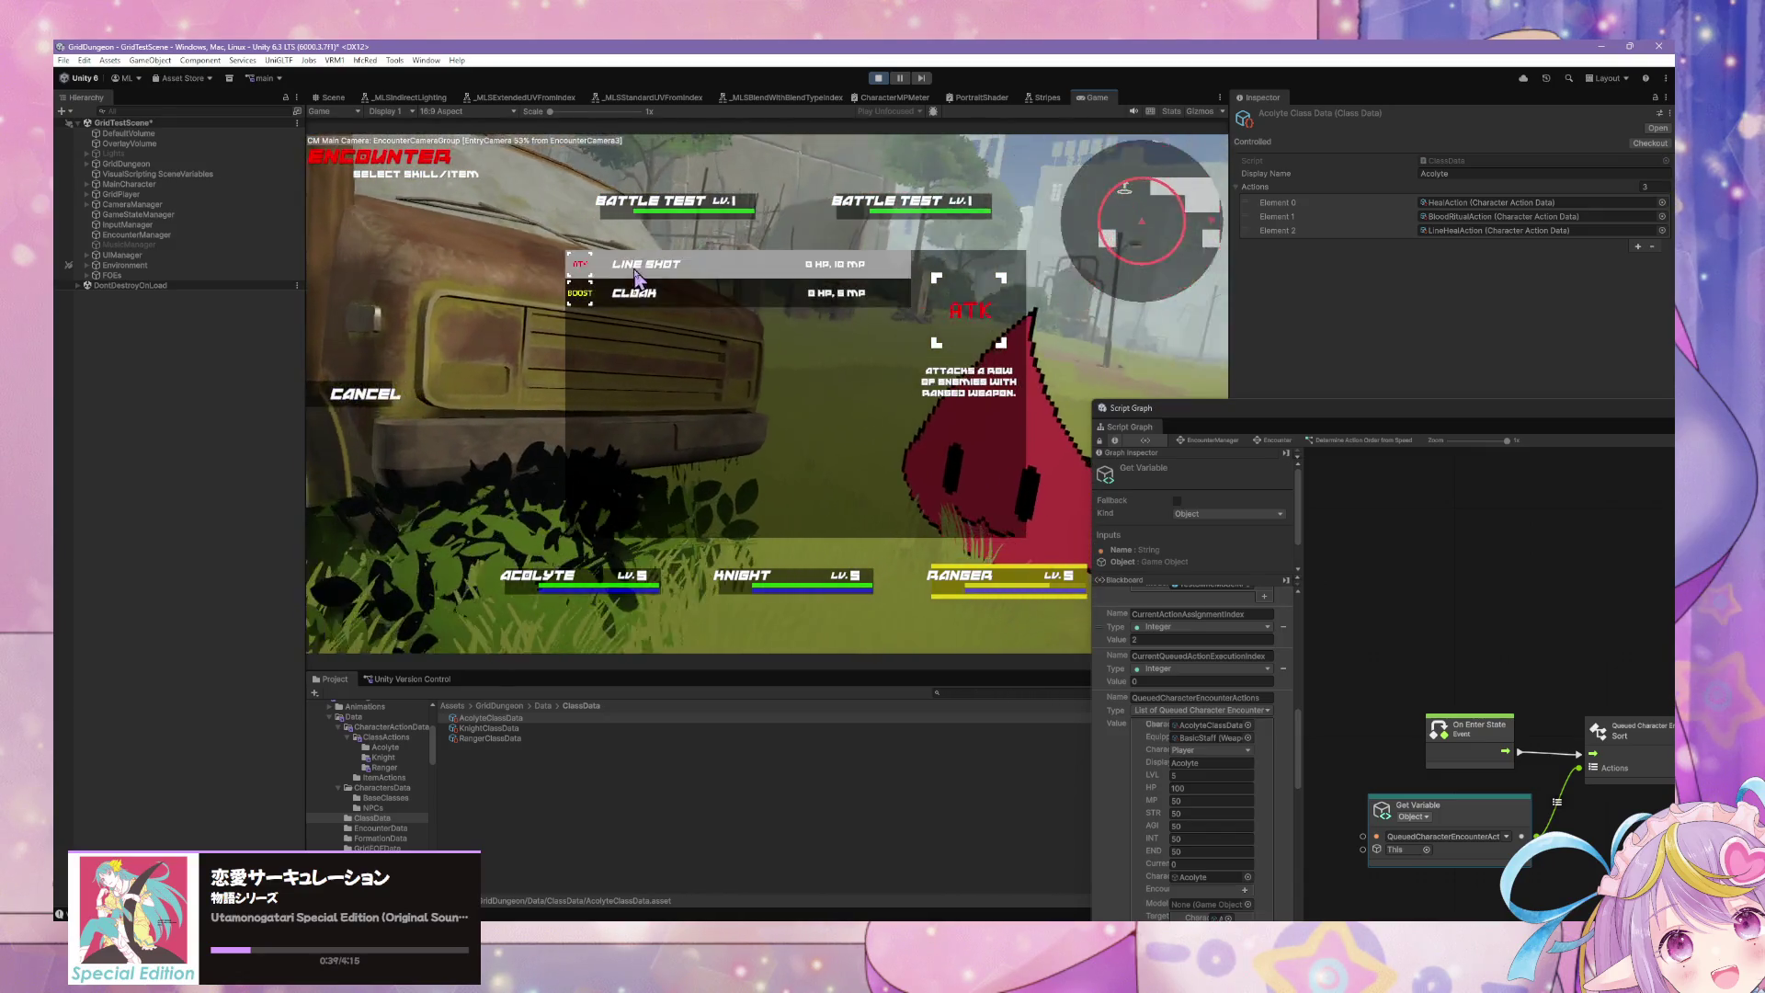
click(636, 275)
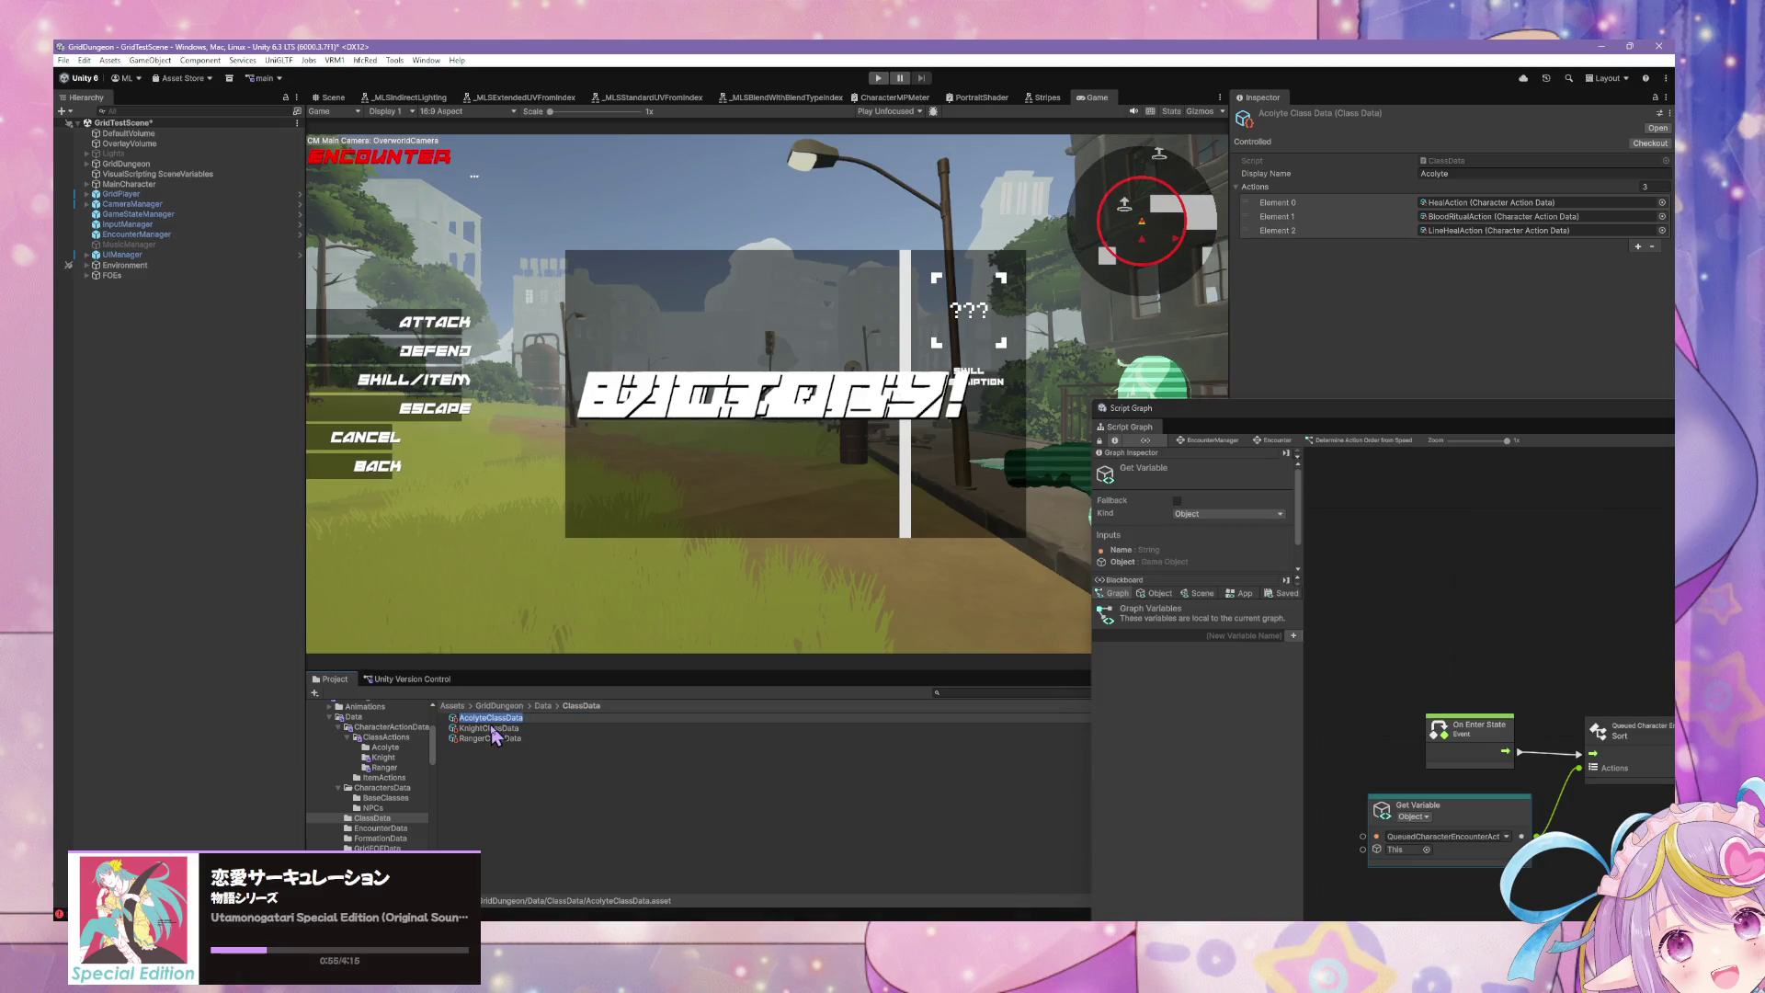
Step: Review the Ranger and Knight class action lists and the Ranger's character stats, including AGI
click(491, 728)
click(496, 738)
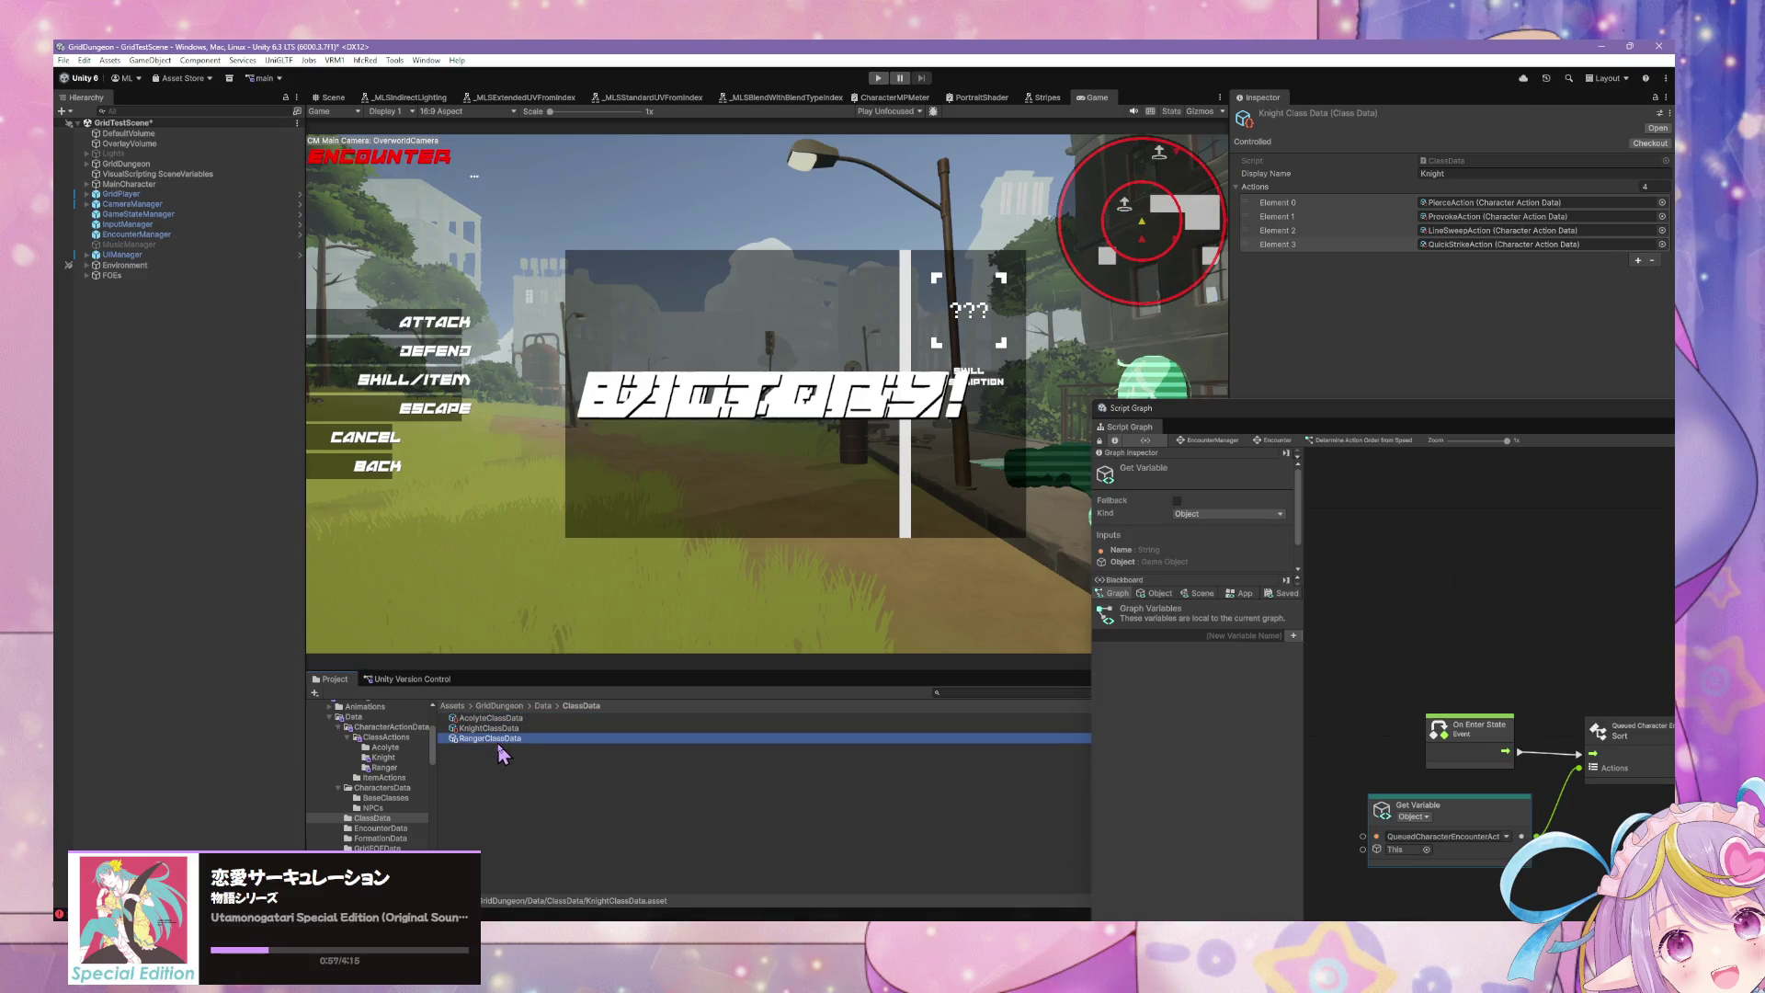
key(Up)
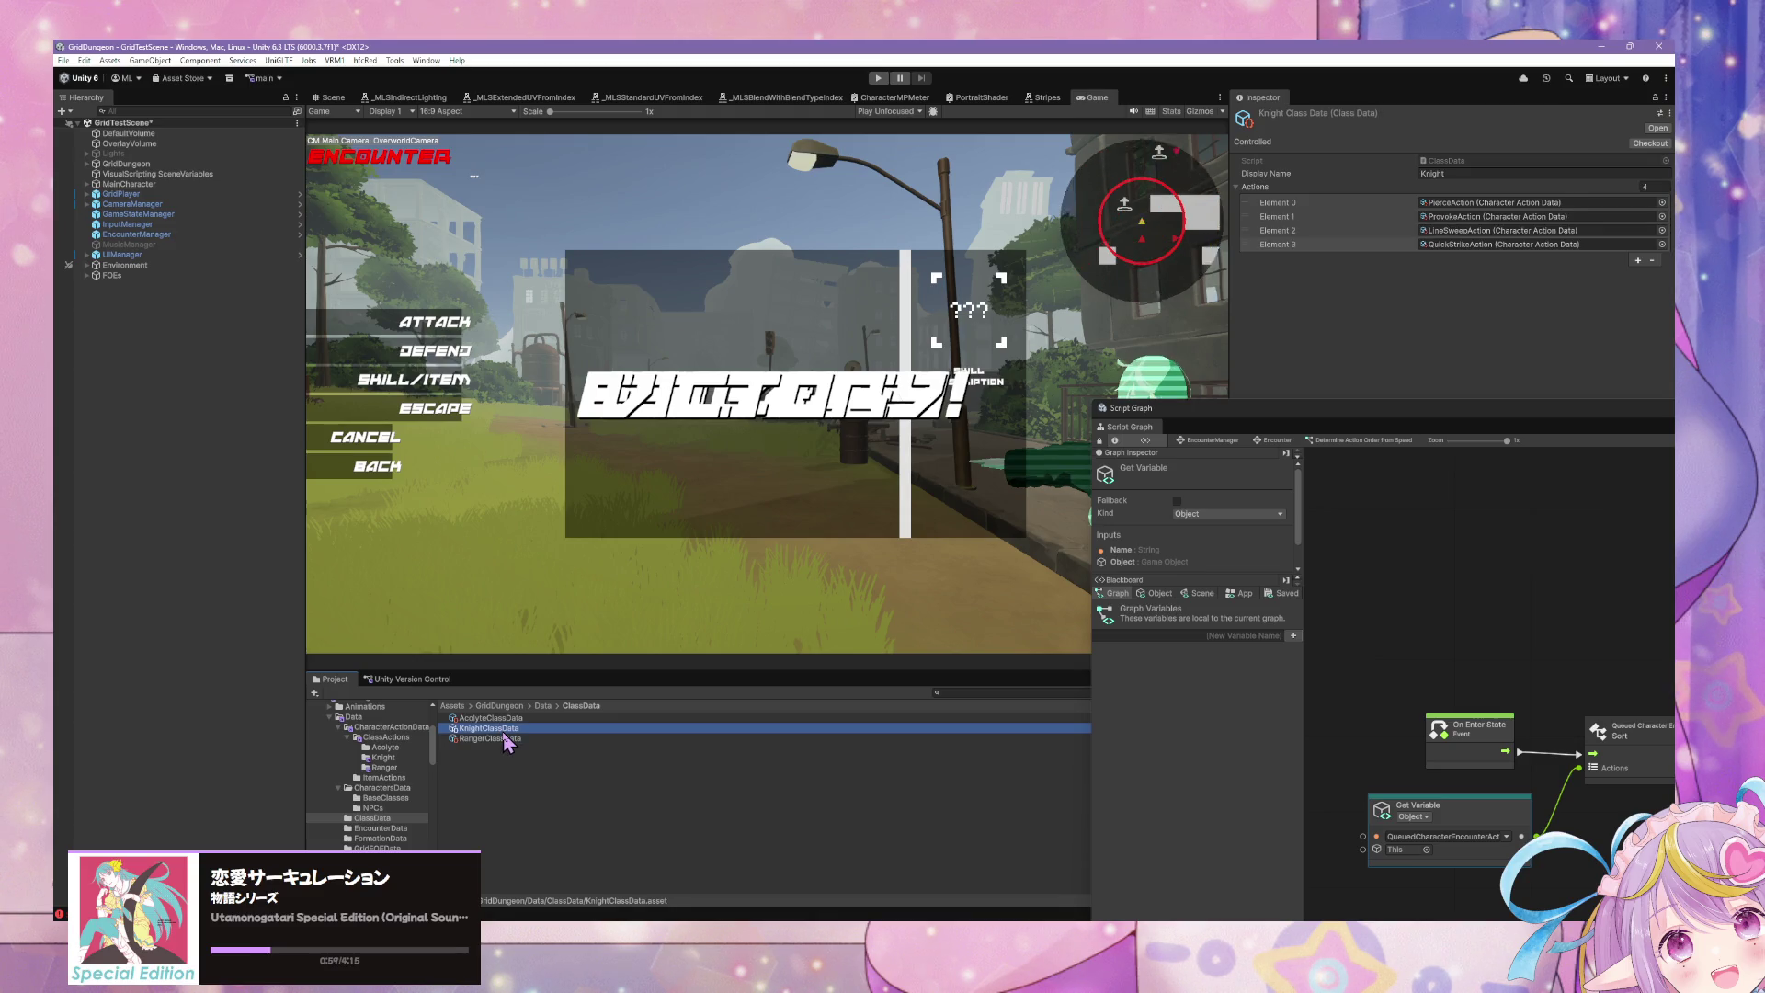
key(Up)
key(Down)
click(506, 741)
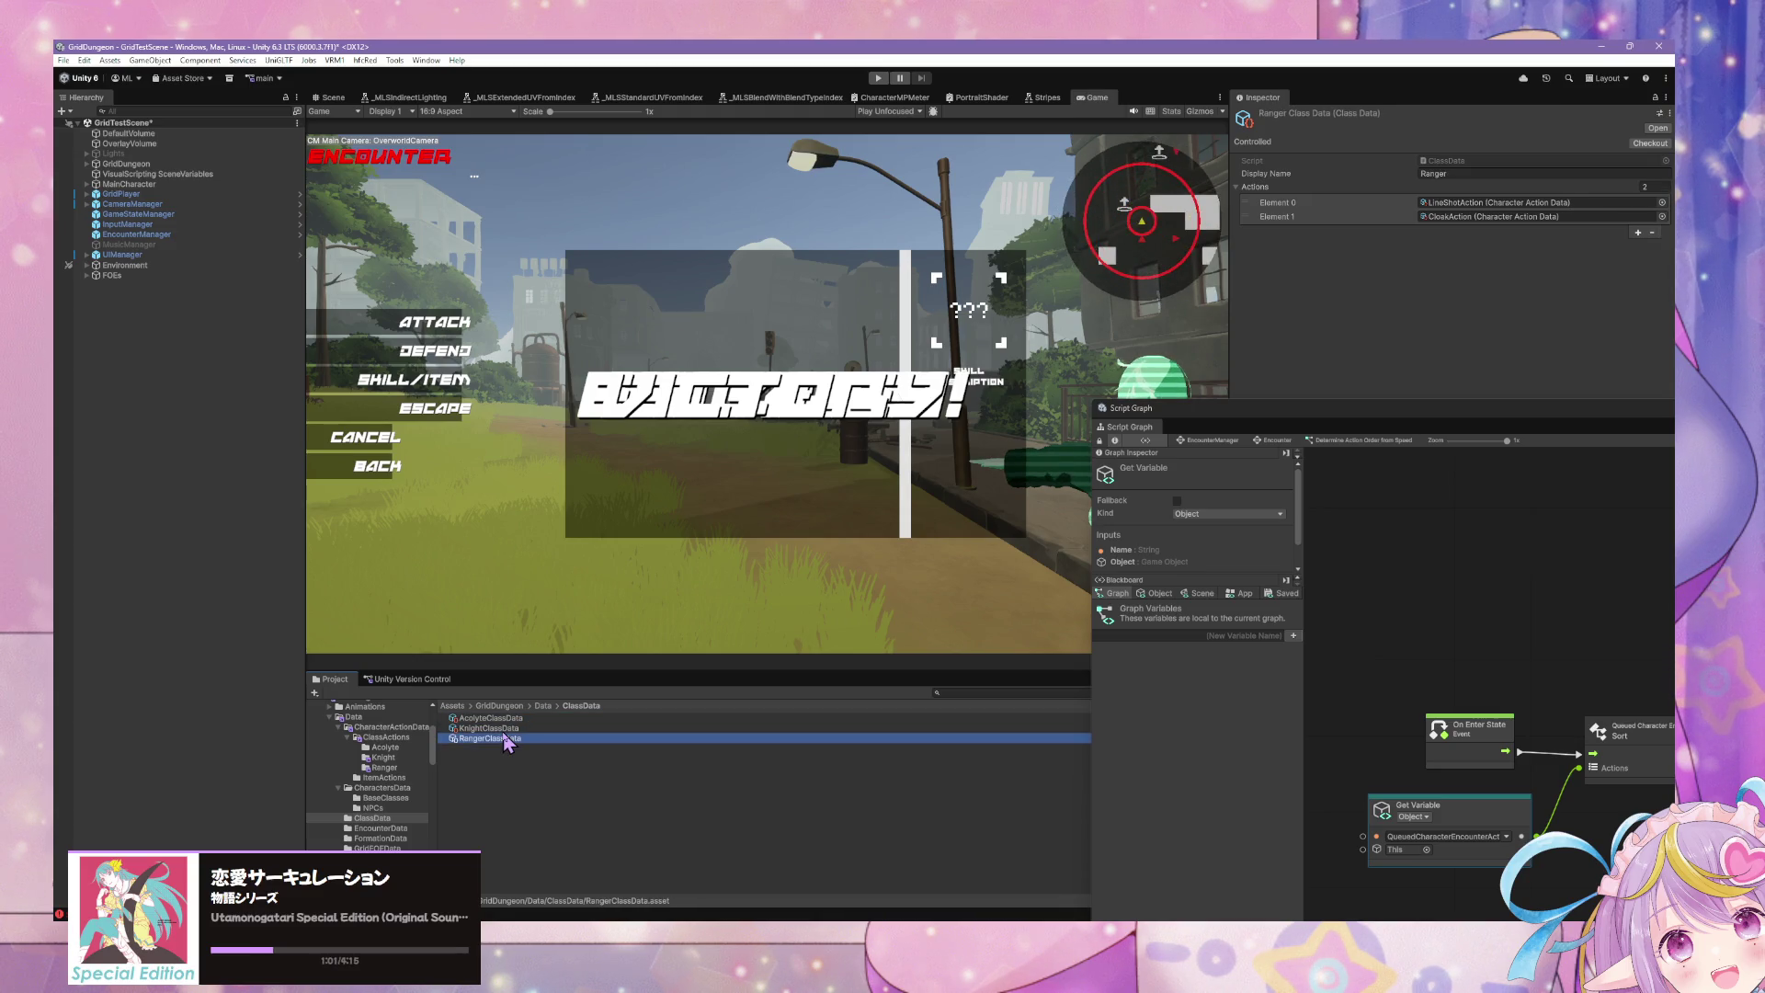
click(384, 758)
click(386, 769)
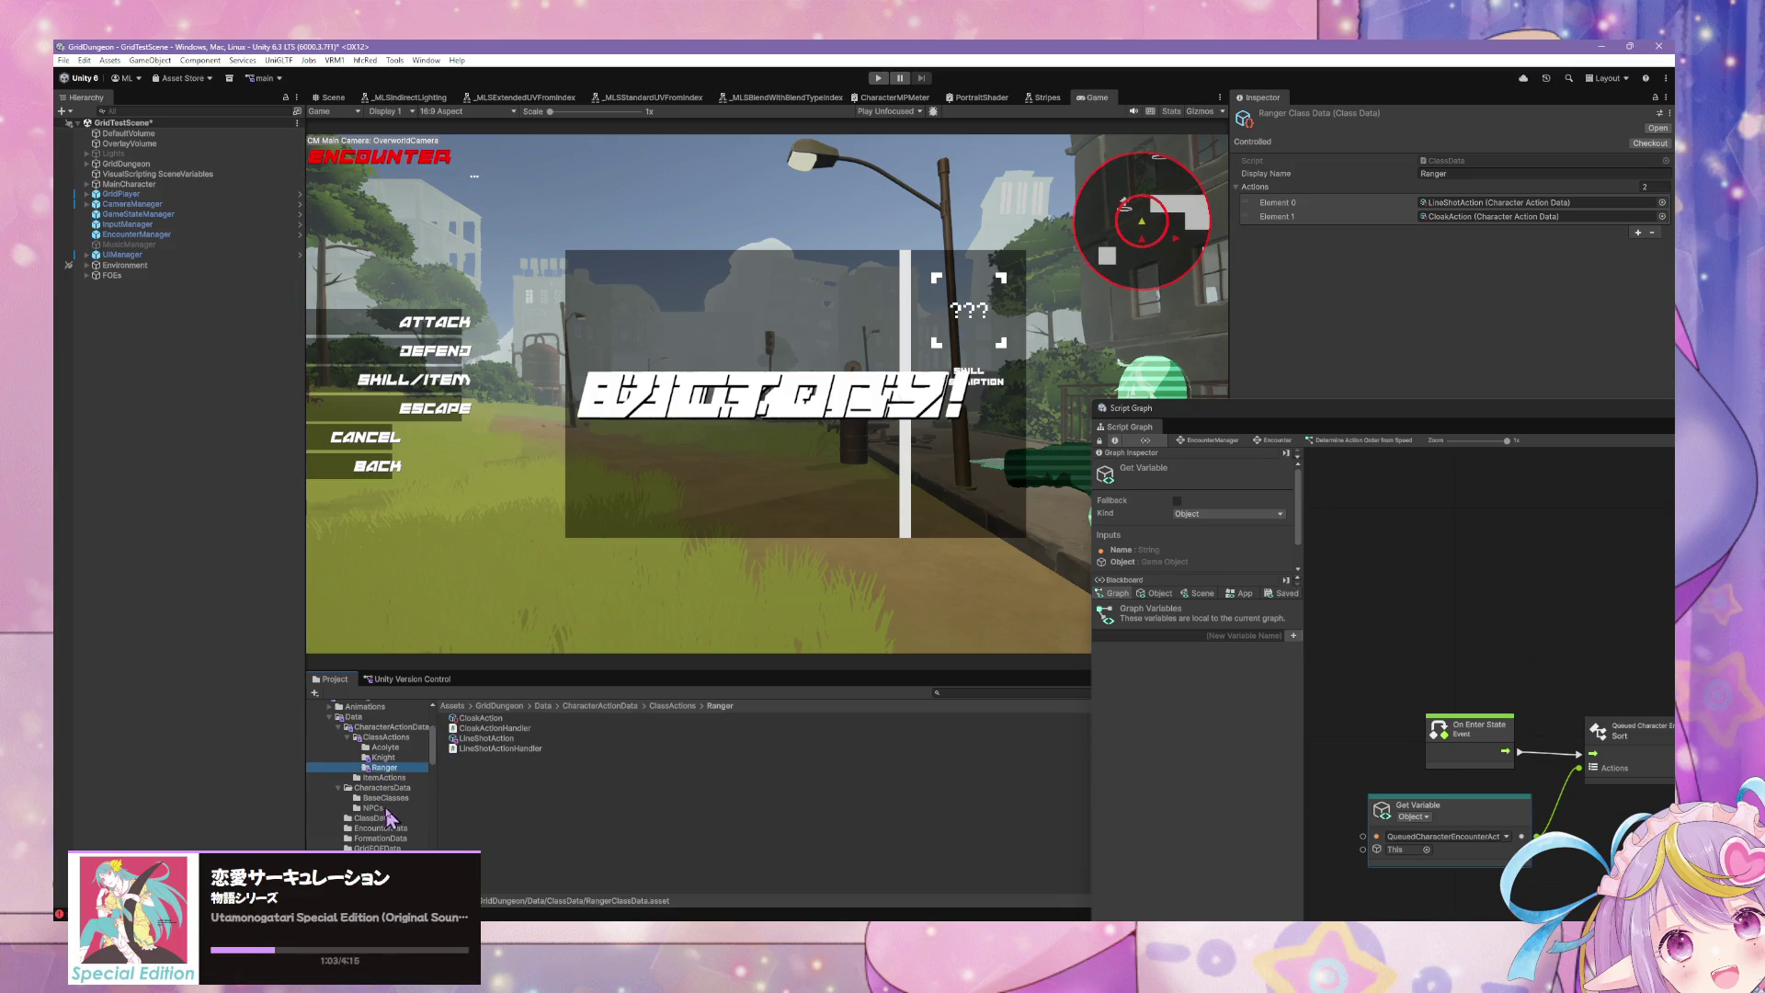
click(384, 797)
click(490, 720)
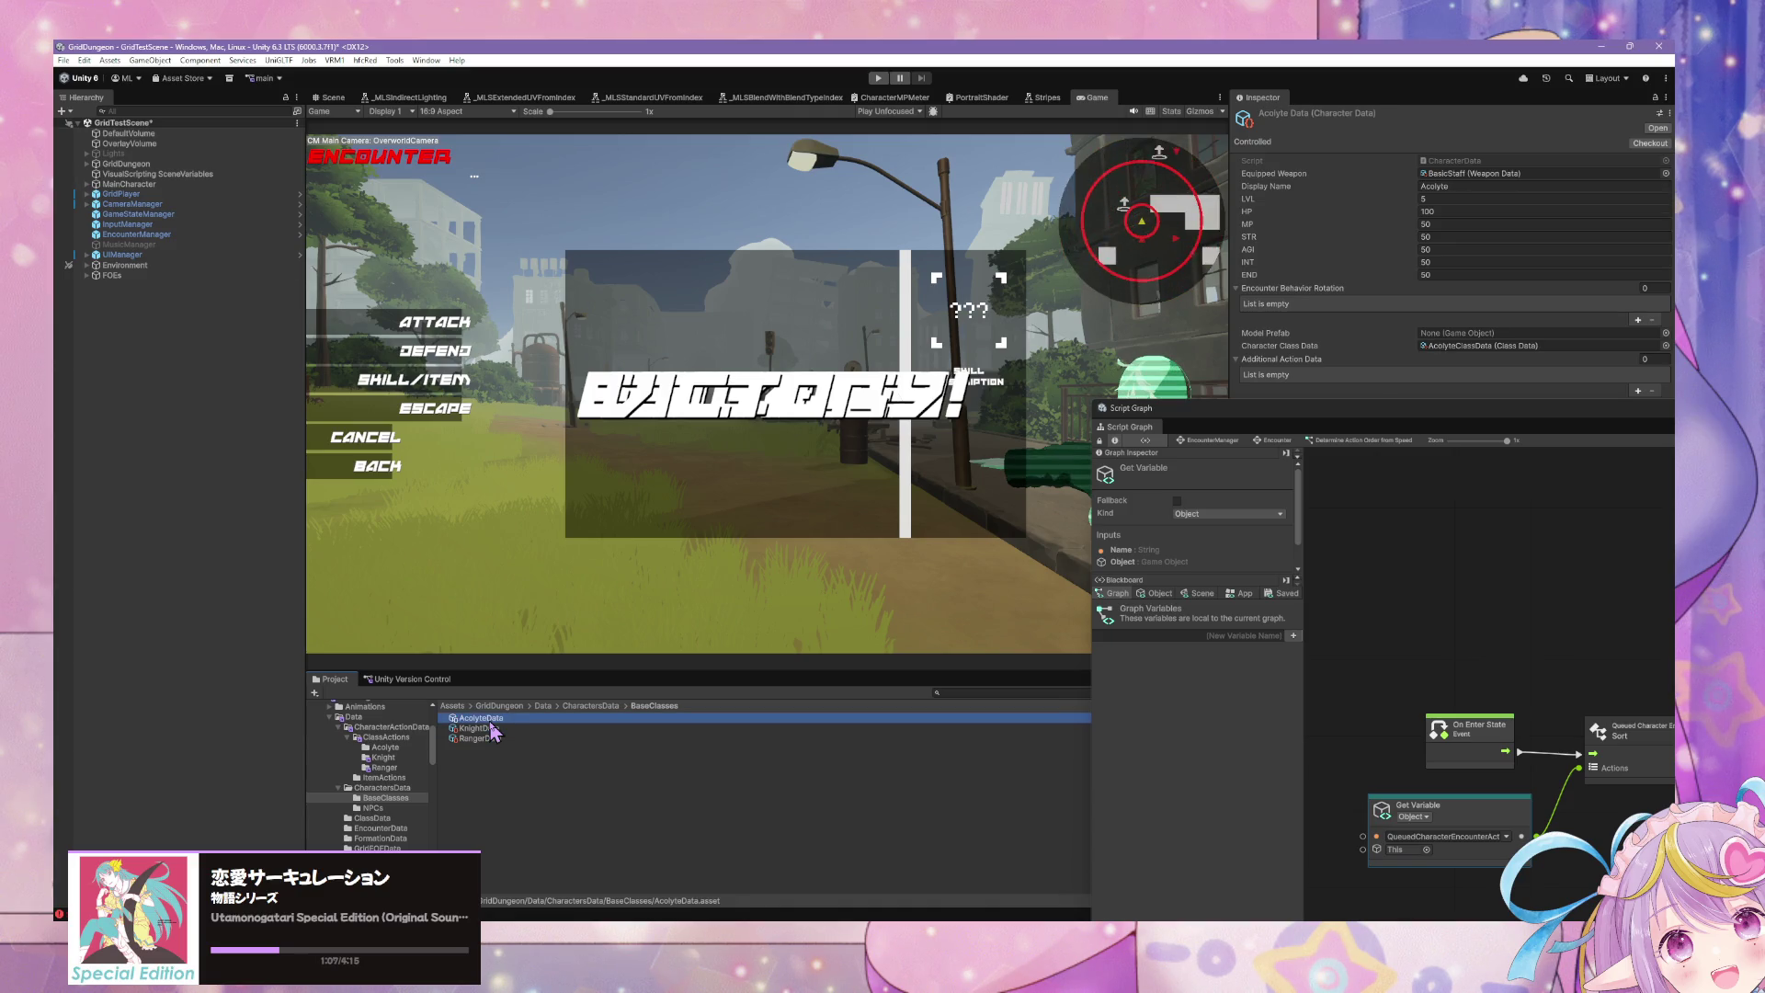
key(Down)
key(Down)
key(Up)
key(Up)
key(Down)
key(Down)
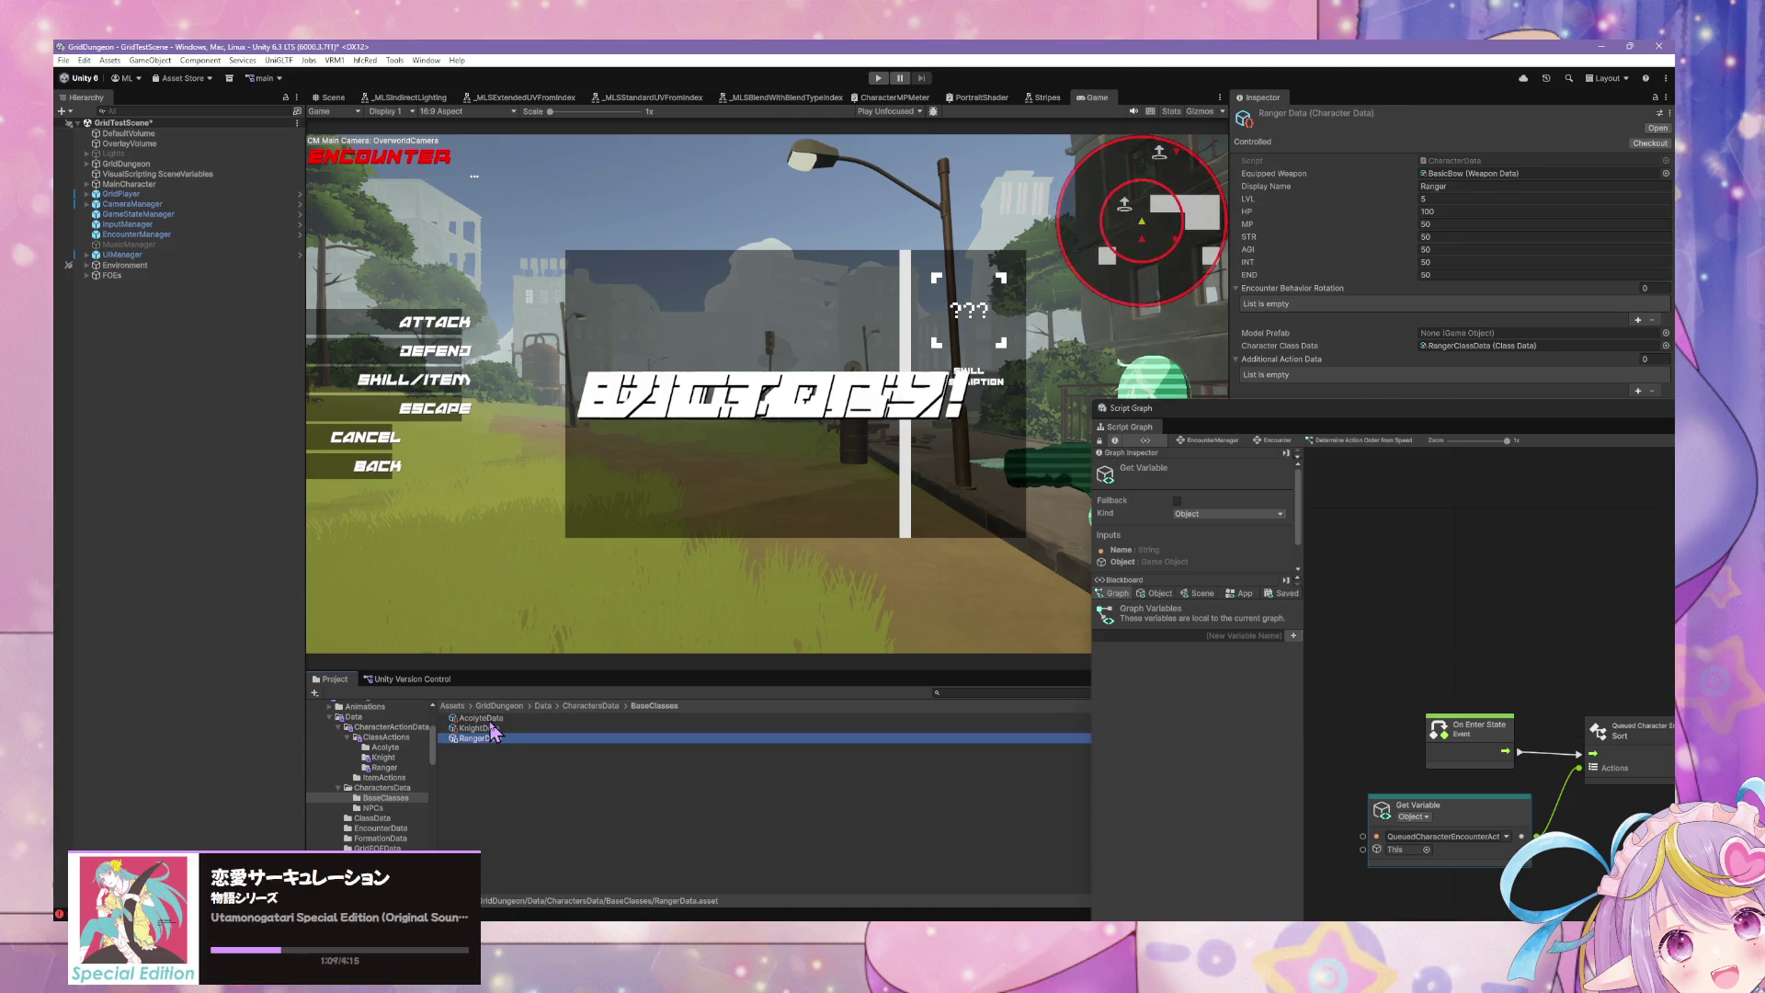
click(1425, 249)
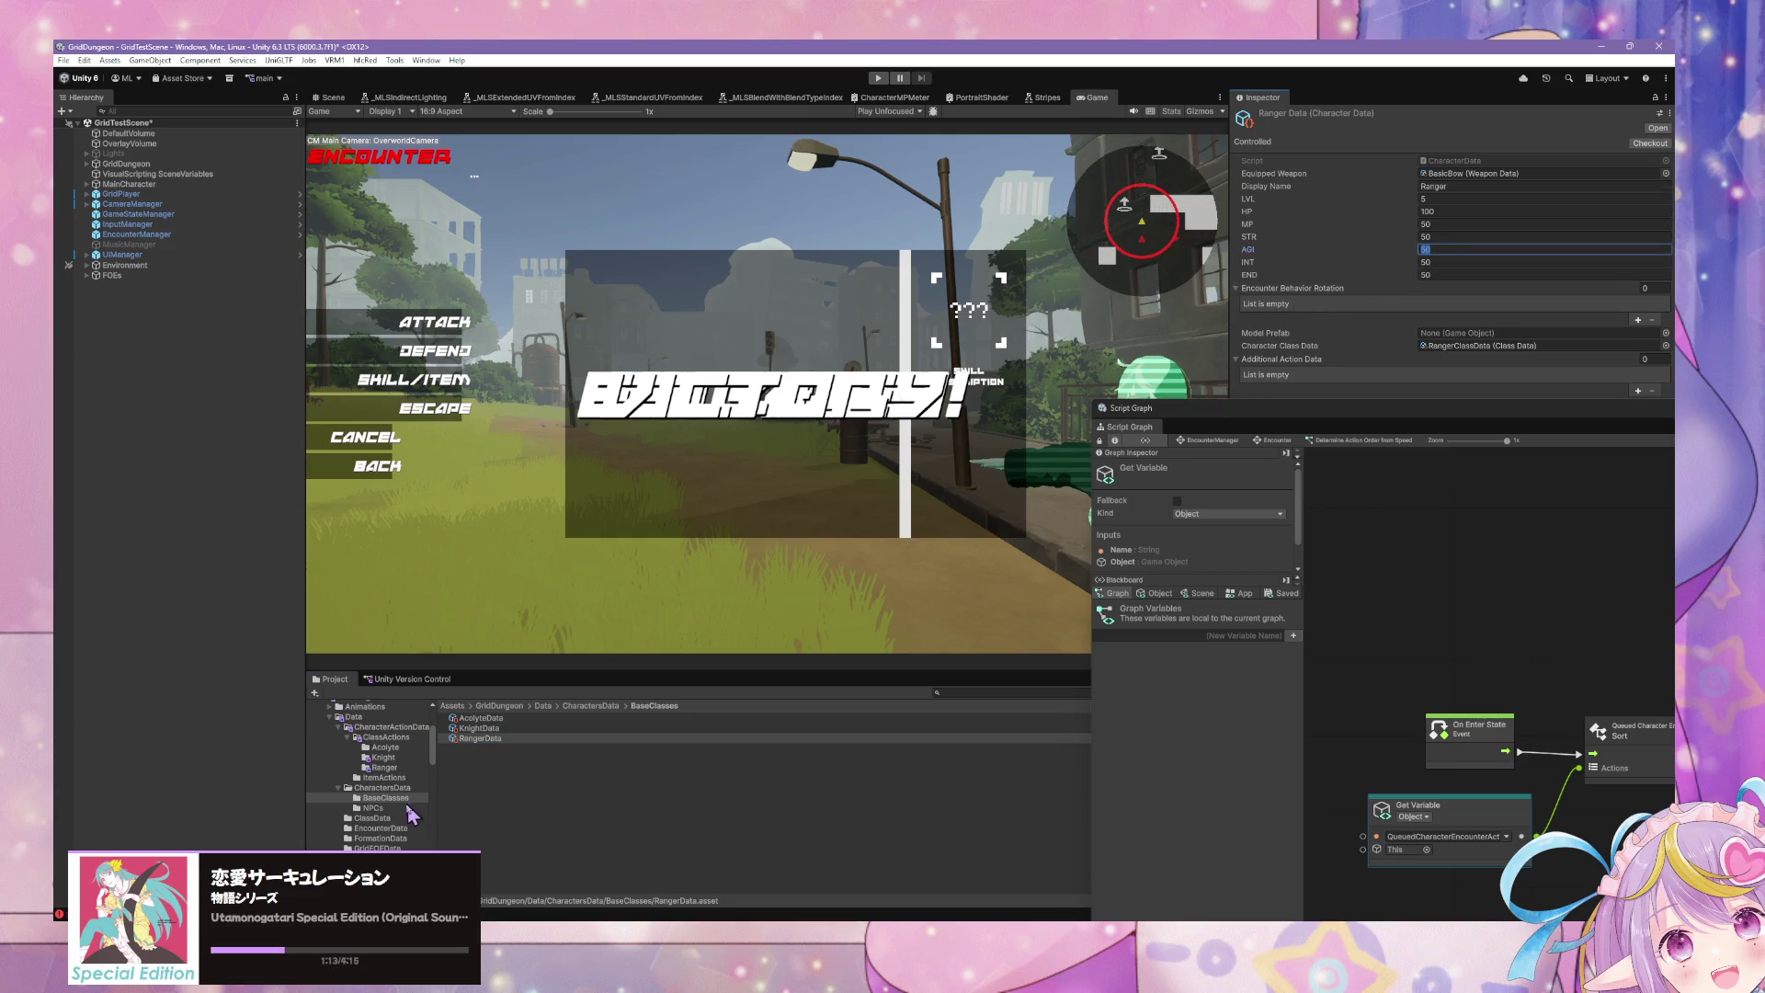
Step: Check the Cloak action and Quick Strike's priority multiplier, then enlarge the Script Graph showing the Sort node
click(385, 767)
click(481, 718)
click(488, 739)
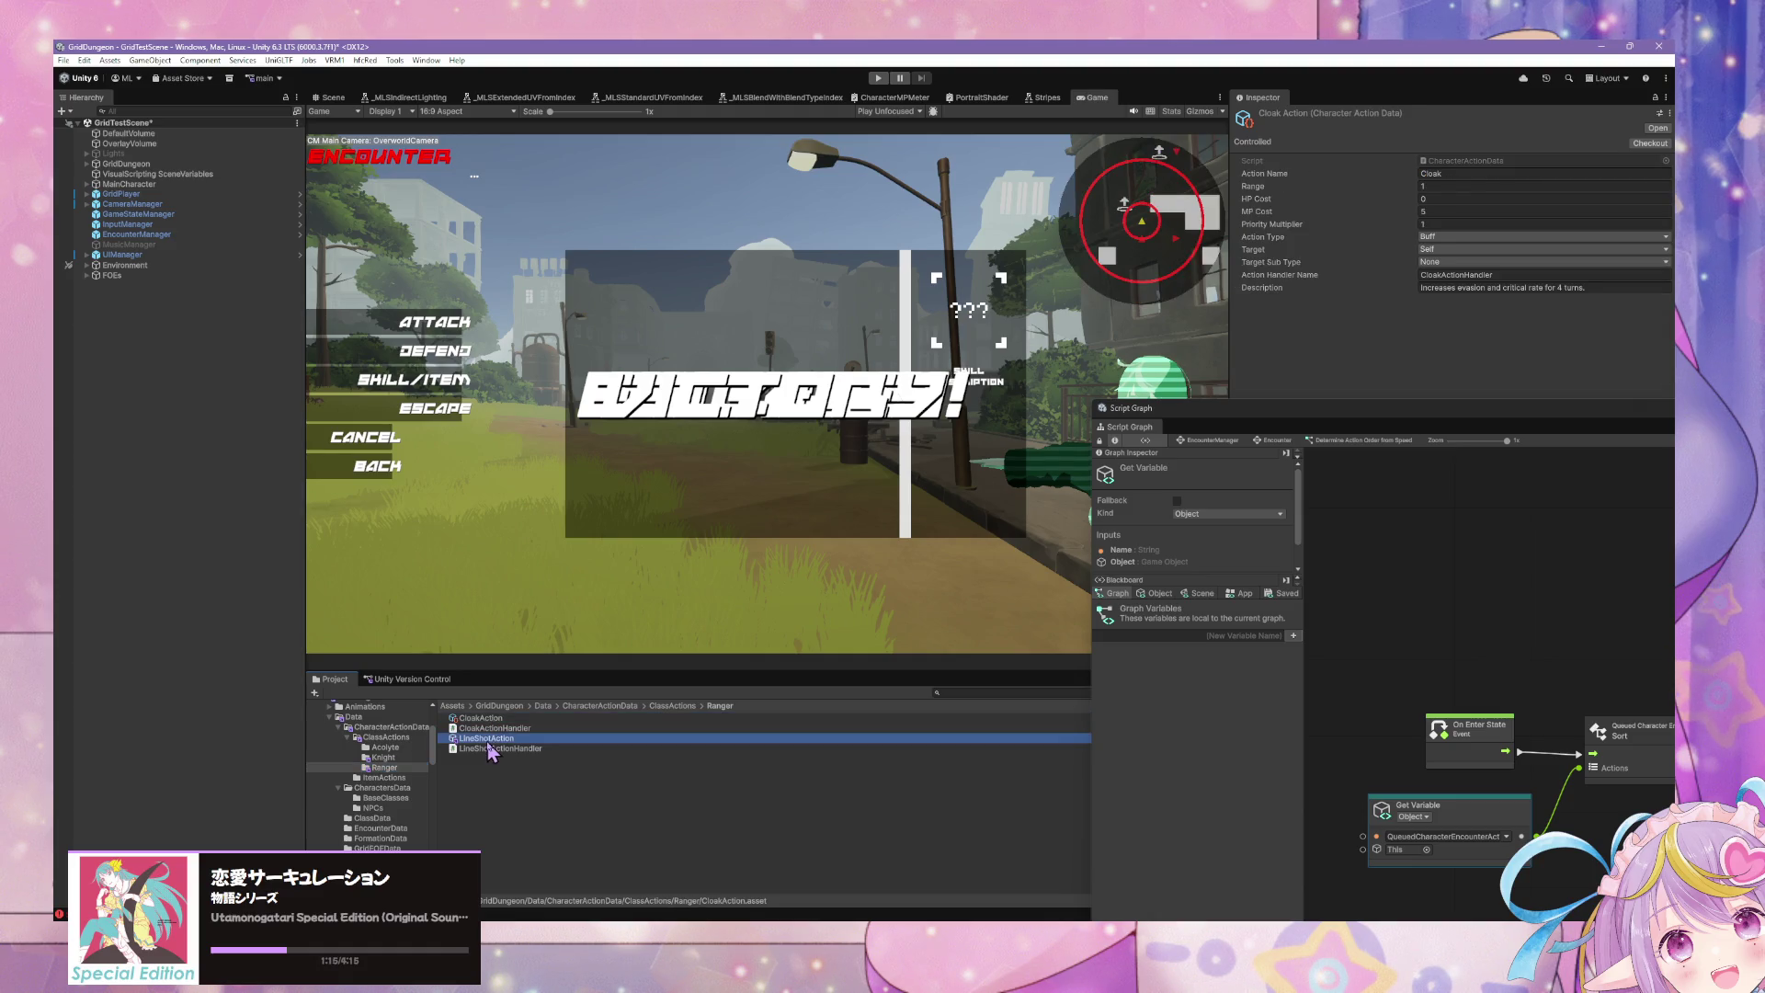
mouse_move(481, 718)
mouse_down()
mouse_move(394, 746)
mouse_move(377, 777)
mouse_move(386, 762)
mouse_up()
click(386, 760)
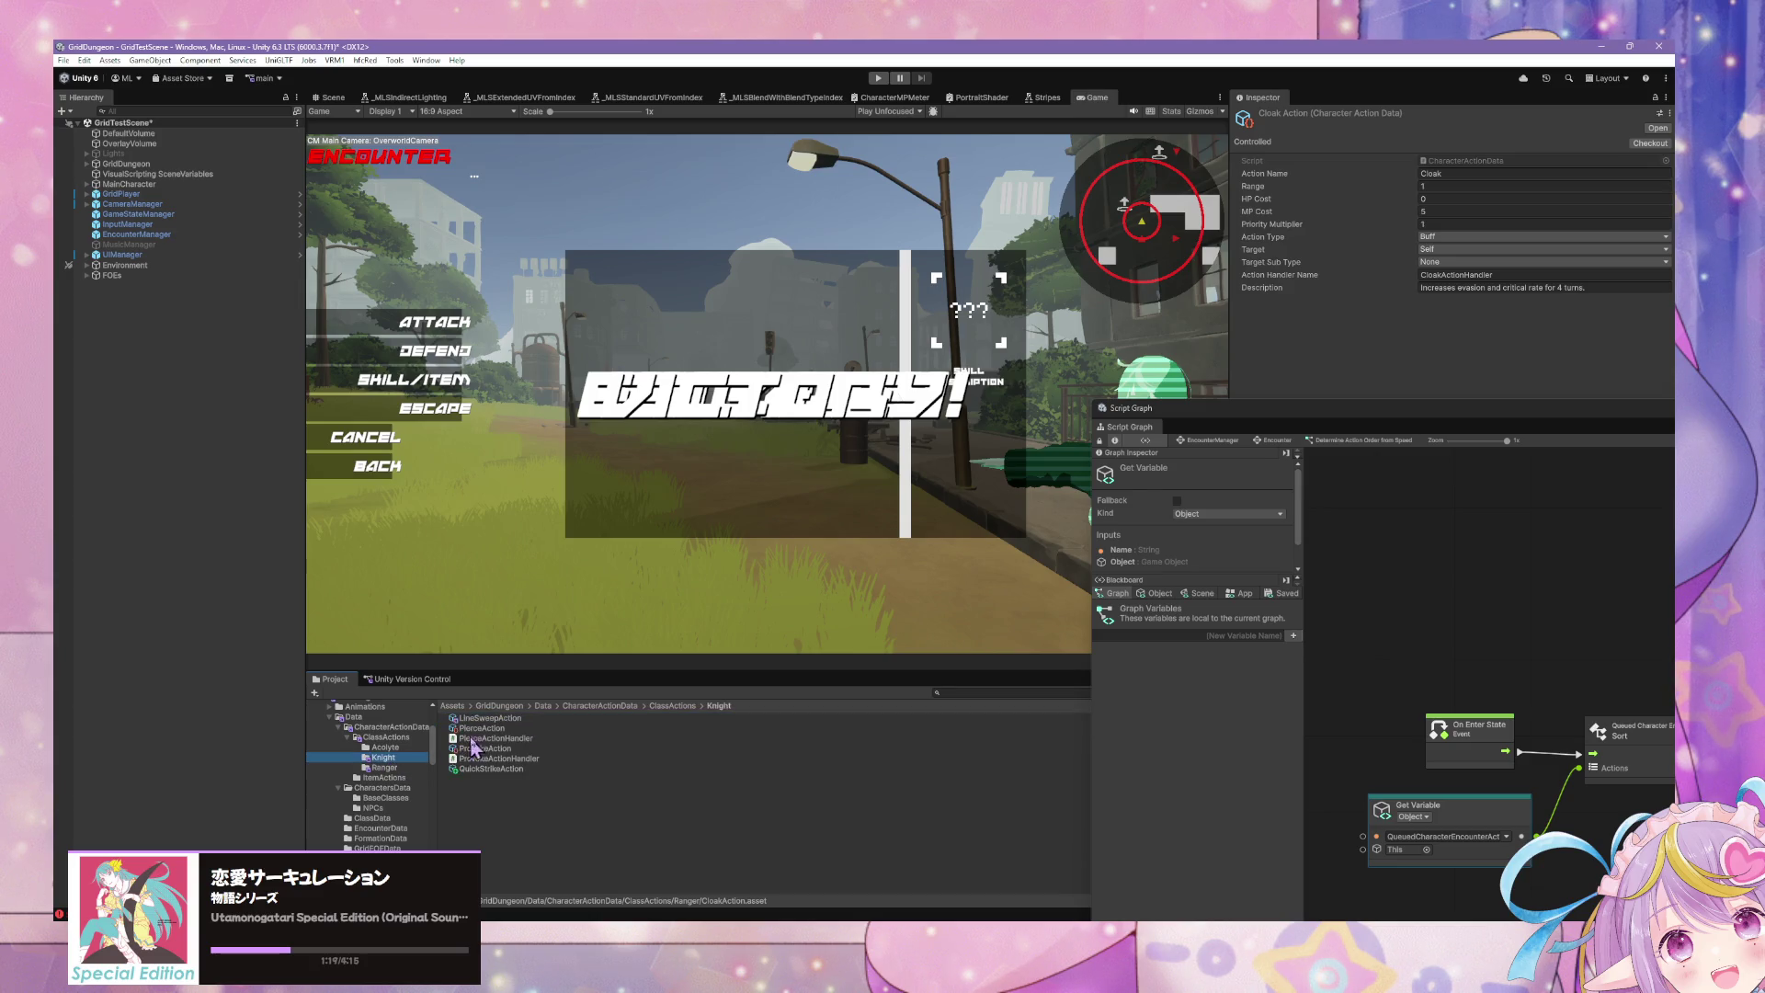
click(481, 728)
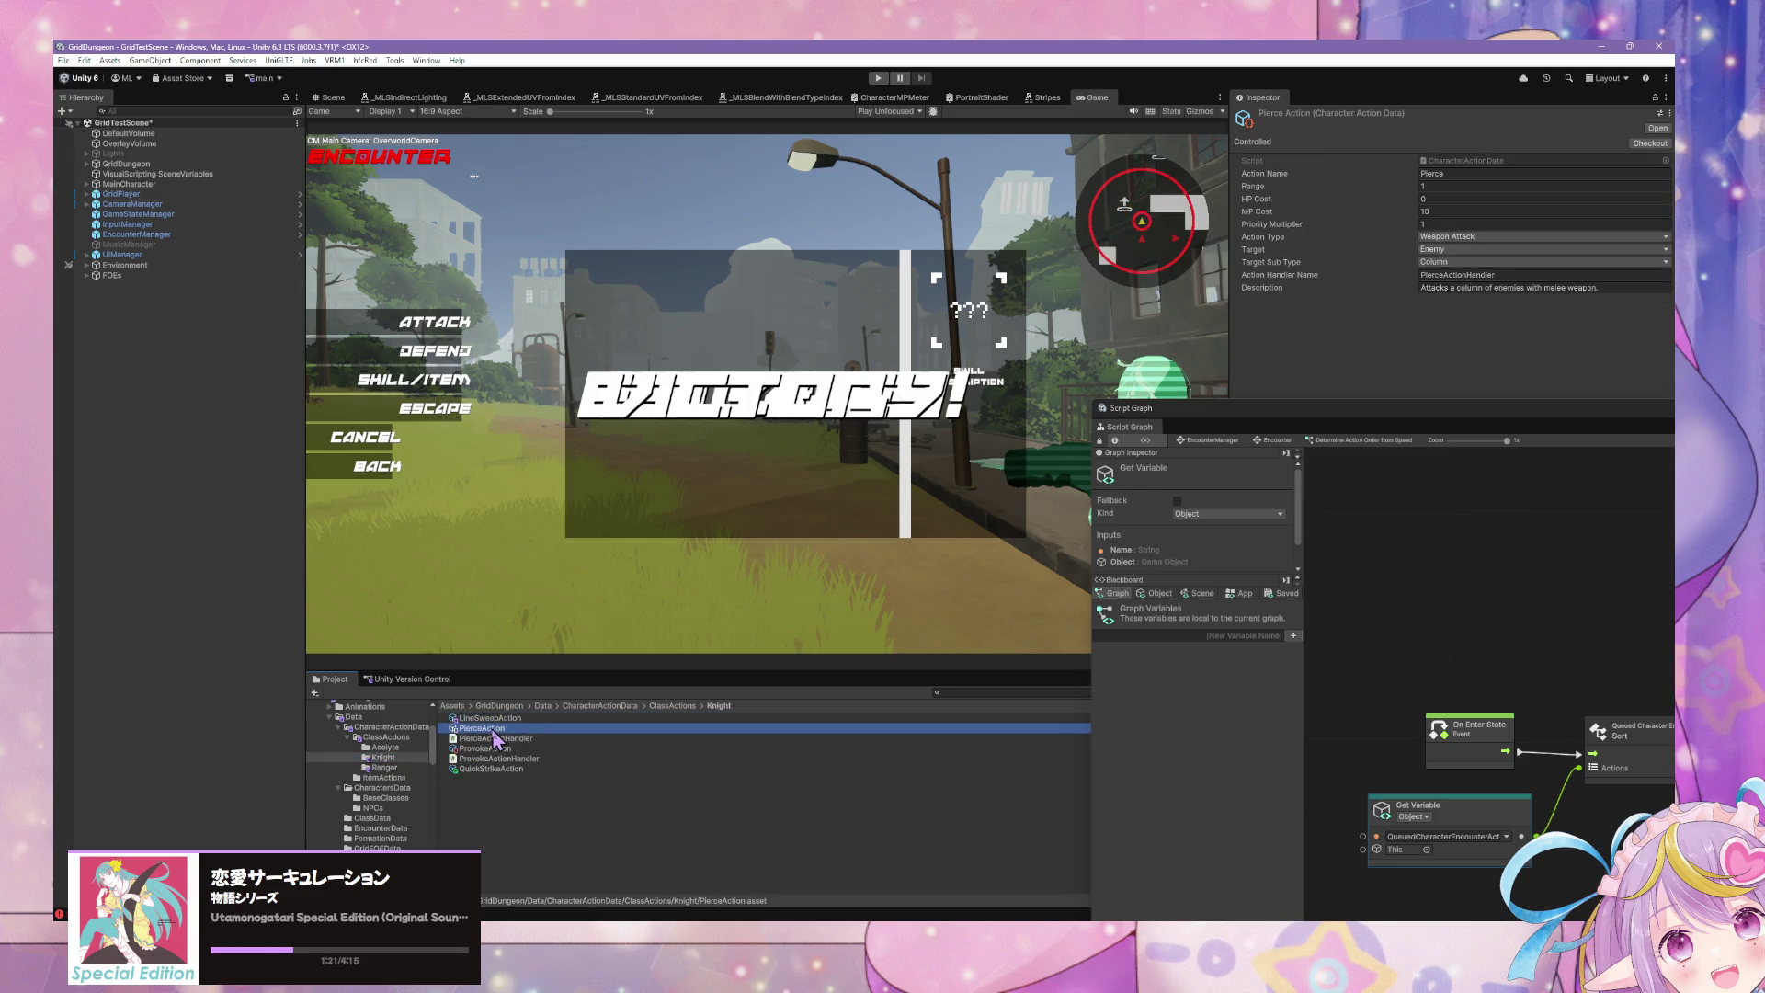
click(497, 739)
click(487, 729)
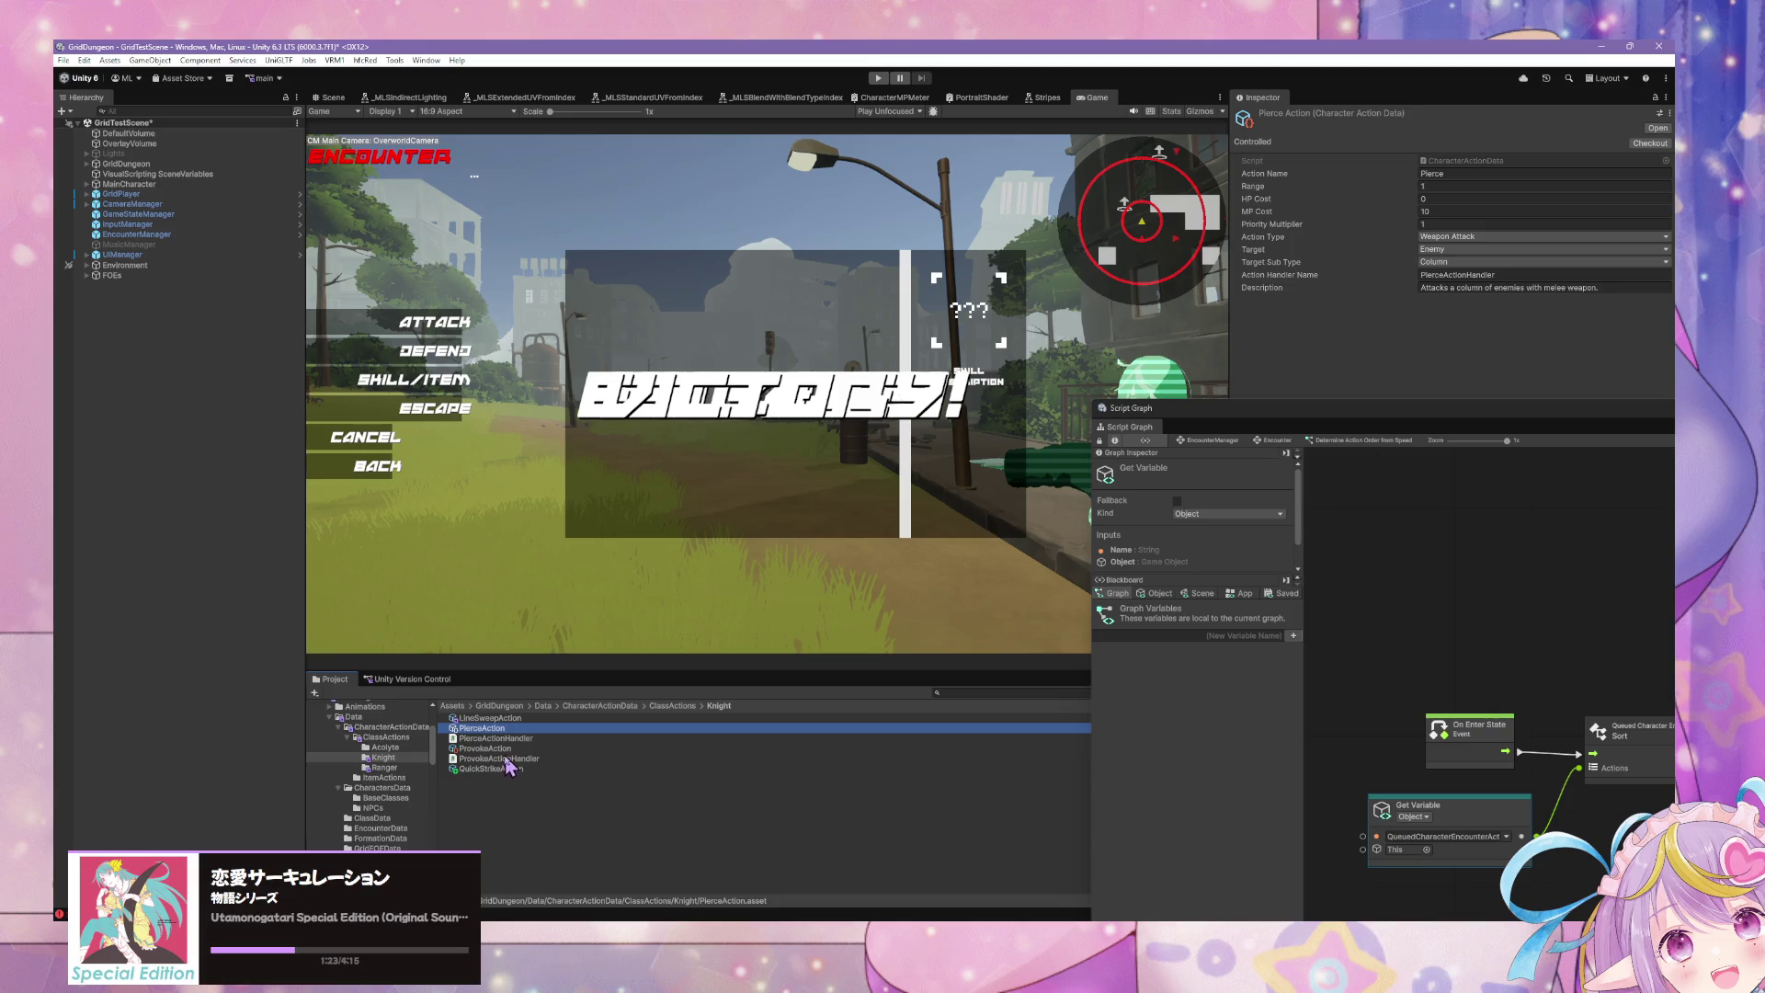
click(509, 771)
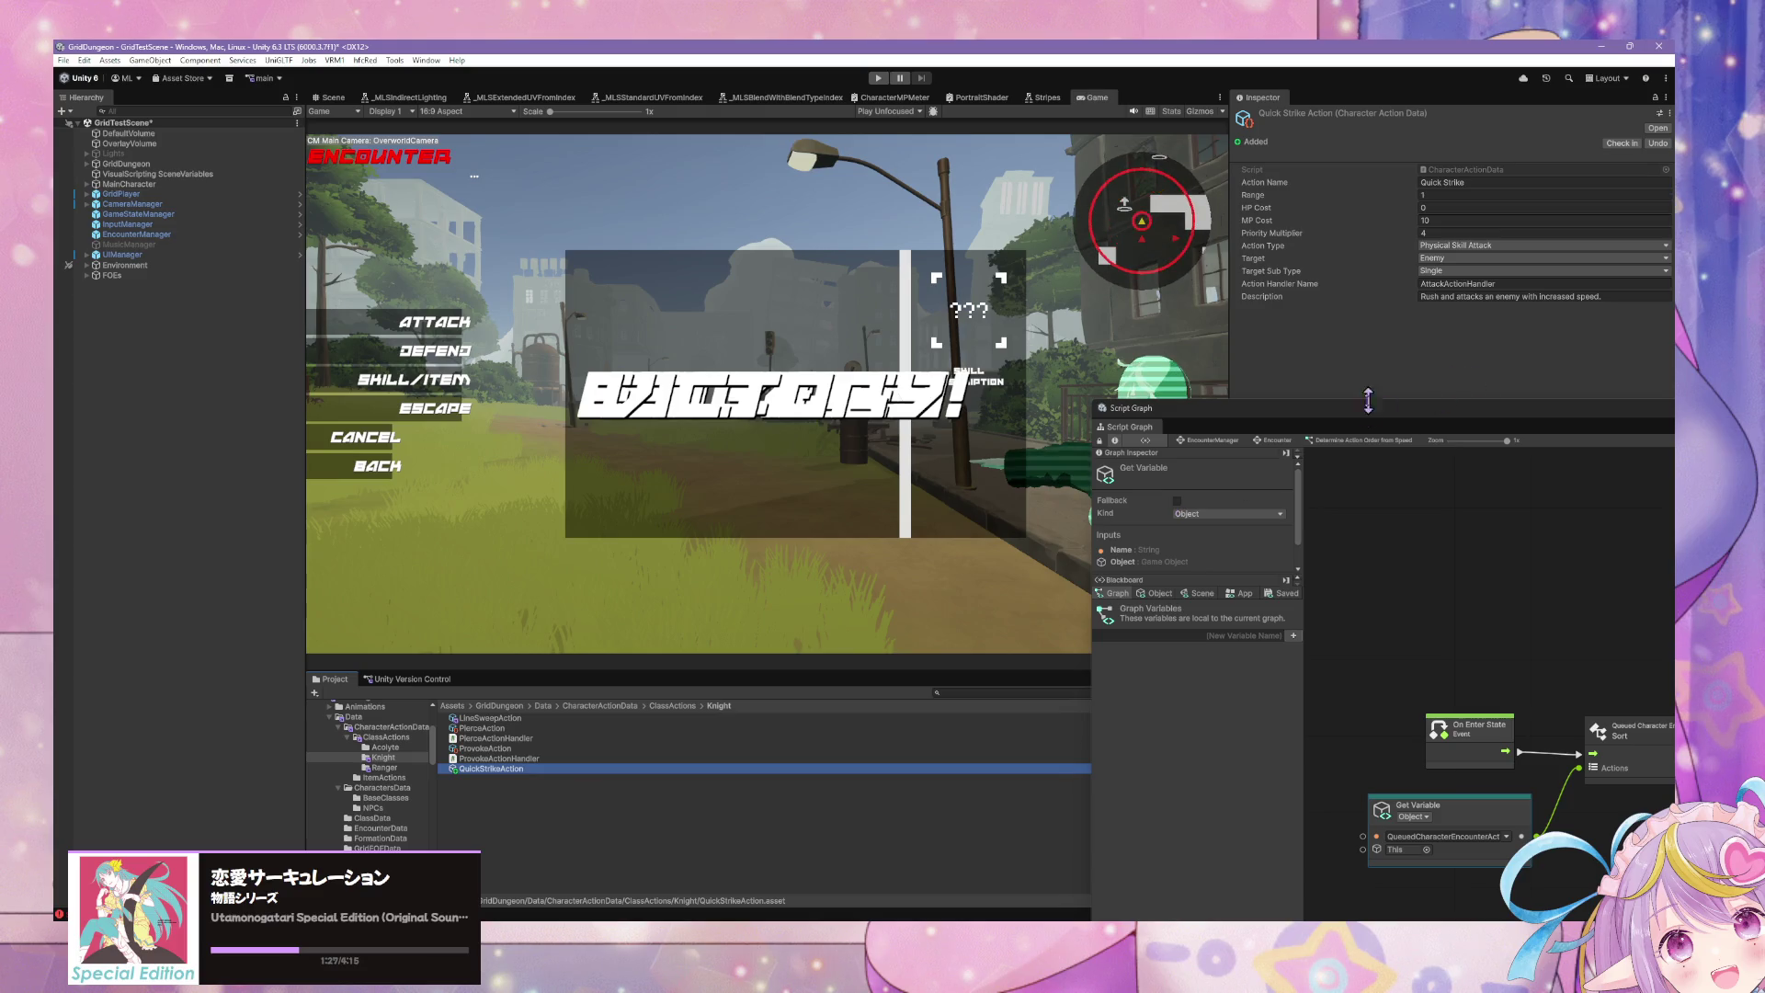
drag(1205, 408, 1090, 276)
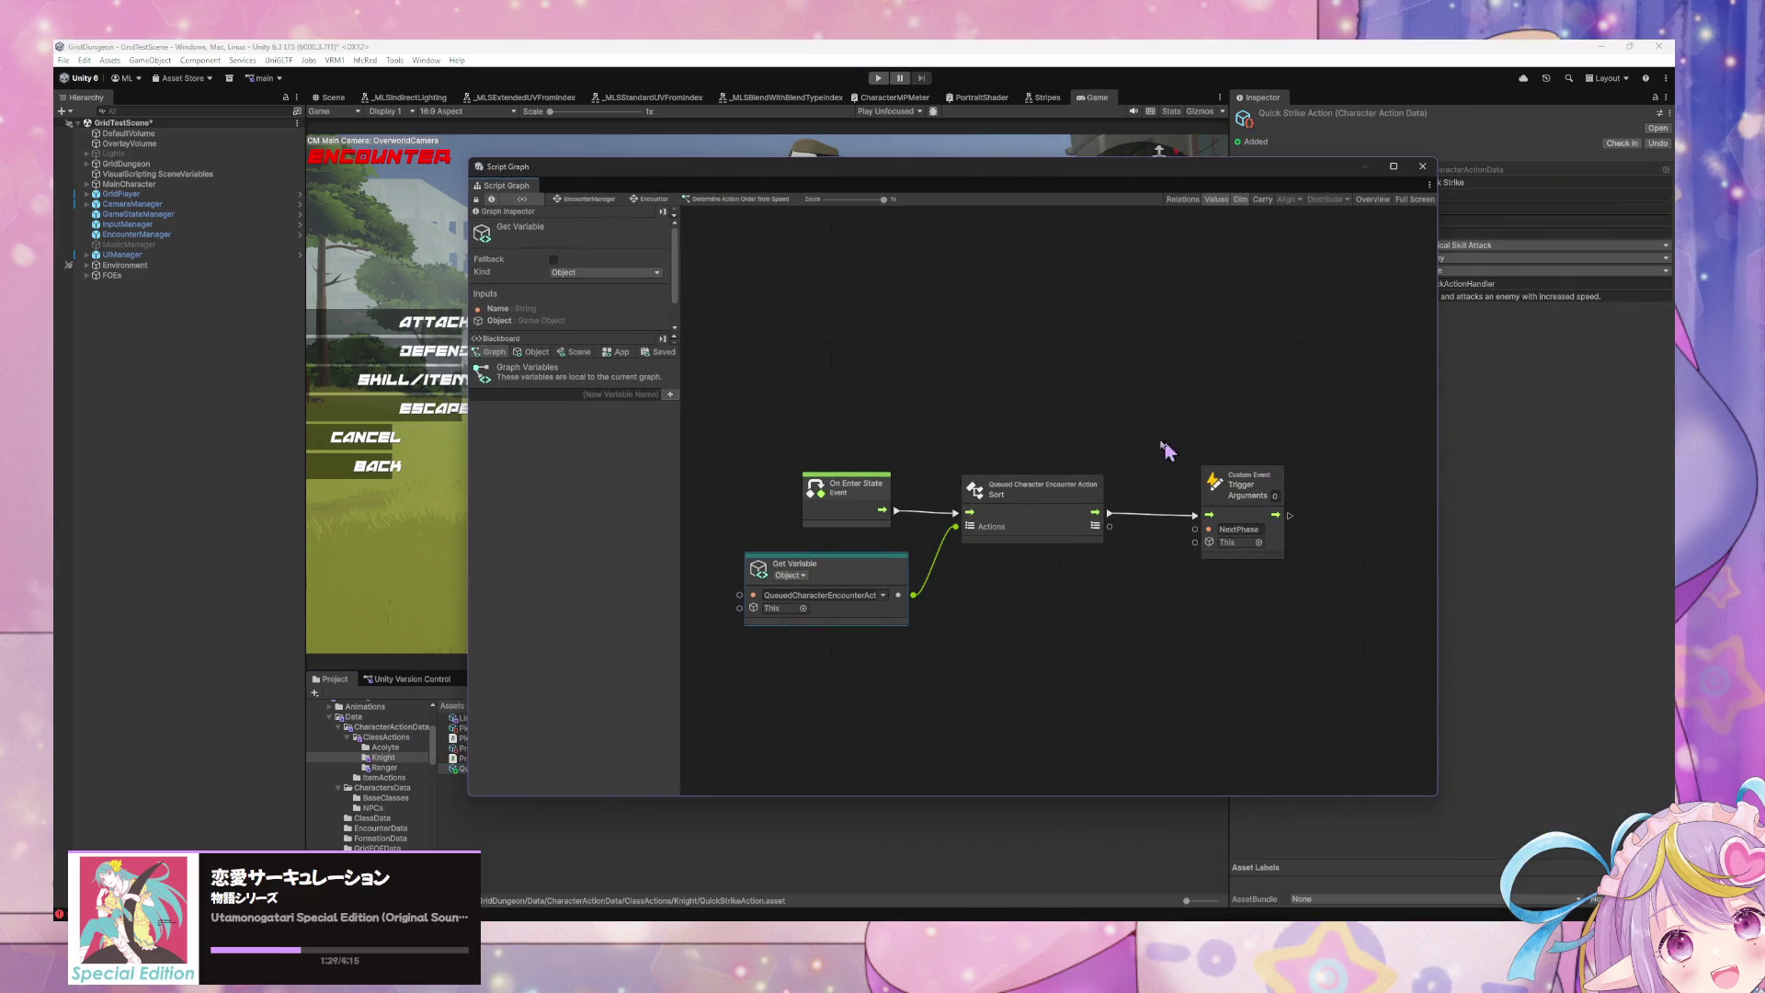
click(1059, 508)
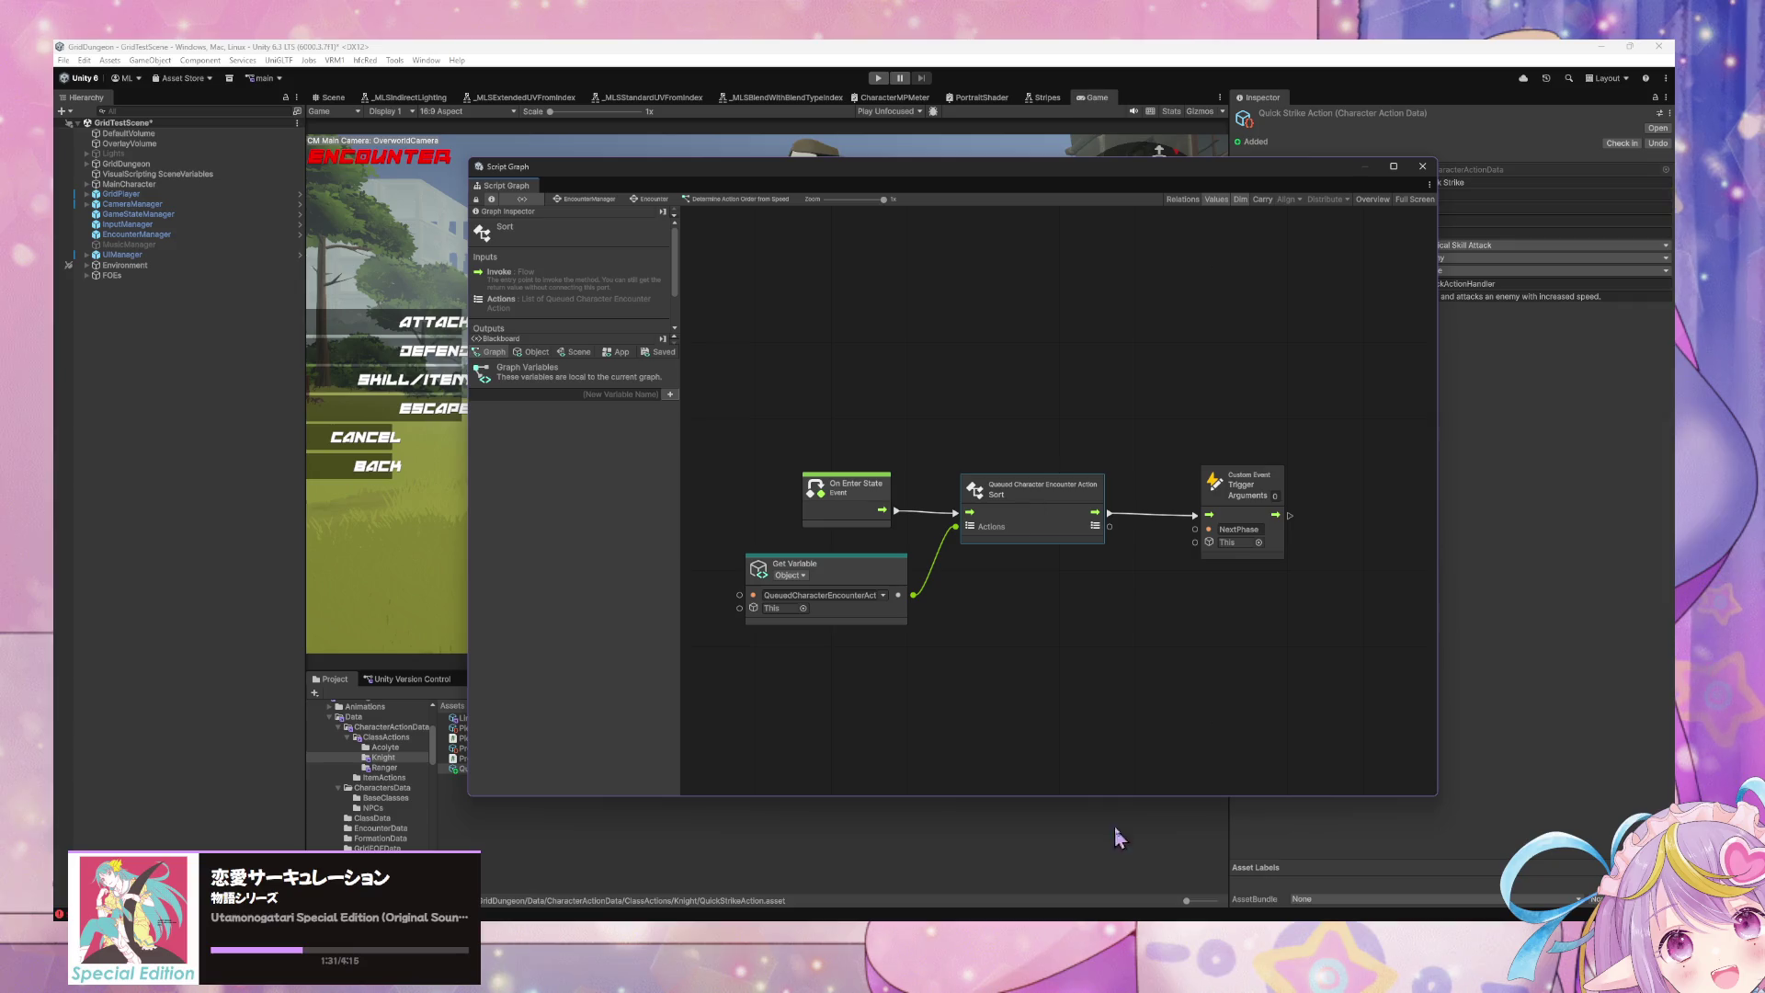
Step: In VS Code, add blank lines after the list reversal in the Sort method
key(alt+Tab)
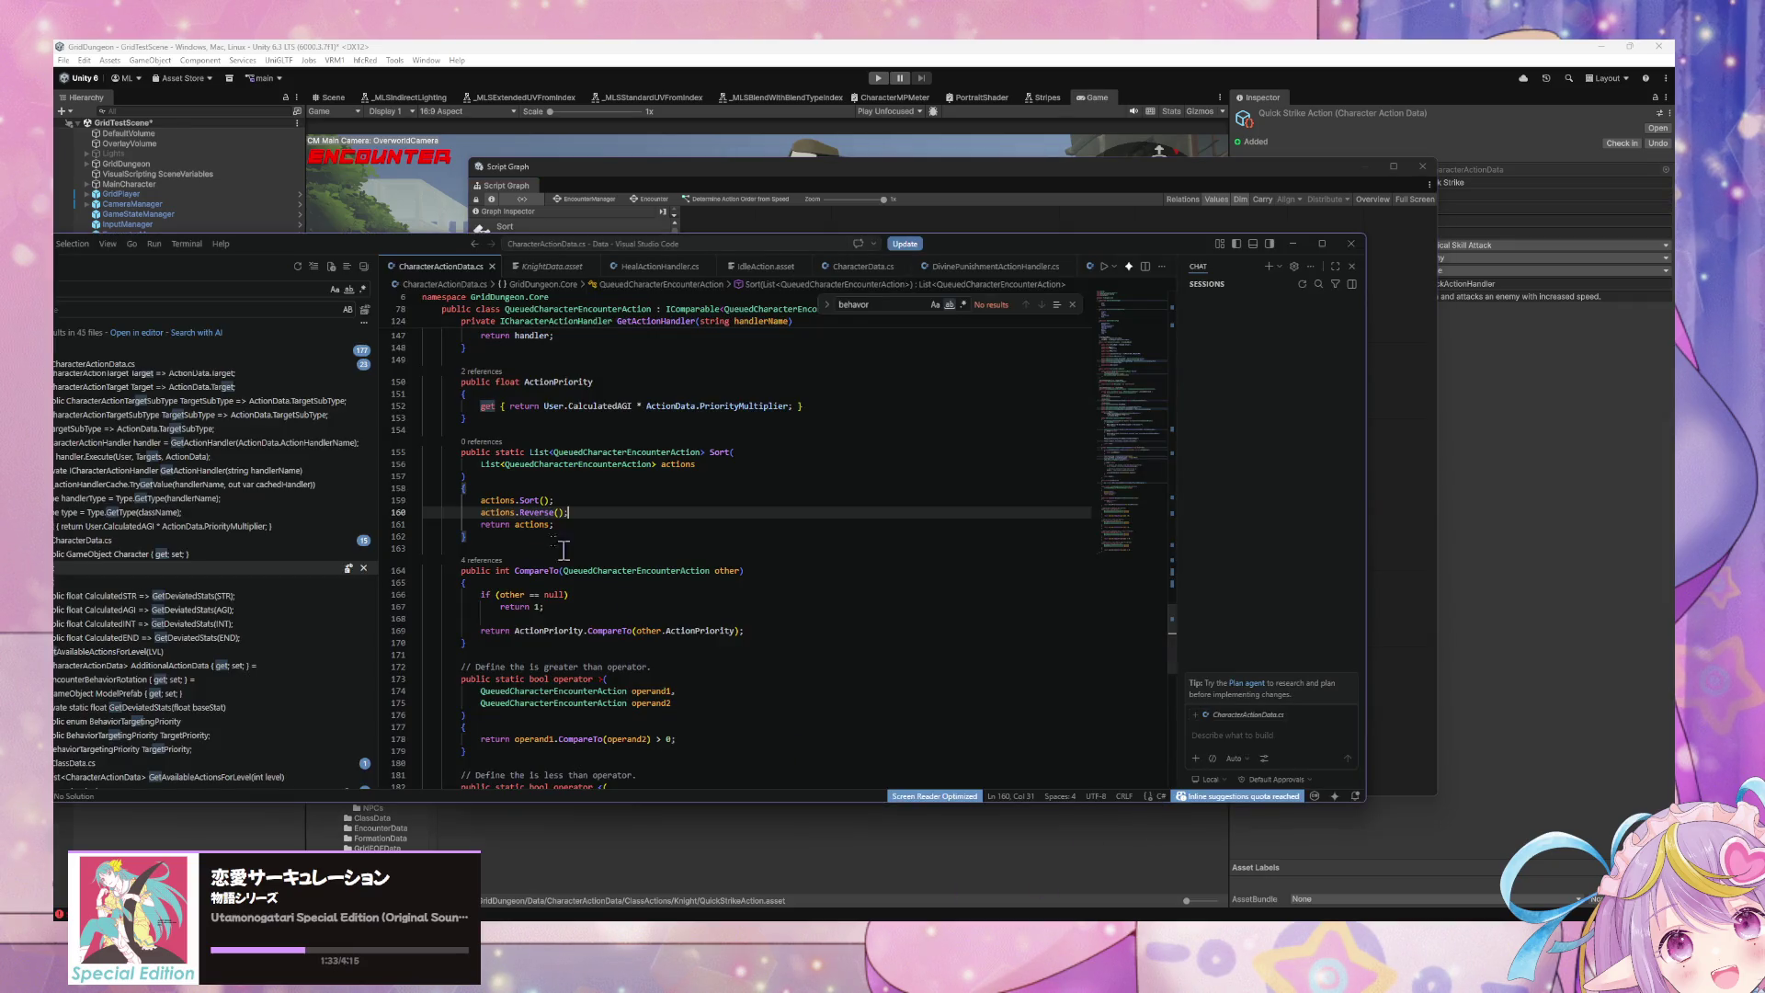
scroll(673, 531, up, 1)
scroll(672, 532, down, 1)
scroll(675, 533, up, 1)
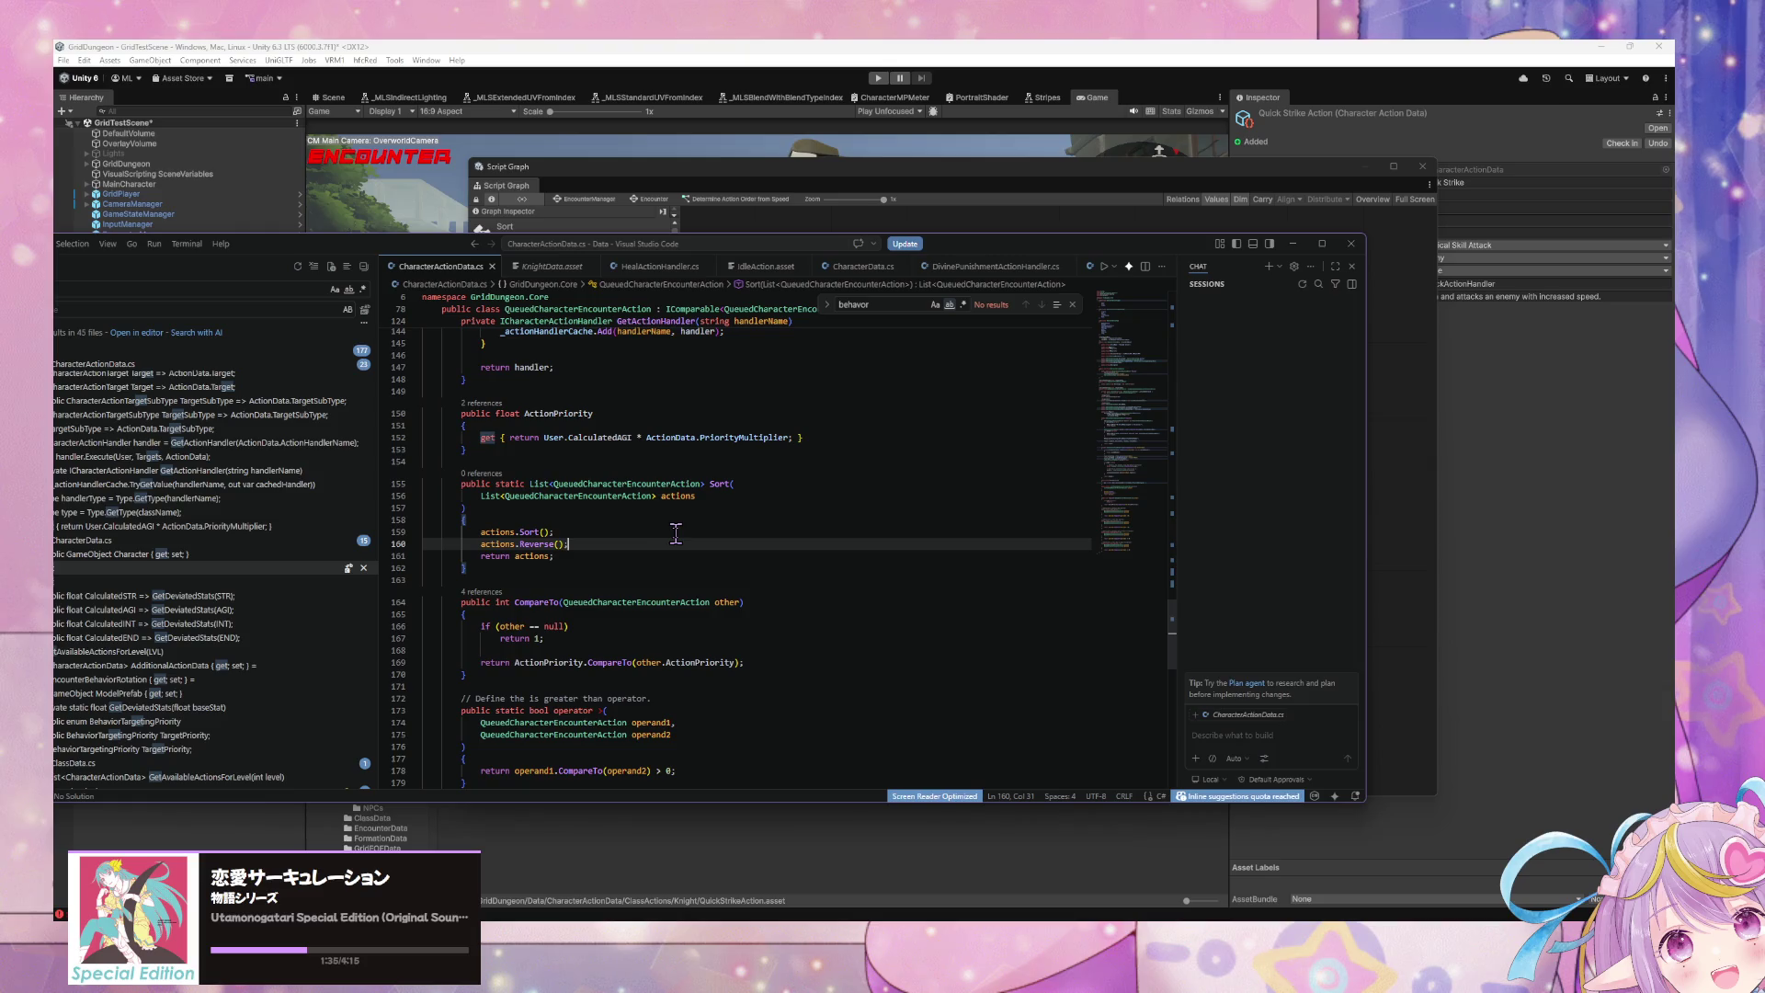
scroll(676, 534, down, 1)
scroll(676, 533, up, 1)
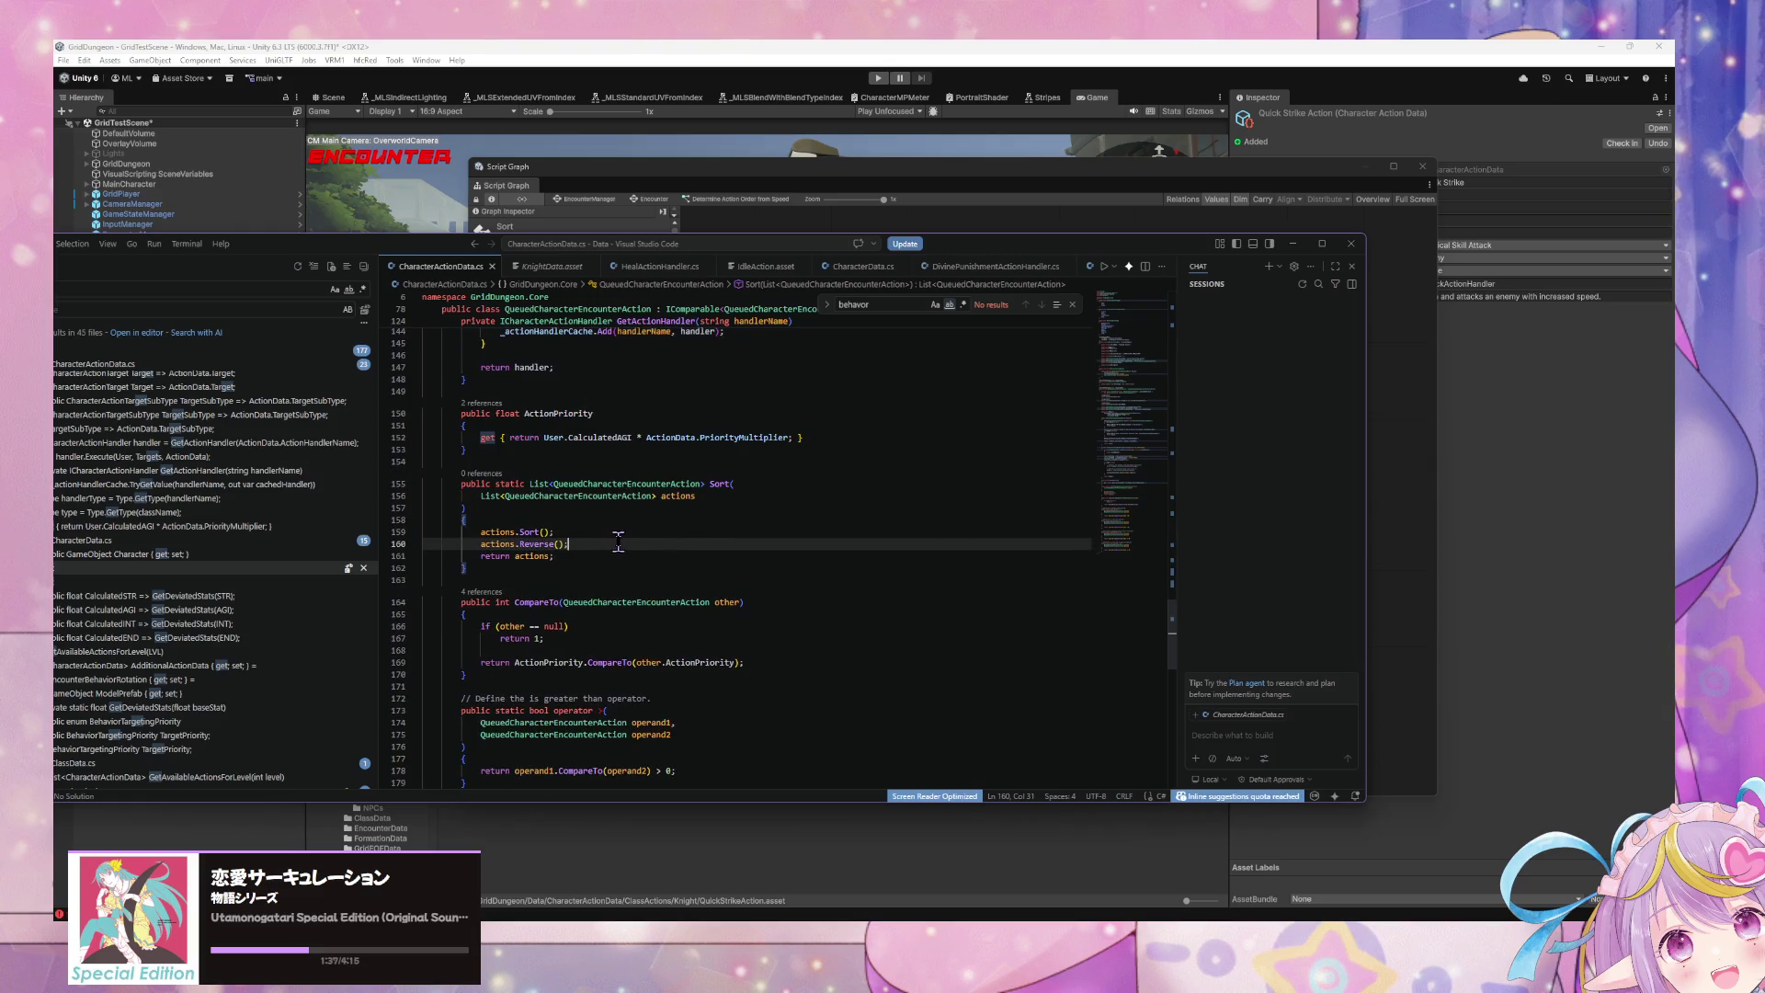
drag(379, 241, 834, 230)
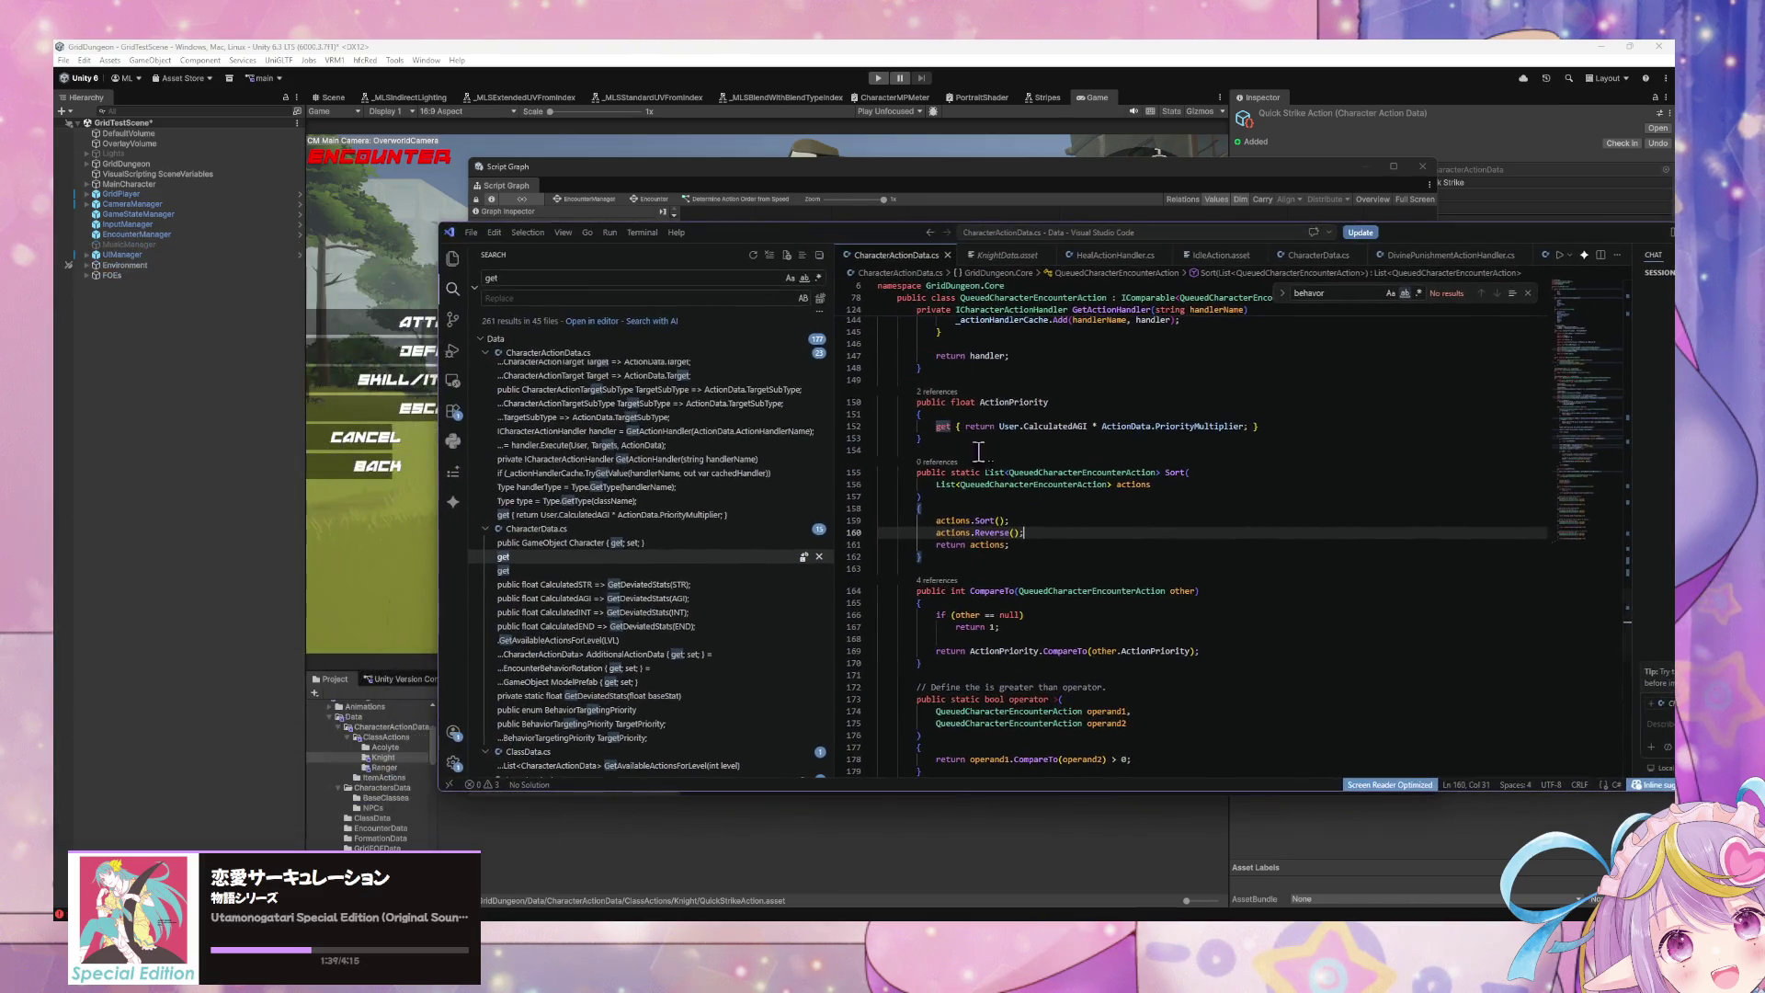
key(Return)
key(Return)
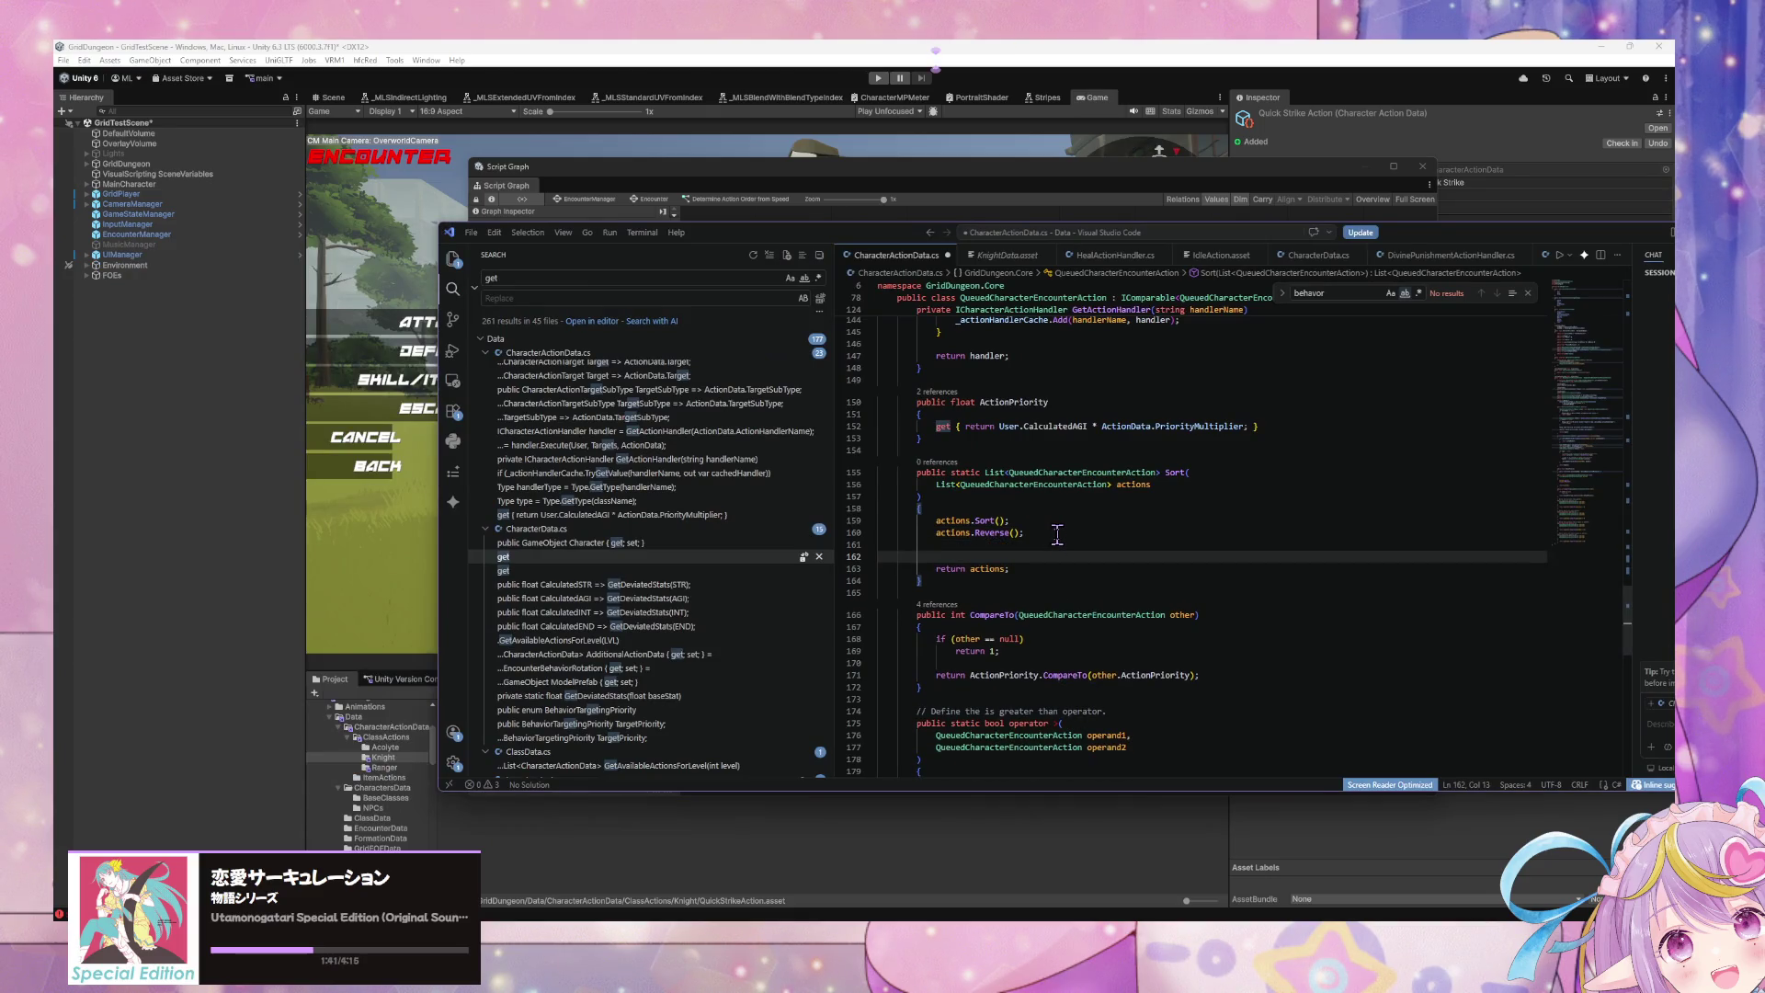
key(Up)
key(Return)
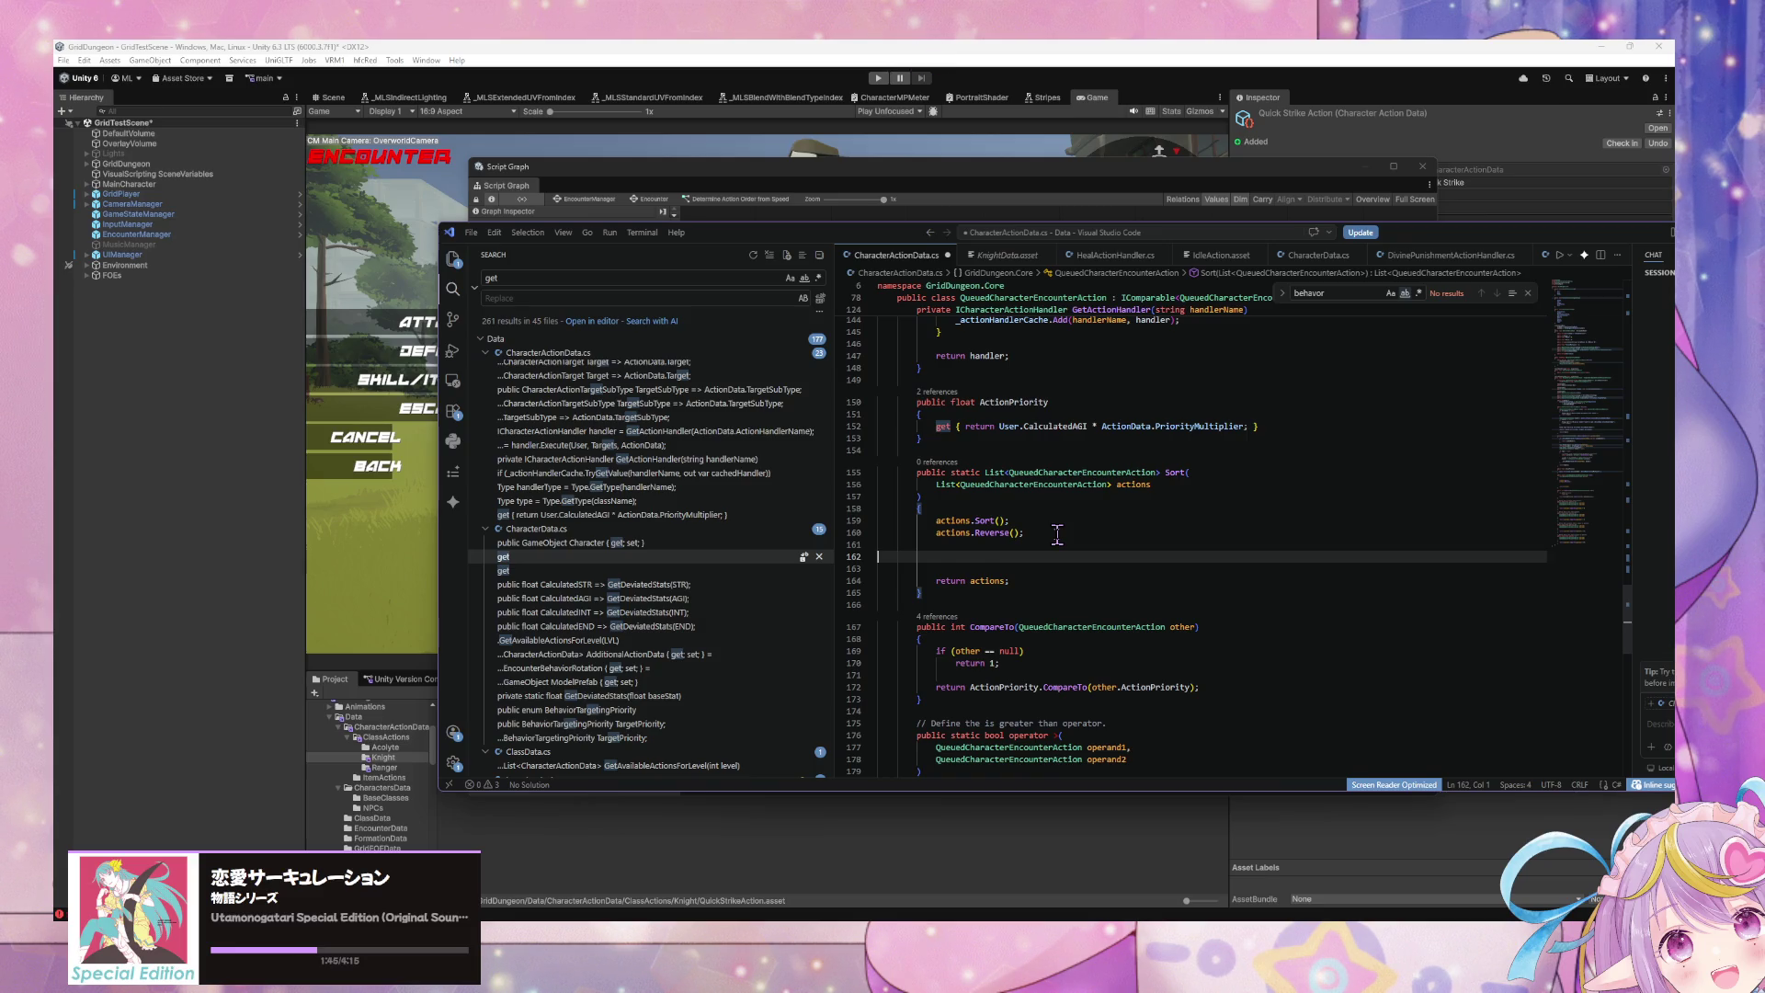
Step: Write a foreach loop over actions, typed explicitly as QueuedCharacterEncounterAction, with an empty body
text(for)
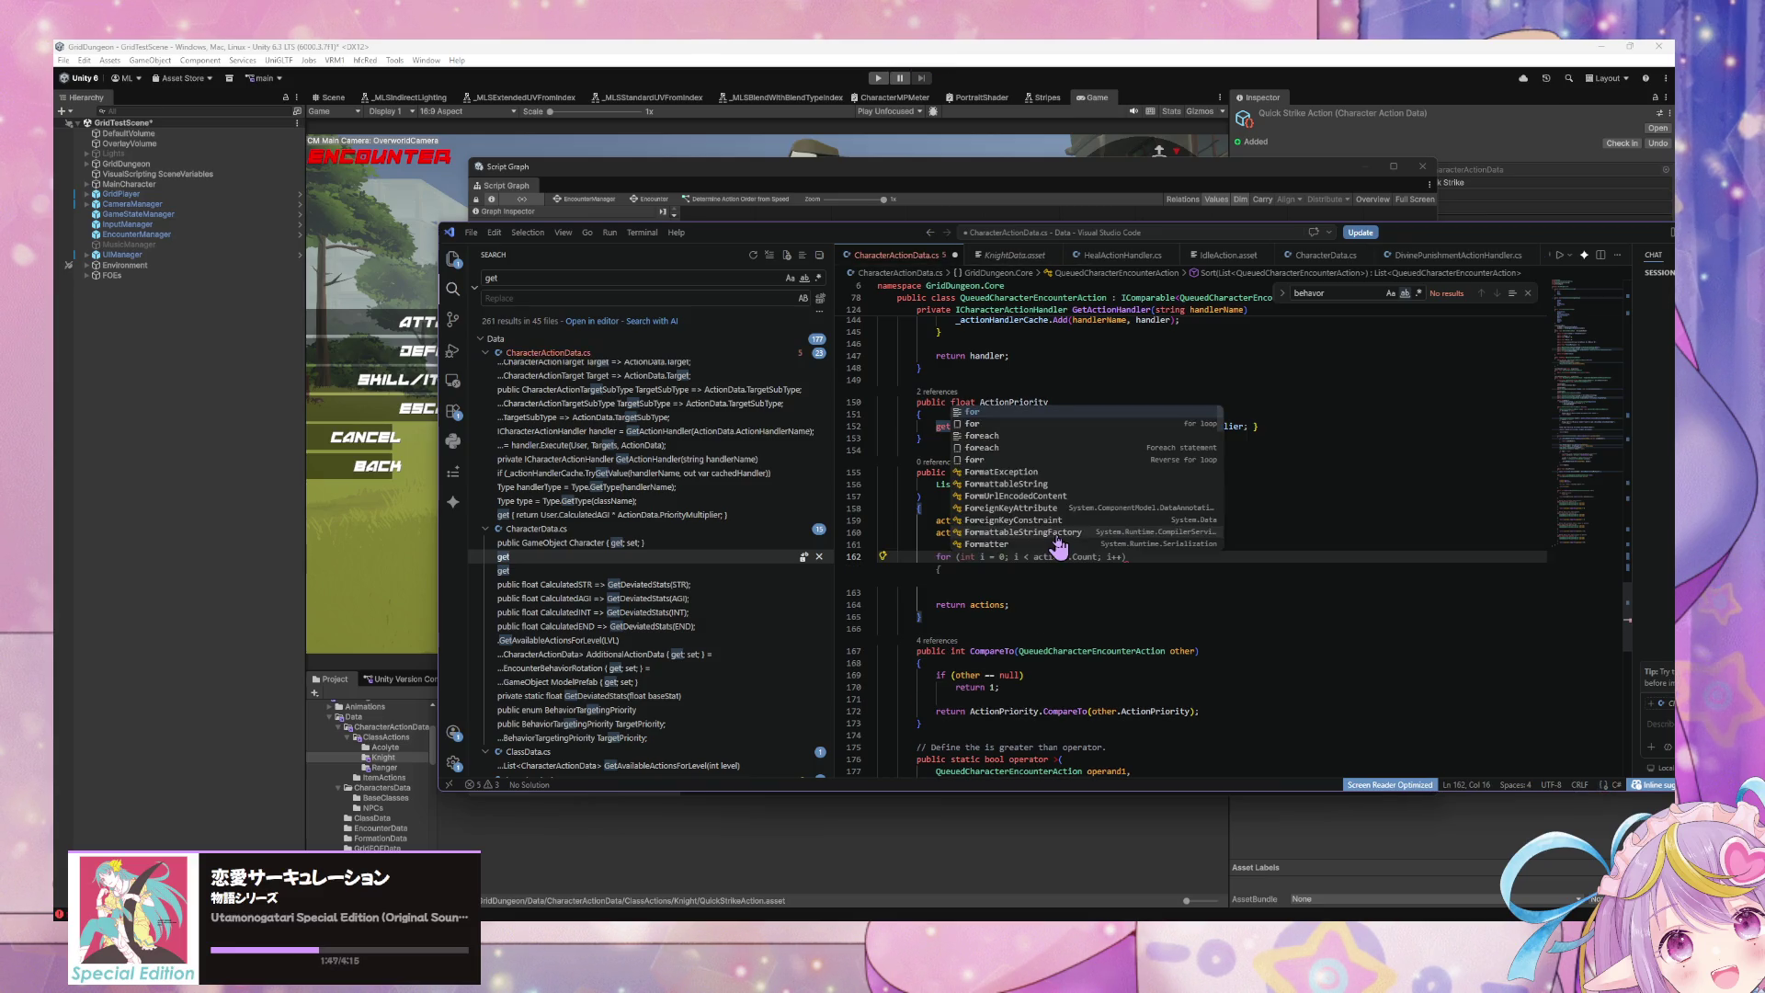
text(each ()
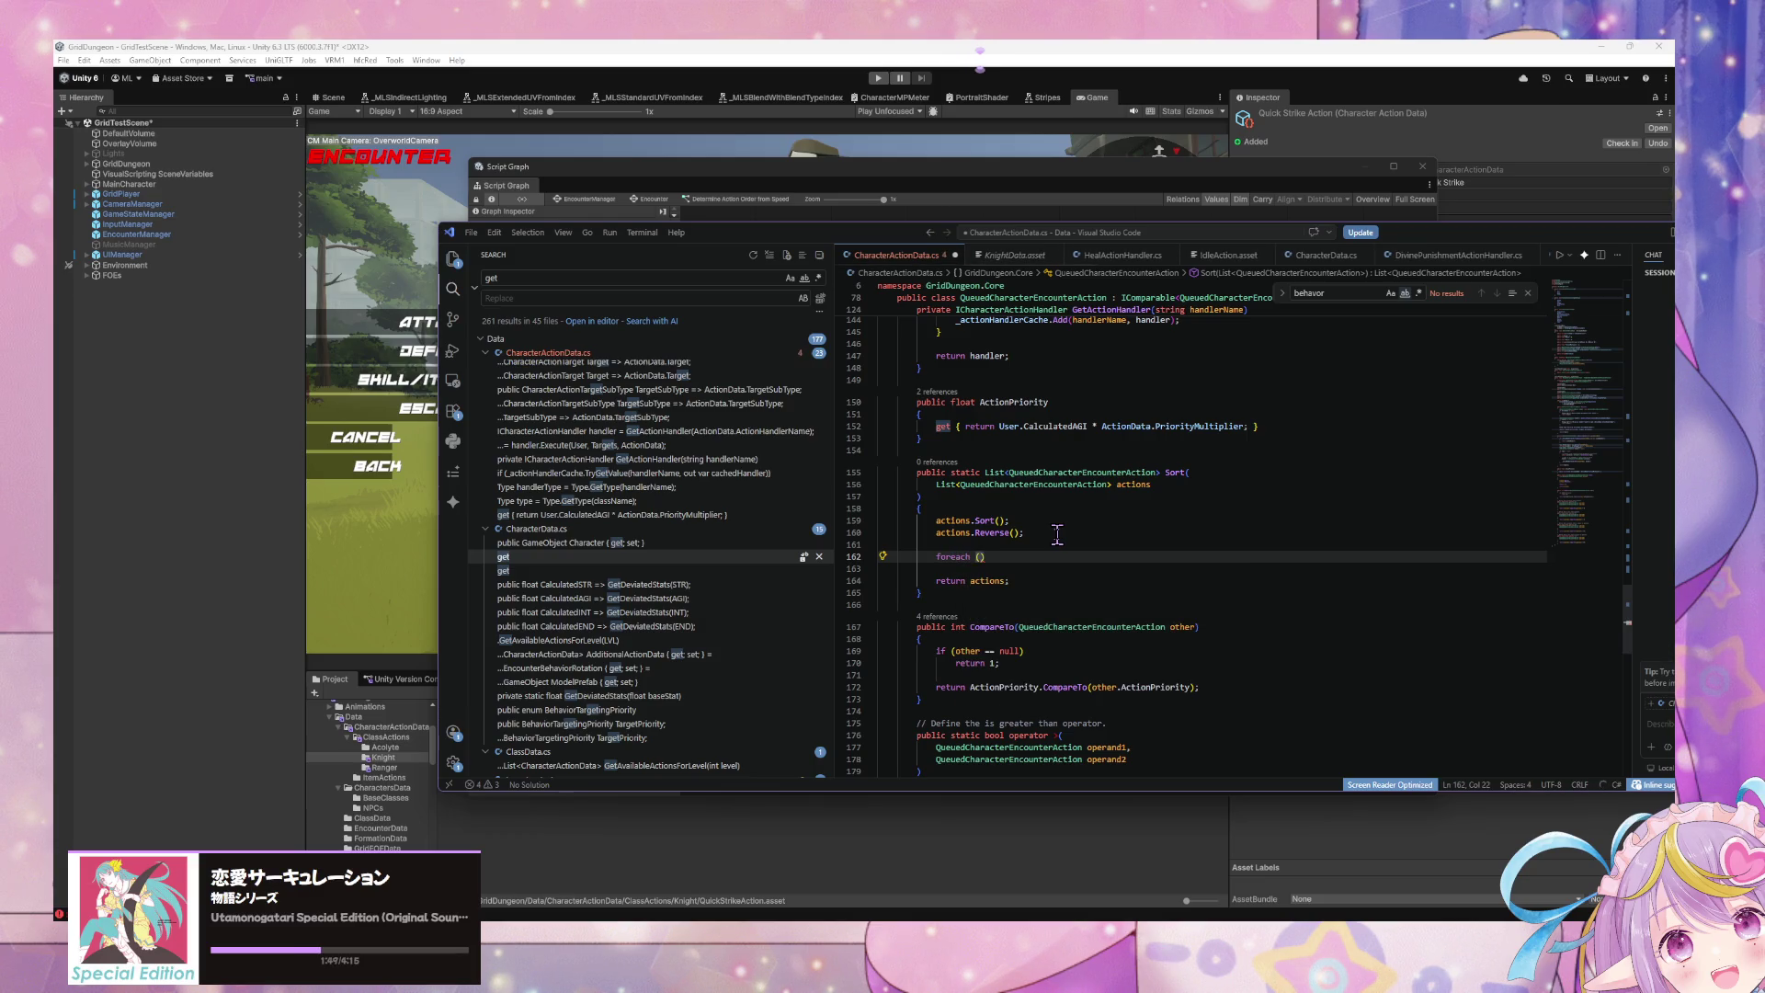
key(Tab)
key(Return)
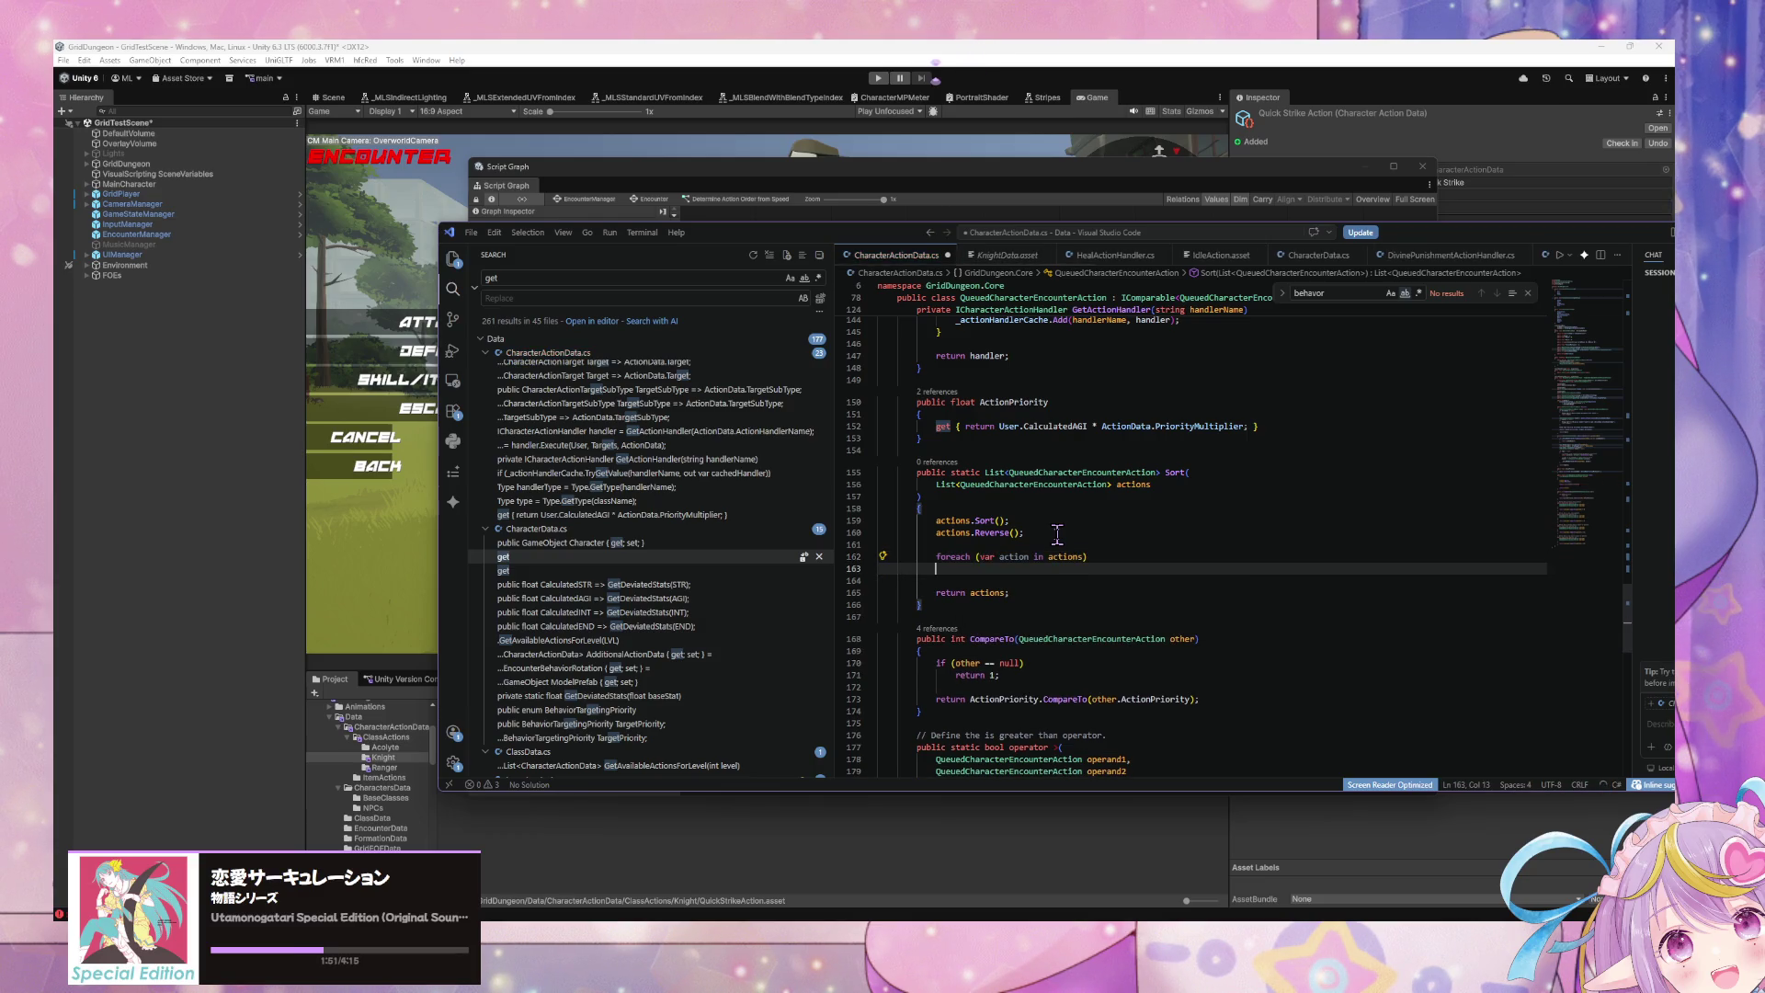
key(ctrl+z)
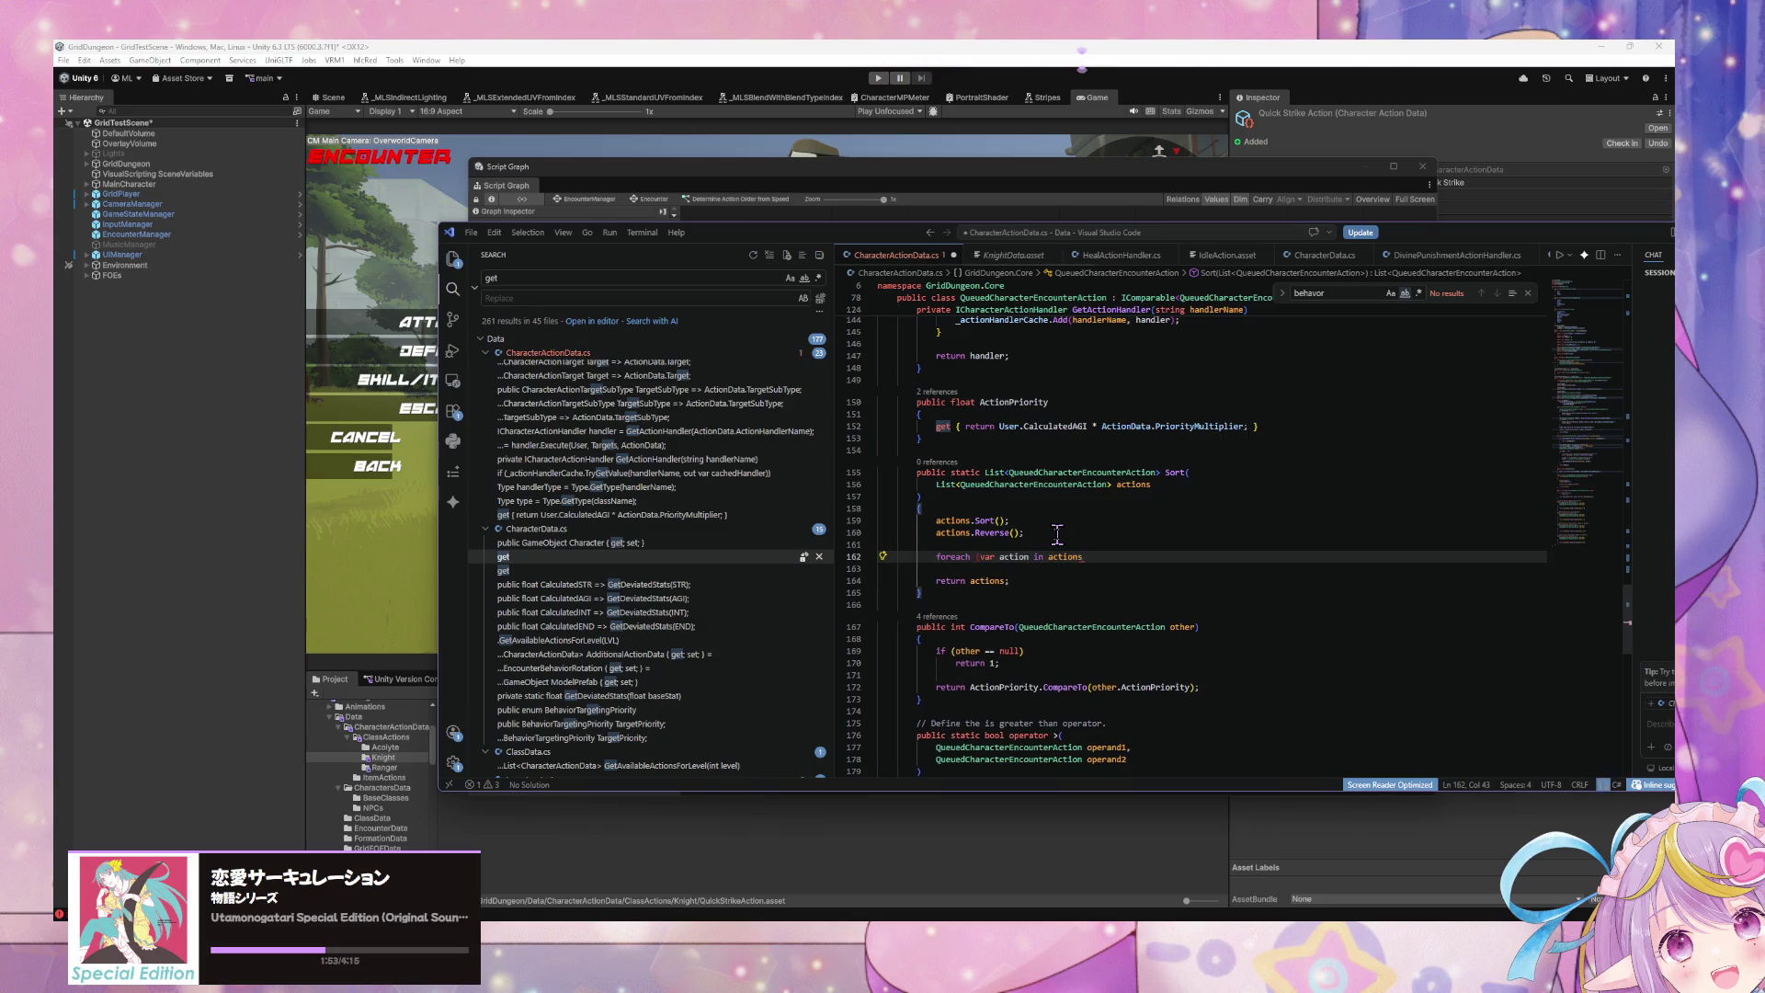
key(Return)
text({)
key(Return)
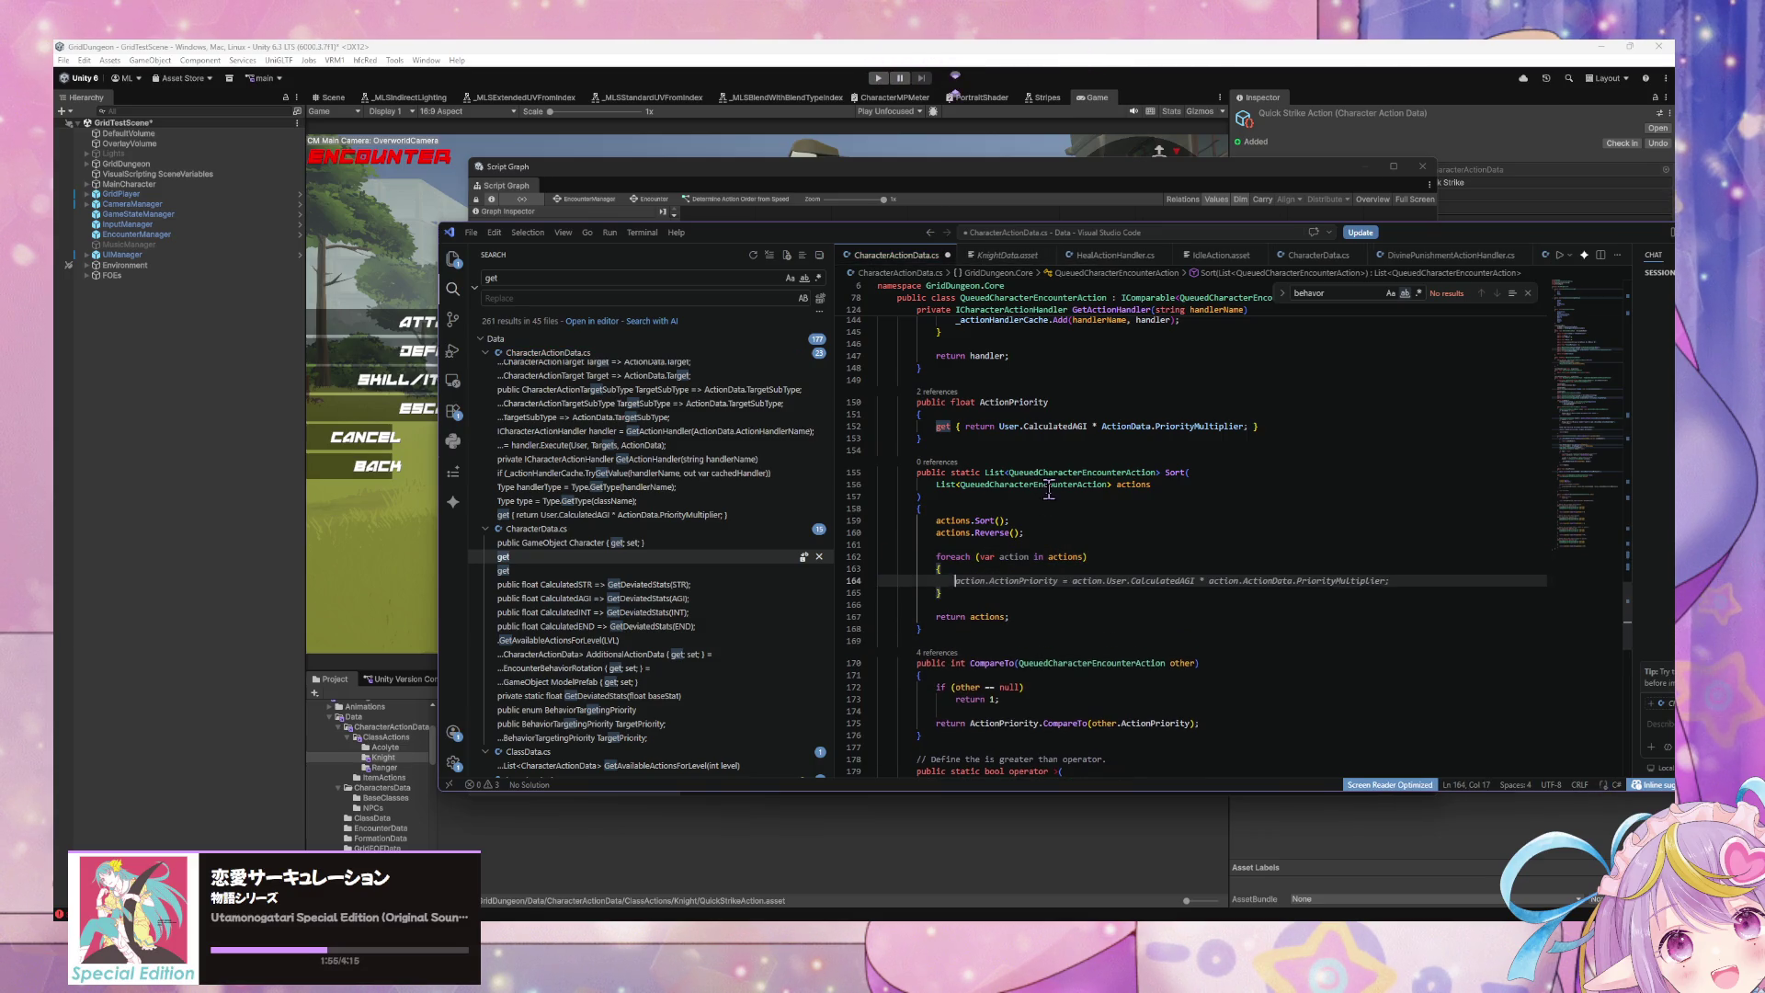
double_click(1046, 484)
key(ctrl+c)
double_click(987, 556)
key(ctrl+v)
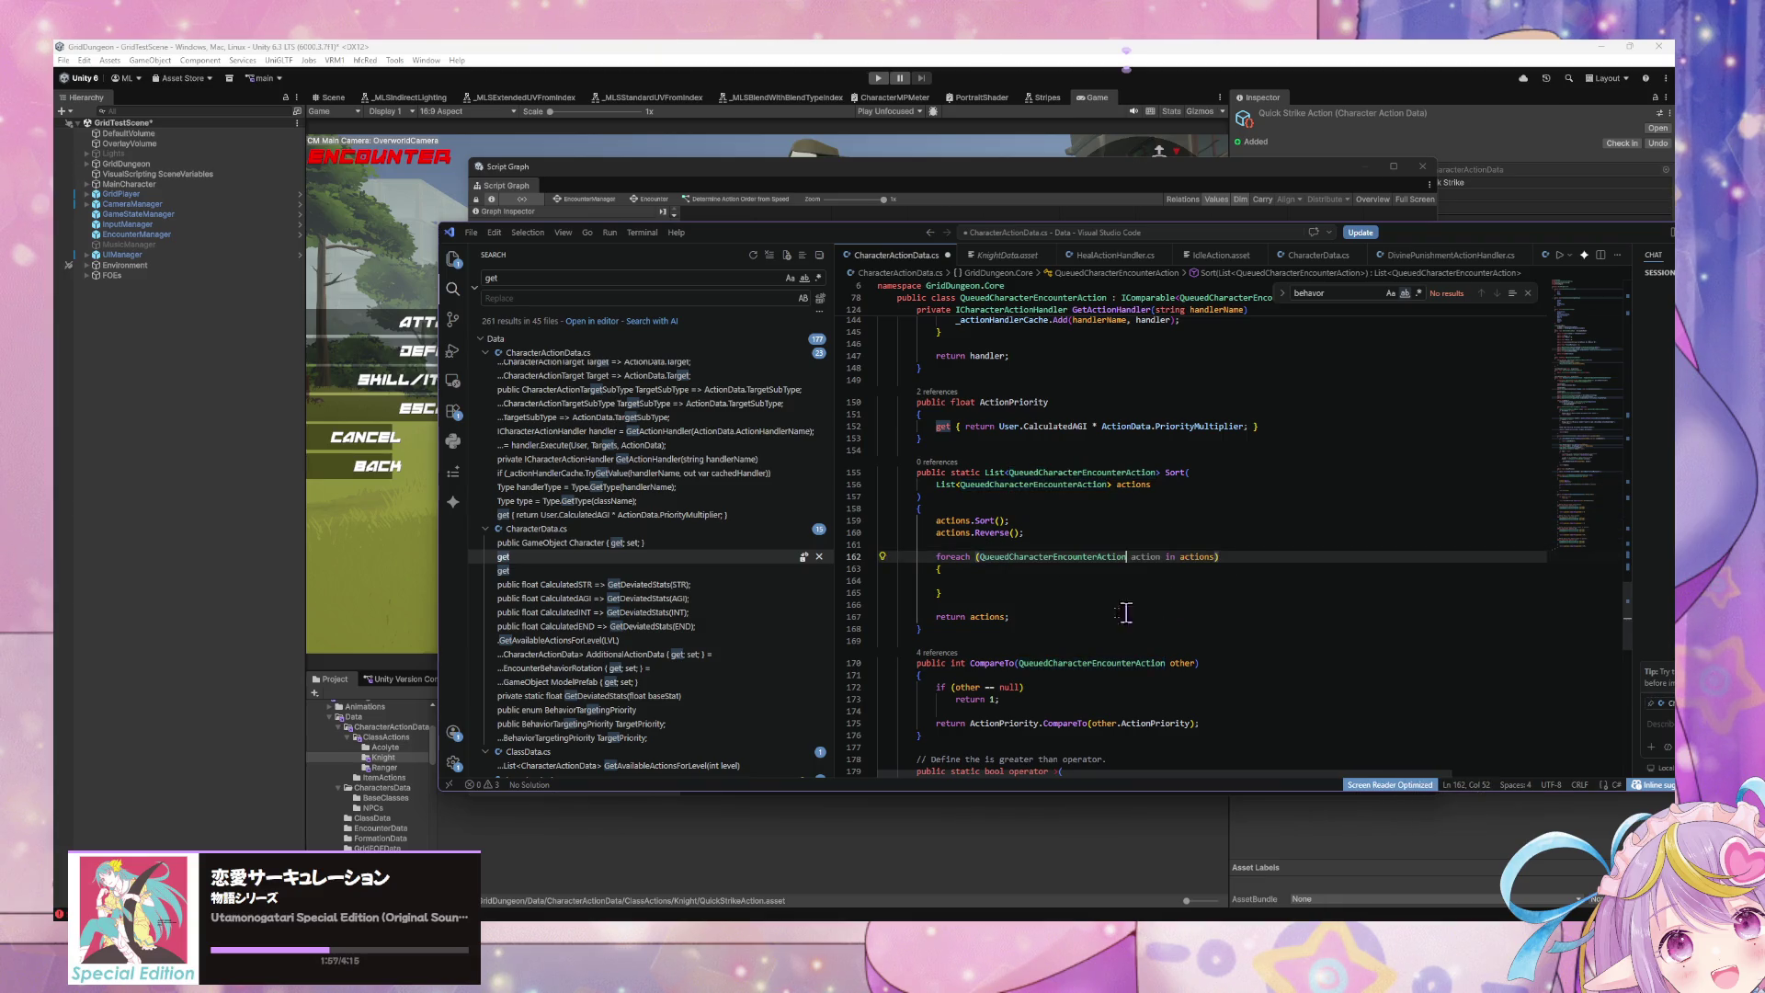
Step: Put Debug.Log() in the loop body and an outdented Debug.Log("") above the foreach
click(1033, 580)
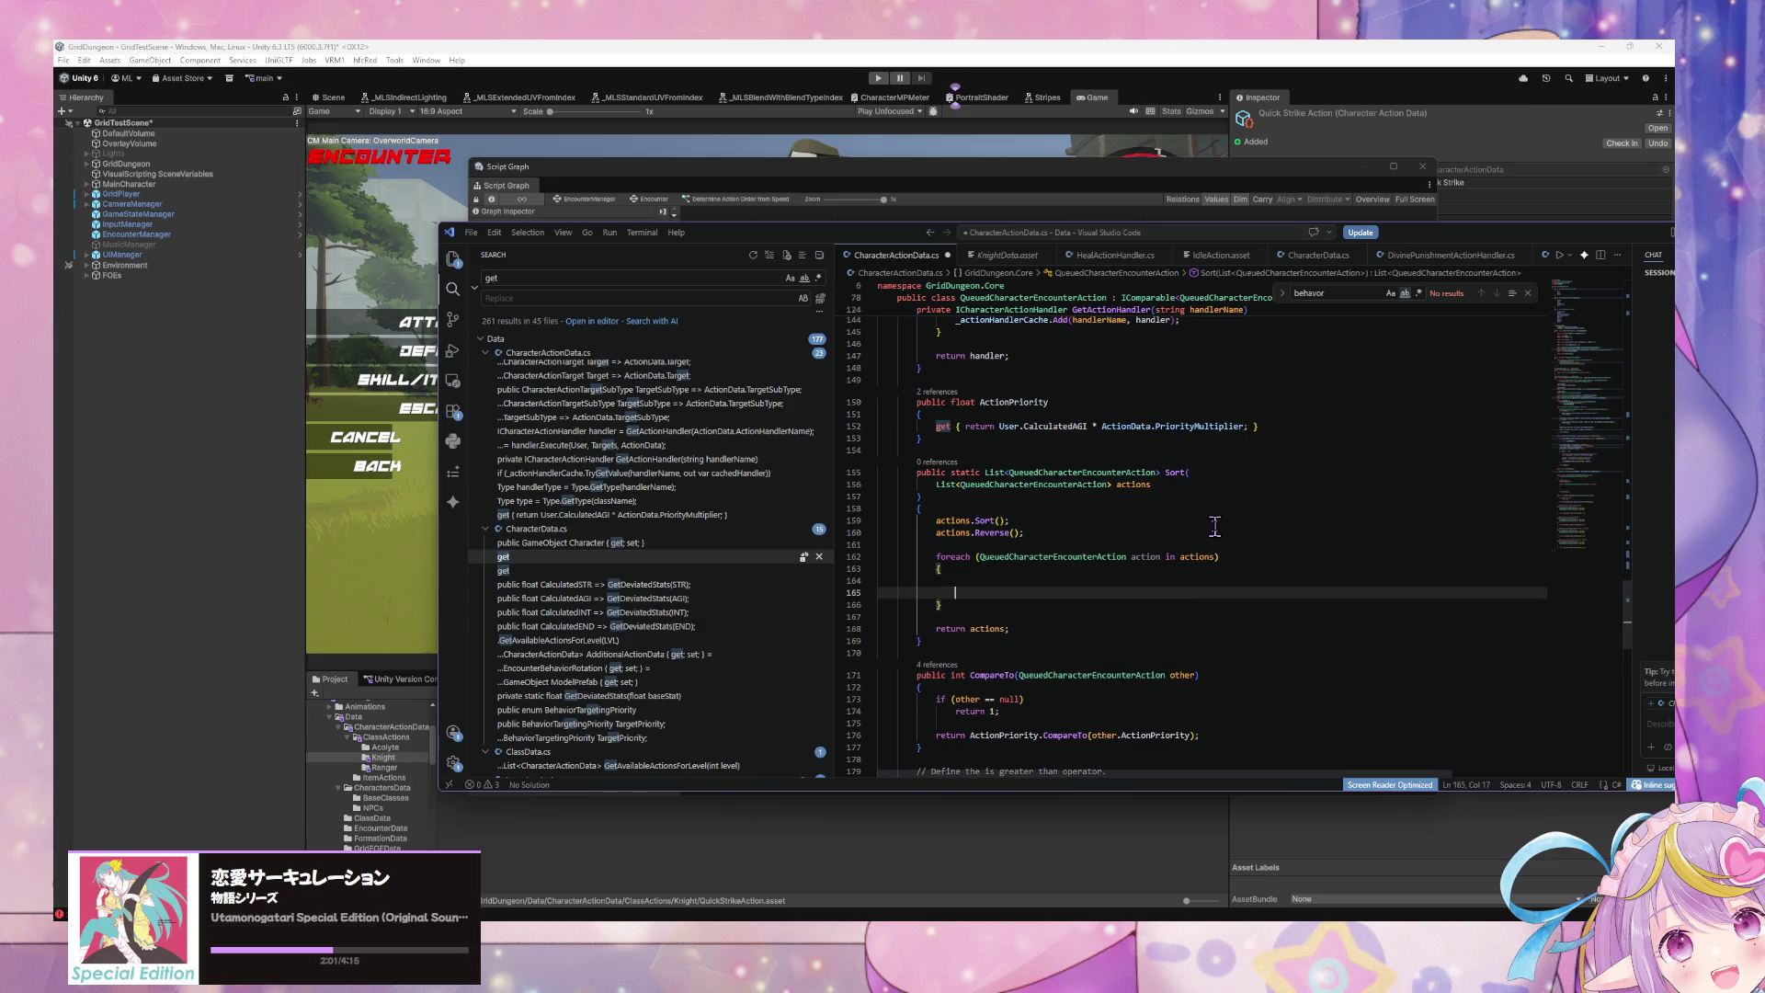
text(Deb)
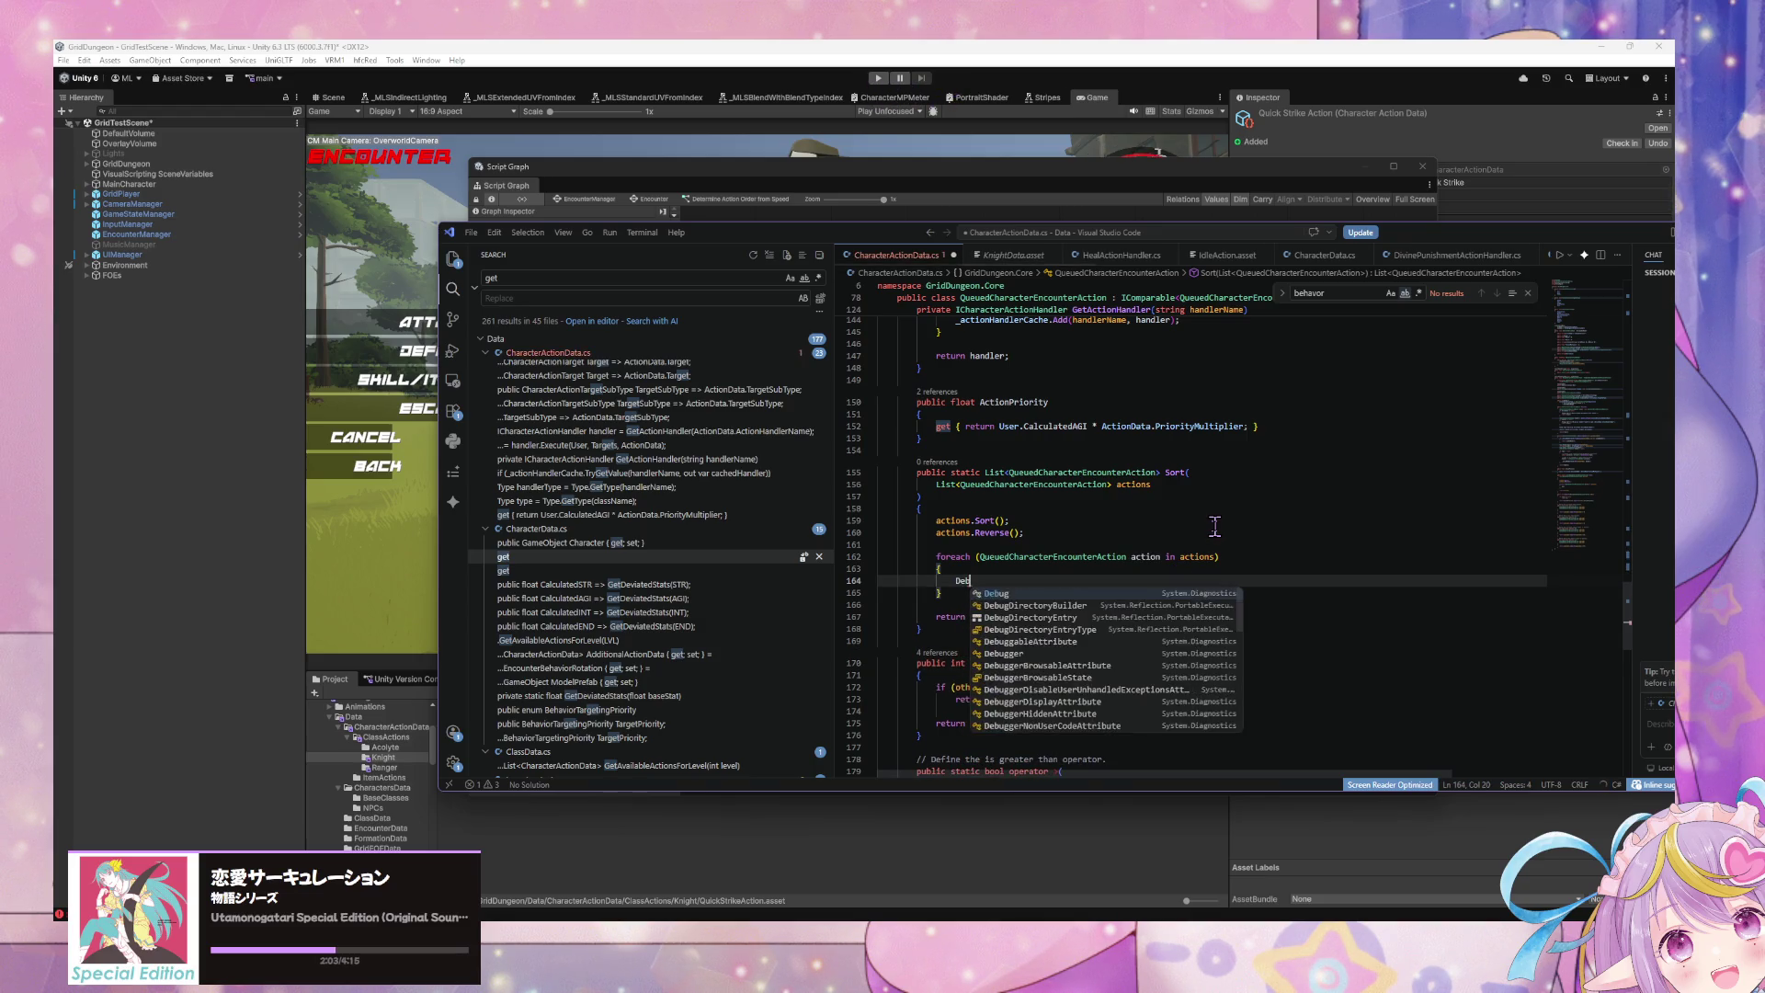
text(ug.Log();)
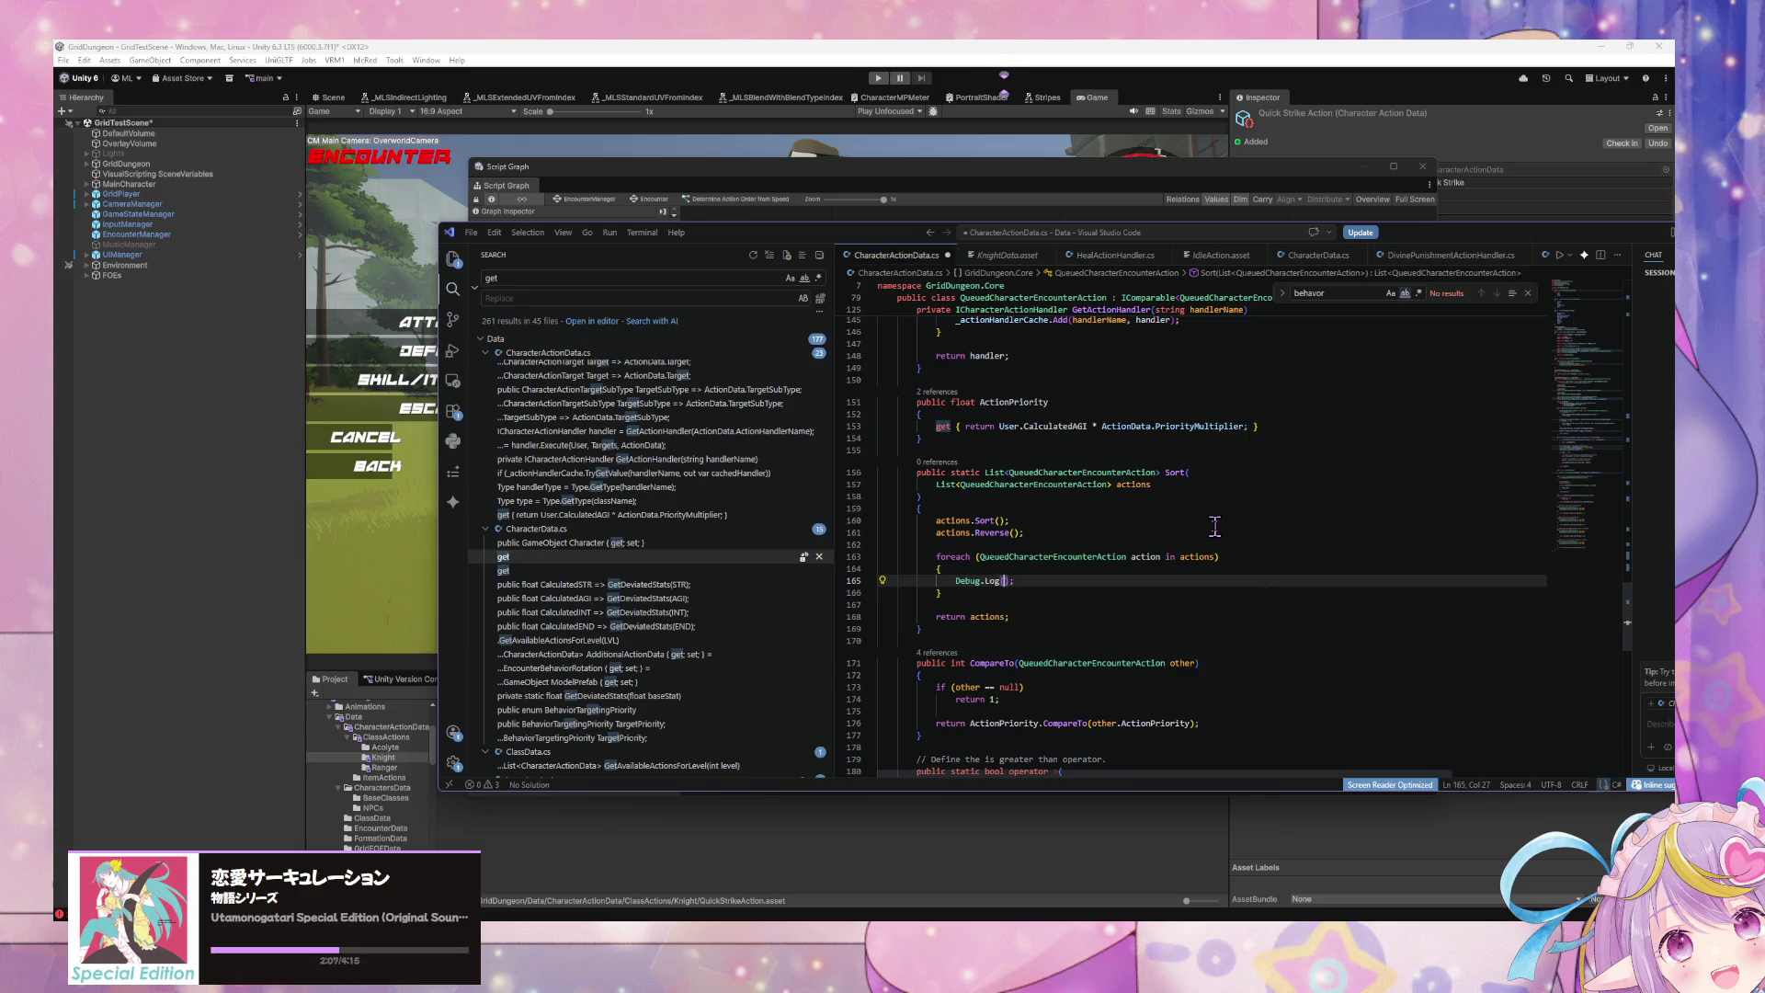
key(ctrl+shift+Return)
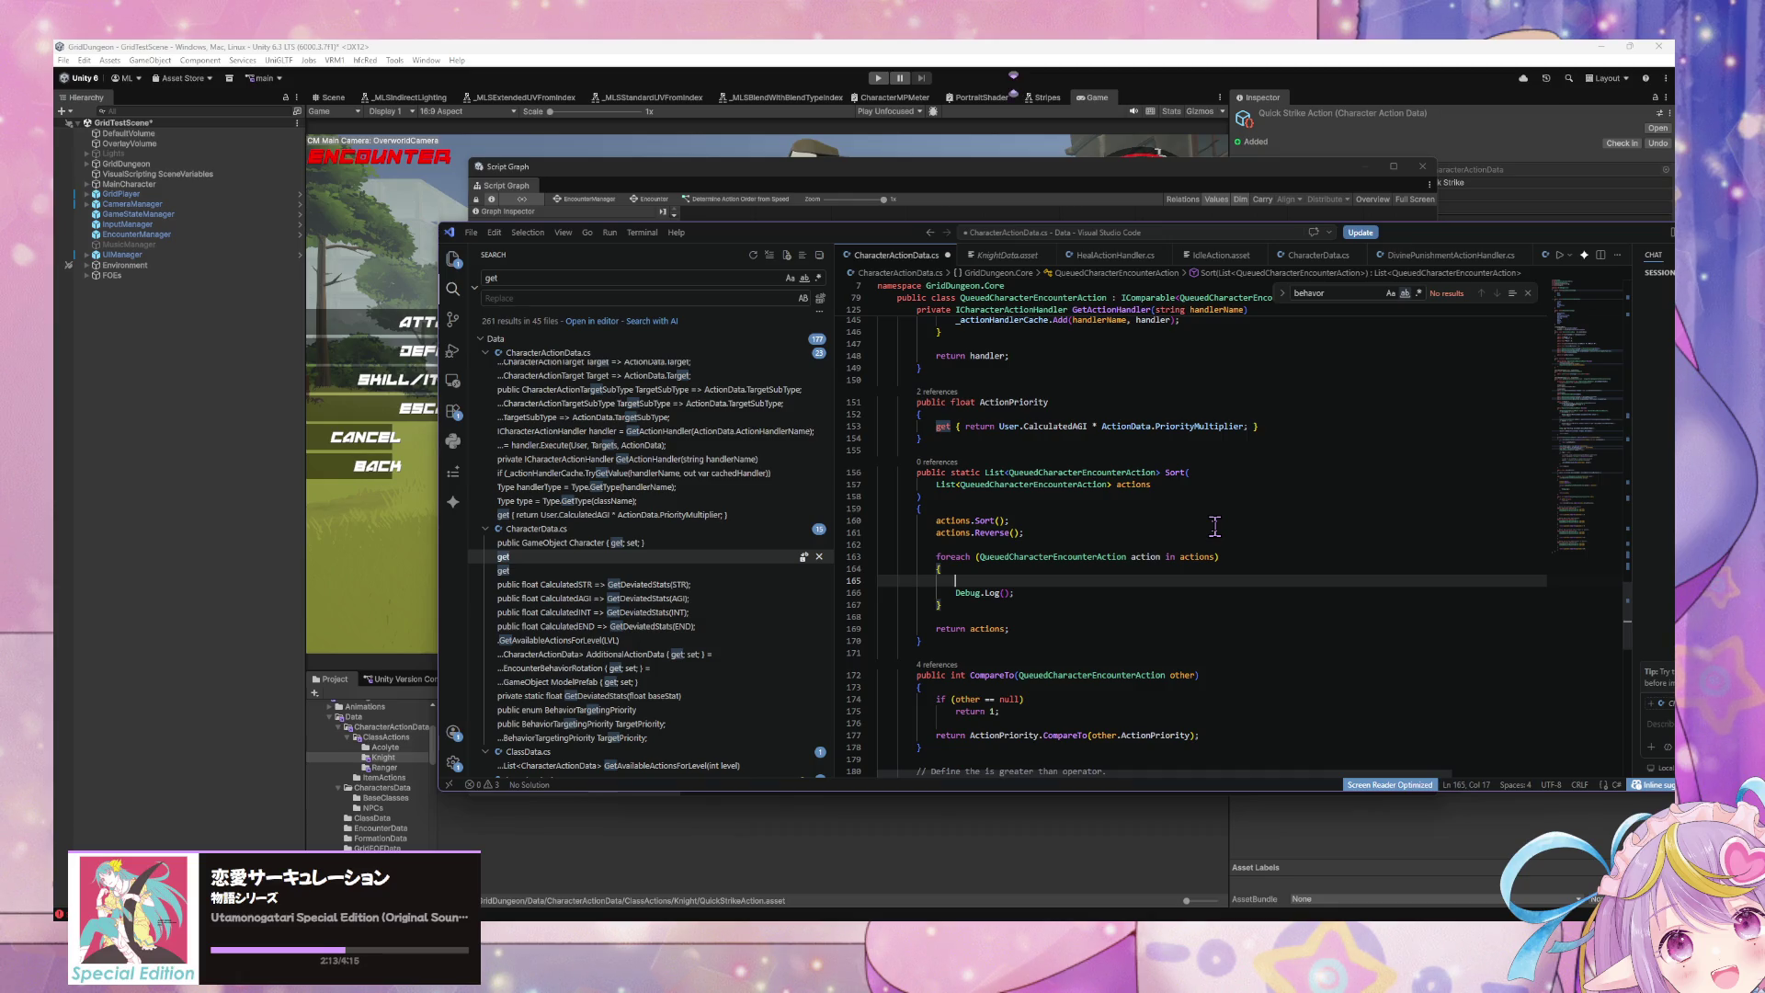
key(ctrl+v)
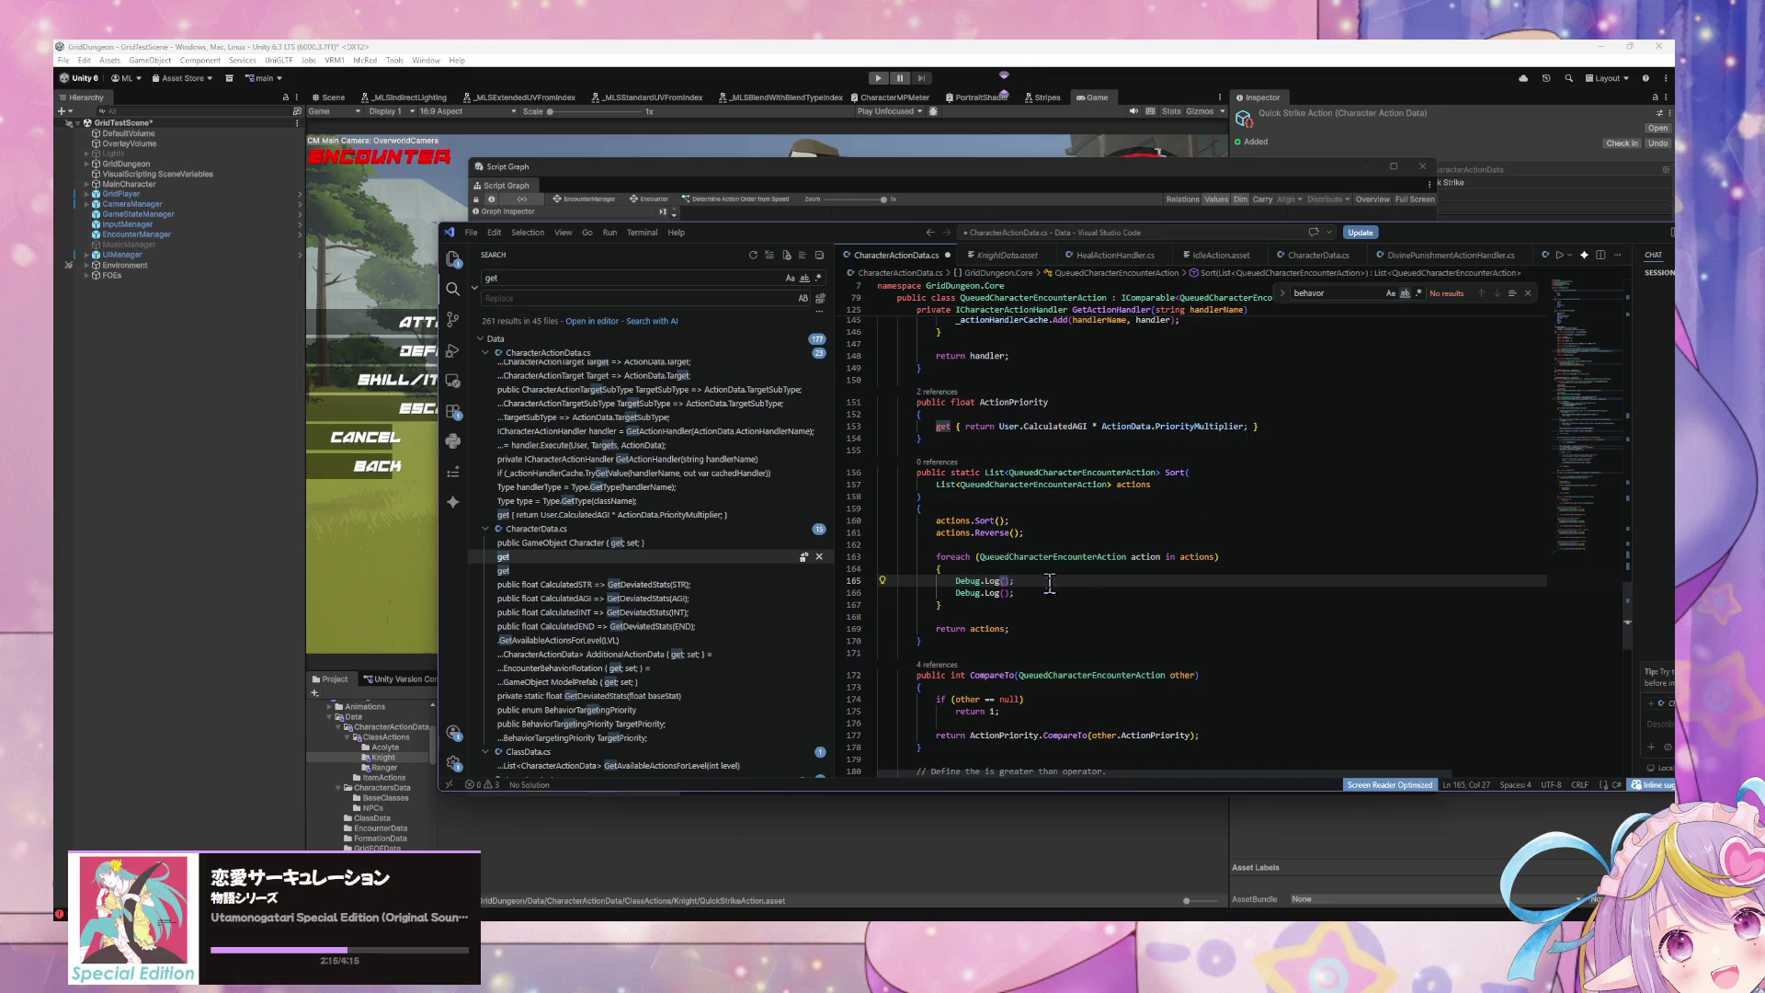
mouse_move(1015, 581)
mouse_down()
mouse_move(879, 583)
mouse_move(962, 550)
mouse_up()
key(Home)
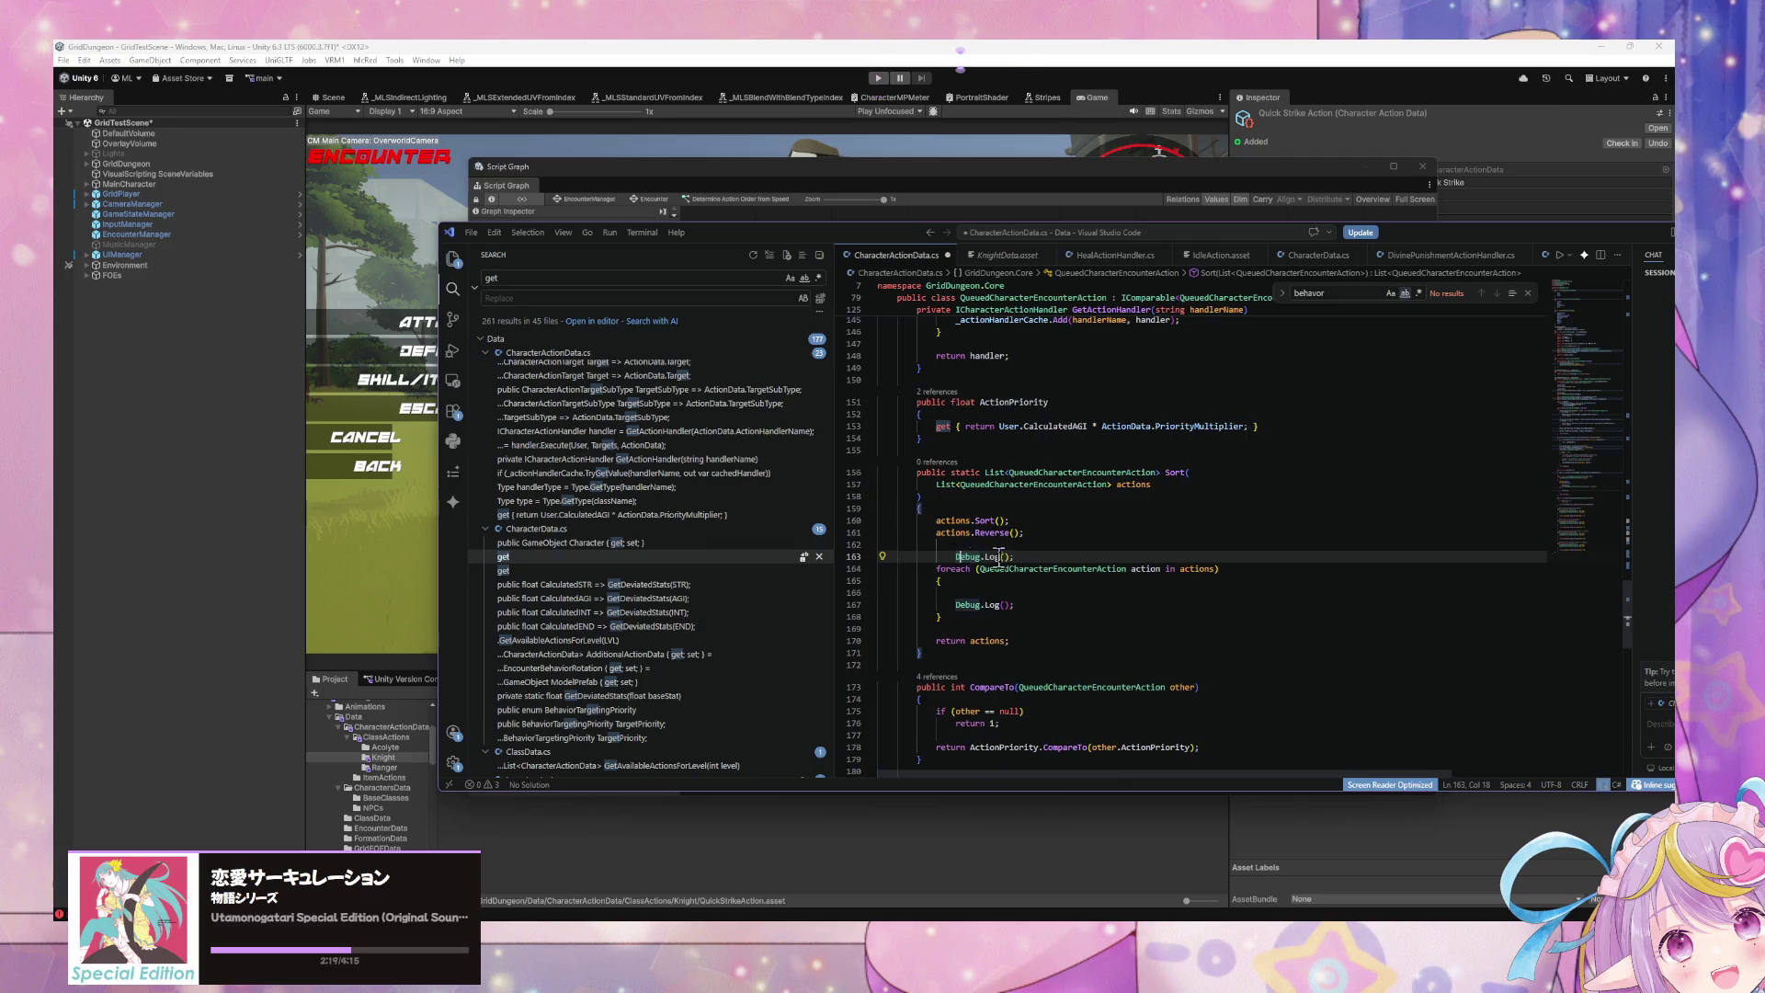
key(shift+Tab)
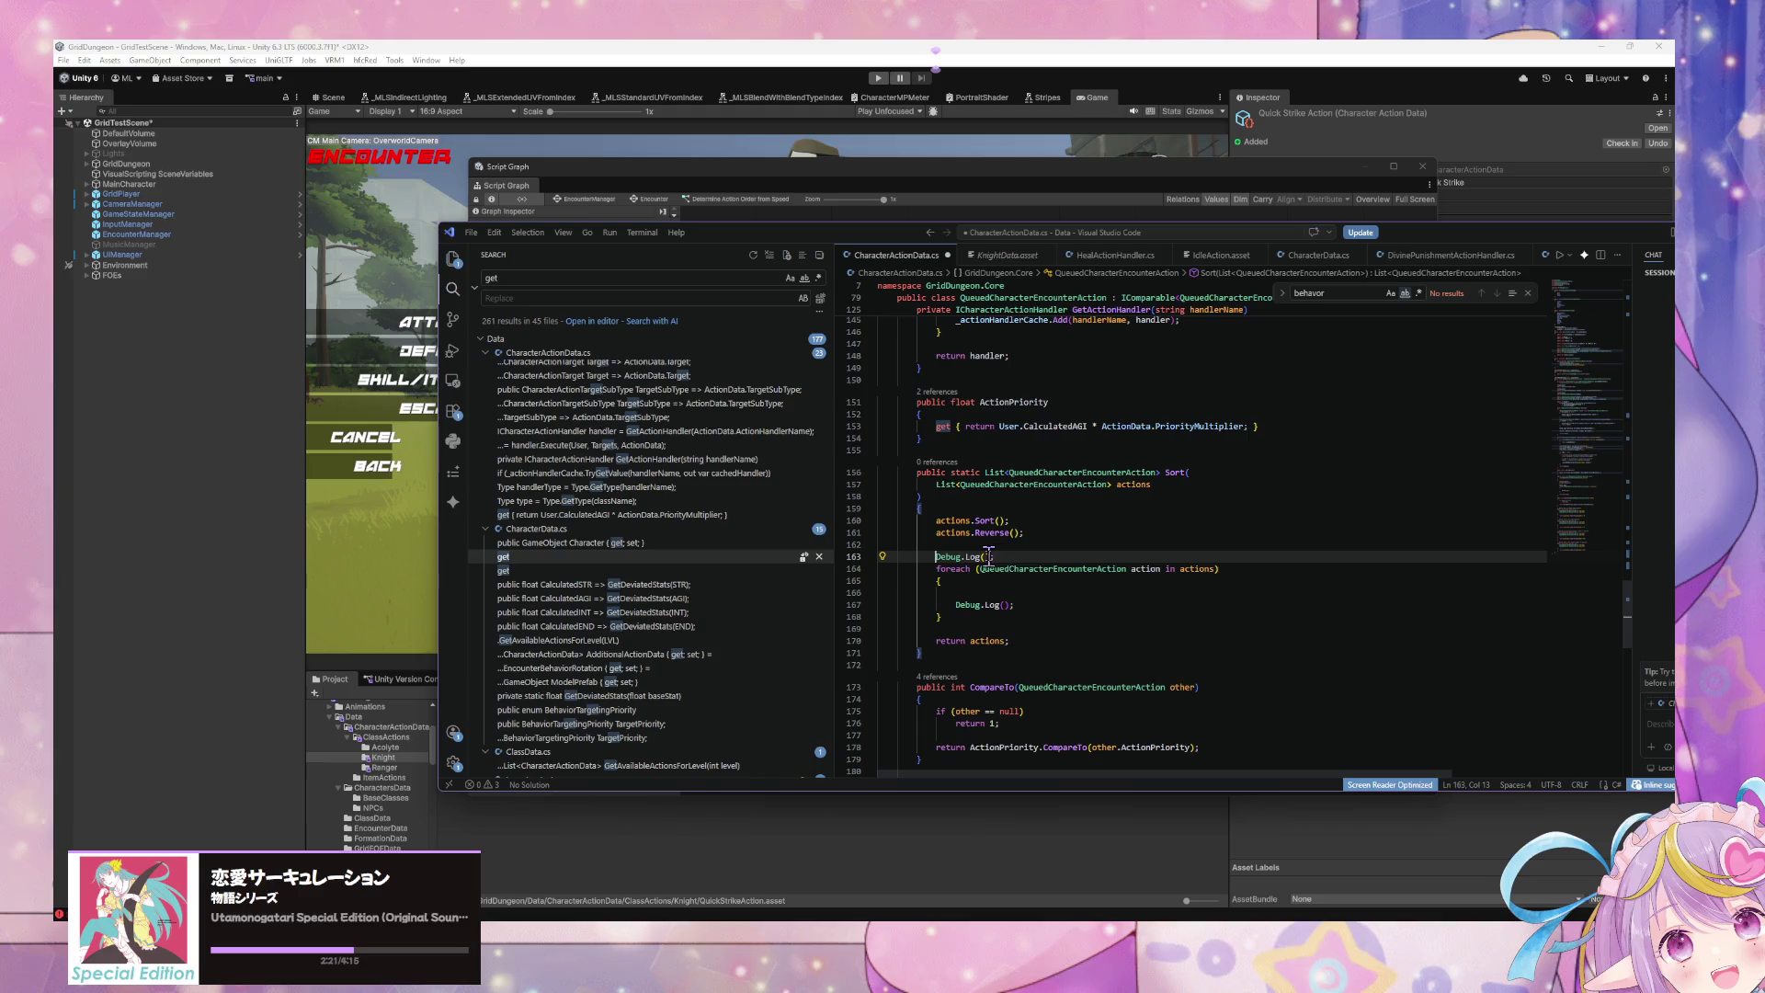
click(987, 556)
text(")
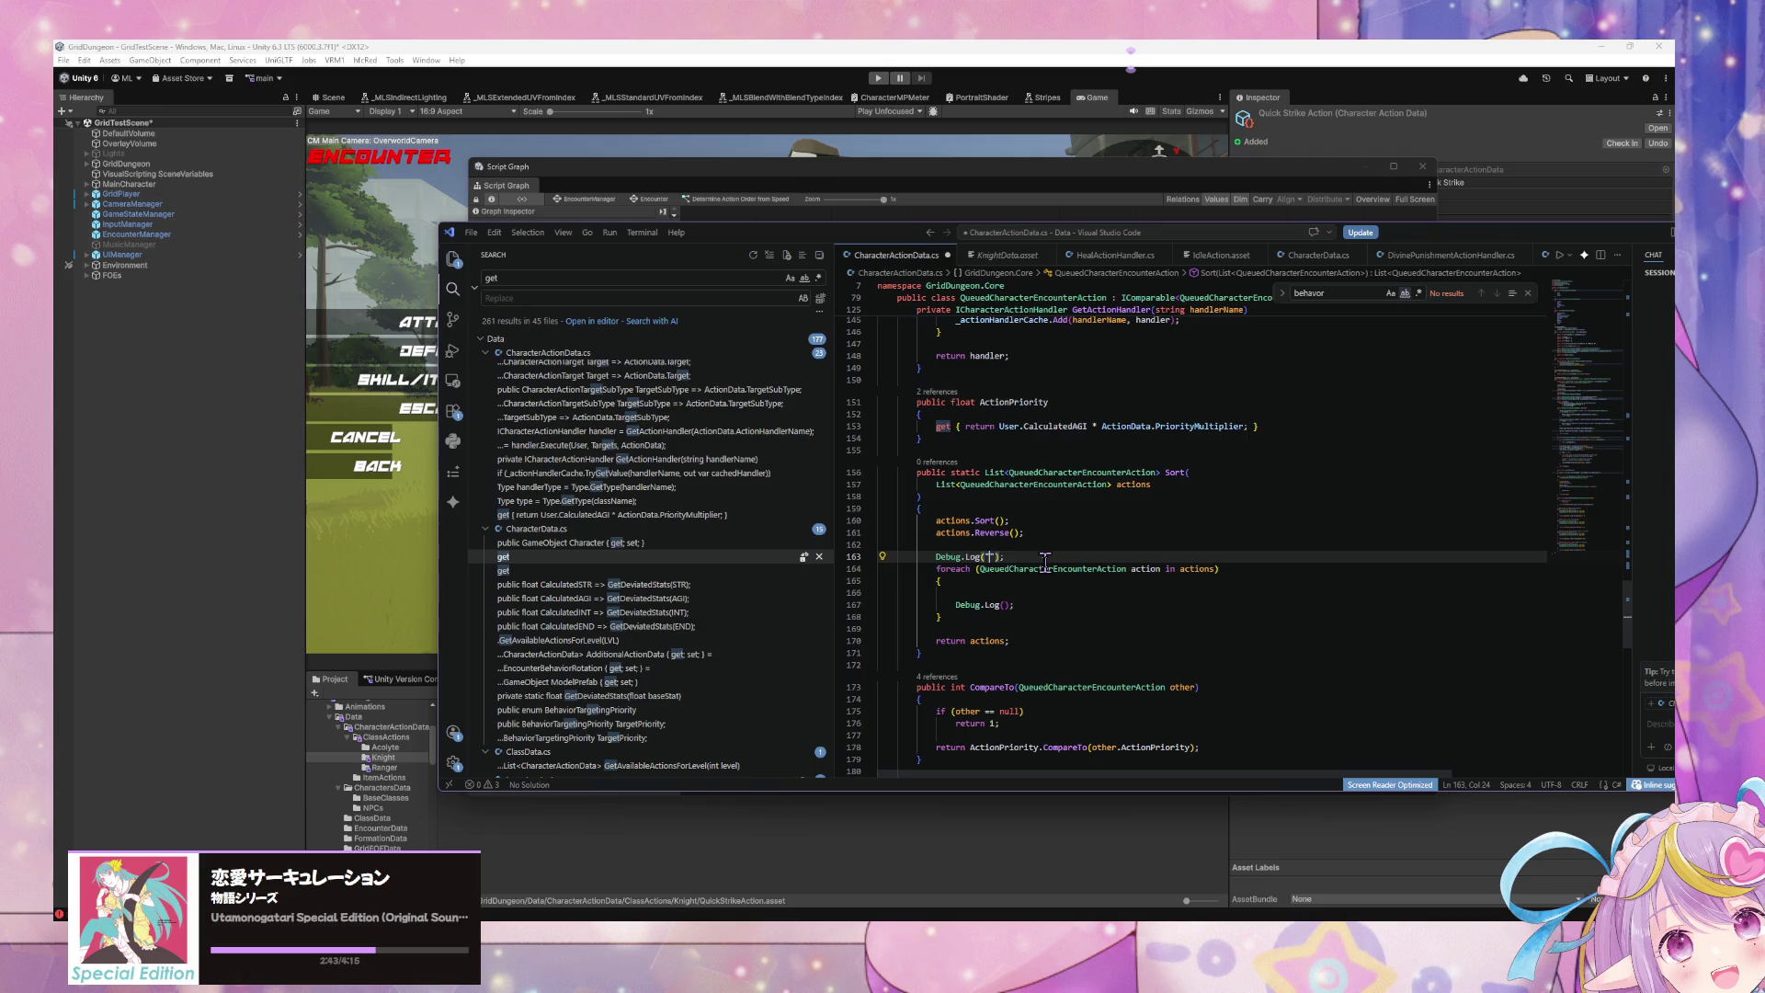
Step: Fill the first Debug.Log with 'Sorted Actions by Priorities:' and shift the VS Code window left
text(Sorted Actions by Priorities:)
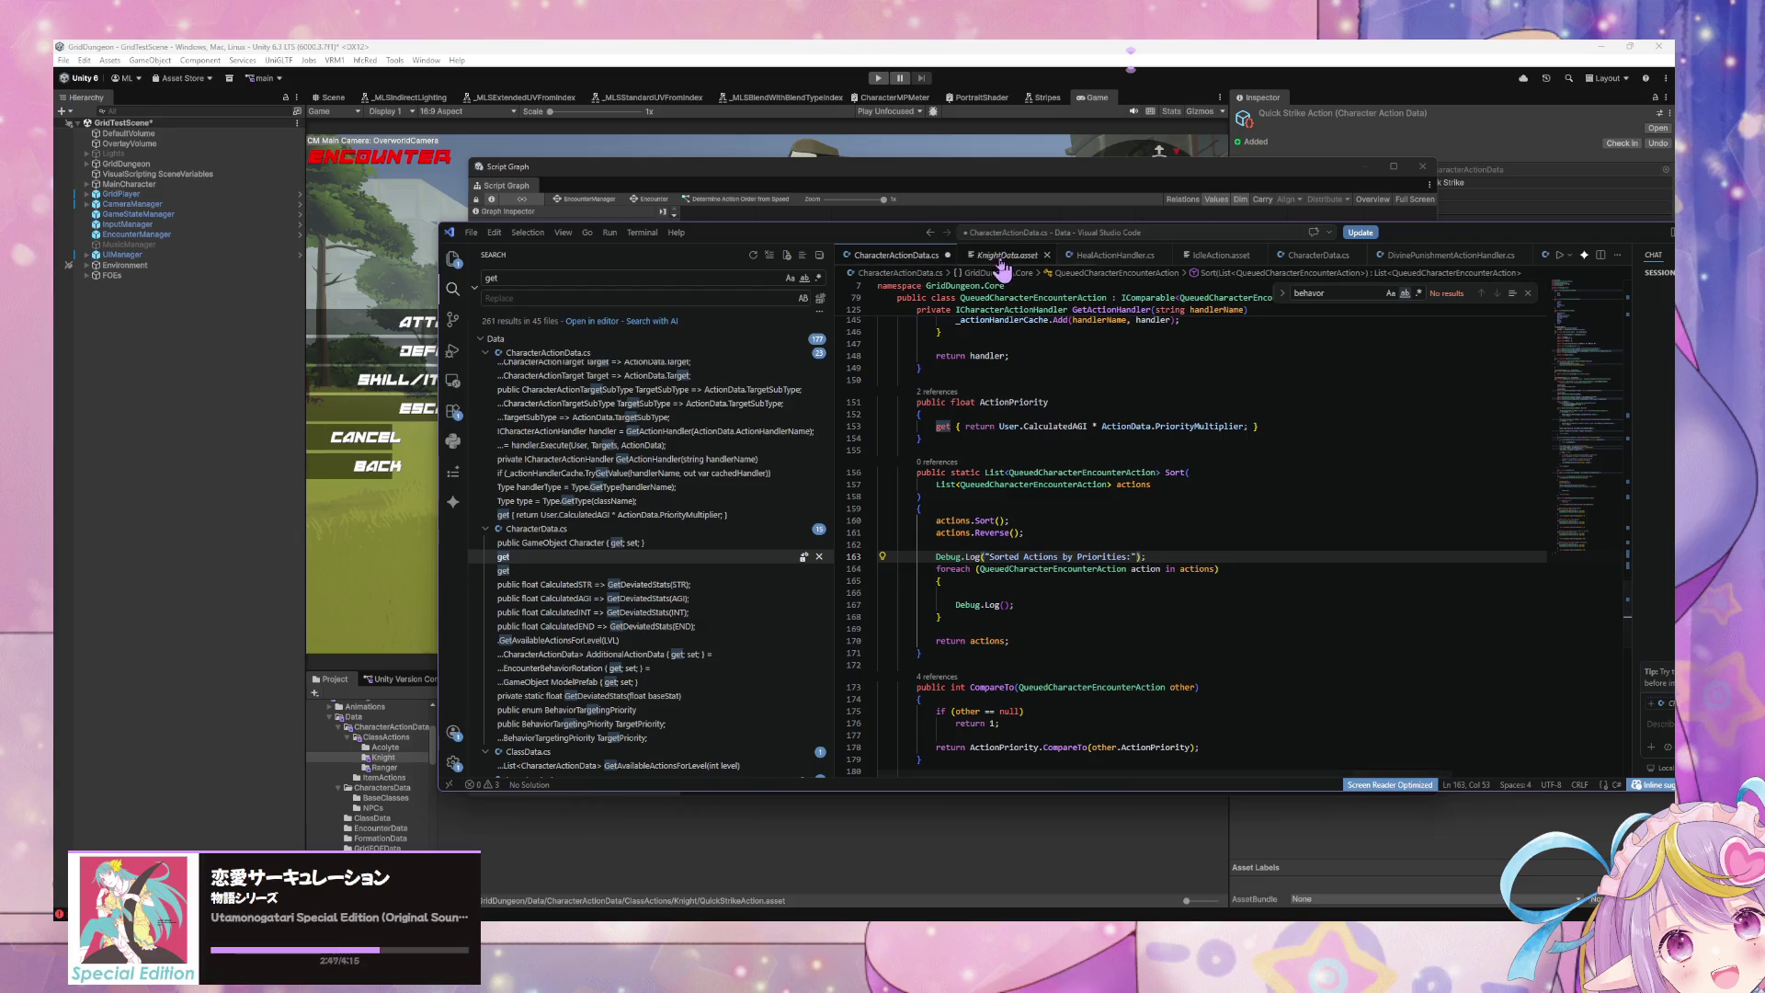
drag(787, 237, 557, 233)
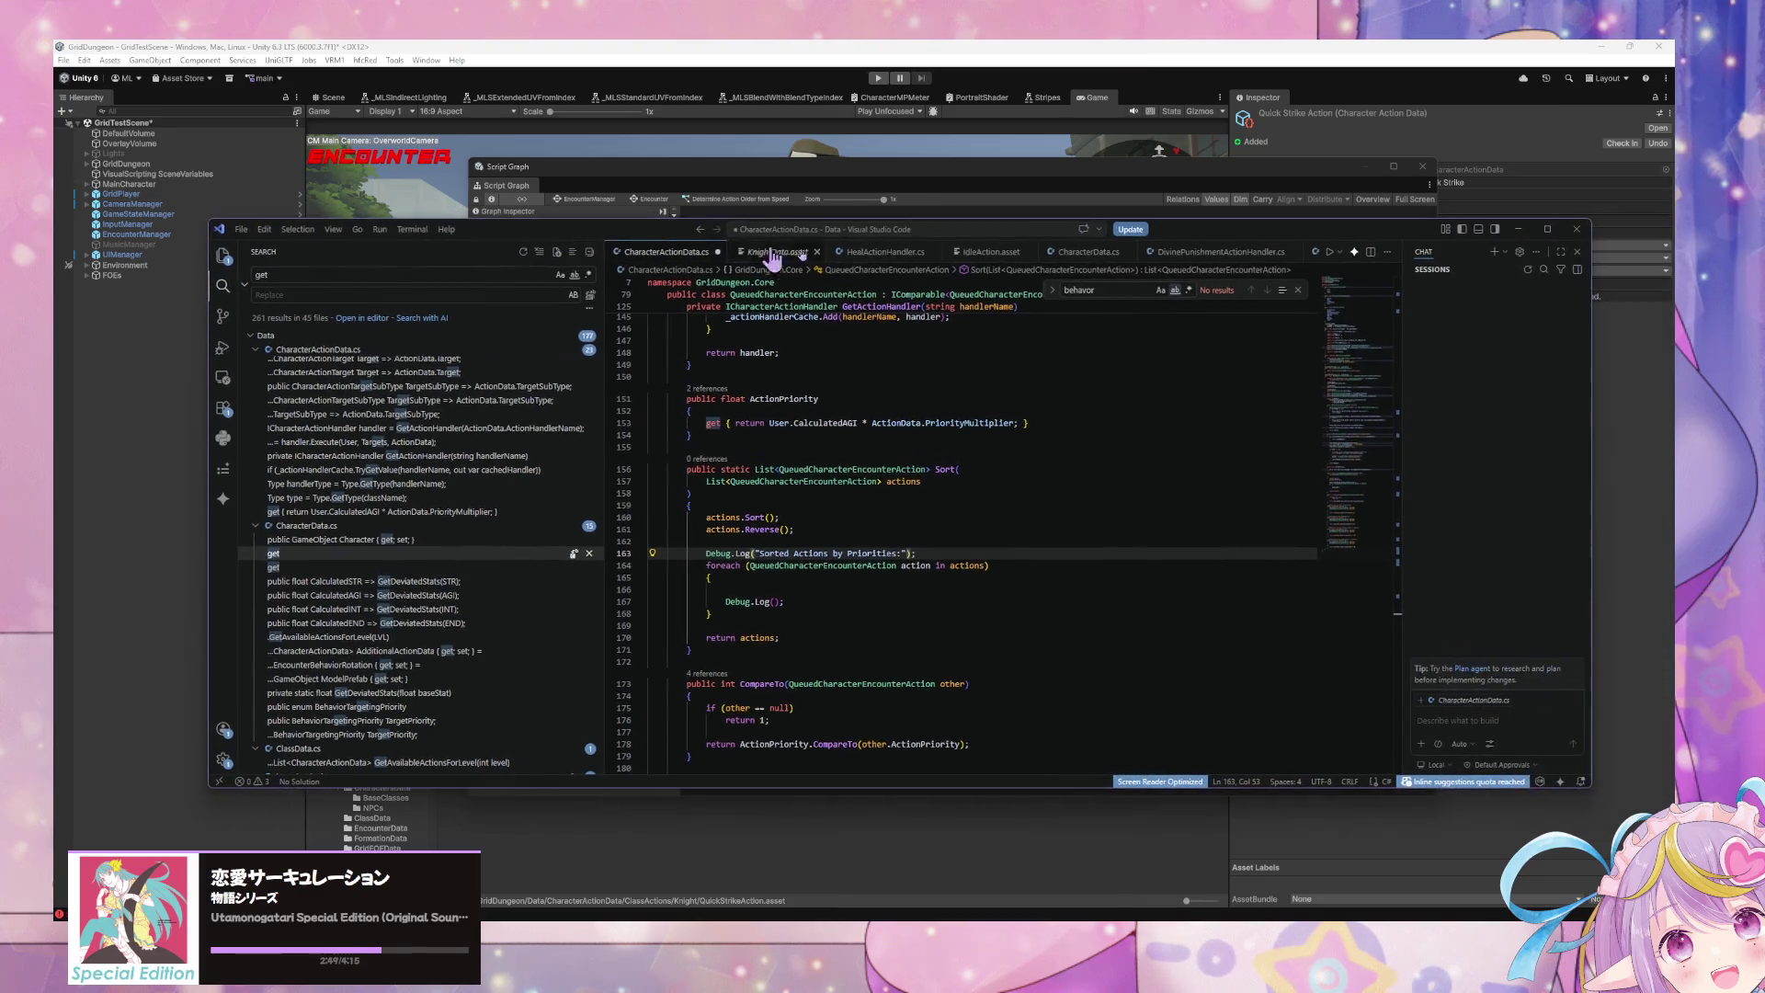
scroll(867, 350, down, 2)
scroll(866, 350, down, 10)
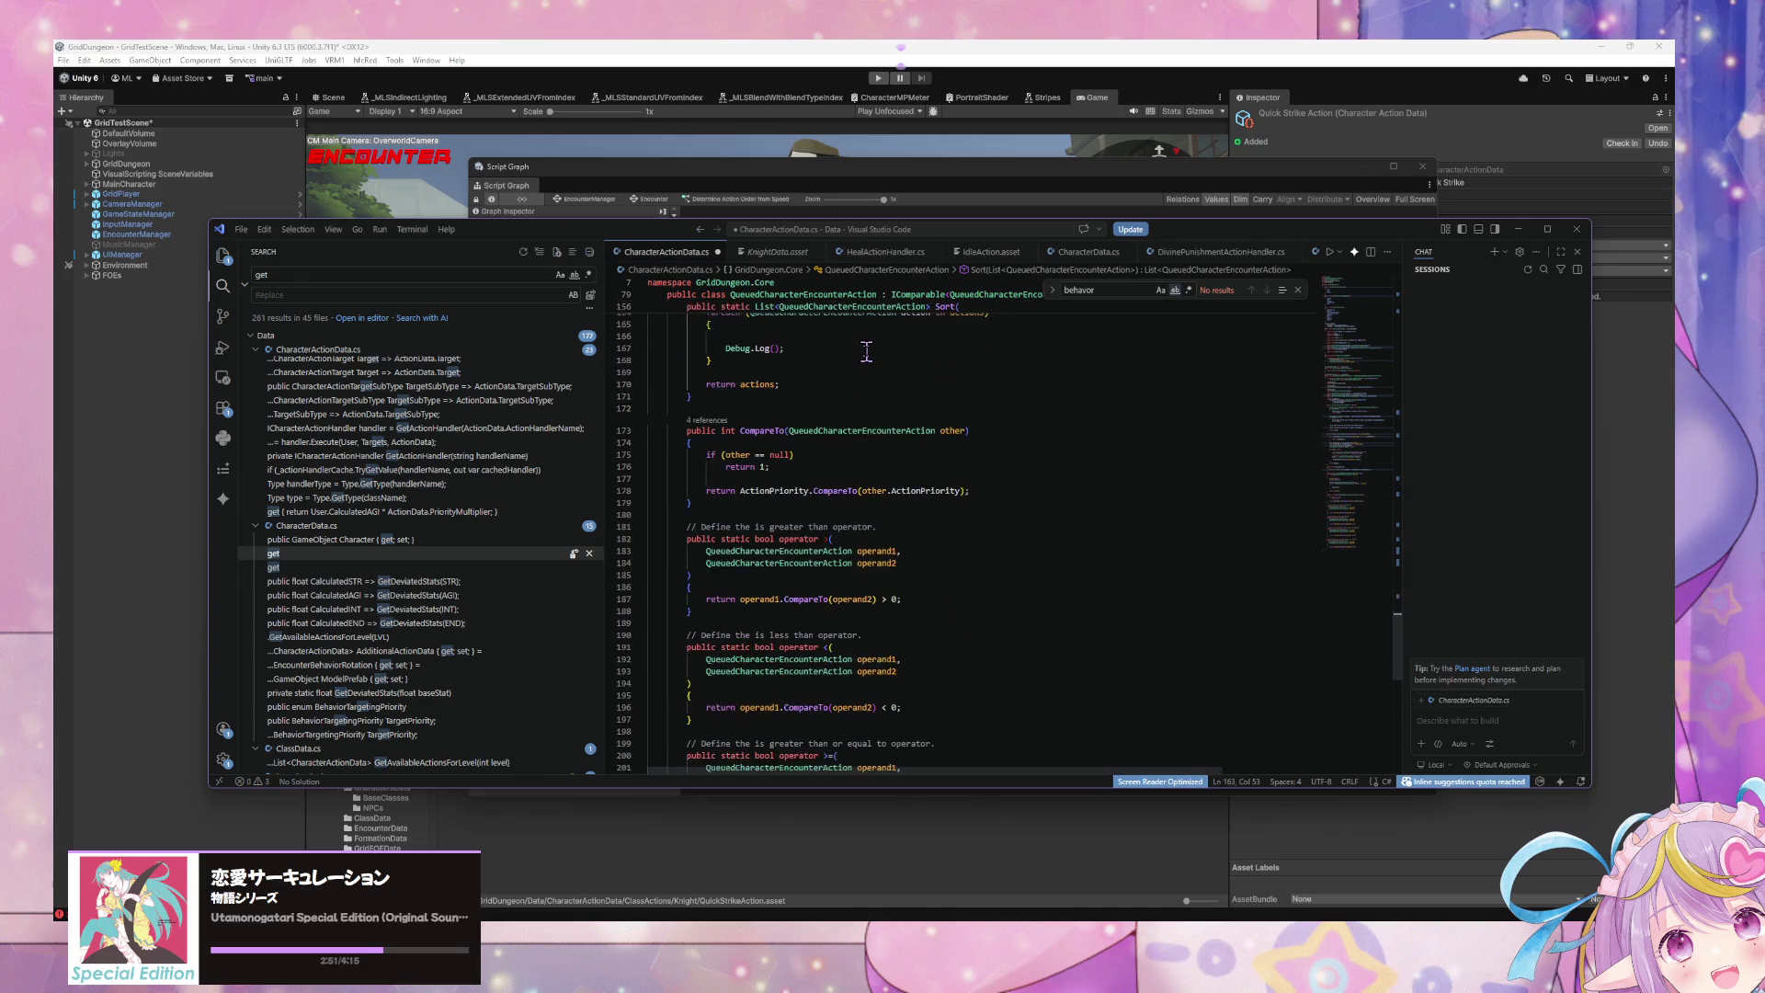
Step: Scroll the Sort method and select the loop's inner Debug.Log line and closing brace
scroll(866, 352, up, 12)
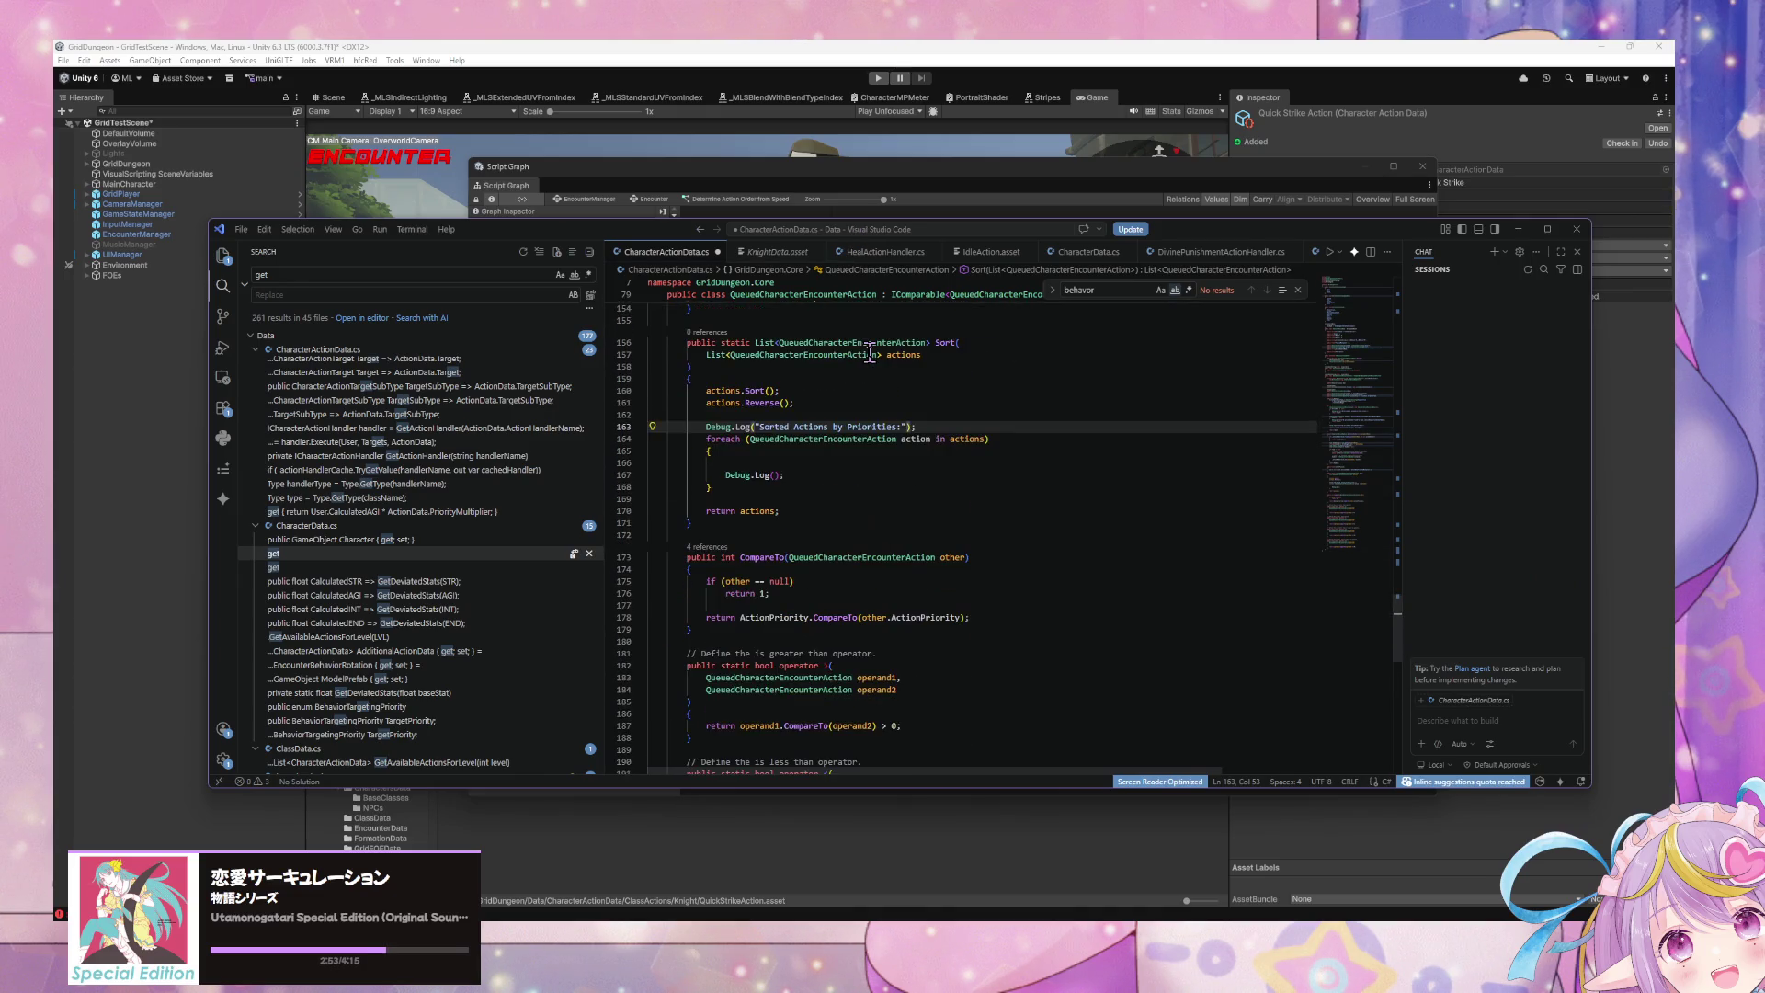
scroll(870, 355, up, 6)
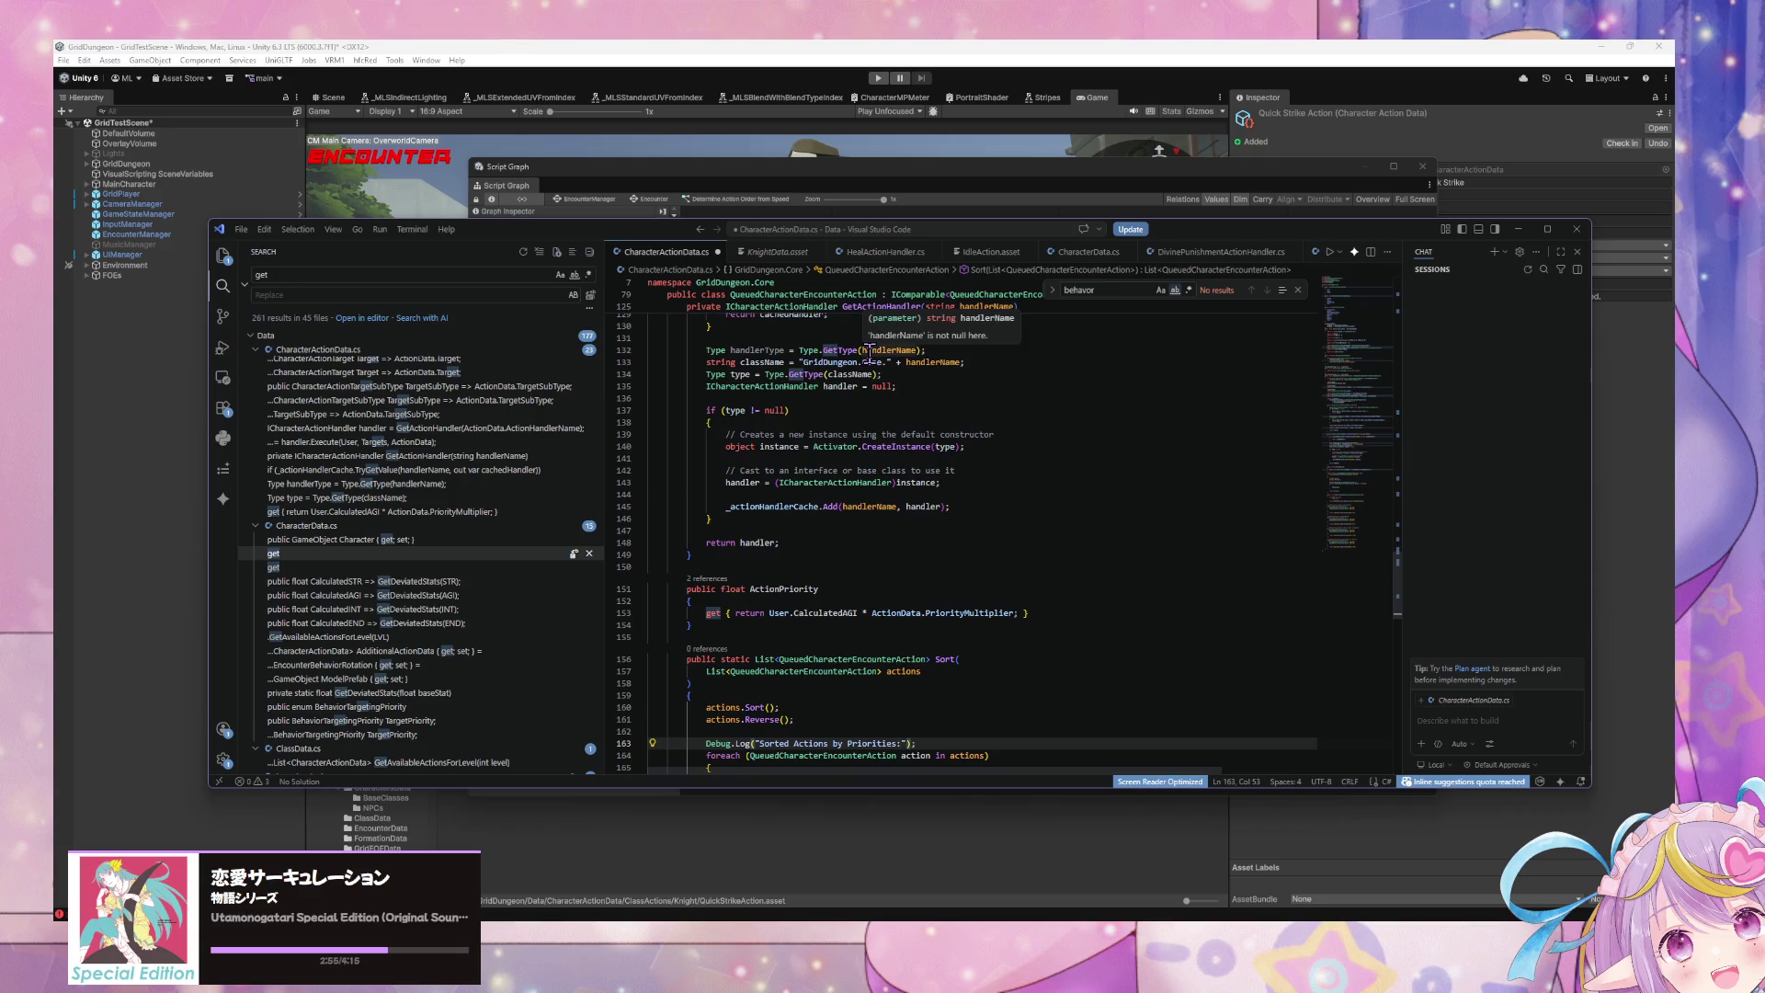
scroll(869, 355, up, 6)
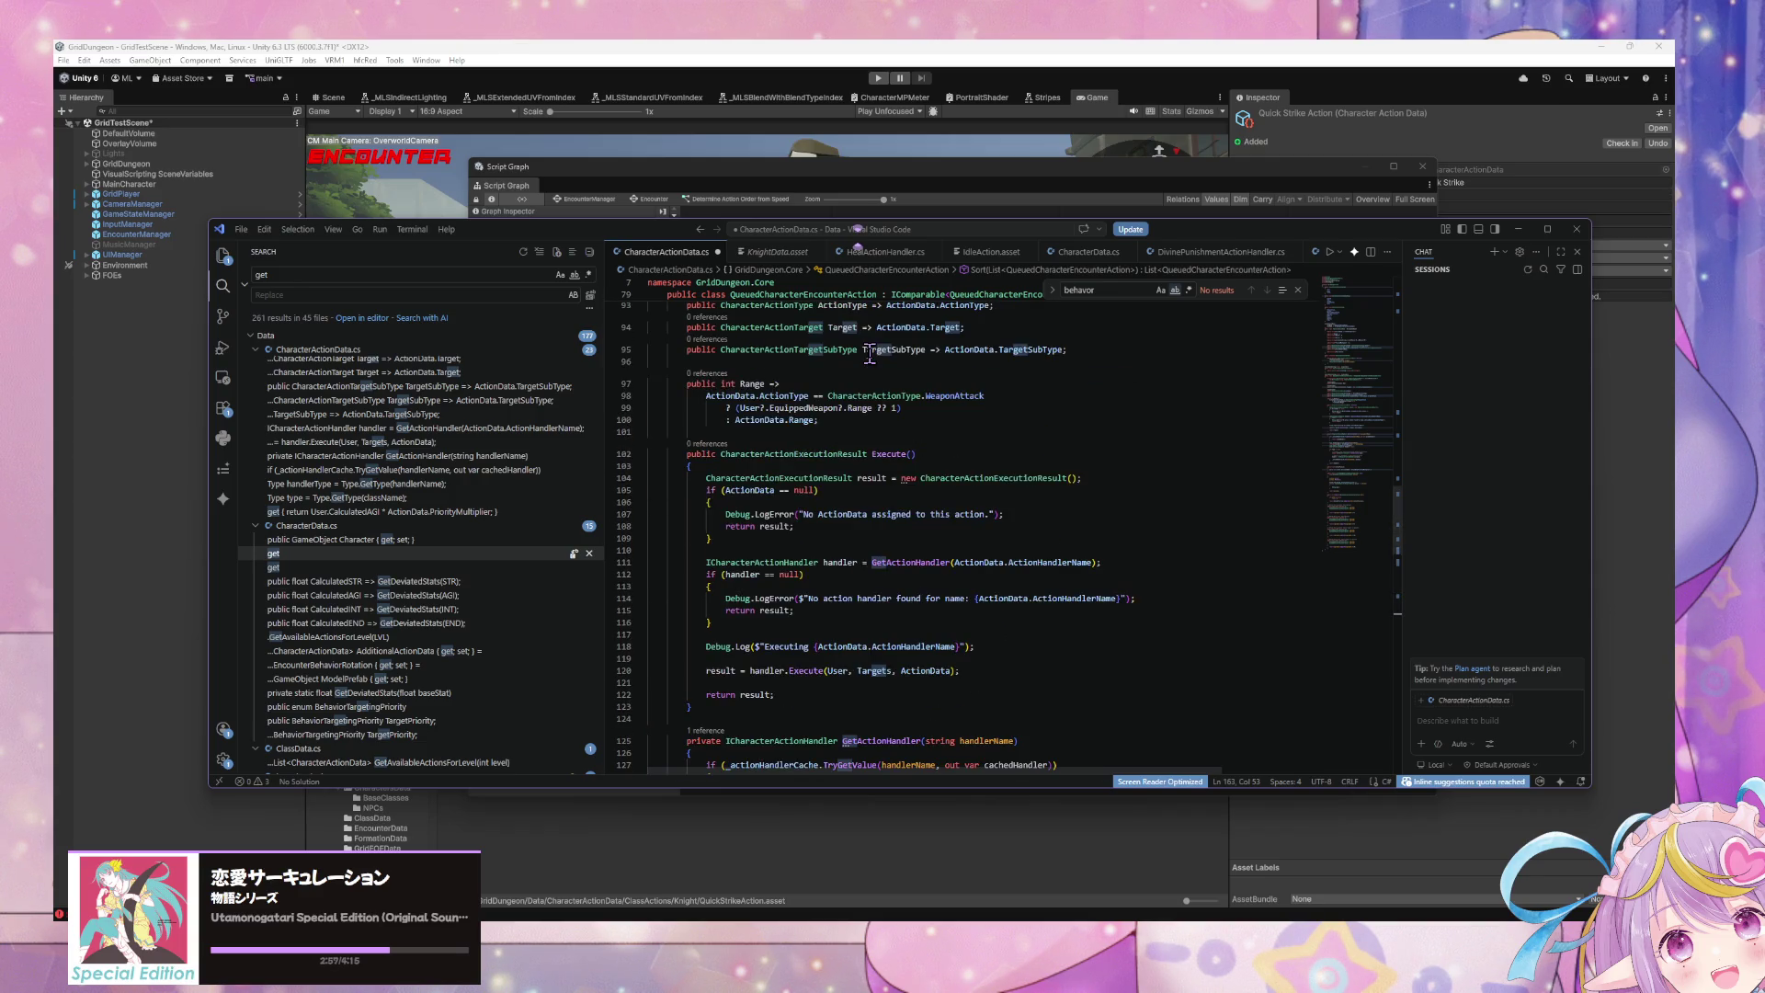
scroll(870, 355, up, 2)
scroll(870, 355, up, 3)
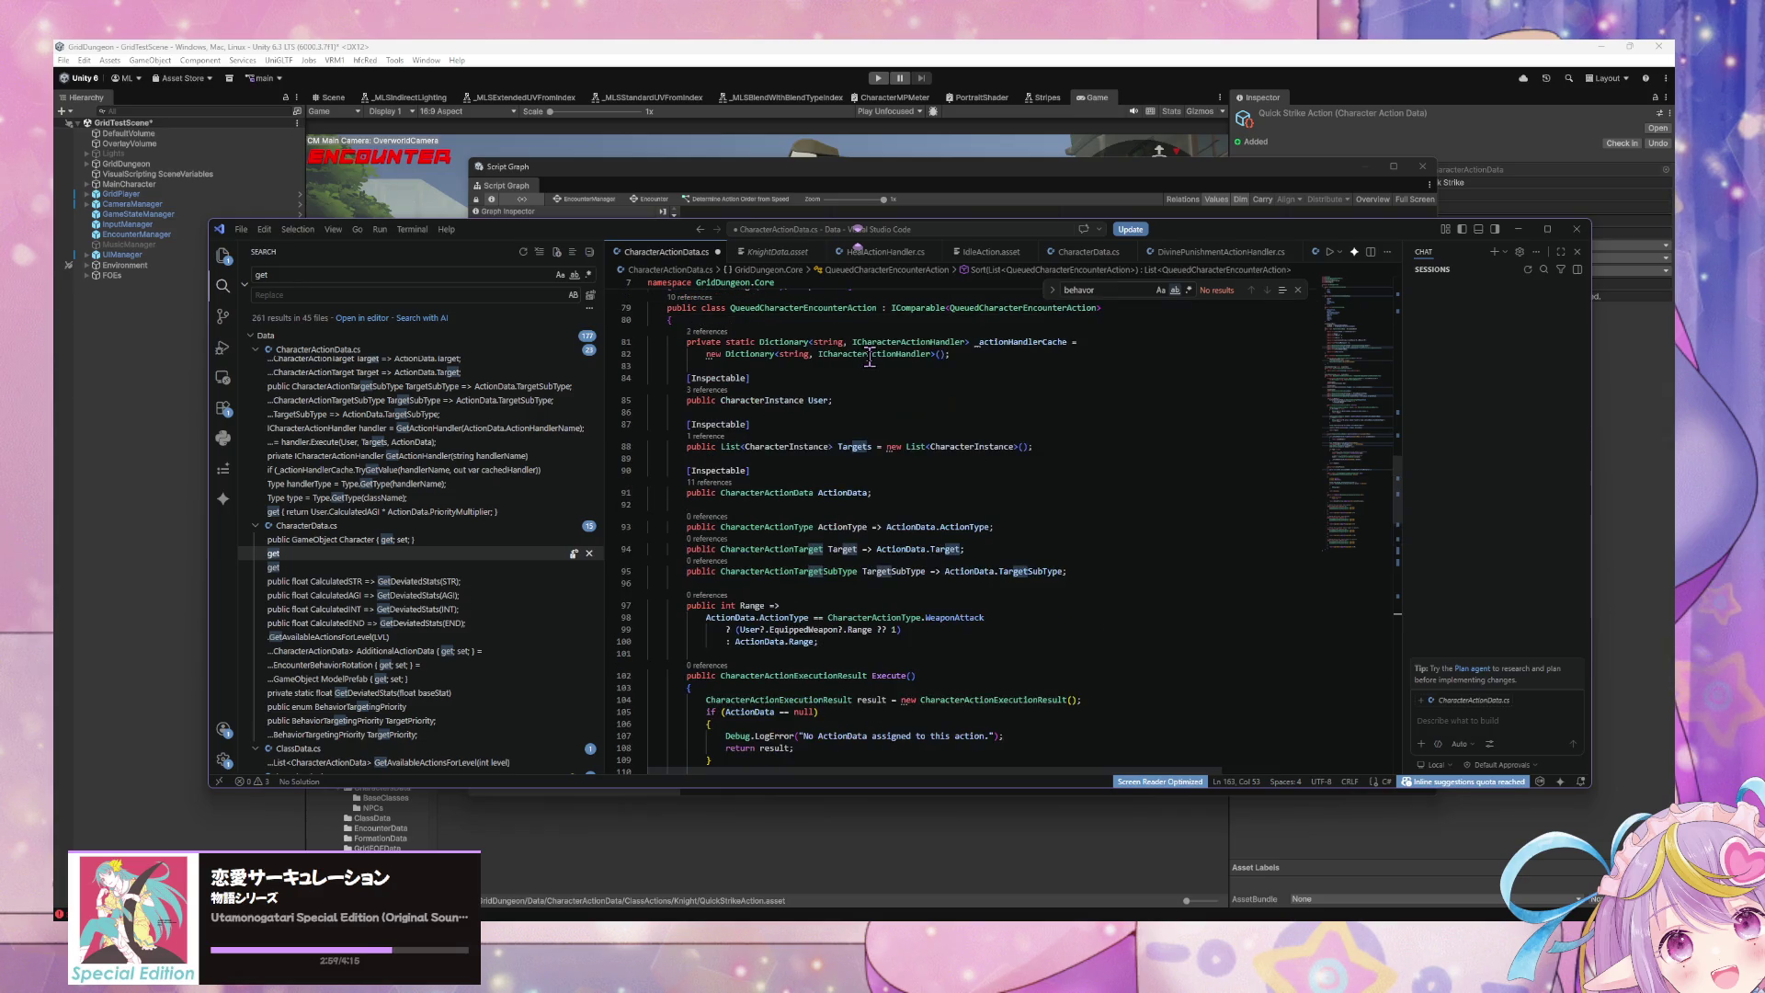
scroll(869, 355, down, 12)
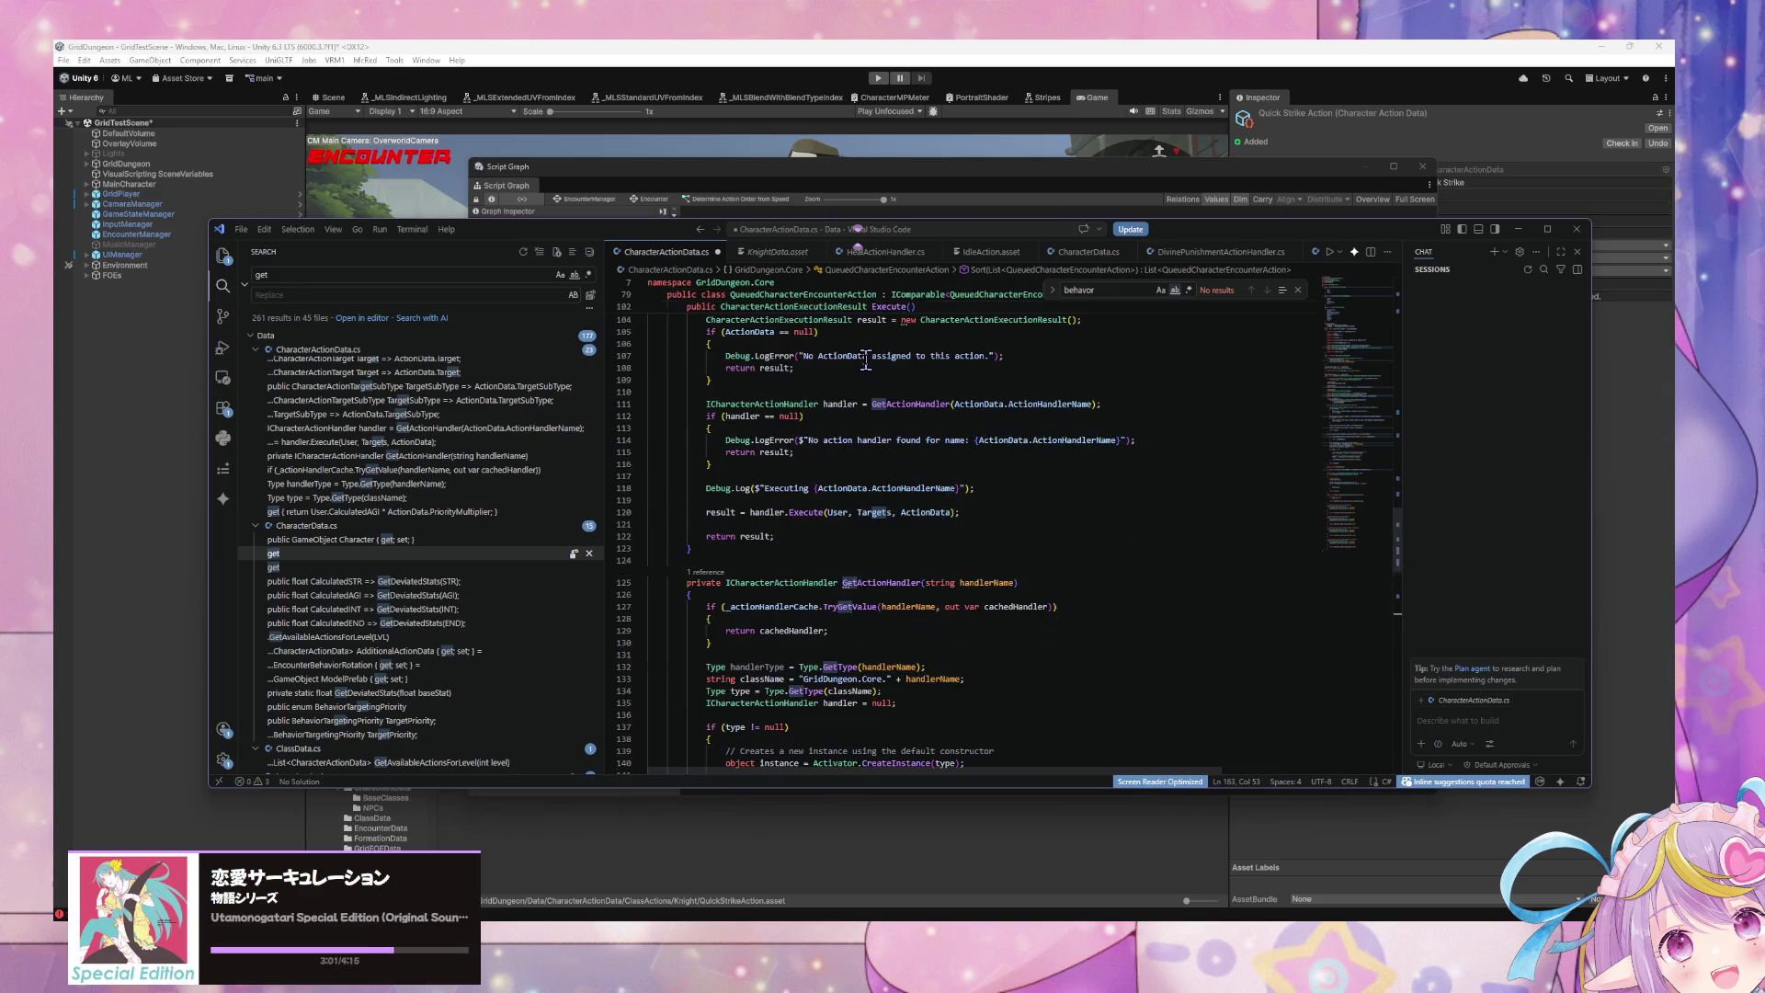
scroll(865, 358, down, 8)
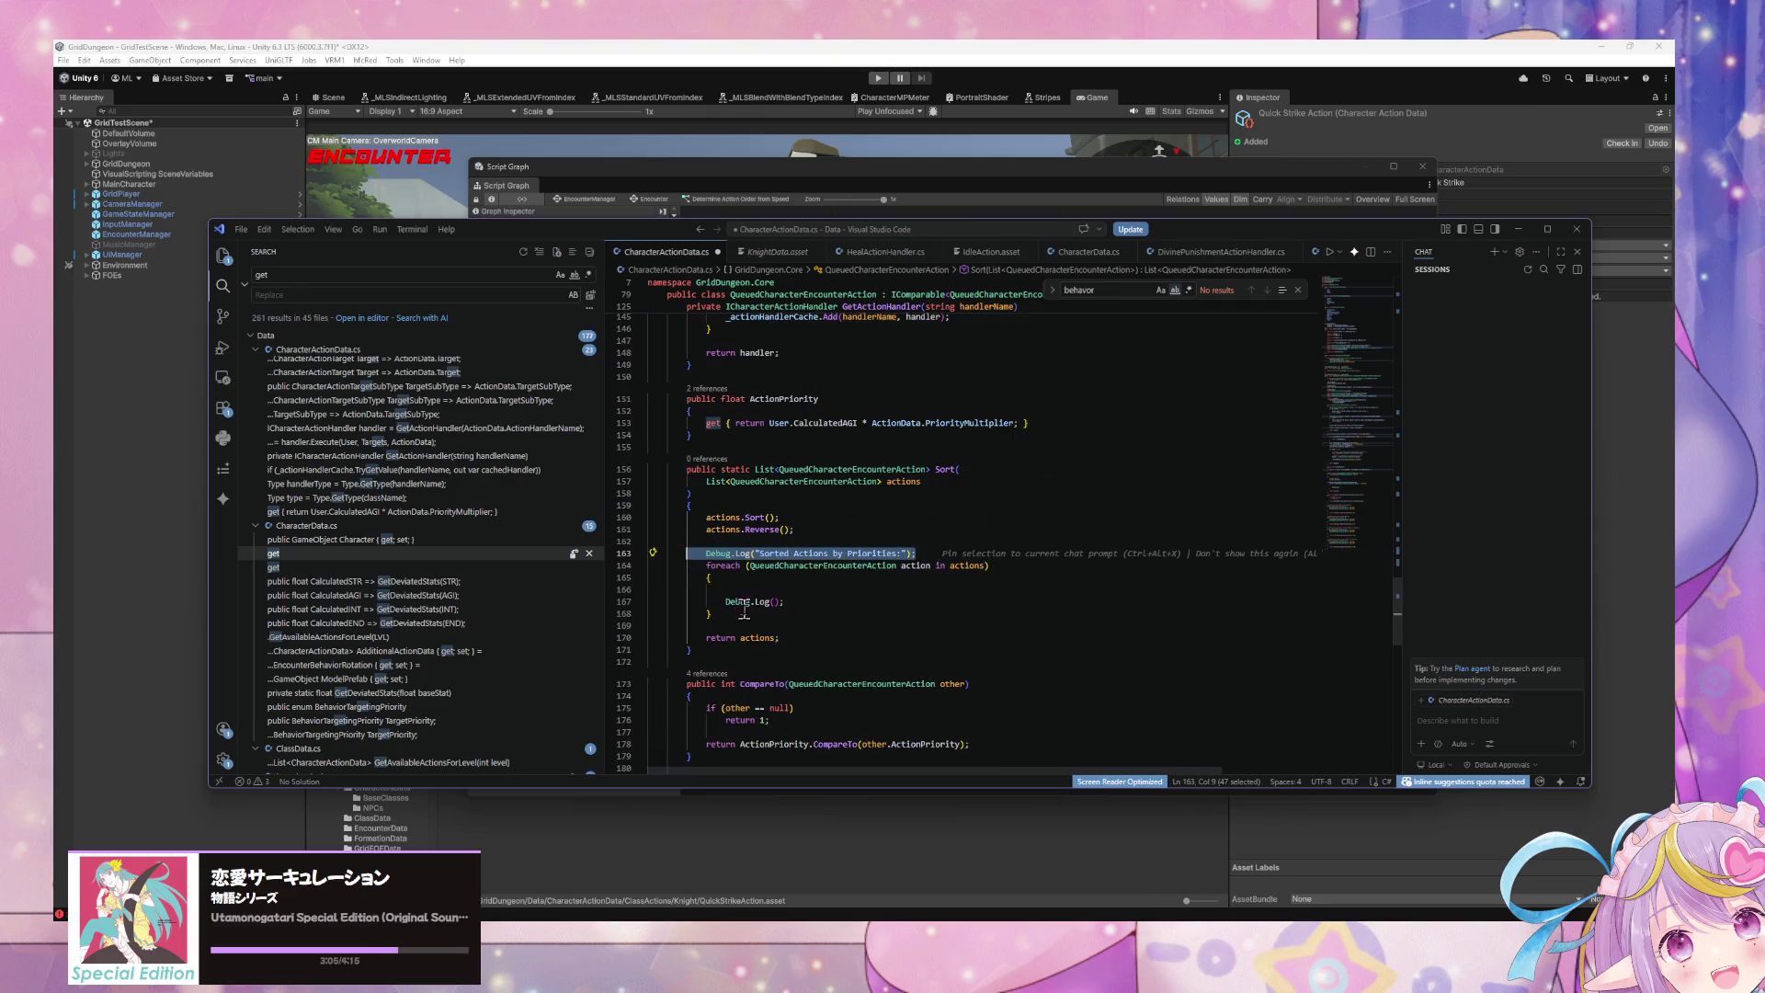
mouse_move(740, 614)
mouse_down()
mouse_move(604, 586)
mouse_move(595, 557)
mouse_up()
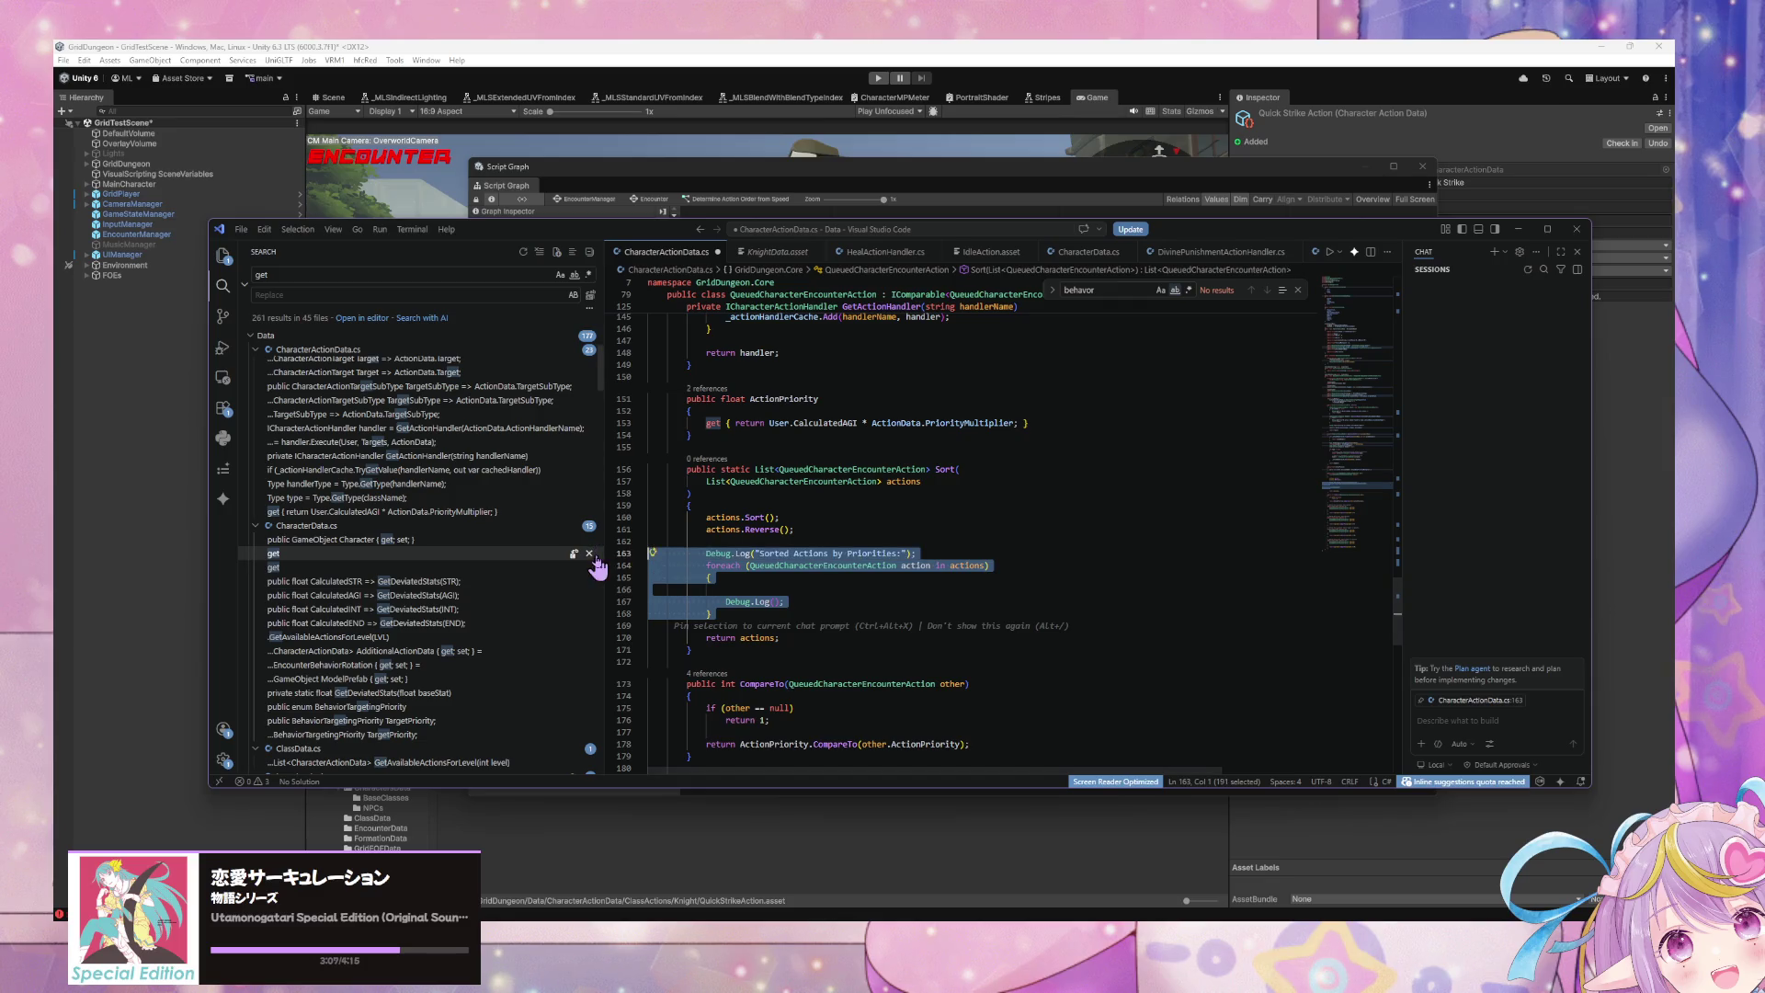
Step: Delete the Debug.Log/foreach block from Sort and save CharacterActionData.cs
key(Delete)
key(BackSpace)
key(BackSpace)
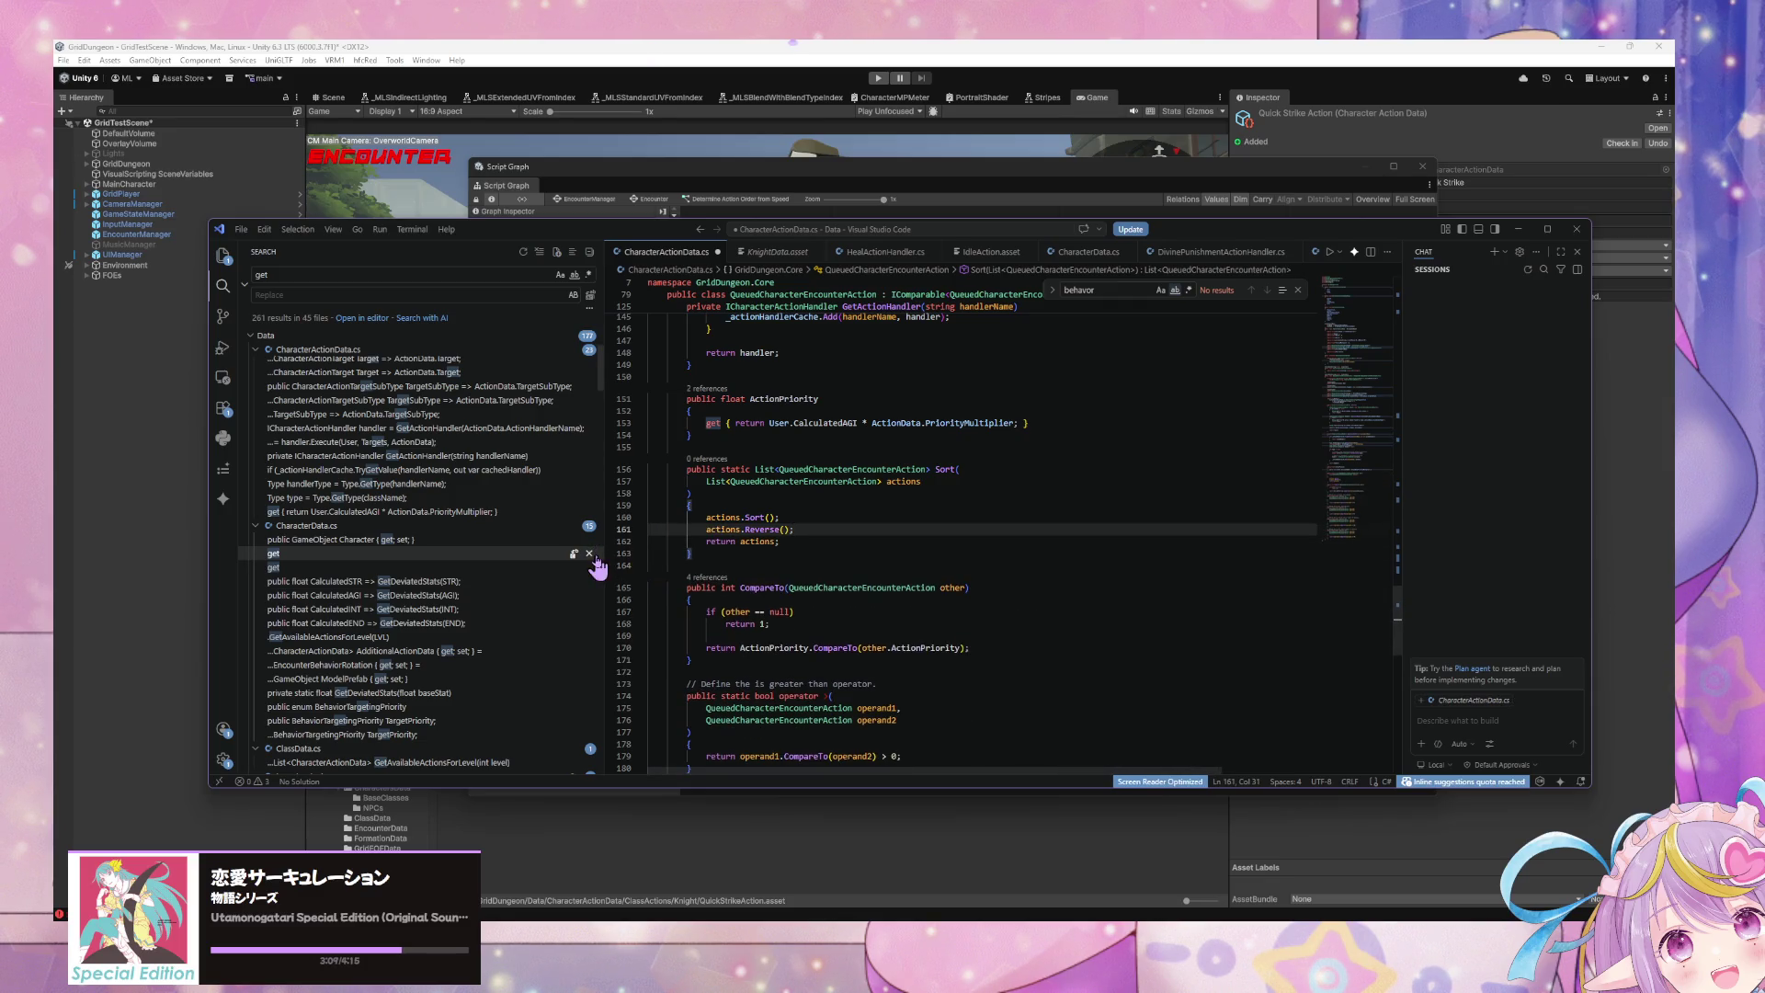
key(ctrl+s)
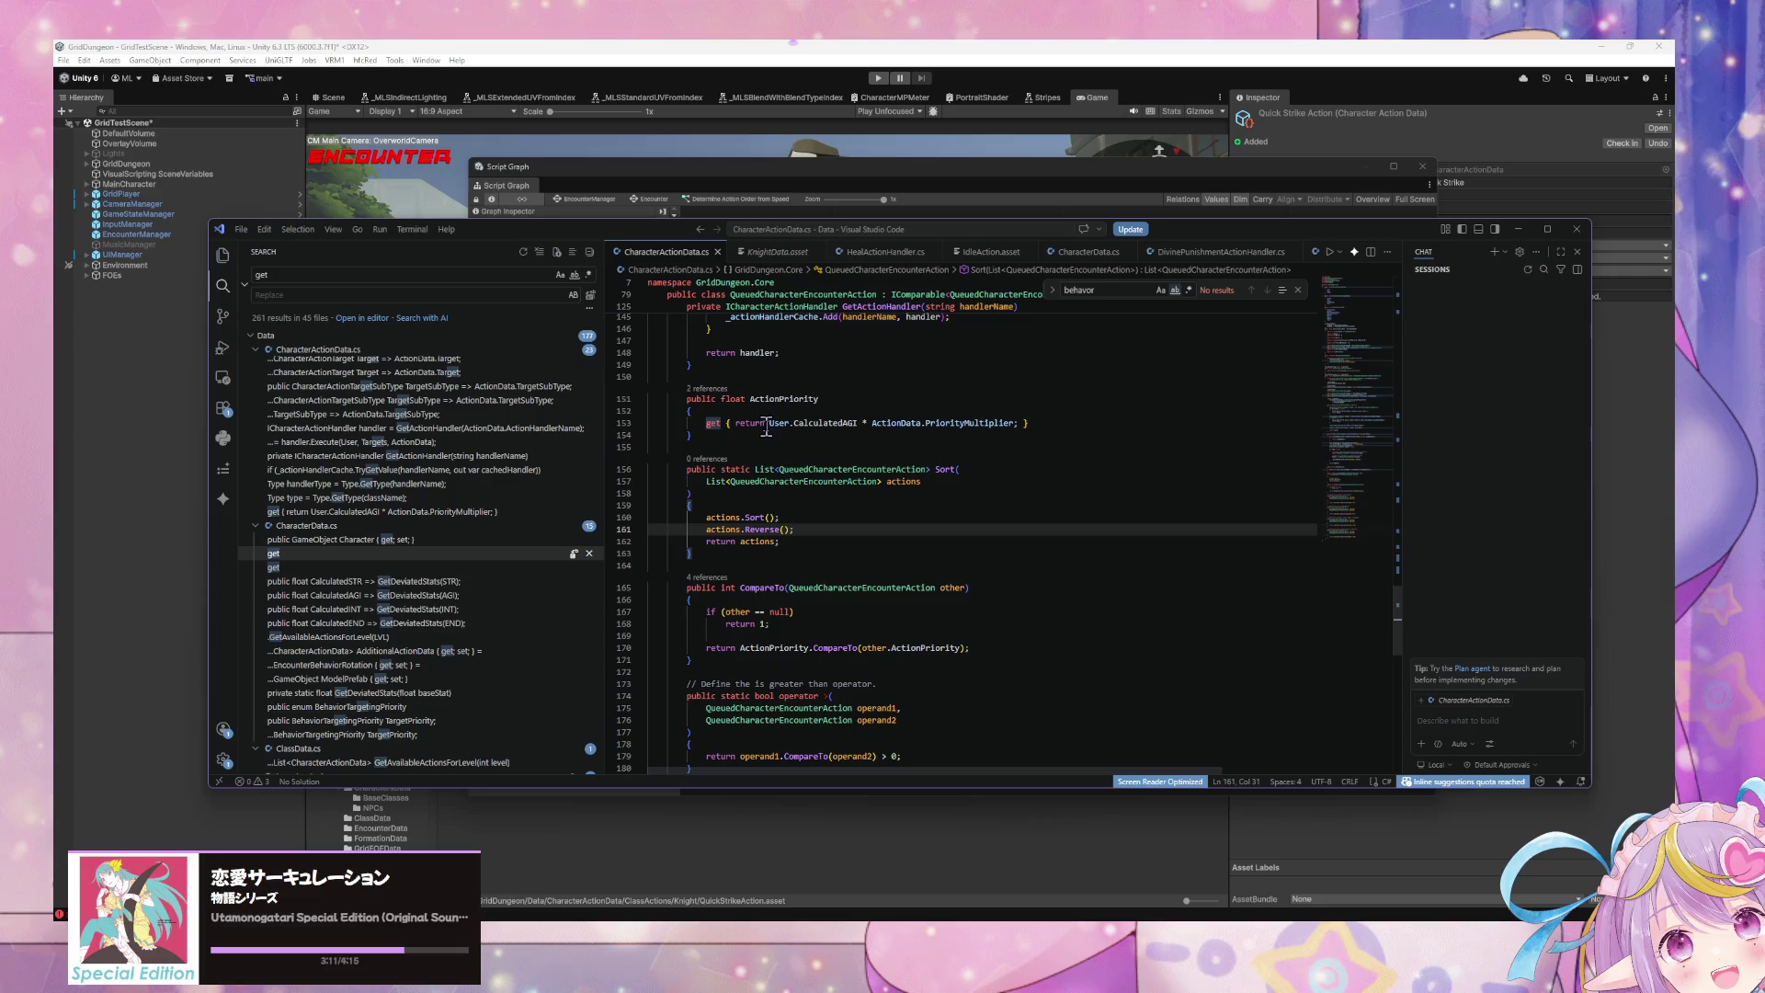
Step: Move the ActionPriority getter's return statement onto its own line
click(736, 423)
key(Return)
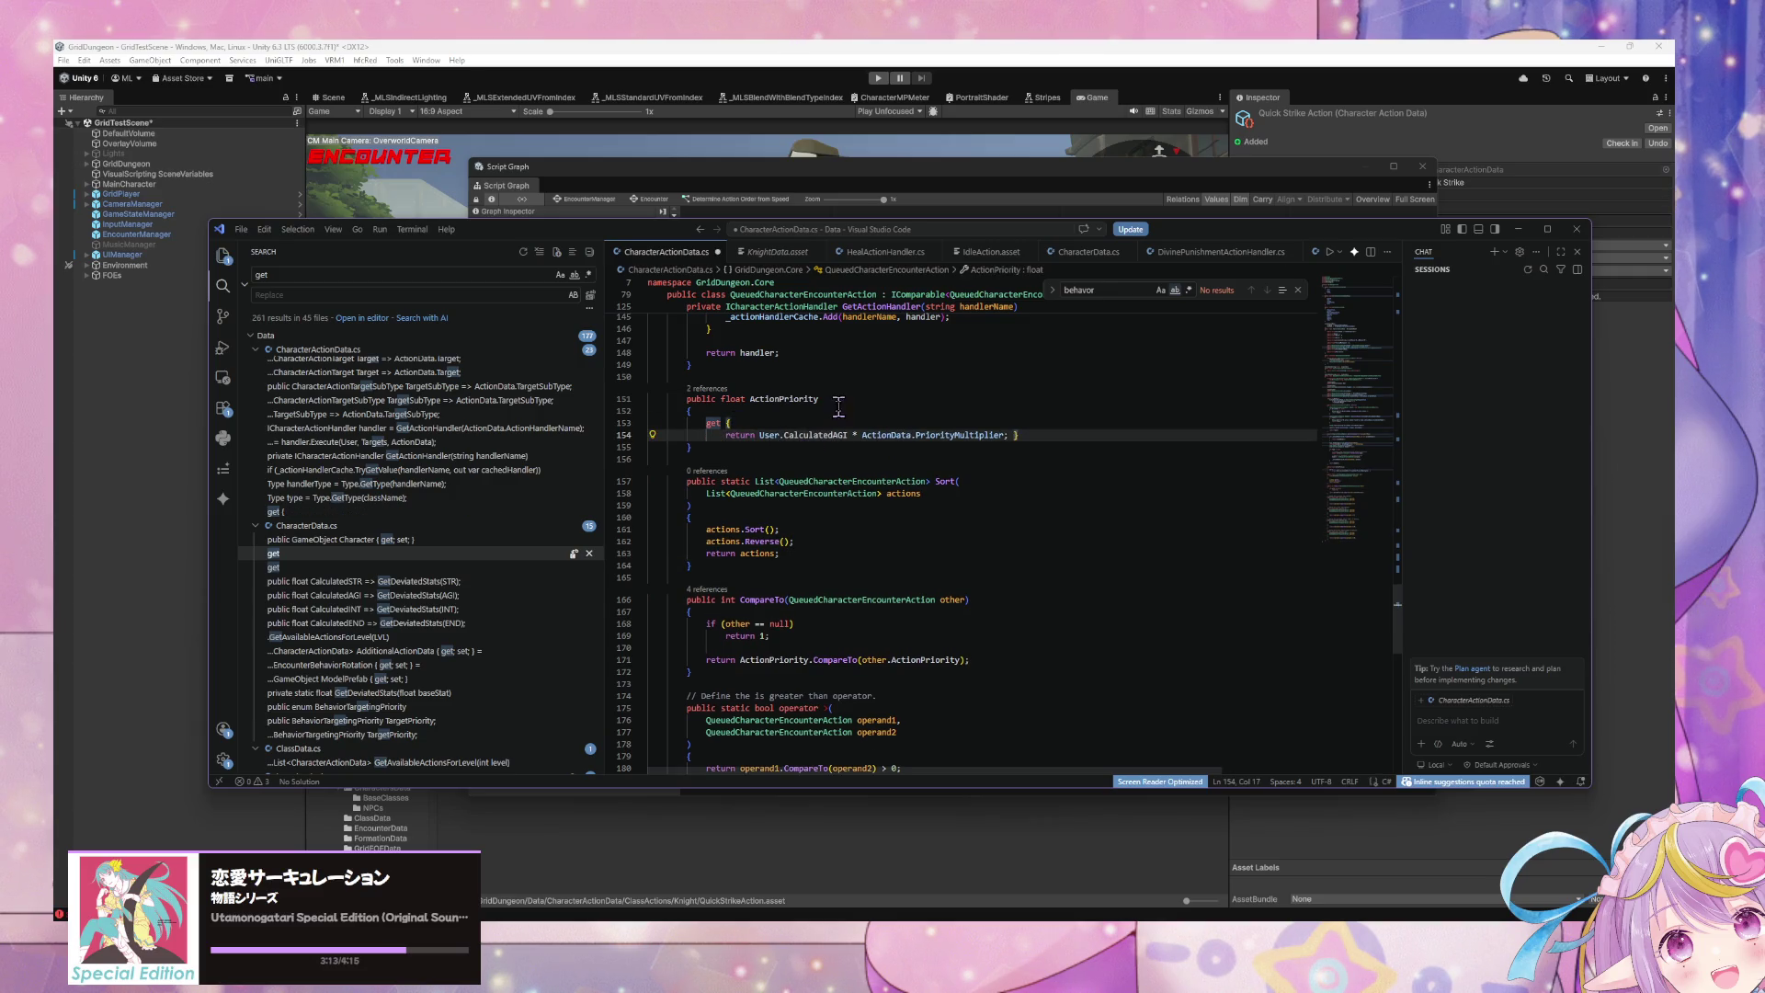
click(1010, 435)
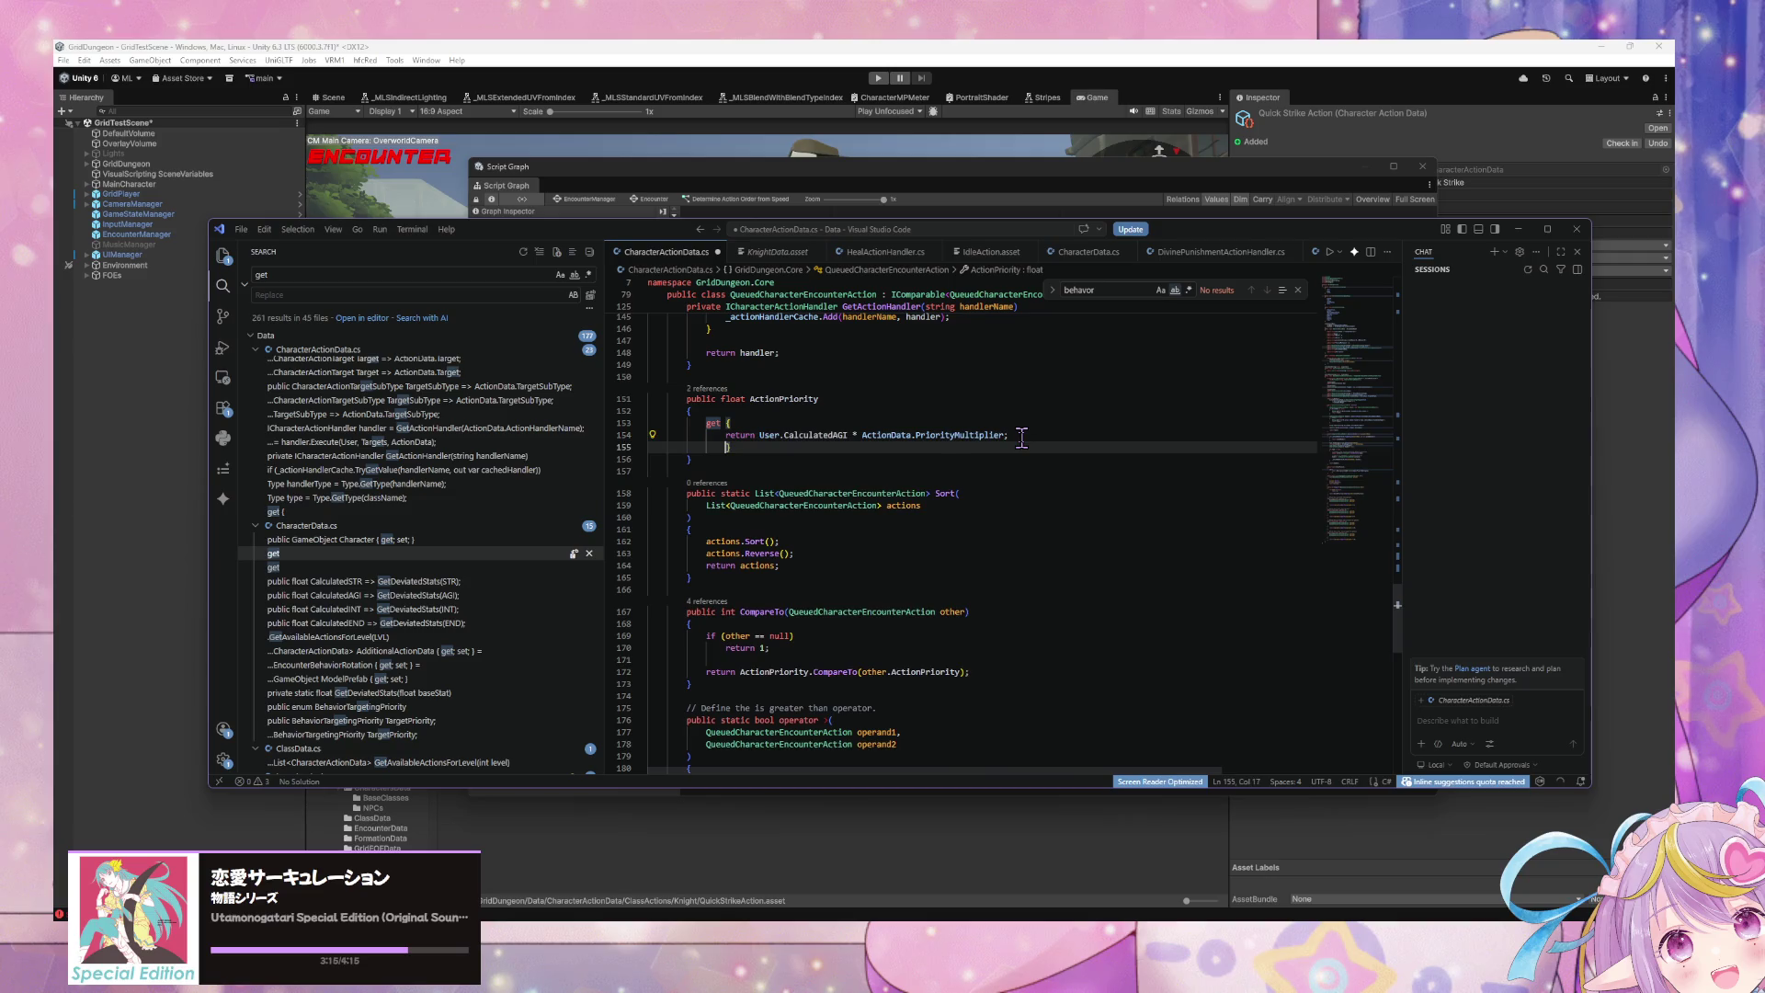
Step: Close the getter with a brace and add an empty Debug.Log(); inside it
key(Return)
text(})
click(789, 424)
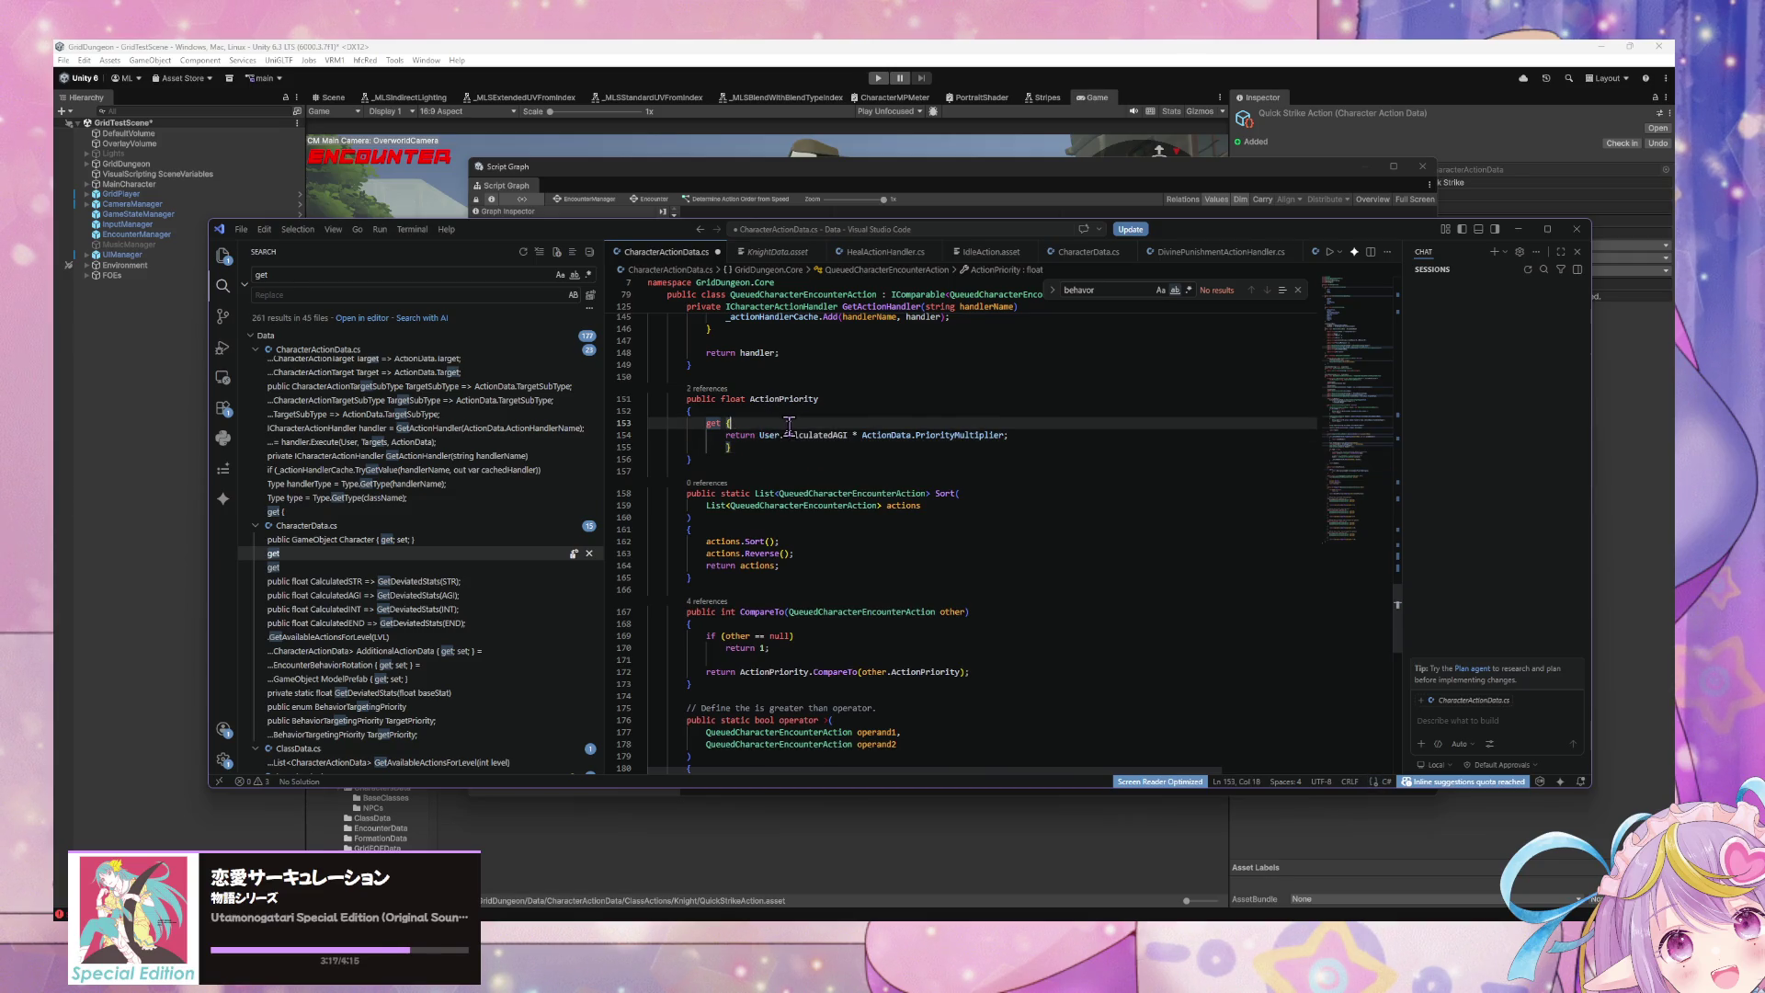
key(Down)
key(Down)
key(Up)
key(Up)
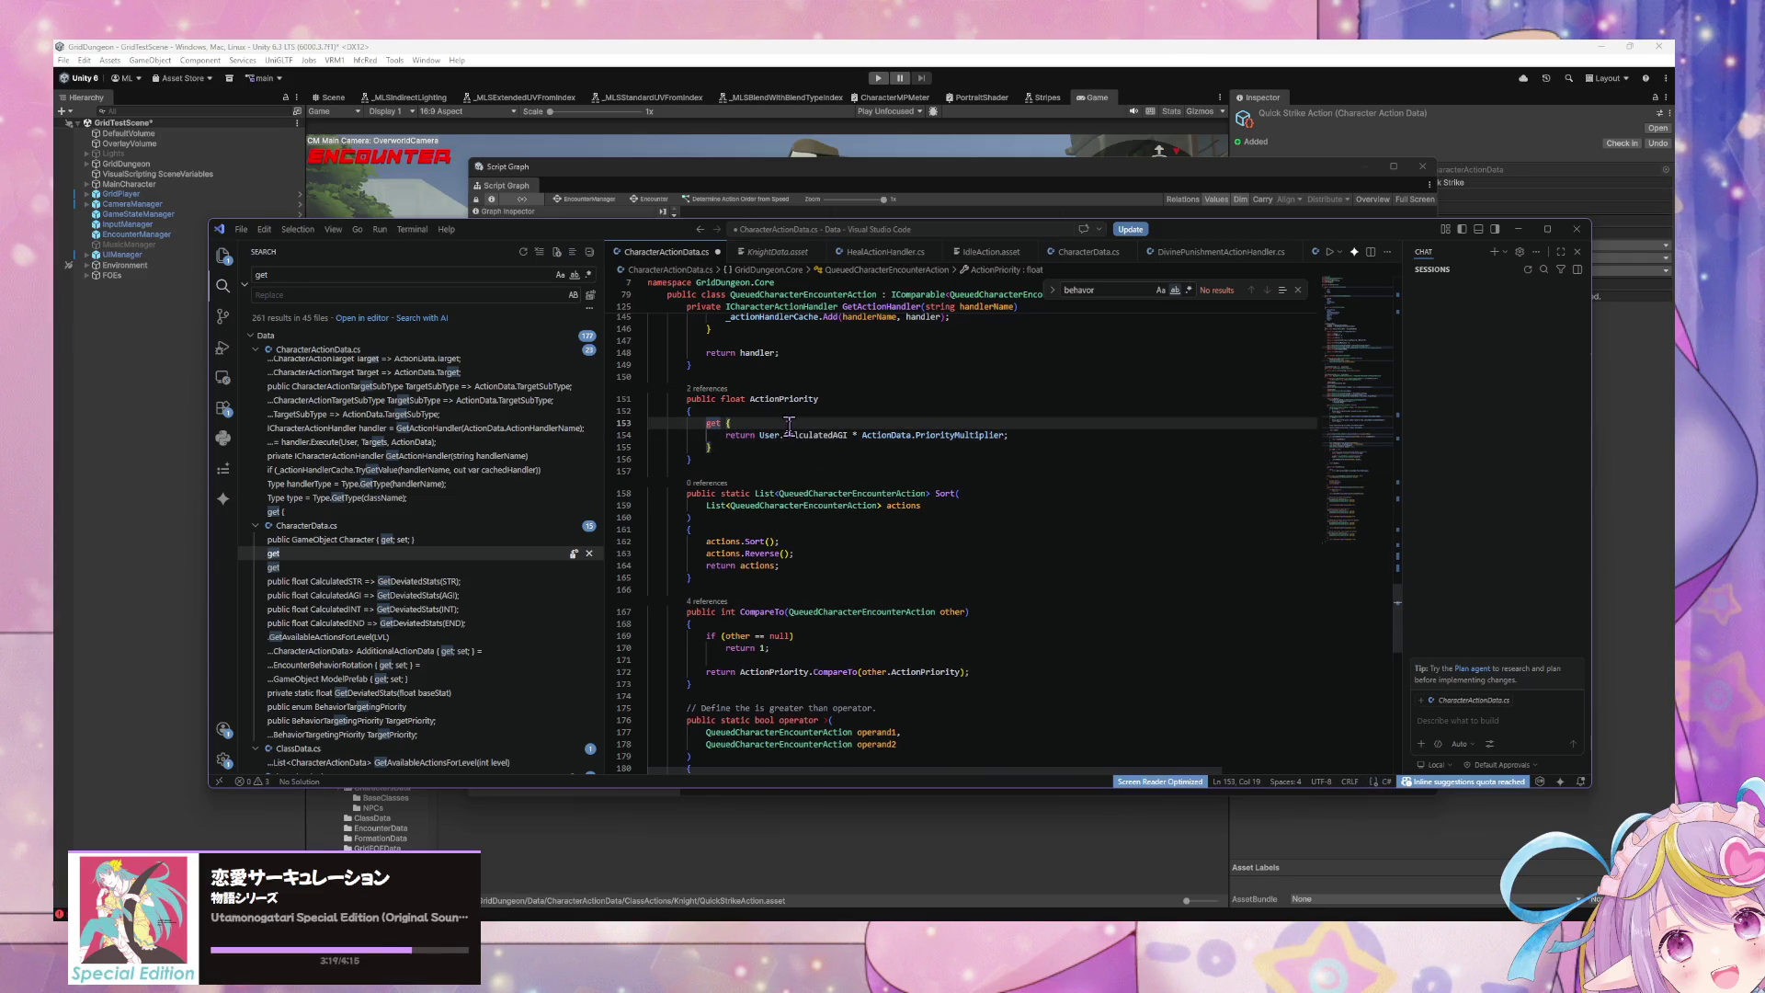
key(Return)
text(Debug)
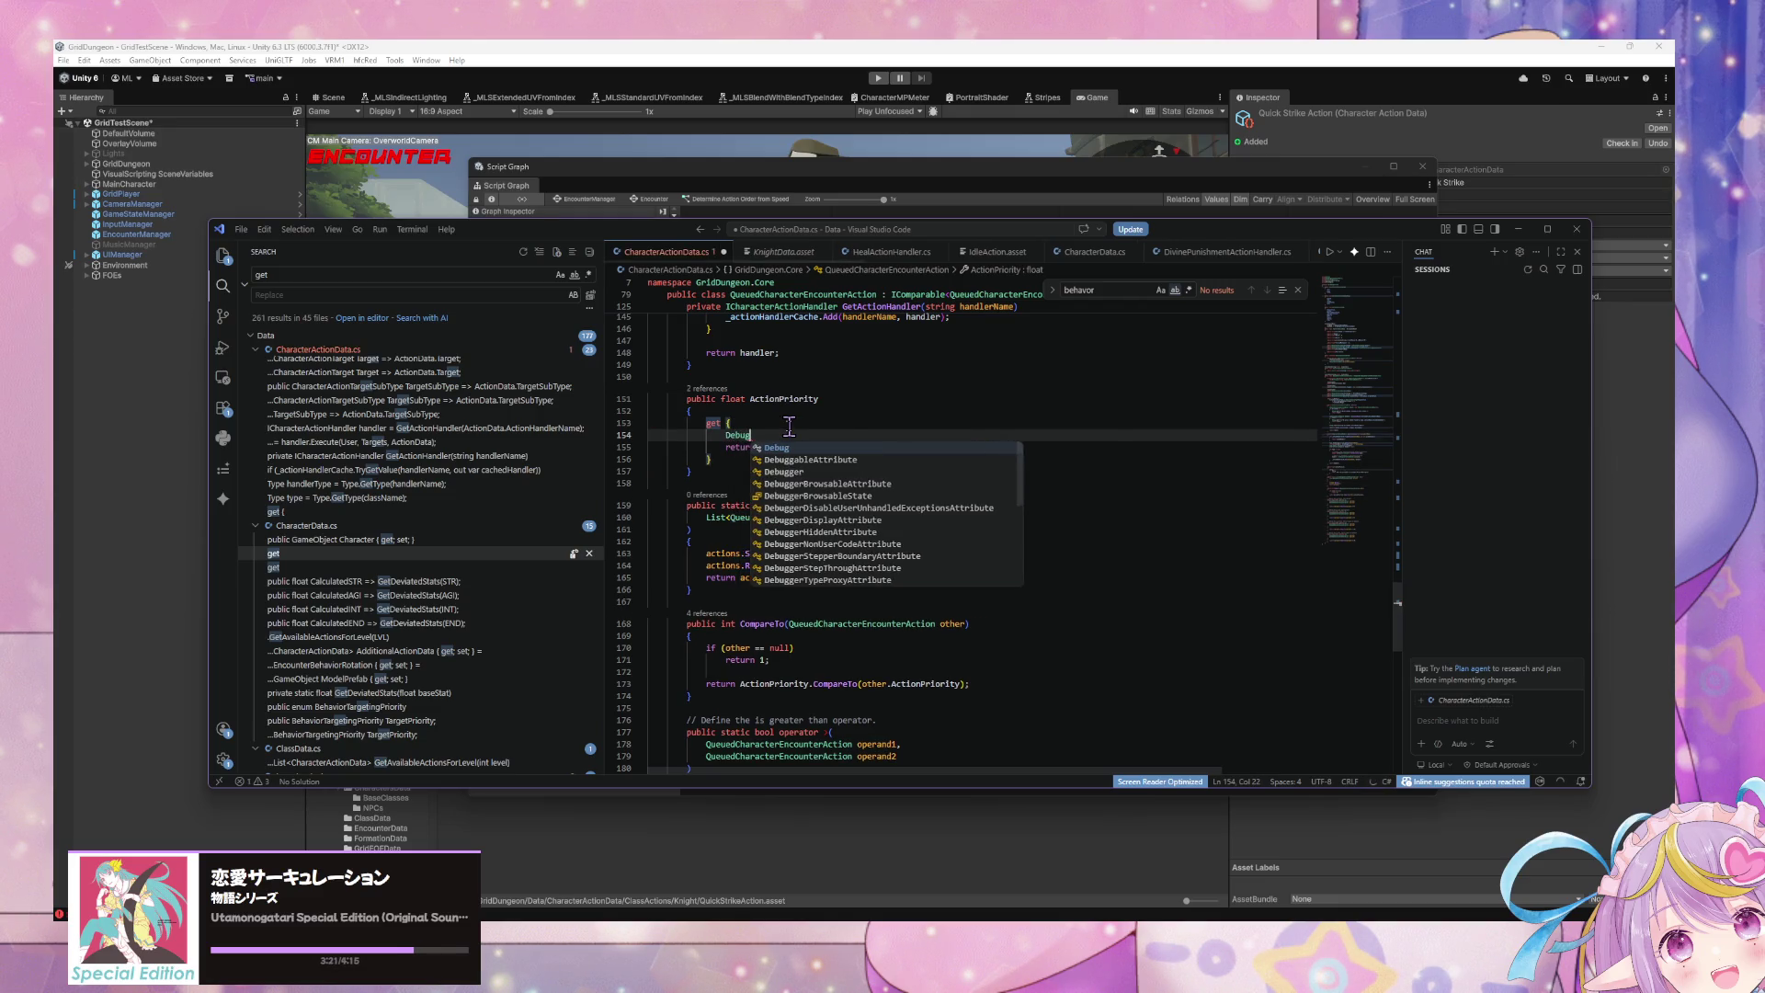
text(.Log())
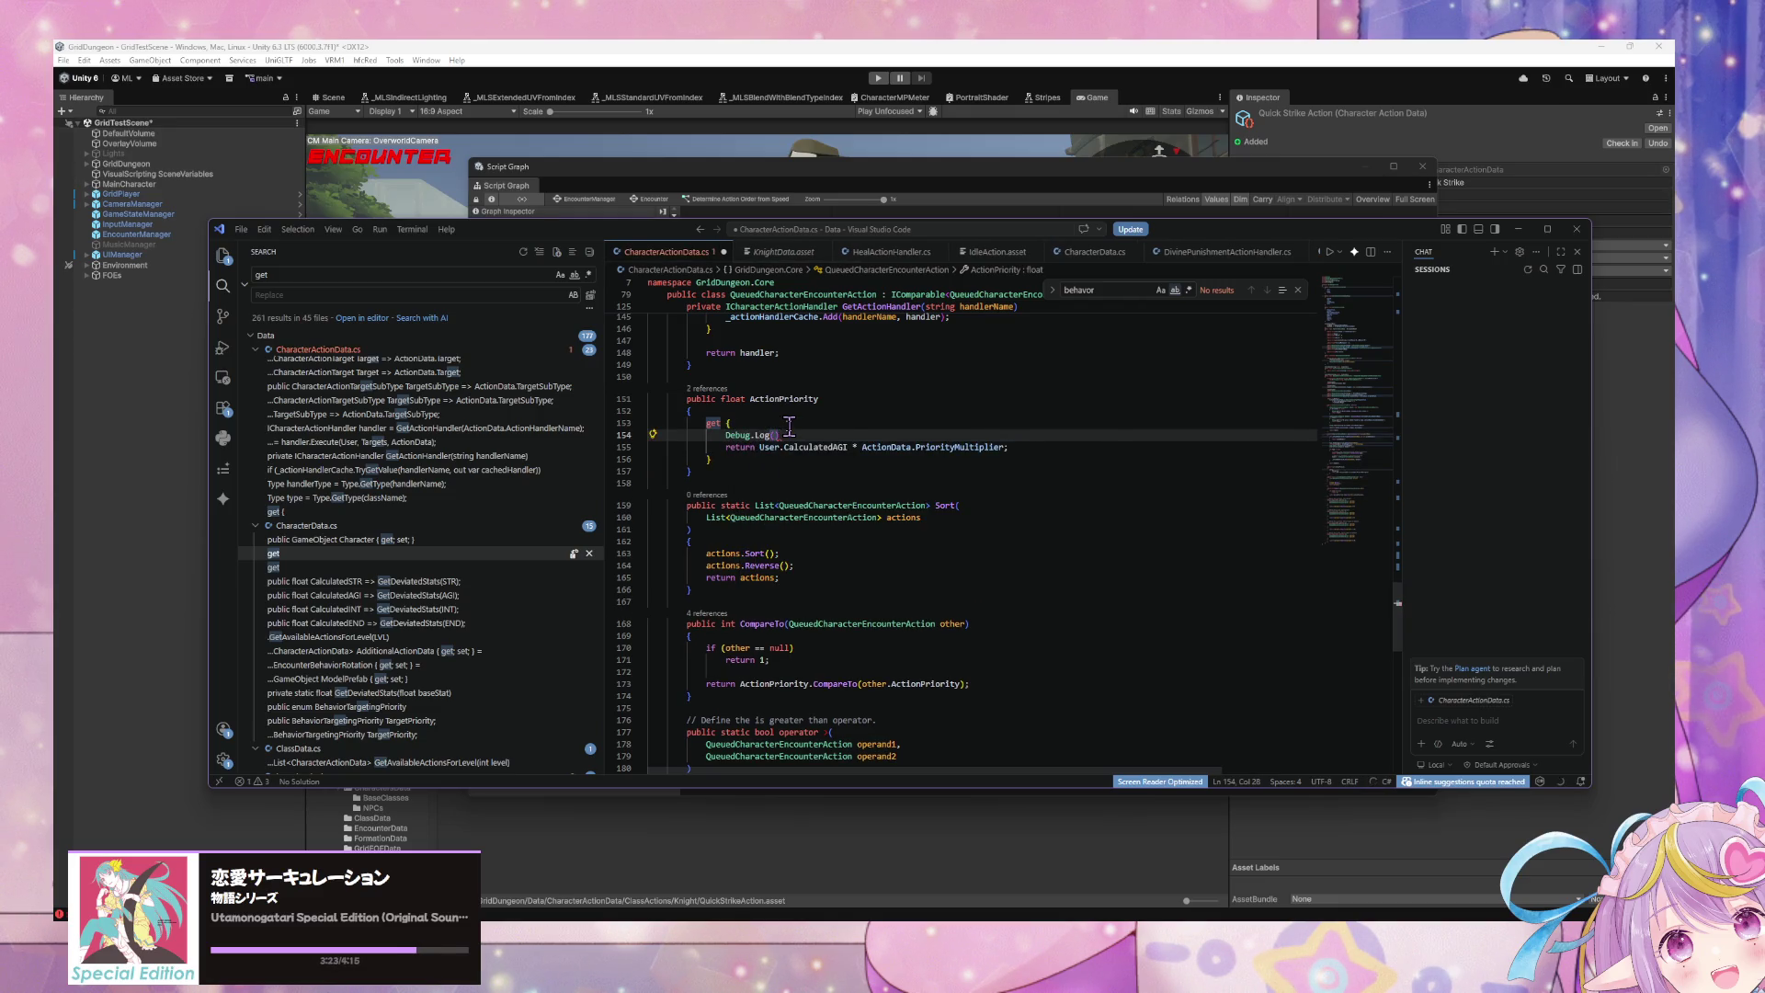
text(;)
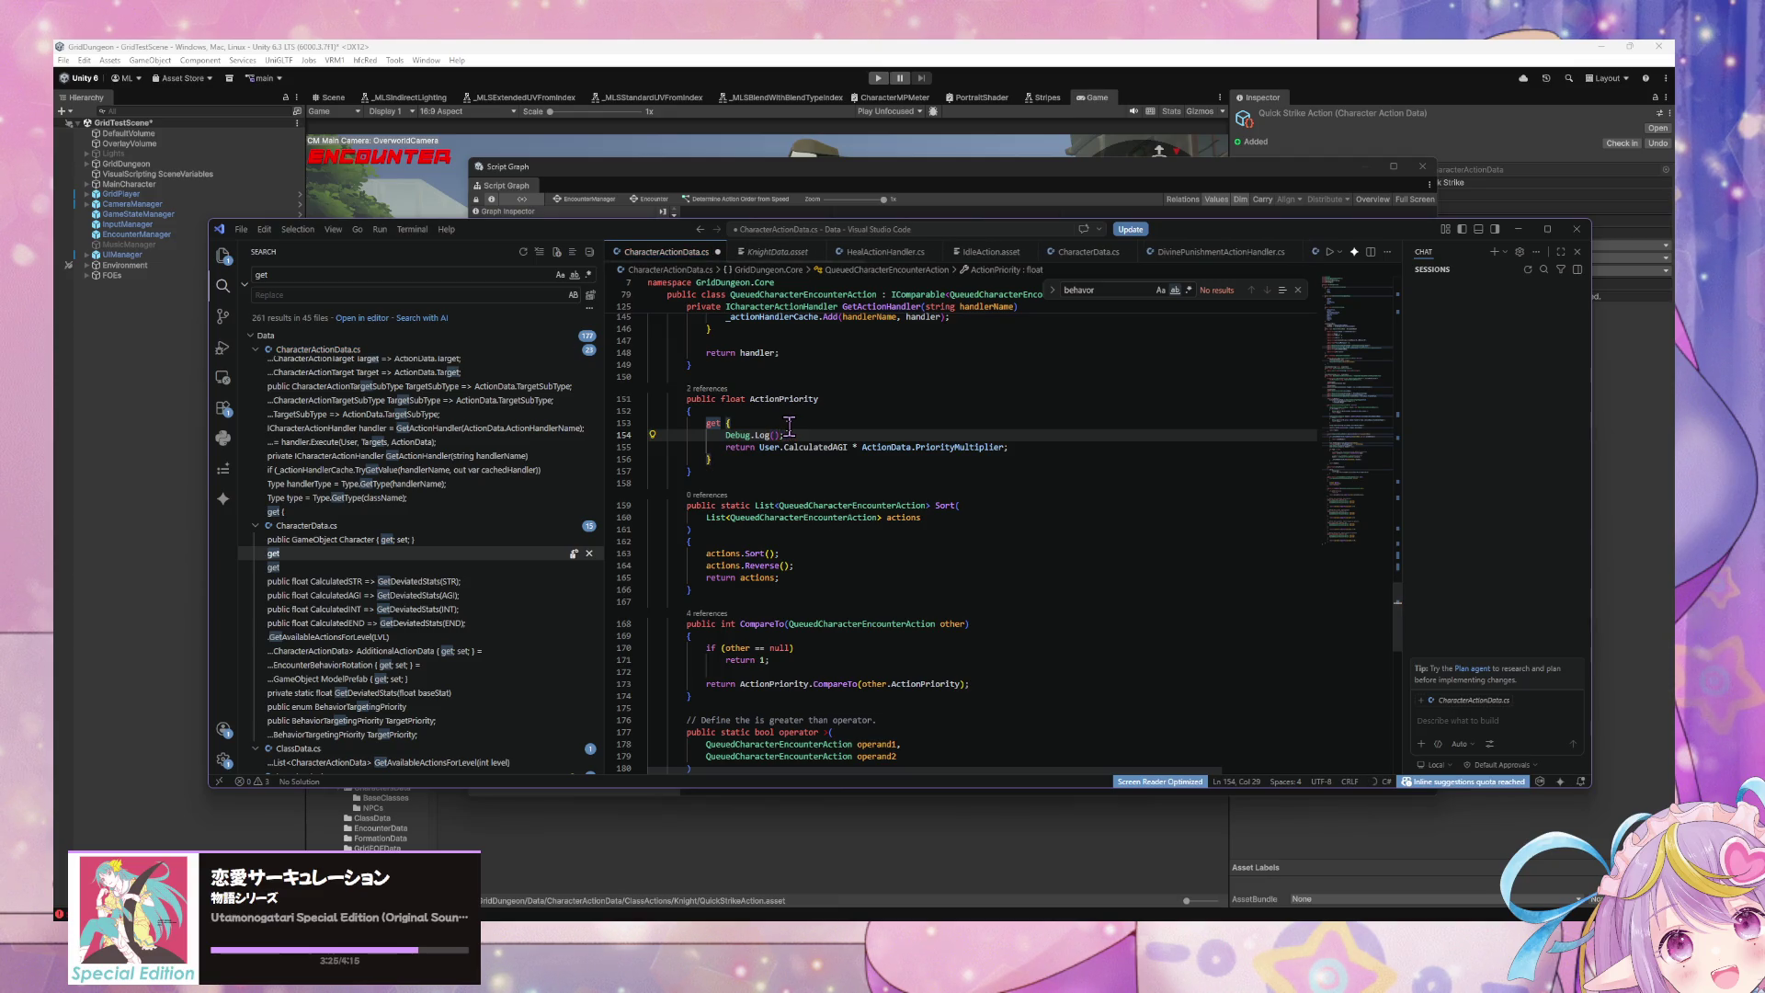
Step: Select the priority calculation and open a new line above the Debug.Log call
mouse_move(1004, 447)
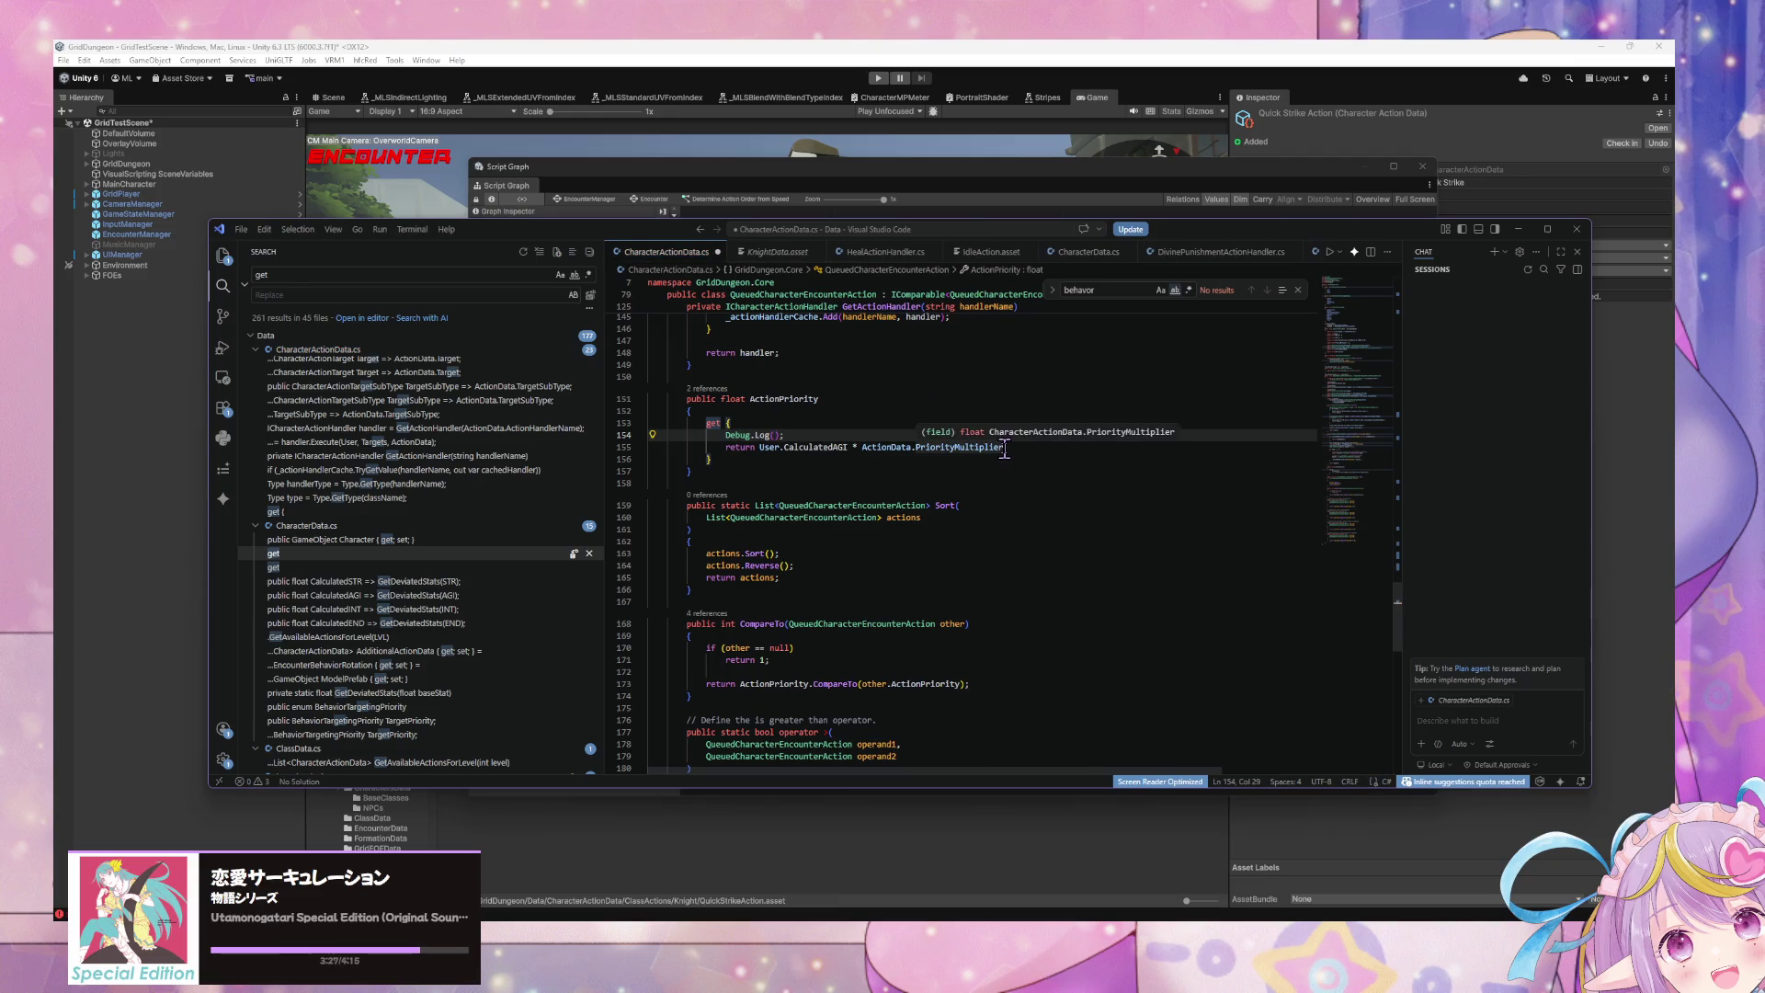
drag(1005, 448, 759, 448)
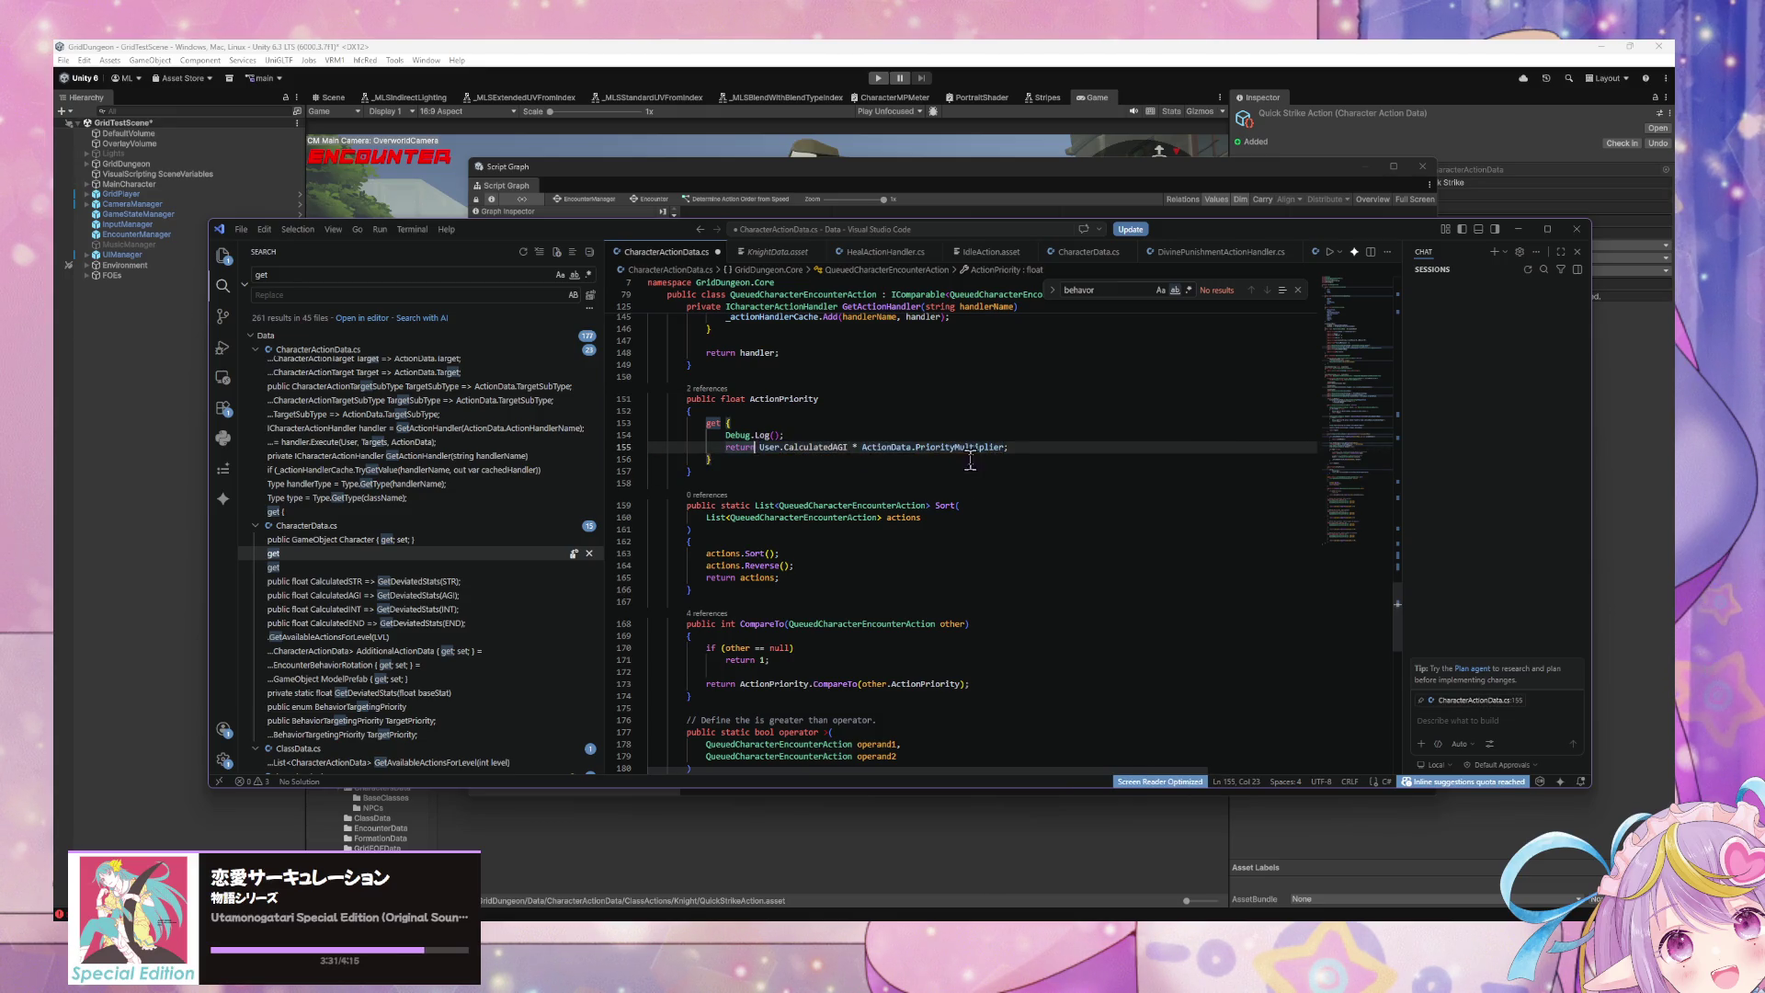
mouse_move(1006, 448)
mouse_down()
mouse_move(748, 450)
mouse_move(762, 449)
mouse_up()
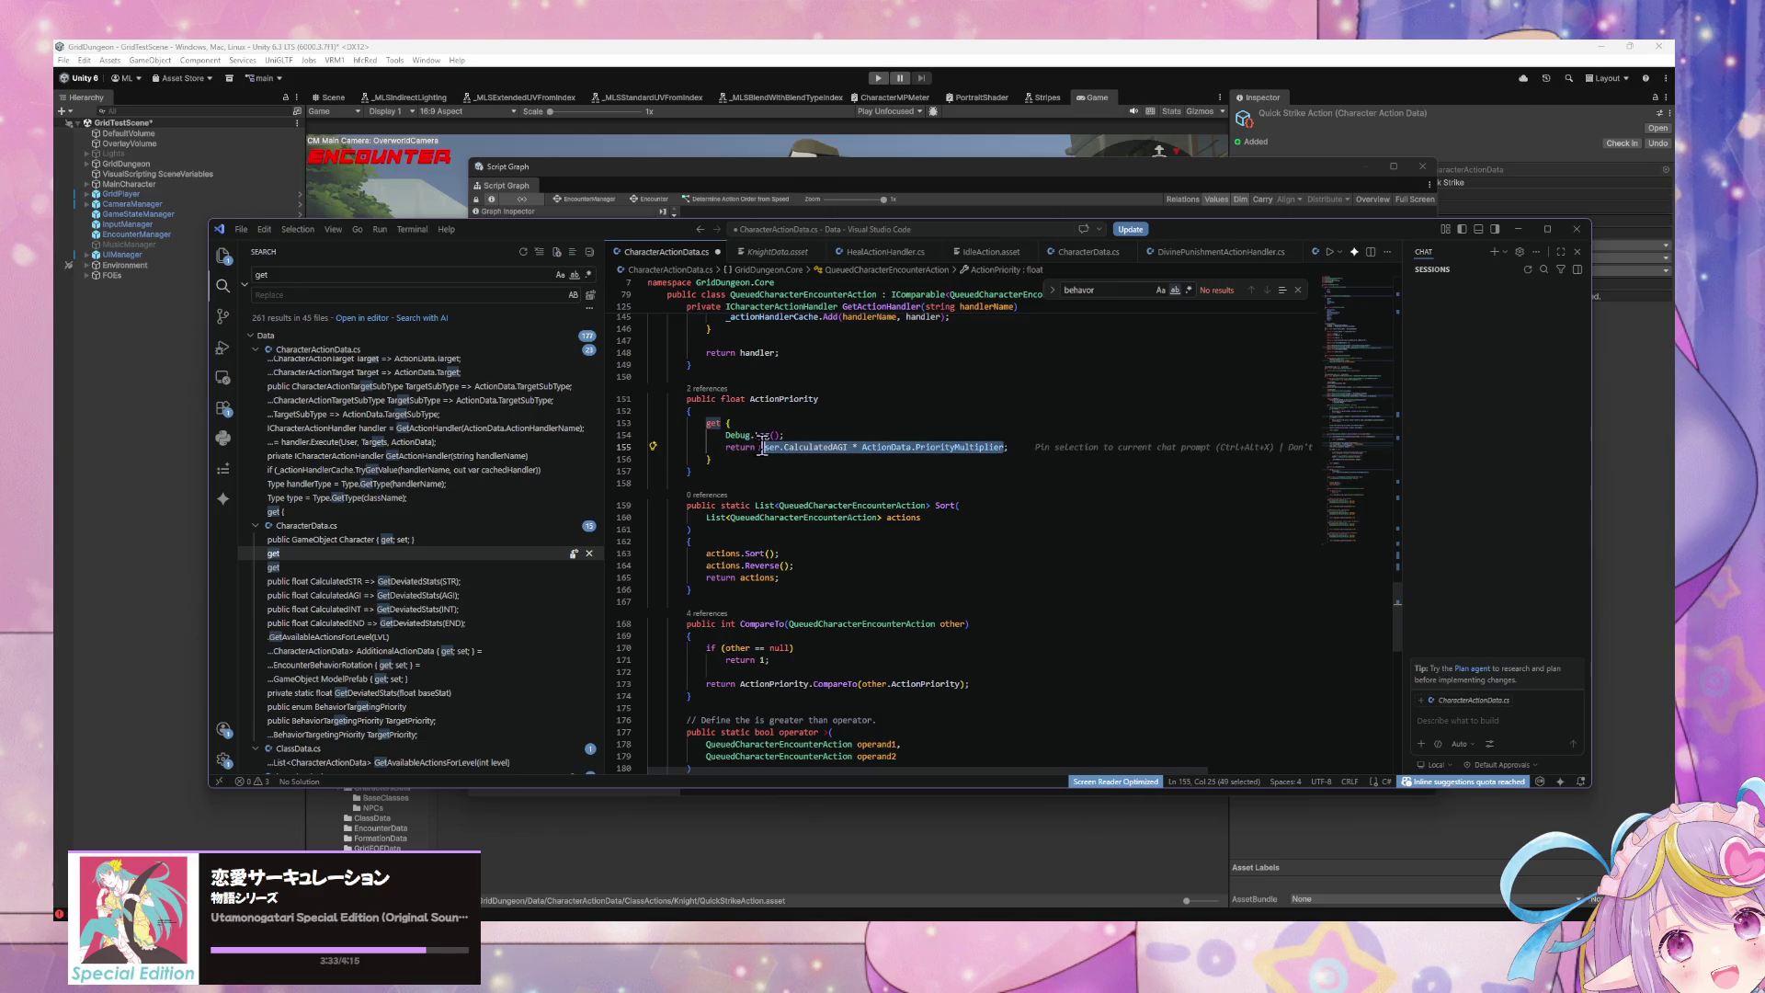
click(777, 423)
key(Return)
Step: Declare 'float priority =' holding the suggested priority calculation
text(fl)
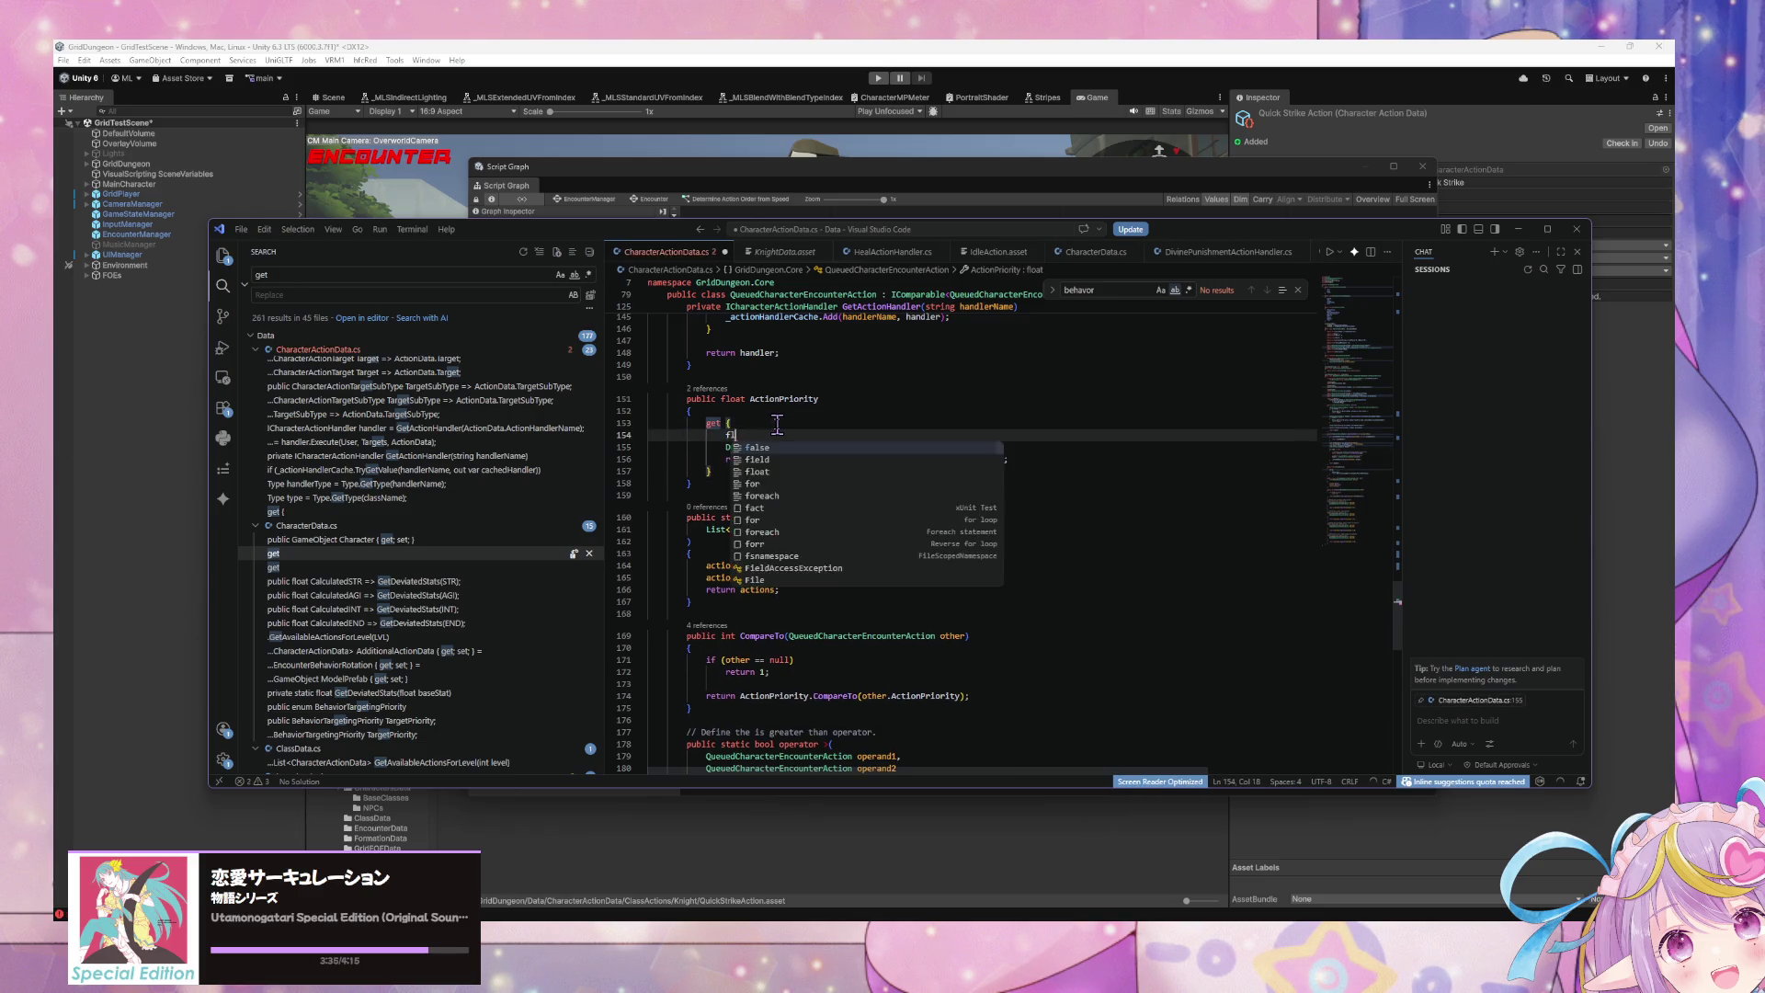
text(oat)
key(Tab)
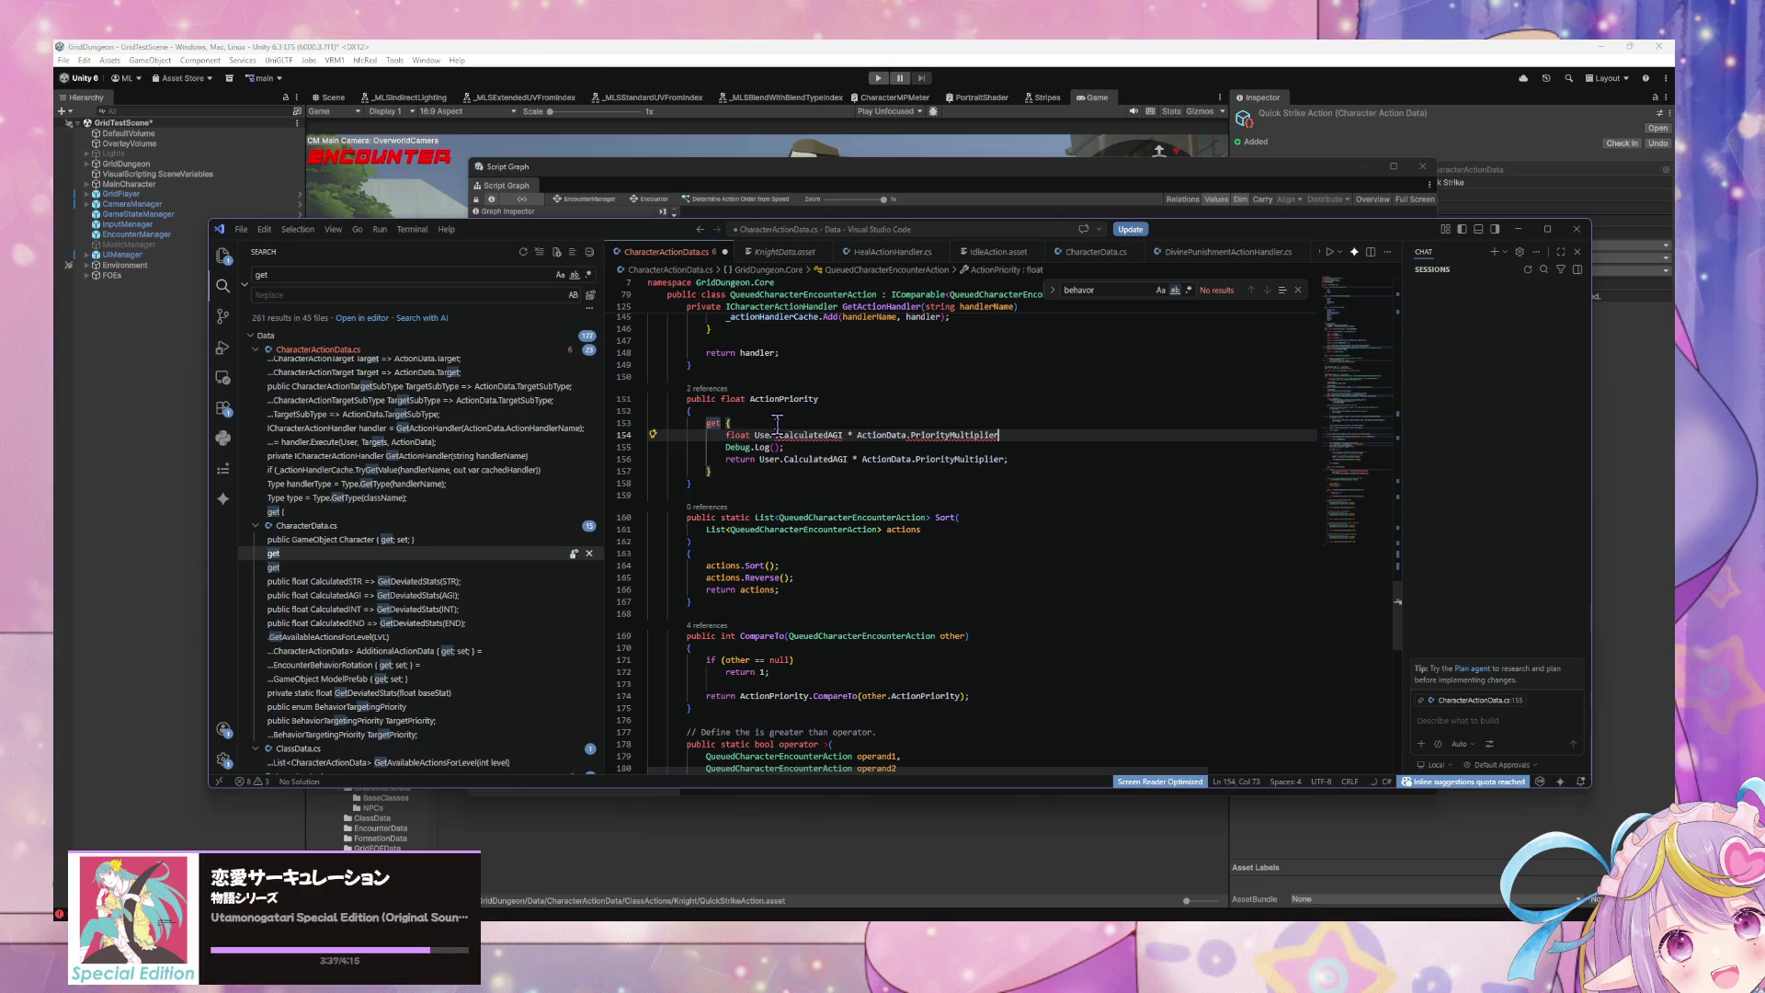
key(ctrl+Left)
key(ctrl+Left)
key(ctrl+Left)
key(ctrl+Right)
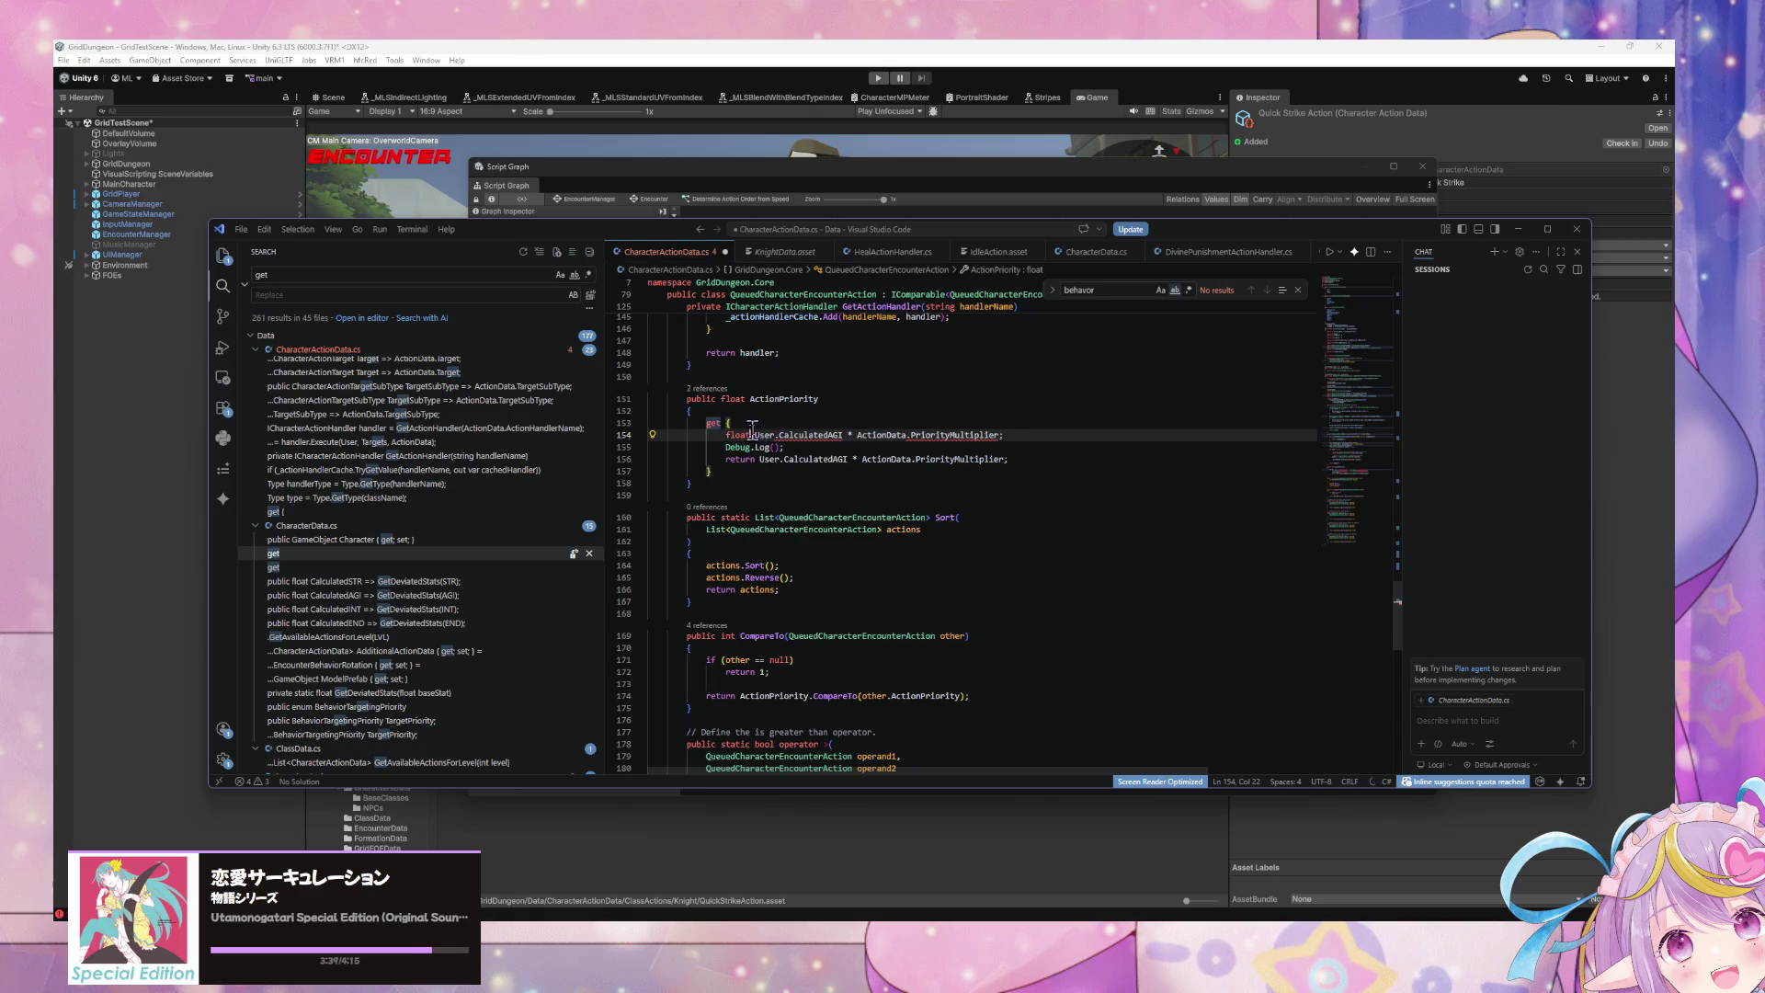
text(prio)
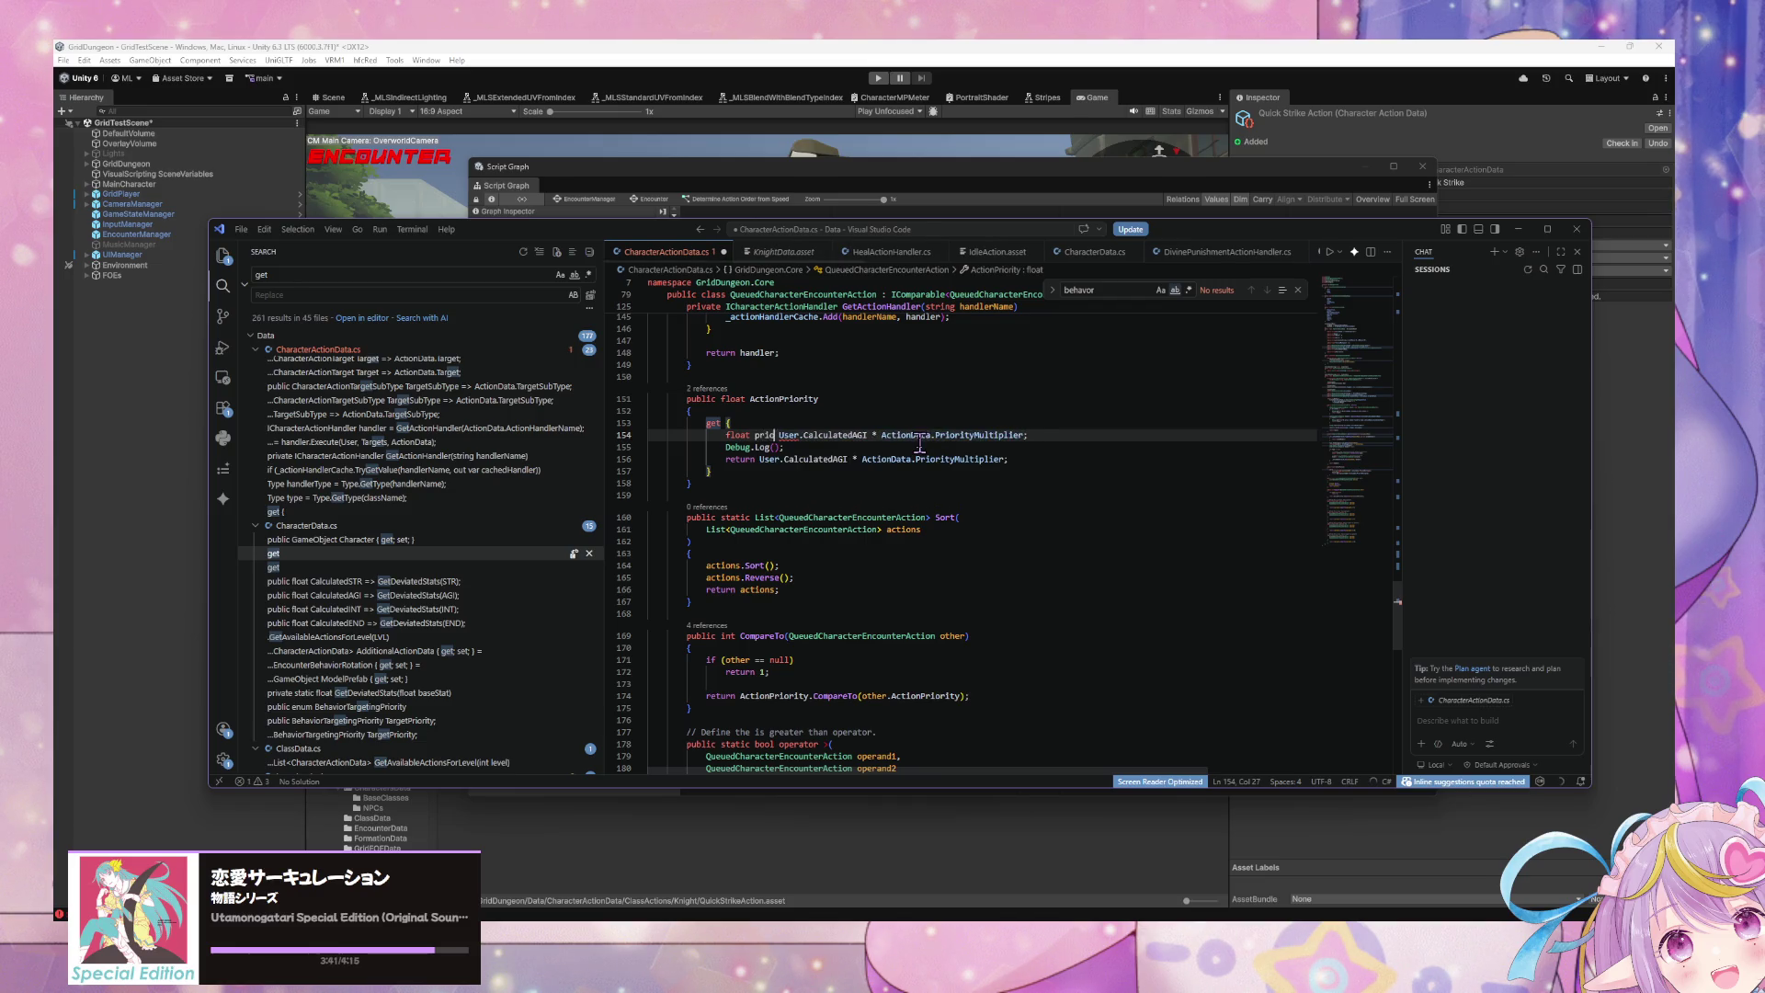
key(BackSpace)
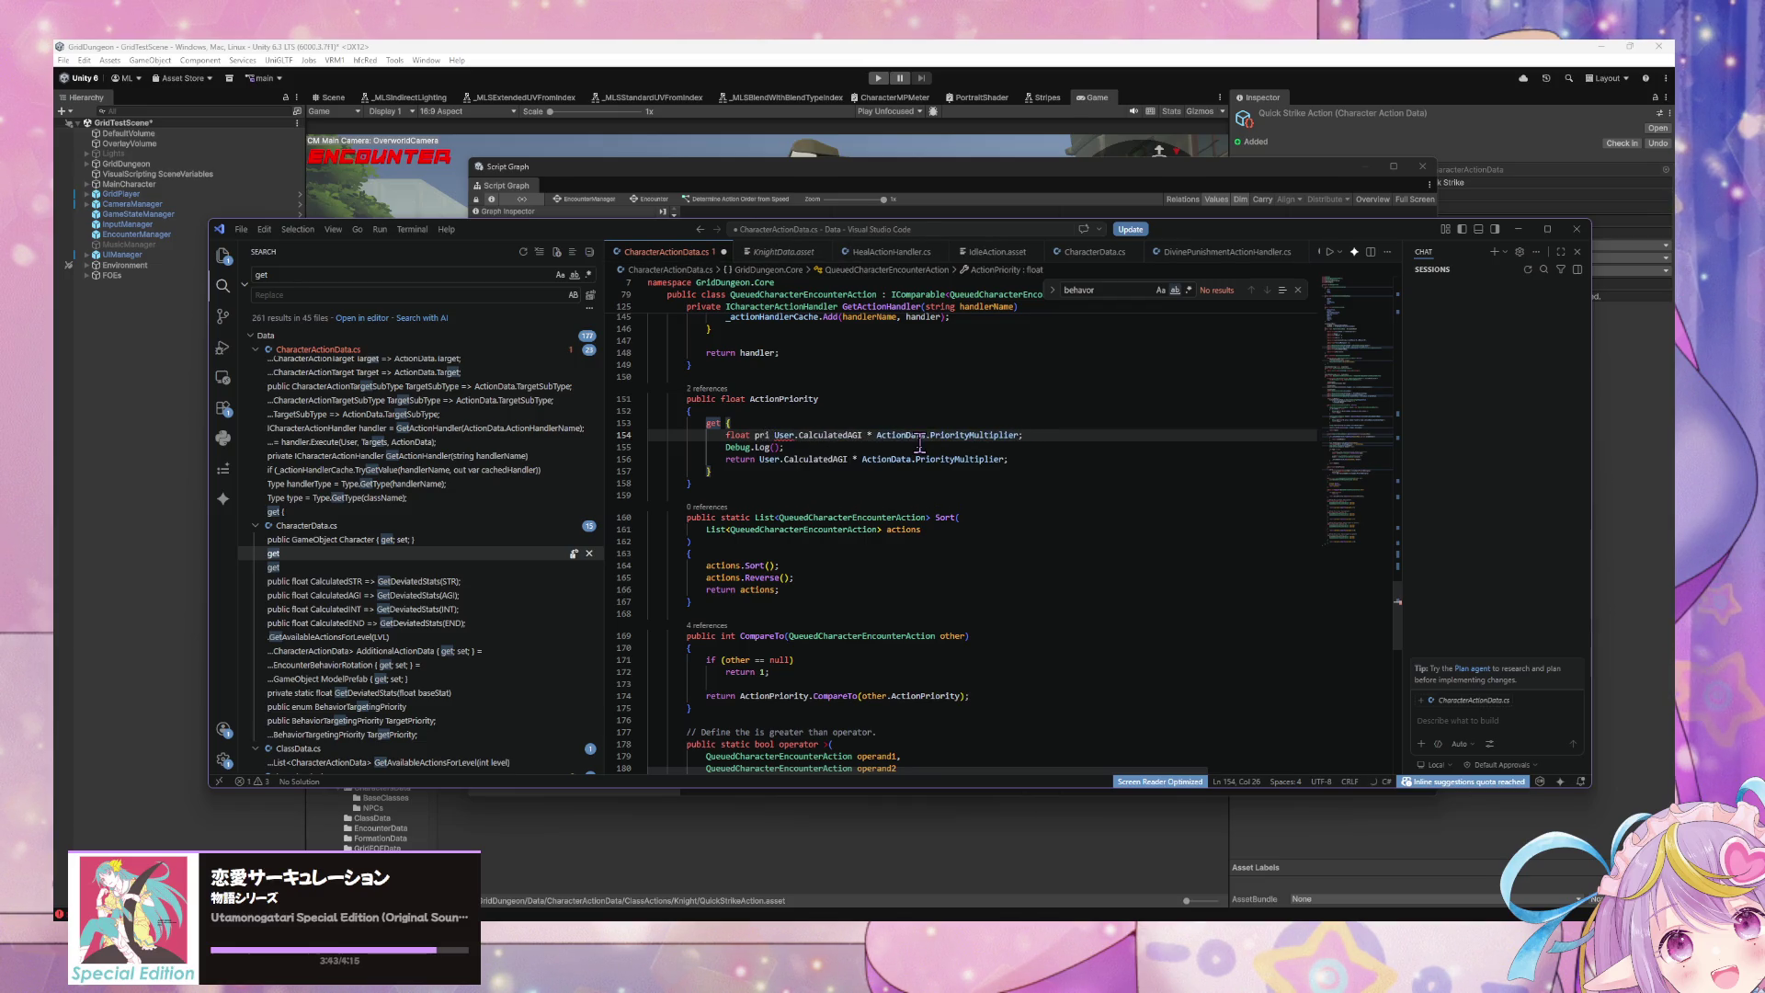
text(ority )
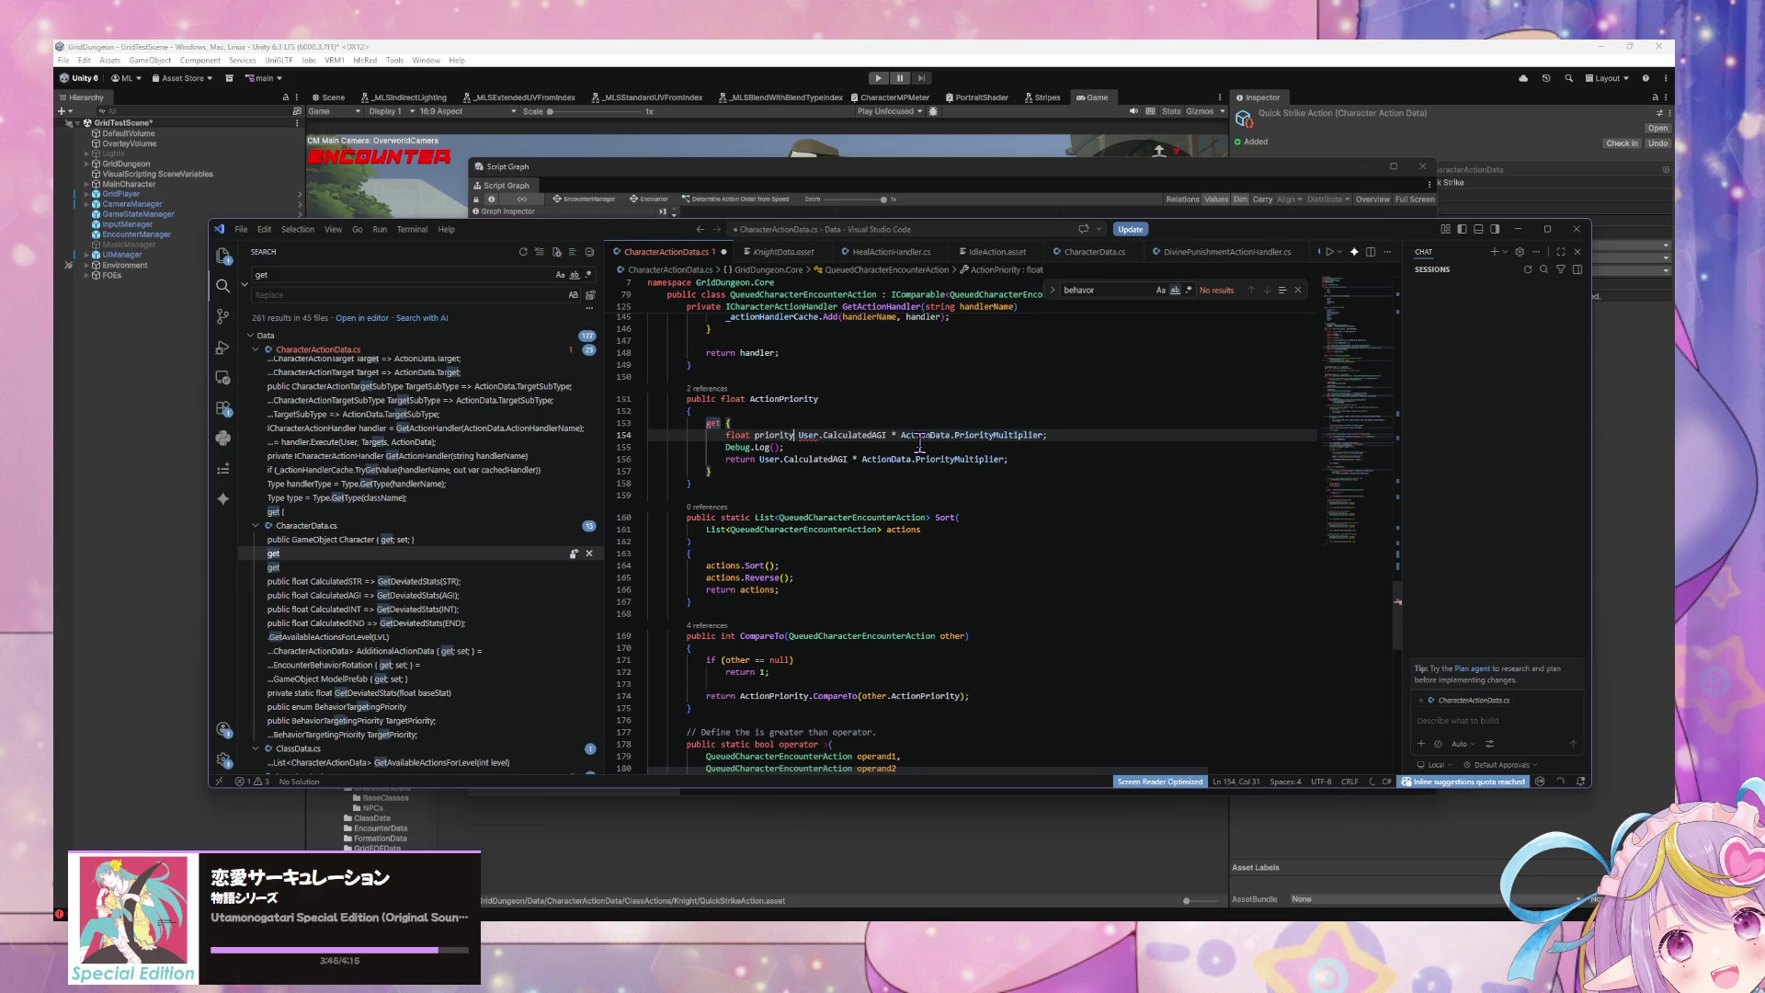
text(=)
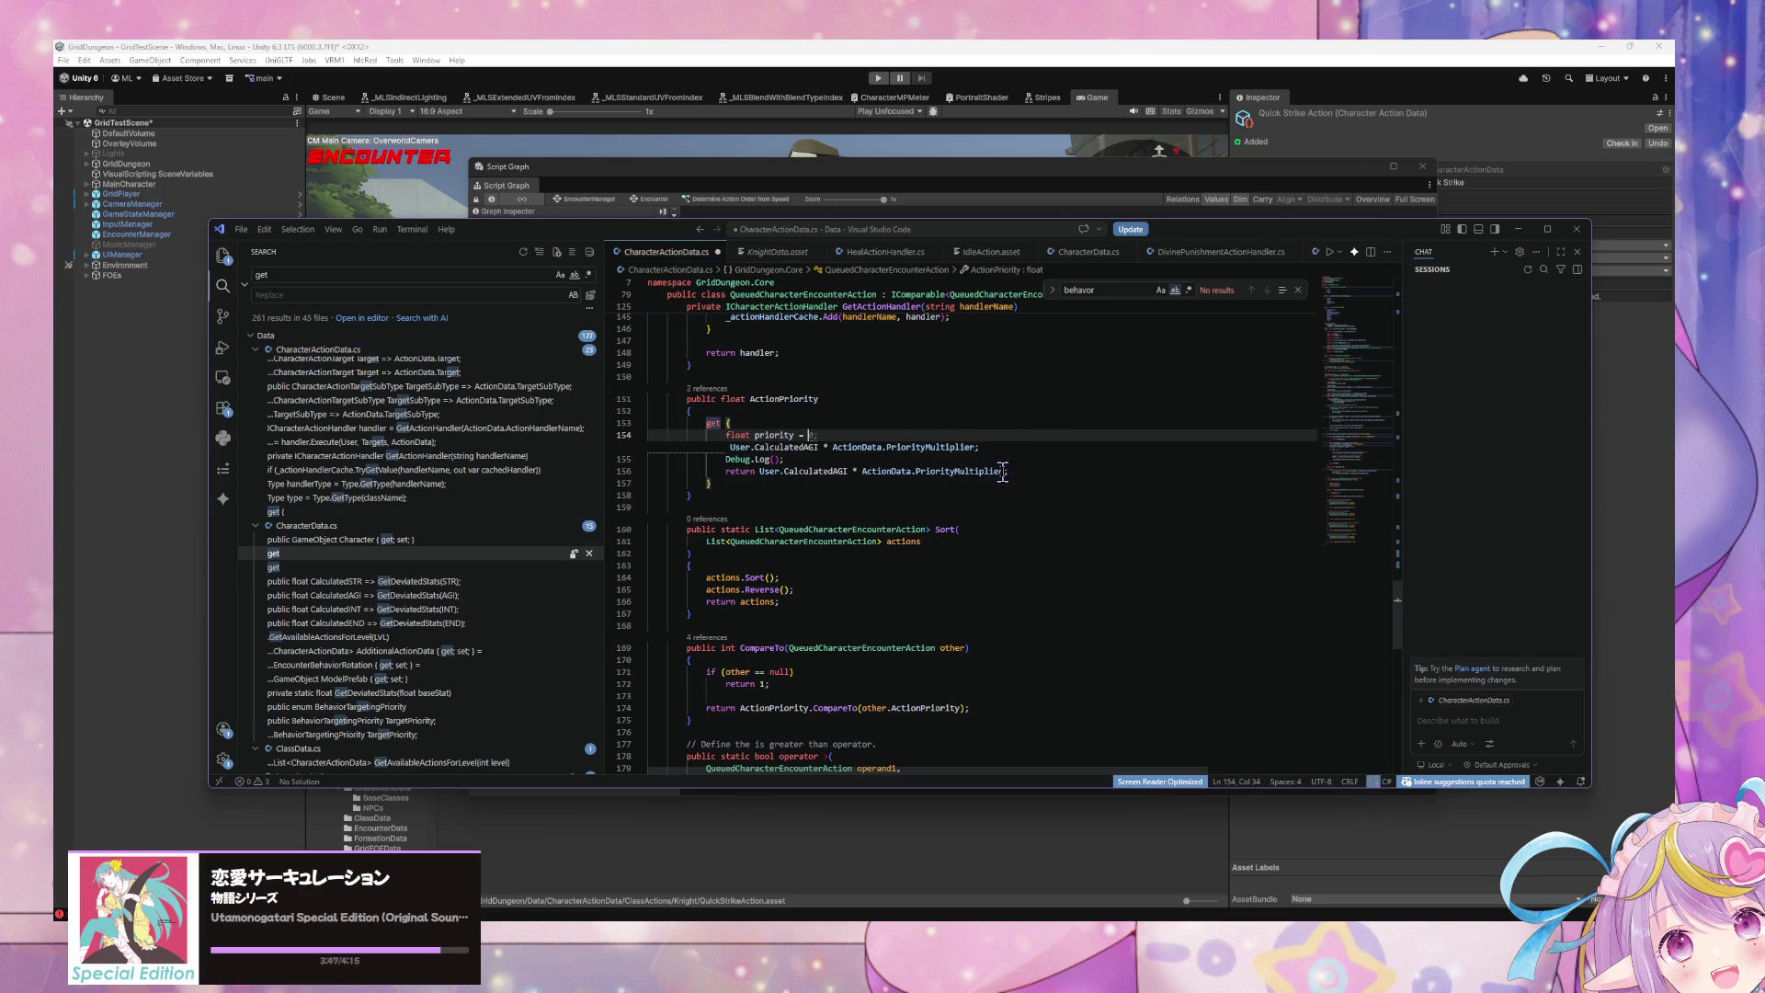
Step: Replace the returned calculation with 'priority;'
drag(1012, 459, 823, 473)
drag(1012, 459, 759, 459)
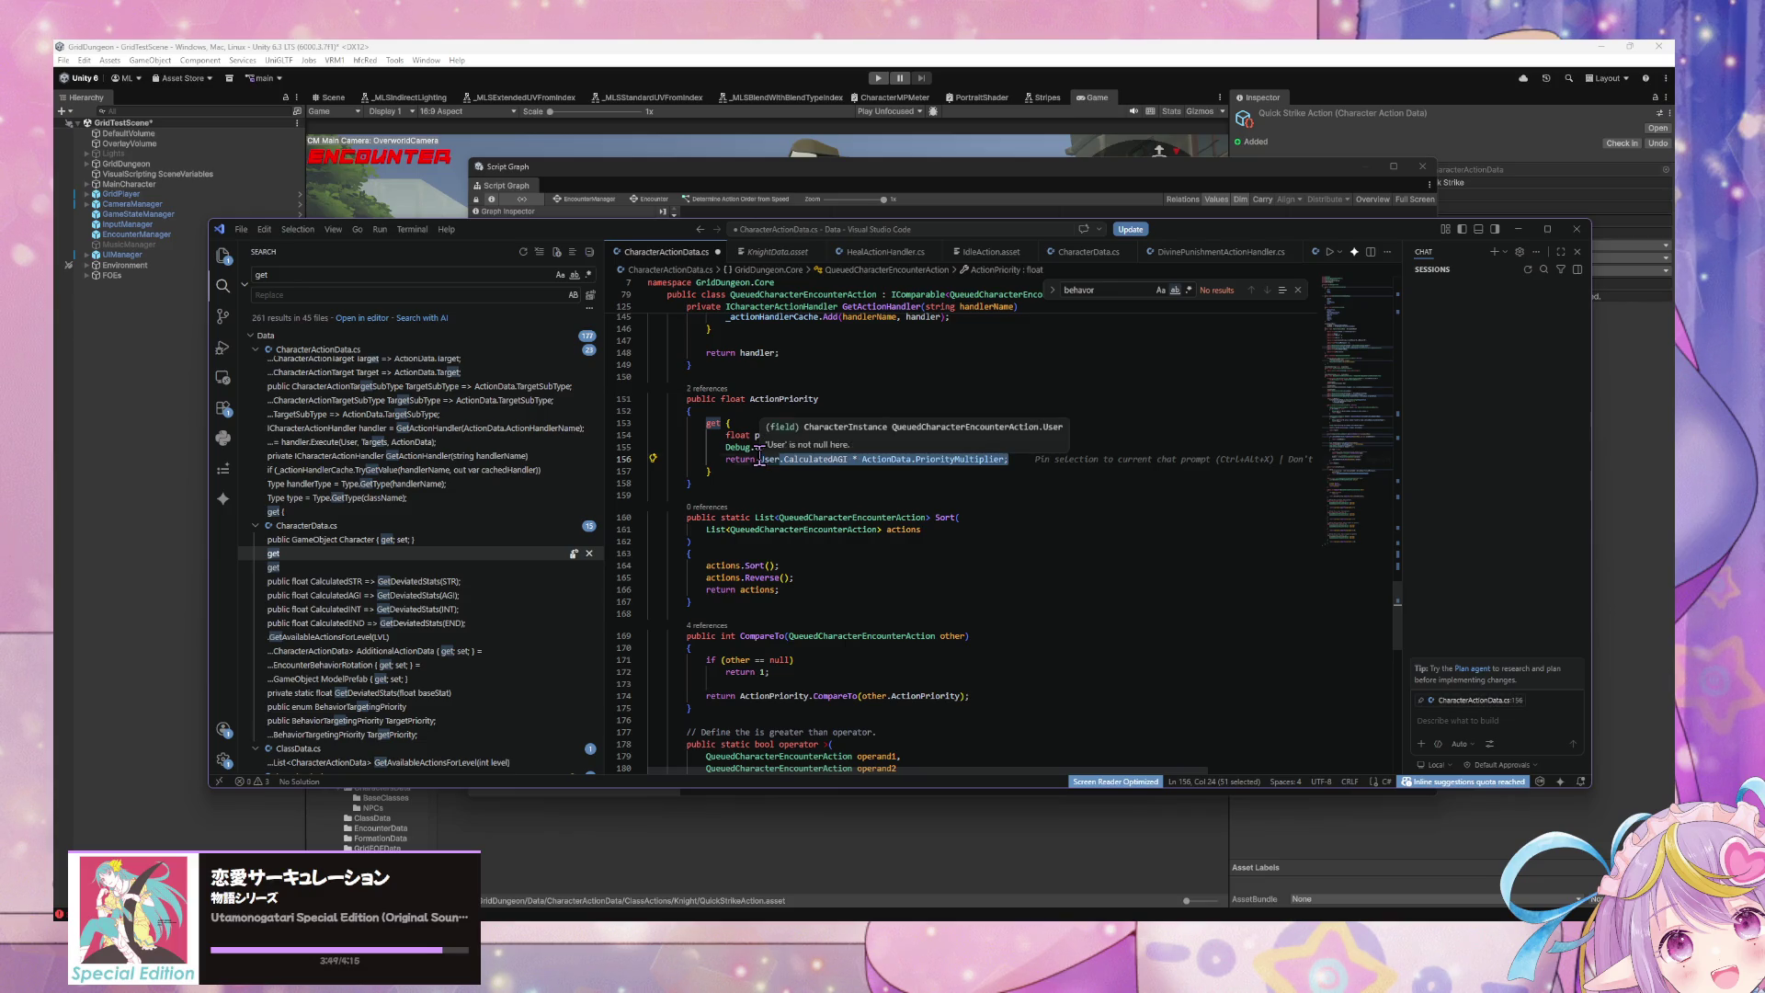
text(prio)
key(Tab)
text(;)
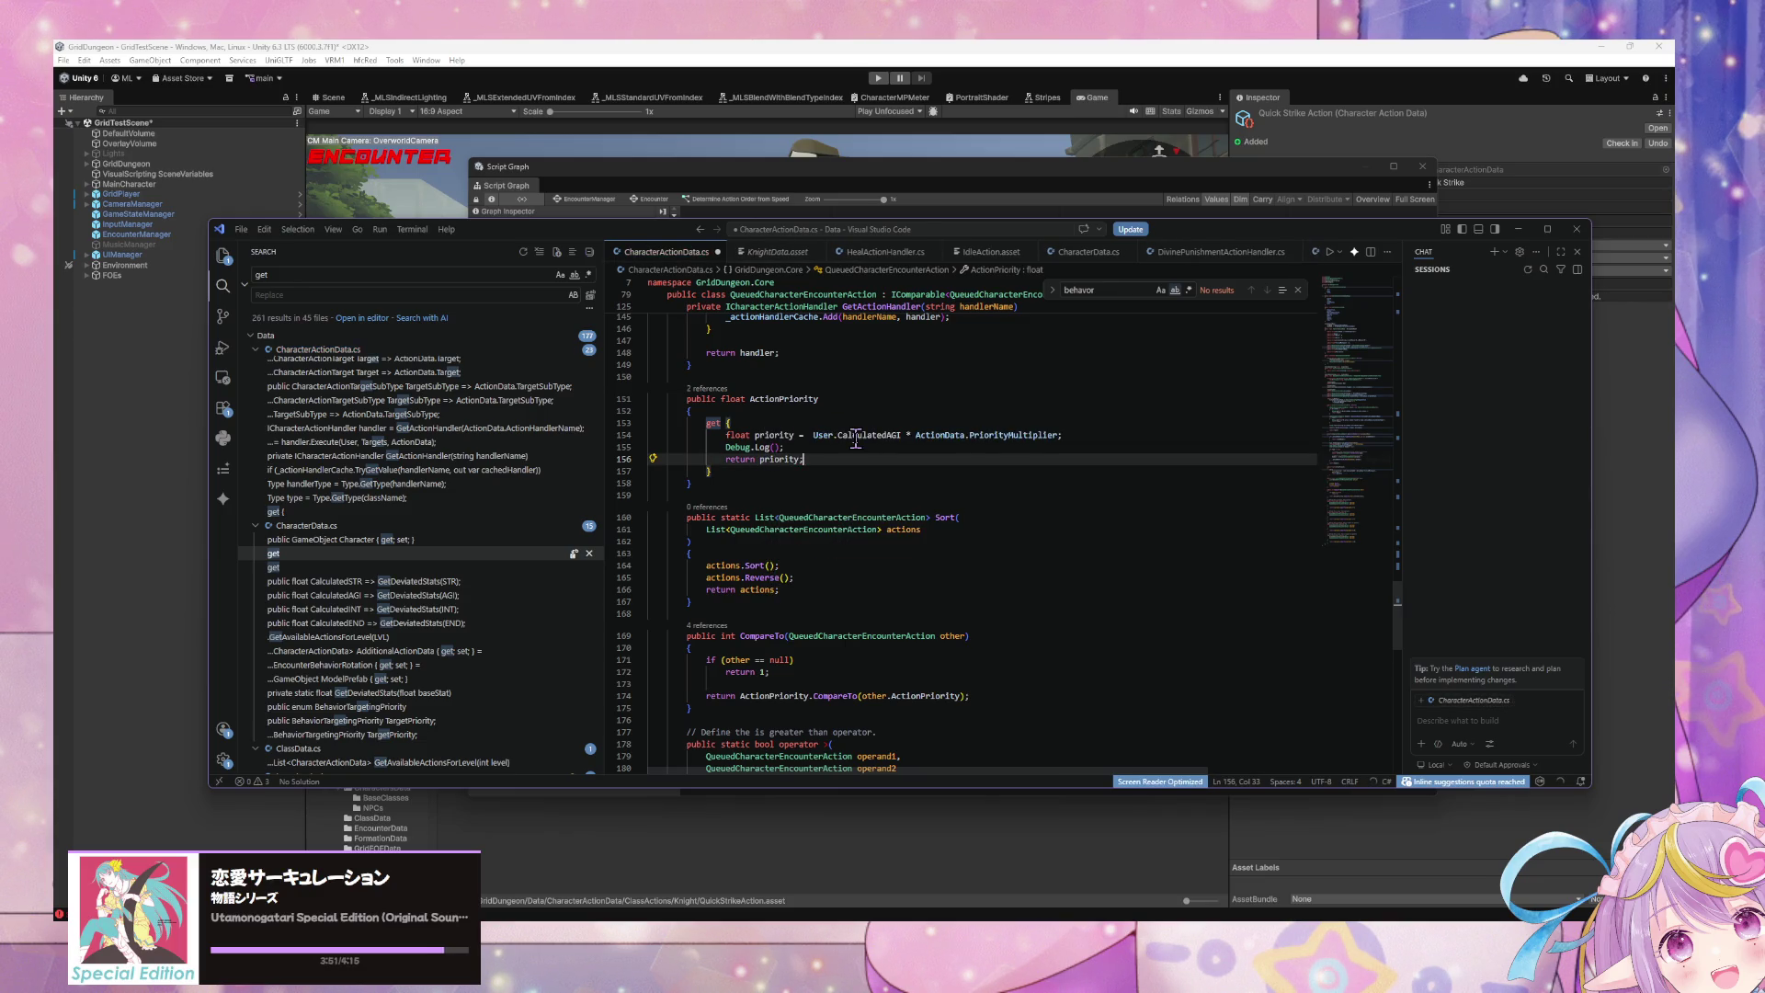
Step: Accept the suggested Debug.Log message "Action priority: {priority}"
click(764, 447)
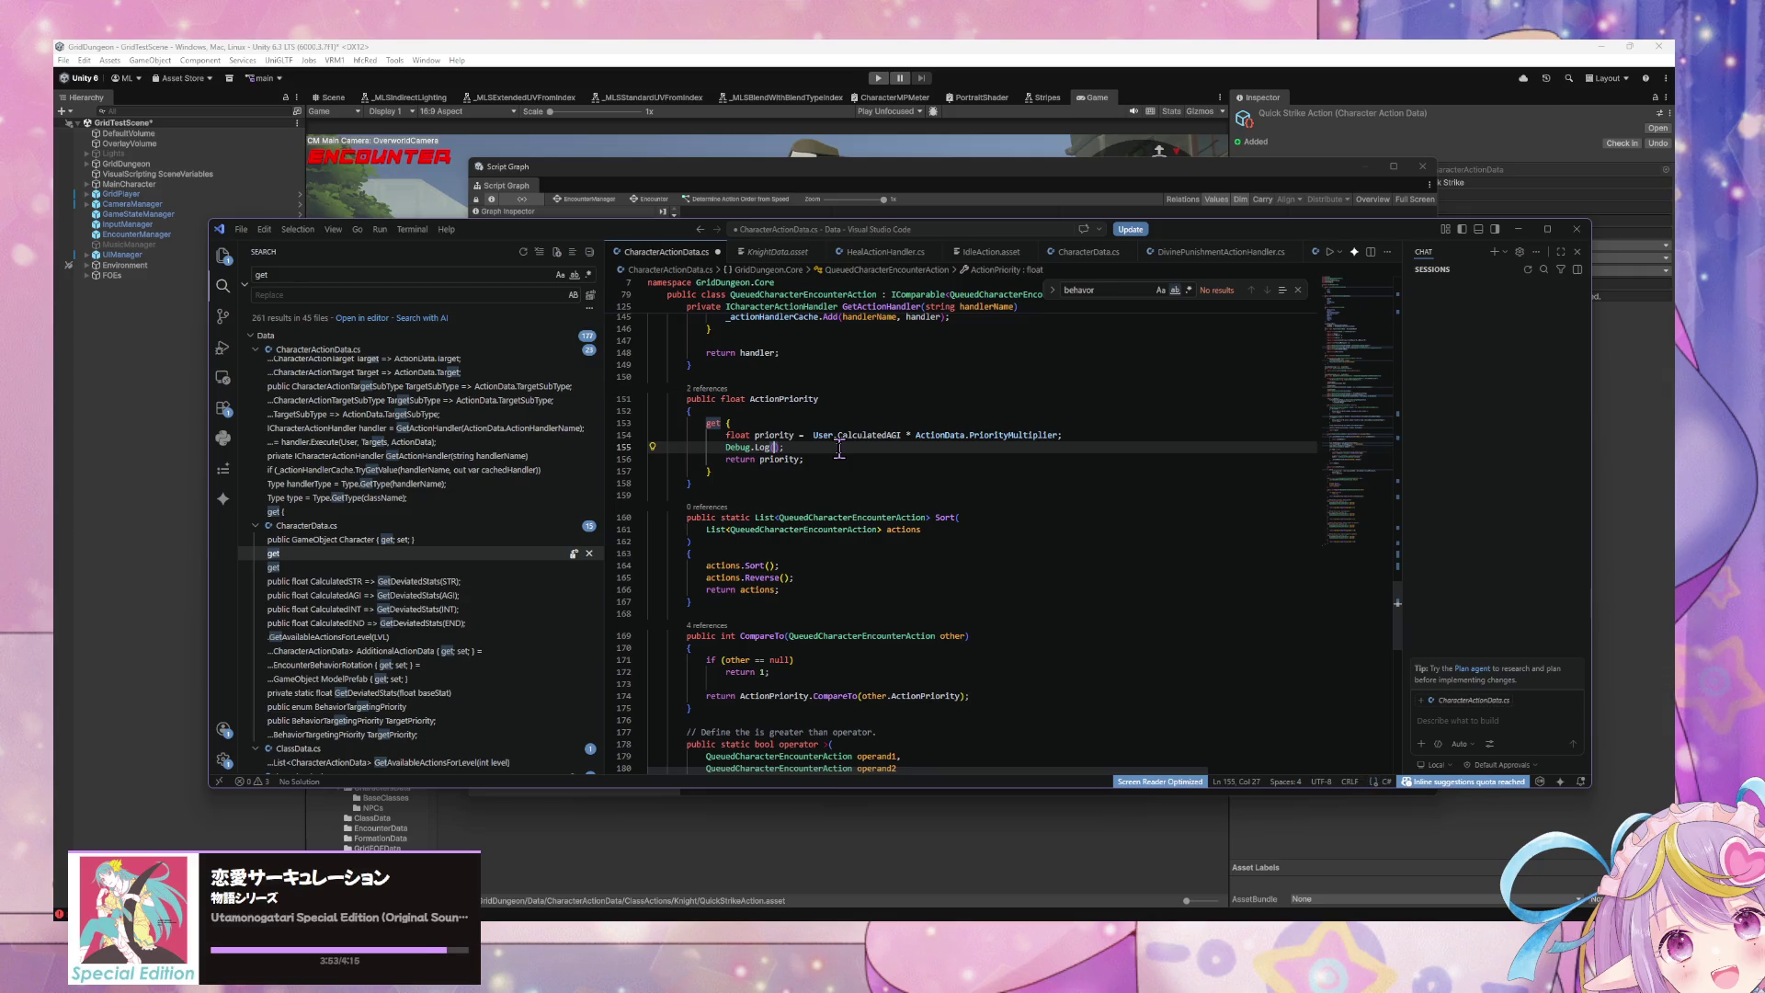
text(")
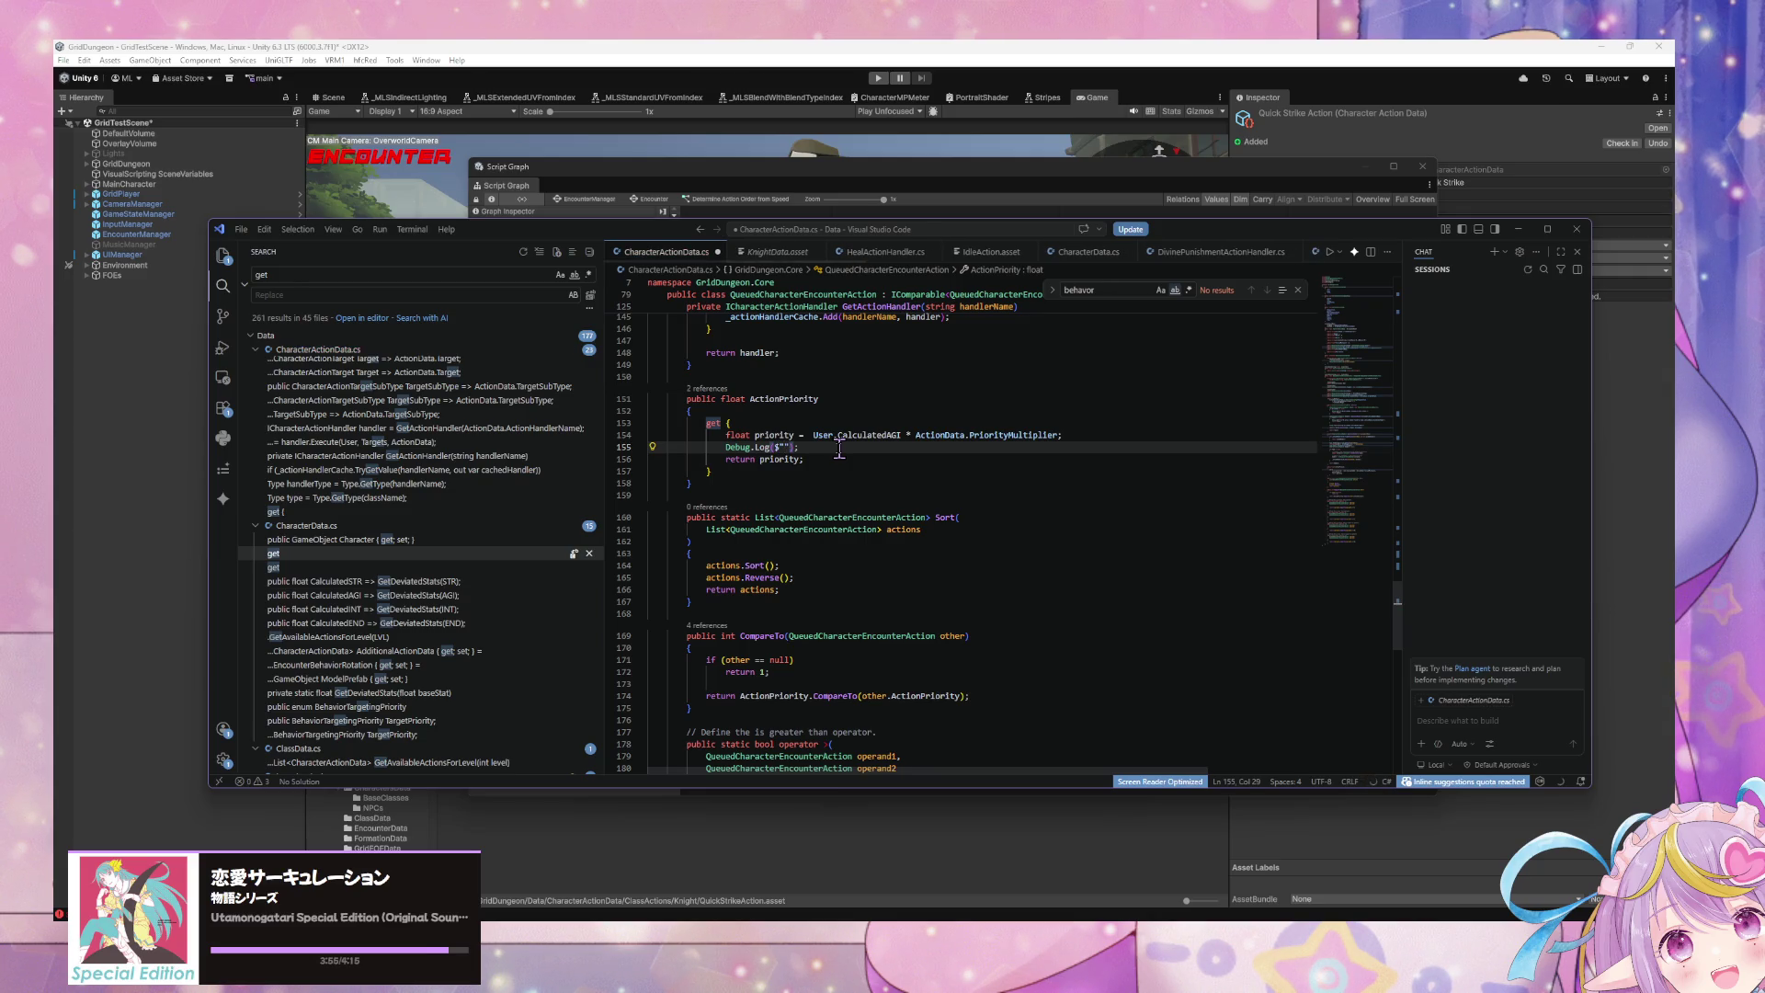
key(Tab)
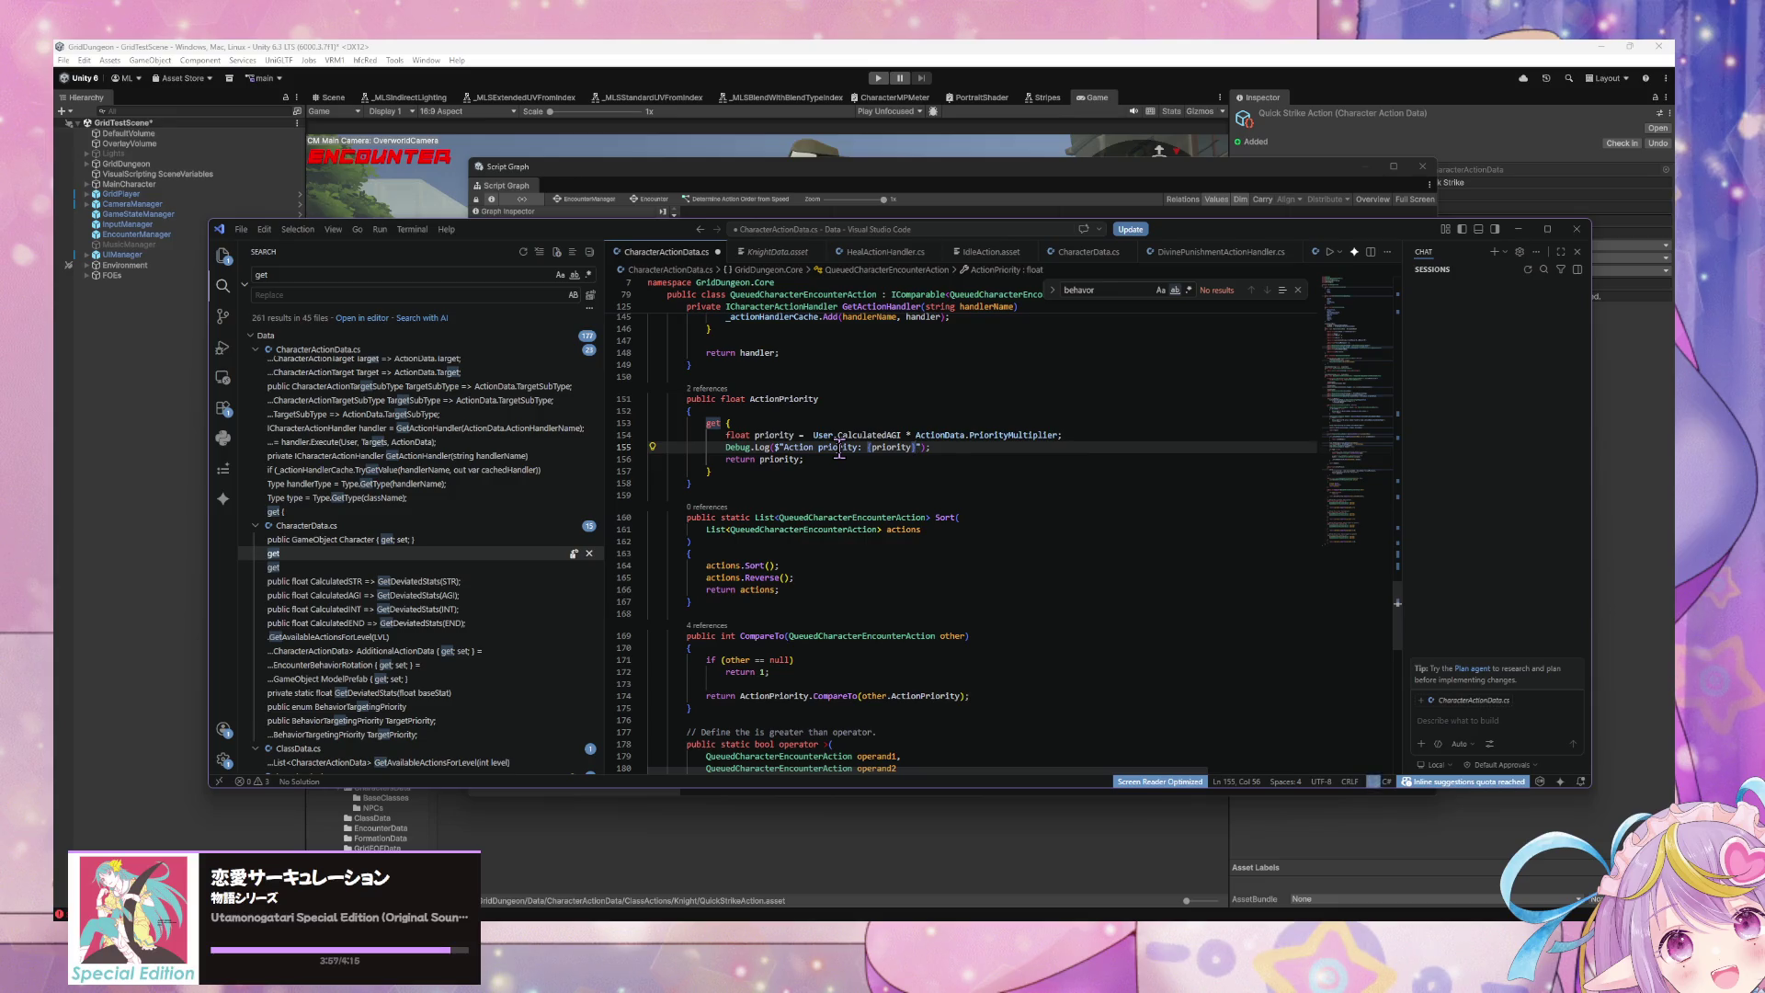
scroll(898, 358, up, 5)
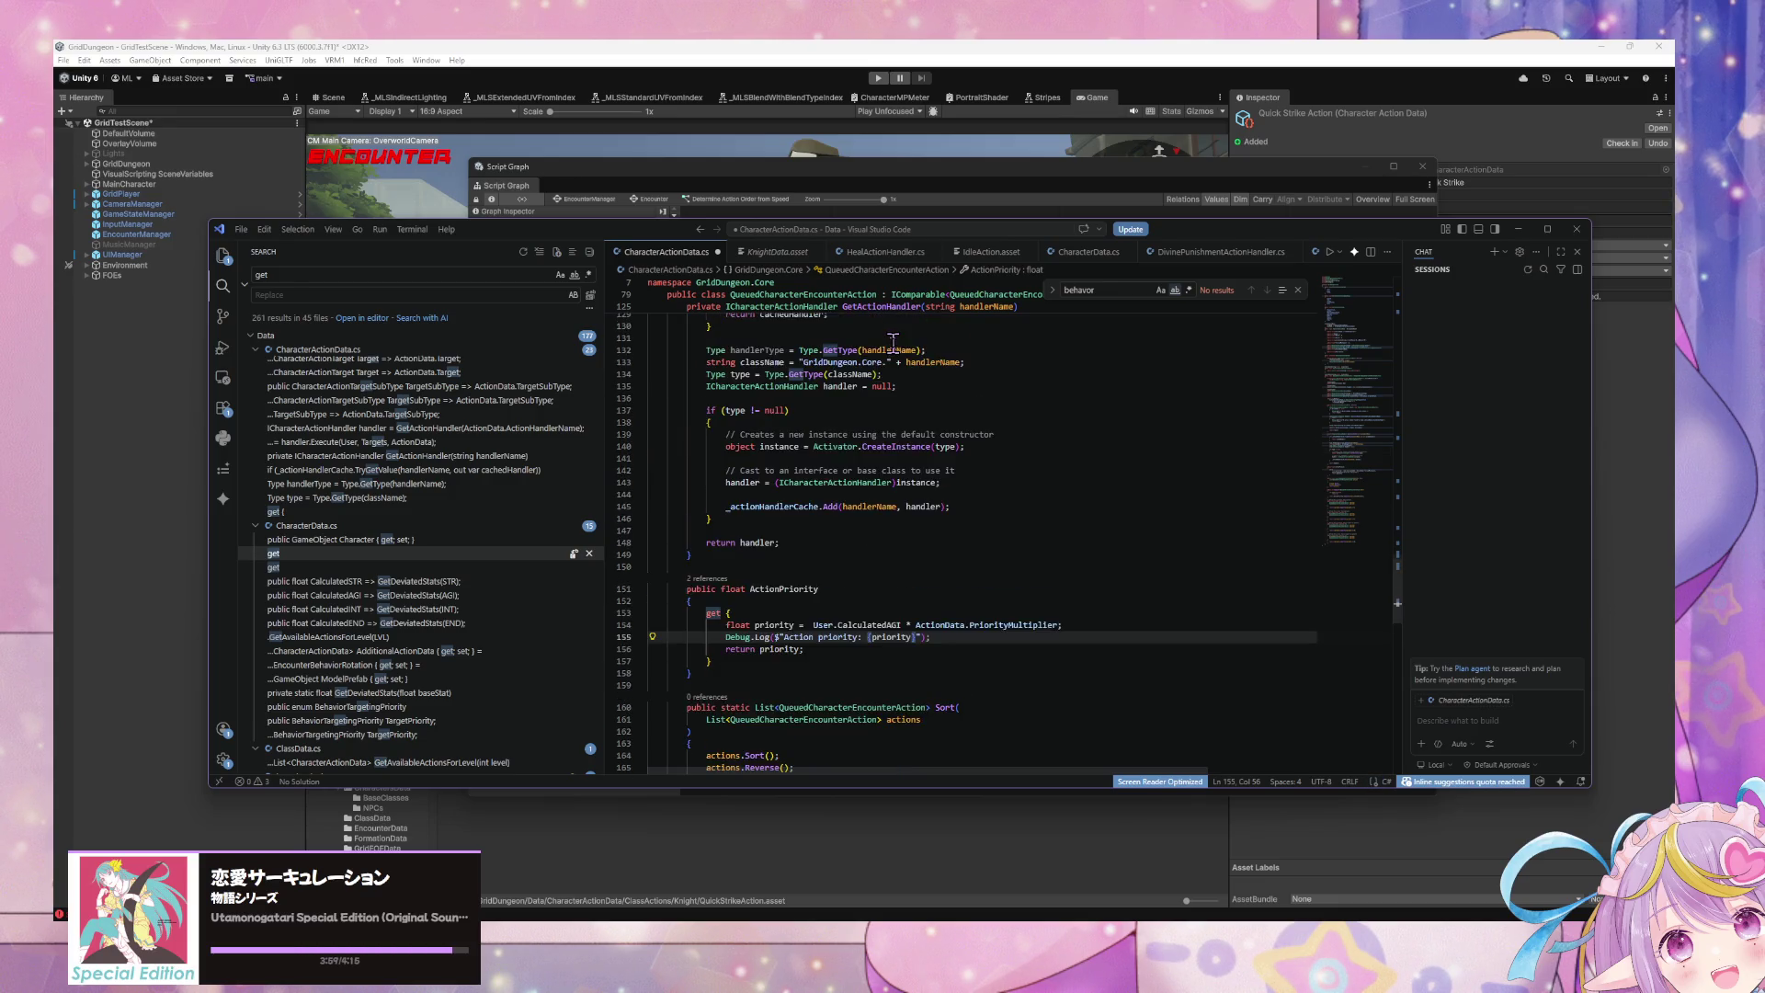
Step: Run Format Document on CharacterActionData.cs and place the caret in the priority log string
scroll(897, 358, up, 8)
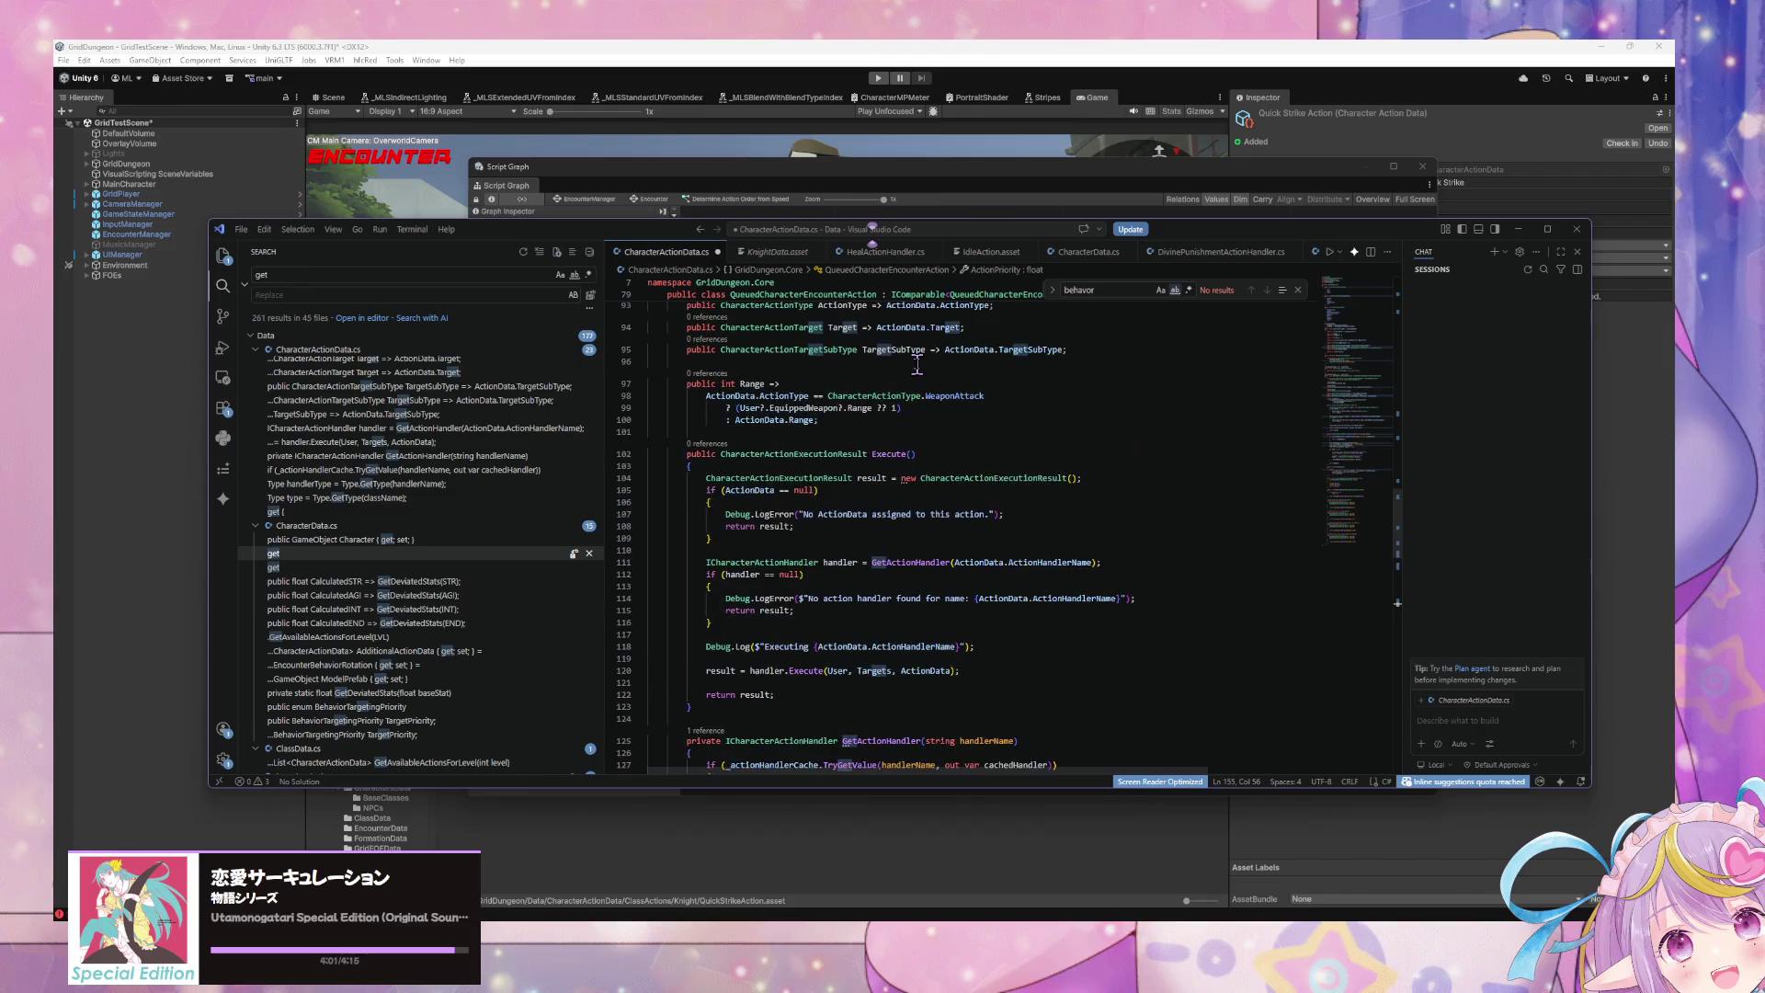
scroll(916, 365, up, 5)
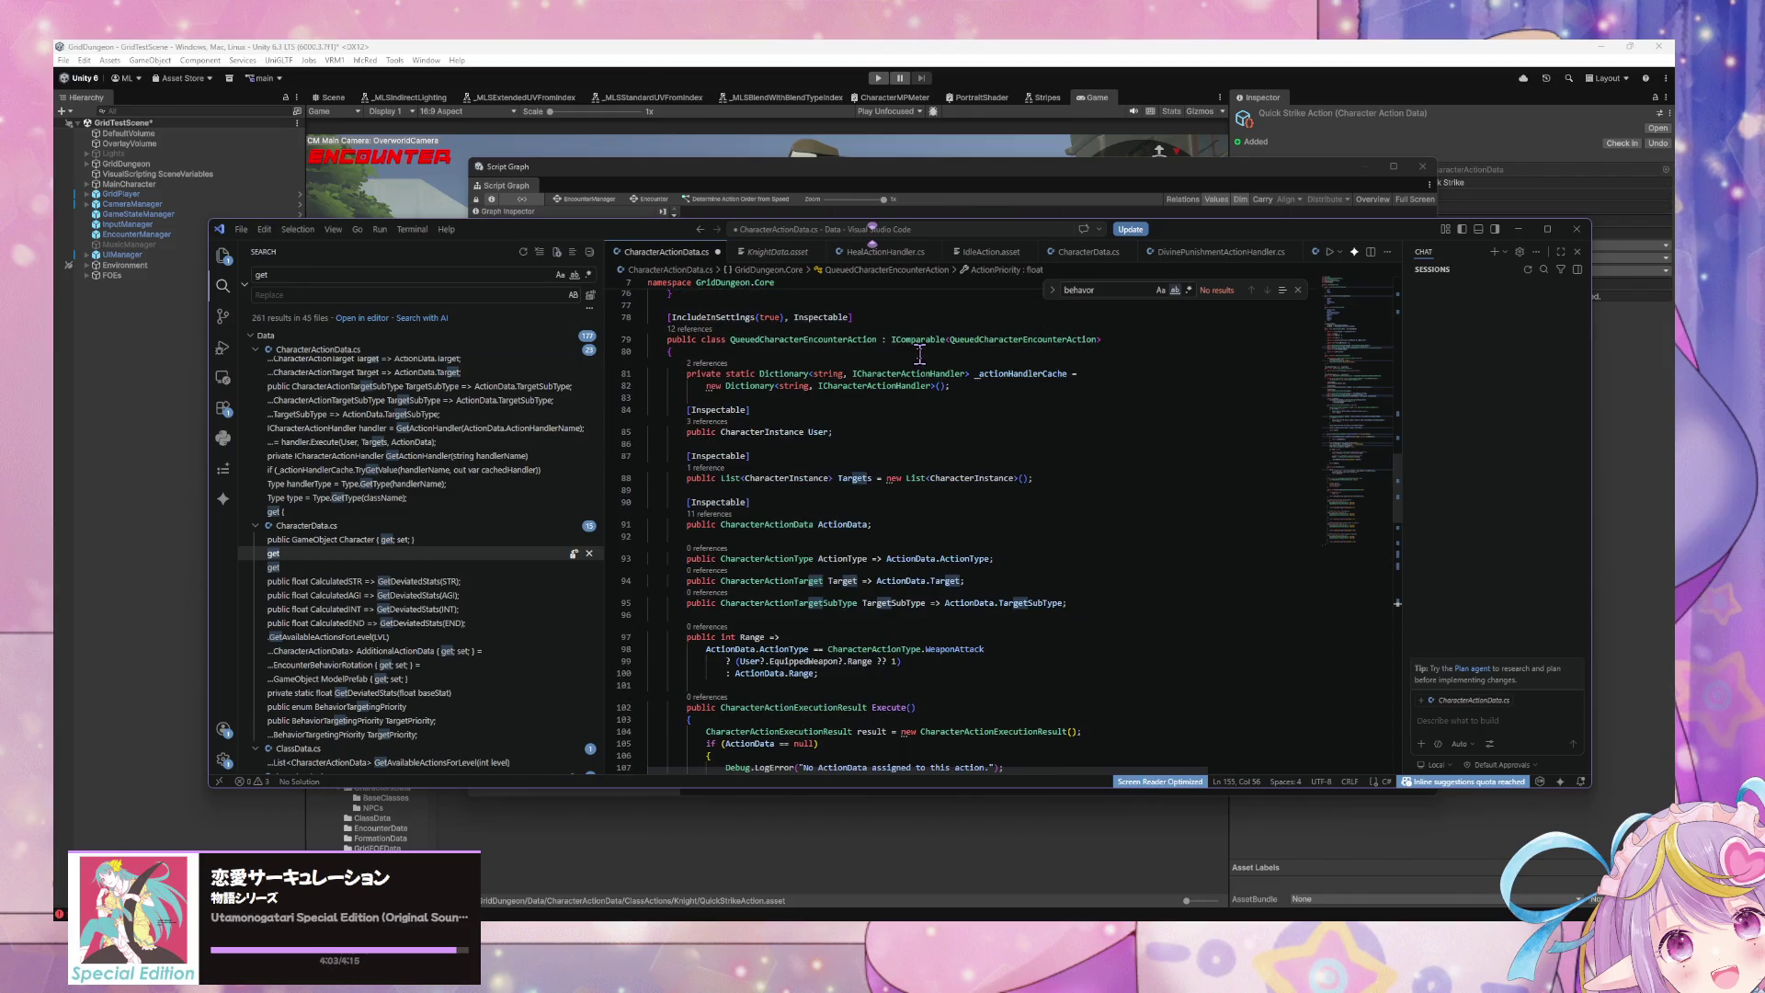
scroll(928, 357, down, 14)
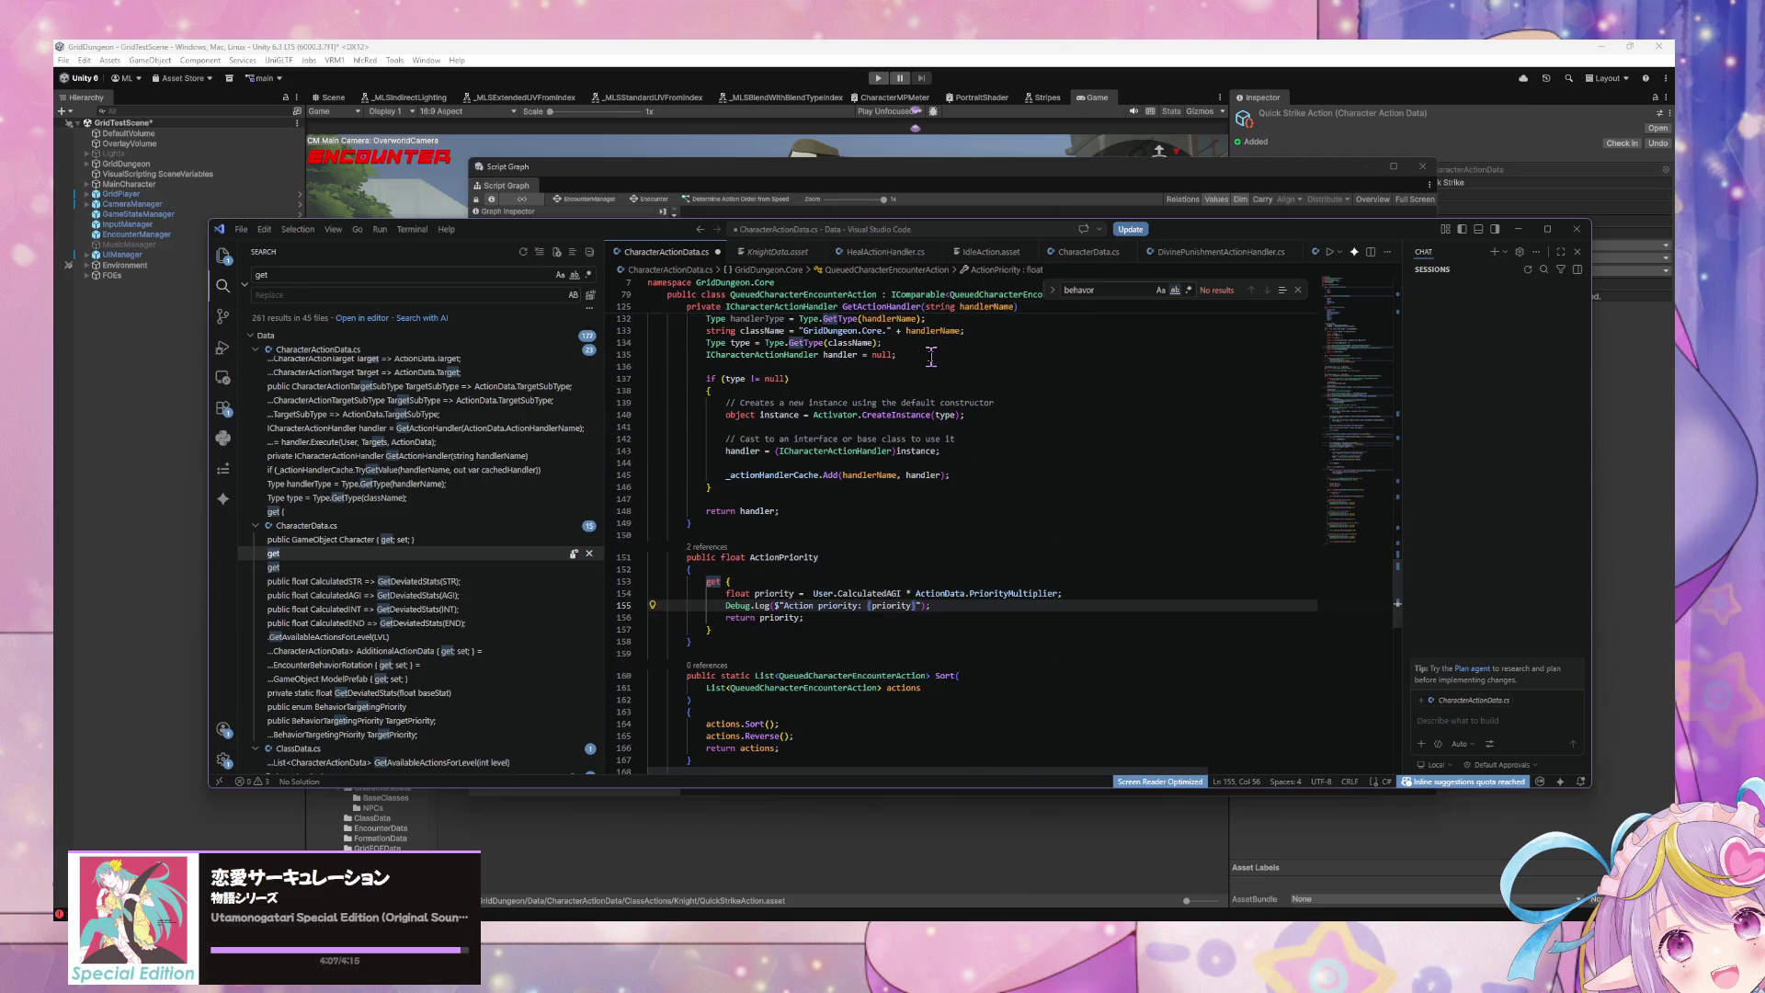
key(shift+alt+f)
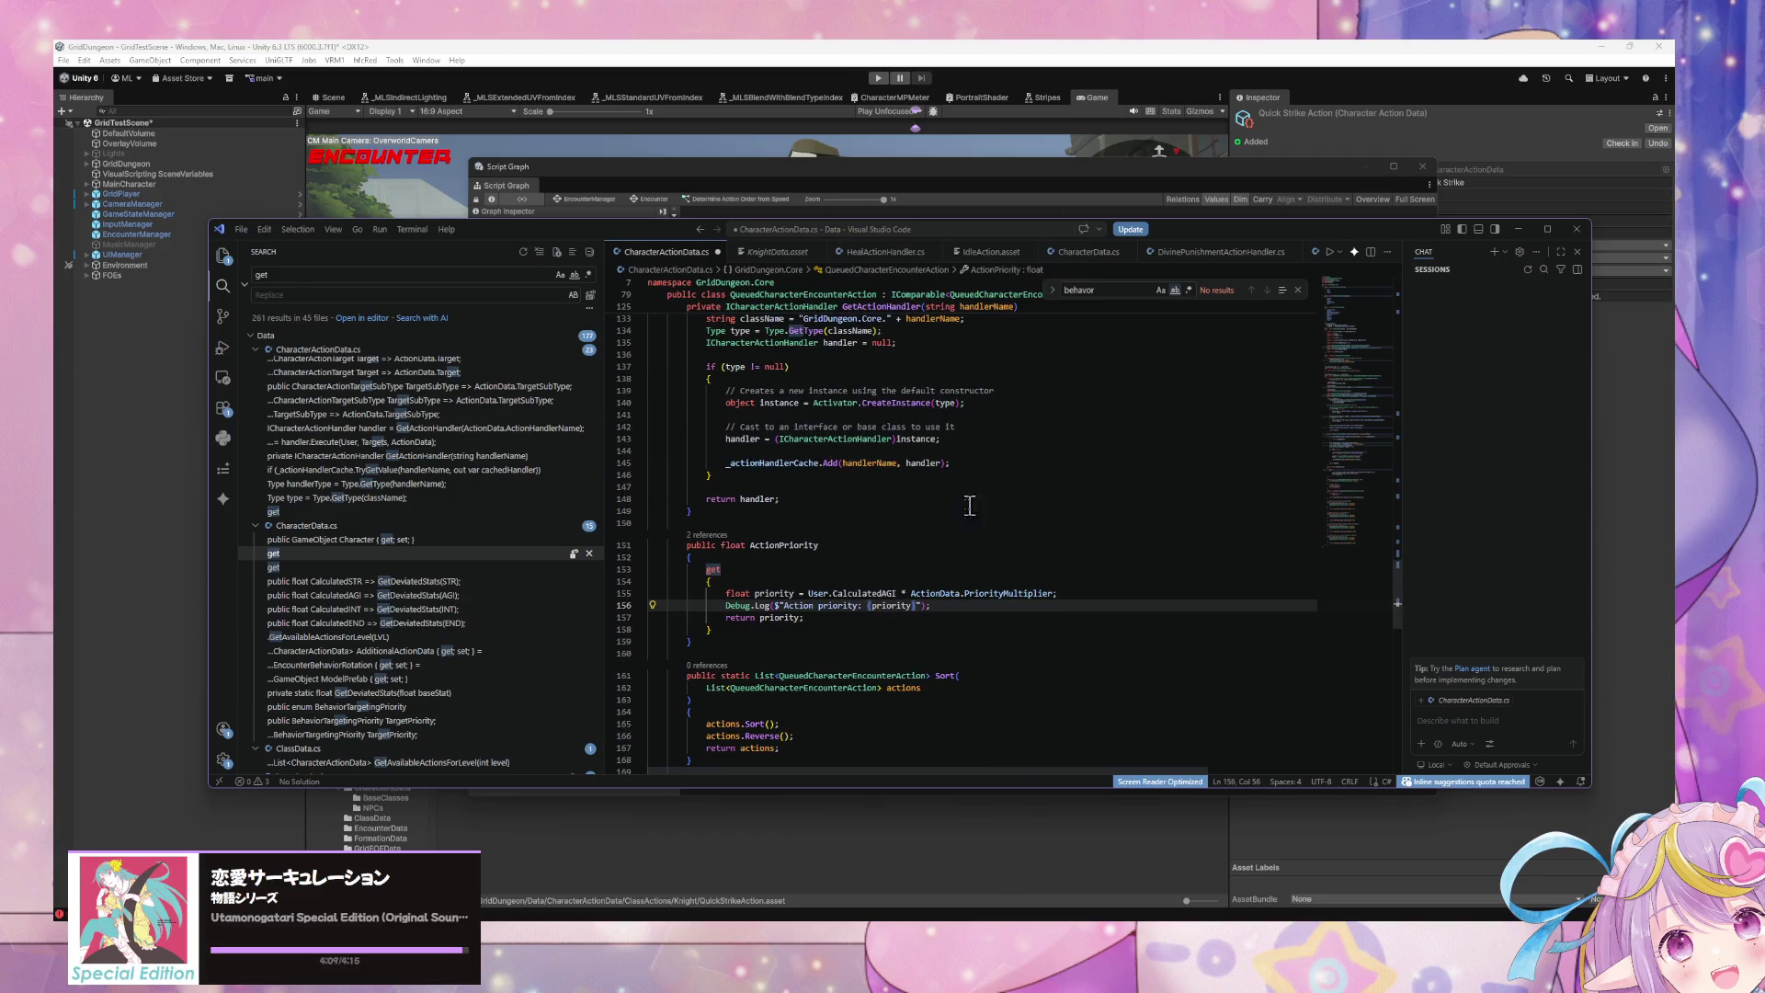
click(875, 607)
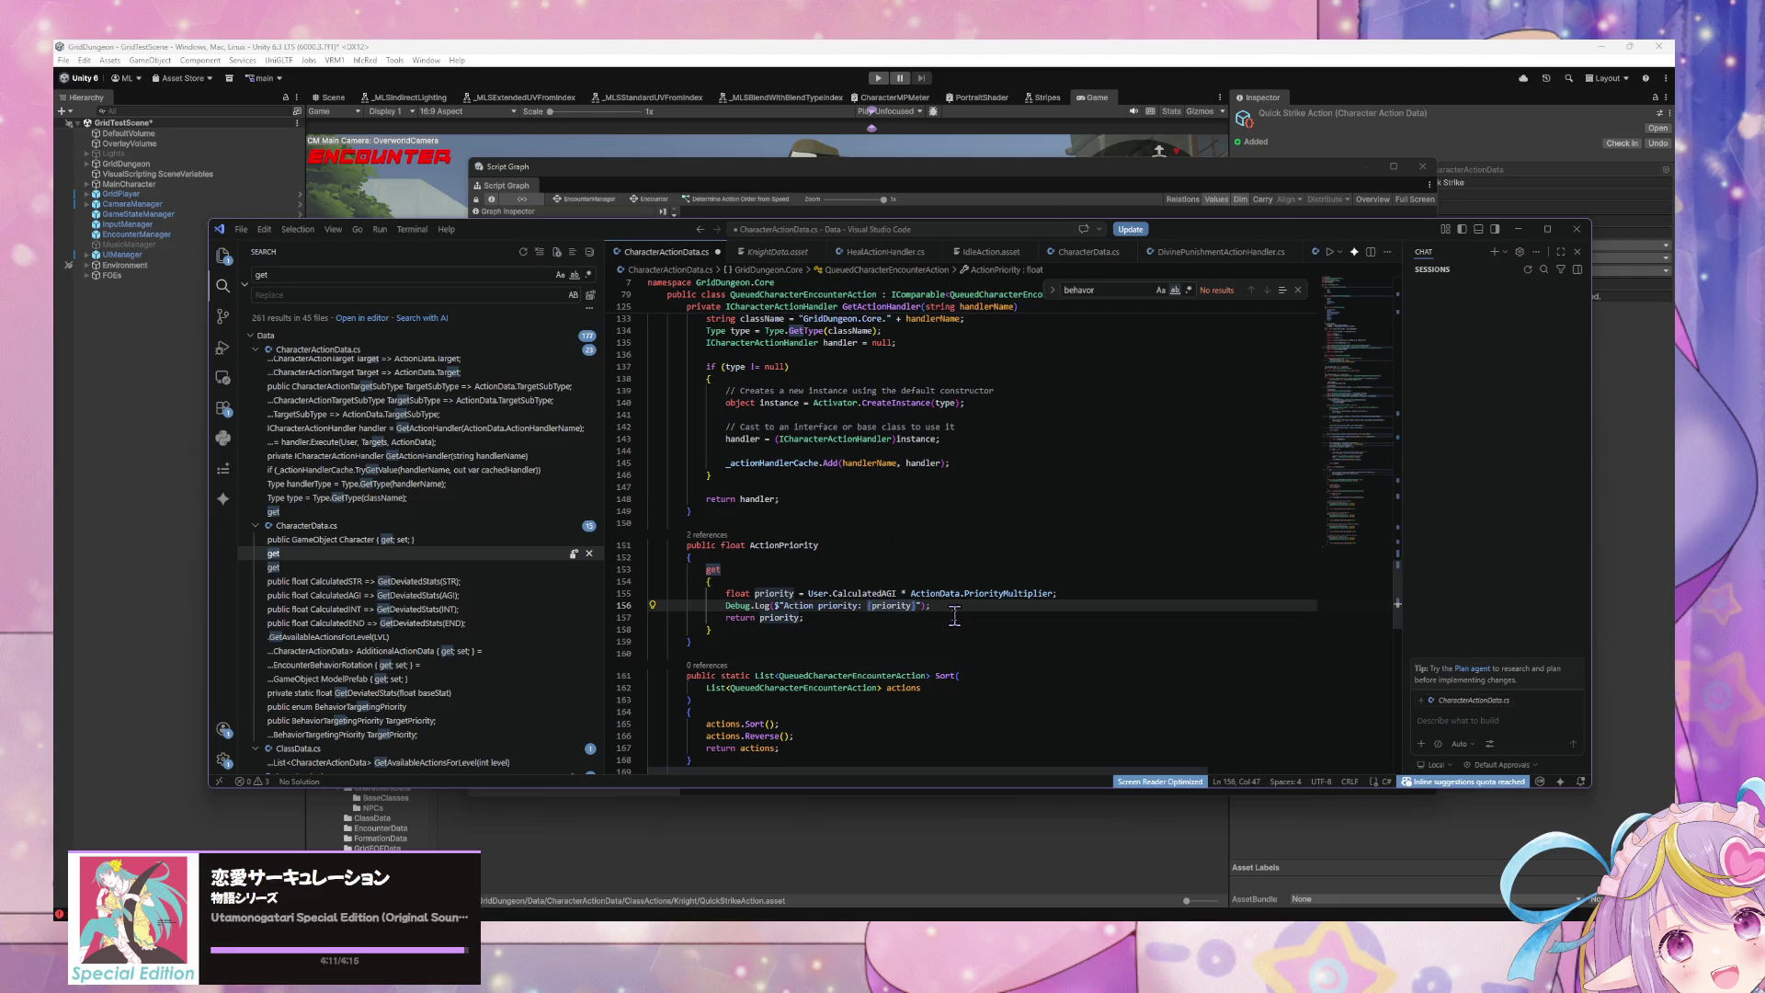
key(Left)
key(Left)
key(Left)
key(Left)
key(Left)
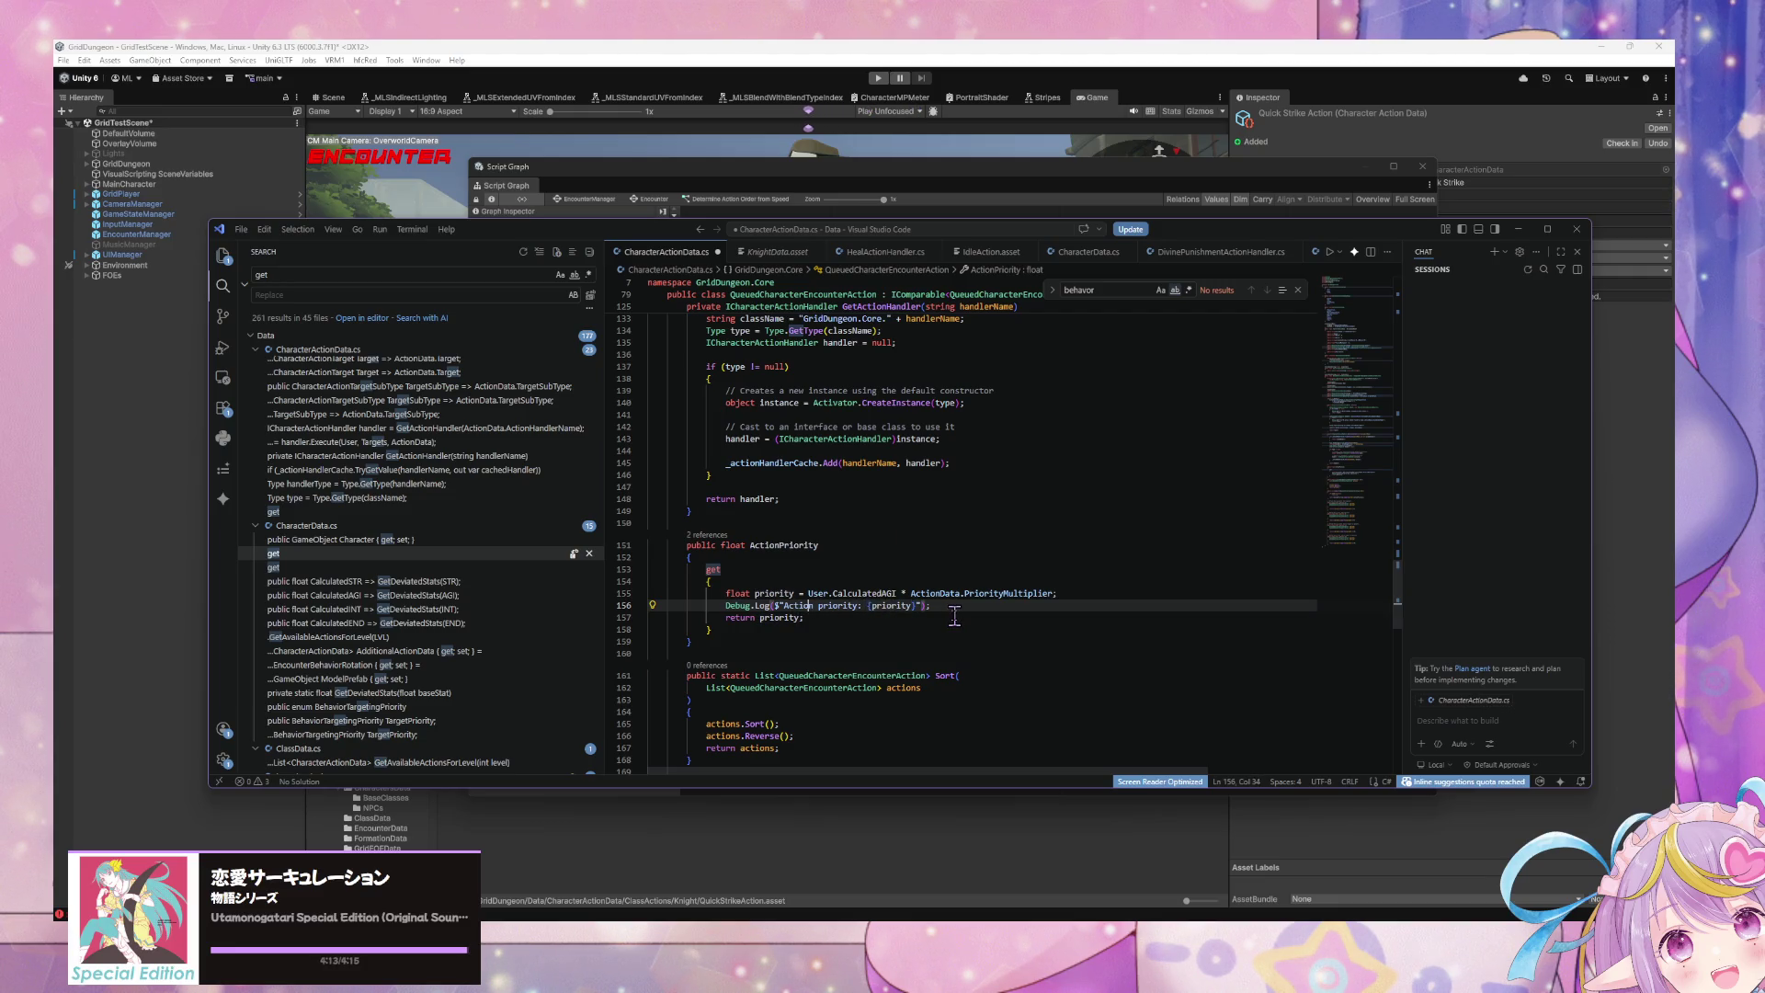
Step: Prefix the priority log with {ActionData.ActionName}, save the file, and switch to Unity
text([{)
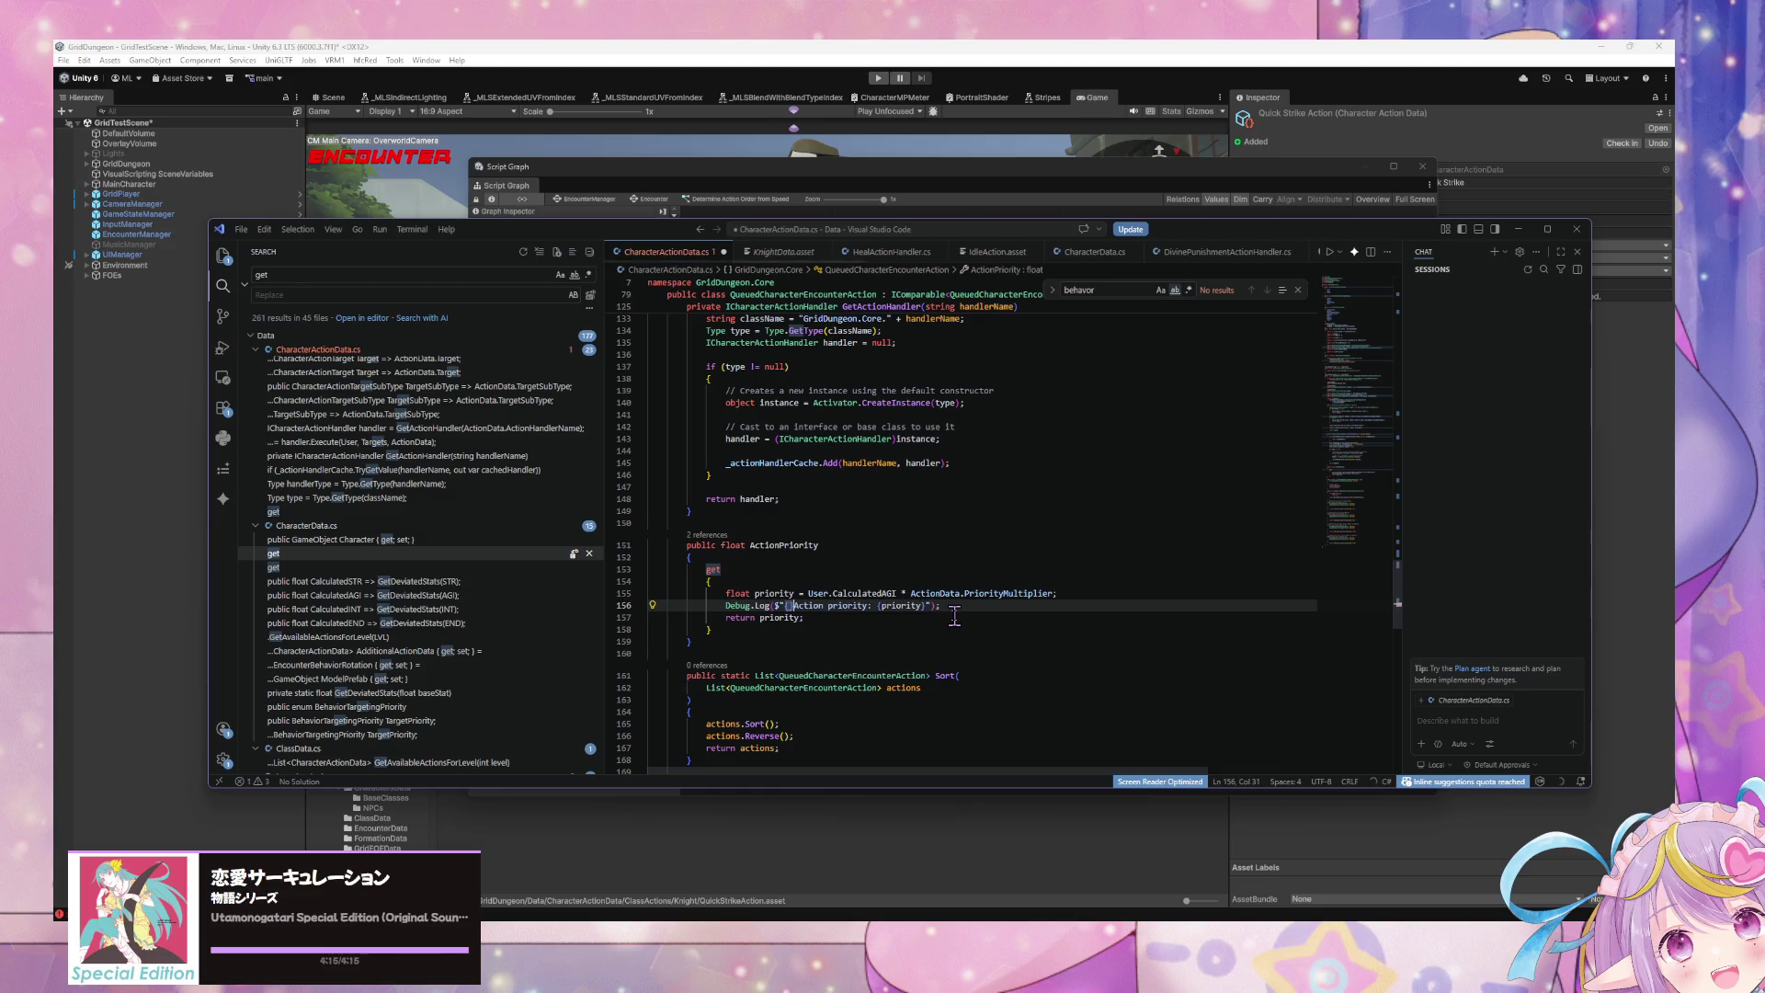
drag(788, 605, 789, 593)
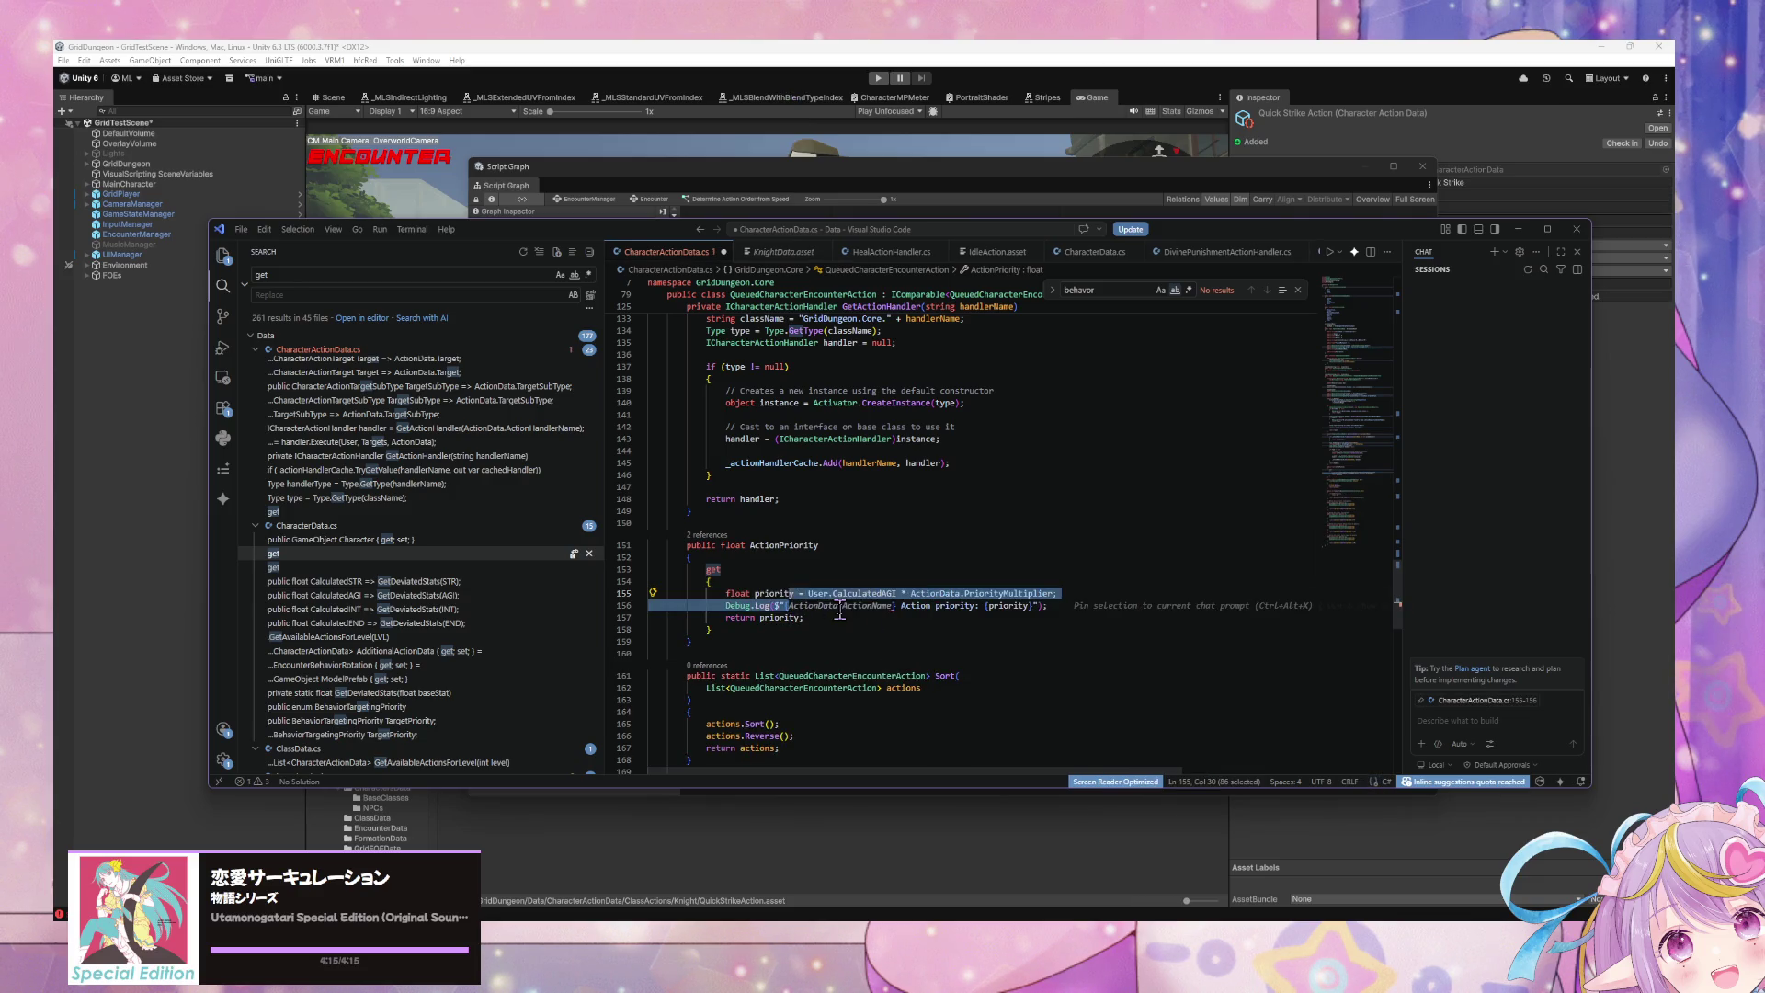
key(Tab)
key(ctrl+z)
key(ctrl+z)
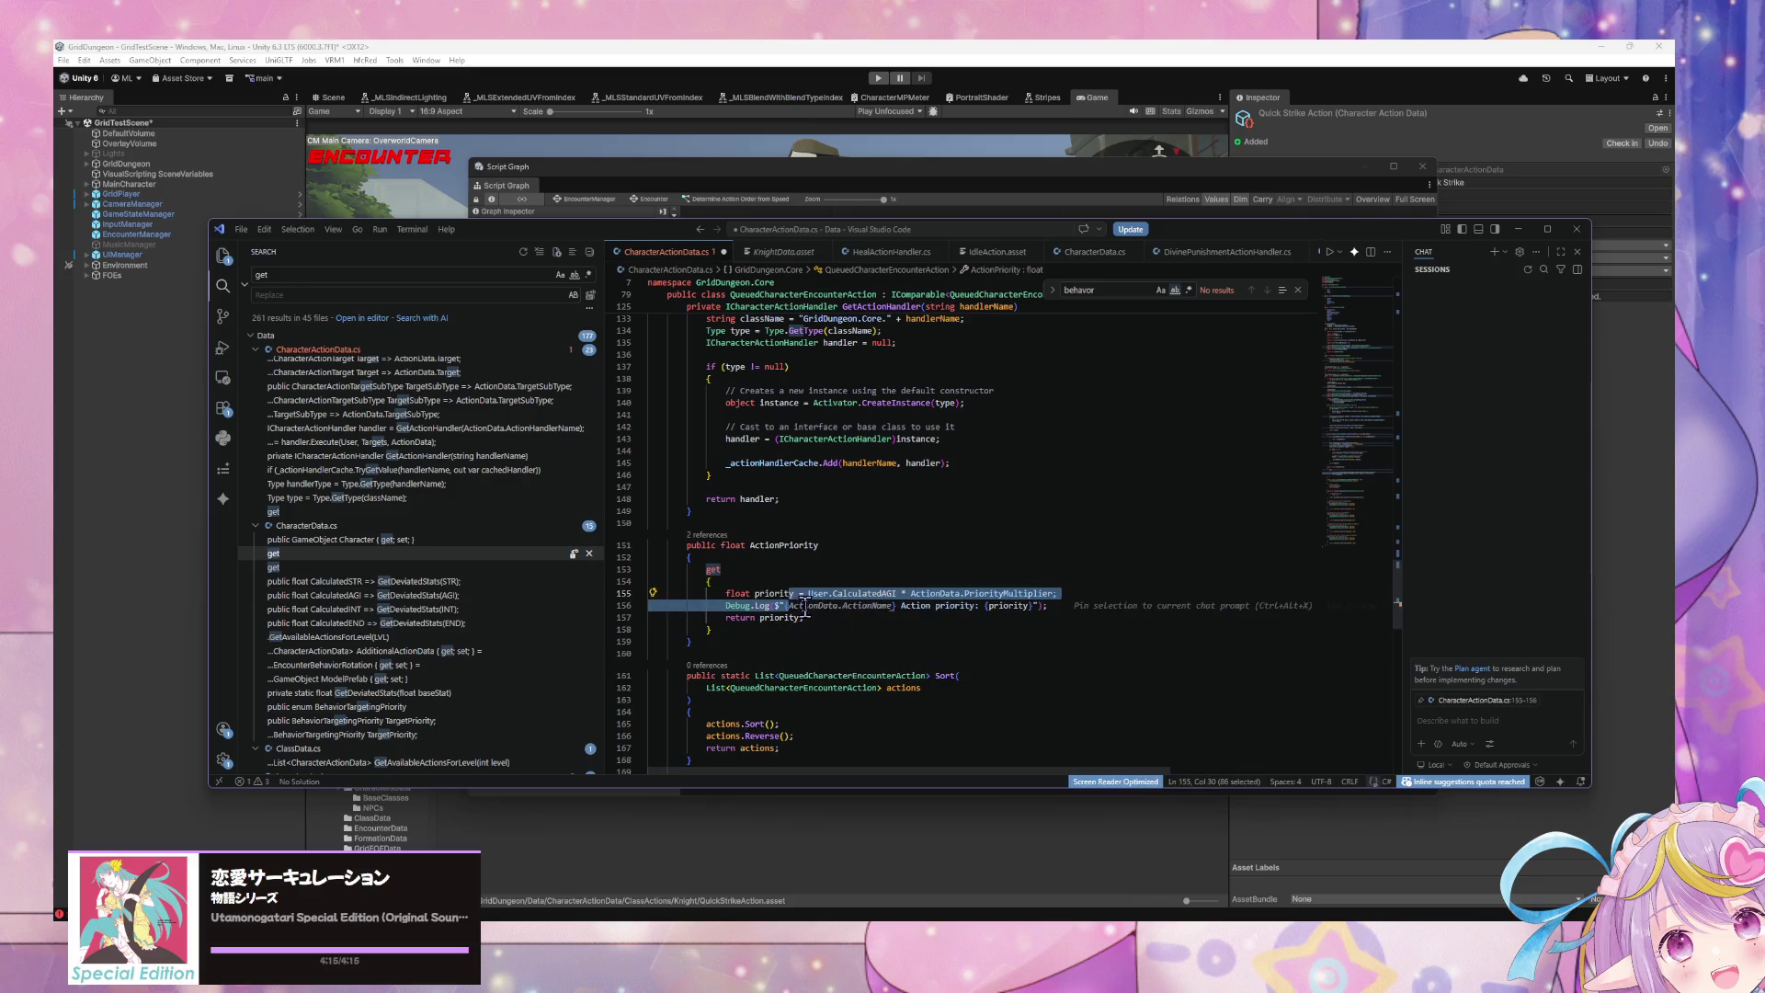
text(Action)
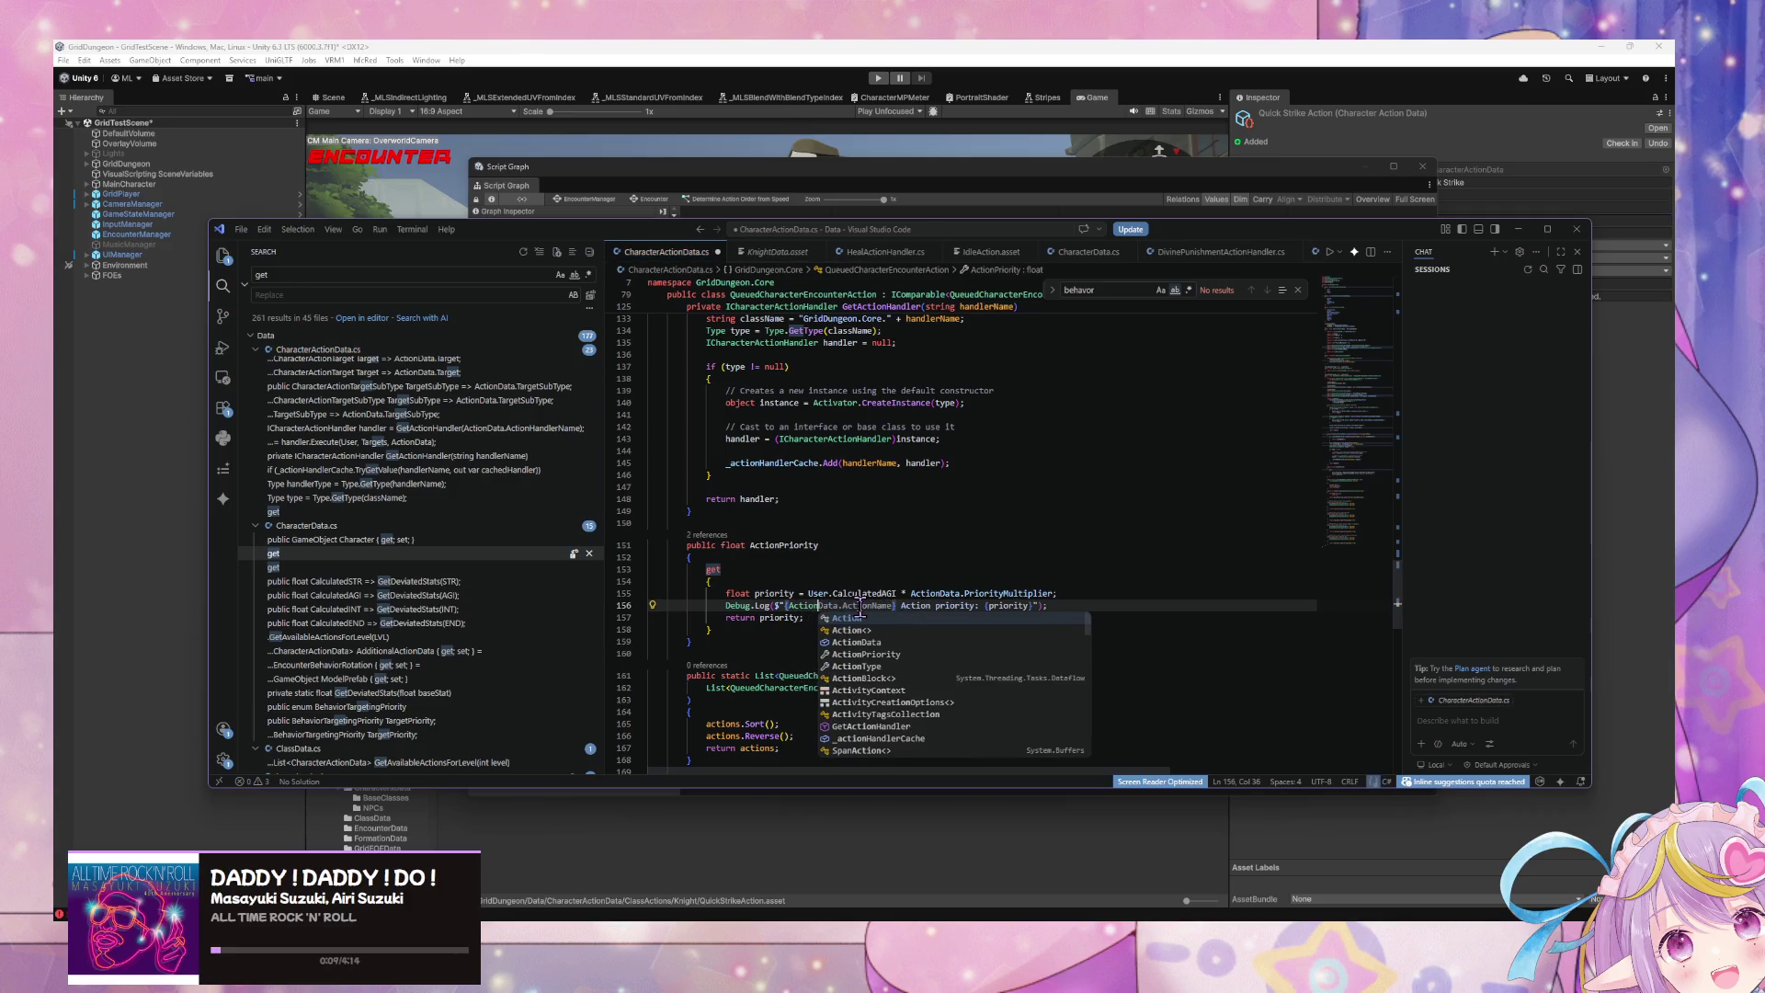
text(Data)
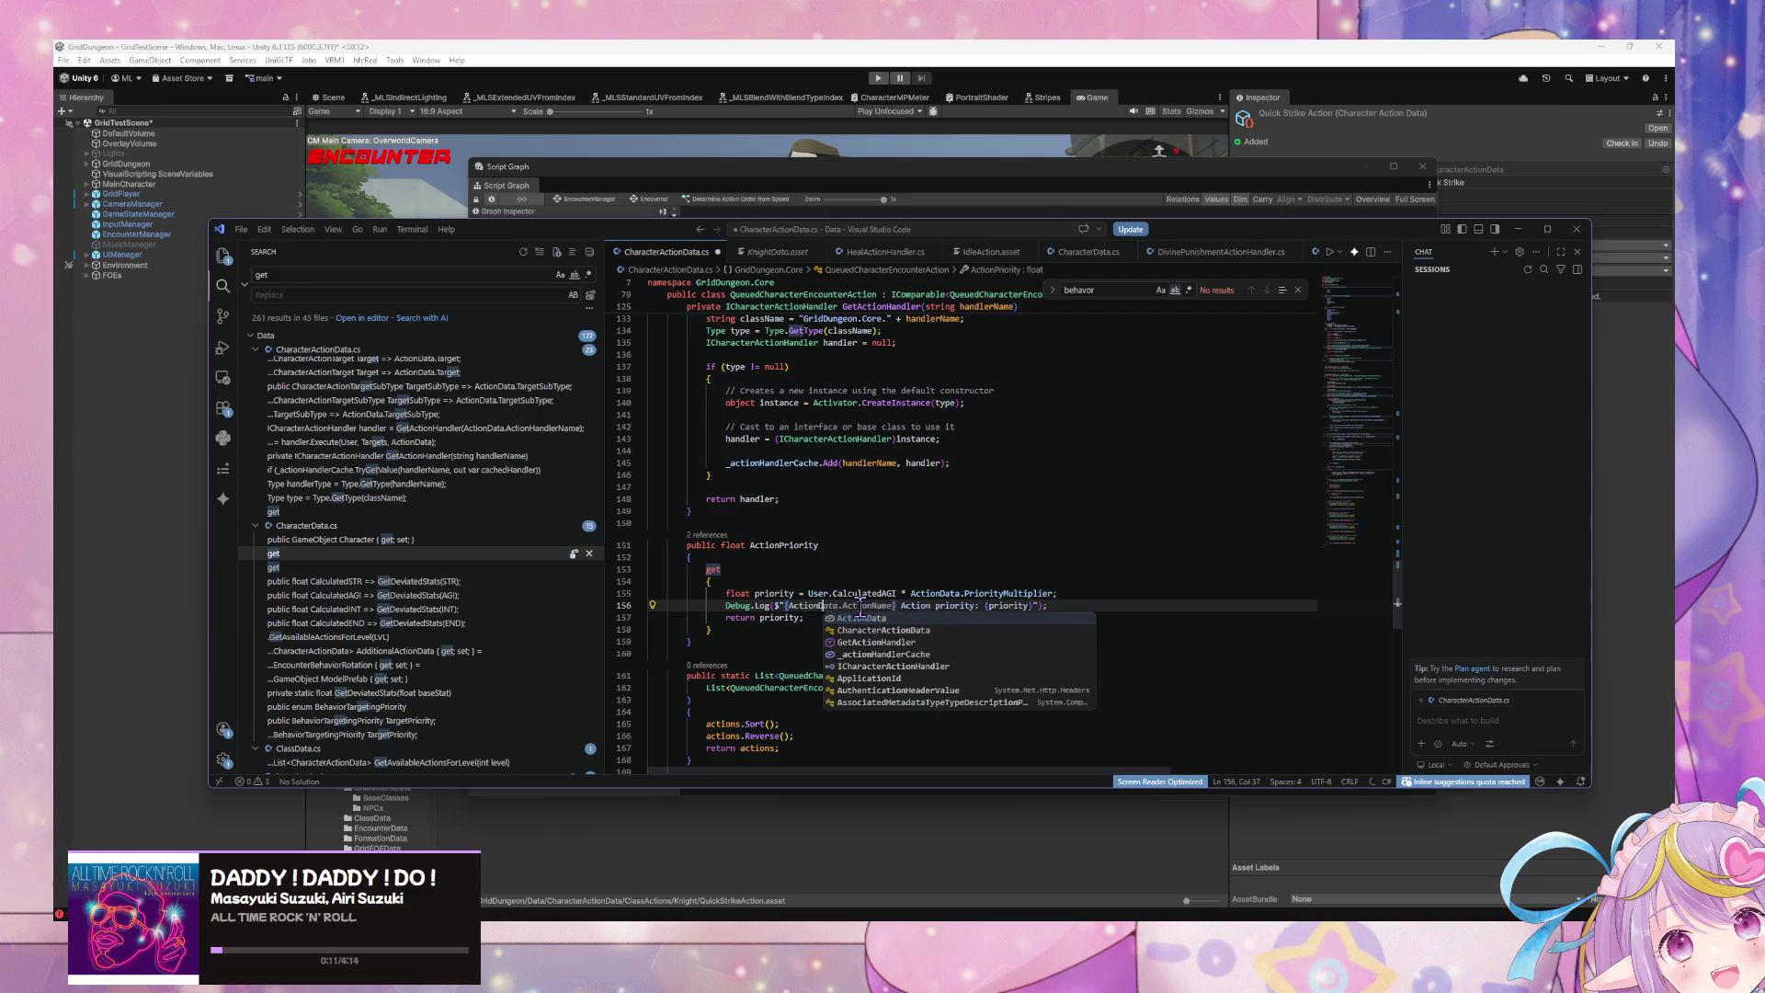
key(Tab)
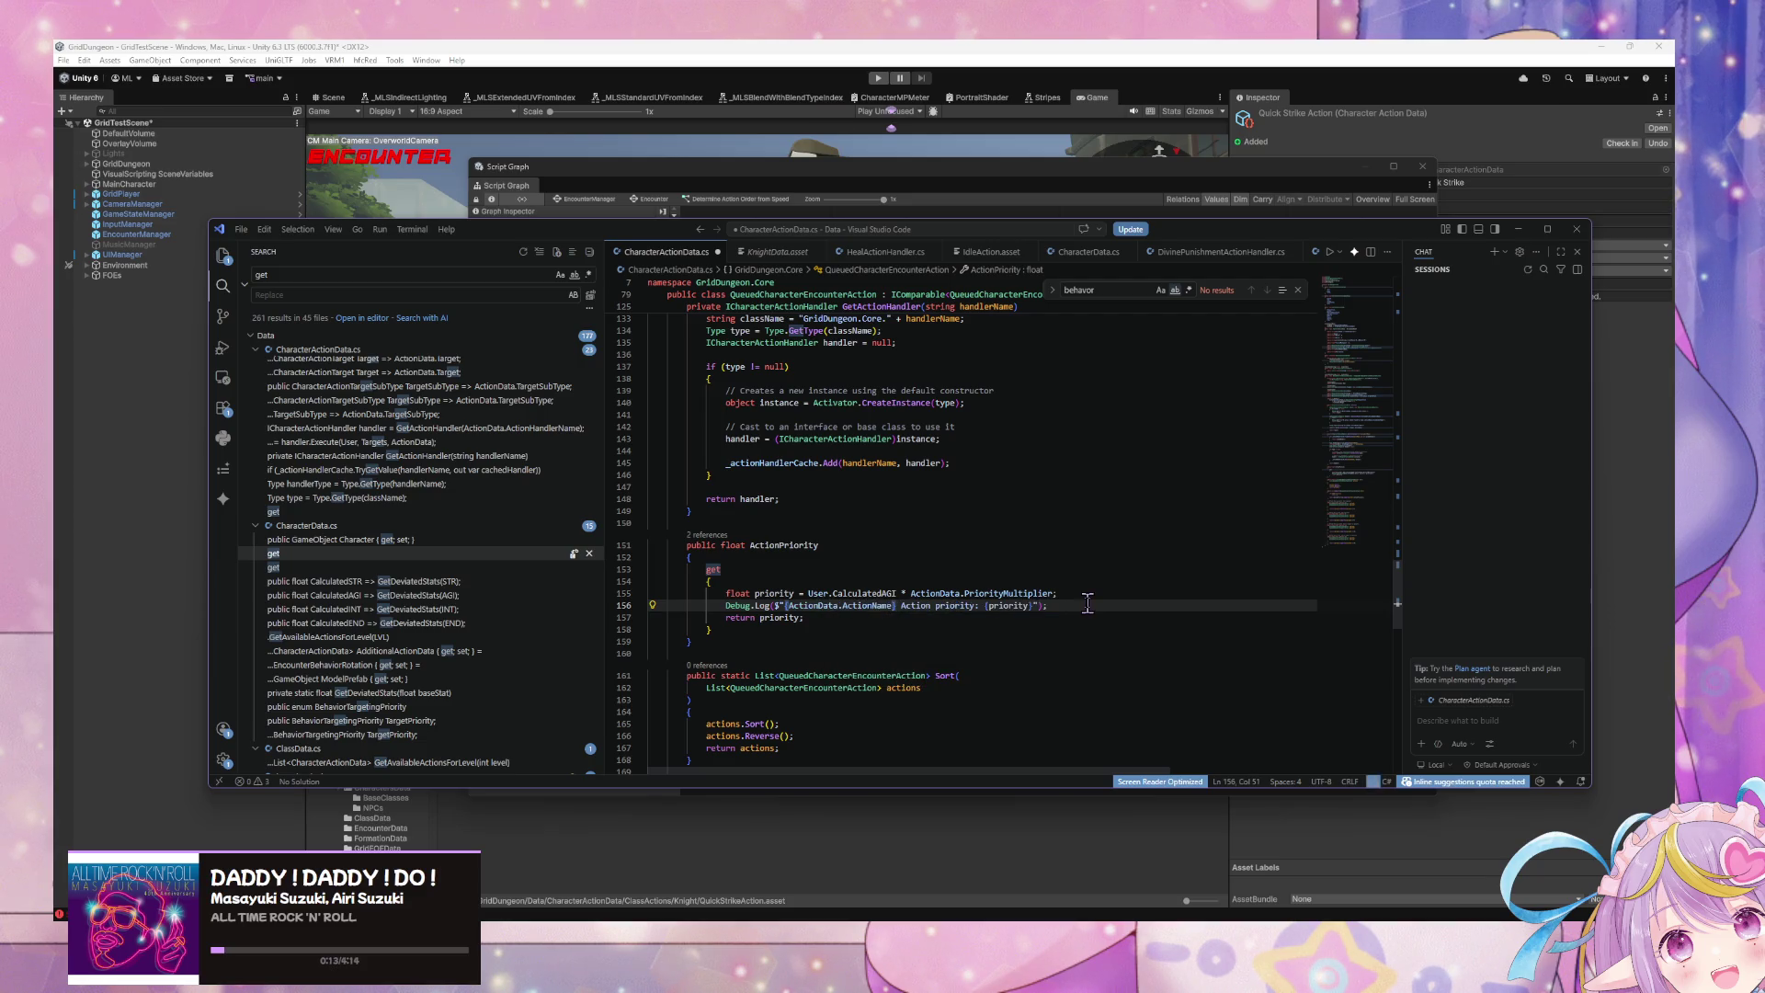
key(ctrl+s)
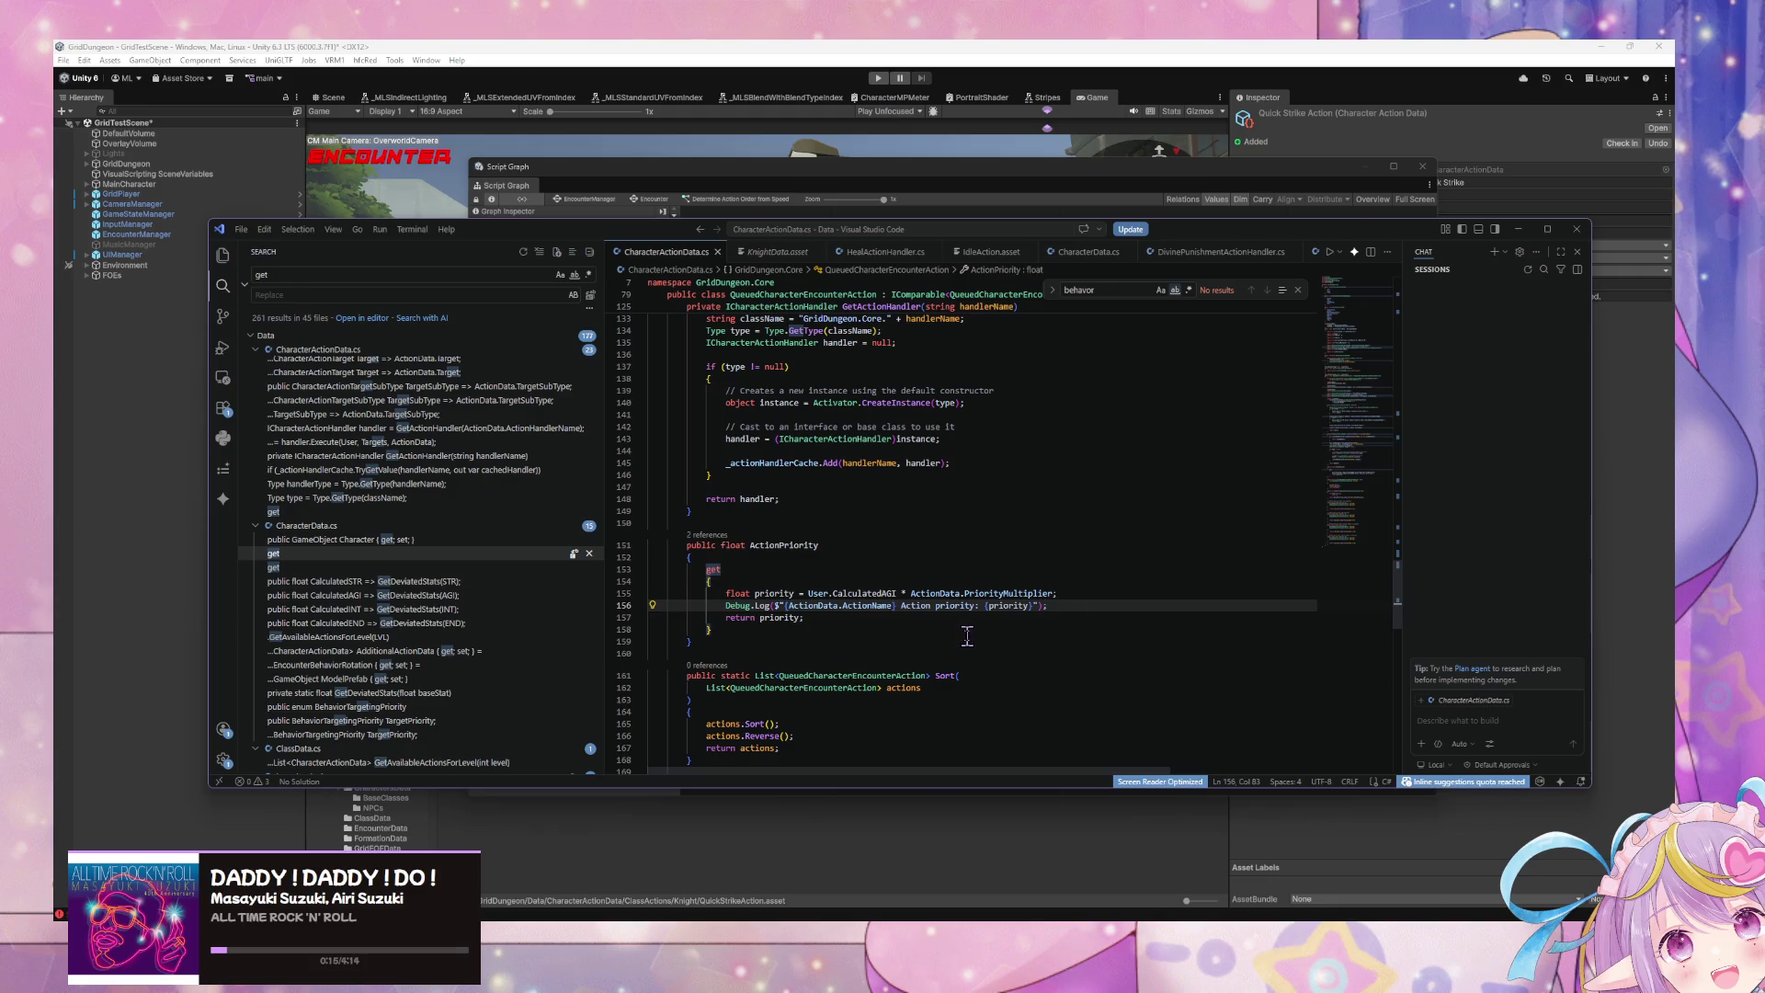
scroll(903, 467, down, 4)
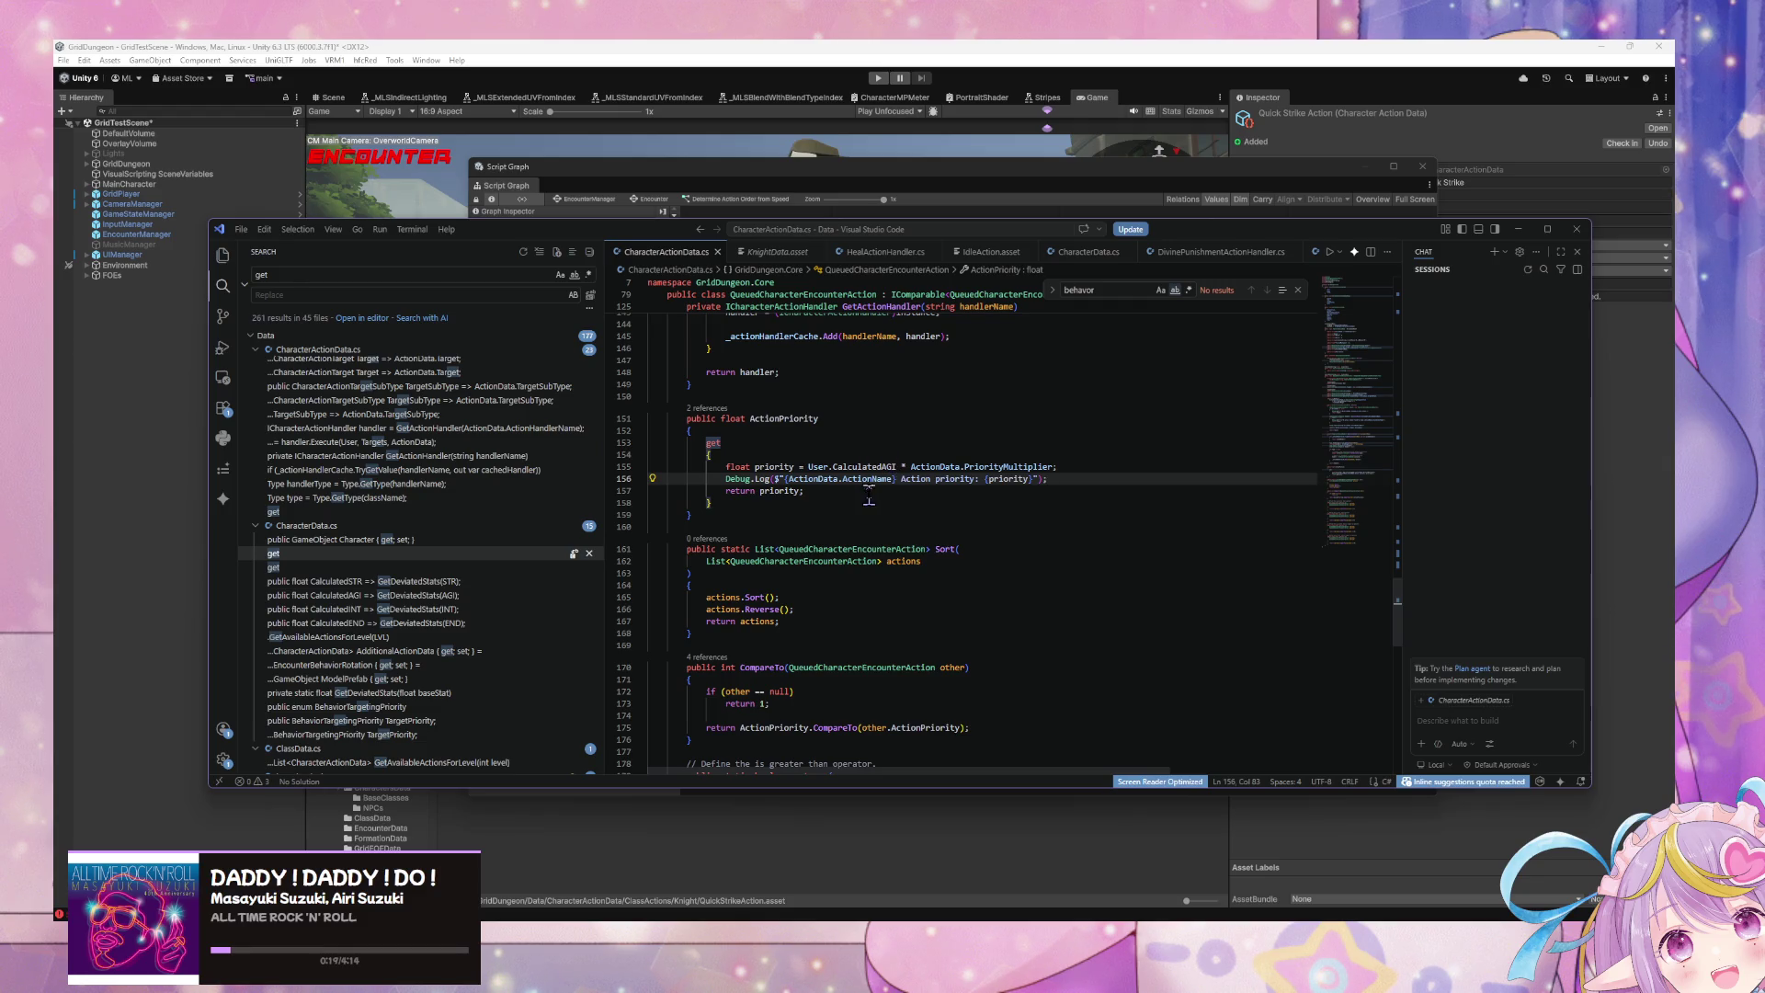
click(780, 104)
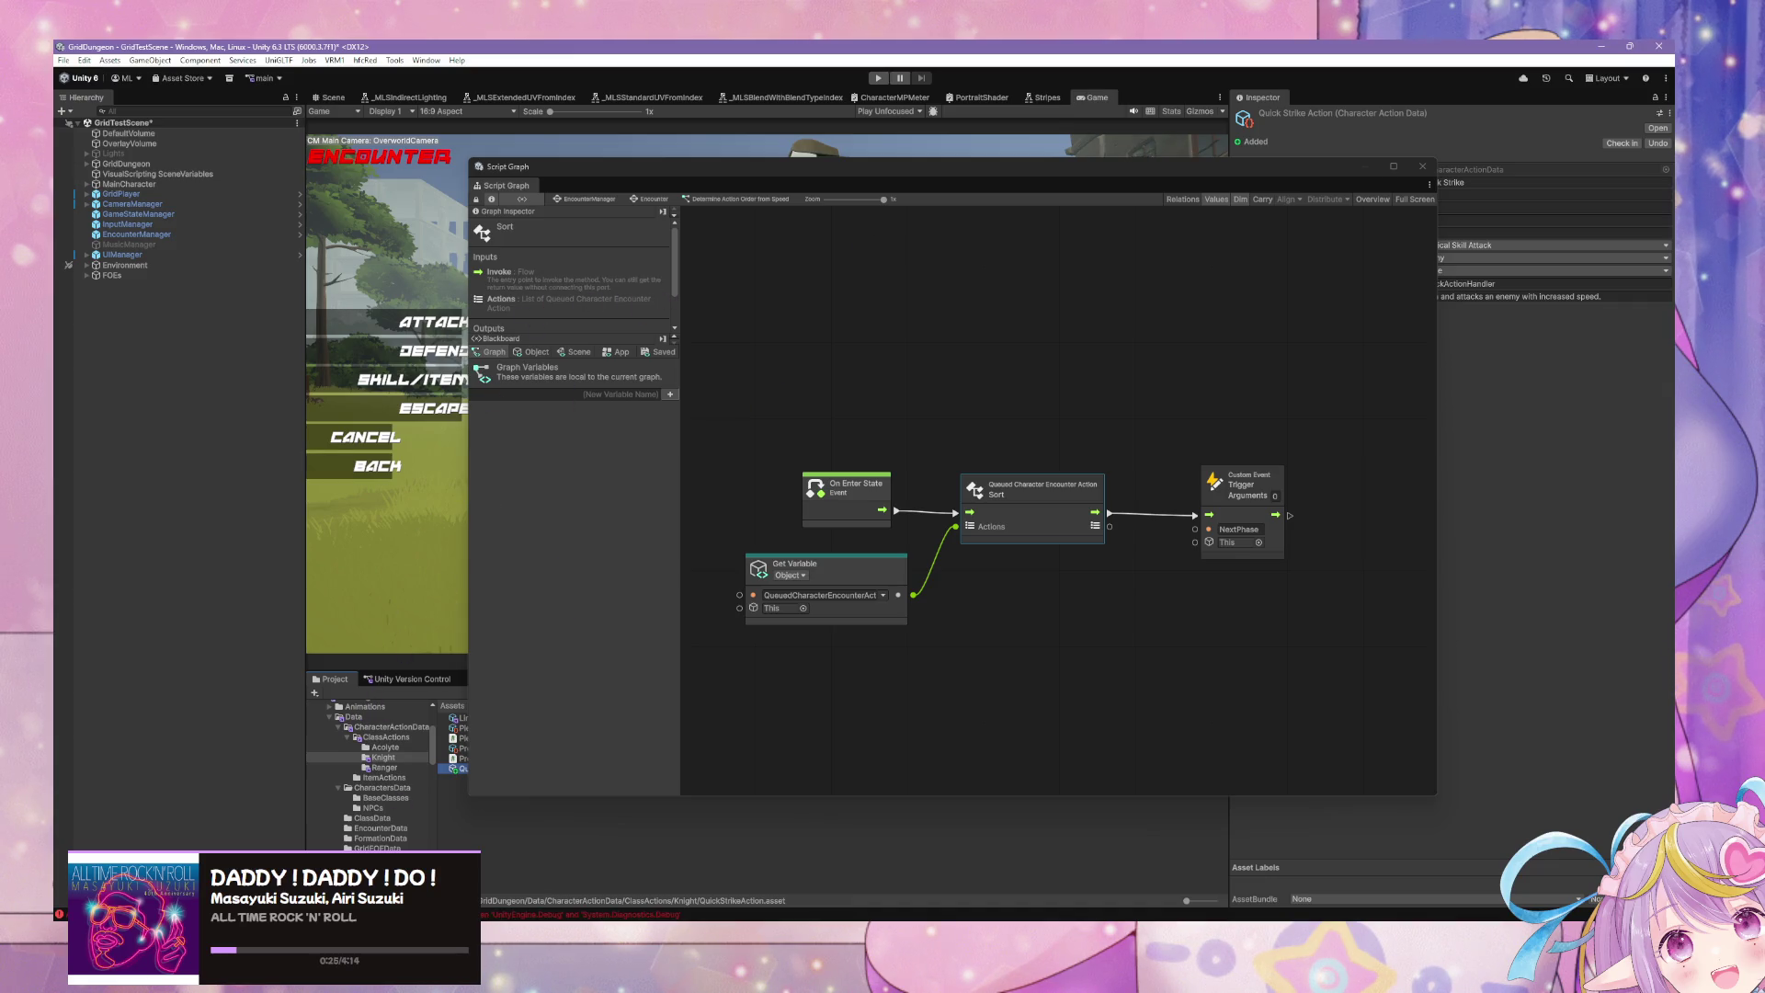
Step: Remove the unused 'using System.Diagnostics;' line and return to Unity to recompile
key(alt+Tab)
scroll(1402, 599, up, 3)
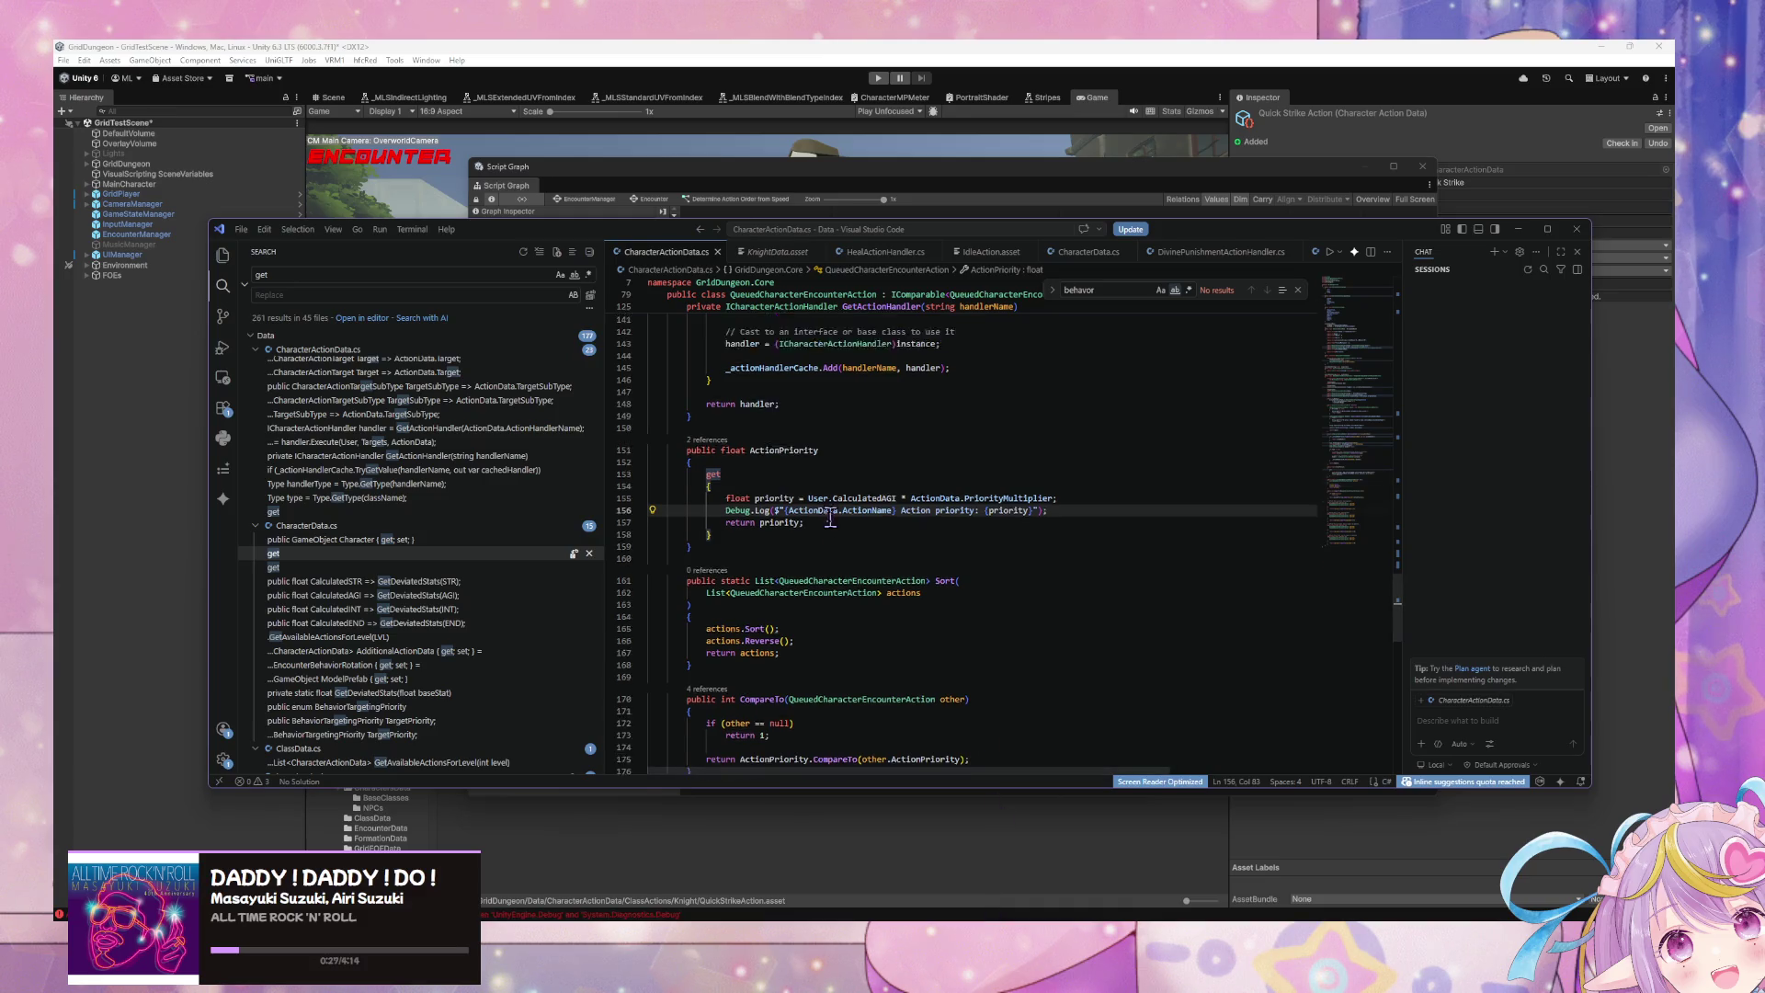
drag(1399, 599, 1400, 304)
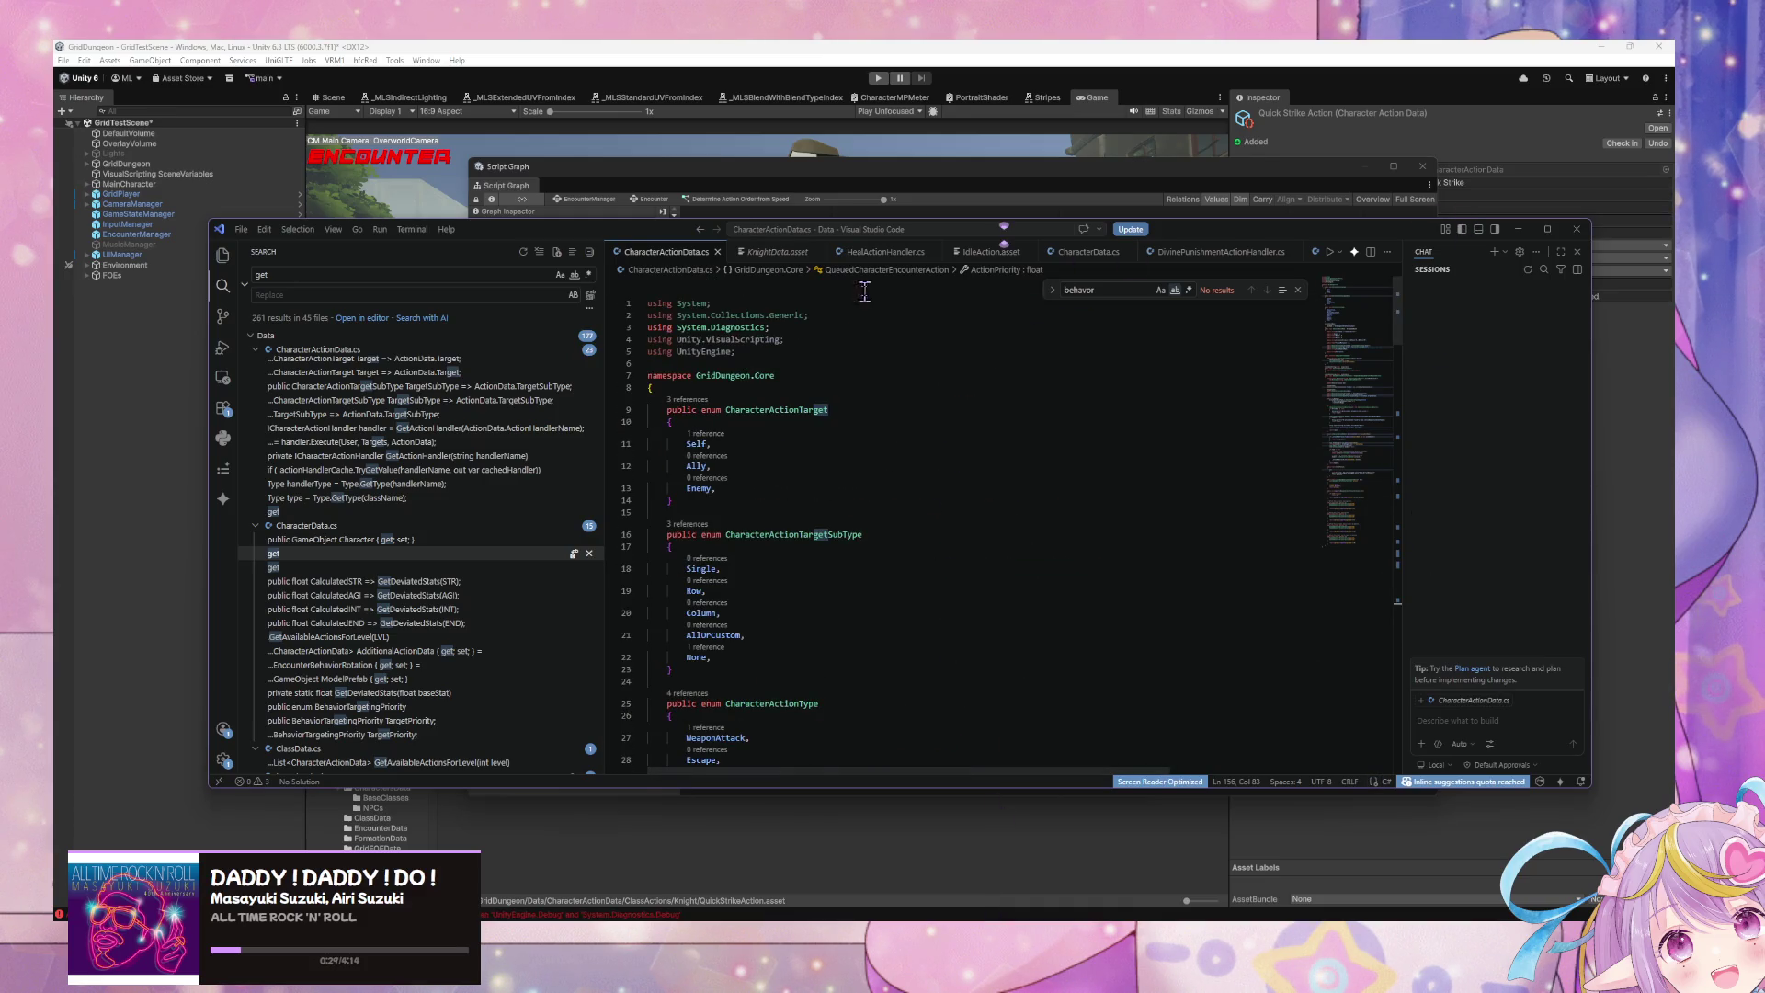
drag(796, 327, 643, 328)
key(BackSpace)
key(BackSpace)
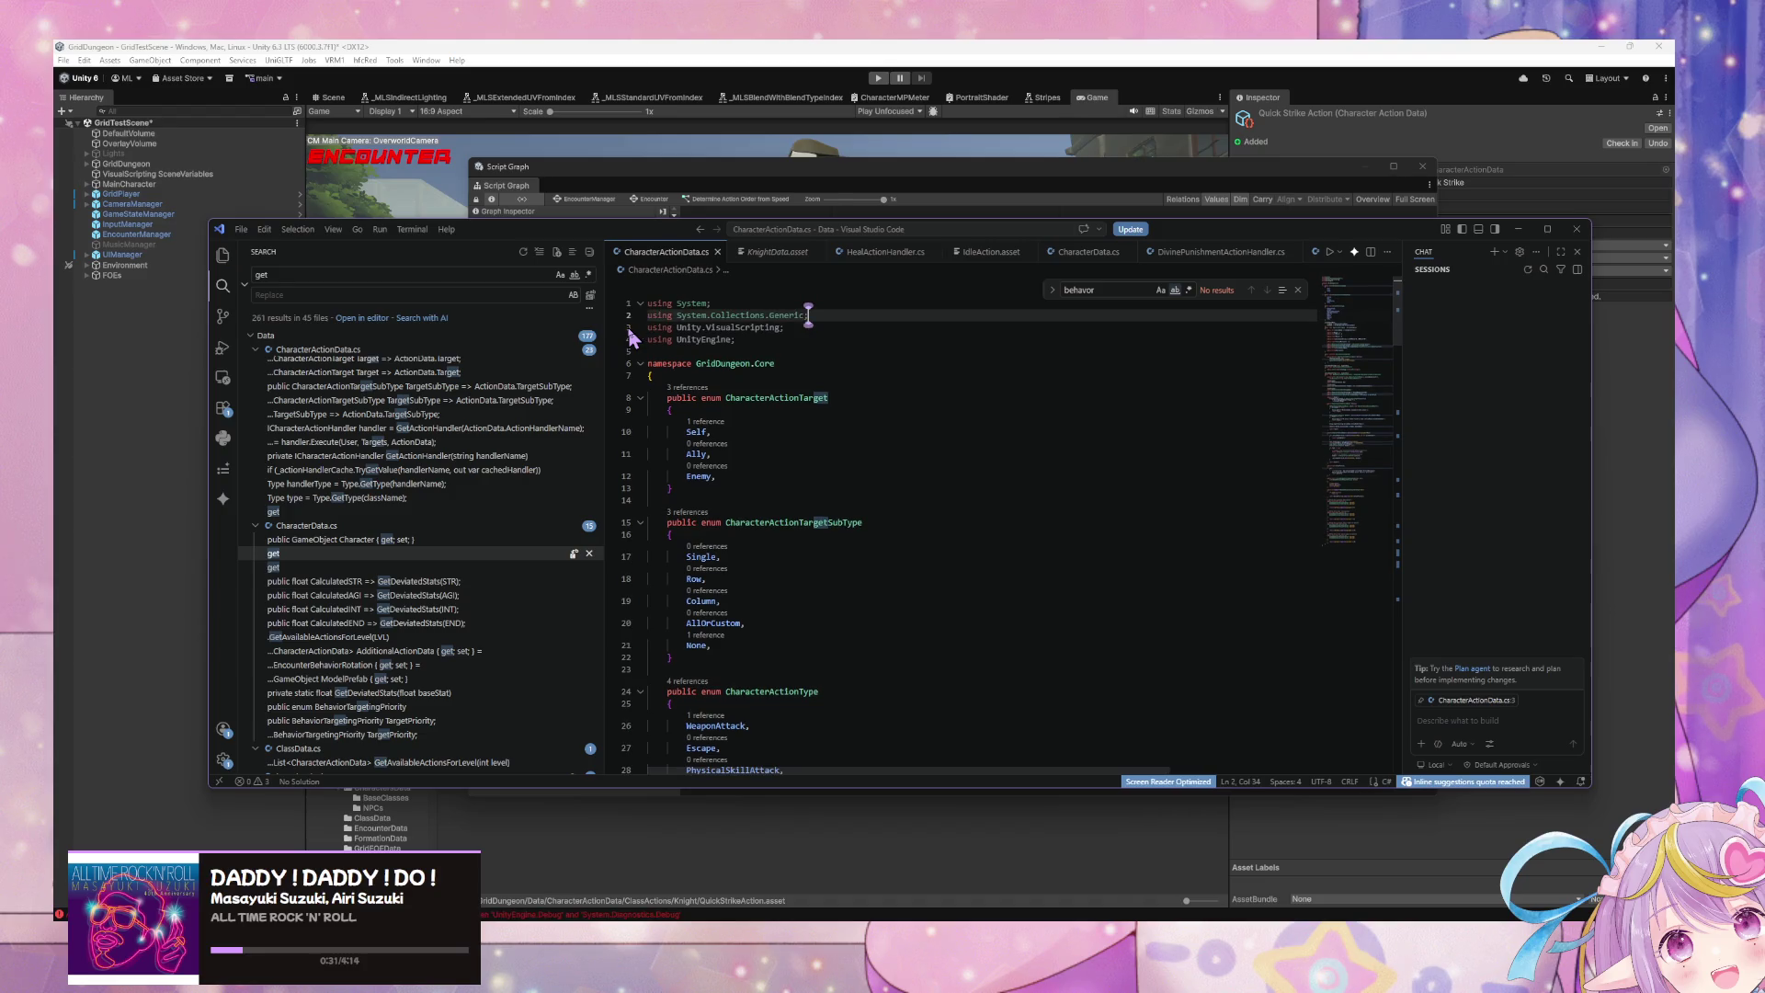
key(alt+Tab)
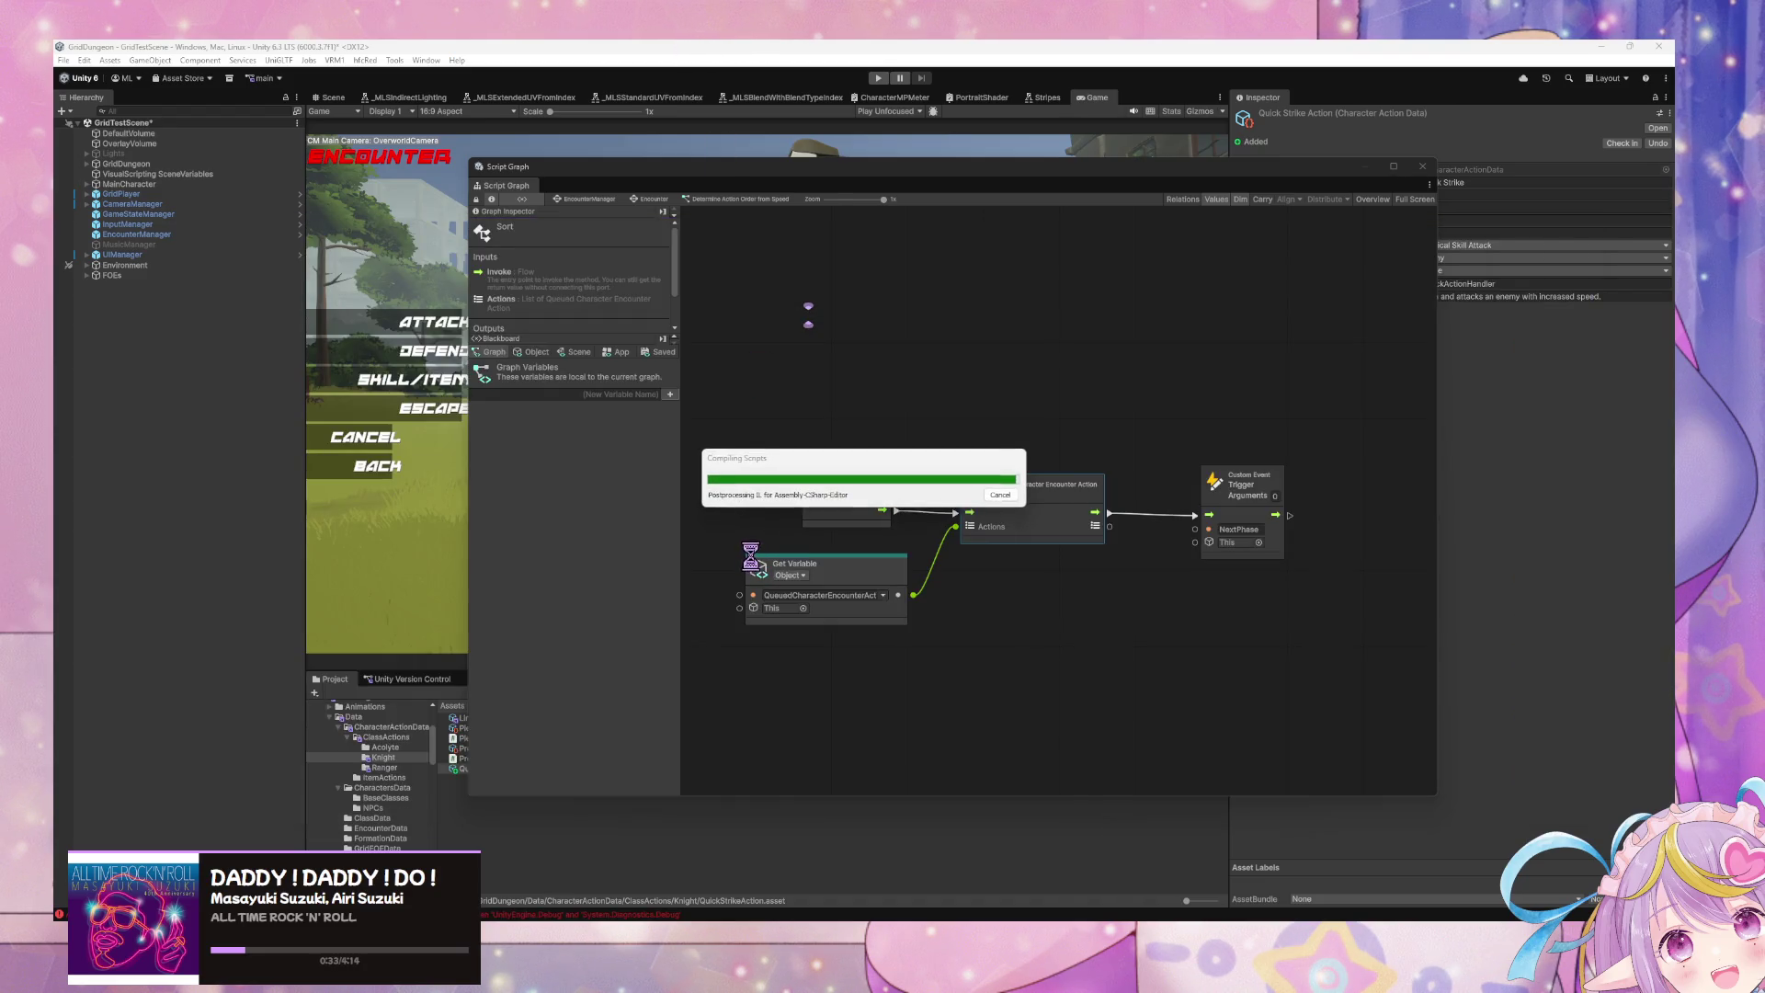
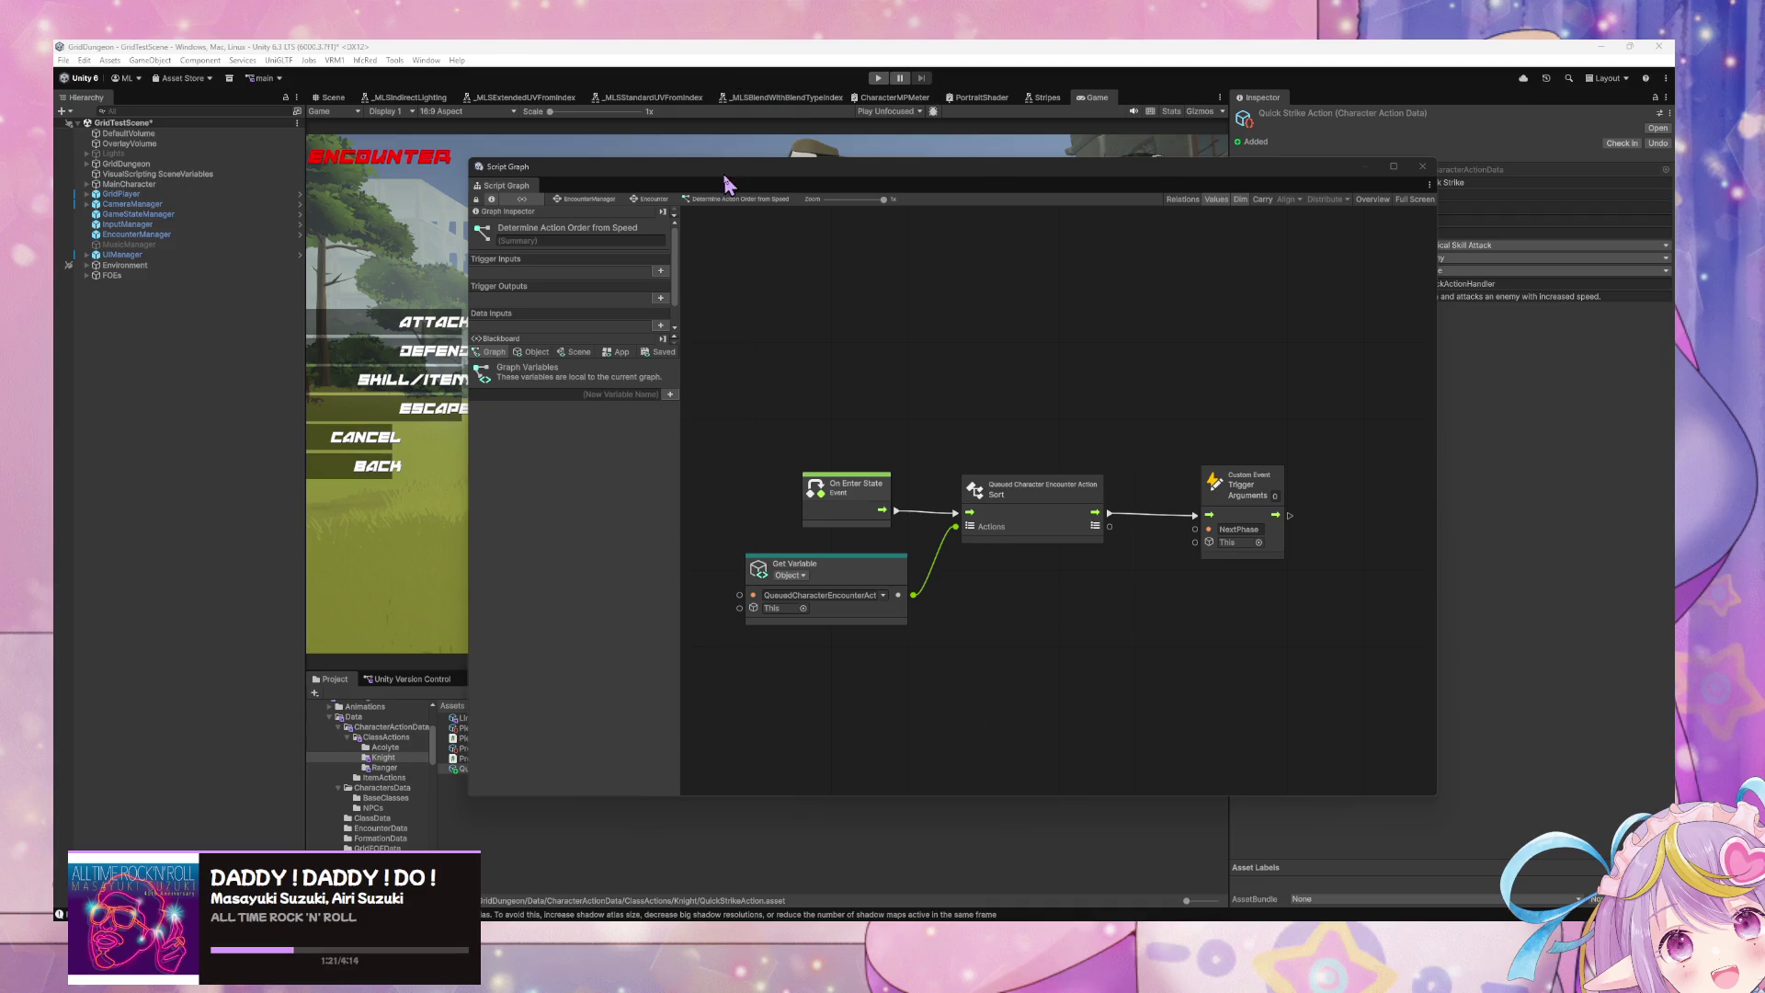
Step: Move the Script Graph window further right, then run and stop the game in Play mode
mouse_move(733, 182)
mouse_down()
mouse_move(837, 189)
mouse_move(1173, 282)
mouse_move(1134, 280)
mouse_up()
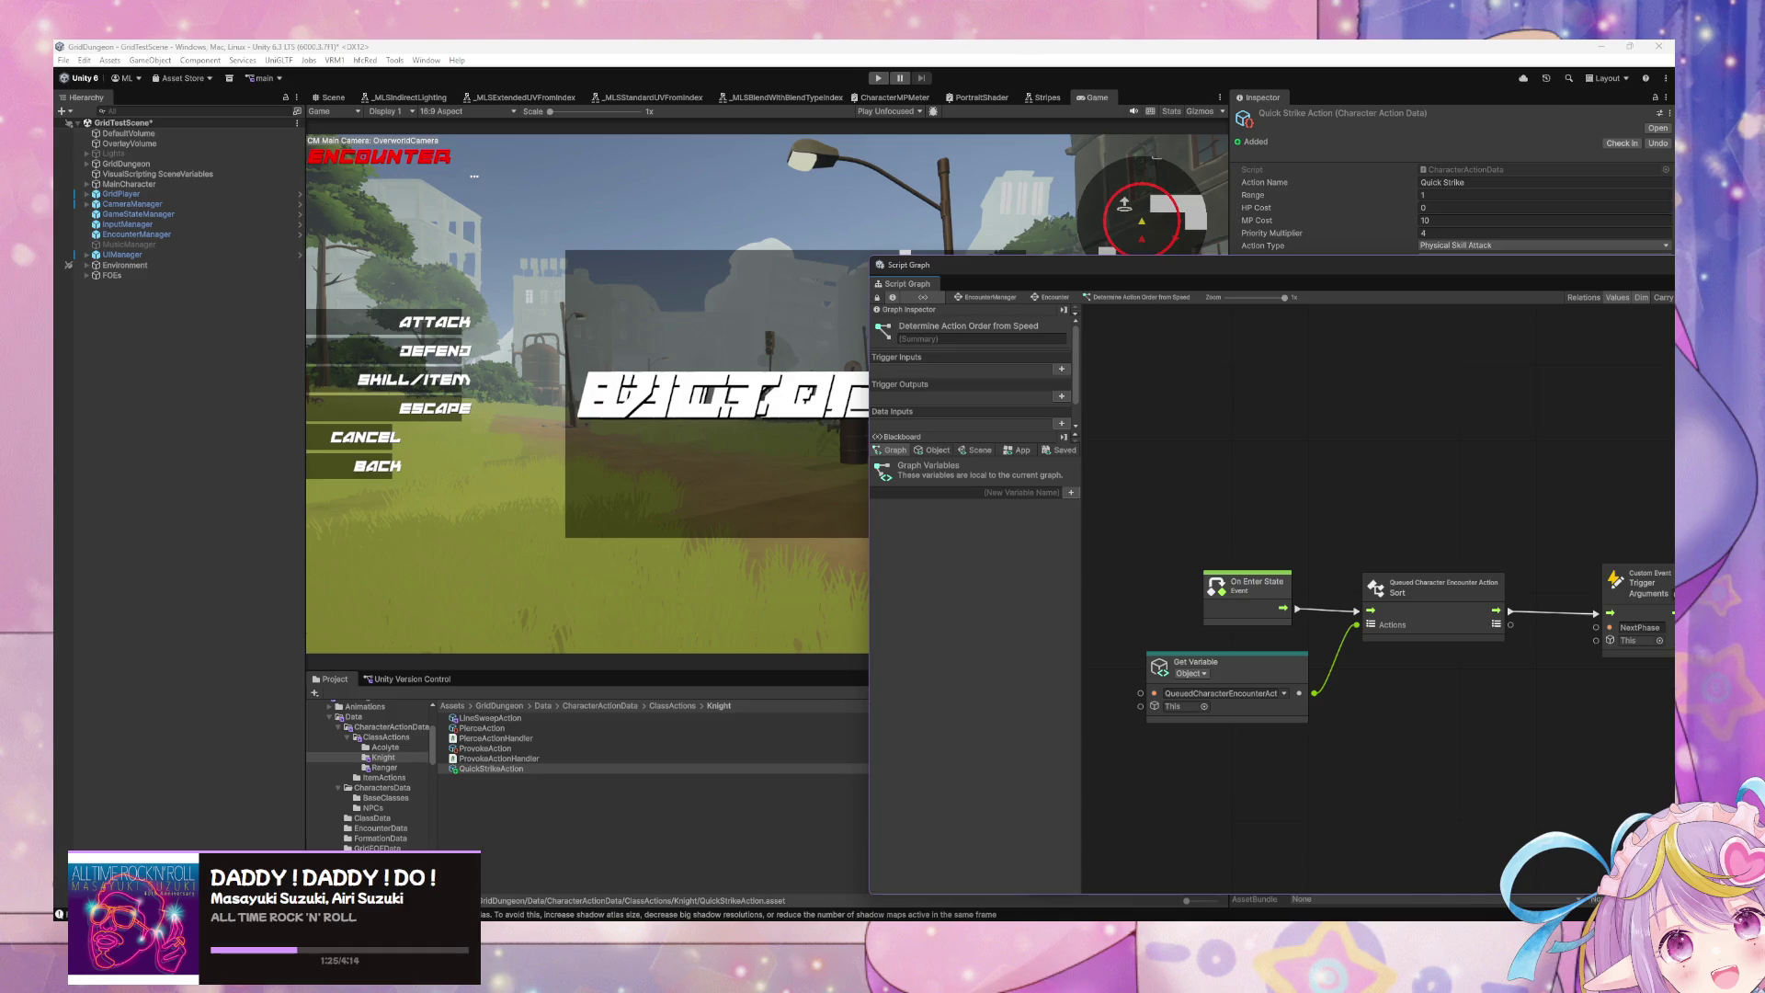
click(878, 78)
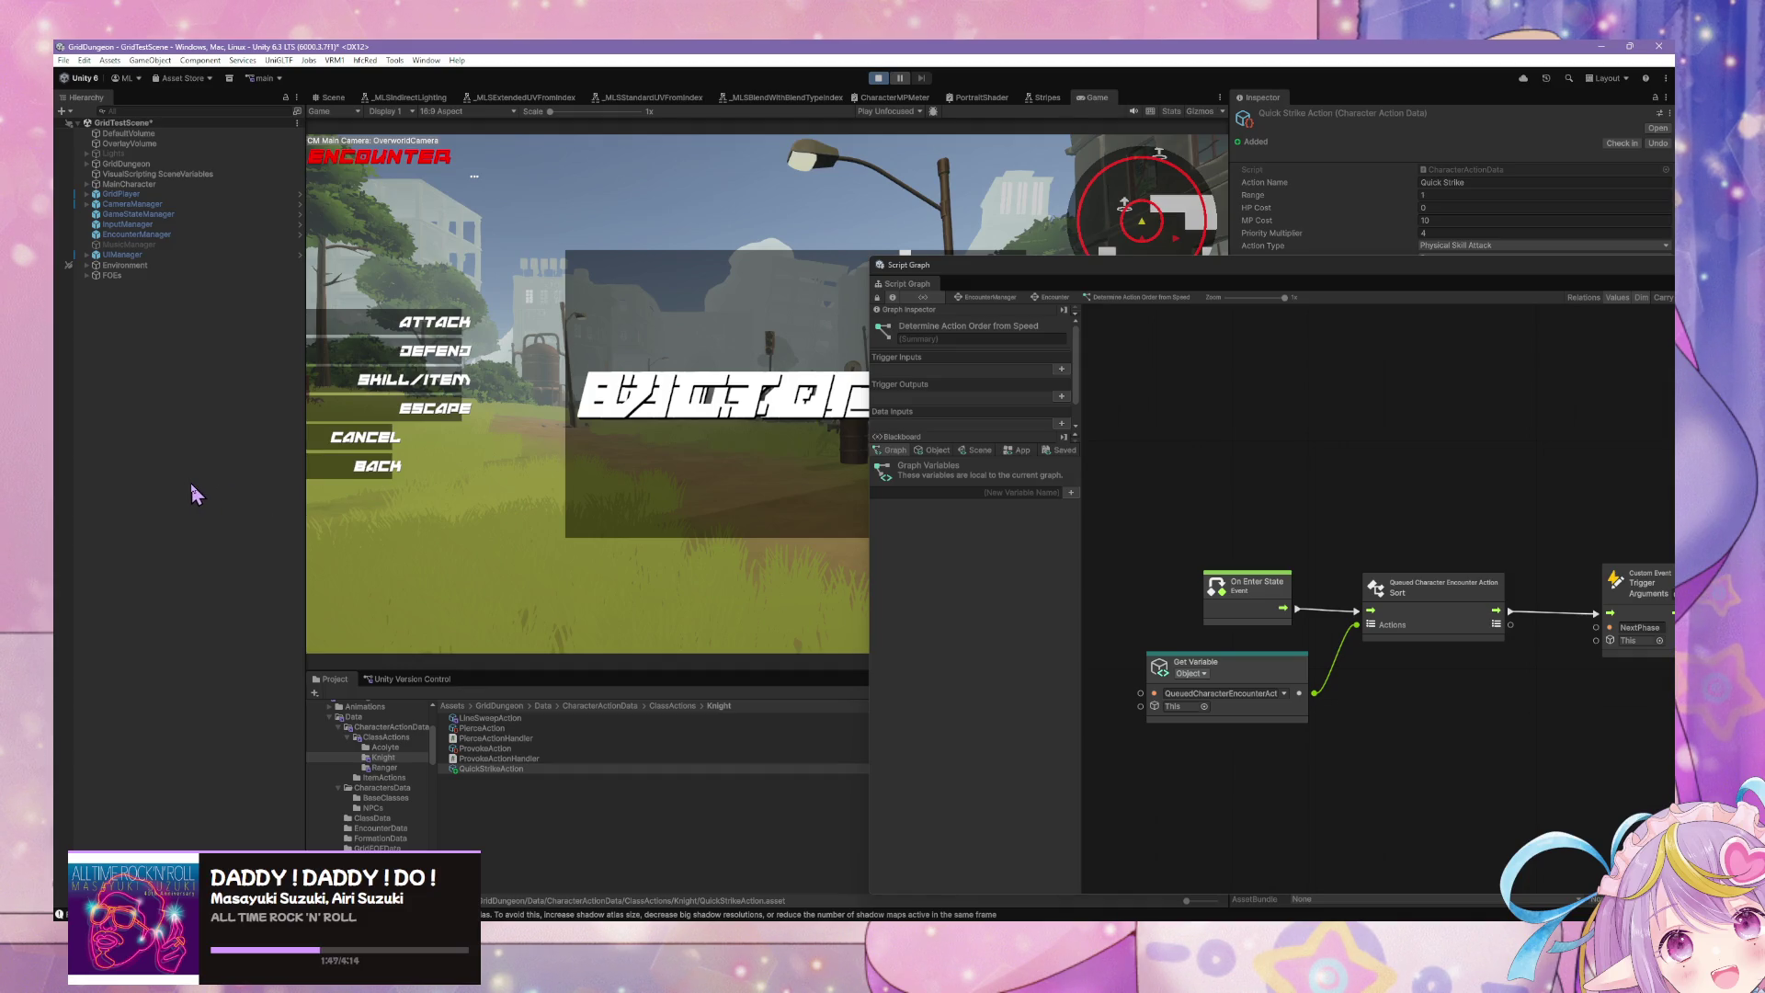
click(878, 78)
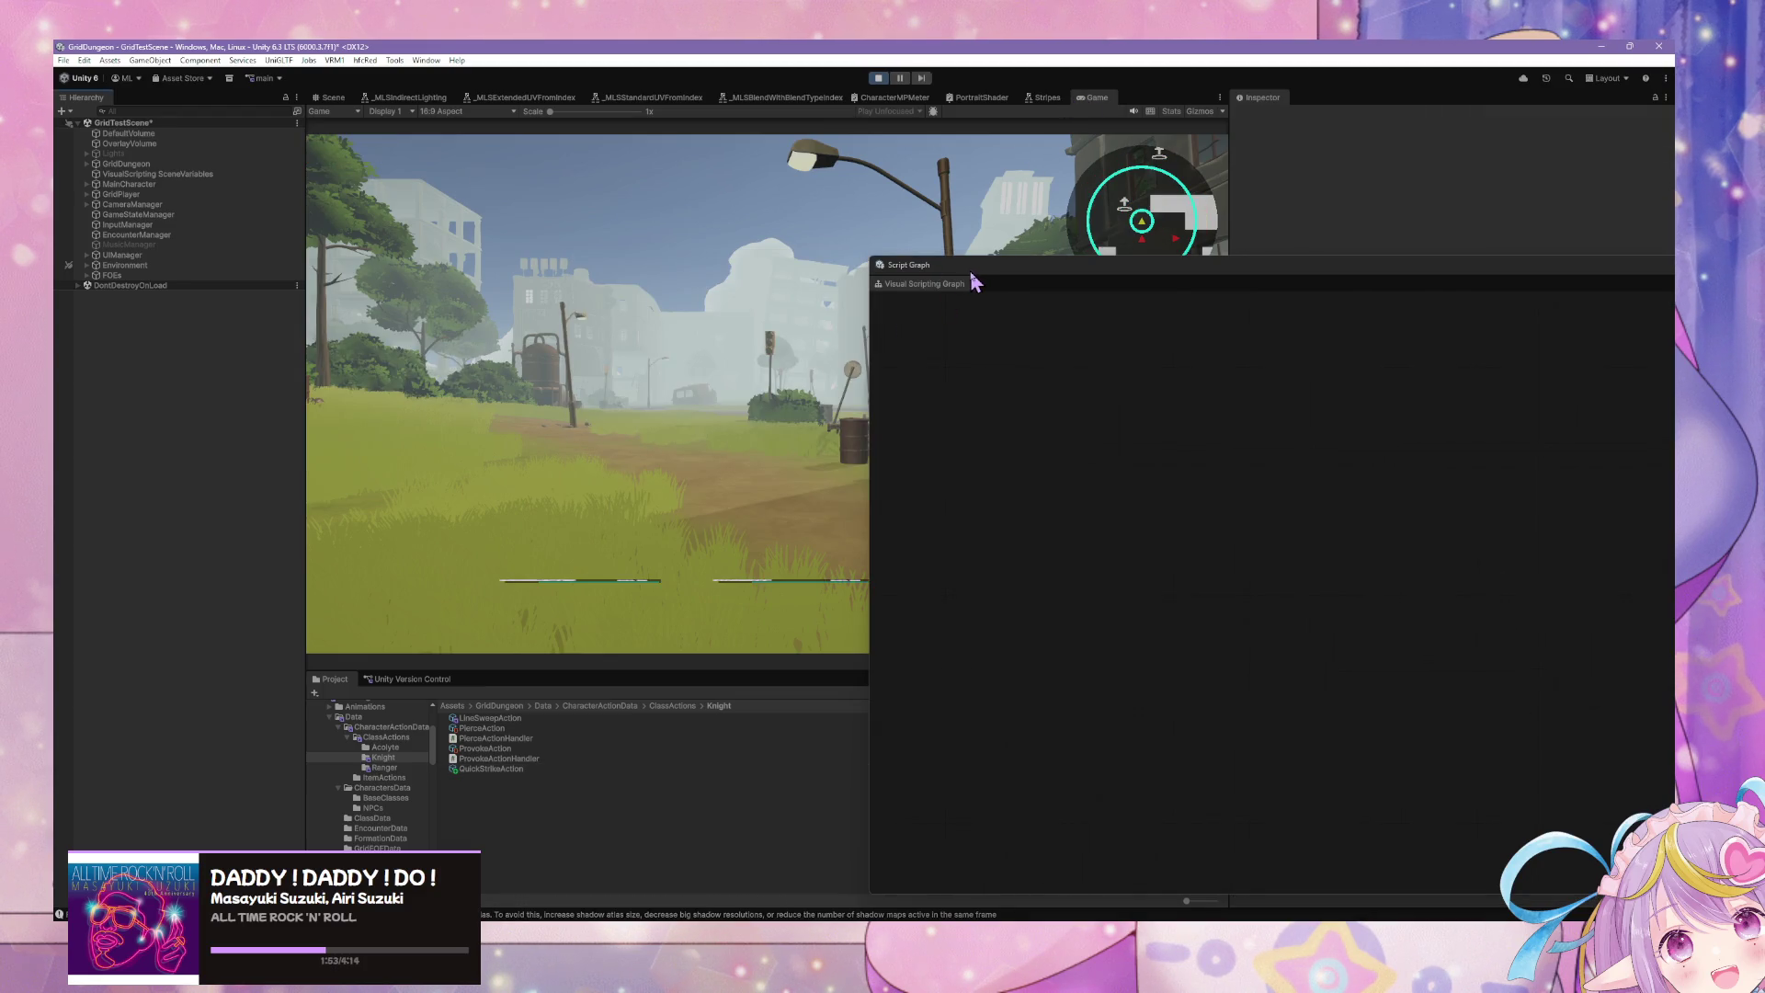
Step: Open and clear the Console, and place it at the upper right beside the Script Graph
mouse_move(974, 280)
mouse_down()
mouse_move(1329, 247)
mouse_move(1114, 194)
mouse_up()
click(529, 914)
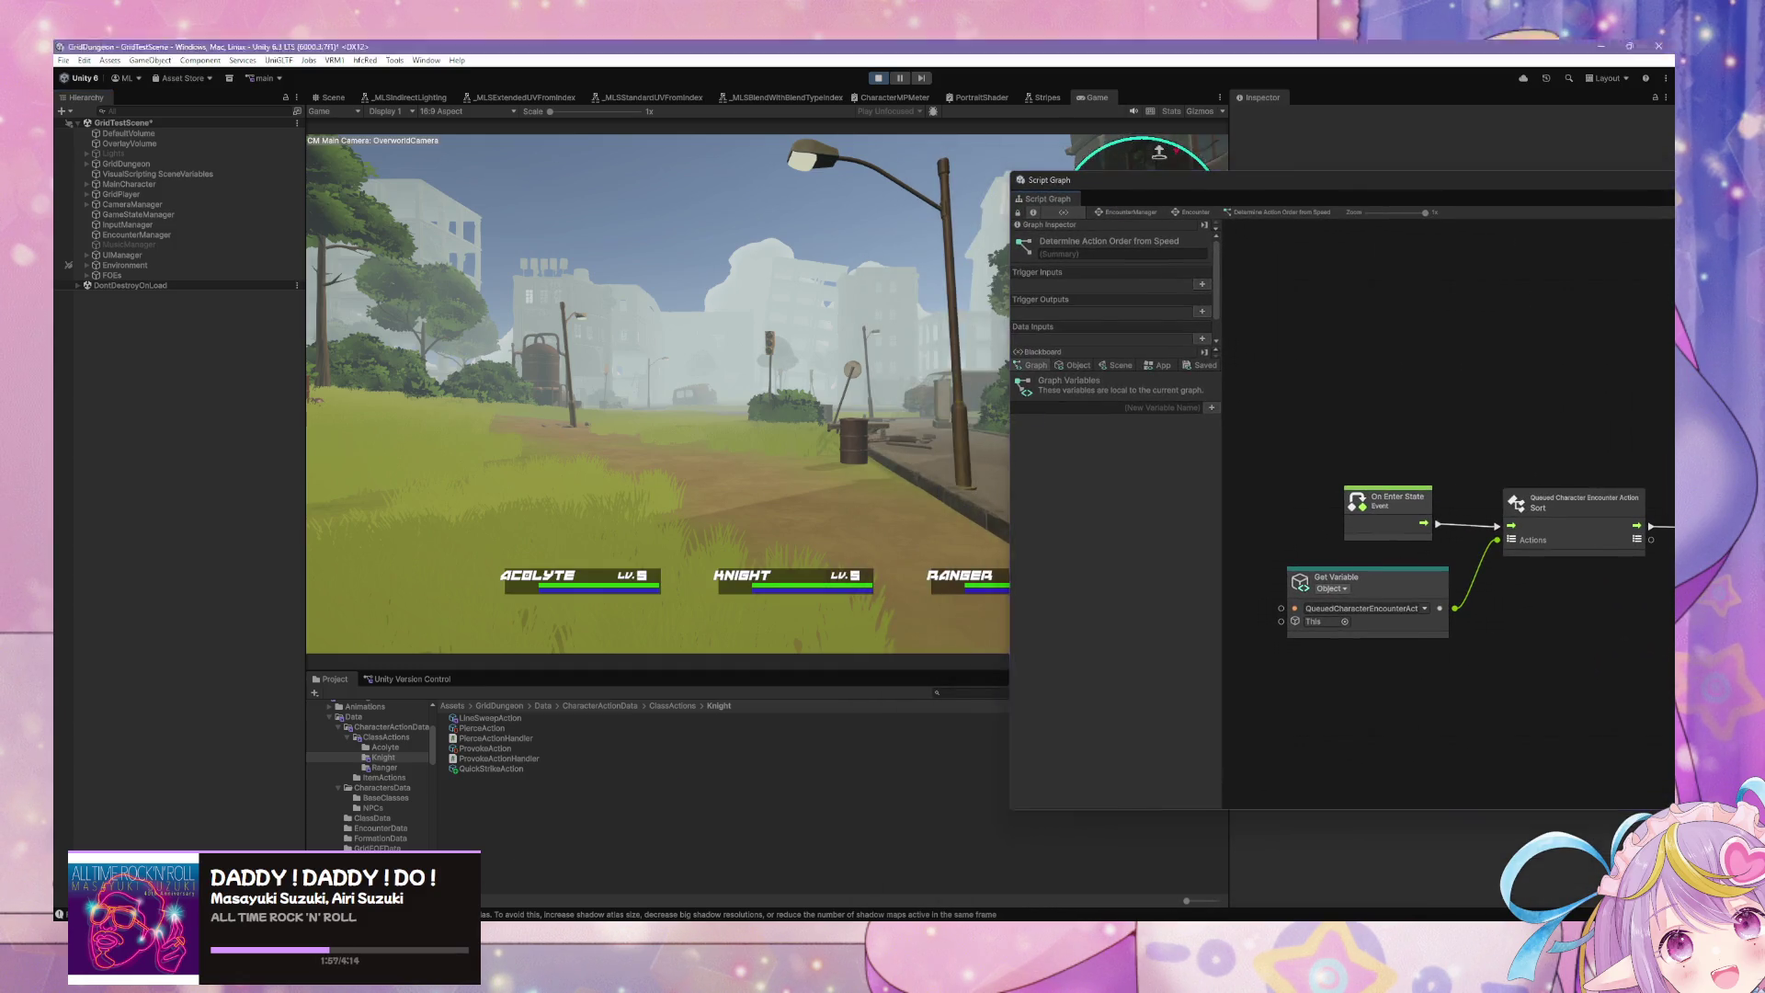
click(110, 582)
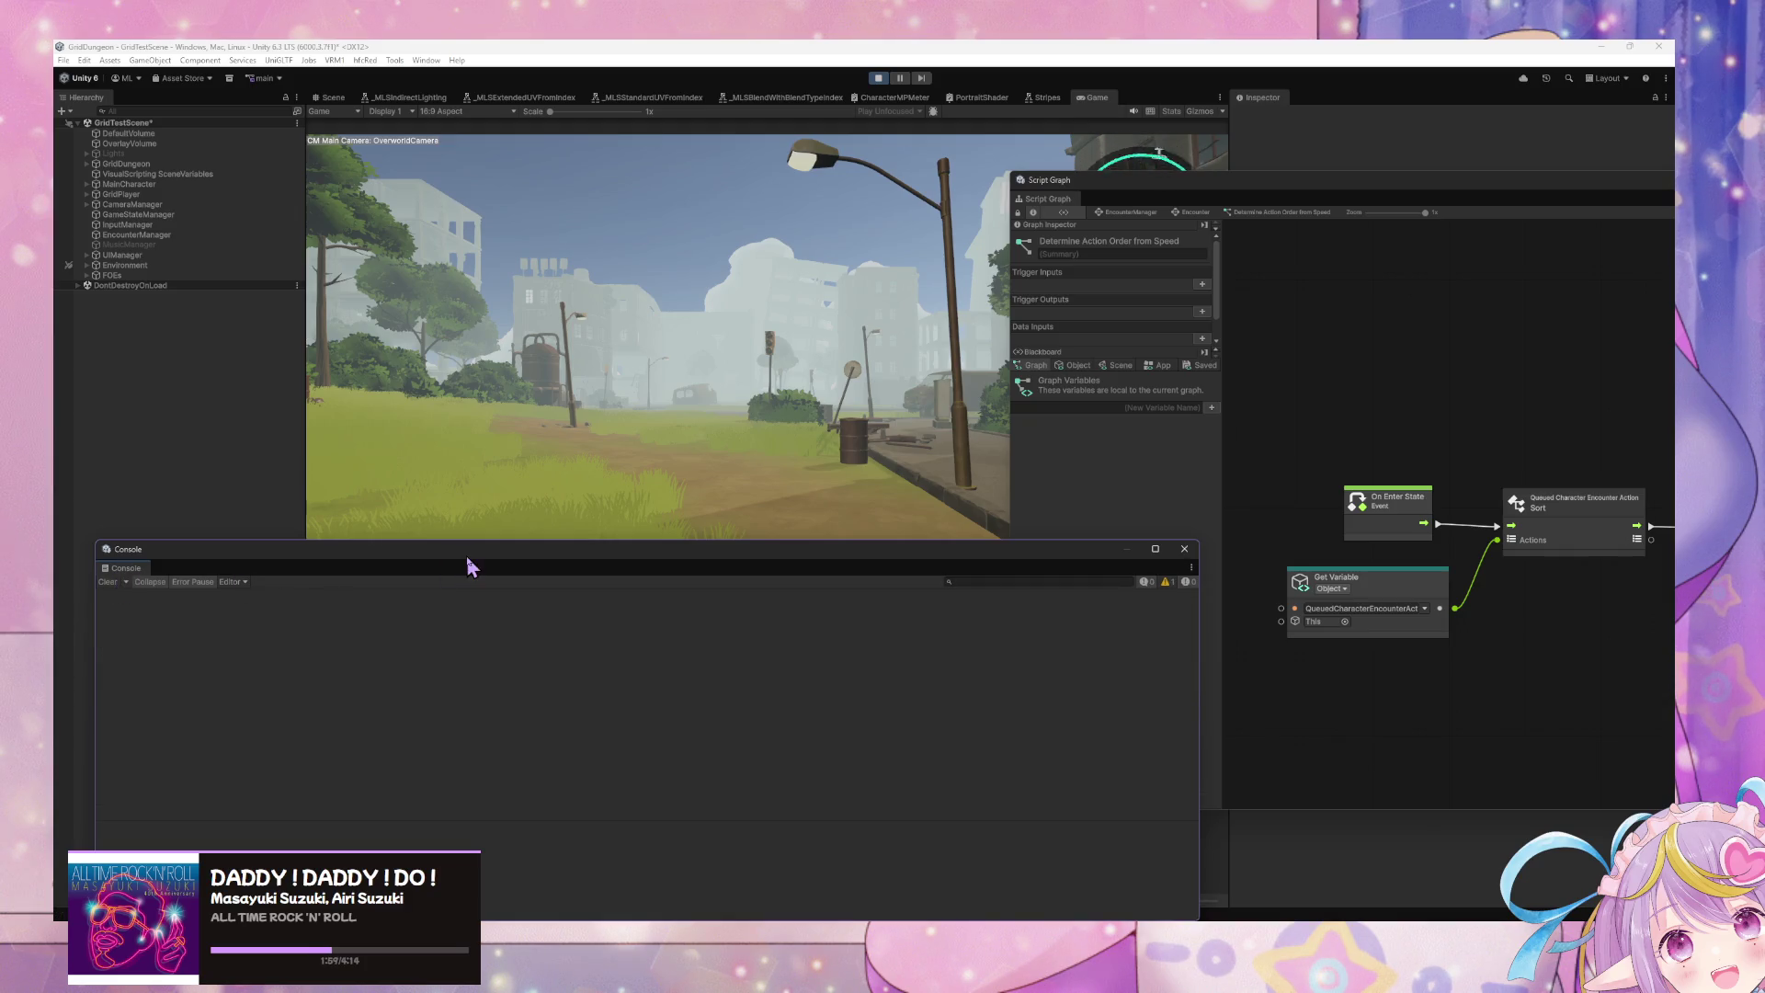
mouse_move(471, 566)
mouse_down()
mouse_move(1434, 468)
mouse_move(1569, 402)
mouse_up()
drag(1245, 193, 1265, 650)
drag(1195, 403, 1261, 202)
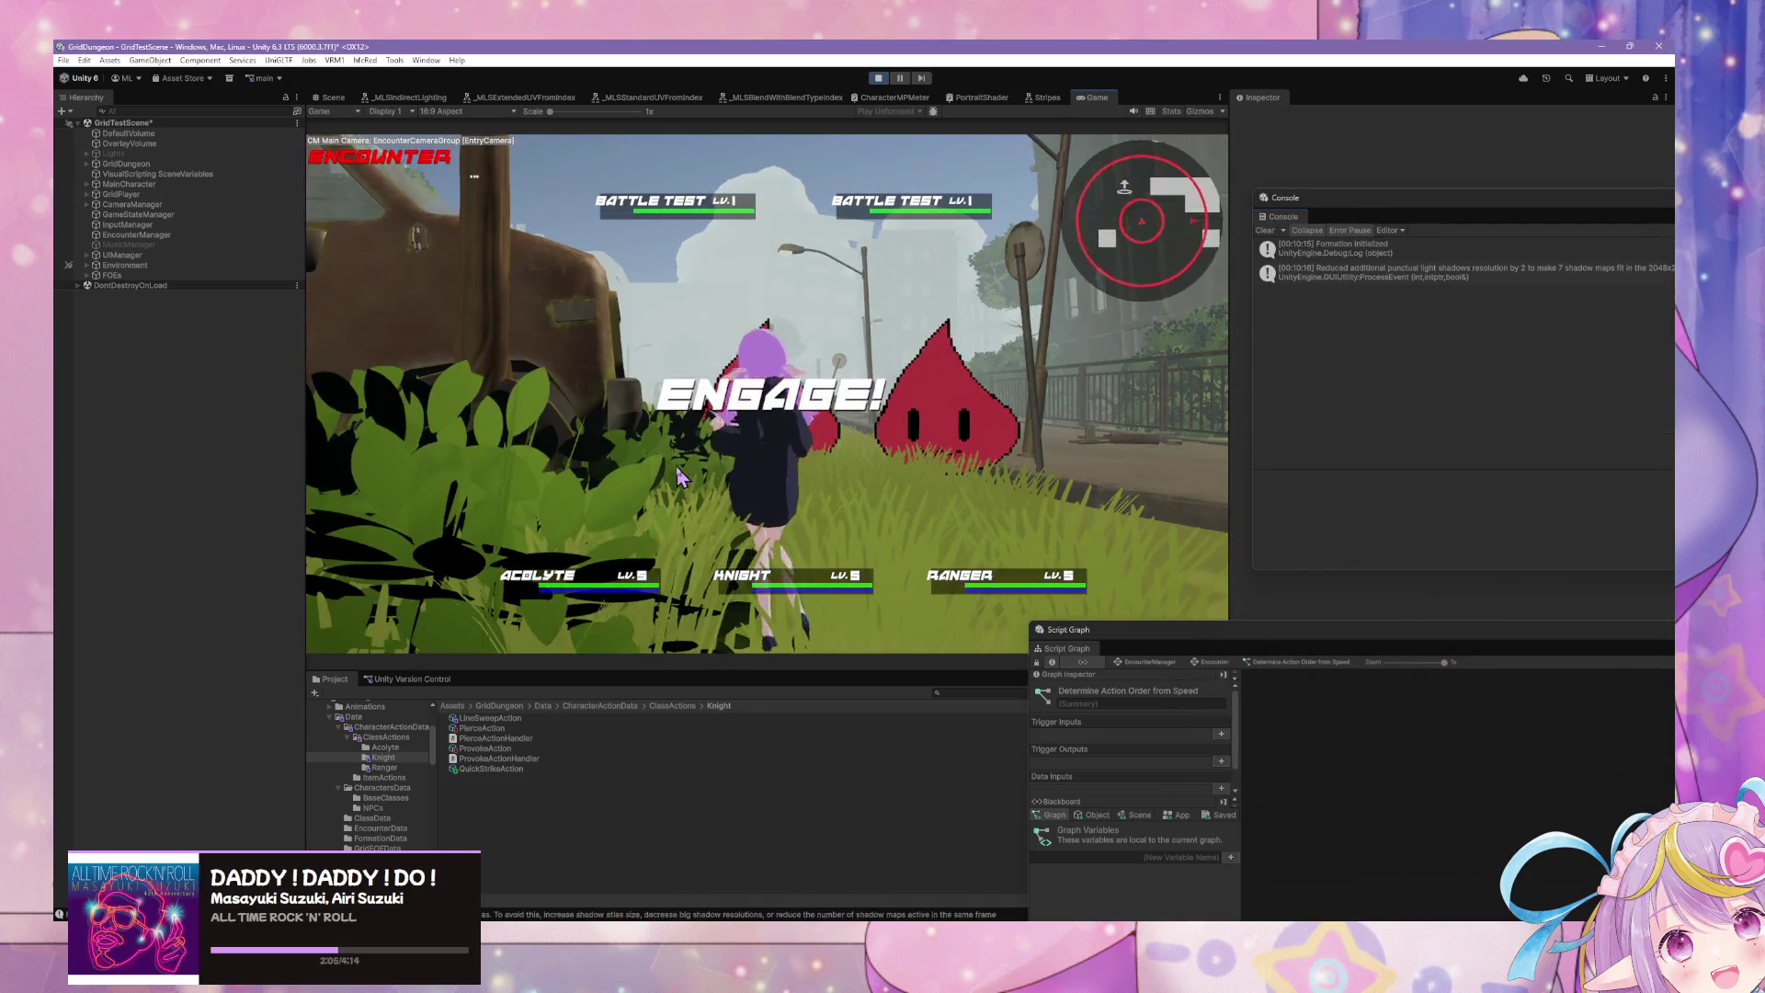
Step: Give every party member an Attack in the battle, then escape the encounter
key(Return)
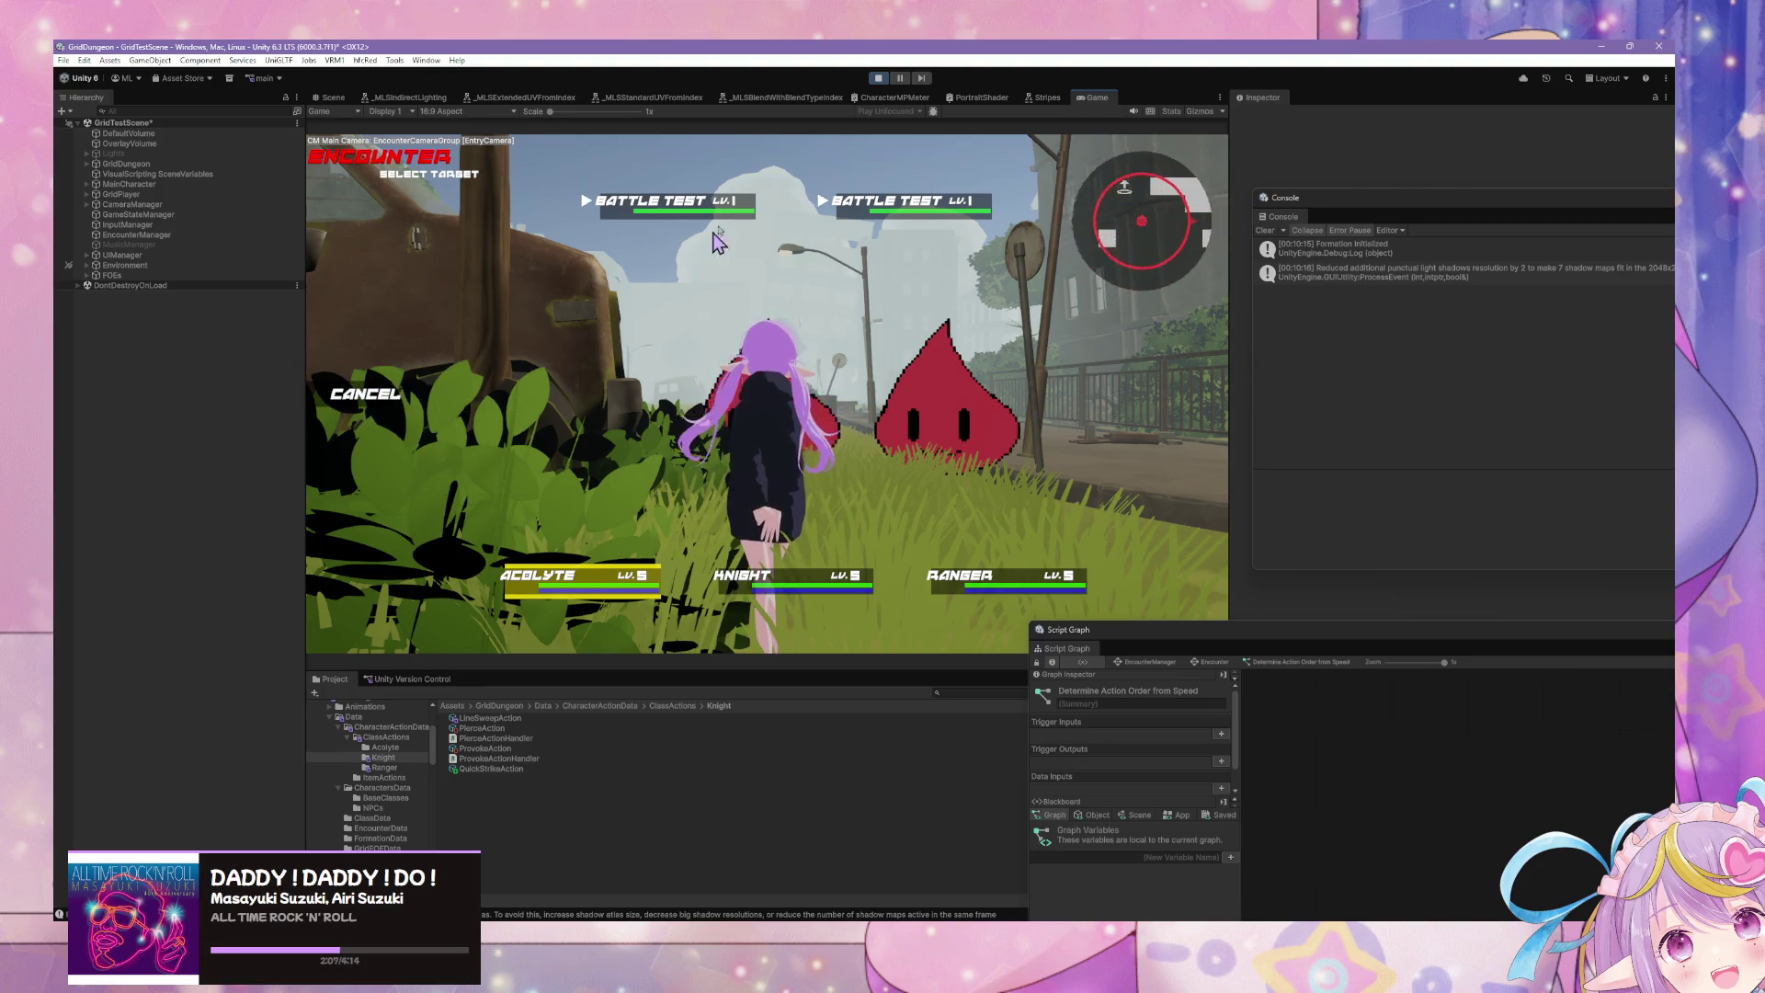
key(Return)
key(Return)
key(Return)
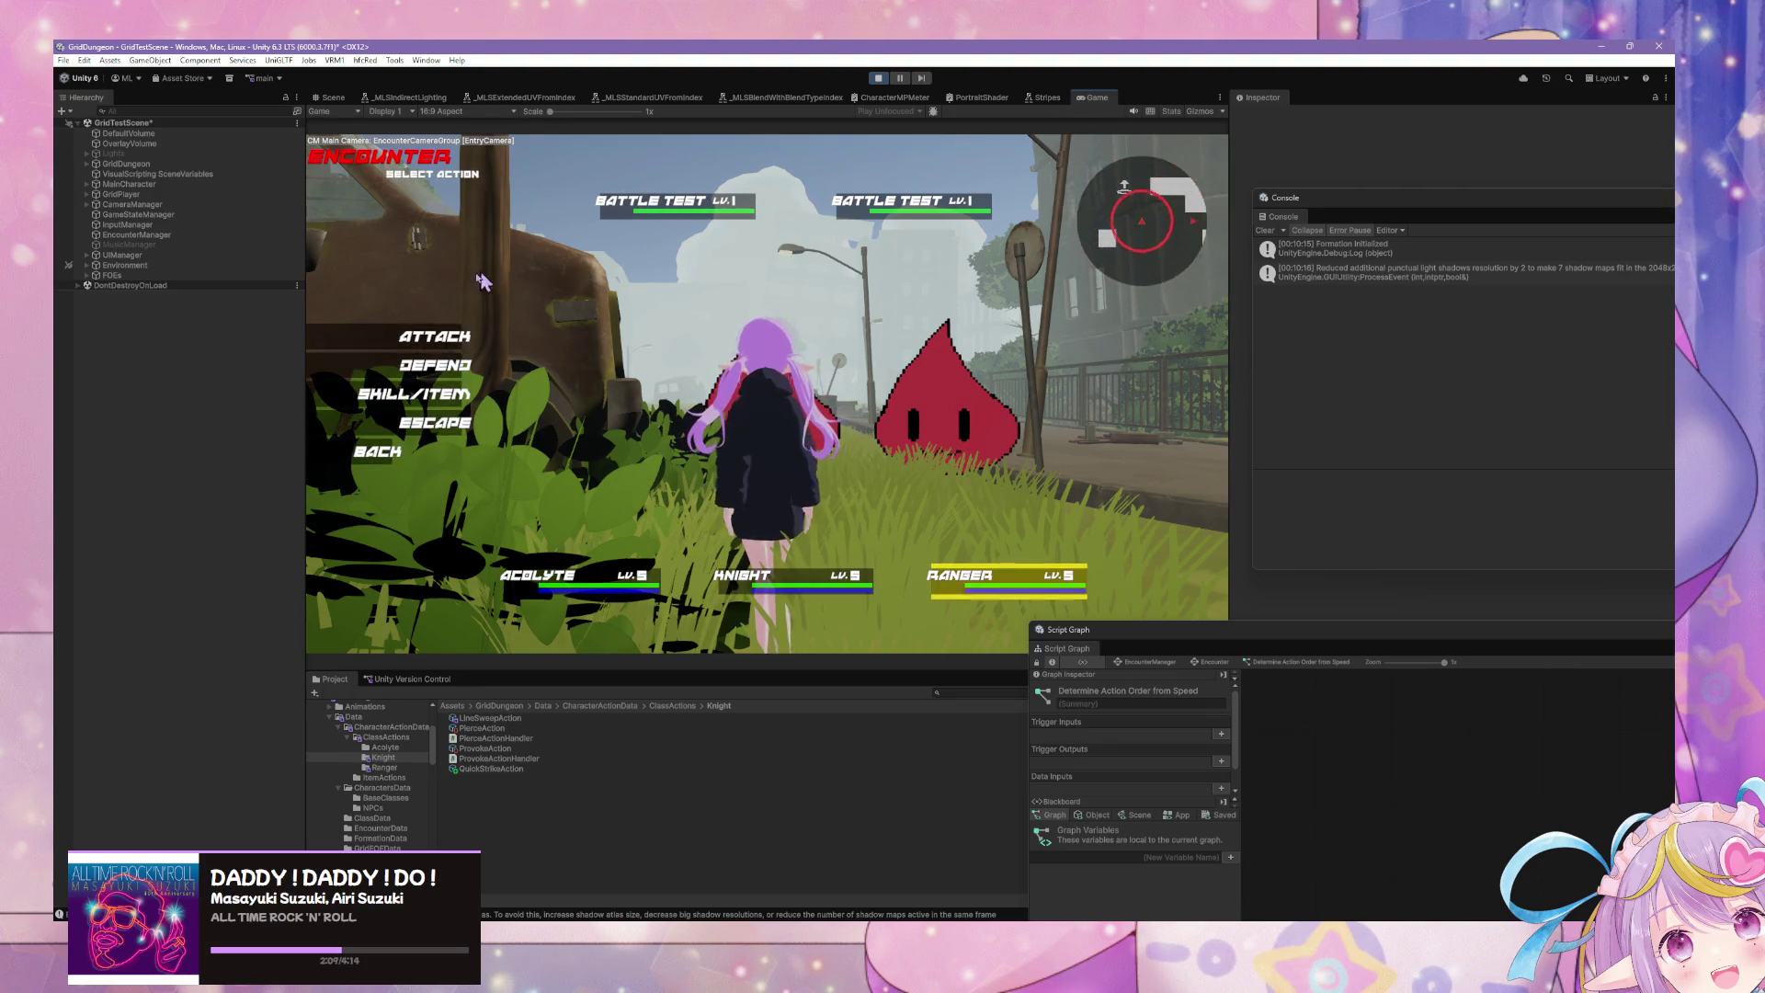
key(Return)
key(Return)
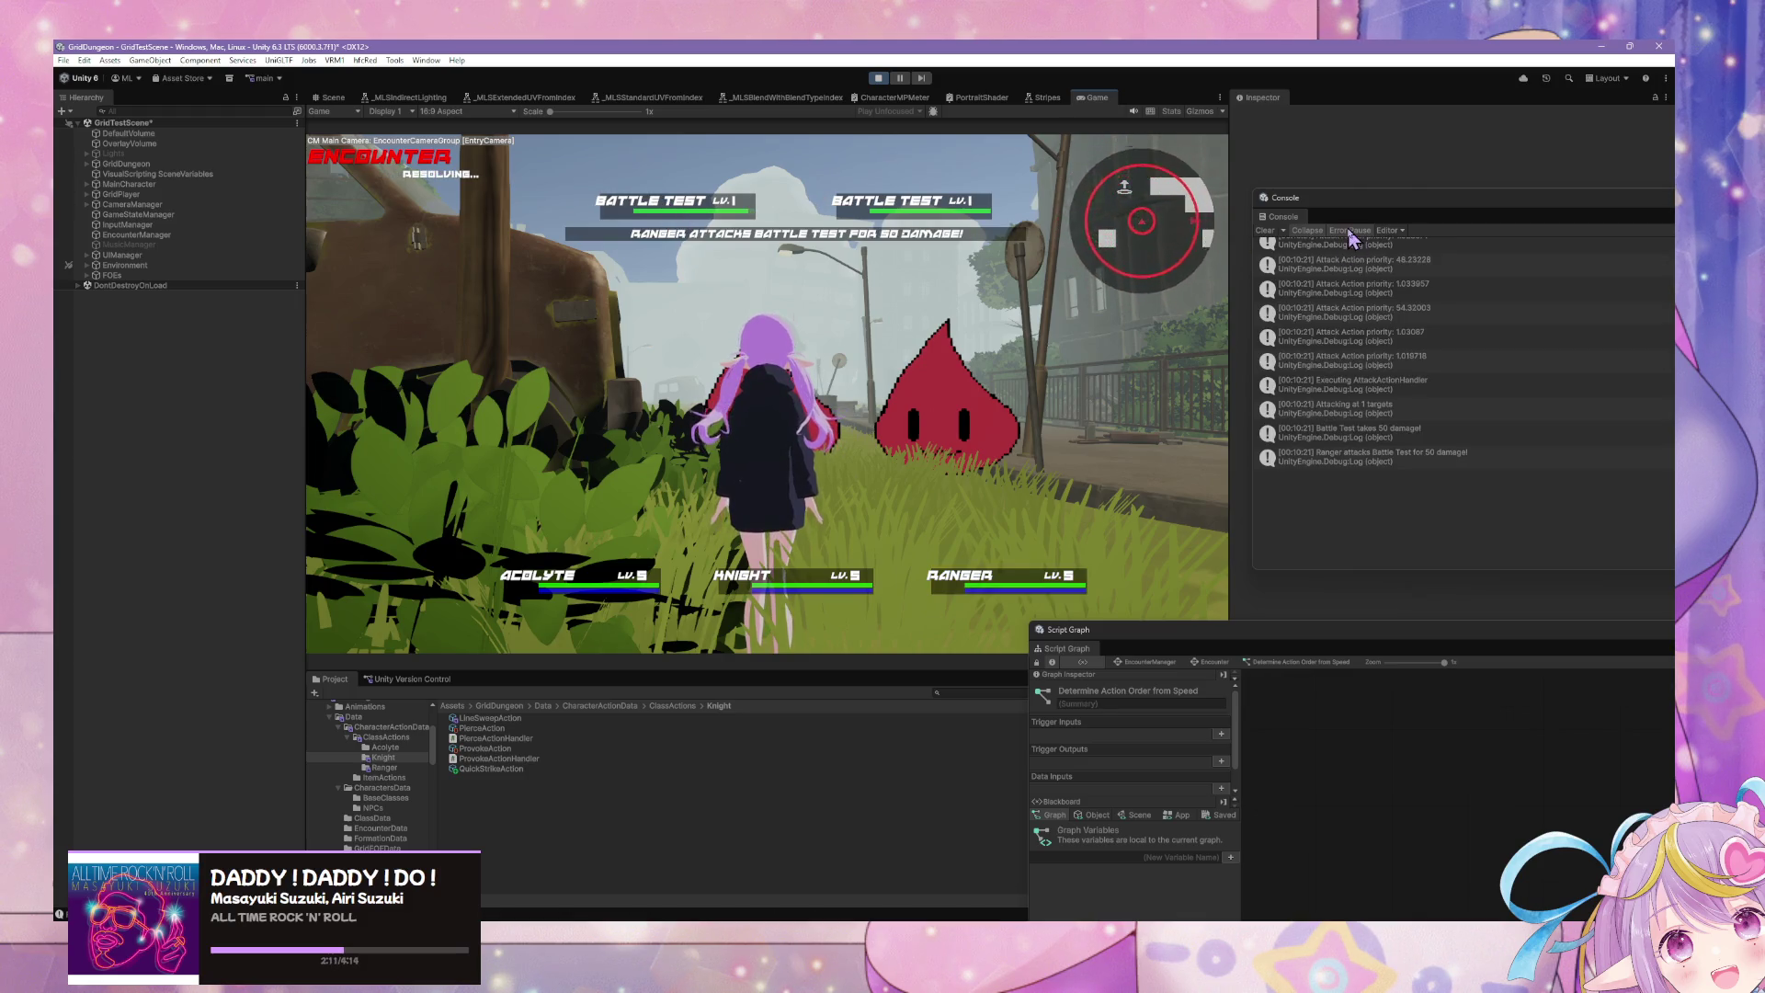
scroll(1361, 276, up, 10)
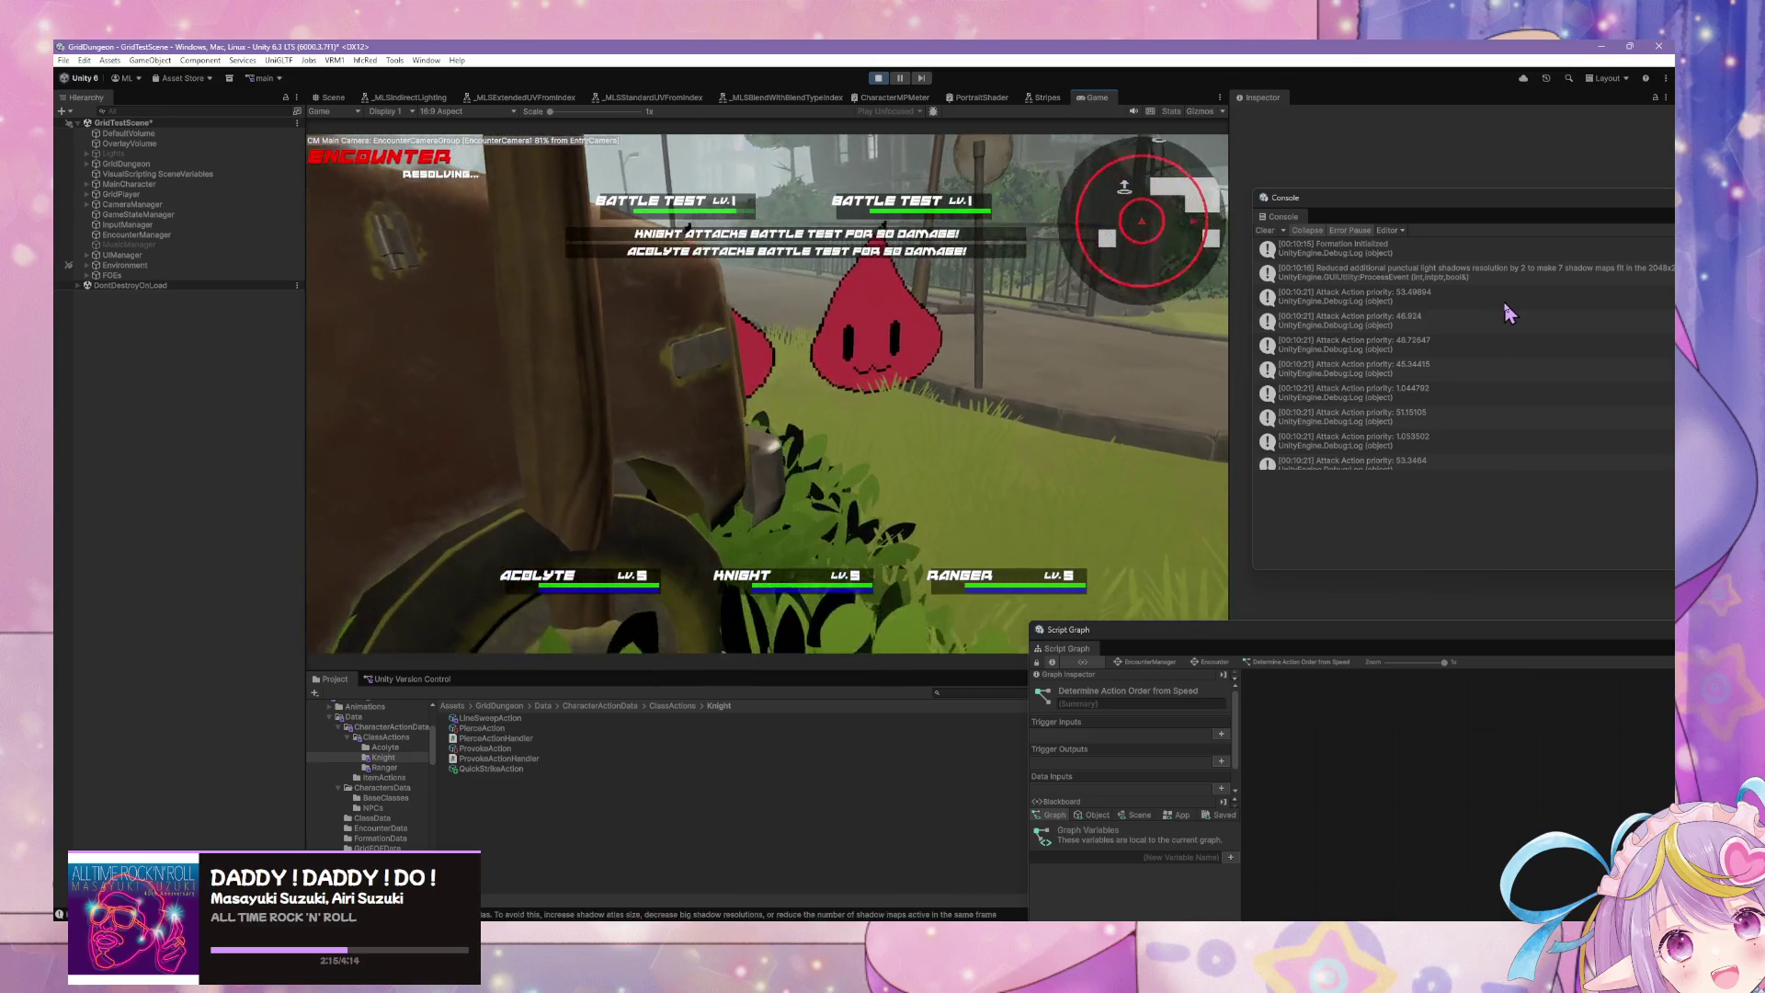
scroll(1504, 301, down, 1)
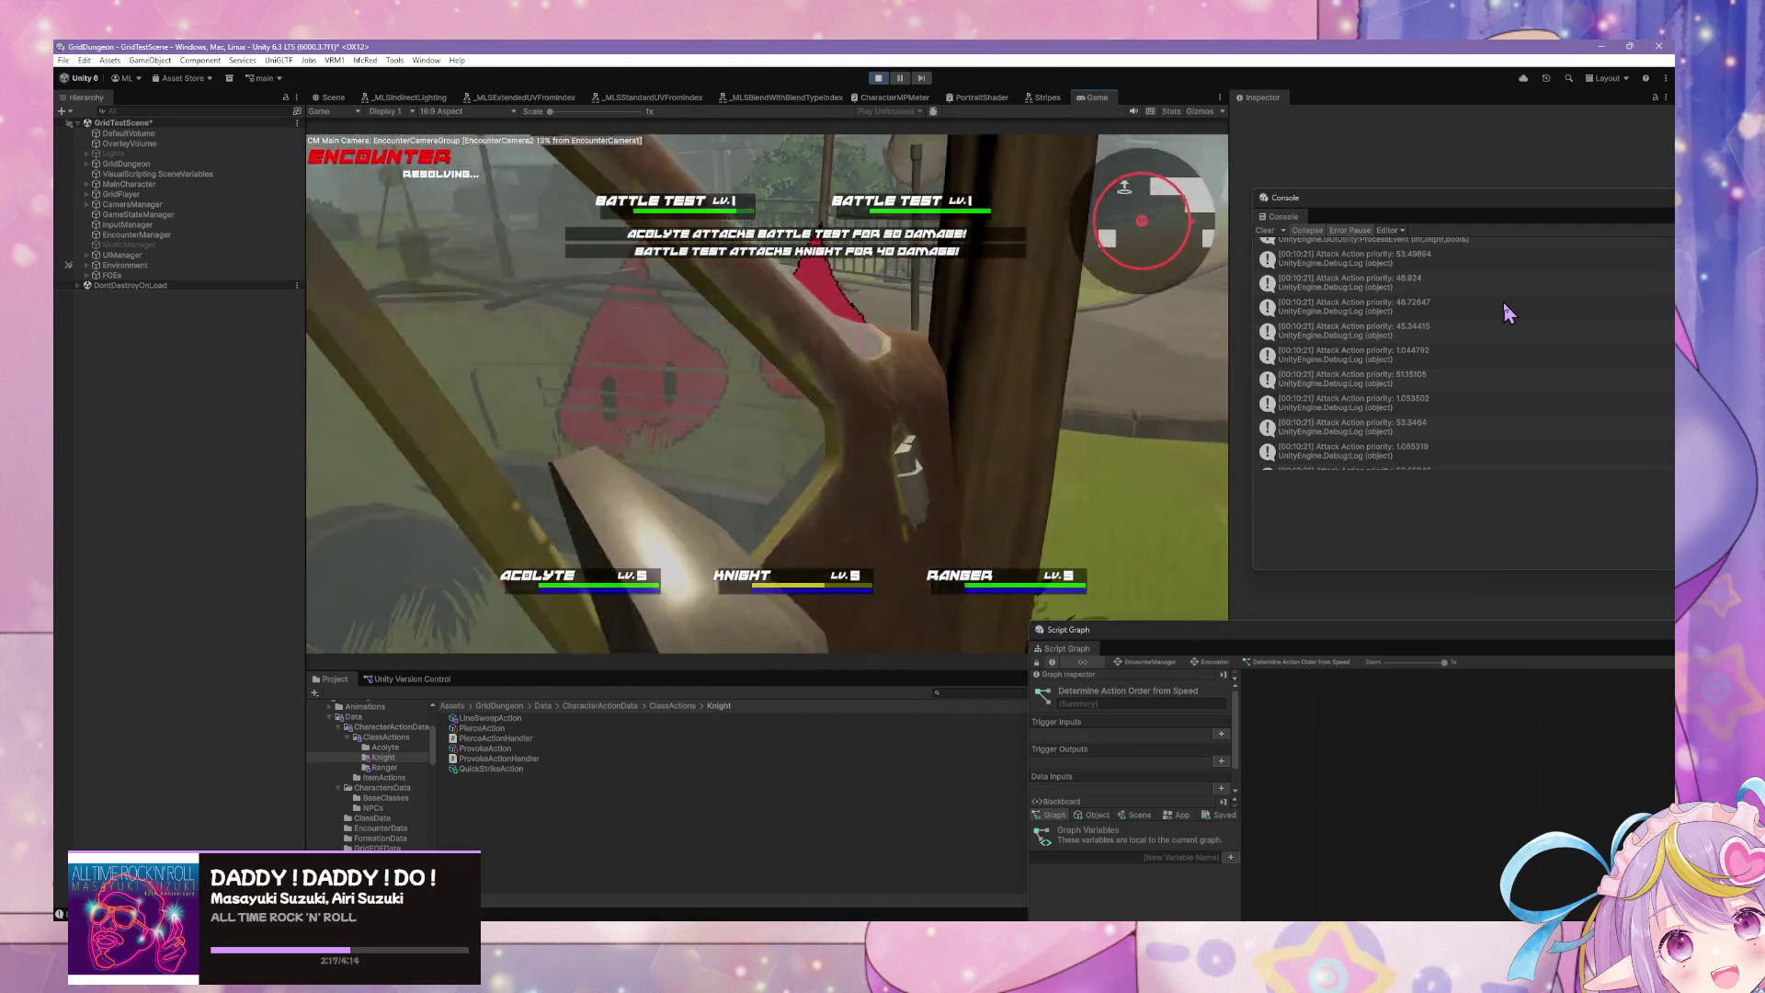
scroll(1503, 301, down, 5)
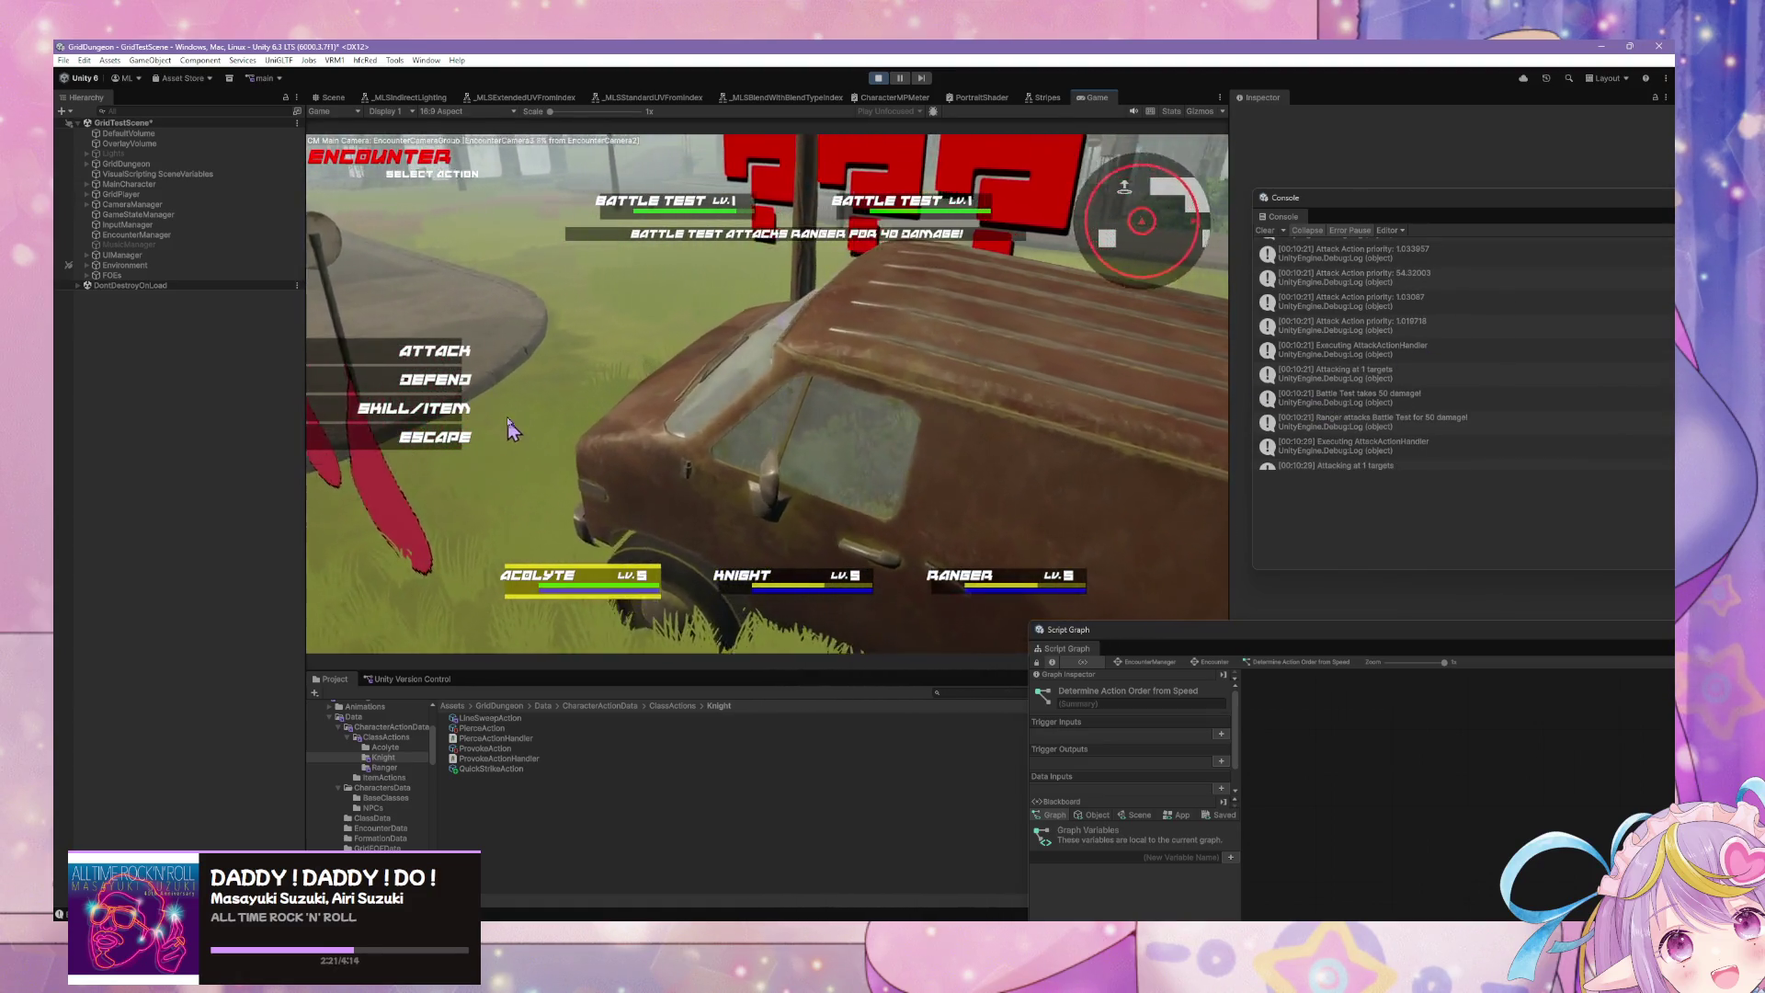
click(433, 438)
click(504, 449)
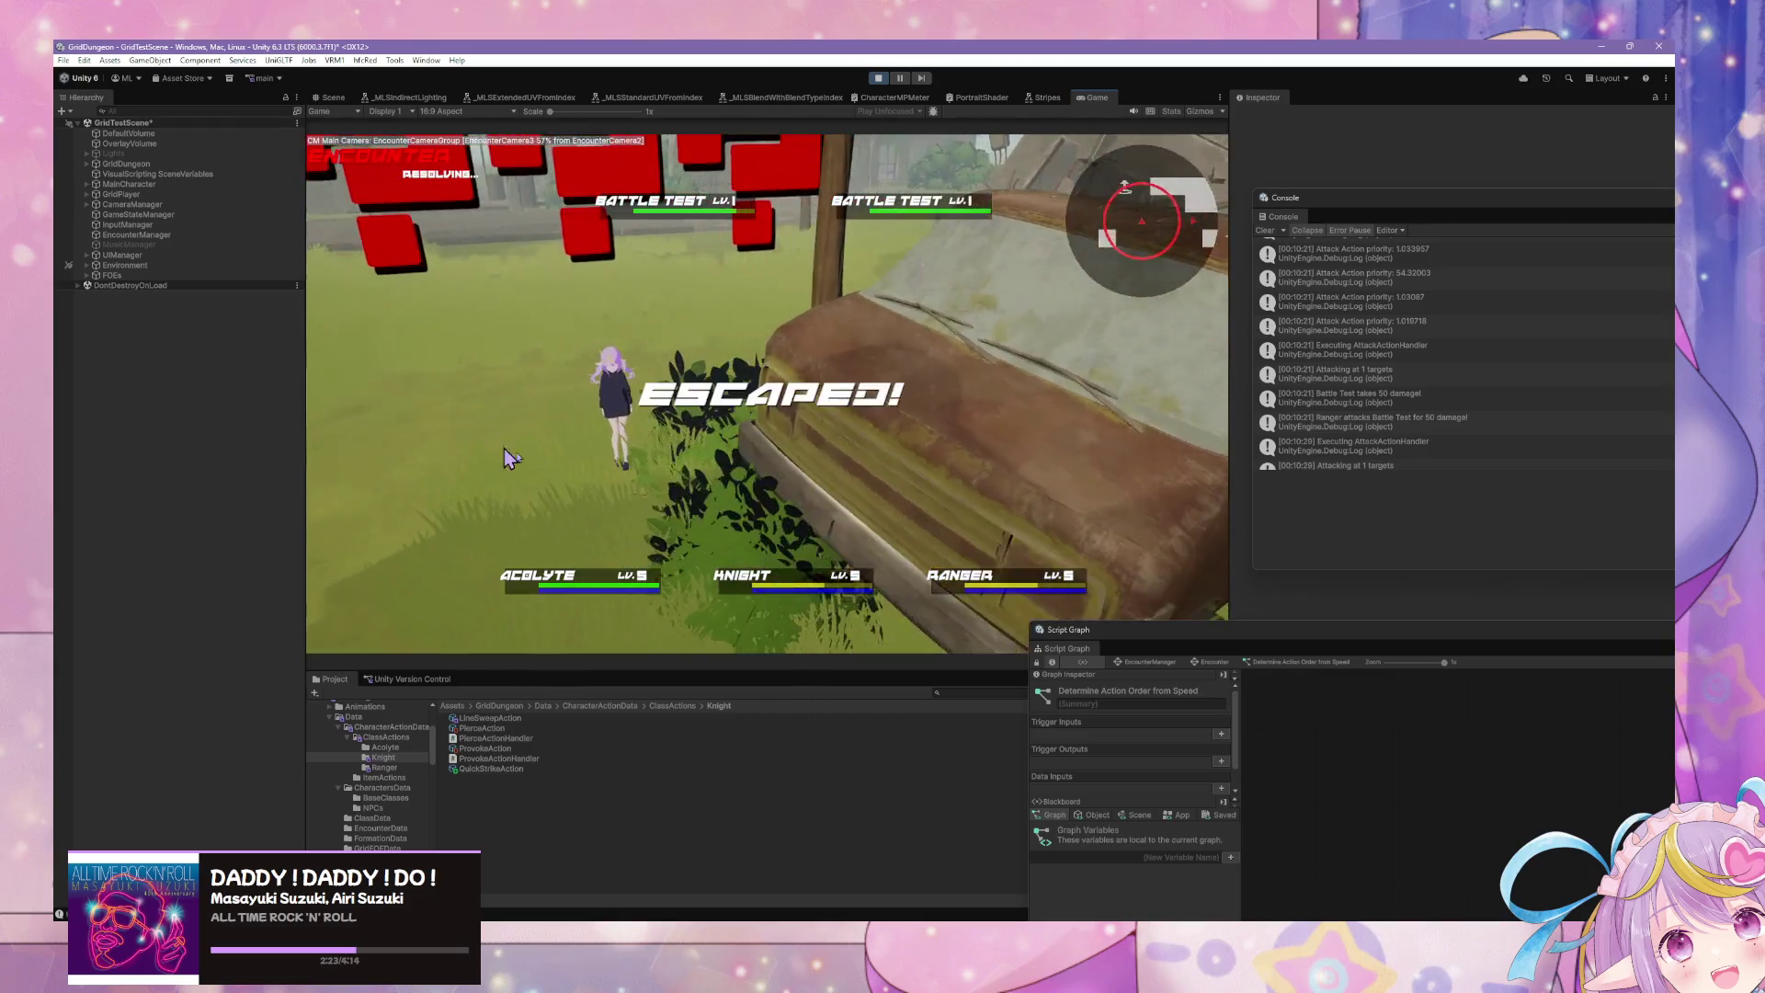
Step: Move the Console over the game view, clear its messages, and stop Play mode
scroll(1361, 377, down, 2)
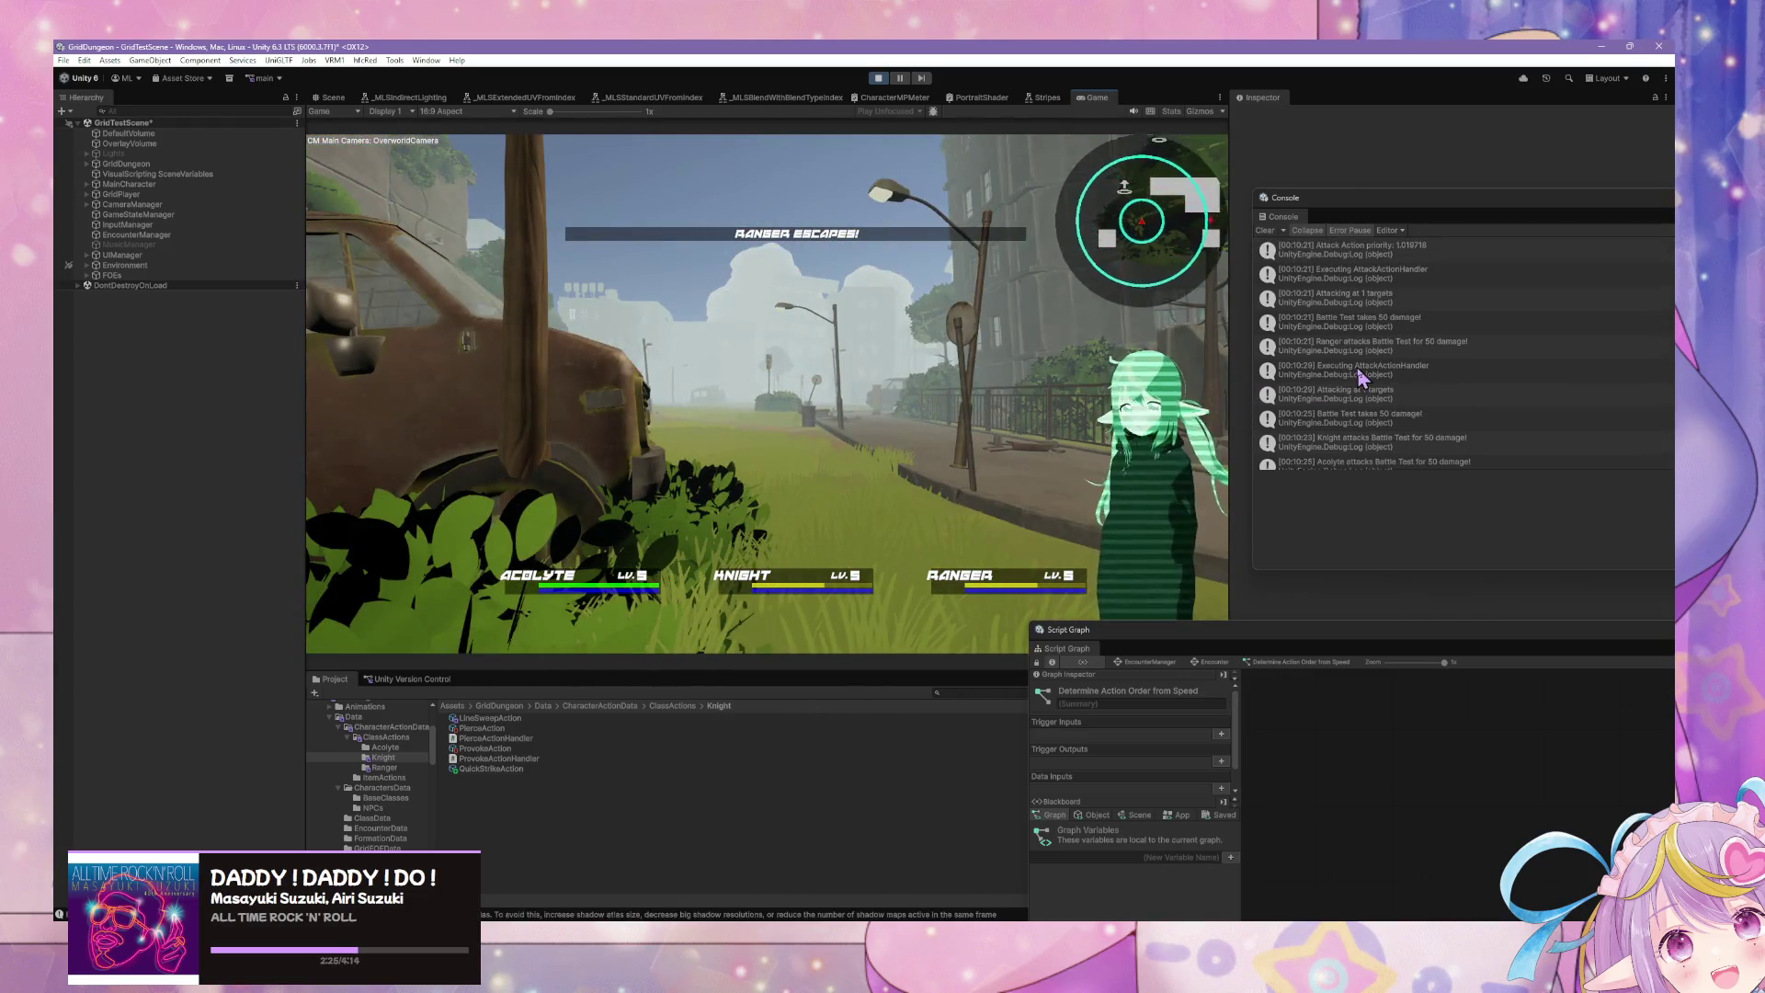
scroll(1360, 377, down, 10)
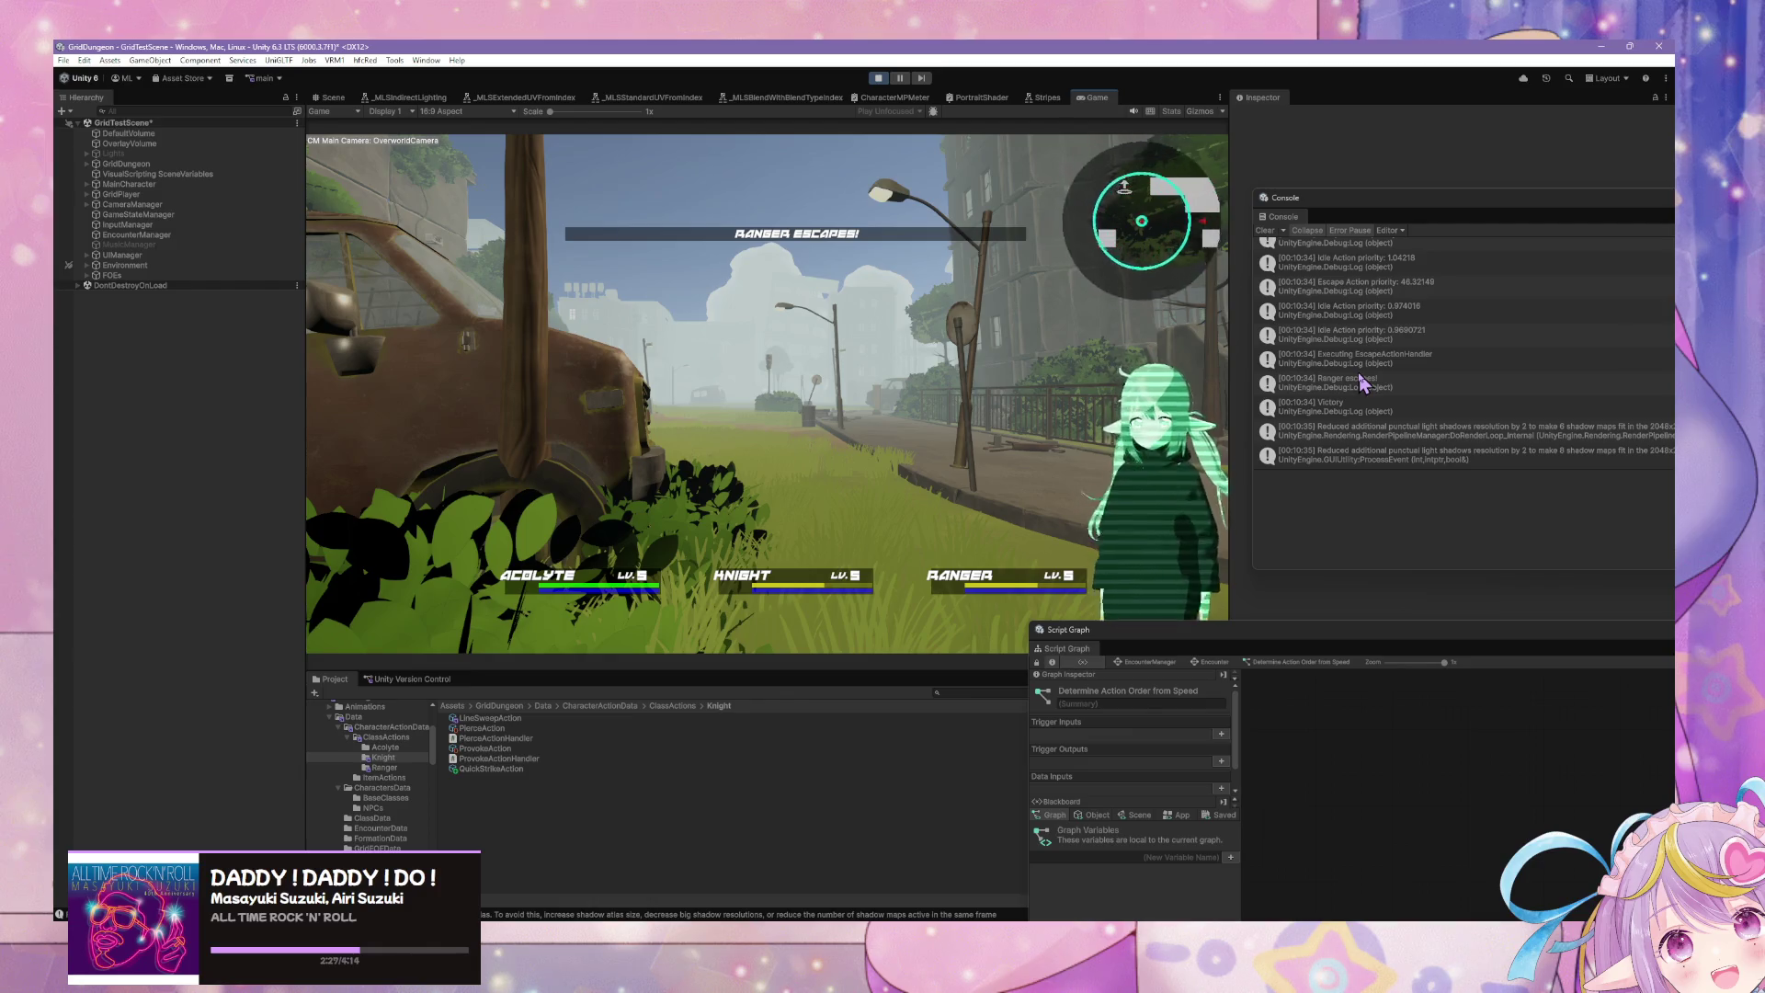
drag(1333, 198, 918, 168)
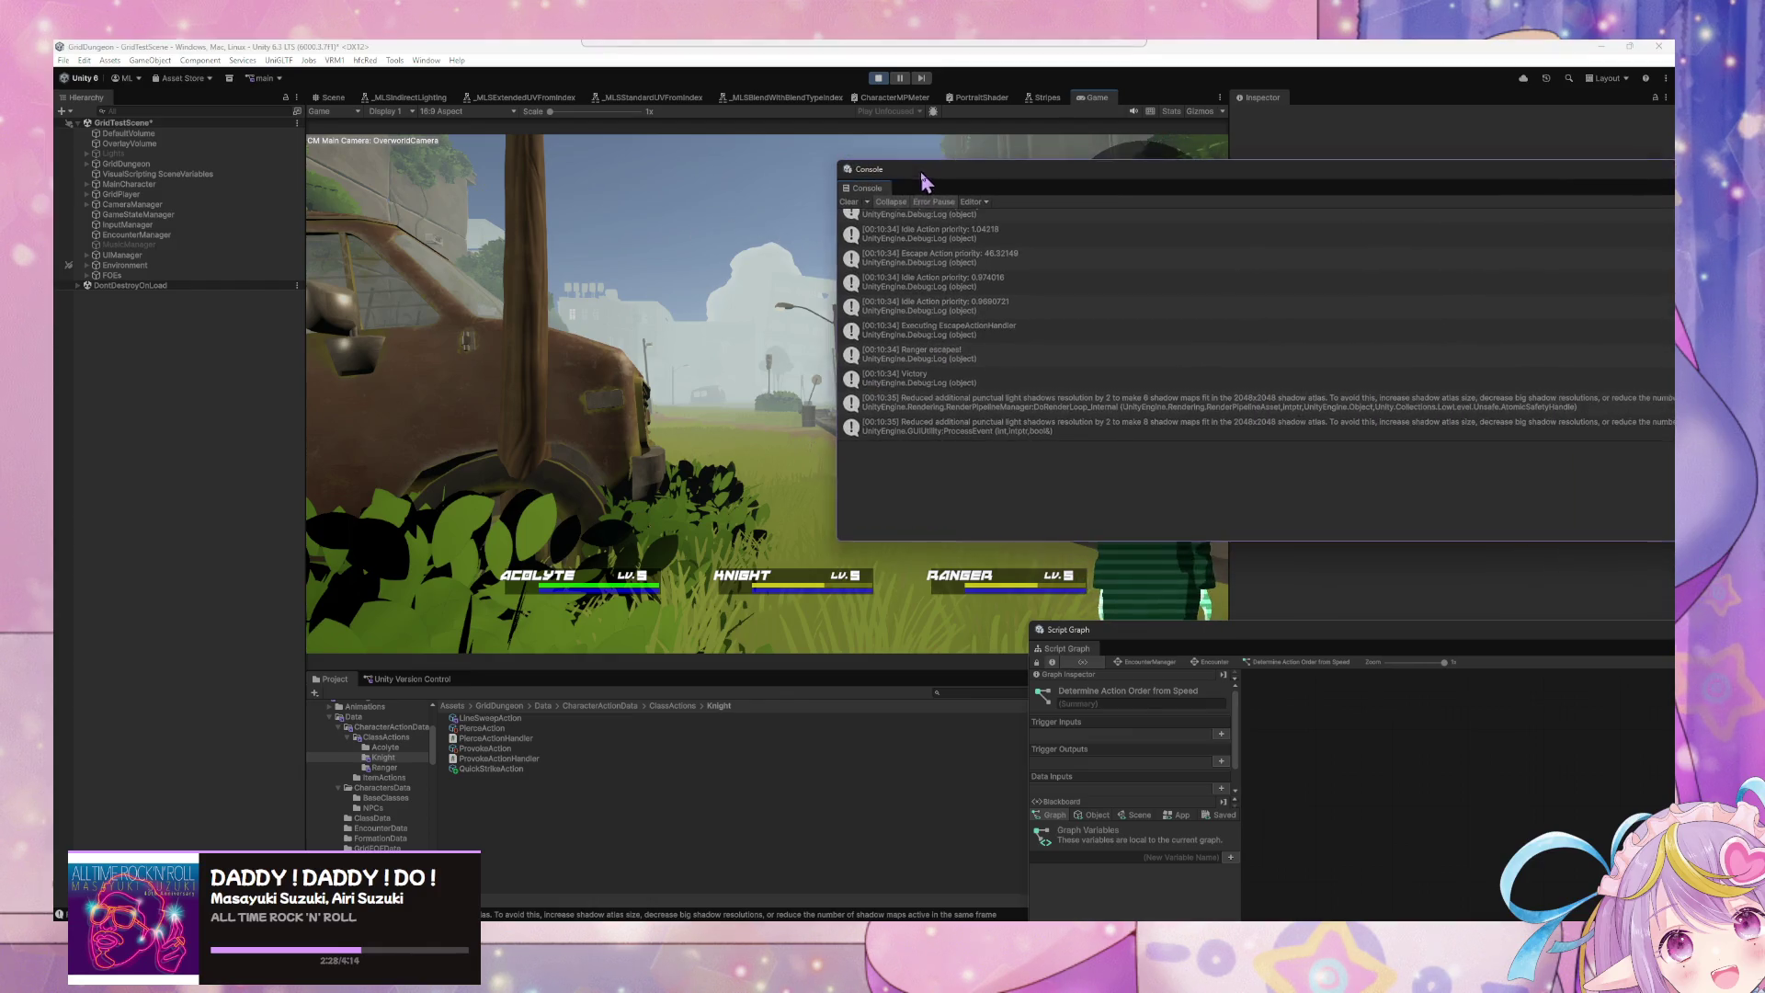
click(848, 201)
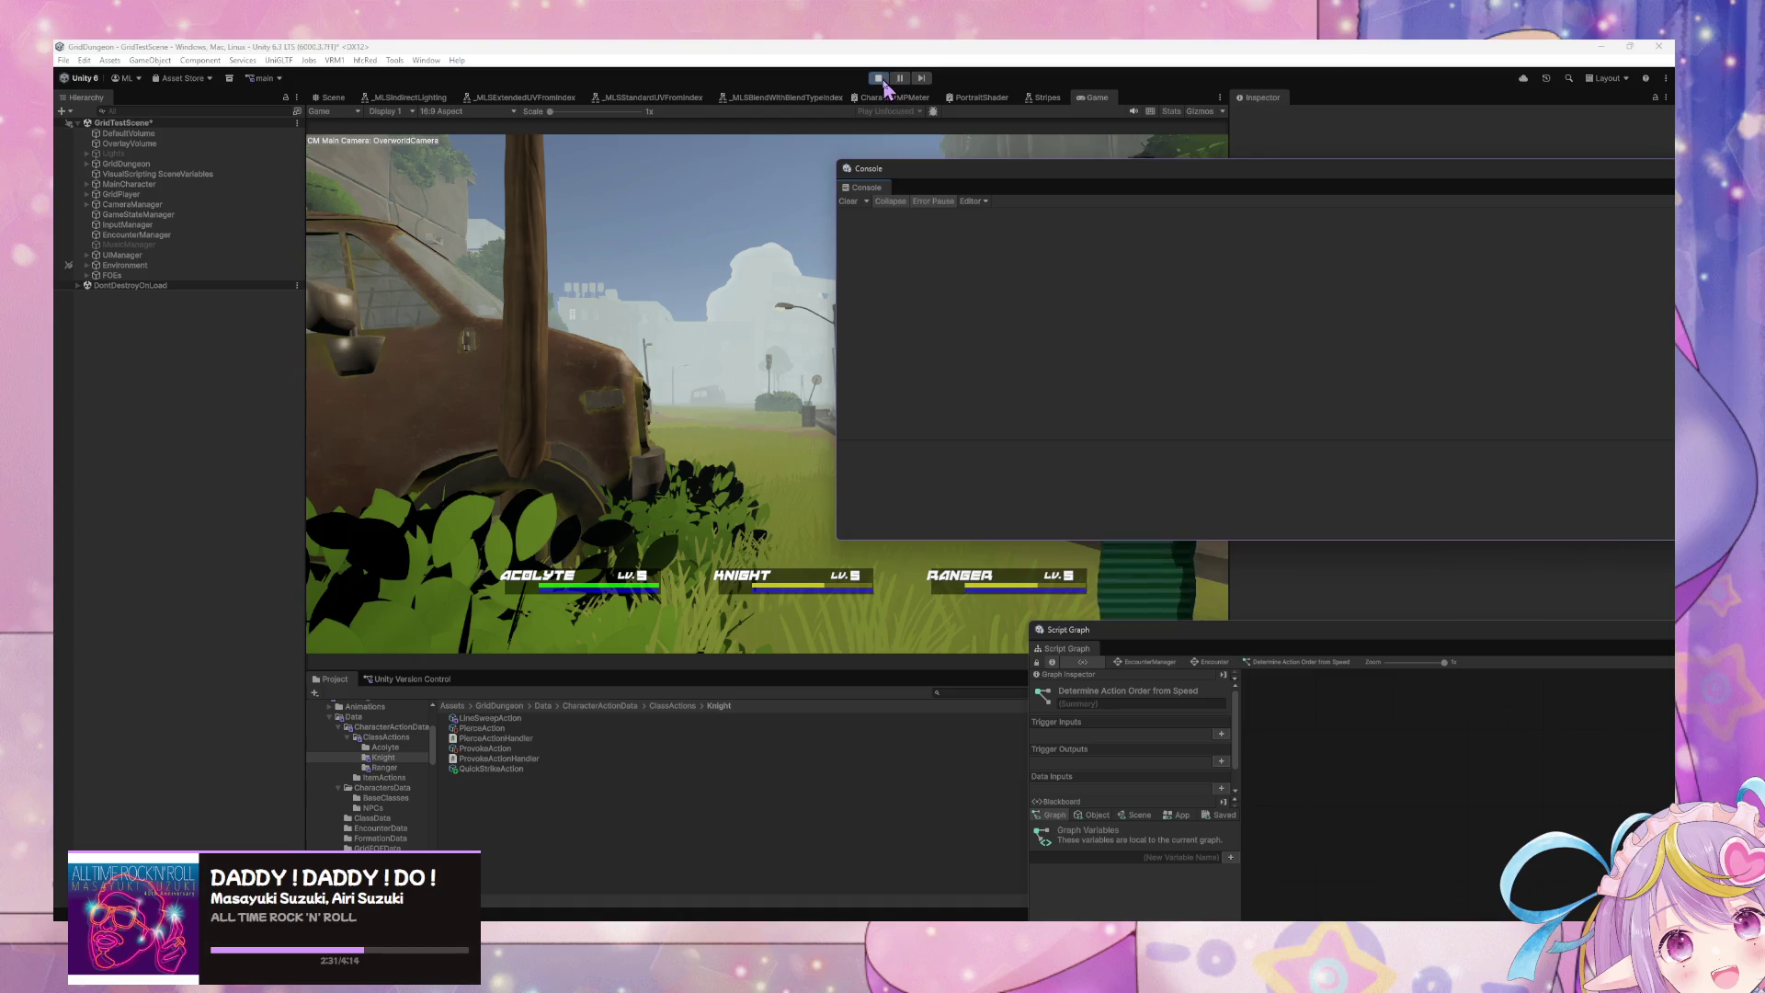
click(880, 79)
Step: Bring up CharacterActionData.cs in VS Code and scroll to the ActionPriority getter
key(alt+Tab)
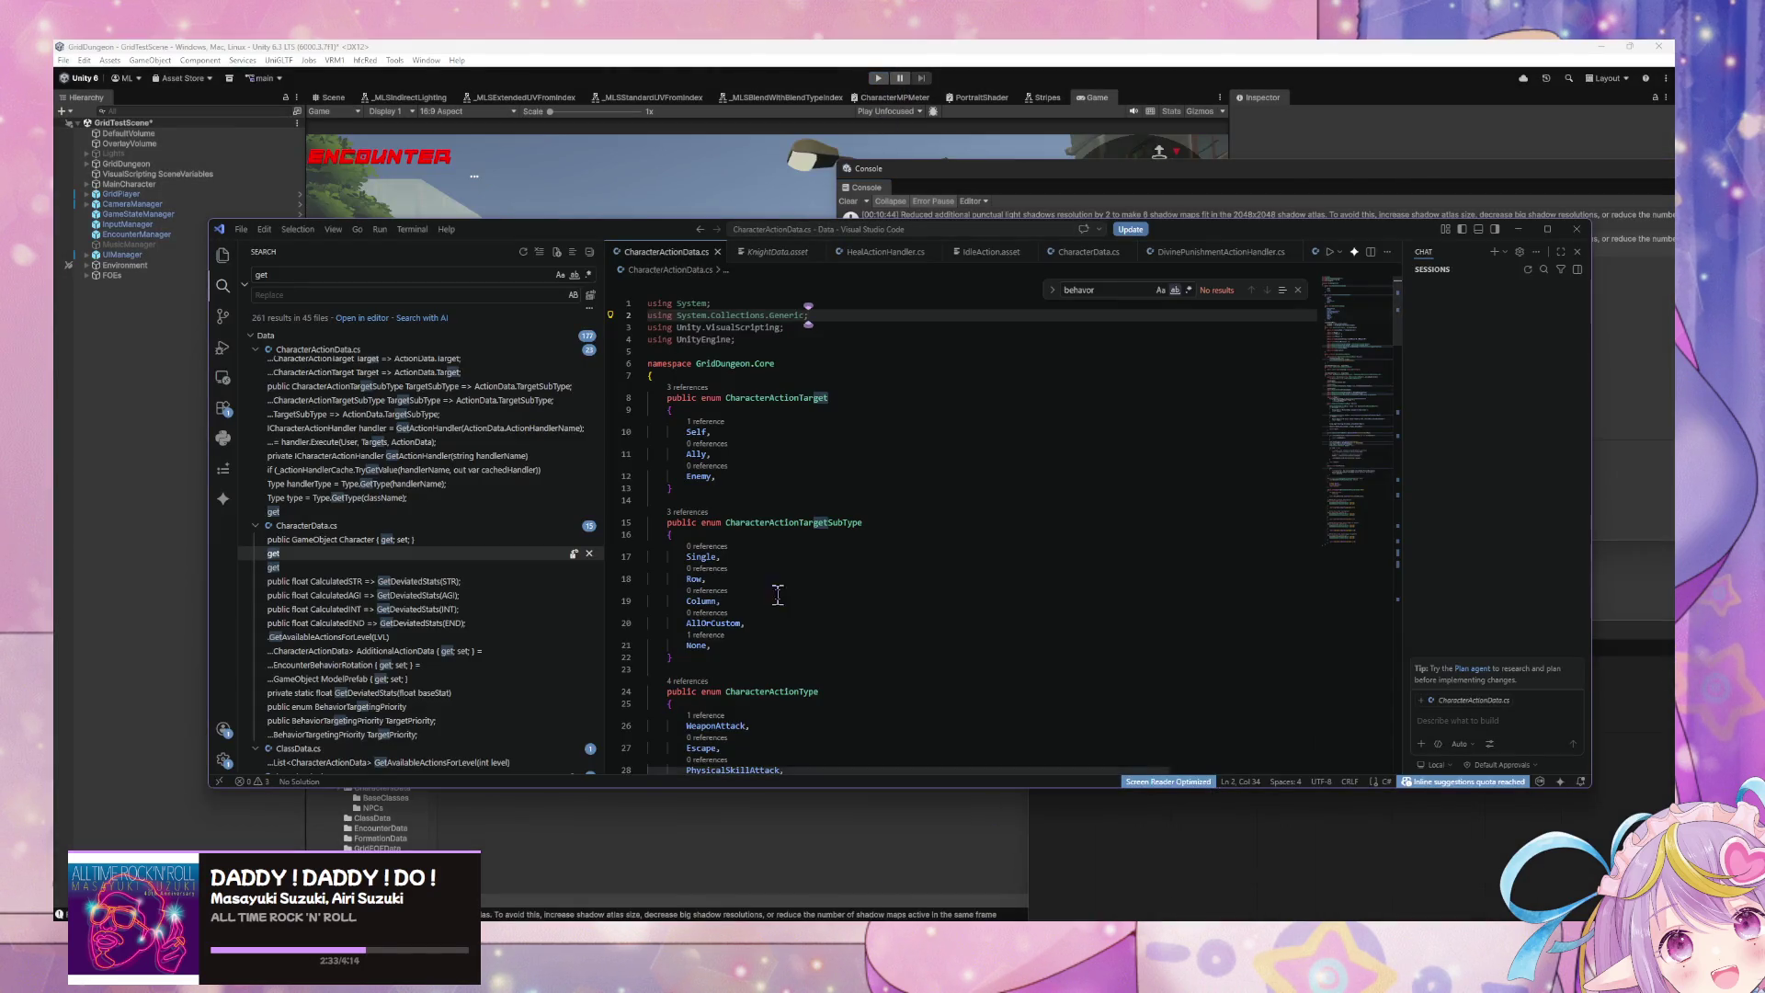
scroll(1388, 390, down, 2)
drag(1388, 390, 1409, 575)
scroll(809, 561, up, 8)
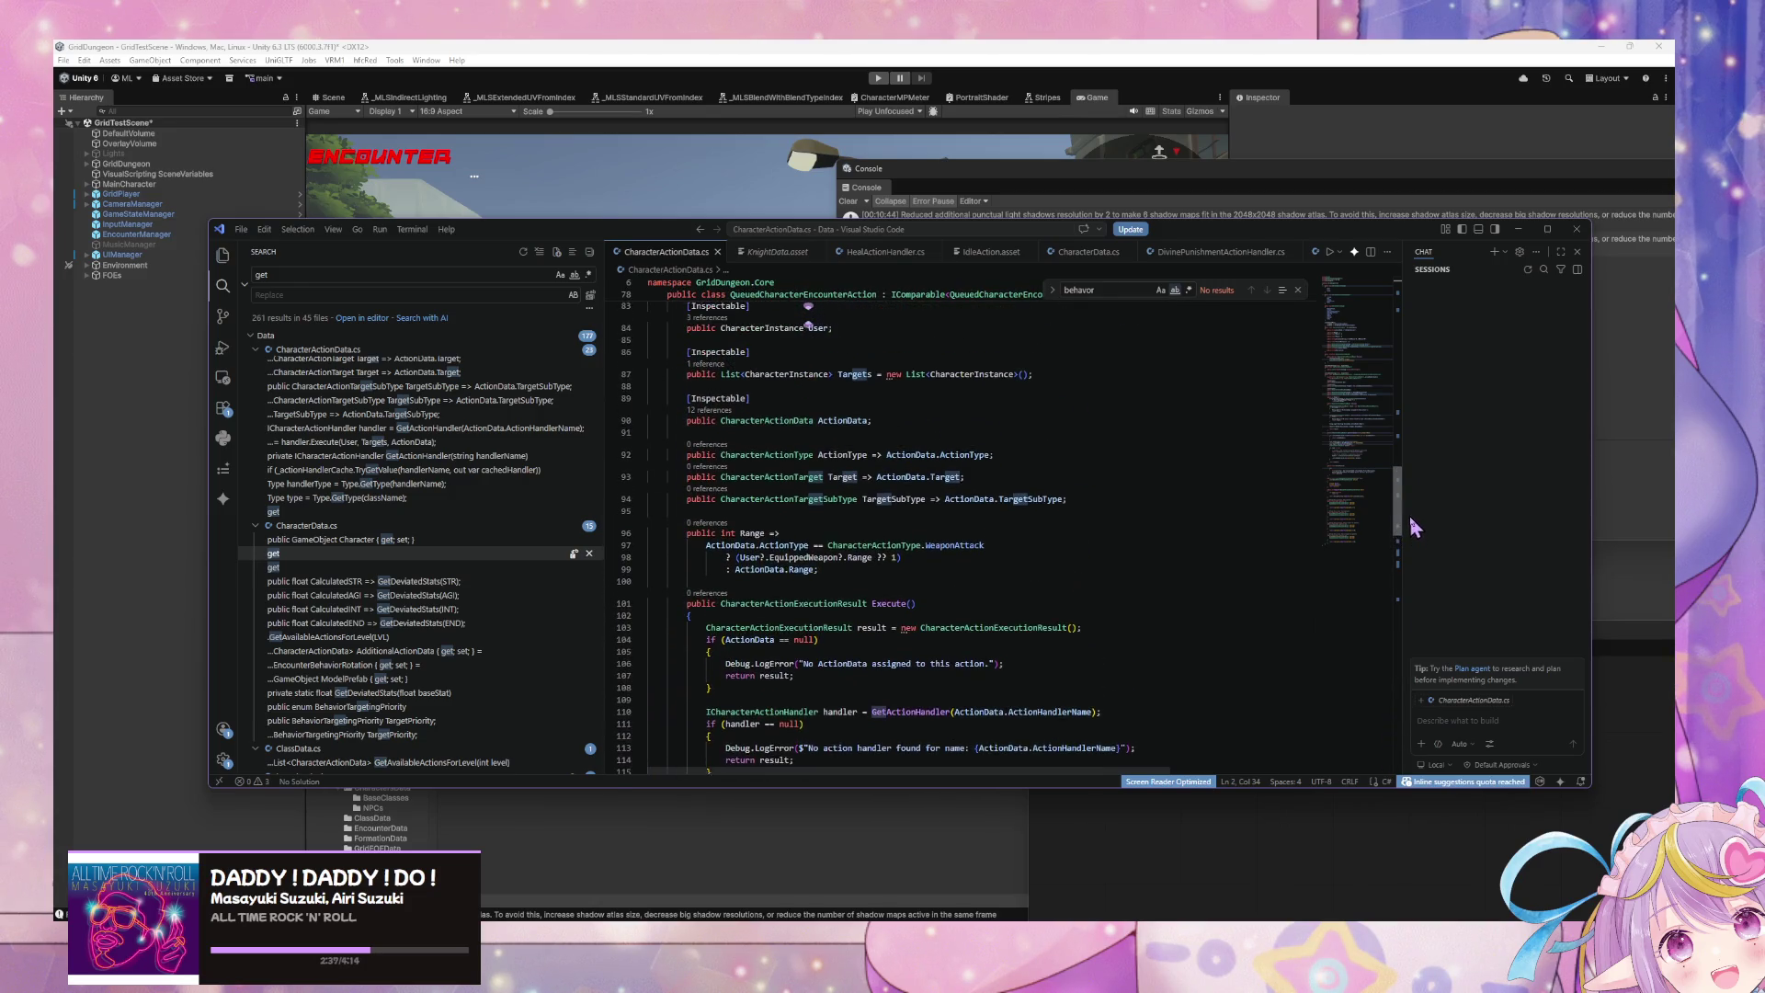
scroll(808, 560, down, 1)
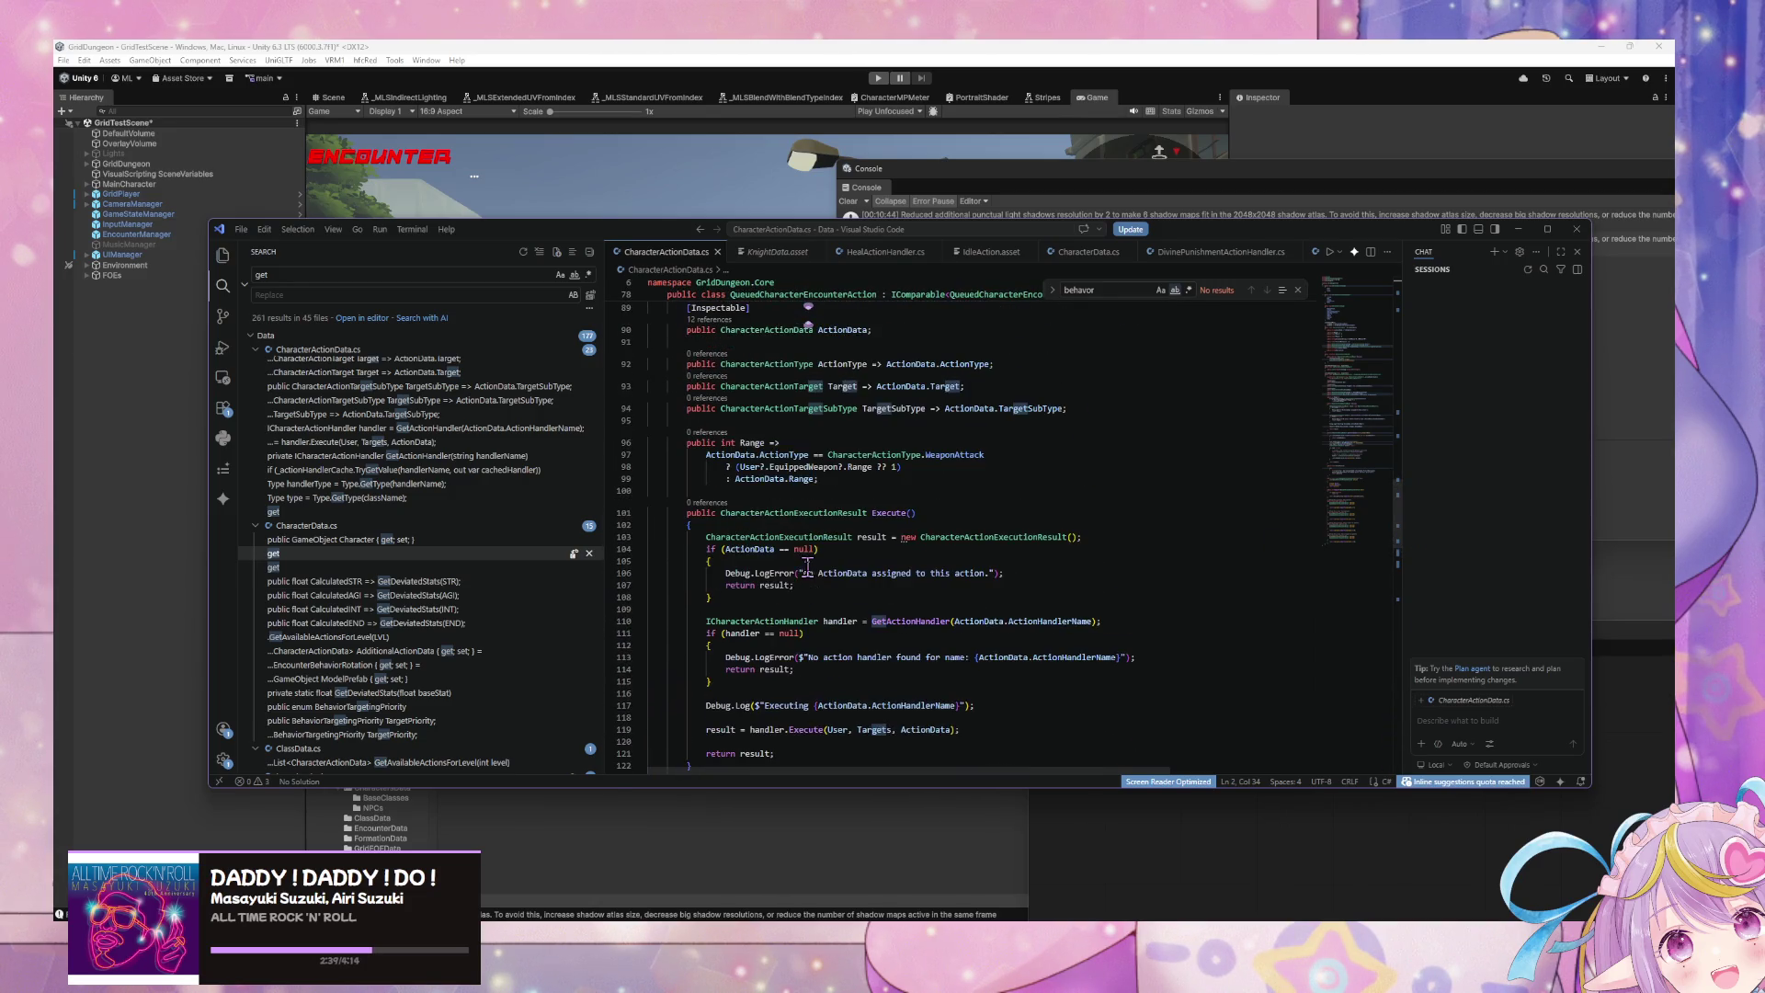
scroll(731, 482, down, 5)
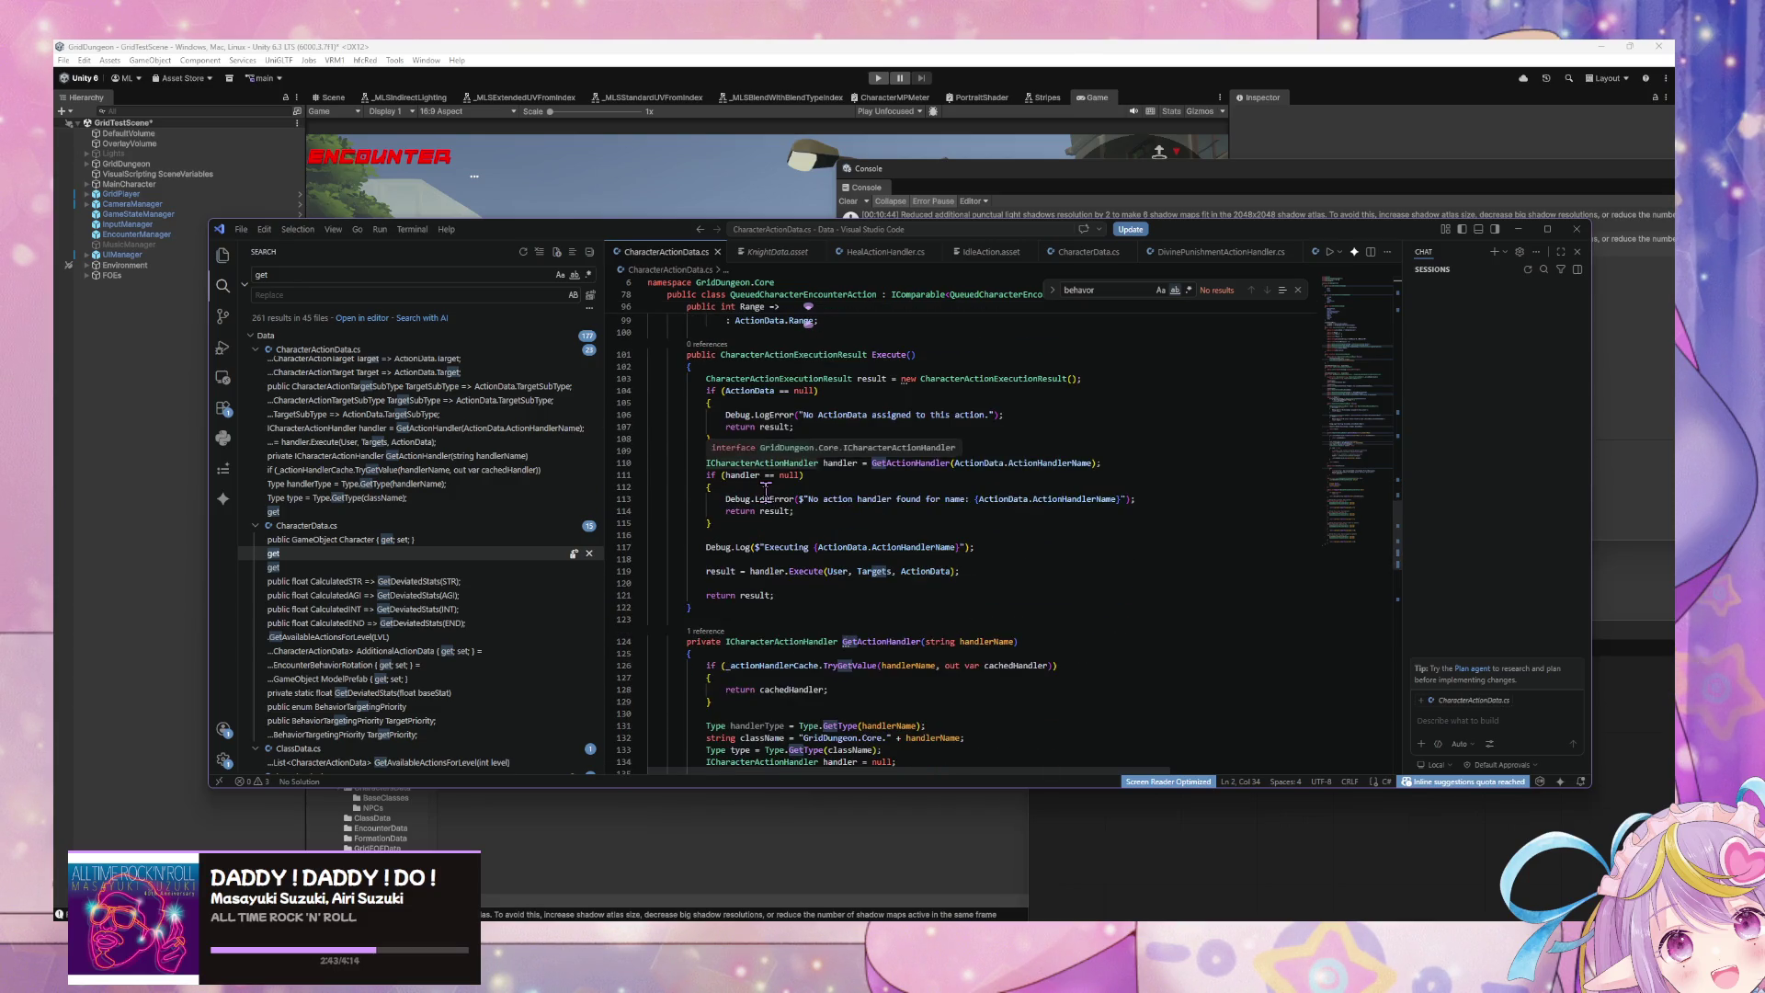
scroll(766, 492, down, 9)
scroll(664, 469, up, 11)
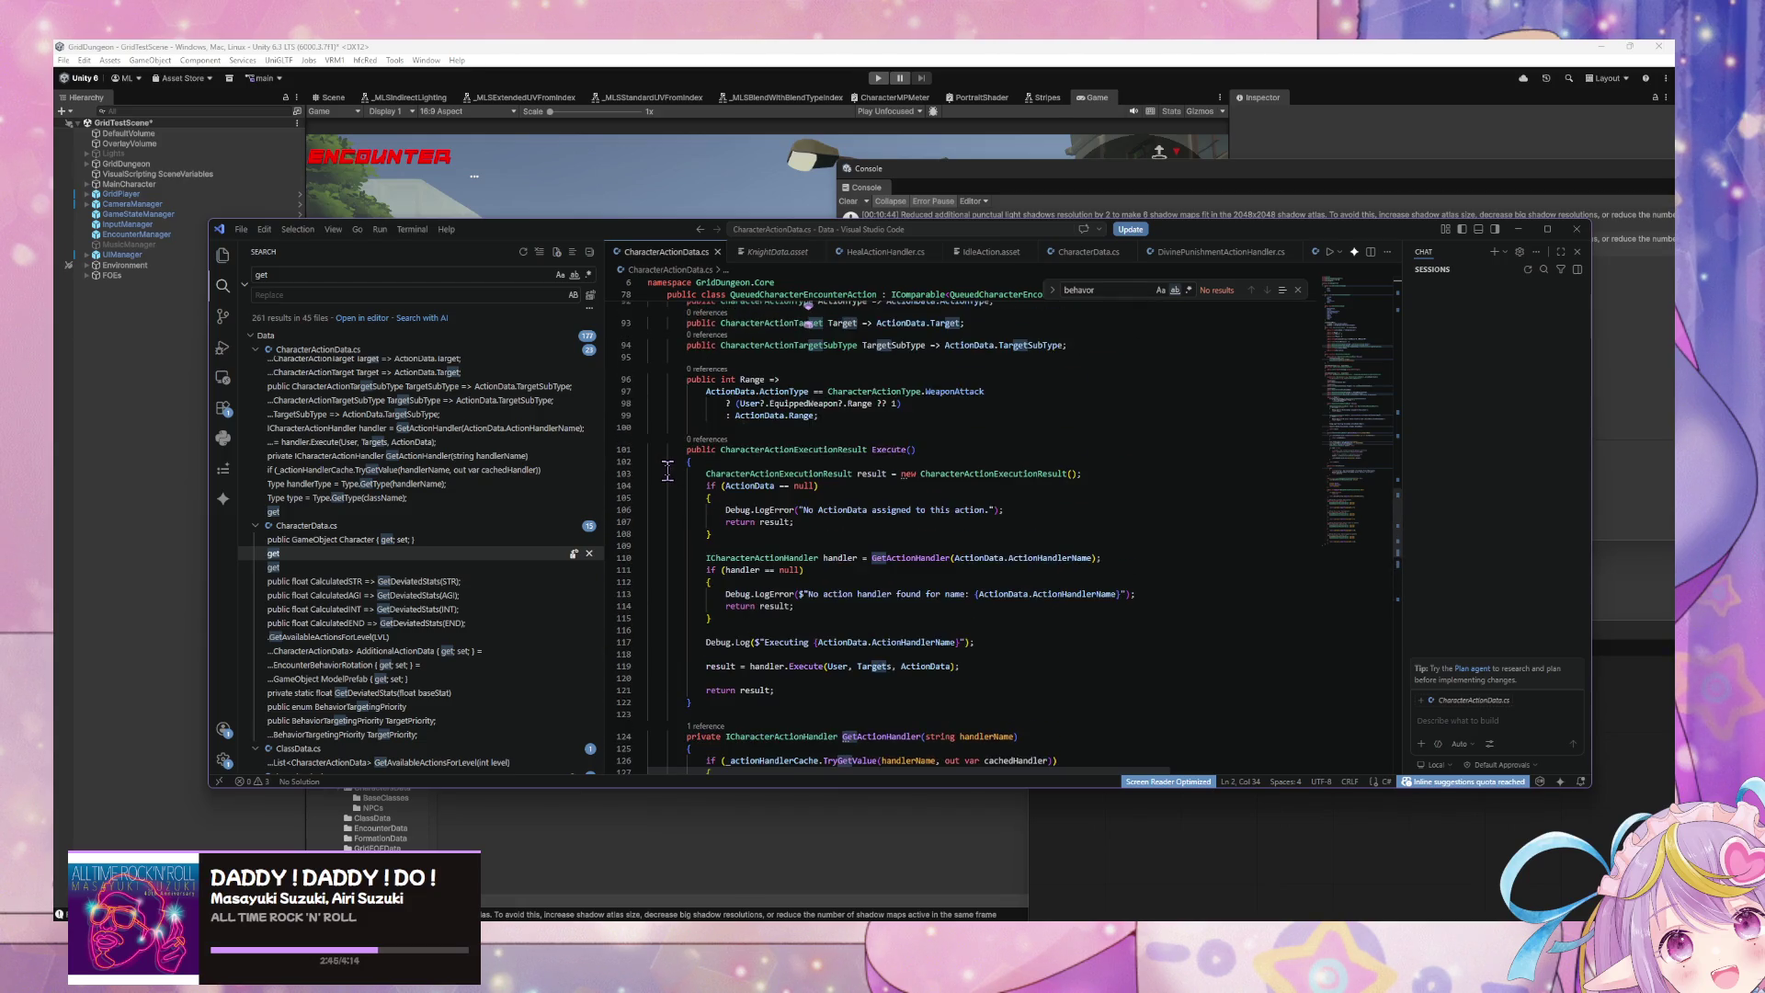
scroll(669, 472, up, 6)
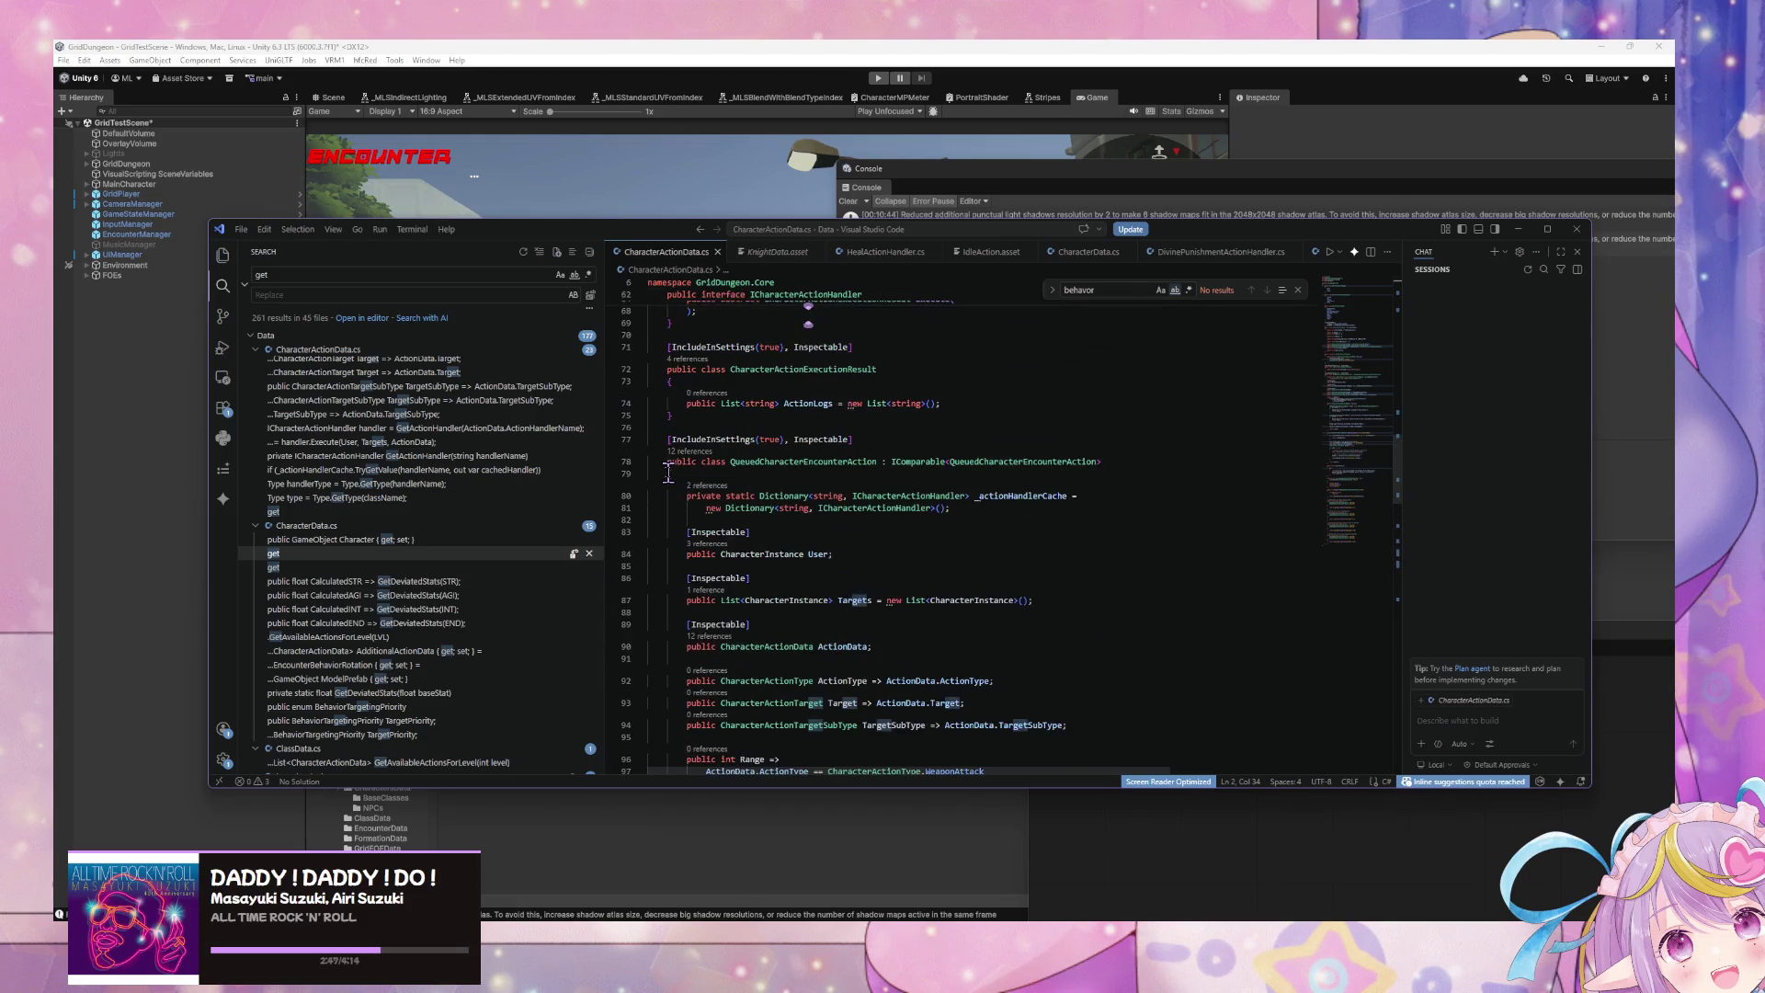
scroll(763, 511, down, 15)
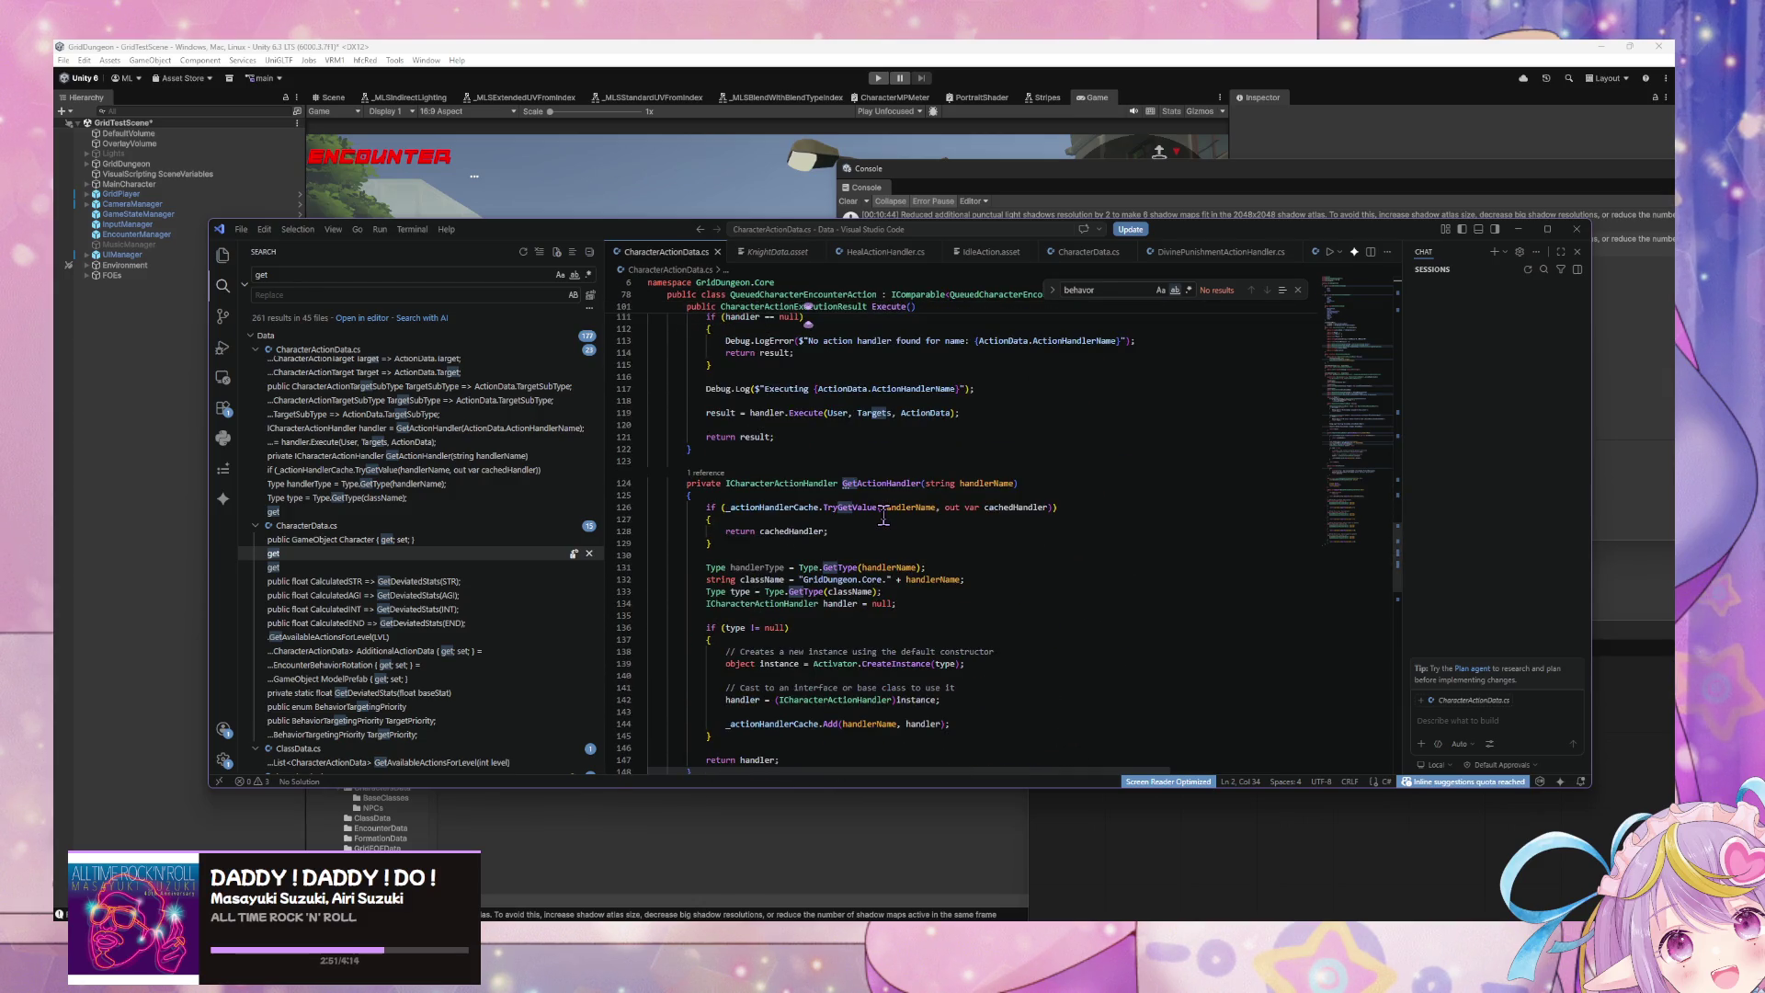
Step: Prefix the ActionPriority Debug.Log with the user's DisplayName and ActionName, then save the file
key(ctrl+f)
text(priority)
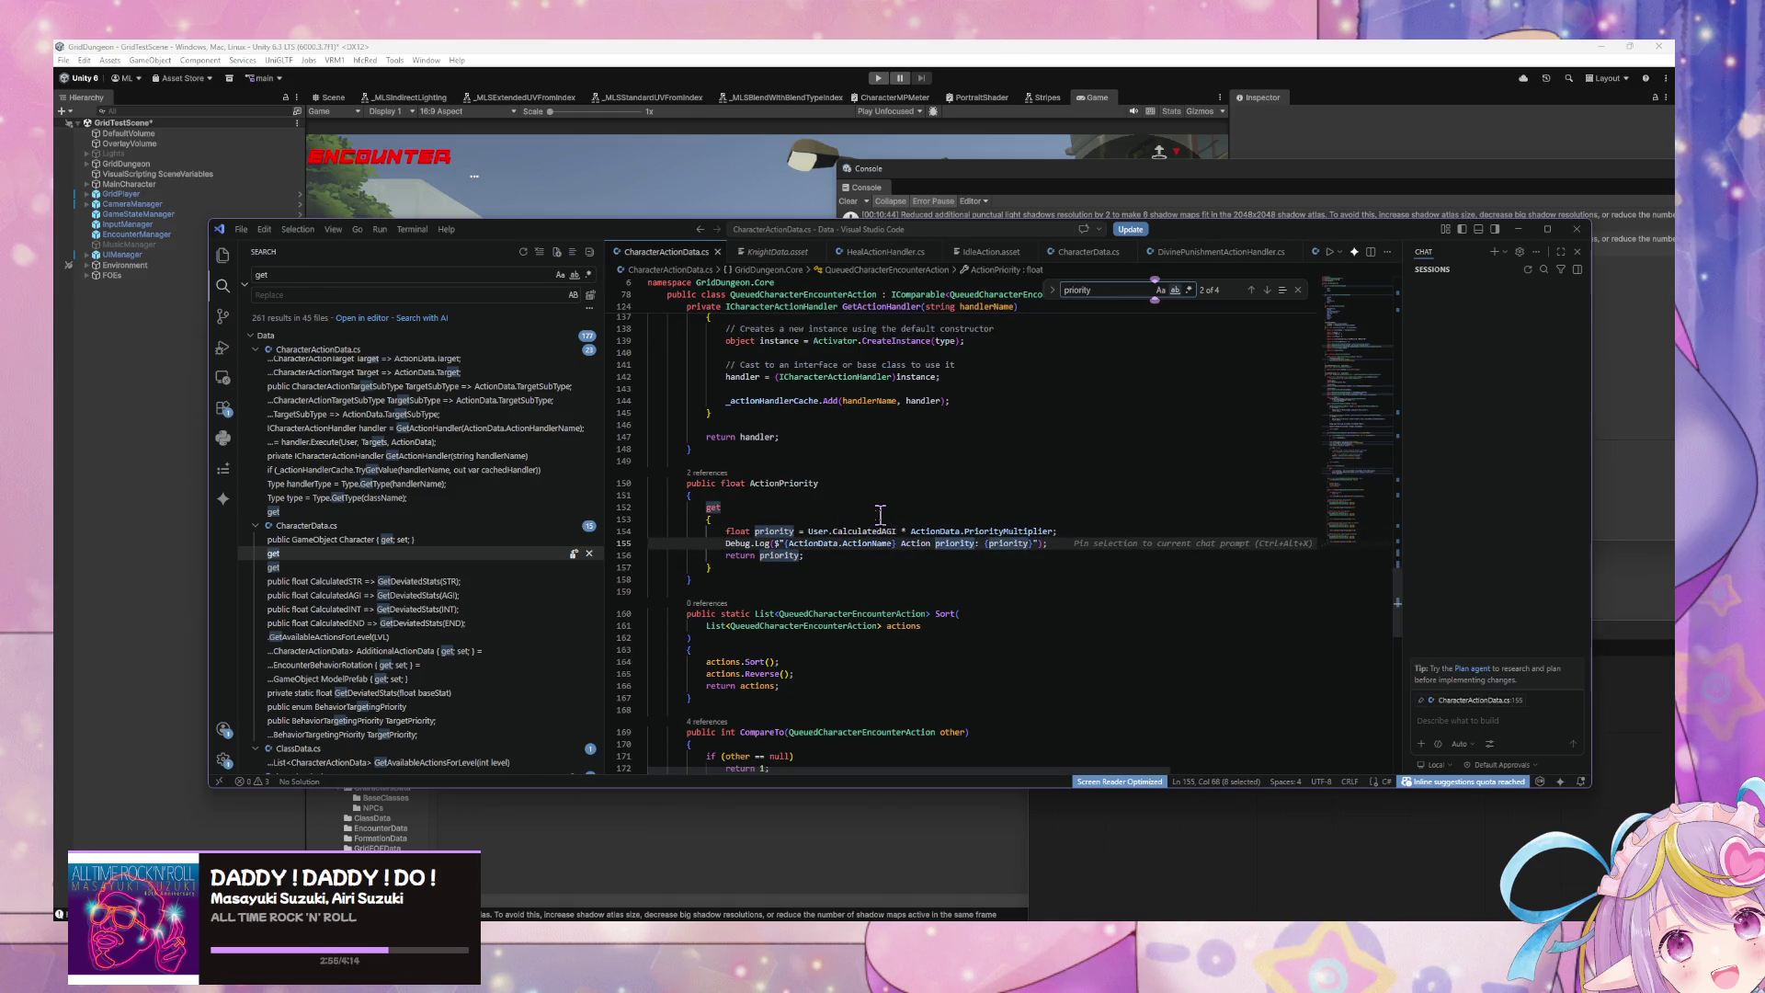
click(780, 543)
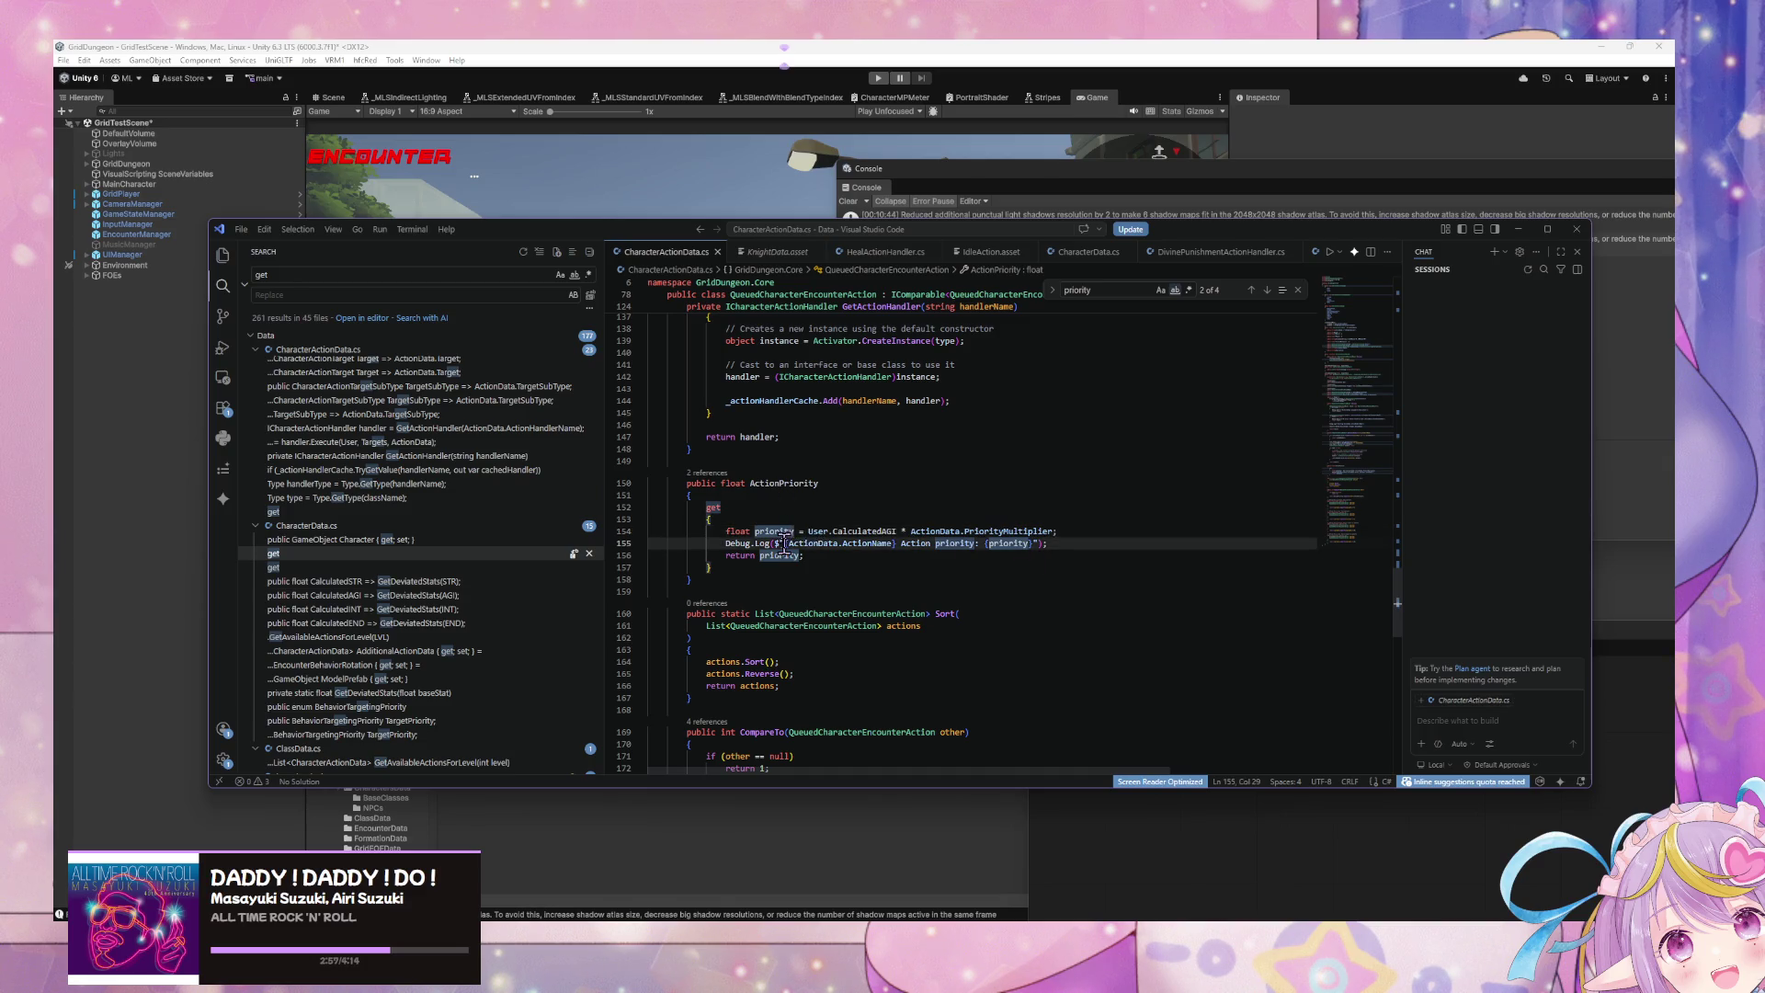
text({)
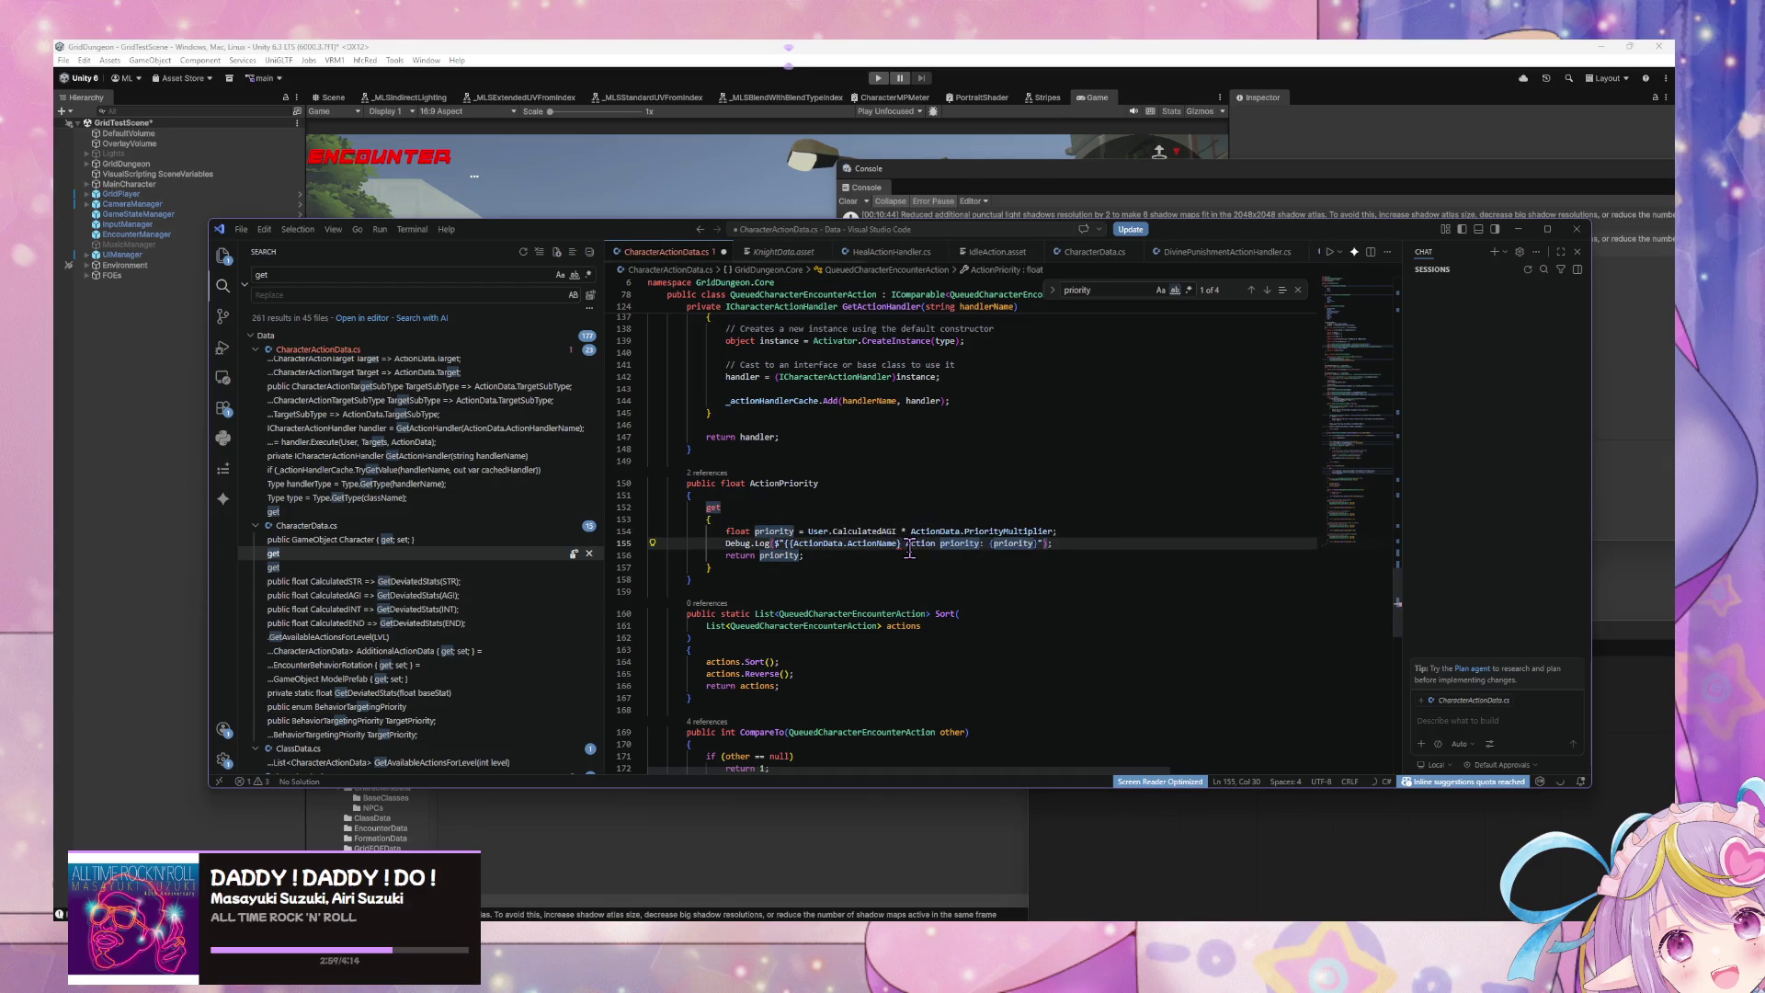
text(Us)
text(er.DisplayNa)
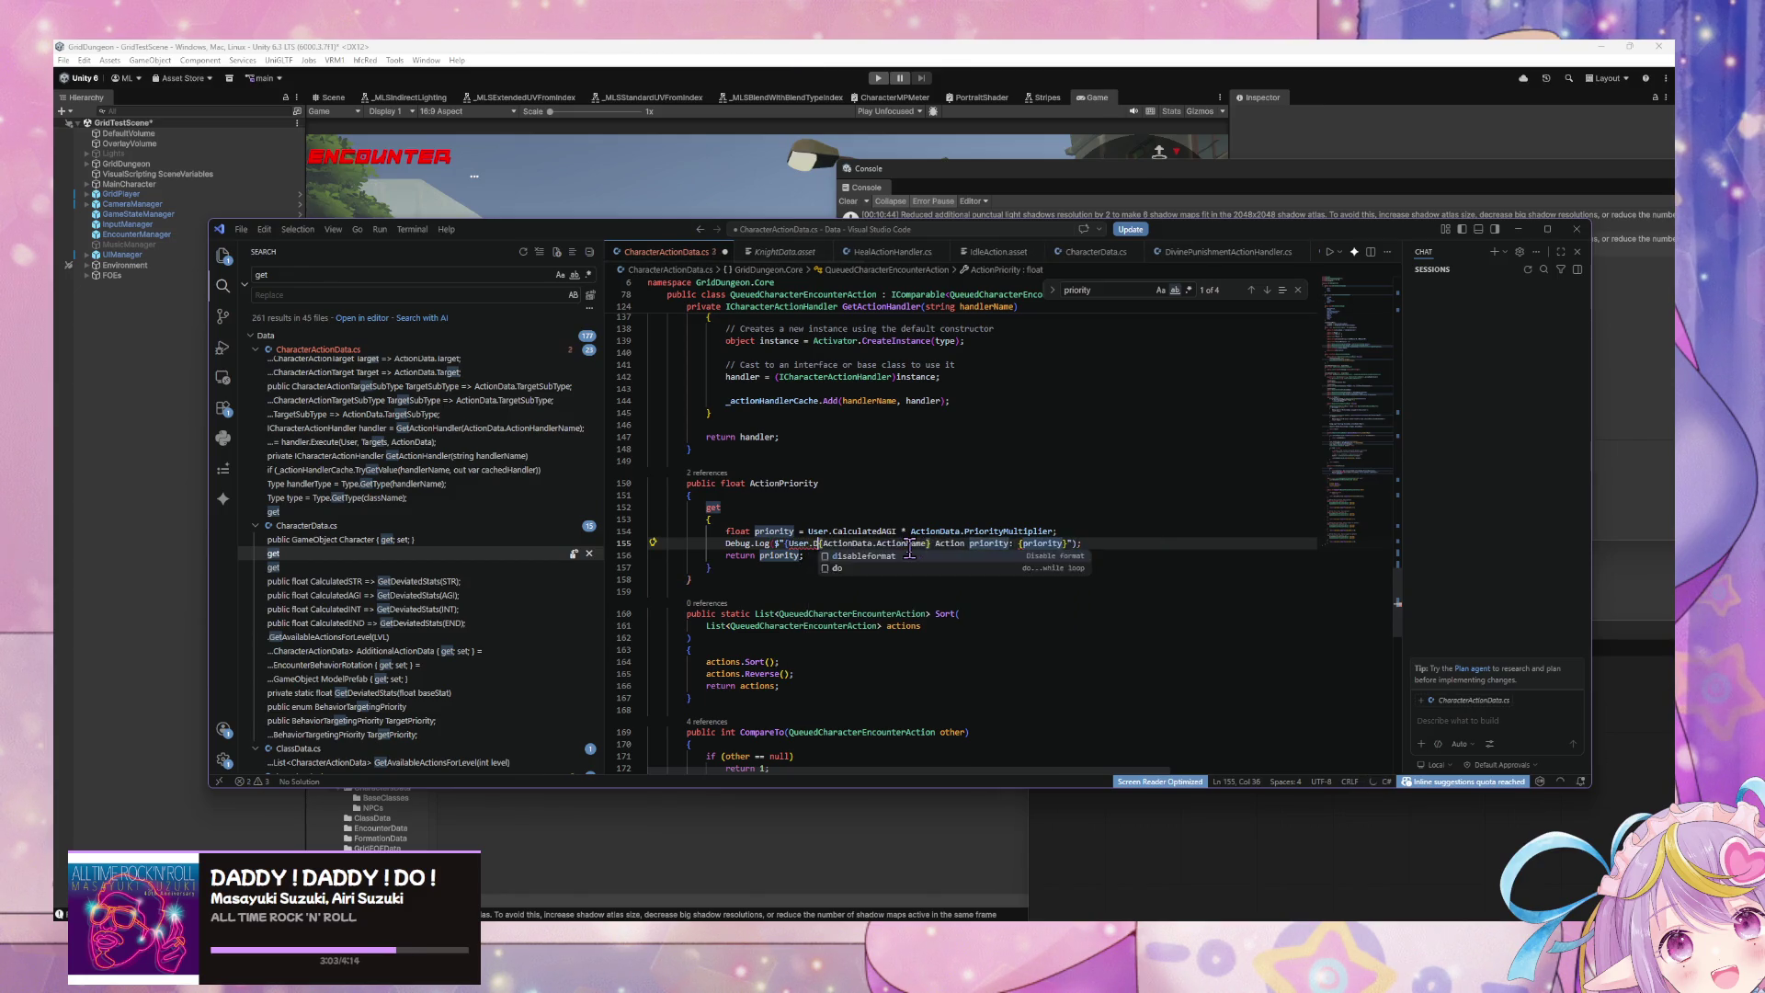
text(me)
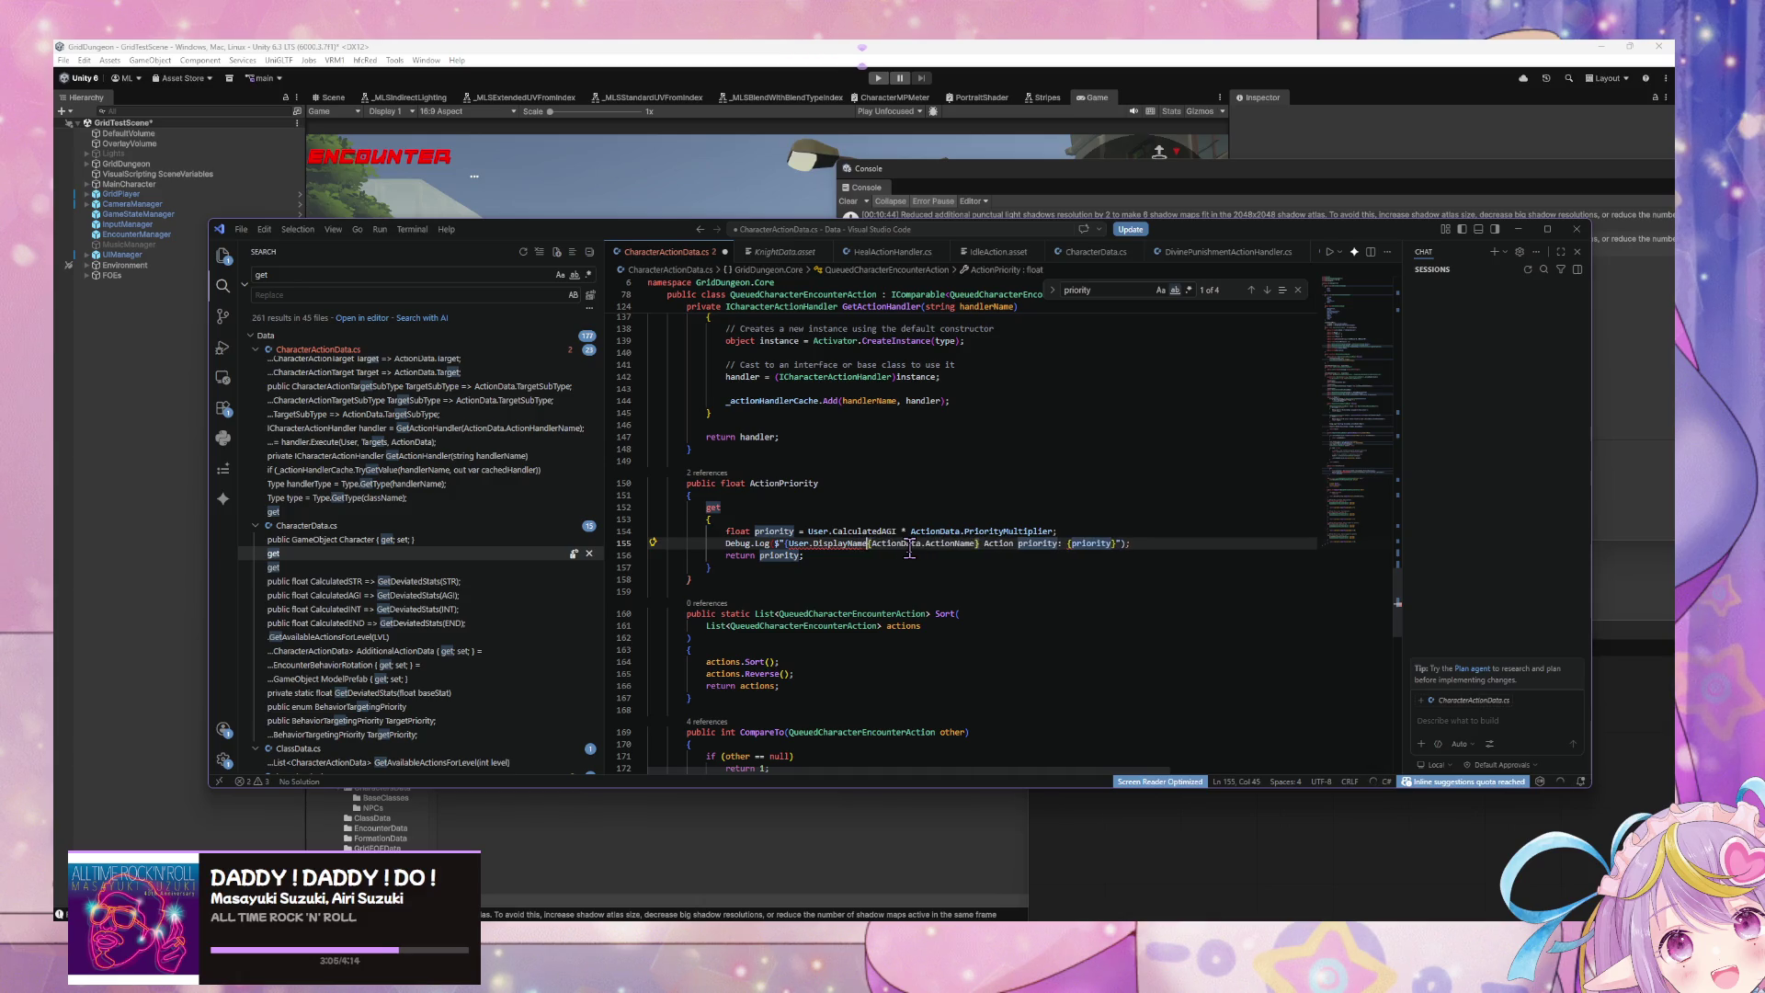
text(} uses )
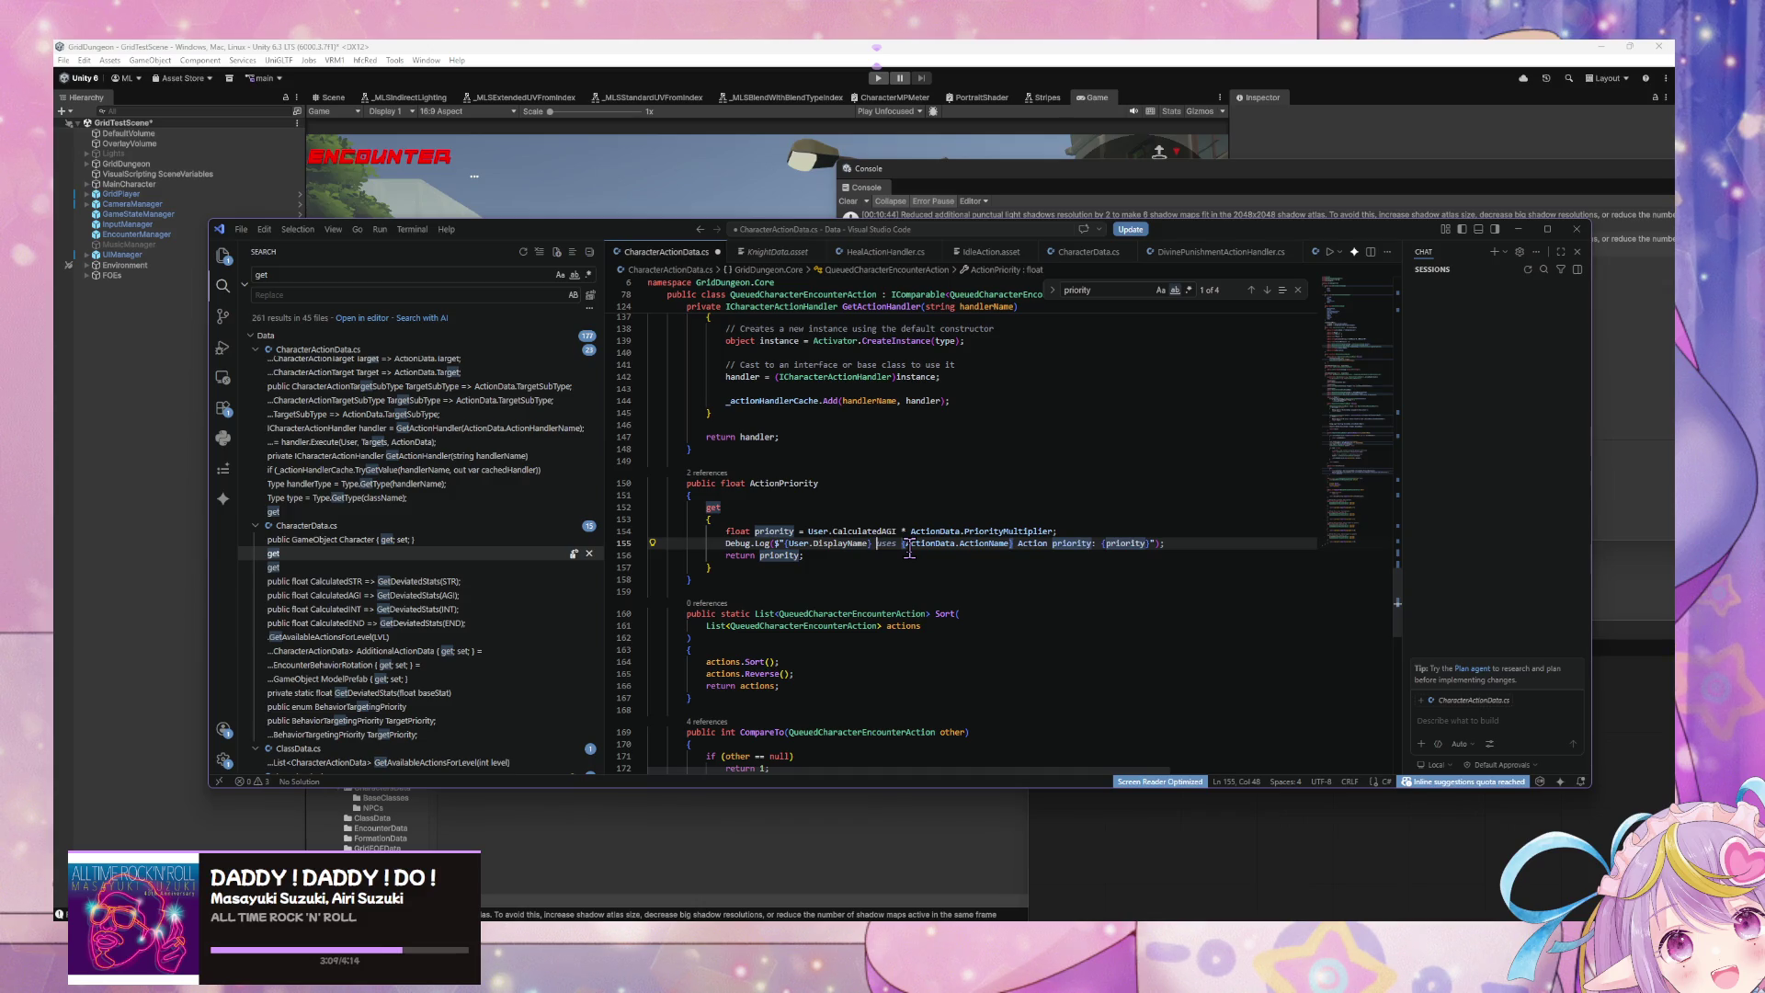
text(-)
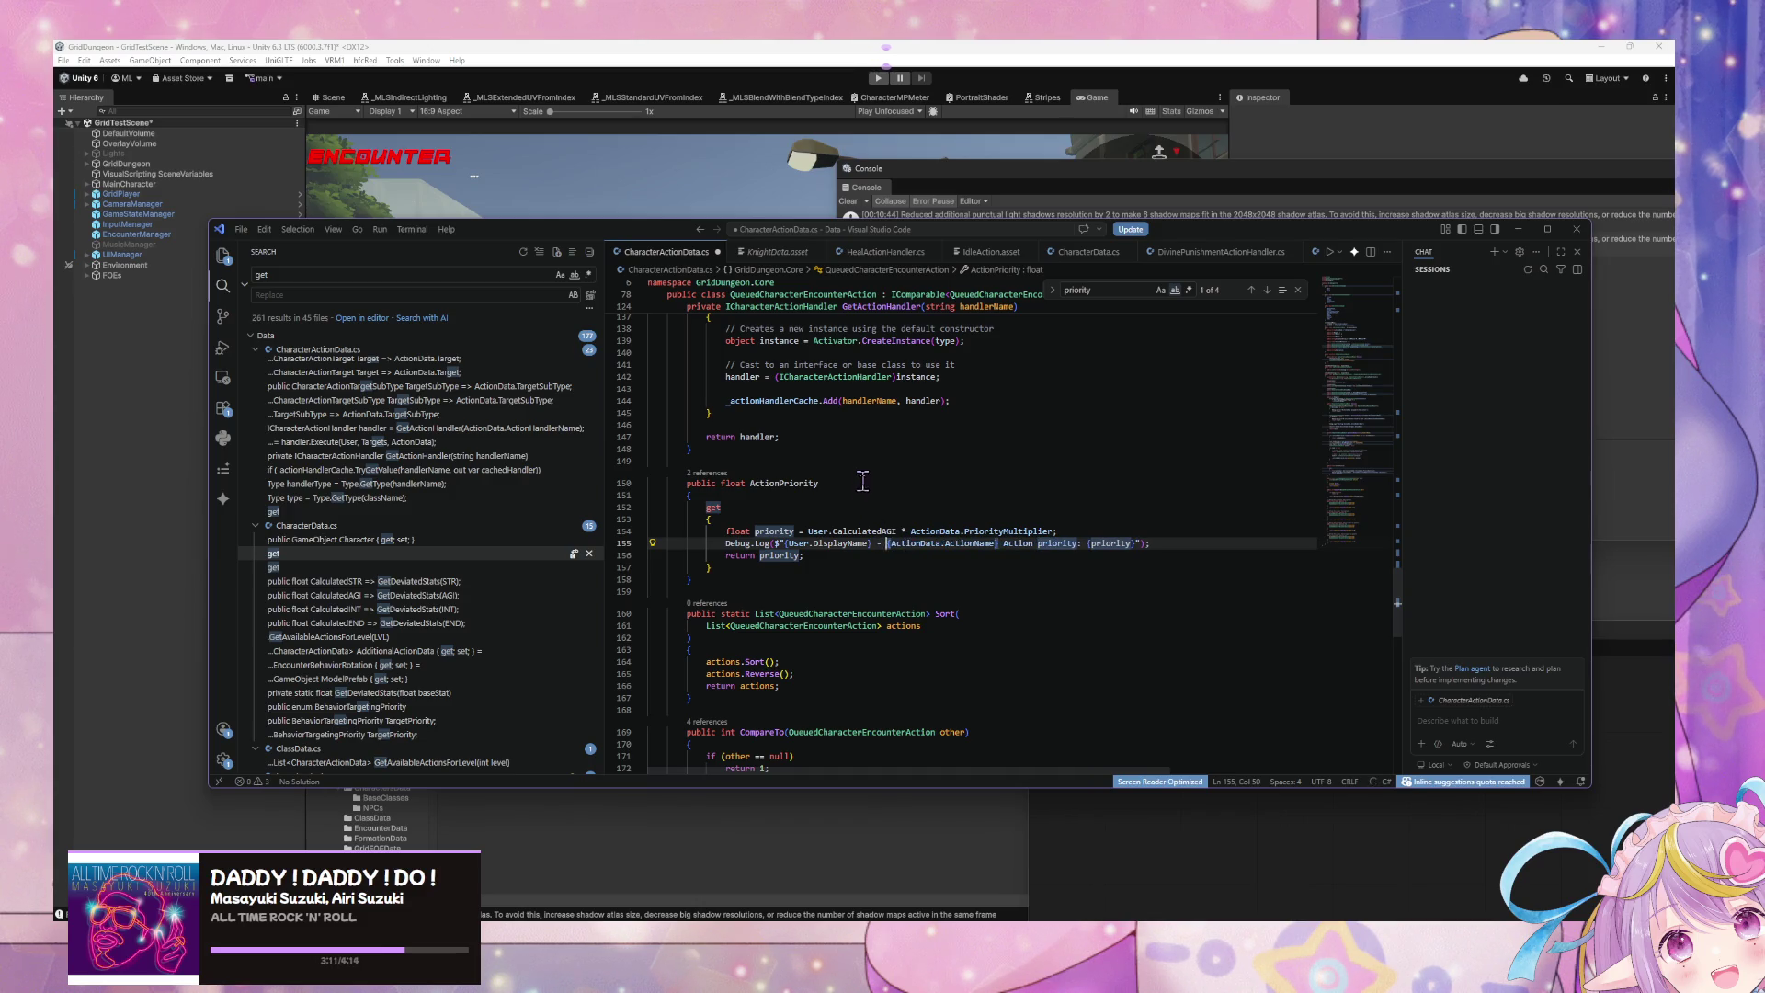
click(862, 481)
key(ctrl+s)
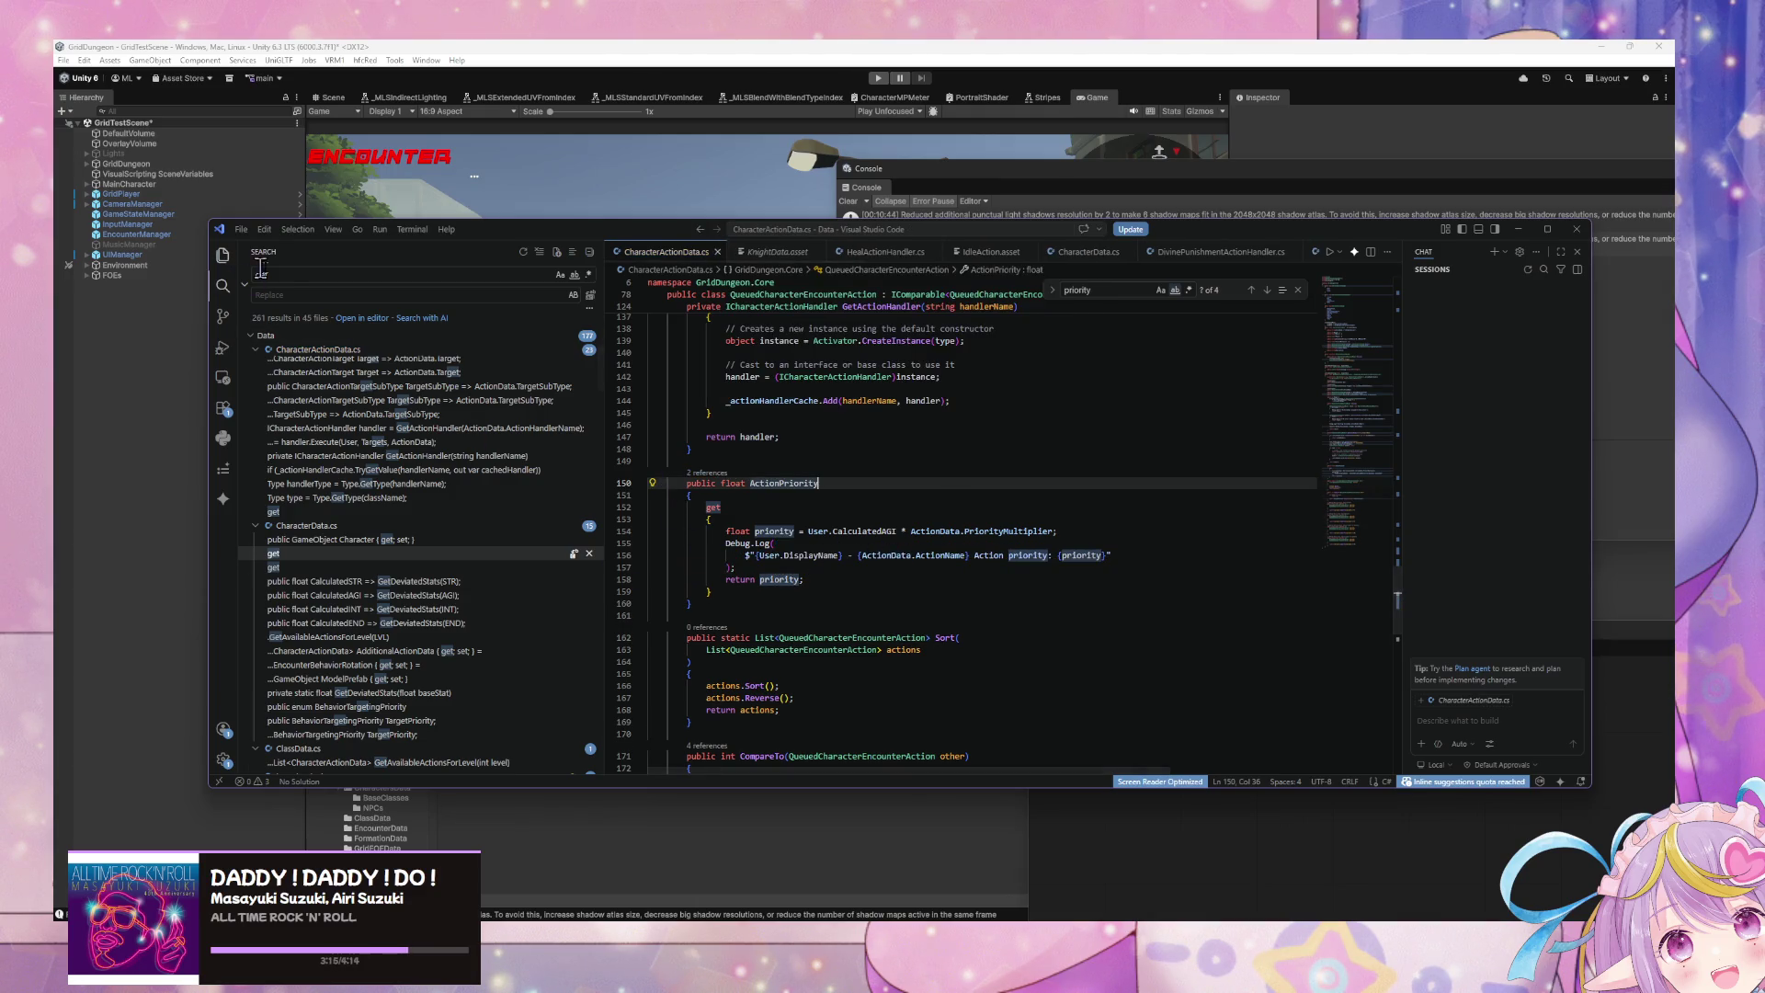
click(854, 46)
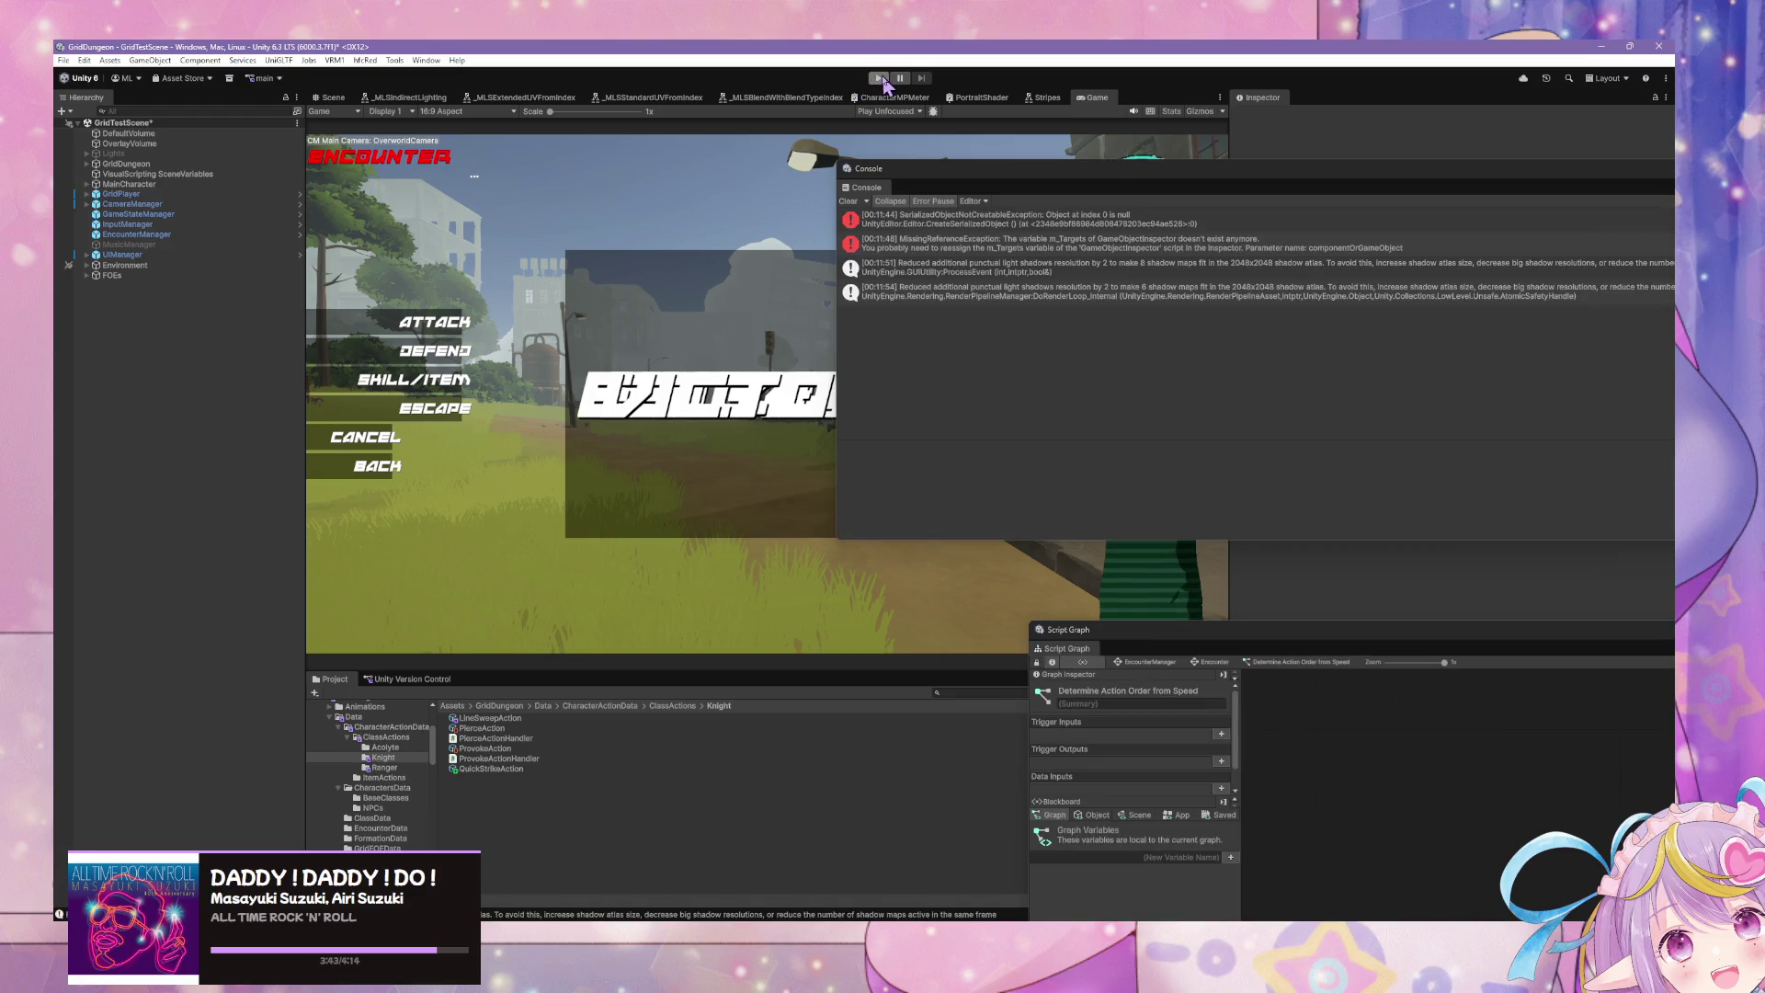
Step: Start Play mode and move the Console away from the game view
click(875, 78)
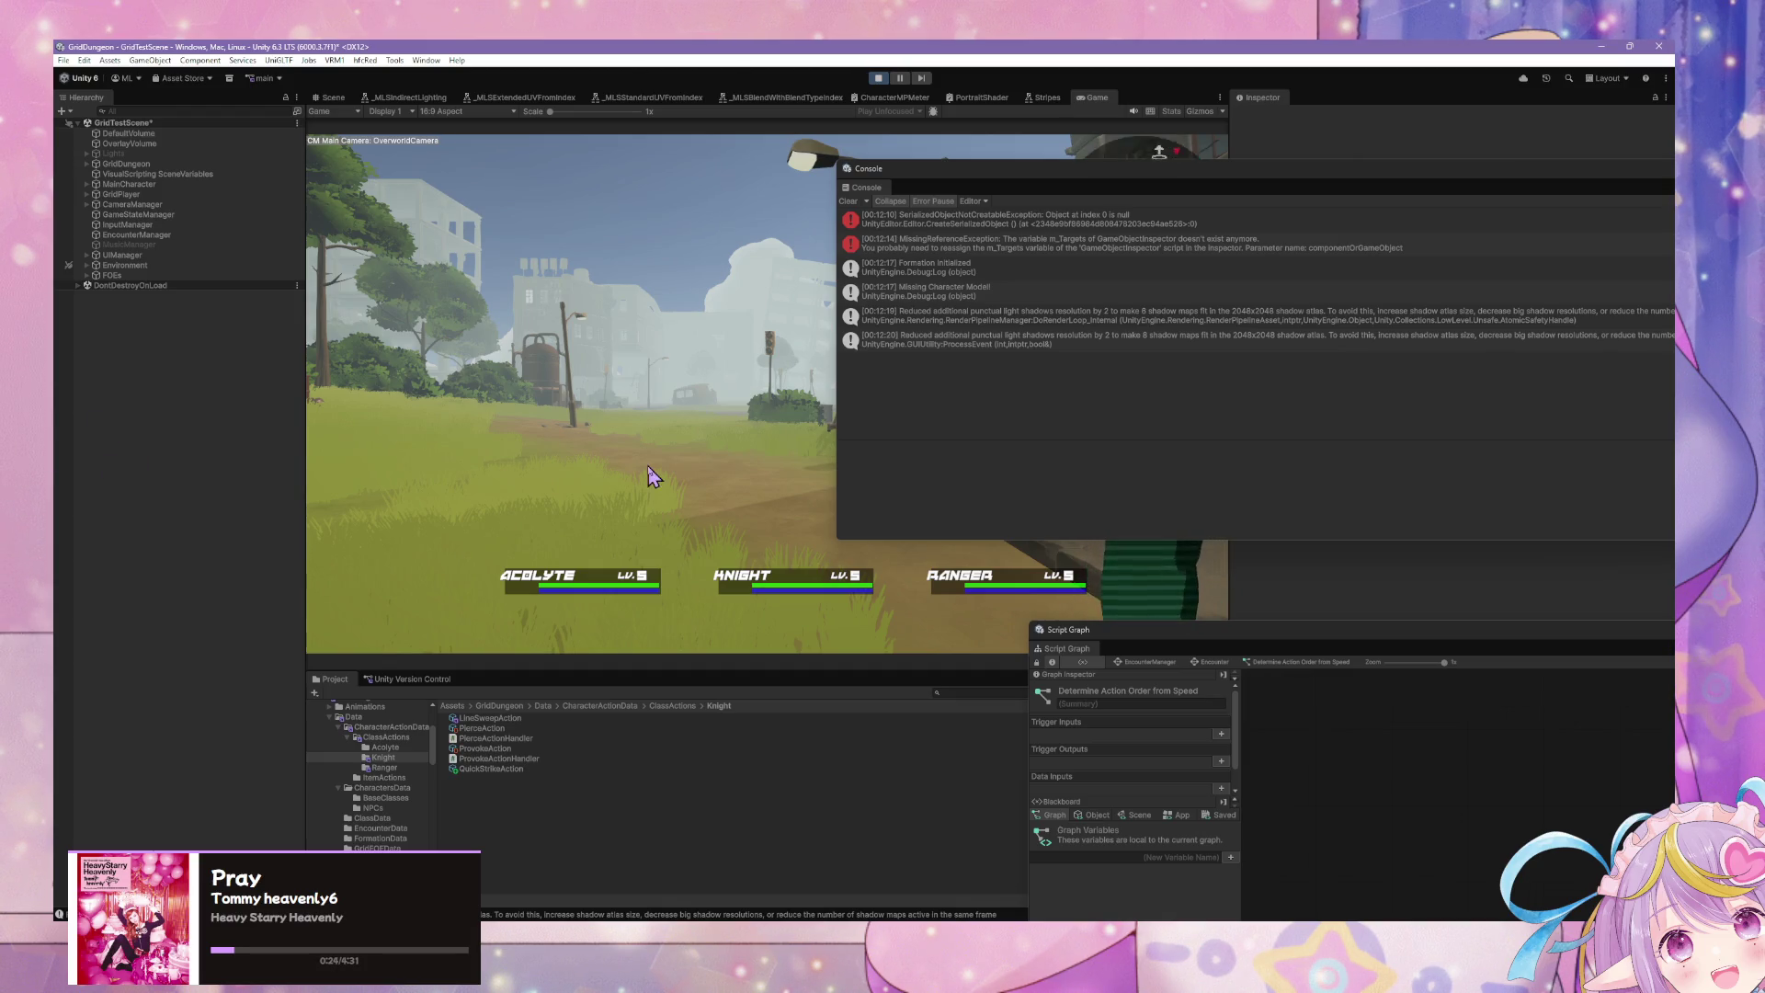
drag(996, 173, 1274, 393)
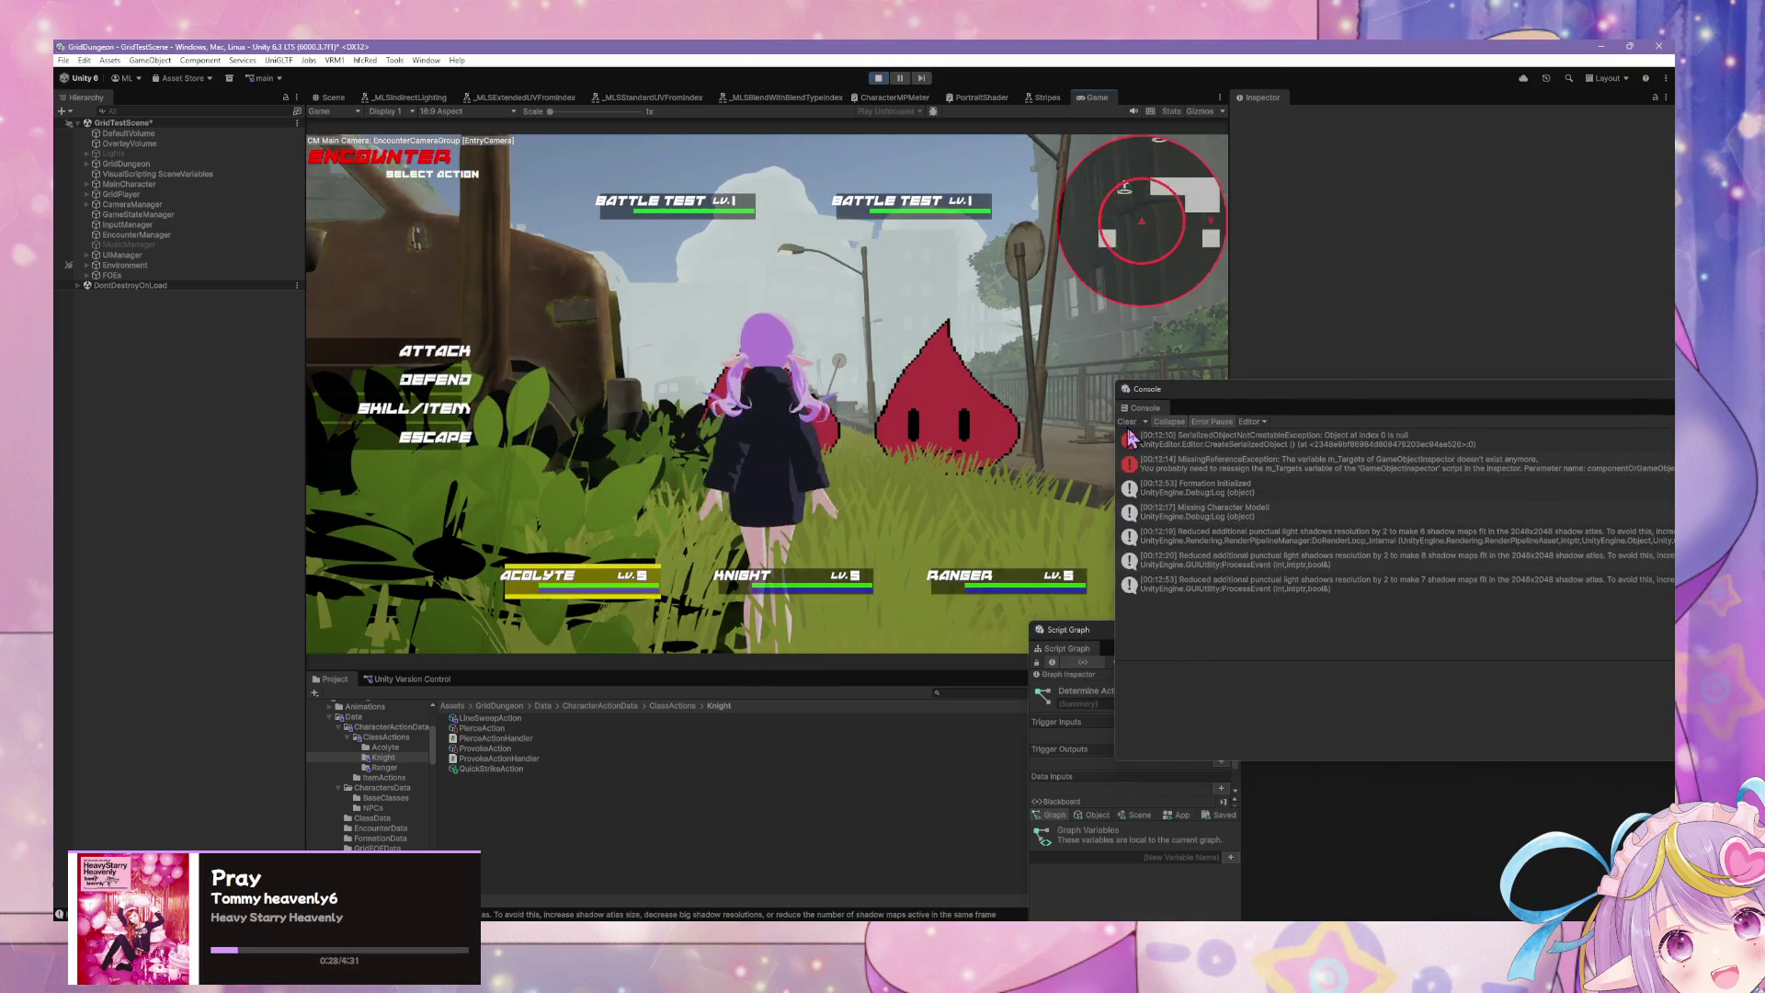
Step: Give the Knight Quick Strike and have the Ranger defend to resolve the turn
click(457, 382)
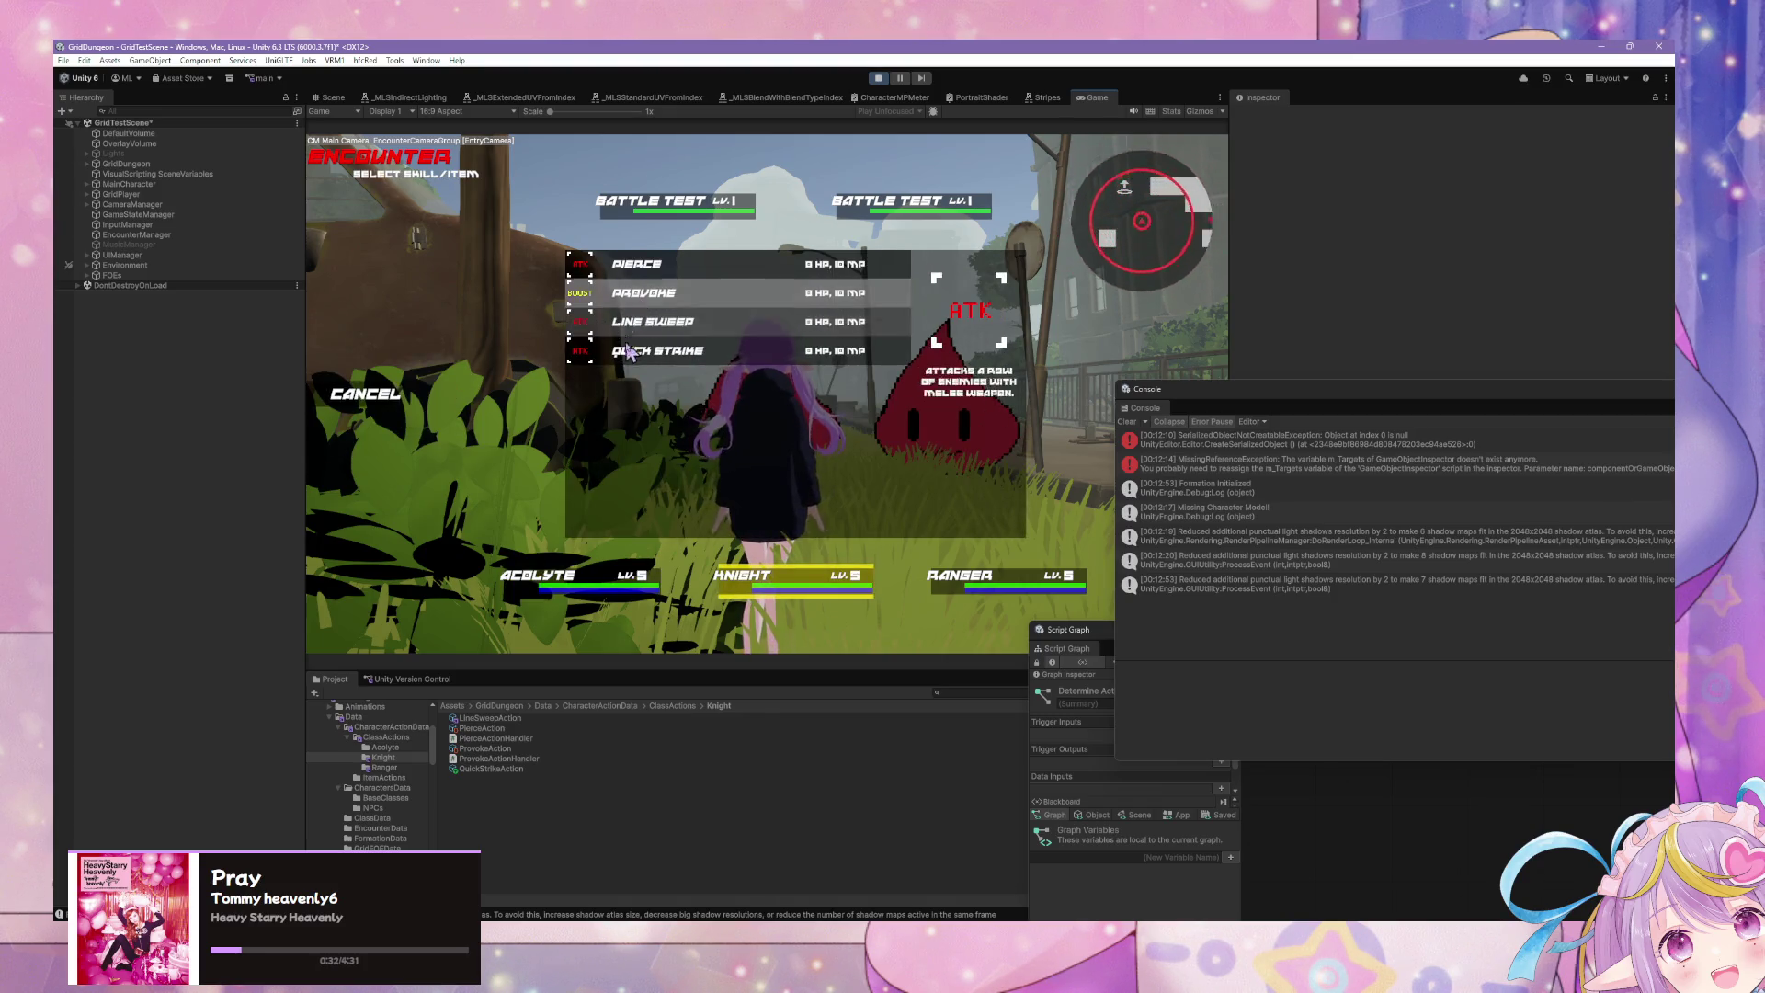
click(631, 347)
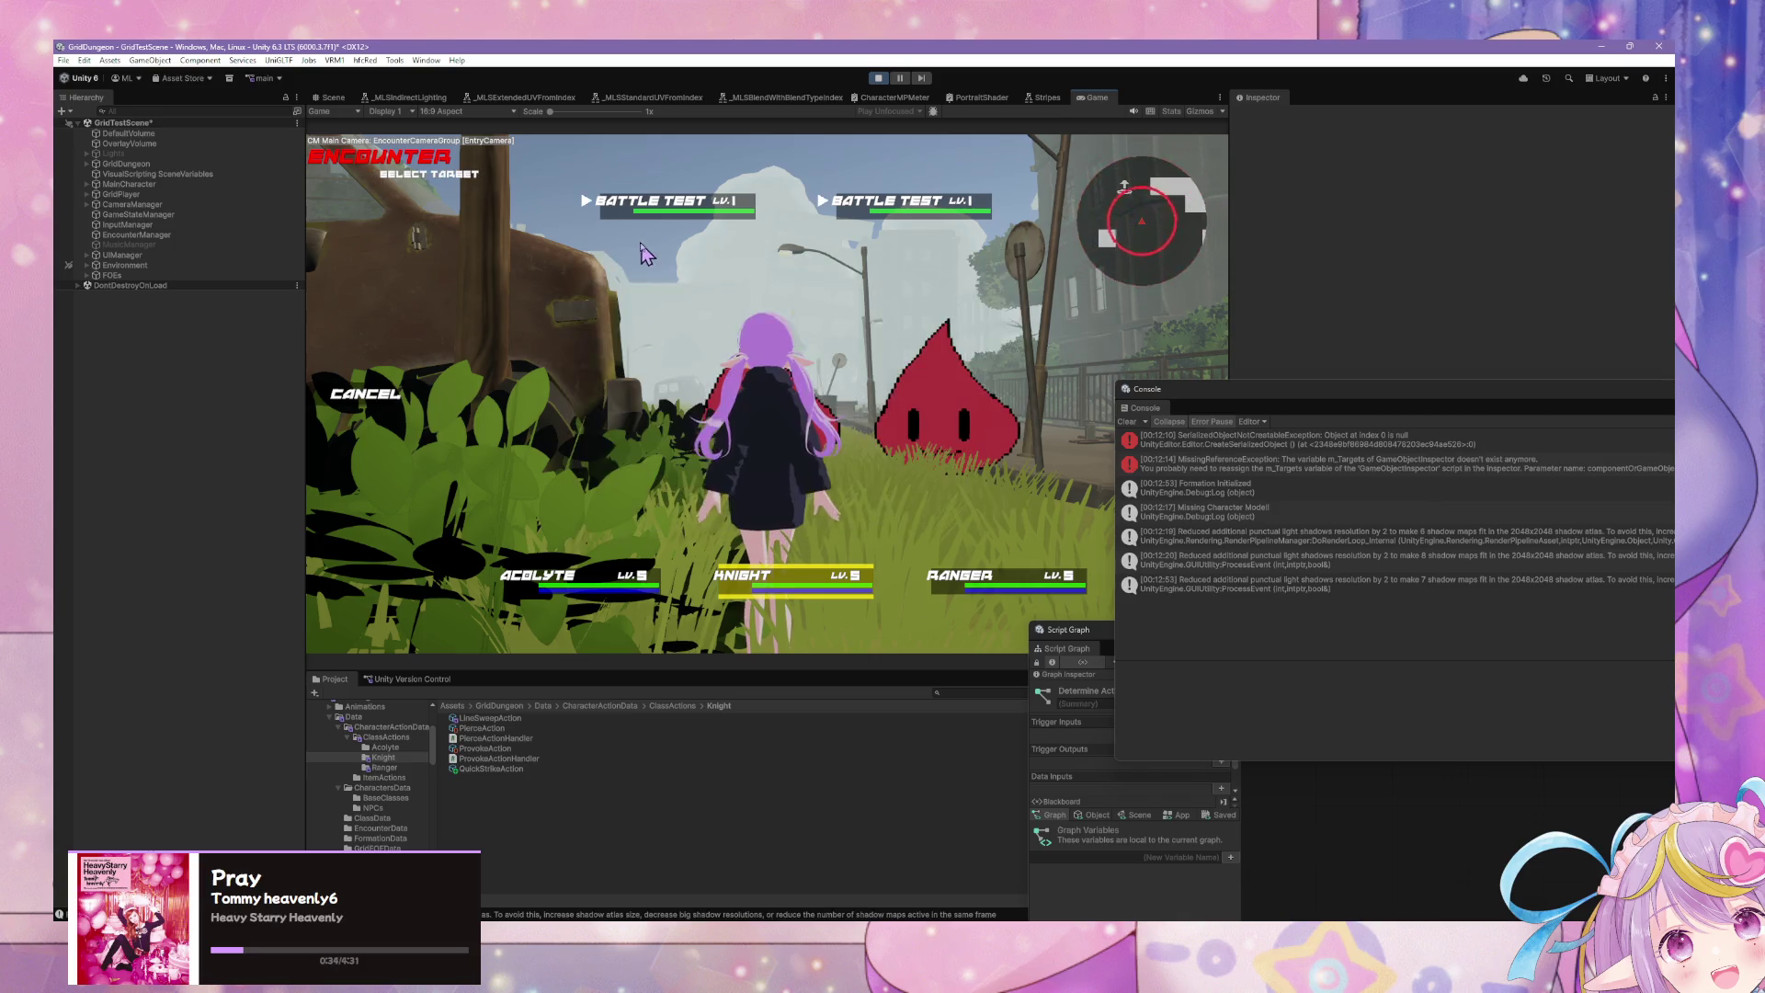
click(450, 367)
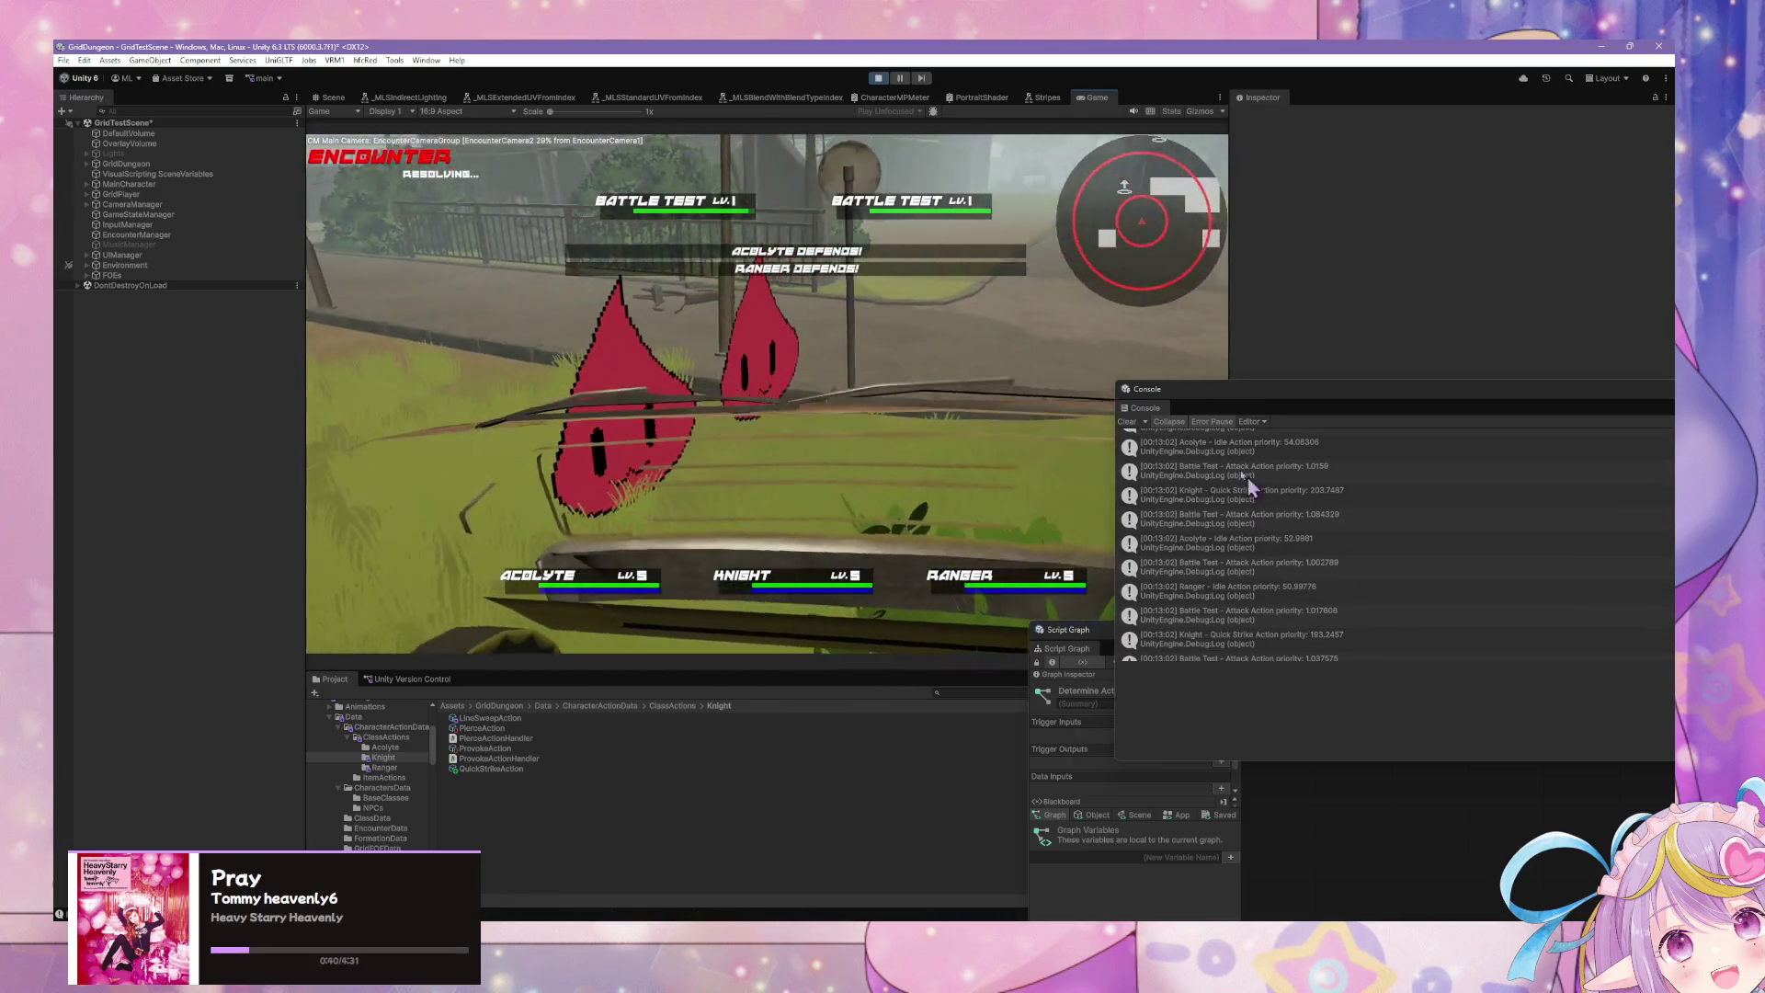
Step: Move the Console up-left, make it taller, and scroll through the priority logs
drag(1285, 413, 1128, 325)
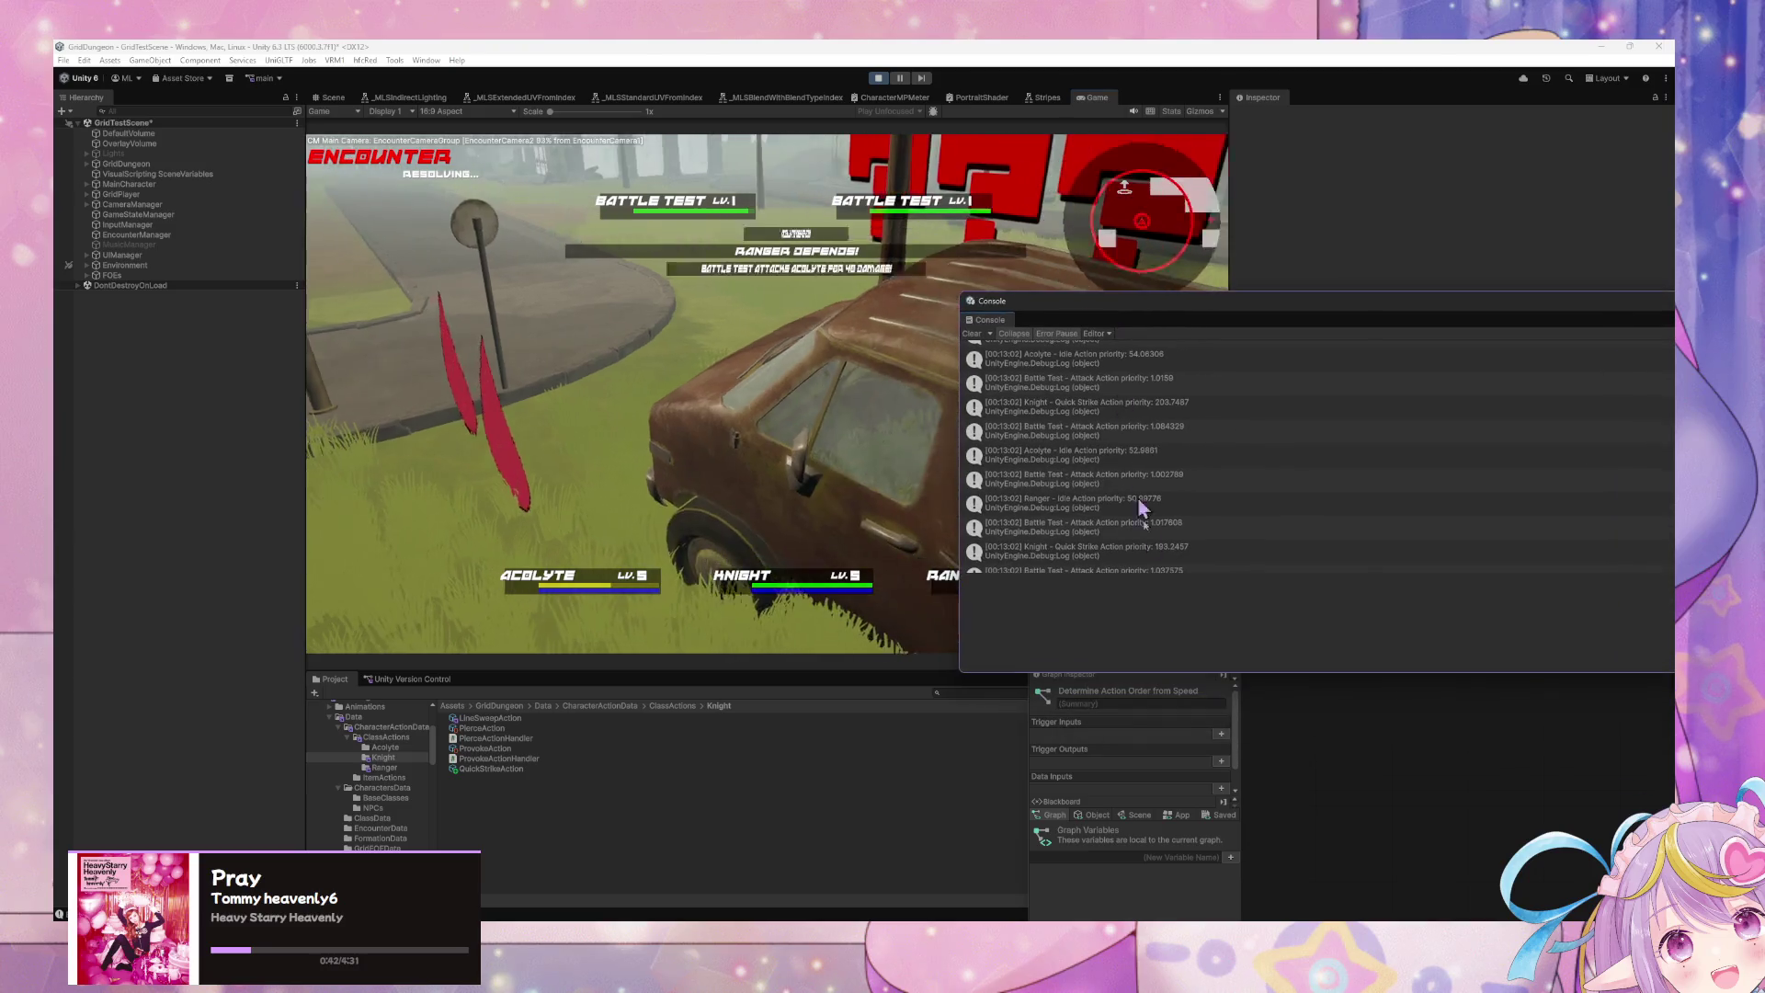
drag(1166, 672, 1166, 809)
scroll(1117, 510, up, 3)
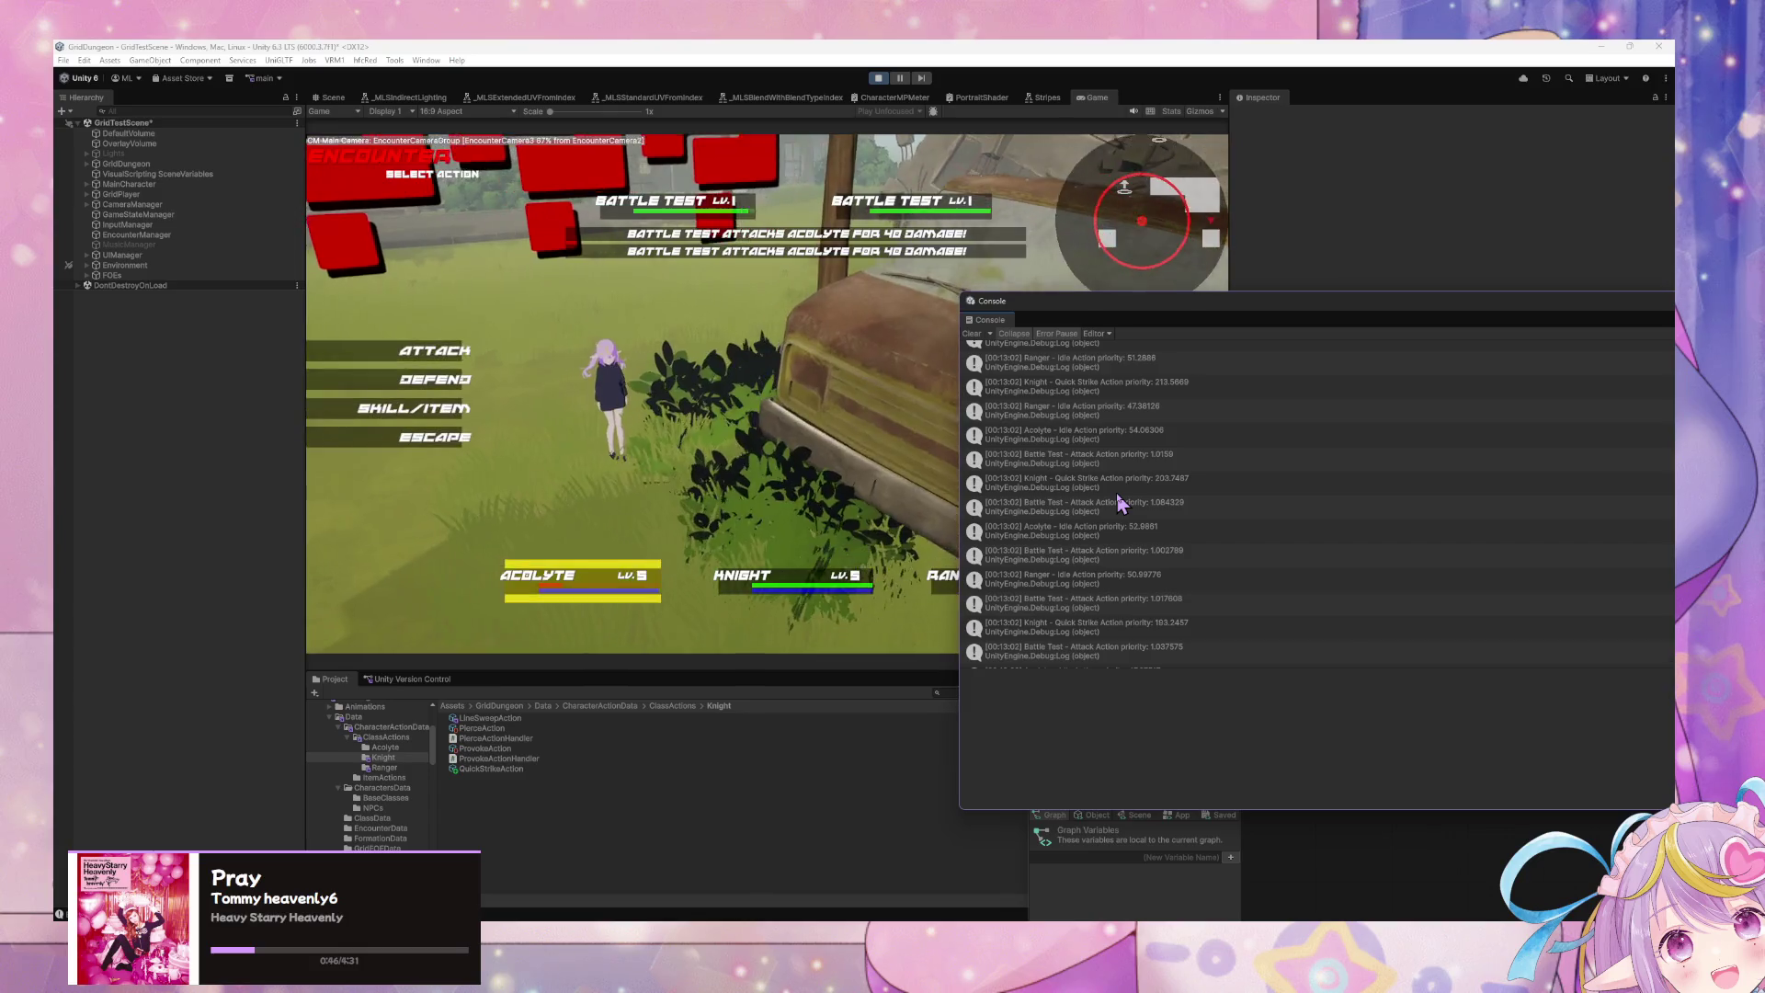
scroll(1120, 501, up, 5)
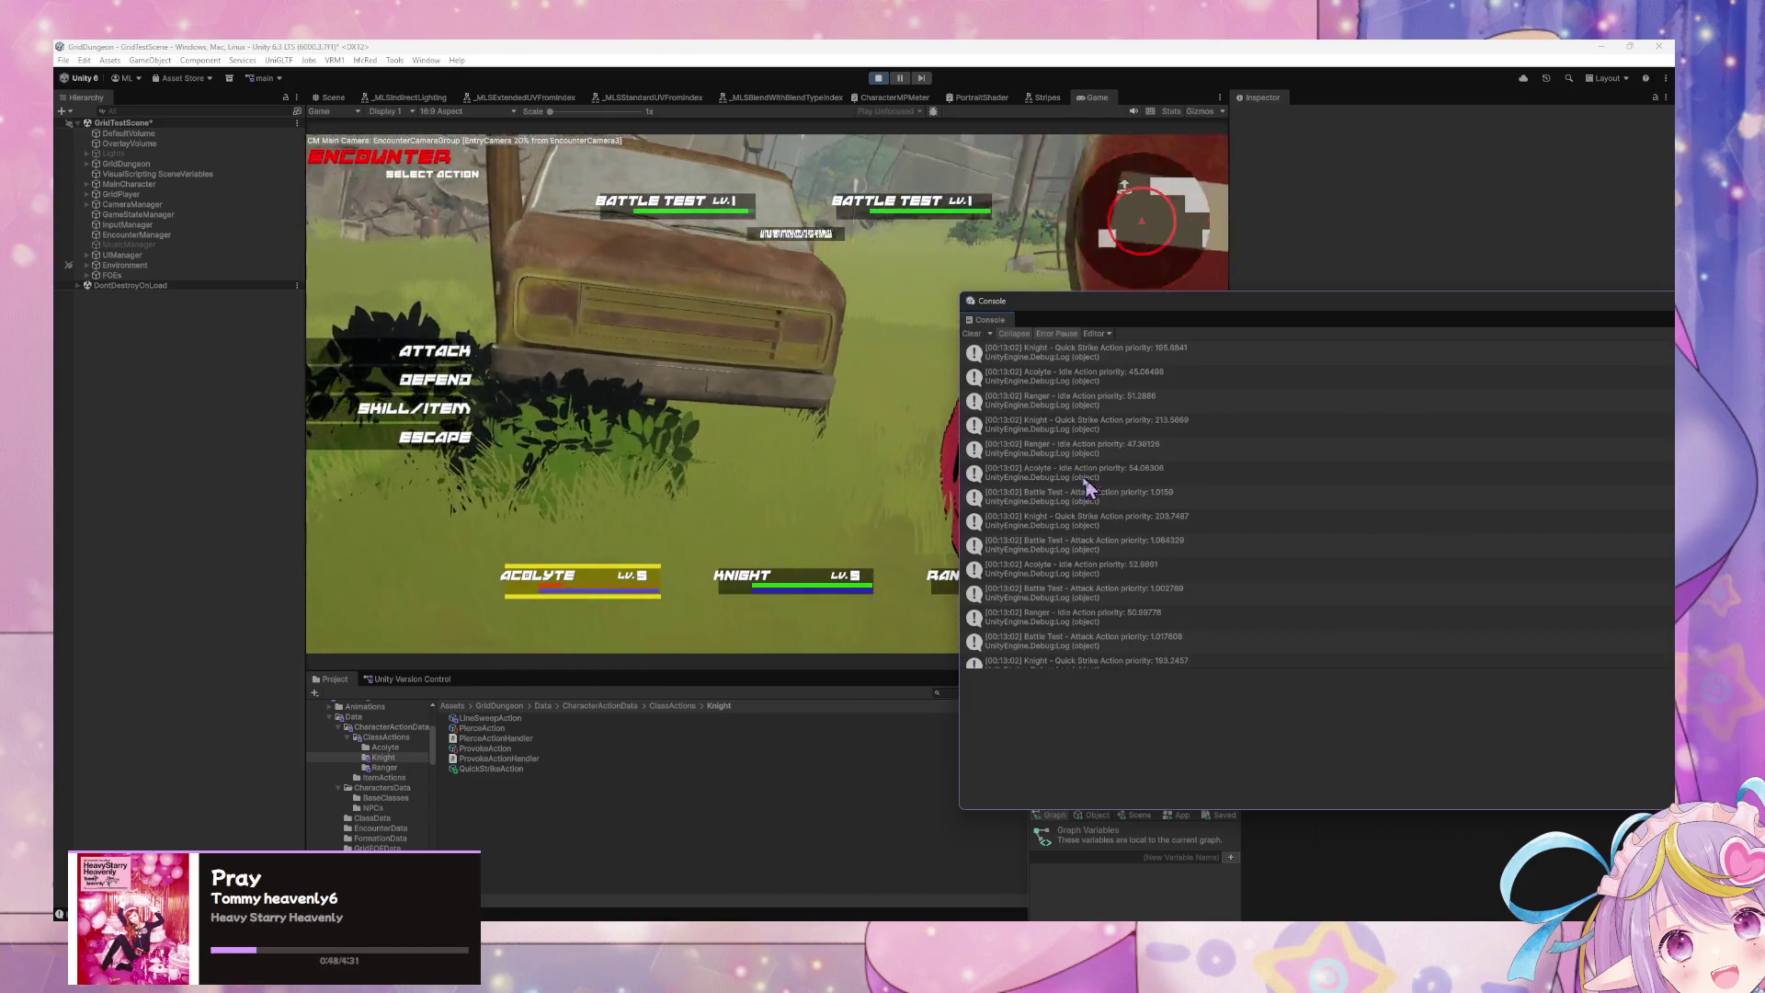
scroll(1062, 473, up, 4)
scroll(1203, 555, down, 3)
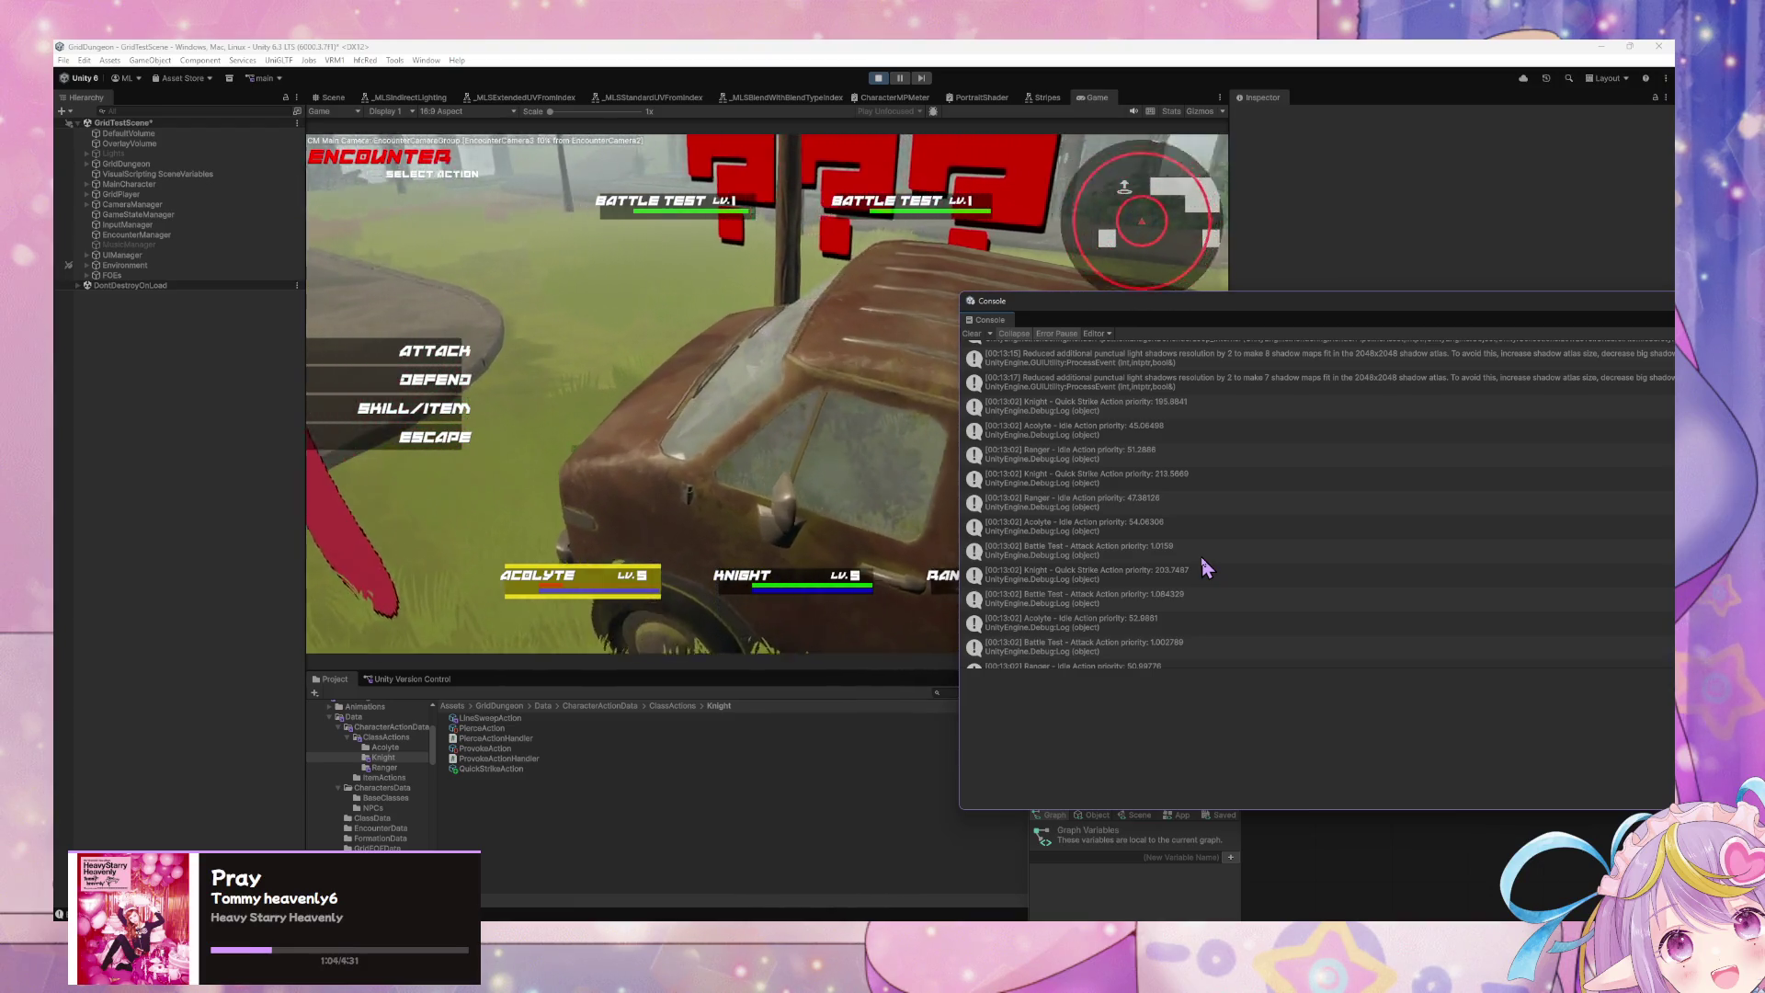
scroll(1201, 570, down, 5)
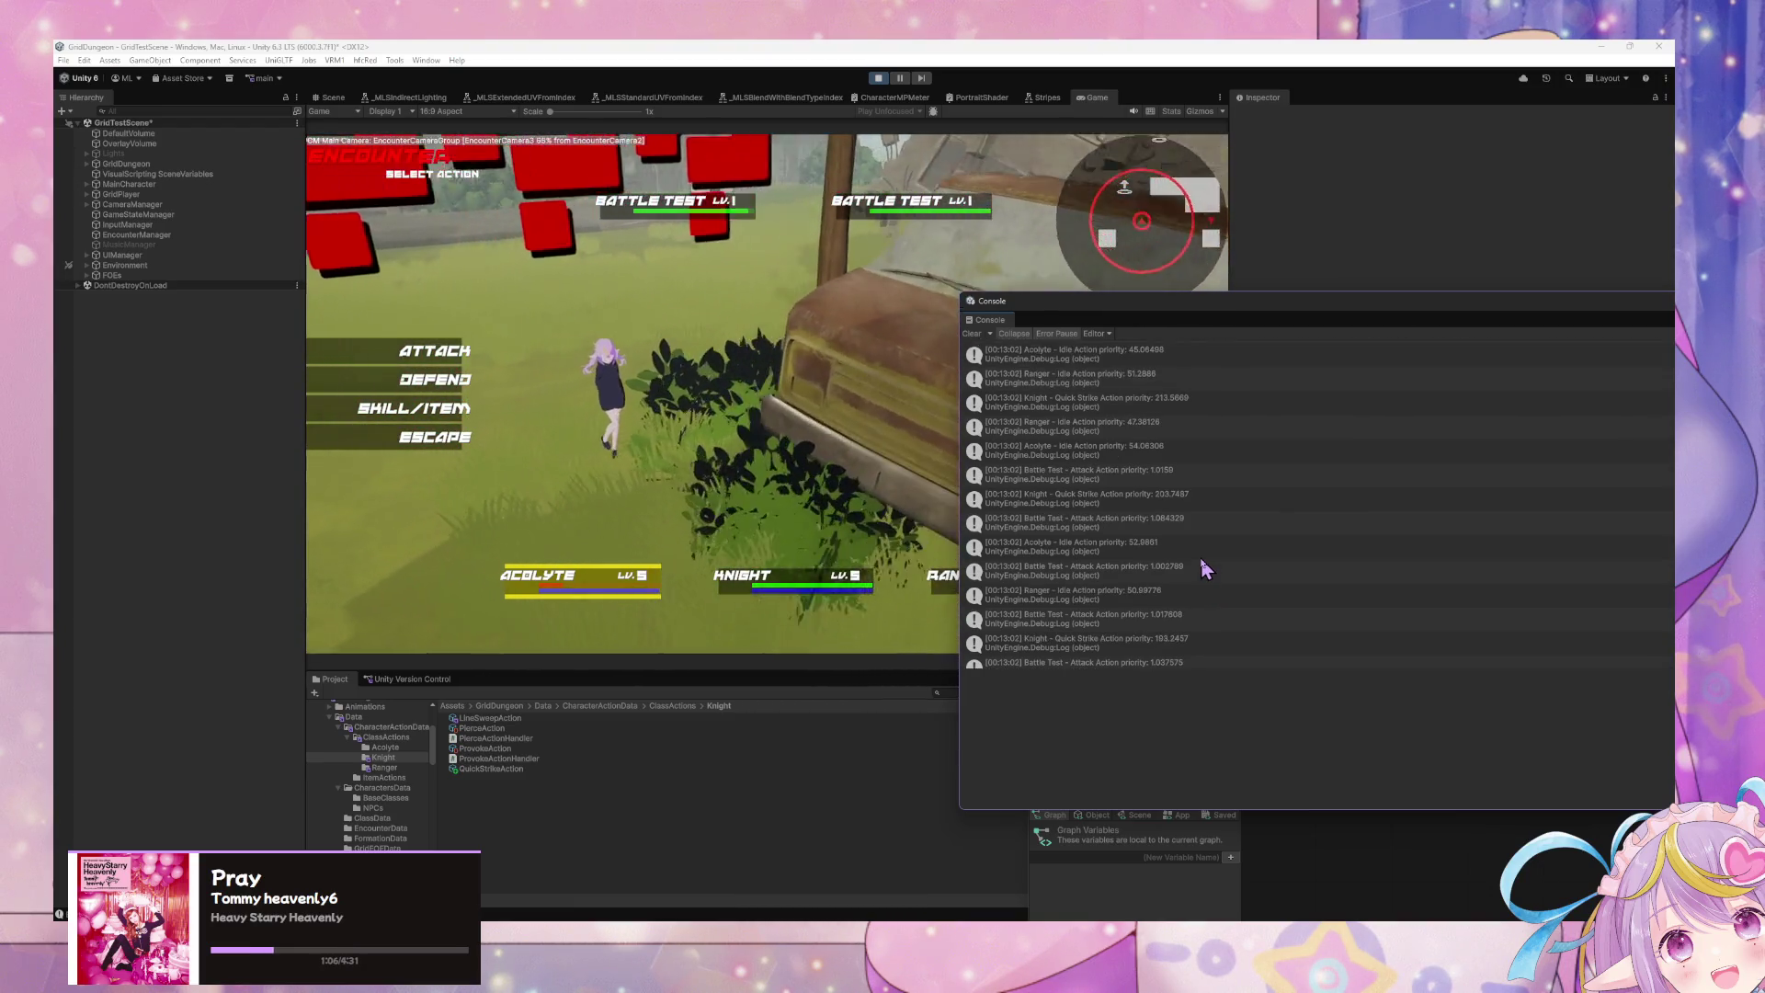
scroll(1201, 564, down, 1)
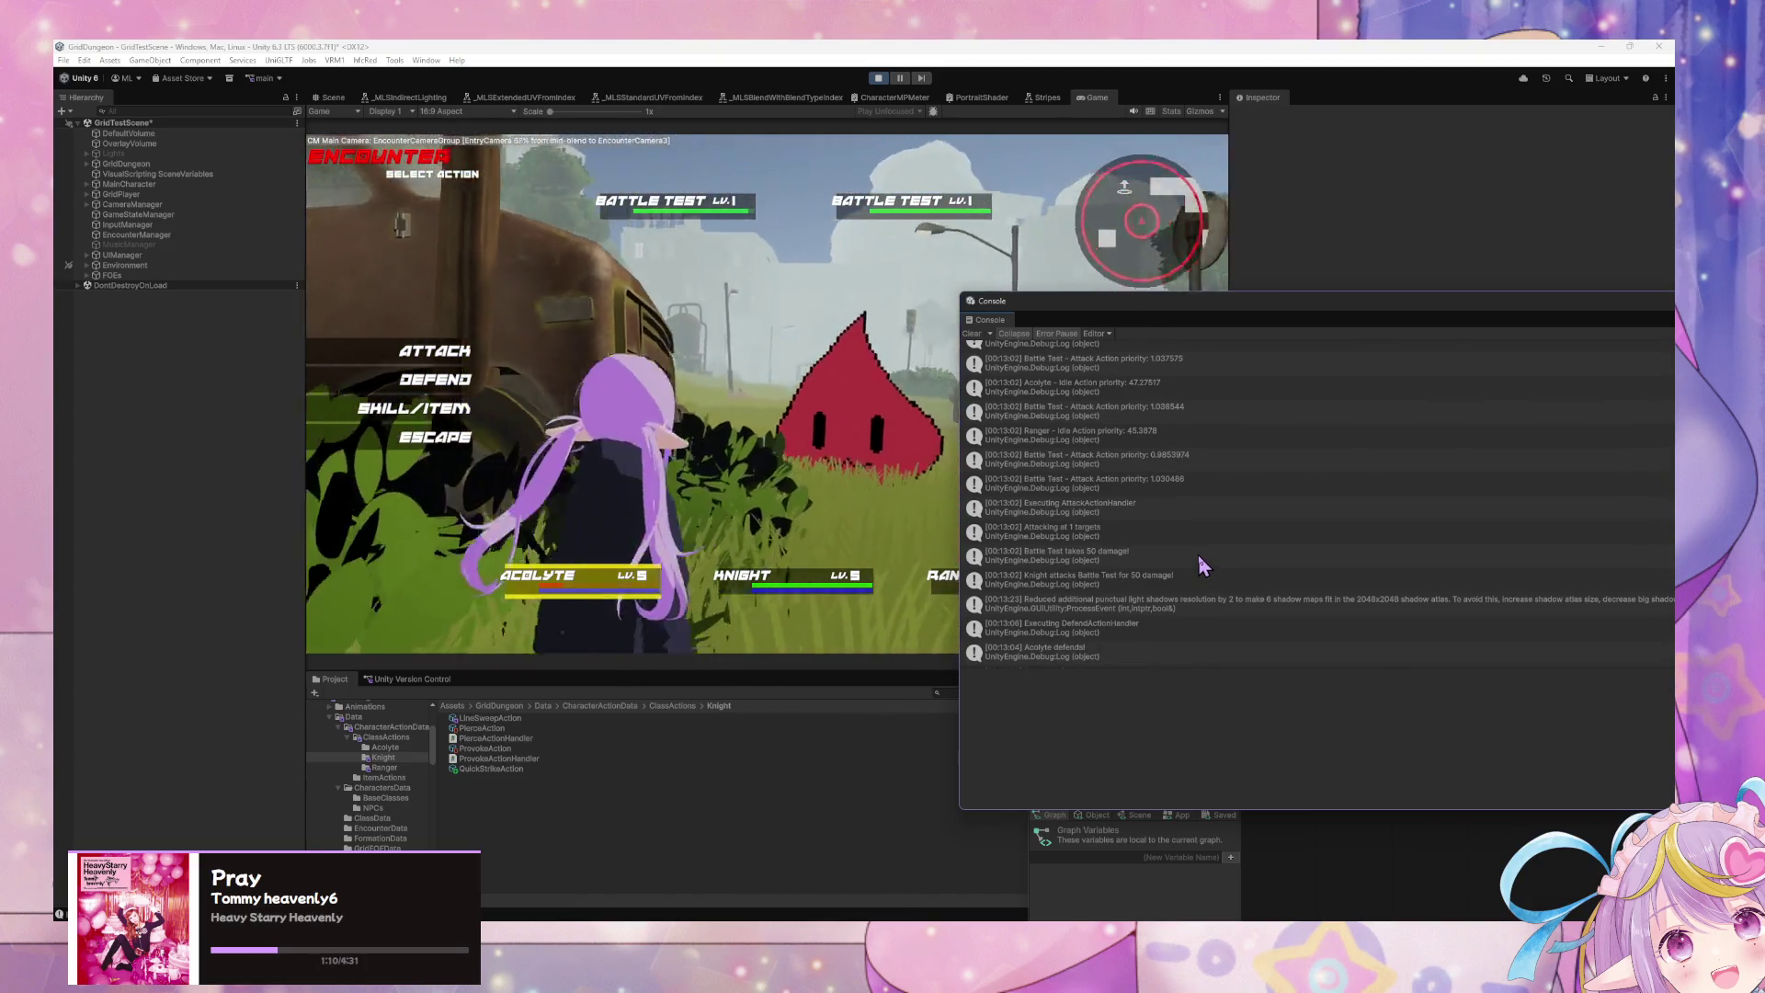
Step: Clear the Console, pick the Acolyte's action, and browse the Knight's skill list
click(971, 333)
click(437, 410)
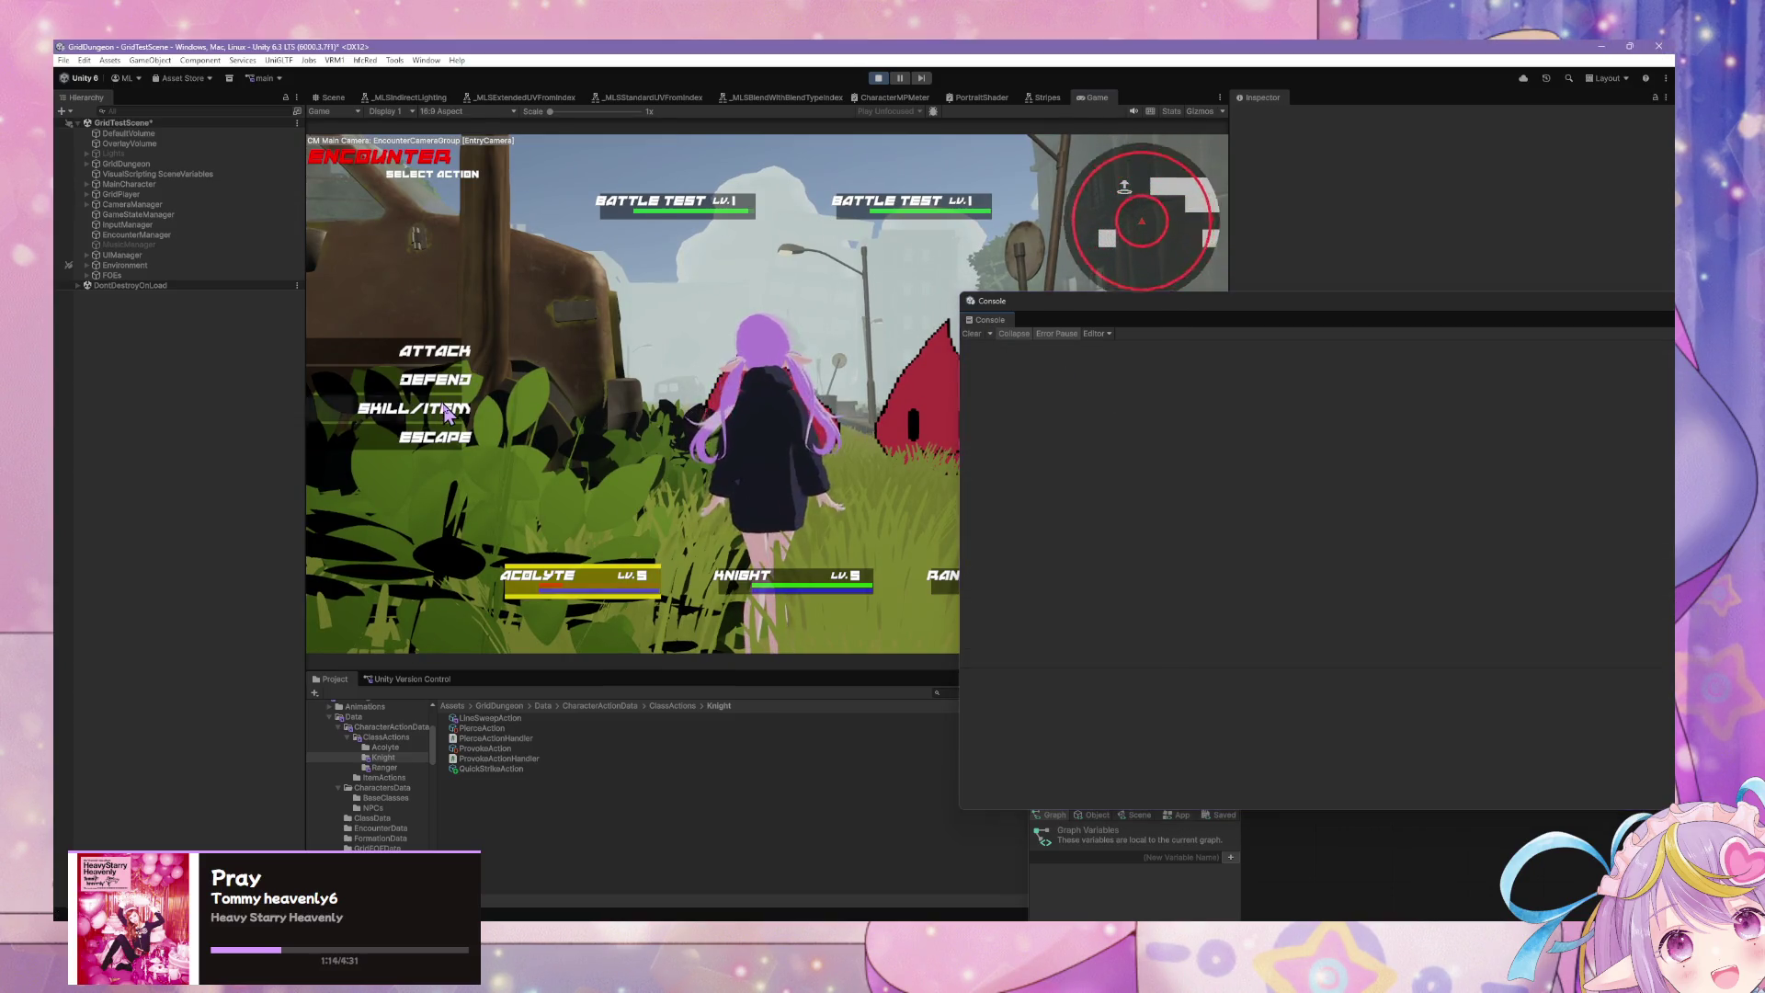
click(416, 354)
click(446, 393)
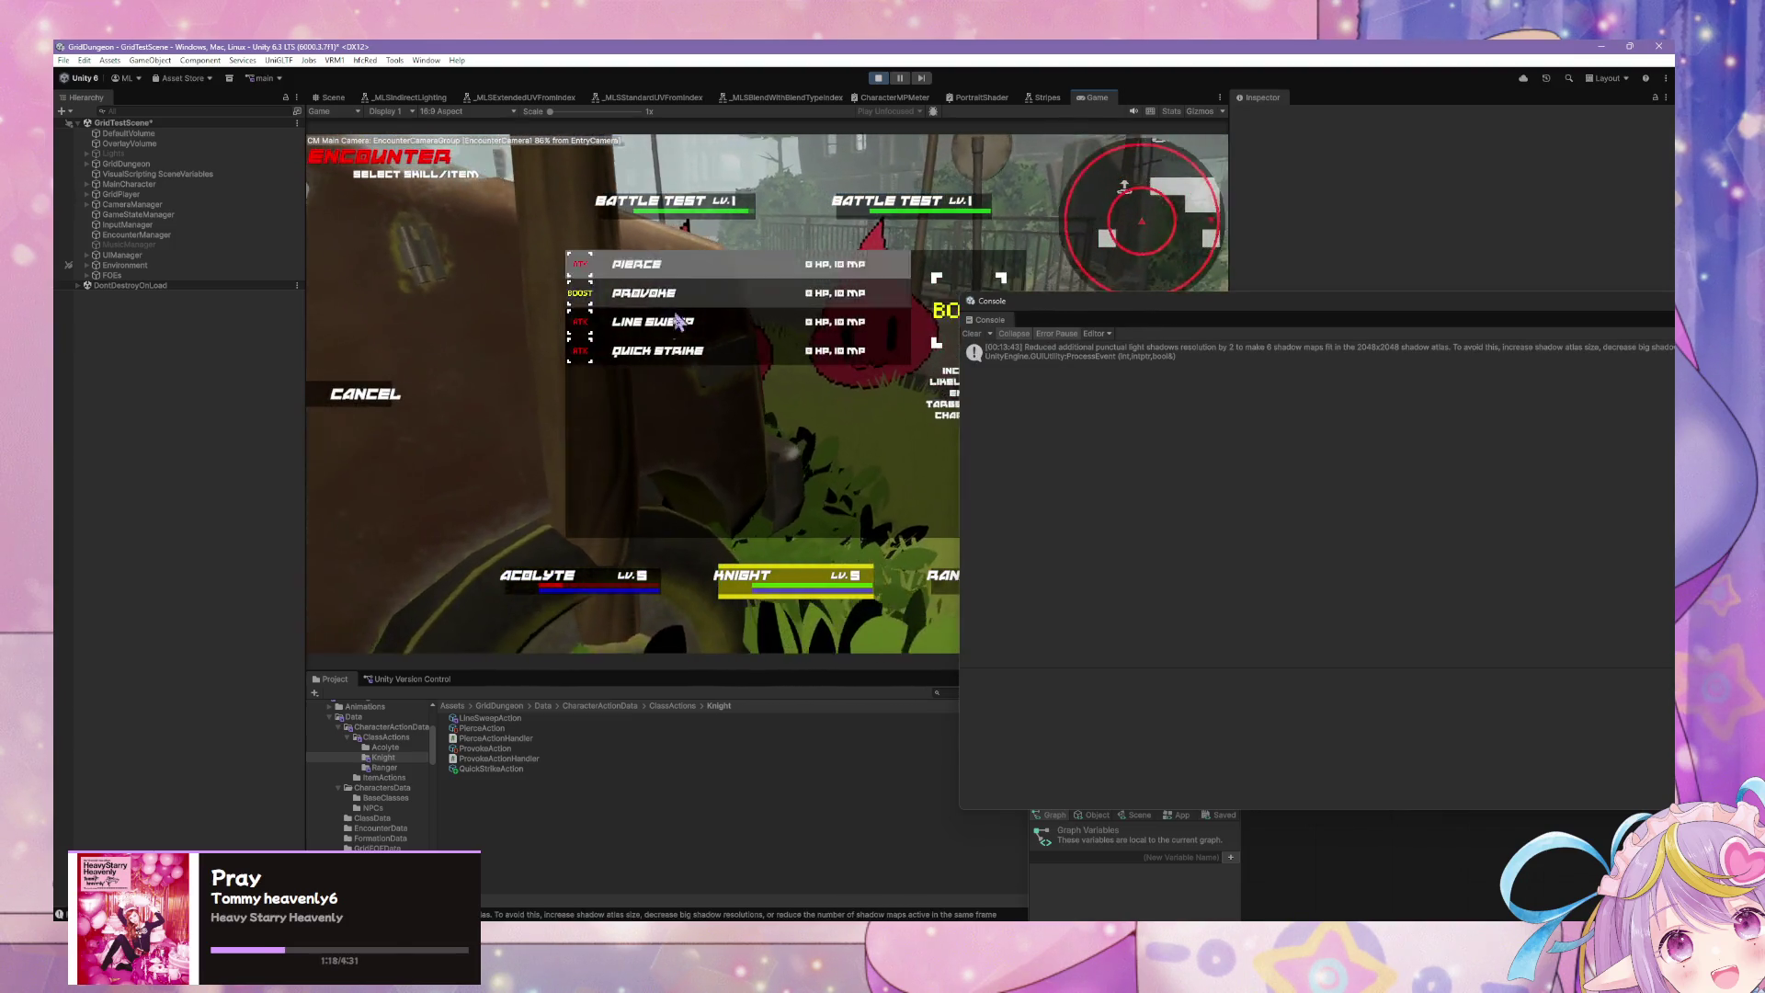
click(377, 395)
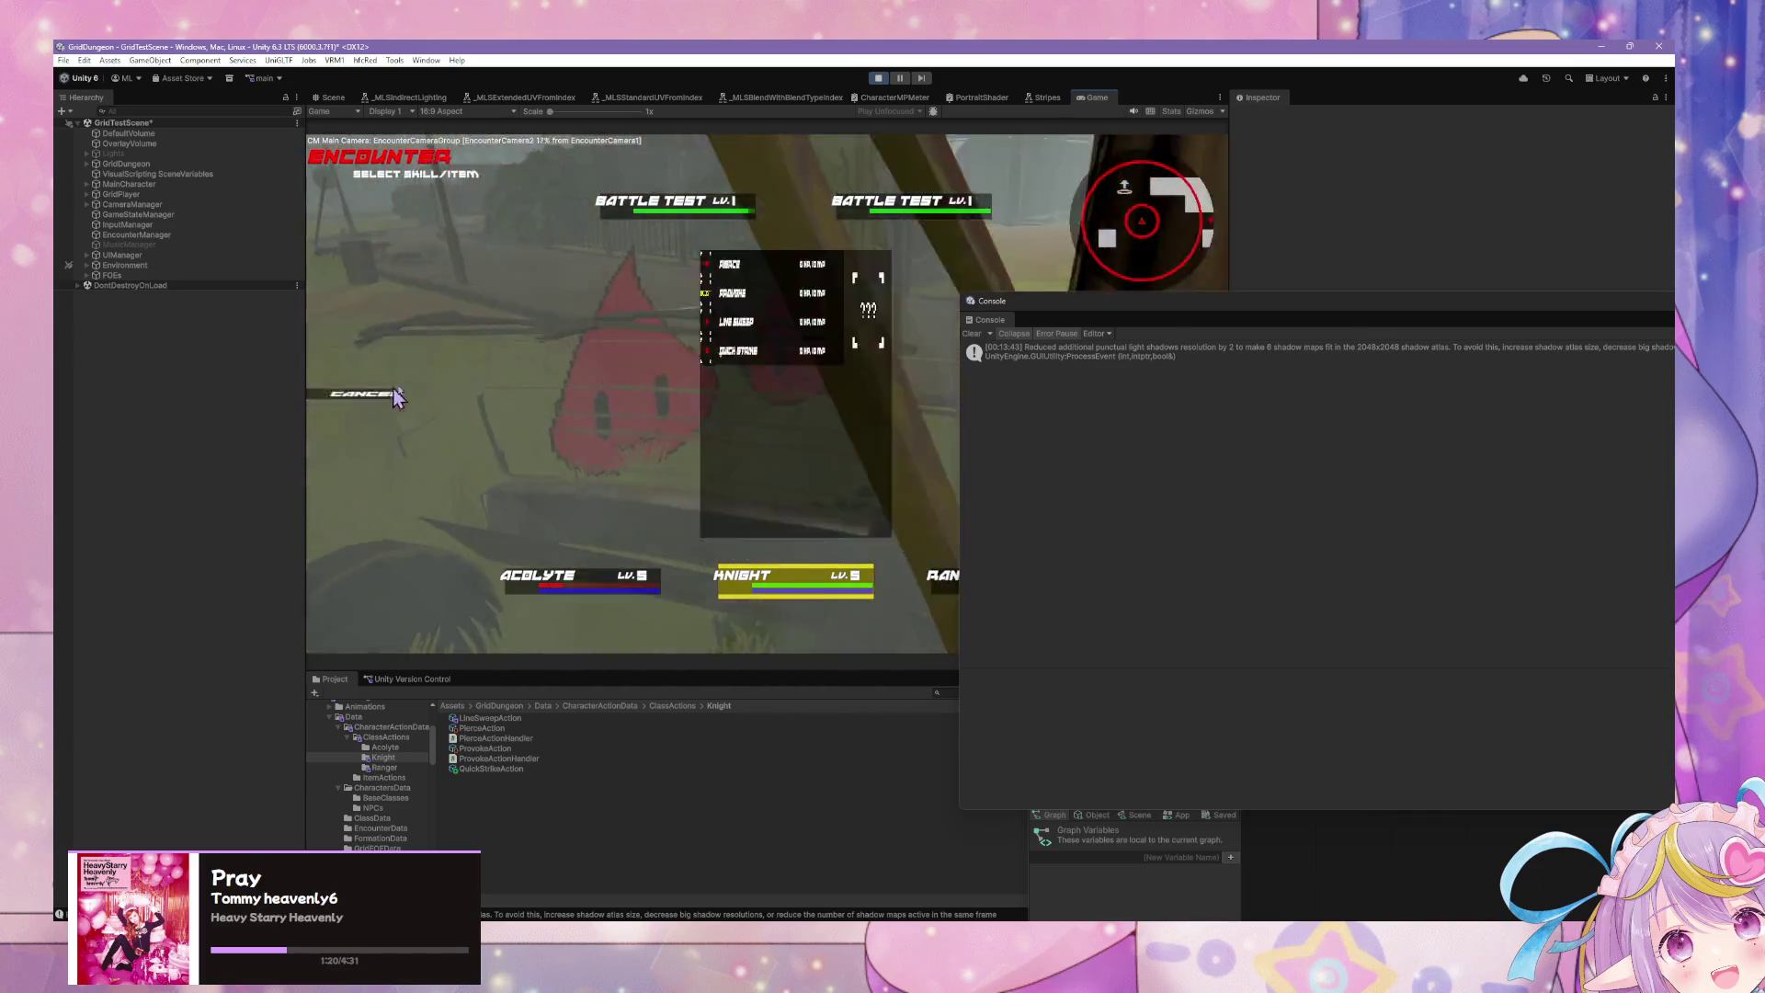
click(366, 398)
click(362, 398)
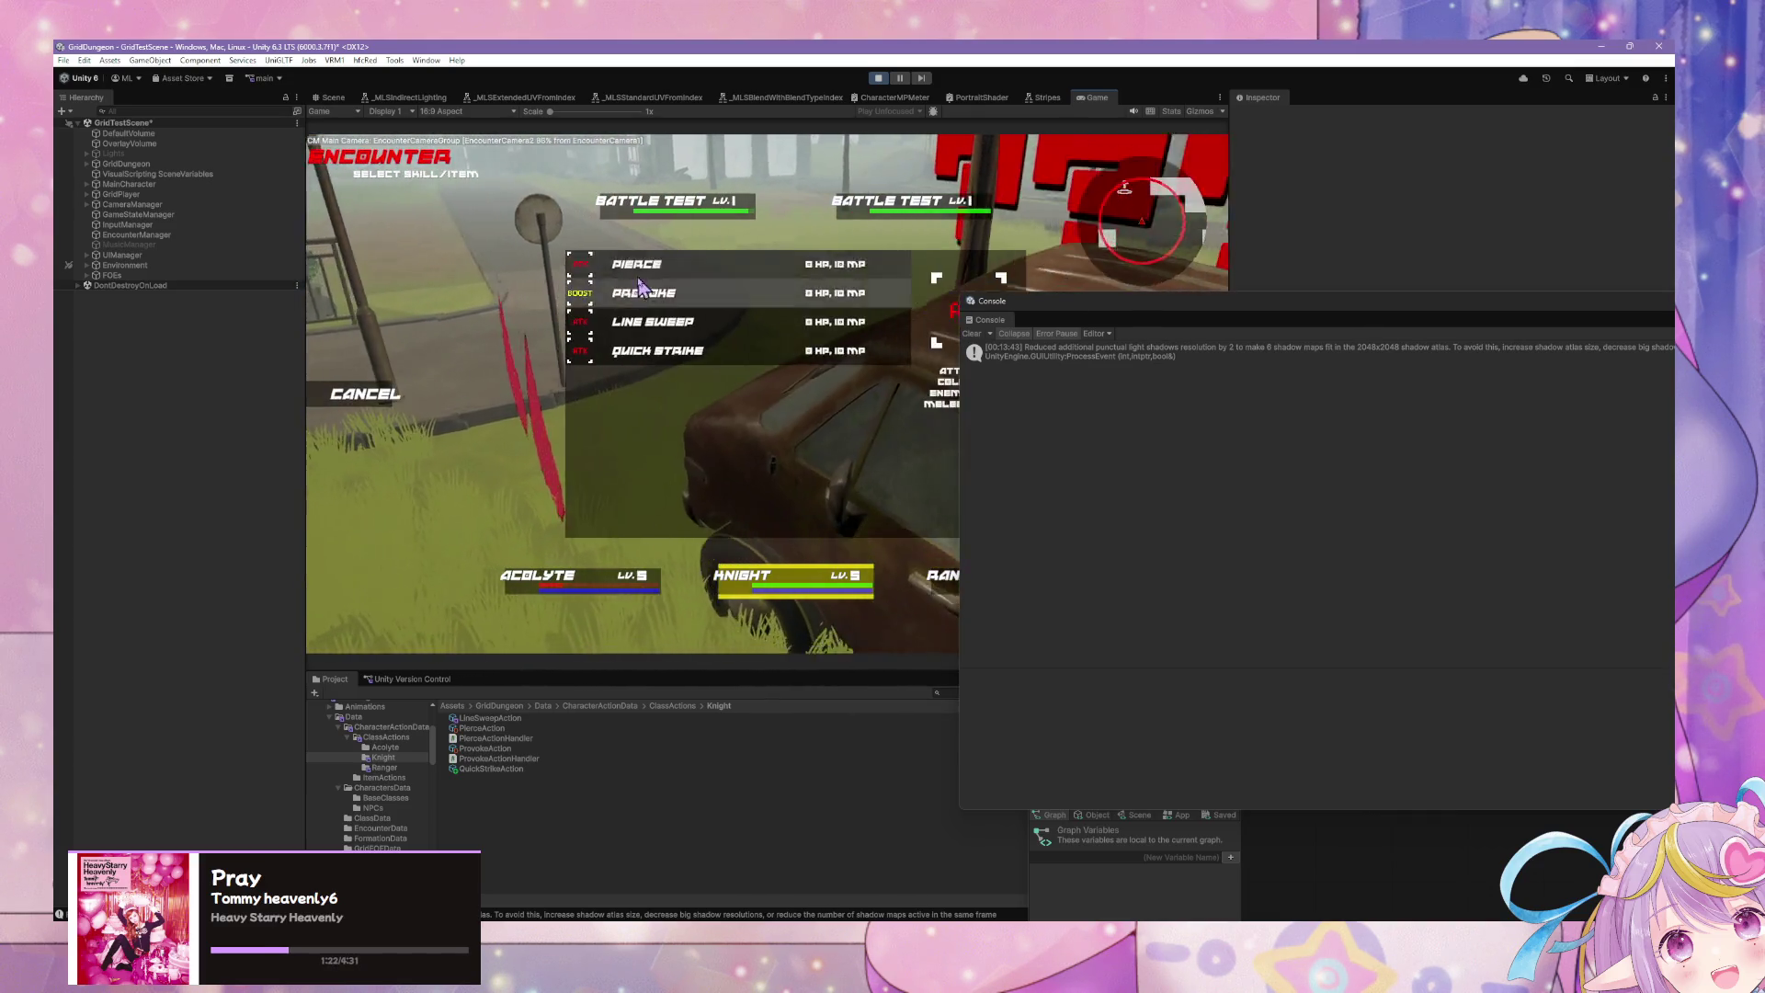
click(349, 400)
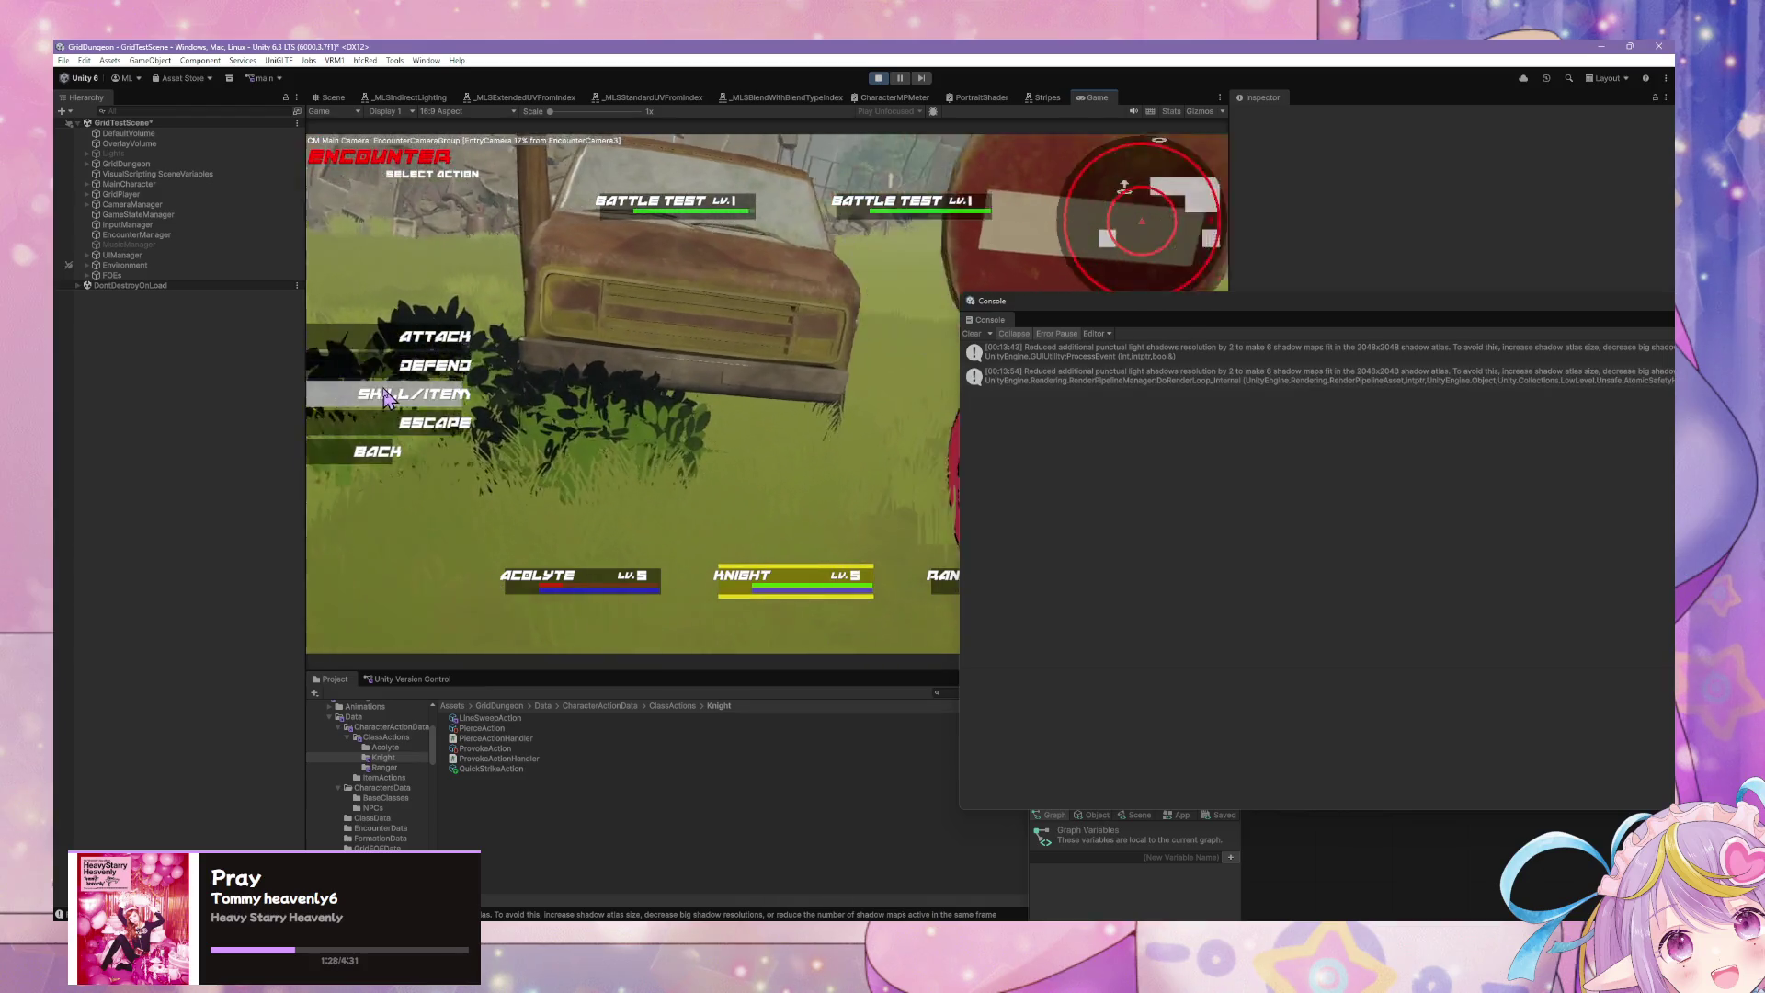
click(414, 393)
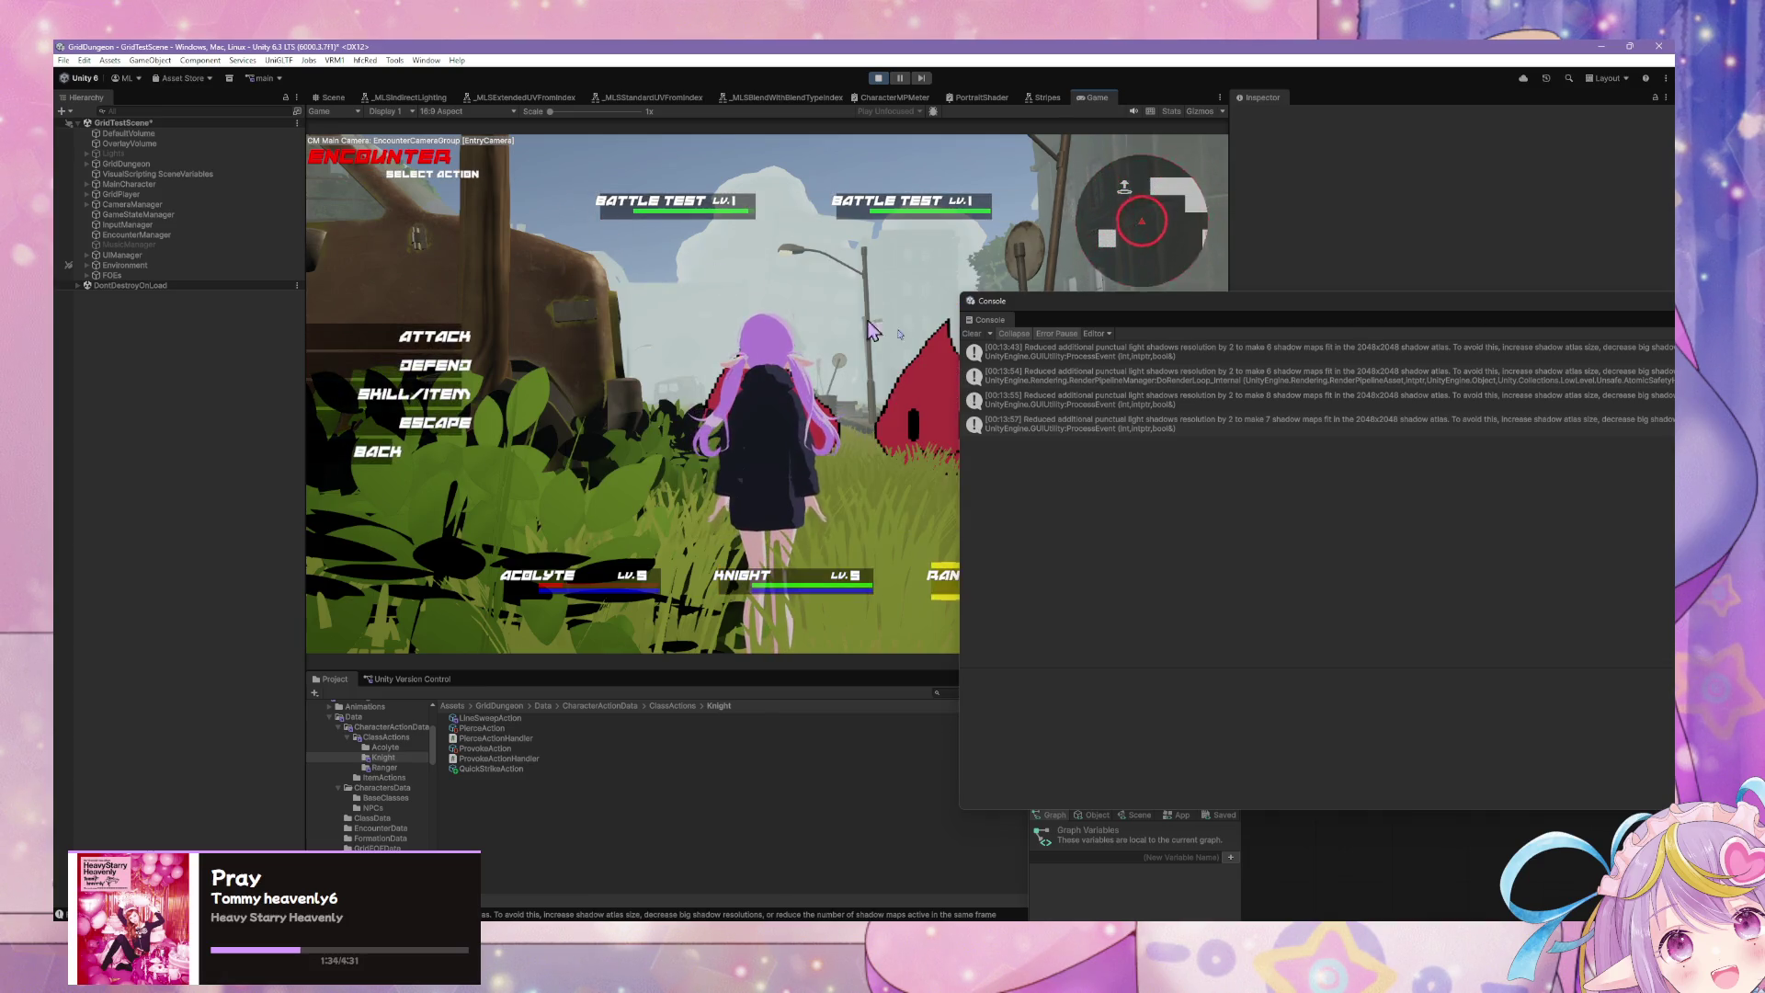
Step: Clear the Console warnings, confirm the target to resolve the turn, and read the priority lines
click(971, 333)
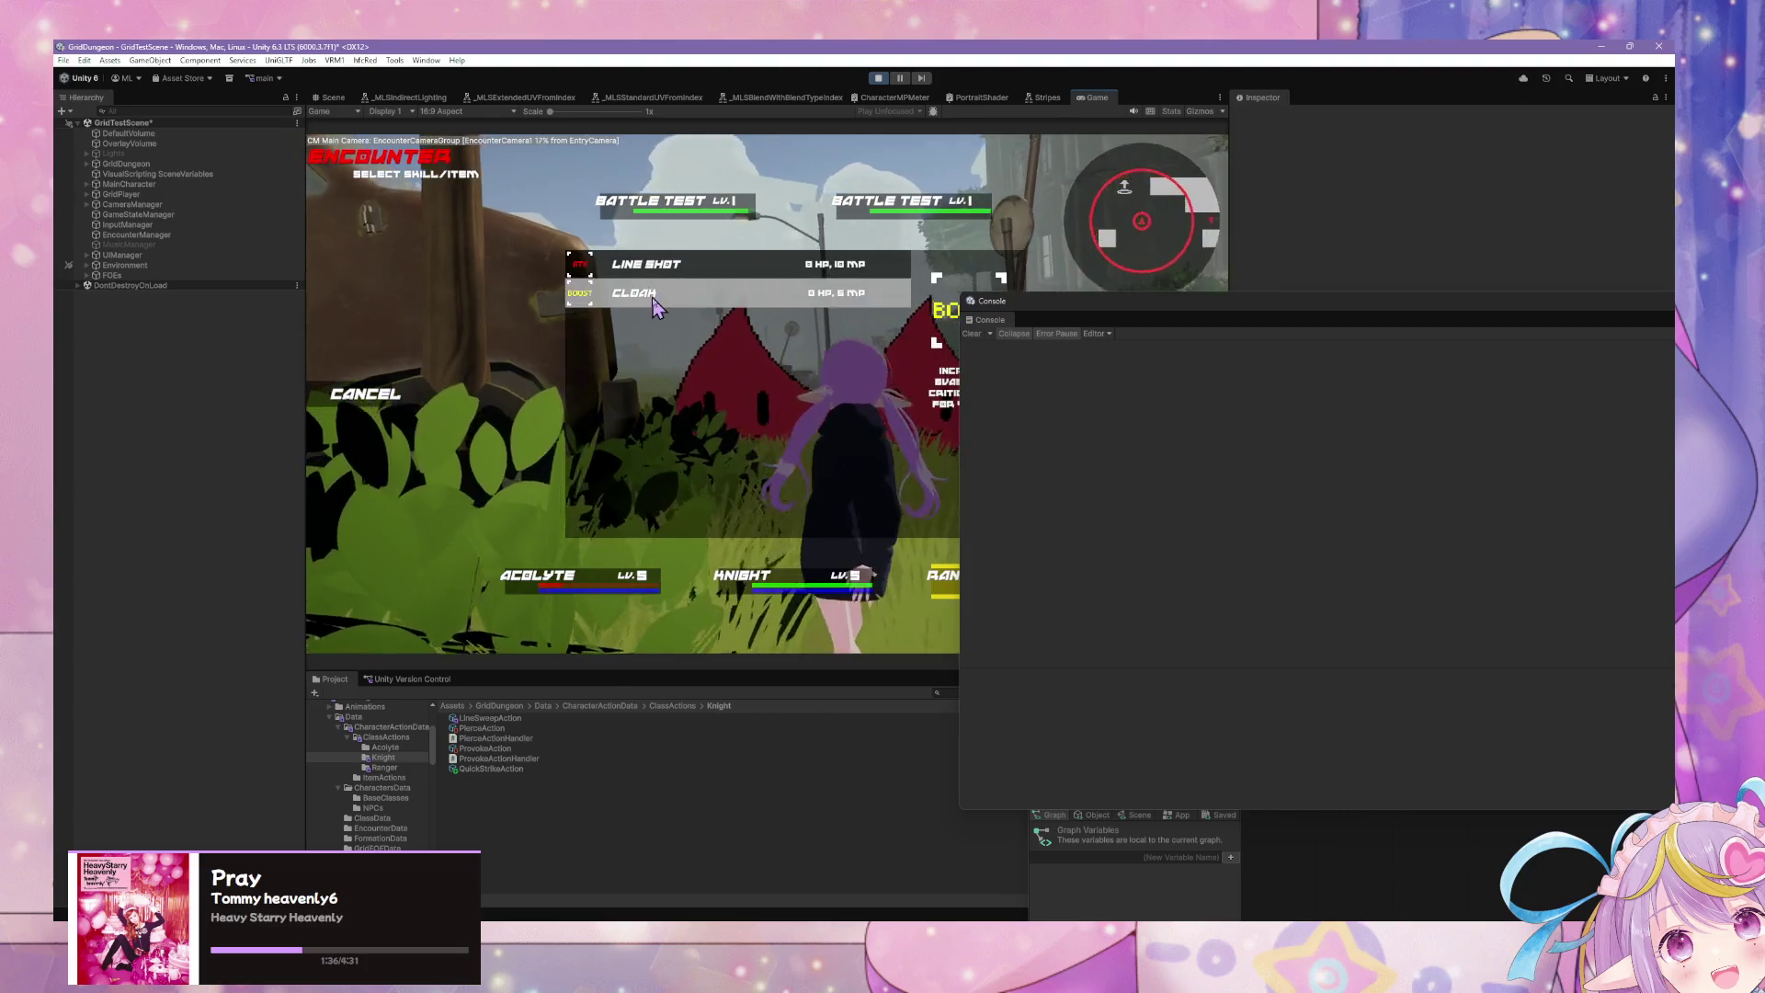
click(581, 228)
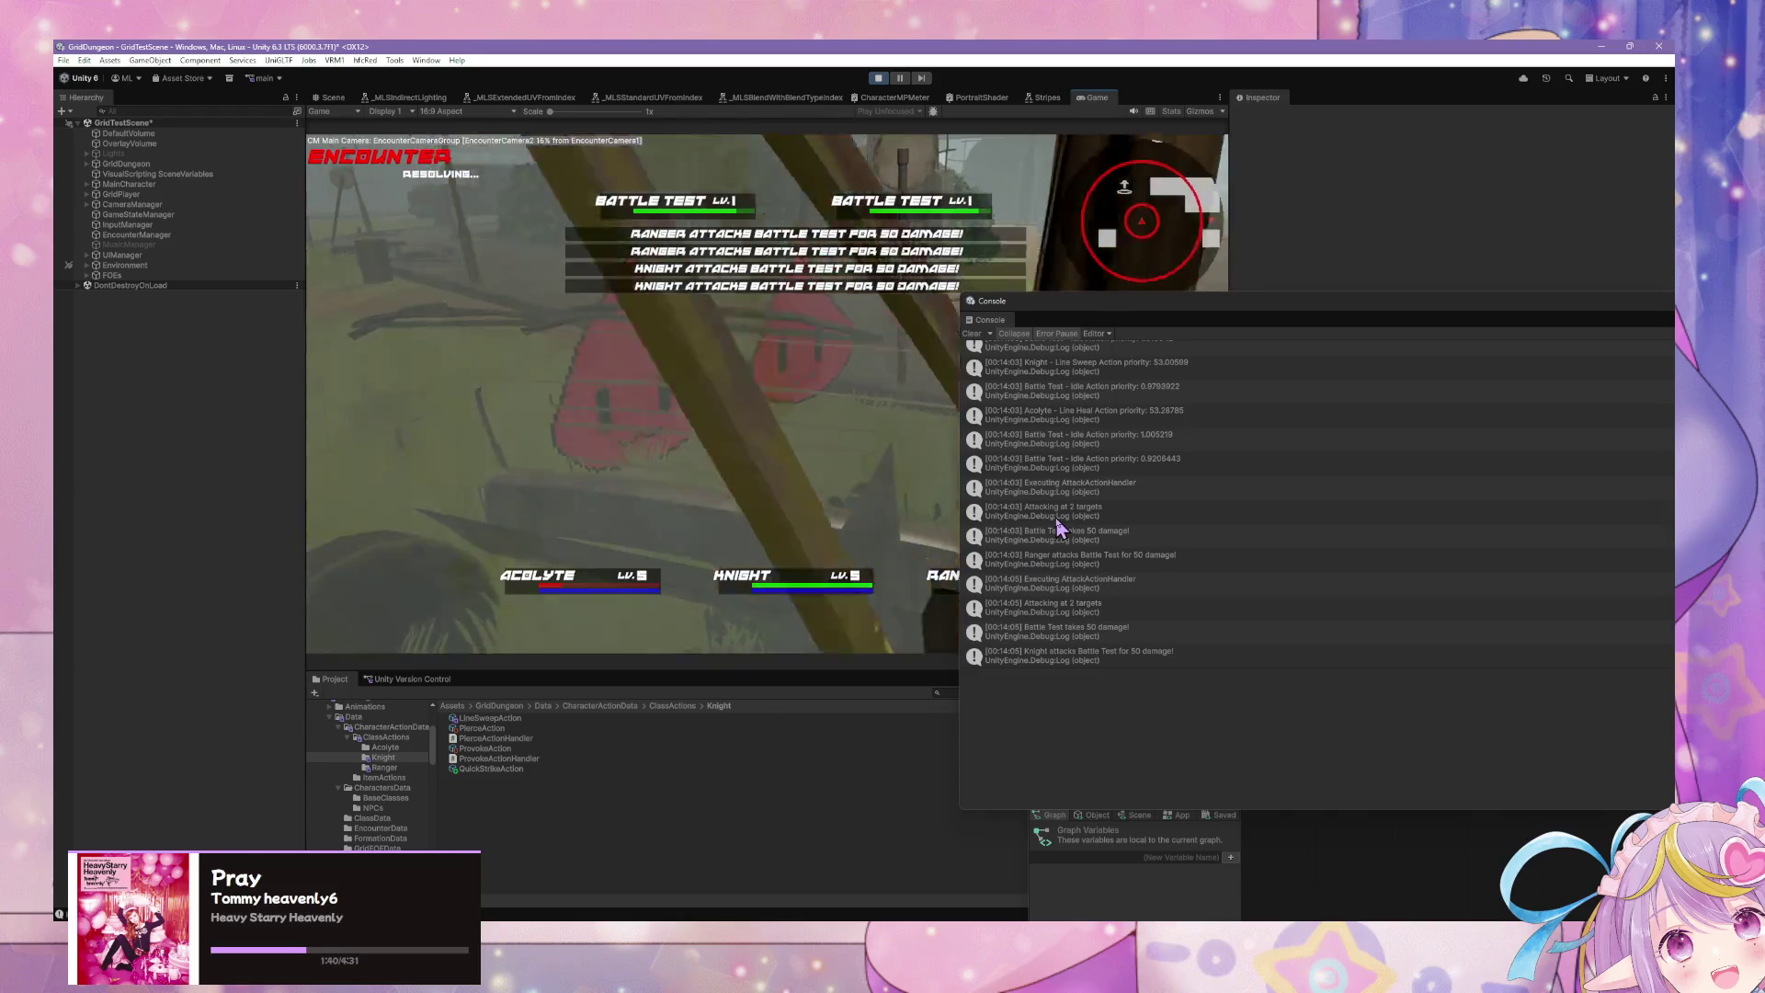
scroll(1088, 514, up, 6)
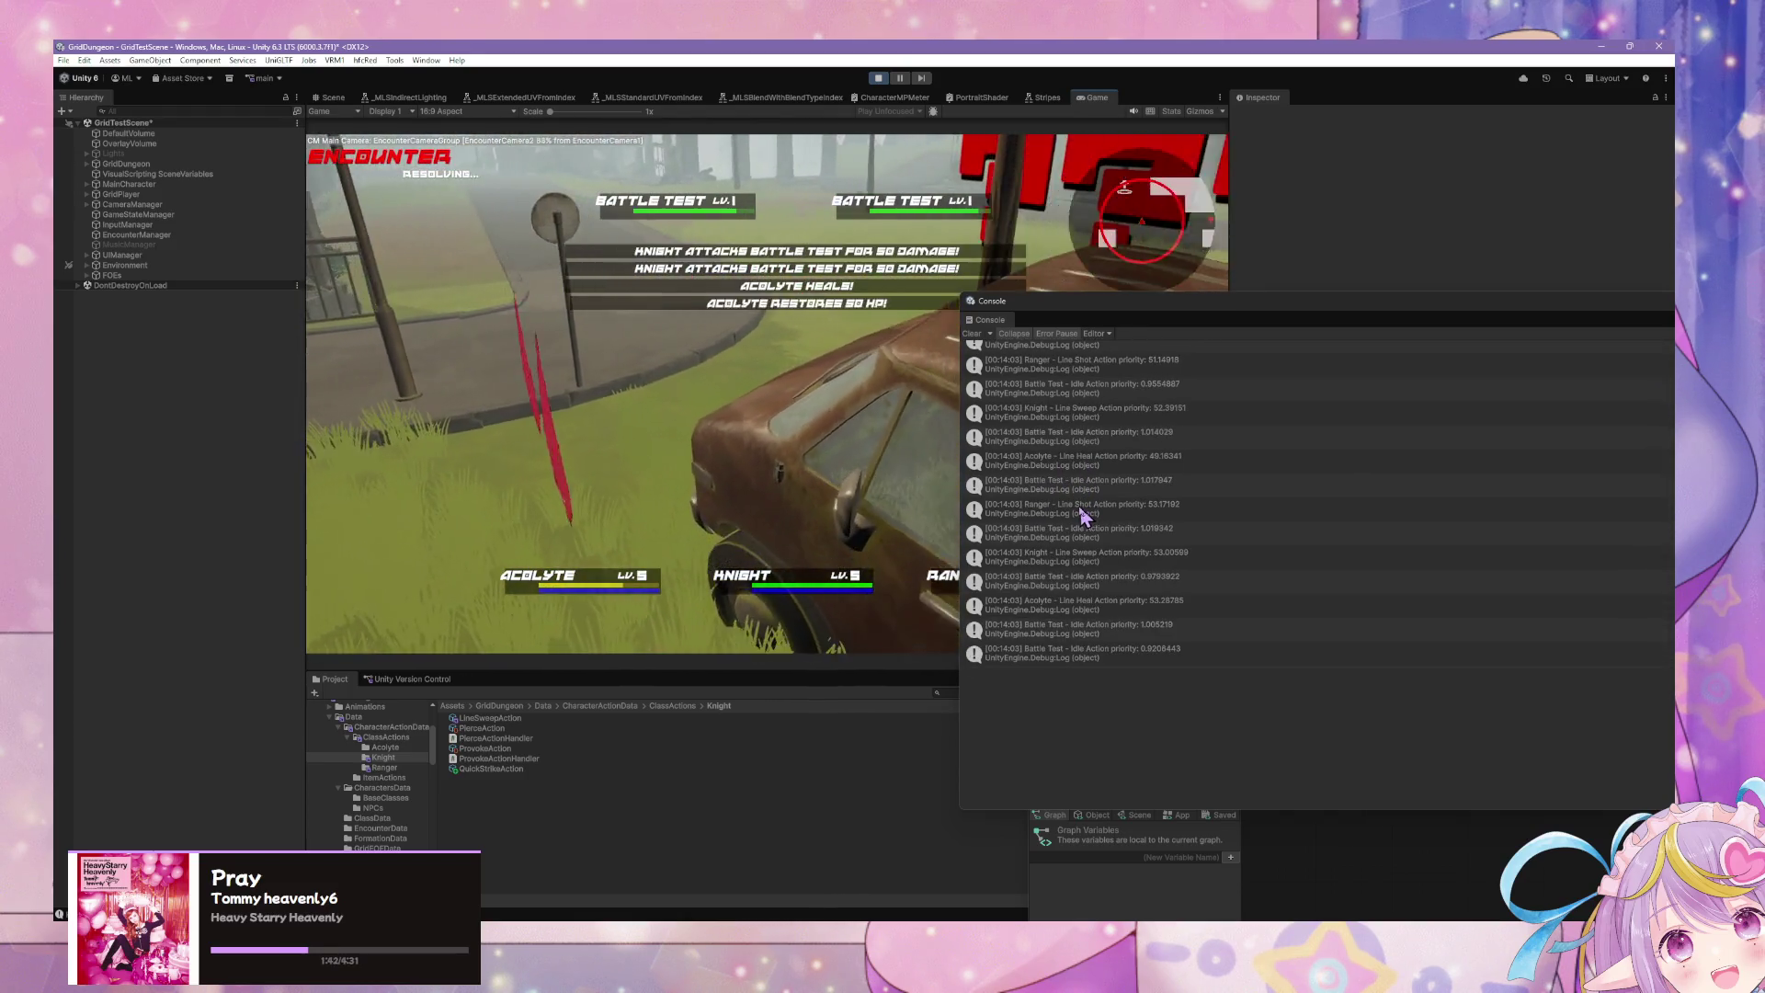
scroll(1083, 517, up, 2)
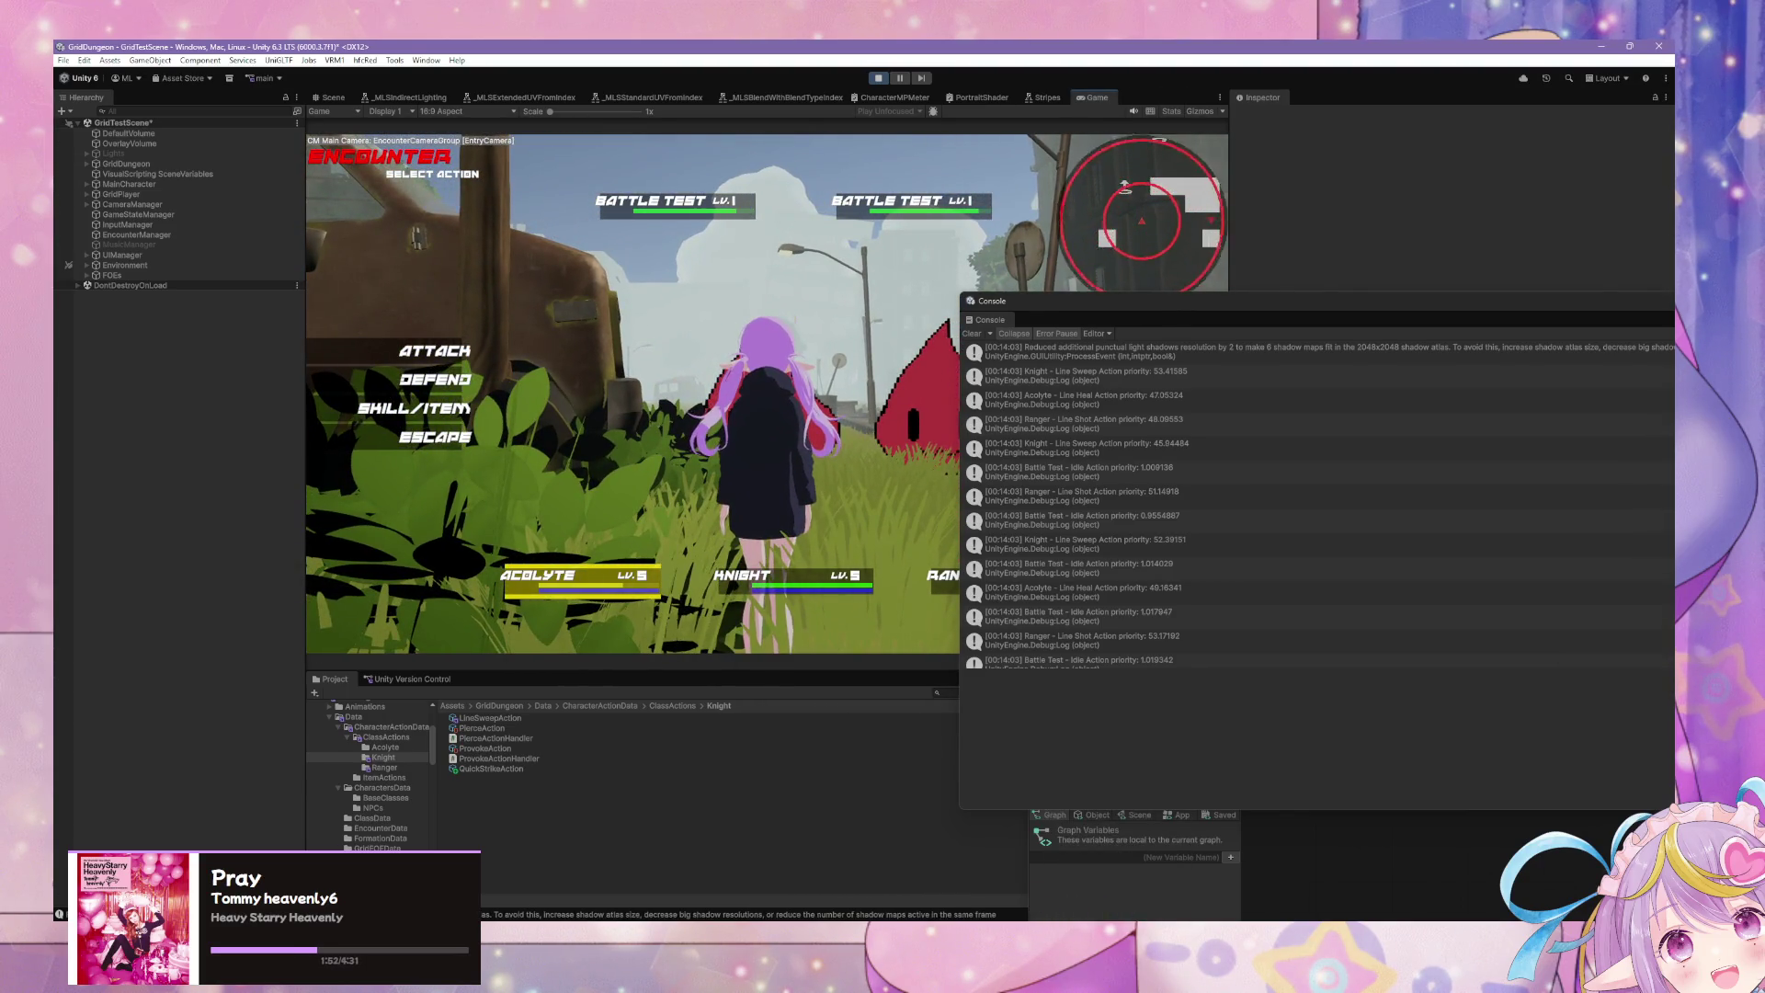
Step: Return to VS Code, restore its window, and show the ActionPriority getter with its Debug.Log
key(alt+Tab)
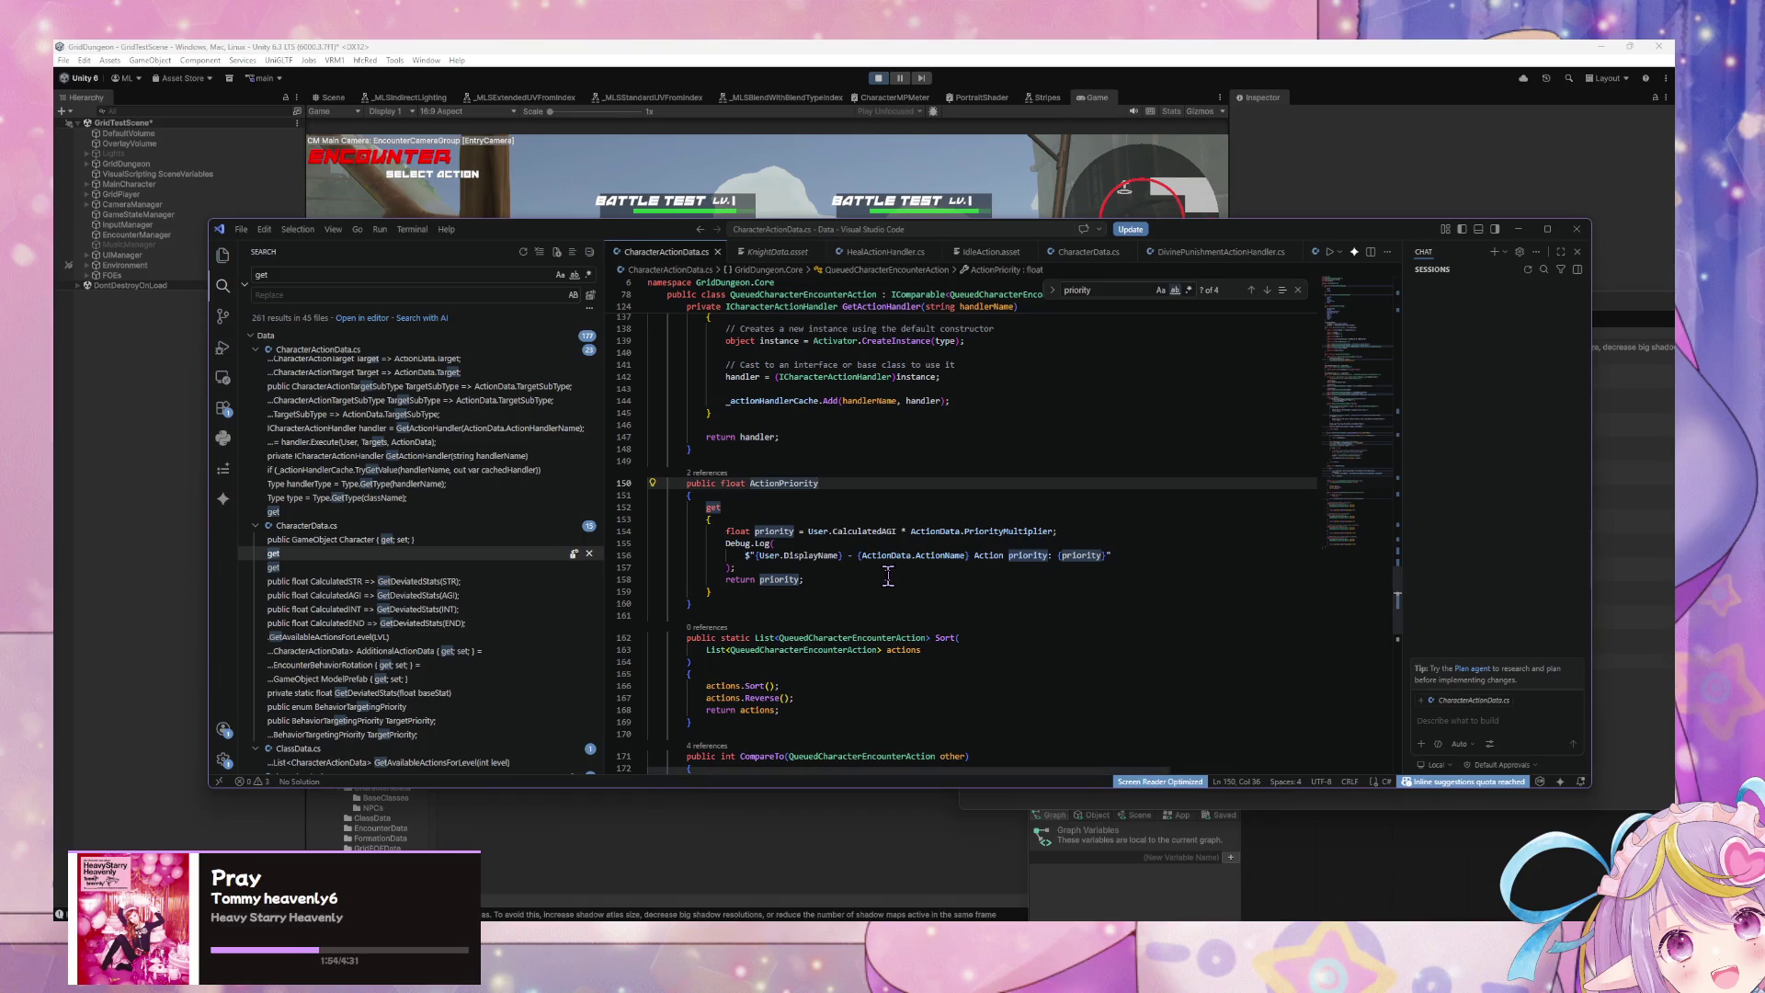
scroll(888, 576, down, 7)
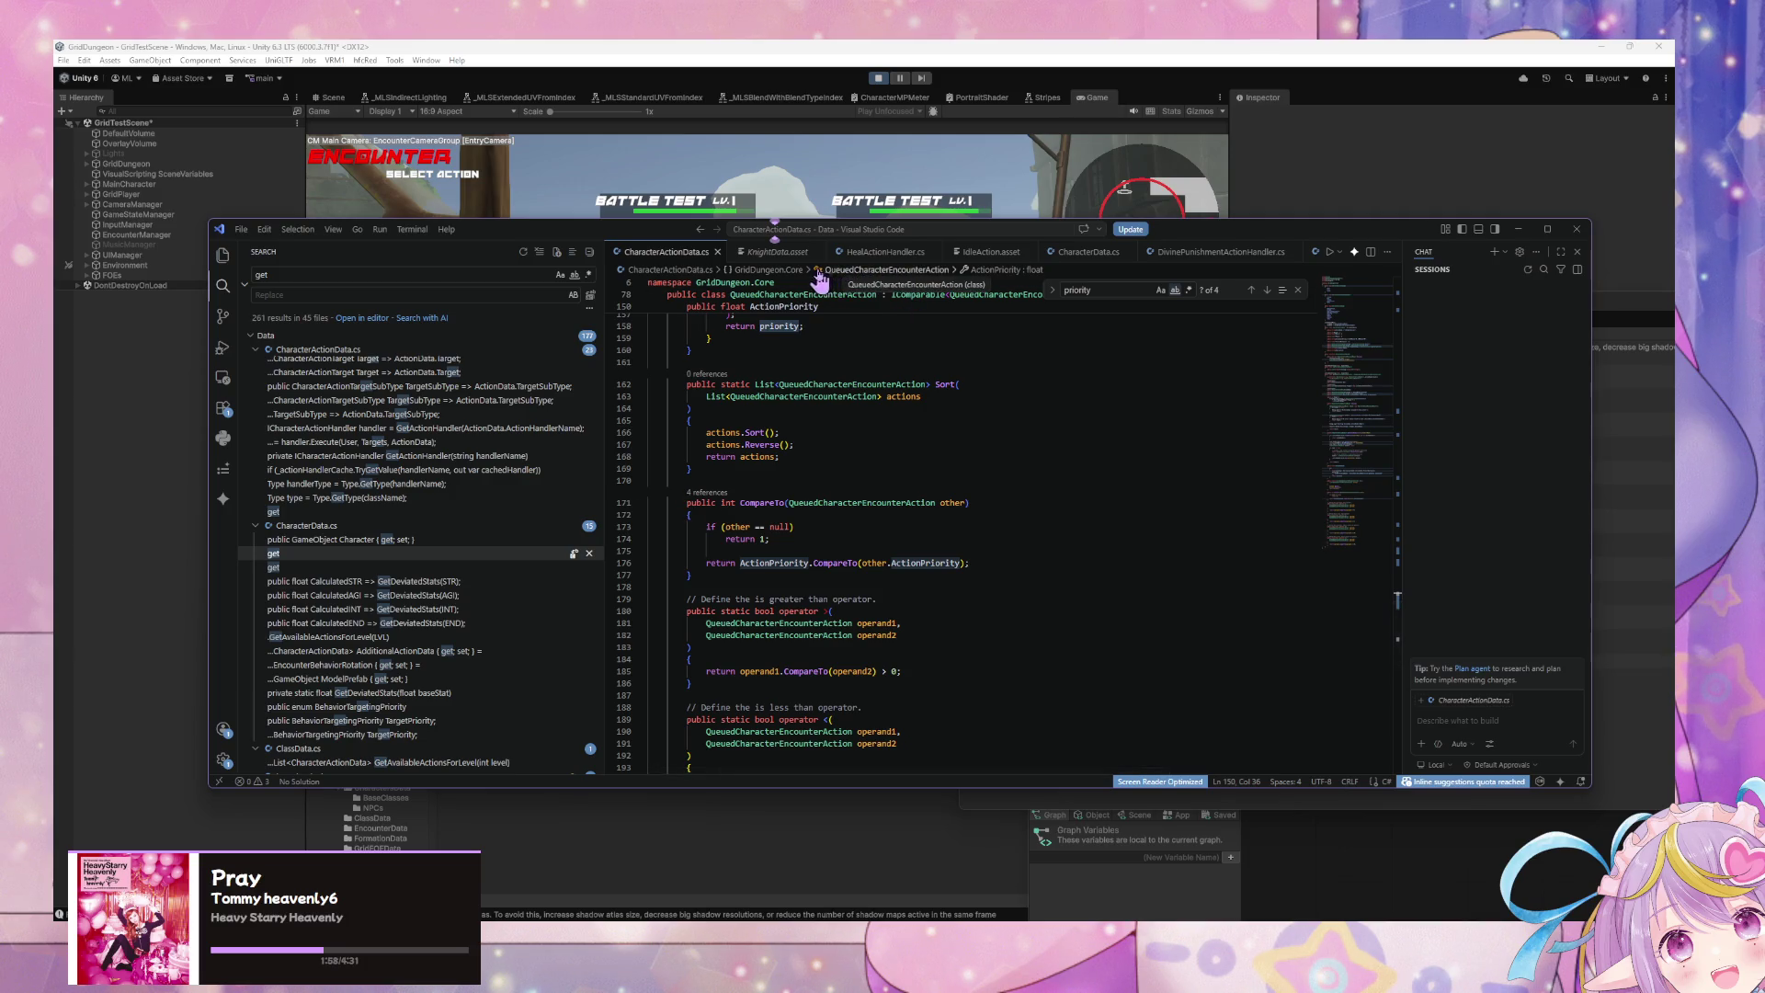
mouse_move(559, 237)
mouse_down()
mouse_move(594, 478)
mouse_move(594, 301)
mouse_move(609, 446)
mouse_up()
click(1165, 348)
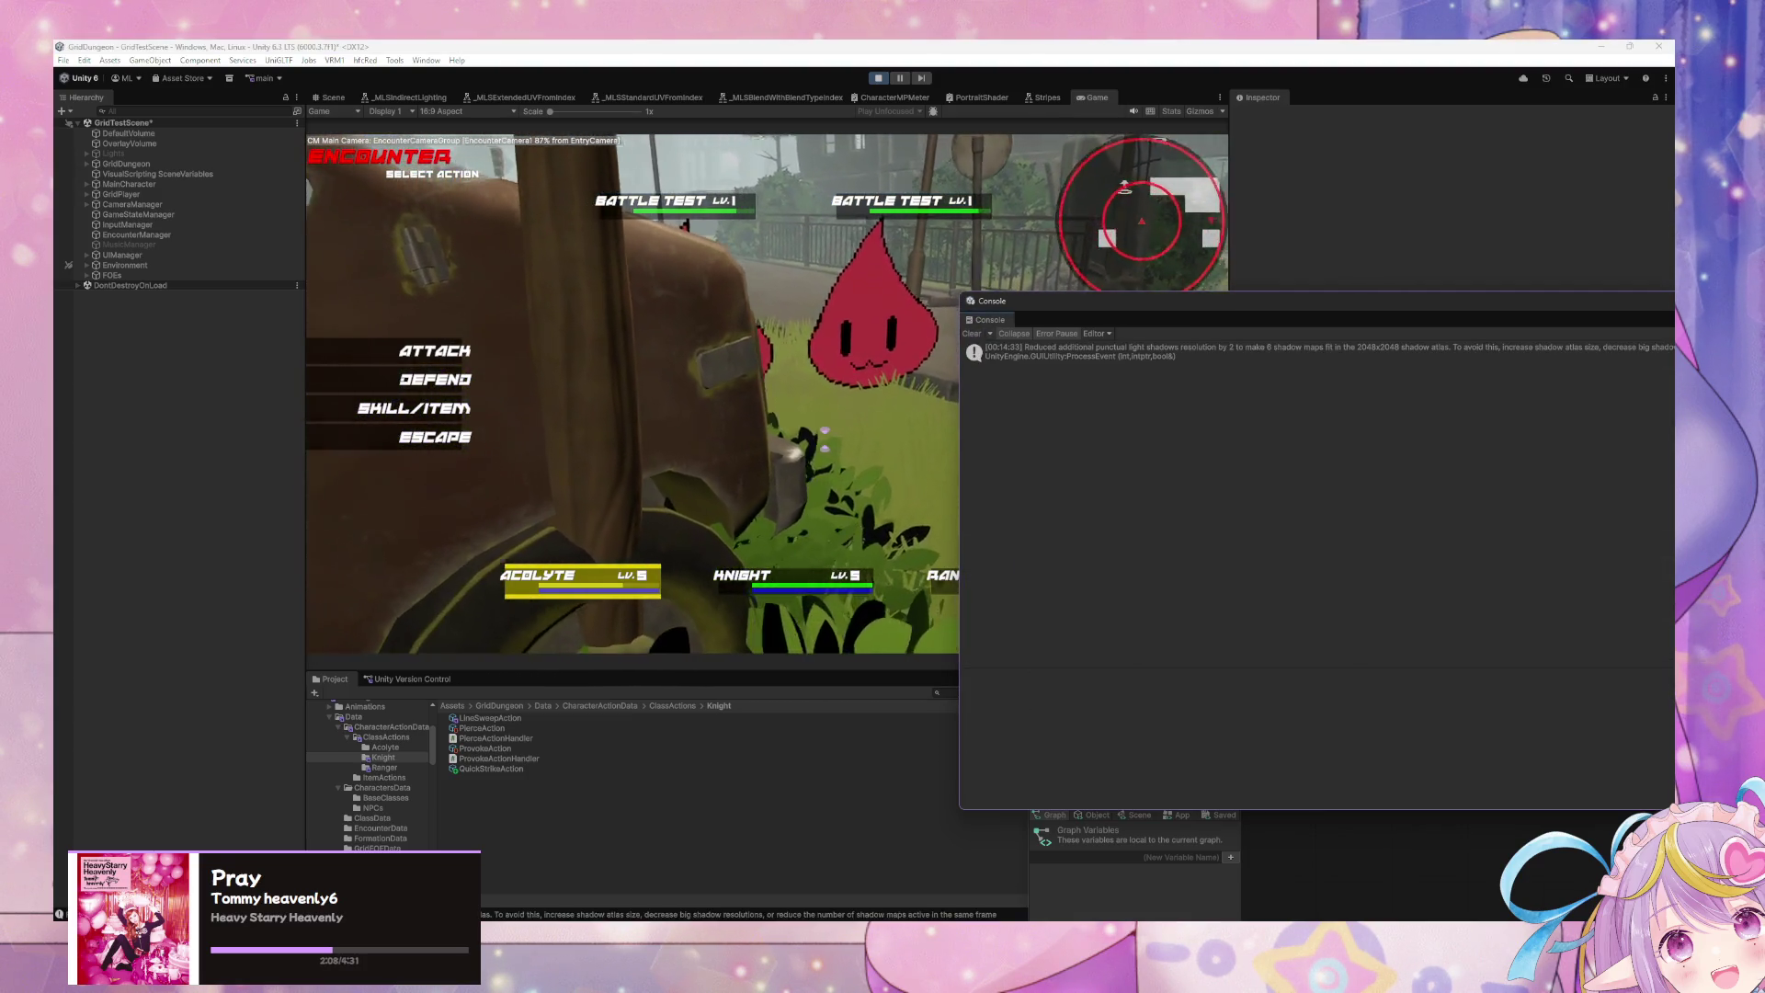
key(alt+Tab)
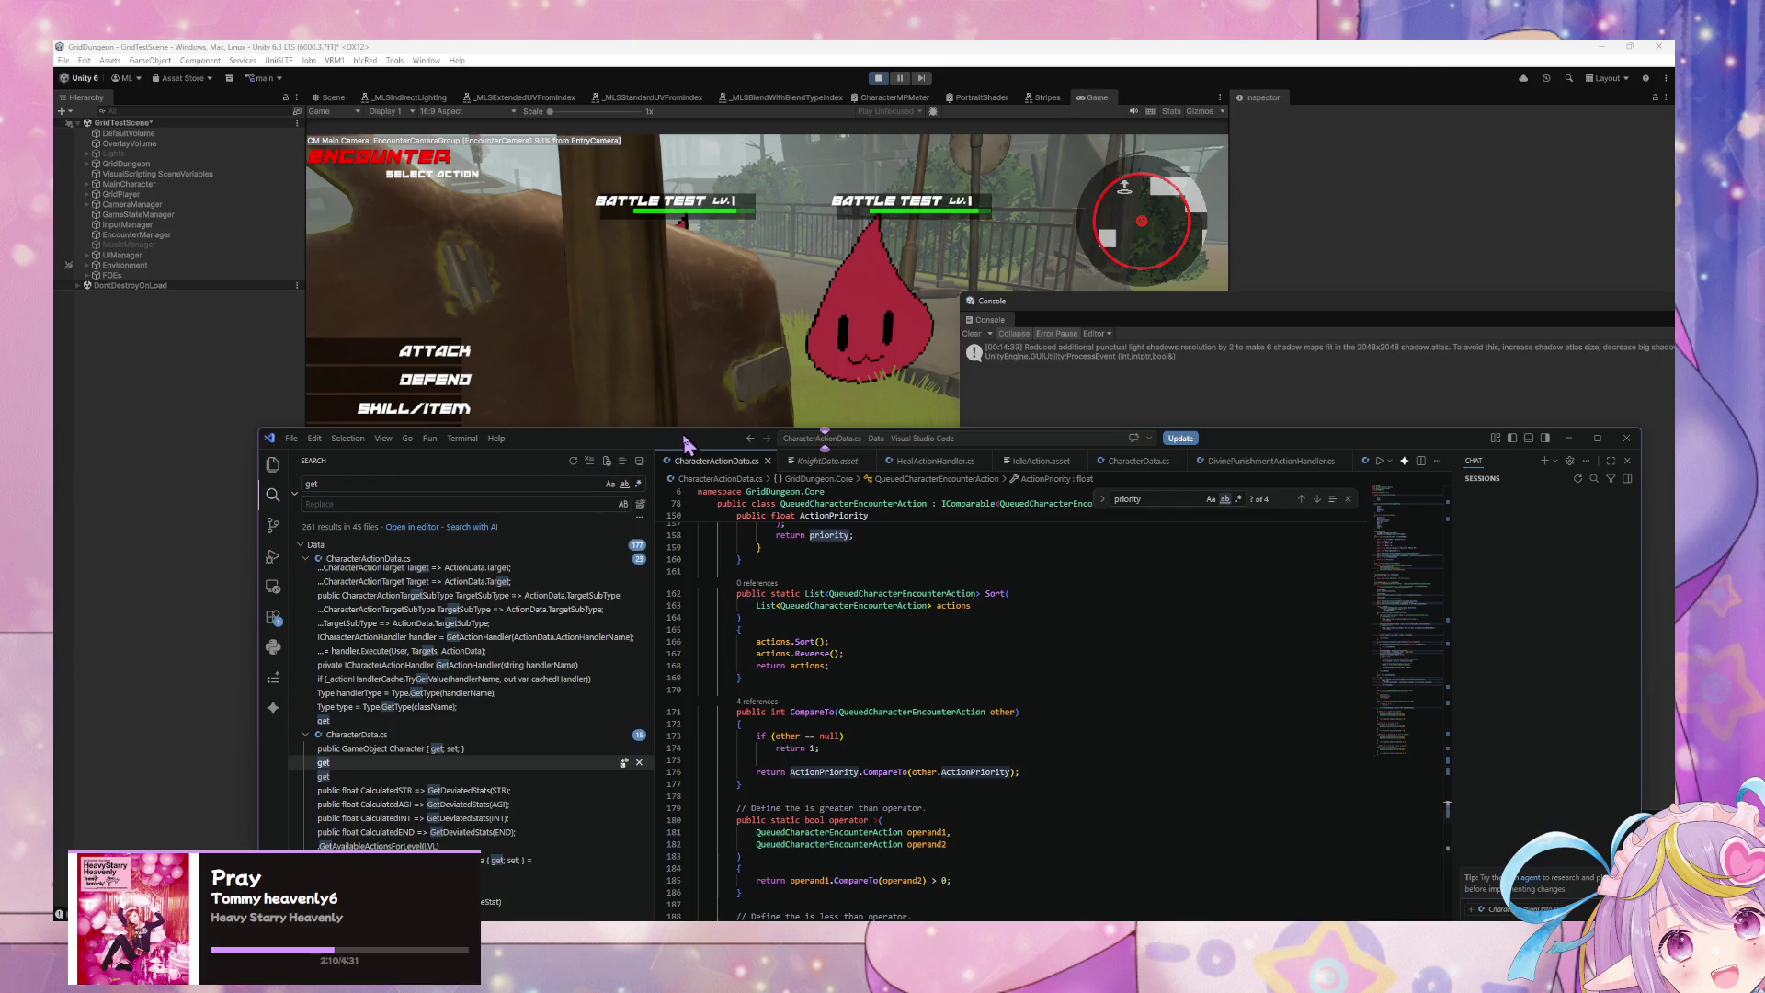
double_click(685, 439)
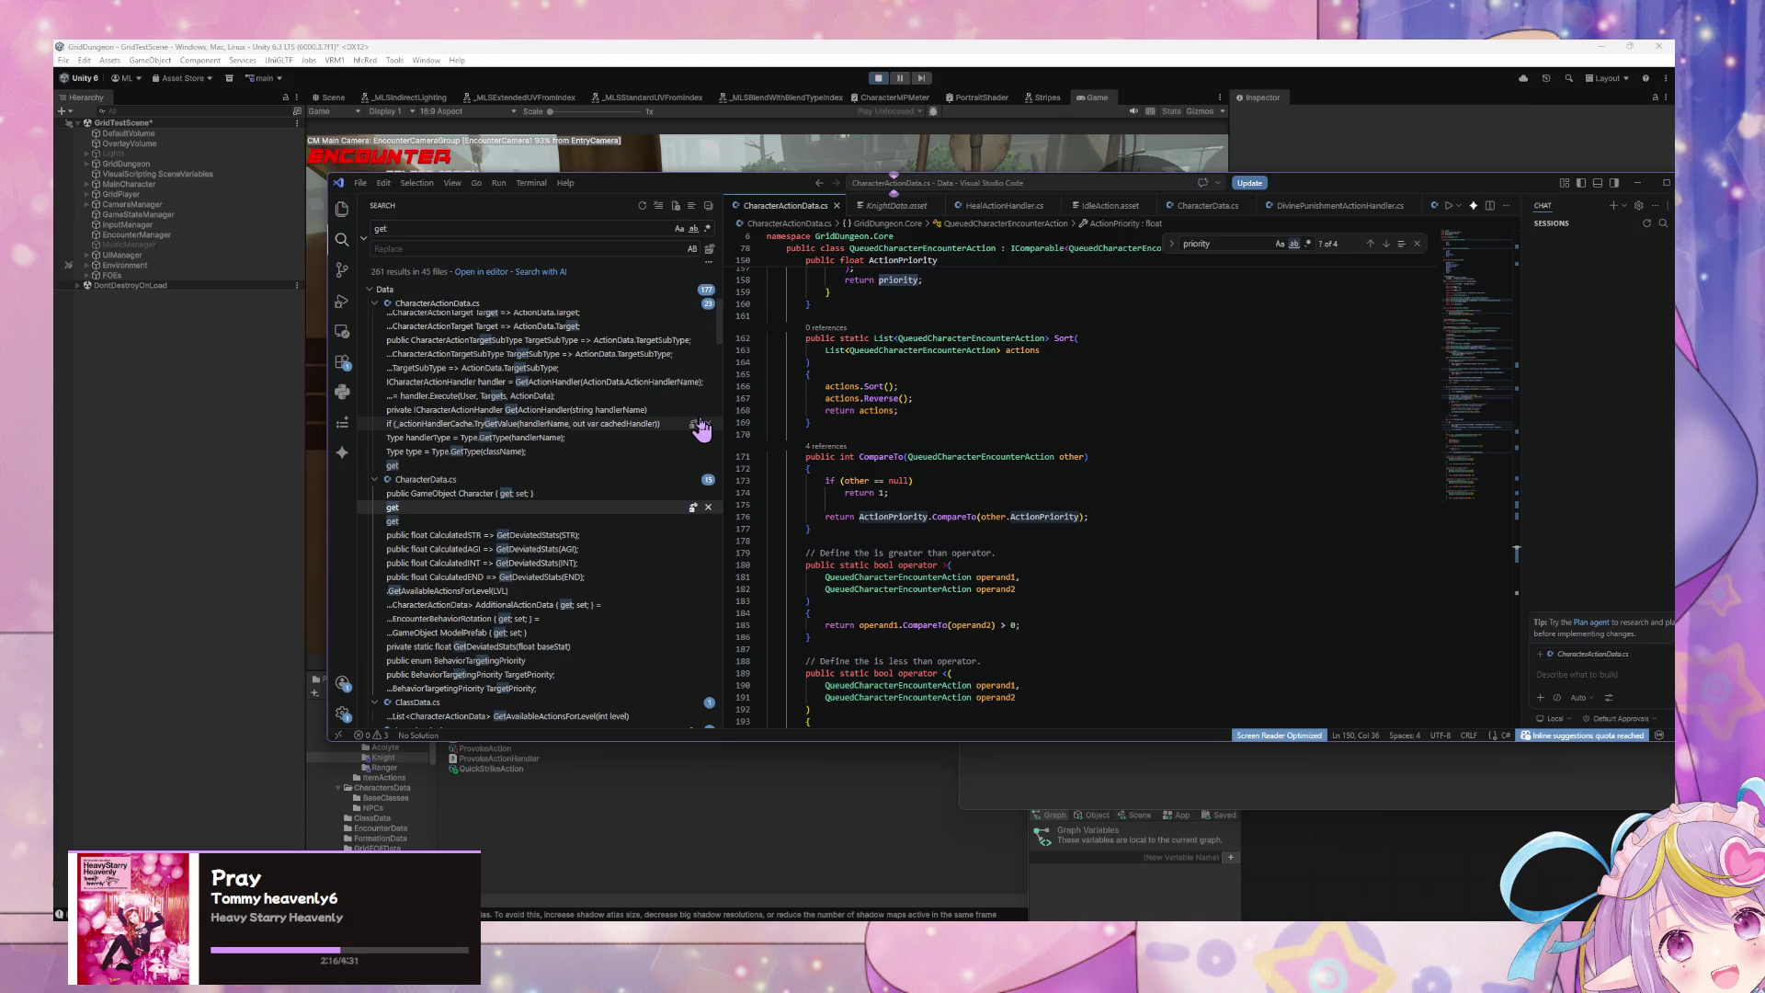
scroll(894, 528, up, 7)
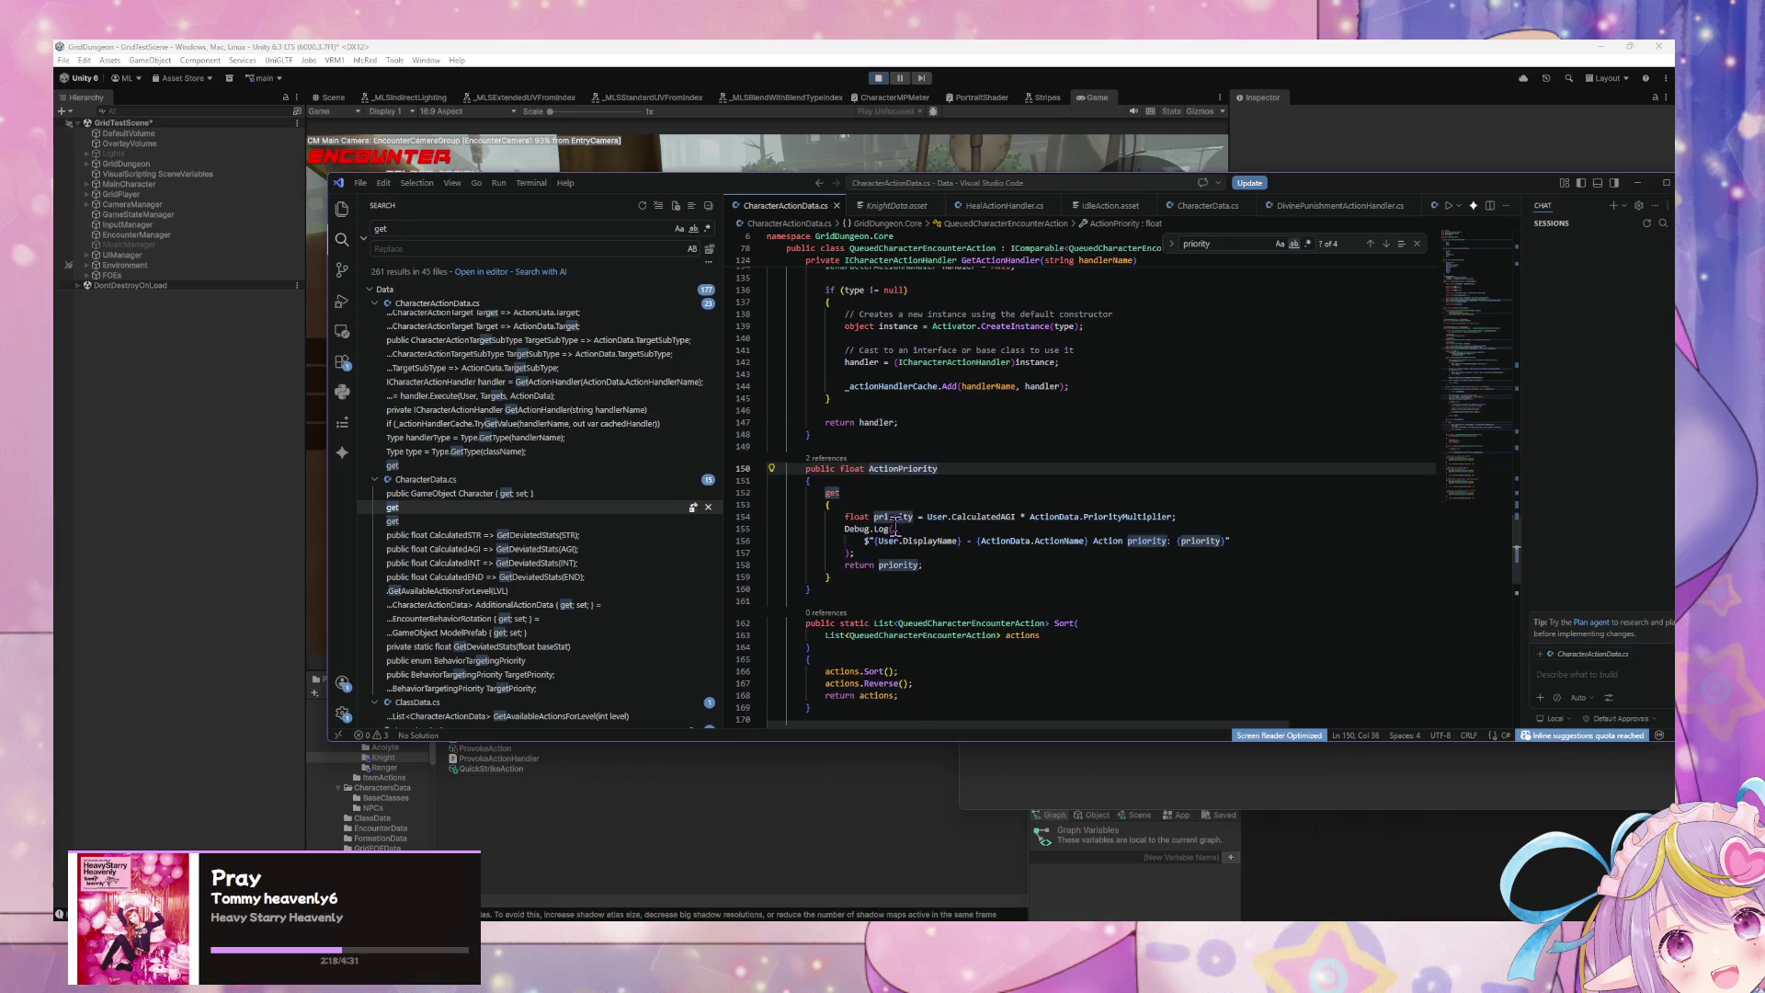
scroll(894, 528, down, 3)
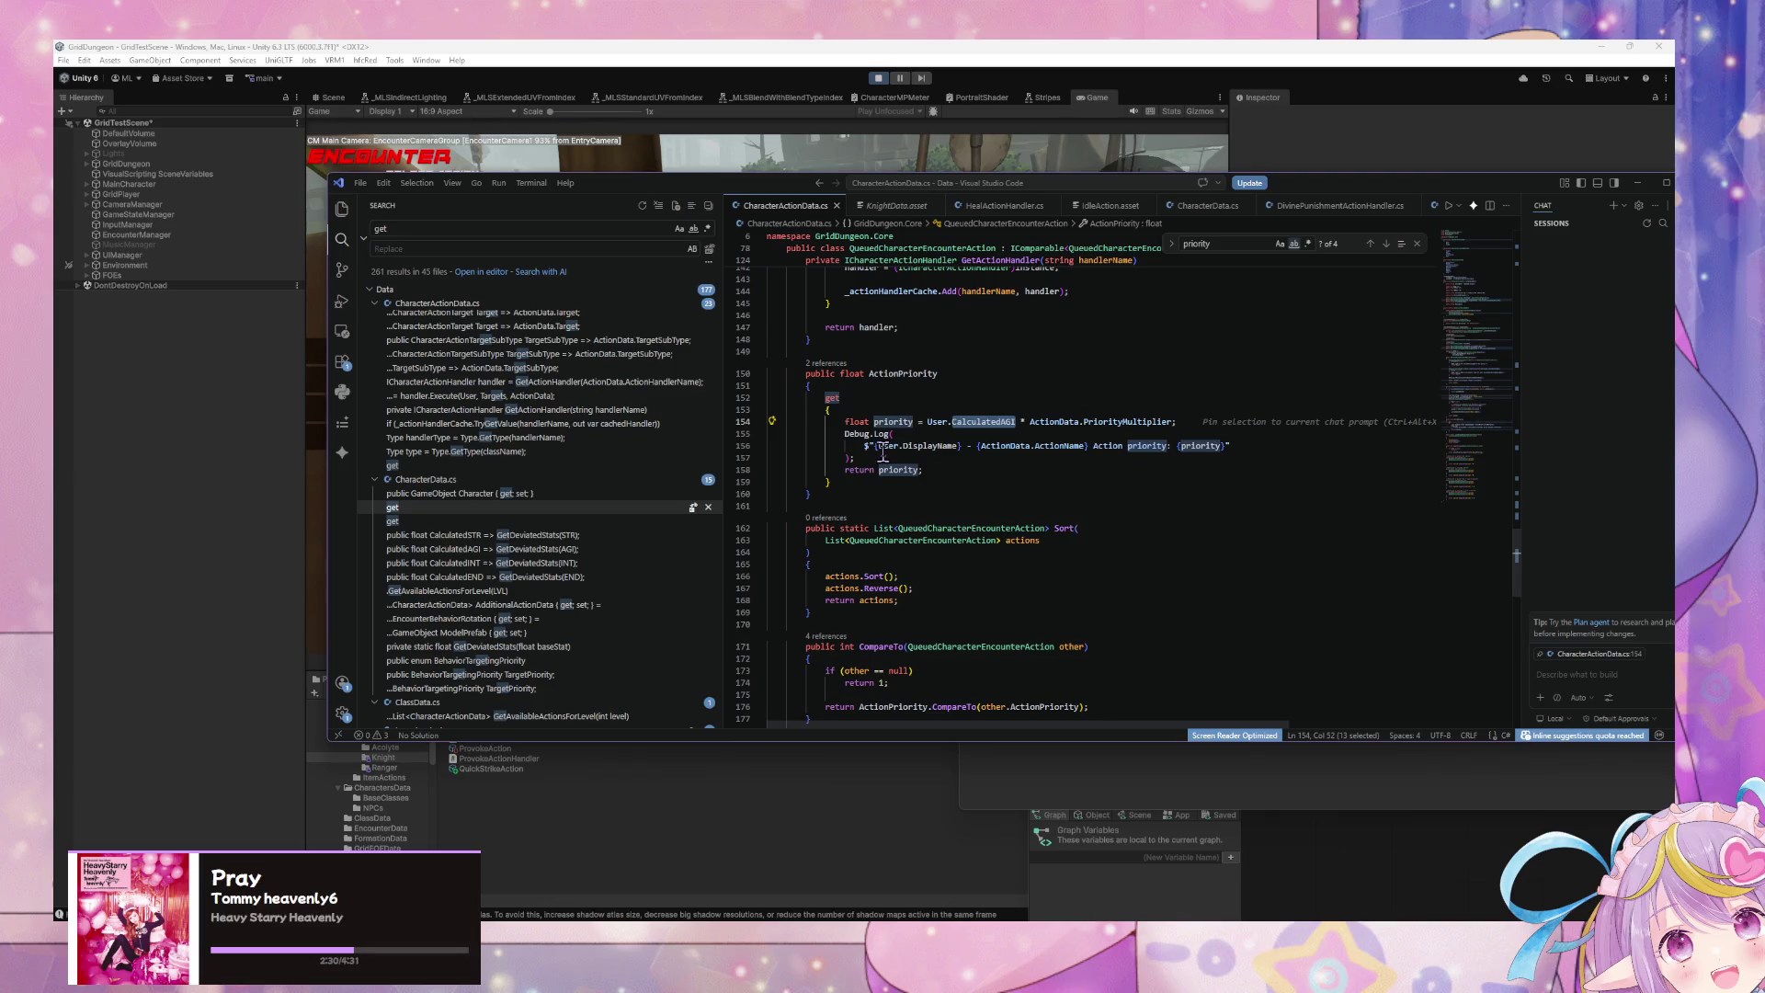
Step: Change CalculatedAGI to AGI in the ActionPriority getter and save
mouse_move(883, 450)
text(AGI)
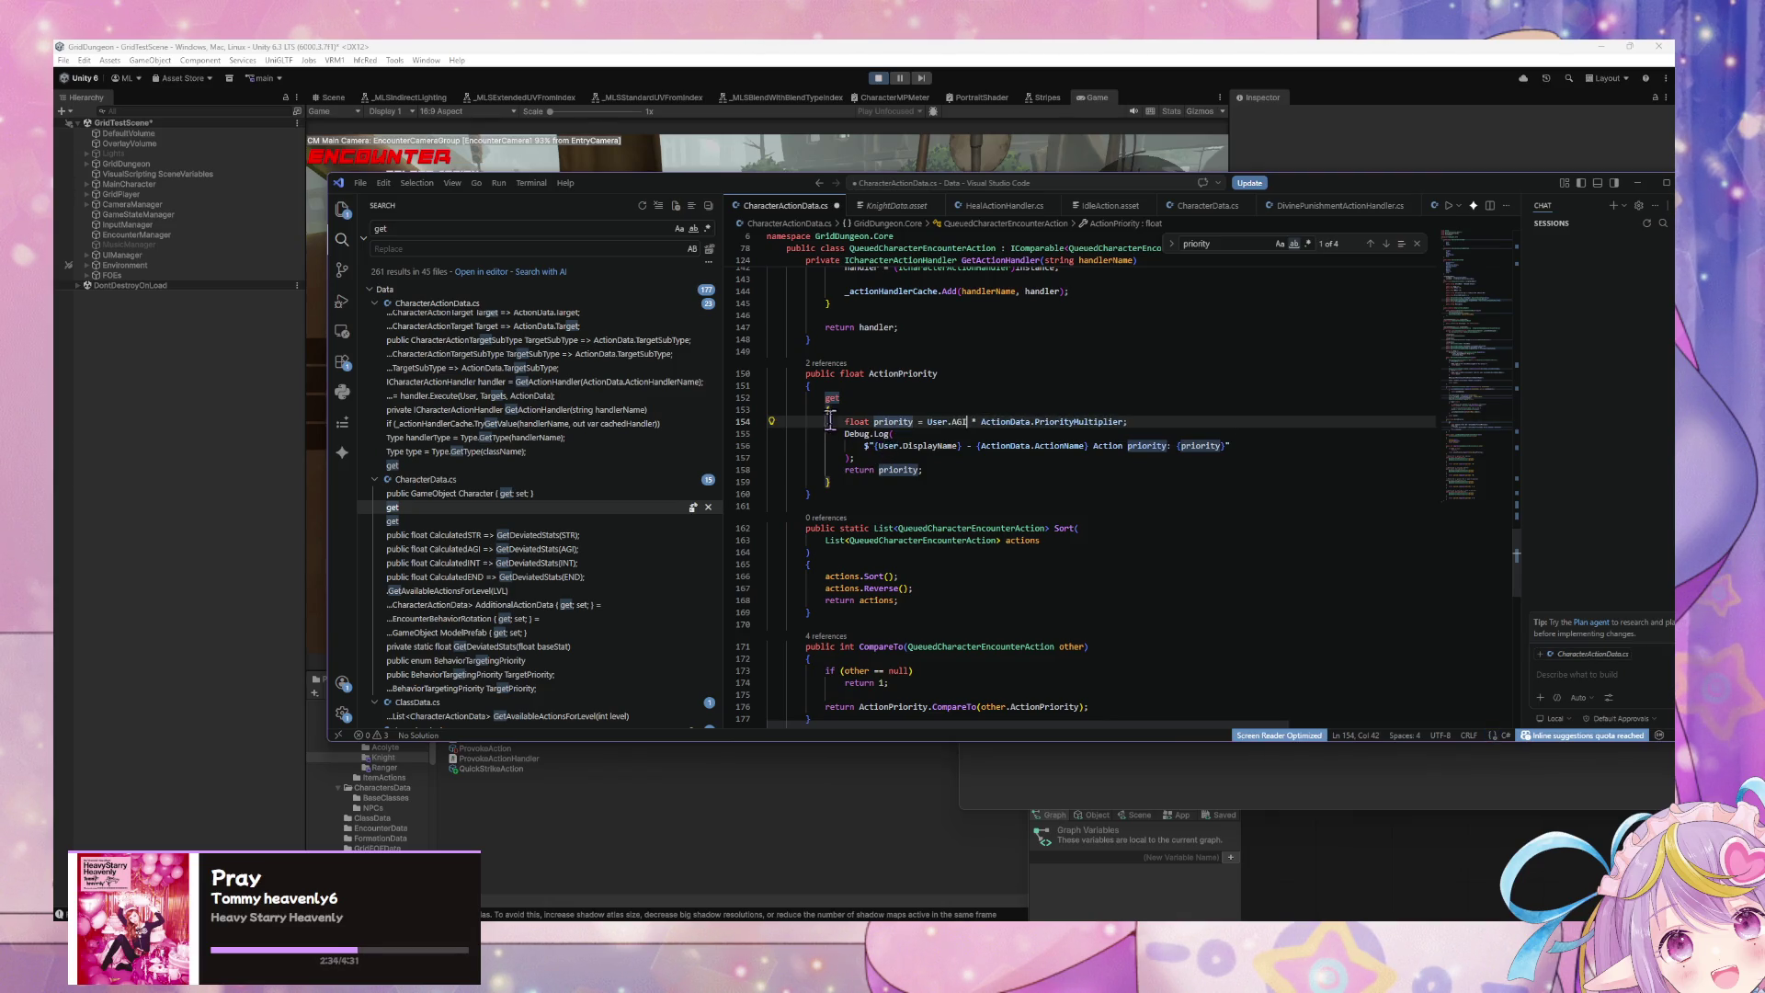
key(ctrl+s)
drag(869, 458, 751, 421)
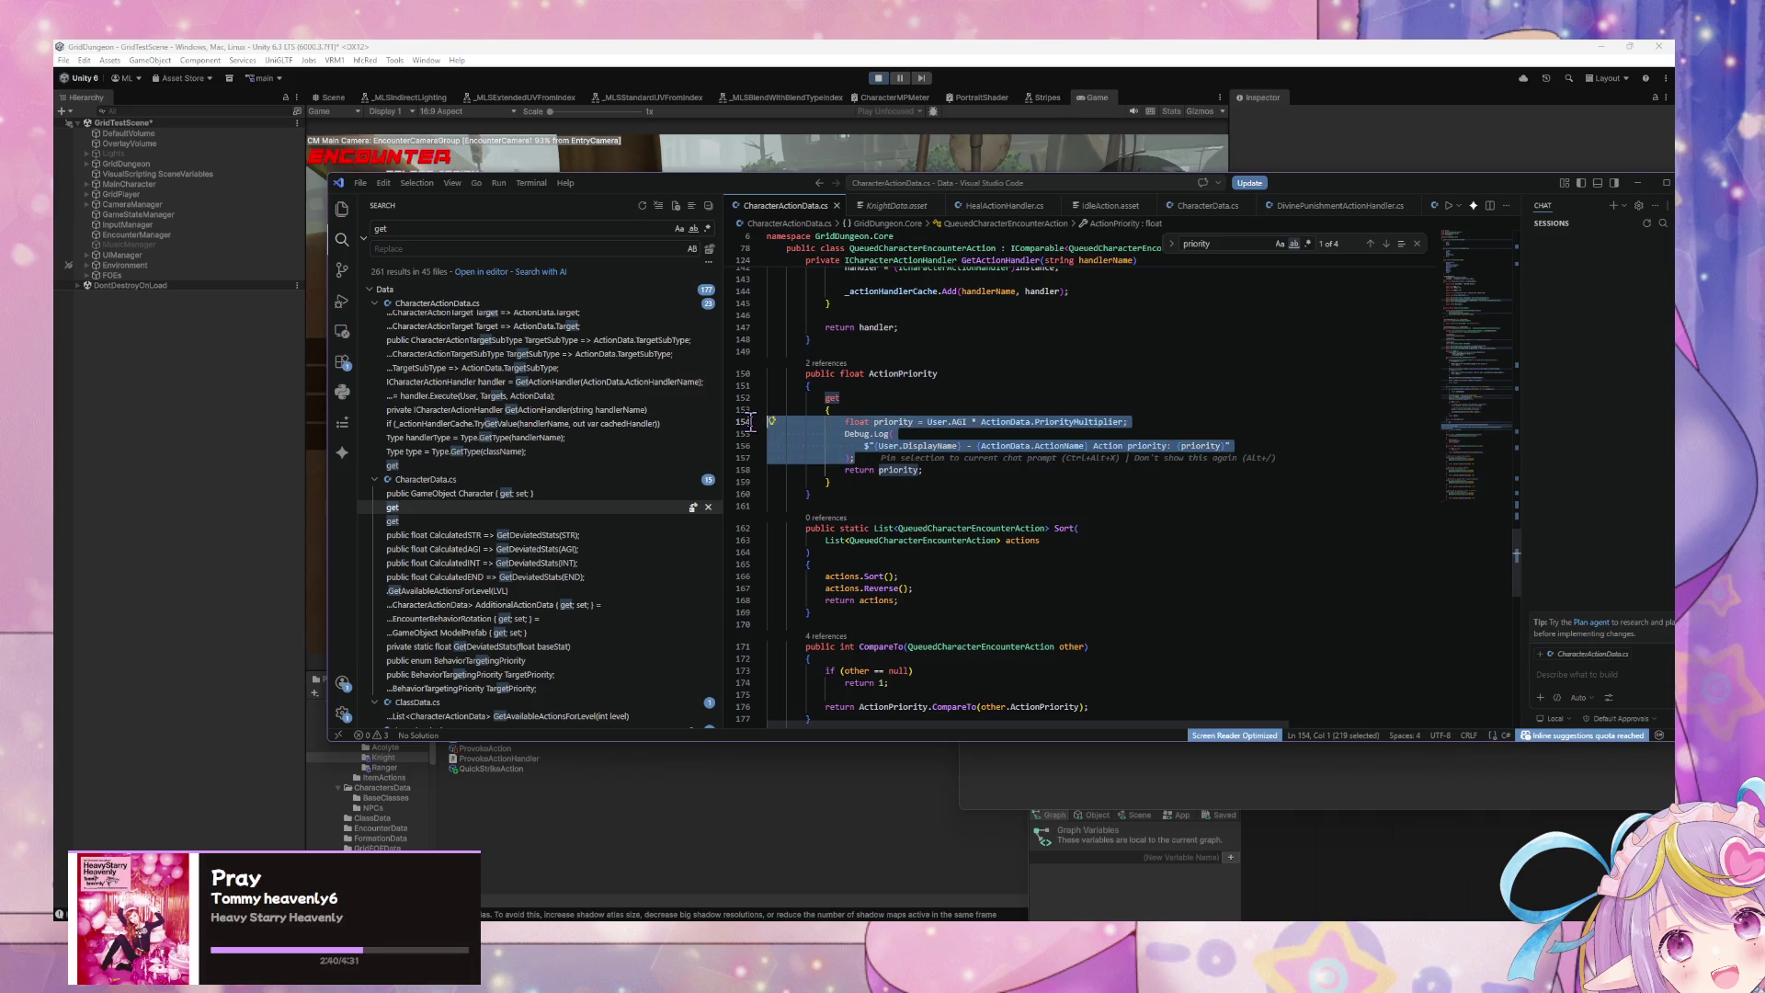
scroll(941, 450, down, 5)
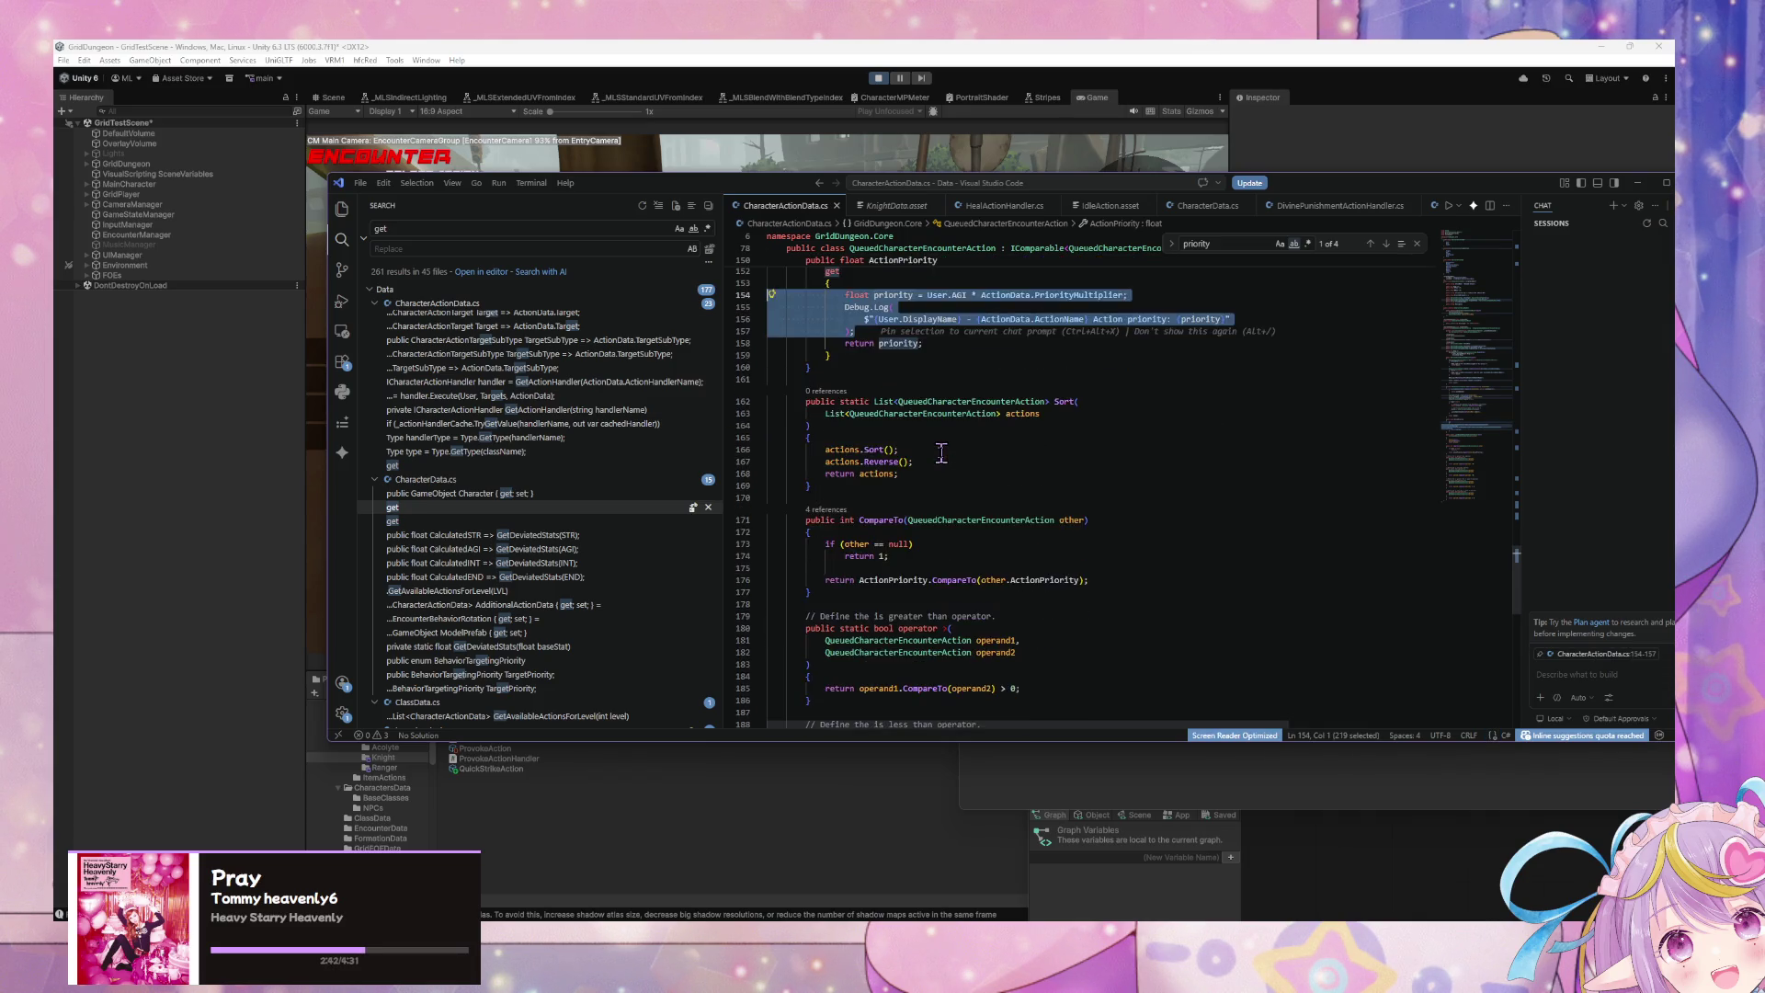
scroll(940, 451, up, 4)
Step: Find and delete the Debug.Log in ActionPriority, then add a line after actions.Reverse()
click(973, 462)
key(ctrl+f)
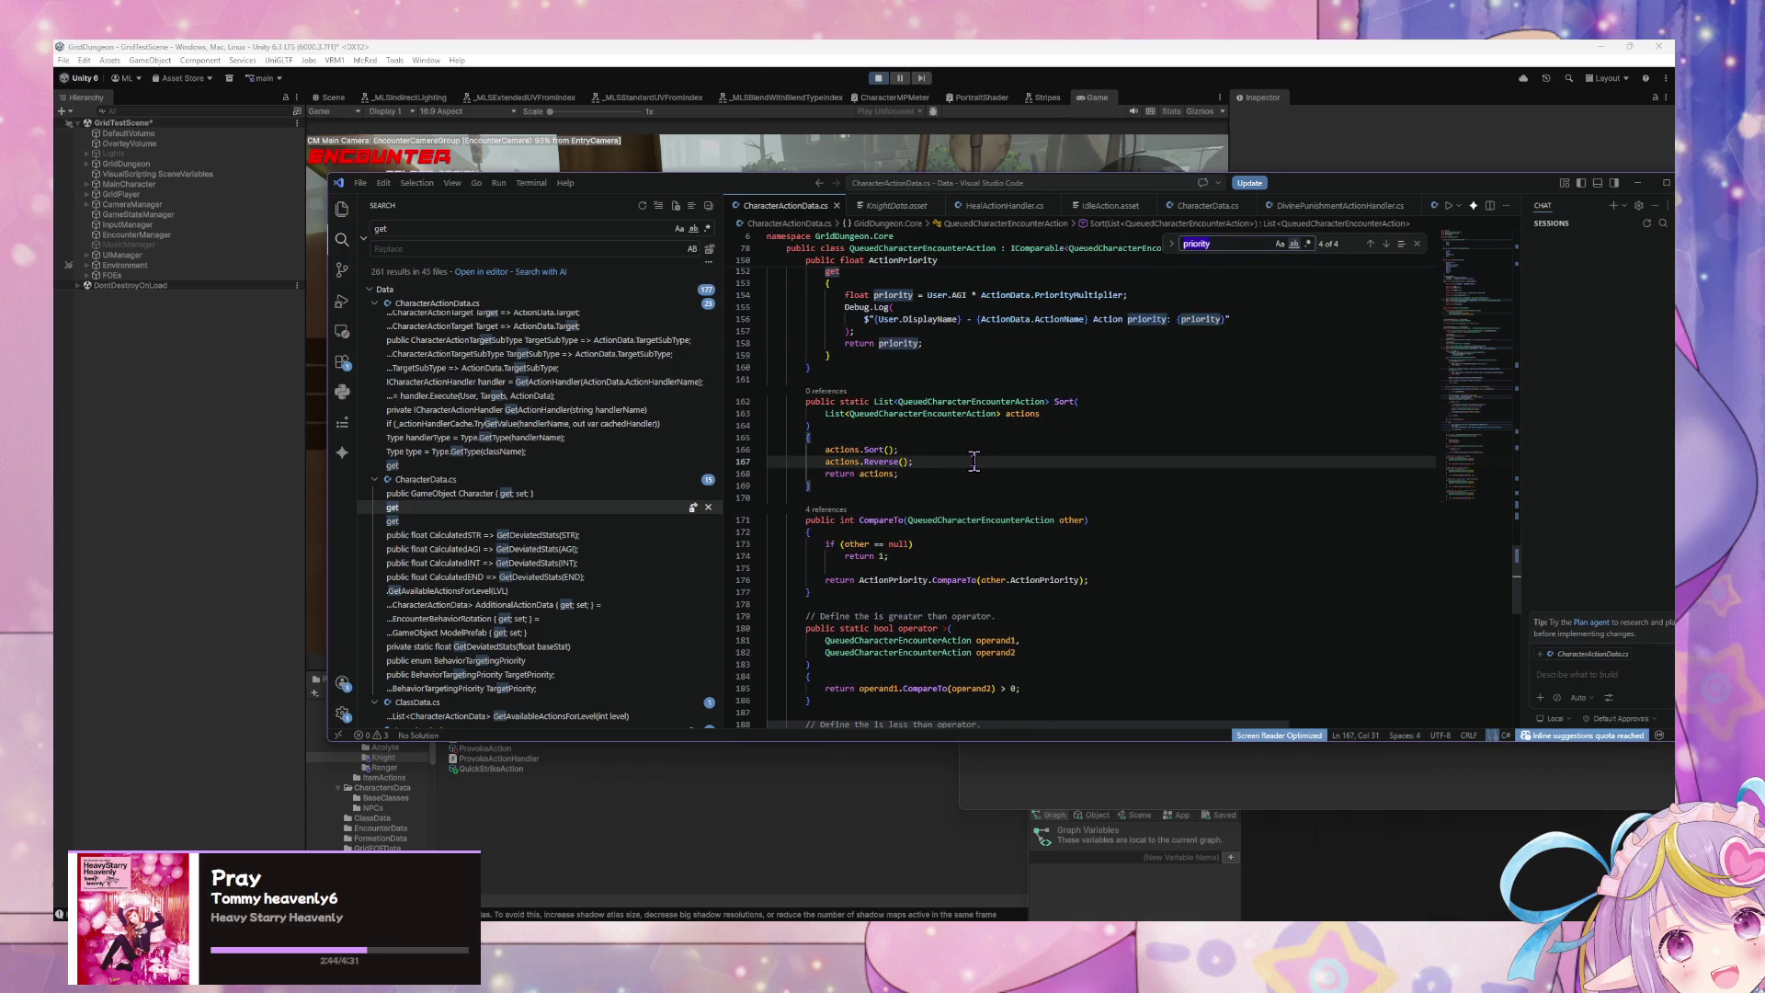
key(BackSpace)
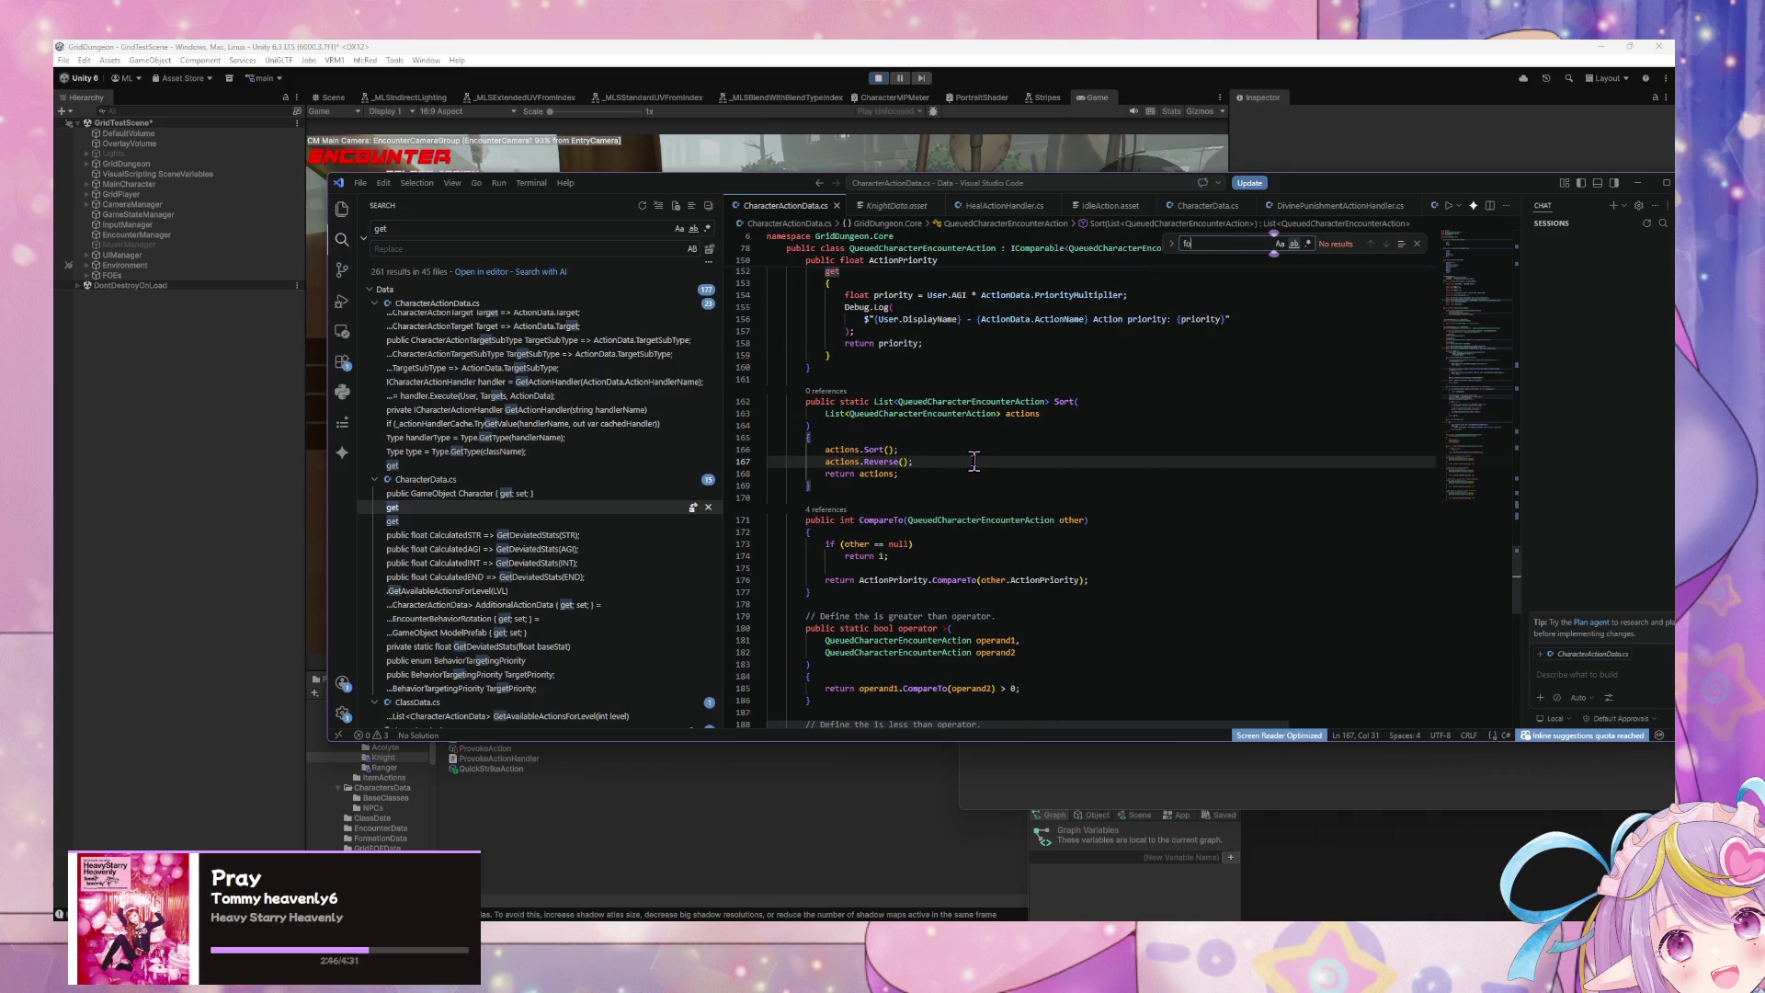
text(reach)
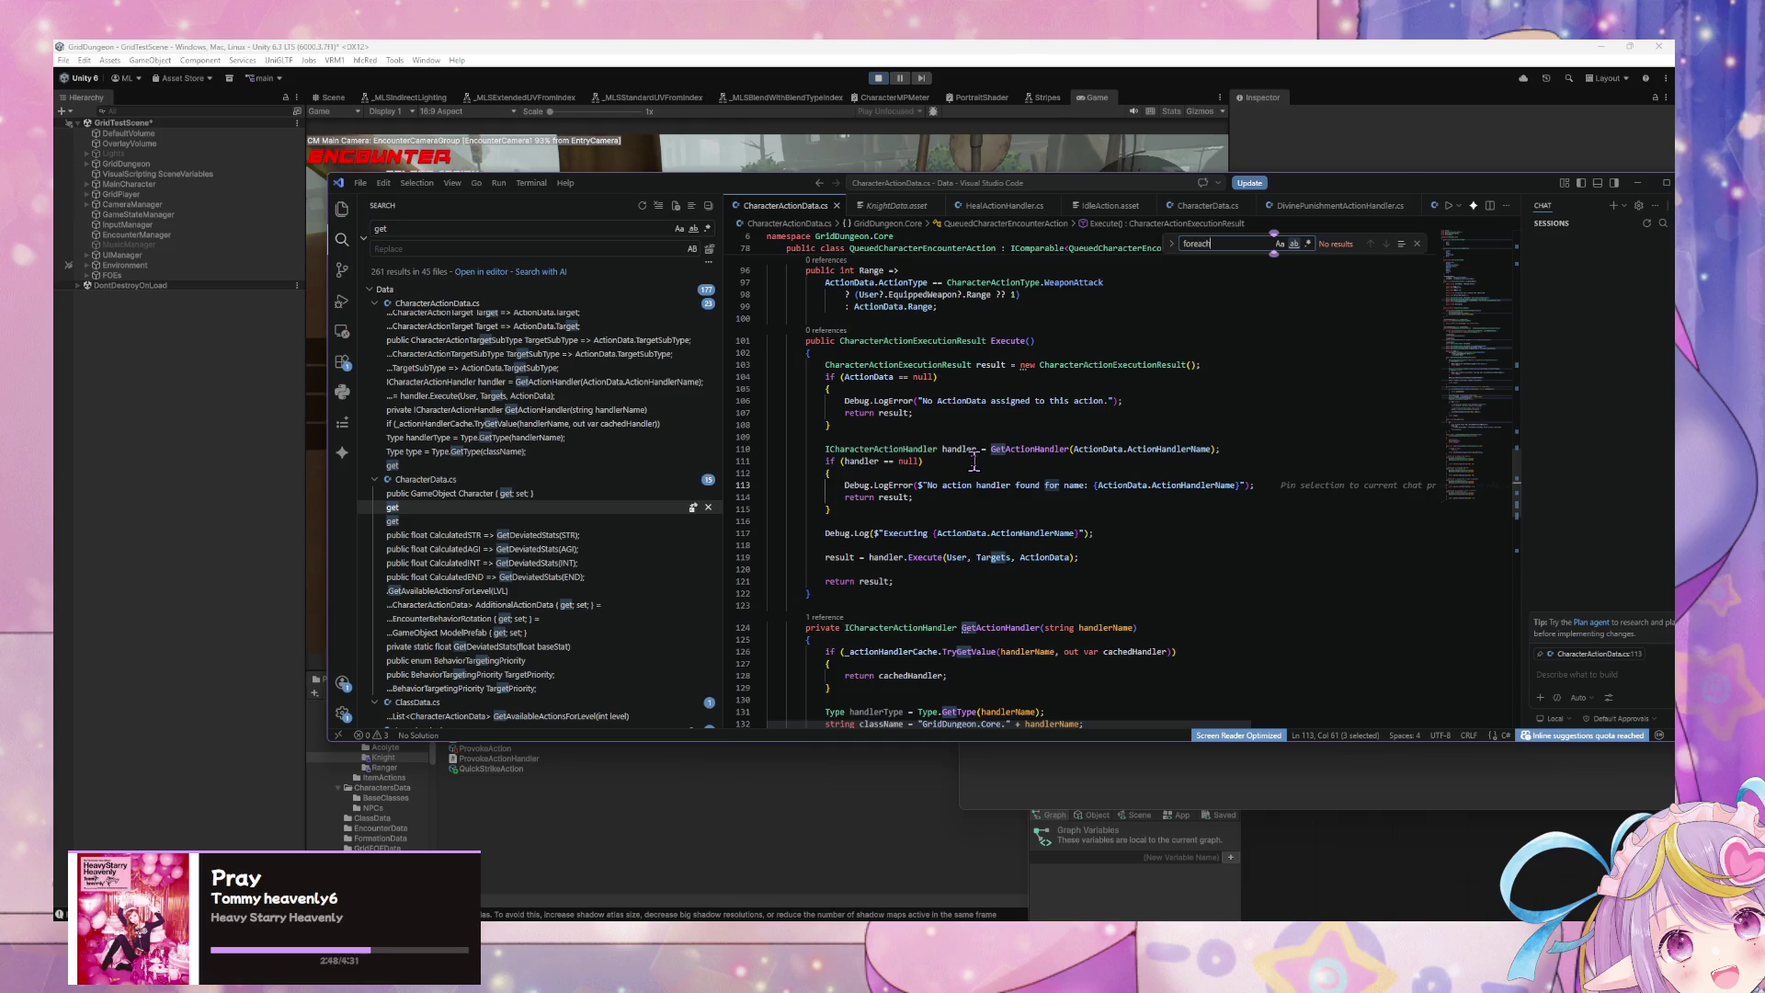
key(ctrl+a)
text(debug)
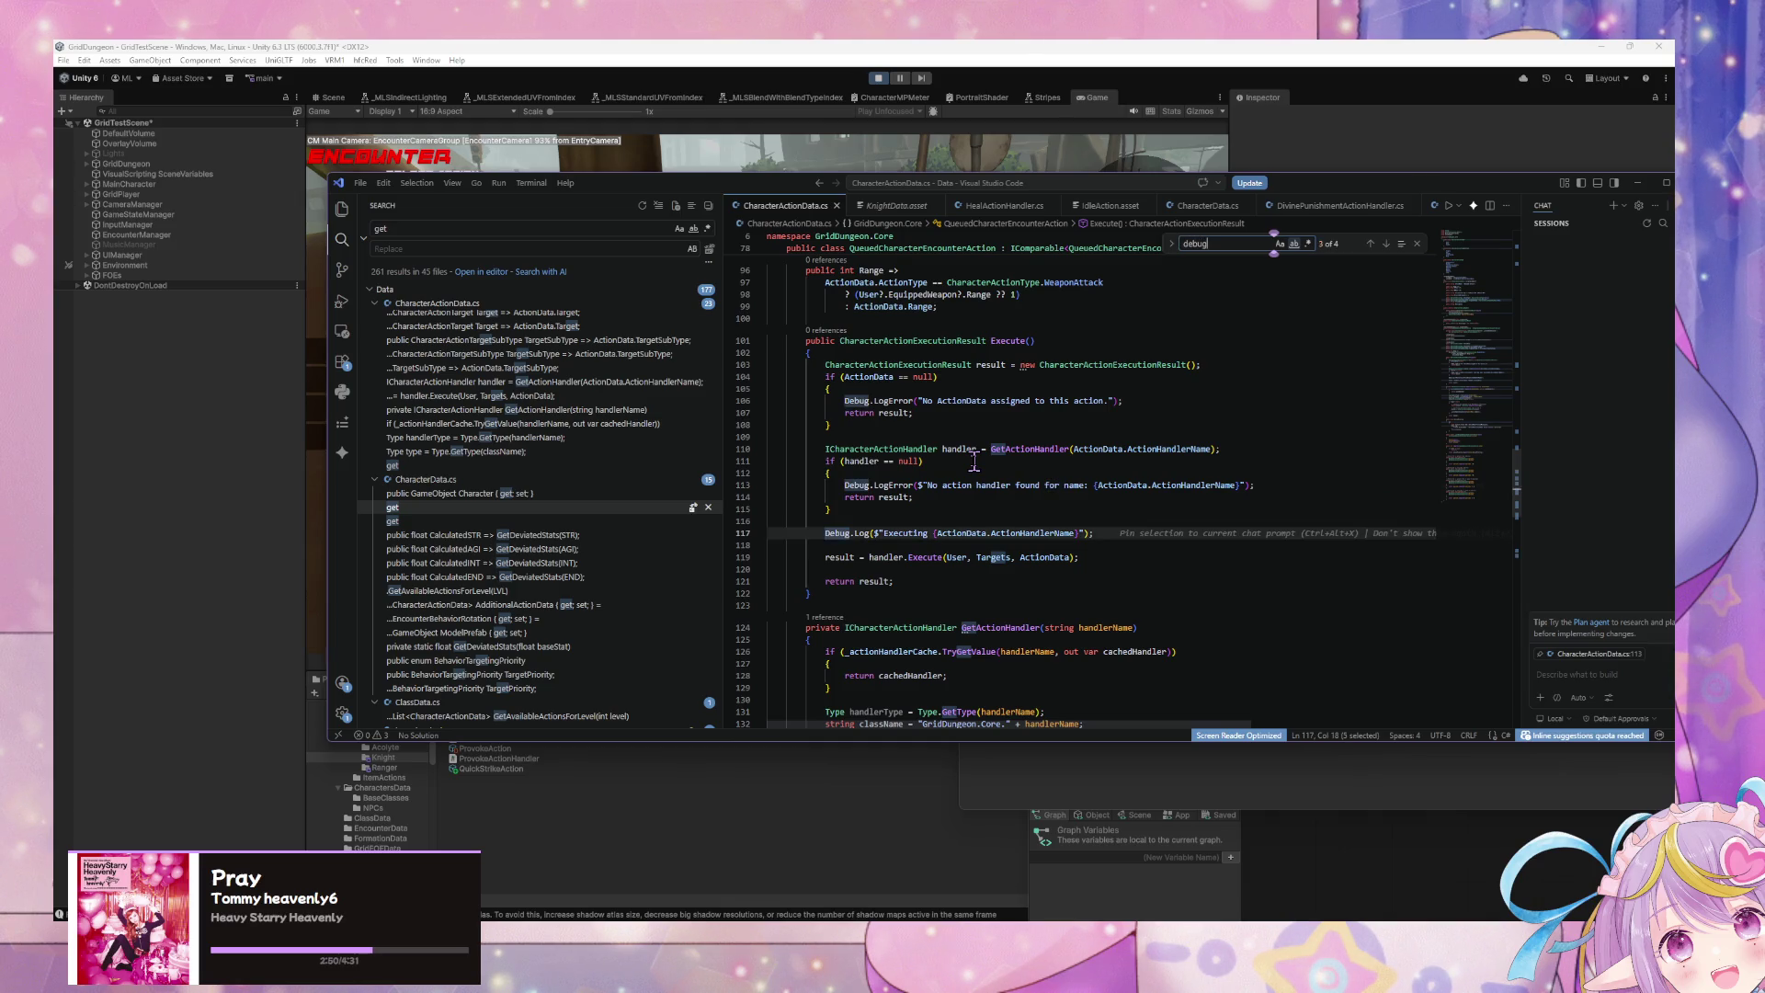
key(Return)
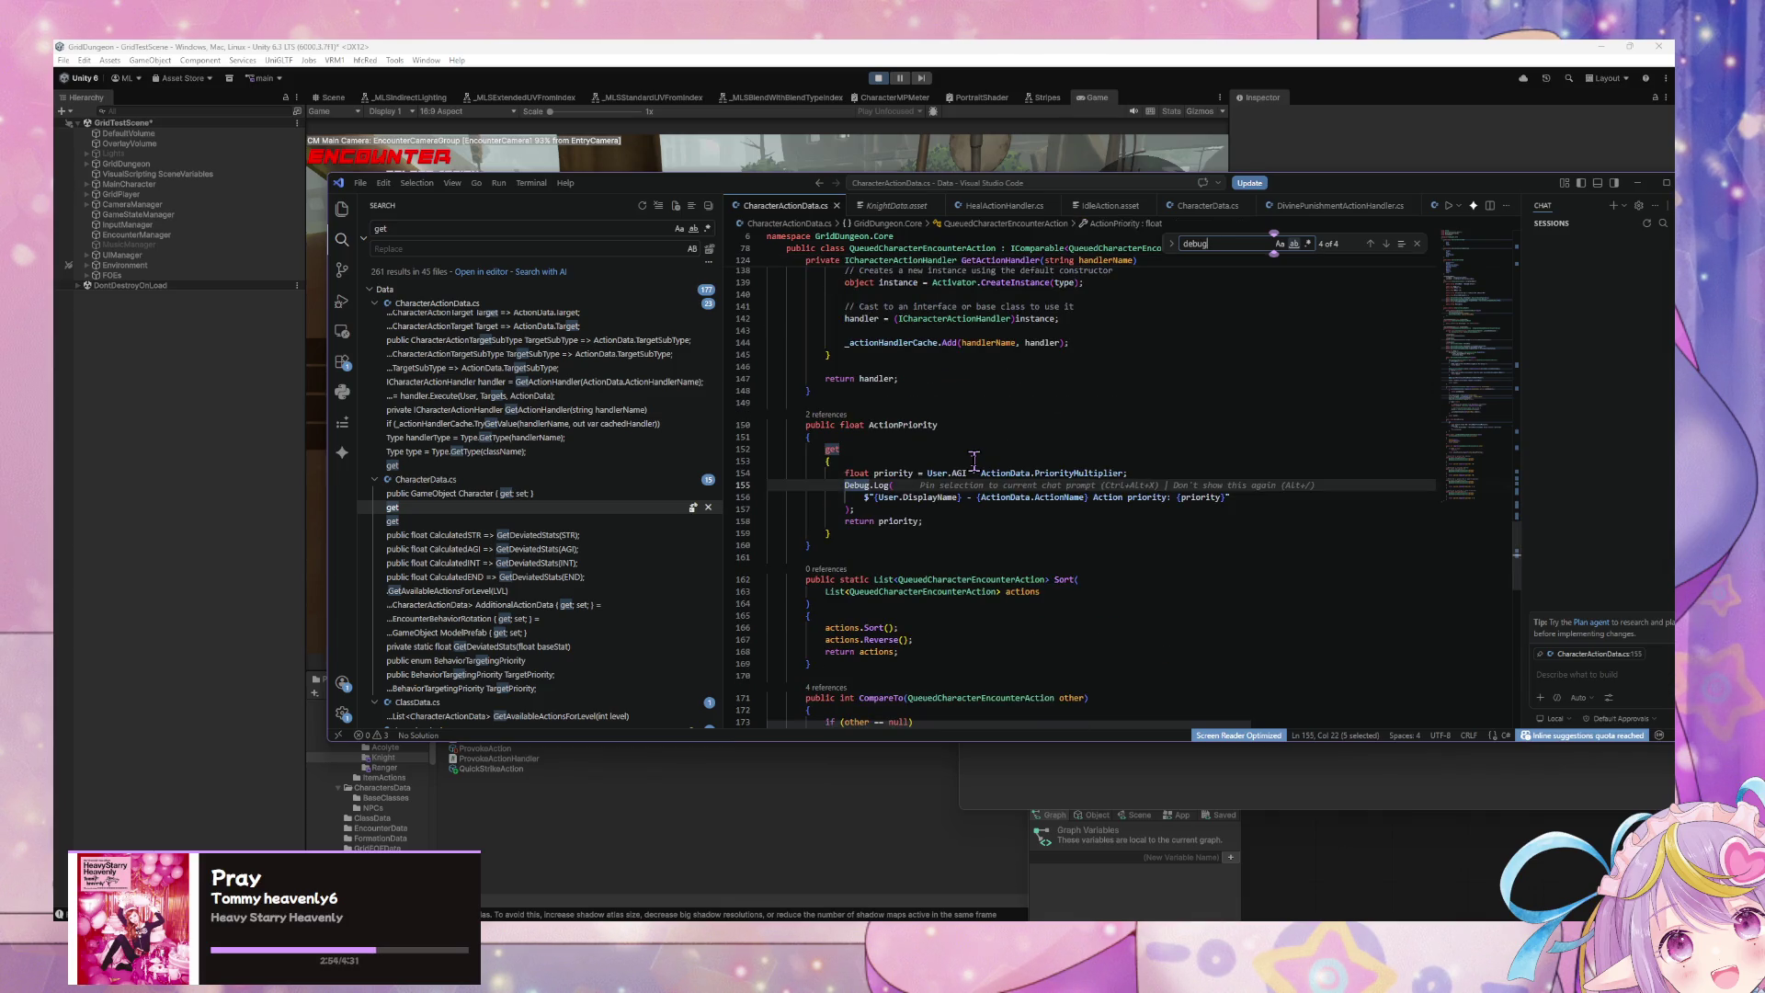
drag(856, 509, 726, 480)
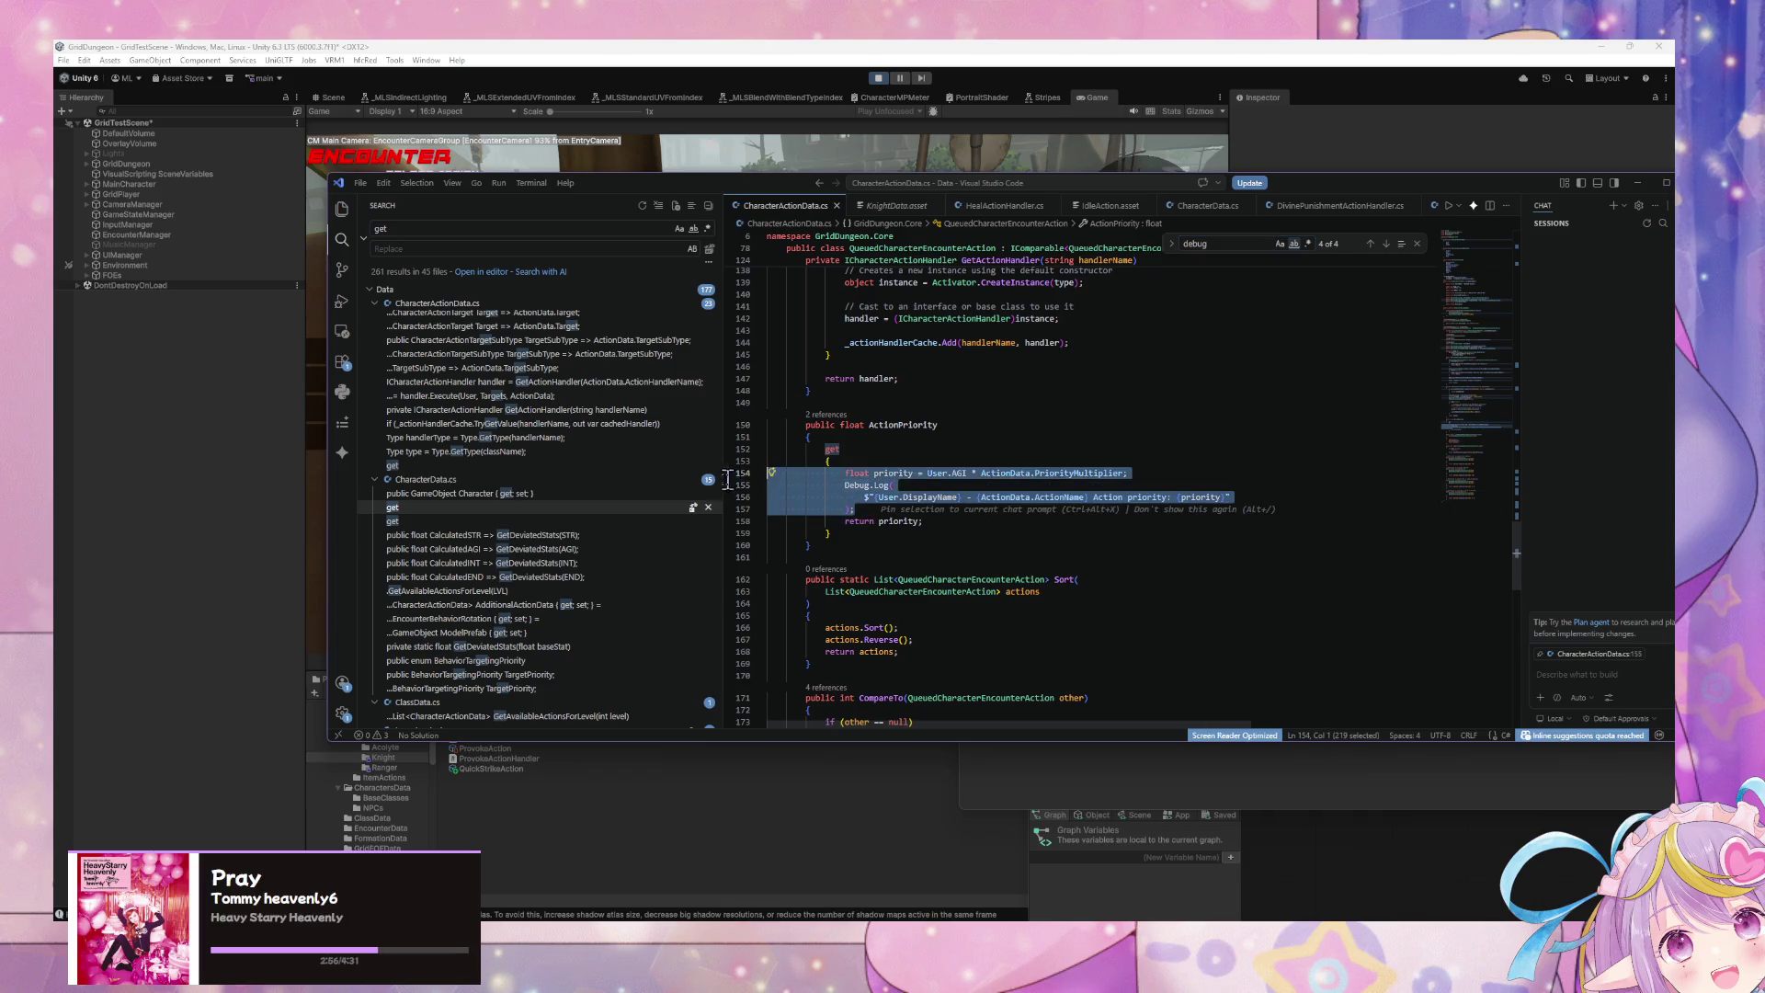
key(shift+End)
key(BackSpace)
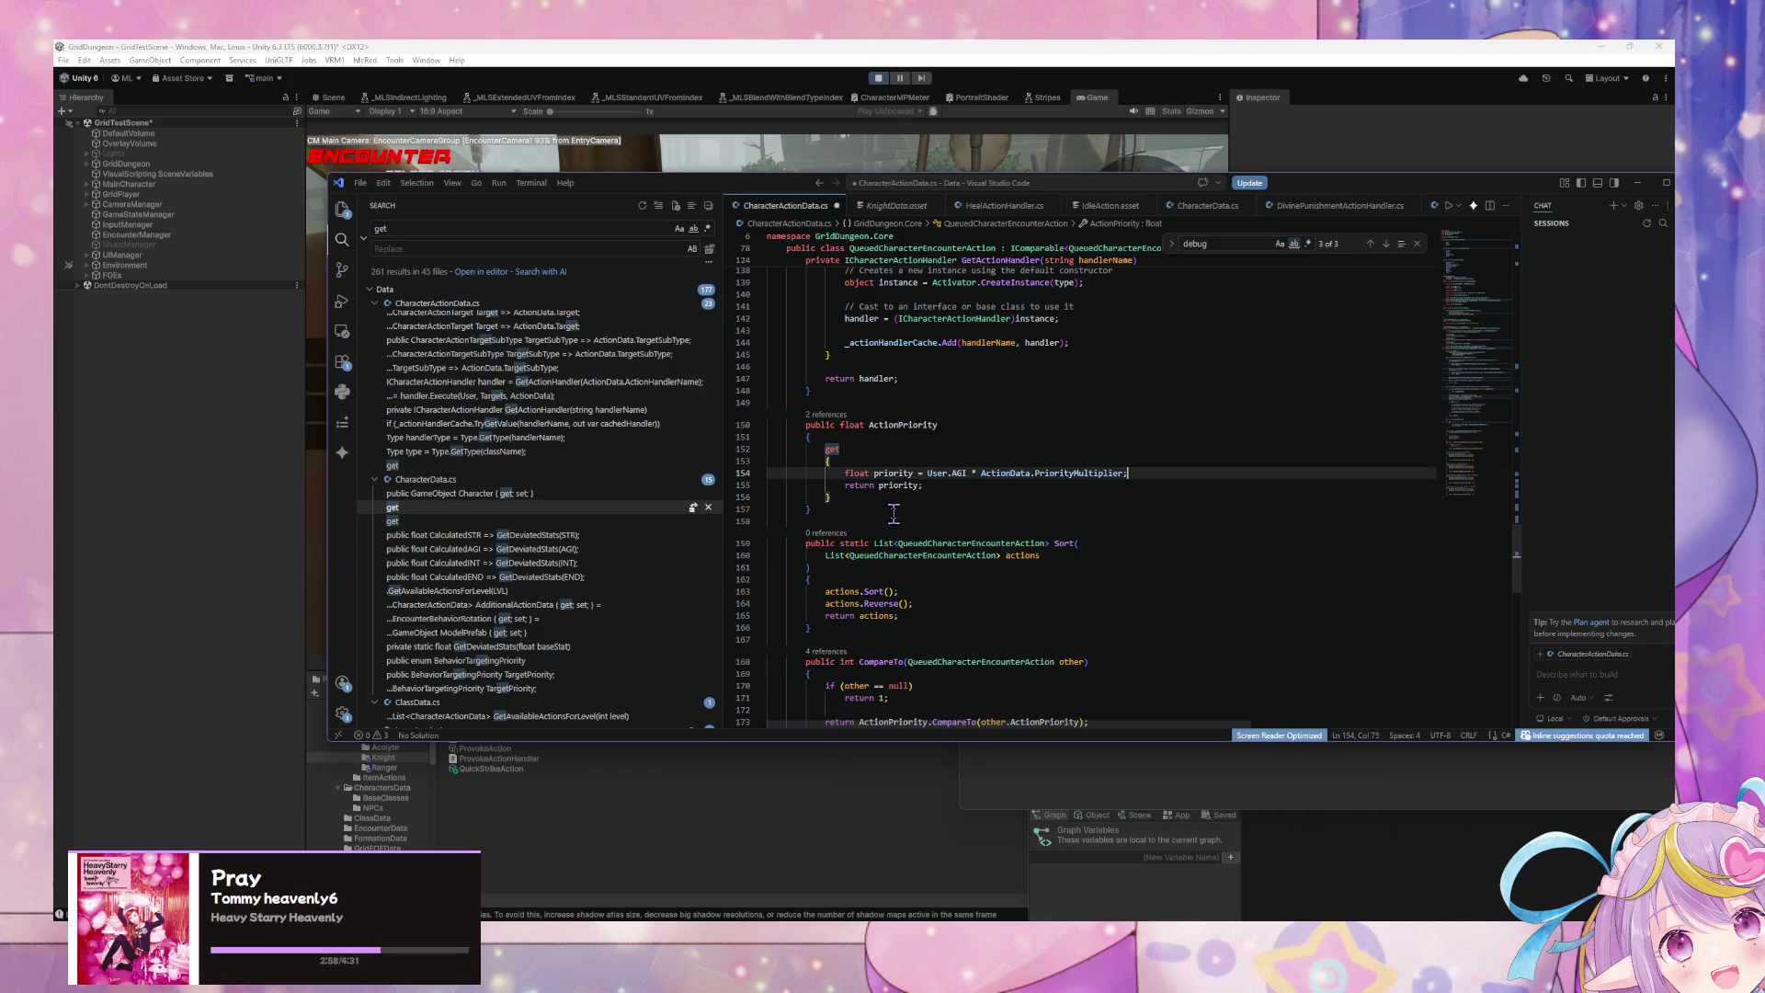
click(974, 603)
key(Return)
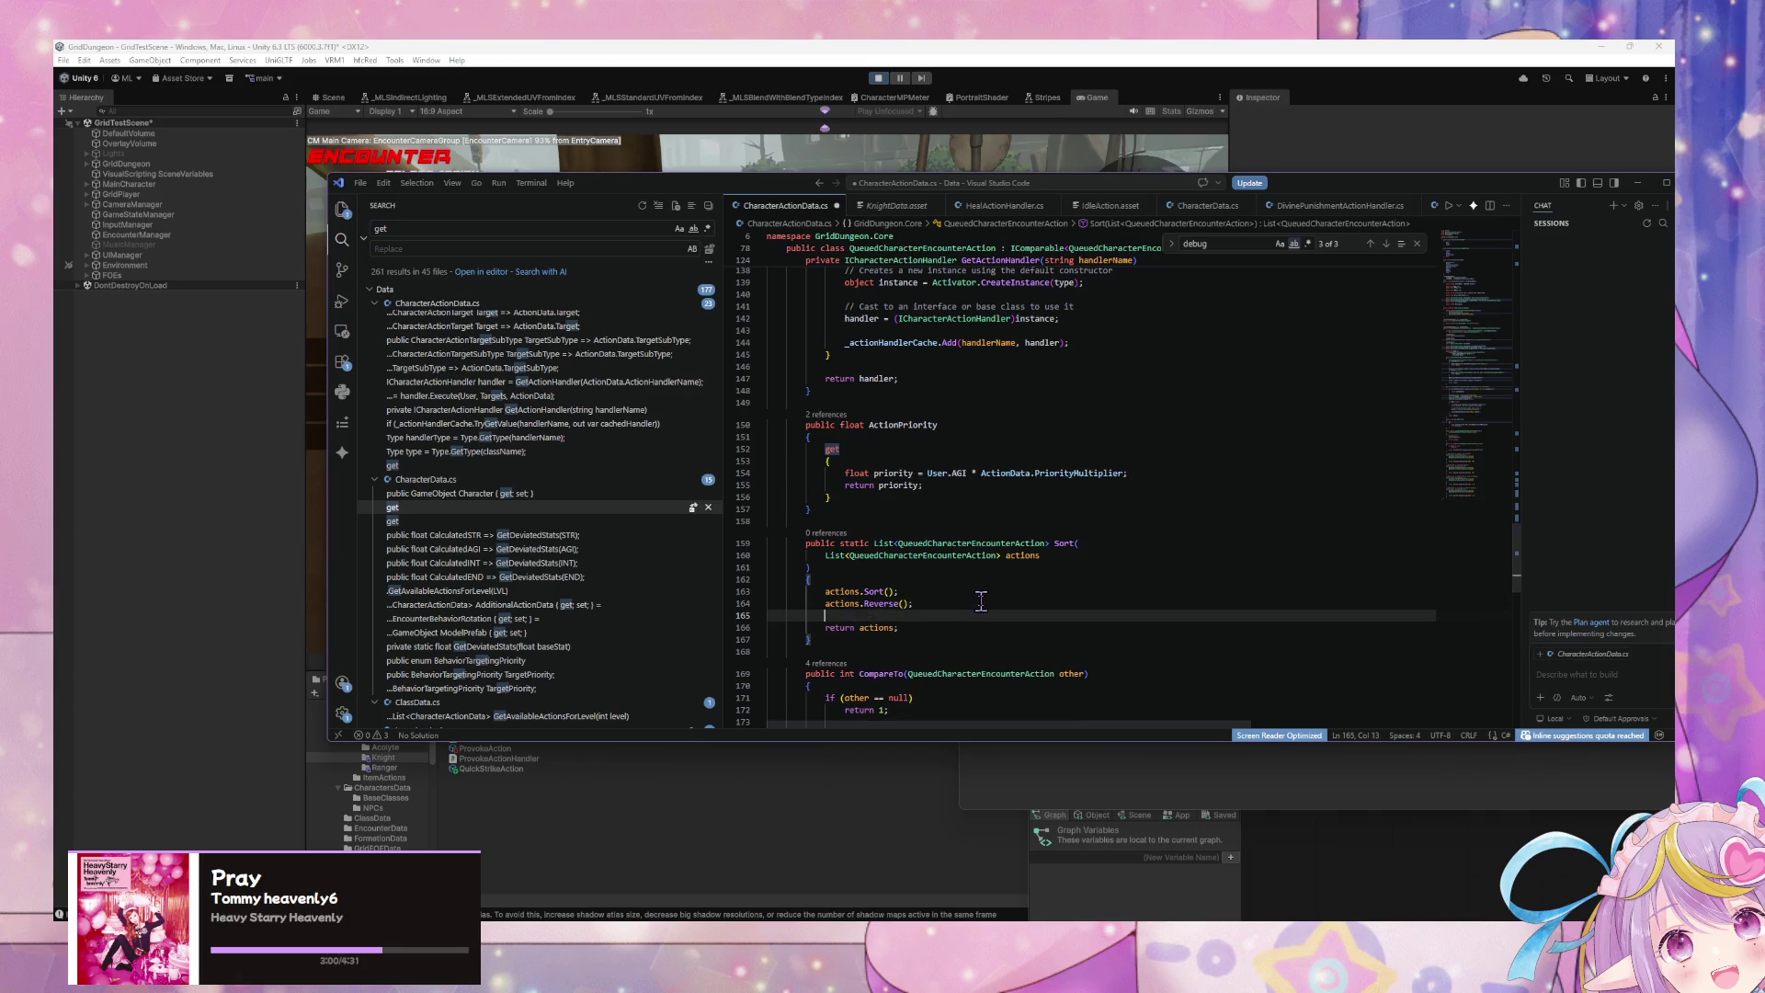
Step: Add a foreach loop over the actions containing an empty Debug.Log() call
text(foreach)
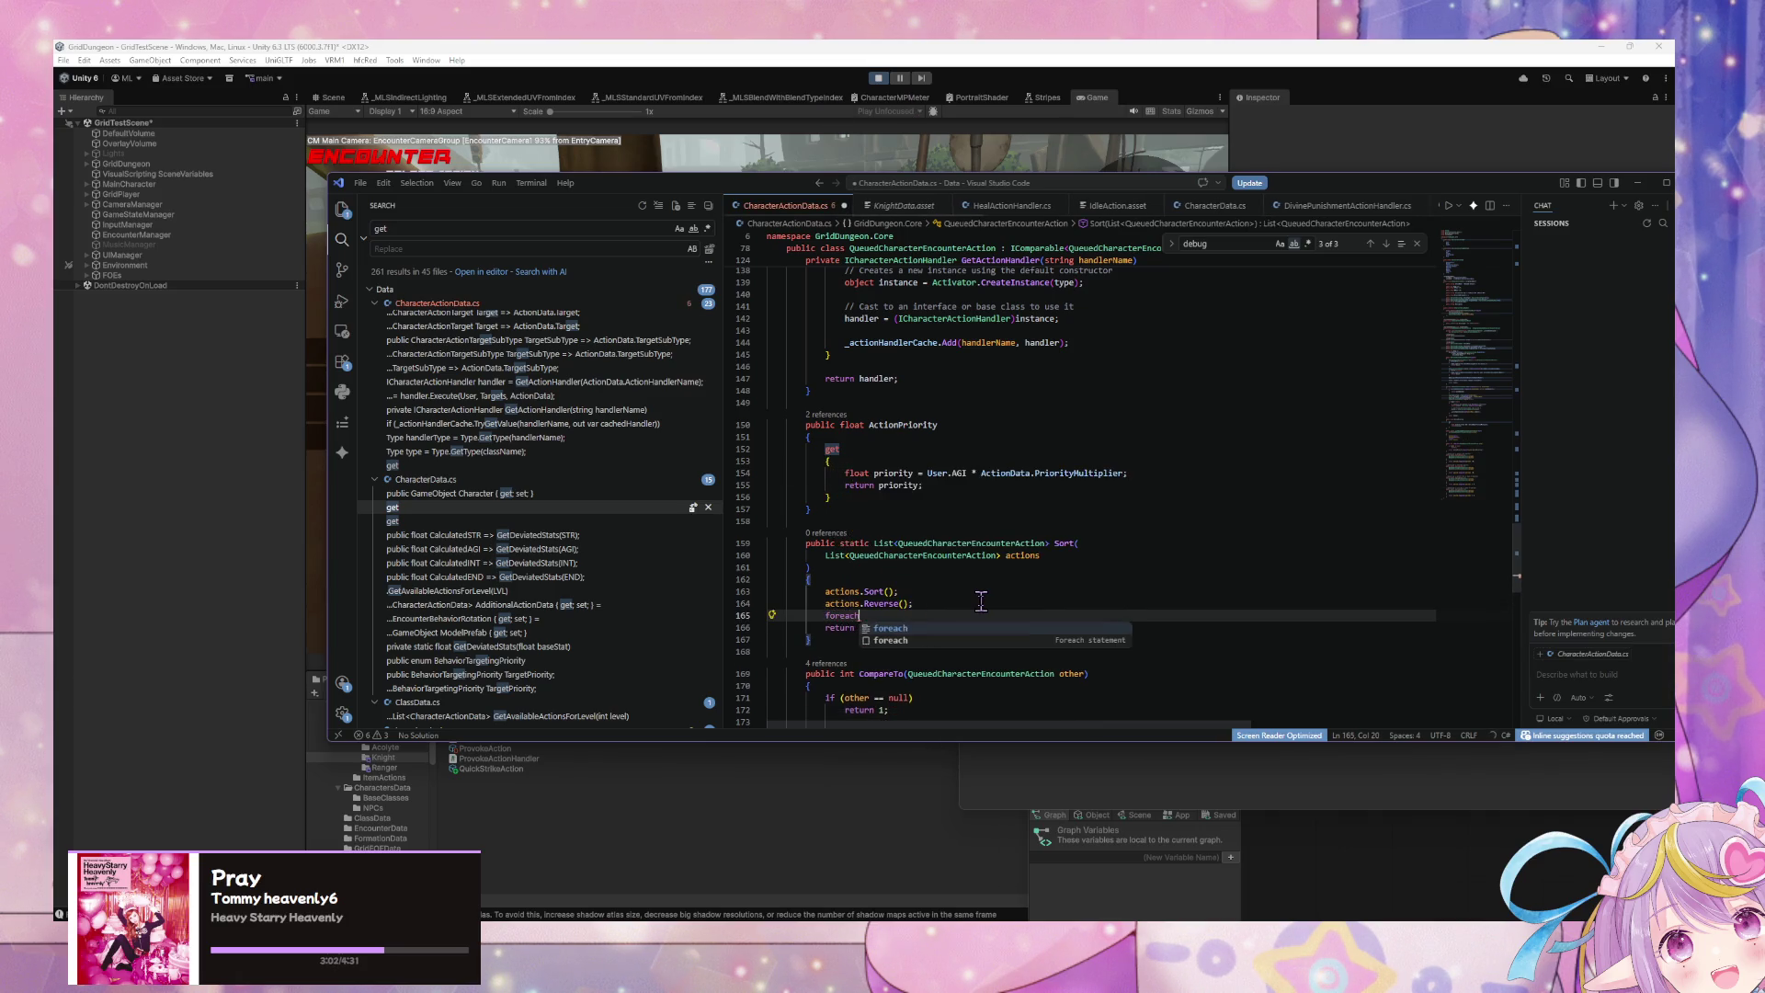
text((ac)
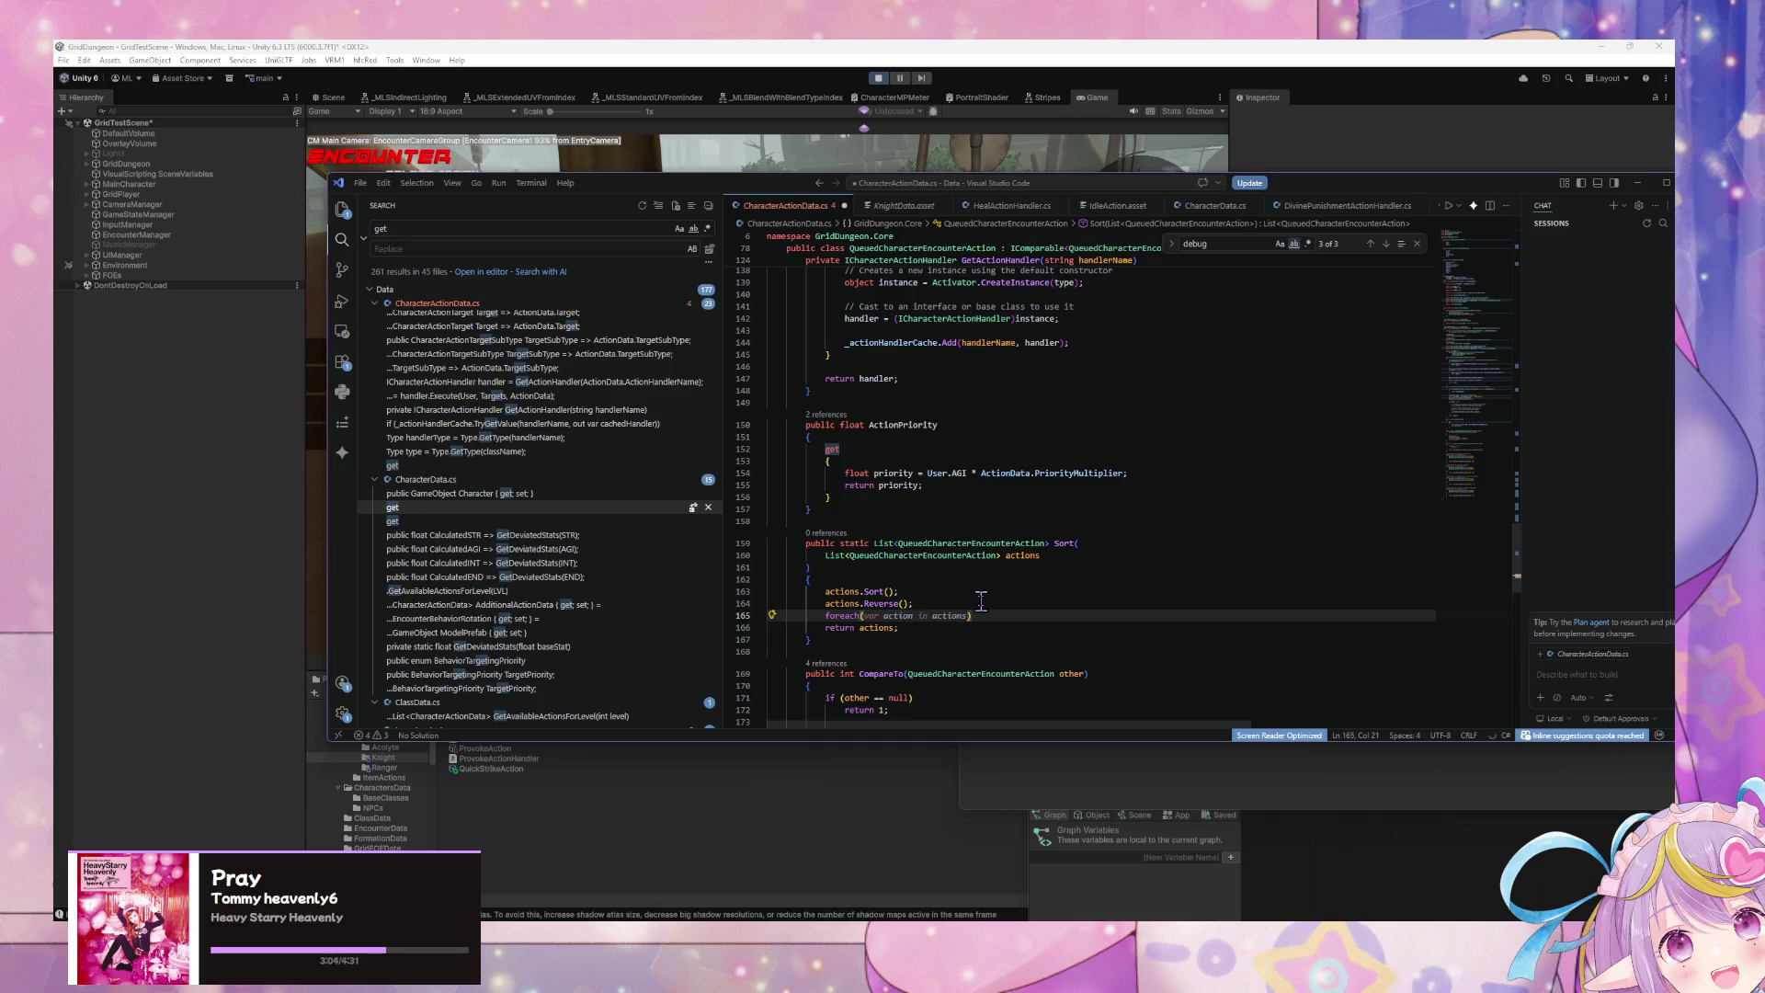
key(BackSpace)
key(BackSpace)
text(ueue)
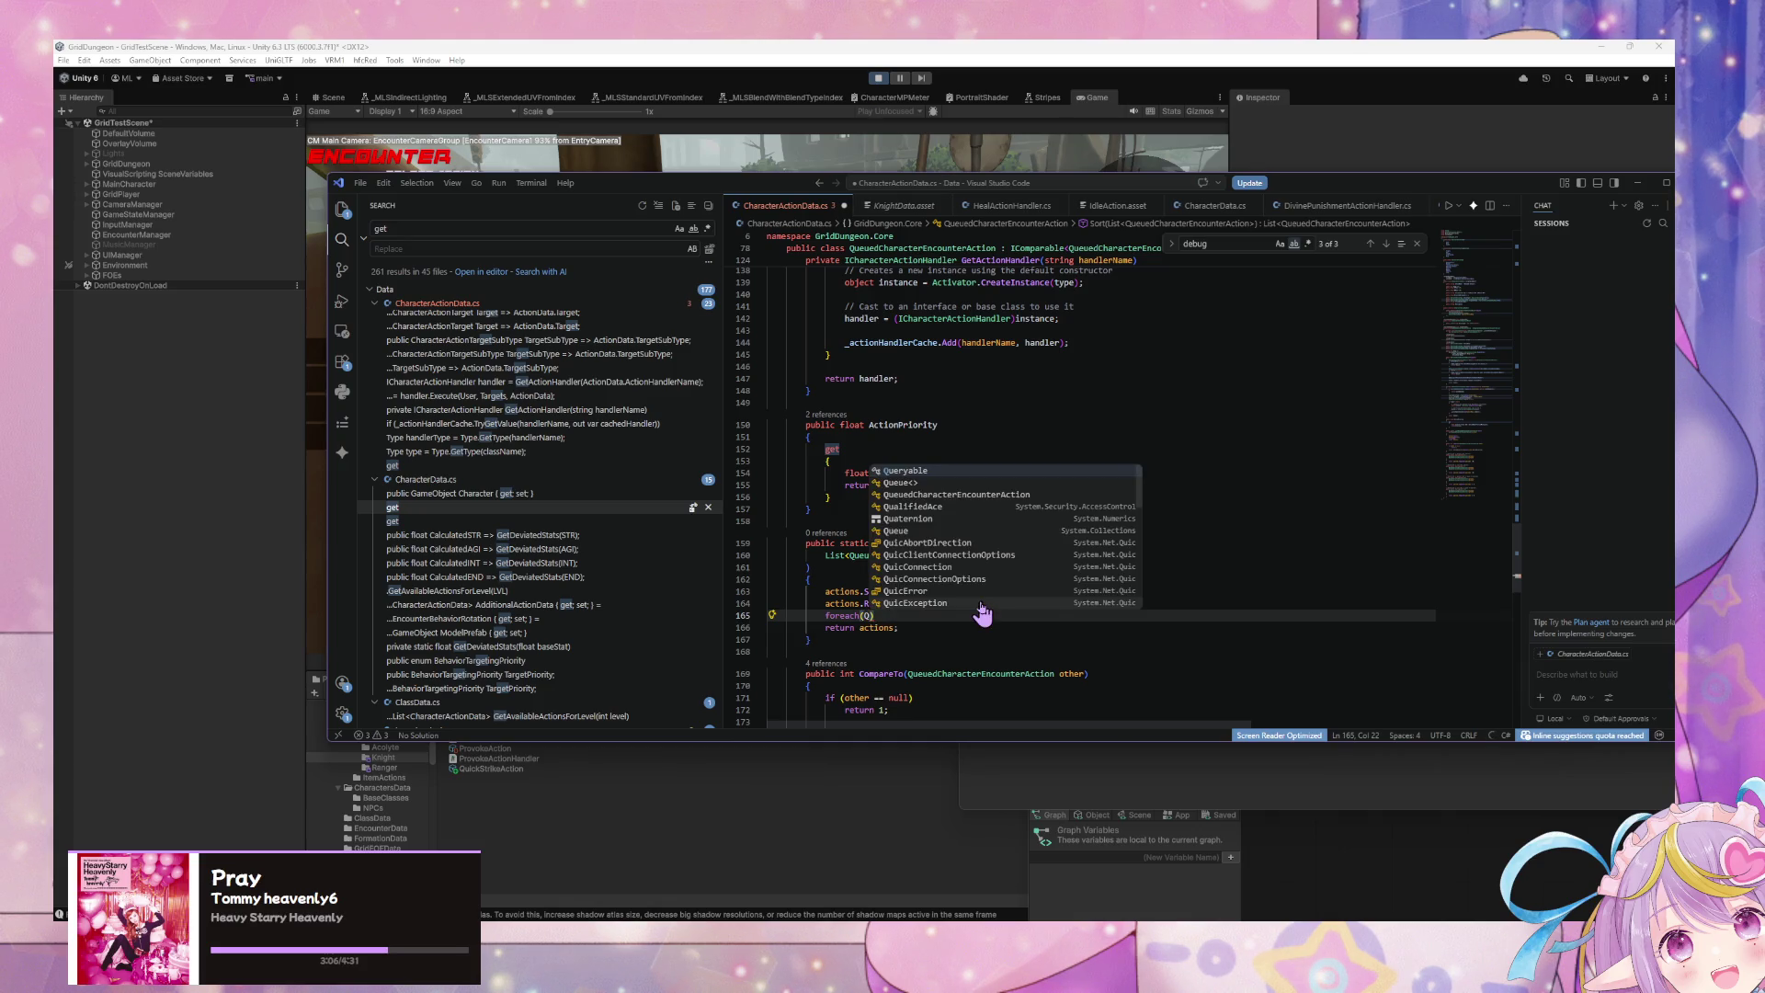
key(Tab)
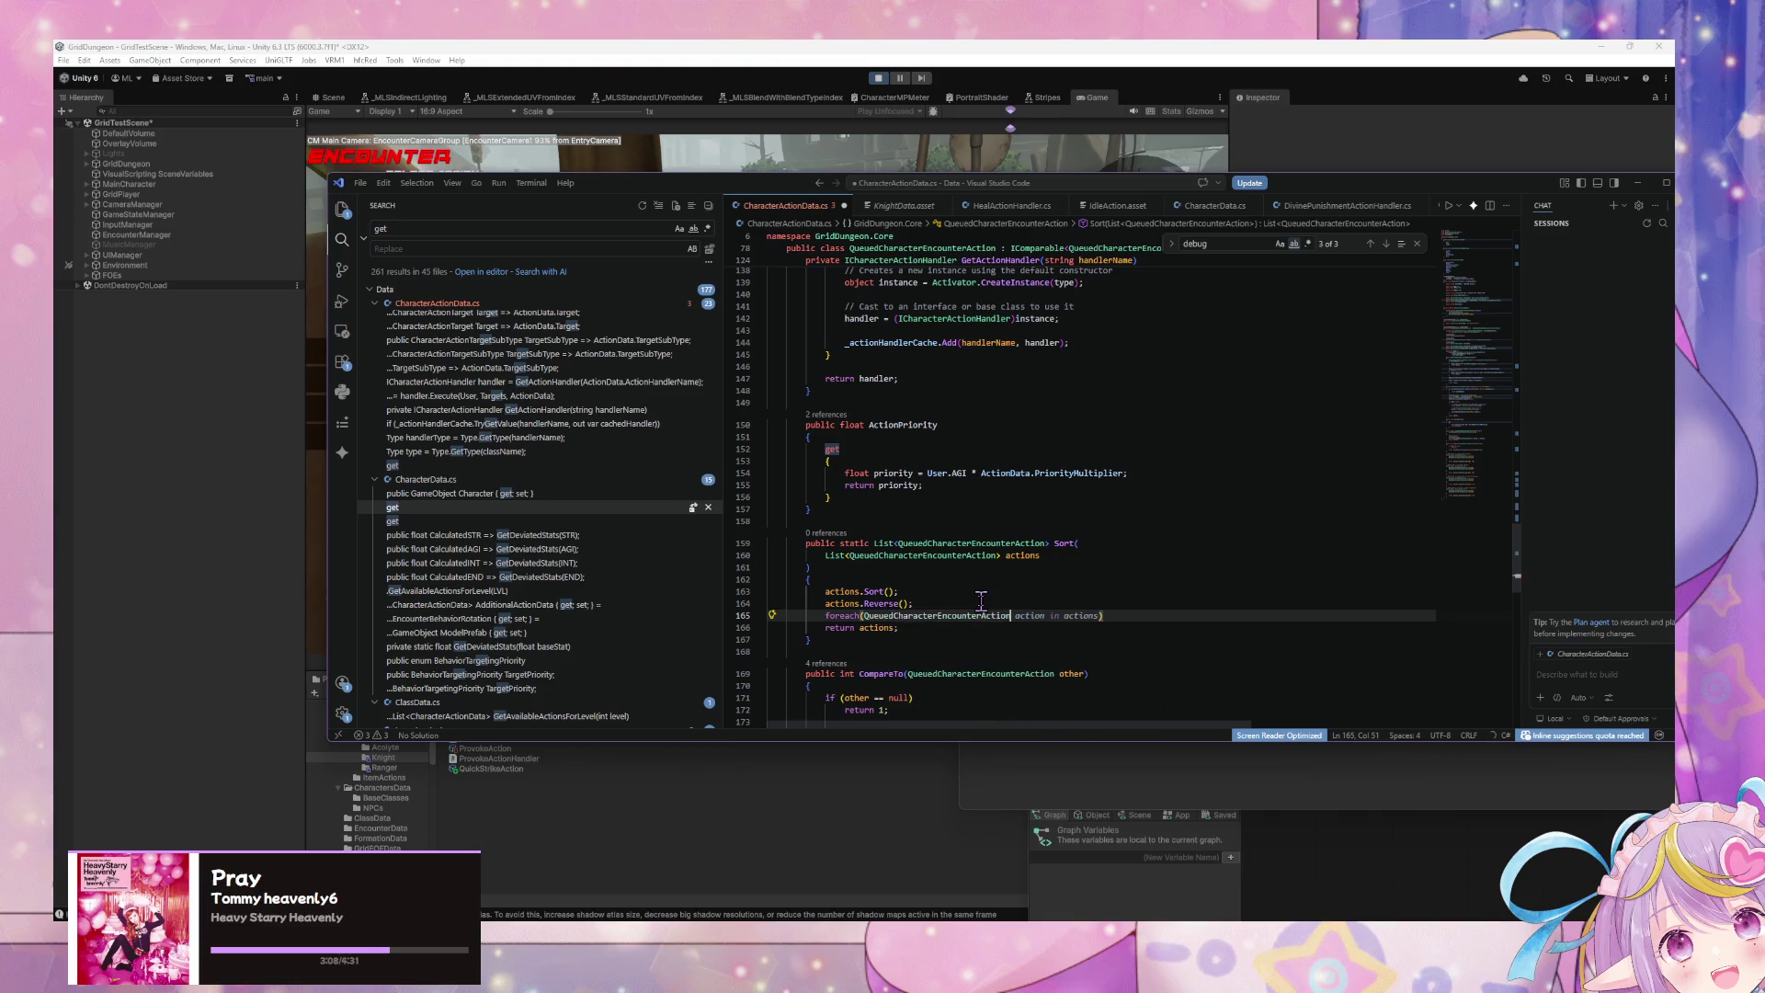
text({)
key(Return)
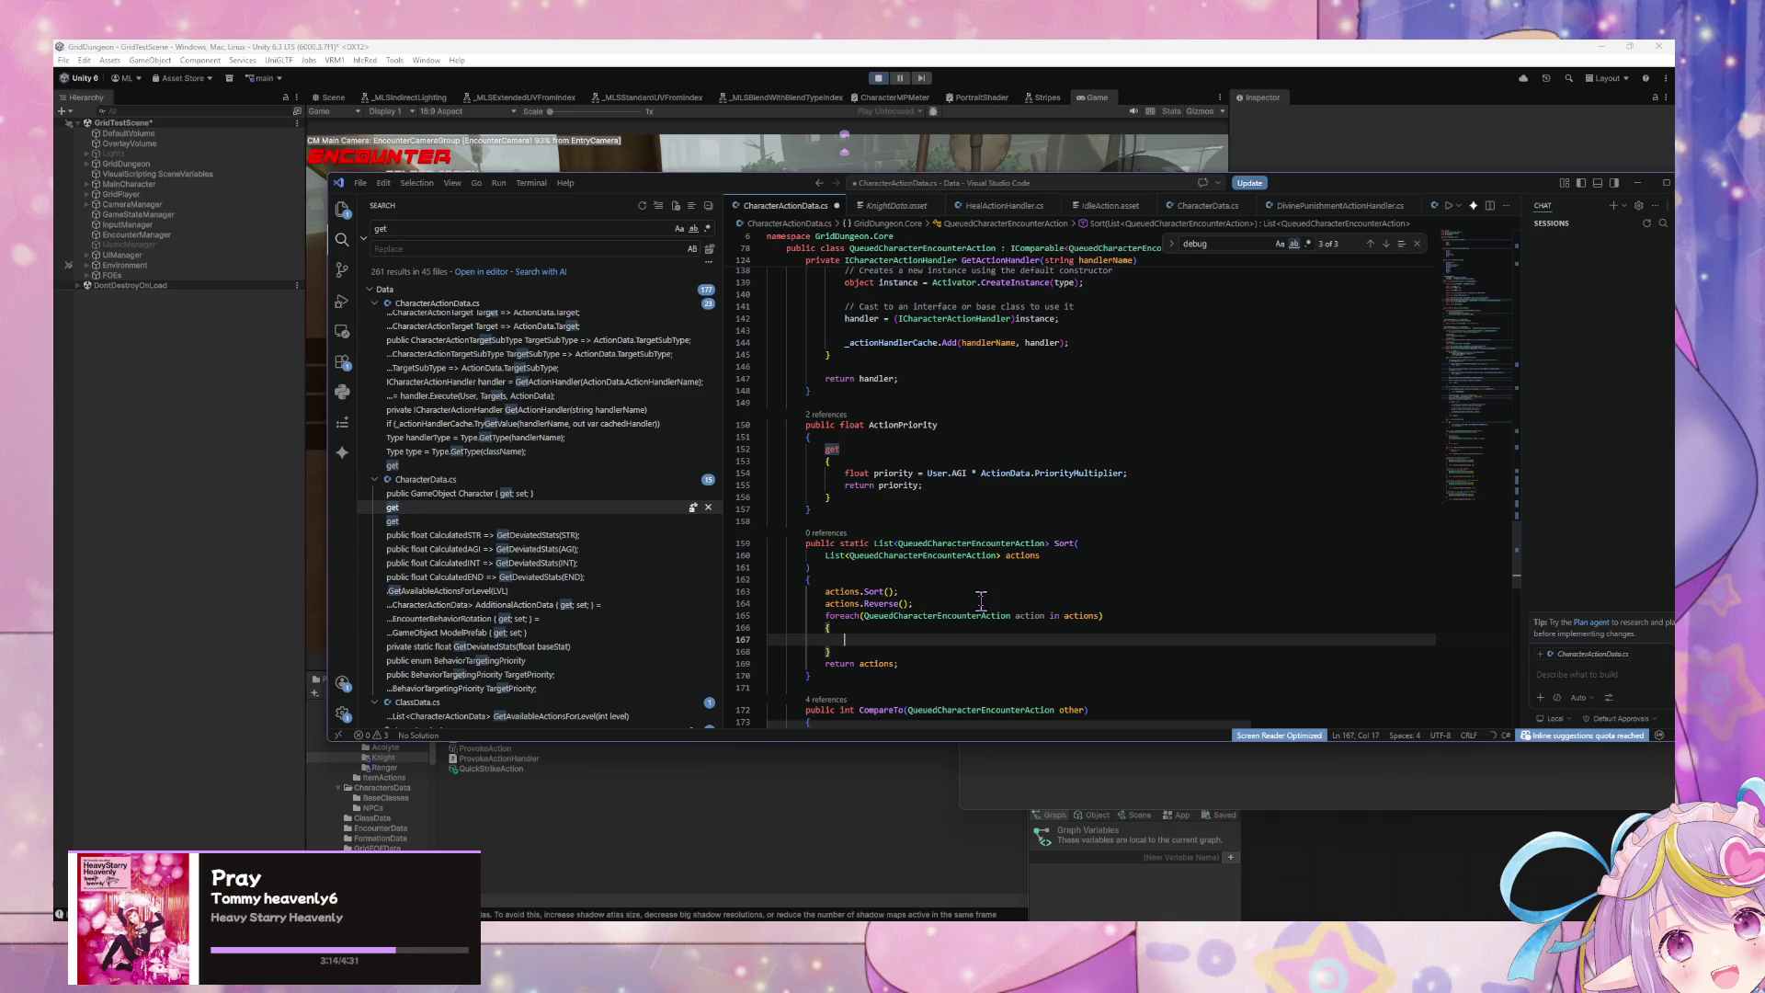
text(Deb)
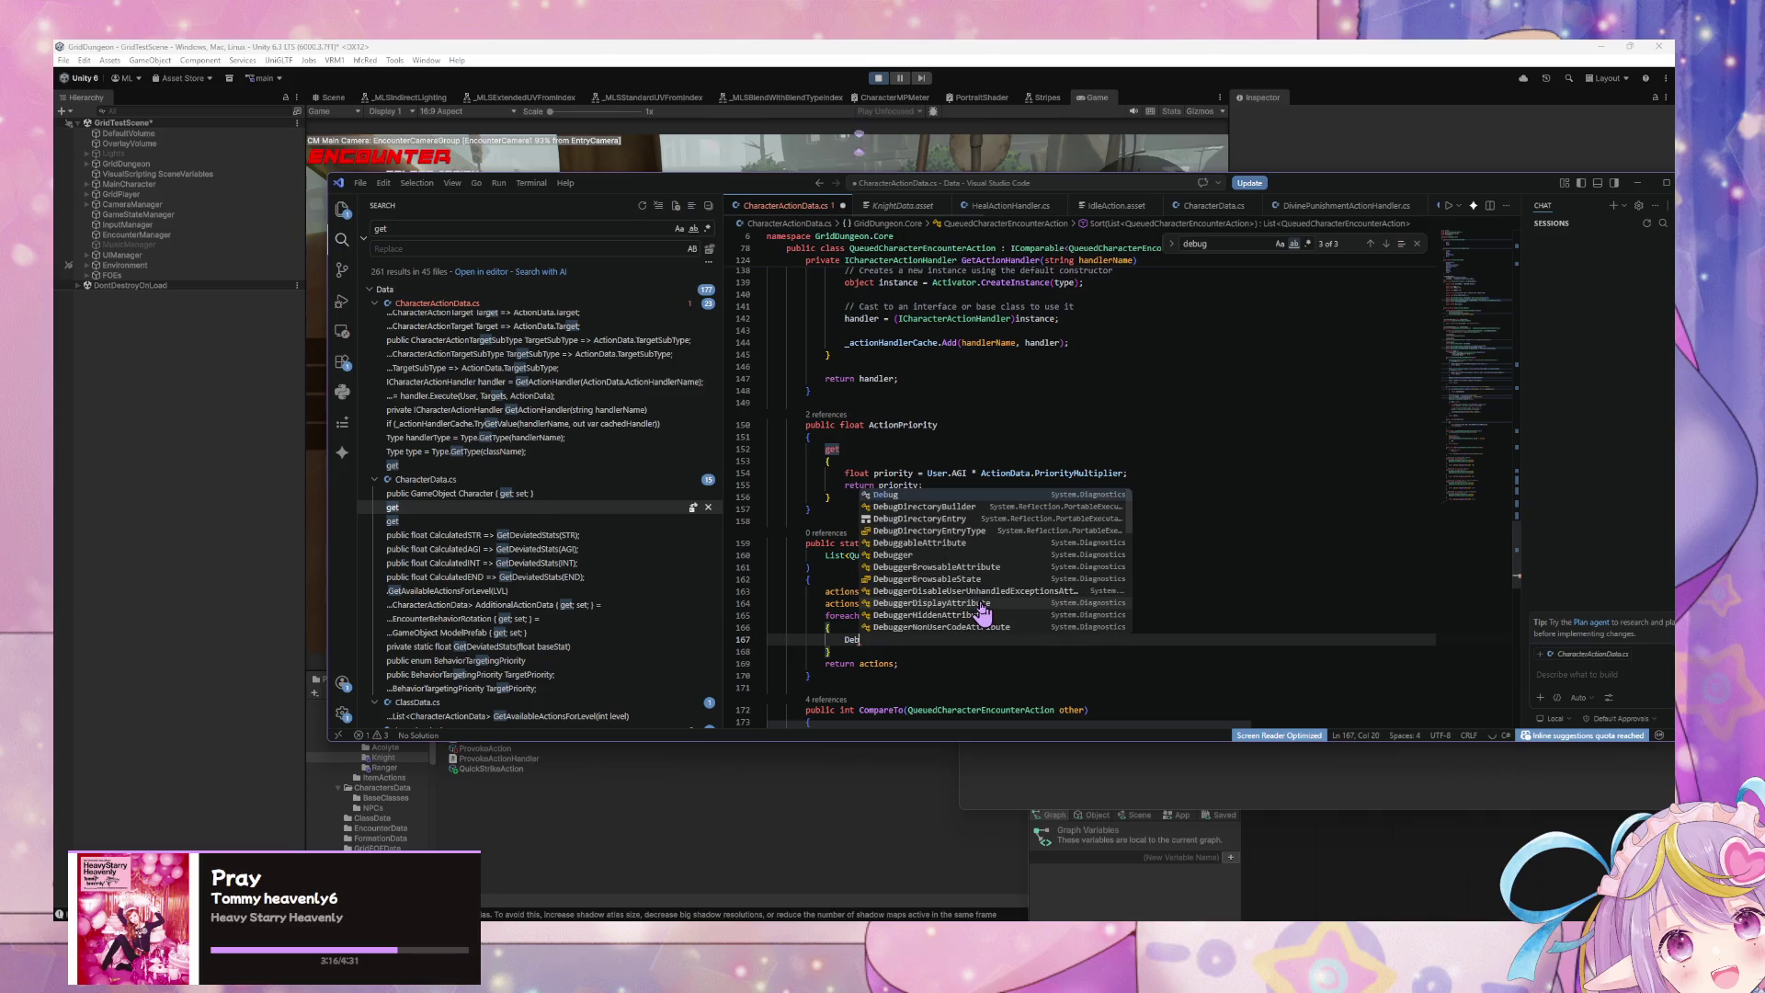
text(ug.Log();)
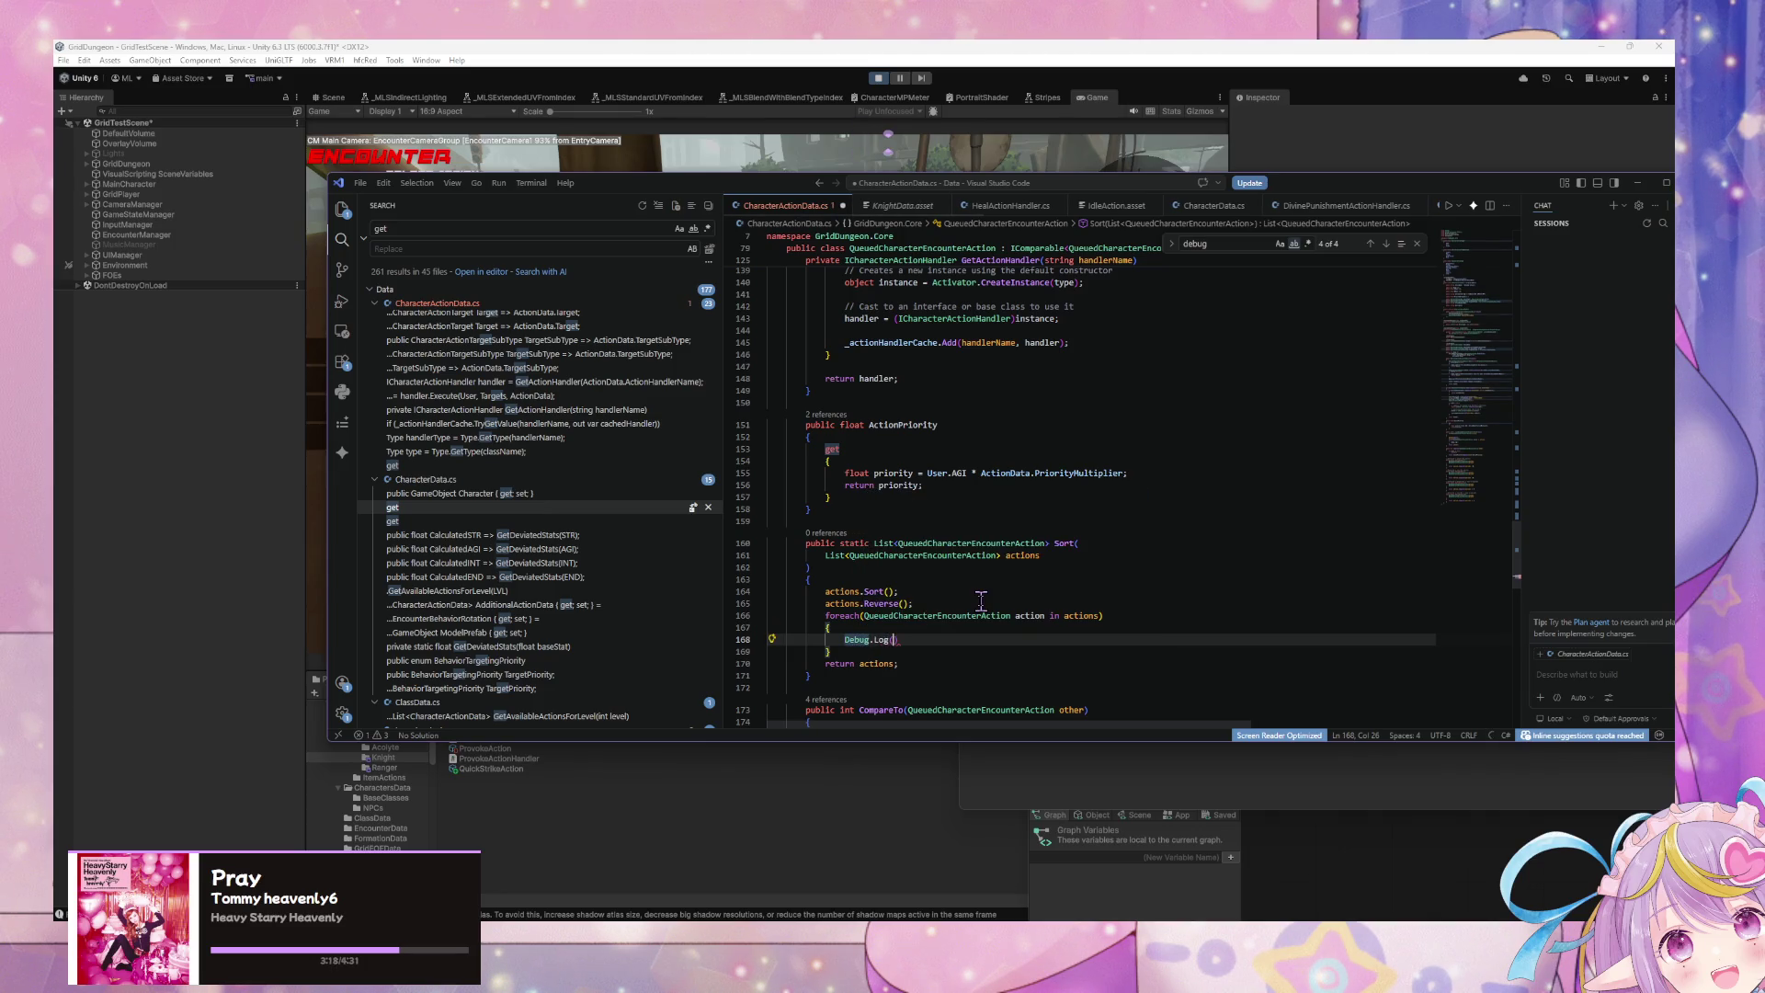
key(Left)
key(Left)
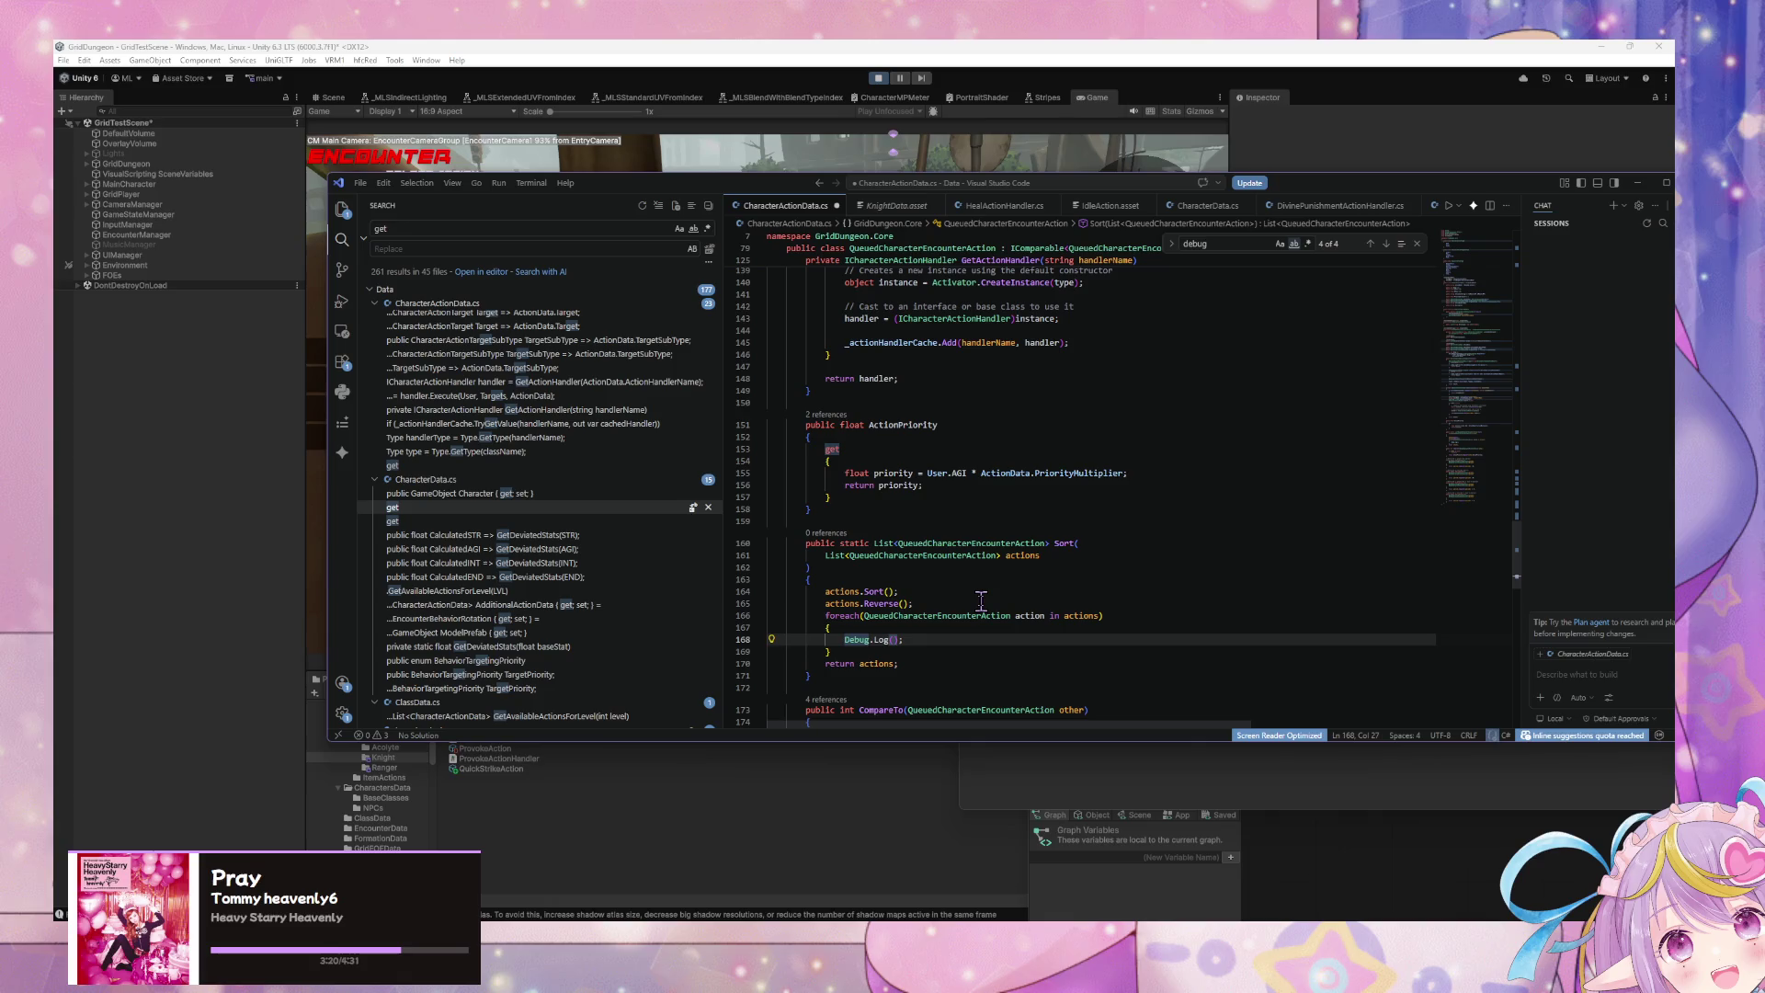
Step: Fill the loop with Debug.Log lines for user DisplayName, action name and ActionPriority
key(ctrl+f)
text(user.display)
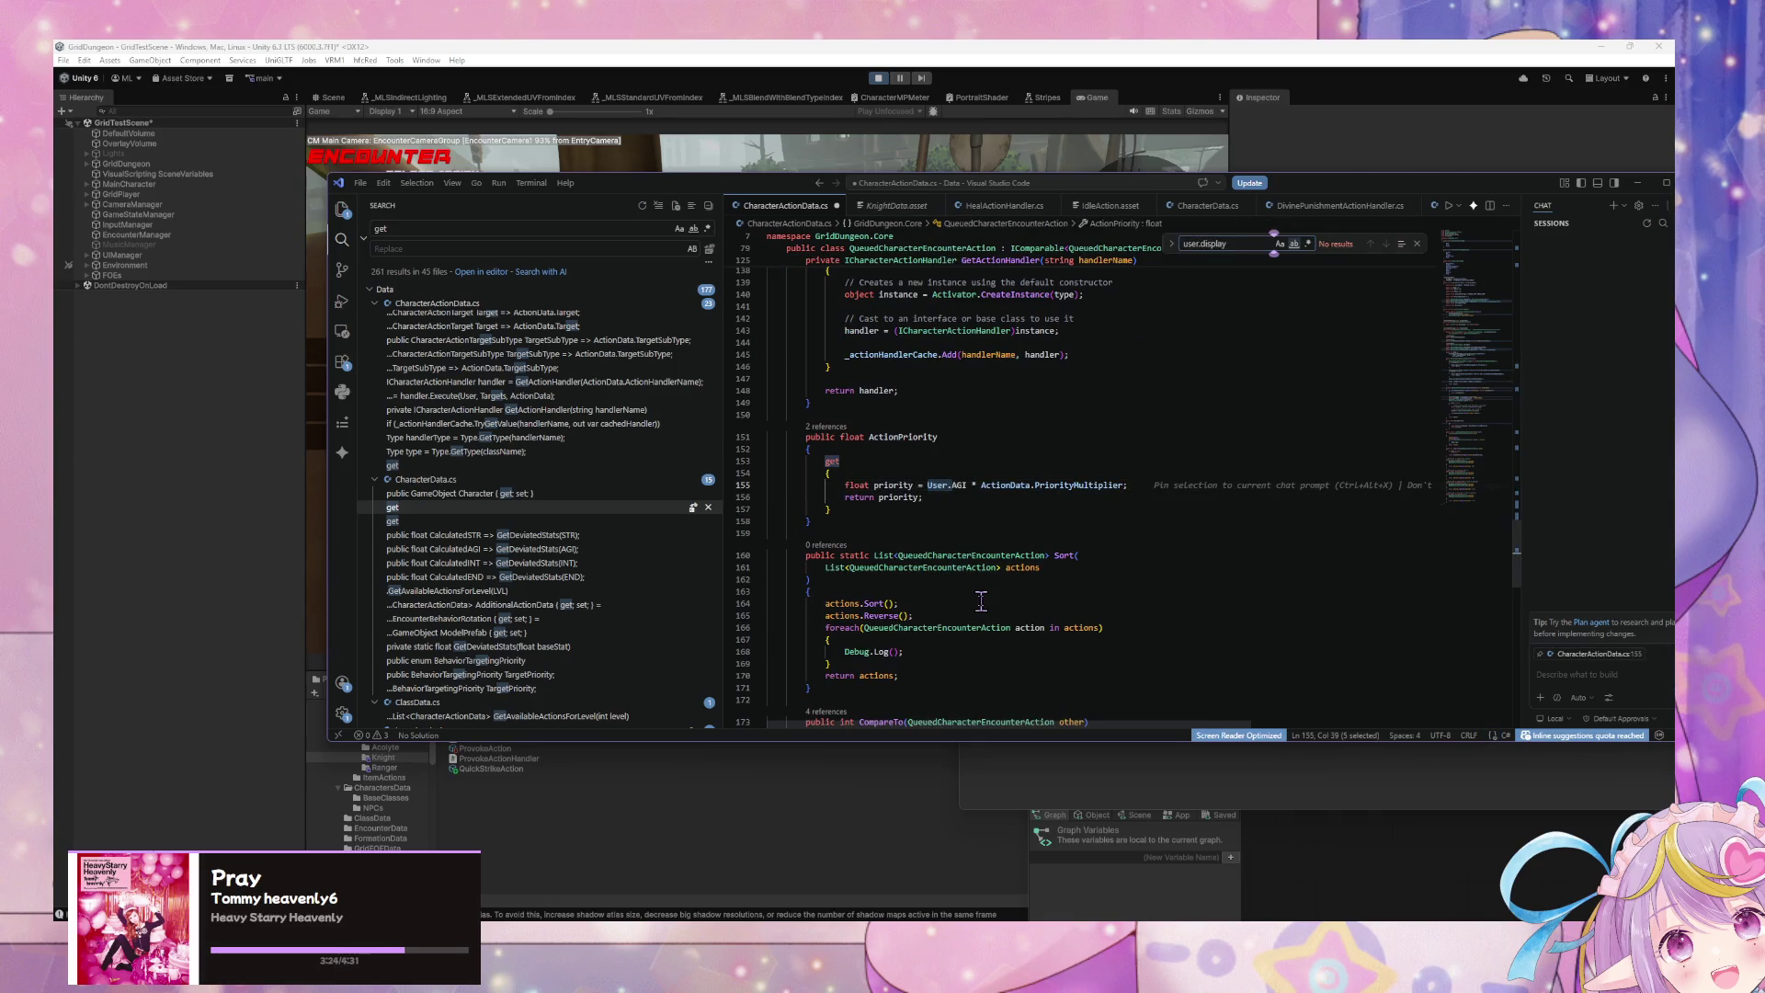
click(896, 652)
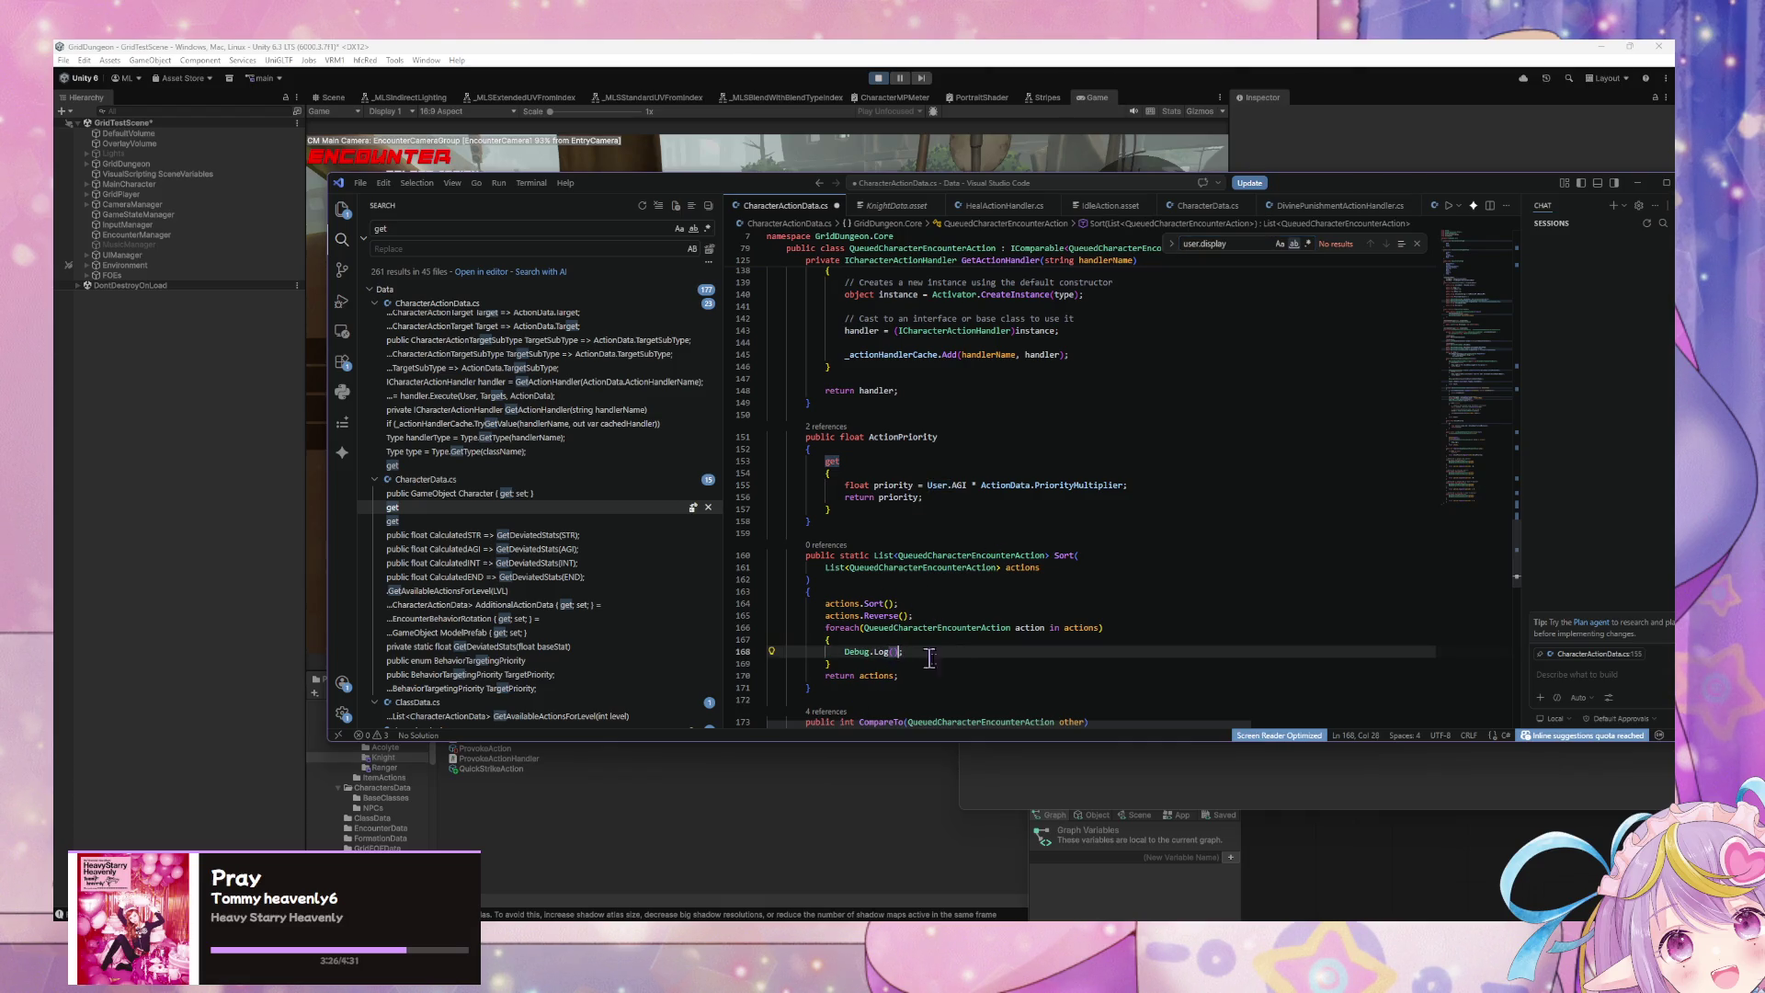
key(Left)
text($)
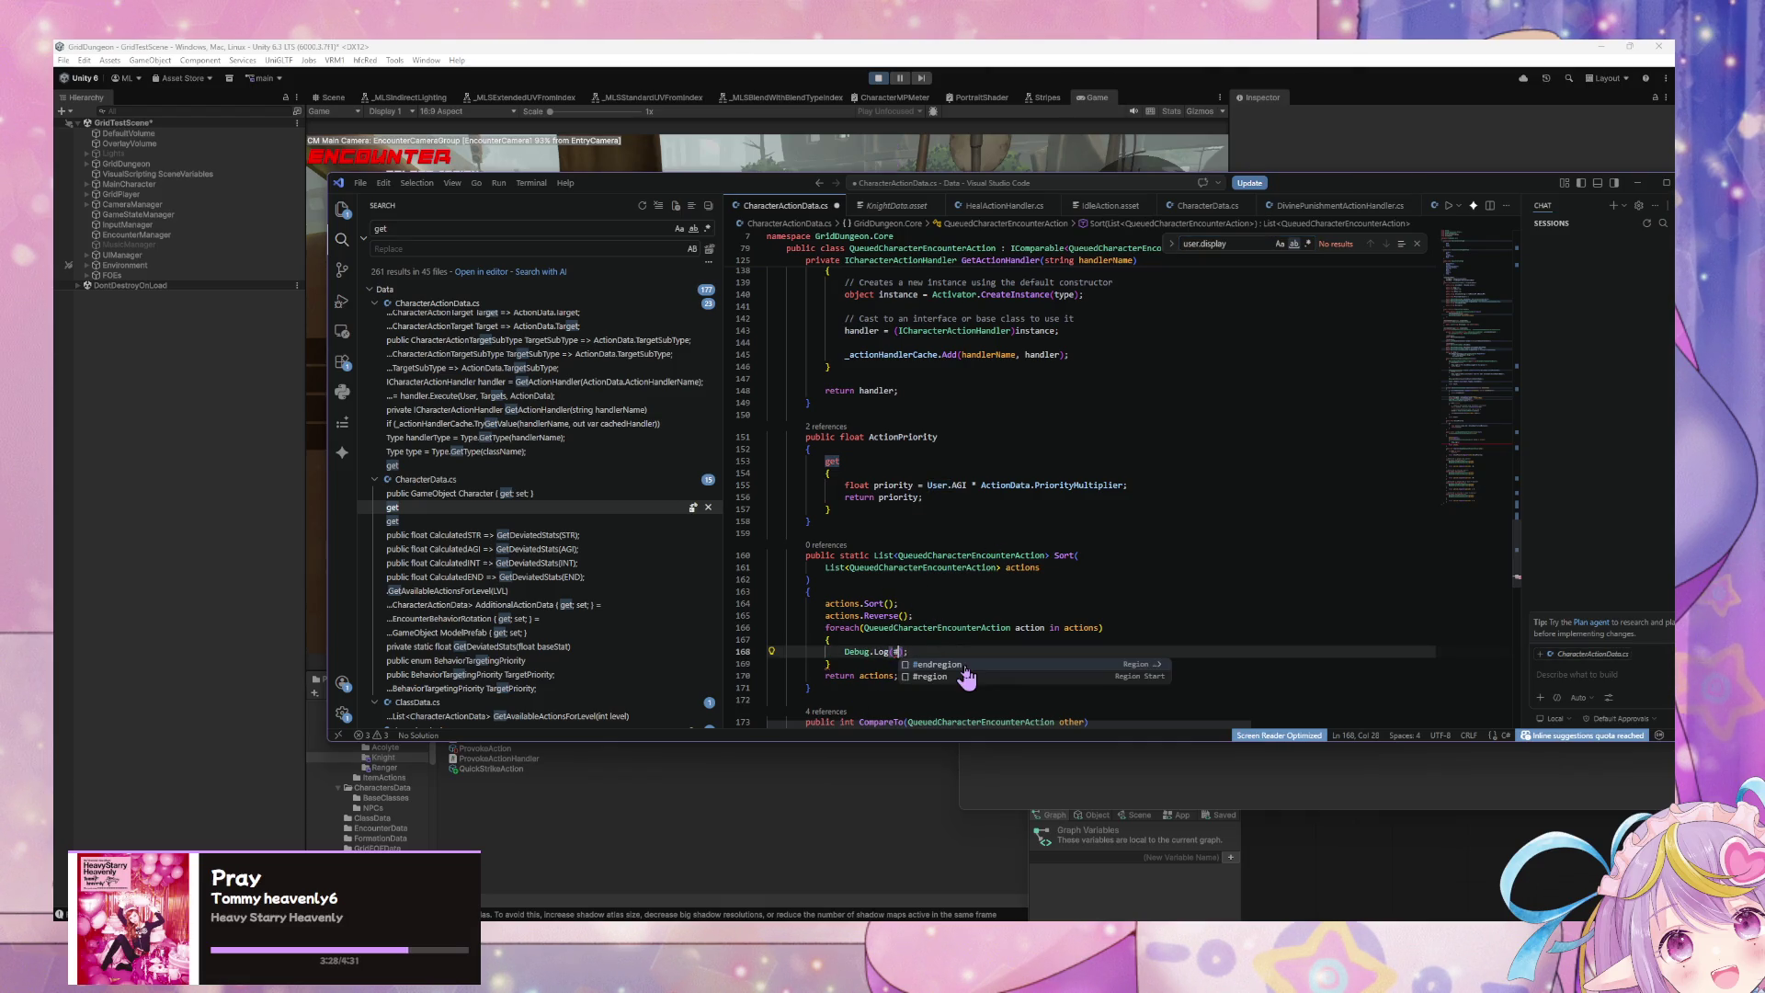
text("Action Priority: {action.ActionPriority})
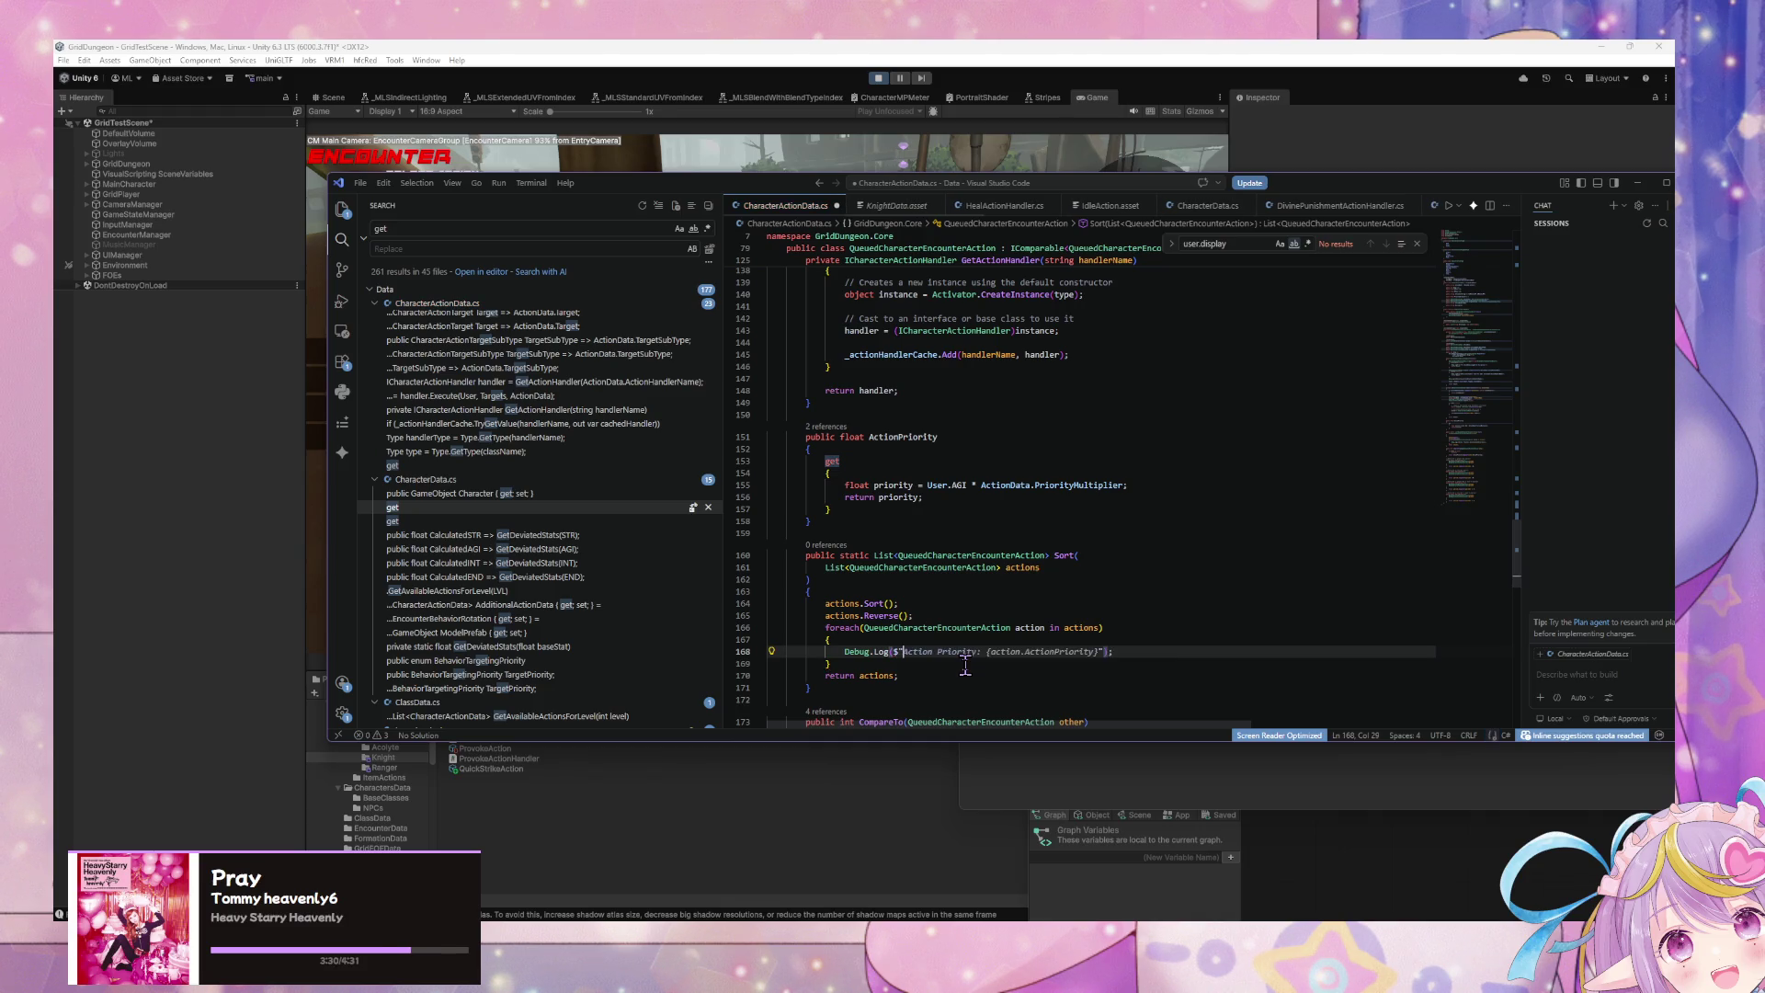
click(903, 652)
text(User)
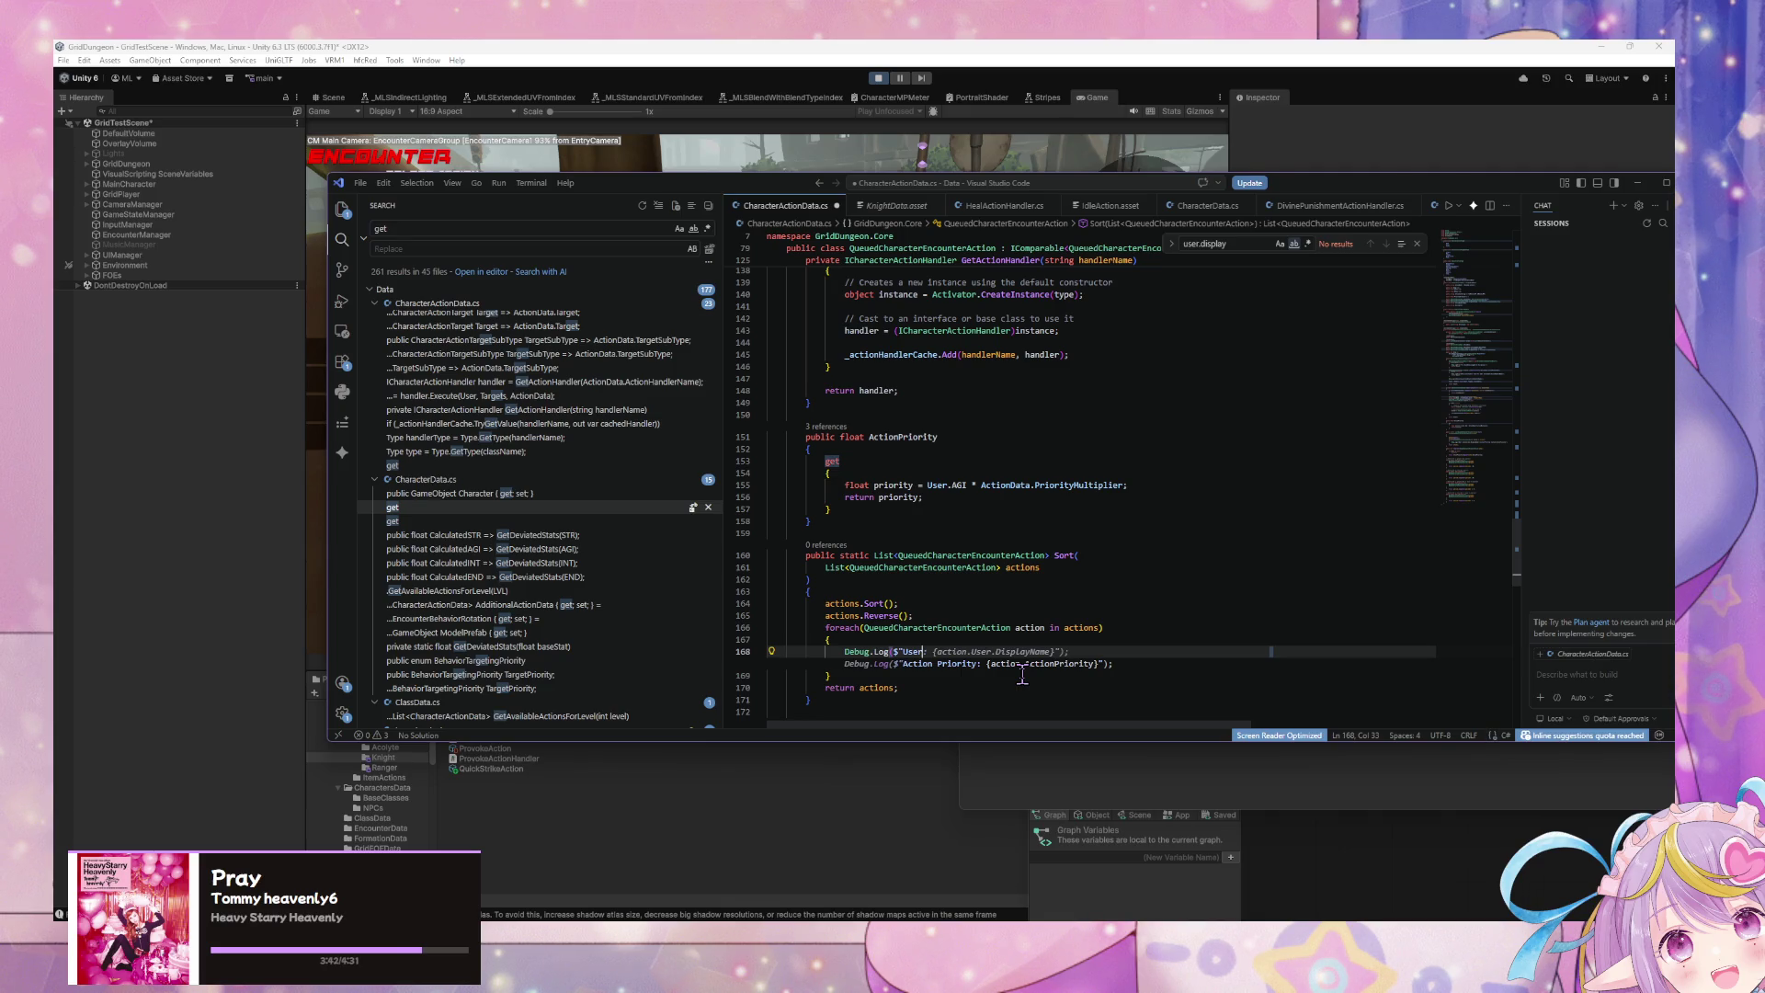
key(Tab)
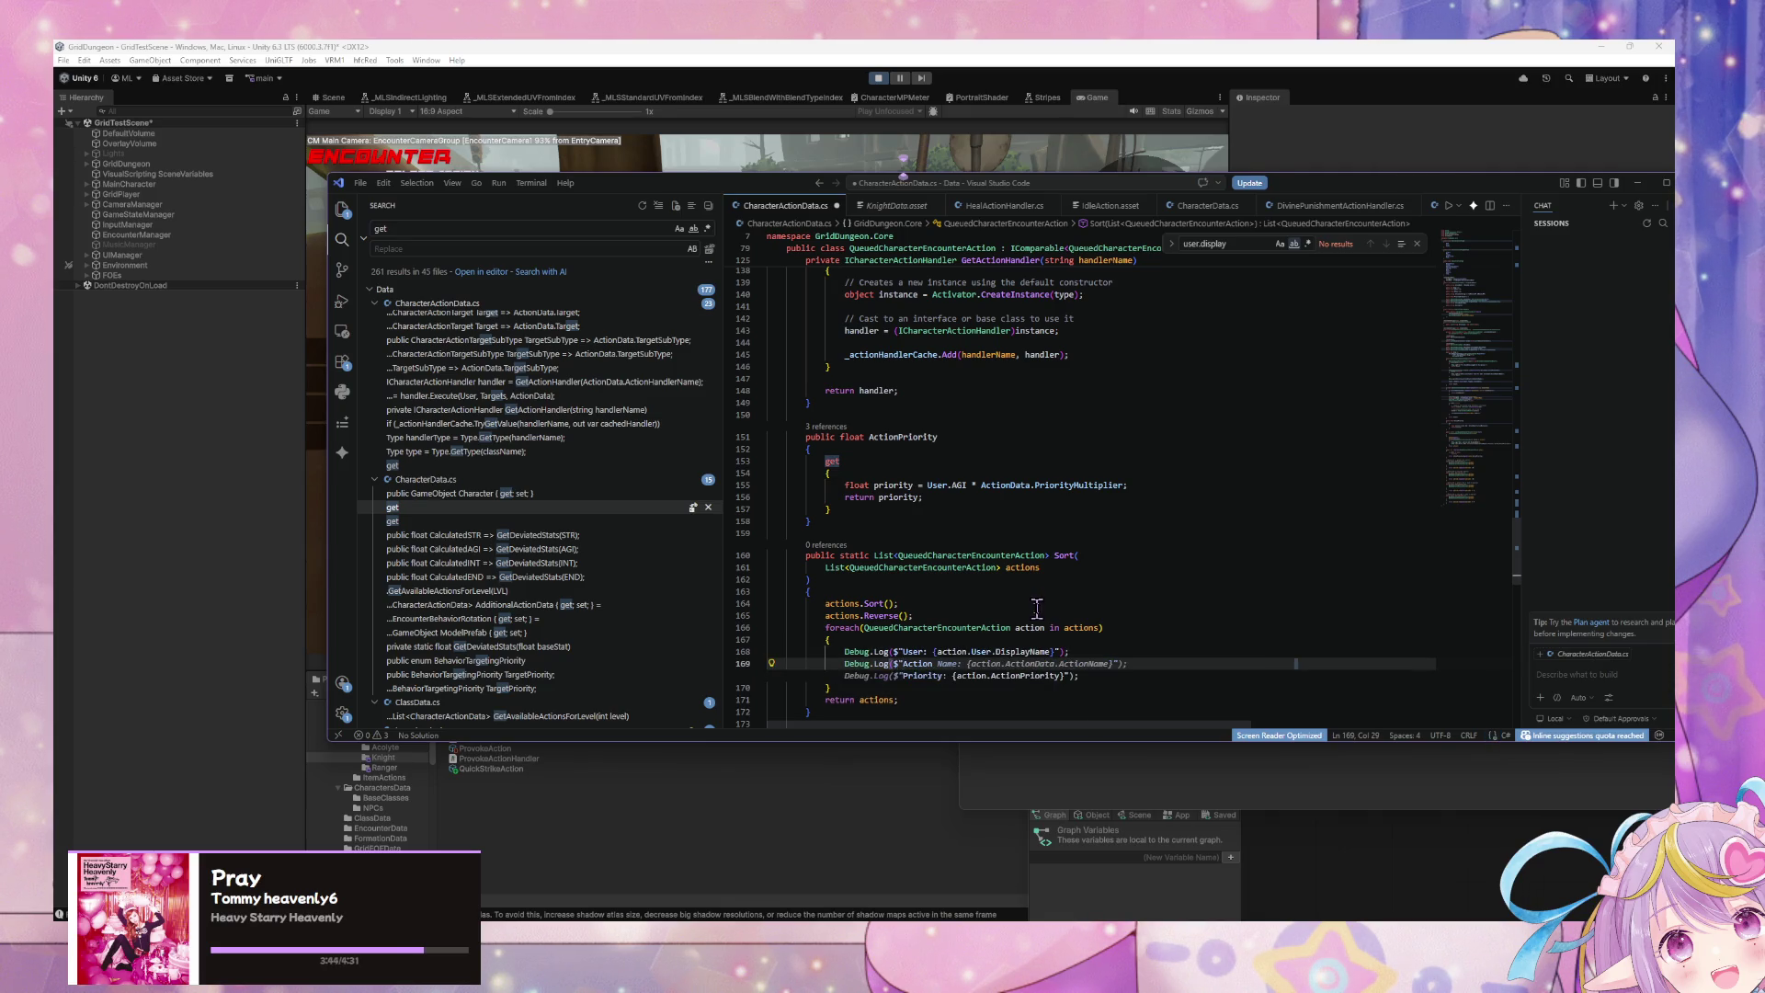
key(Tab)
Step: Save the file and apply the csharpier spacing fix after foreach
click(1071, 607)
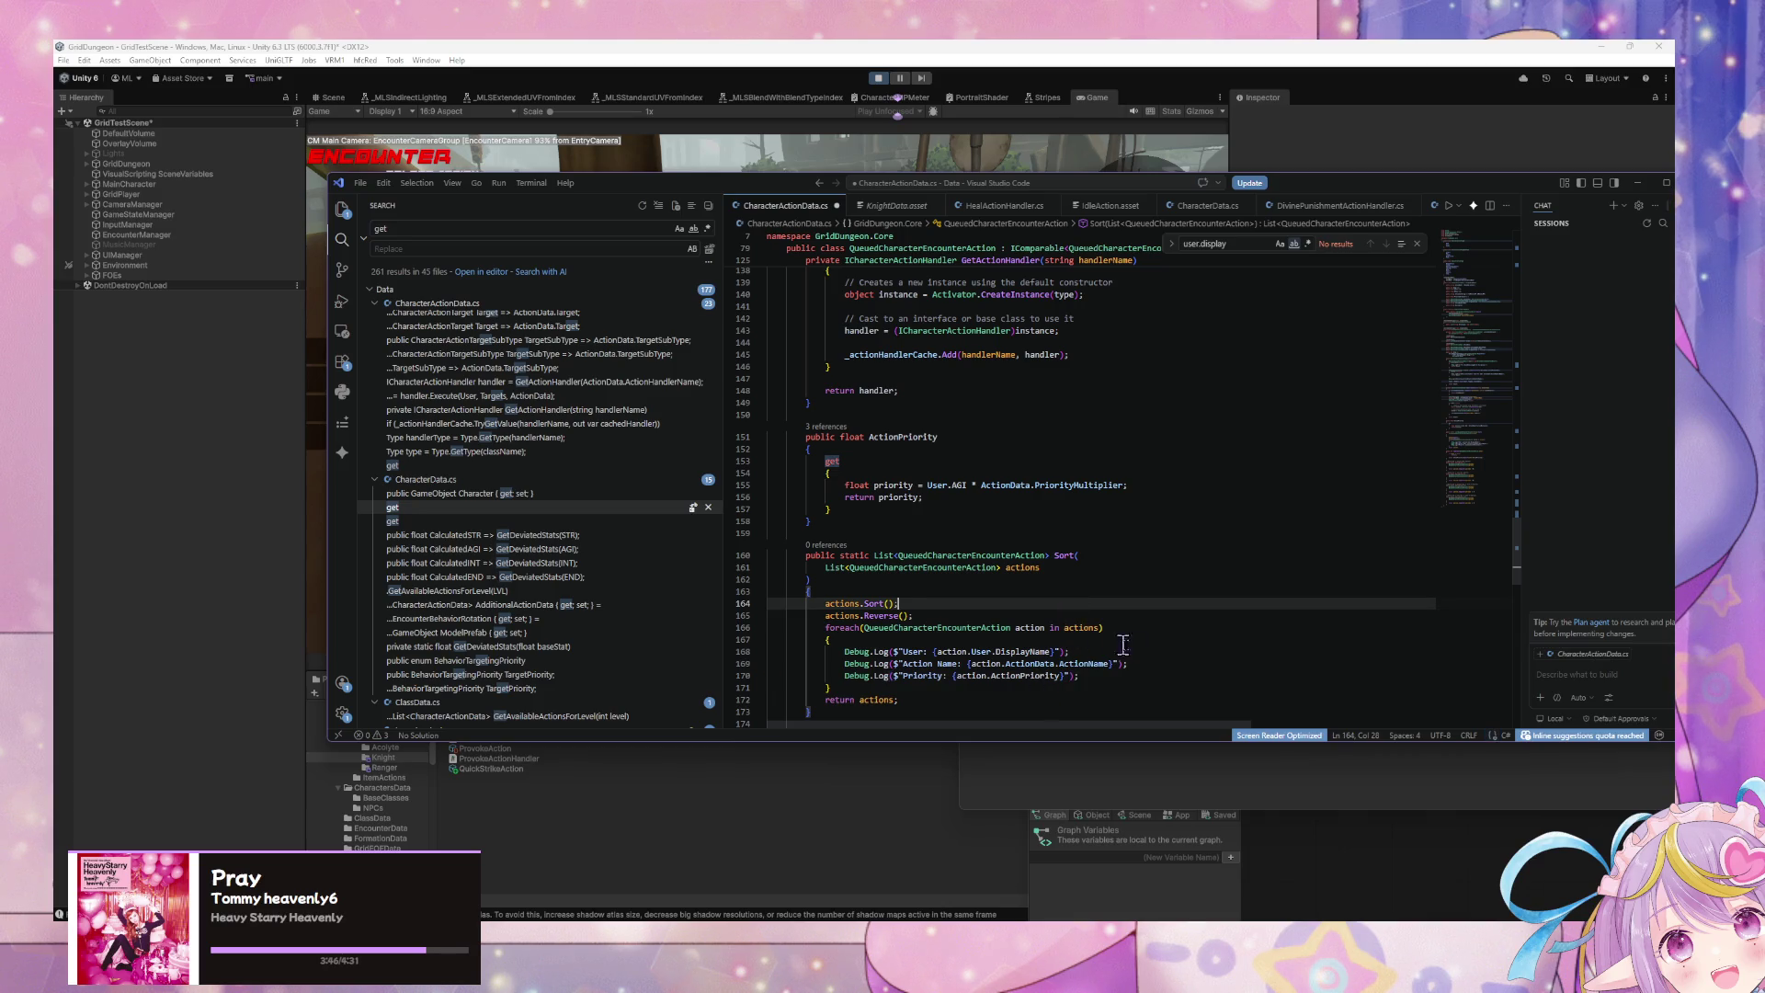
key(ctrl+s)
mouse_move(850, 628)
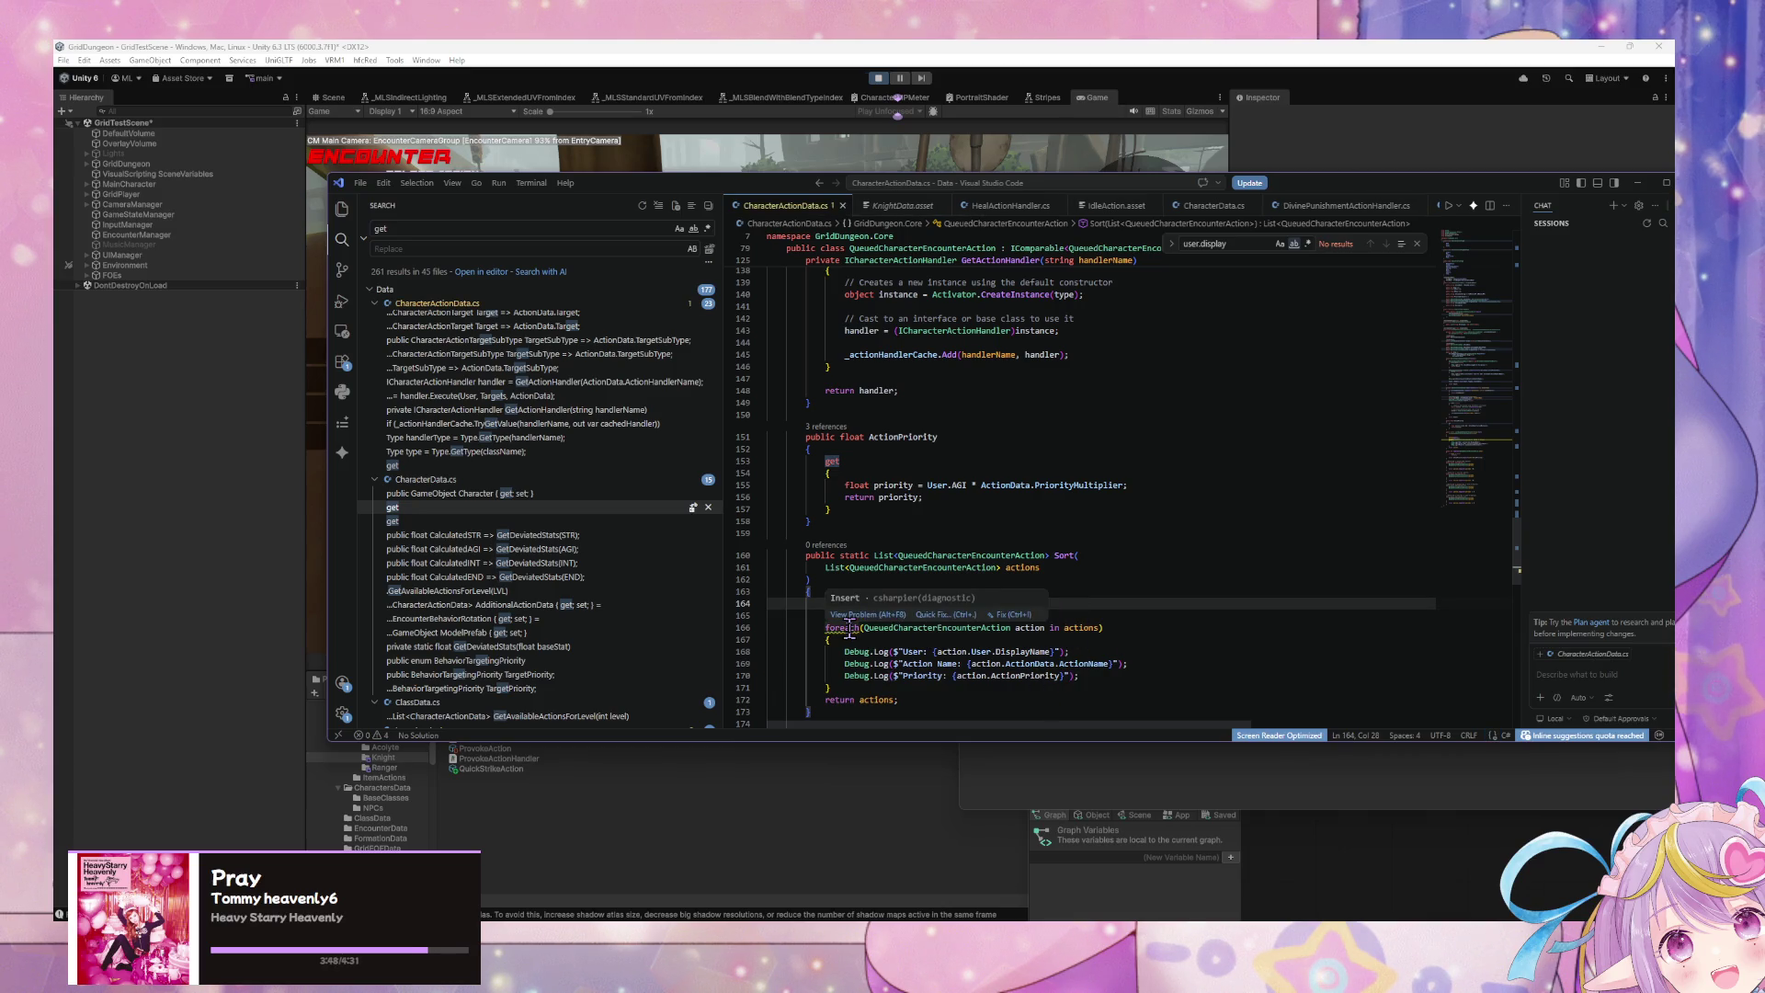
key(Tab)
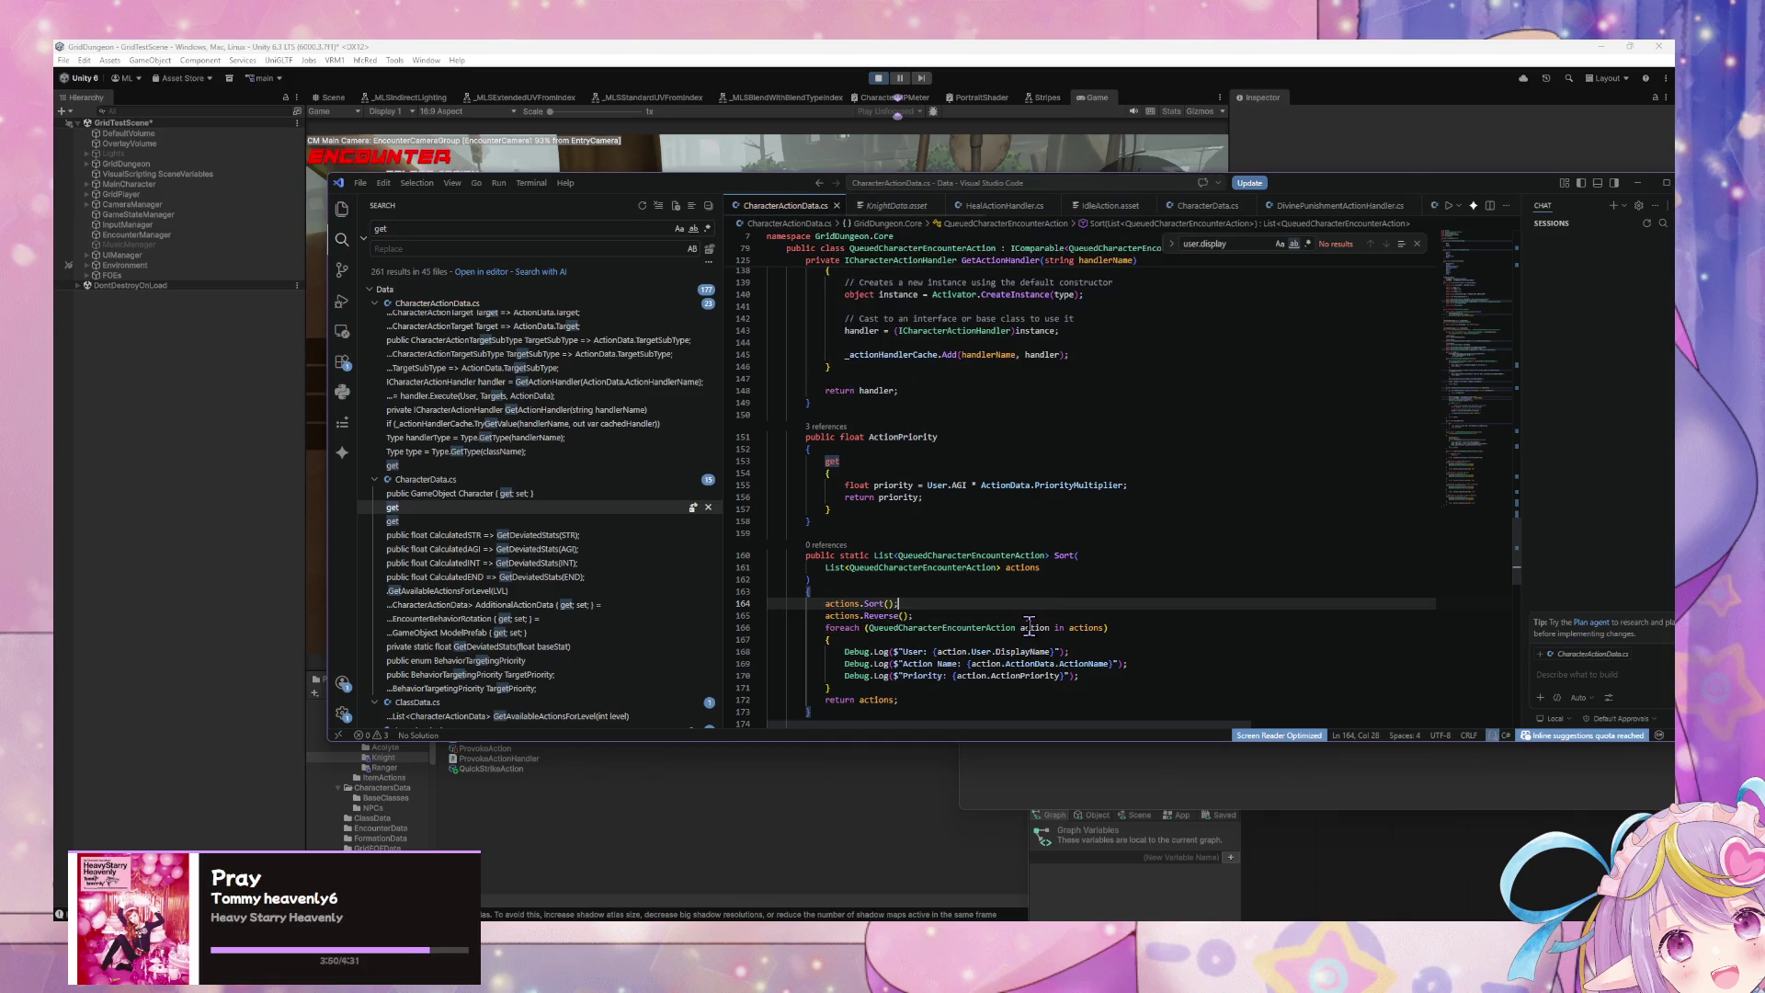
click(869, 49)
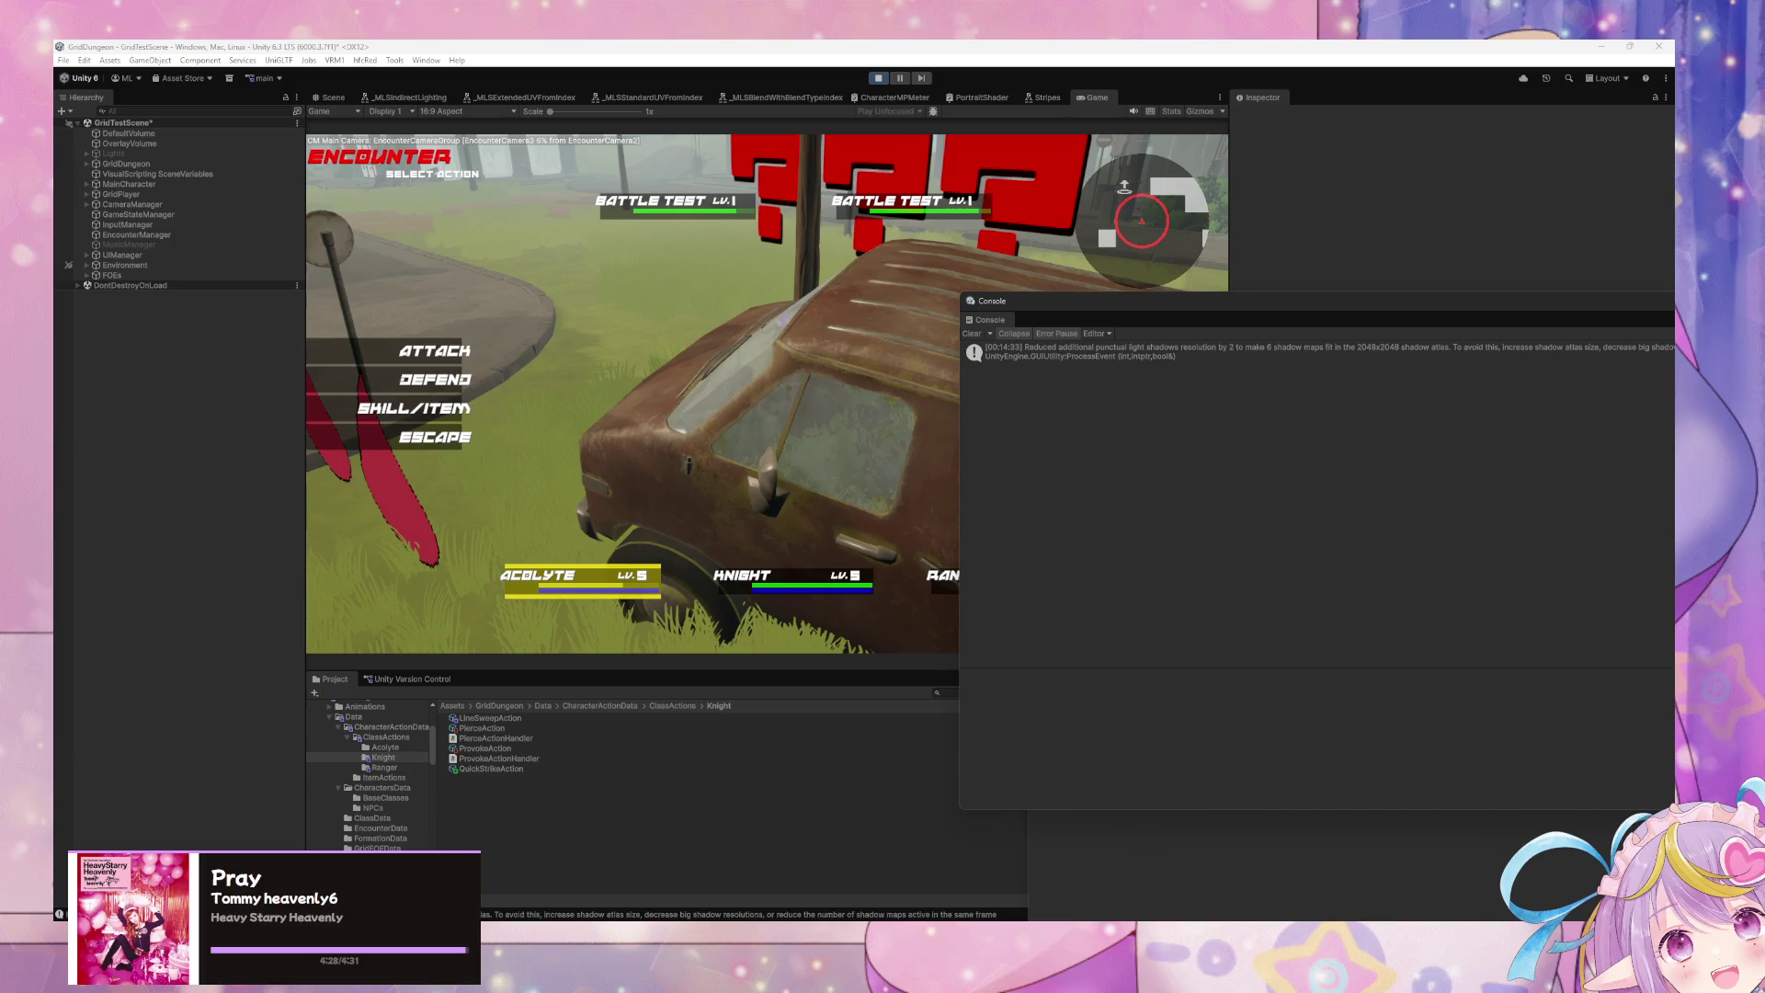
Step: Refocus the running game, then stop Play mode
click(800, 216)
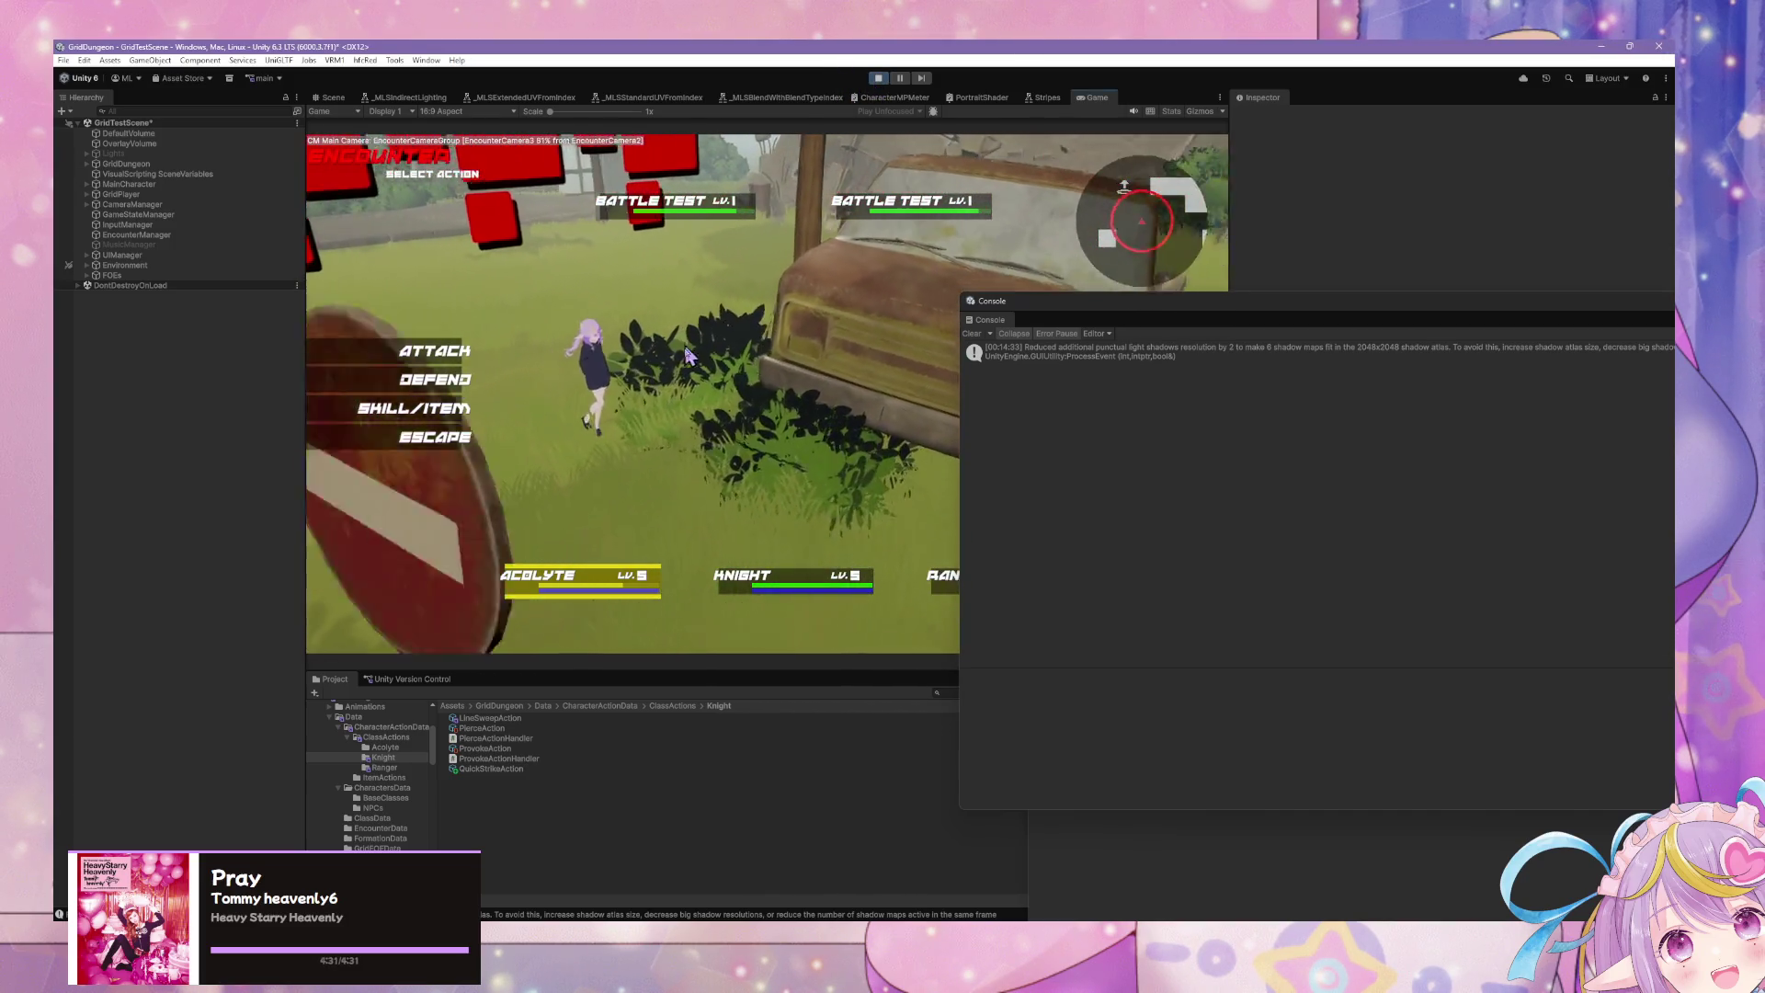
click(878, 77)
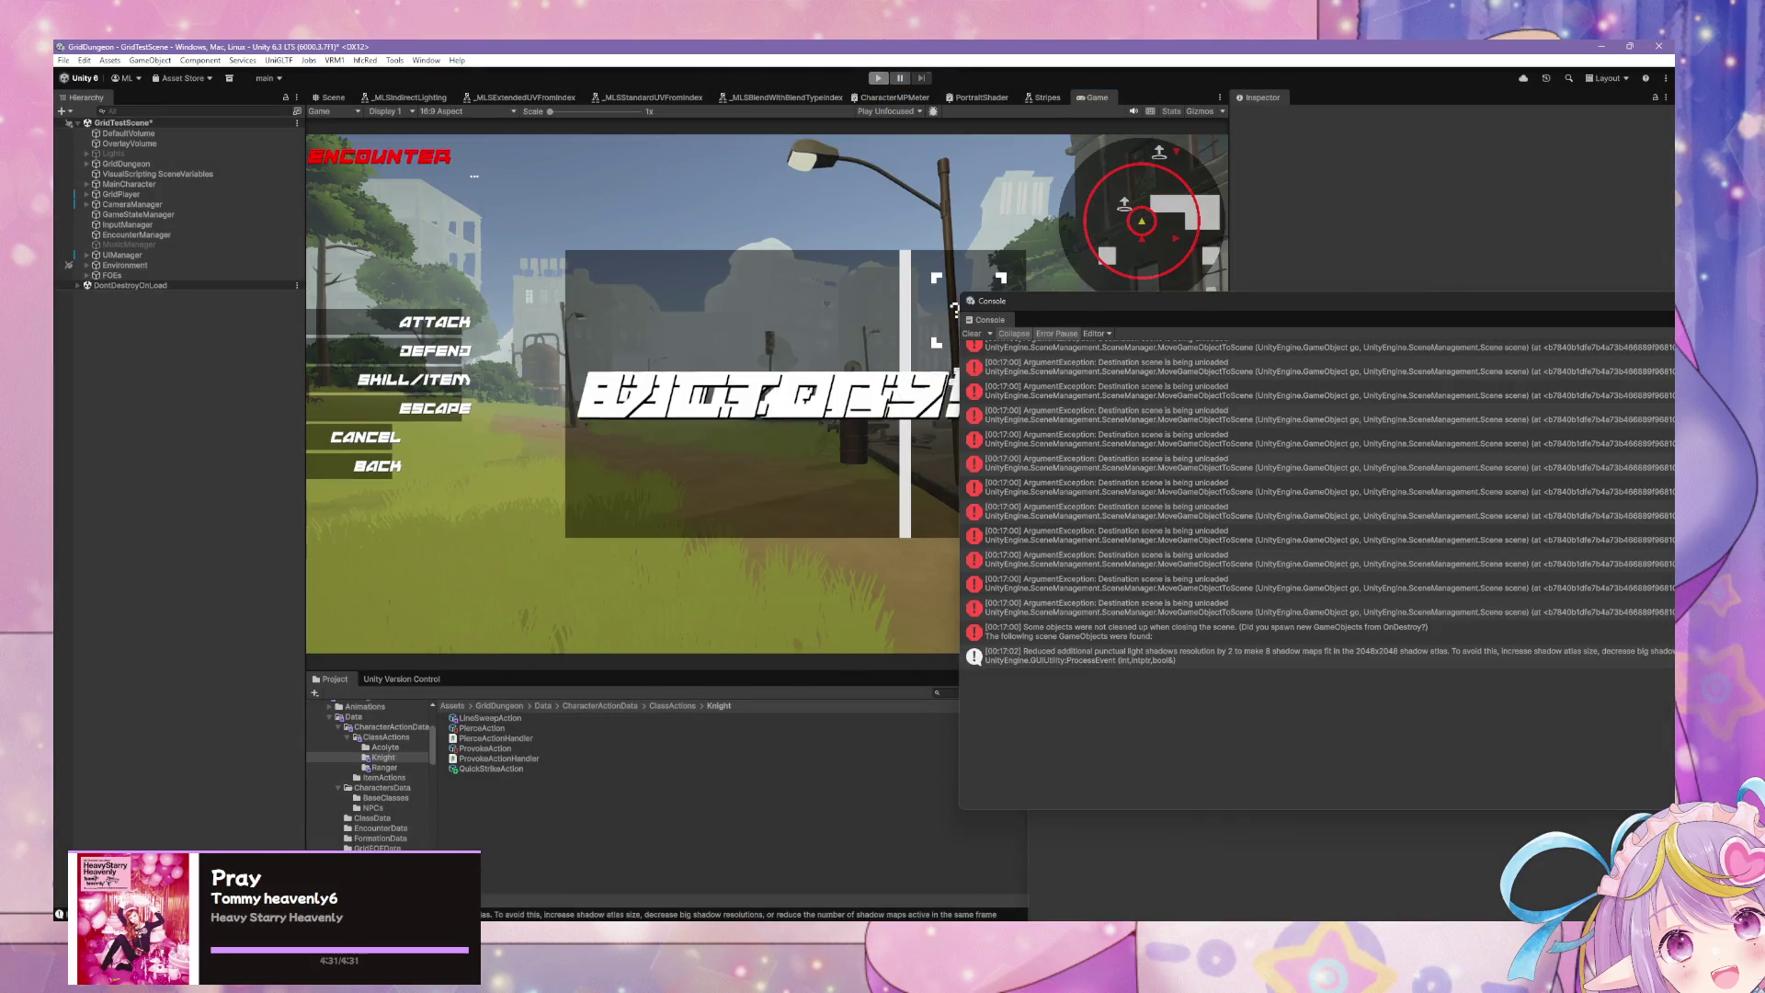
Step: Switch to VS Code and back, then try starting Play mode again
key(alt+Tab)
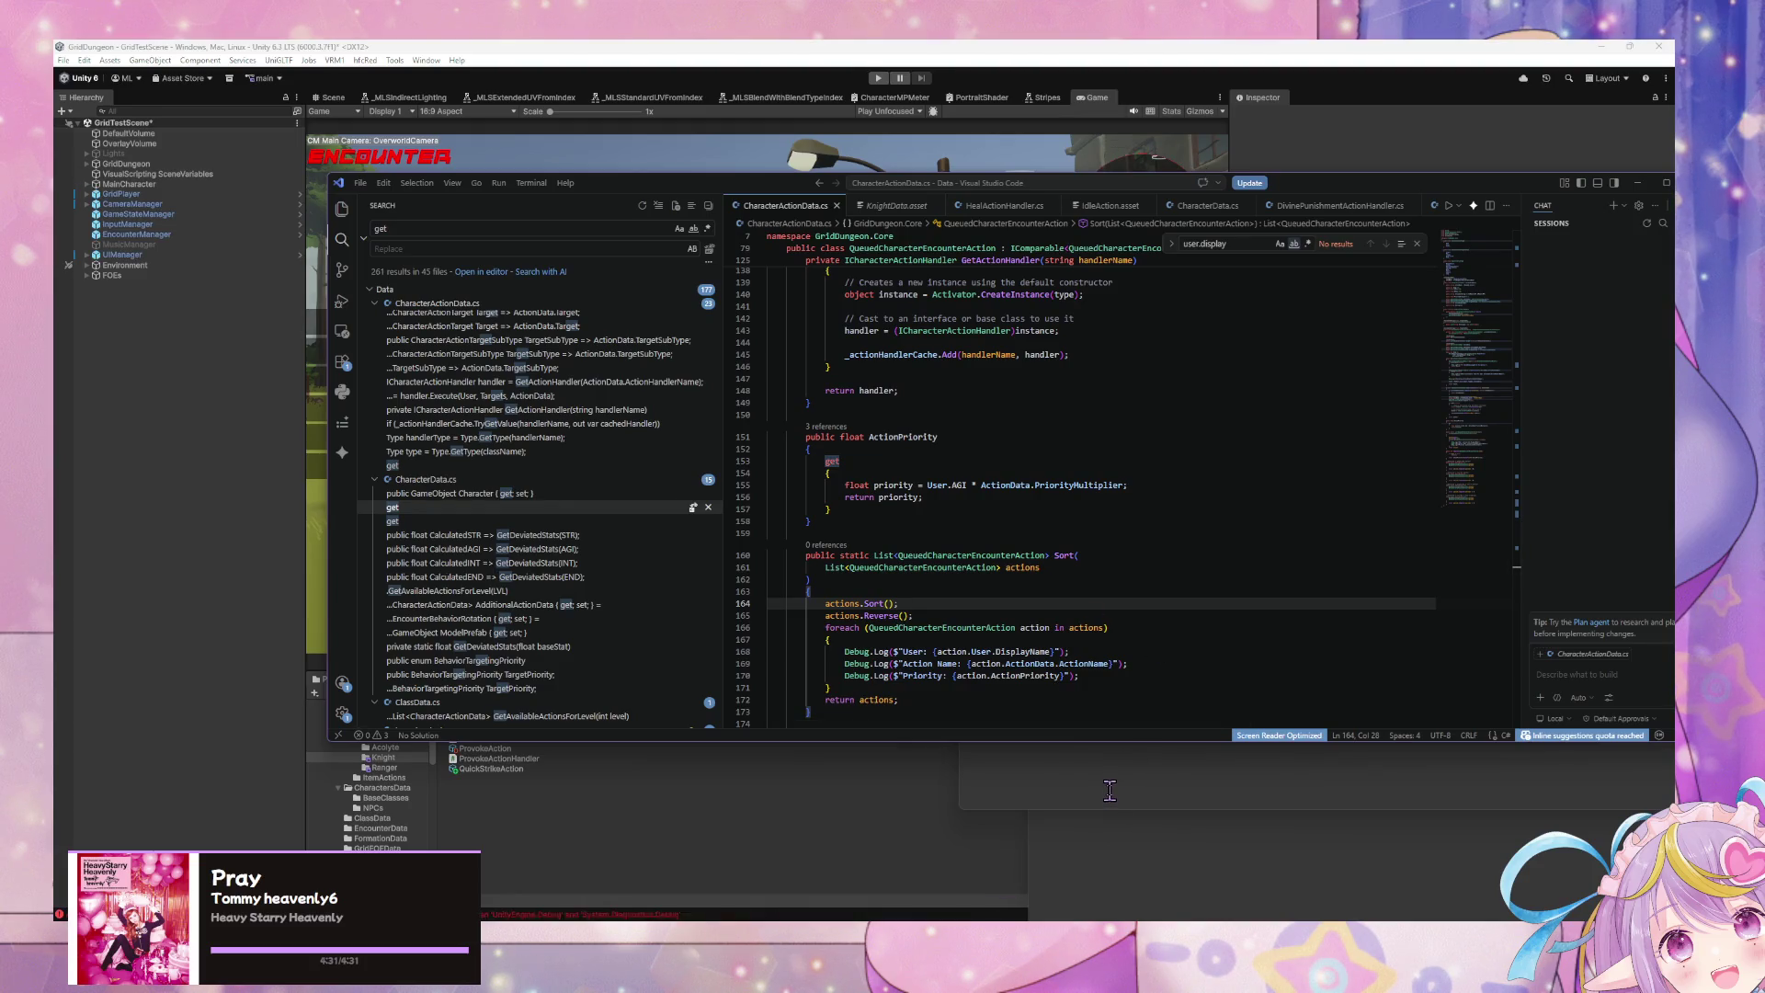
click(1110, 791)
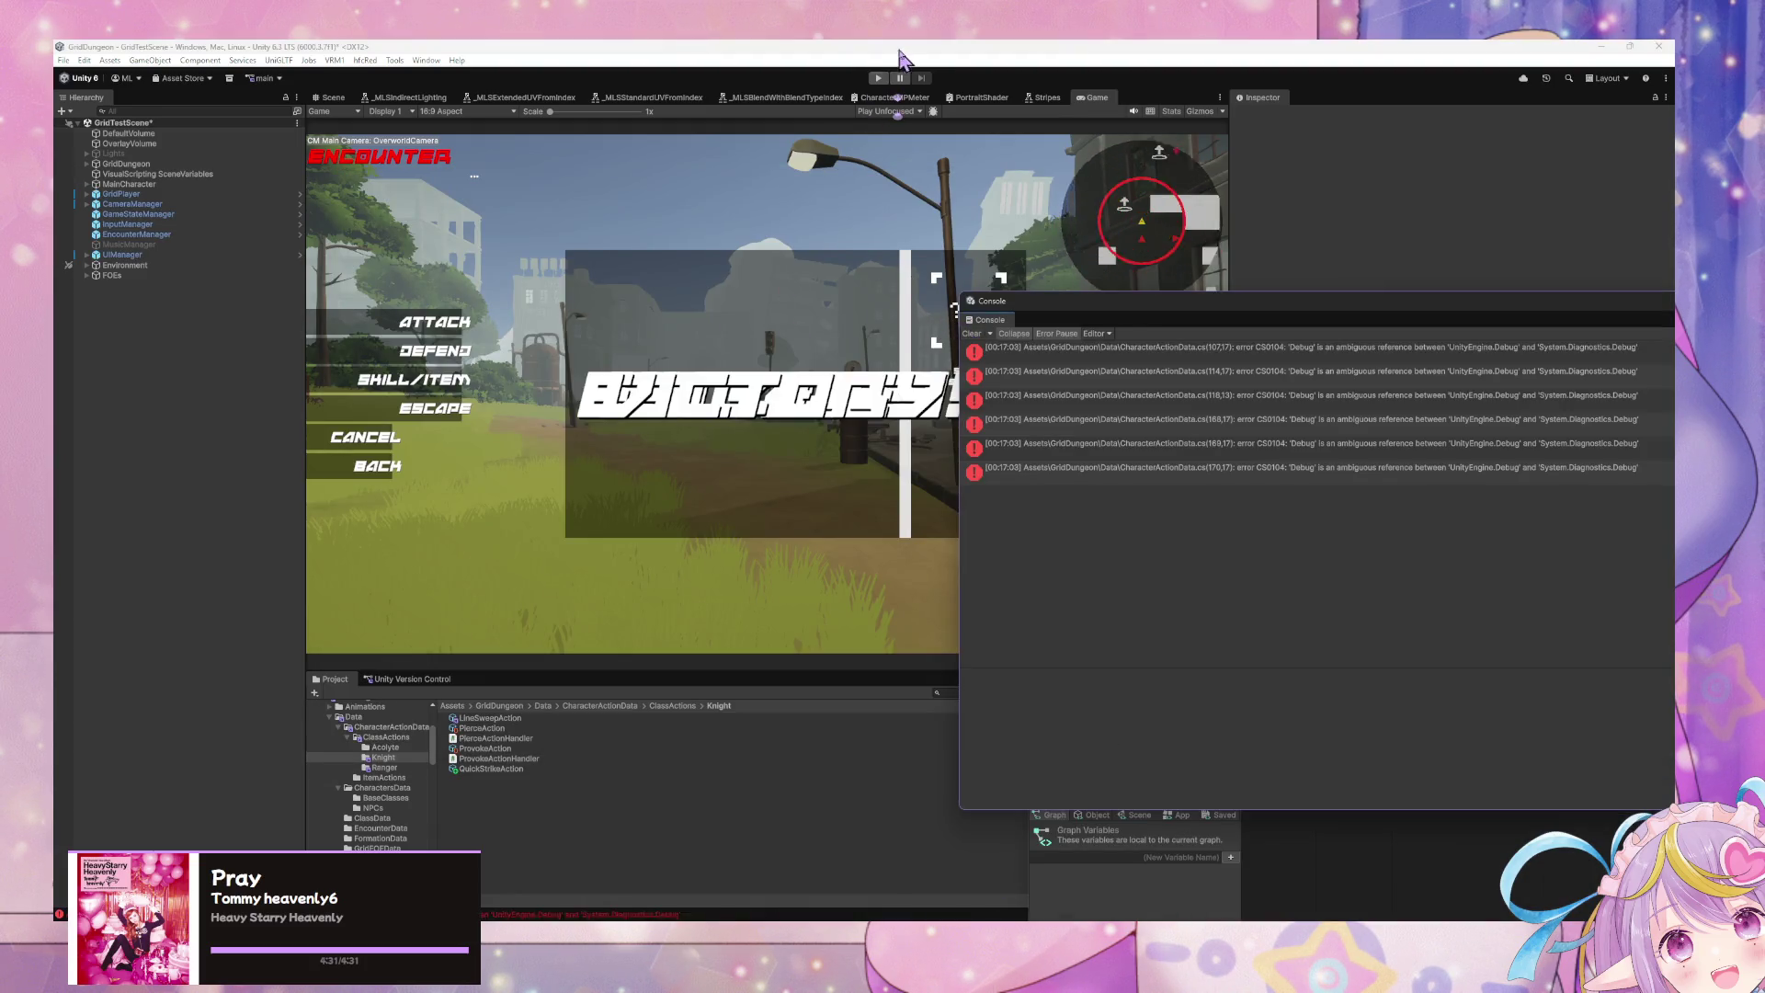
click(878, 78)
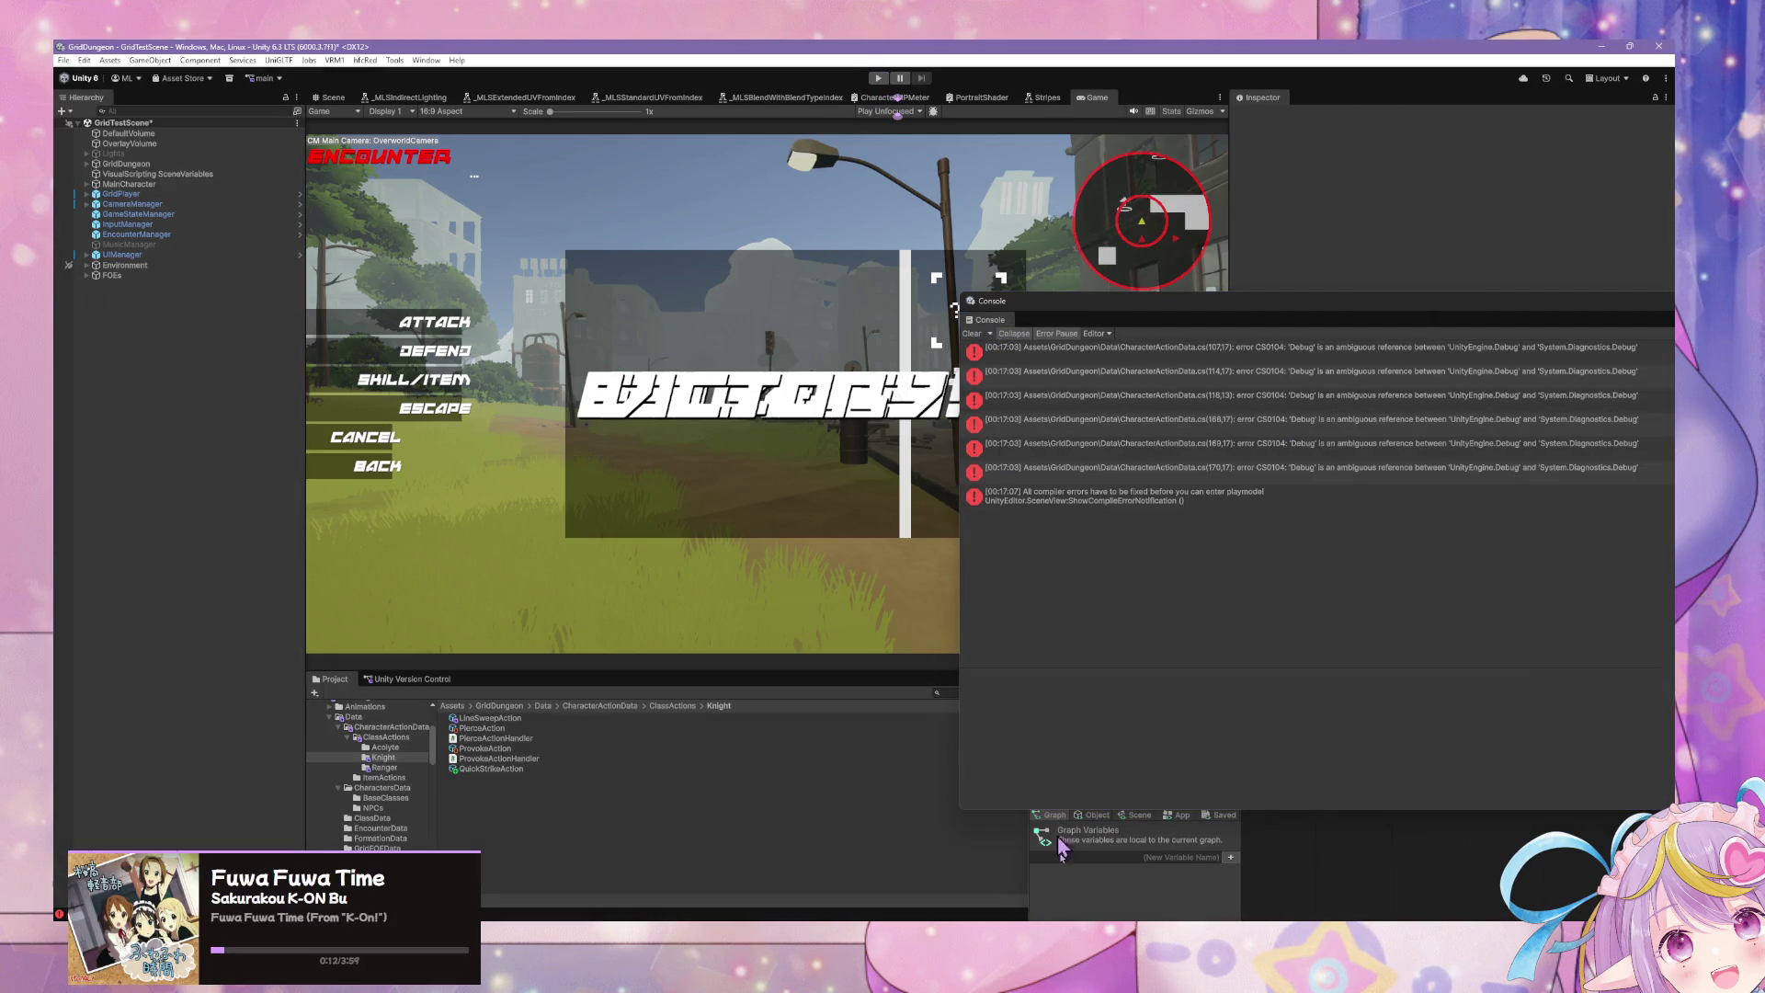
Step: Delete the 'using System.Diagnostics;' line at the top of CharacterActionData.cs and save
key(alt+Tab)
scroll(1025, 579, up, 3)
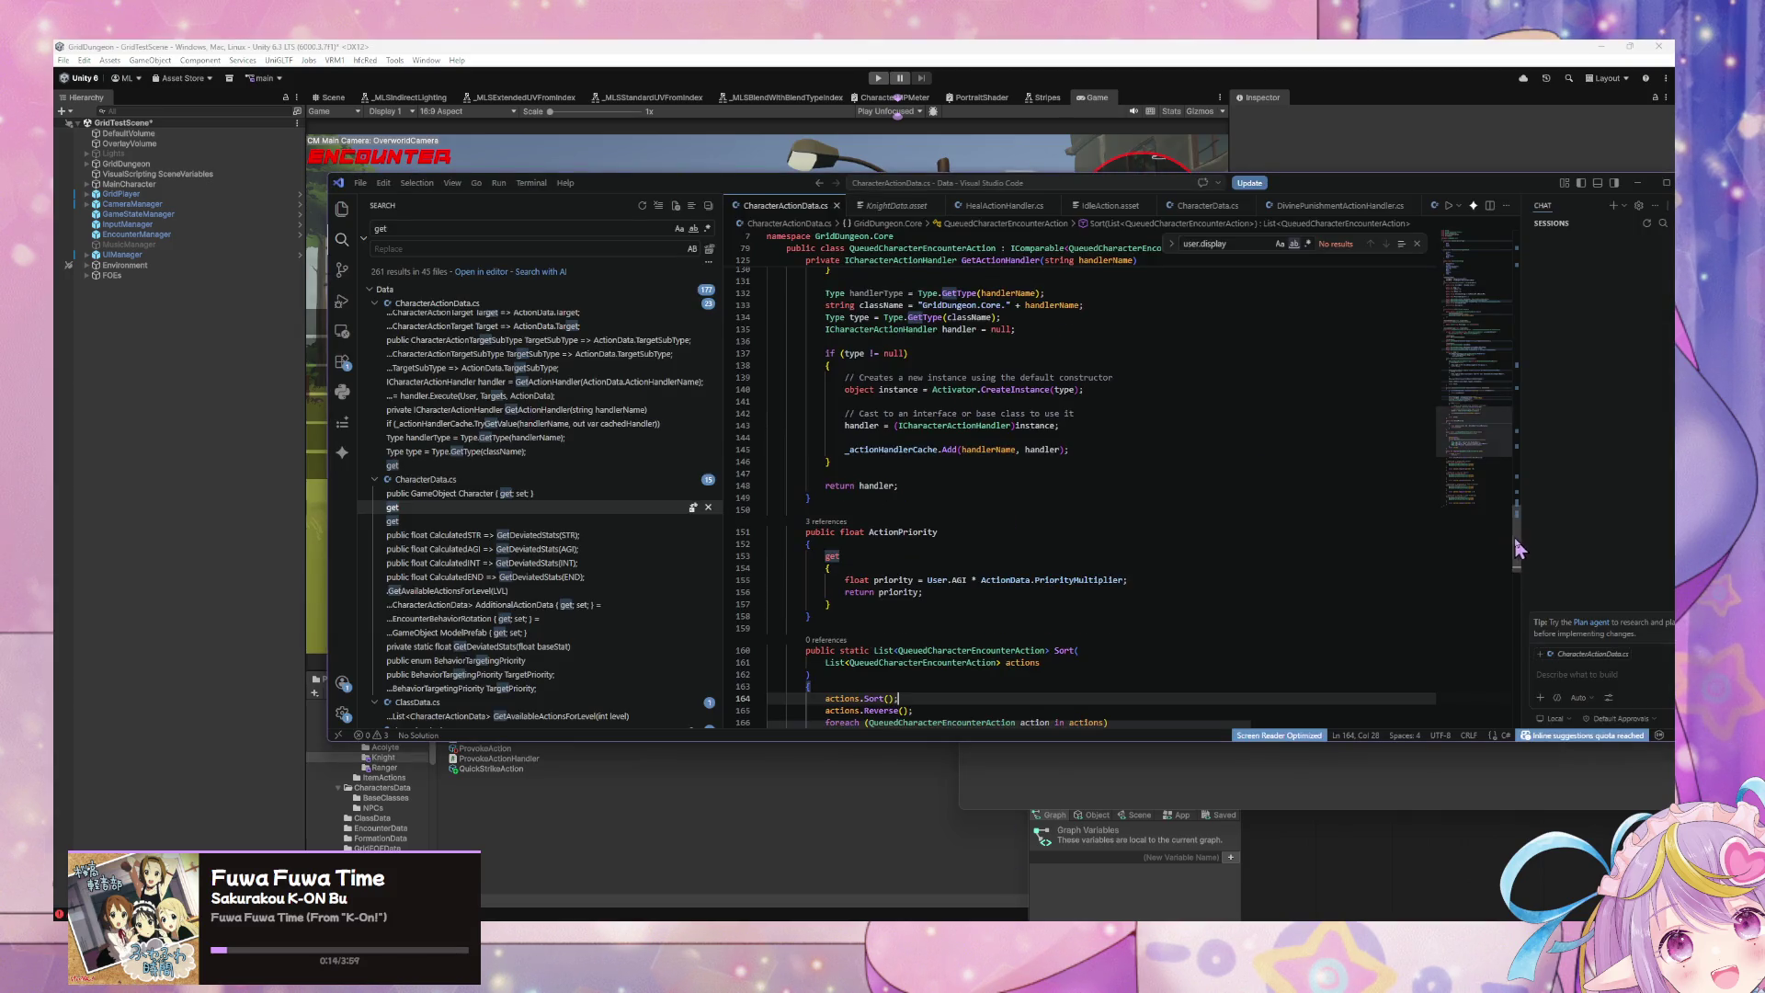
drag(1517, 549, 1536, 207)
drag(940, 279, 743, 279)
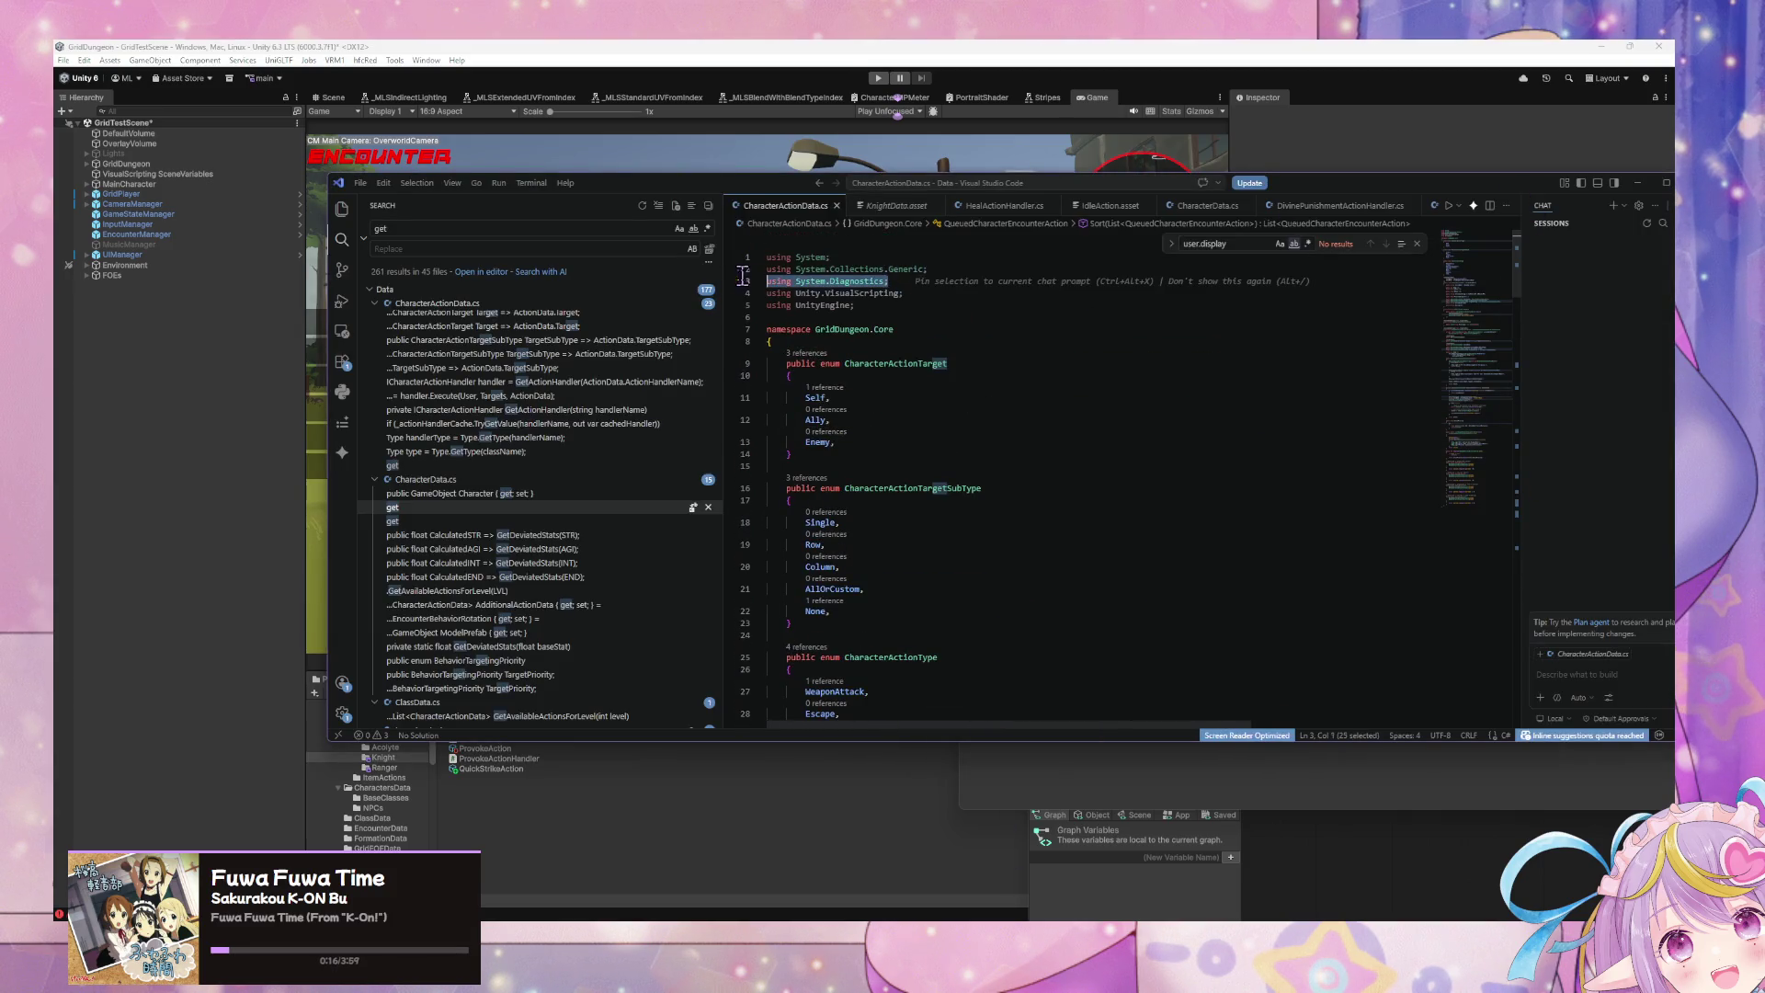
key(Delete)
key(Delete)
key(ctrl+s)
click(880, 77)
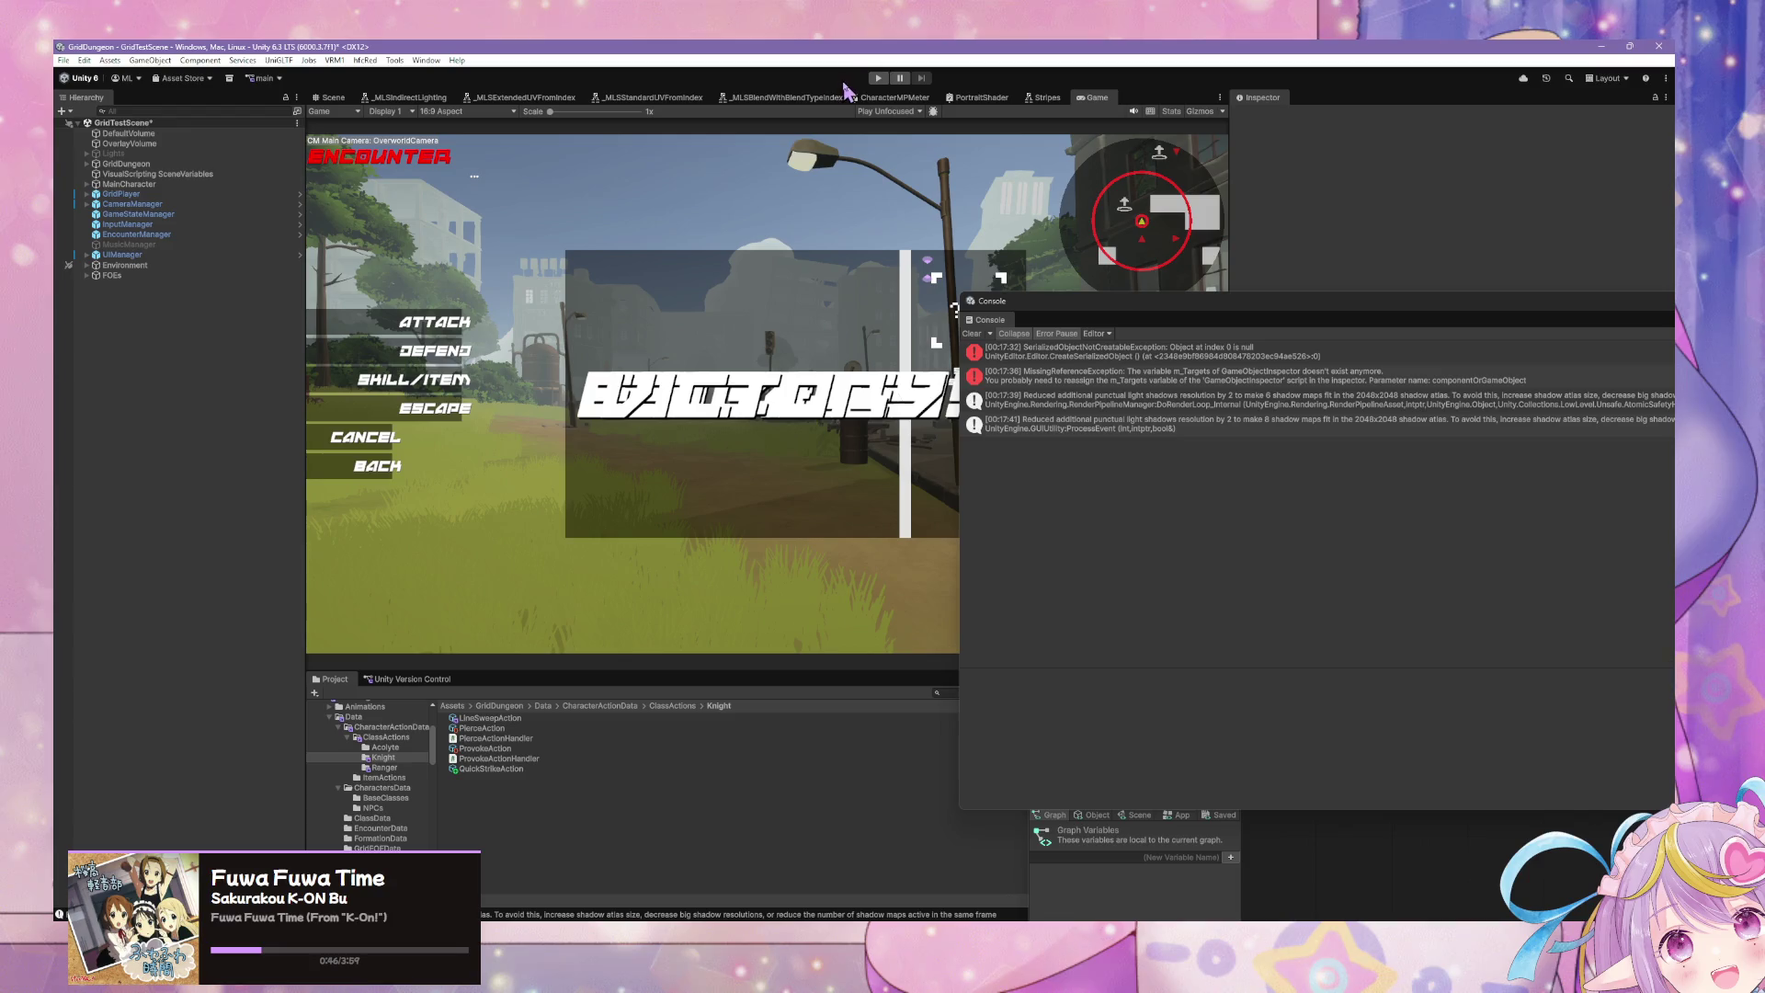
Step: Start Play mode in Unity so the recompiled game runs in the overworld
click(878, 80)
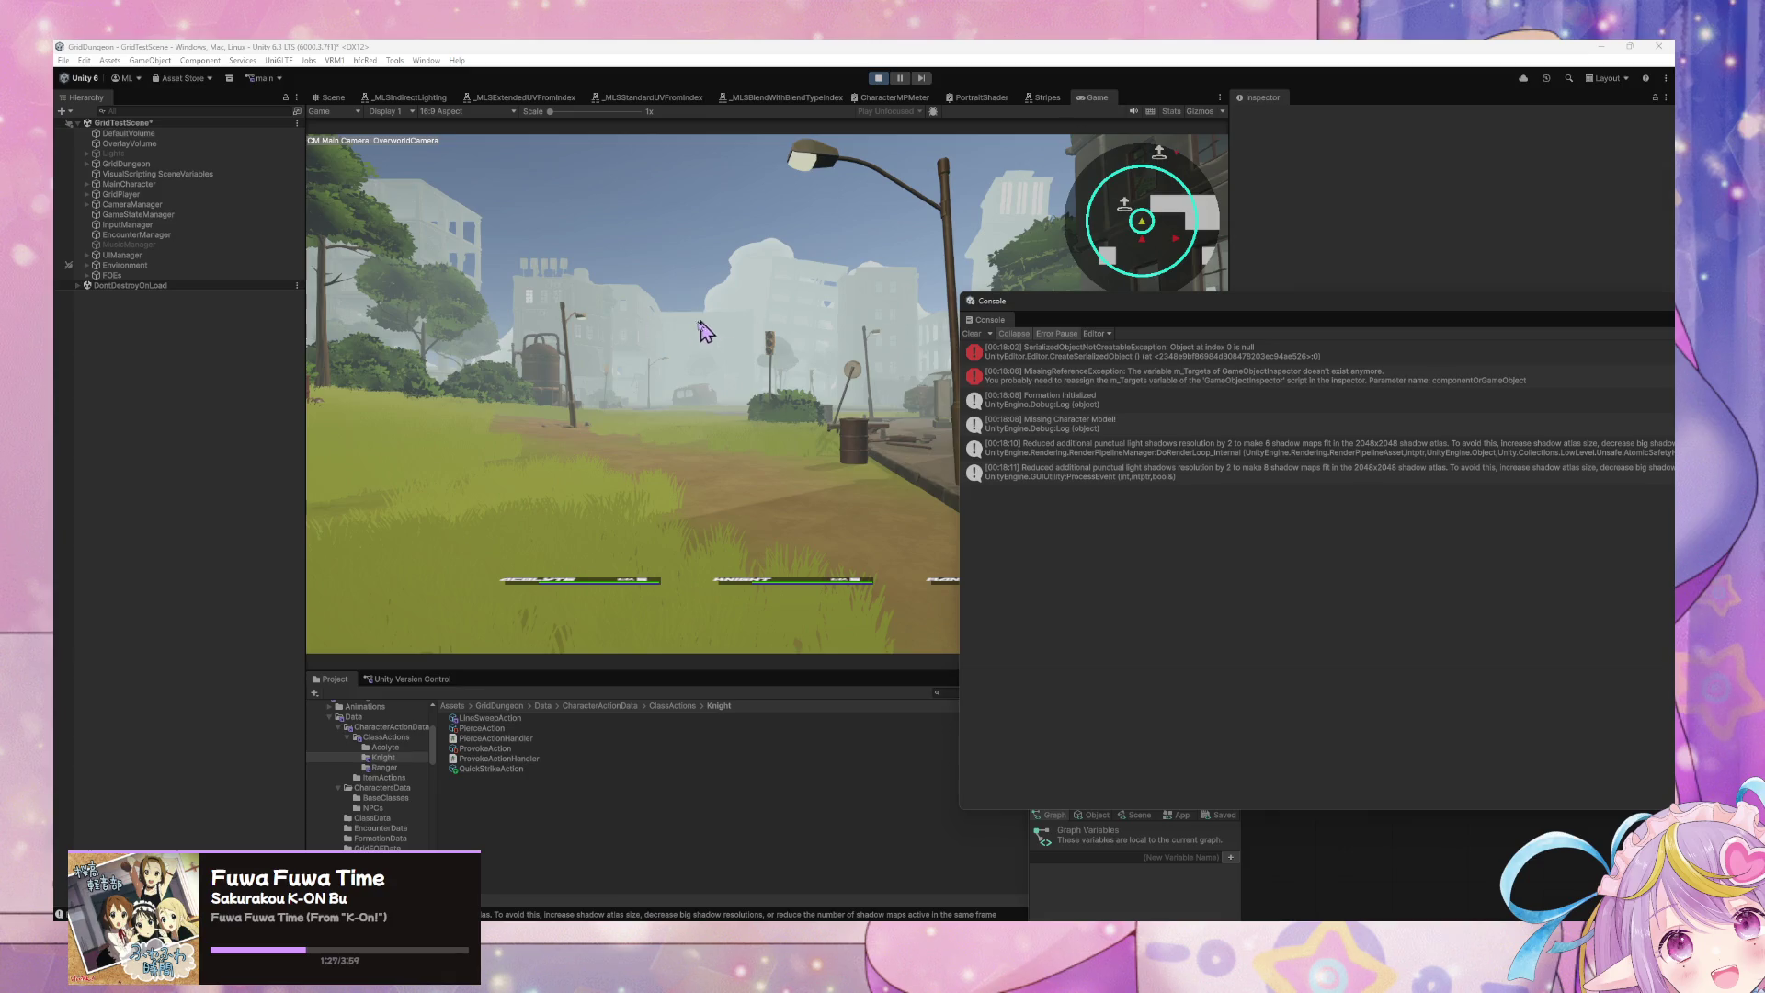
Step: Confirm the Acolyte's action and give the Knight a skill targeting the first Battle Test enemy
click(770, 335)
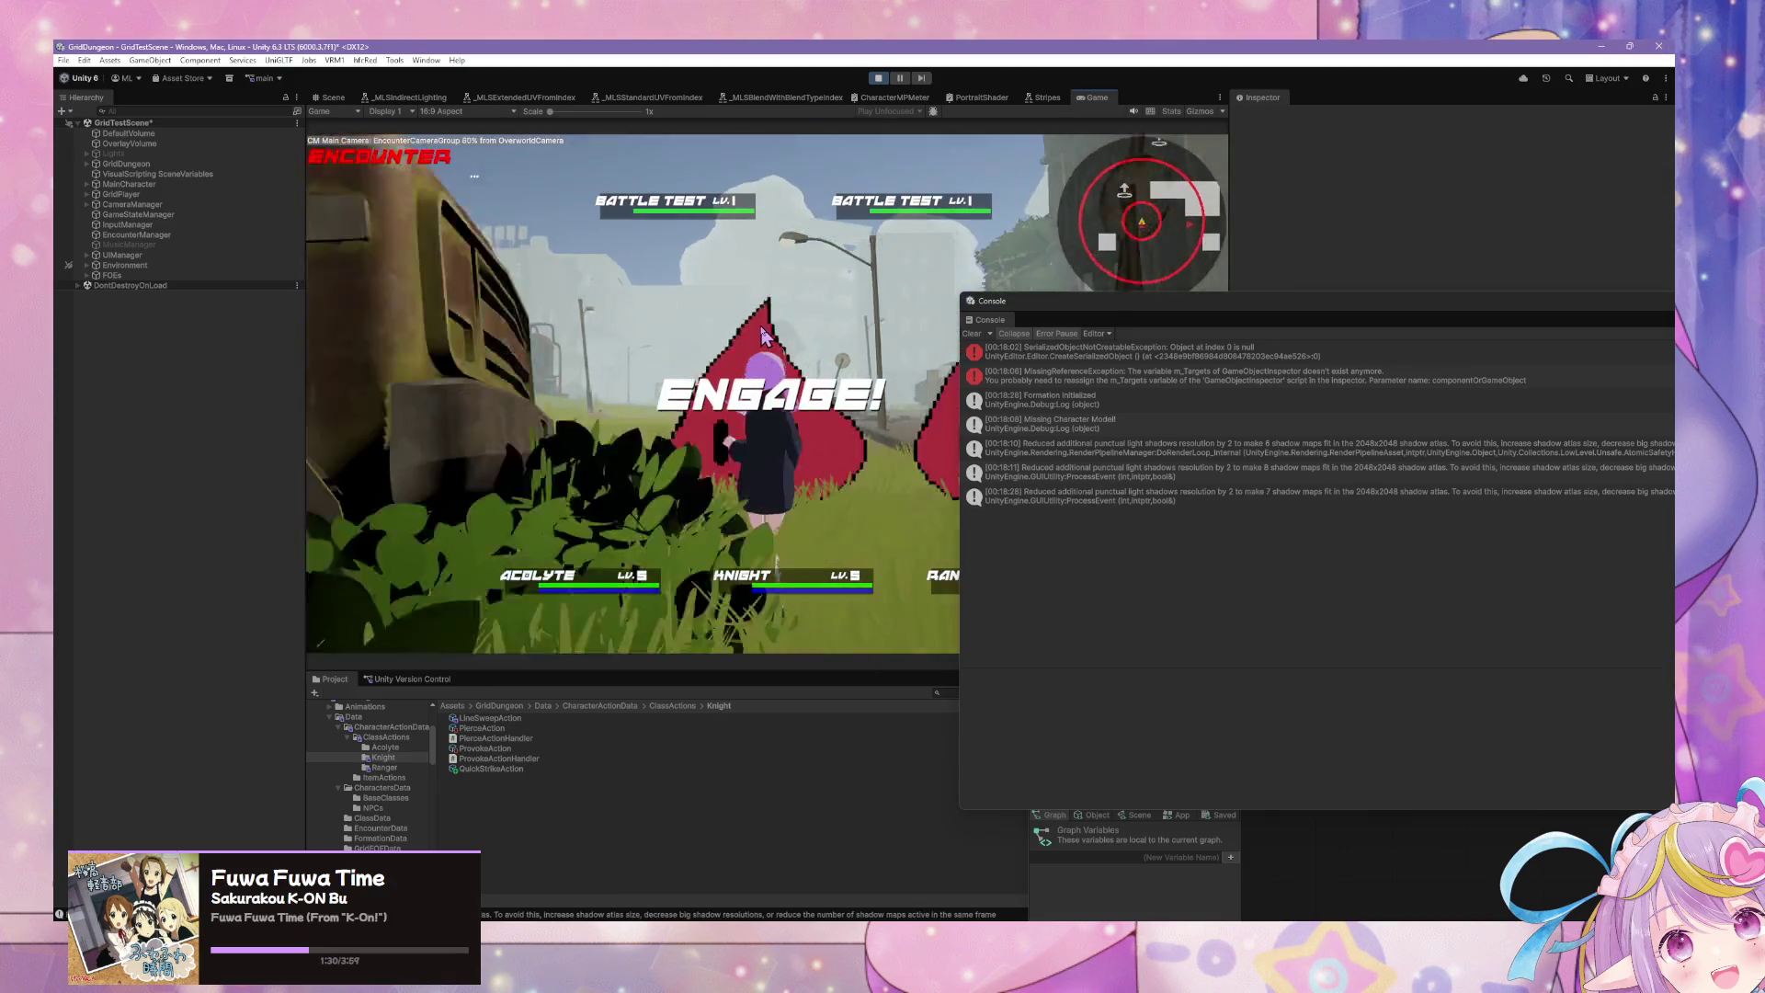
click(412, 355)
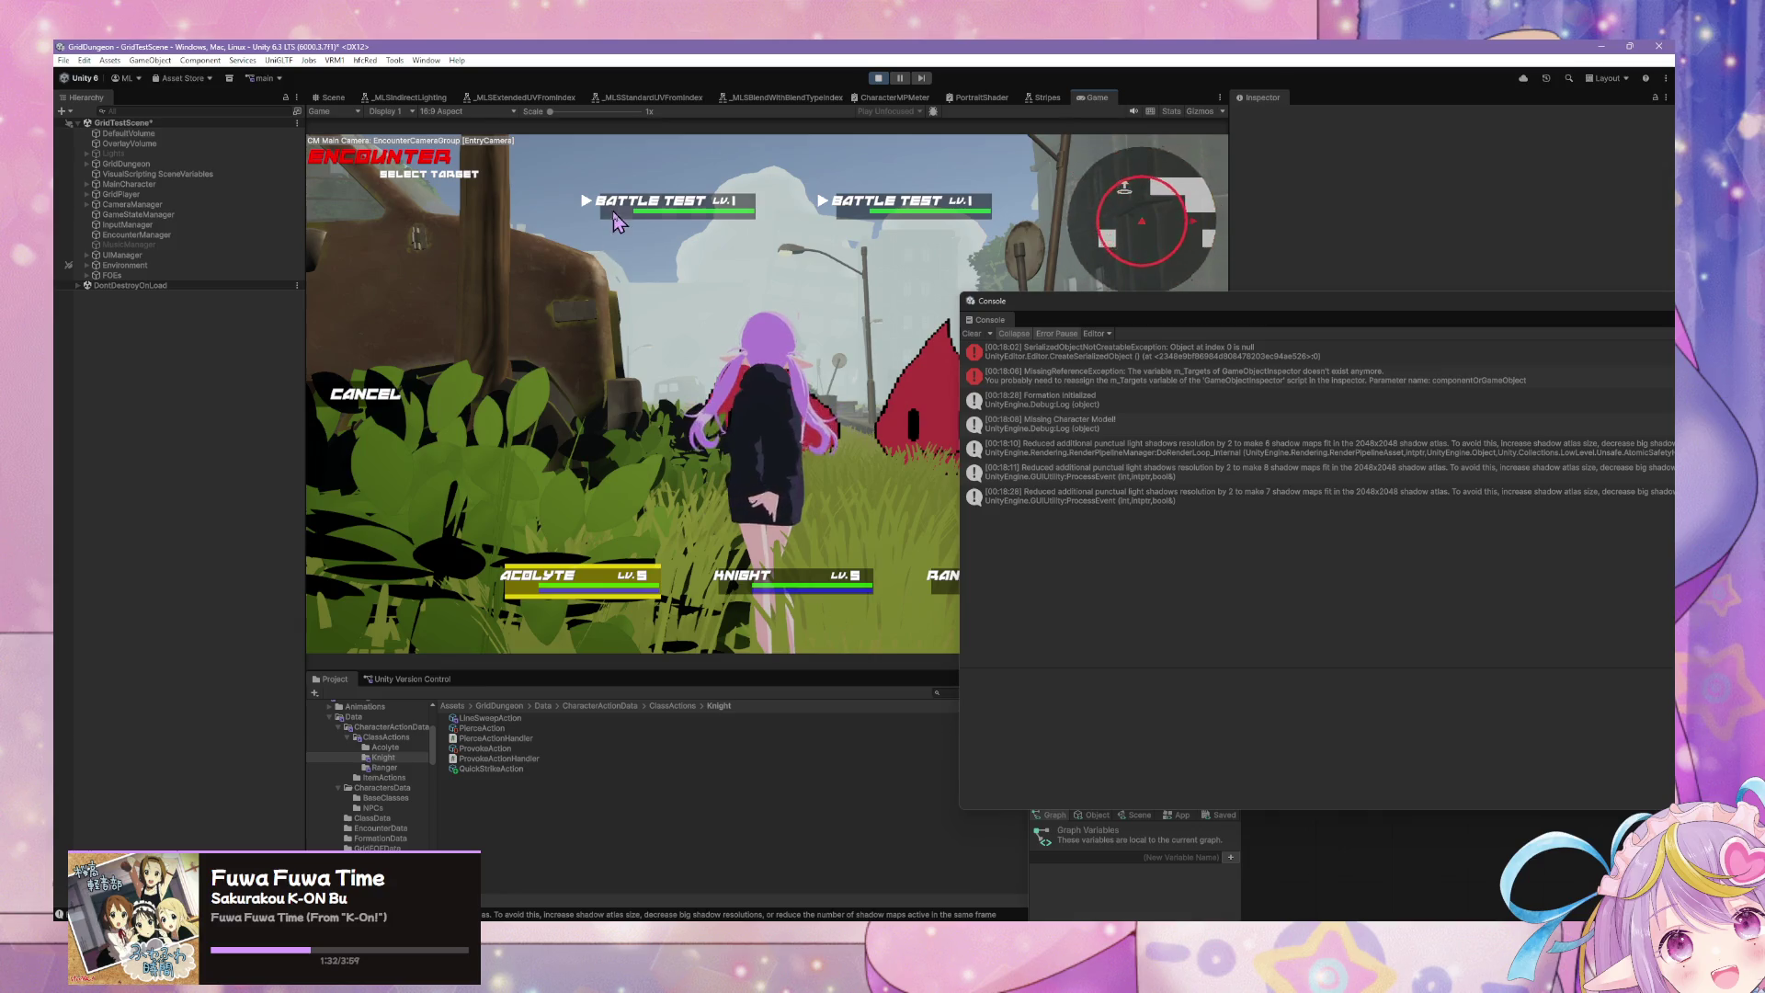
click(432, 405)
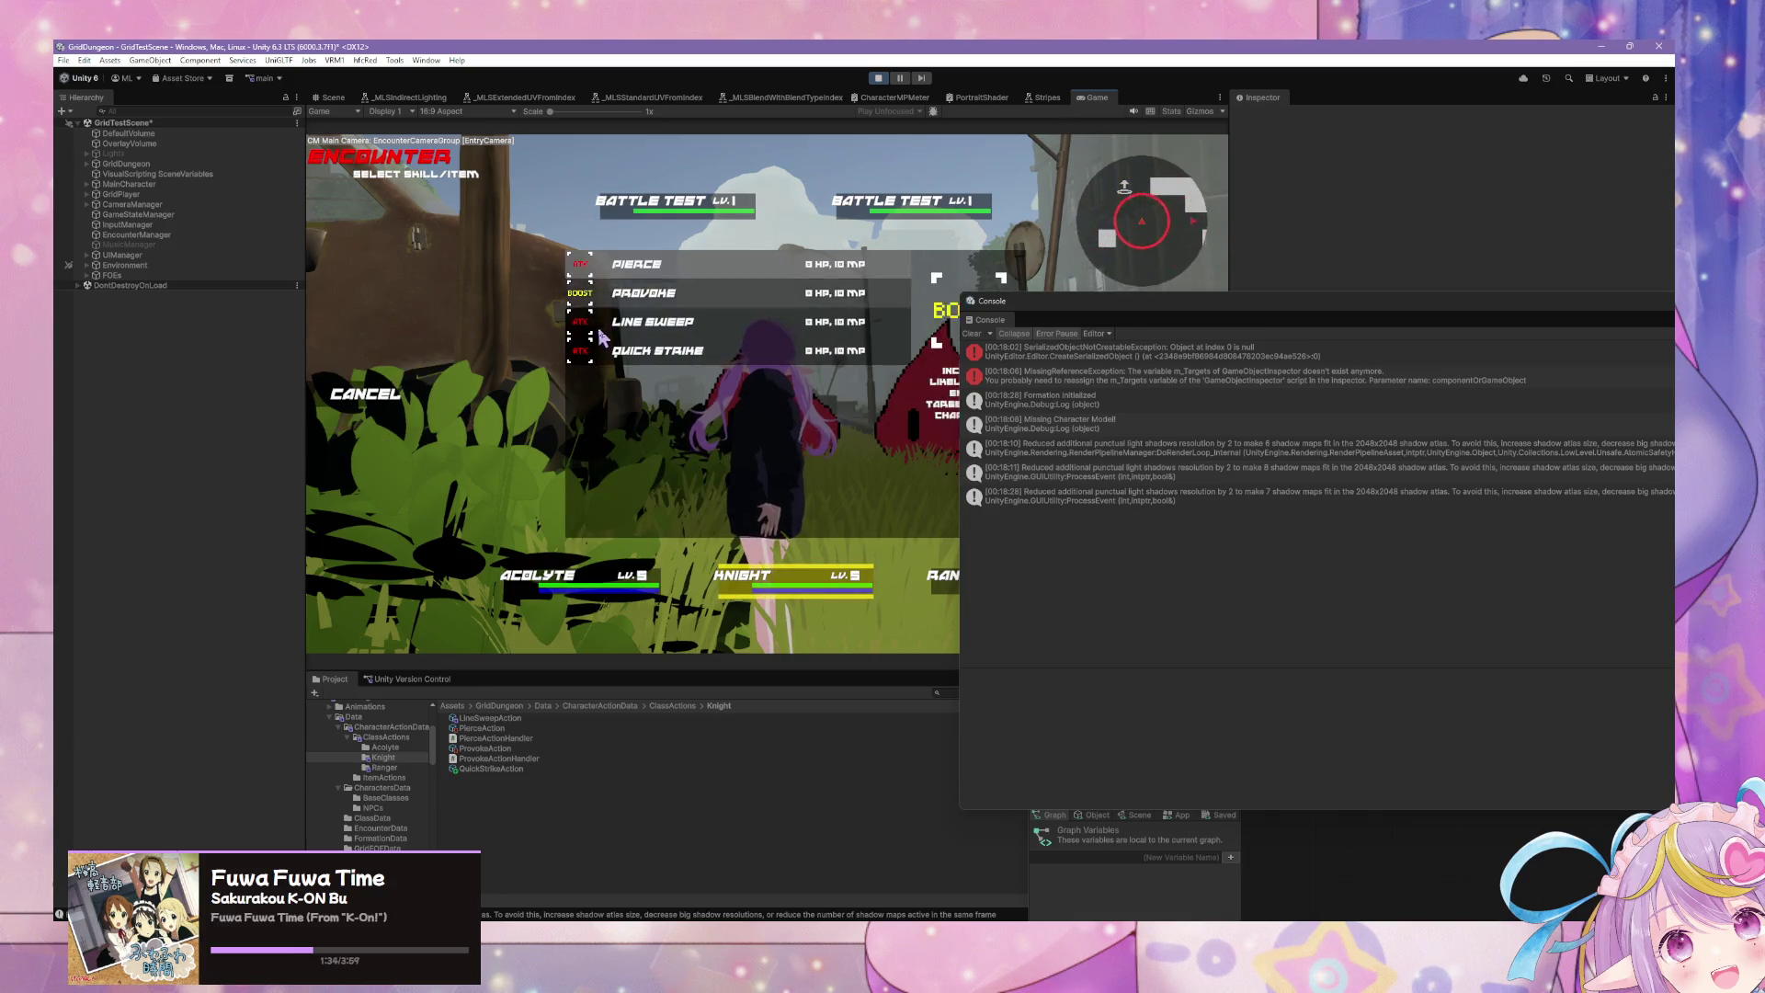
key(Escape)
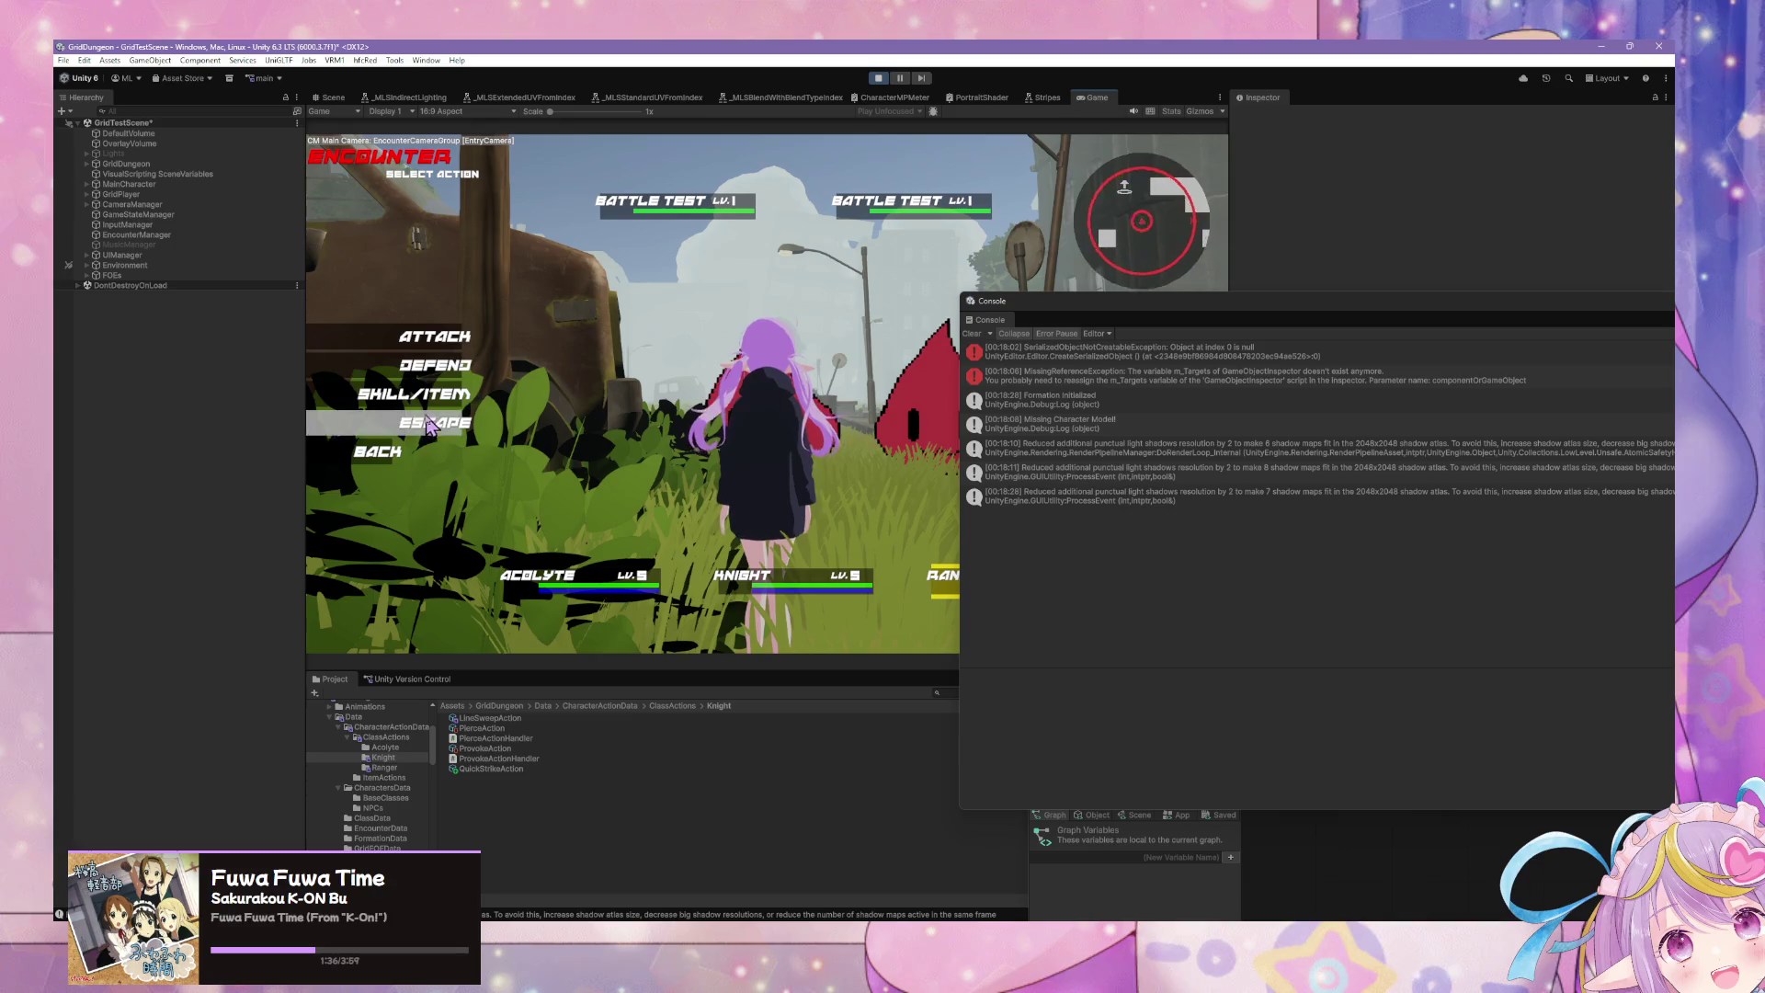
click(414, 394)
click(643, 267)
click(835, 193)
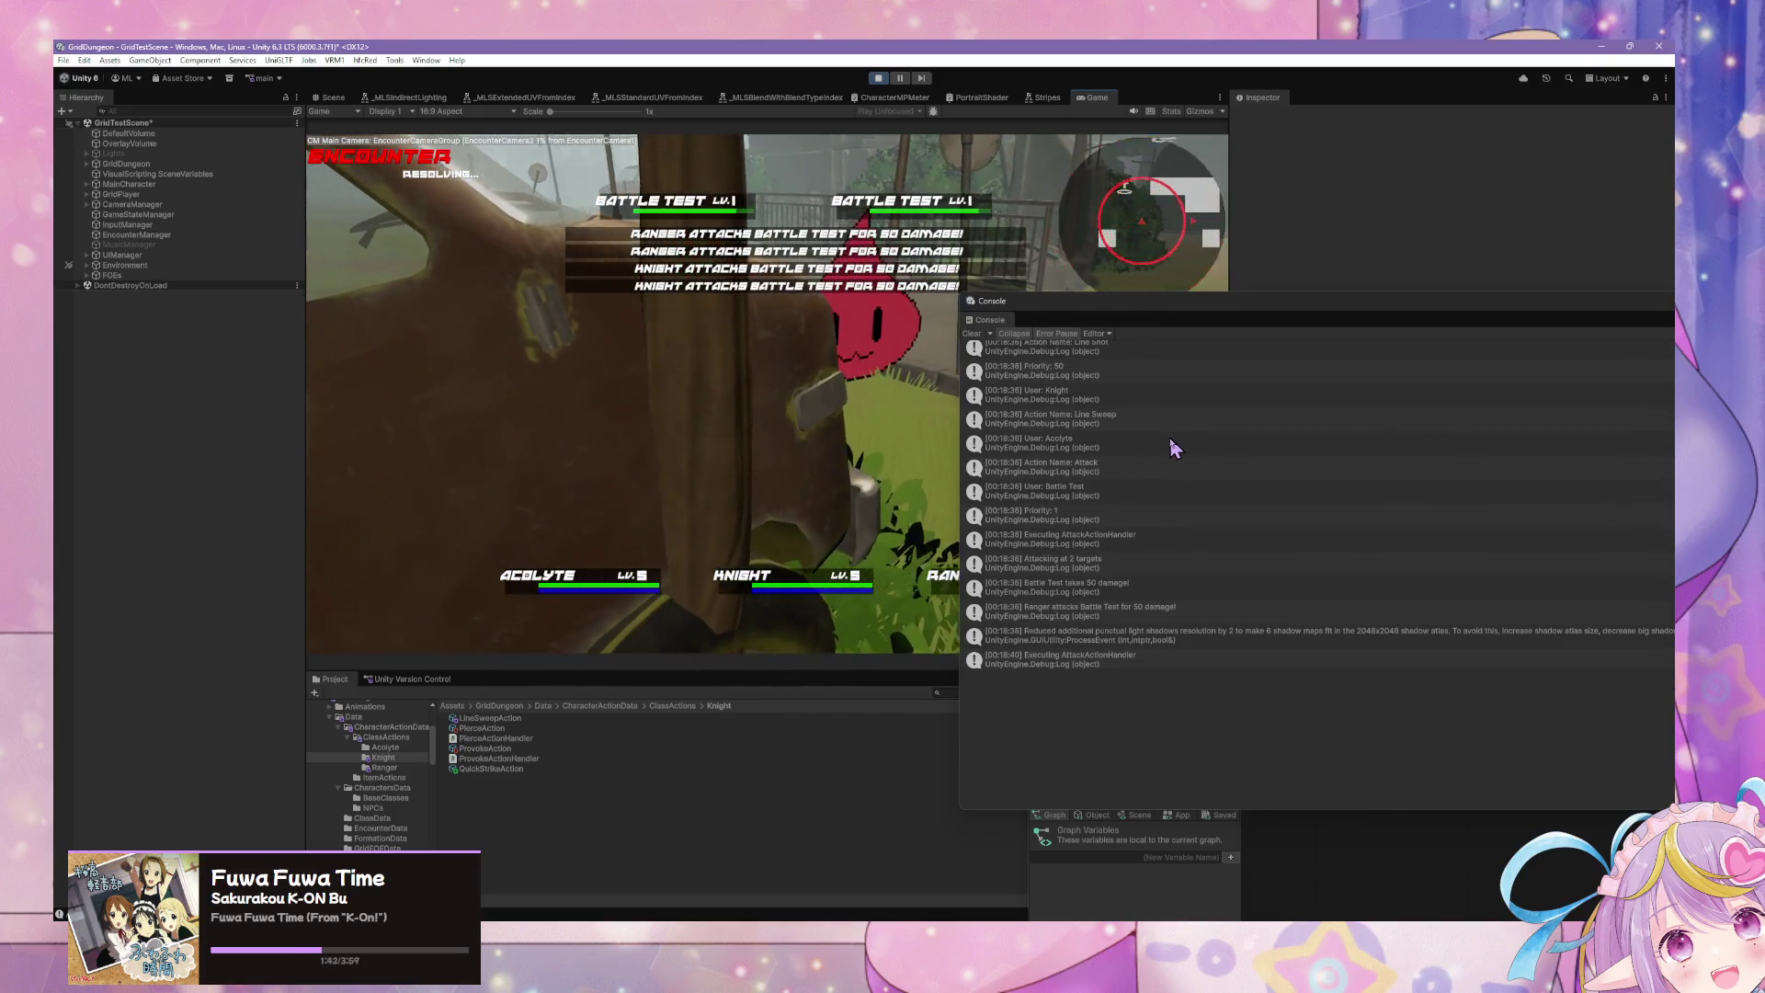
Step: Inspect the 'User: Knight' and 'Action Name: Line Sweep' Console log entries
scroll(1166, 440, up, 3)
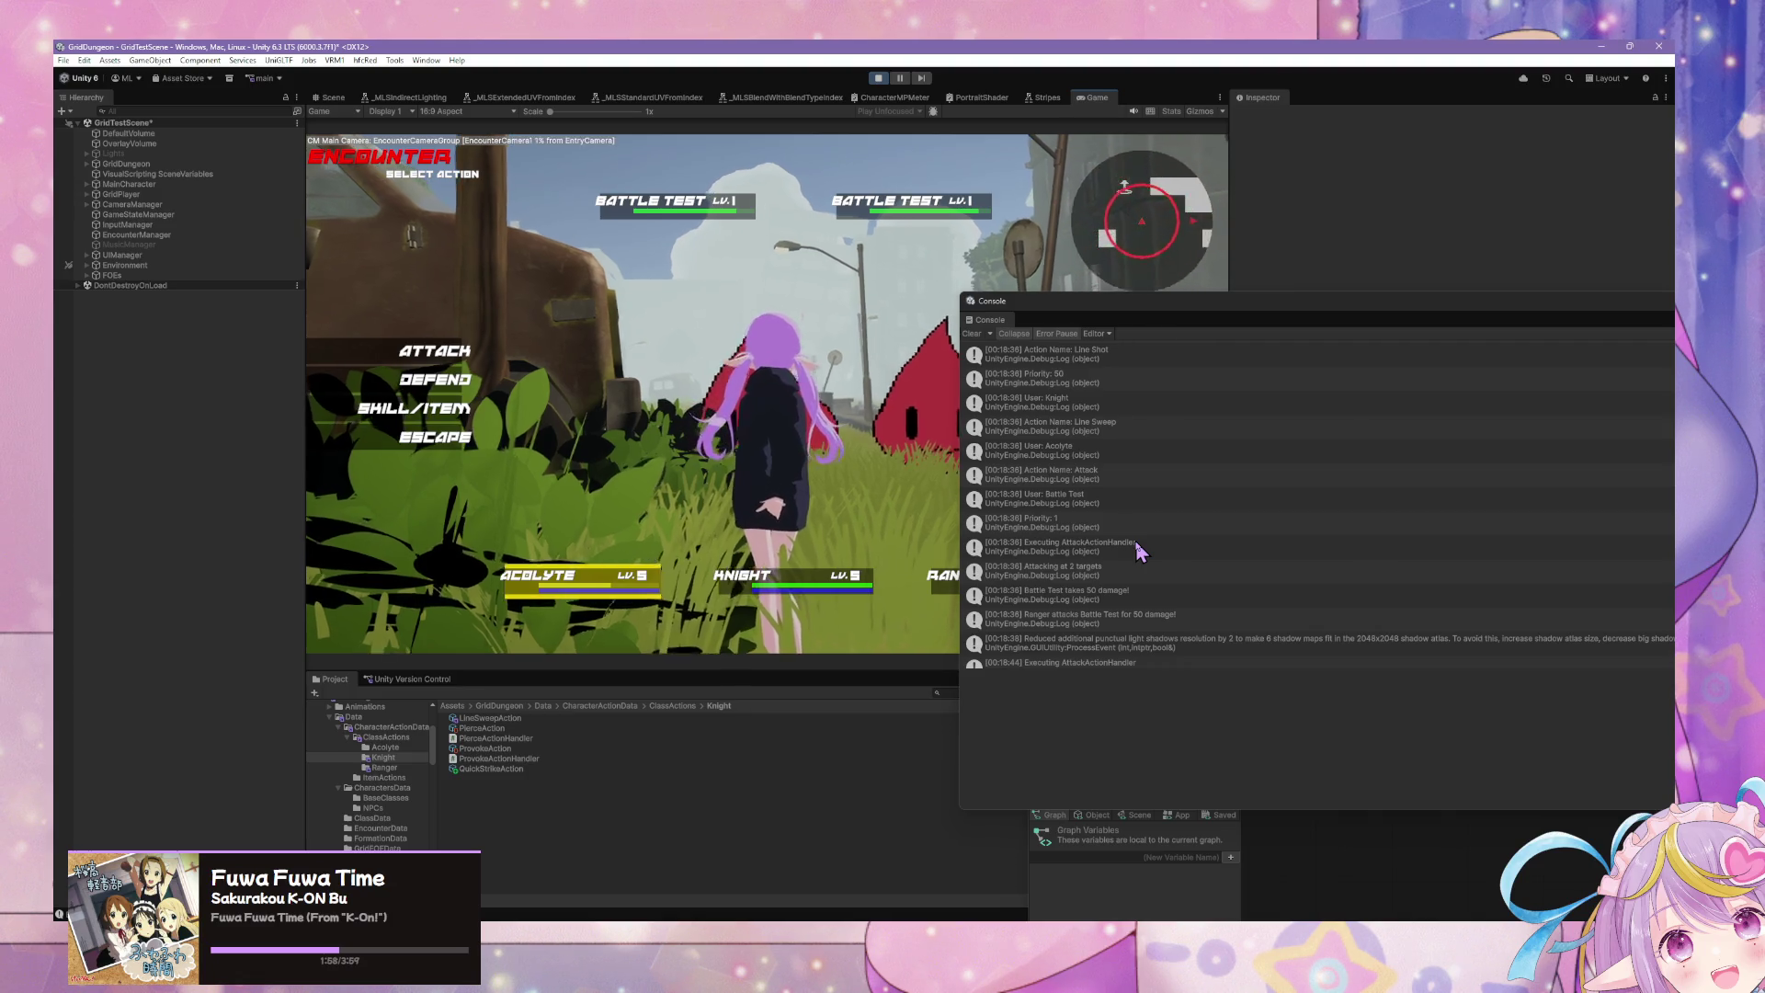
scroll(1132, 498, up, 5)
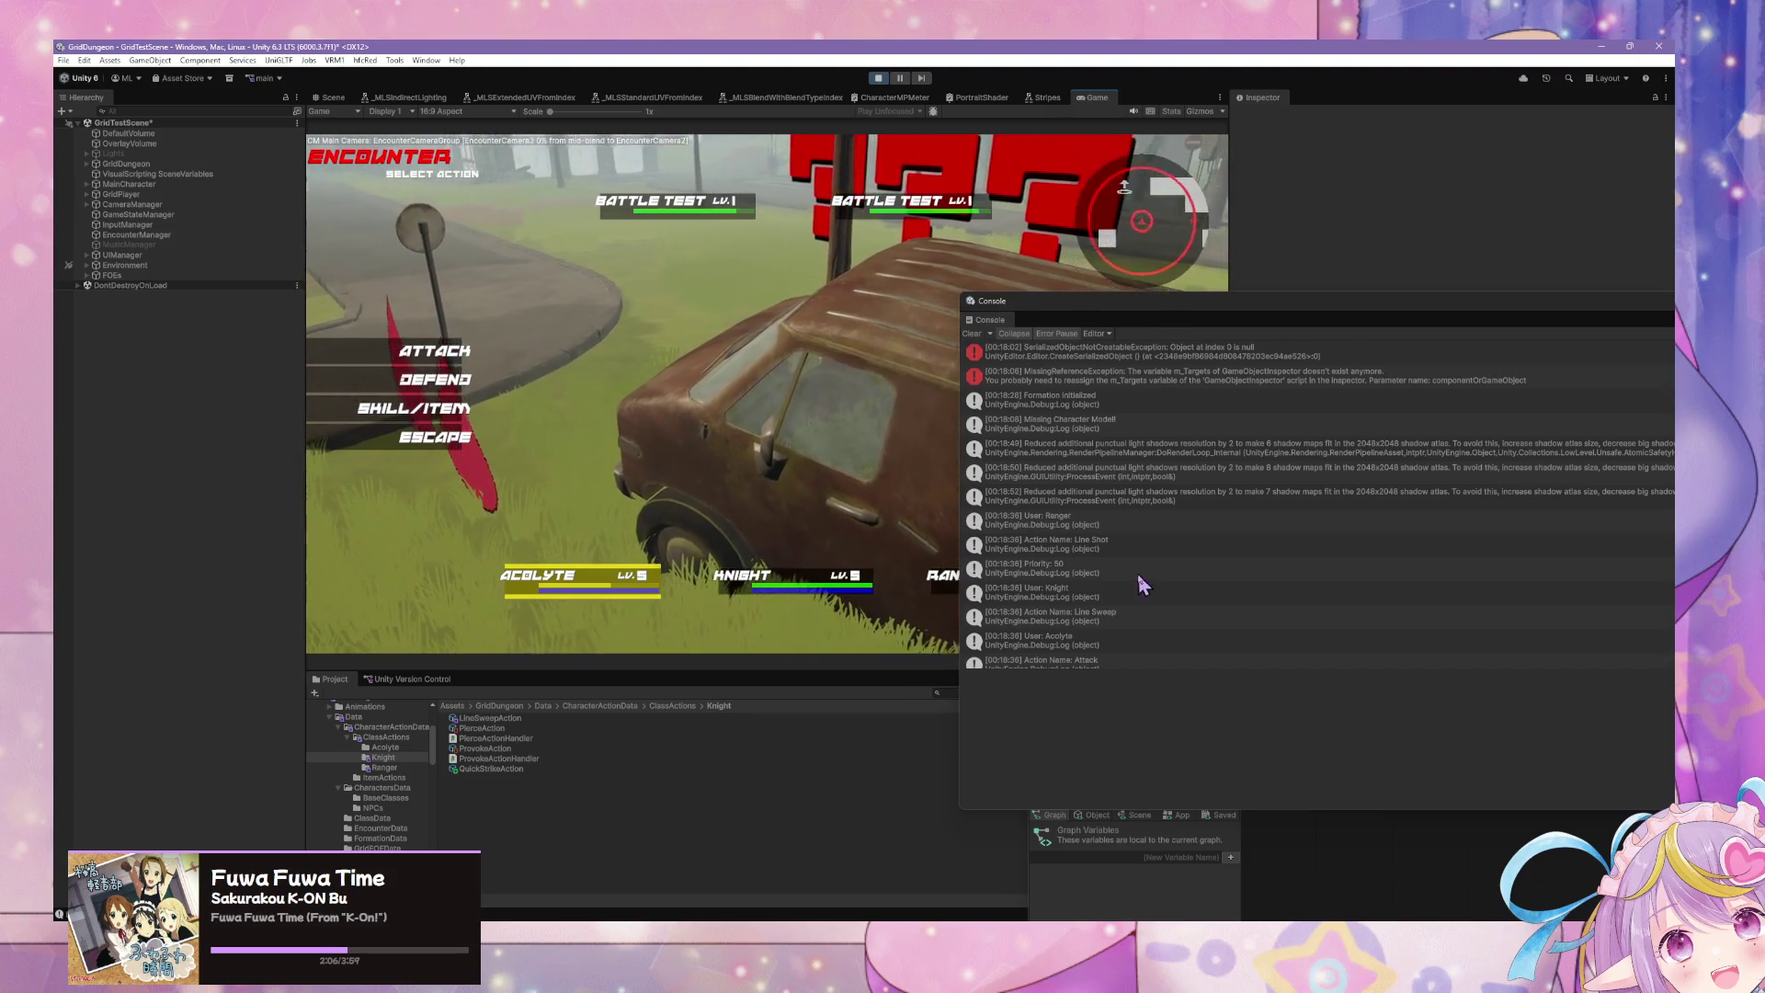
click(1108, 589)
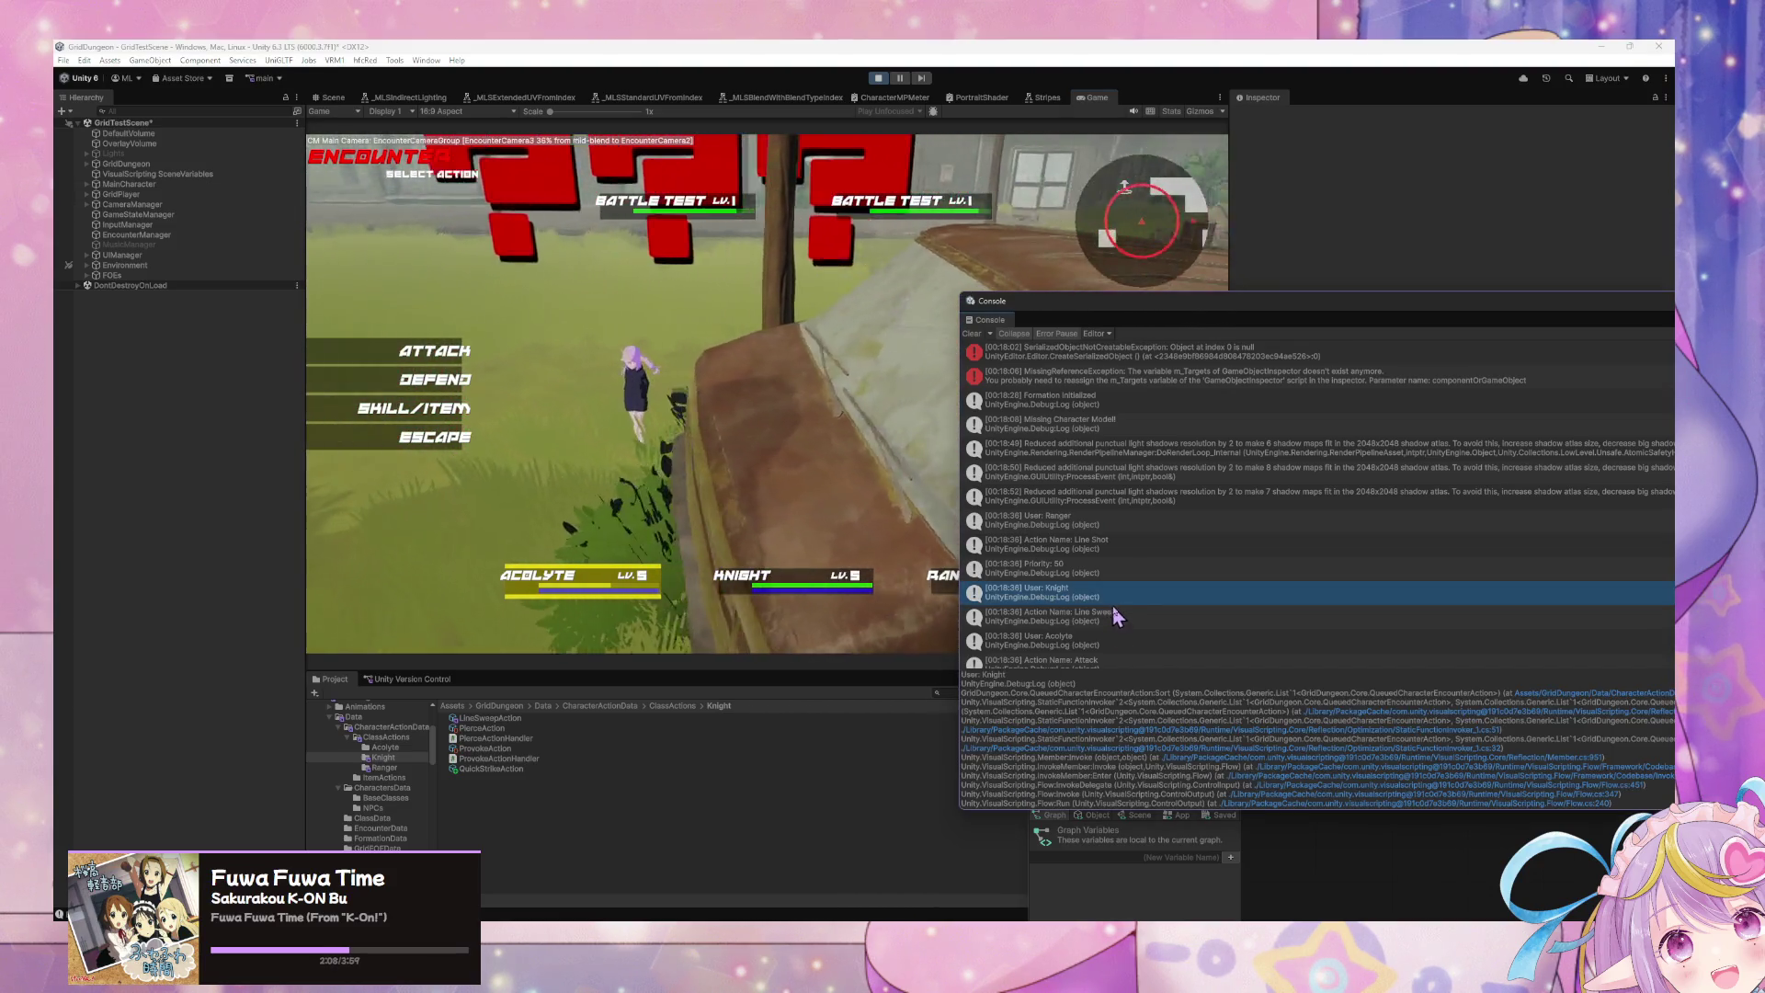
click(1113, 618)
scroll(1140, 611, down, 1)
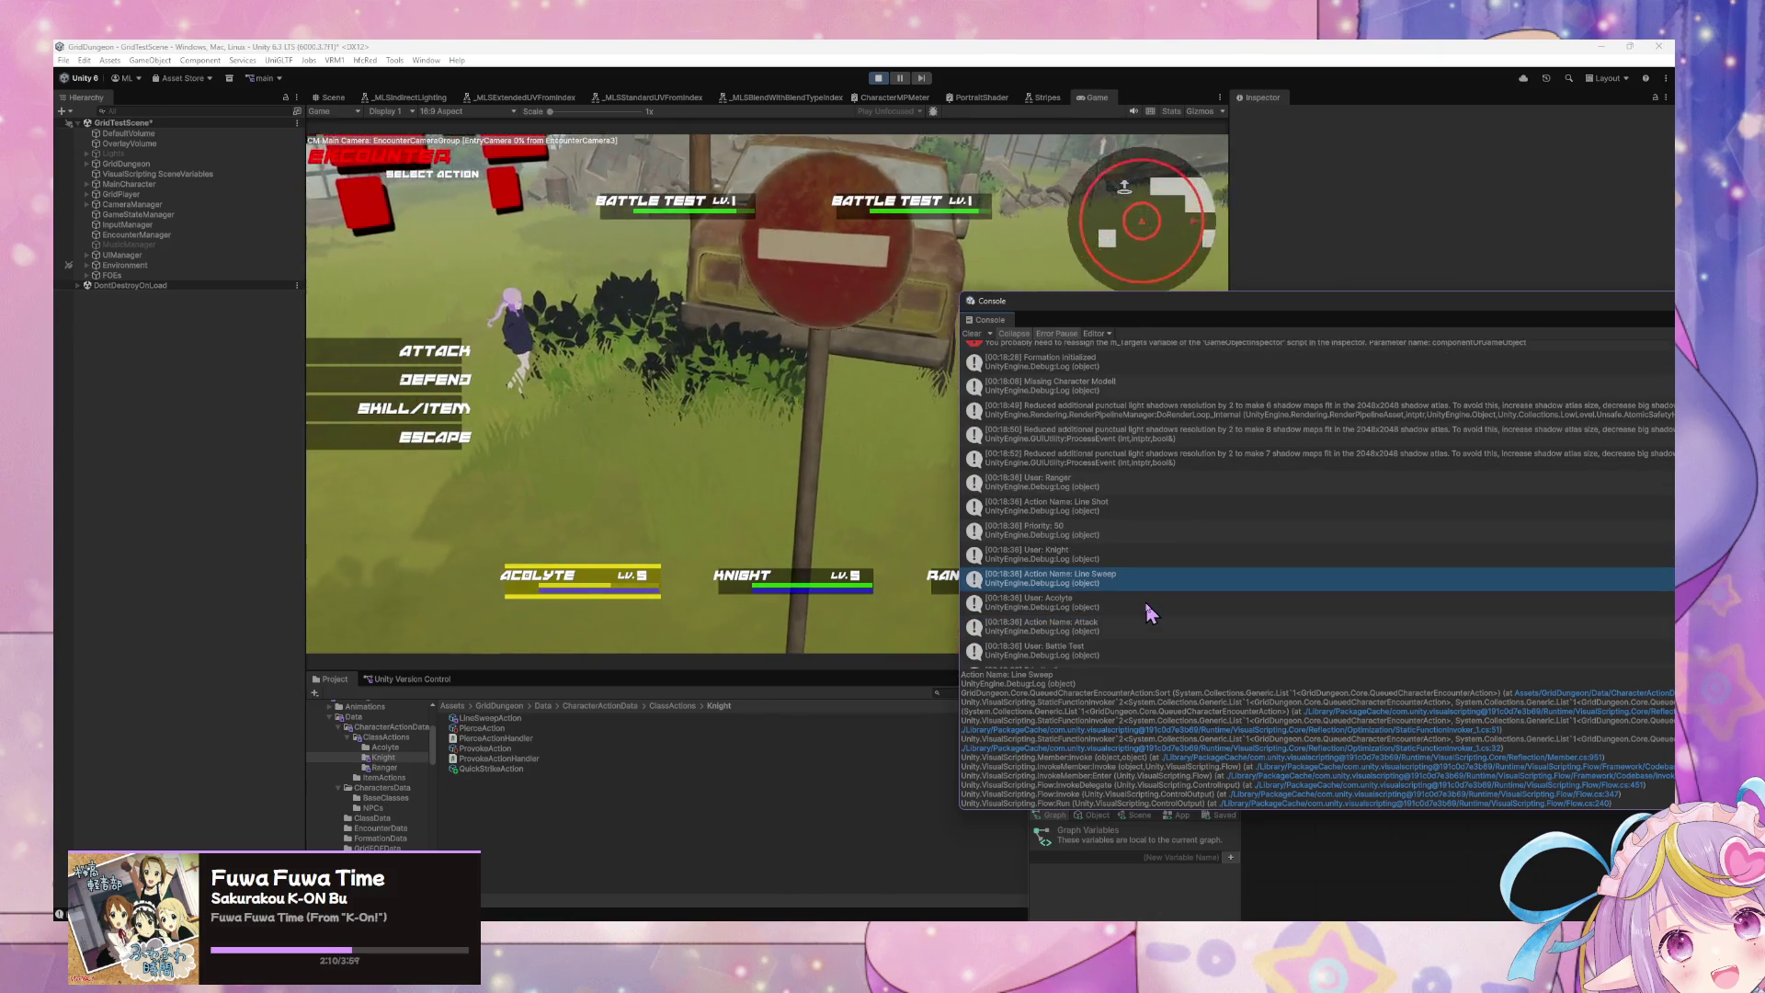
scroll(1145, 603, down, 6)
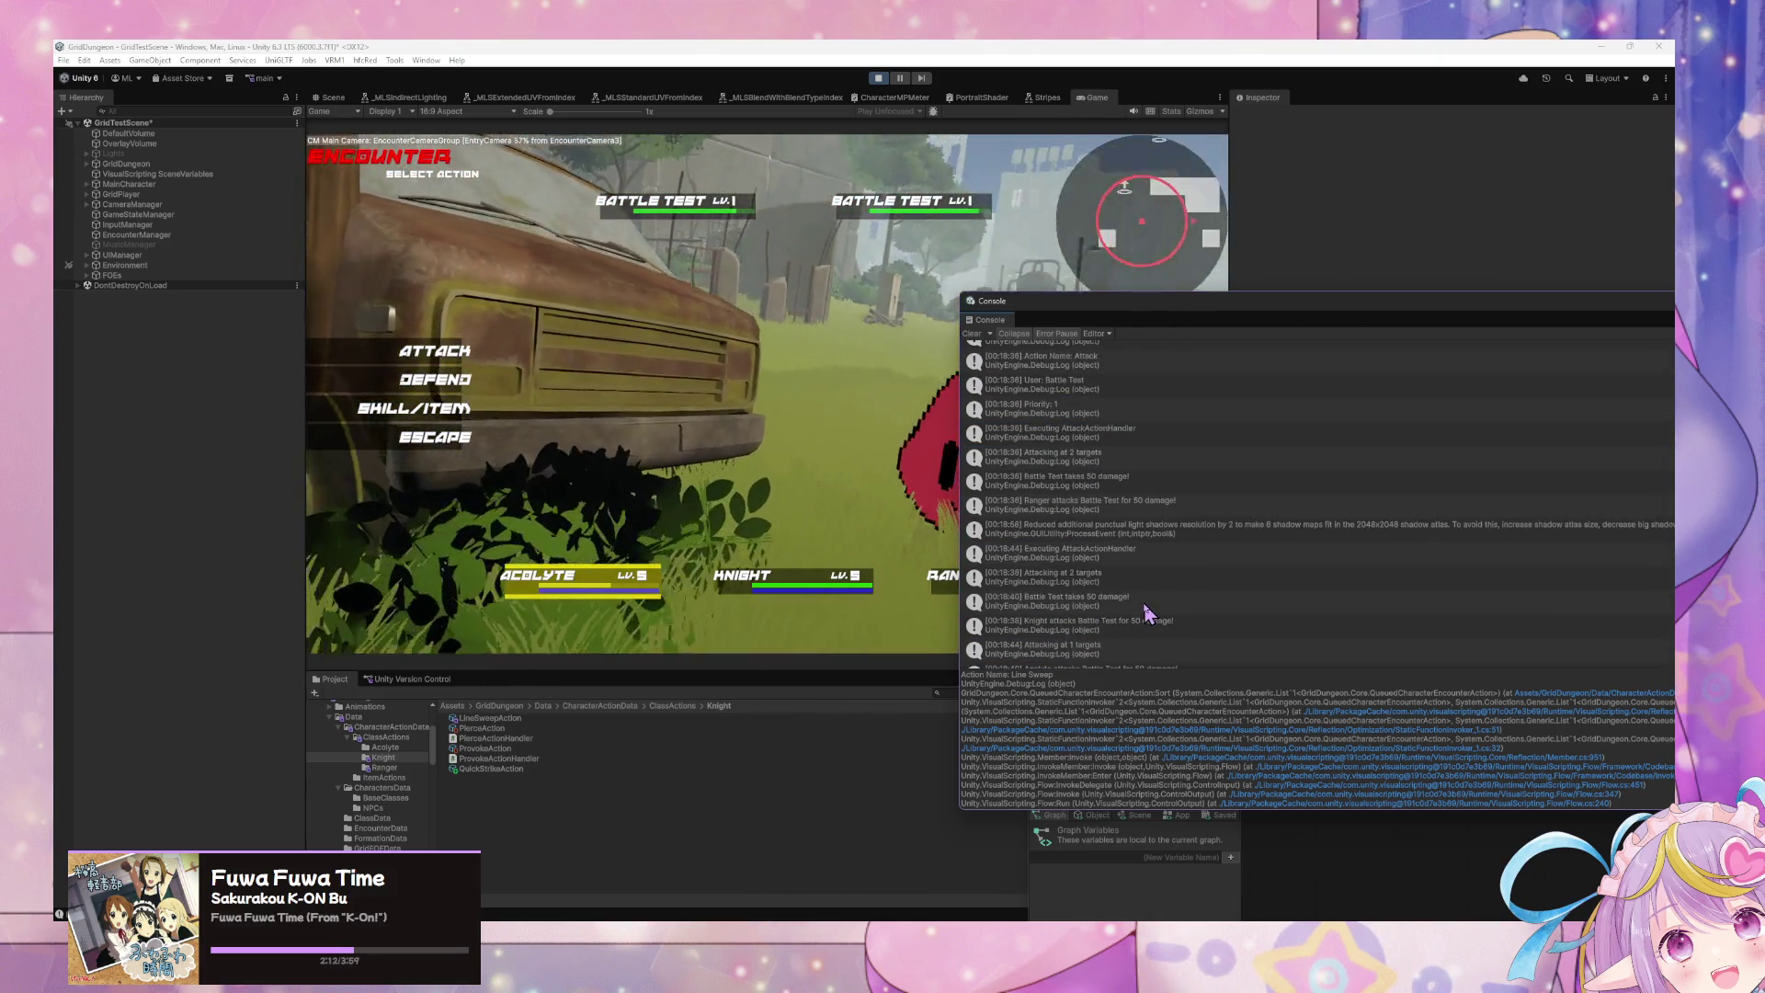
key(alt+Tab)
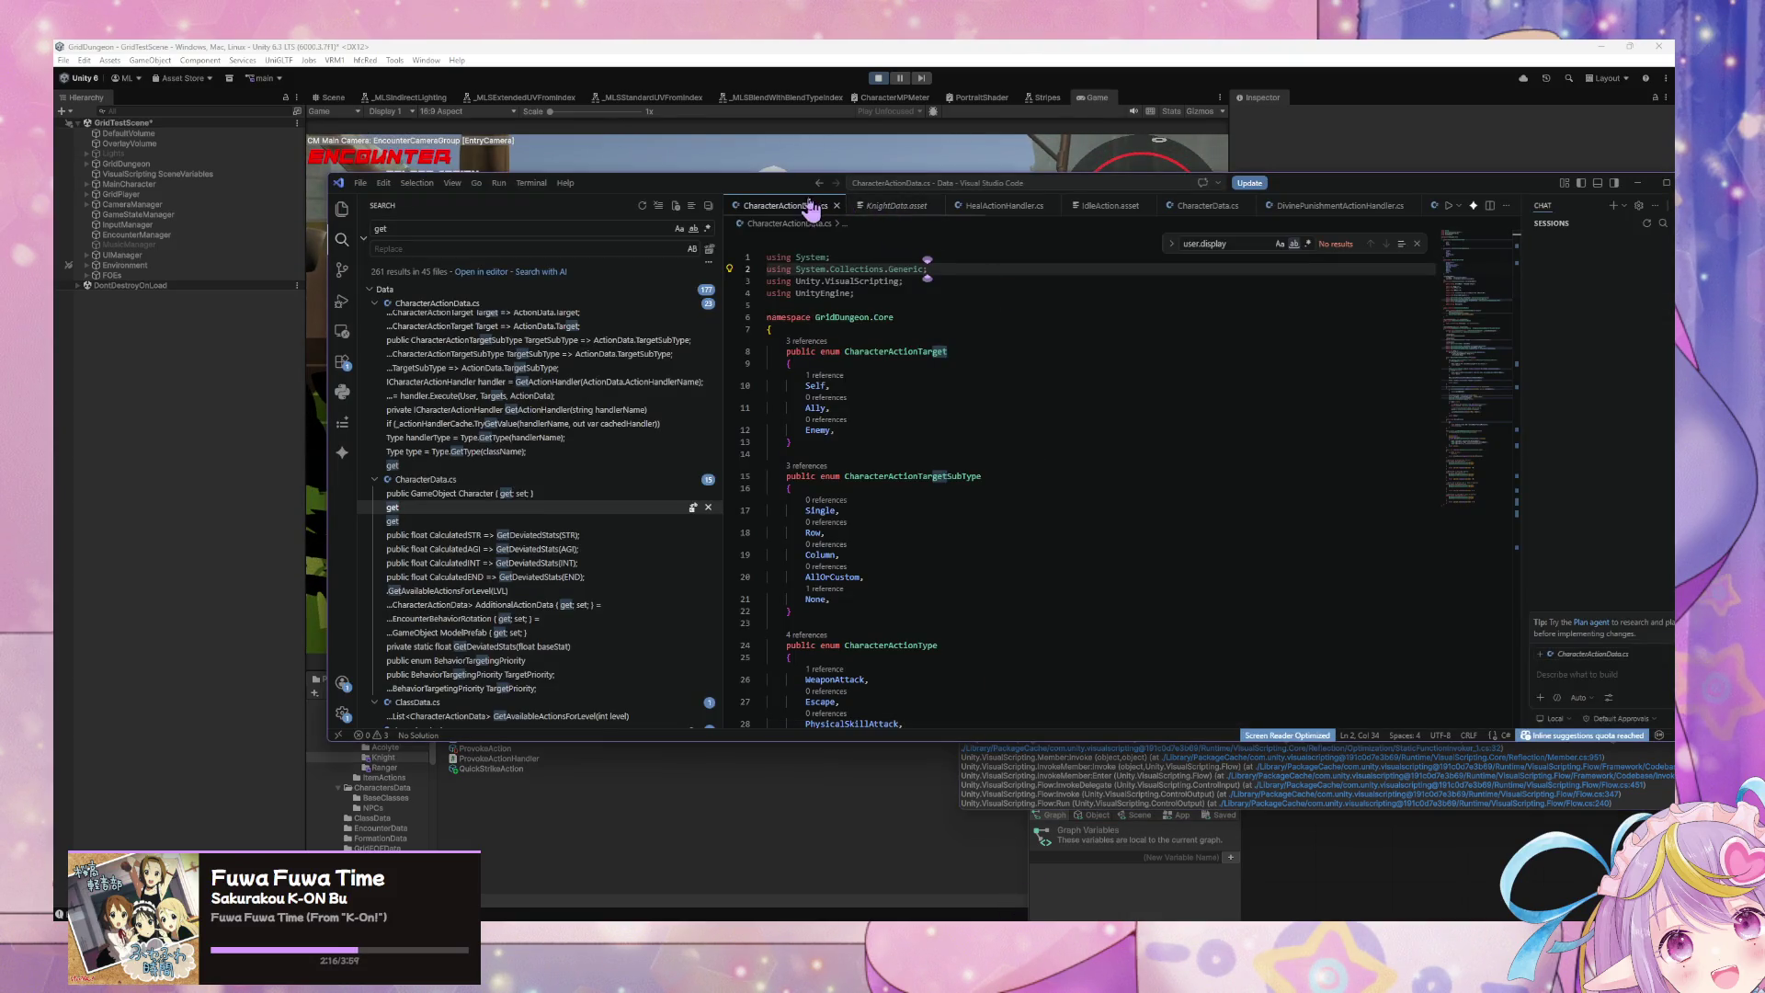
Step: Find the debug.log calls in CharacterActionData.cs
scroll(900, 448, down, 15)
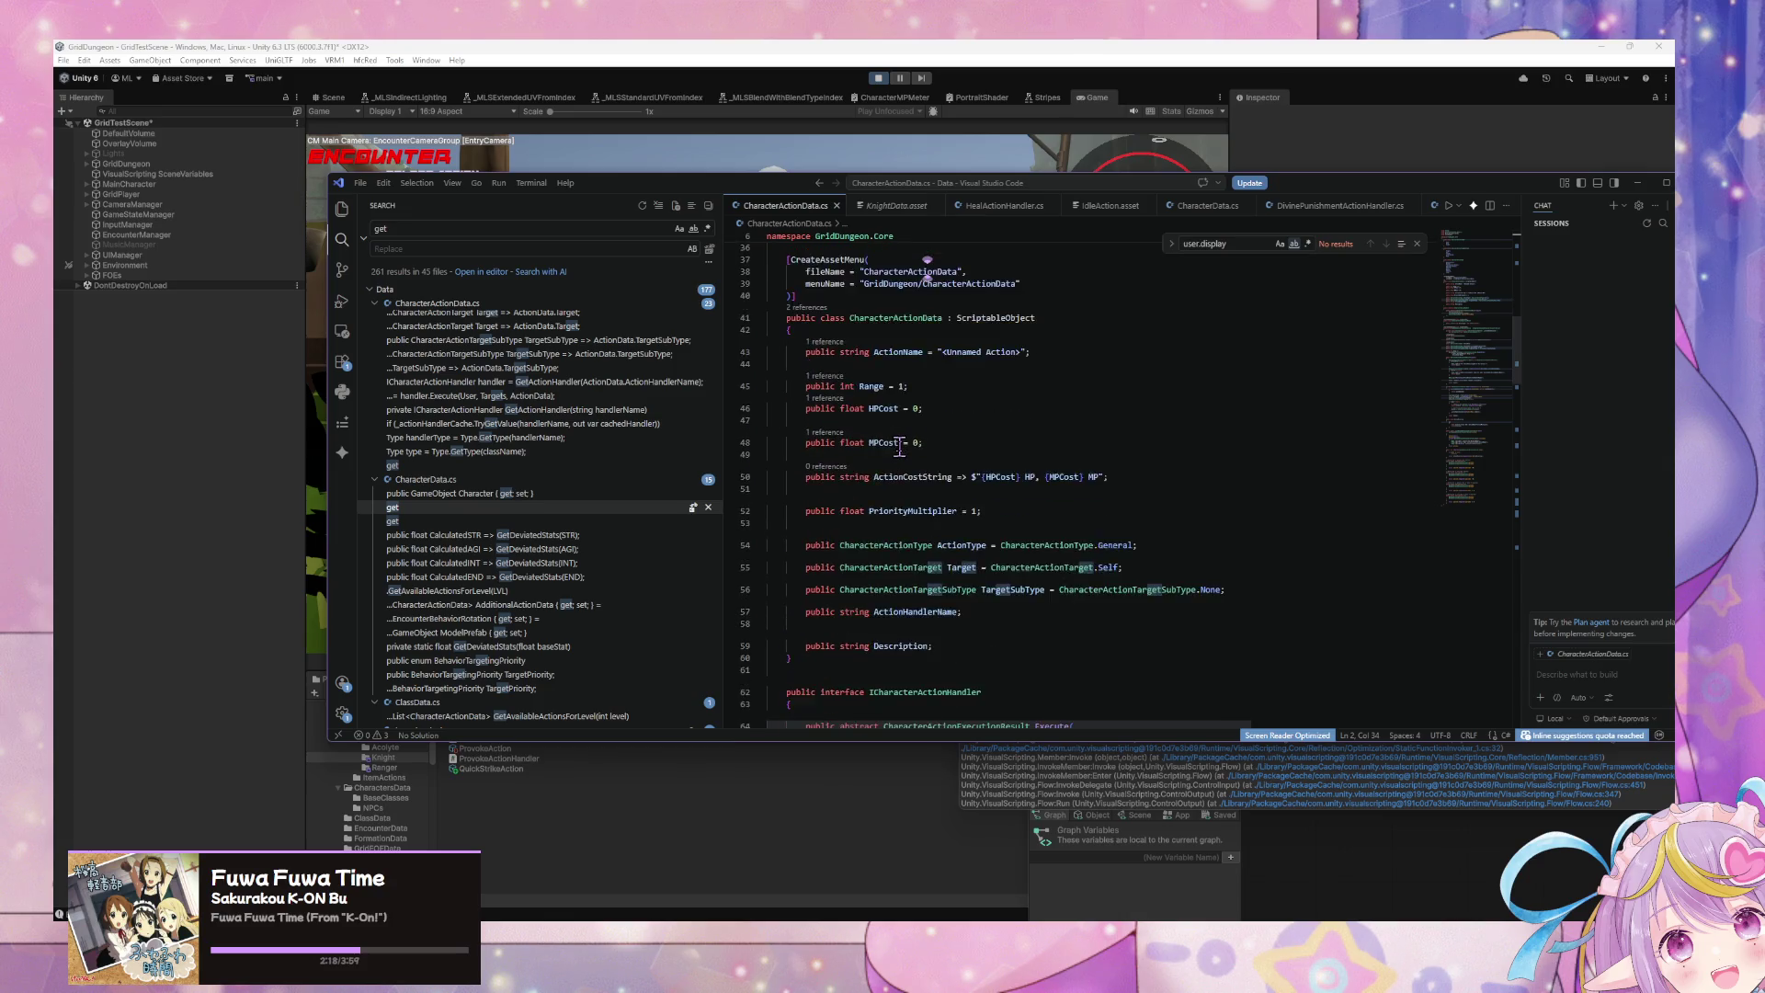
scroll(900, 448, down, 4)
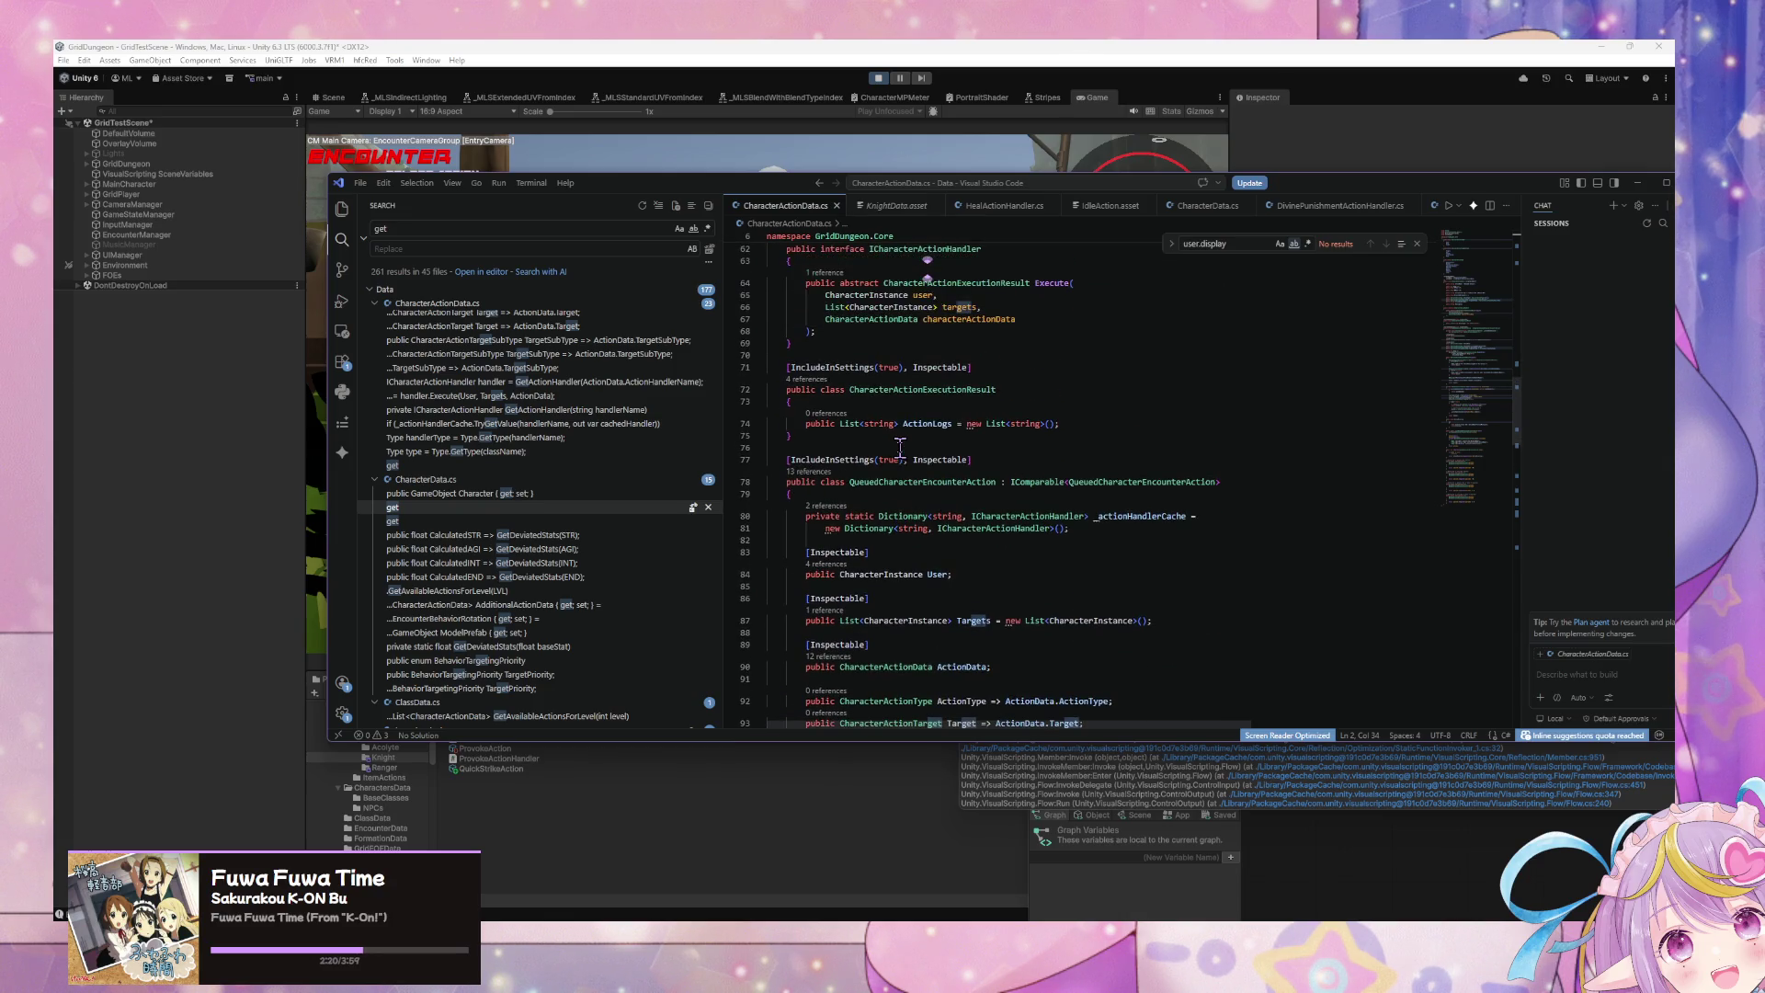
scroll(899, 446, down, 10)
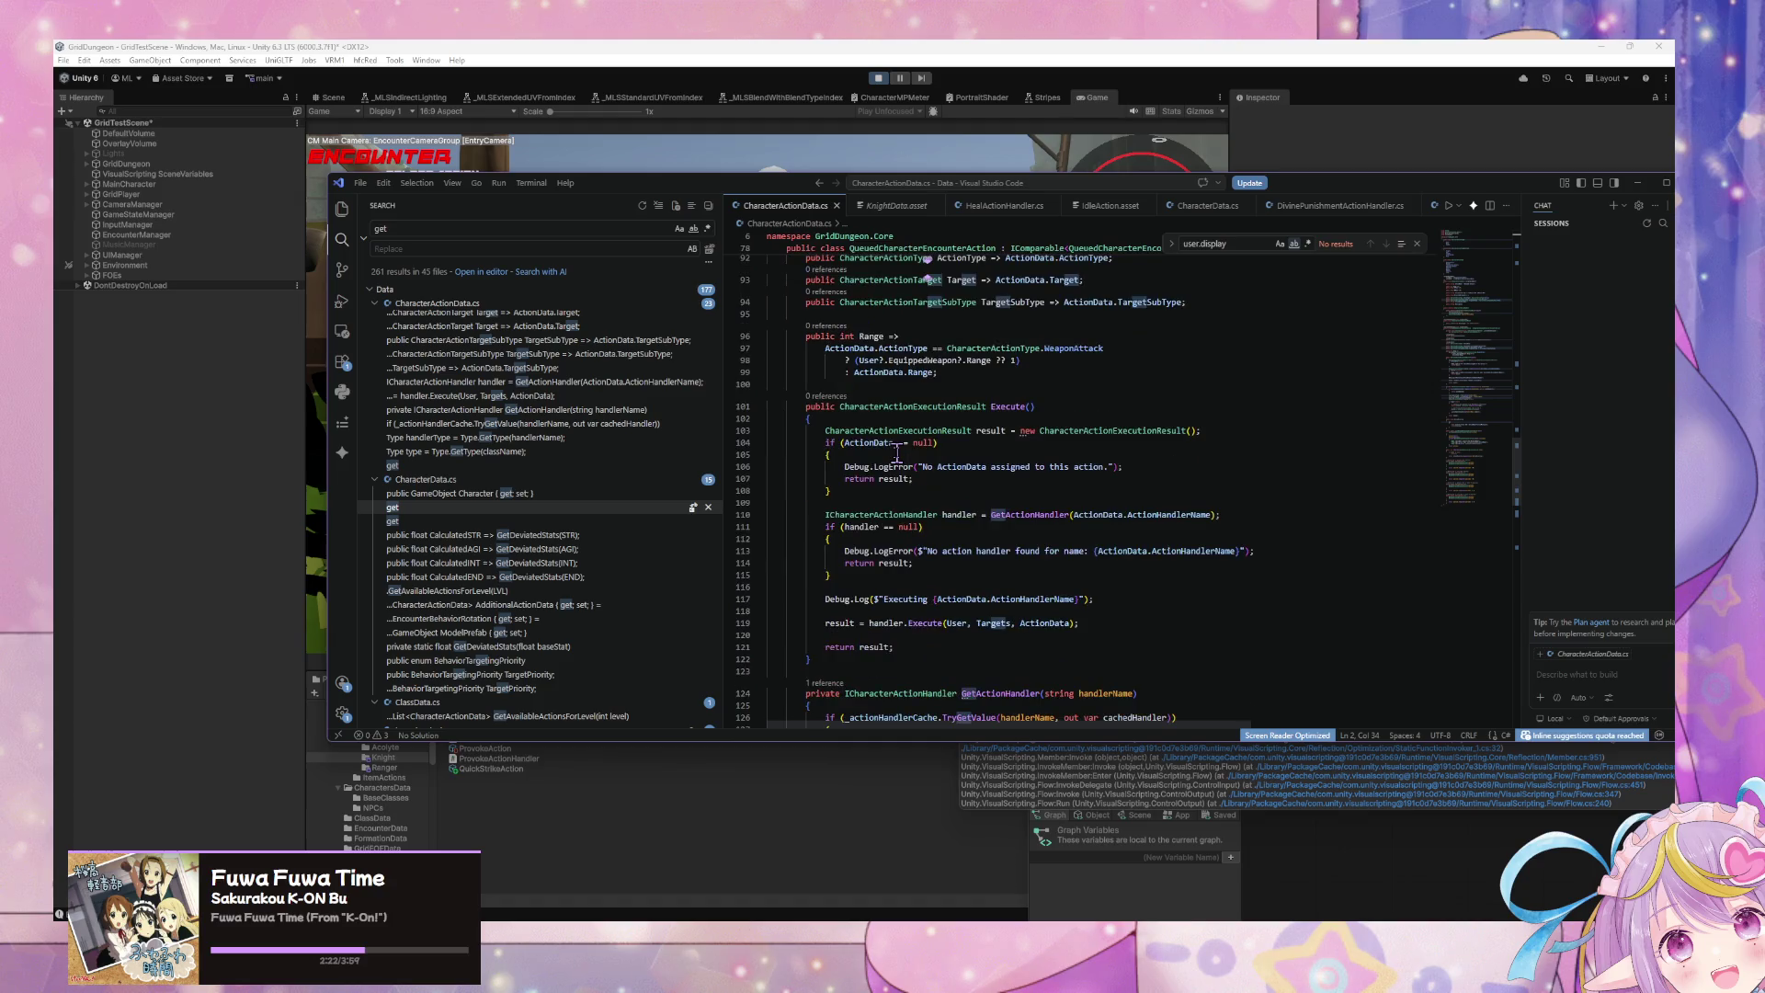
scroll(897, 454, down, 10)
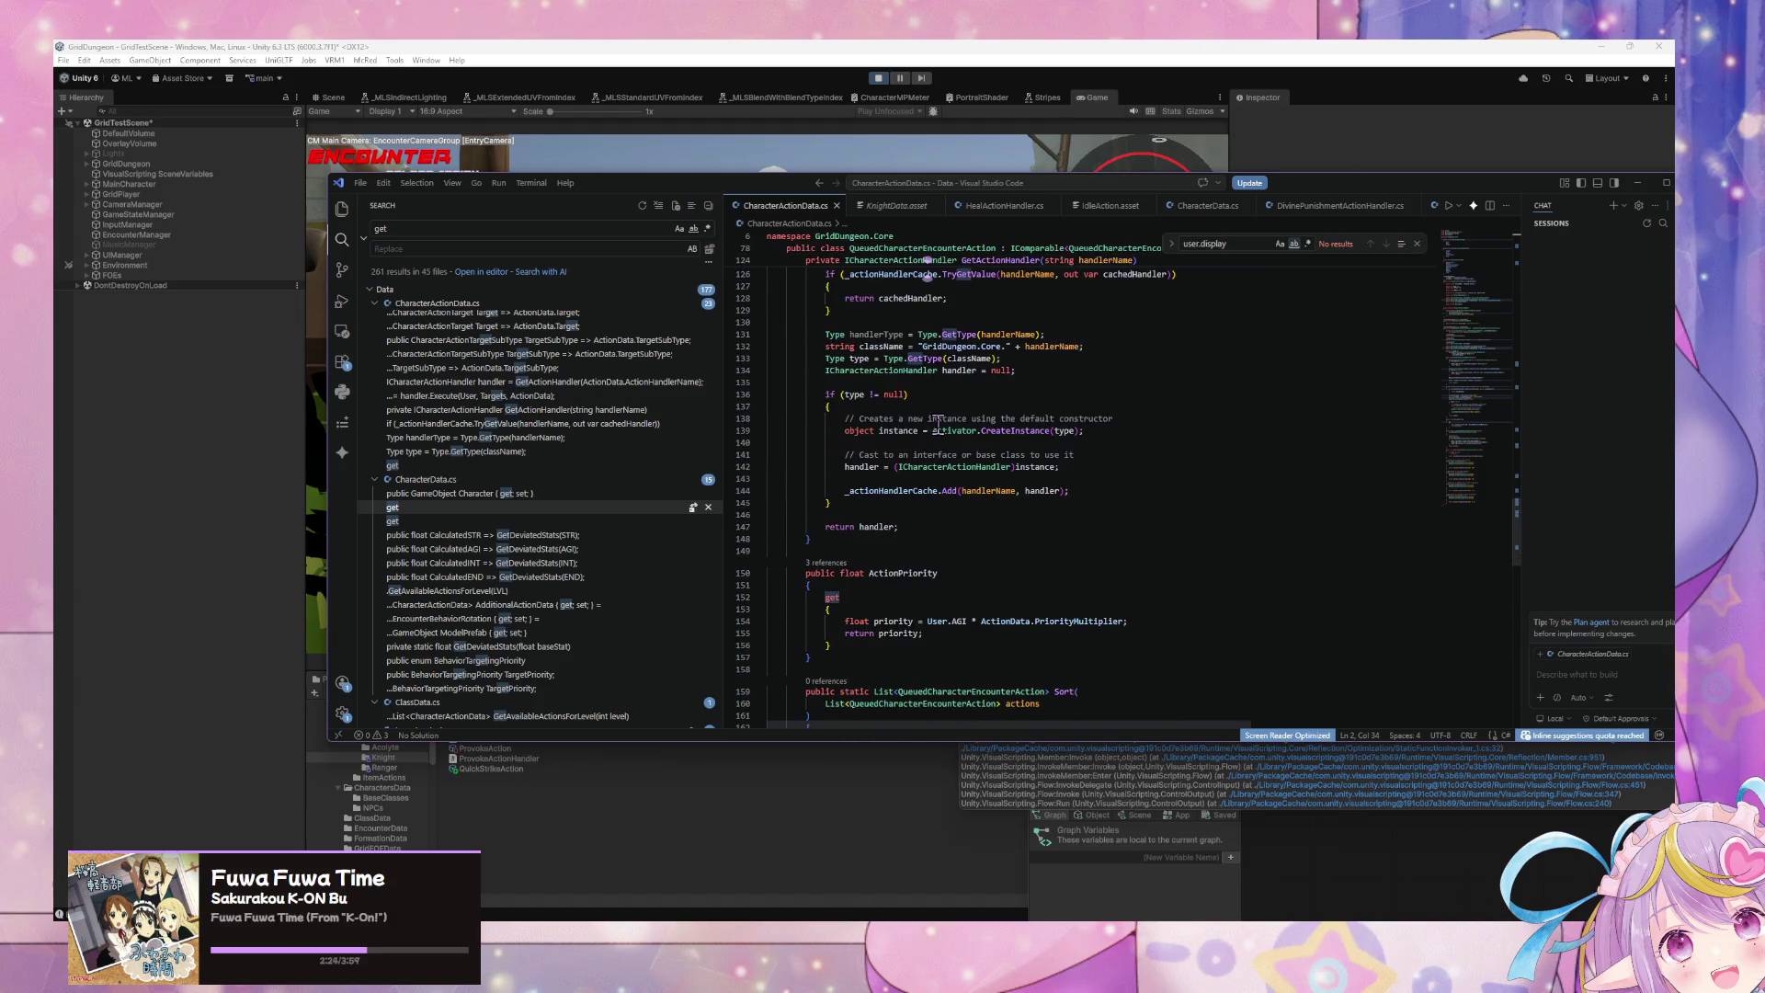
key(ctrl+f)
text(debug)
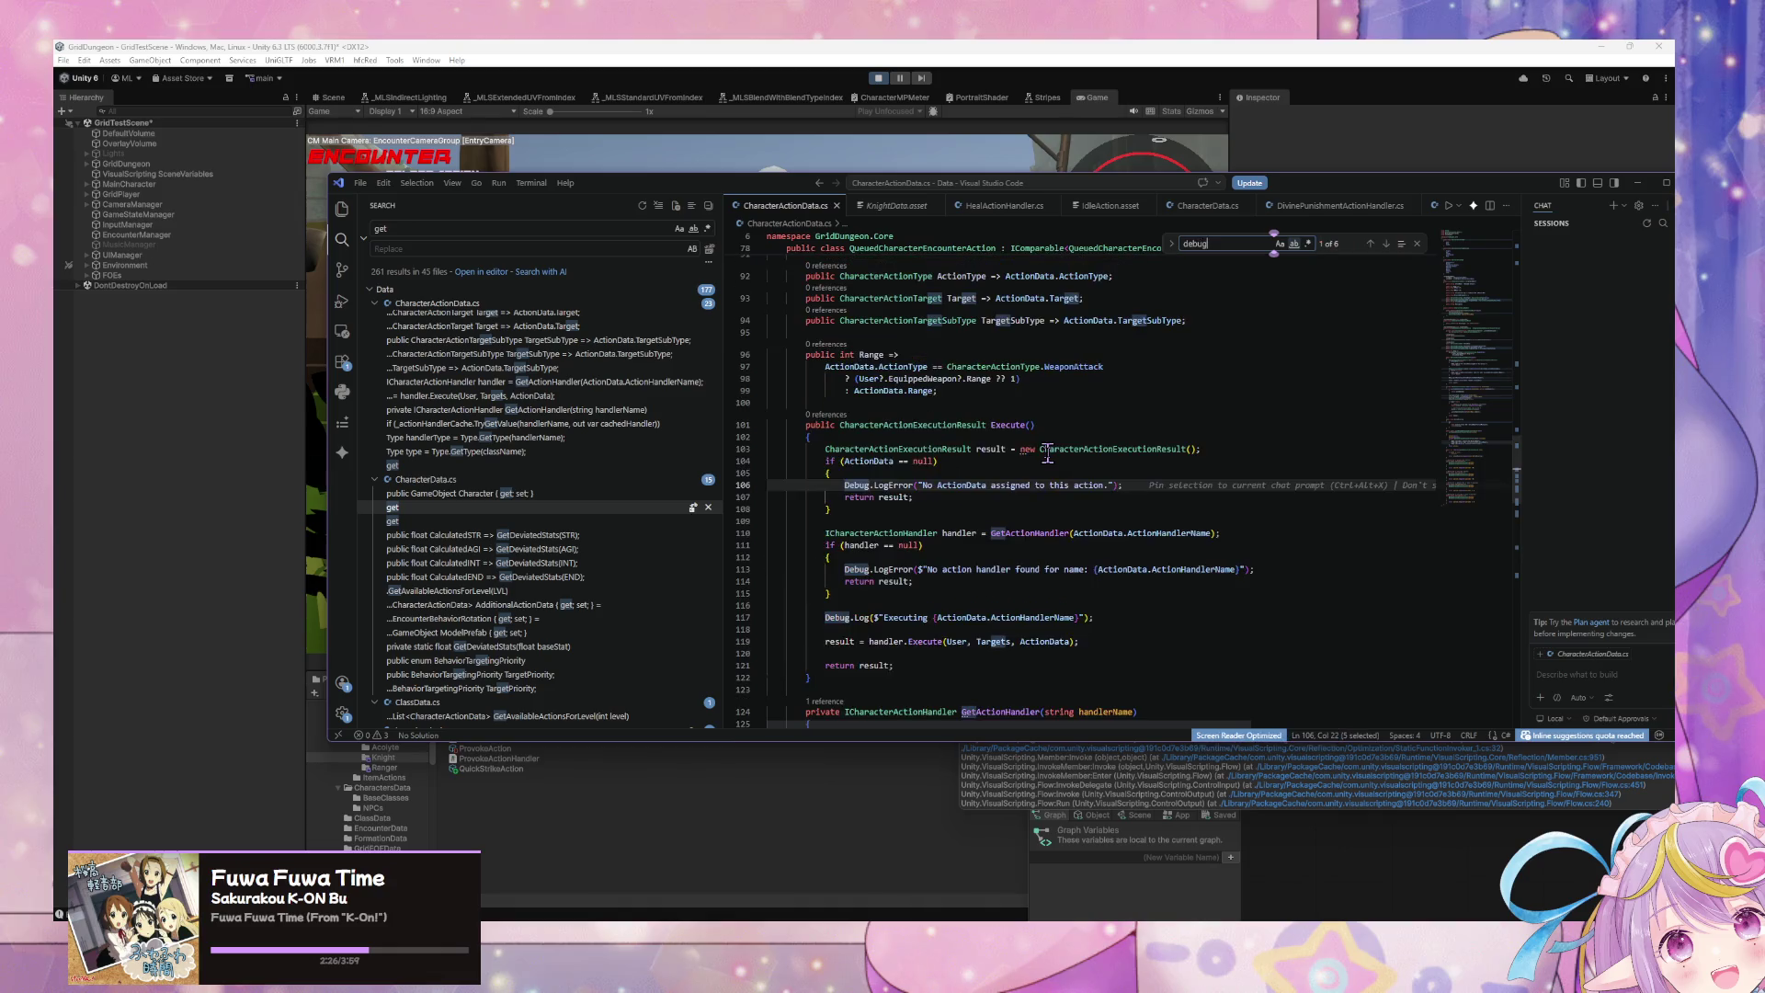
text(.log)
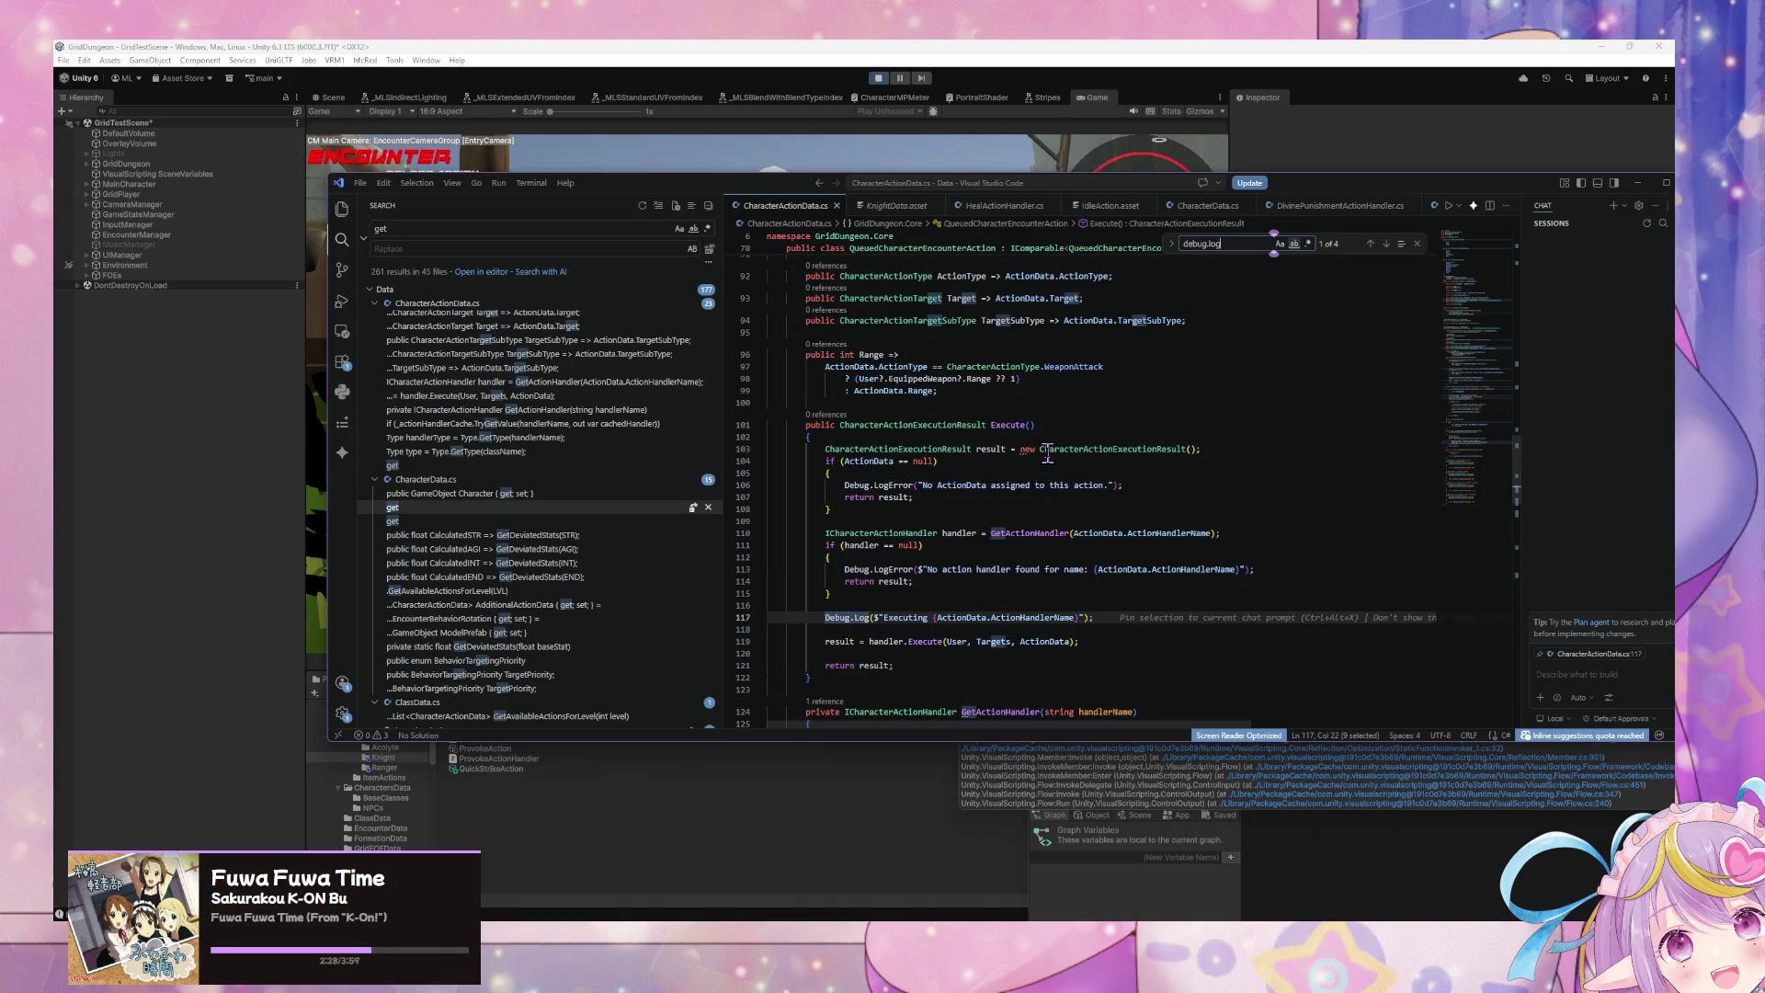
key(Return)
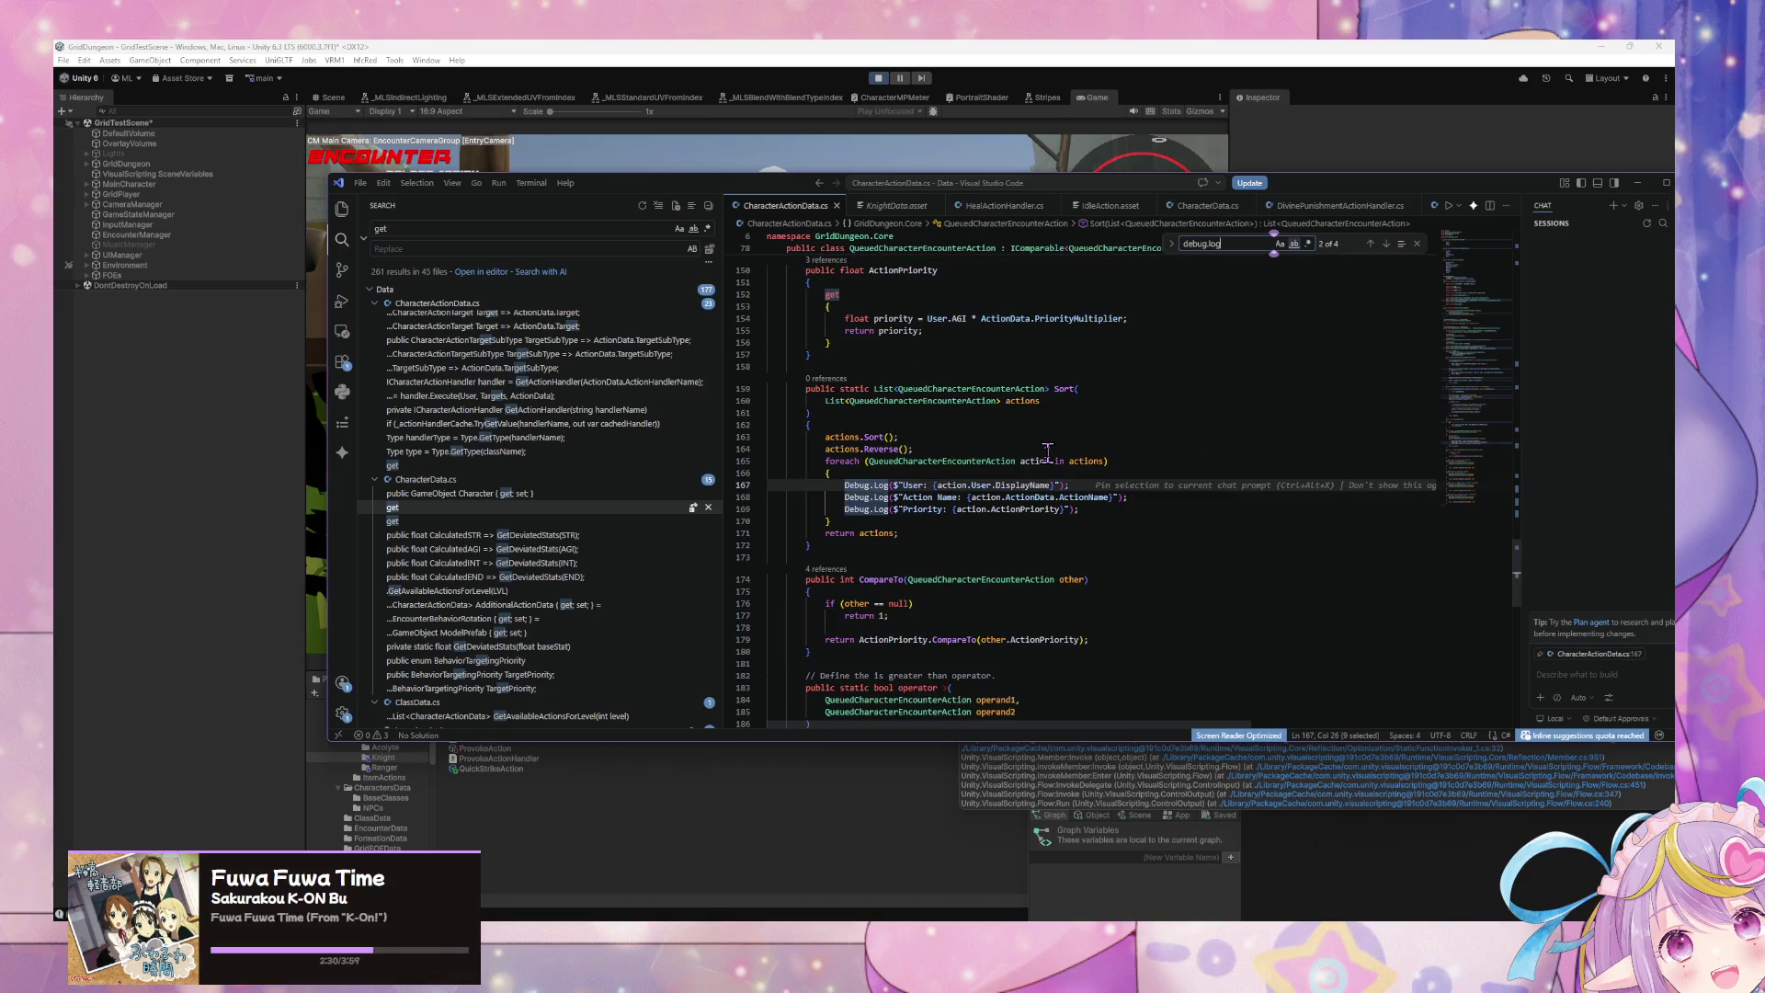
Step: Combine user, action name and ActionPriority into one Debug.Log line and delete the two empty lines
click(1051, 484)
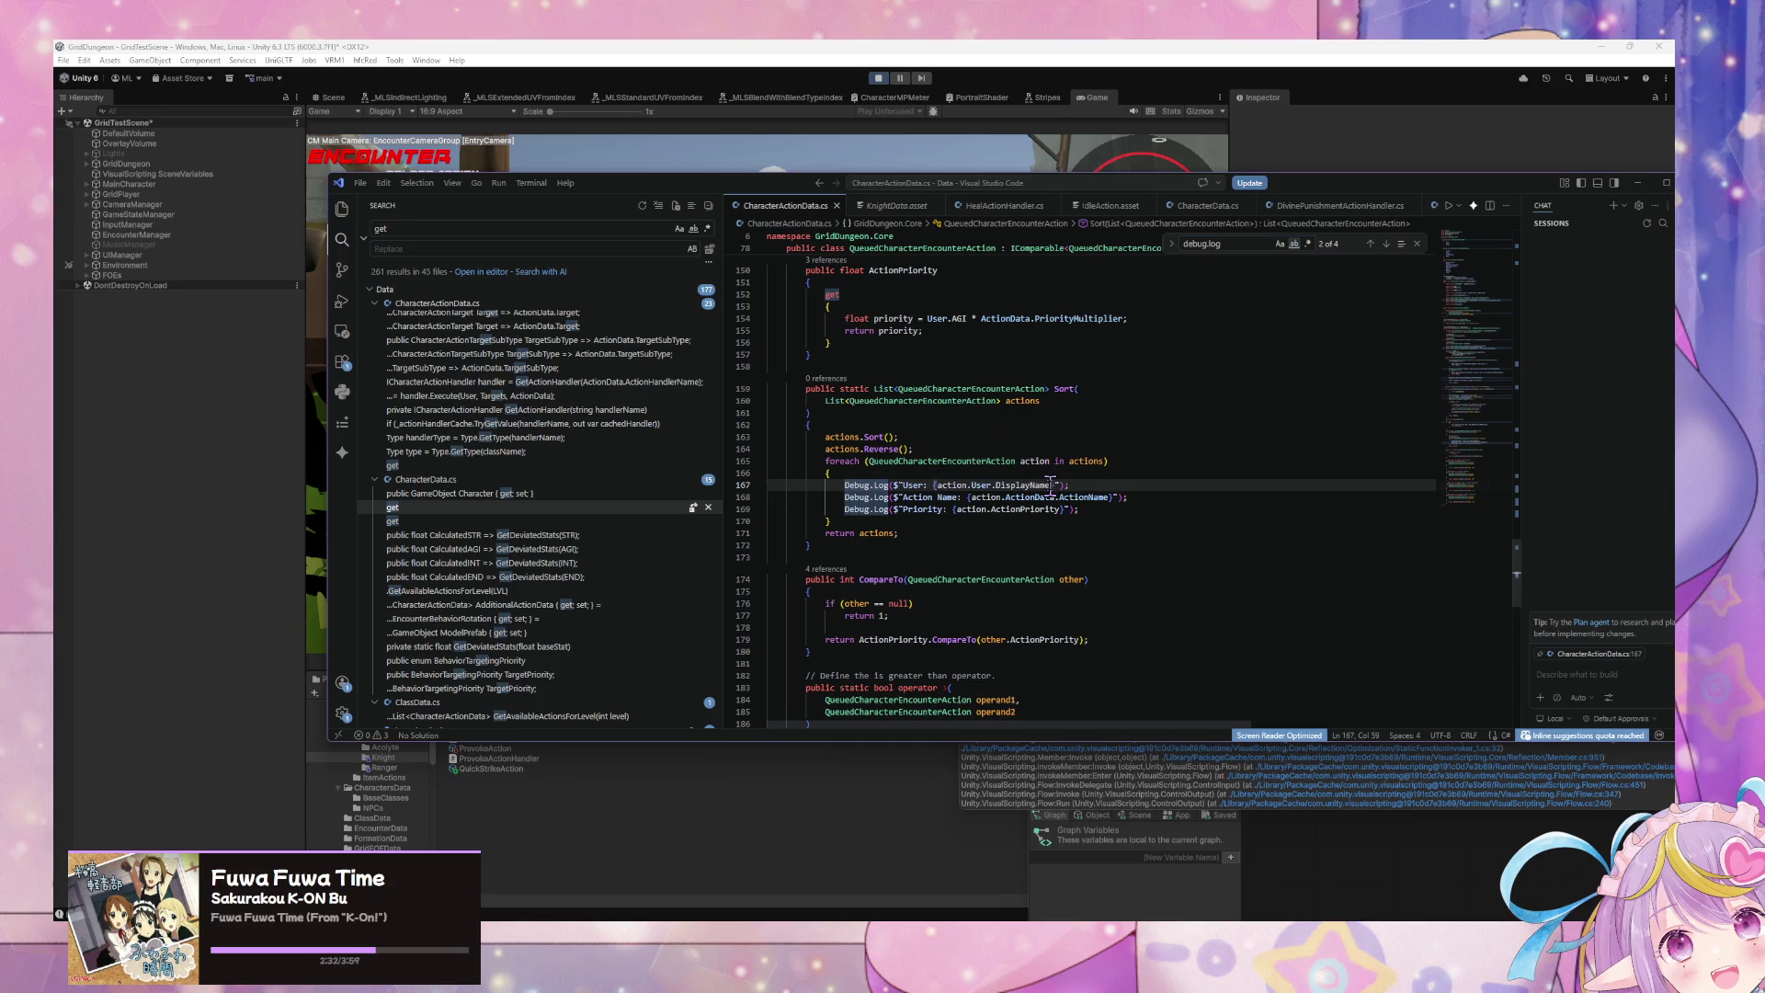
drag(1107, 496, 900, 497)
drag(1057, 496, 906, 510)
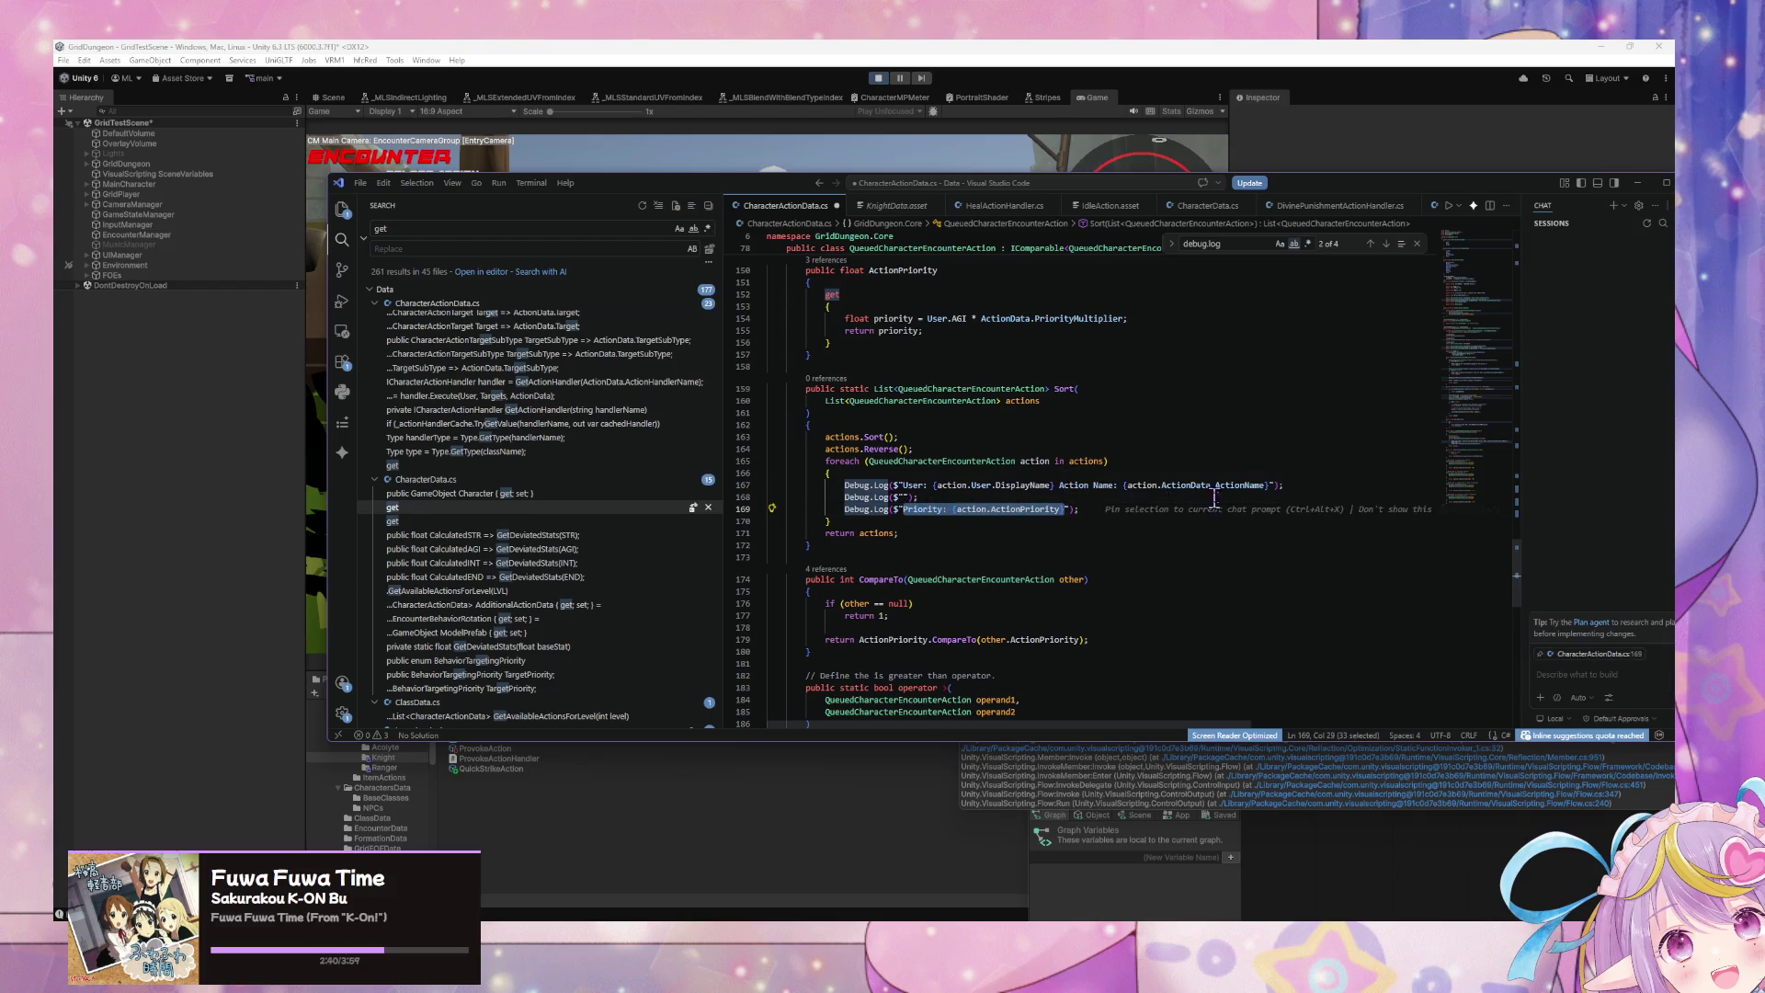
key(ctrl+x)
click(1267, 485)
key(ctrl+v)
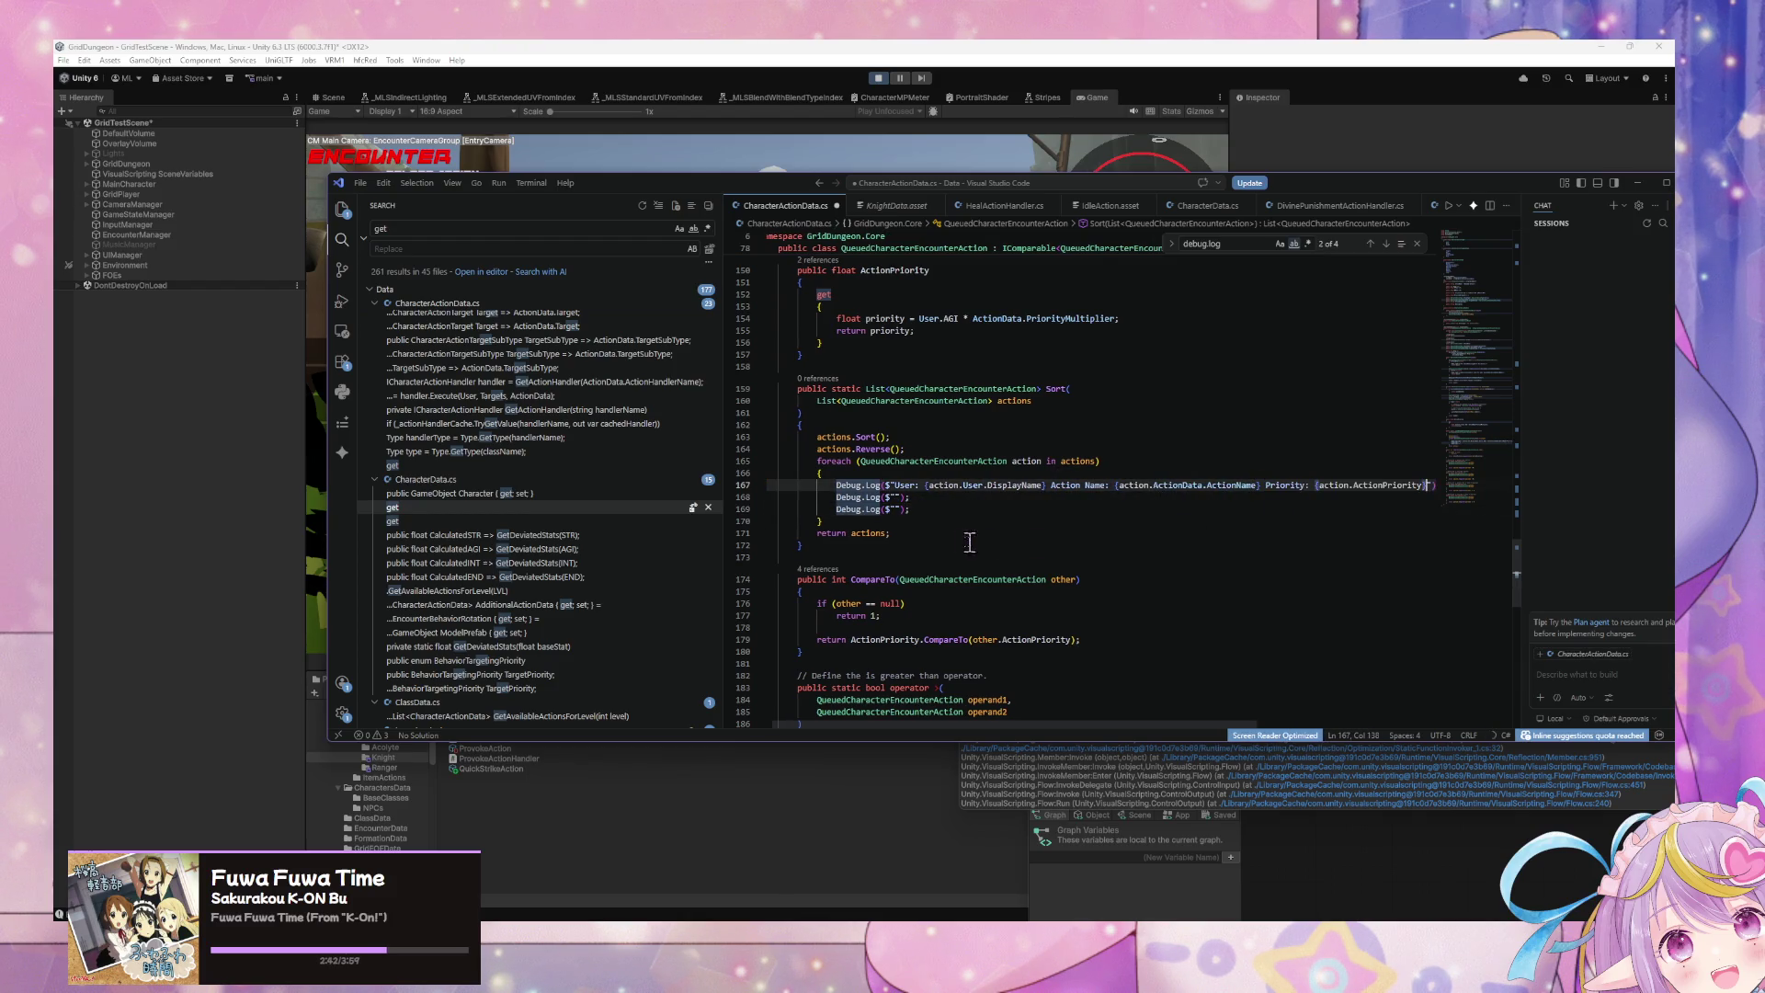
drag(939, 516, 722, 501)
key(BackSpace)
key(BackSpace)
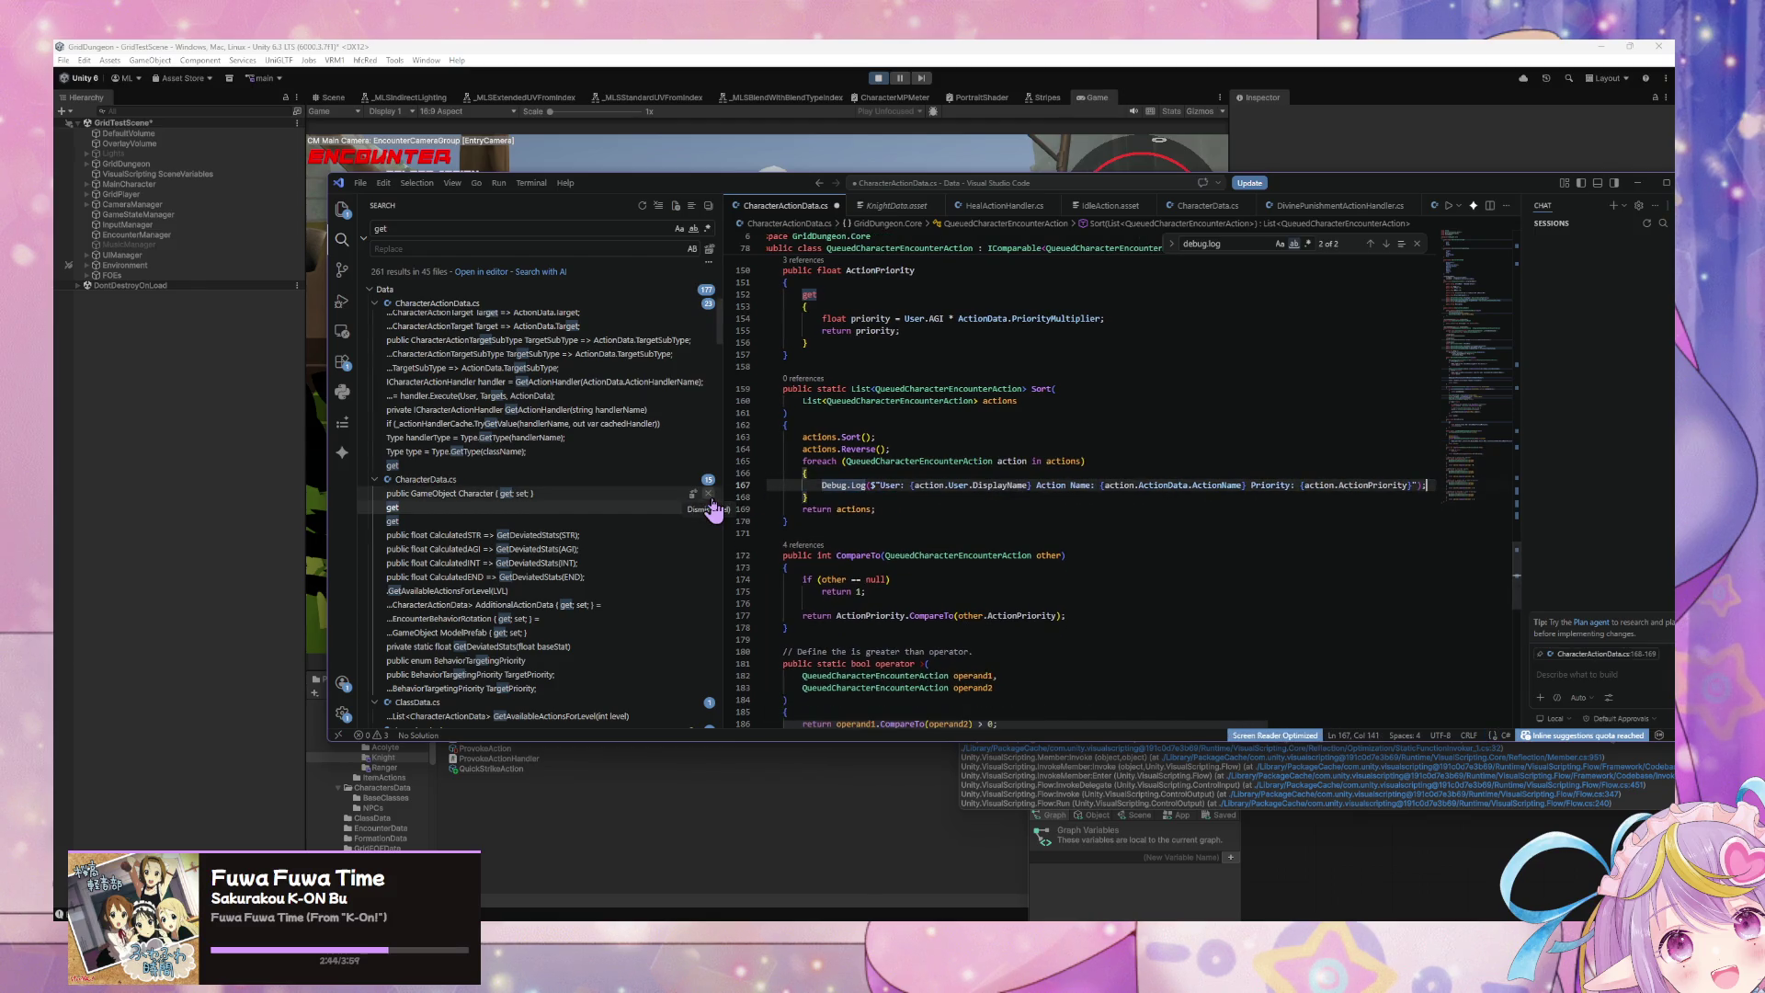
Step: Save the edited script and return to Unity
click(879, 79)
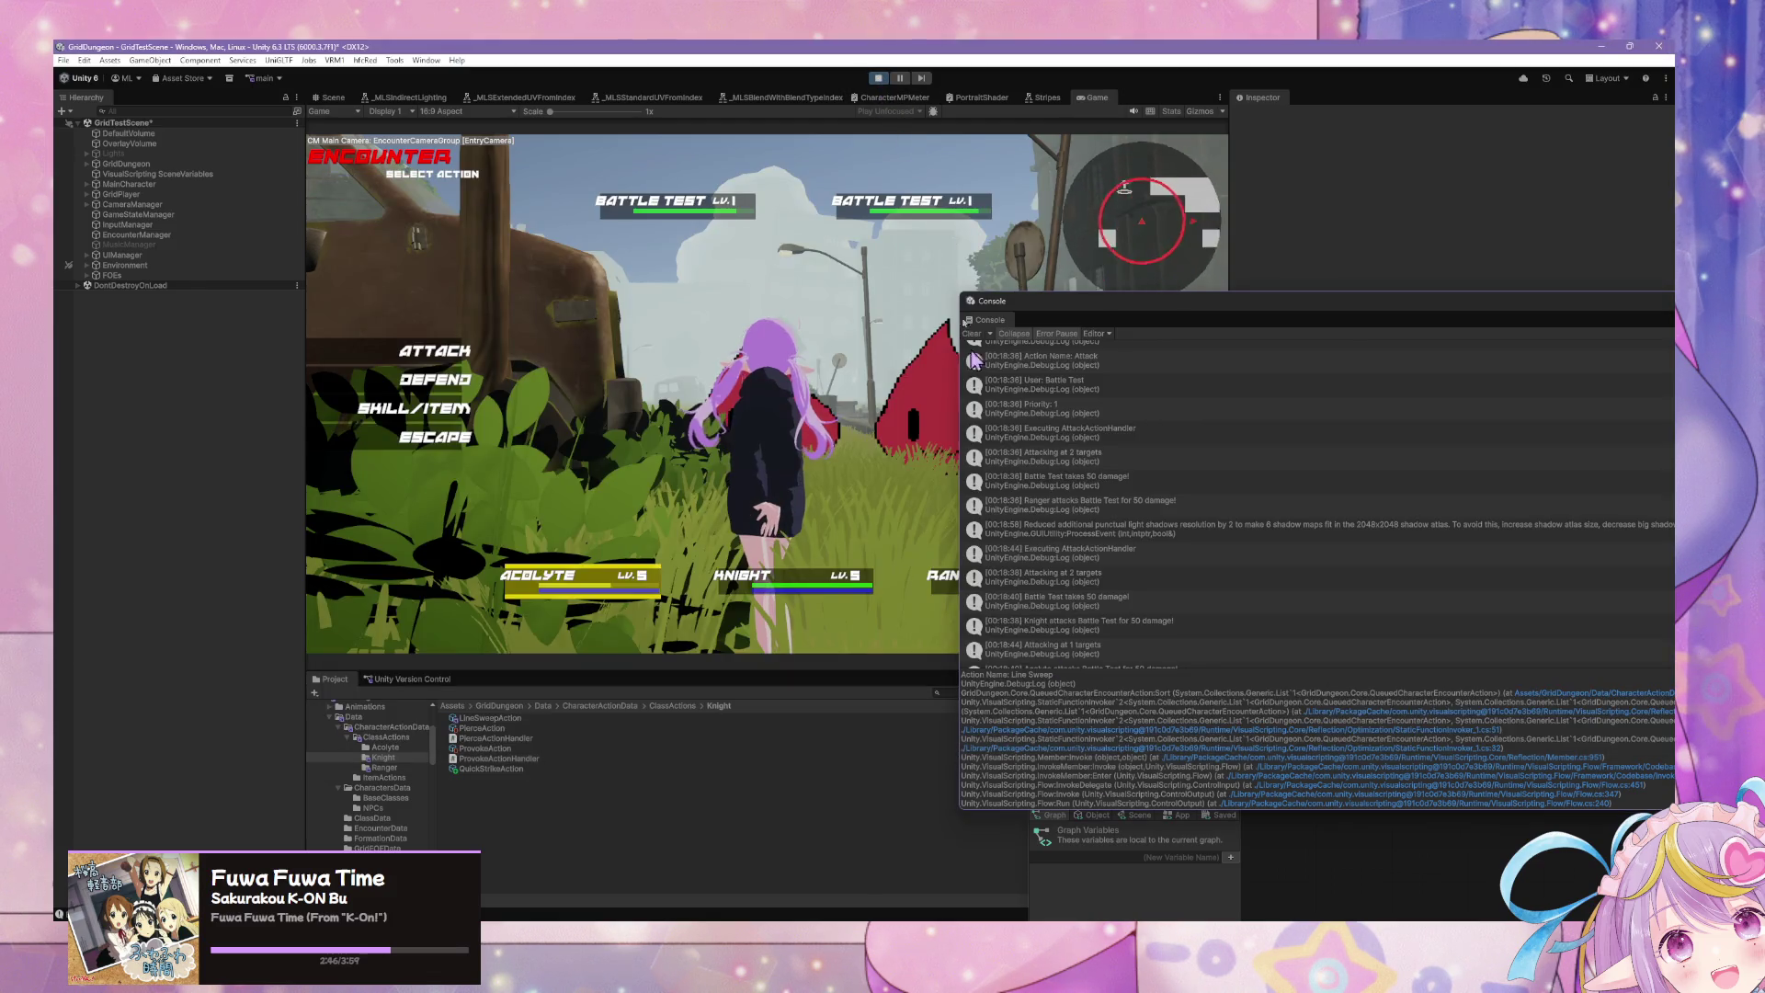
key(alt+Tab)
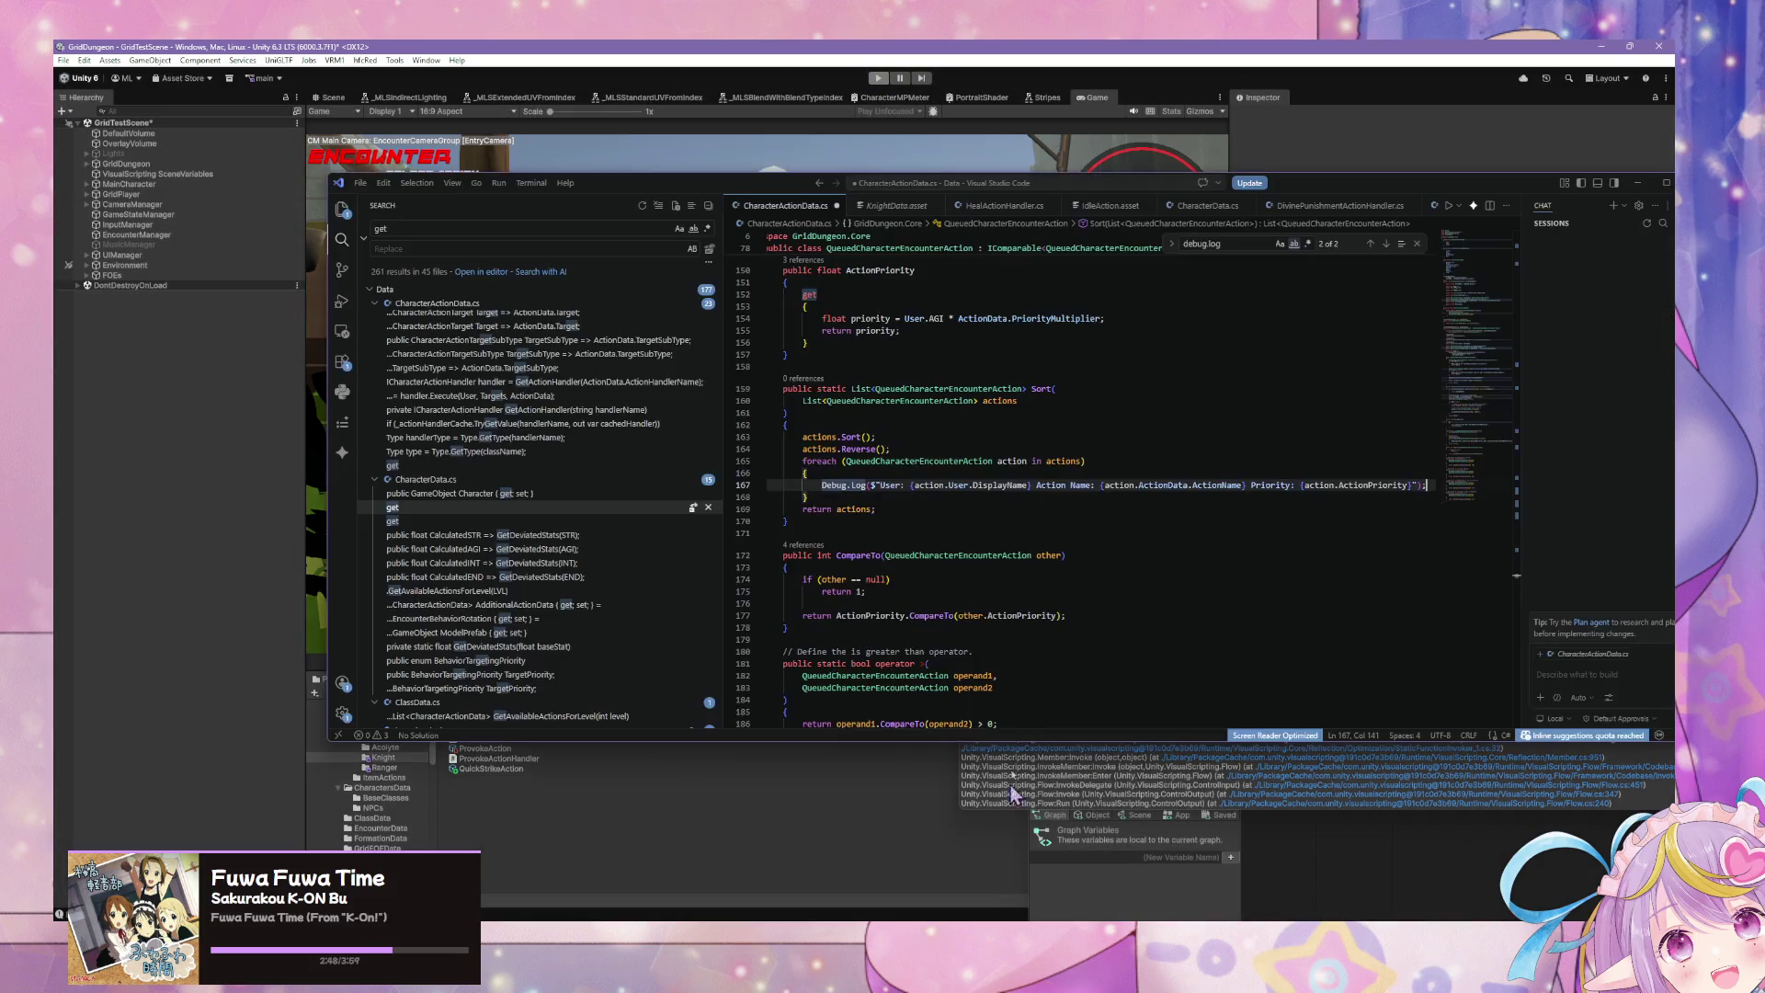
key(ctrl+s)
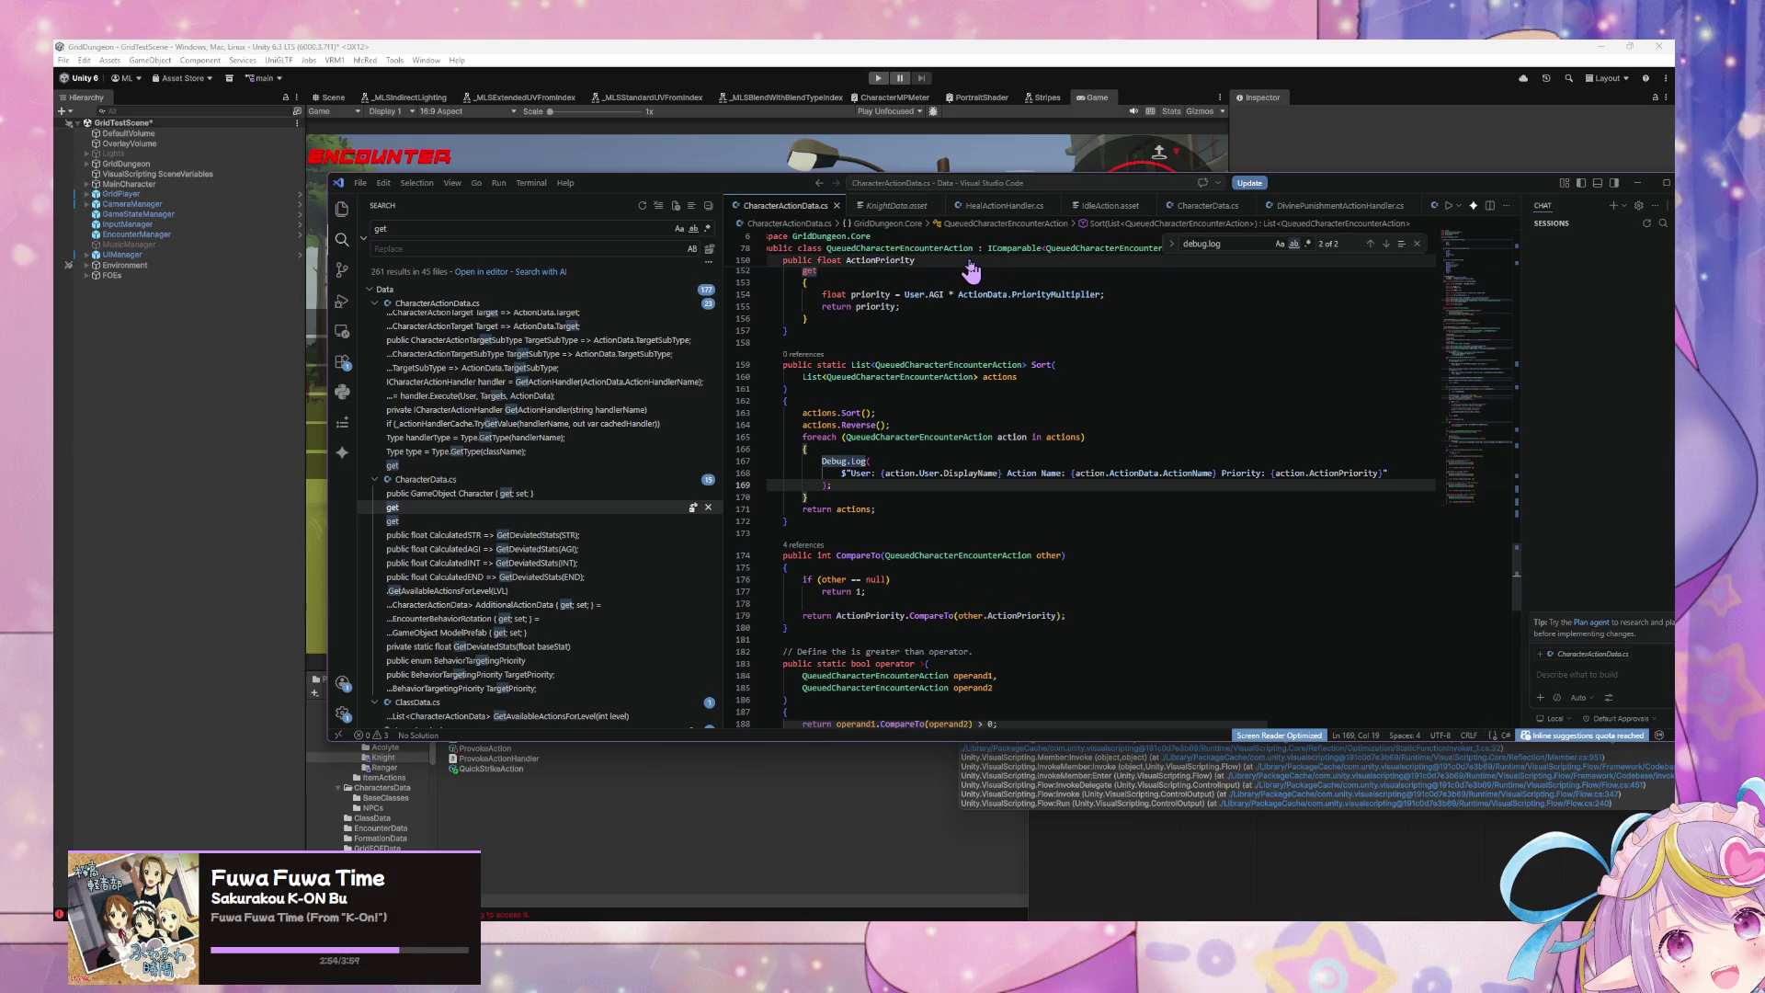
click(821, 55)
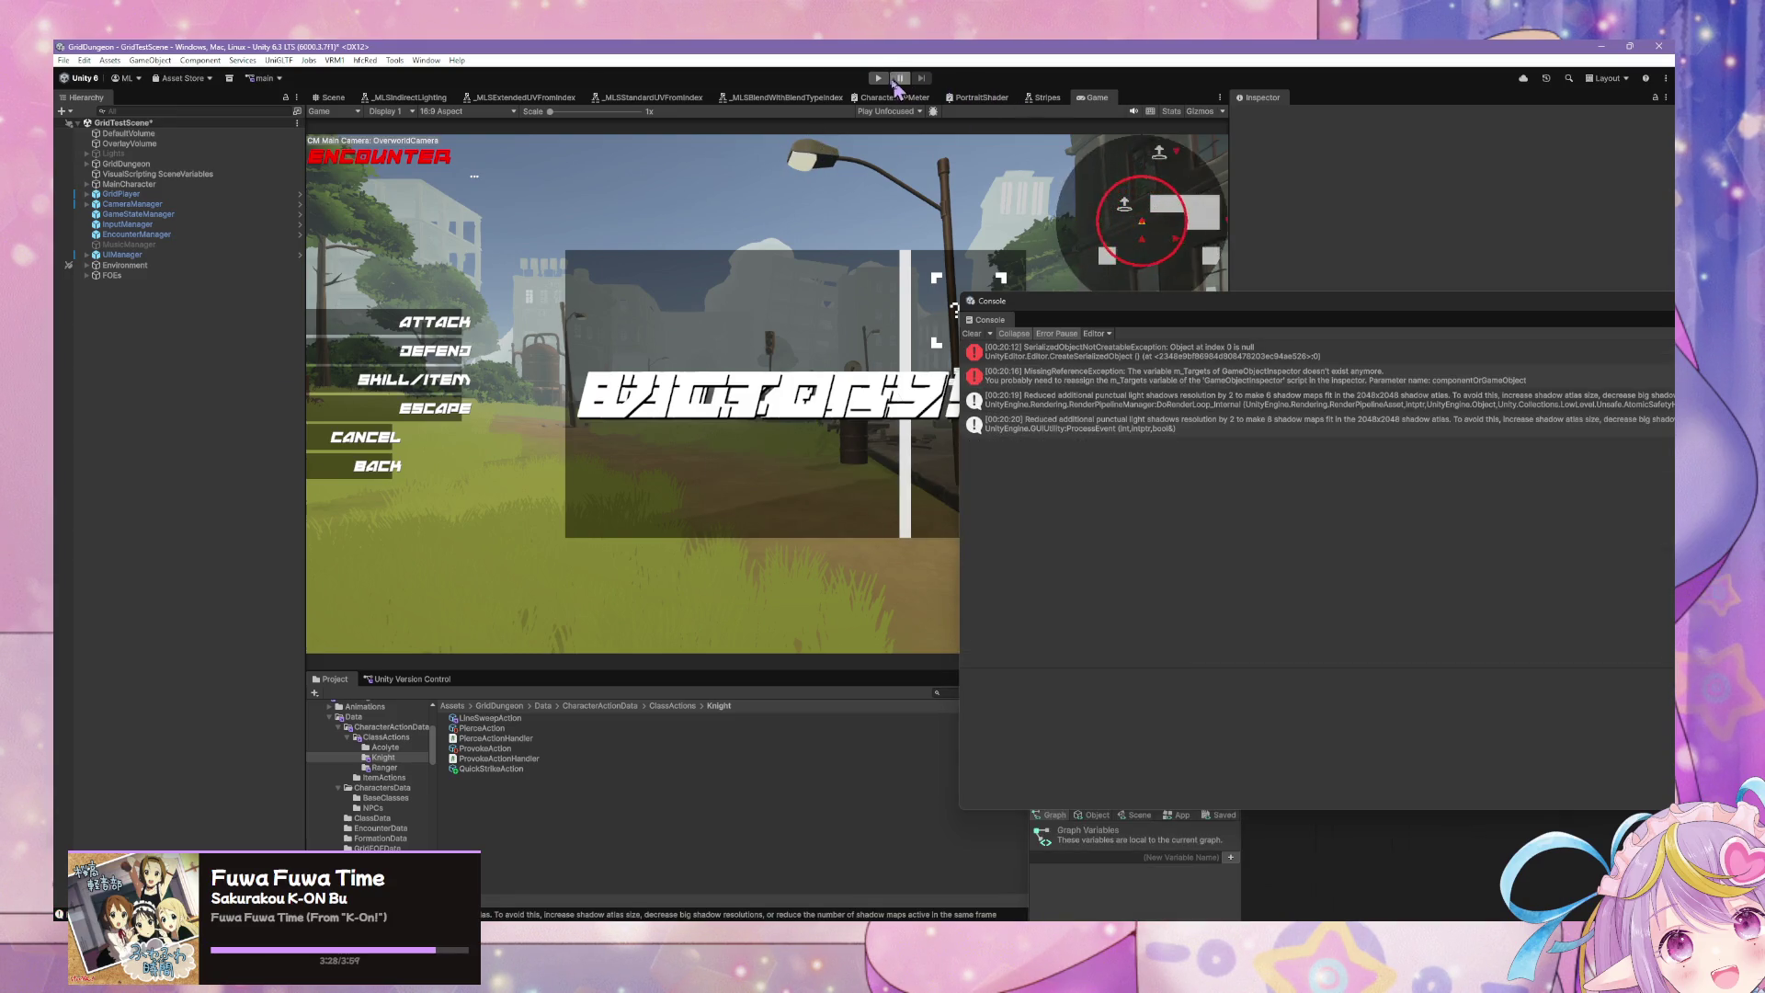
Step: Restart Play mode so the edited script reloads into the overworld scene
click(878, 78)
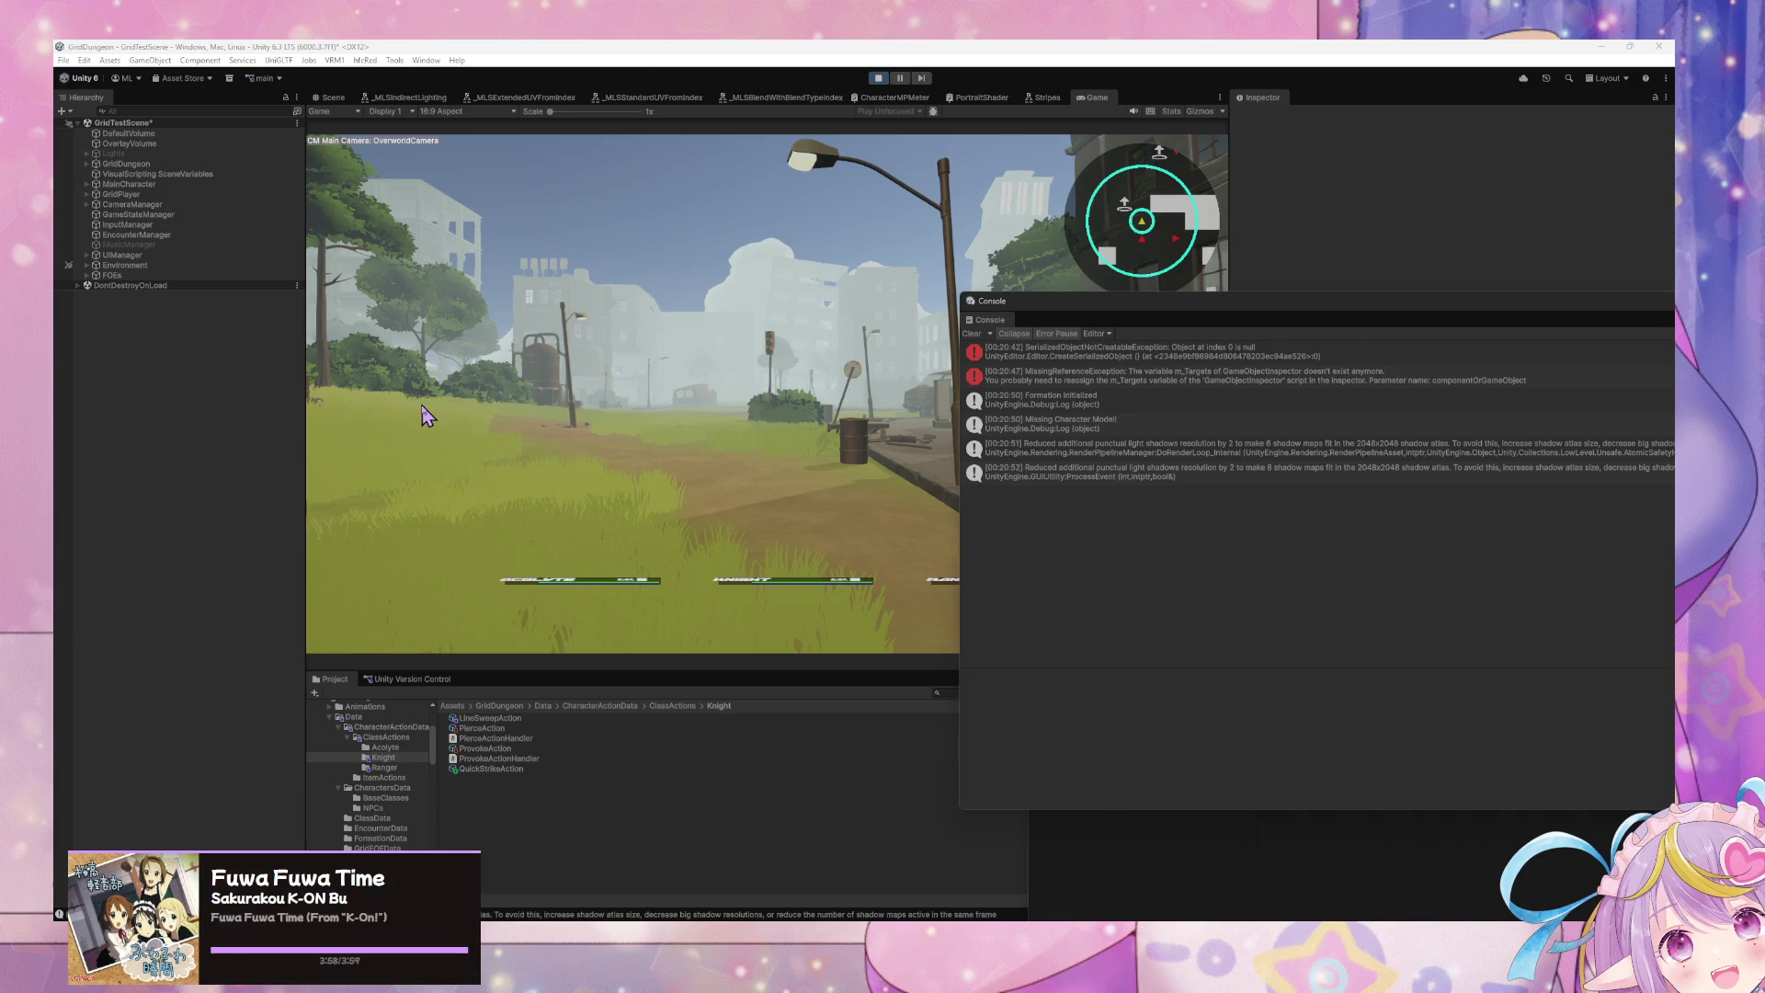
Step: Clear the Console and have the party ATTACK the Battle Test enemies
click(588, 425)
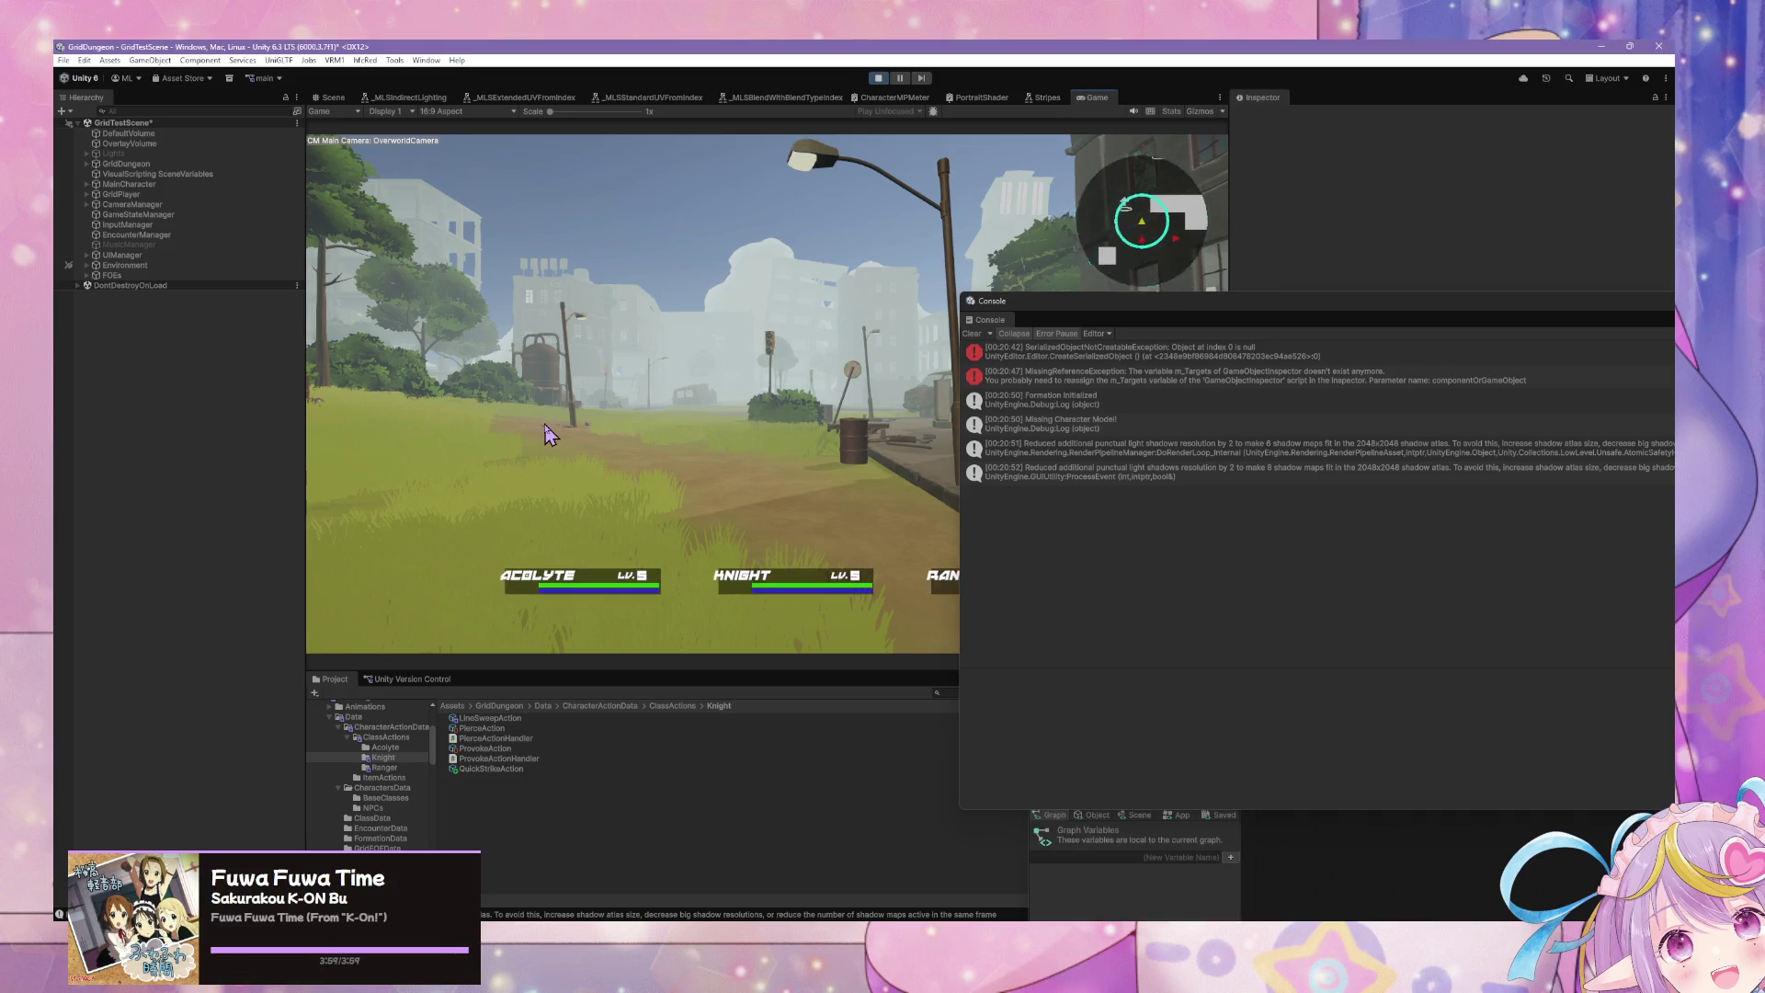
click(972, 334)
click(752, 344)
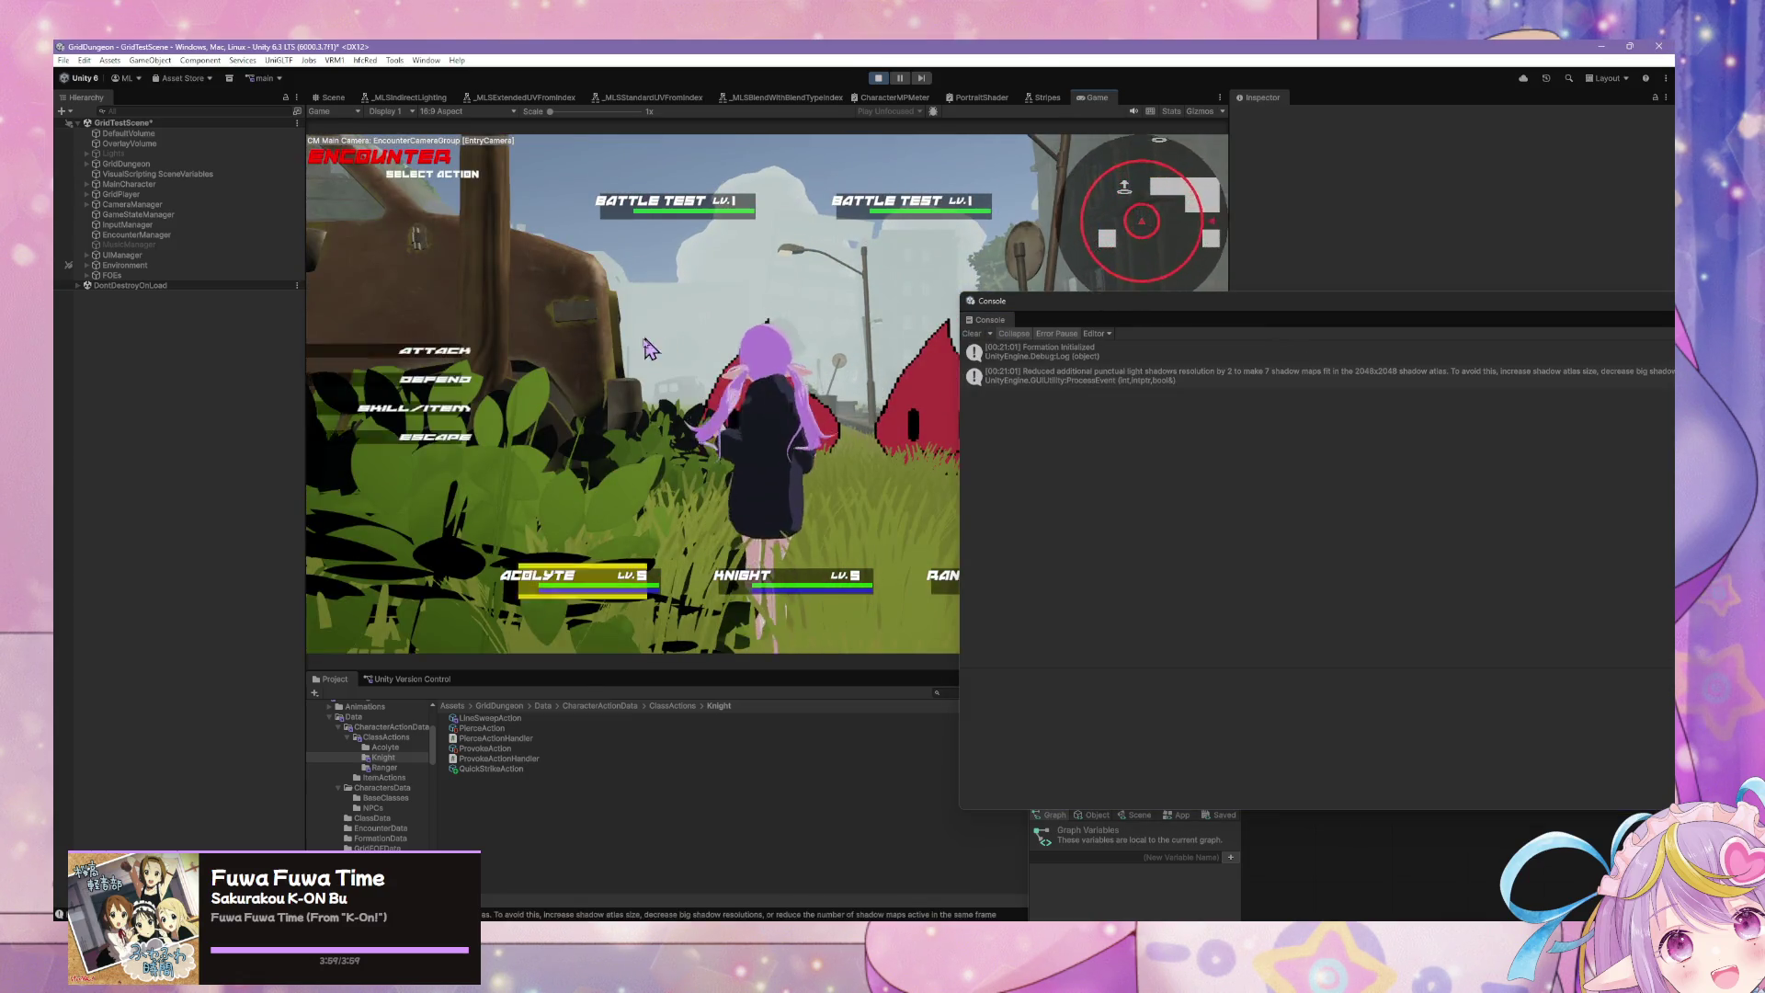
click(434, 337)
click(409, 398)
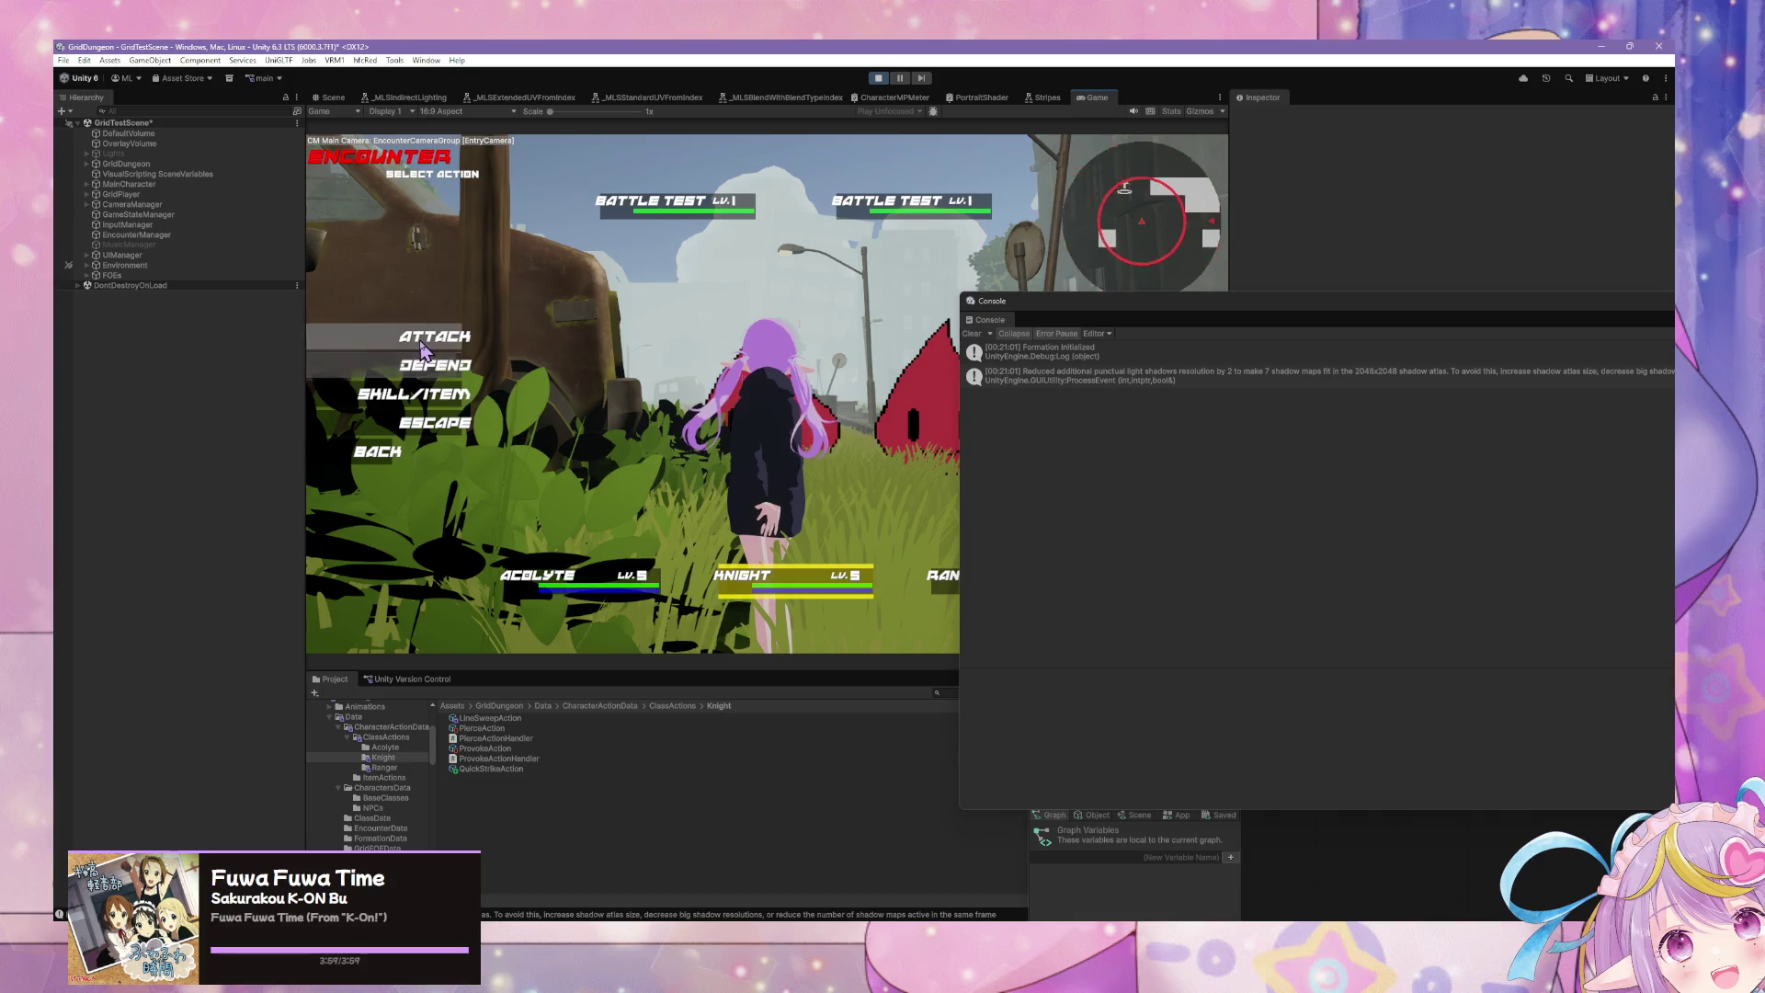
click(411, 401)
click(858, 211)
click(858, 210)
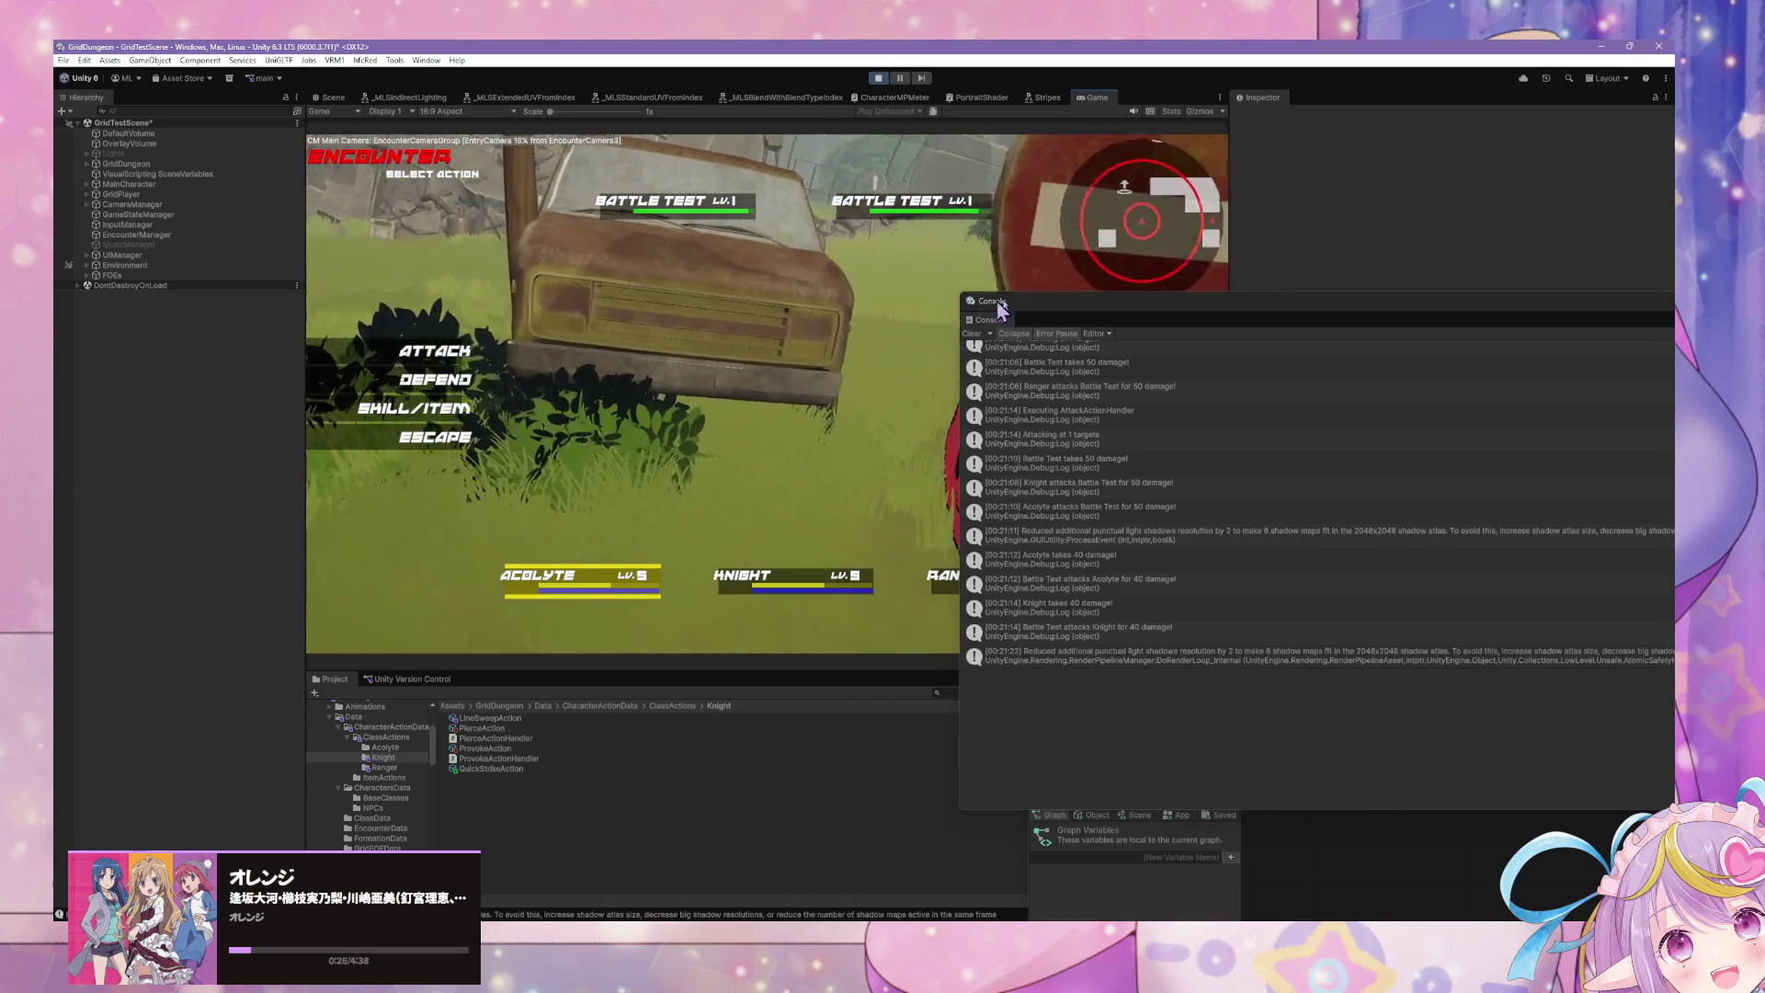
Step: Step through the priority logs: Ranger, Knight, Acolyte at 50 and Battle Test at 1
scroll(1174, 395, up, 4)
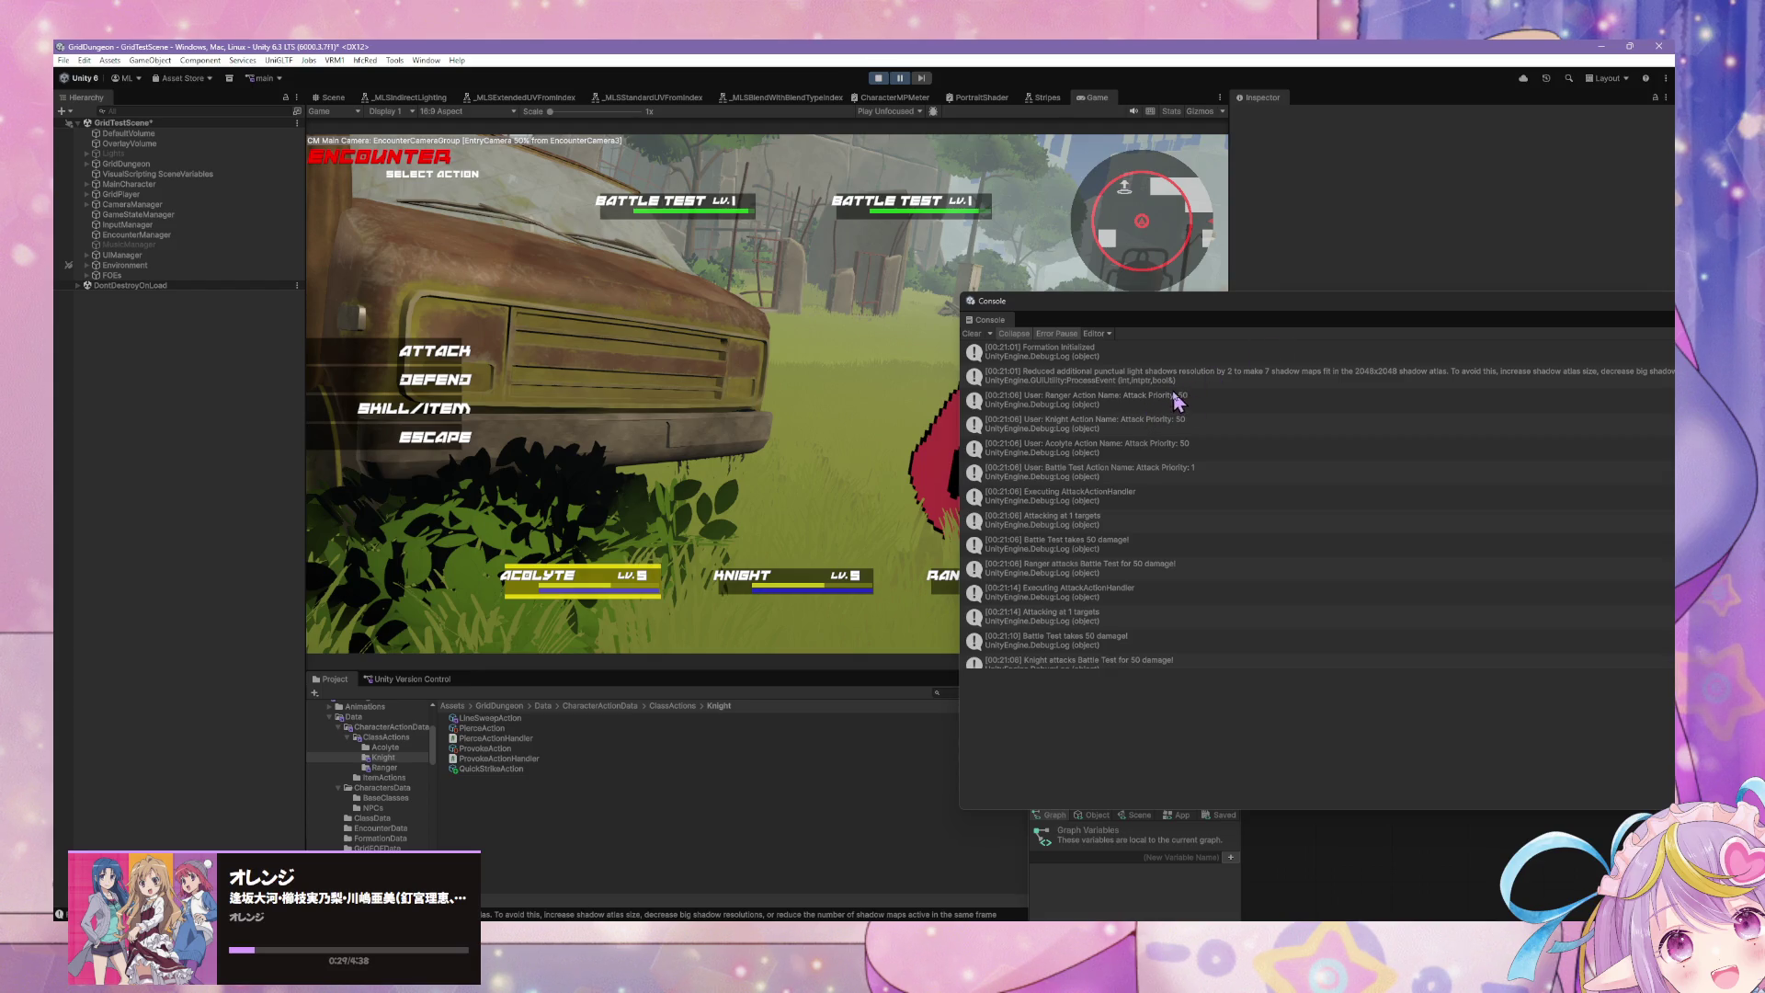
click(1239, 406)
key(Down)
key(Down)
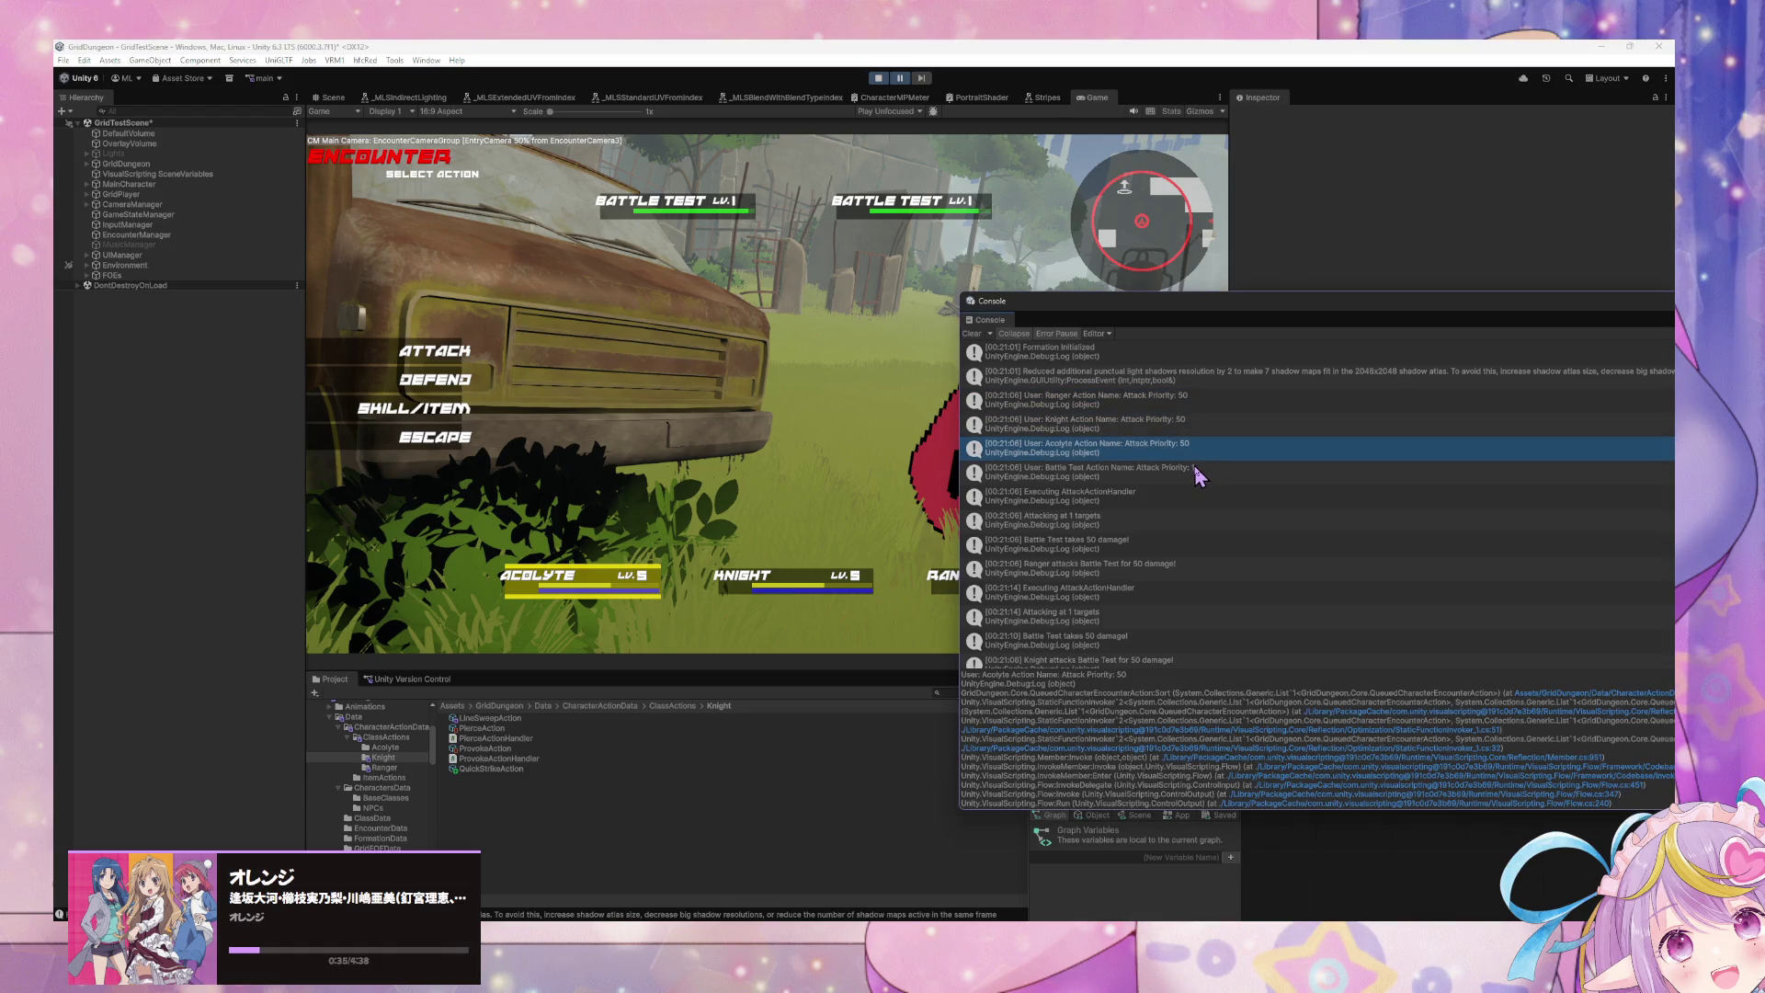
key(Down)
key(Up)
key(Up)
key(Up)
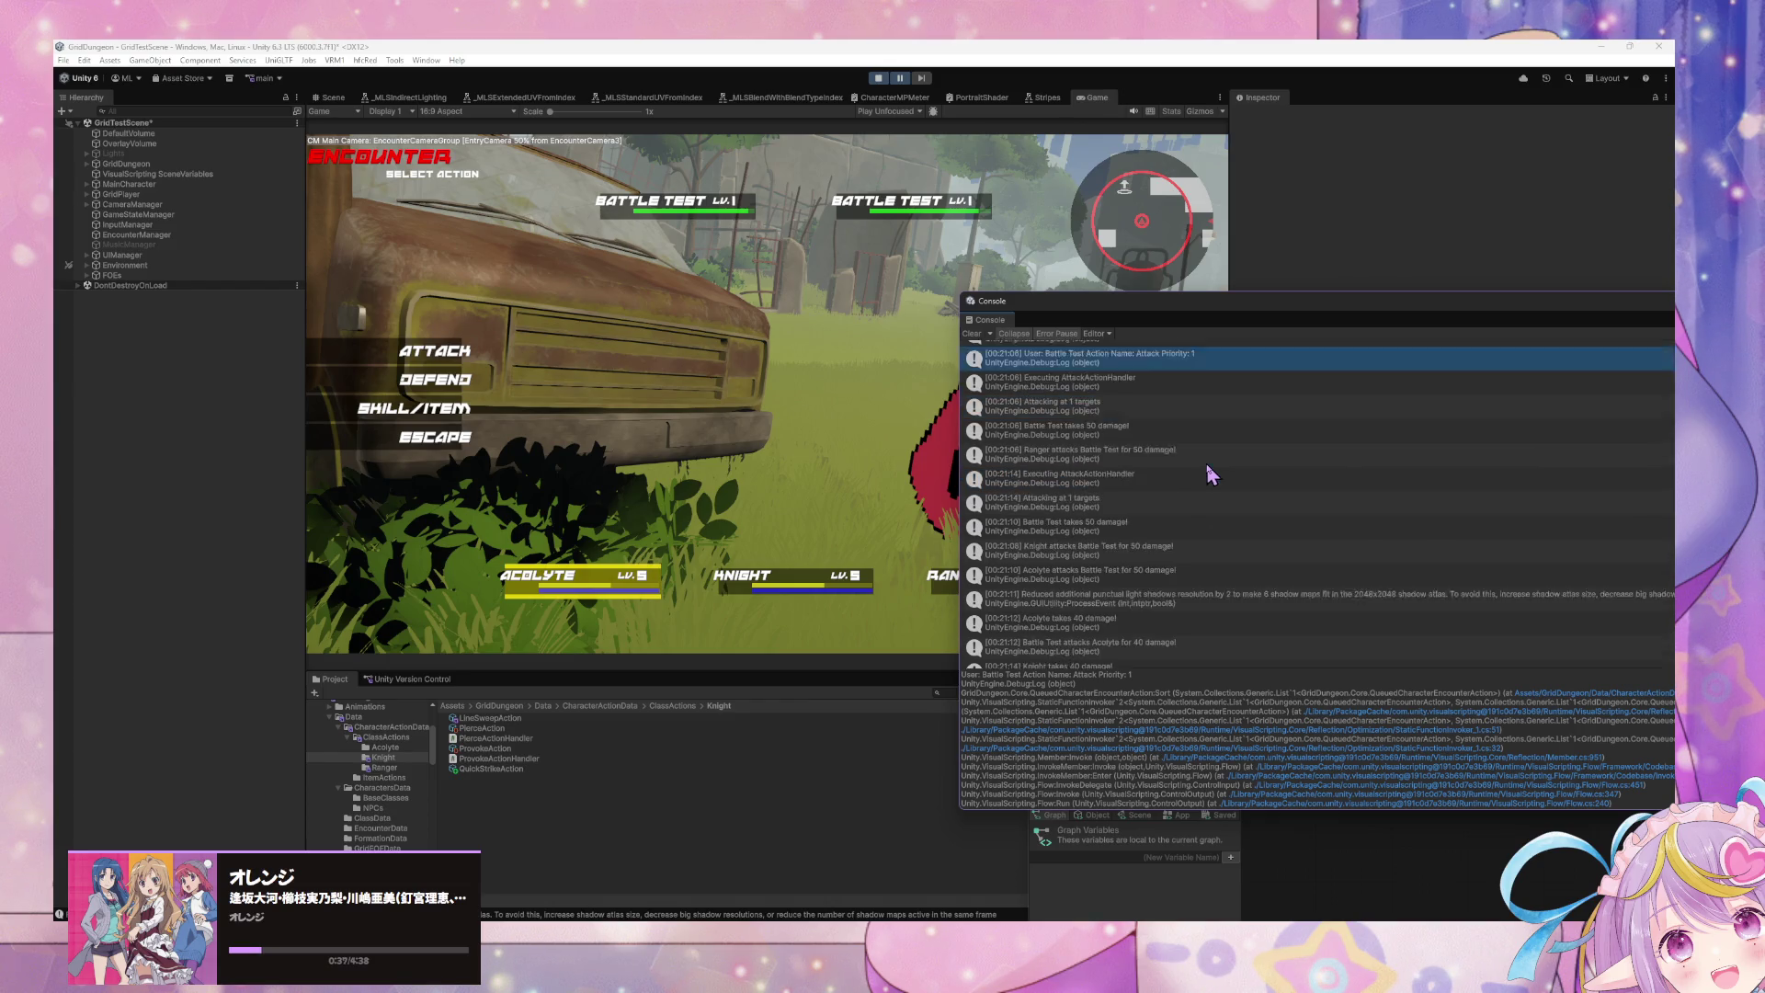
key(Down)
key(Down)
key(Down)
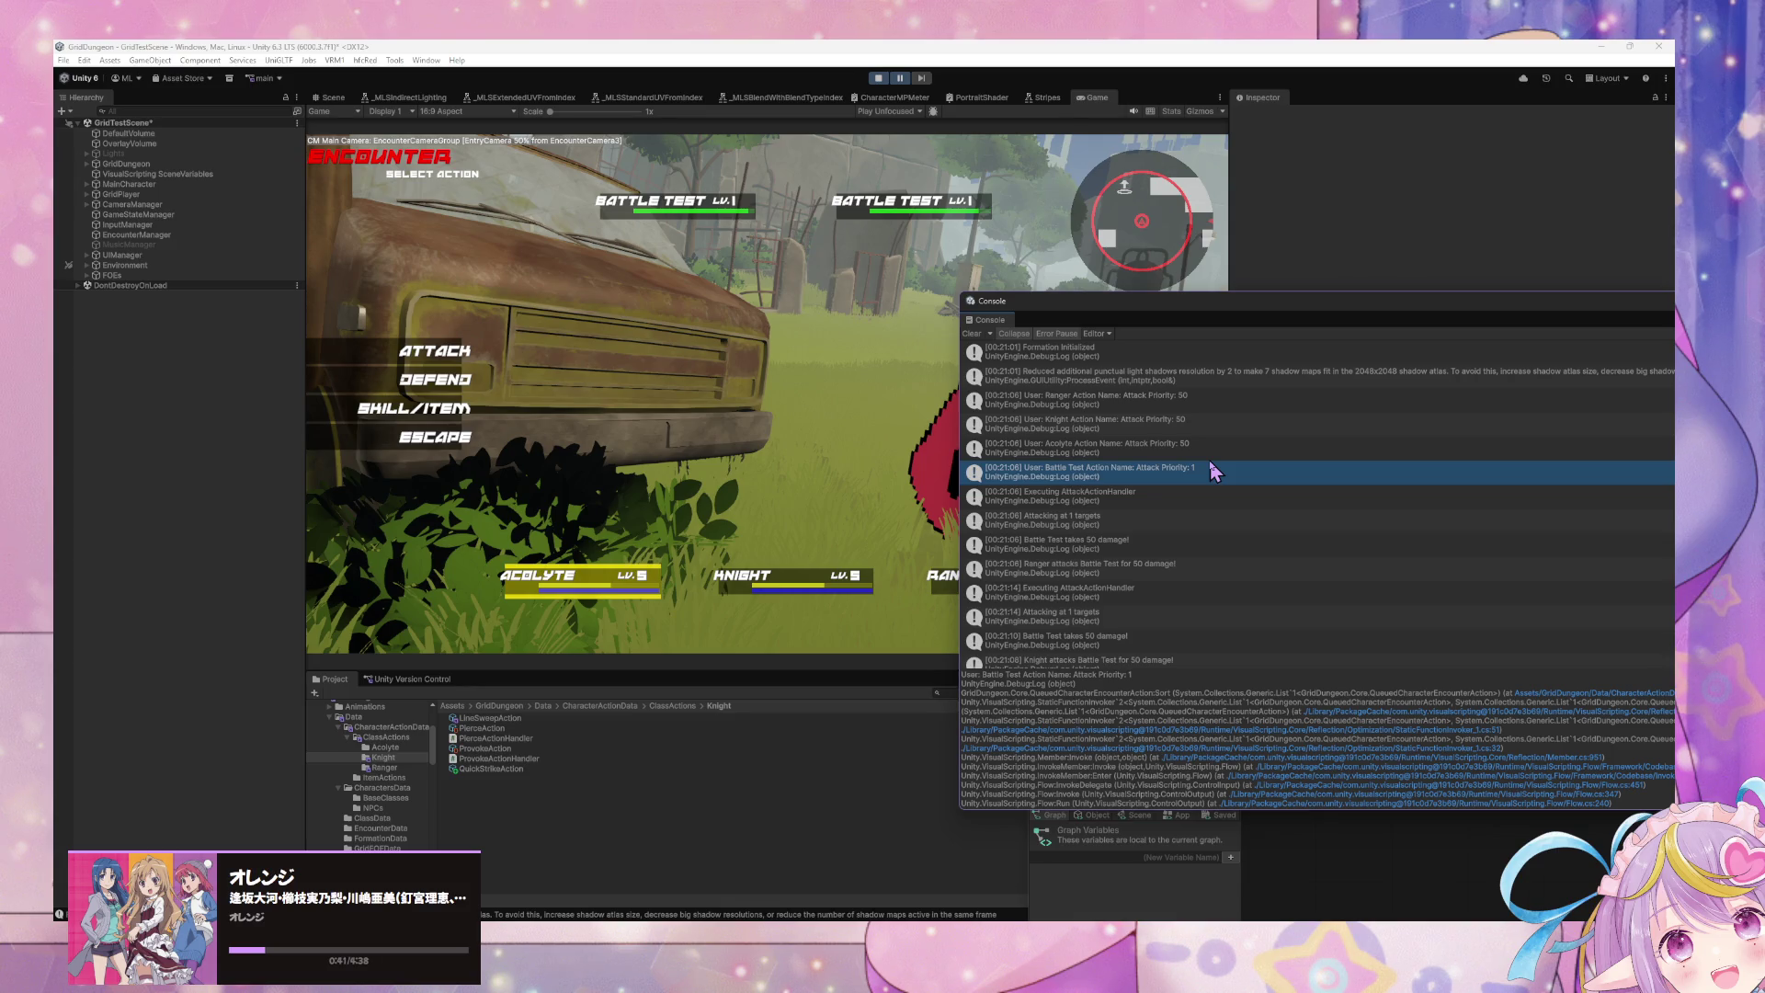
scroll(1200, 497, down, 3)
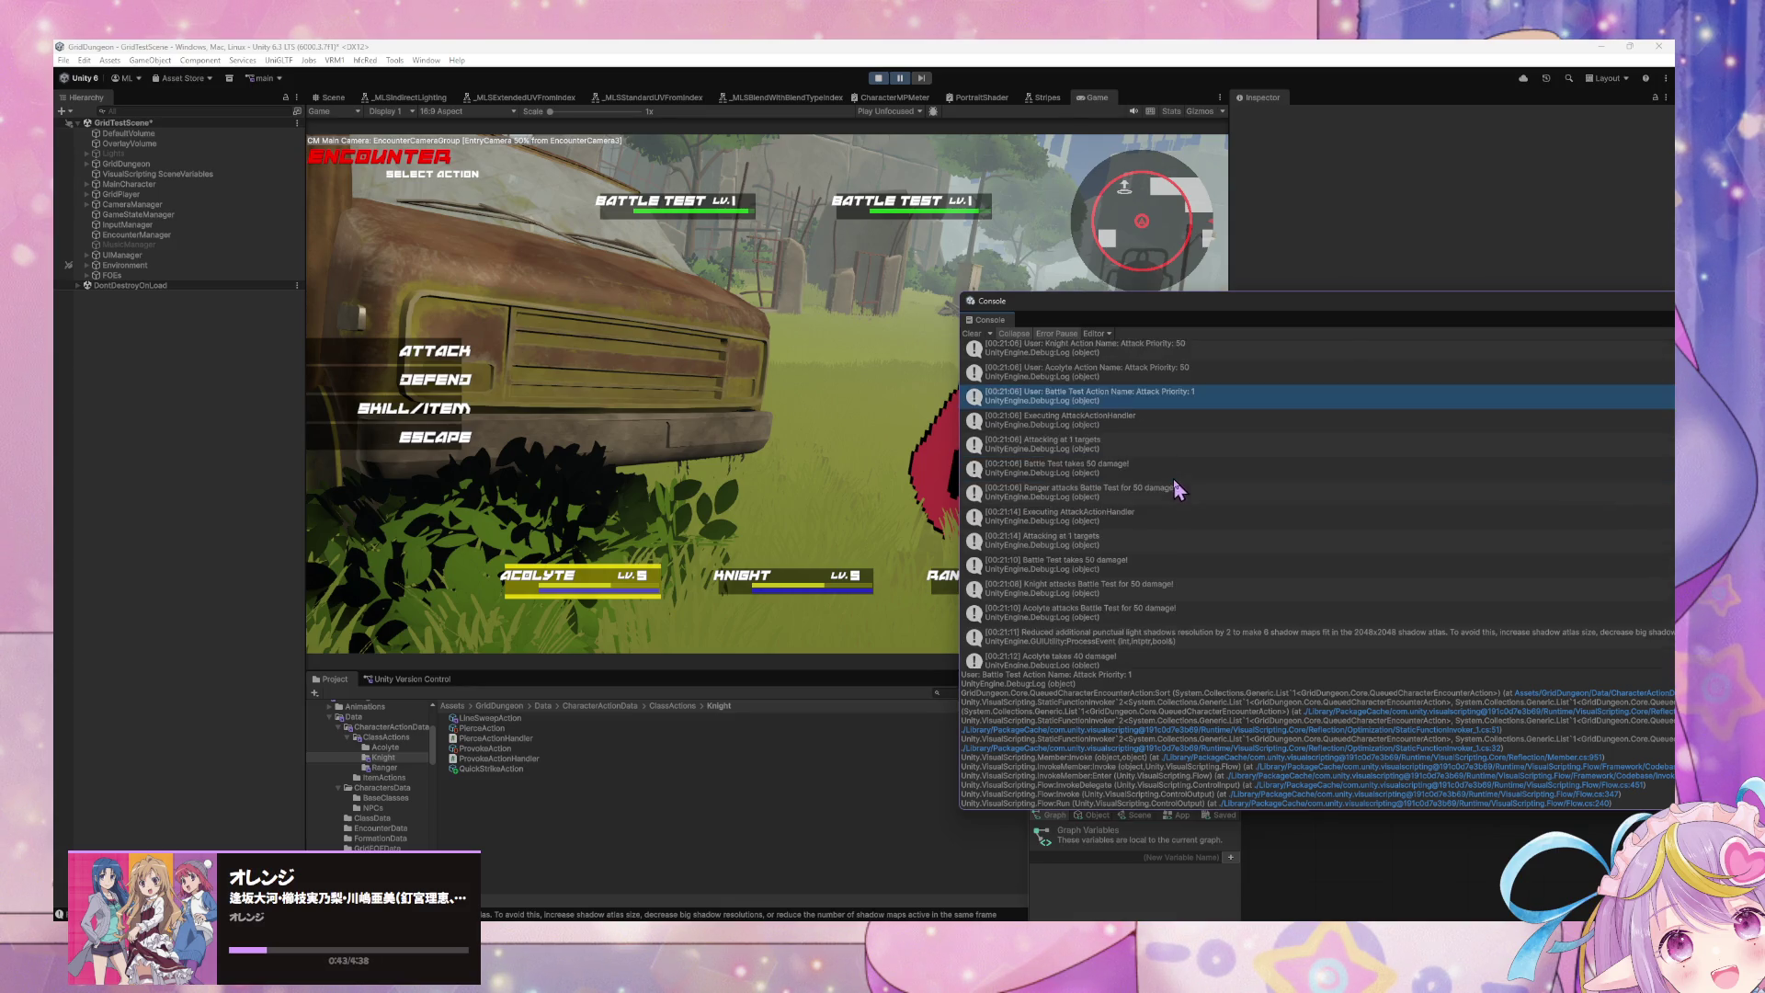
scroll(1180, 488, up, 3)
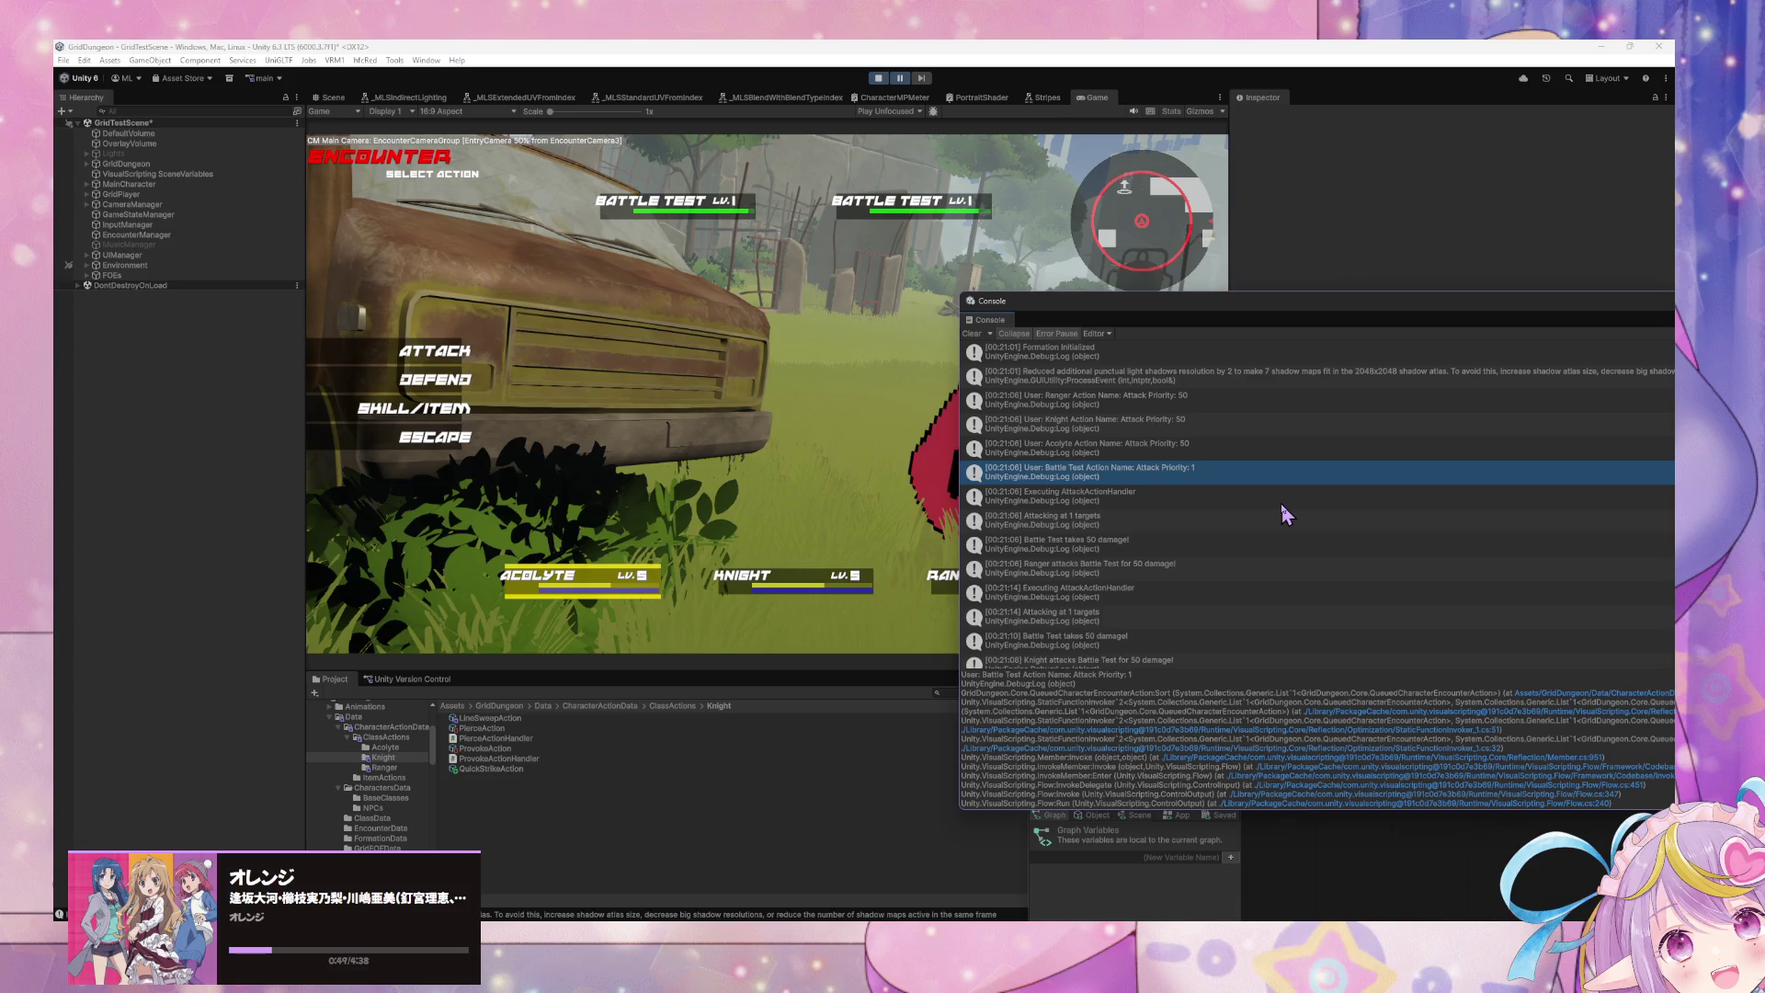
Step: Inspect the Ranger attack damage entry and widen the Console to read full messages
click(1232, 568)
scroll(1232, 567, down, 3)
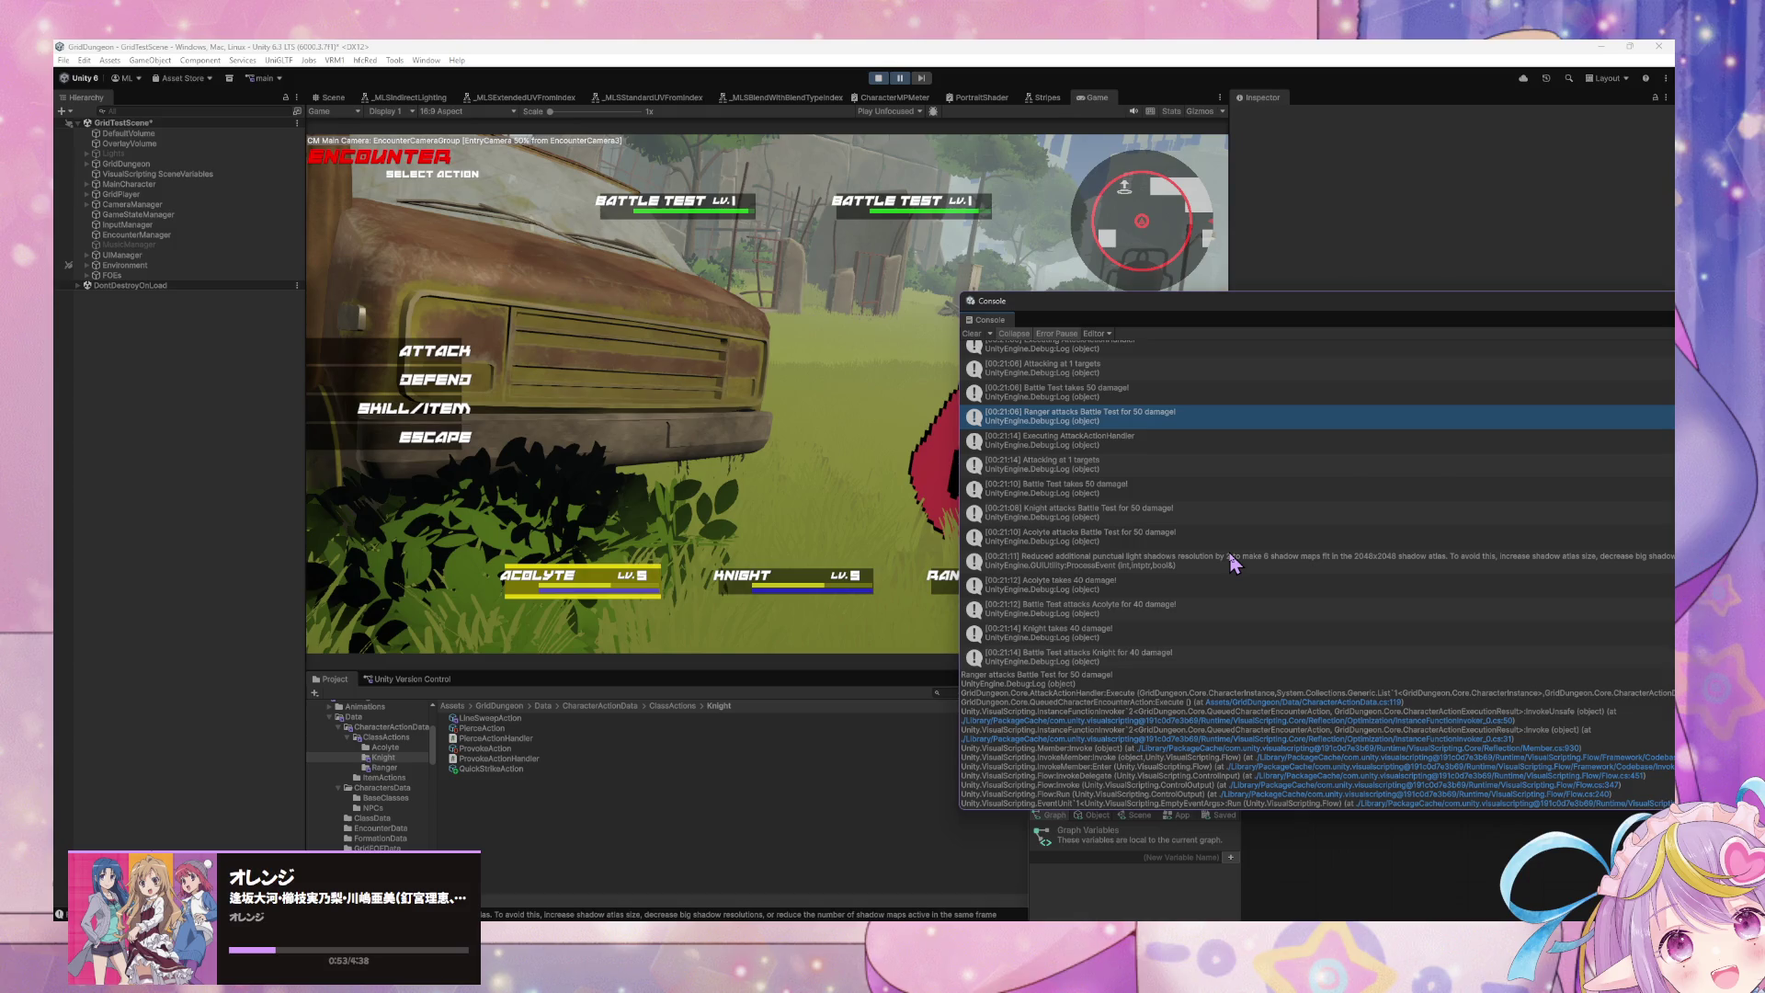
scroll(1232, 562, down, 1)
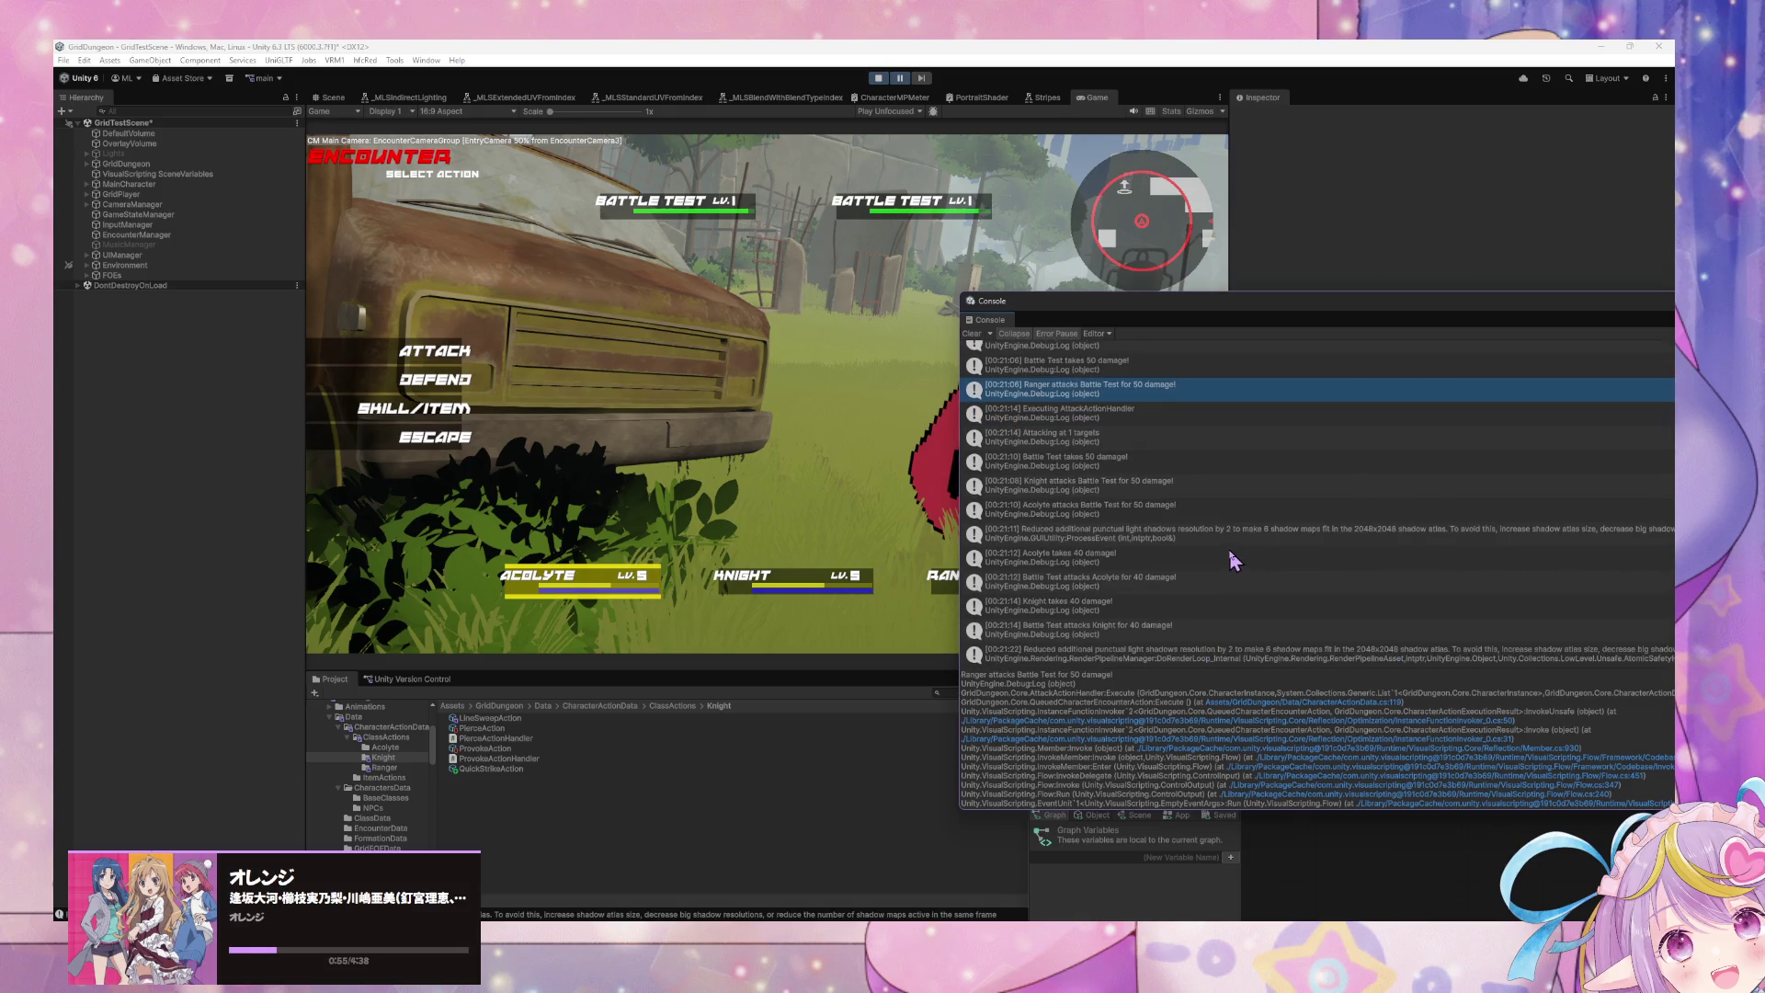
scroll(1234, 561, up, 5)
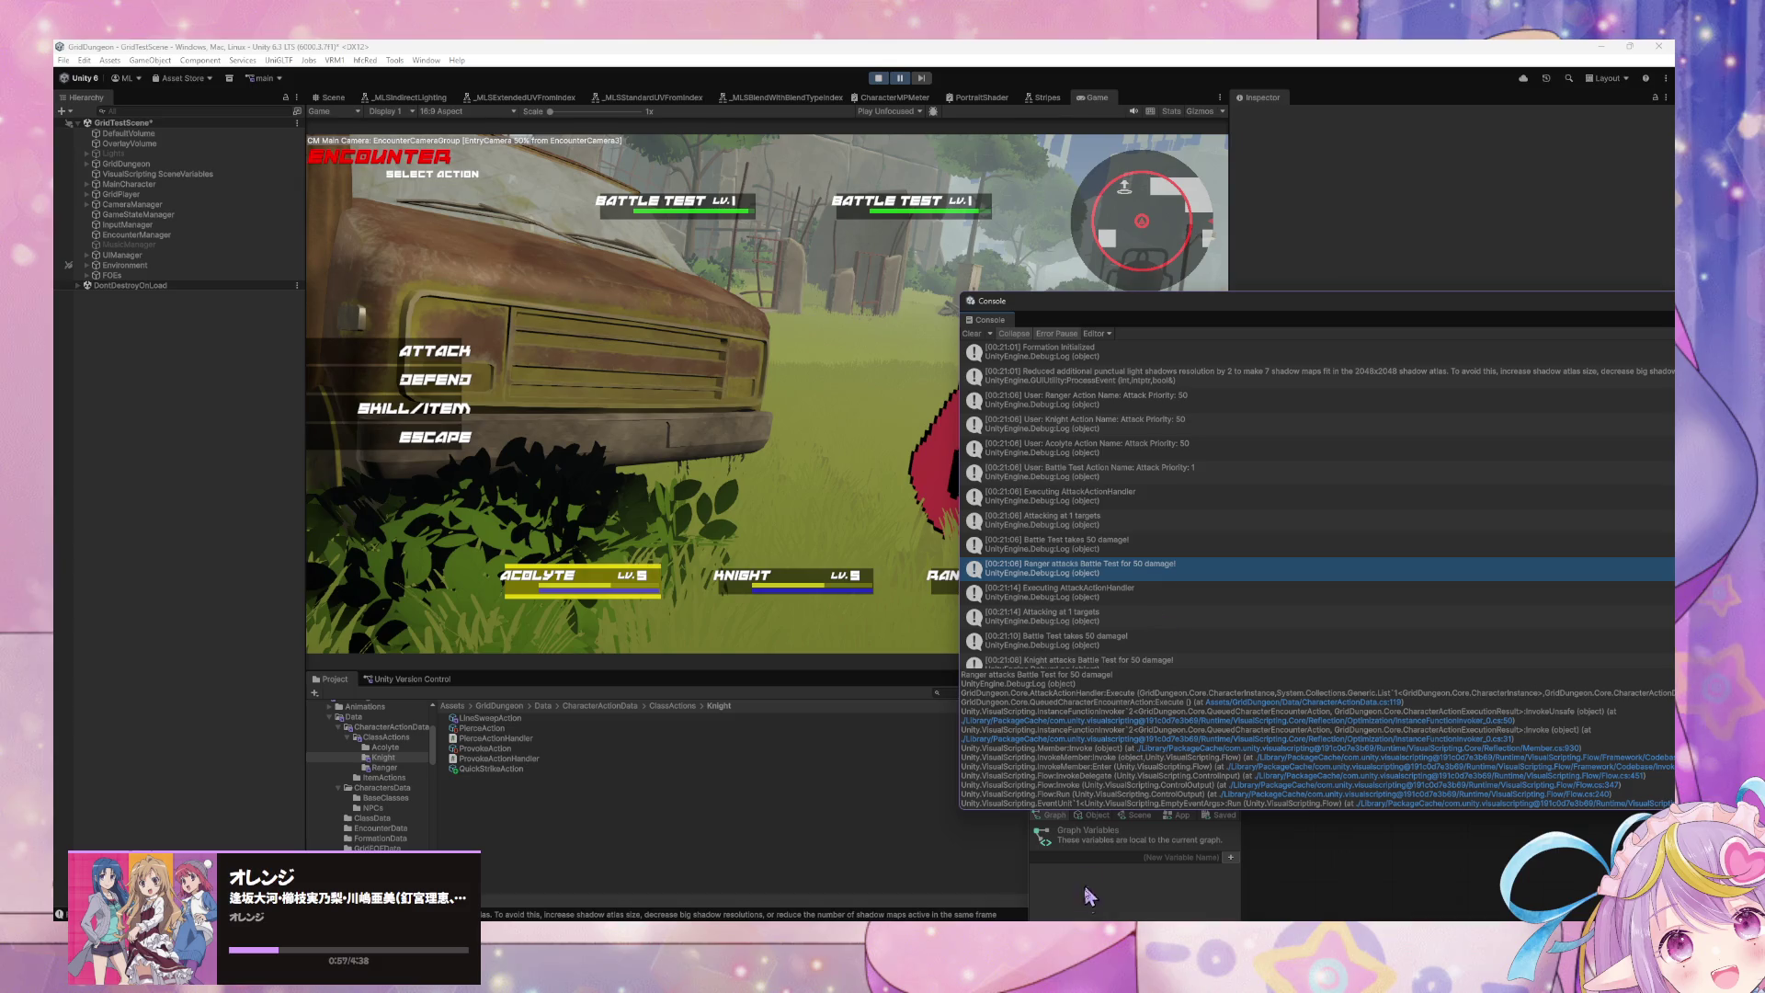
mouse_move(1118, 906)
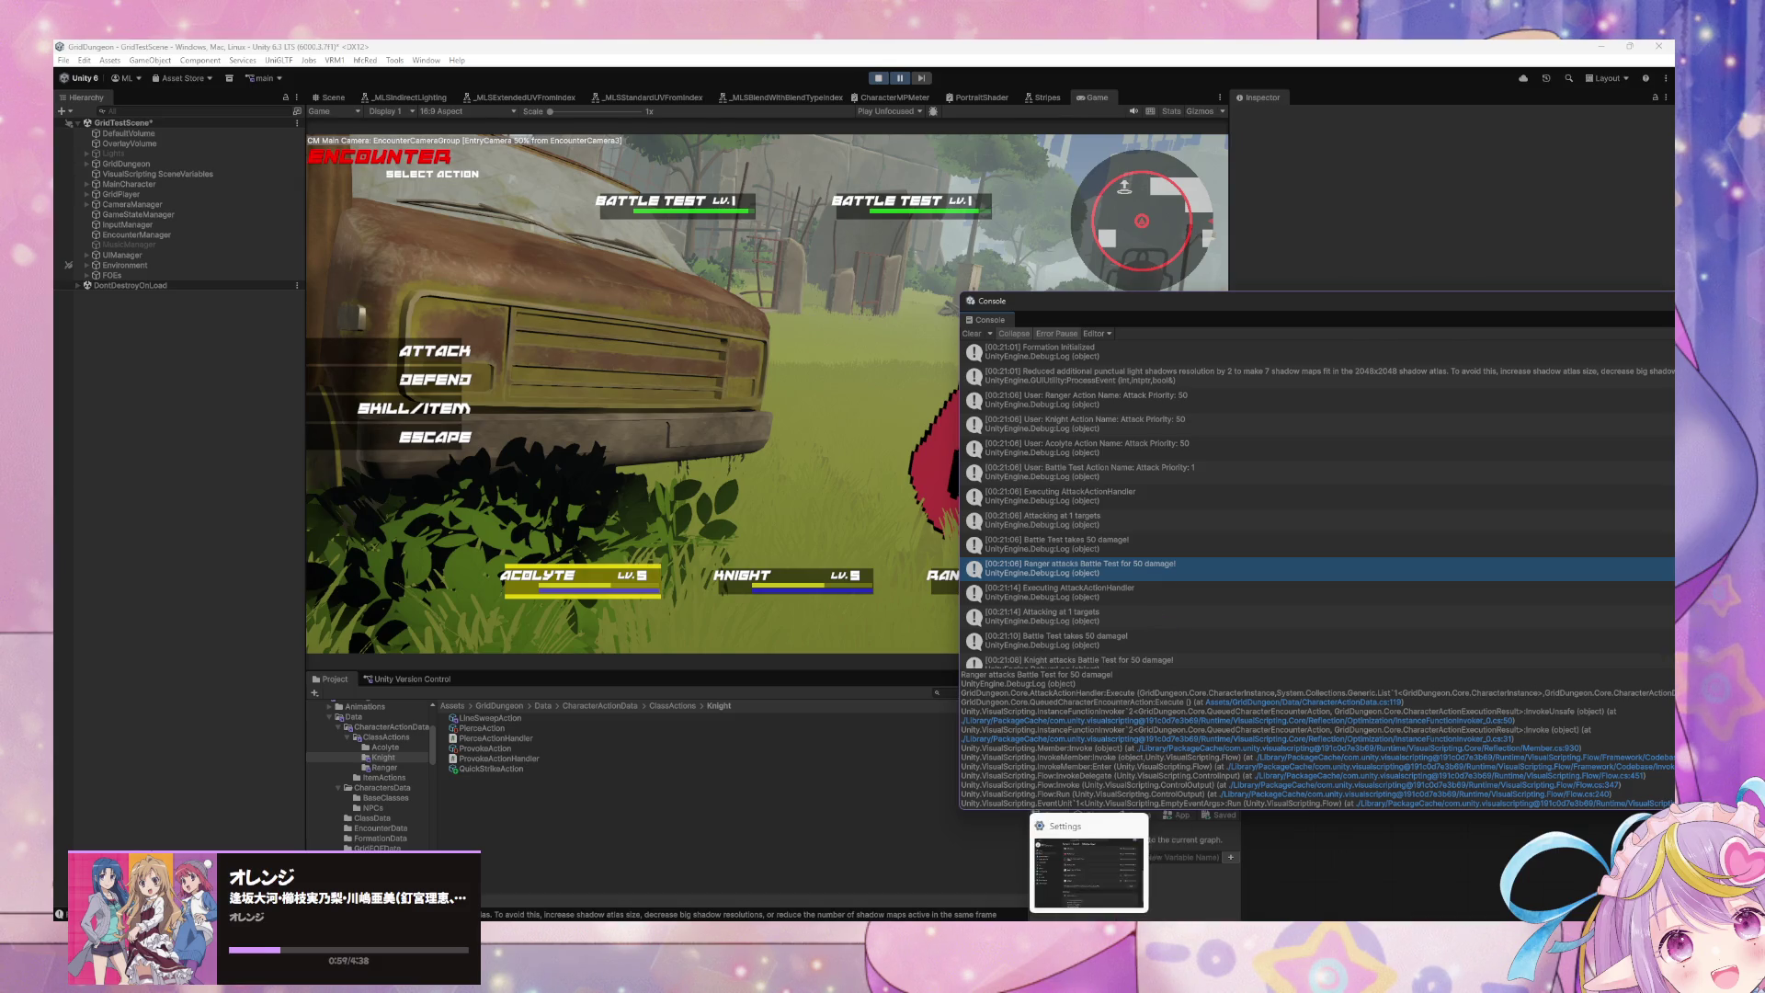
drag(1243, 318, 788, 311)
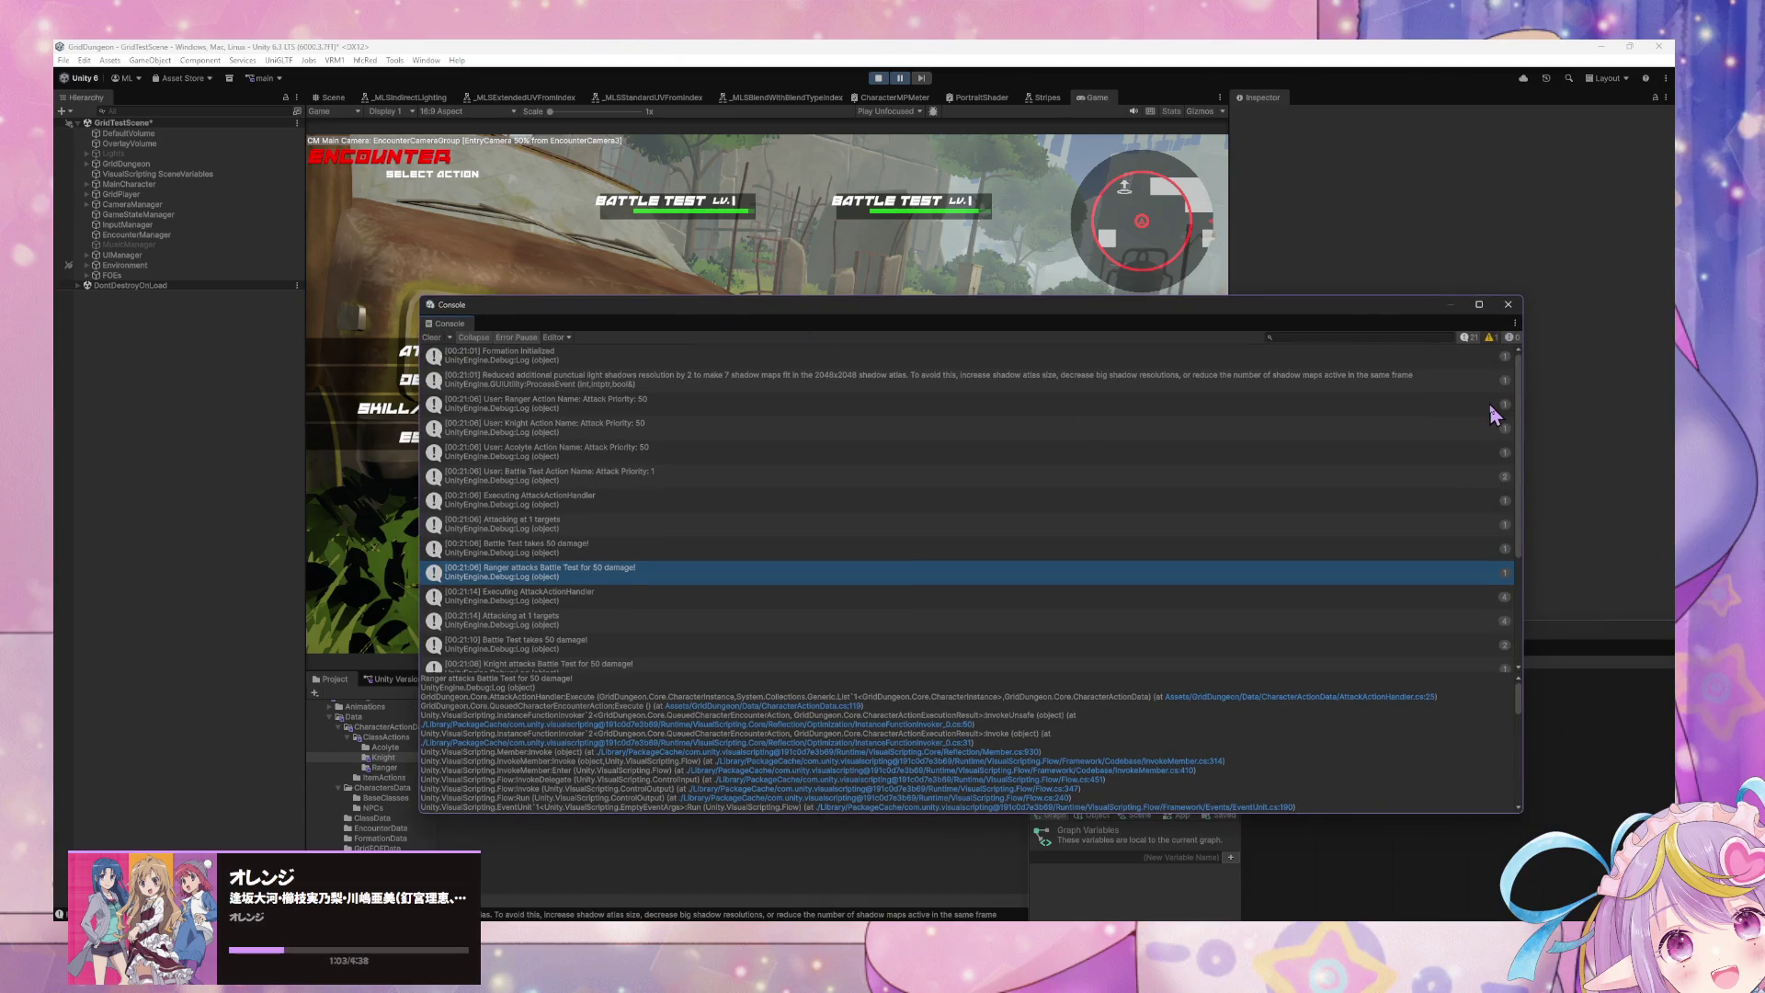
Step: Turn off Collapse to reveal both Battle Test priority-1 entries, then stop Play mode
click(474, 339)
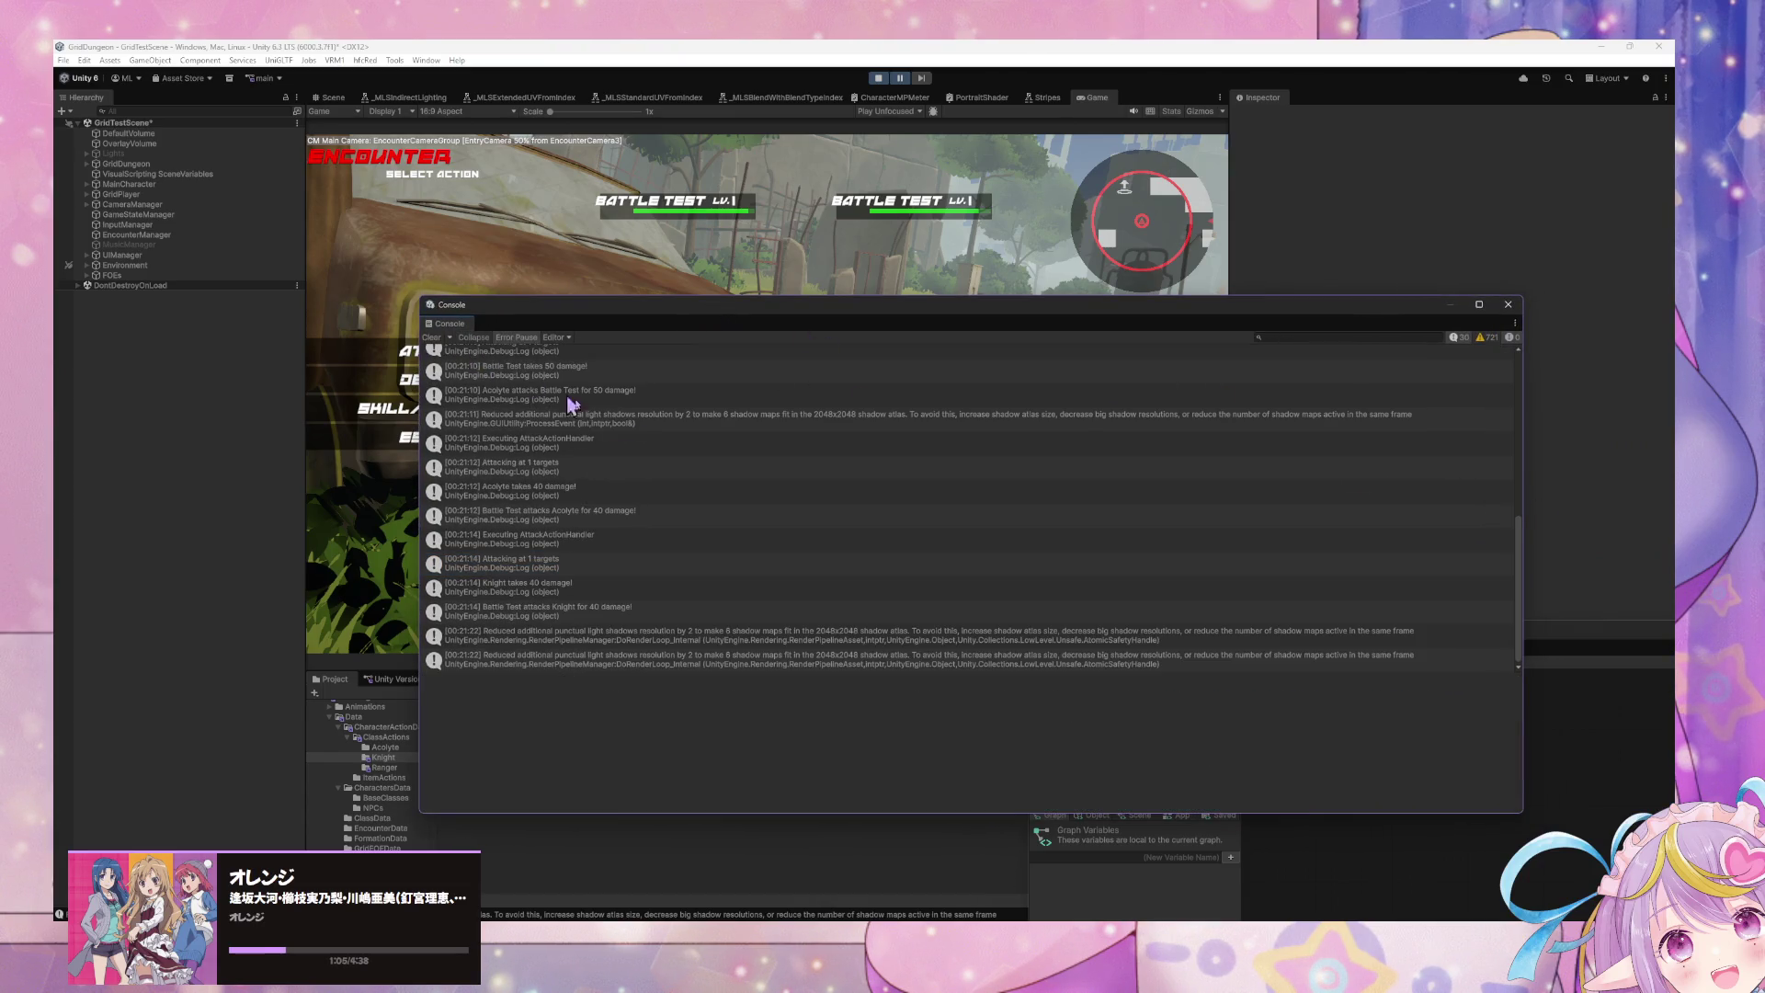
scroll(708, 510, down, 3)
scroll(713, 511, up, 1)
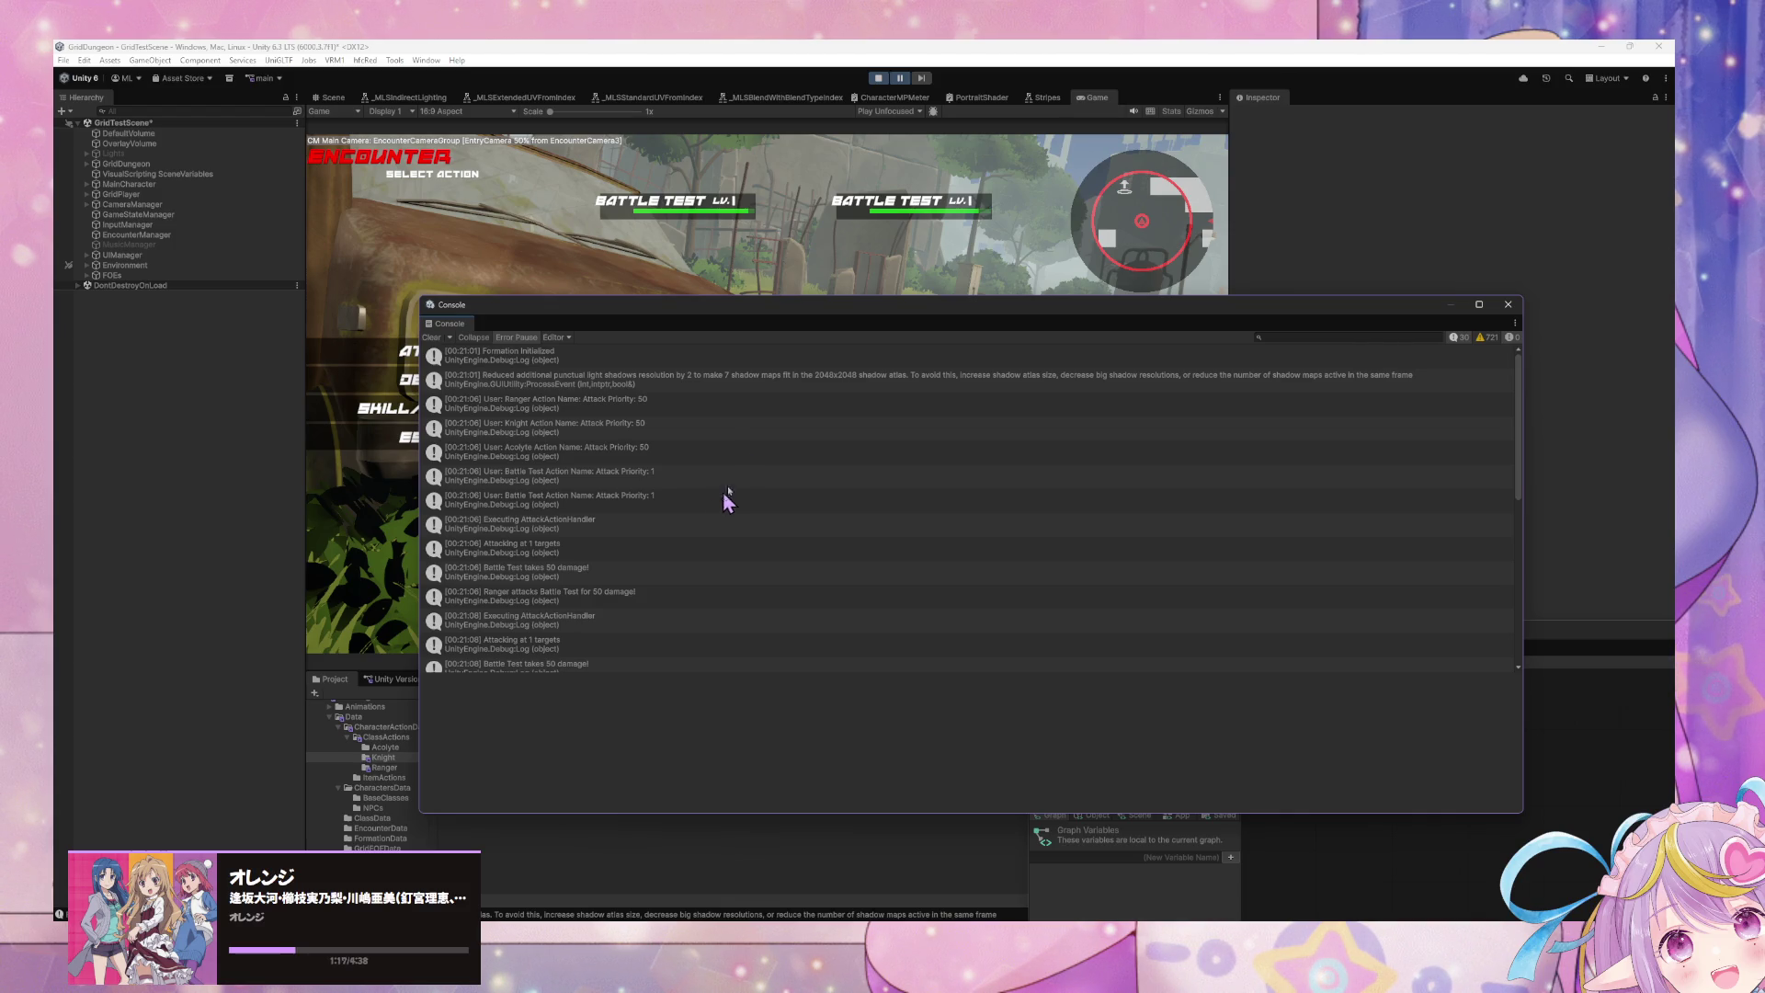
click(878, 79)
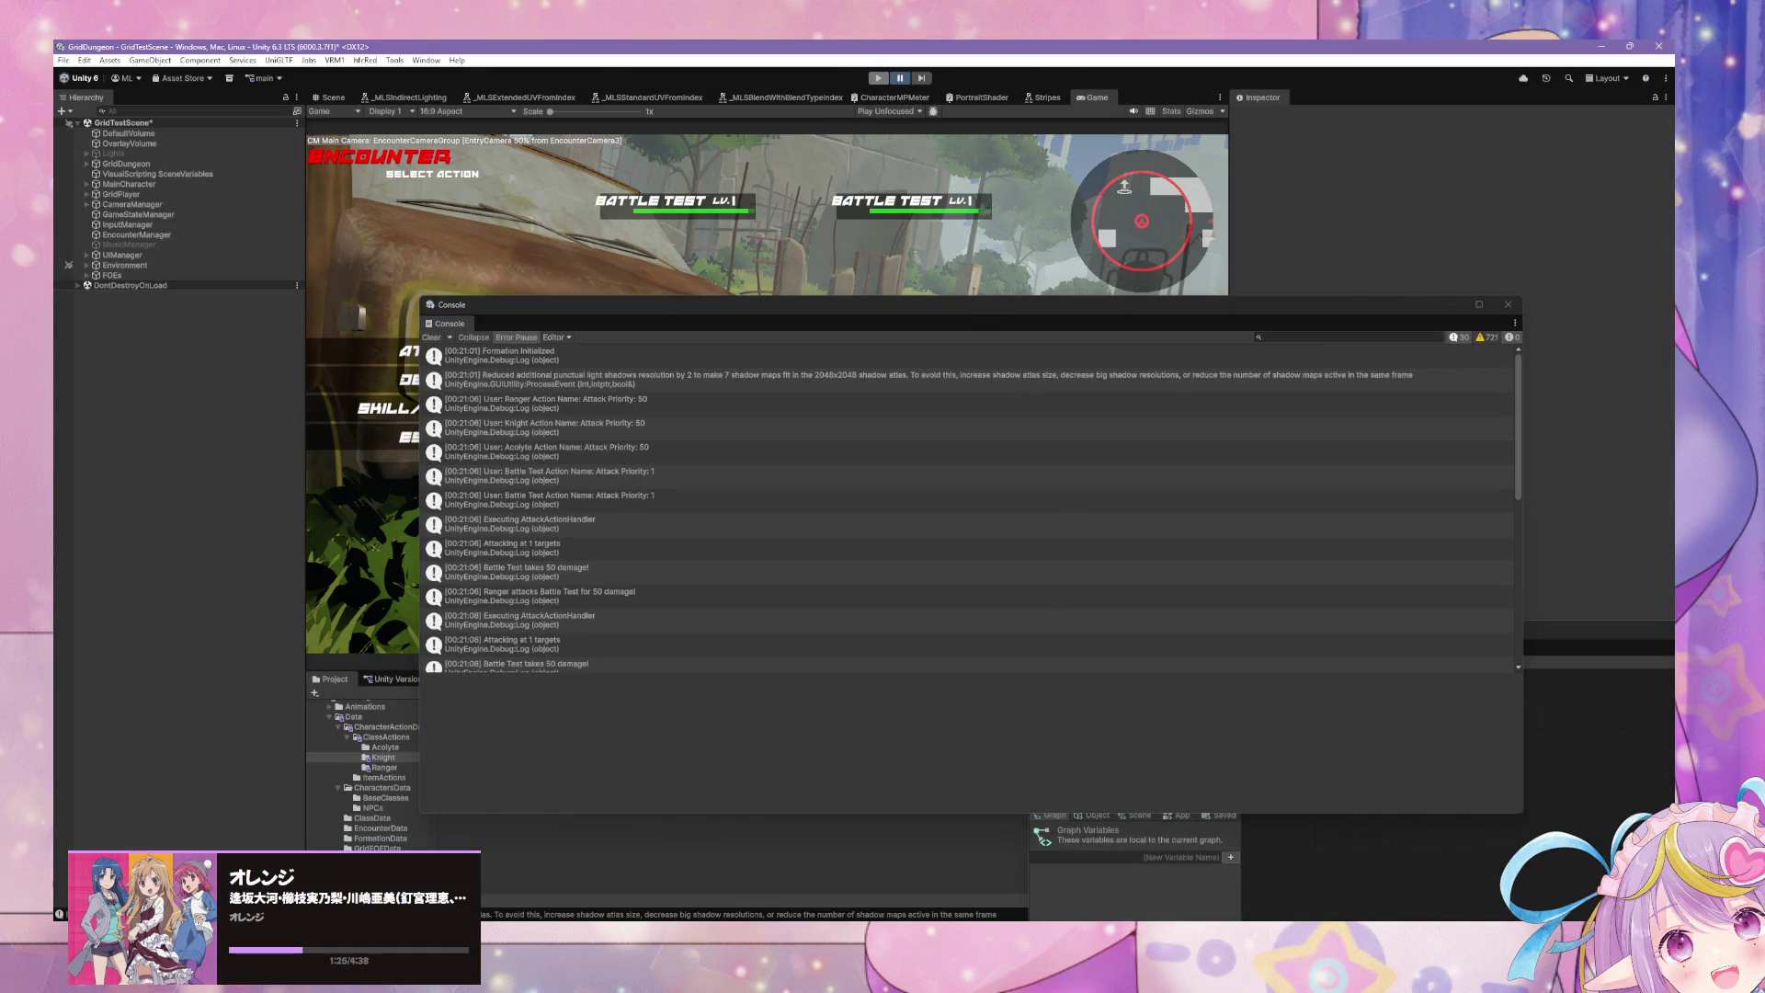
key(alt+Tab)
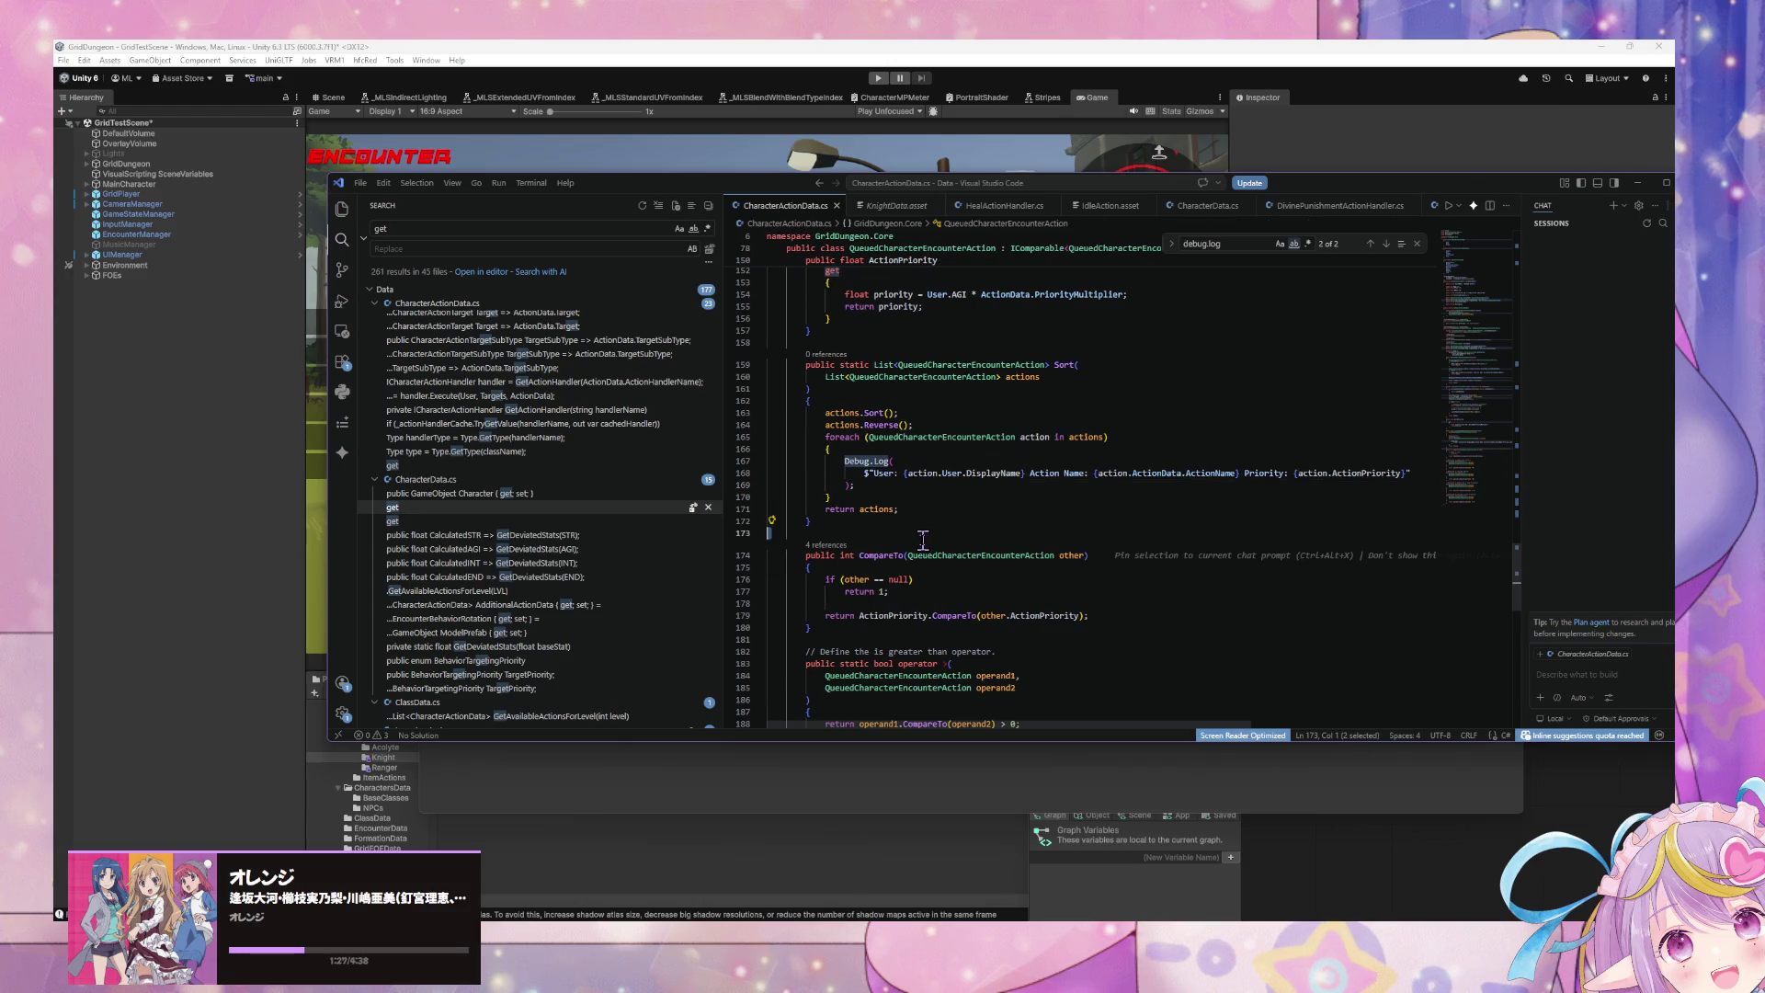
key(ctrl+alt+x)
scroll(923, 541, up, 6)
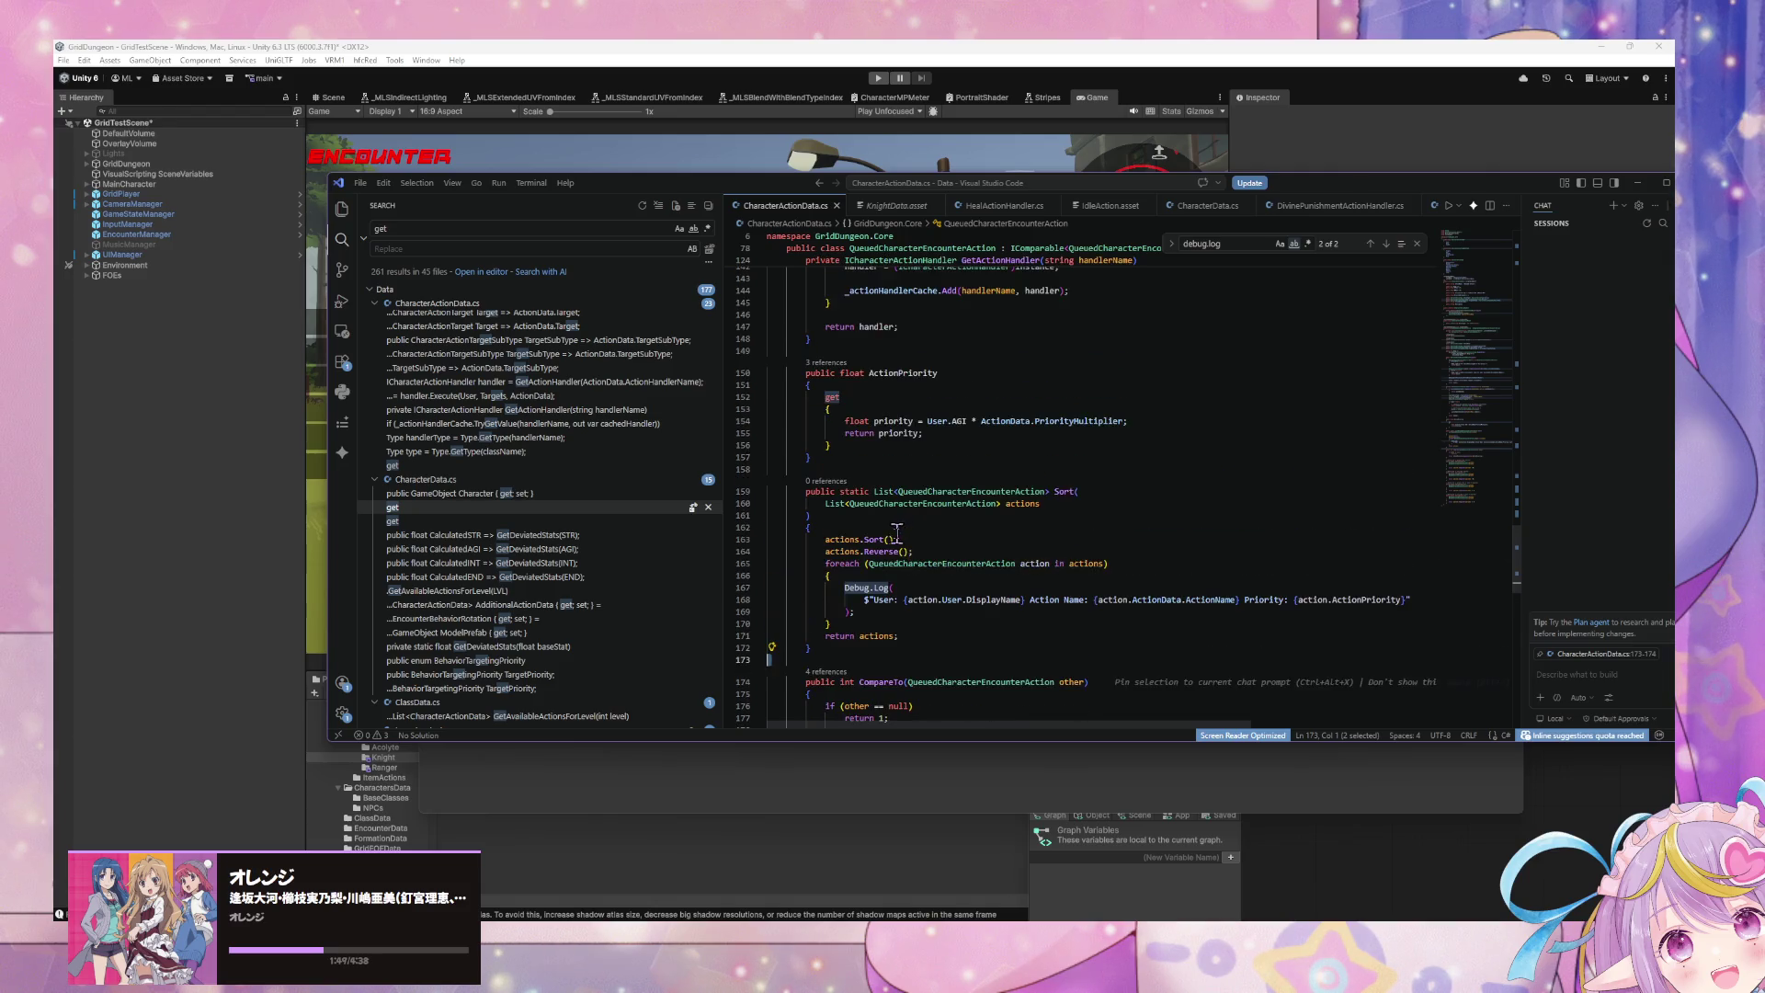
scroll(877, 546, up, 4)
scroll(868, 533, up, 5)
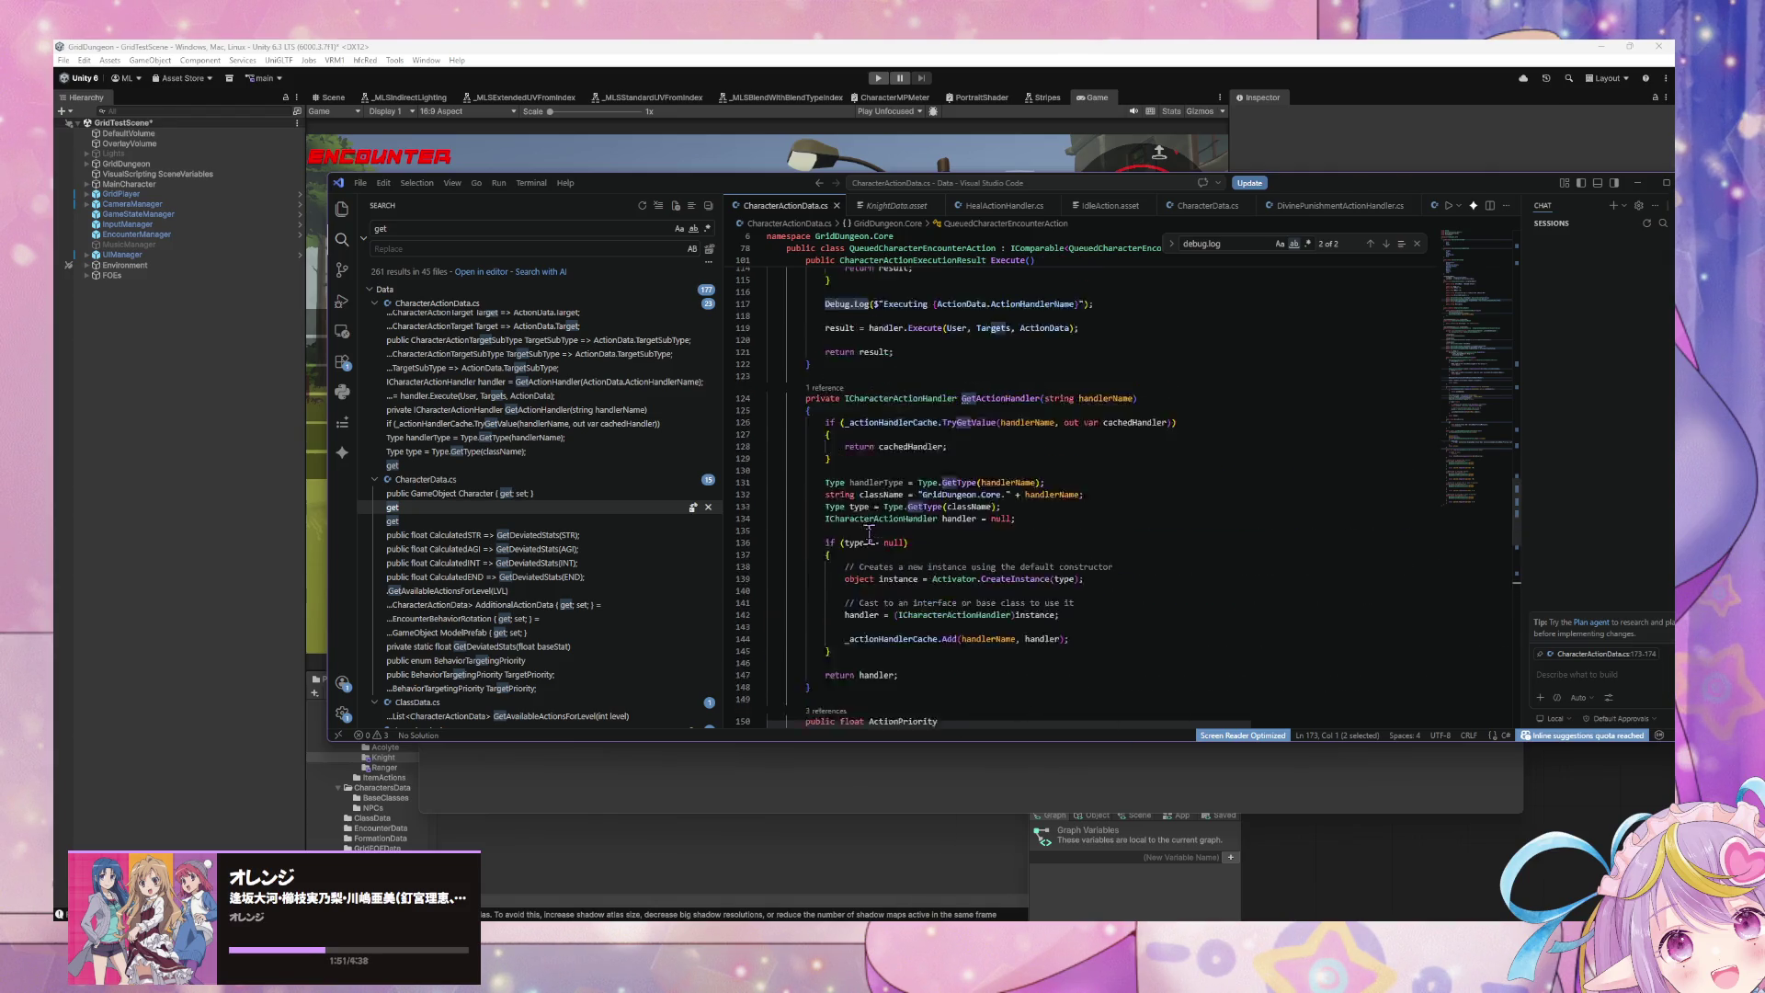
scroll(869, 533, up, 10)
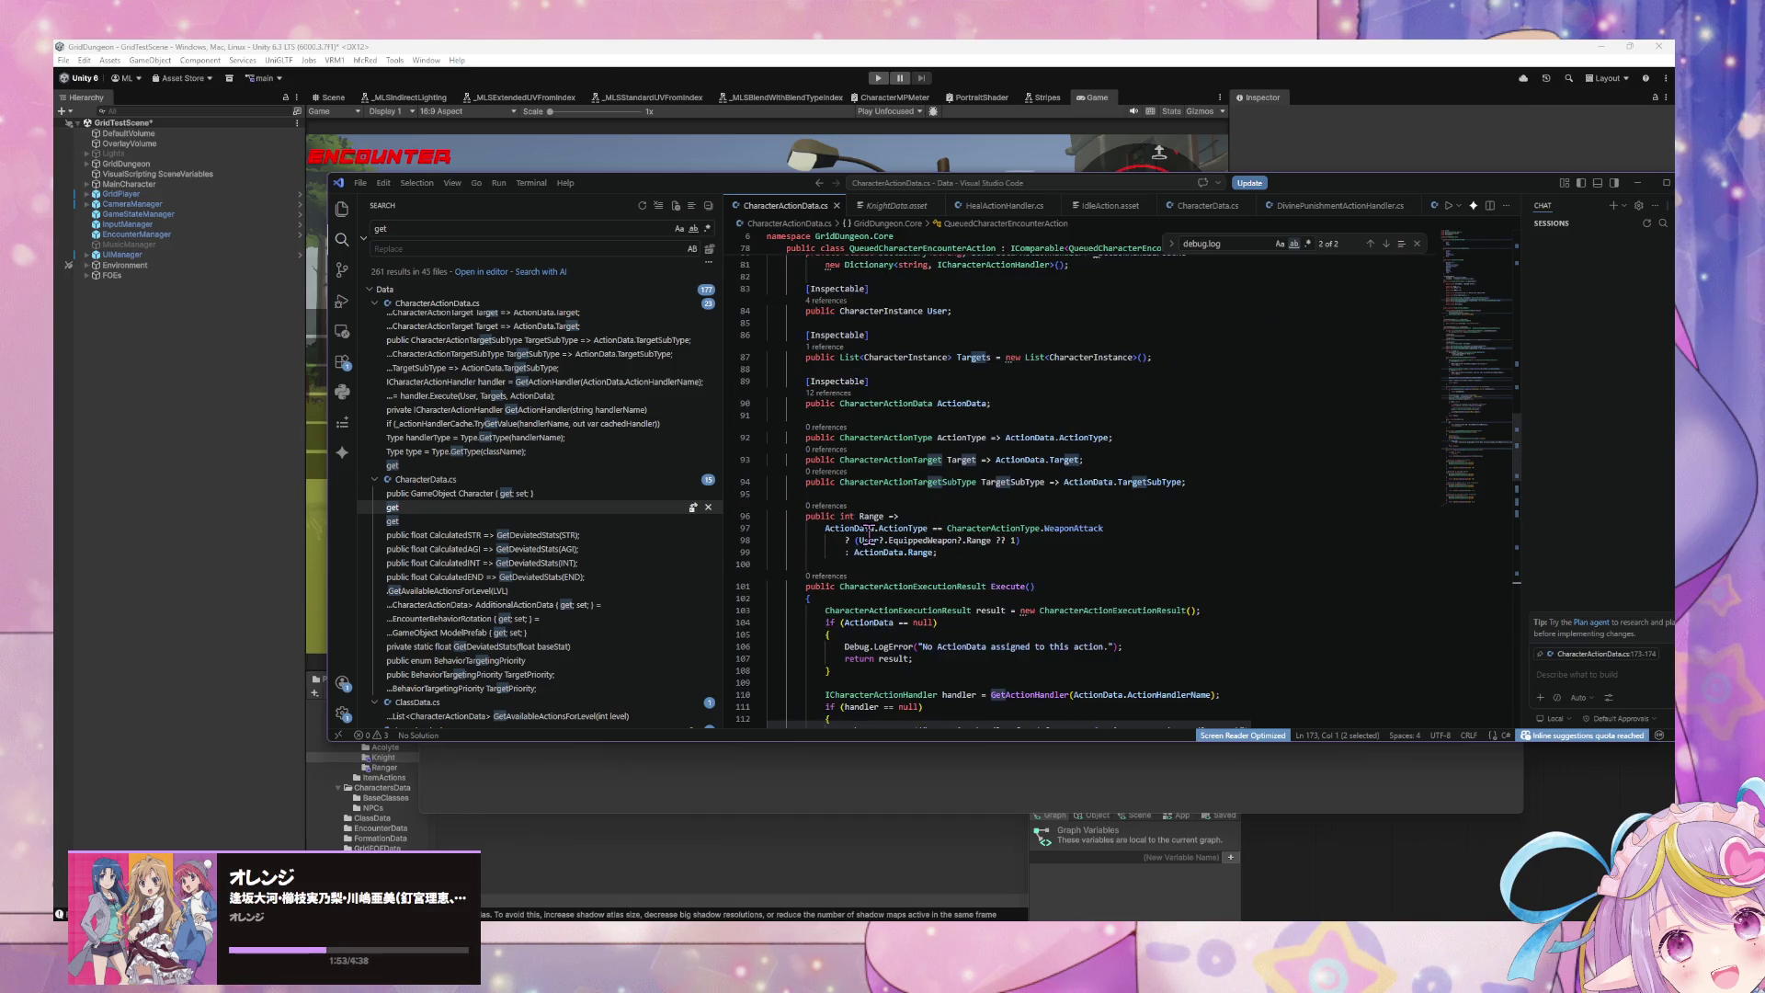
scroll(869, 534, up, 5)
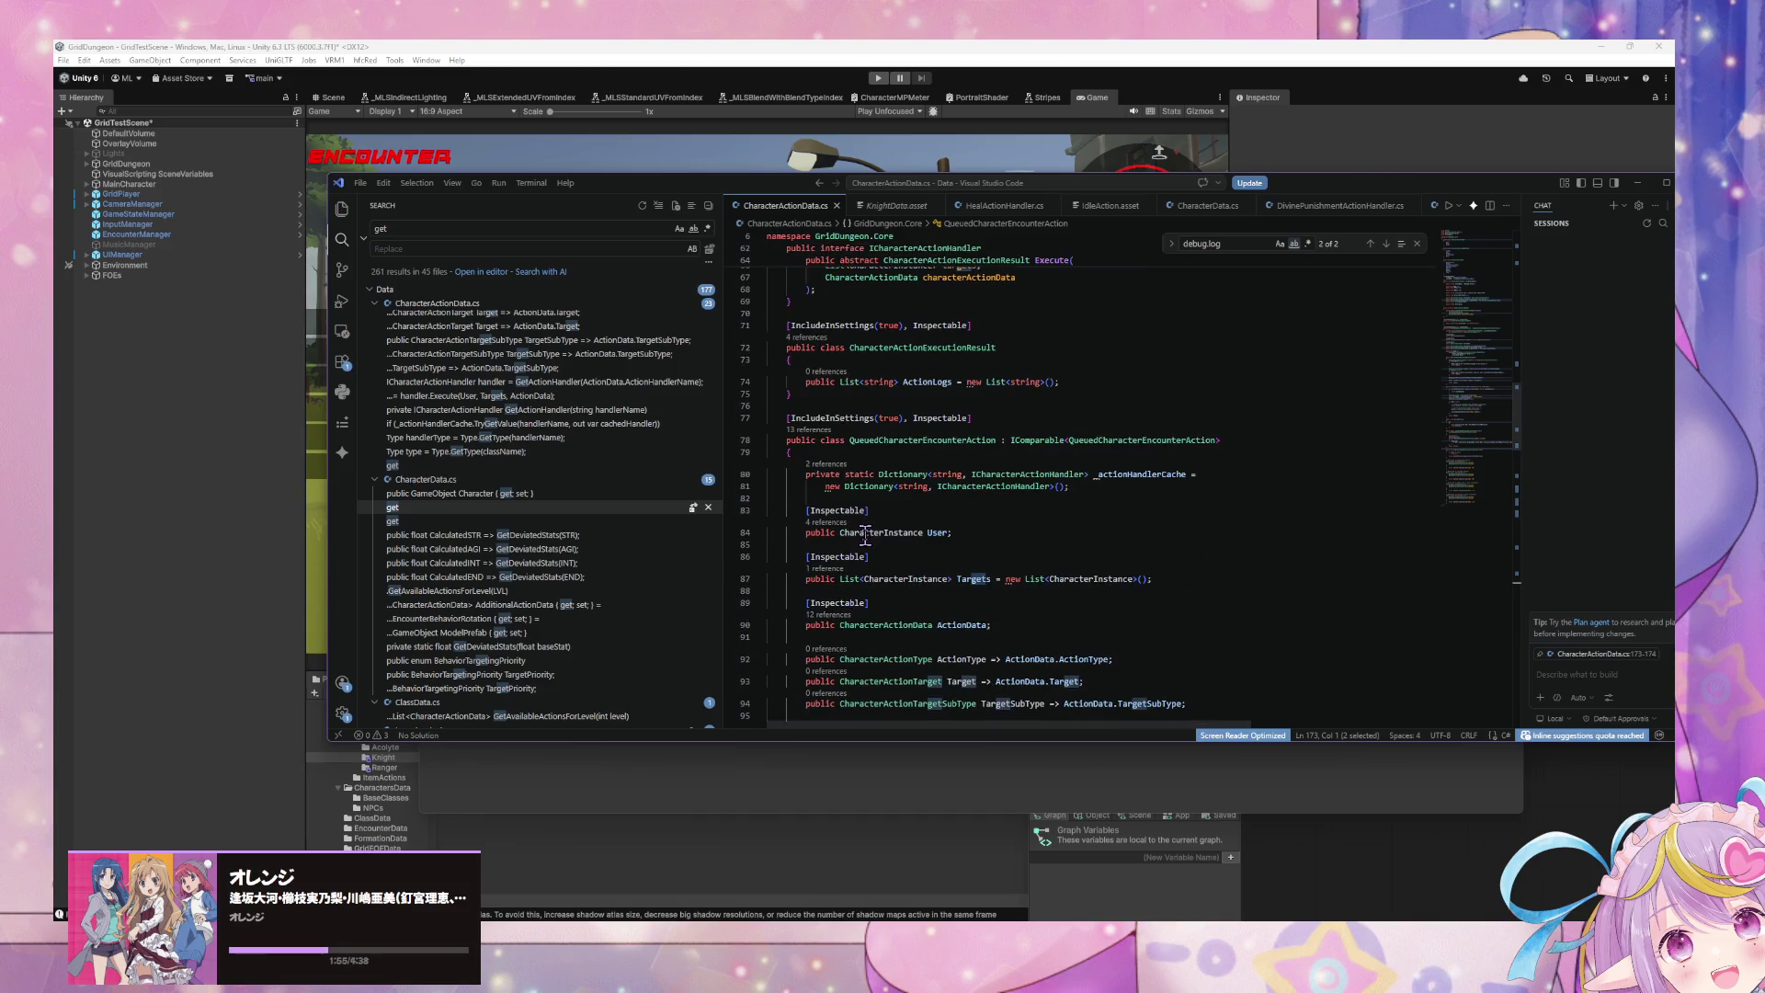
scroll(865, 534, down, 5)
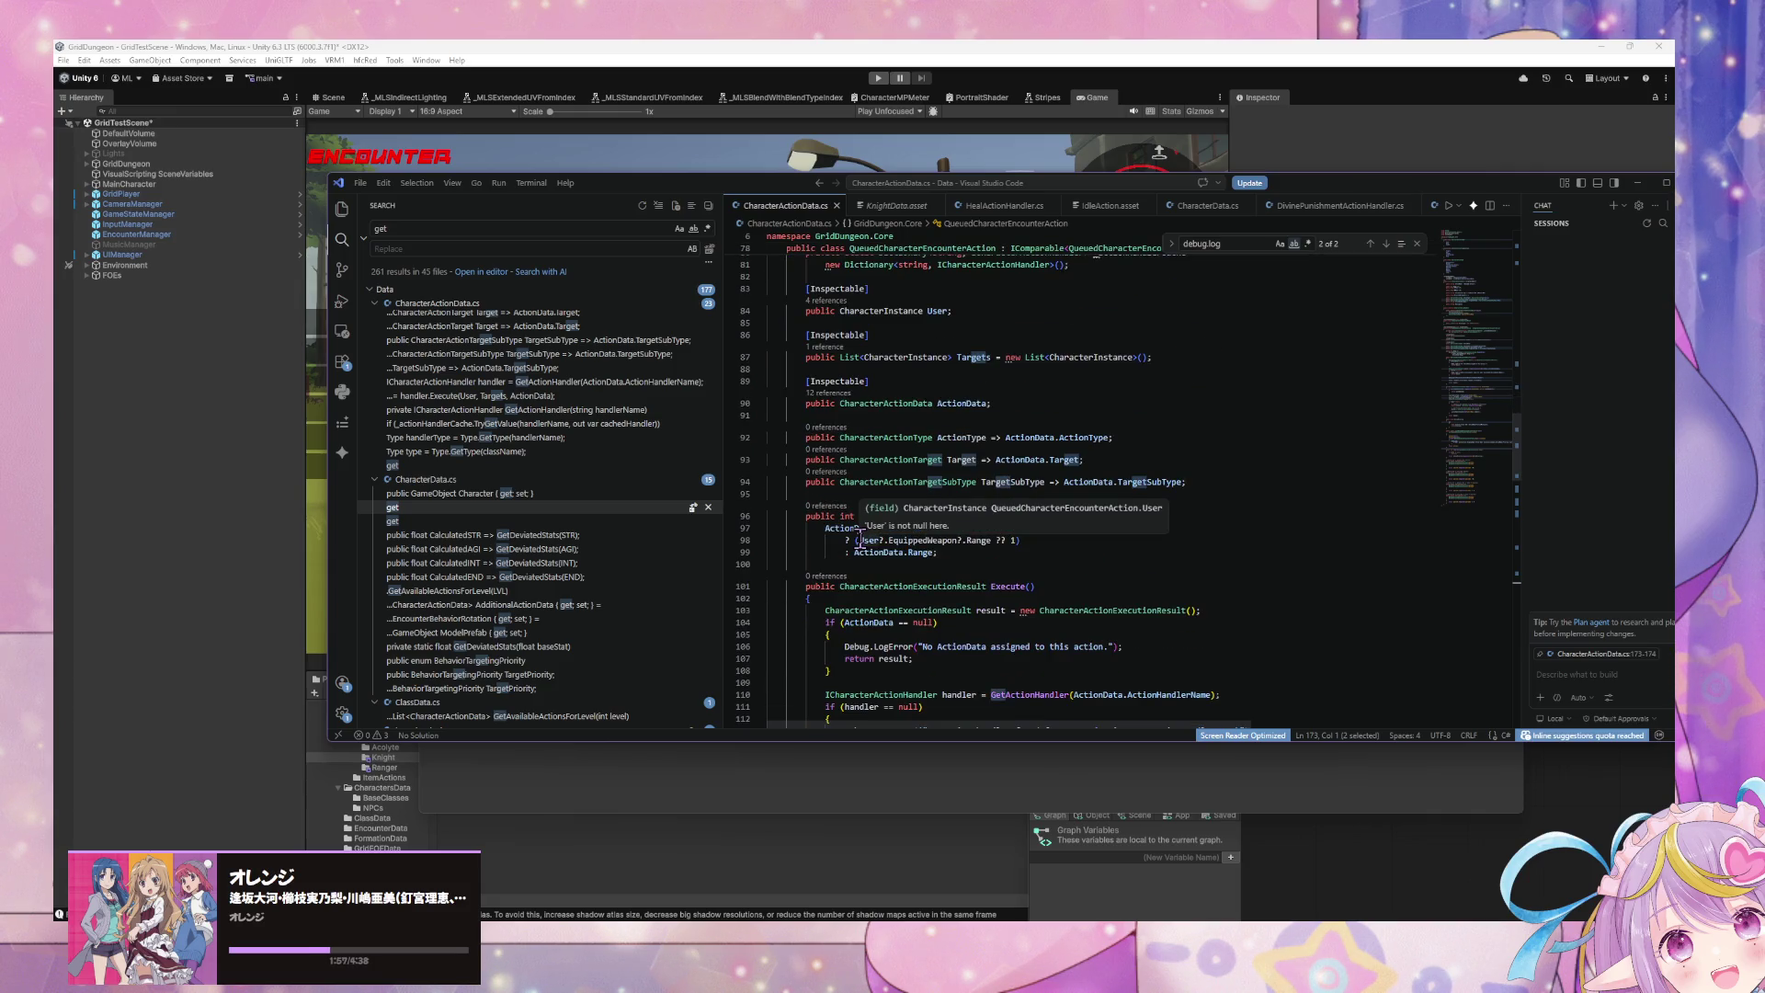
scroll(896, 602, down, 13)
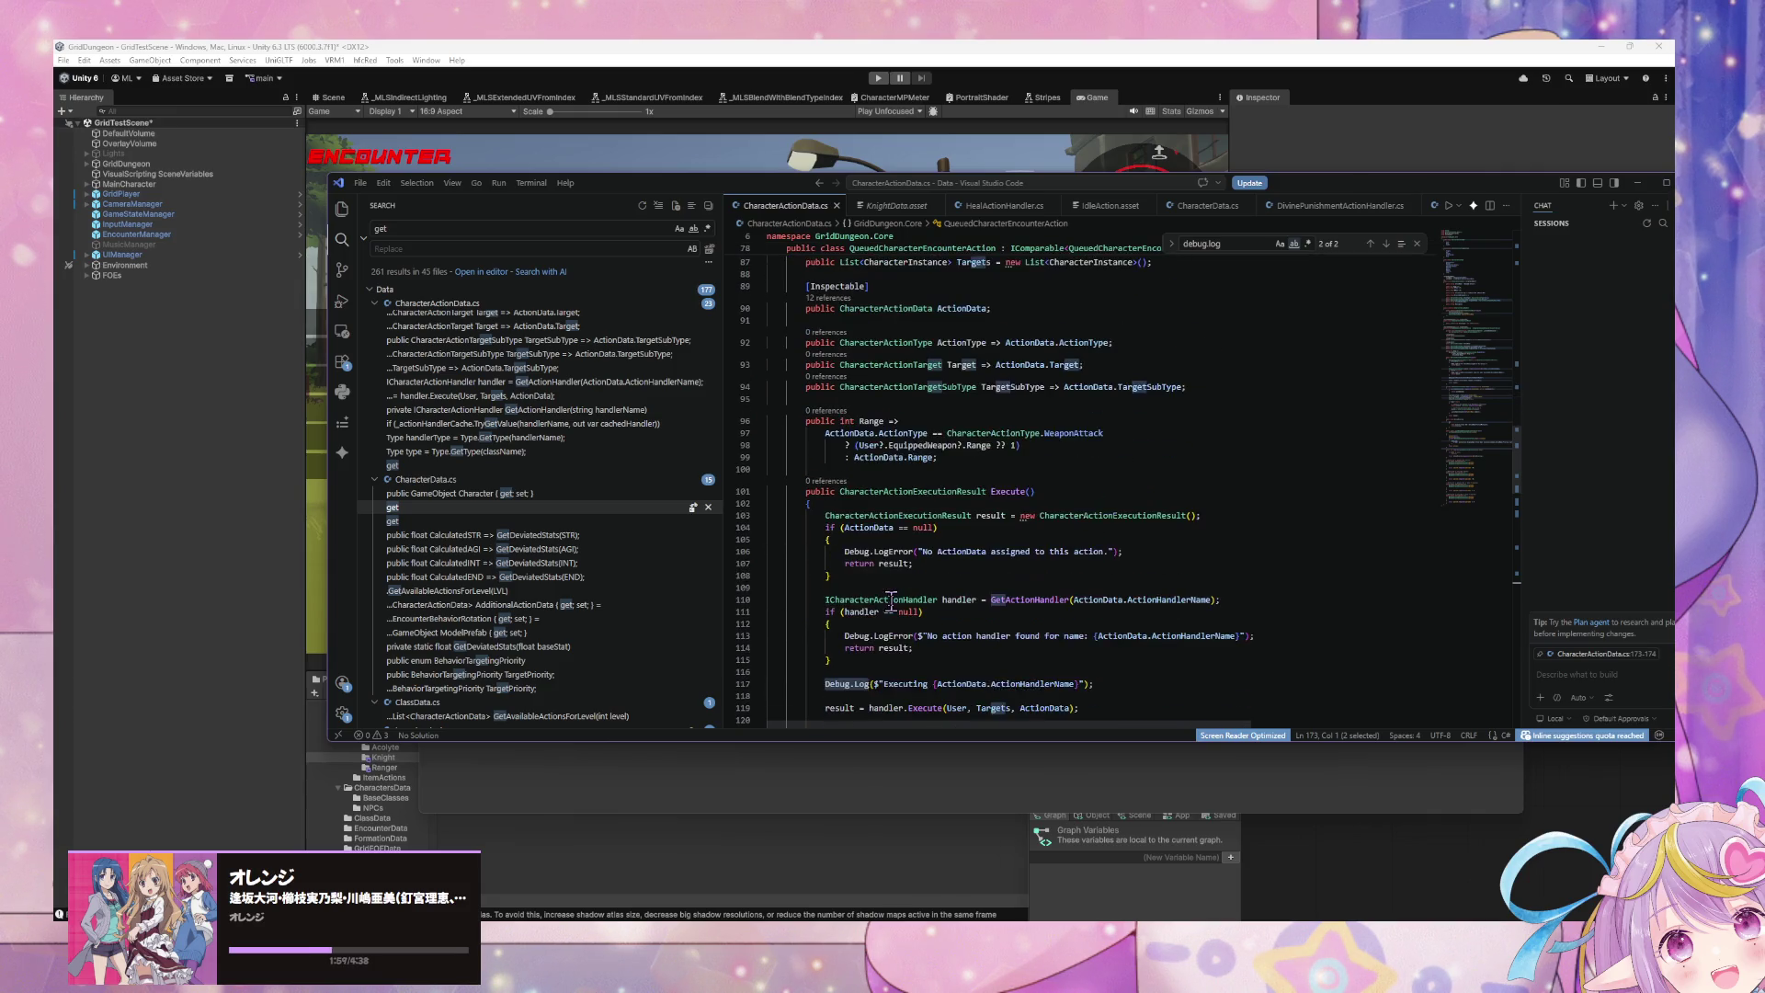
scroll(890, 596, down, 9)
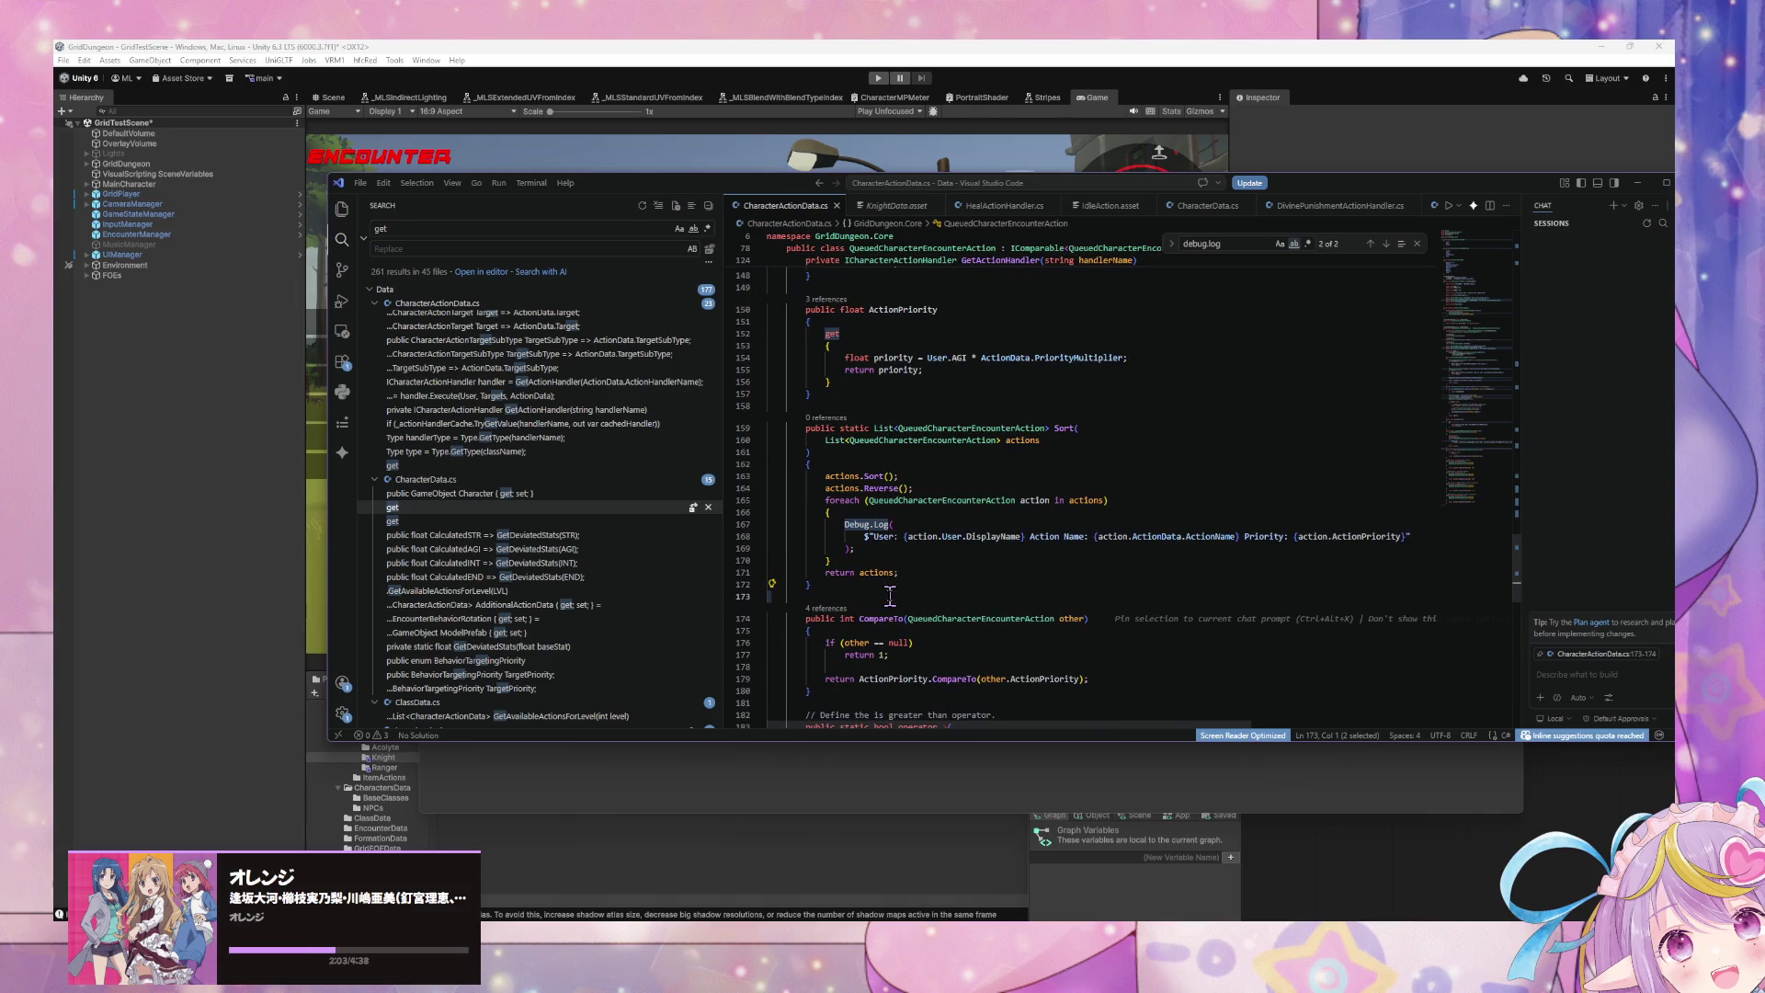
scroll(890, 596, down, 11)
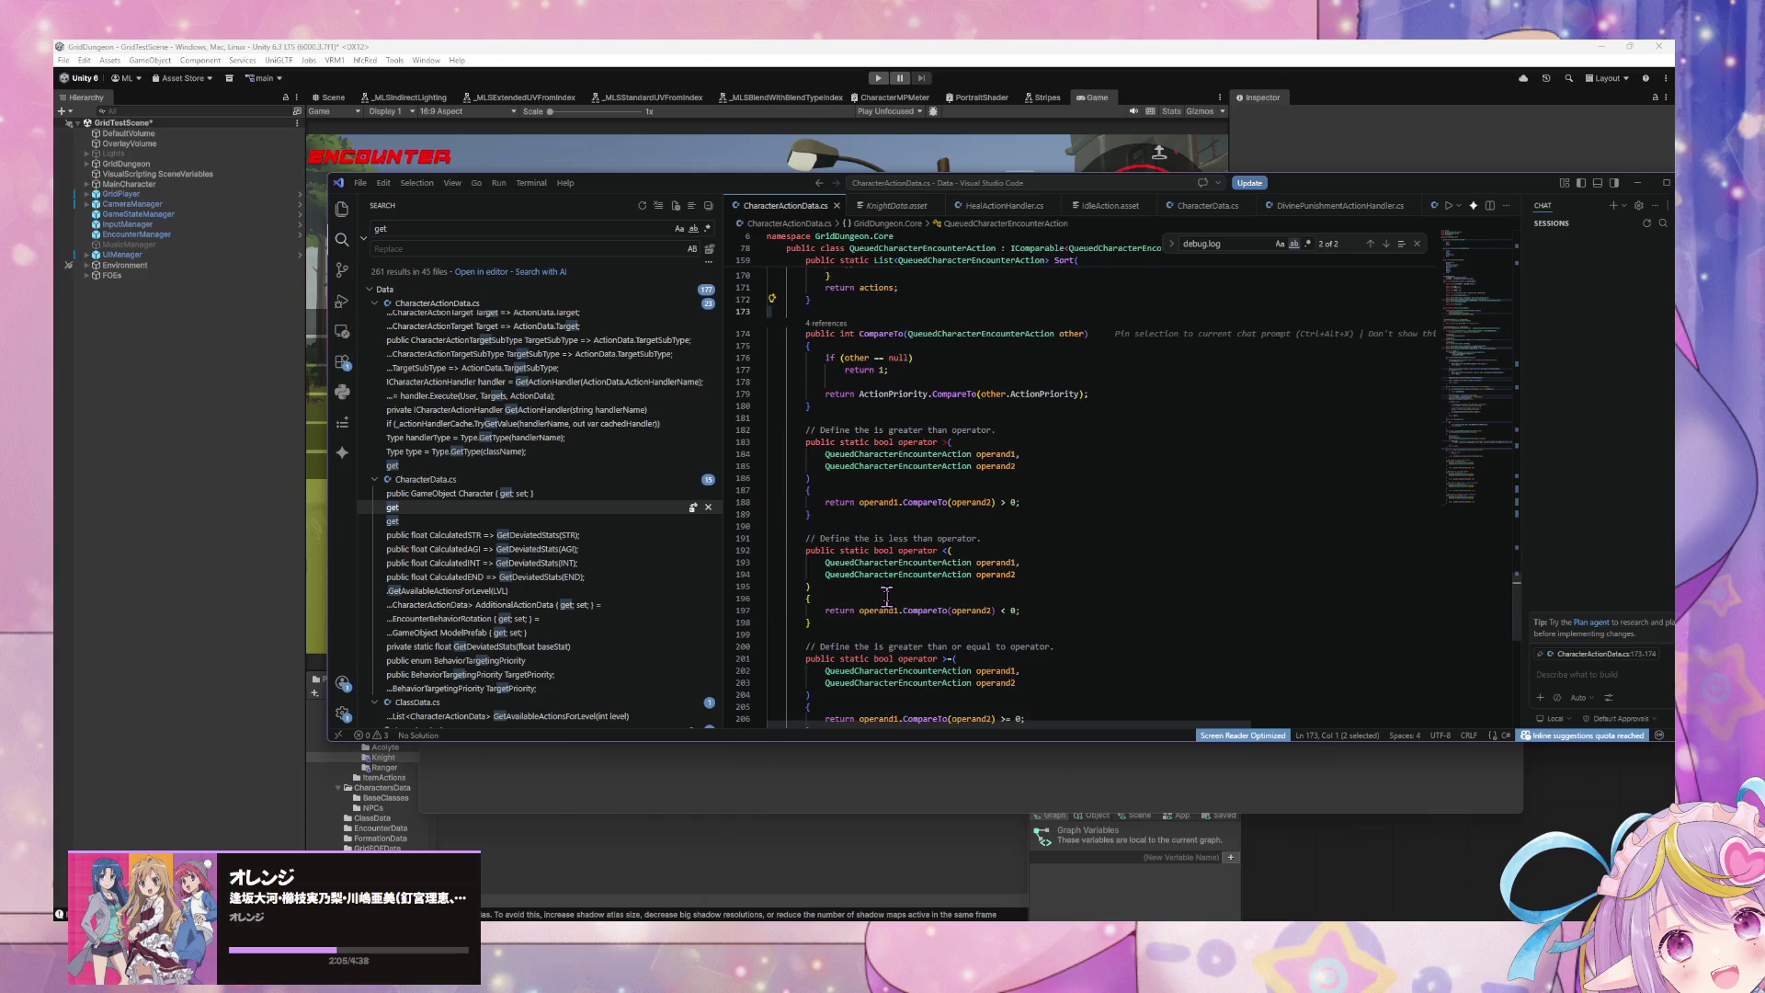
scroll(886, 596, down, 3)
scroll(886, 596, up, 3)
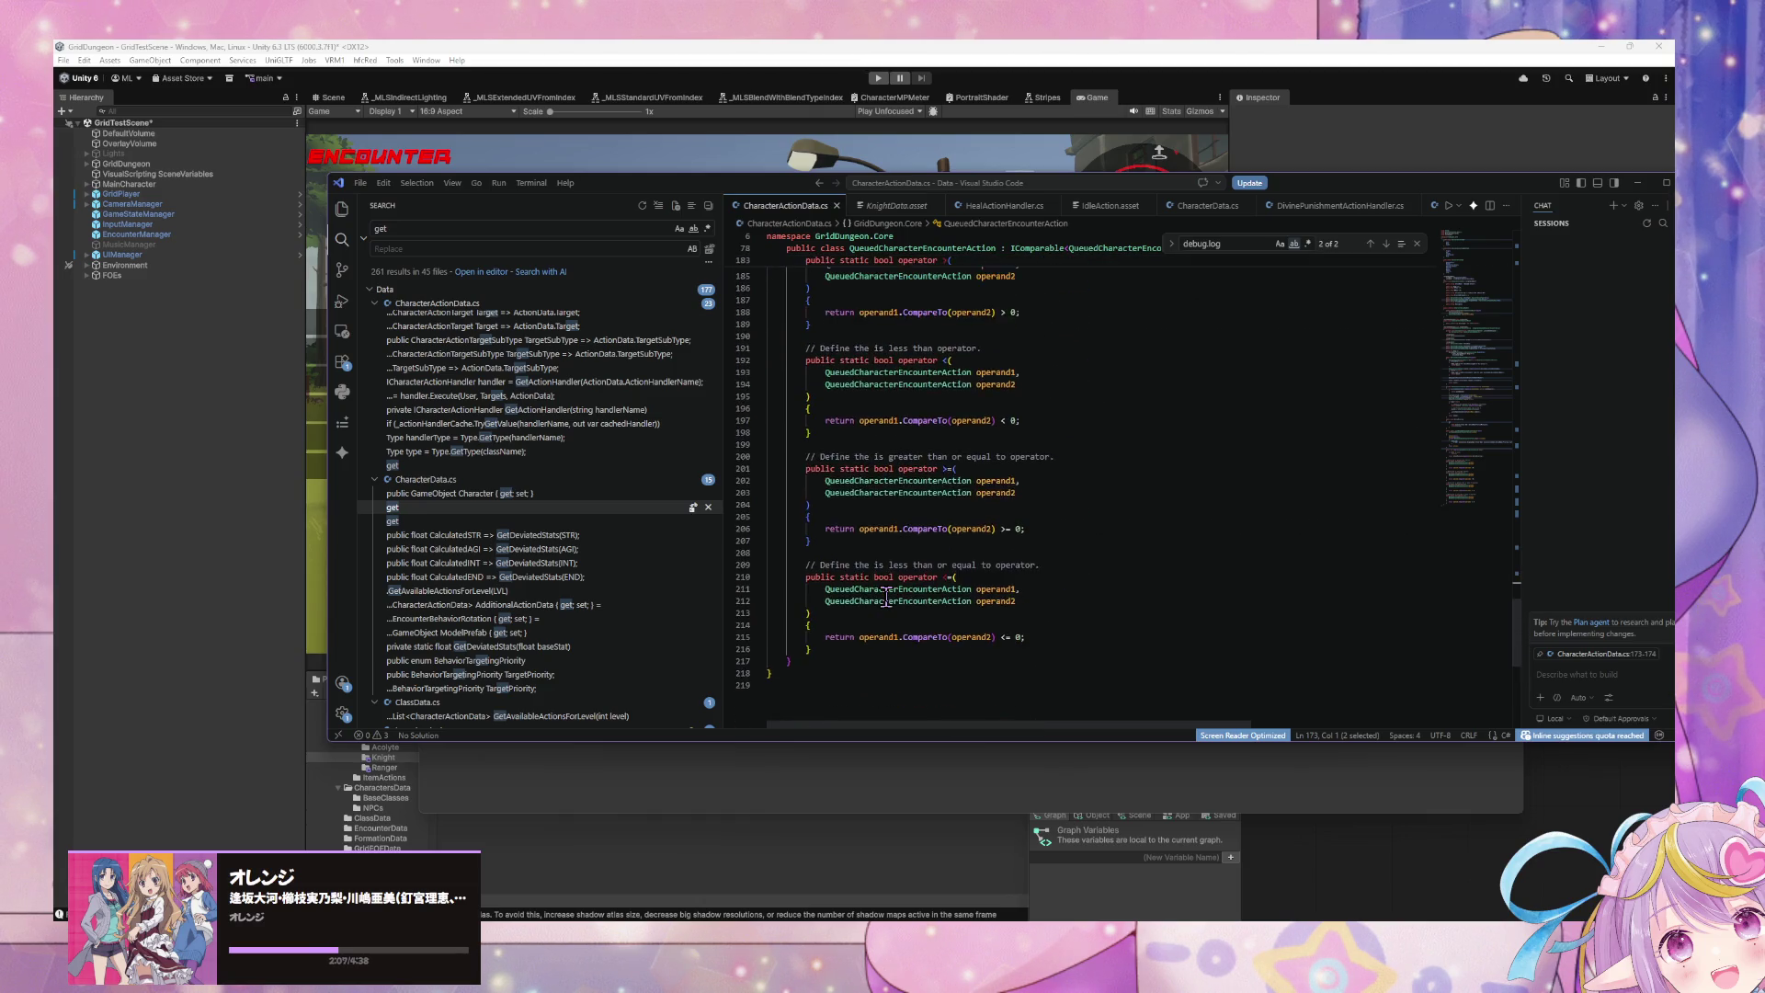
scroll(886, 595, up, 8)
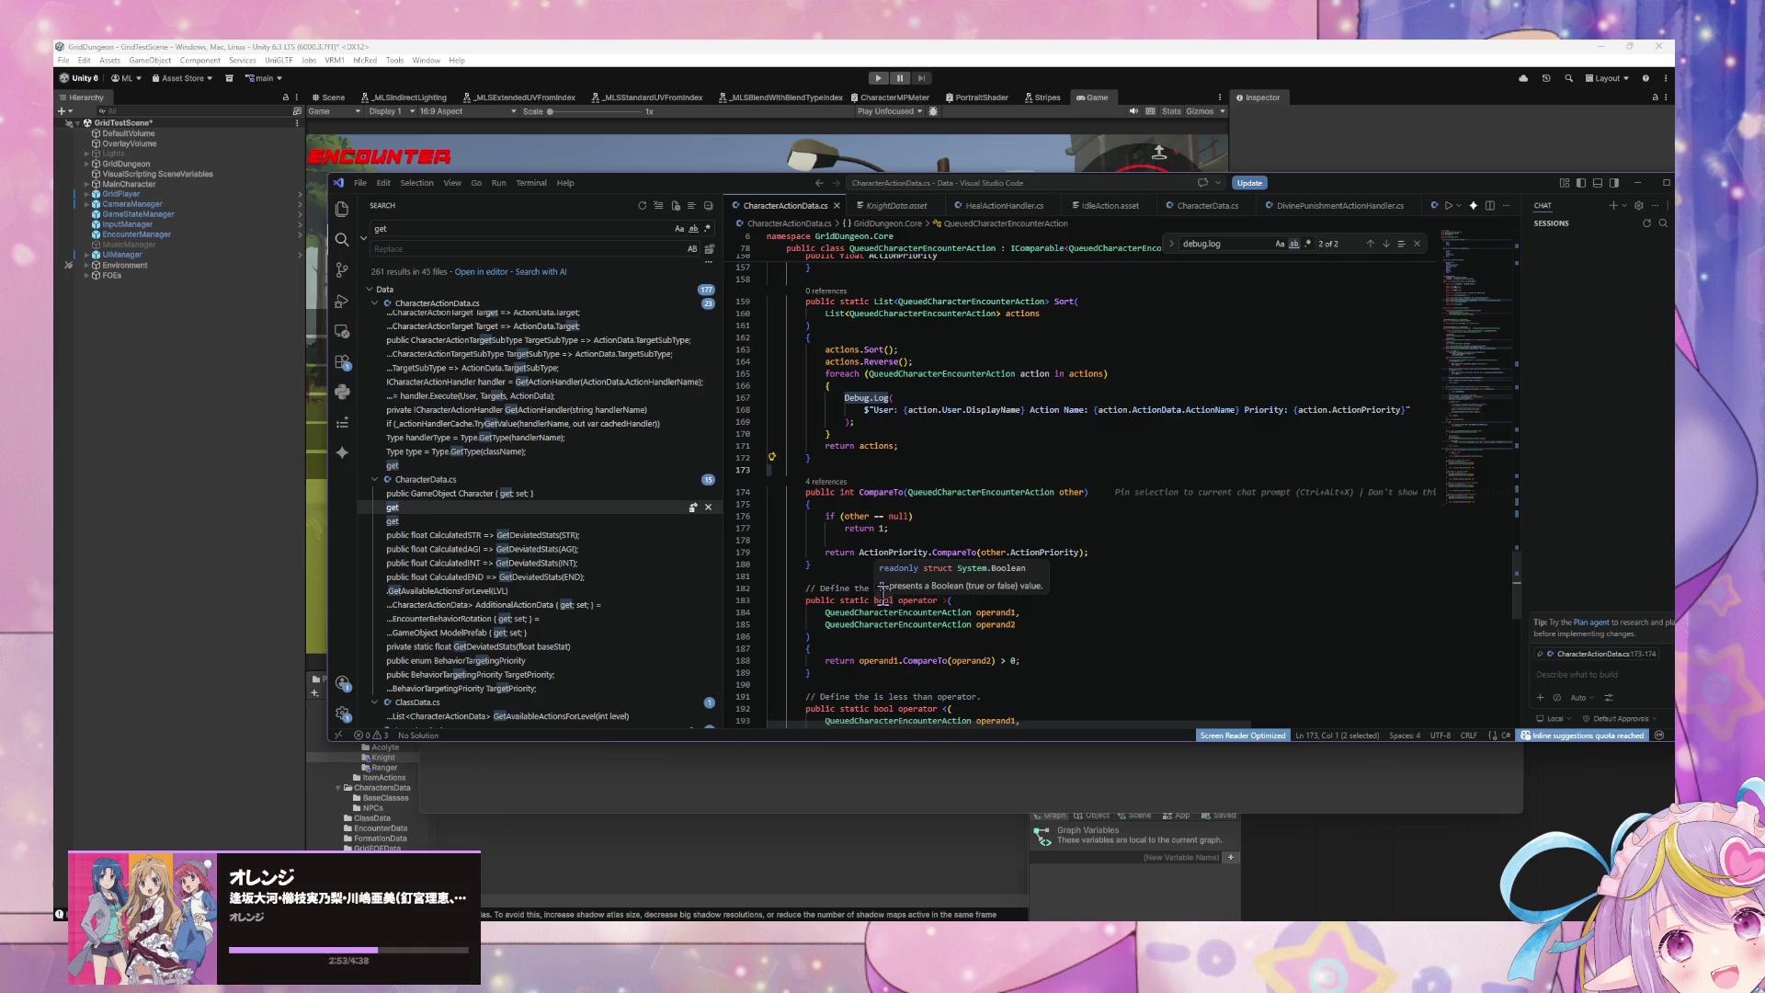
mouse_move(893, 919)
mouse_move(939, 891)
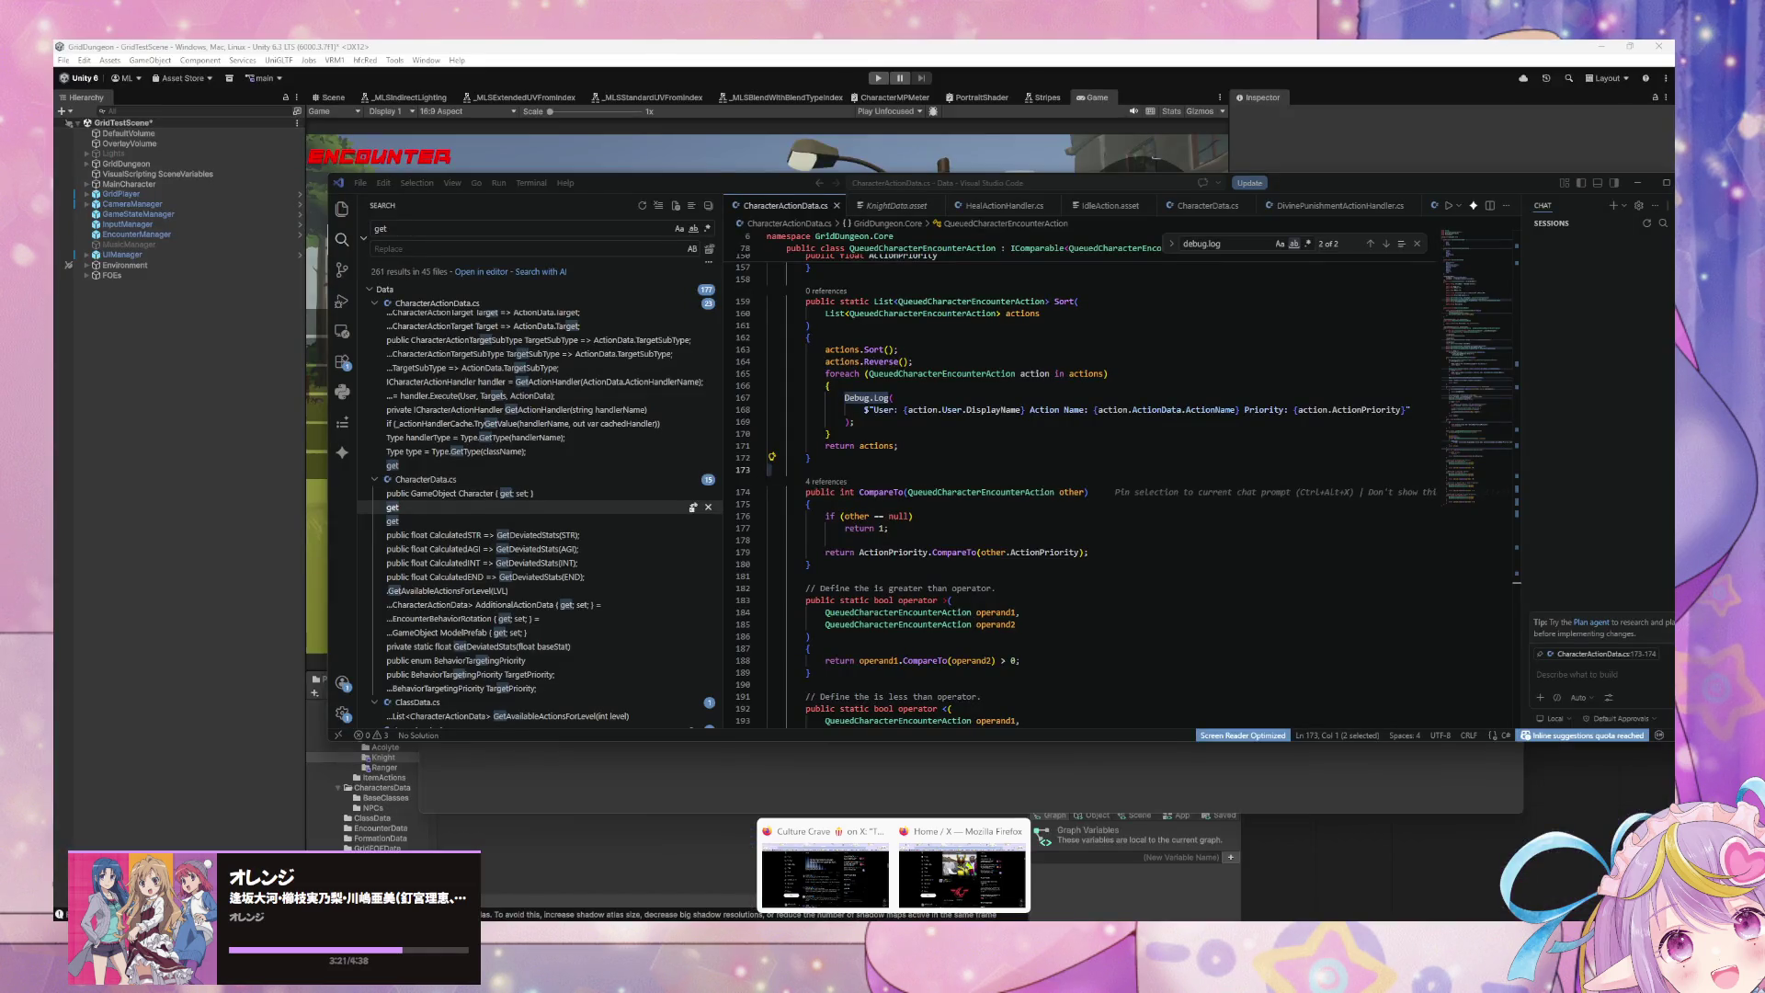
mouse_move(793, 872)
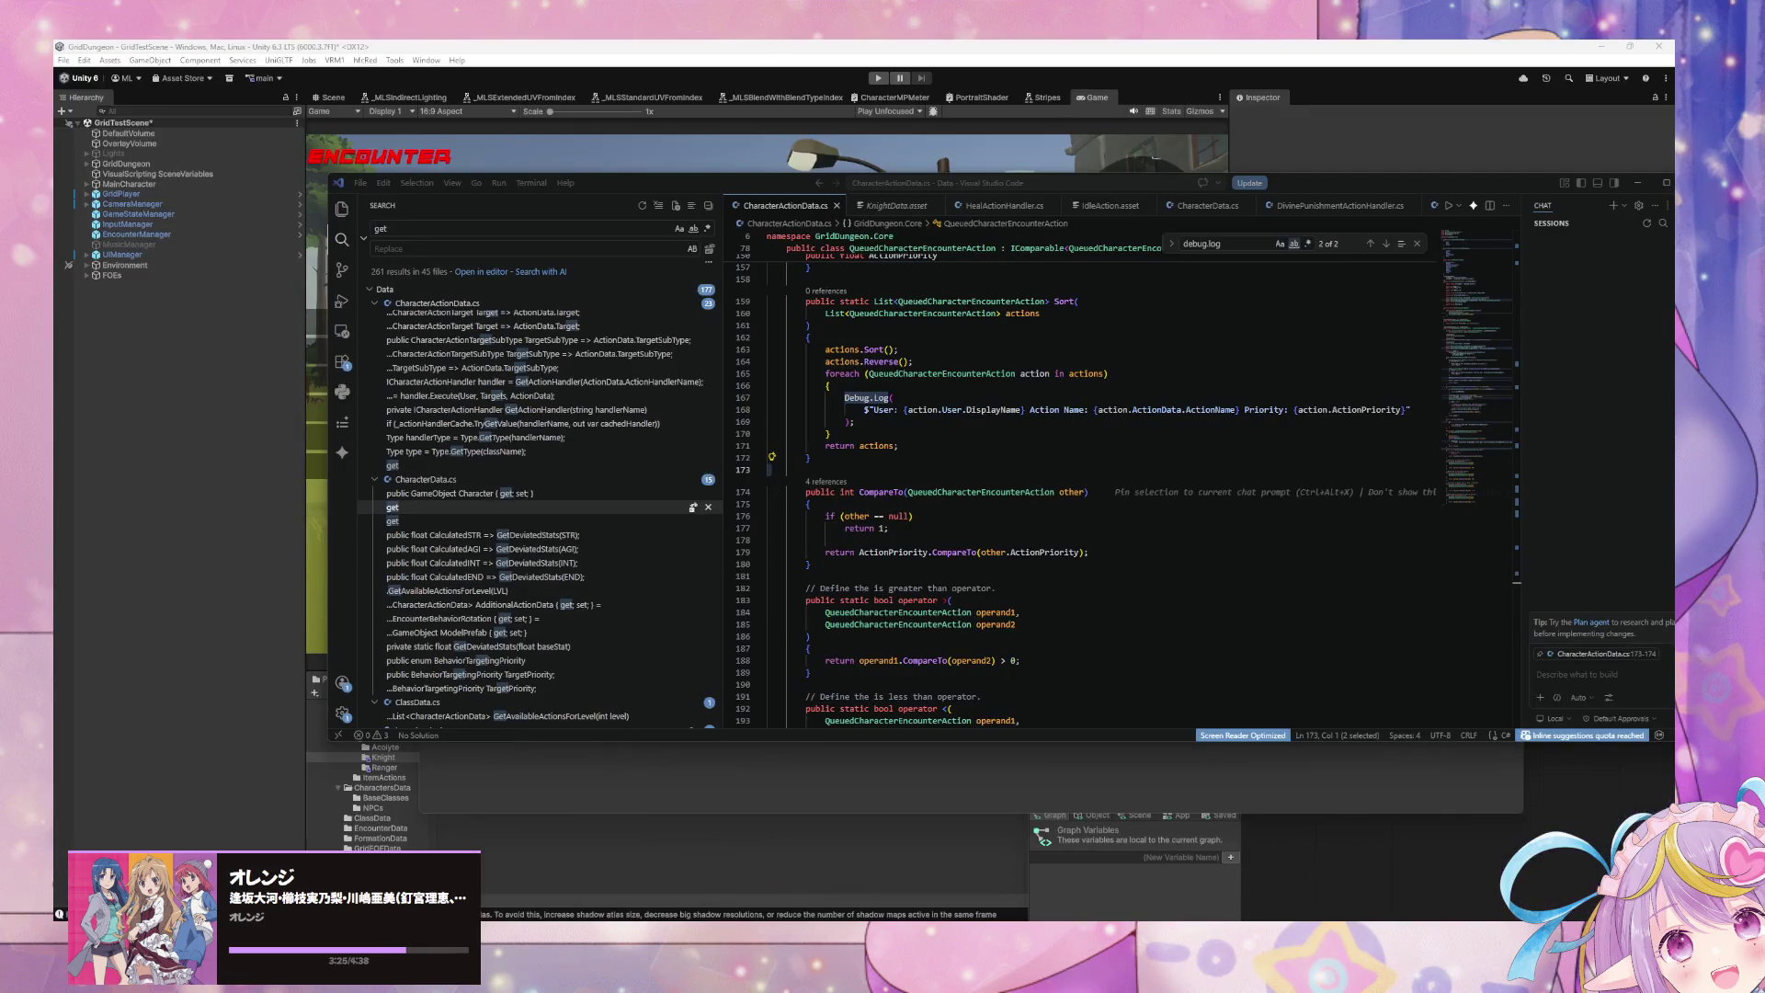
Step: Bring up the GameDev/Unity Miro board and pan to the Action Priority frame
key(alt+Tab)
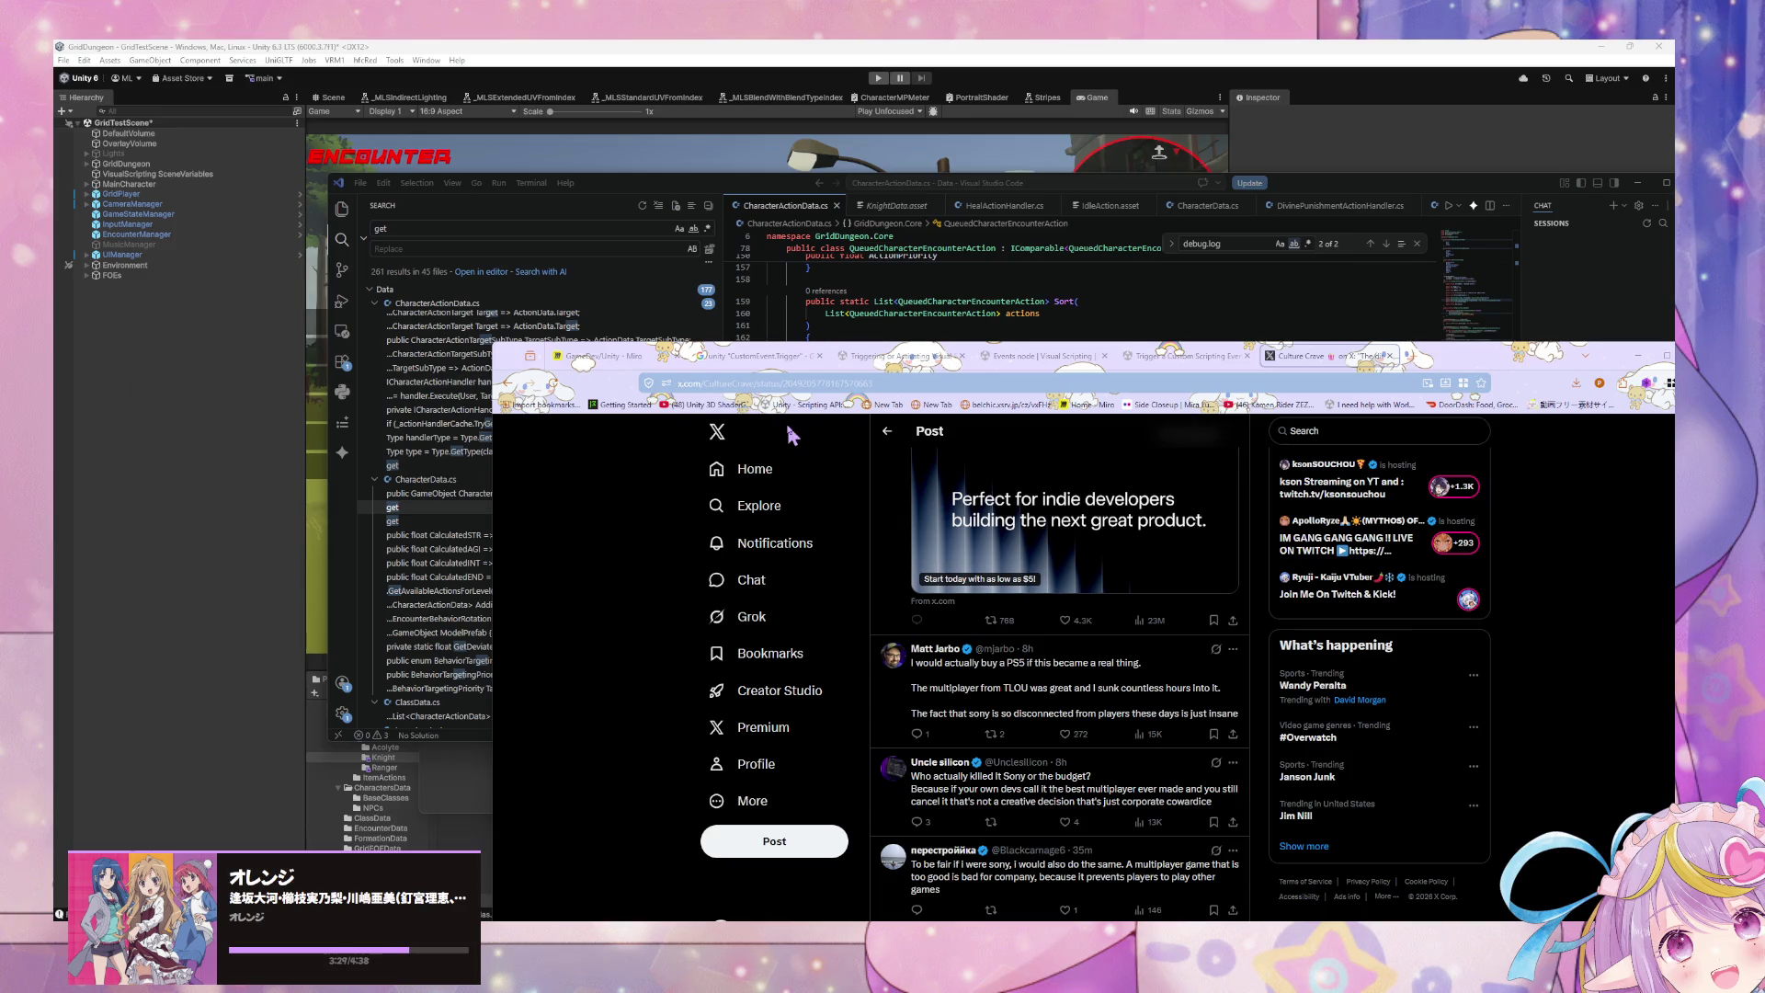
click(644, 357)
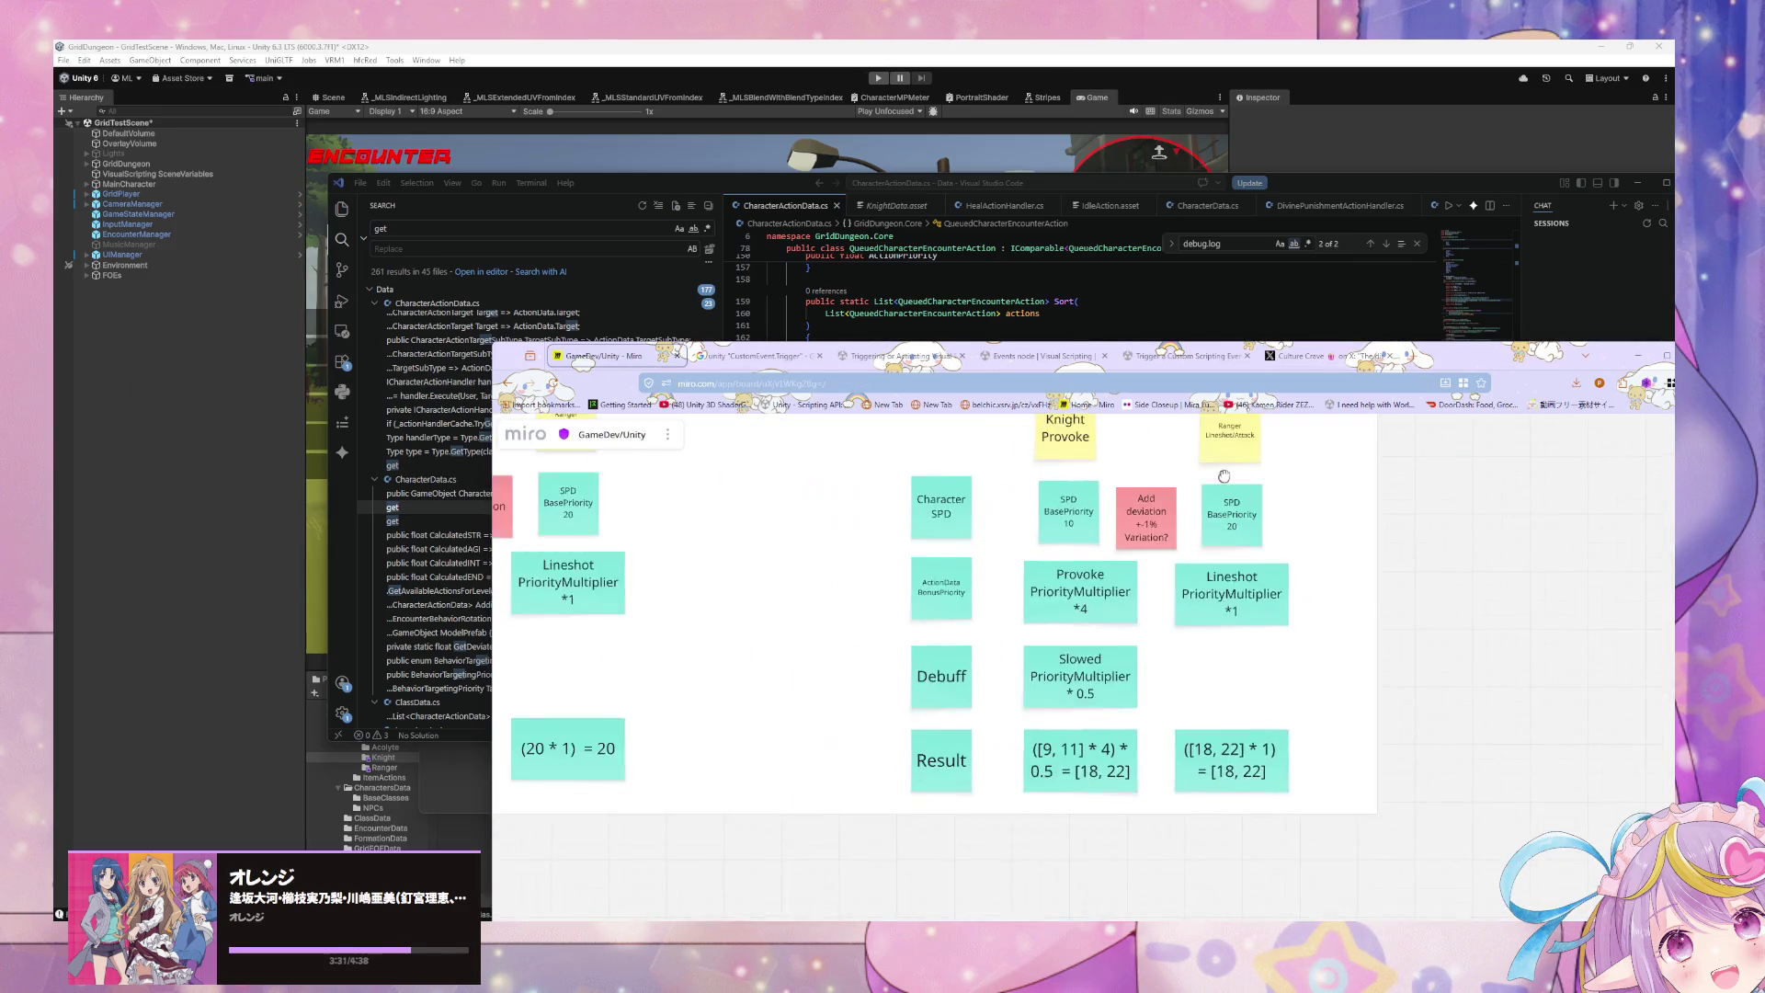
scroll(1148, 575, down, 2)
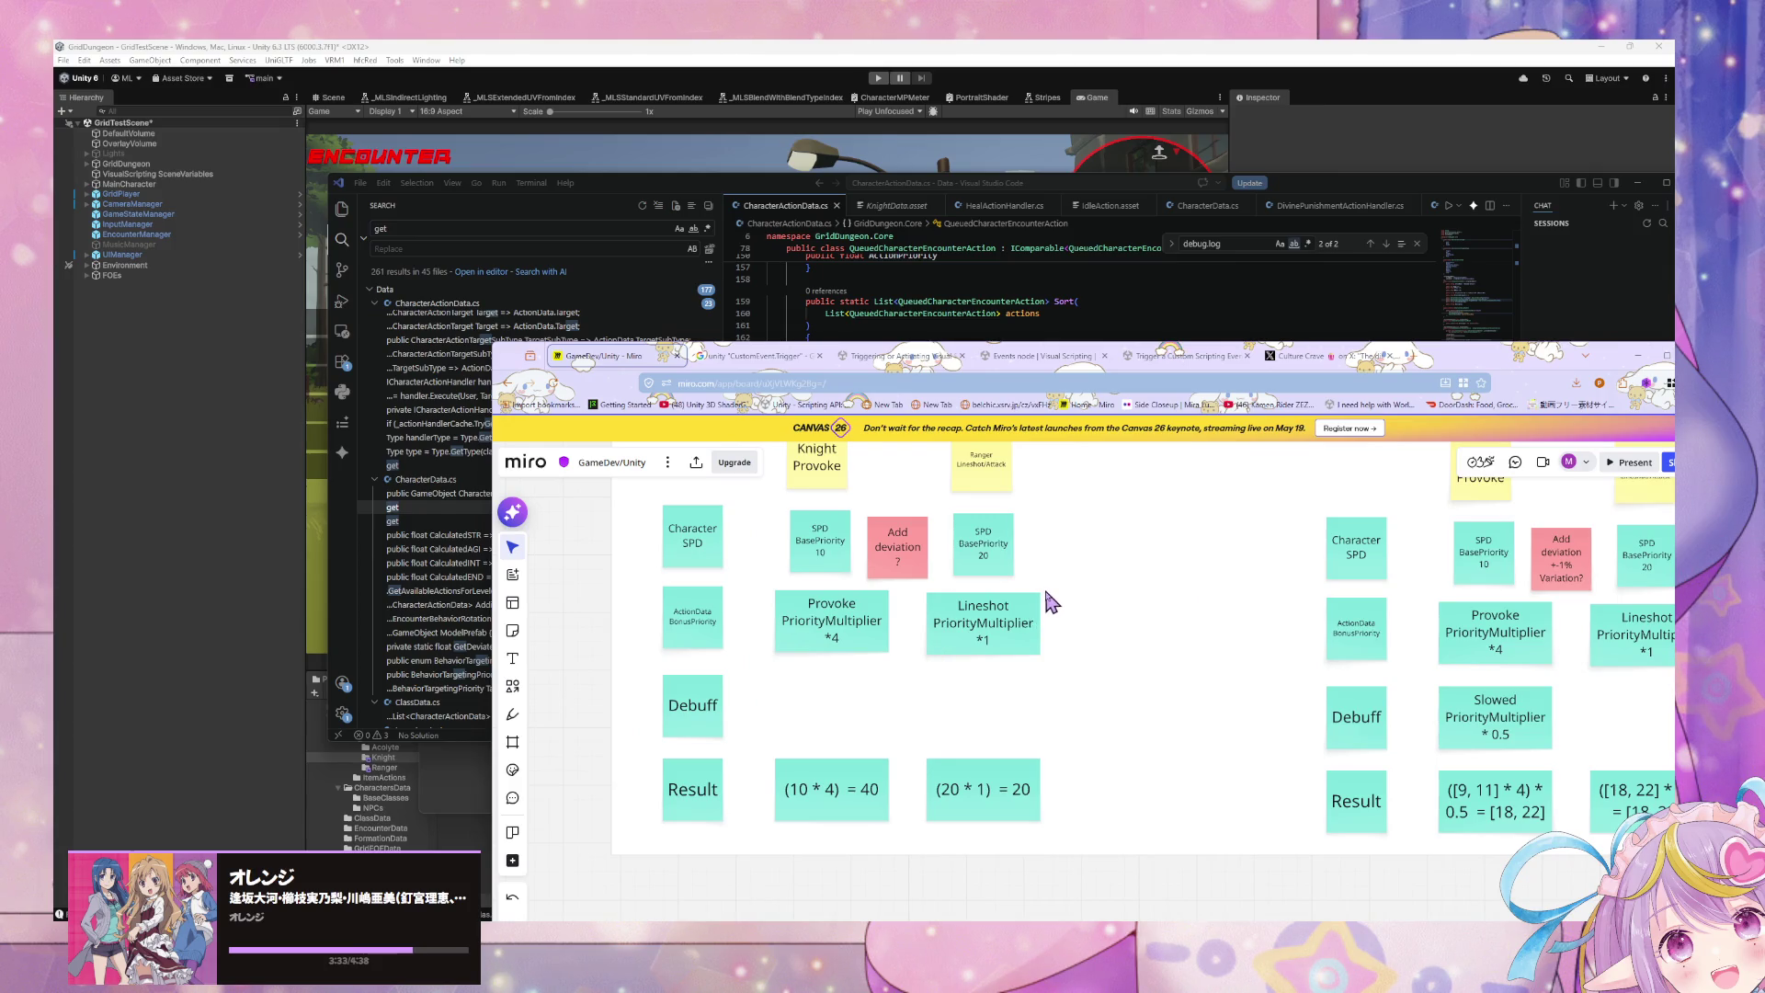
scroll(1053, 599, down, 2)
scroll(1054, 593, down, 3)
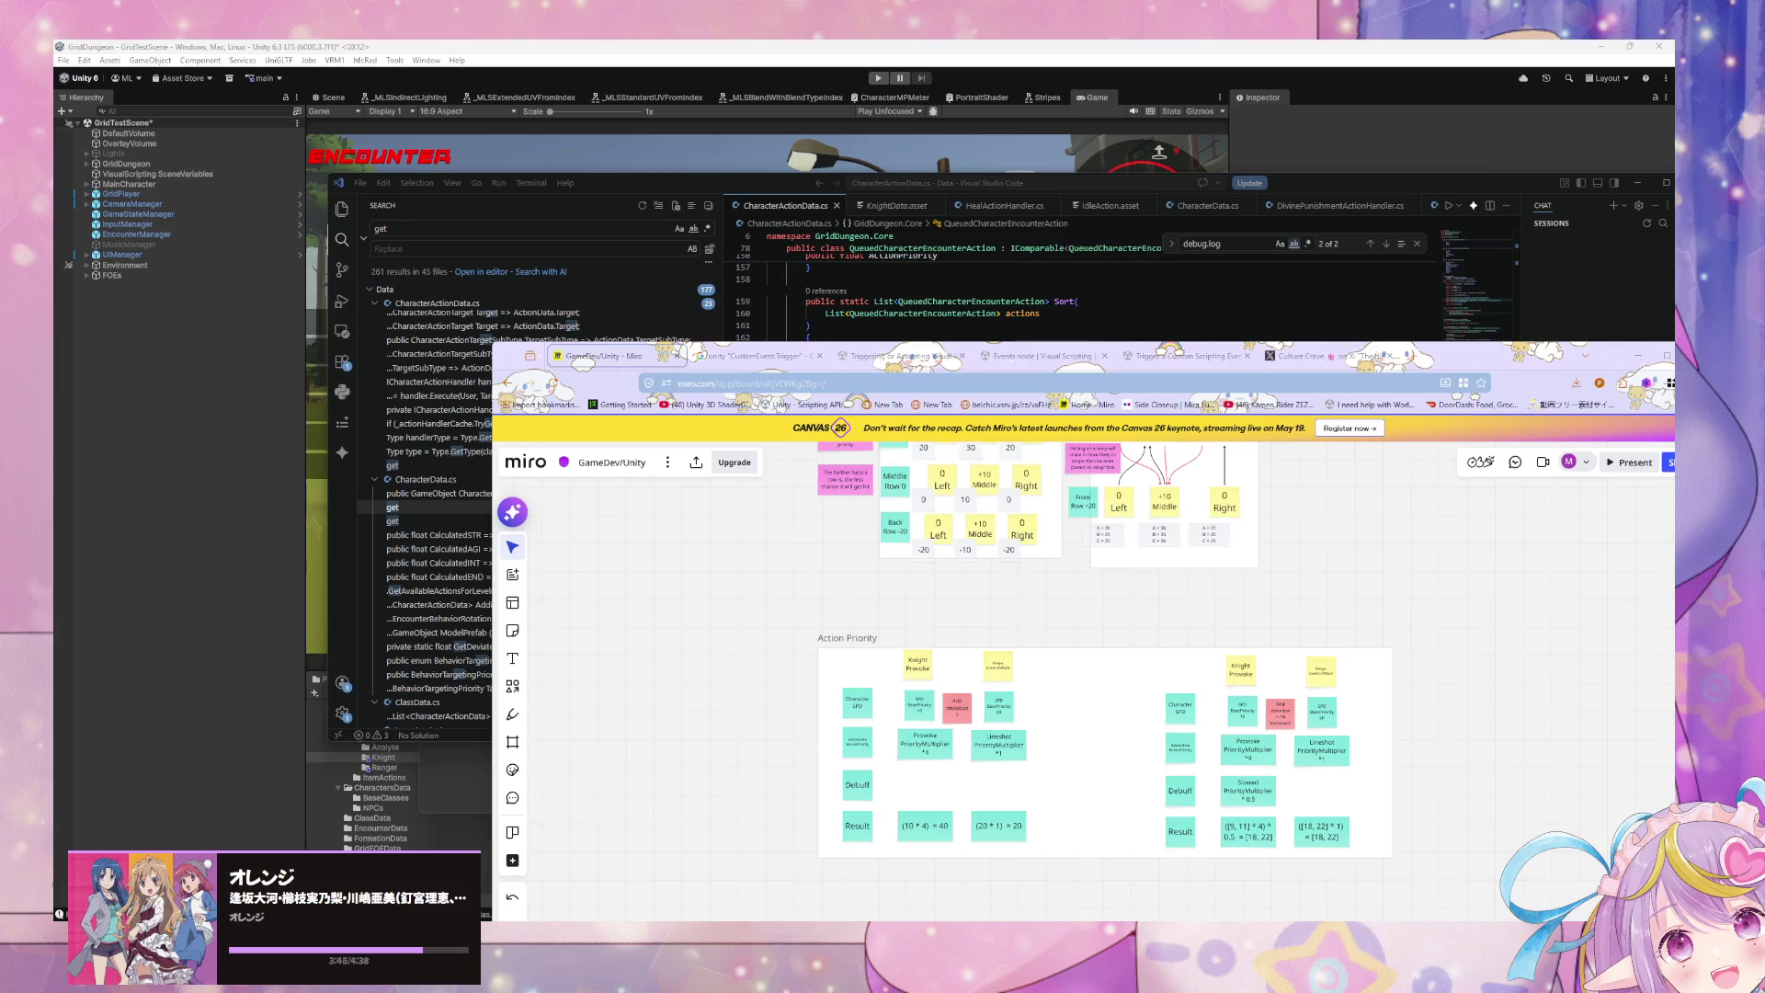
scroll(1084, 598, left, 5)
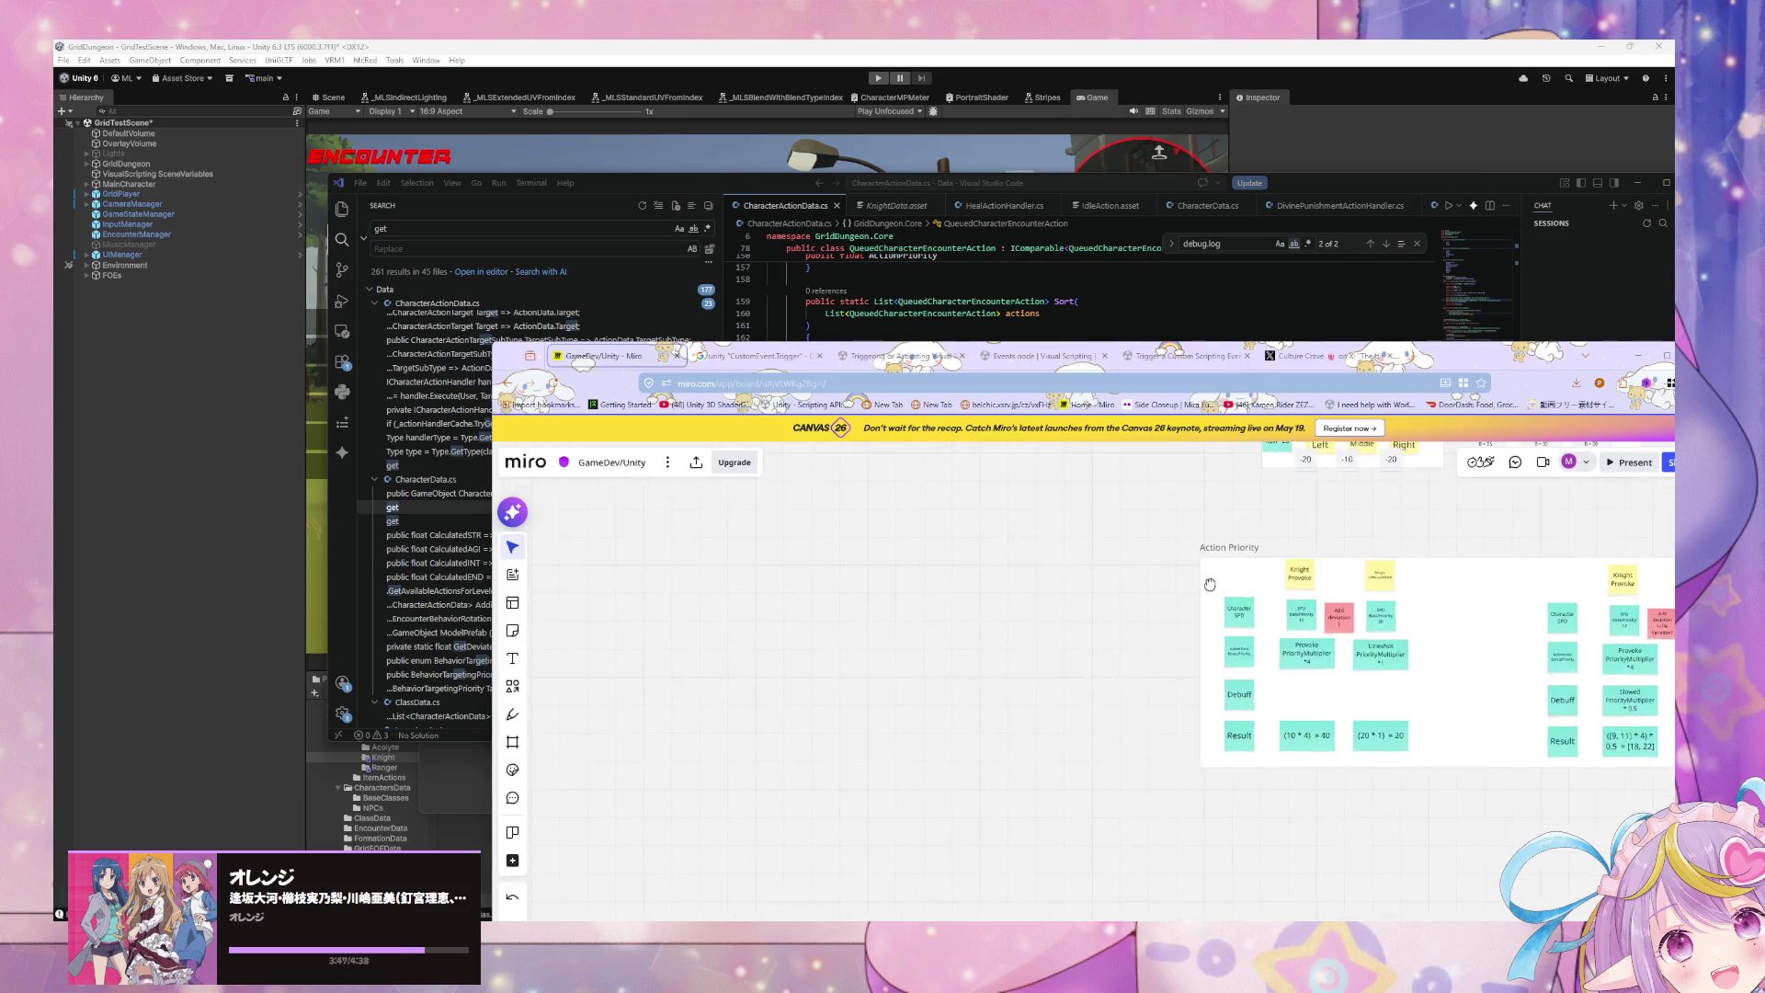
scroll(651, 671, up, 5)
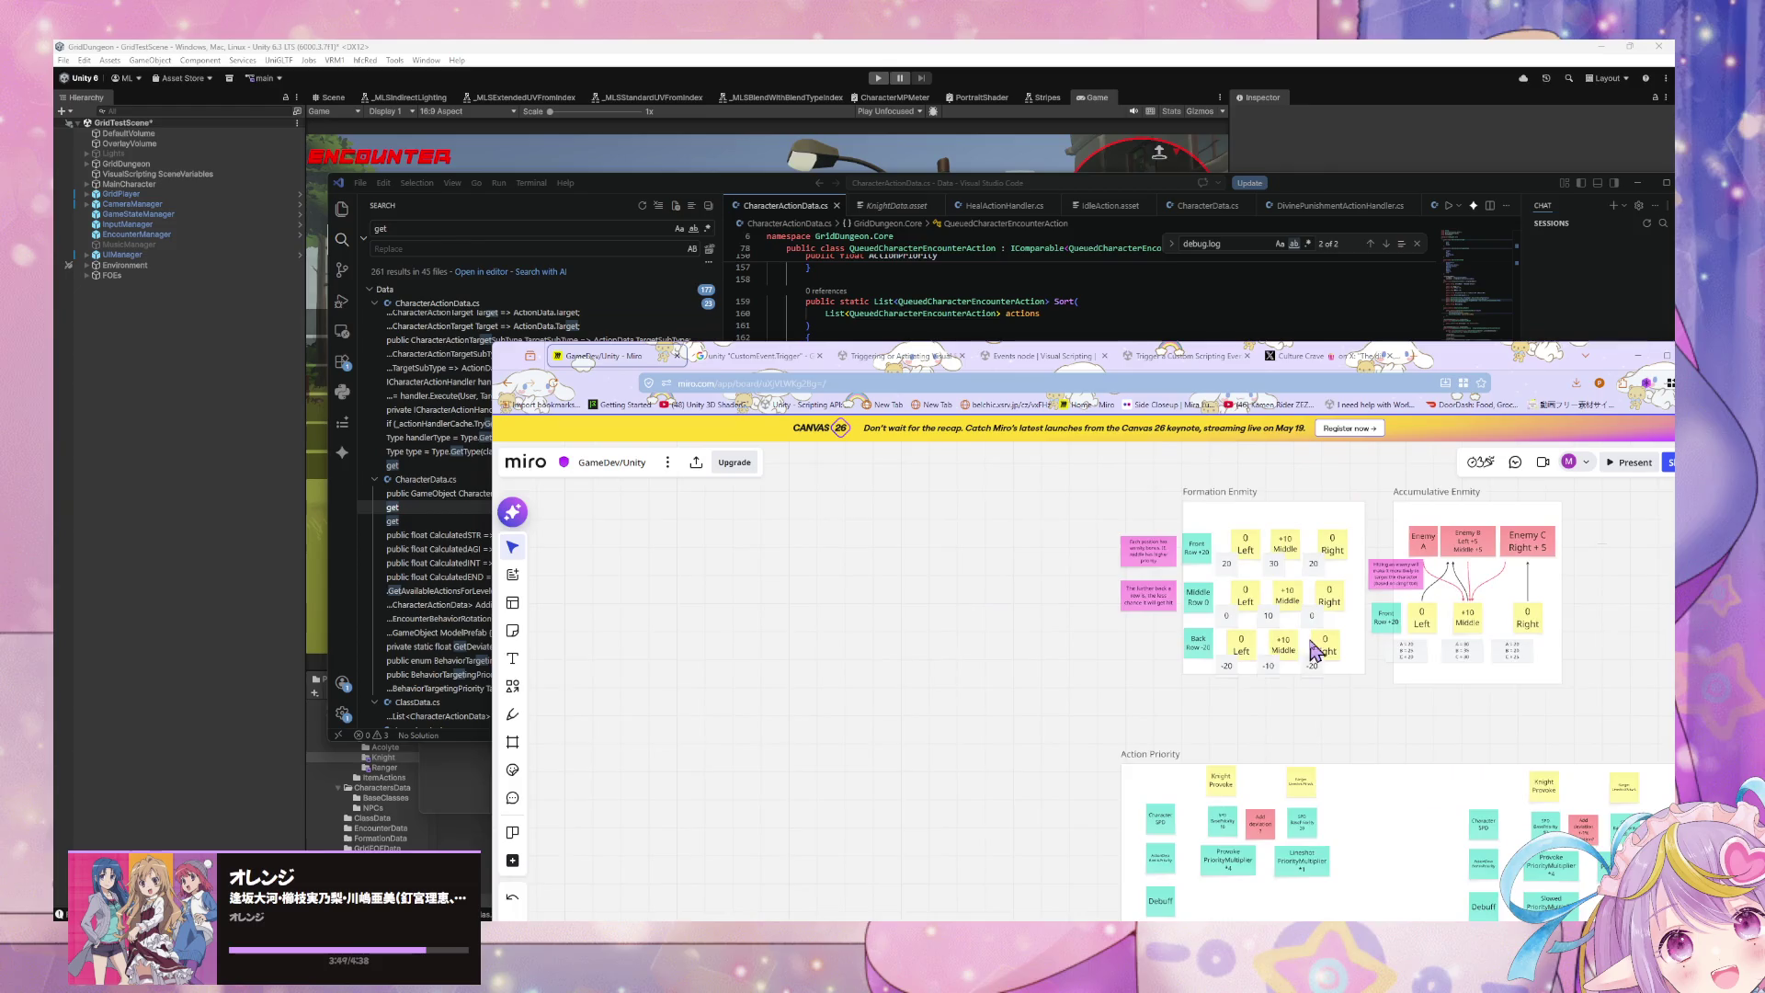
scroll(1117, 816, left, 5)
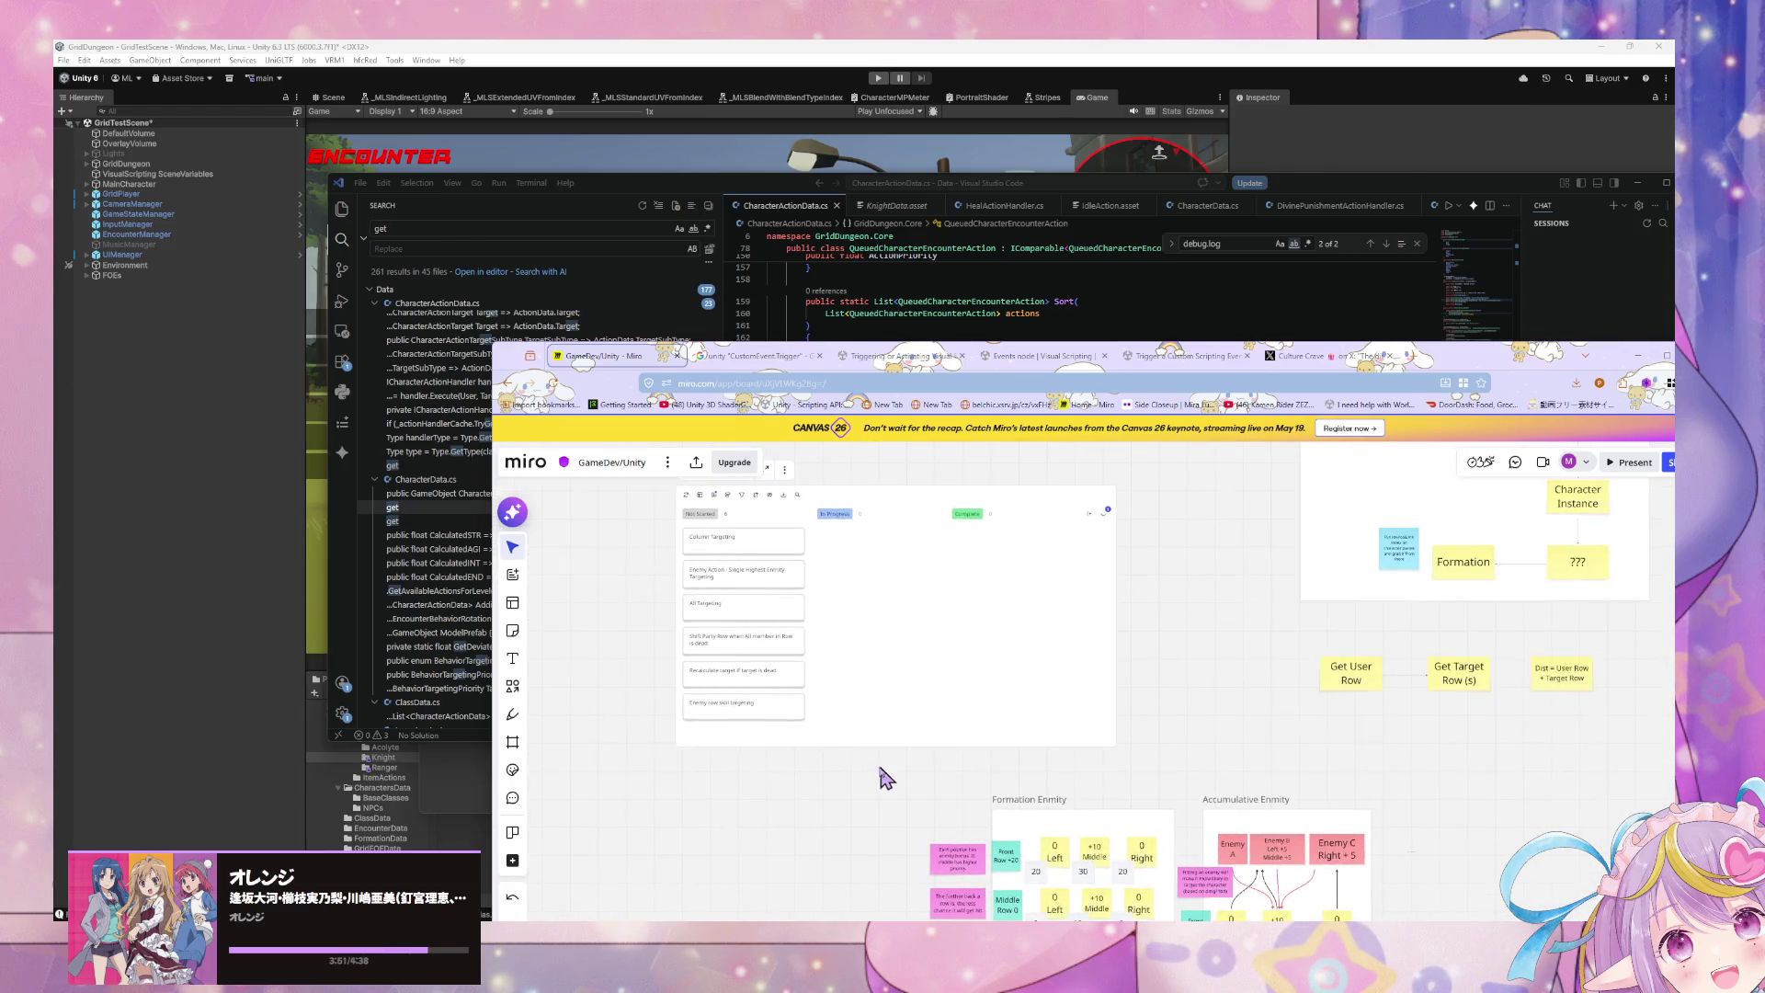
scroll(1174, 629, down, 3)
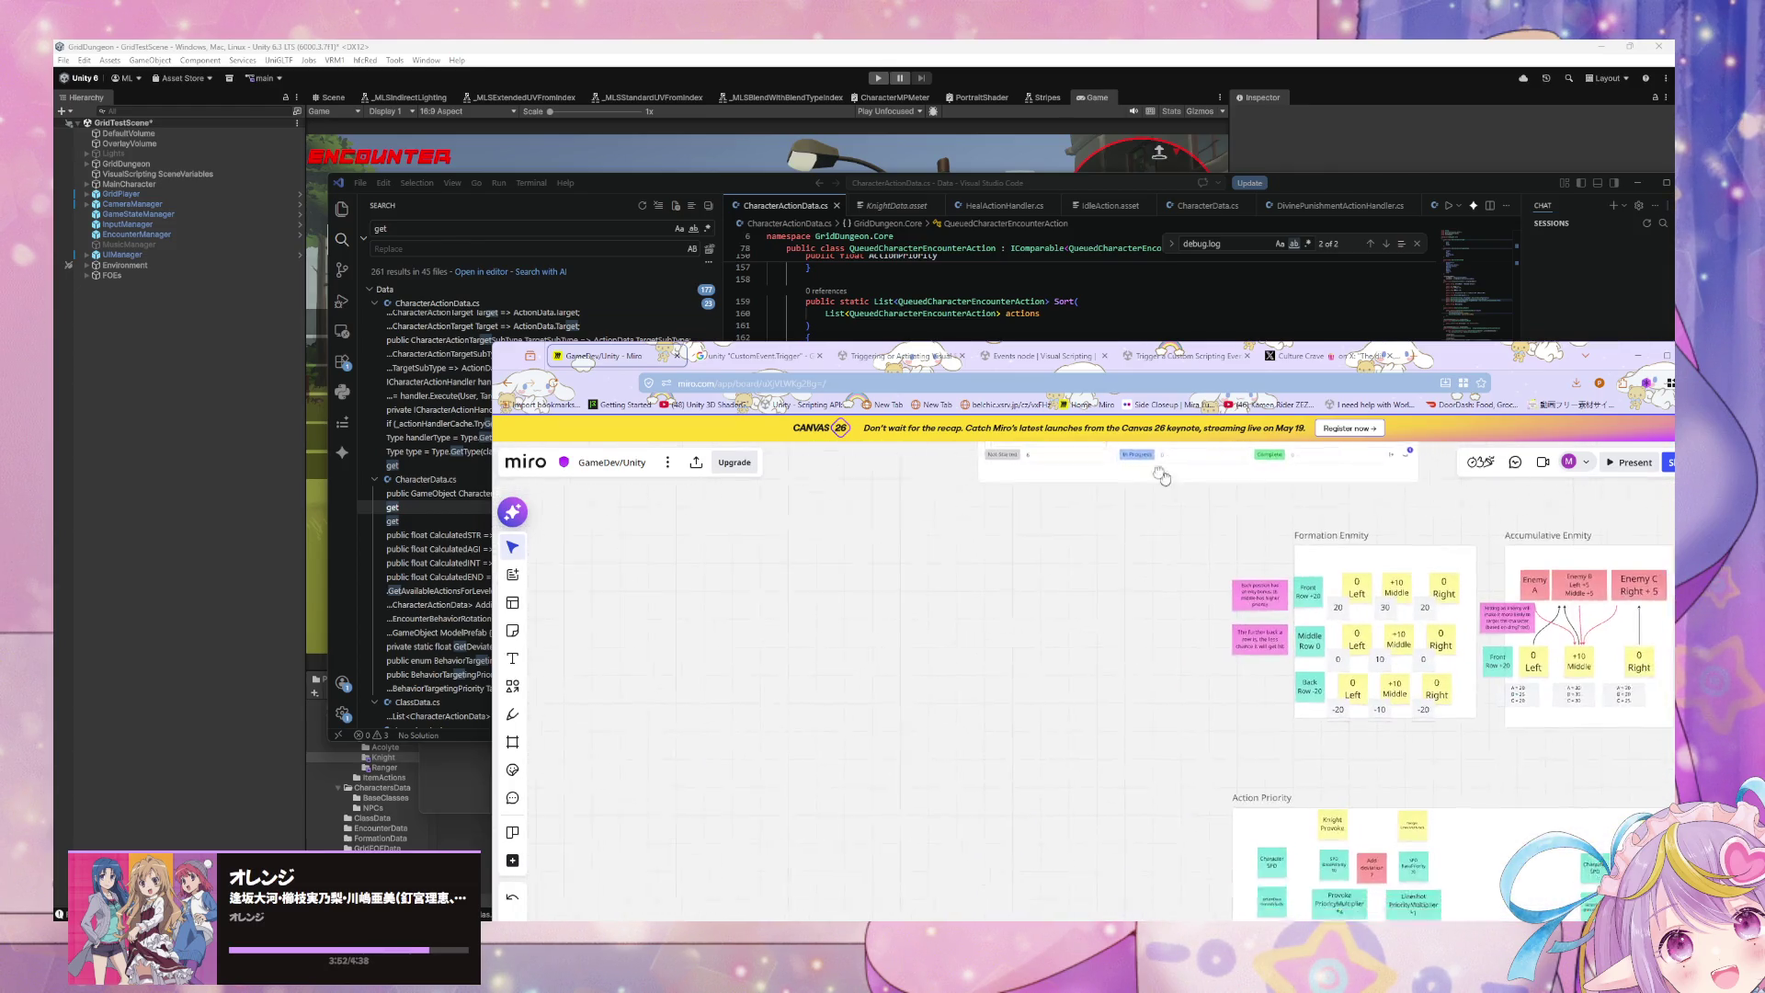
click(512, 631)
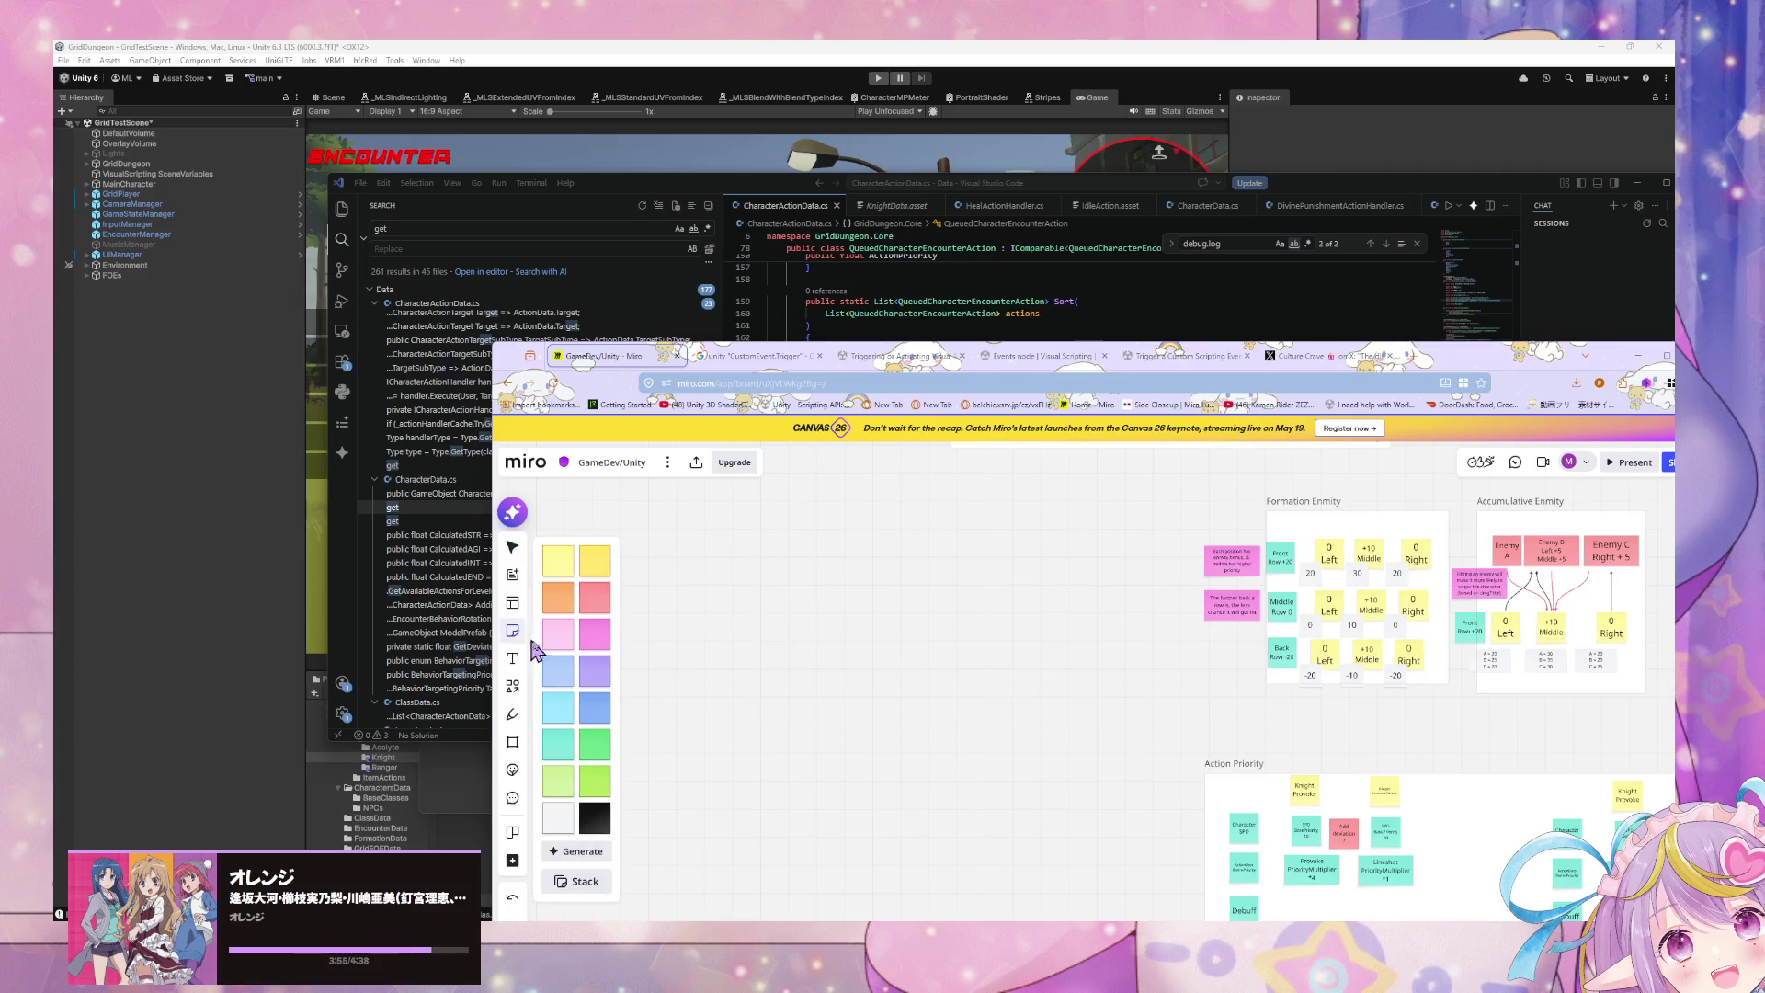
Step: Add a white sticky note labelled 'Execute Action' and widen it to fit
click(557, 817)
click(752, 593)
scroll(761, 646, up, 5)
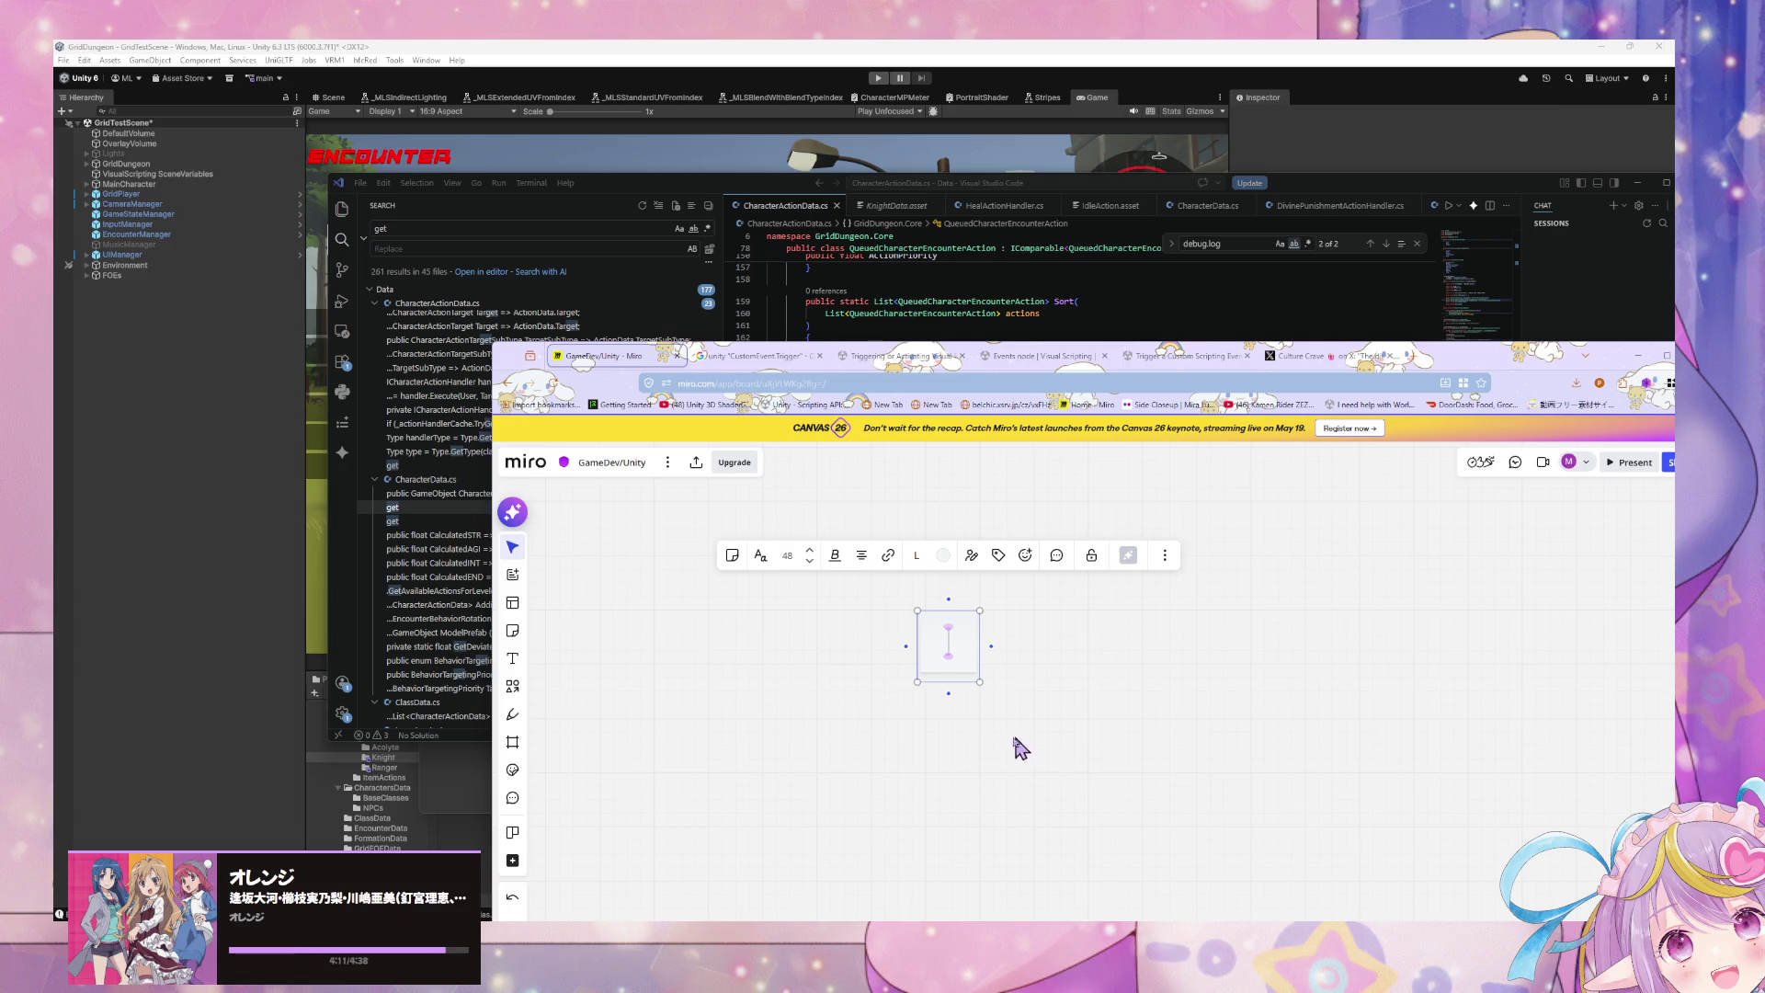
click(959, 685)
click(957, 666)
text(Execute Acti)
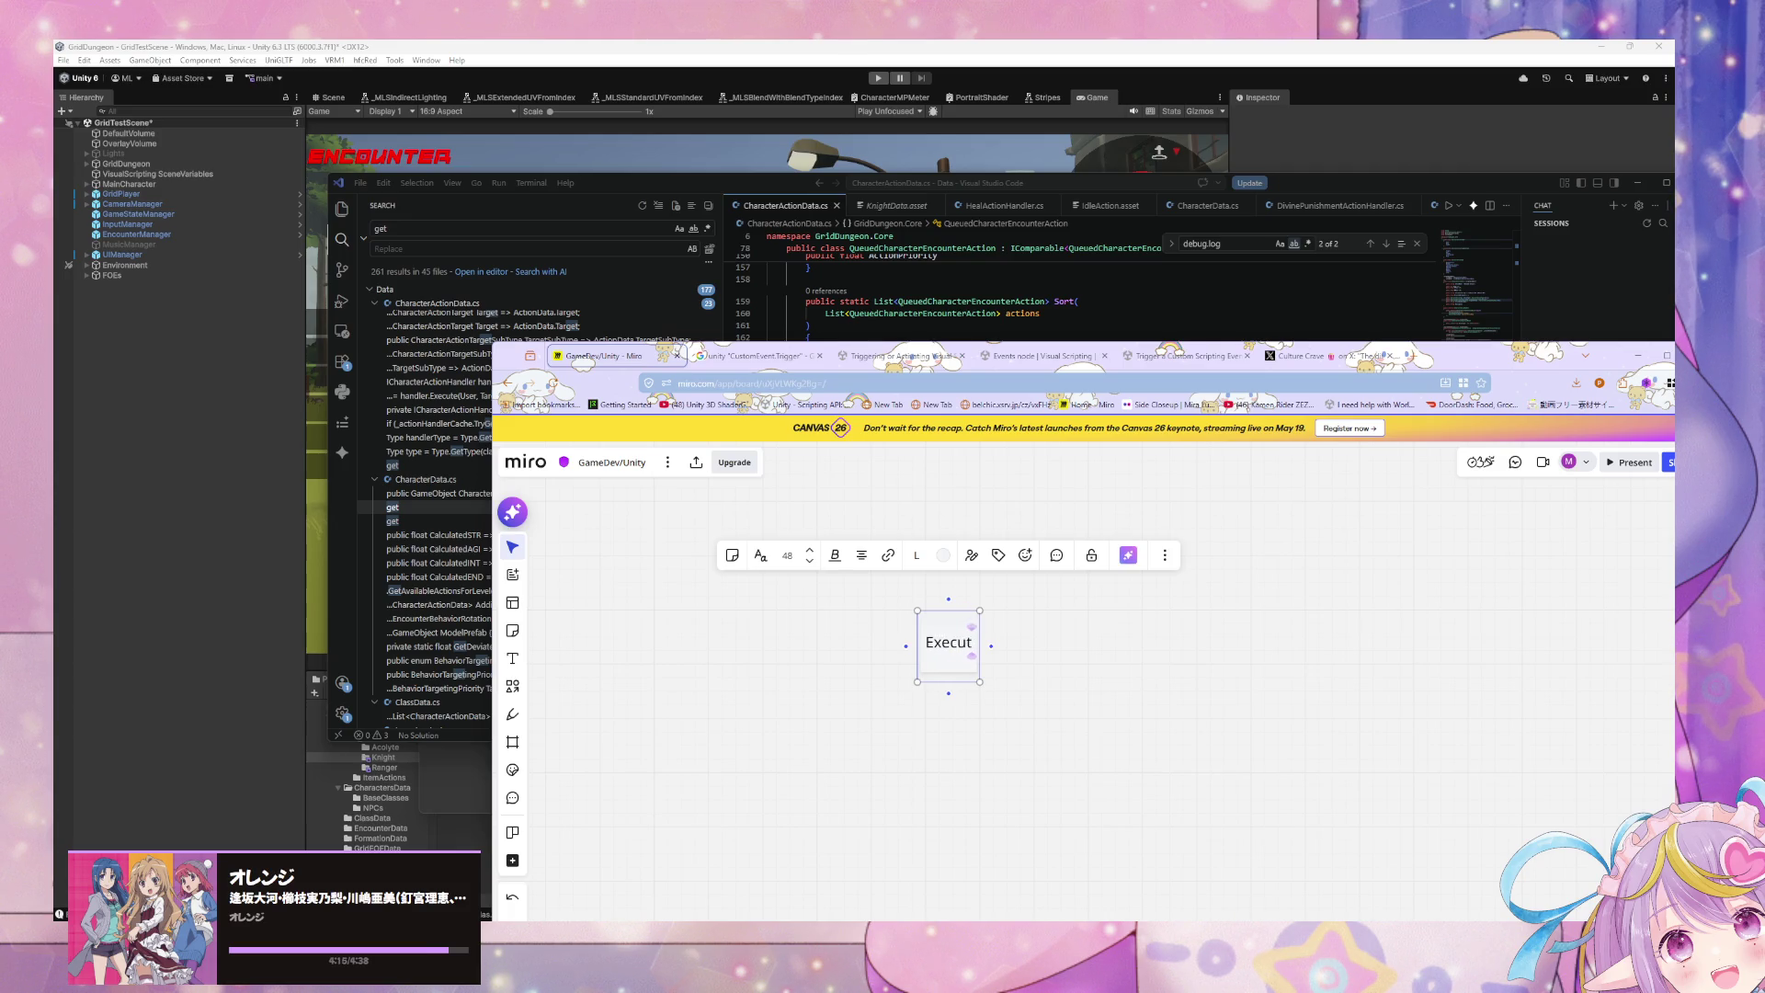
text(on)
mouse_move(991, 647)
mouse_down()
mouse_move(1042, 654)
mouse_move(819, 651)
mouse_move(1030, 659)
mouse_move(992, 642)
mouse_up()
Step: Duplicate the Execute Action box and link the two with a black arrow
click(844, 622)
key(ctrl+d)
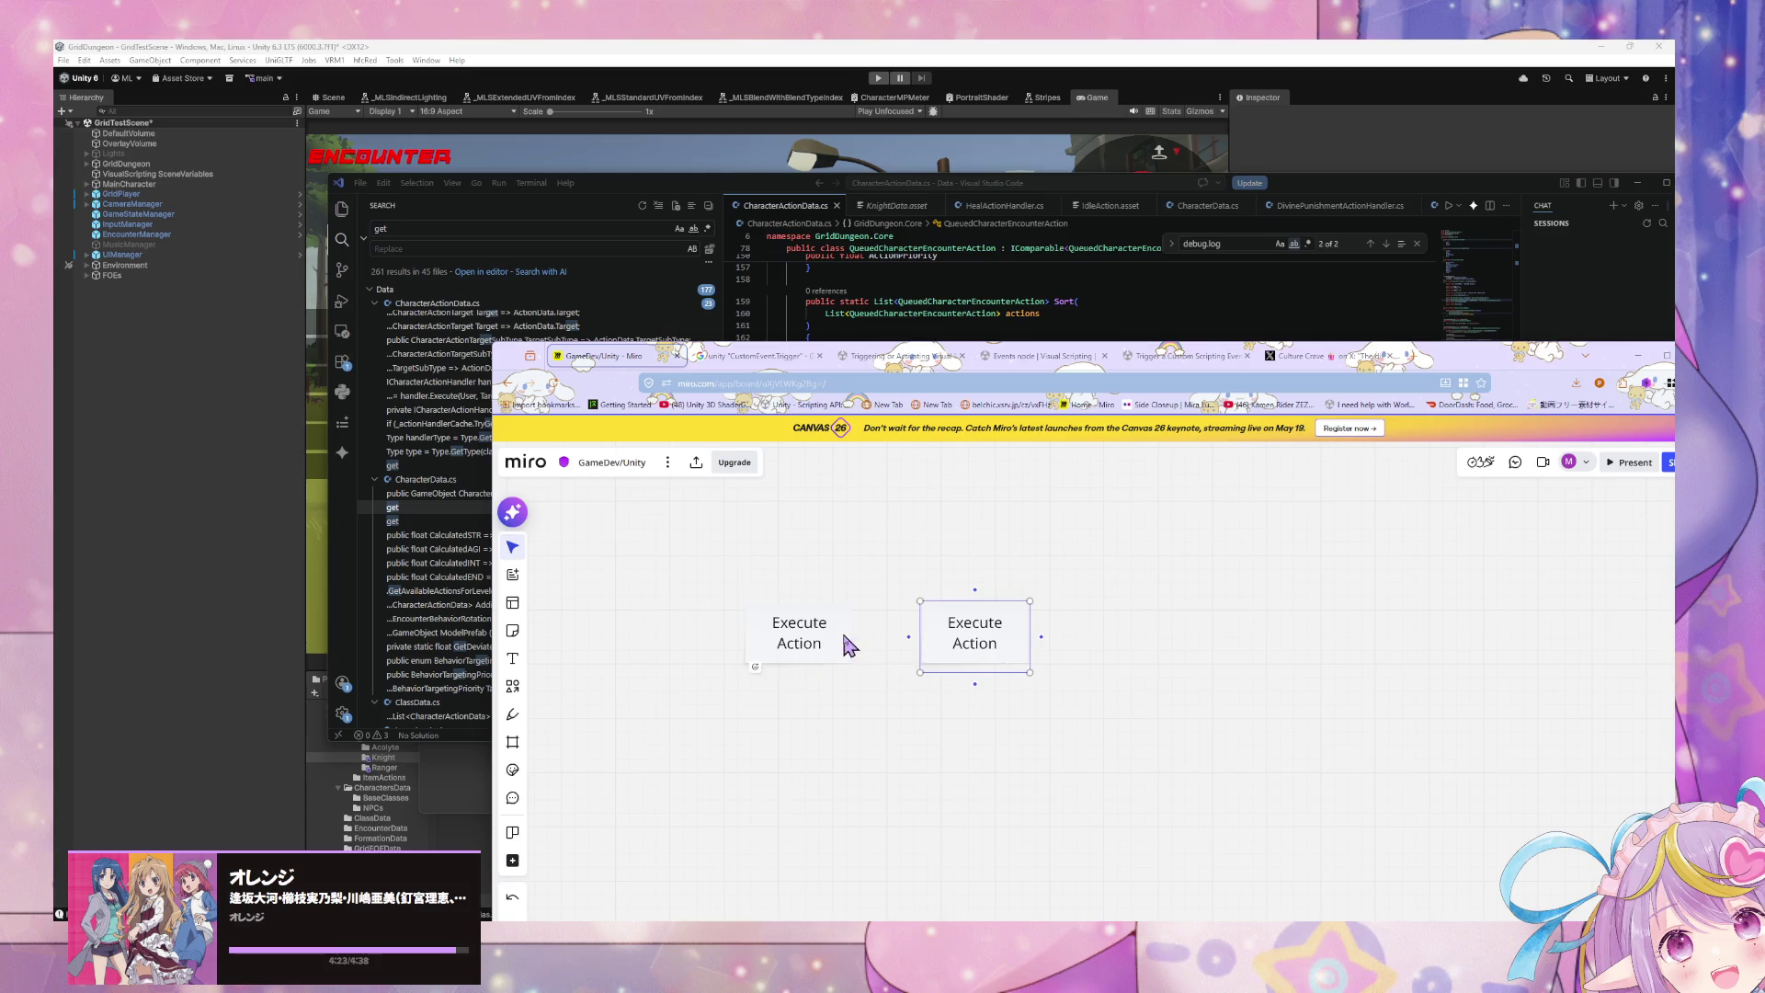
drag(854, 636, 952, 648)
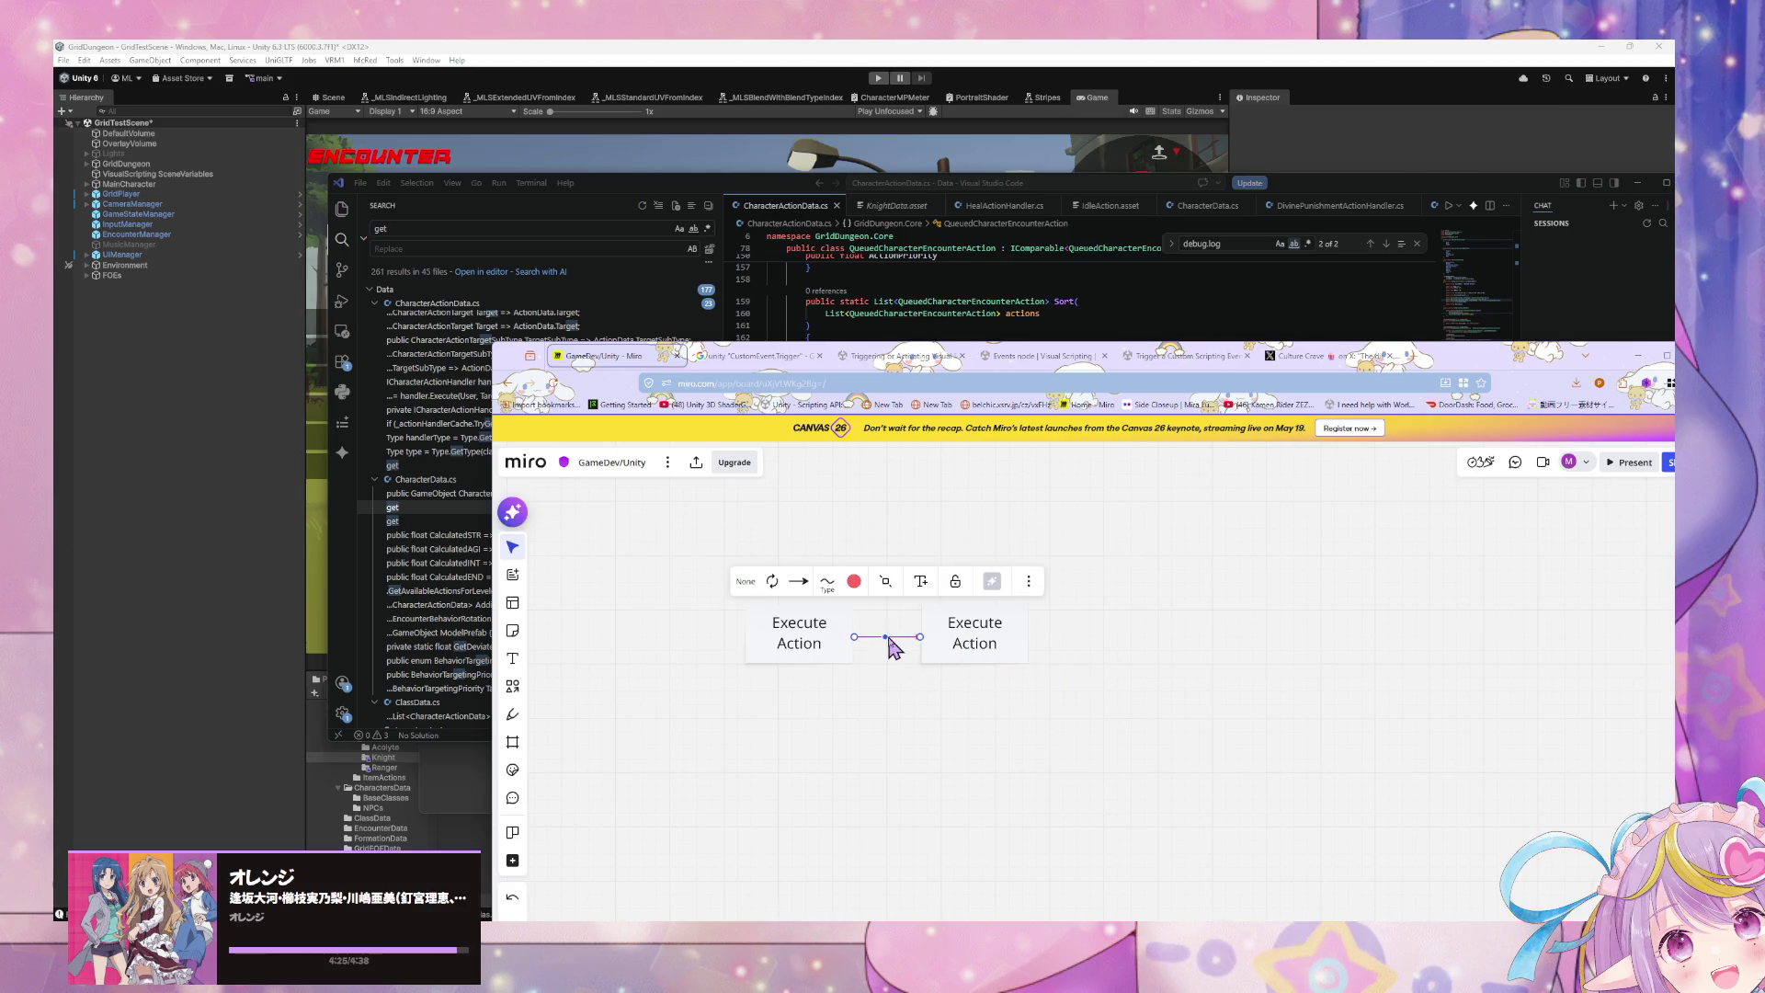
click(854, 581)
click(895, 791)
Step: Relabel the copy 'Reassert/sort queued action'
click(926, 757)
click(977, 650)
double_click(974, 643)
key(BackSpace)
key(BackSpace)
key(BackSpace)
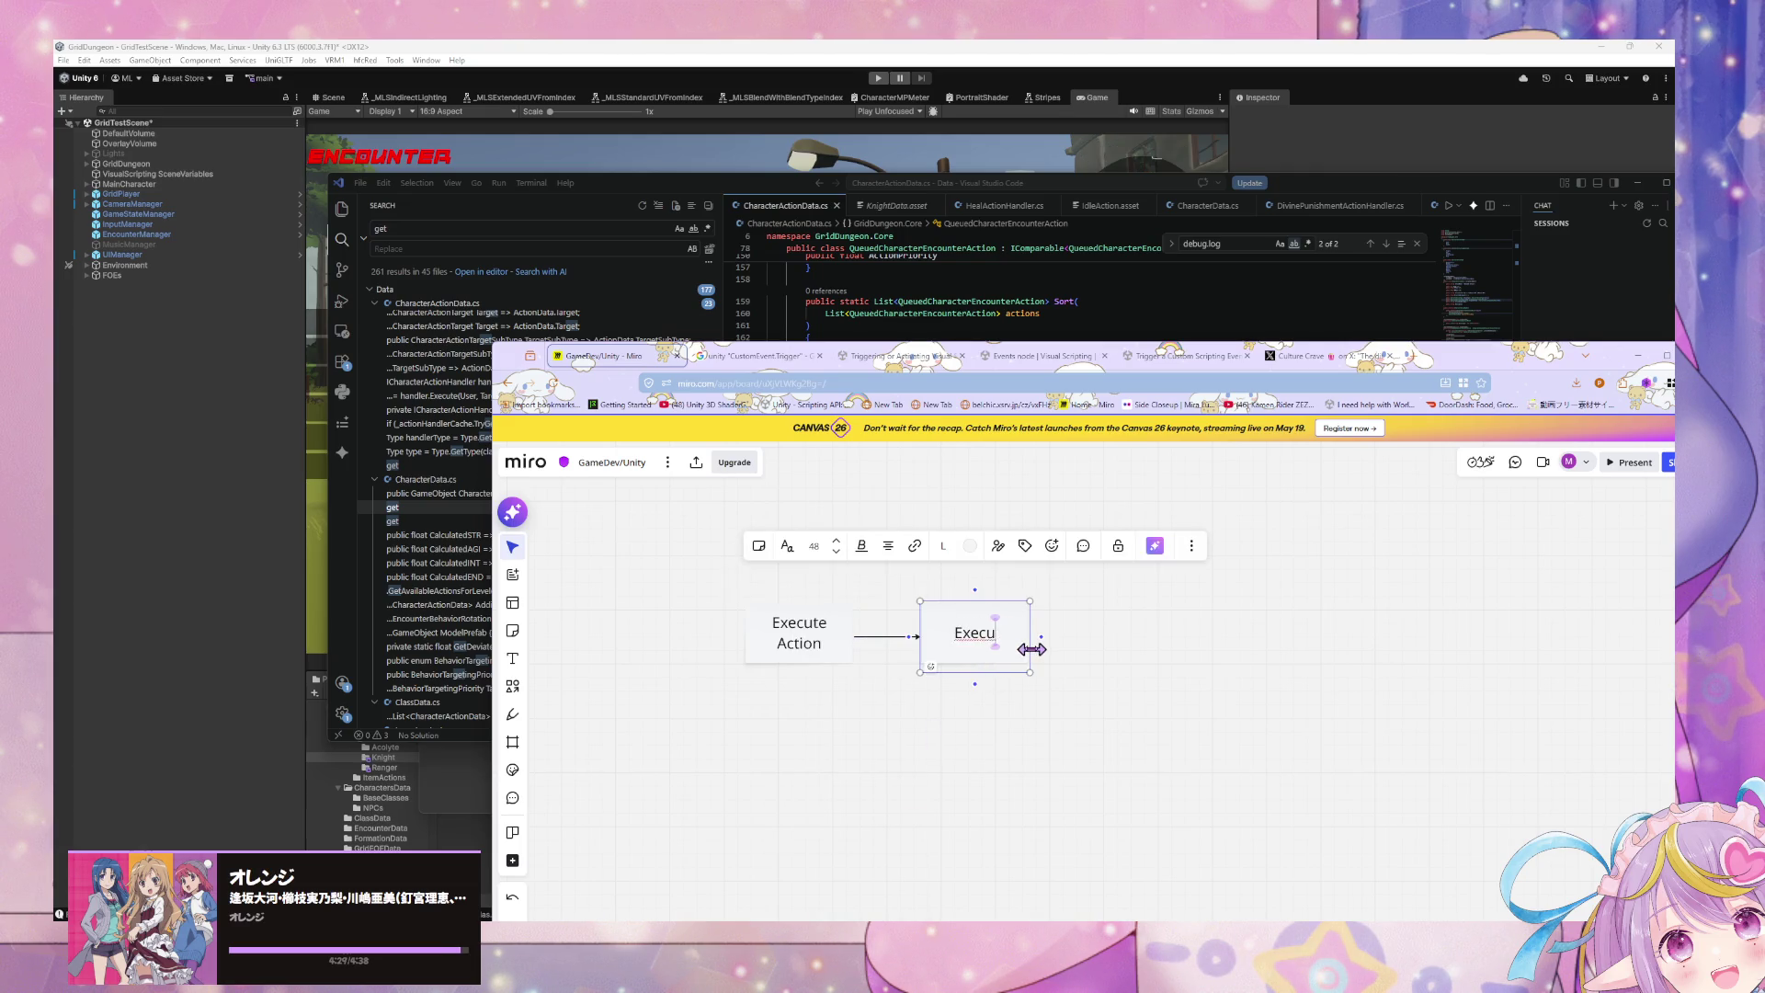
text(R)
text(eassert/sor)
text(t q)
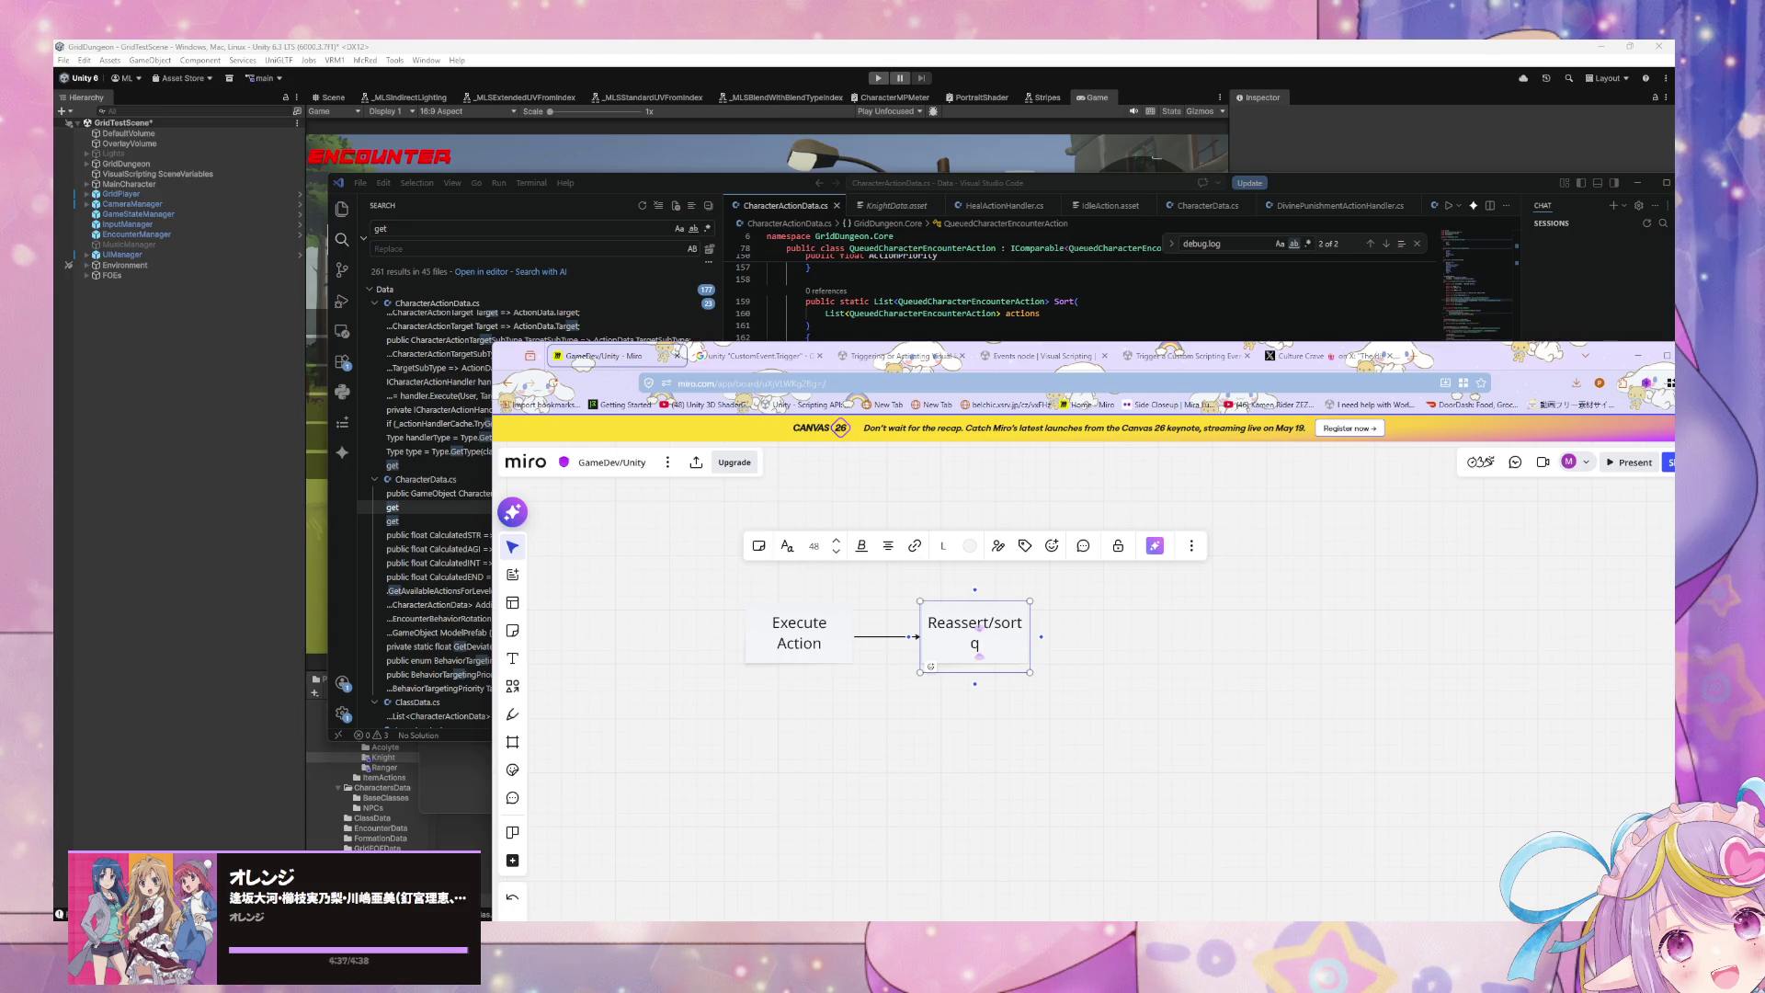
text(ueued action)
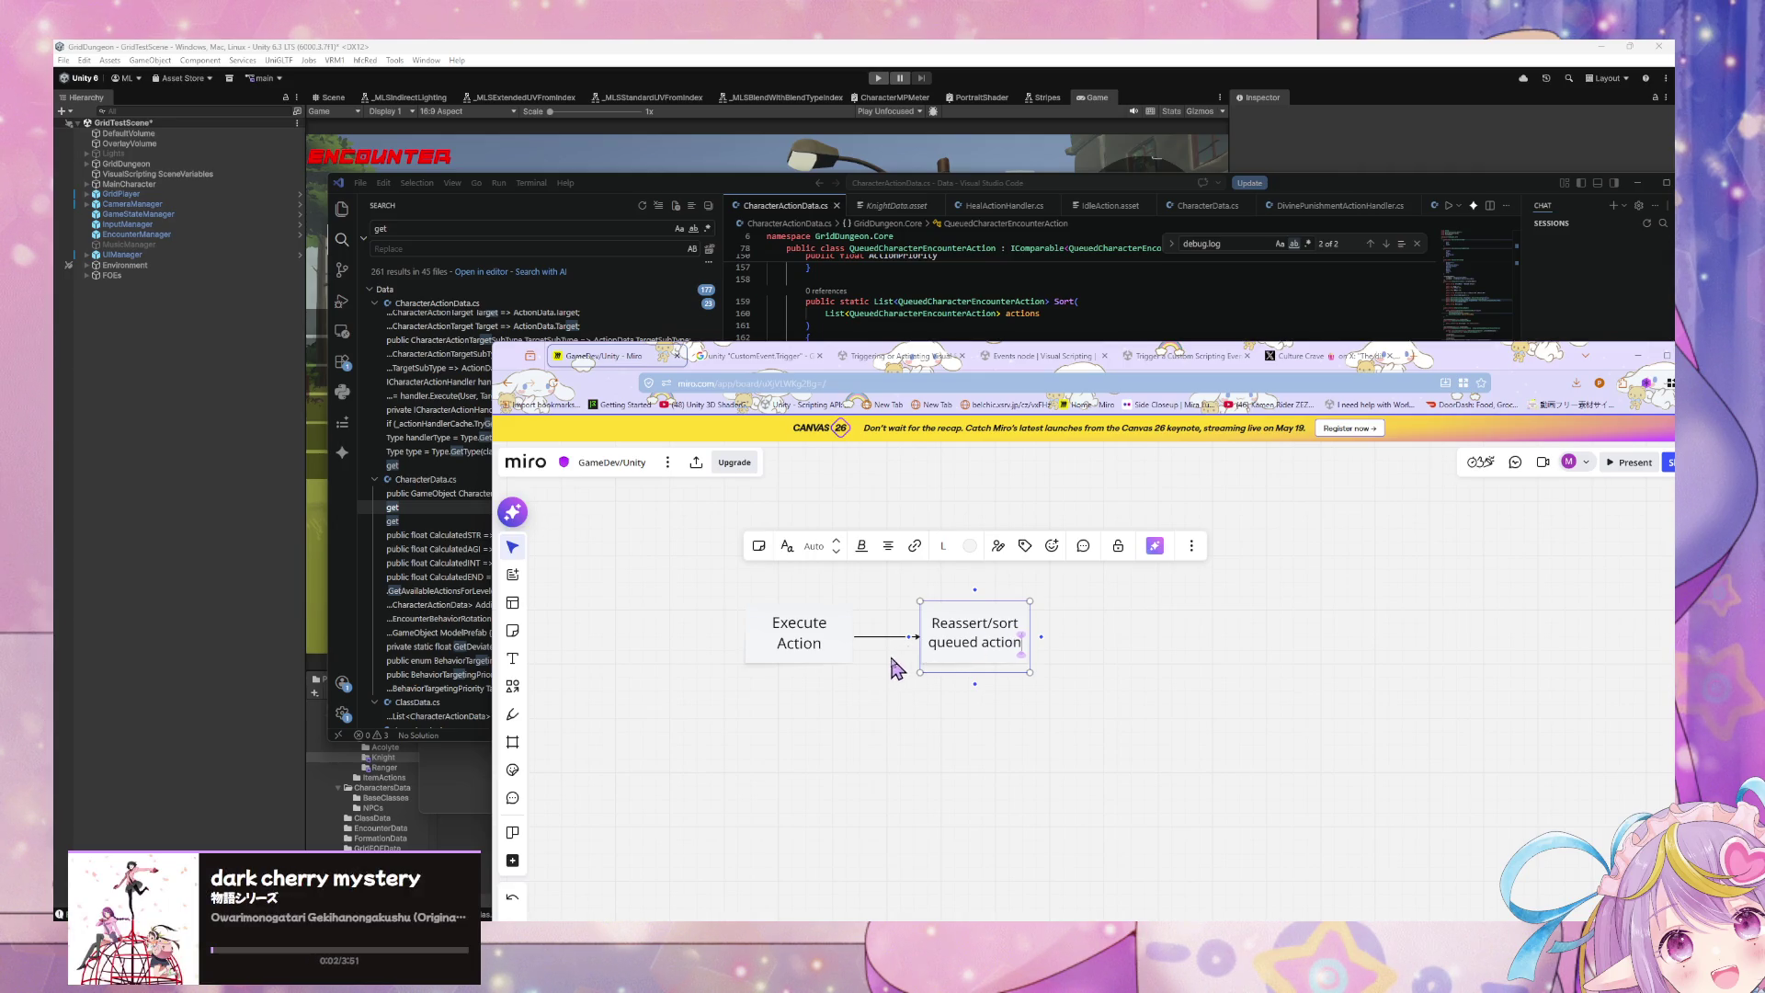
Step: Duplicate Execute Action to its left and relabel it 'Check if user can execute'
click(815, 650)
key(ctrl+d)
mouse_move(831, 658)
mouse_down()
mouse_move(641, 643)
mouse_move(760, 650)
mouse_up()
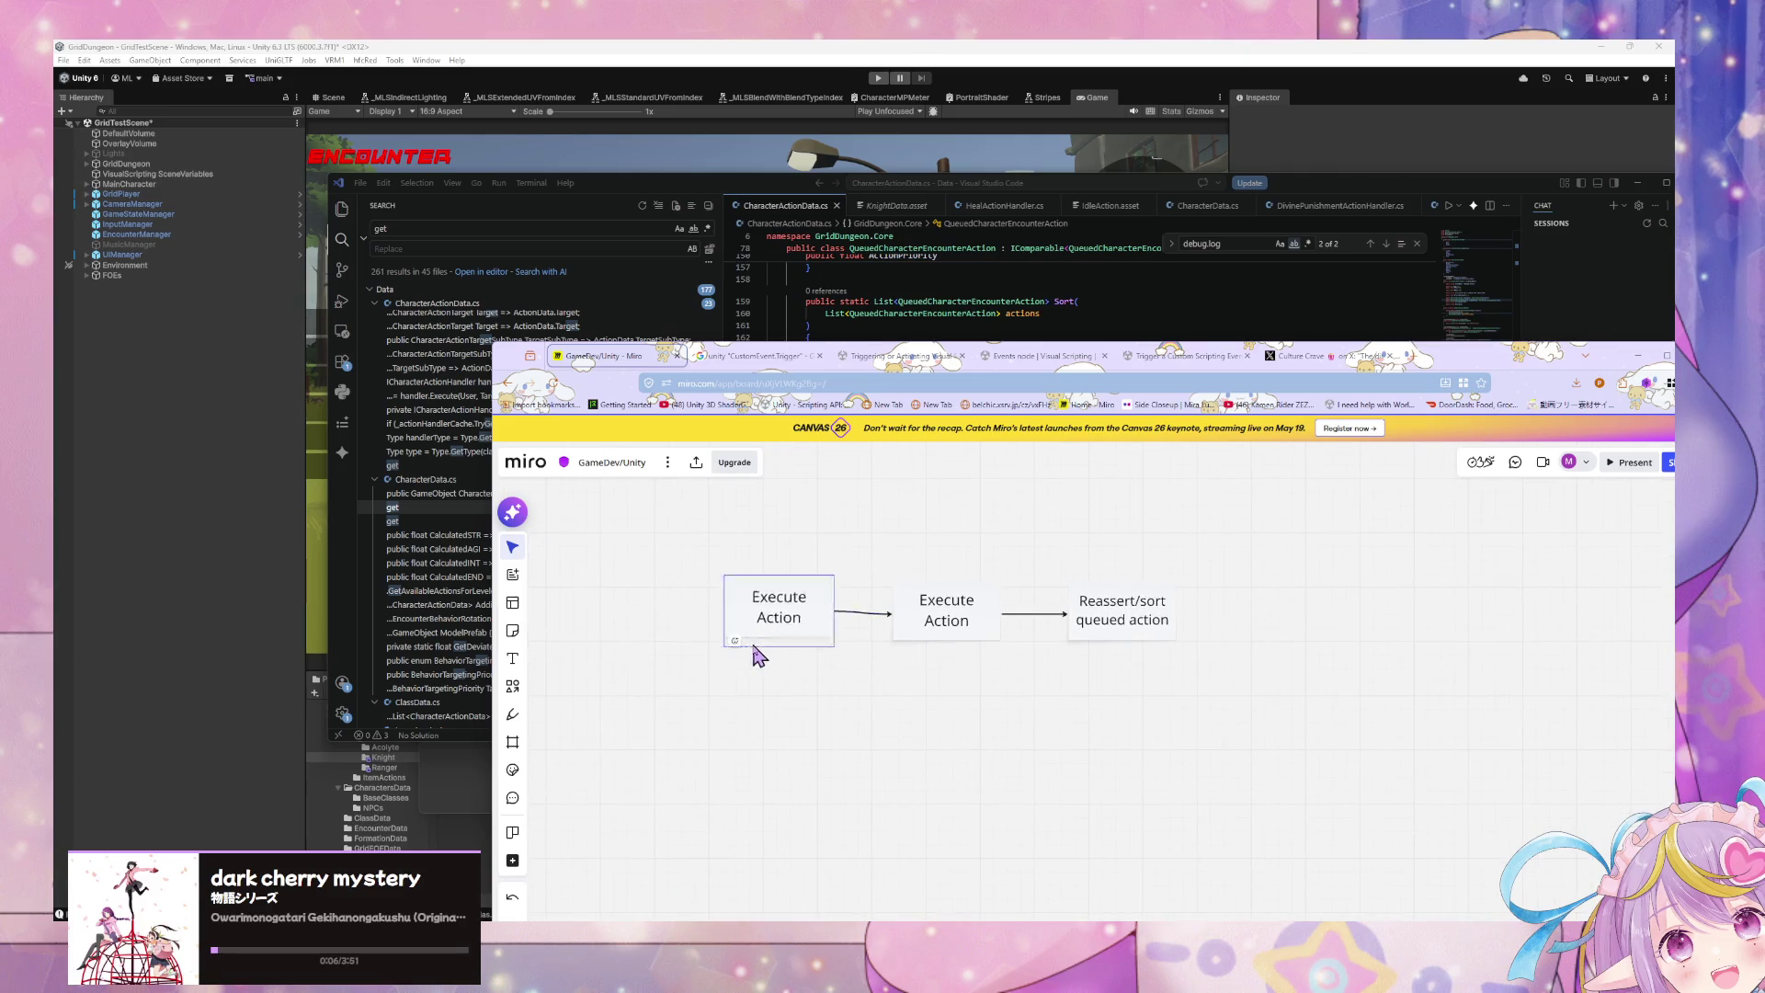
click(780, 627)
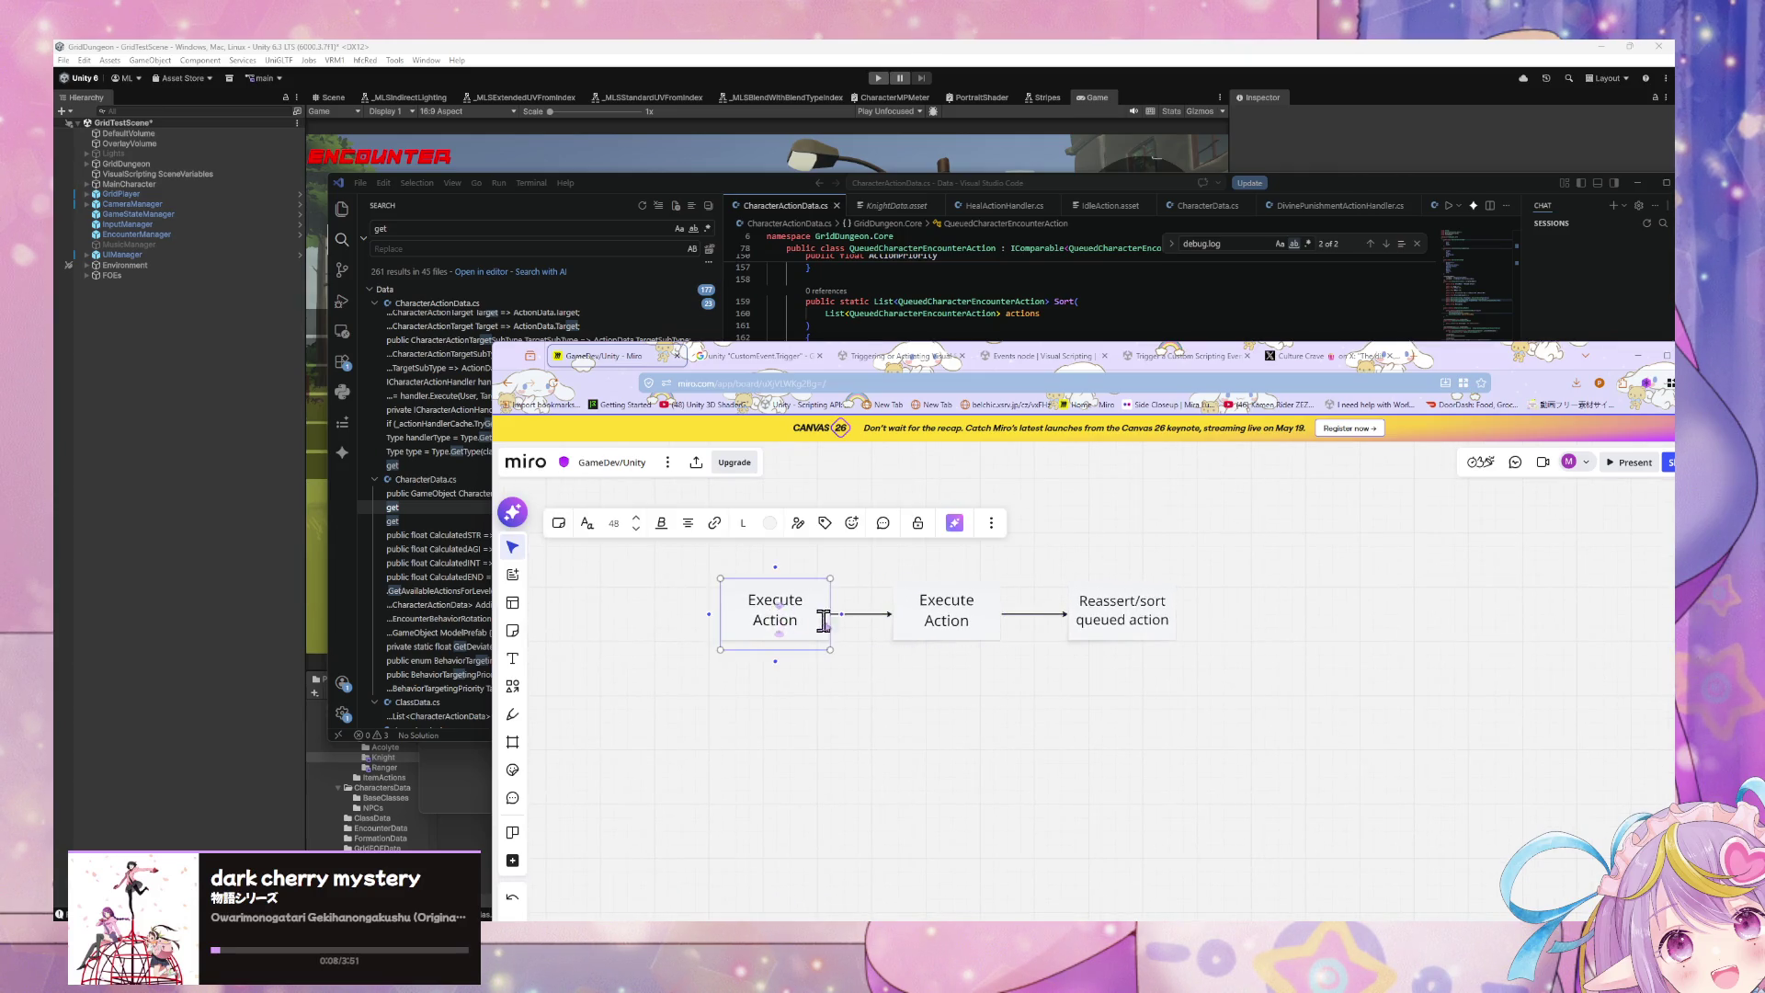
click(780, 627)
key(BackSpace)
text(Check if)
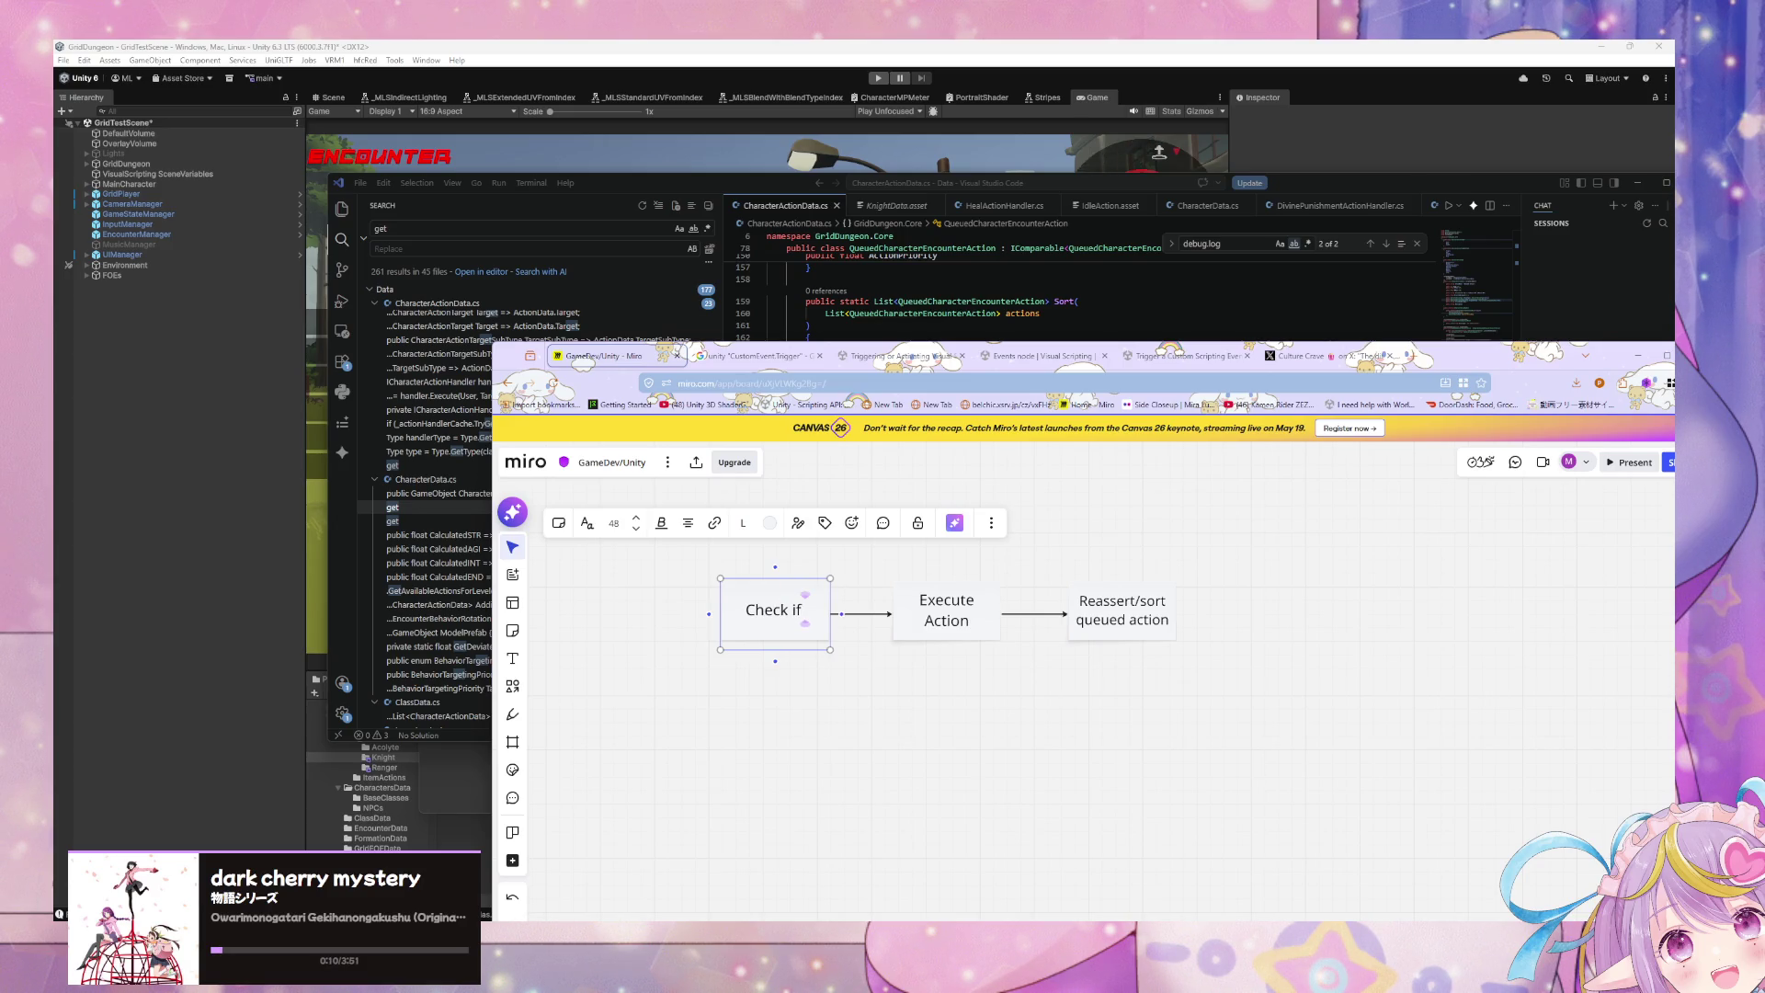
text( user can e)
text(xecute)
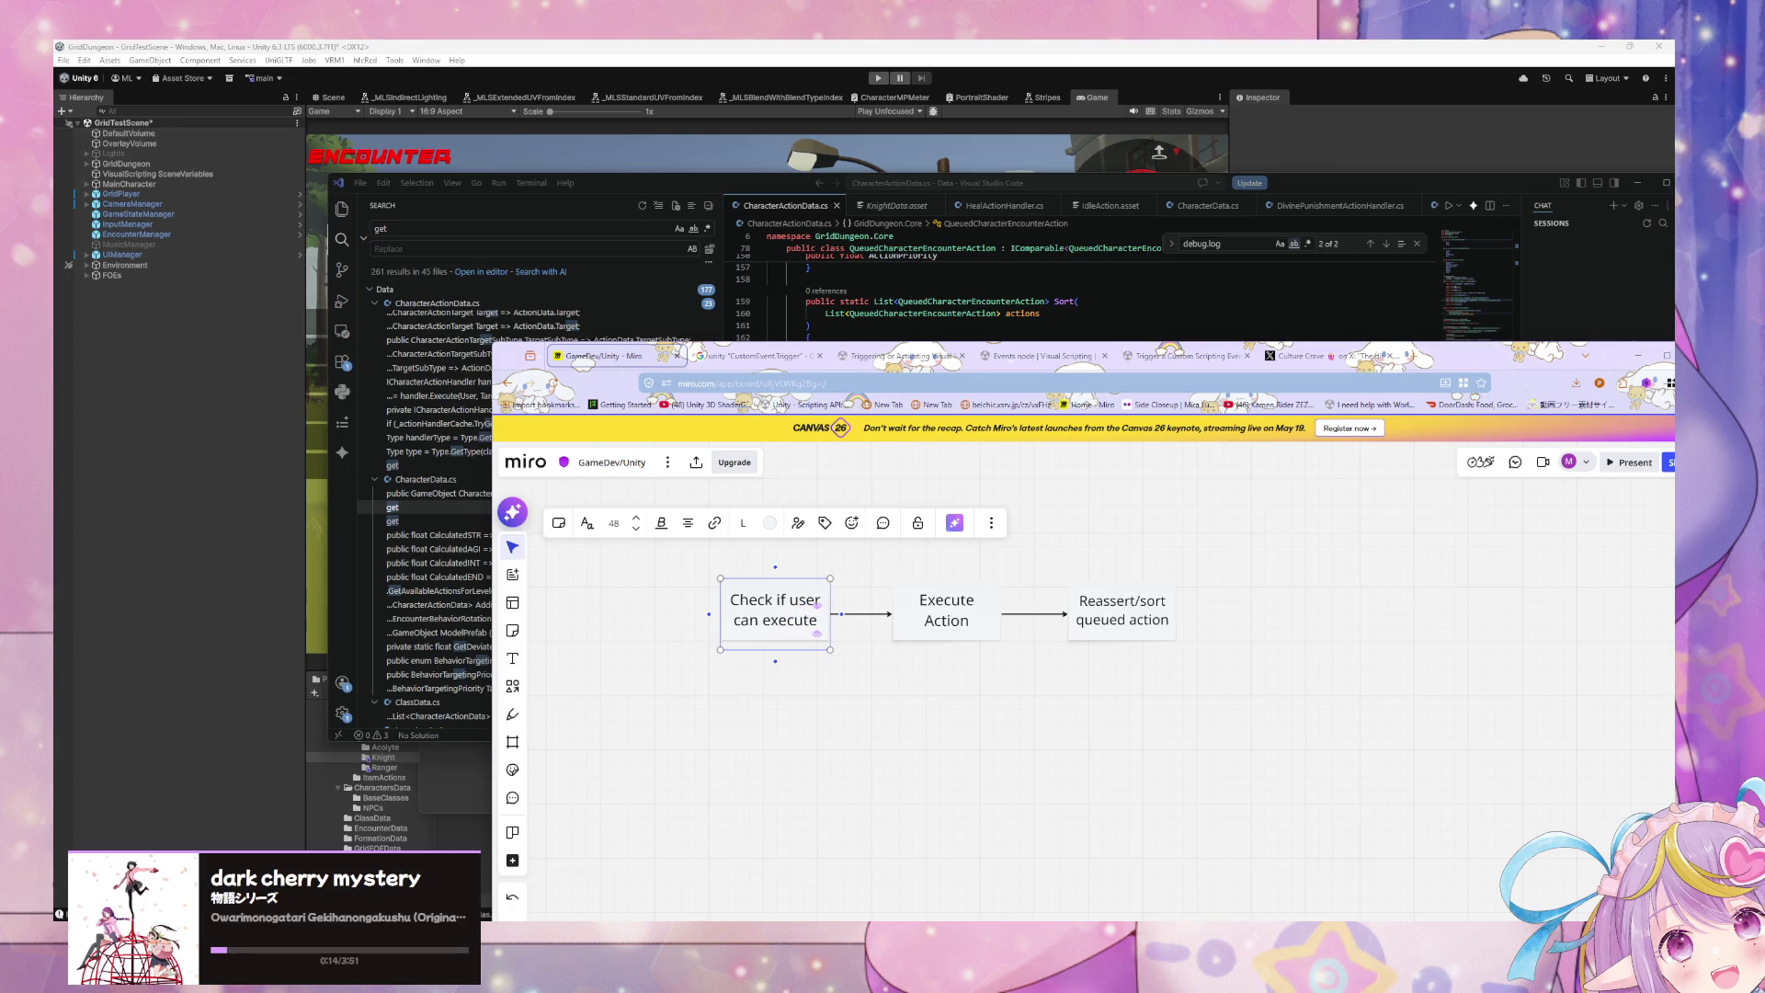
Step: Edit the last box to read 'Reassert/sort remaining queued action'
click(1170, 623)
click(1241, 654)
click(1175, 632)
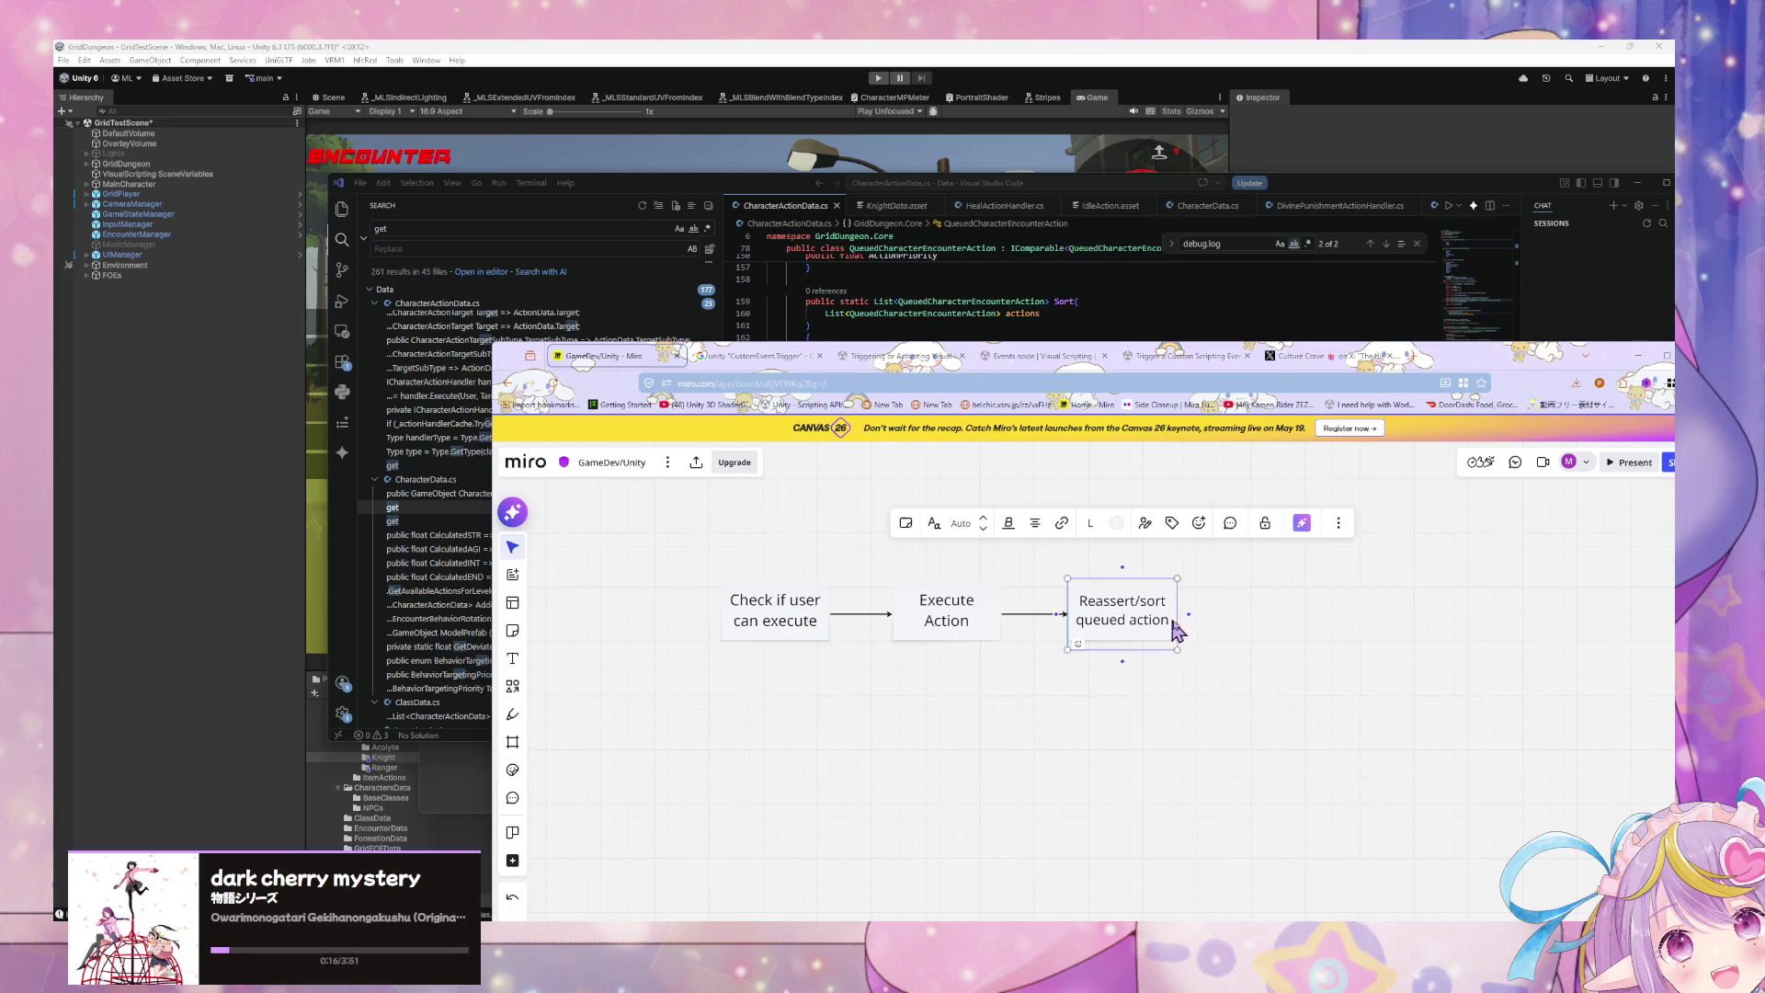
scroll(1175, 633, right, 2)
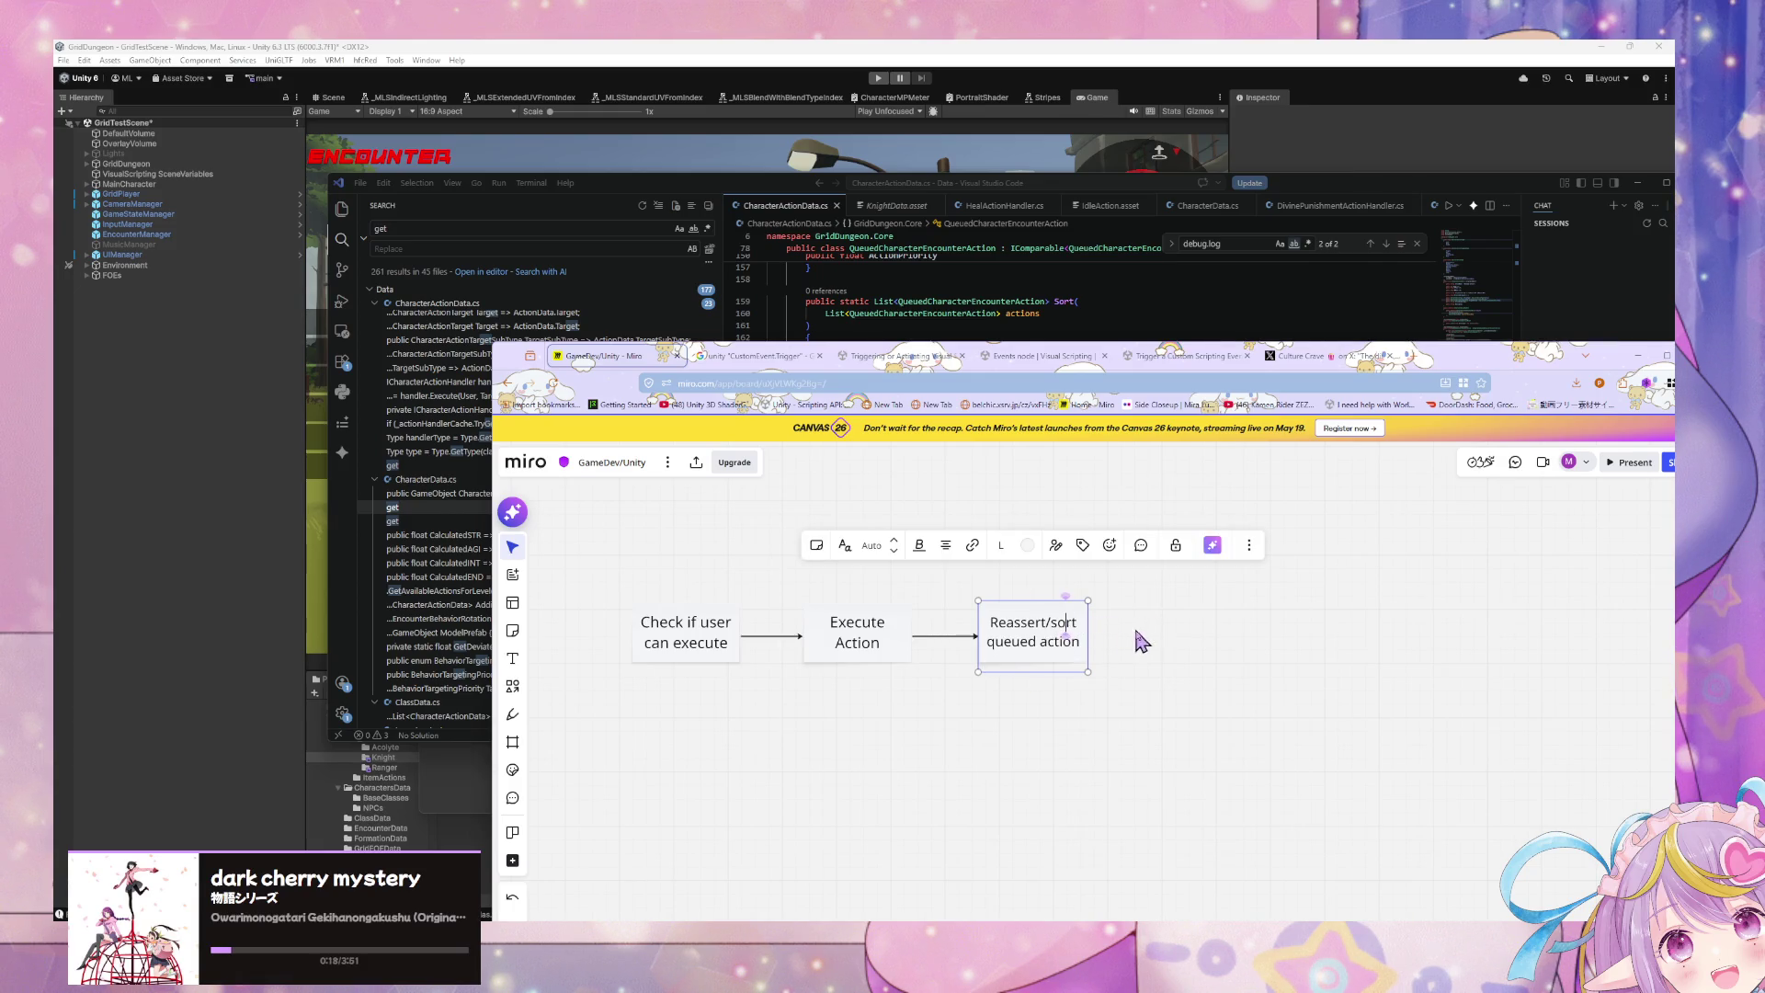
click(1175, 649)
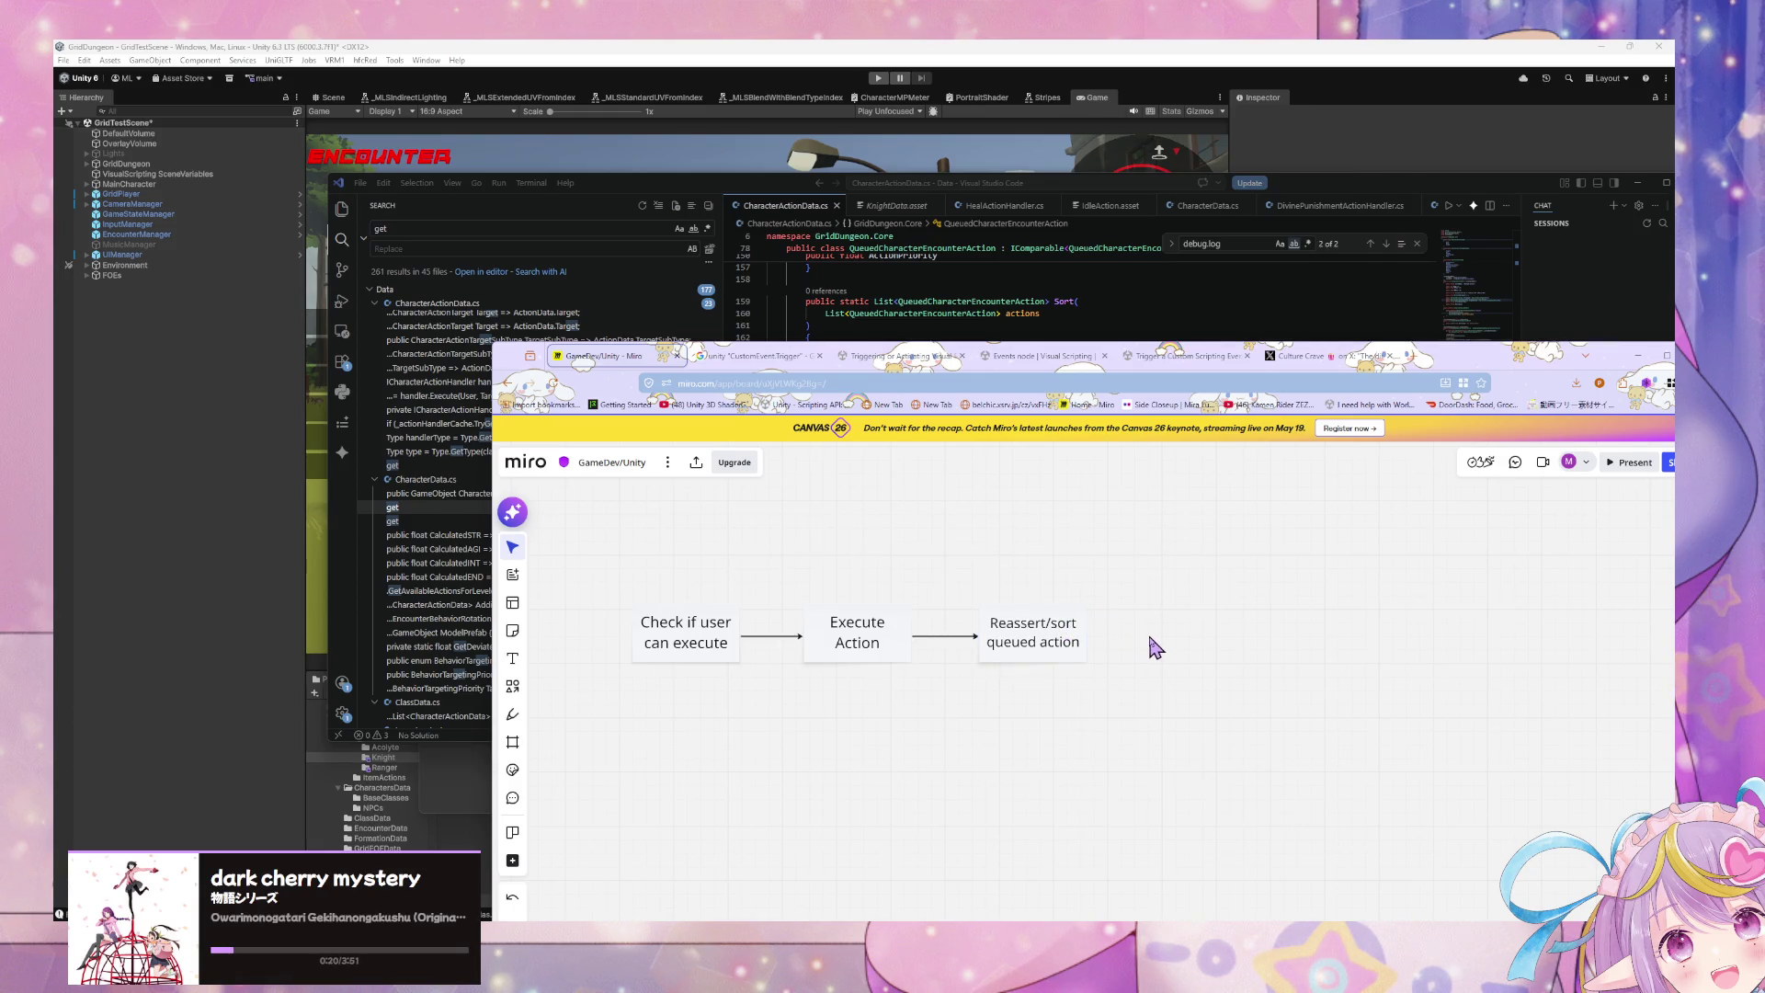
click(1063, 638)
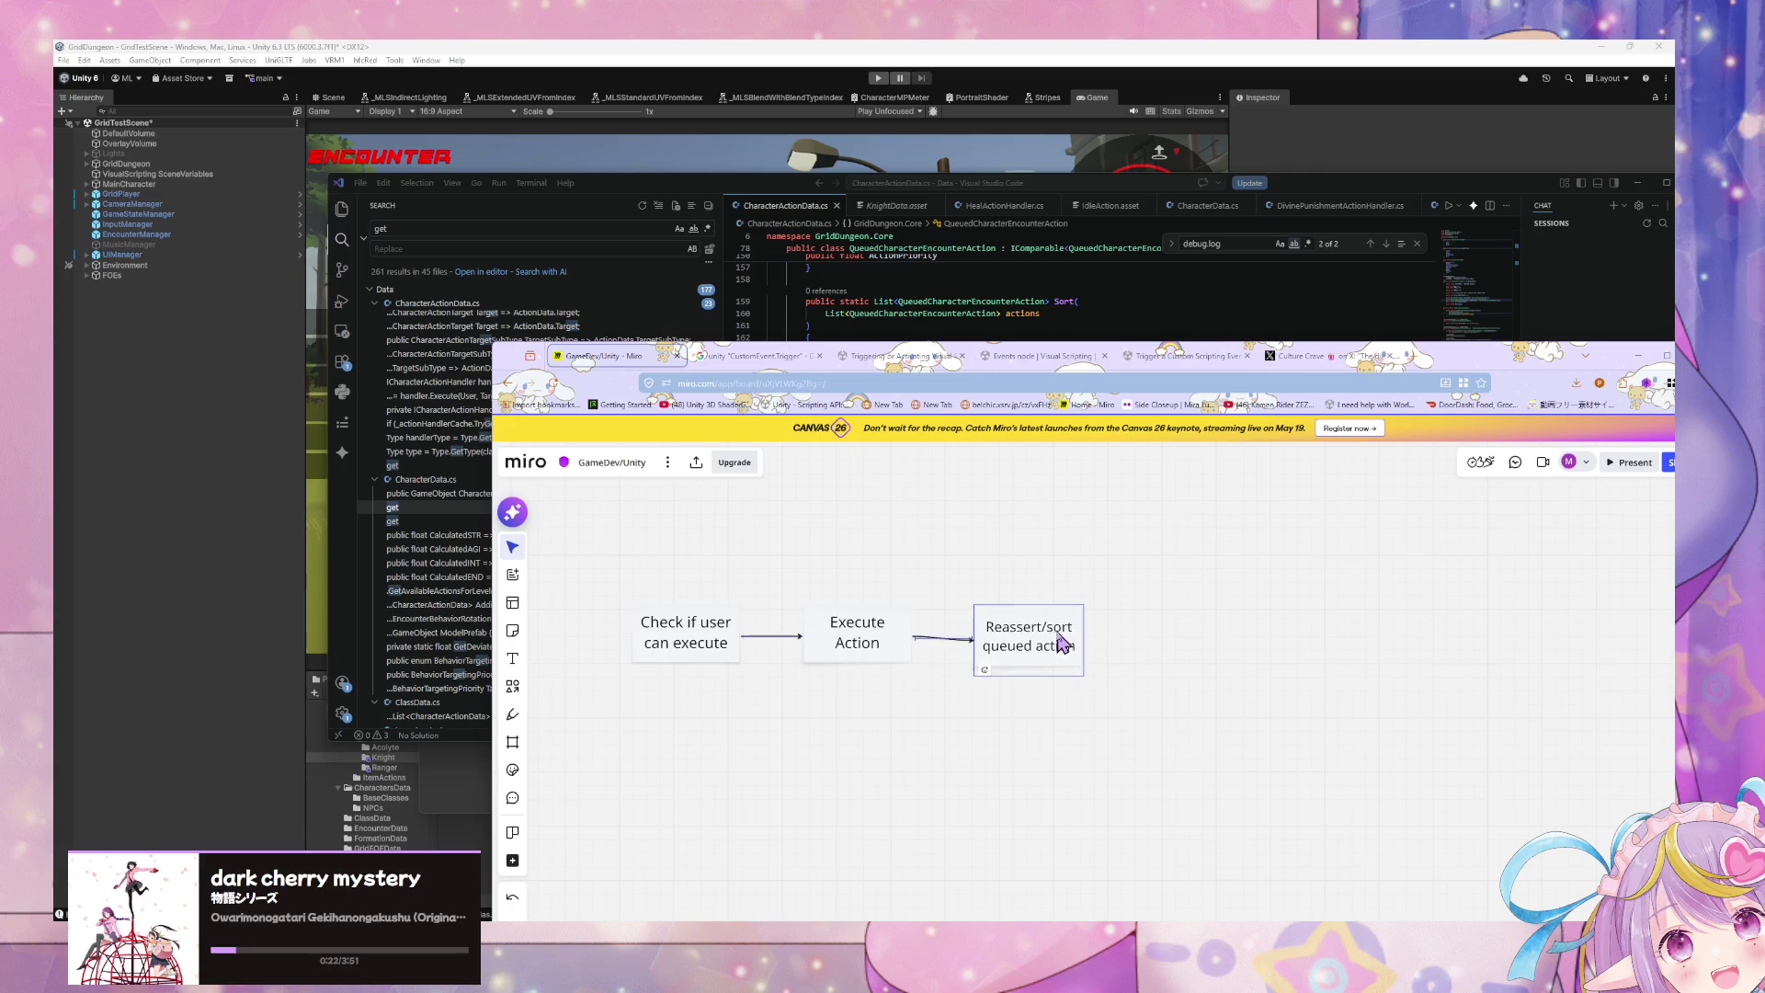
key(Escape)
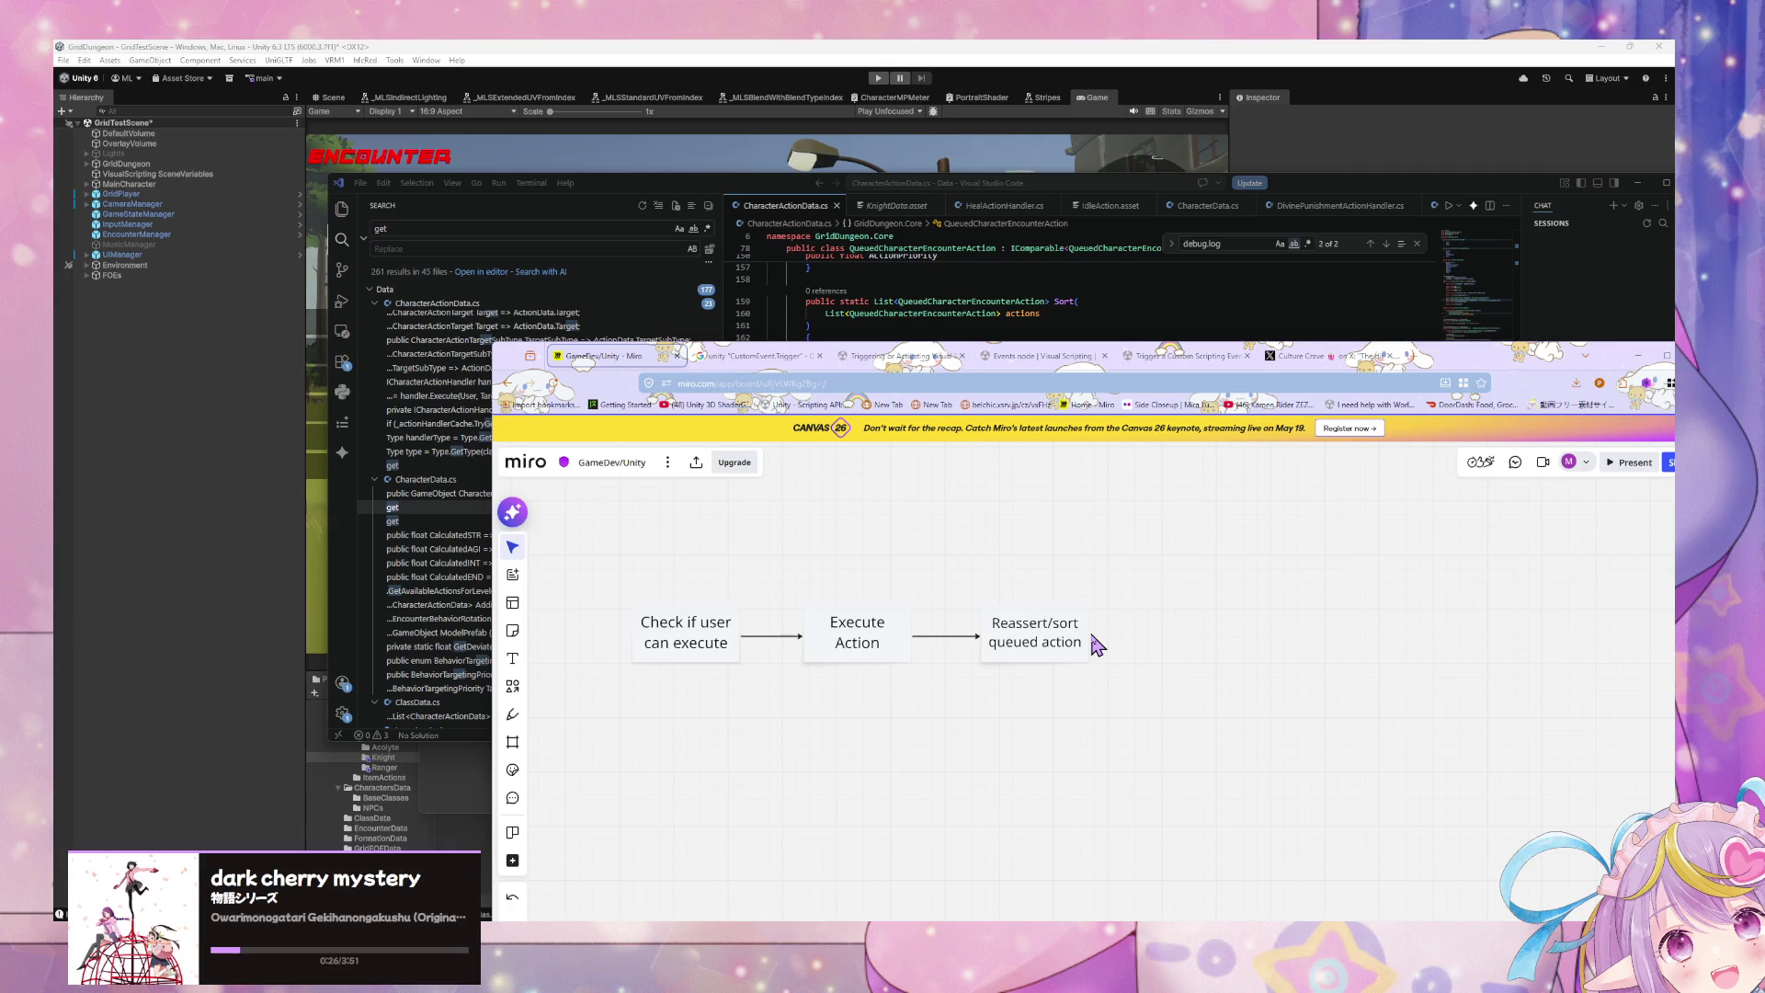
click(1051, 637)
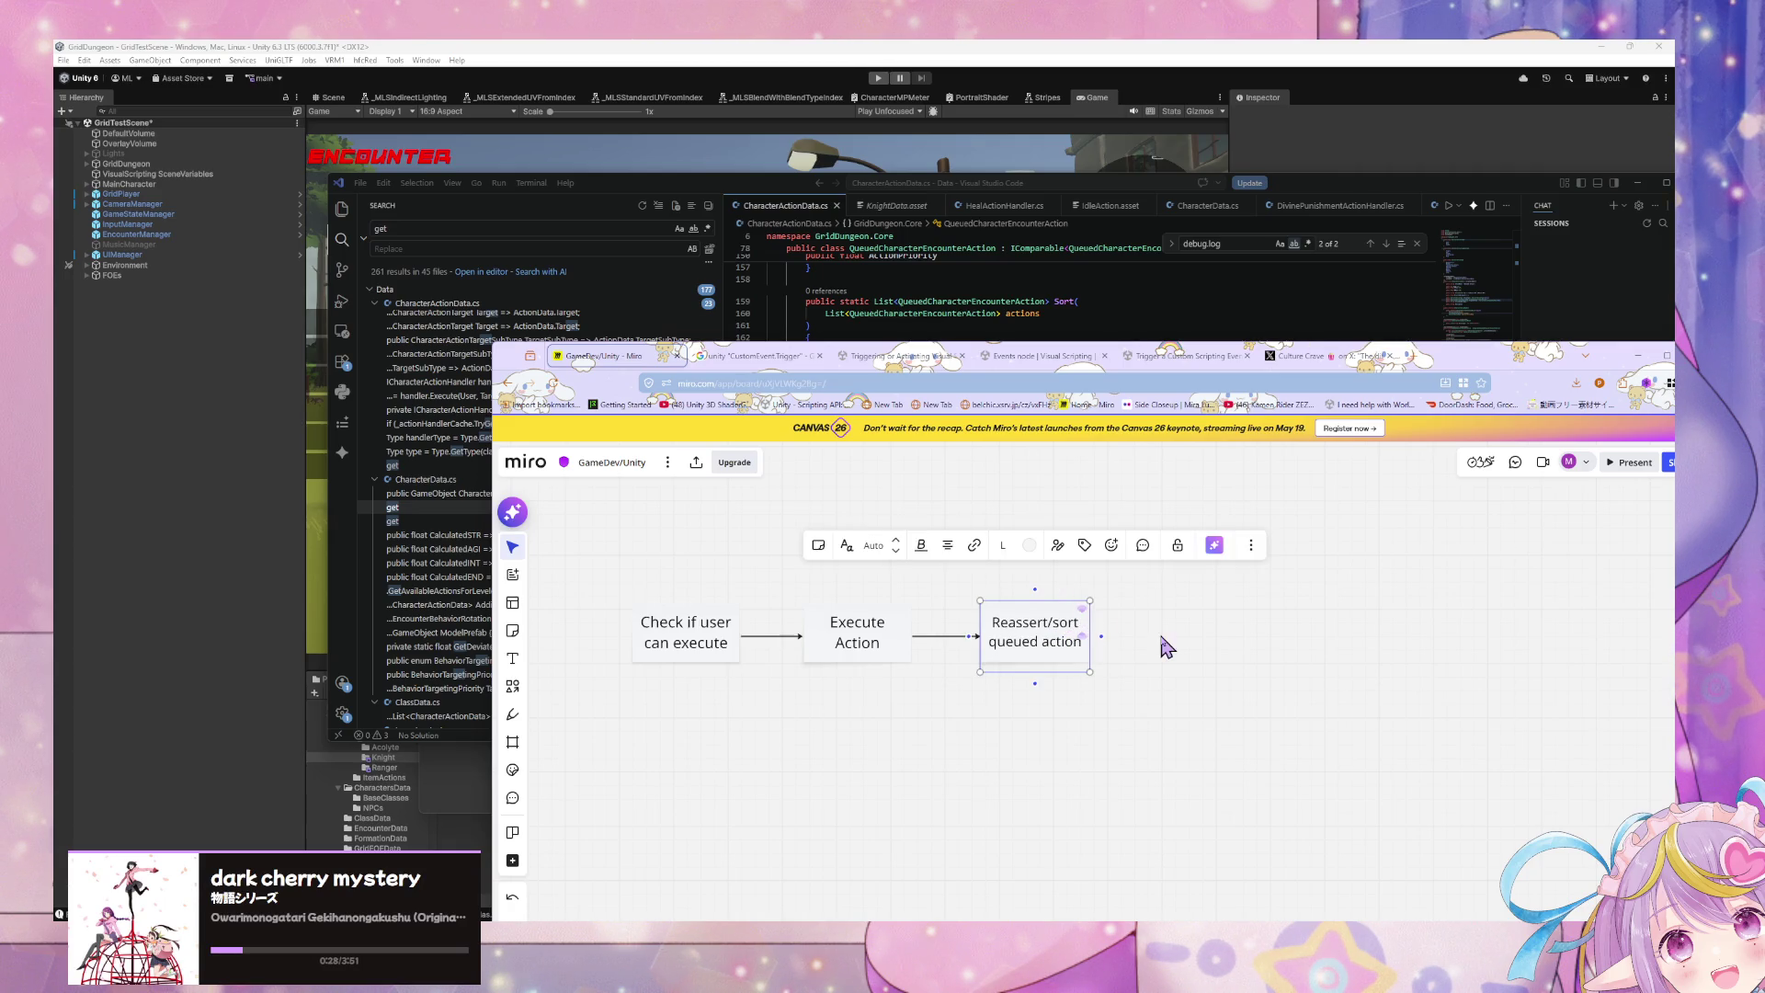
text(remain)
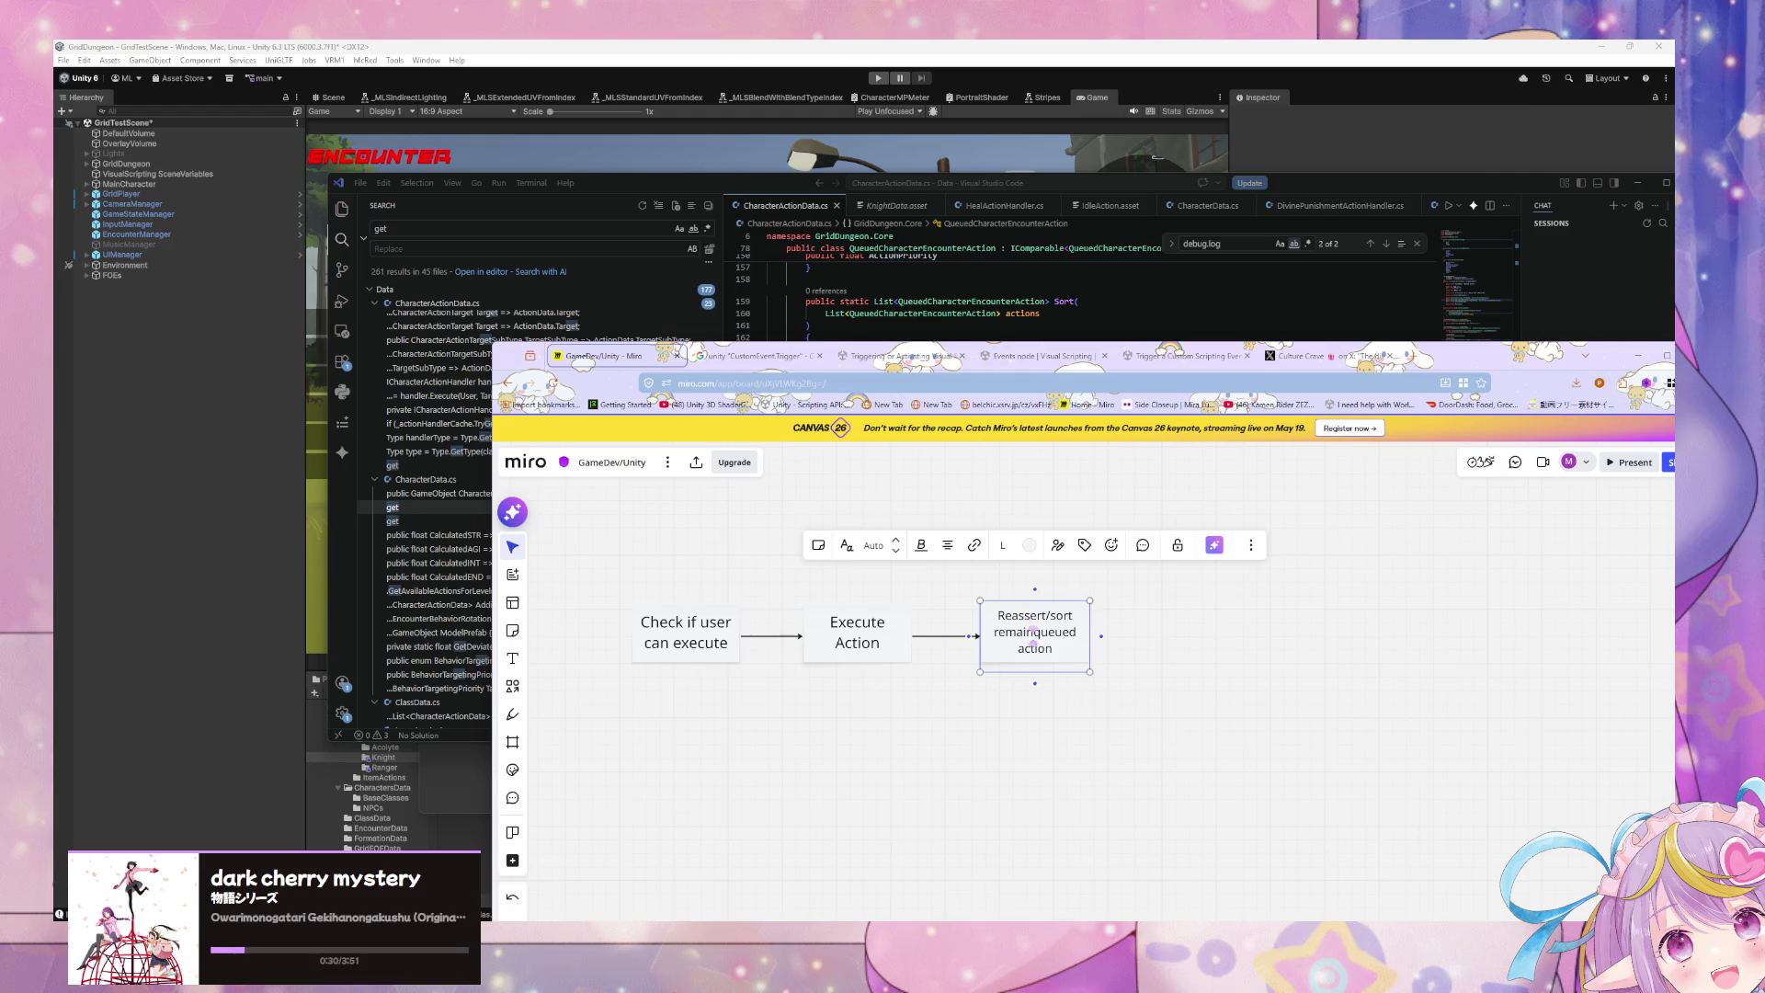
text(ing)
key(Escape)
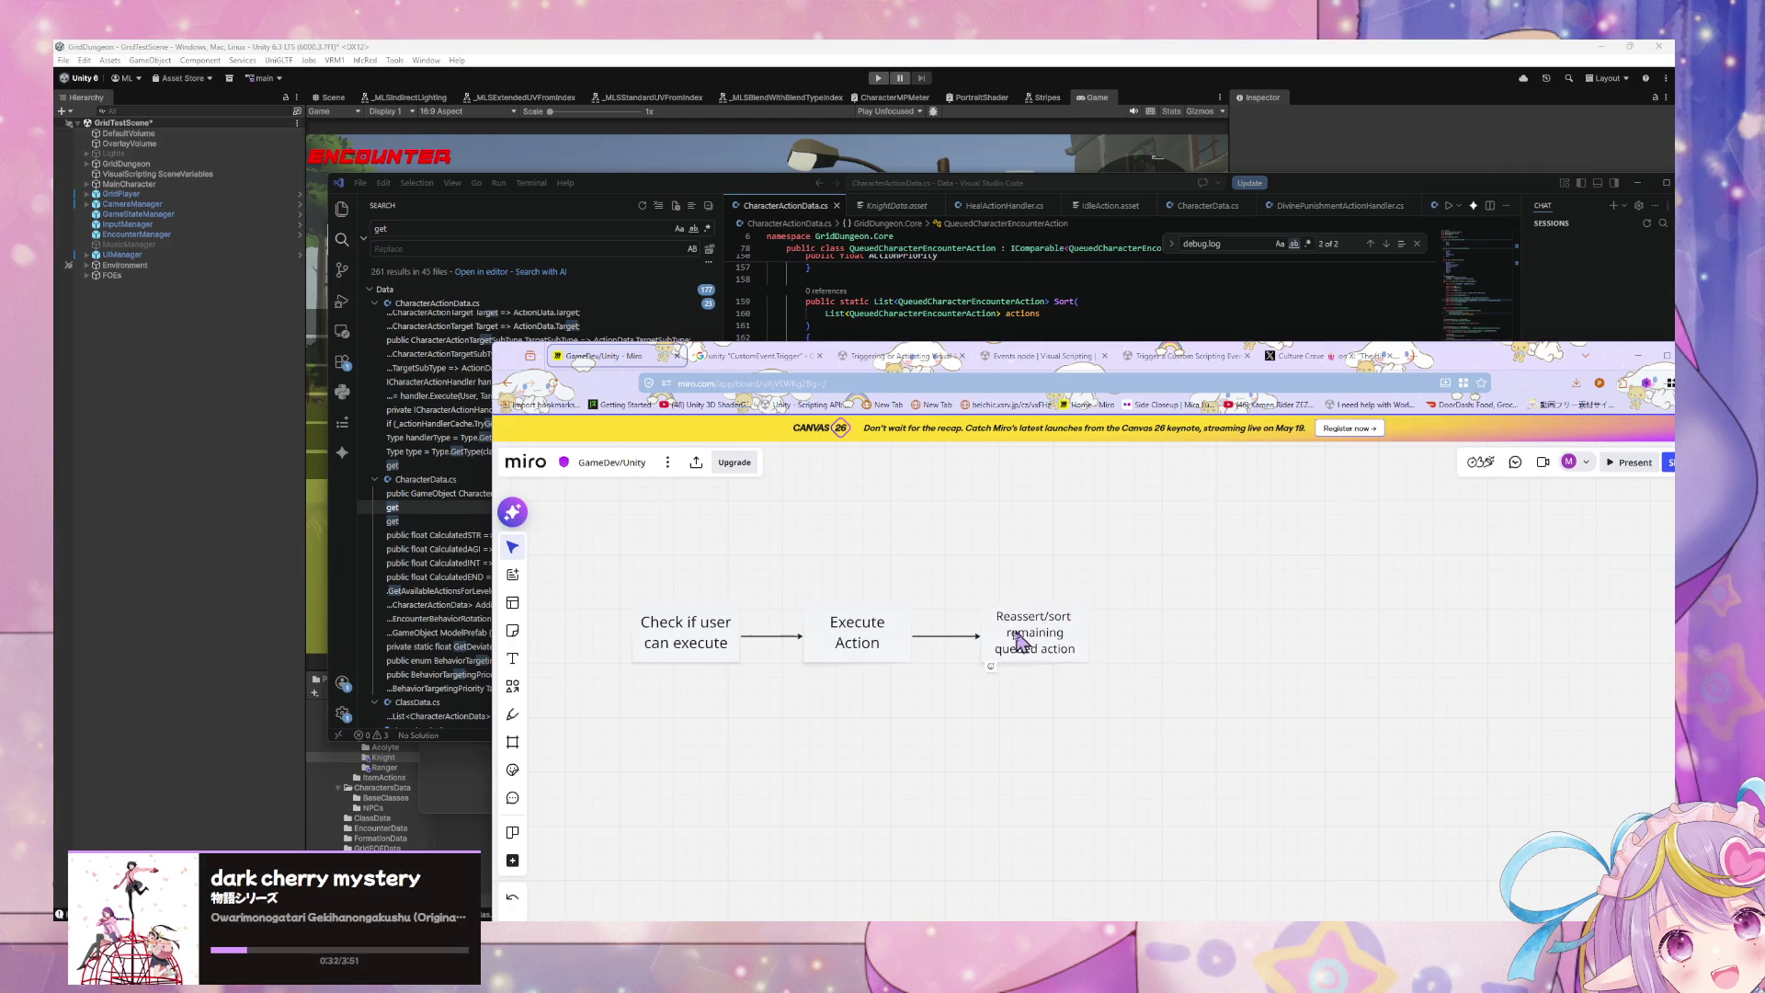
Step: Move the Reassert box right and paste another Execute Action box before it
mouse_move(1050, 643)
mouse_down()
mouse_move(1117, 643)
mouse_move(986, 651)
mouse_up()
key(ctrl+v)
click(899, 642)
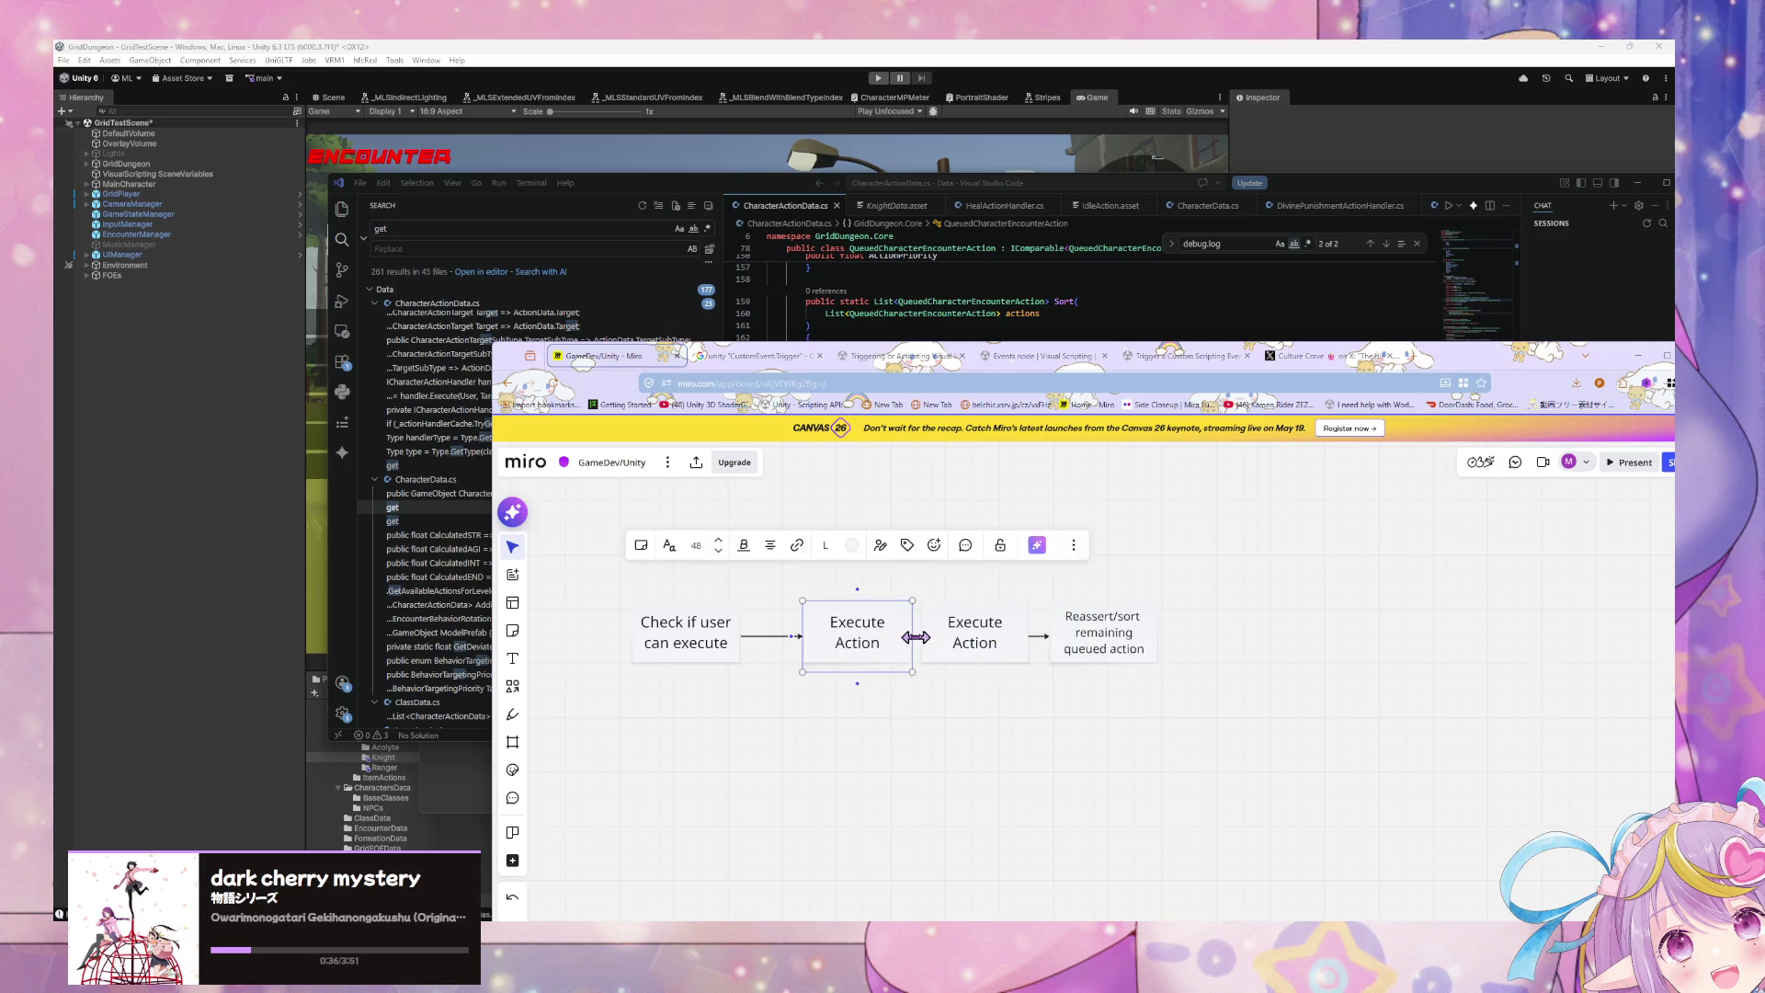
Step: Line up the pasted box, connect it to Reassert/sort and delete the old connector
drag(1123, 638, 1182, 642)
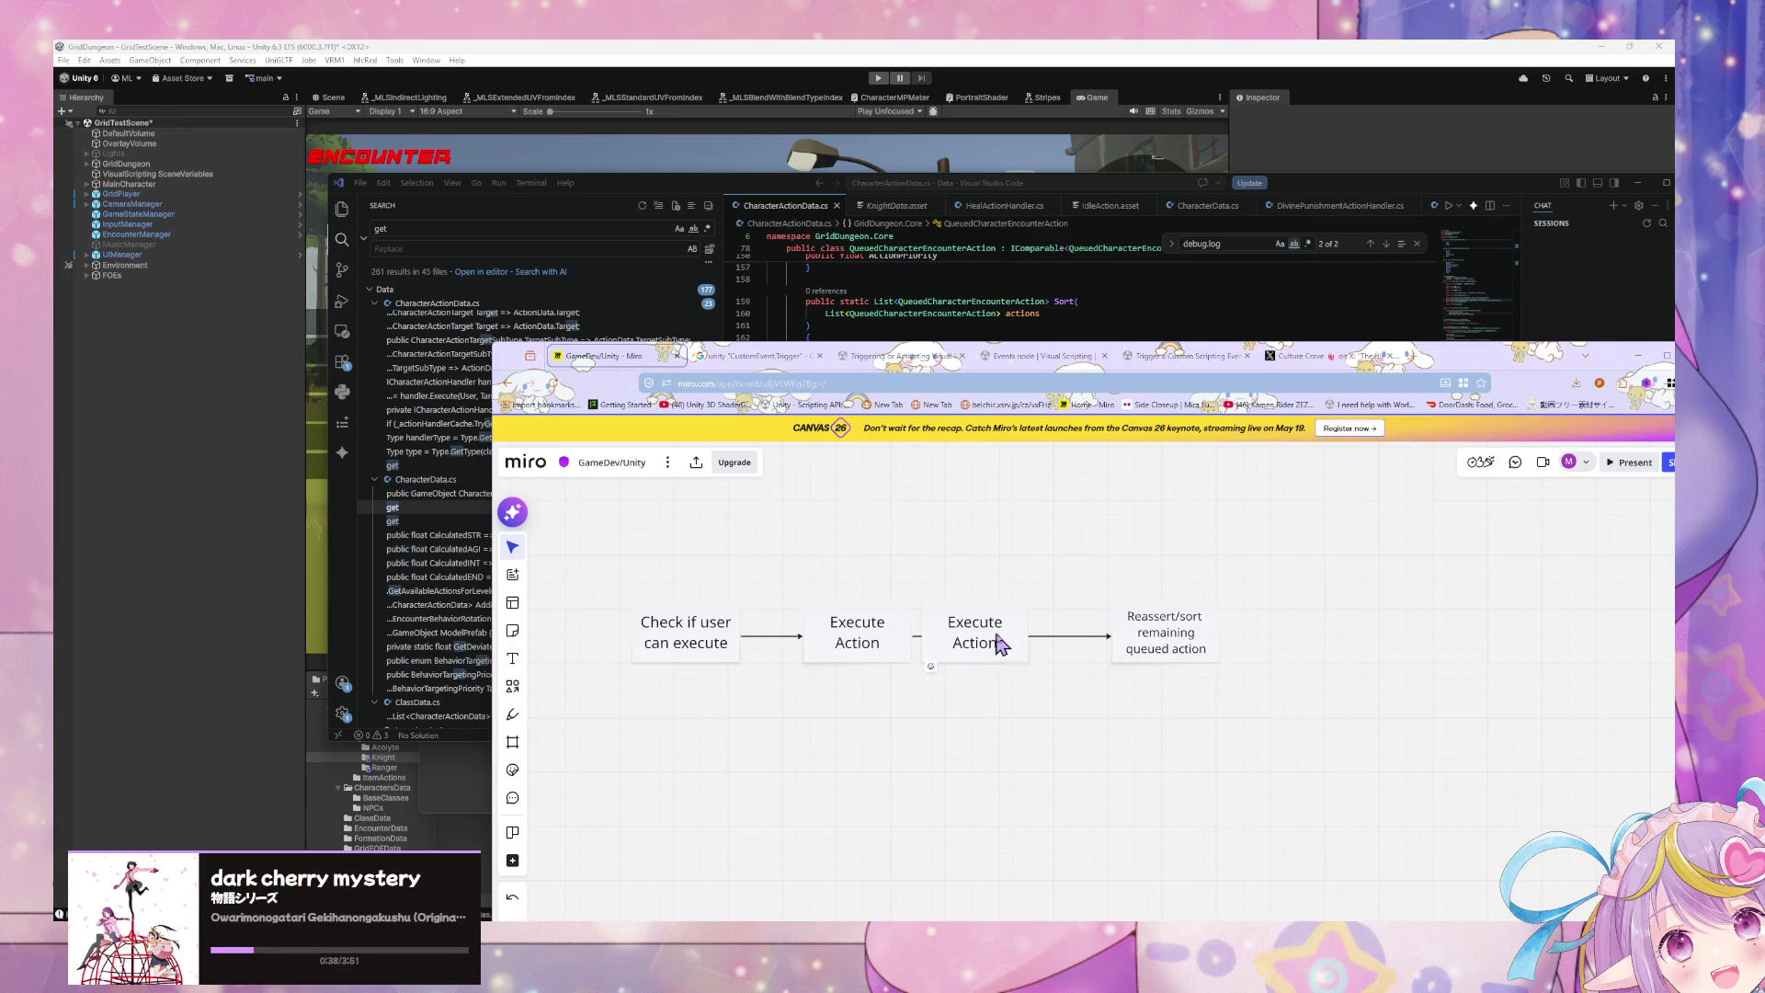
mouse_move(997, 641)
mouse_down()
mouse_move(1036, 648)
mouse_move(1012, 704)
mouse_move(1112, 638)
mouse_up()
click(902, 632)
click(1067, 703)
click(1108, 637)
key(Delete)
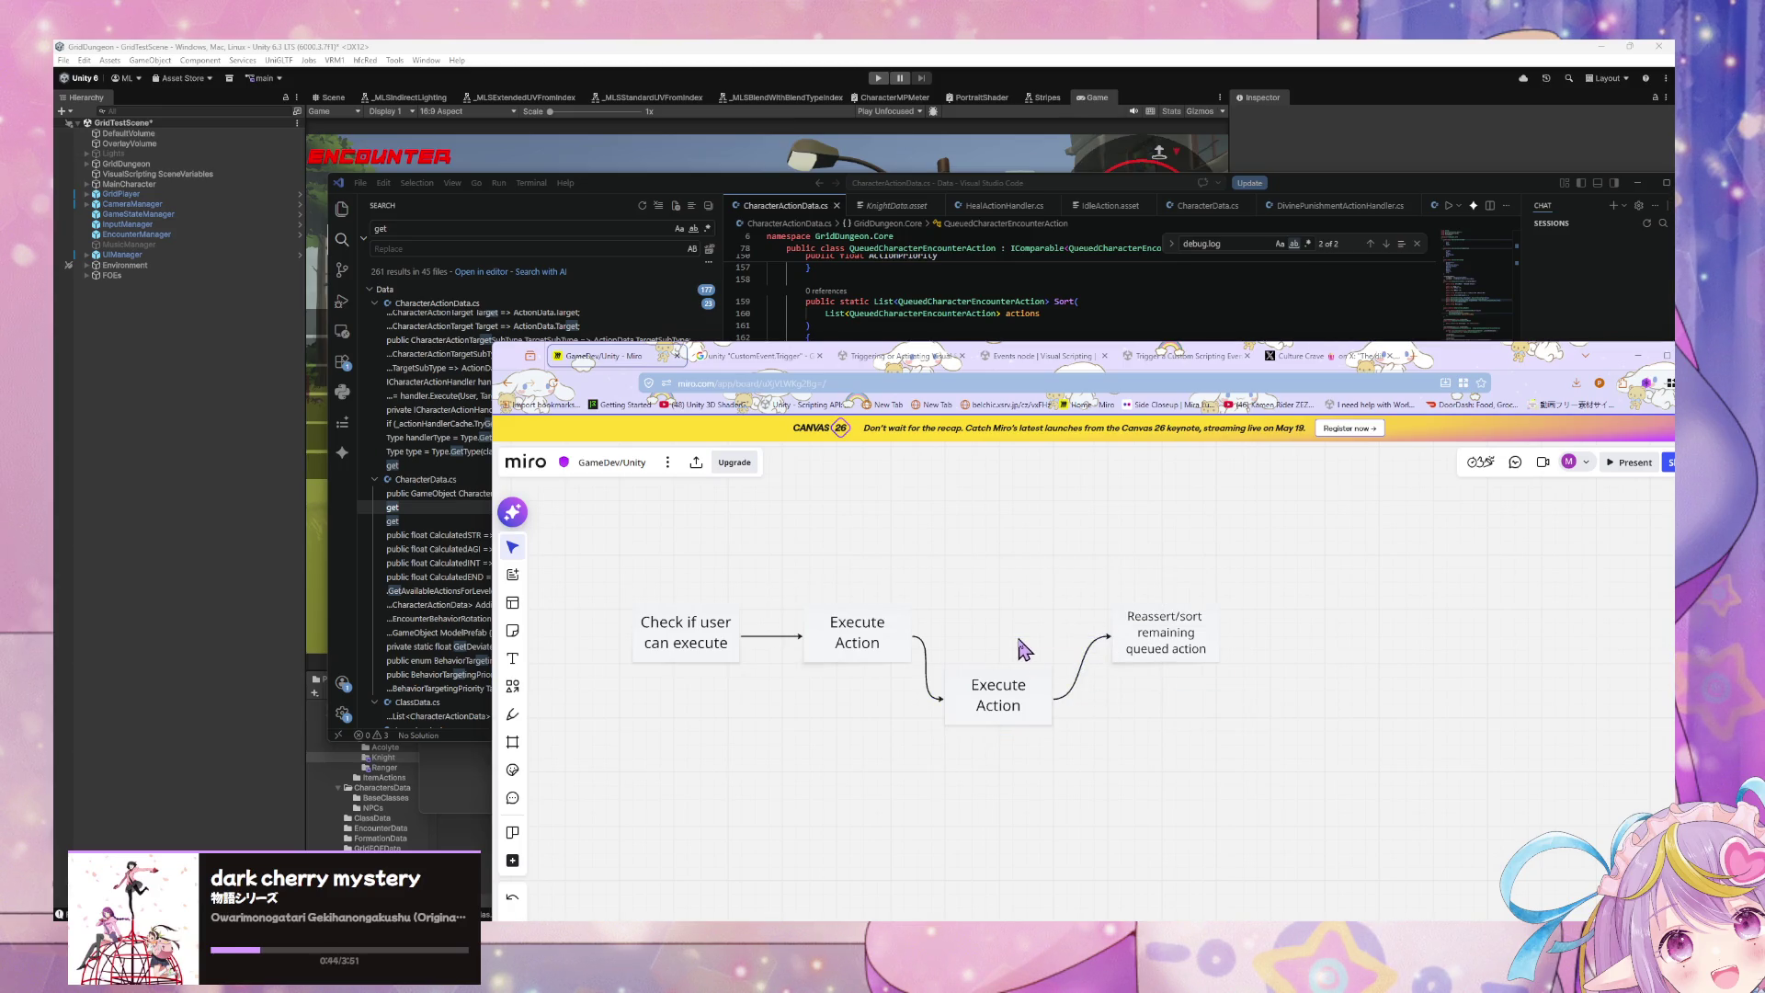
drag(1011, 699, 1028, 637)
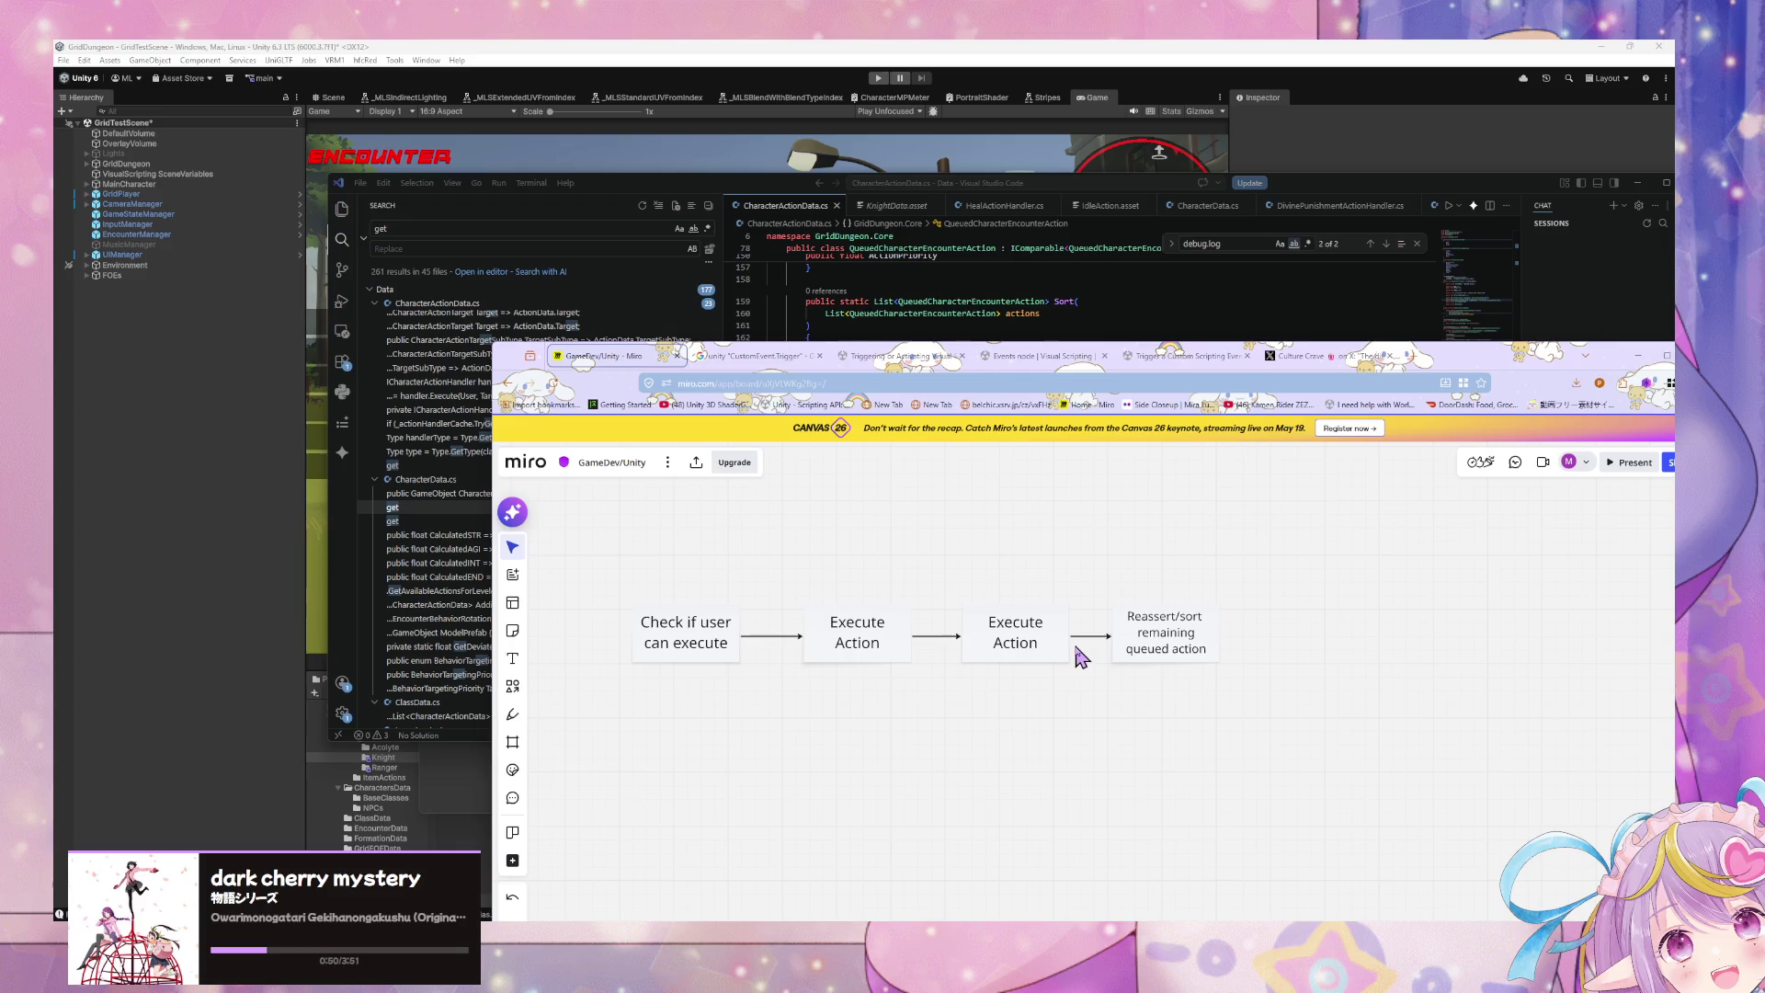
Step: Relabel the pasted box 'Apply Damage'
click(1035, 646)
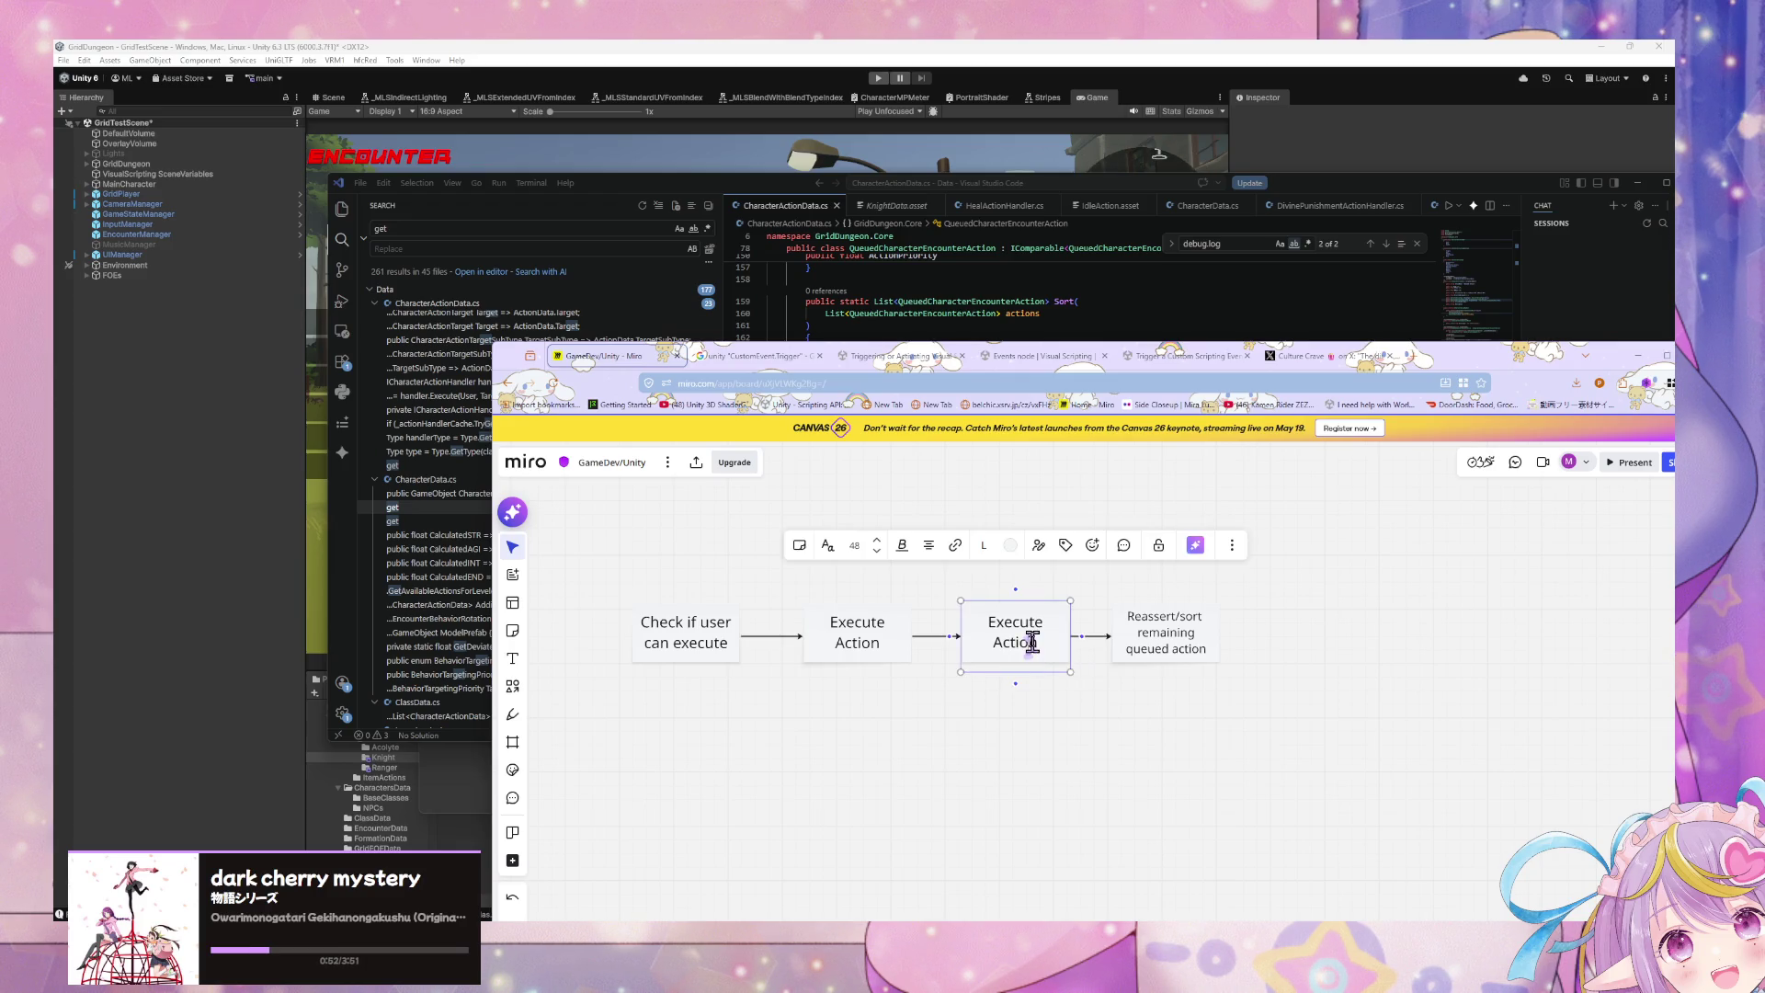
drag(1036, 642, 967, 618)
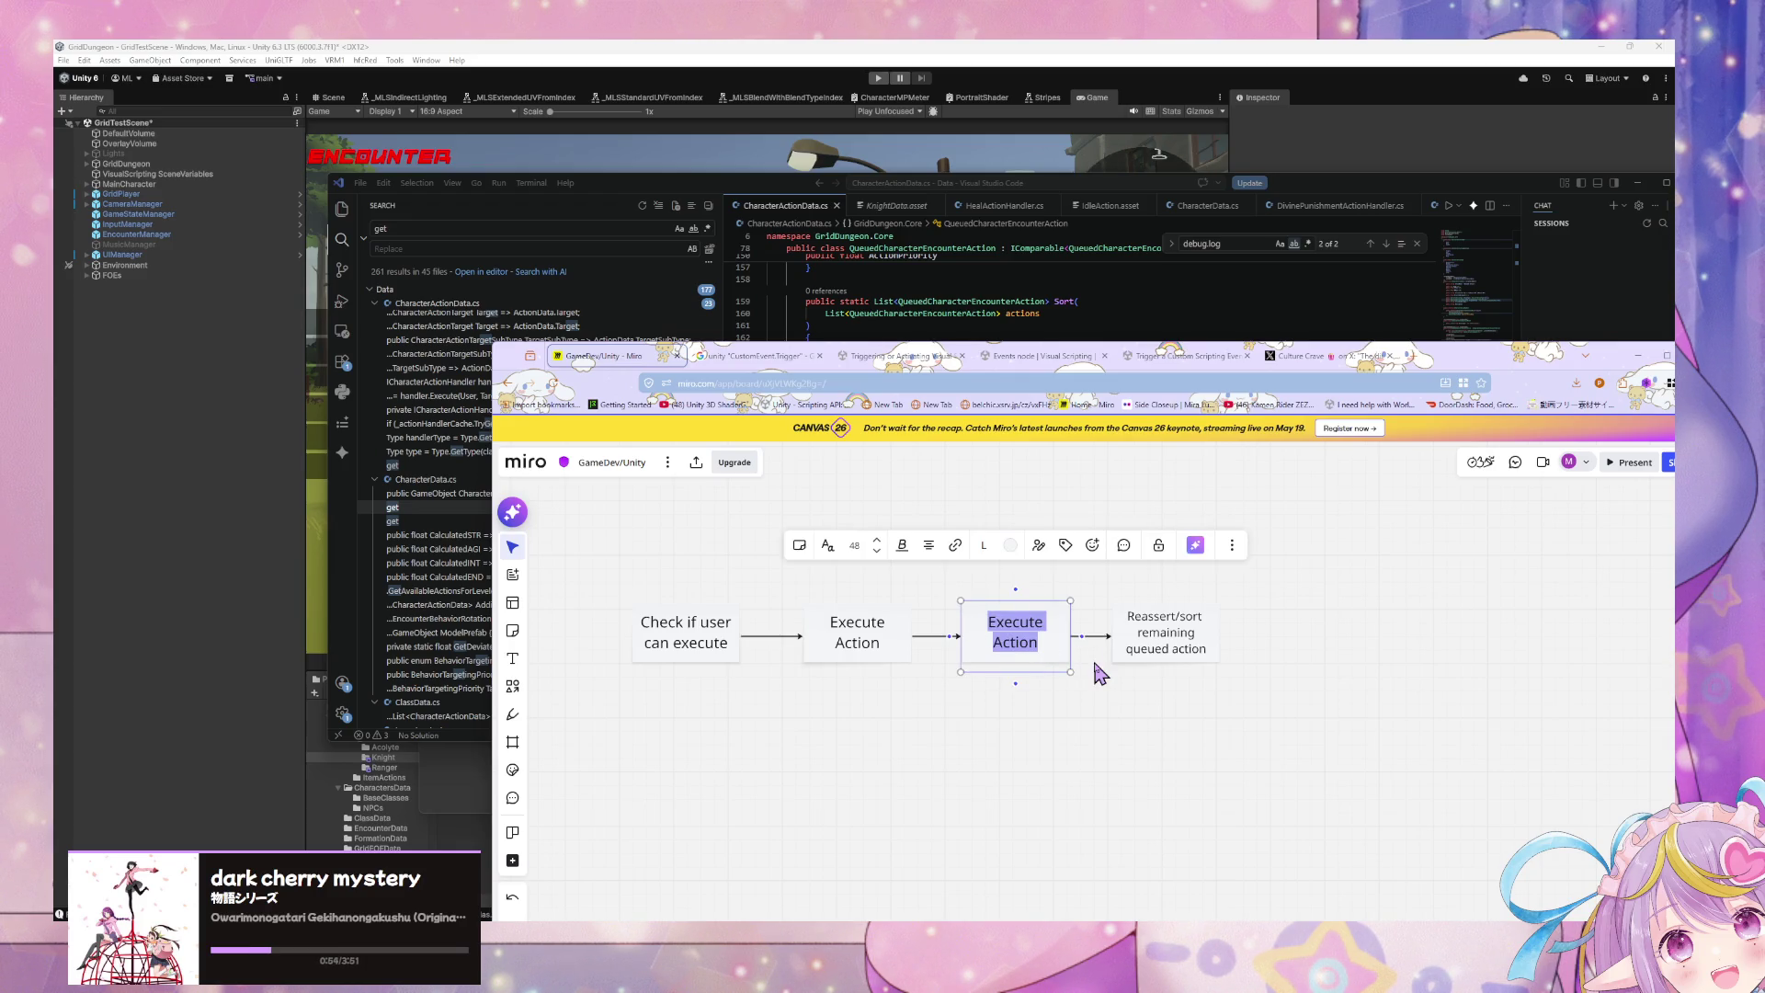
text(Apply Damage)
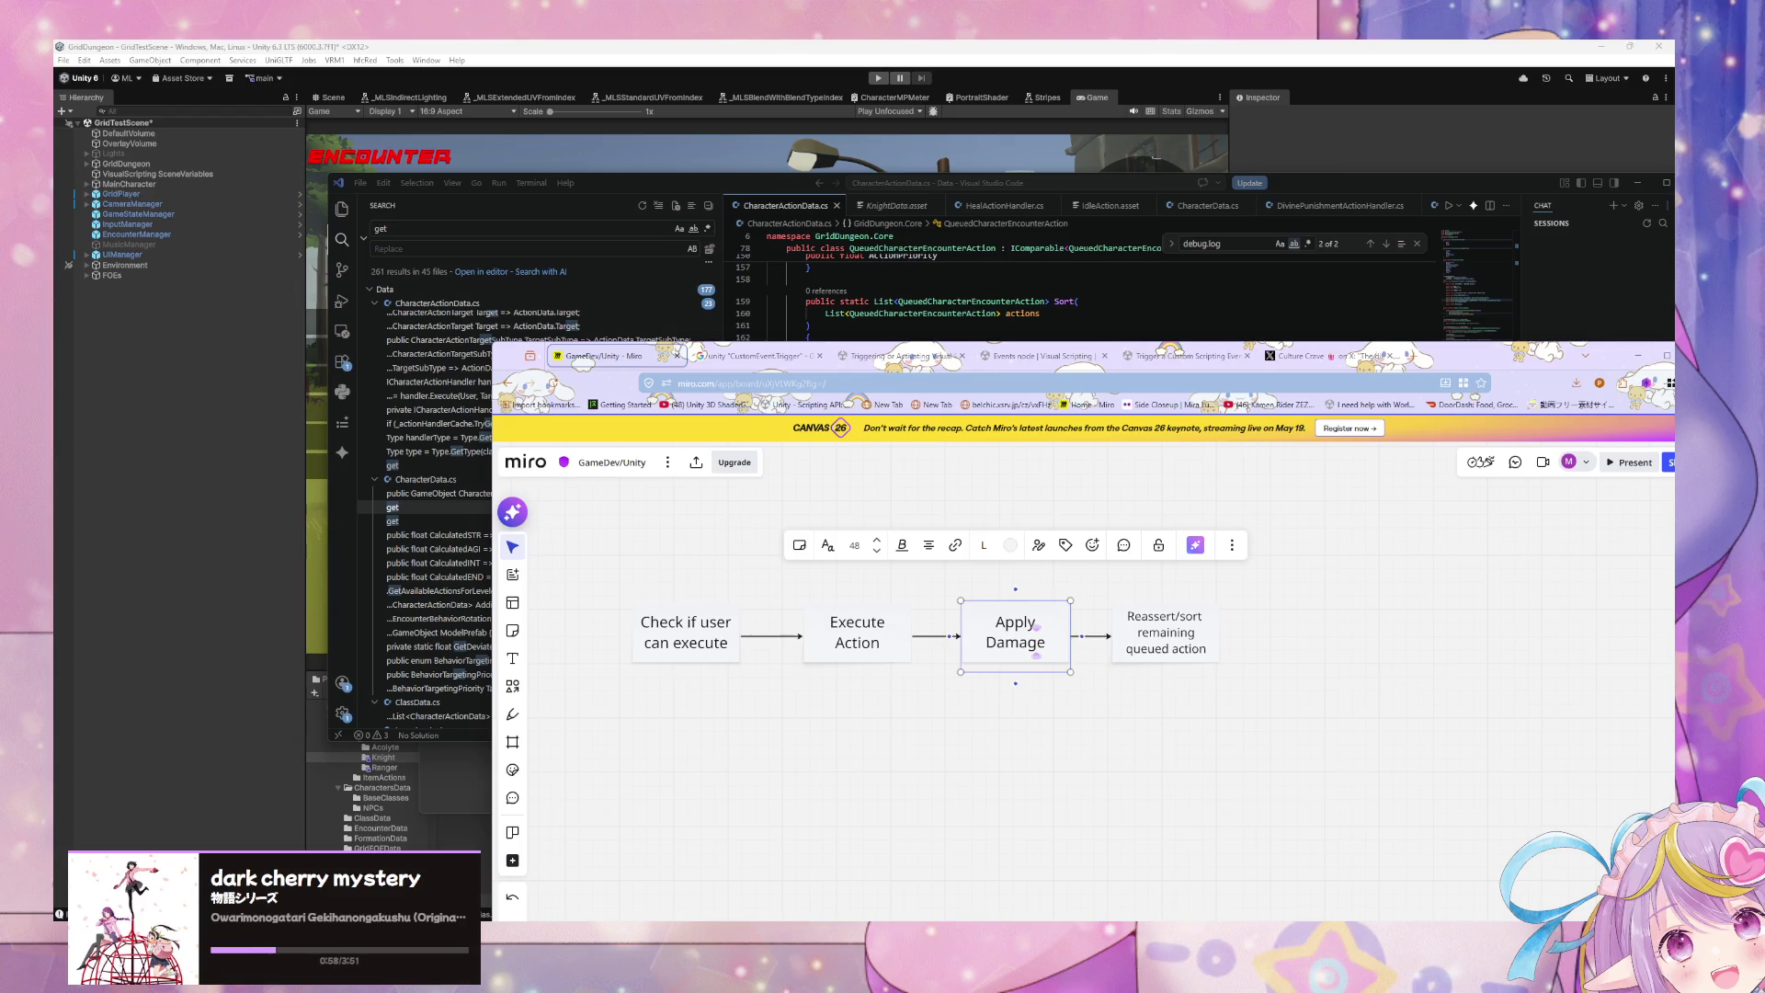
click(991, 733)
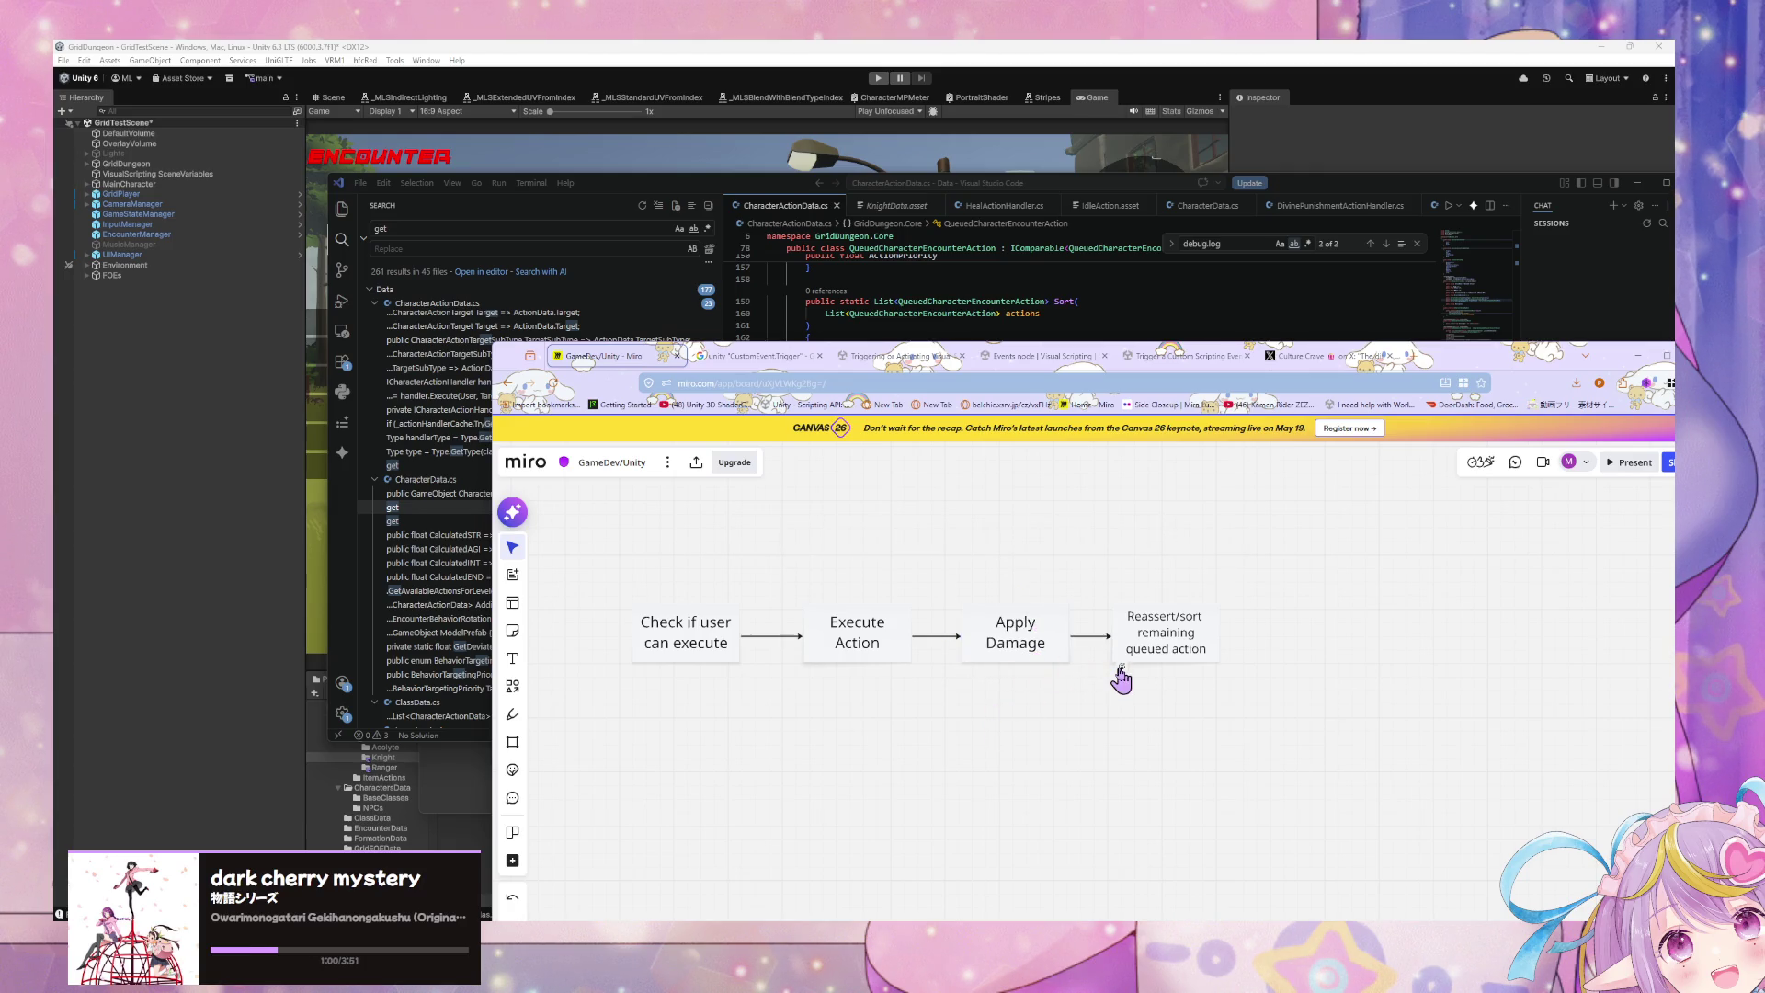
scroll(1012, 634, left, 2)
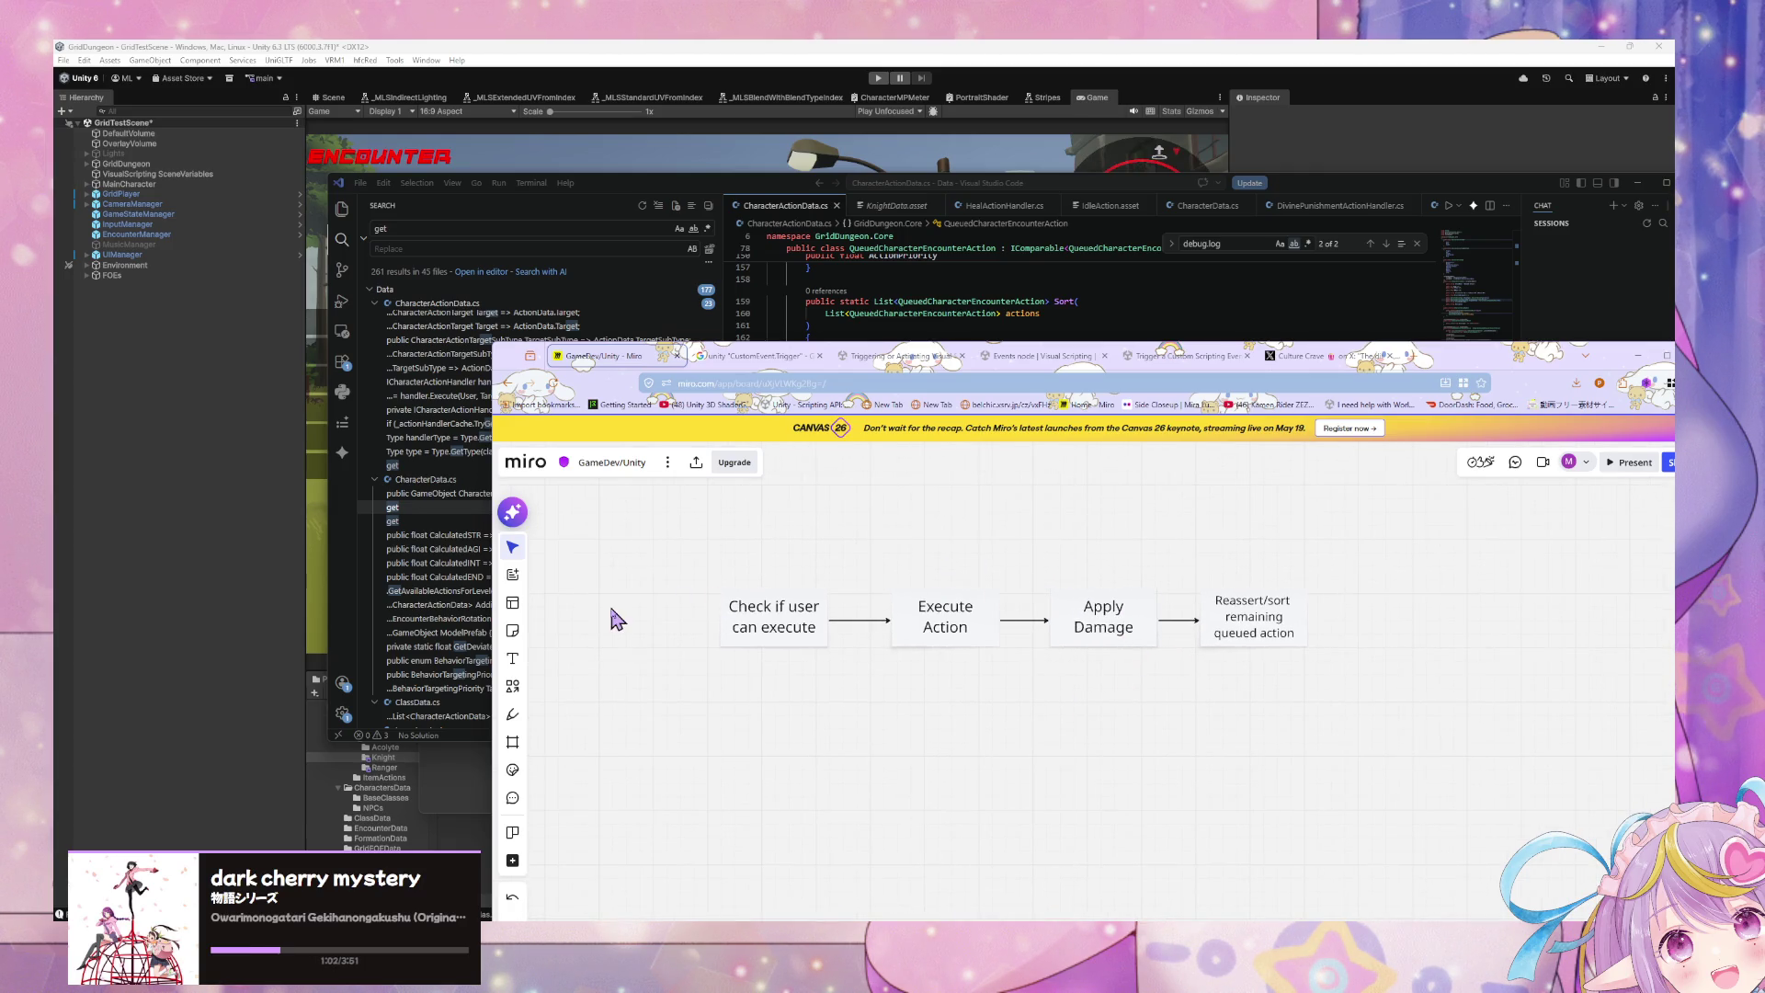
scroll(941, 709, down, 2)
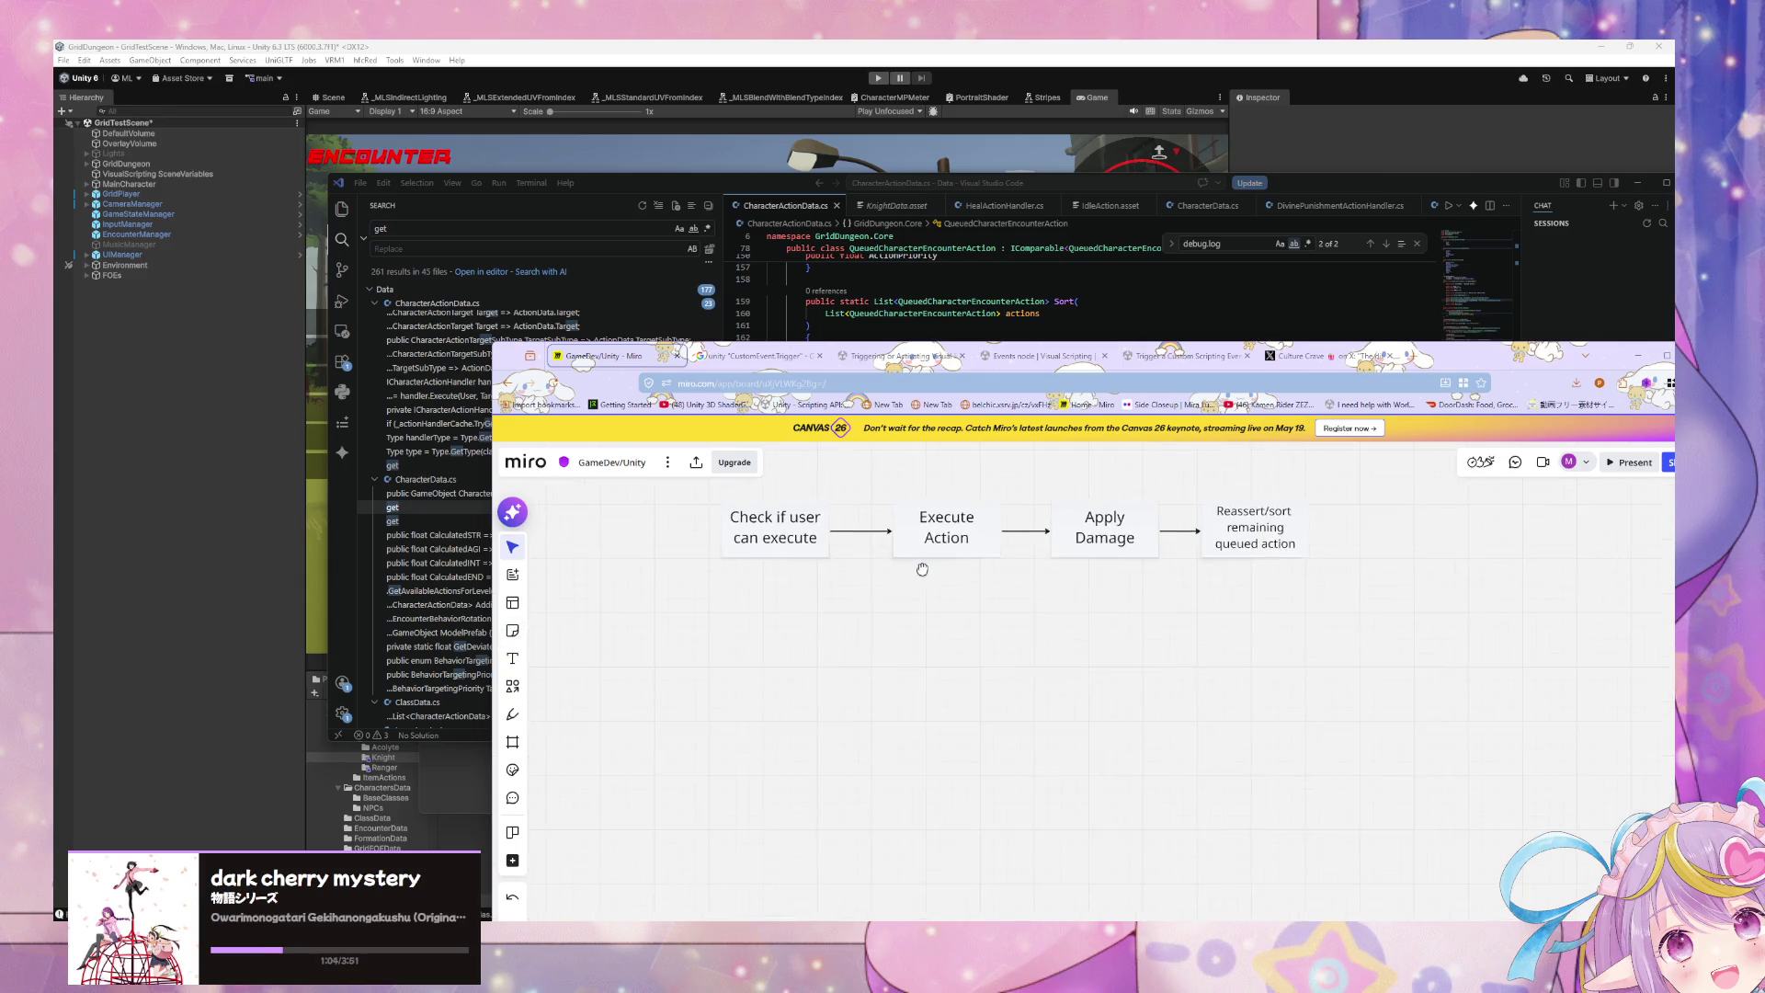
scroll(923, 571, up, 2)
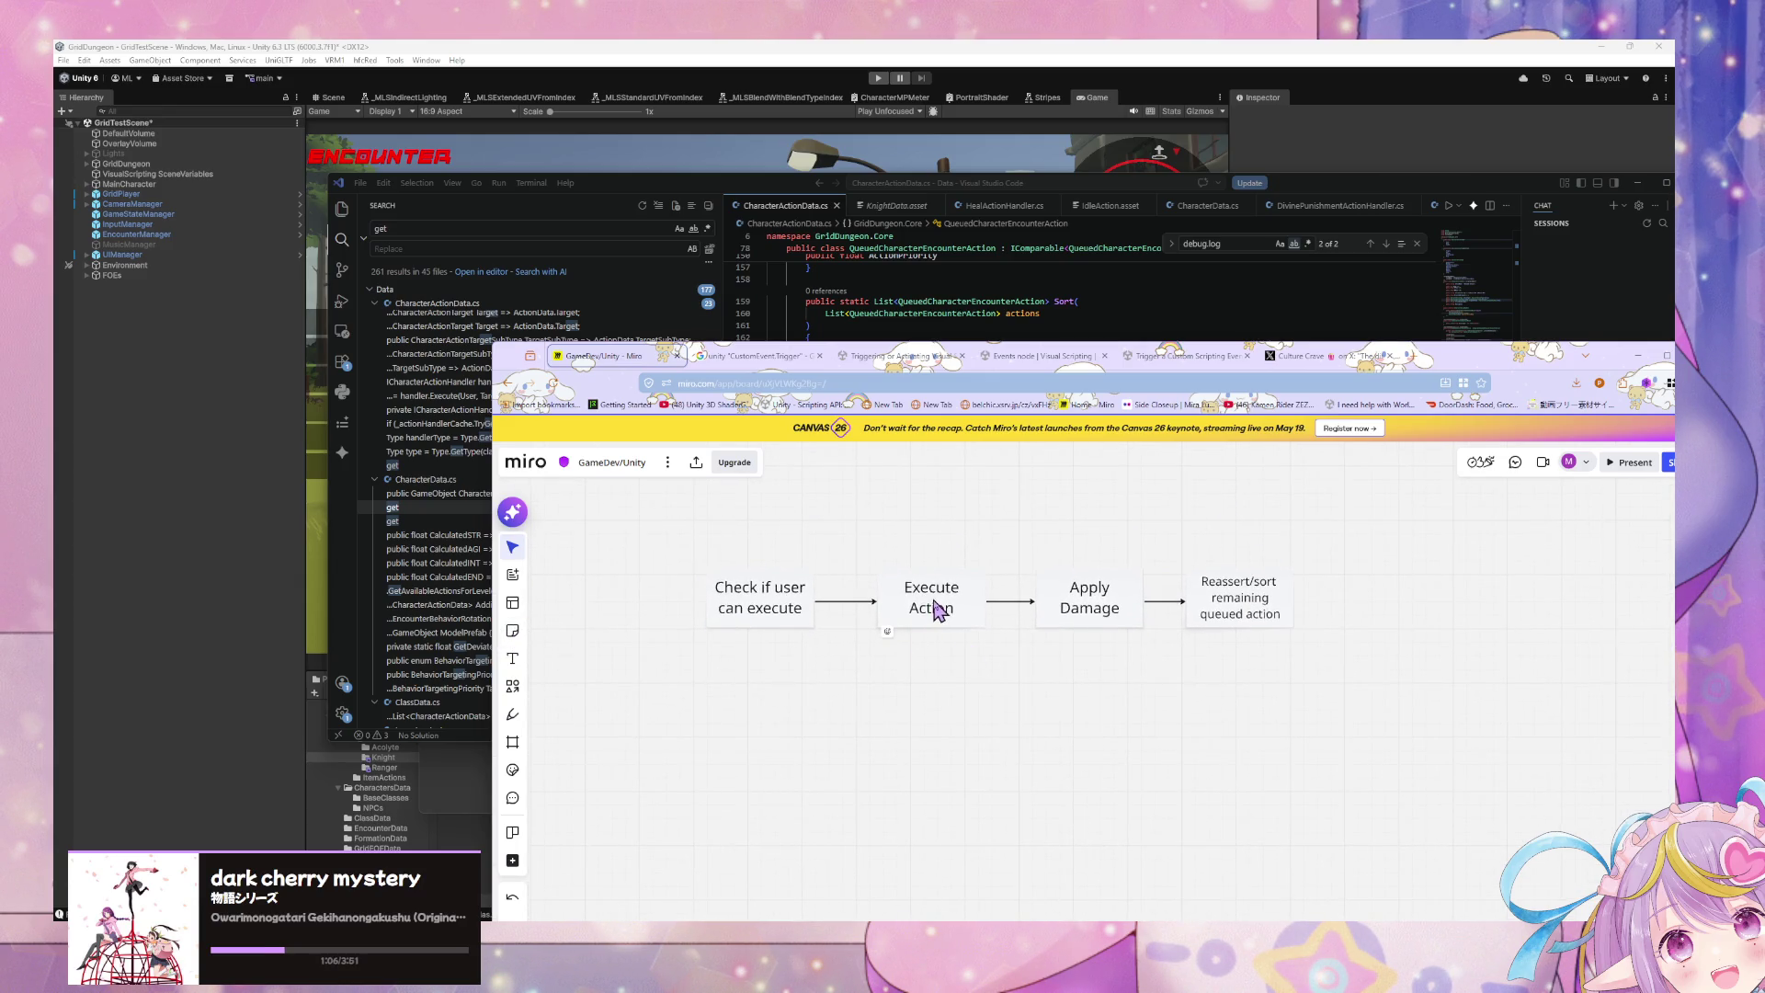
scroll(819, 603, down, 1)
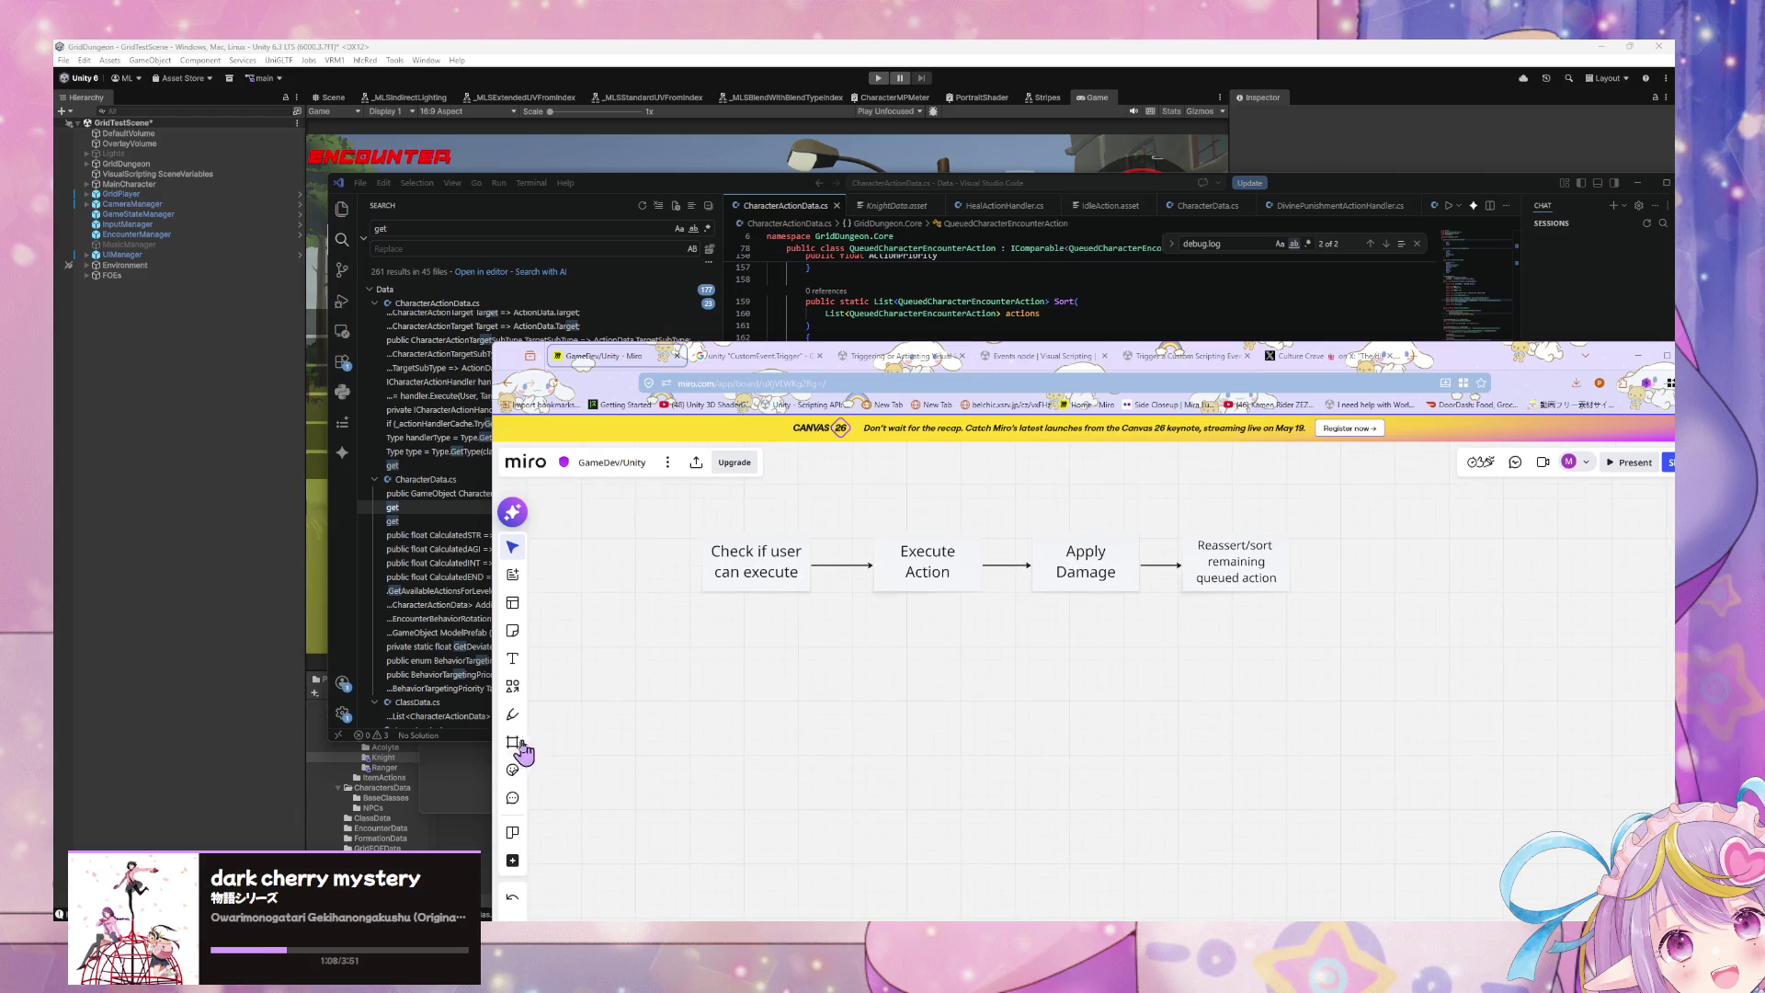
Step: Add a light yellow sticky note below the flowchart reading 'A Quick Strike Priority 50'
click(513, 660)
click(748, 657)
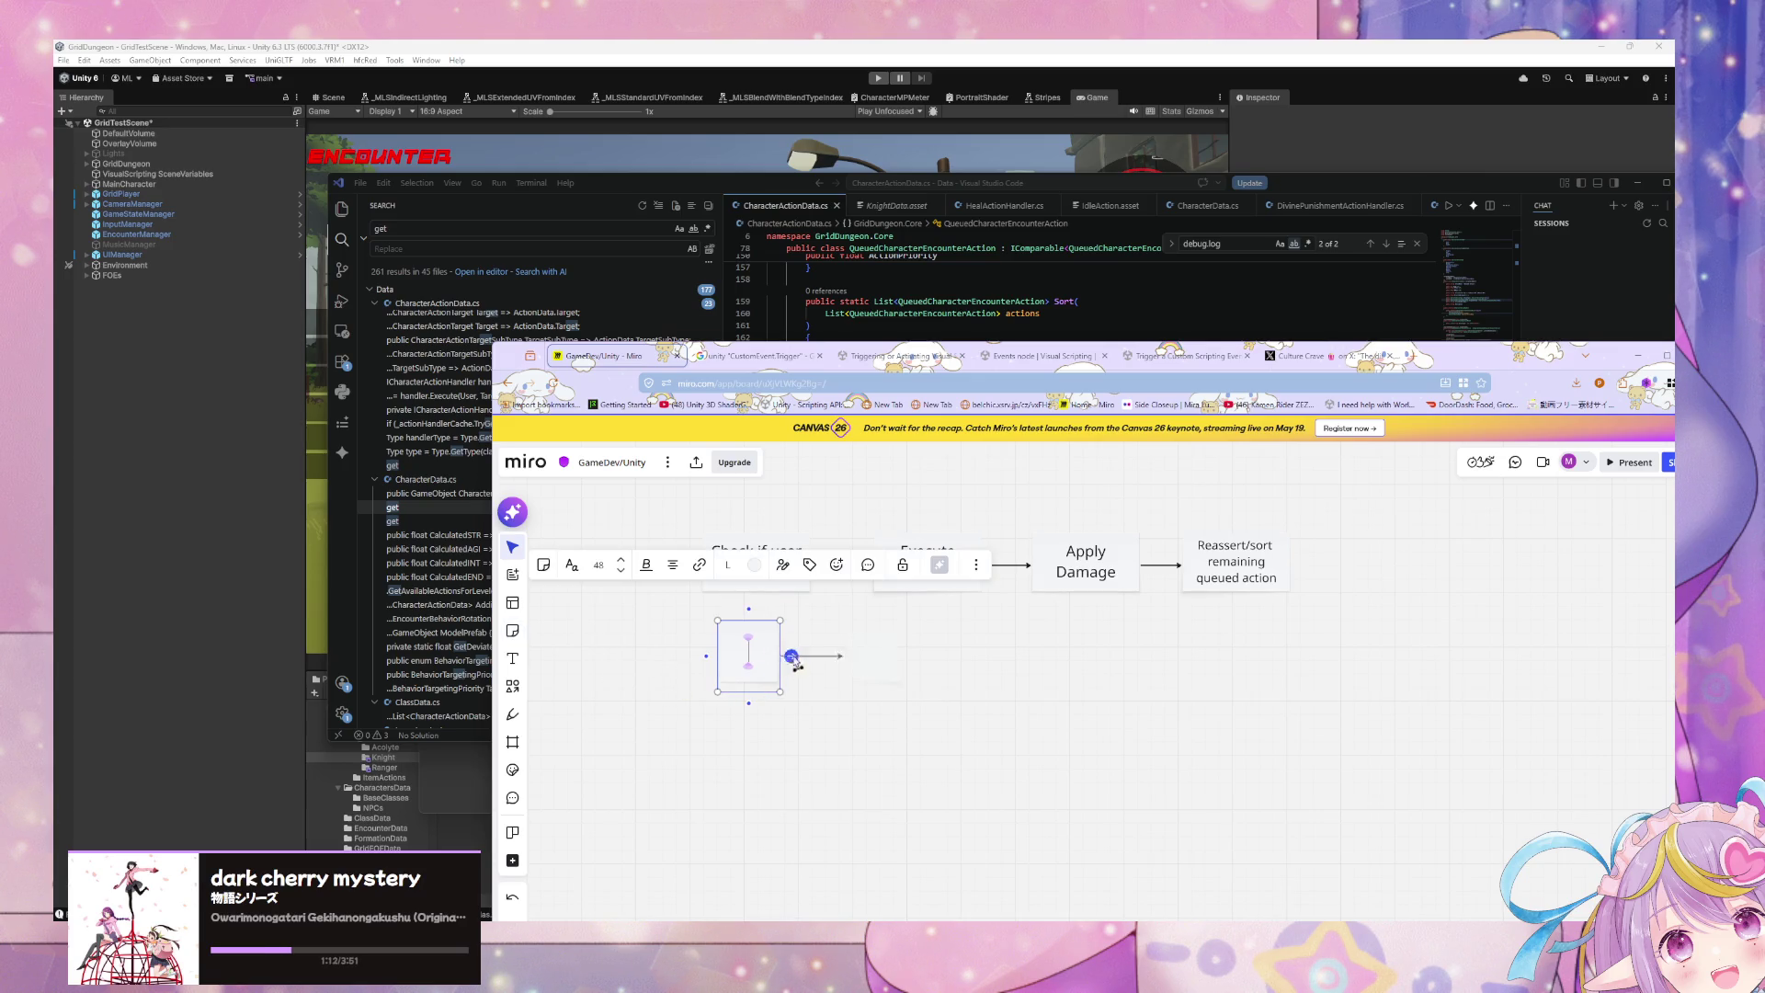
click(754, 564)
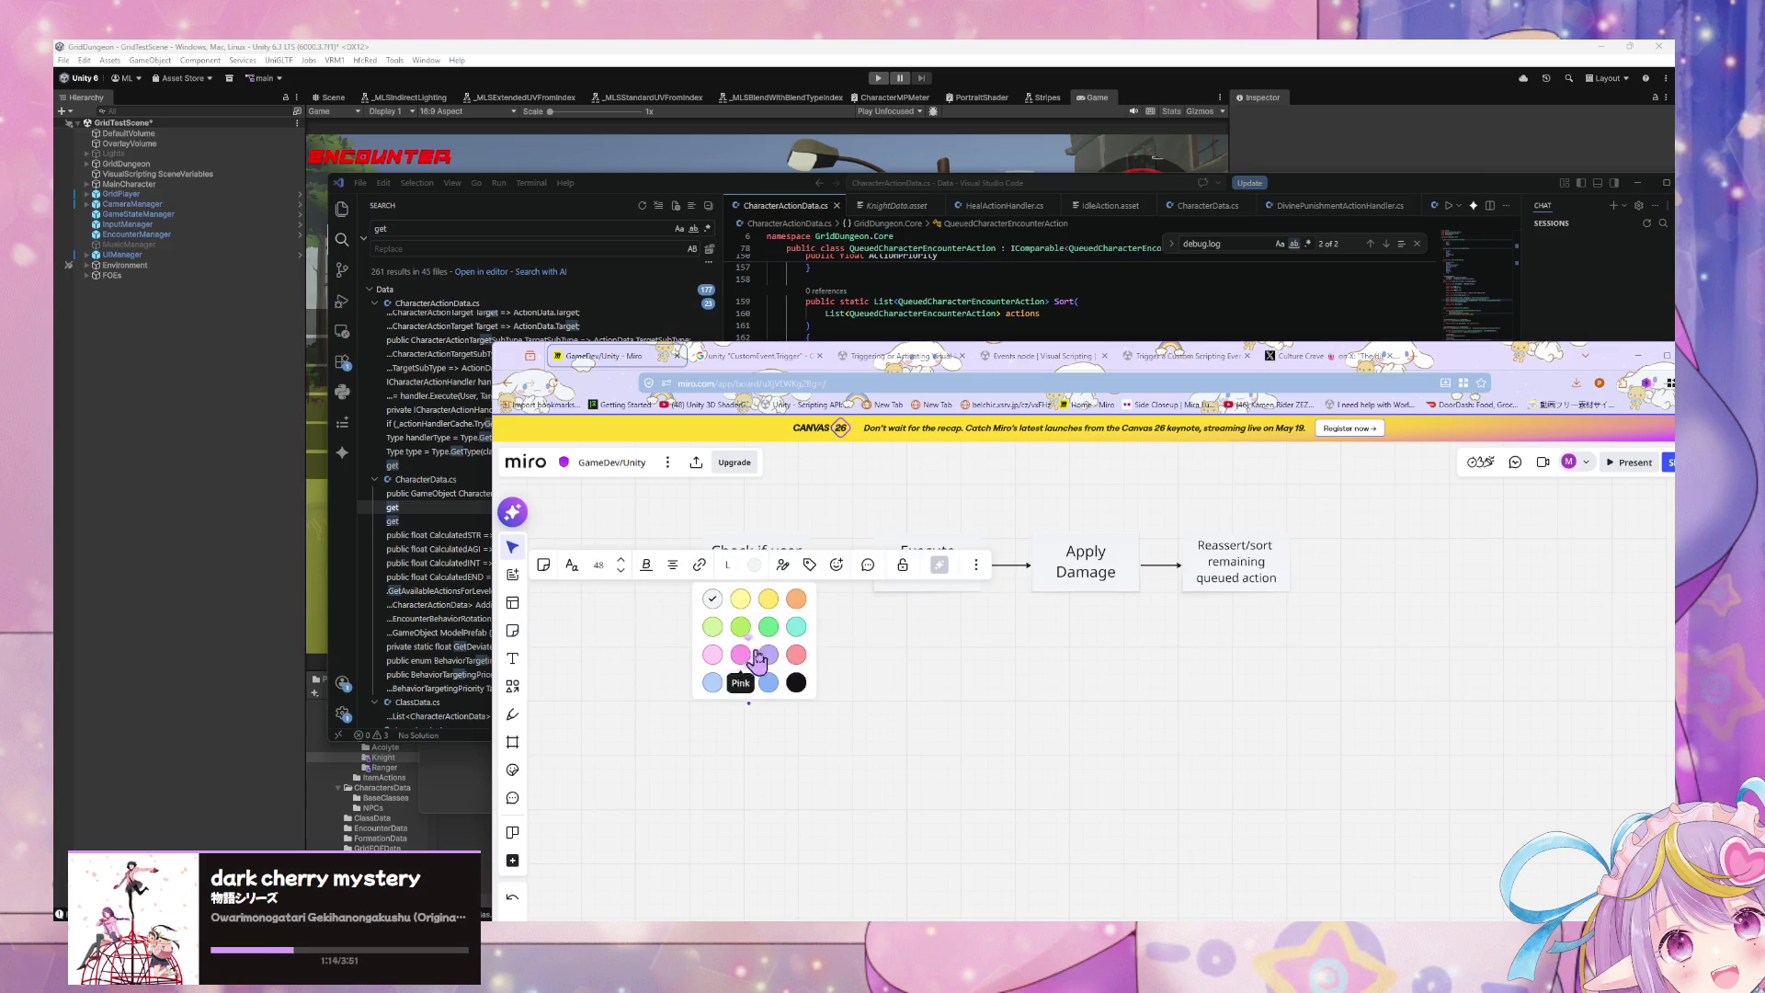
click(740, 598)
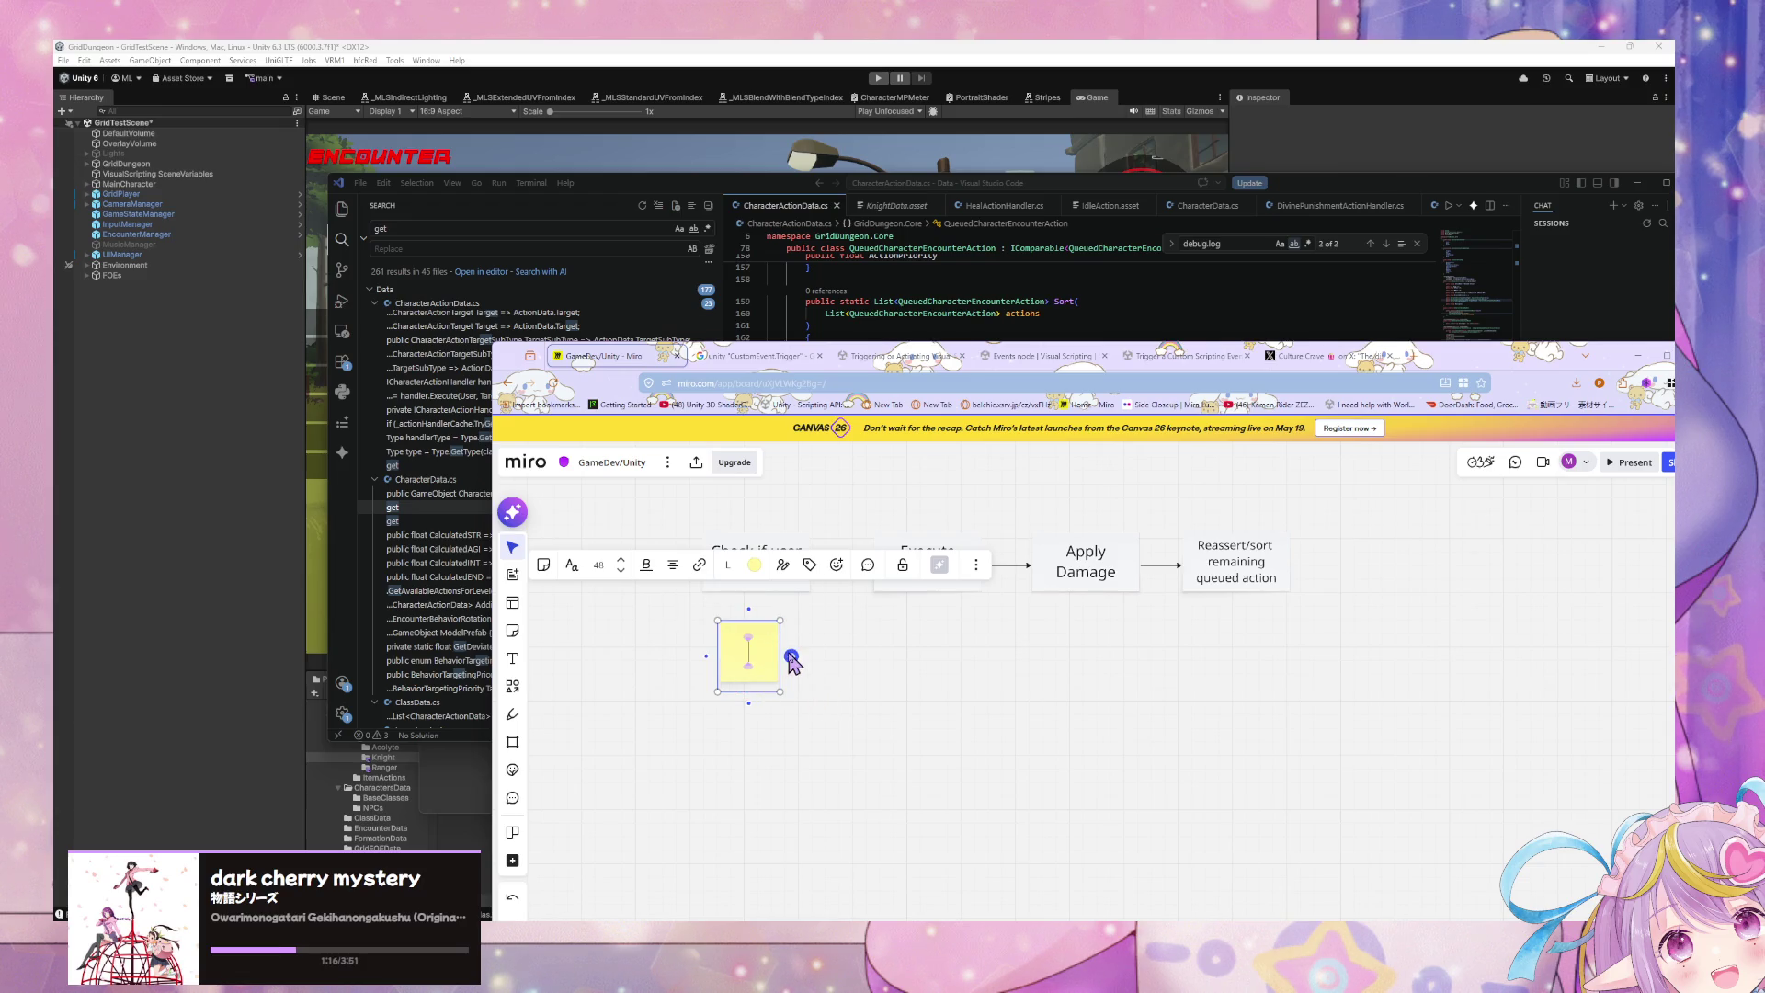
text(A)
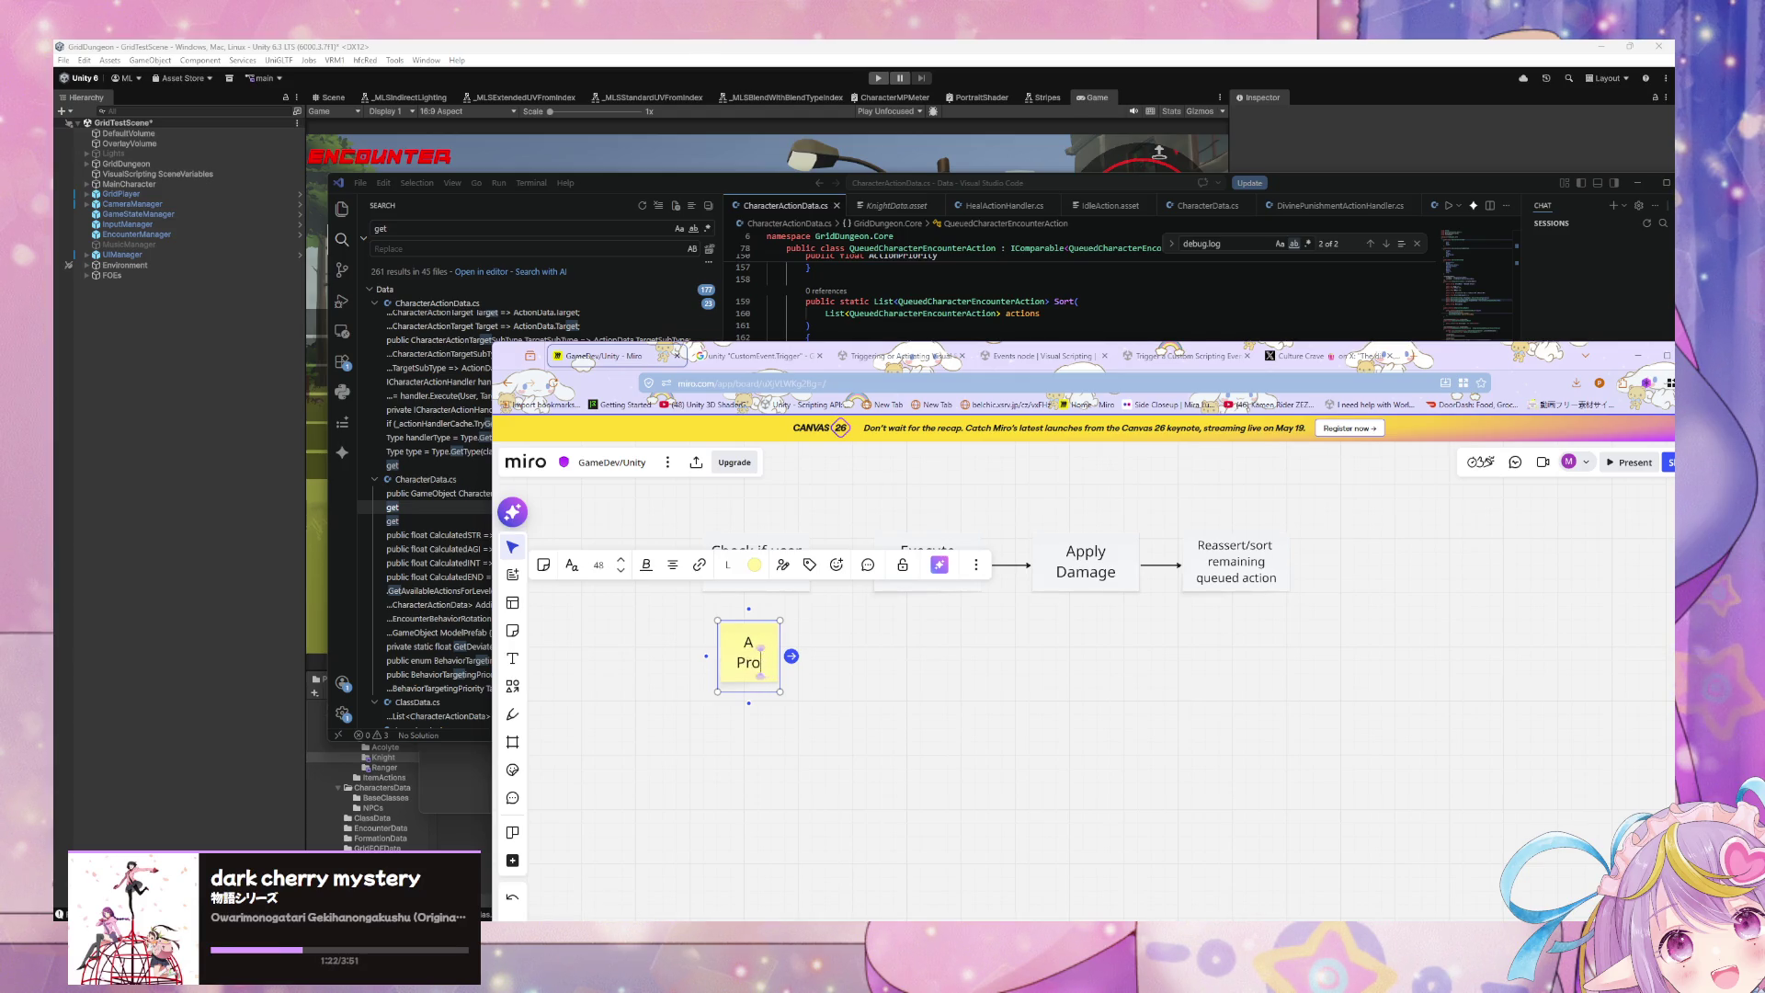
text(Qu)
key(BackSpace)
key(BackSpace)
drag(781, 654, 838, 653)
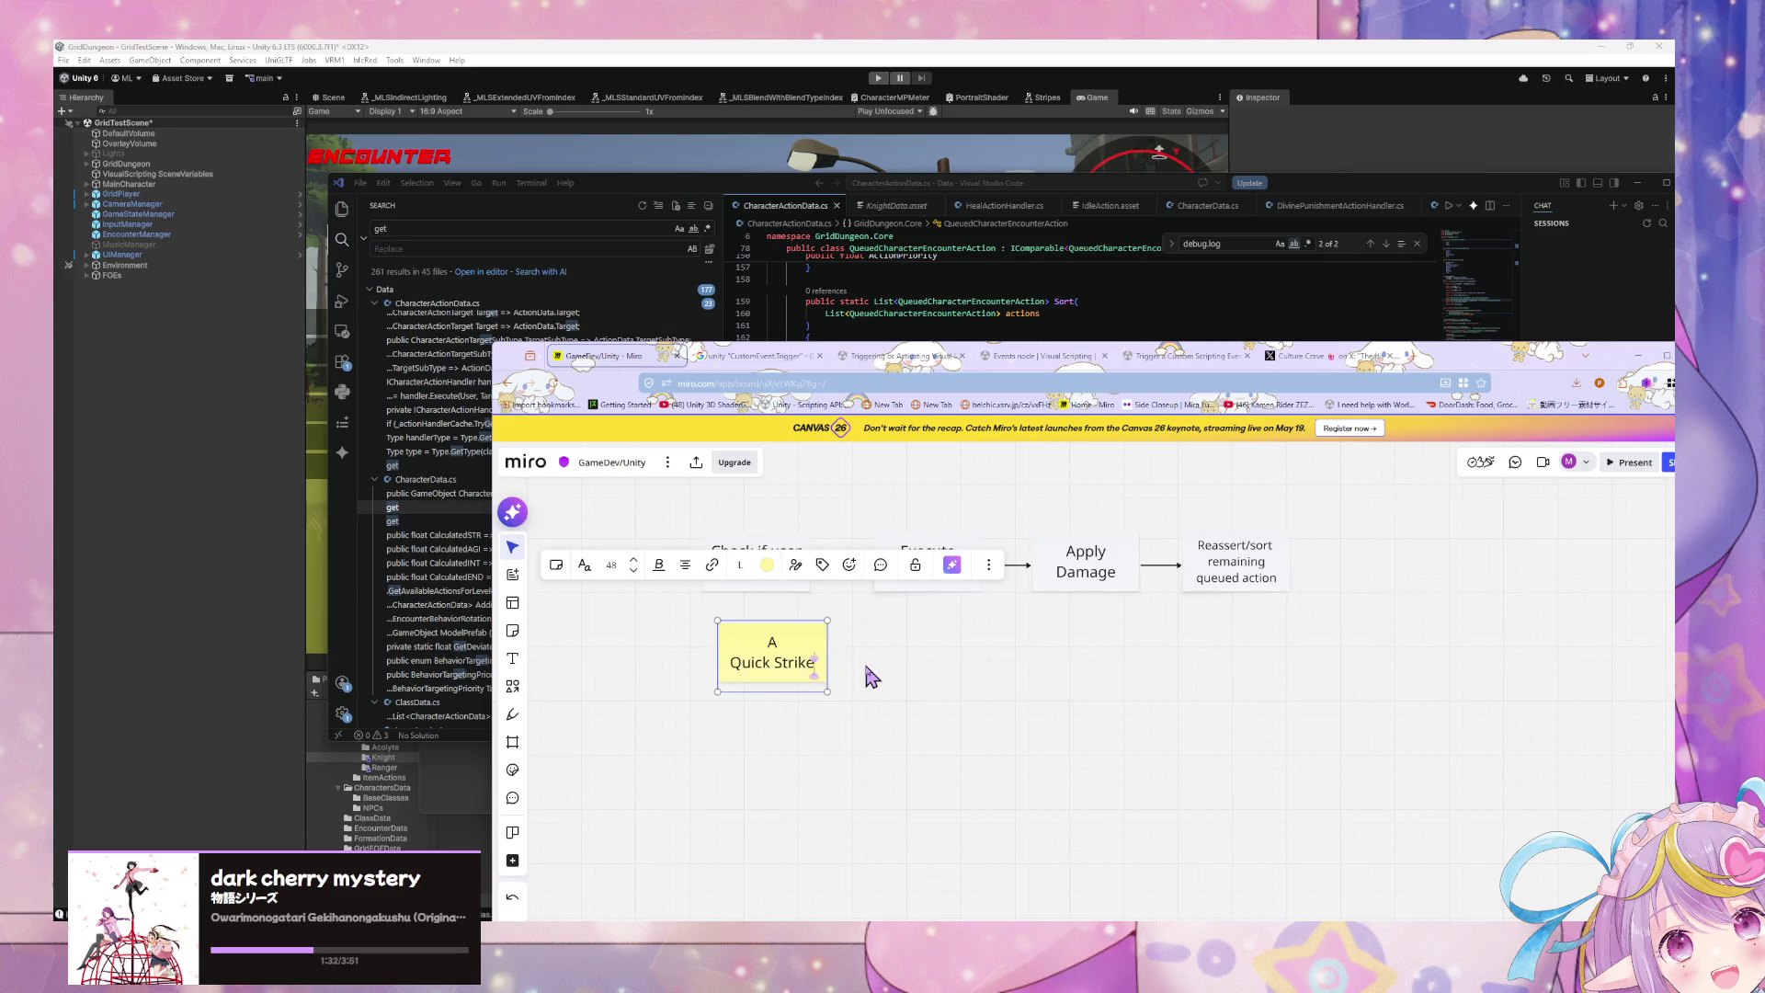
double_click(788, 655)
click(790, 665)
text(Priority)
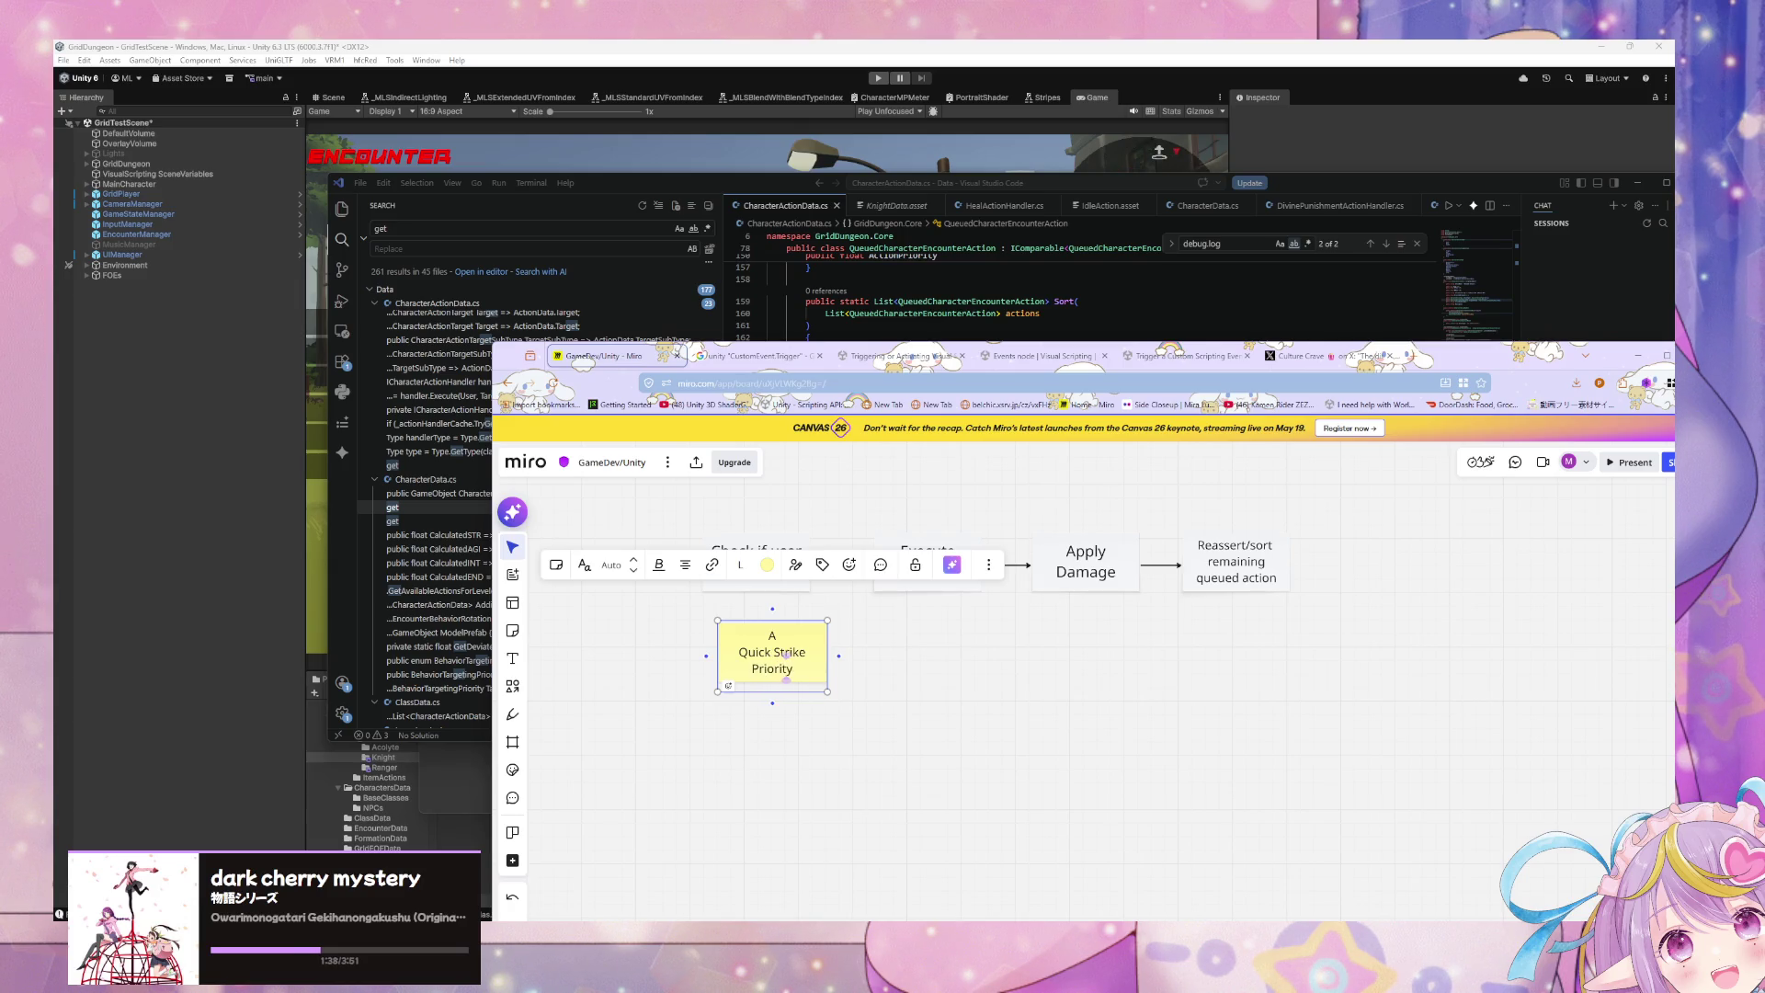
text(50)
click(848, 702)
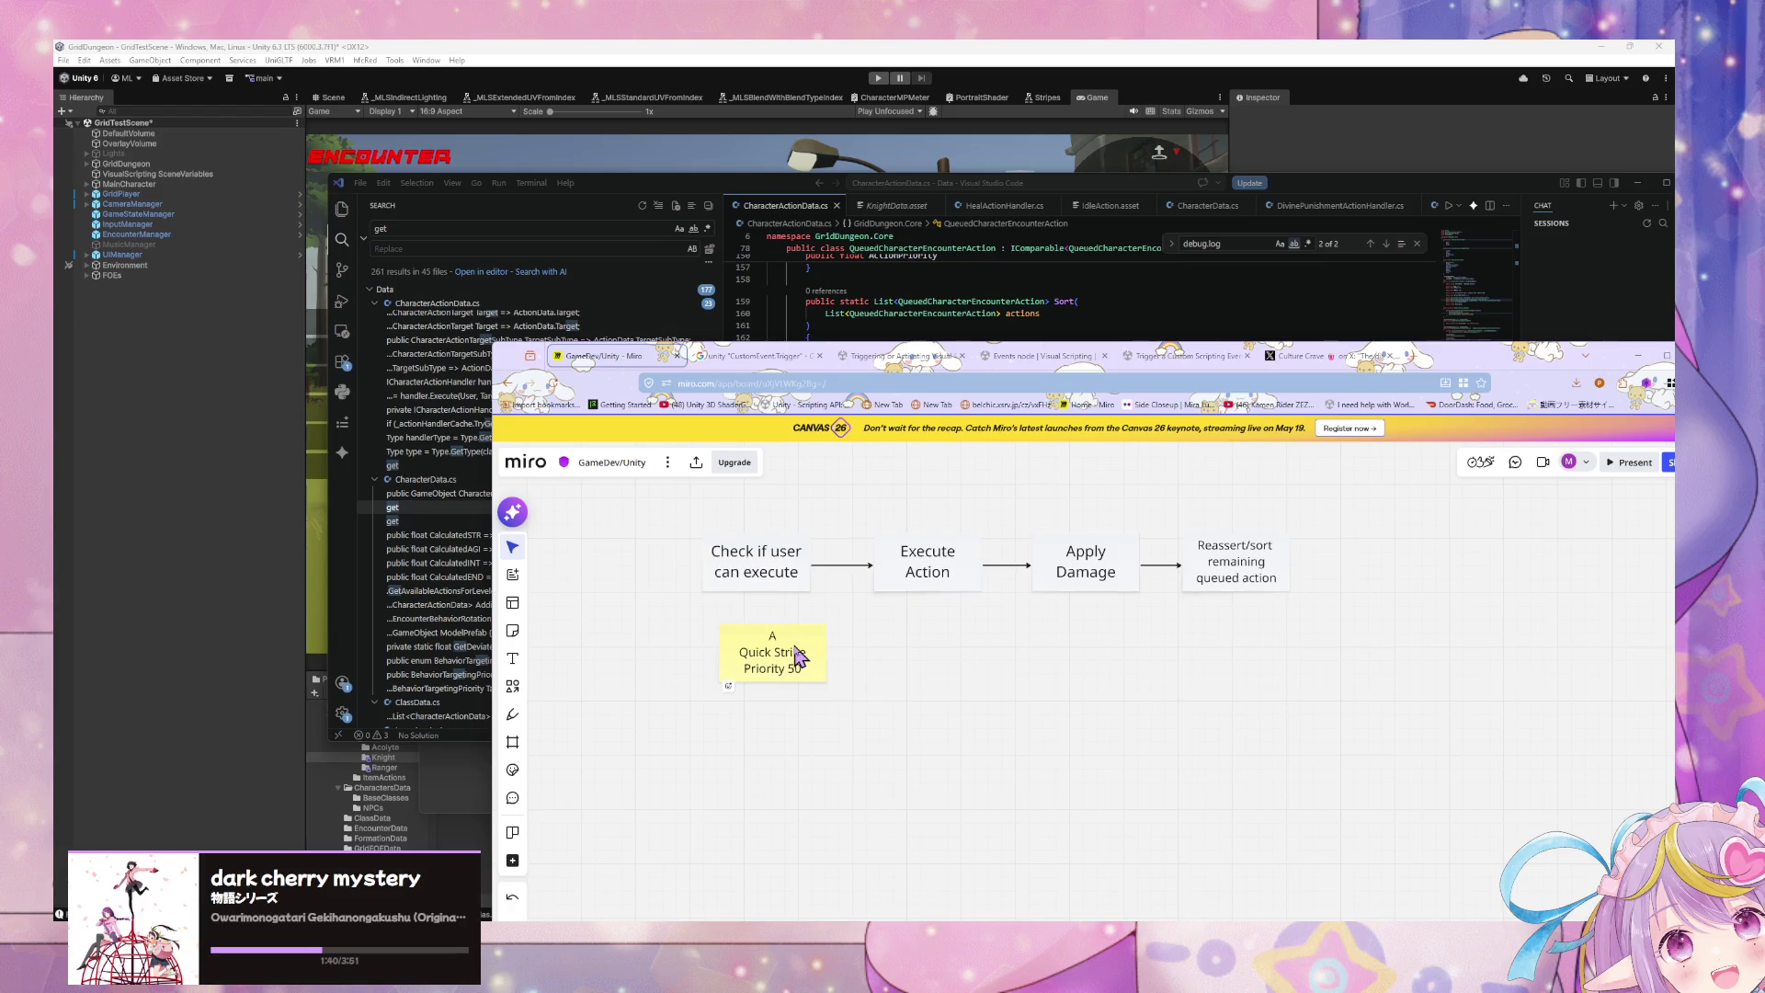
Step: Duplicate the note to its right and edit the copy to 'B Attack Priority 10'
click(800, 657)
key(ctrl+c)
key(ctrl+v)
drag(864, 668, 947, 671)
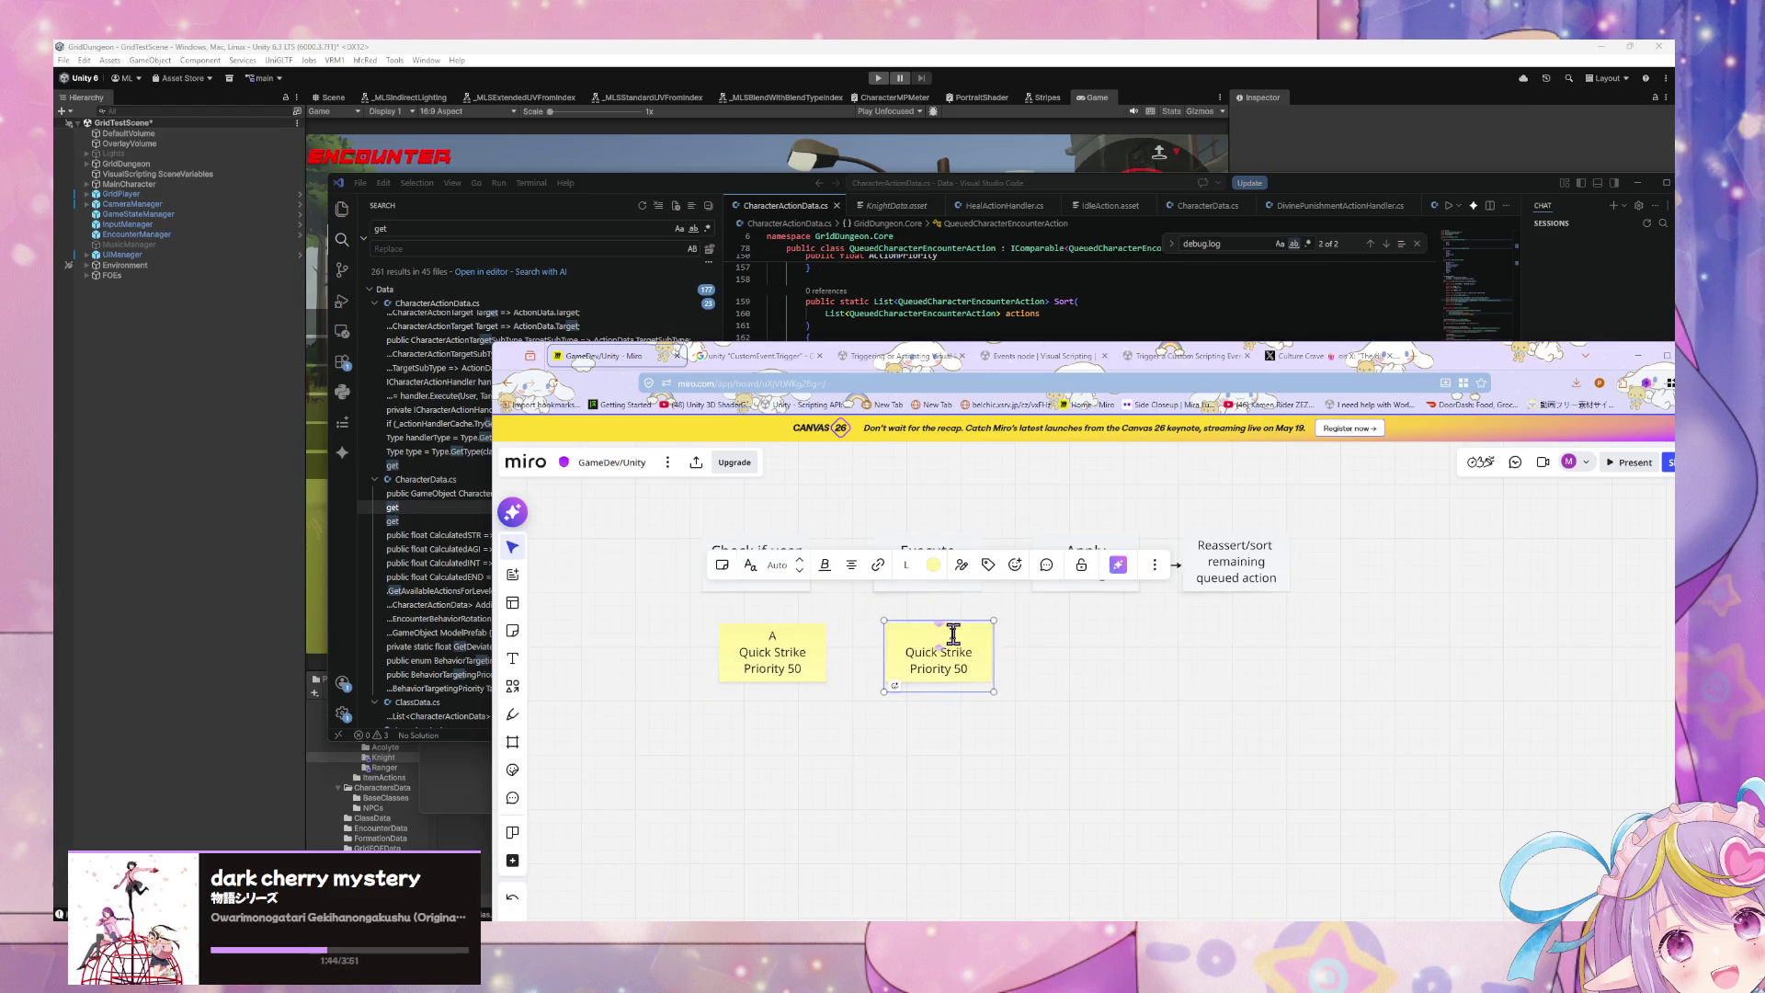
triple_click(970, 652)
text(Attack)
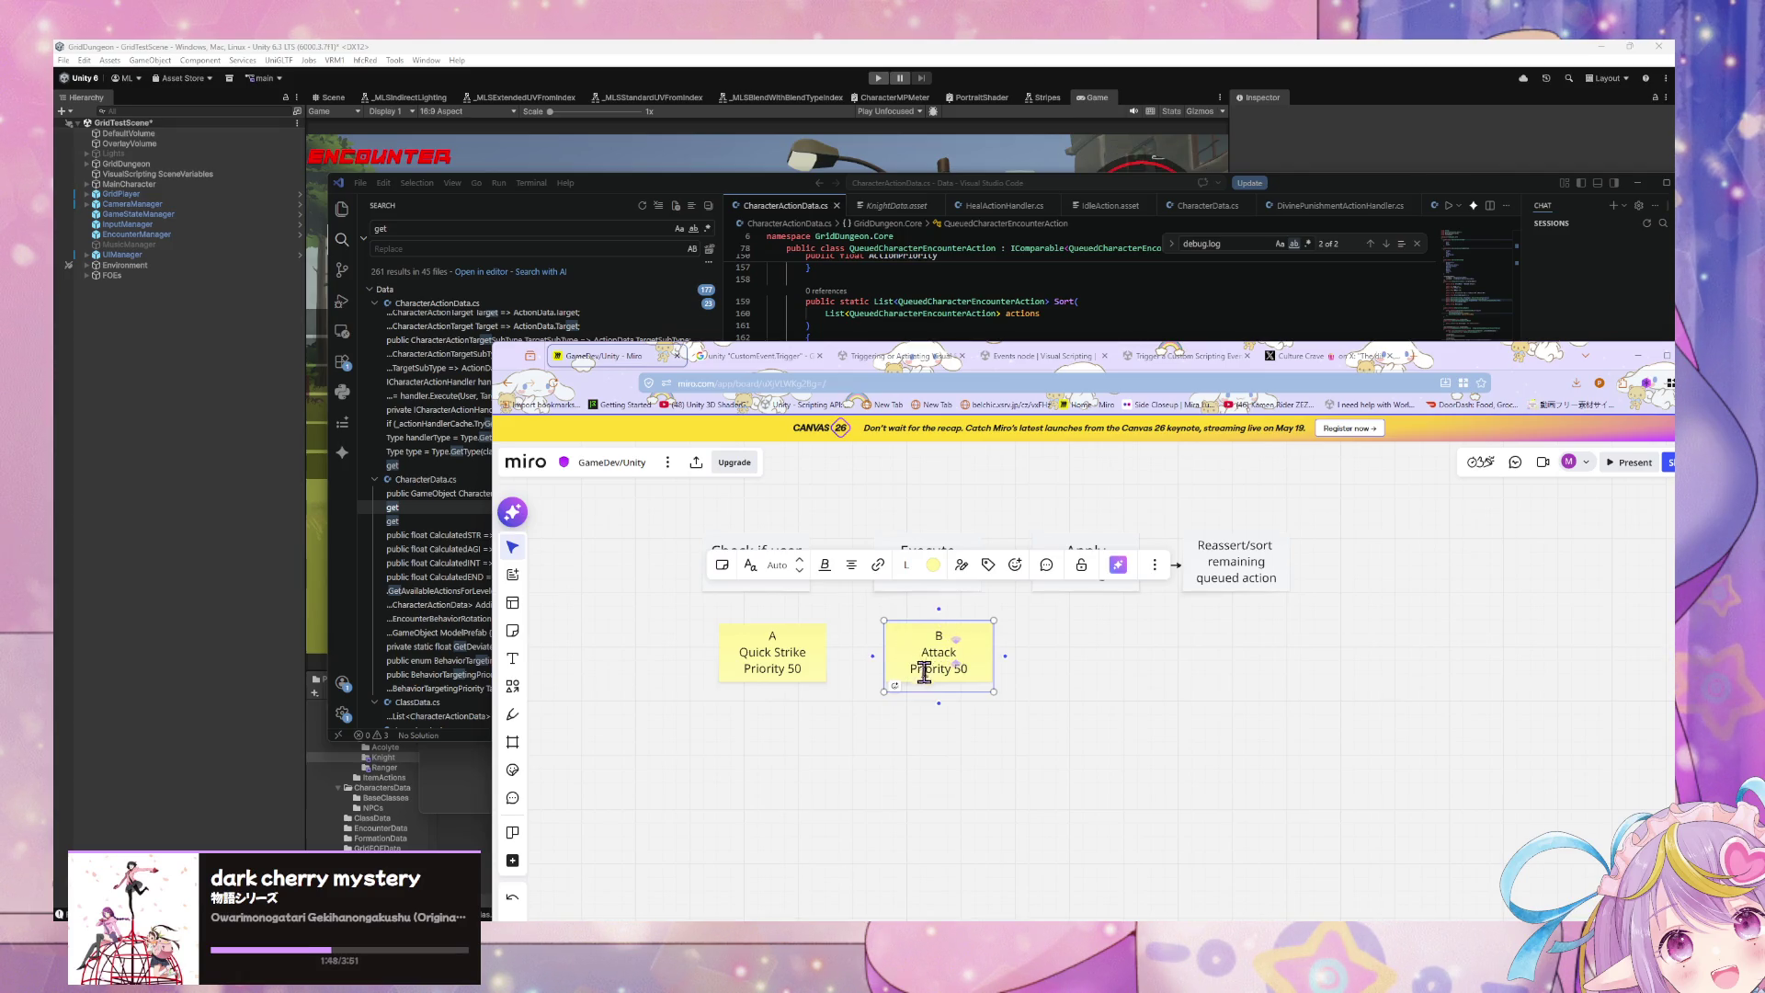
double_click(961, 668)
text(10)
click(980, 704)
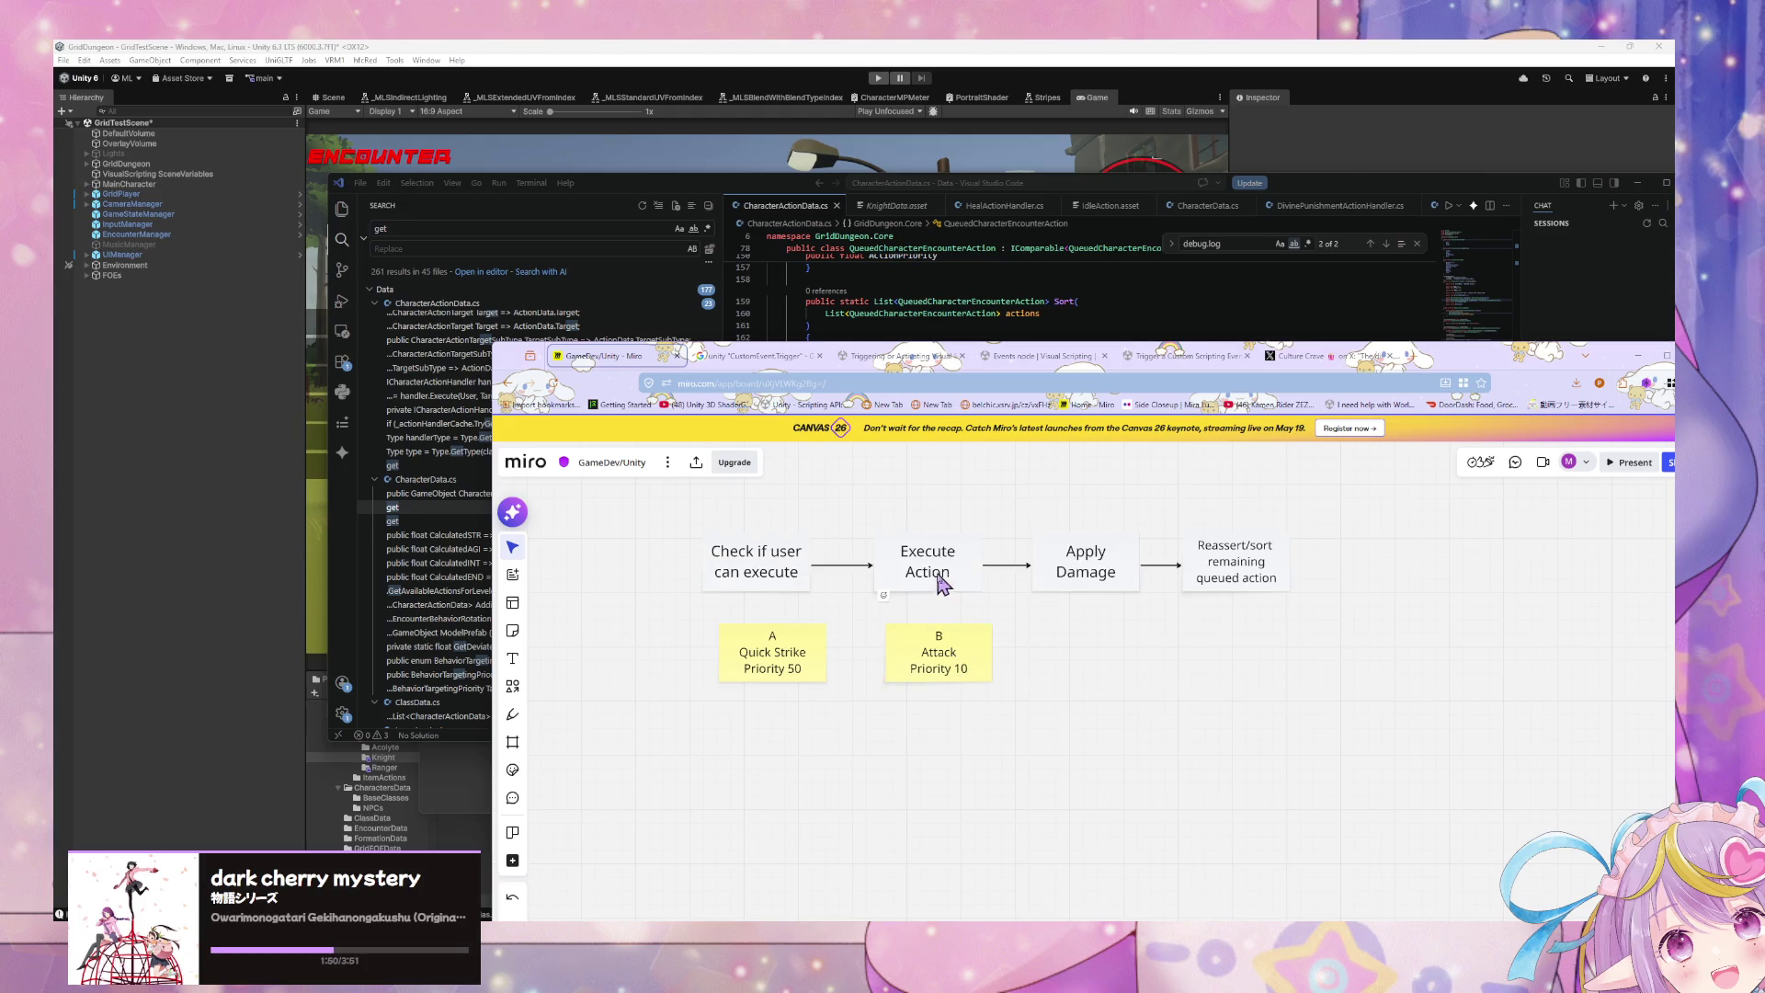
Step: Make note B salmon red and place a copy of note A to its right
click(948, 664)
click(933, 565)
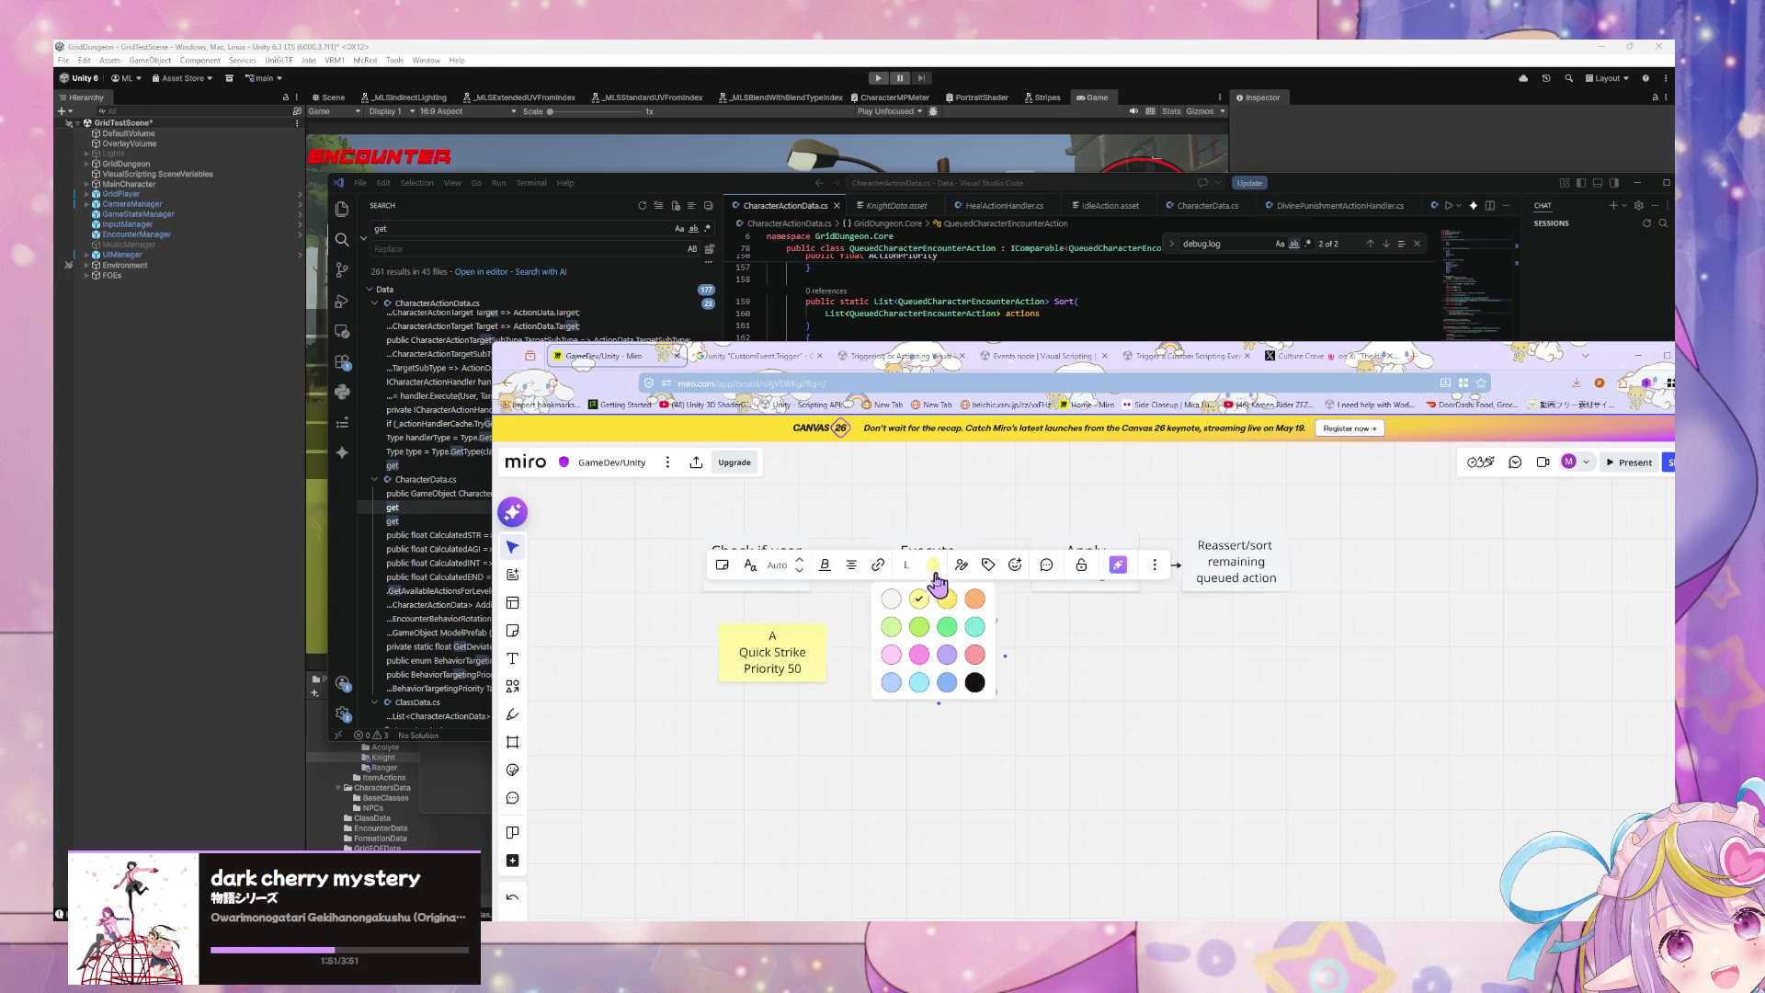
click(975, 653)
click(796, 658)
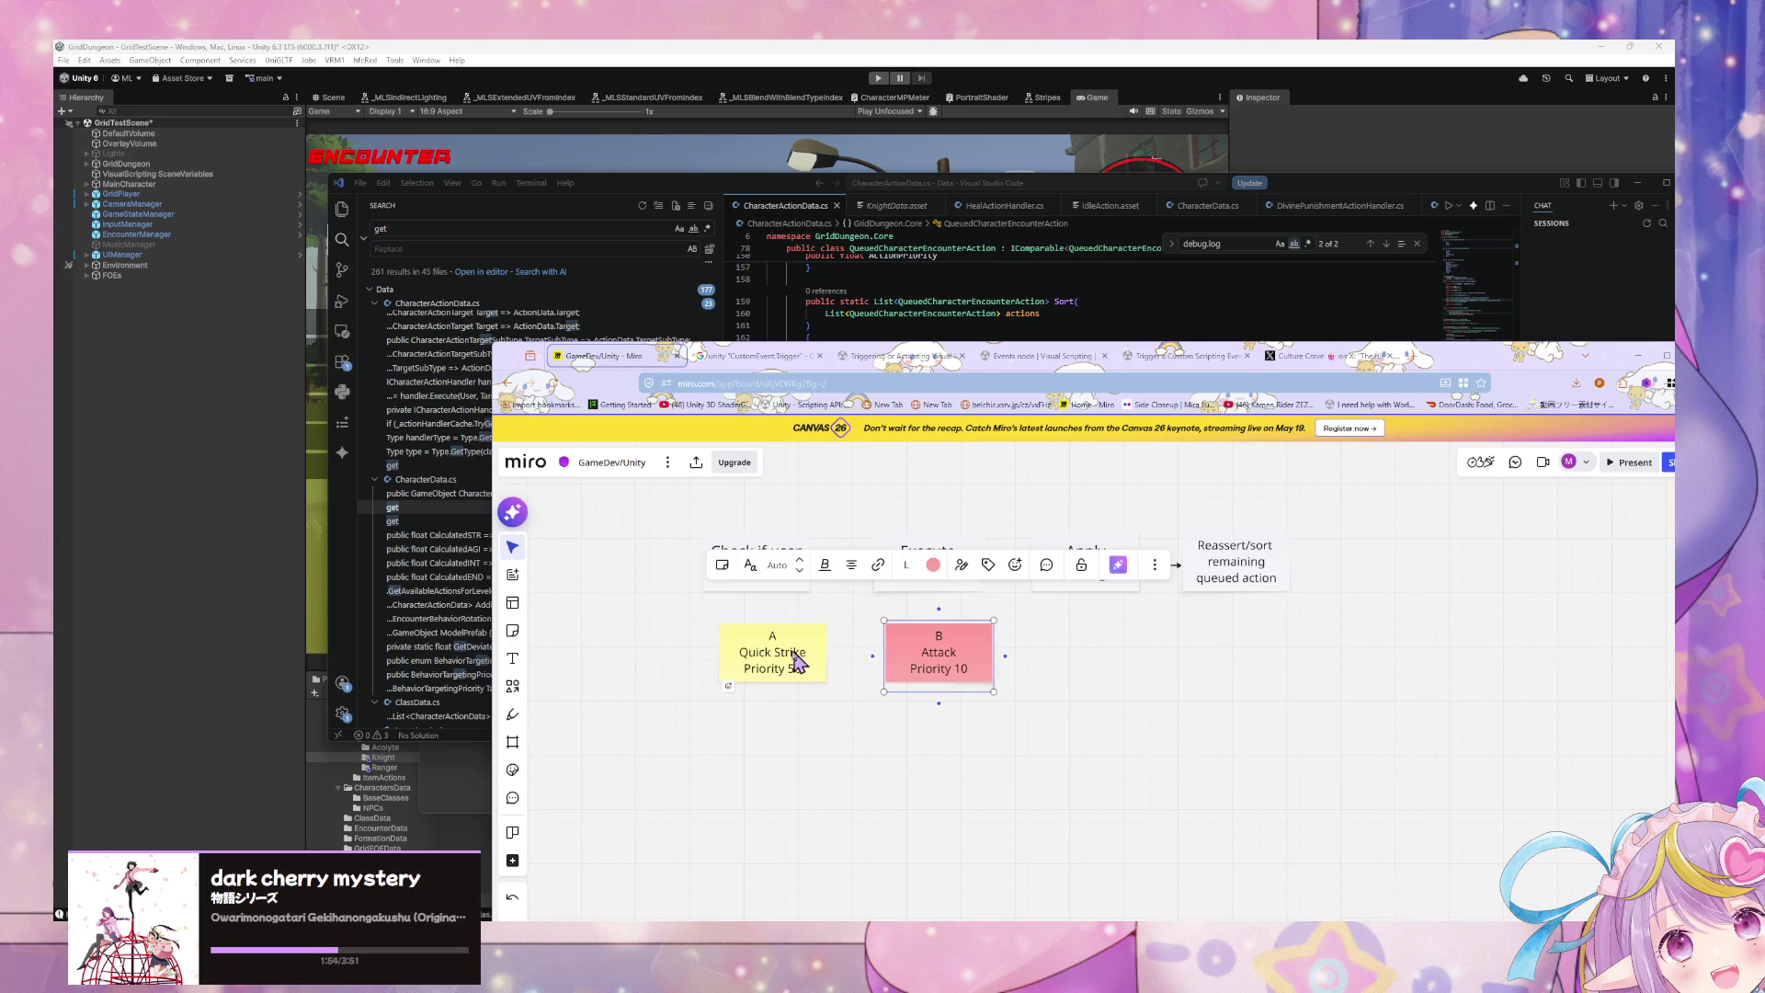
key(ctrl+d)
drag(906, 650, 1076, 661)
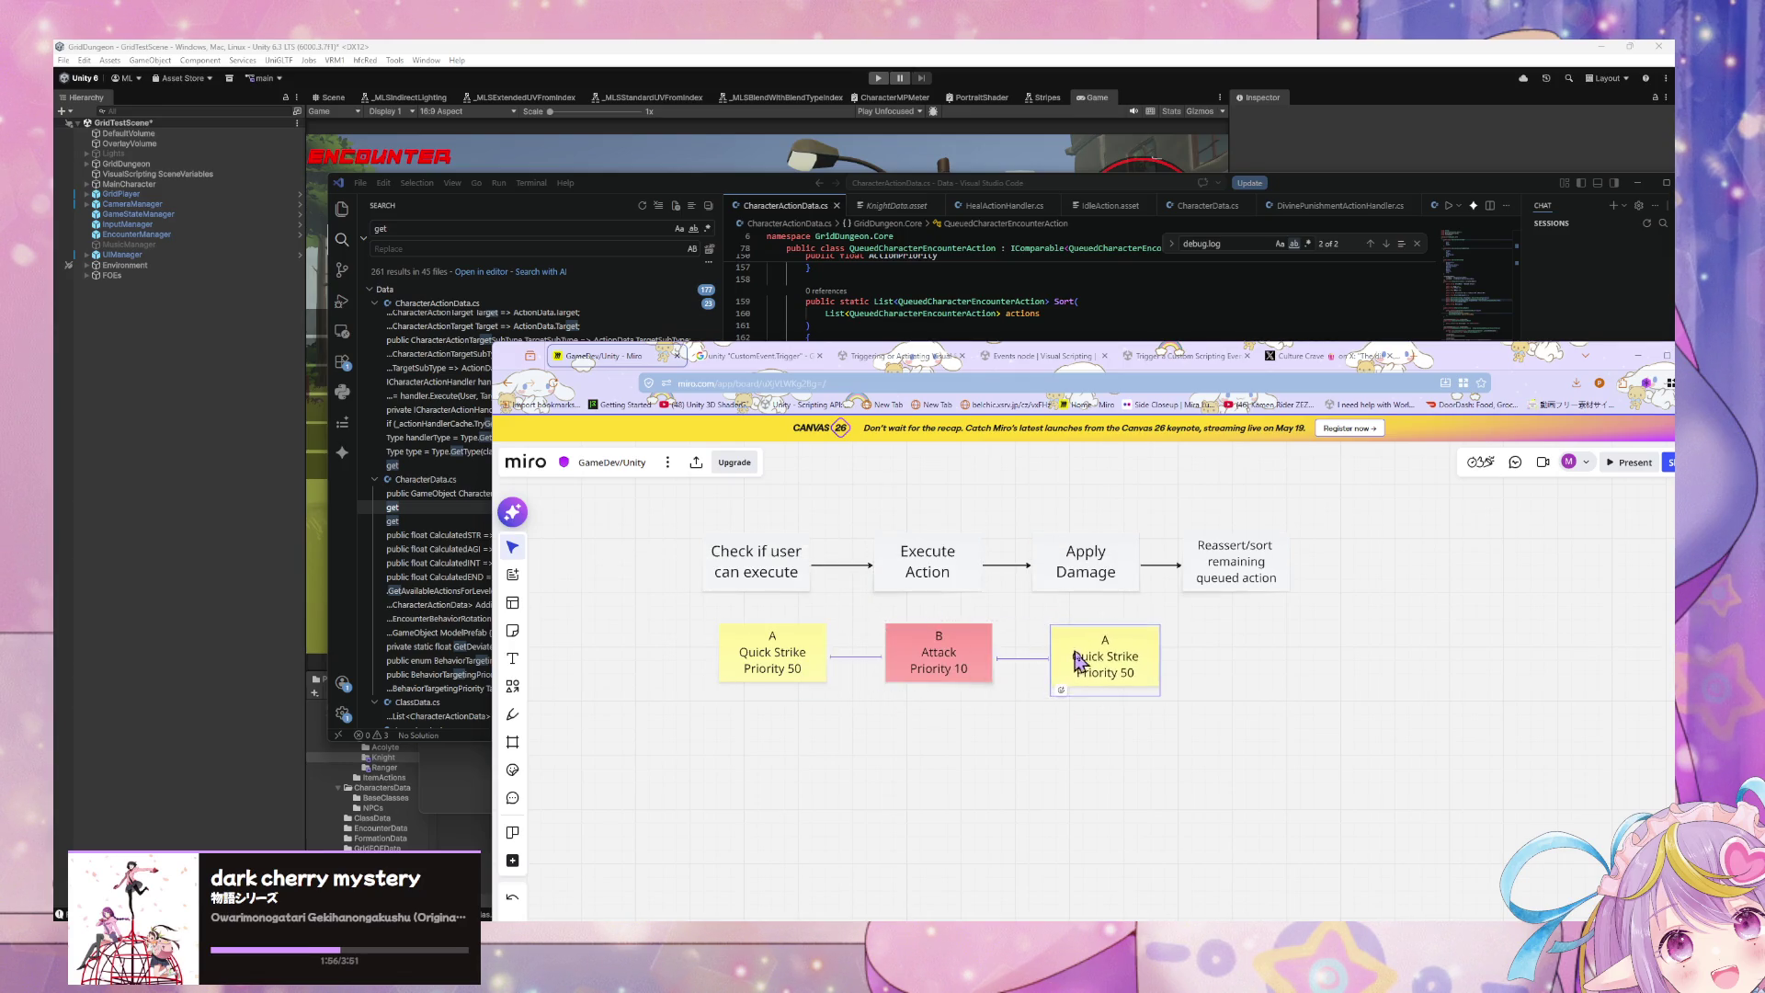
Step: Retype the red note as 'Enemy A Attack Priority 10' and the copy as 'B Lineshot Priority 20'
click(940, 641)
text(Enemy)
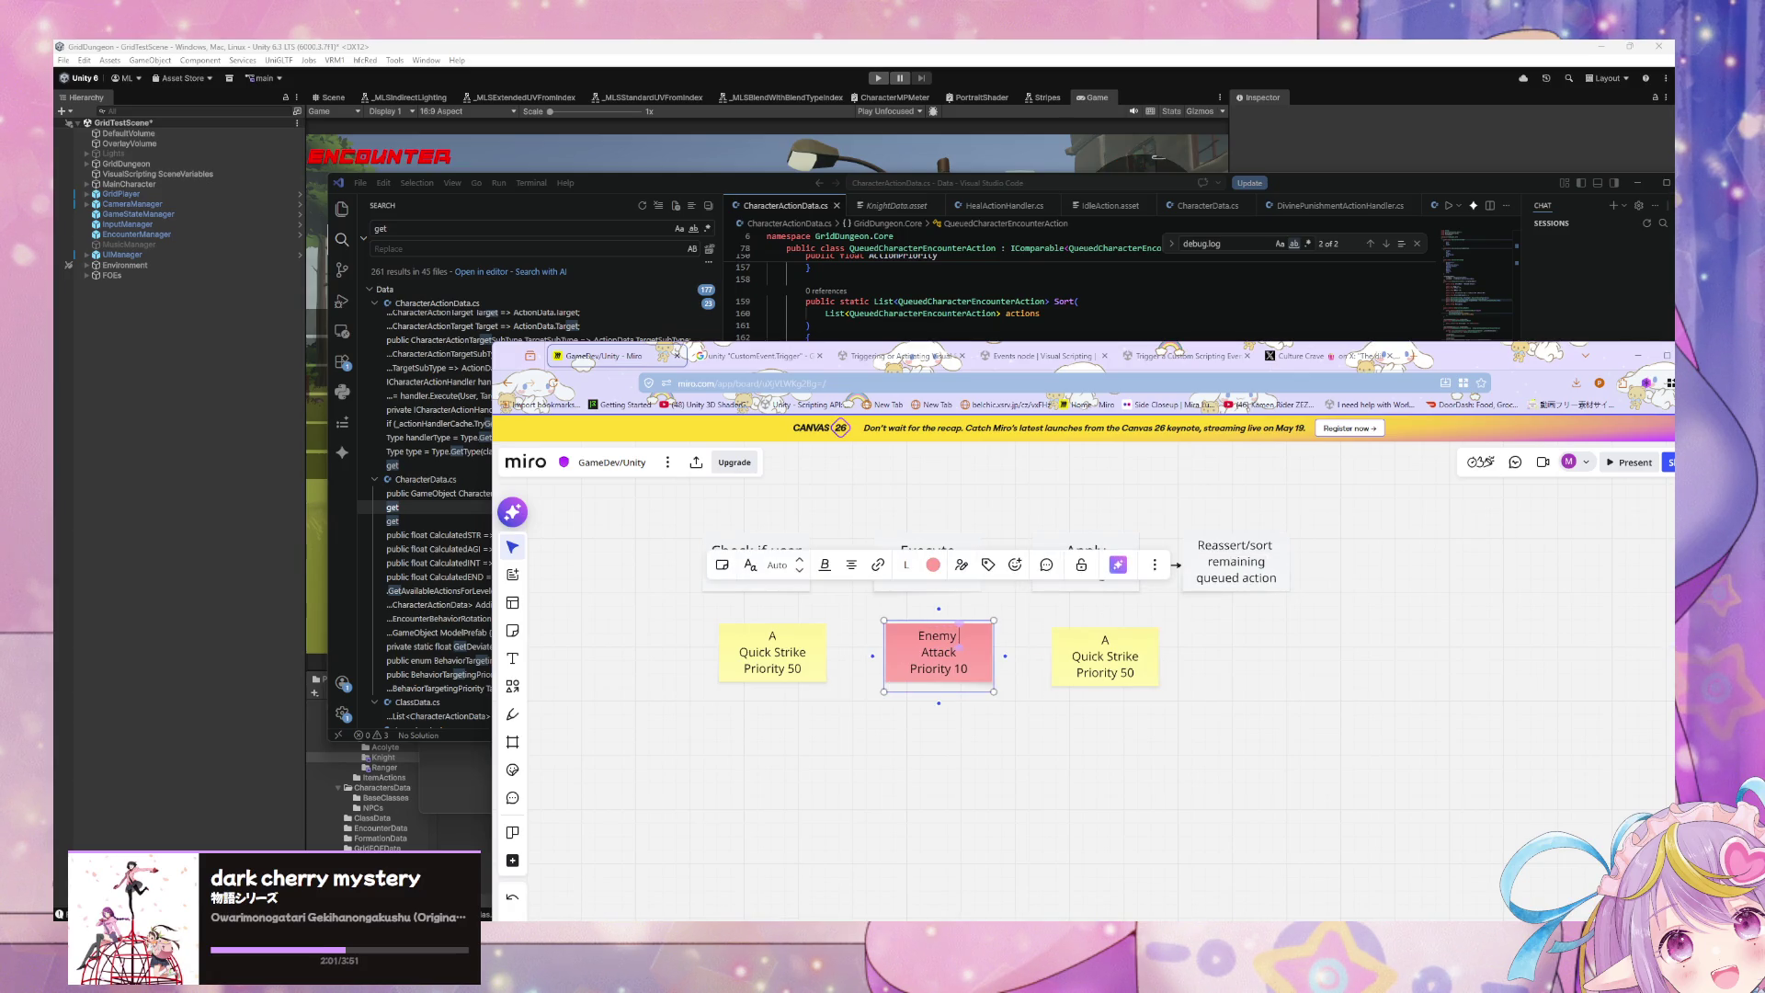
text(A)
click(1108, 646)
text(B)
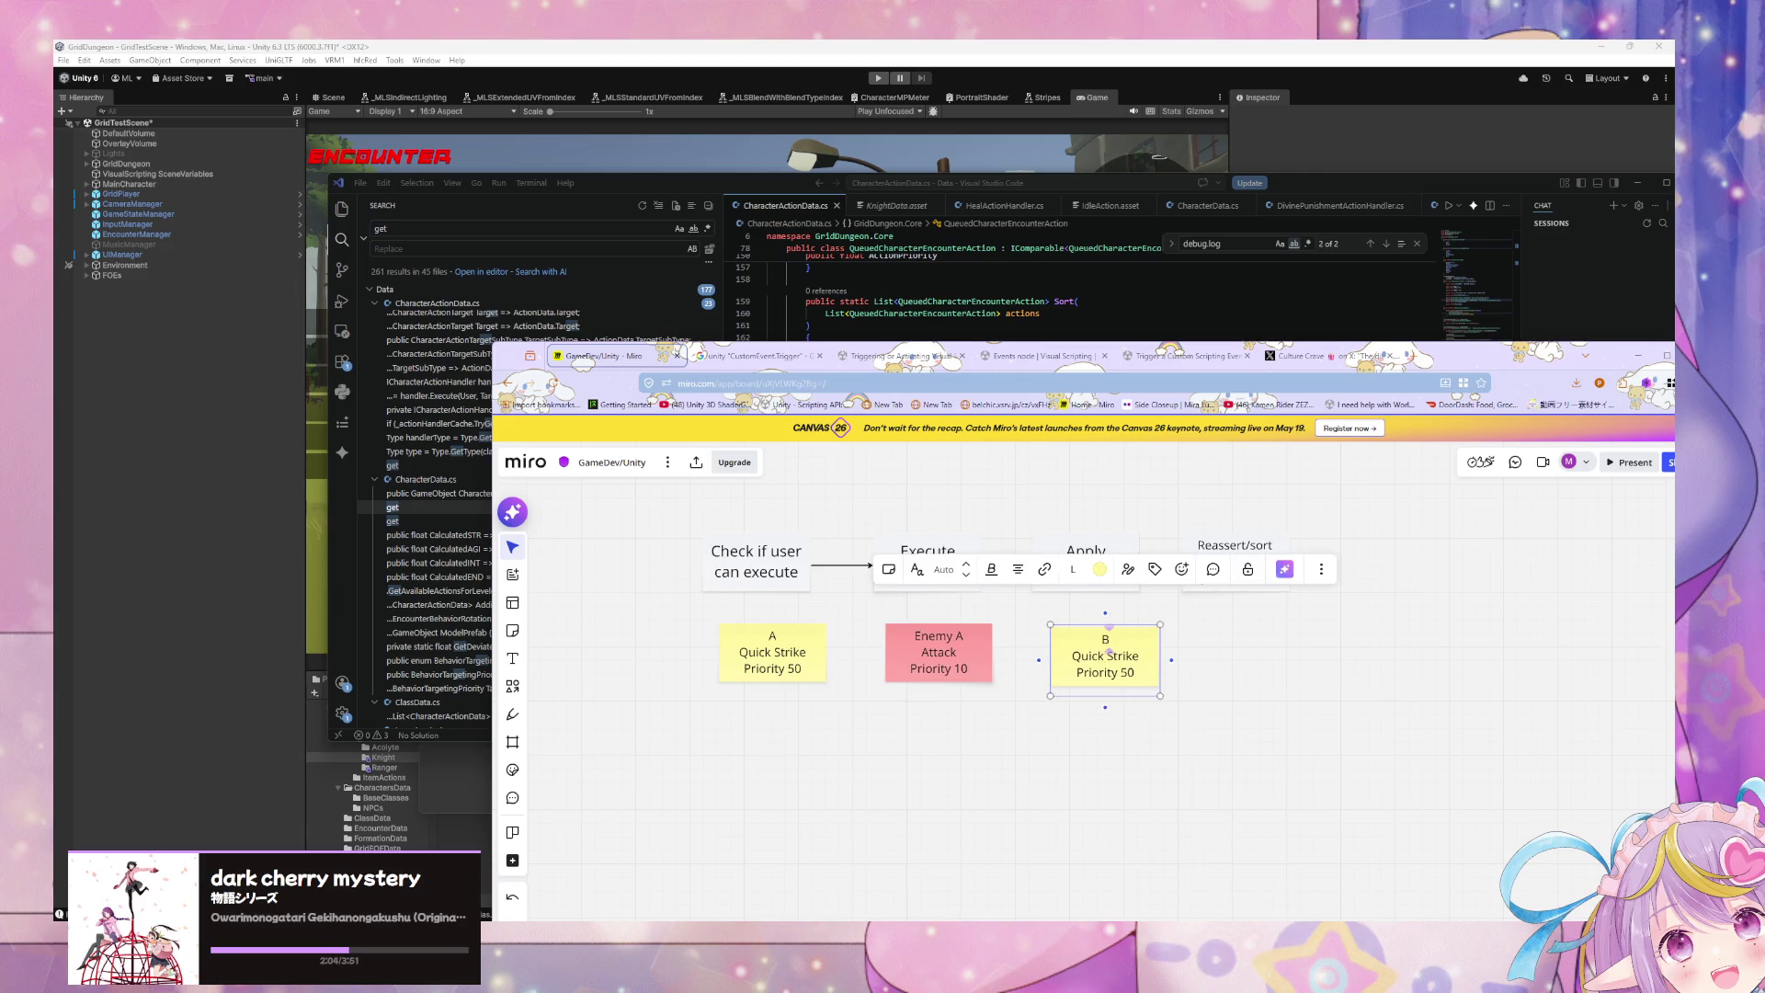
triple_click(1124, 655)
text(L)
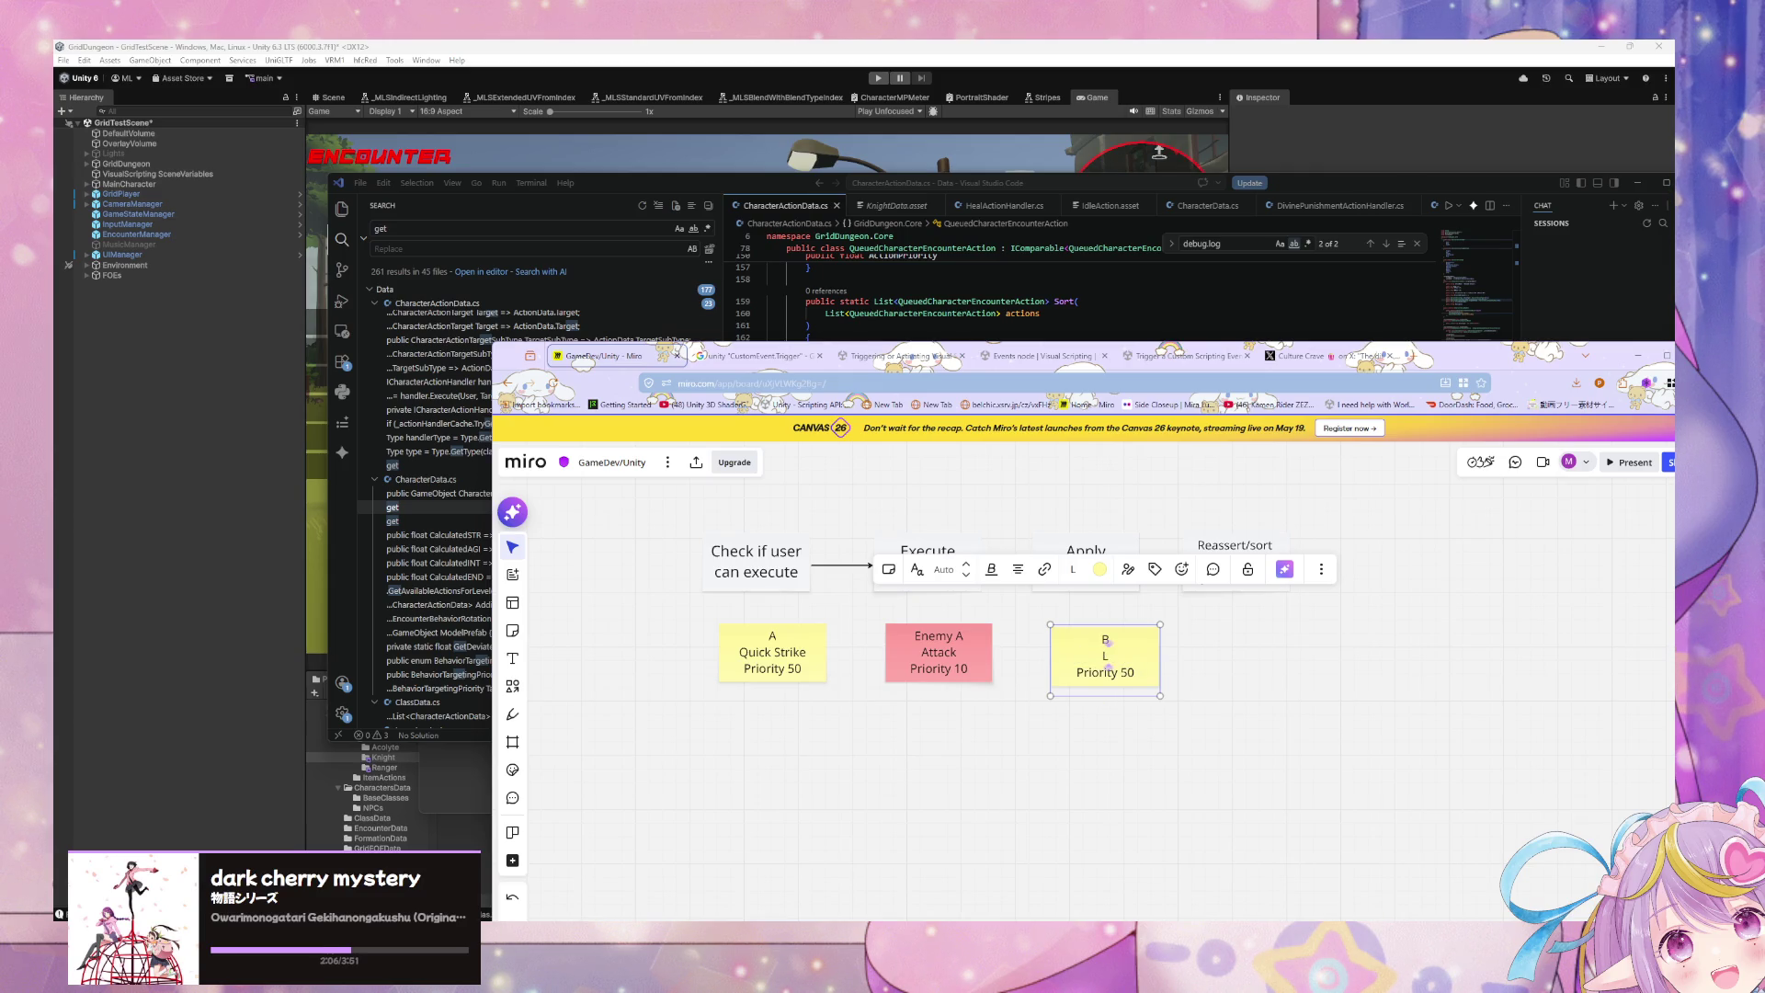
text(ineshot)
Step: Line up the three notes evenly in one row
drag(962, 660, 969, 666)
drag(769, 678, 782, 680)
drag(1205, 727, 899, 679)
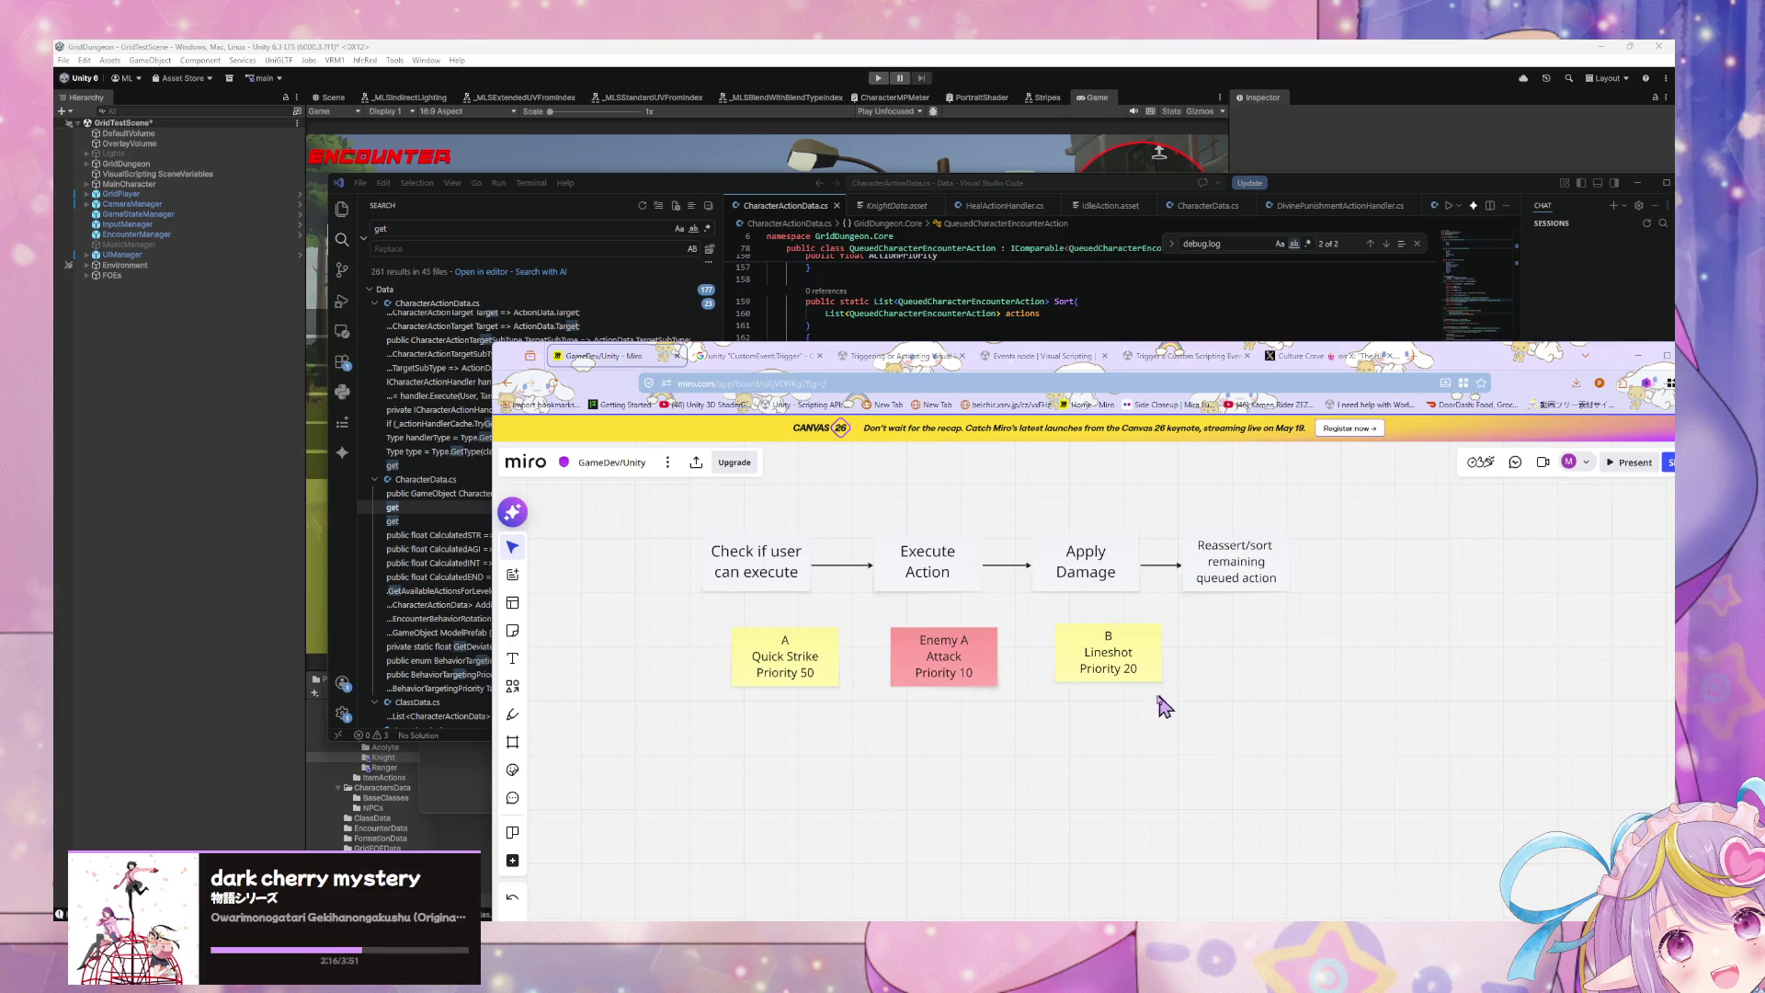
drag(1140, 687, 1116, 678)
scroll(947, 661, down, 2)
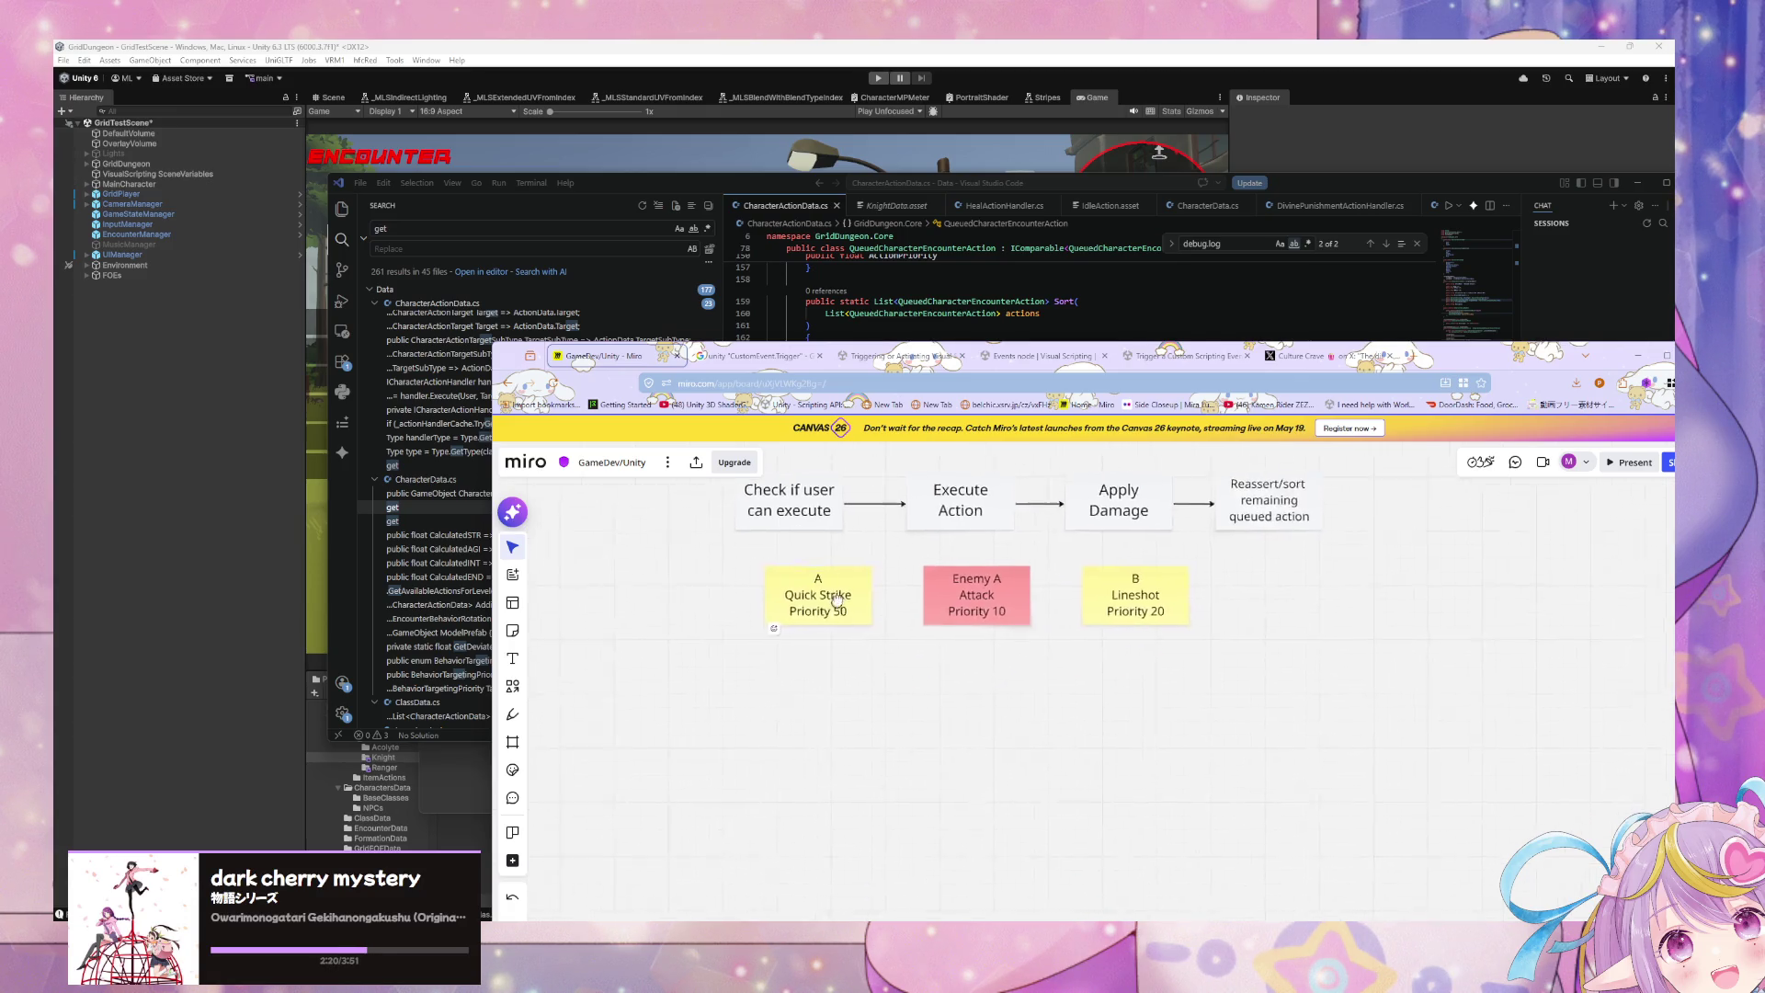
Step: Align the three notes and duplicate the whole row below the originals
drag(985, 598, 986, 603)
drag(865, 583, 865, 587)
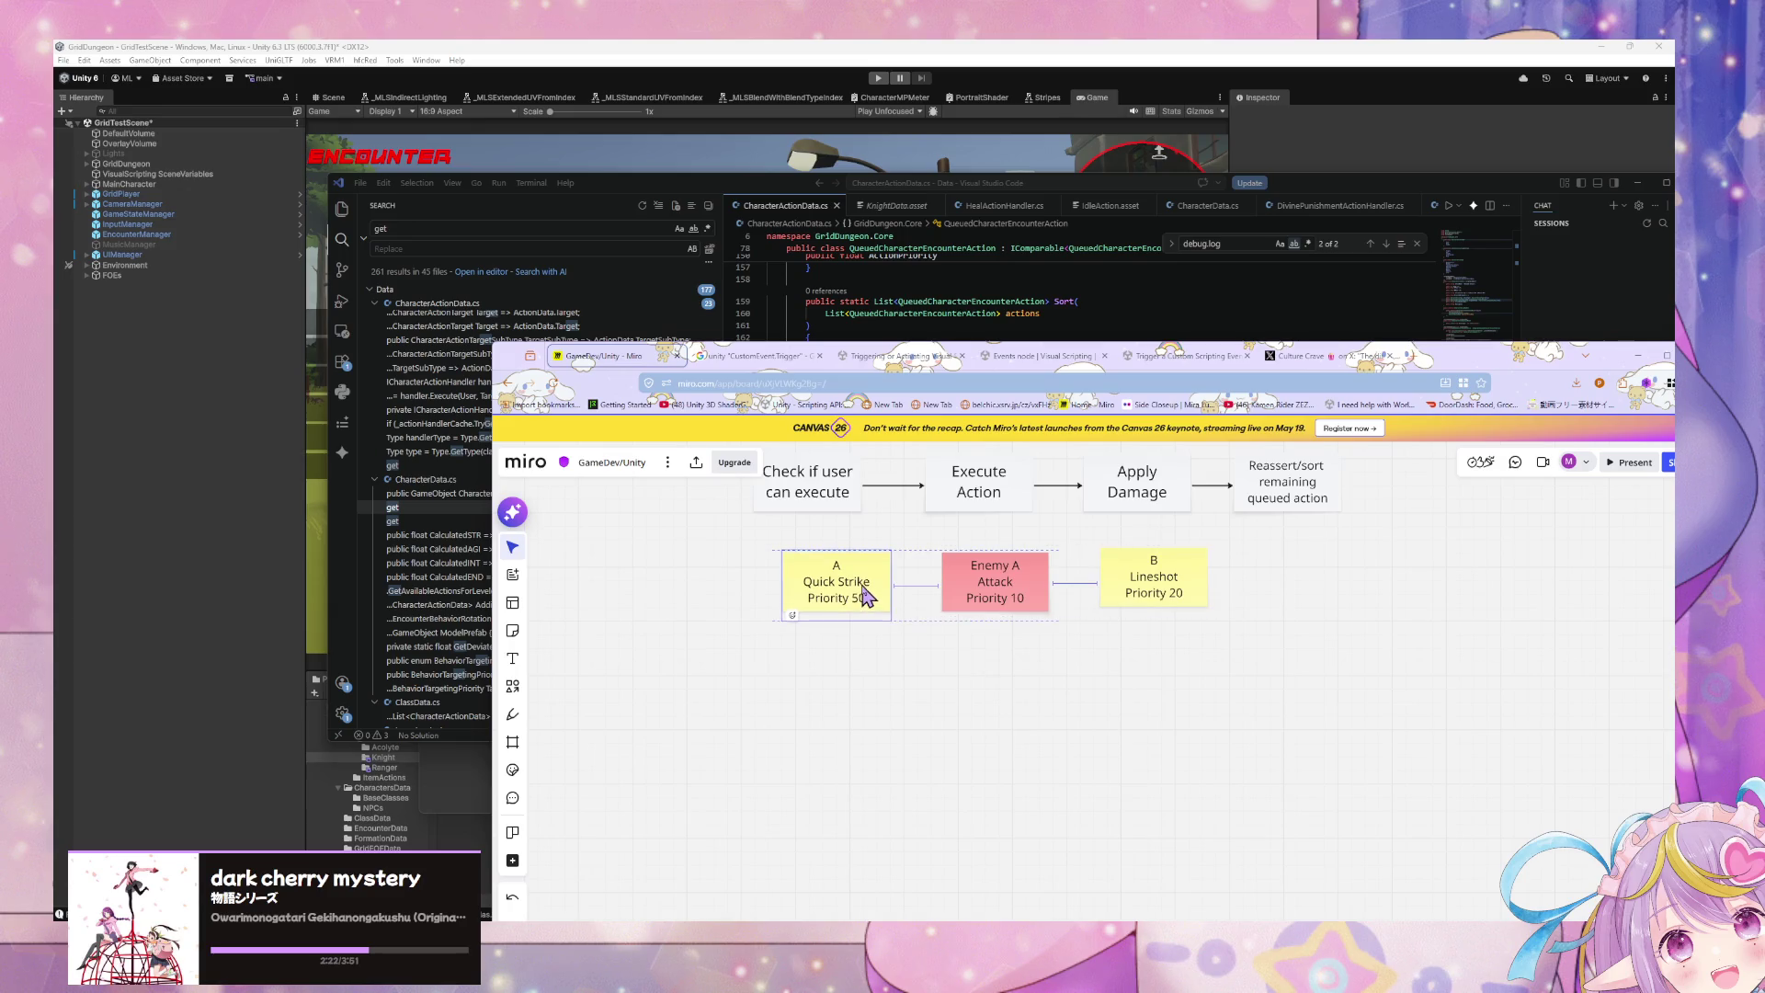
drag(1119, 593, 760, 635)
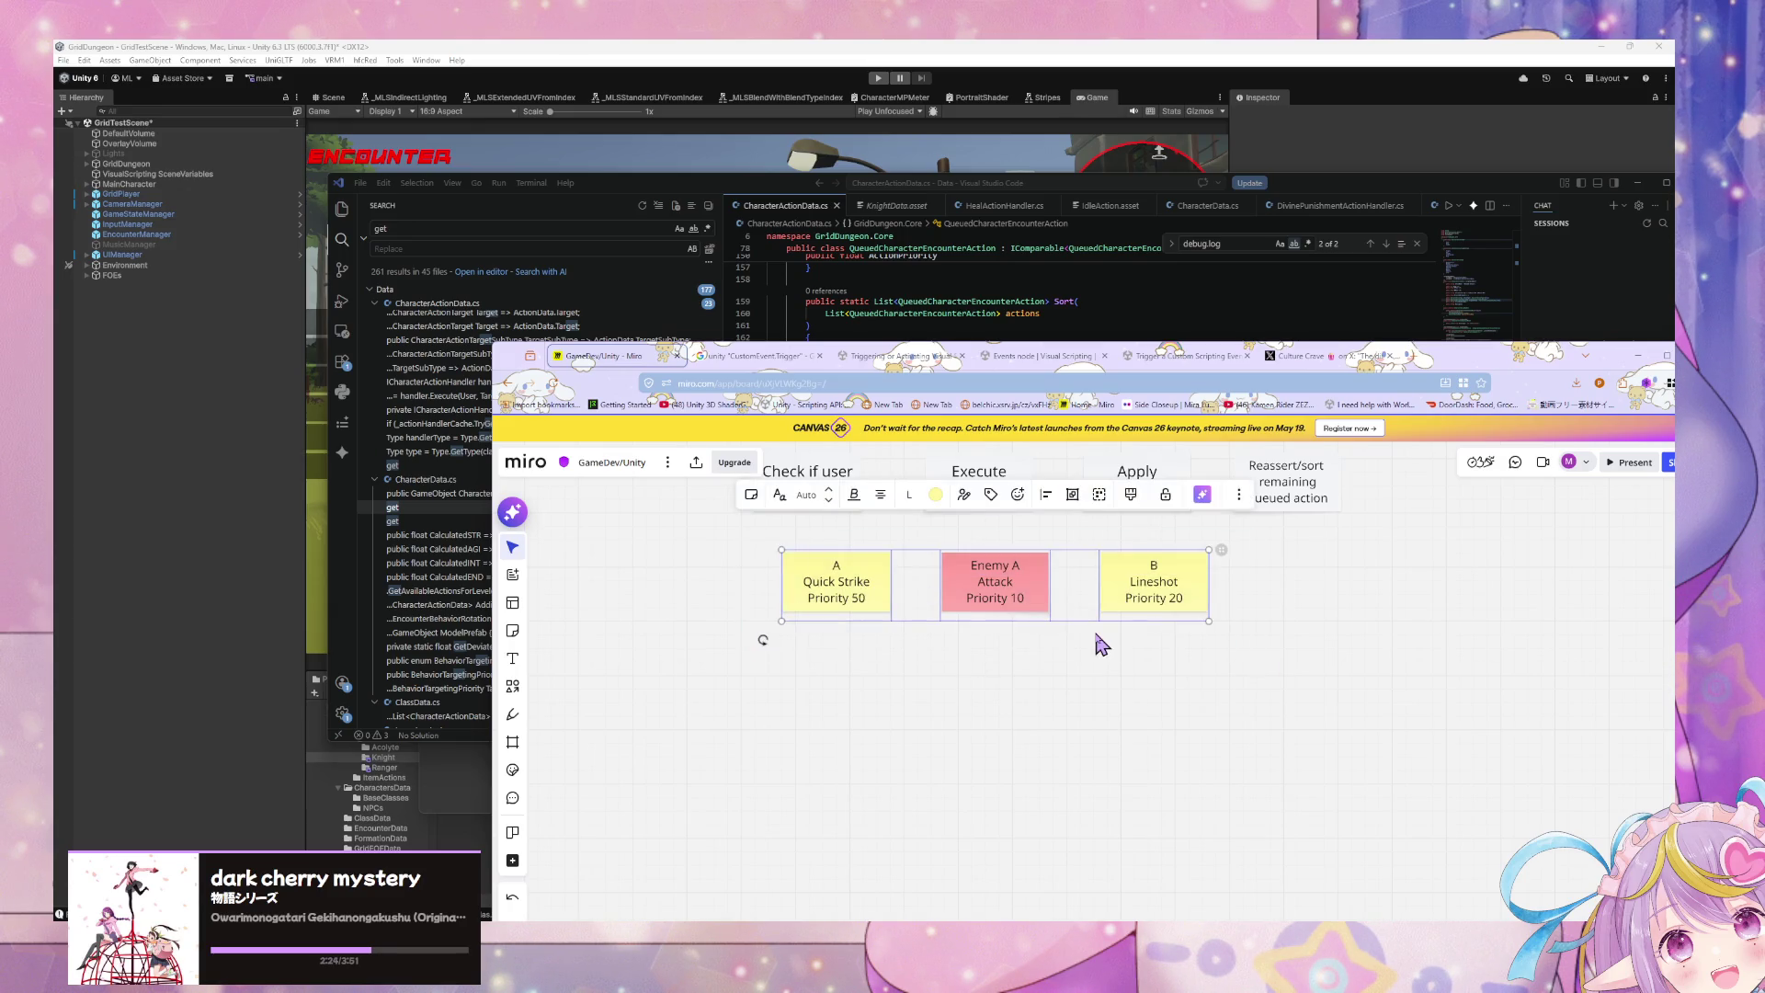
key(ctrl+d)
mouse_move(1012, 626)
mouse_down()
mouse_move(1029, 697)
mouse_move(994, 689)
mouse_up()
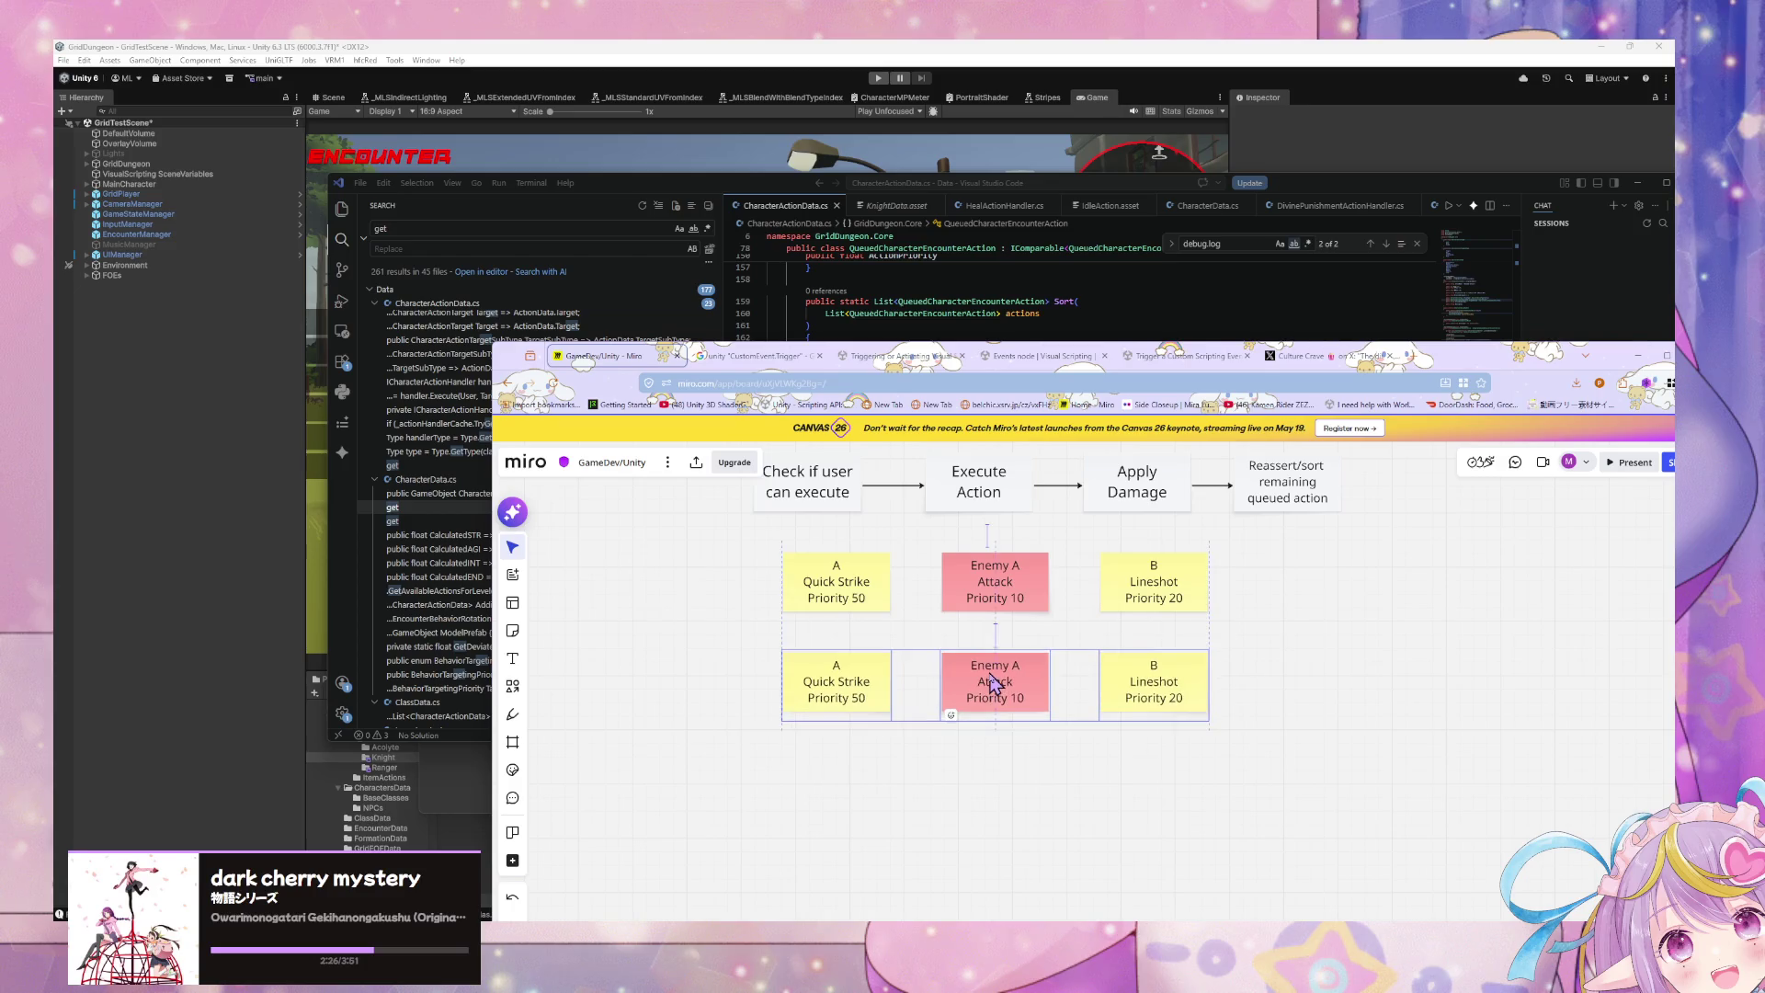
Step: Edit the lower red note to 'Enemy A - DEAD' with priority 30
click(1014, 703)
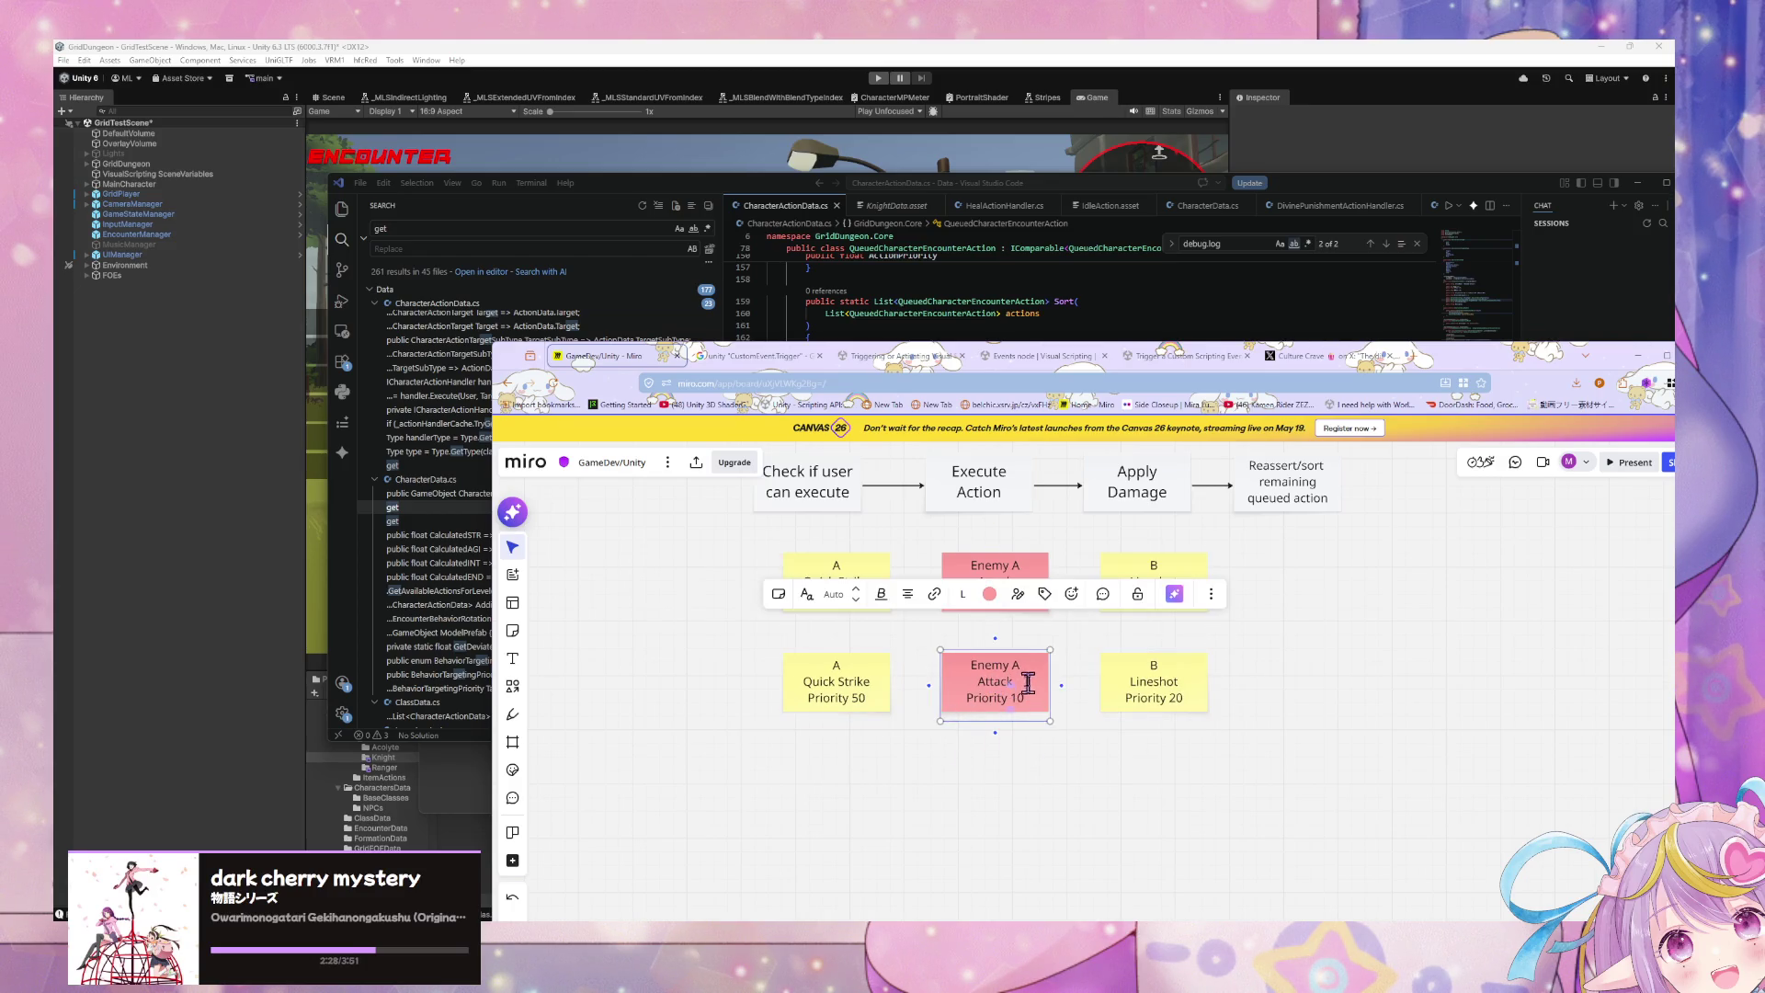
click(1035, 666)
text(- DE)
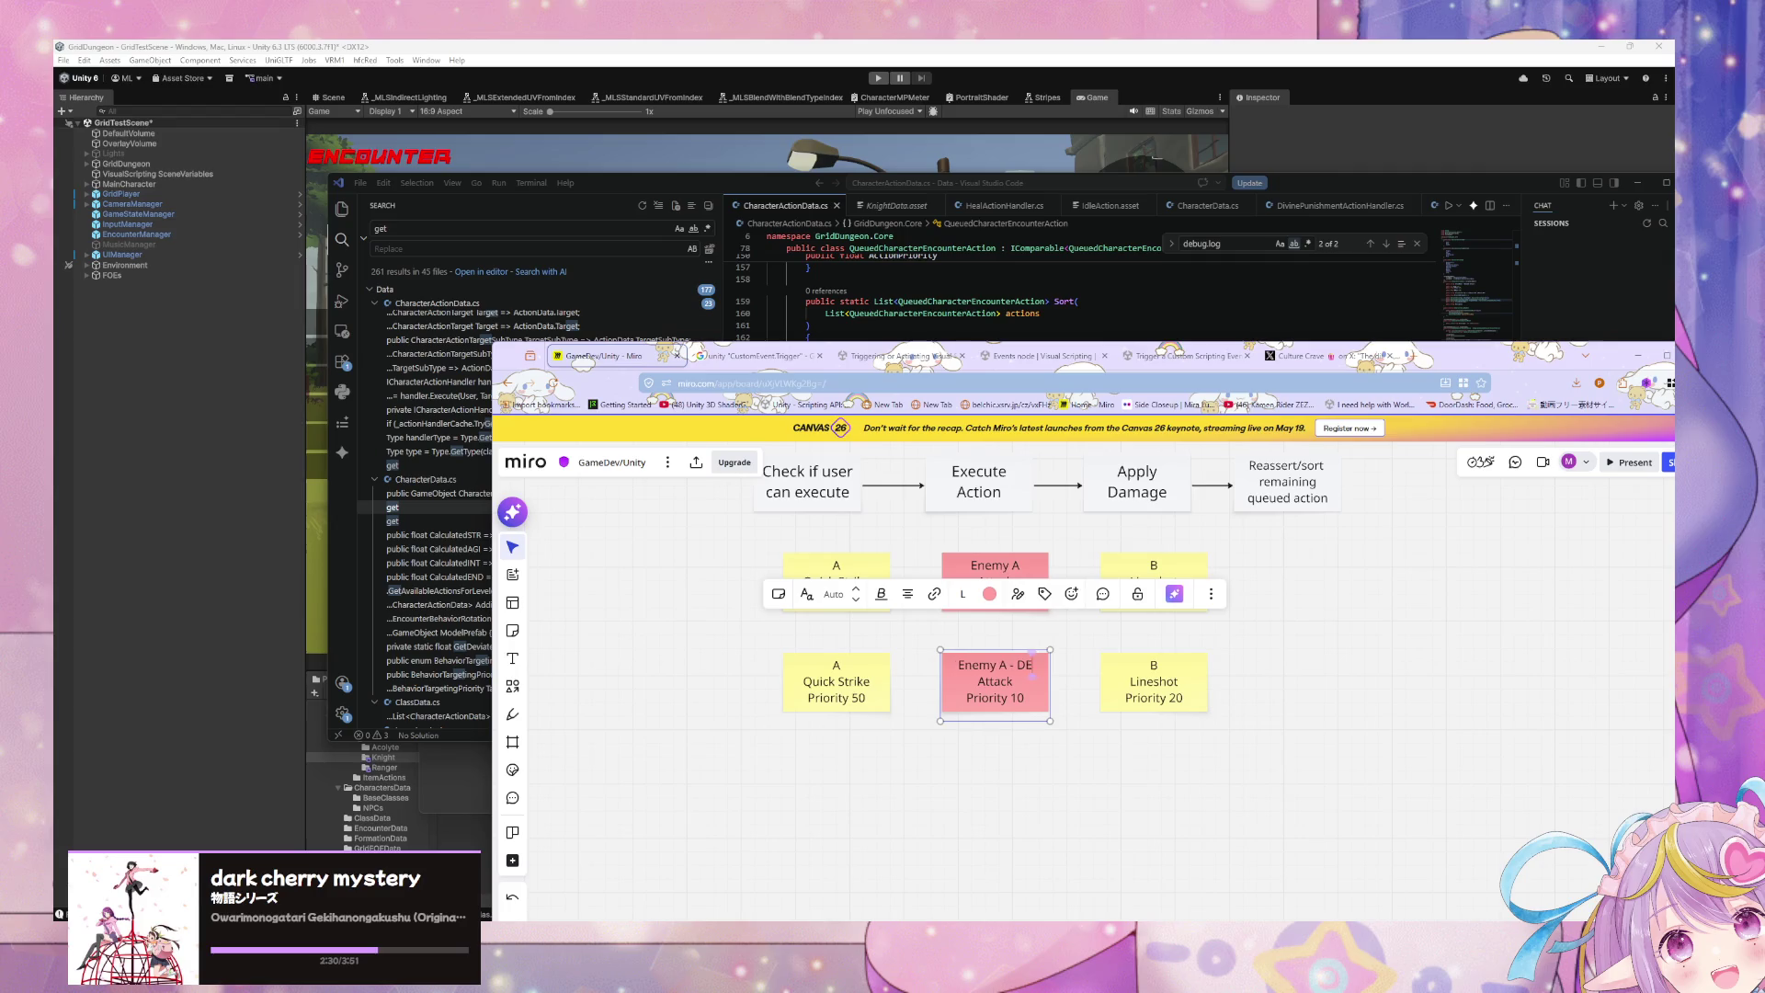
text(AD)
click(1112, 746)
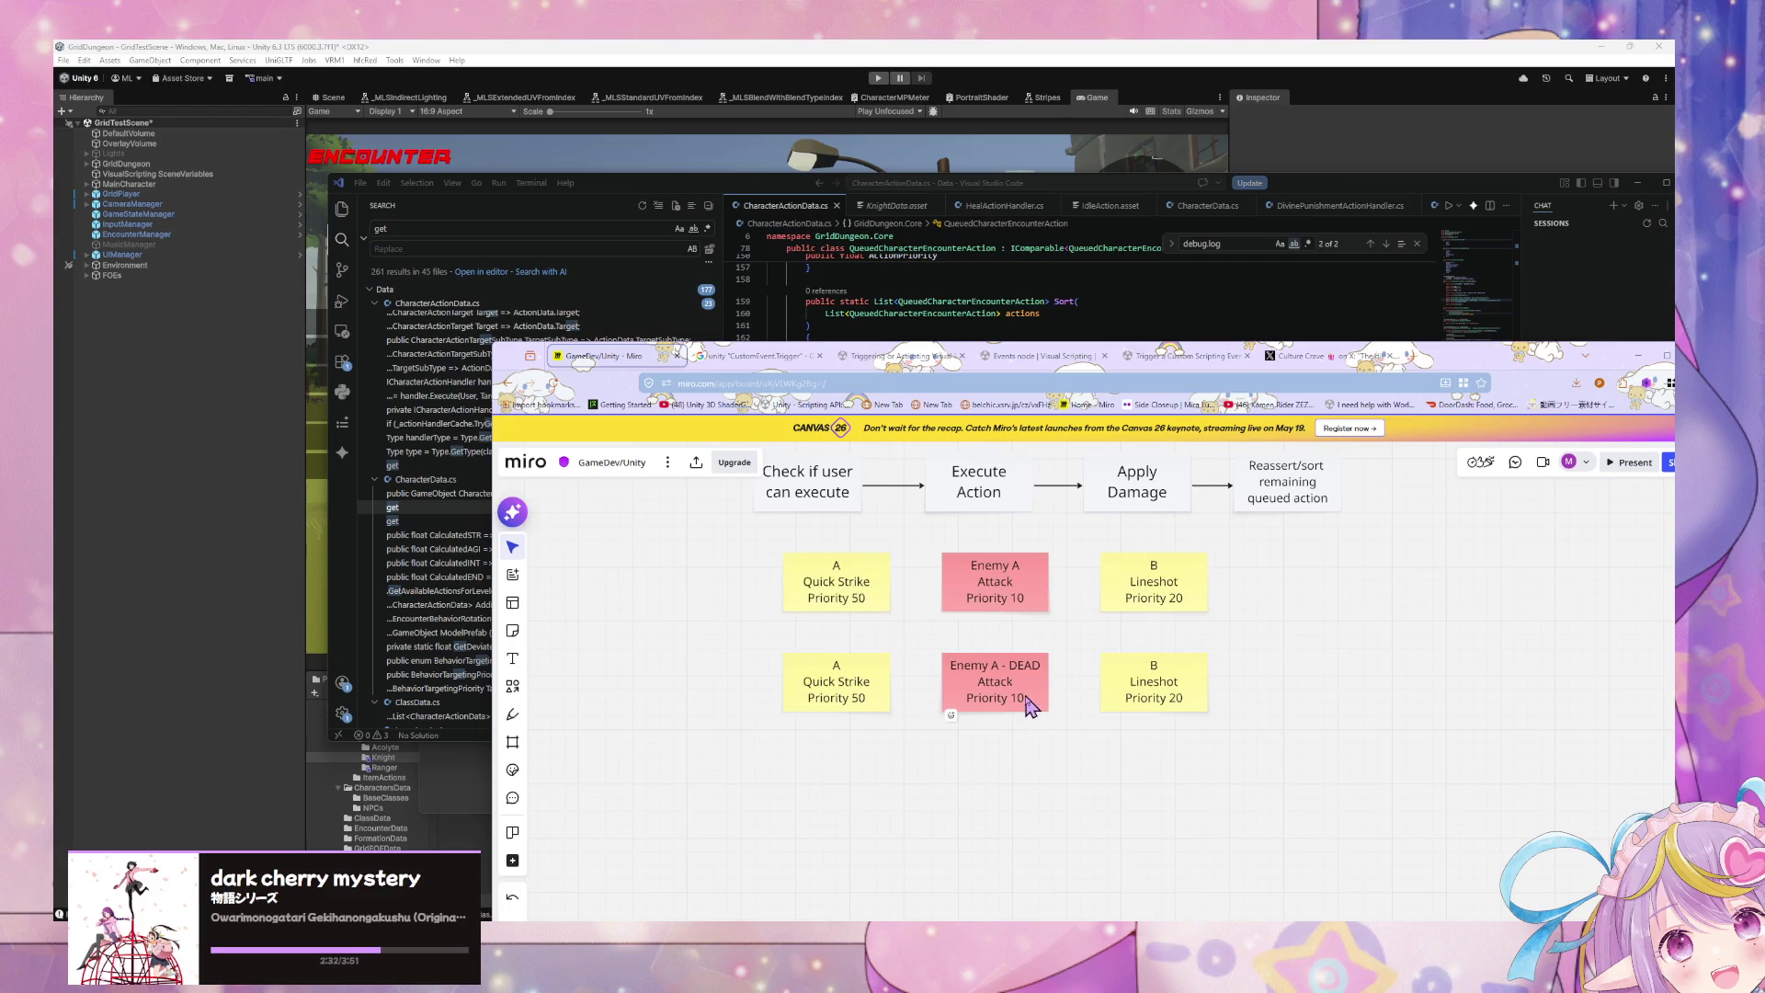
click(1014, 696)
key(Right)
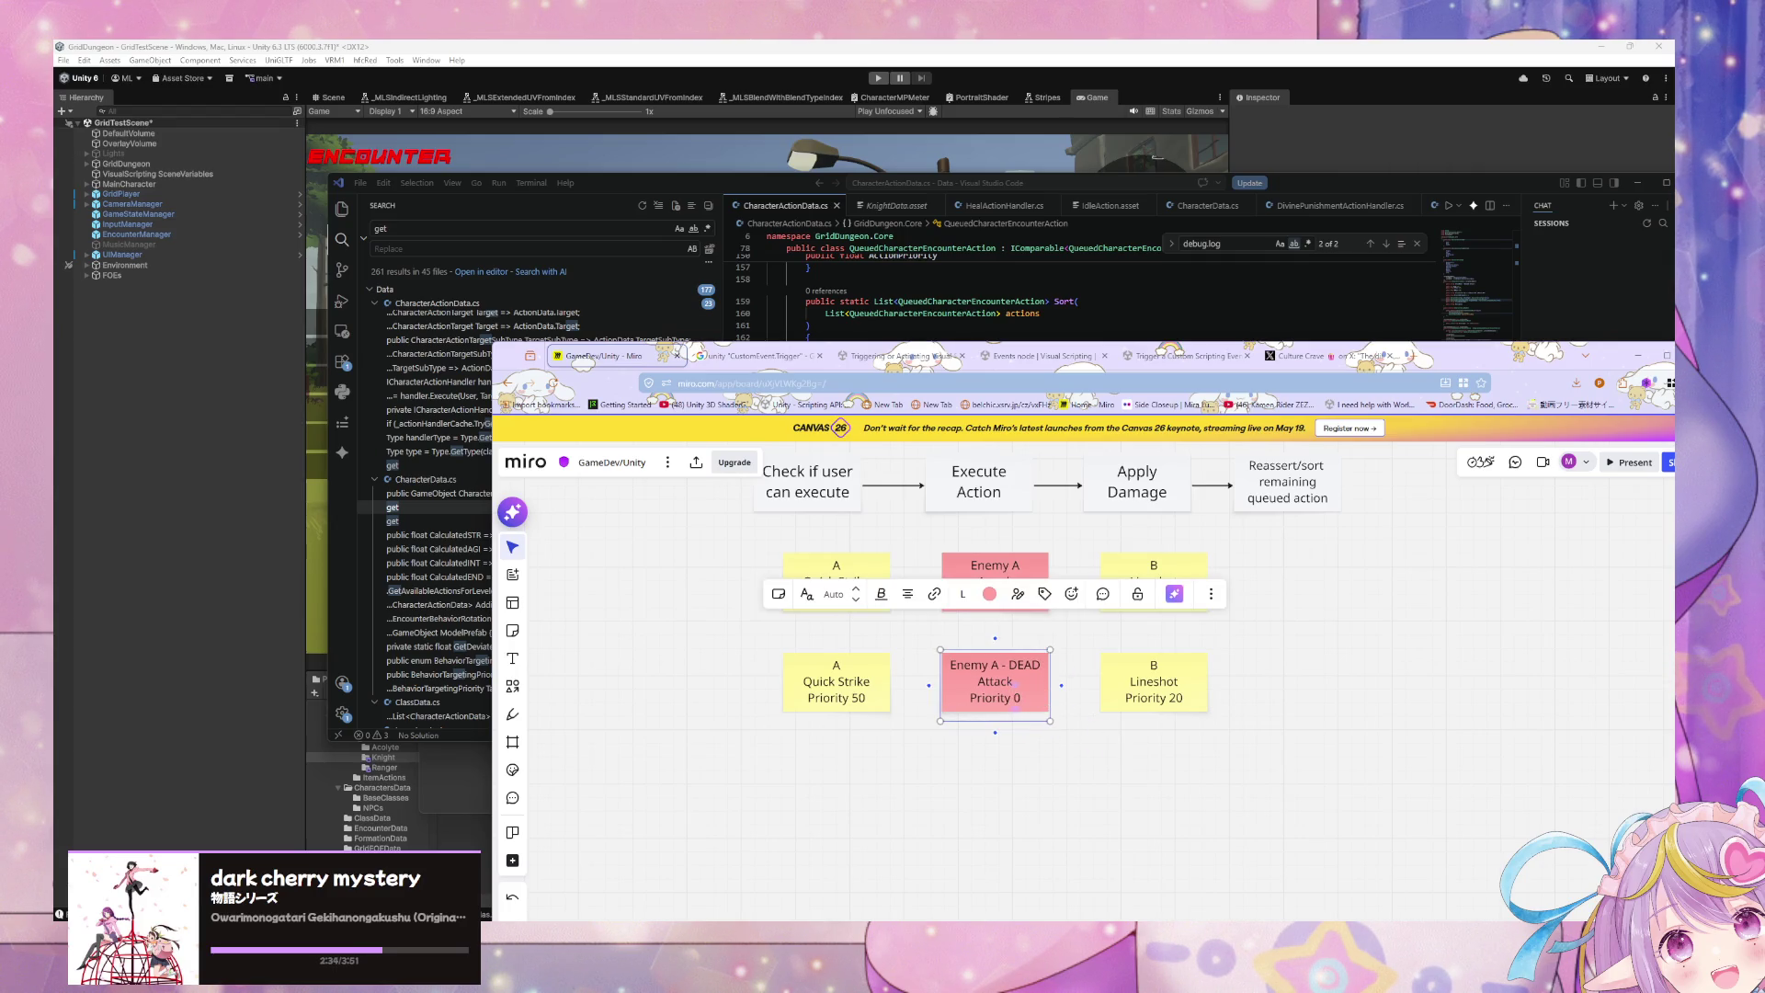
text(3)
scroll(1108, 736, up, 1)
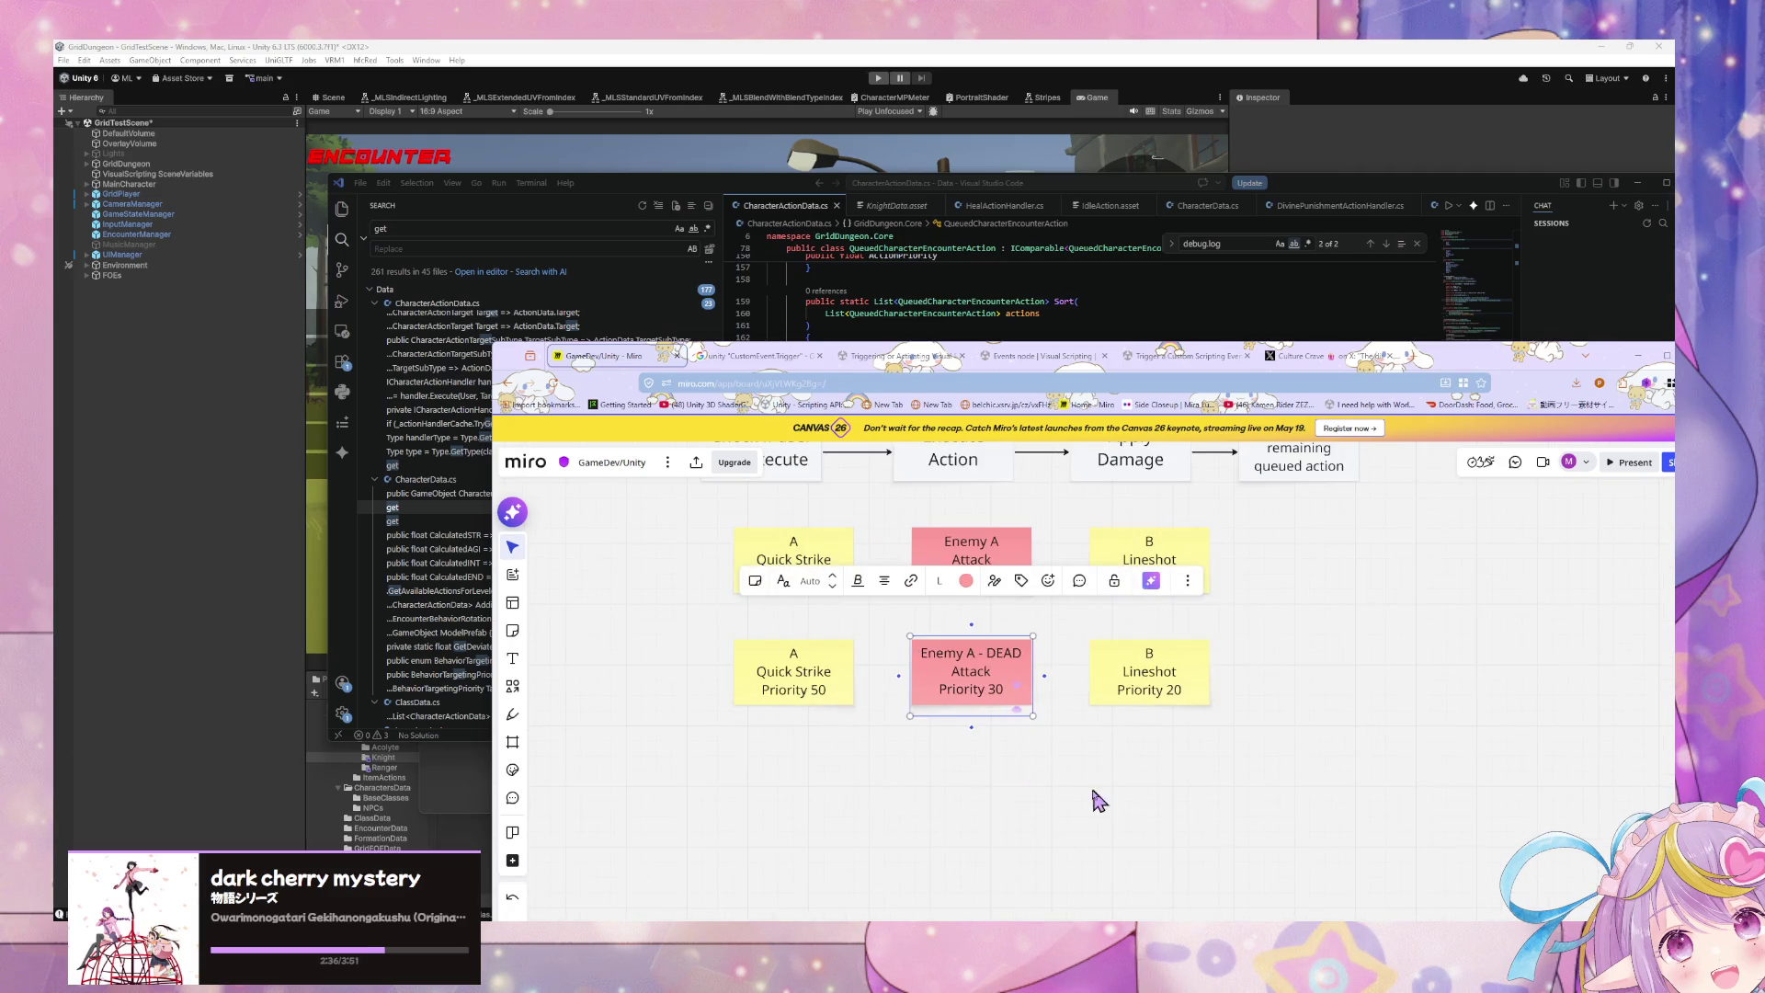
scroll(1005, 800, up, 2)
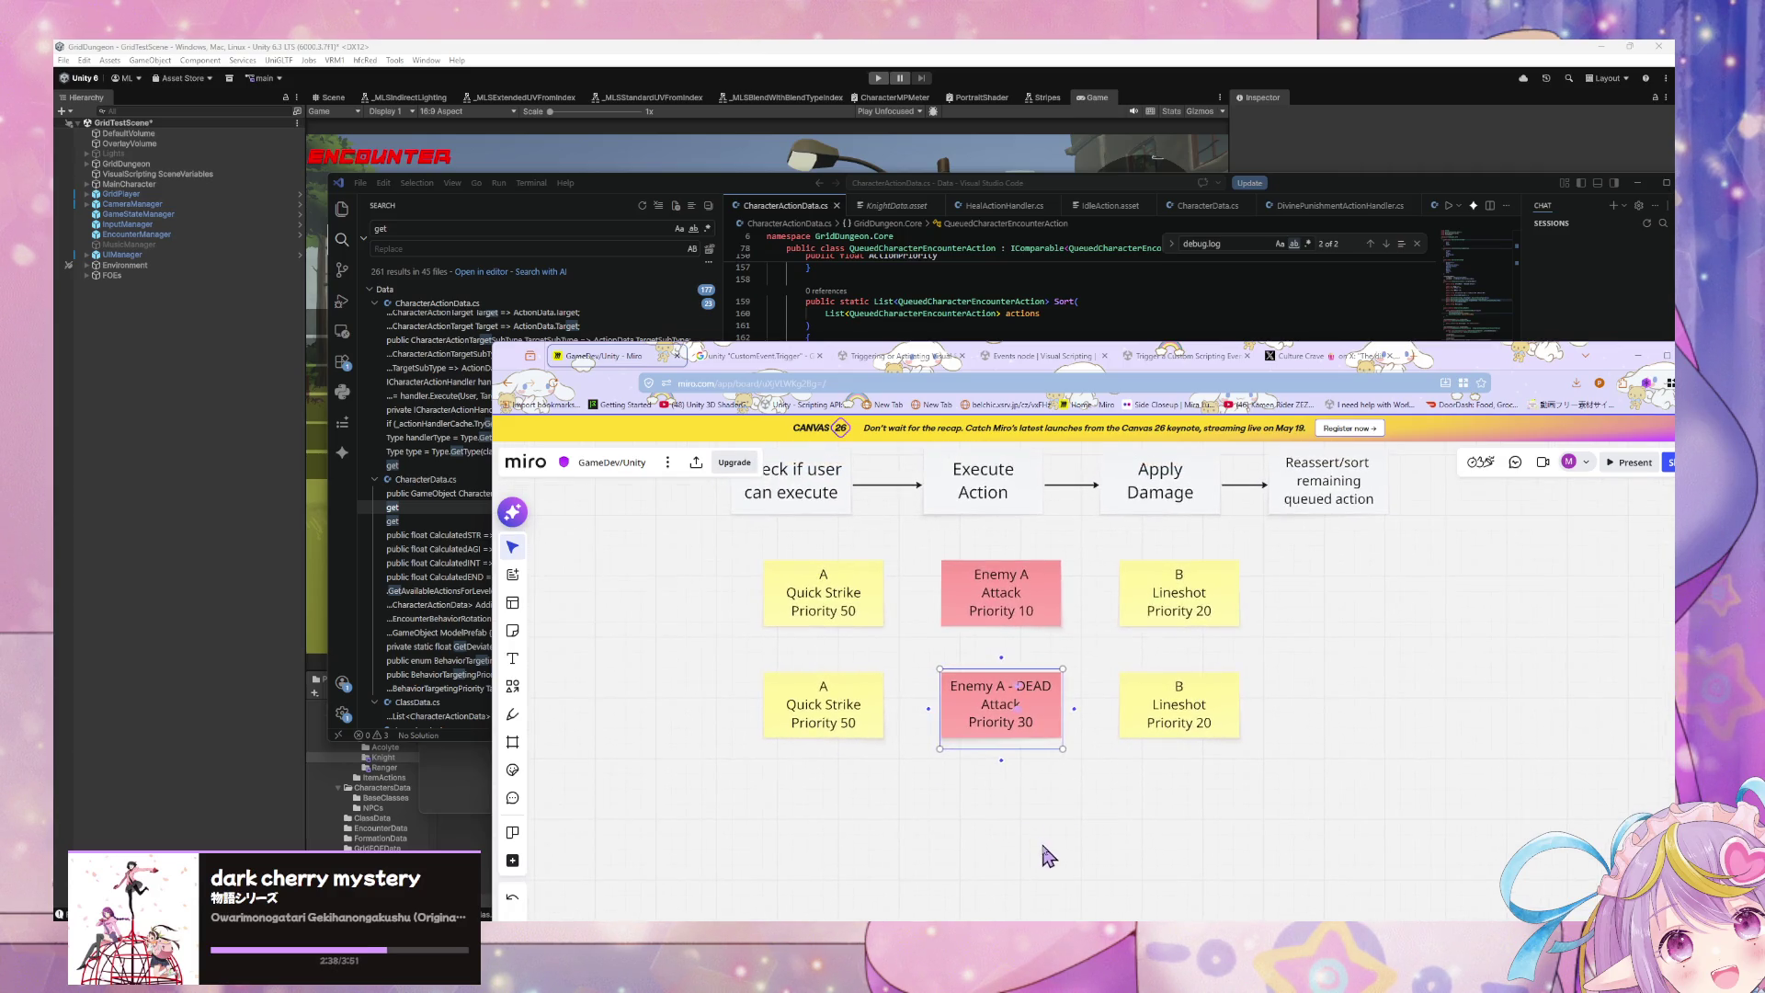
click(679, 671)
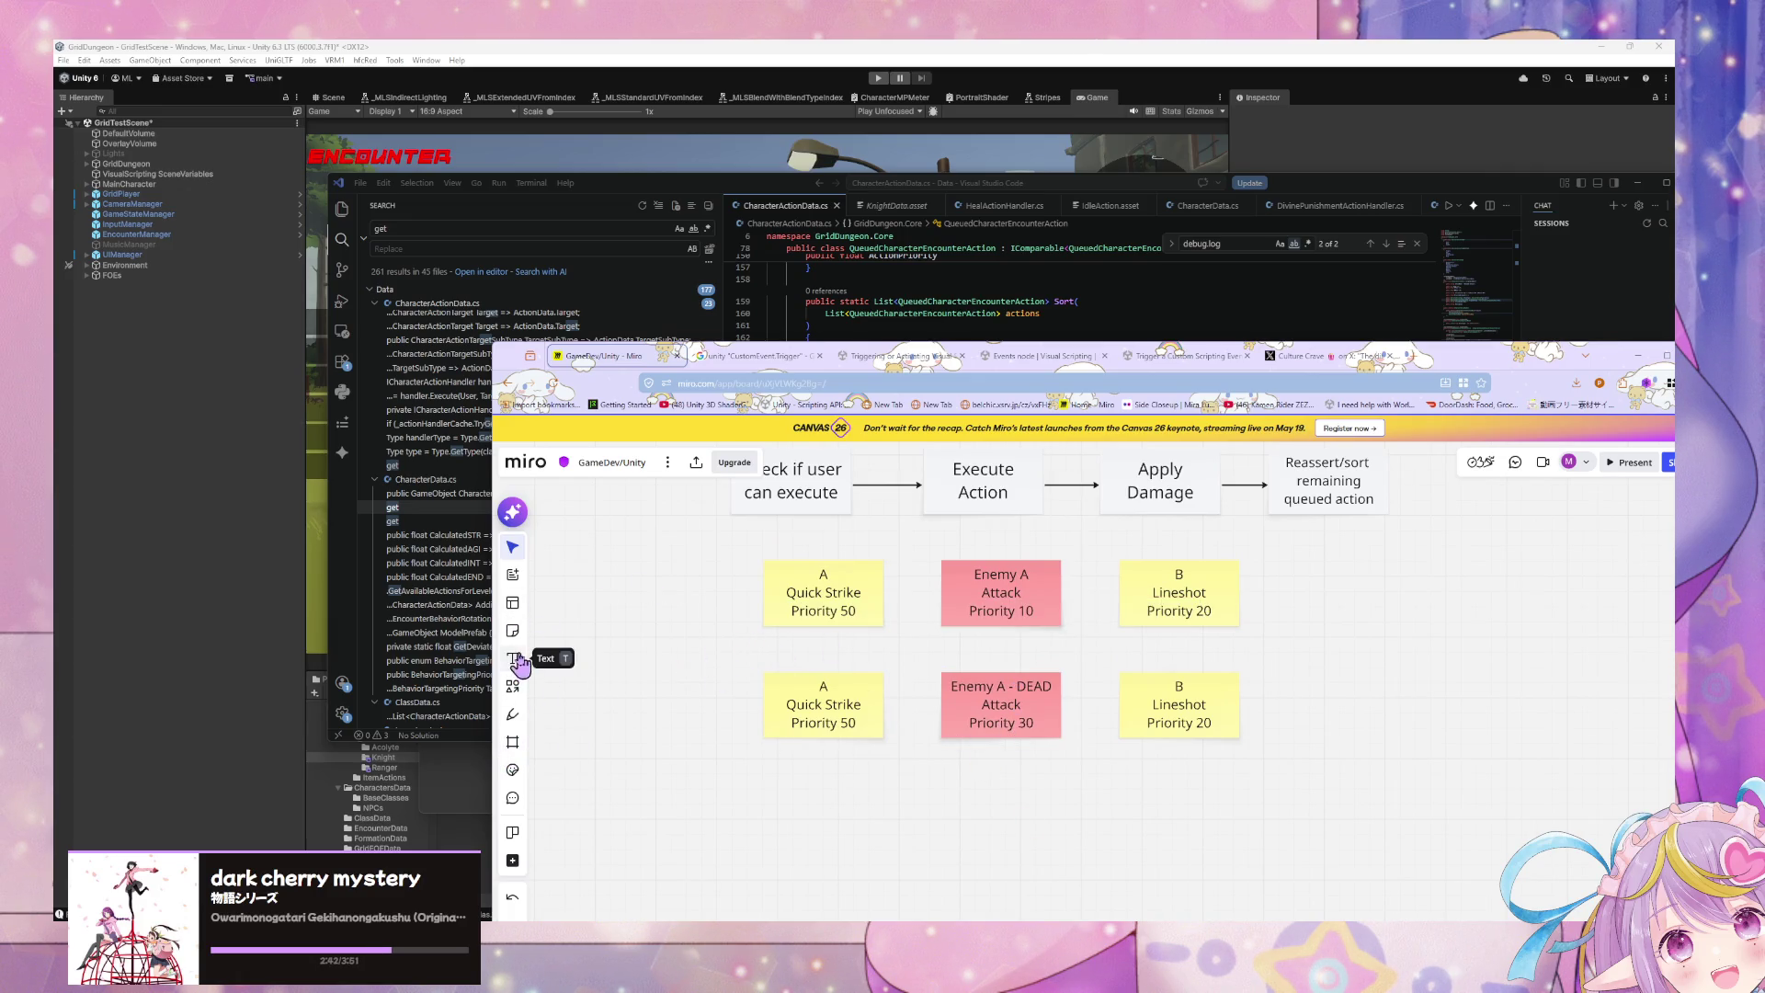
Step: Draw a block arrow pointing down into the upper A Quick Strike note
click(512, 686)
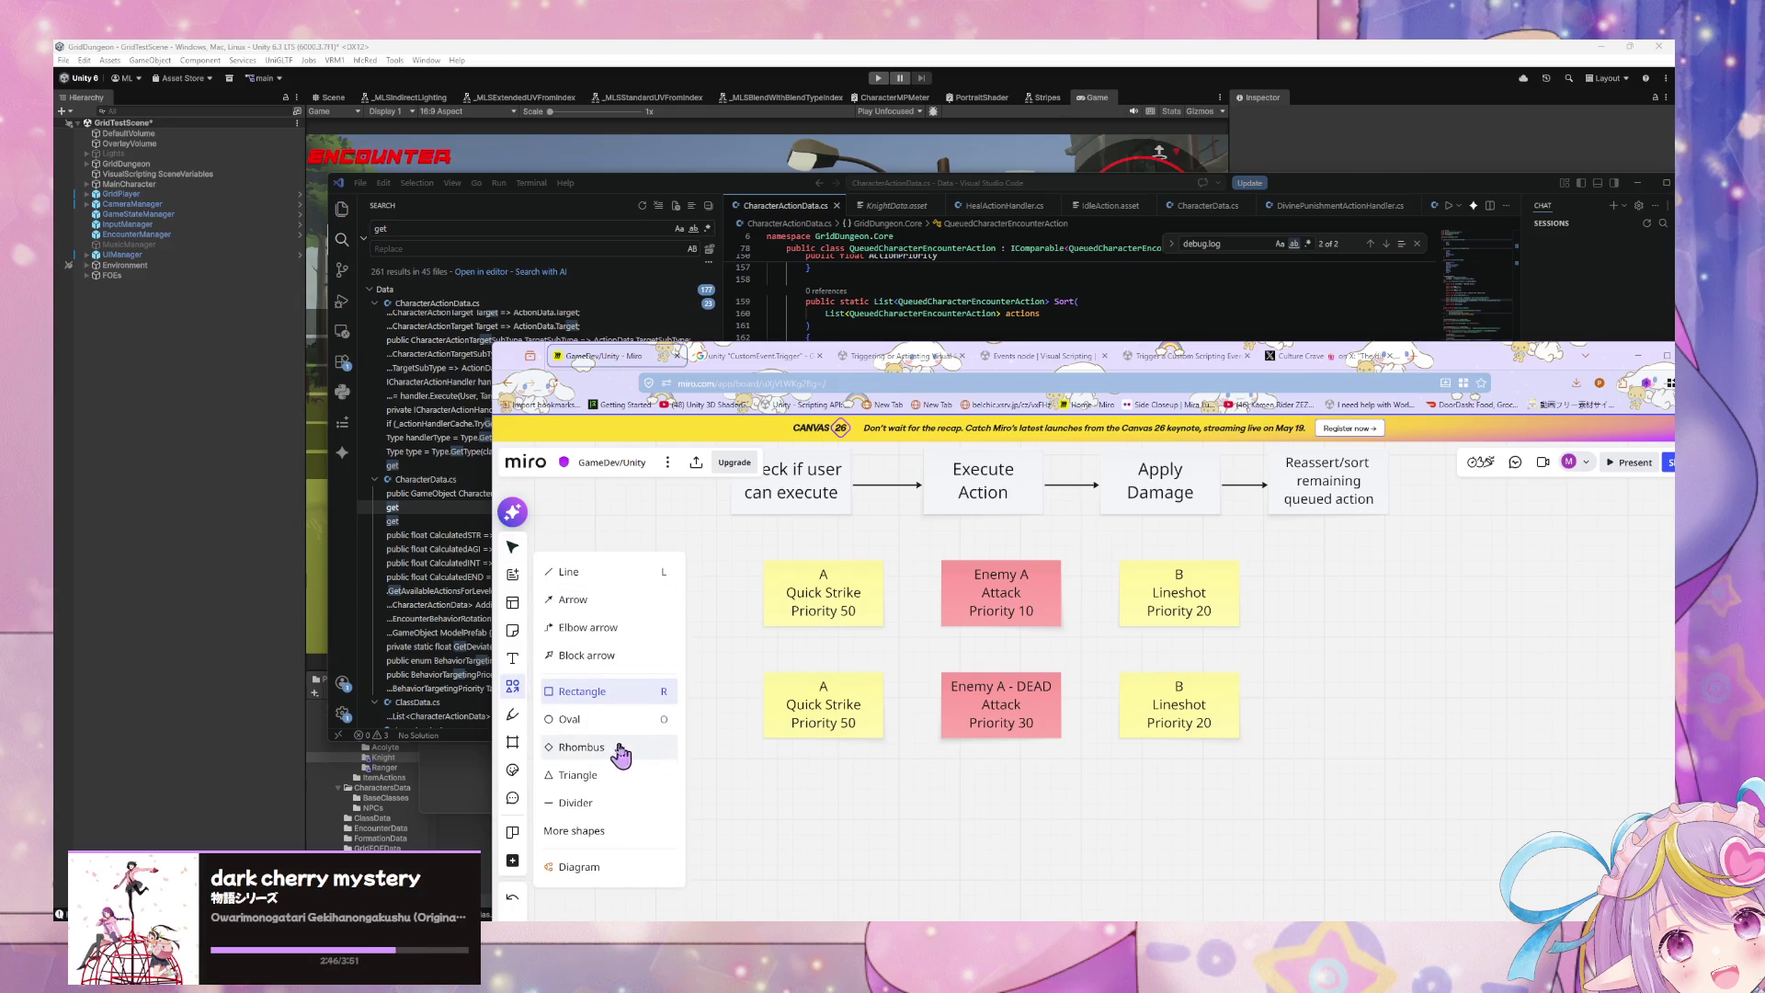
click(598, 655)
mouse_move(714, 628)
mouse_down()
mouse_move(763, 683)
mouse_move(755, 634)
mouse_move(798, 666)
mouse_move(686, 582)
mouse_up()
click(735, 637)
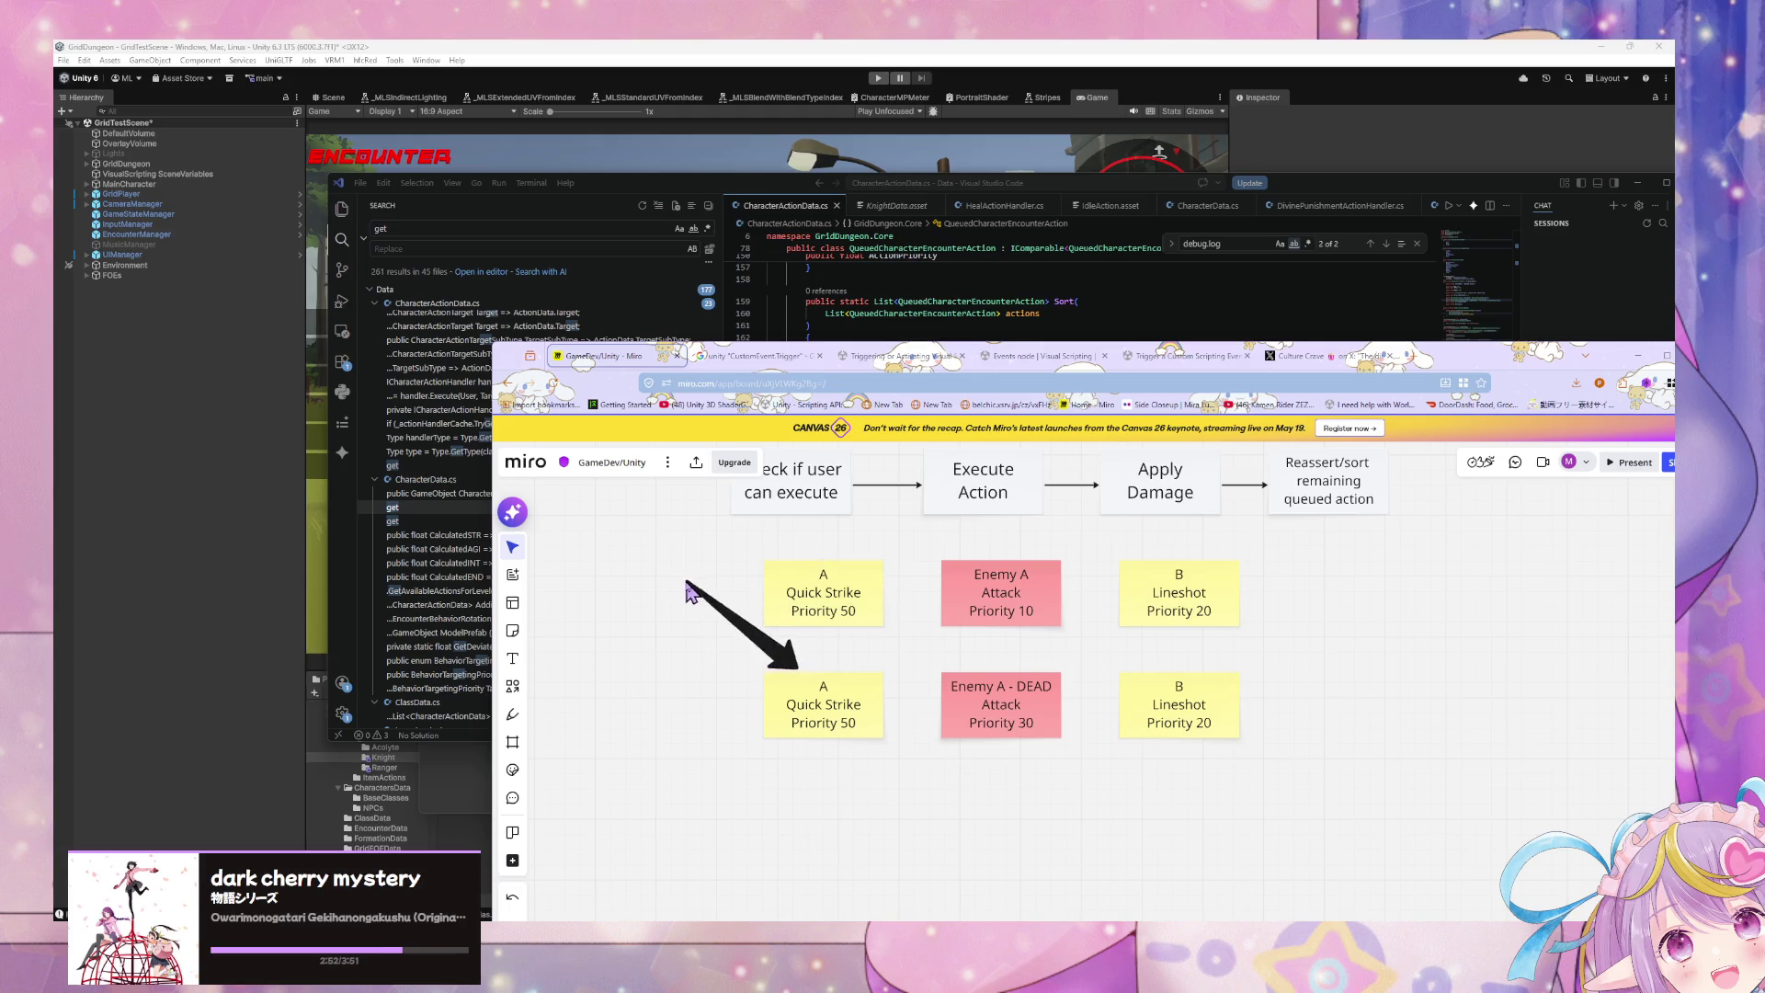
mouse_move(798, 668)
mouse_down()
mouse_move(809, 528)
mouse_move(762, 557)
mouse_move(840, 563)
mouse_move(809, 538)
mouse_move(827, 520)
mouse_move(855, 531)
mouse_up()
Step: Select the flowchart steps and their arrows and move them higher up the board
scroll(855, 533, up, 2)
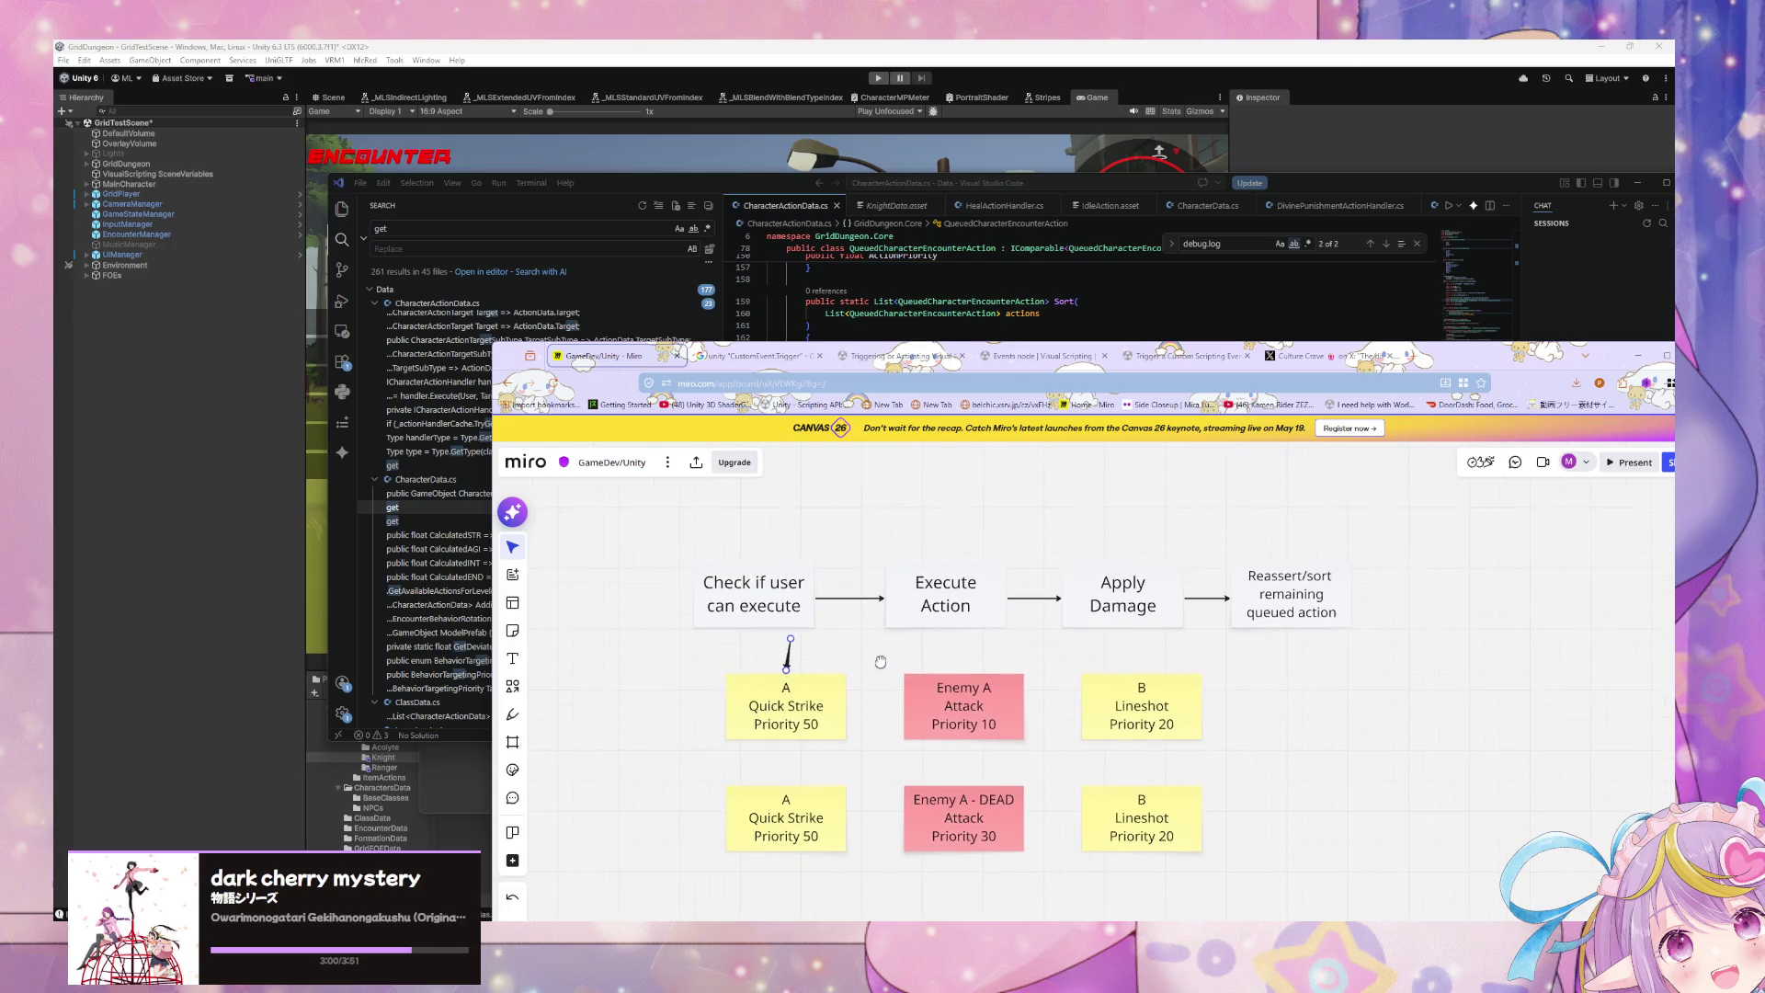
drag(1439, 635, 690, 496)
mouse_move(802, 600)
mouse_down()
mouse_move(797, 525)
mouse_move(784, 604)
mouse_up()
click(787, 597)
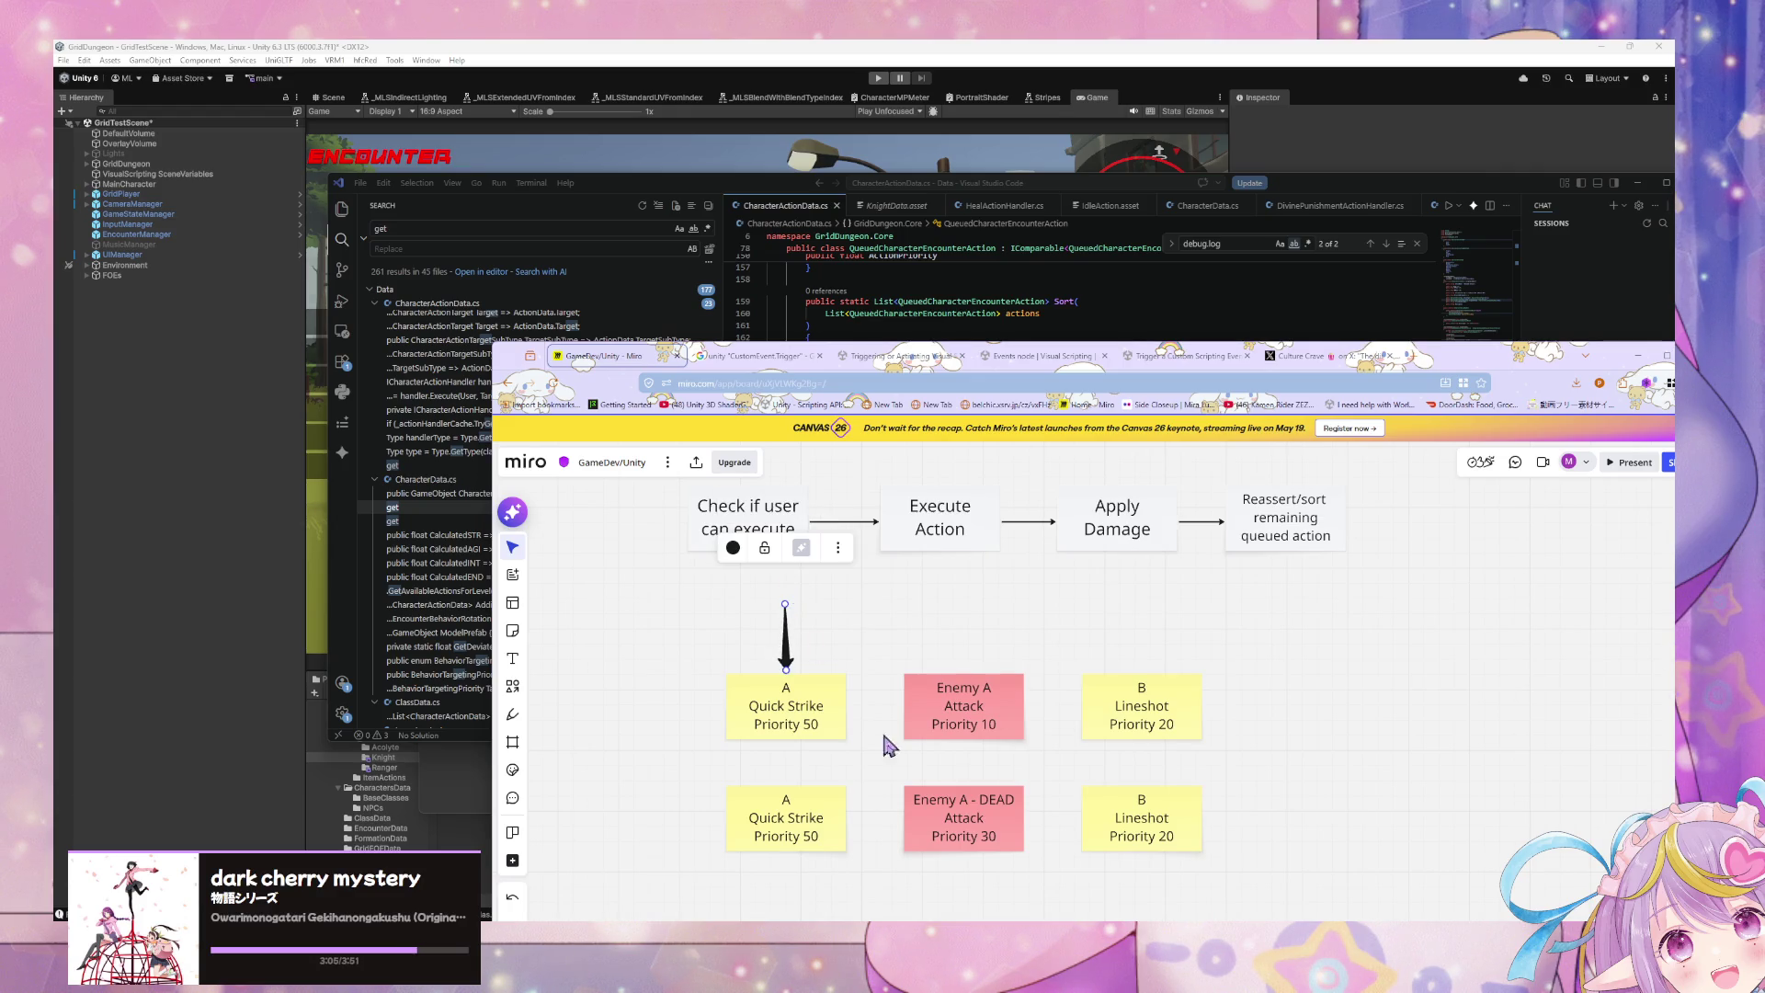
Step: Rename the Quick Strike note to 'A Stun Strike' and the DEAD note to 'Enemy A - Stunned'
click(825, 722)
drag(824, 706, 731, 717)
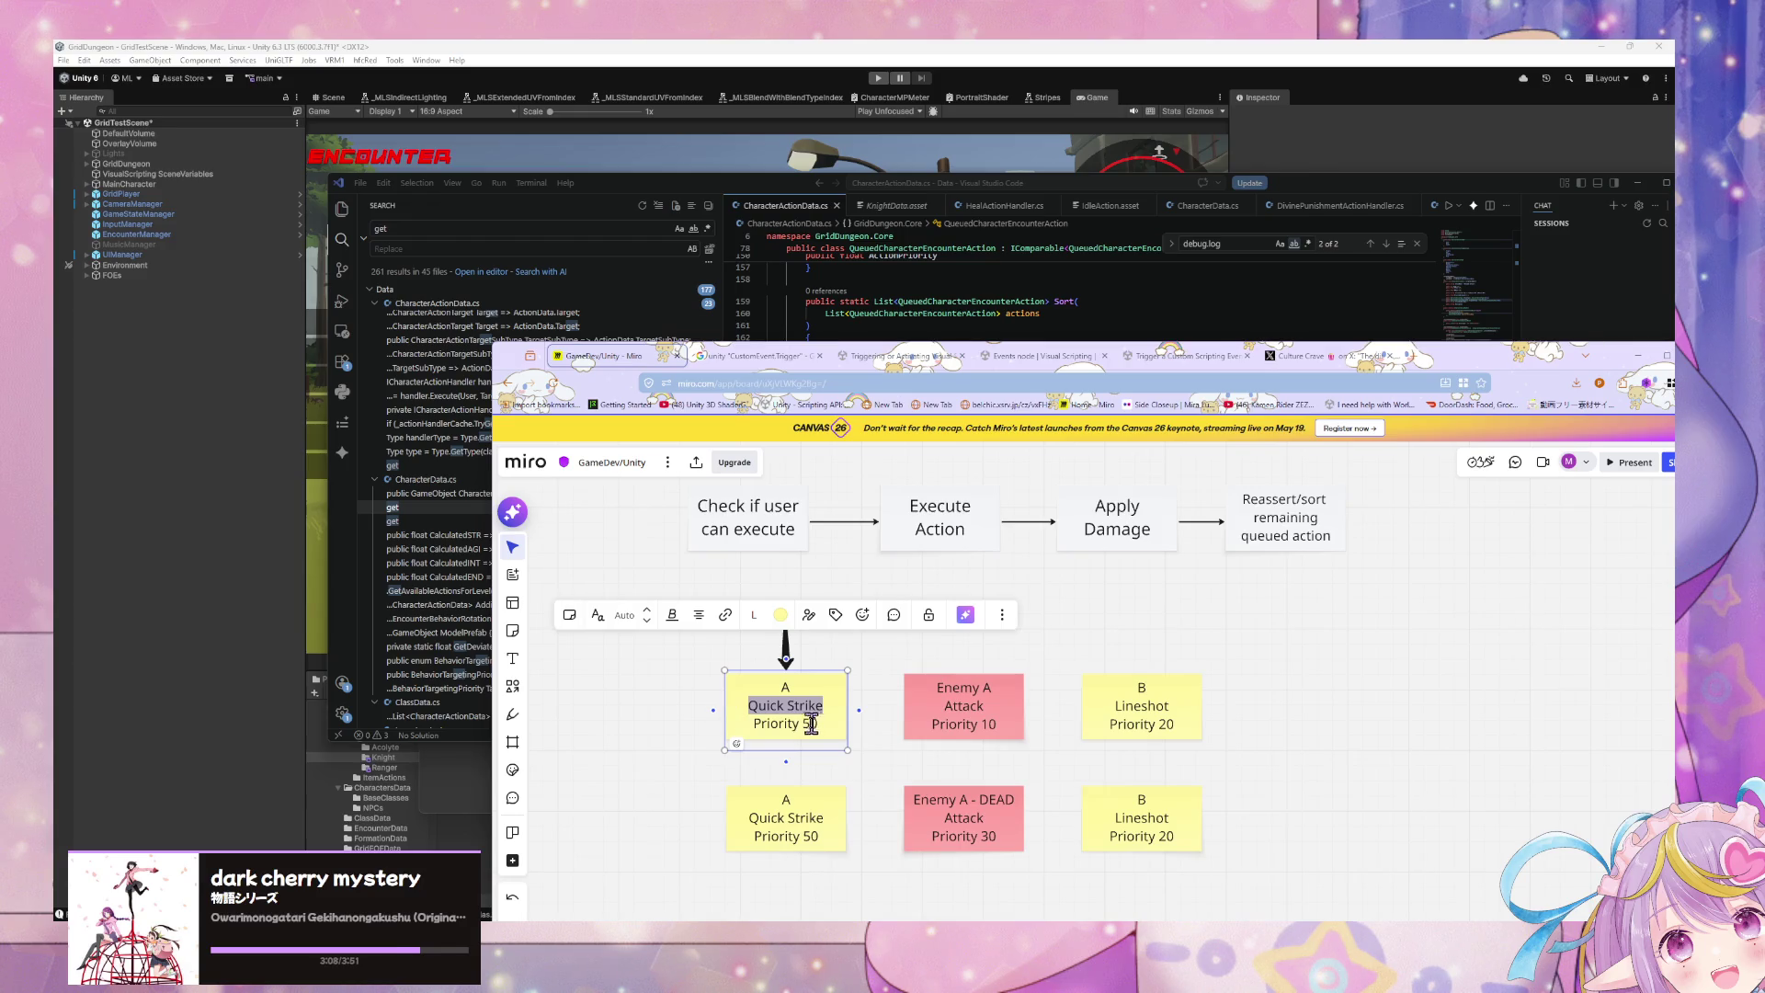
text(Sh)
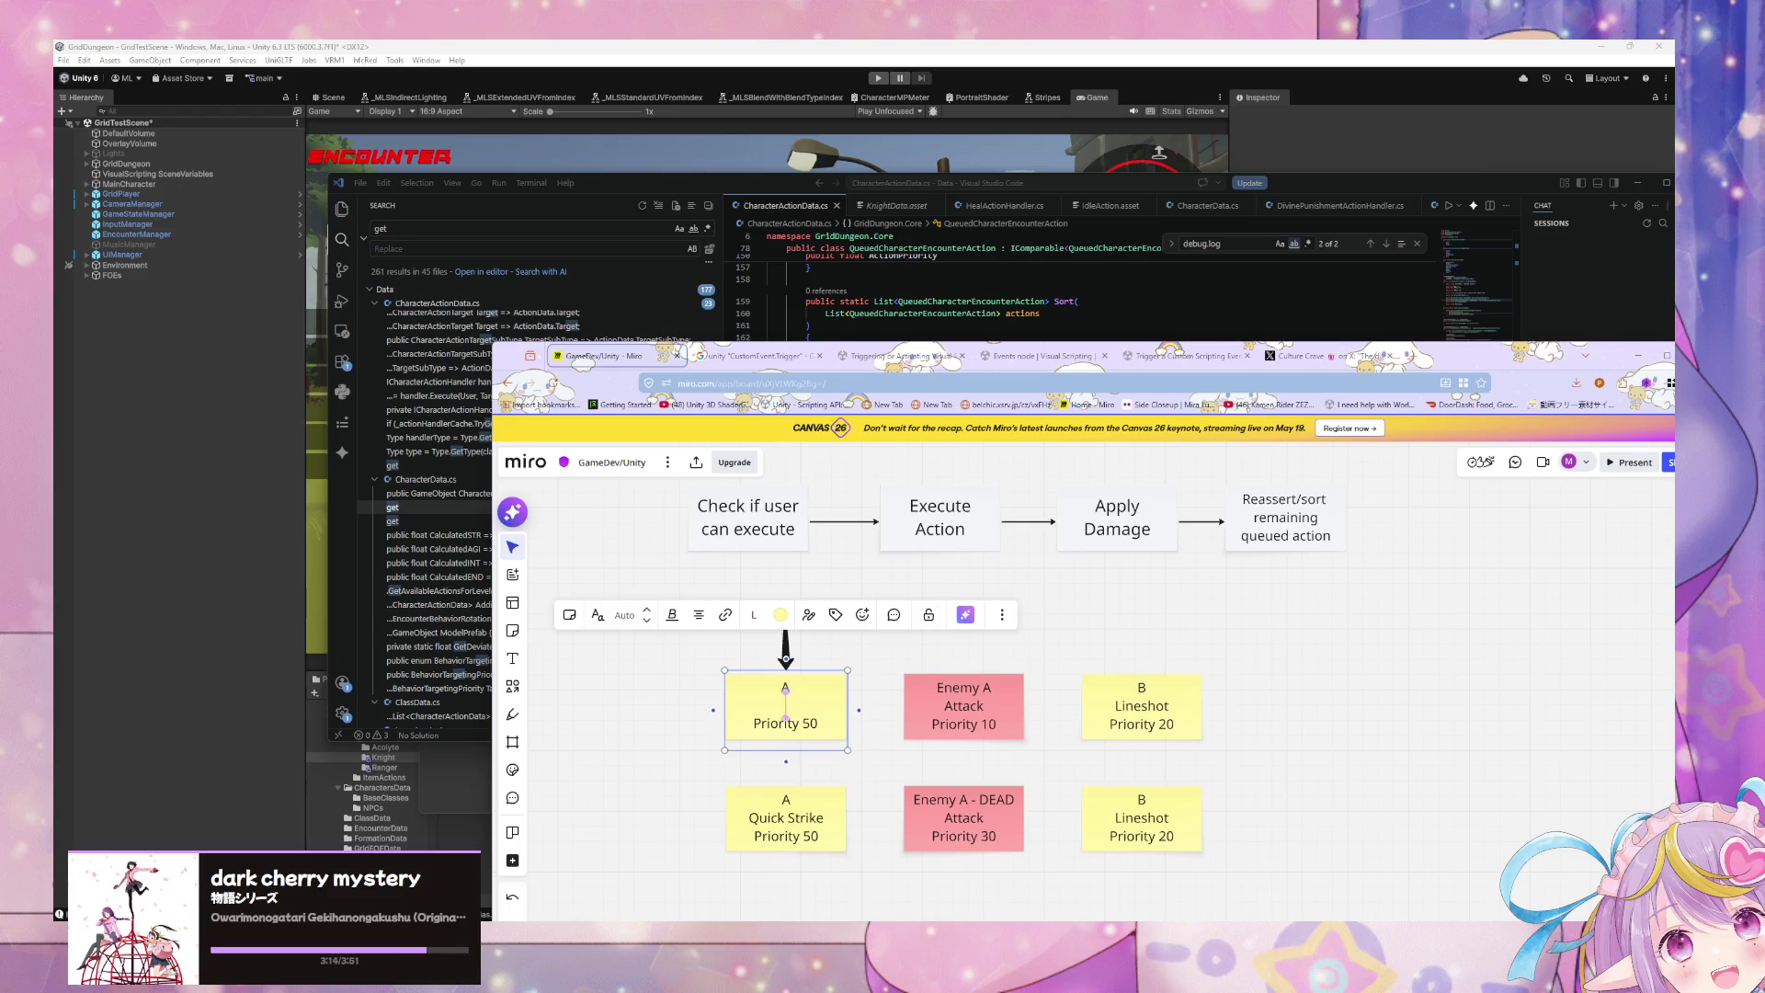
text(un)
text( Strike)
click(1004, 797)
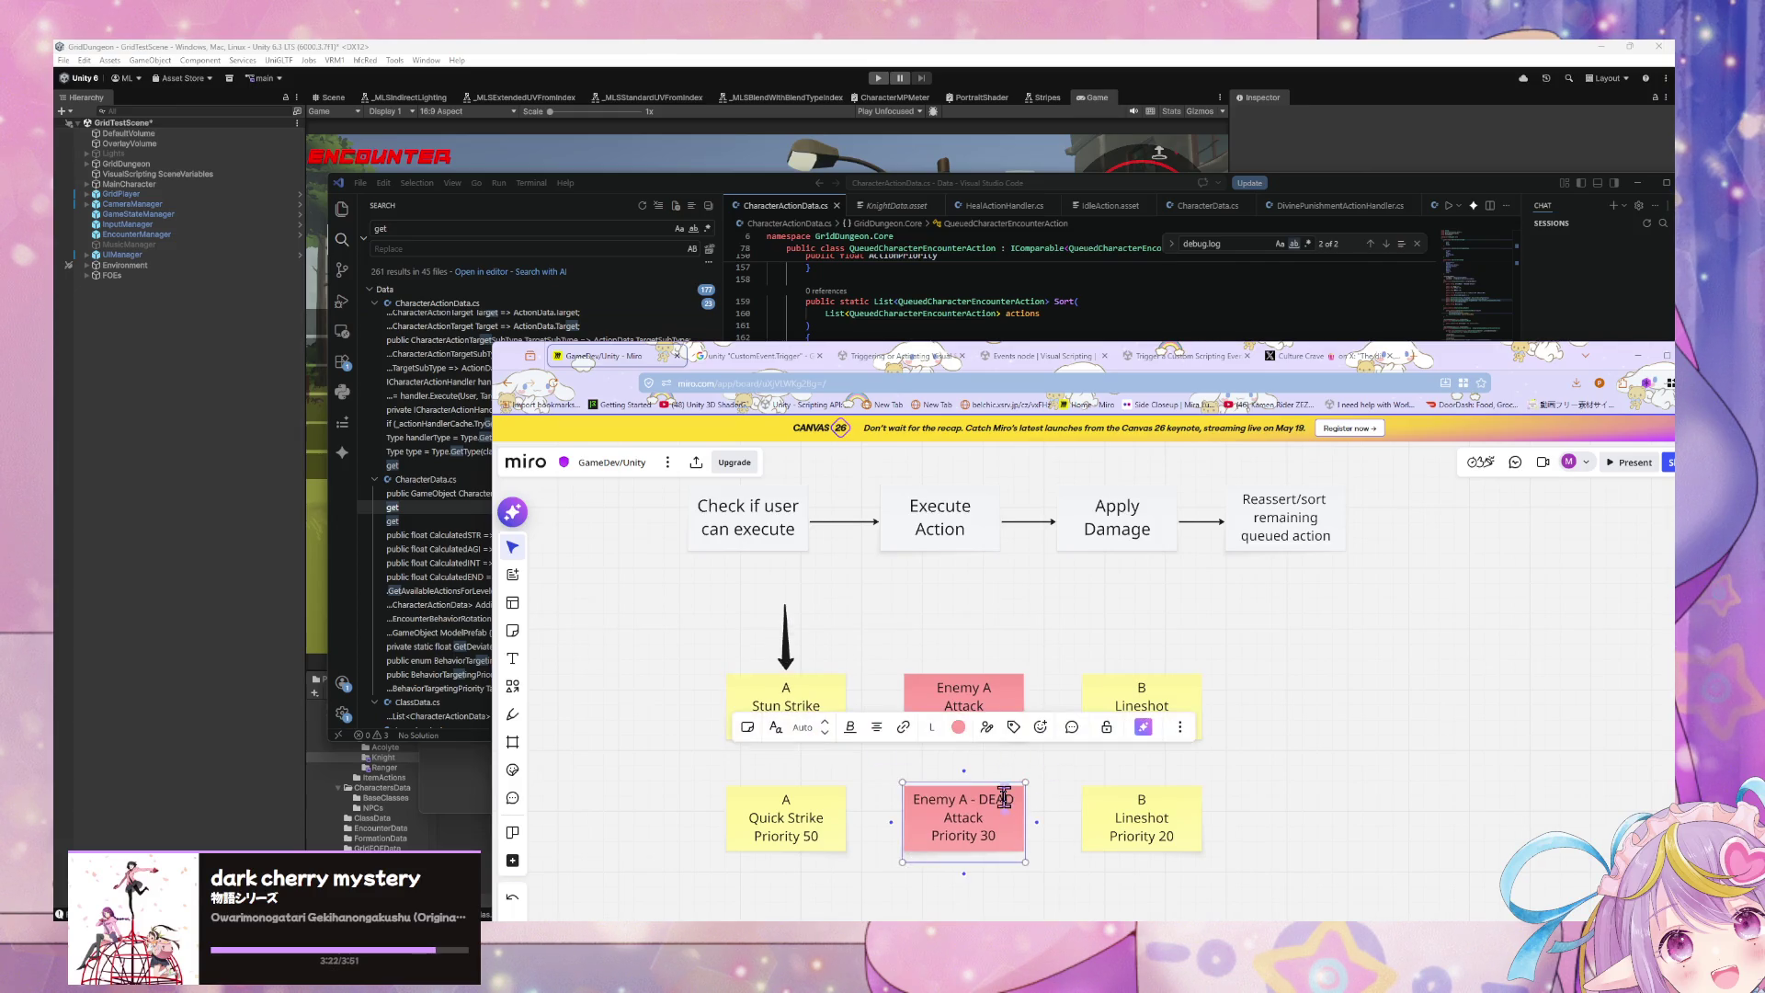
double_click(982, 797)
text(Stunned)
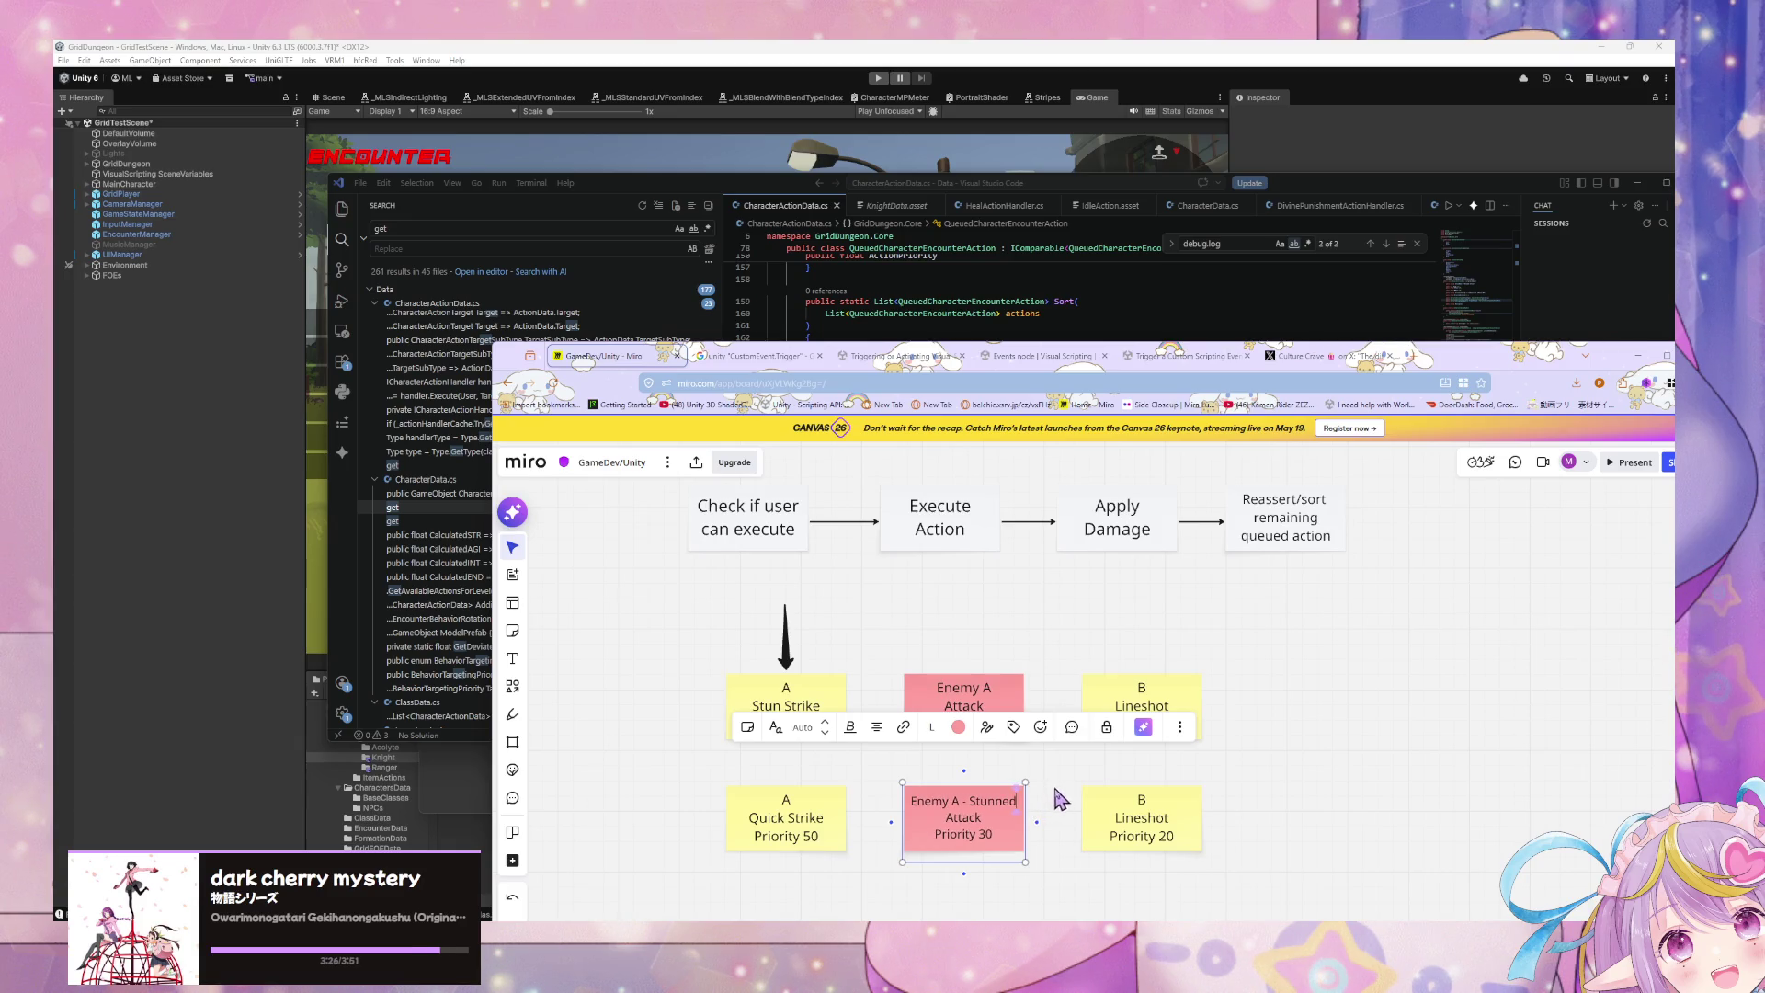
Step: Change those notes again to 'A Slow Spell' and 'Enemy A - Slowed'
click(804, 705)
click(810, 708)
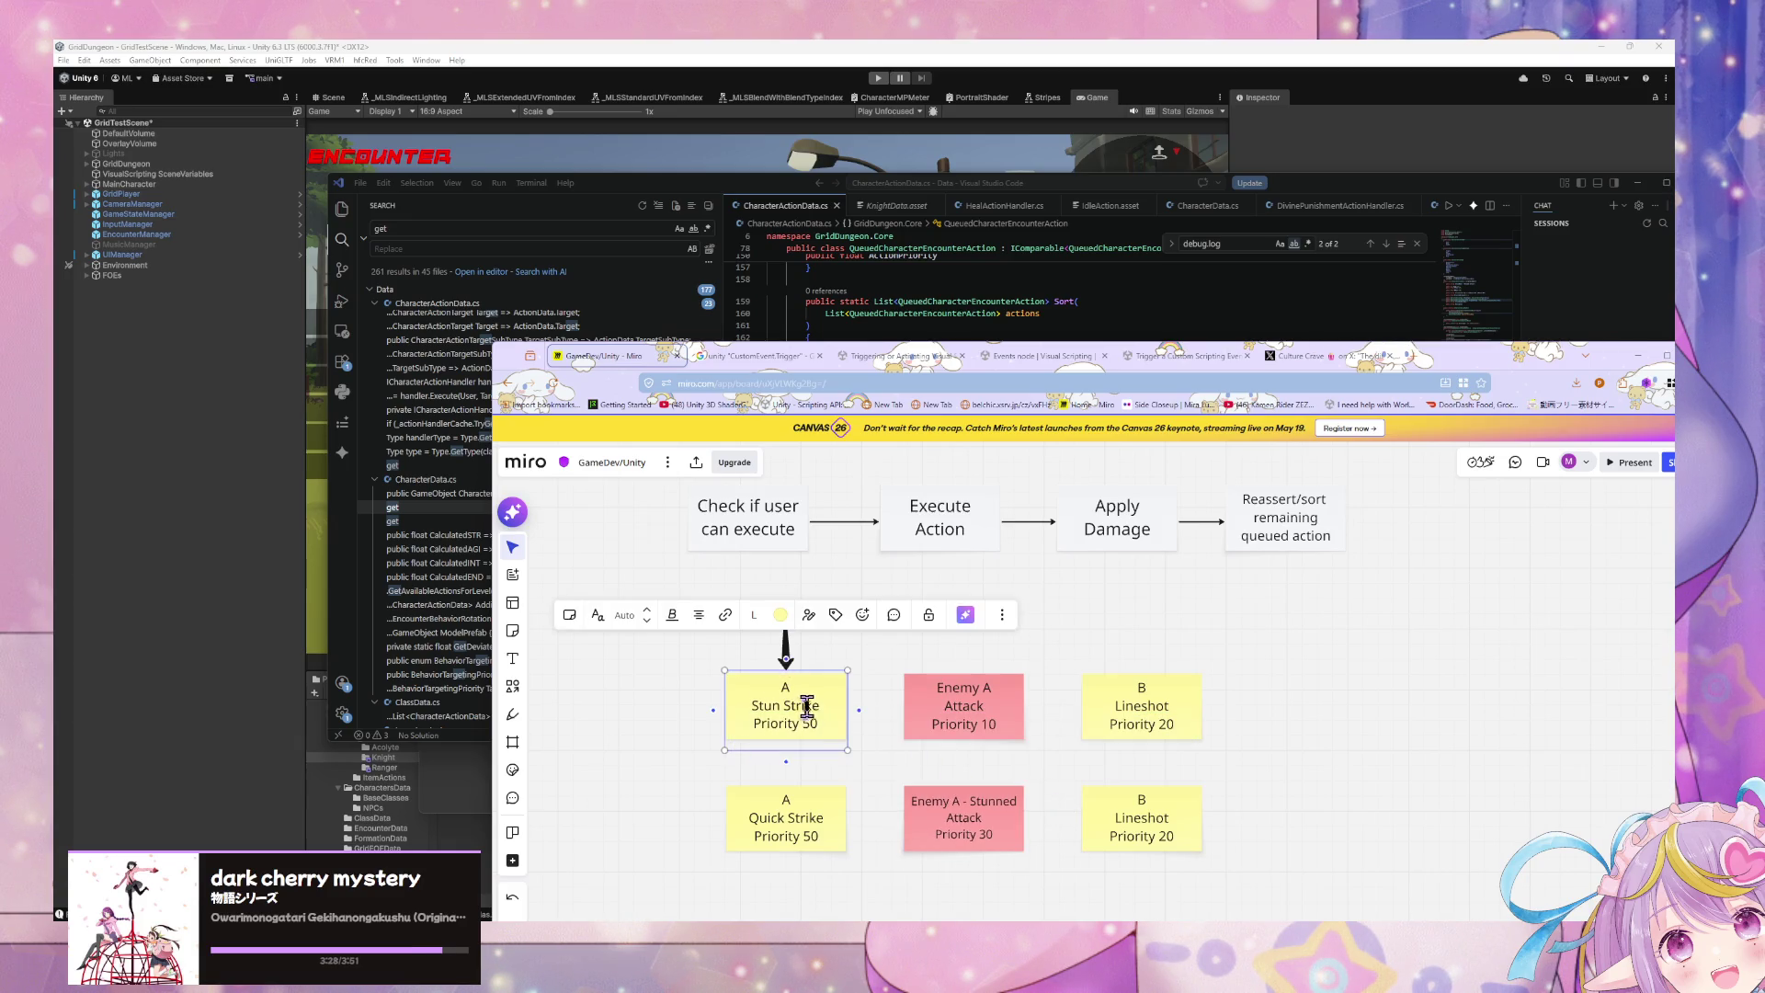
triple_click(800, 709)
text(Slow S)
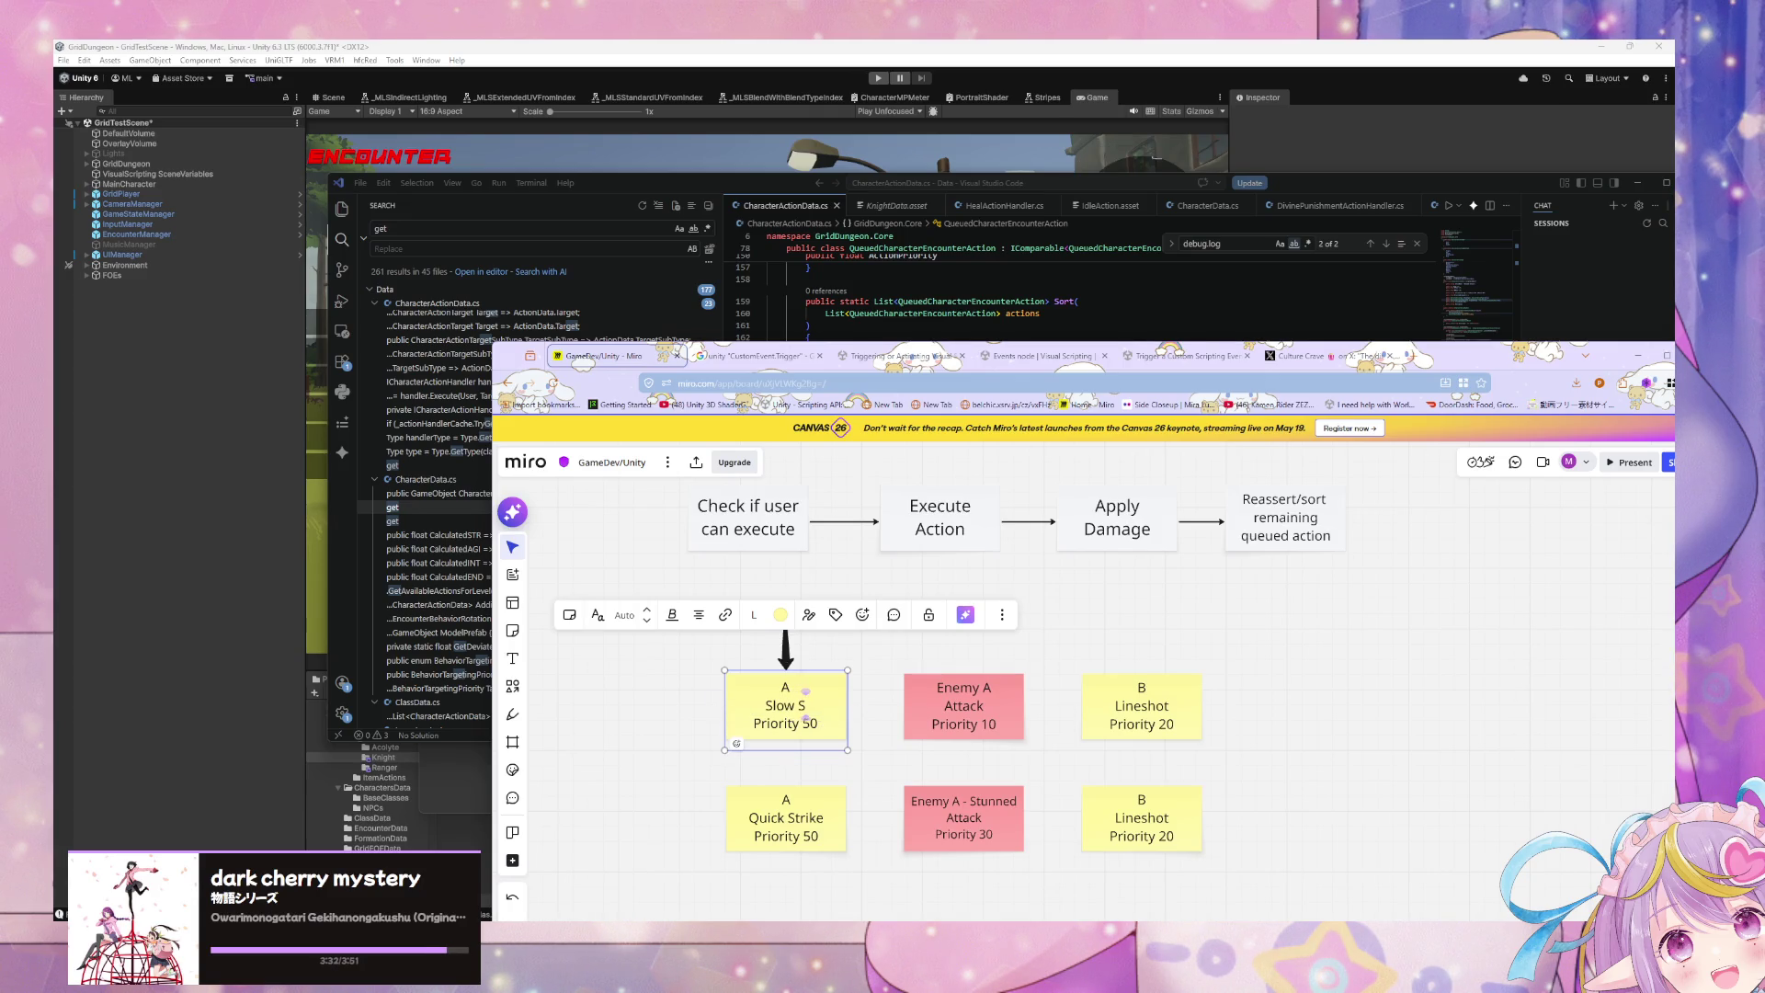
text(pell)
click(995, 801)
double_click(979, 800)
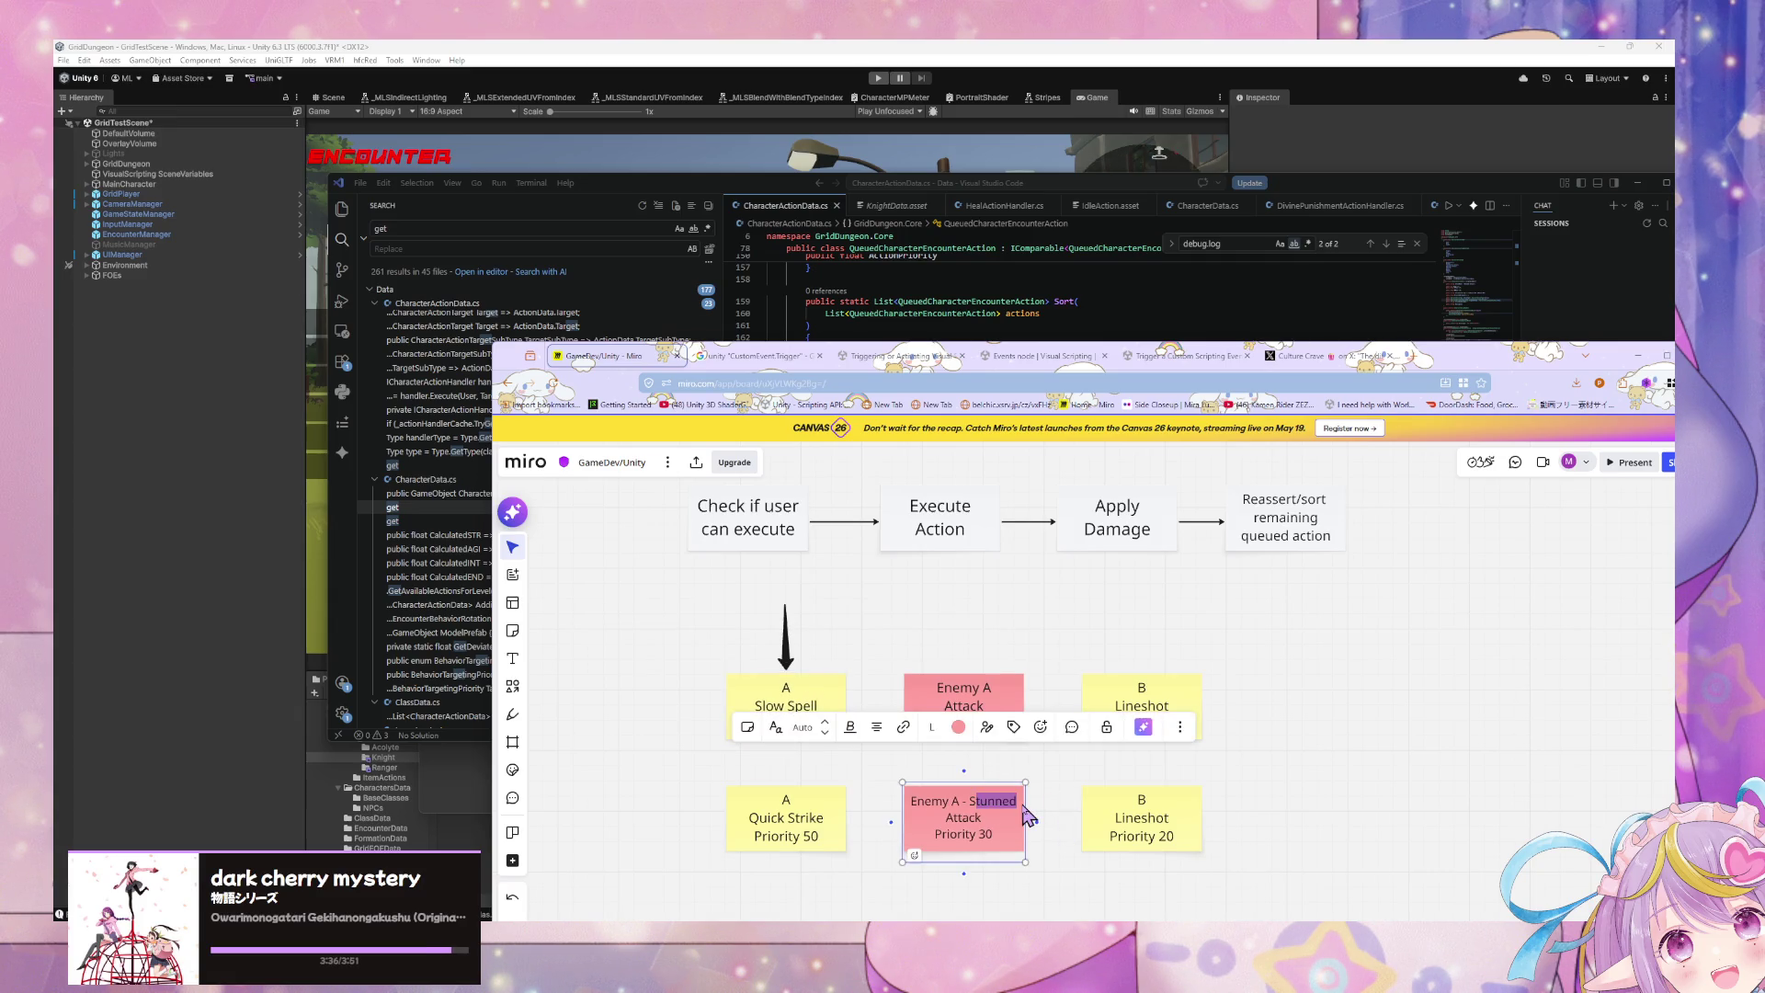
text(Slowed)
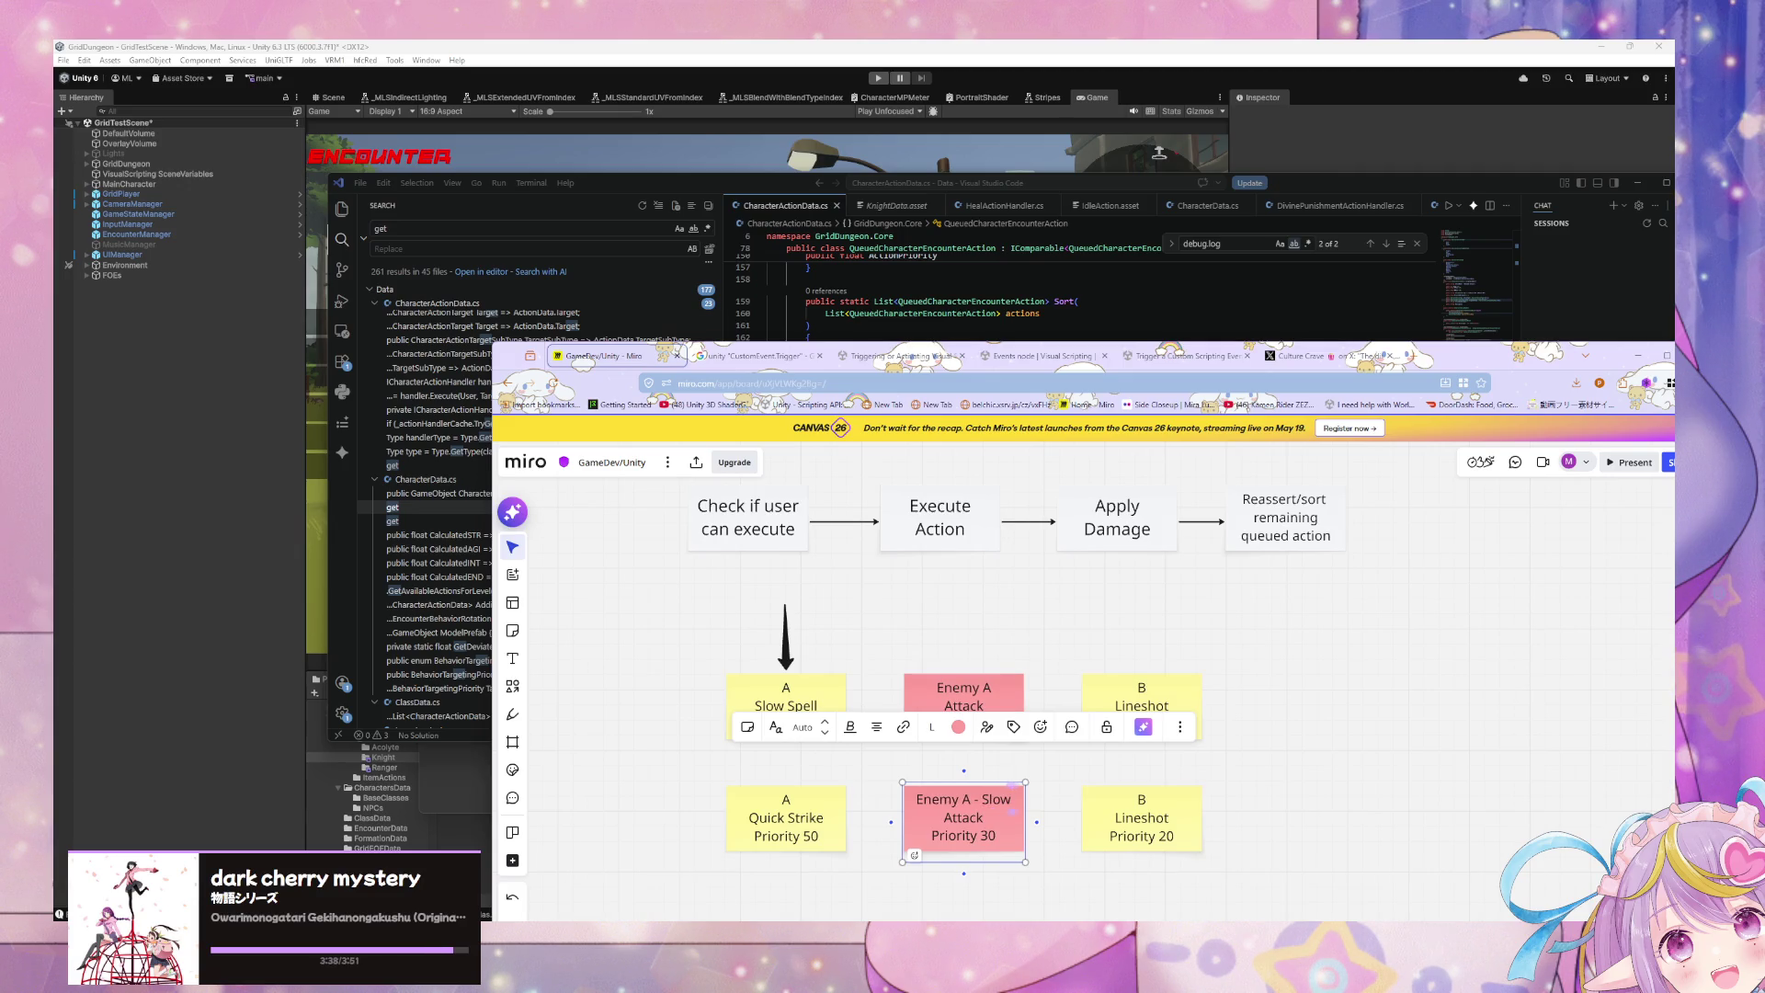
click(1062, 860)
Step: Move the bottom row of notes further down, then duplicate the arrow above Slow Spell
scroll(1030, 809, down, 2)
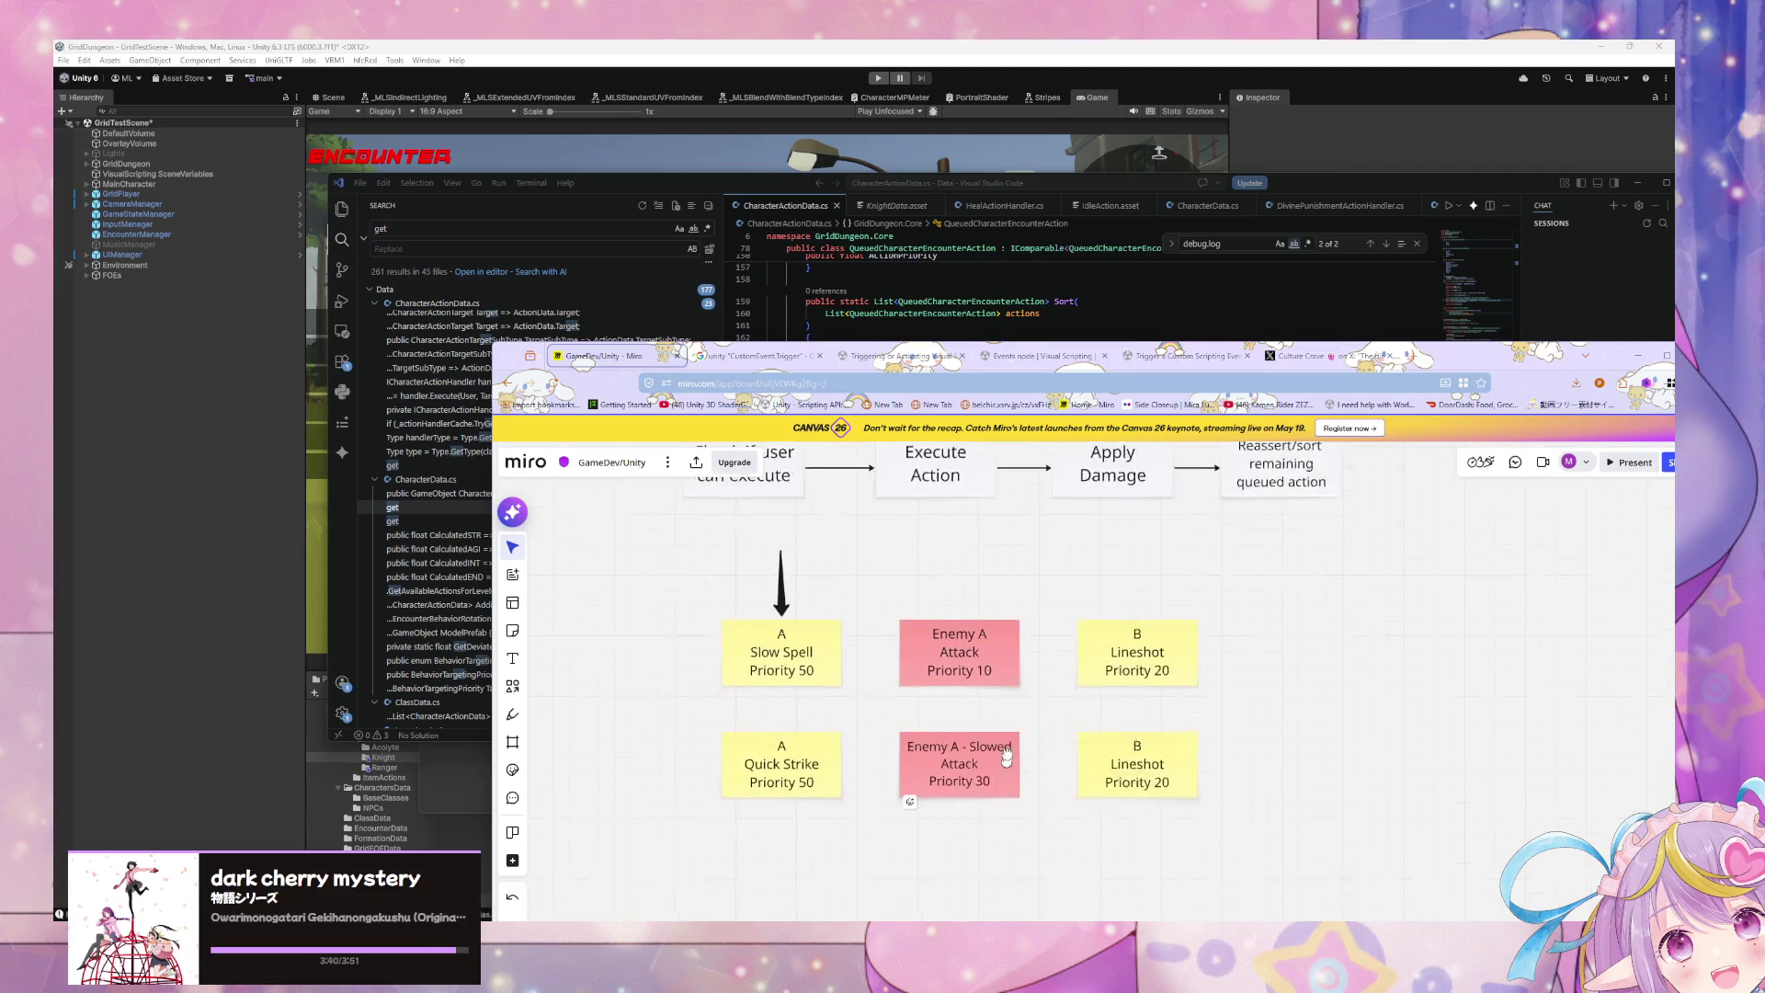
click(998, 551)
click(988, 625)
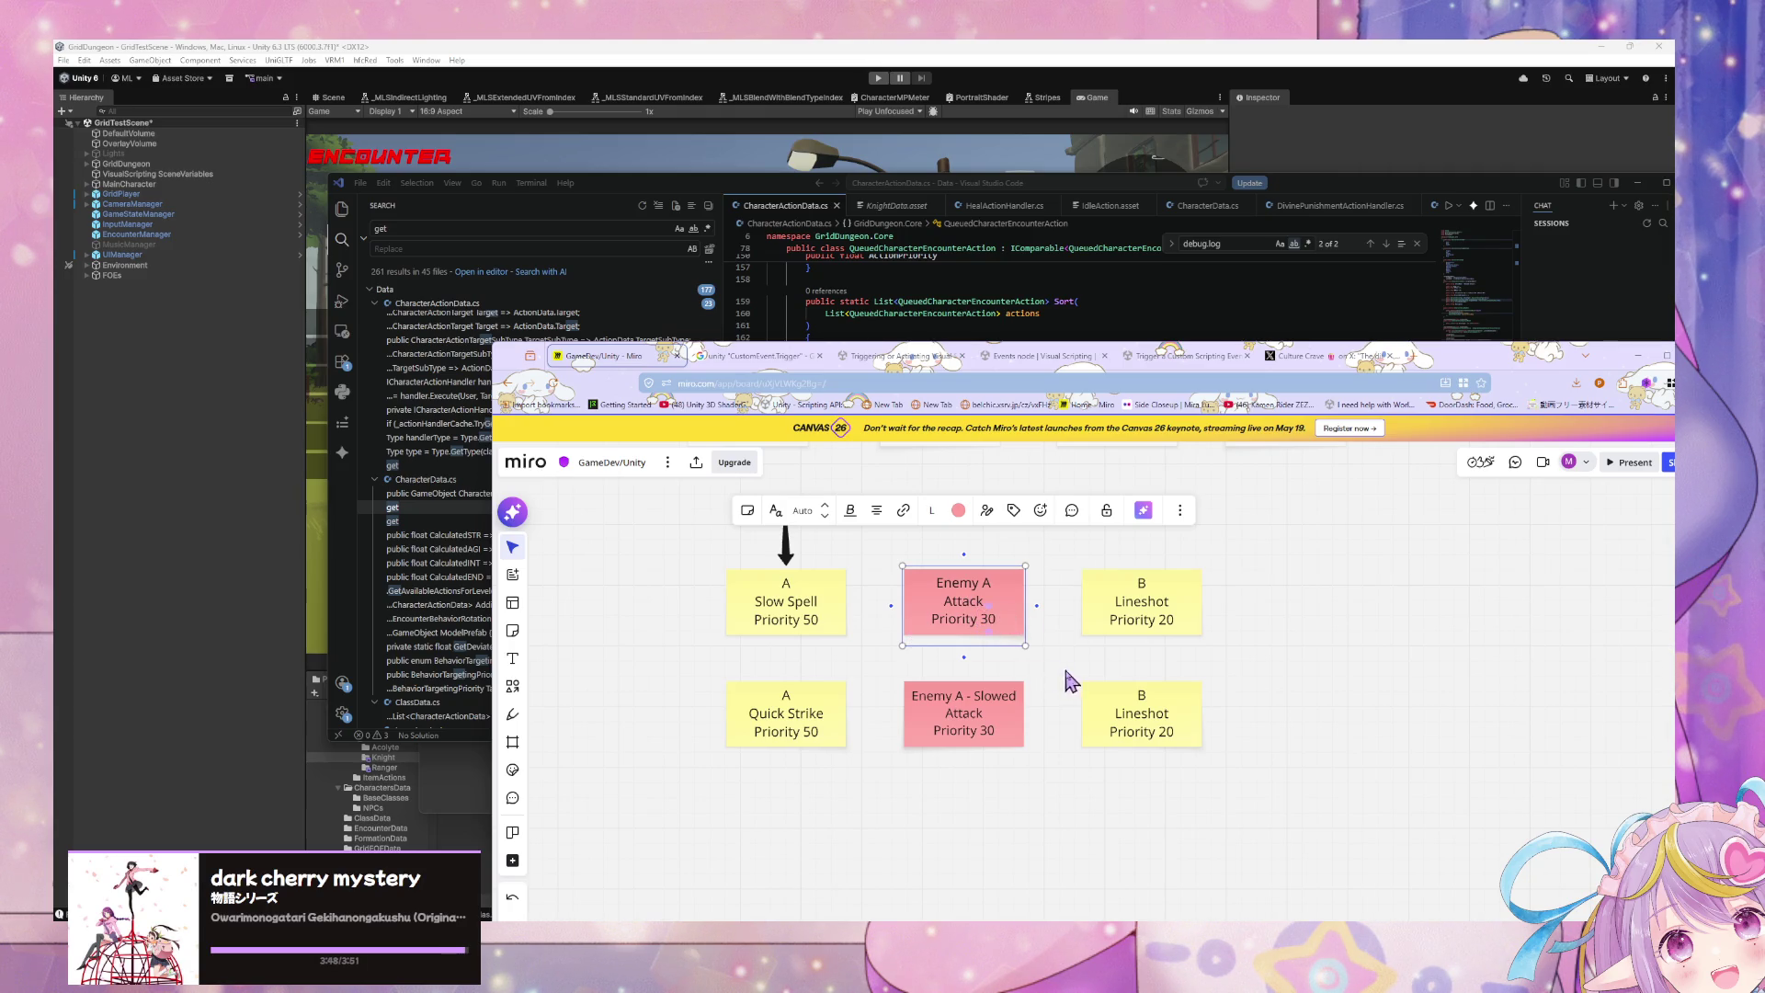
mouse_move(1095, 772)
mouse_down()
mouse_move(1274, 826)
mouse_move(723, 675)
mouse_up()
drag(979, 740, 989, 800)
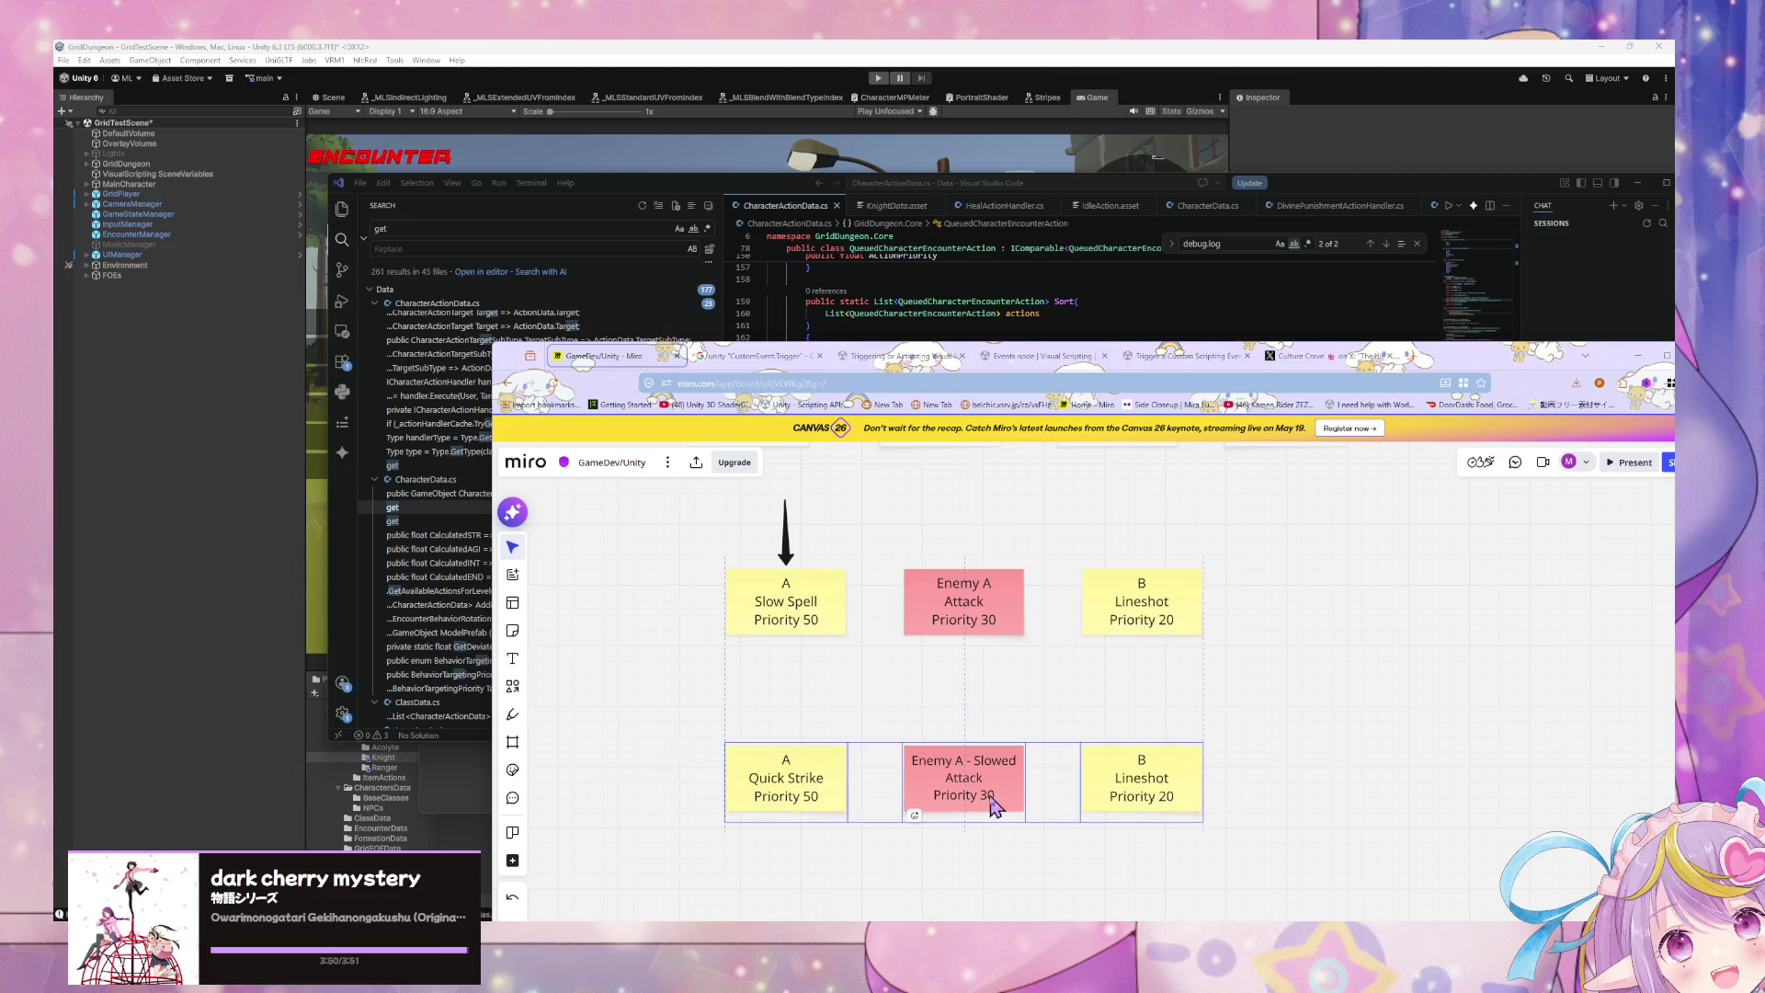
click(1069, 687)
click(800, 529)
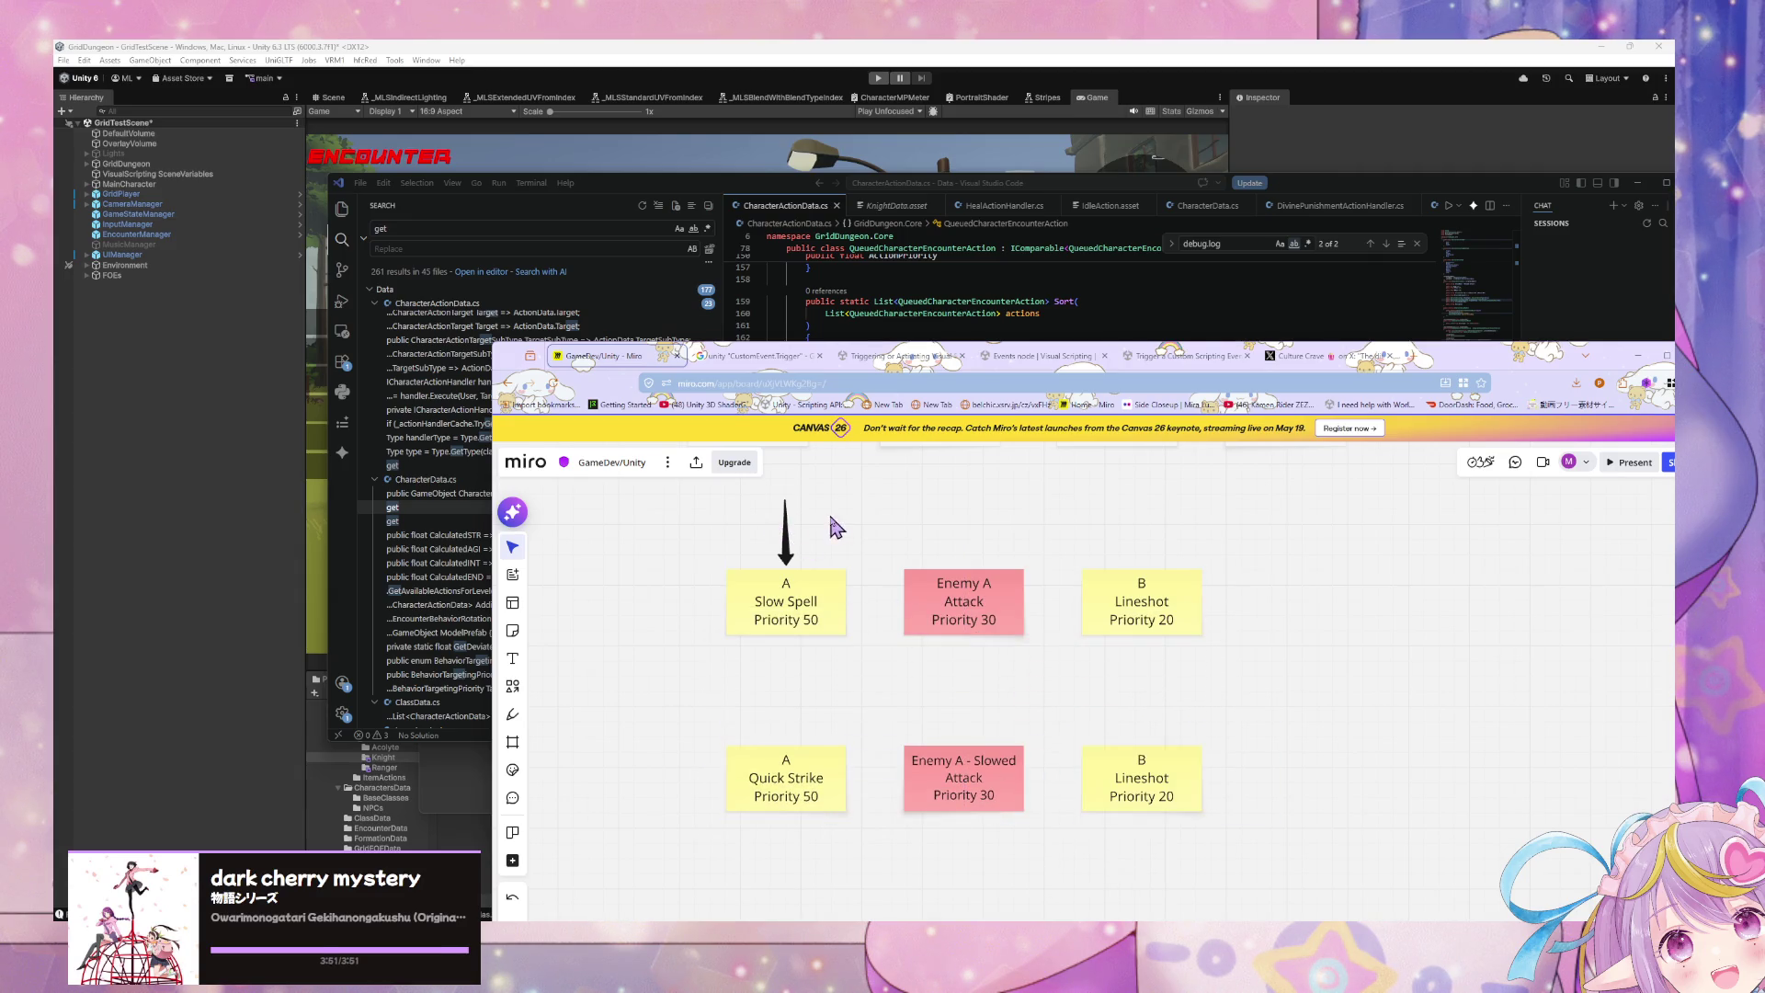
click(786, 535)
key(ctrl+d)
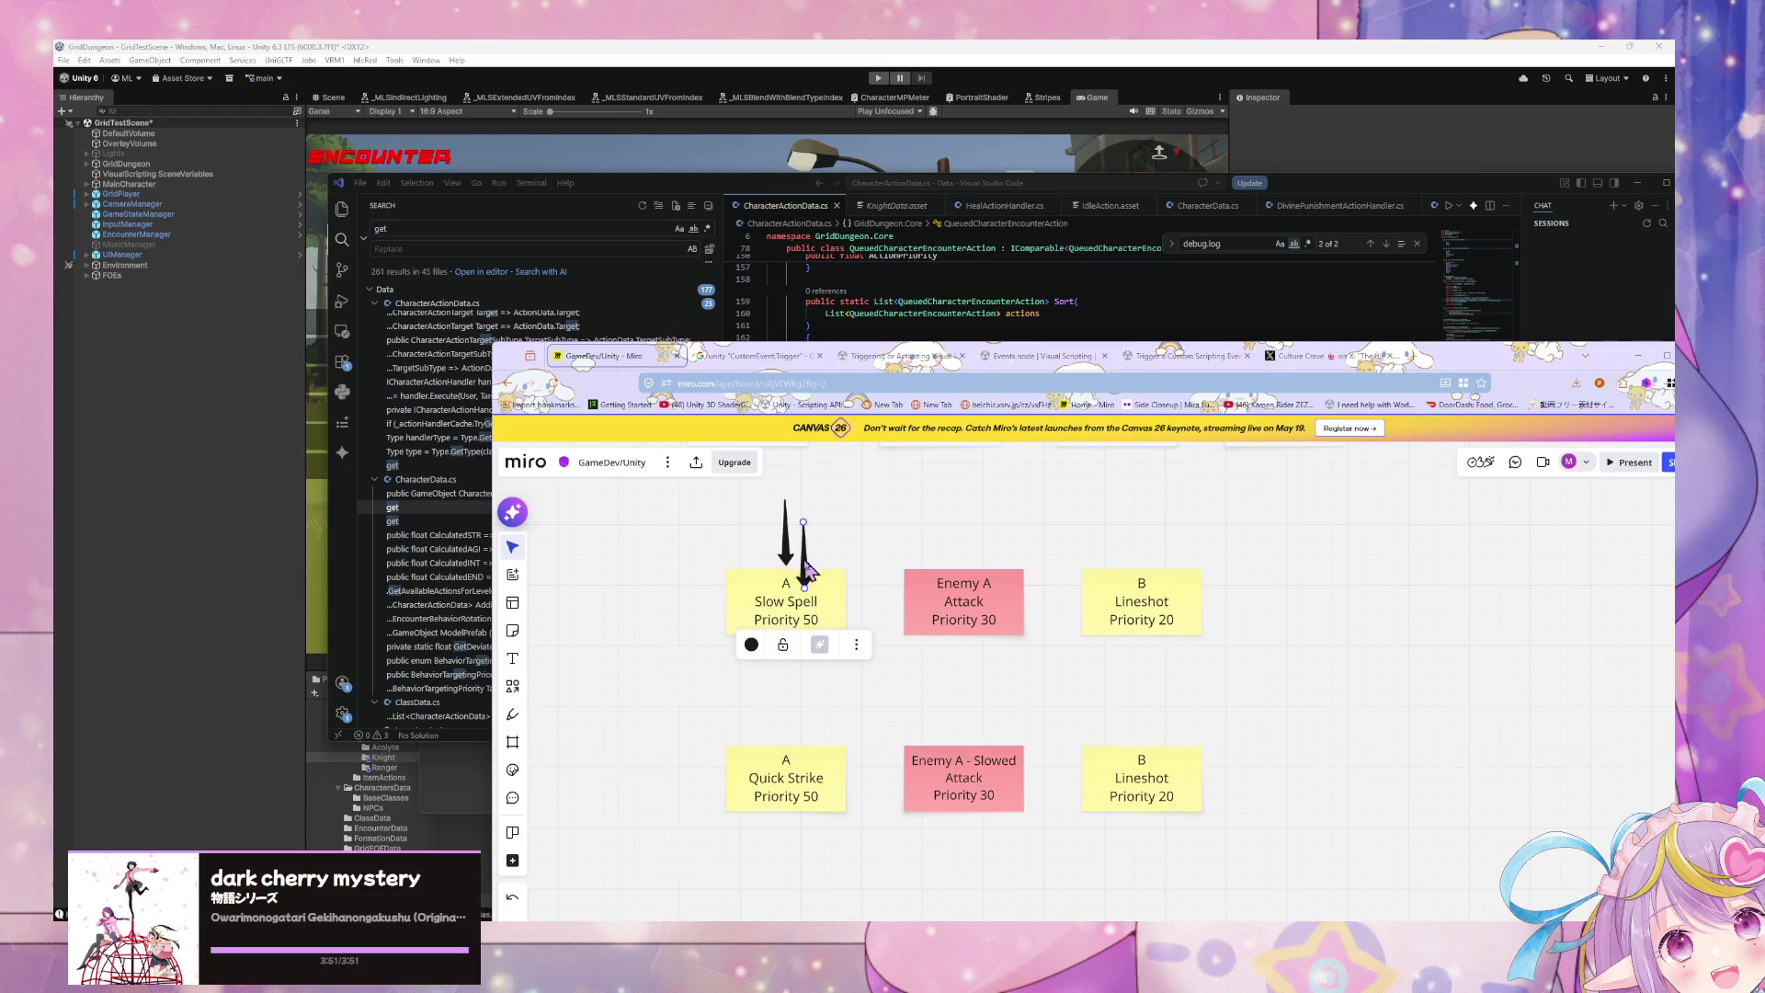
Step: Place the arrow copy above the slowed note and set its priority to '30 * 0.5 = 15'
drag(809, 571, 962, 730)
scroll(1009, 619, down, 2)
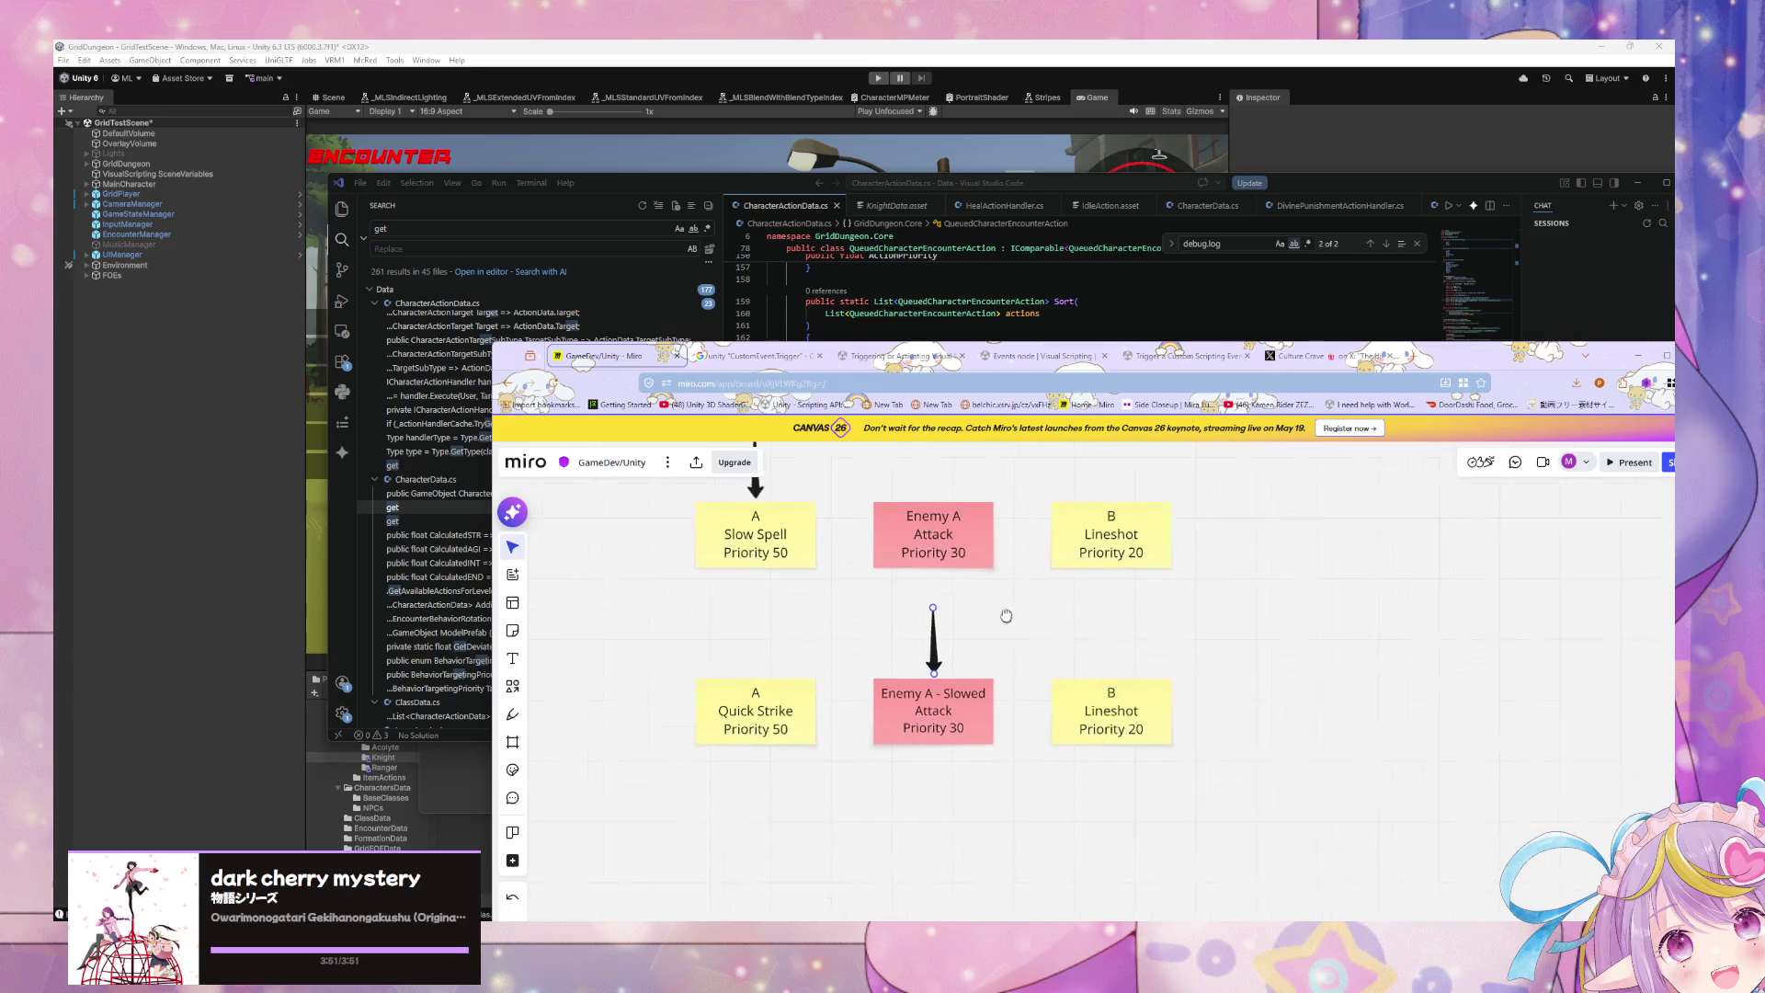
click(945, 703)
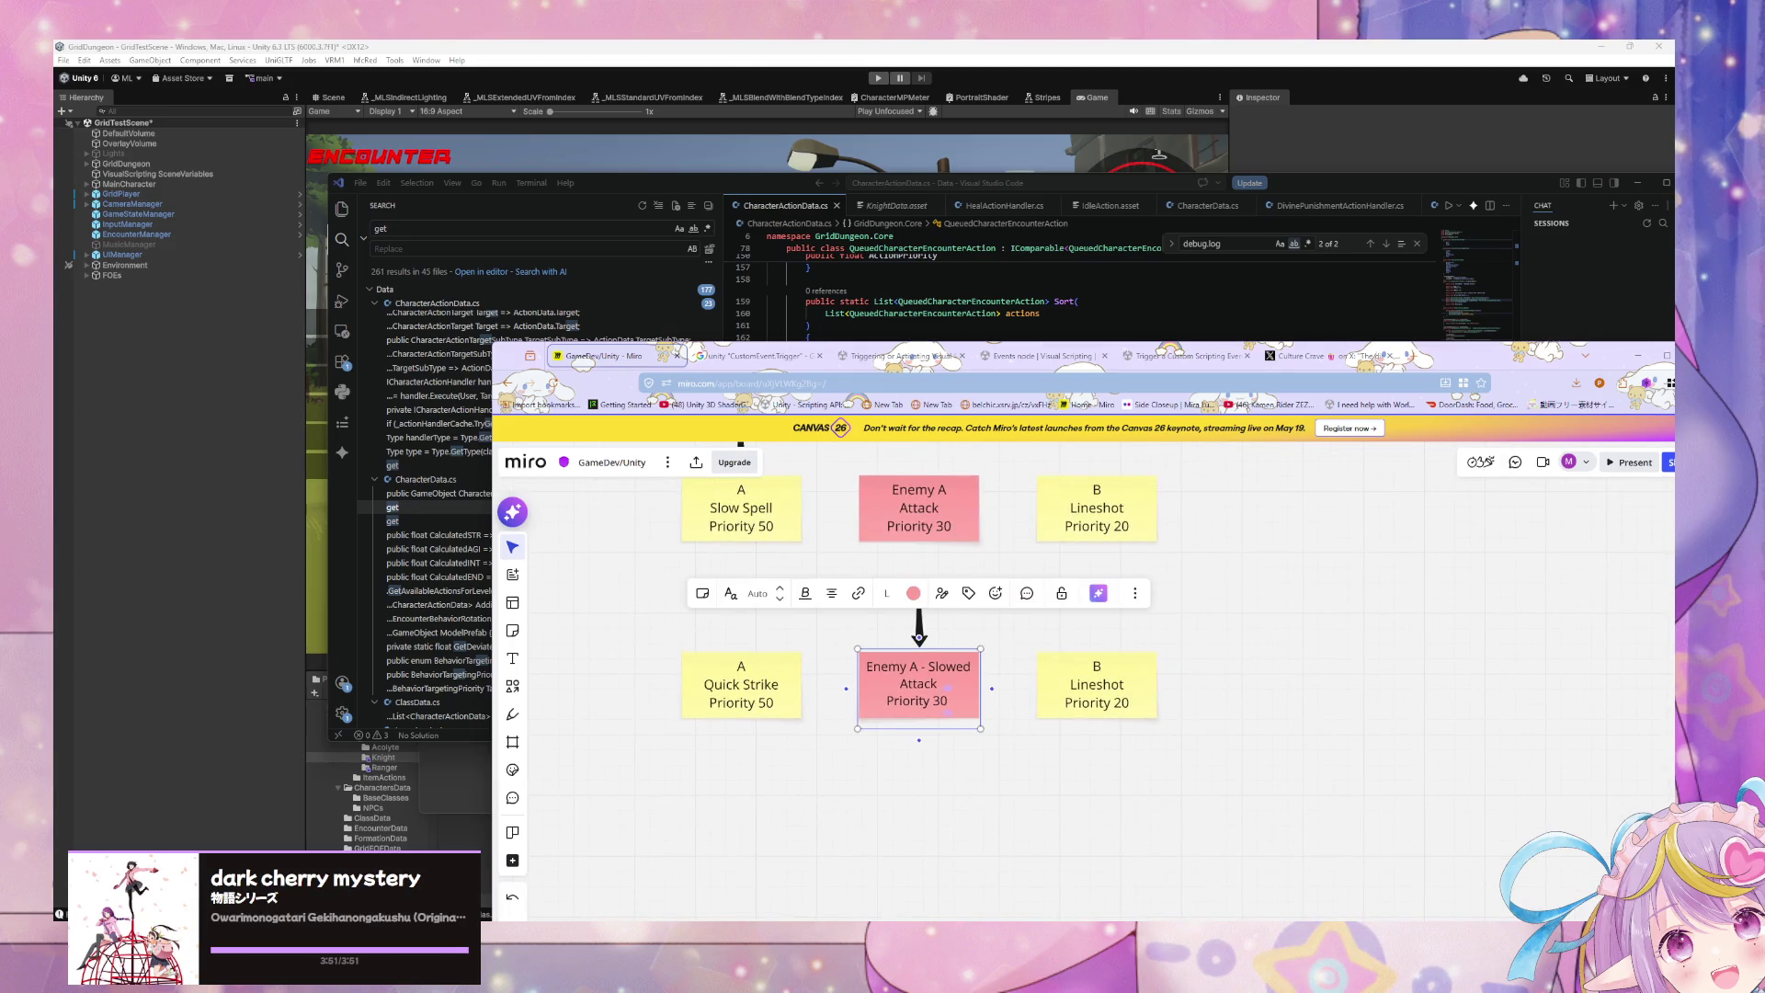
text(*)
key(BackSpace)
text(15)
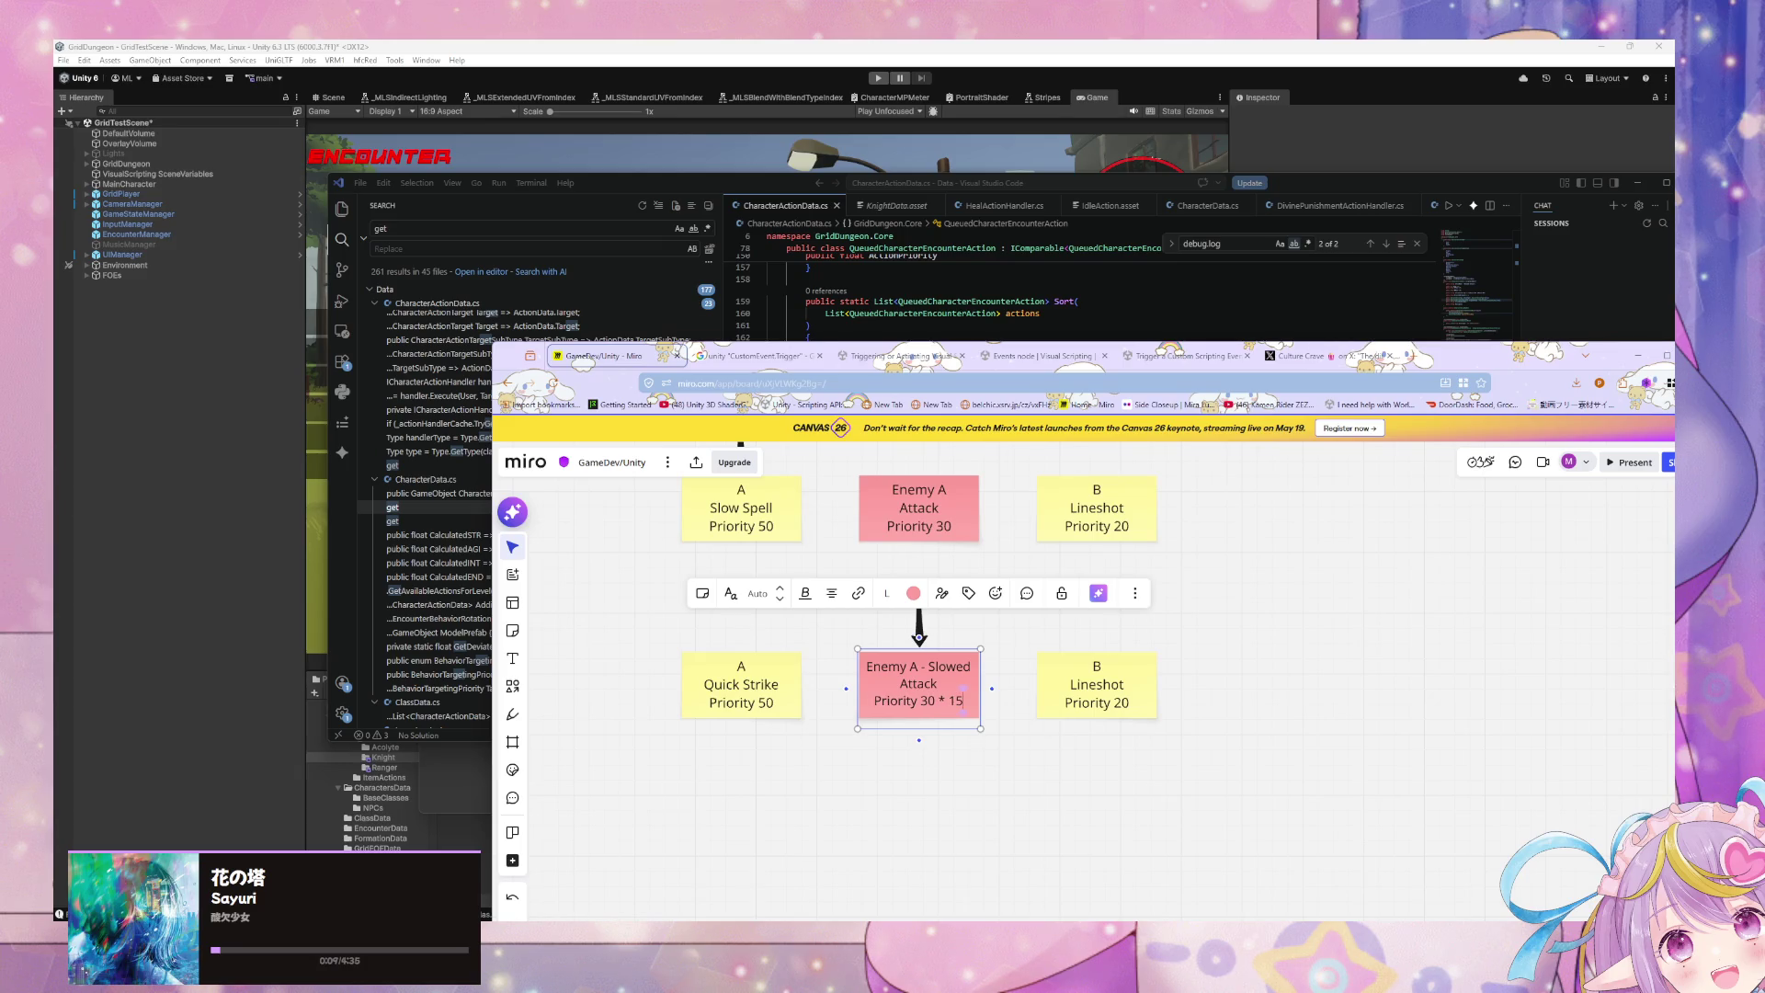
key(BackSpace)
key(BackSpace)
text(0.5 = 1)
text(5)
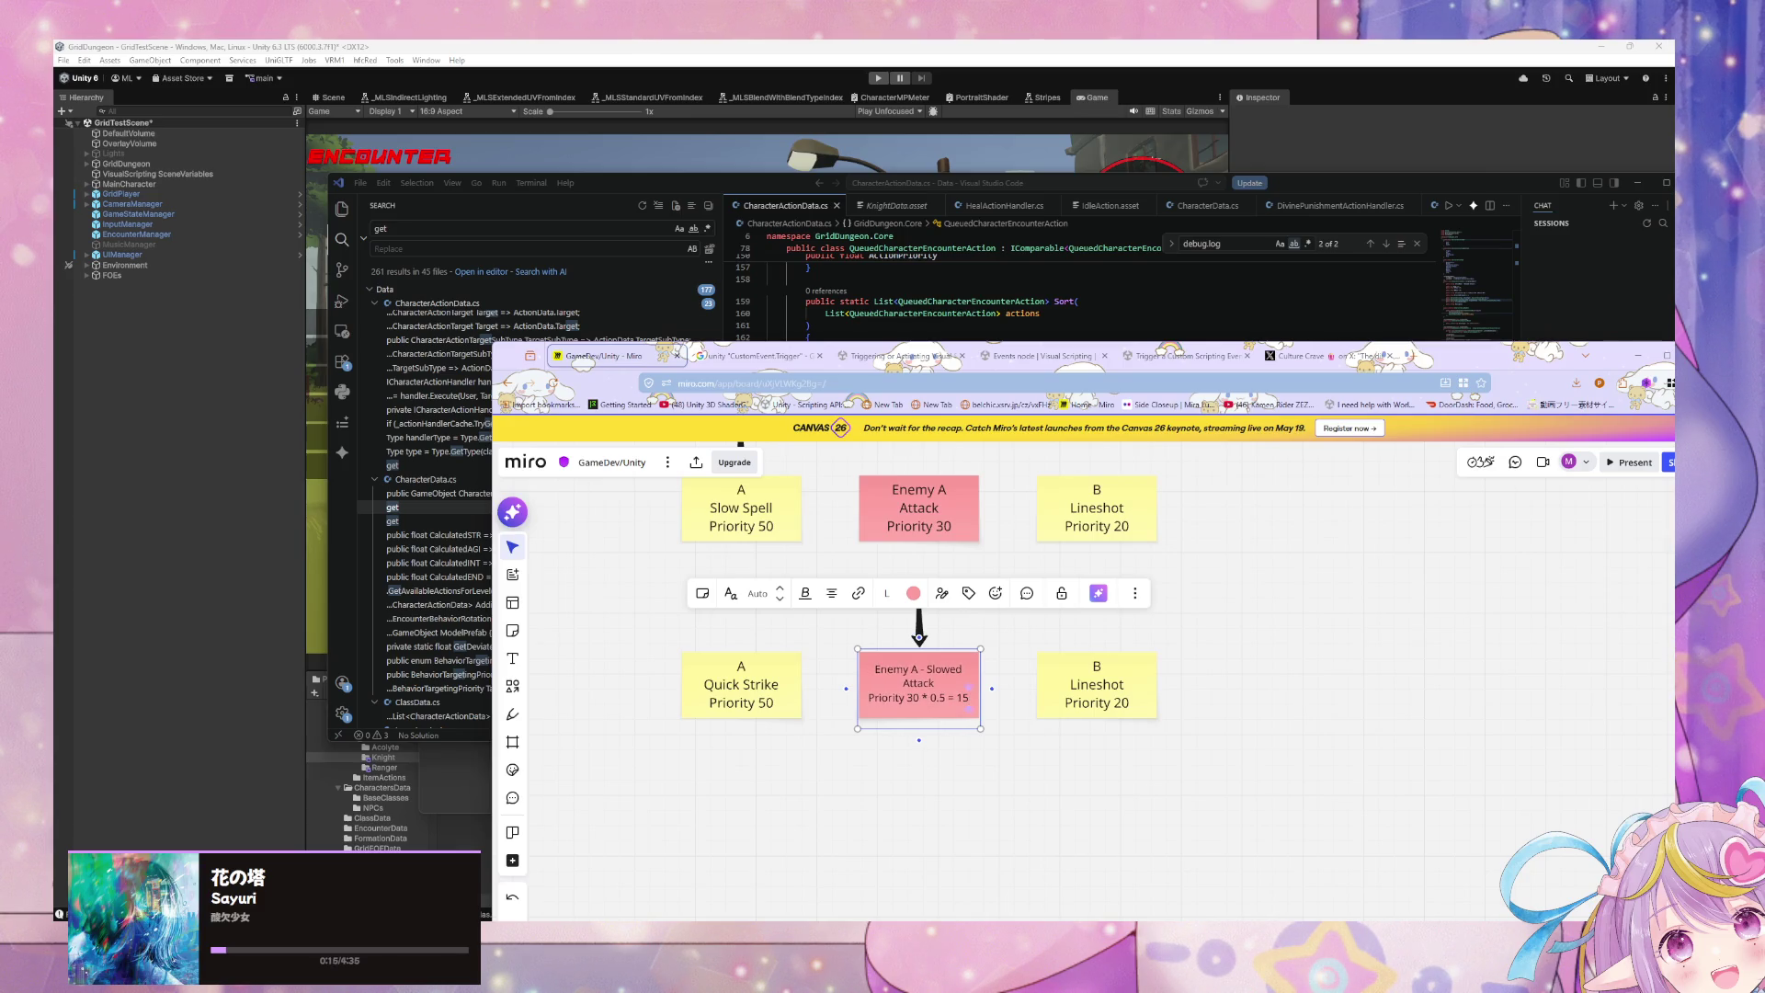
click(1010, 728)
Step: Copy 'Slow Spell' from the top A note over 'Quick Strike' in the lower A note
scroll(874, 598, up, 3)
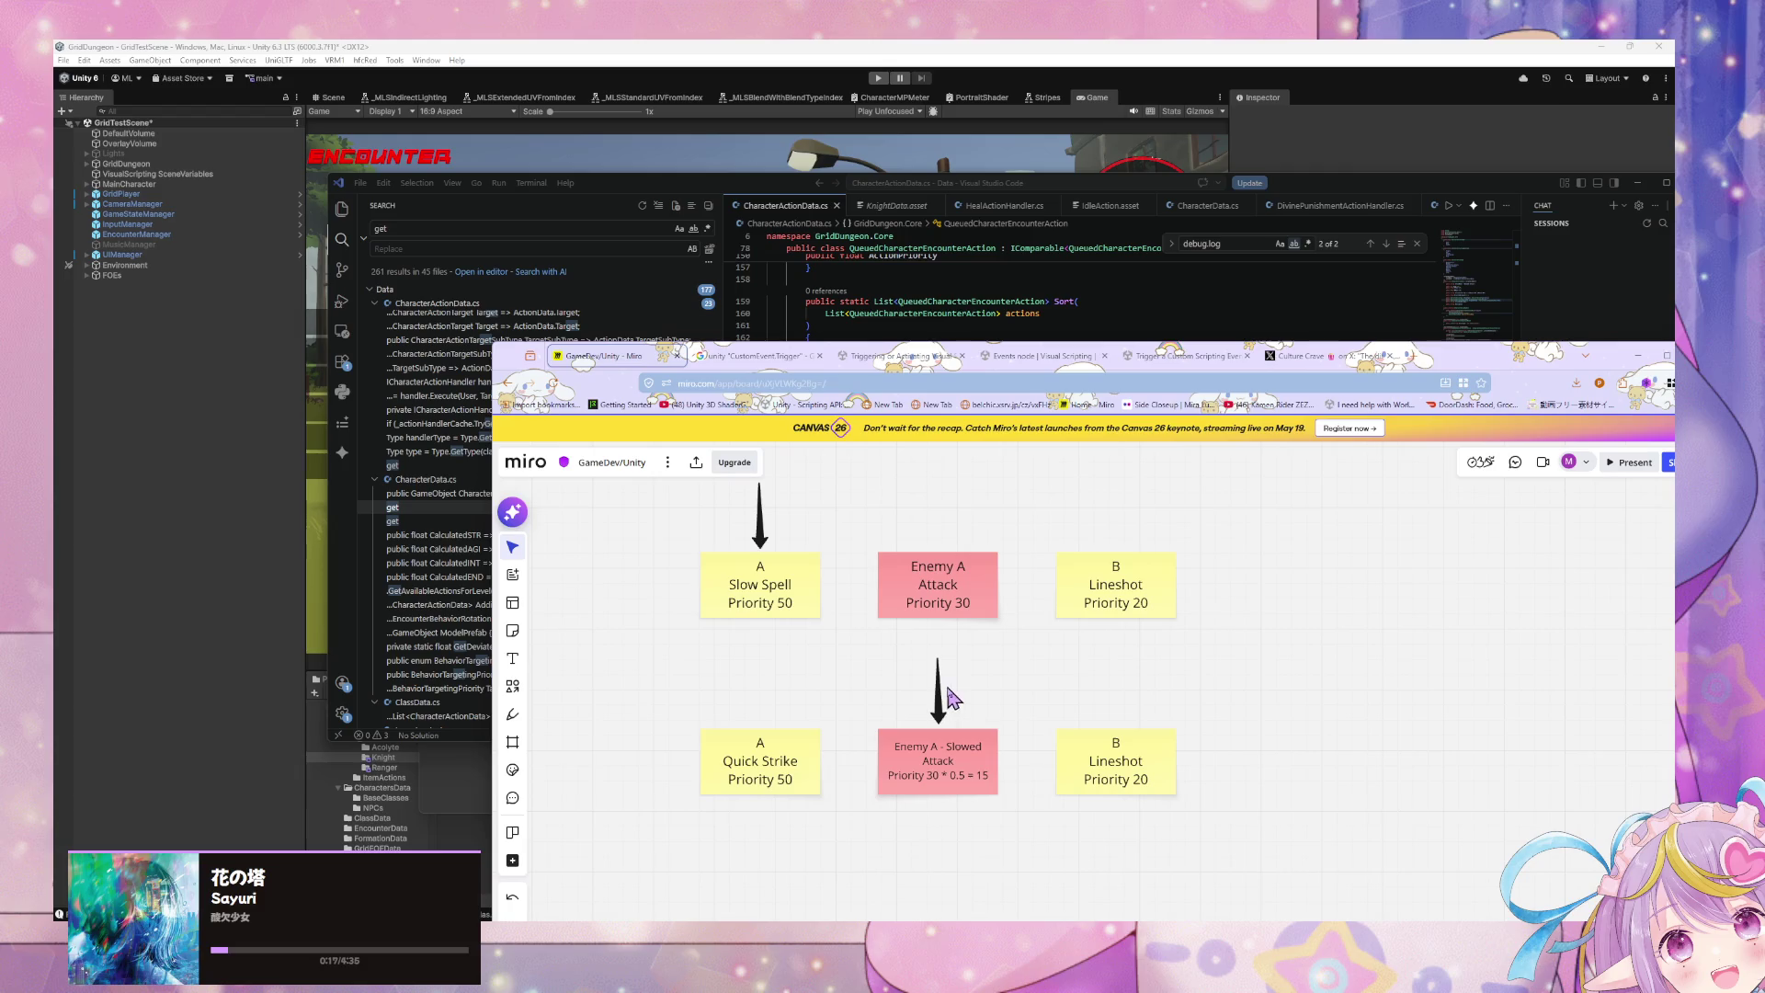
click(789, 587)
drag(792, 583, 713, 581)
key(ctrl+c)
click(791, 760)
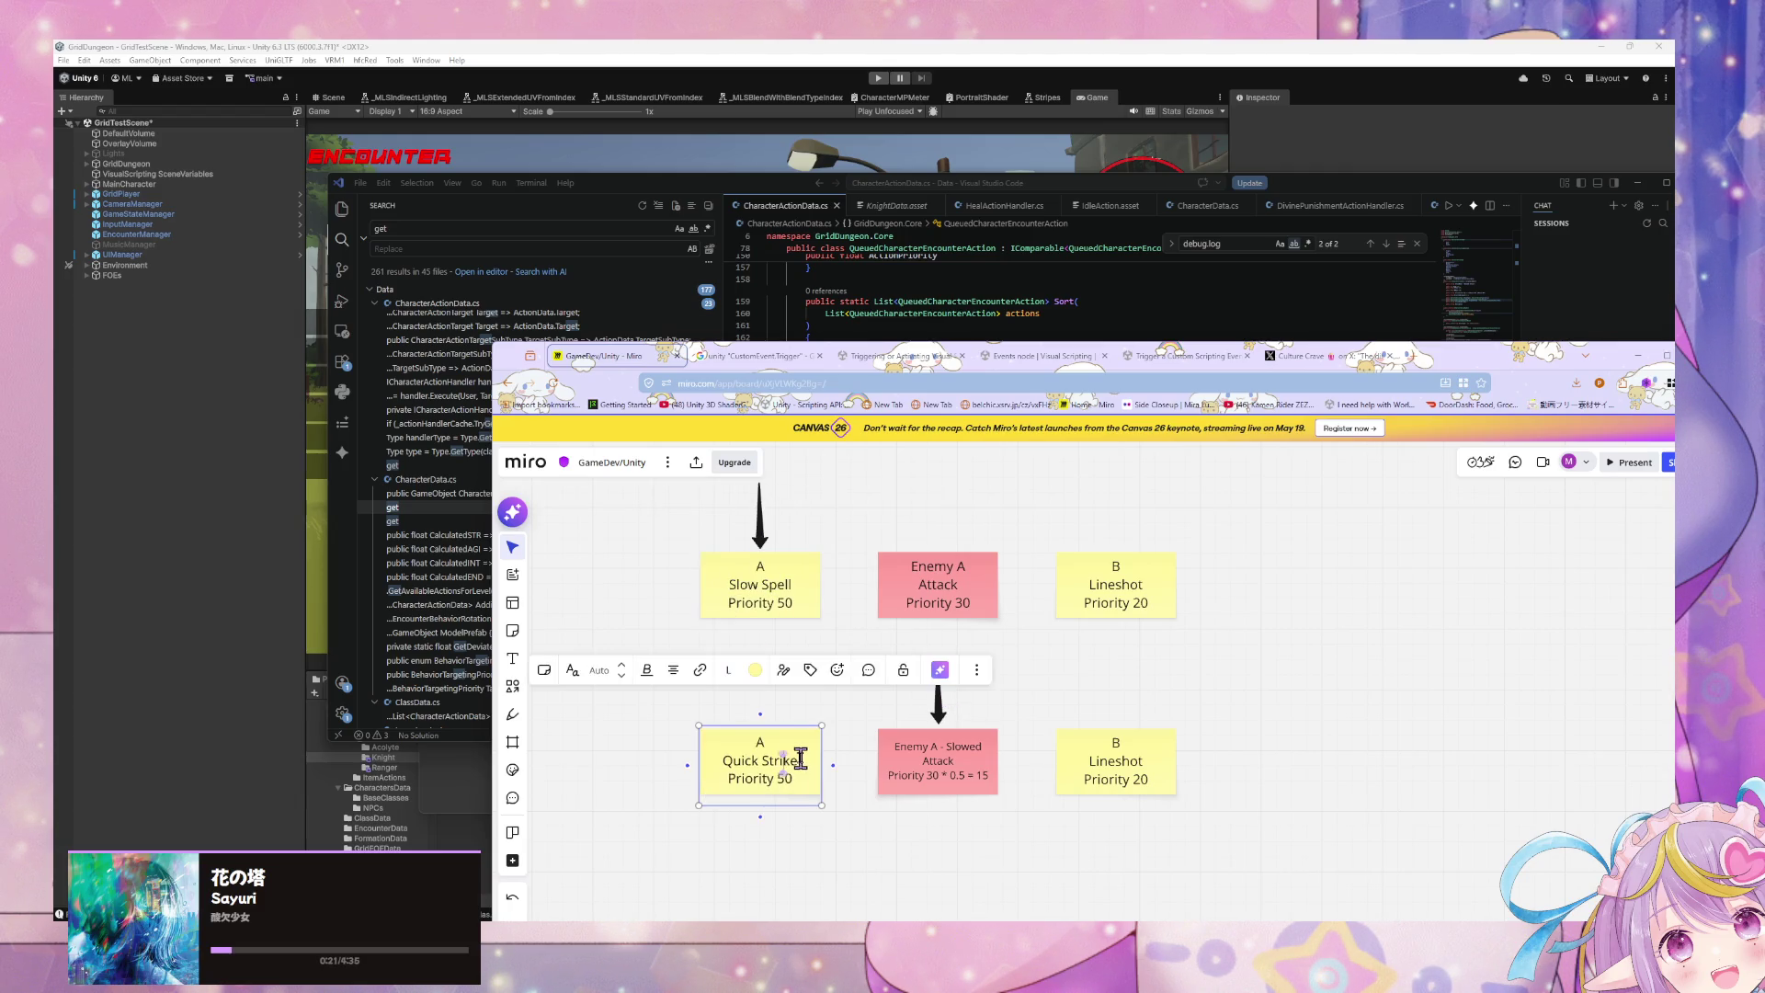
drag(797, 759, 723, 752)
key(ctrl+v)
click(1033, 833)
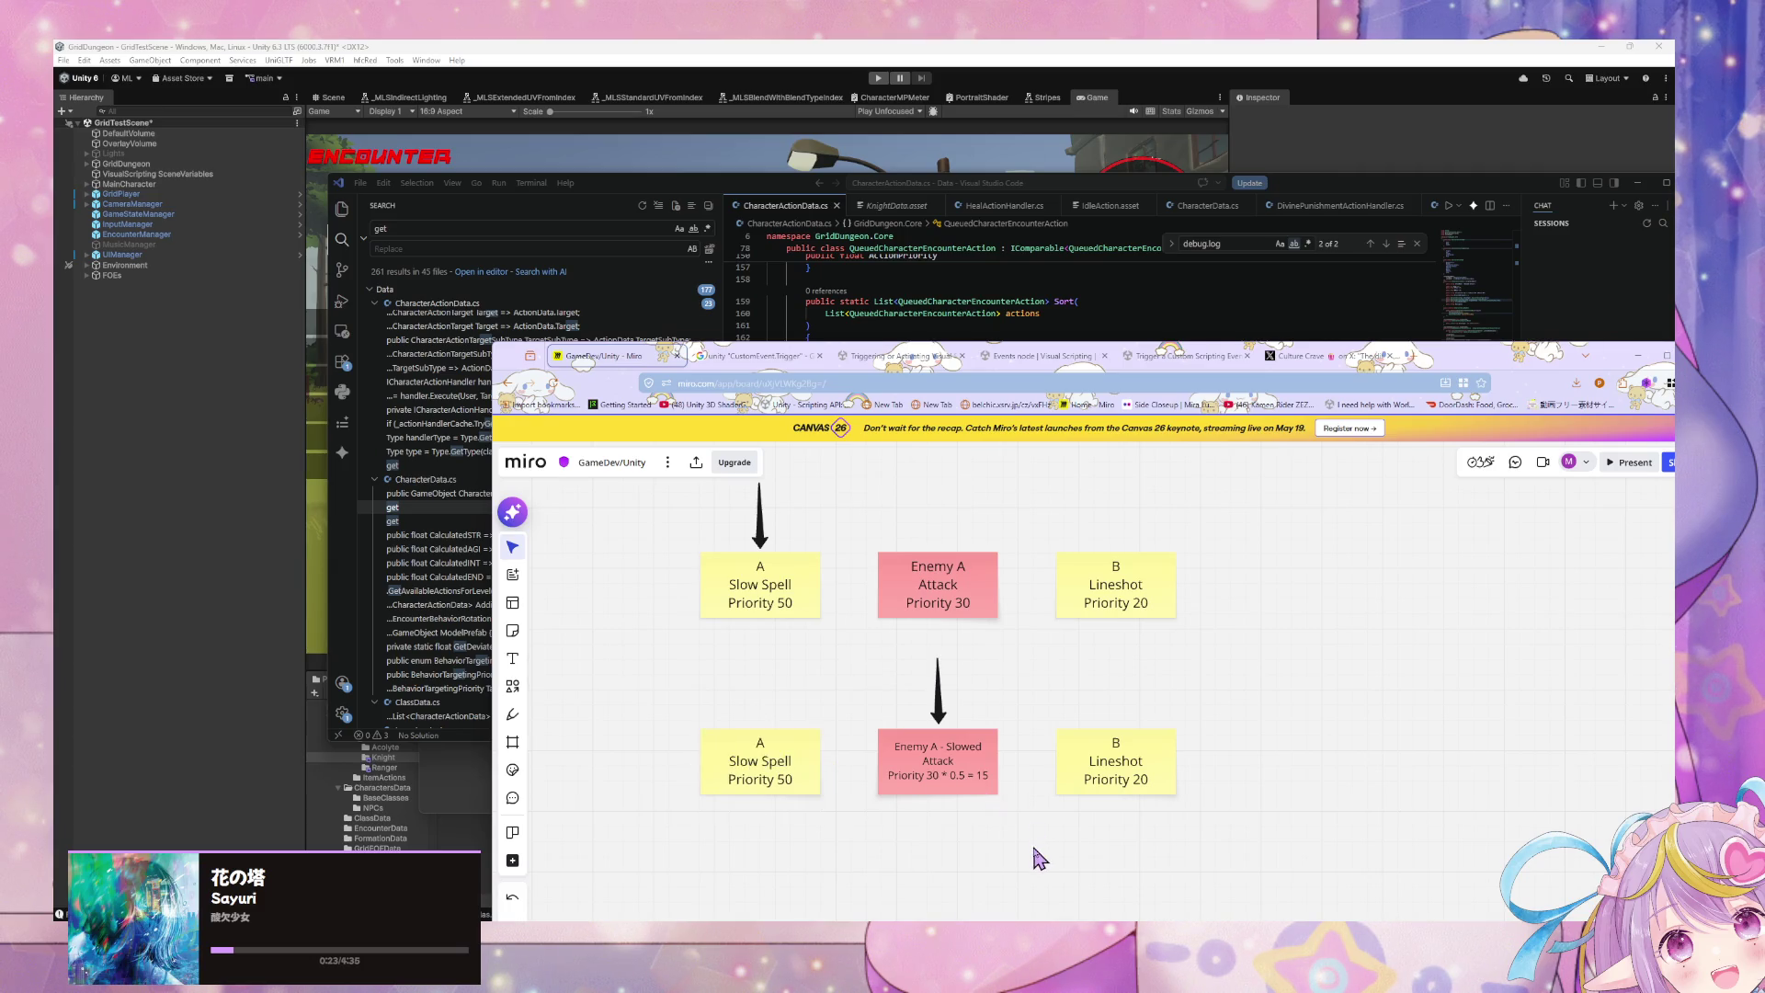
Step: Check the new arrow and try moving the lower B Lineshot note, cancelling the move
scroll(818, 565, up, 3)
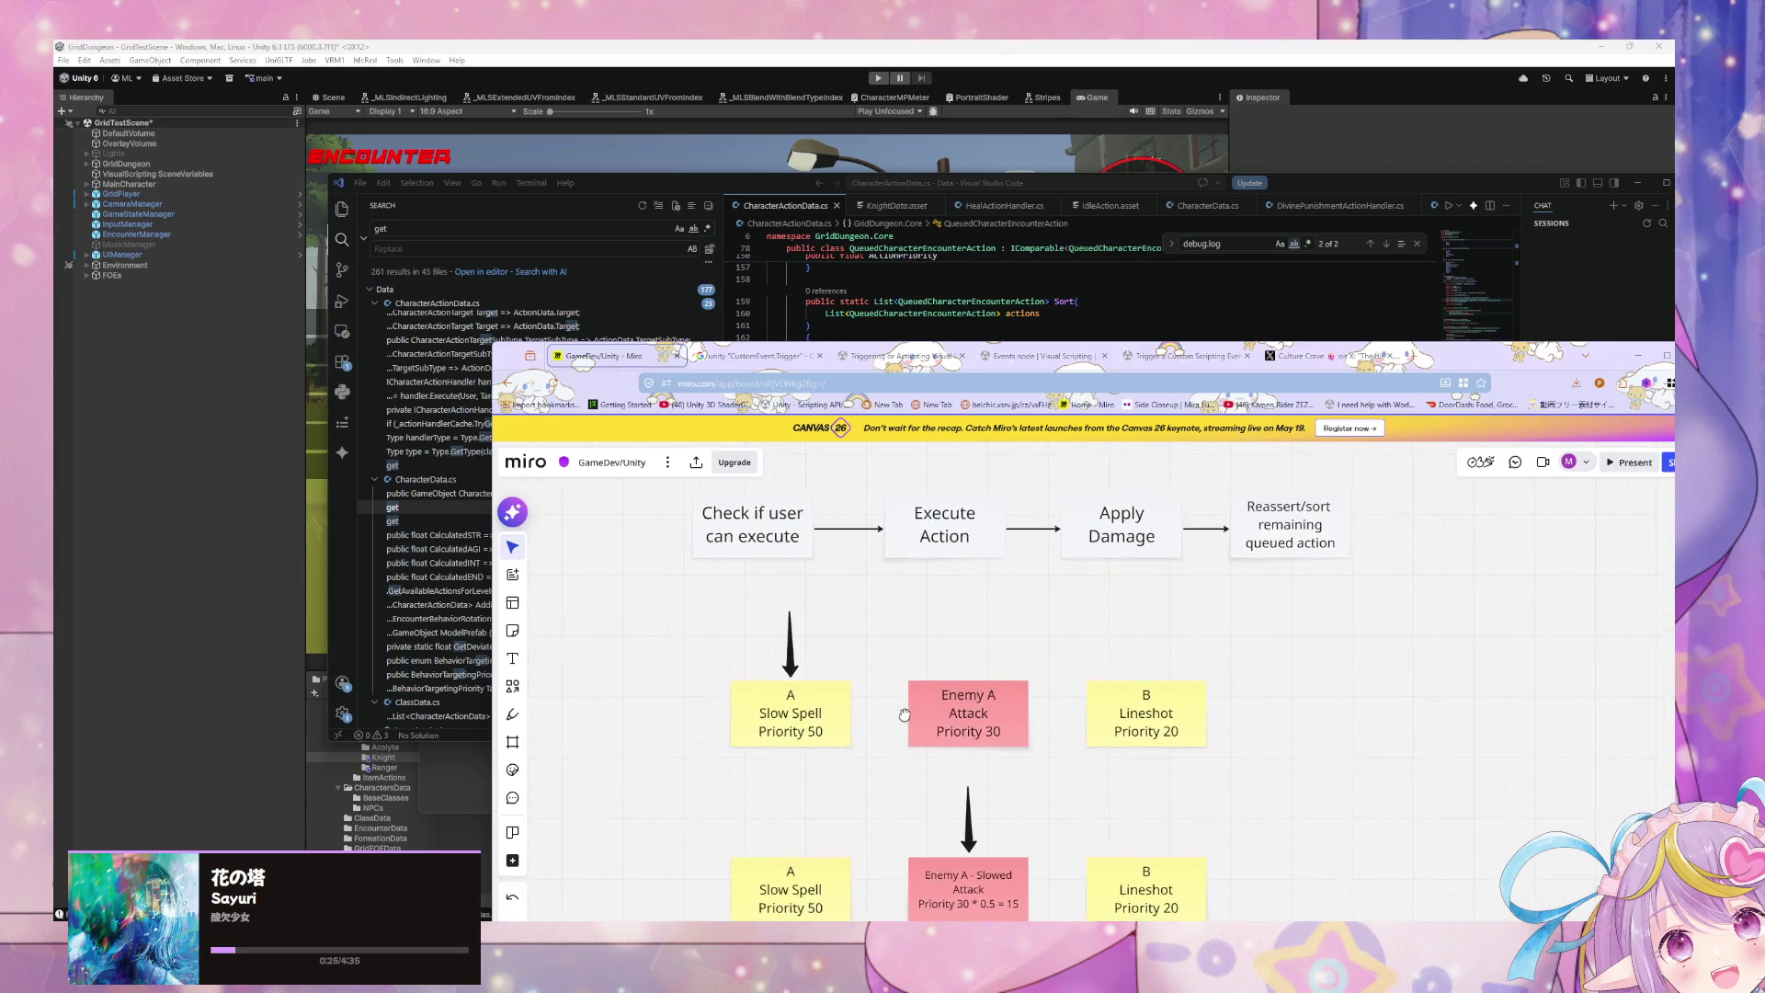
scroll(877, 622, down, 2)
scroll(877, 621, up, 2)
scroll(910, 662, down, 3)
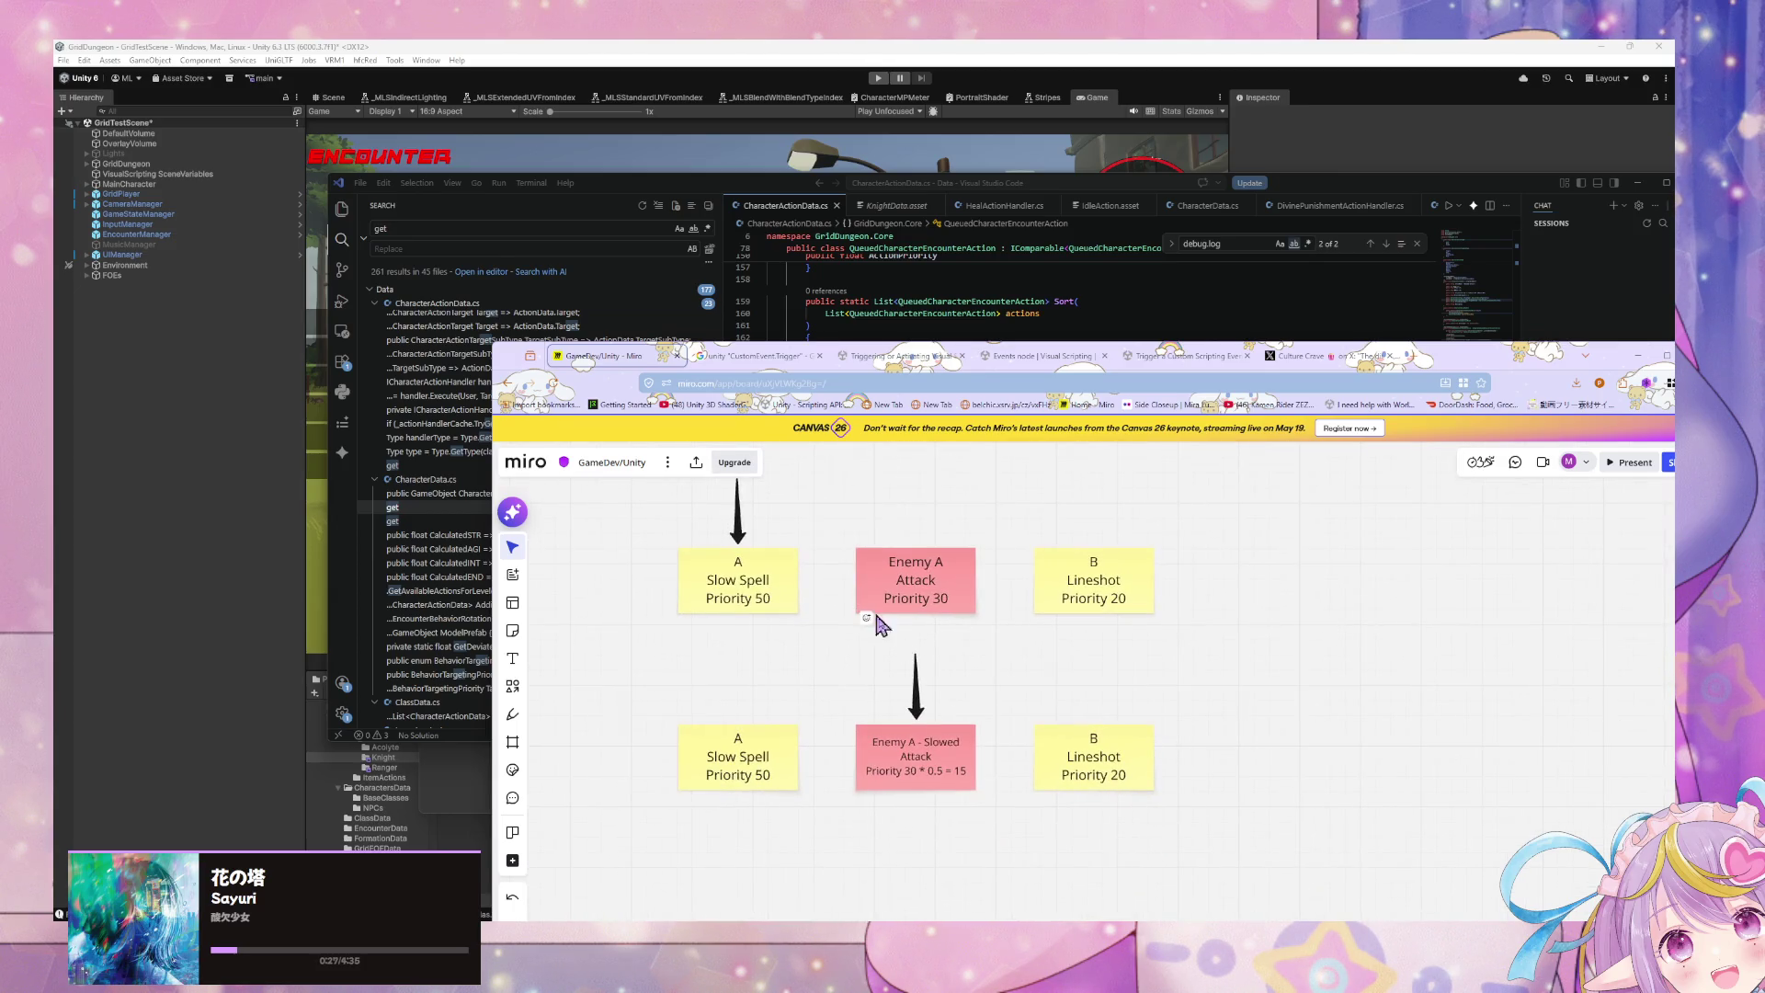
click(918, 699)
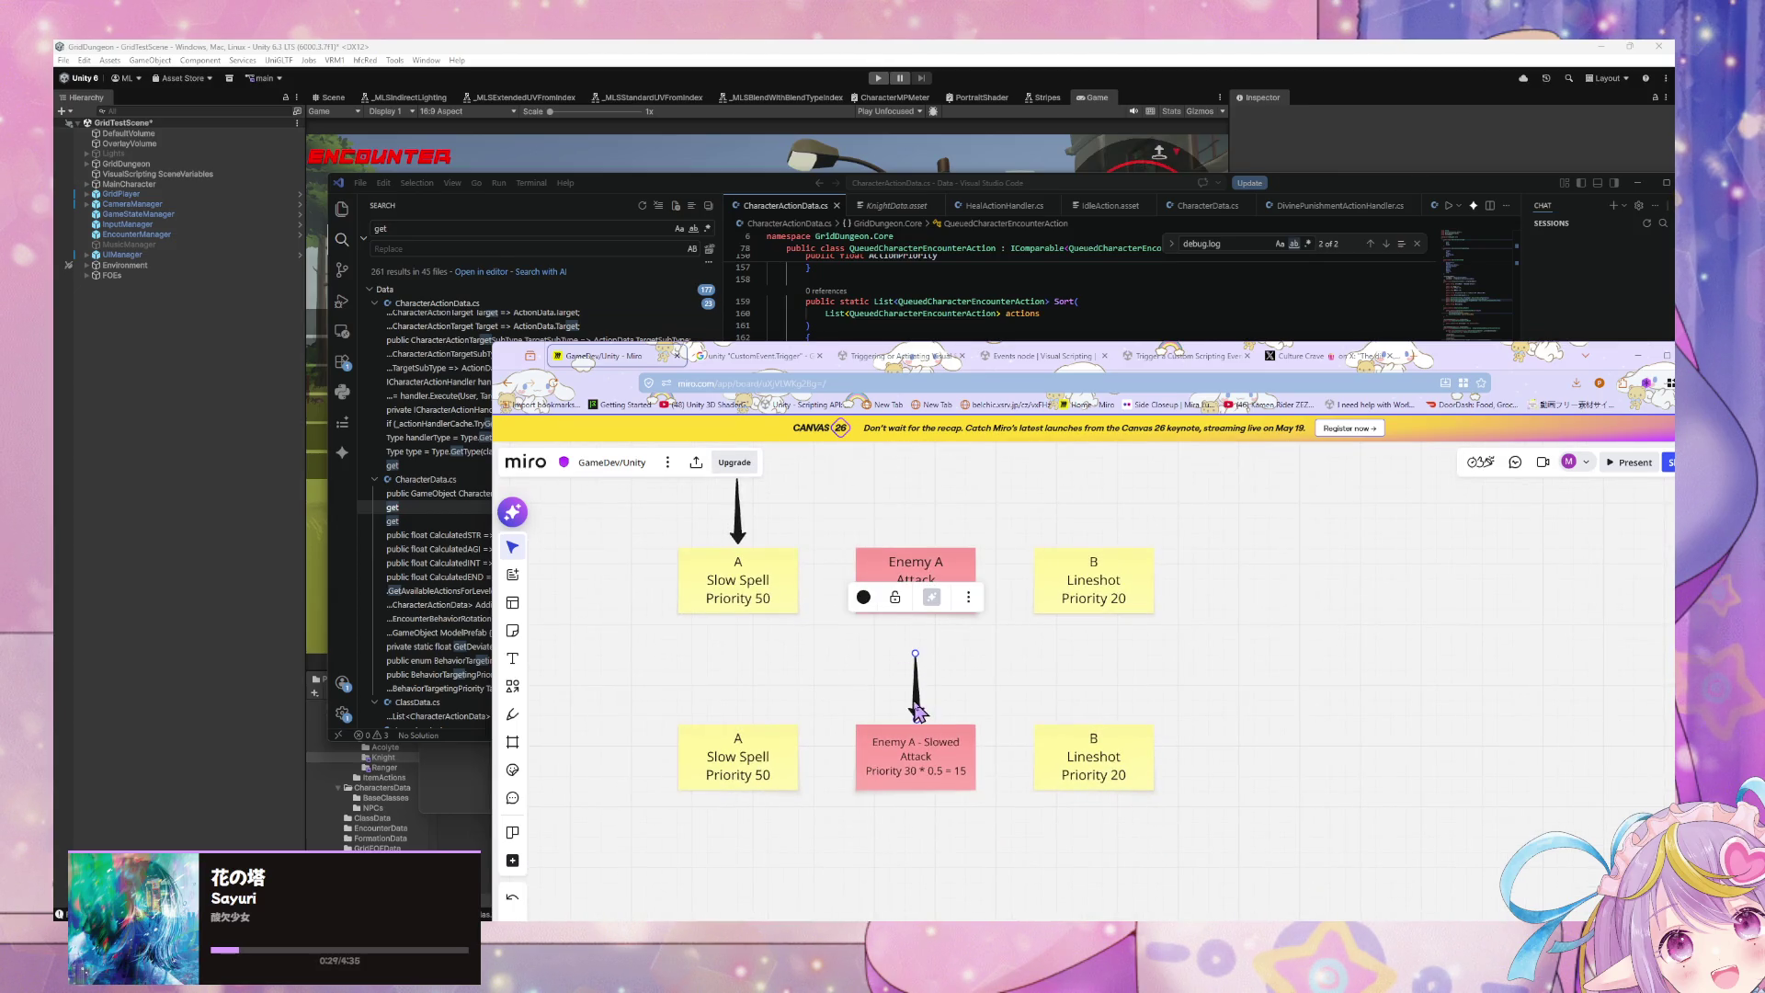
key(Escape)
mouse_move(1089, 765)
mouse_down()
mouse_move(1074, 815)
mouse_move(1092, 777)
mouse_up()
key(Escape)
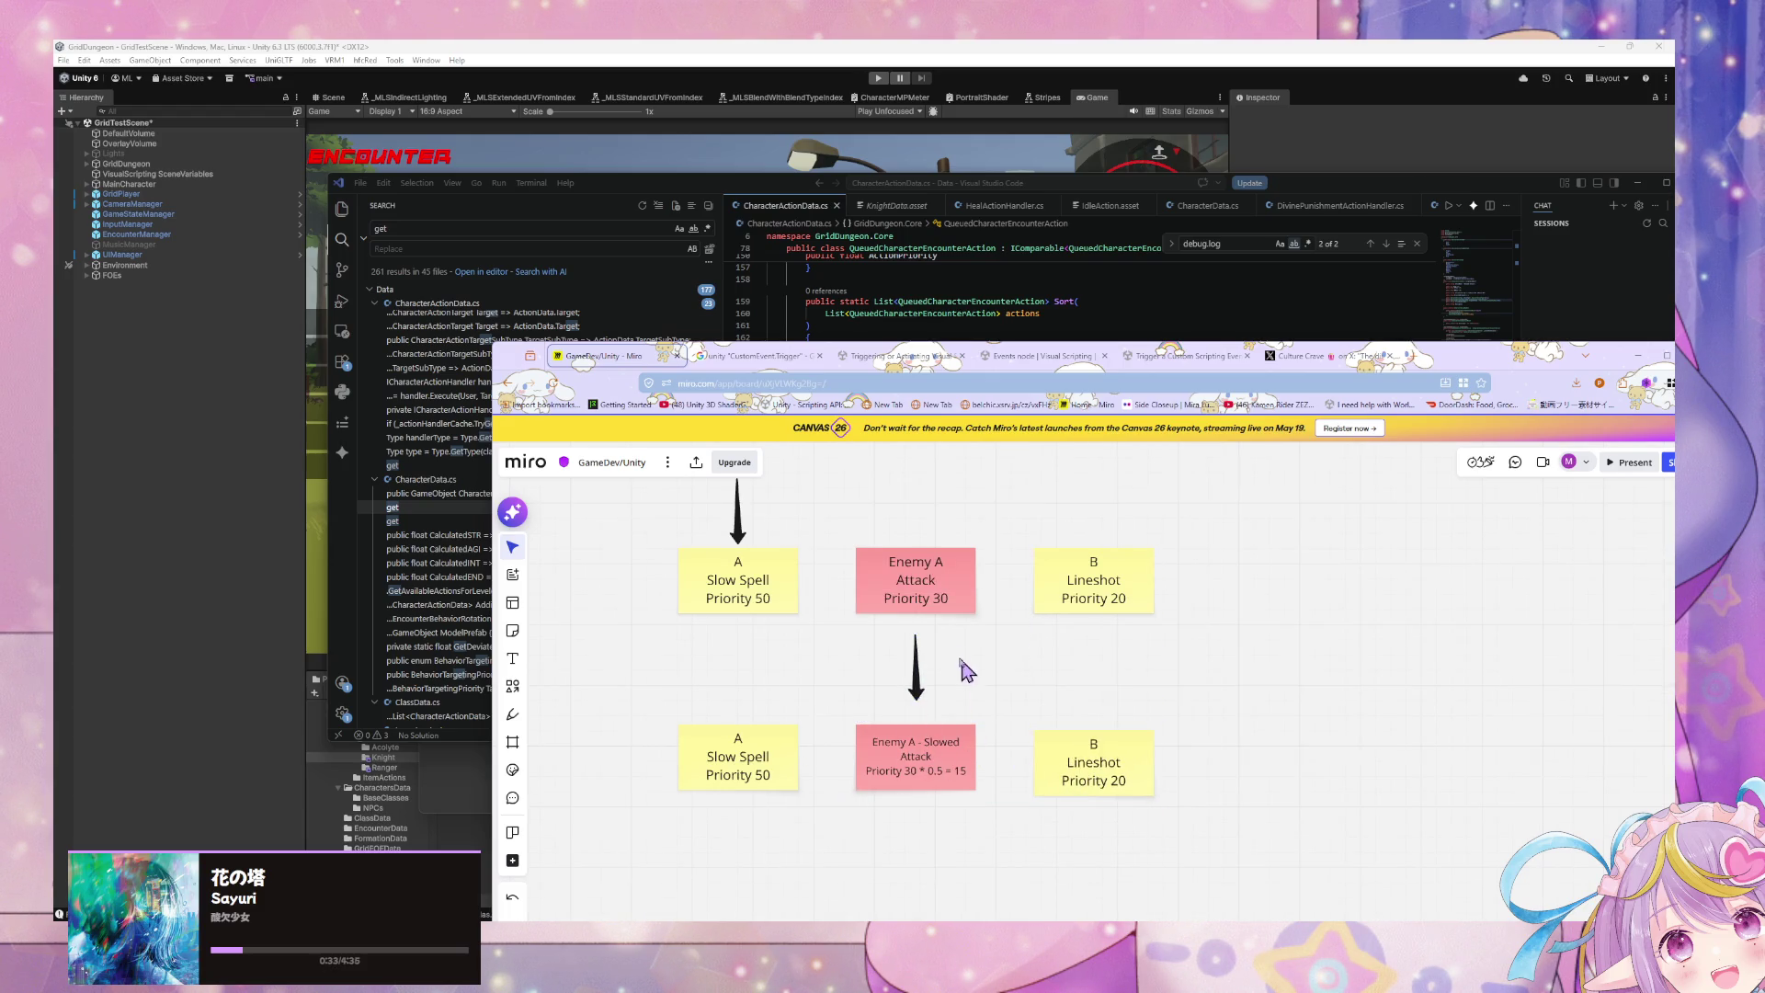
Step: Reorder the lower row to Slow Spell, B Lineshot, then the slowed note, realigning the arrow
click(1078, 754)
drag(1090, 754, 1054, 792)
drag(904, 768, 1136, 749)
drag(1064, 816, 929, 764)
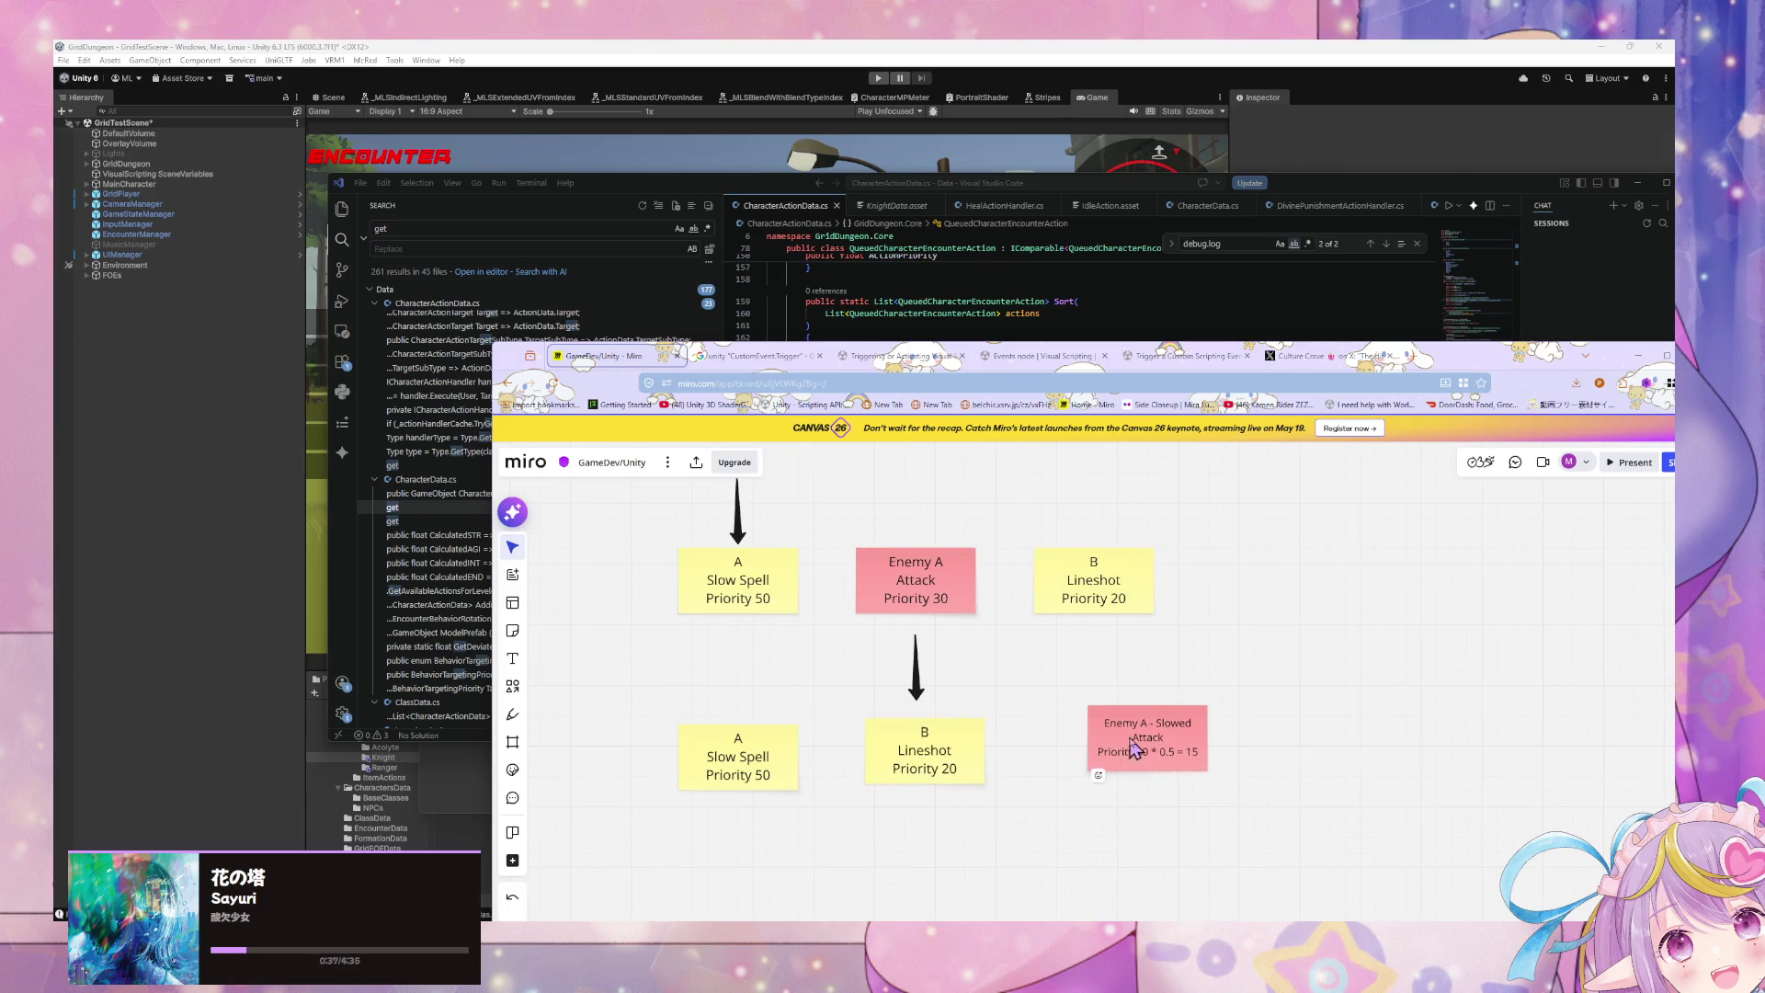
drag(1136, 750, 1071, 762)
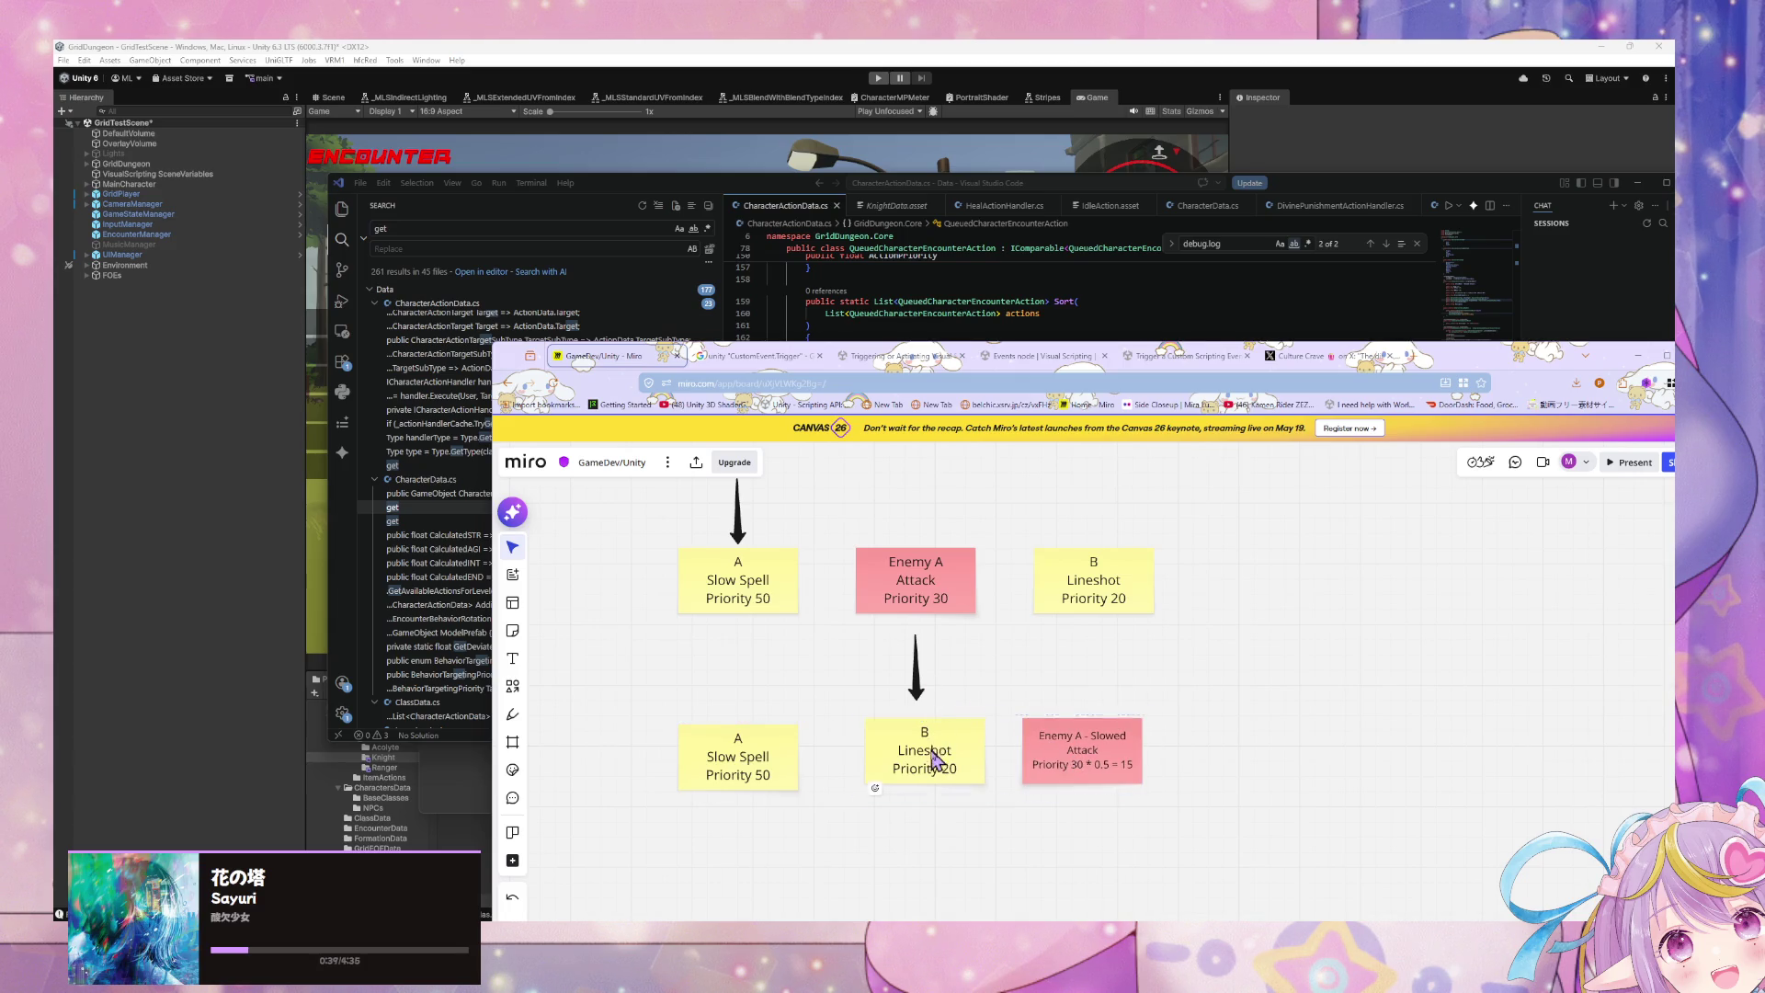
drag(935, 762, 936, 774)
click(918, 671)
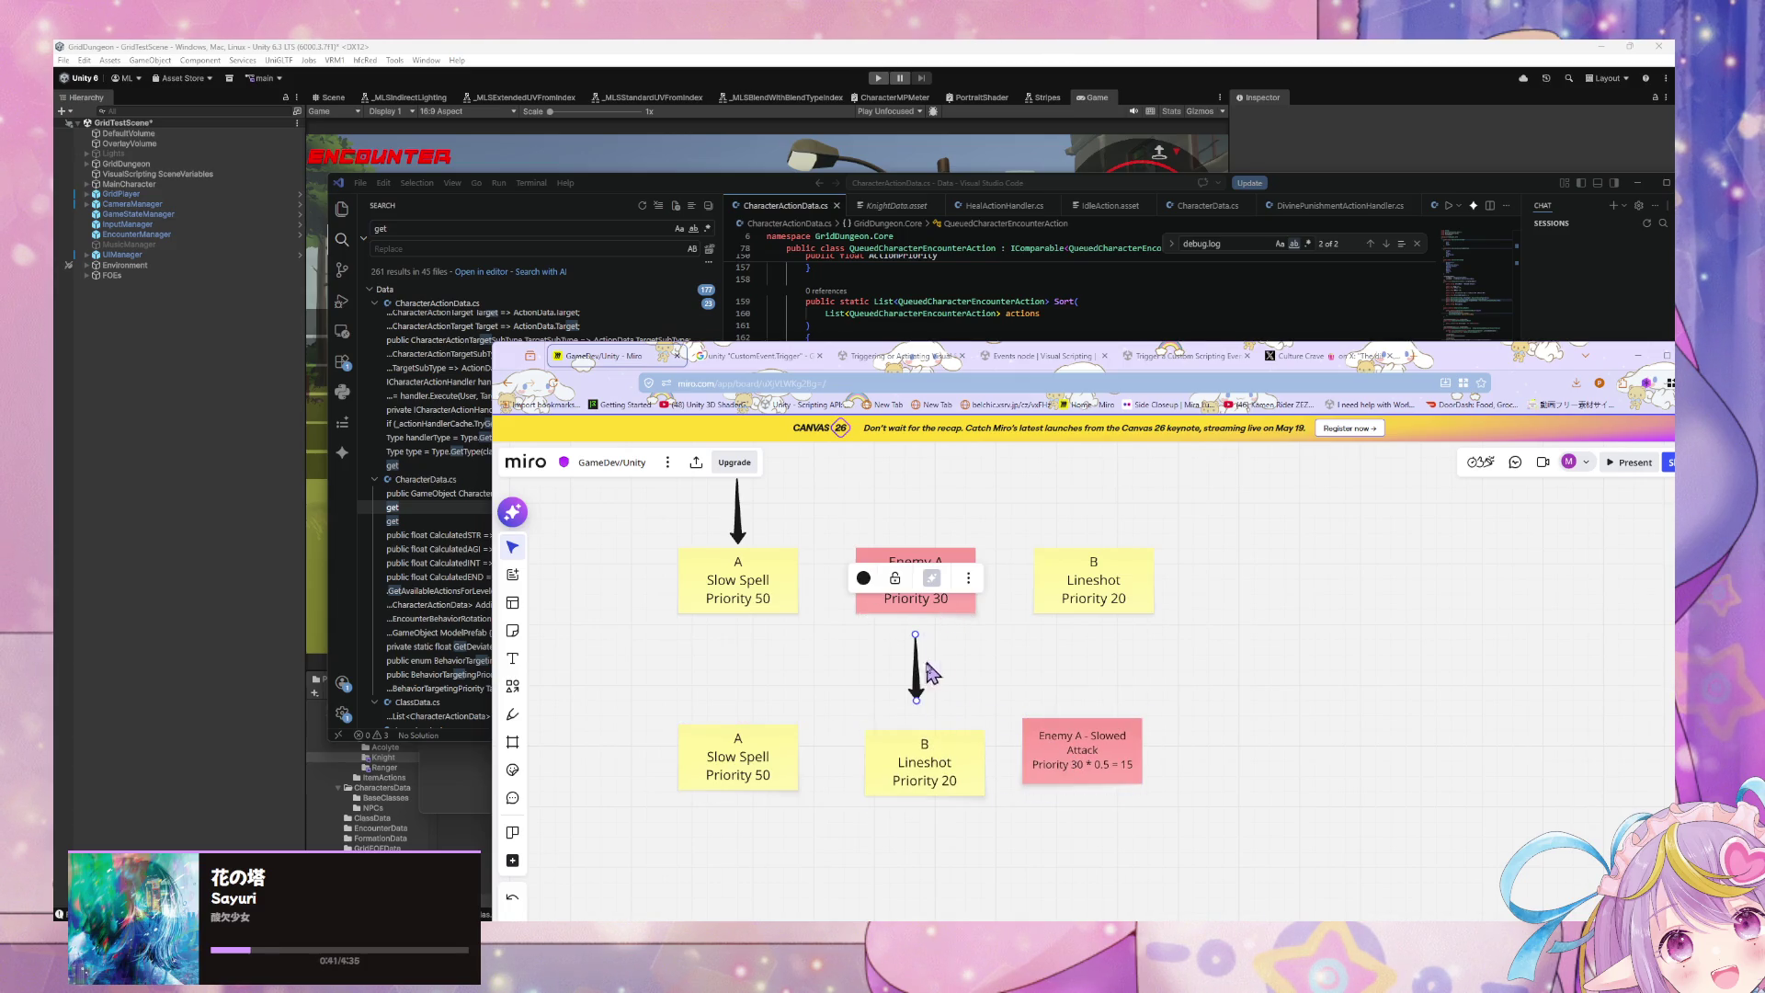
drag(928, 676, 935, 701)
Step: Connect Enemy A Attack to the slowed note with a straight-line connector
click(940, 612)
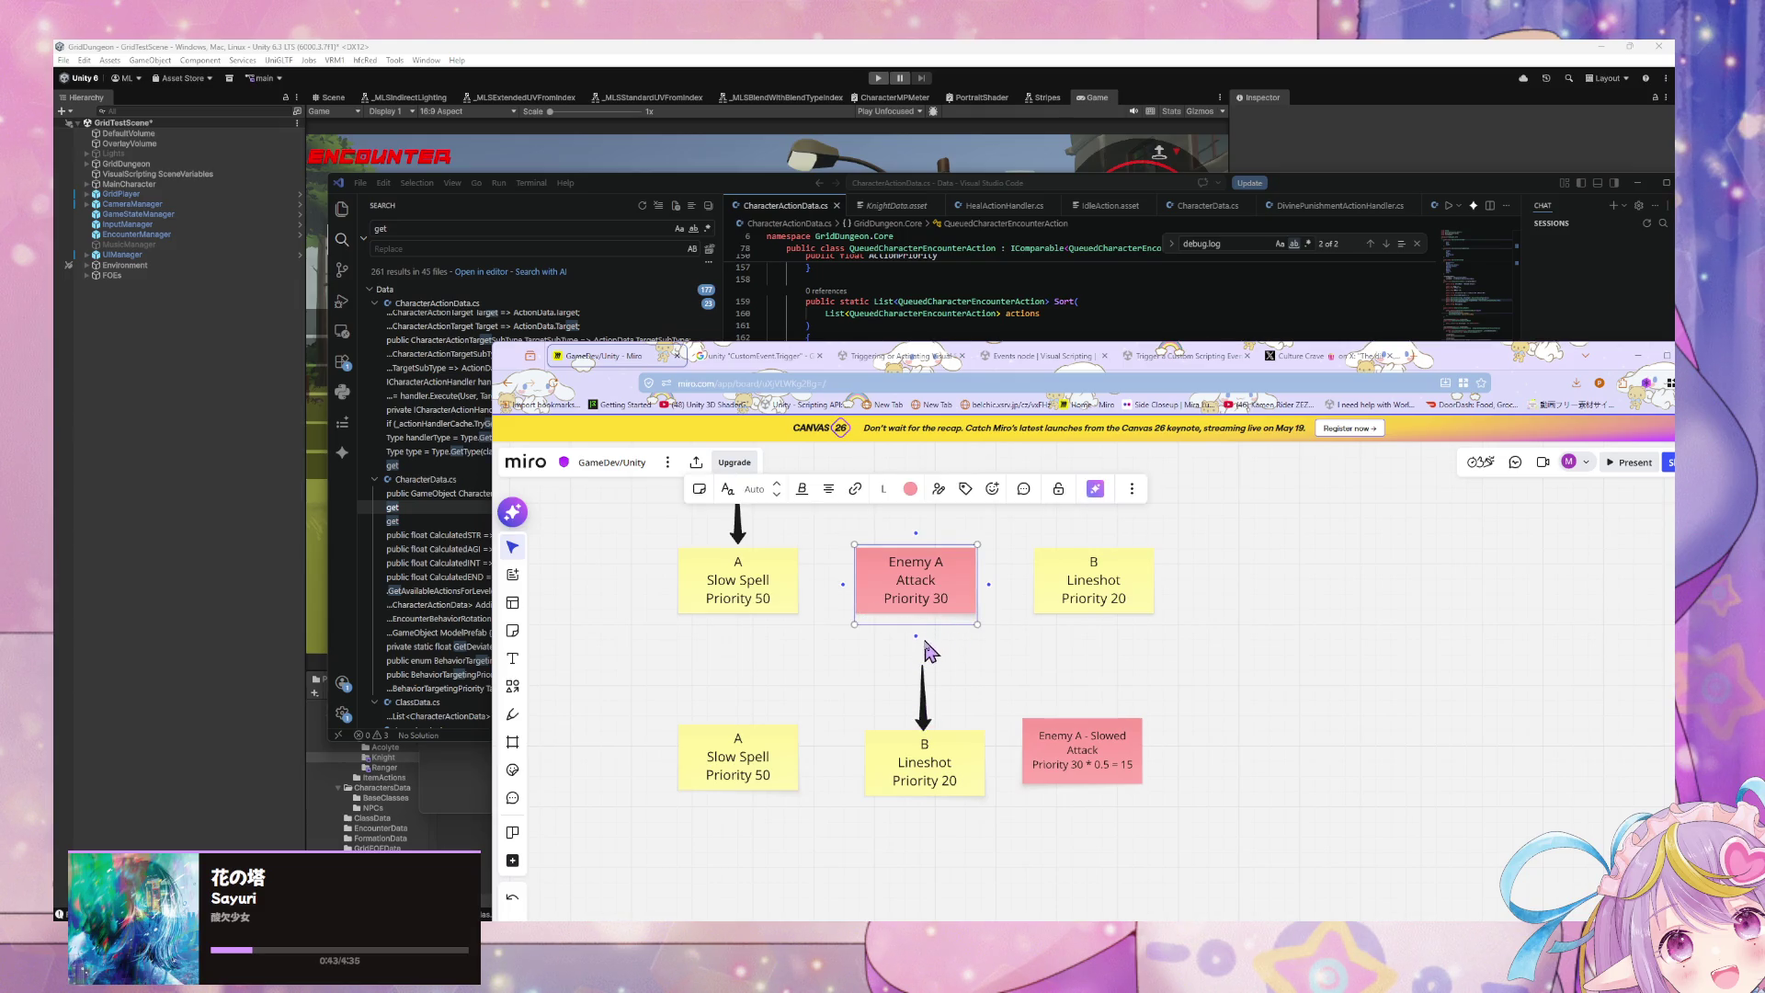
mouse_move(915, 635)
mouse_down()
mouse_move(1100, 736)
mouse_move(1101, 766)
mouse_up()
click(1083, 721)
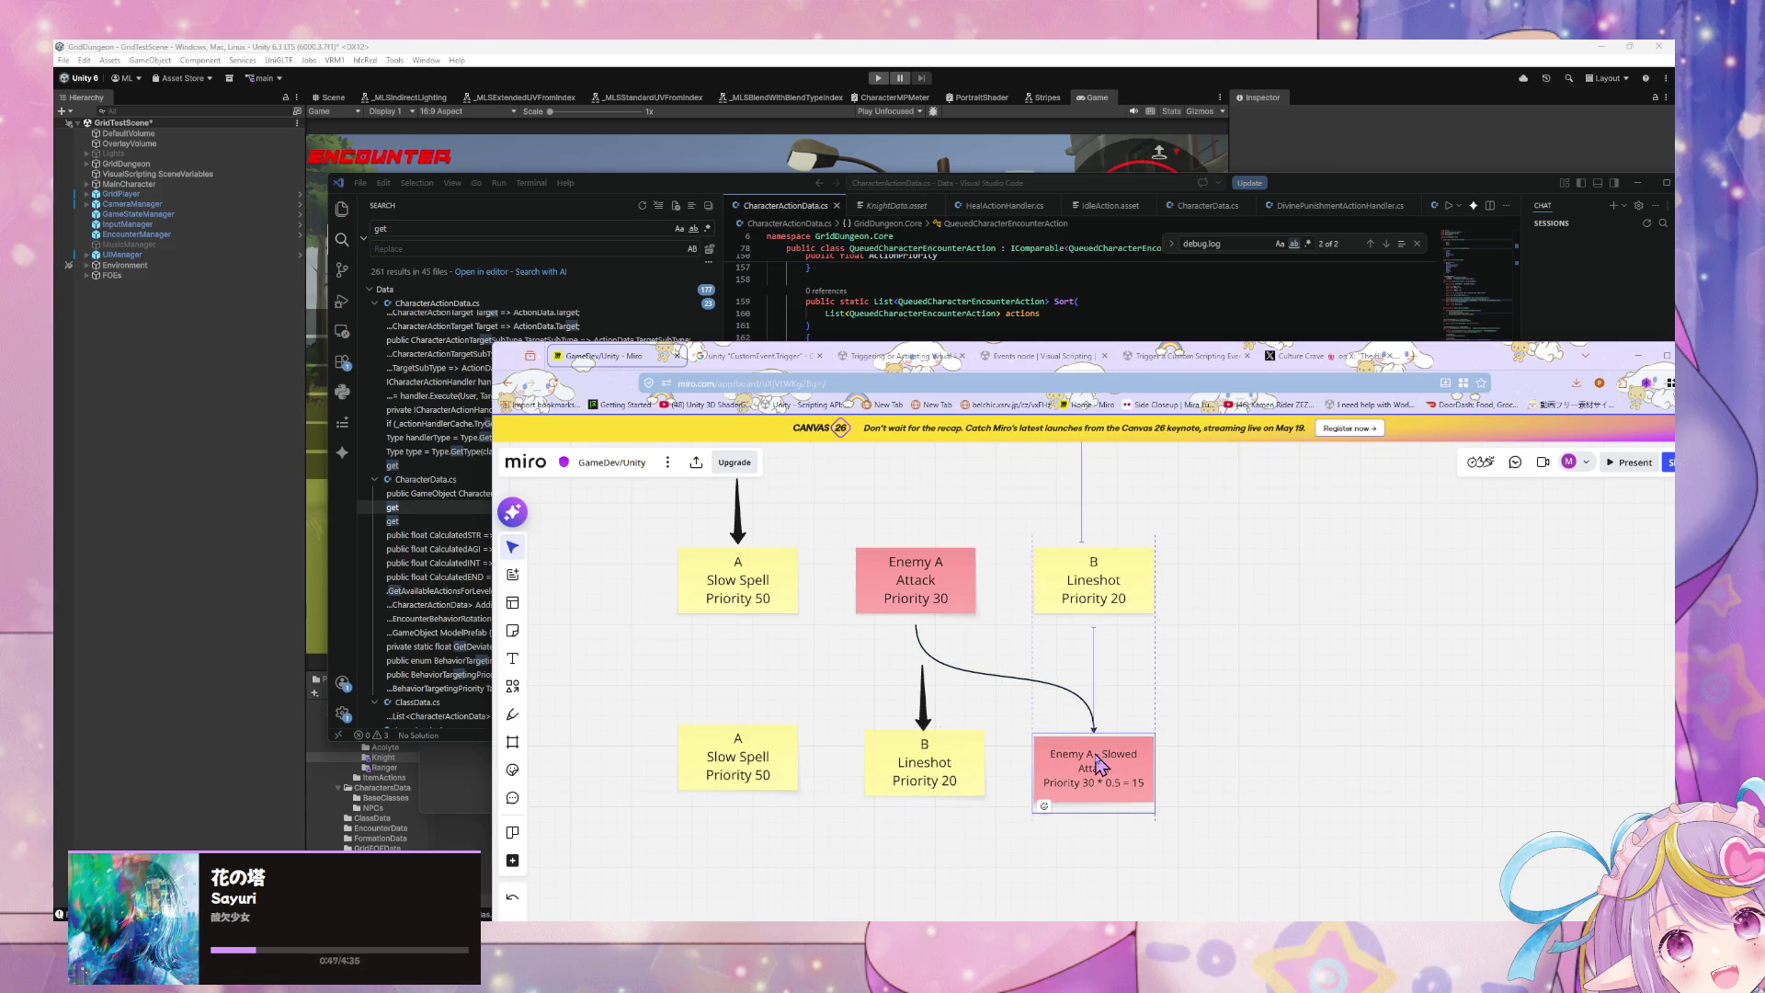
click(935, 585)
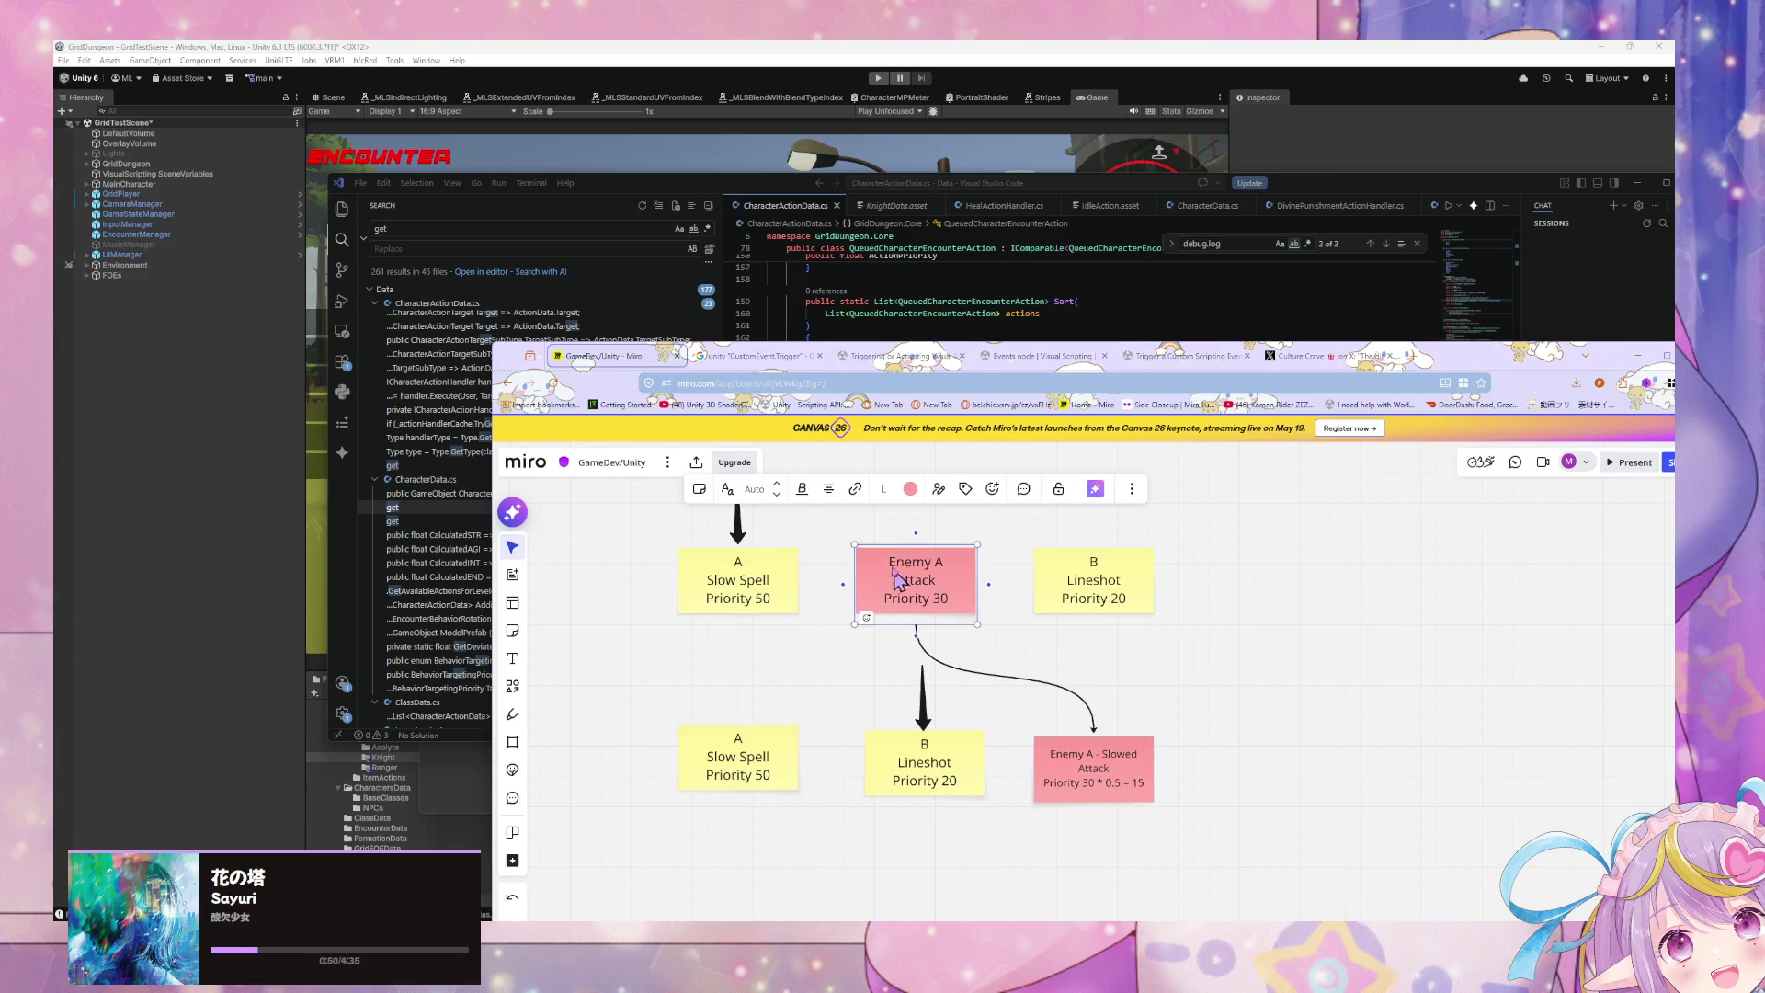
click(1000, 678)
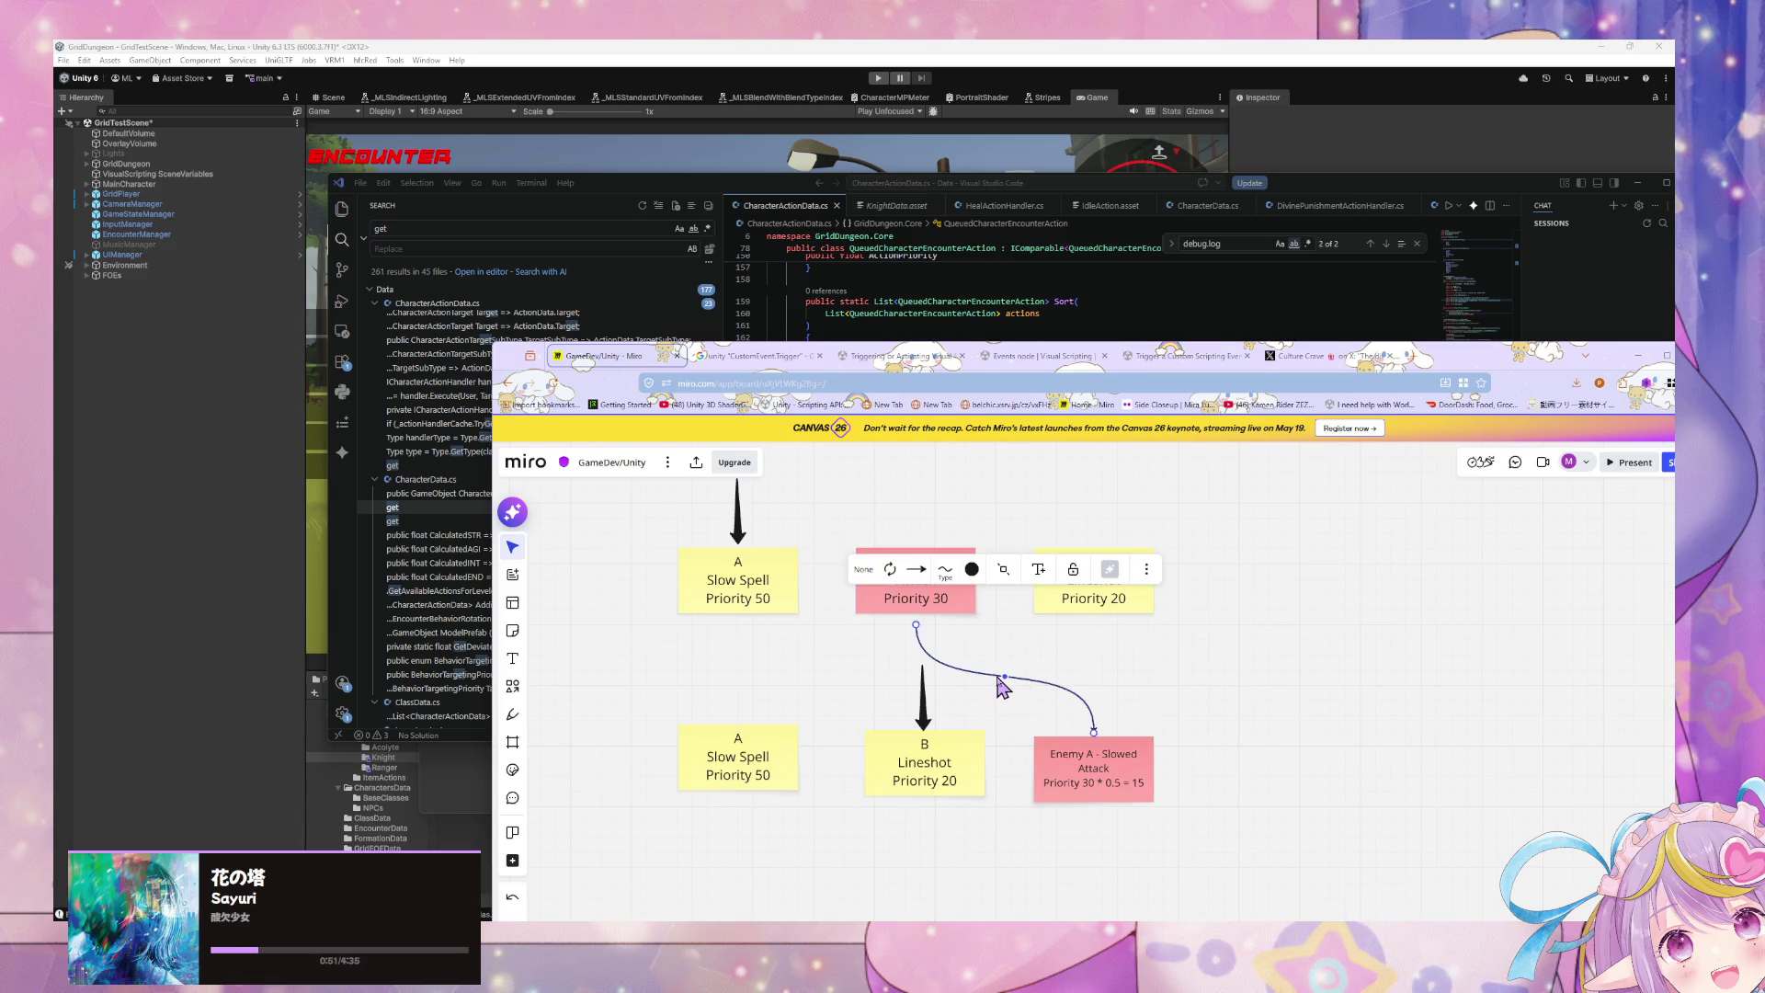
click(936, 576)
click(938, 658)
click(1219, 697)
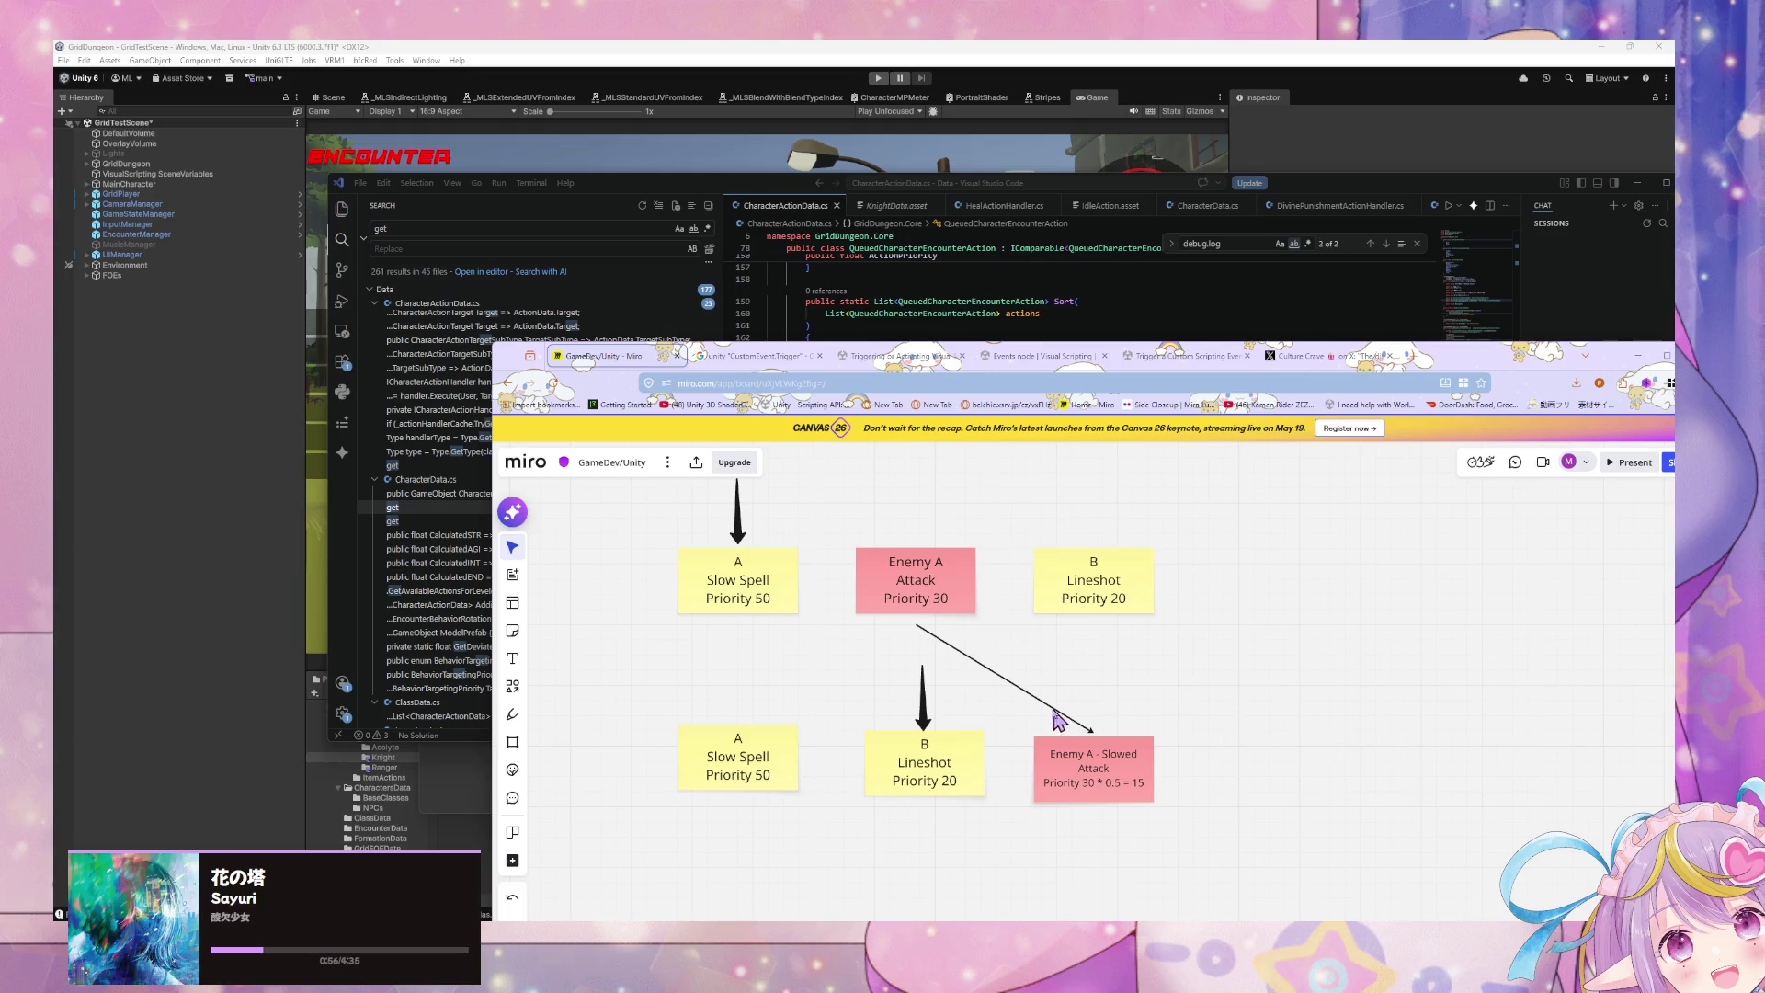
scroll(831, 731, up, 3)
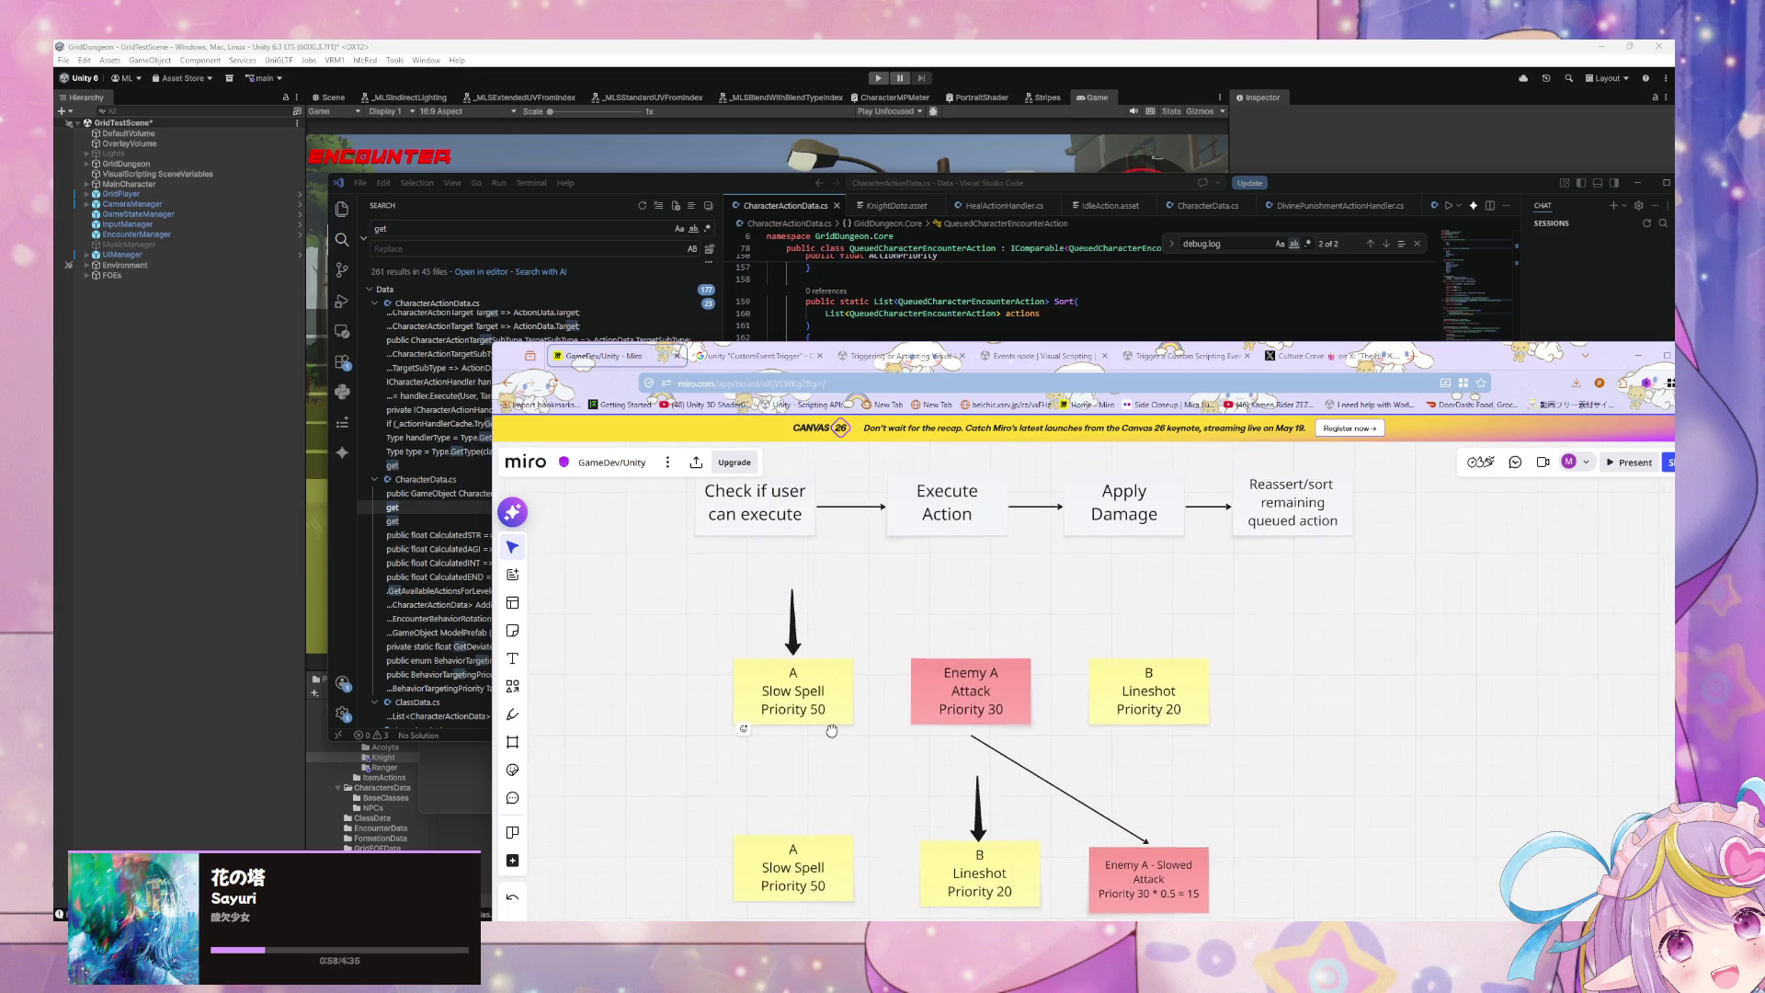
Step: Shift the 'Reassert/sort remaining queued action' box right, nudge the slowed note, and pan across the board
drag(832, 731, 828, 728)
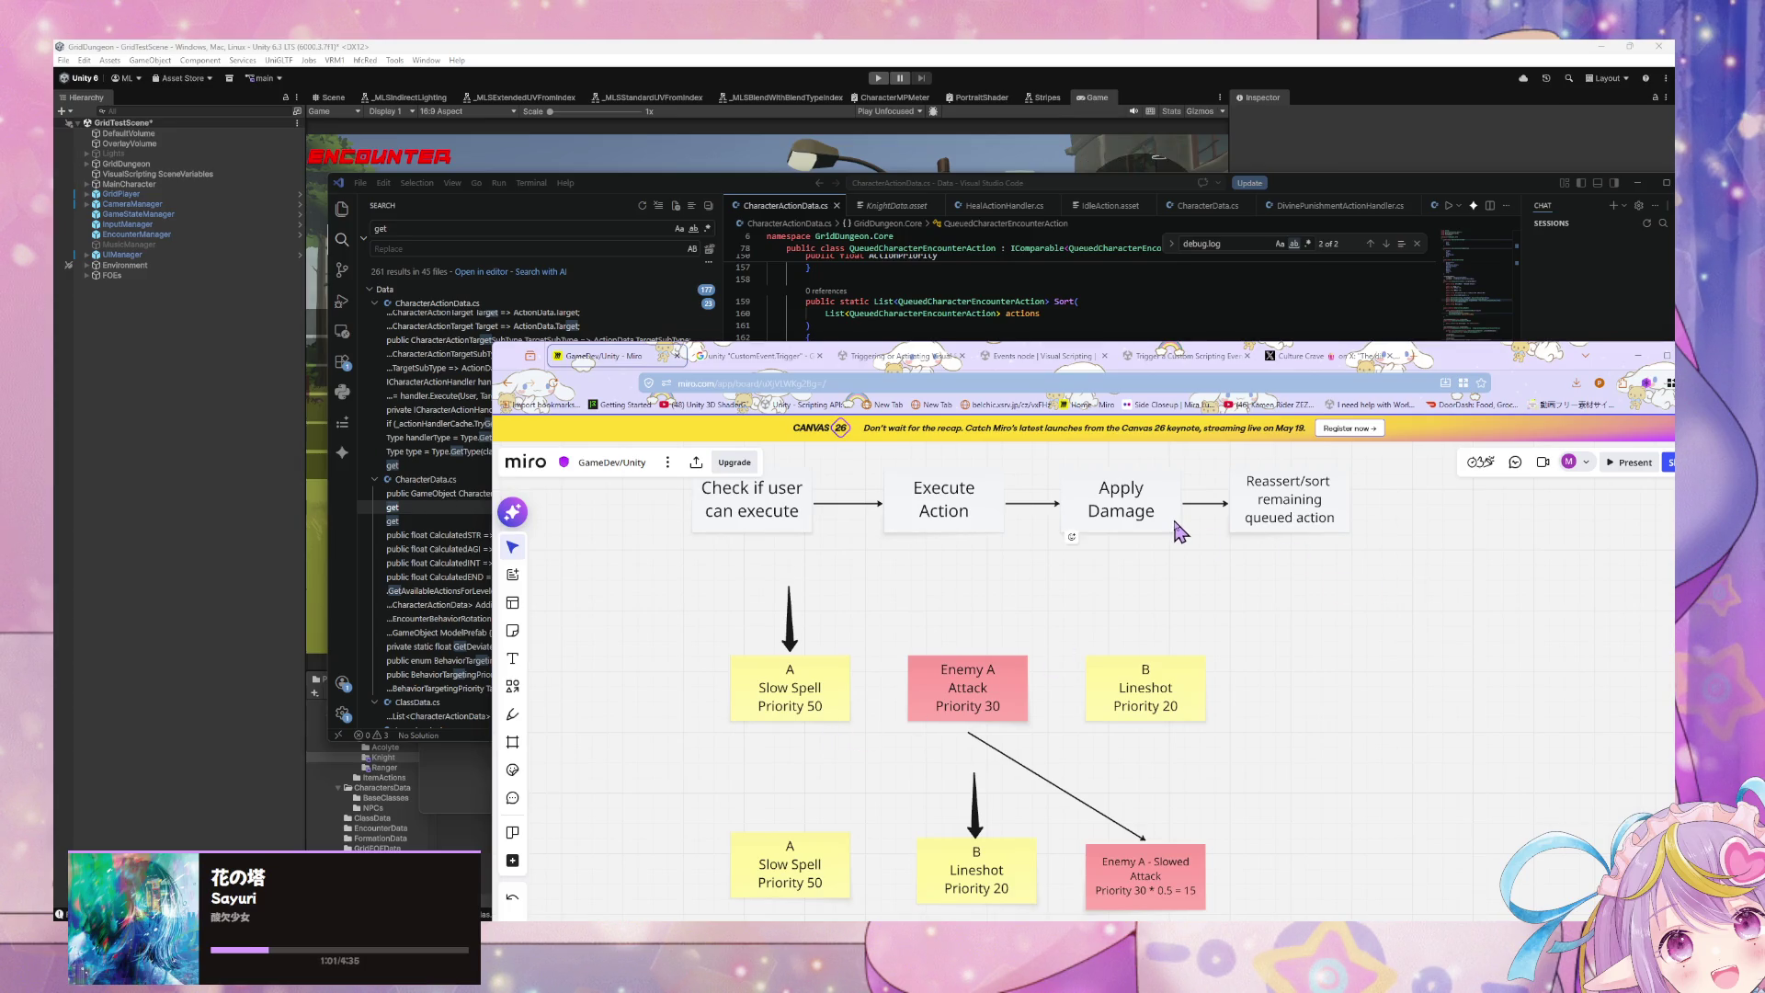
drag(1242, 528, 1305, 530)
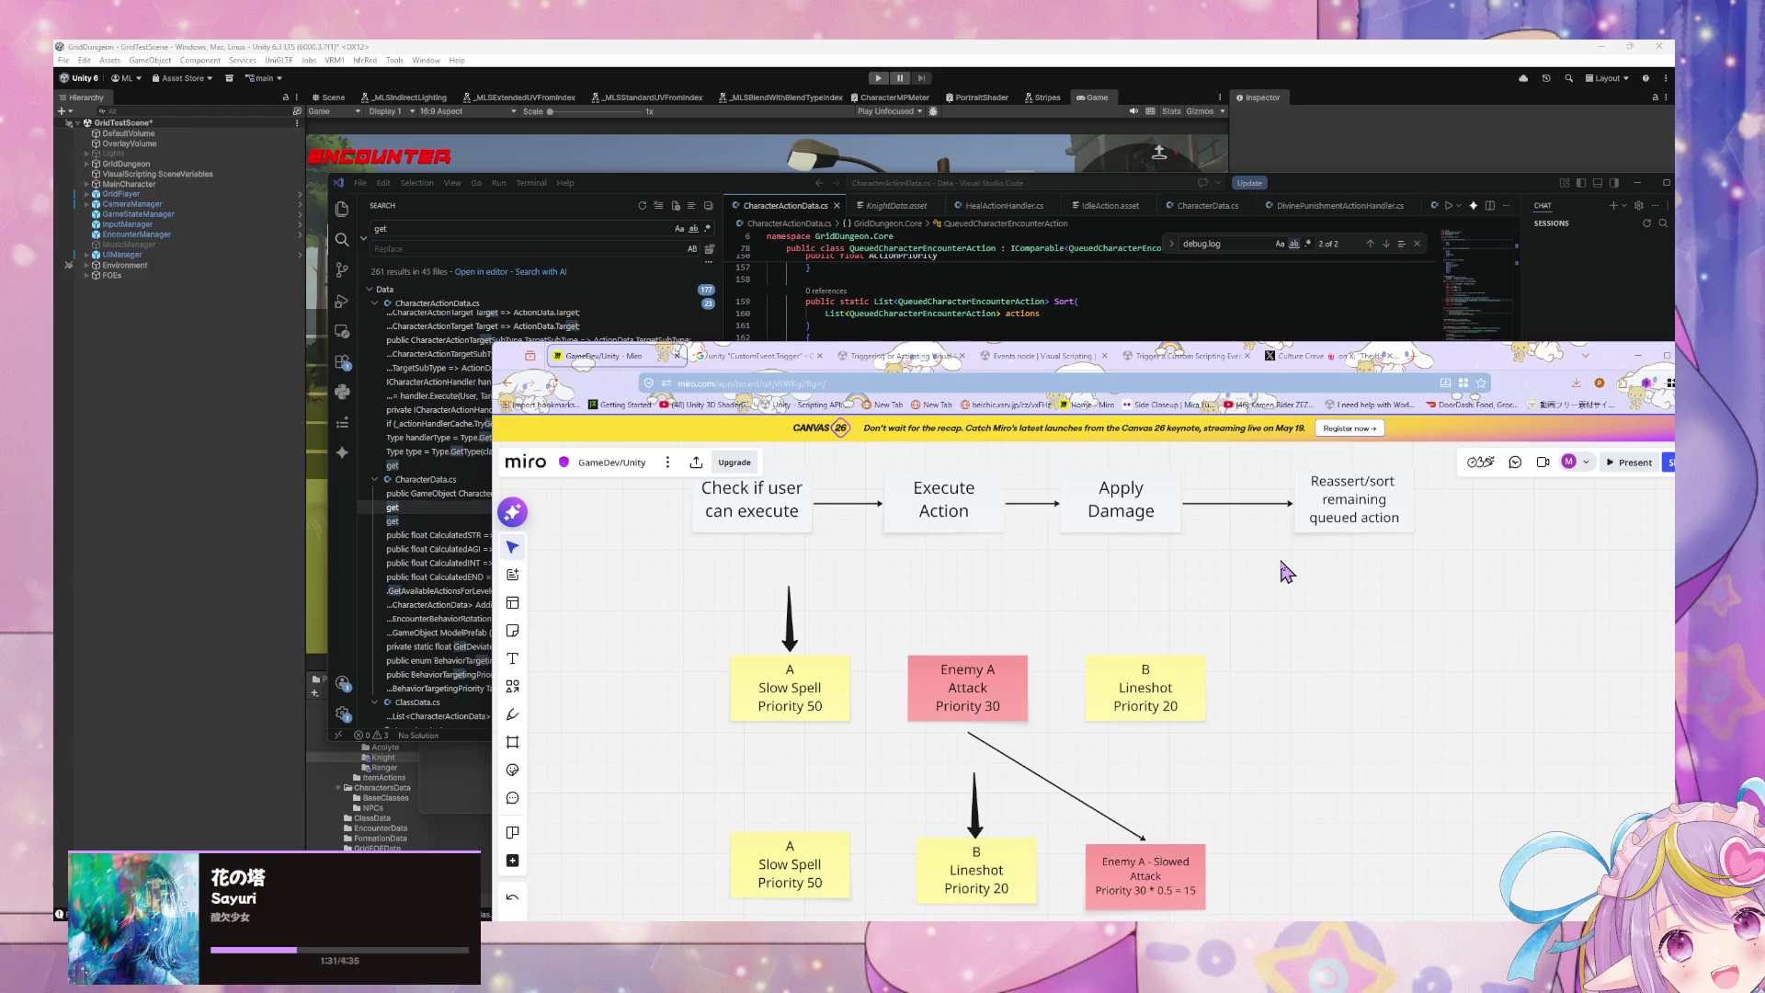
drag(1173, 892, 1177, 880)
mouse_move(1332, 725)
mouse_down()
mouse_move(962, 653)
mouse_move(934, 698)
mouse_move(1124, 662)
mouse_move(1012, 638)
mouse_move(1027, 634)
mouse_up()
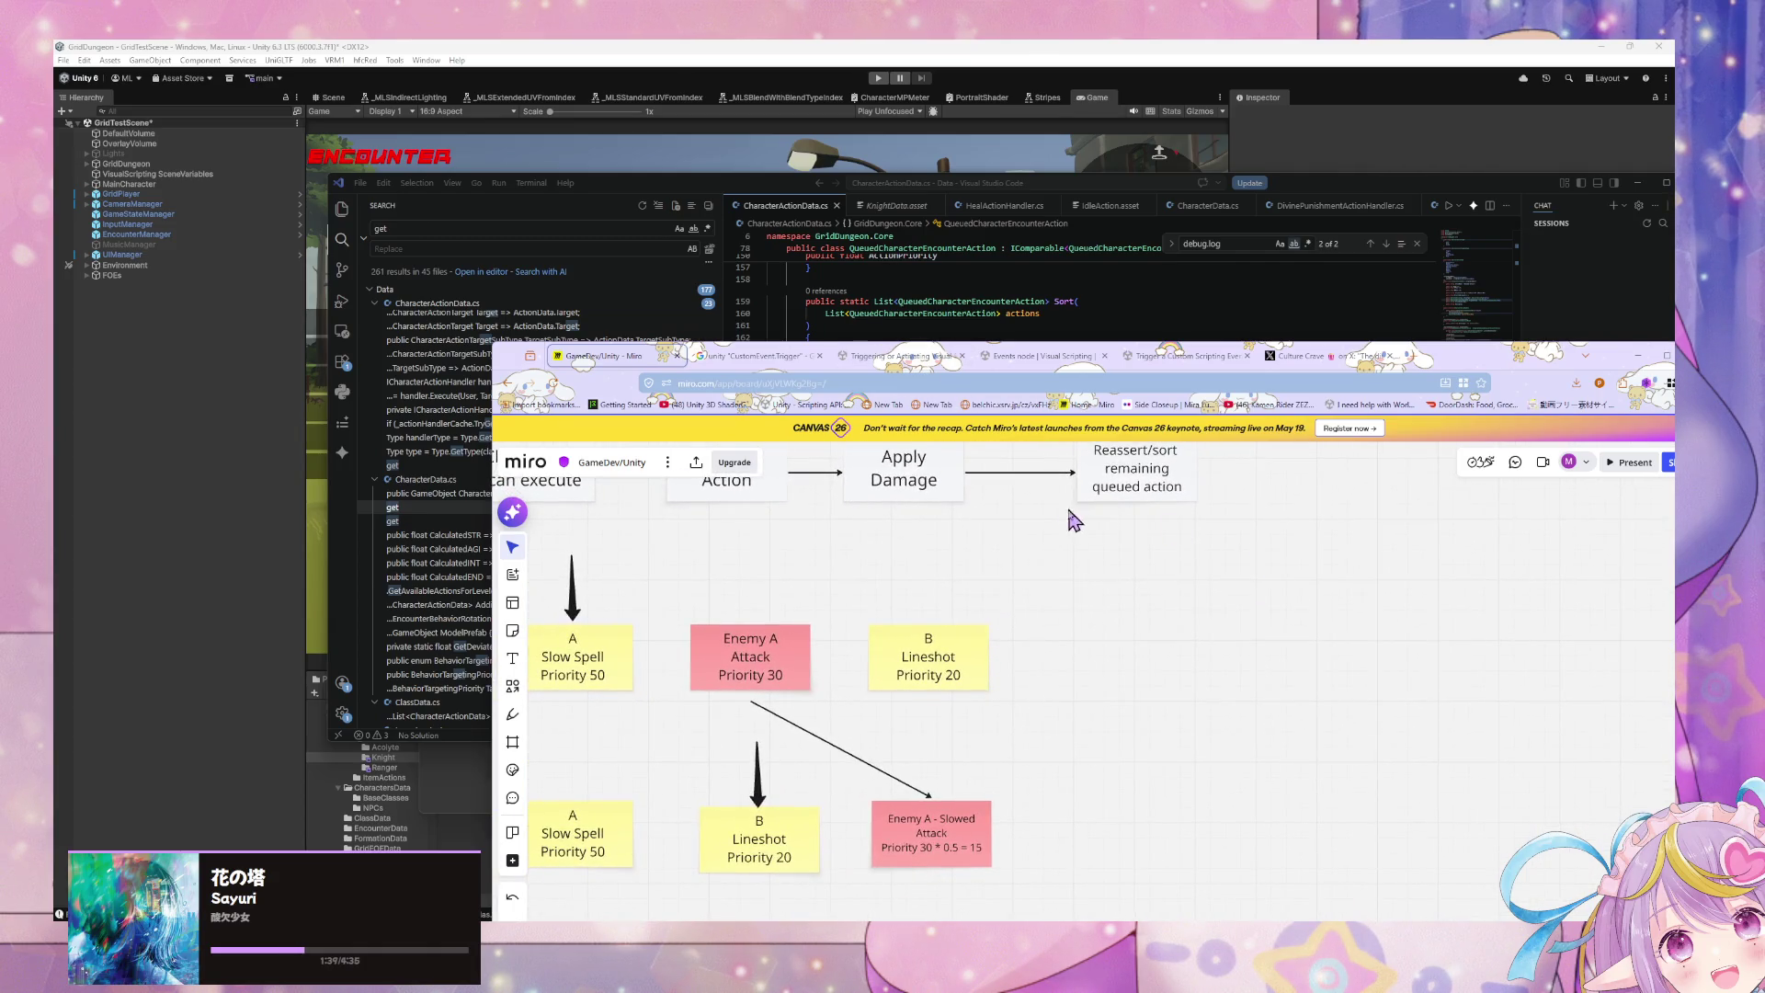
drag(931, 530, 1212, 534)
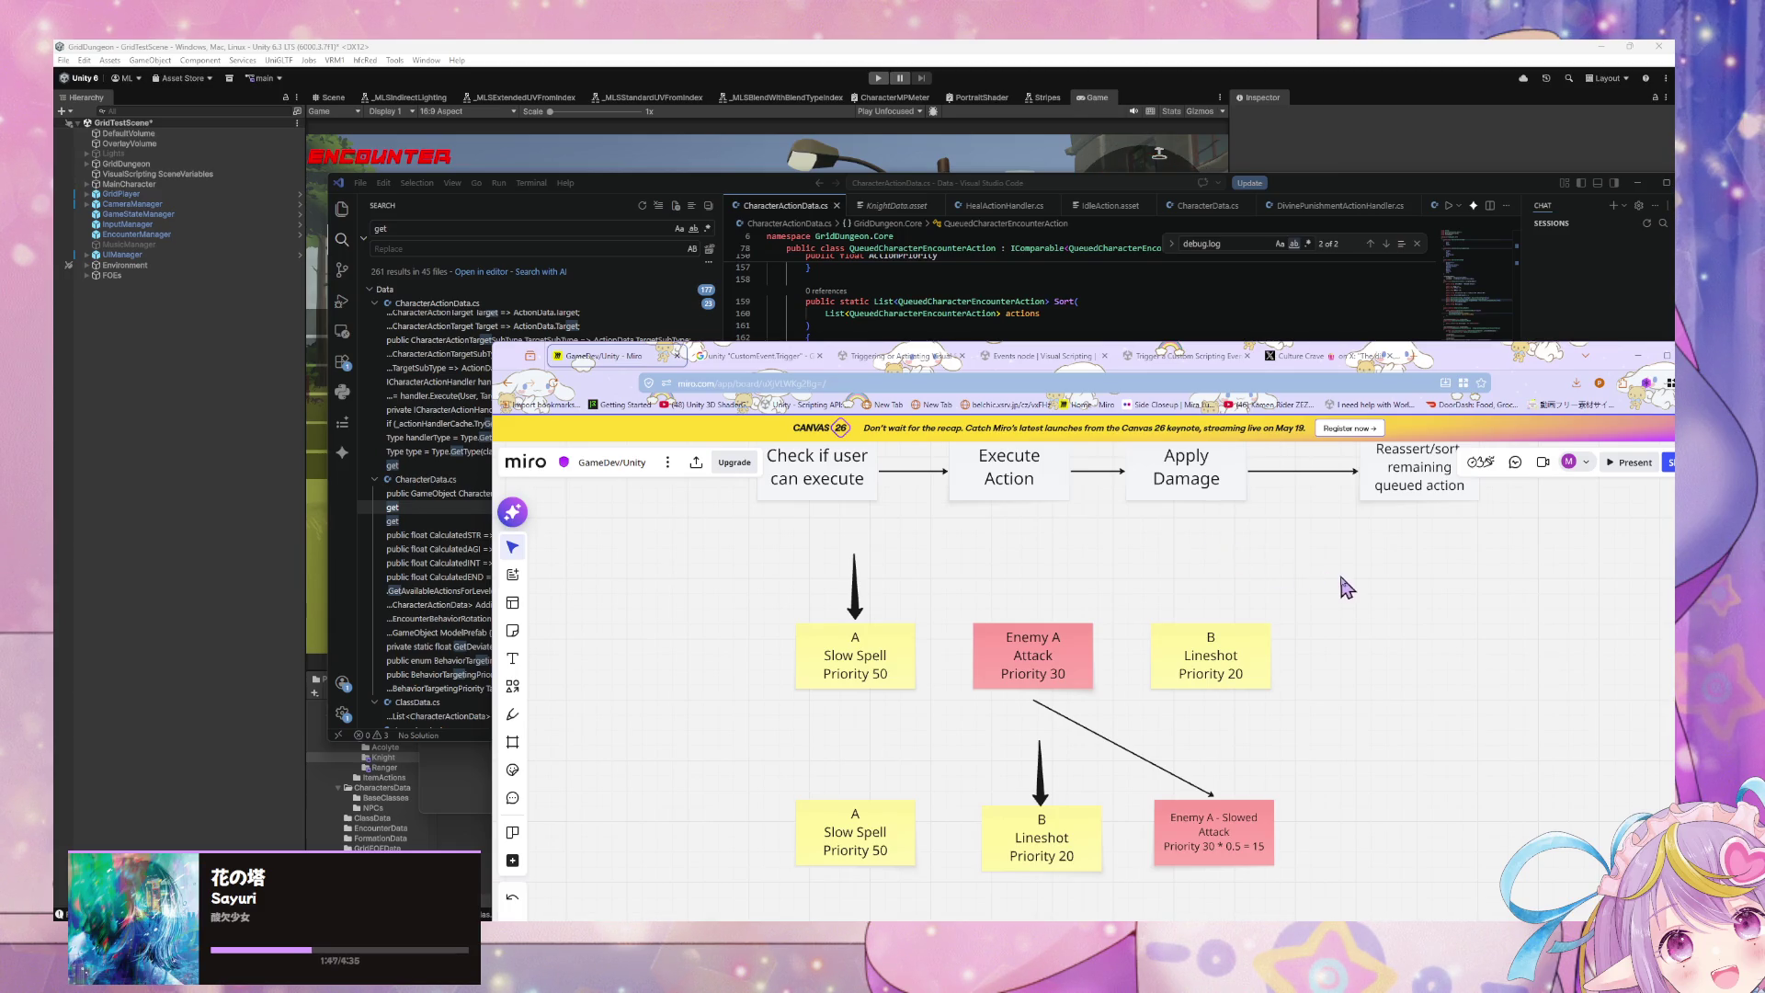
drag(1343, 583, 1198, 576)
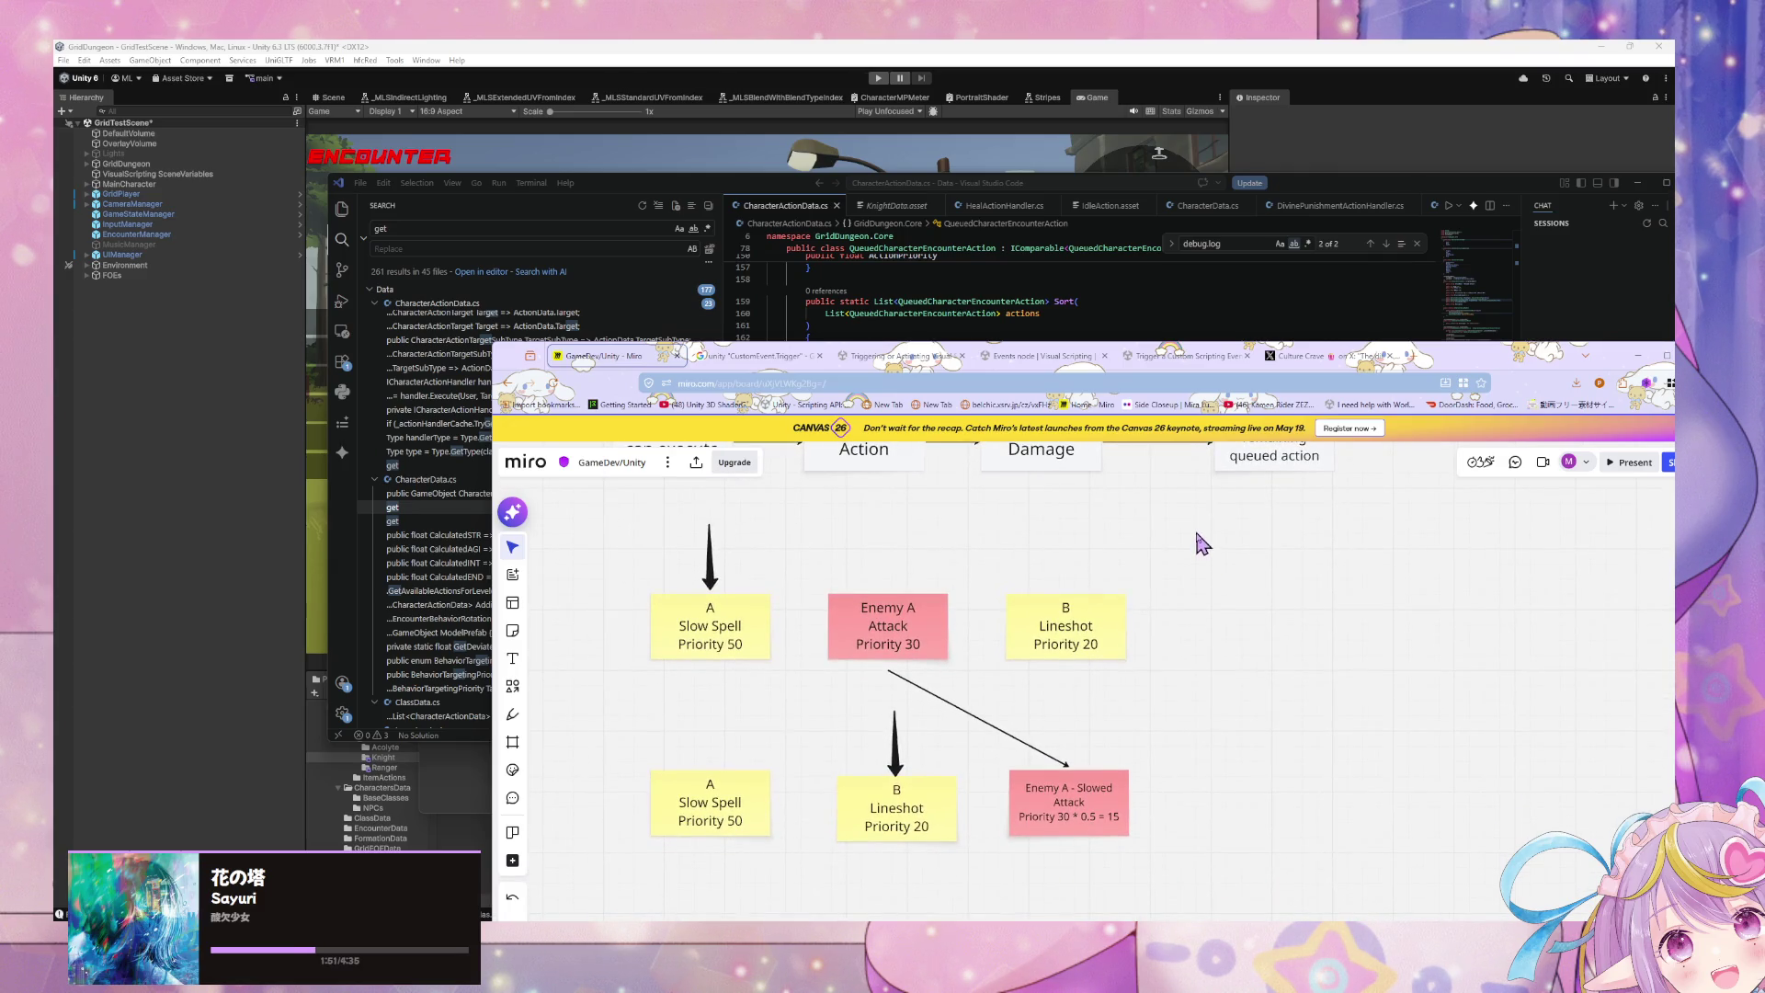
mouse_move(1261, 531)
mouse_down()
mouse_move(1171, 535)
mouse_move(1214, 533)
mouse_up()
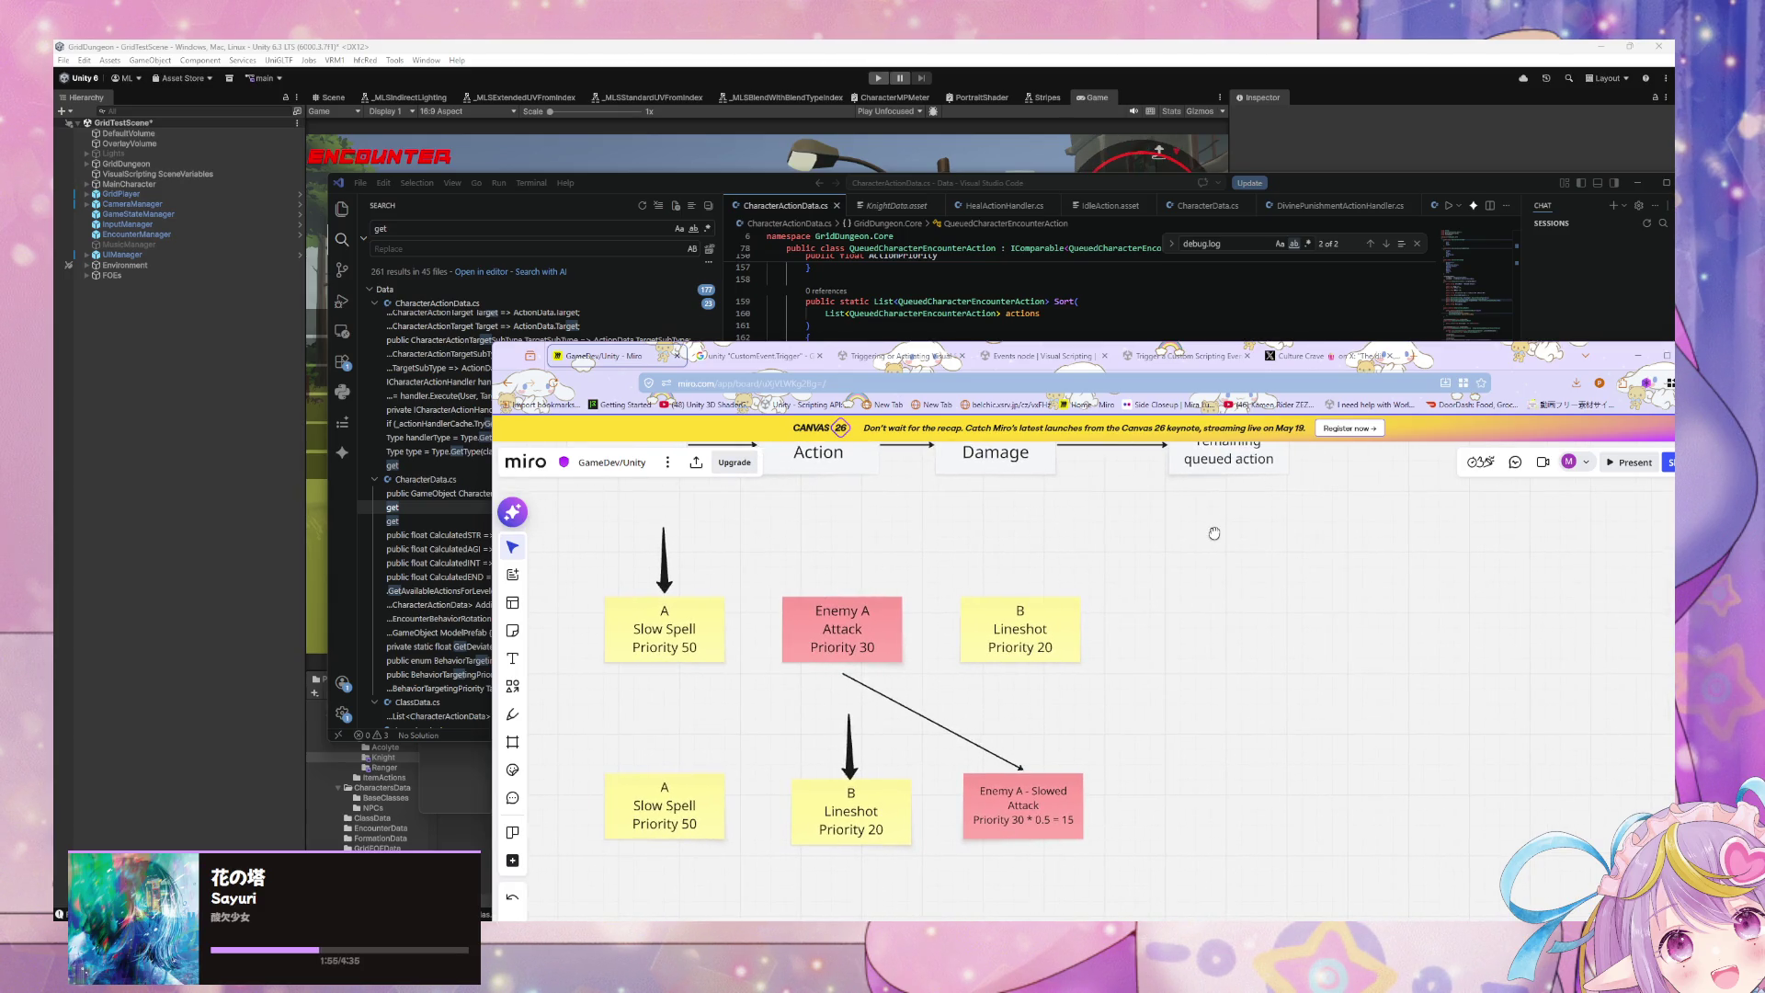
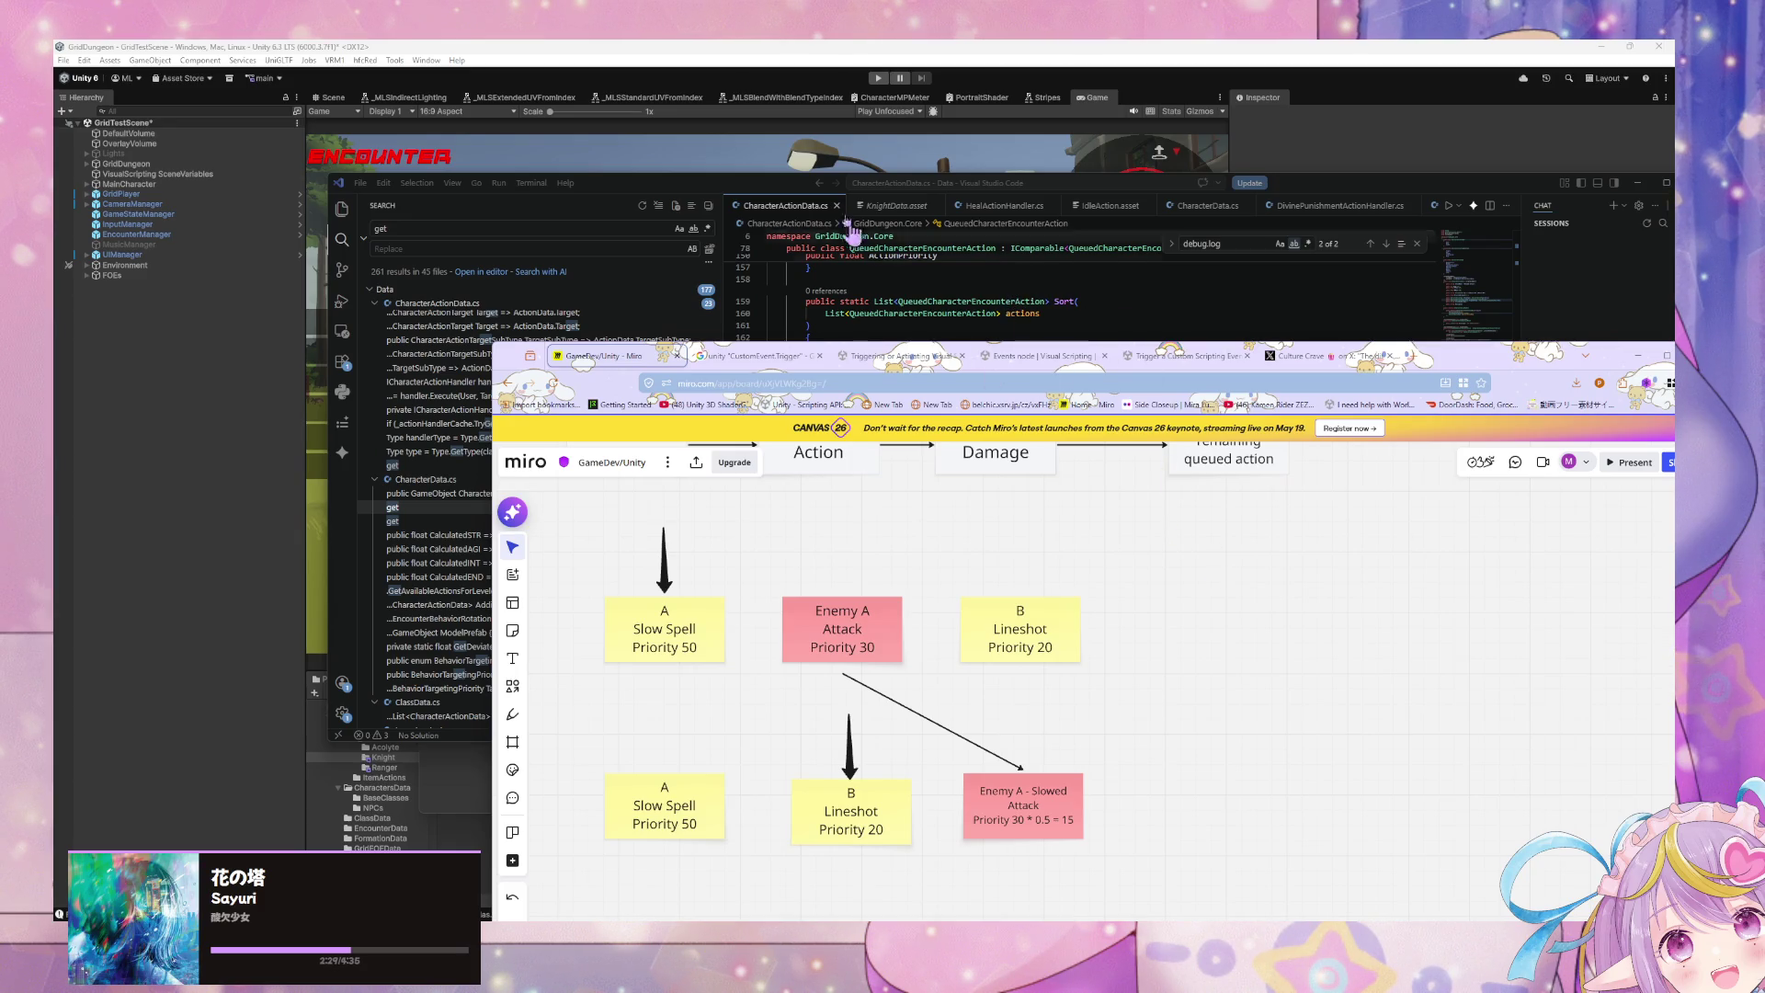
Step: Select EncounterManager and open its Determine Action Order from Speed script graph beside the Console
click(763, 57)
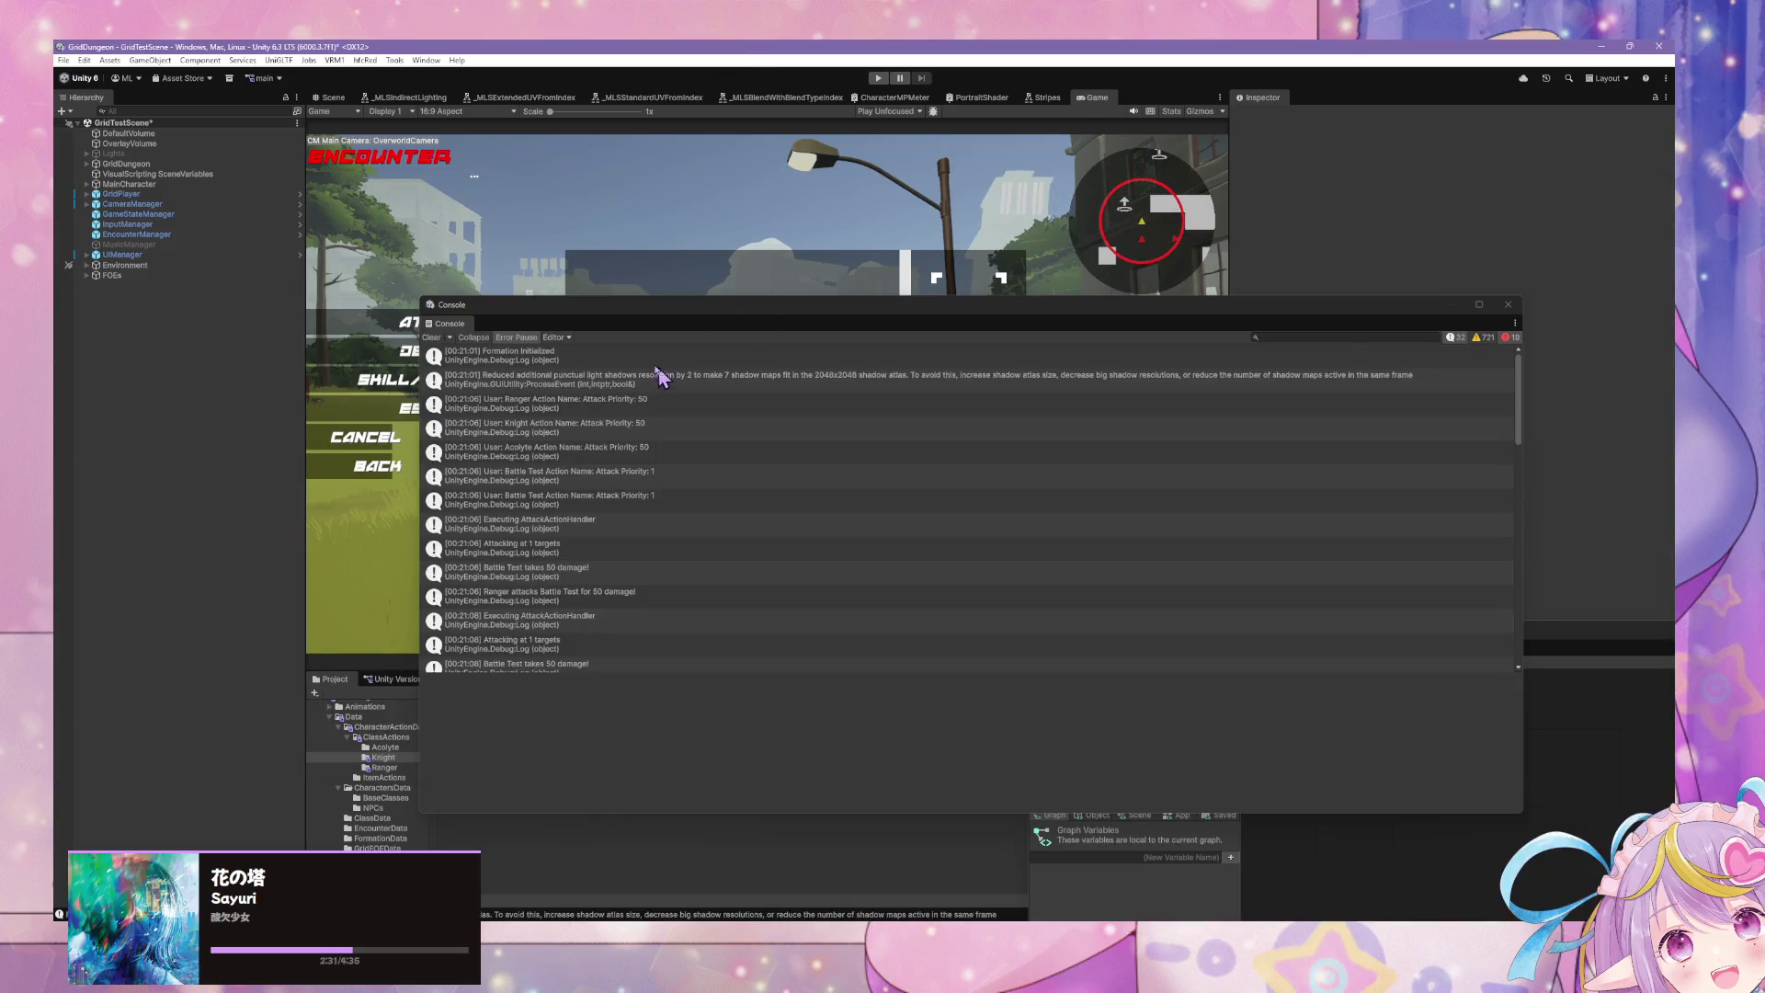
scroll(622, 354, down, 2)
scroll(621, 358, up, 2)
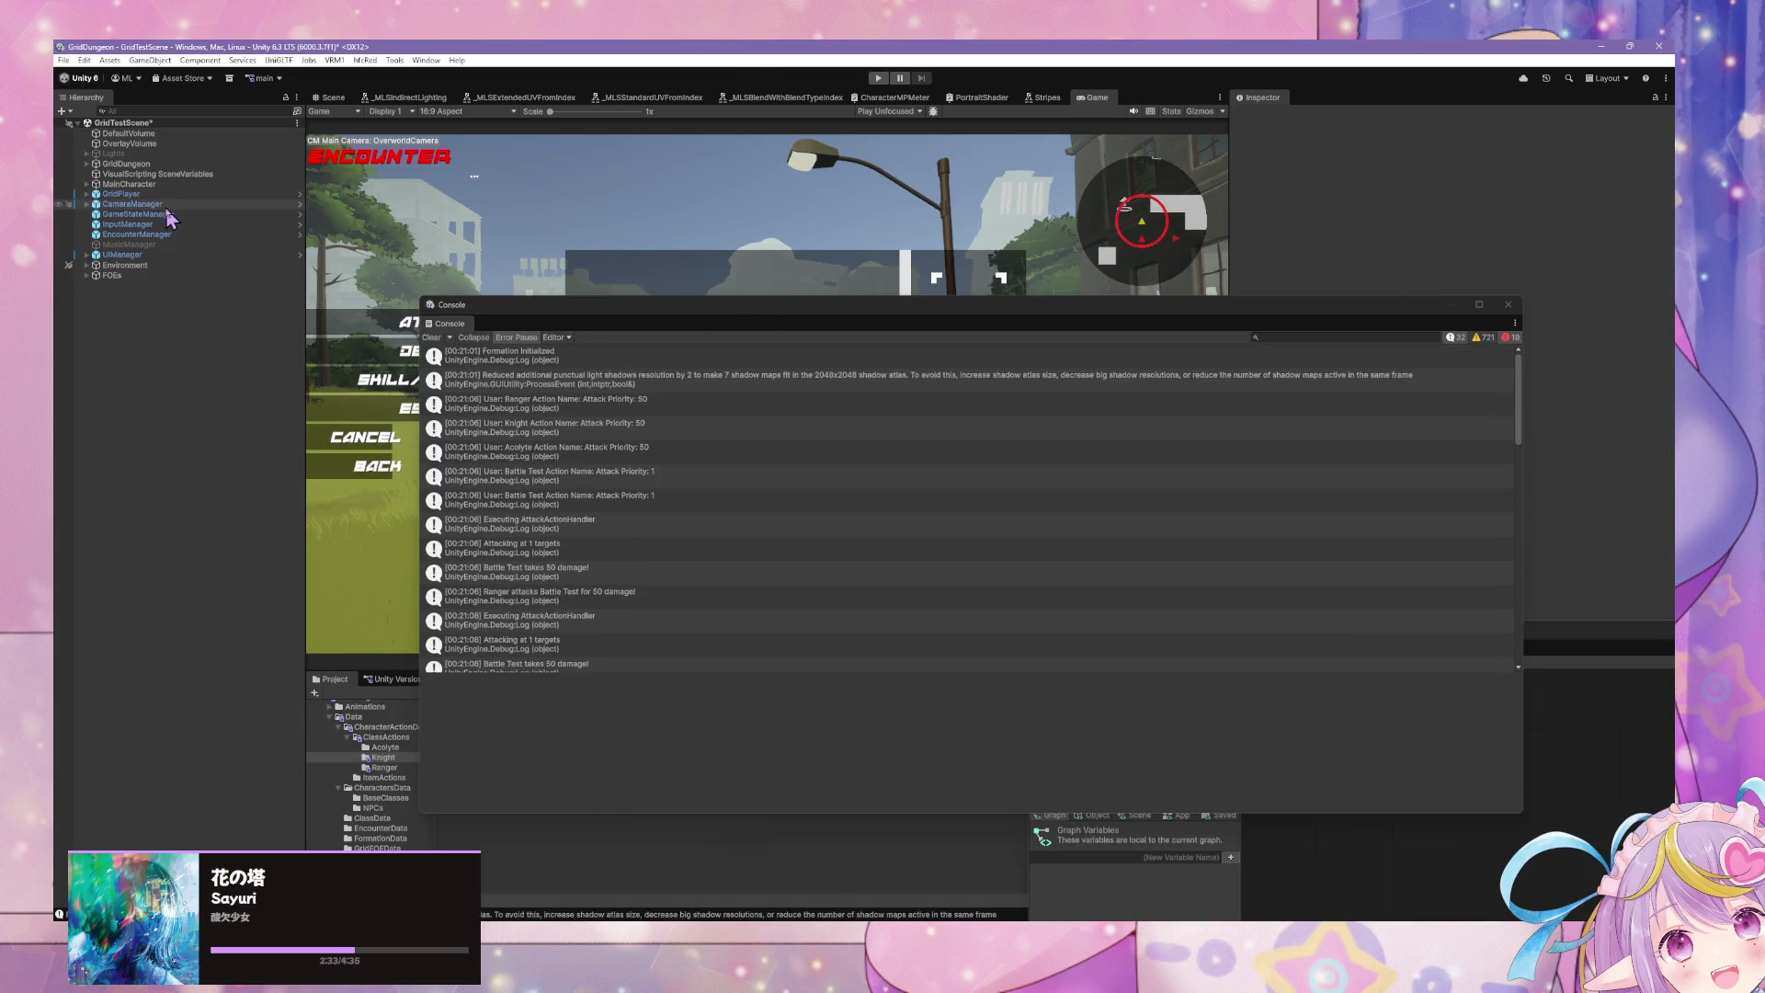
click(143, 235)
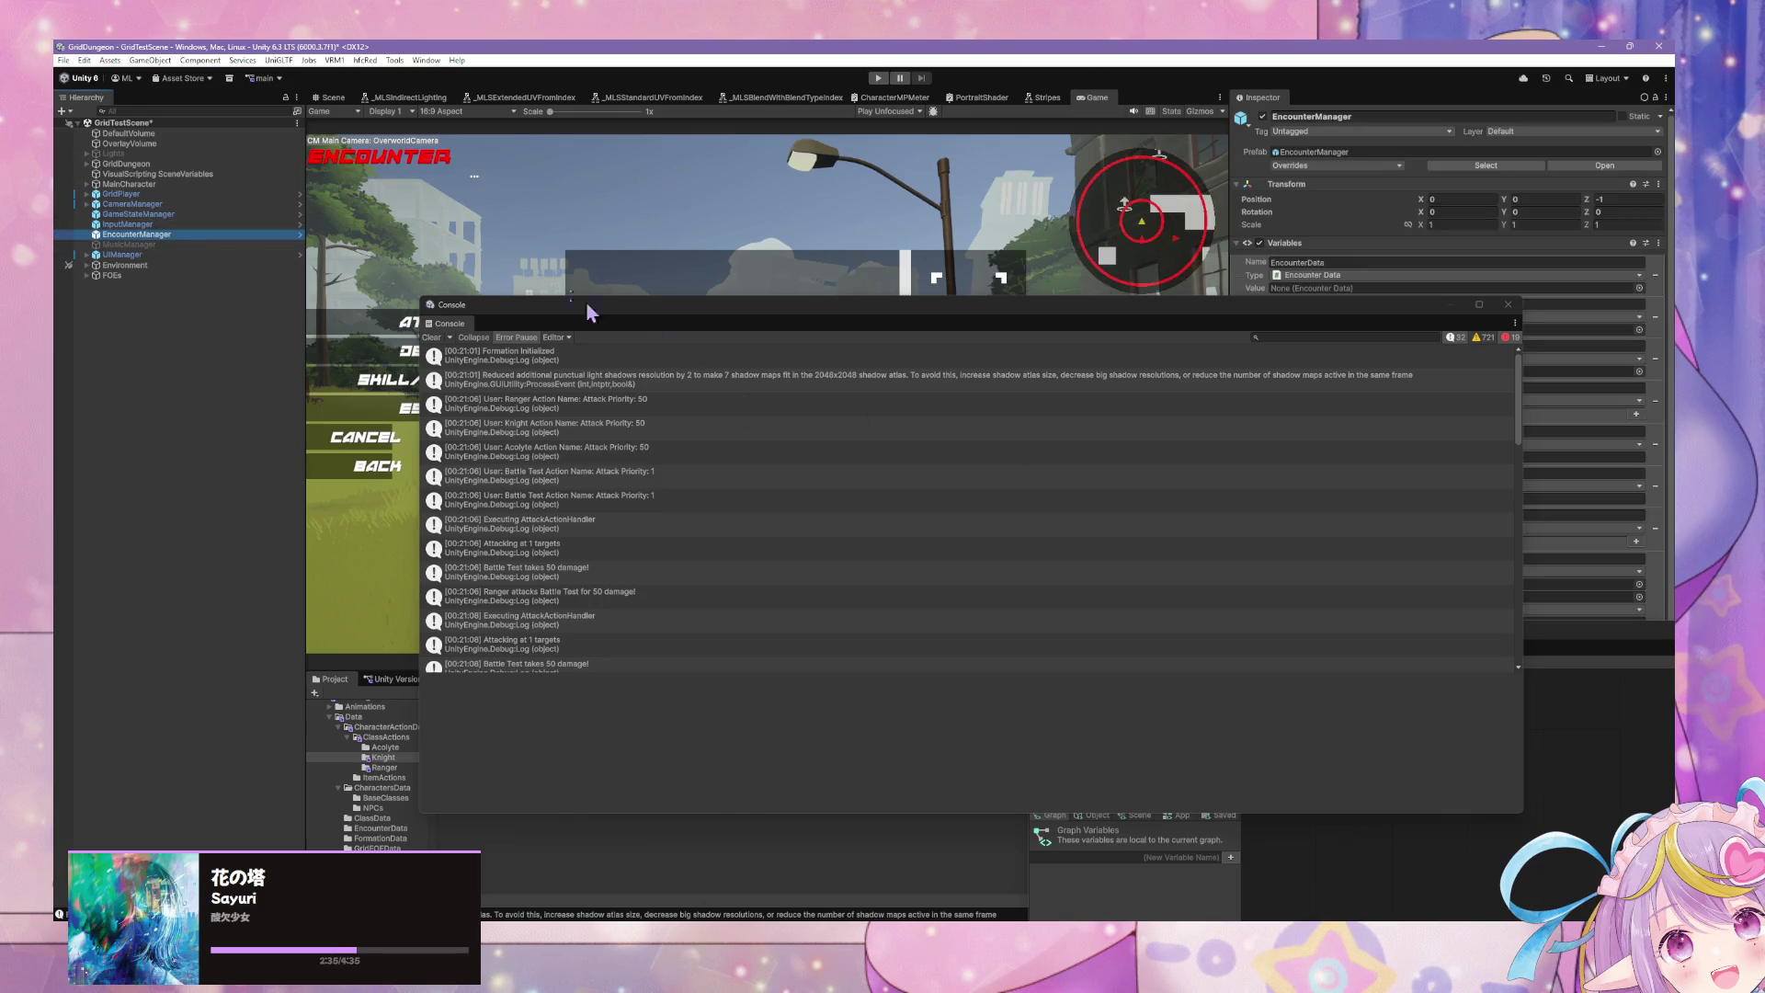
mouse_move(608, 313)
mouse_down()
mouse_move(493, 615)
mouse_move(402, 214)
mouse_up()
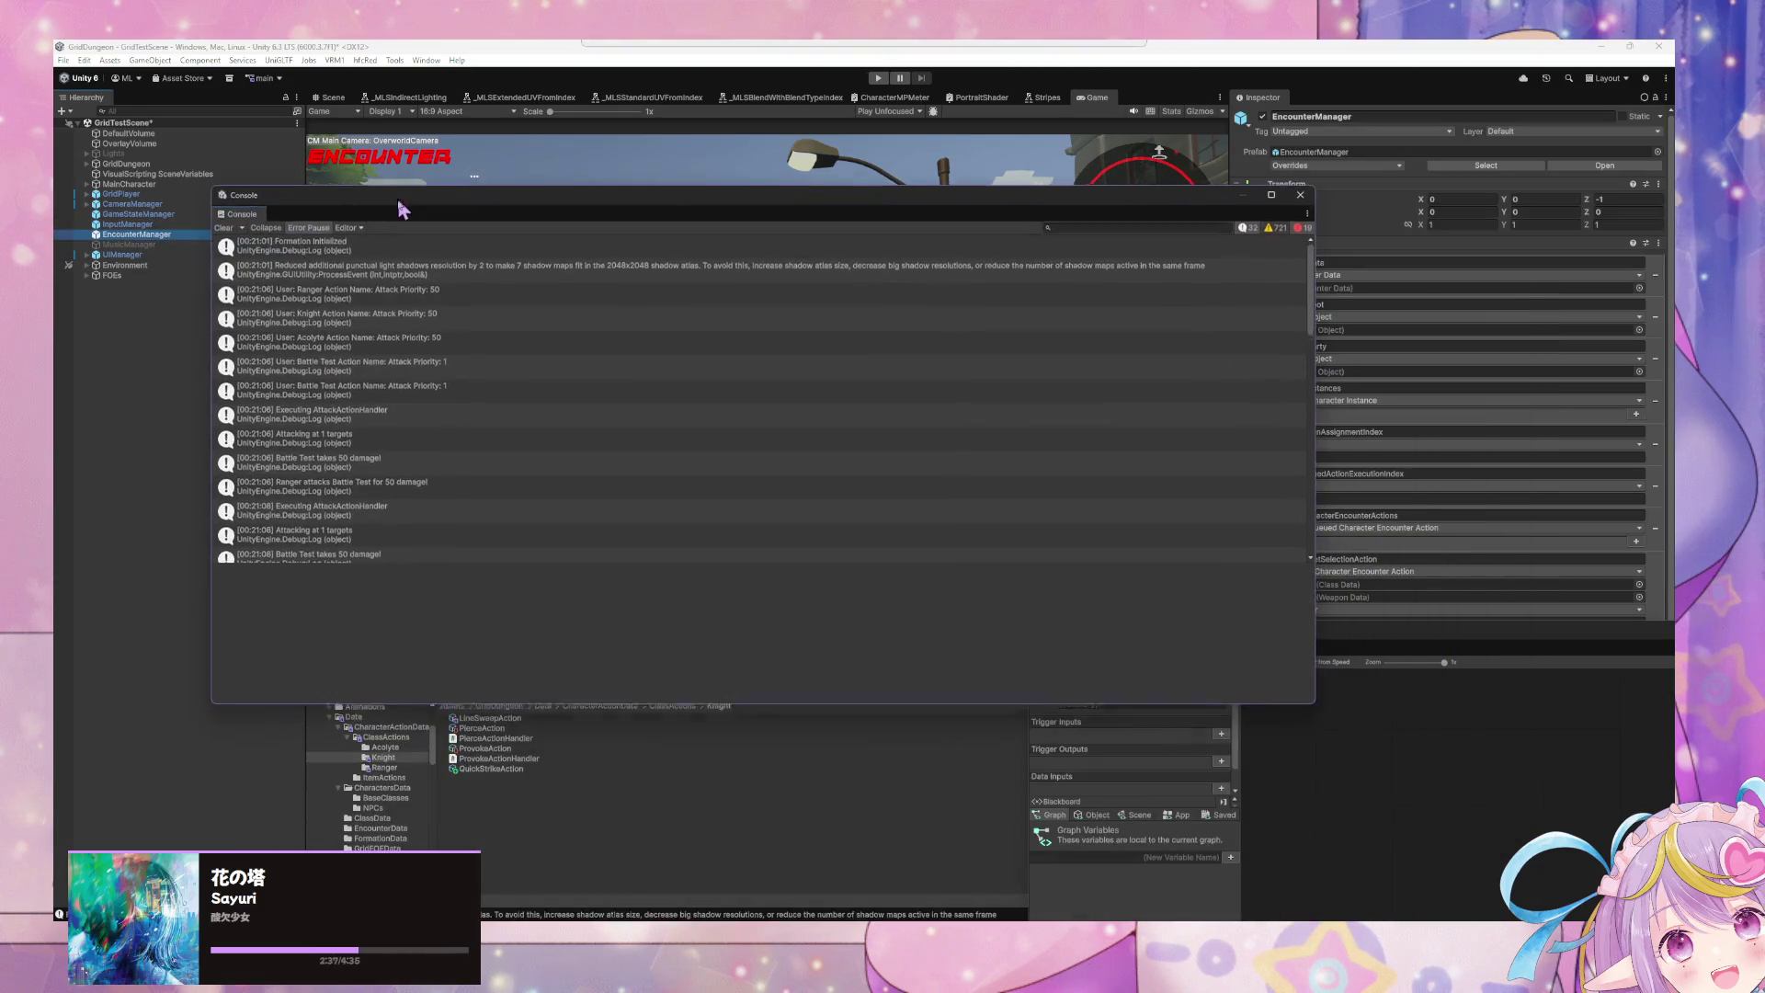
click(1332, 603)
mouse_move(707, 280)
mouse_down()
mouse_move(738, 295)
mouse_move(637, 235)
mouse_up()
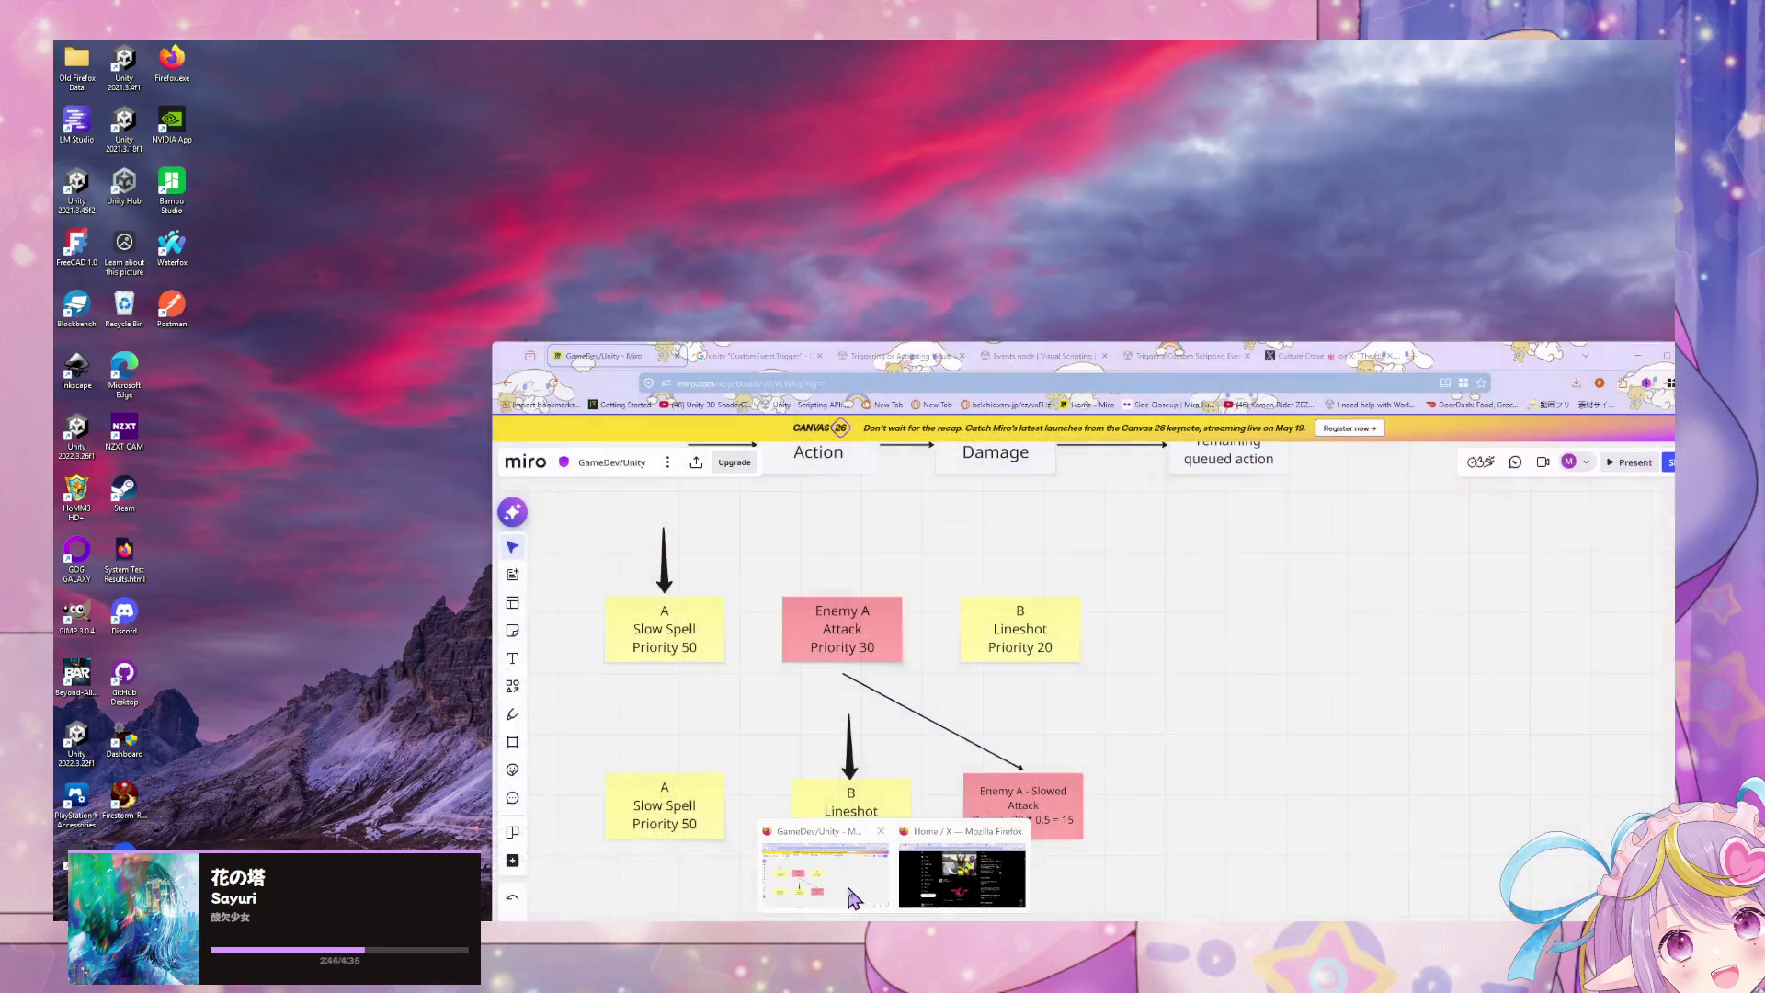
click(832, 882)
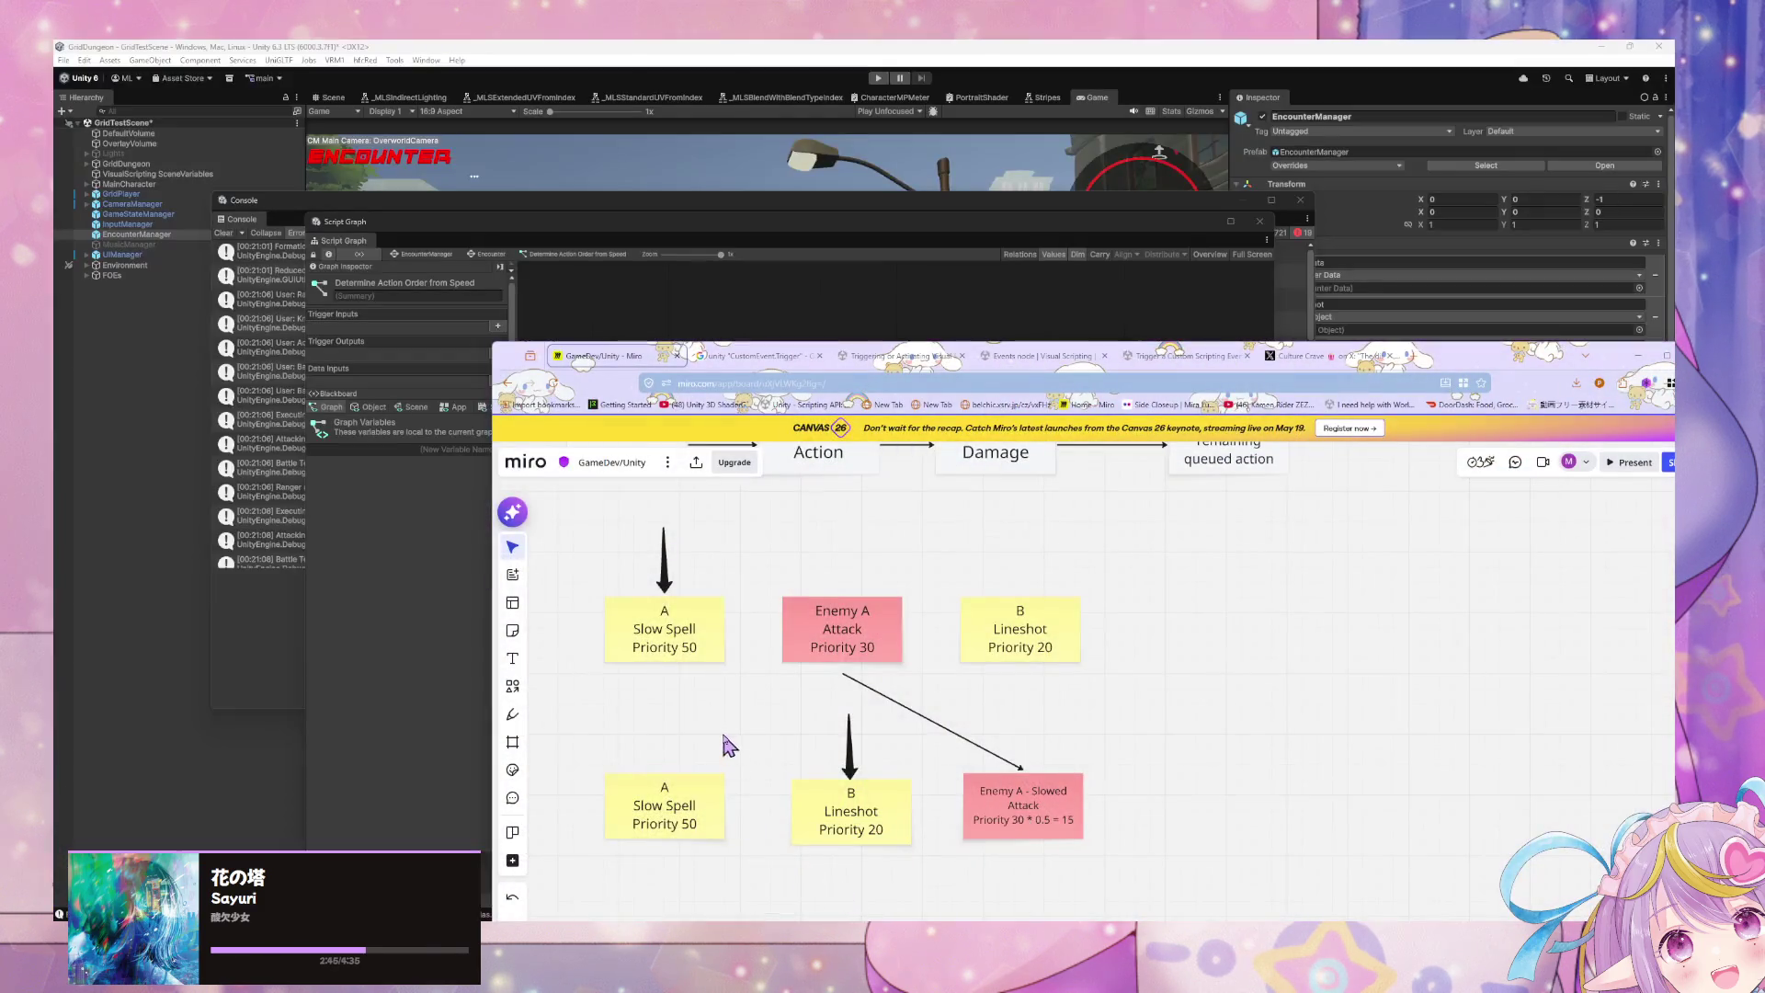
Step: Select the bottom-row notes and their arrows and shift them left
scroll(750, 573, down, 3)
mouse_move(1155, 749)
mouse_down()
mouse_move(573, 543)
mouse_move(1063, 788)
mouse_move(956, 713)
mouse_move(841, 726)
mouse_up()
scroll(1075, 790, up, 2)
scroll(1076, 790, left, 2)
mouse_move(1305, 851)
mouse_down()
mouse_move(778, 731)
mouse_move(778, 639)
mouse_up()
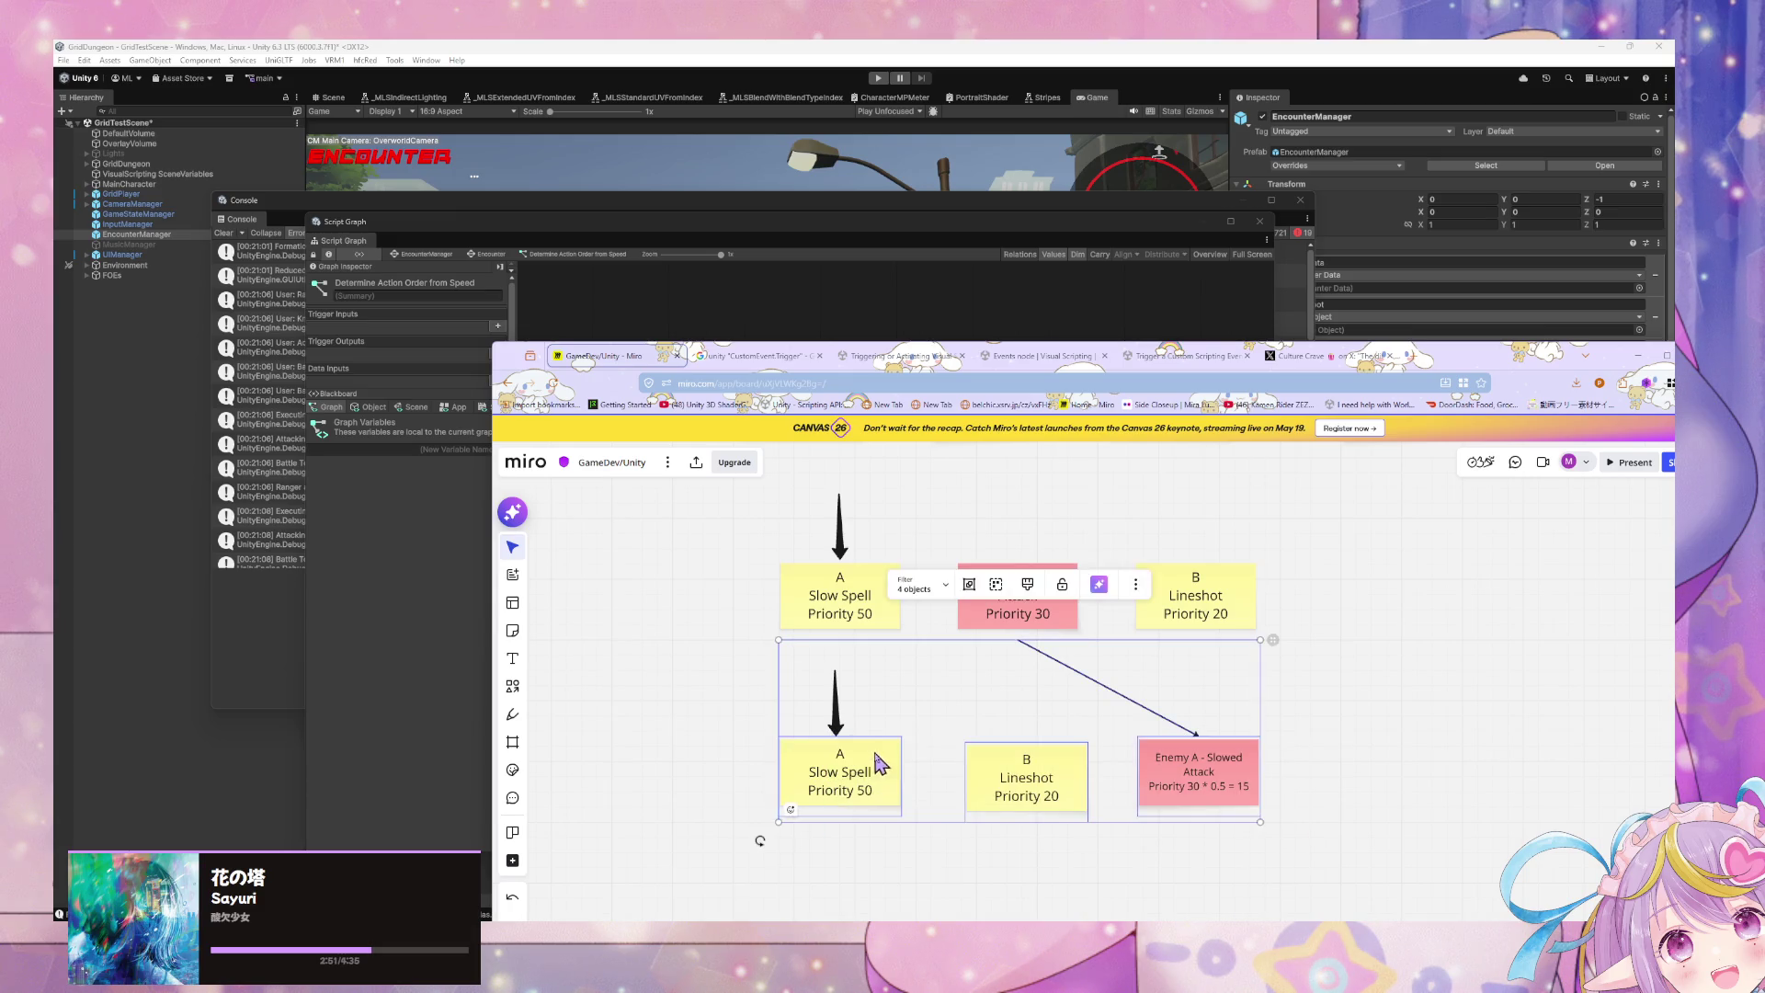
drag(875, 772, 681, 774)
Step: Align B Lineshot, Enemy A - Slowed and the lower A Slow Spell notes under the top row
drag(1156, 844, 773, 736)
drag(984, 793, 1018, 796)
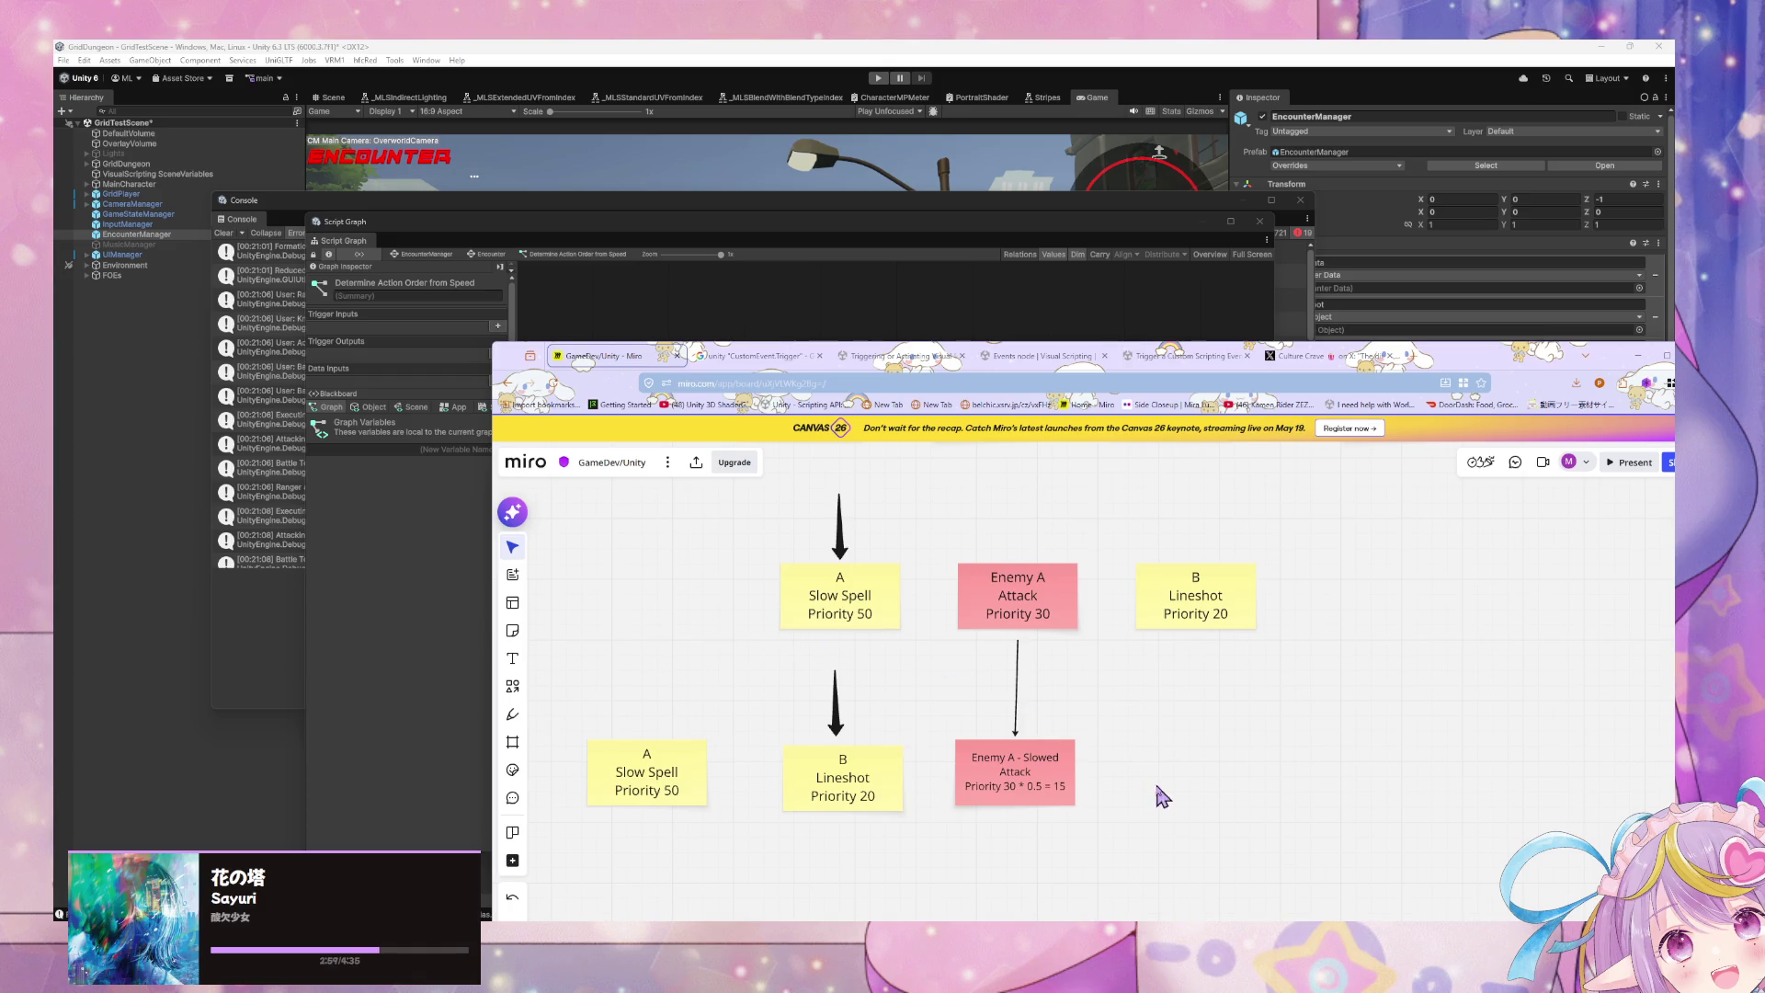
drag(1035, 785, 1045, 790)
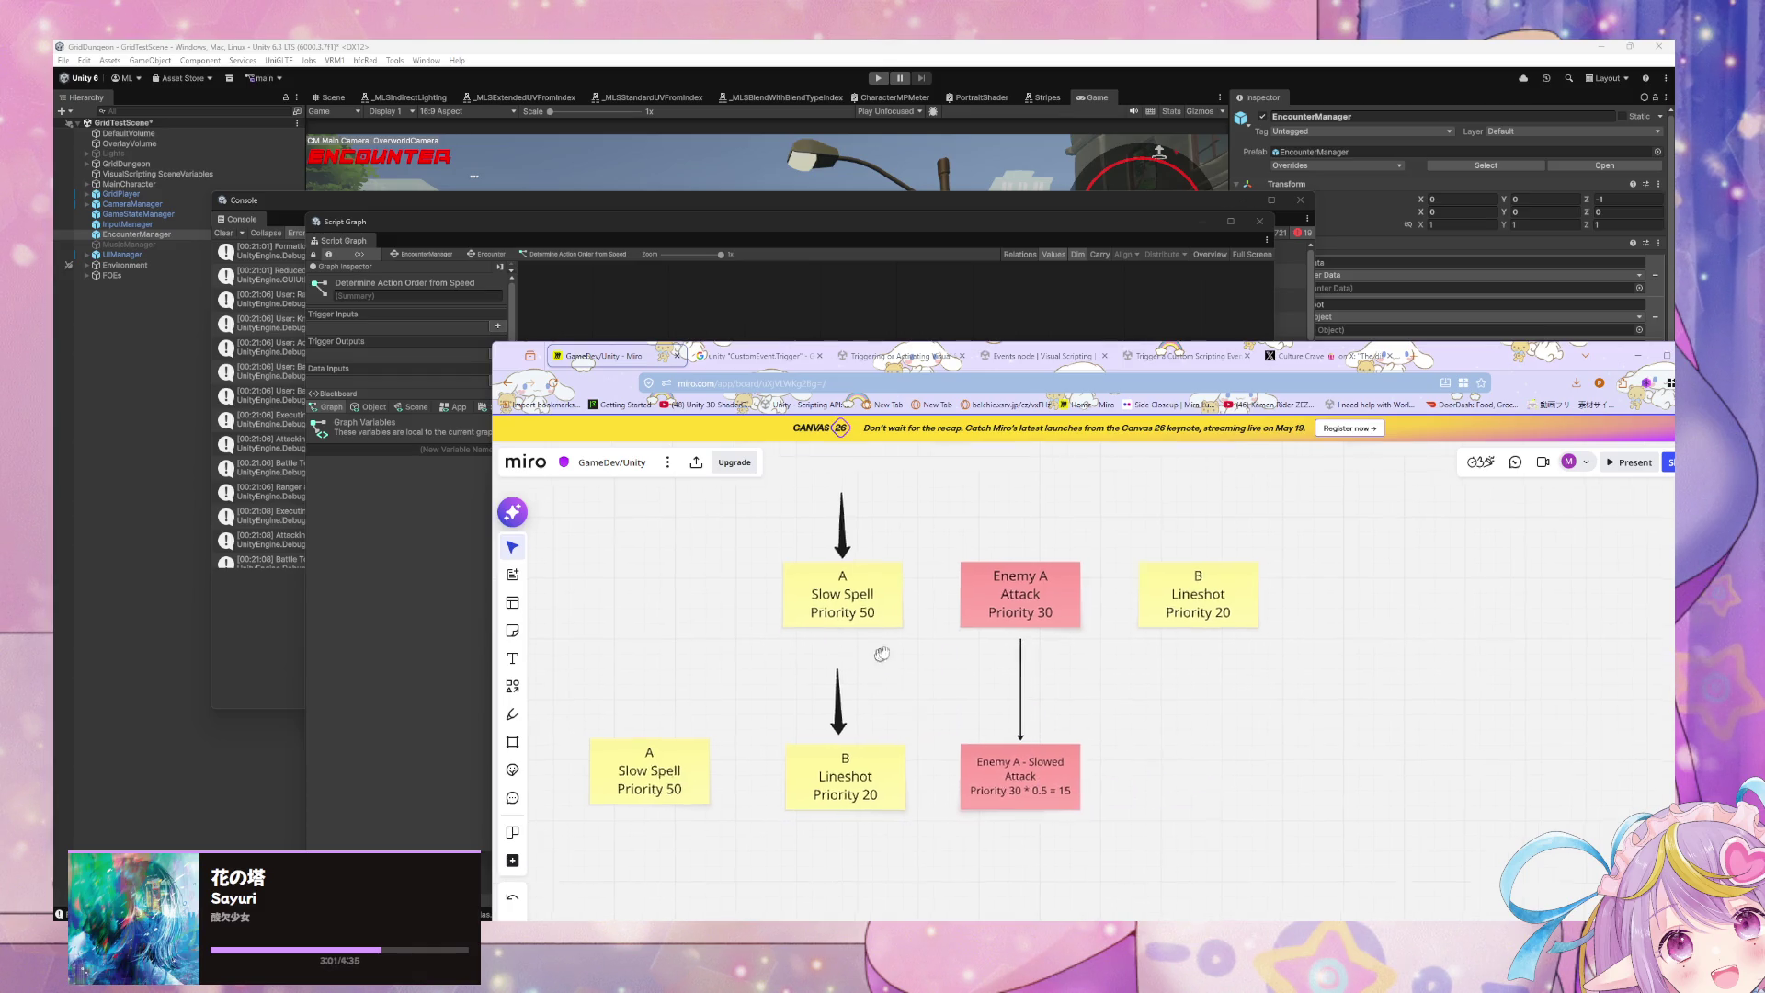
drag(882, 650, 975, 630)
click(776, 735)
drag(776, 737, 754, 743)
click(1305, 768)
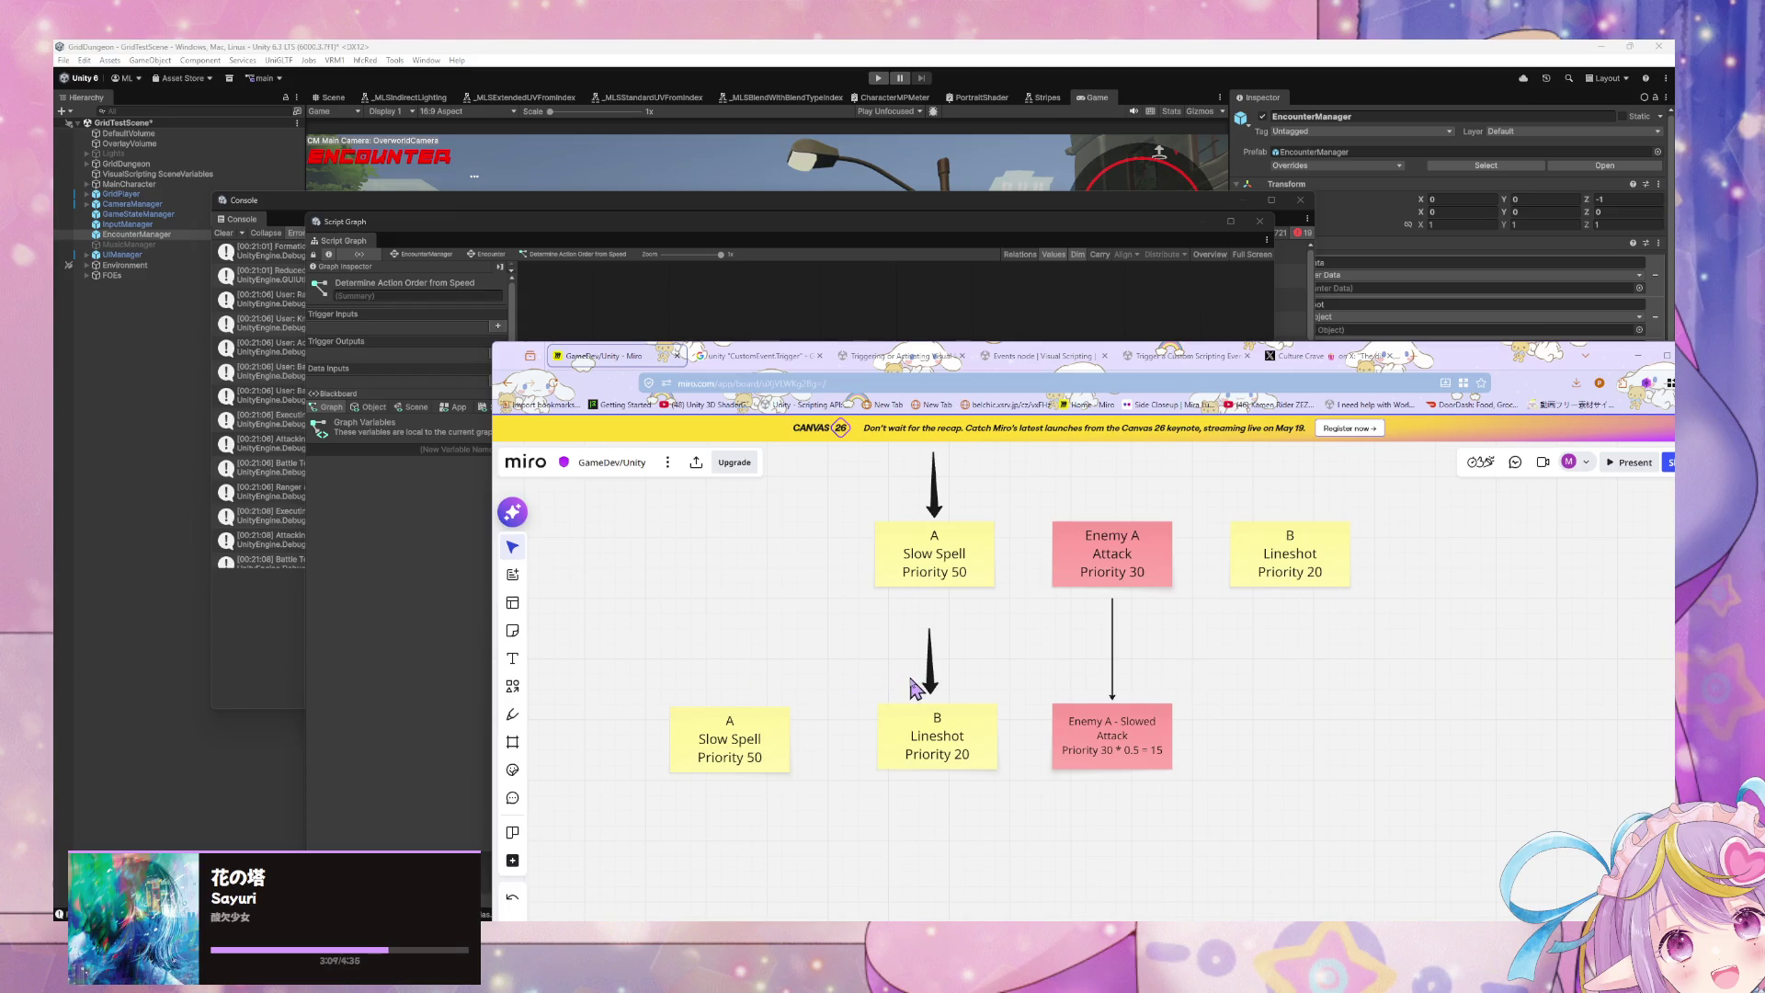
mouse_move(1245, 693)
mouse_down()
mouse_move(1148, 710)
mouse_move(1107, 692)
mouse_up()
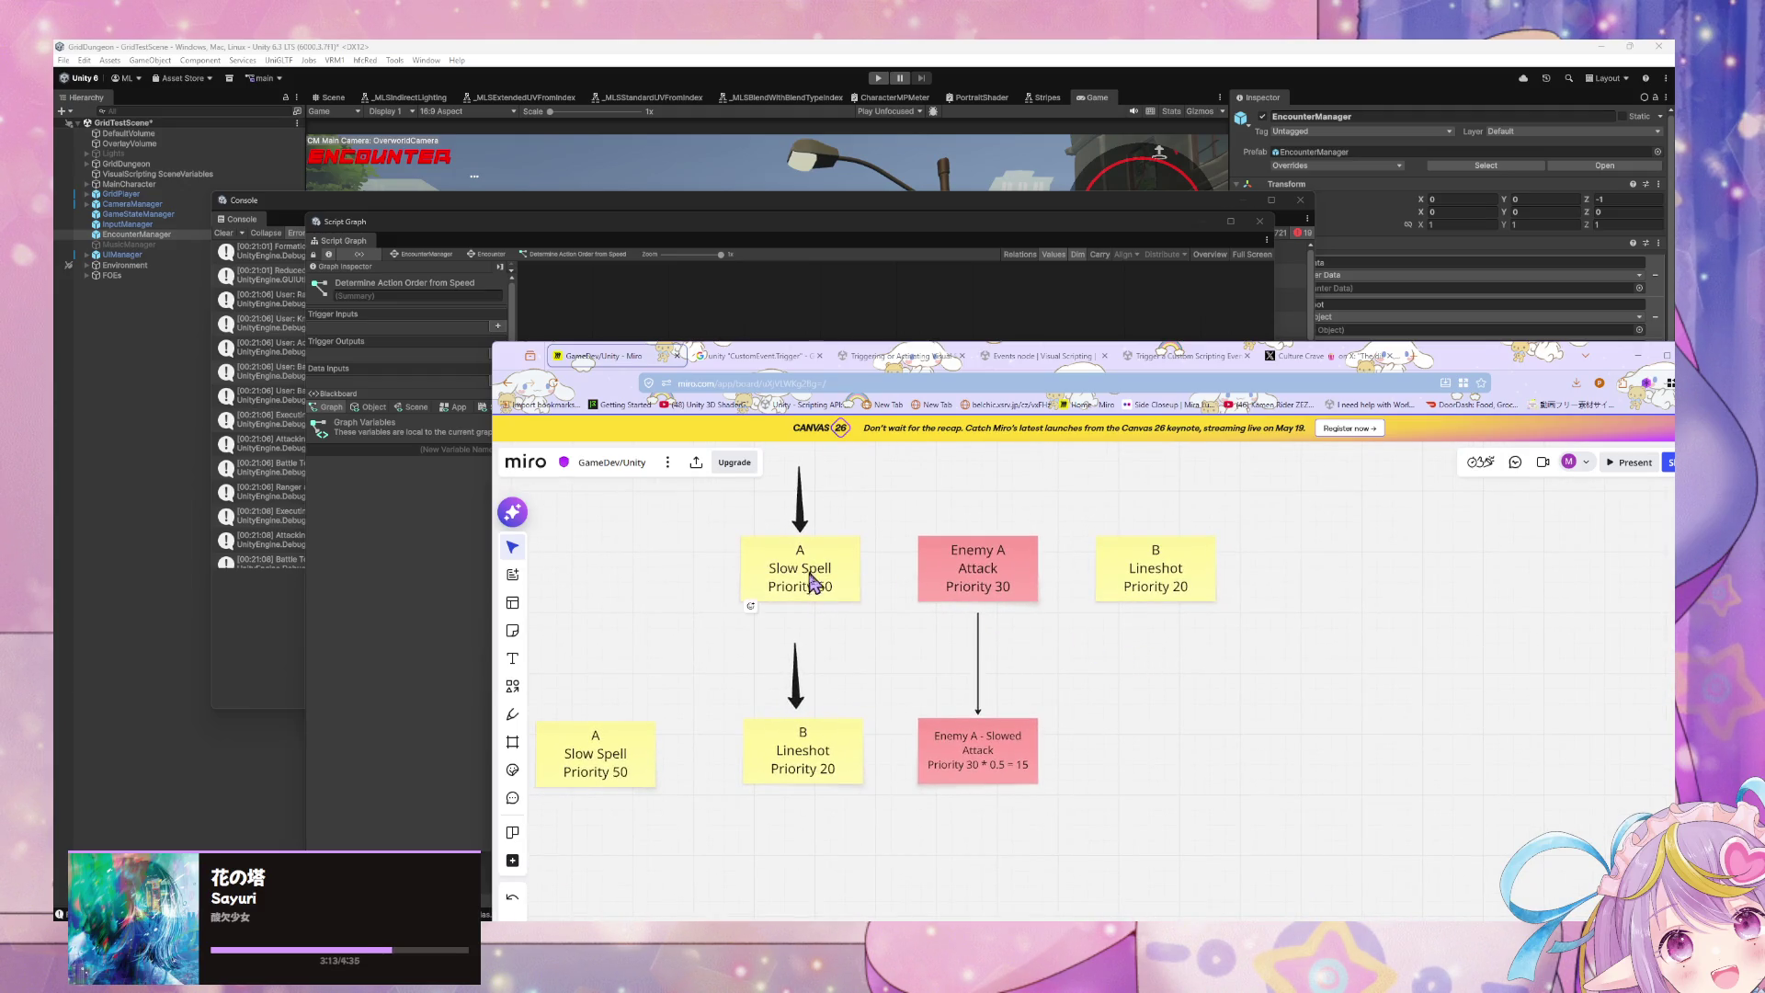
drag(729, 604, 874, 579)
Step: Add a new white sticky note beside the lower A Slow Spell note
click(883, 555)
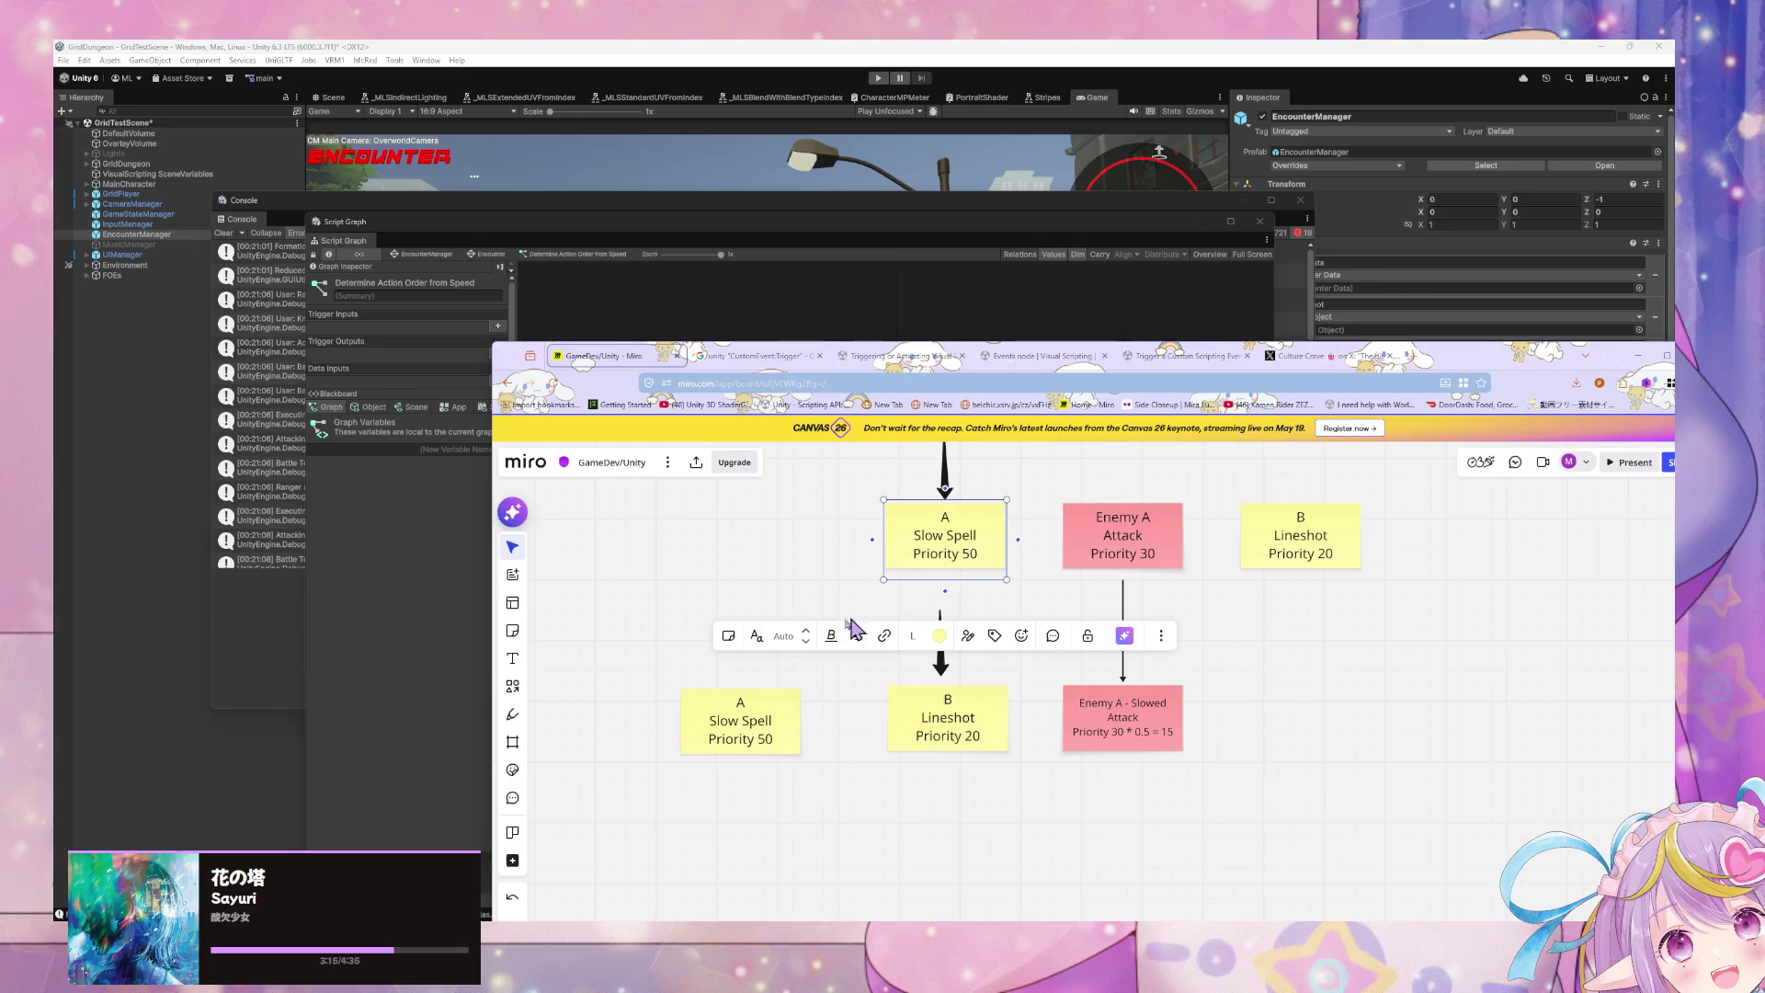
click(763, 578)
click(761, 715)
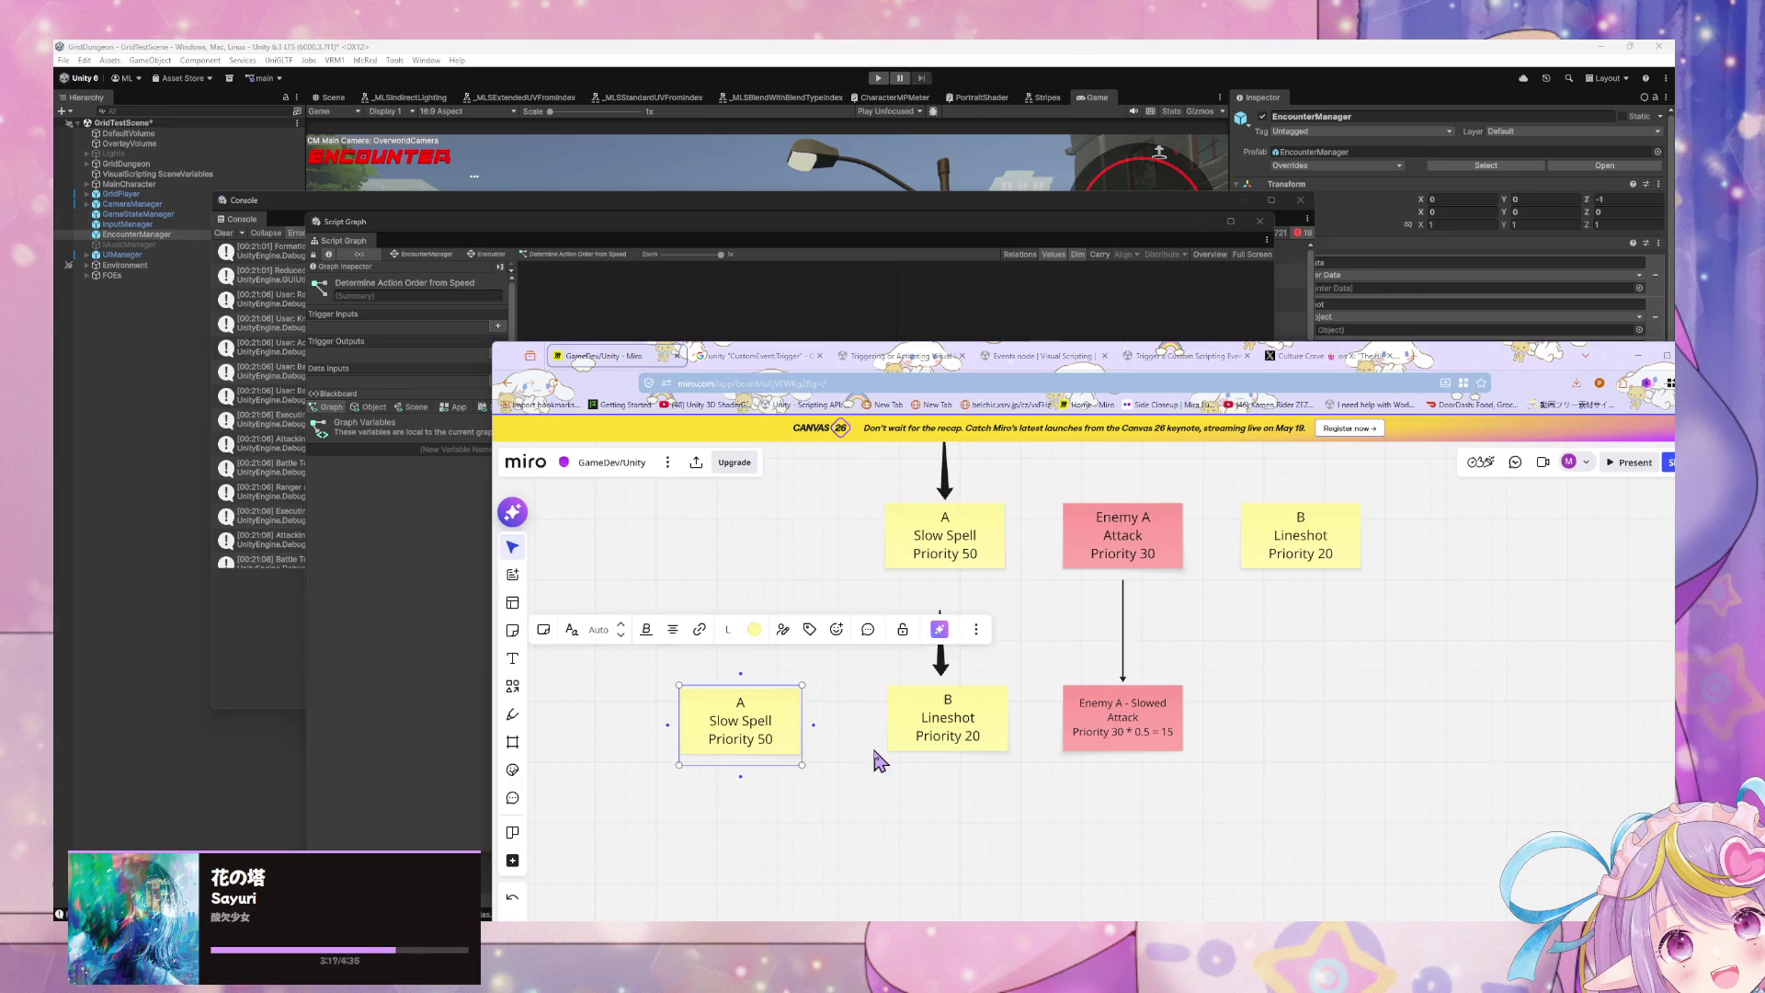
click(869, 763)
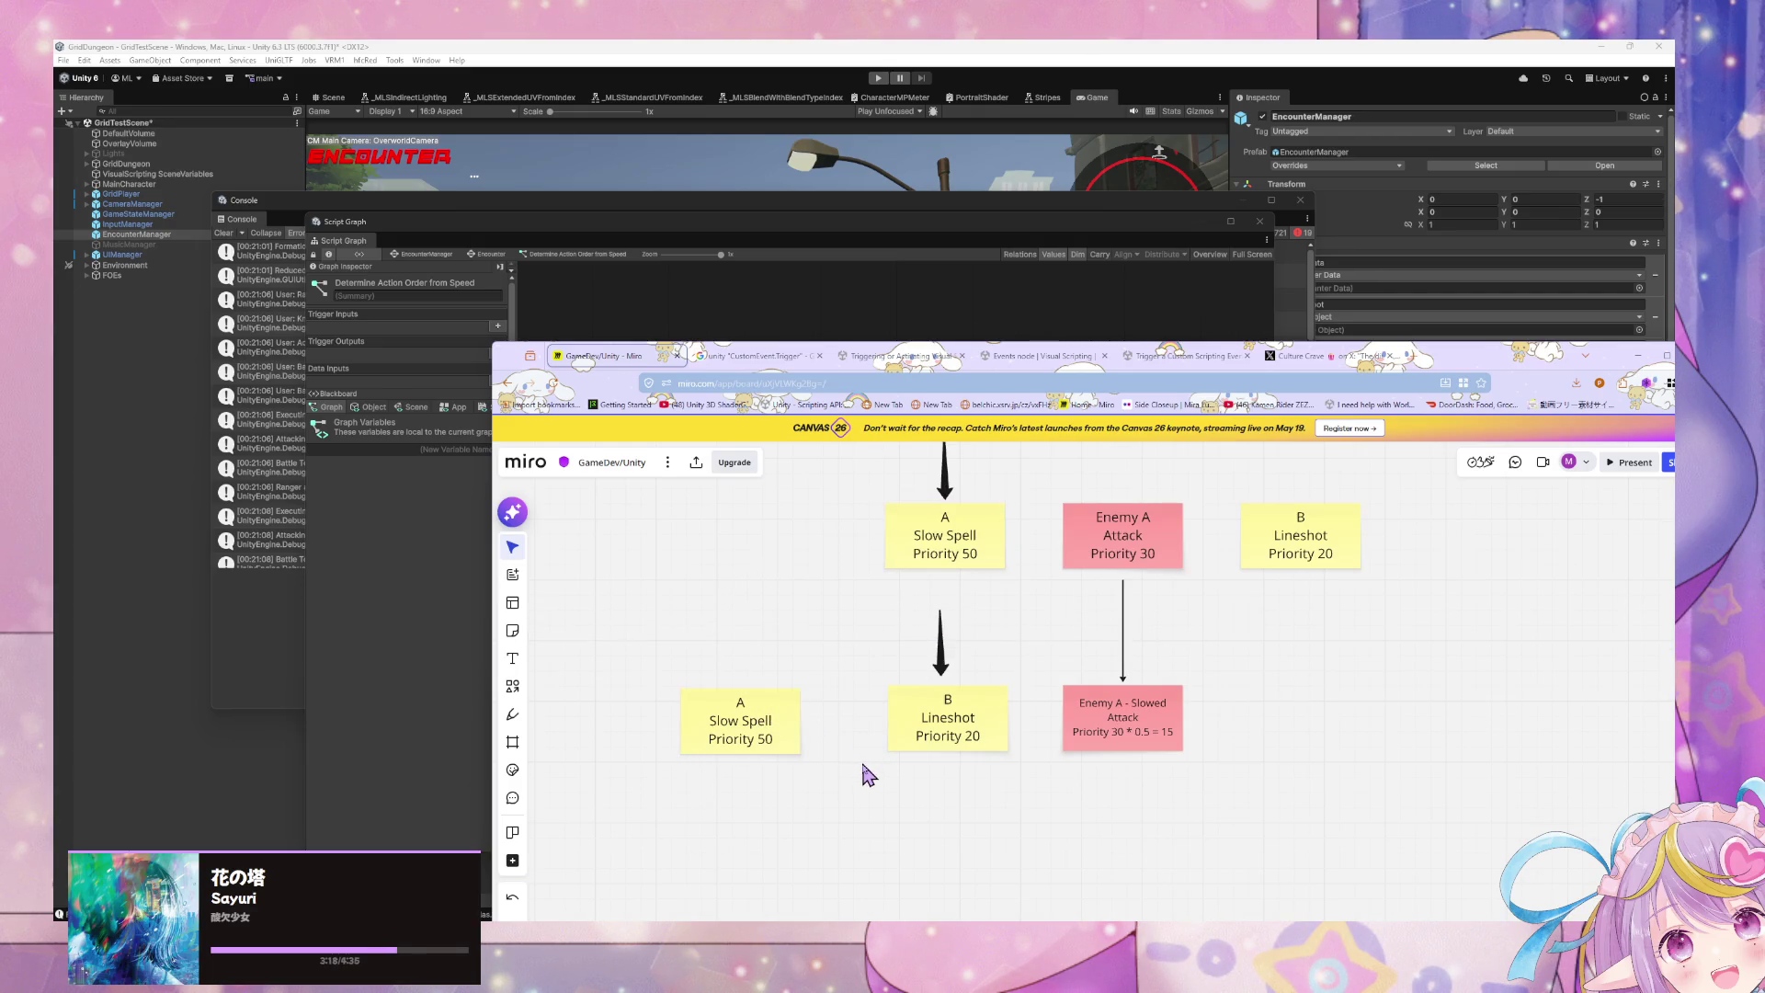
click(513, 631)
click(867, 646)
click(859, 540)
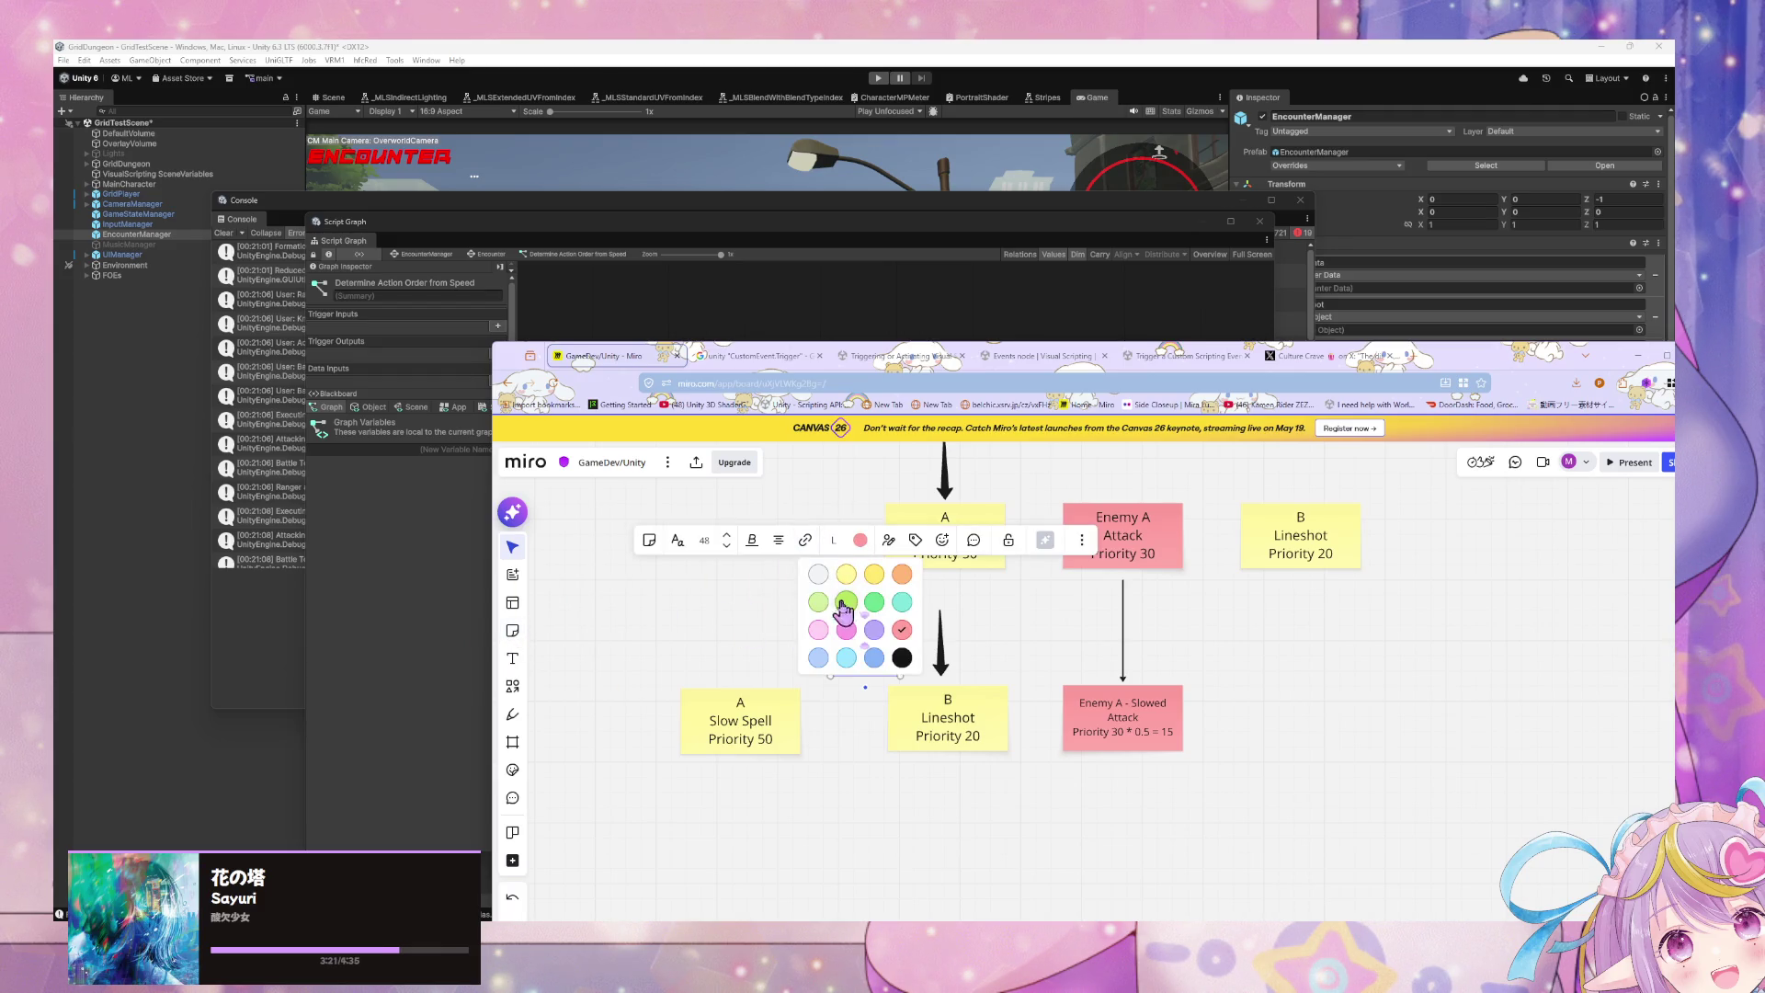
click(818, 576)
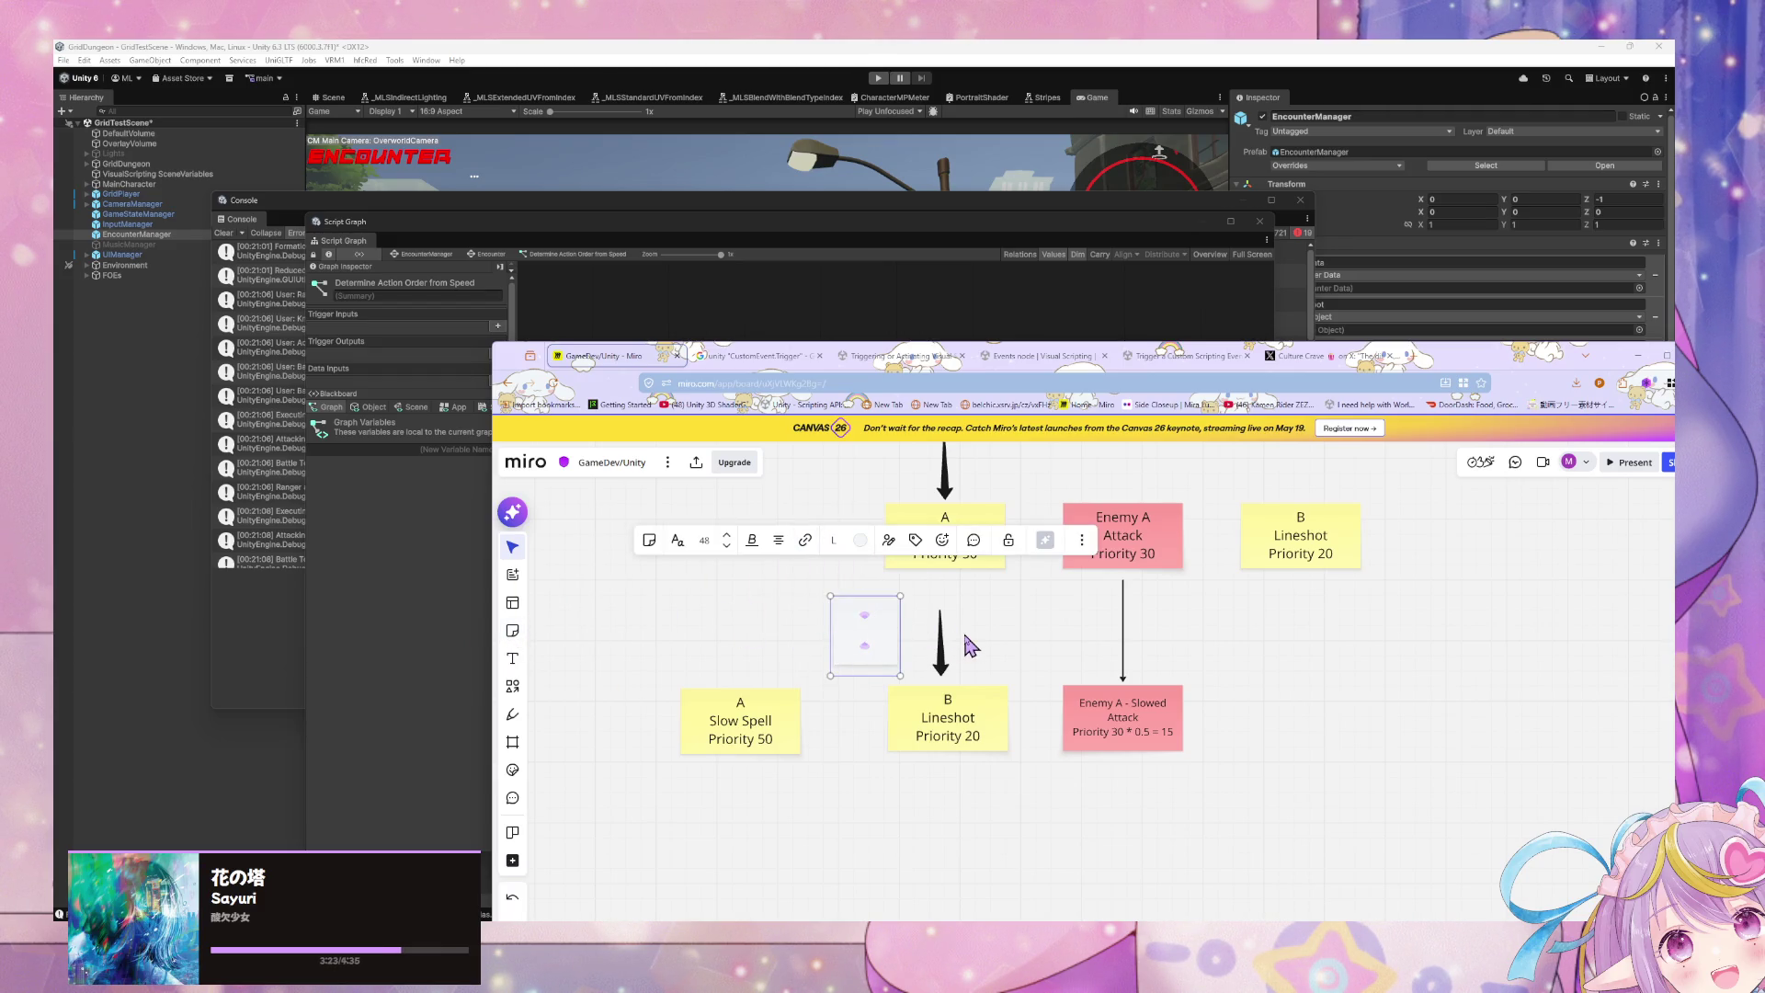
Step: Label the note 'Remove First', widen it above A Slow Spell, and minimise the browser
text(Remove First)
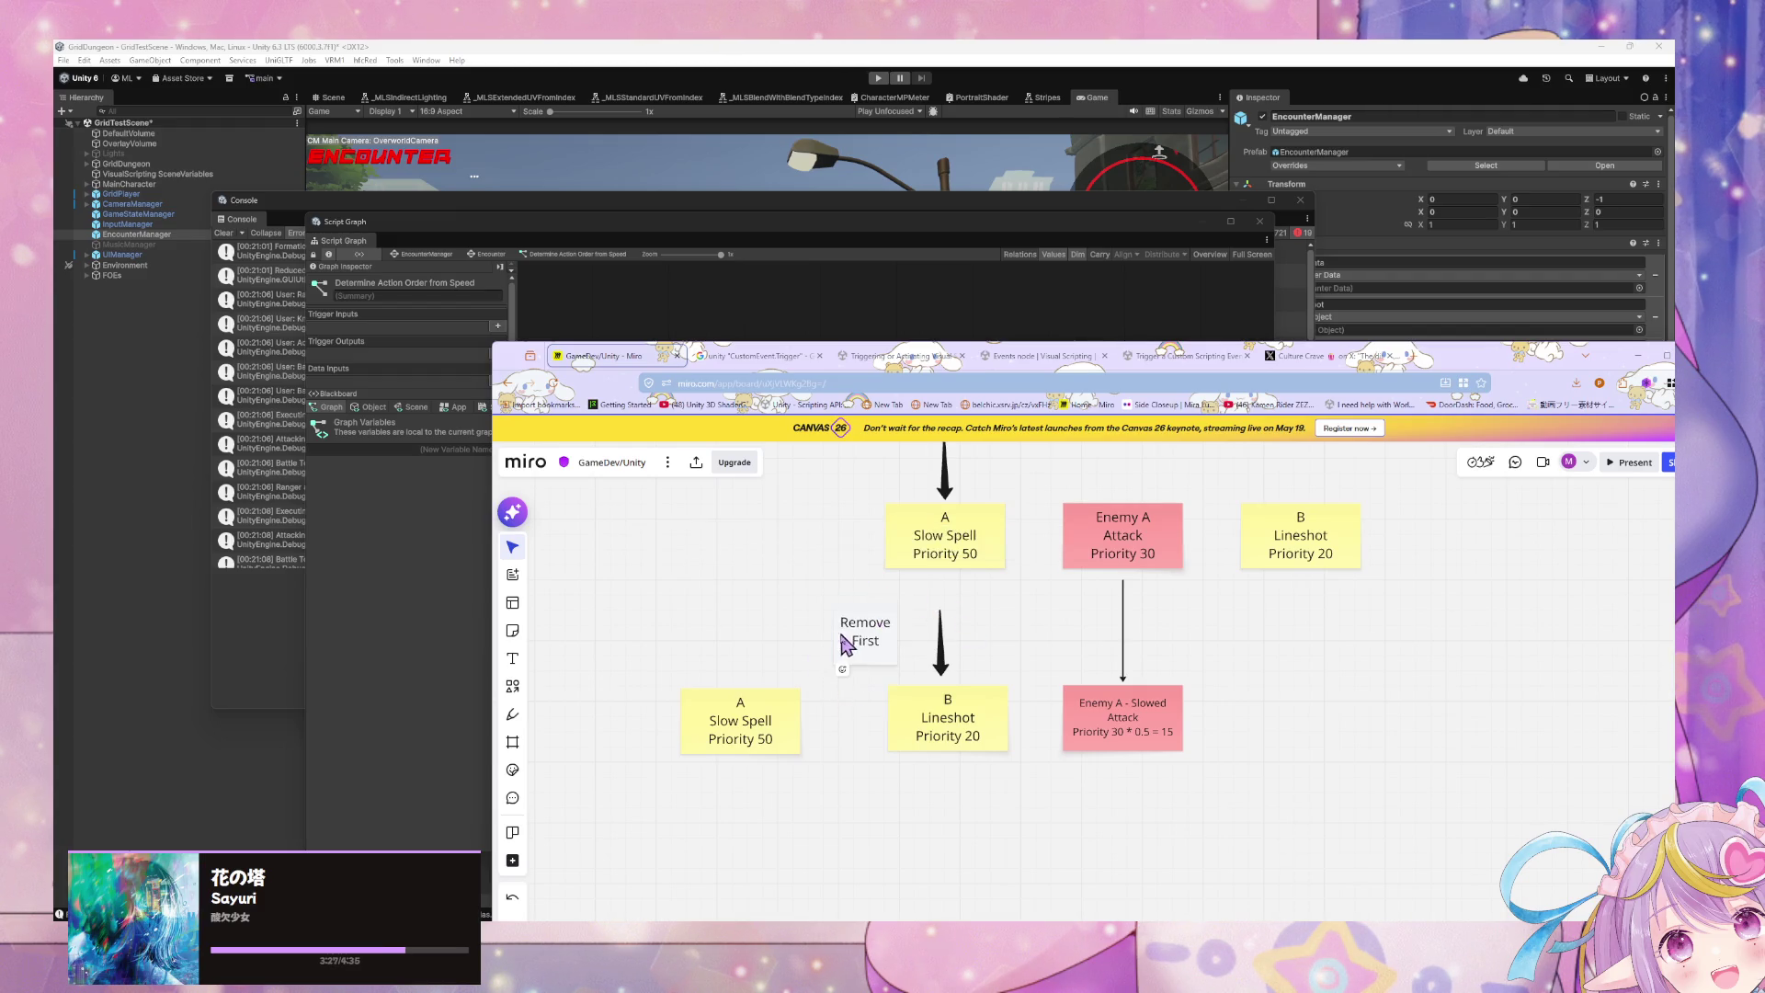
mouse_move(825, 635)
mouse_down()
mouse_move(770, 635)
mouse_move(788, 634)
mouse_move(761, 672)
mouse_up()
click(927, 869)
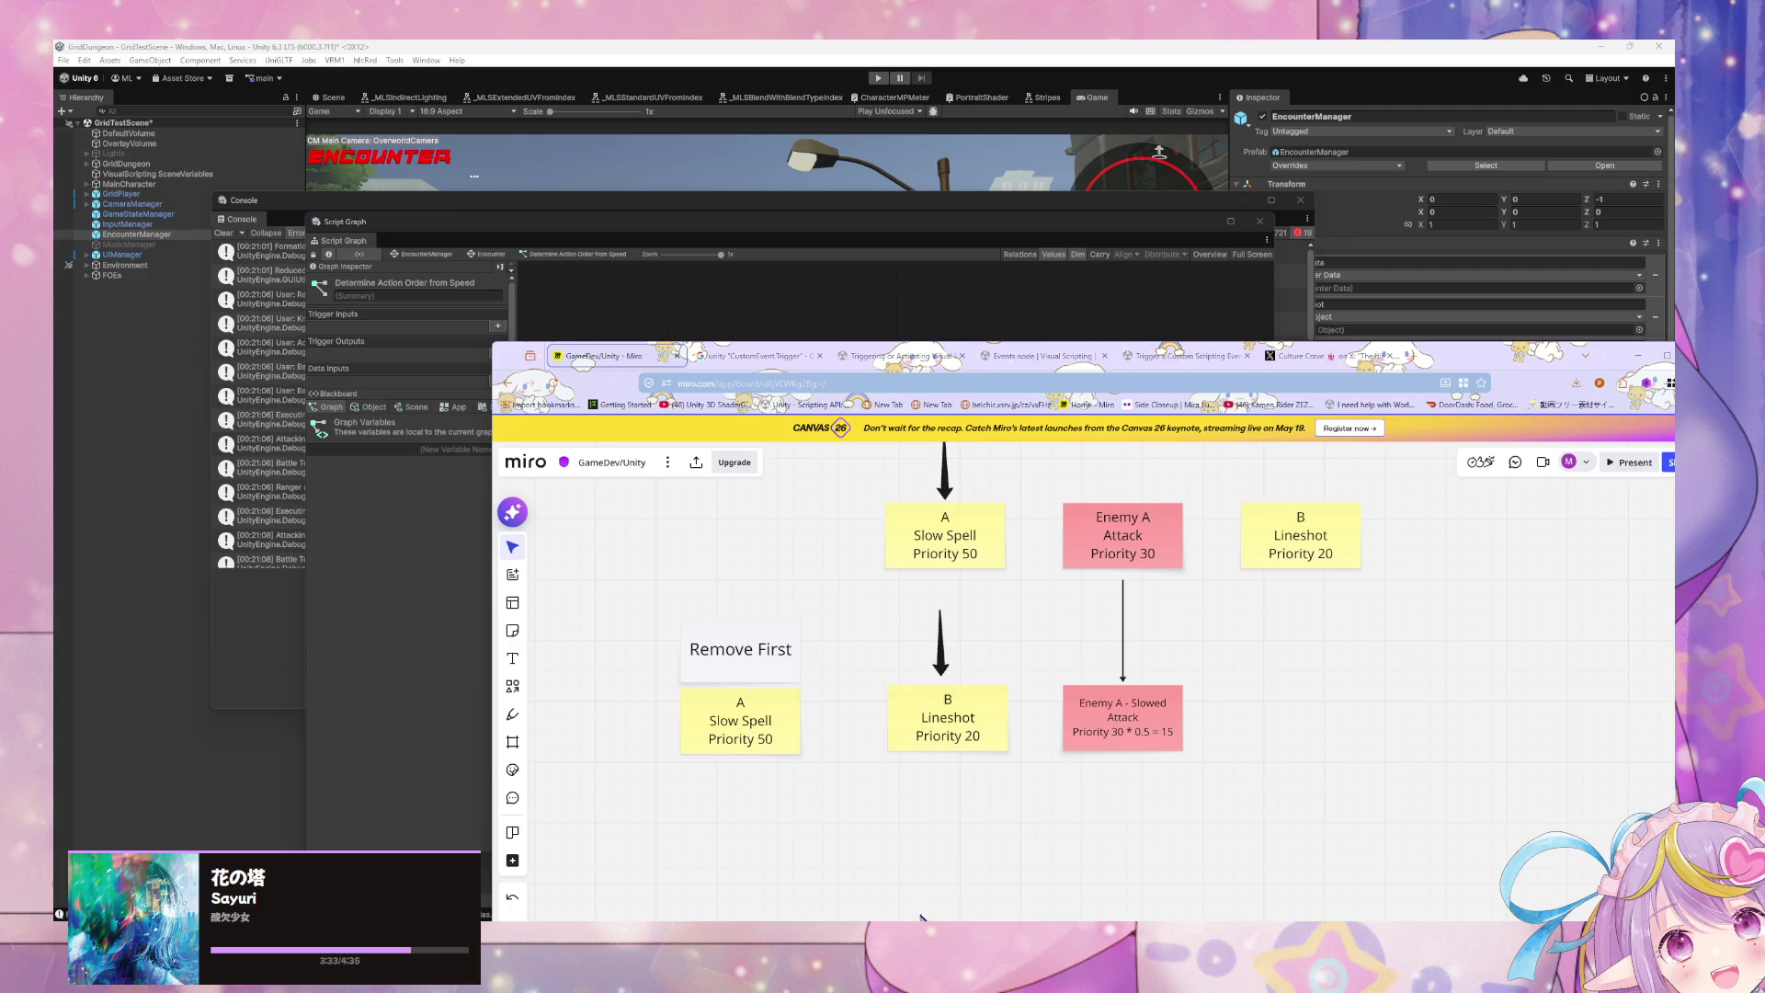
click(894, 933)
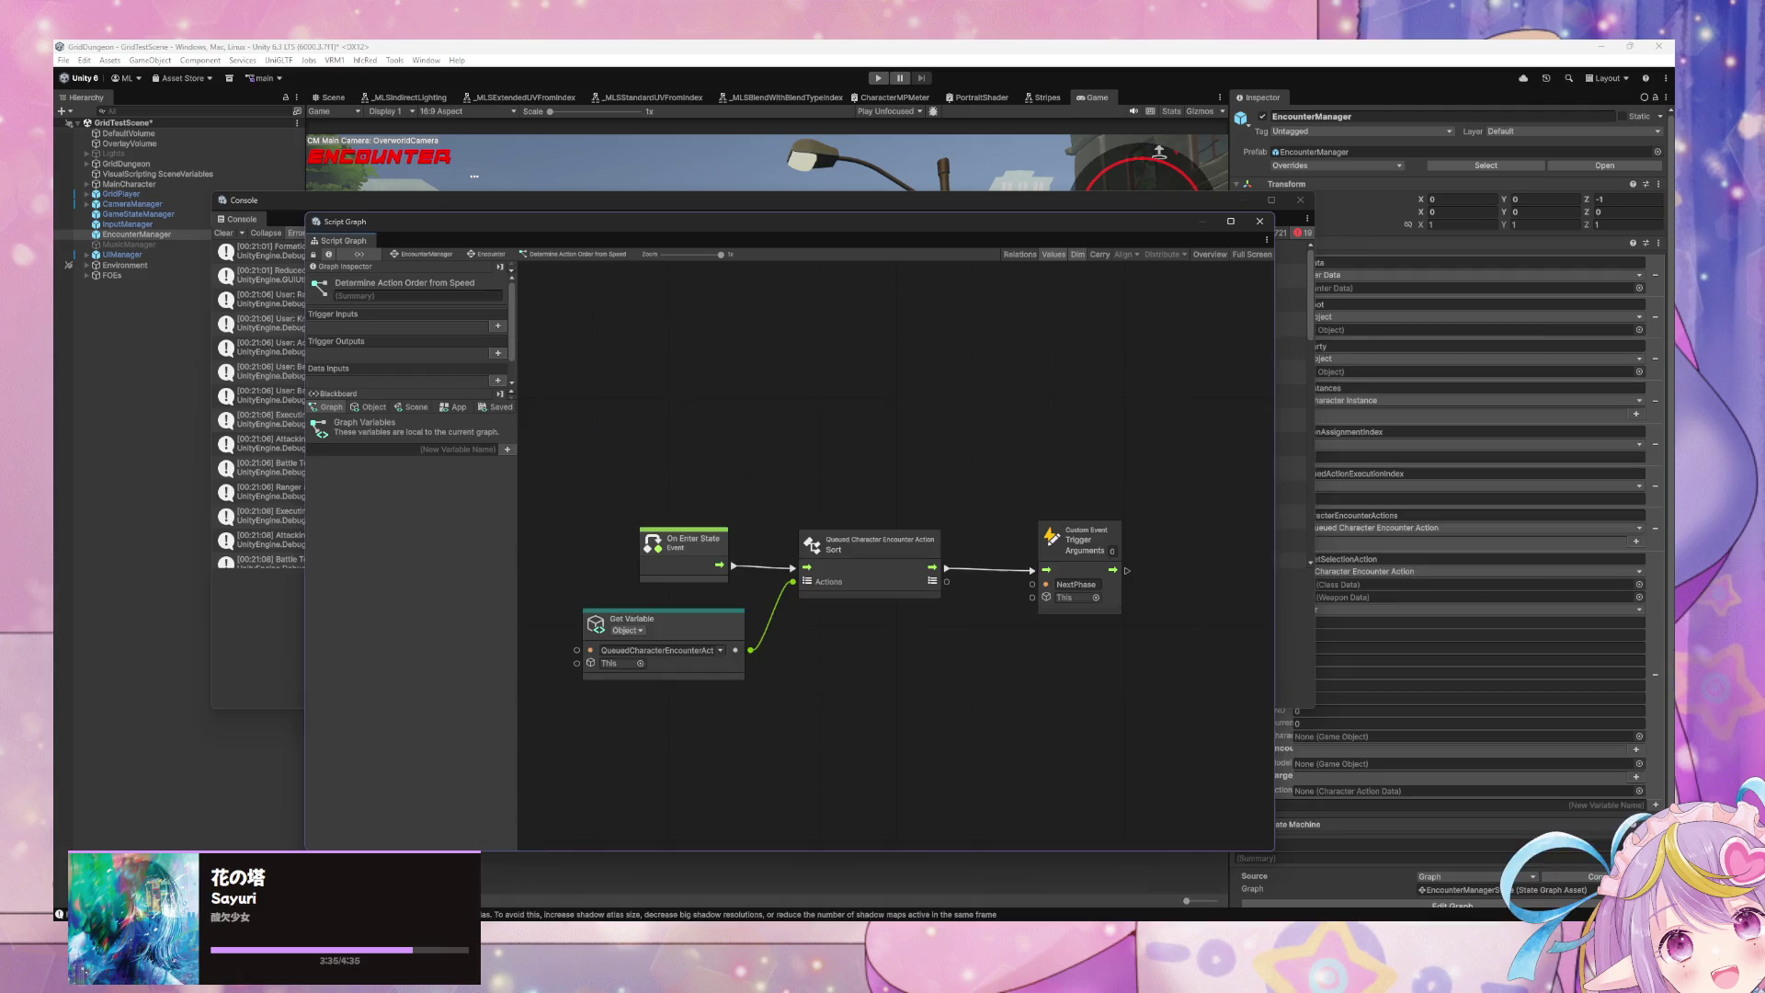
Step: Inspect the Encounter transition's script graph and the Execute Actions state's graph
click(475, 255)
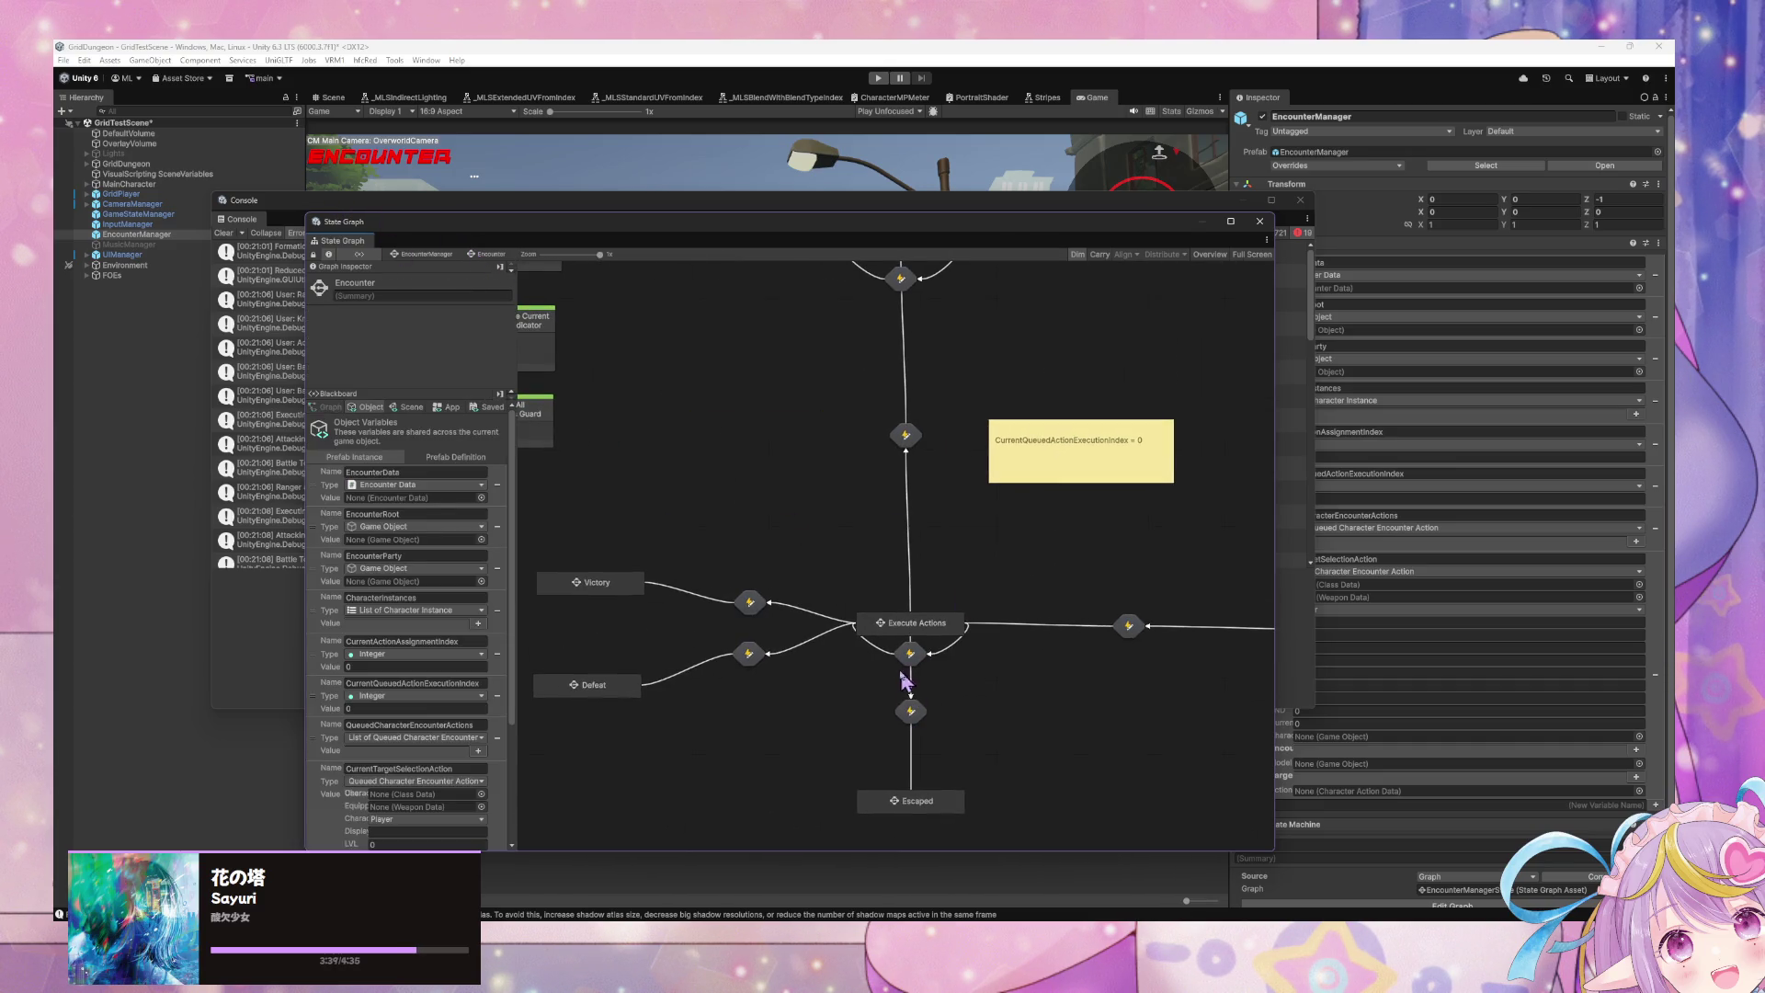
double_click(910, 654)
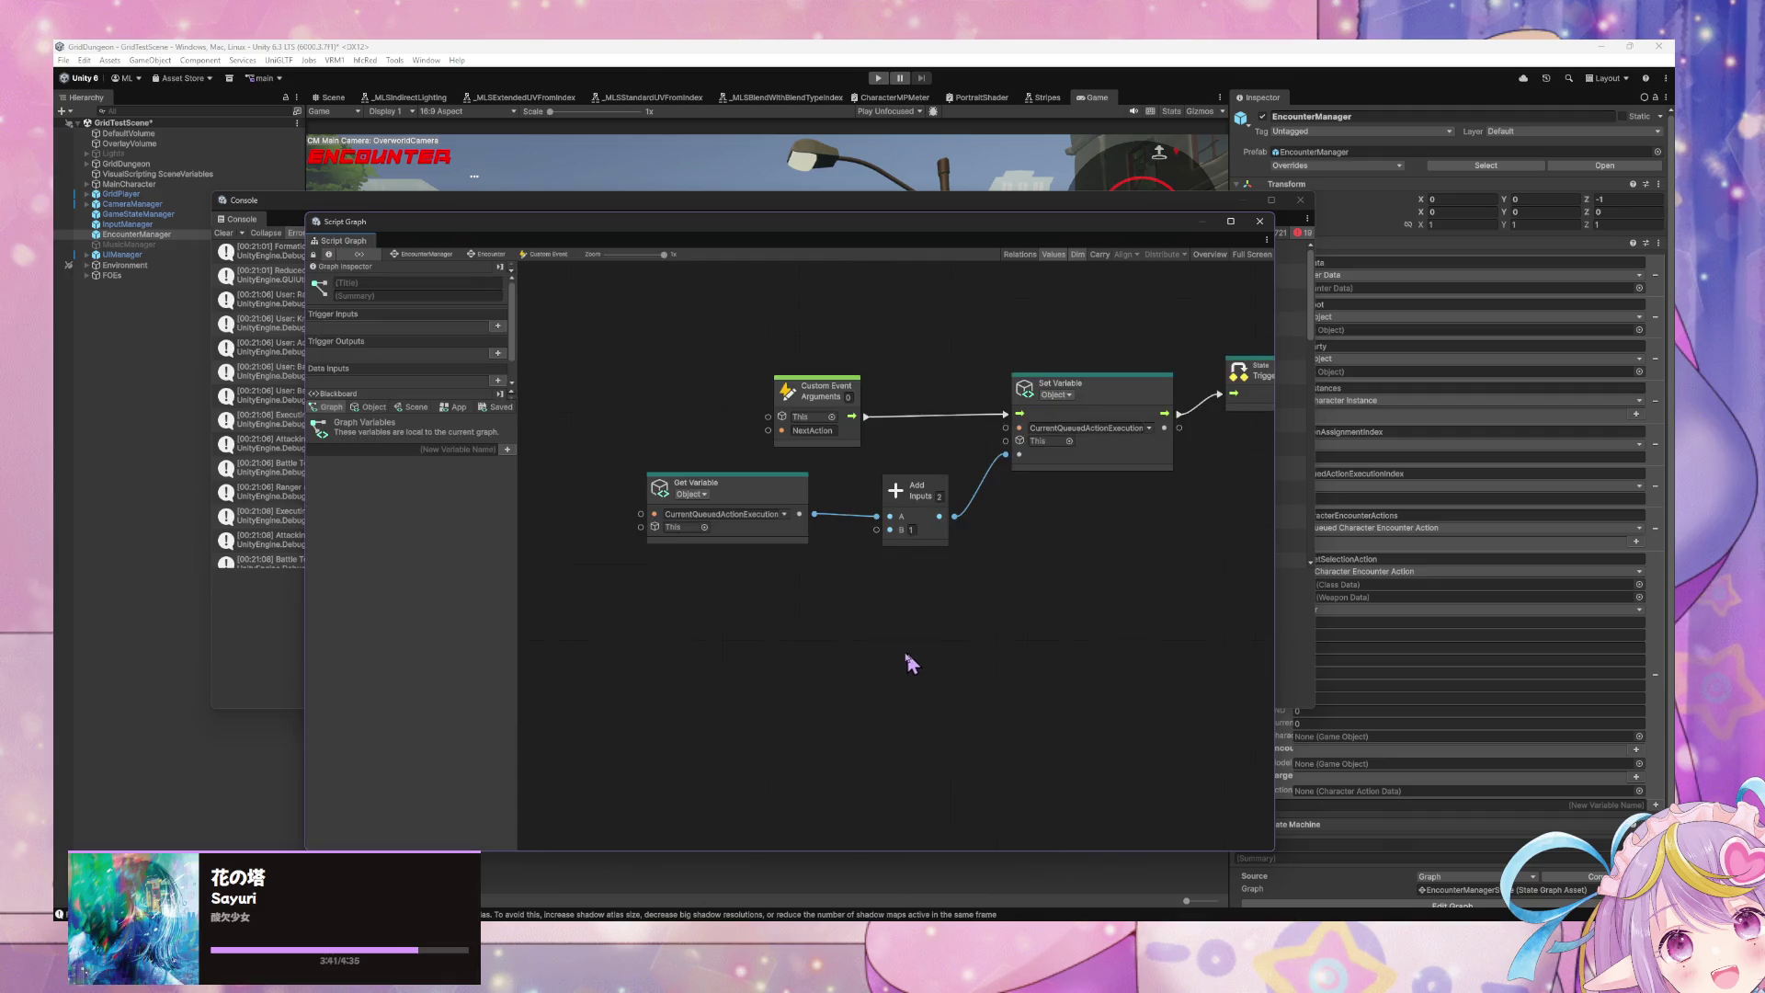
click(448, 257)
double_click(935, 576)
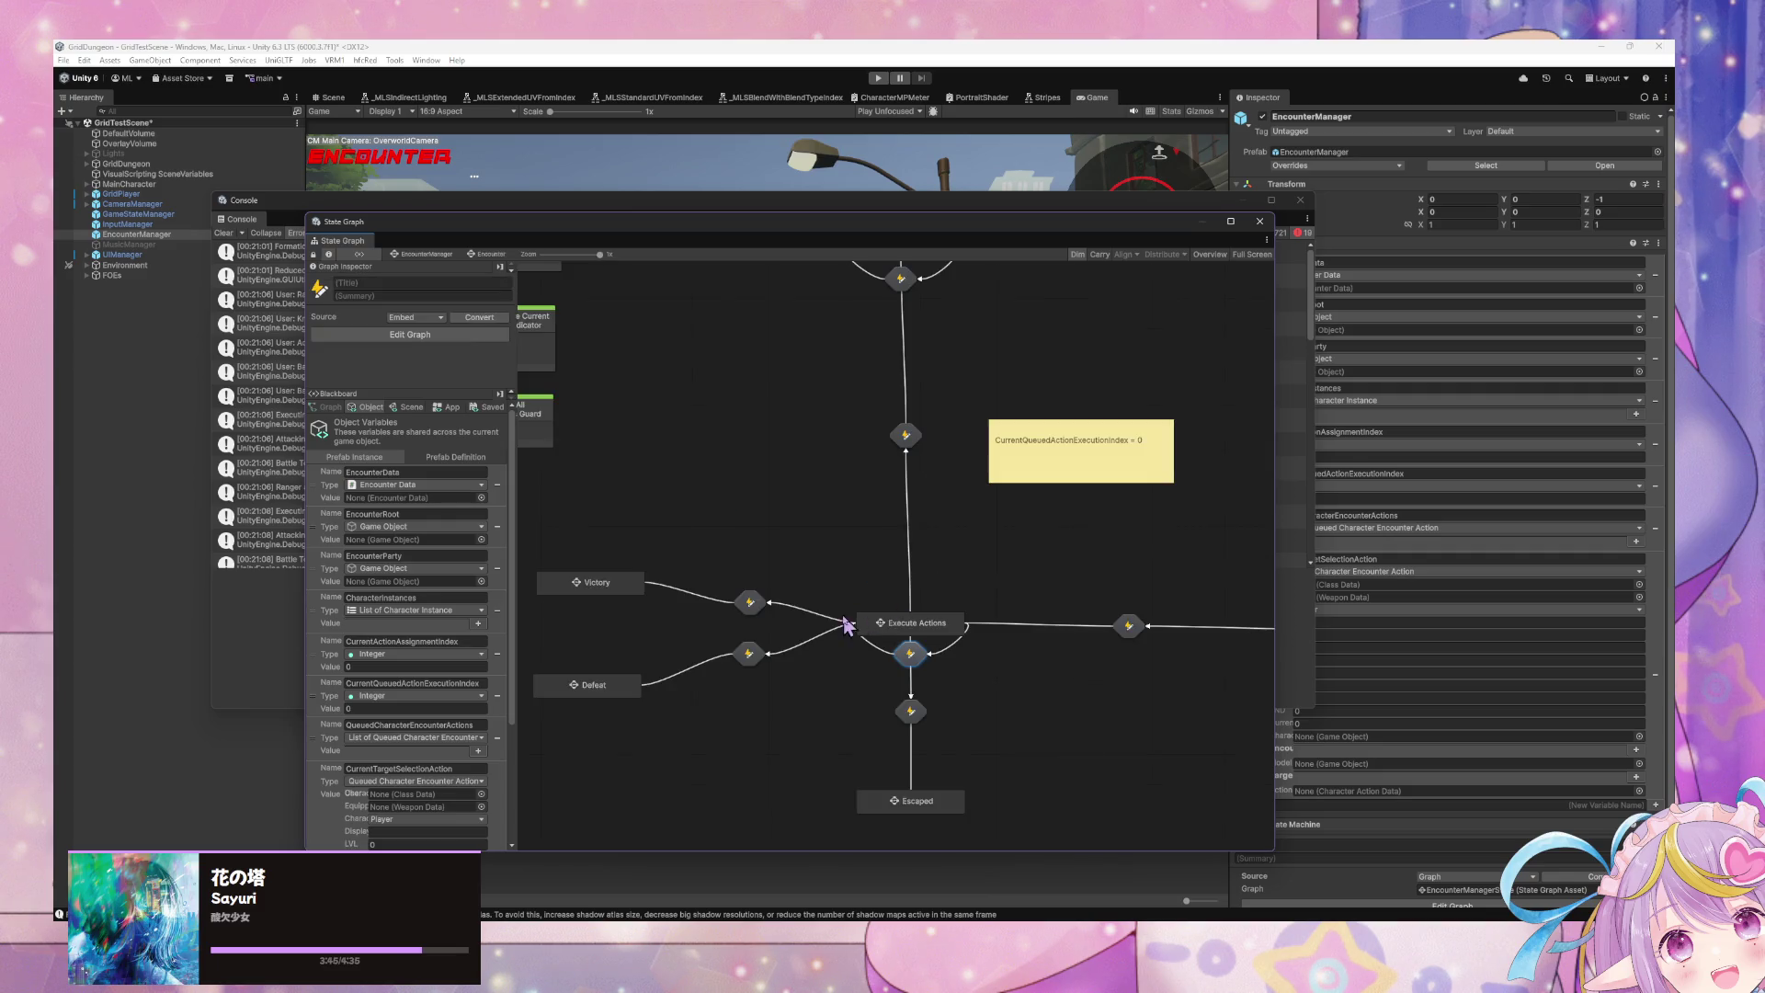
double_click(934, 639)
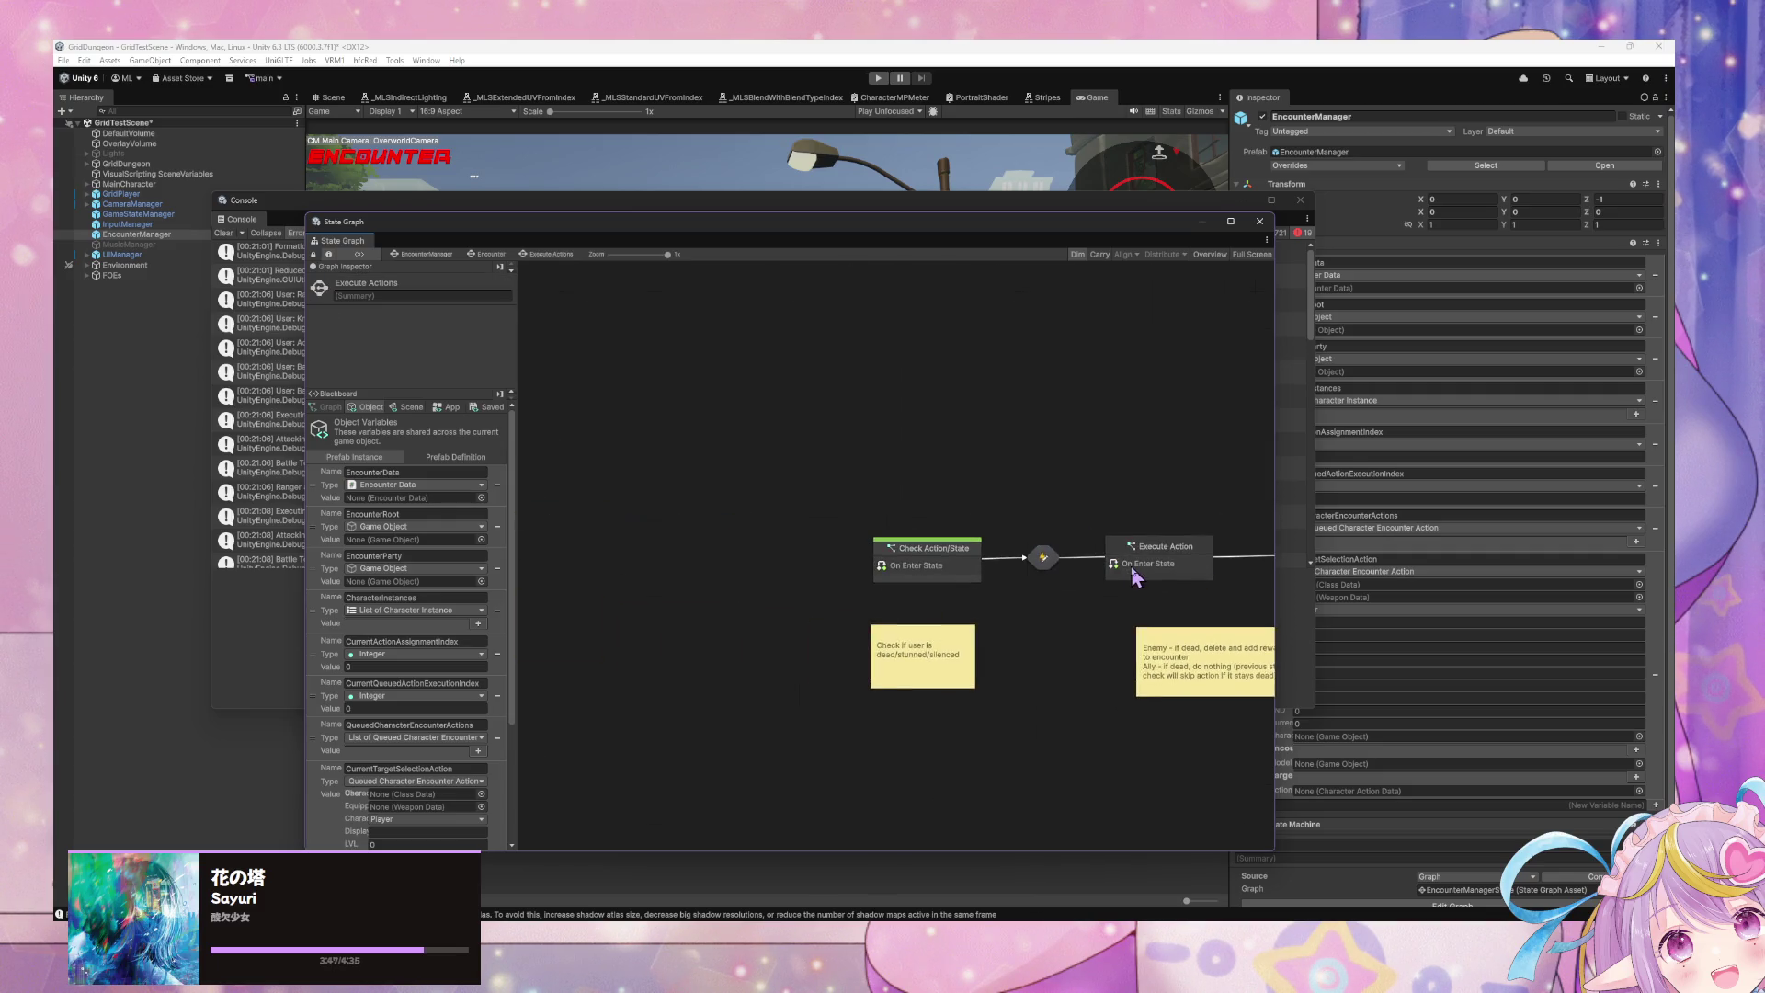
drag(1024, 566, 799, 541)
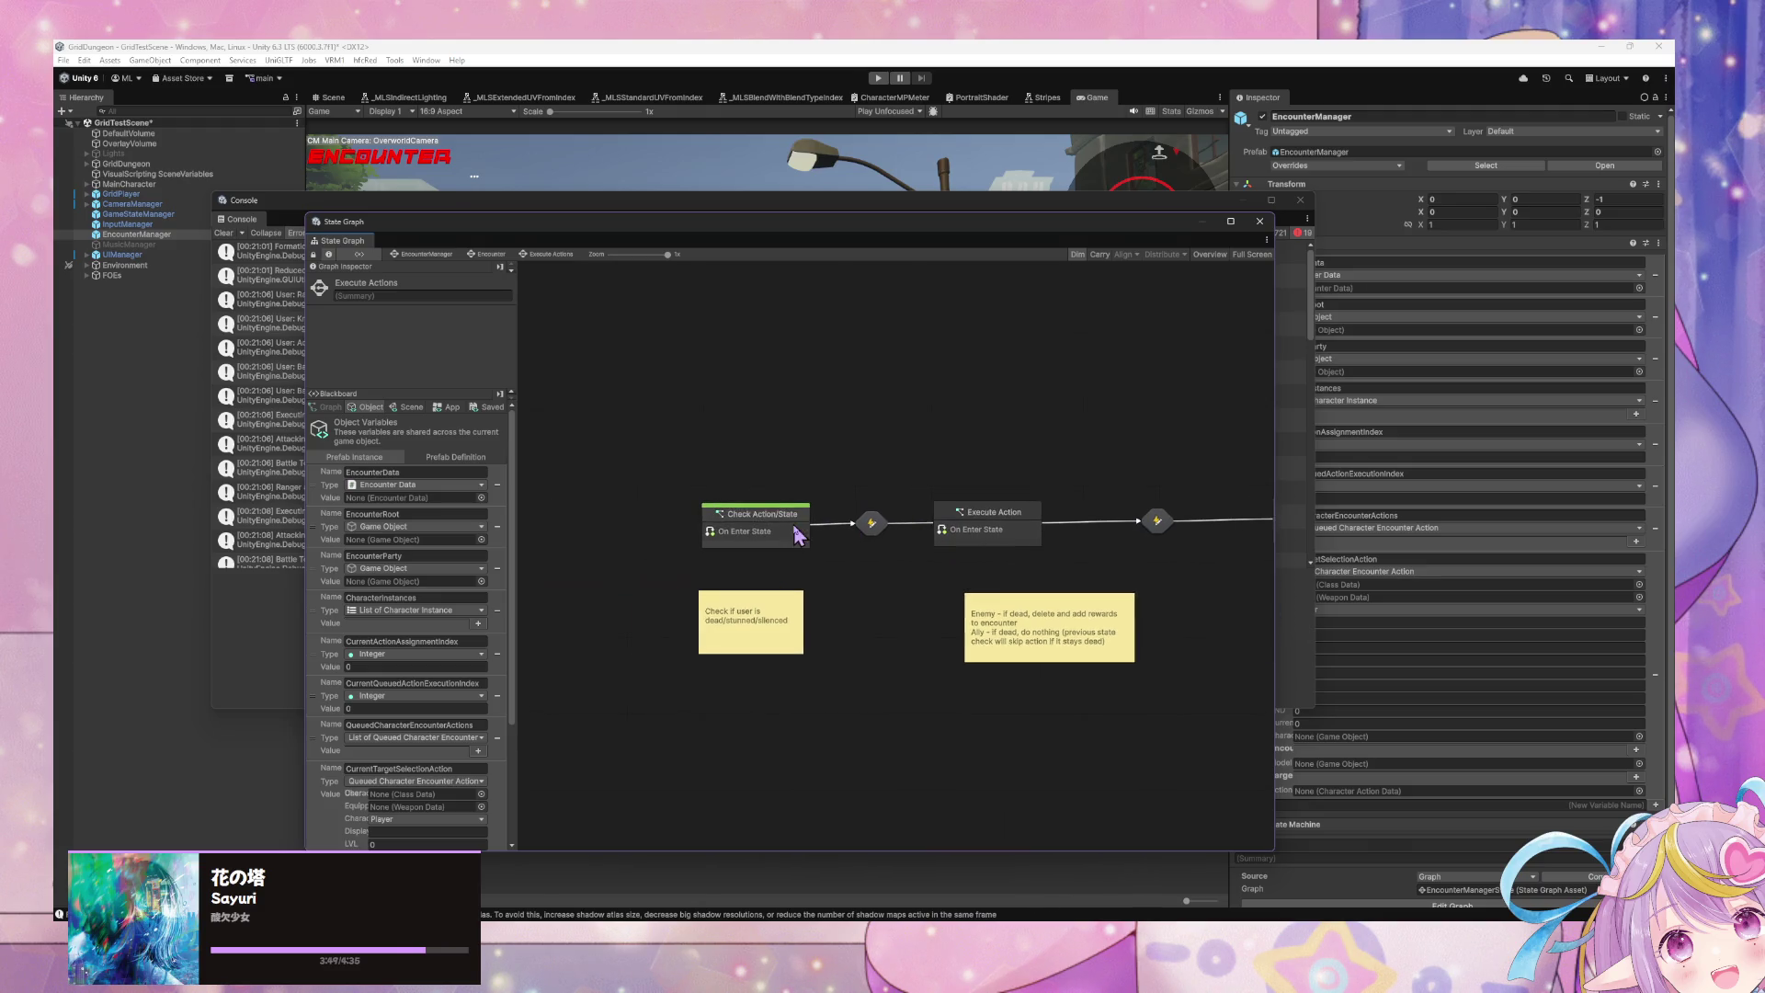
Step: Inspect the Determine Action Order from Speed state and its transition, then return to the Miro board's Remove First note
click(493, 256)
mouse_move(1202, 613)
mouse_down()
mouse_move(630, 603)
mouse_move(685, 621)
mouse_up()
click(865, 654)
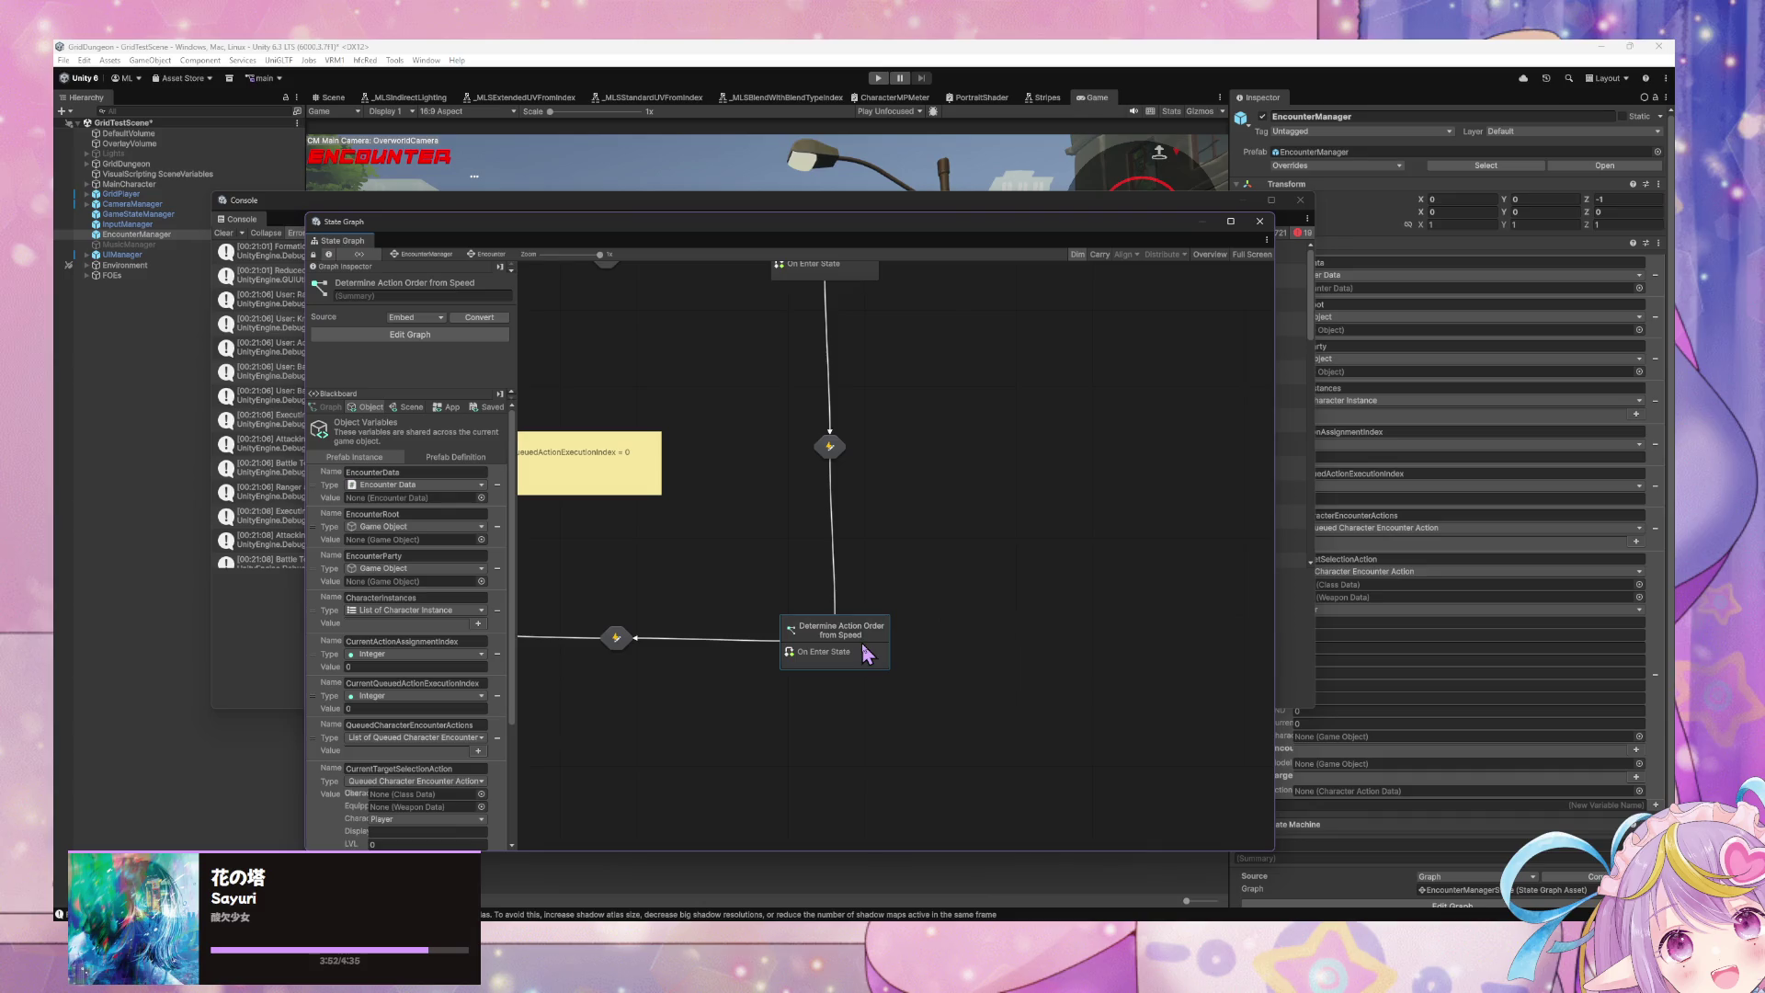
drag(897, 575, 927, 673)
double_click(865, 565)
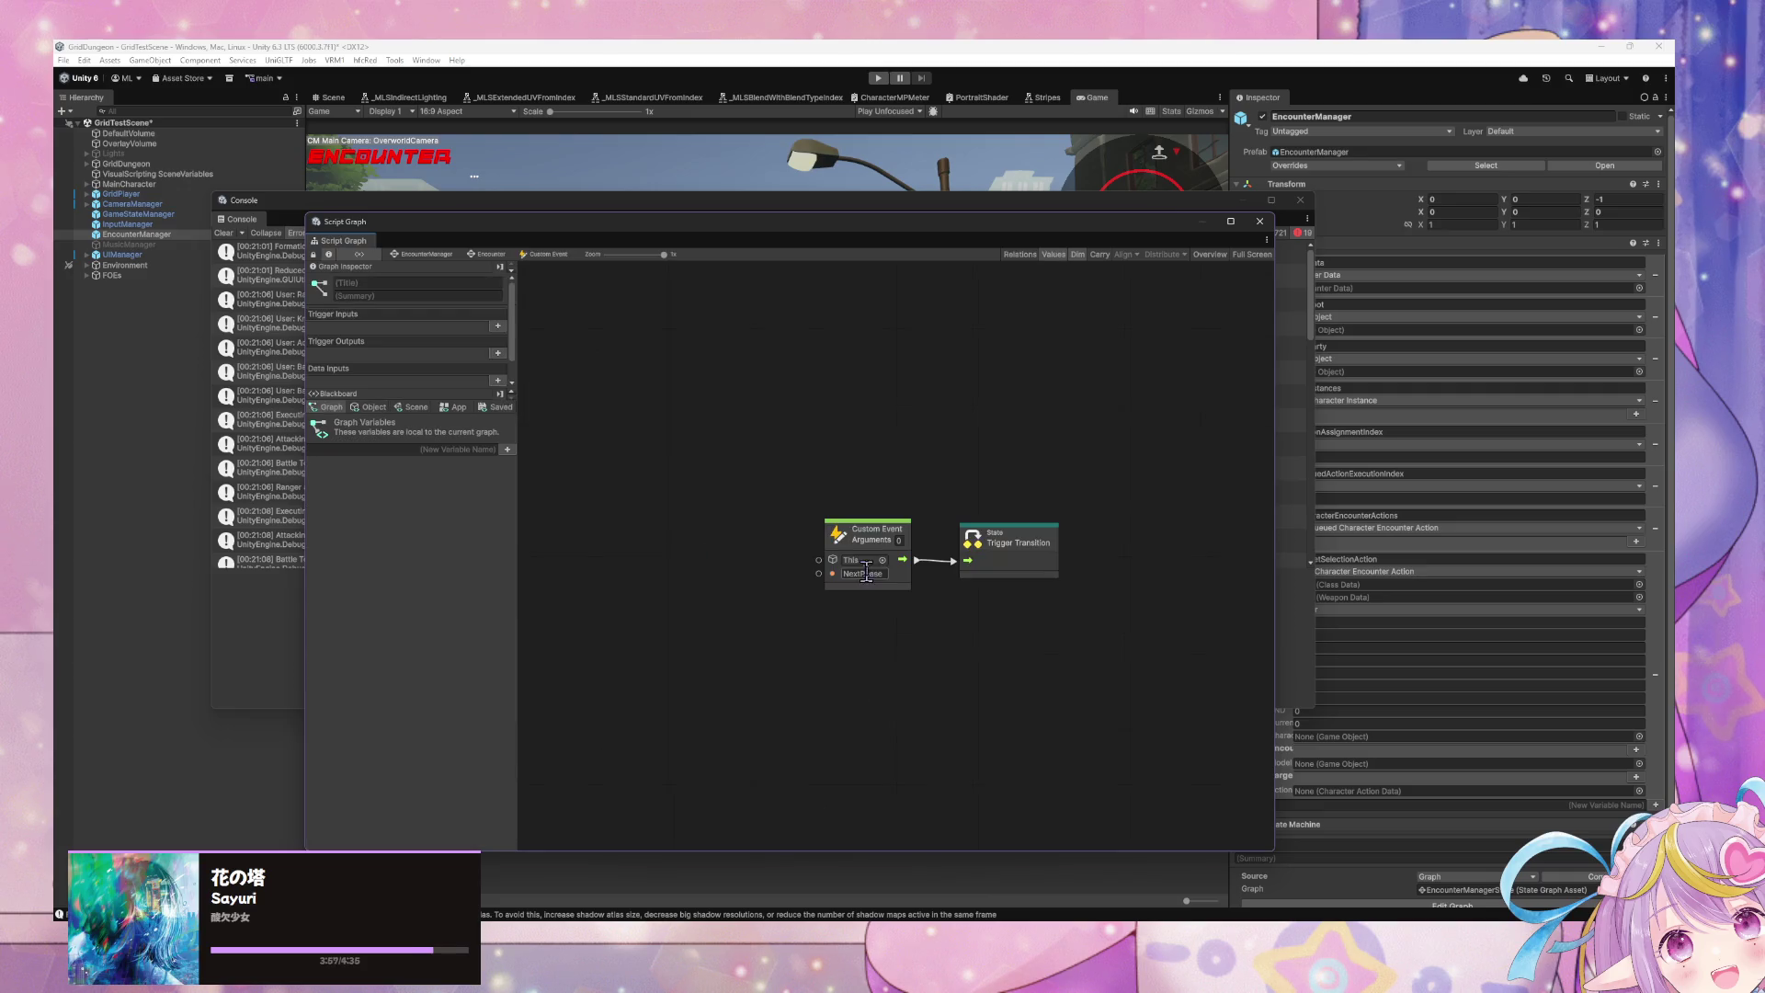
click(485, 254)
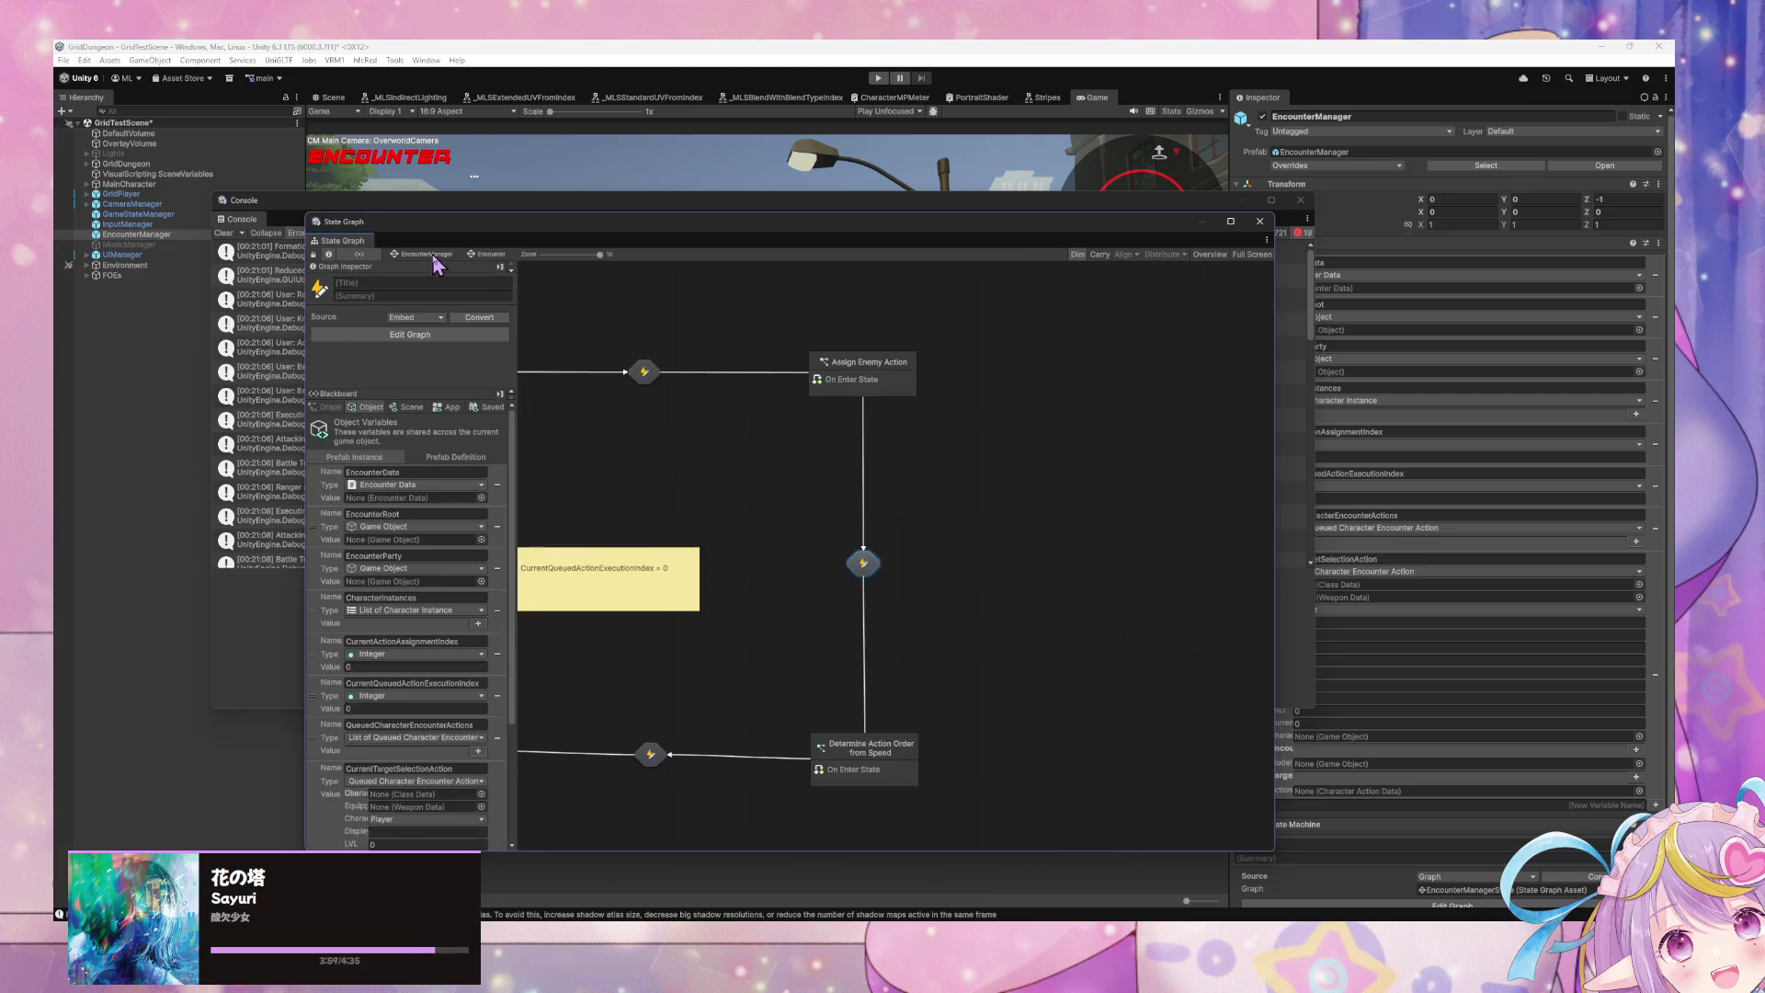
click(433, 256)
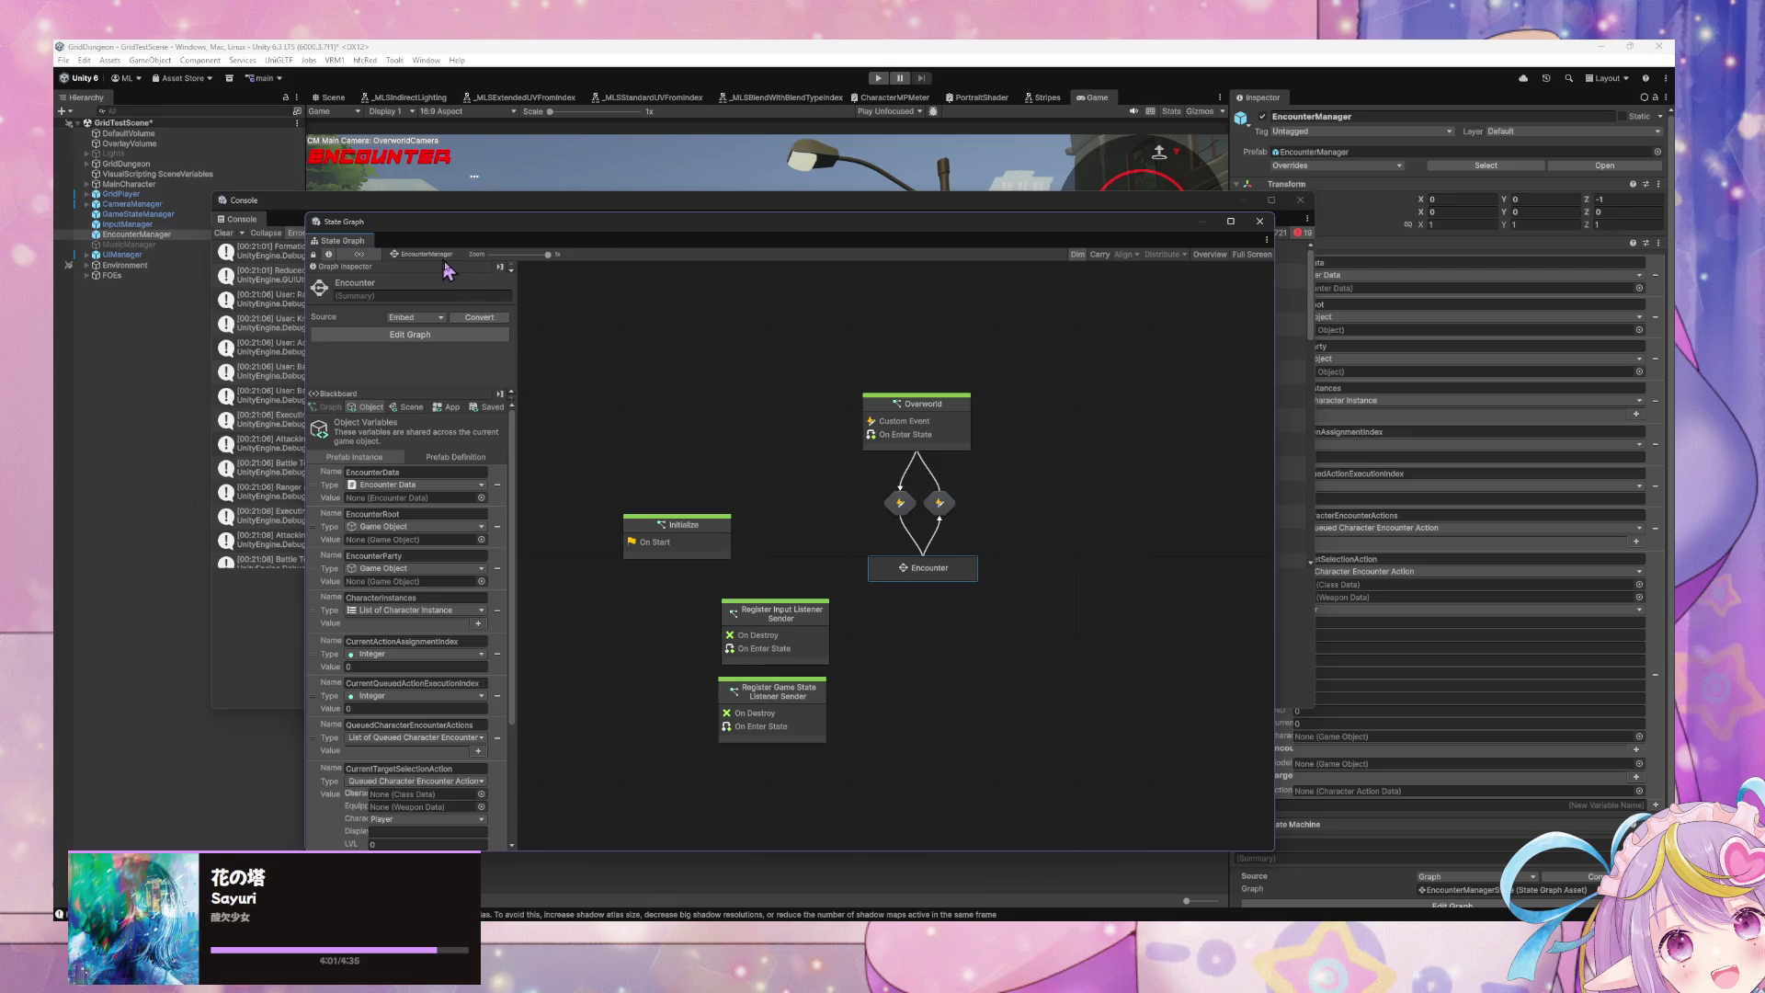
double_click(931, 565)
mouse_move(892, 914)
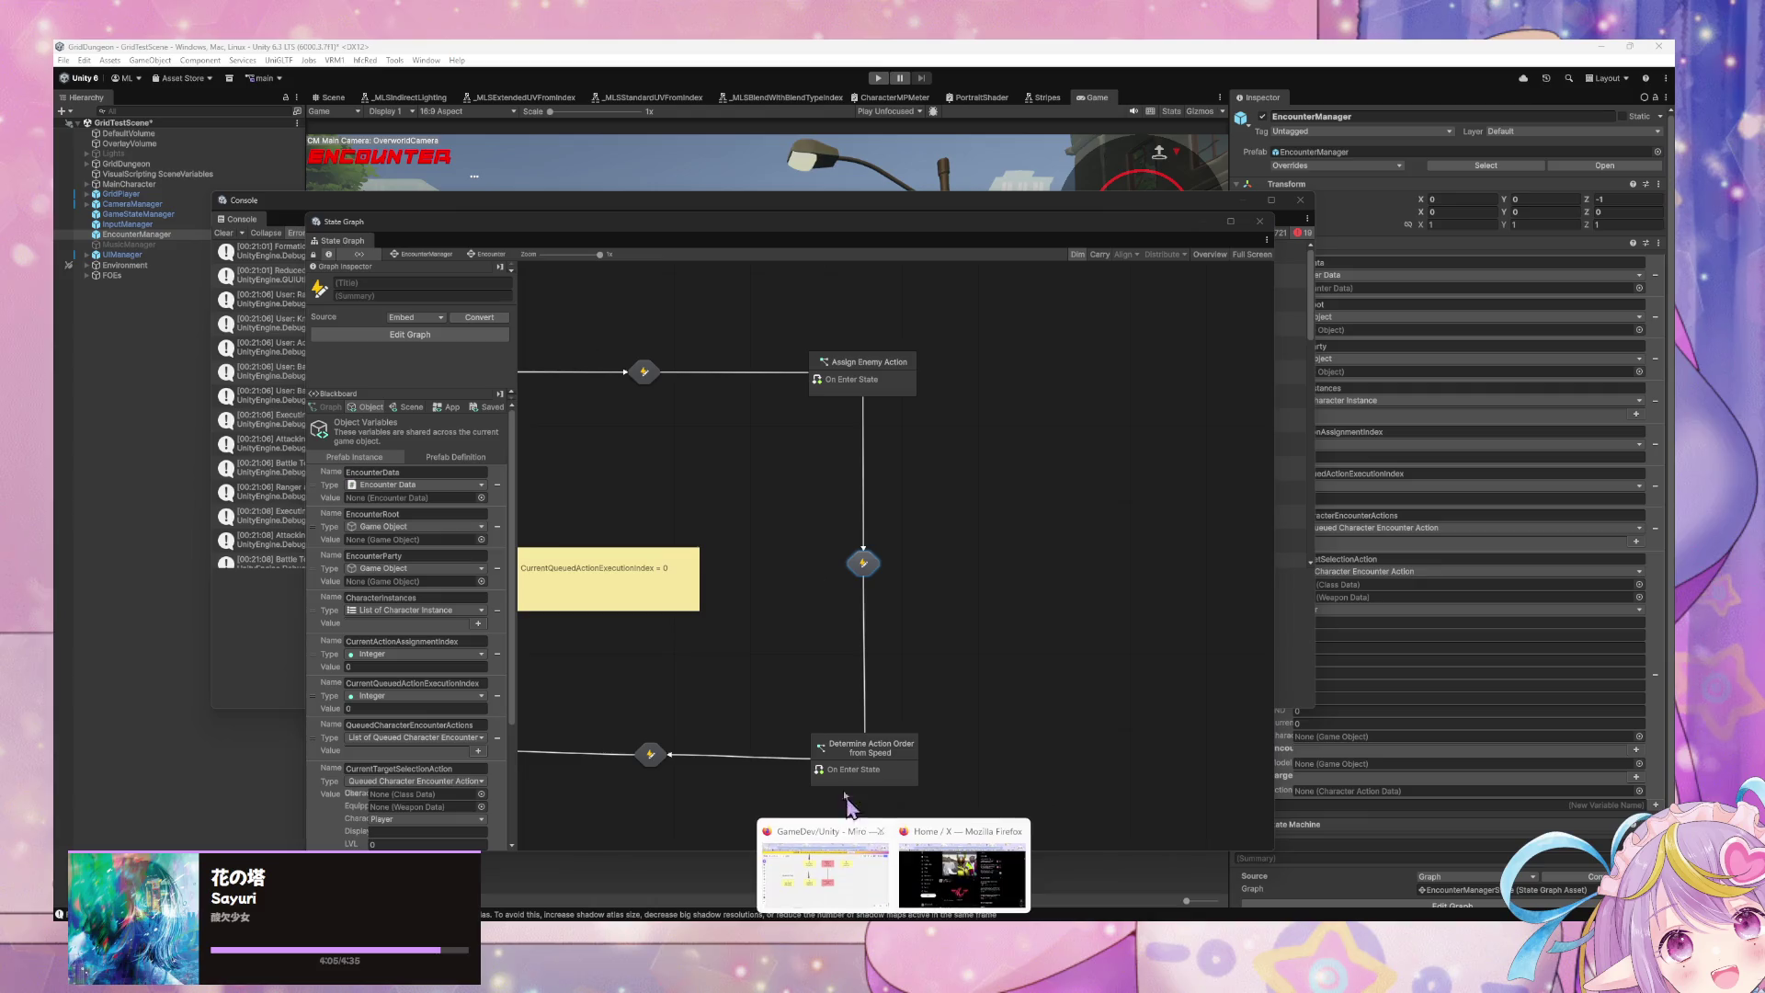
click(822, 851)
click(782, 670)
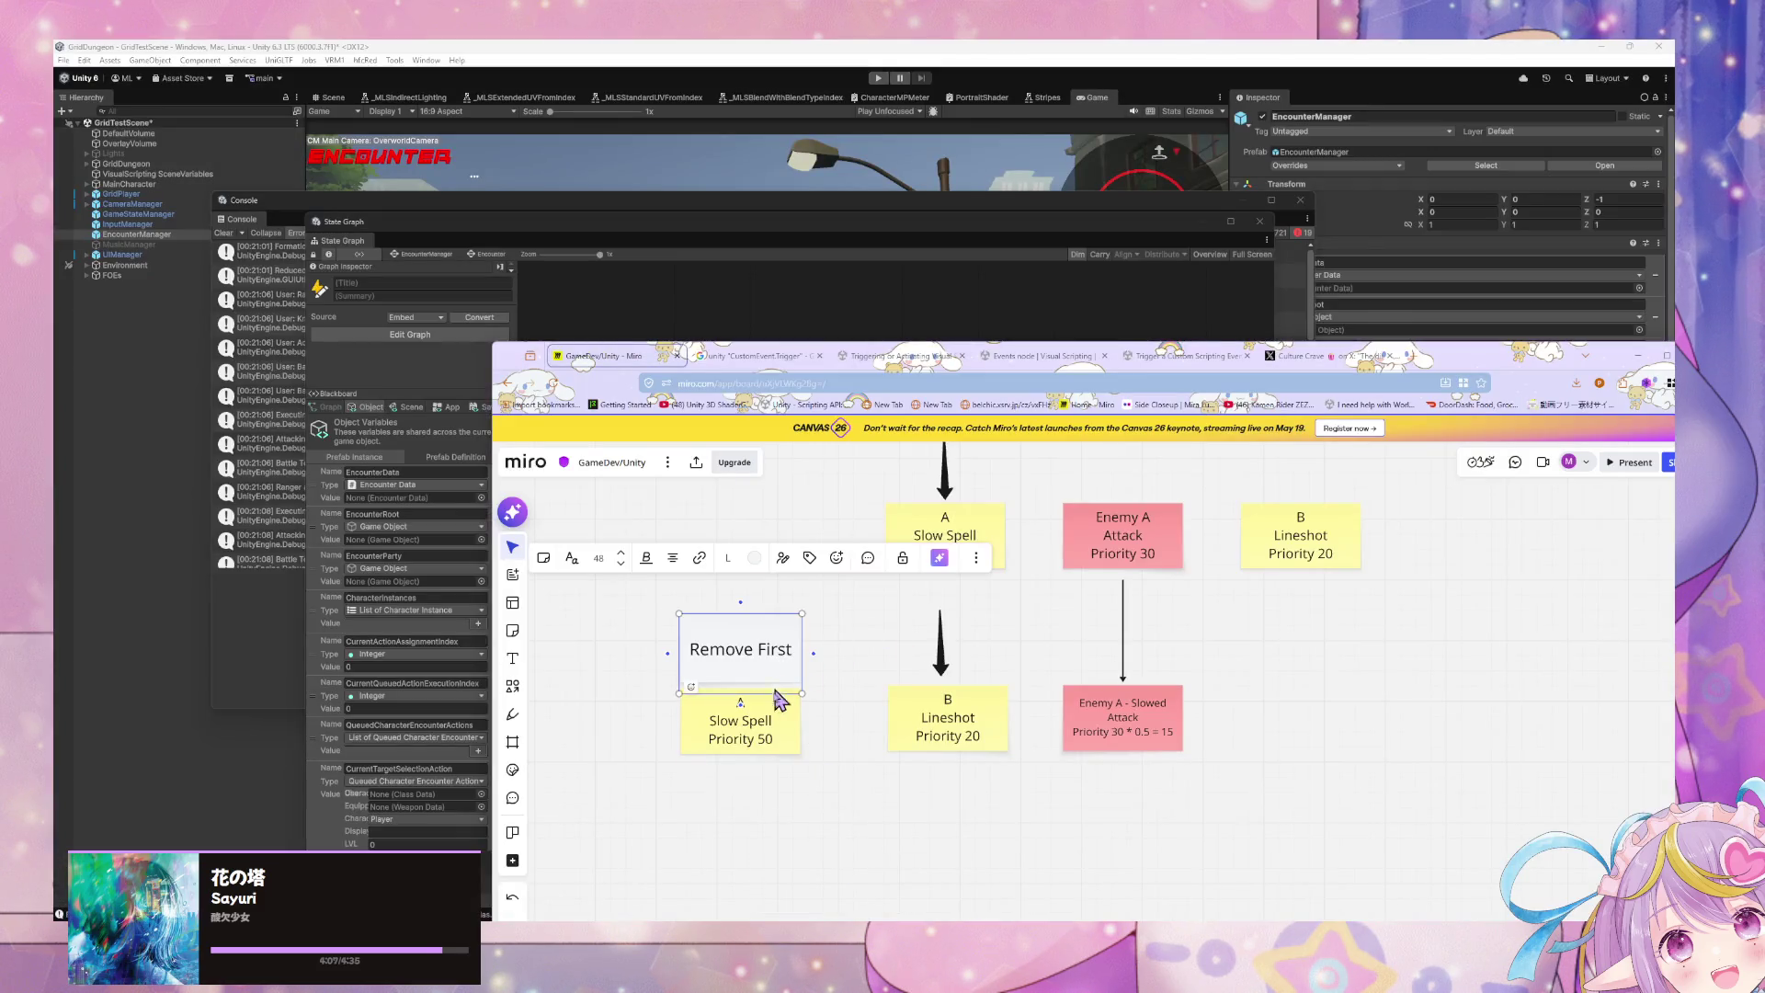
Step: Duplicate the B Lineshot Priority 20 sticky below itself and make the copy purple
drag(1328, 658, 1211, 749)
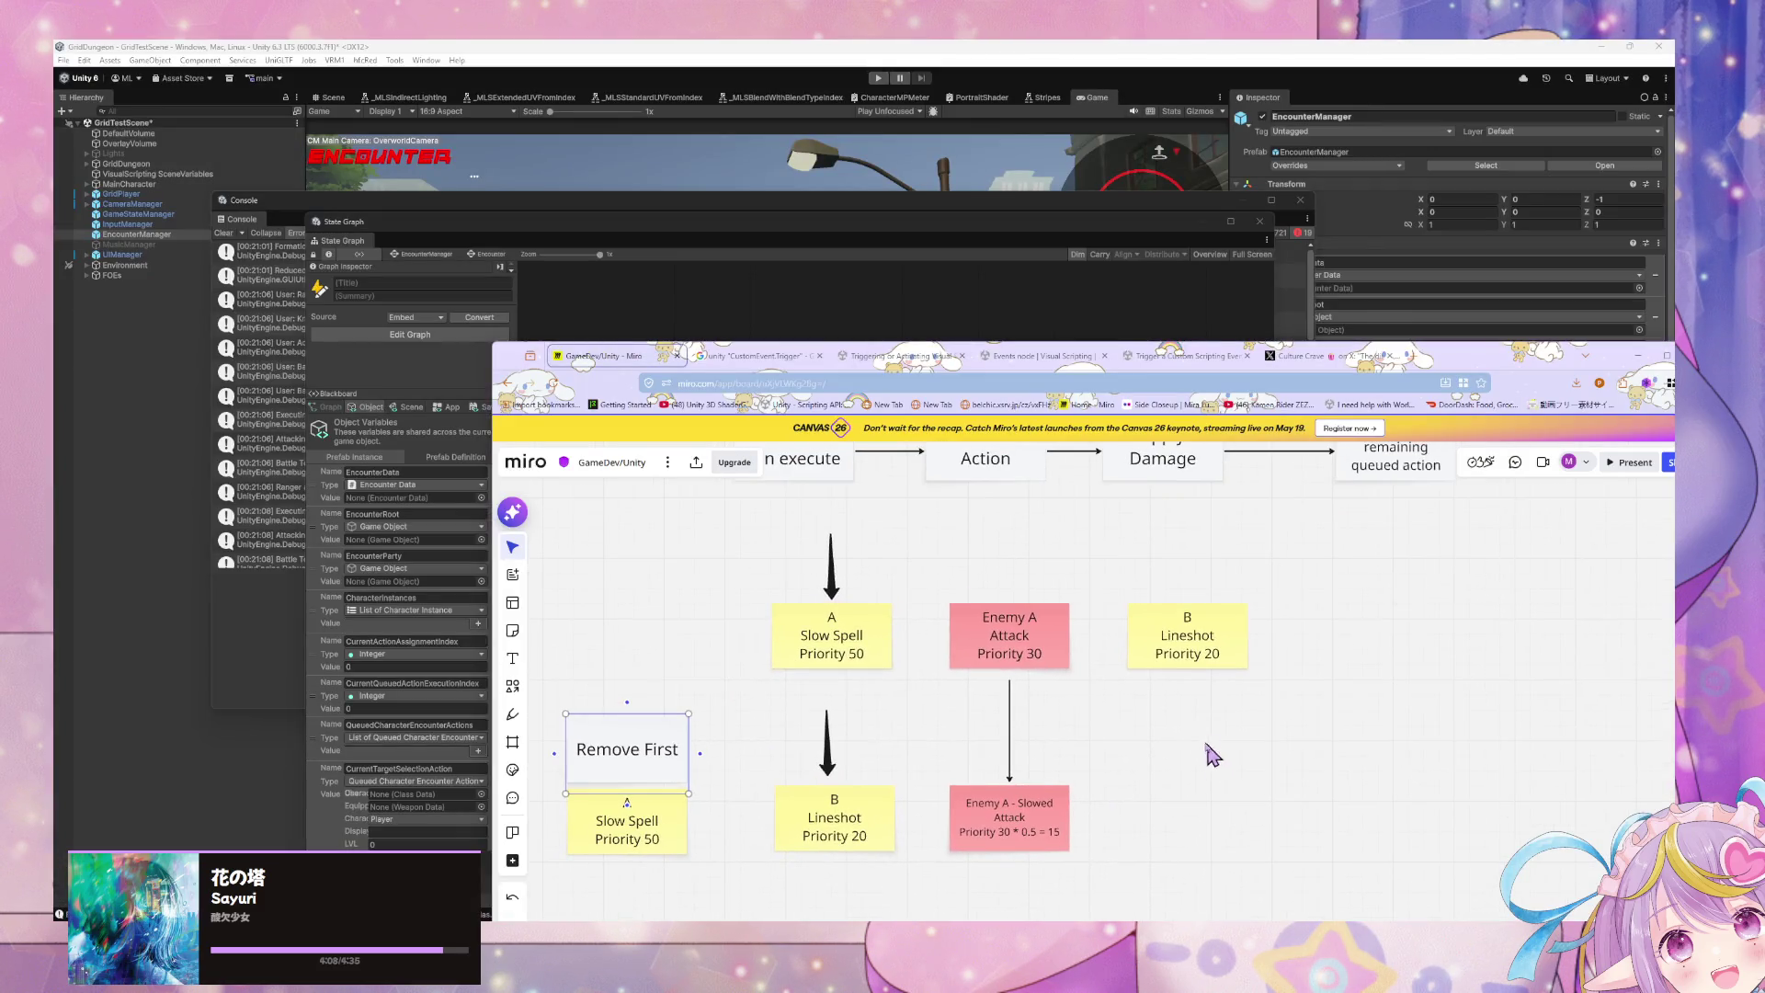
click(1196, 660)
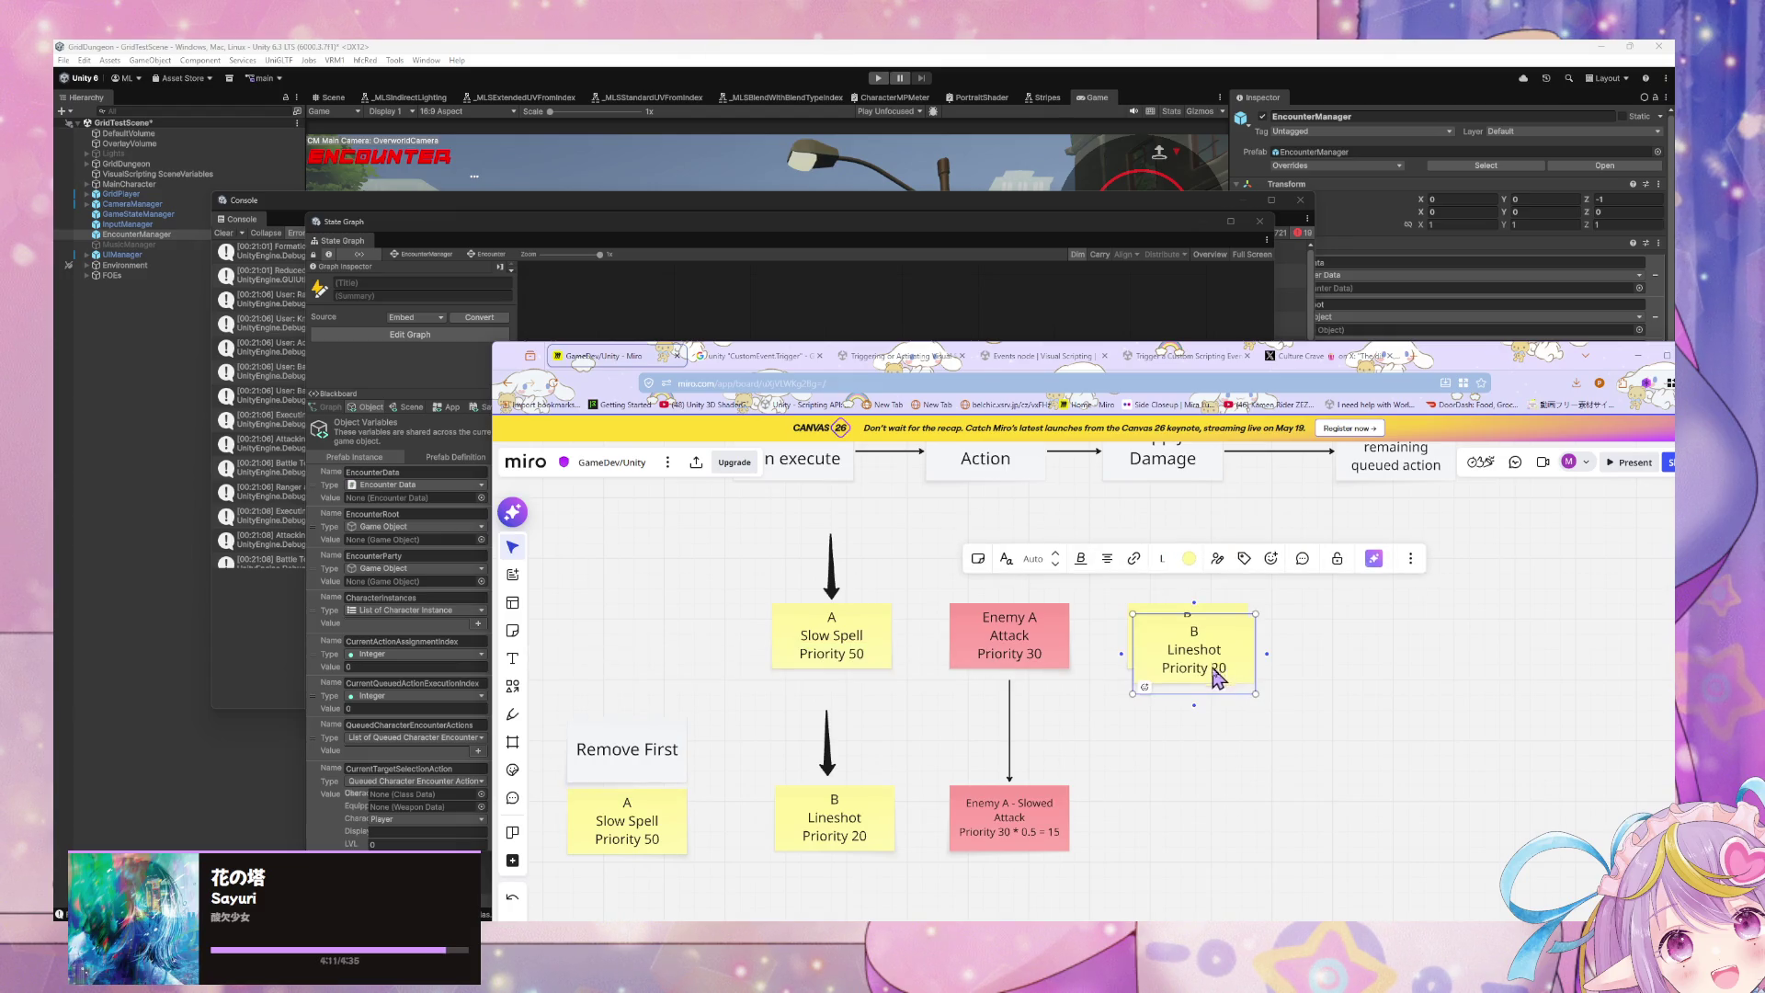
drag(1222, 674, 1195, 717)
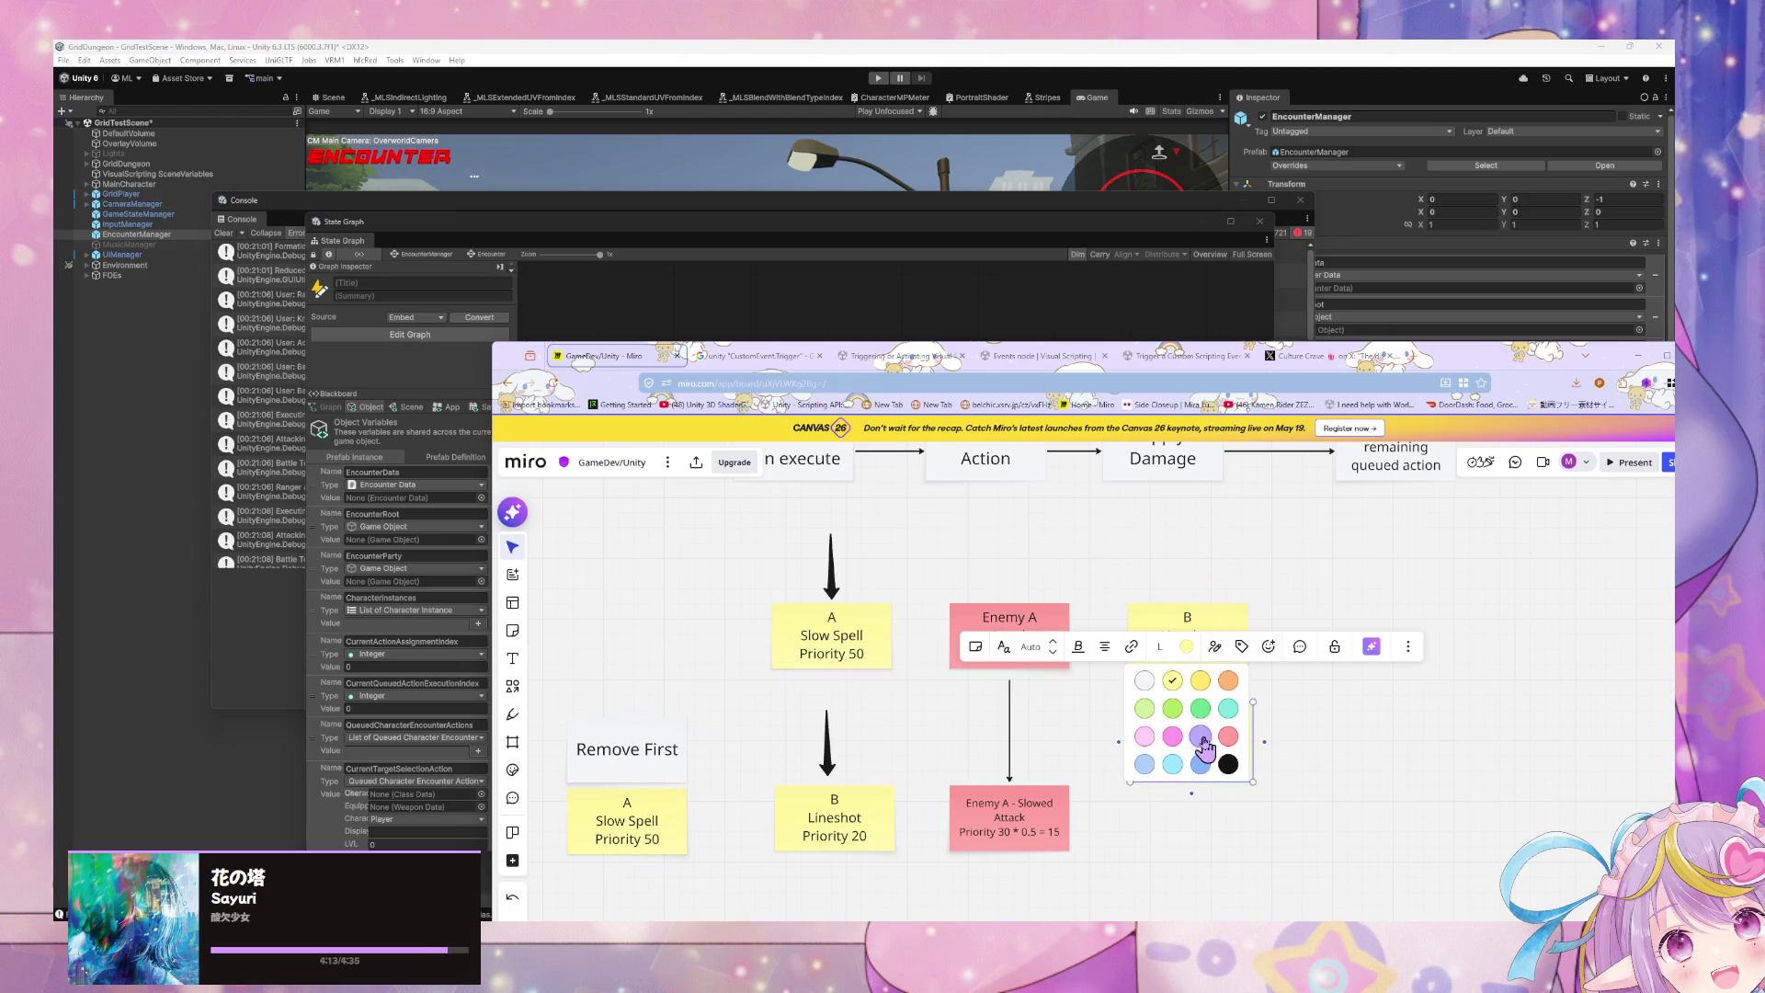
click(1200, 735)
Step: Rewrite the copy as 'Rule: if user is dead, action won't be executed even if user is revived before EOT'
double_click(1201, 743)
key(BackSpace)
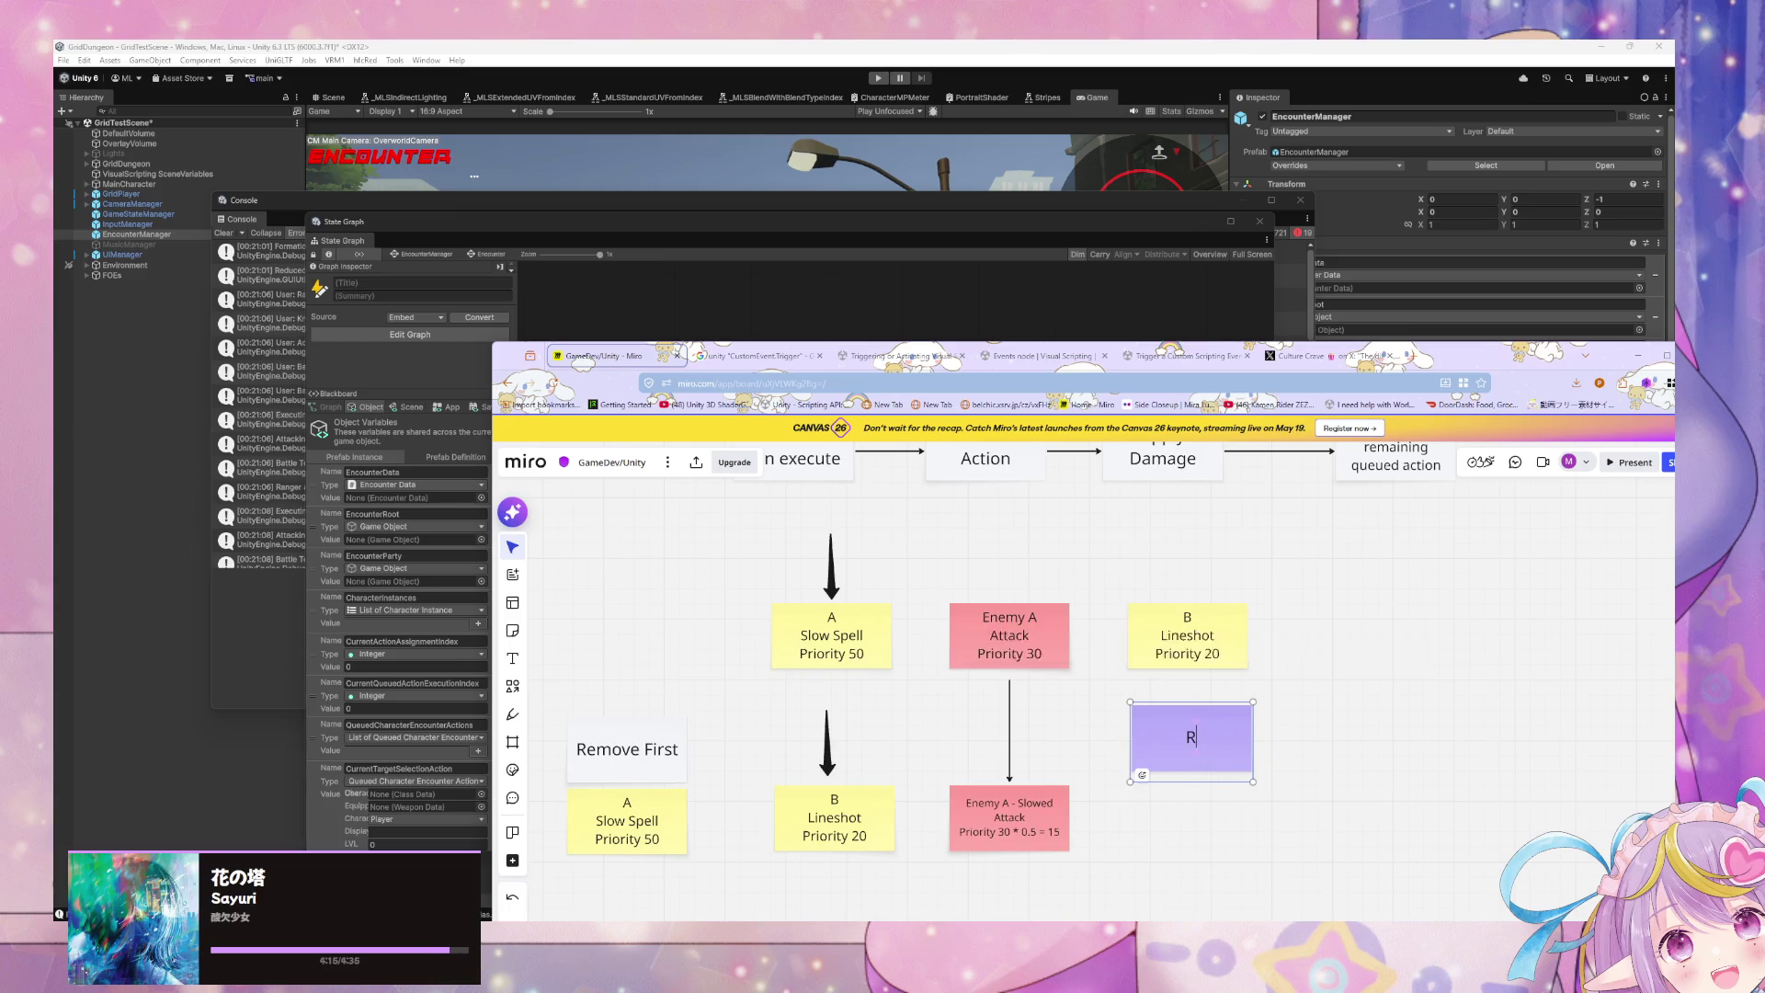
text(Rule:)
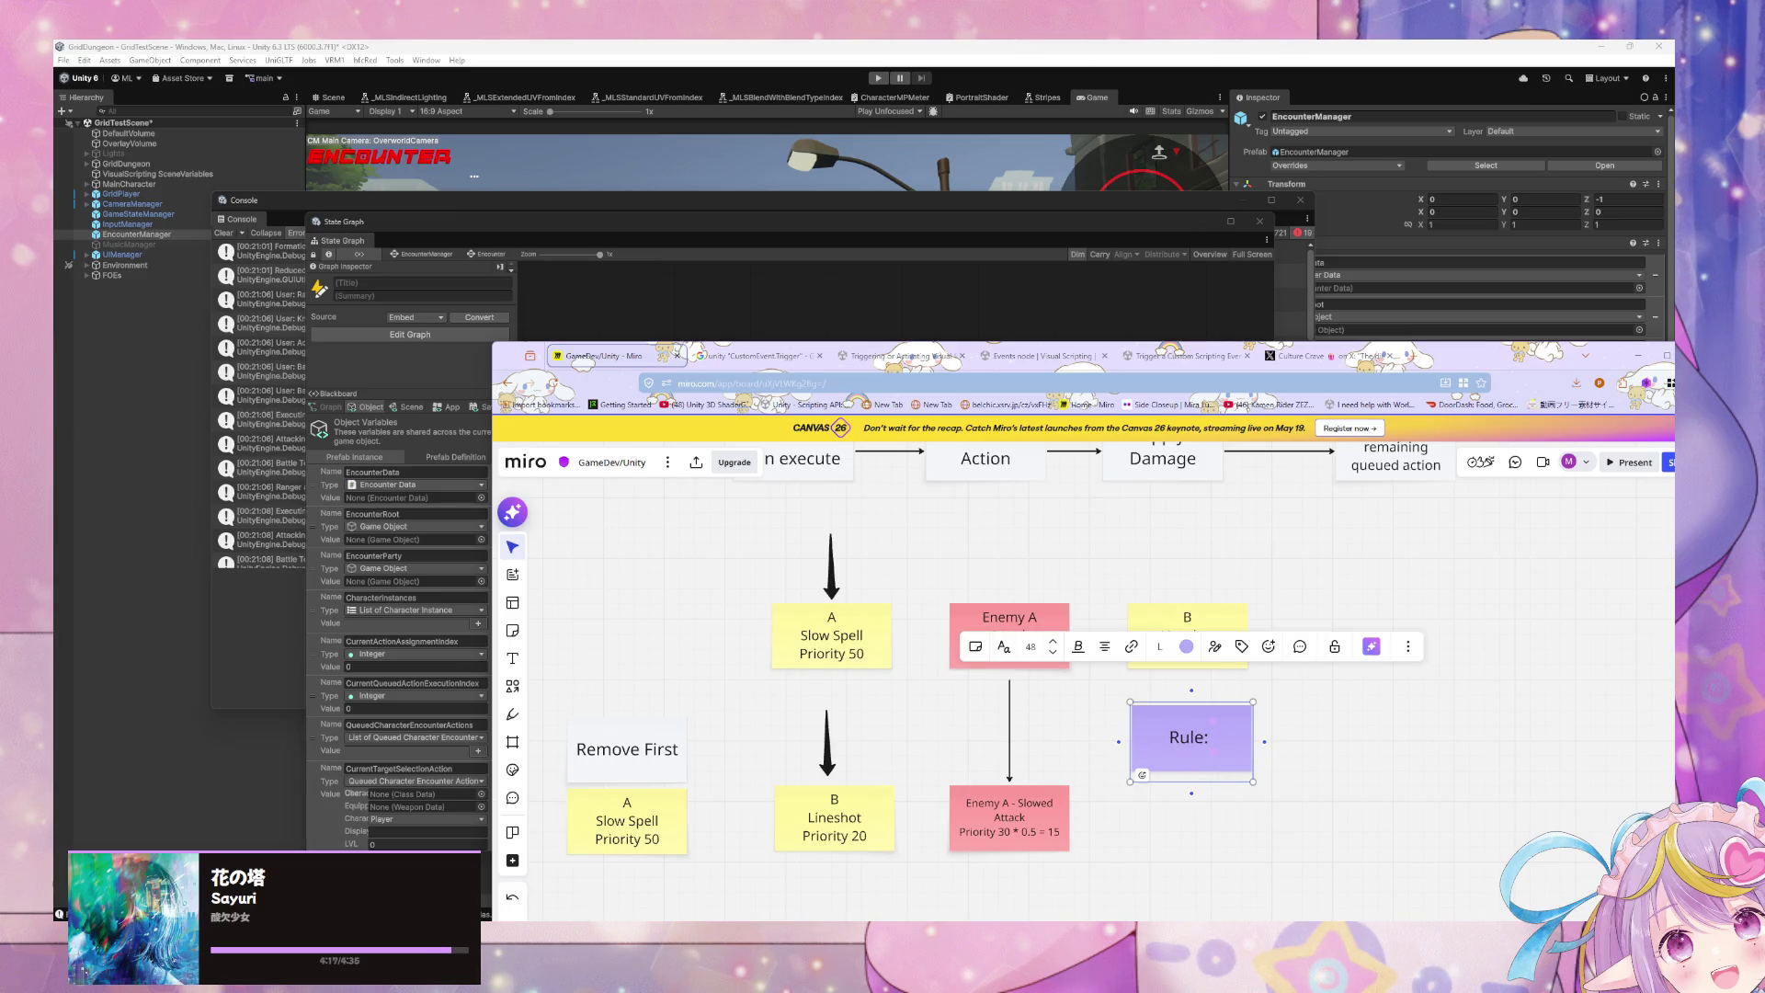
text( user id)
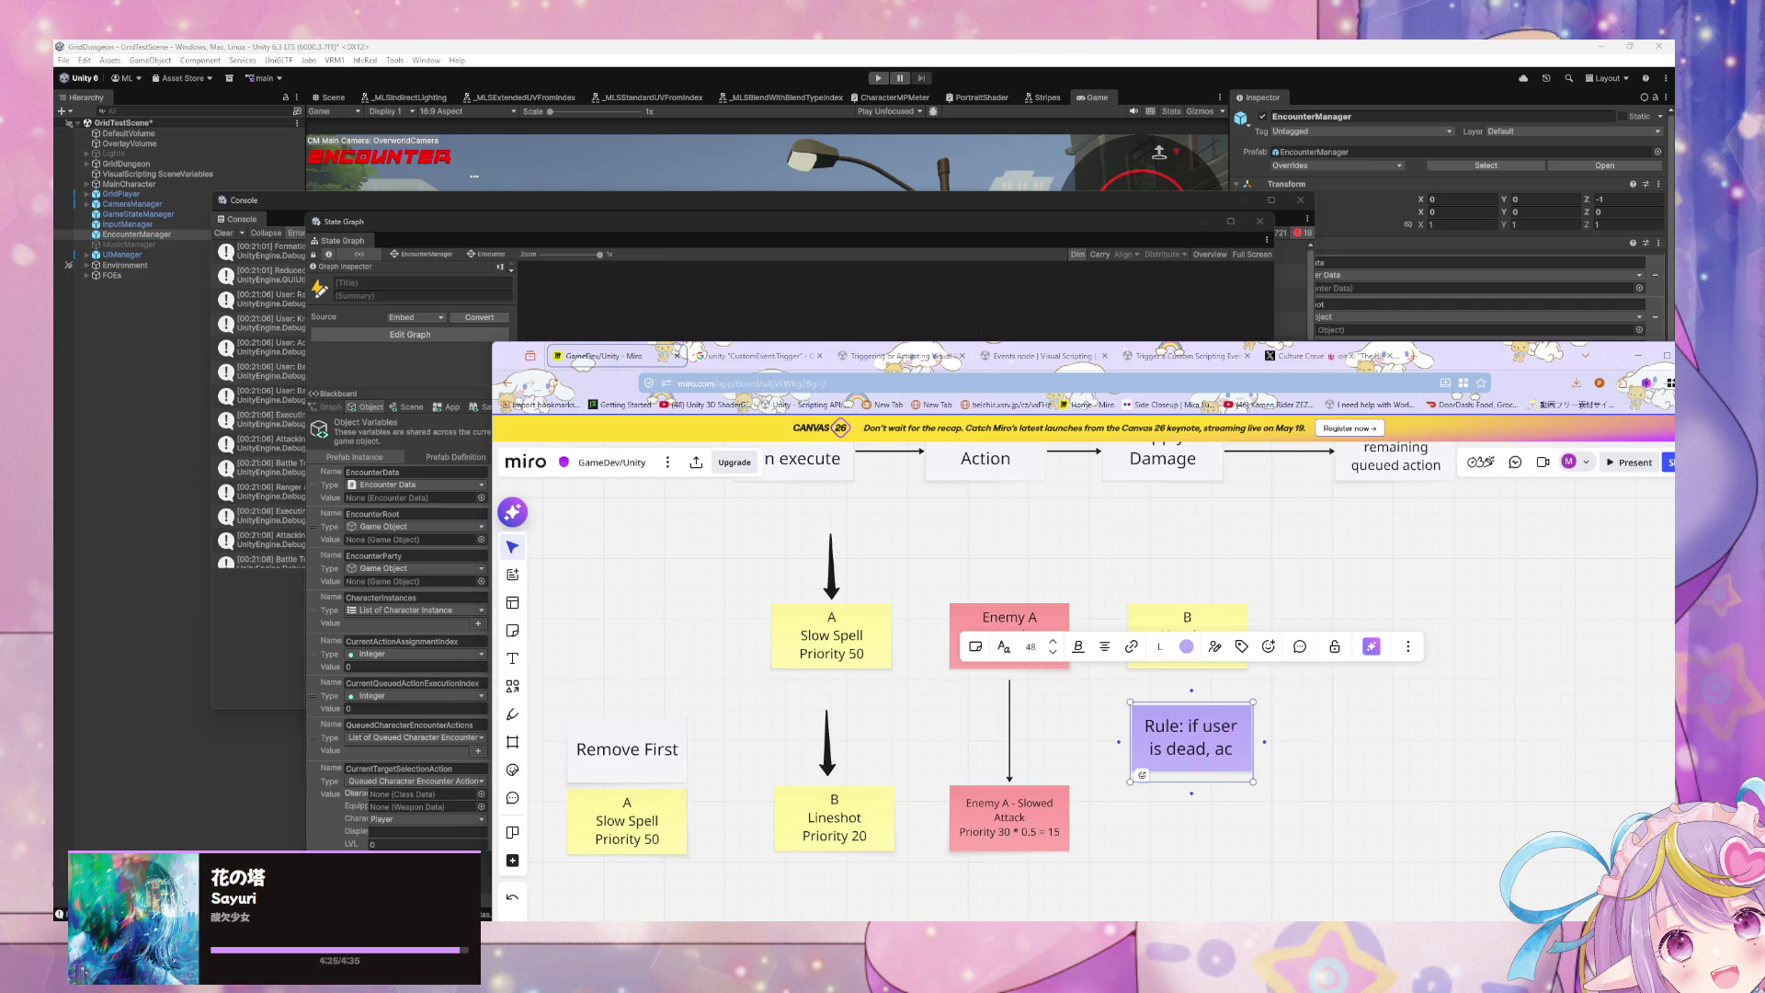
text( n won't be execute)
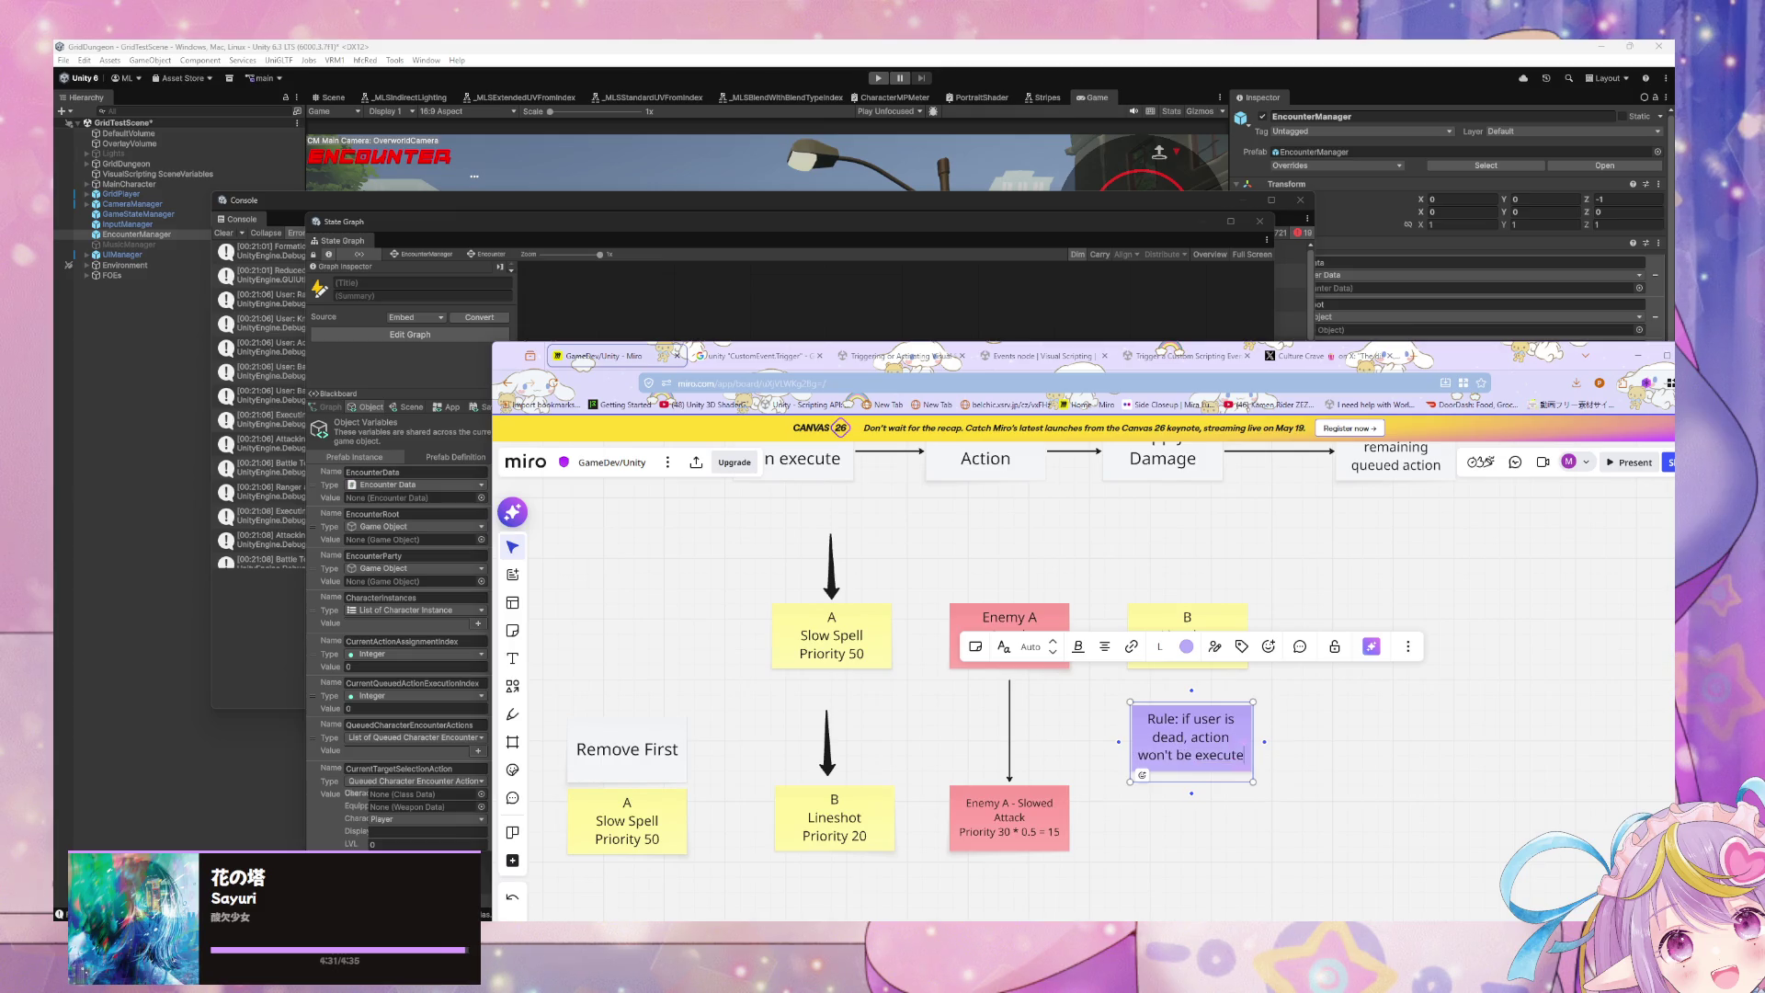
text(d eve)
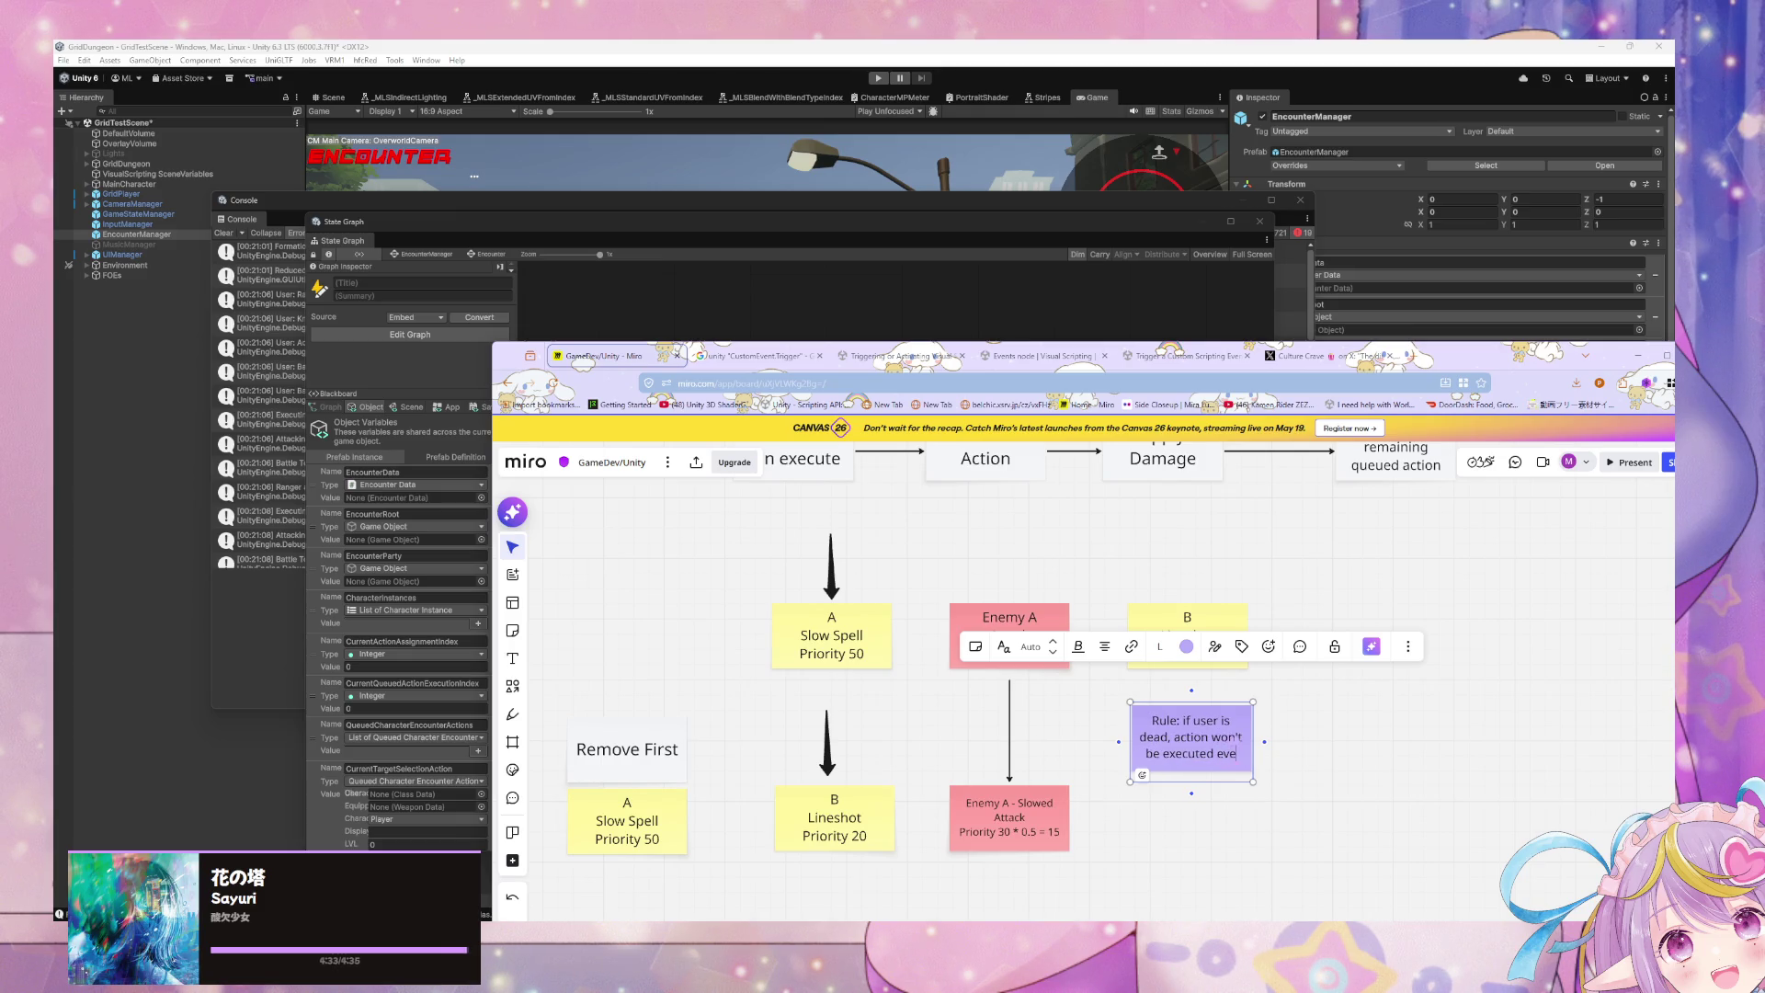
text(n uif)
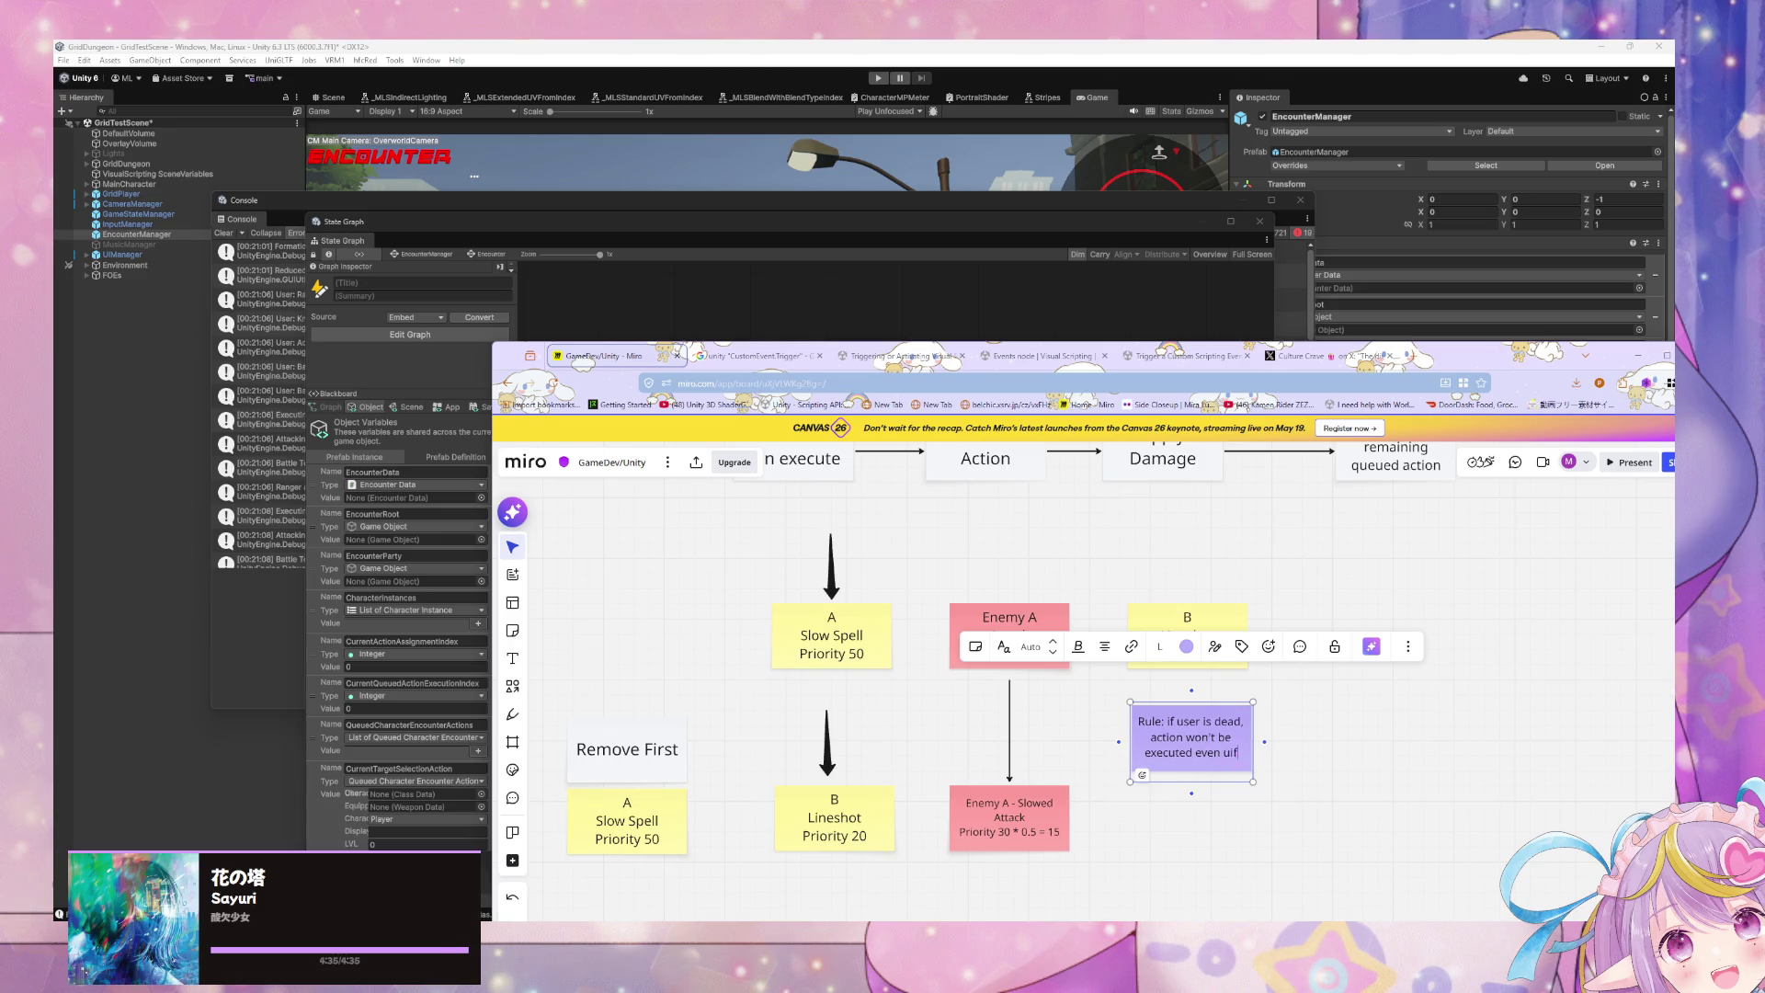
key(BackSpace)
key(BackSpace)
text(if)
text( user is revived befc)
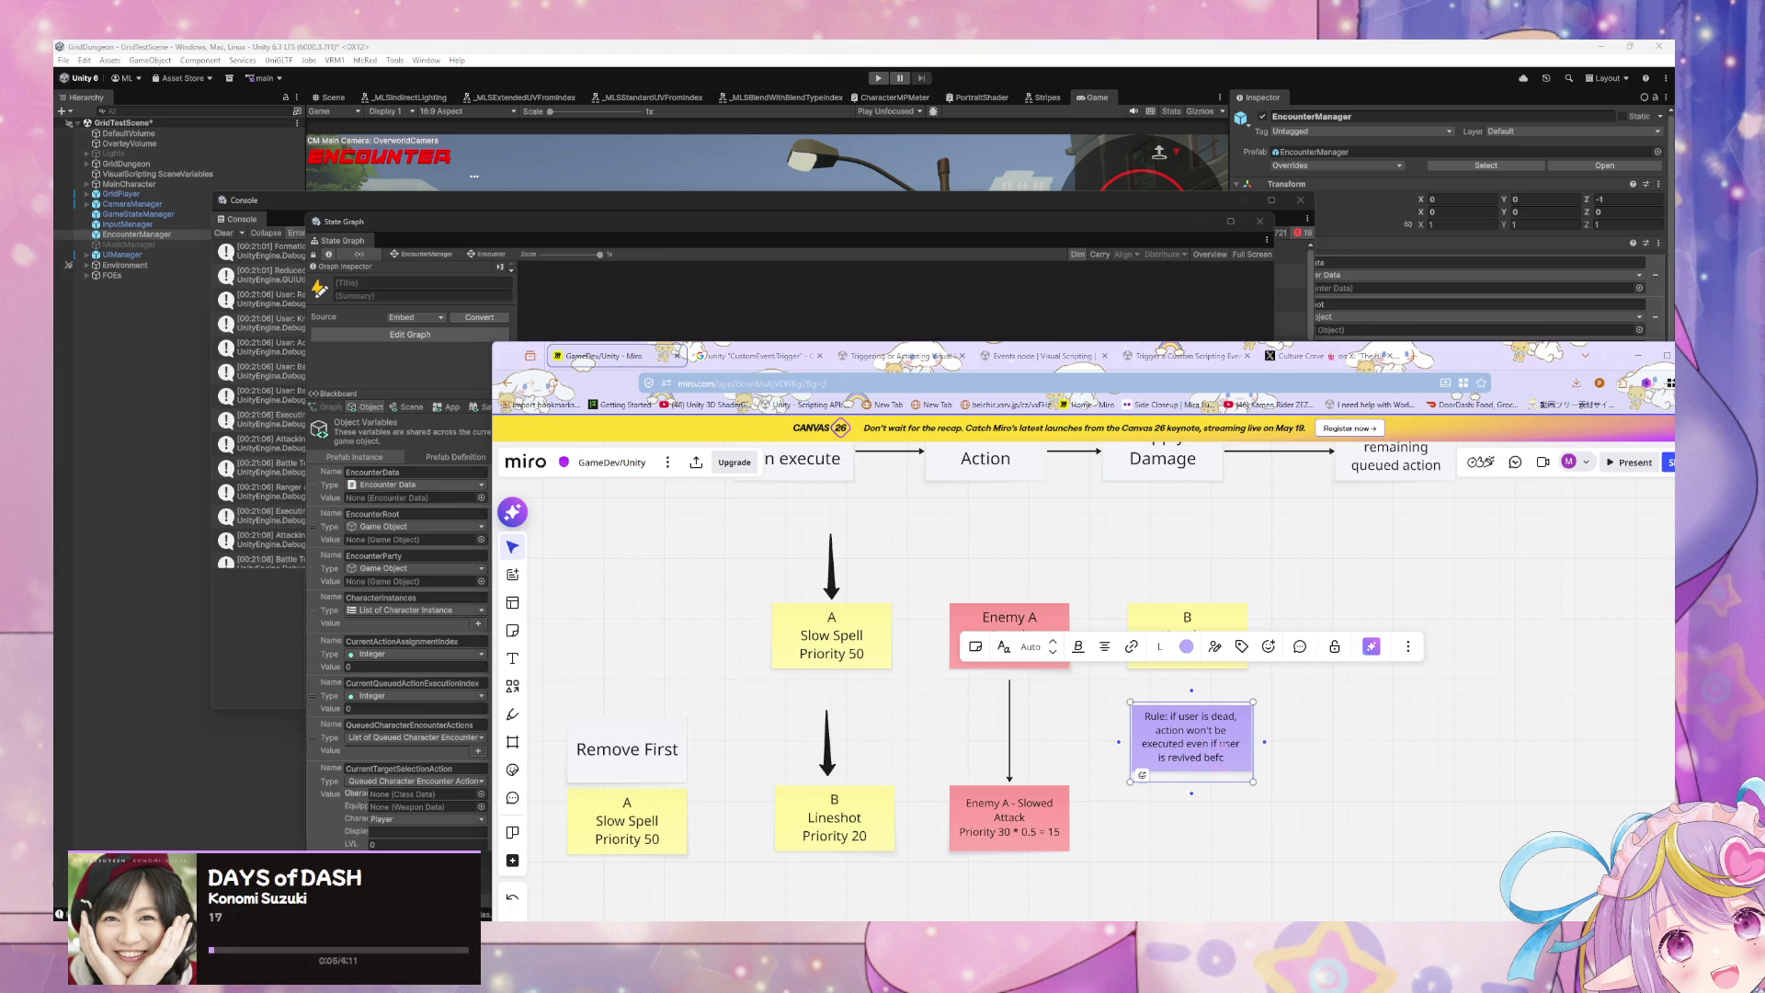
text(OT)
key(Escape)
Step: Move the Rule note below the lower A Slow Spell note
click(1138, 556)
mouse_move(1099, 551)
mouse_down()
mouse_move(1159, 553)
mouse_move(1186, 627)
mouse_up()
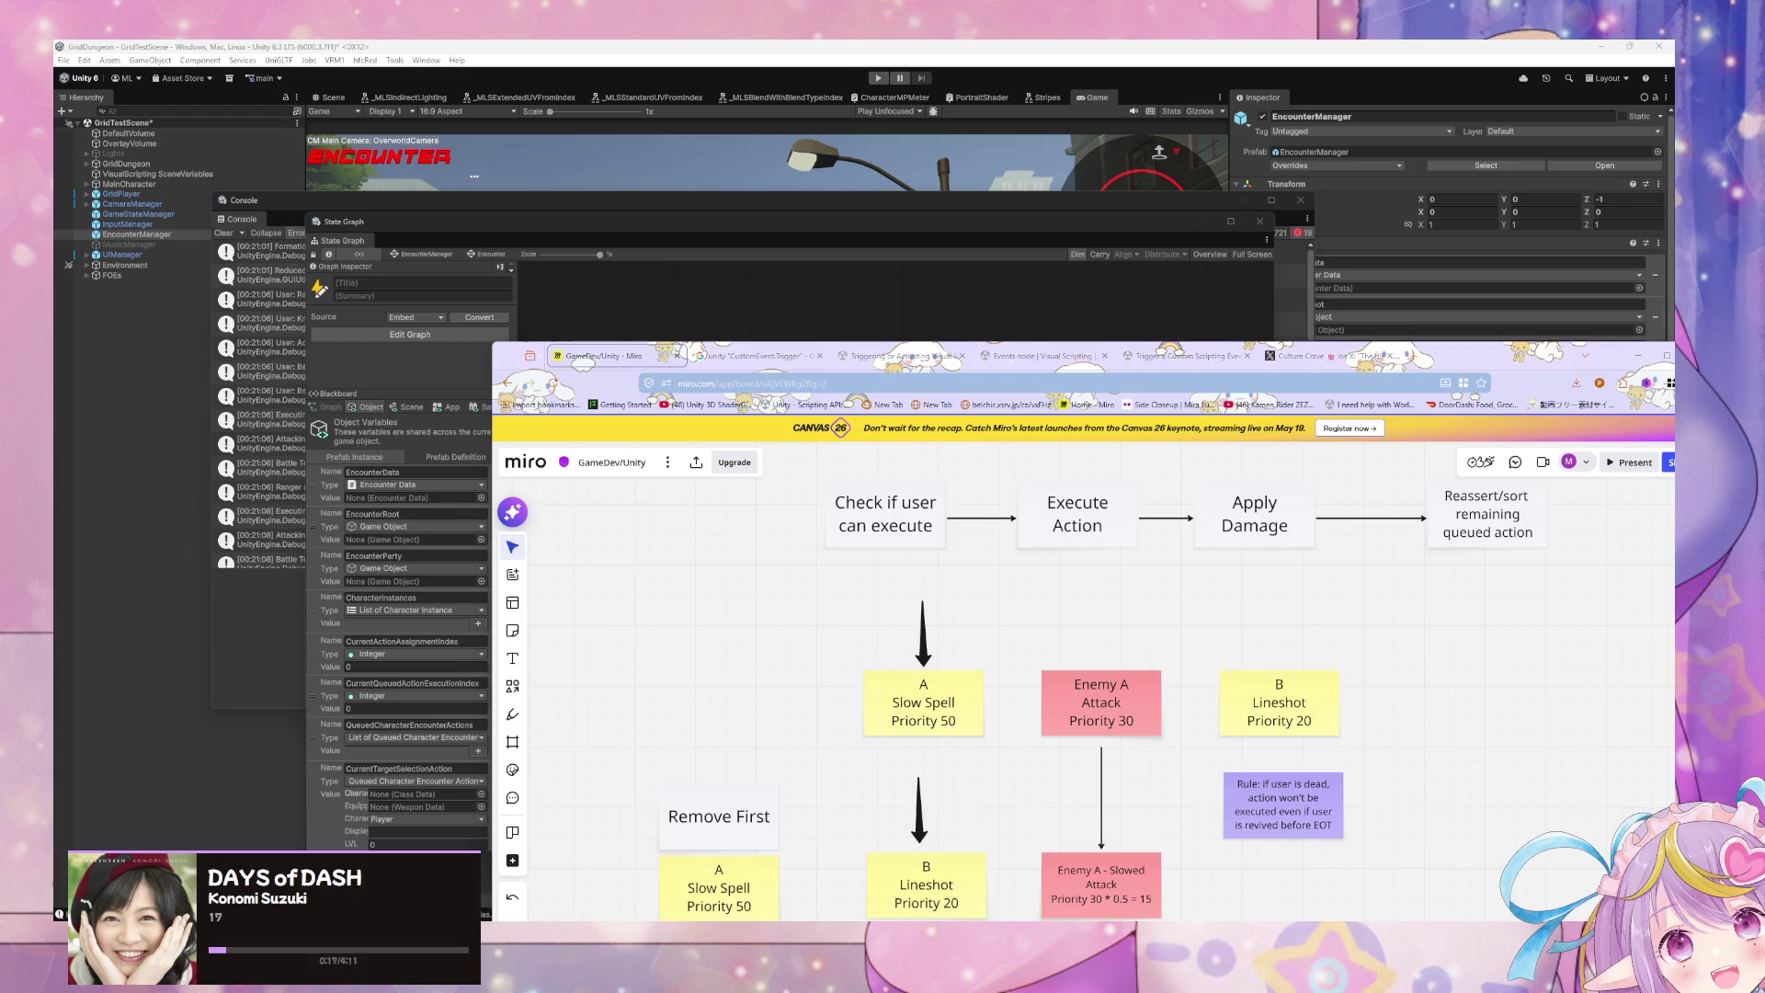
key(super+d)
key(super+d)
scroll(1172, 719, down, 5)
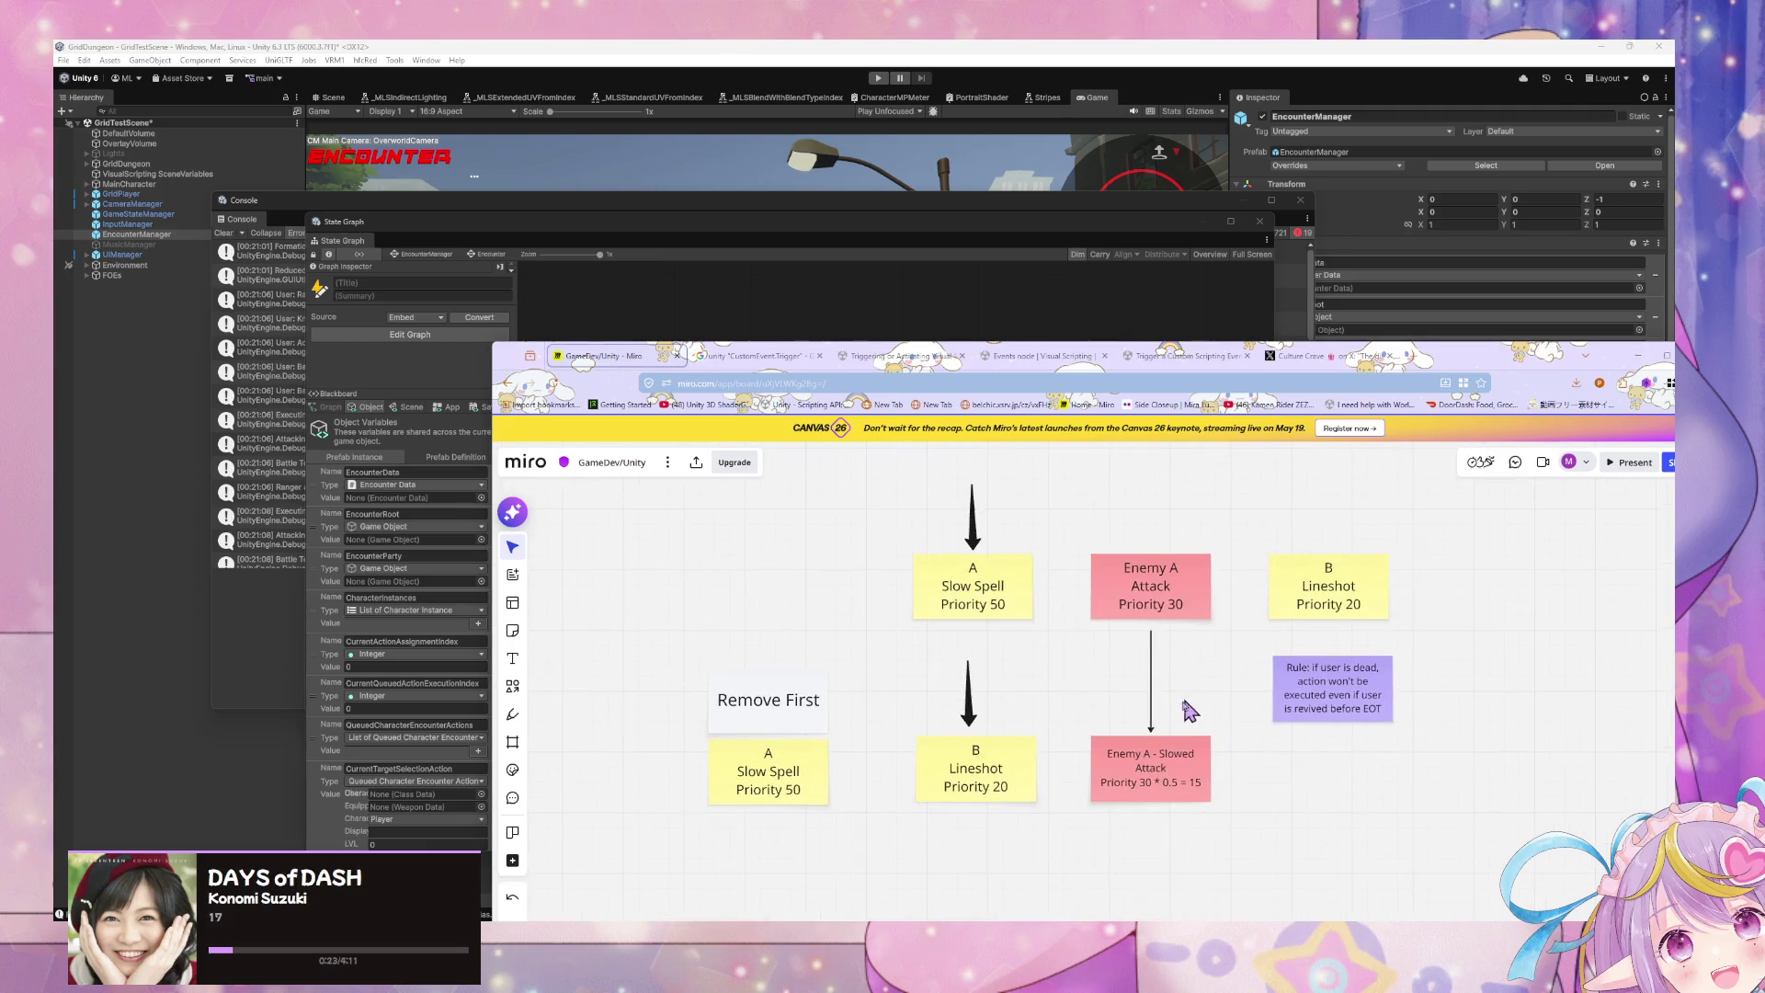
mouse_move(1358, 589)
mouse_down()
mouse_move(1260, 706)
mouse_move(805, 766)
mouse_up()
Step: Select the queue note group and paste a copy below the rule note
scroll(1071, 764, up, 2)
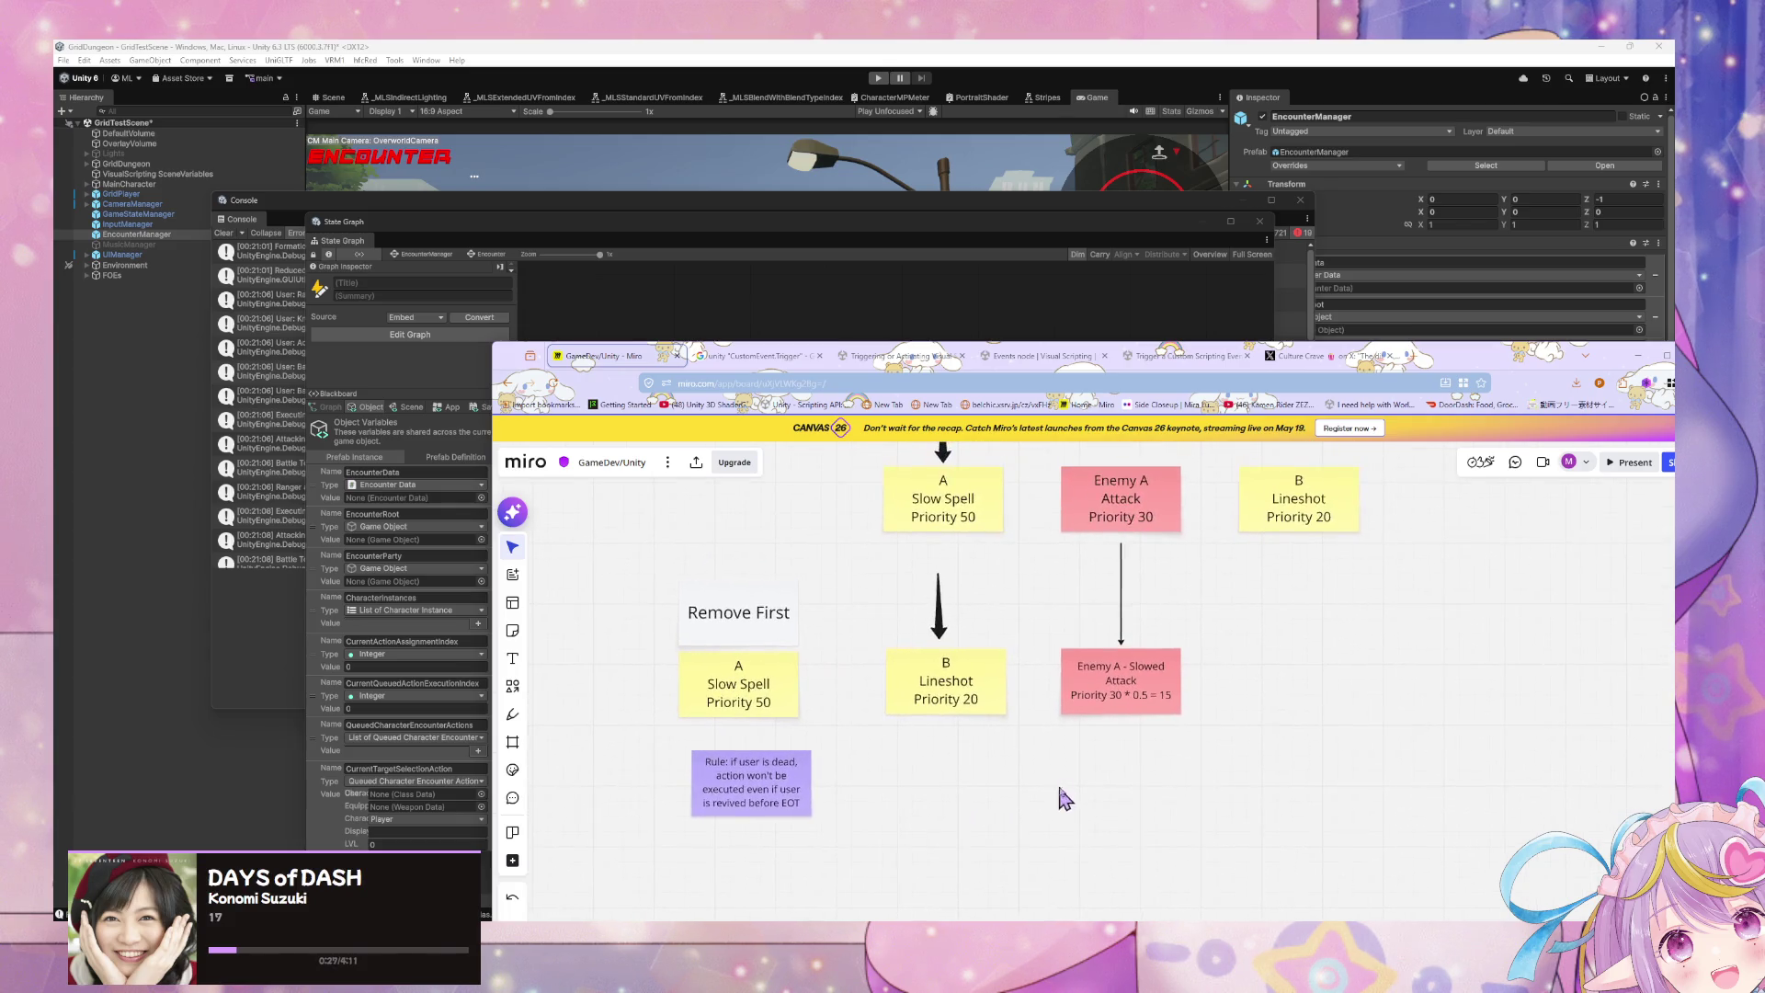
drag(1397, 718, 899, 526)
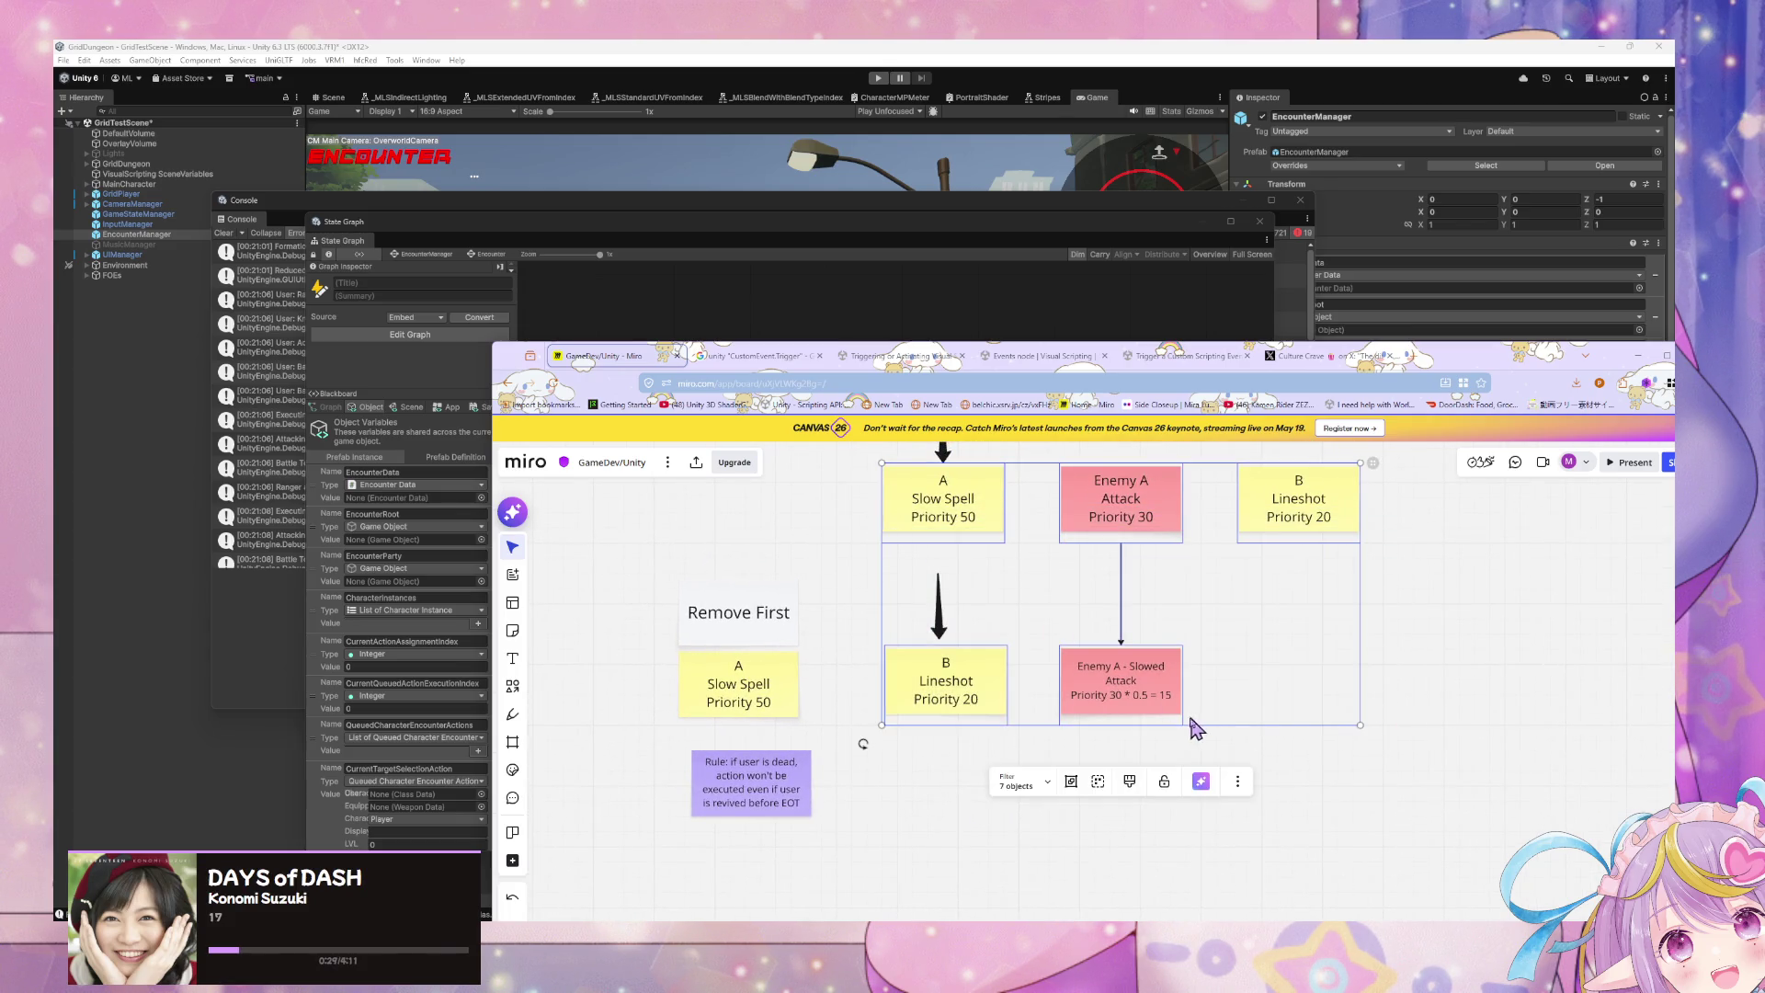
click(1457, 749)
scroll(1422, 739, up, 2)
drag(1407, 824, 869, 483)
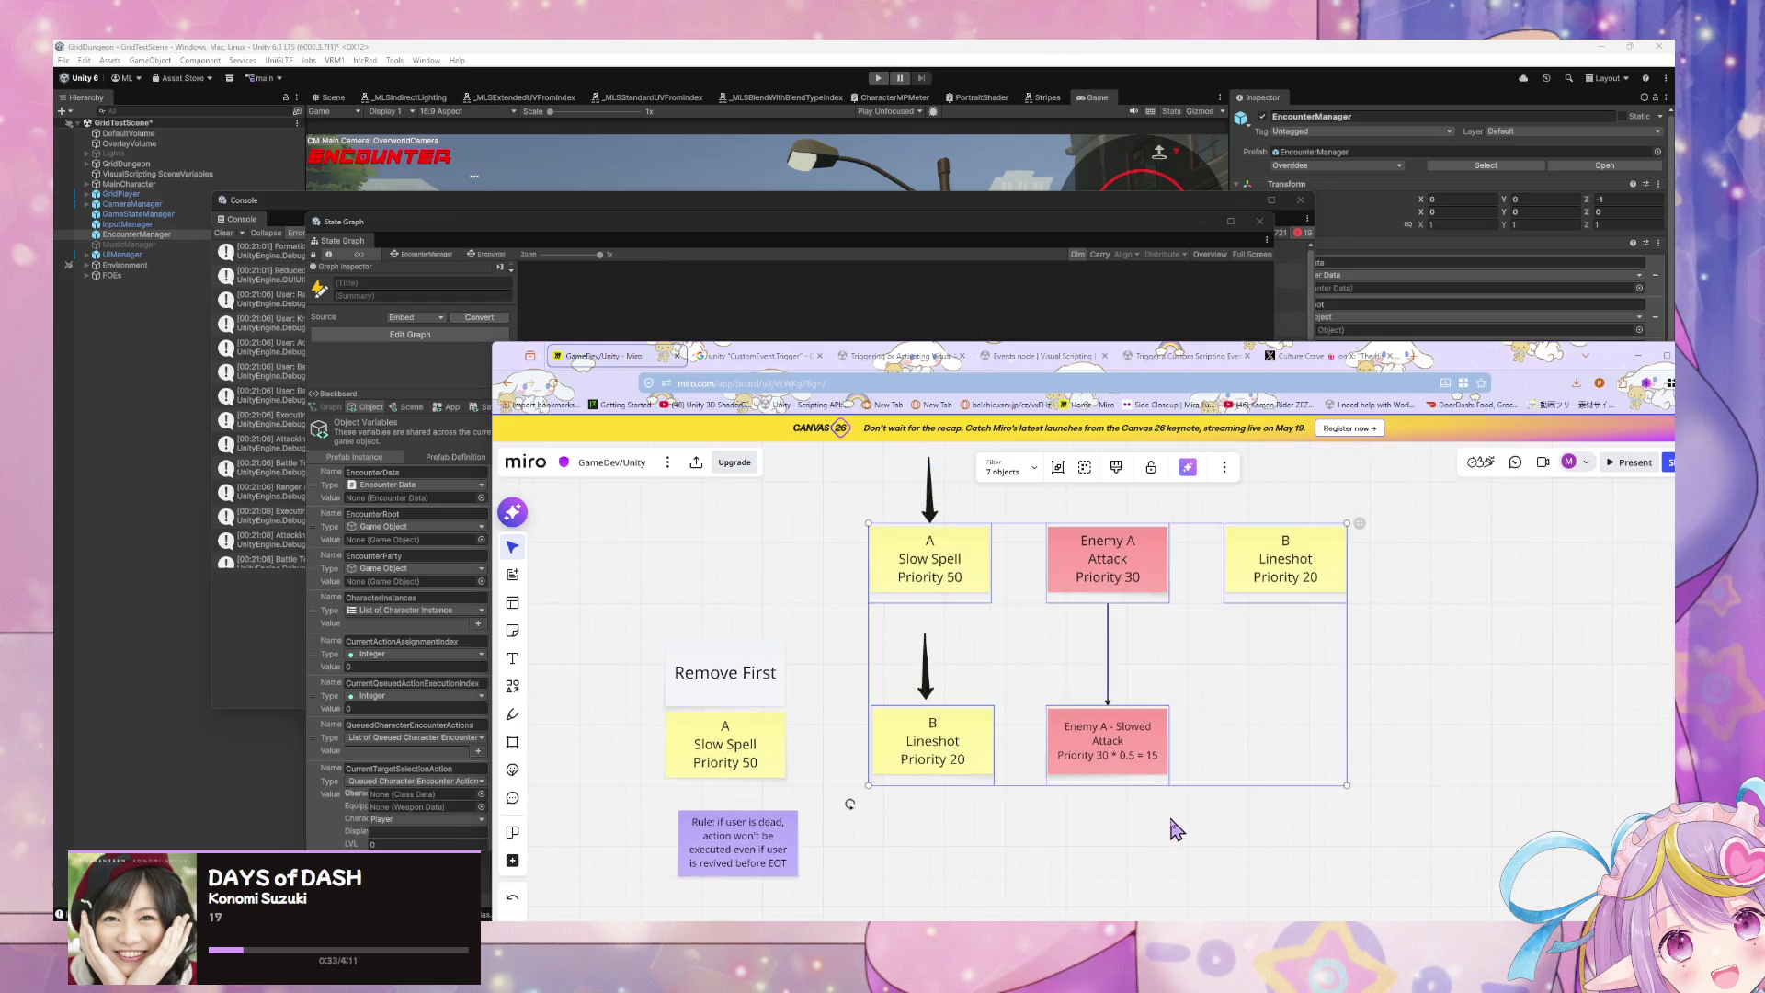
drag(1174, 855, 1155, 591)
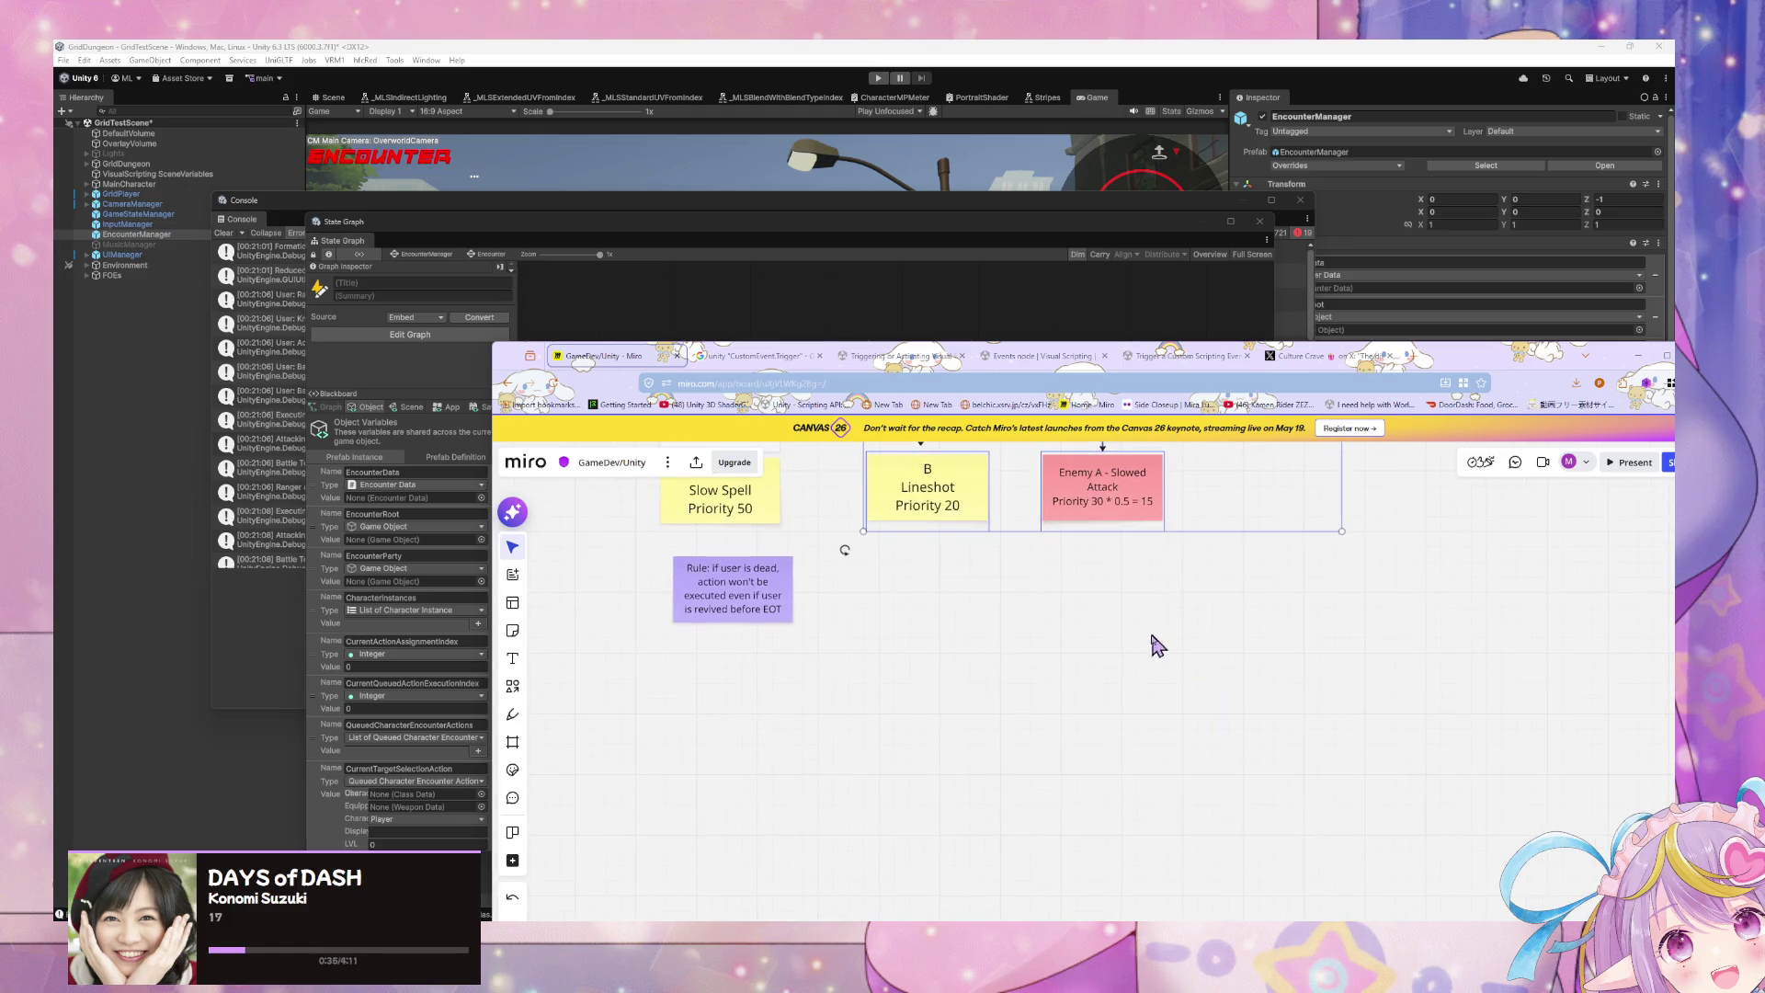
key(ctrl+v)
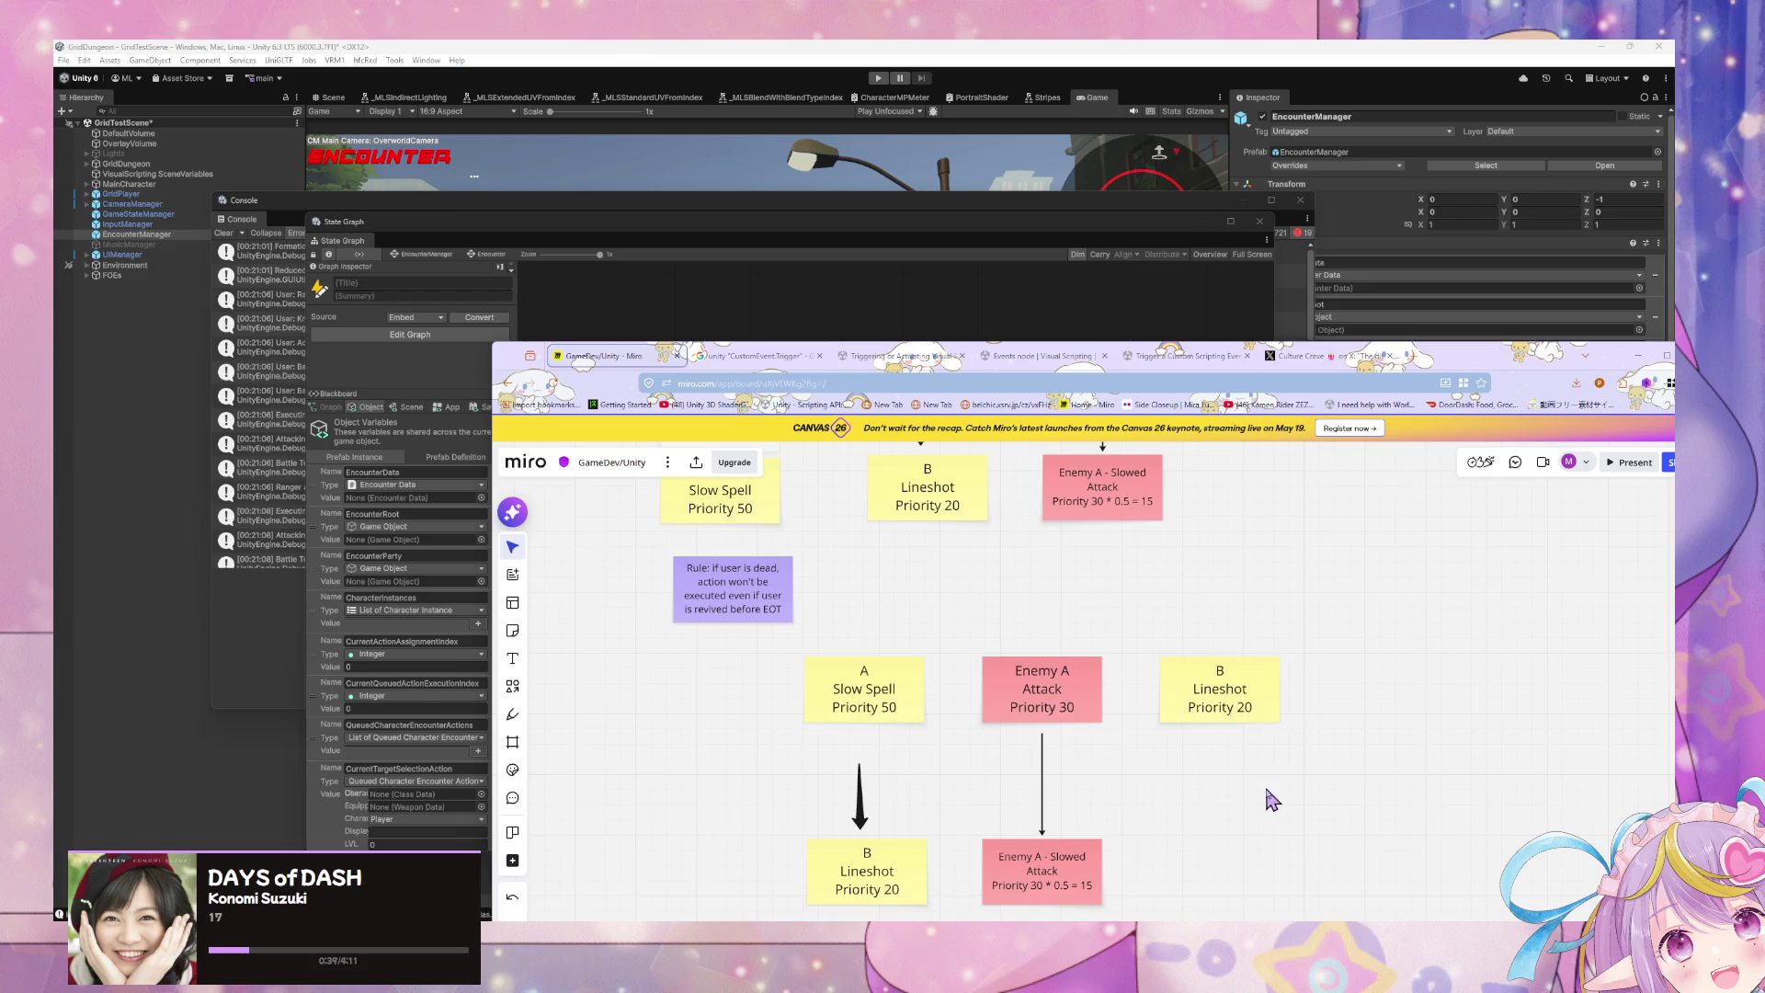
Step: Delete the copied Slow Spell column, arrow and Slowed Attack note, keeping Enemy A Attack and B Lineshot
scroll(1121, 823, down, 2)
drag(982, 847, 824, 575)
key(Delete)
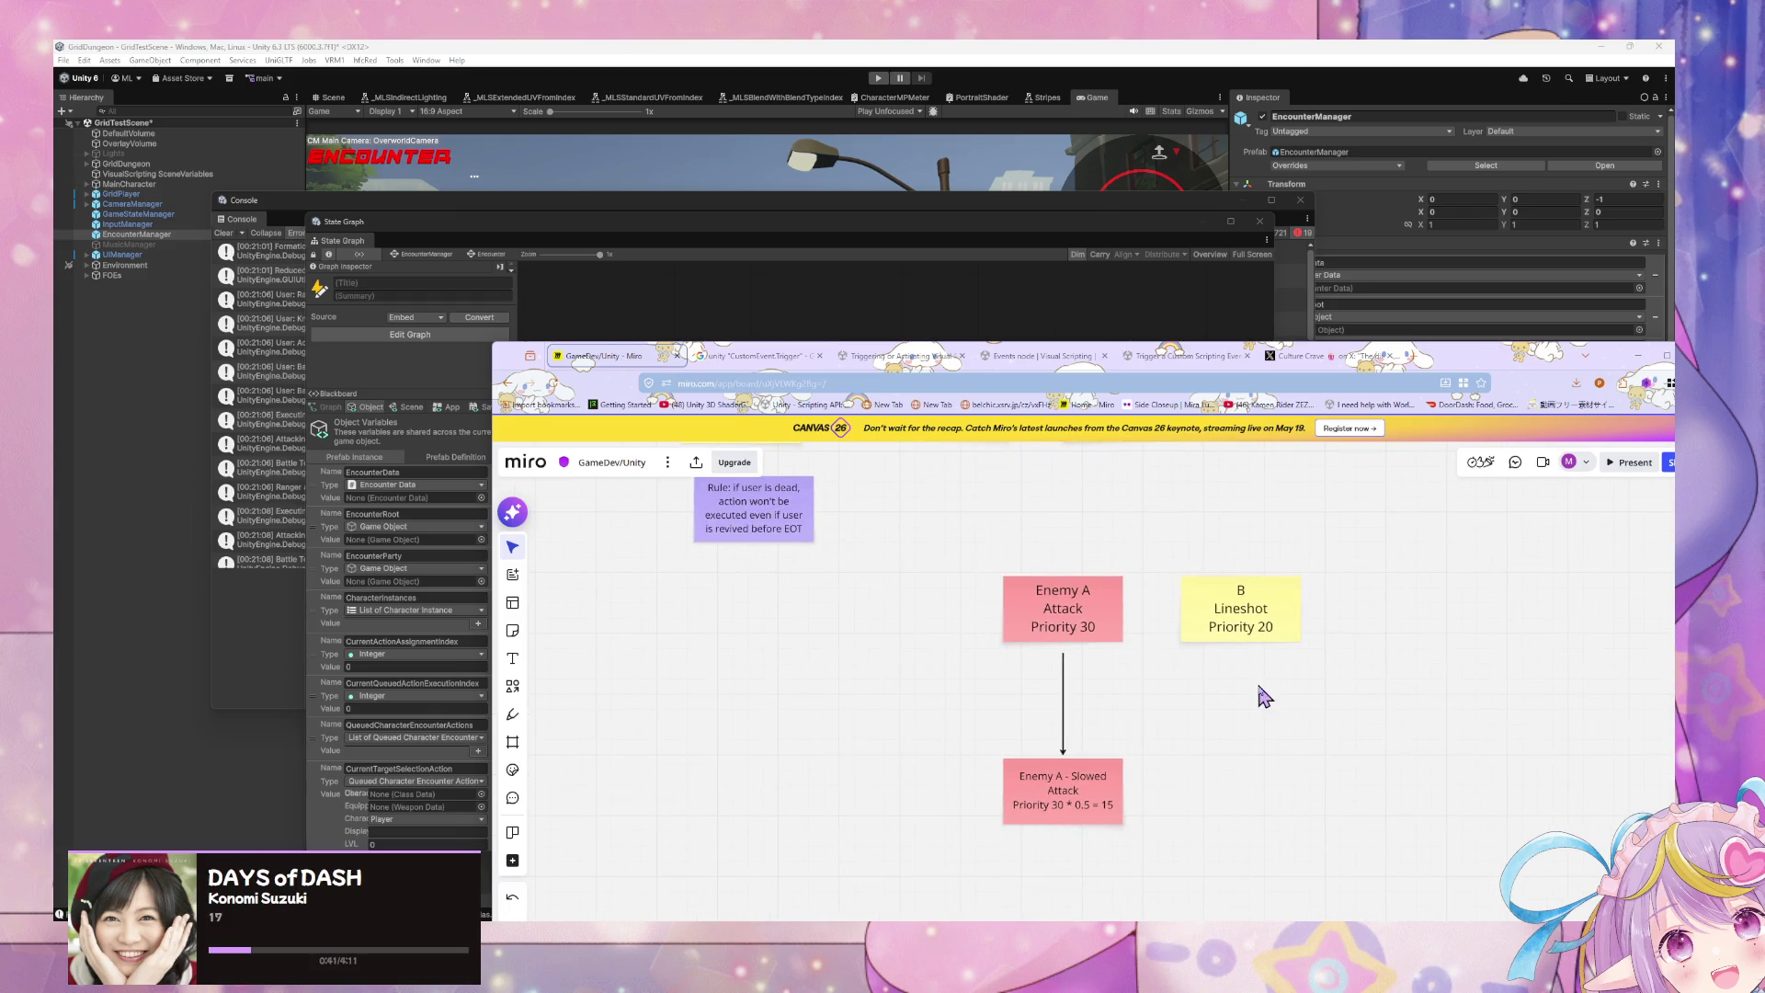
mouse_move(1347, 838)
mouse_down()
mouse_move(1119, 642)
mouse_move(993, 594)
mouse_move(927, 632)
mouse_up()
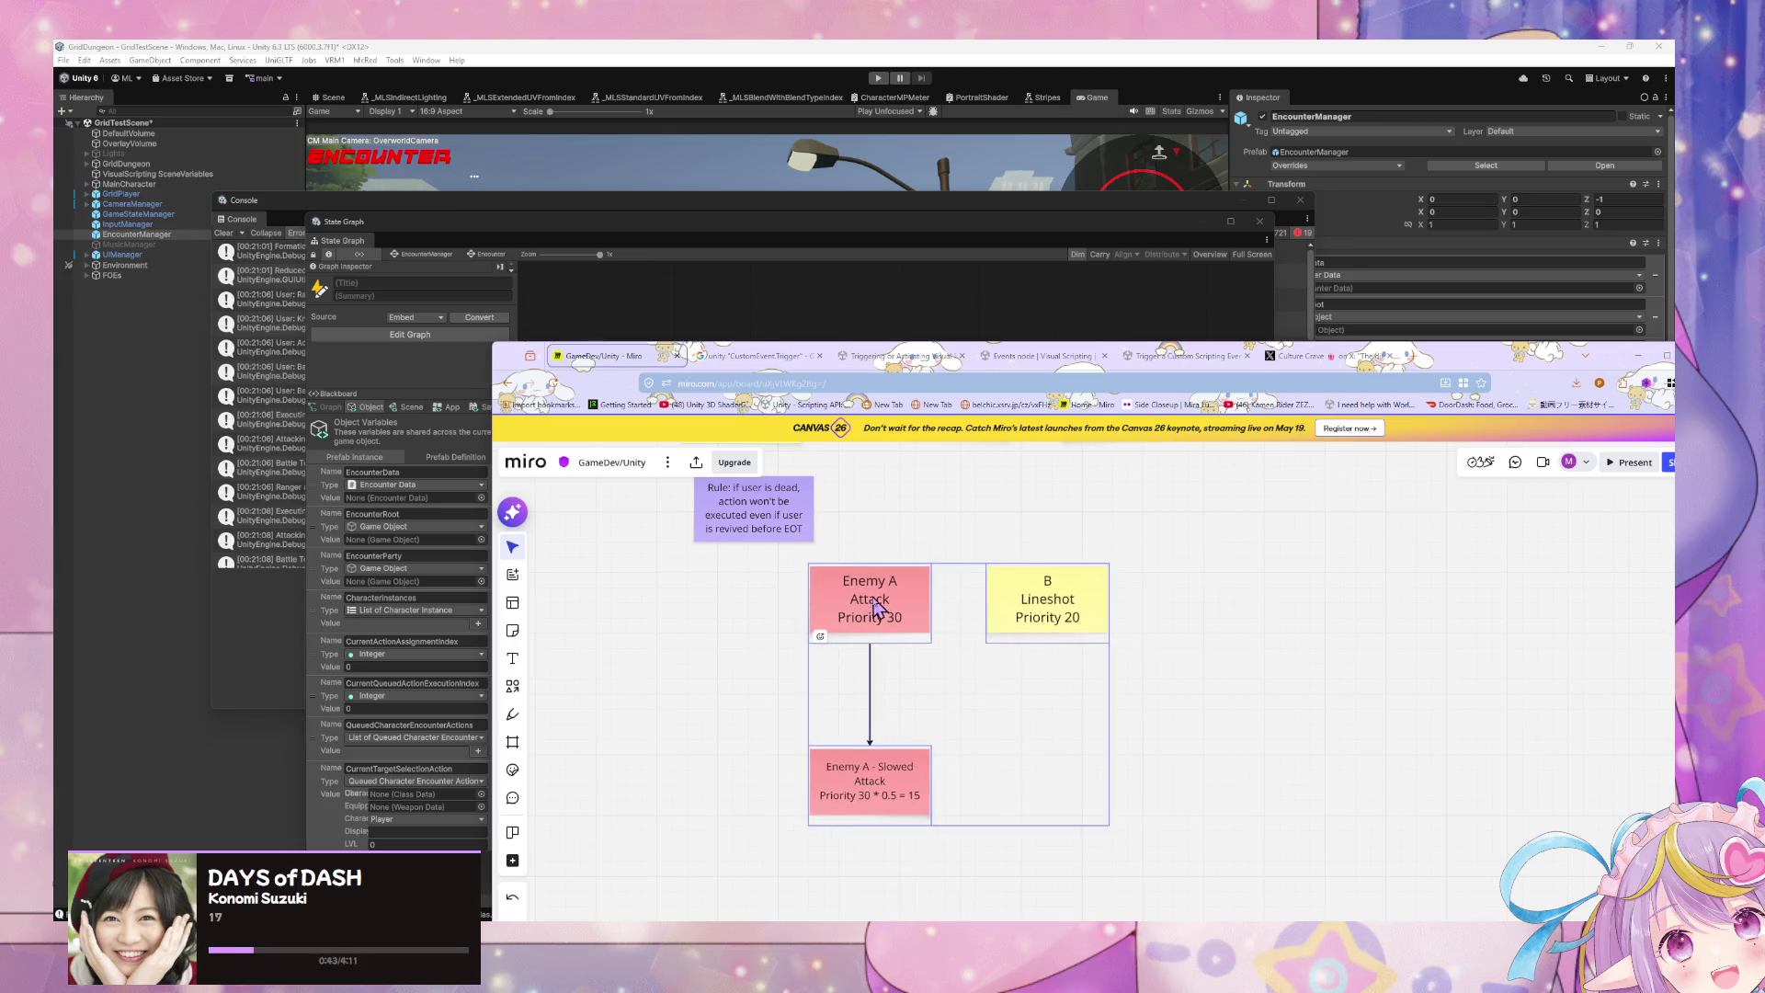
click(1023, 828)
drag(1024, 828, 809, 643)
key(Delete)
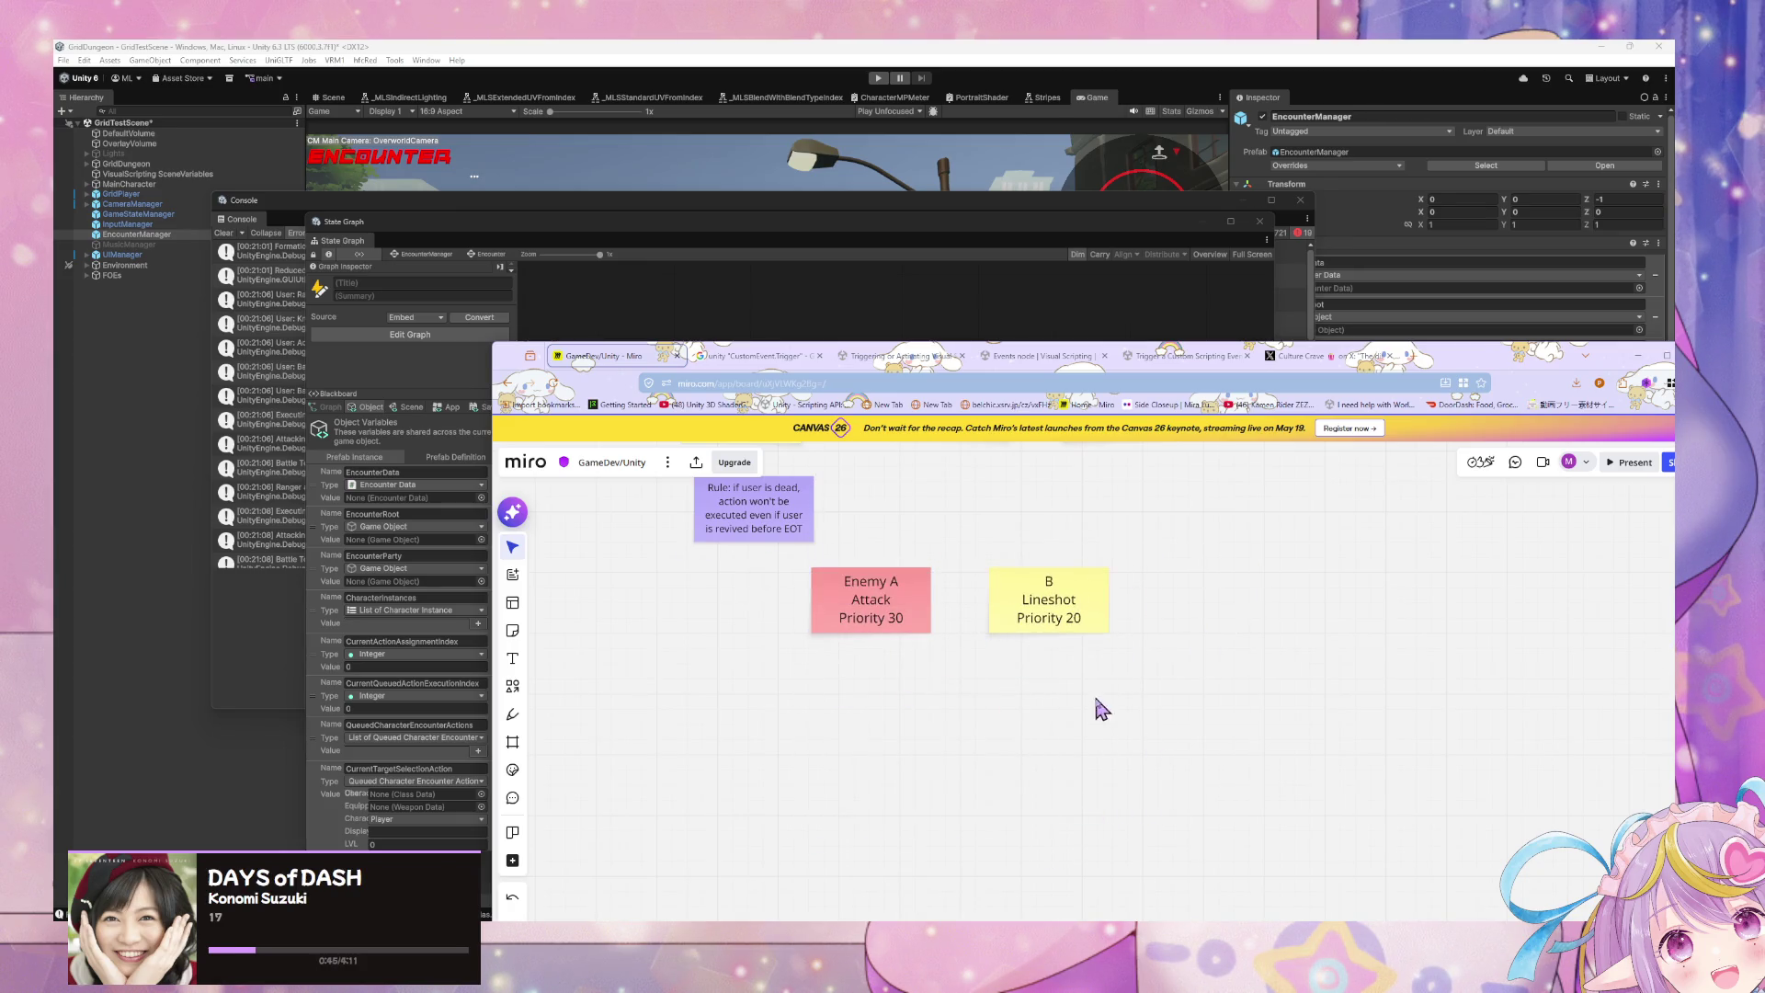
scroll(1104, 717, up, 1)
mouse_move(1120, 641)
mouse_down()
mouse_move(1136, 882)
mouse_move(1113, 658)
mouse_up()
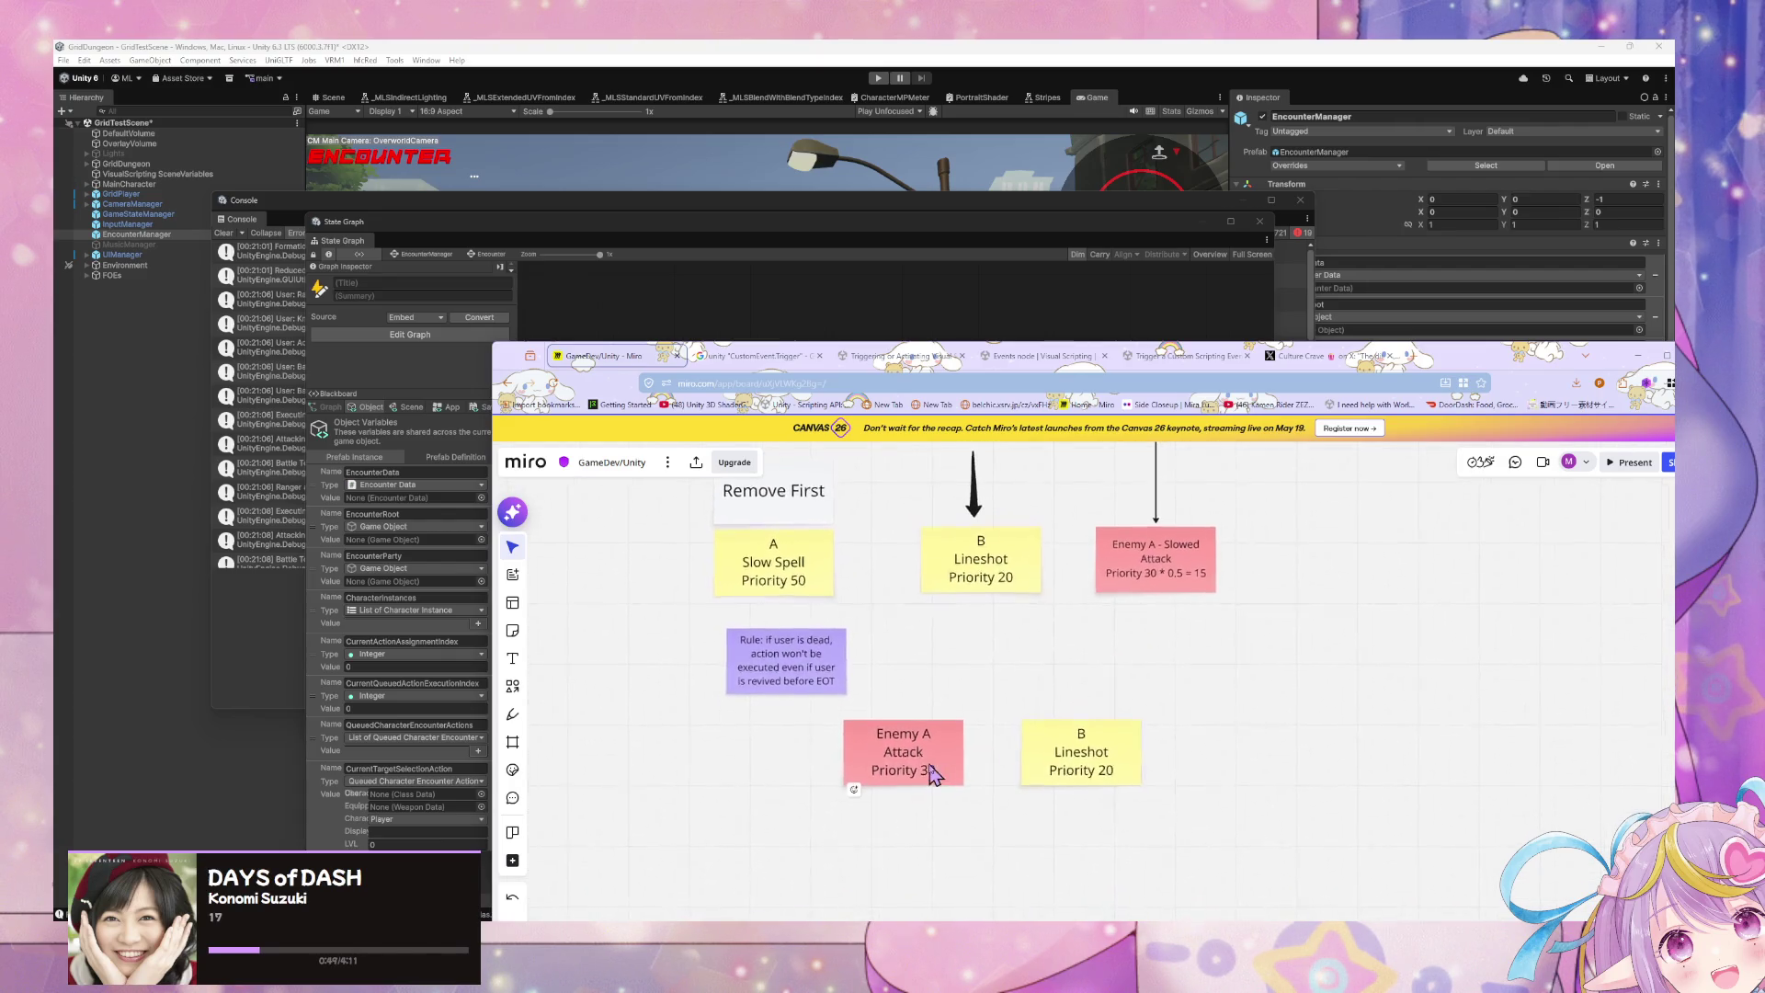
Step: Change the copied note to 'Enemy A Divine Punishment Priority 80'
click(926, 750)
double_click(926, 749)
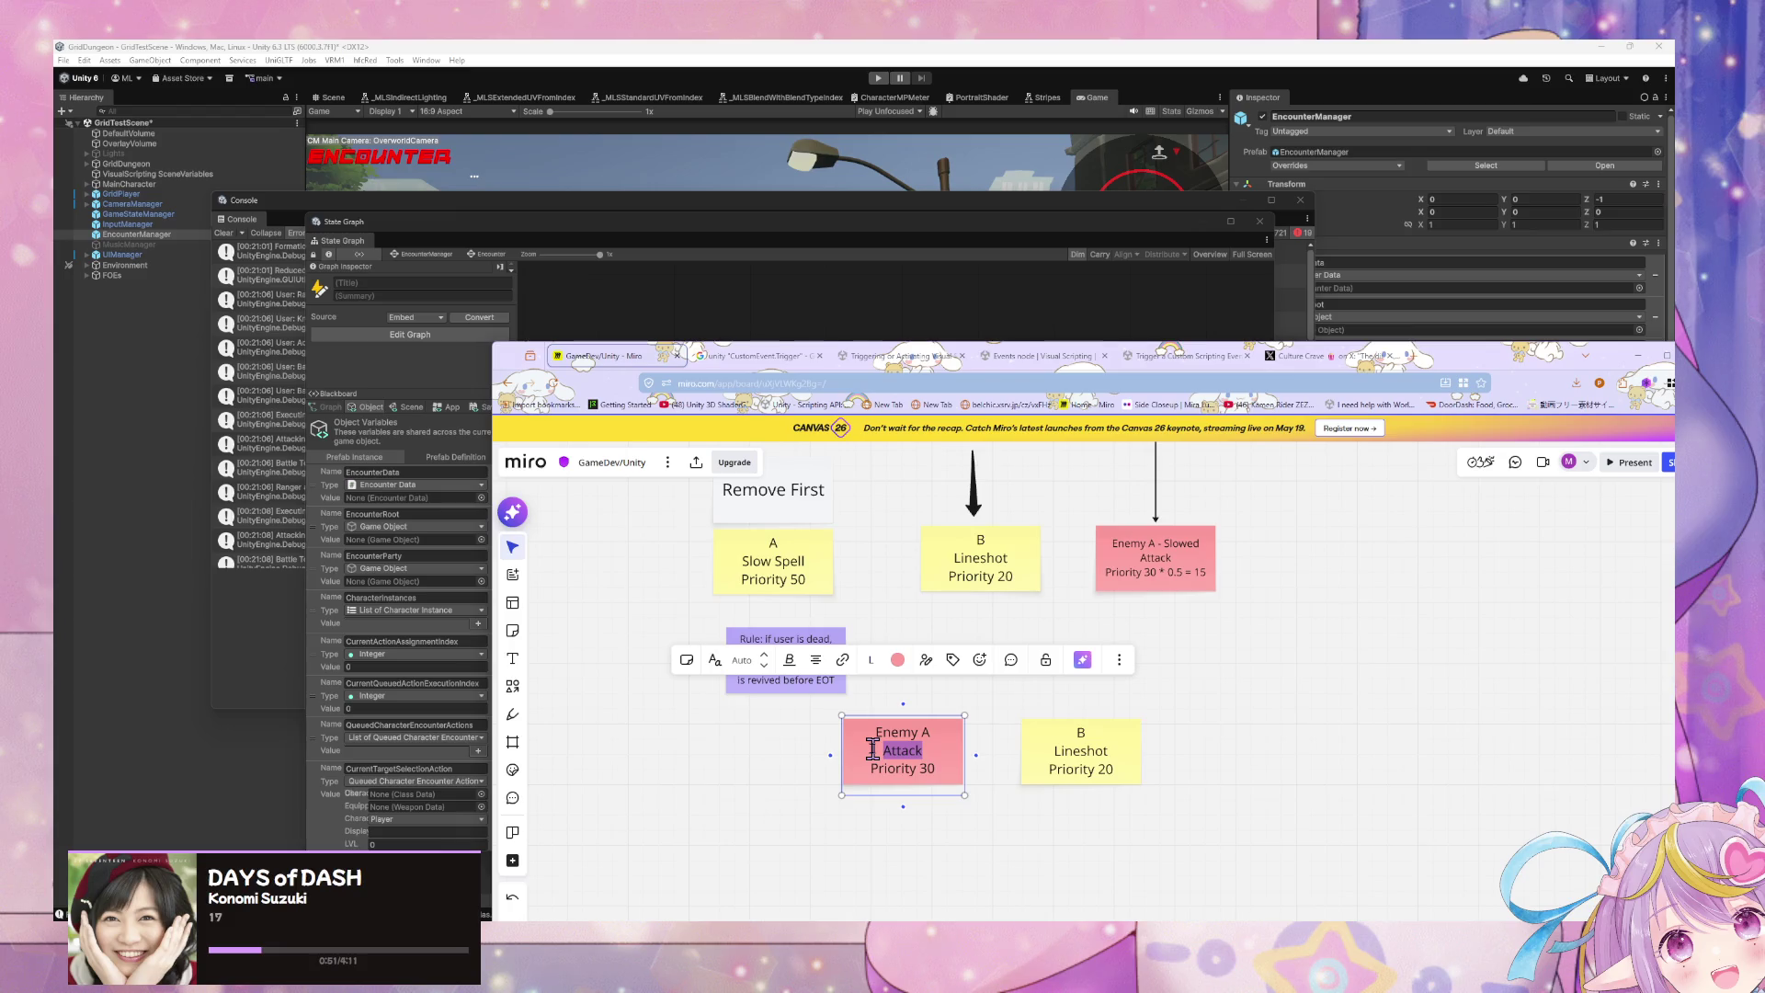
text(D)
text(Pp)
text(nishment)
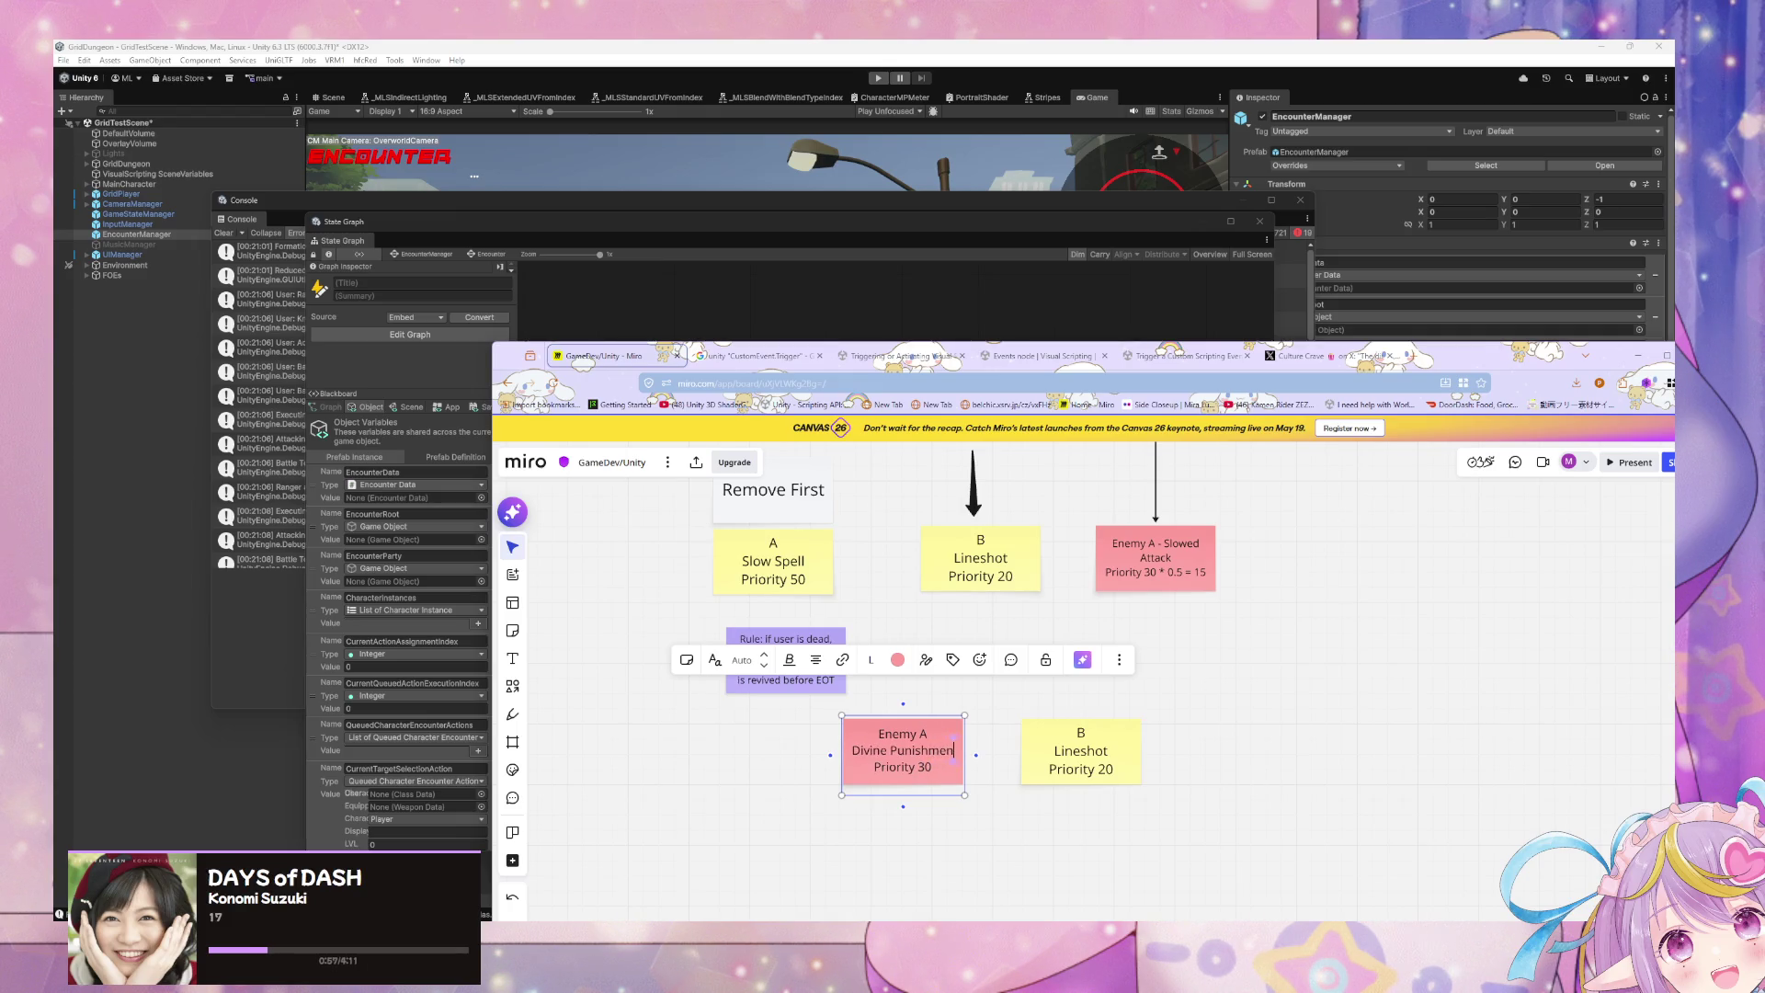
click(921, 769)
key(BackSpace)
text(8)
click(1030, 828)
Step: Duplicate the B Lineshot Priority 20 note to its right and realign the Enemy A and Rule notes
click(1097, 745)
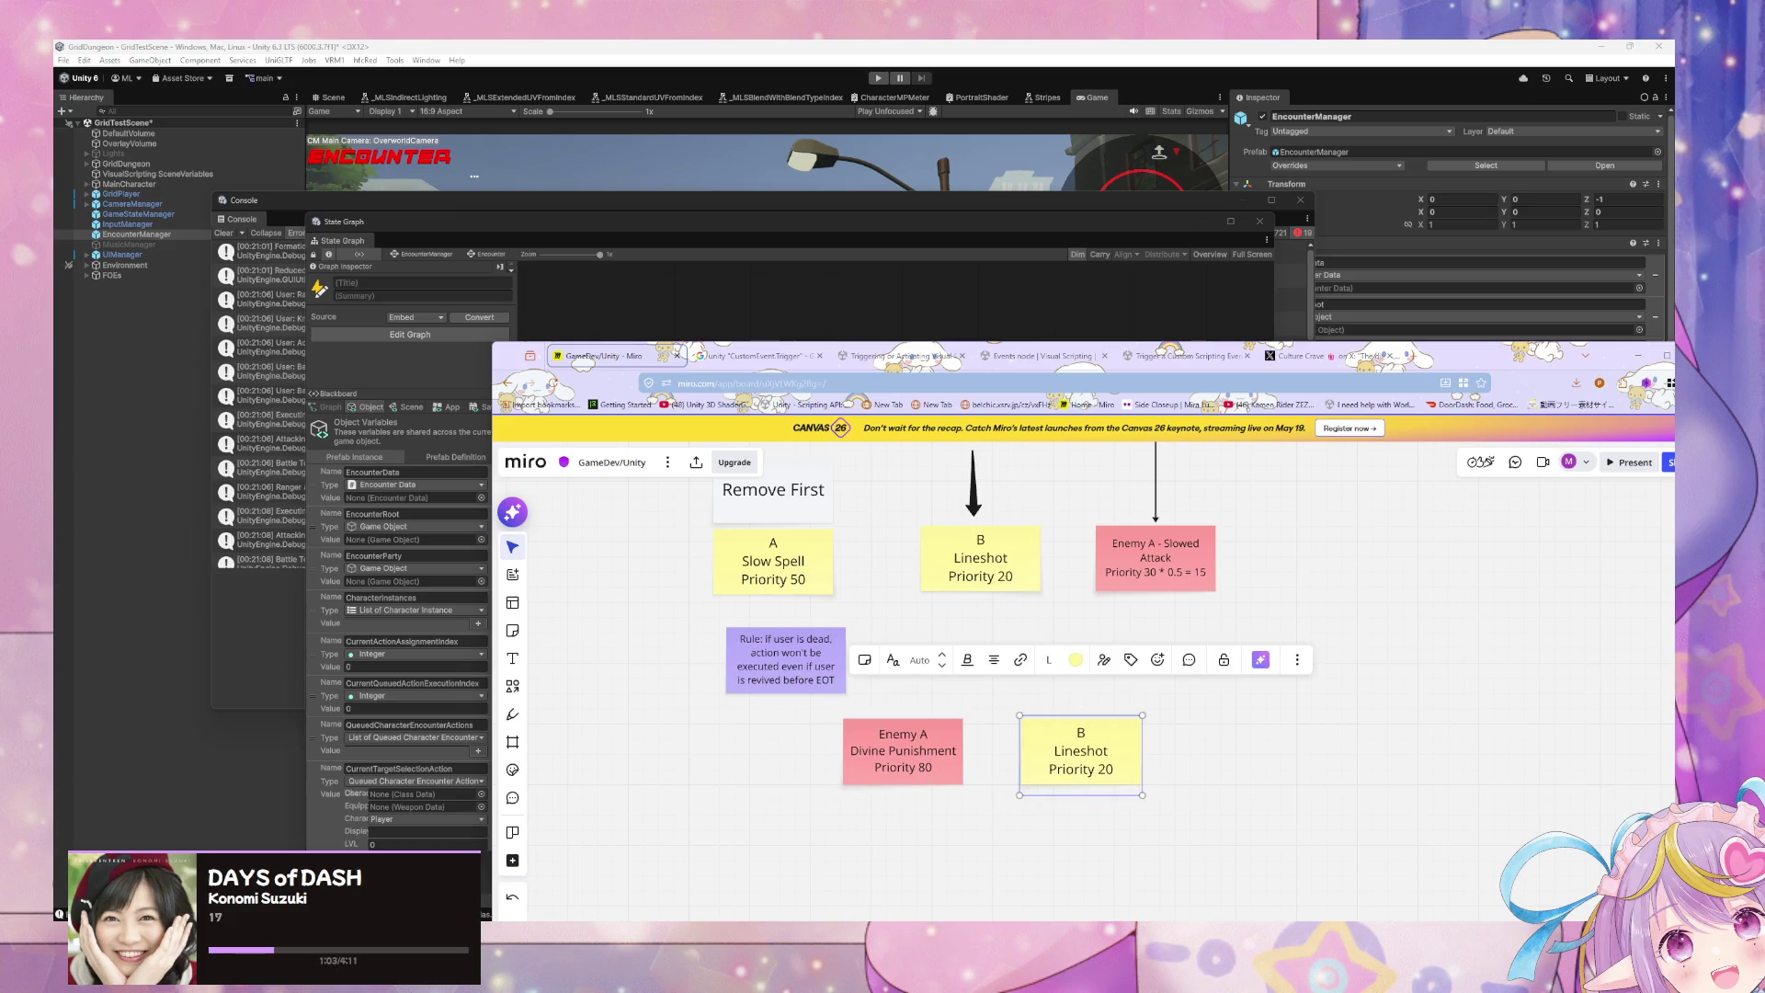
mouse_move(1064, 763)
mouse_down()
mouse_move(1284, 763)
mouse_move(1231, 761)
mouse_up()
drag(936, 756, 942, 756)
drag(789, 678, 776, 695)
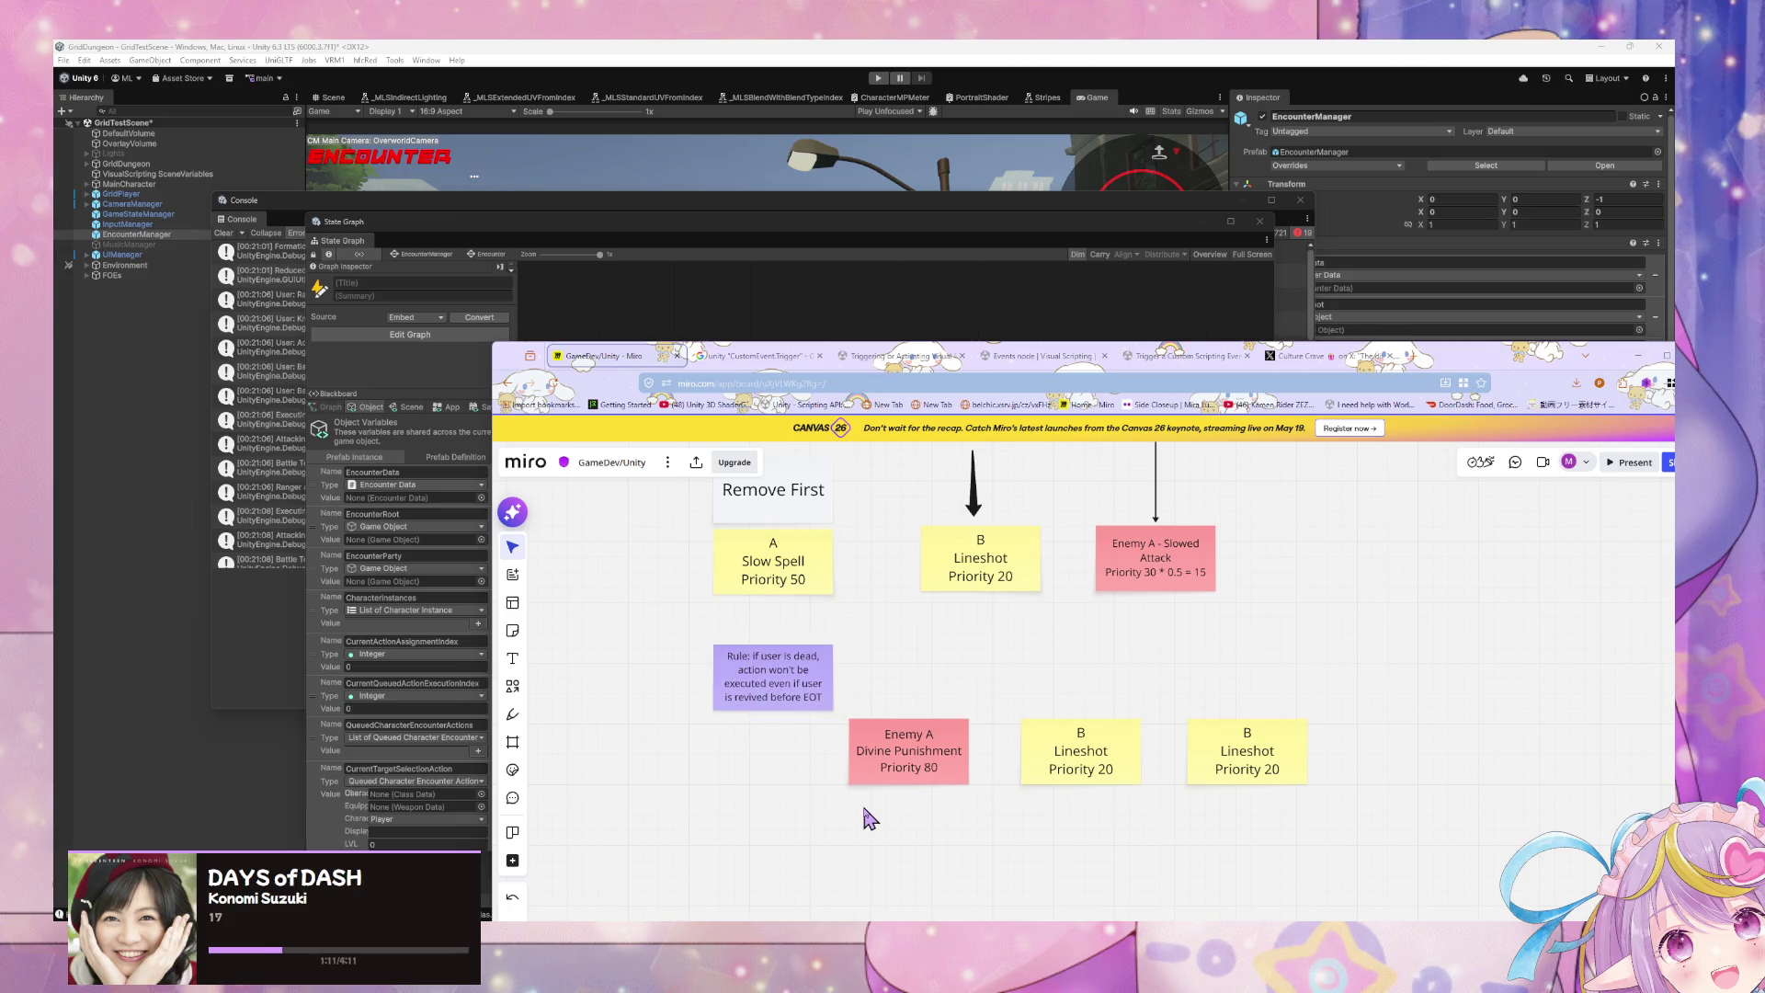
Step: Relabel the middle note as A Lineshot and the right note as B Revive
scroll(825, 806, down, 2)
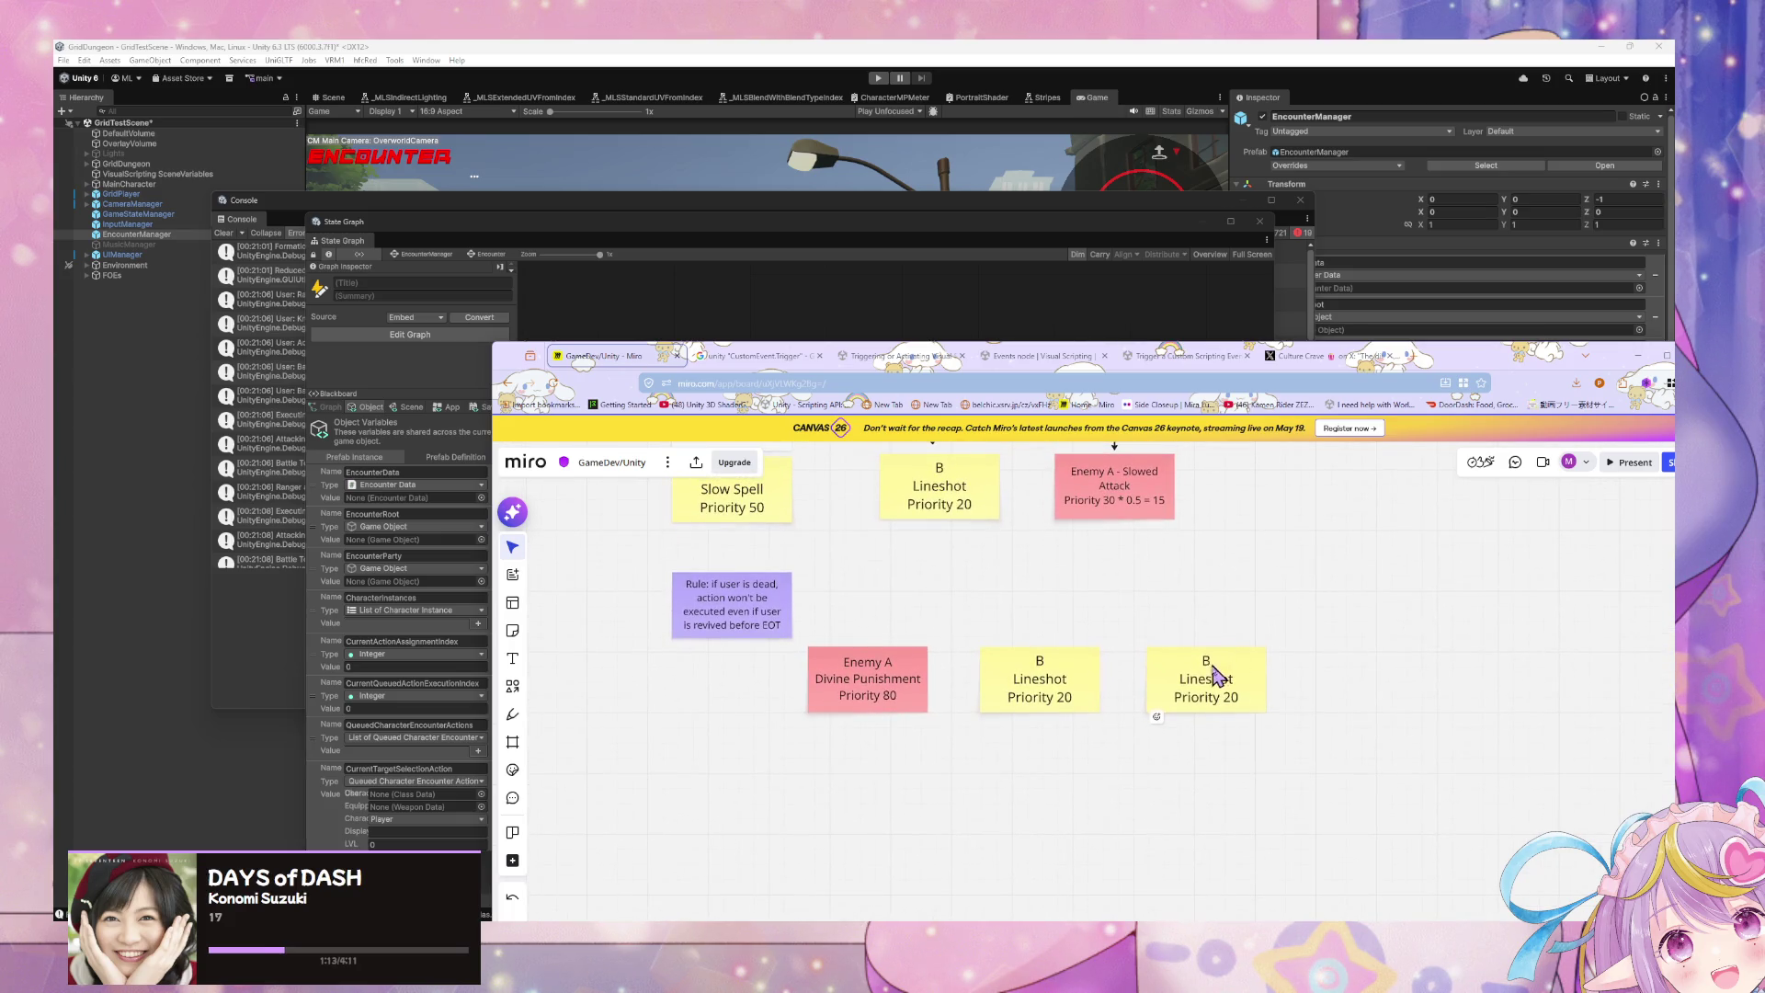
click(1051, 669)
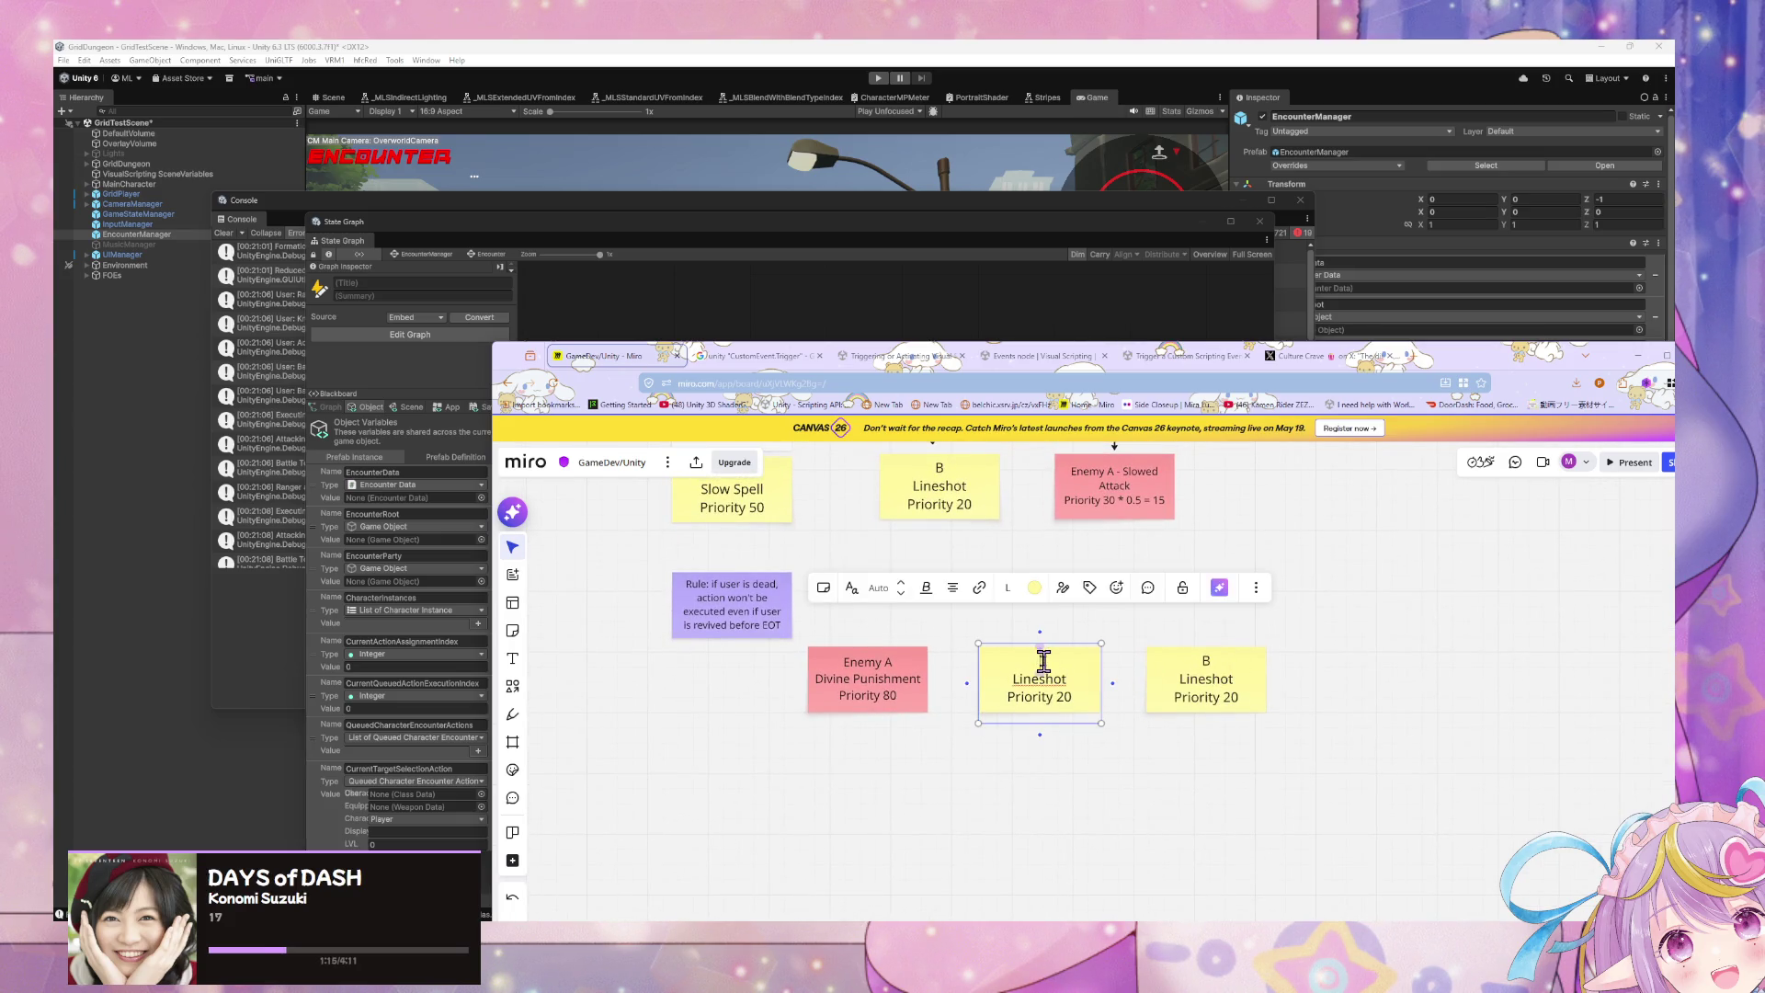
click(1149, 791)
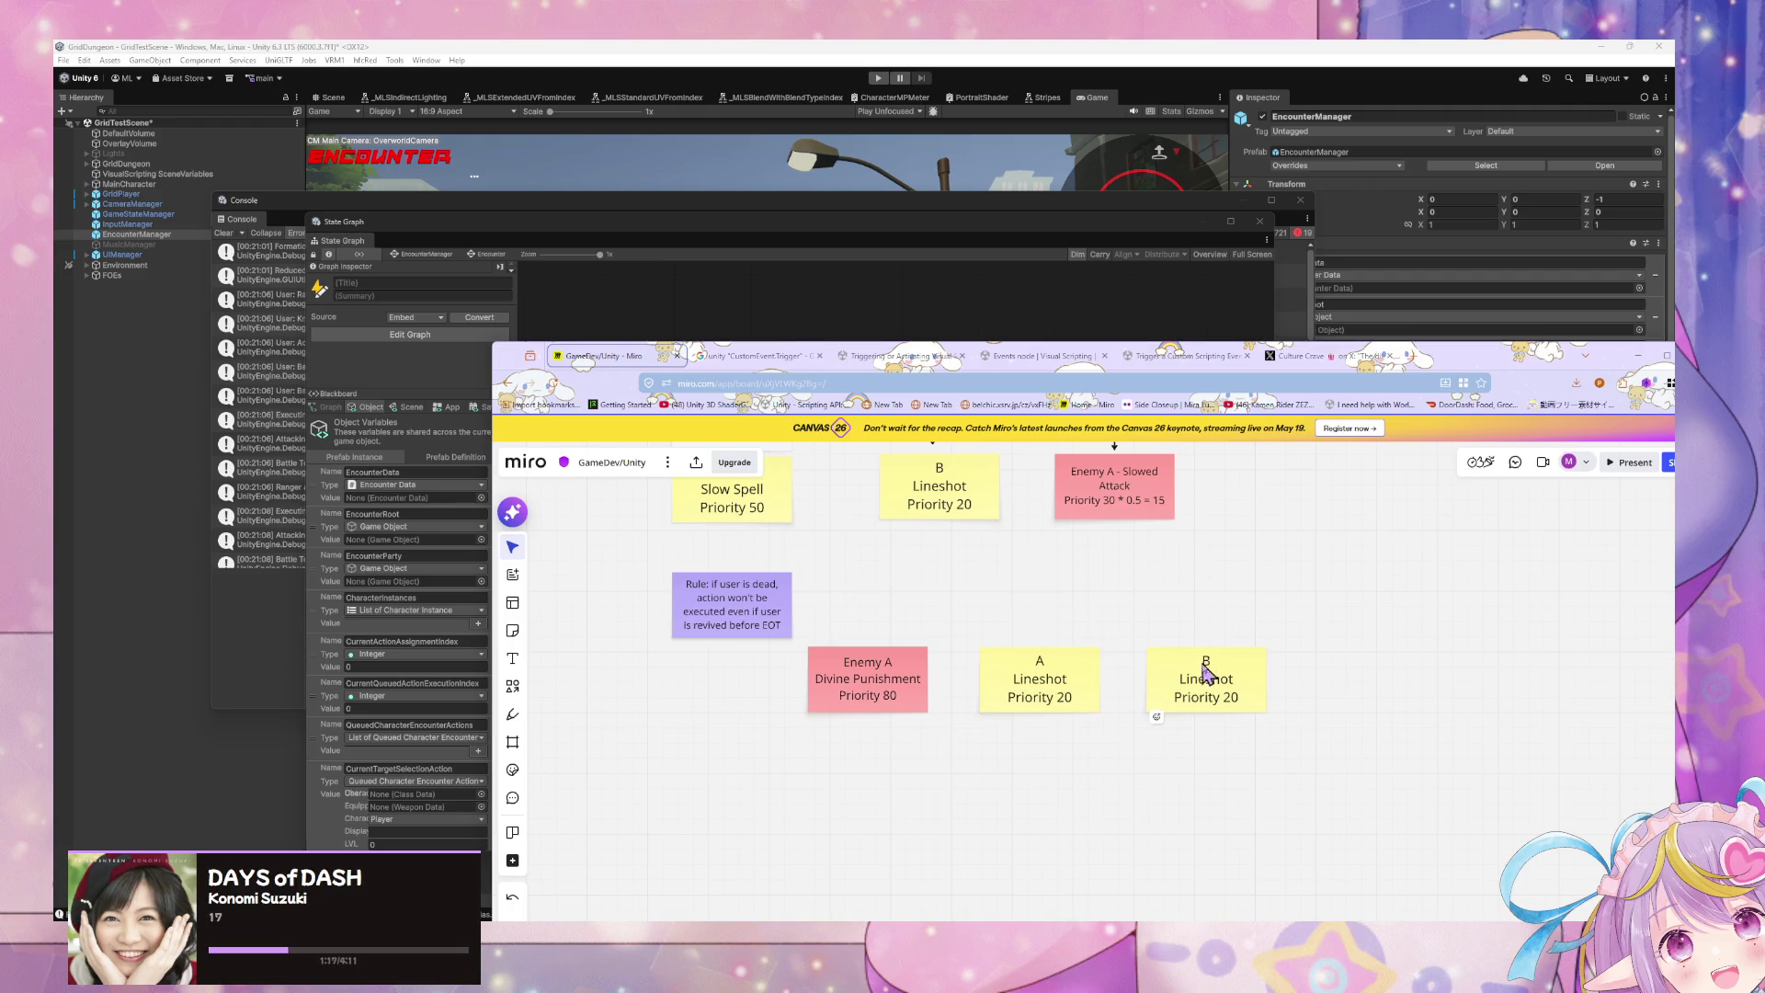
click(1218, 669)
double_click(1217, 661)
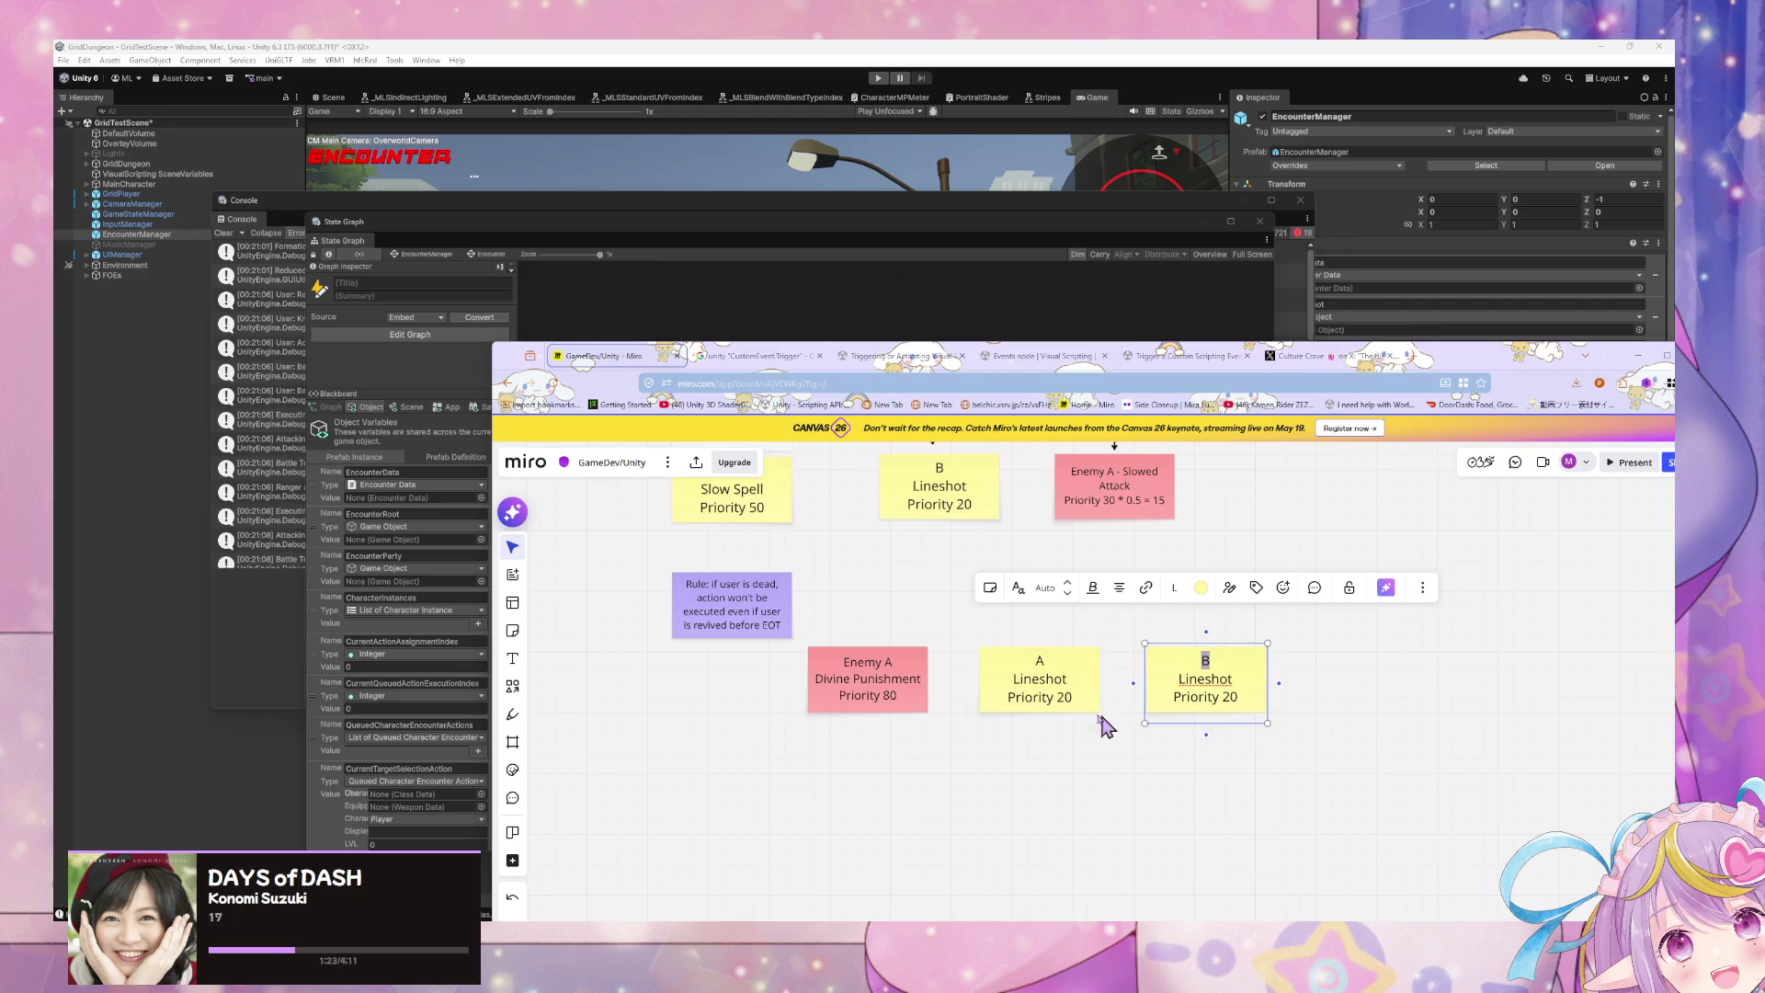
scroll(988, 637, up, 2)
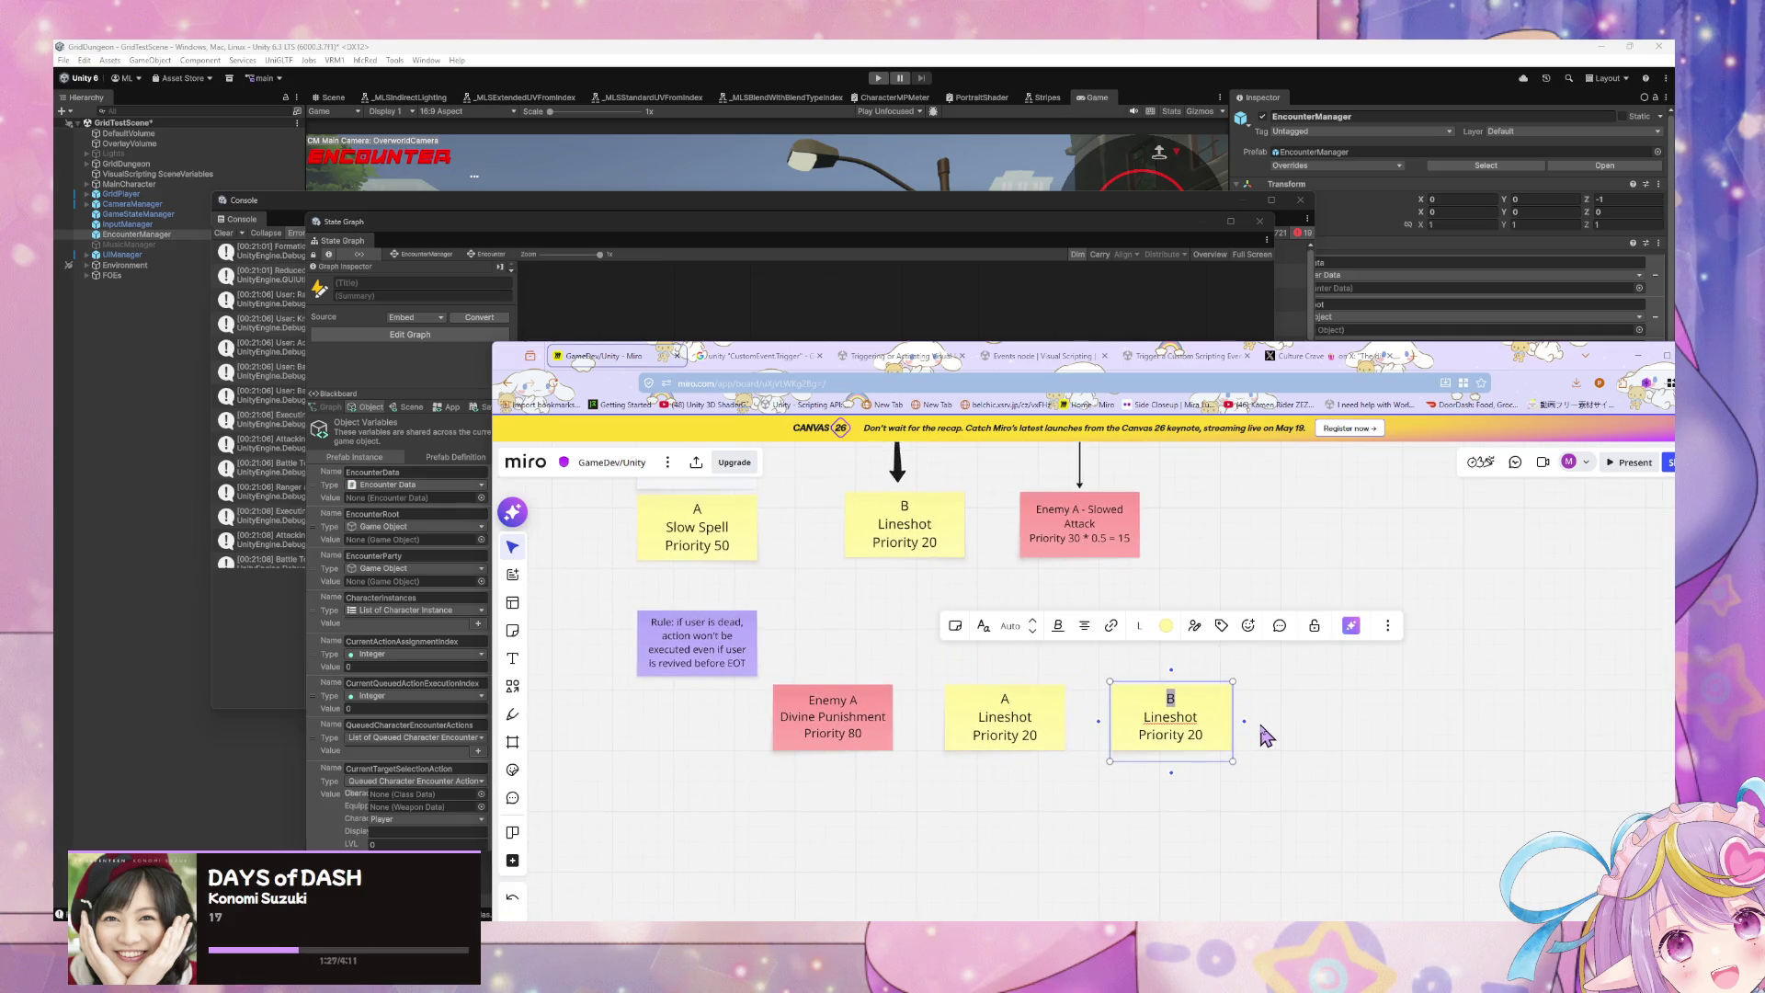
drag(1196, 717, 1133, 713)
text(Revive)
Step: Shift the Divine Punishment / Lineshot / Revive row and the Rule note right, then select the row
scroll(1067, 846, down, 2)
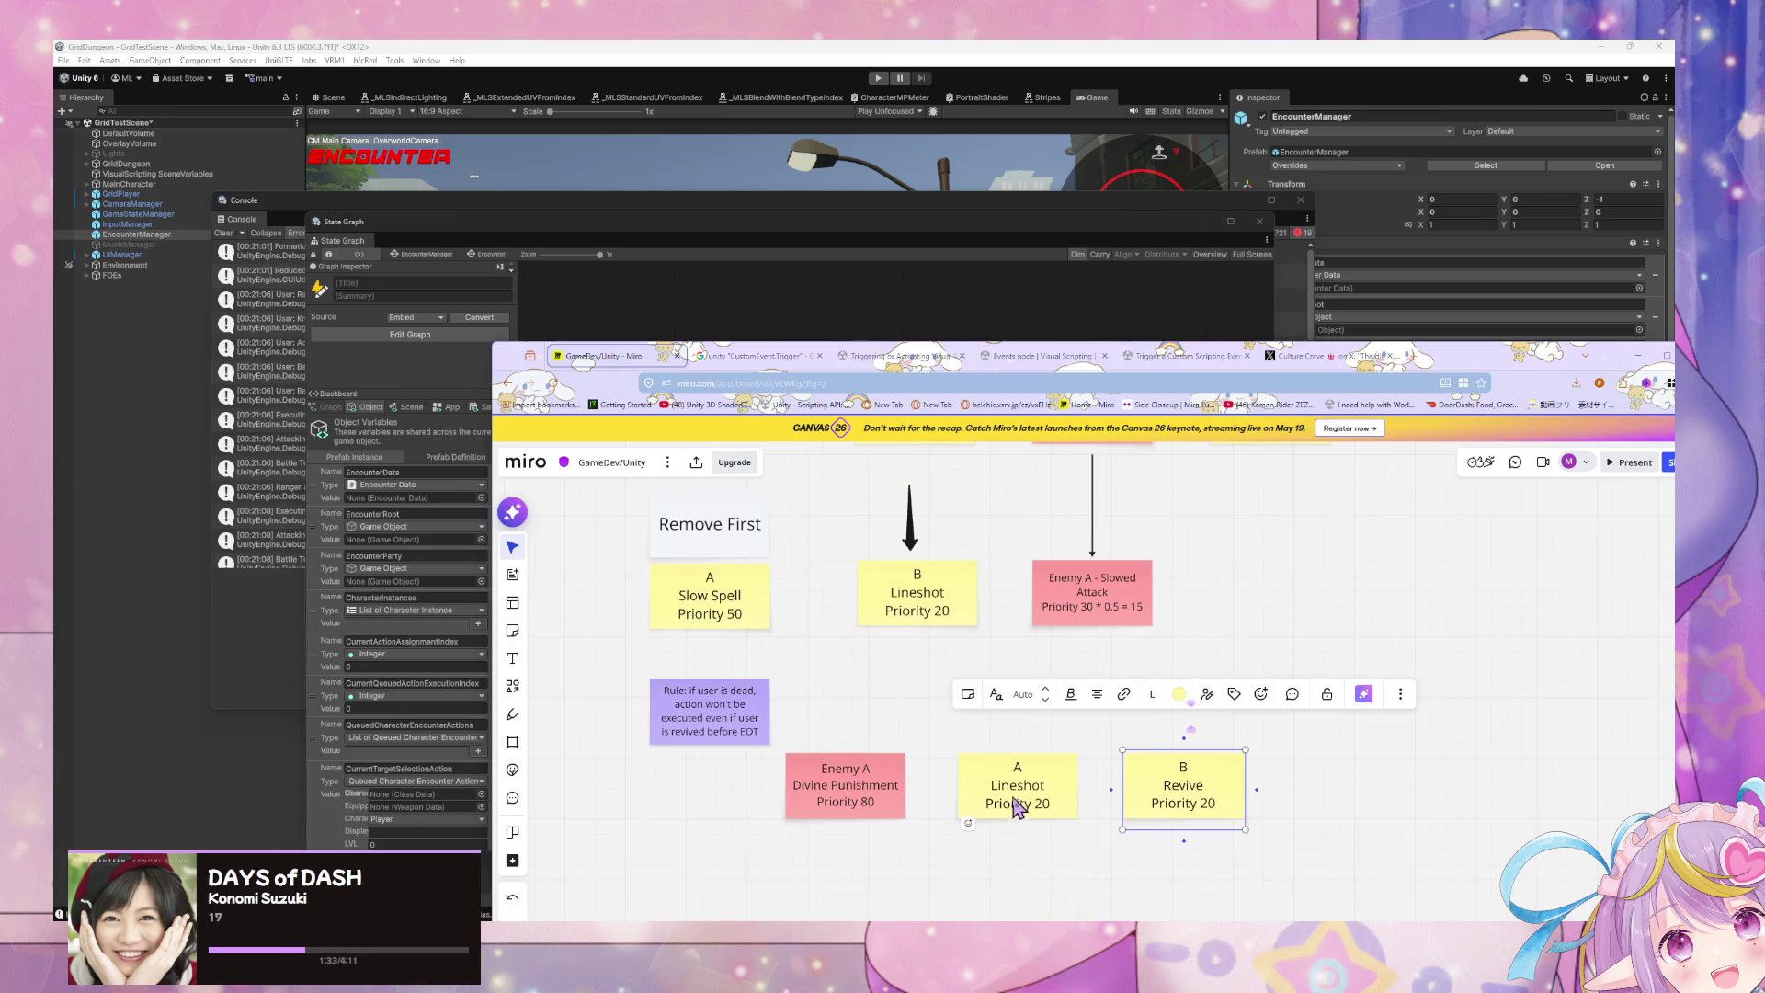
drag(1273, 860, 807, 748)
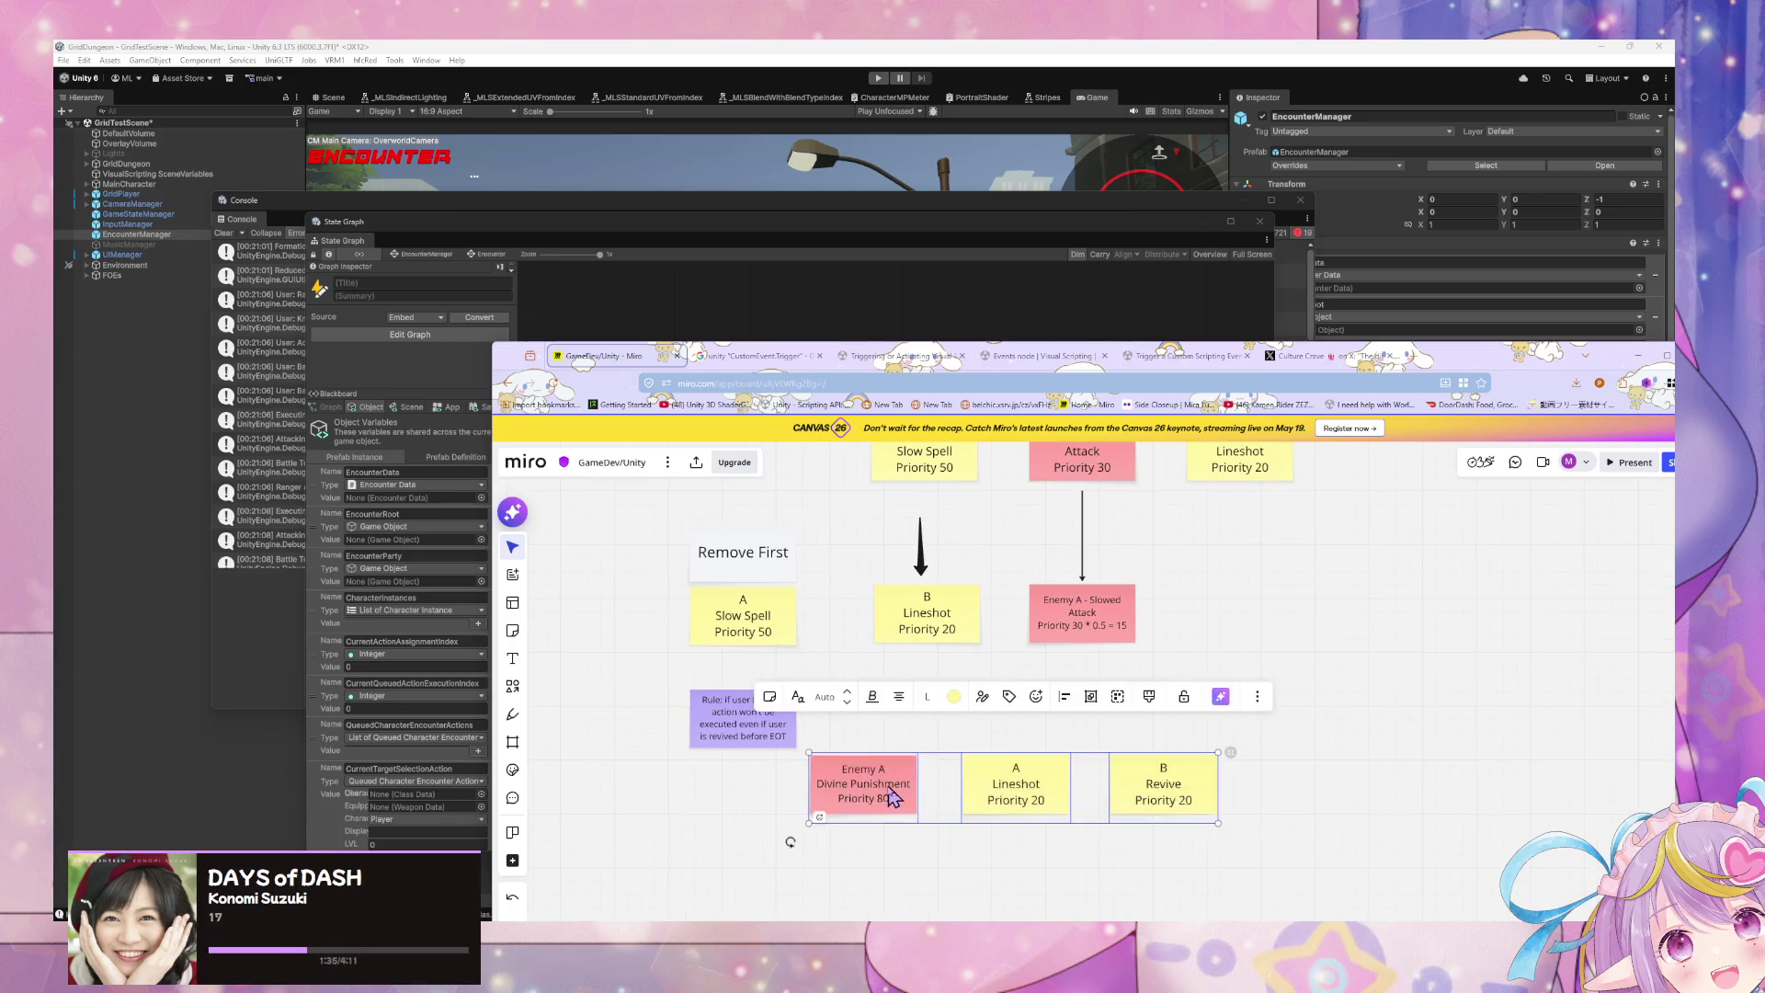
drag(895, 798, 982, 792)
scroll(1084, 858, down, 1)
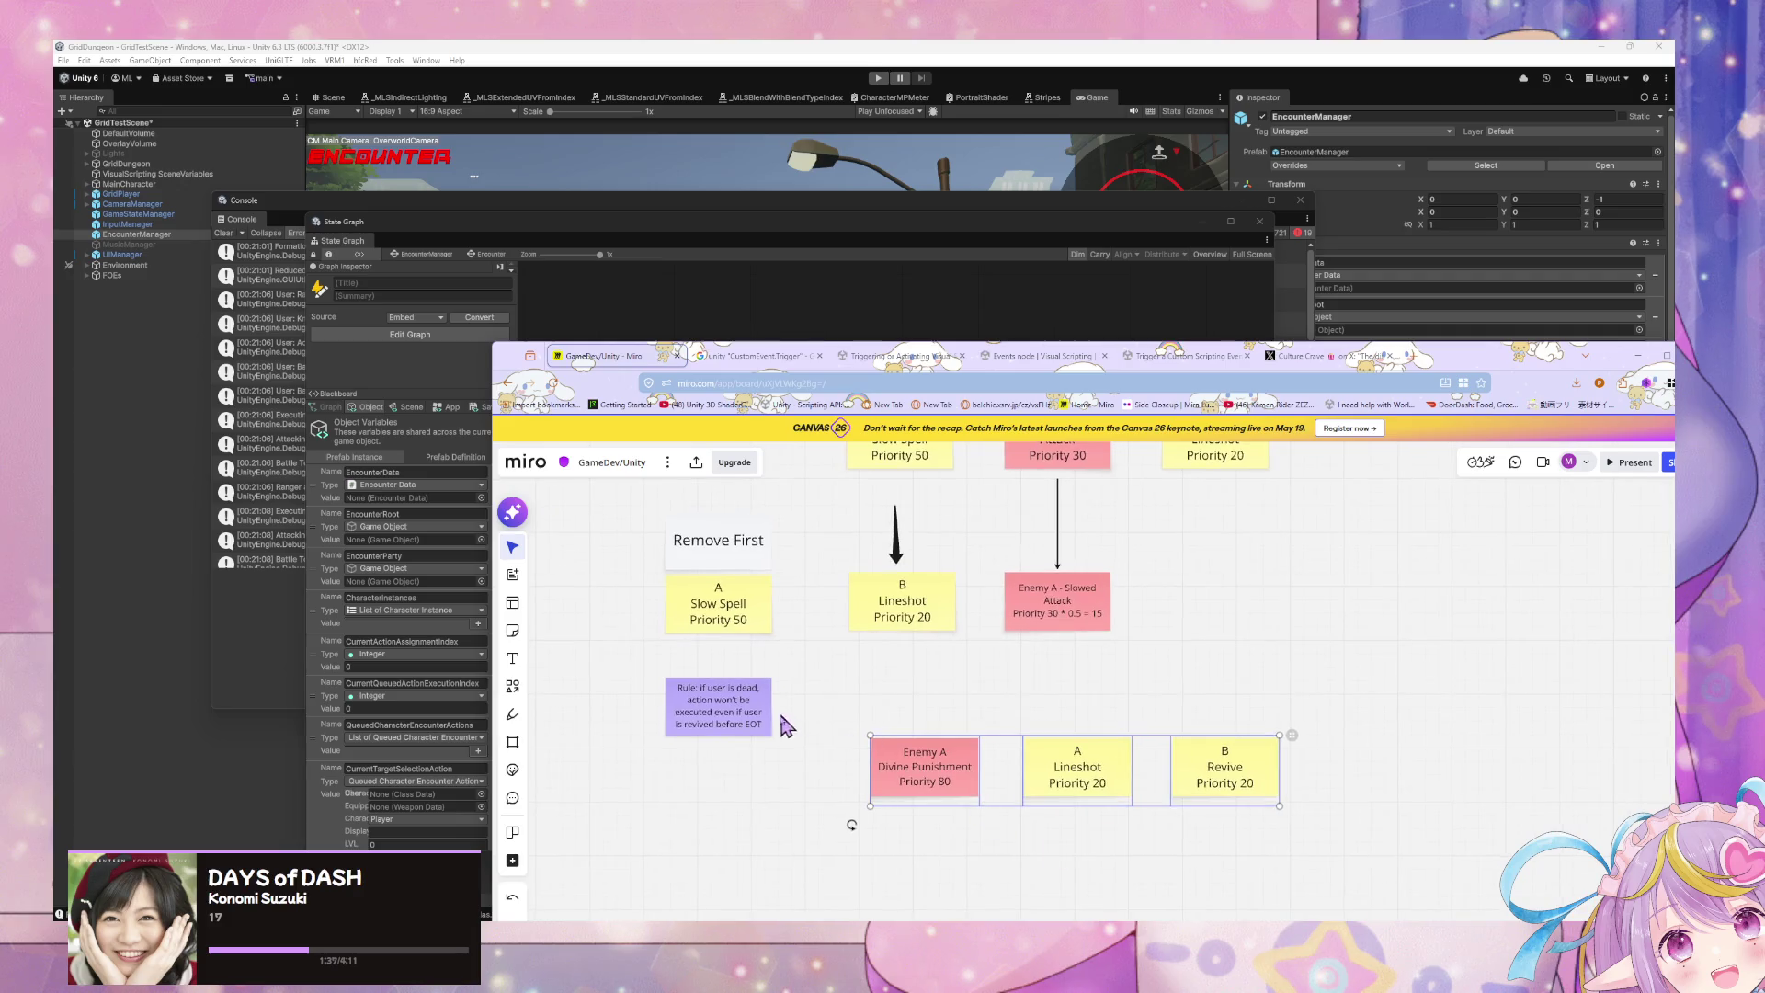
drag(781, 724, 825, 731)
drag(958, 835, 952, 750)
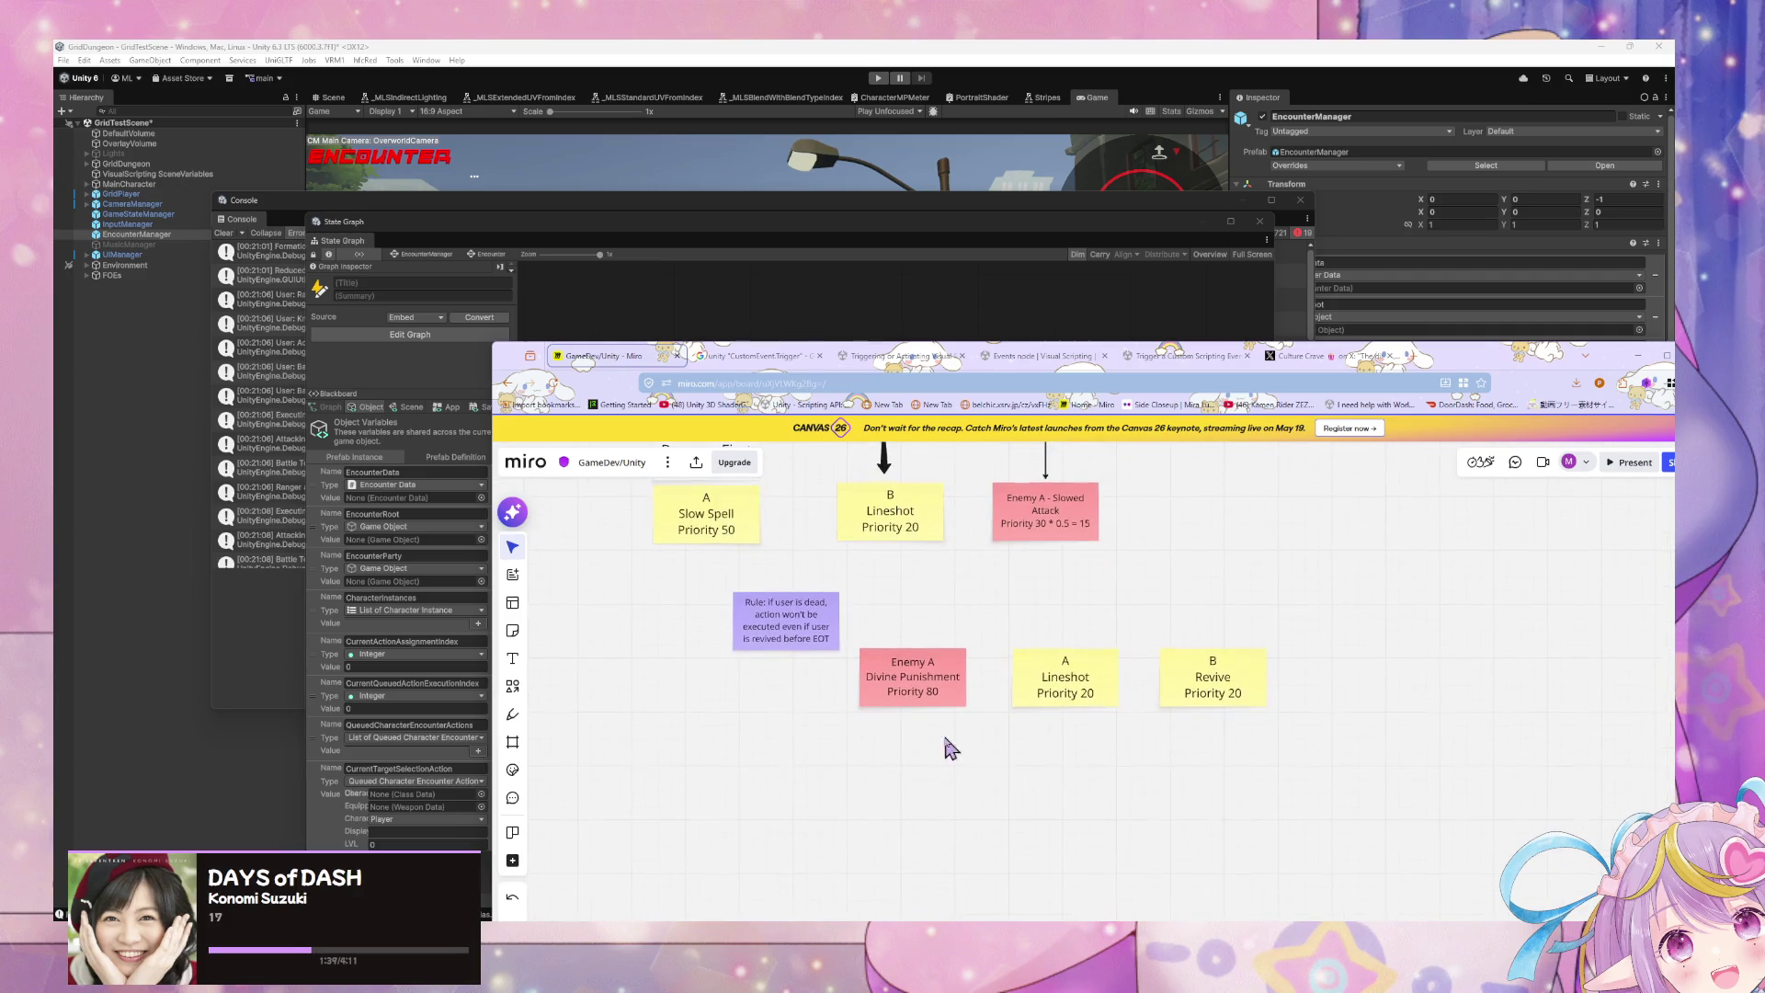
drag(1346, 769, 854, 649)
Step: Copy the Divine Punishment / Lineshot / Revive row and place the duplicate below it
key(ctrl+c)
key(ctrl+v)
drag(947, 708, 919, 809)
click(1039, 870)
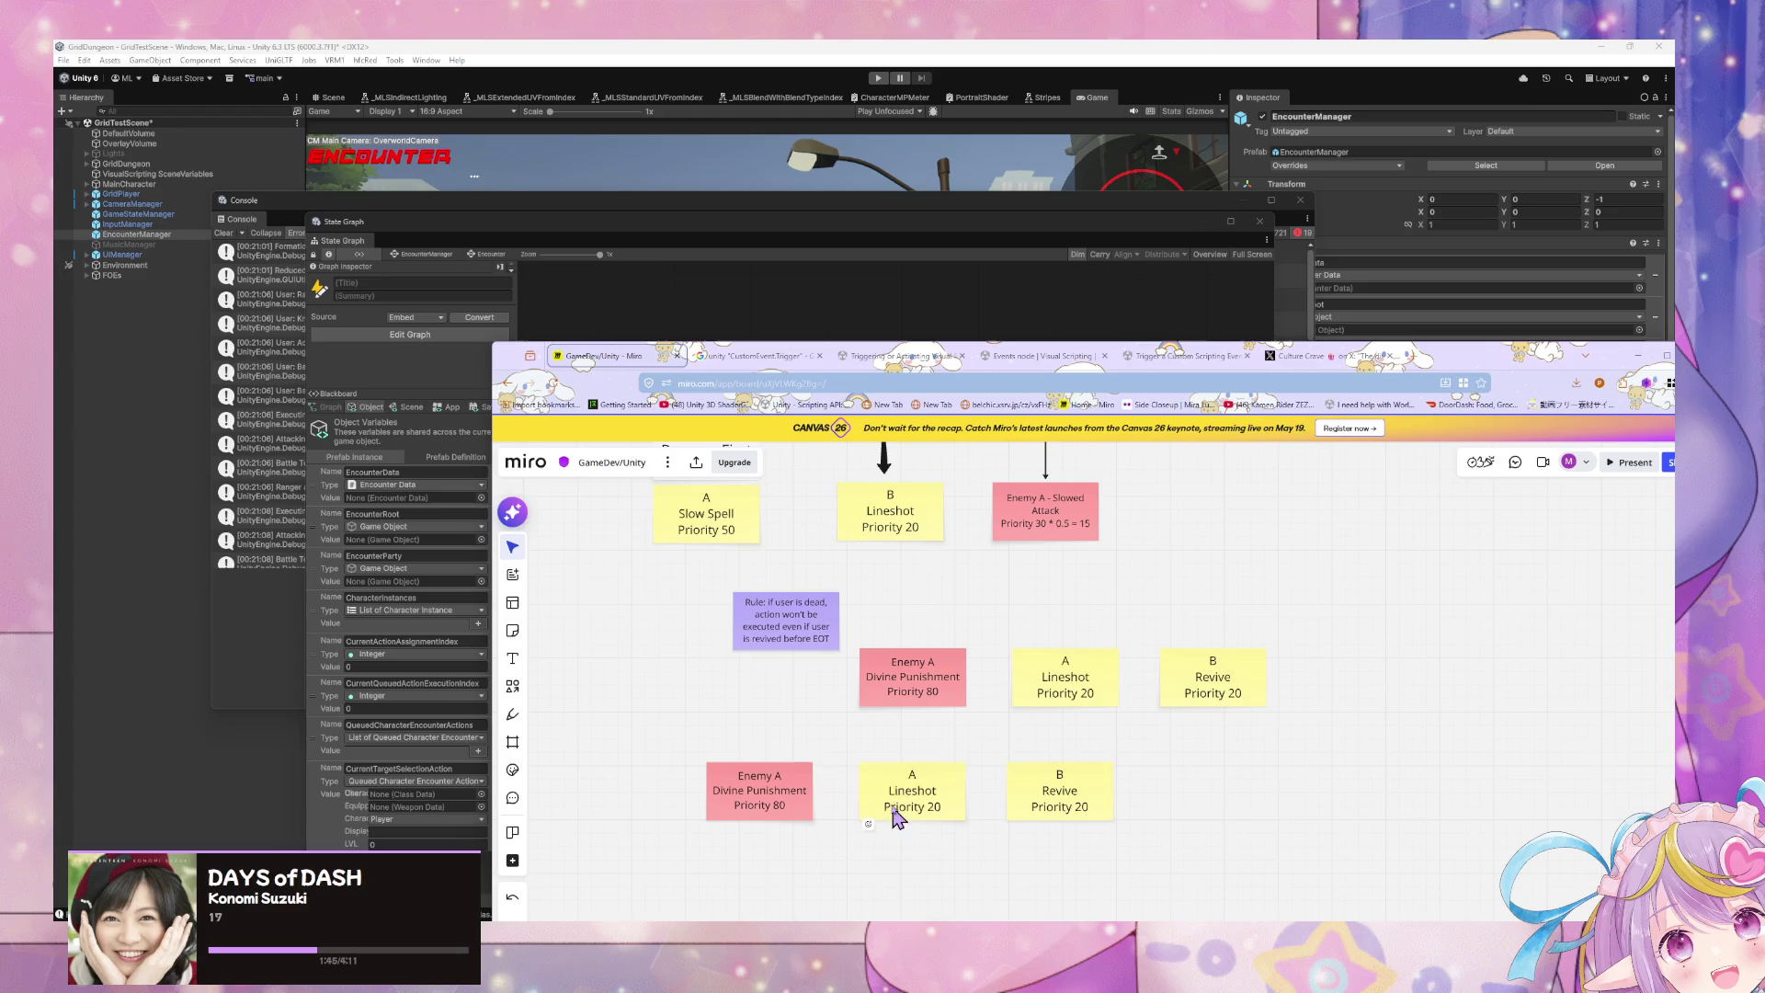
Step: Relabel the copied Lineshot note 'A - DEAD Lineshot Priority 20'
click(928, 783)
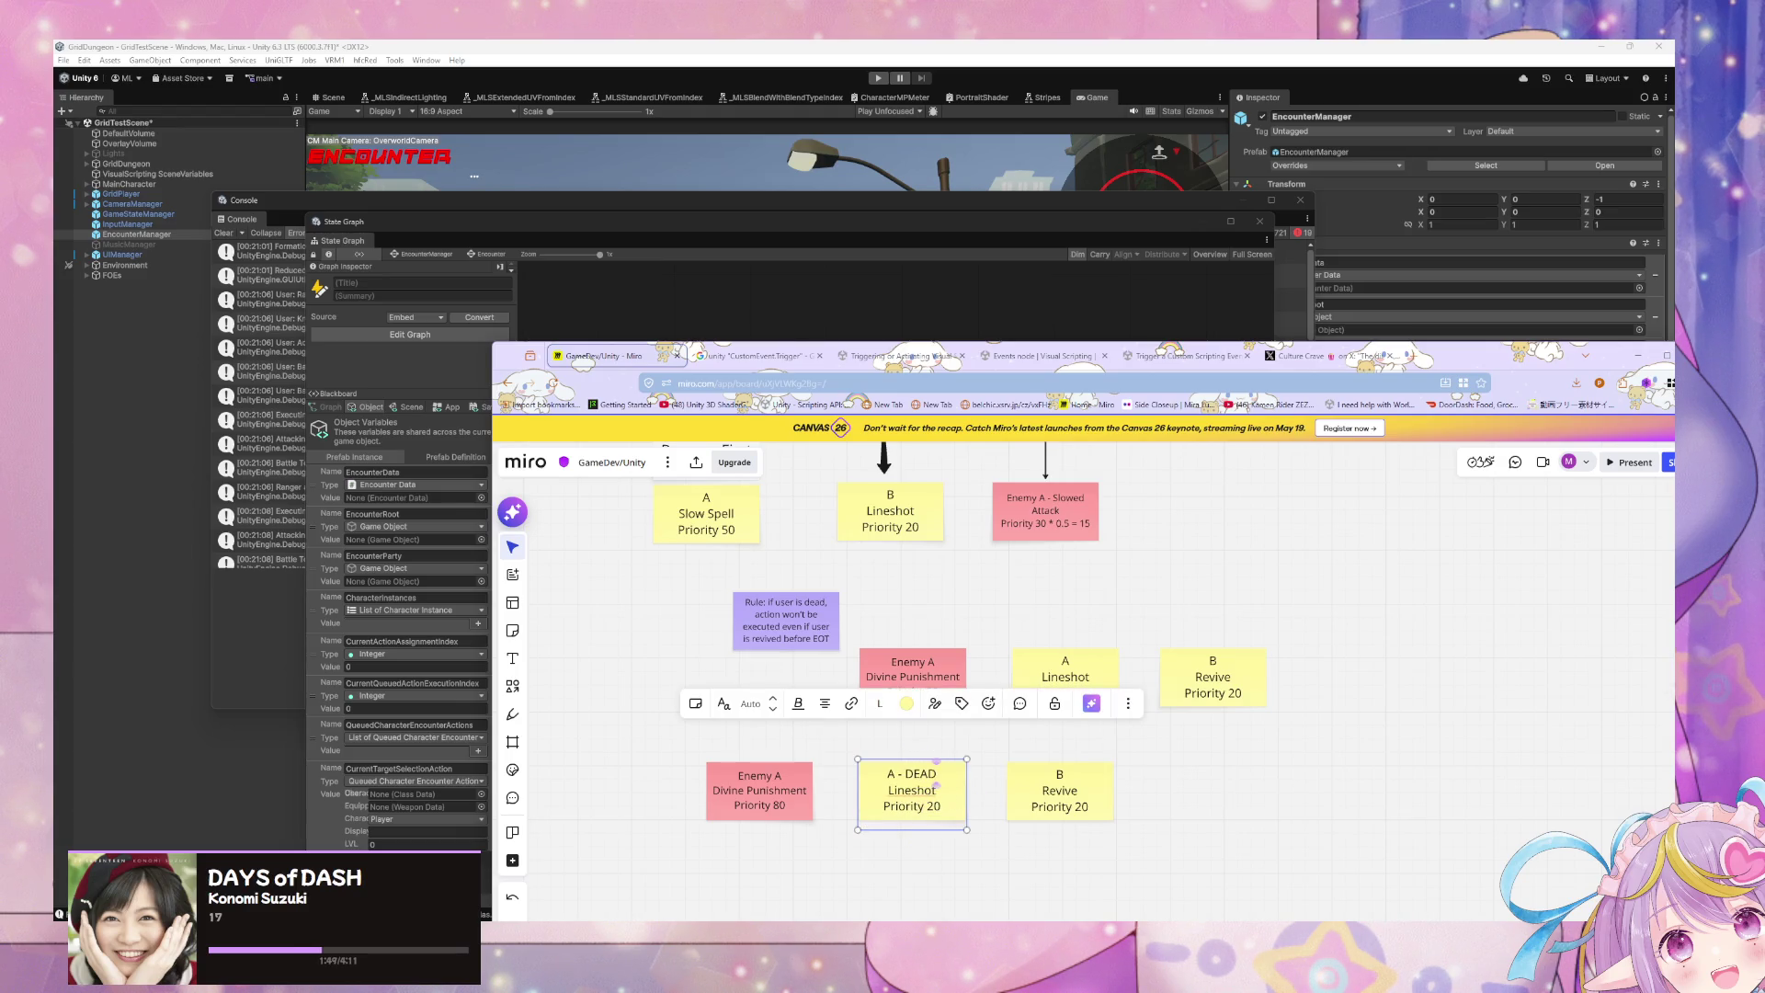
scroll(1044, 784, up, 3)
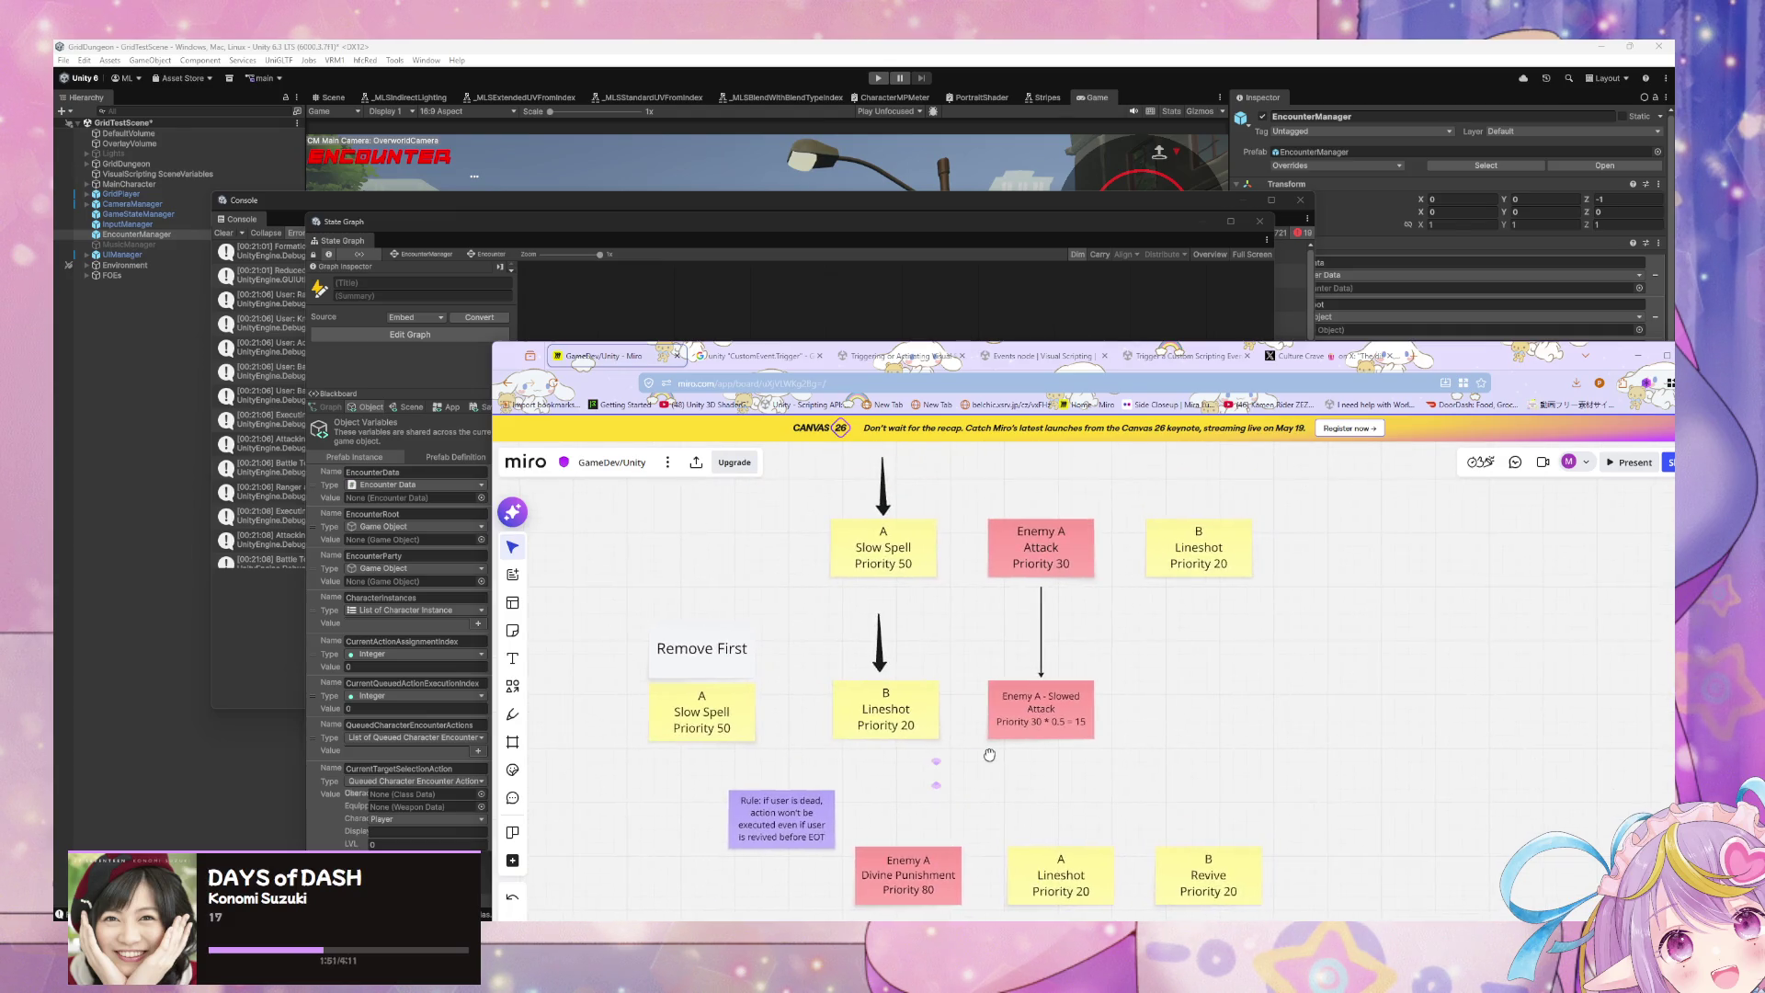
scroll(1043, 784, down, 3)
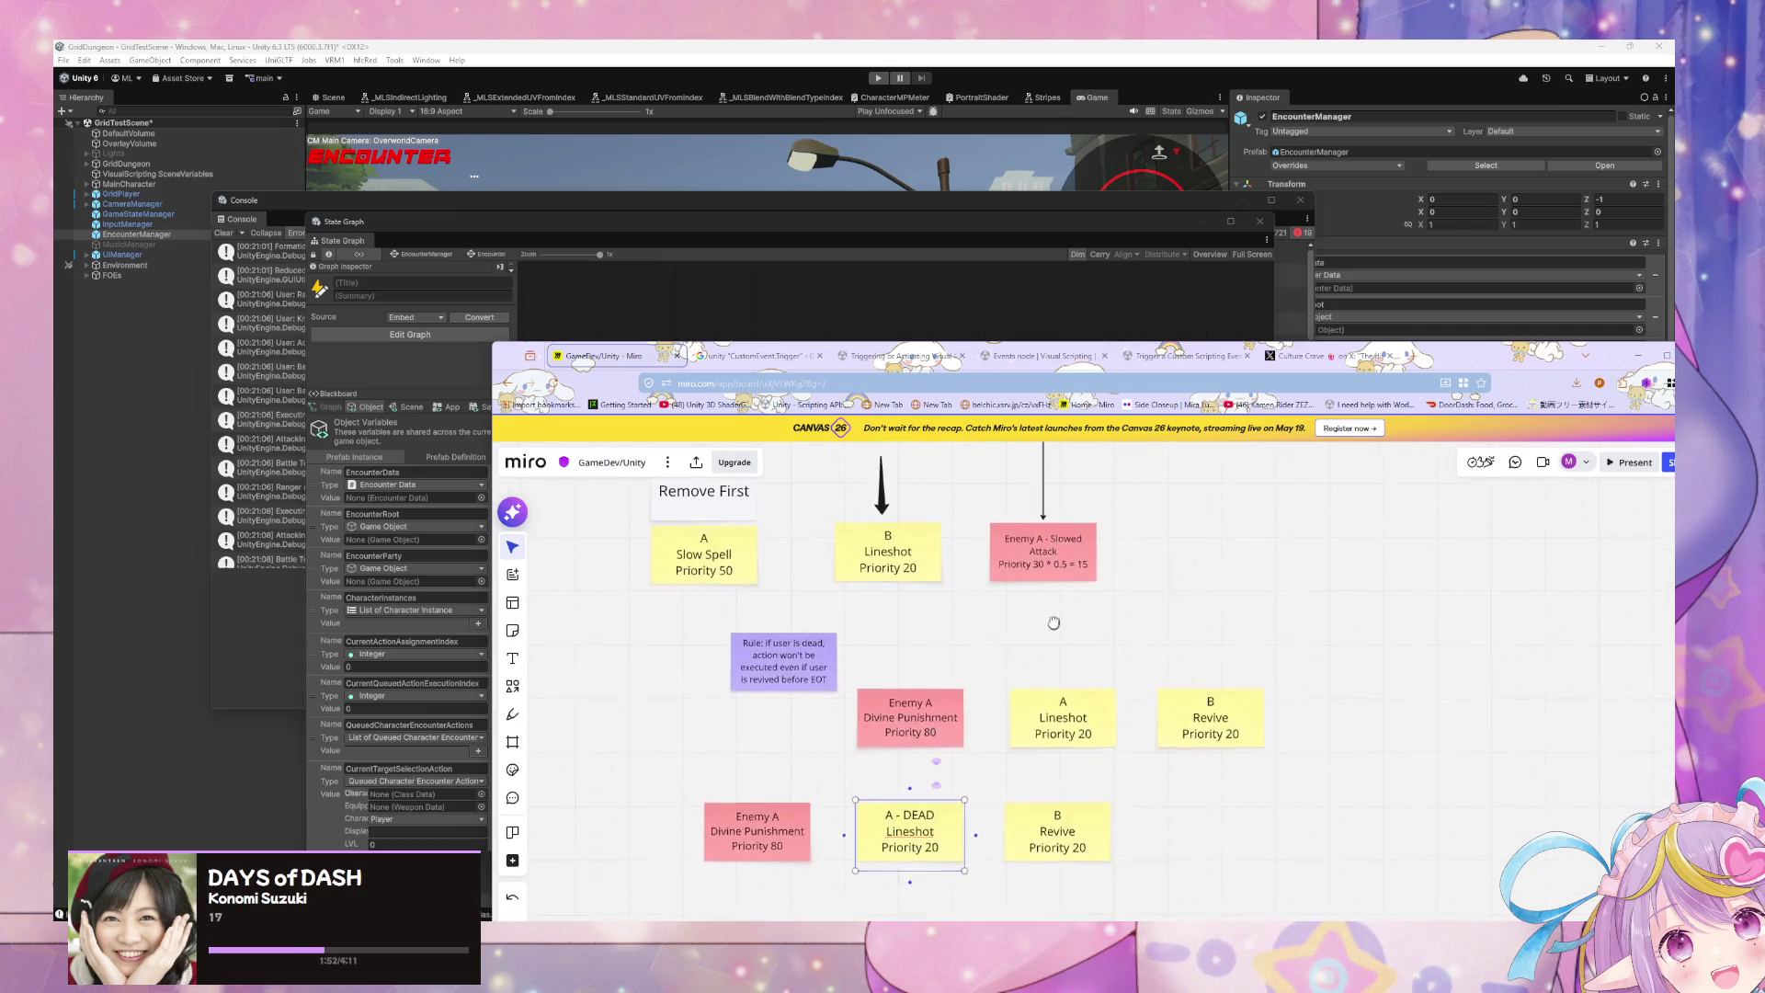
click(1195, 808)
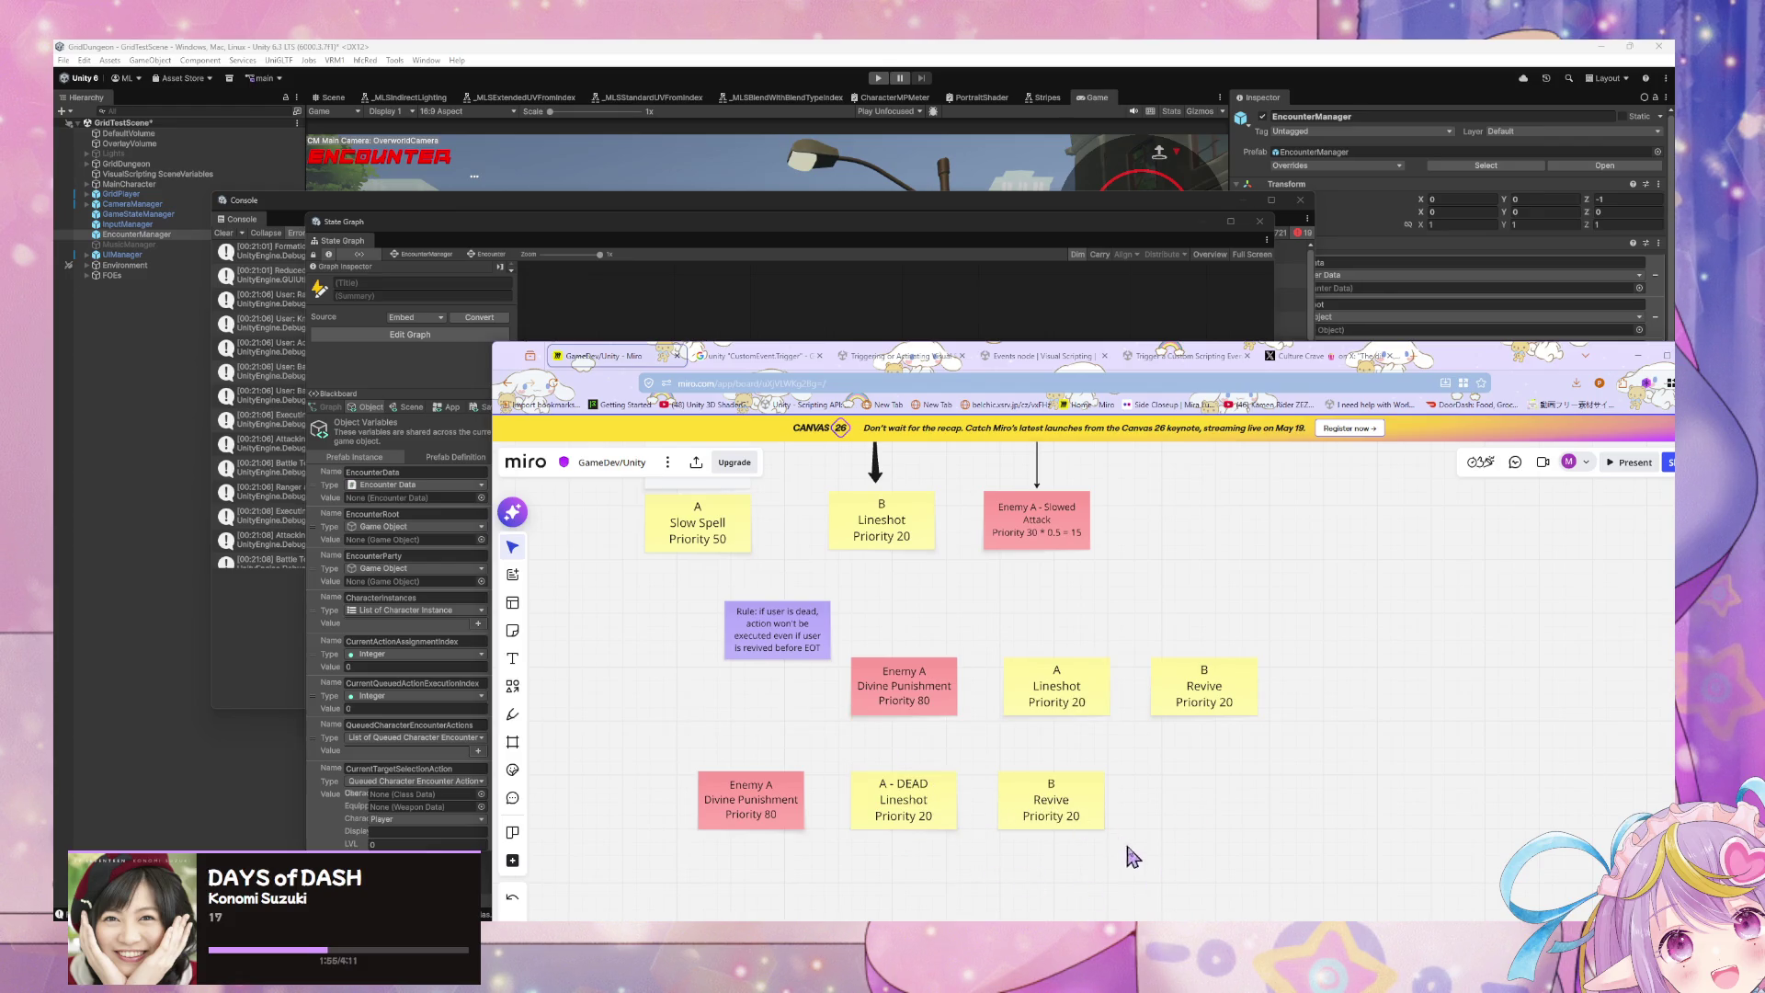
click(936, 830)
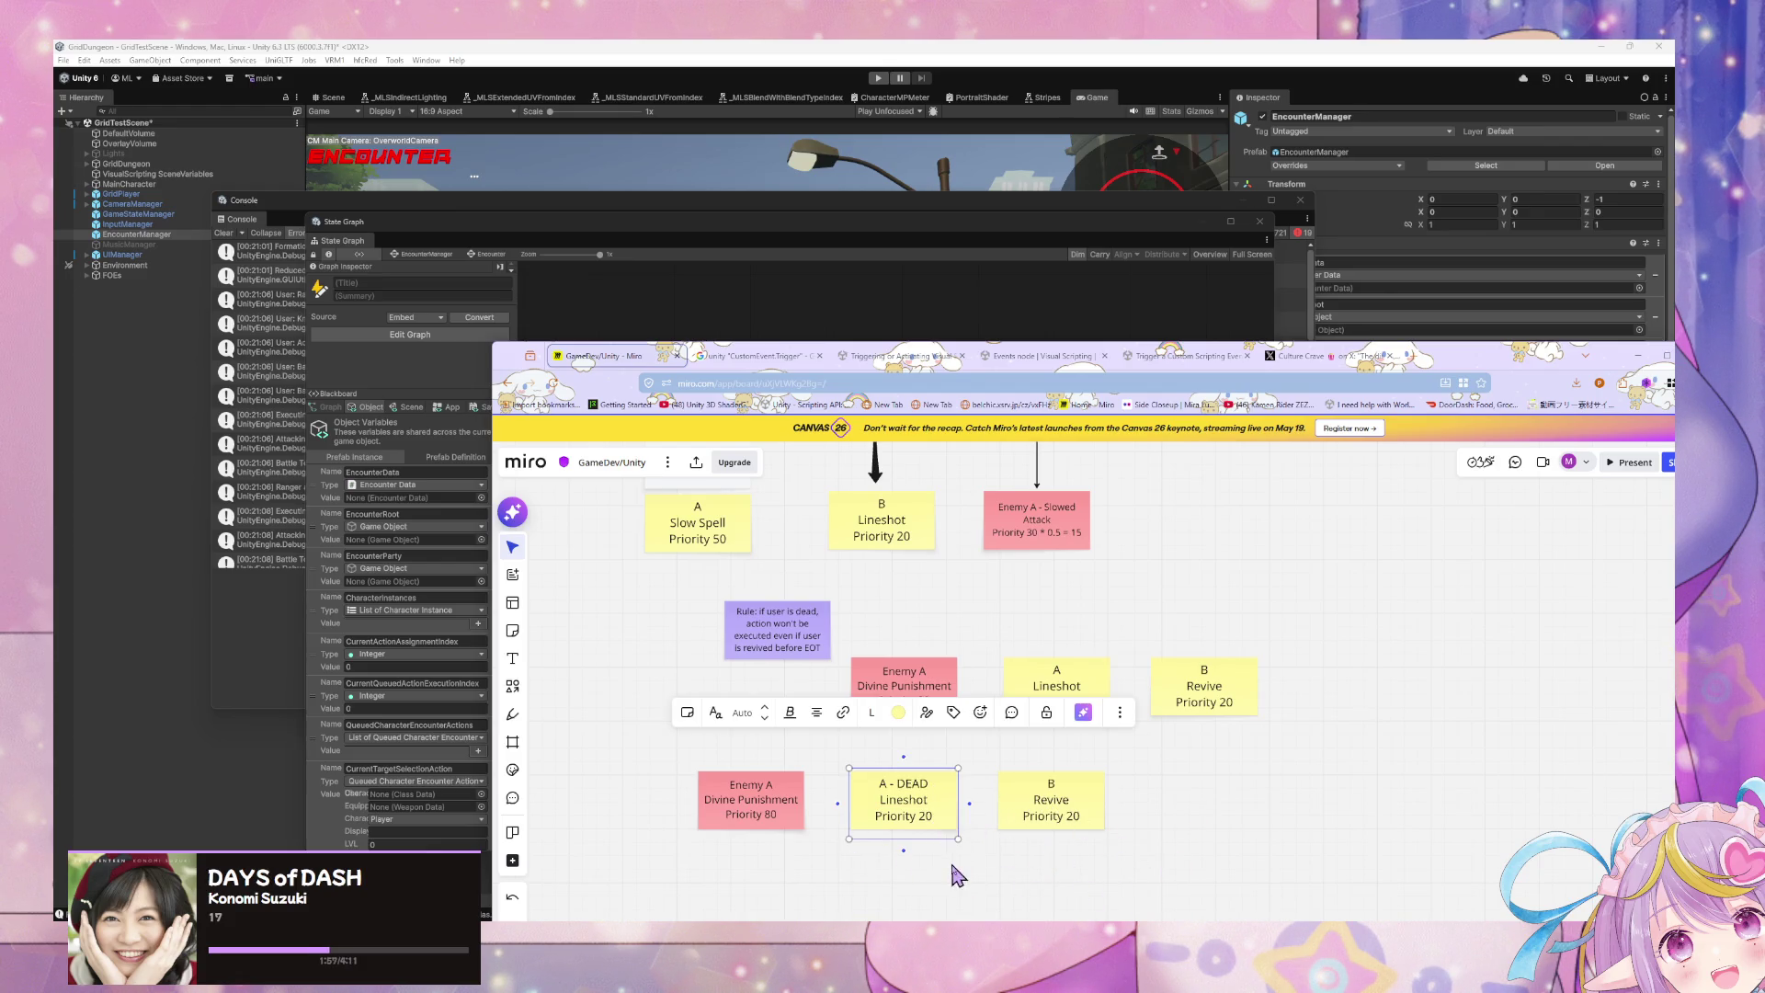
drag(1165, 858, 678, 772)
click(968, 874)
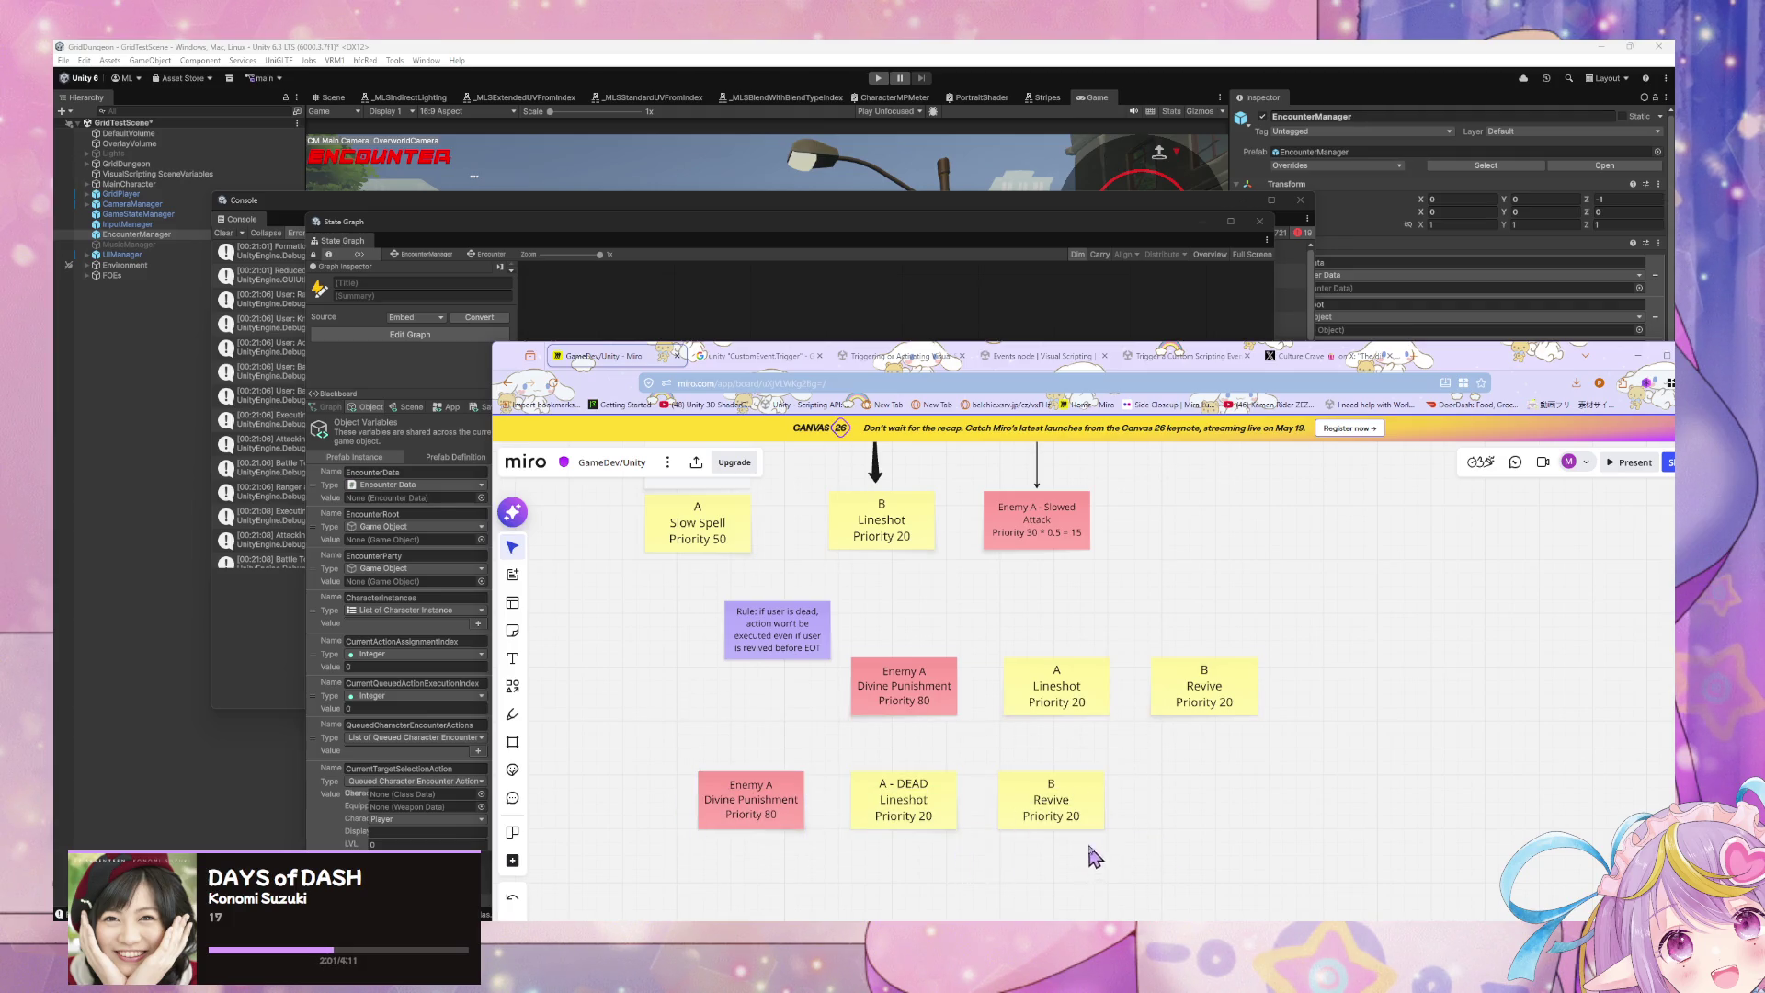
Step: Duplicate the newest row of notes with Ctrl+D and place the copy beneath as a third row
mouse_move(1088, 846)
mouse_down()
mouse_move(1127, 675)
mouse_move(696, 600)
mouse_up()
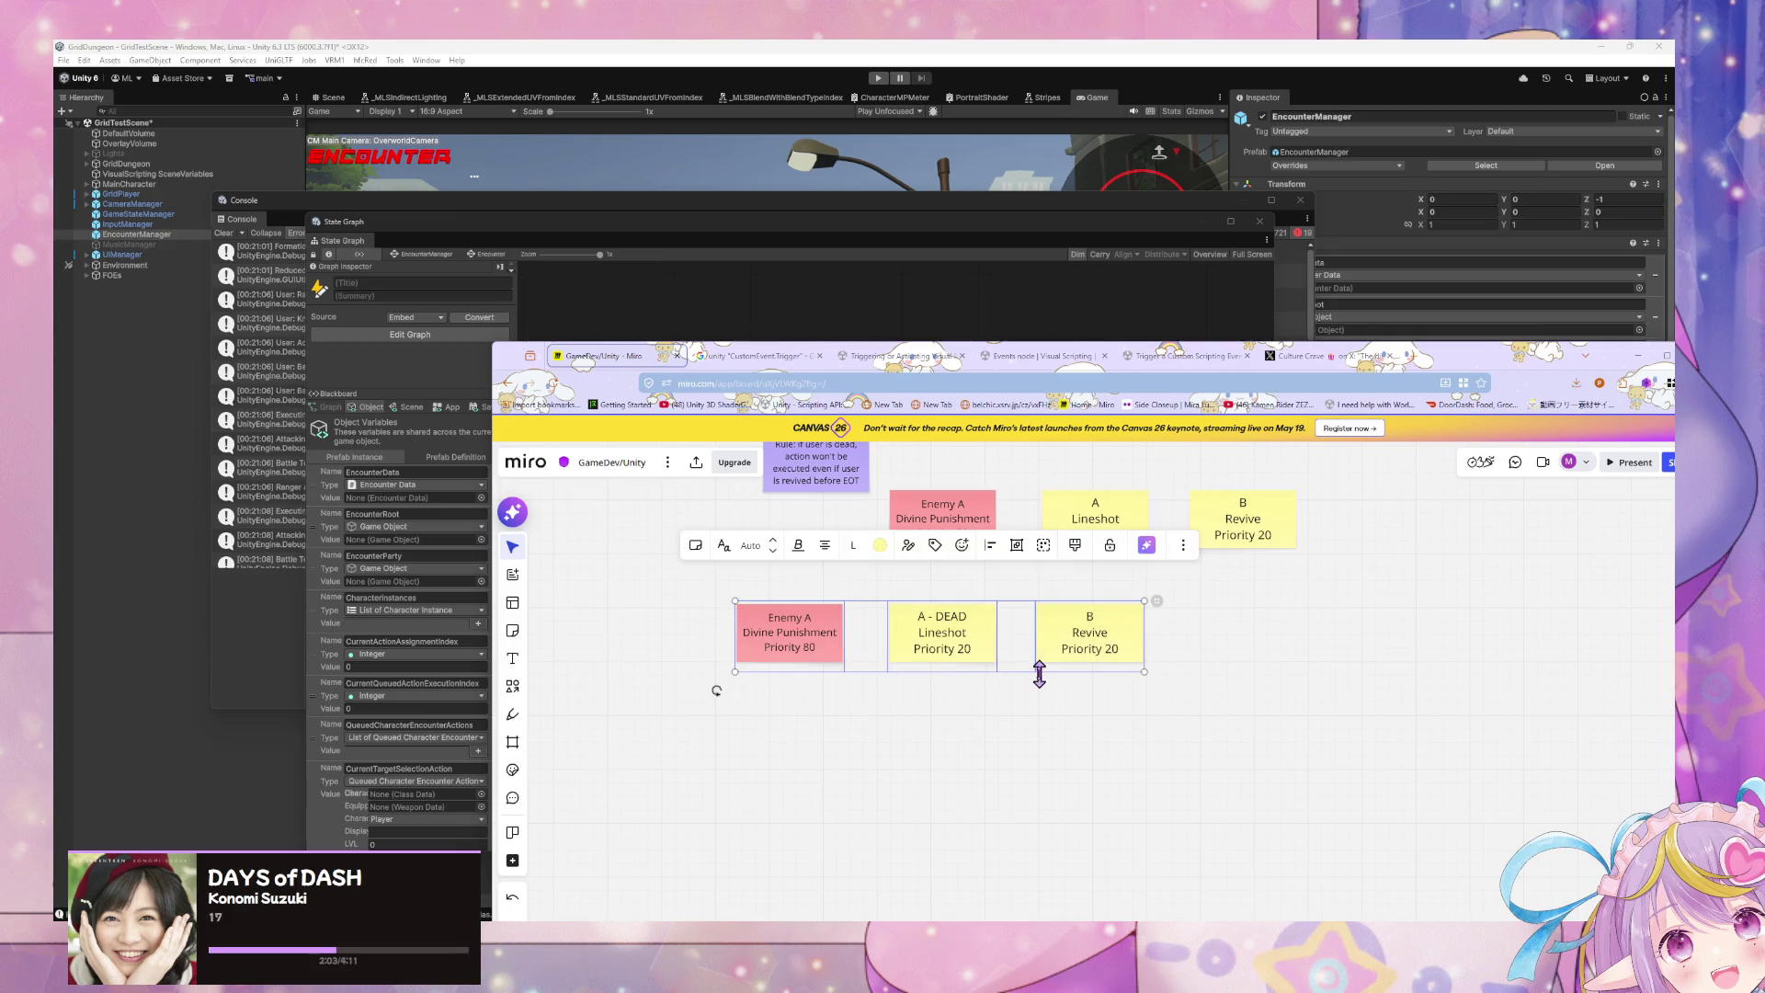
key(ctrl+d)
mouse_move(1023, 682)
mouse_down()
mouse_move(934, 763)
mouse_move(788, 757)
mouse_up()
scroll(1091, 687, up, 2)
scroll(1039, 731, down, 5)
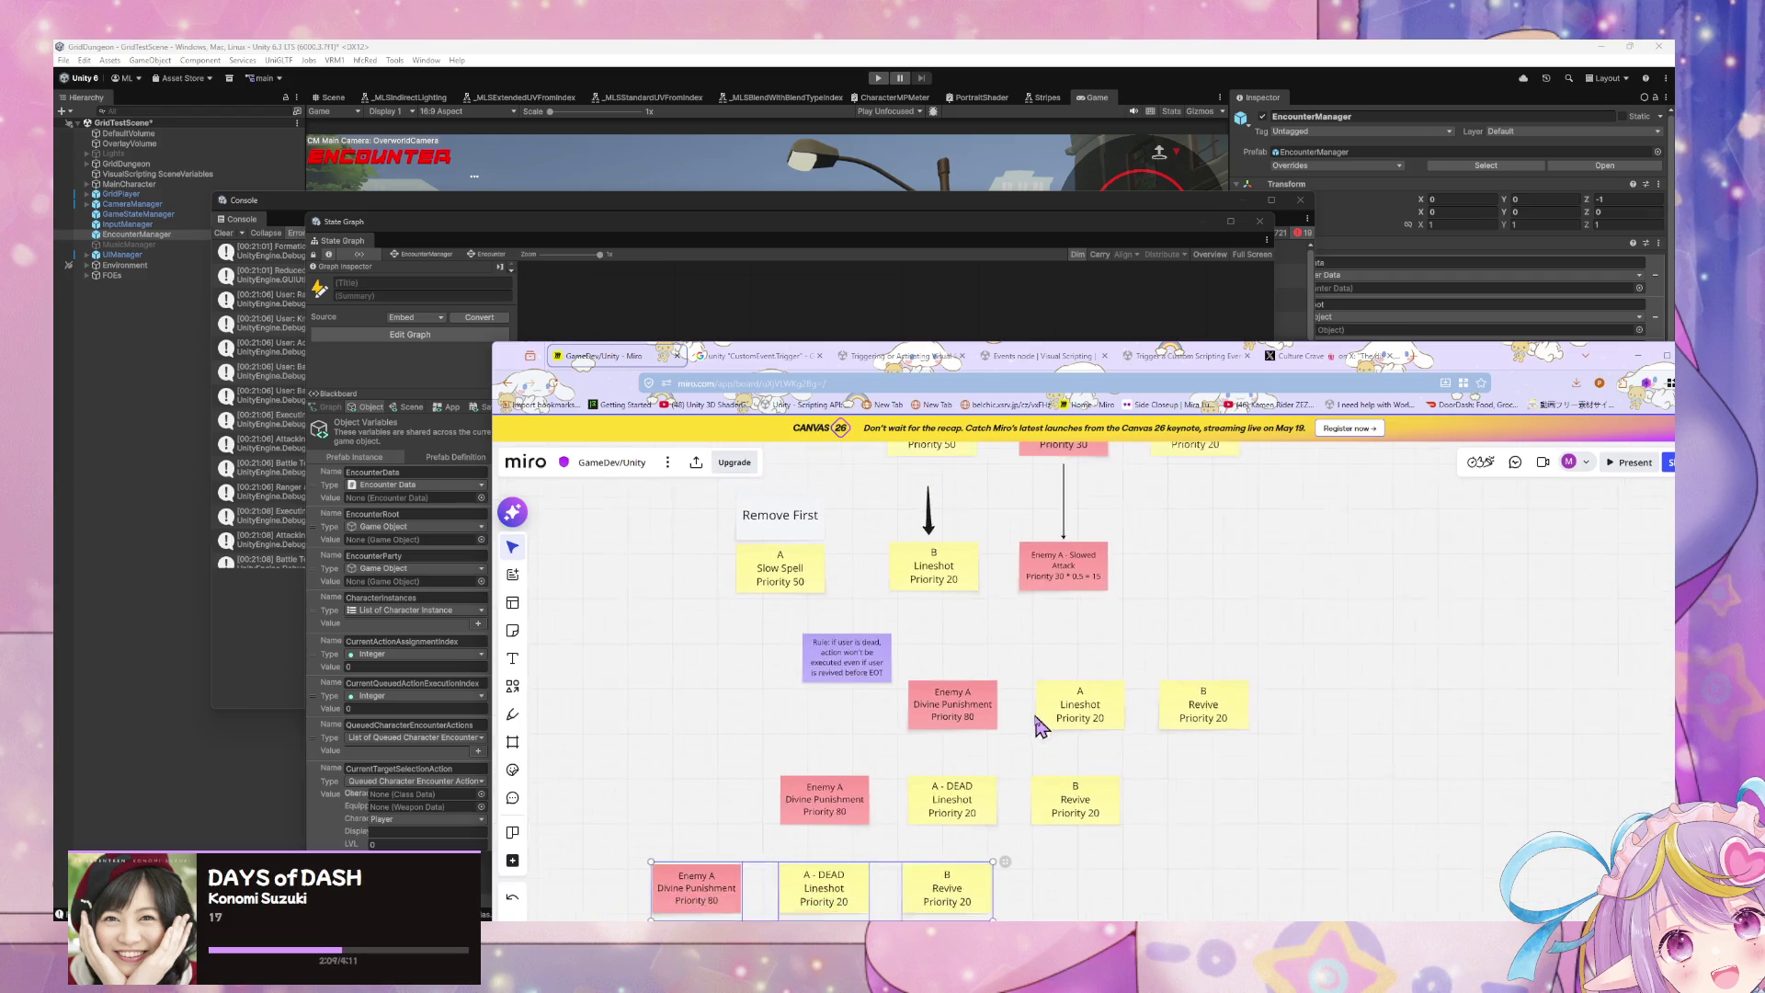
Step: Shift the ten-object upper block of notes slightly to the right
drag(1248, 634, 760, 493)
drag(957, 521, 981, 524)
scroll(1170, 555, up, 2)
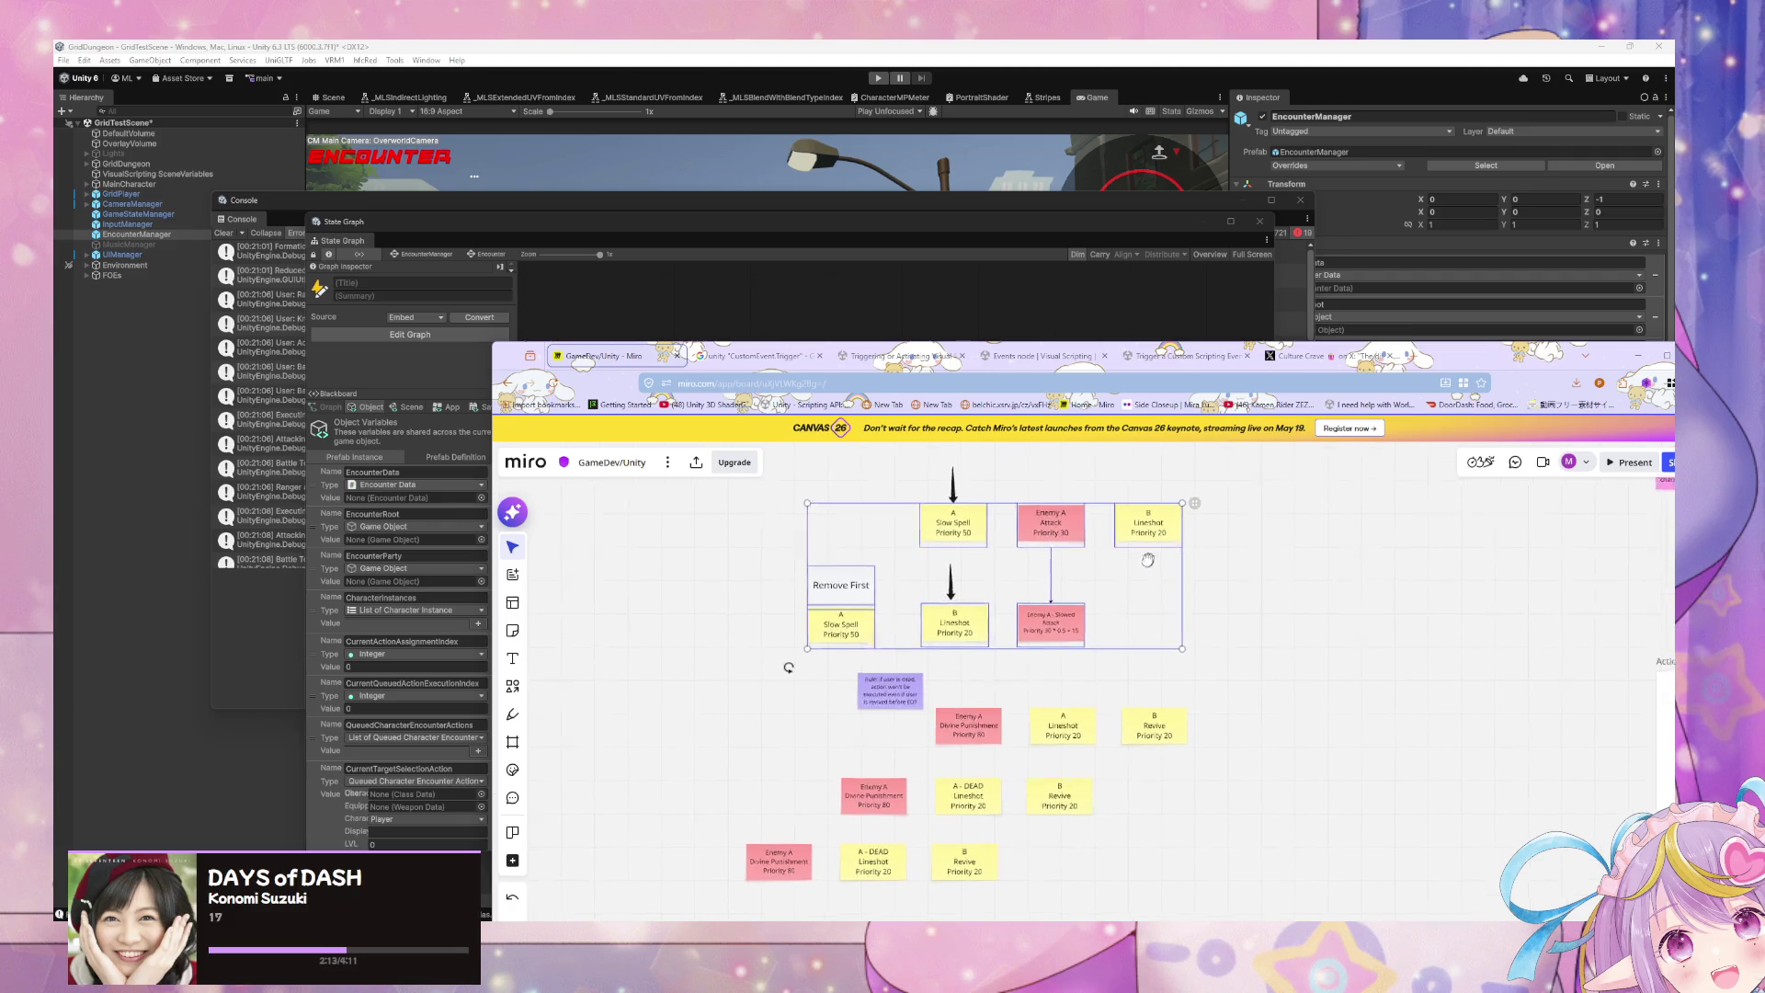
mouse_move(1224, 668)
mouse_down()
mouse_move(766, 517)
mouse_move(783, 503)
mouse_up()
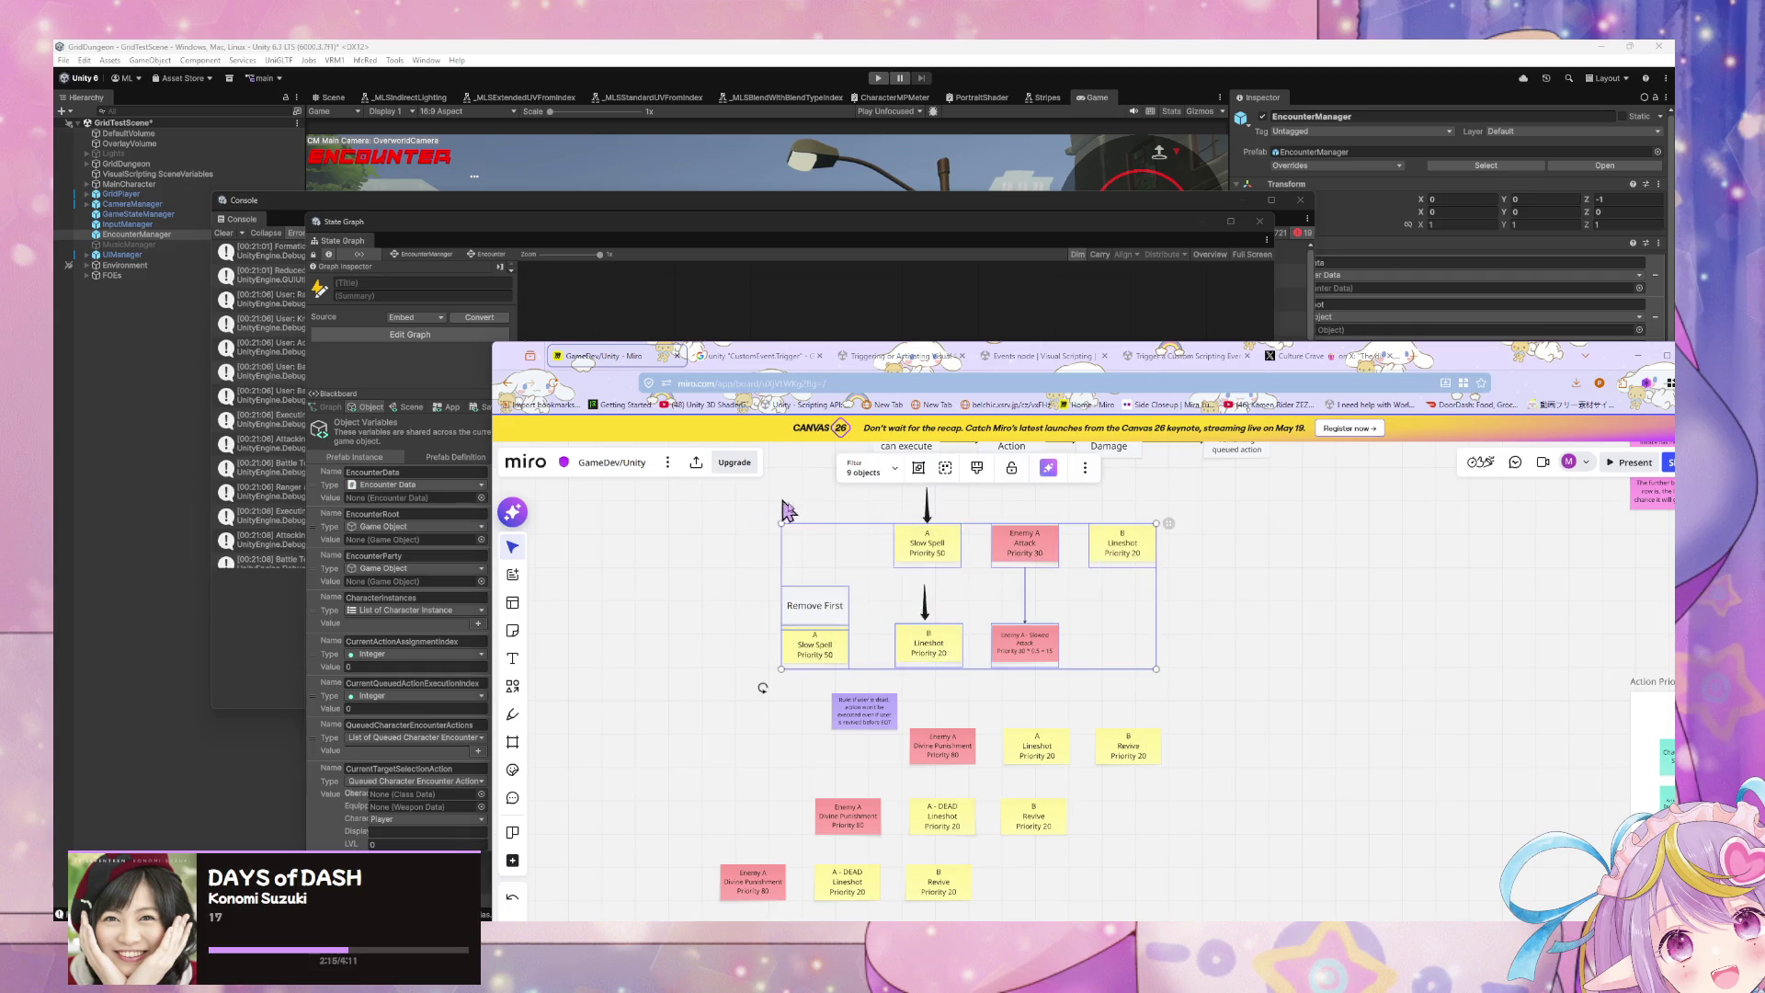
drag(1246, 691, 743, 478)
drag(944, 547, 950, 552)
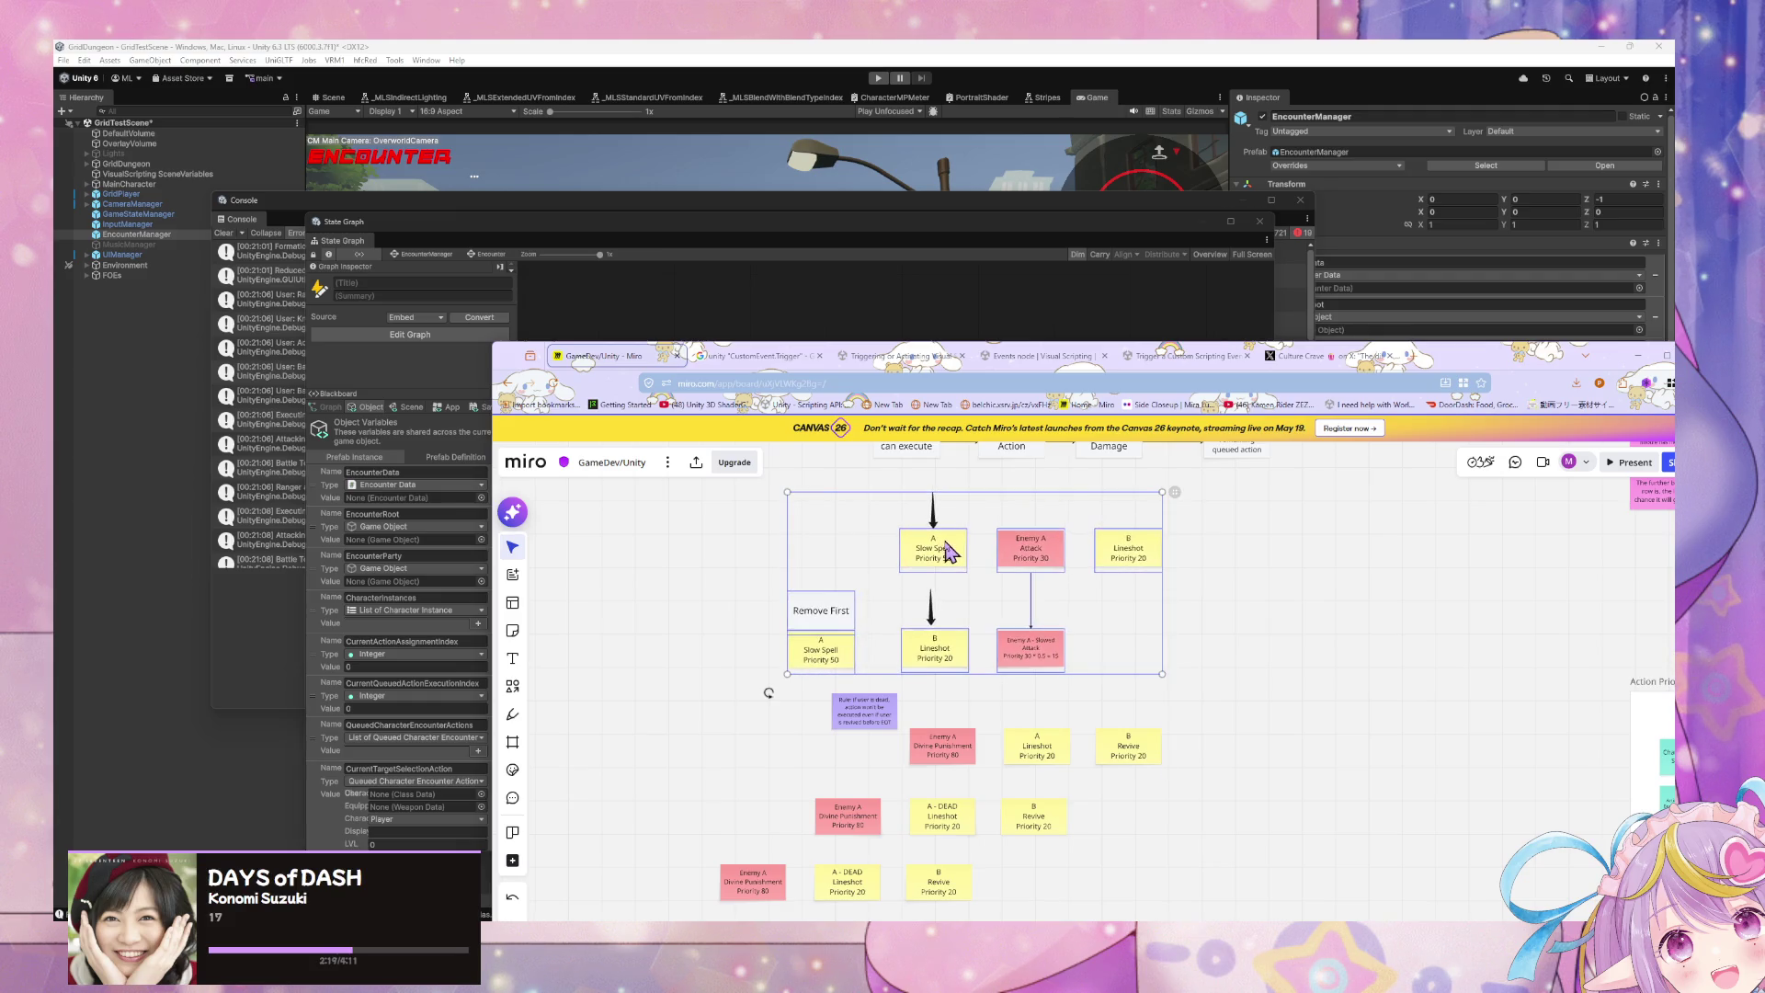
scroll(1259, 706, down, 1)
scroll(1259, 706, down, 5)
Step: Line up the purple rule note, Remove First and Slow Spell notes, and Divine Punishment with the rows
click(880, 553)
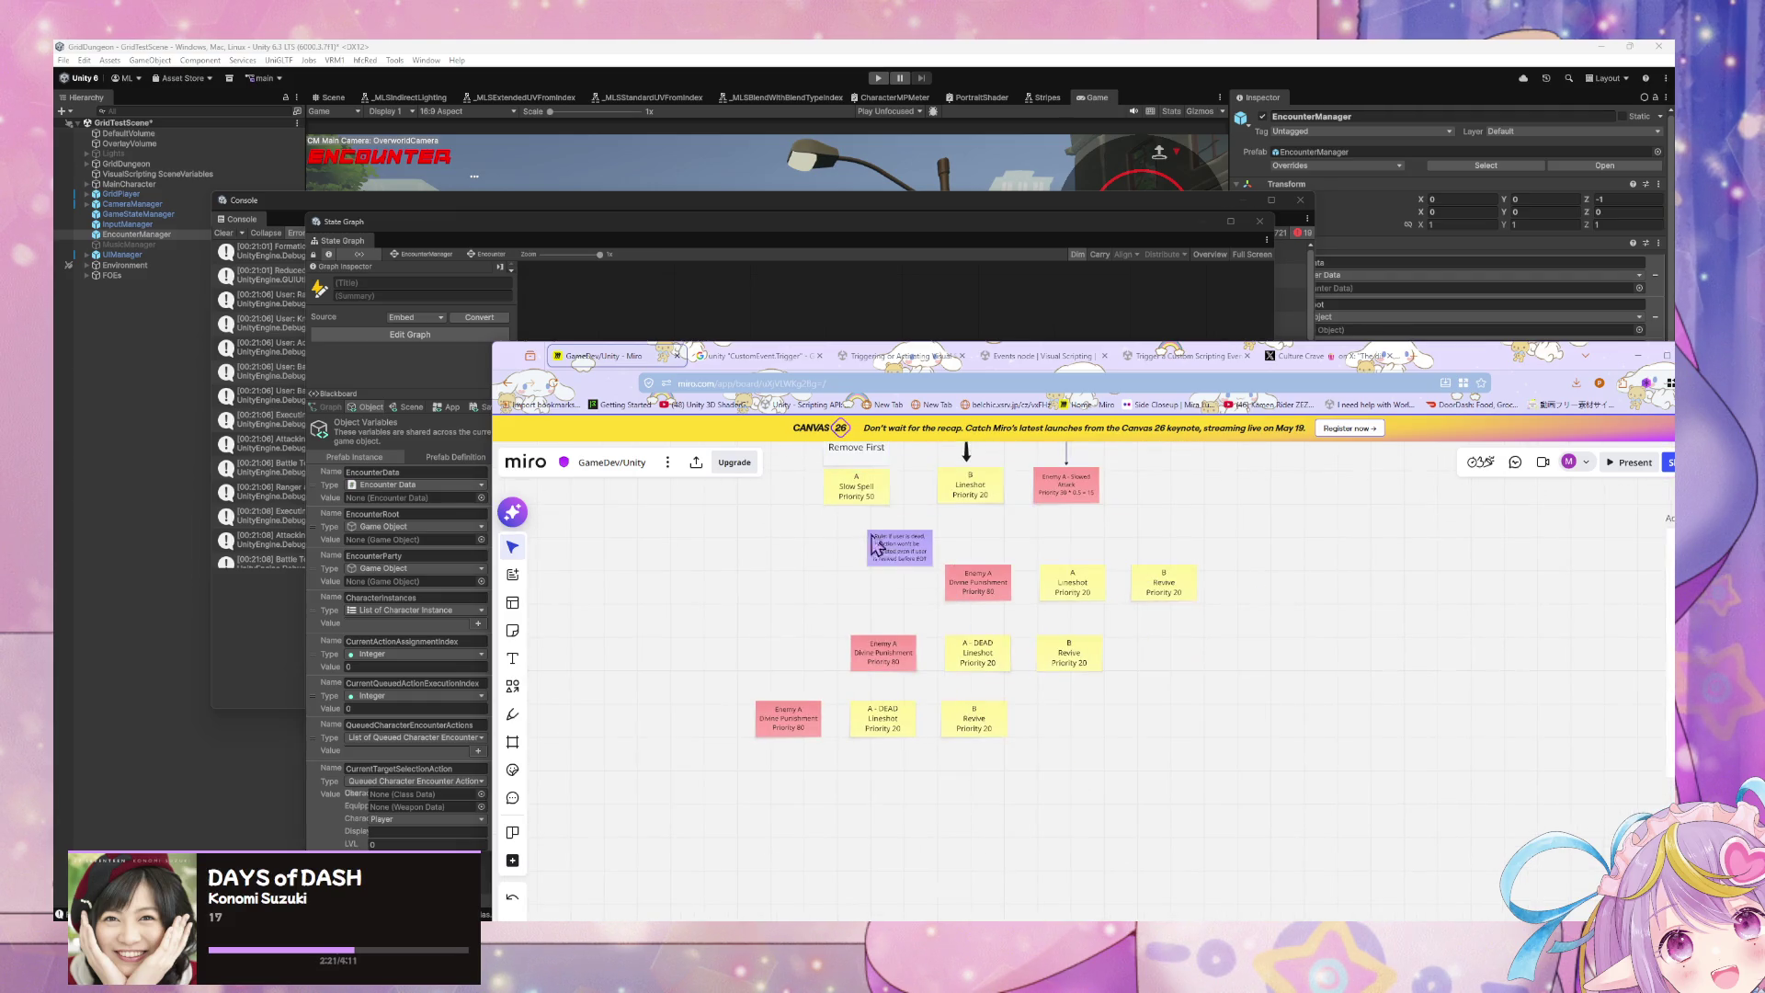
drag(878, 558, 871, 582)
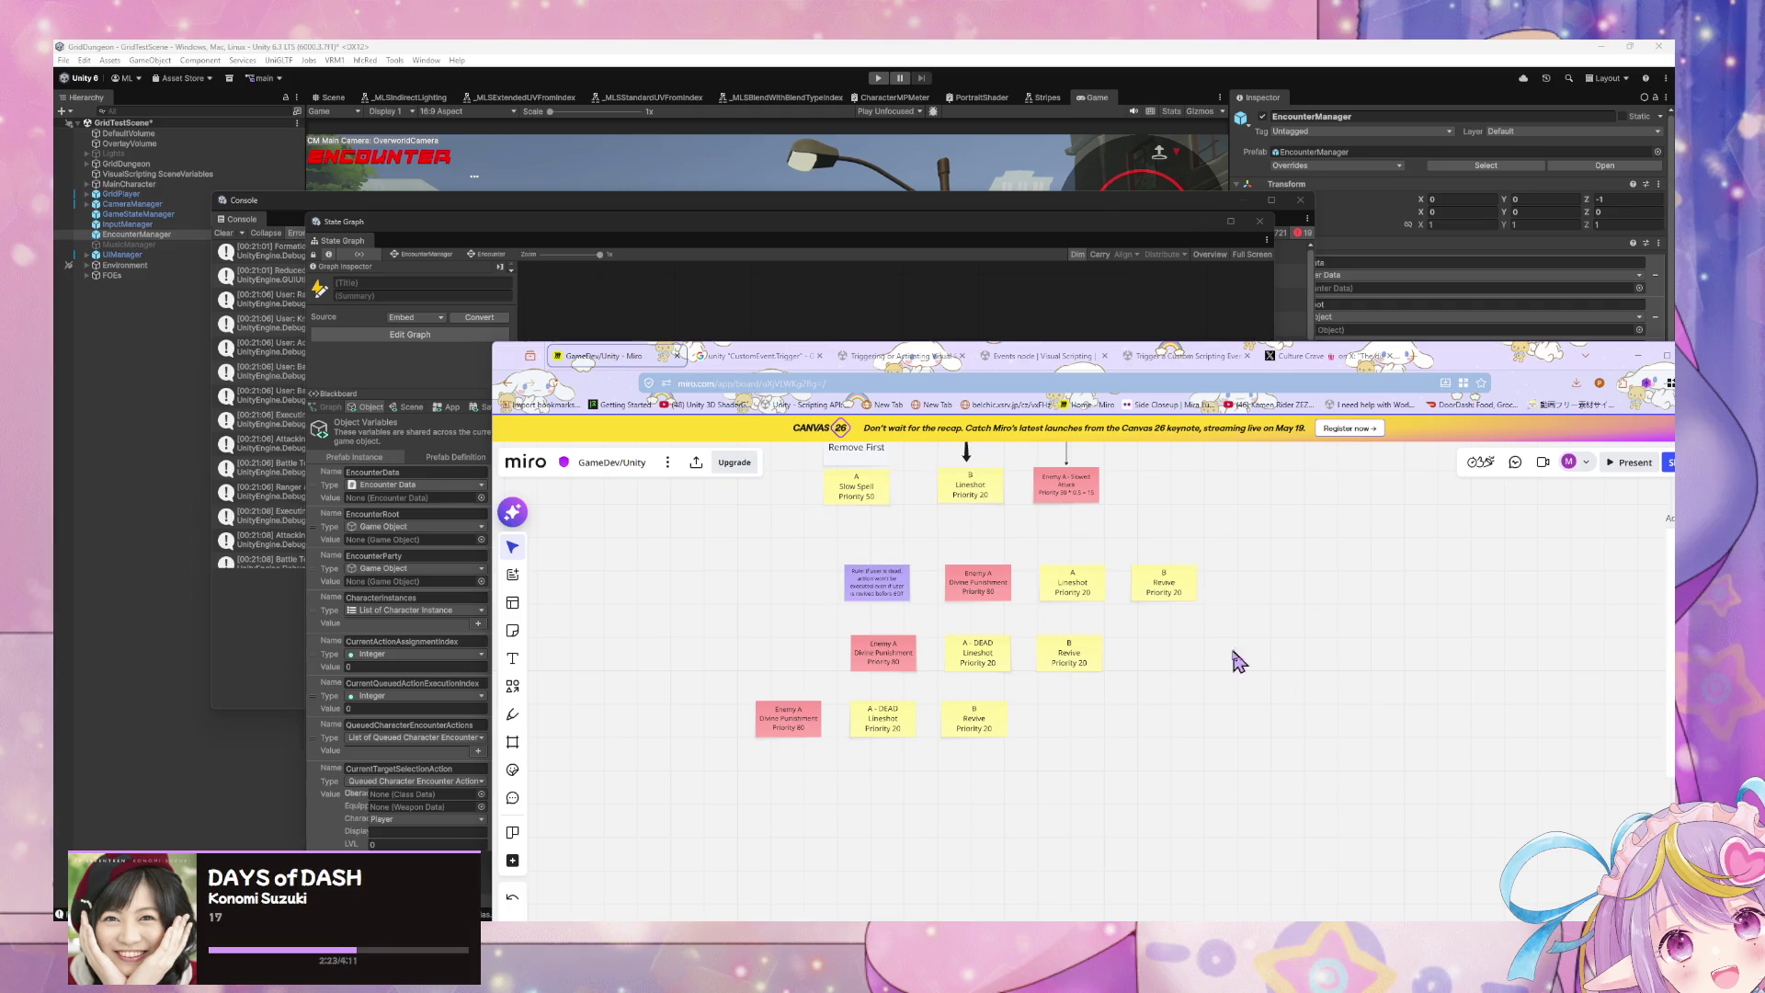
mouse_move(1238, 662)
mouse_down()
mouse_move(1190, 812)
mouse_move(1186, 792)
mouse_up()
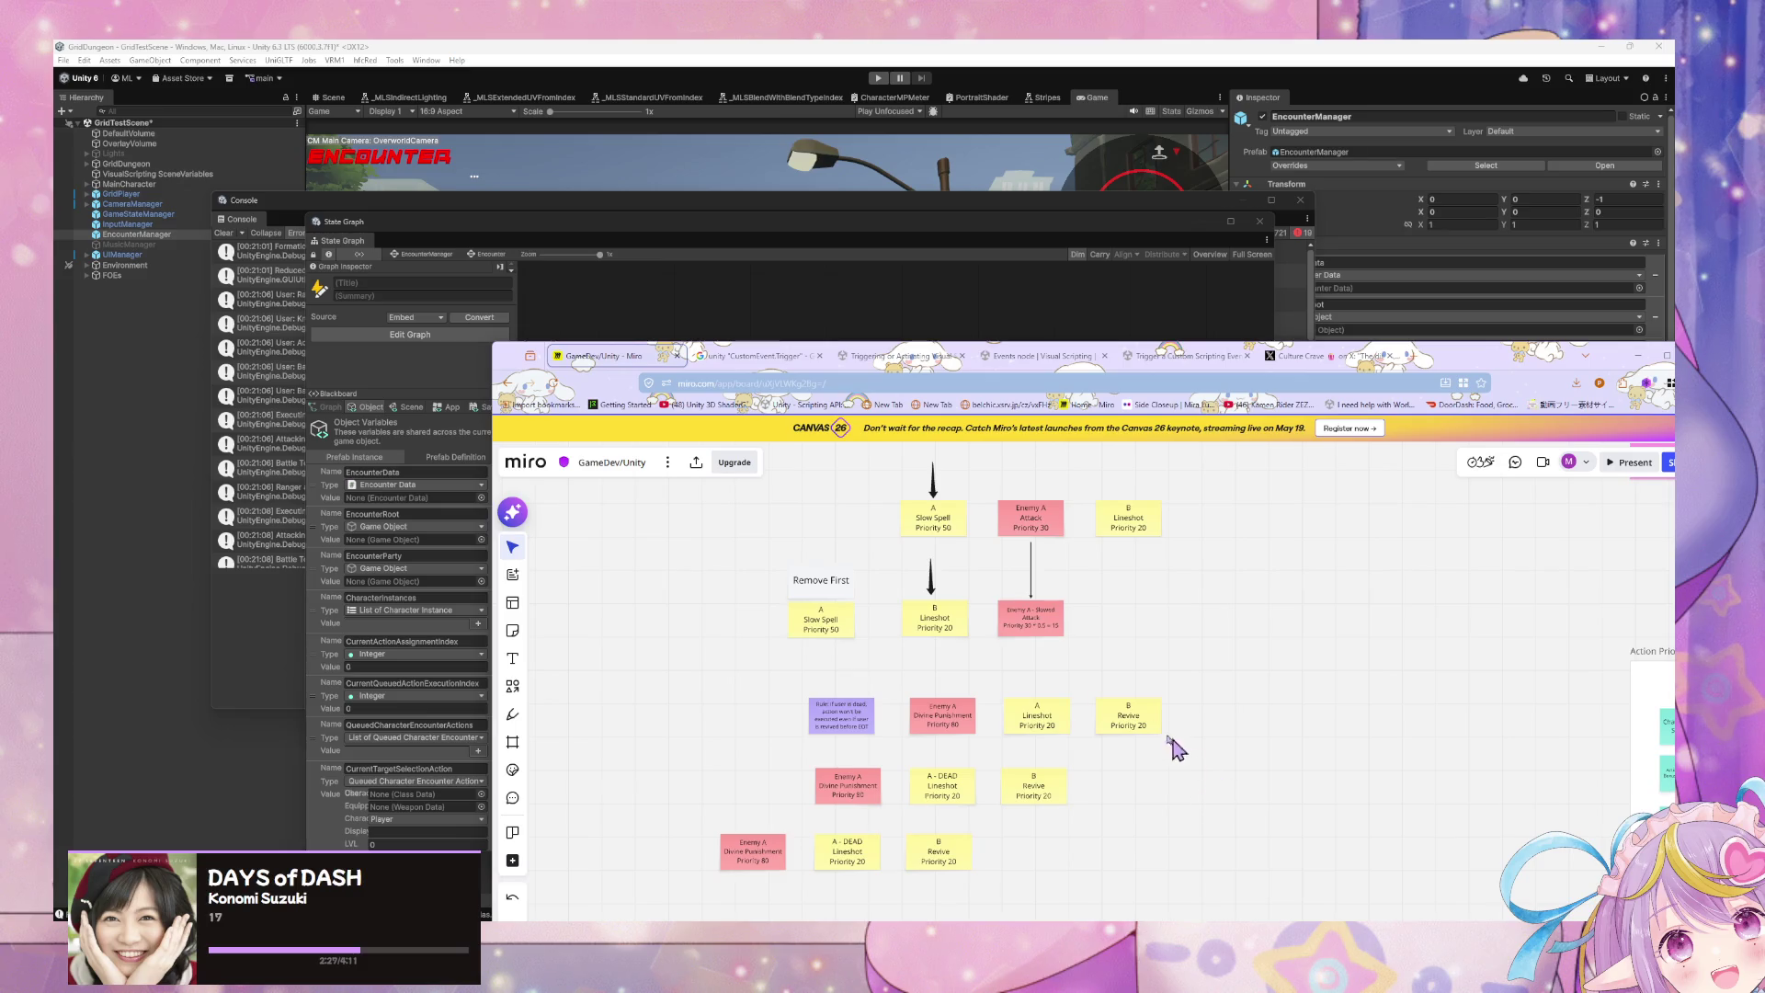
mouse_move(883, 664)
mouse_down()
mouse_move(777, 561)
mouse_move(839, 587)
mouse_up()
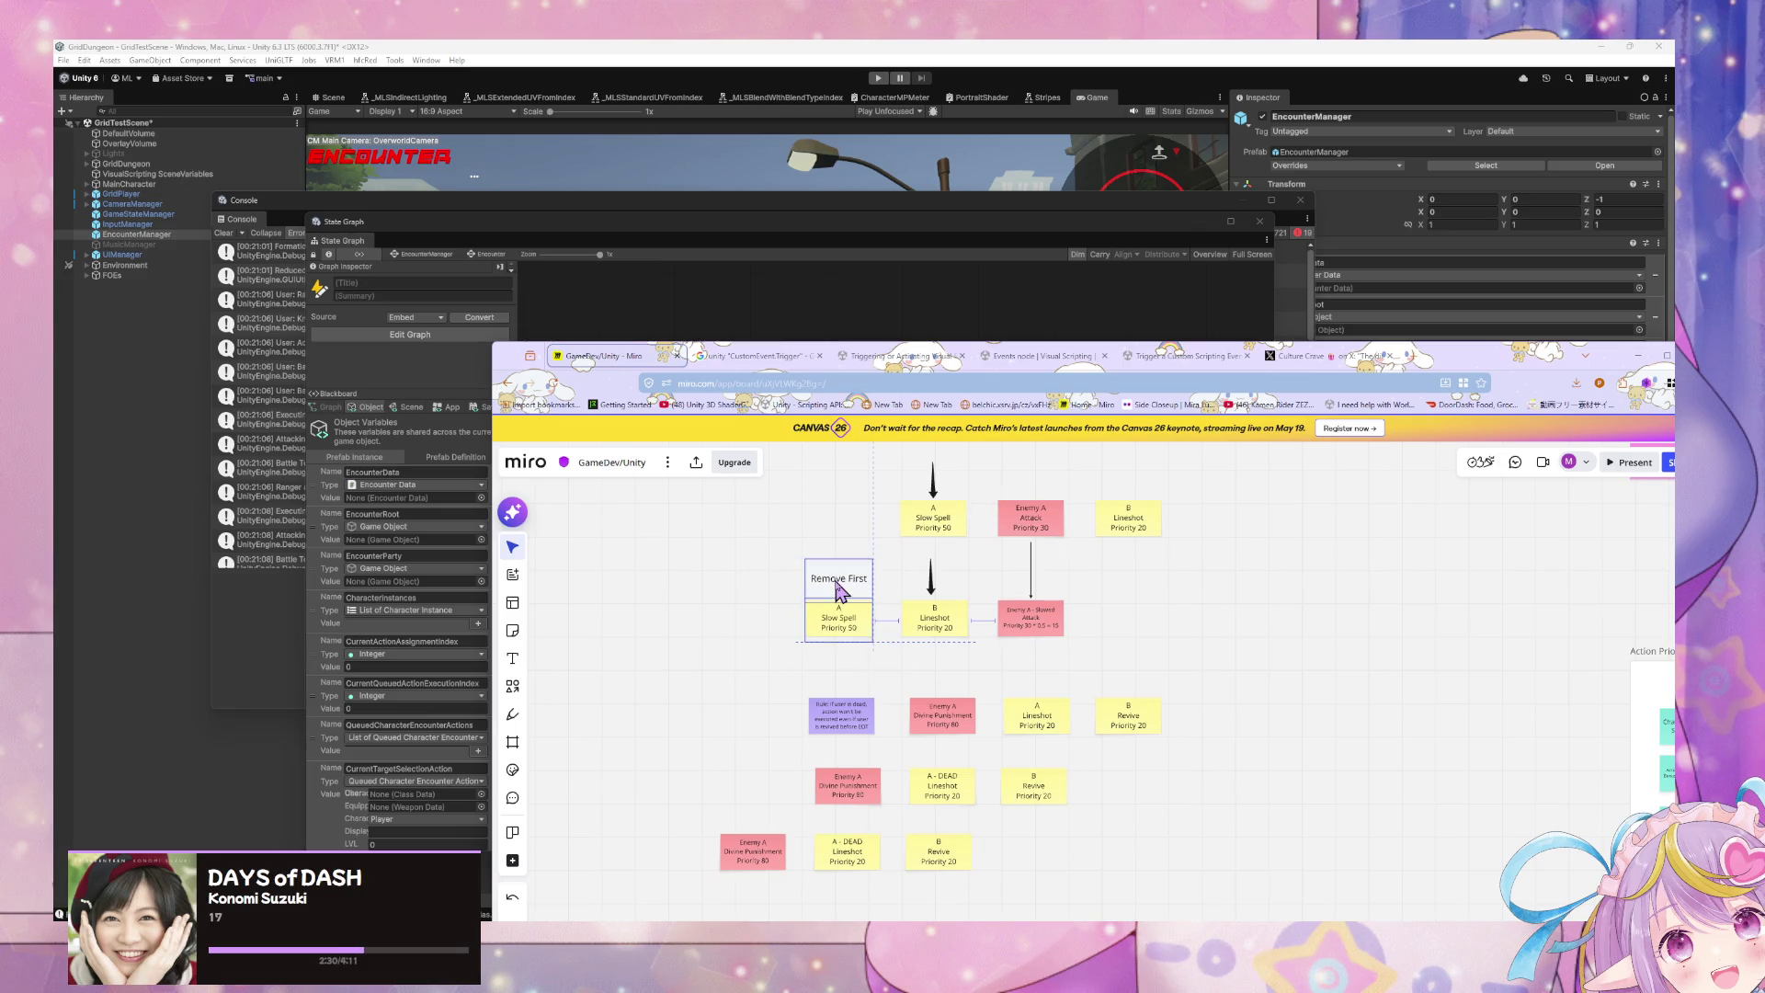
click(1150, 680)
drag(848, 788, 841, 788)
click(1241, 731)
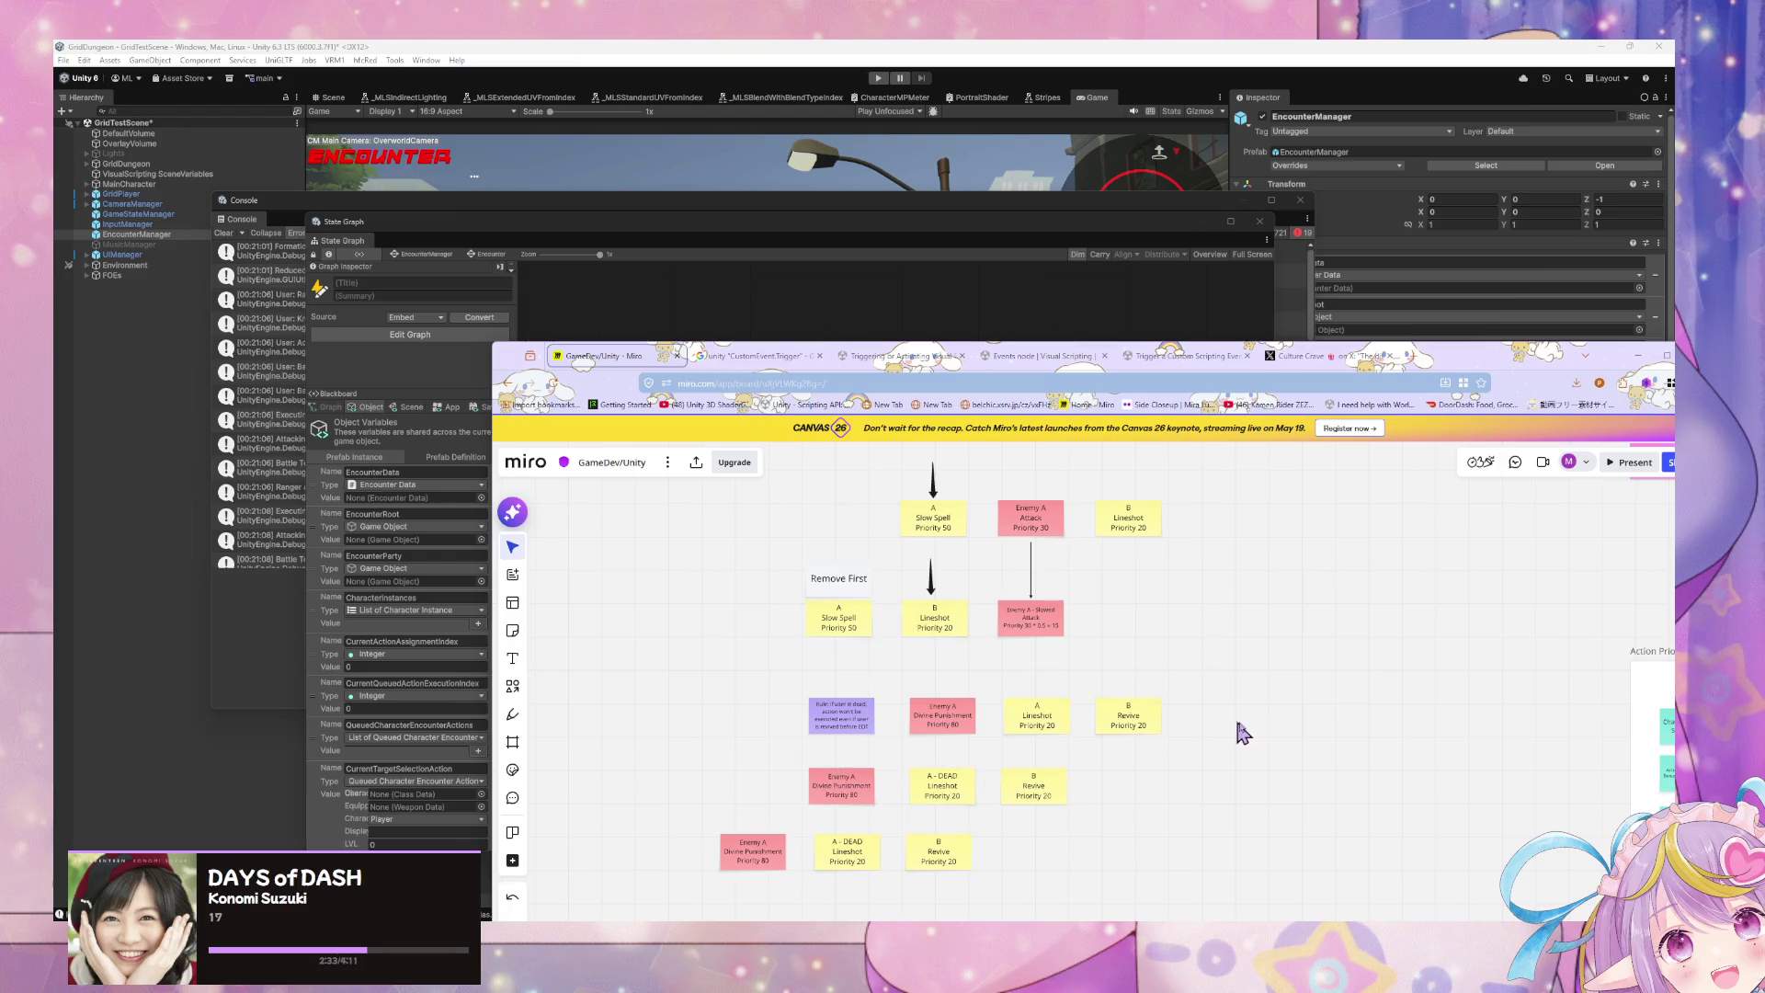
Step: Draw a vertical line beside the notes, then delete it
click(512, 685)
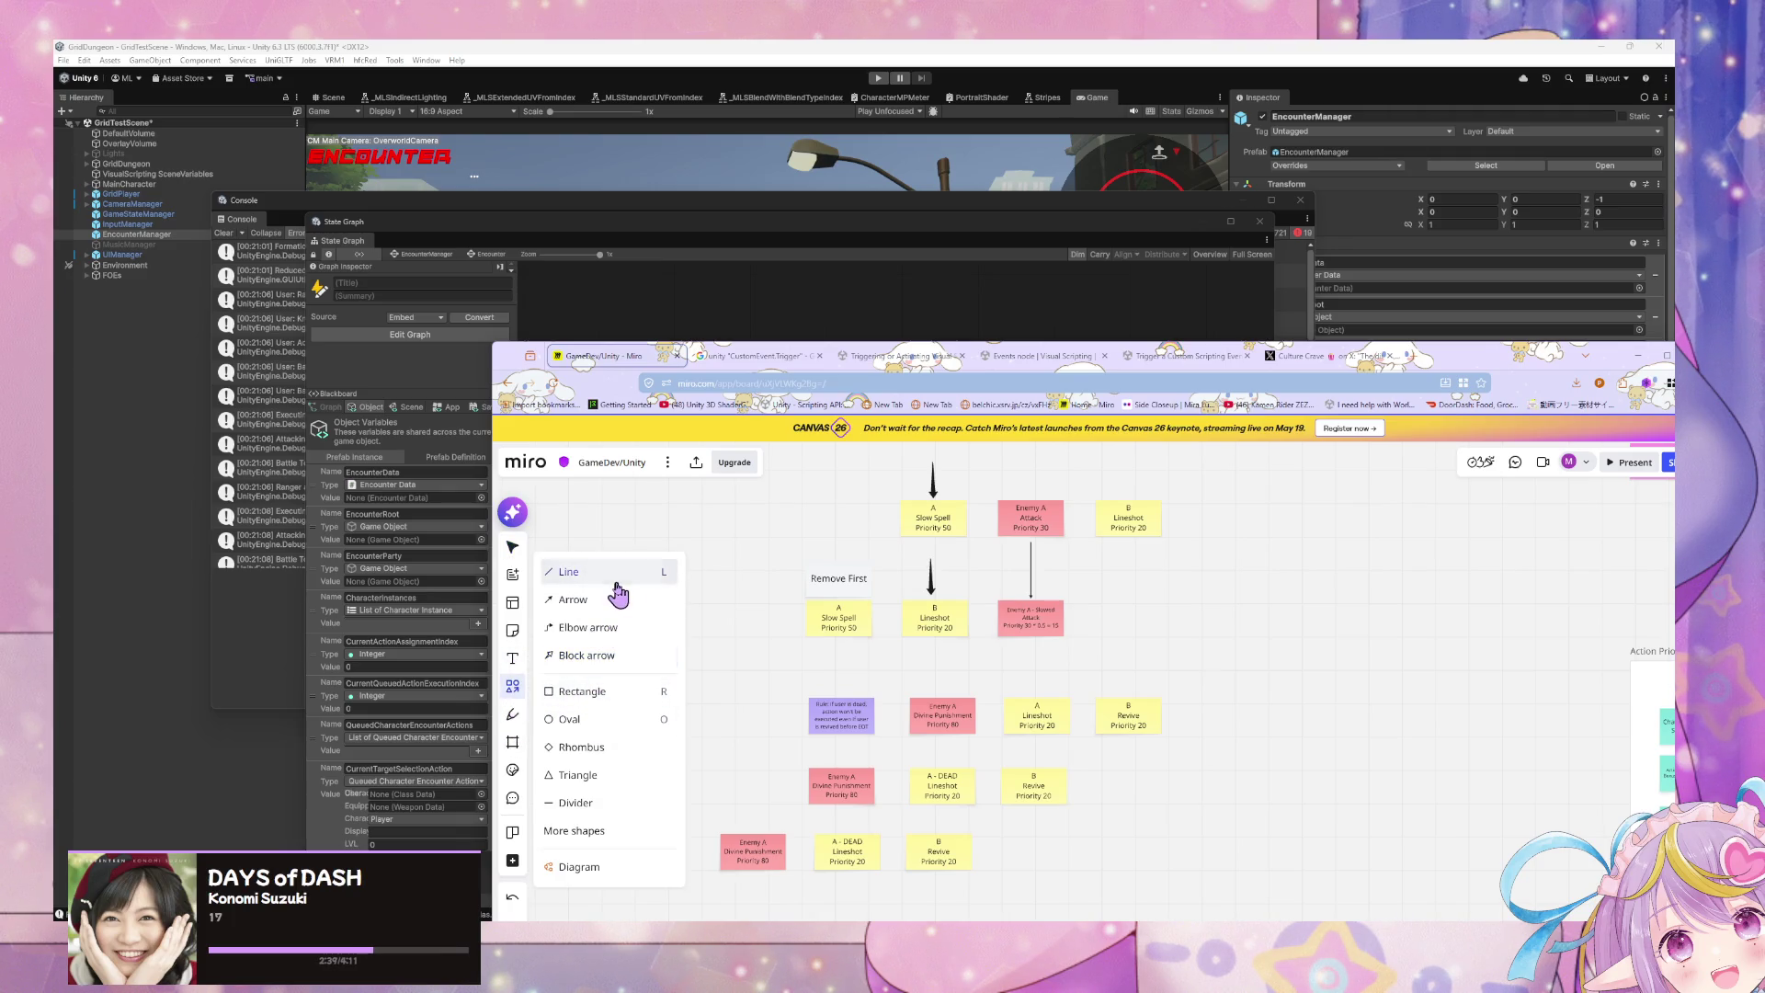
drag(887, 503, 894, 897)
key(Delete)
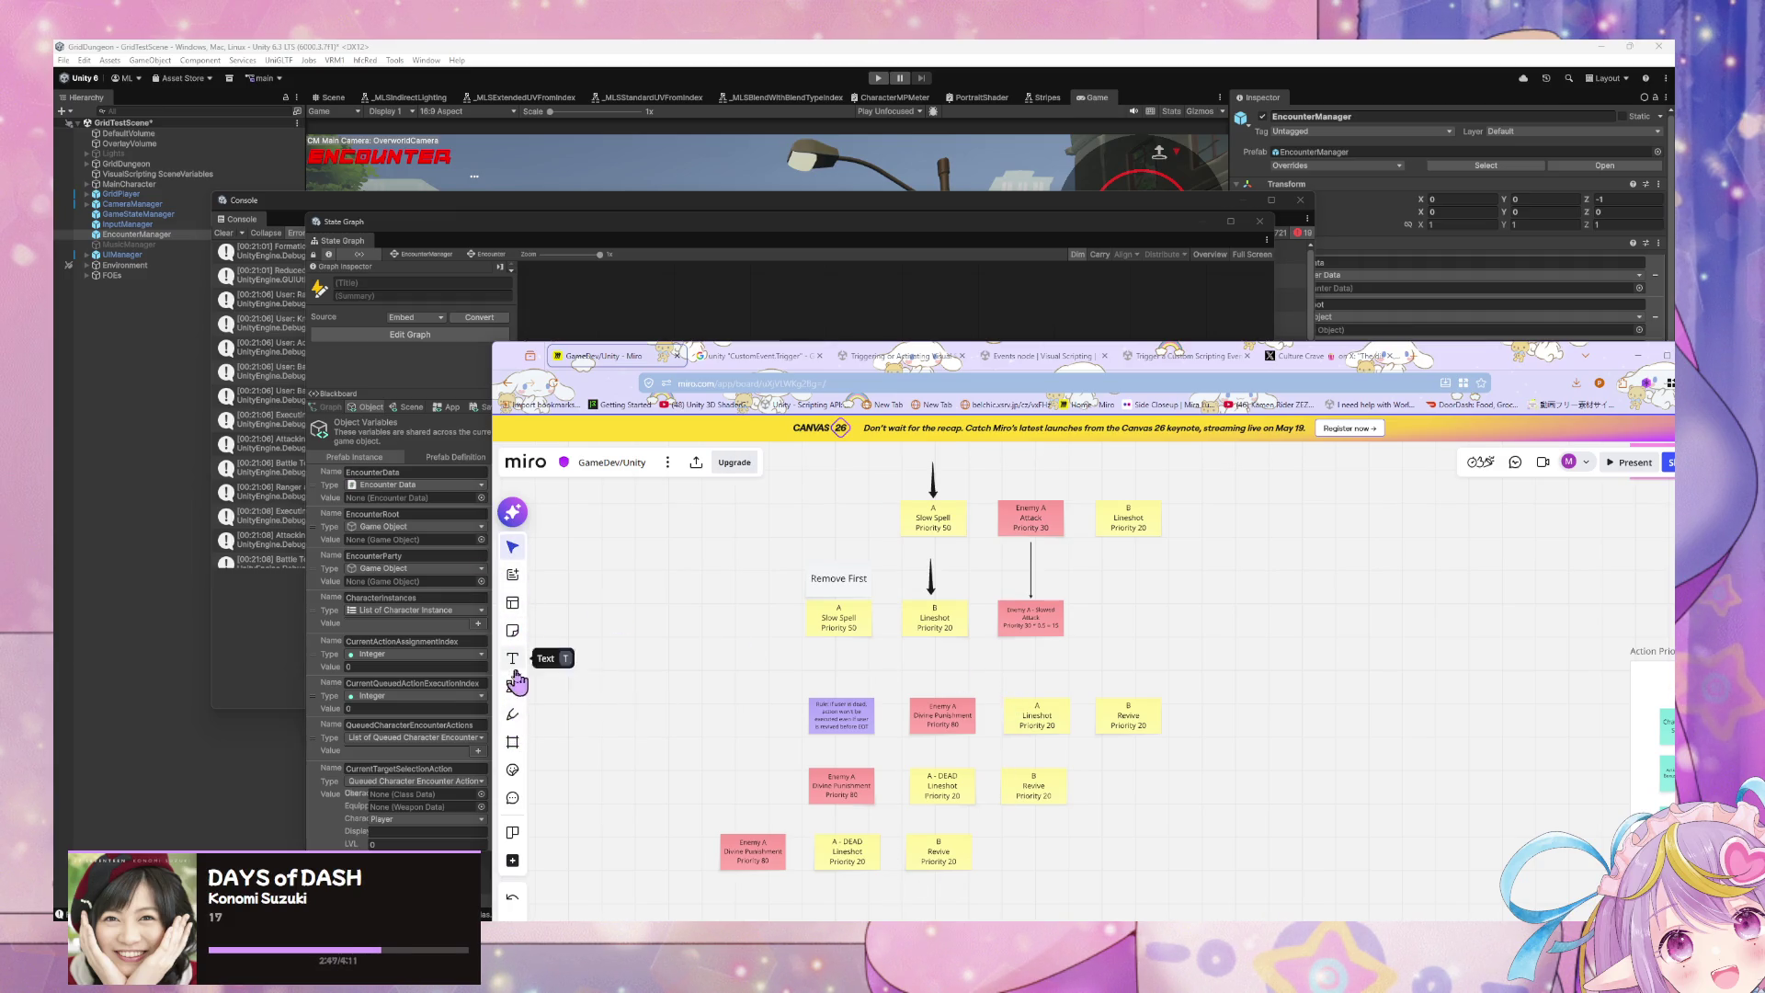
Step: Bring up the Frame tool's size choices
click(513, 742)
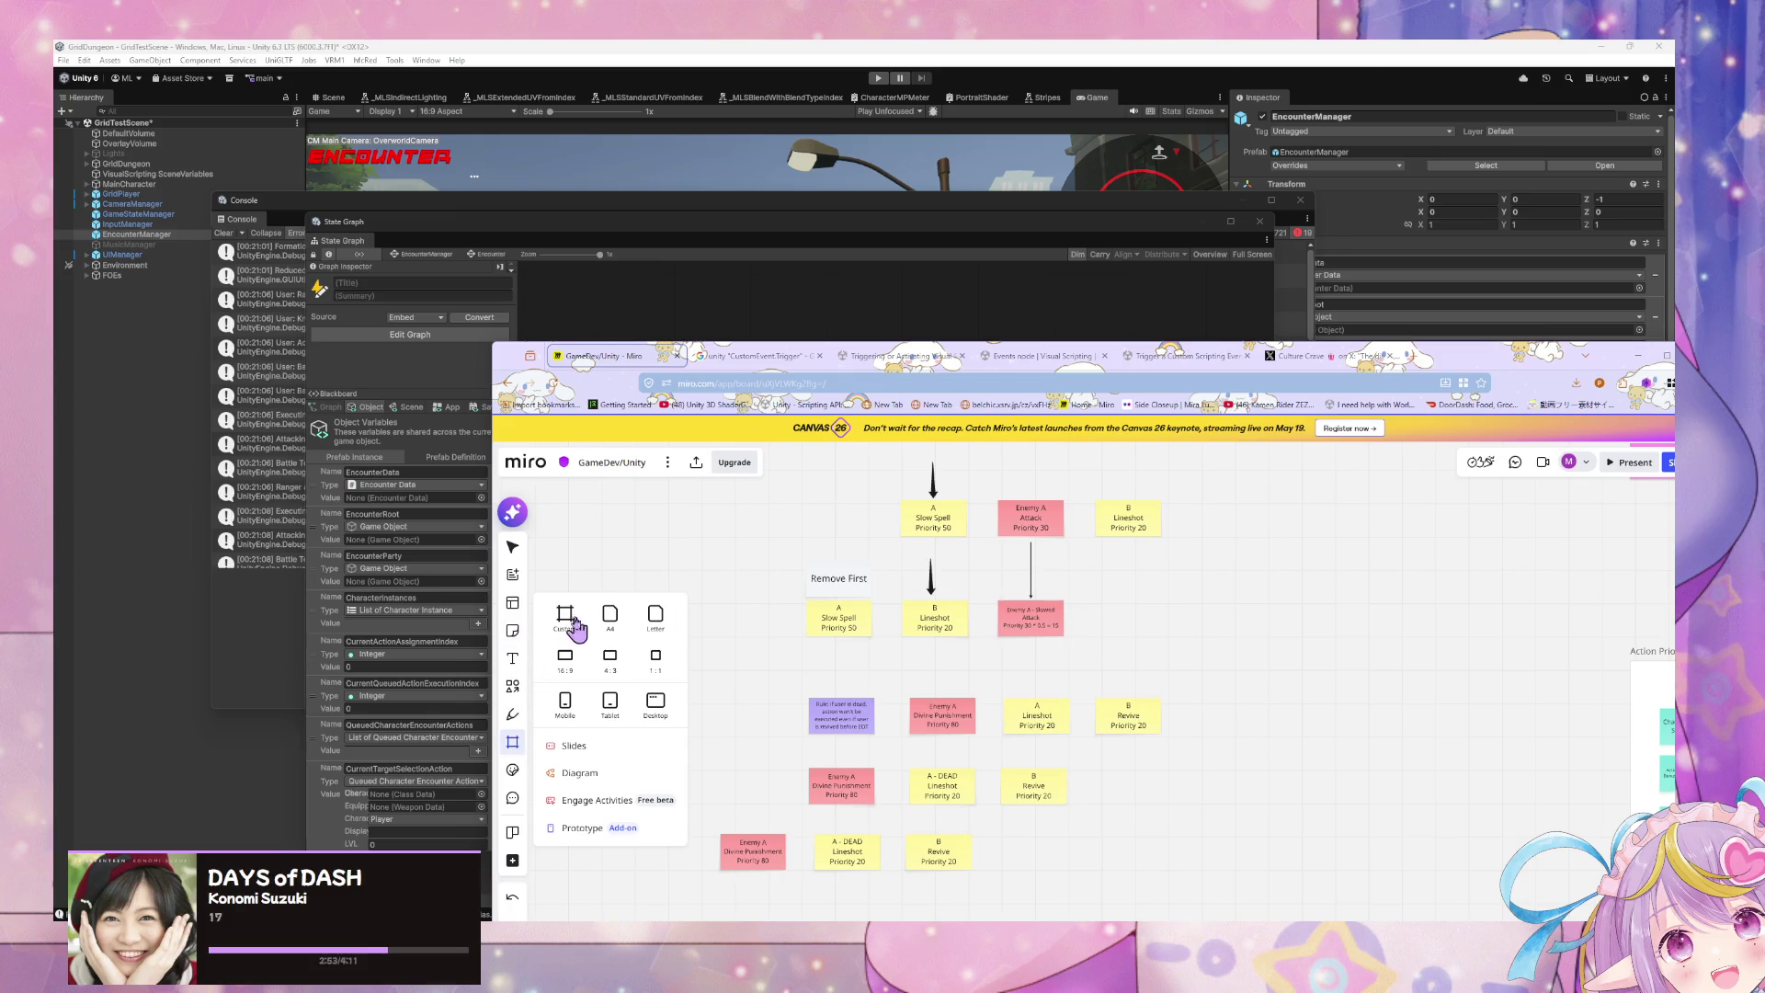
scroll(817, 626, down, 5)
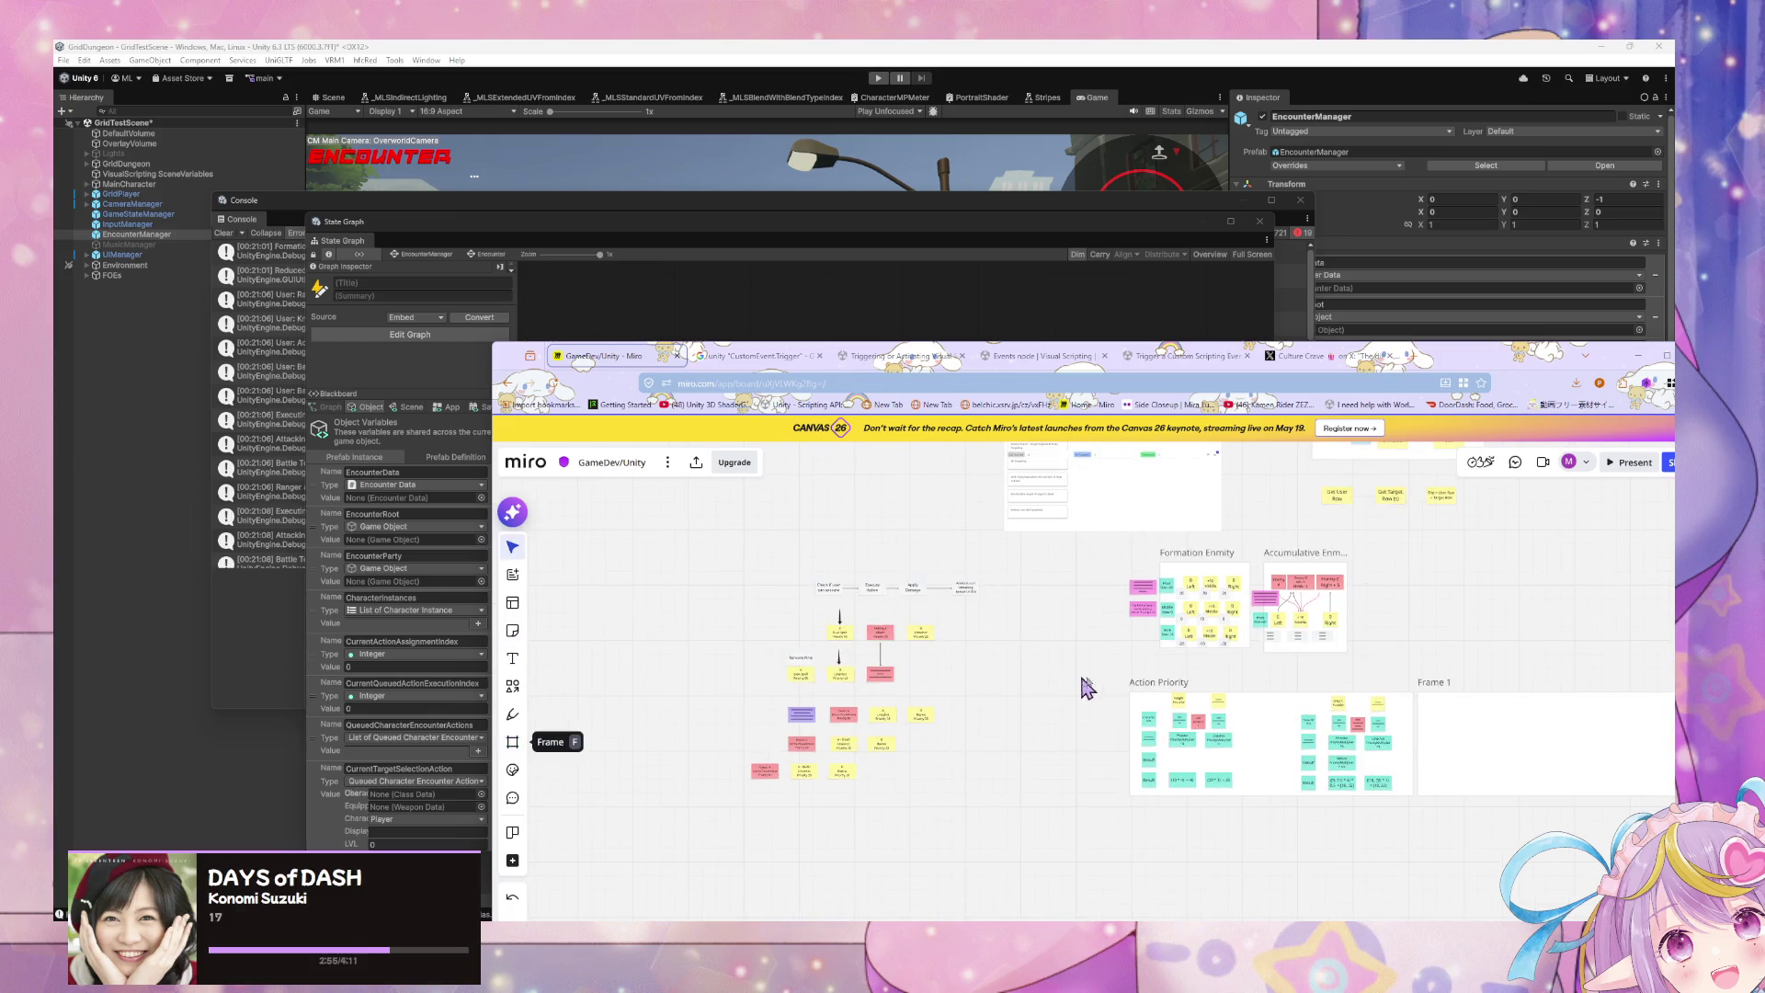
click(512, 742)
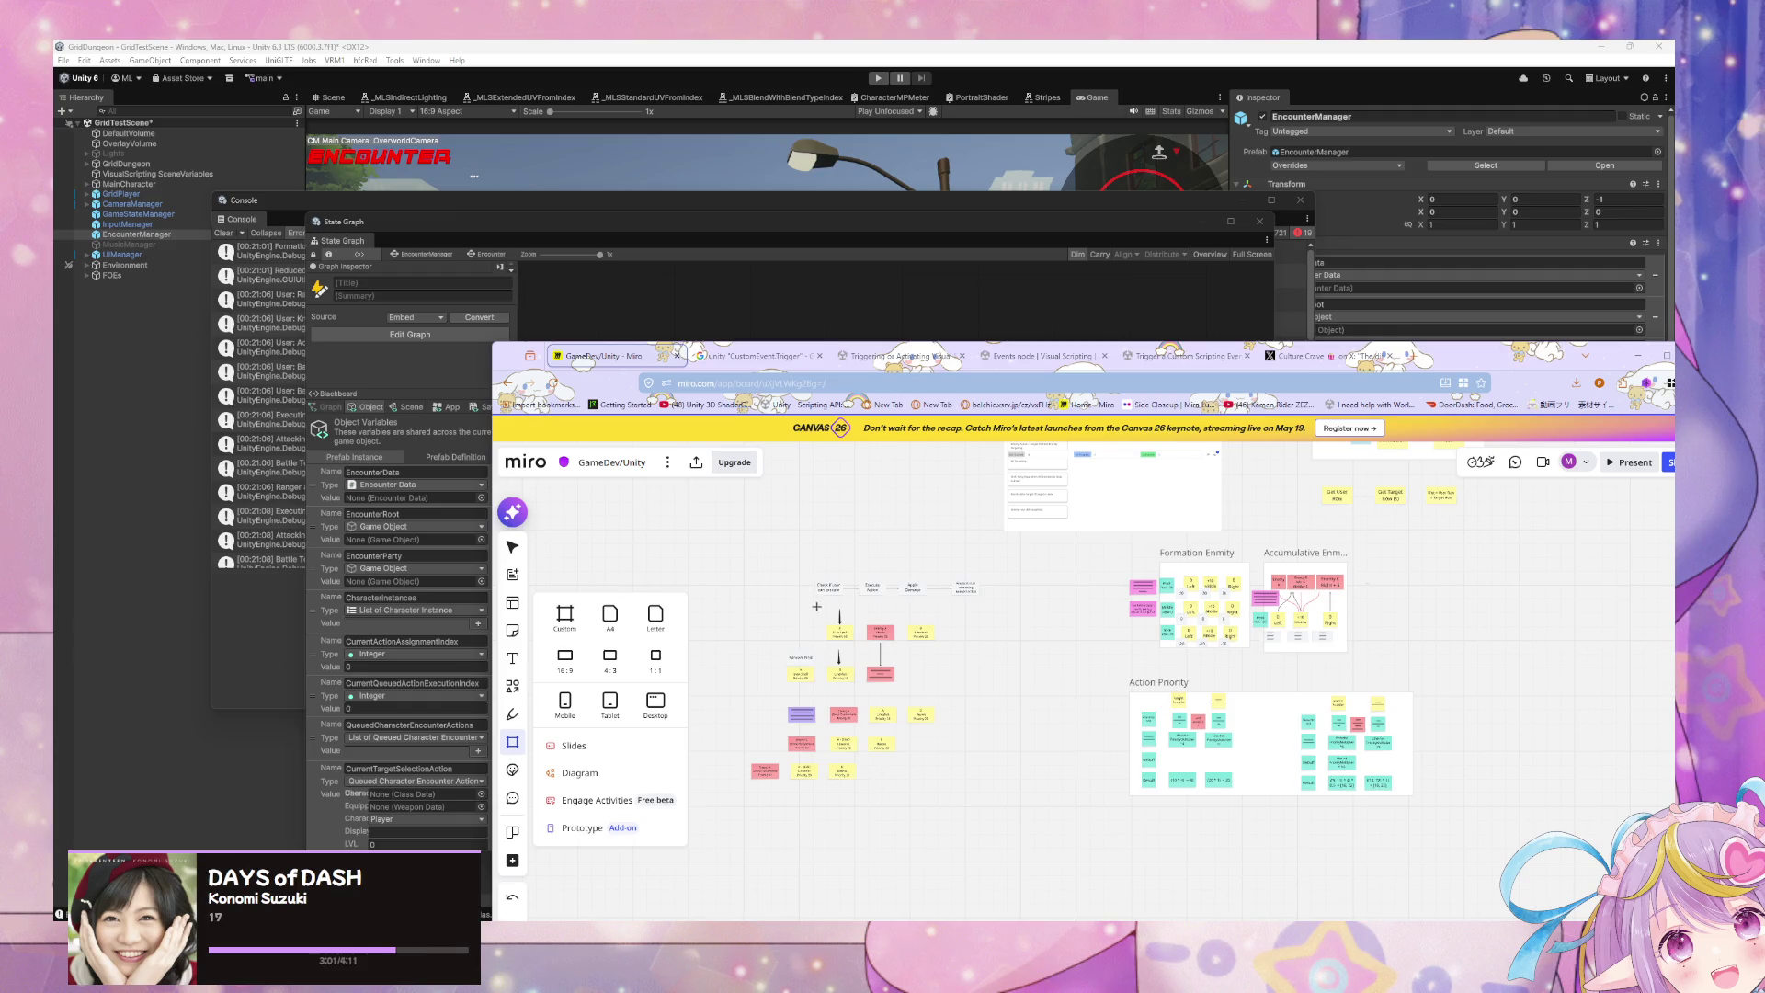
Step: Abandon the frame and draw a vertical Divider just right of the Remove First column
mouse_move(814, 573)
mouse_down()
mouse_move(1012, 769)
mouse_move(818, 546)
mouse_up()
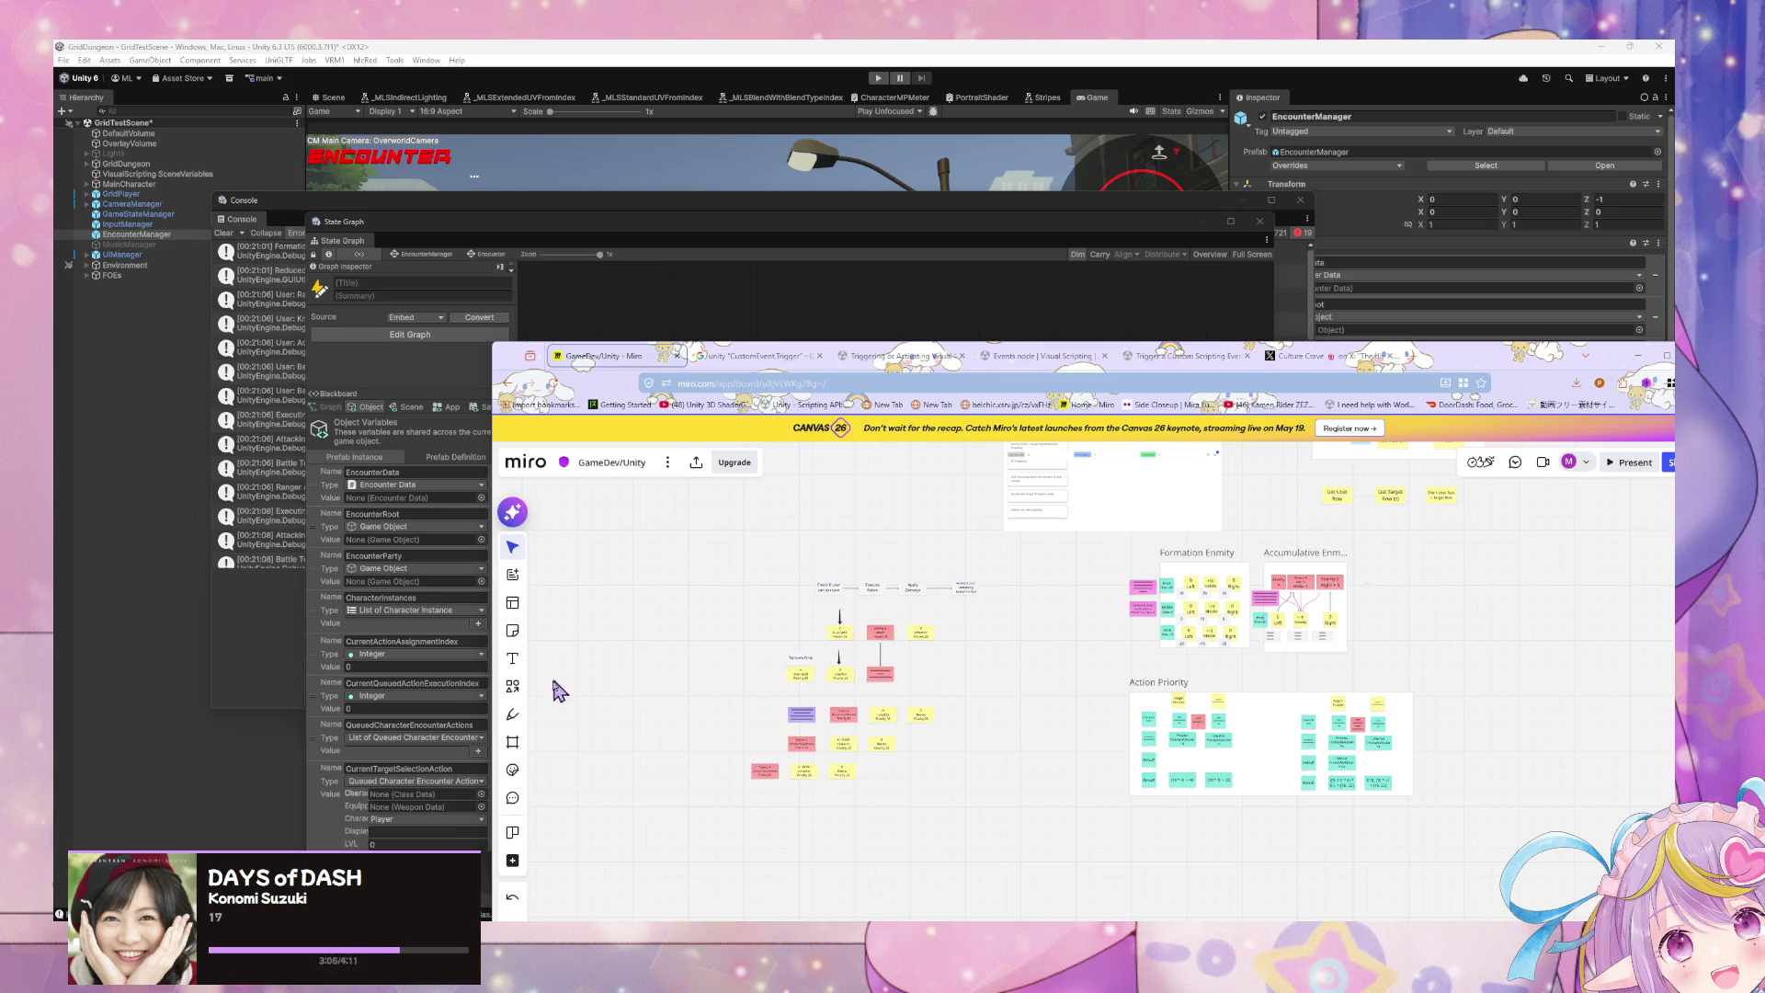
scroll(690, 769, up, 5)
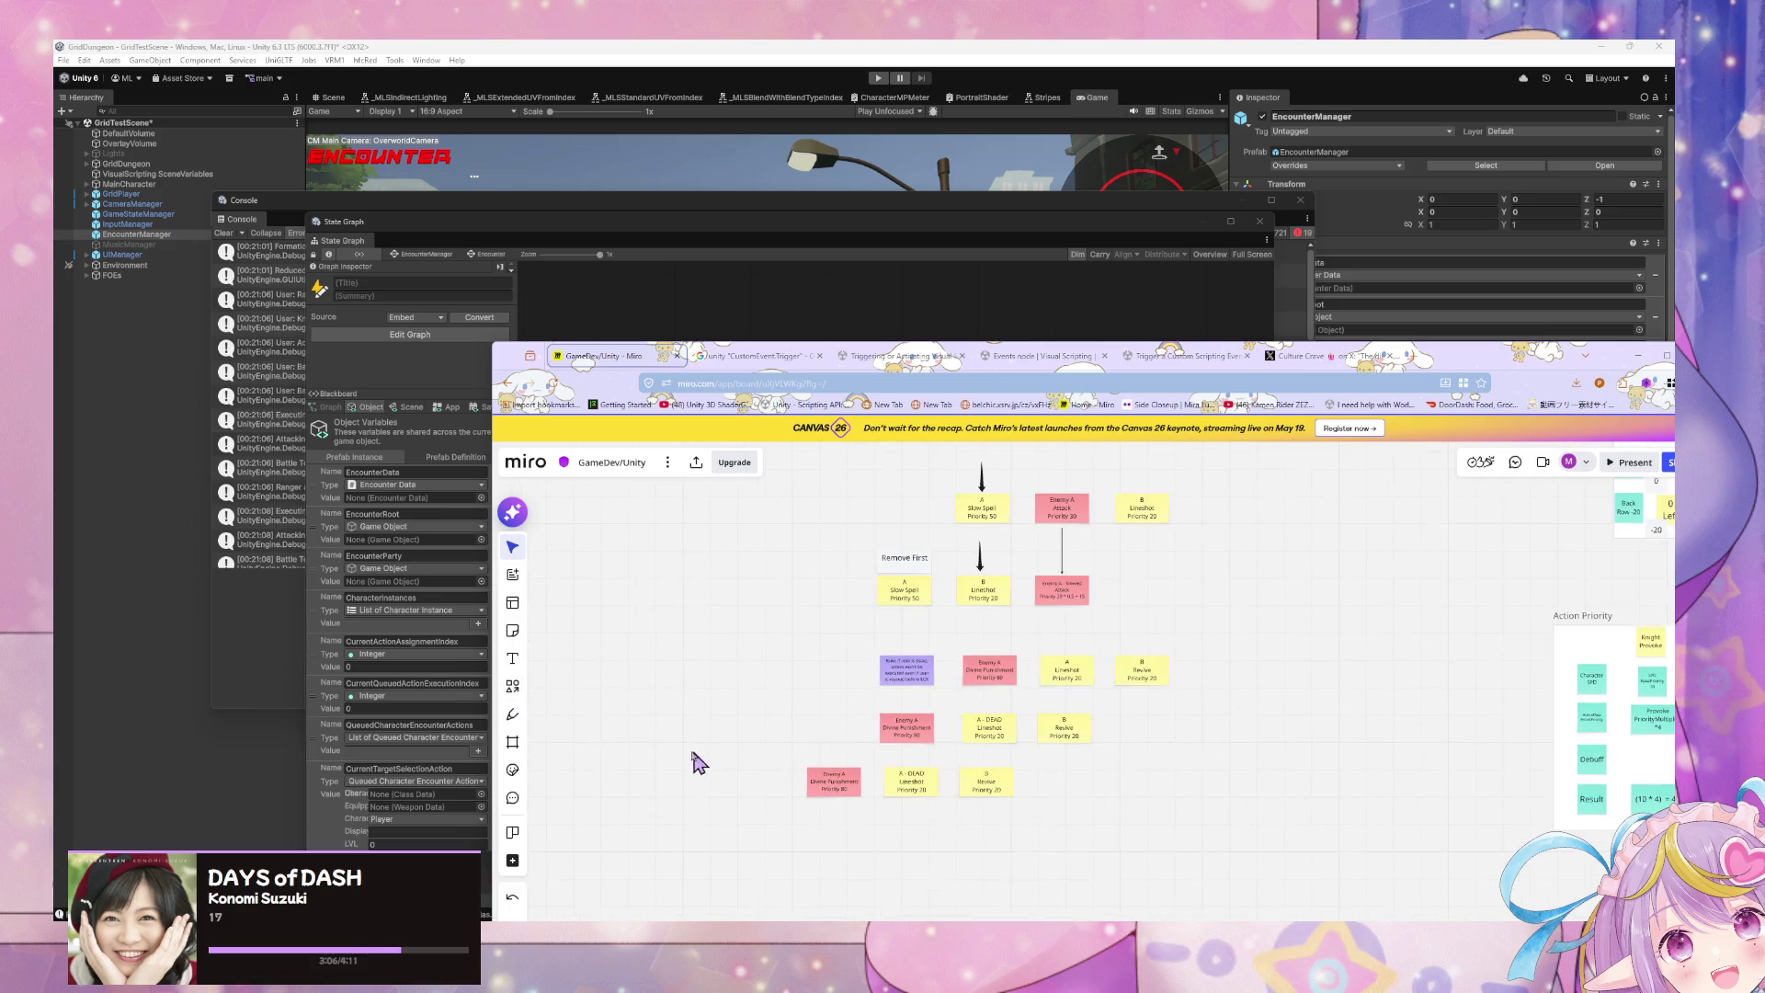
click(516, 690)
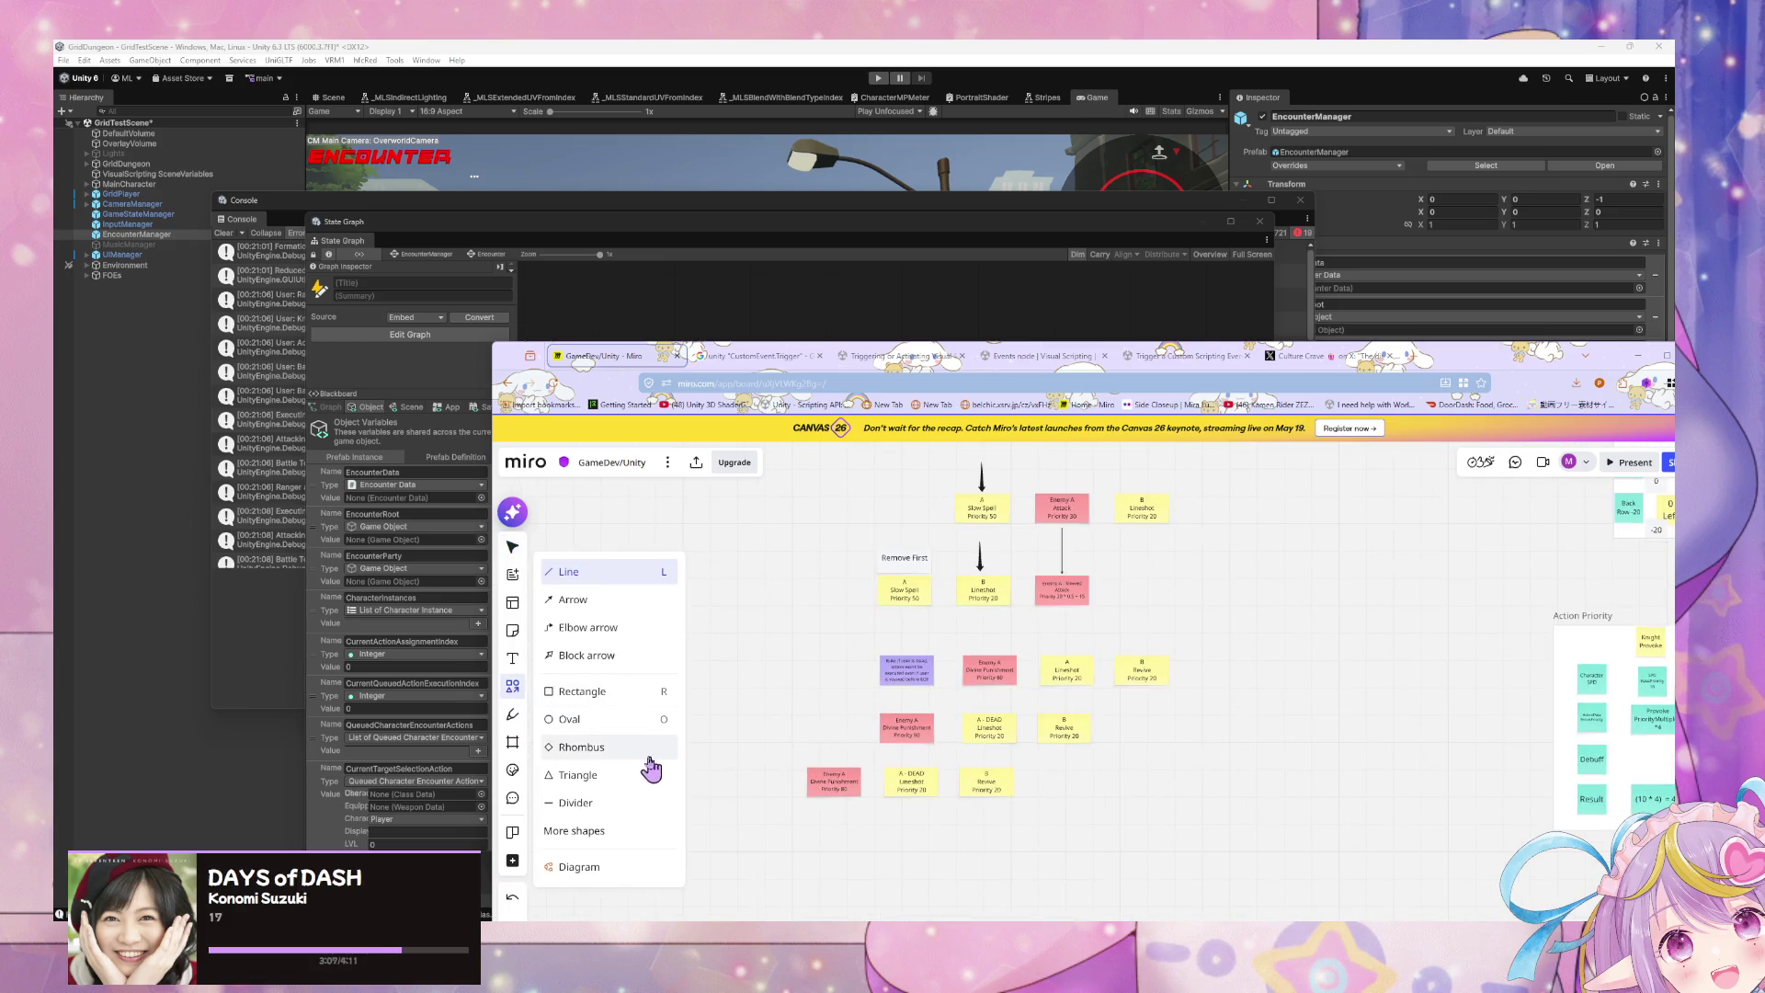
click(608, 809)
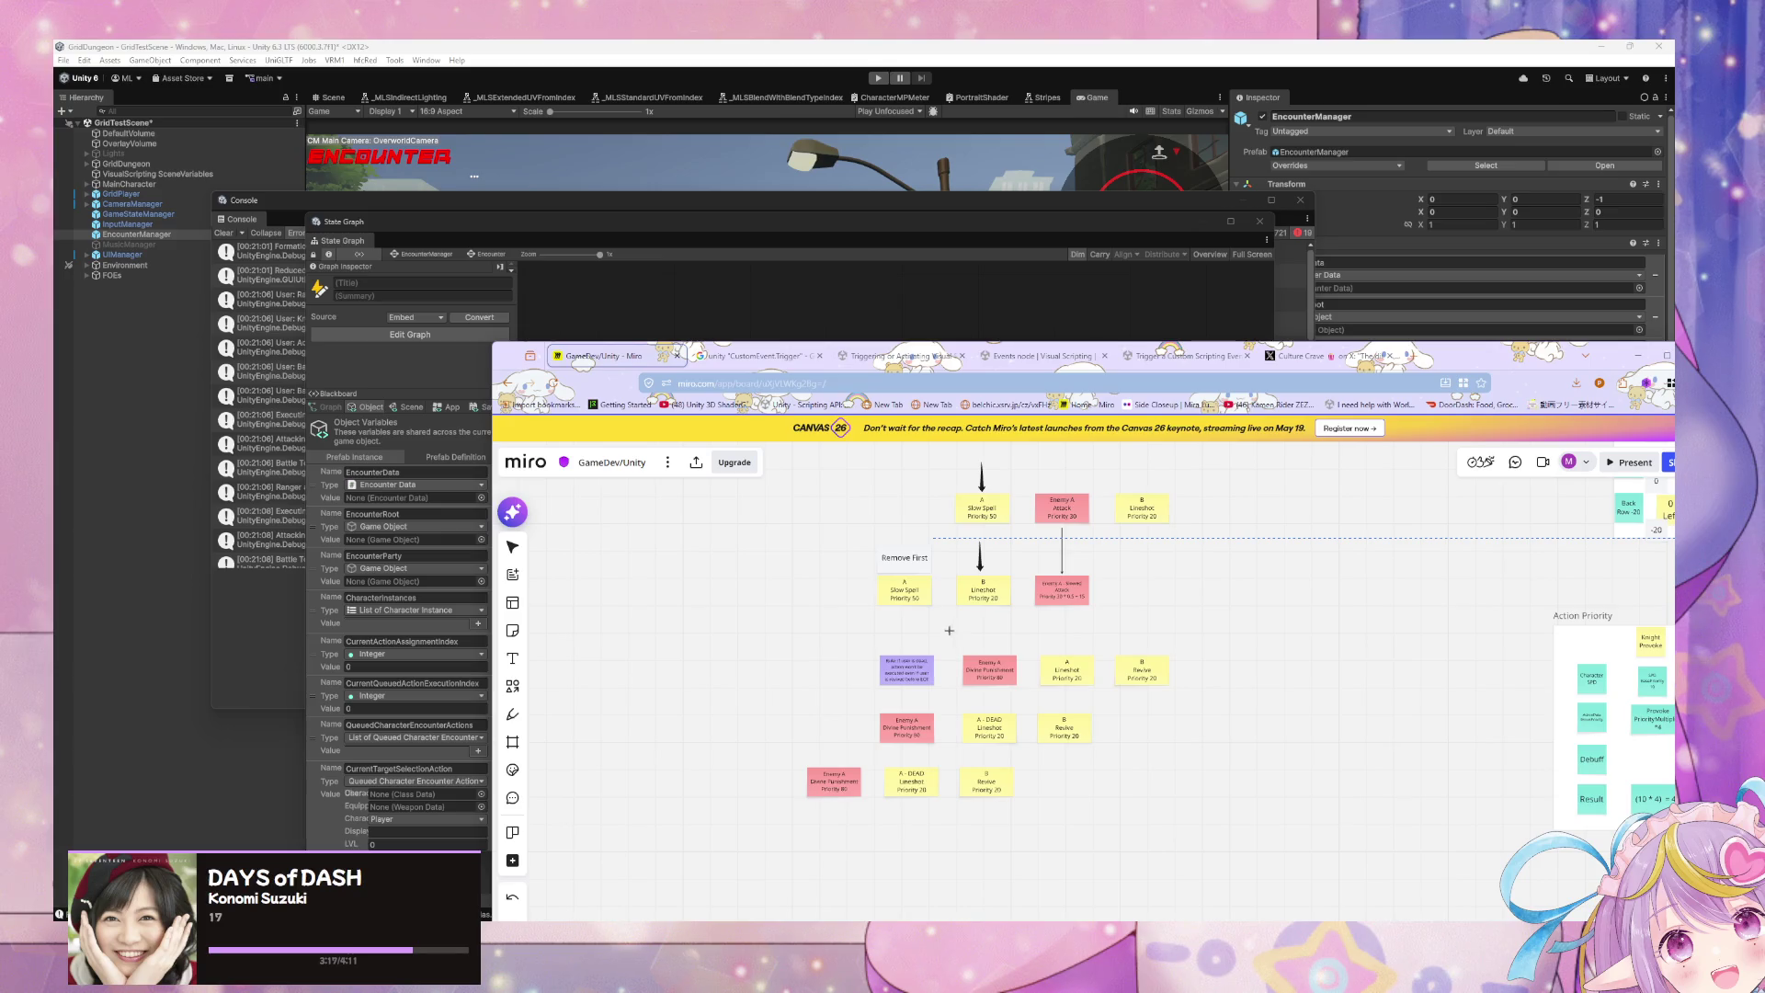
drag(919, 632, 942, 635)
key(Delete)
Step: Make the vertical divider line thicker
scroll(1029, 731, up, 2)
scroll(1030, 731, up, 2)
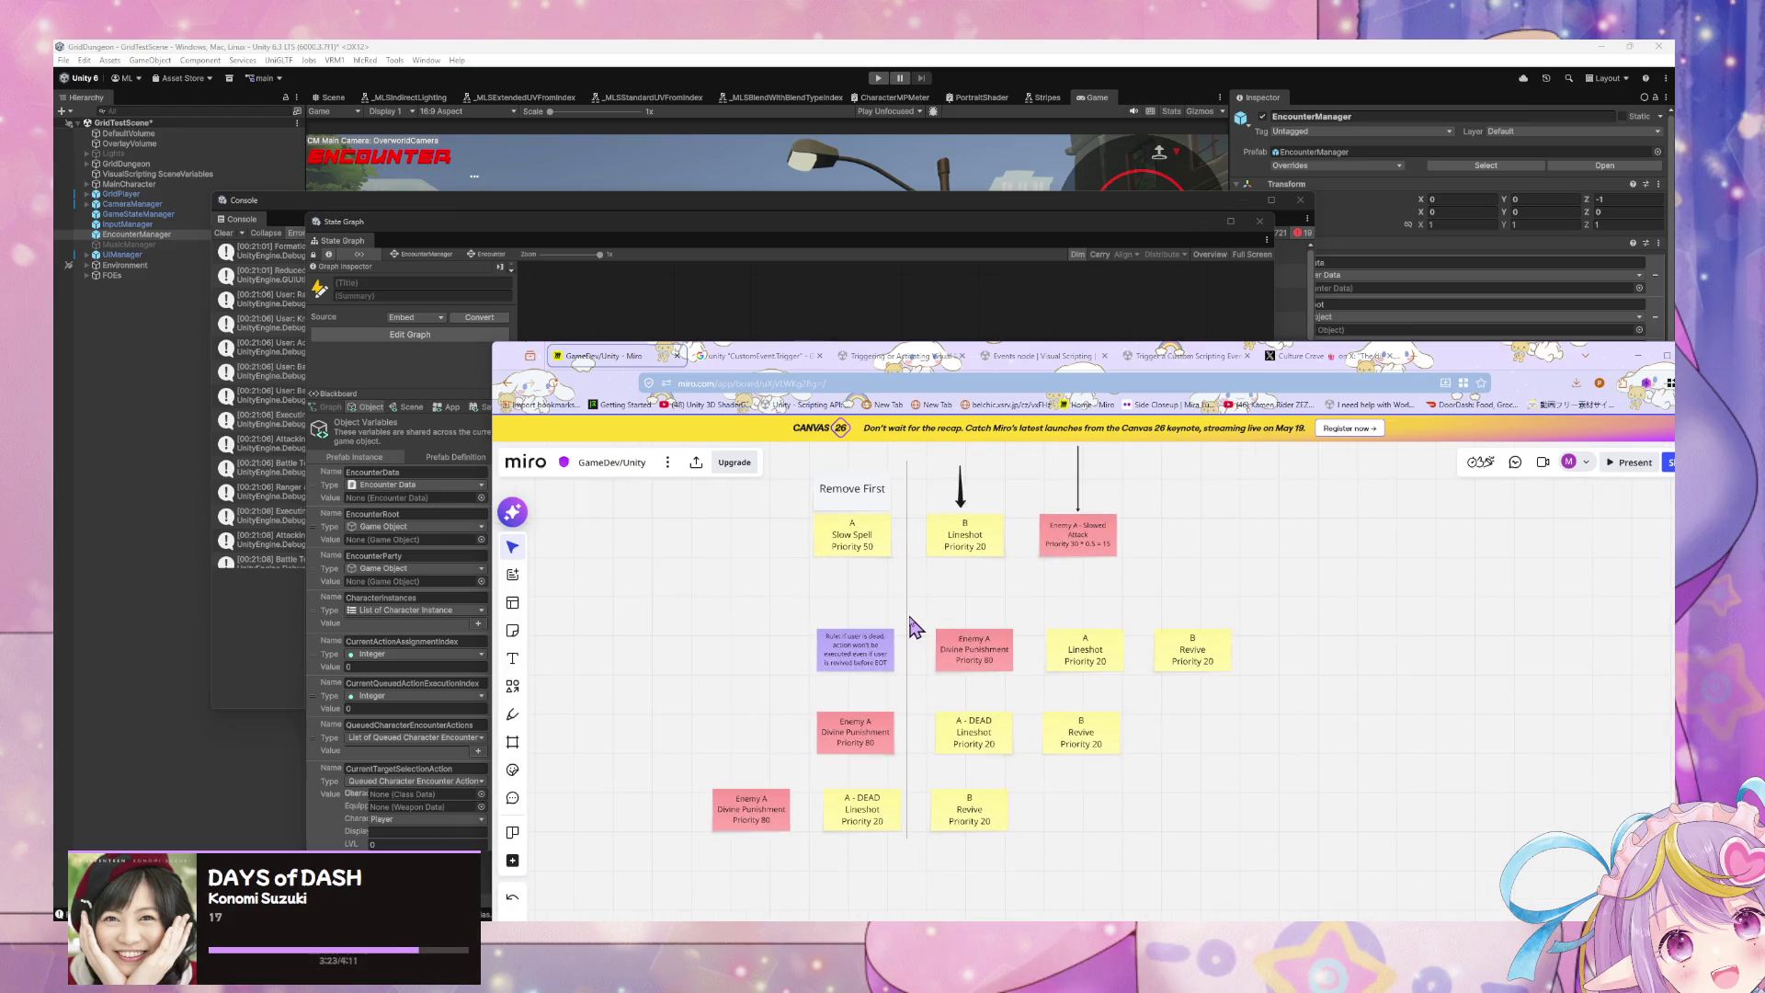
click(909, 628)
click(873, 894)
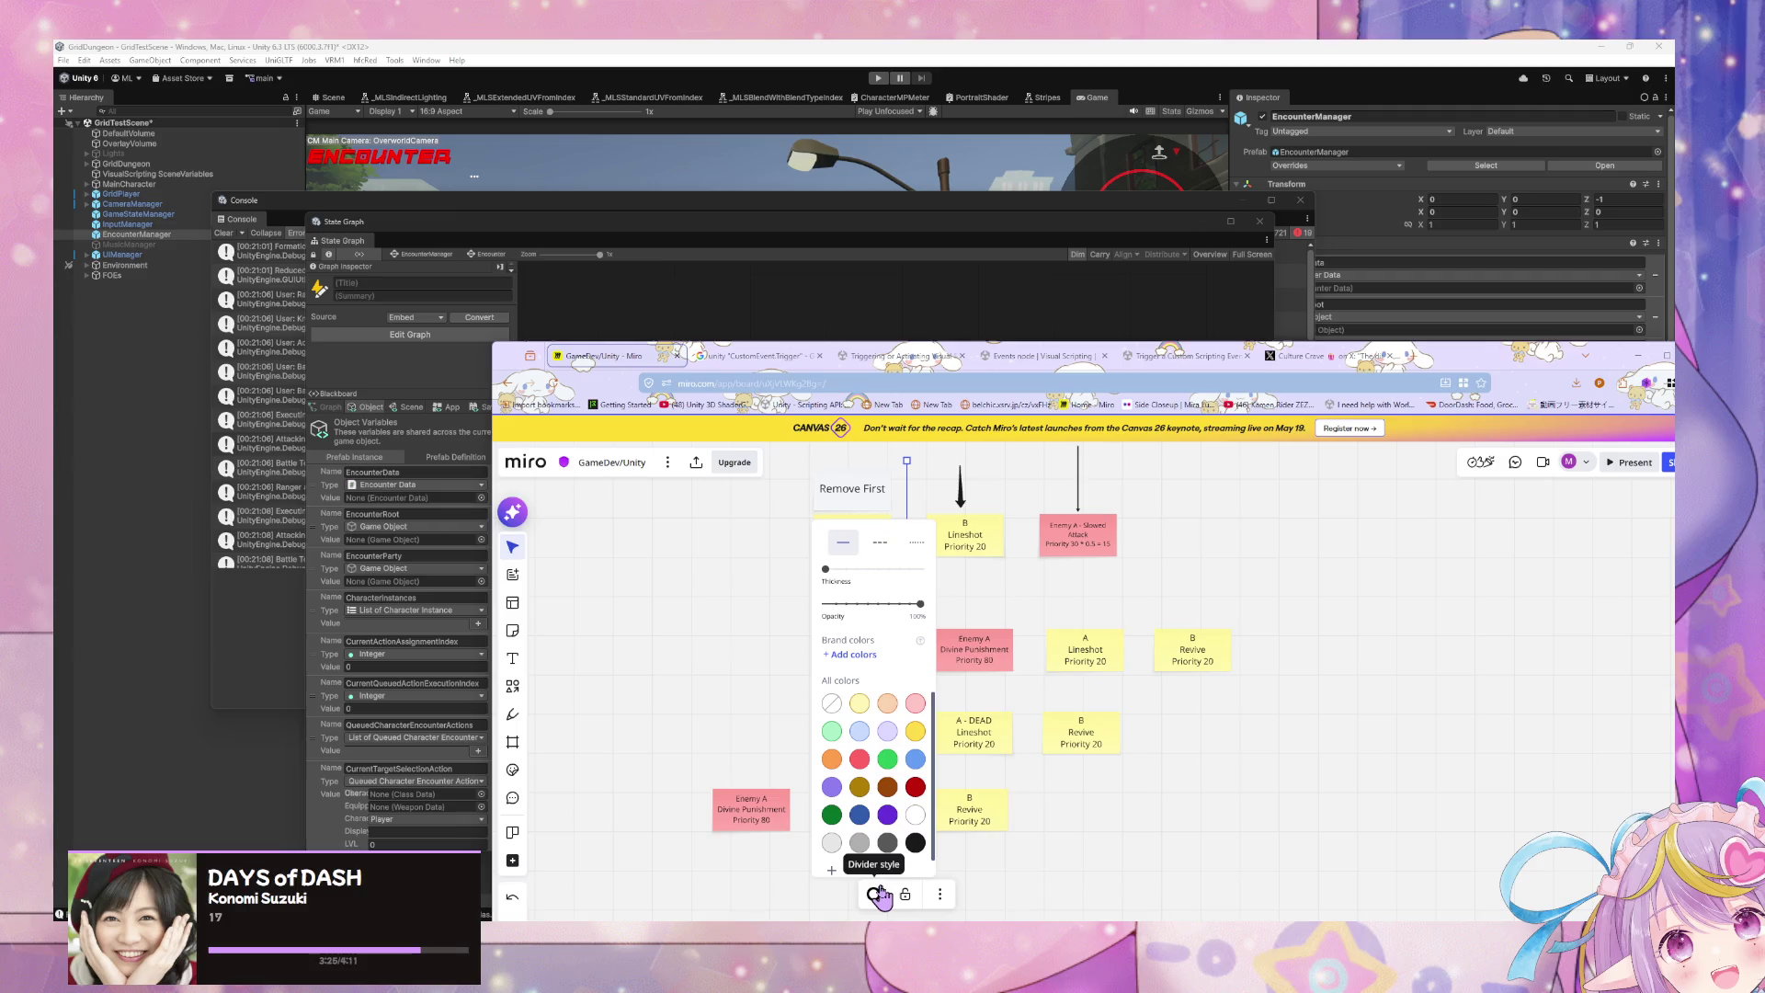
mouse_move(827, 570)
mouse_down()
mouse_move(902, 570)
mouse_move(835, 570)
mouse_move(883, 581)
mouse_up()
click(1048, 597)
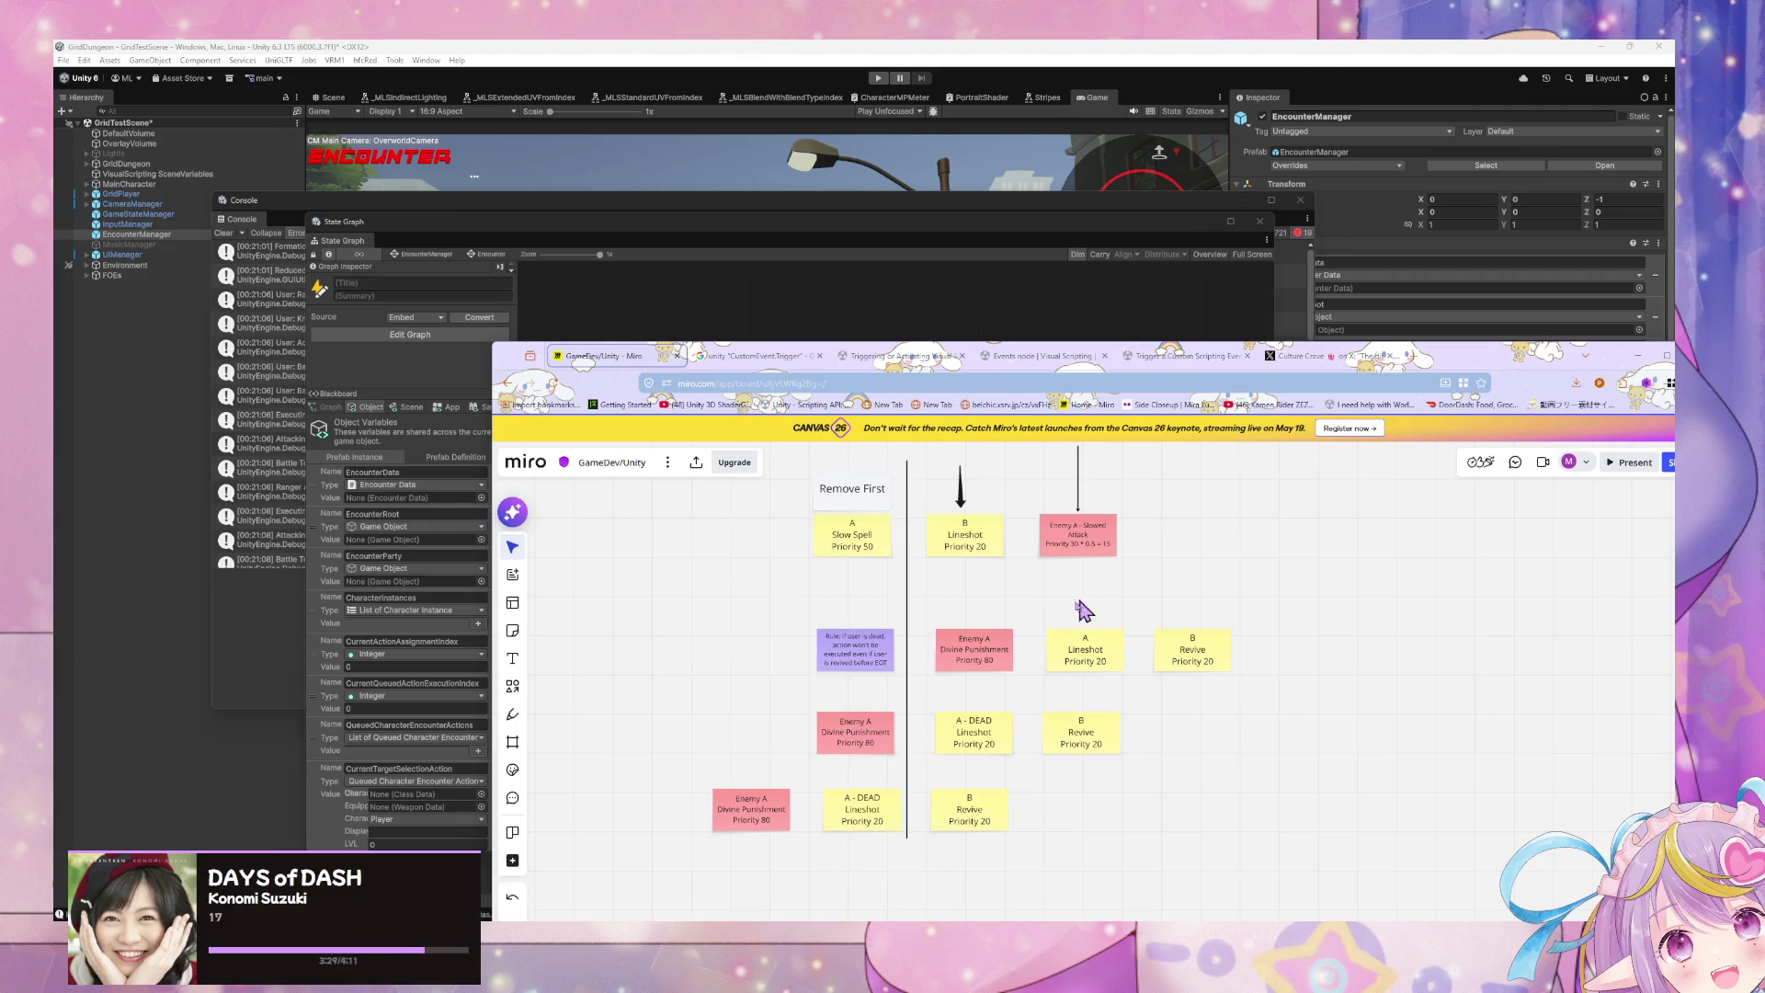
Step: Move the purple rule note and Divine Punishment up and align the A - DEAD note below
scroll(1088, 610, left, 3)
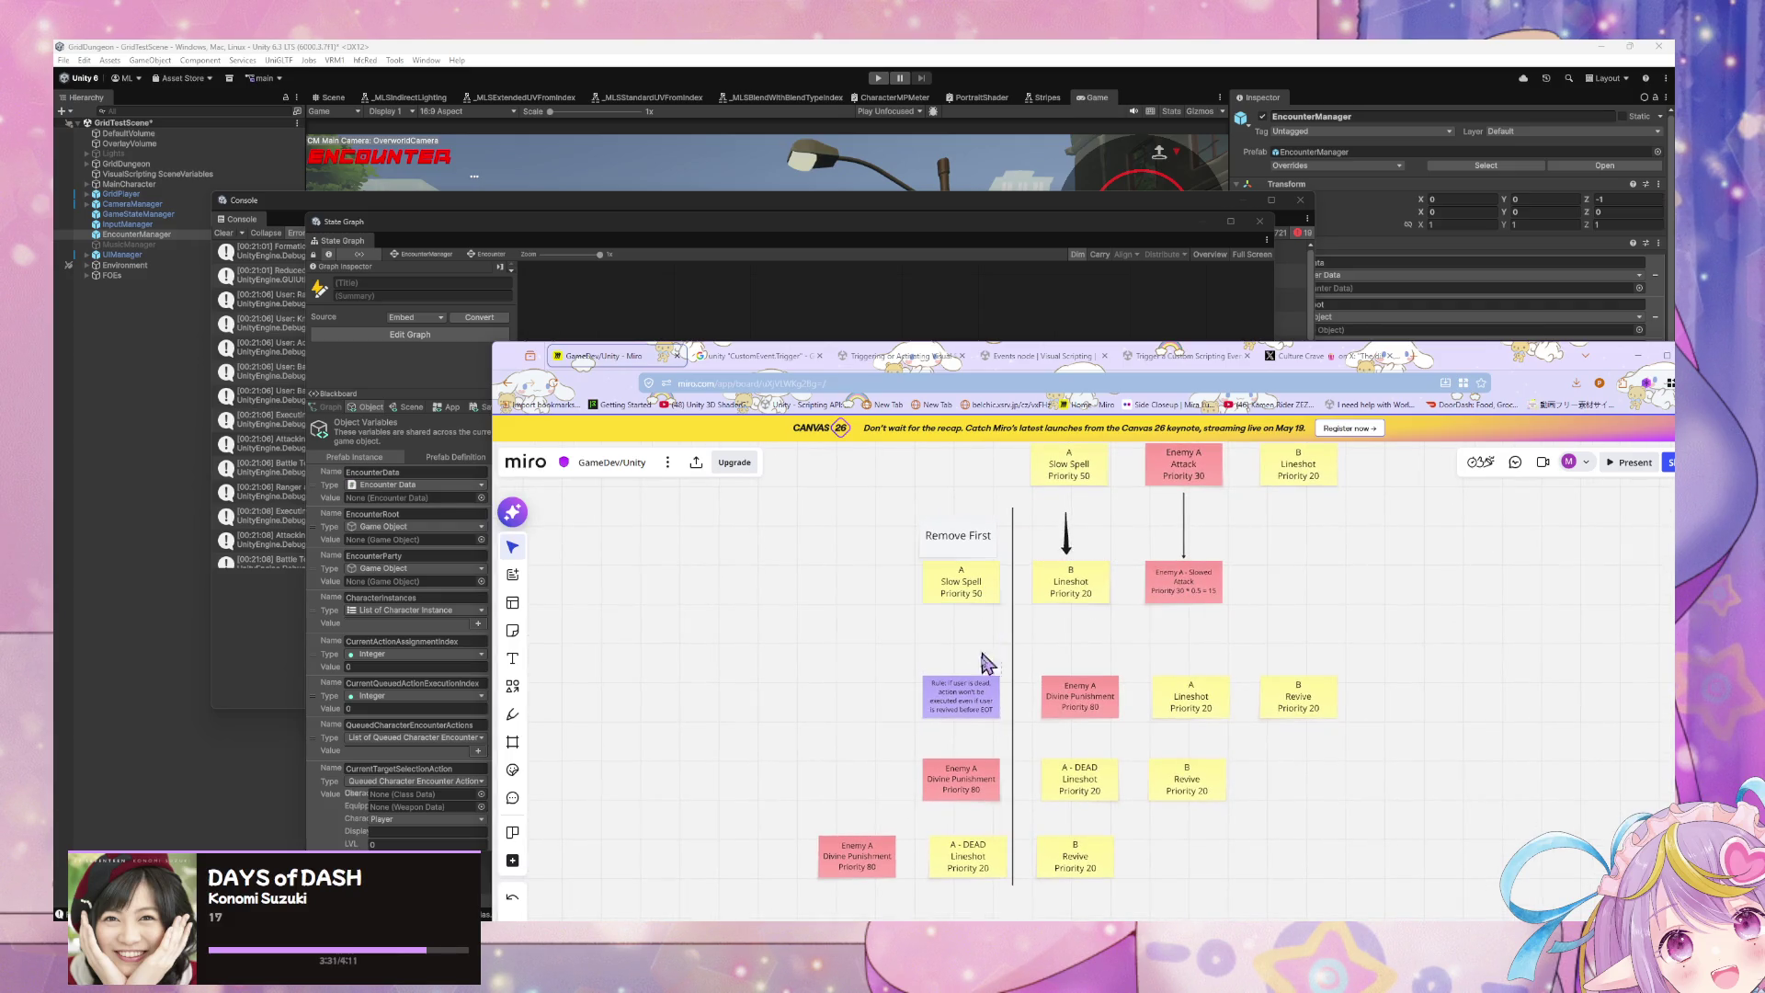
drag(980, 714, 972, 711)
drag(964, 782, 963, 766)
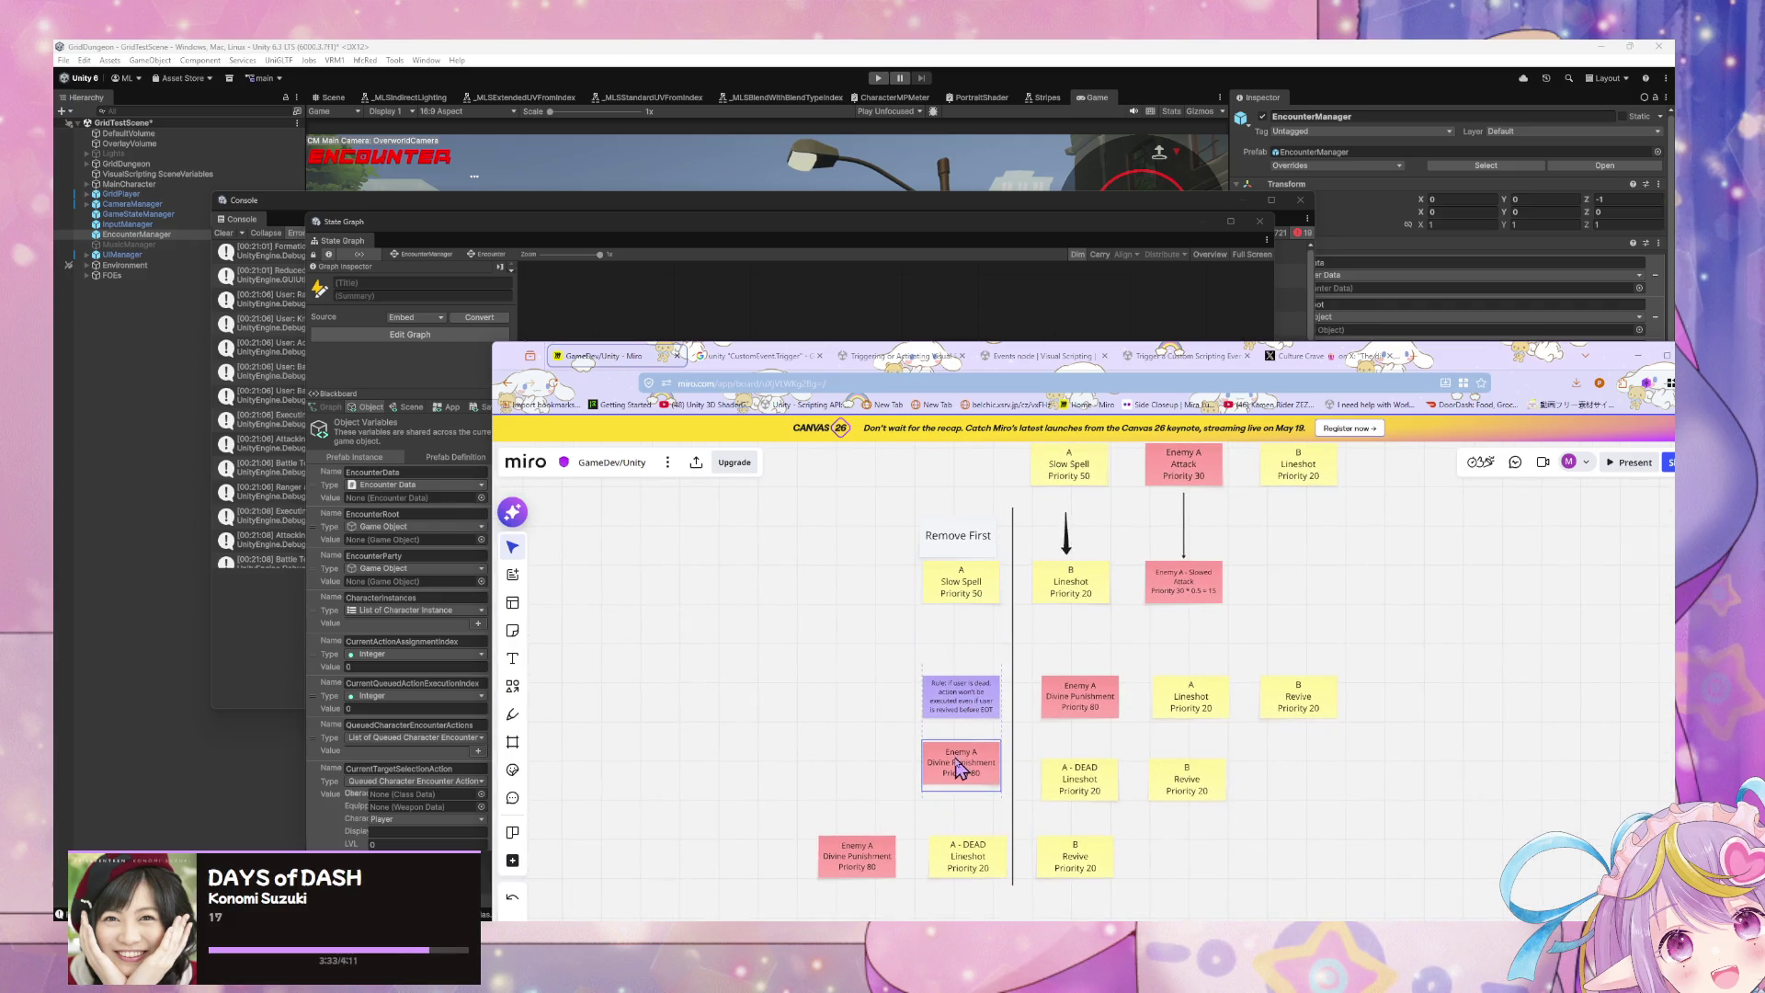
drag(968, 860, 962, 860)
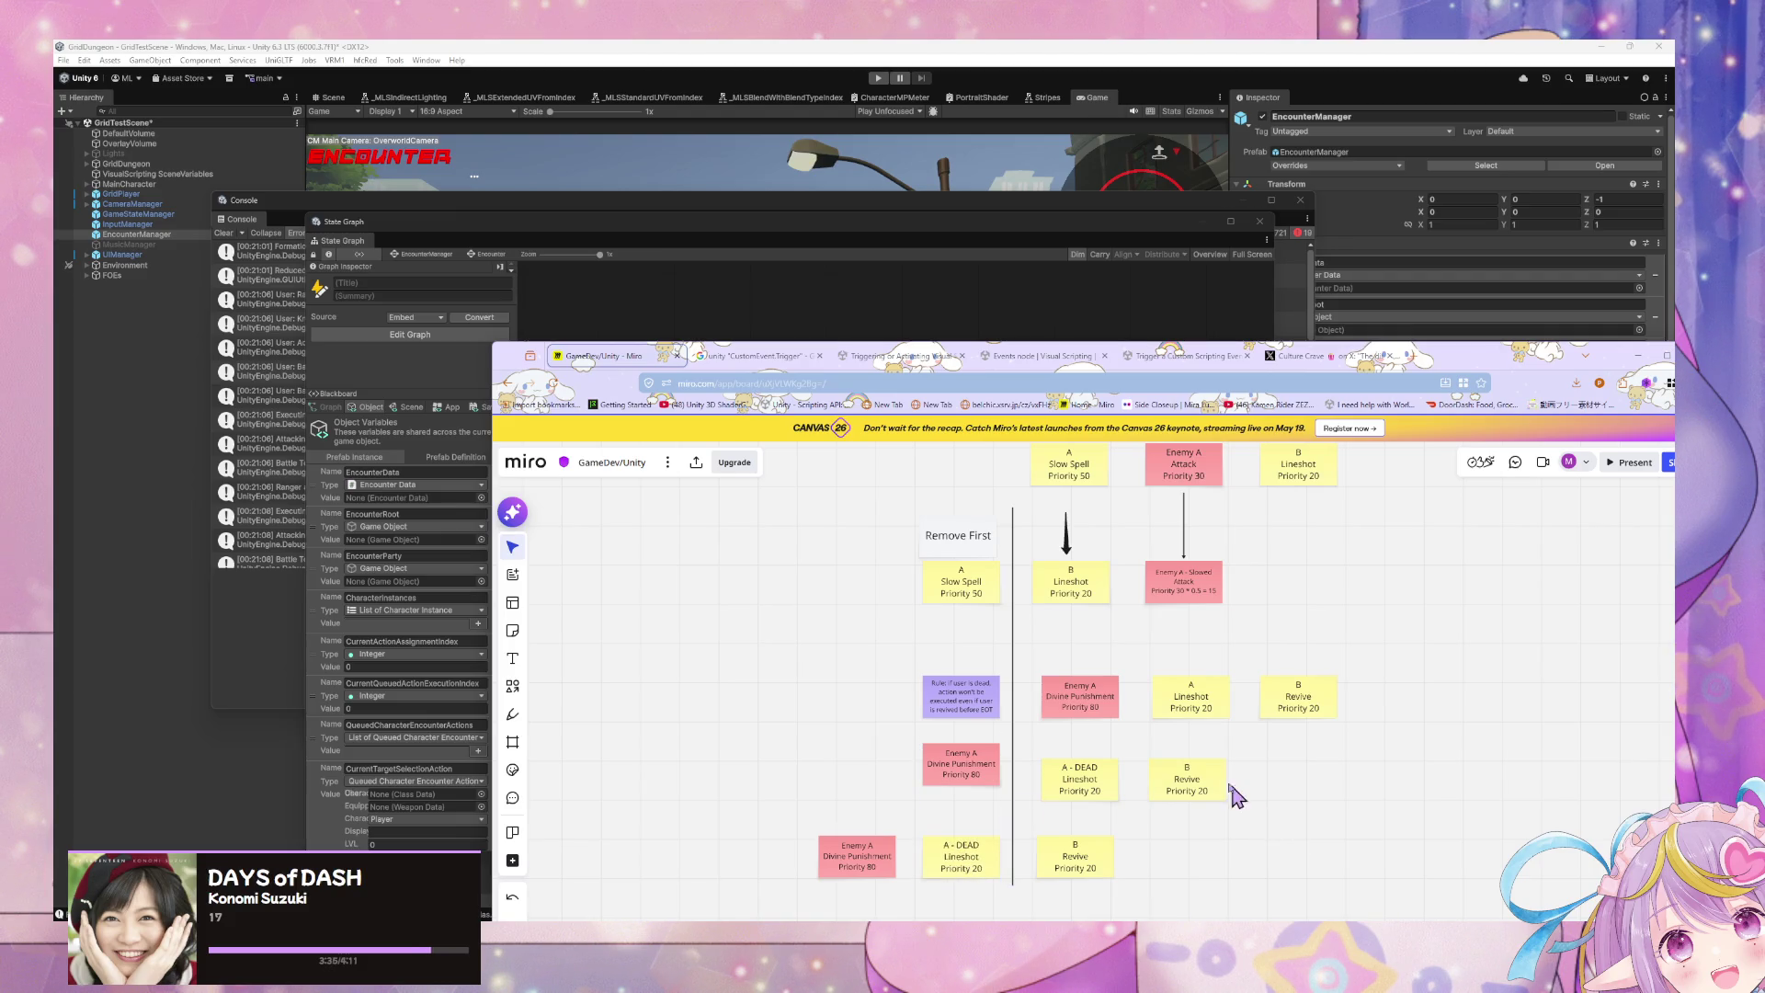
drag(1000, 596, 1013, 666)
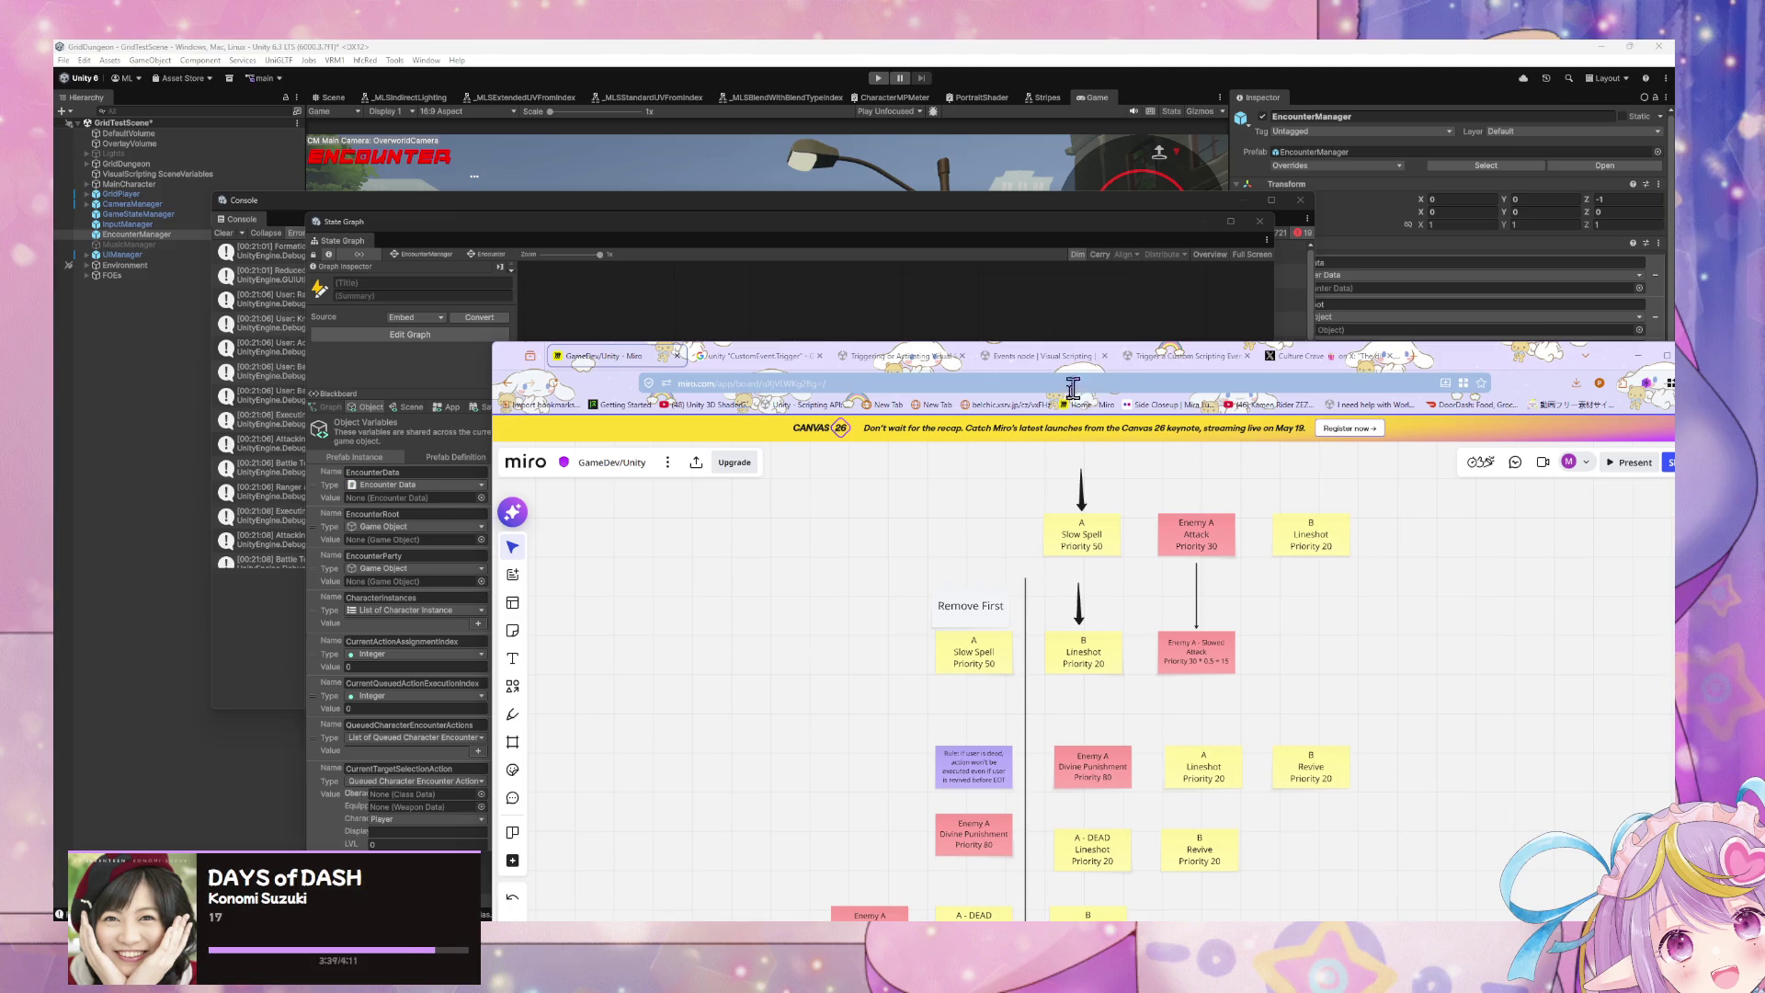
Step: Extend the divider's top end upward and nudge Divine Punishment and A - DEAD Lineshot into line
click(1026, 585)
drag(1026, 579, 1027, 499)
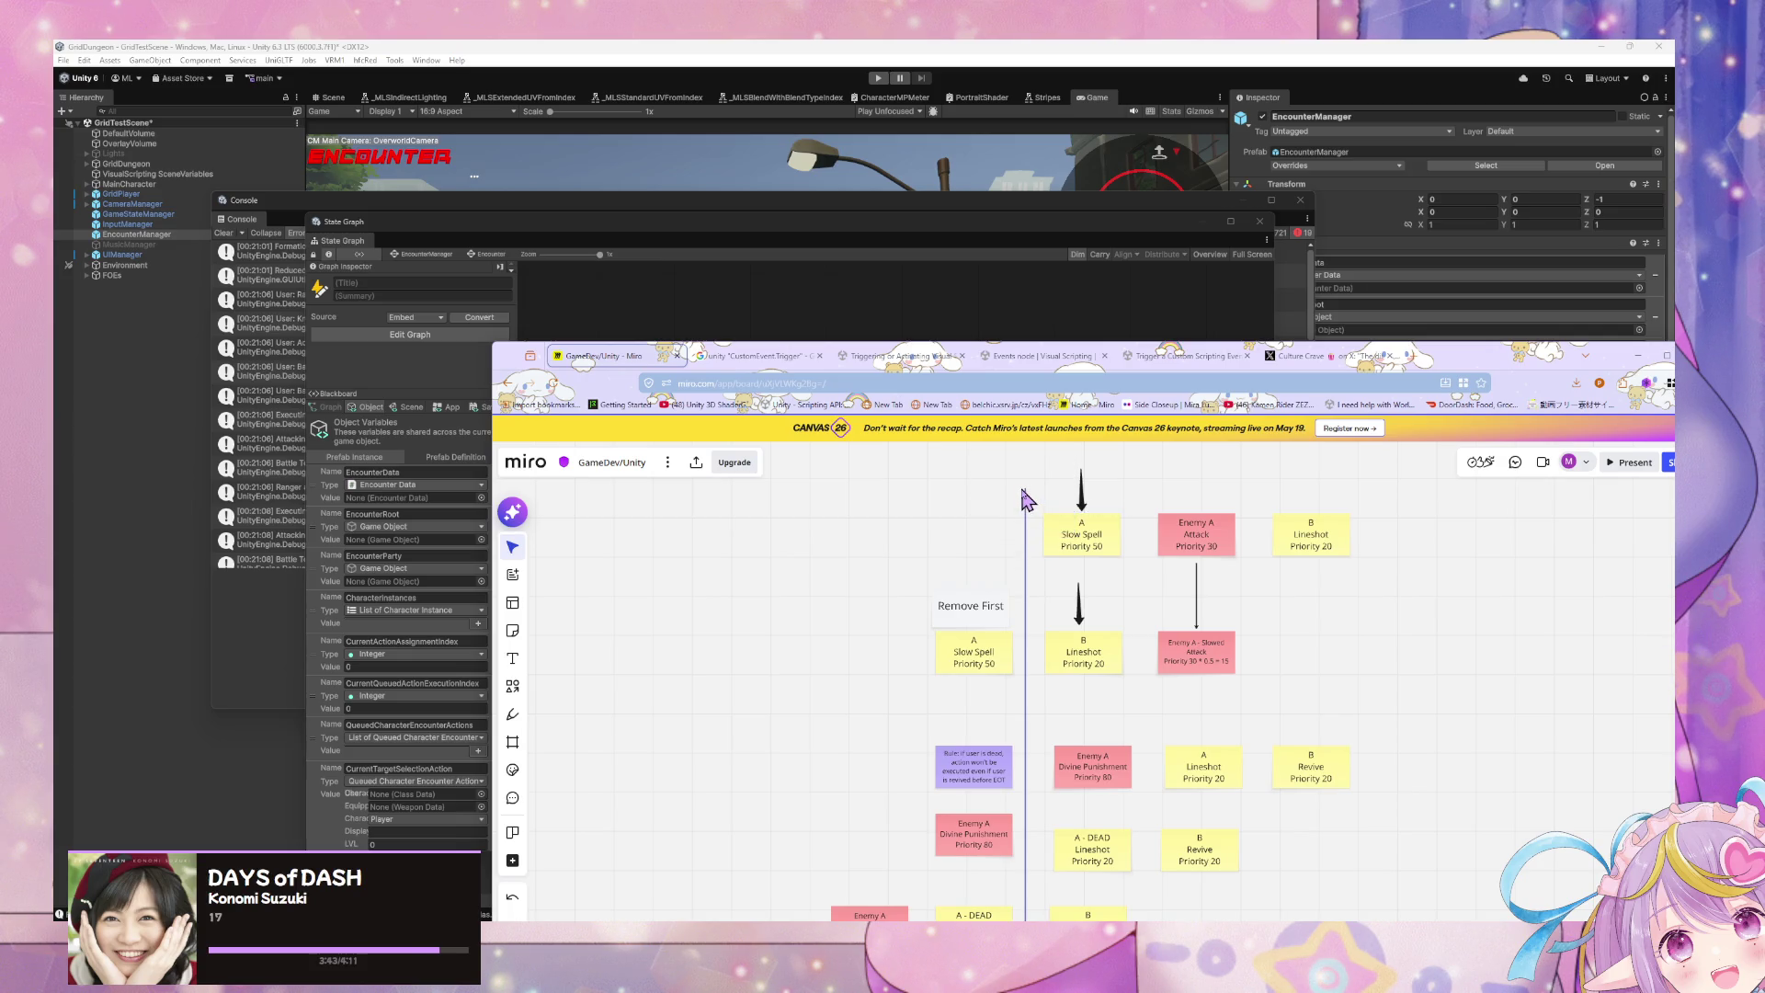
mouse_move(1401, 713)
mouse_down()
mouse_move(1272, 590)
mouse_move(1320, 642)
mouse_up()
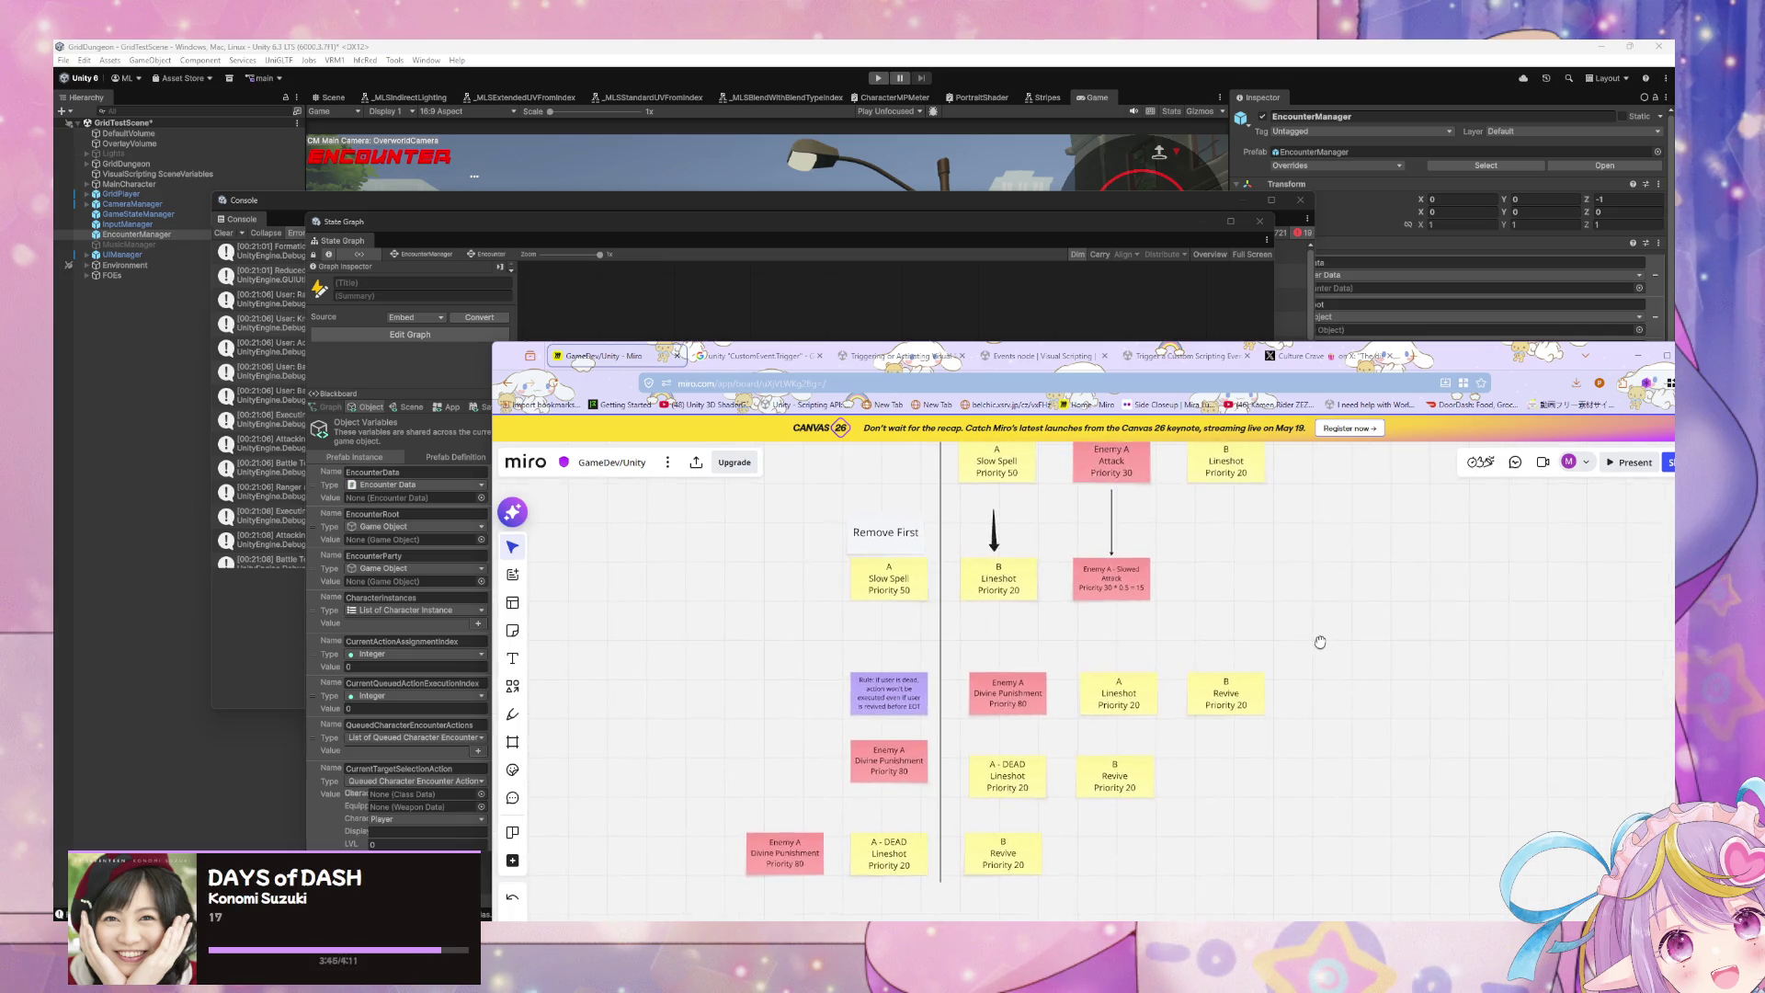
click(923, 773)
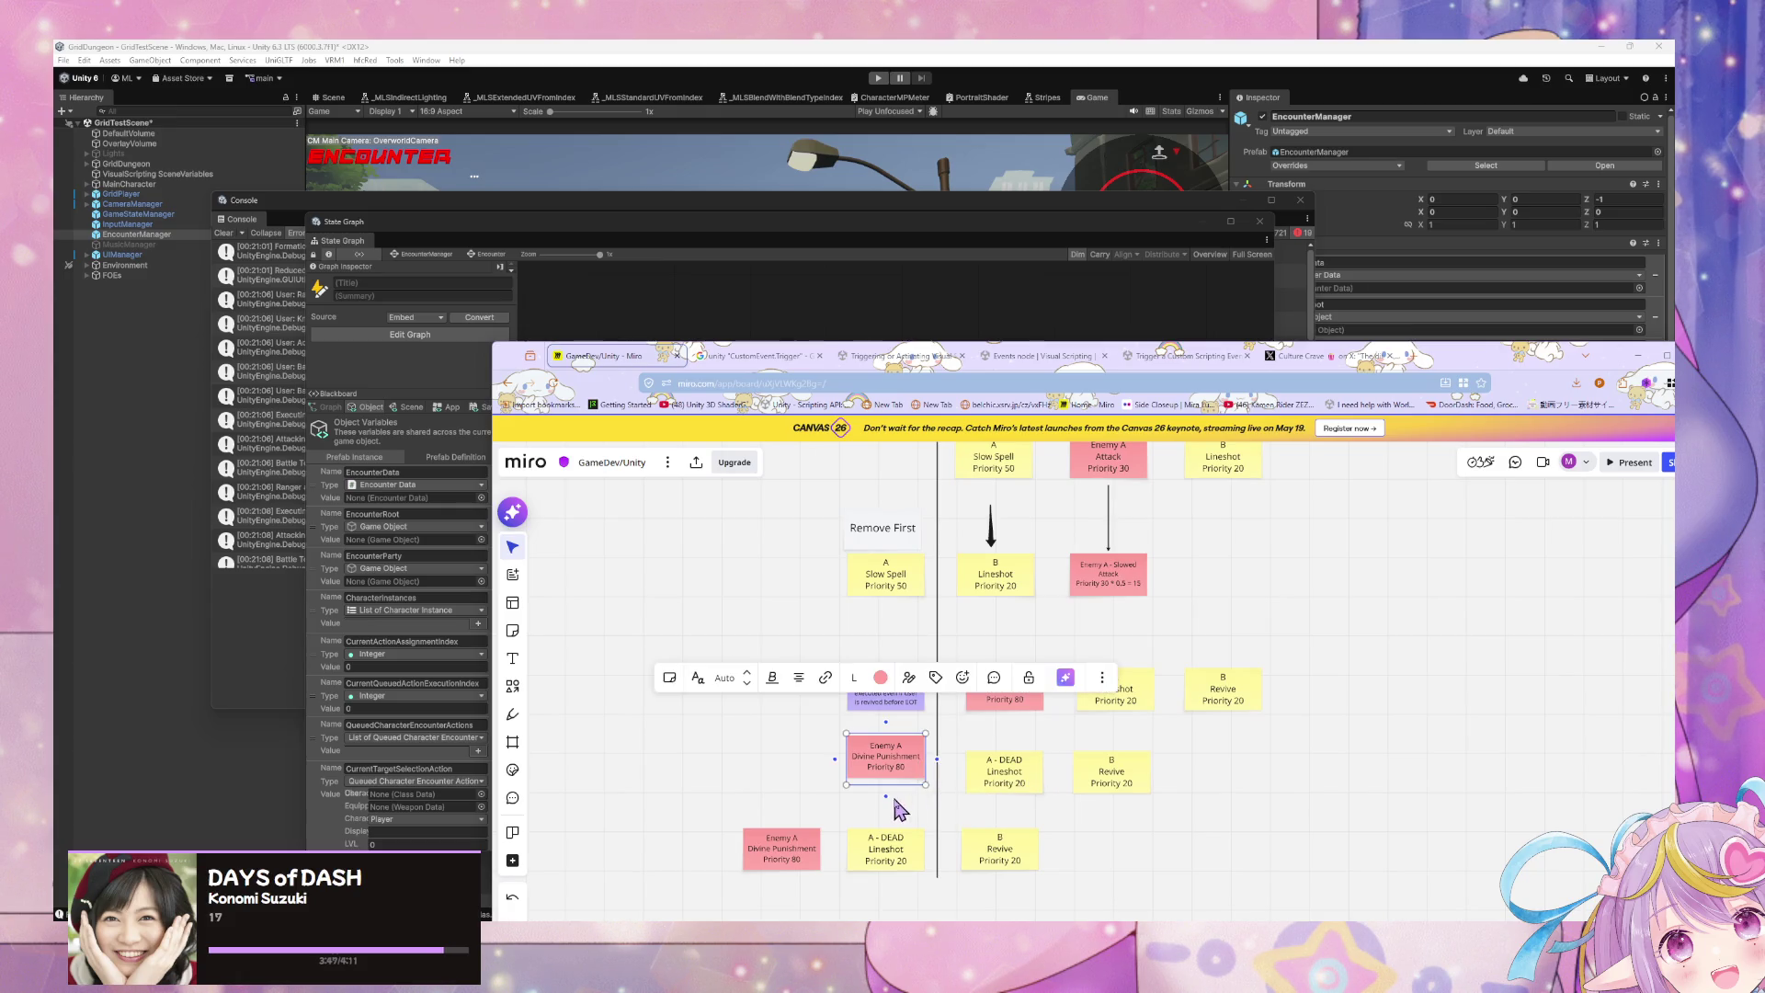
drag(905, 767, 898, 788)
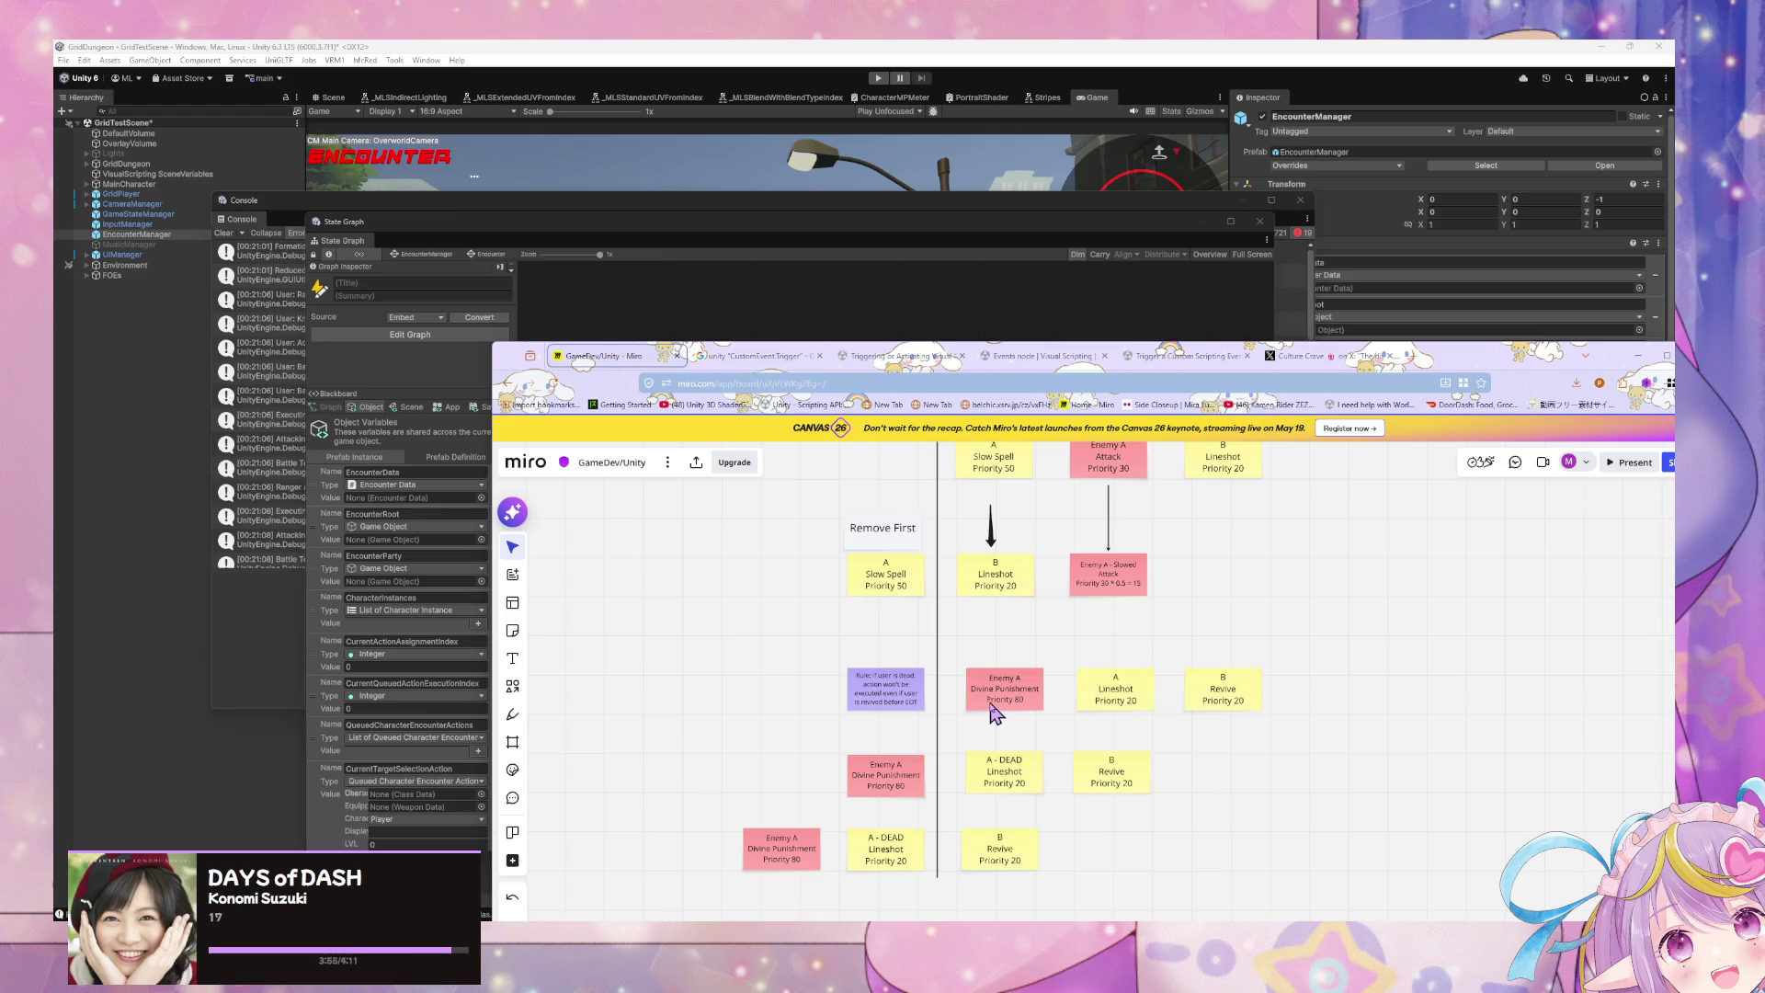
mouse_move(1311, 648)
mouse_down()
mouse_move(1162, 650)
mouse_move(1019, 711)
mouse_move(1218, 615)
mouse_up()
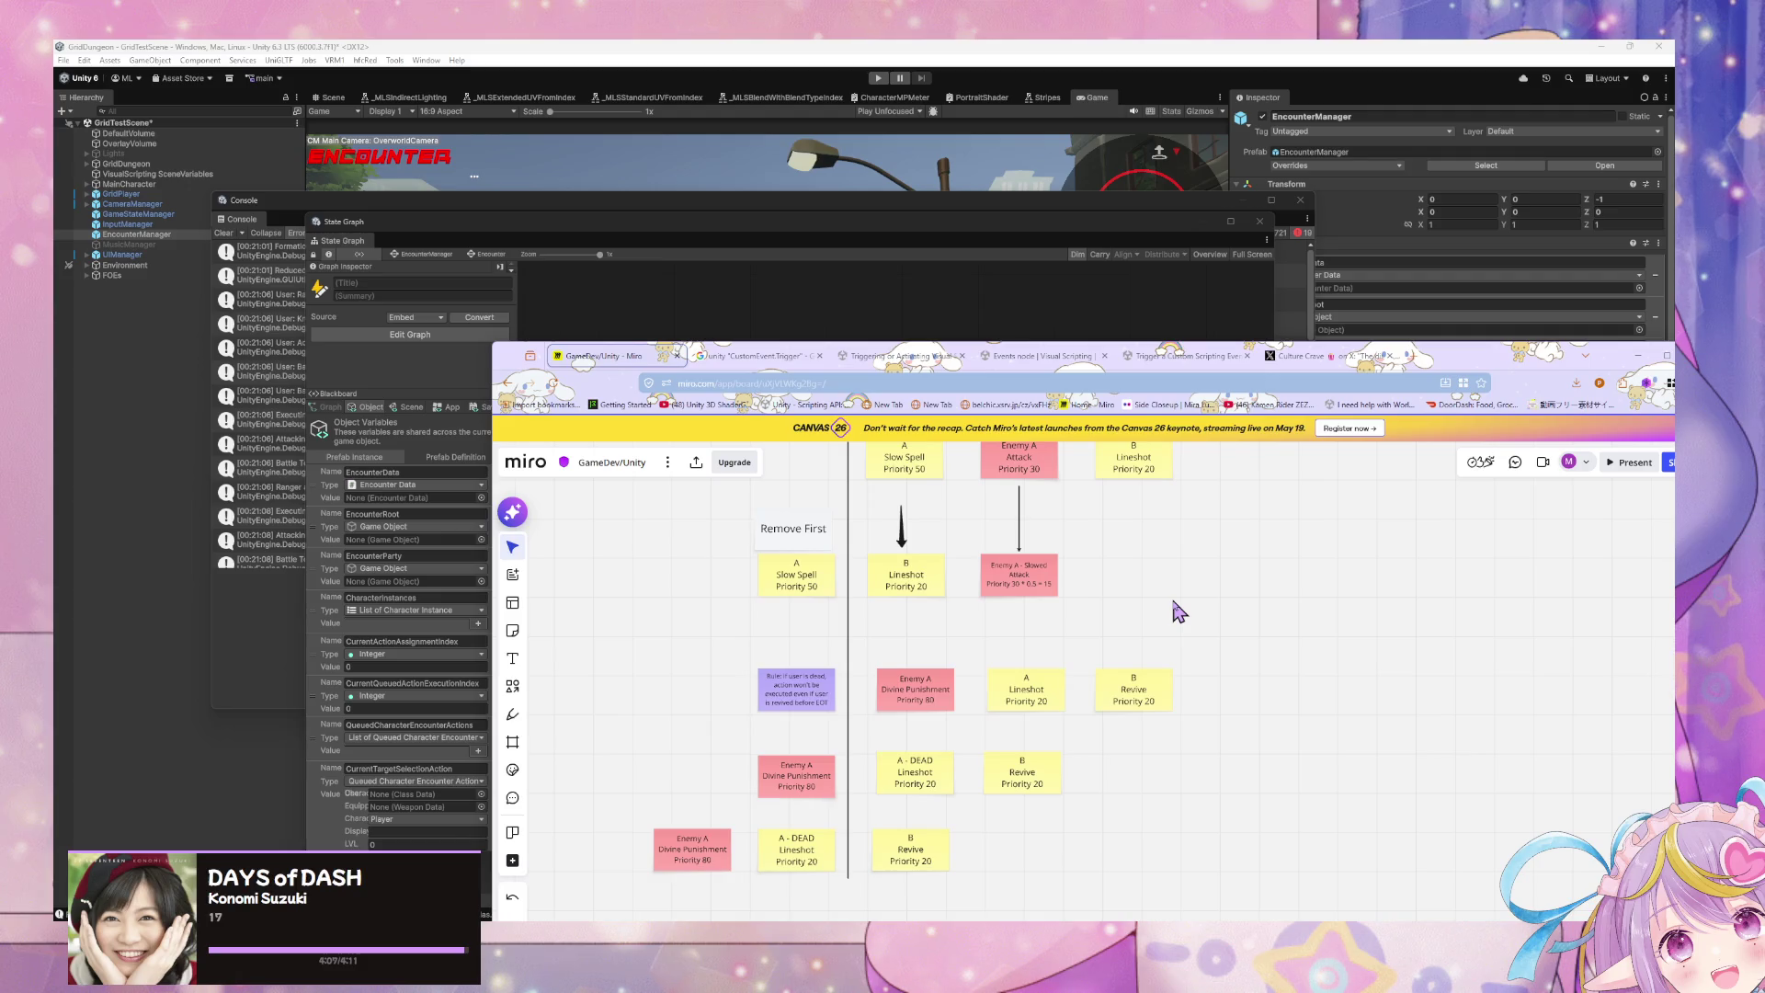
drag(915, 780, 910, 781)
key(alt+Tab)
scroll(874, 467, down, 2)
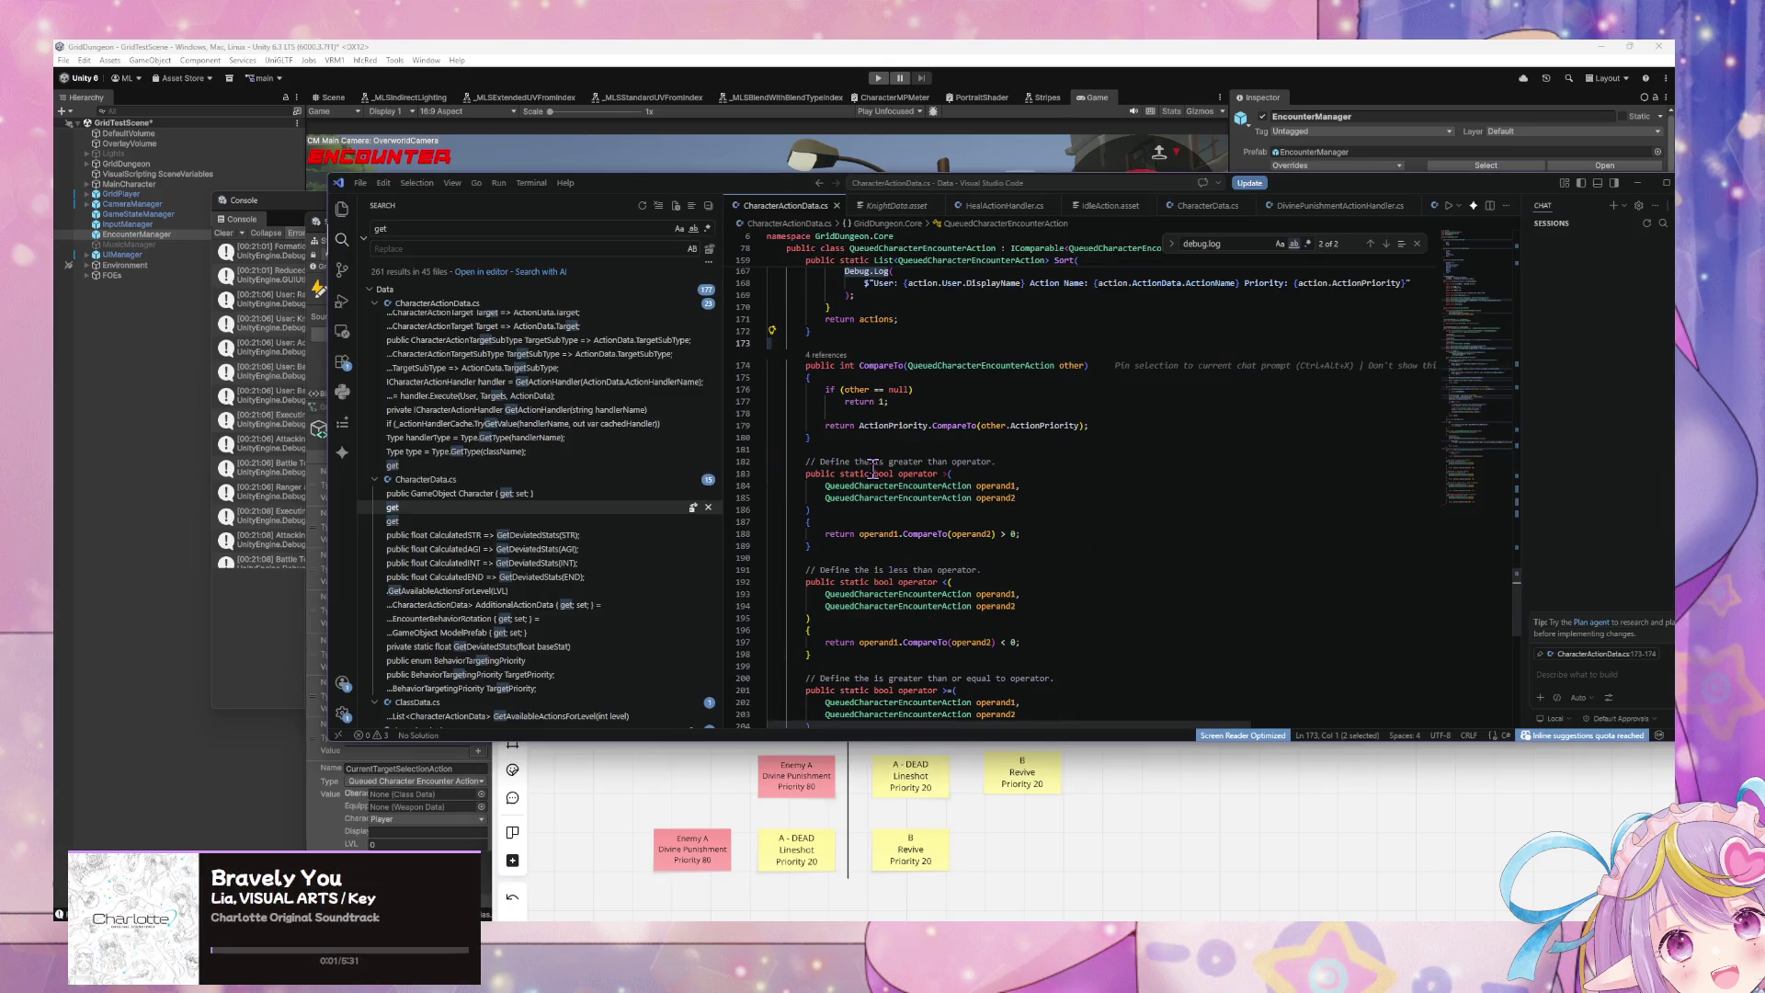
scroll(873, 467, down, 1)
scroll(873, 472, up, 10)
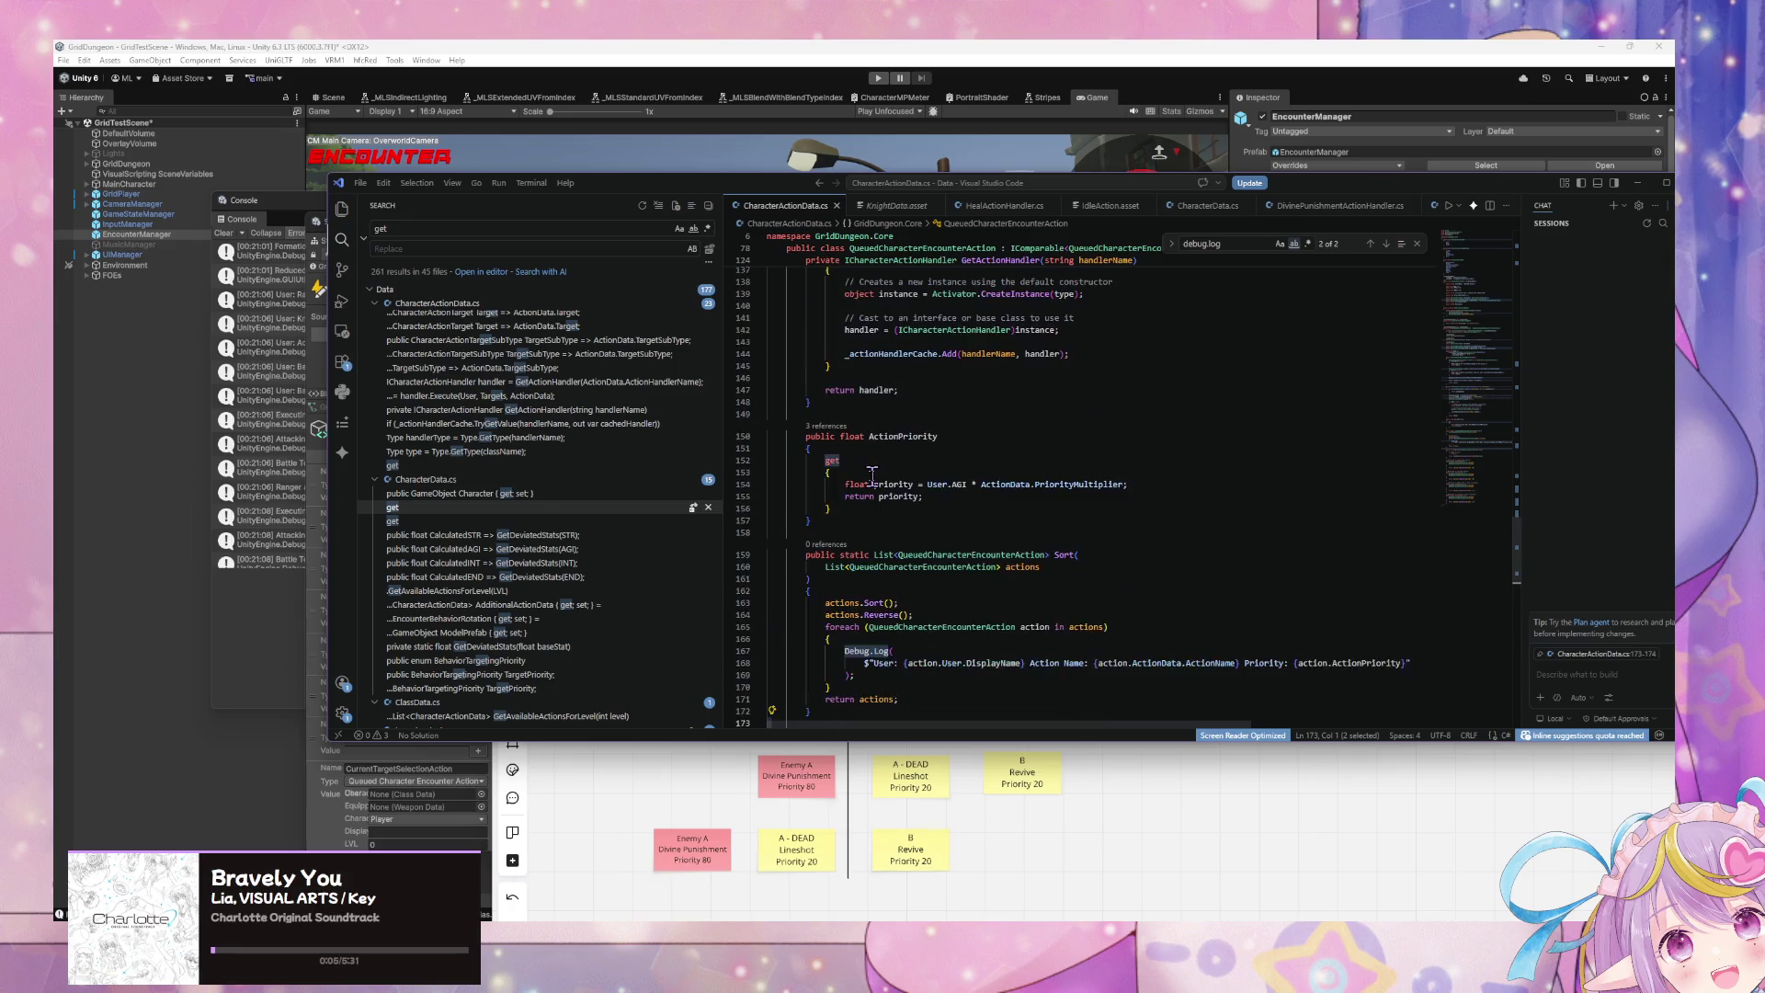
scroll(871, 473, down, 9)
scroll(871, 475, up, 8)
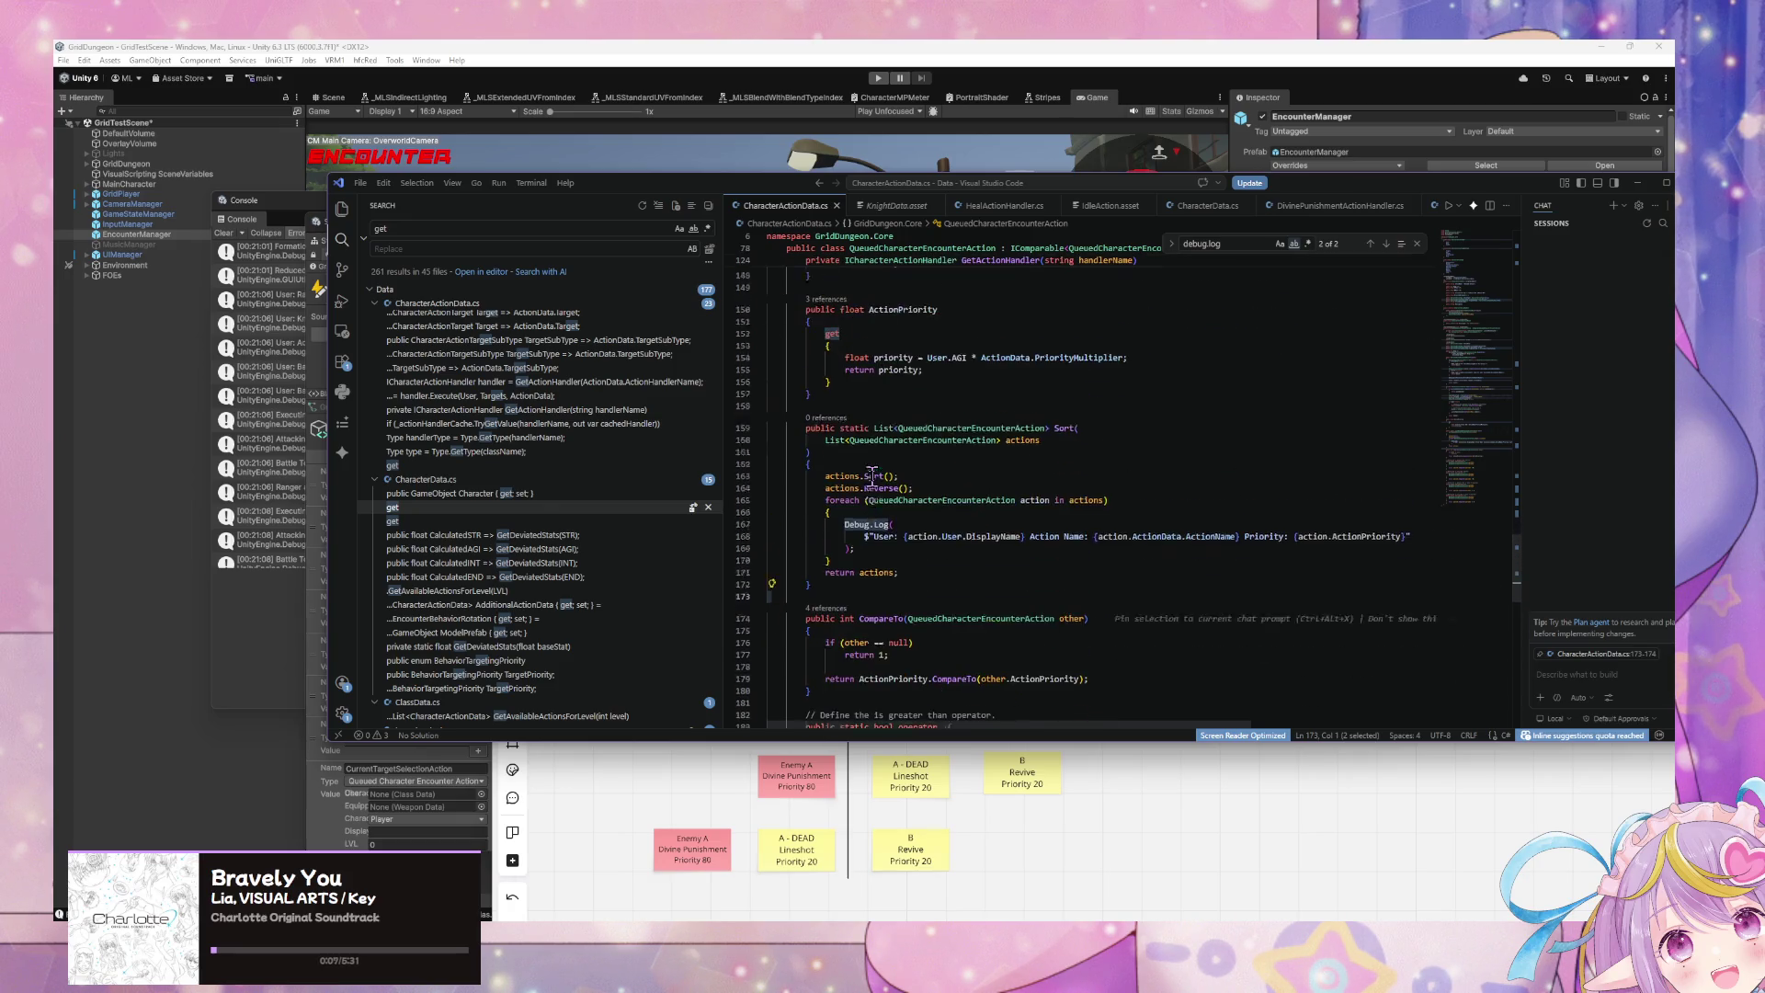
scroll(872, 477, up, 2)
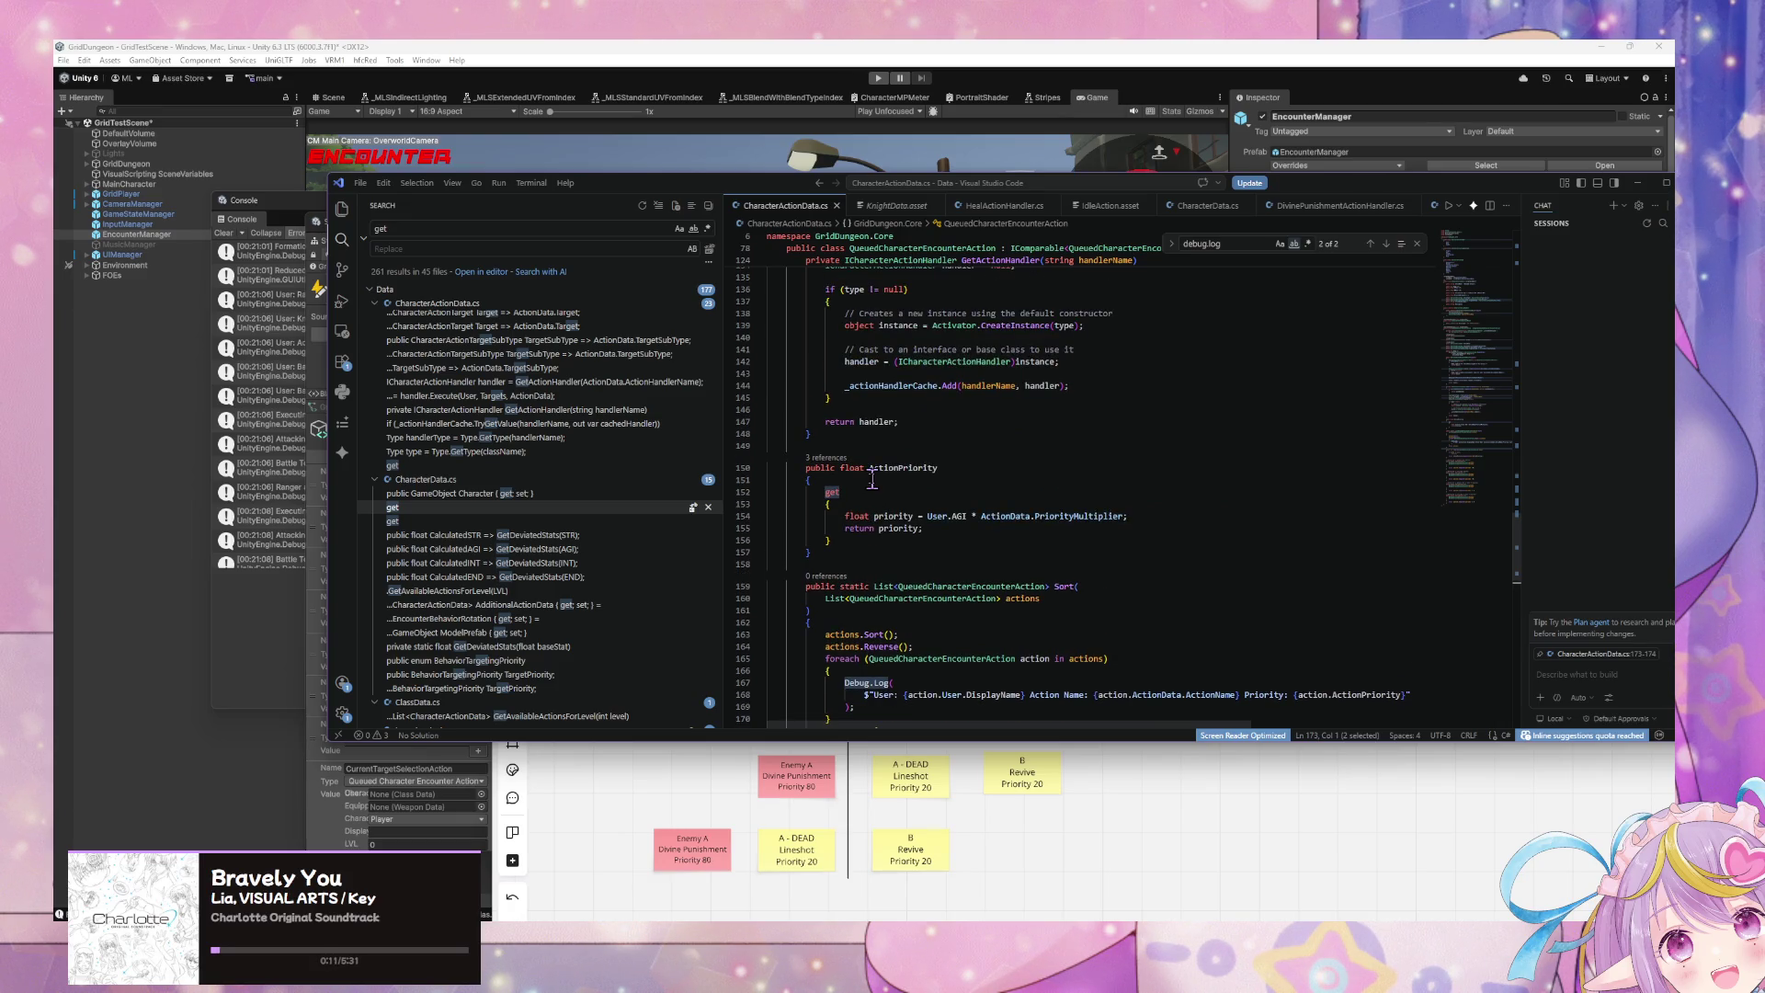
click(1071, 864)
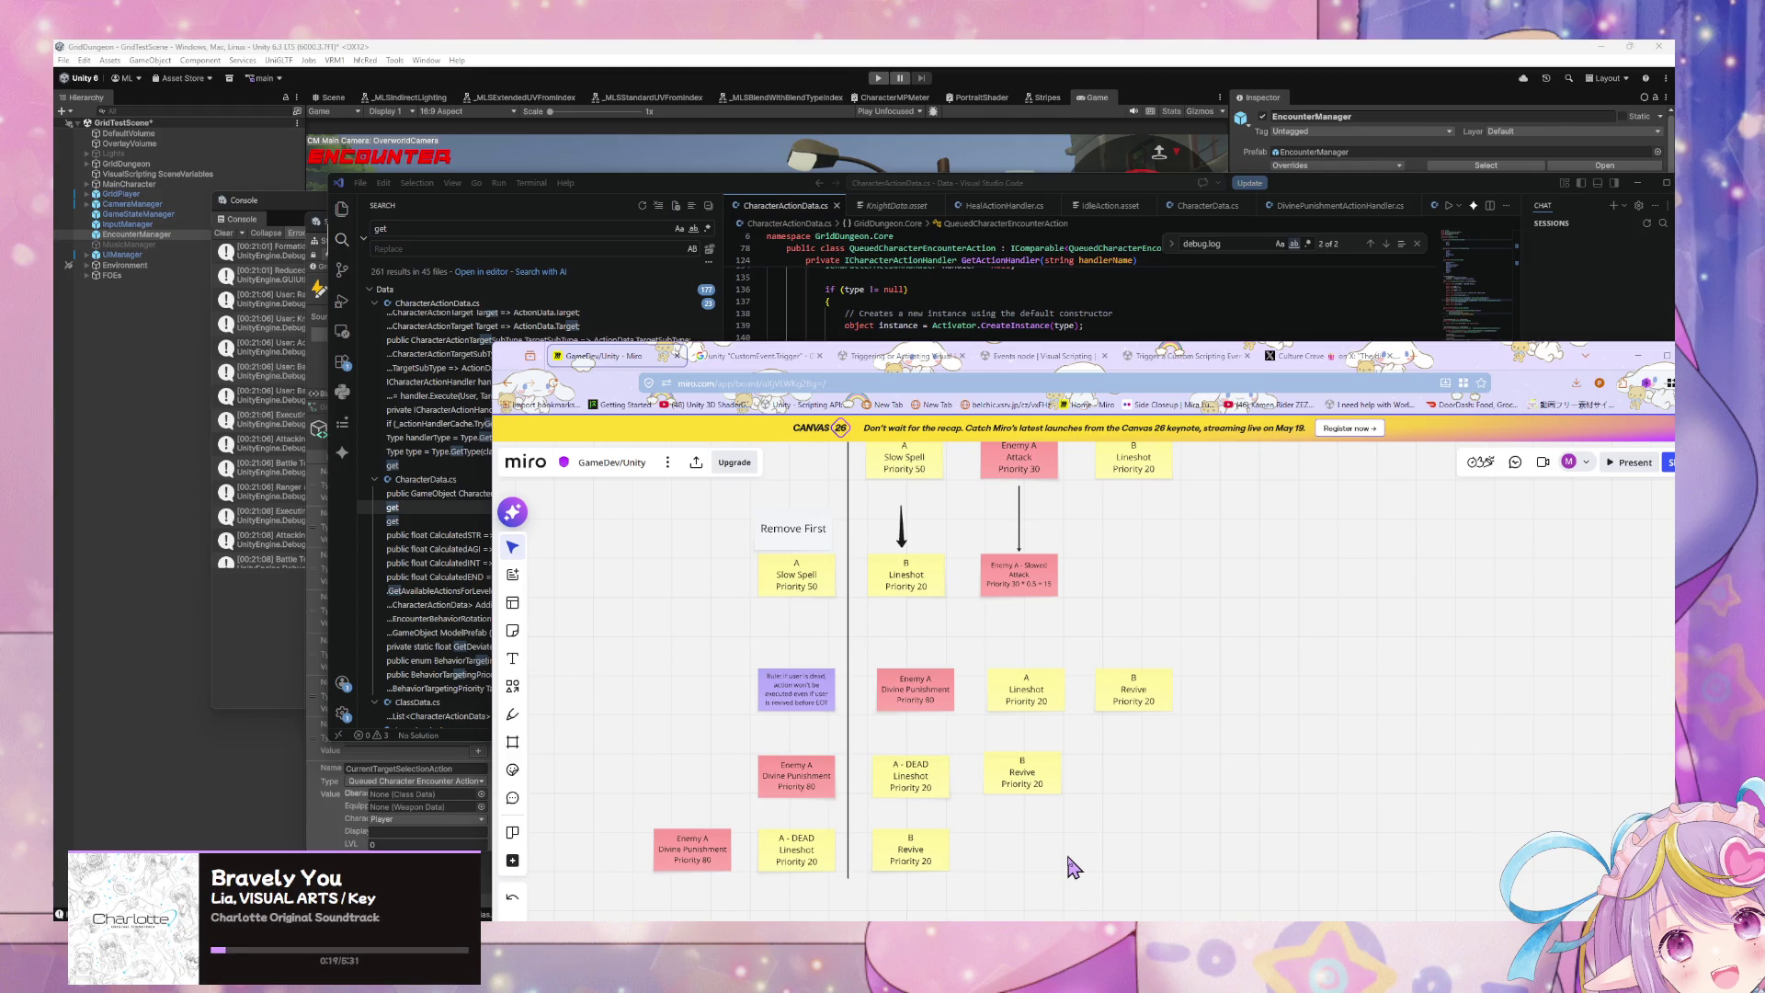
Step: Make two stacked copies of the Remove First label, deleting the leftover original
drag(1035, 612, 1032, 886)
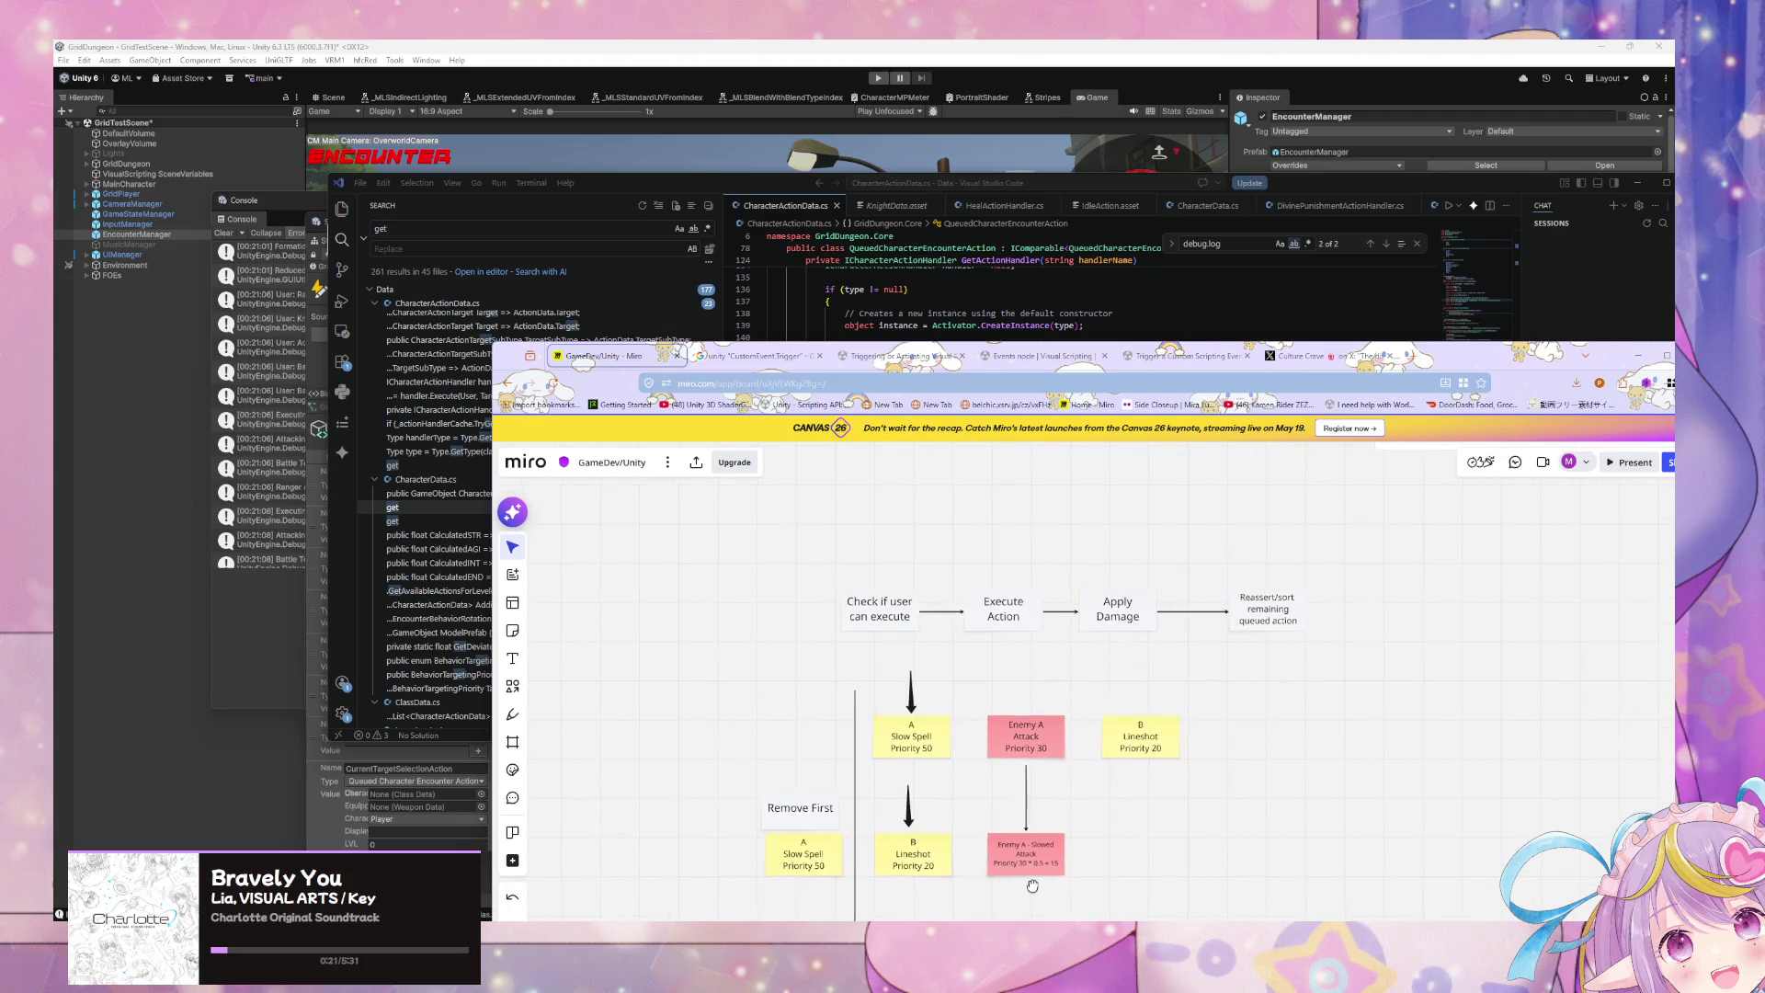
scroll(1034, 851, down, 3)
click(802, 649)
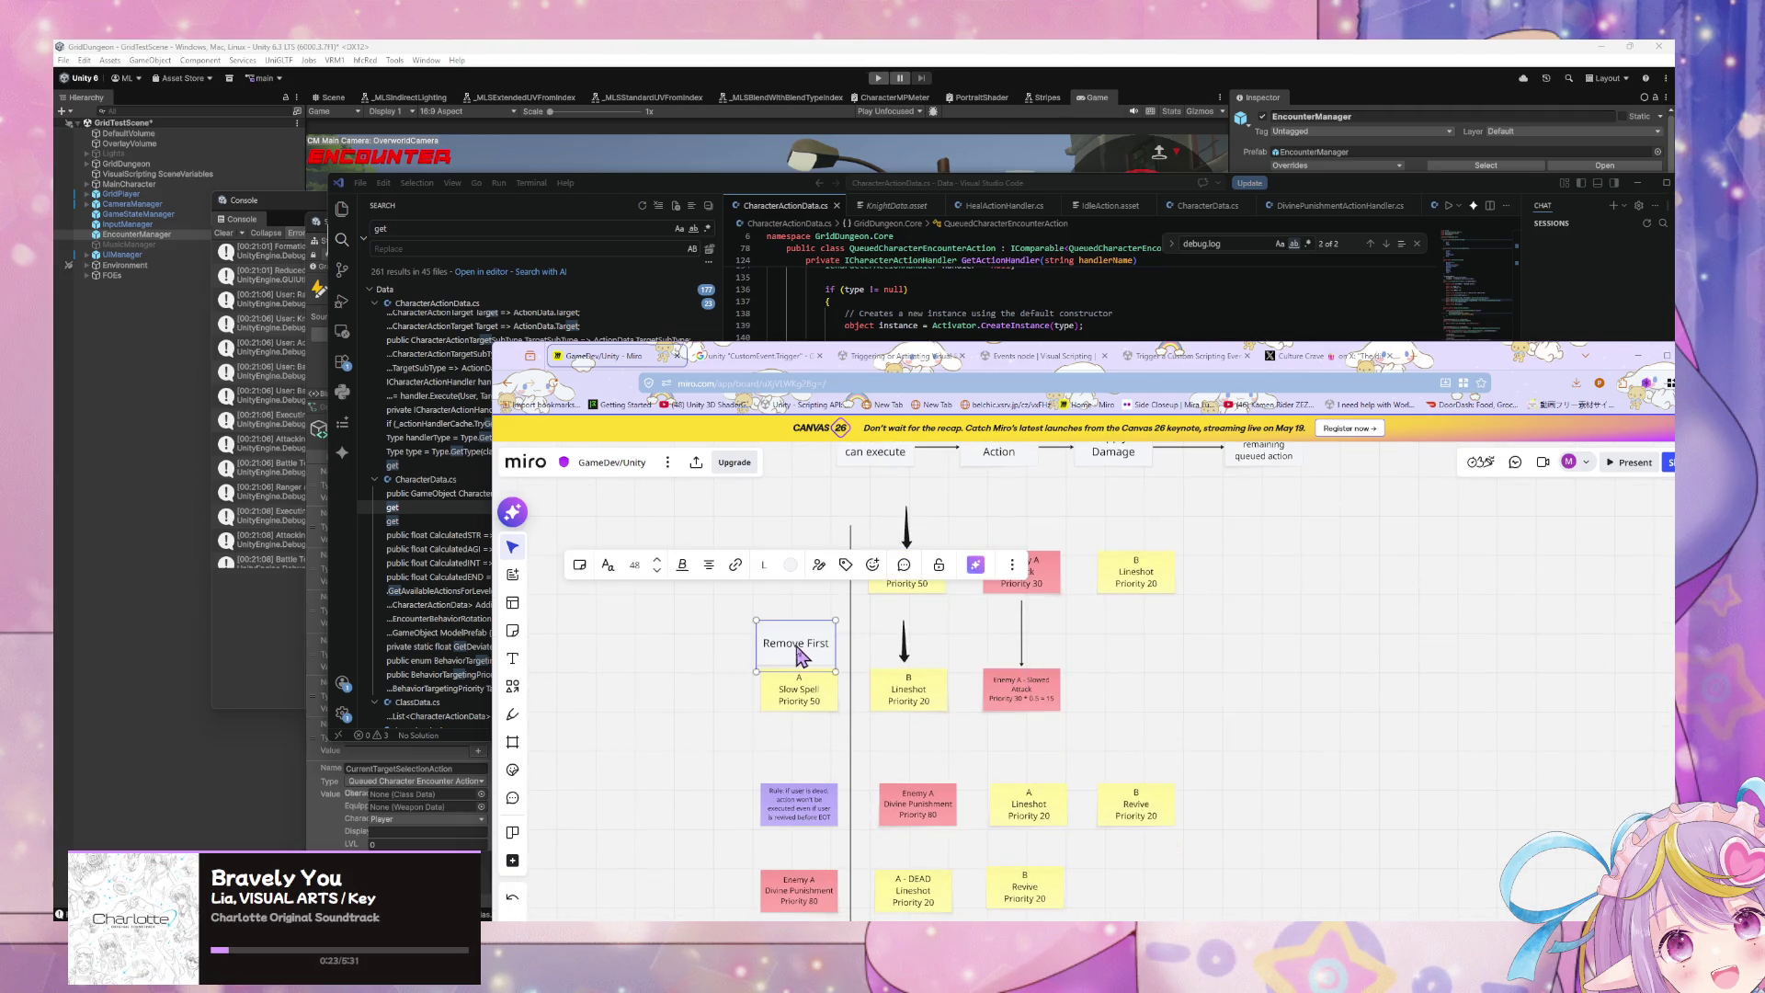
mouse_move(805, 659)
mouse_down()
mouse_move(1055, 739)
mouse_move(1129, 725)
mouse_move(625, 677)
mouse_move(660, 658)
mouse_up()
click(779, 657)
key(Delete)
scroll(703, 676, down, 2)
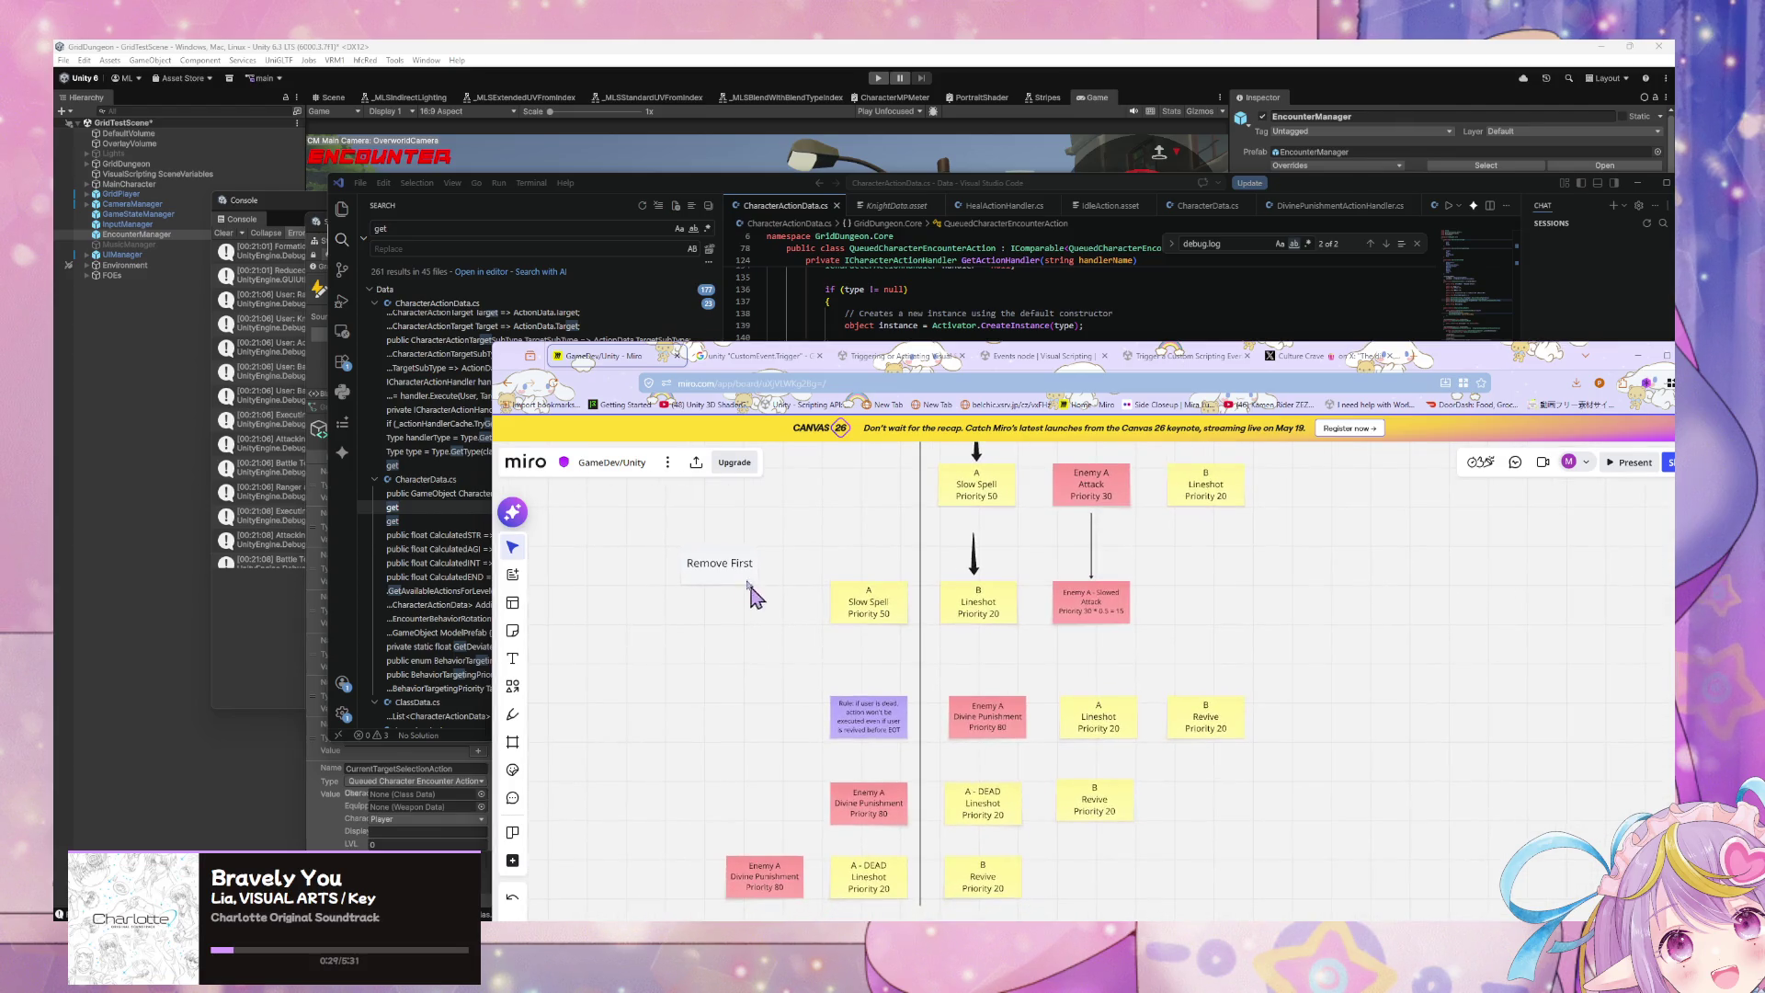
click(743, 586)
drag(759, 589, 754, 674)
click(741, 581)
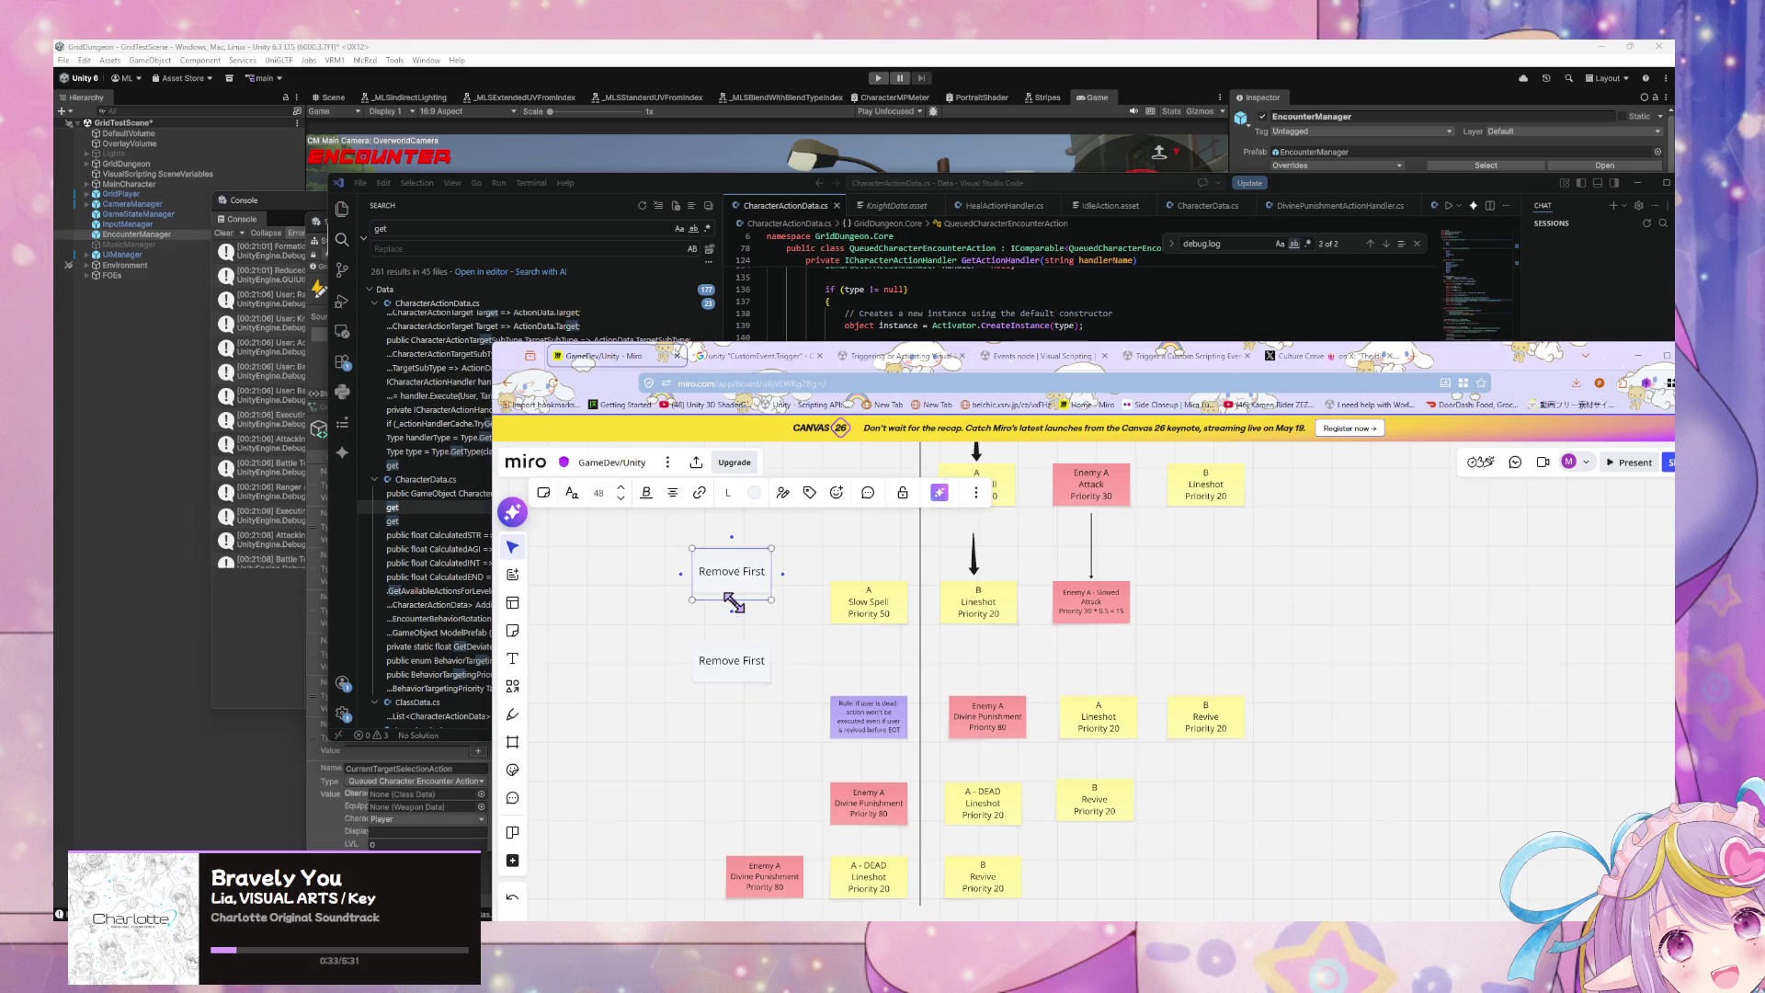
Step: Rename the upper label Sort and the lower Dequeue First, moving it up under Sort
double_click(735, 572)
text(E)
key(BackSpace)
text(Sort)
click(749, 664)
double_click(749, 660)
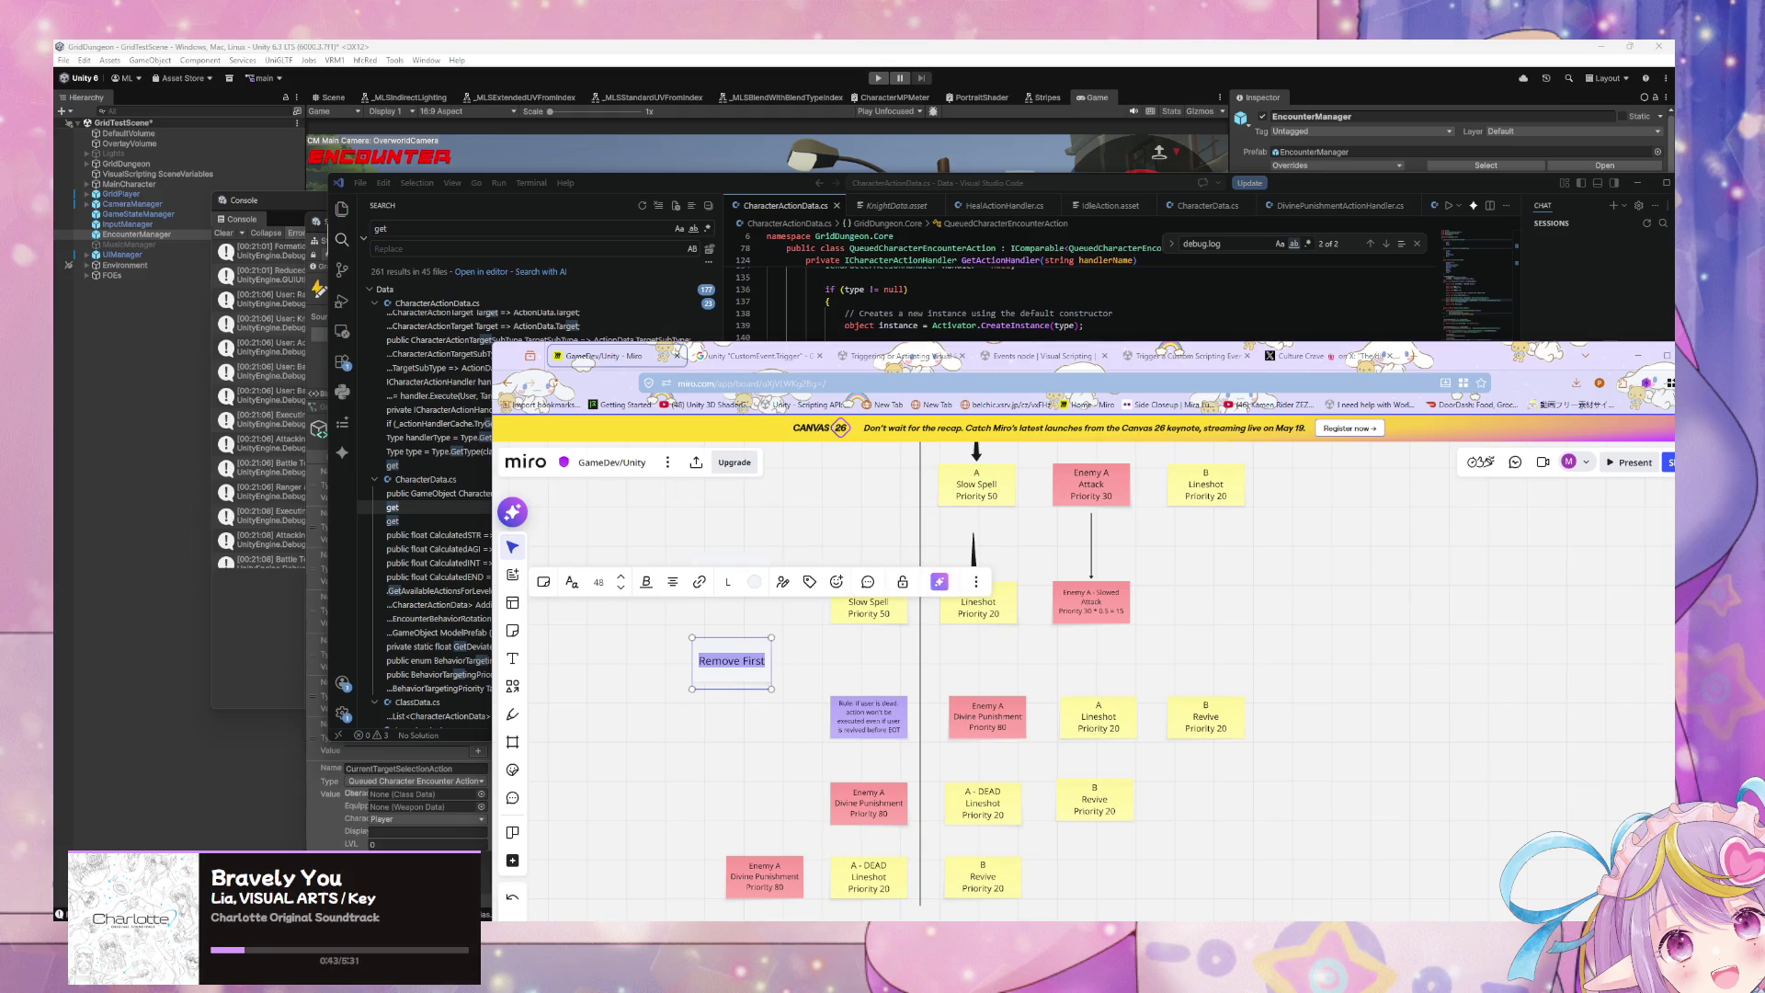
text(Exc)
key(BackSpace)
key(BackSpace)
key(BackSpace)
mouse_move(741, 669)
mouse_down()
mouse_move(741, 651)
mouse_move(743, 732)
mouse_move(745, 717)
mouse_up()
Step: Duplicate Dequeue First and rename the two labels Get first Element and Remove First
key(ctrl+d)
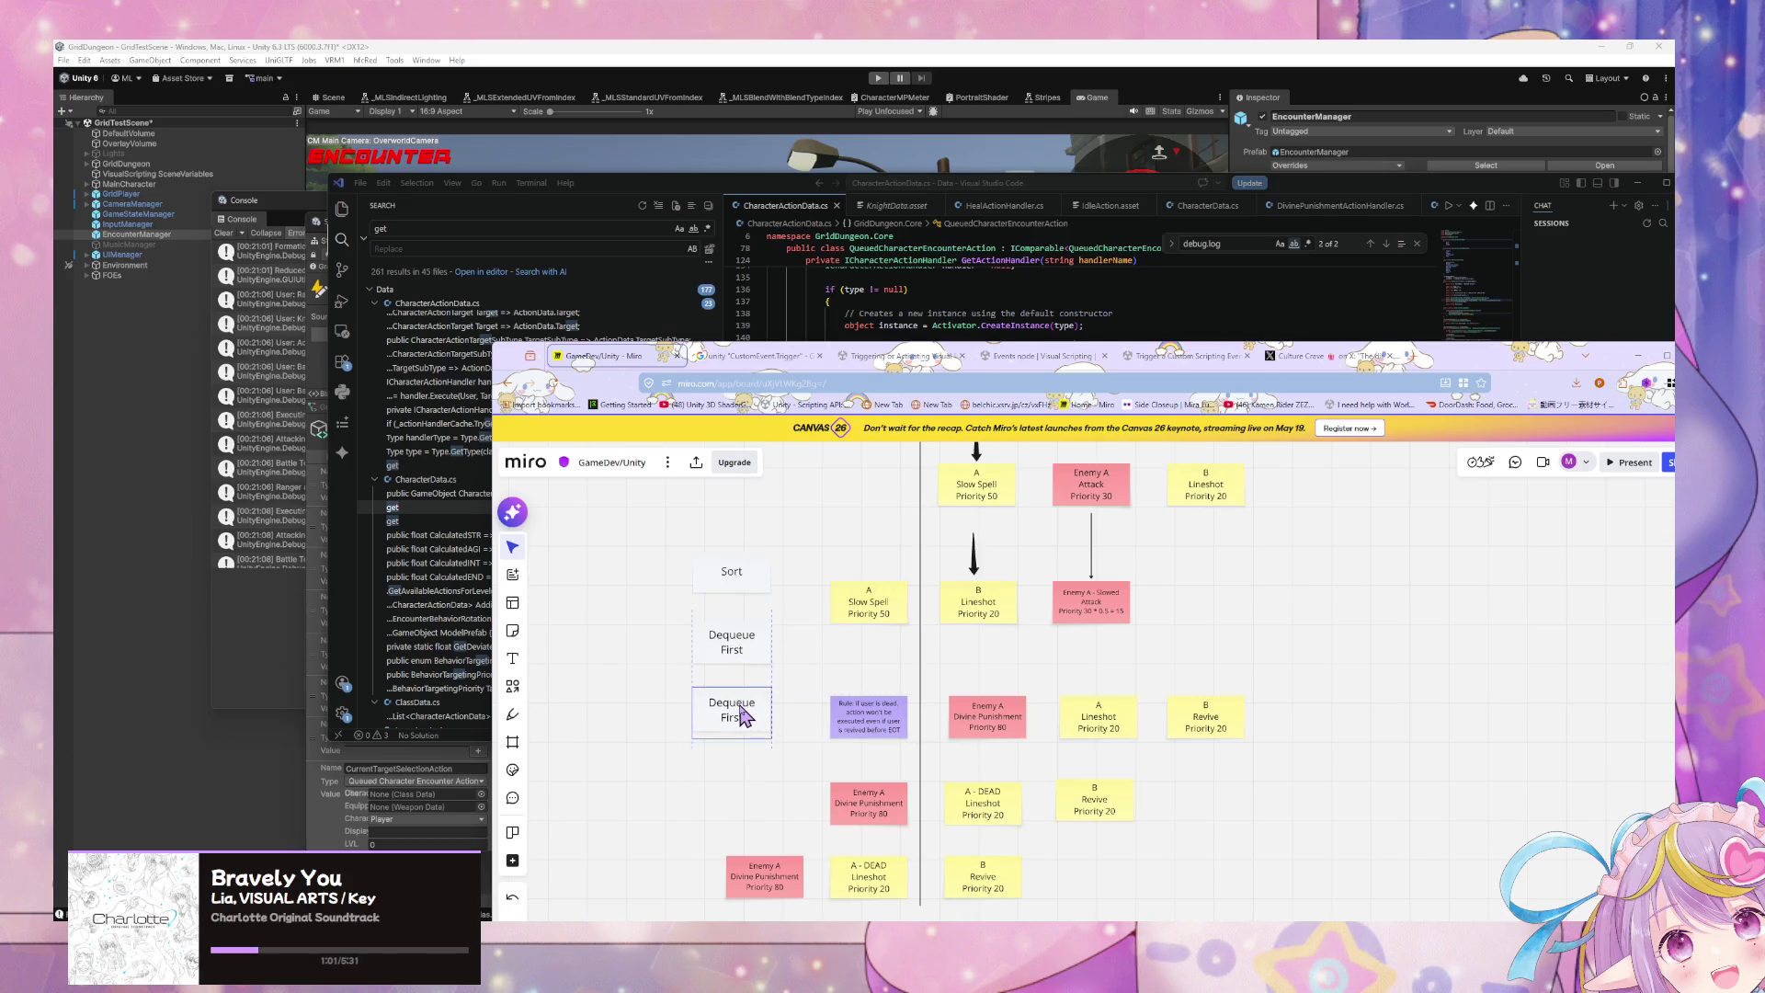
double_click(741, 717)
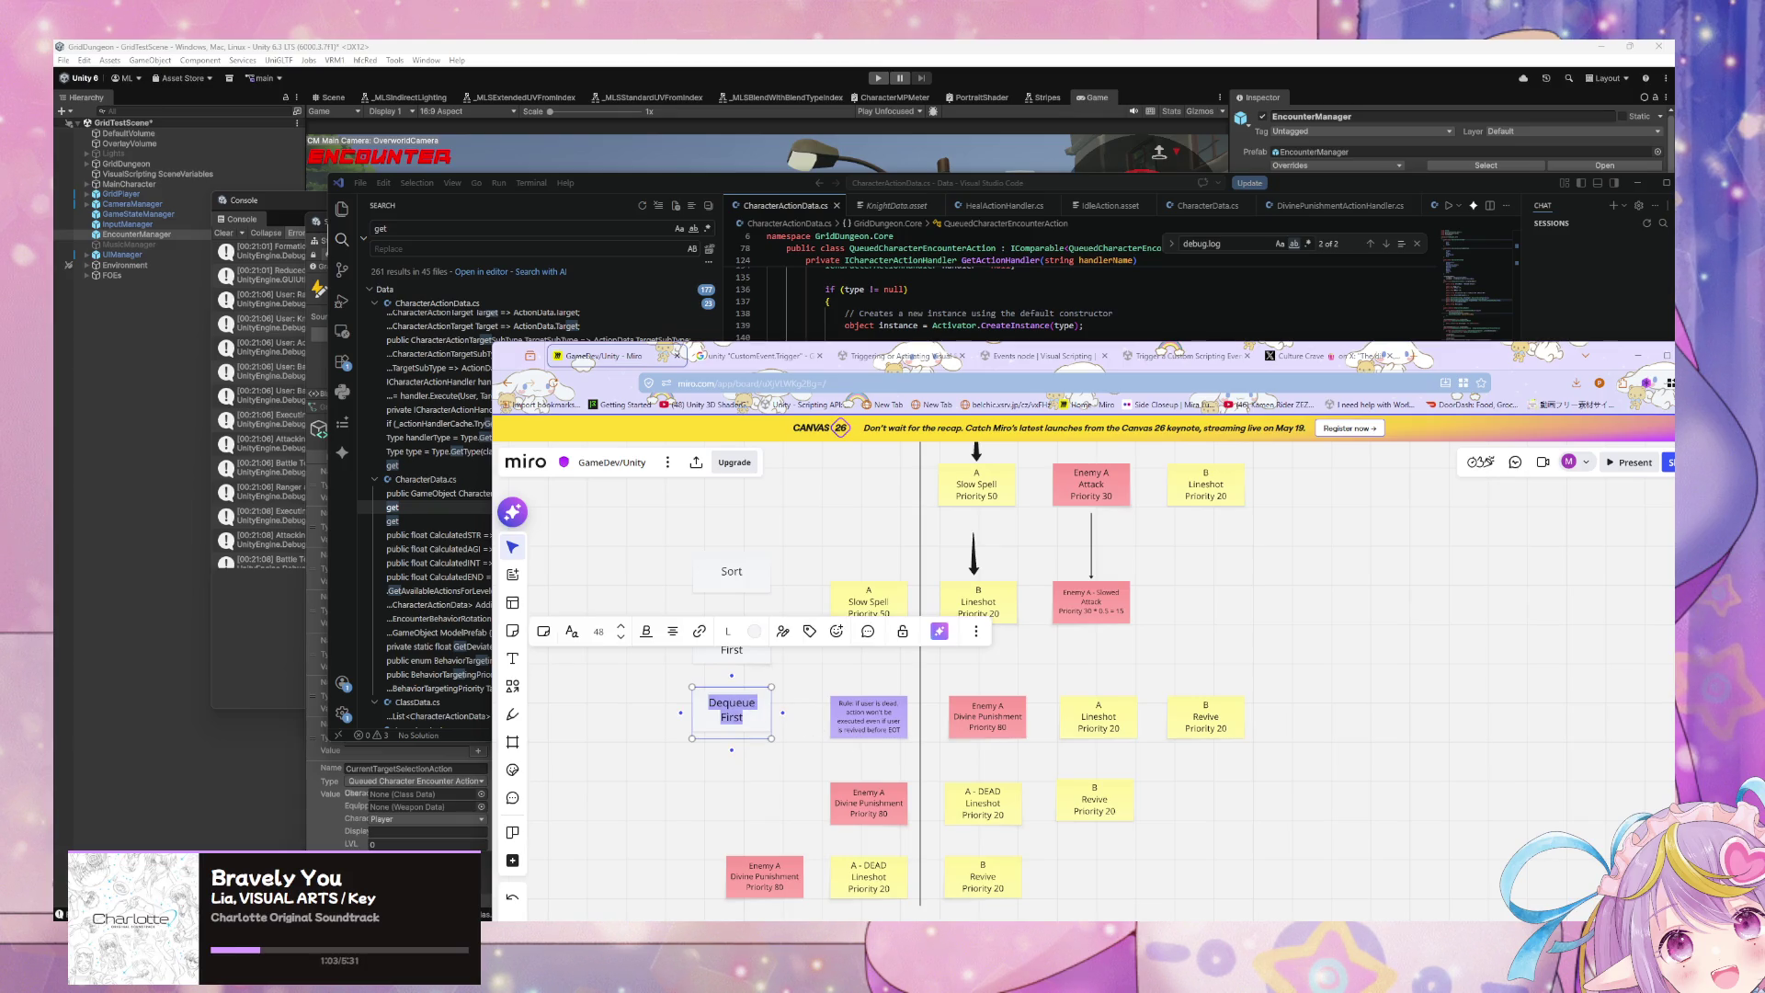
click(821, 690)
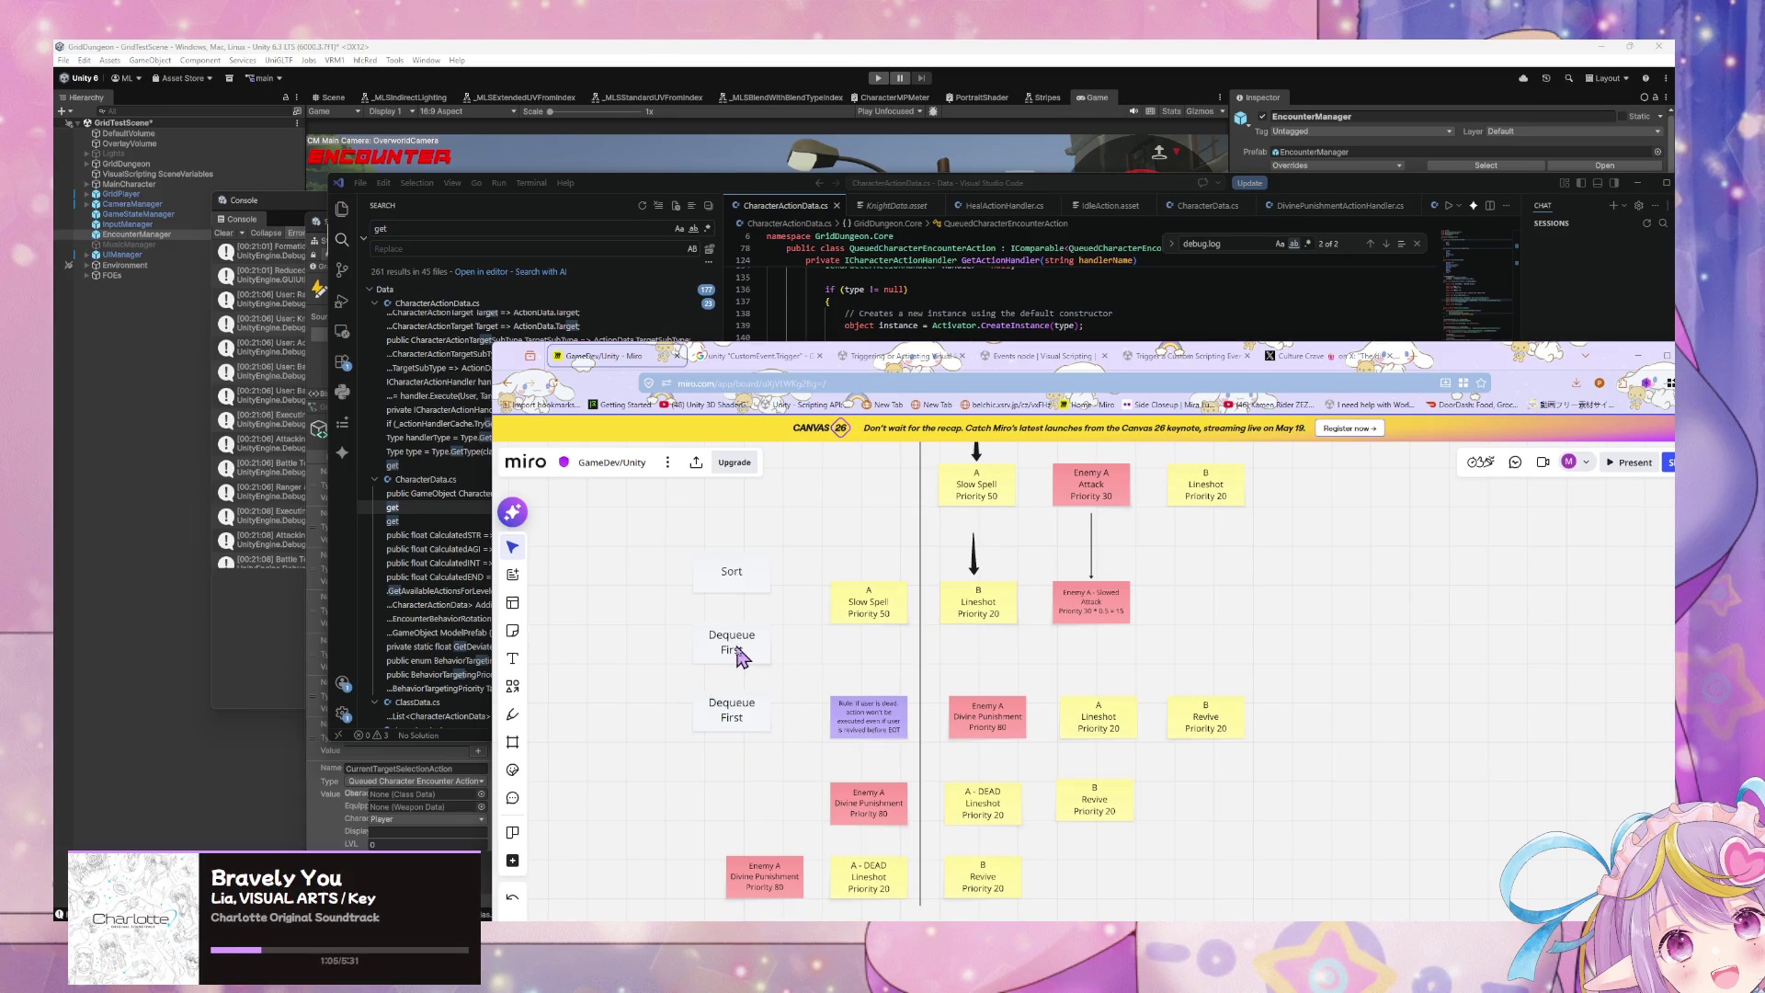
double_click(731, 643)
key(ctrl+a)
text(Ge)
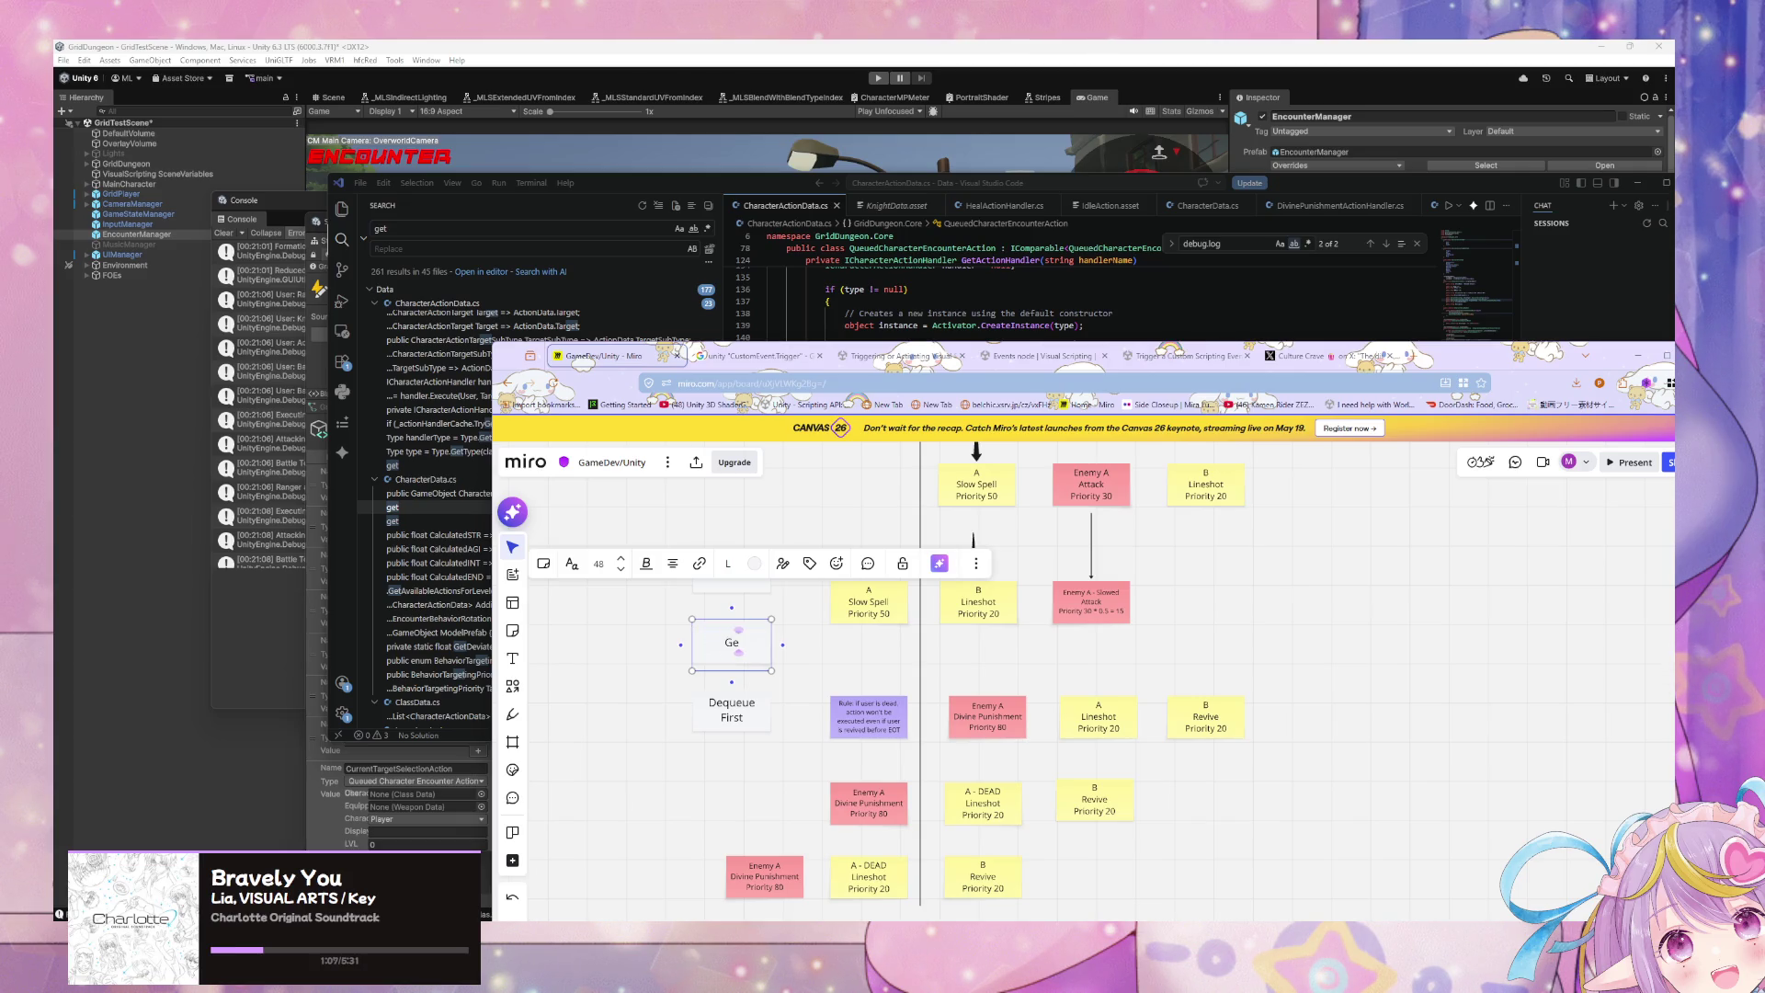
text(lement)
click(731, 713)
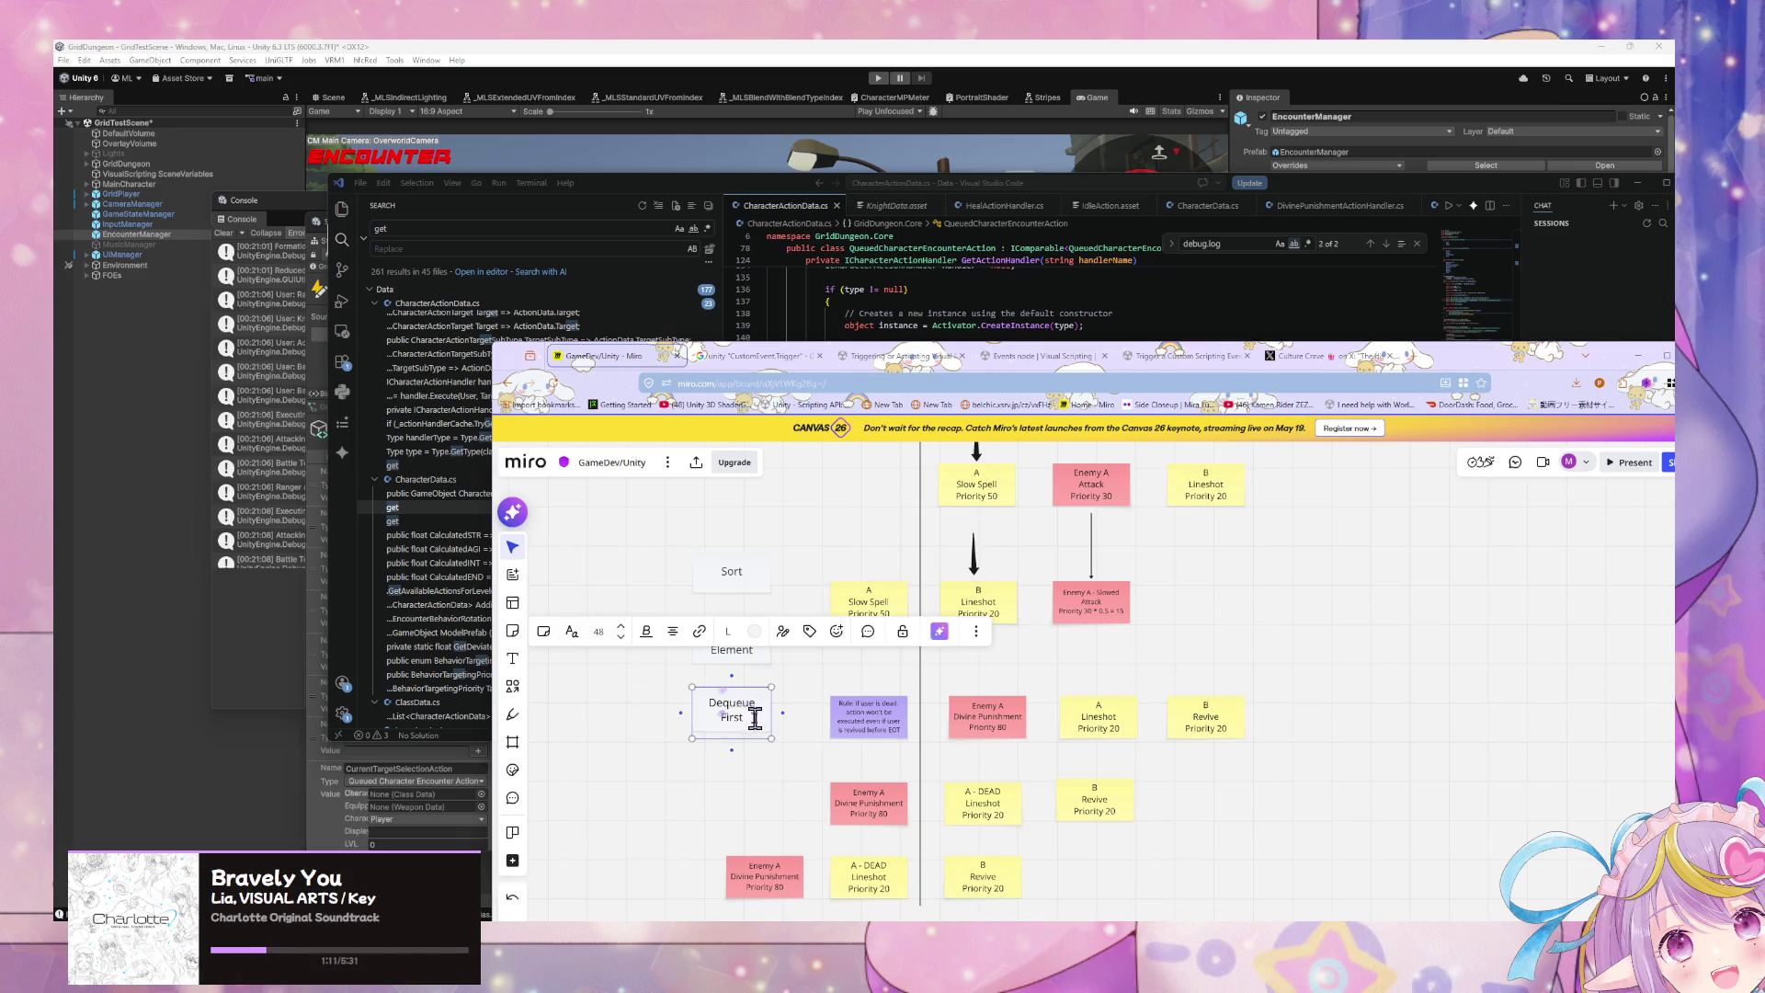
key(ctrl+a)
text(D)
text(st)
click(708, 745)
Step: Add a copy of Remove First below it, renamed Check if List is Empty
click(721, 738)
alt+drag(769, 743, 756, 792)
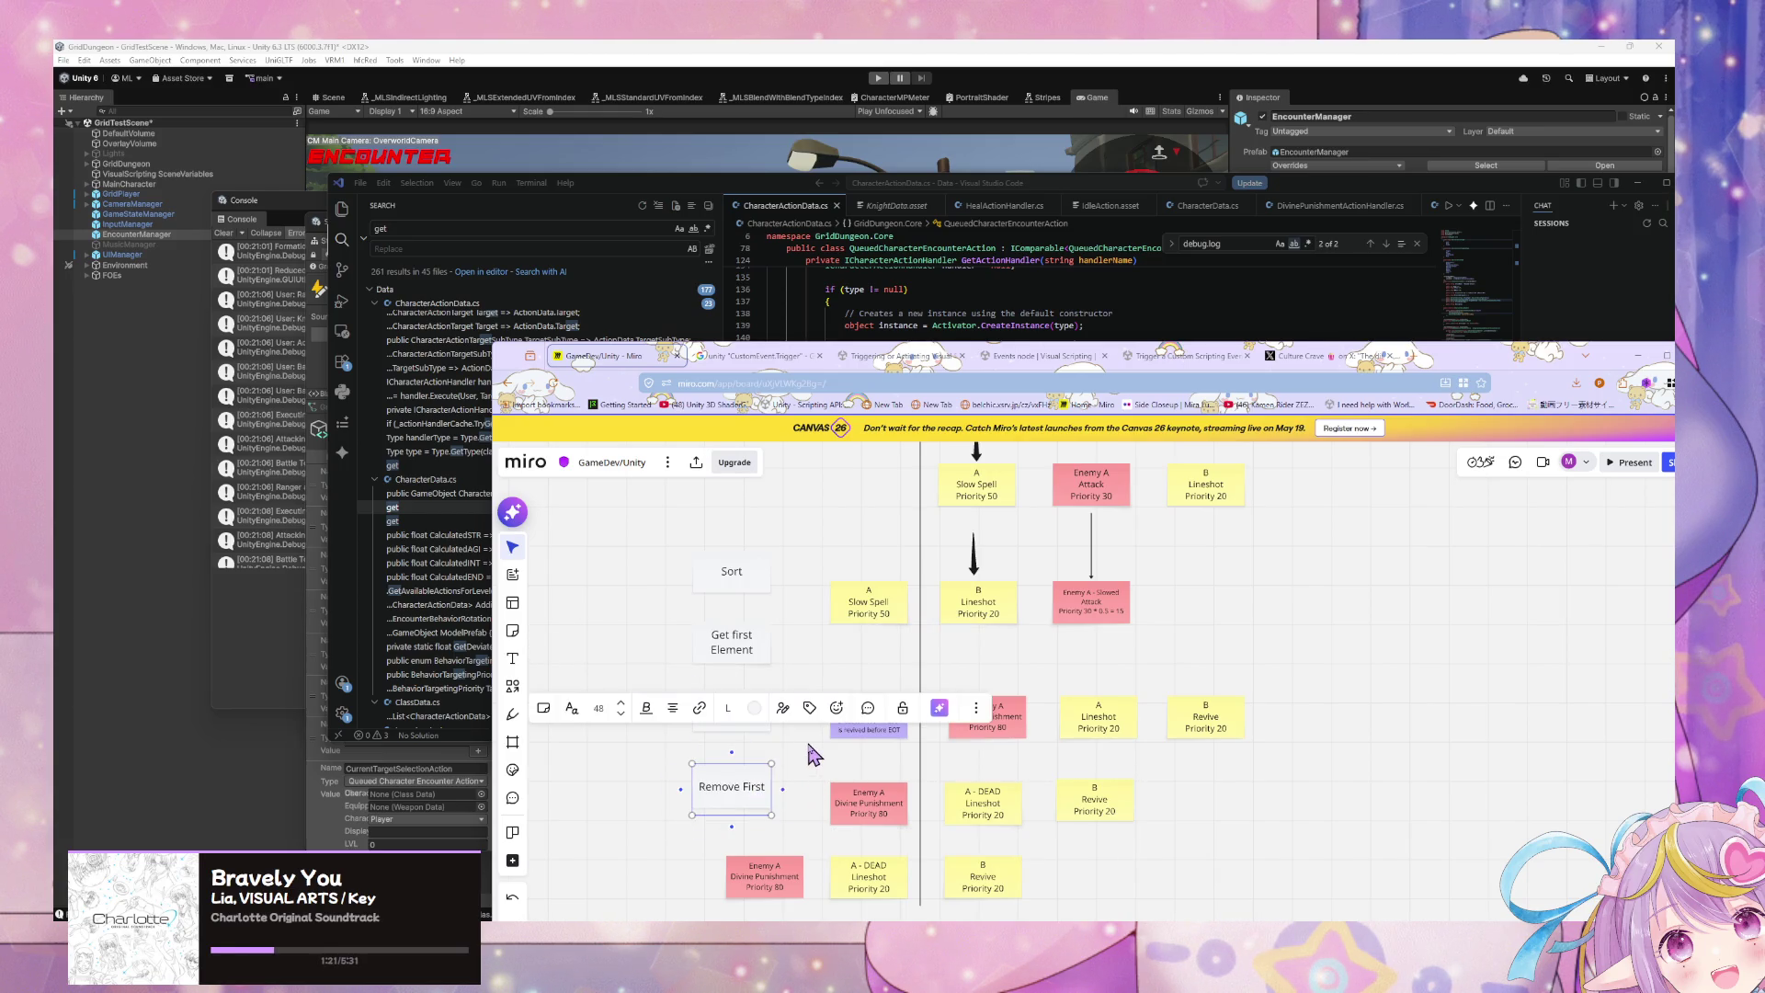
double_click(753, 787)
key(ctrl+a)
text(C)
text(ist)
text(s)
click(768, 519)
Step: Link Sort, Get first Element, Remove First and Check if List is Empty with connectors
drag(750, 575, 733, 779)
click(743, 600)
click(736, 565)
click(745, 654)
click(754, 726)
scroll(777, 685, up, 5)
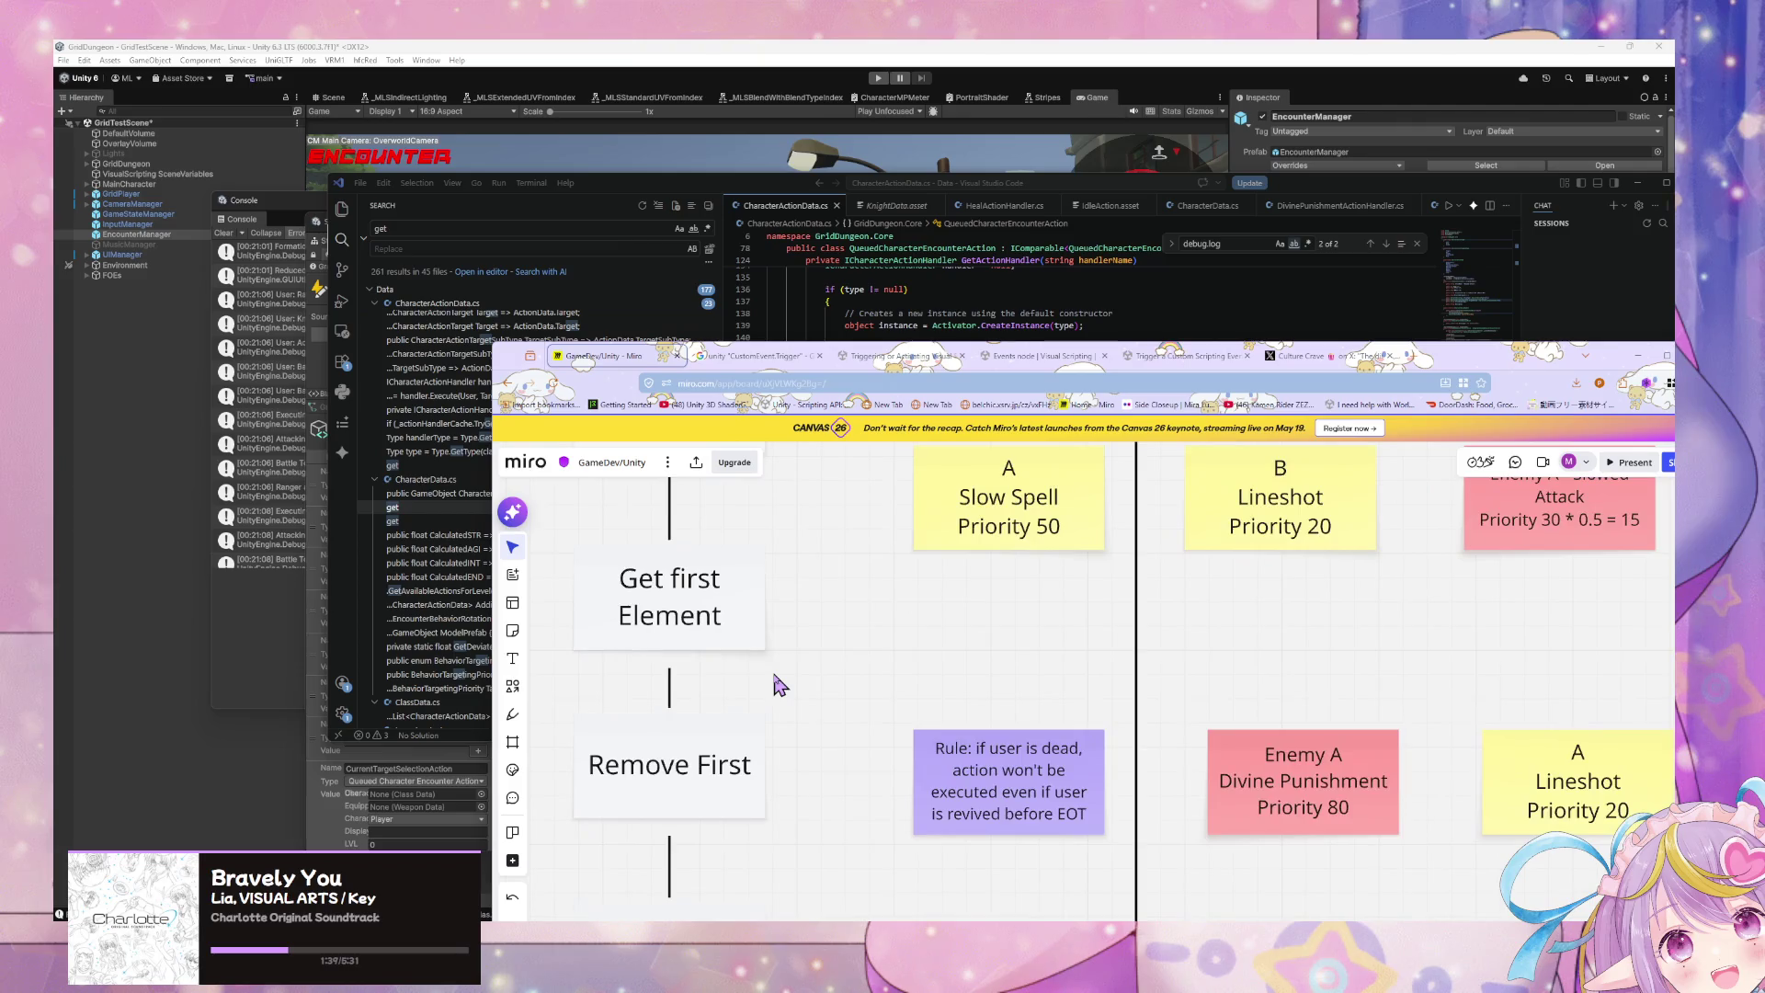
Step: Give the three connectors between Sort, Get first Element, Remove First and Check if List arrowheads
scroll(777, 682, down, 3)
click(722, 598)
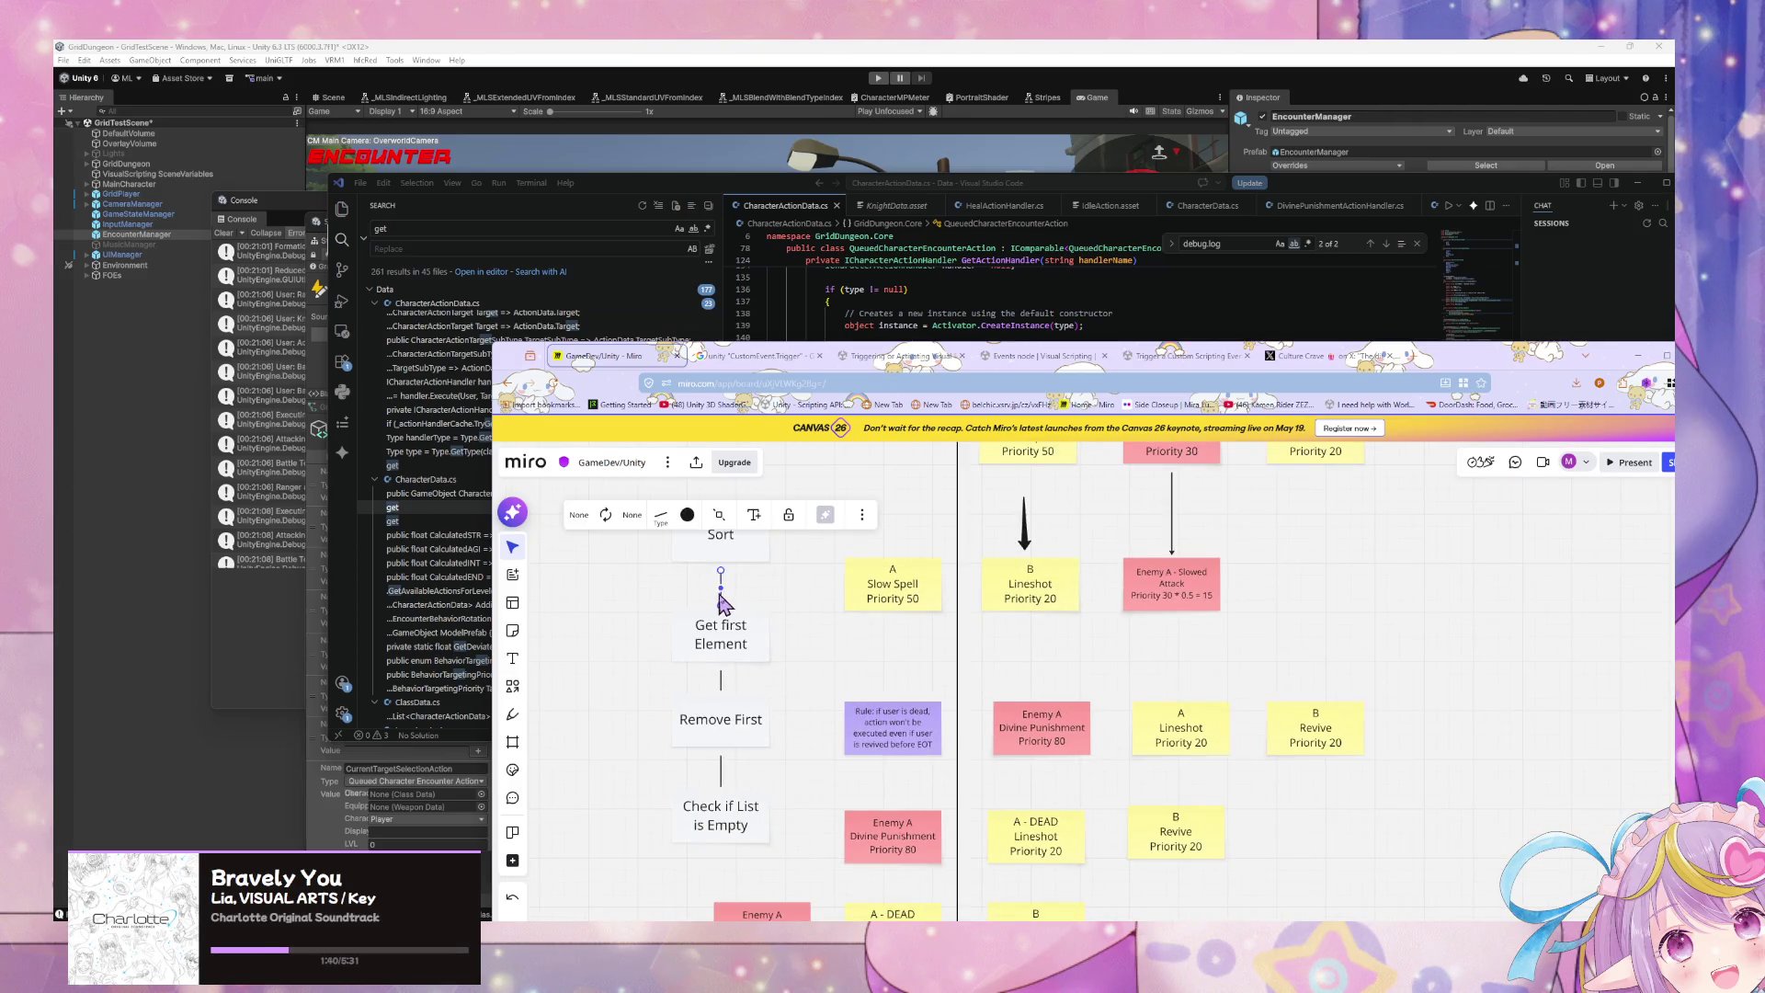
click(662, 515)
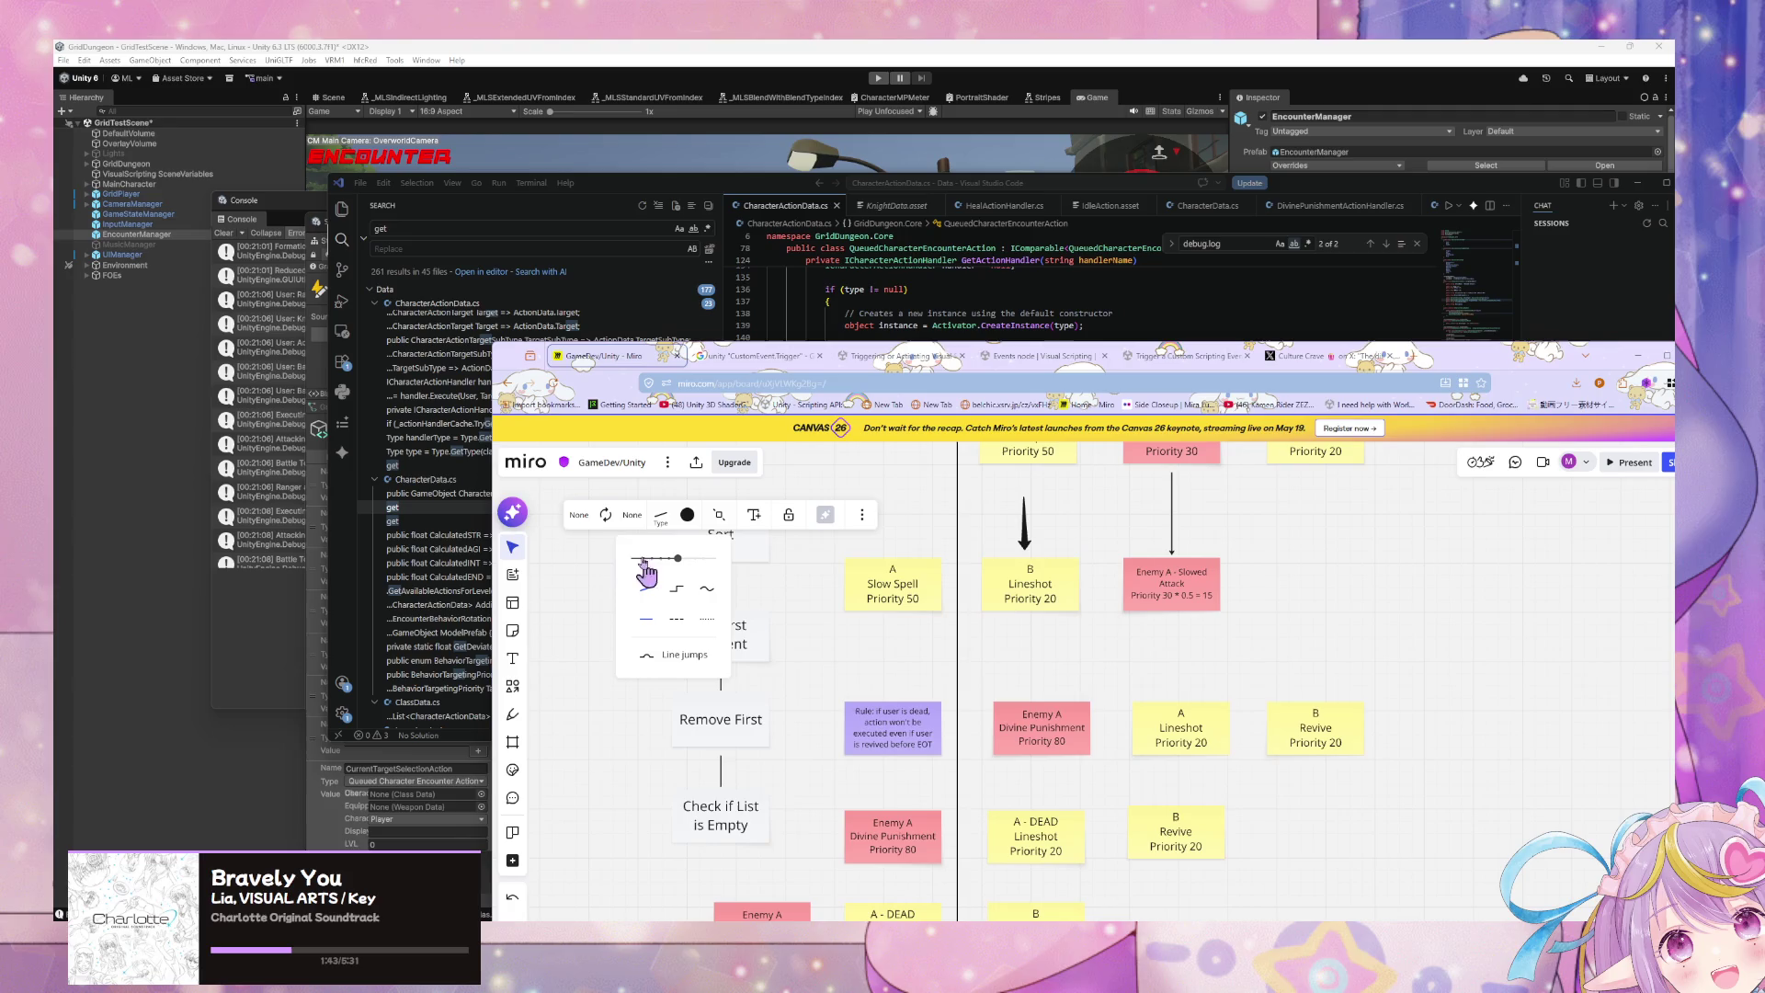
click(631, 514)
click(643, 582)
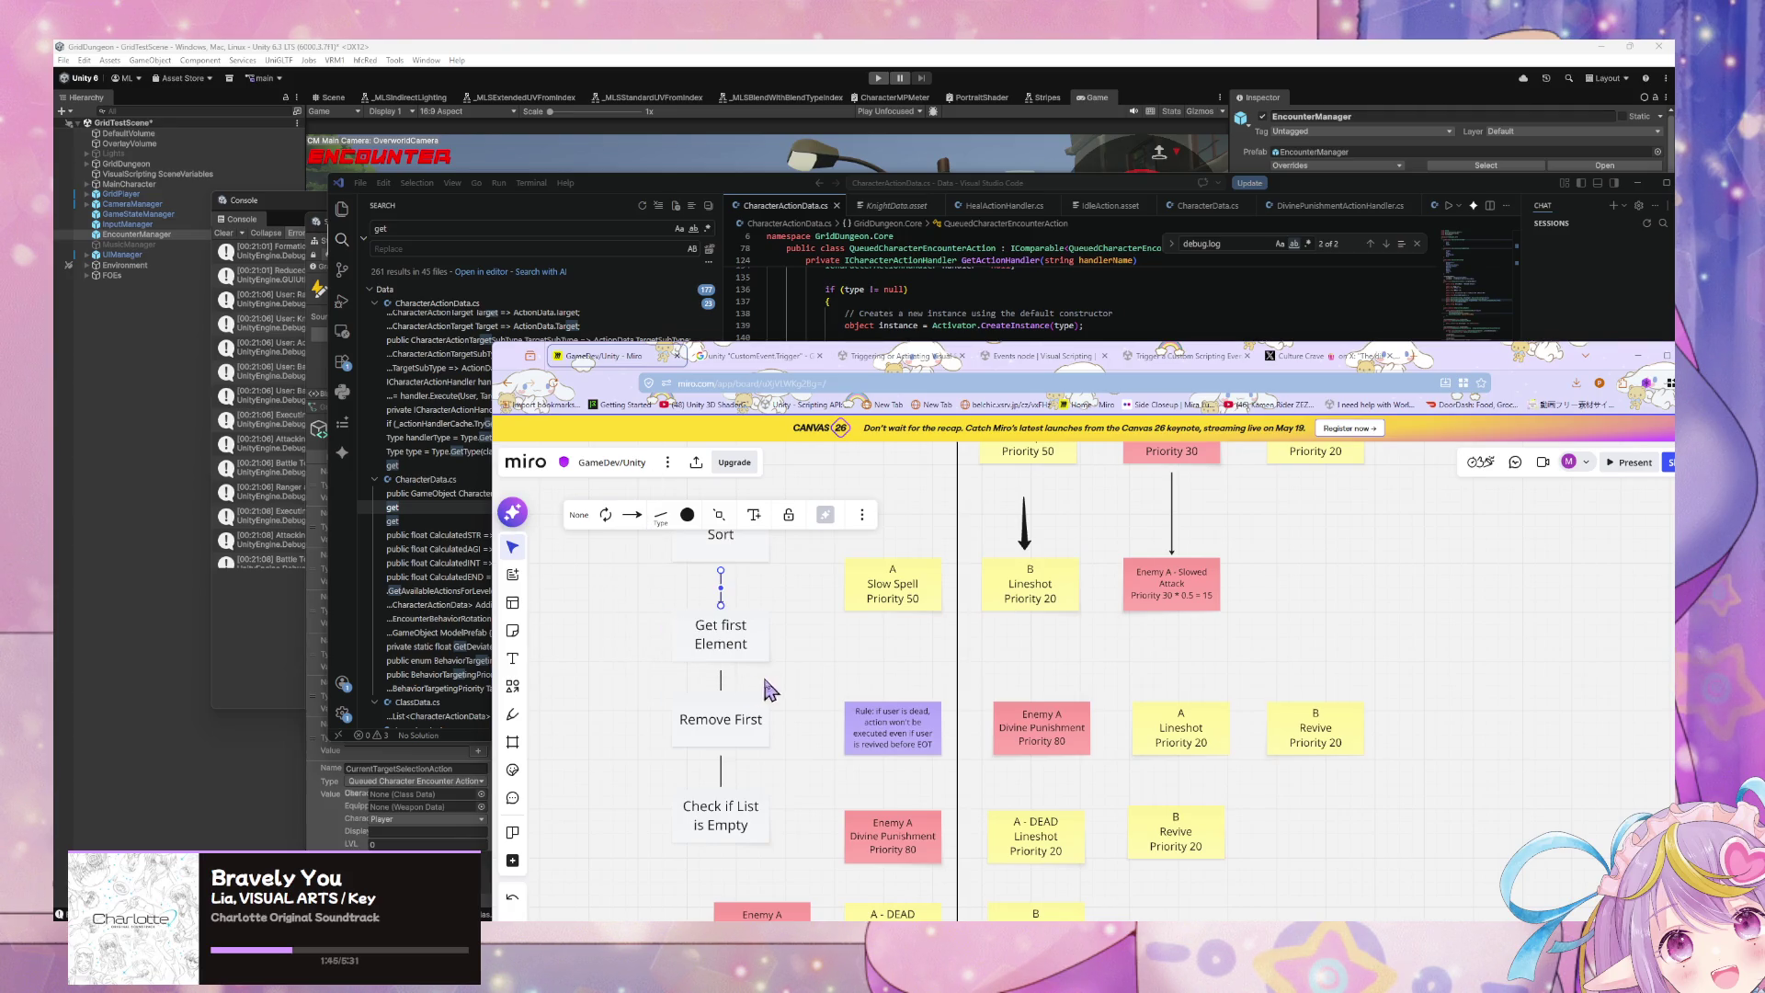
click(722, 682)
click(632, 615)
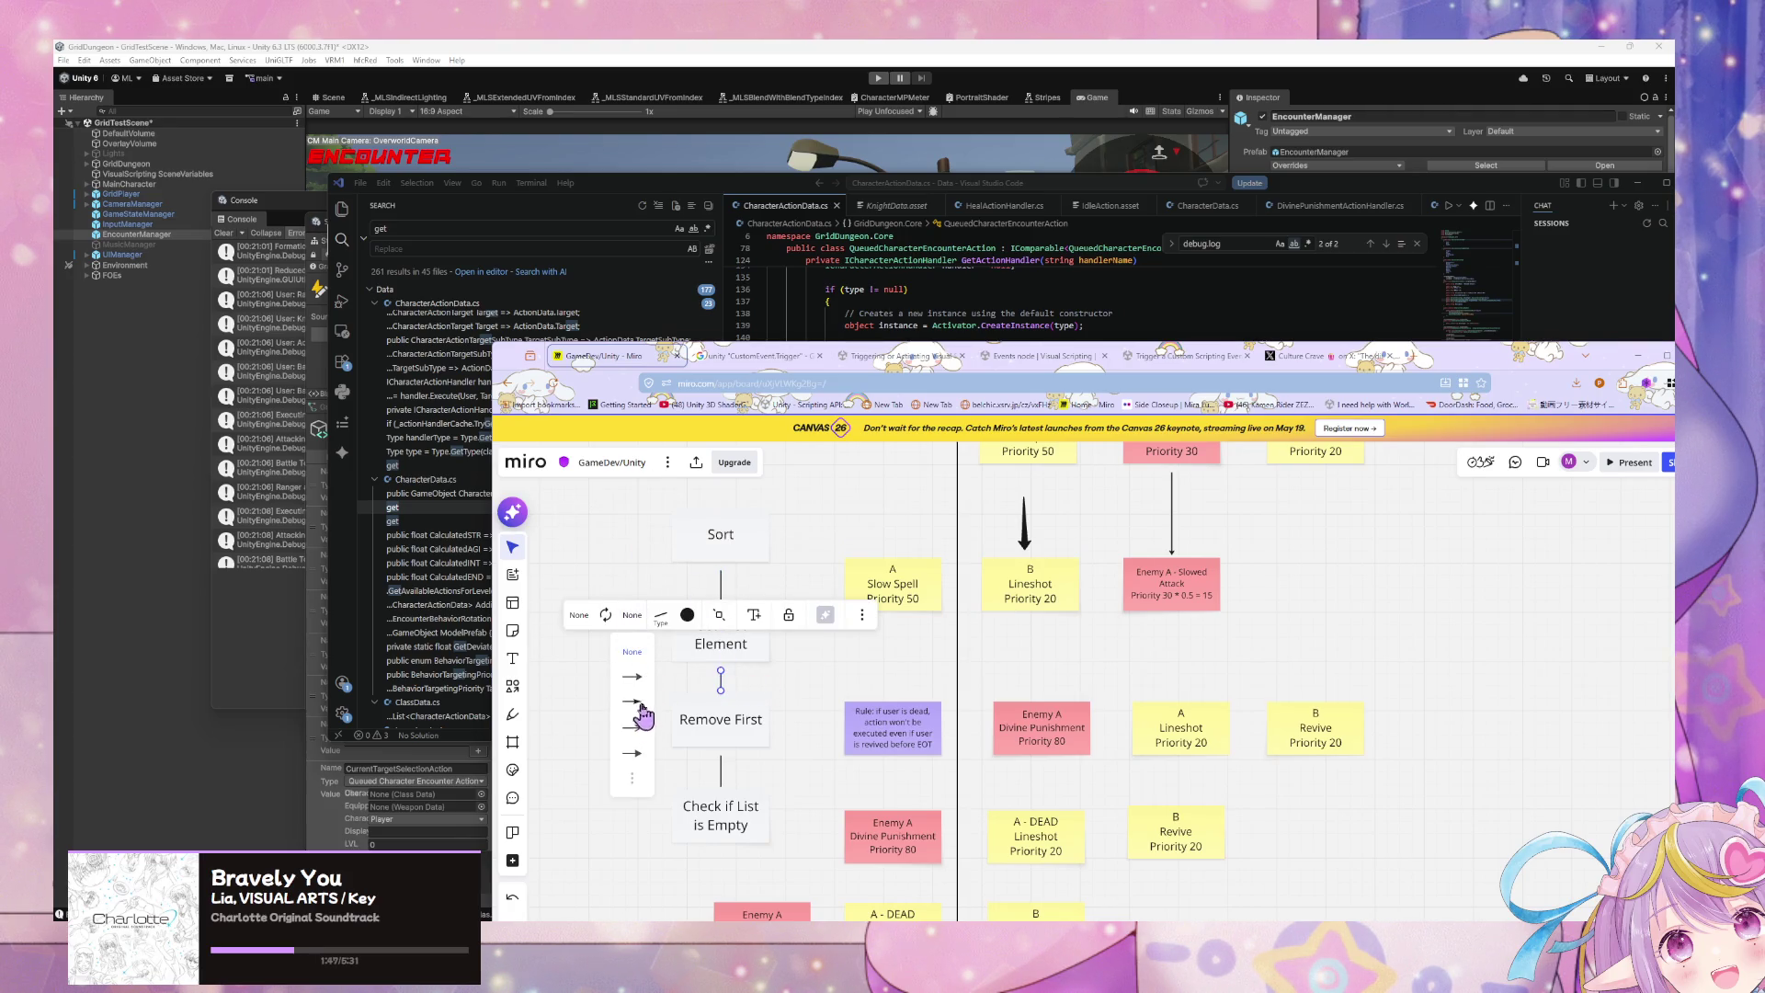
click(633, 676)
click(820, 726)
click(721, 781)
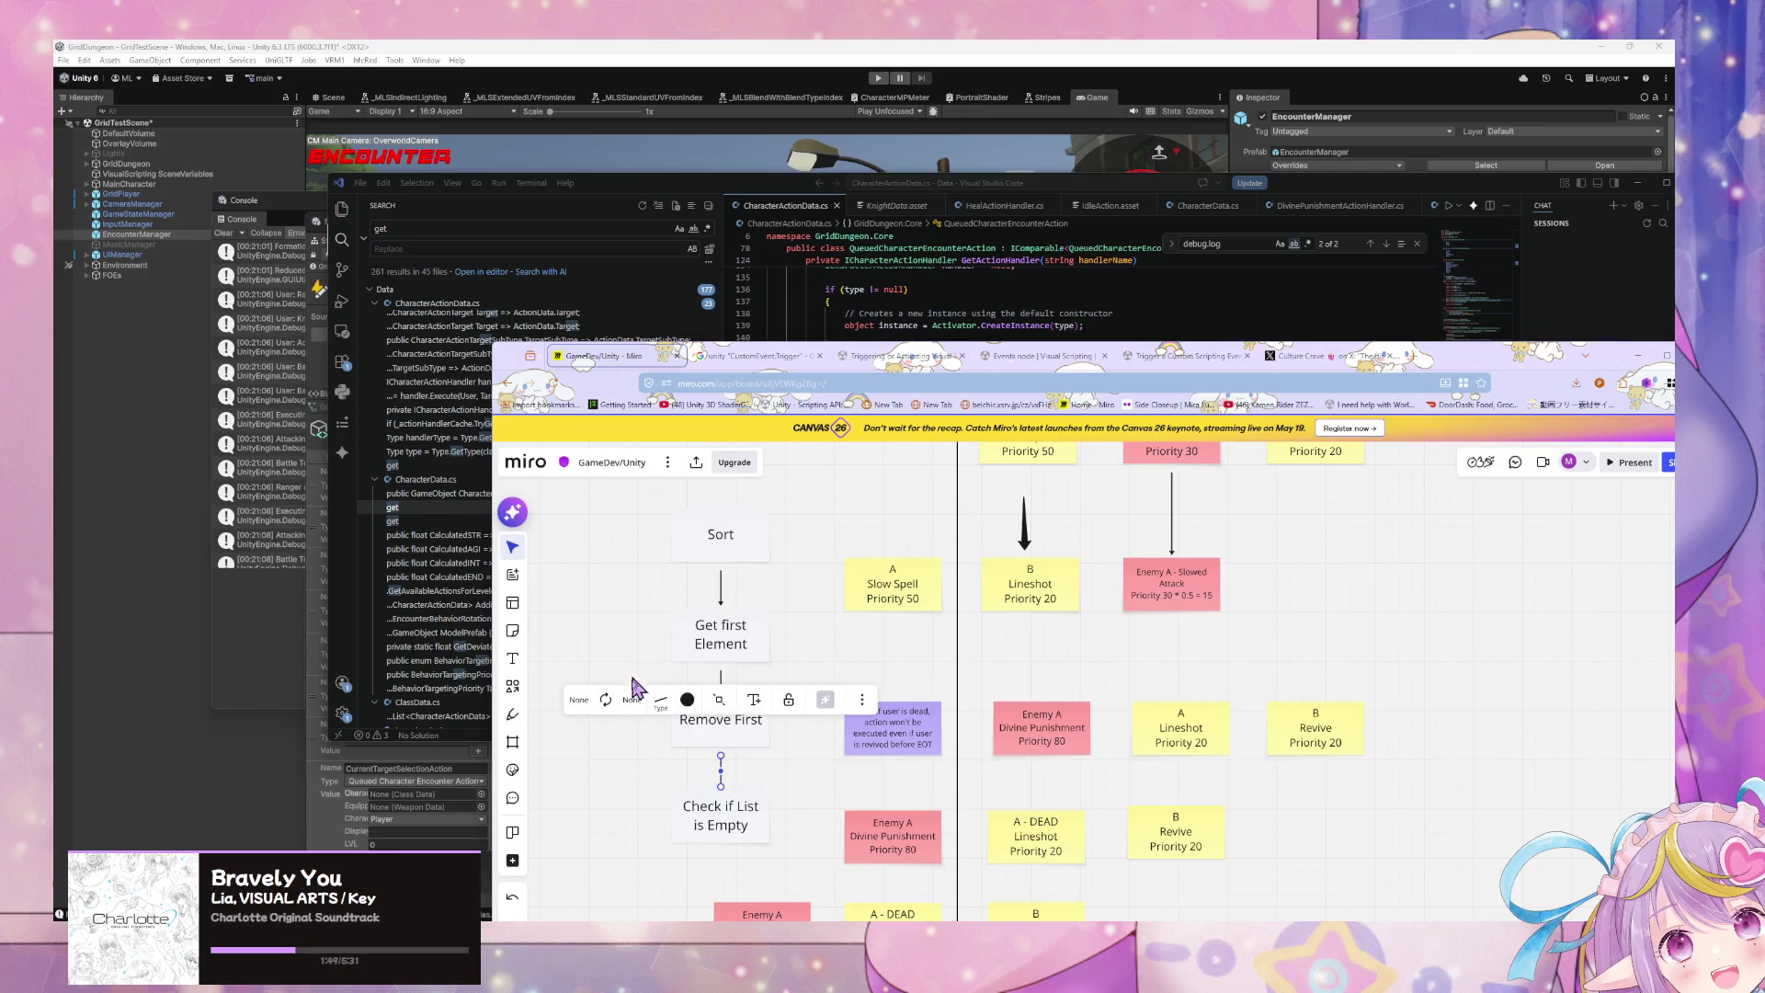
click(632, 699)
click(642, 776)
click(772, 753)
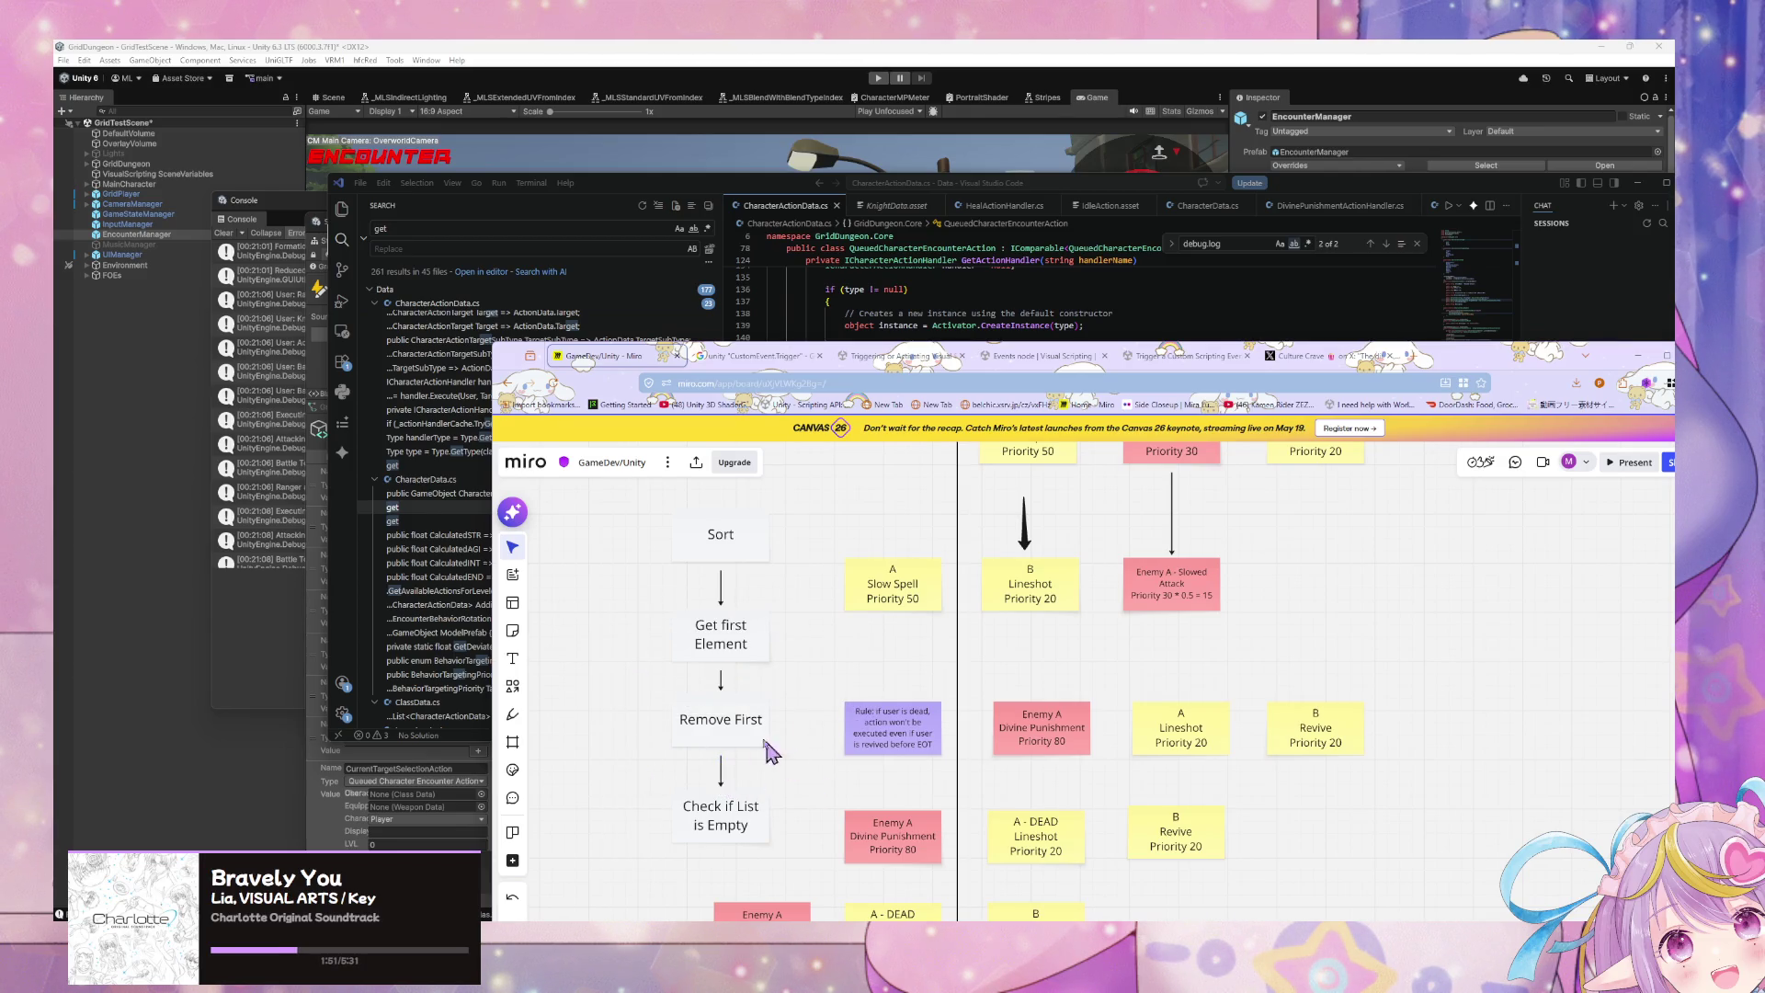
Step: Draw a curved connector looping from Check if List is Empty back to Sort
drag(747, 535, 873, 540)
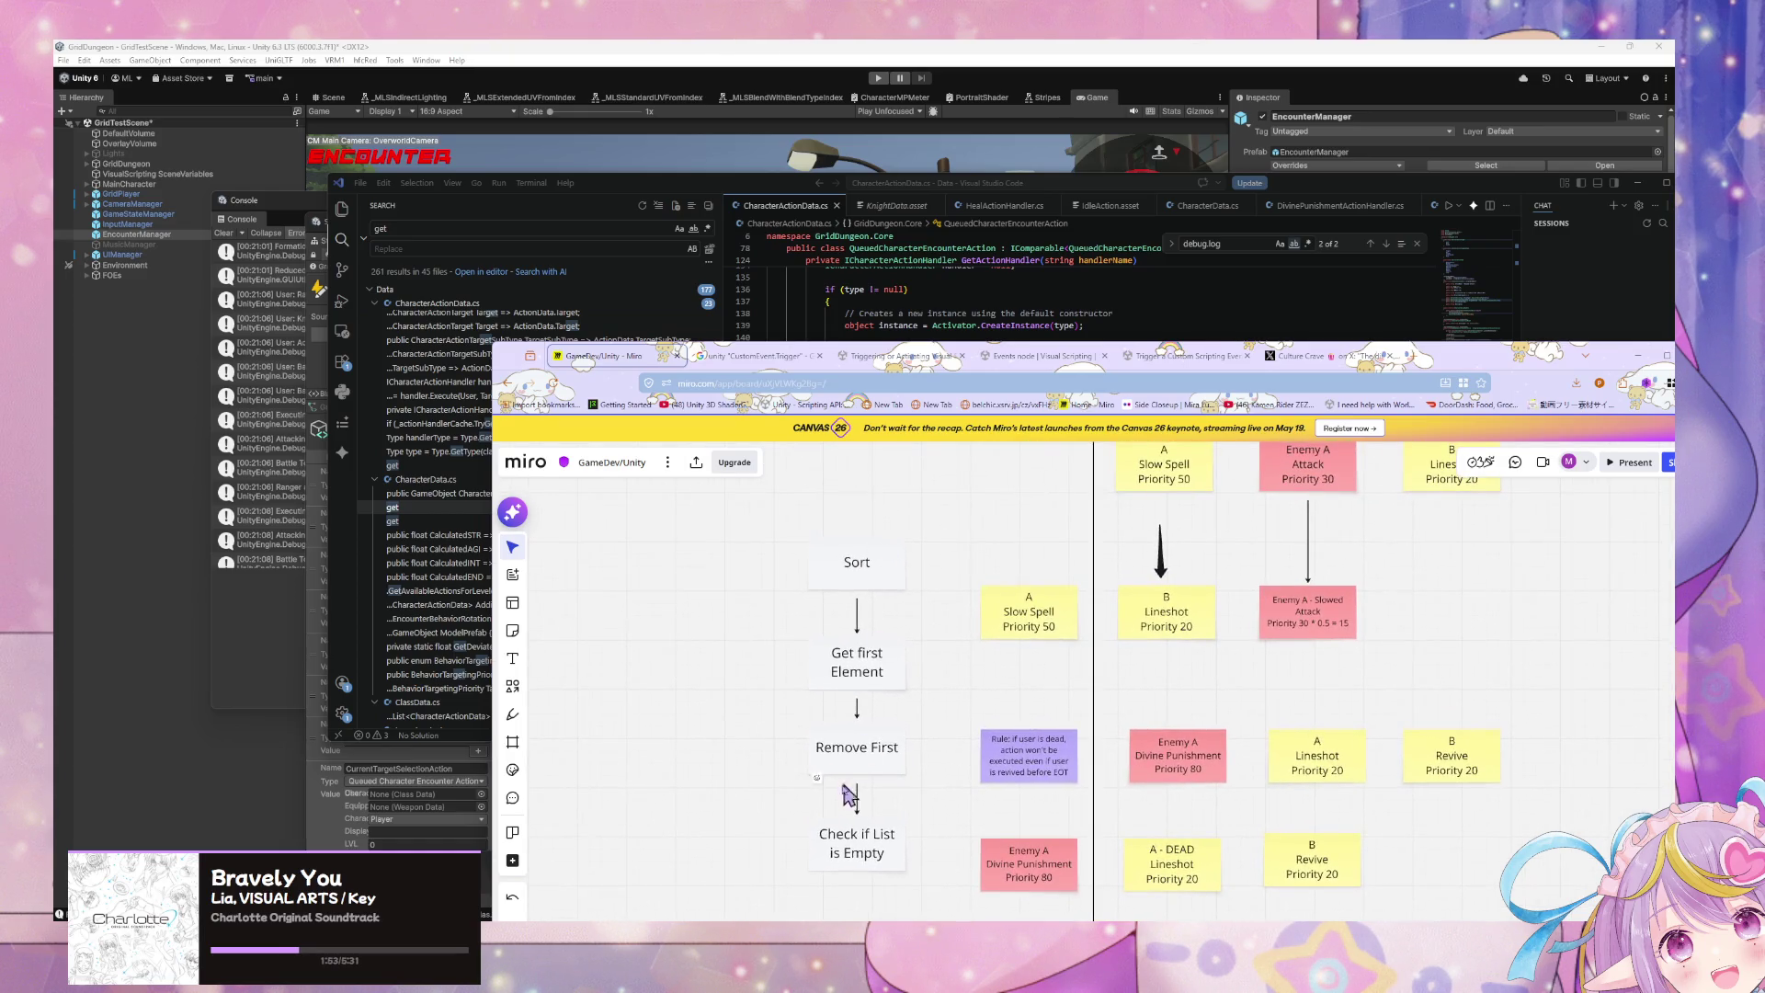
click(855, 841)
mouse_move(808, 844)
mouse_down()
mouse_move(704, 657)
mouse_move(809, 581)
mouse_up()
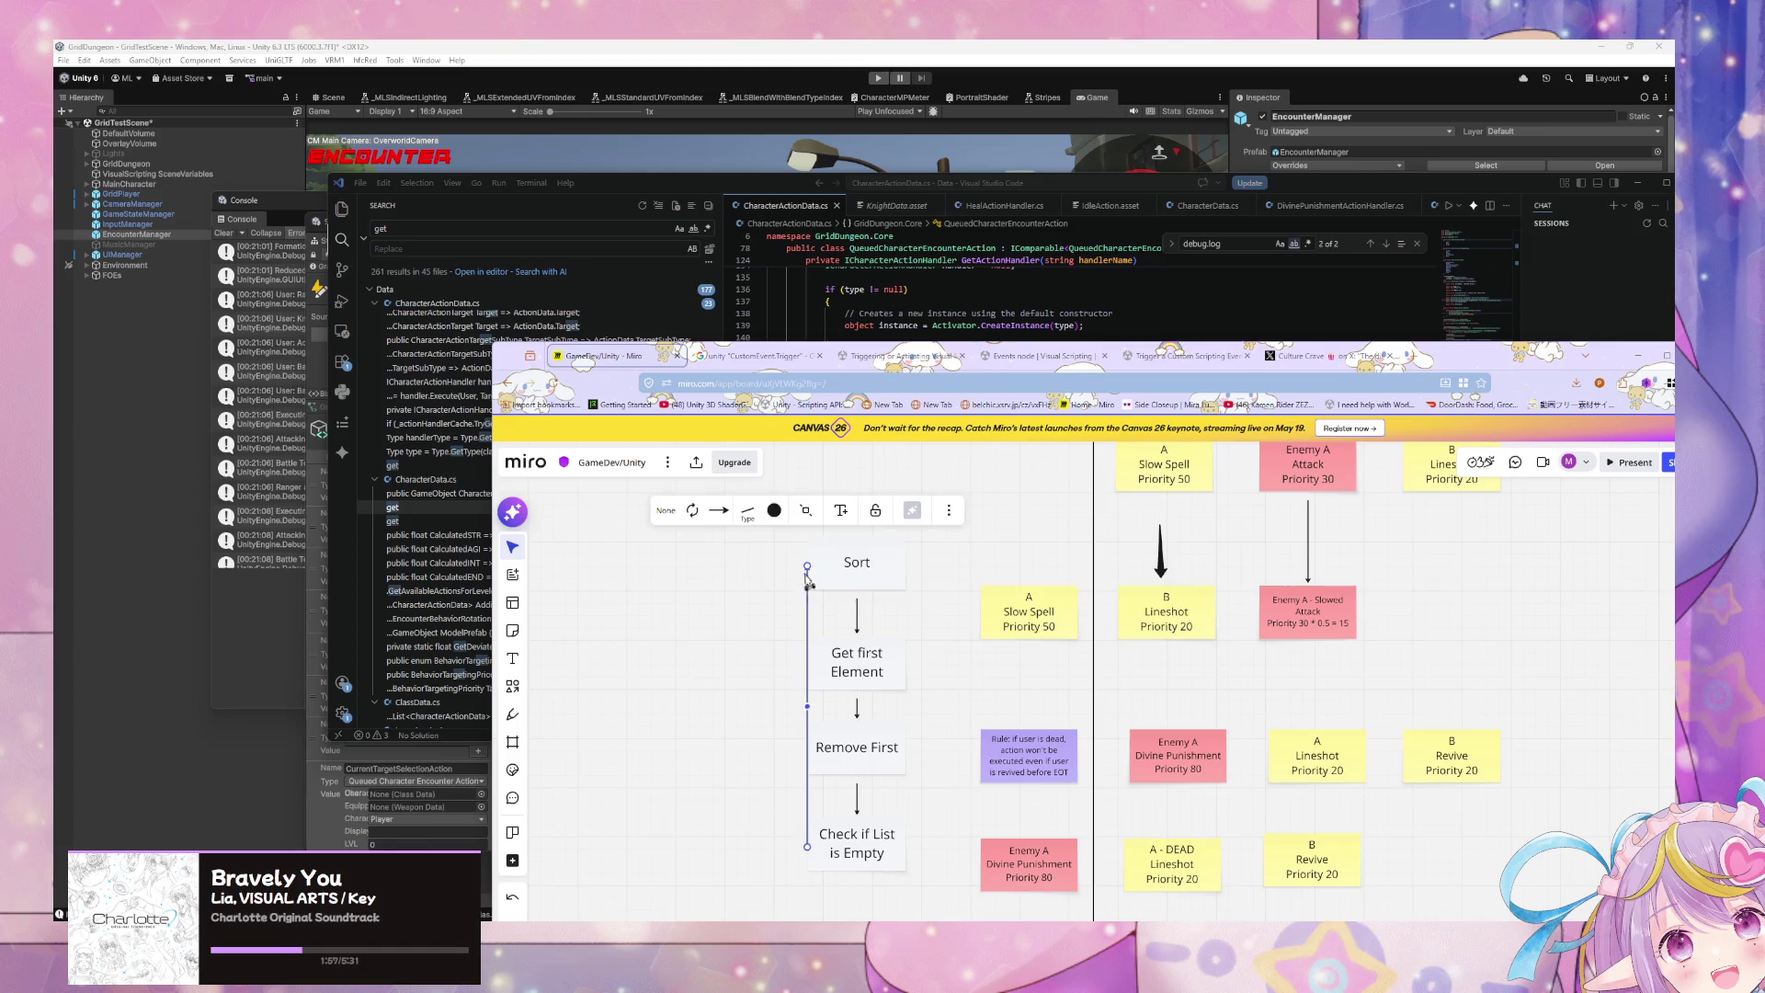
click(748, 511)
click(795, 595)
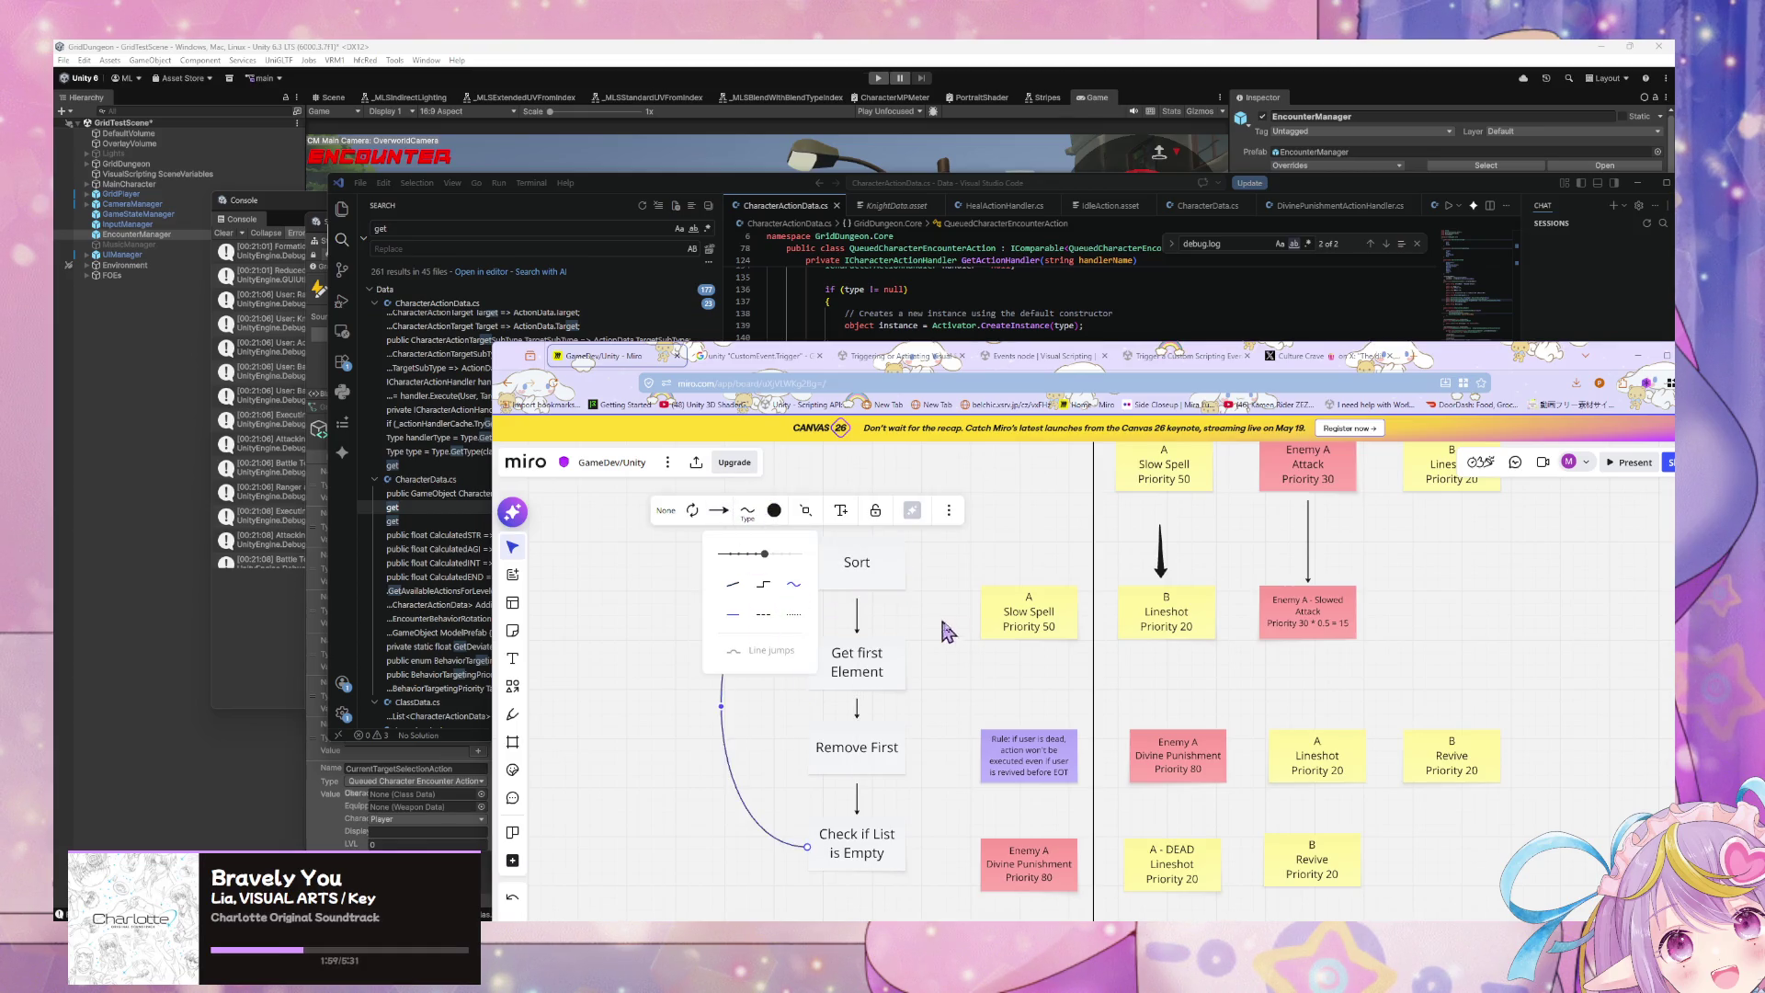
click(952, 632)
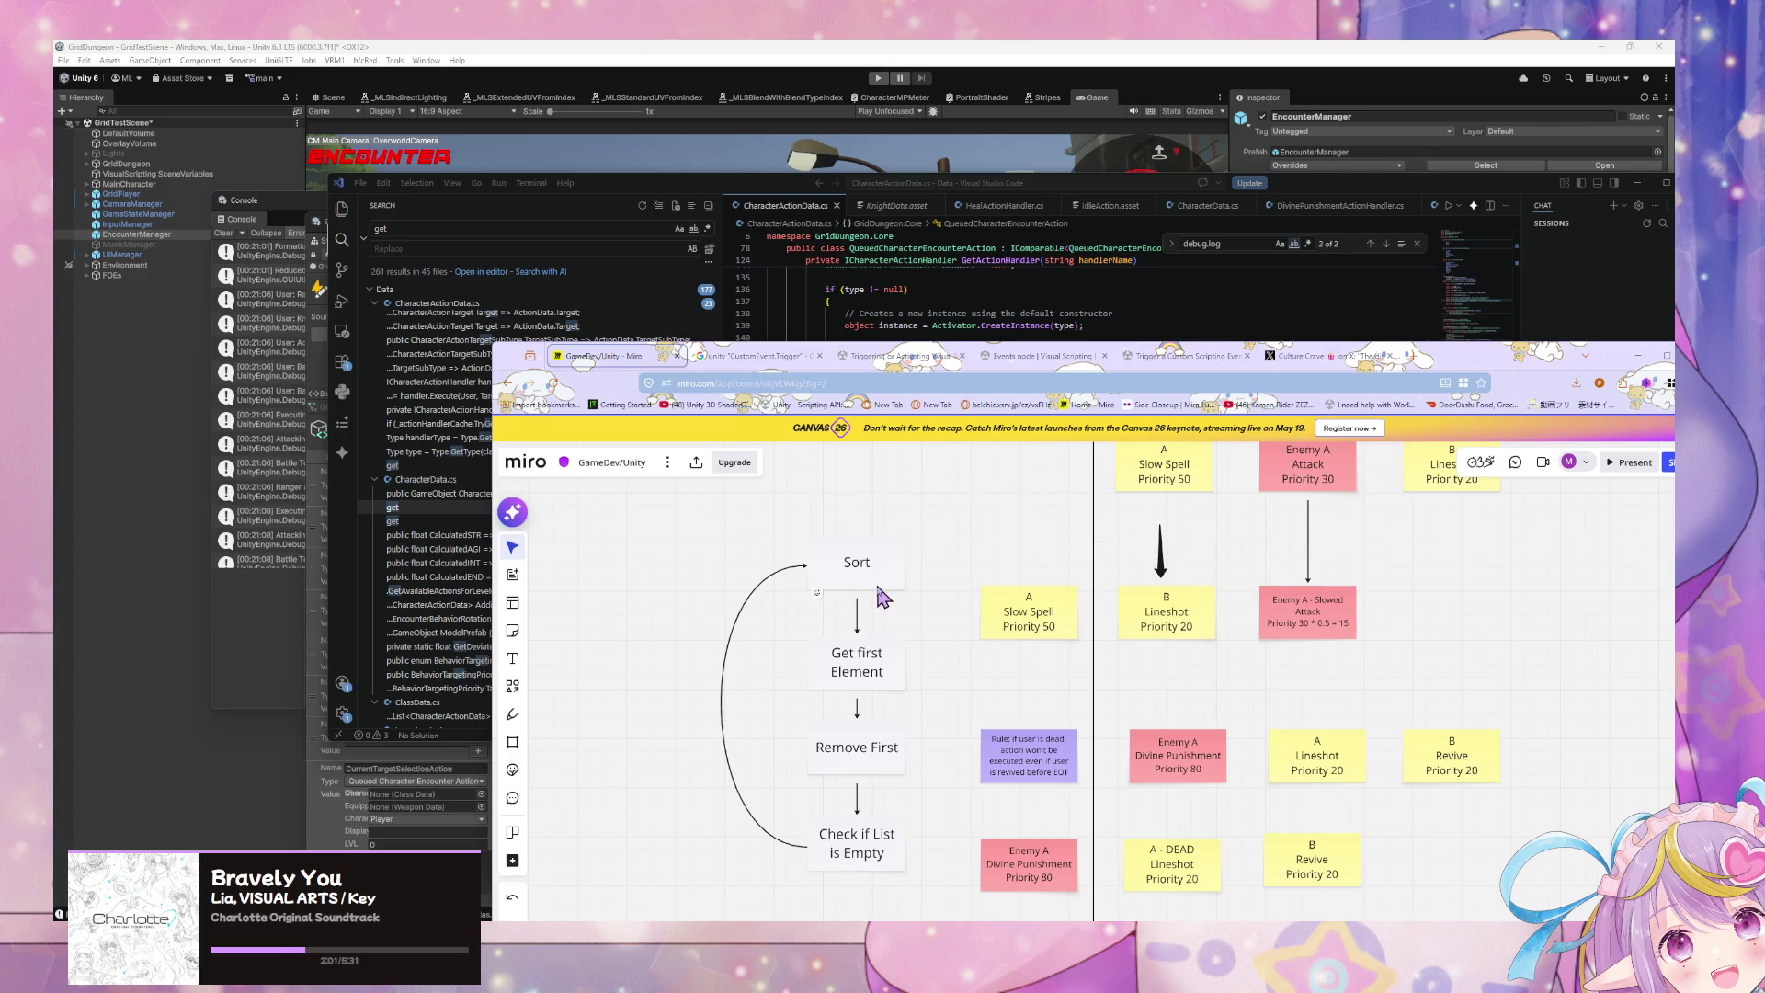
scroll(879, 596, down, 1)
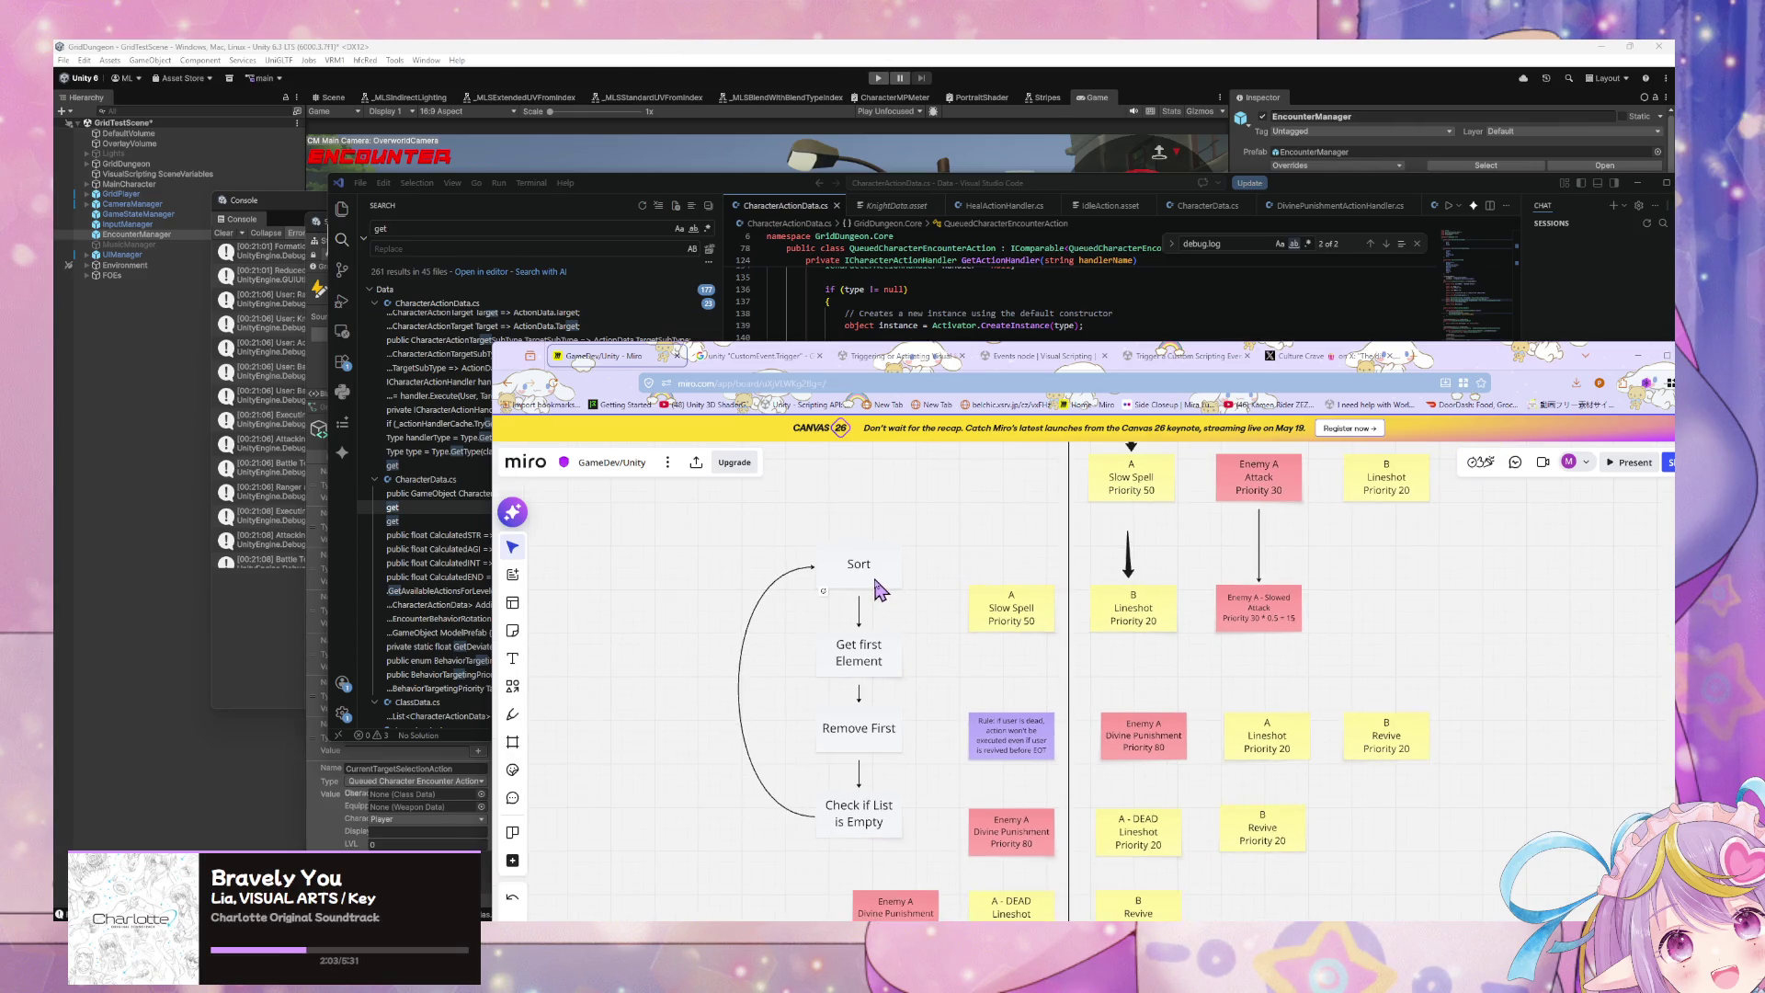
scroll(883, 593, down, 3)
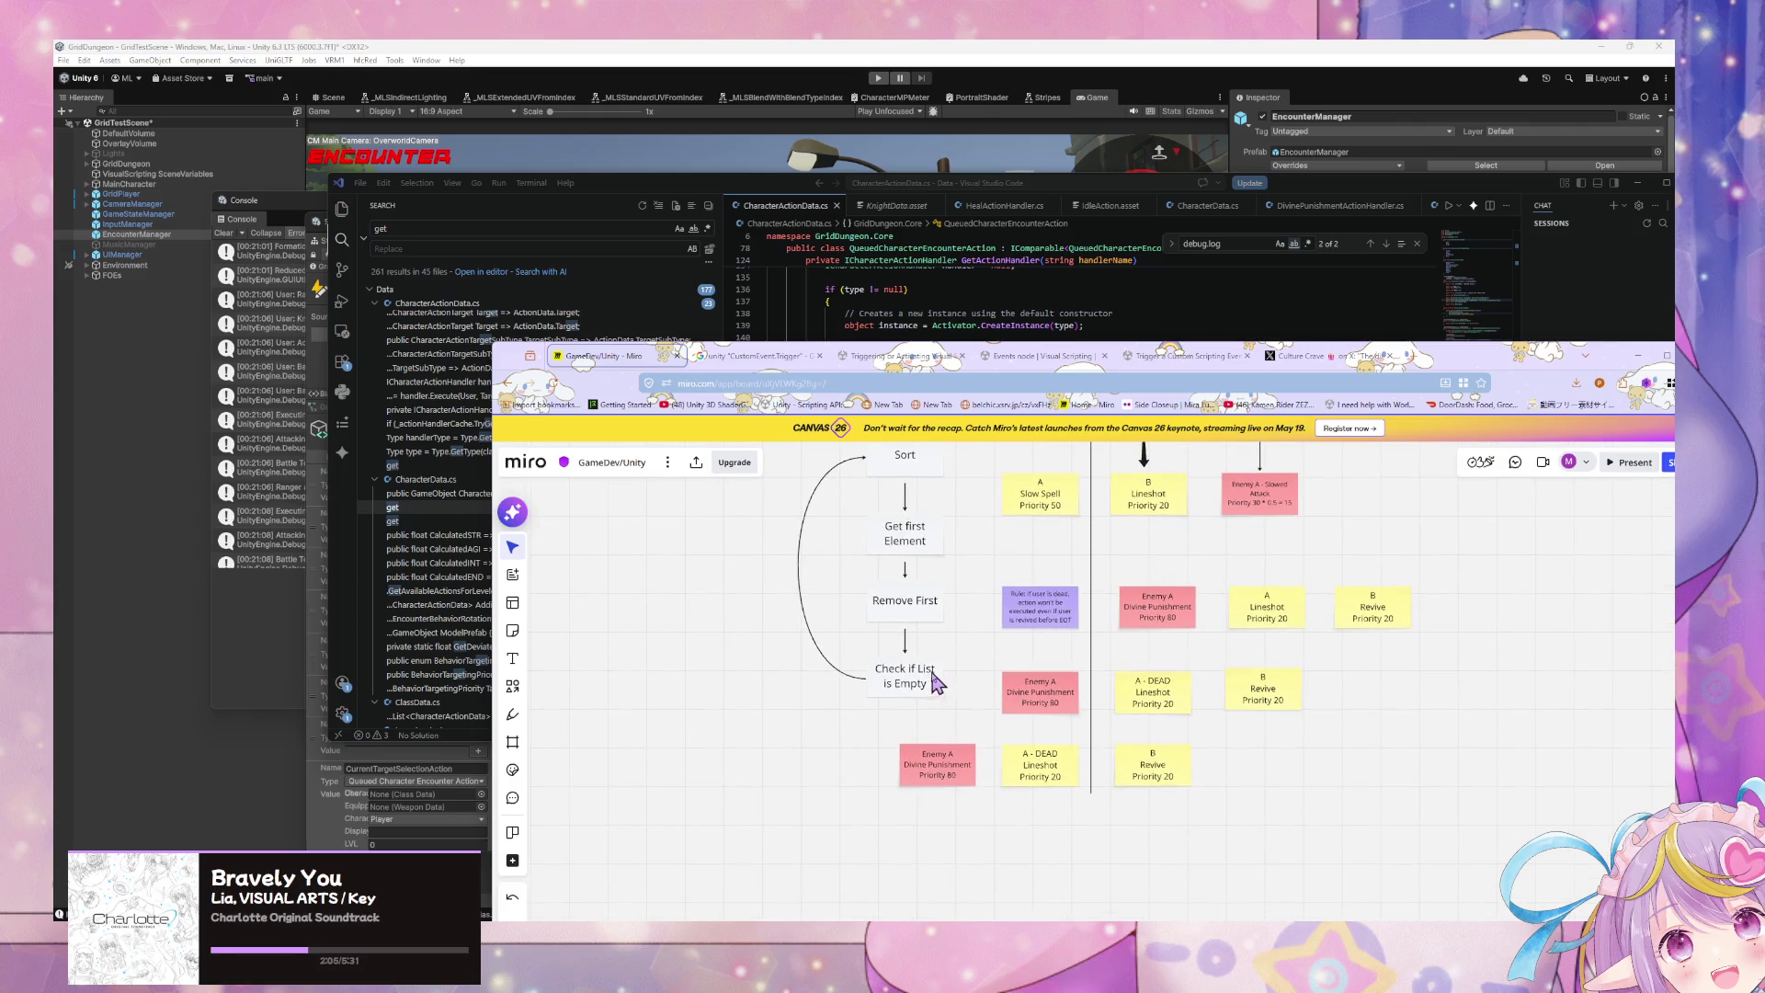
Step: Raise the loop-back NO label from 14 to 18, move it down the curve, and duplicate Check if List is Empty
click(799, 566)
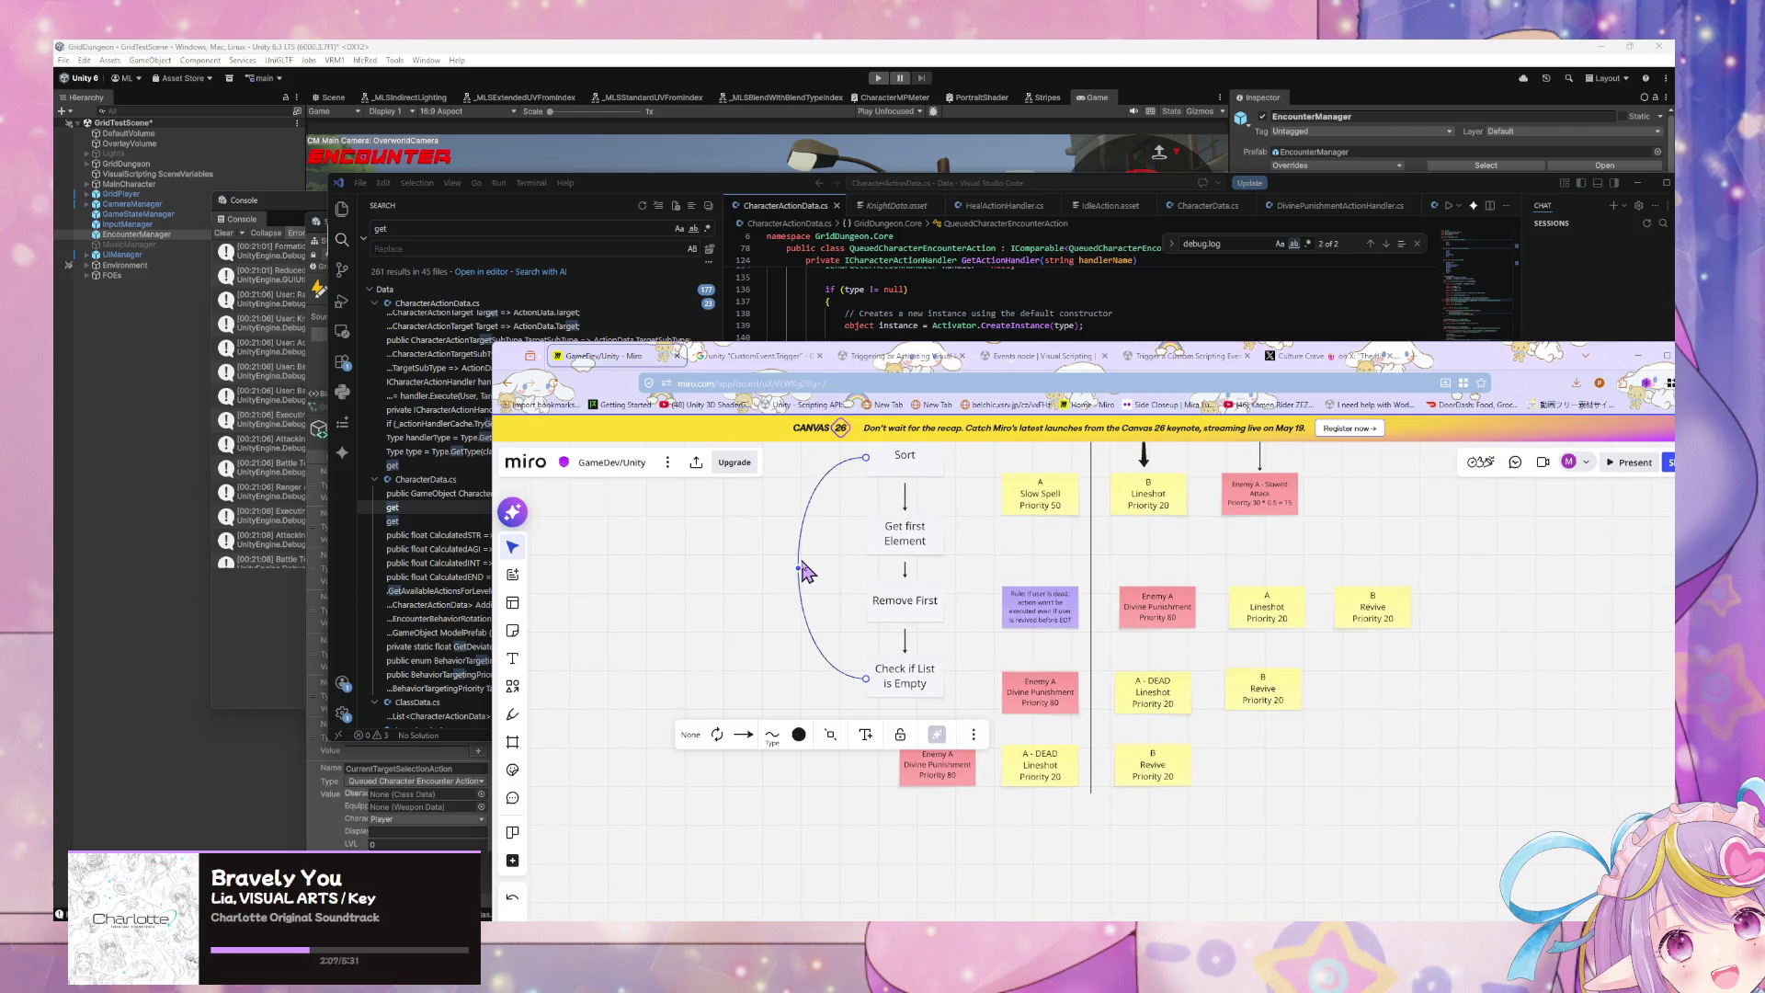
scroll(814, 581, up, 1)
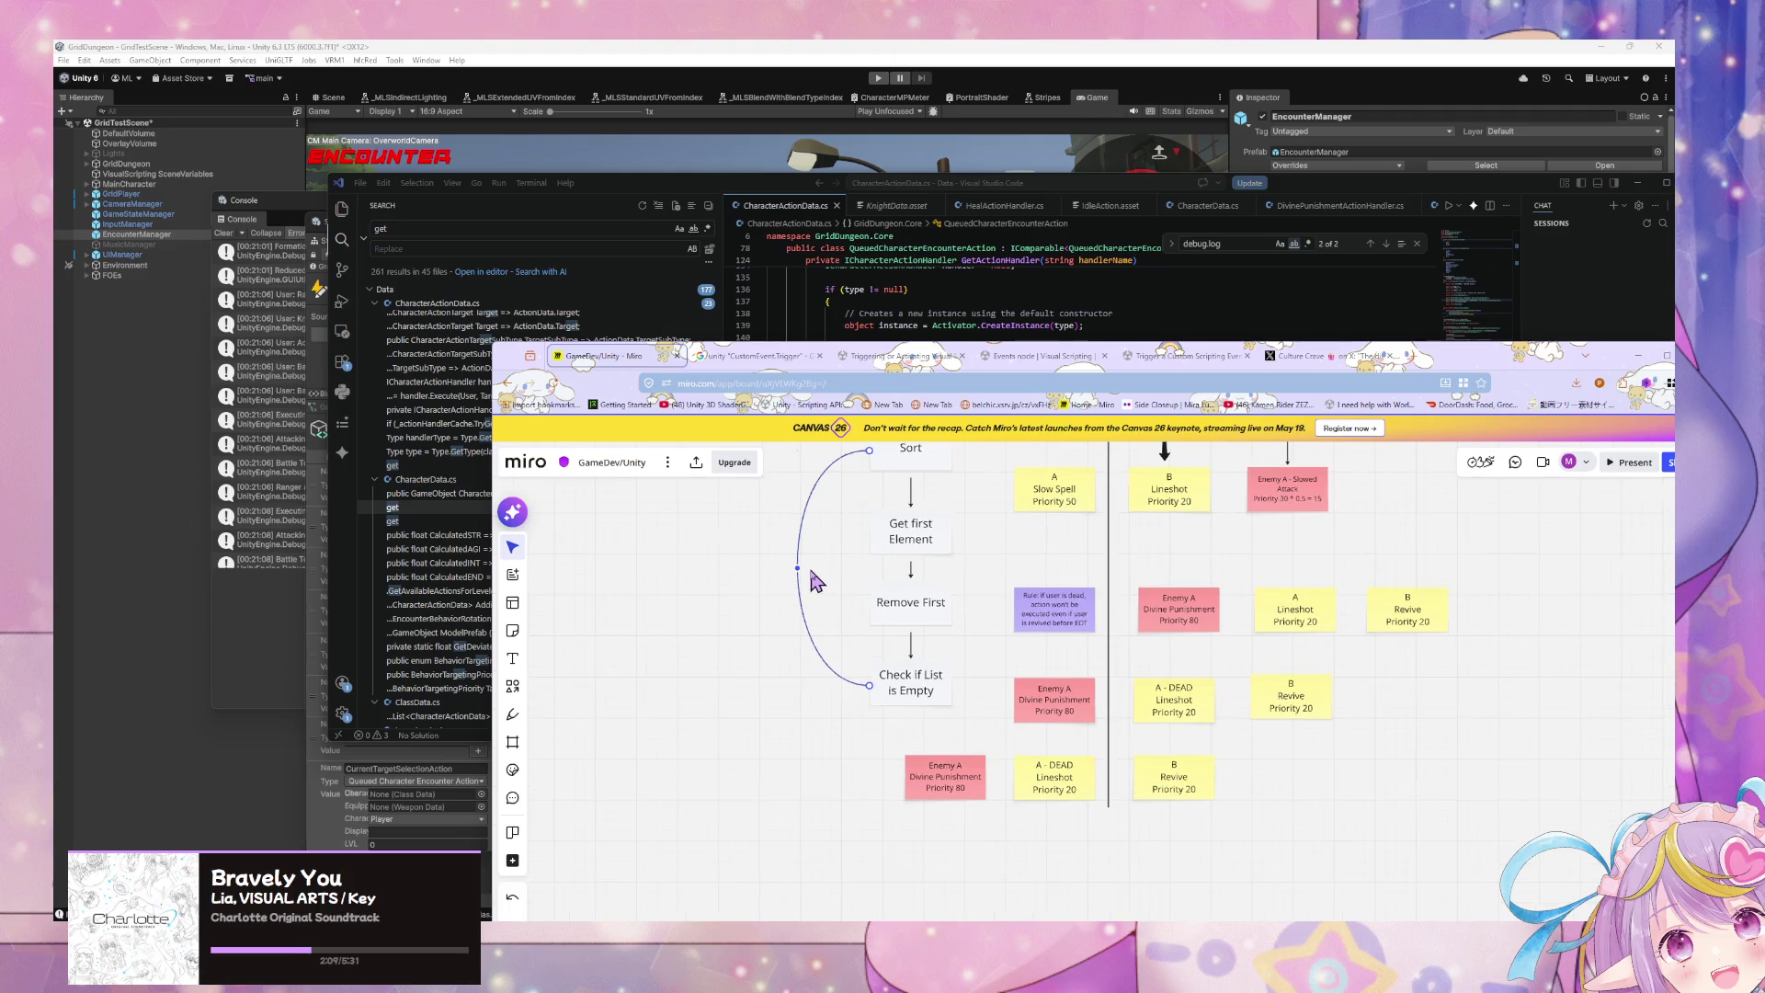
scroll(821, 580, up, 4)
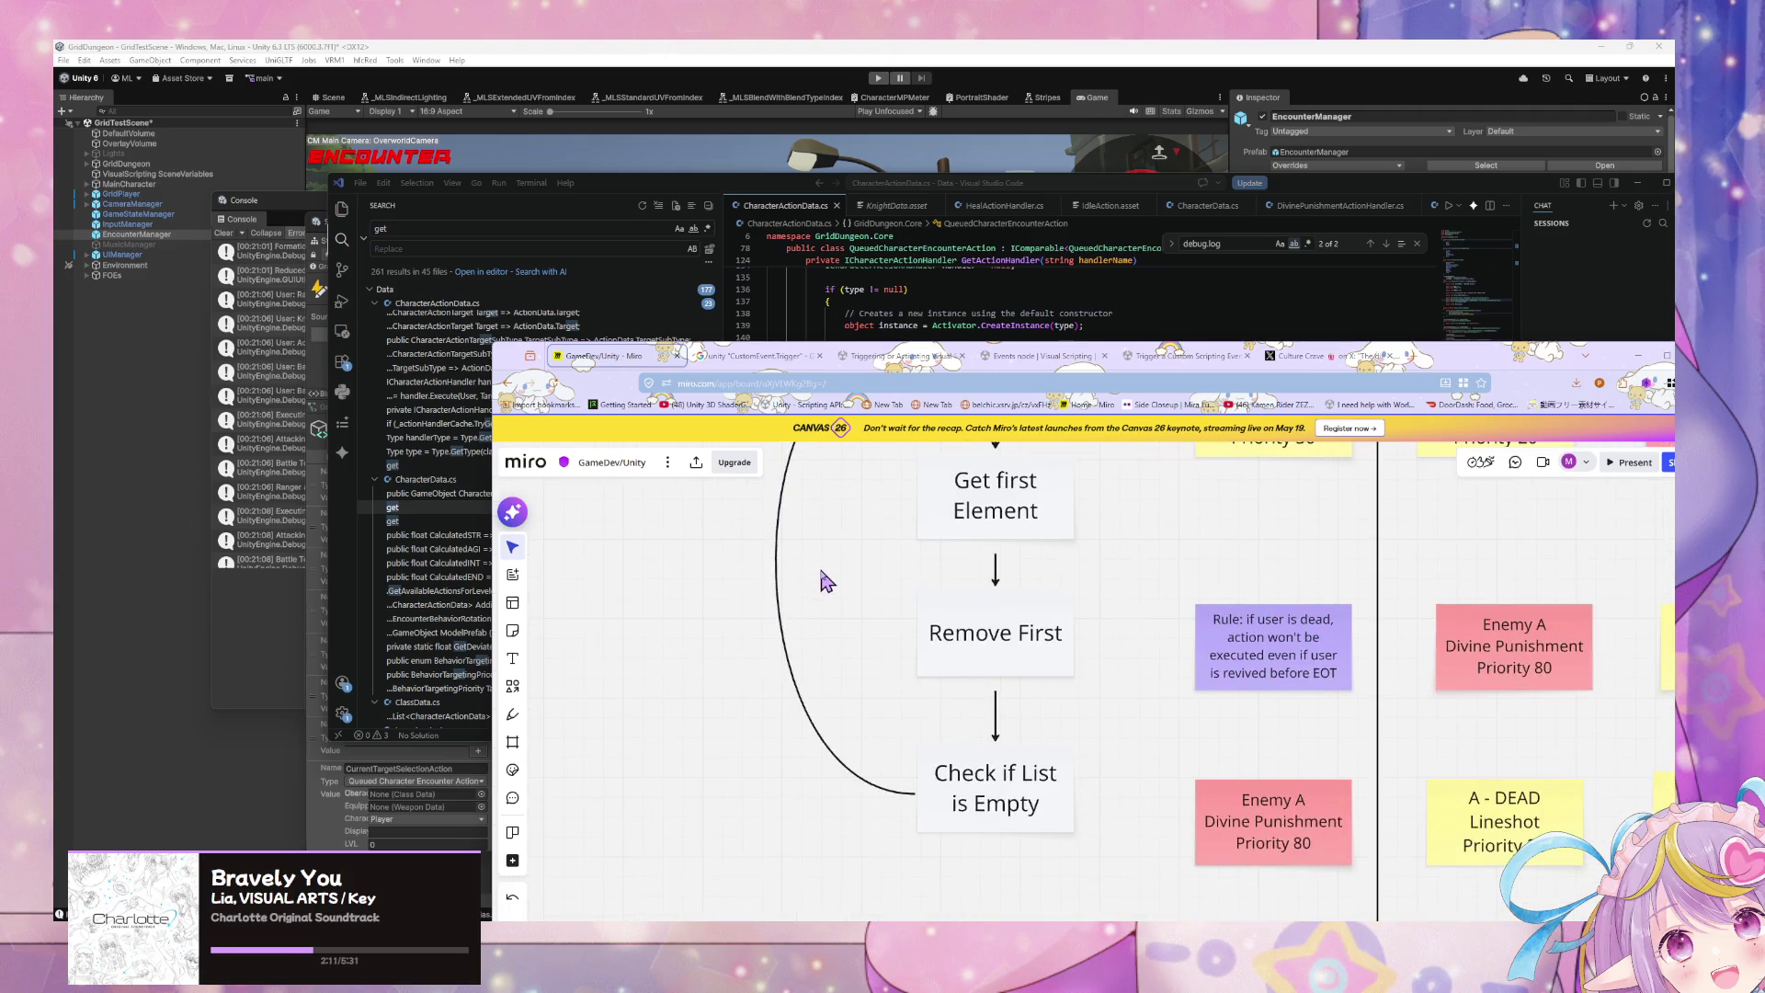
click(775, 561)
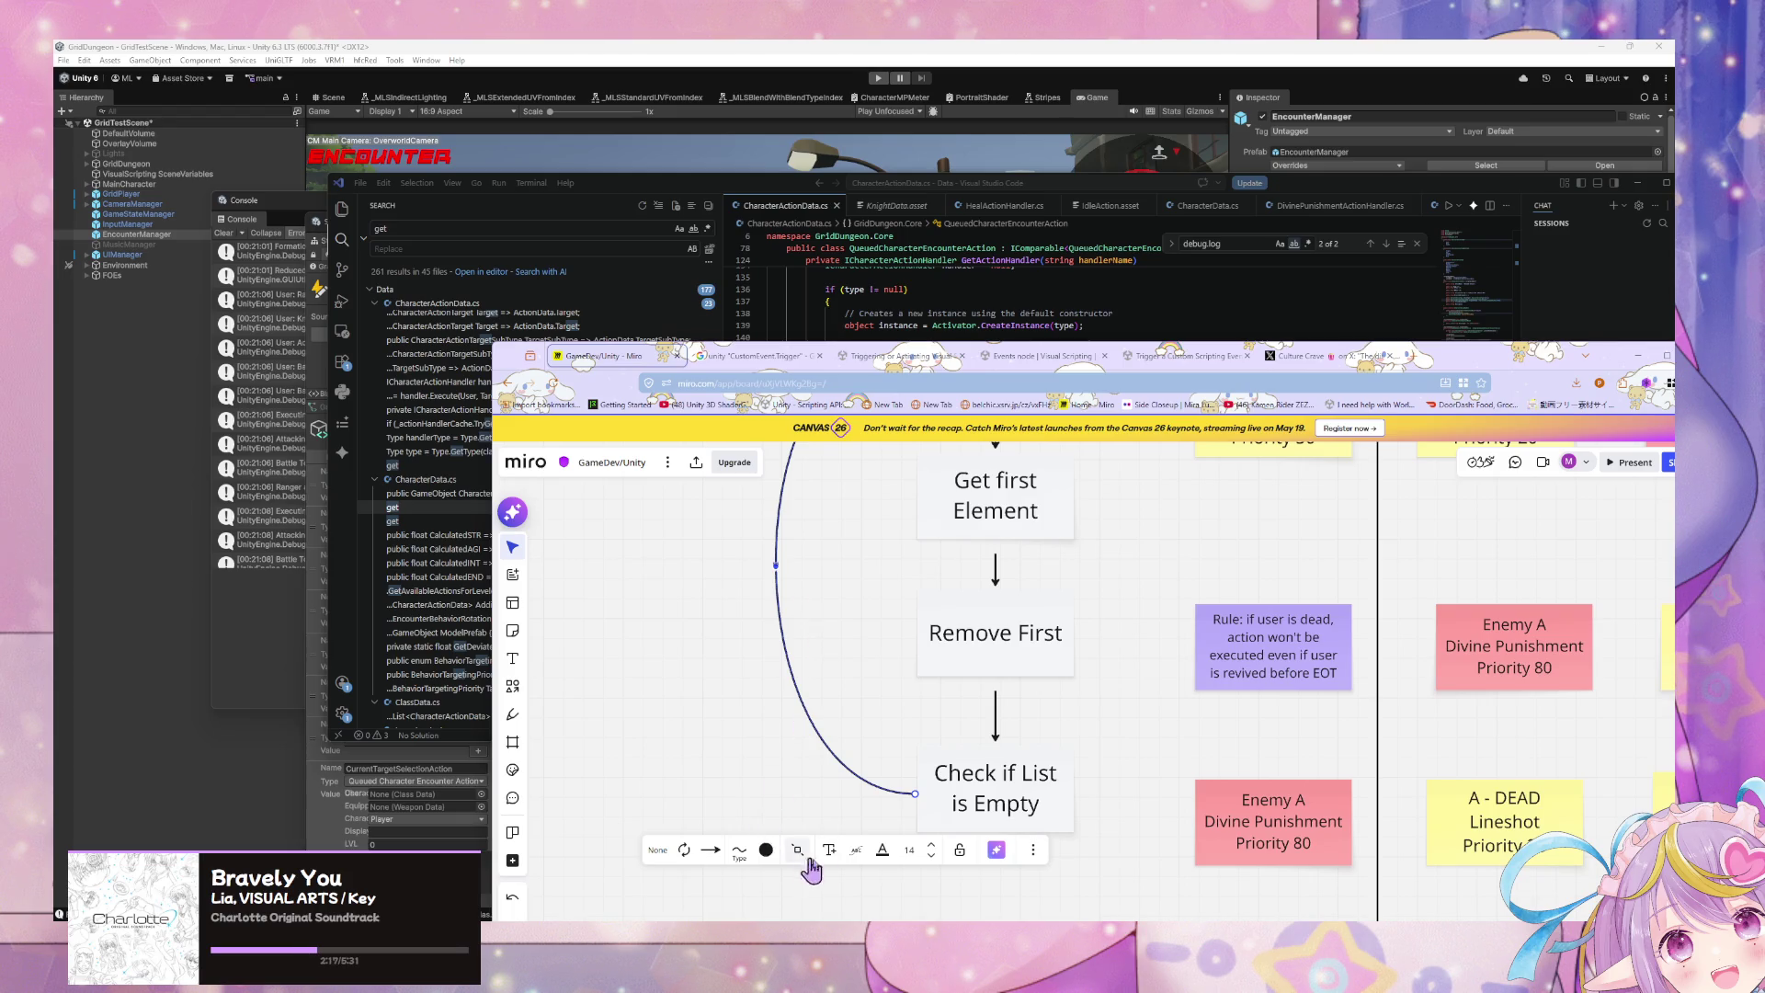
click(932, 845)
drag(780, 575, 787, 575)
click(836, 619)
scroll(836, 619, down, 5)
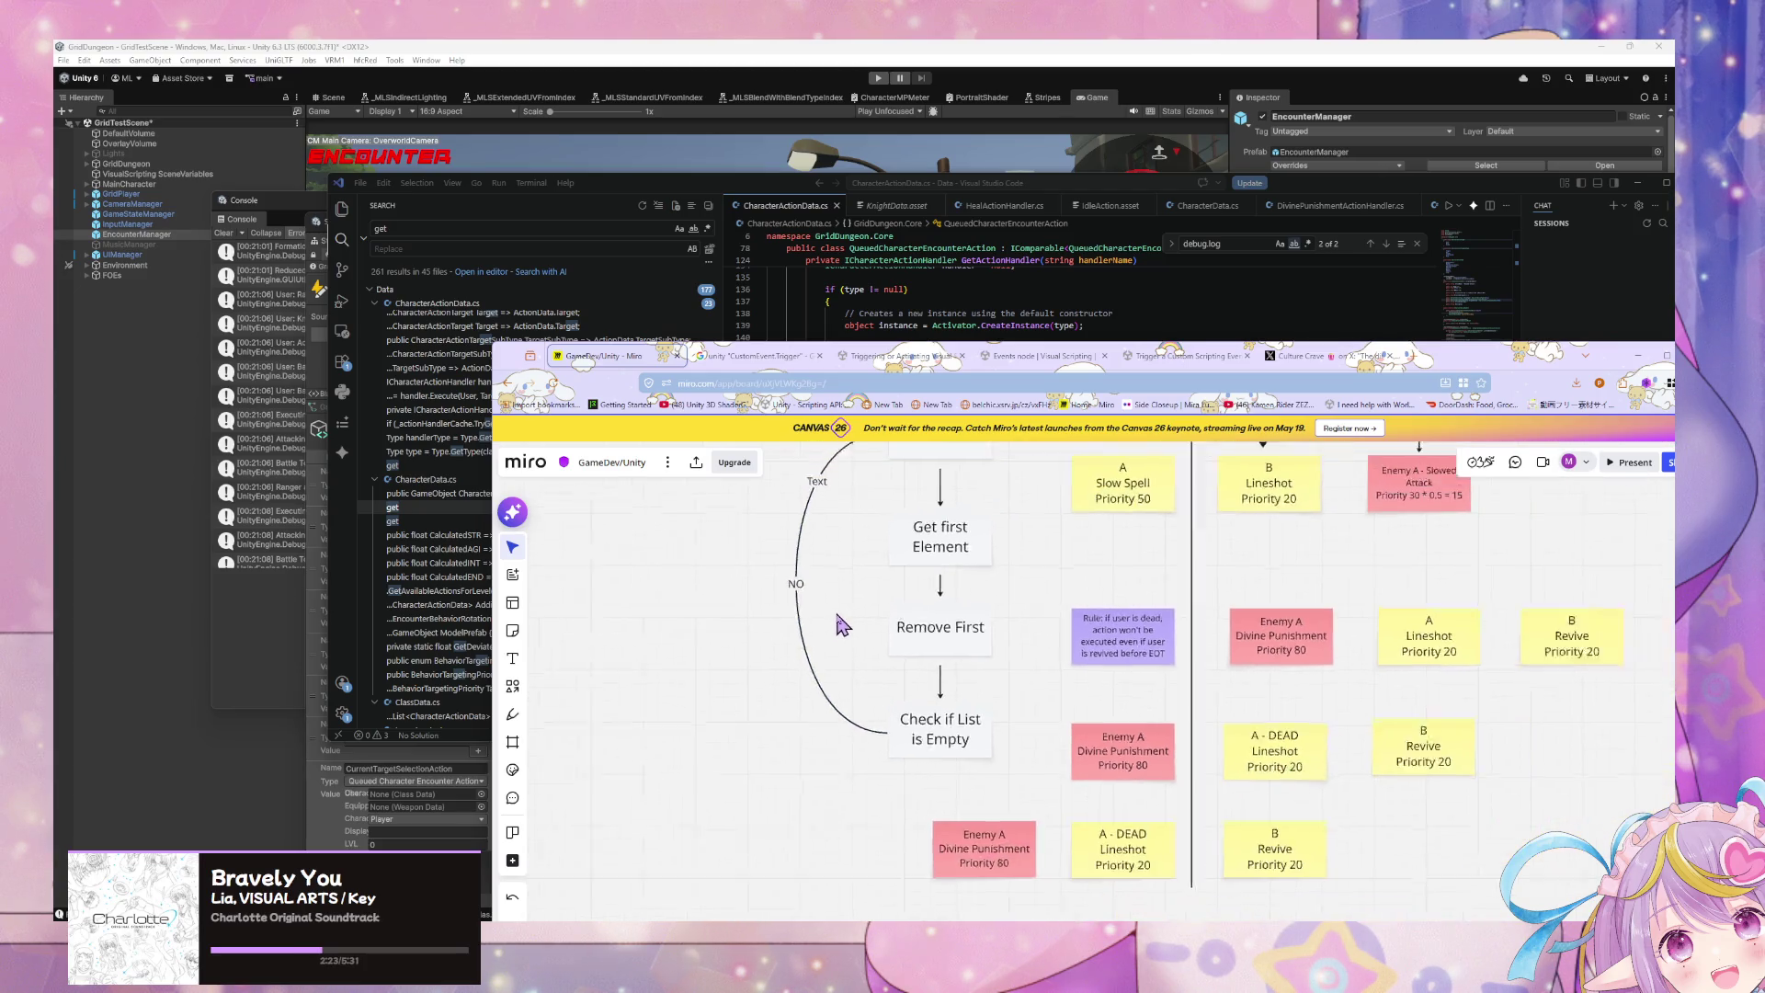
click(824, 518)
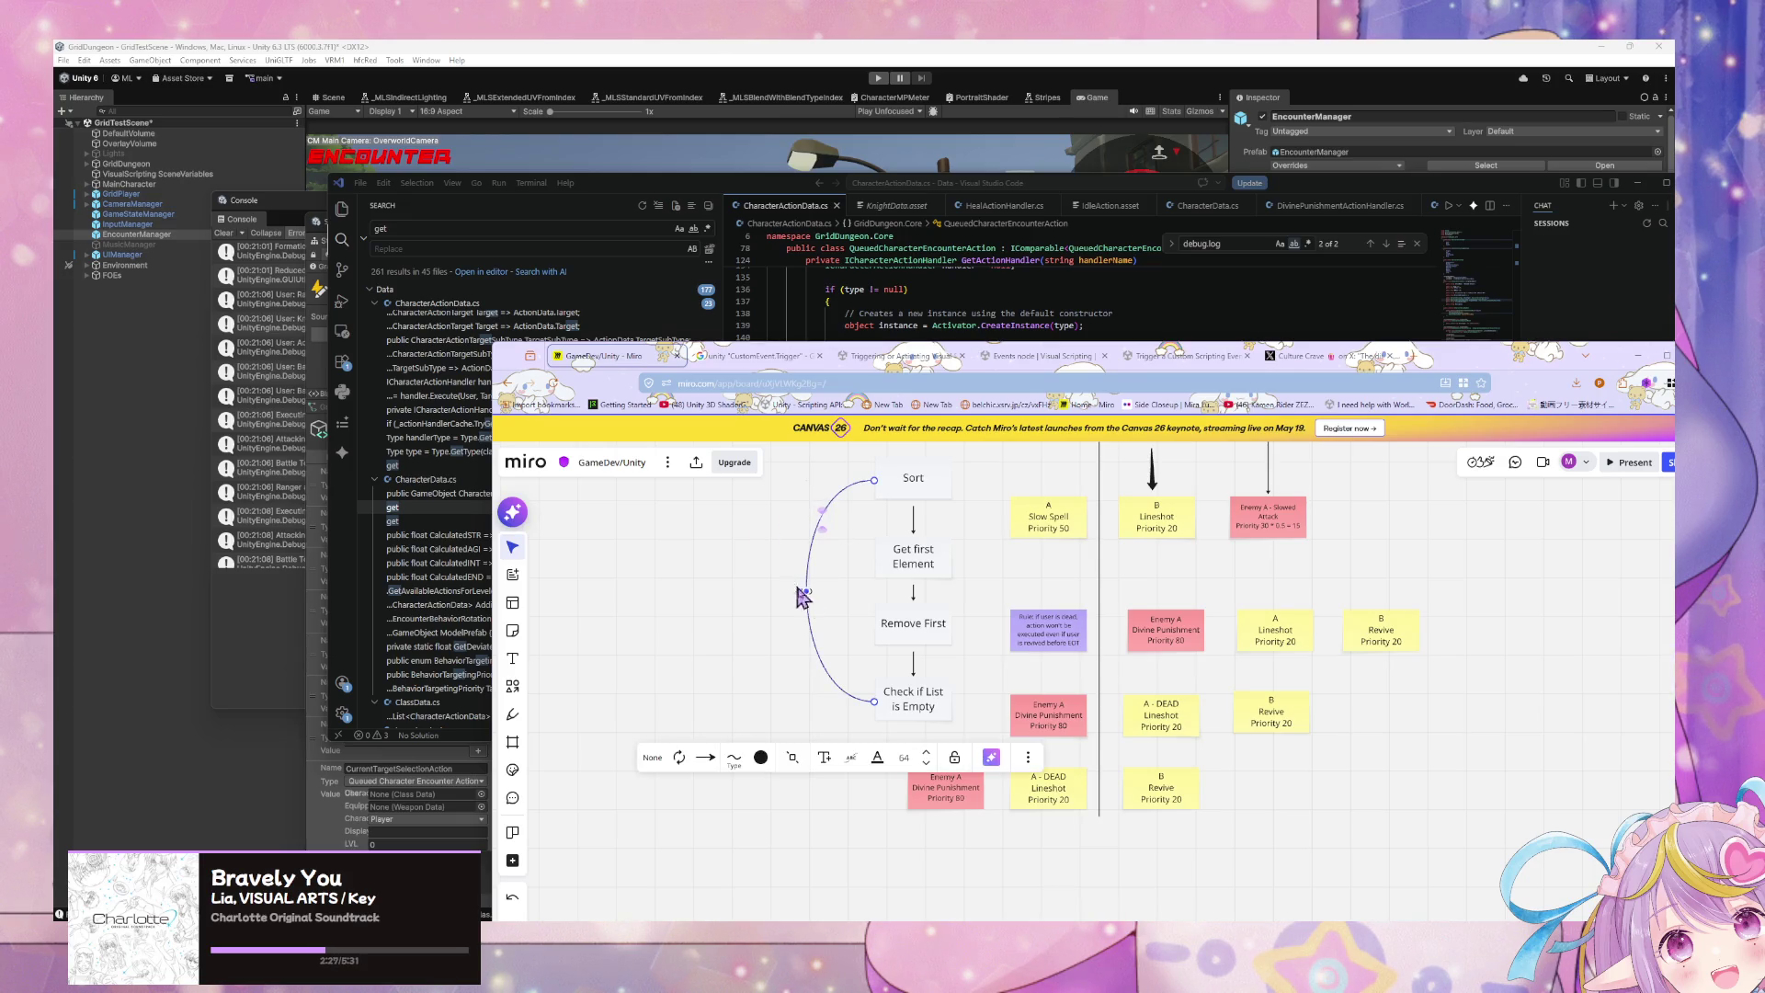
click(912, 710)
mouse_move(914, 721)
mouse_down()
mouse_move(808, 745)
mouse_move(786, 798)
mouse_up()
Step: Rename the duplicate box Reset Phase and connect Check if List is Empty to it with a YES label
double_click(808, 800)
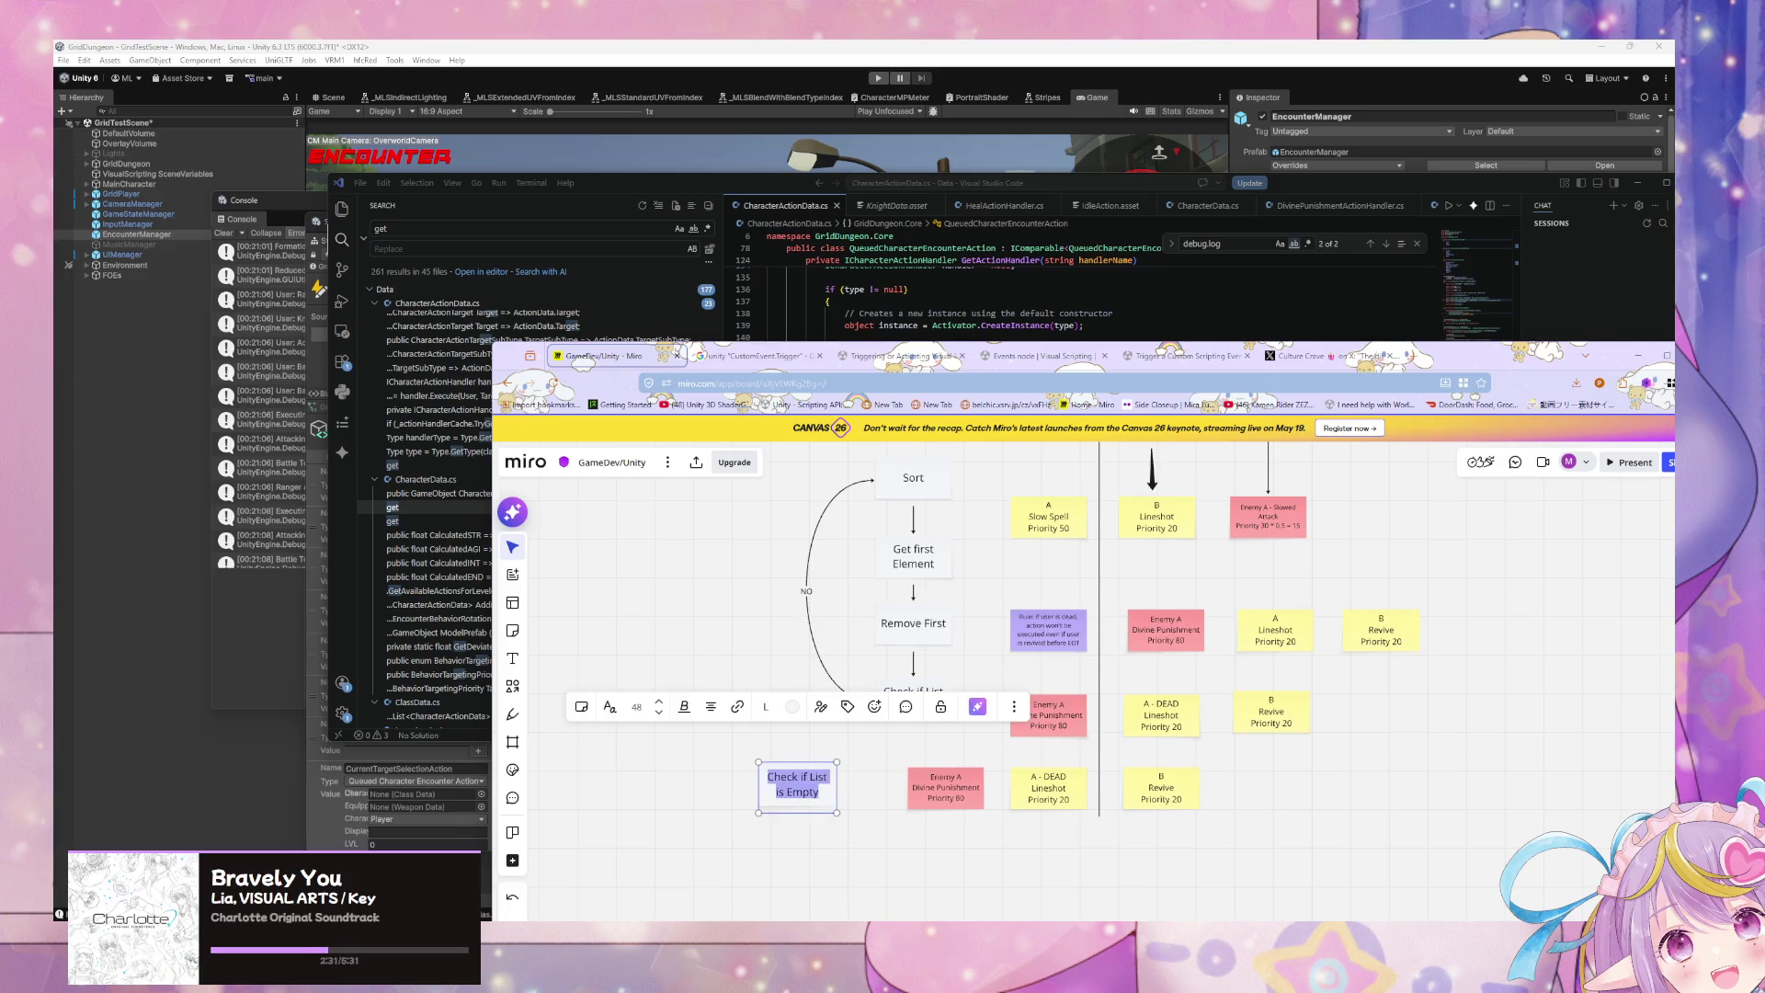
text(Reset Phase)
click(888, 817)
click(927, 723)
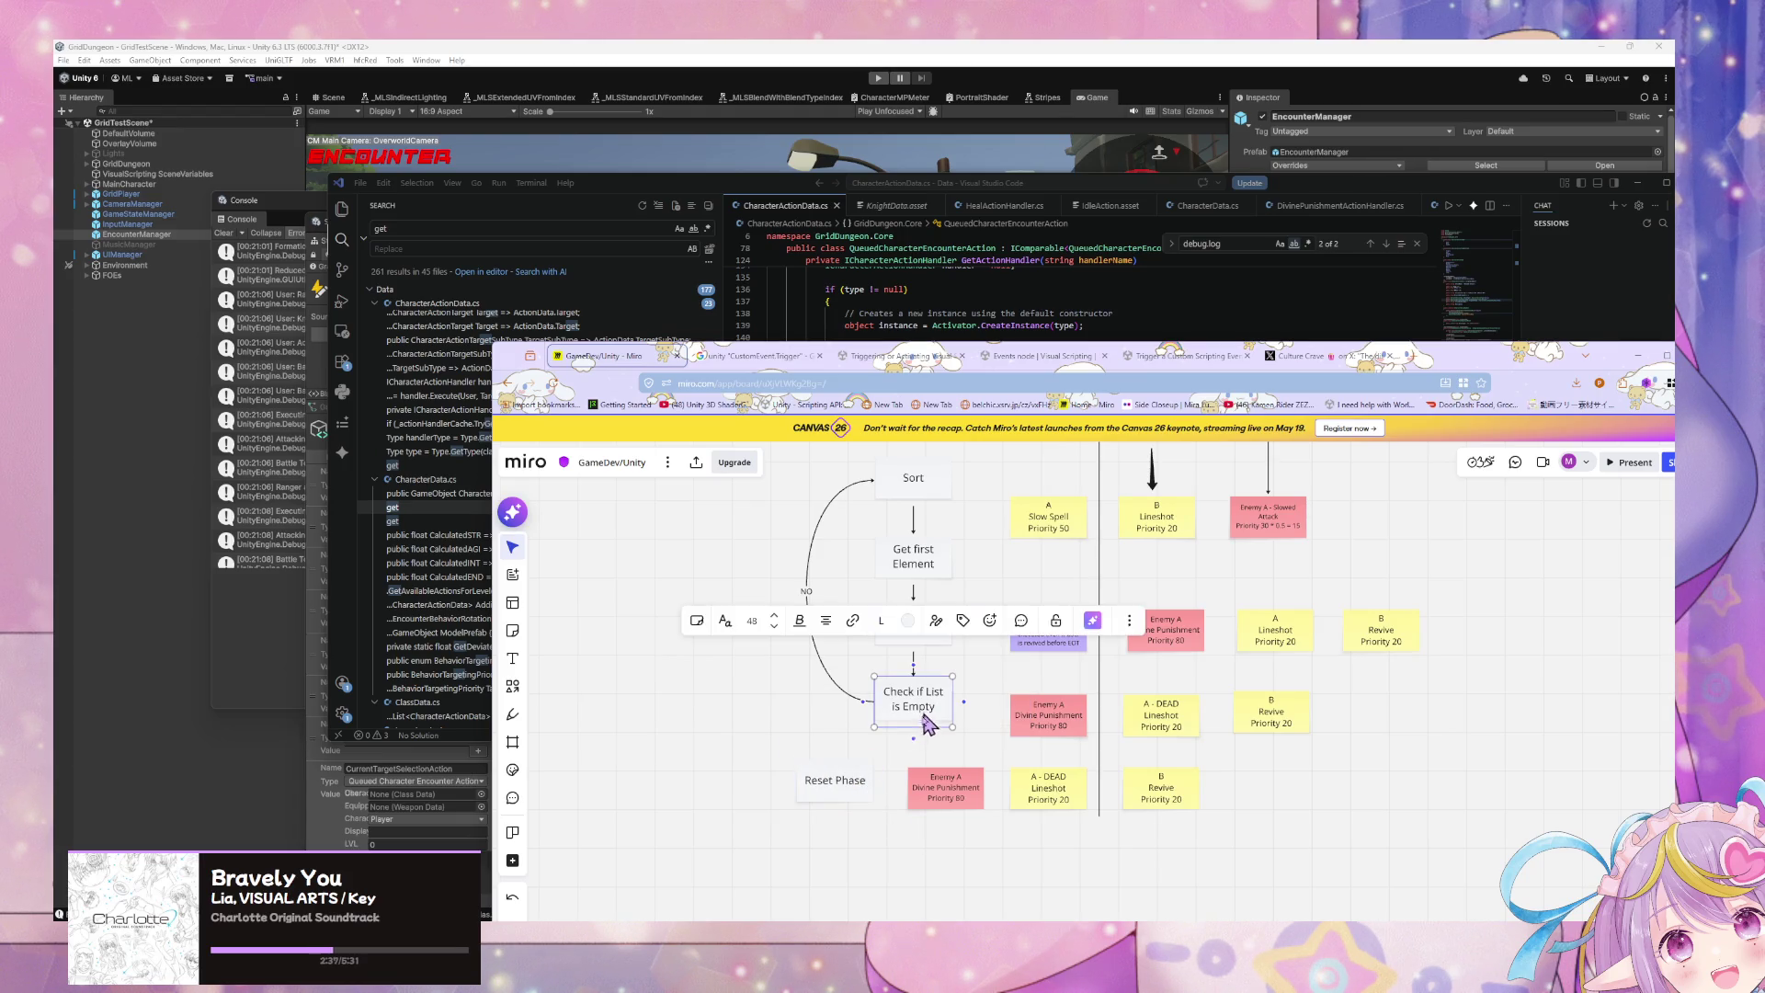
mouse_move(913, 738)
mouse_down()
mouse_move(836, 780)
mouse_move(836, 763)
mouse_up()
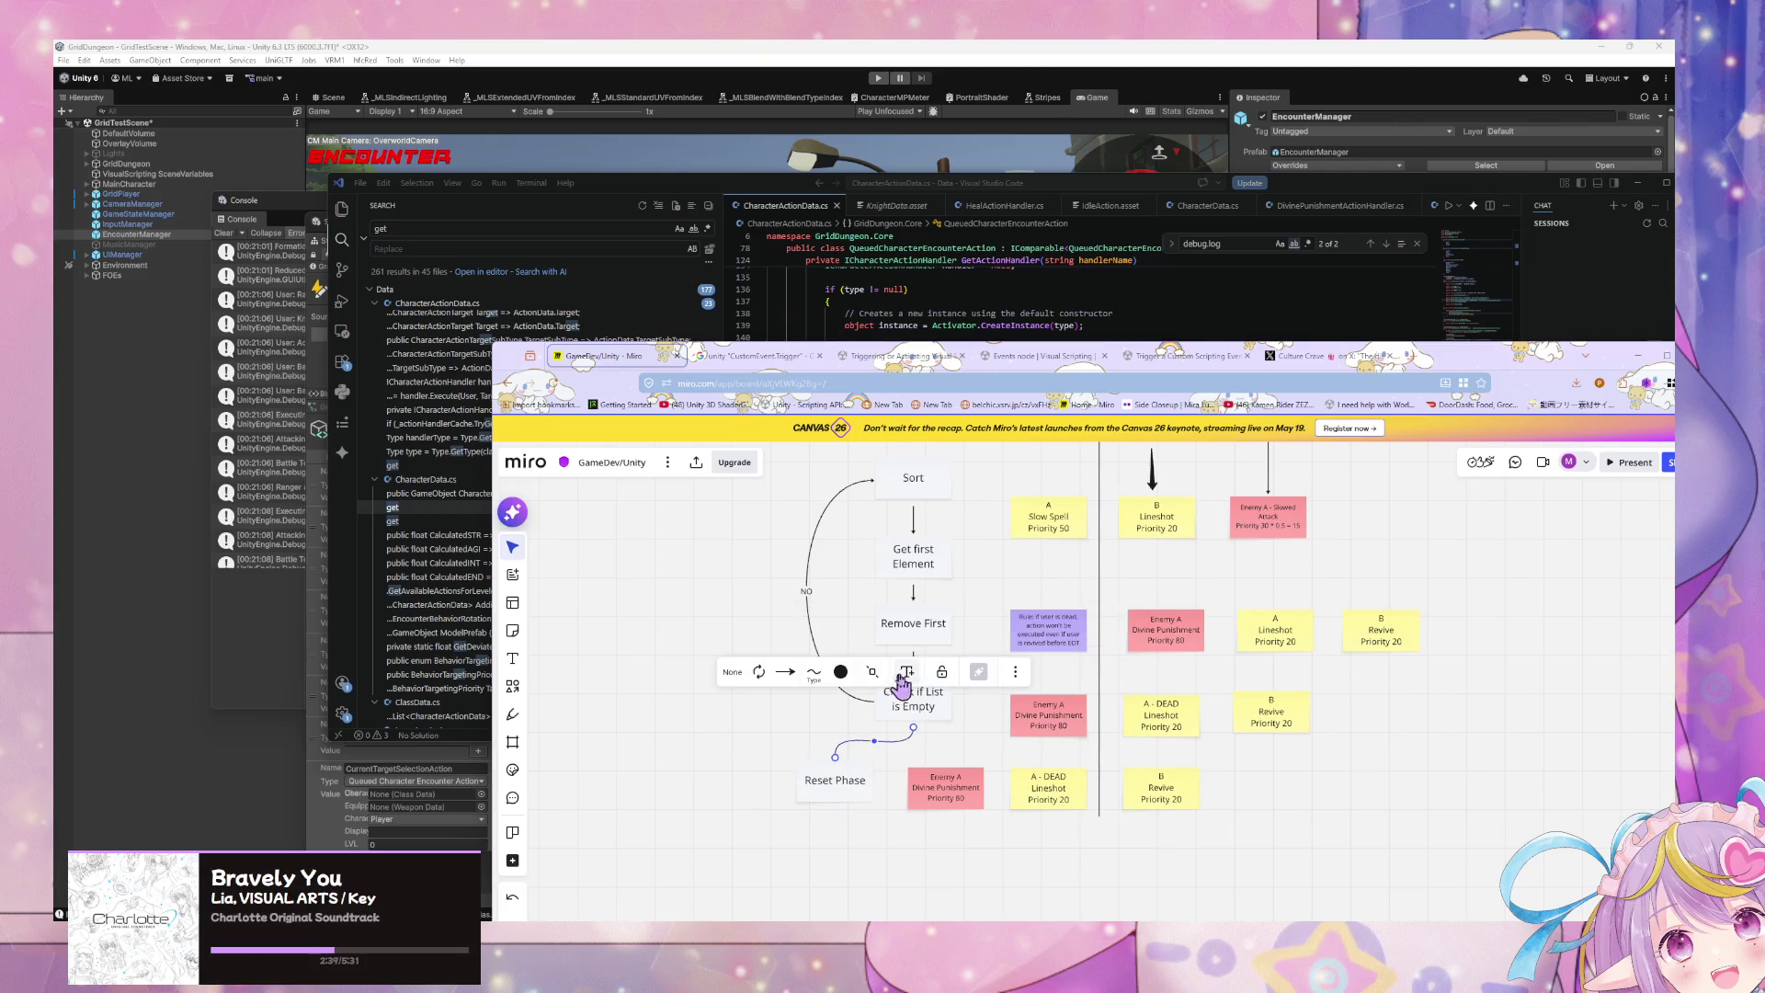
click(905, 673)
text(YES)
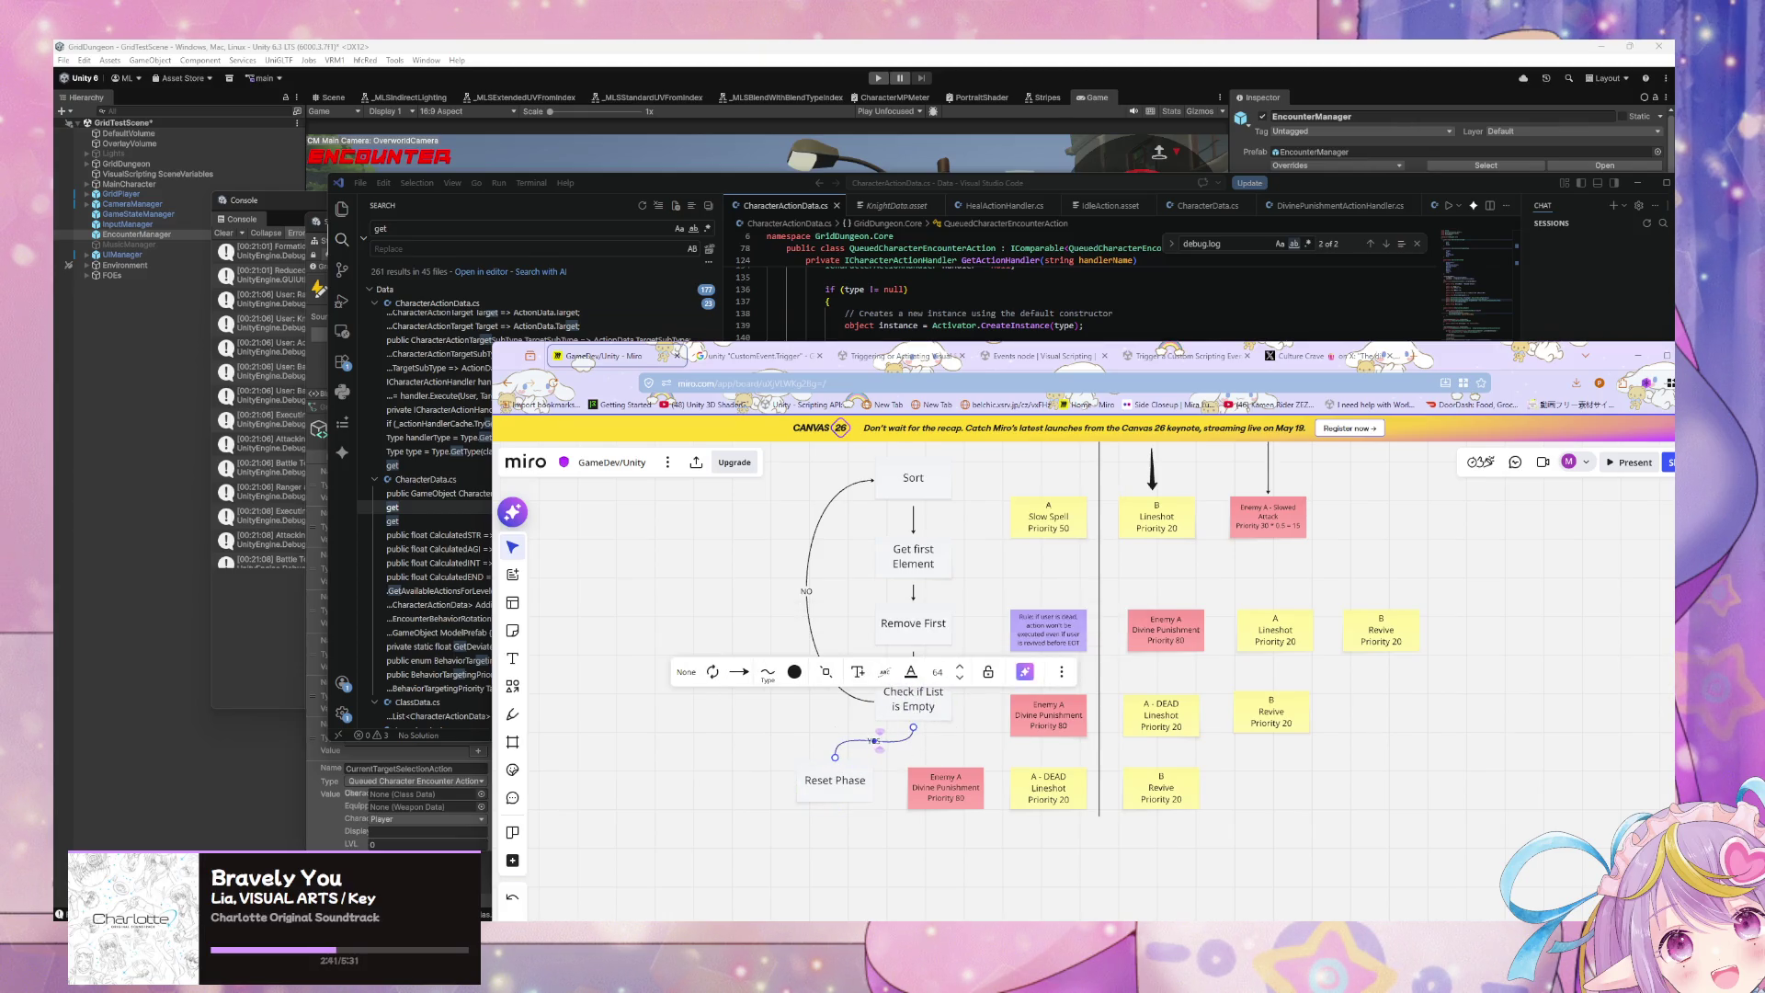
click(746, 747)
Step: Shift the flowchart shapes left and bring the whole diagram into view
drag(974, 756, 789, 450)
drag(889, 494, 811, 479)
click(934, 563)
mouse_move(974, 634)
mouse_down()
mouse_move(938, 773)
mouse_move(934, 694)
mouse_up()
scroll(931, 691, down, 1)
scroll(931, 692, down, 1)
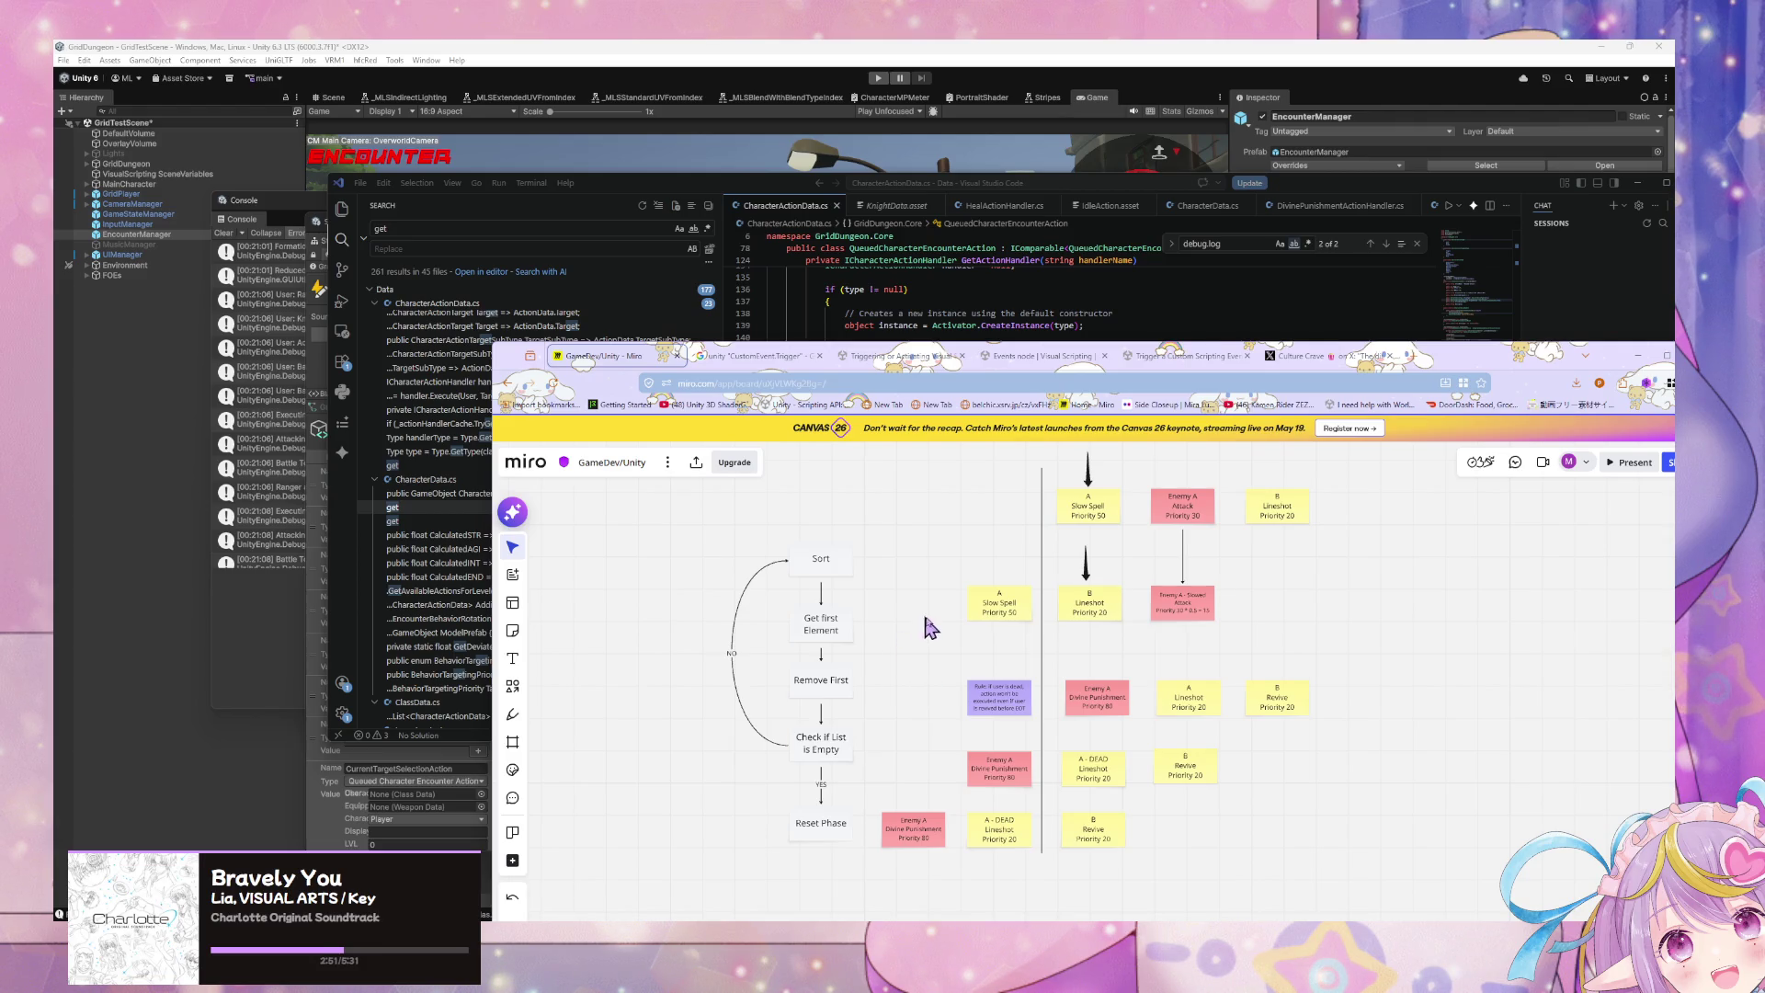
Step: Move the whole Miro flowchart up and to the right, then select the B Revive Priority 20 note
drag(878, 860, 682, 509)
mouse_move(825, 578)
mouse_down()
mouse_move(864, 496)
mouse_move(845, 507)
mouse_up()
click(1364, 823)
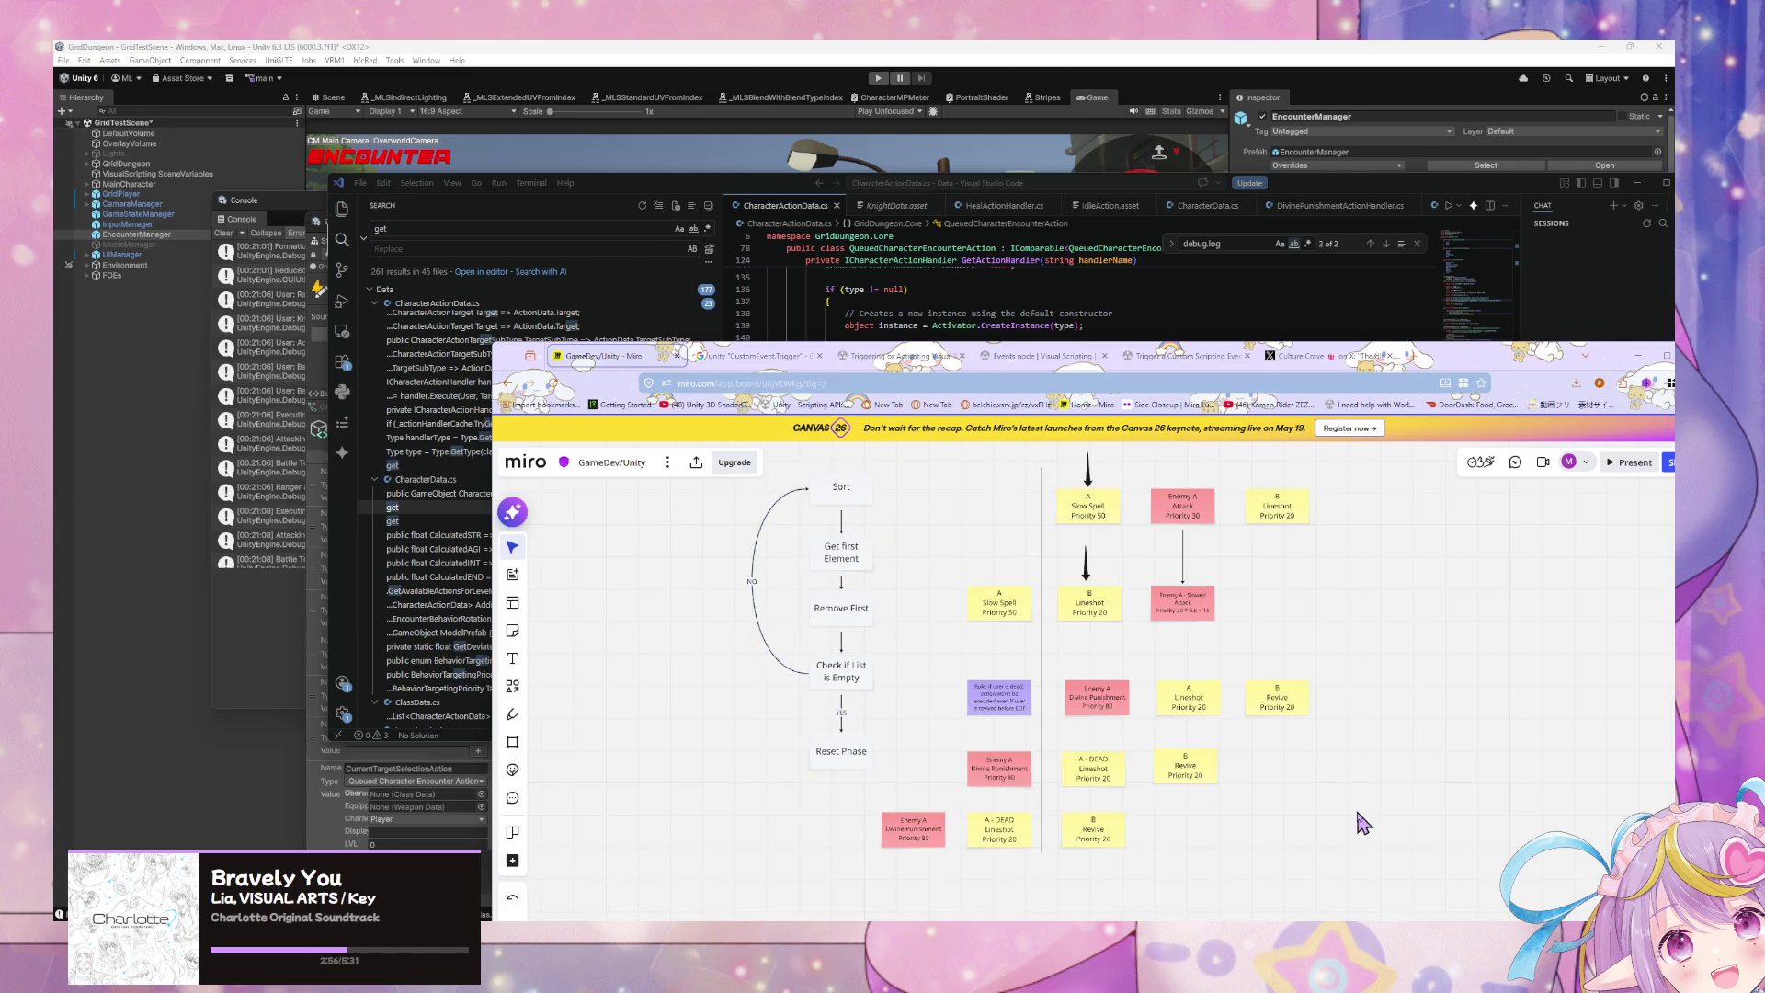
click(1168, 777)
click(1194, 770)
click(1202, 766)
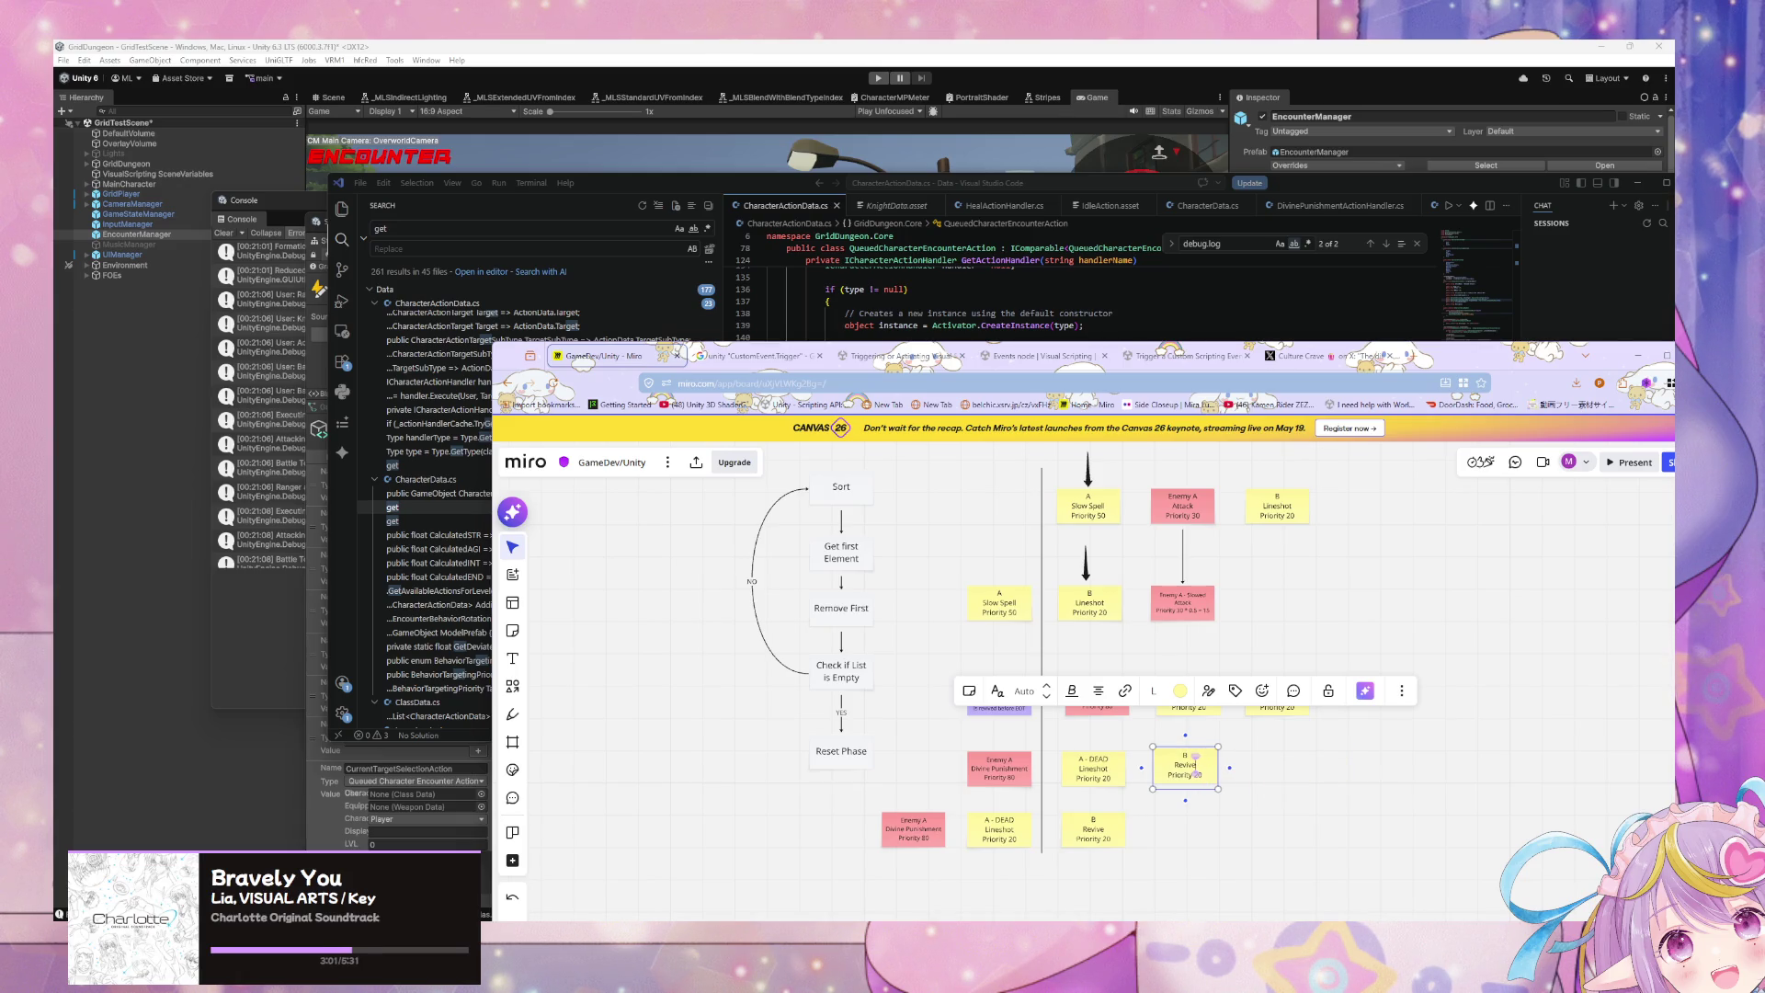
scroll(1182, 838, down, 2)
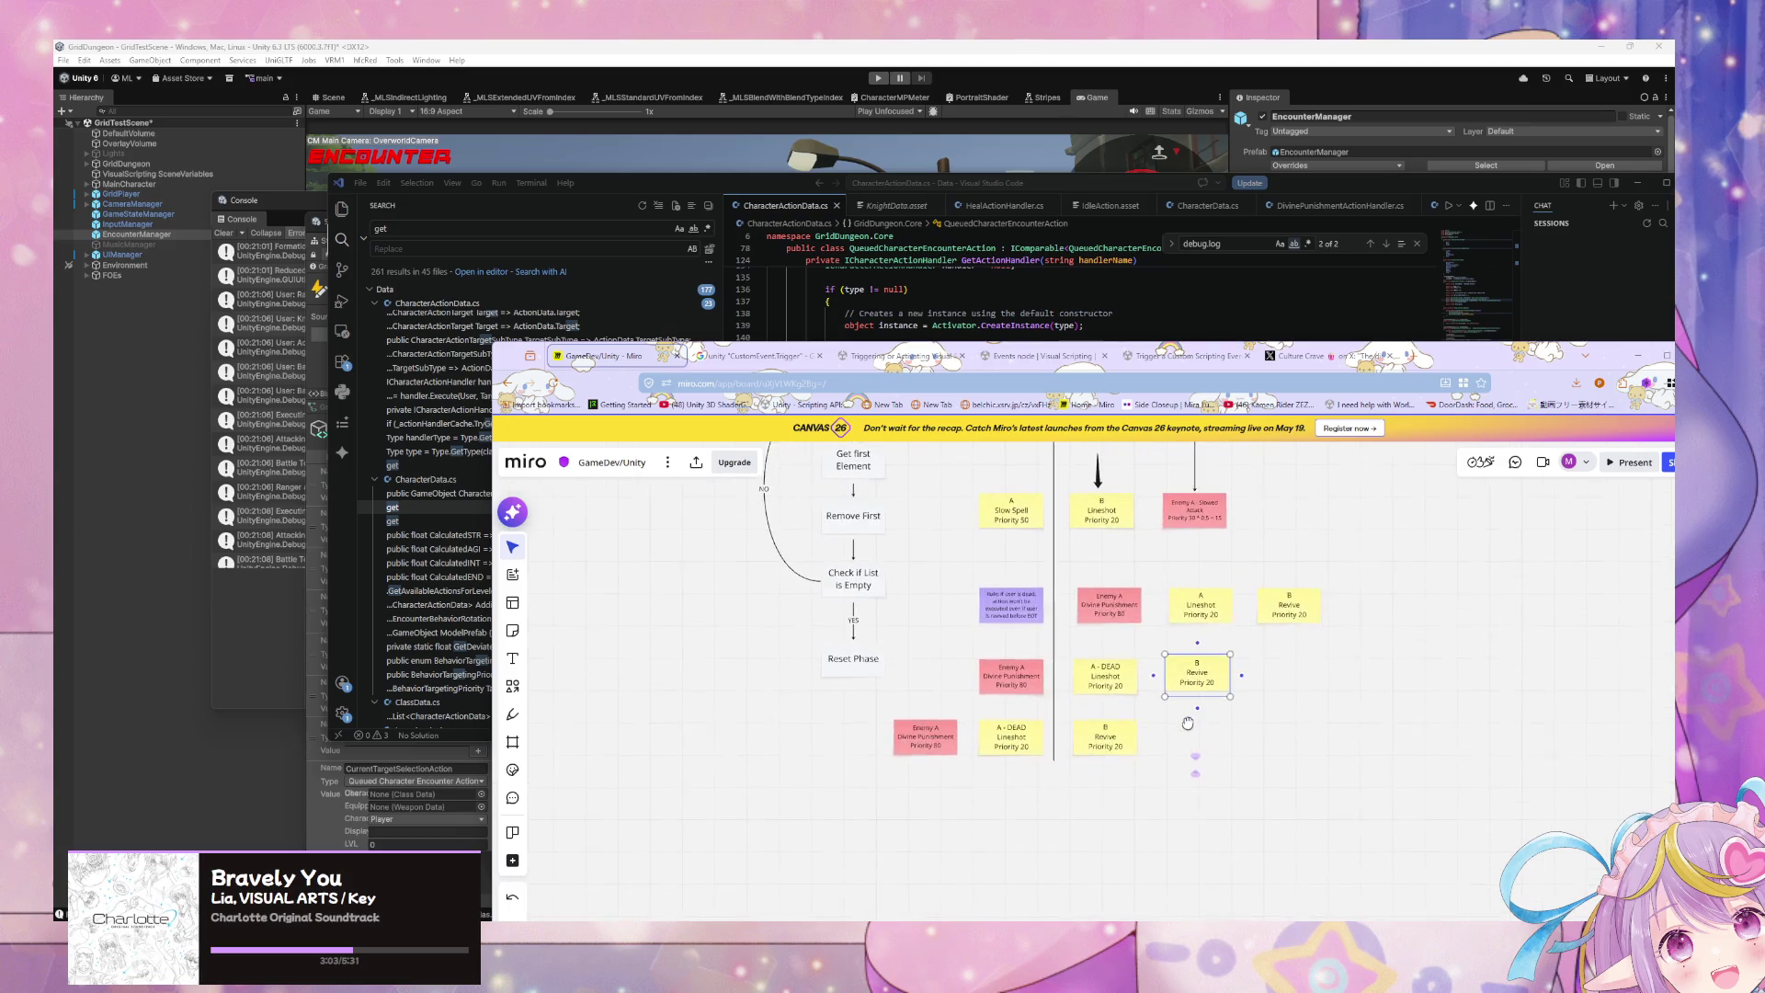
Step: Shift the three bottom-row notes lower and extend the vertical divider line down
drag(1177, 809, 1089, 731)
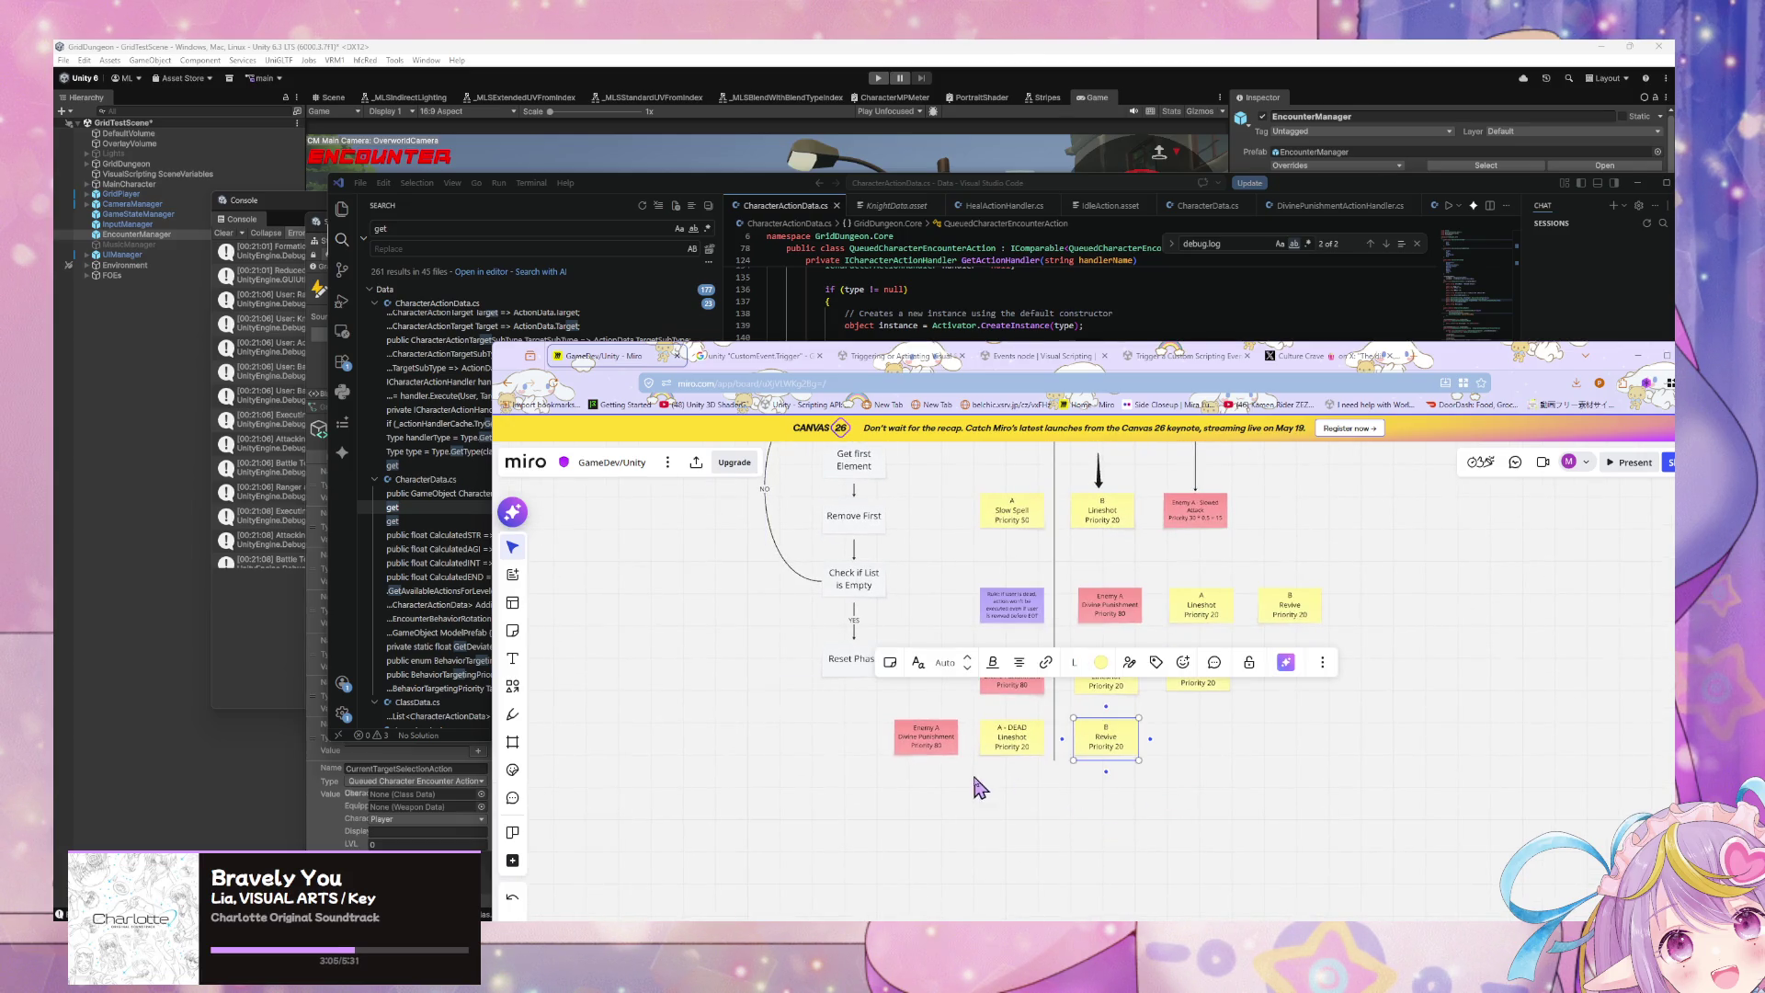
drag(1028, 800, 888, 719)
shift+click(1112, 749)
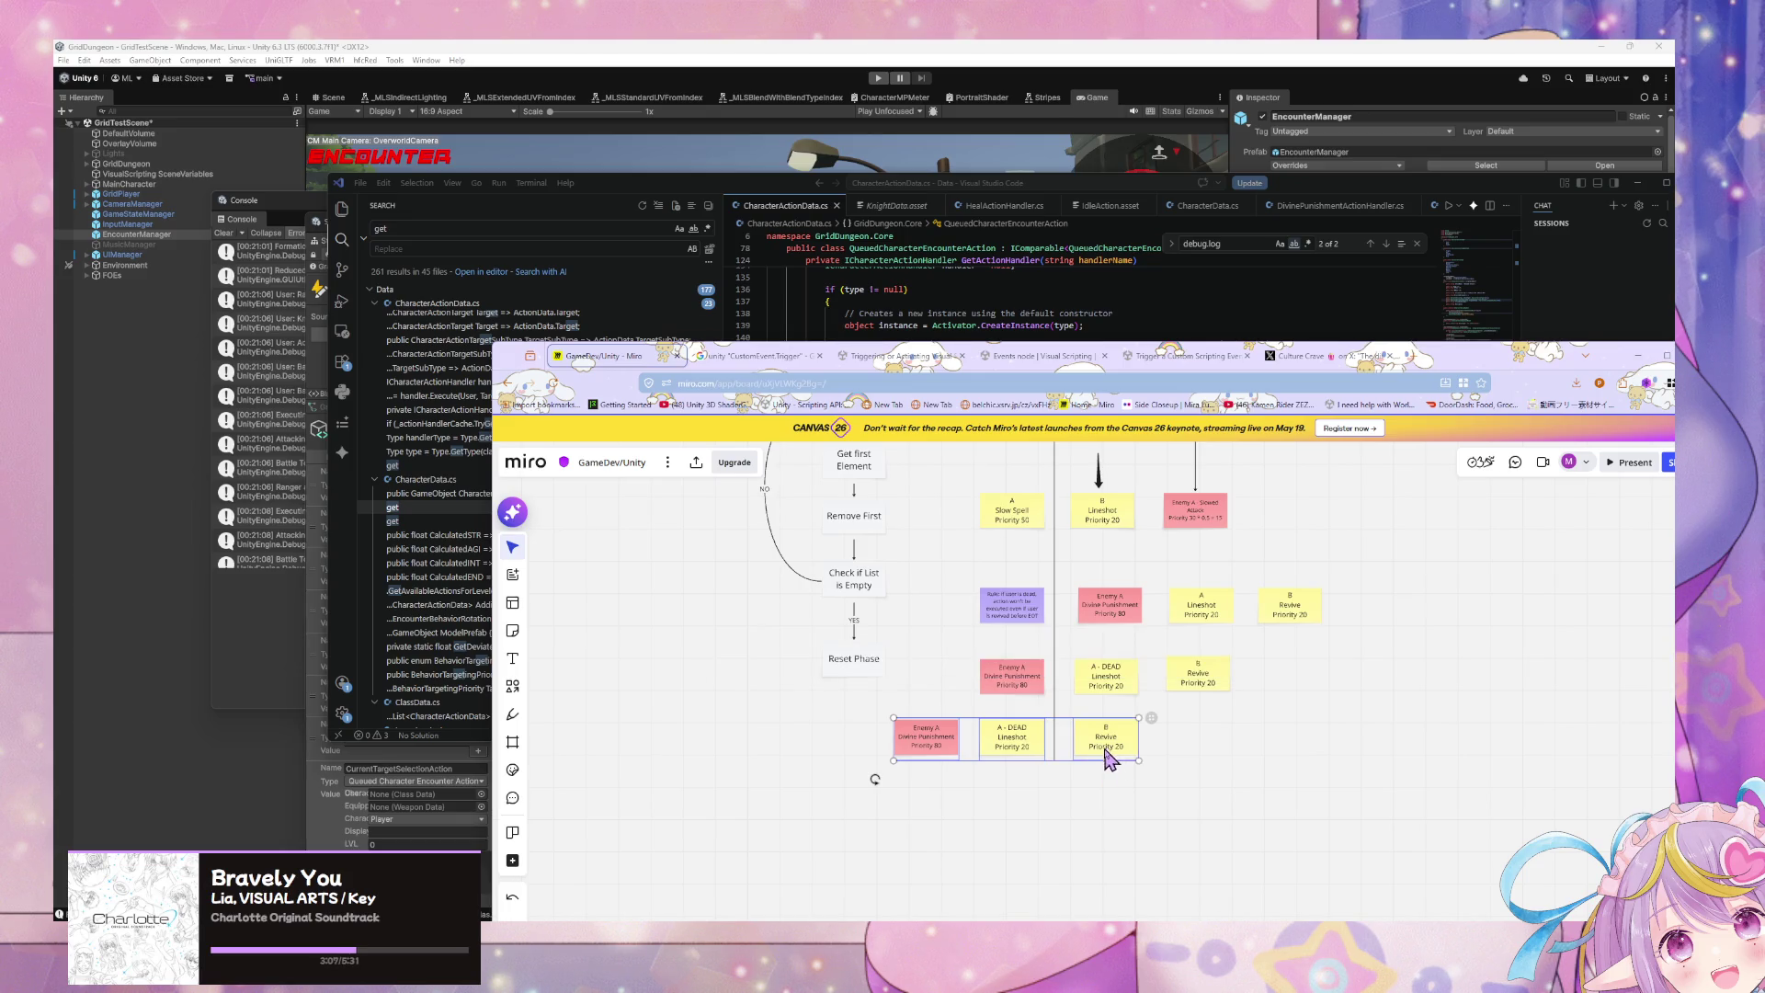
drag(1111, 750, 1114, 804)
click(1148, 798)
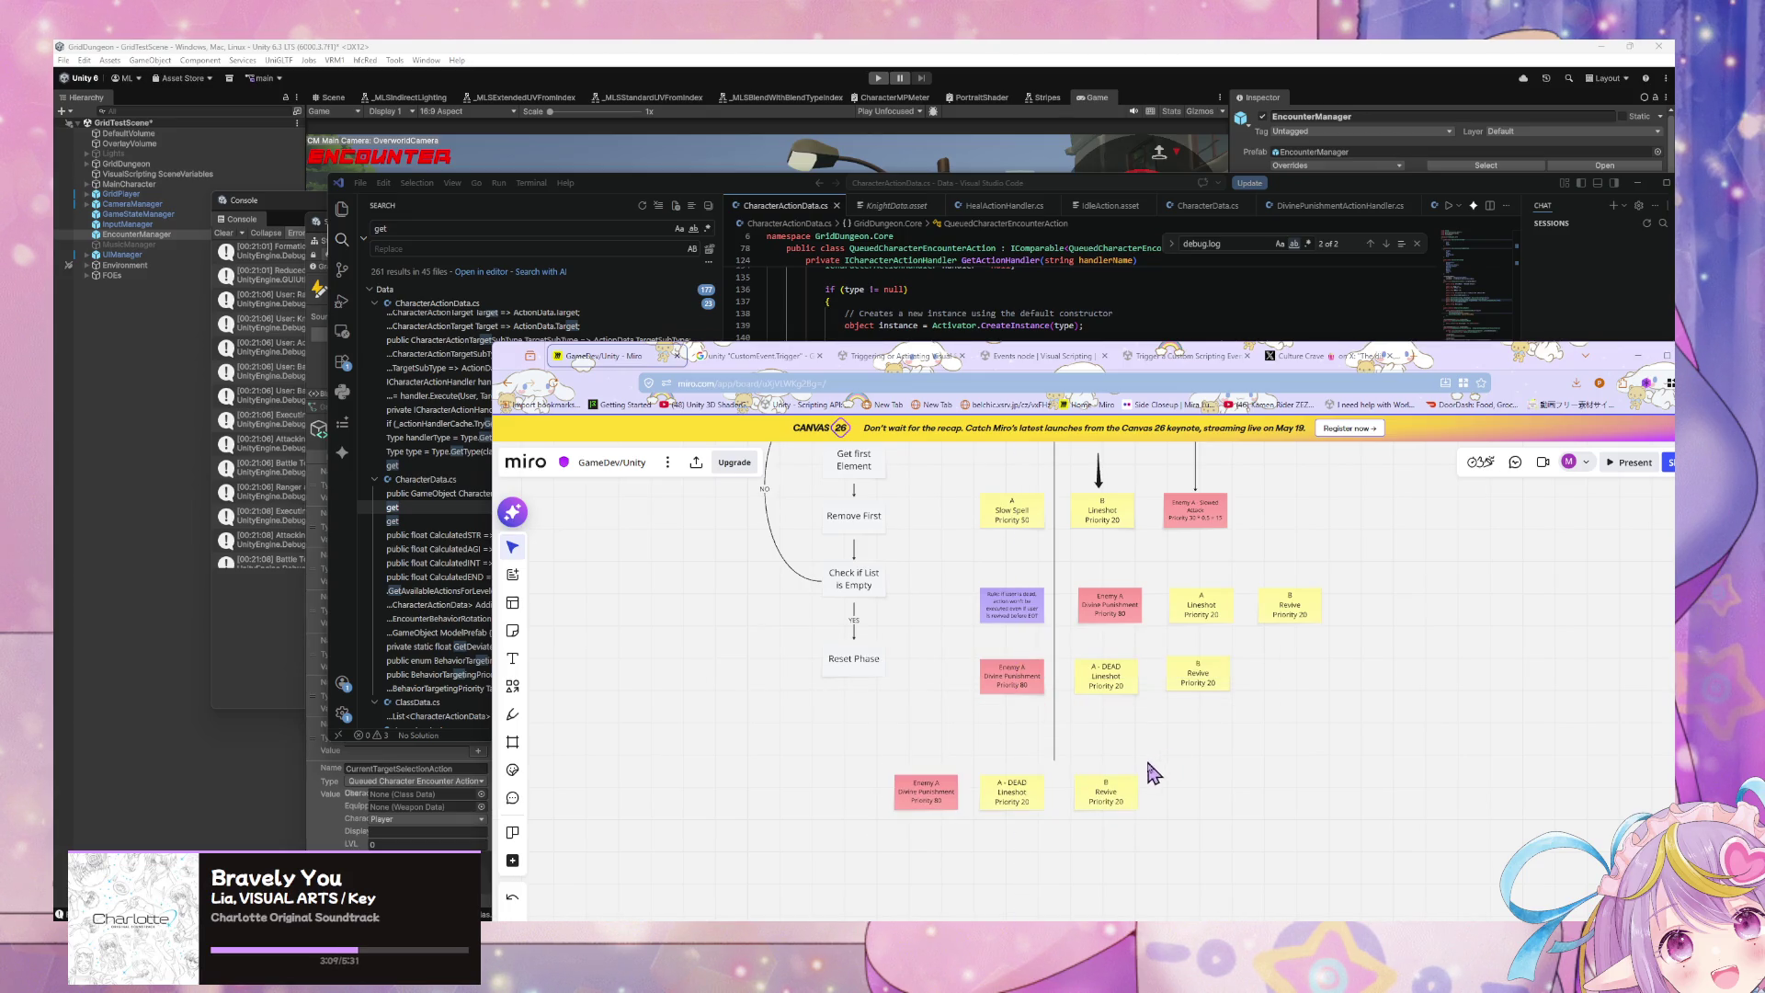
click(1053, 756)
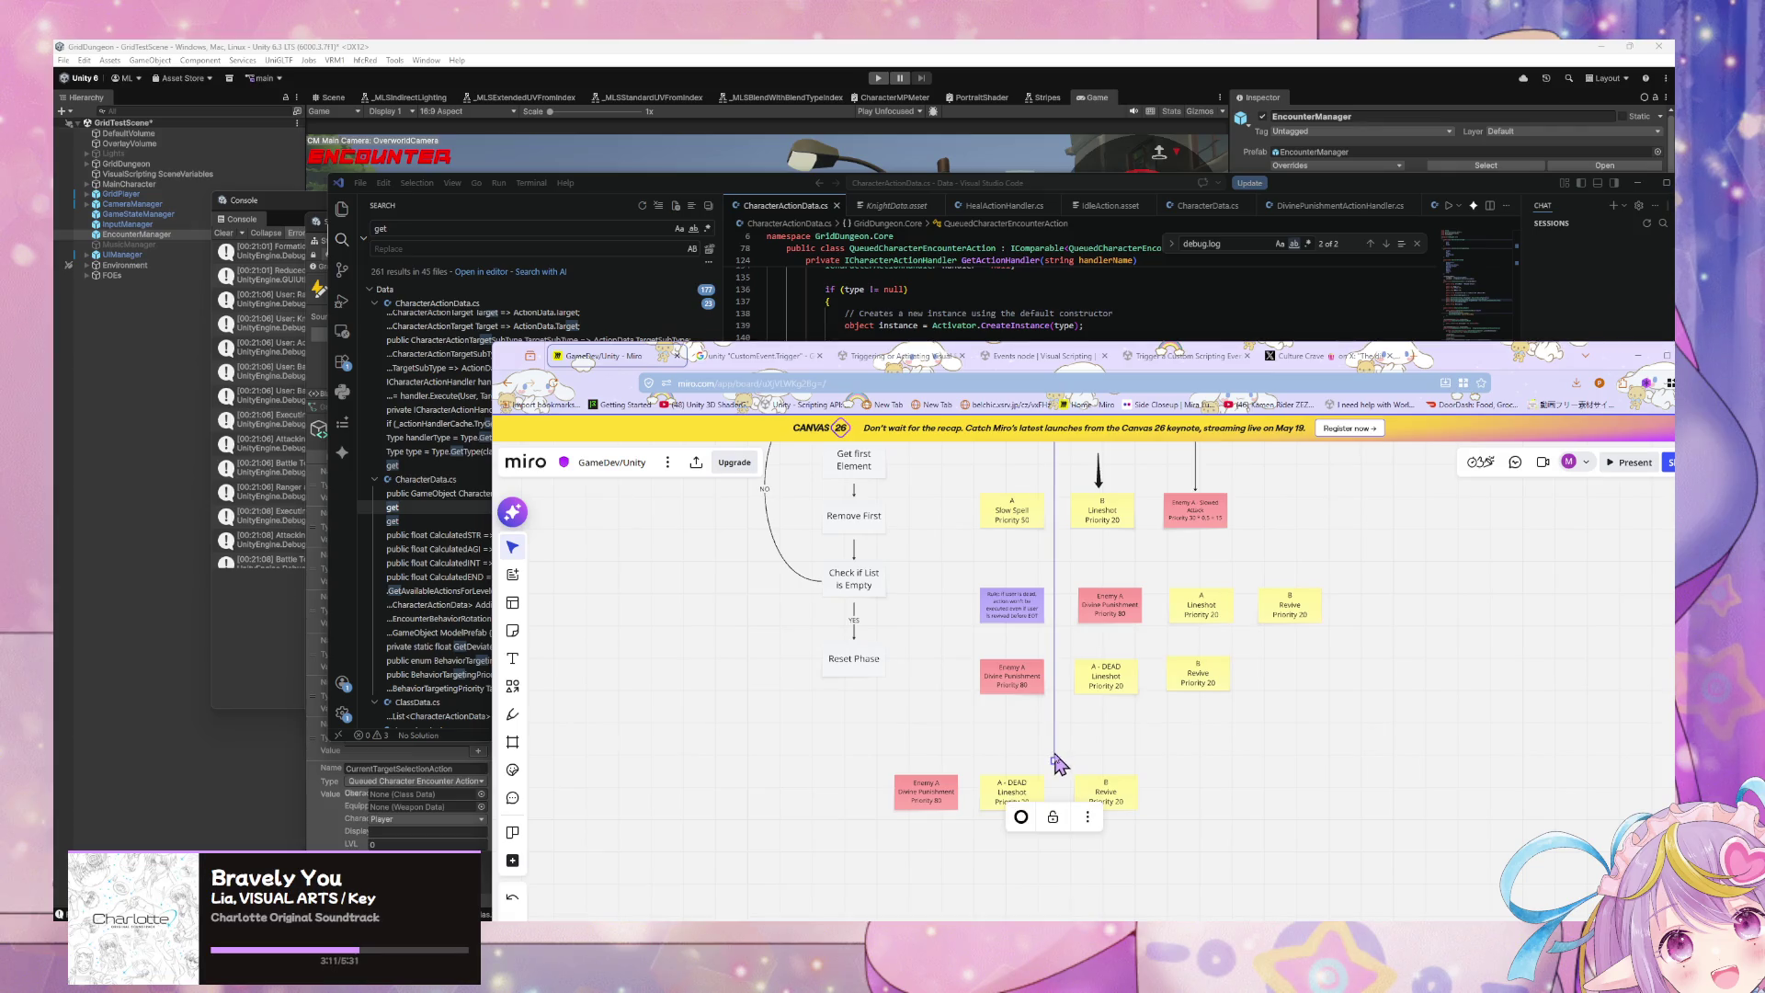
drag(1055, 761, 1055, 835)
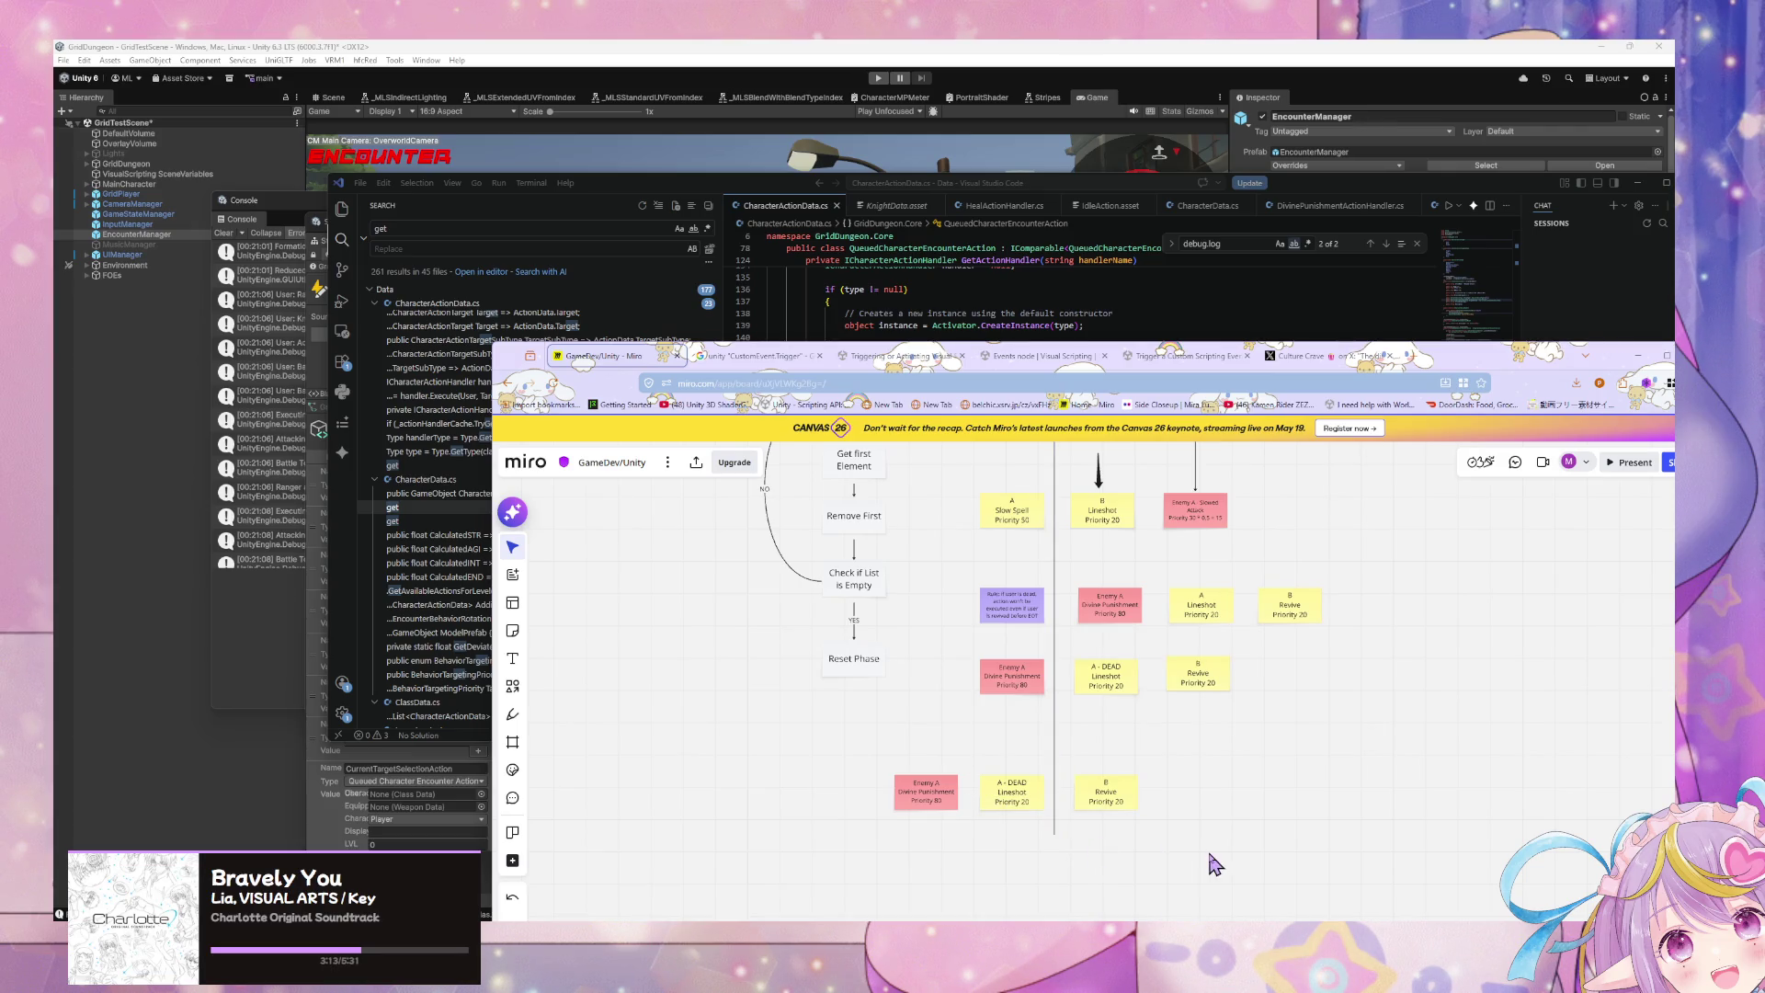
Step: Duplicate the A - DEAD Lineshot note as an A Lineshot Priority 20 note placed above it
click(1011, 794)
drag(1044, 796, 1107, 733)
double_click(1107, 724)
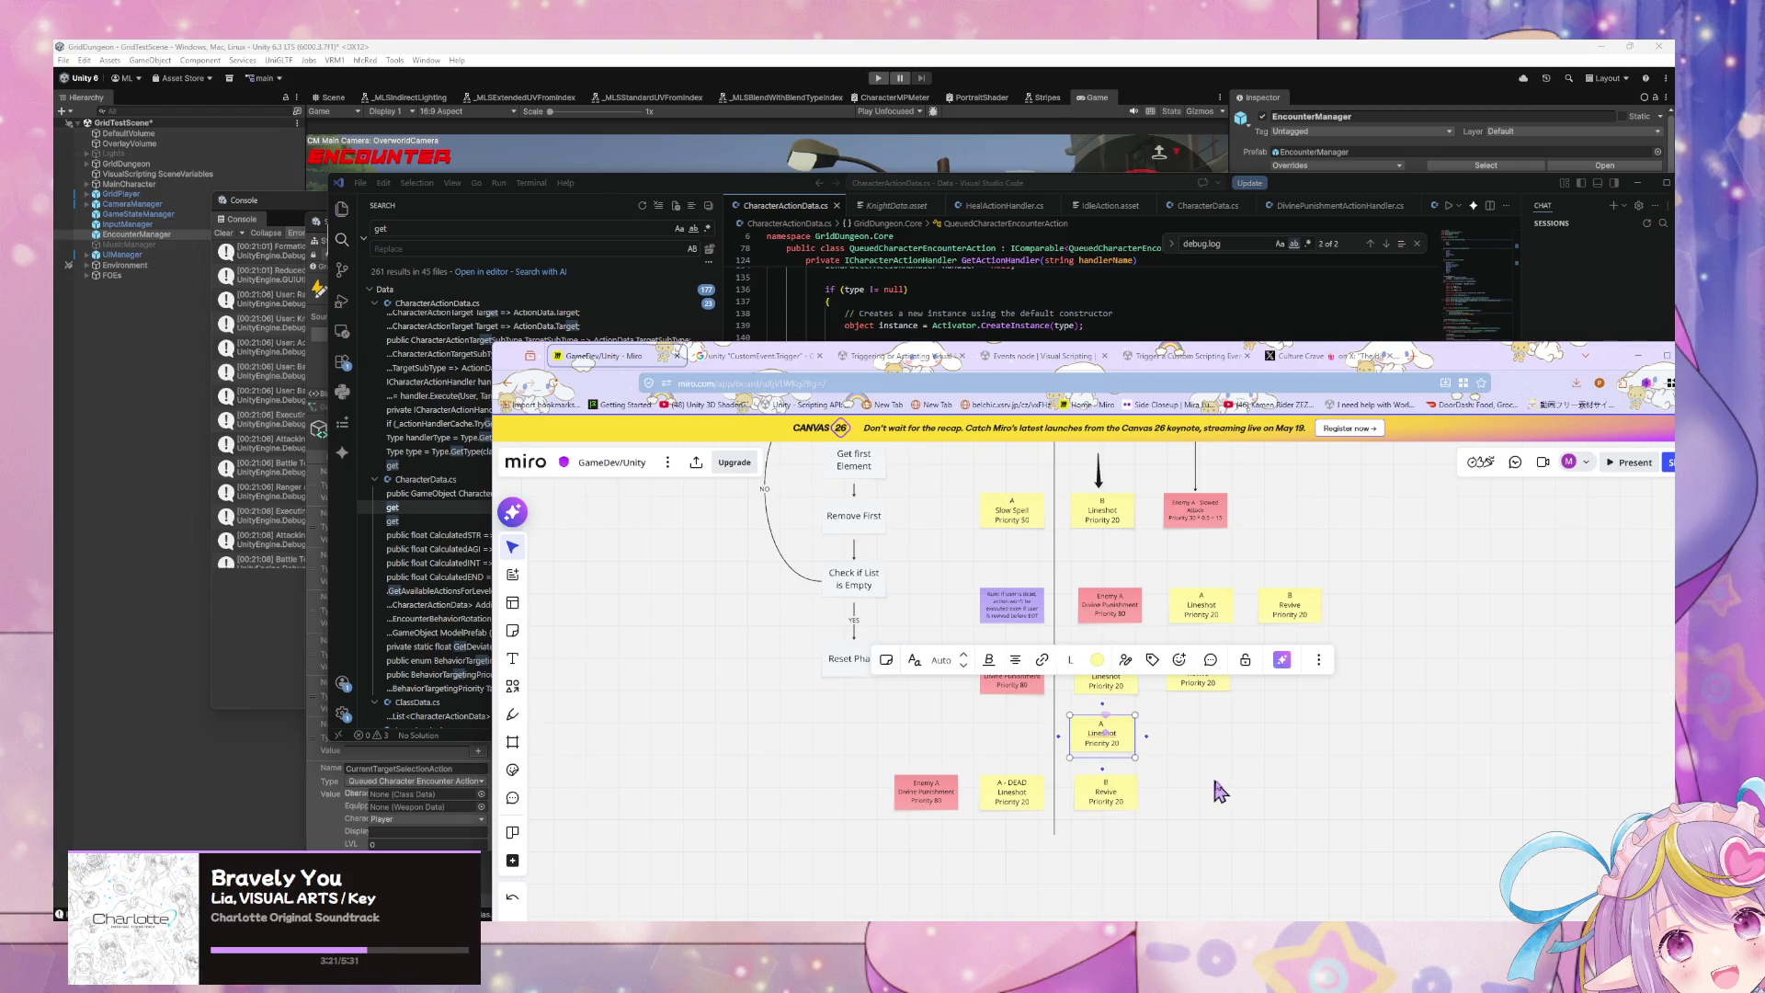
click(1151, 749)
drag(1122, 746, 1031, 747)
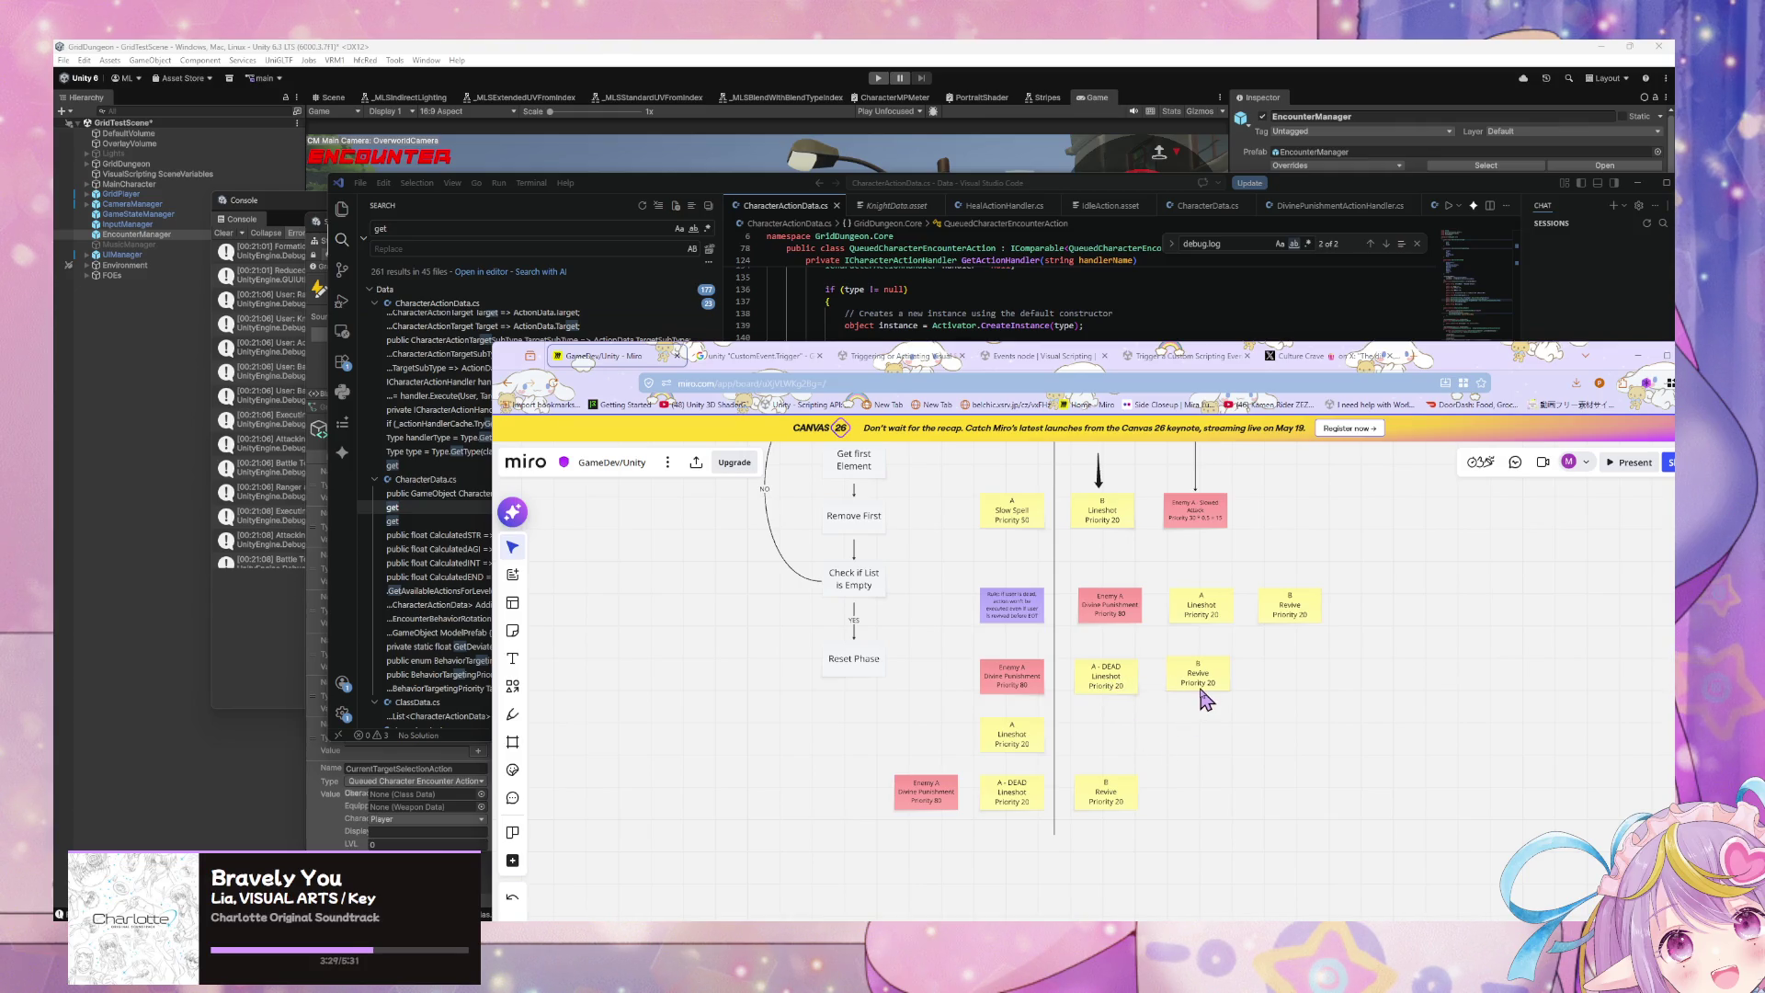
Step: Reposition the B Revive and Enemy A Divine Punishment notes, and remove DEAD from the A - DEAD note
drag(1194, 695, 1100, 751)
click(1020, 689)
mouse_move(1020, 689)
mouse_down()
mouse_move(1036, 701)
mouse_move(931, 748)
mouse_up()
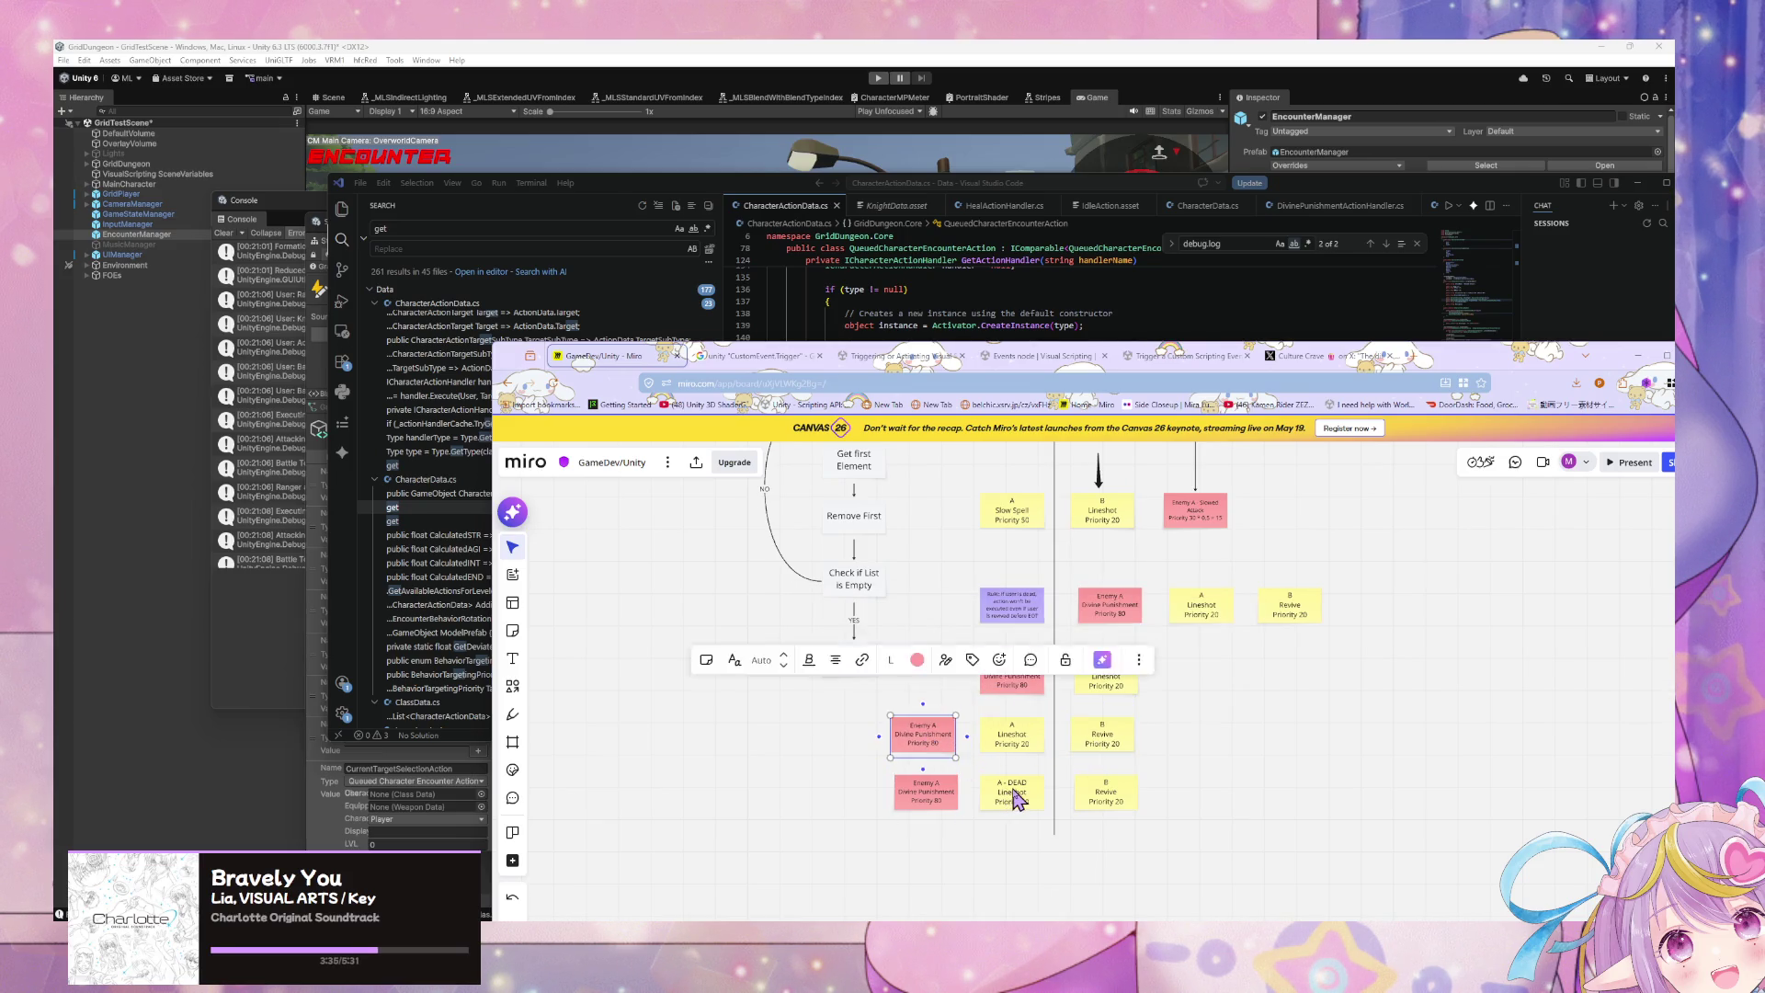
double_click(1017, 782)
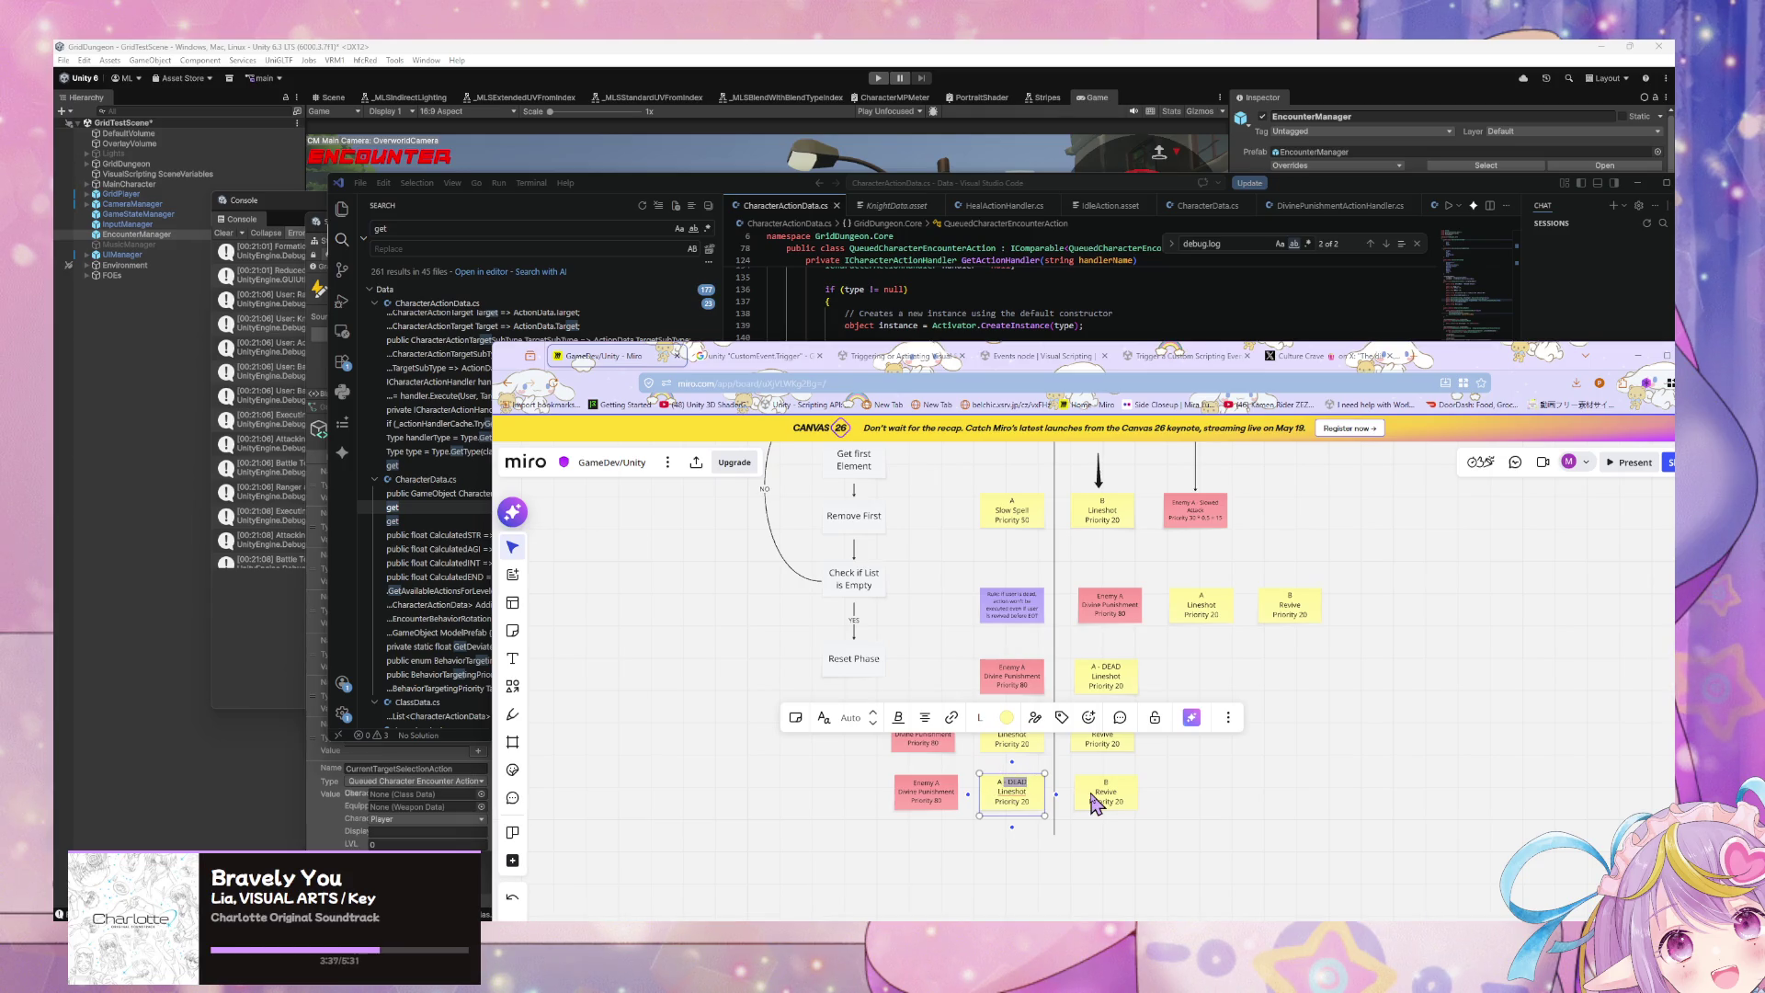
key(BackSpace)
key(BackSpace)
key(BackSpace)
click(1112, 848)
Step: Delete the leftover bottom-row notes, including the bottom B Revive note
scroll(1204, 727, up, 2)
scroll(1206, 607, down, 2)
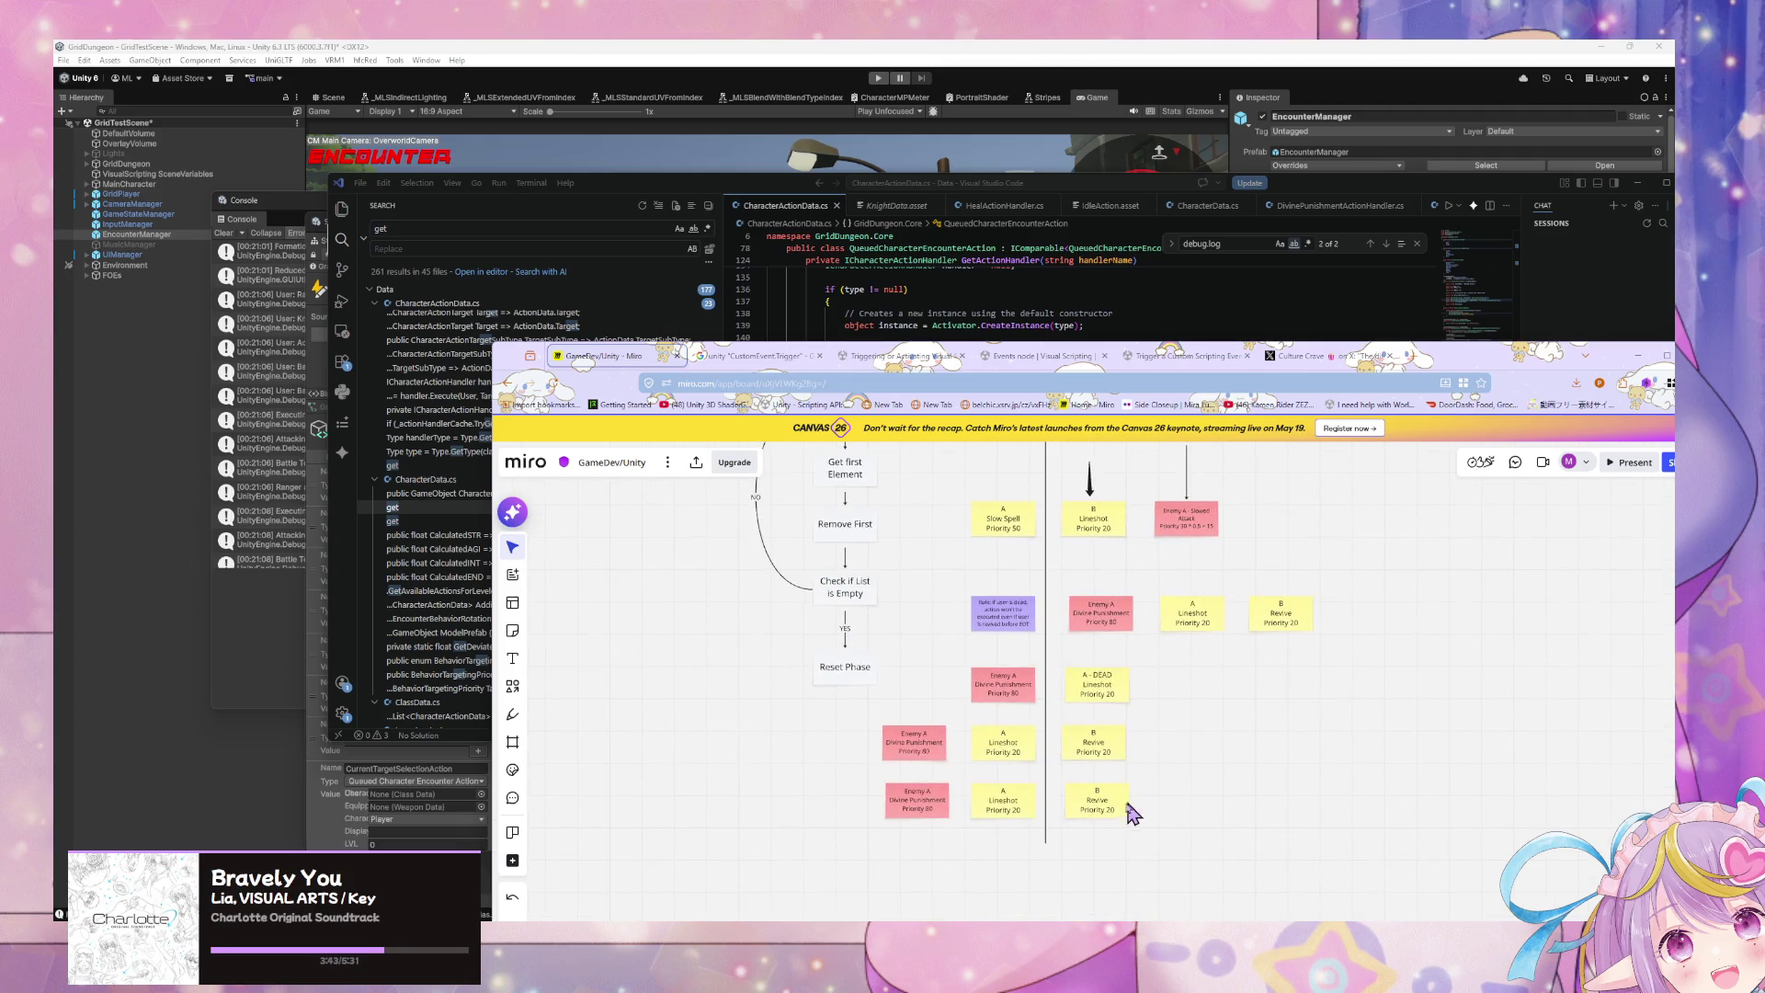
drag(1115, 816, 1106, 815)
click(1011, 835)
mouse_move(1017, 862)
mouse_down()
mouse_move(899, 788)
mouse_move(882, 808)
mouse_move(996, 851)
mouse_move(865, 816)
mouse_up()
key(Delete)
click(1091, 802)
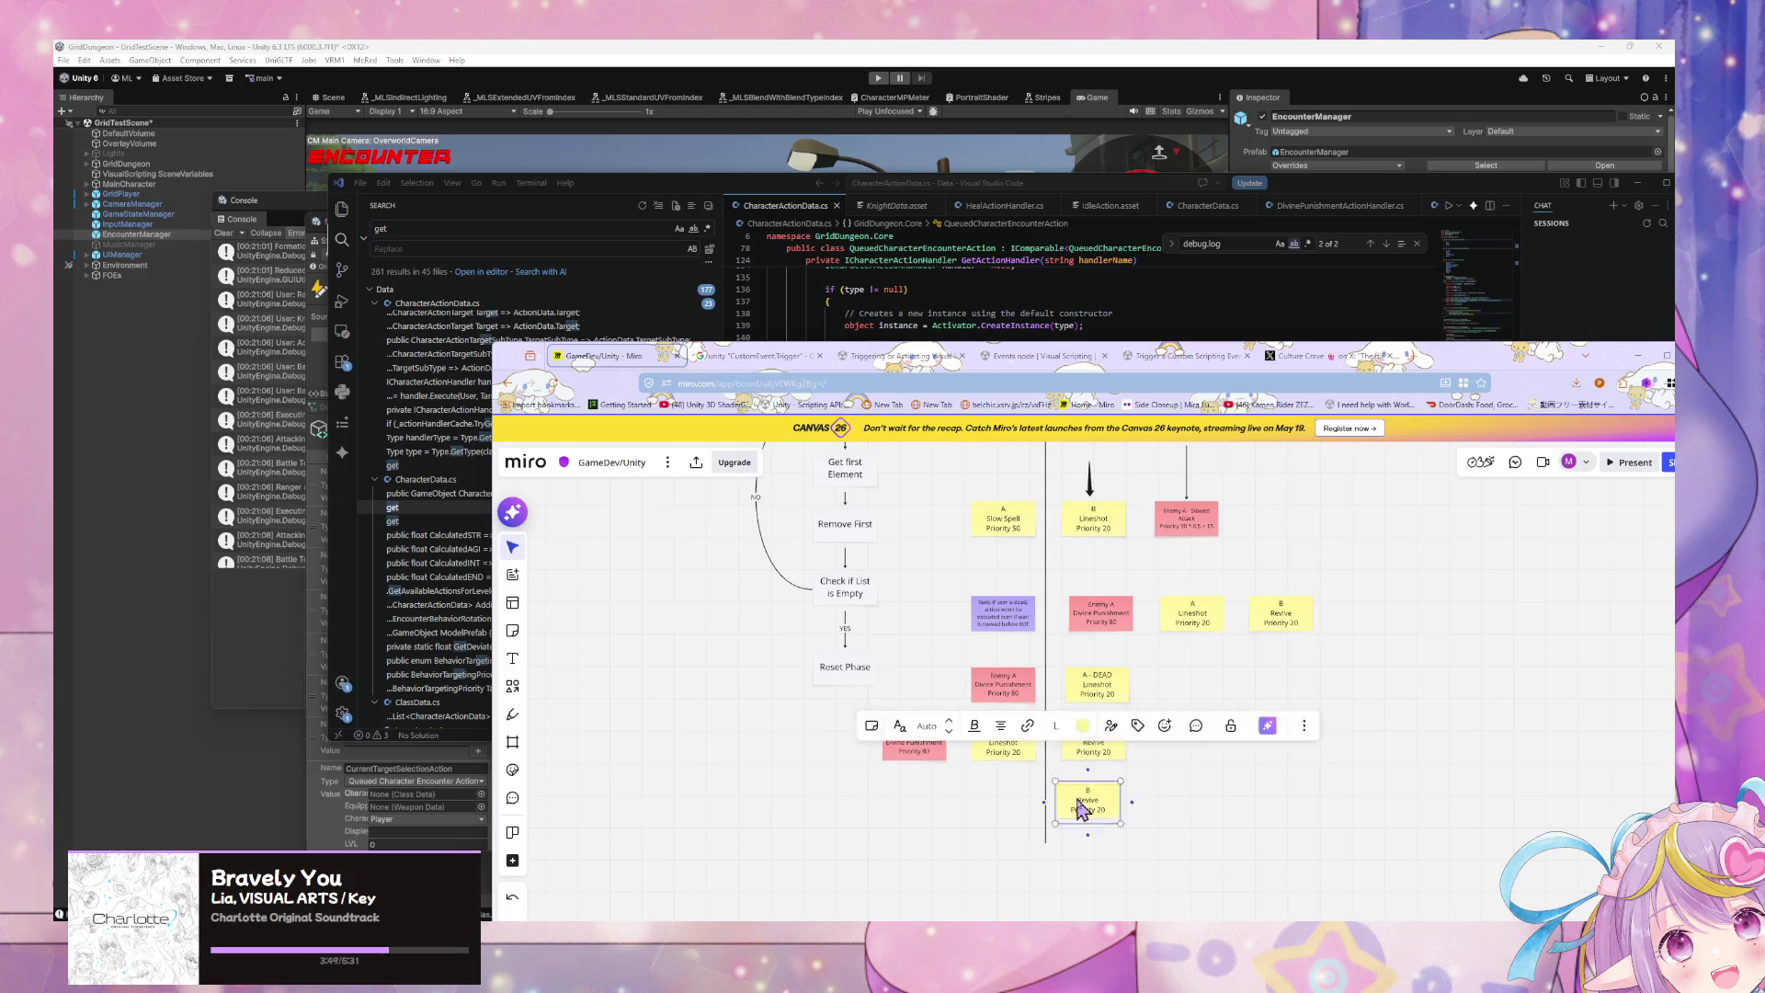
key(Delete)
Step: Duplicate the upper-right B Revive note and place the copy lower left
click(1279, 623)
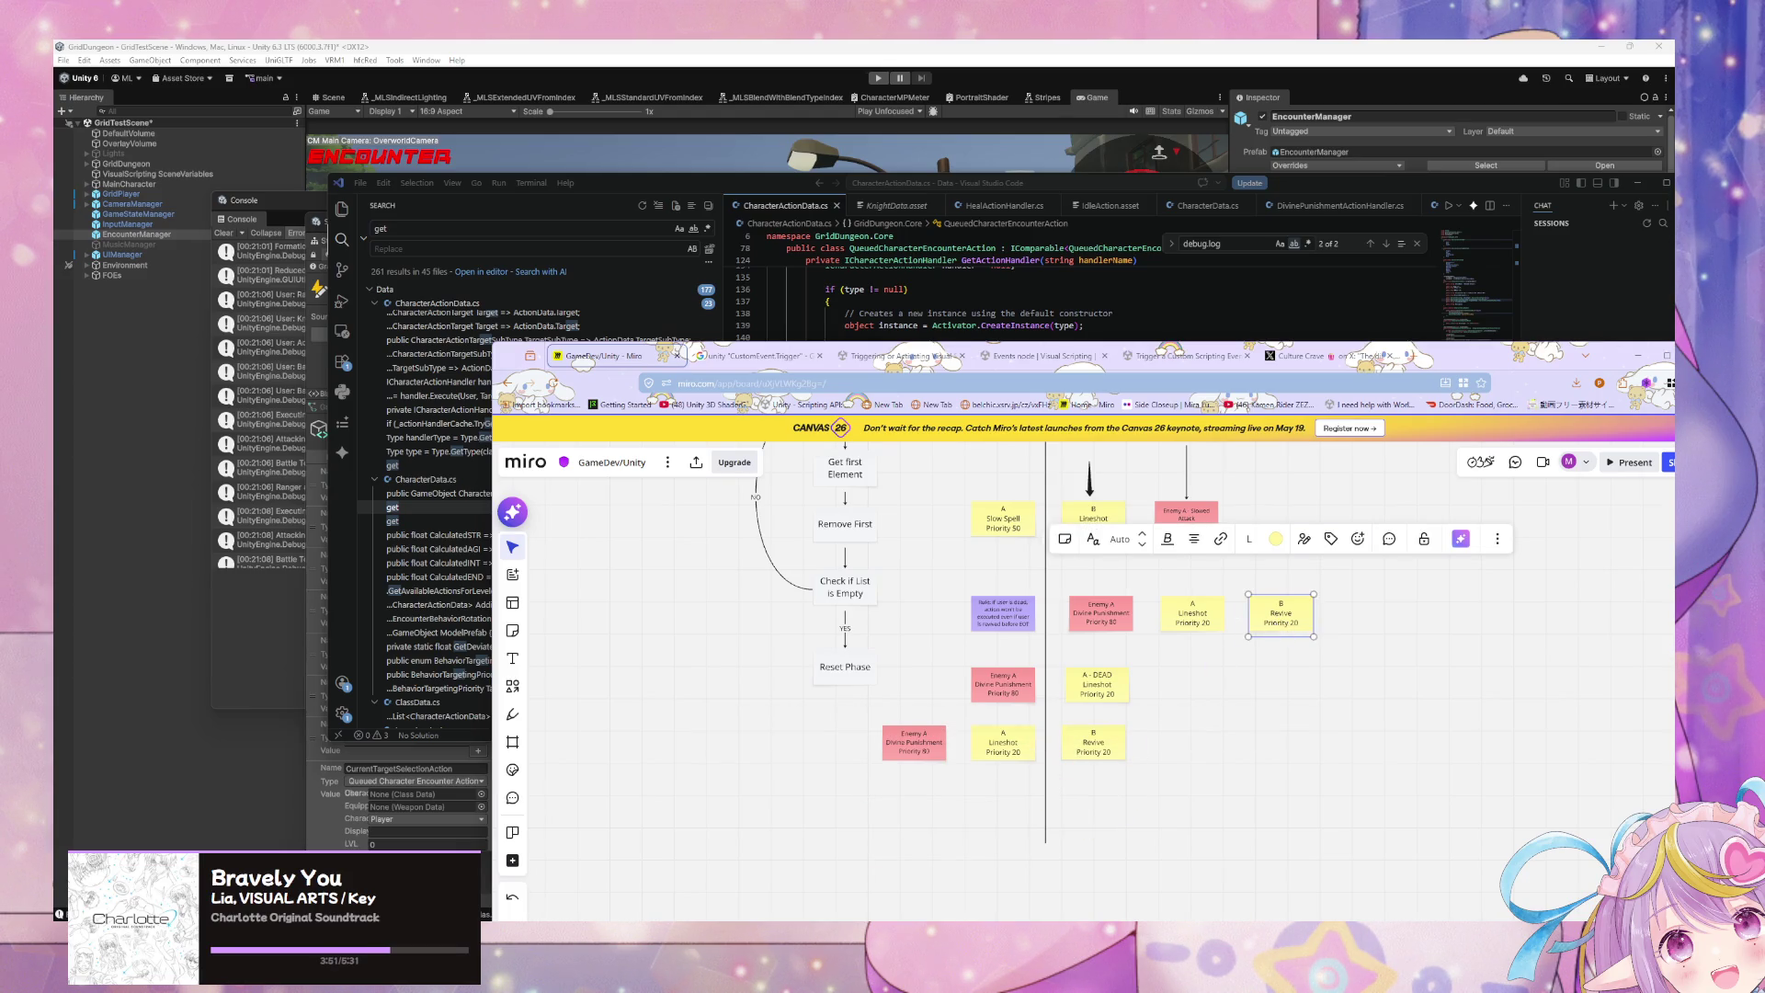
drag(1274, 642, 1186, 703)
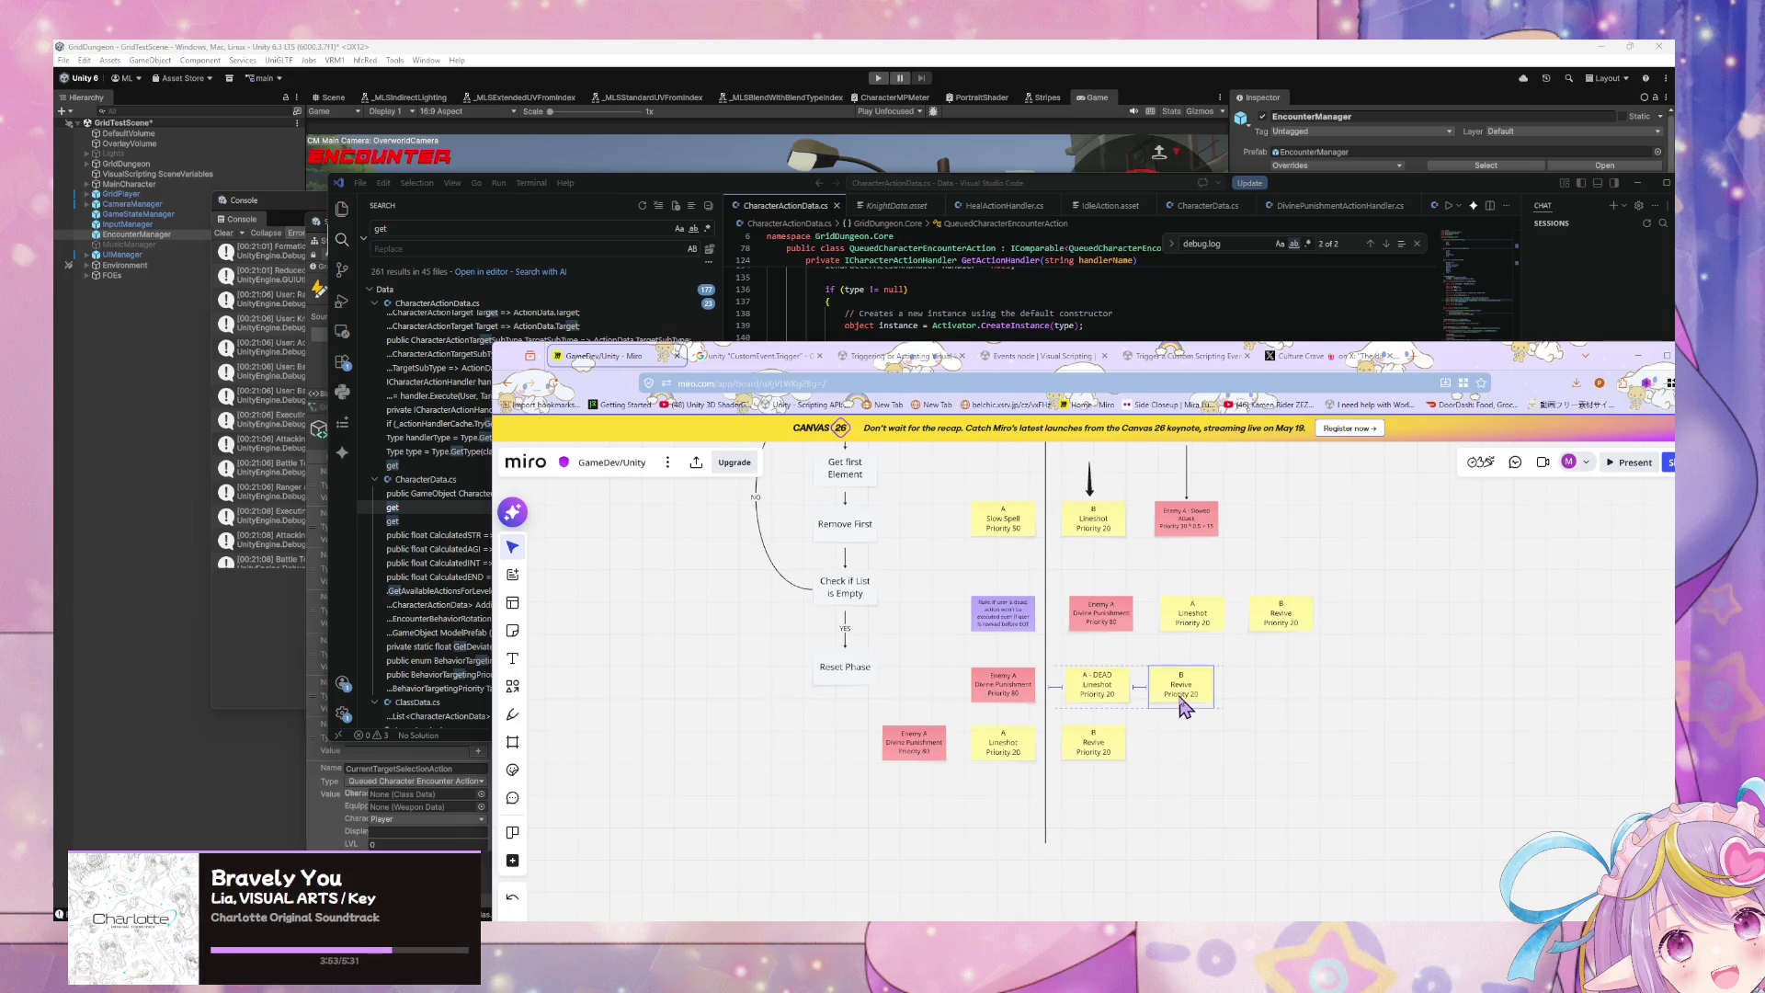
click(1297, 714)
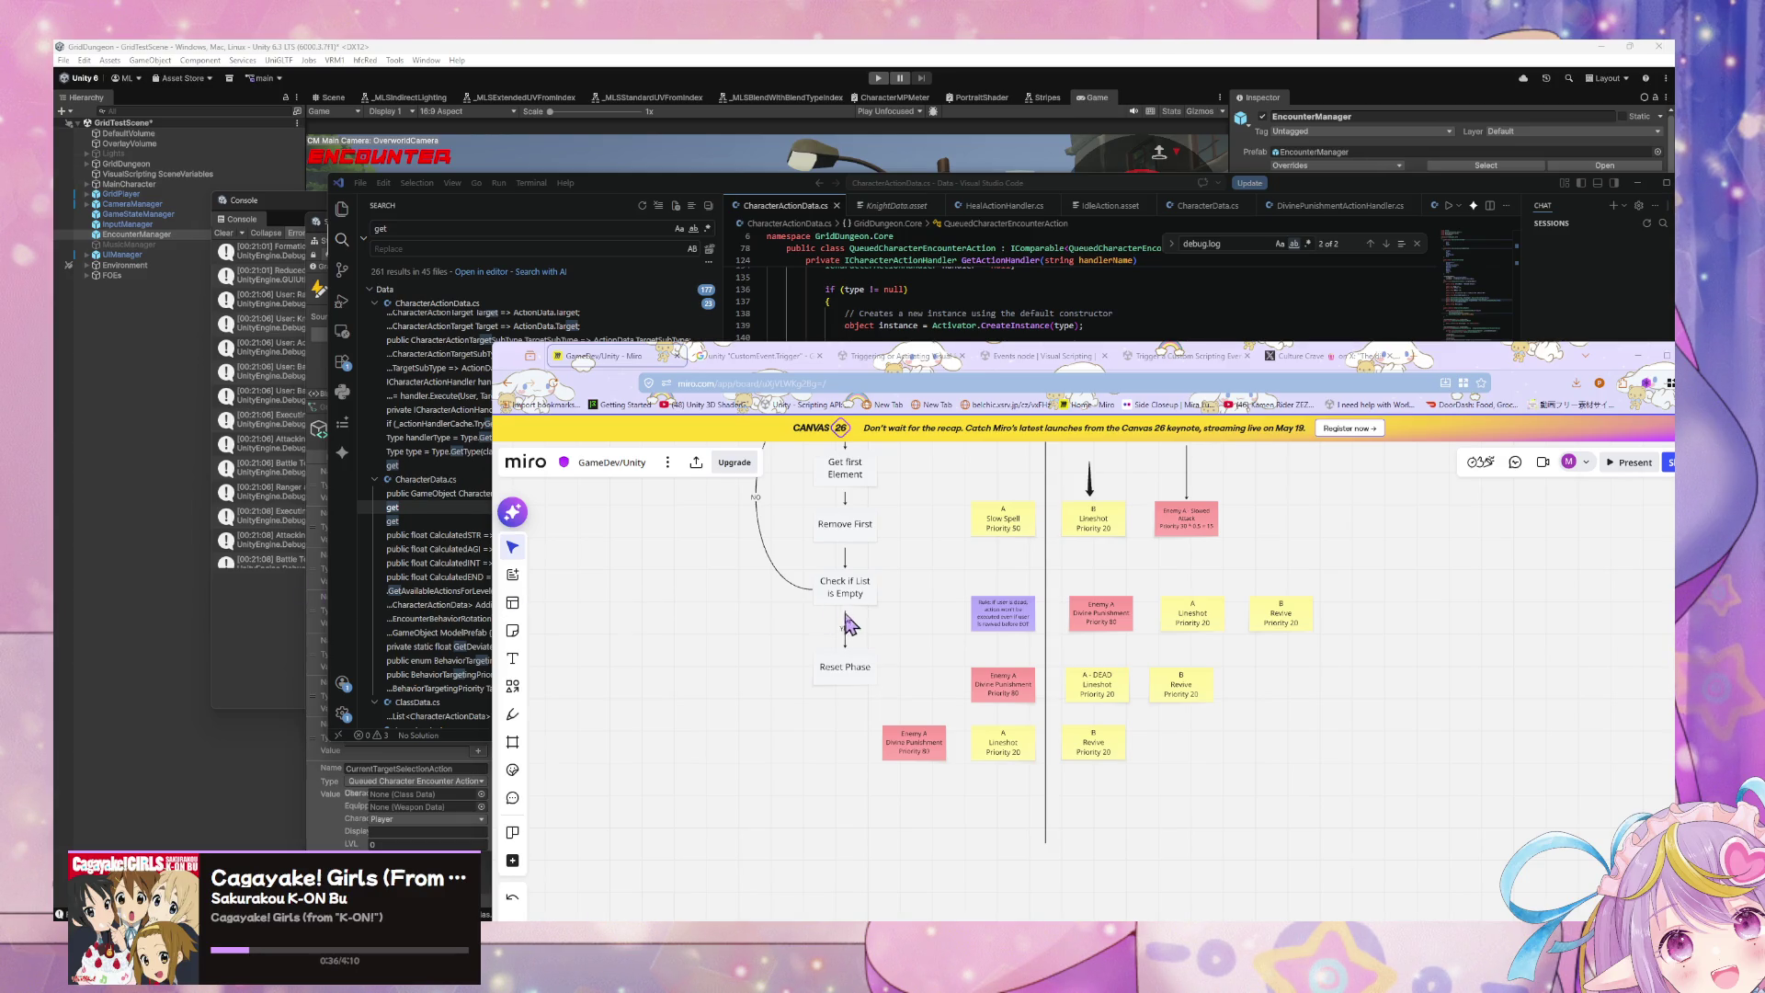
Step: Pan across the Sort box and queue flowchart in Miro, then return to Unity's State Graph window
mouse_move(906, 602)
mouse_down()
mouse_move(874, 661)
mouse_move(780, 731)
mouse_up()
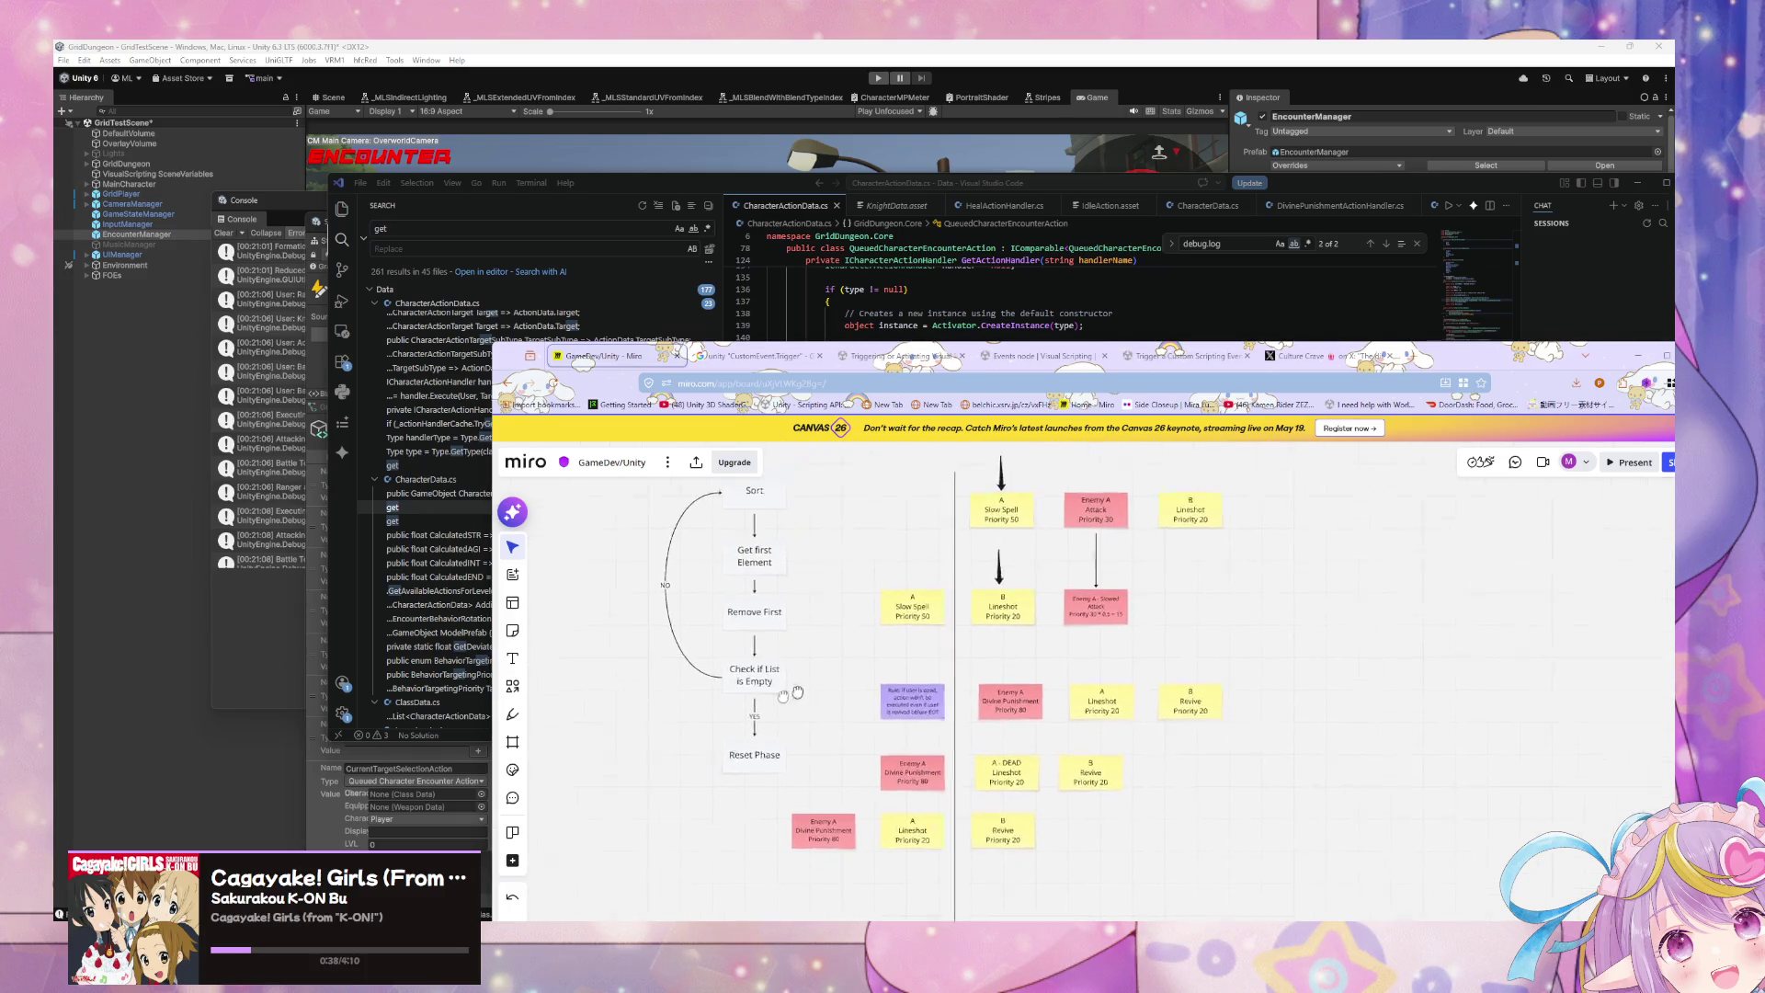
scroll(782, 733, down, 5)
scroll(789, 735, up, 4)
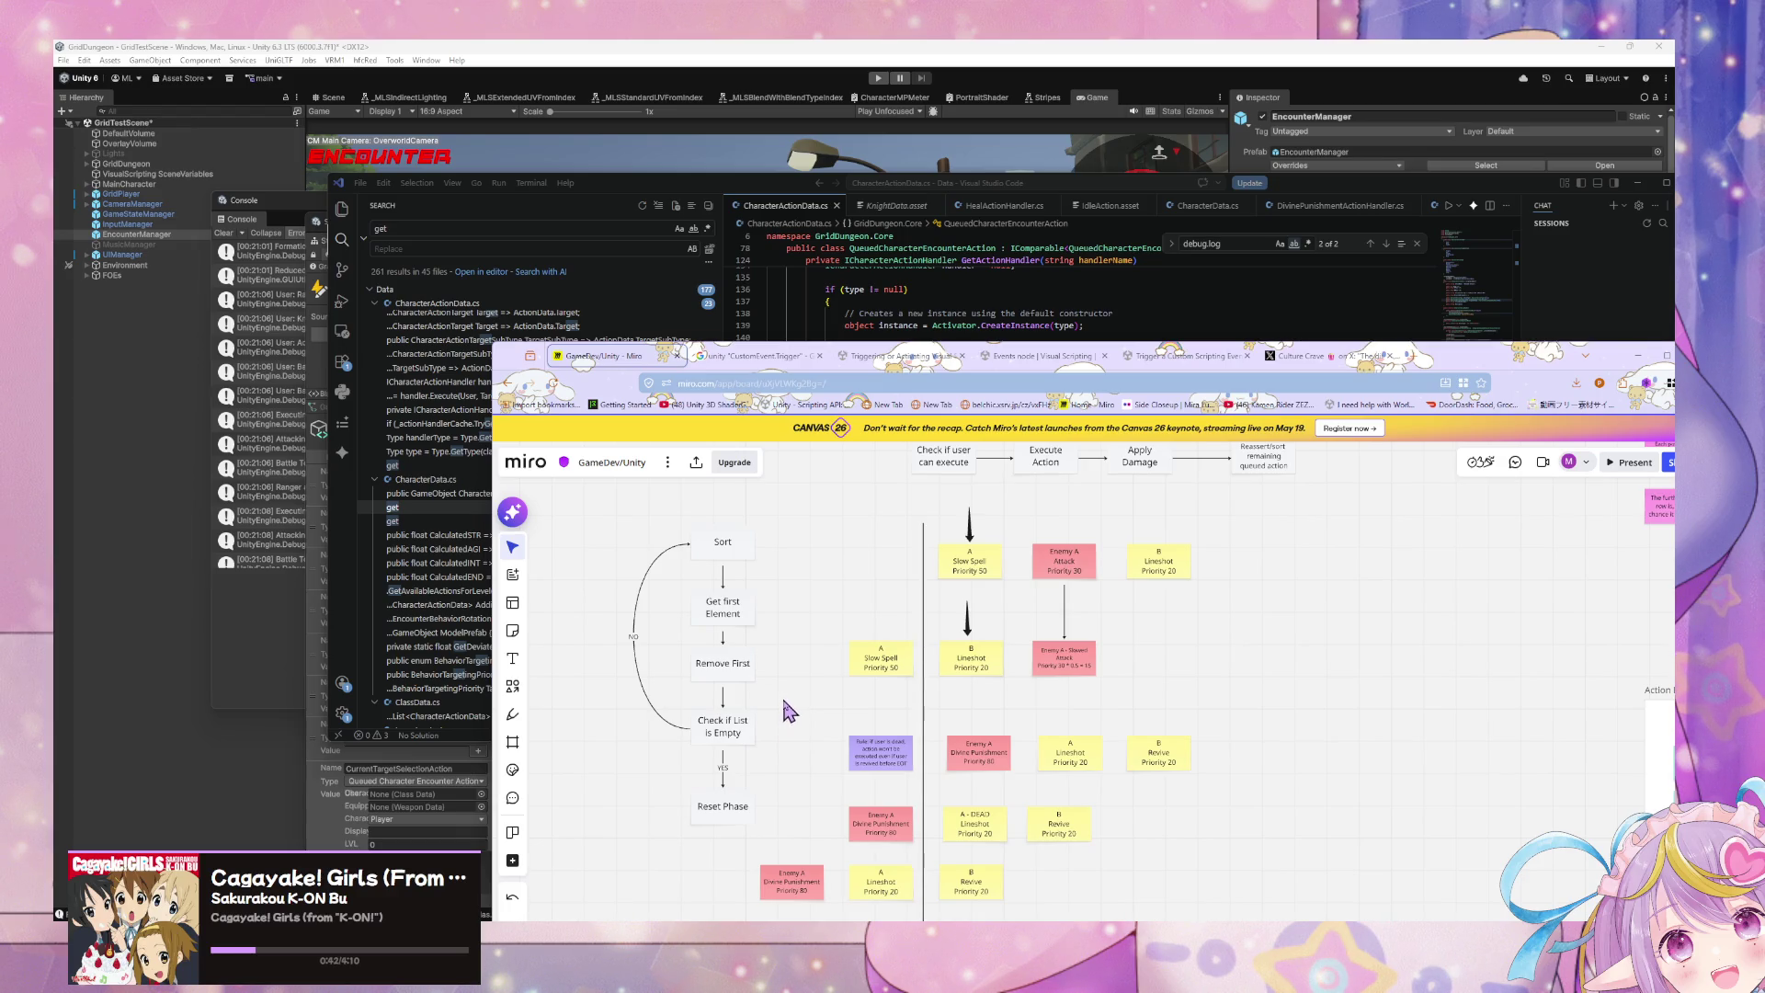
drag(787, 696, 787, 658)
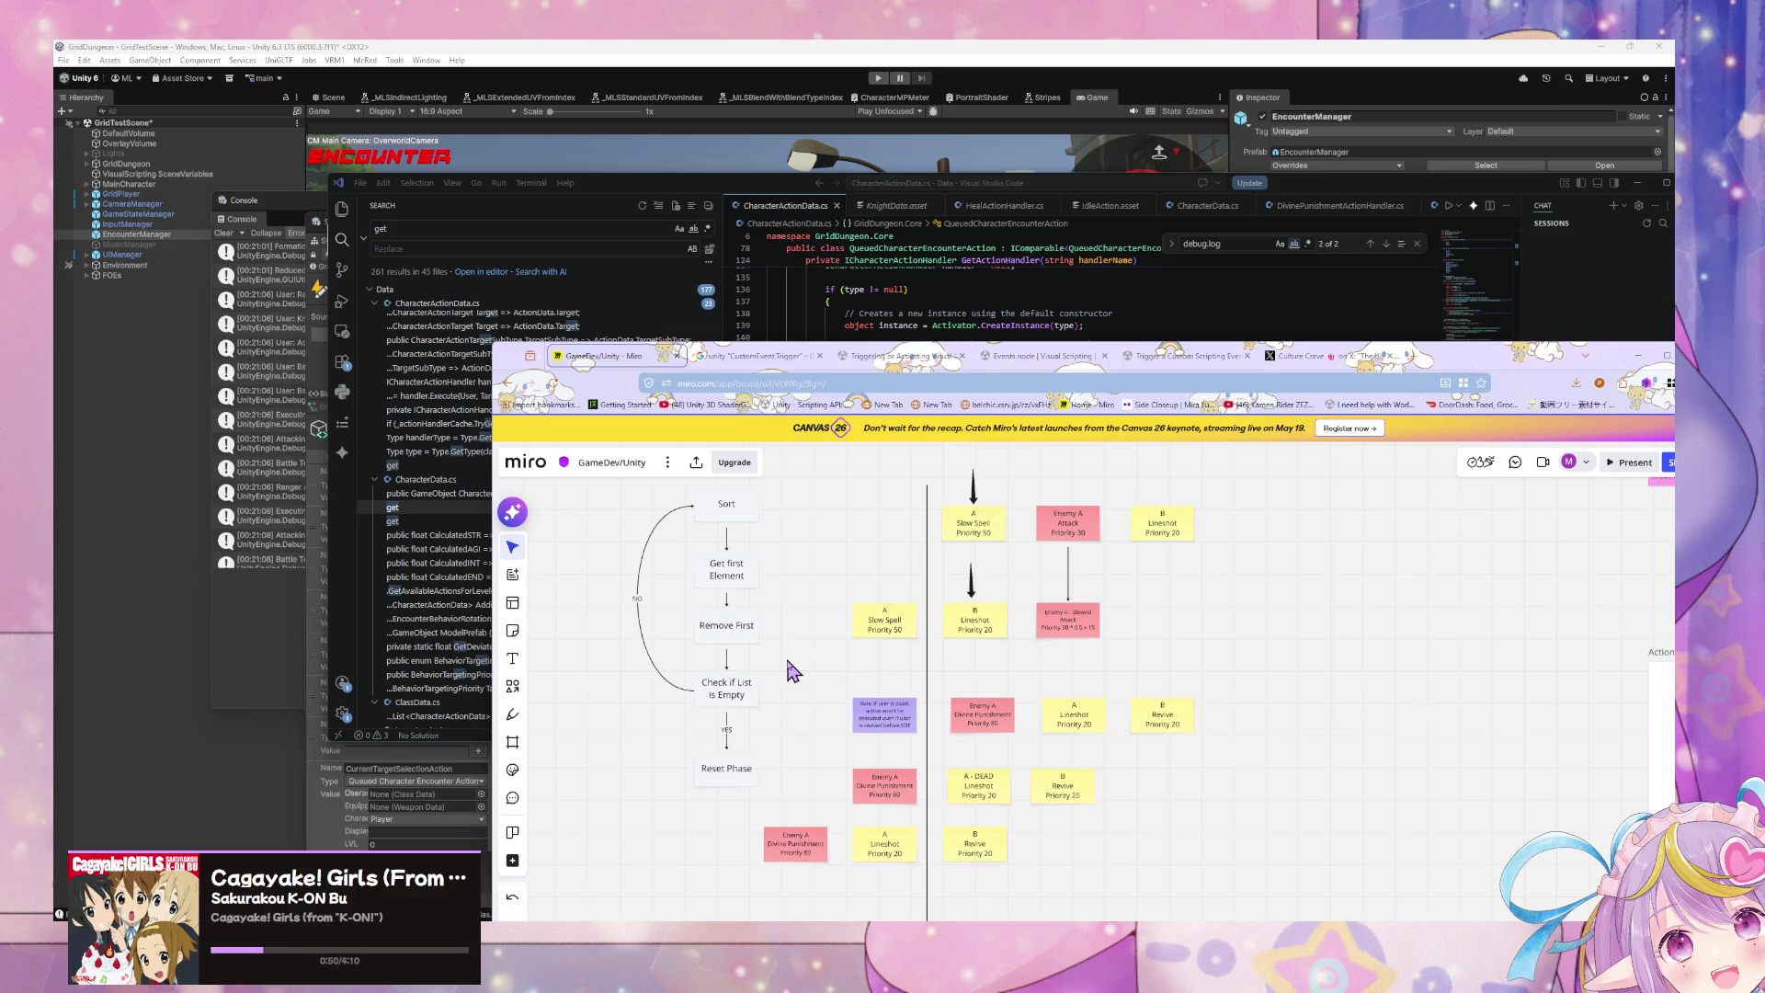
scroll(787, 665, up, 1)
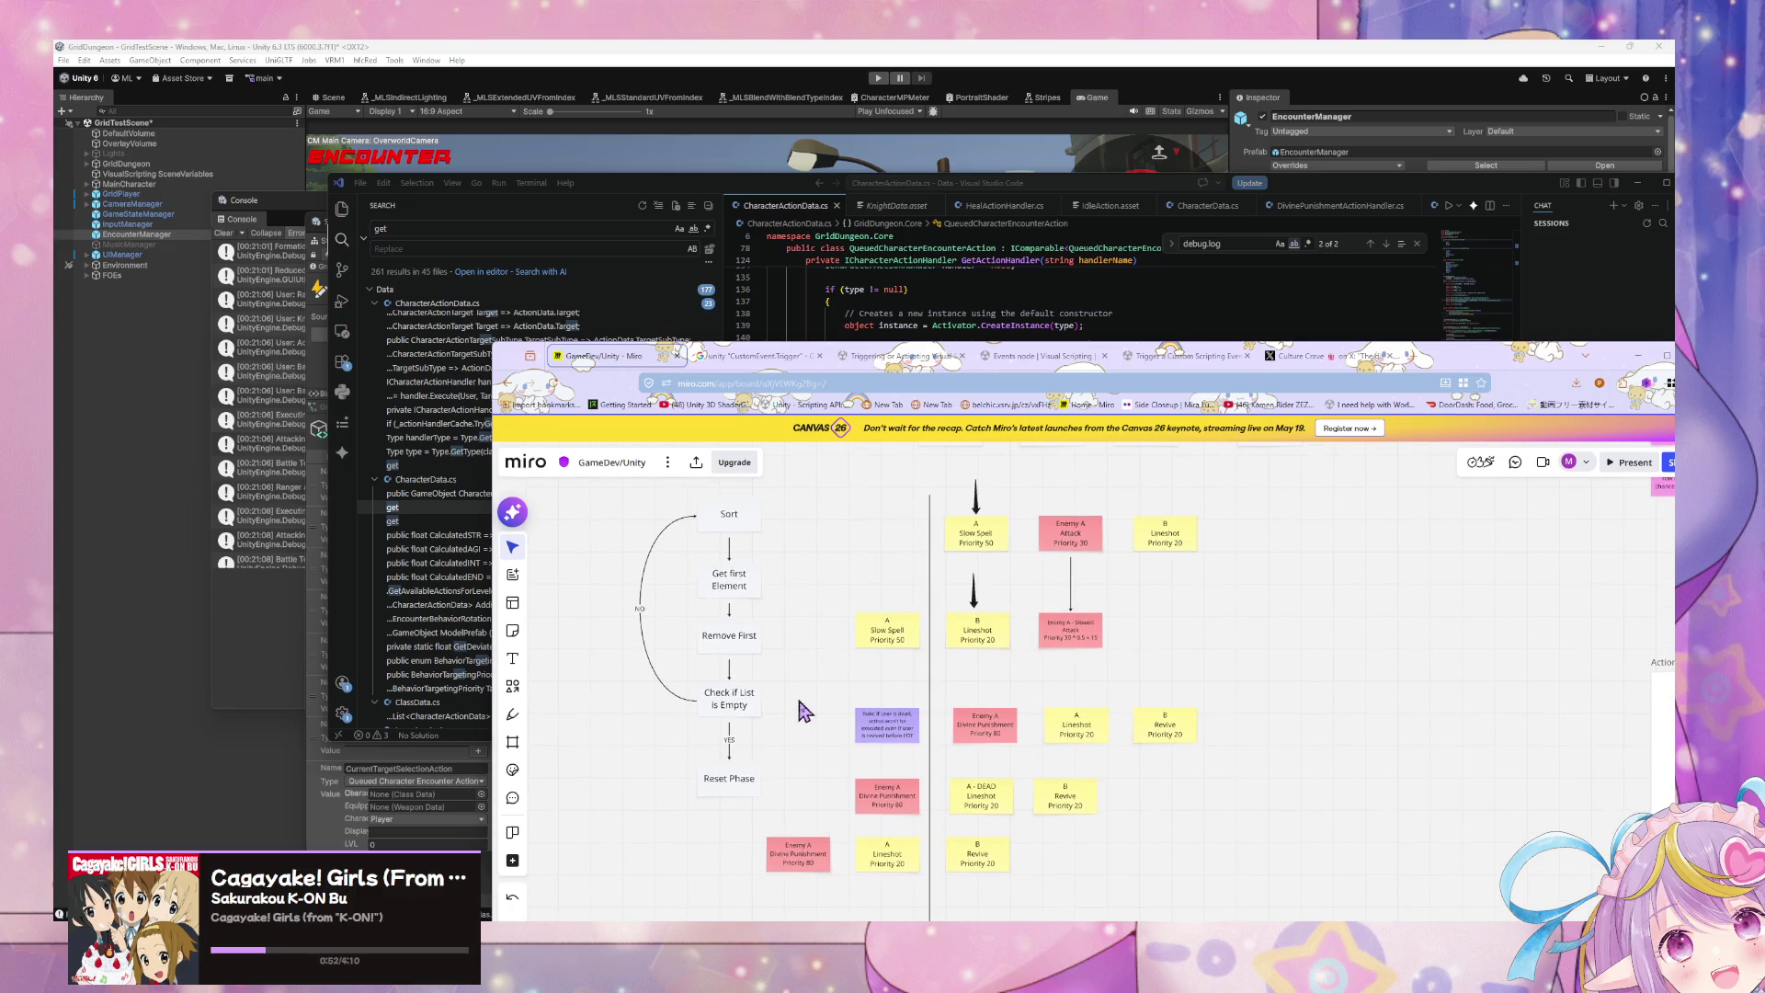
key(alt+Tab)
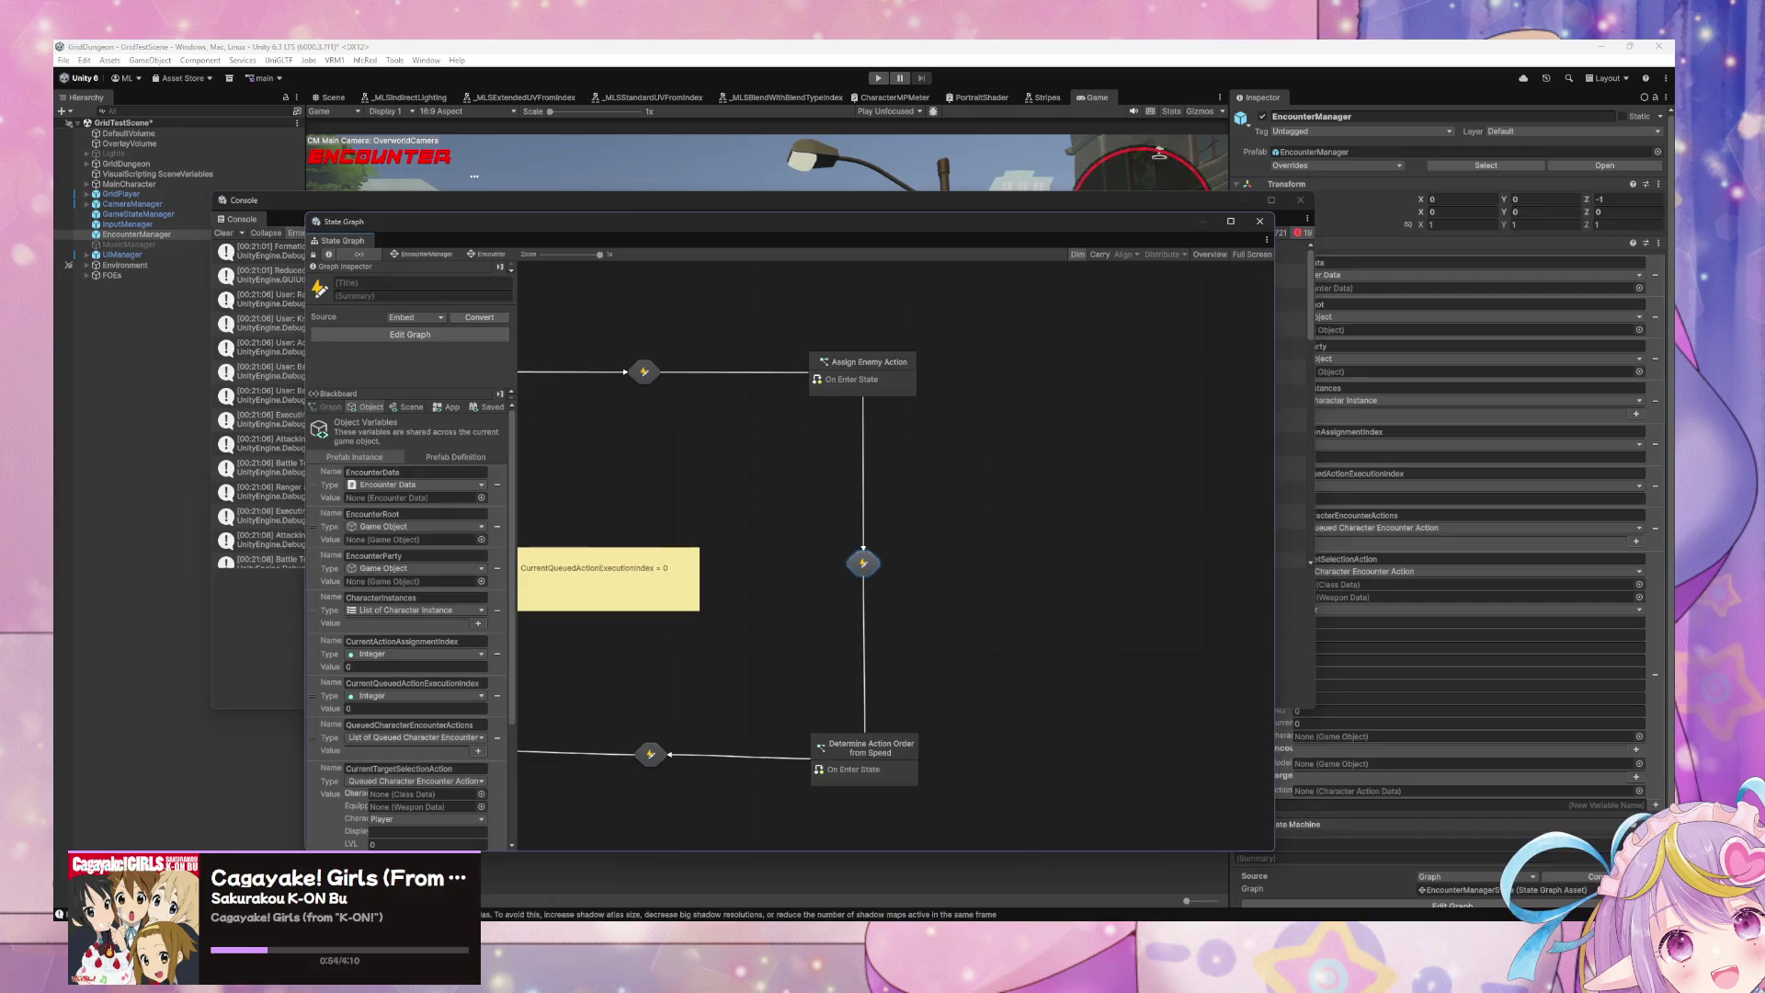
Step: Delete the CurrentQueuedActionExecutionIndex variable from the Blackboard
scroll(1021, 591, up, 2)
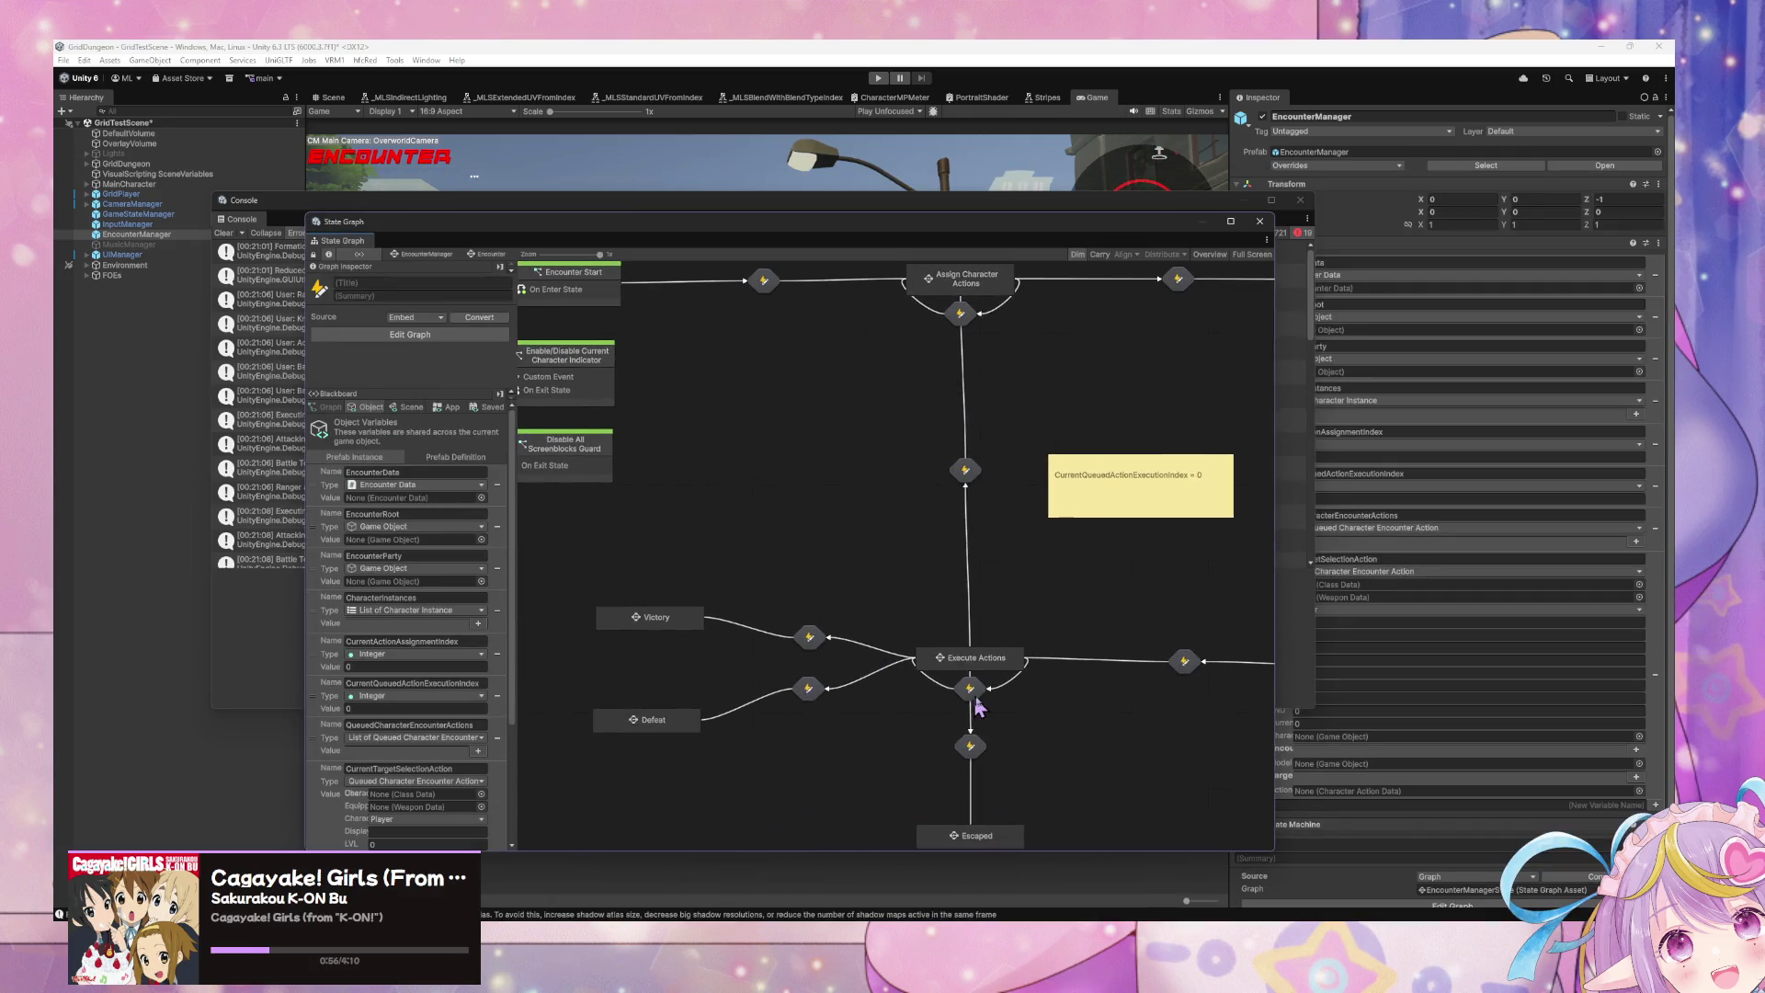
scroll(919, 680, up, 1)
scroll(478, 662, down, 3)
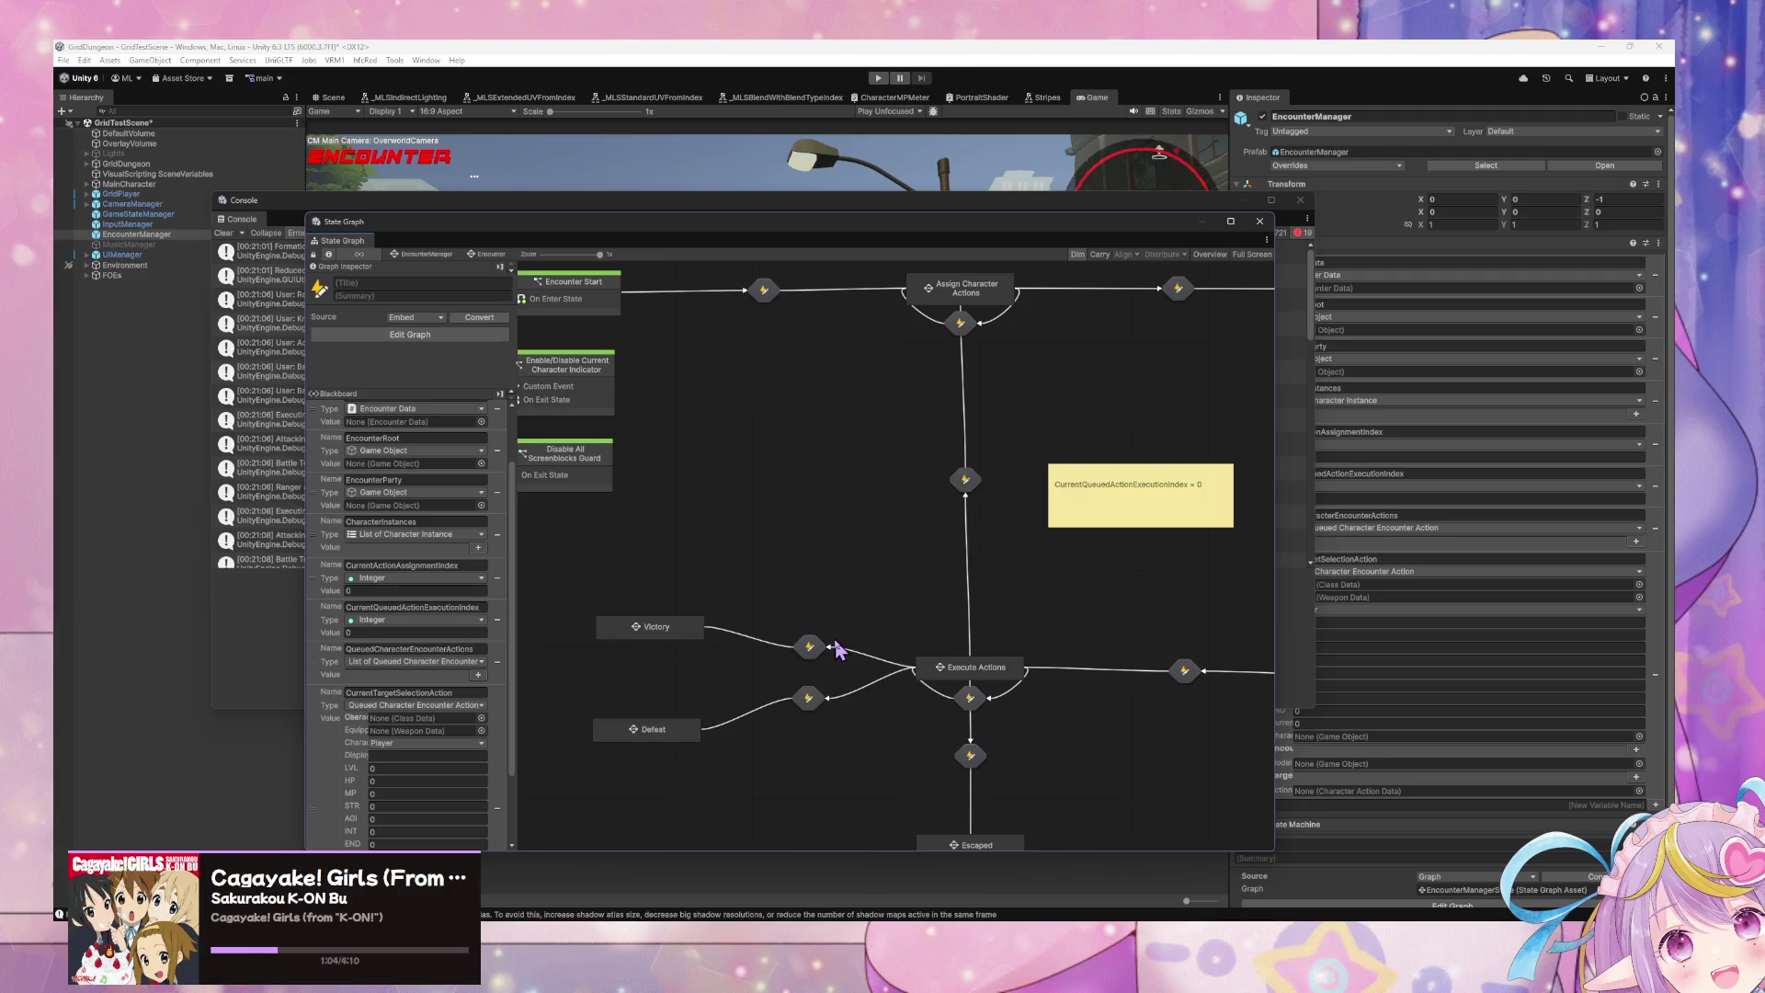
scroll(864, 666, down, 1)
click(497, 620)
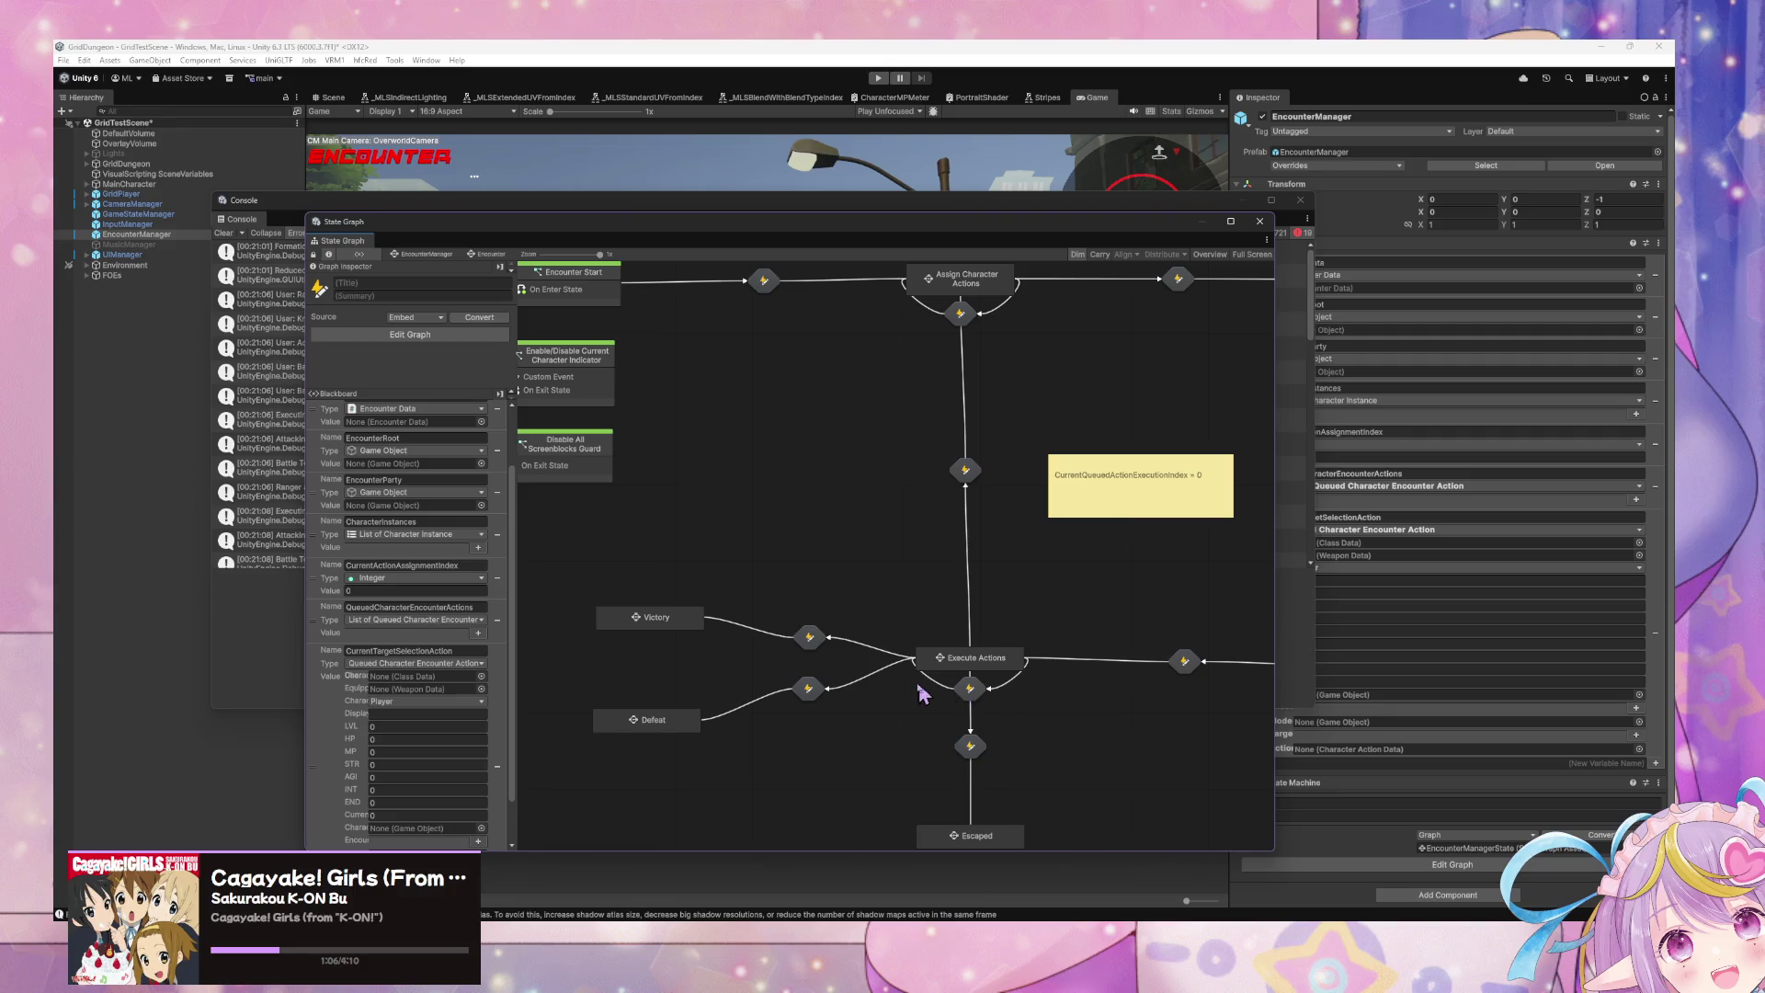
Step: In the looping transition graph, delete the Get Variable, Add and Set Variable nodes and wire Custom Event to Trigger State Transition
scroll(956, 701, down, 4)
scroll(956, 700, up, 4)
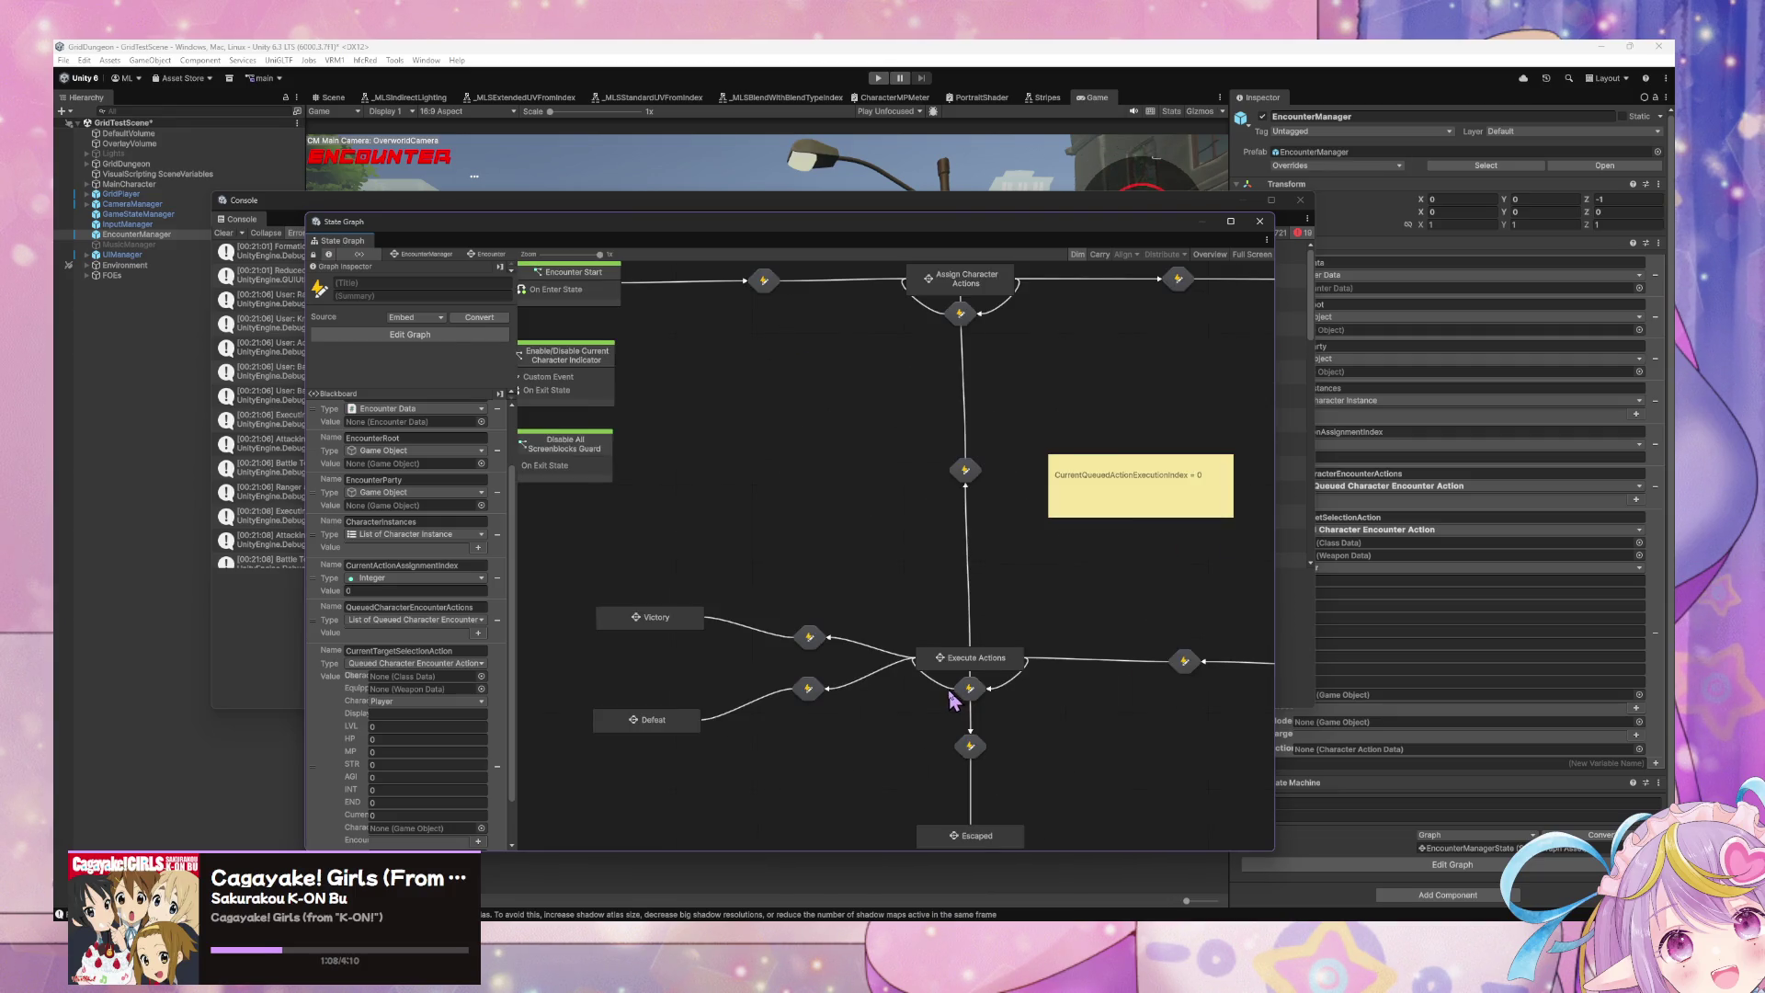
double_click(982, 664)
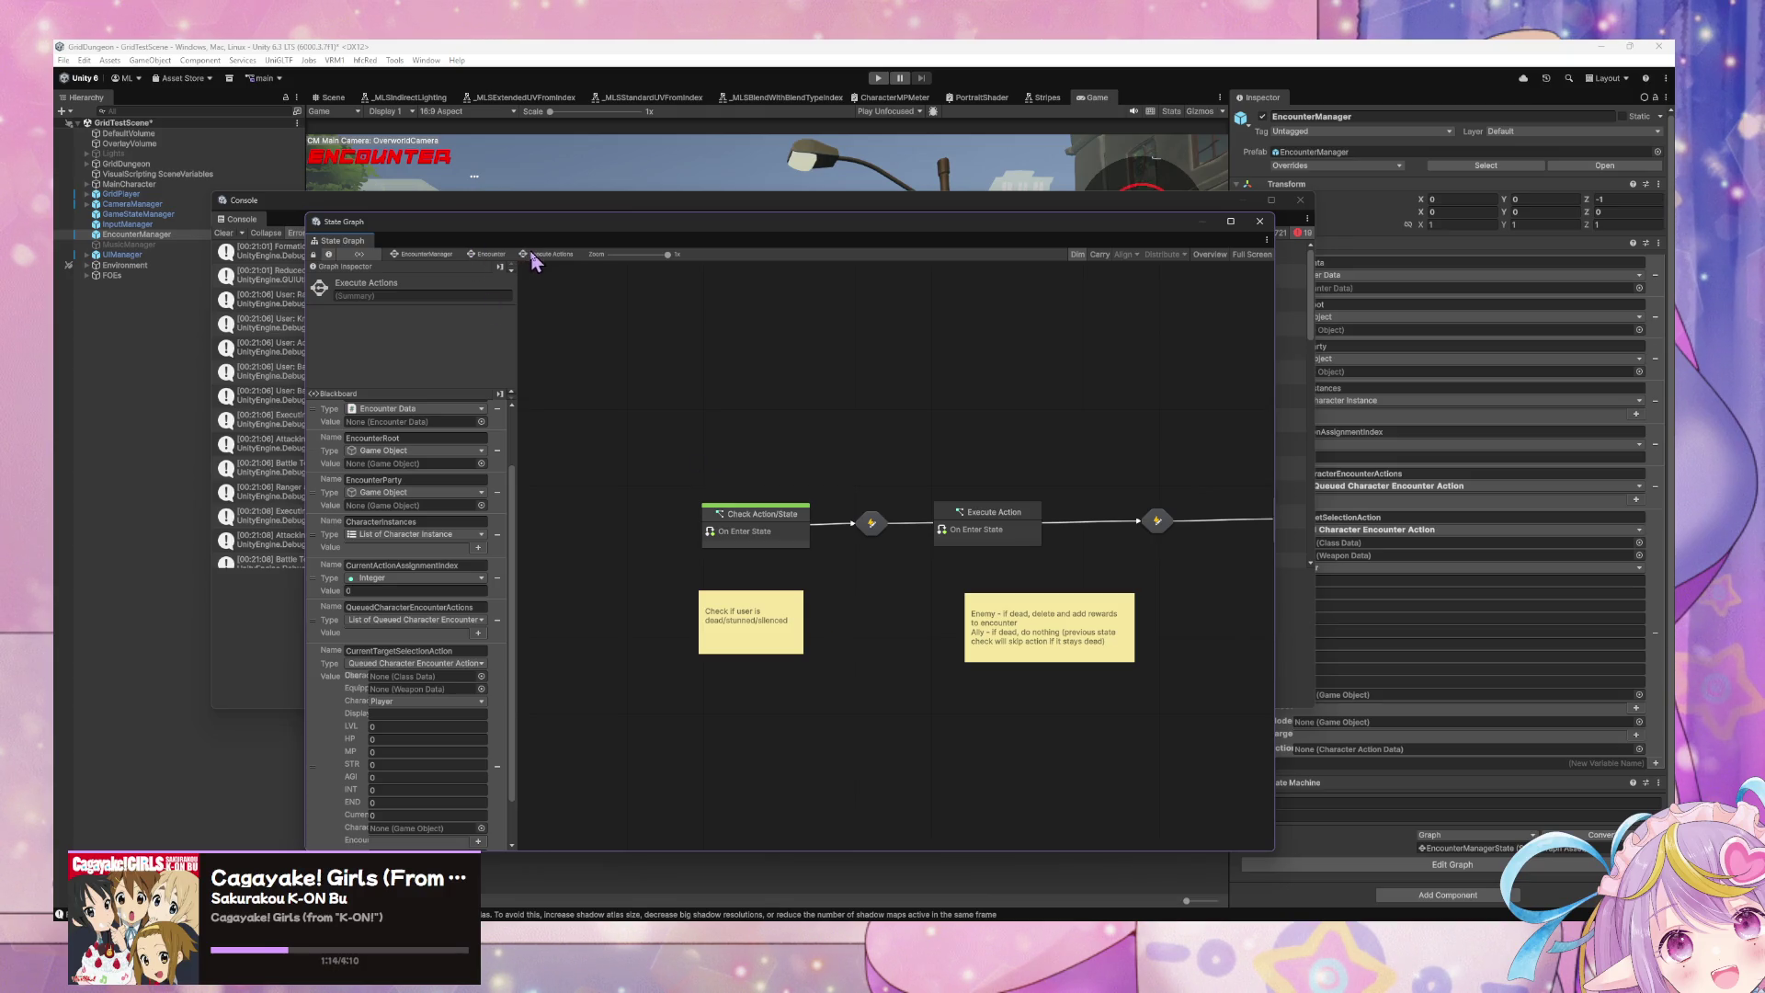
click(492, 254)
double_click(969, 688)
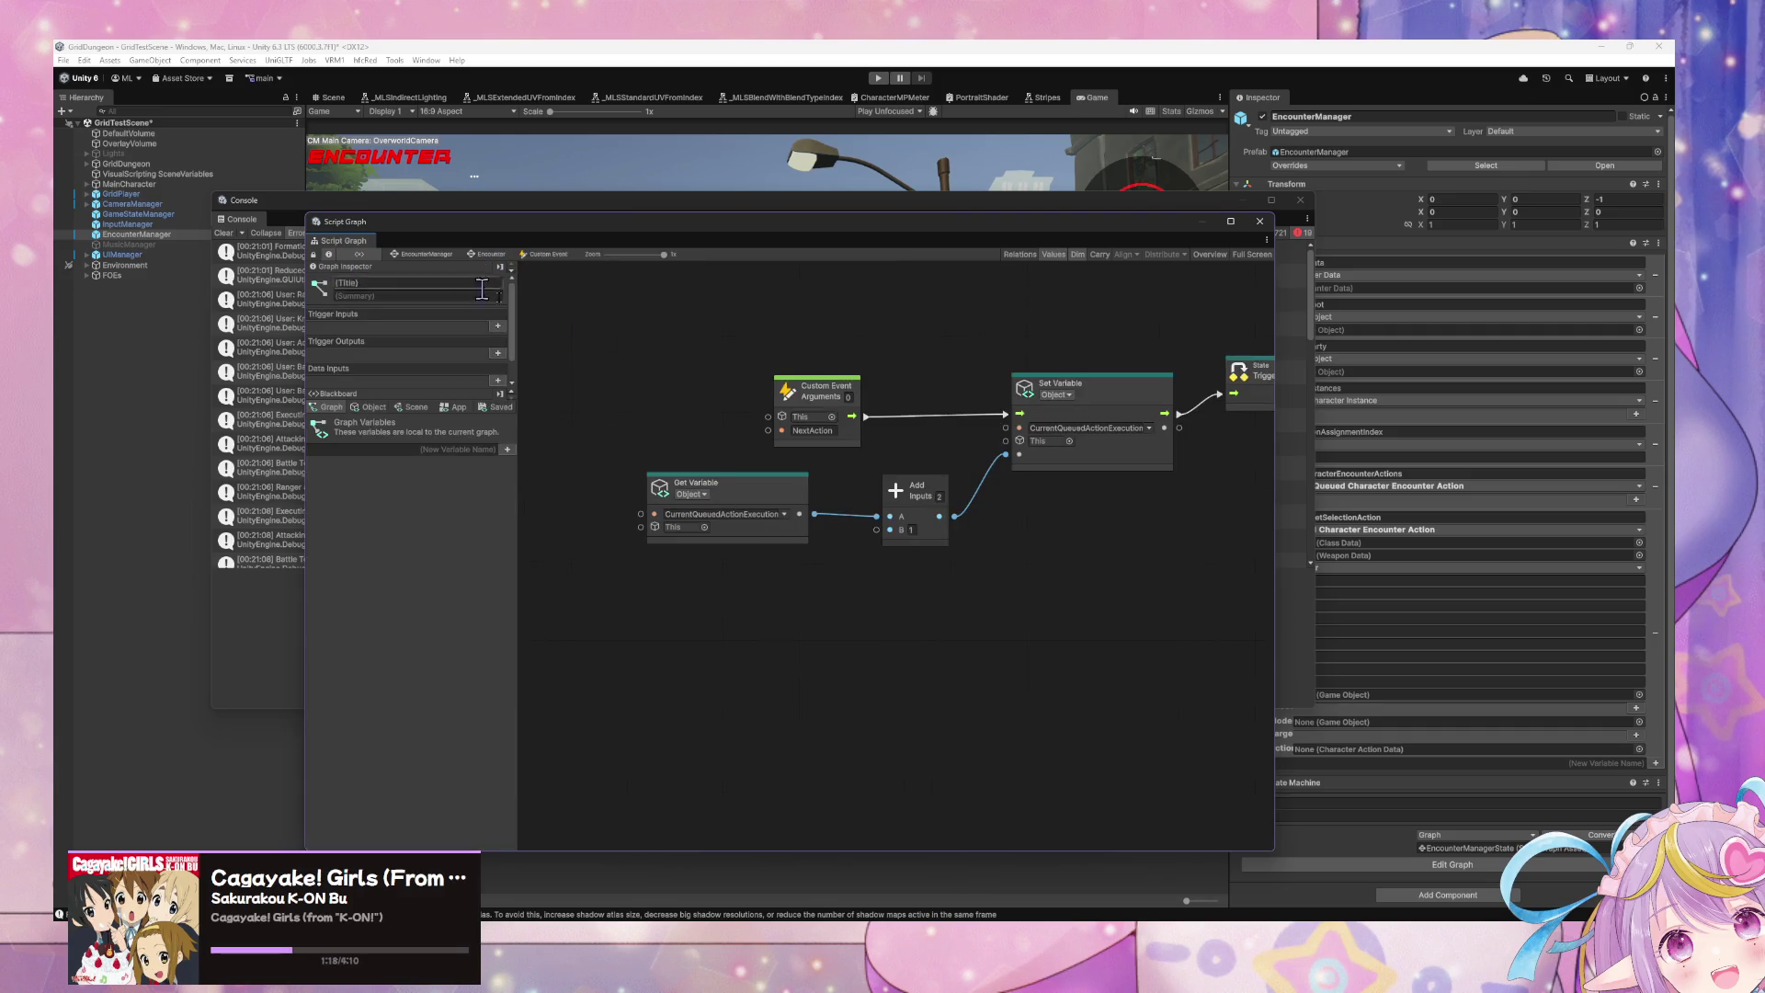
mouse_move(1139, 577)
mouse_down()
mouse_move(705, 465)
mouse_move(730, 465)
mouse_up()
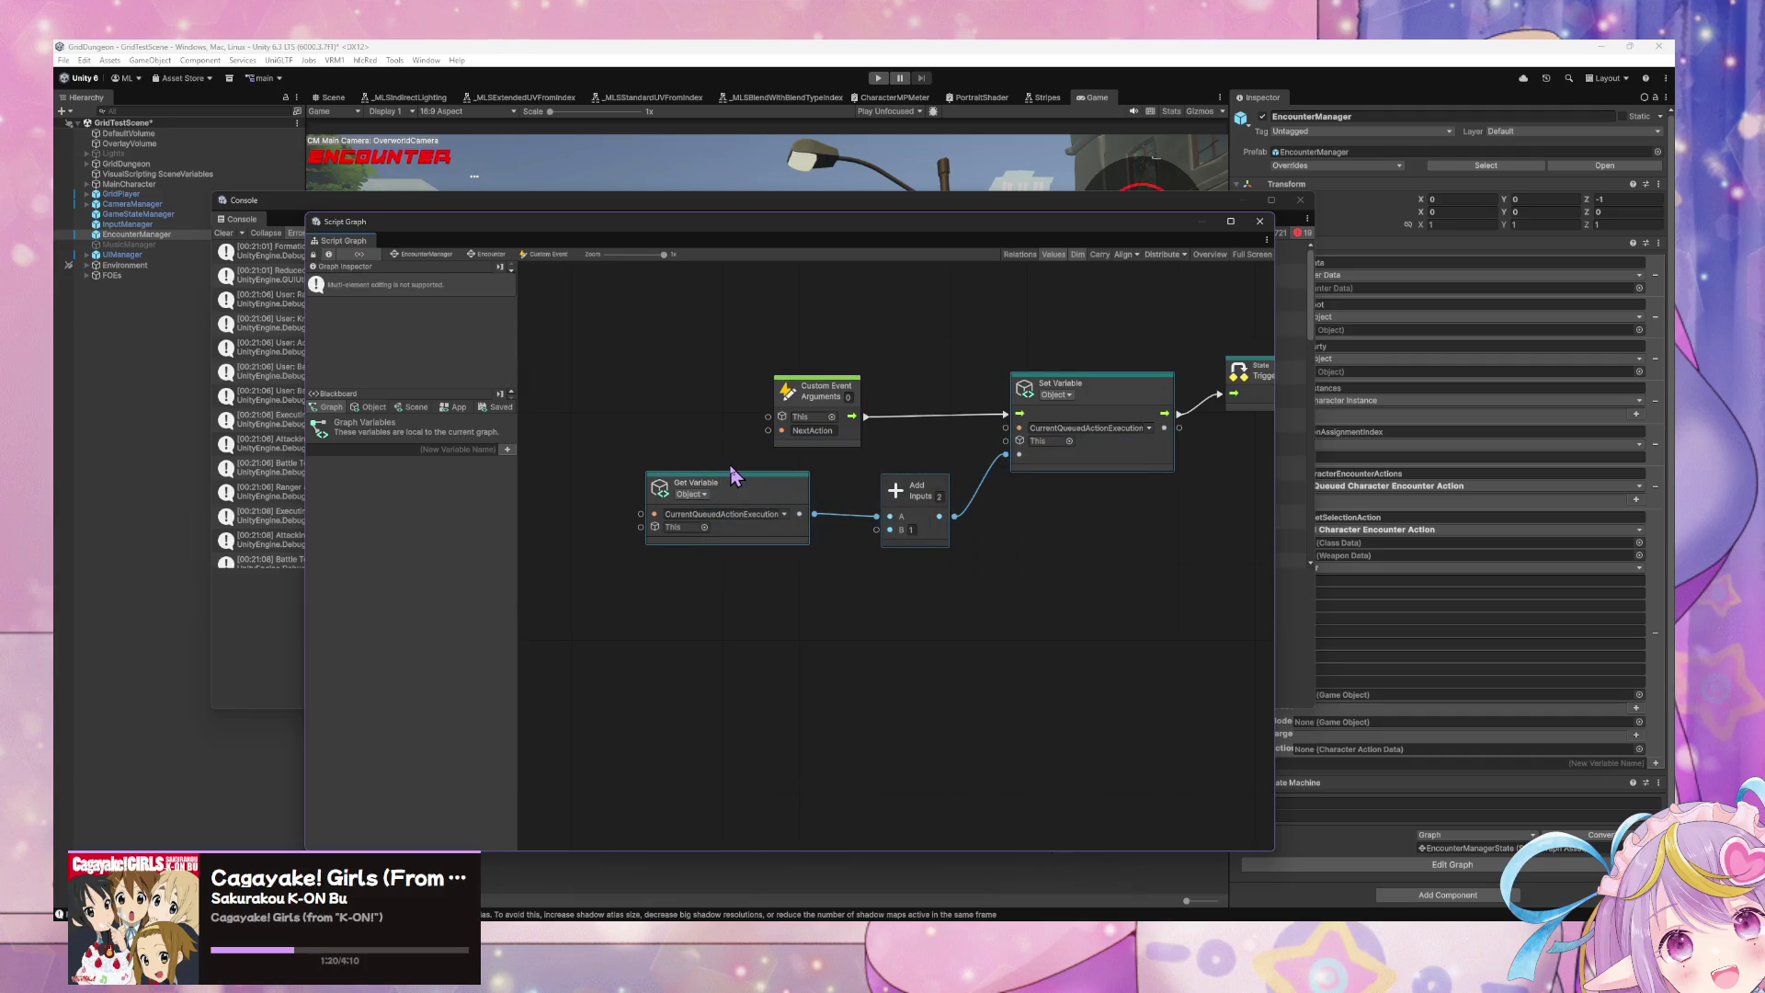
key(Delete)
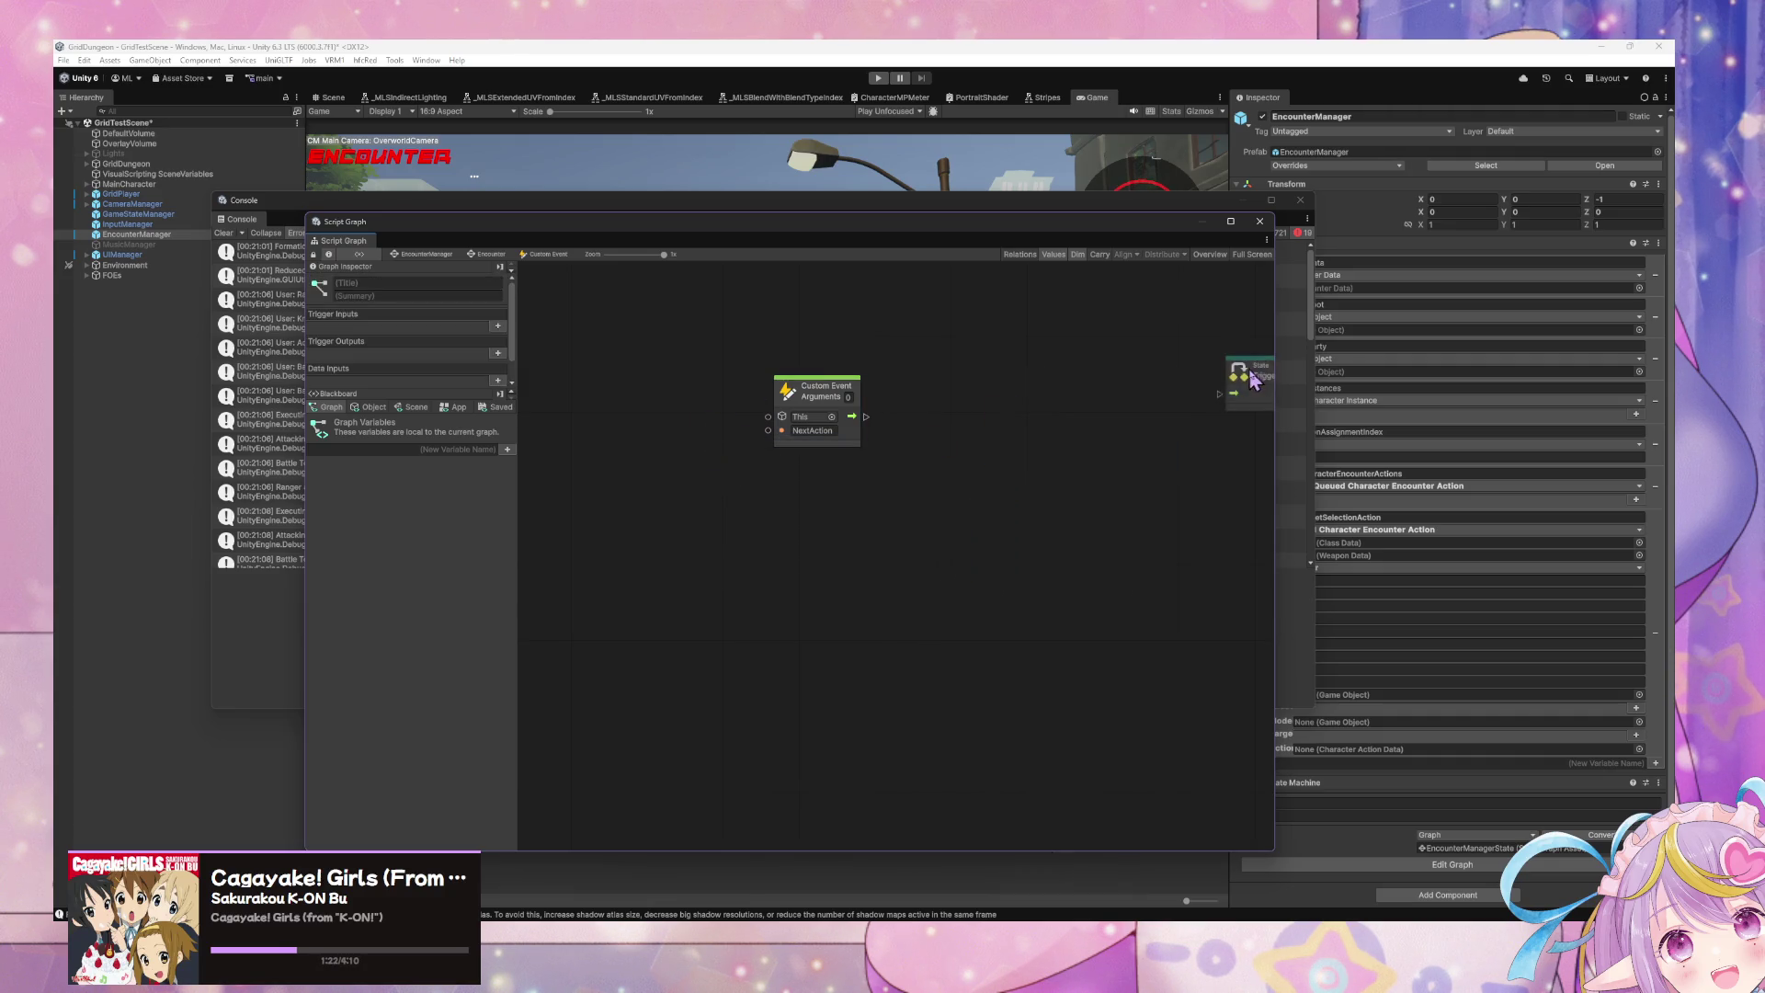
drag(1255, 380, 965, 379)
drag(866, 417, 944, 419)
Step: Open the Check Action/State script graph inside the Execute Actions state
click(488, 255)
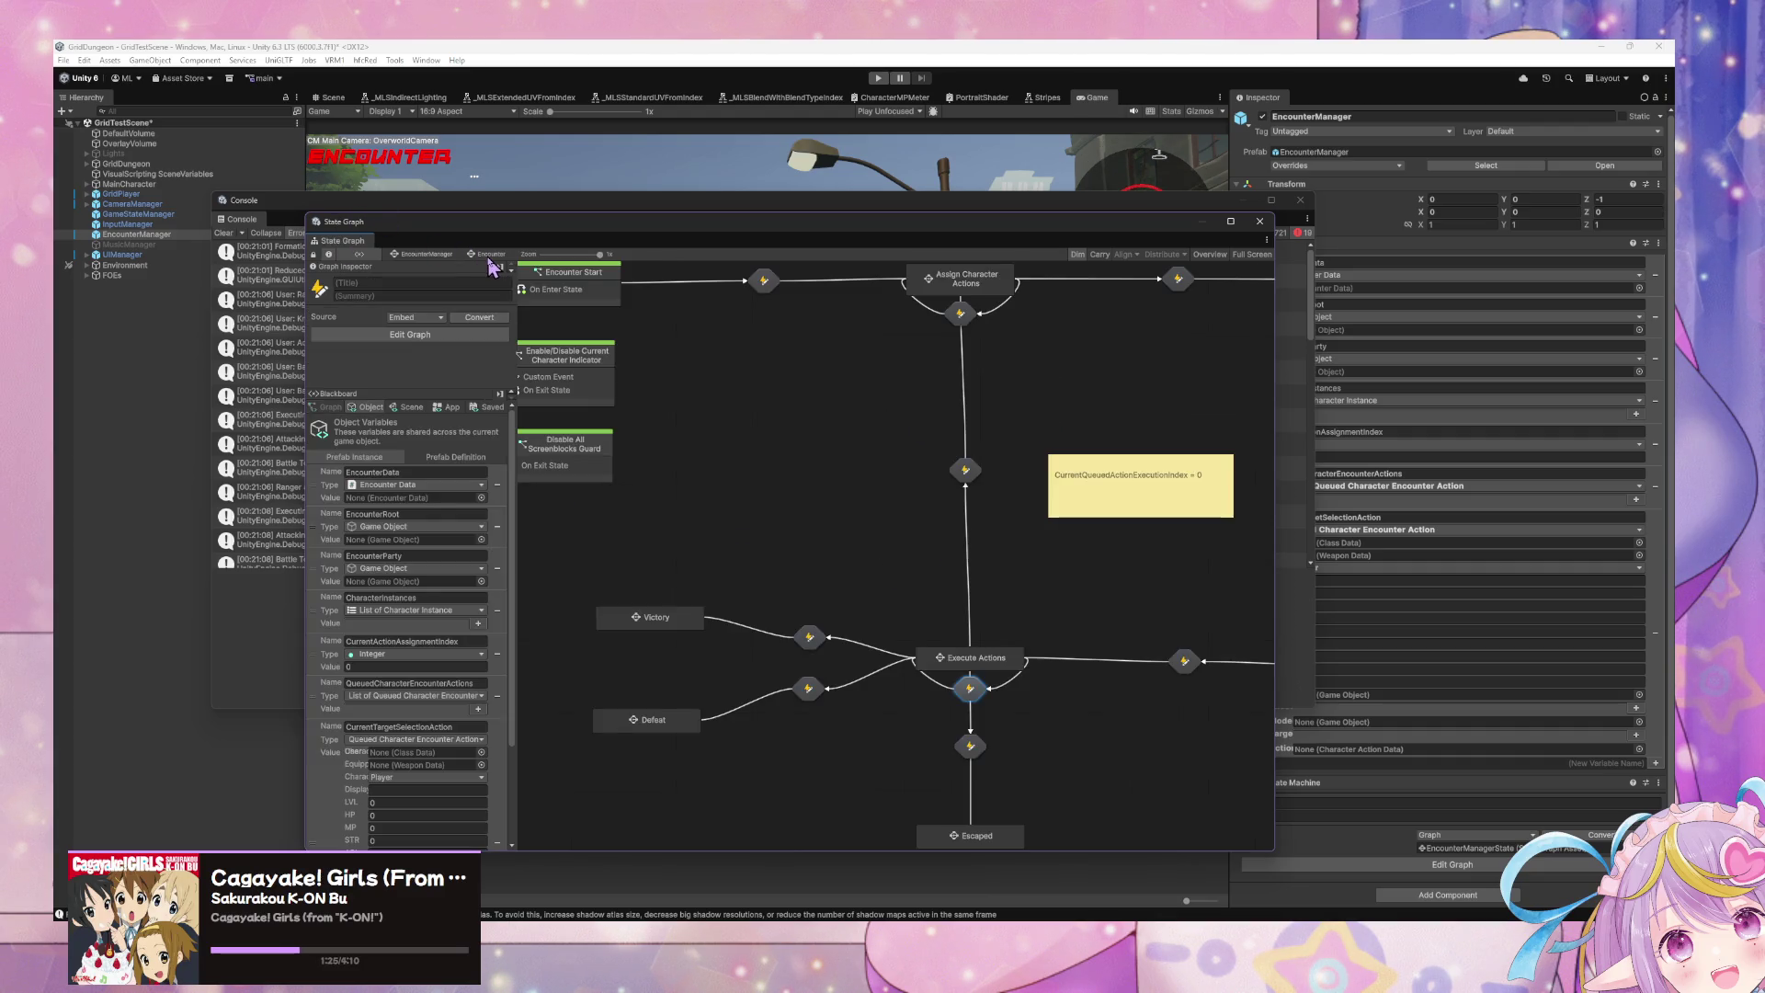
double_click(971, 690)
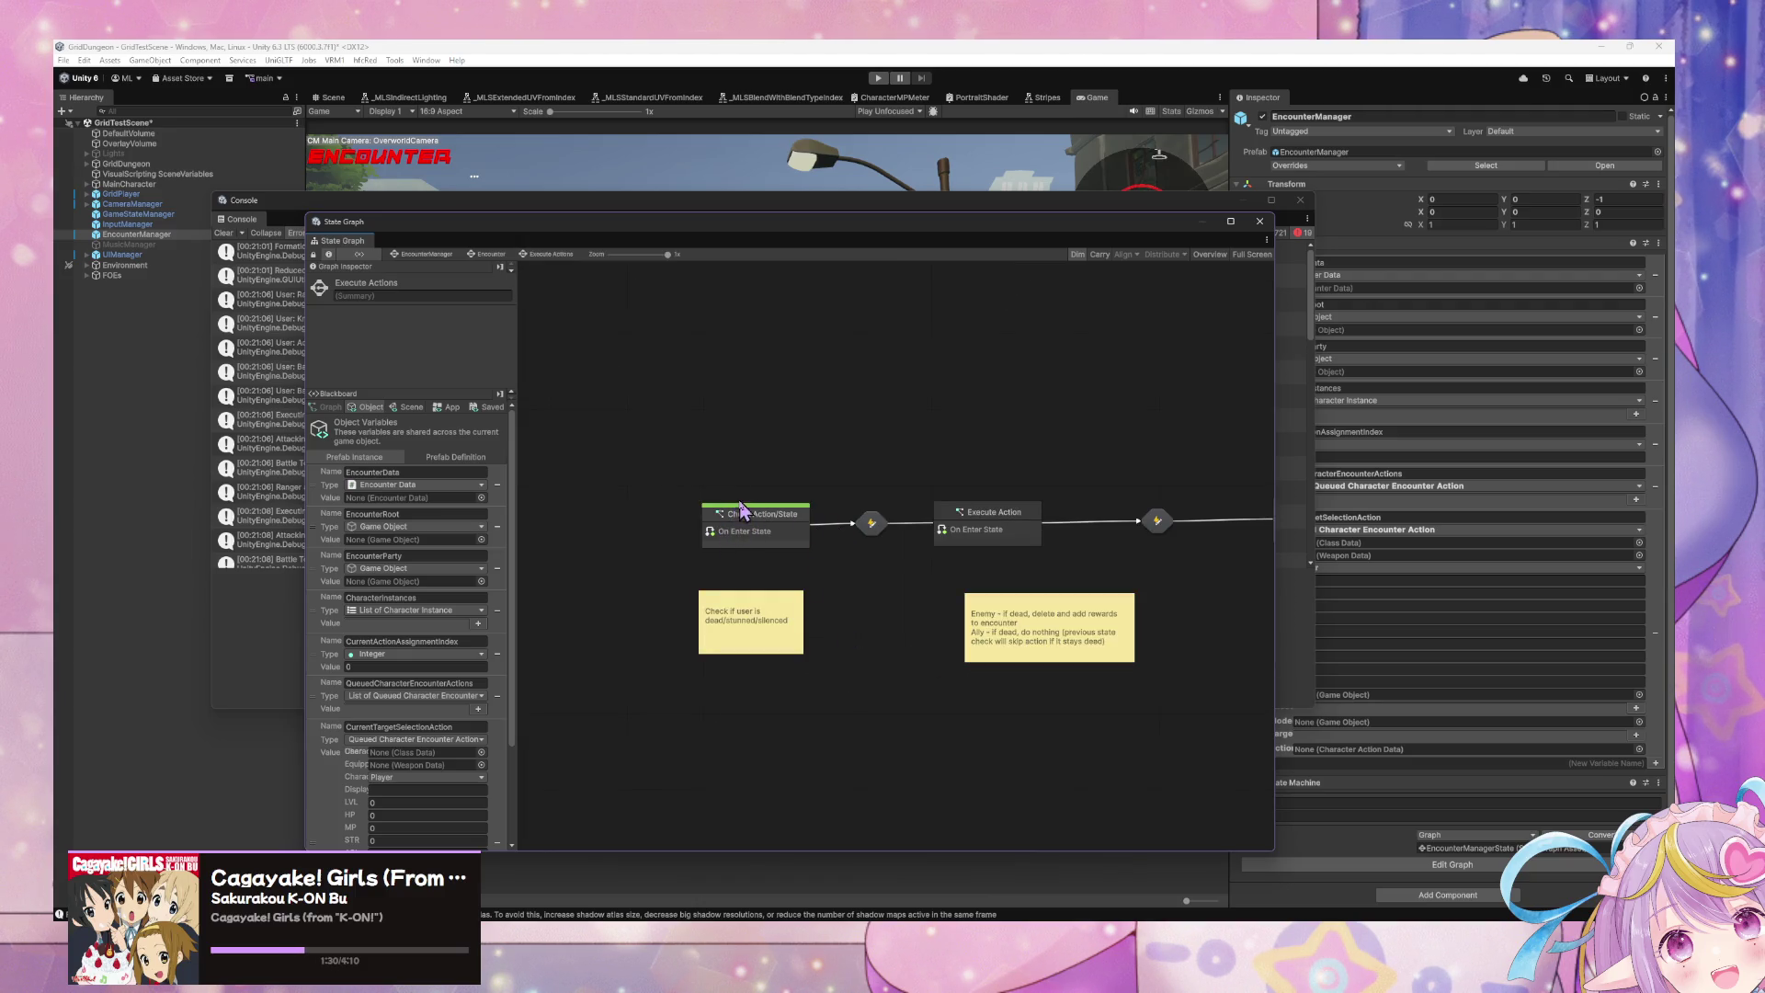
click(772, 531)
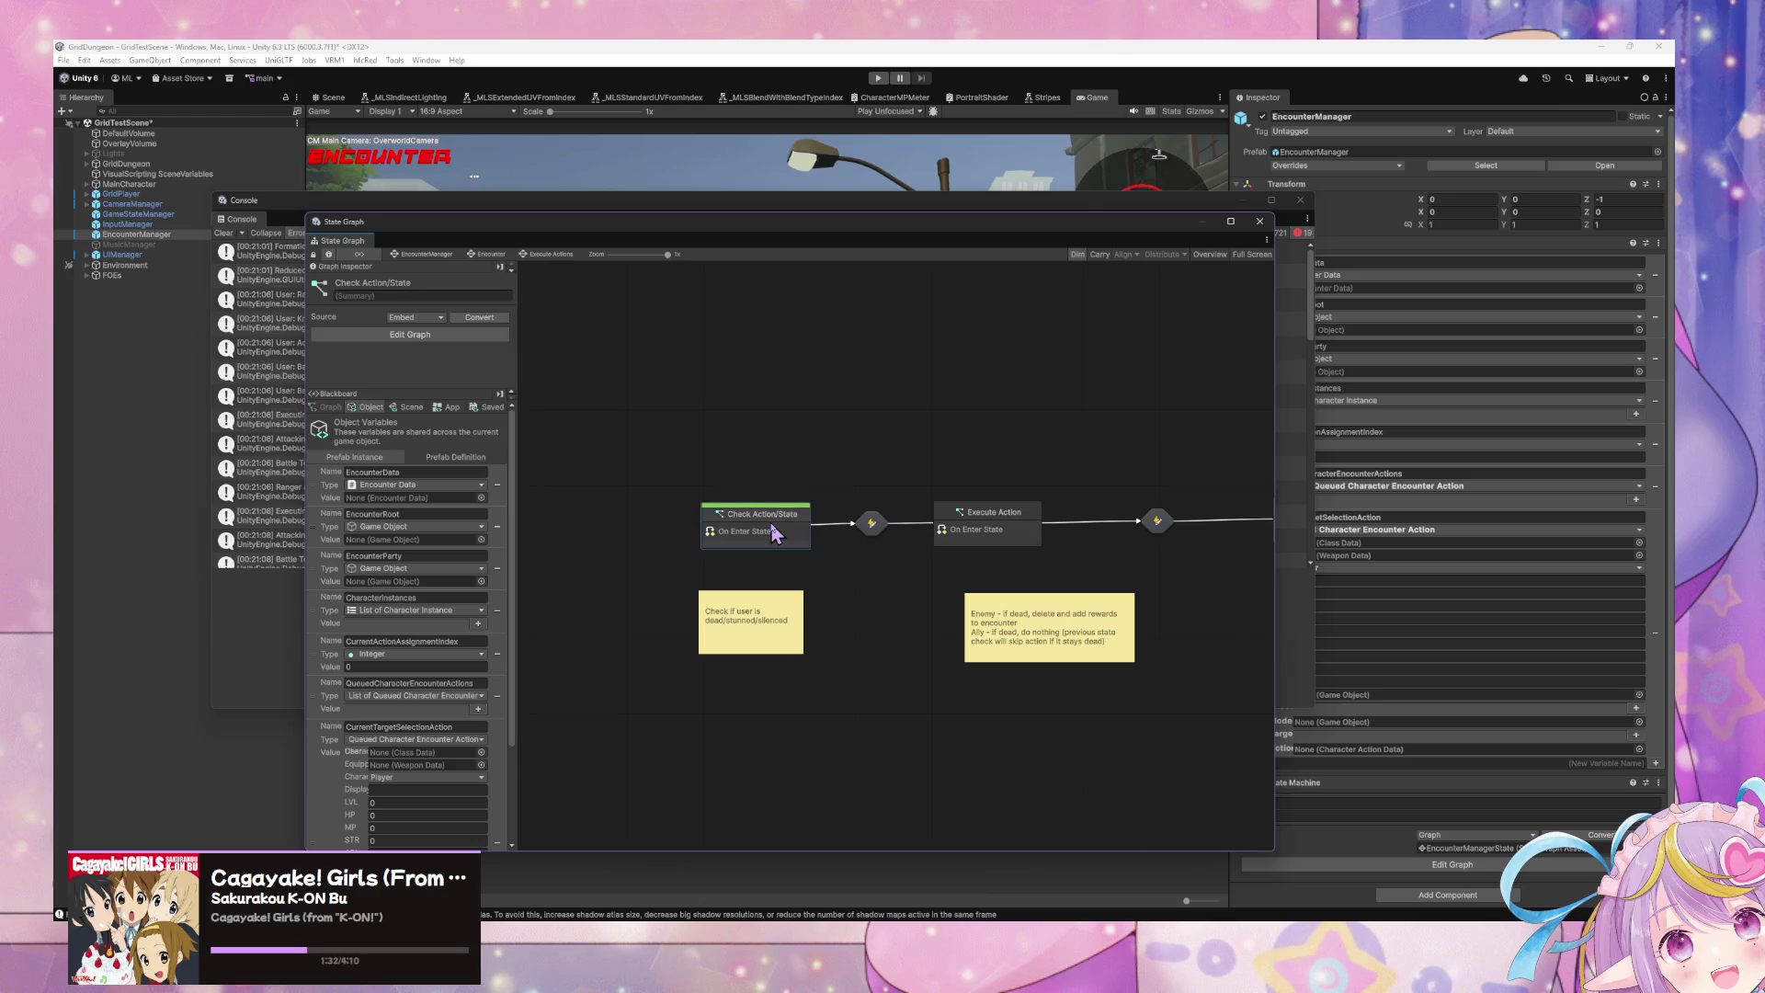
double_click(772, 531)
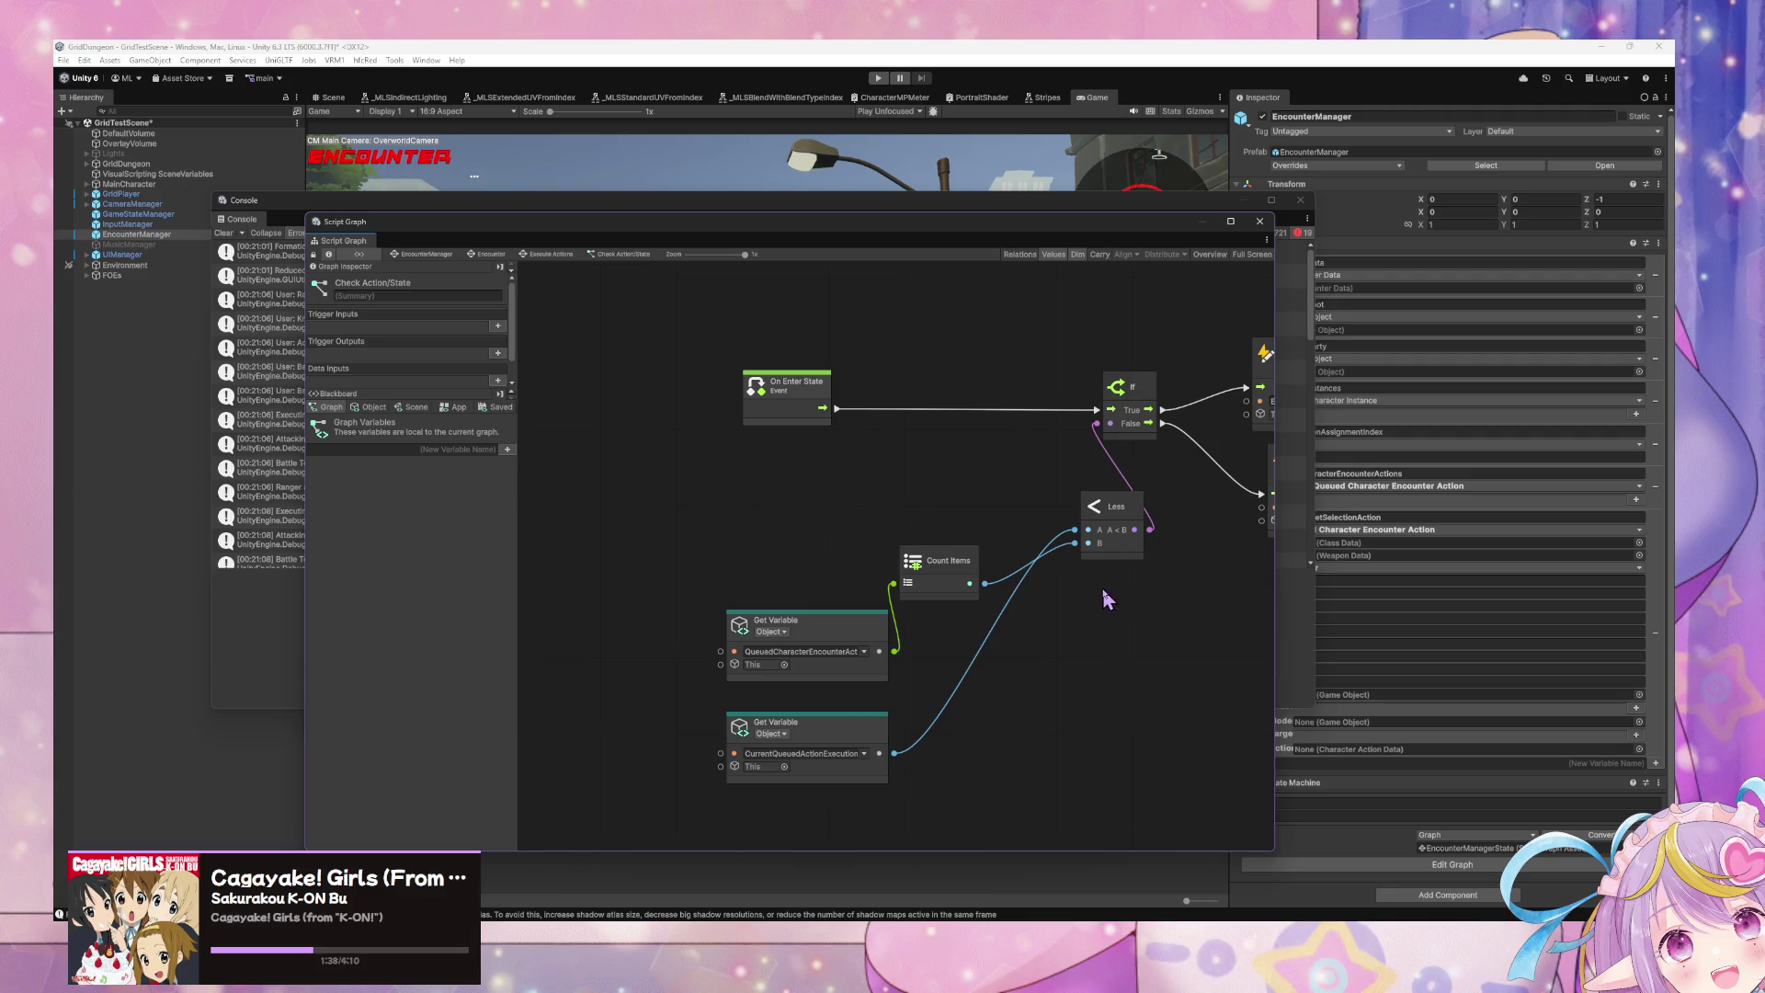
Step: Pan the Check Action/State graph and browse the node finder's Collections > Lists without adding anything
mouse_move(1104, 569)
mouse_down()
mouse_move(958, 549)
mouse_move(939, 564)
mouse_up()
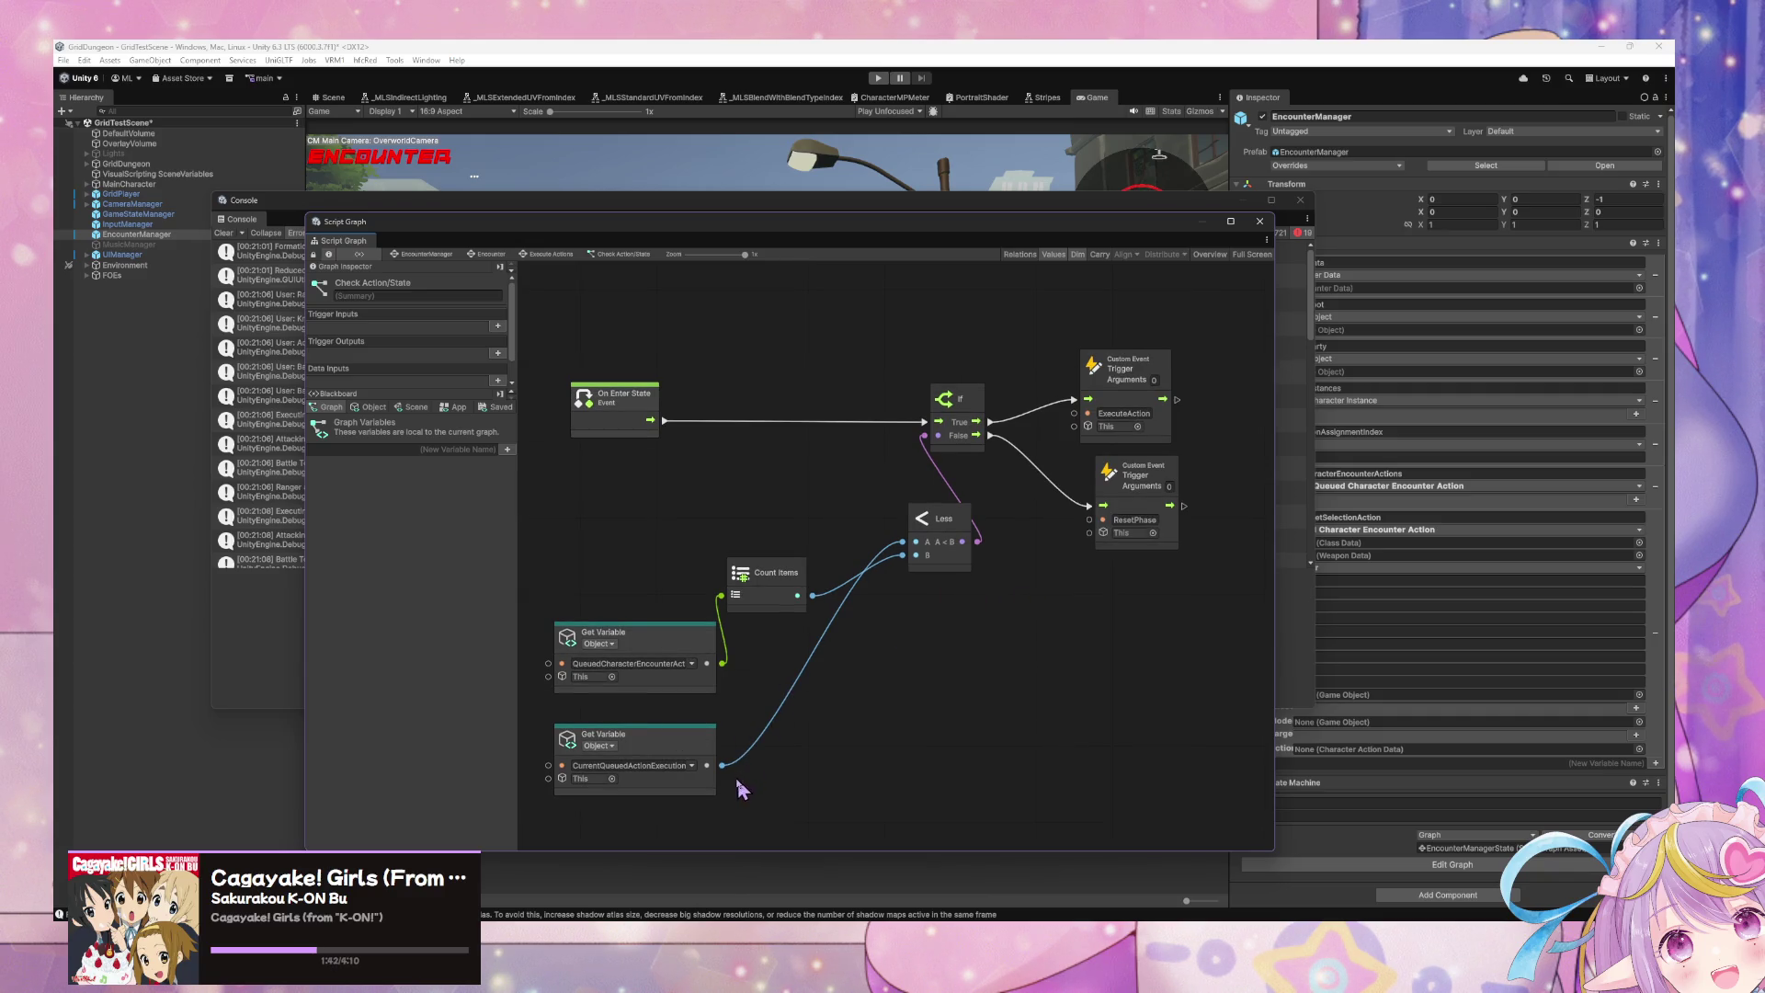
click(675, 664)
drag(723, 663, 787, 672)
text(empty)
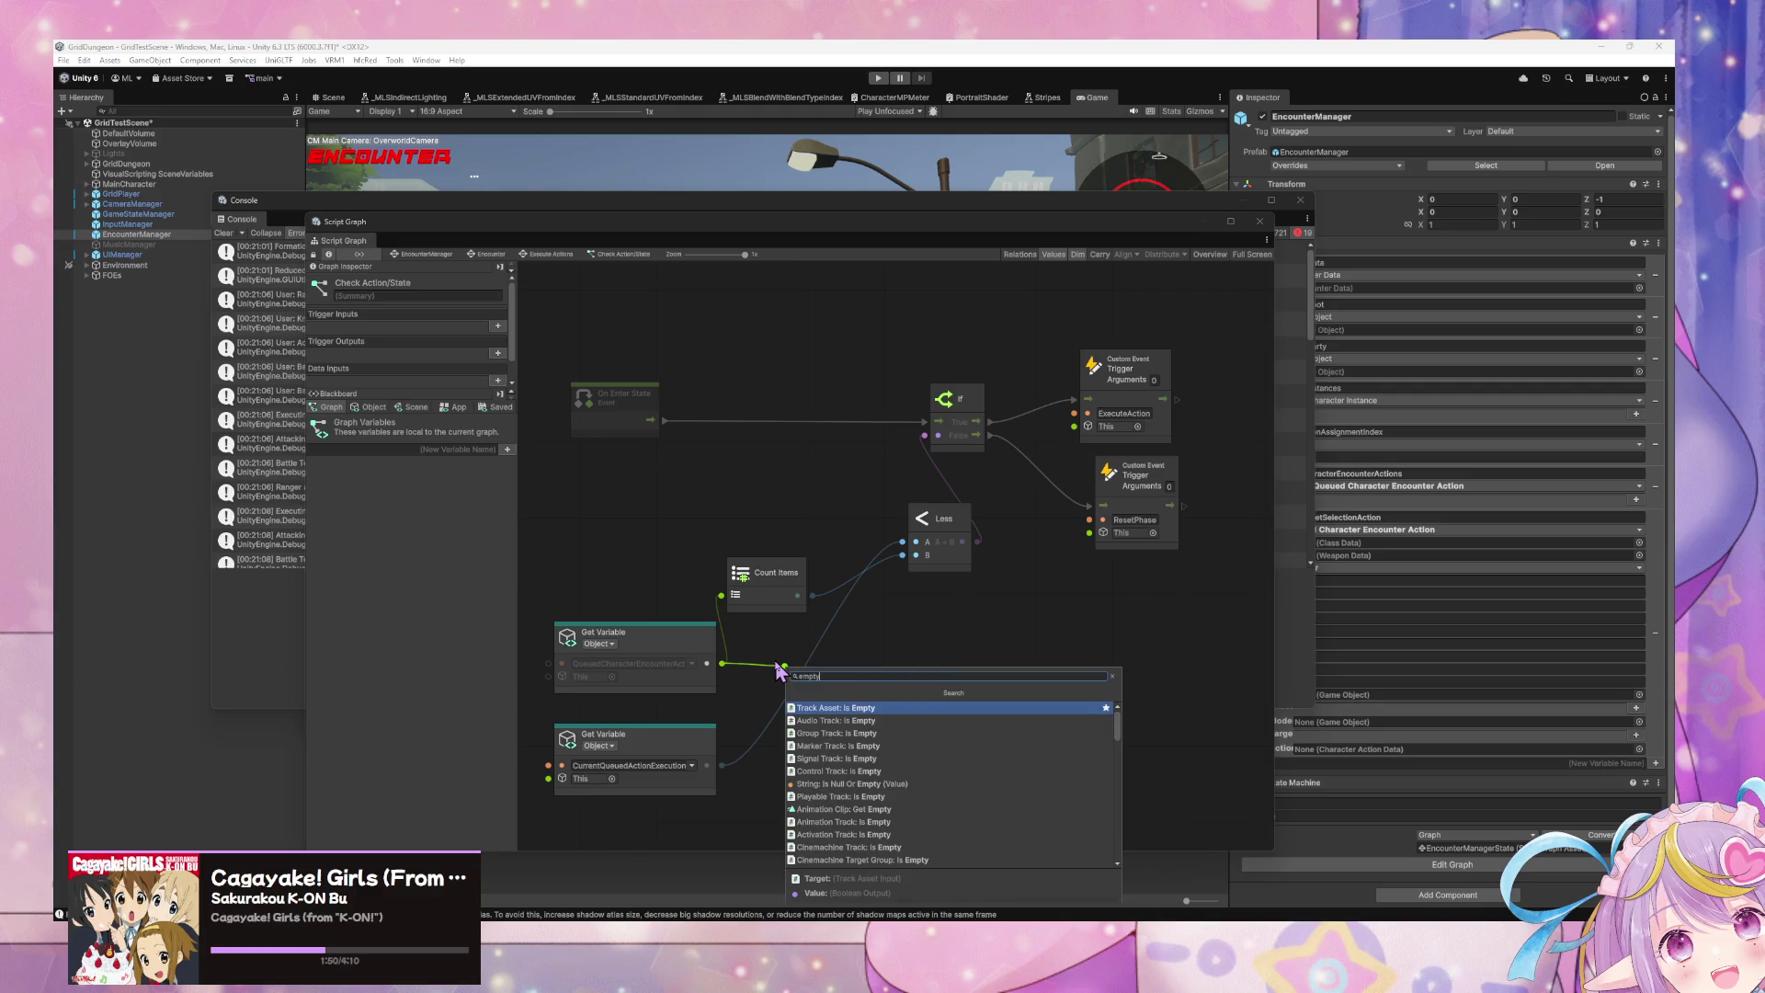
key(Escape)
right_click(781, 660)
click(837, 721)
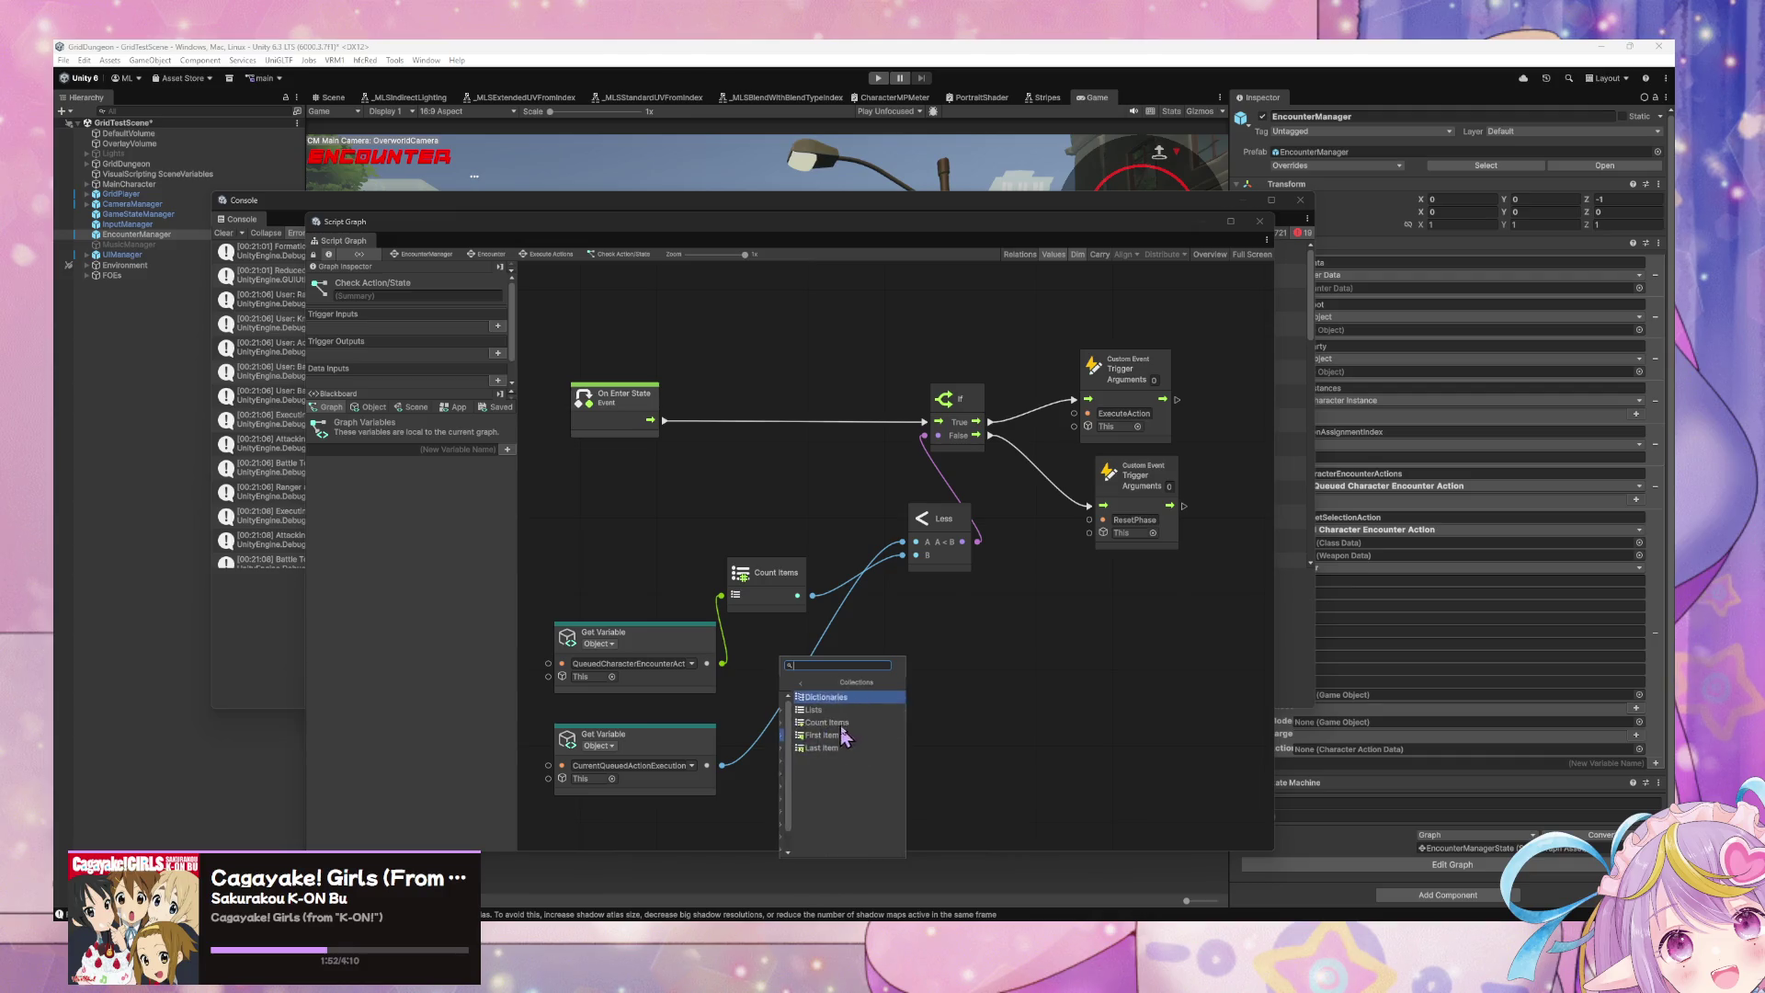
click(868, 709)
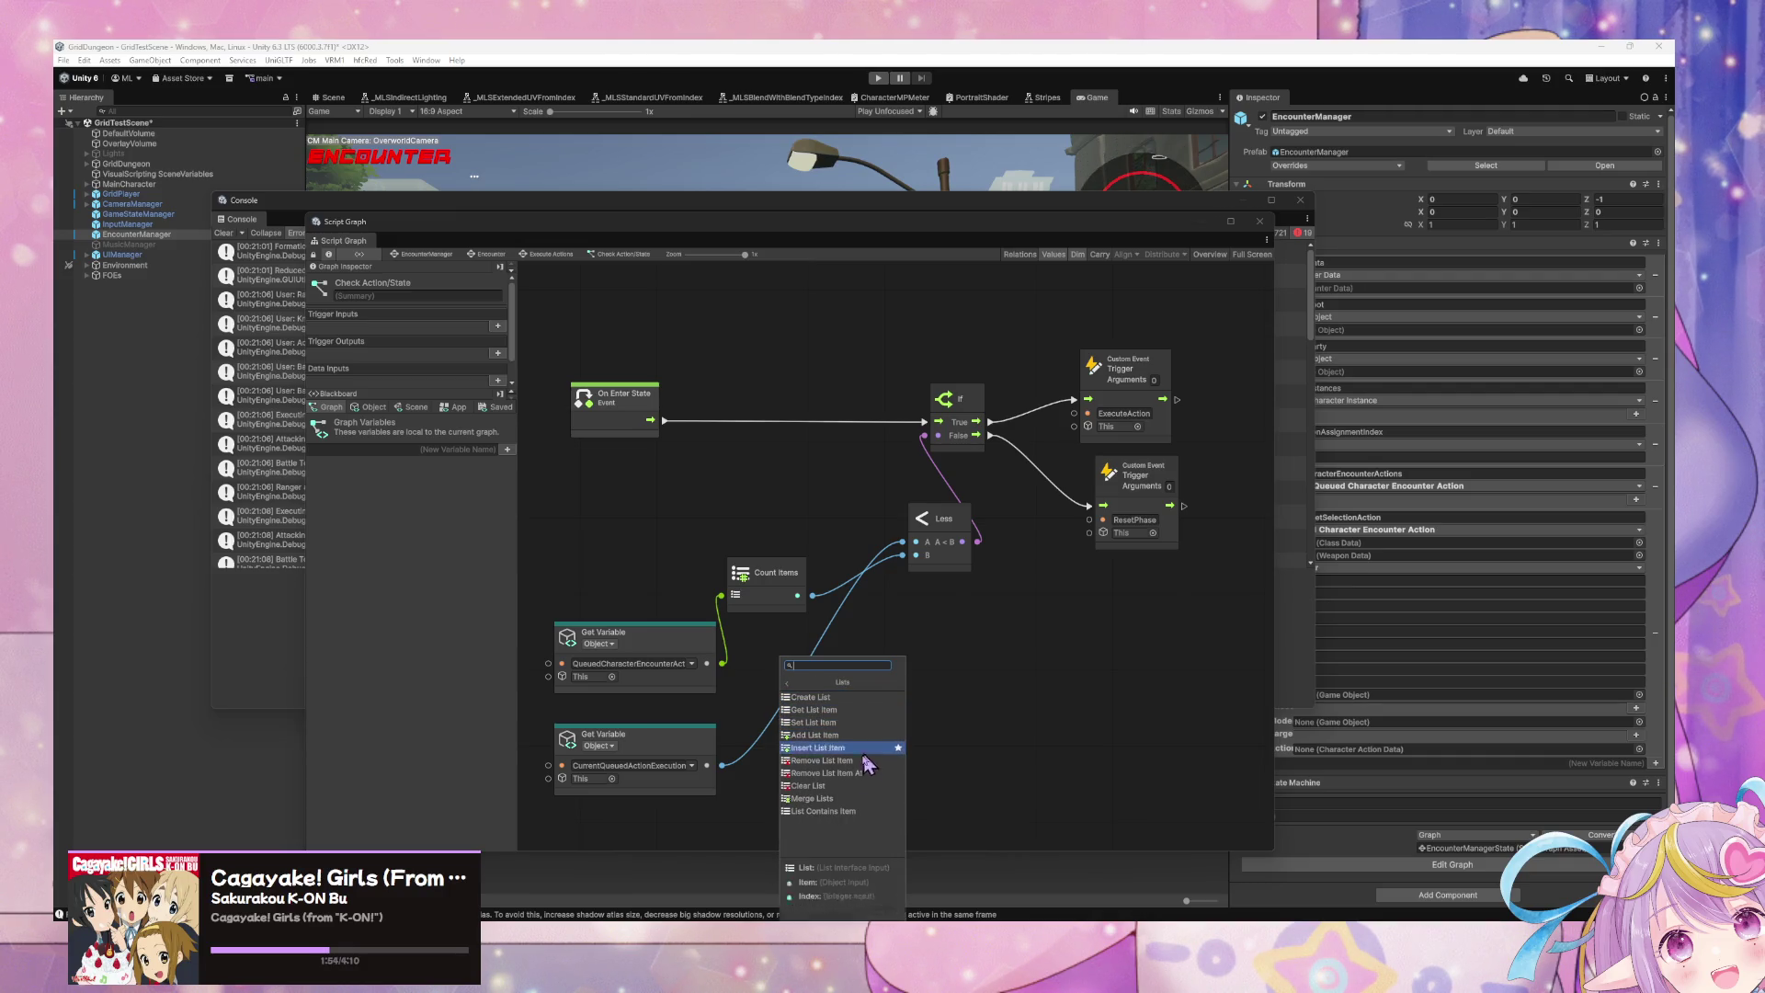
key(Escape)
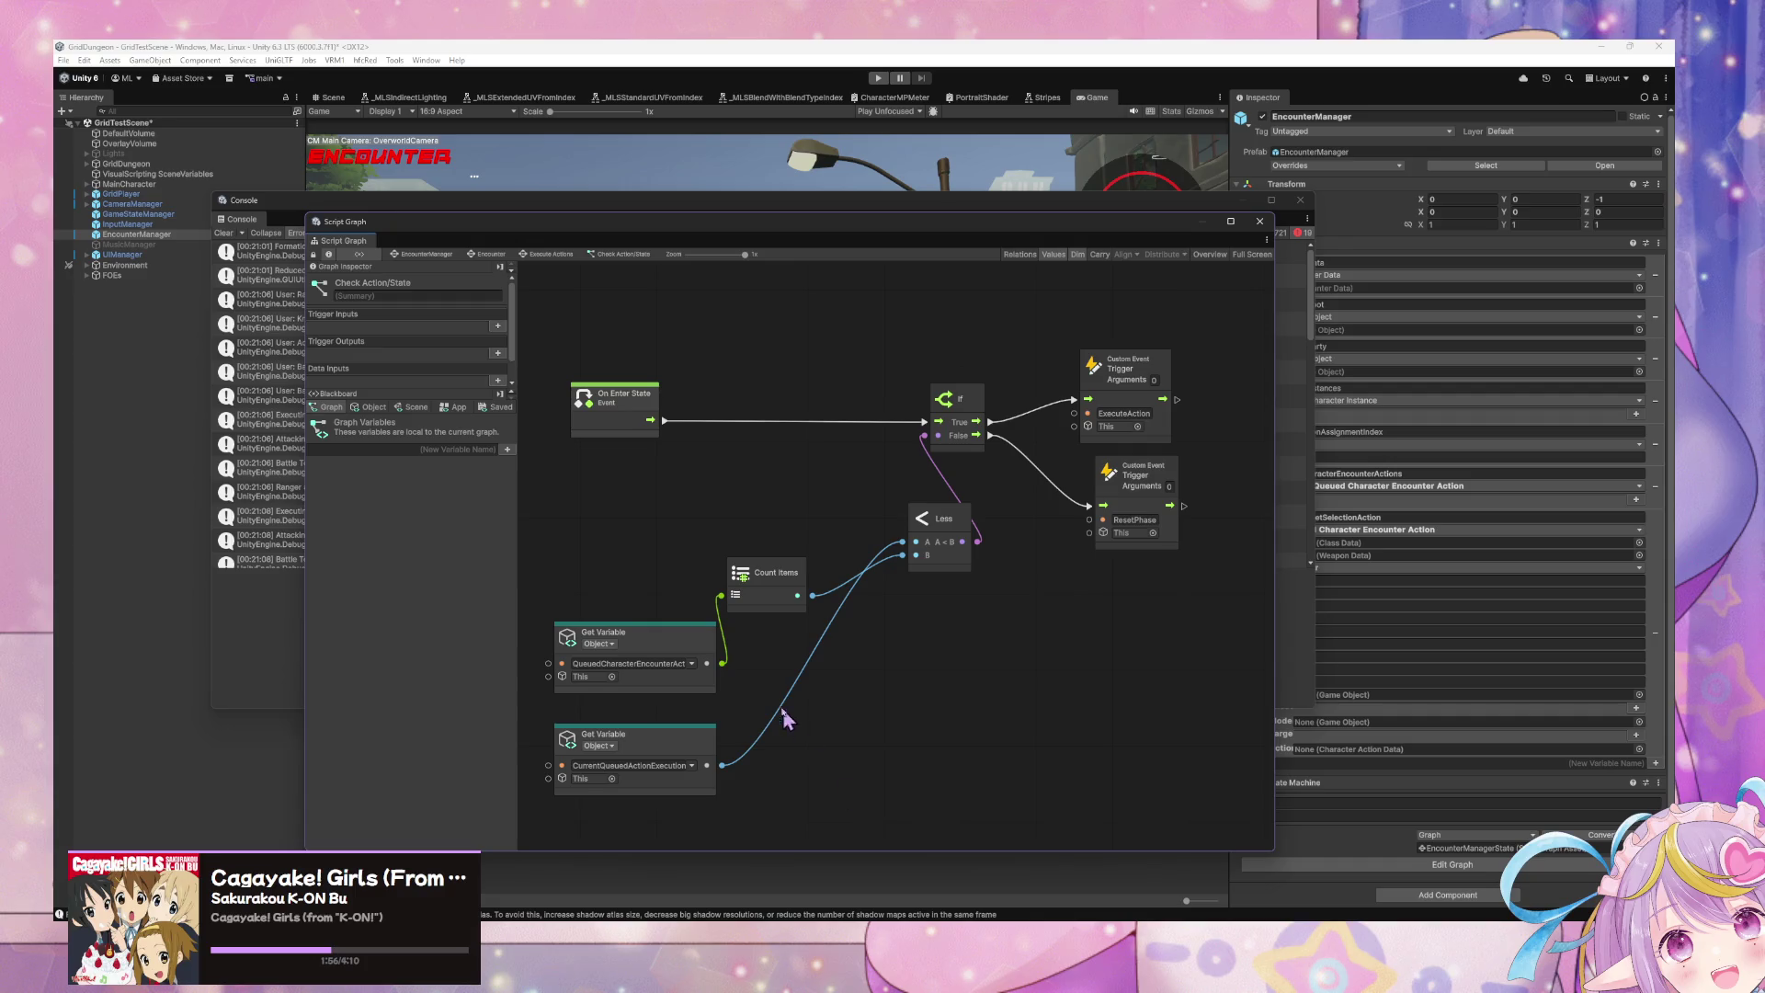
Step: Add an Equal node with an Integer 0 on B and the item count on A
drag(710, 633, 658, 561)
right_click(888, 624)
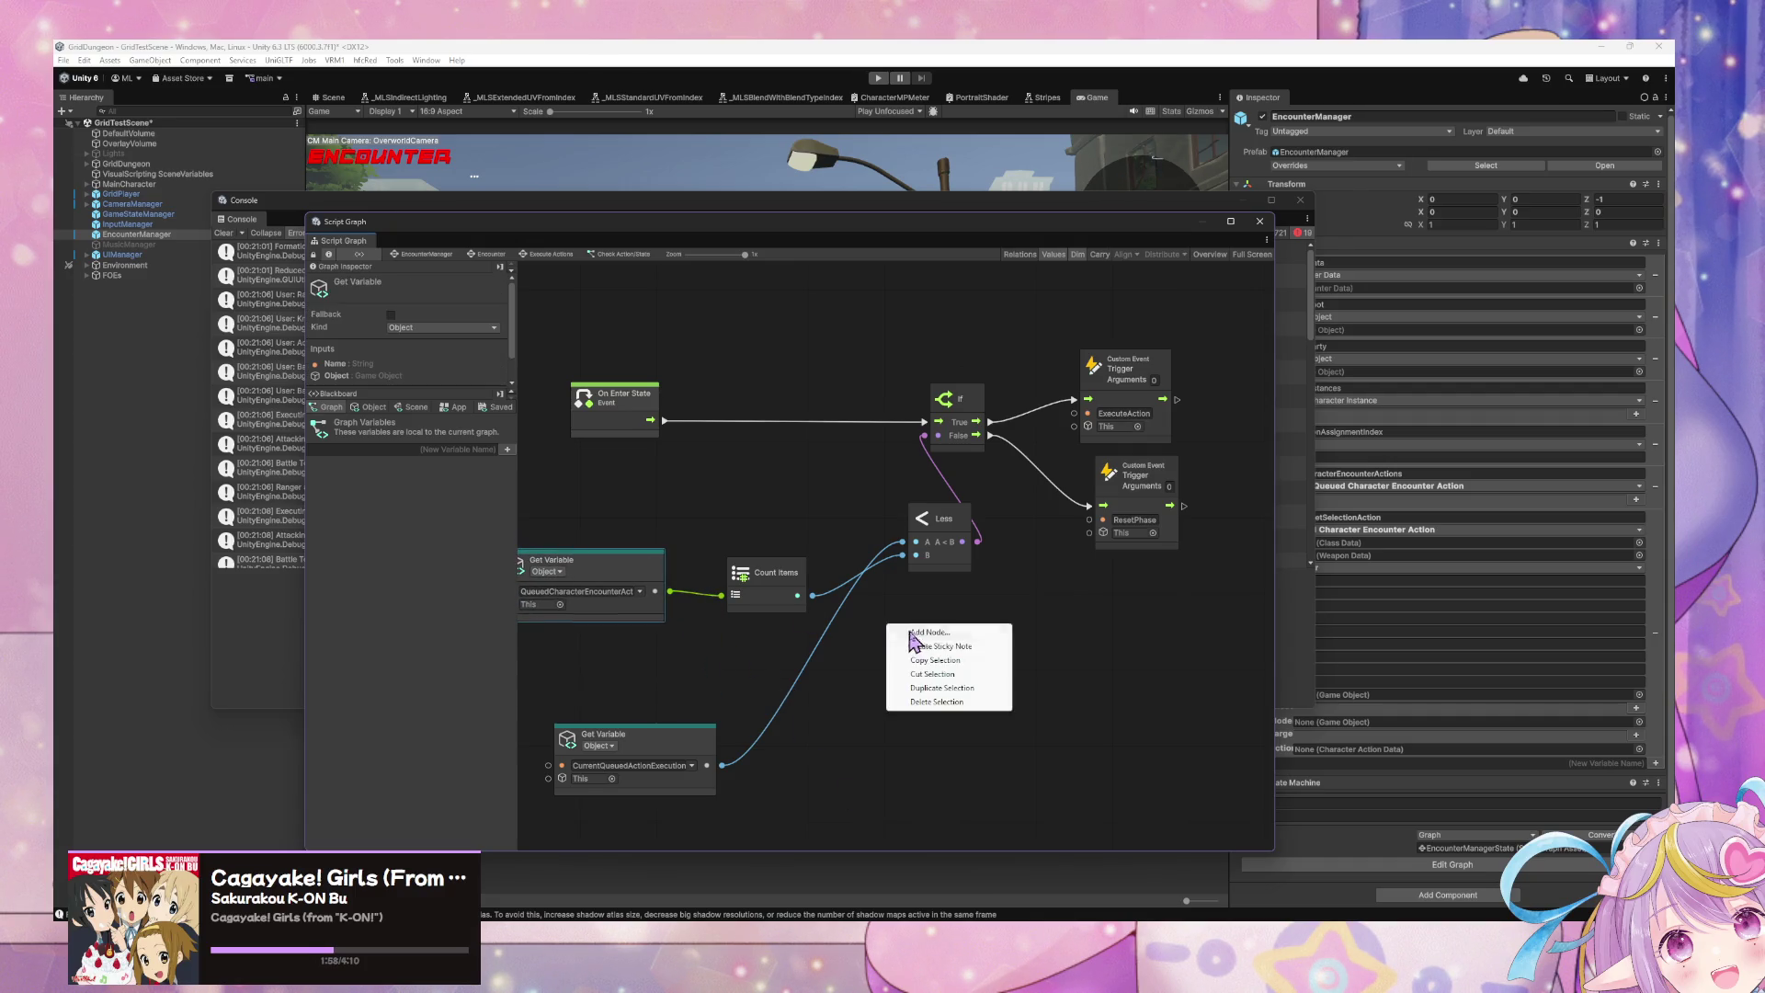
click(920, 635)
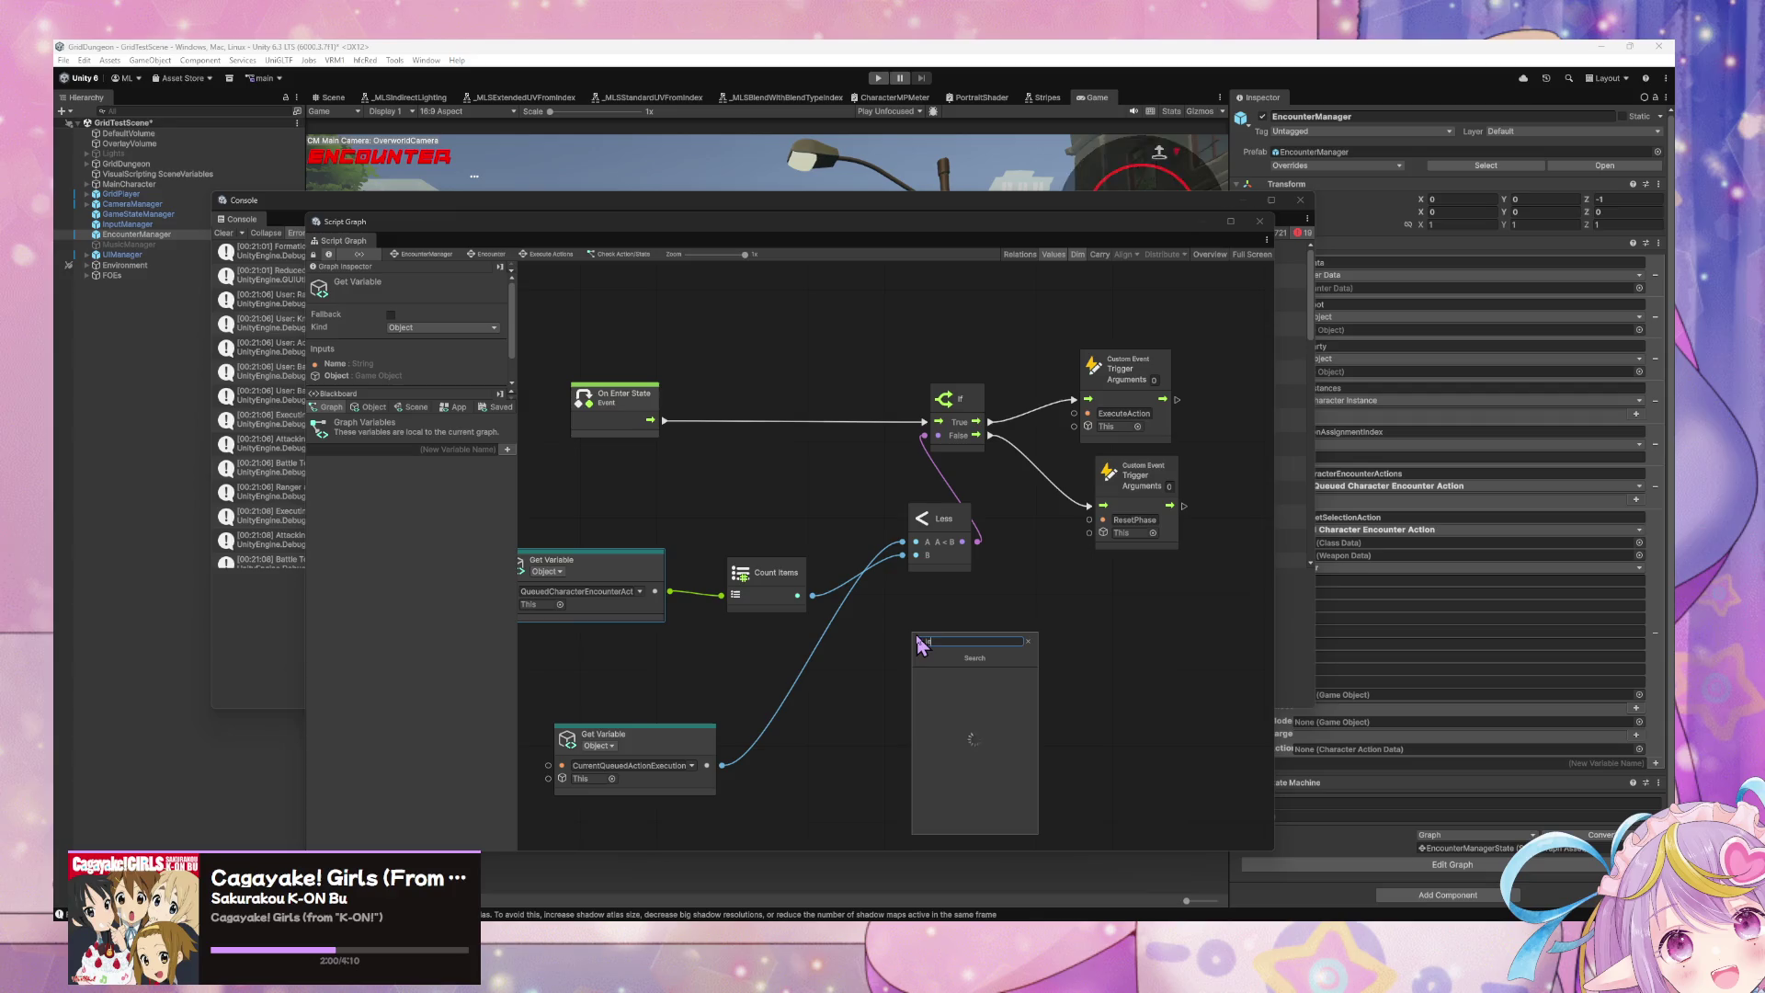
text(equa)
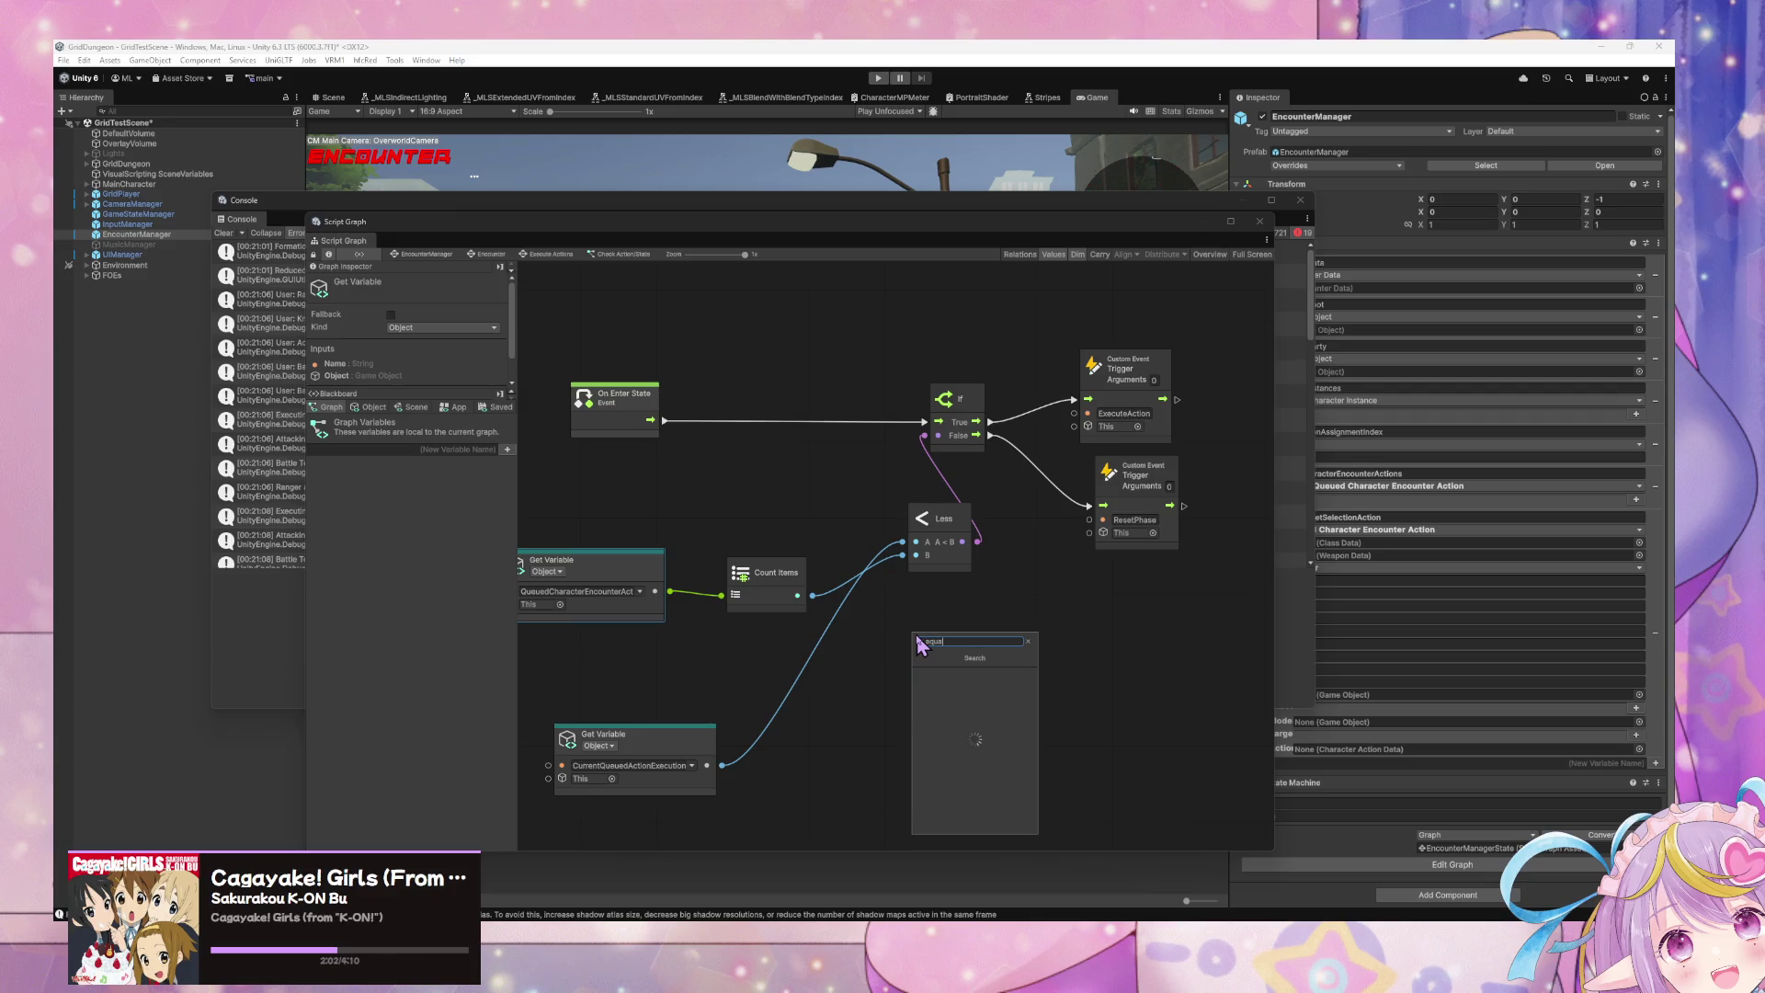
key(Return)
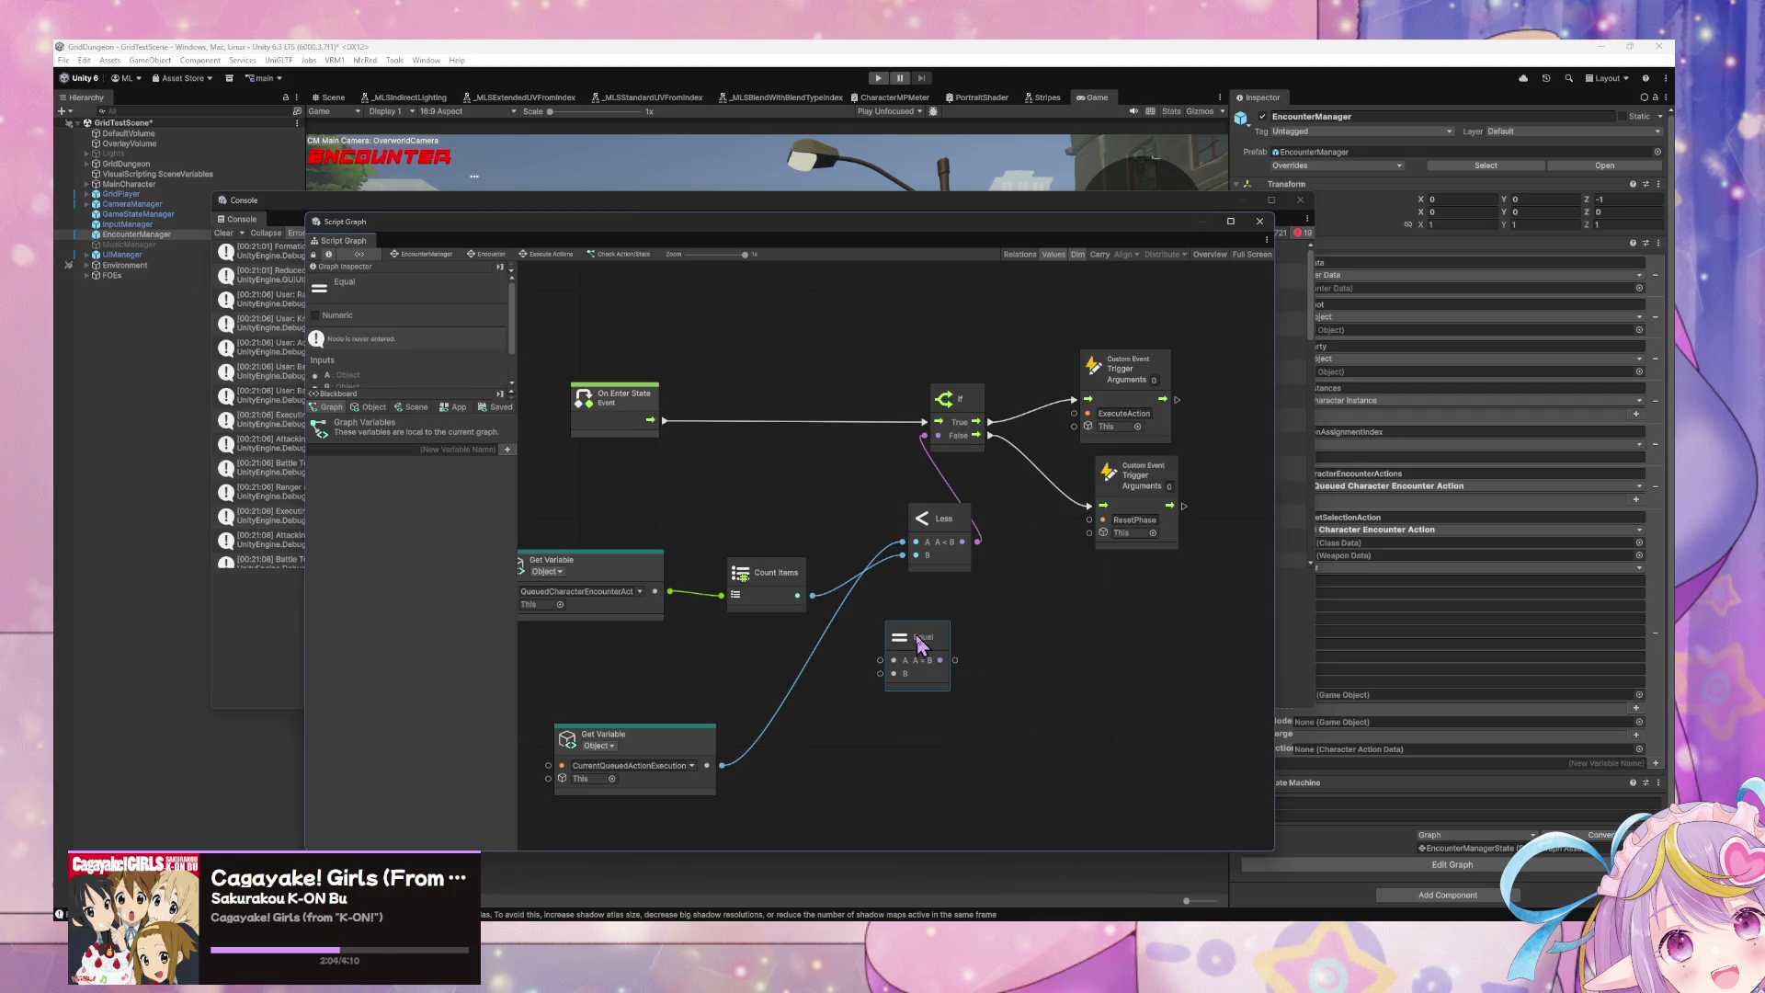
drag(881, 674, 852, 702)
text(int)
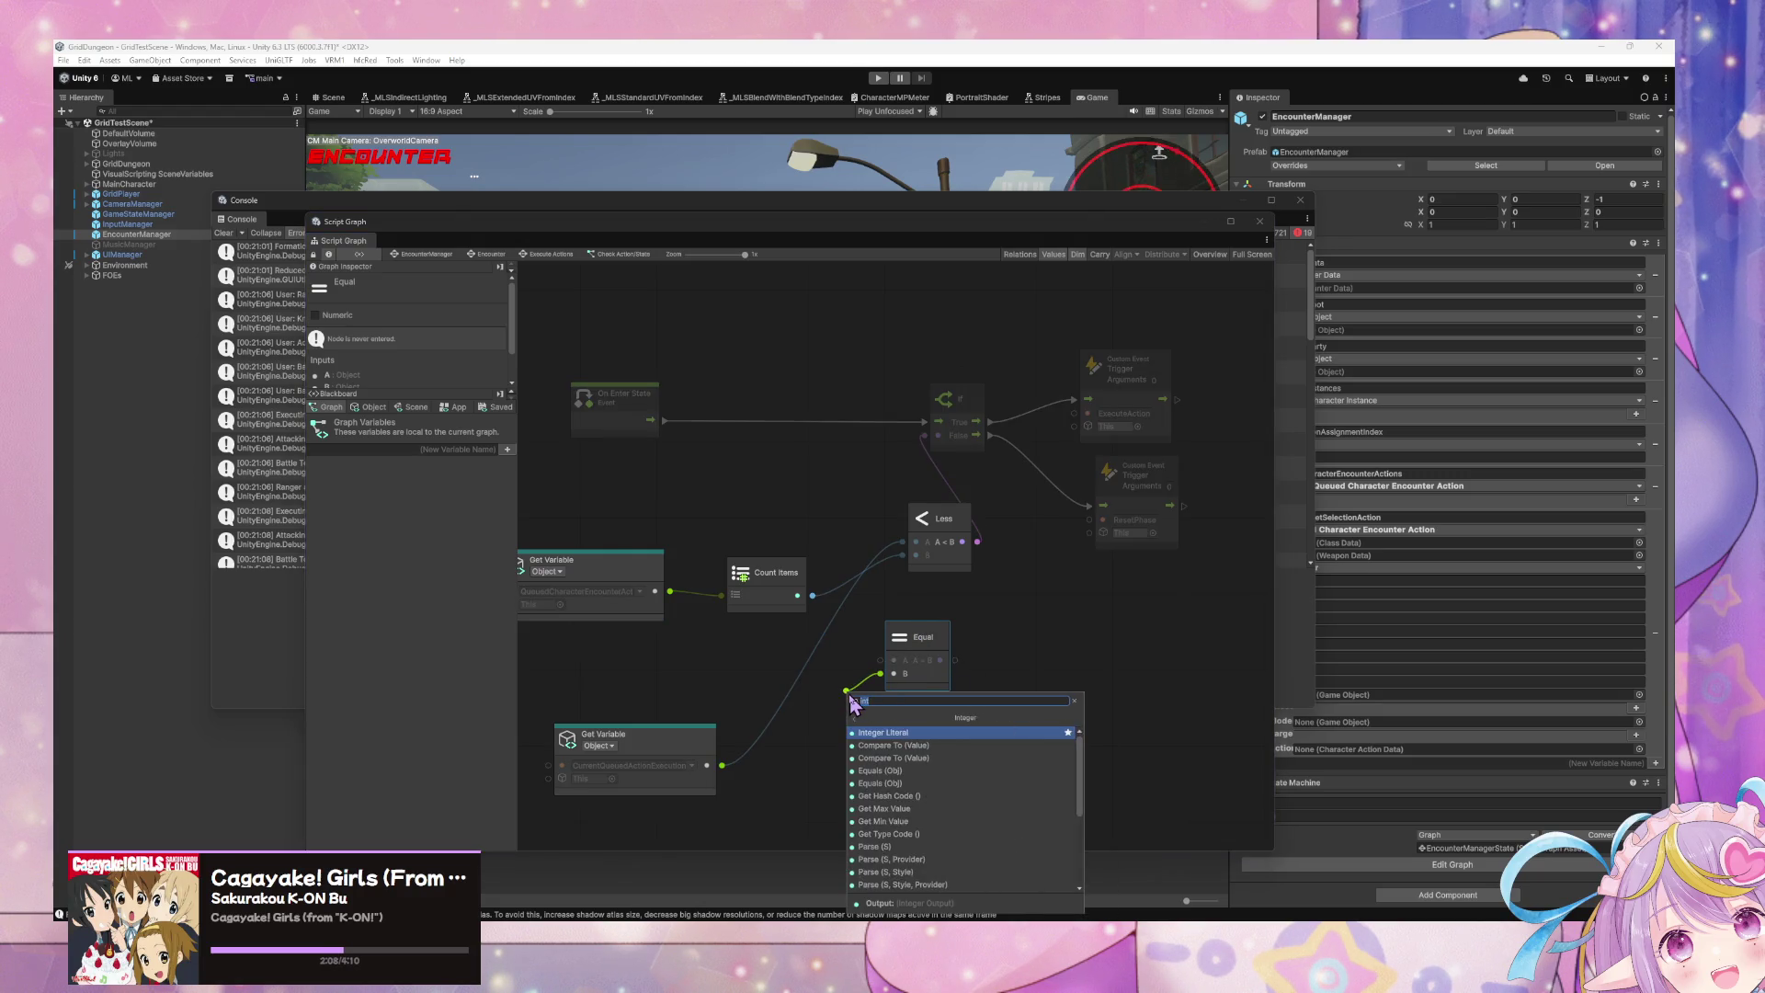
key(Return)
drag(797, 595, 880, 661)
Step: Delete the index Get Variable node and the Less comparison node
click(678, 768)
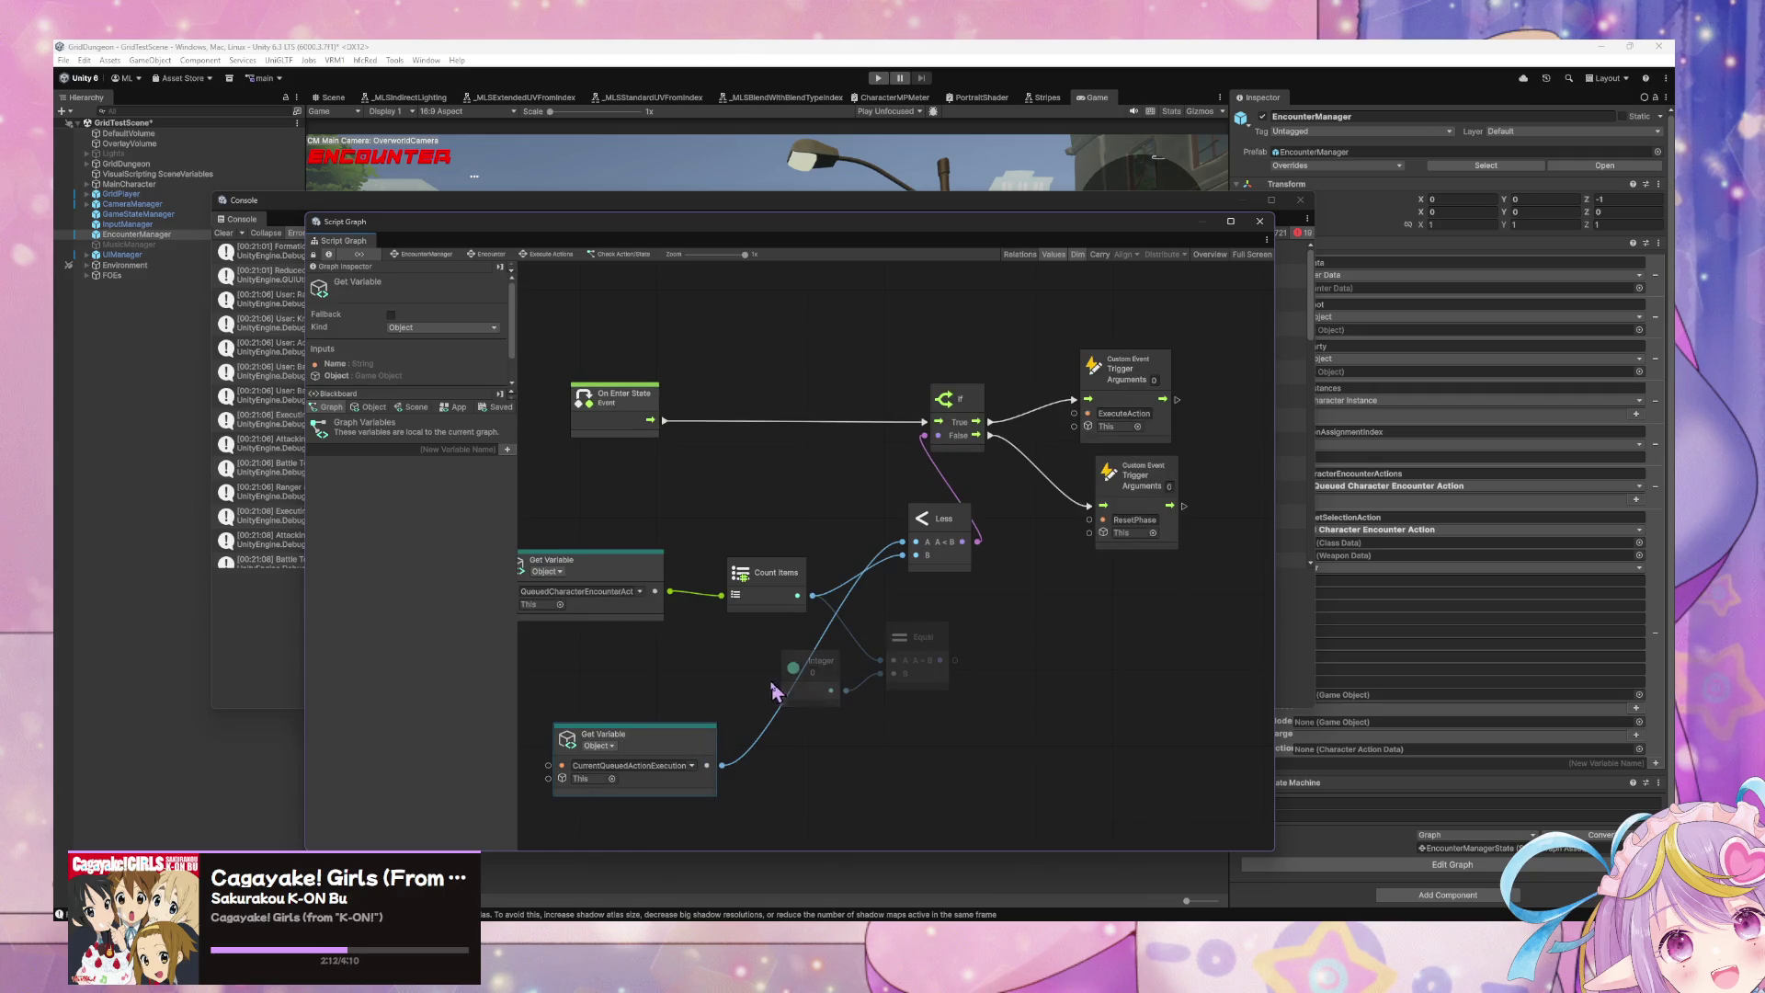
click(659, 769)
key(Escape)
key(Delete)
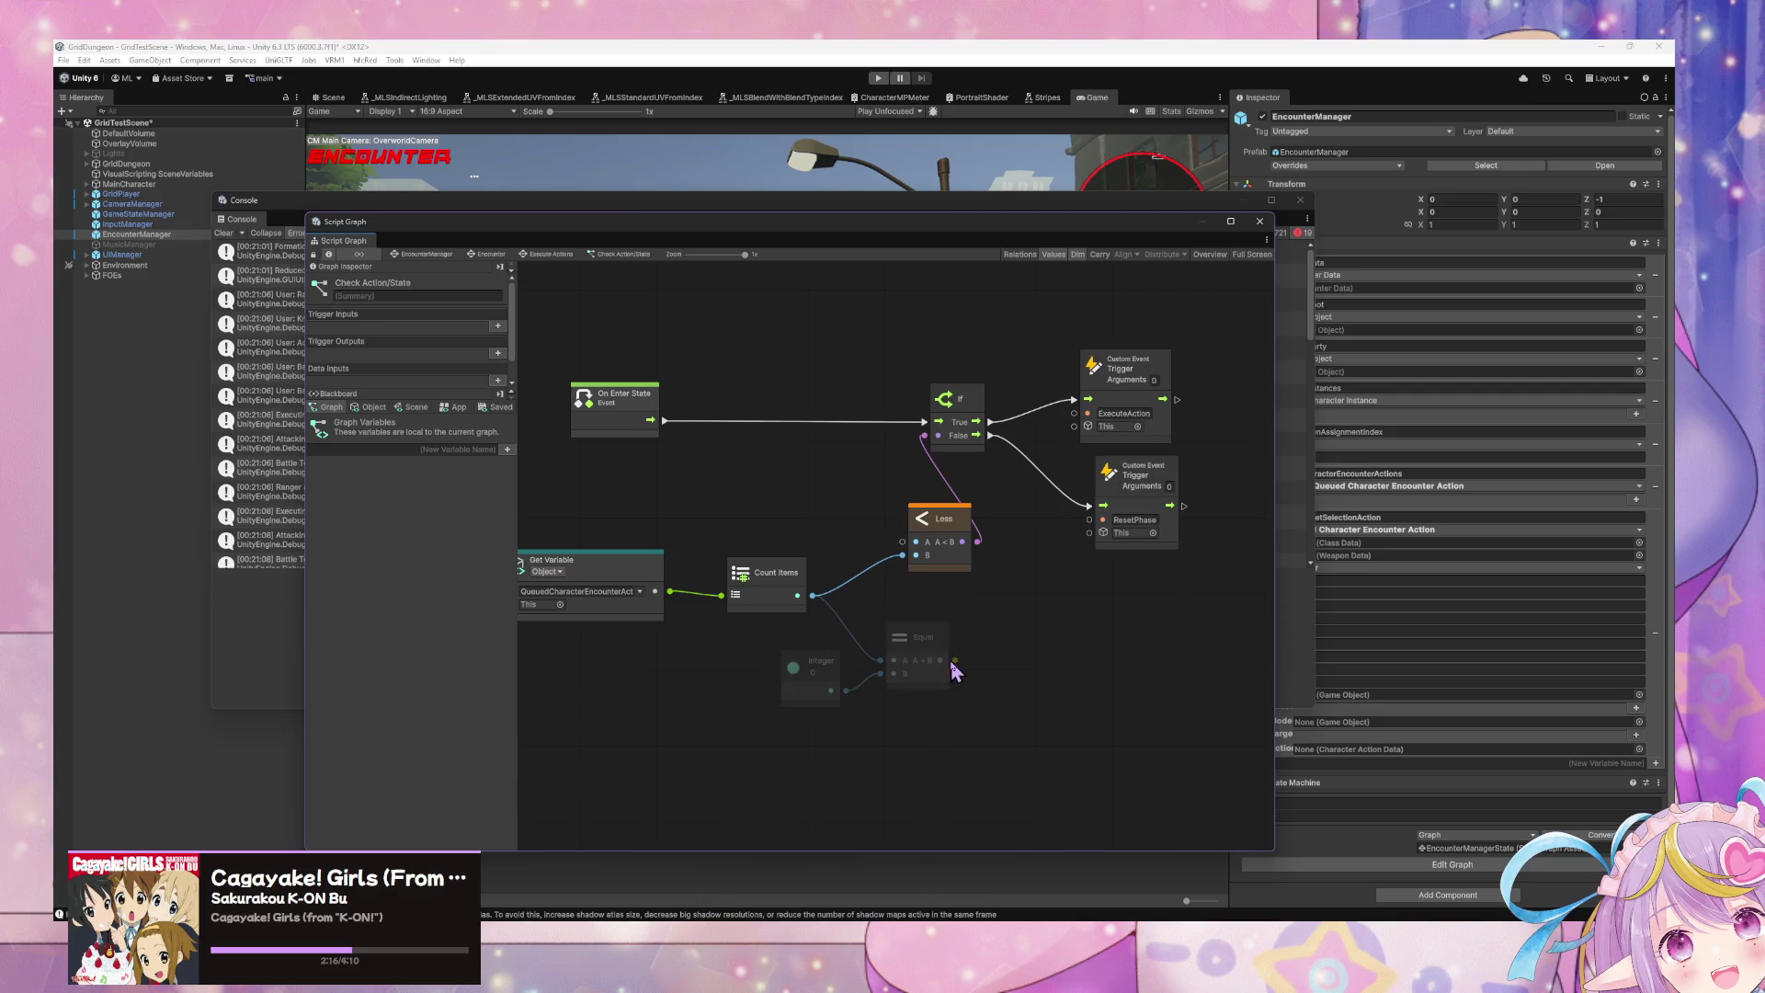
mouse_move(962, 541)
mouse_down()
mouse_move(900, 551)
mouse_move(905, 626)
mouse_move(901, 557)
mouse_up()
key(Escape)
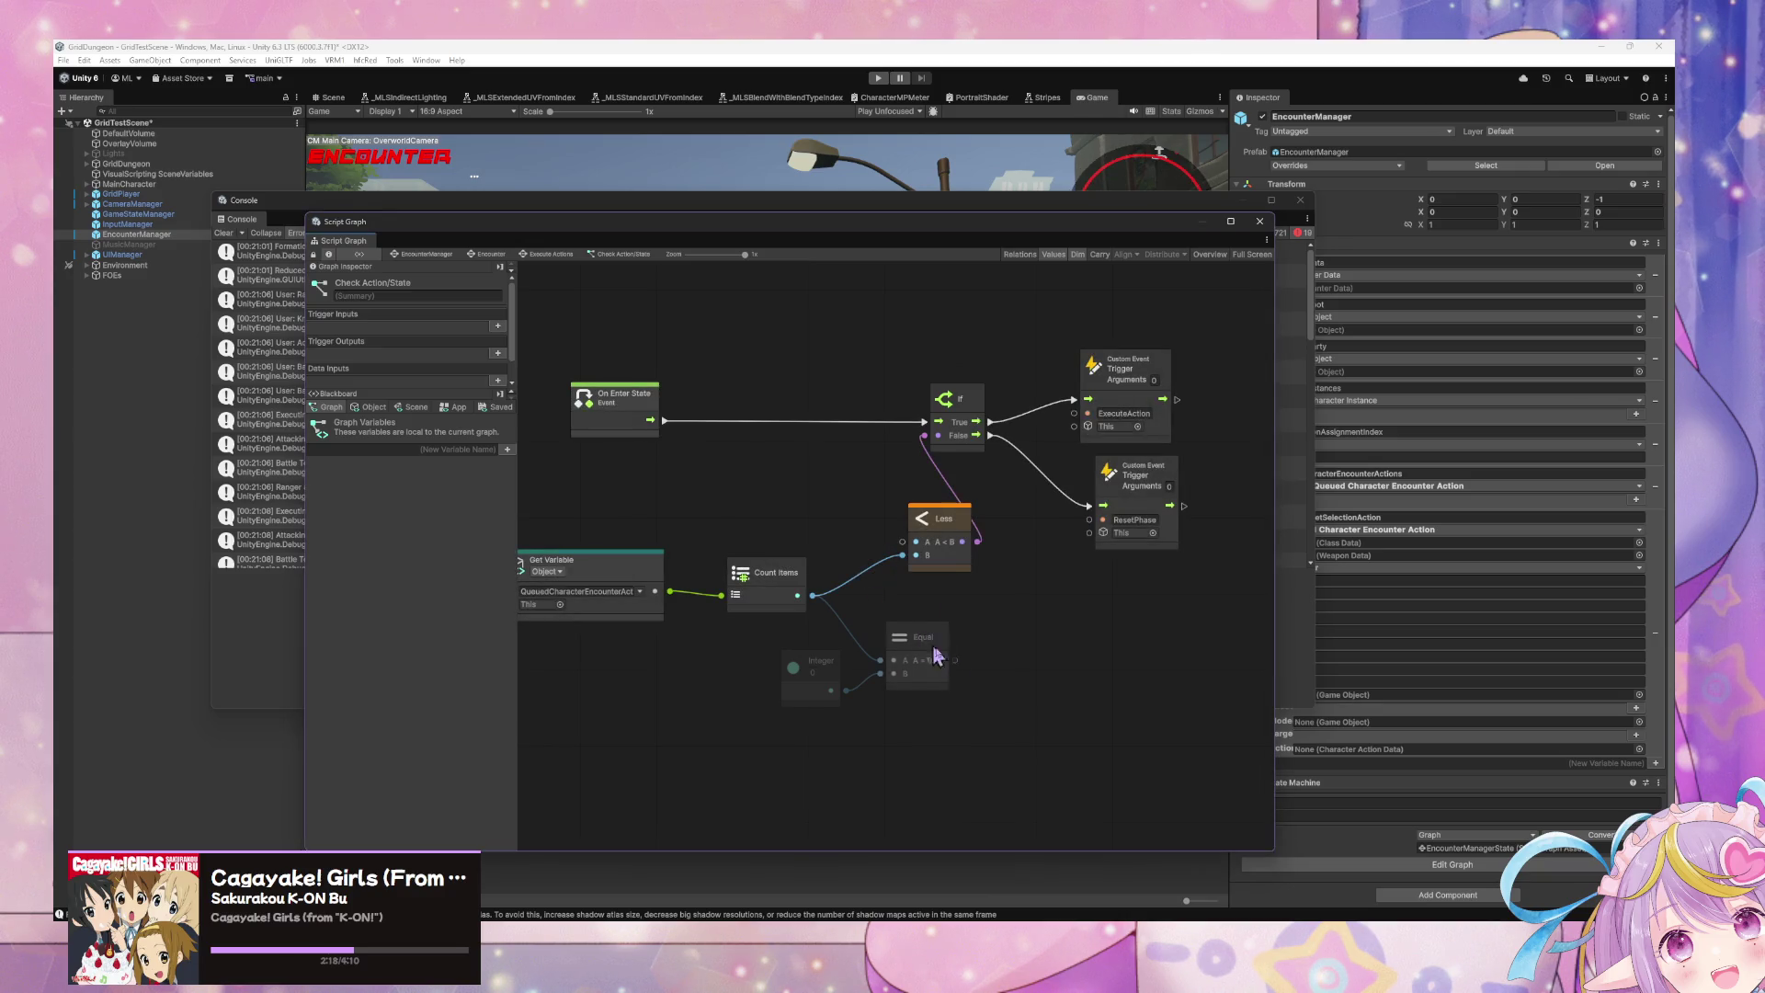
mouse_move(940, 660)
mouse_down()
mouse_move(965, 663)
mouse_move(947, 566)
mouse_up()
key(Escape)
right_click(947, 565)
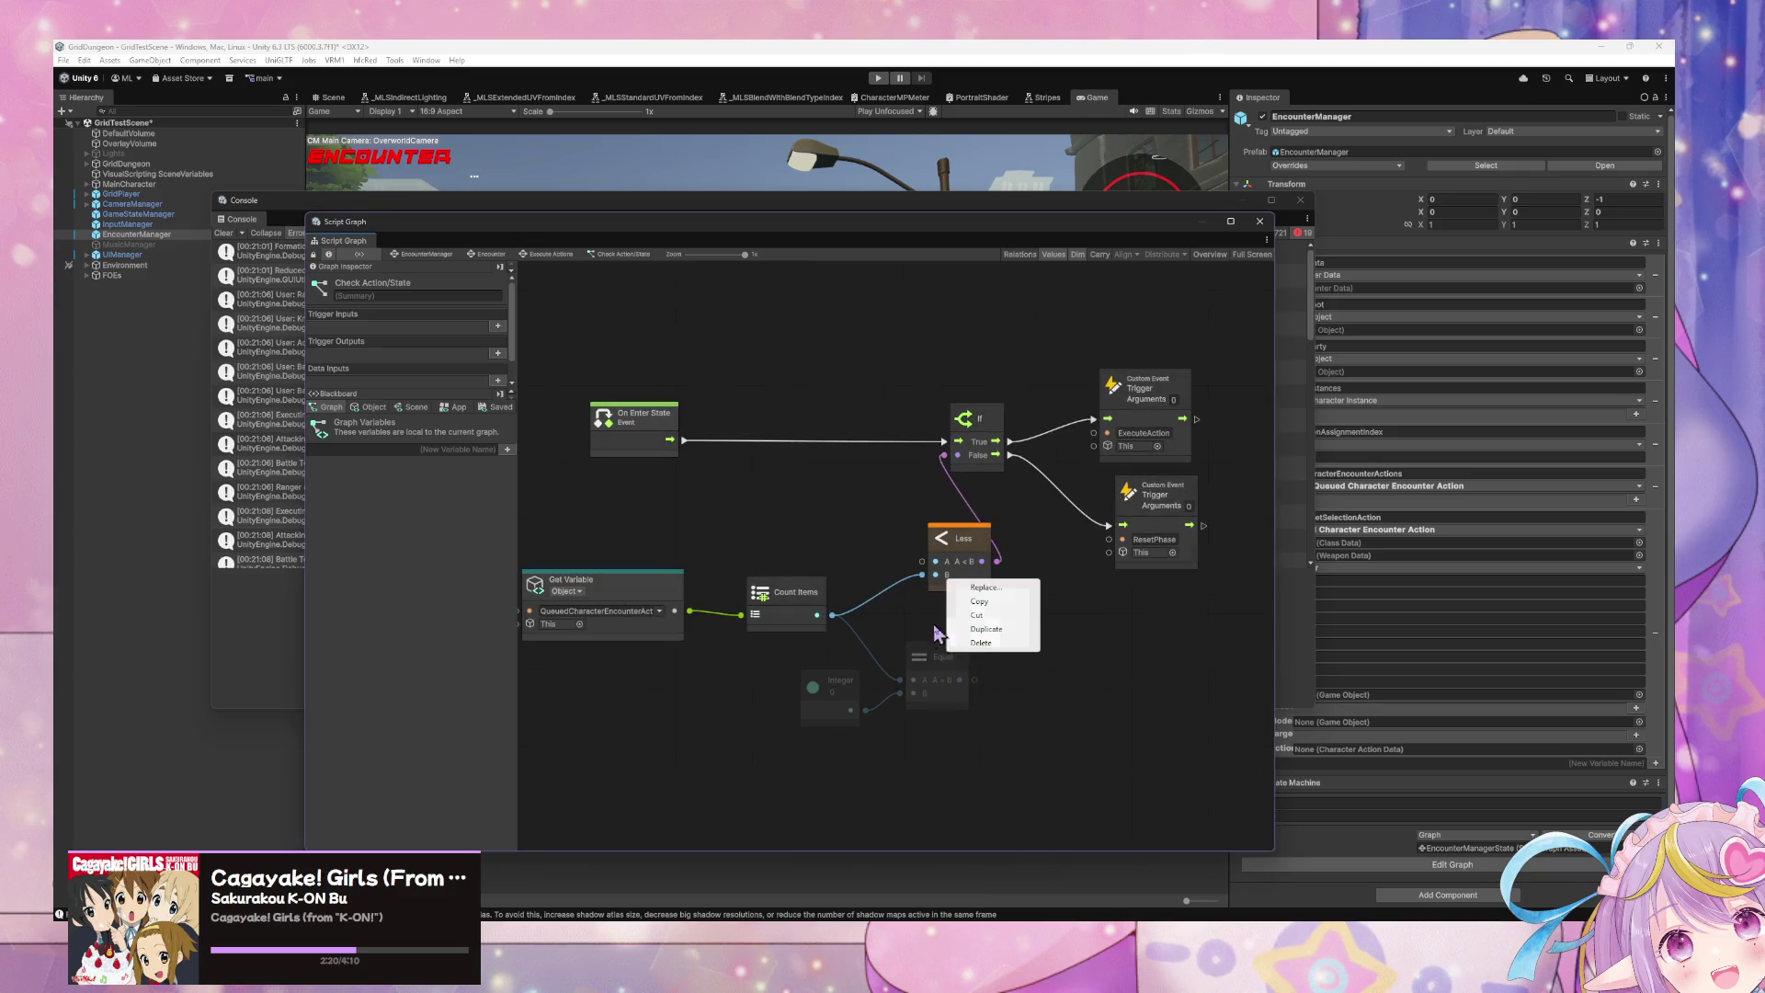
click(966, 621)
Step: Feed Equal's result into the If condition and move the comparison nodes up-left
drag(975, 689, 945, 455)
drag(1020, 777, 528, 544)
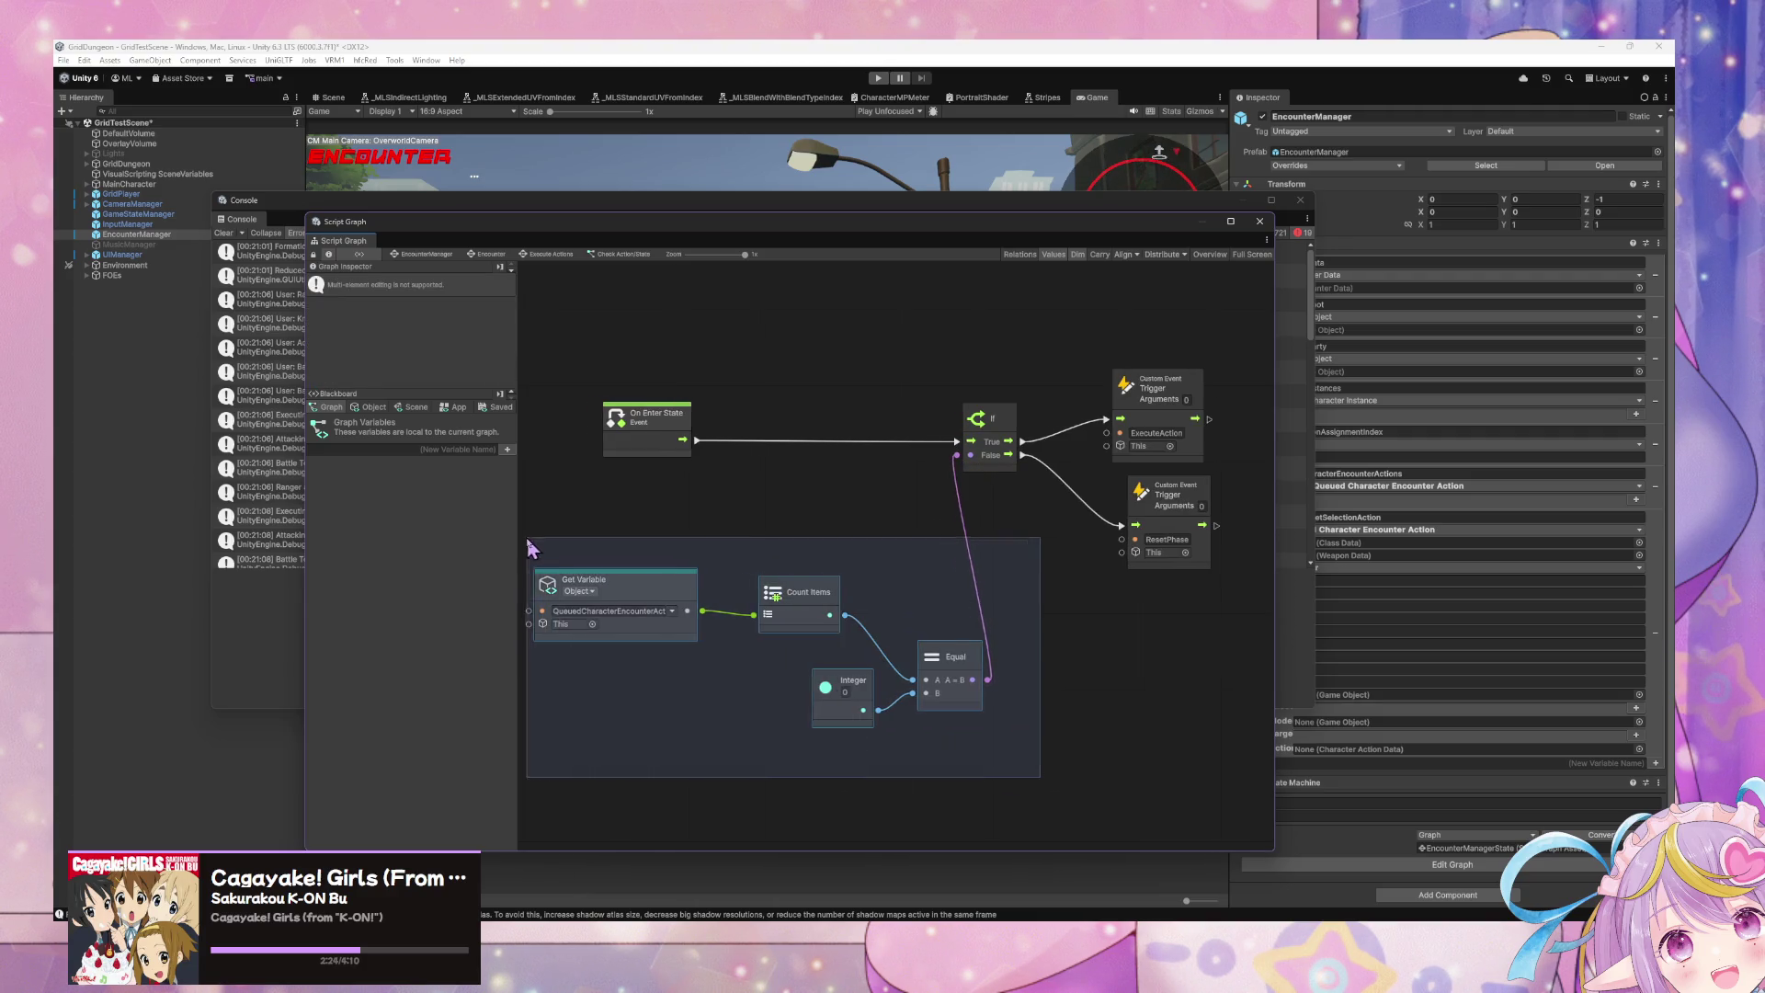
mouse_move(798, 598)
mouse_down()
mouse_move(738, 511)
mouse_move(956, 602)
mouse_move(736, 600)
mouse_up()
click(727, 561)
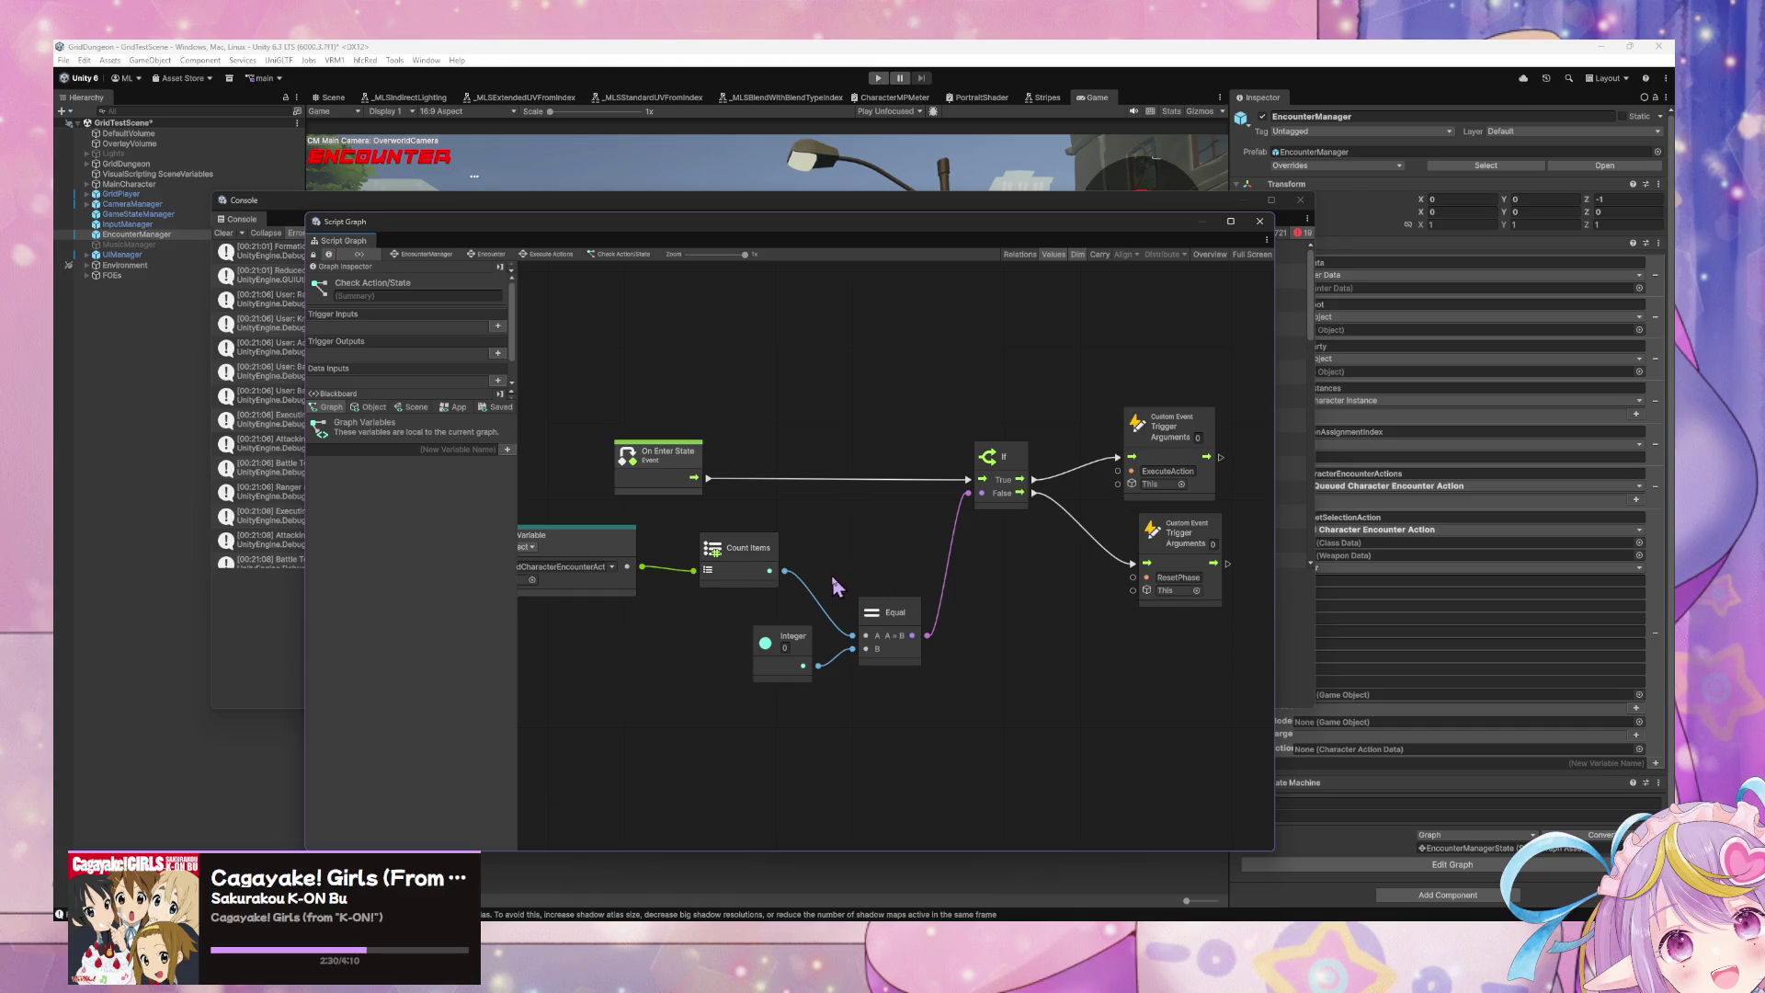
Step: Swap the Equal node for a Greater node taking Count Items as A, and delete the Integer node
drag(833, 578, 886, 574)
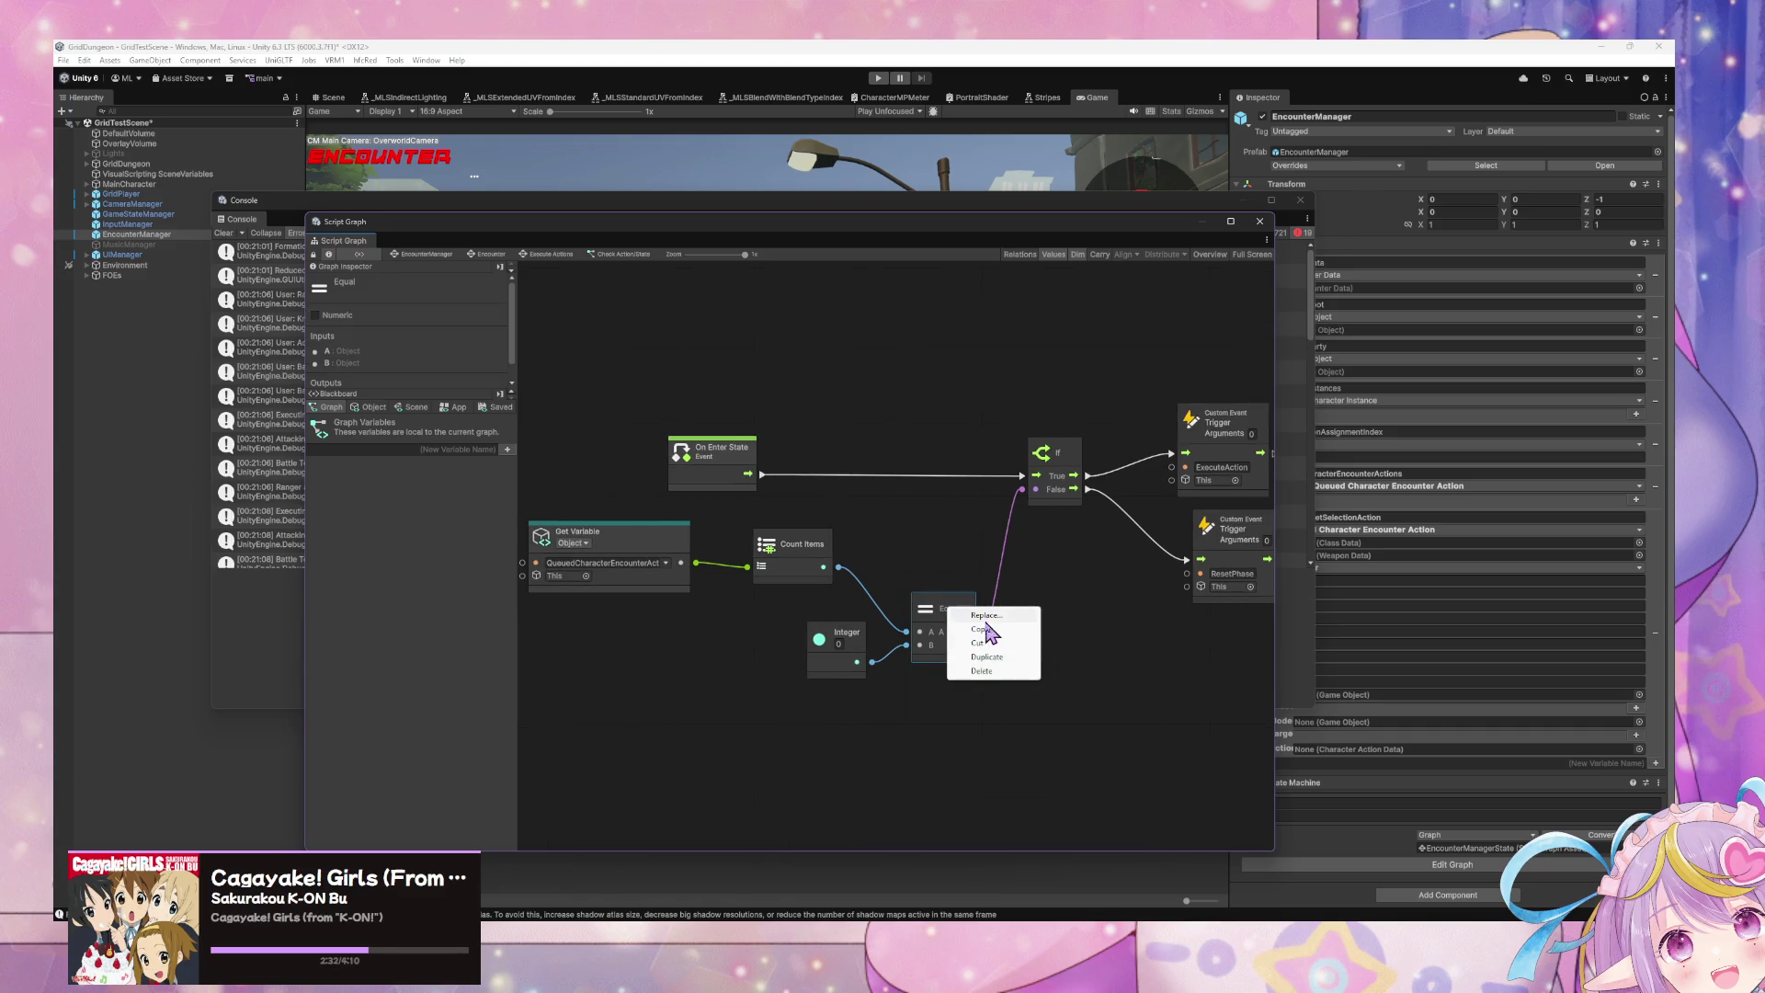
click(960, 646)
key(Delete)
right_click(942, 634)
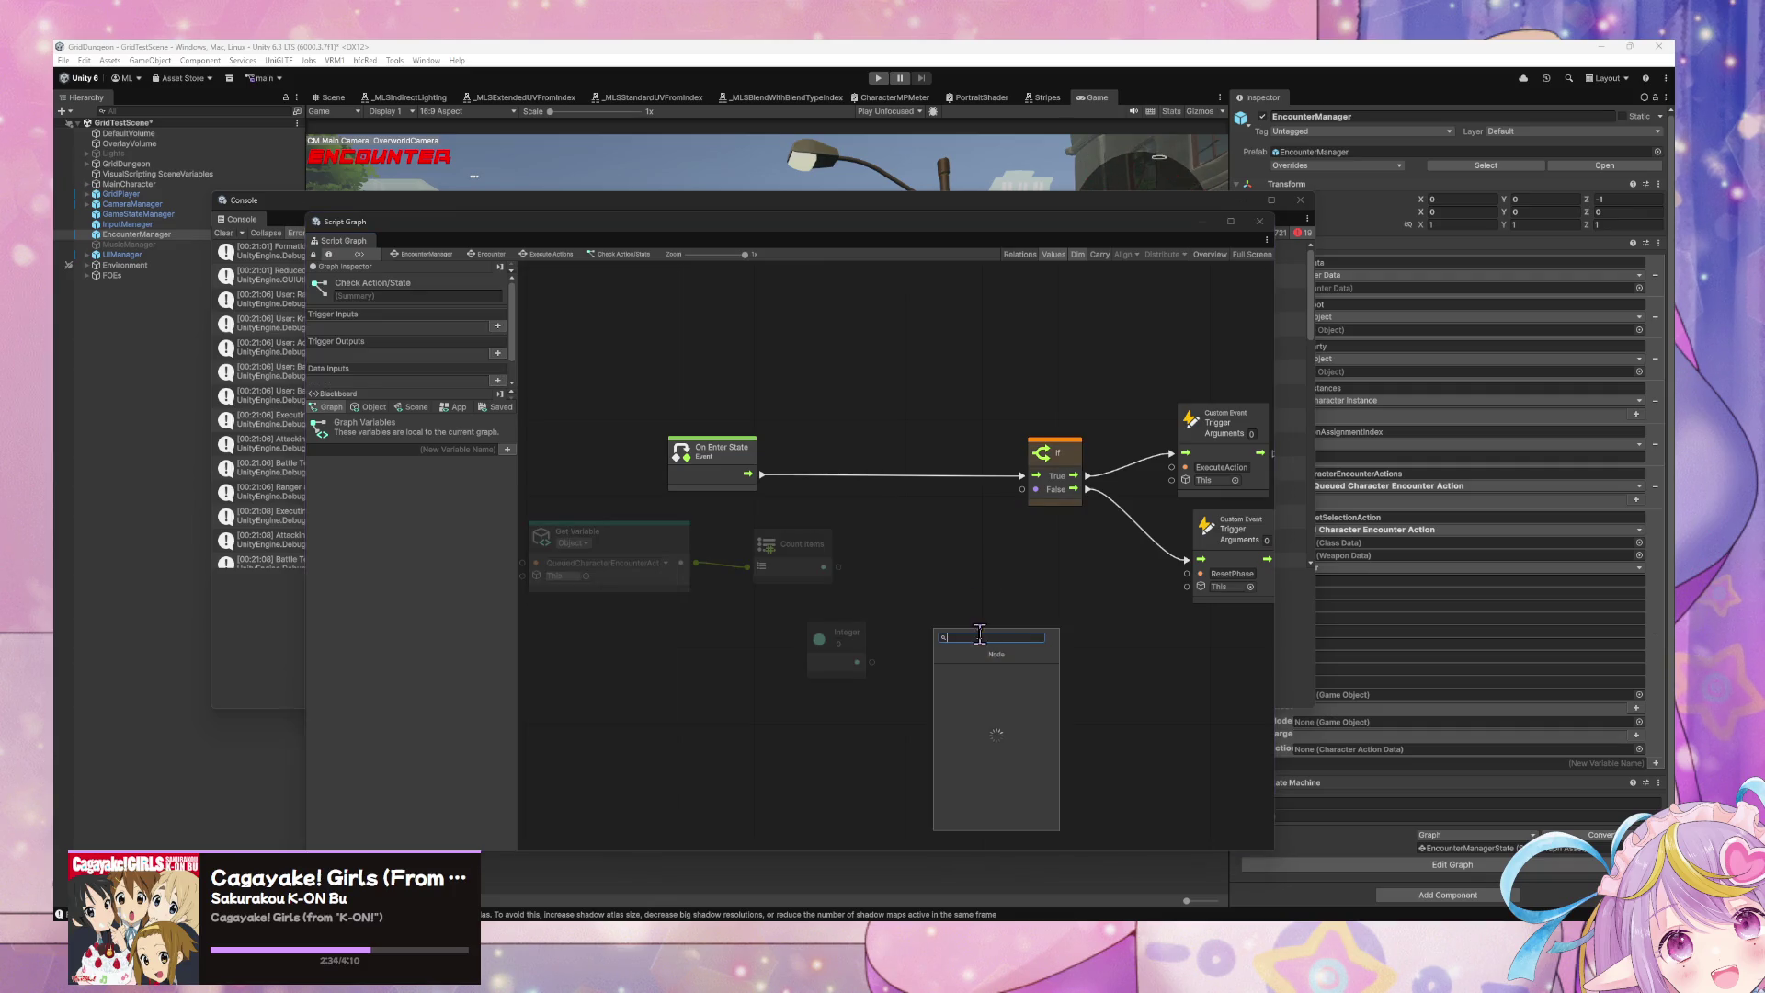
text(greater)
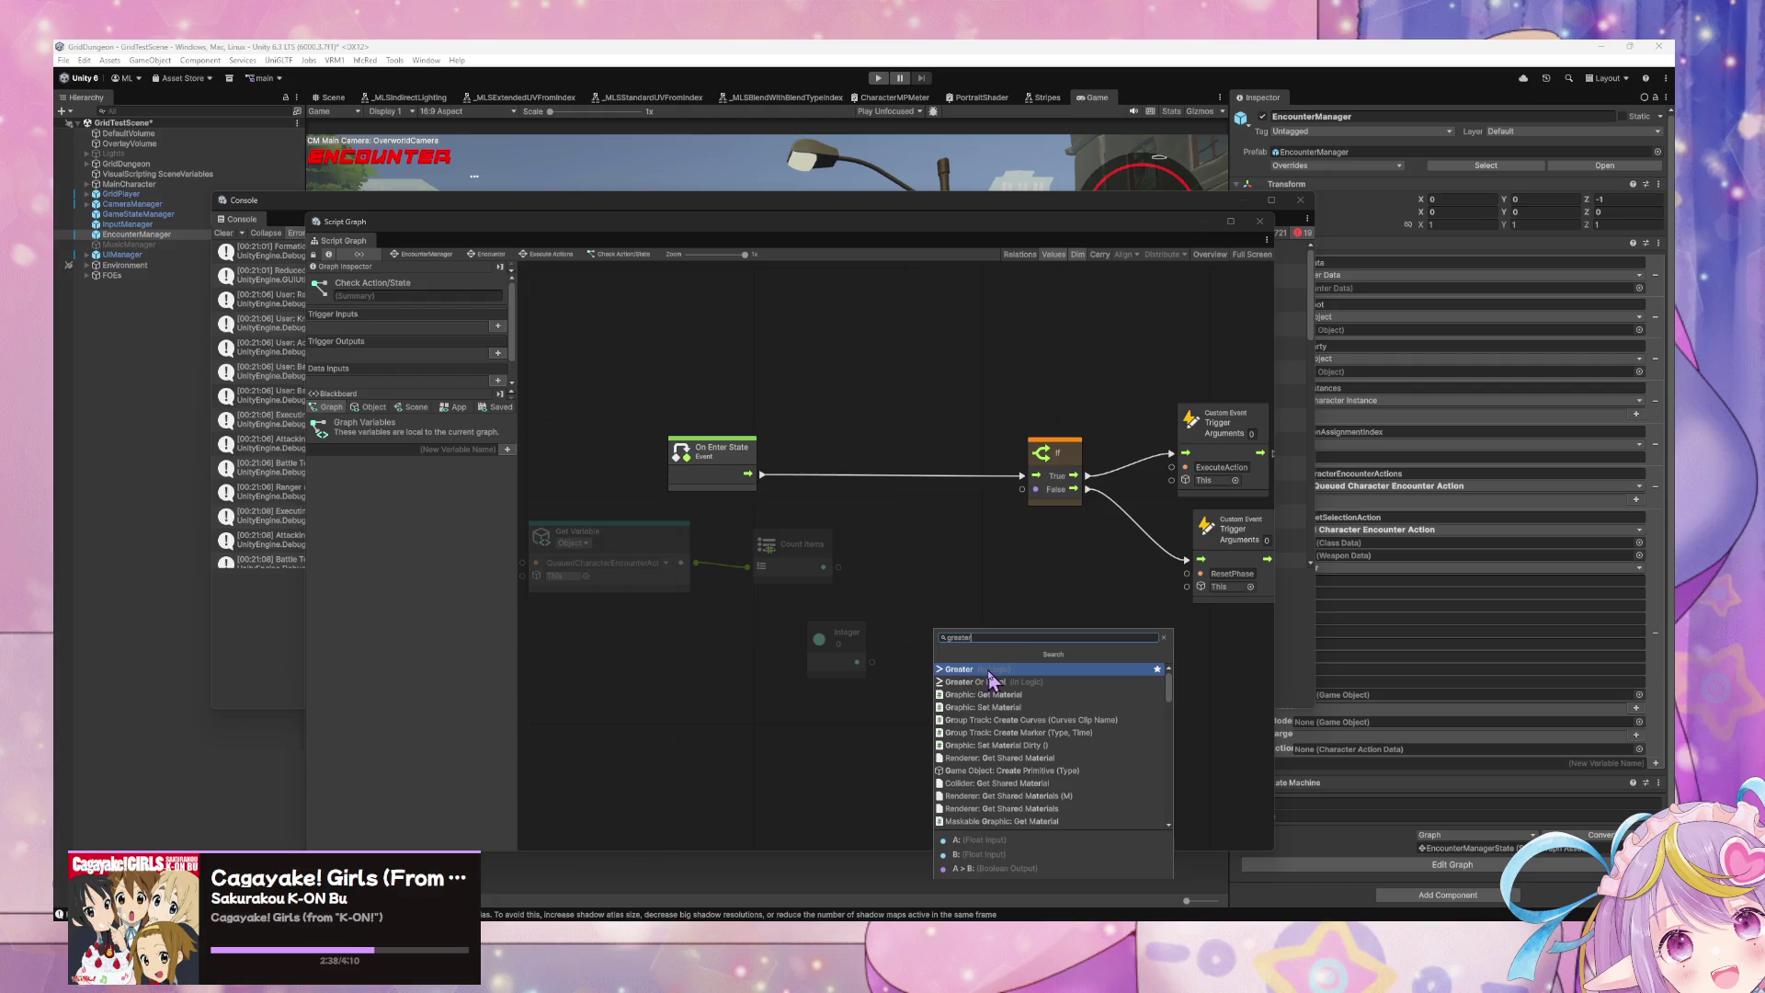
click(991, 676)
drag(978, 660, 951, 585)
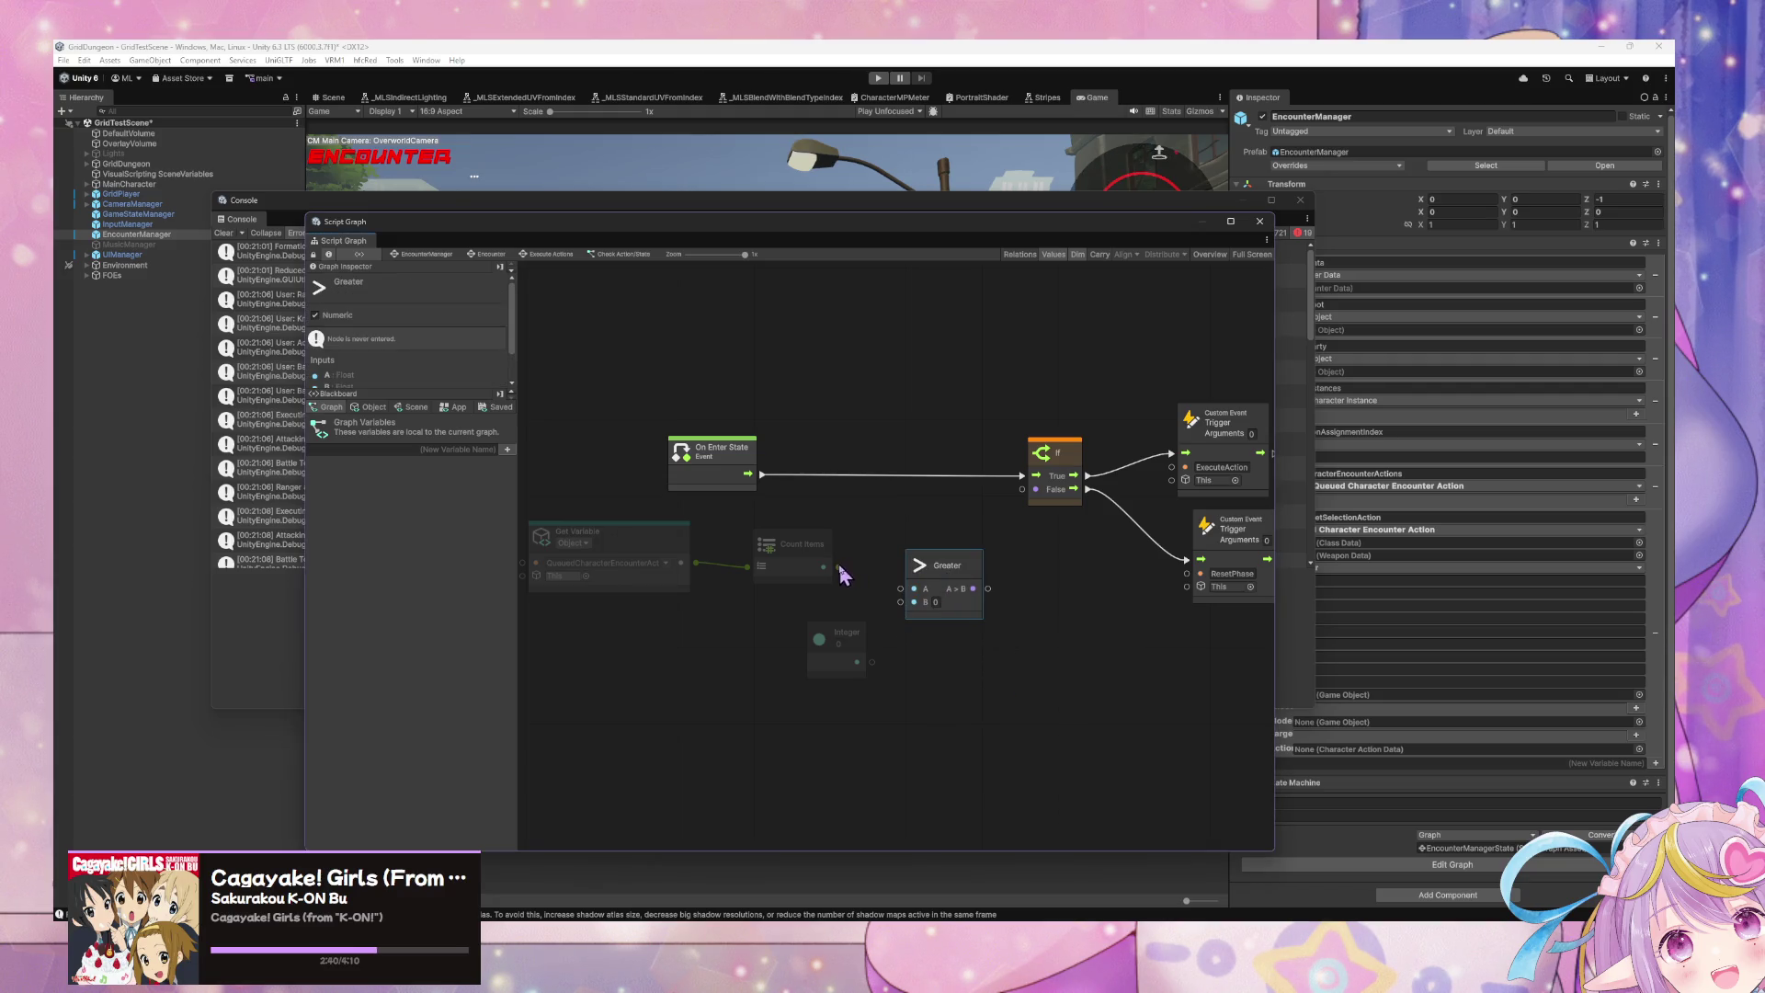
mouse_move(824, 566)
mouse_down()
mouse_move(986, 597)
mouse_move(1022, 489)
mouse_up()
click(850, 641)
key(Delete)
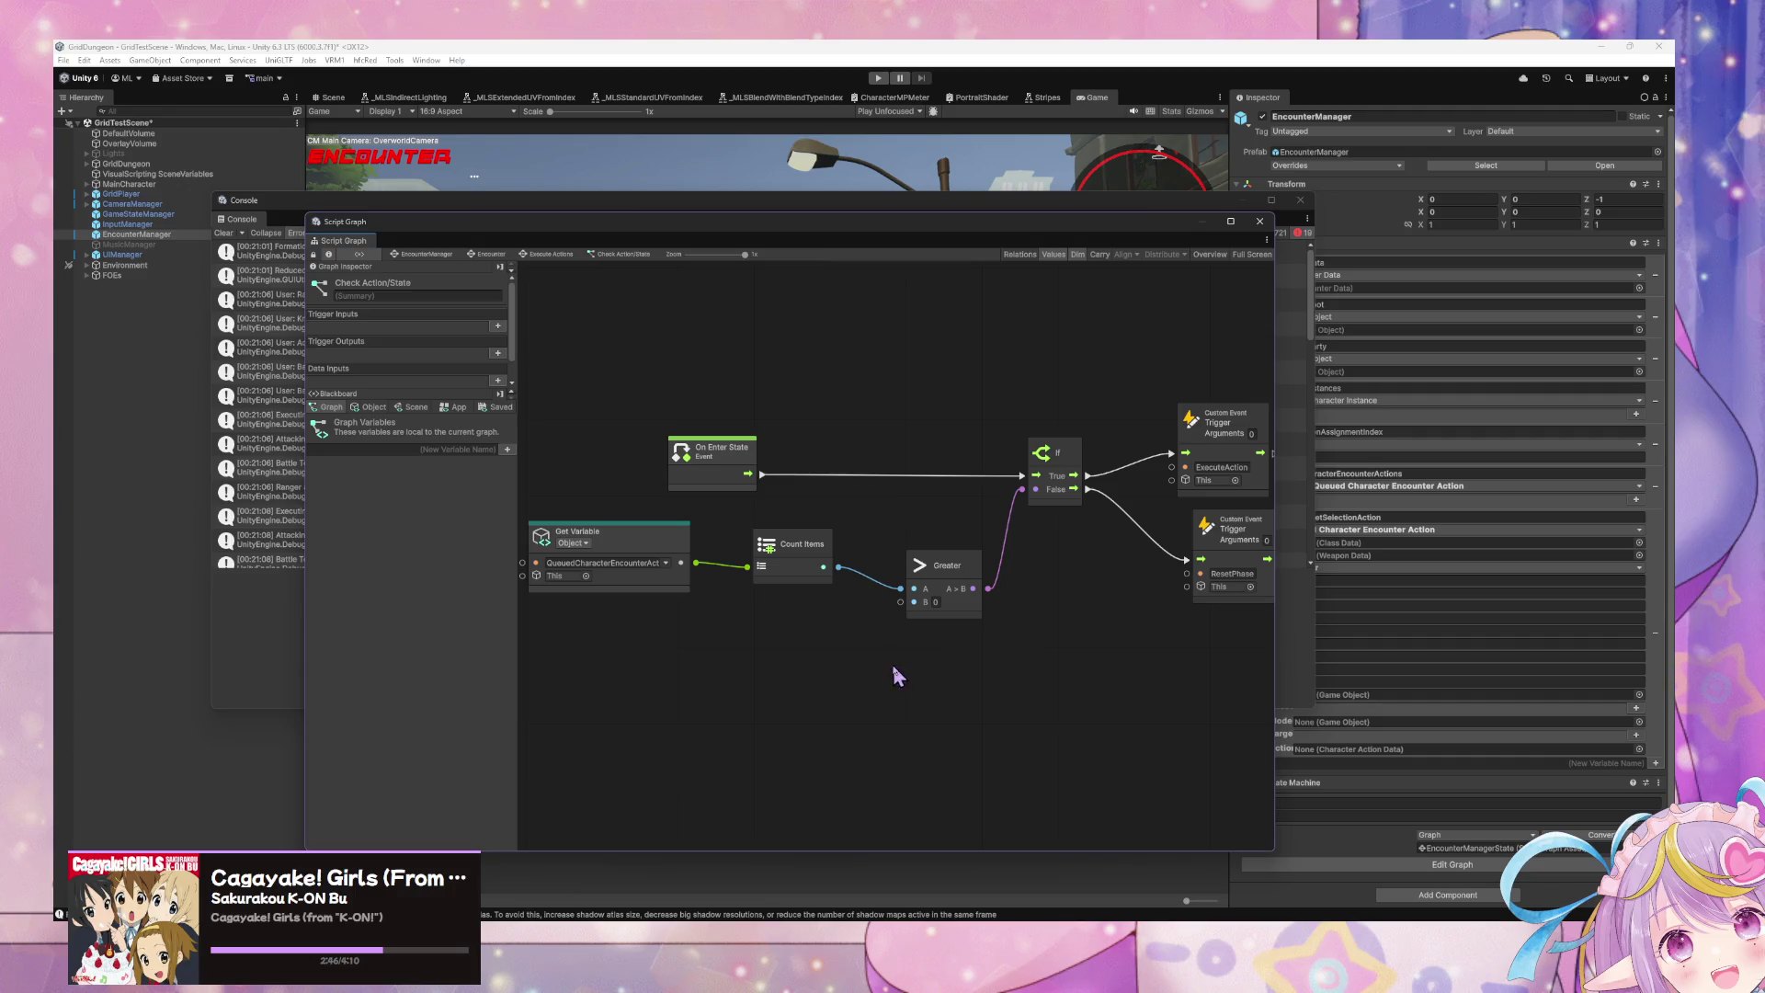
drag(933, 589, 952, 563)
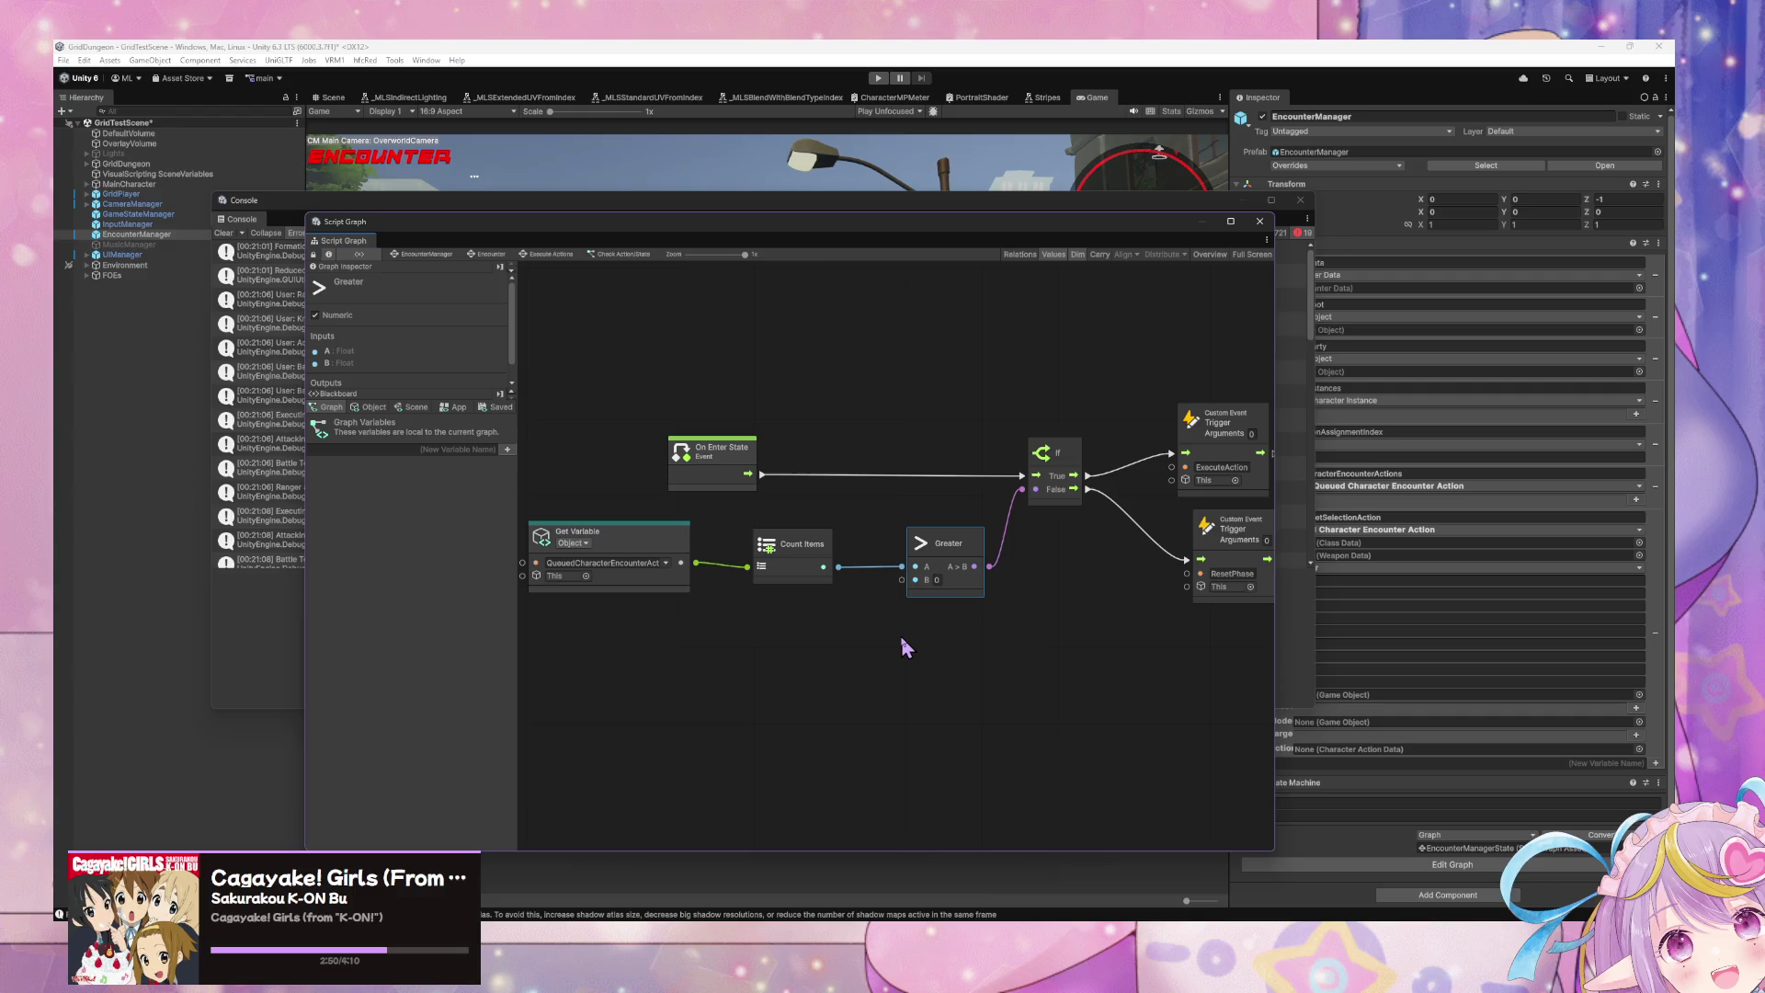
Step: Go up to the Encounter graph and inspect the Sort node in Determine Action Order from Speed
click(549, 254)
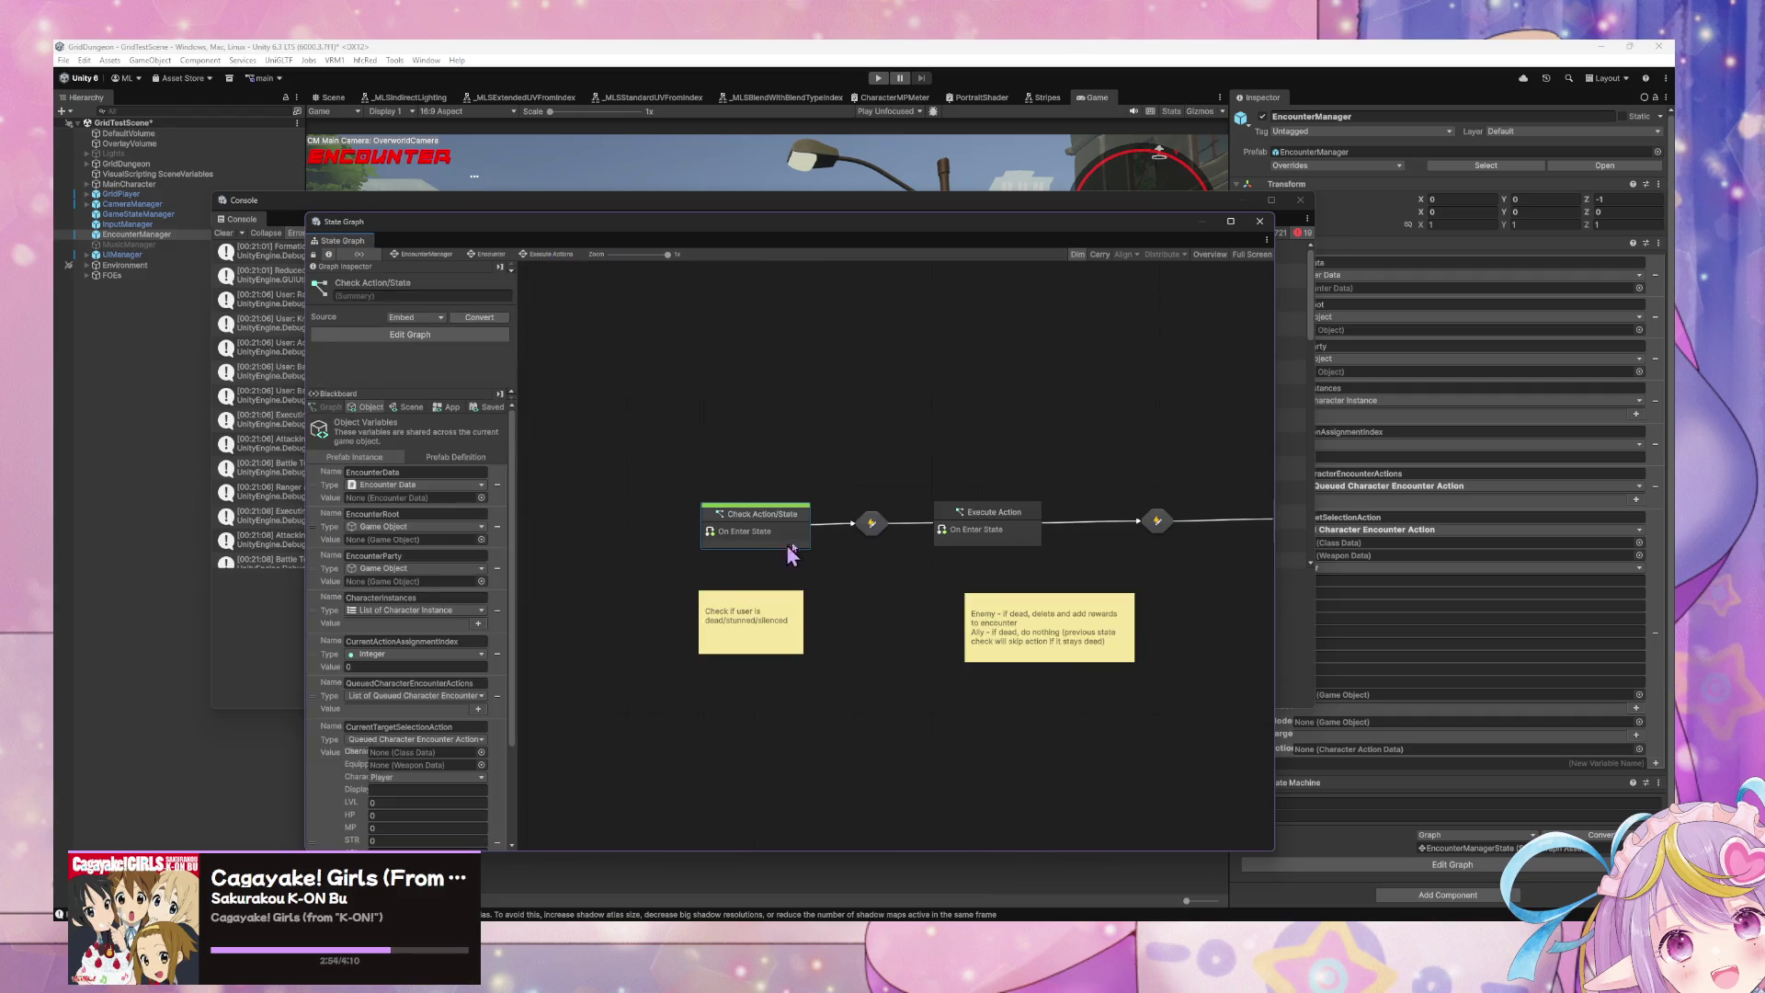
click(487, 254)
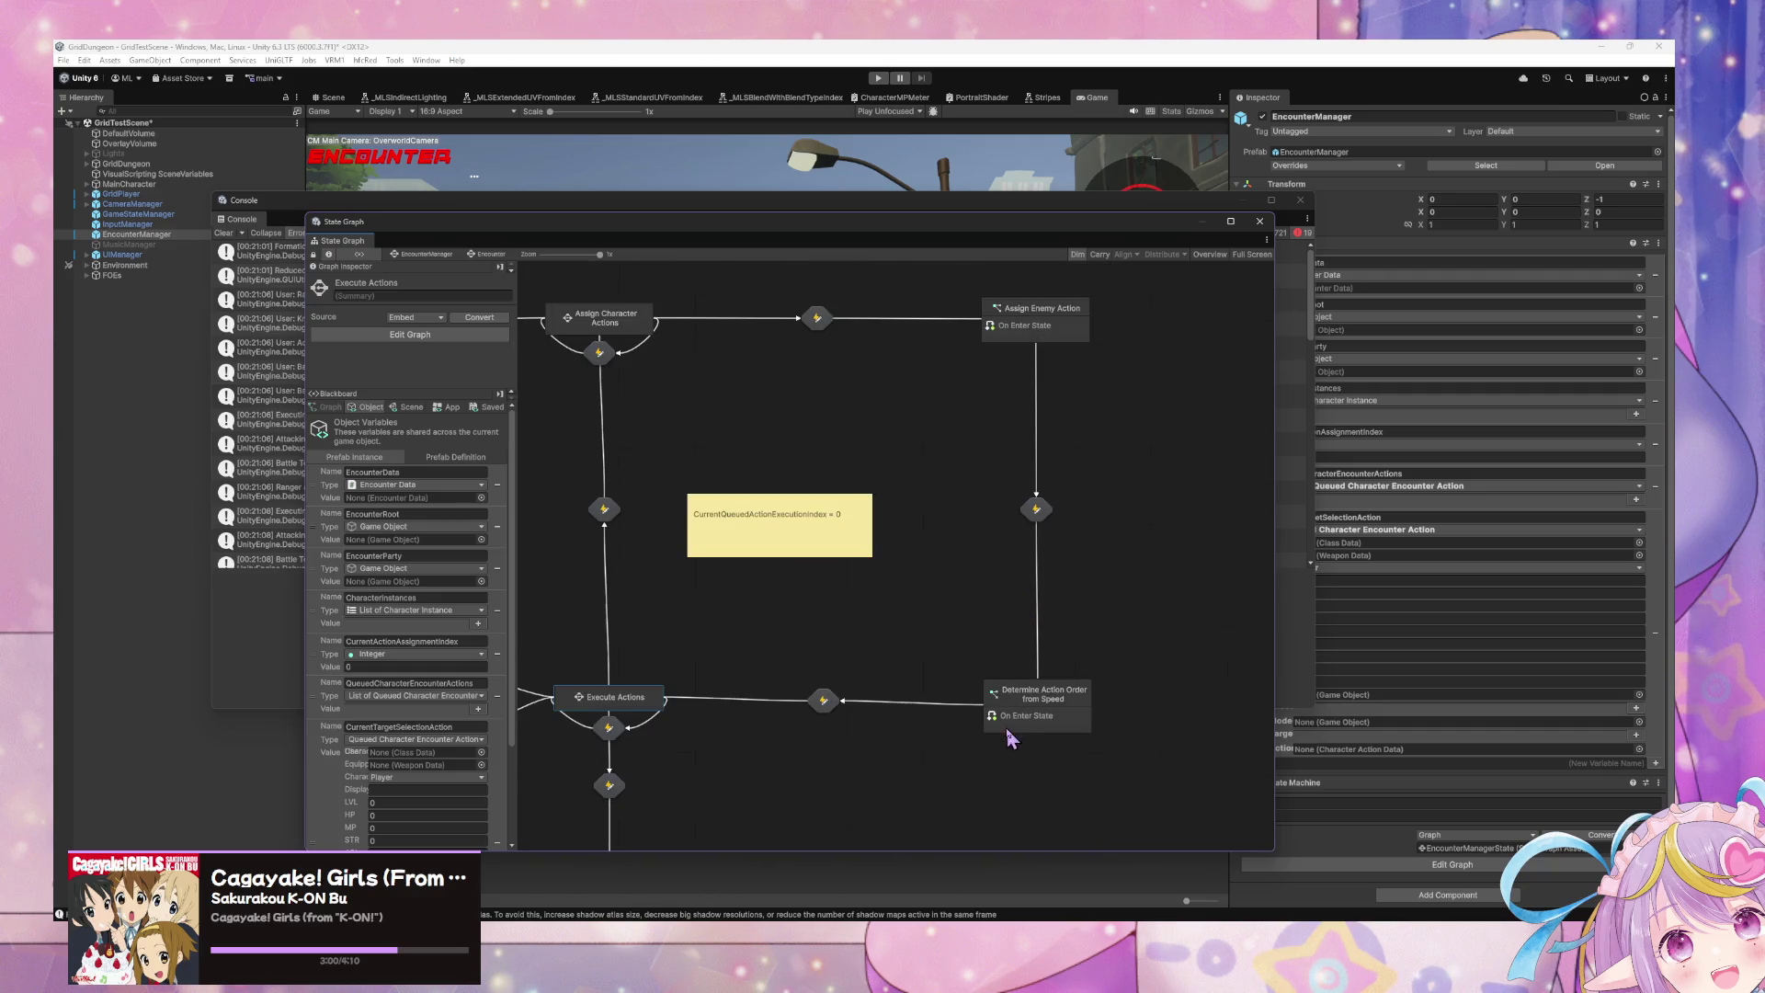
double_click(1011, 708)
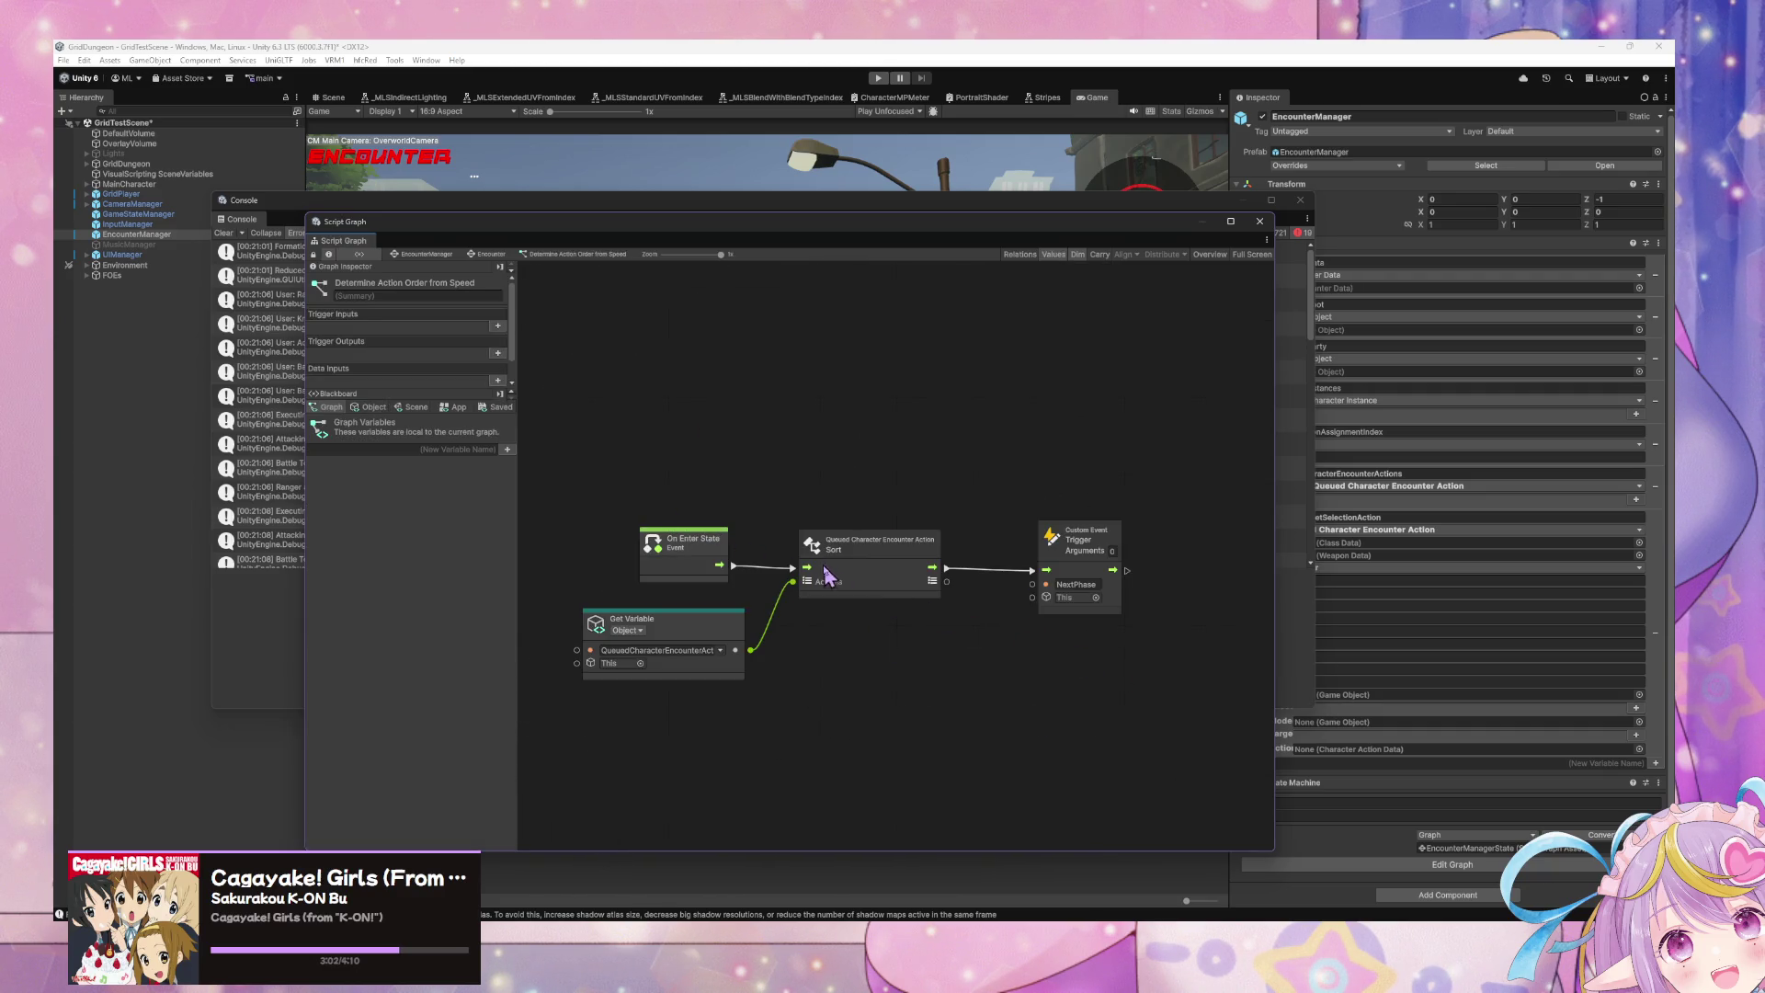
click(846, 574)
mouse_move(942, 691)
mouse_down()
mouse_move(581, 598)
mouse_move(740, 596)
mouse_up()
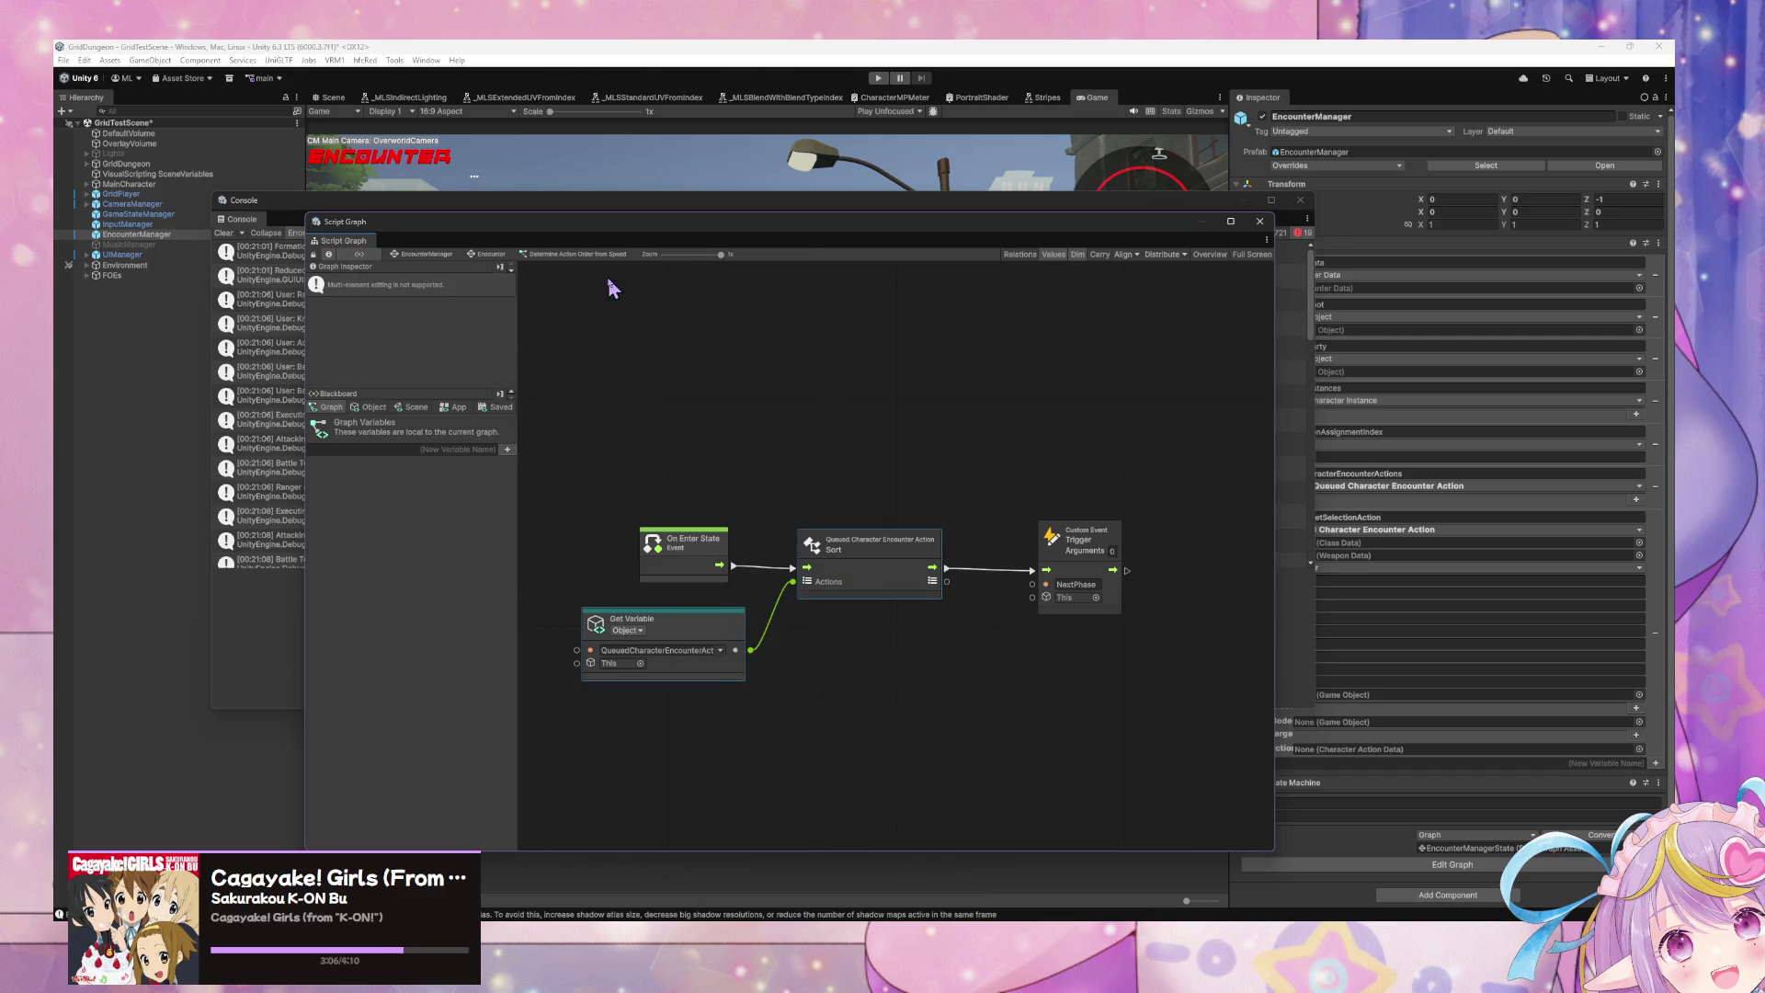
click(492, 258)
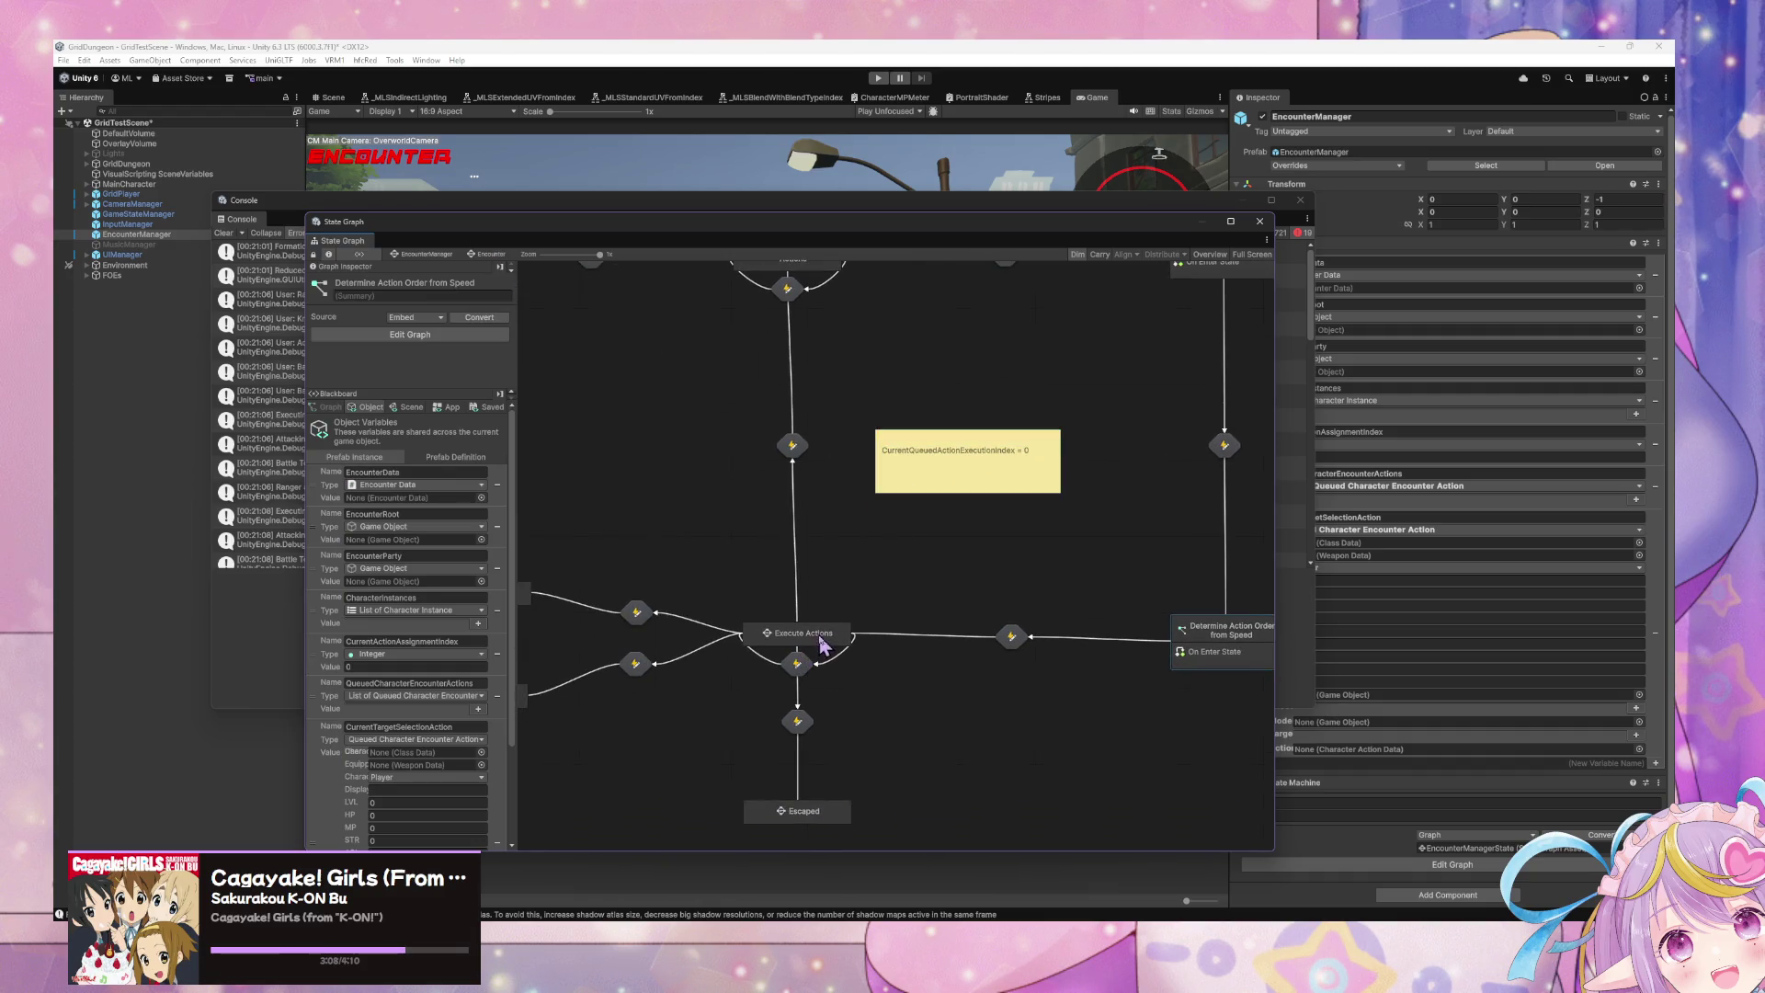
Step: Review the Execute Actions subgraphs and transitions, then open the ResetPhase transition graph
double_click(814, 641)
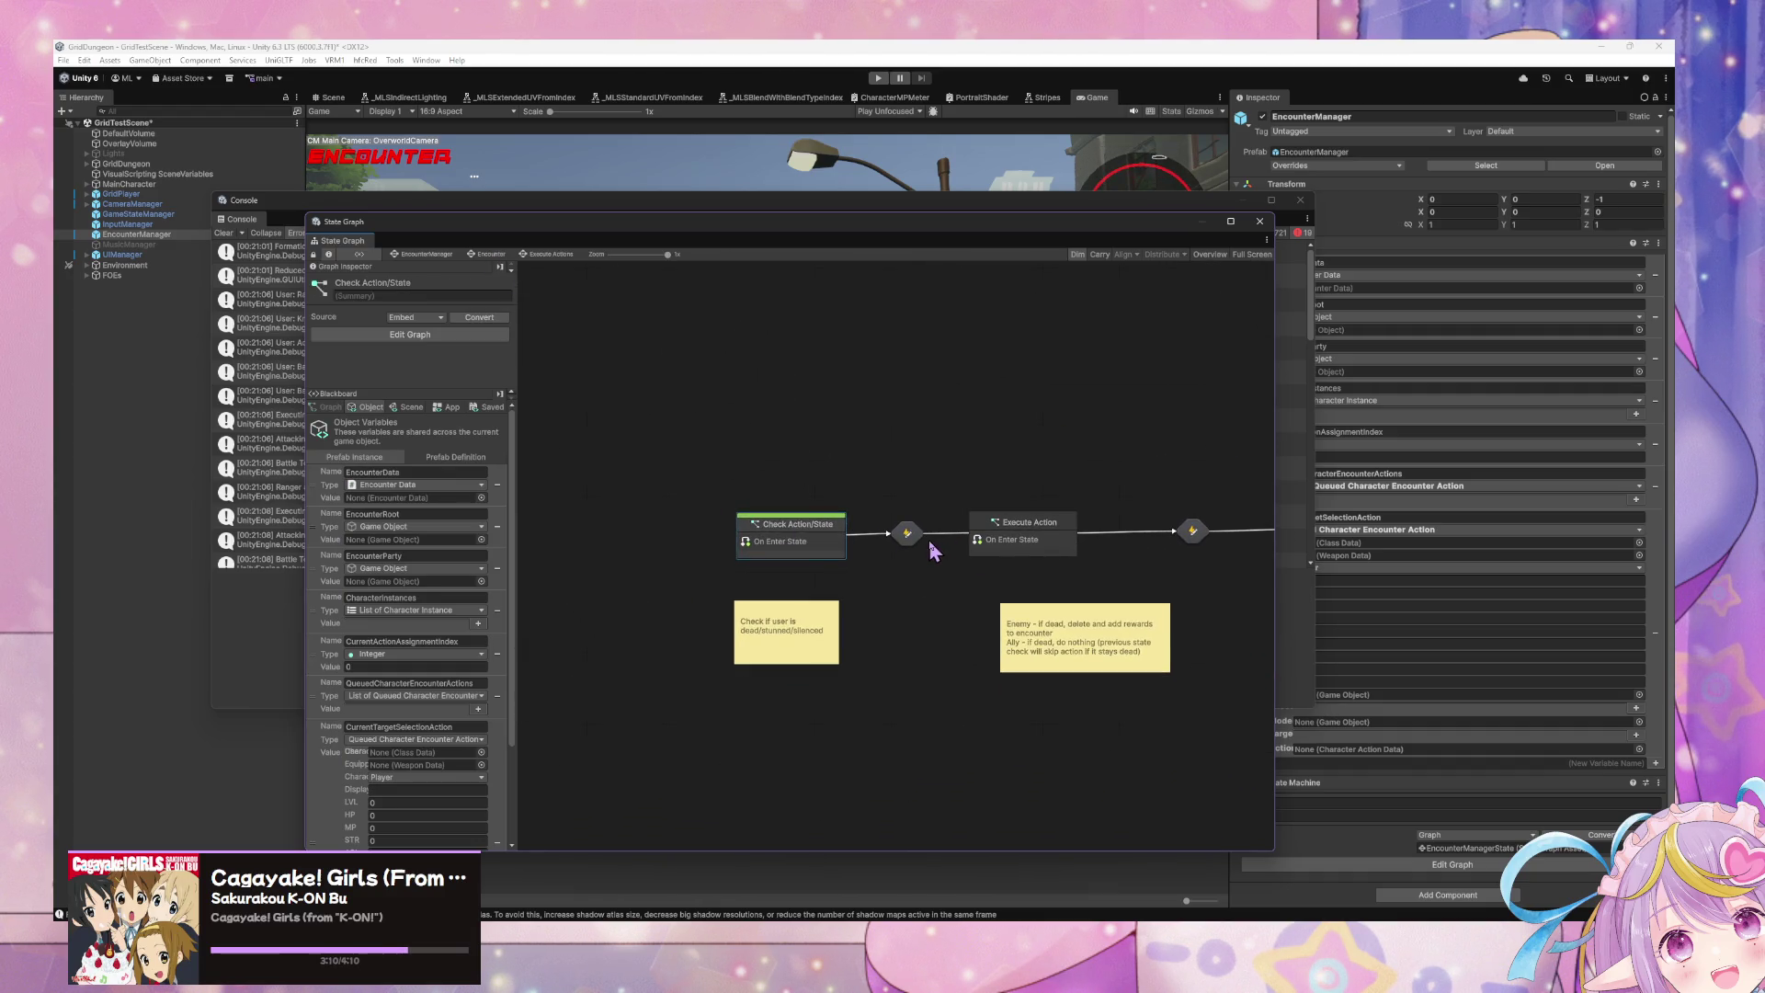
scroll(929, 539, down, 2)
scroll(929, 539, up, 2)
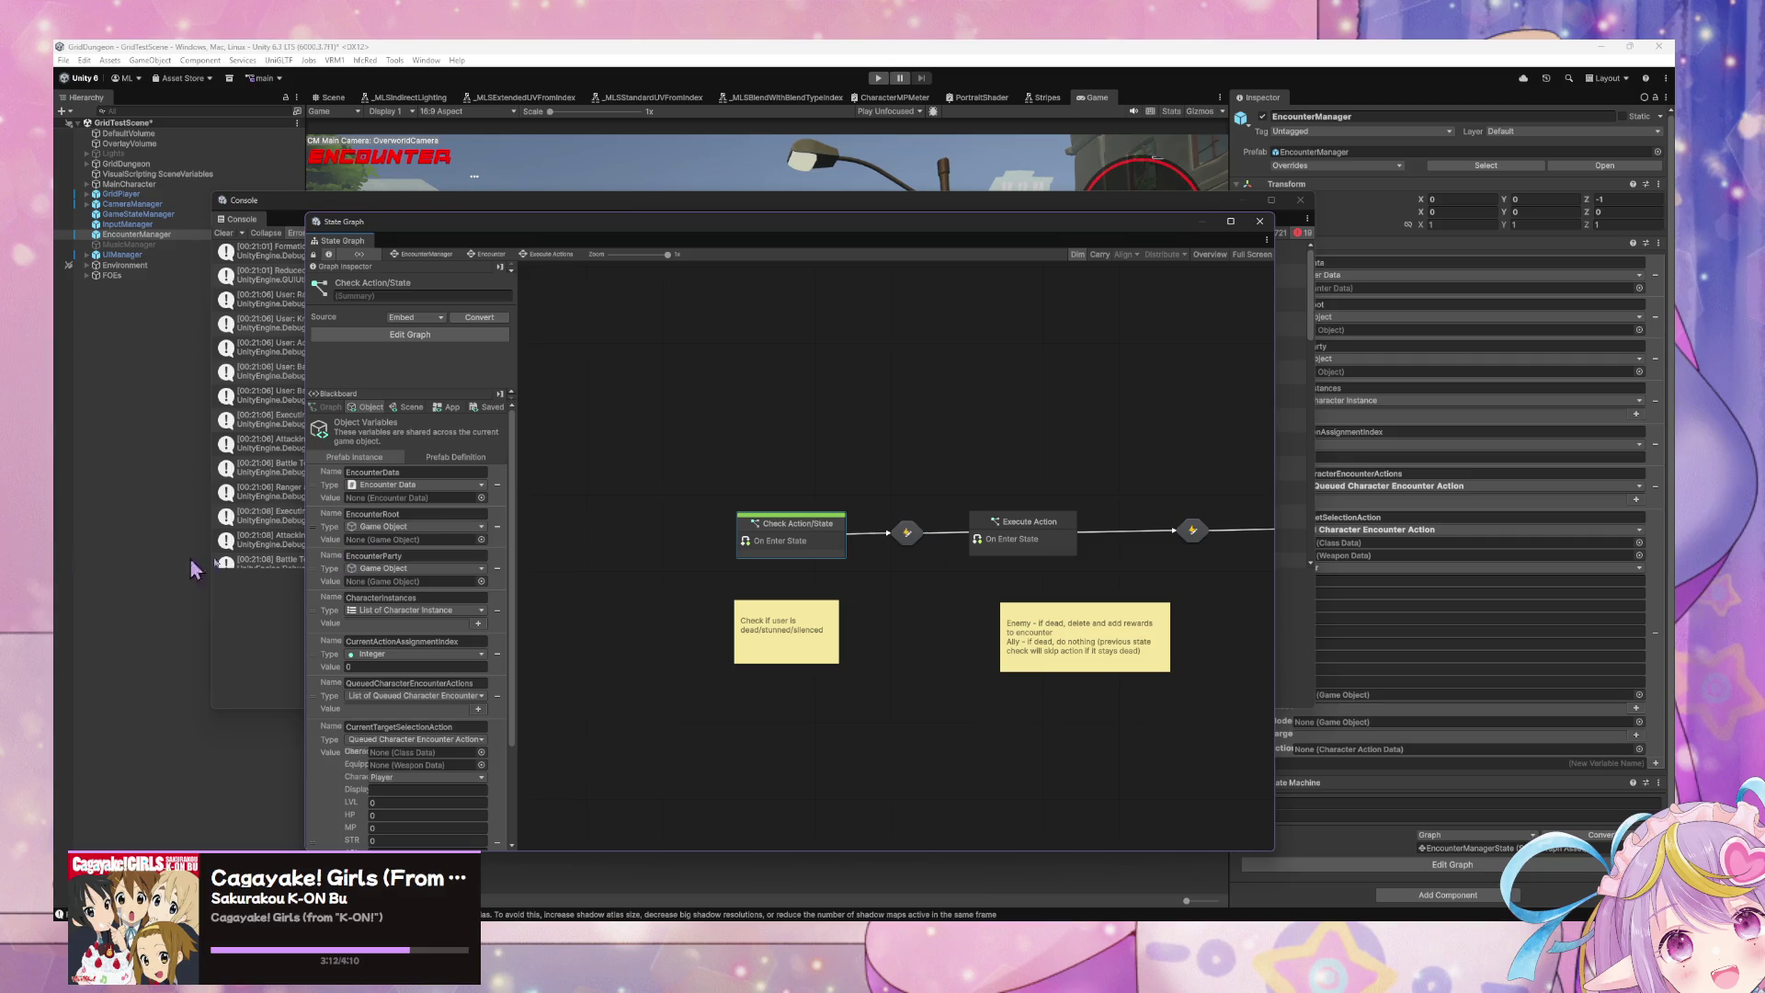
double_click(809, 534)
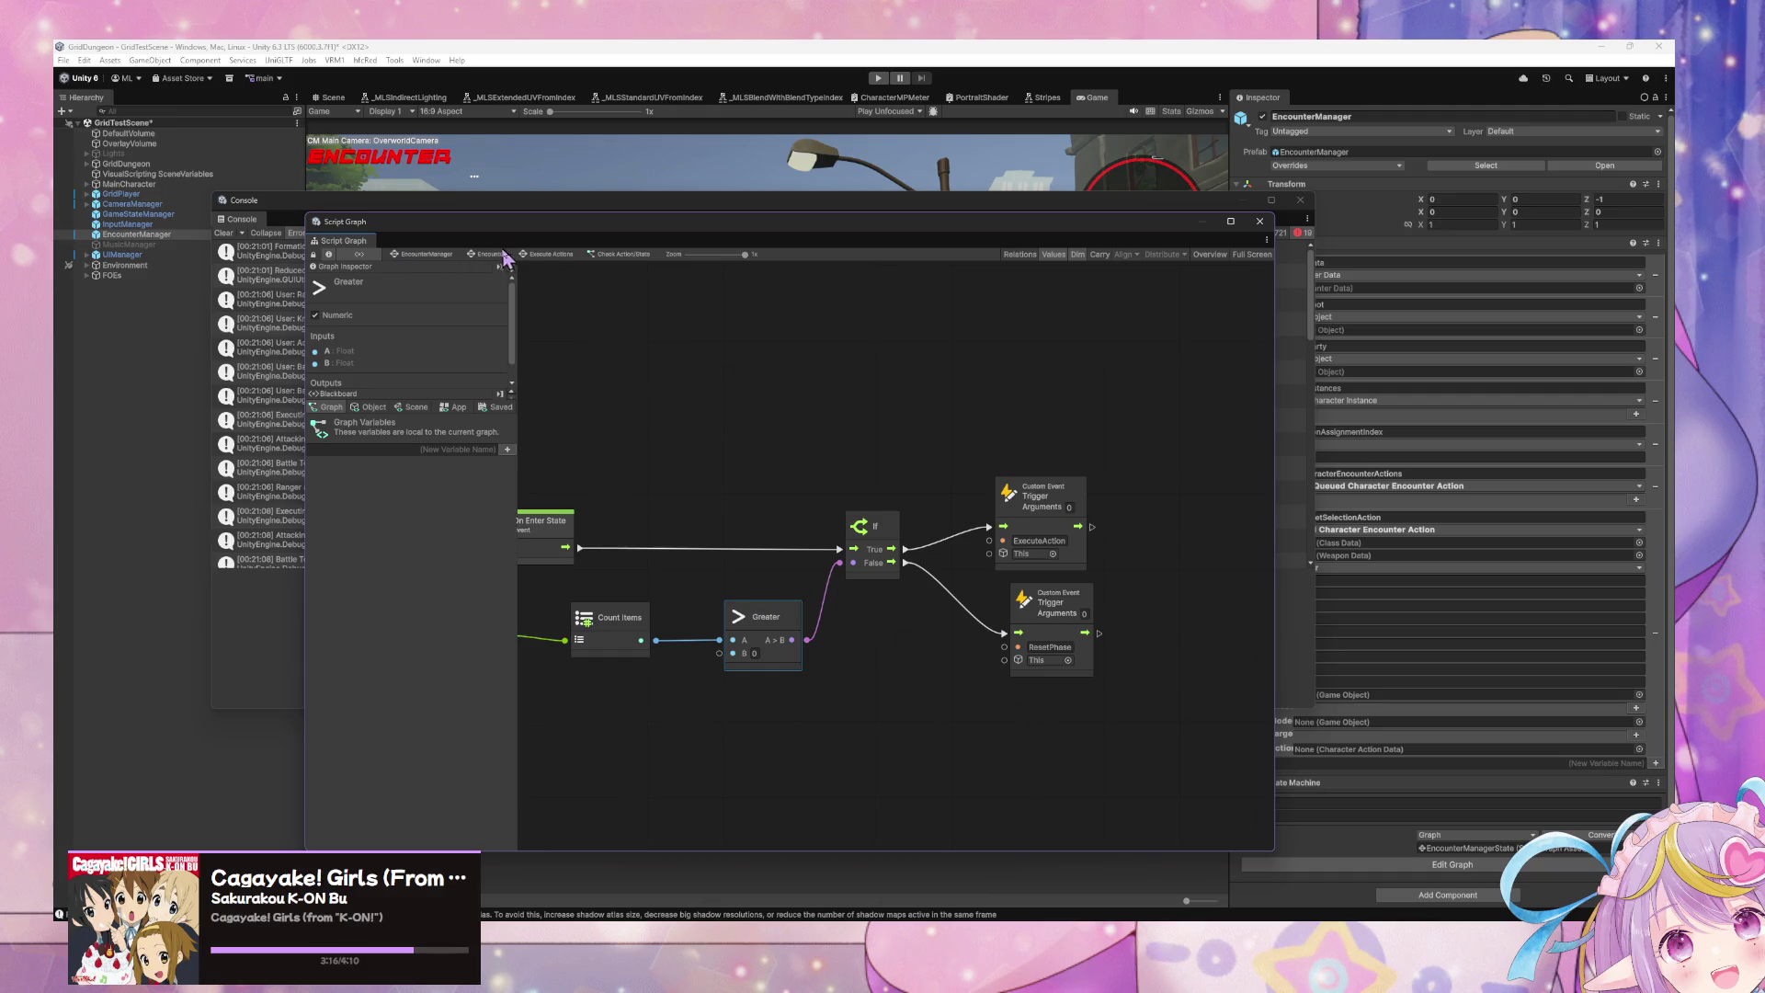
click(548, 254)
click(911, 535)
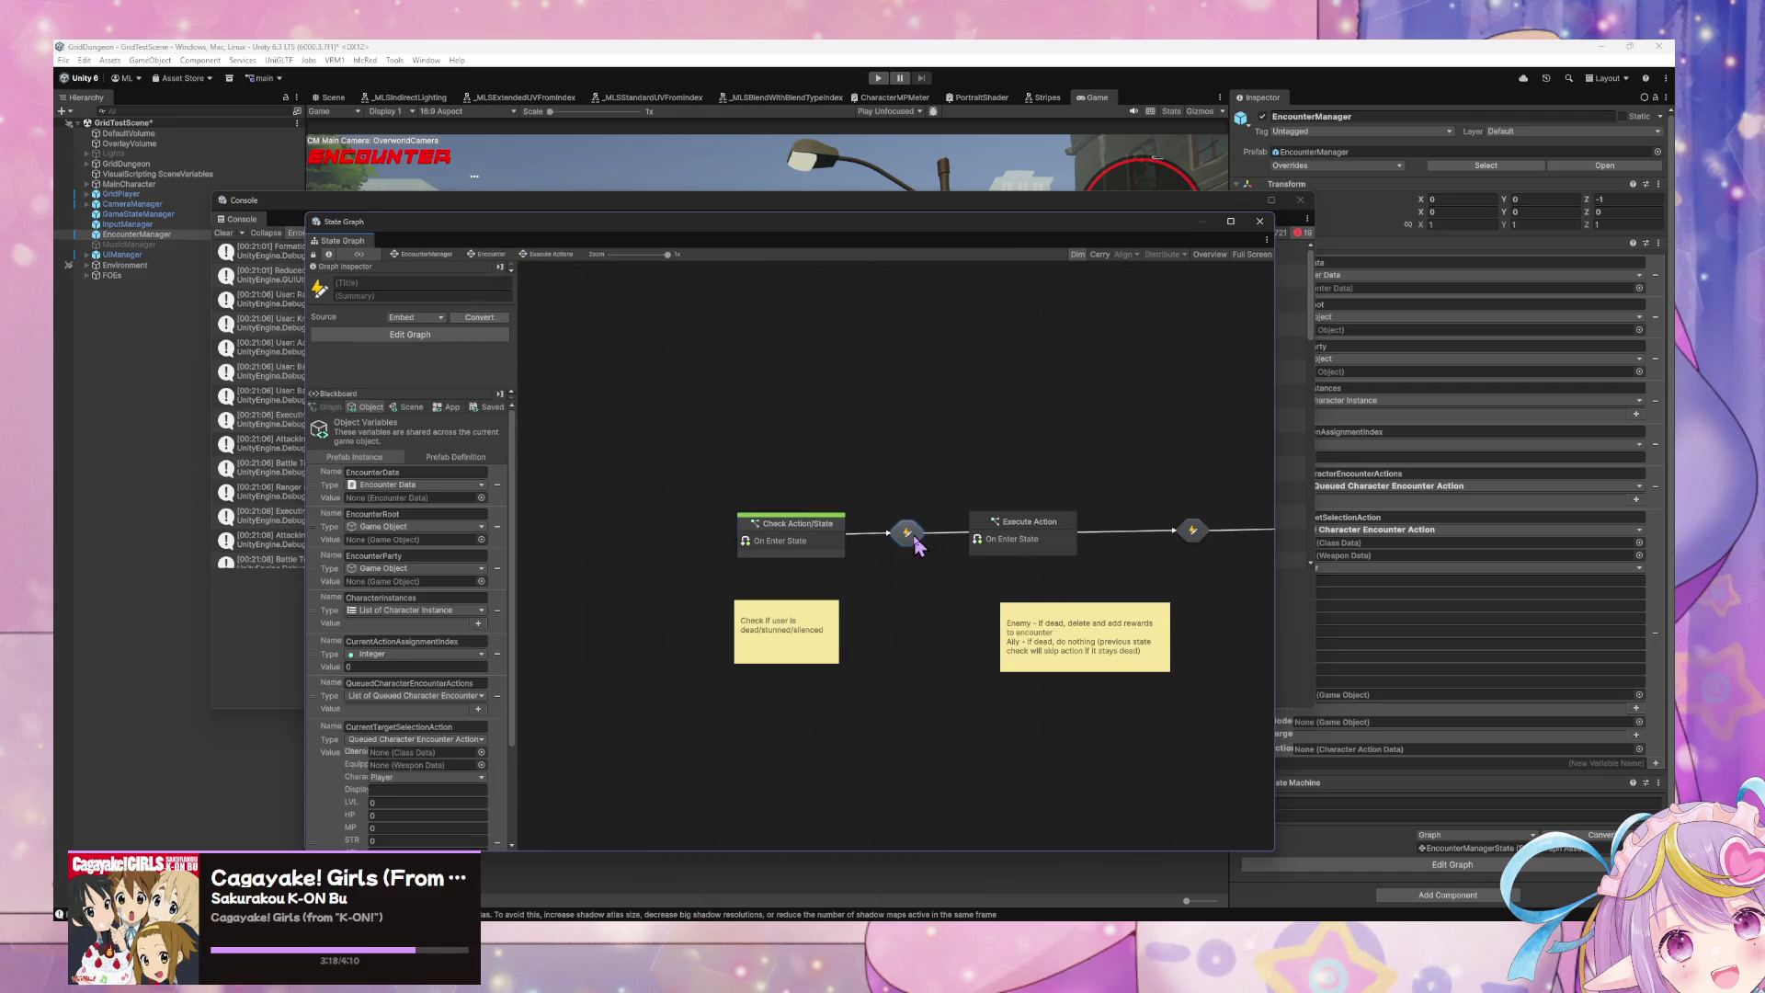
double_click(917, 544)
click(487, 255)
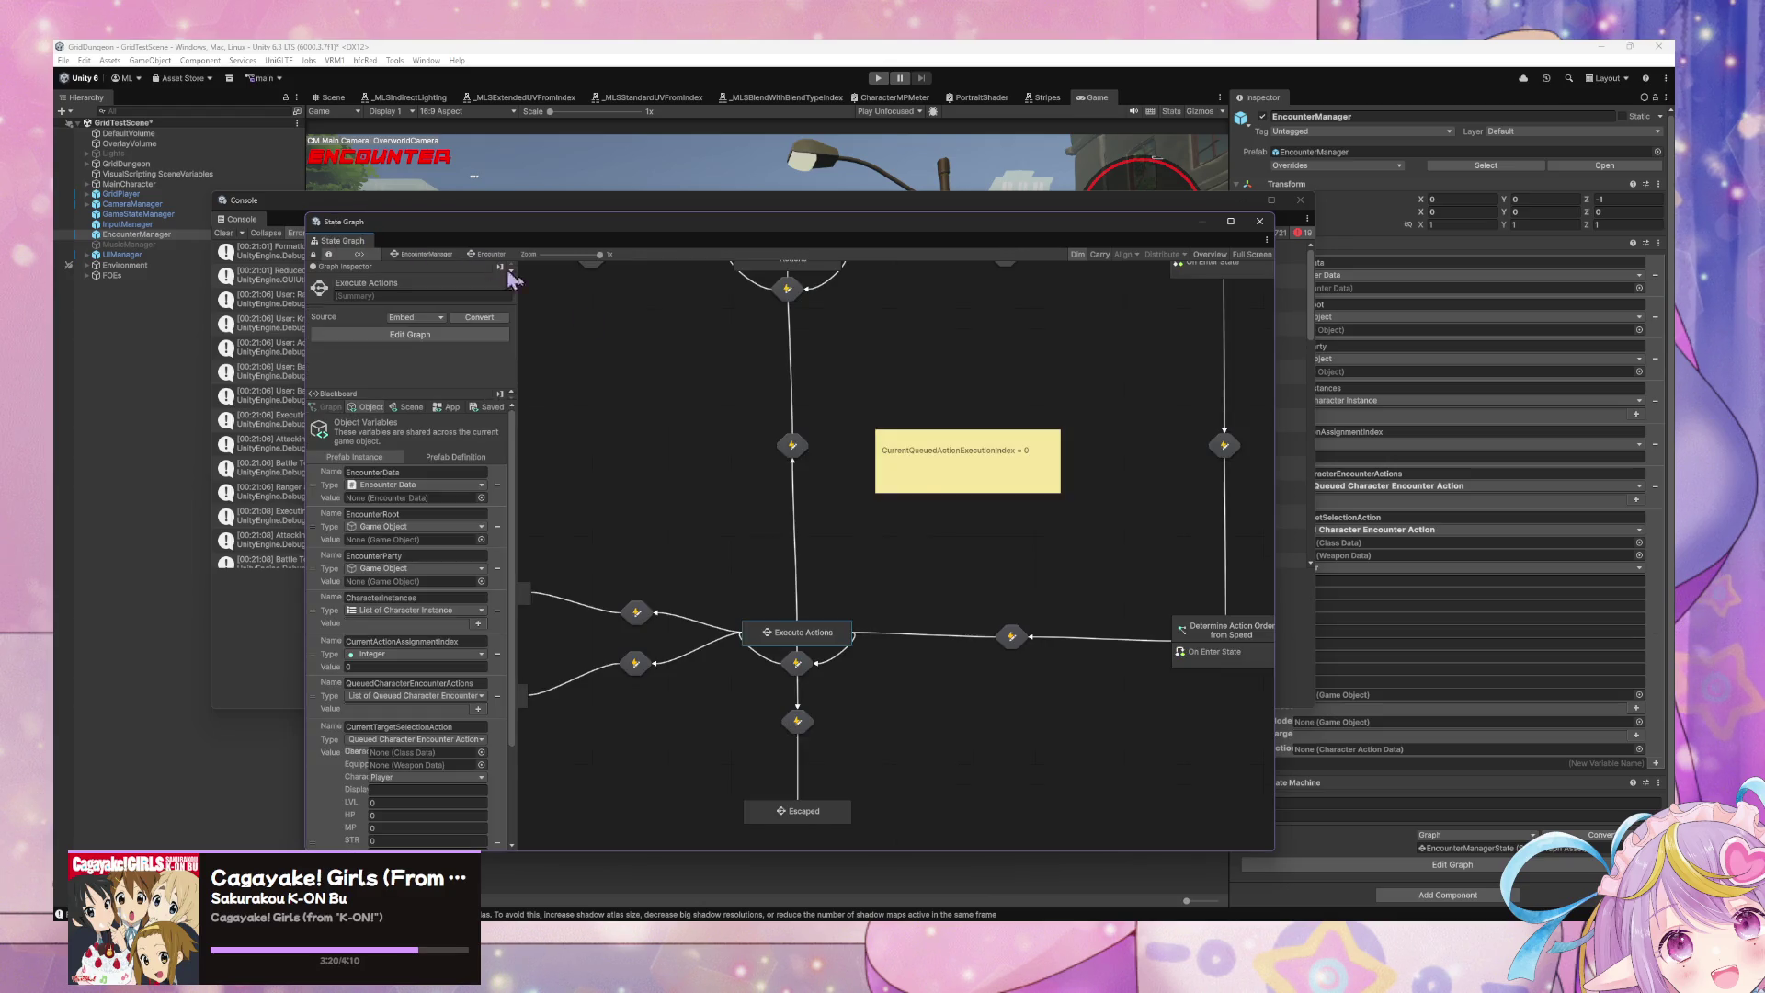
double_click(790, 451)
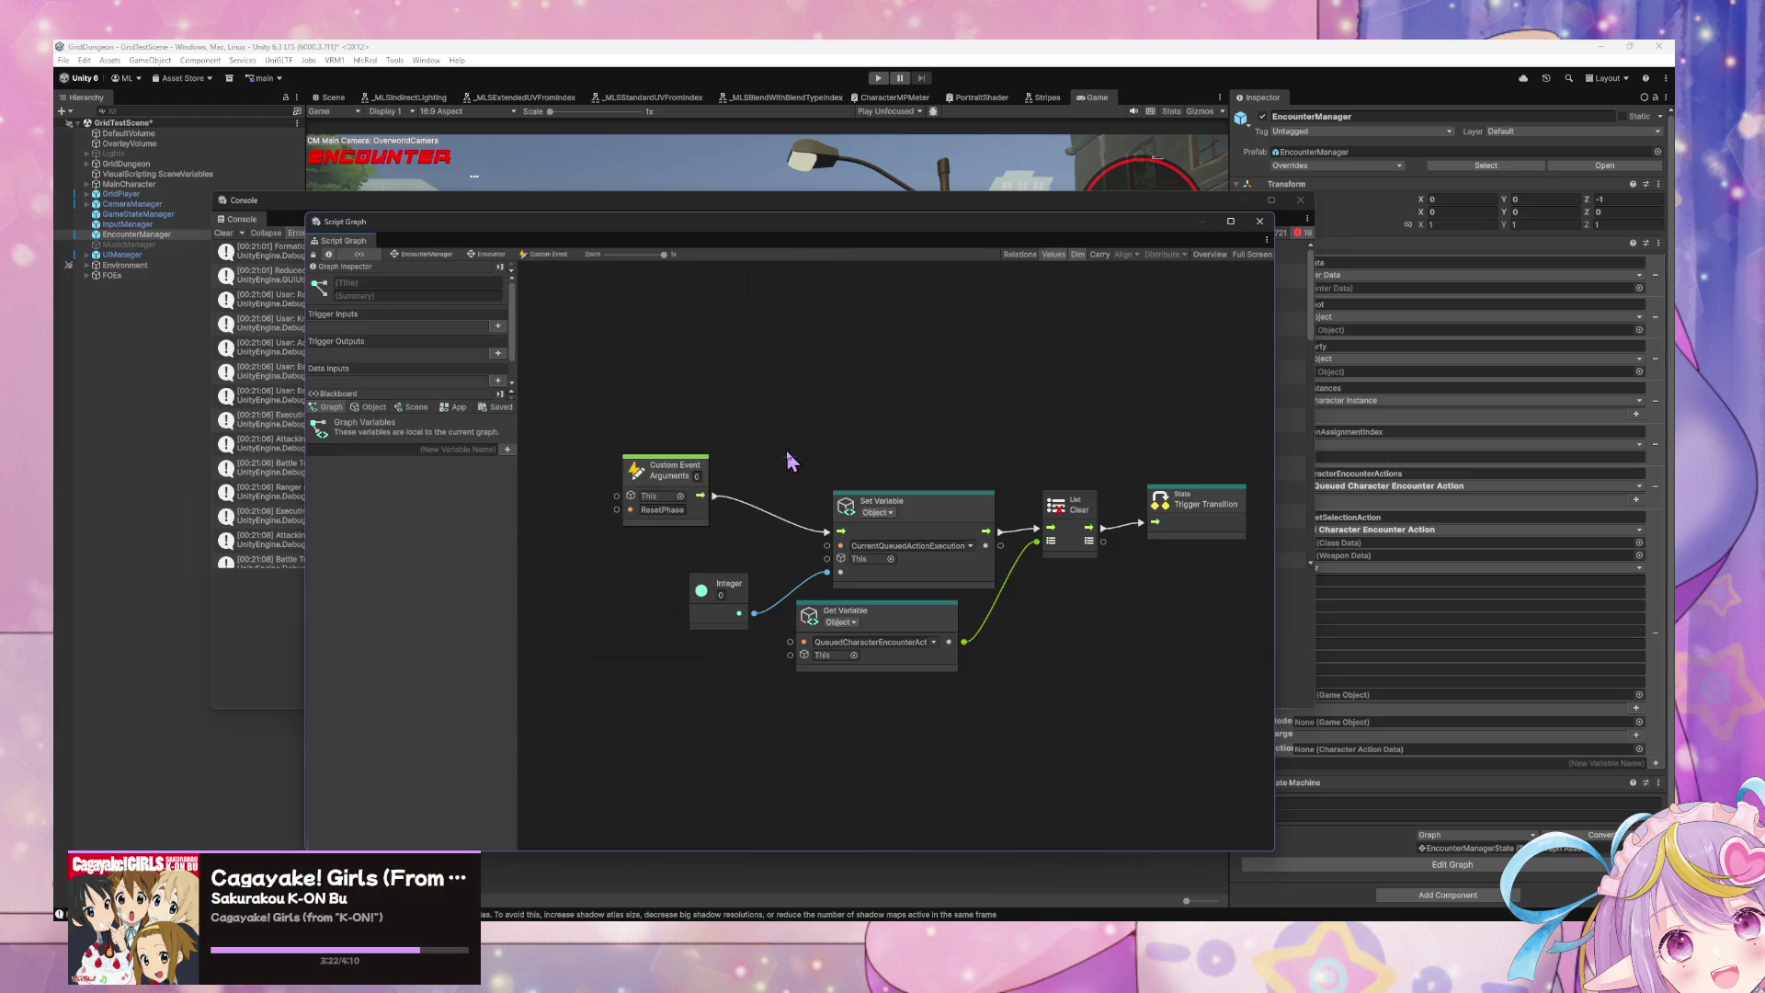
Step: In ResetPhase, delete the Set Variable and Integer nodes and connect Custom Event to List Clear
mouse_move(1114, 740)
mouse_down()
mouse_move(756, 519)
mouse_move(828, 610)
mouse_up()
drag(690, 588, 941, 678)
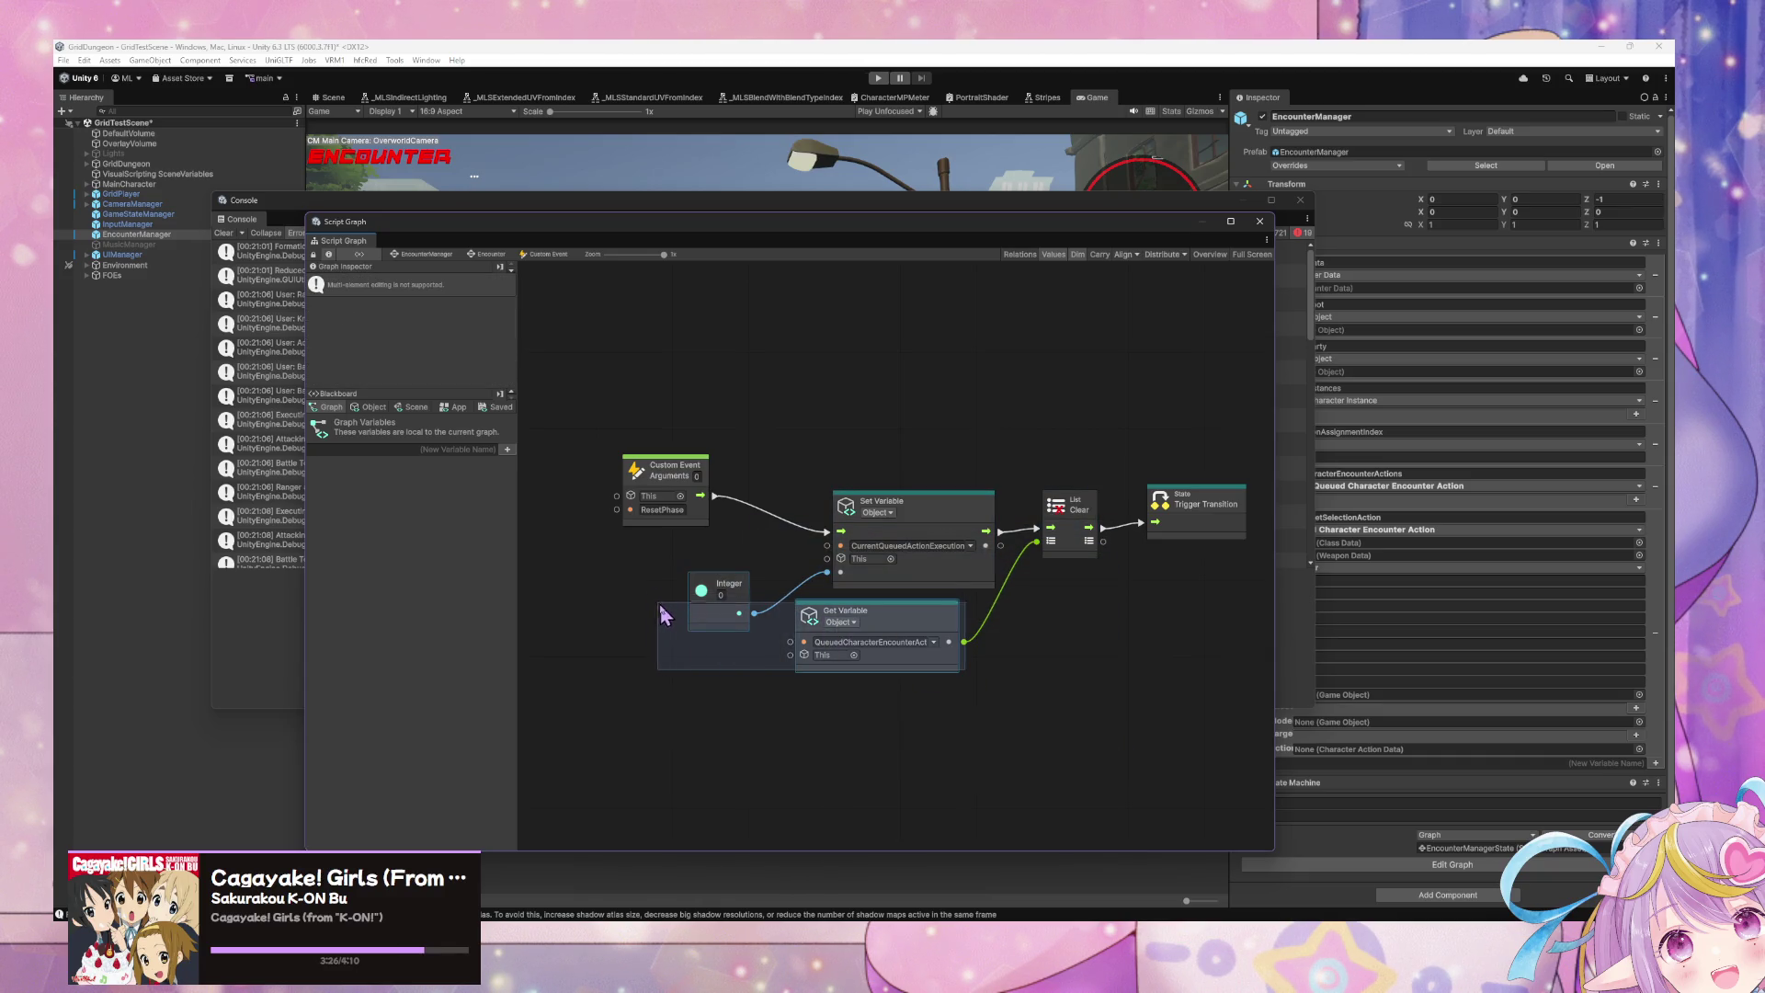
key(Delete)
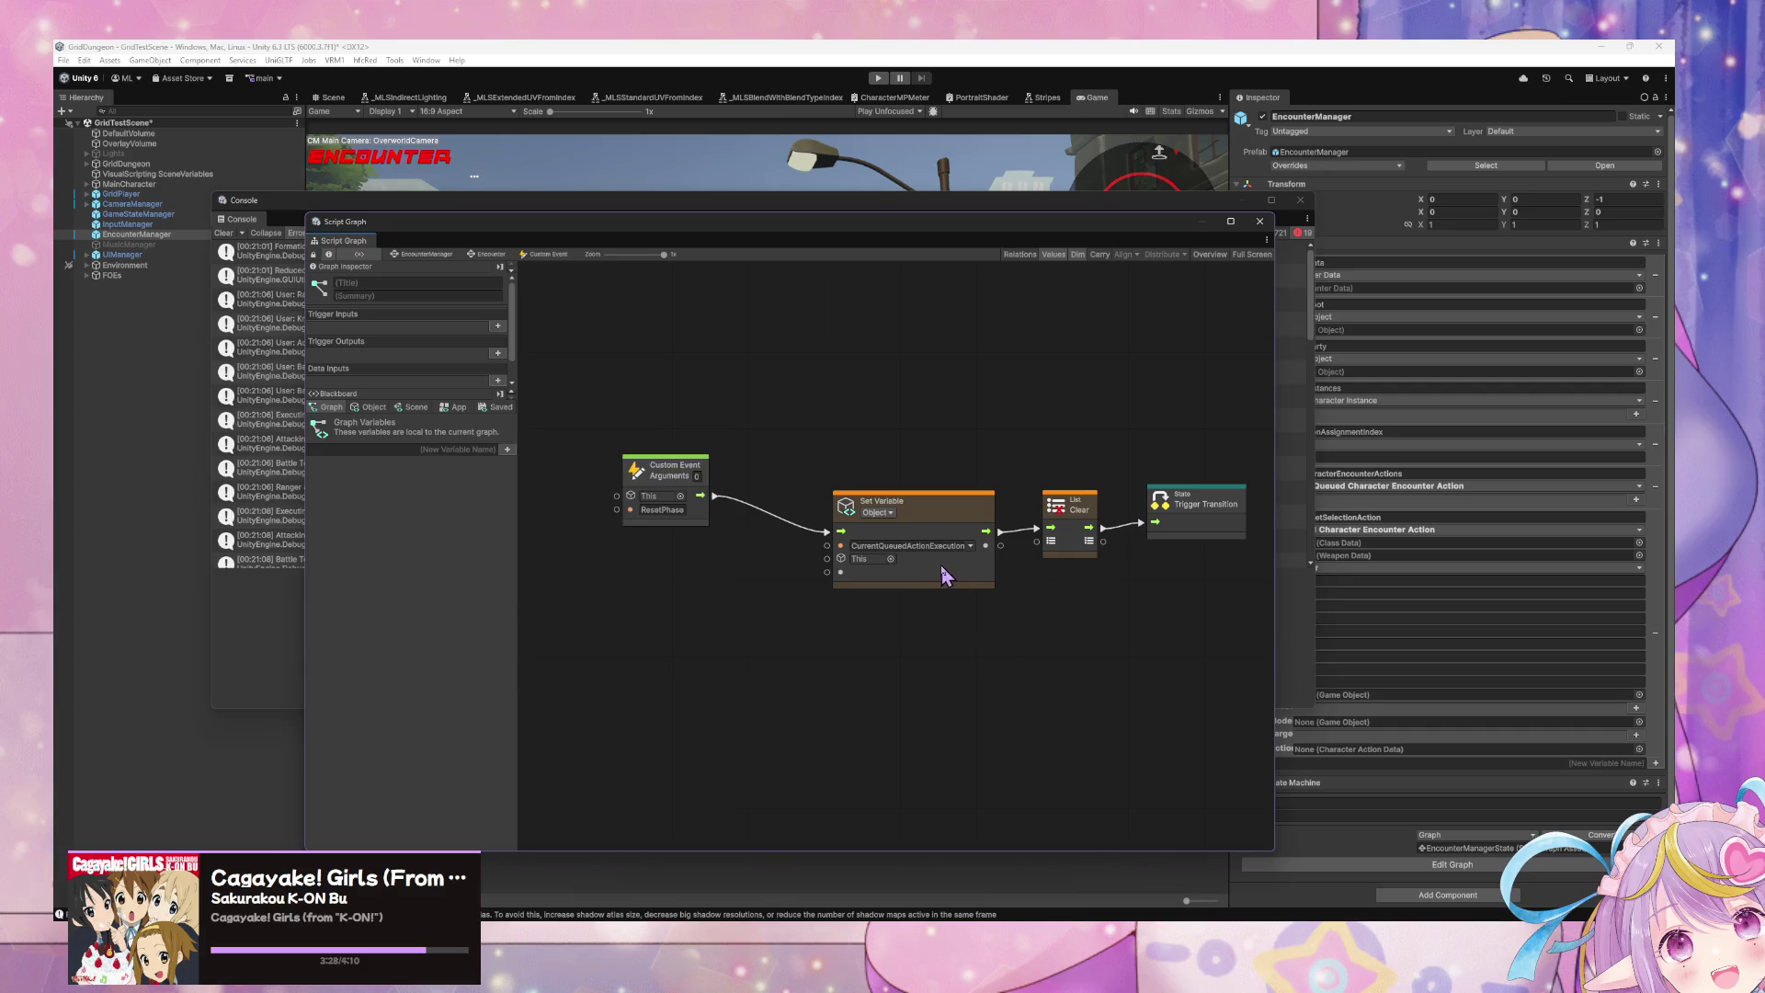
key(ctrl+z)
click(746, 585)
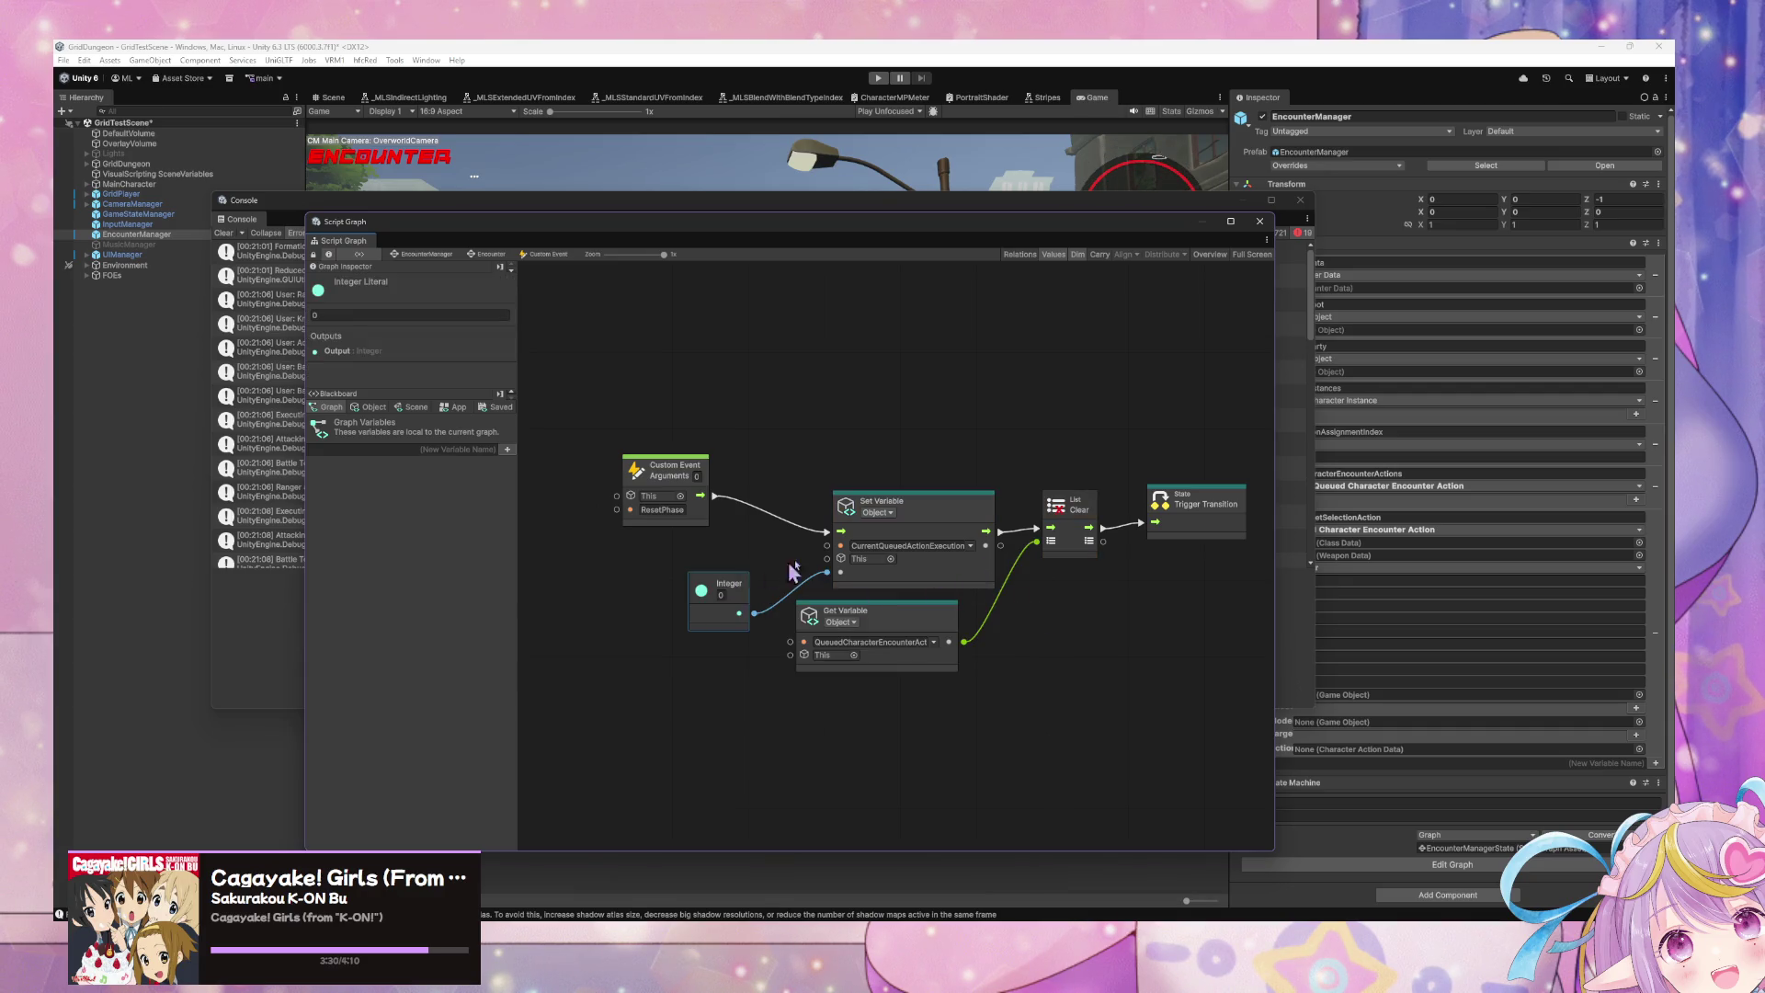
key(Delete)
drag(701, 495, 1032, 531)
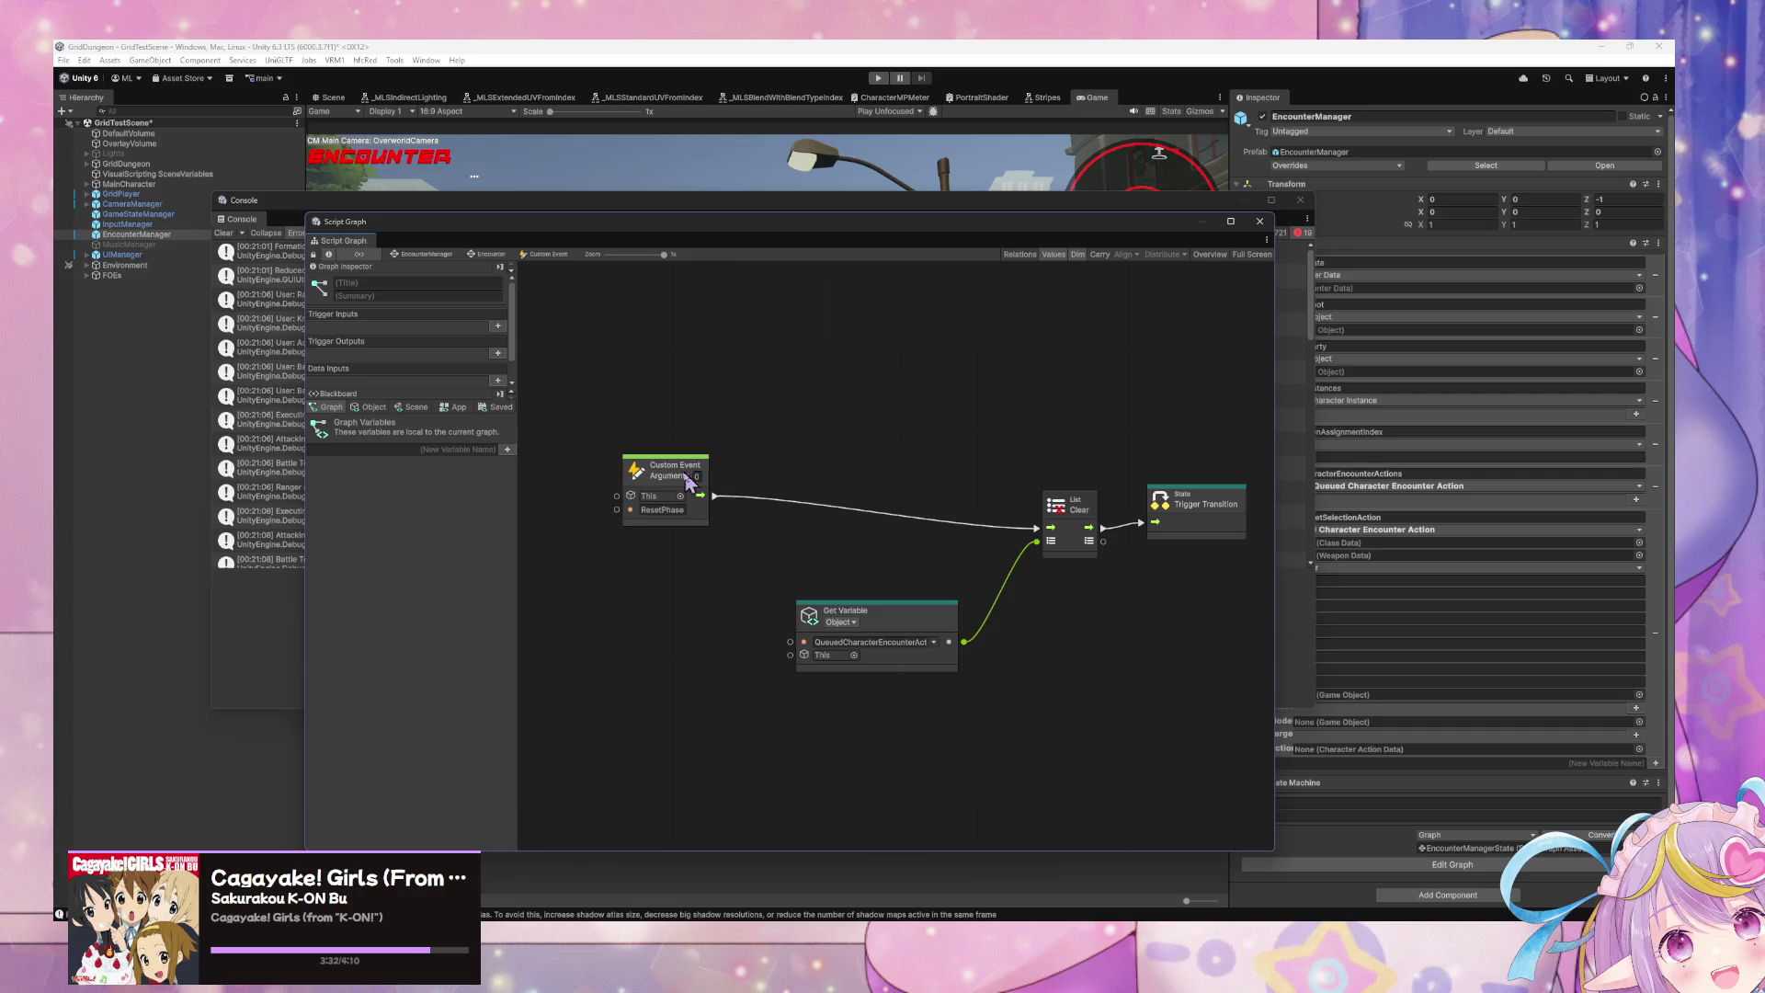
drag(667, 469, 865, 499)
Step: In the NextPhase transition, delete Set Variable and Integer so Custom Event leads to ChangeEncounterSubtext
click(469, 256)
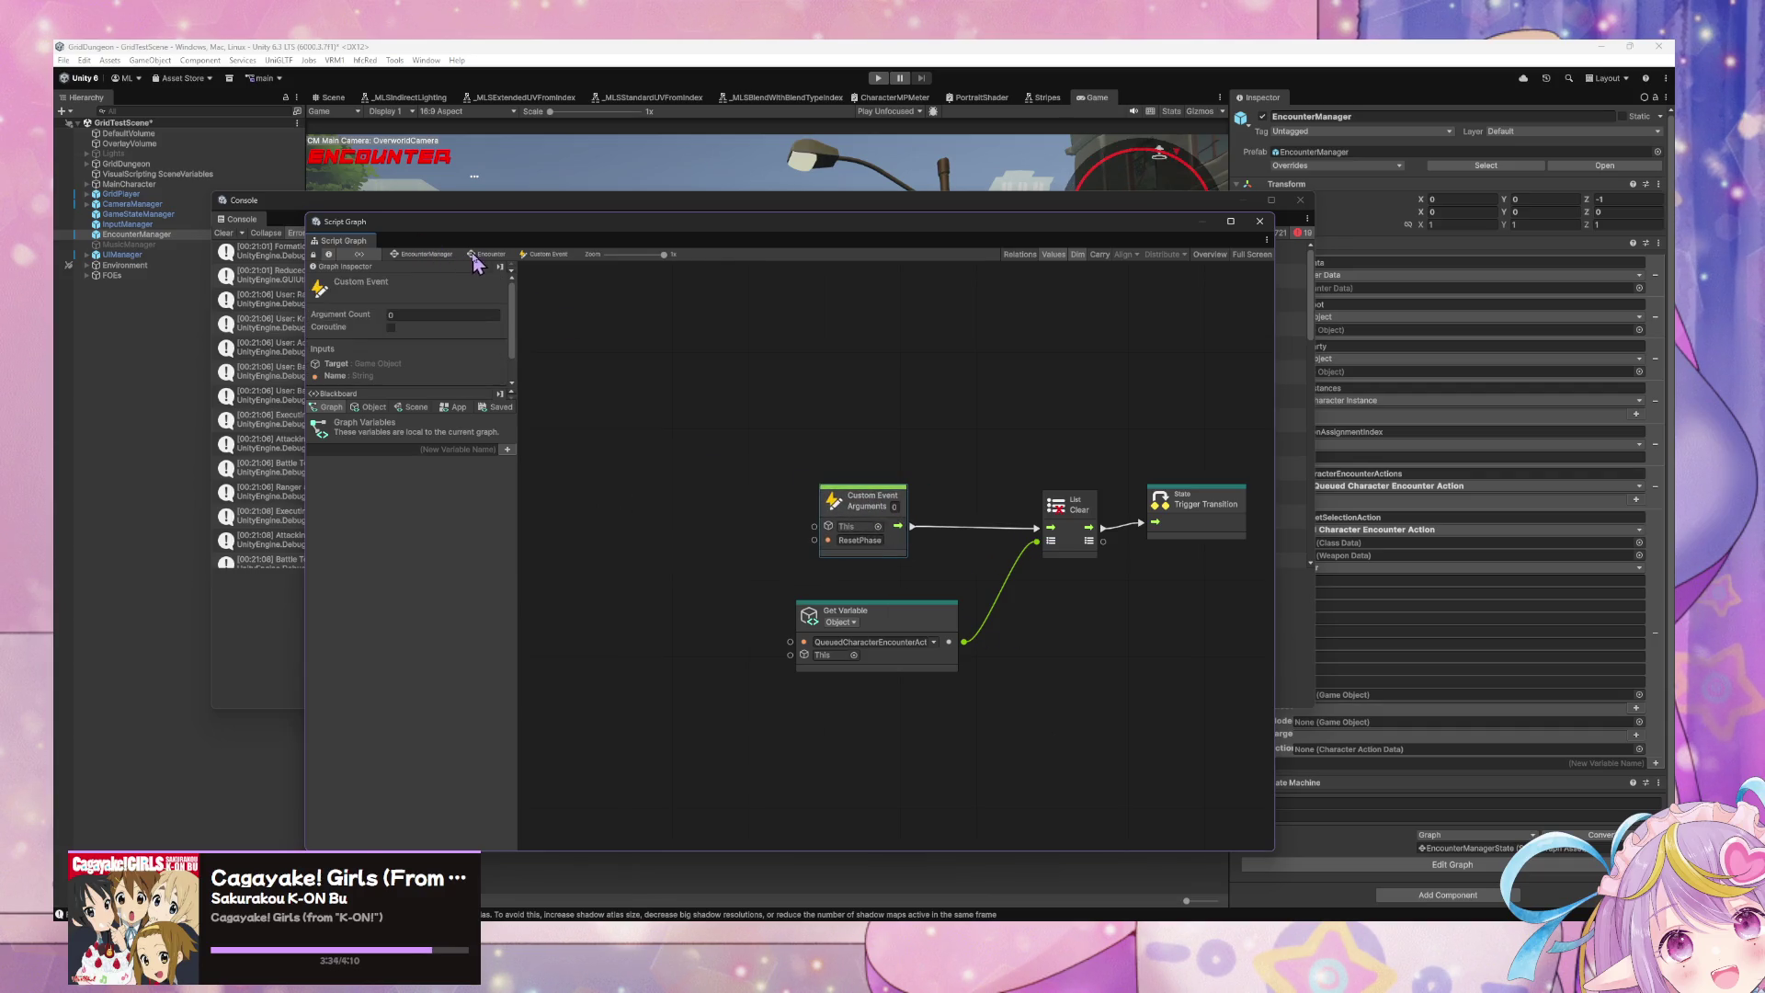
double_click(1097, 456)
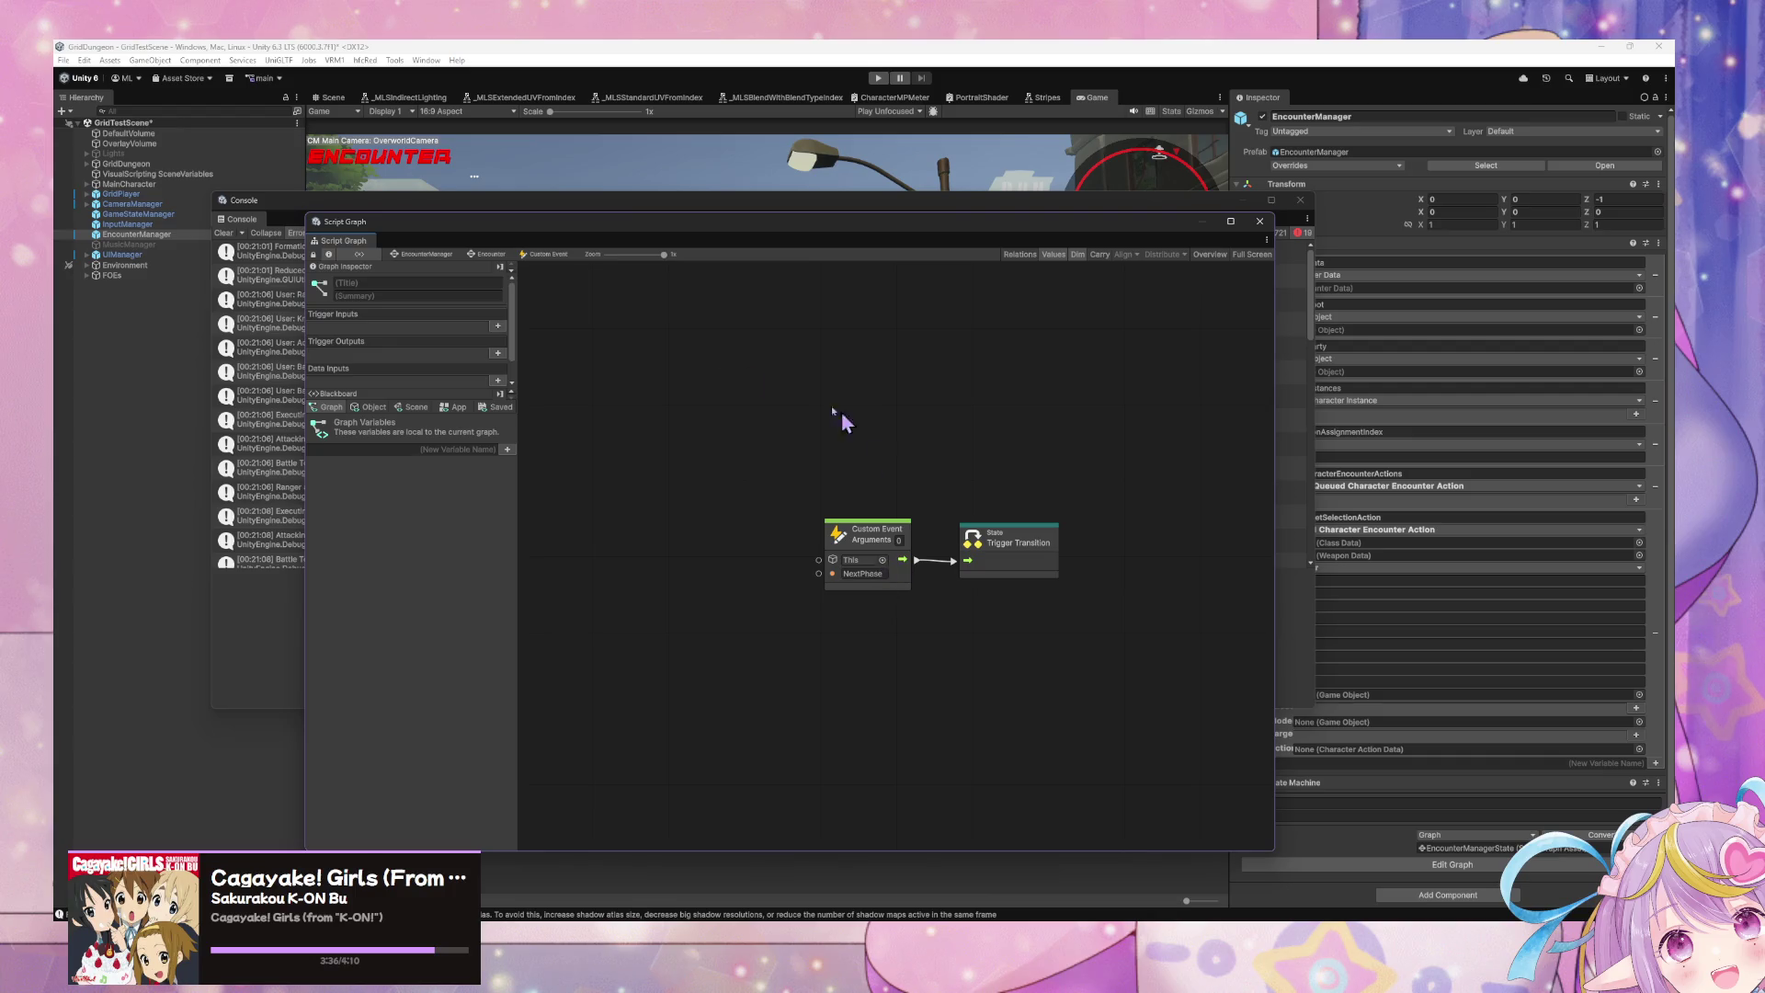
click(493, 256)
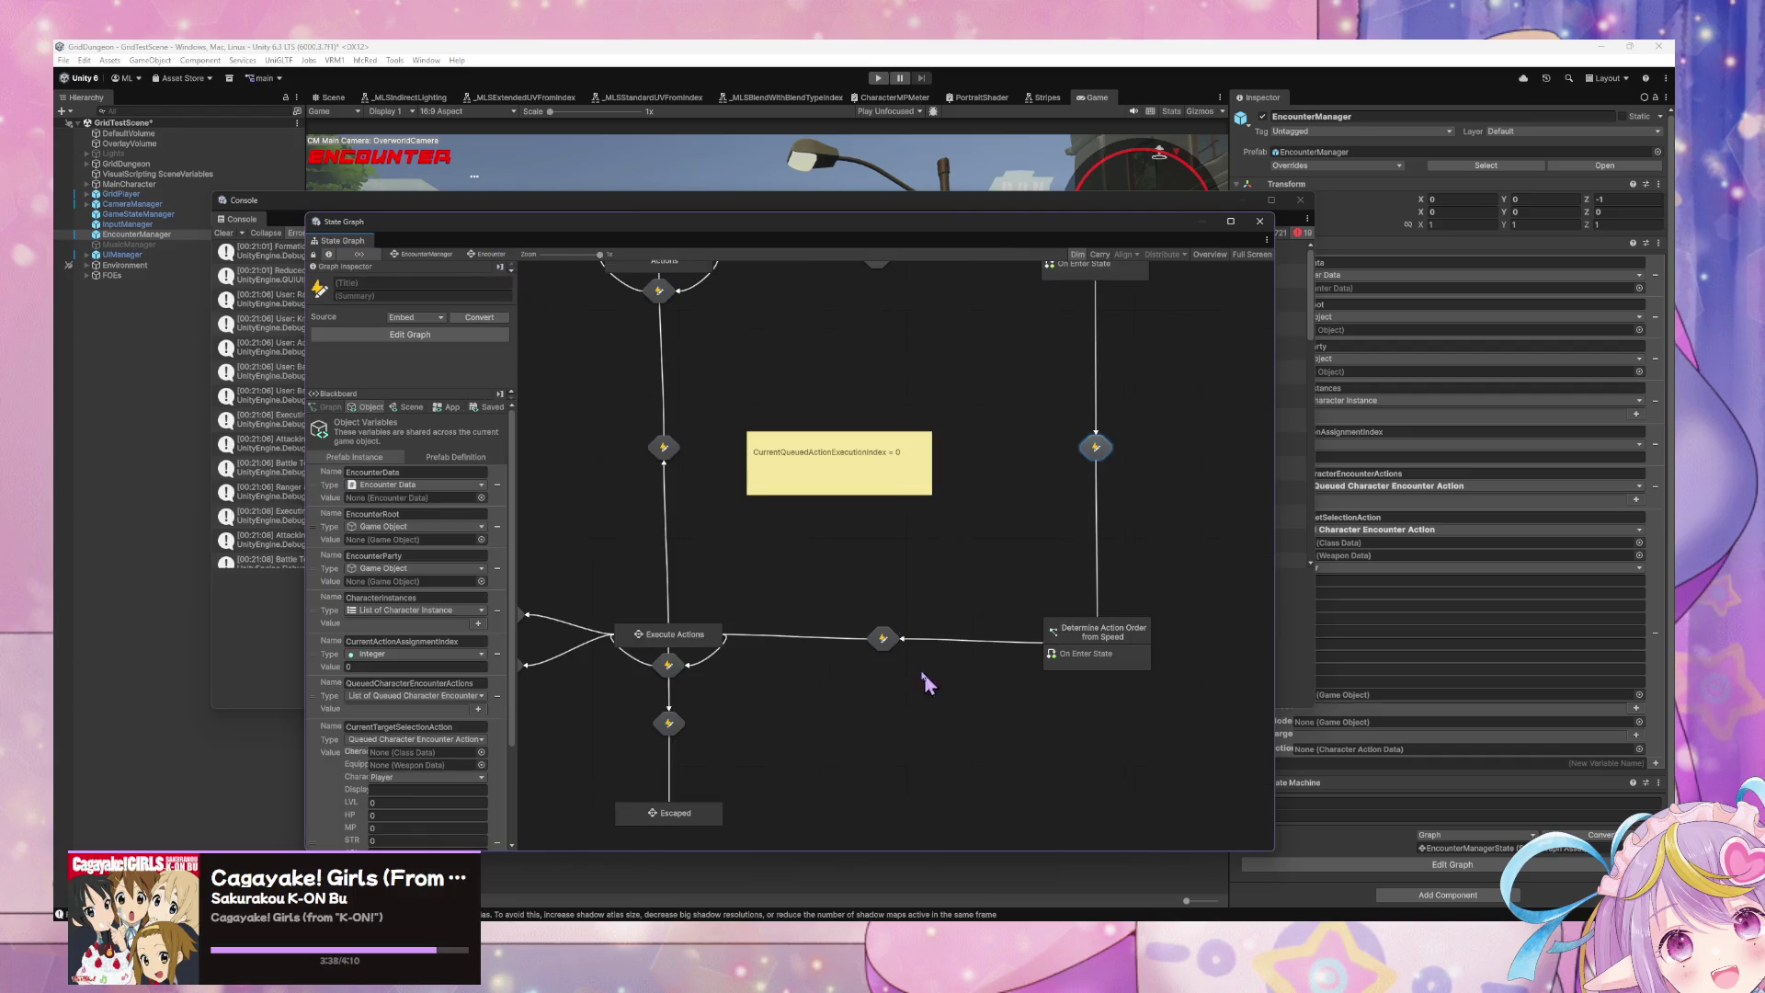
double_click(882, 639)
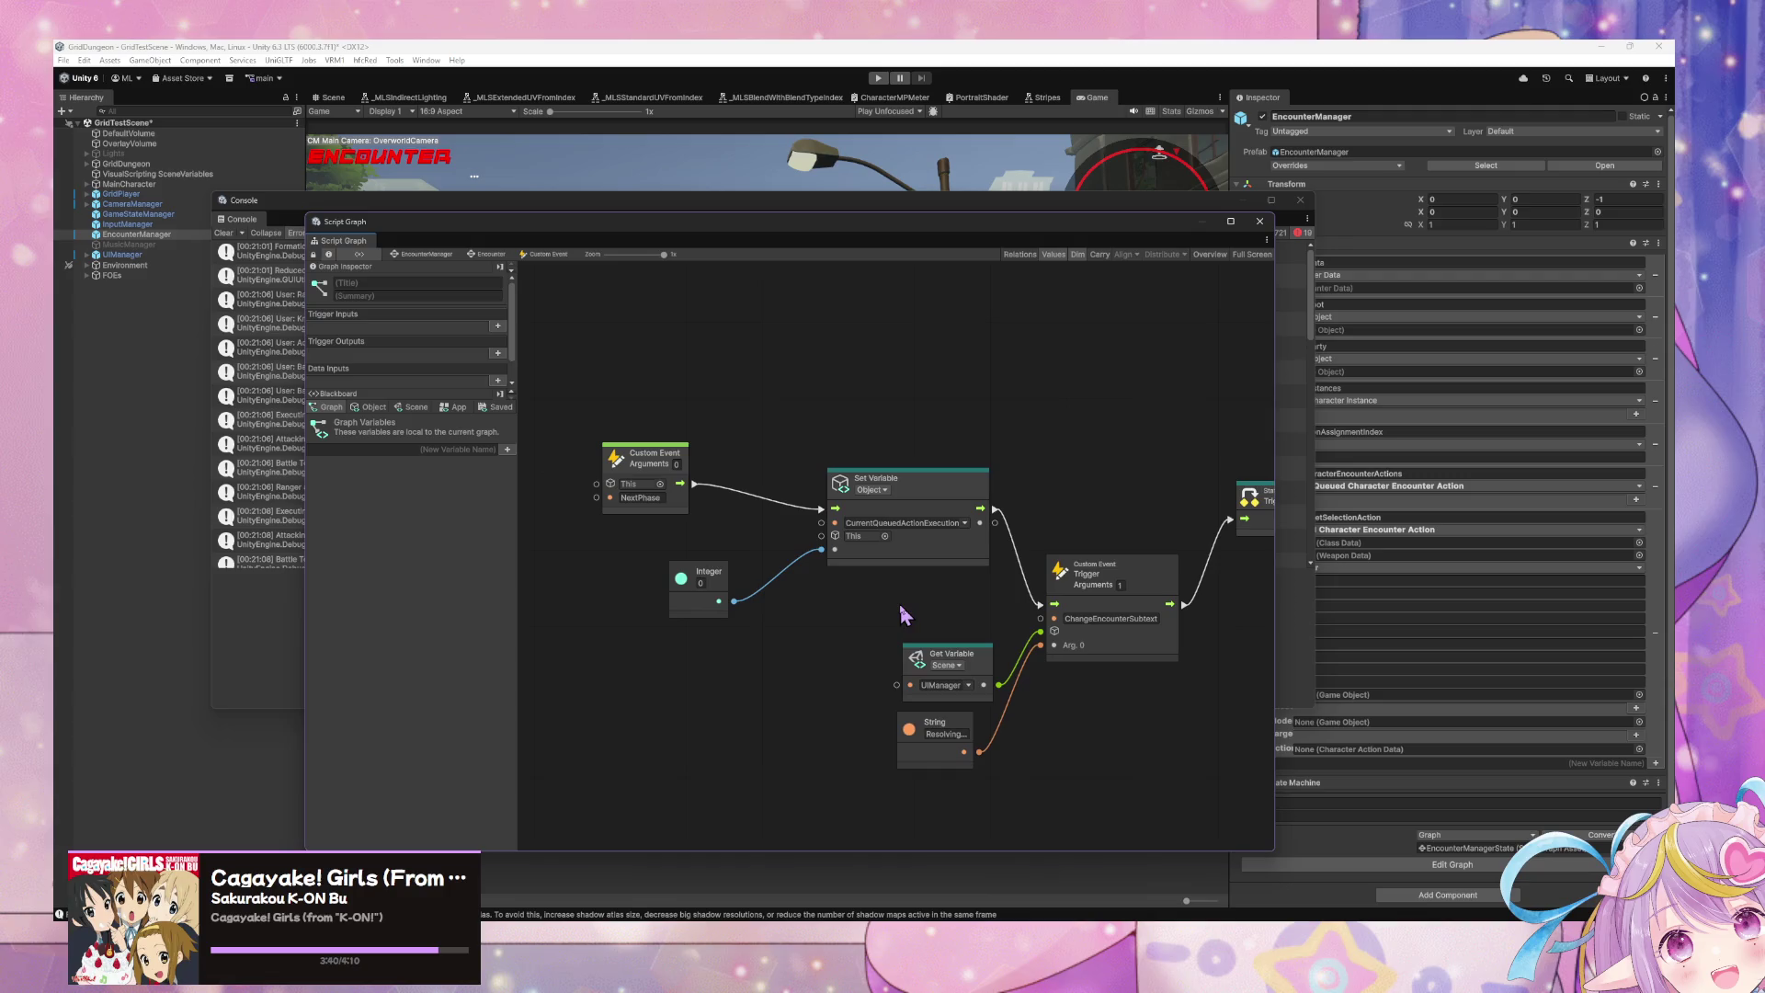
mouse_move(665, 650)
mouse_down()
mouse_move(856, 572)
mouse_move(892, 536)
mouse_up()
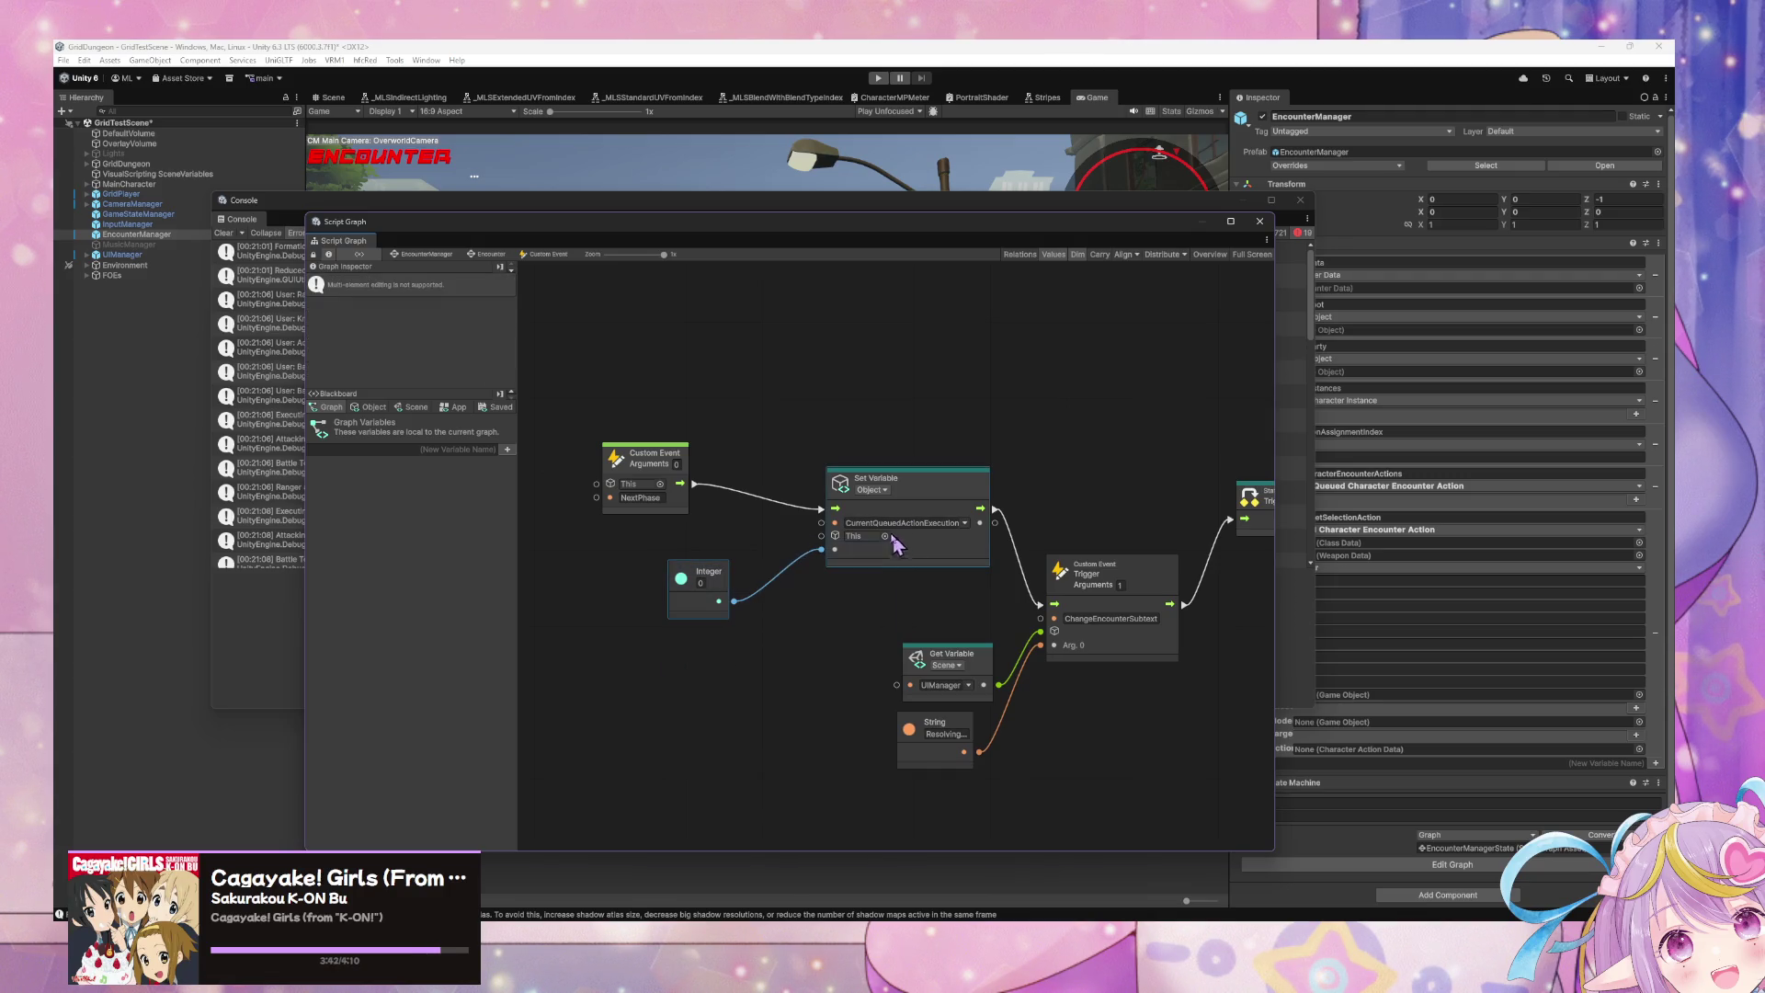
key(Delete)
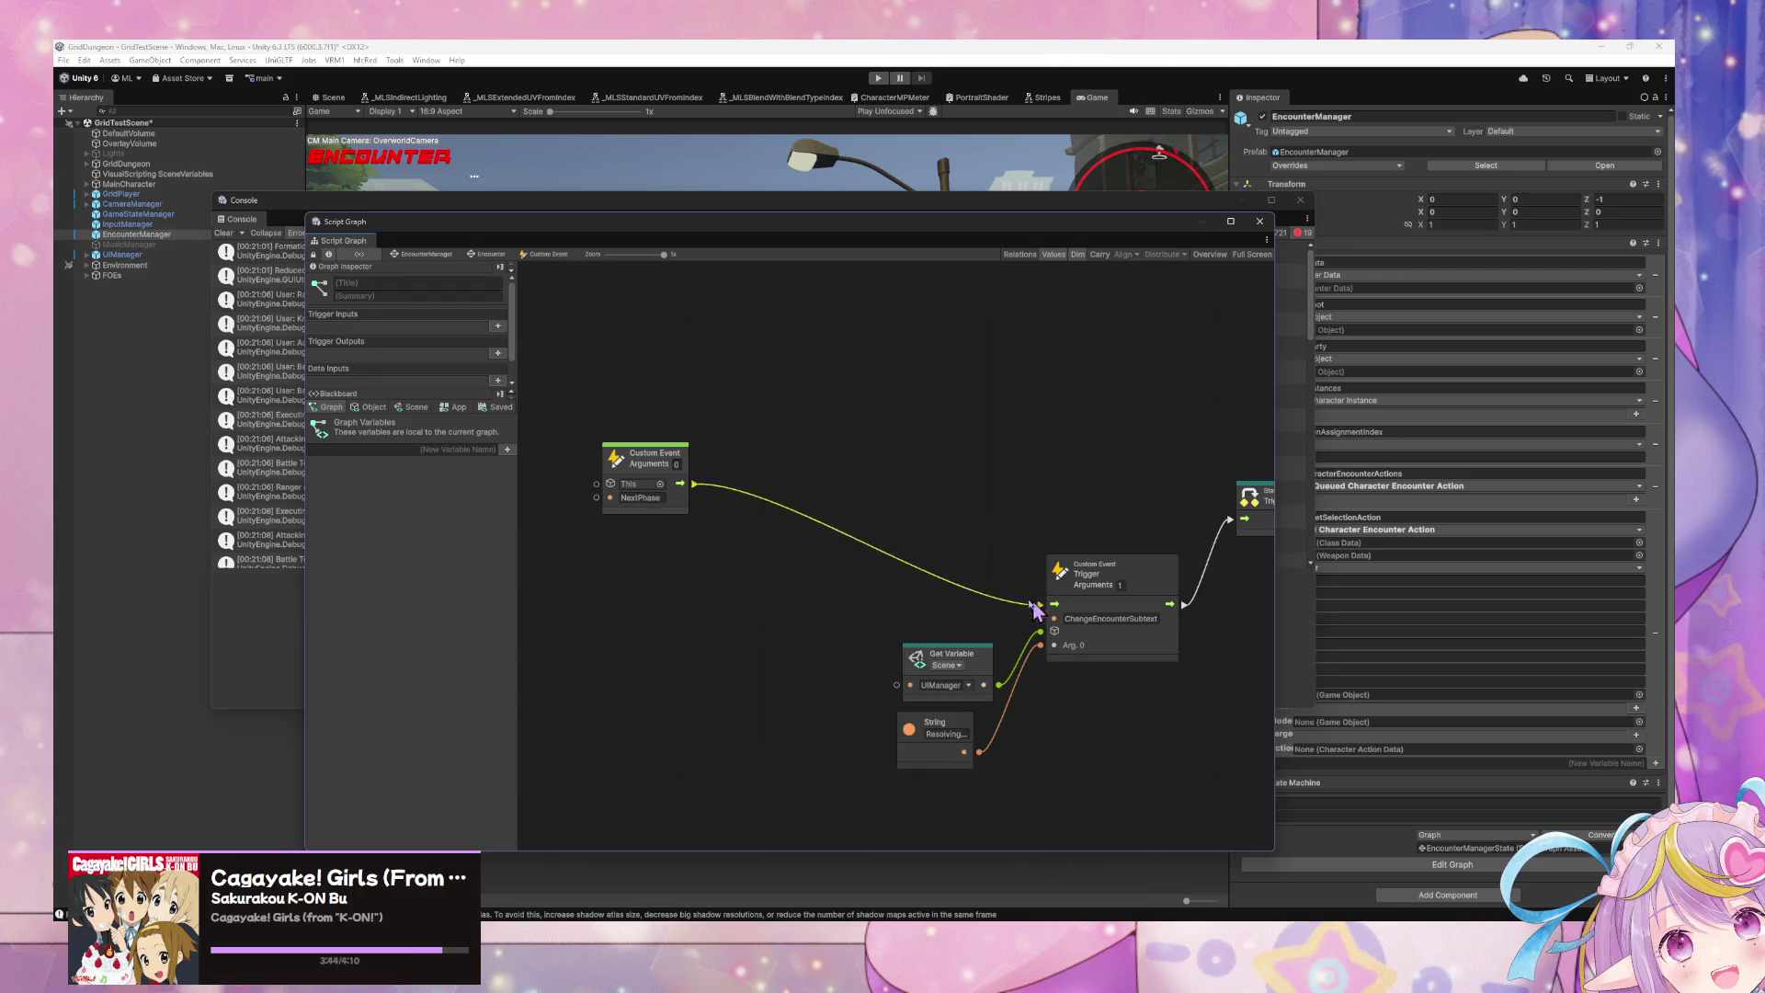
drag(642, 449, 890, 554)
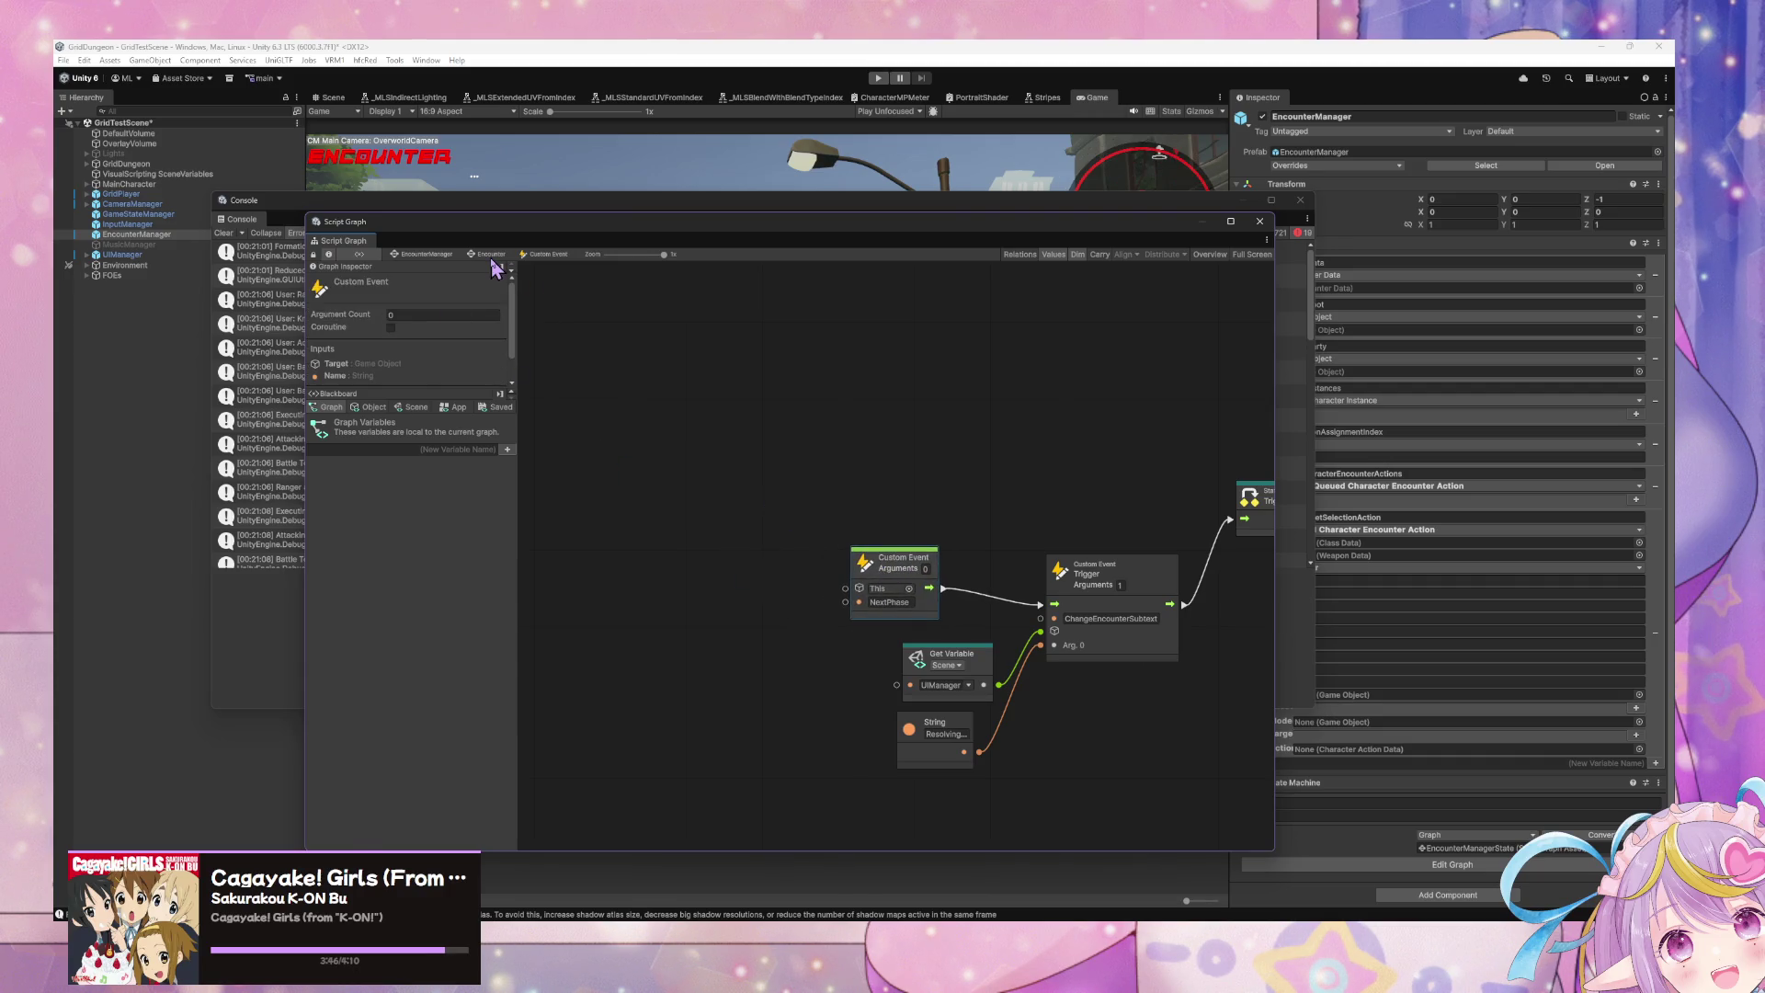
click(491, 255)
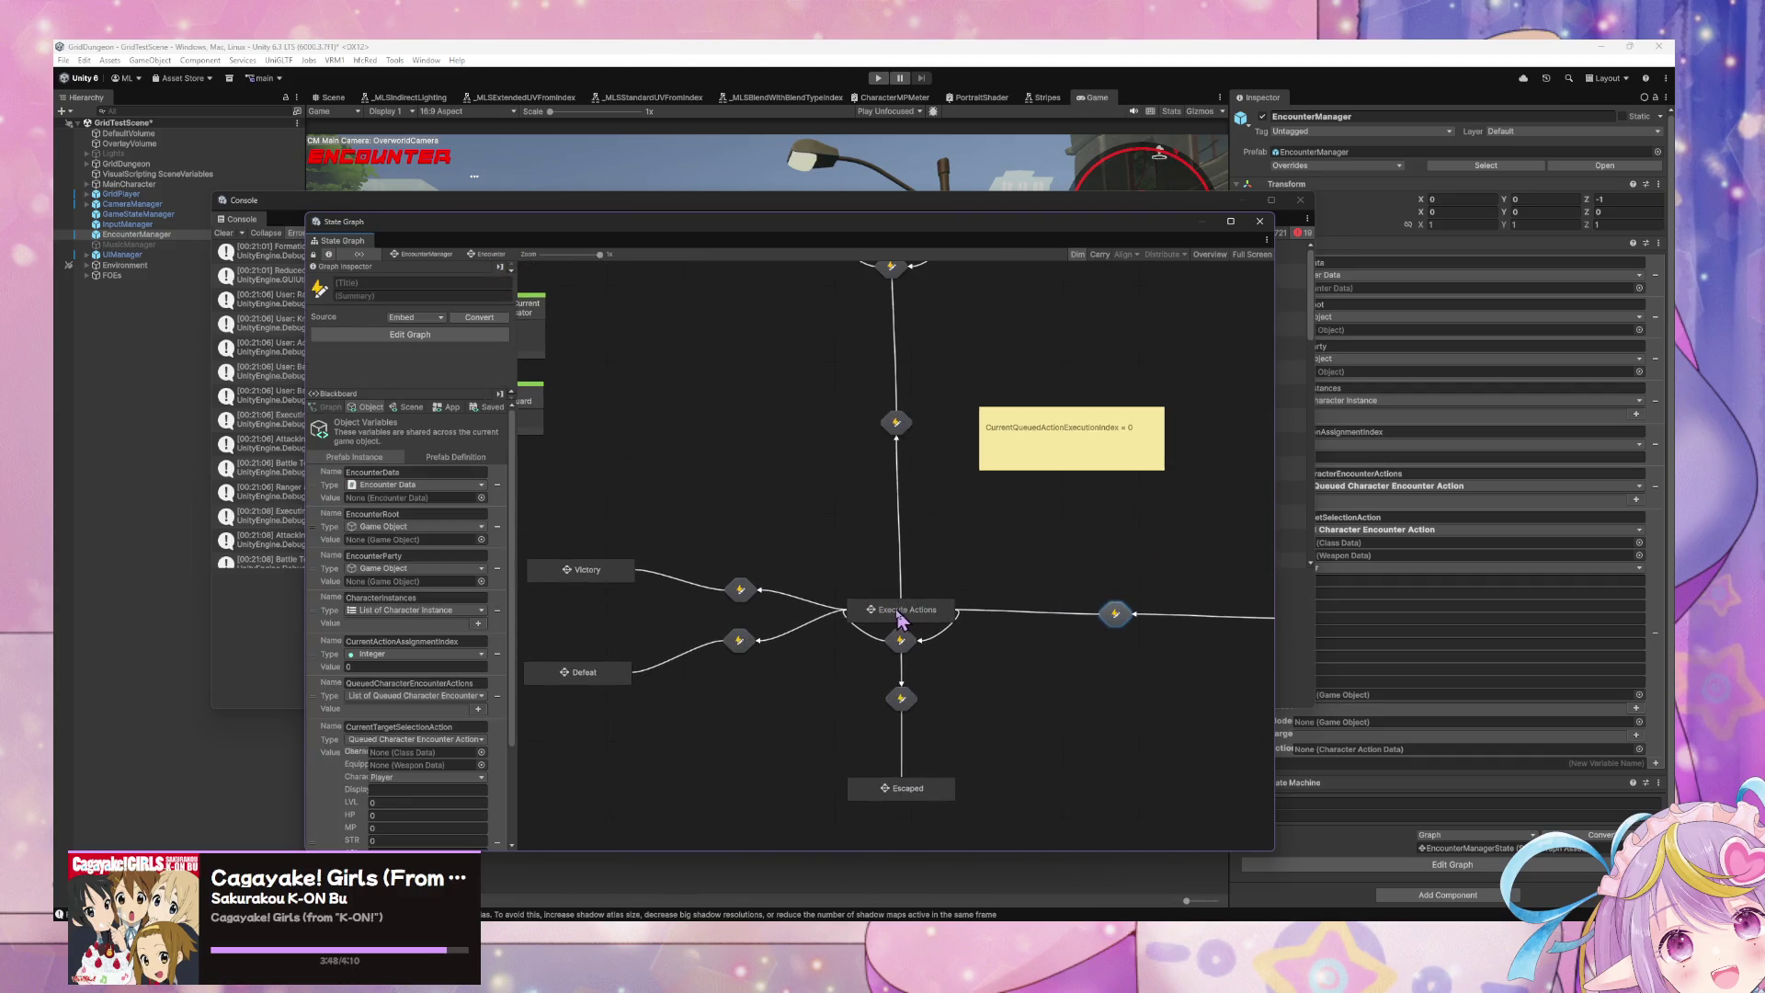
Step: Inspect the Check Action/State script graph inside Execute Actions, then return to the encounter state graph
click(903, 614)
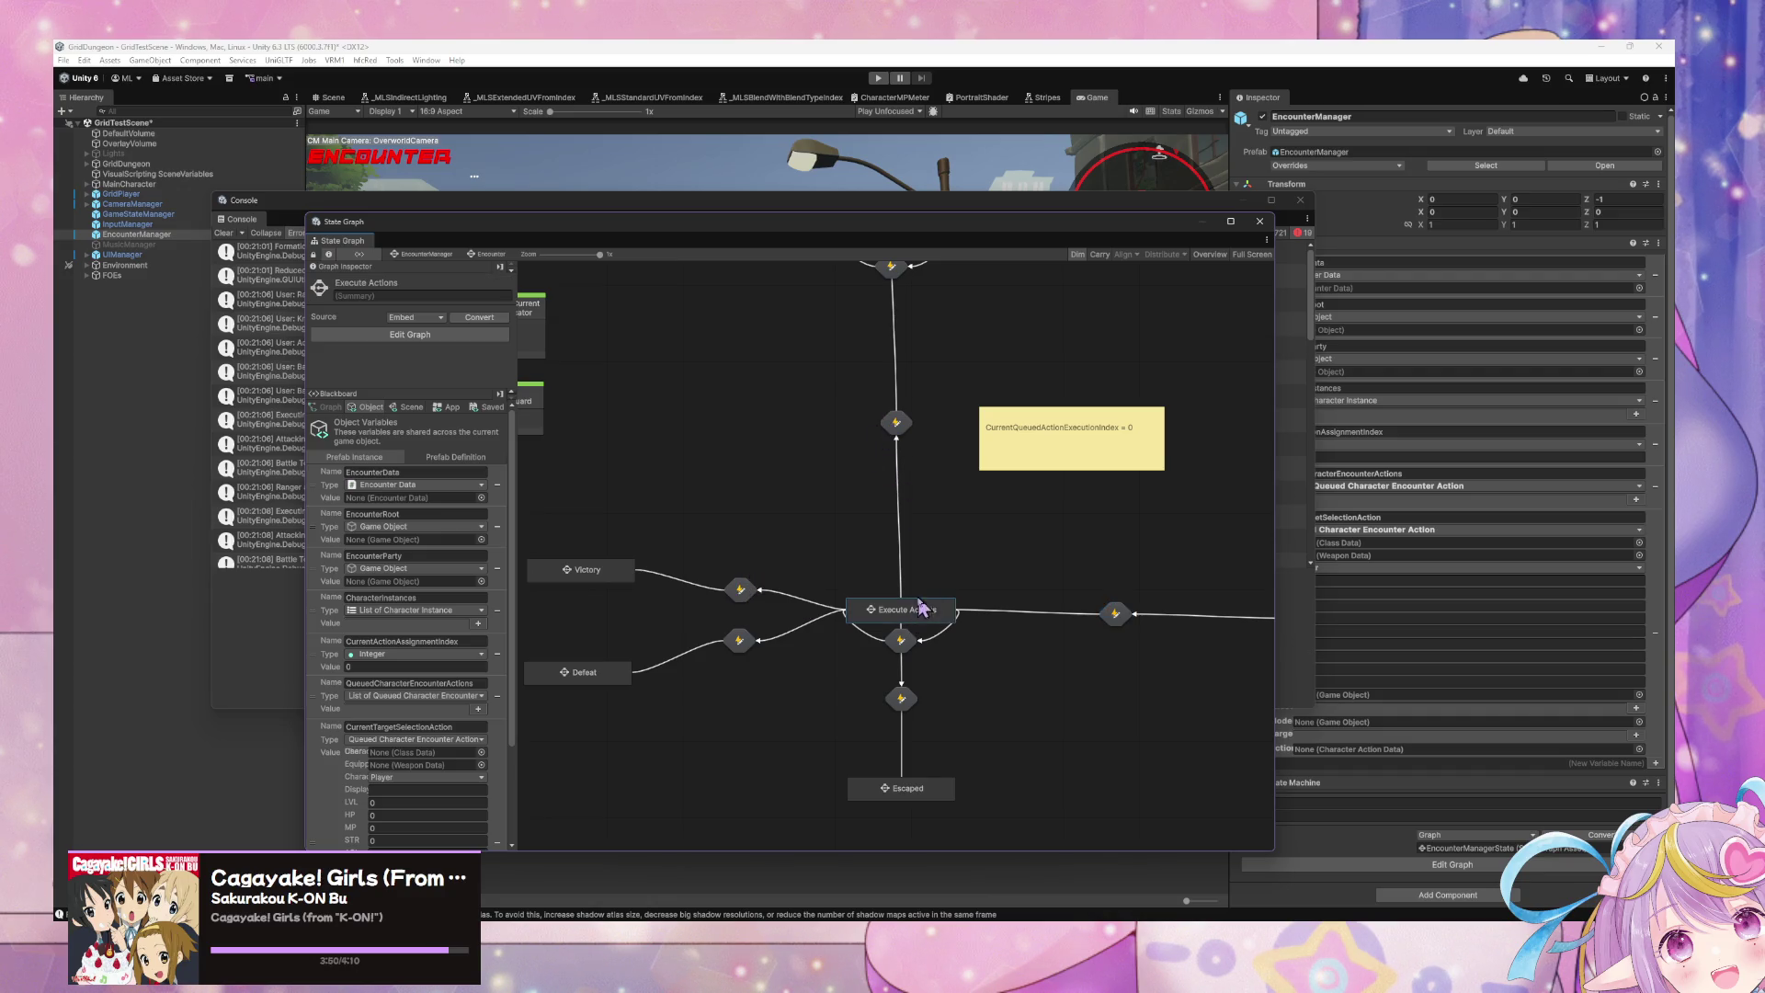
double_click(921, 610)
double_click(786, 541)
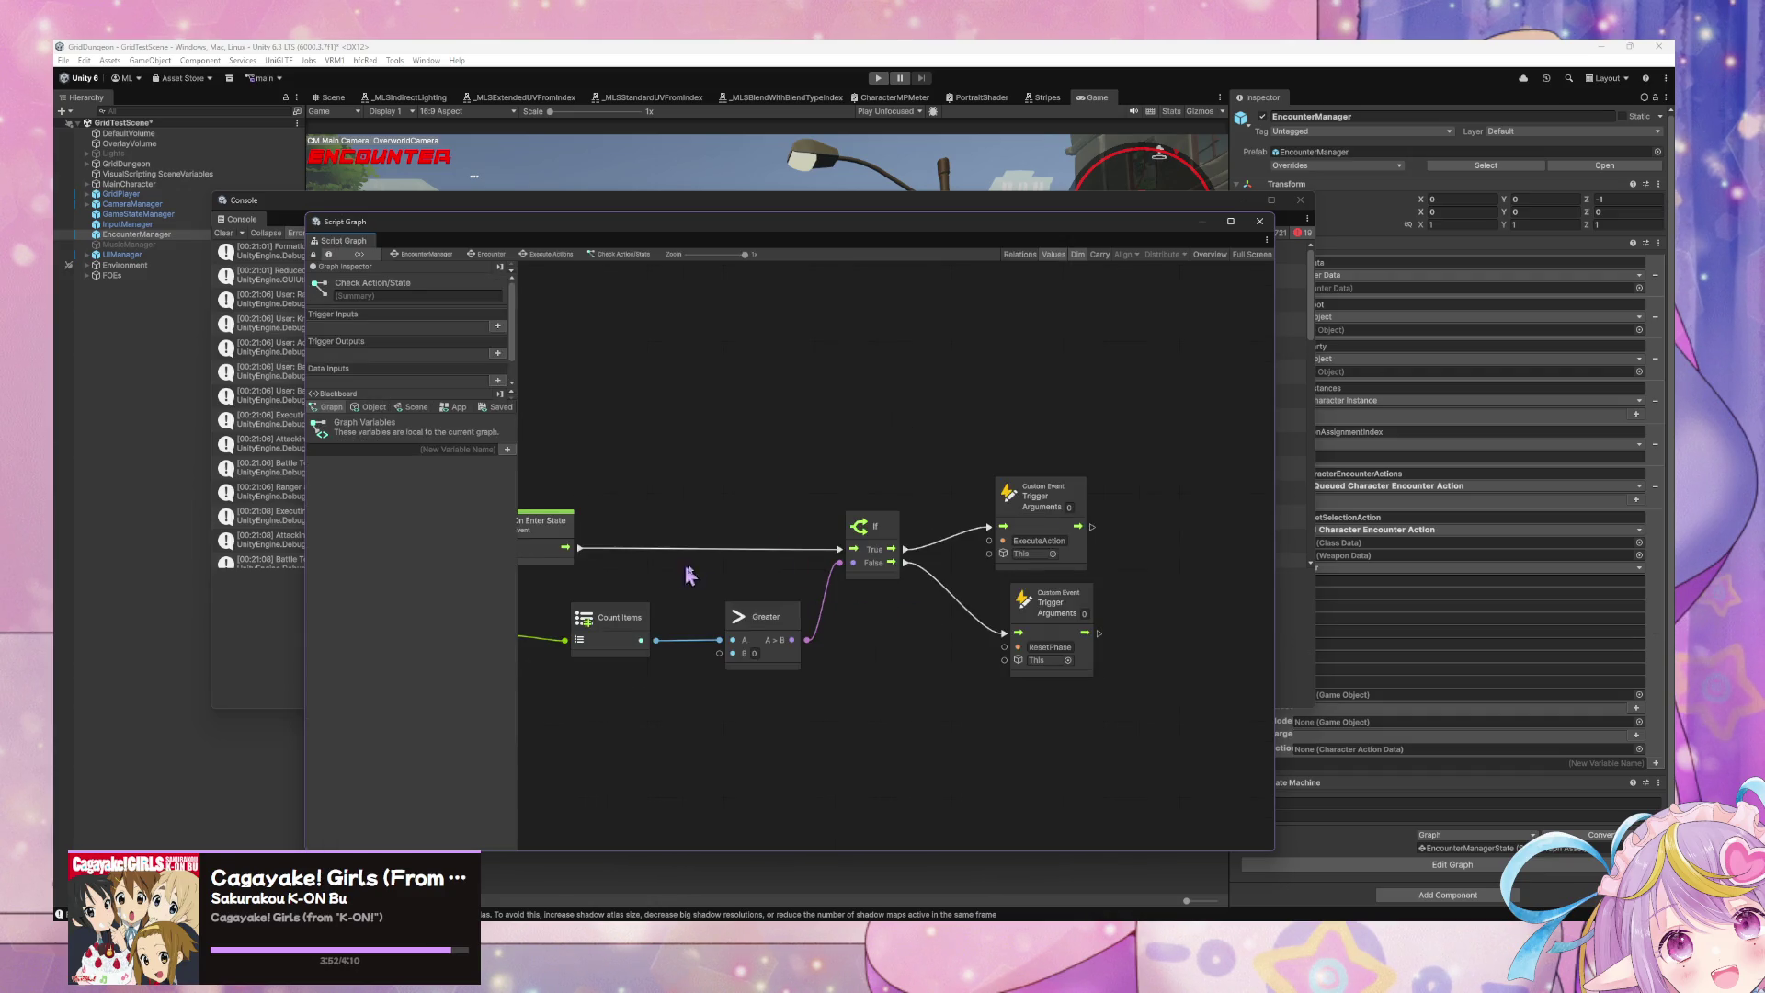
drag(690, 575, 1033, 571)
key(Home)
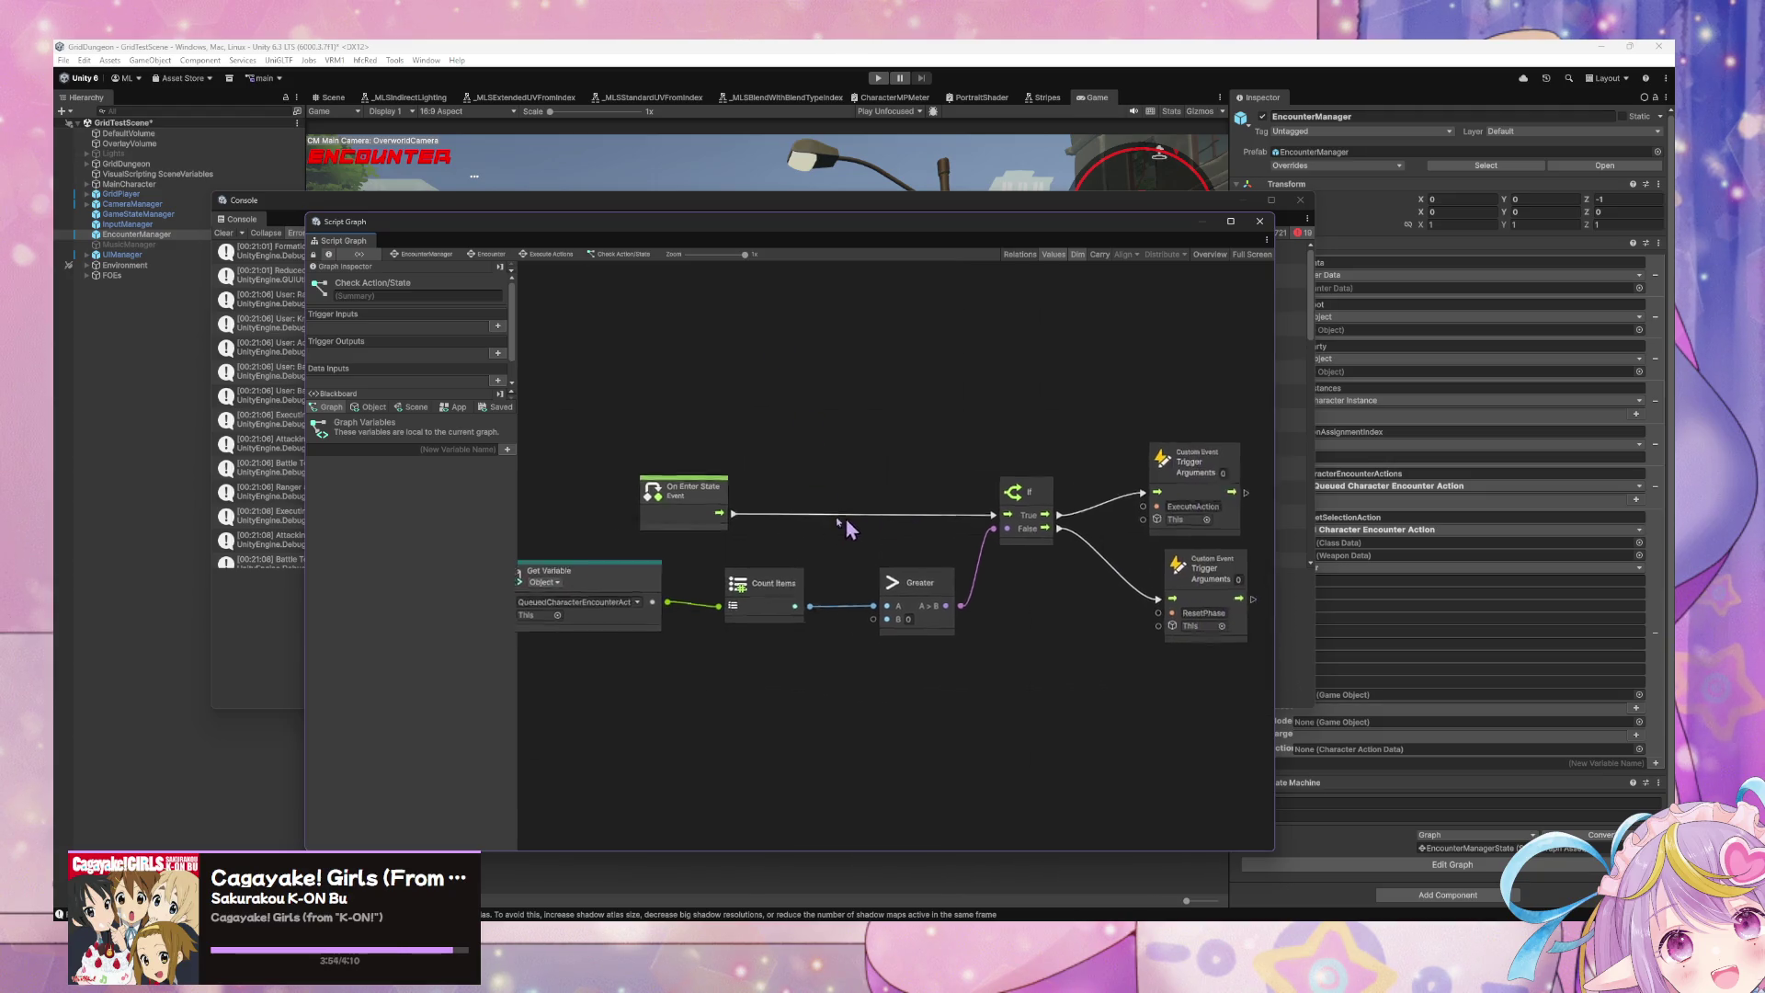
click(490, 255)
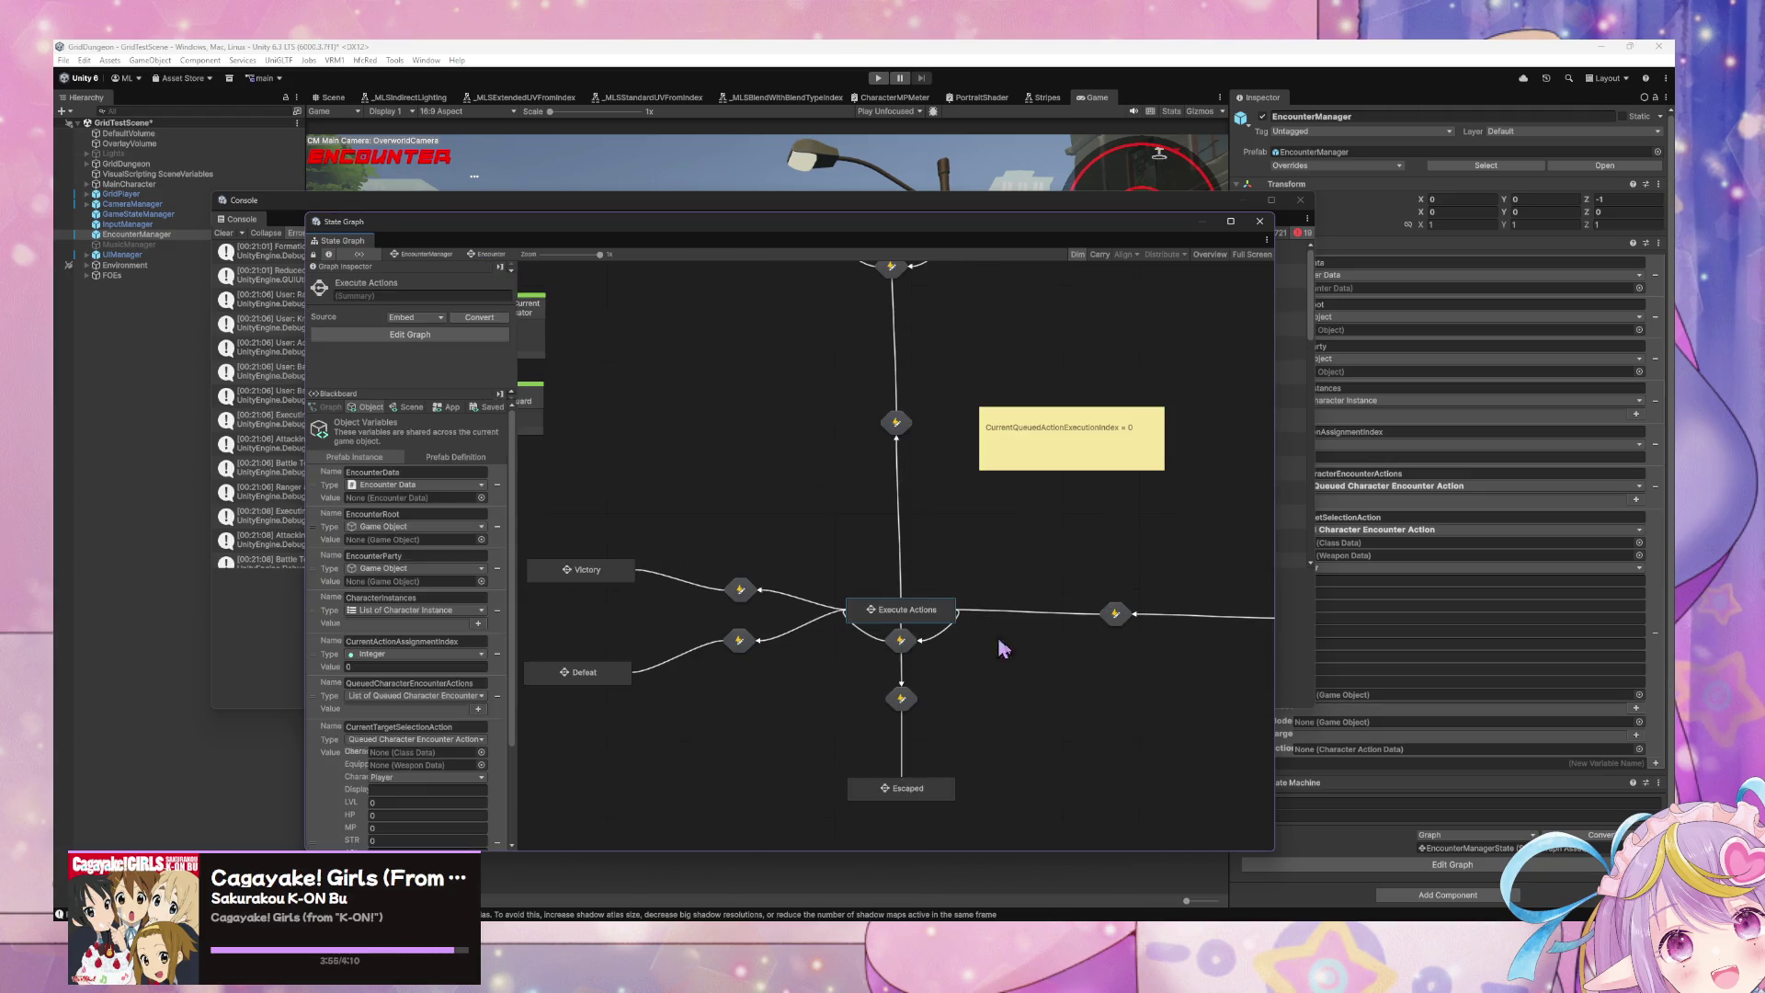
Step: Open the Execute Action state's script graph and bring its variable and Get Item nodes into view
double_click(936, 616)
double_click(1026, 544)
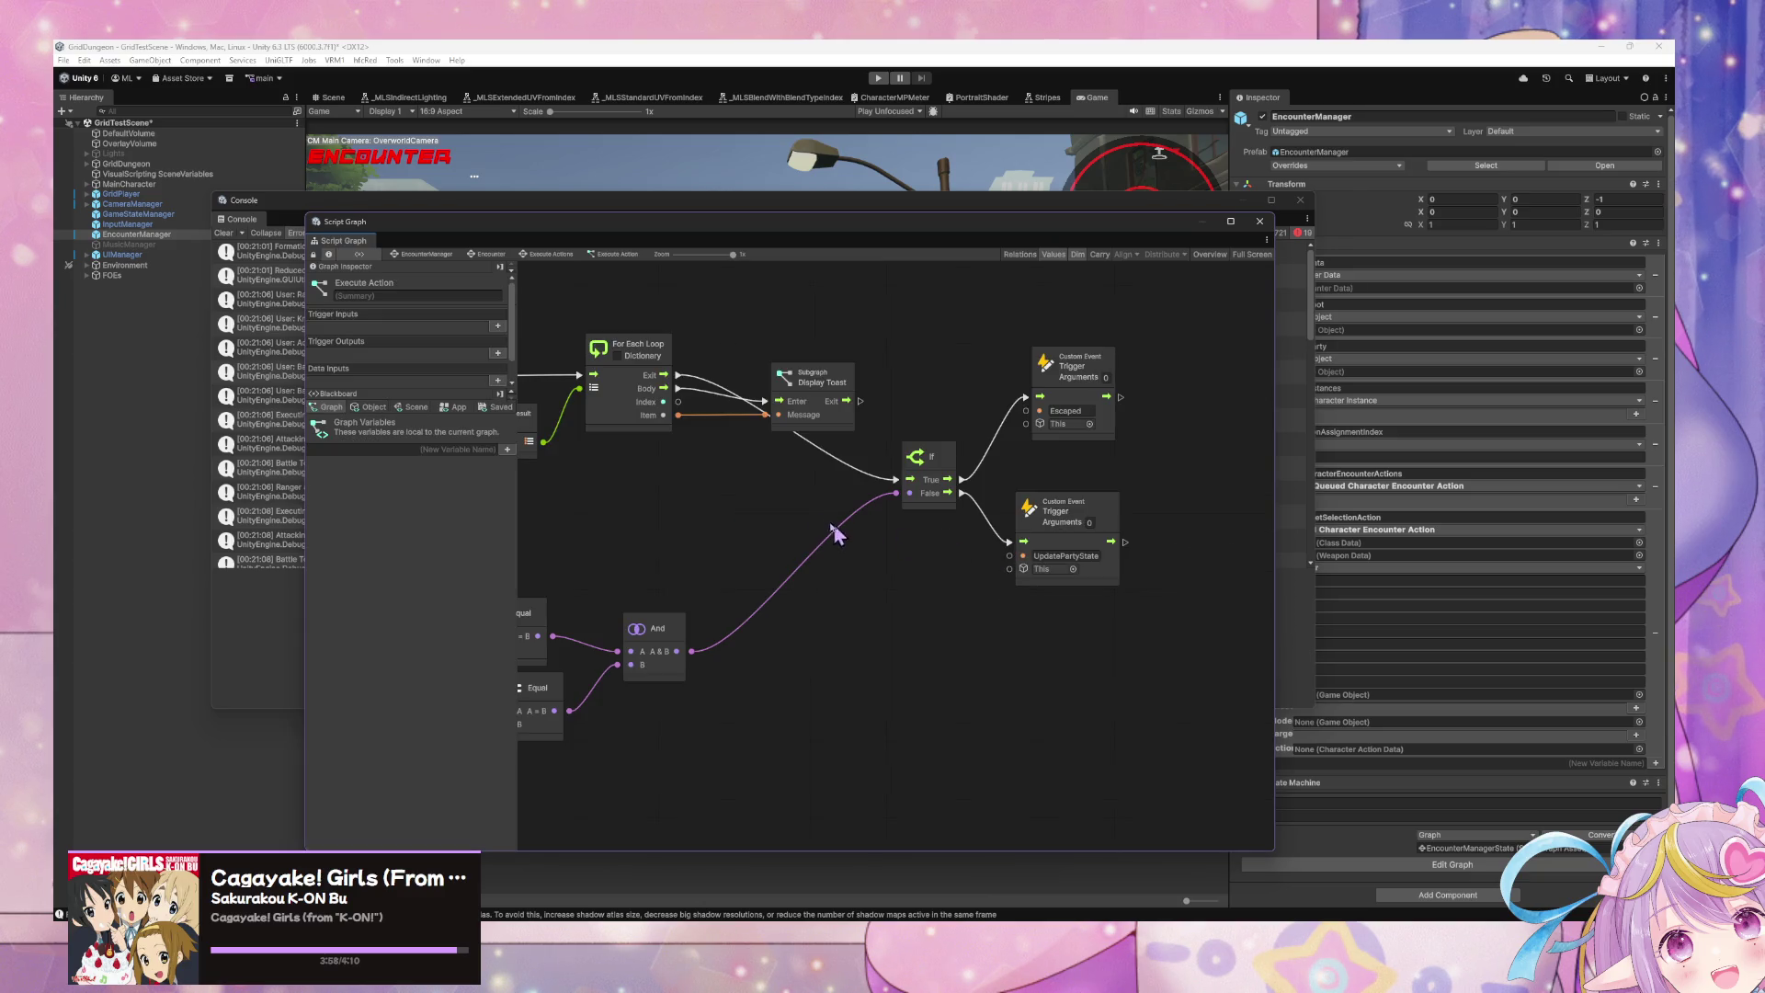
scroll(1093, 517, up, 3)
mouse_move(1247, 556)
mouse_down()
mouse_move(701, 571)
mouse_move(981, 560)
mouse_move(949, 530)
mouse_up()
drag(1095, 603, 974, 638)
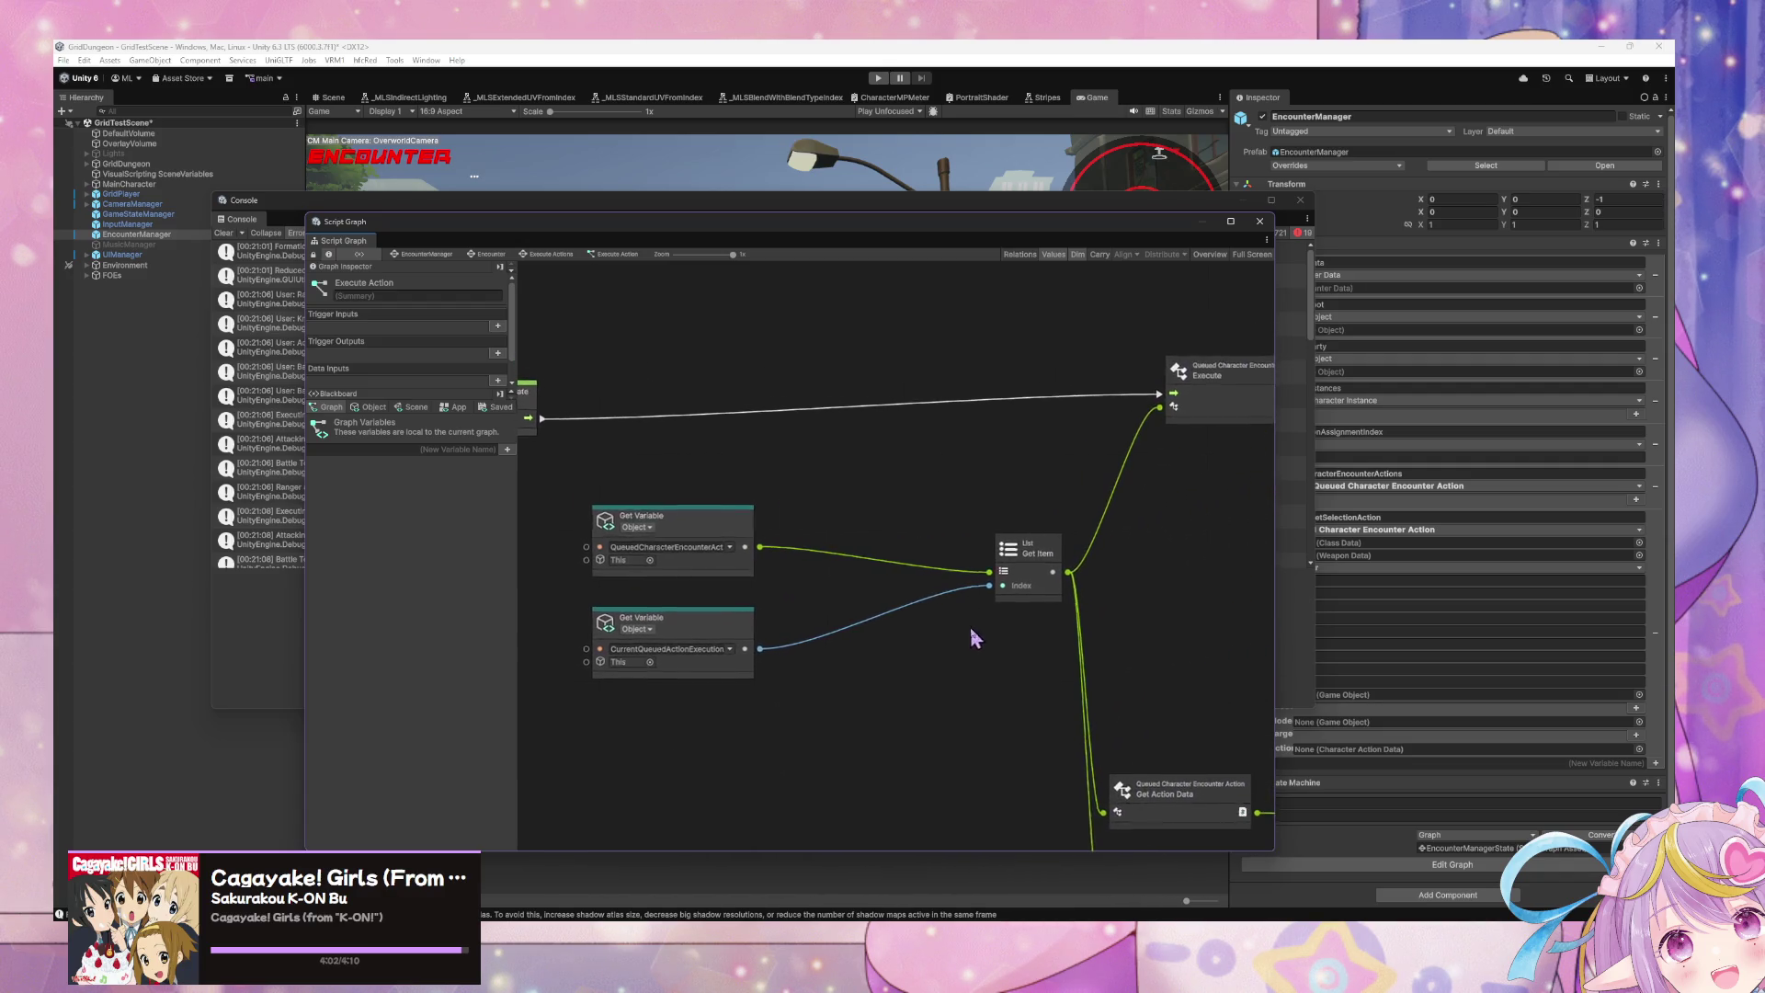
mouse_move(1112, 623)
mouse_down()
mouse_move(919, 544)
mouse_move(962, 512)
mouse_move(858, 438)
mouse_move(958, 538)
mouse_up()
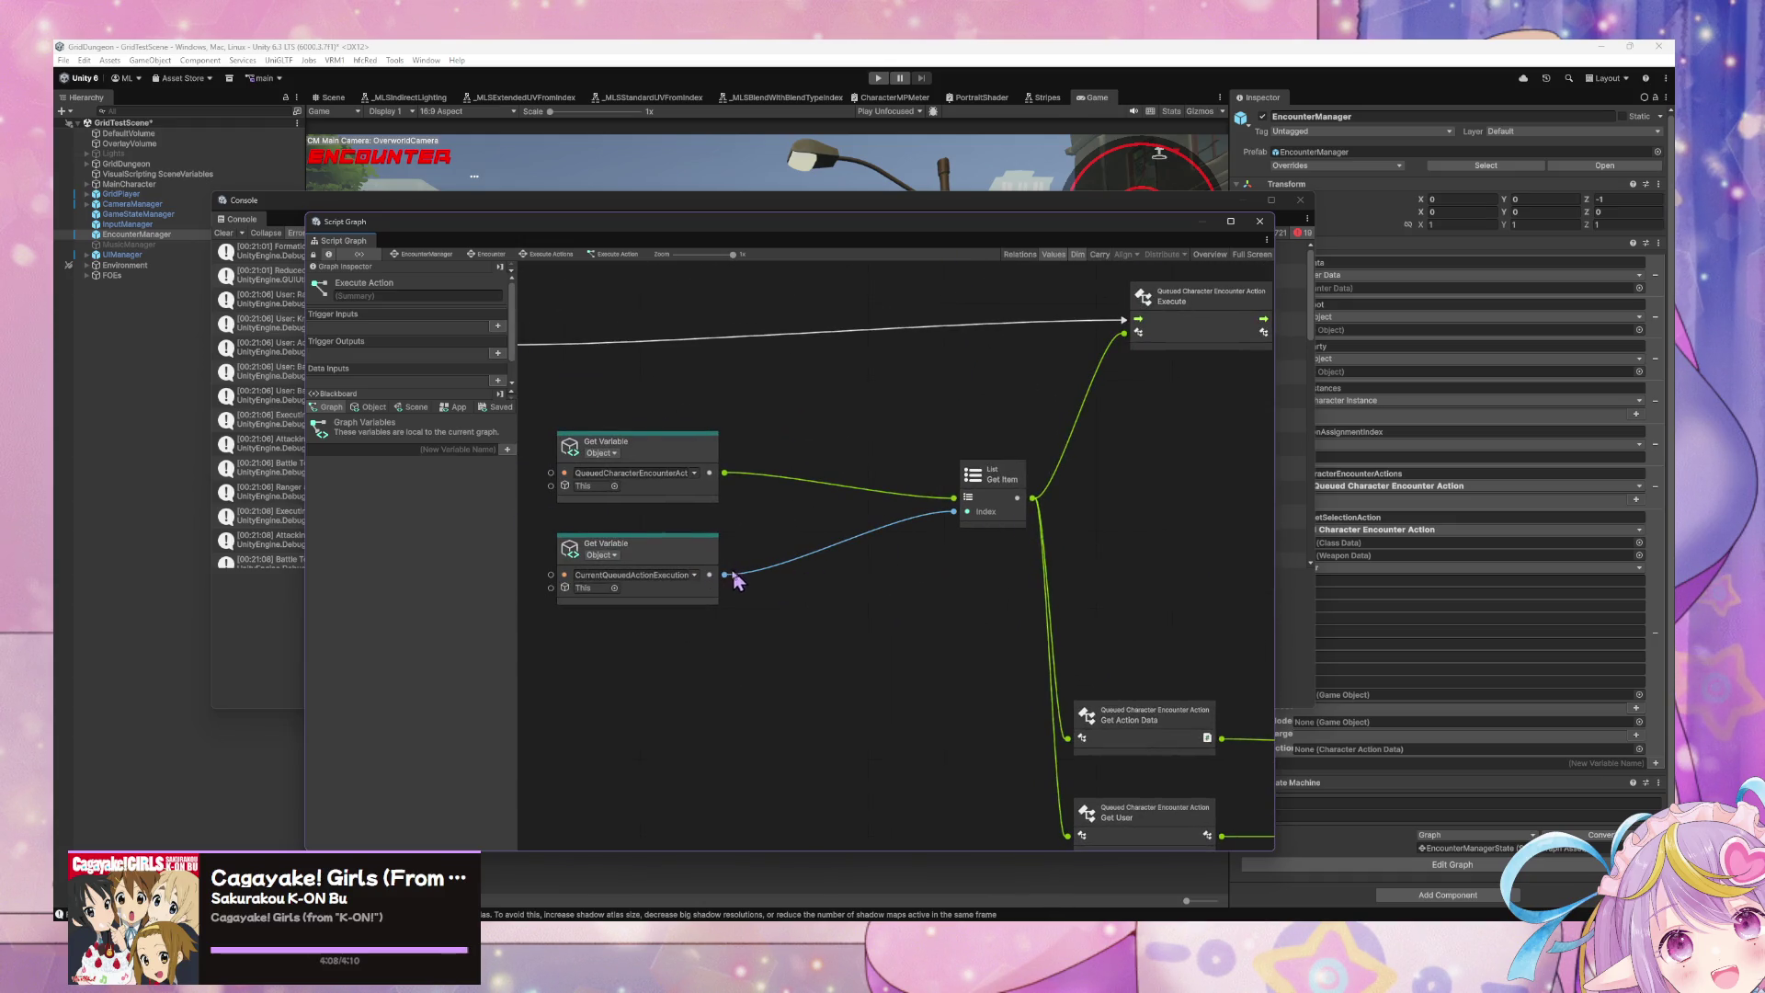
Step: Delete the CurrentQueuedActionExecutionIndex variable node so Get Item uses index 0, and reposition the list node
click(687, 552)
key(Delete)
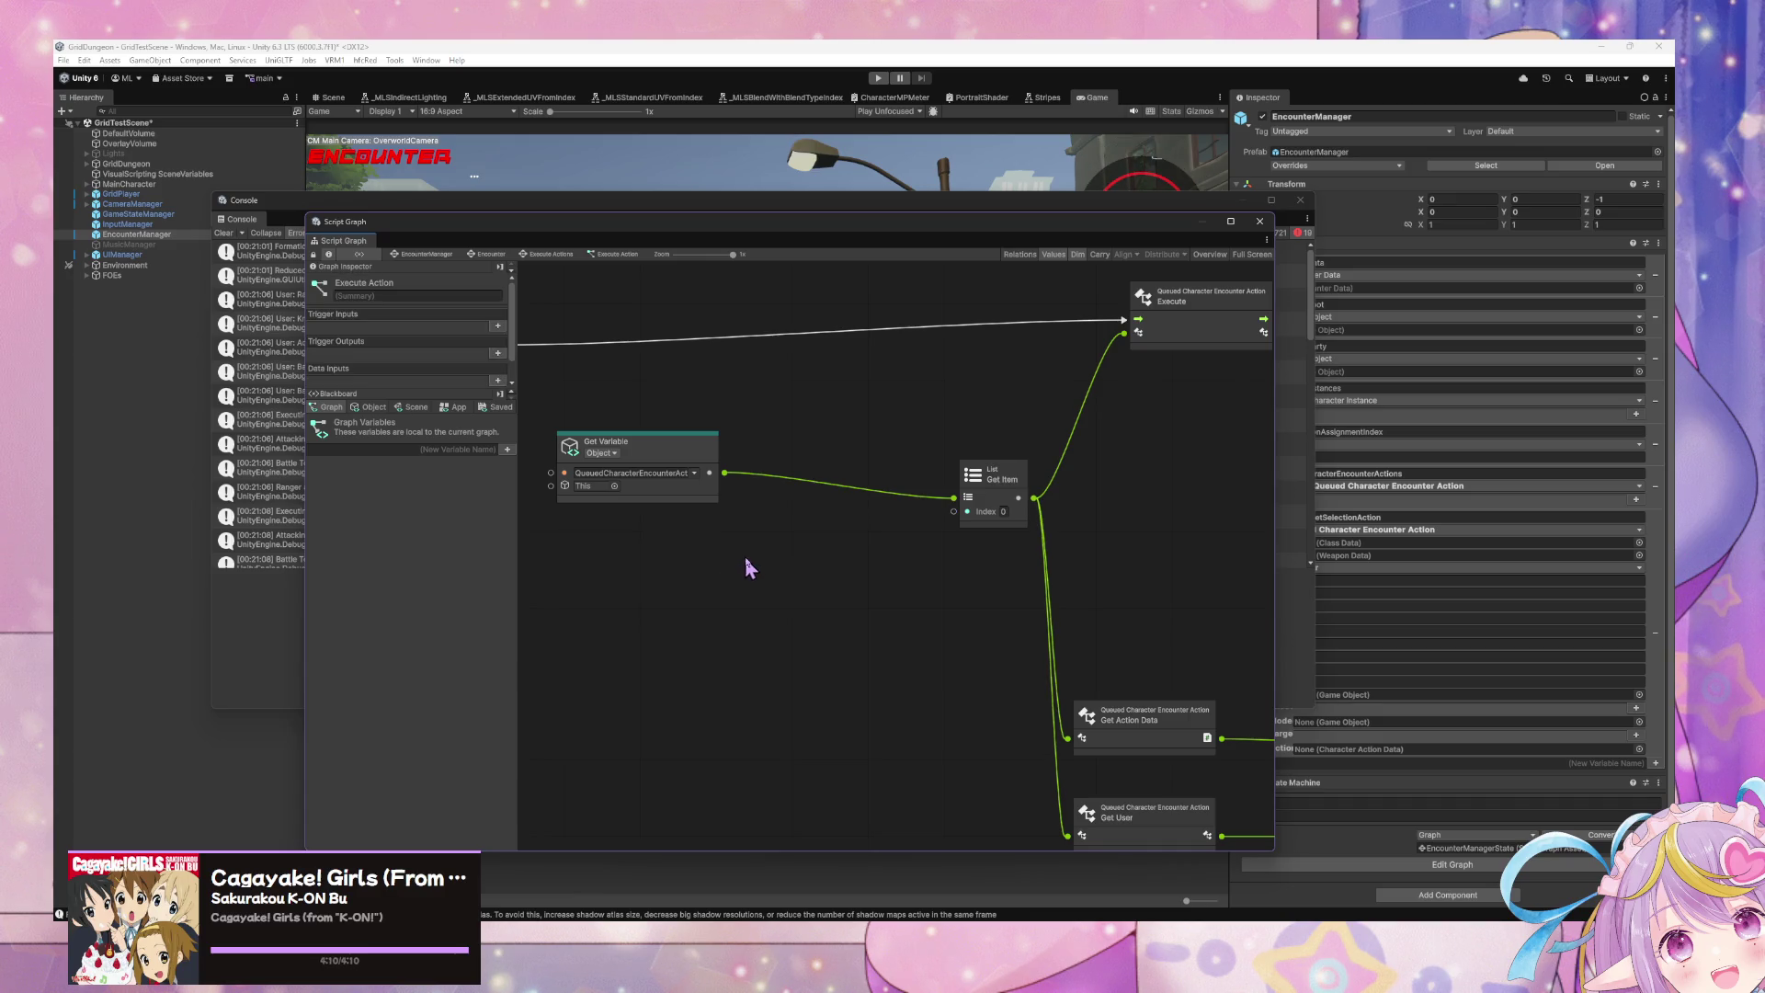
drag(897, 618, 919, 635)
drag(690, 463, 773, 496)
Step: Review the Equal, If, For Each Loop nodes, then go back to the Execute Actions state graph
scroll(1162, 631, down, 5)
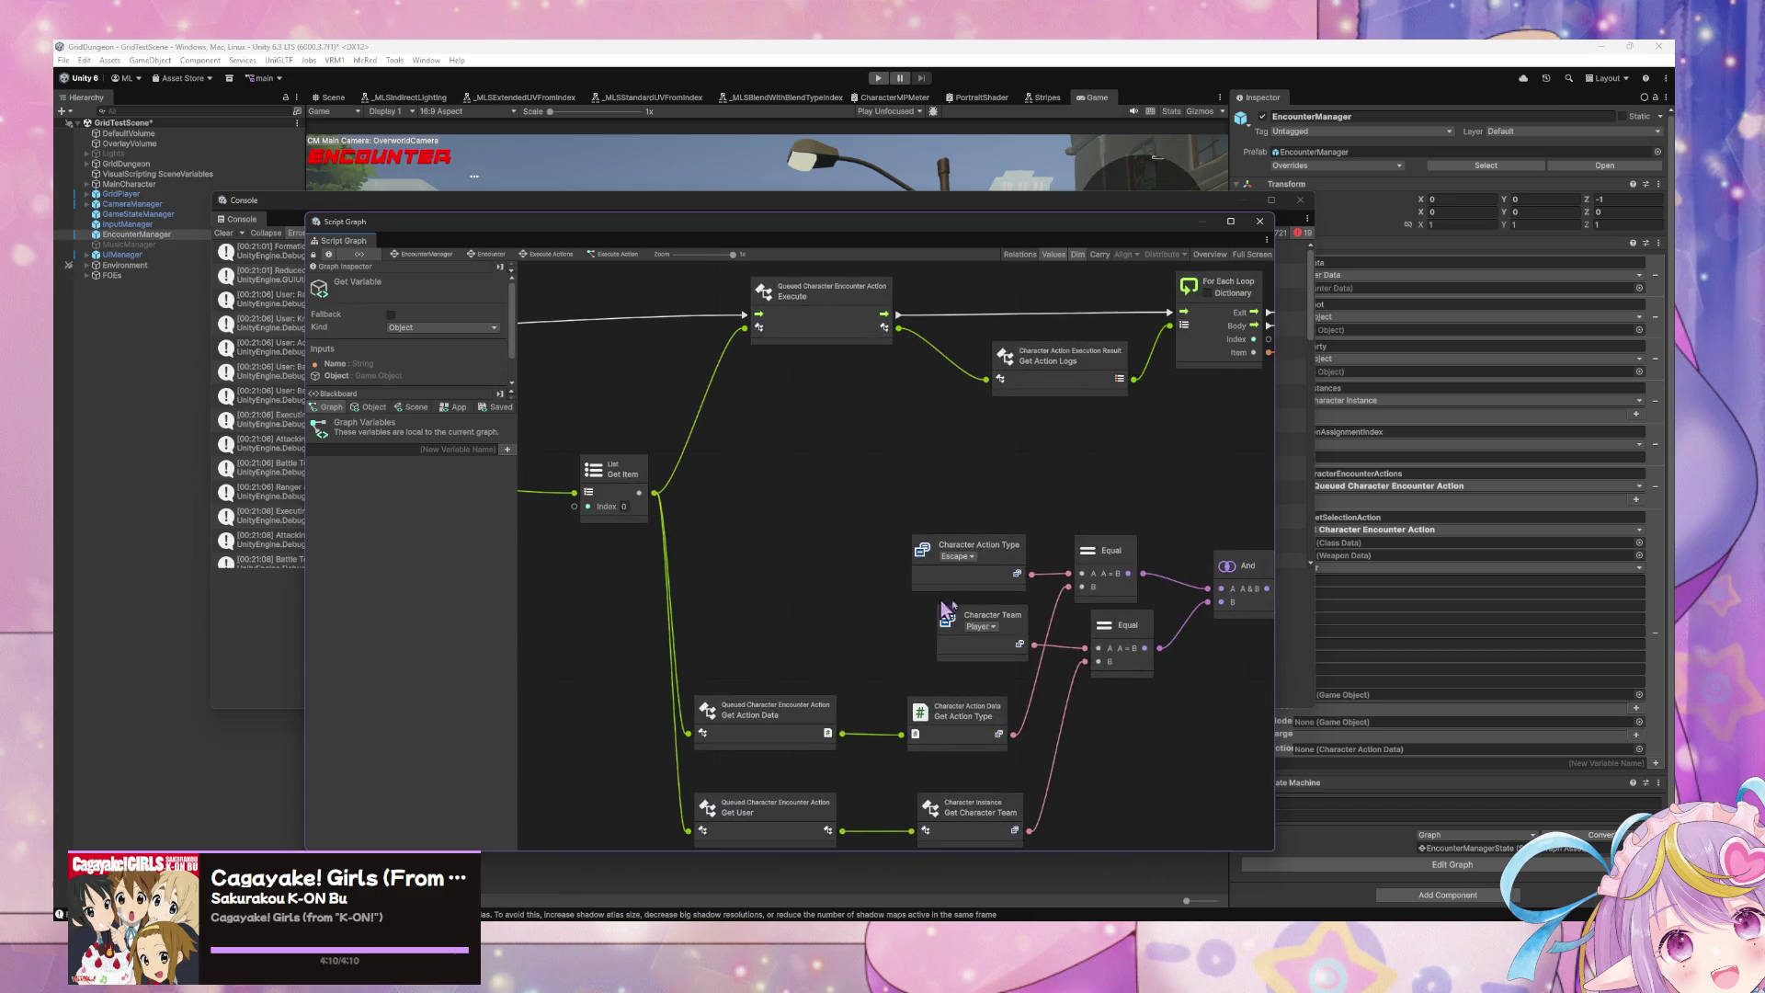
drag(1149, 643, 741, 585)
scroll(894, 732, up, 3)
drag(828, 650, 1116, 714)
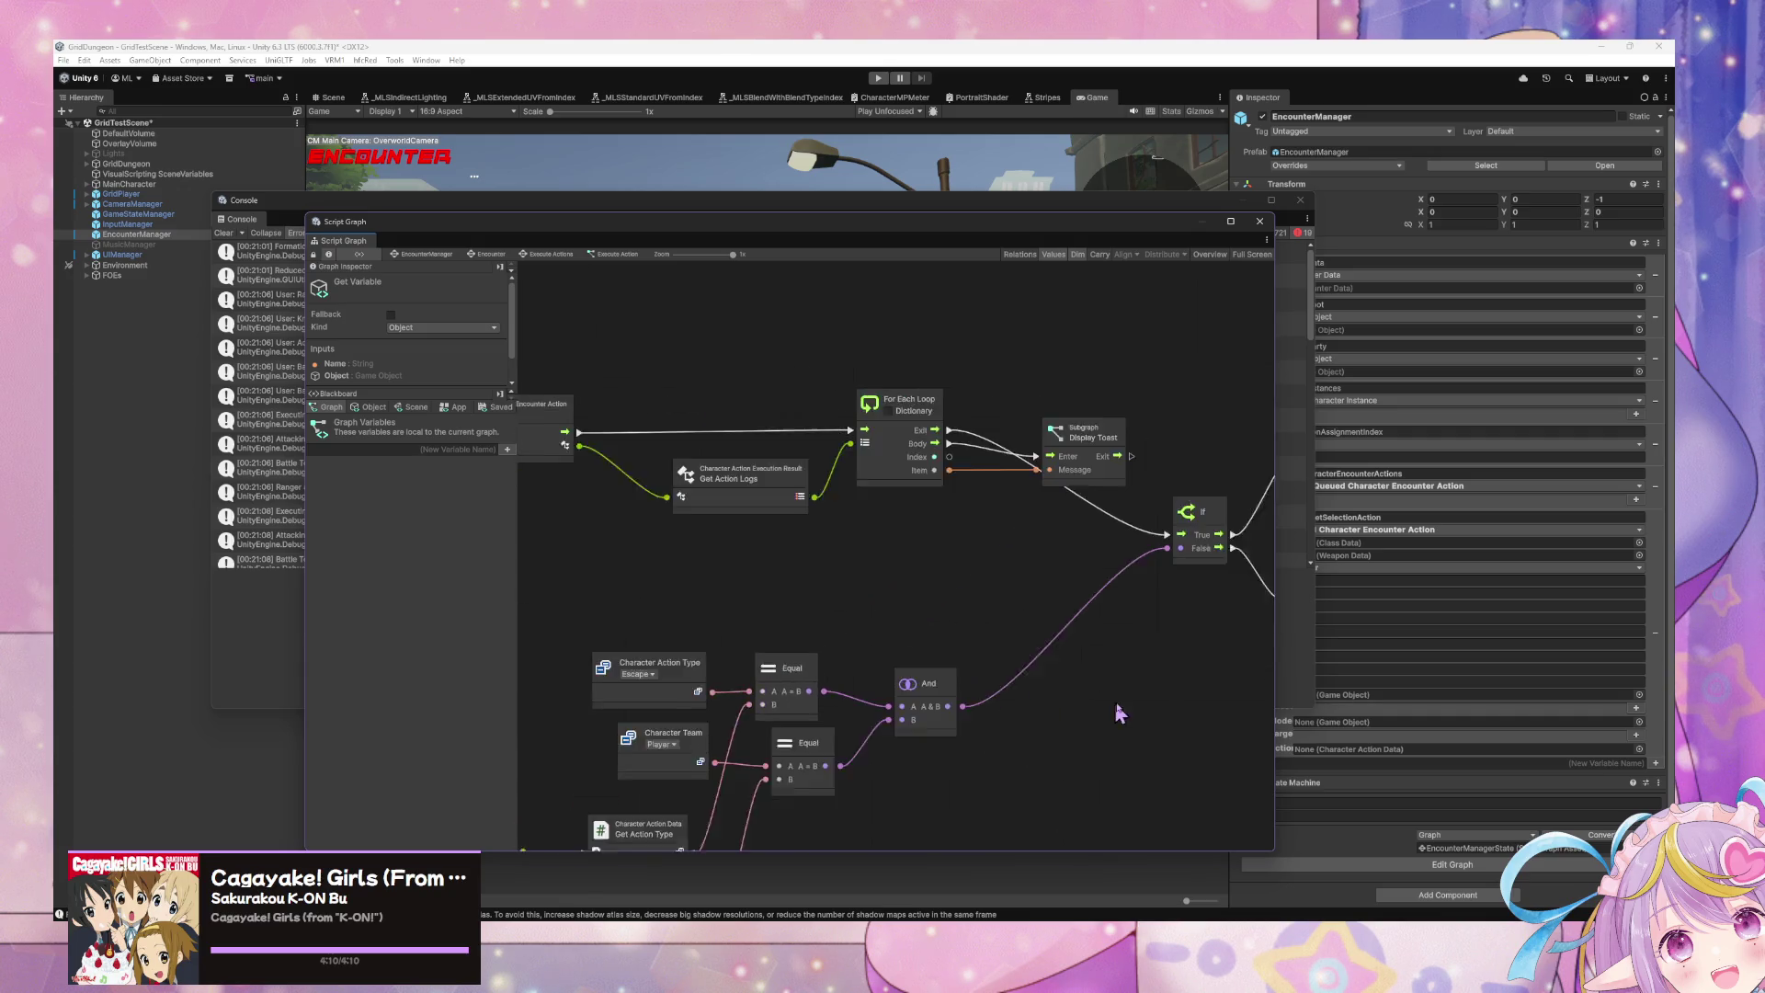
scroll(1056, 699, left, 10)
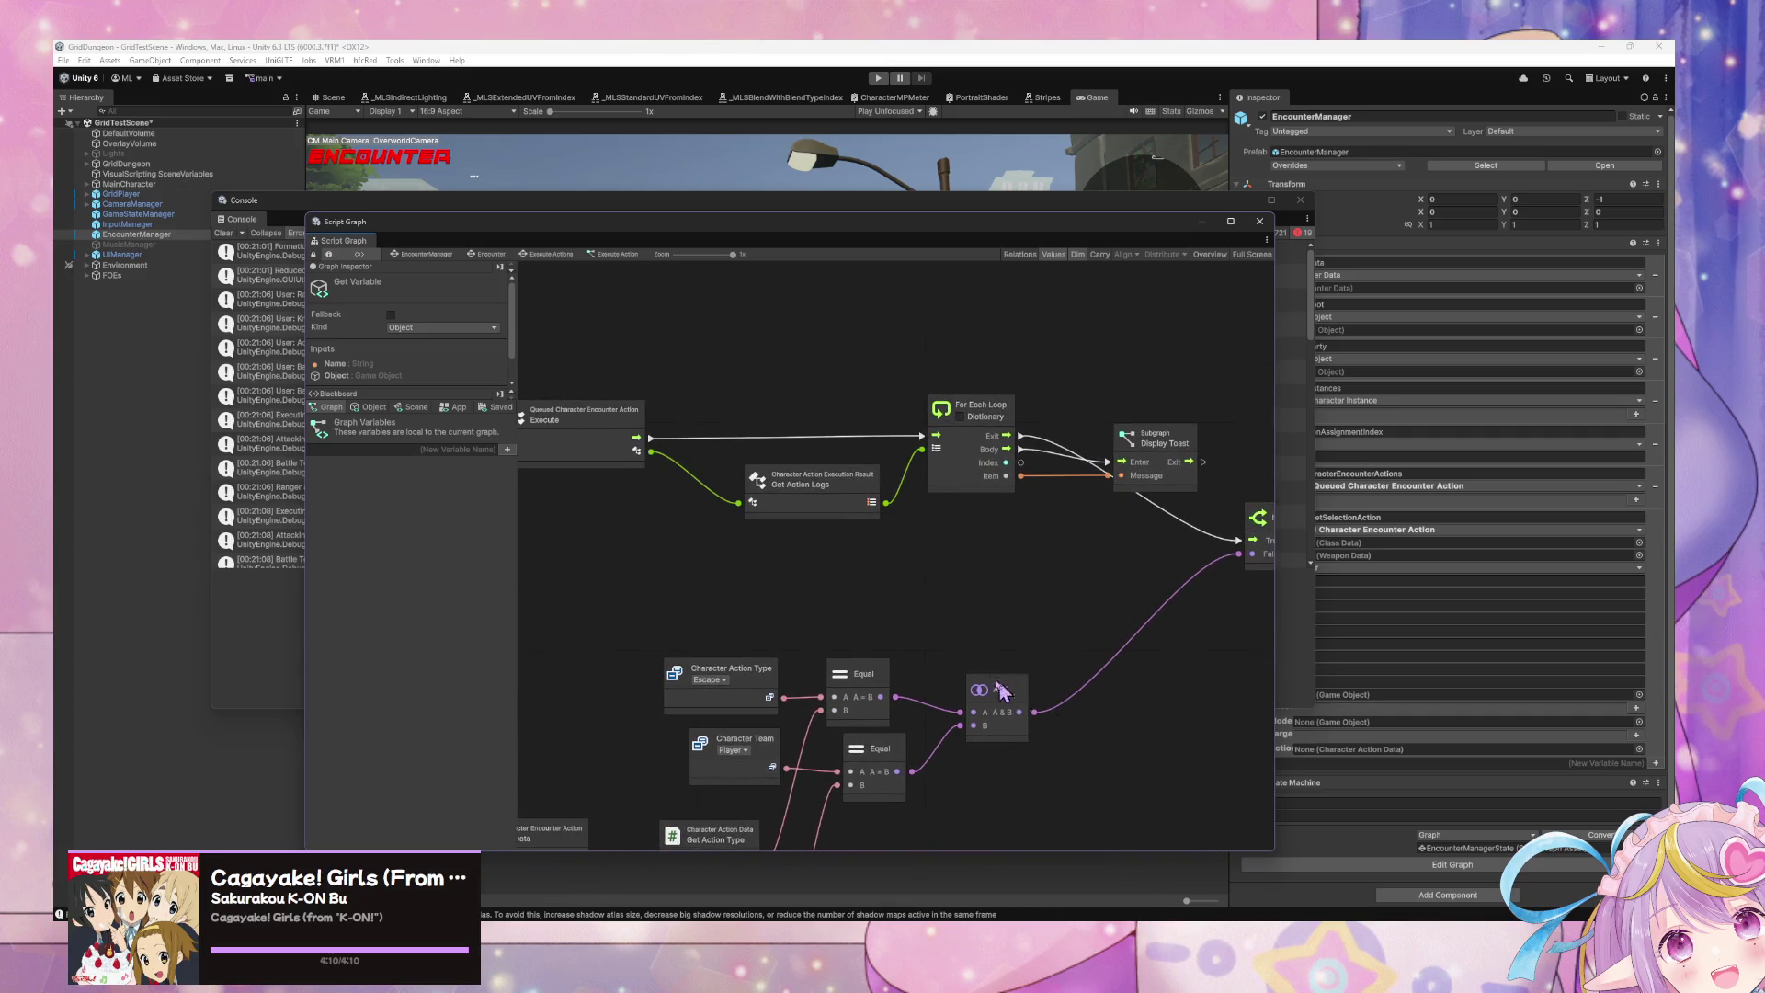
drag(901, 653, 1195, 662)
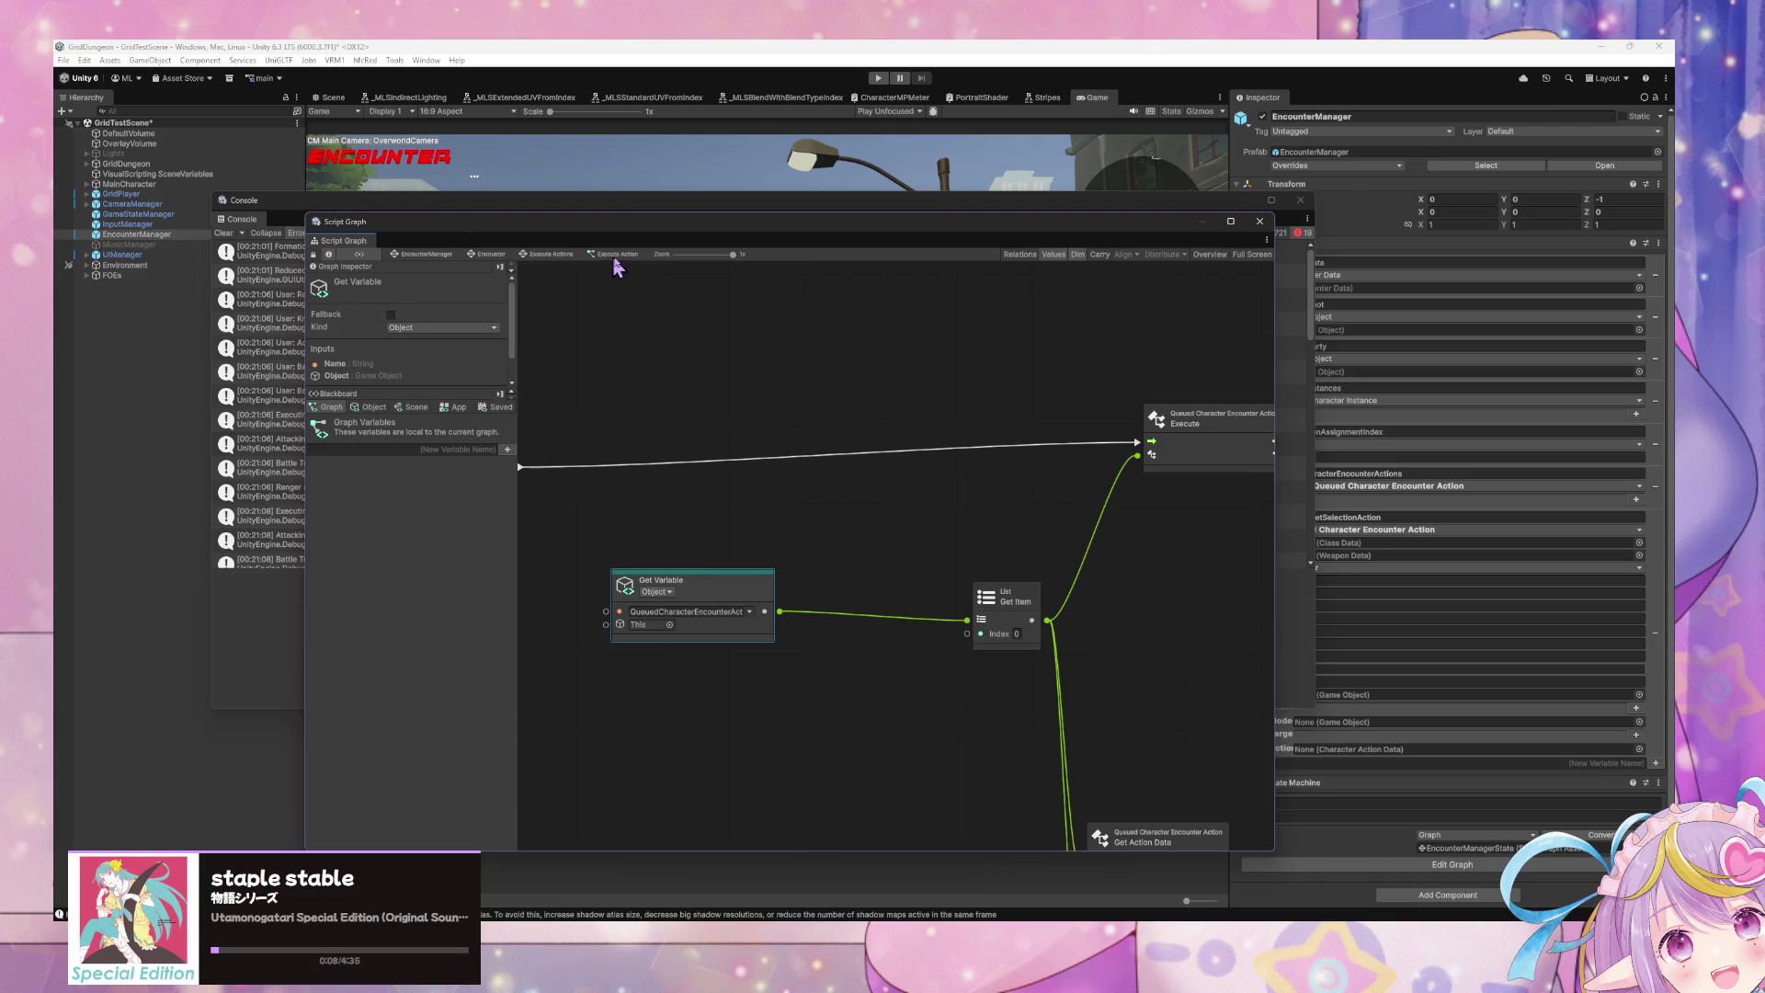
click(552, 255)
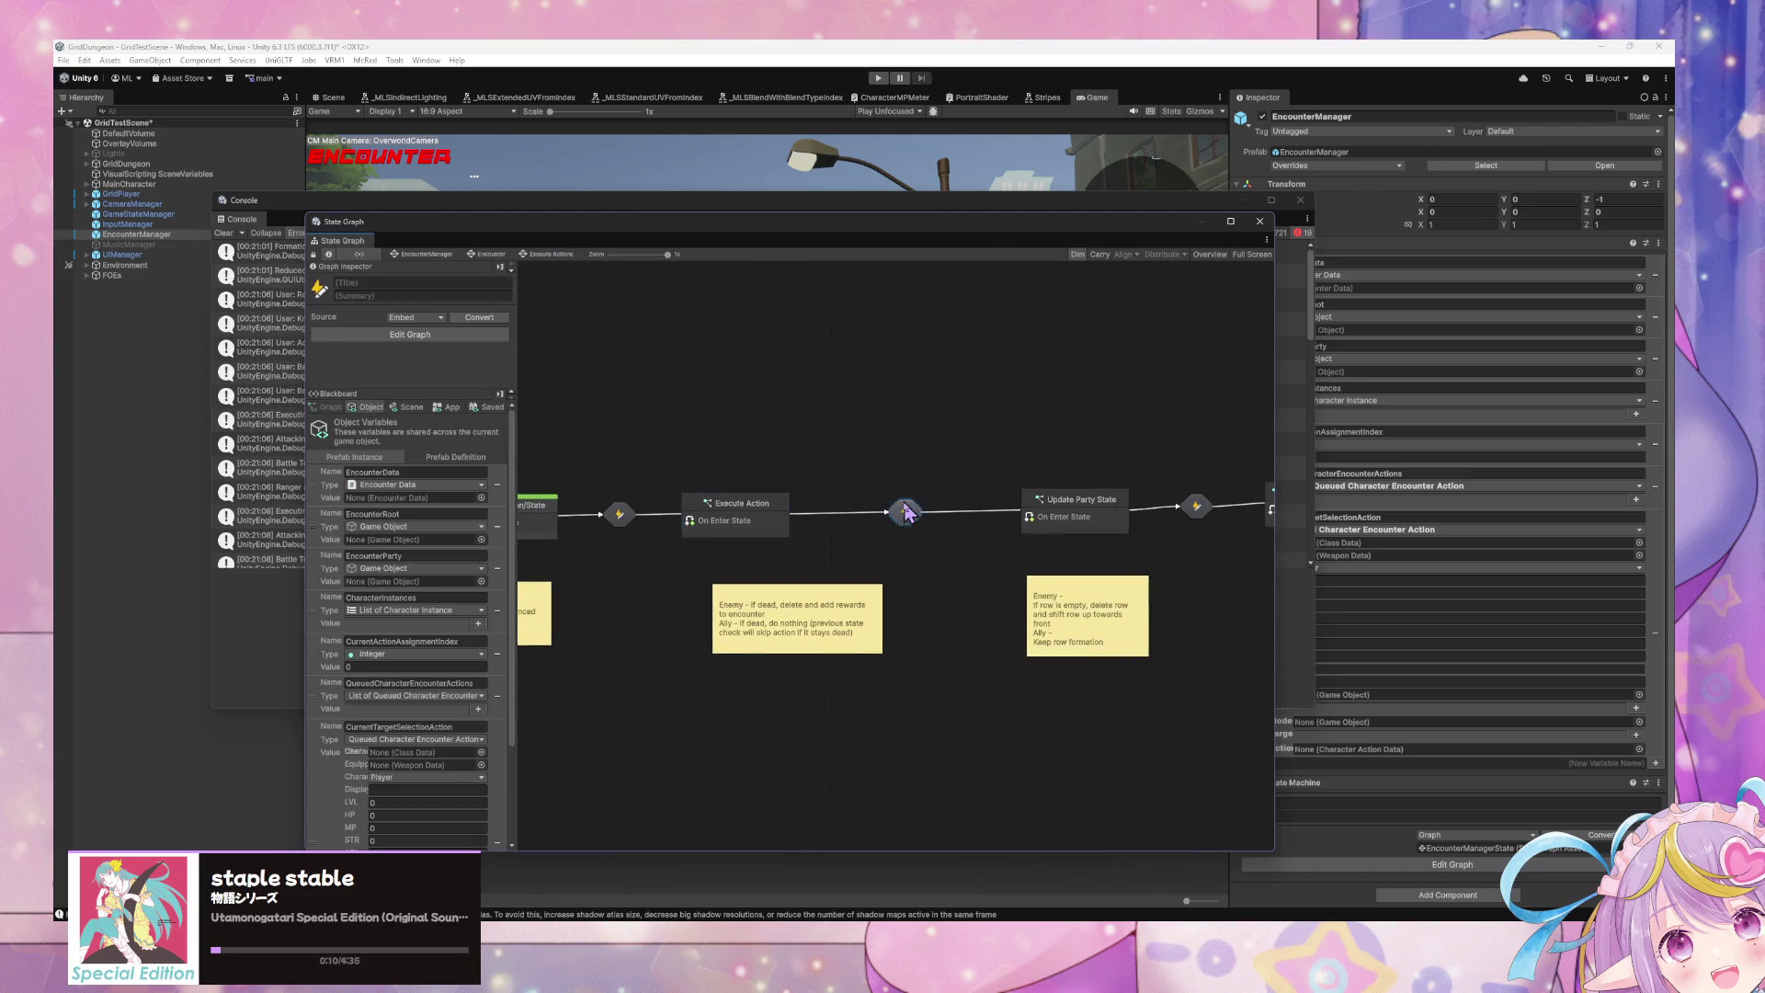
double_click(904, 515)
click(551, 255)
double_click(1107, 503)
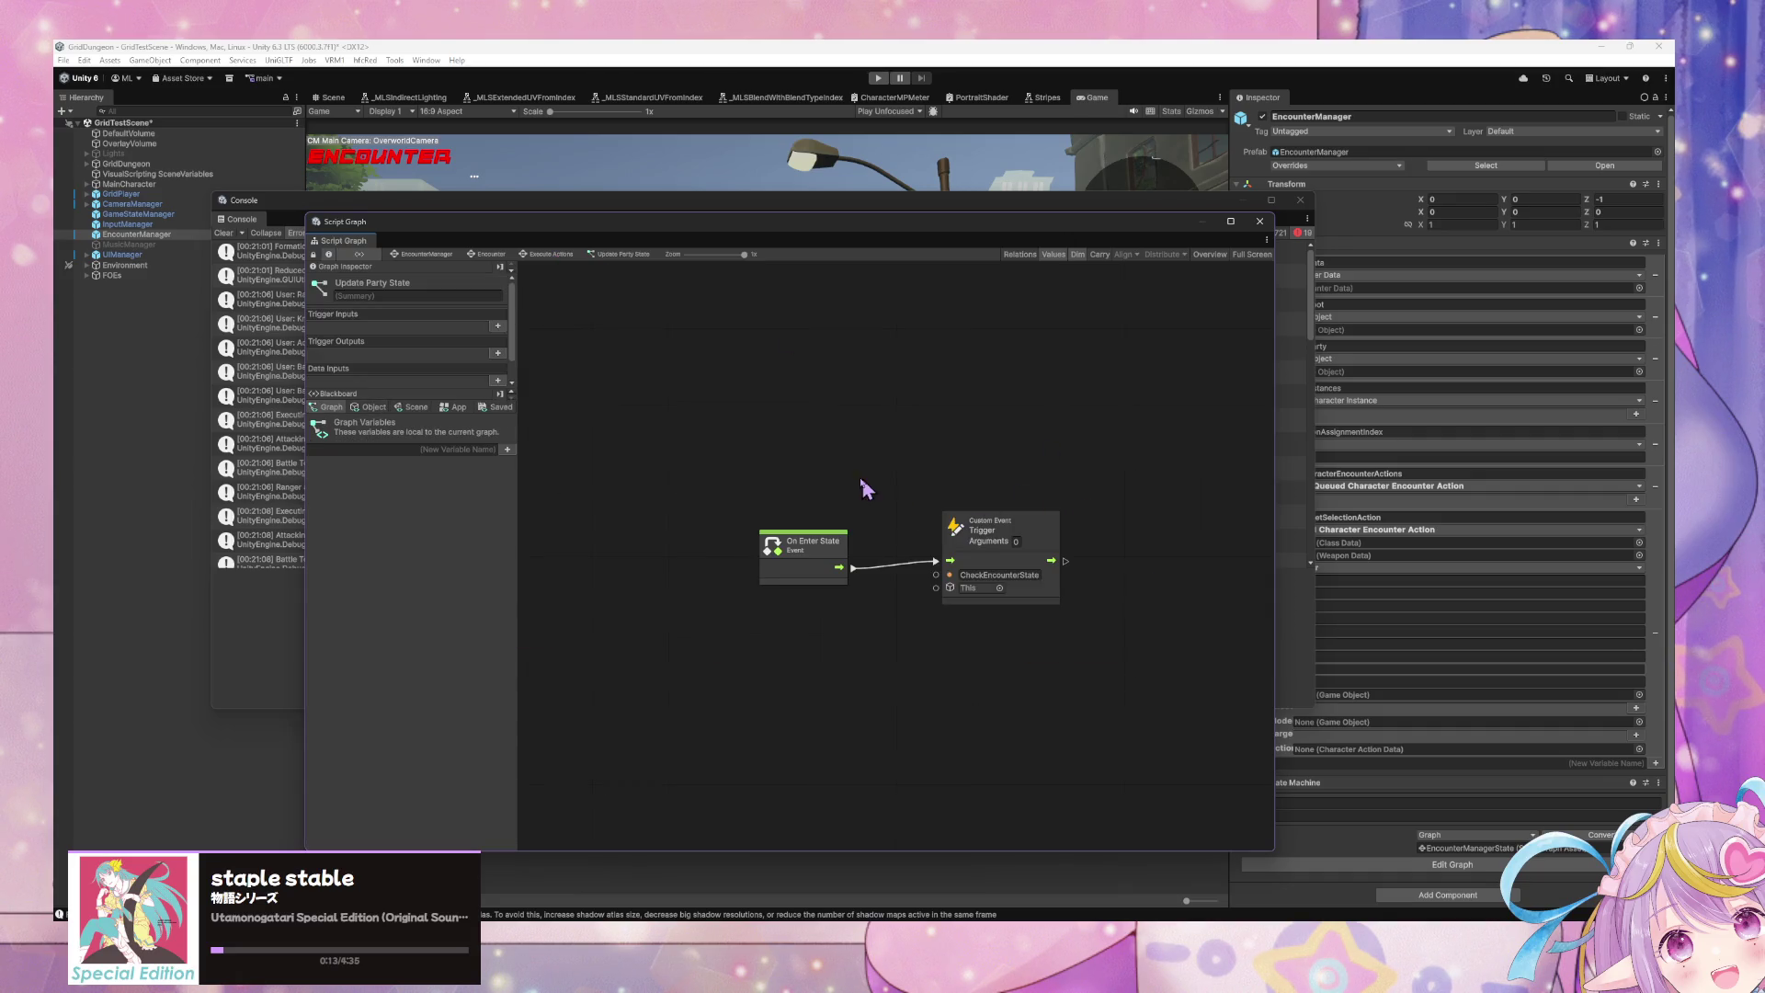
click(552, 255)
double_click(979, 489)
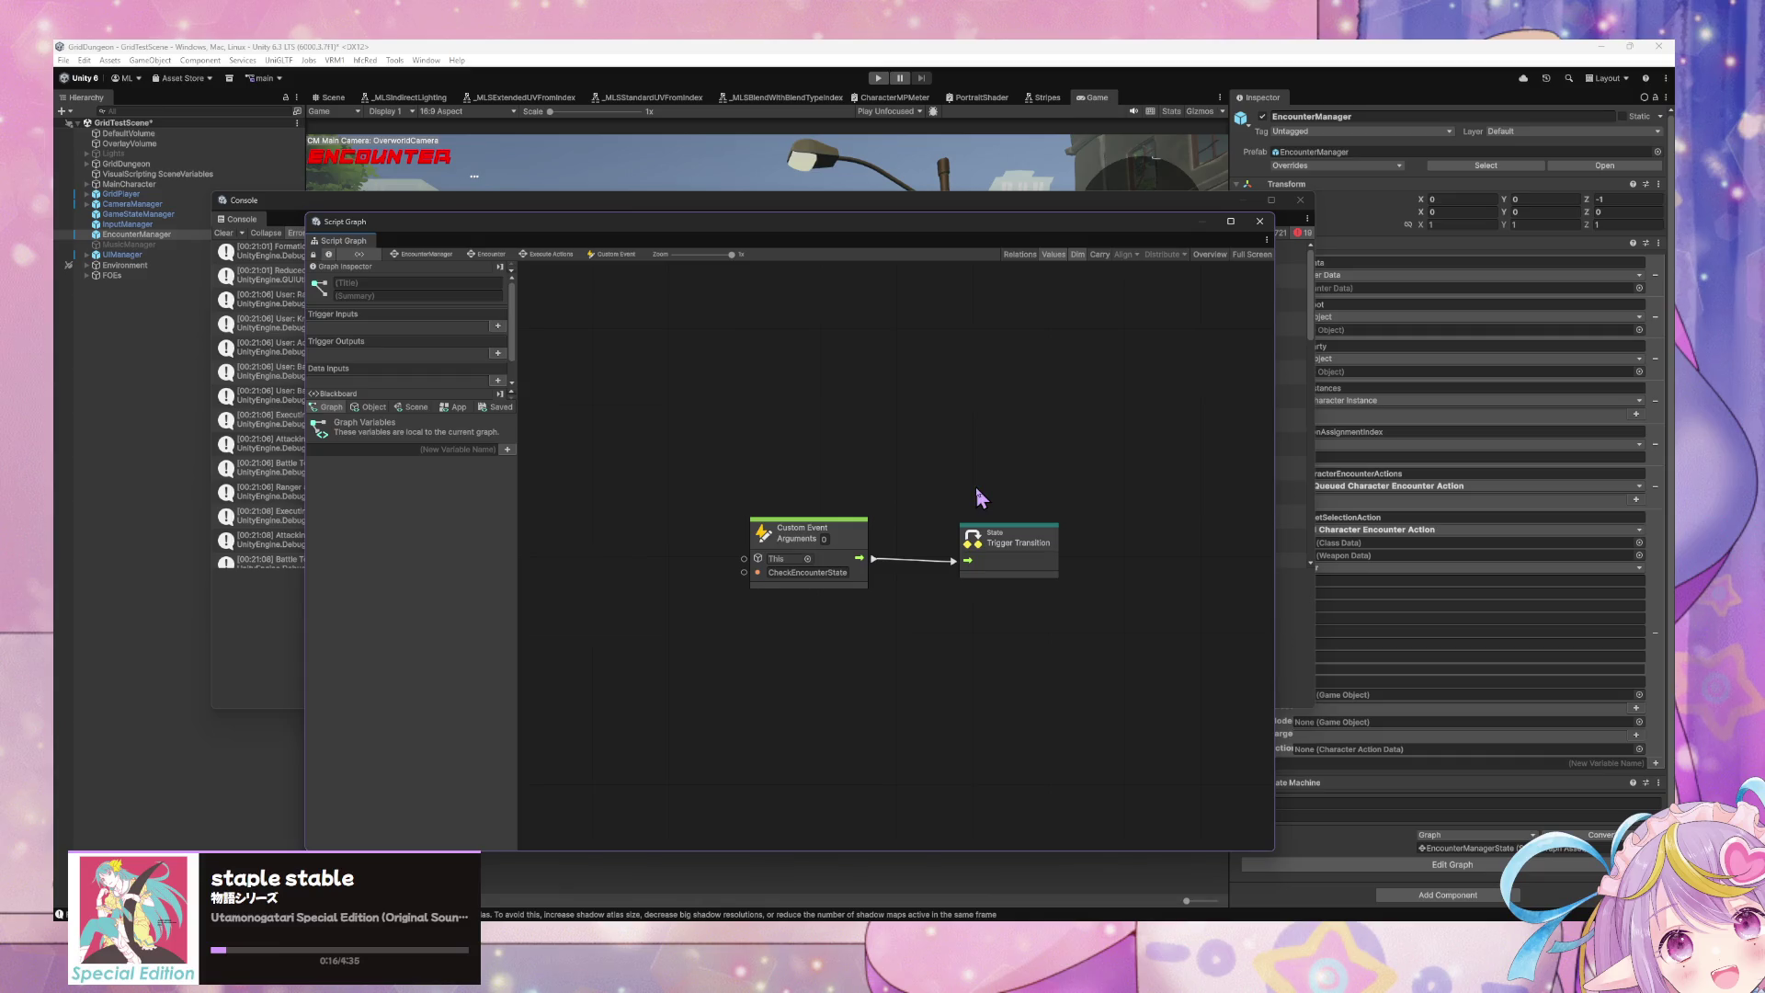
click(531, 255)
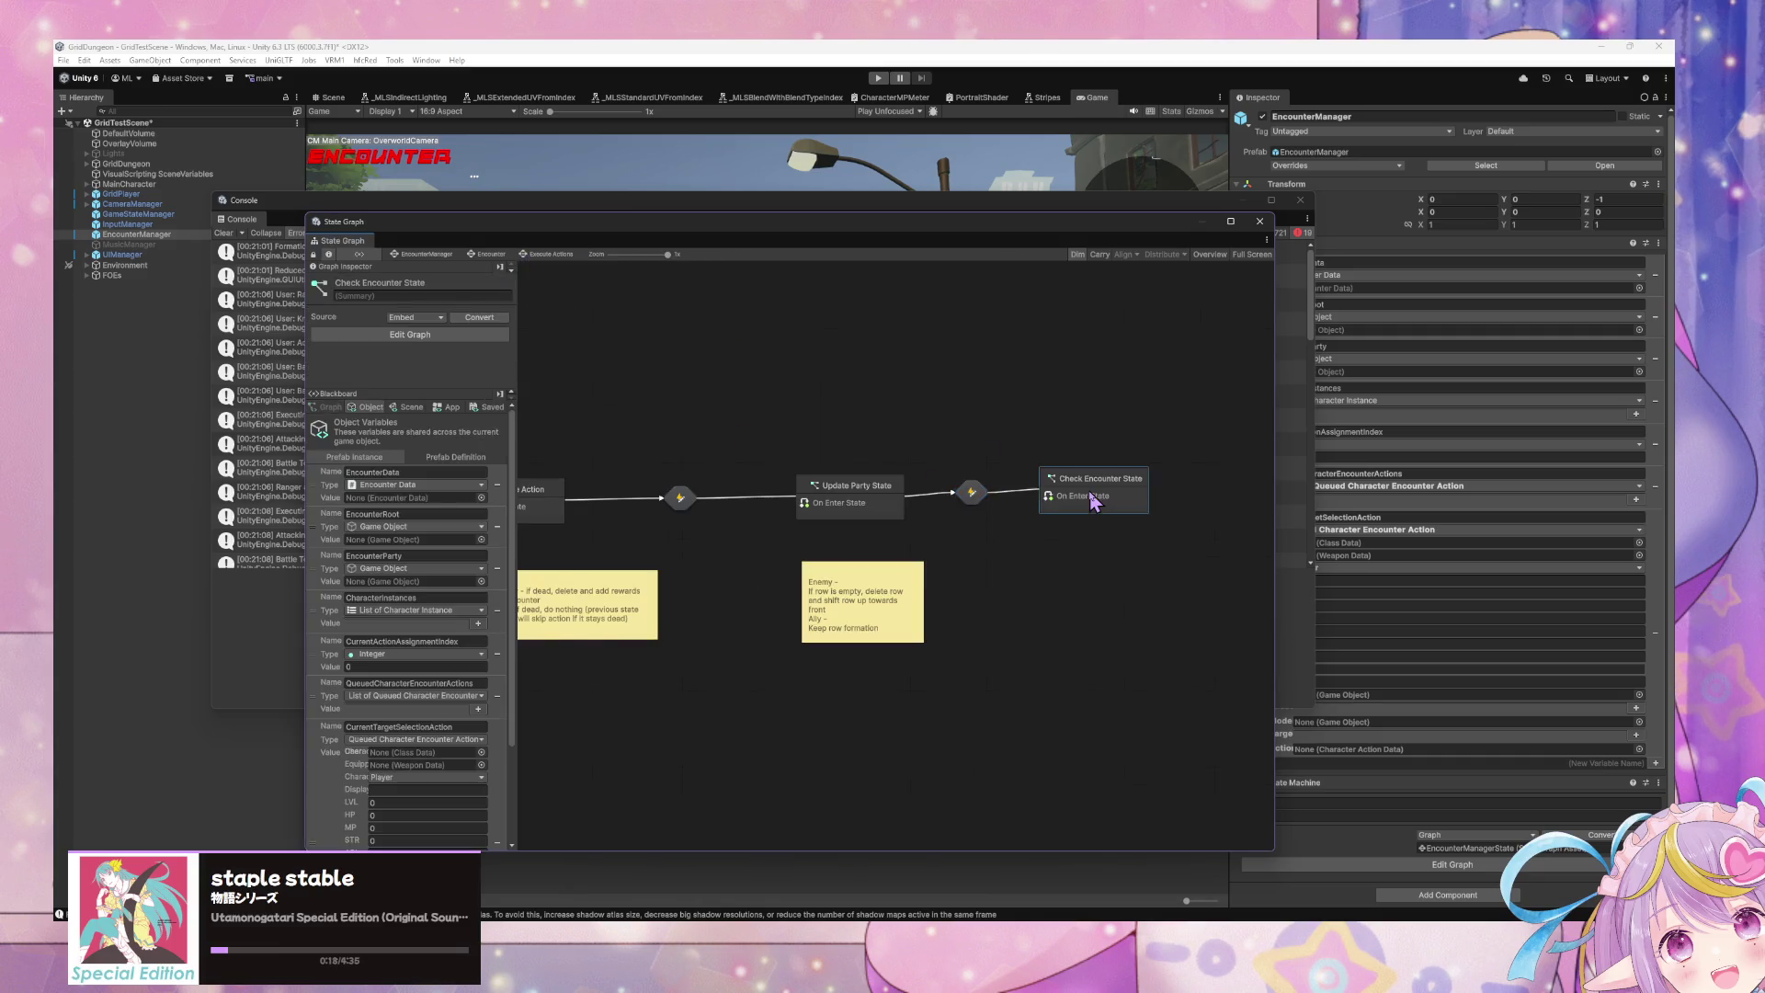
double_click(1095, 497)
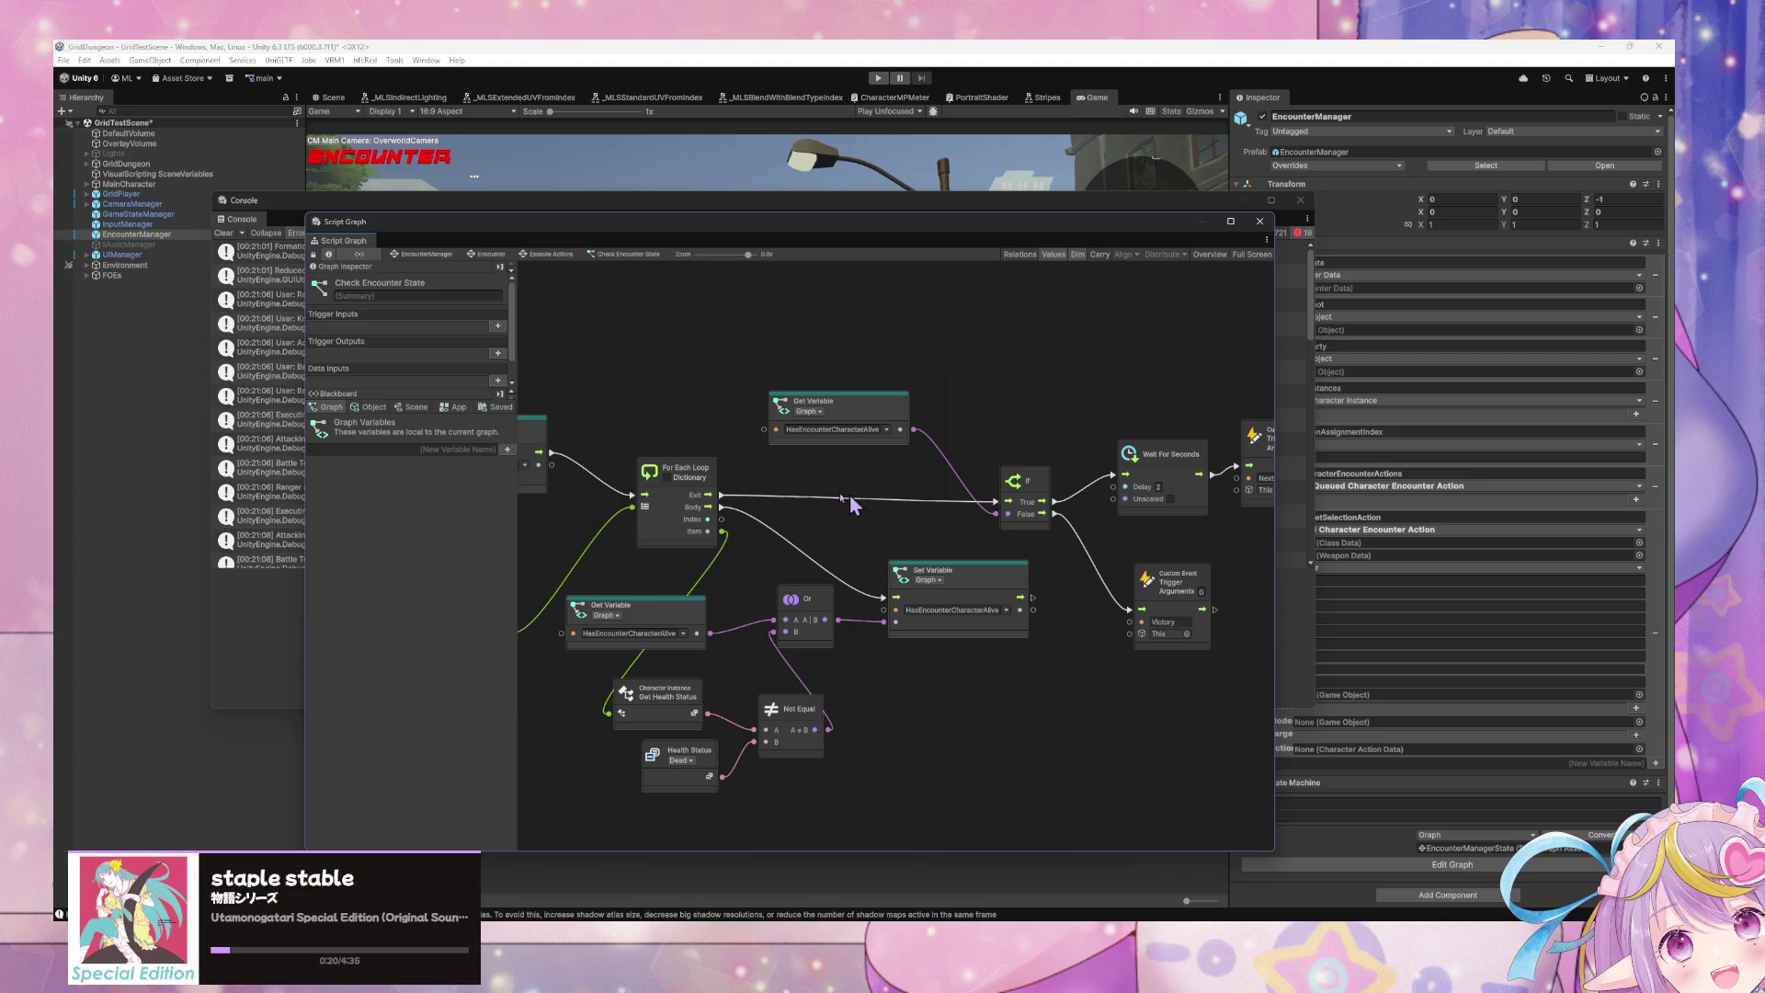
scroll(851, 504, left, 5)
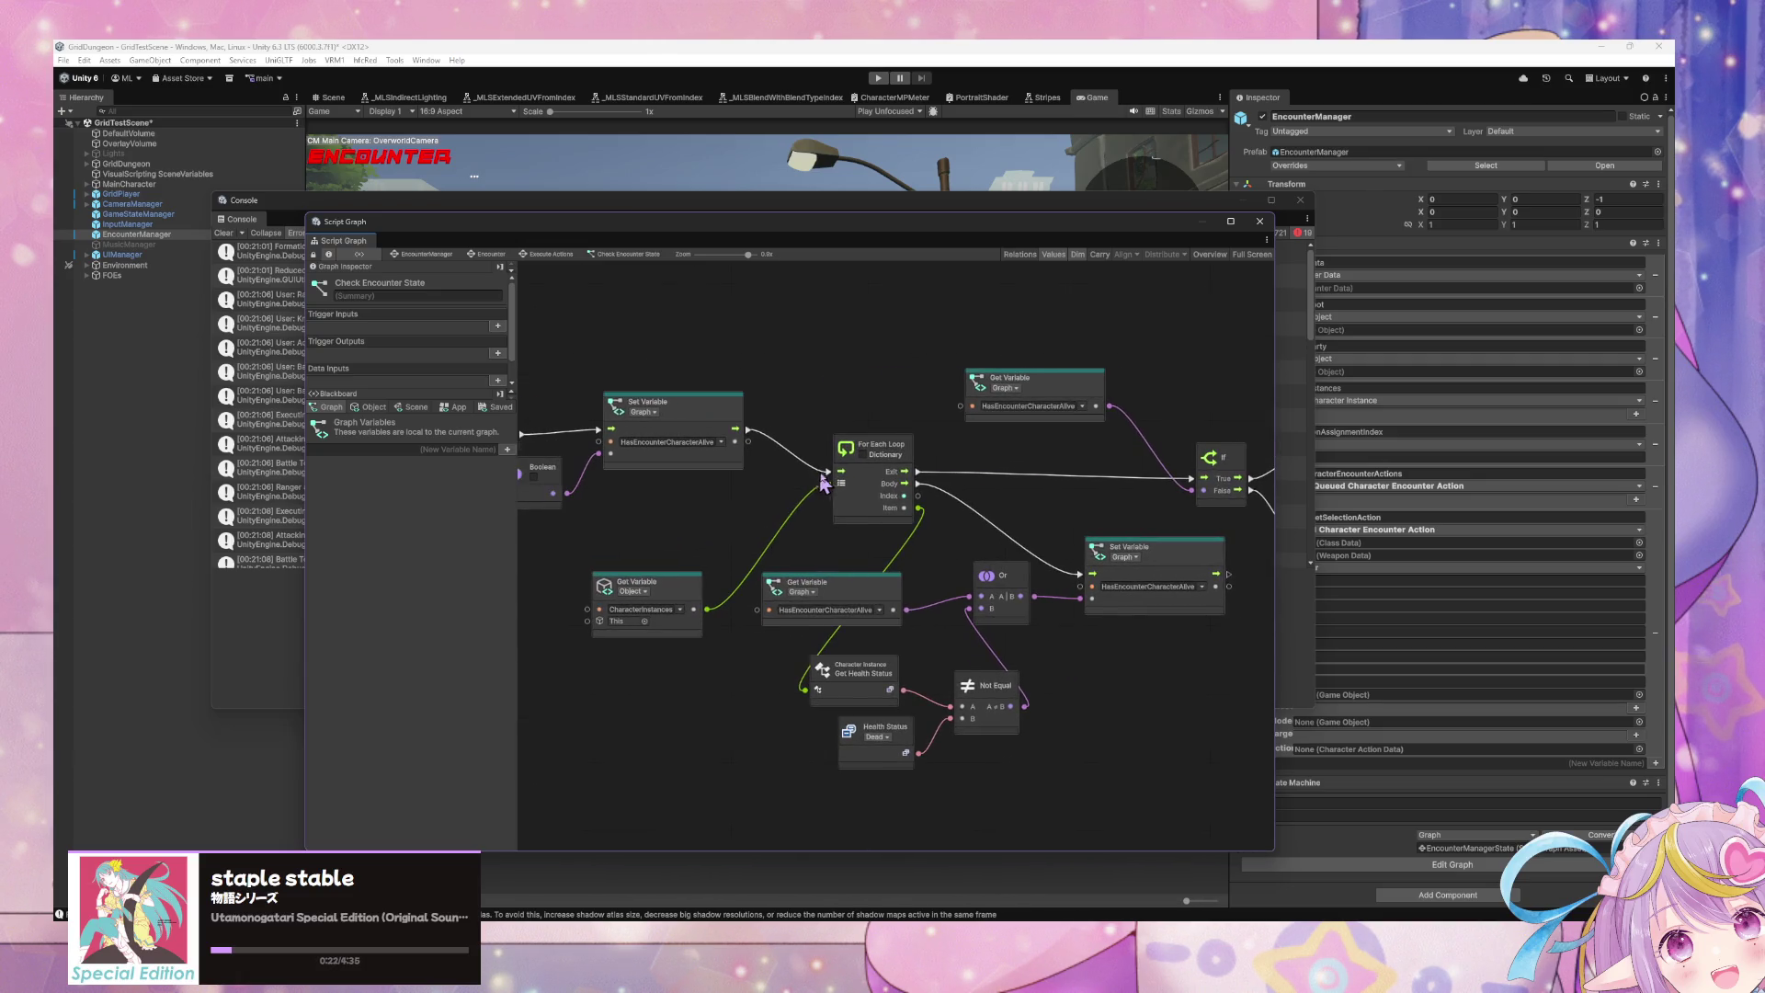
scroll(823, 482, right, 7)
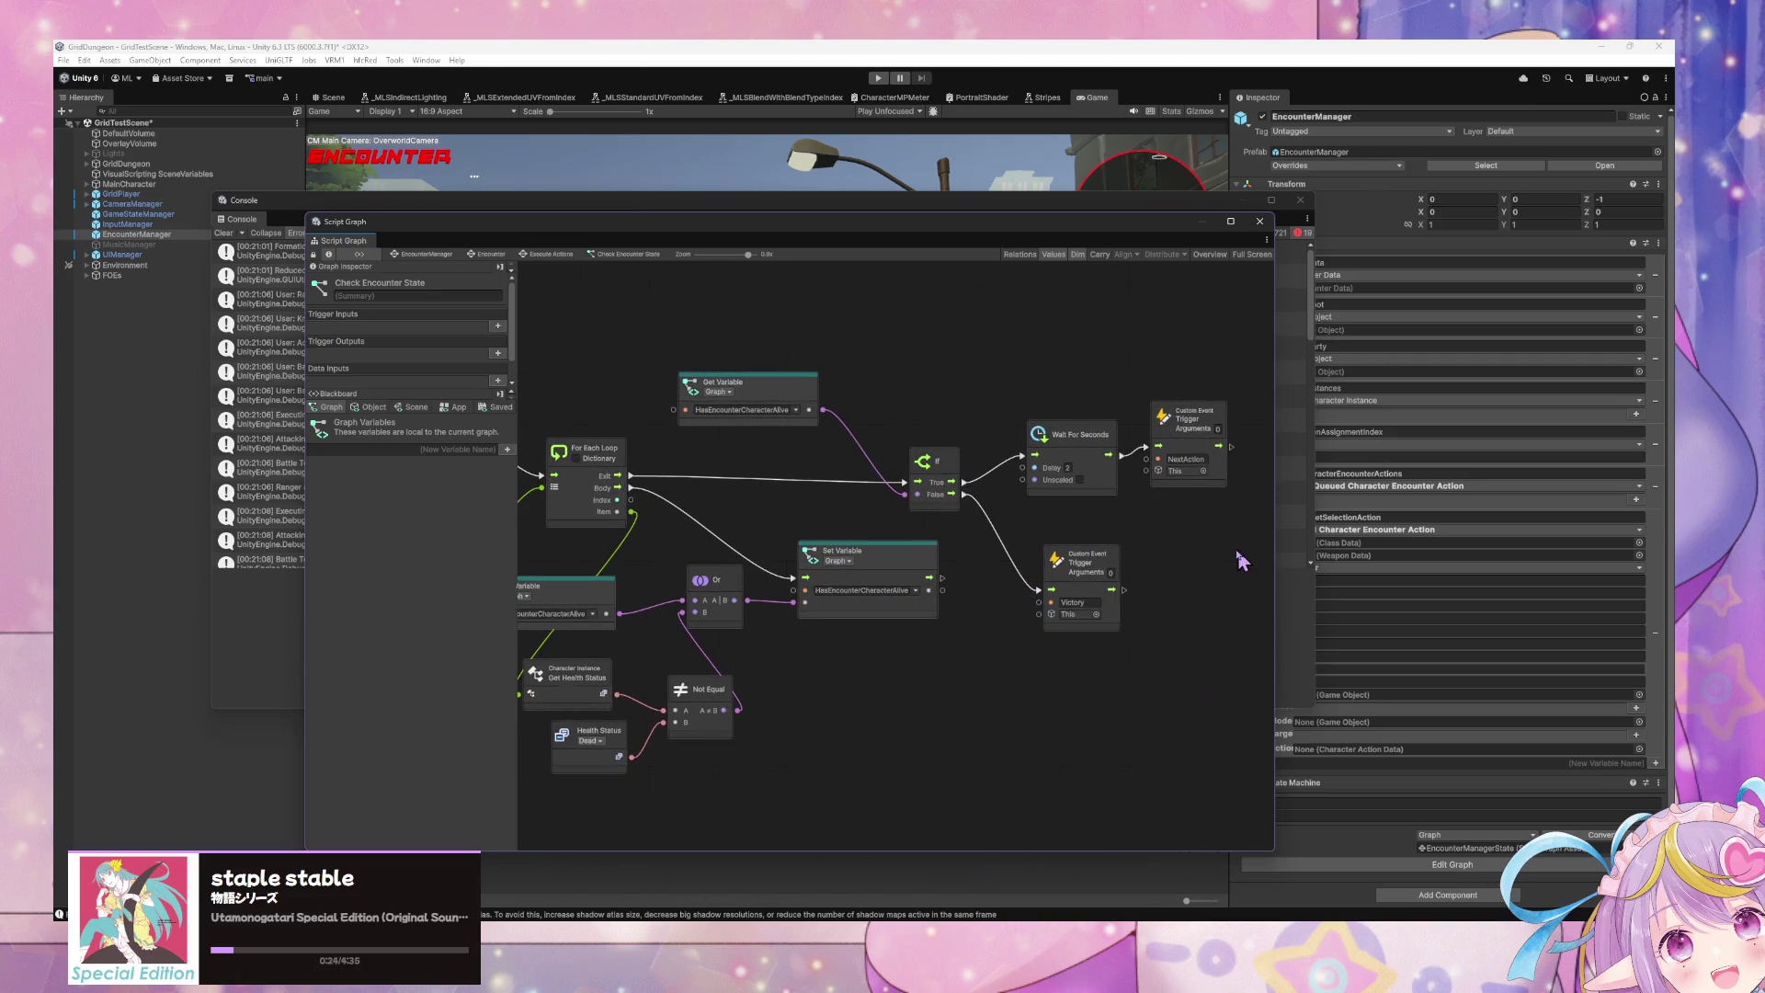
scroll(718, 444, left, 1)
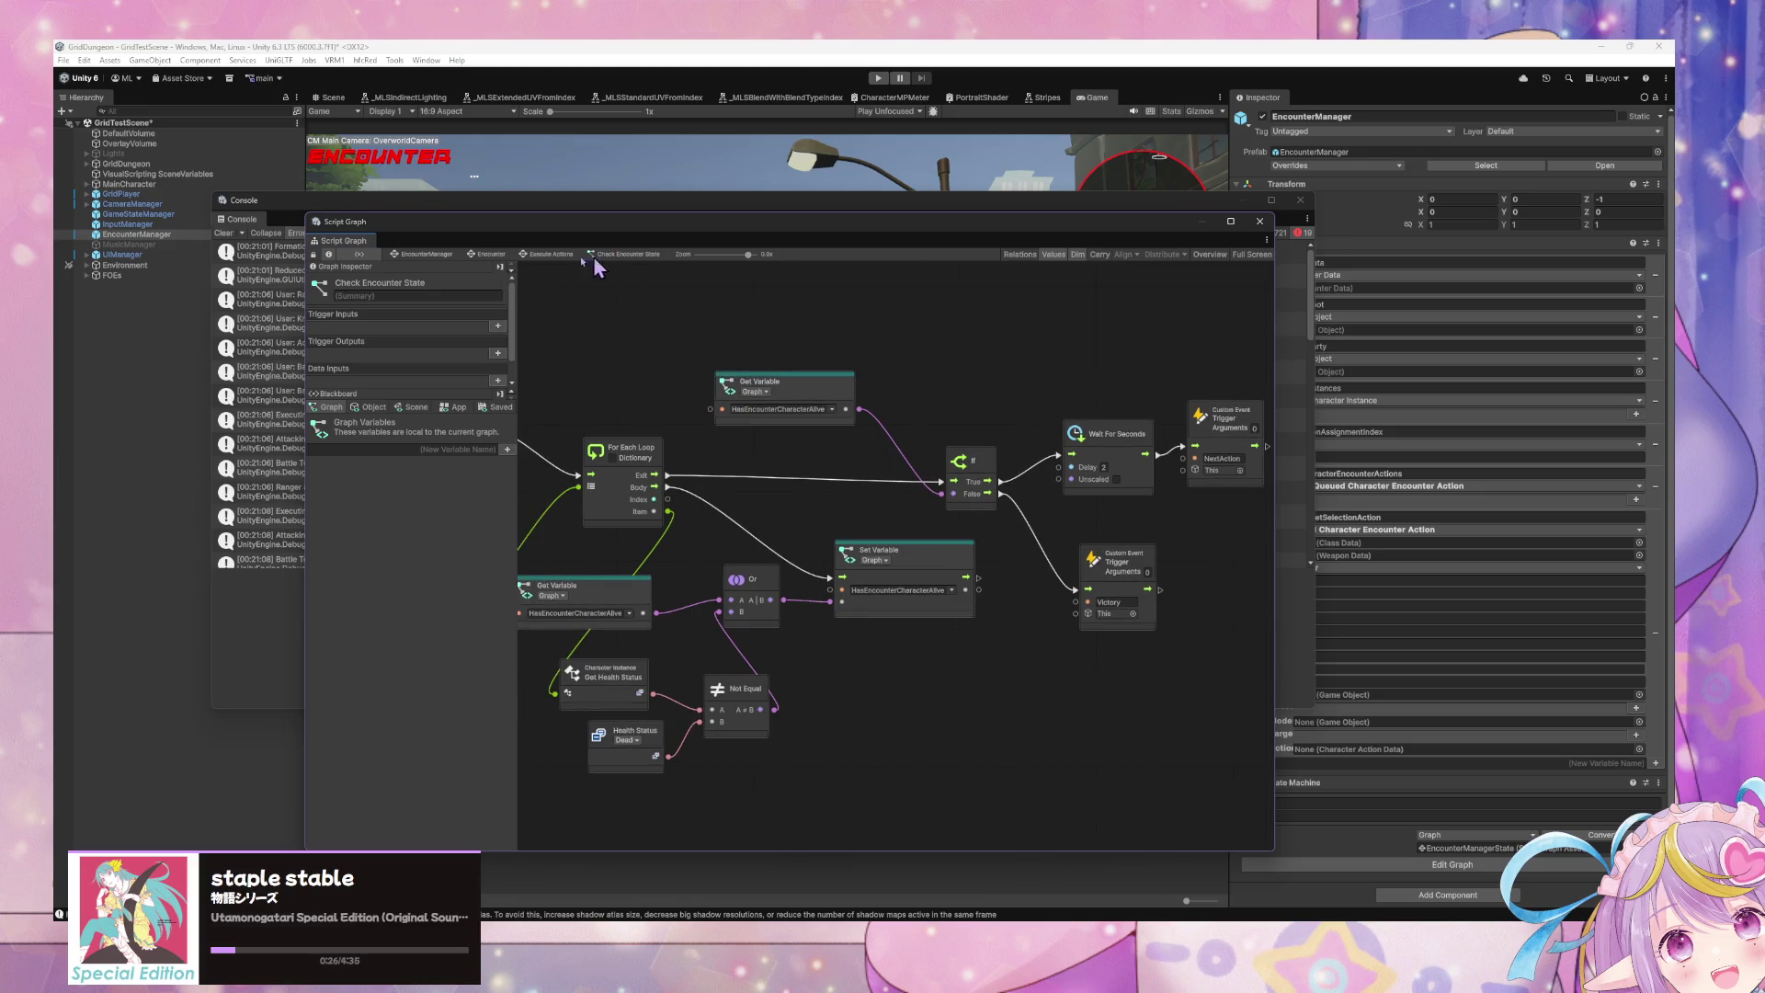
click(551, 254)
click(859, 493)
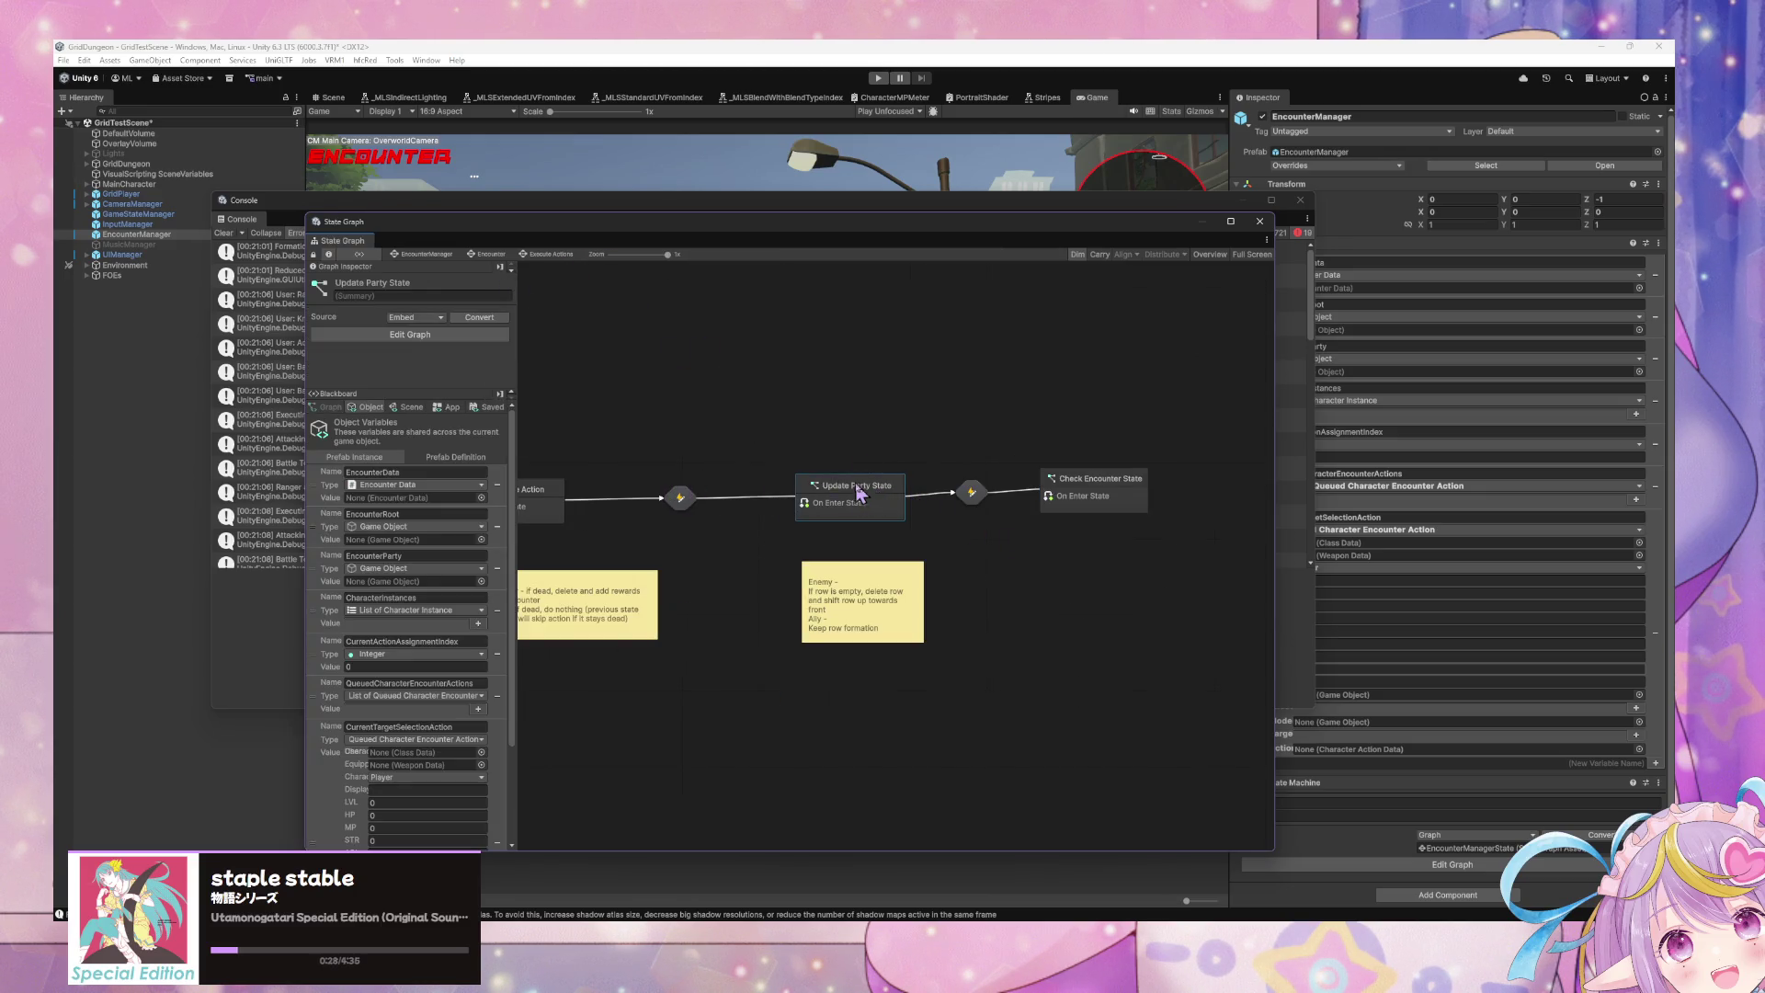
double_click(859, 494)
click(493, 254)
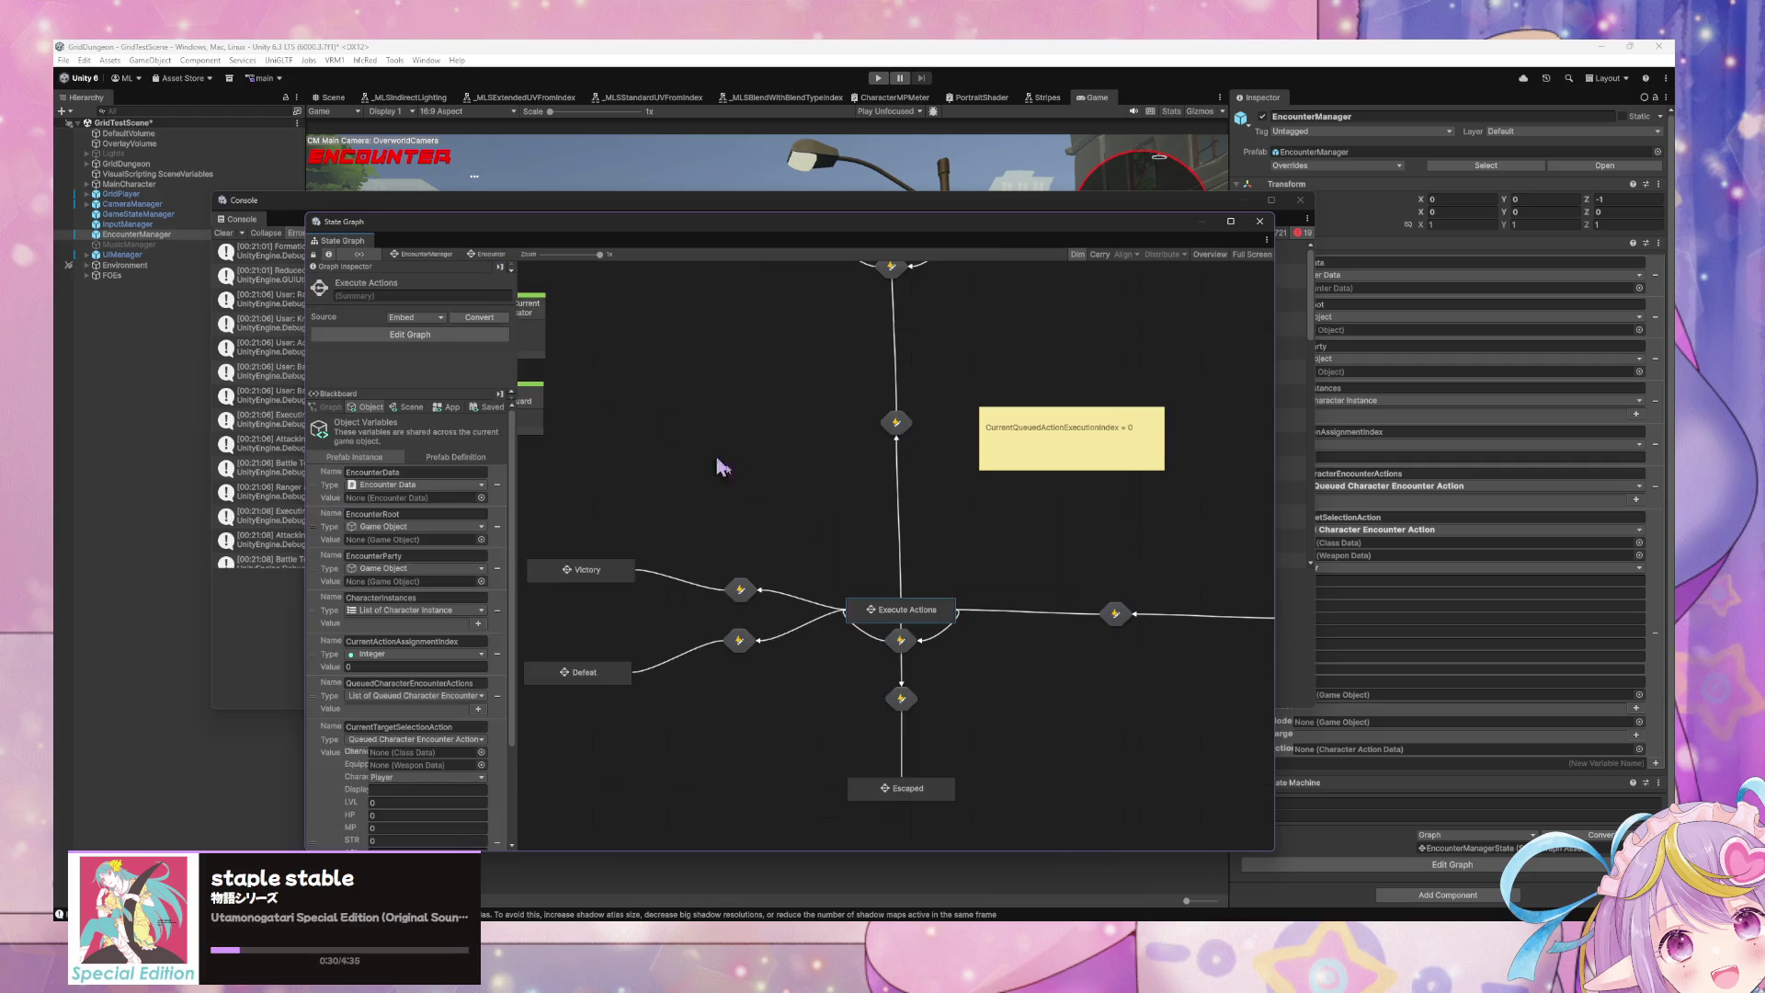
double_click(888, 625)
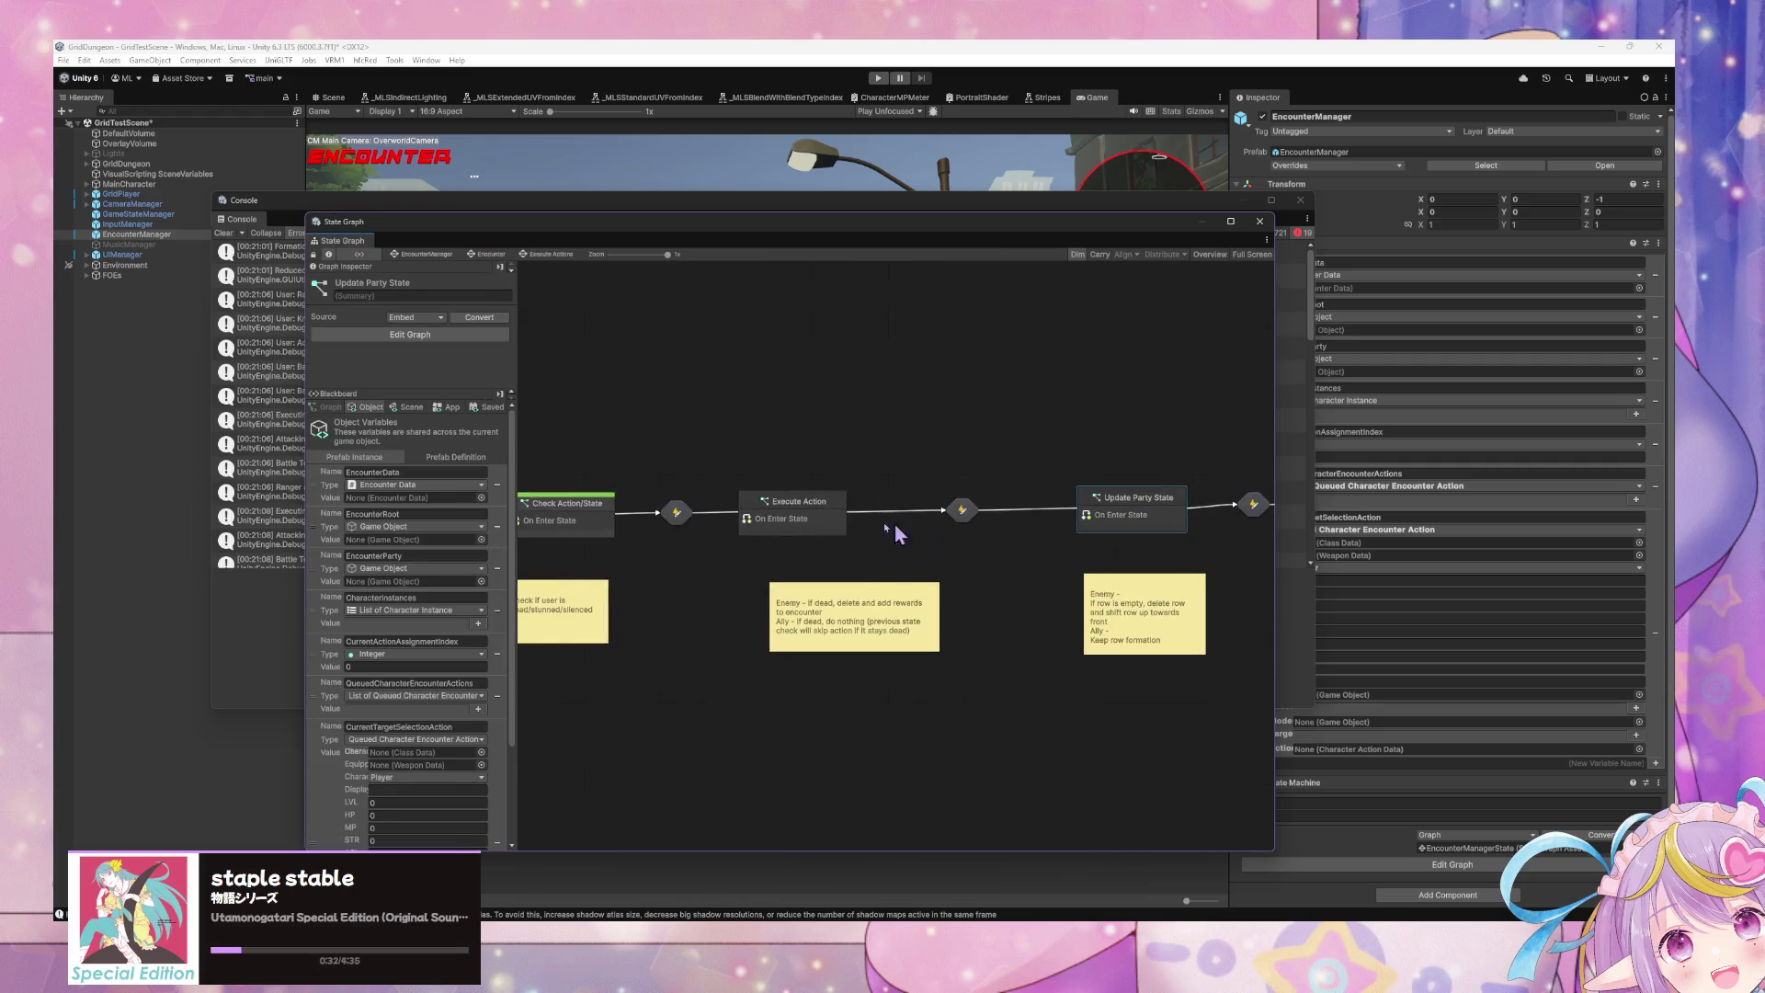
Step: In the Execute Action script graph, move the UpdatePartyState Trigger Custom Event node right and down
double_click(815, 522)
scroll(814, 522, down, 10)
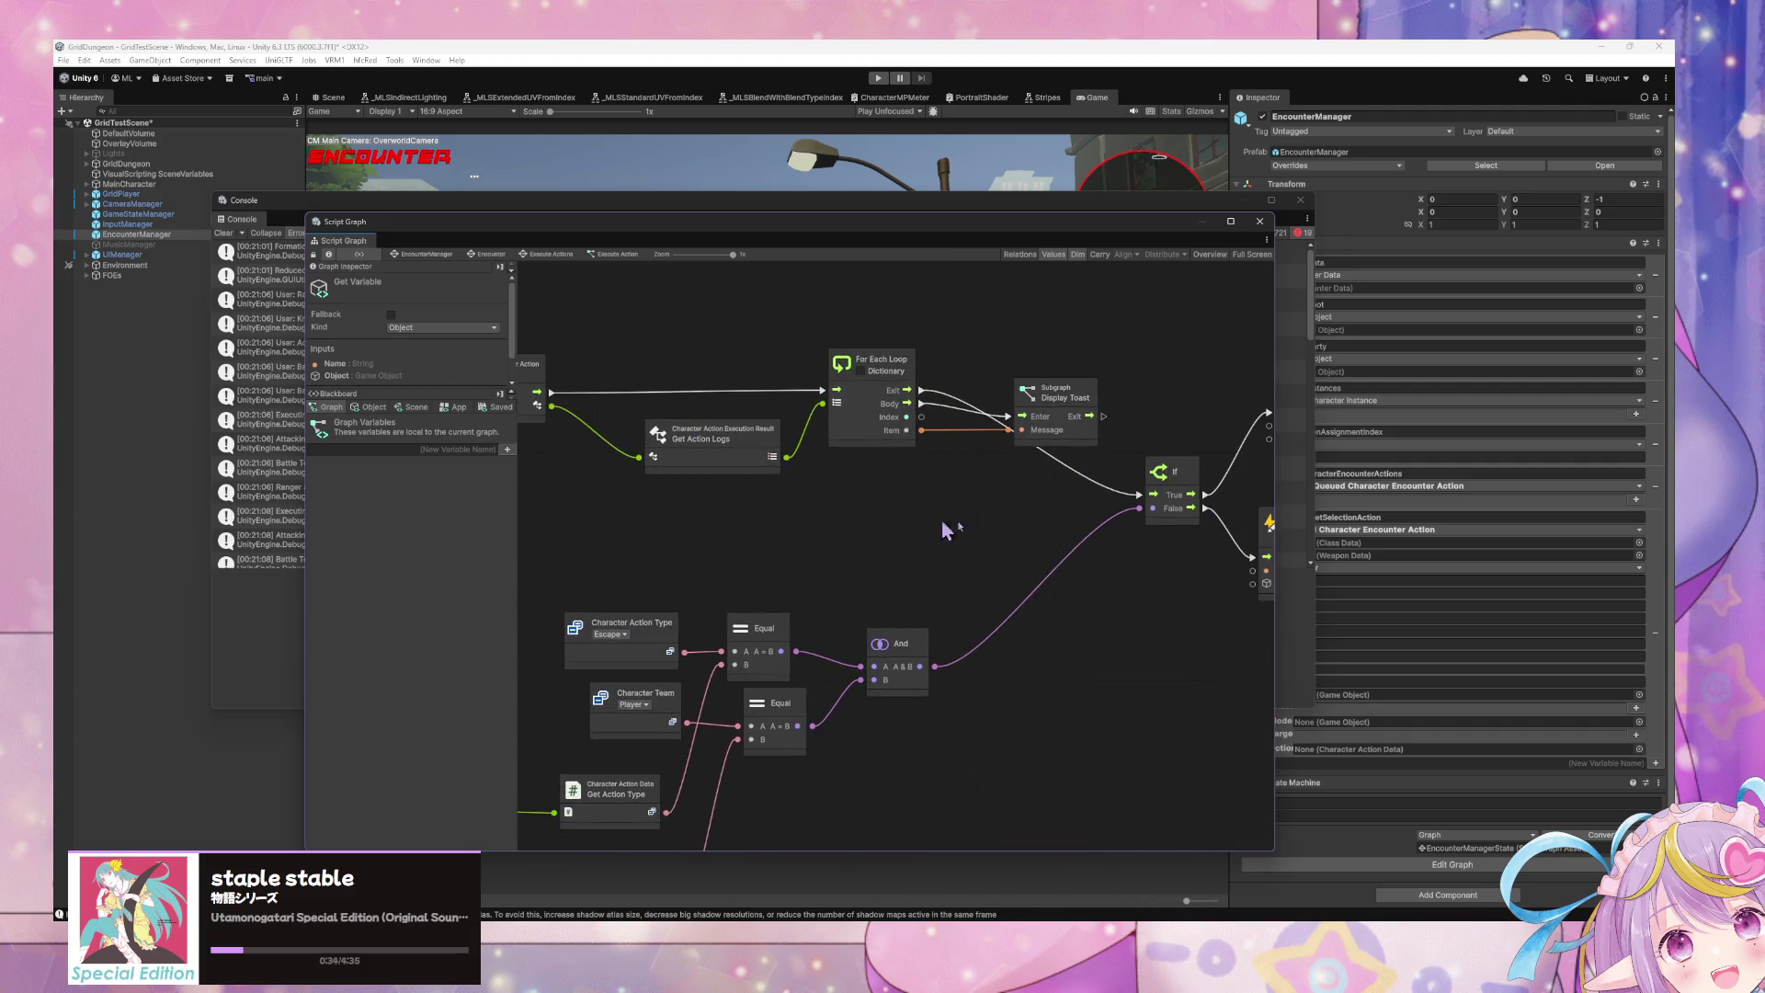
scroll(926, 539, down, 5)
scroll(1143, 453, left, 10)
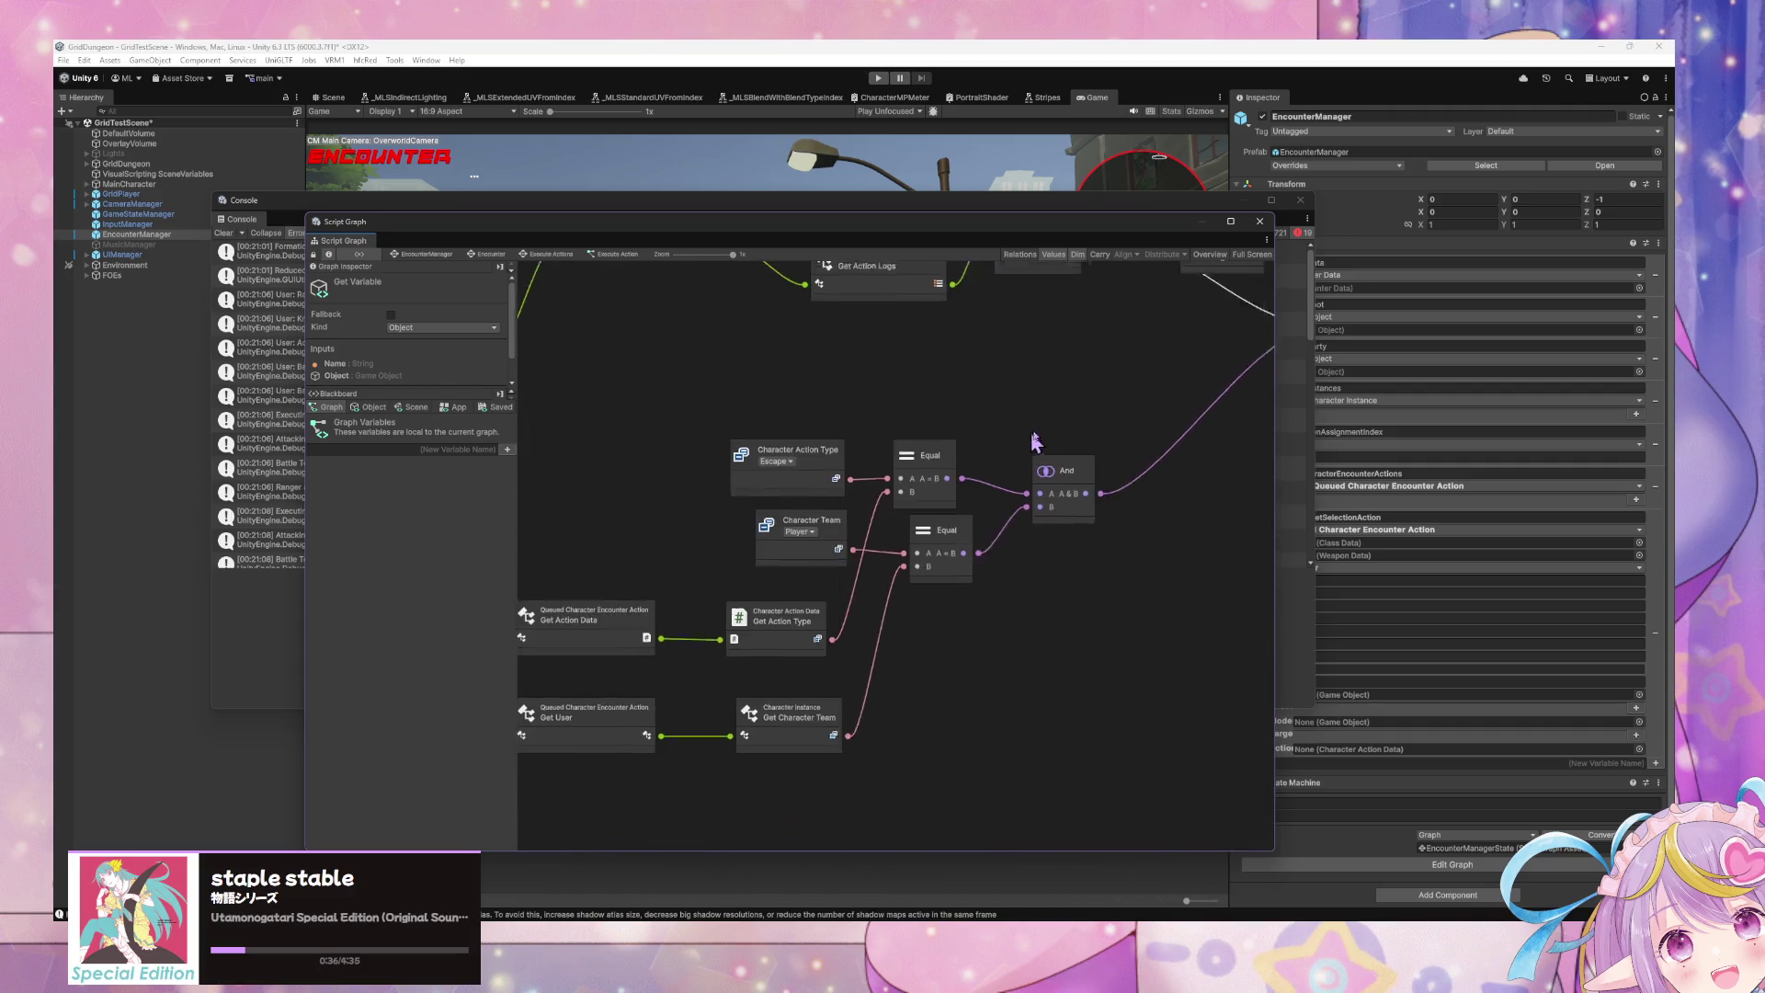
scroll(1048, 440, up, 5)
scroll(733, 560, left, 10)
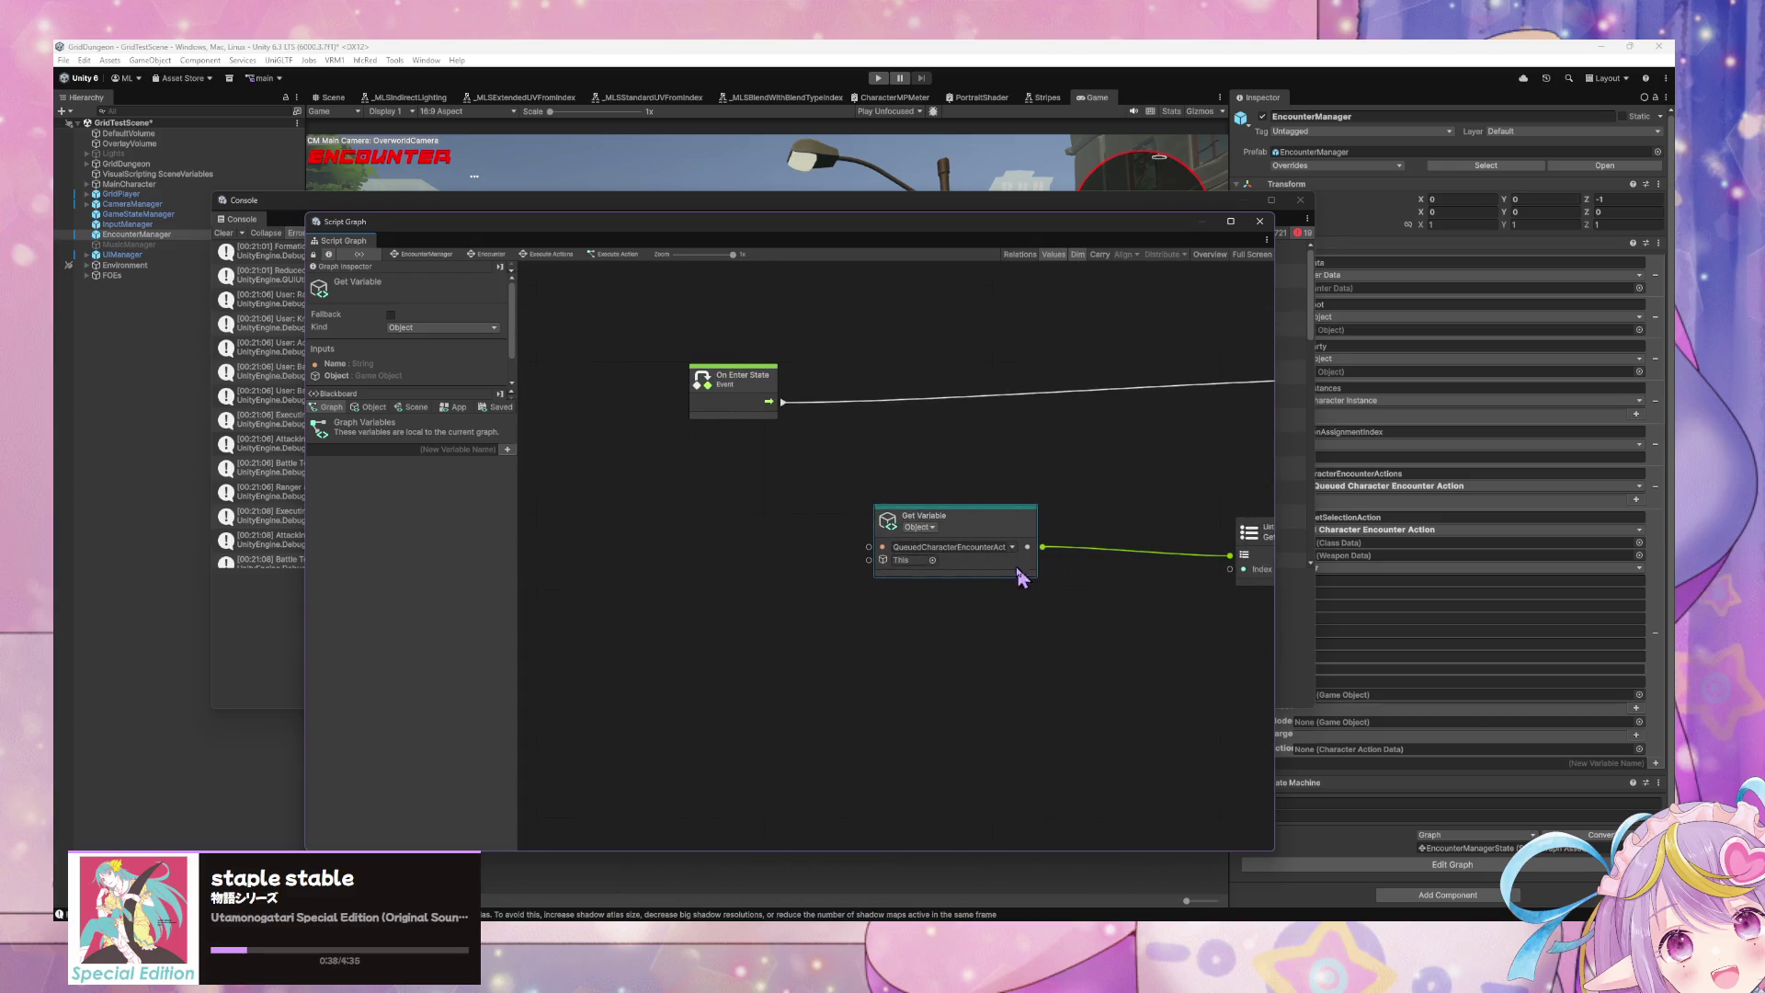
scroll(982, 577, down, 5)
scroll(758, 524, right, 10)
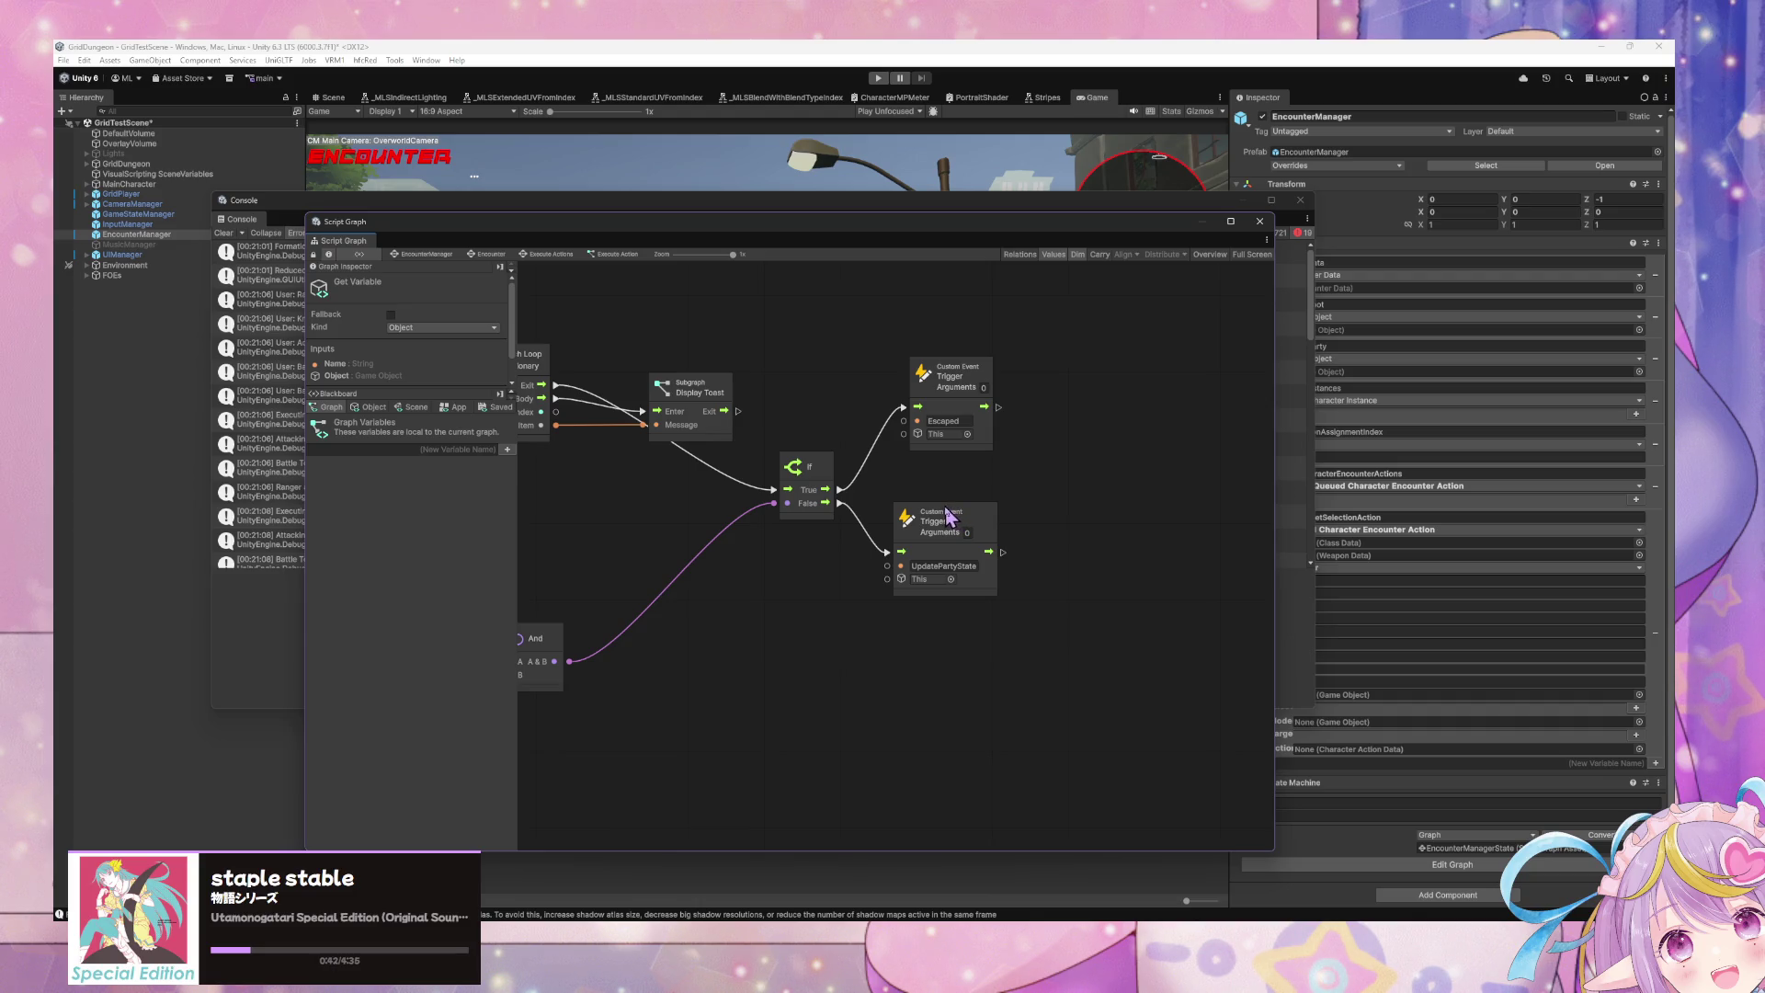
drag(948, 515, 1019, 531)
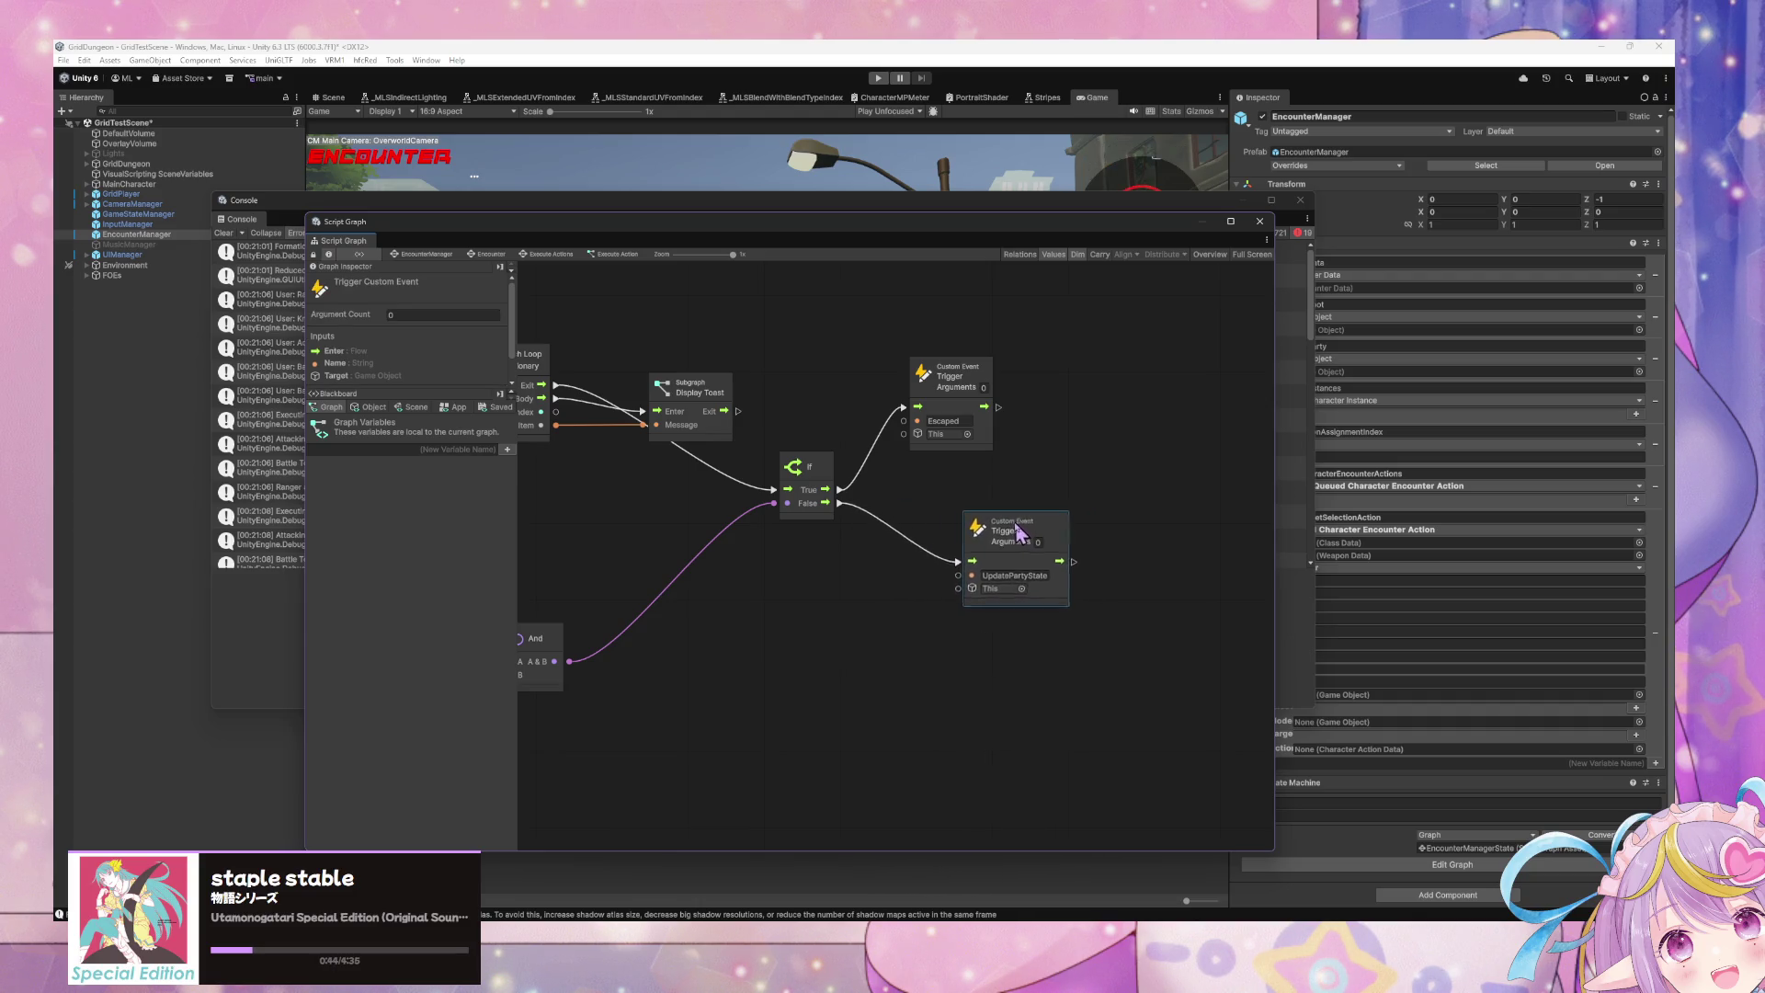
Step: Search the Add Node finder for 'remove'
scroll(1030, 614, left, 10)
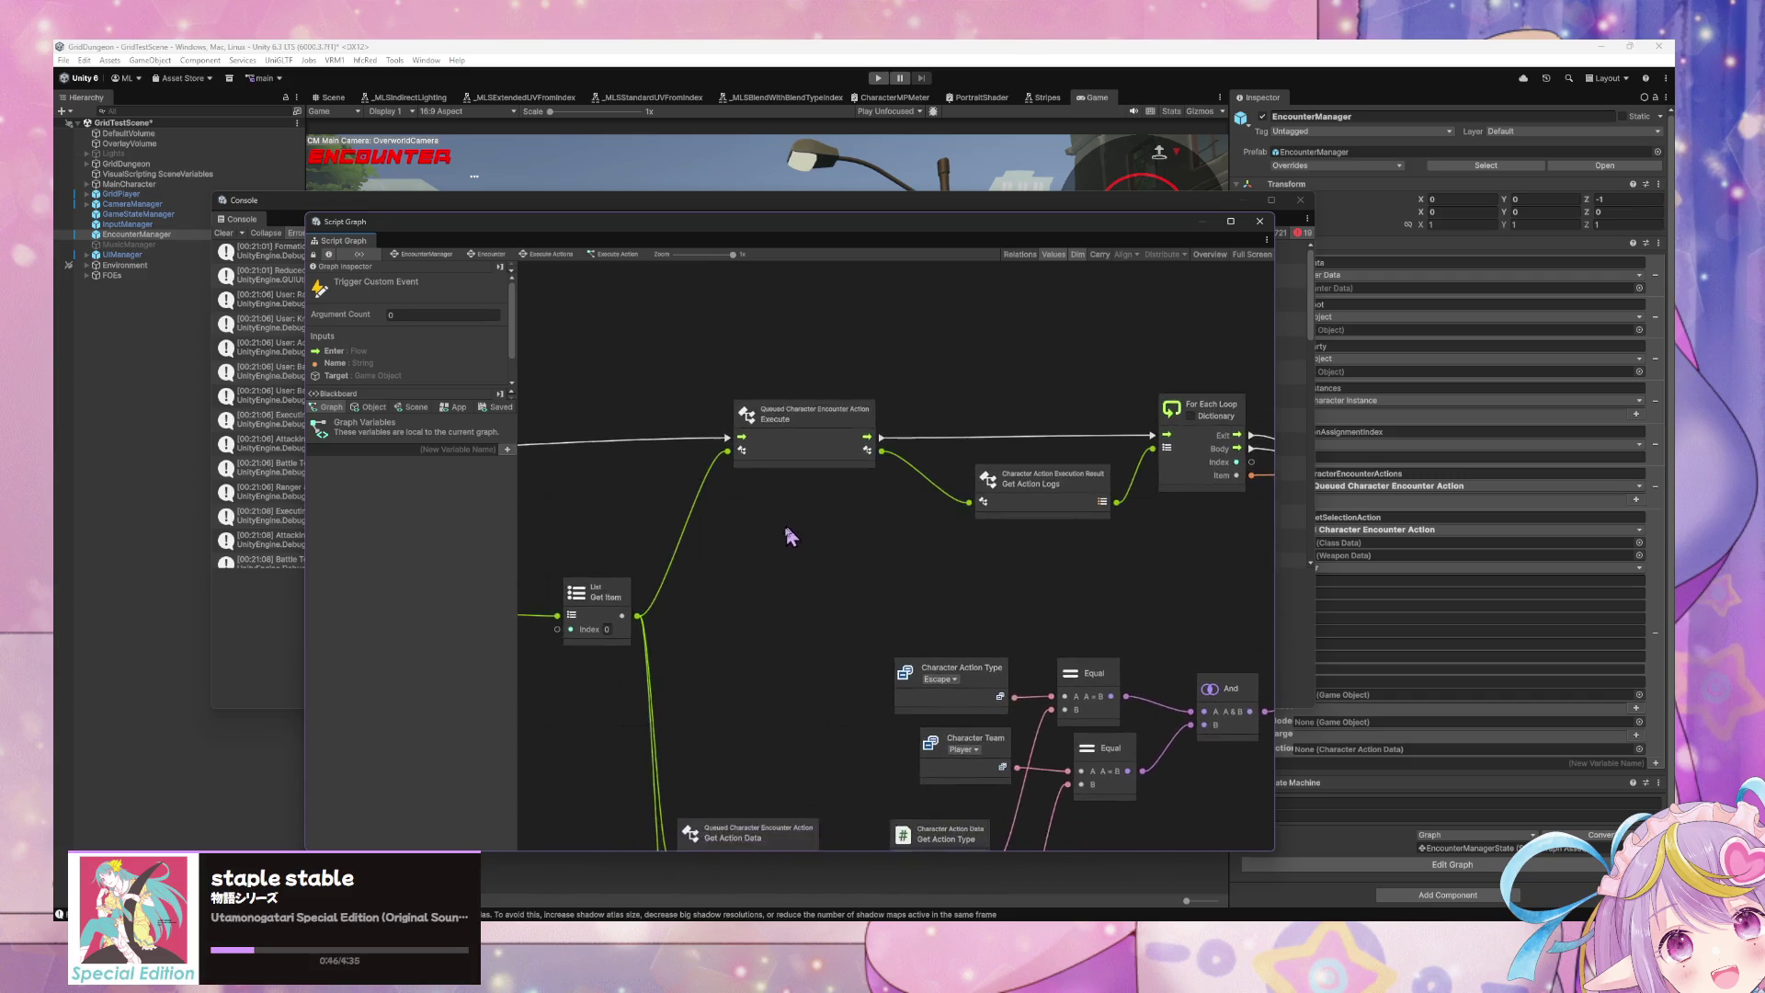
scroll(791, 537, right, 5)
scroll(791, 536, up, 4)
right_click(951, 399)
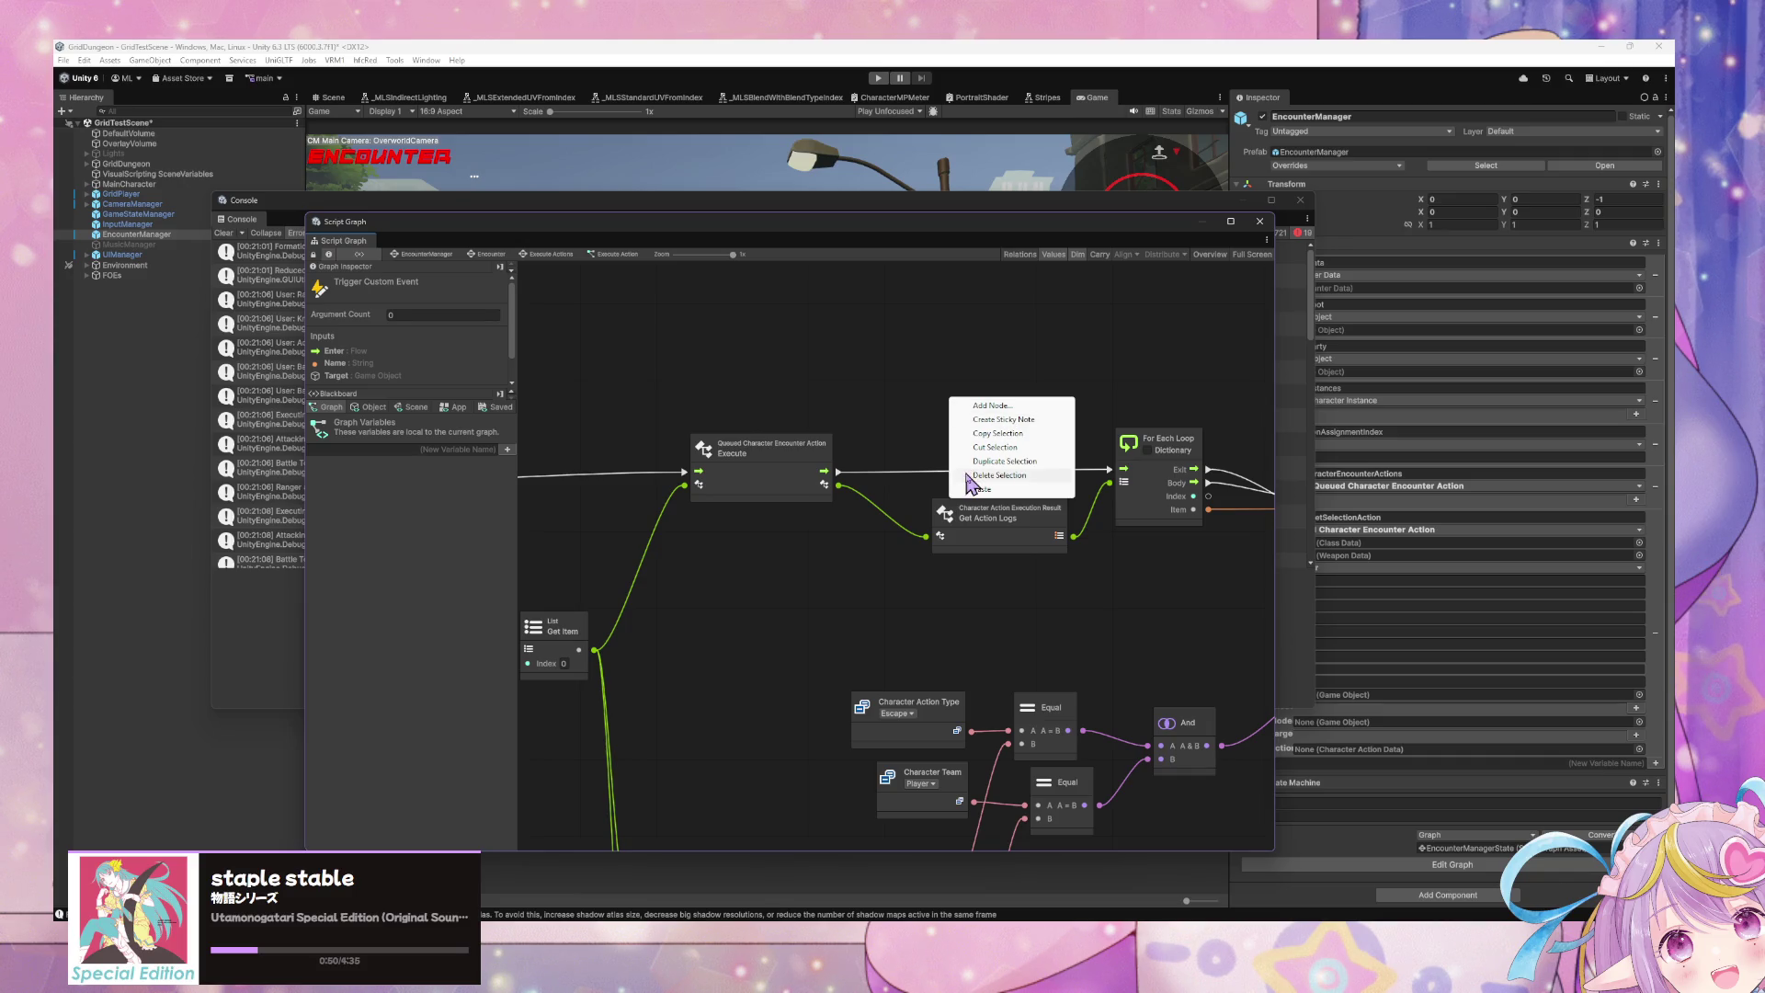
click(984, 406)
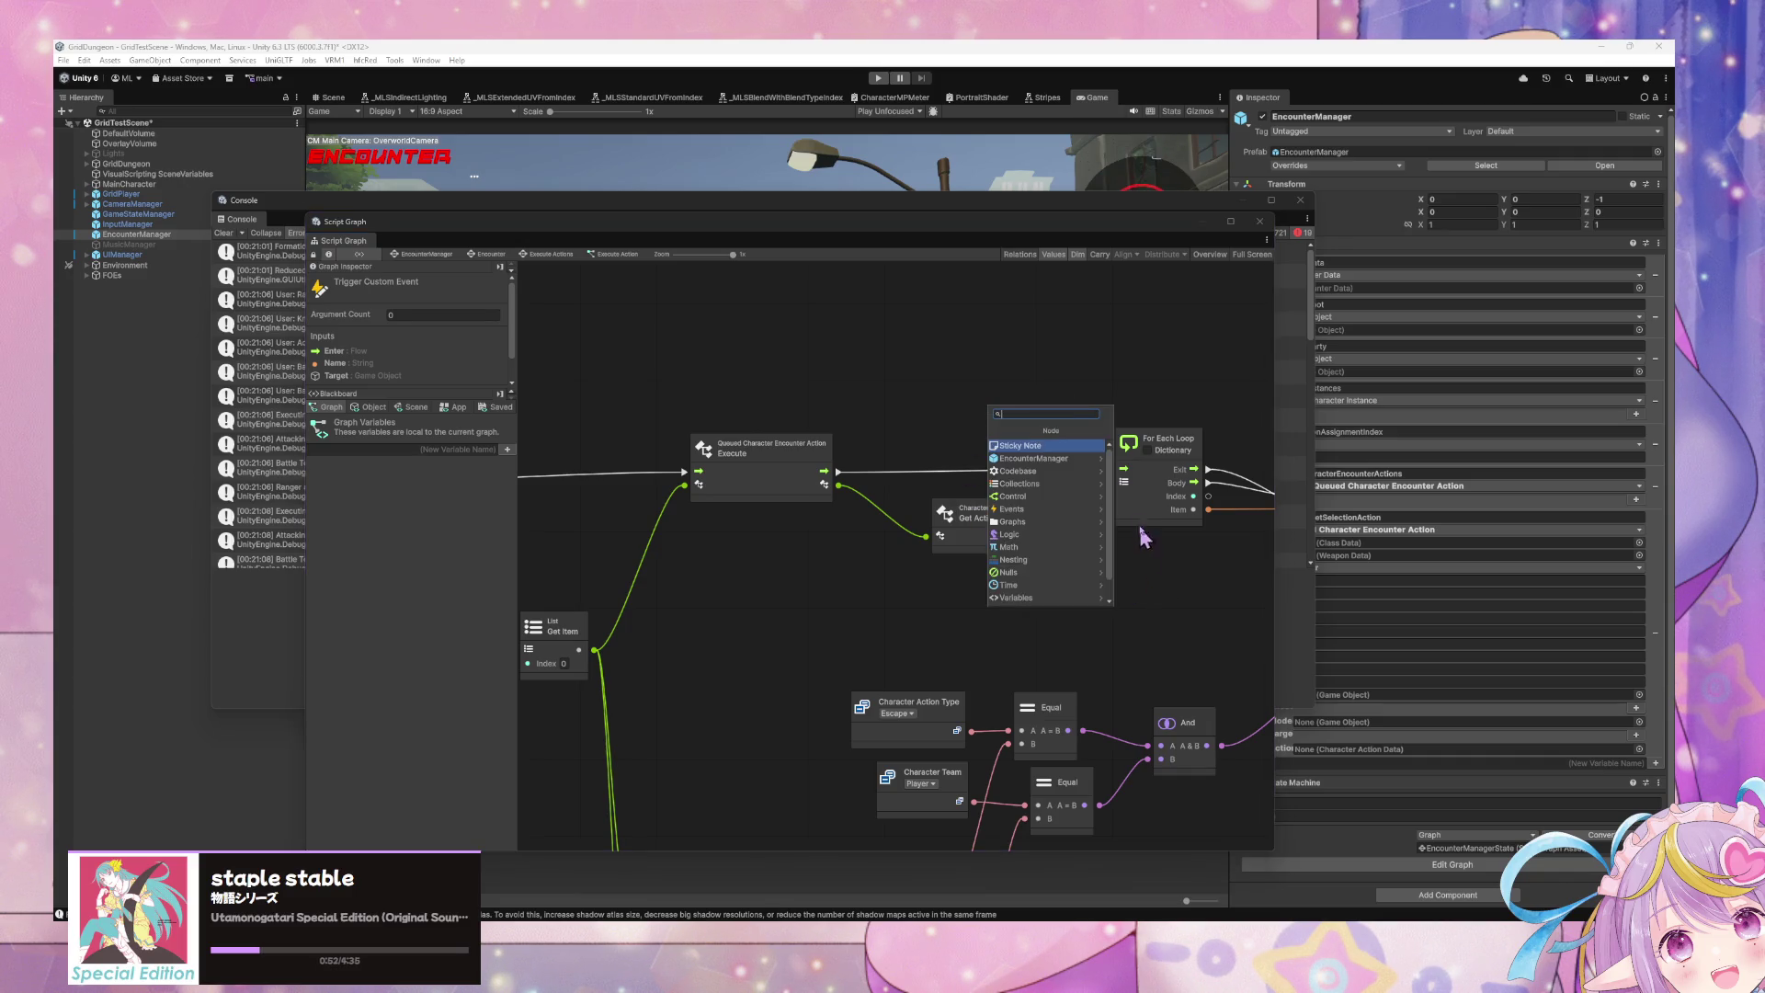
text(remove)
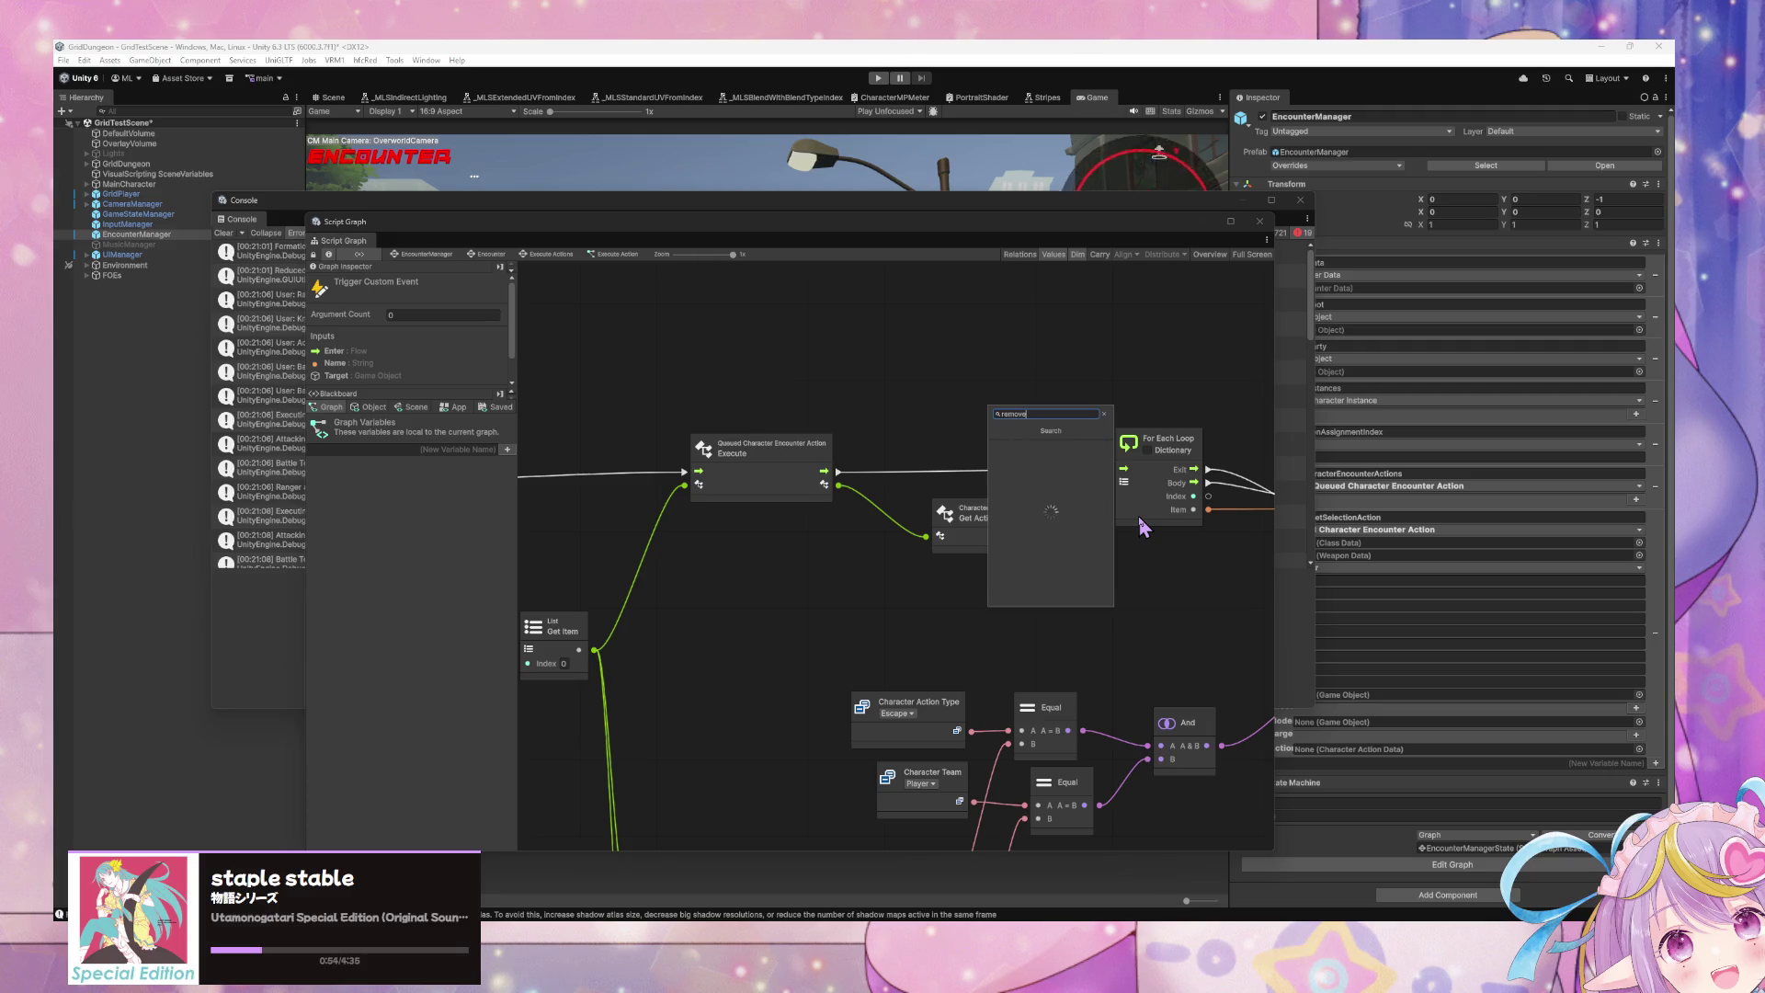